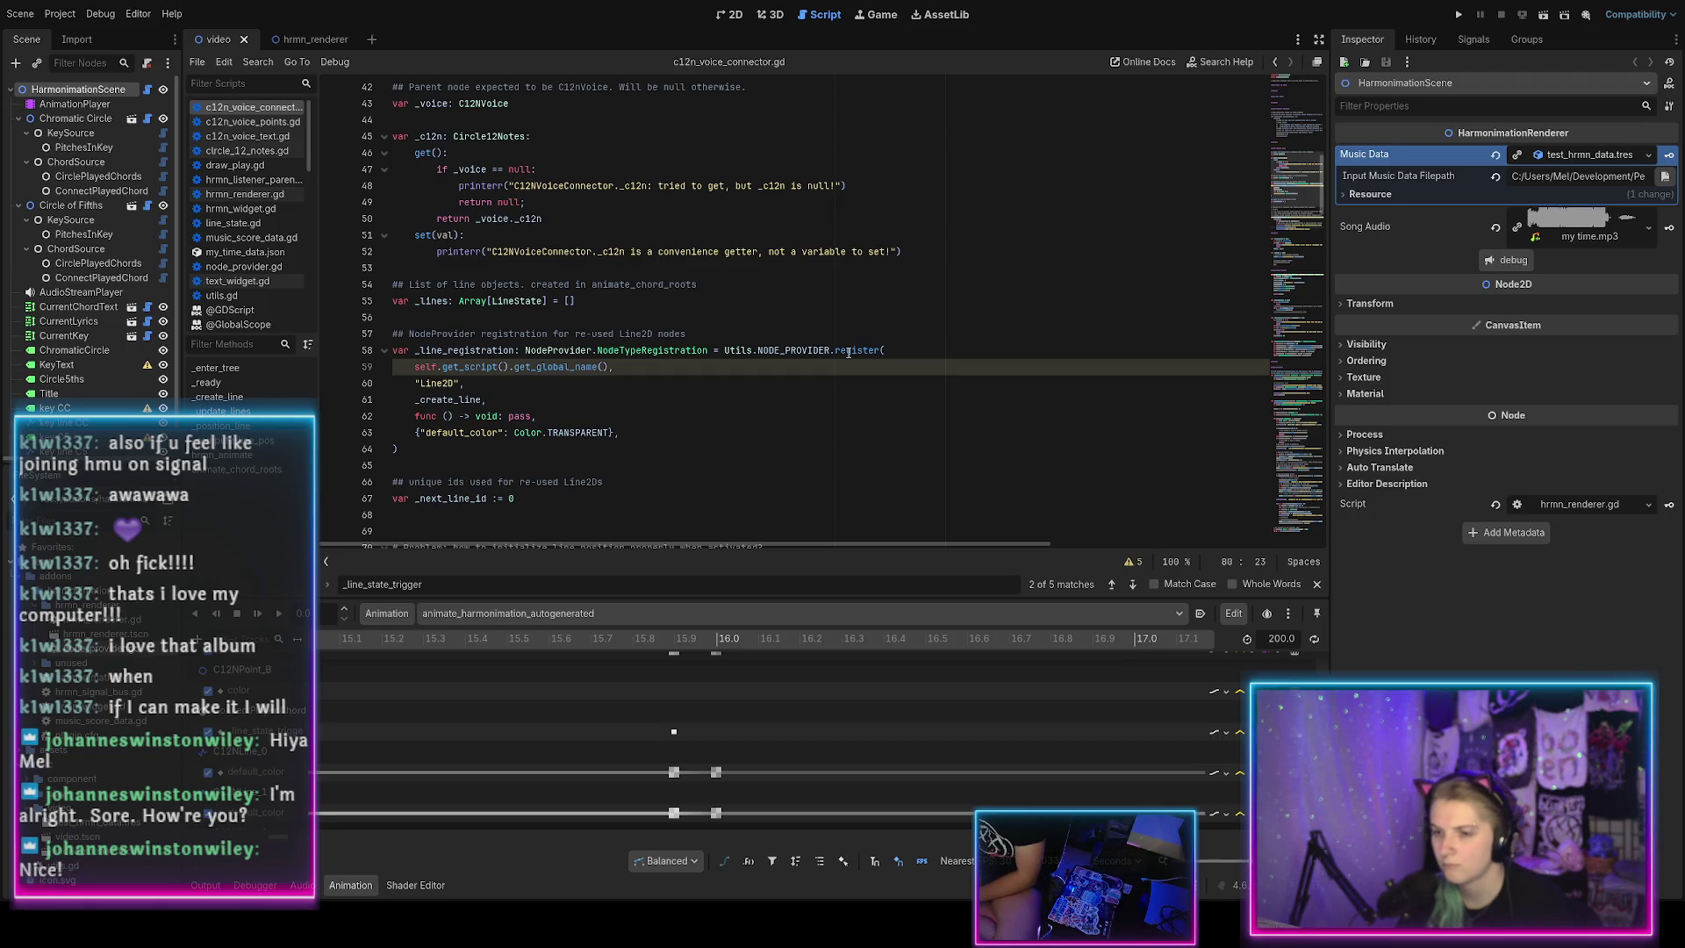
# Add a blank line after 'return new_line' at the end of _create_line for a new function.
pyautogui.scroll(-1, 848, 352)
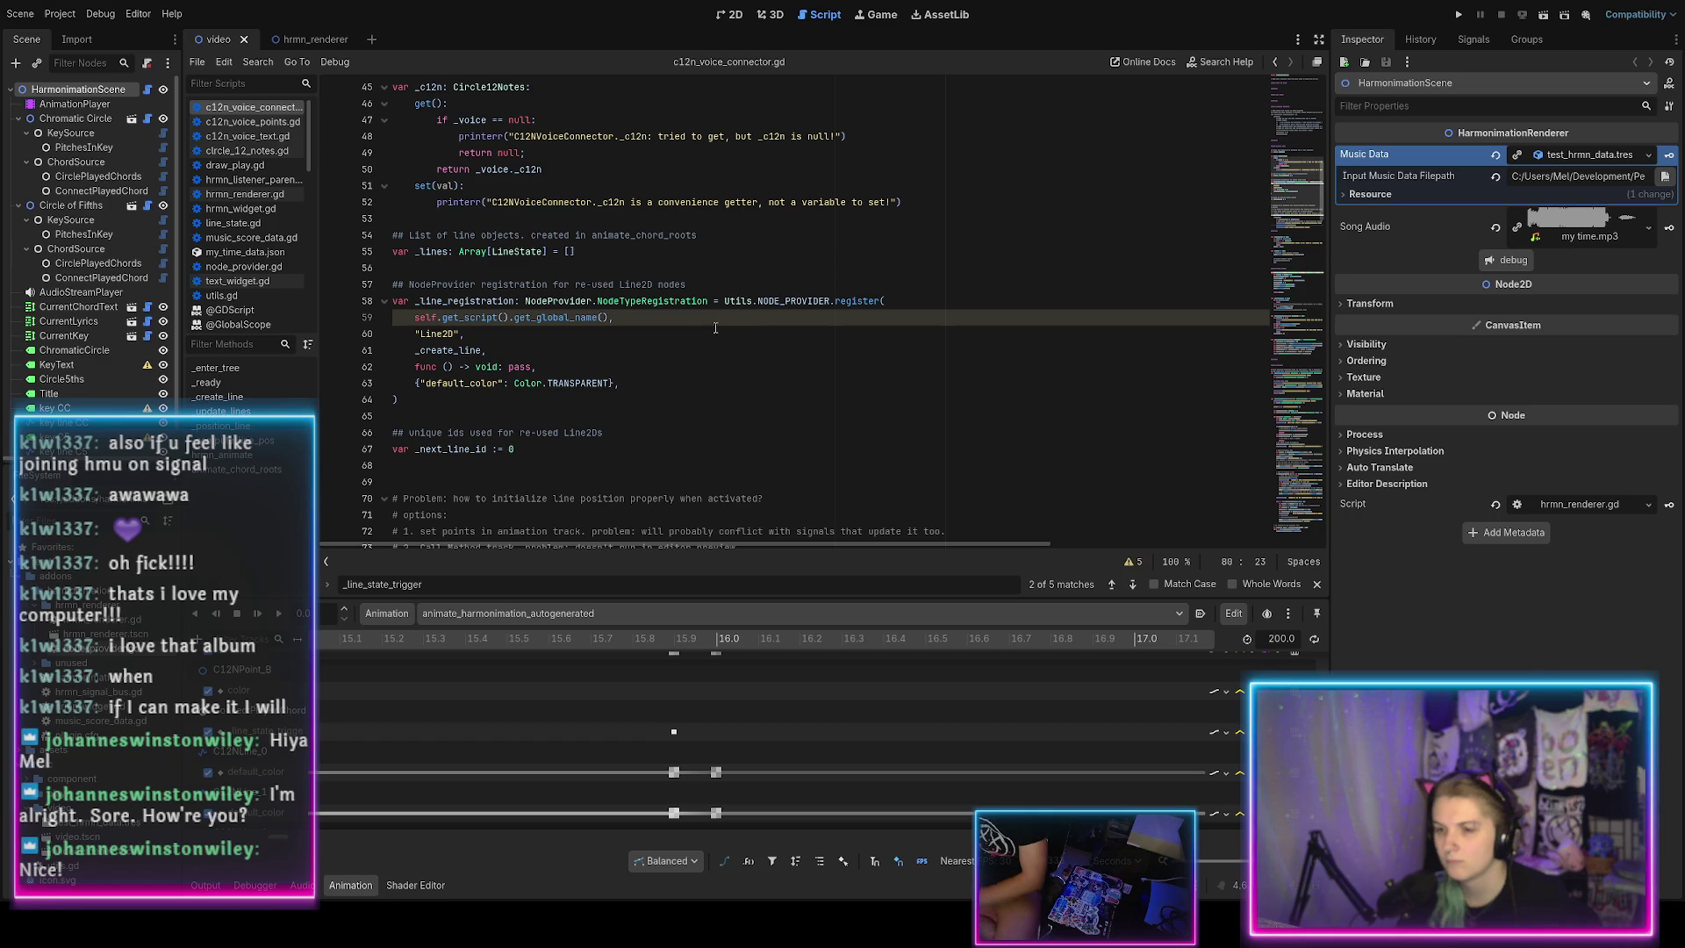
pyautogui.click(507, 354)
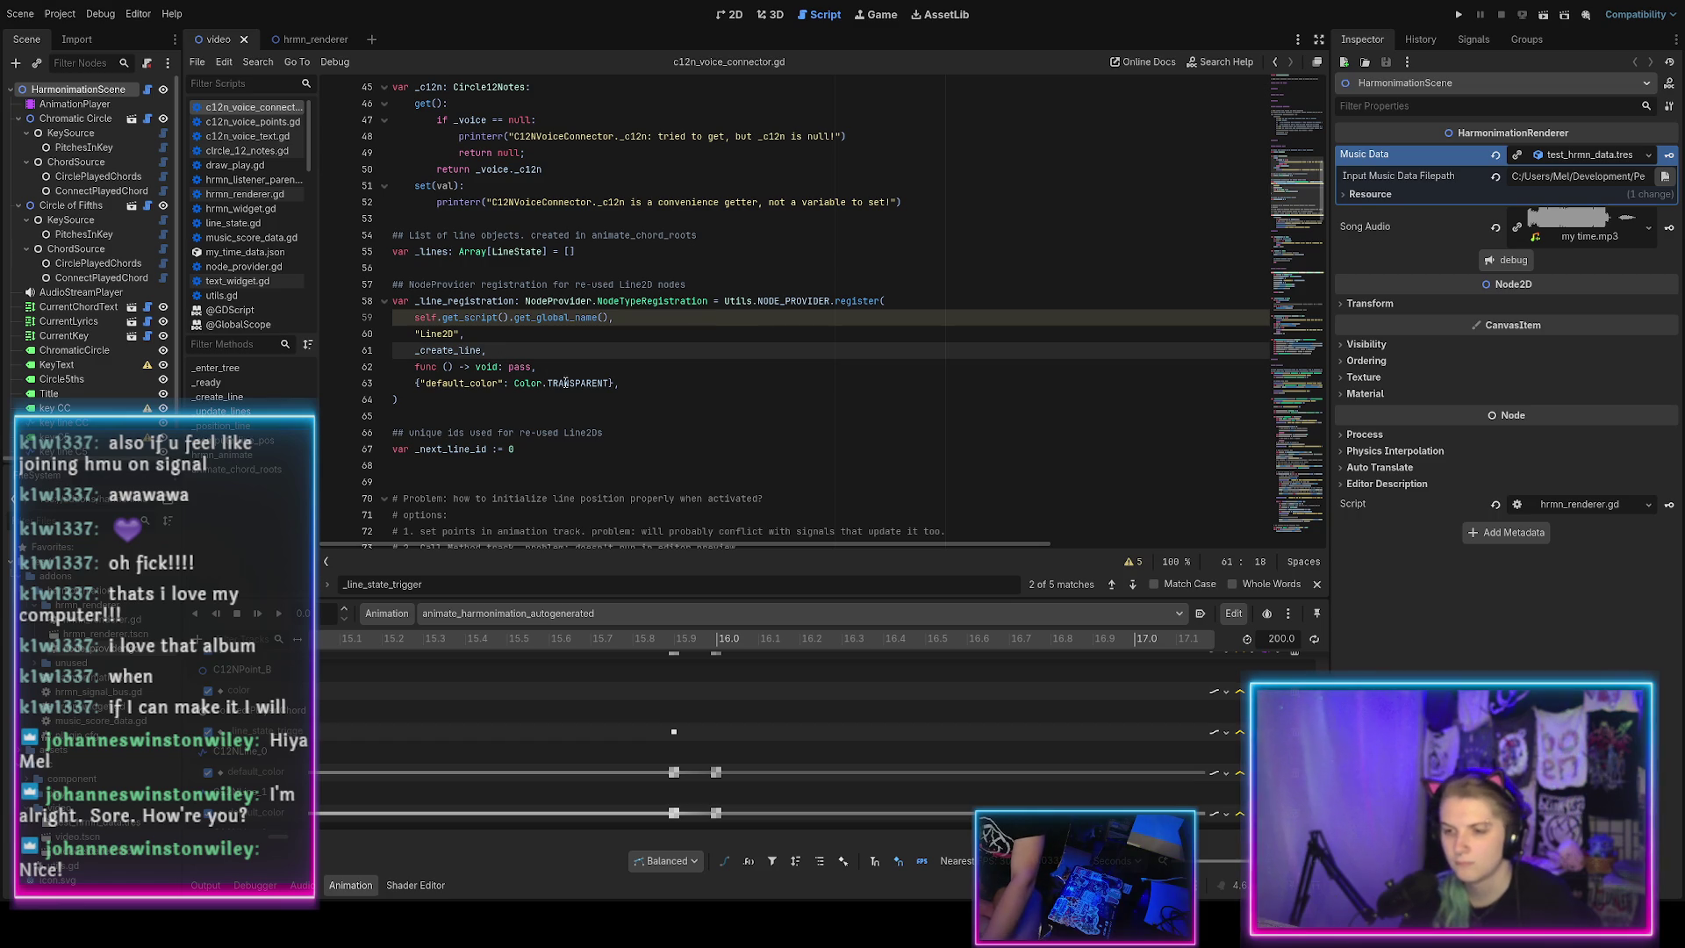
pyautogui.scroll(-2, 565, 382)
pyautogui.scroll(2, 565, 382)
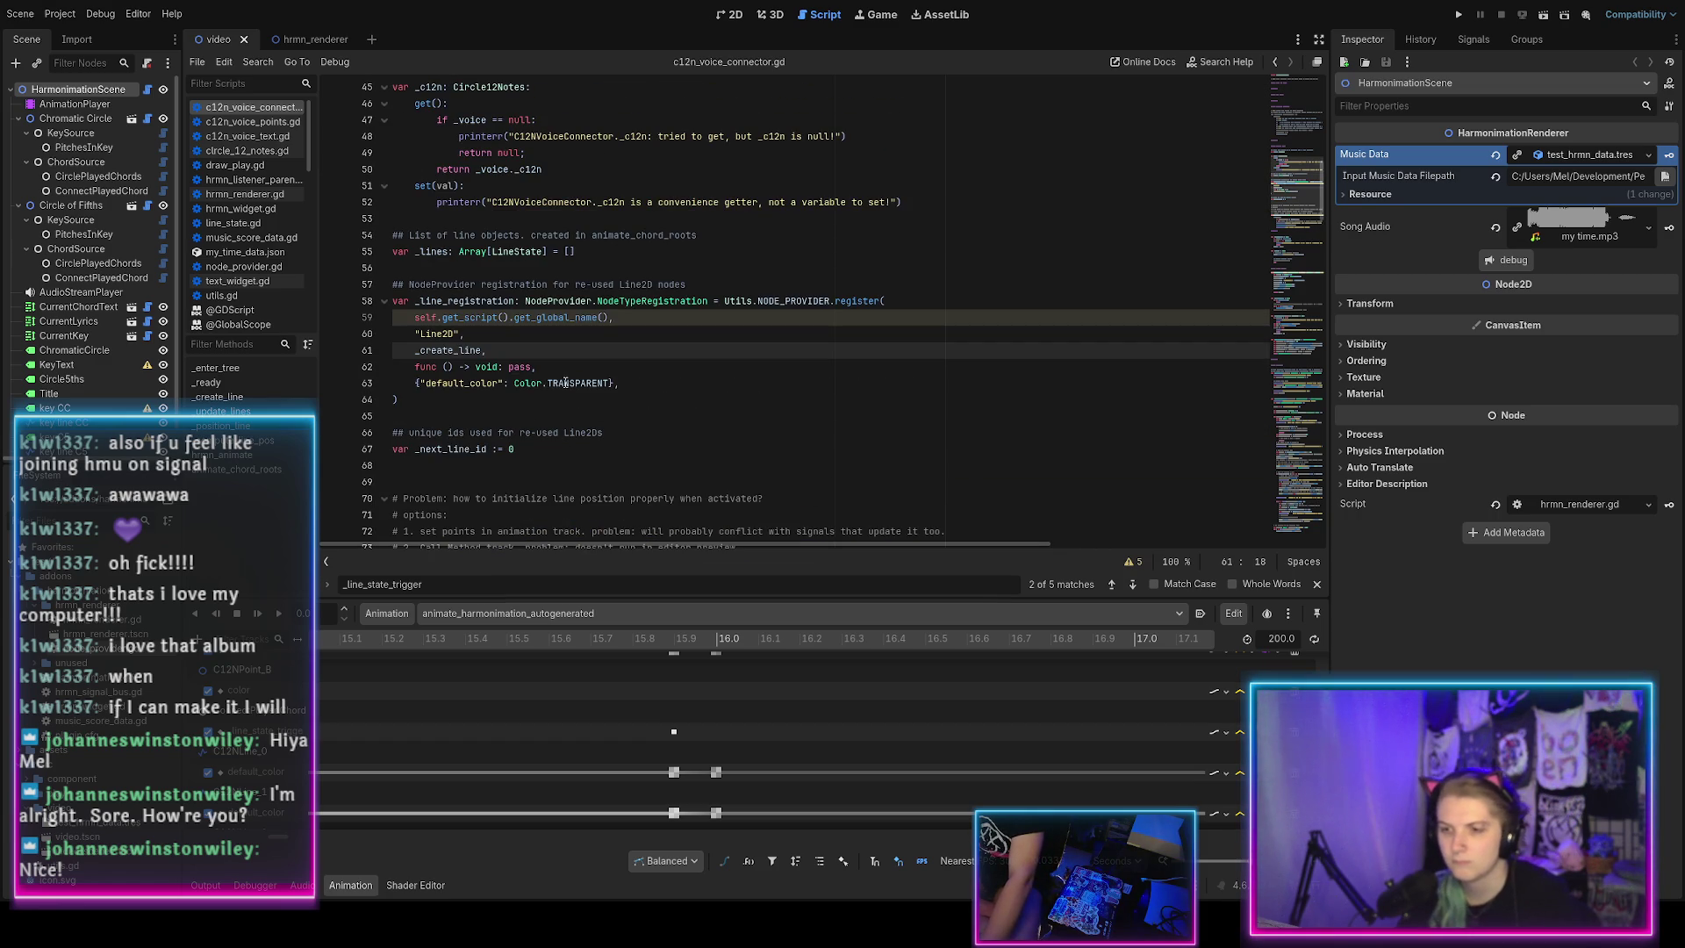
pyautogui.scroll(-2, 516, 384)
pyautogui.scroll(-9, 516, 382)
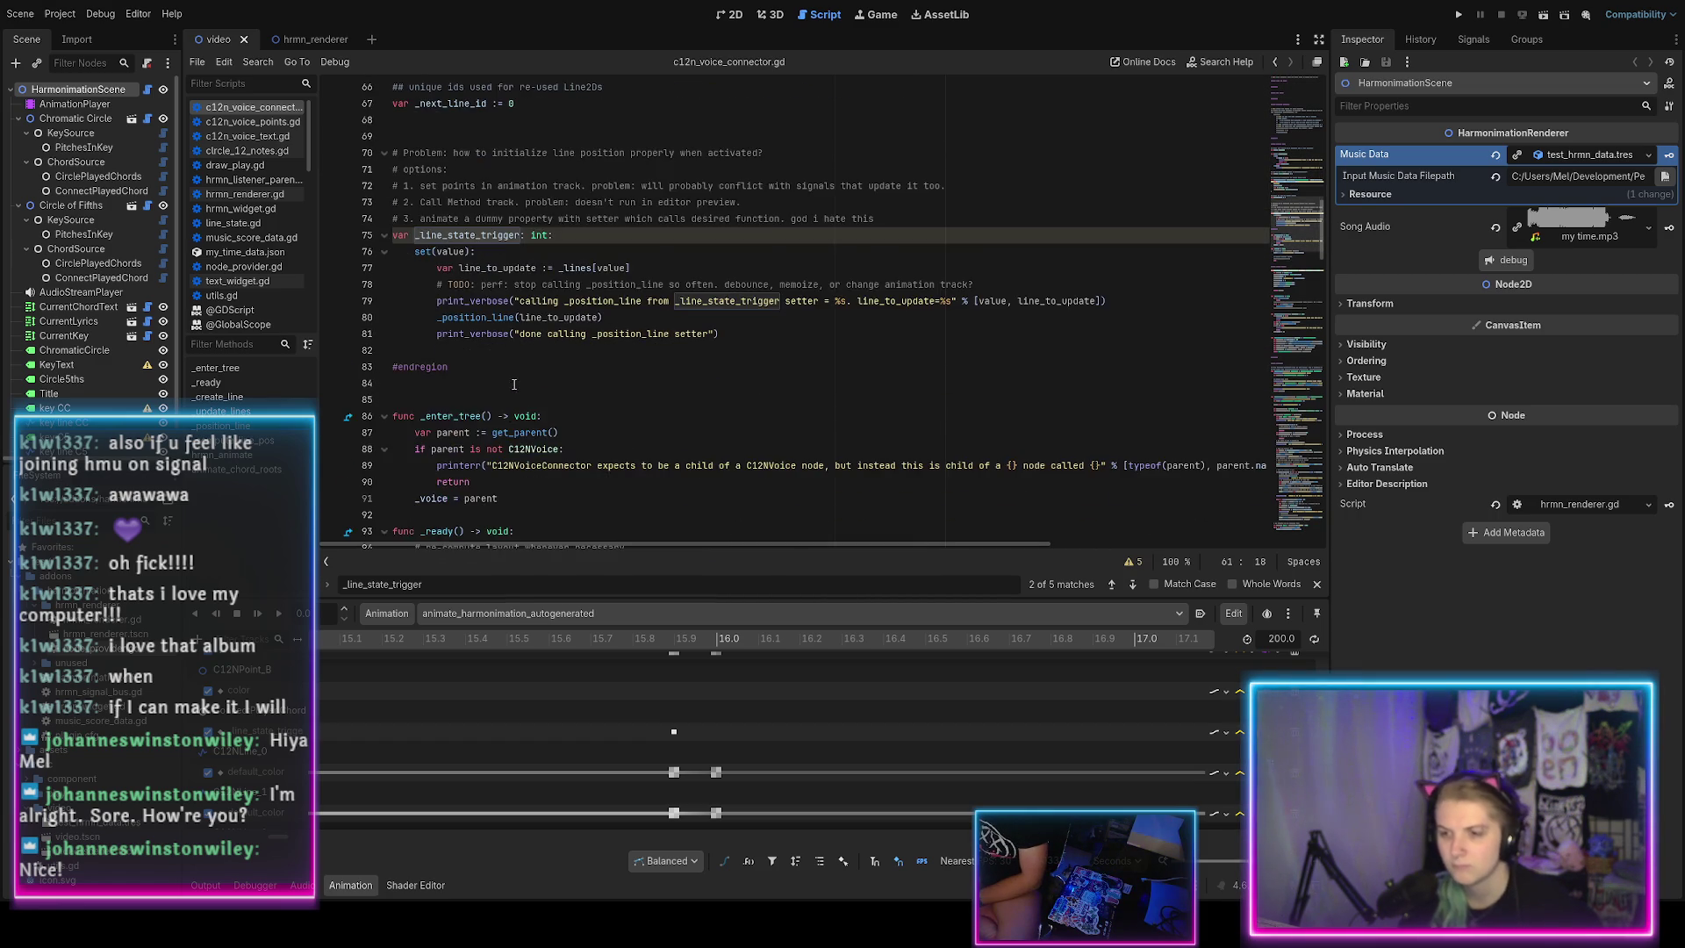
pyautogui.scroll(-6, 518, 381)
pyautogui.click(535, 386)
pyautogui.press('Return')
pyautogui.press('Return')
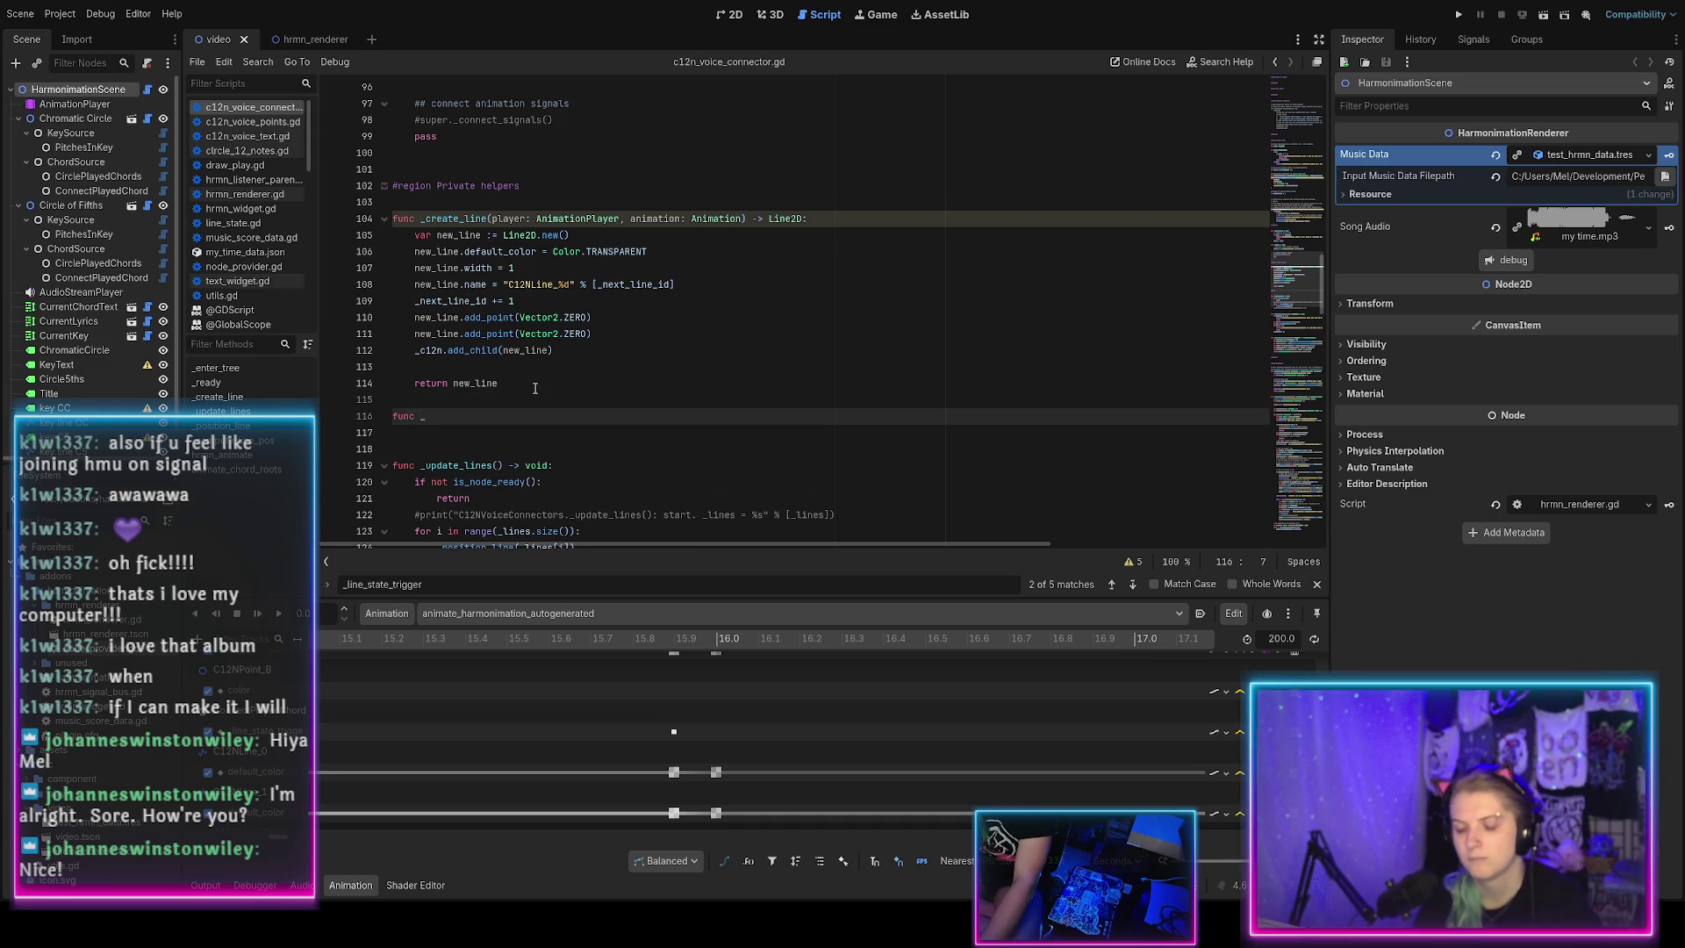
# Declare _activate_line(promise: NodeProvider.NodePromise) -> void, autocompleting the parameter type.
pyautogui.write('tivate_line(promise: N')
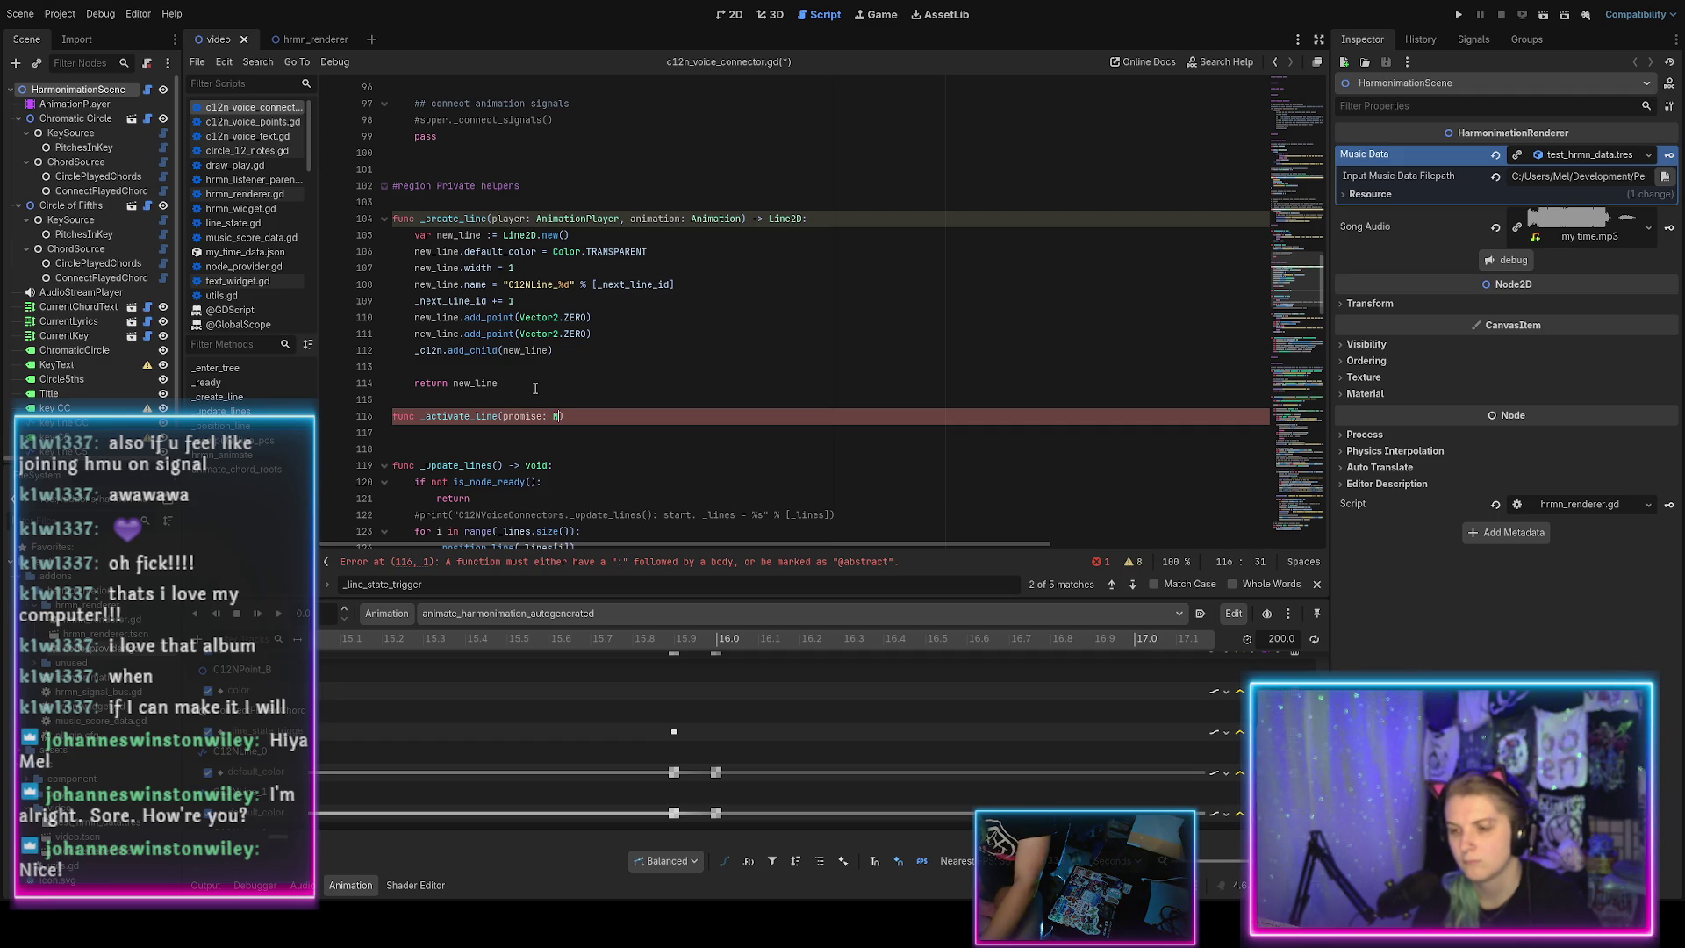
pyautogui.write('NodePr')
pyautogui.press('Return')
pyautogui.write('.NodePro')
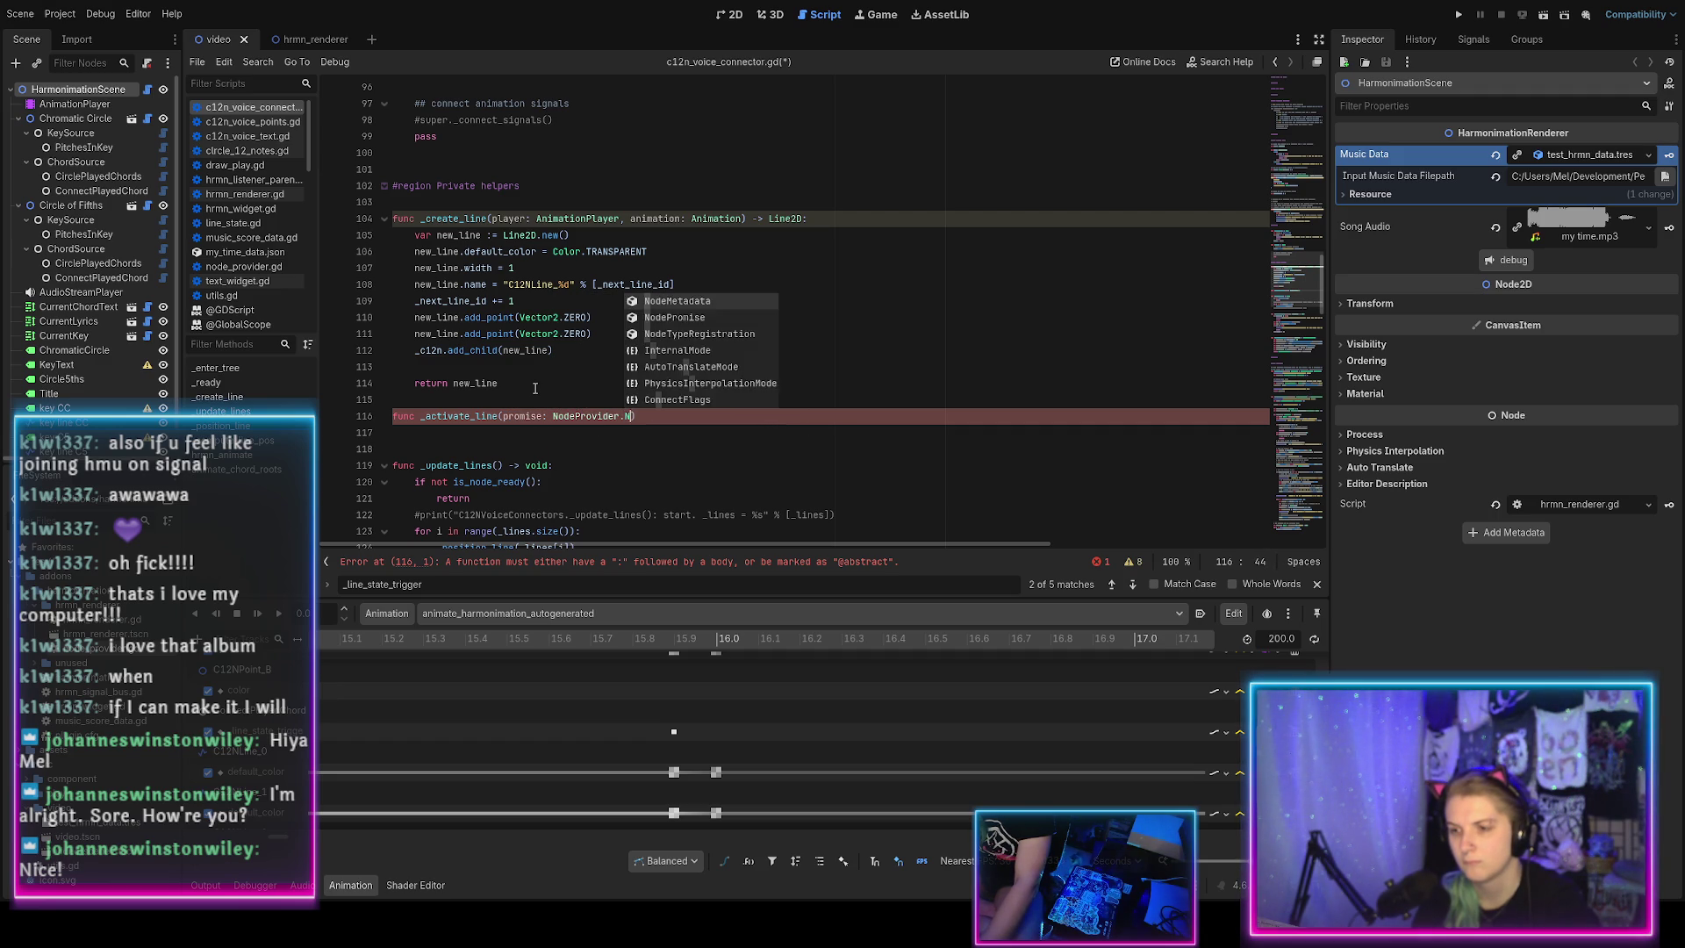
pyautogui.press('Return')
pyautogui.write('-> void:')
pyautogui.press('Return')
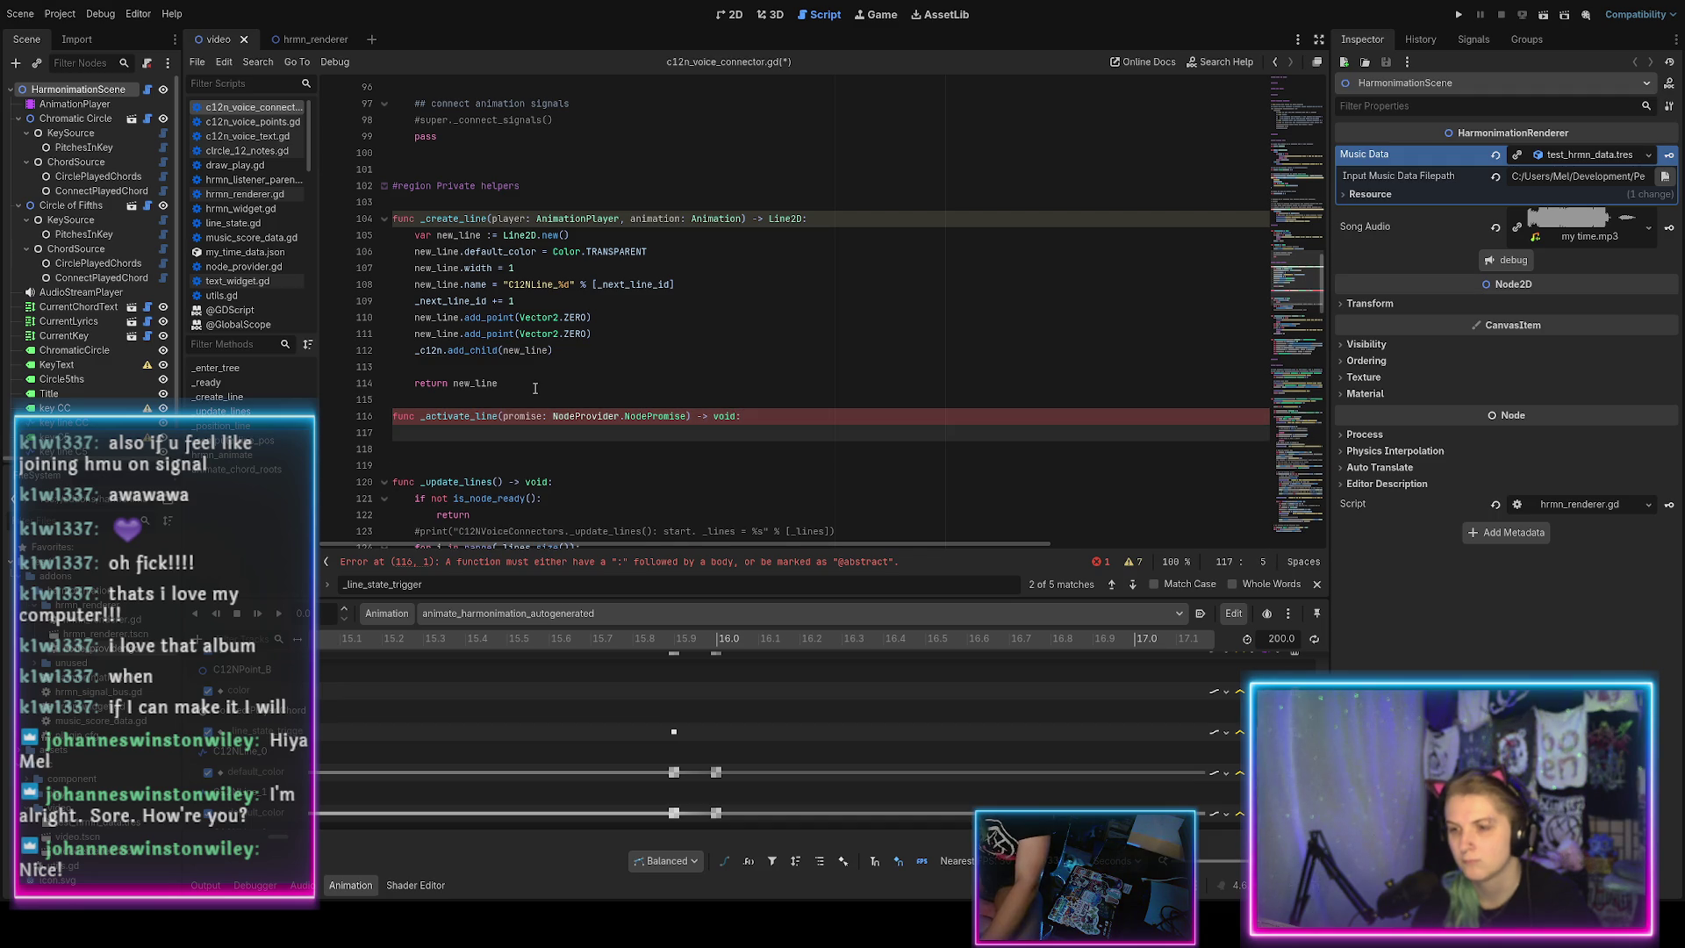
# Make the body of _activate_line call _position_line() via autocomplete.
pyautogui.scroll(-1, 536, 387)
pyautogui.scroll(-1, 538, 362)
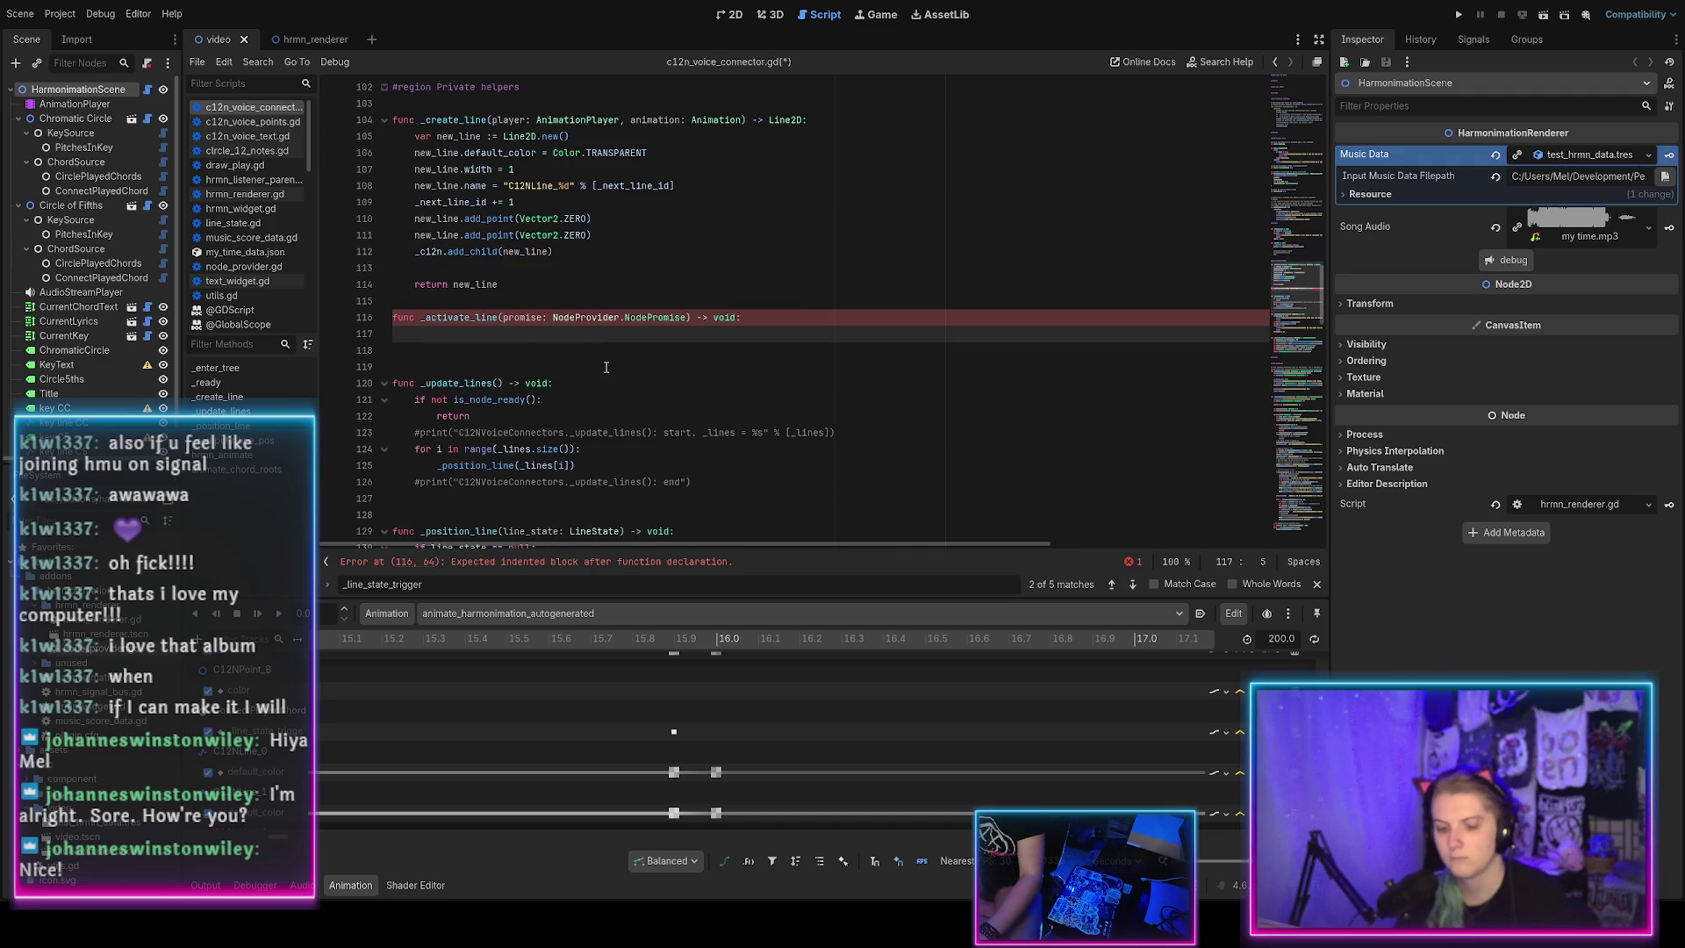
pyautogui.scroll(2, 600, 377)
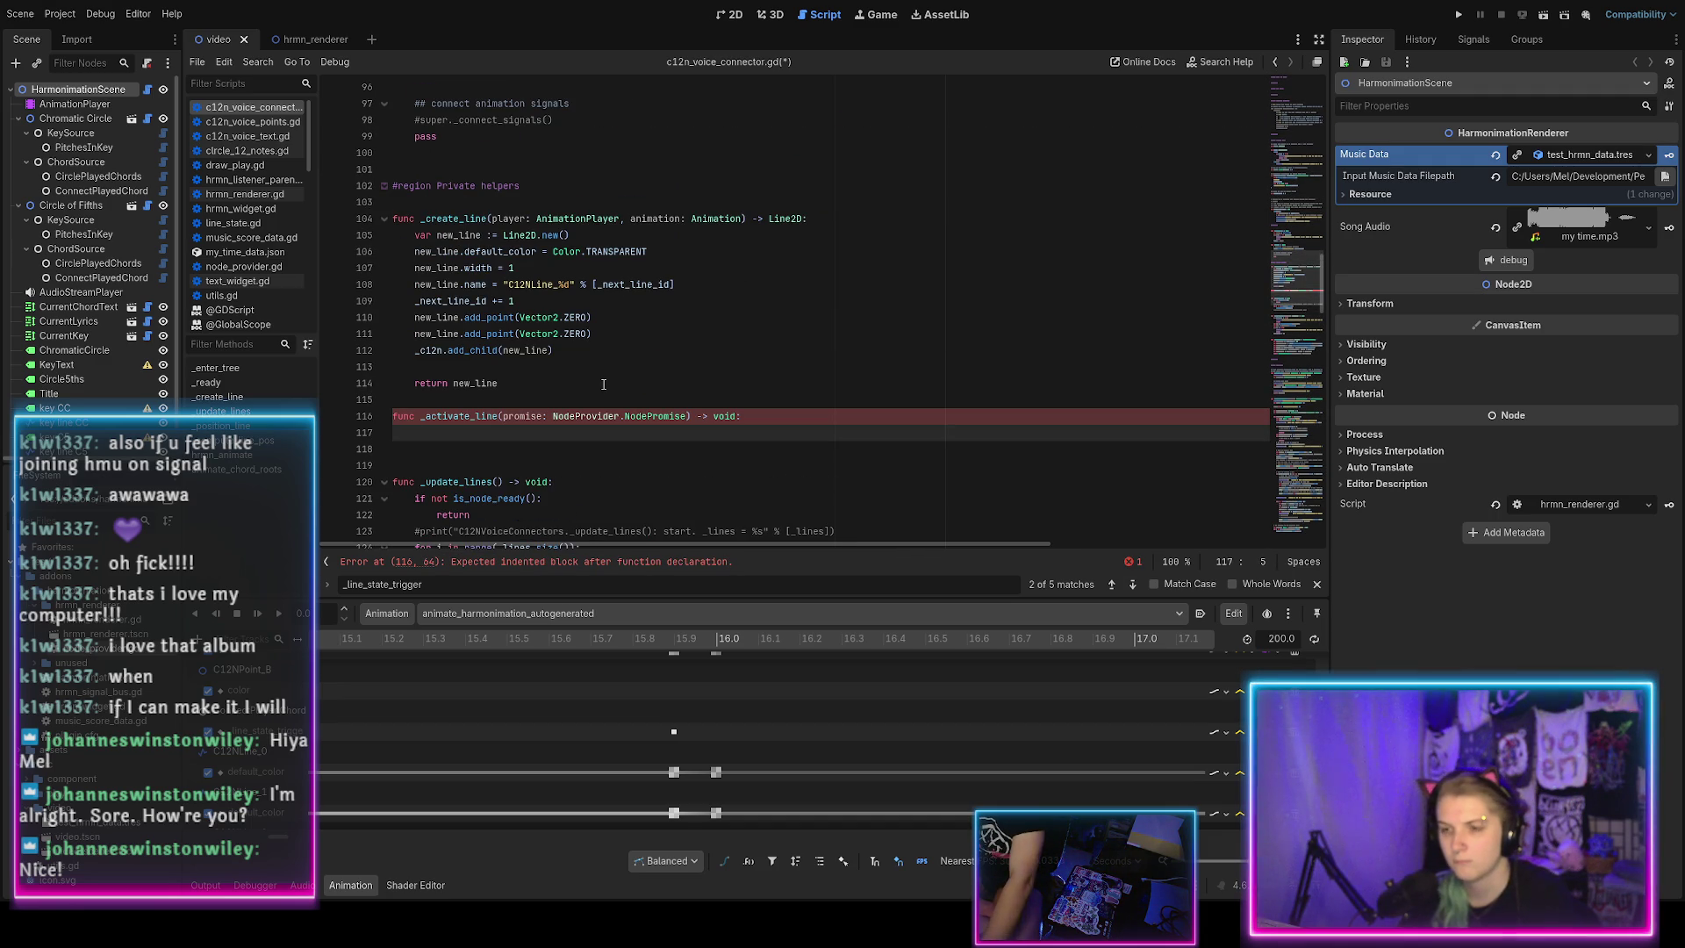
pyautogui.scroll(10, 604, 384)
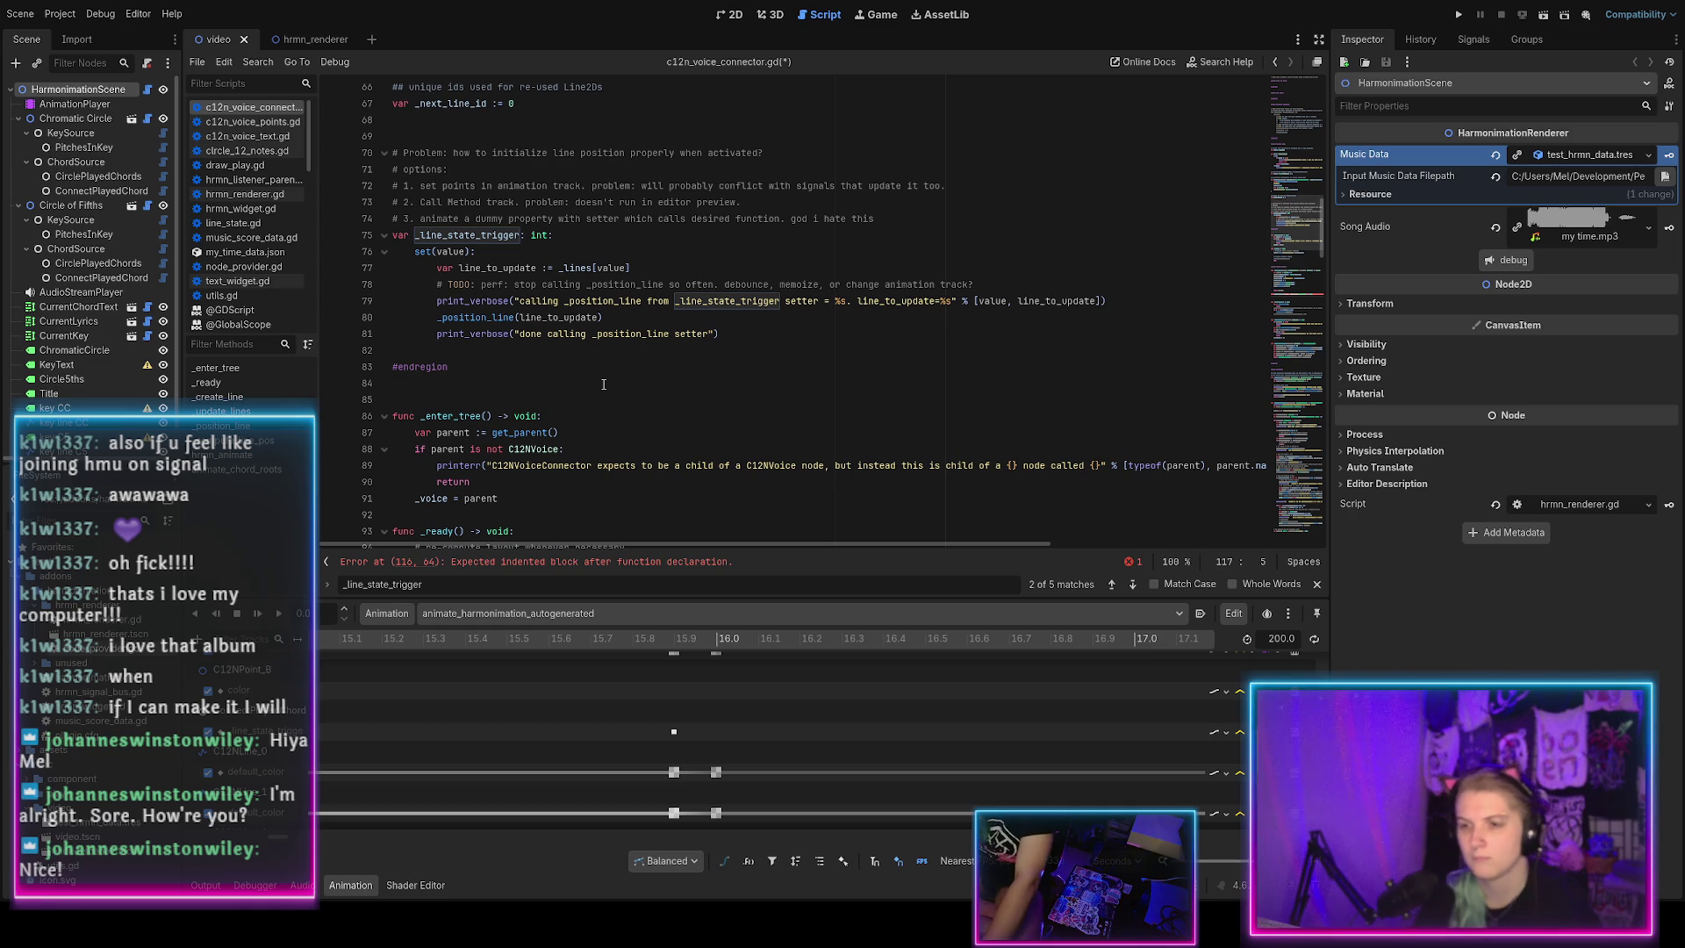
pyautogui.write('_pos')
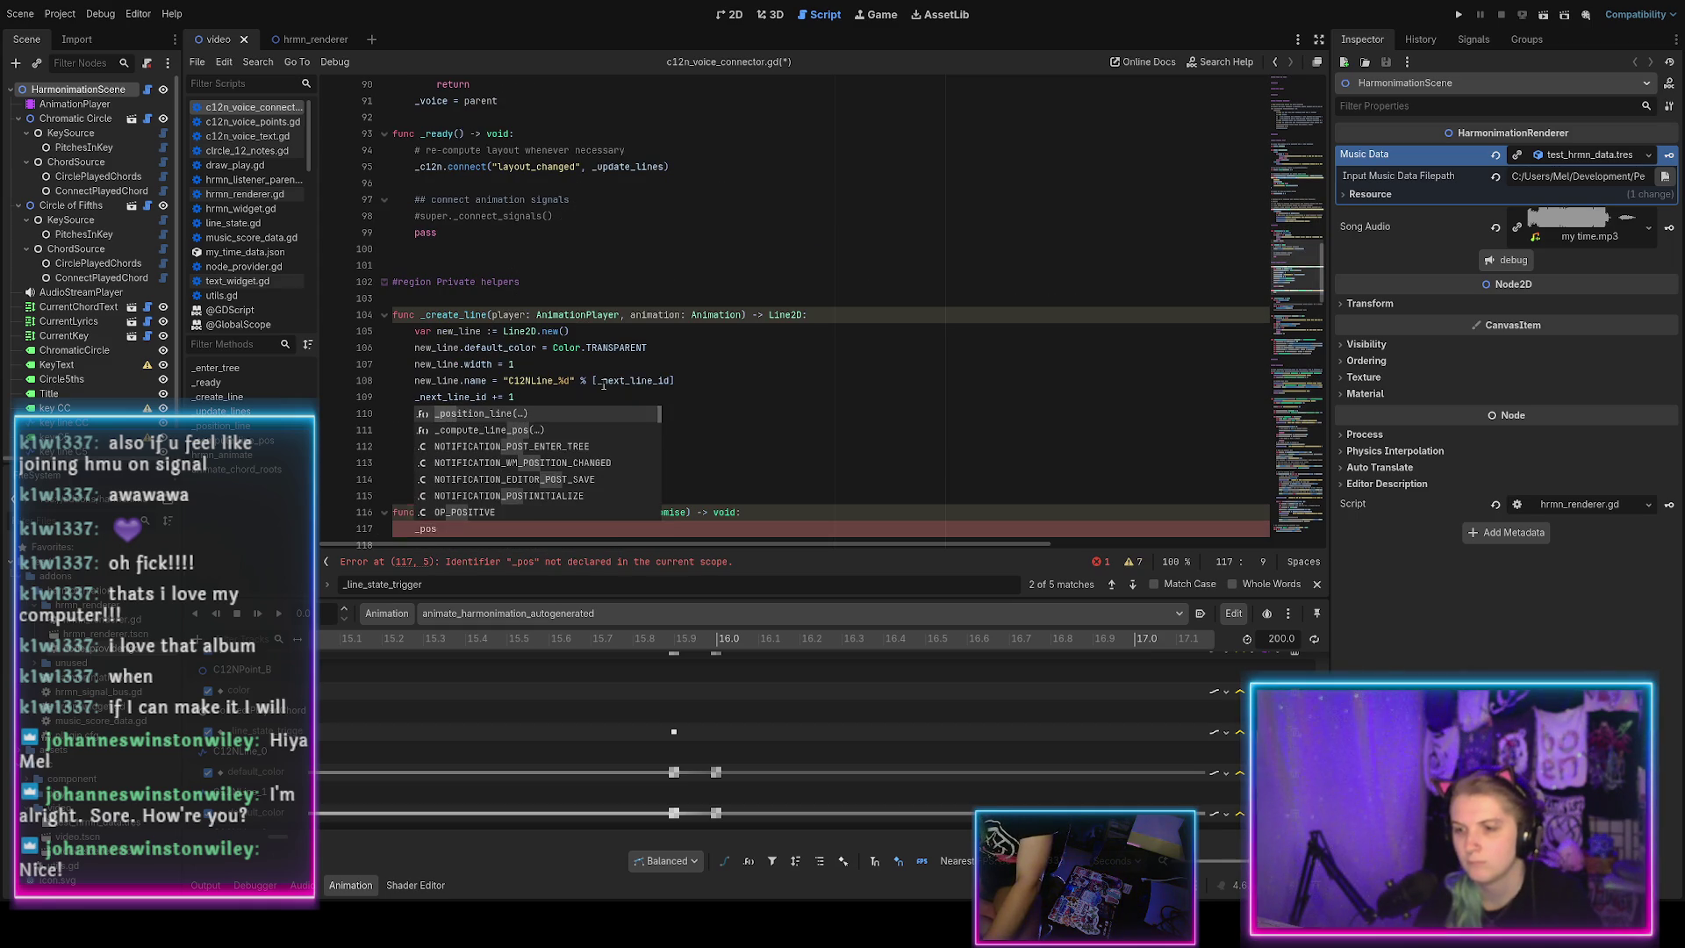
pyautogui.press('Return')
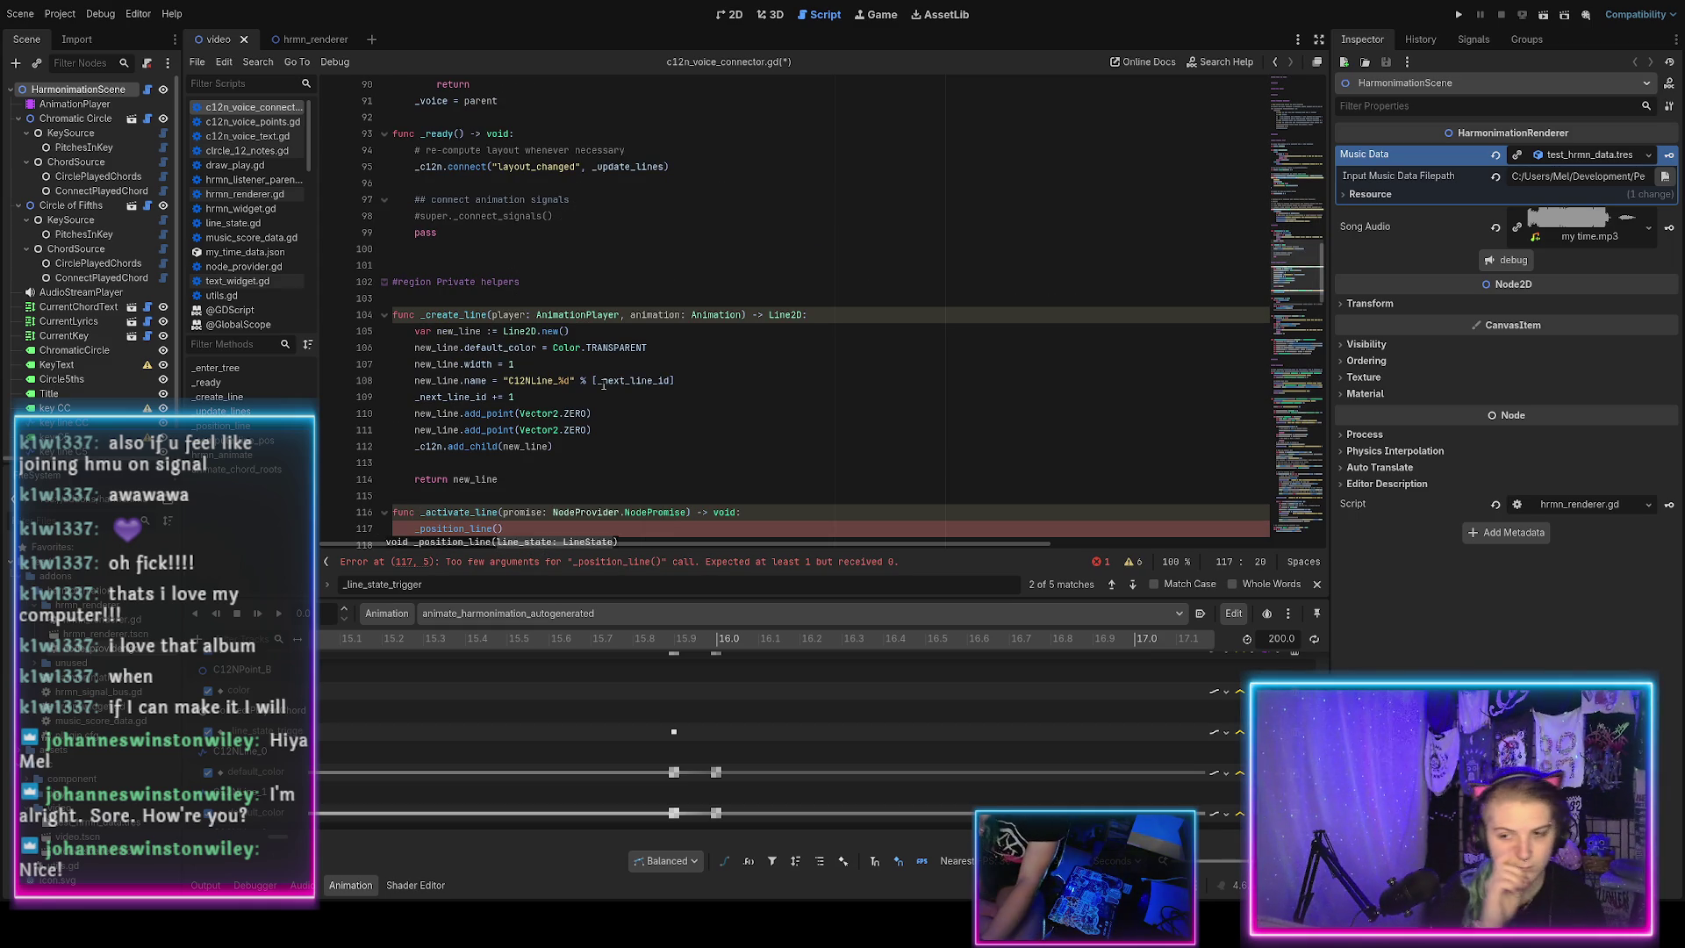
# Search the script for _lines from line 55, stepping through usages on lines 77, 120, 123 and 124.
pyautogui.scroll(-2, 497, 432)
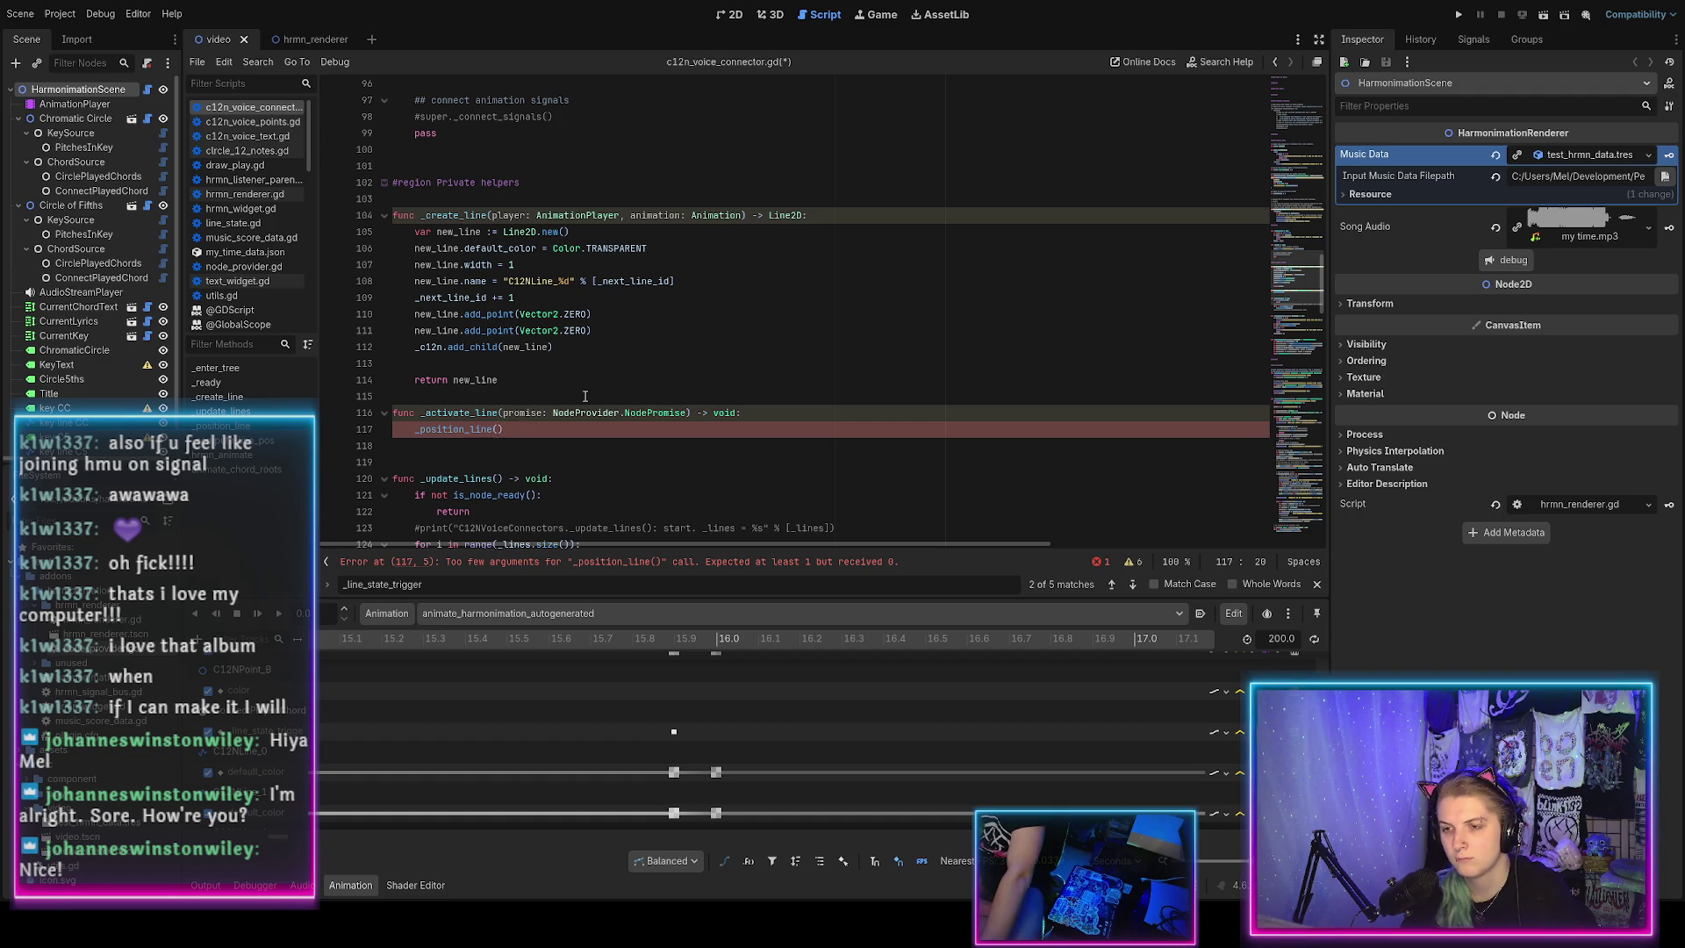
pyautogui.scroll(9, 578, 395)
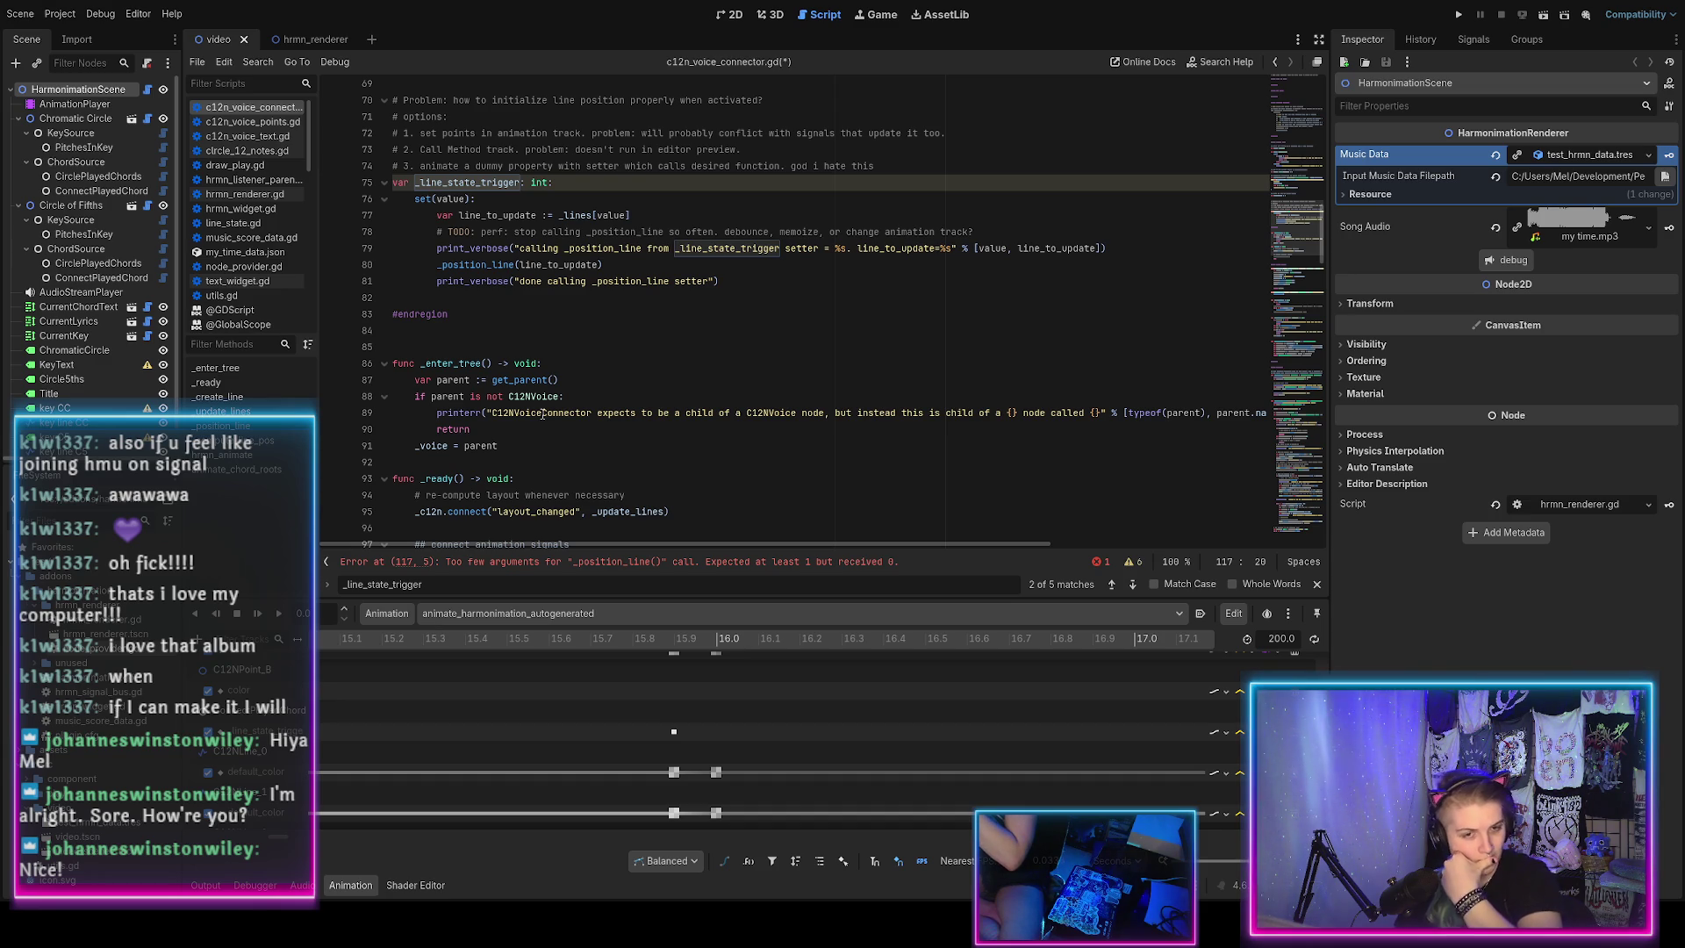
pyautogui.scroll(9, 531, 351)
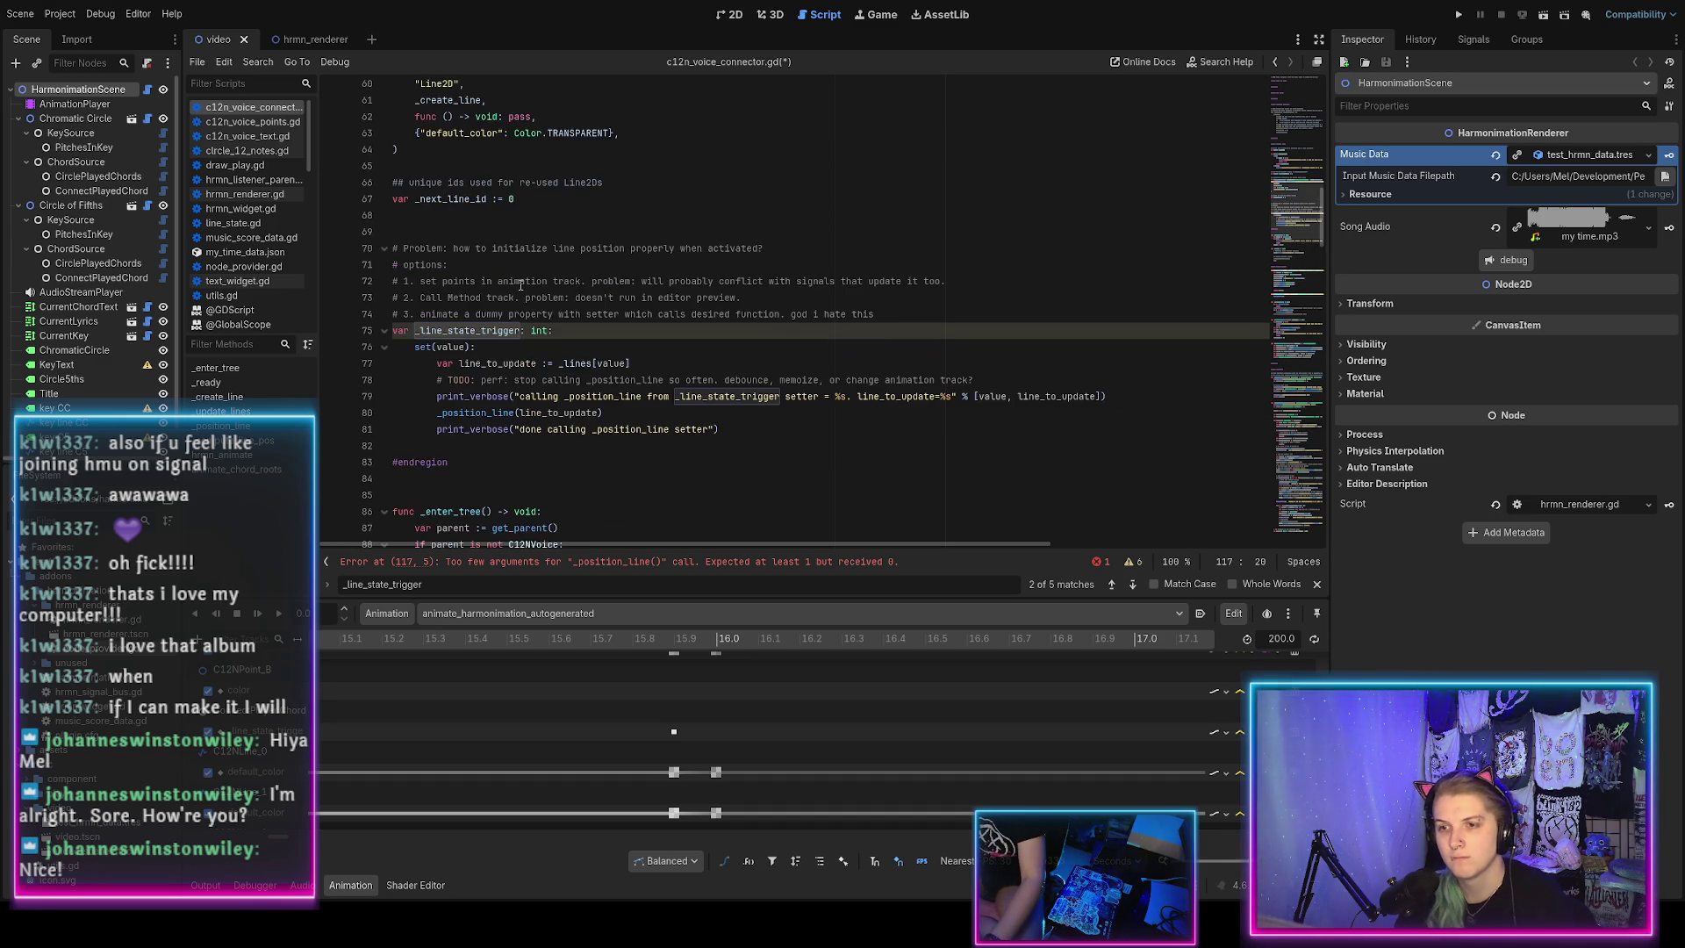
pyautogui.doubleClick(432, 298)
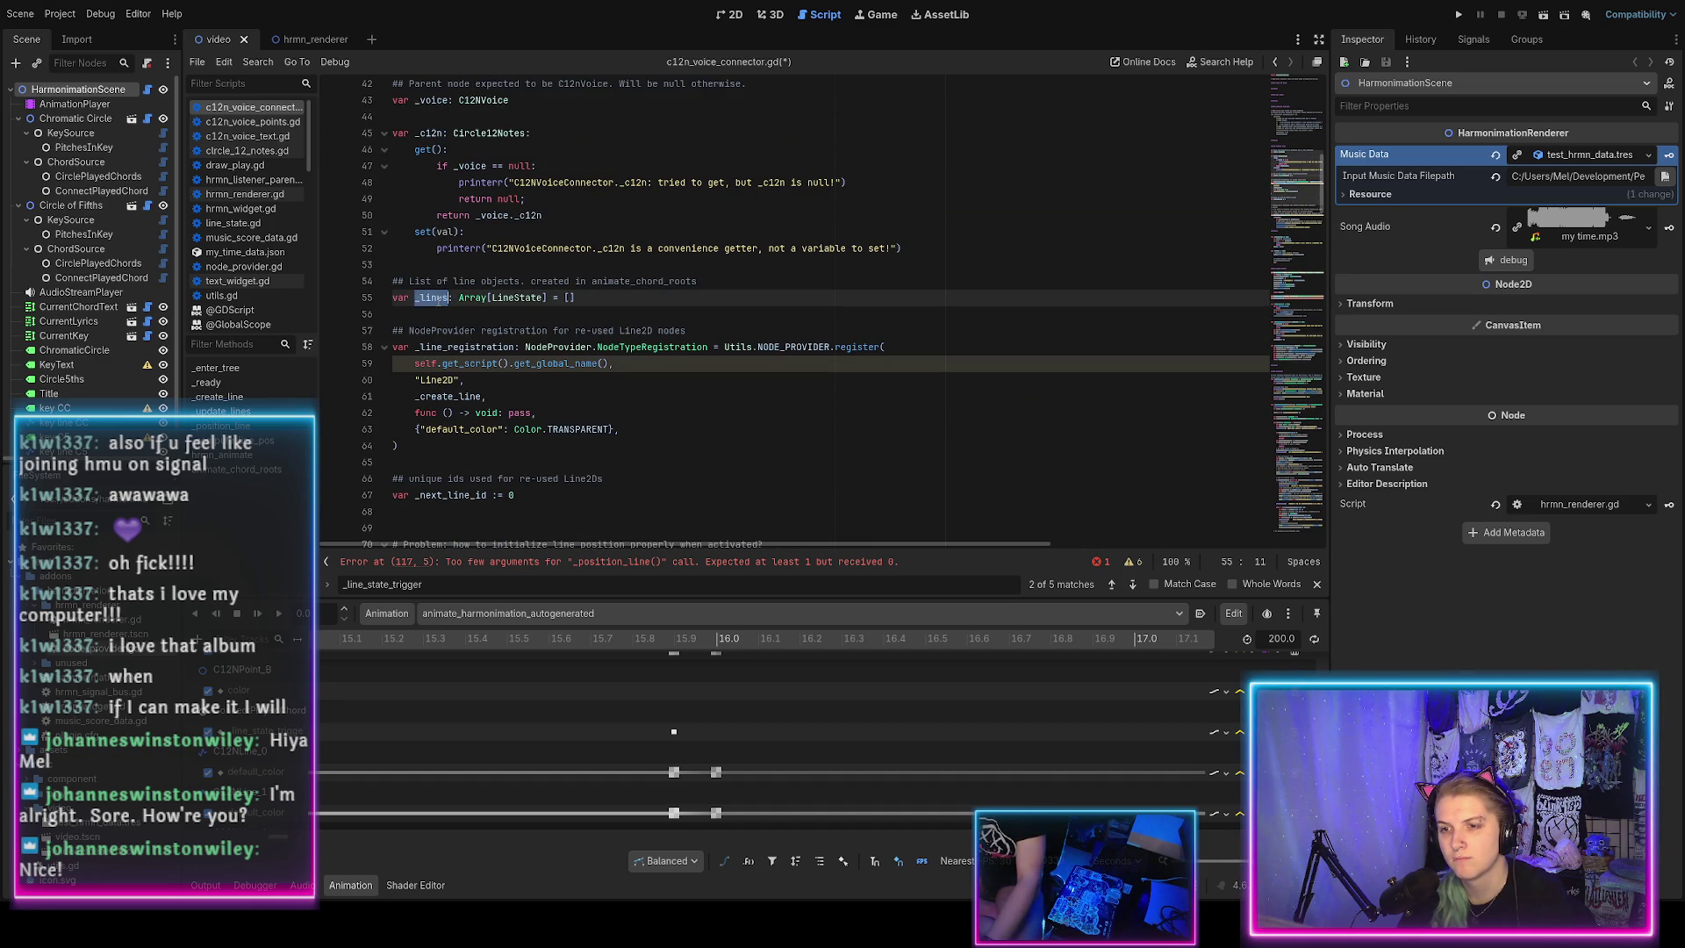
pyautogui.hotkey('ctrl', 'f')
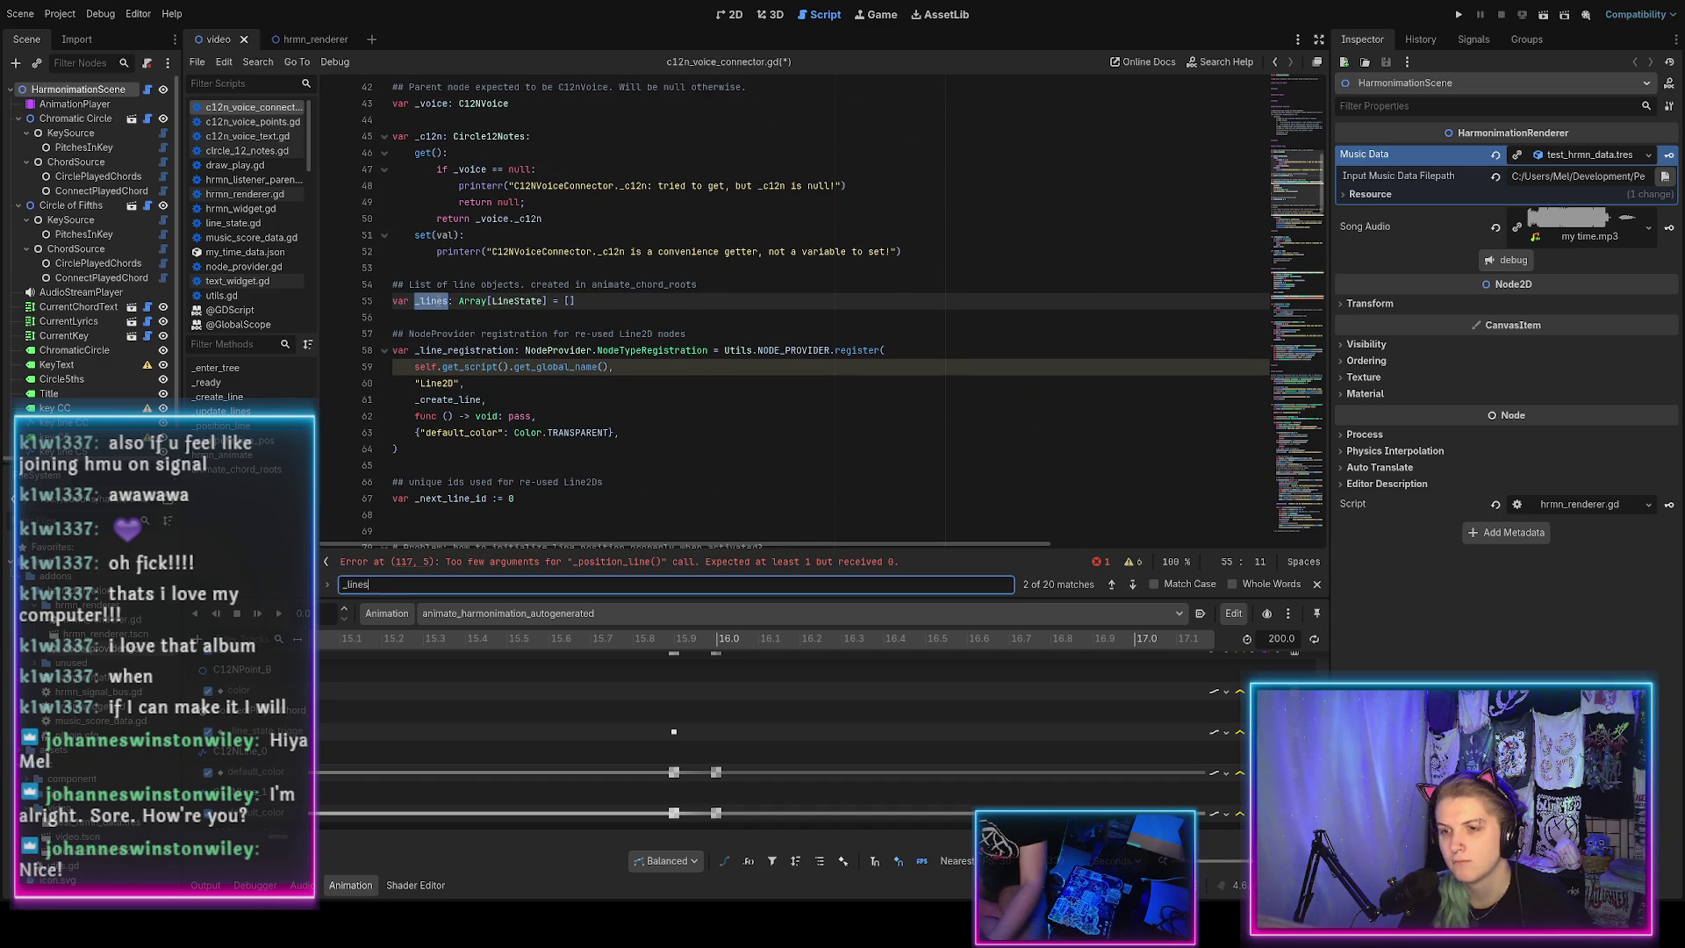
pyautogui.press('Return')
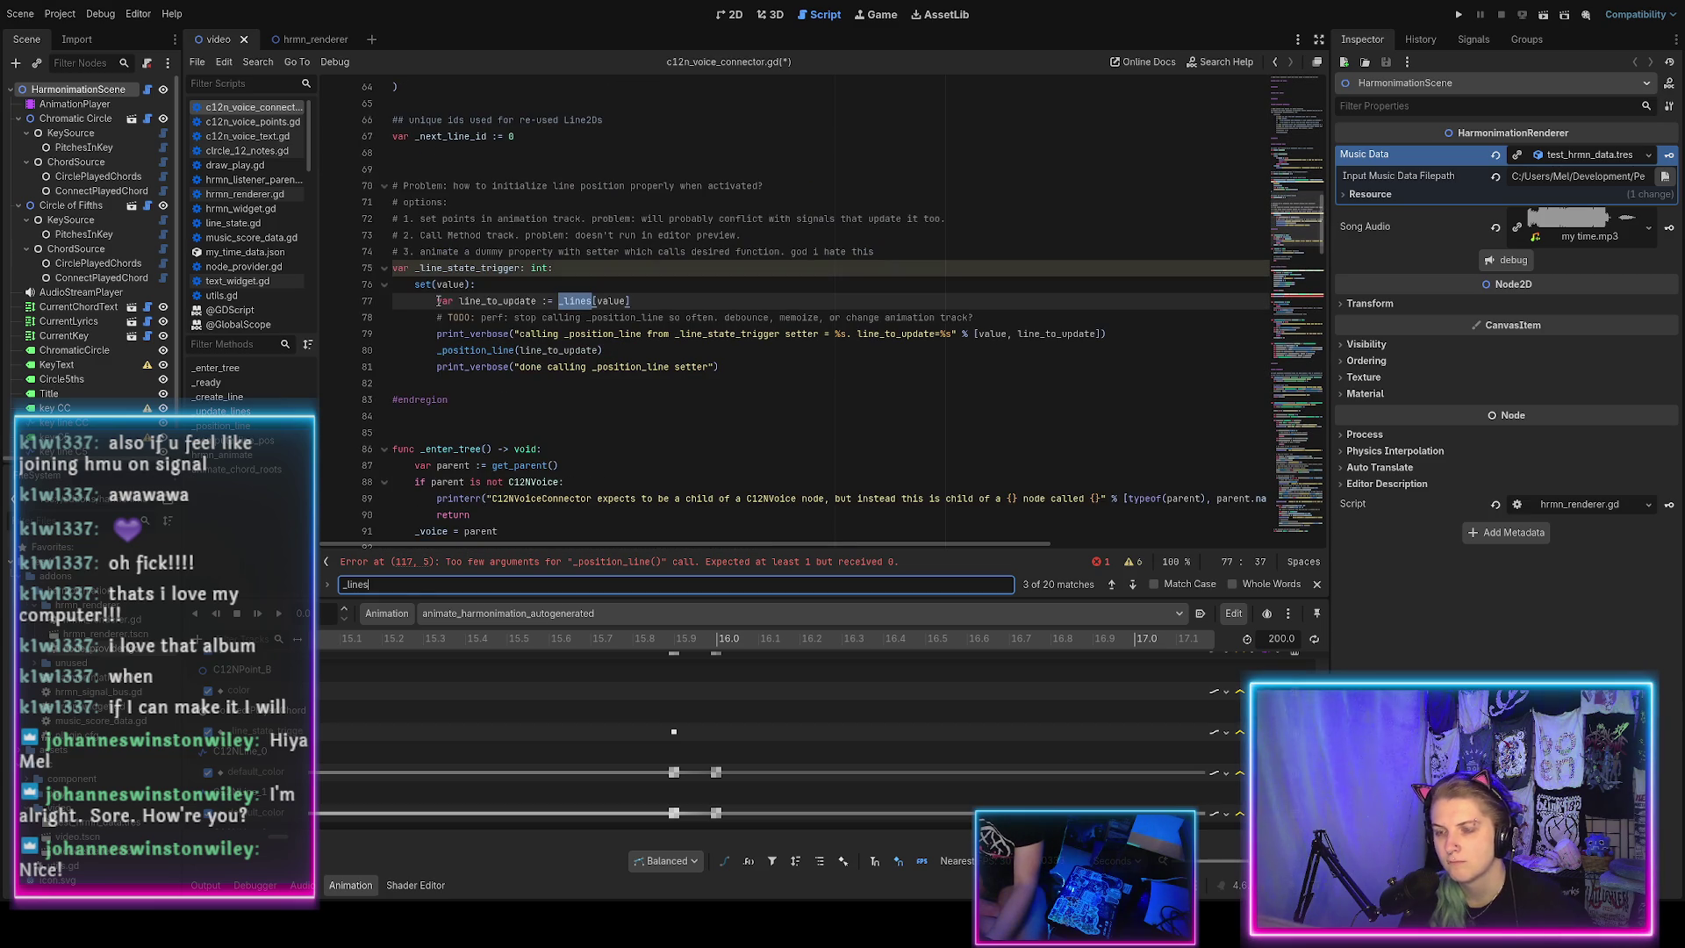
pyautogui.press('Return')
pyautogui.press('Return')
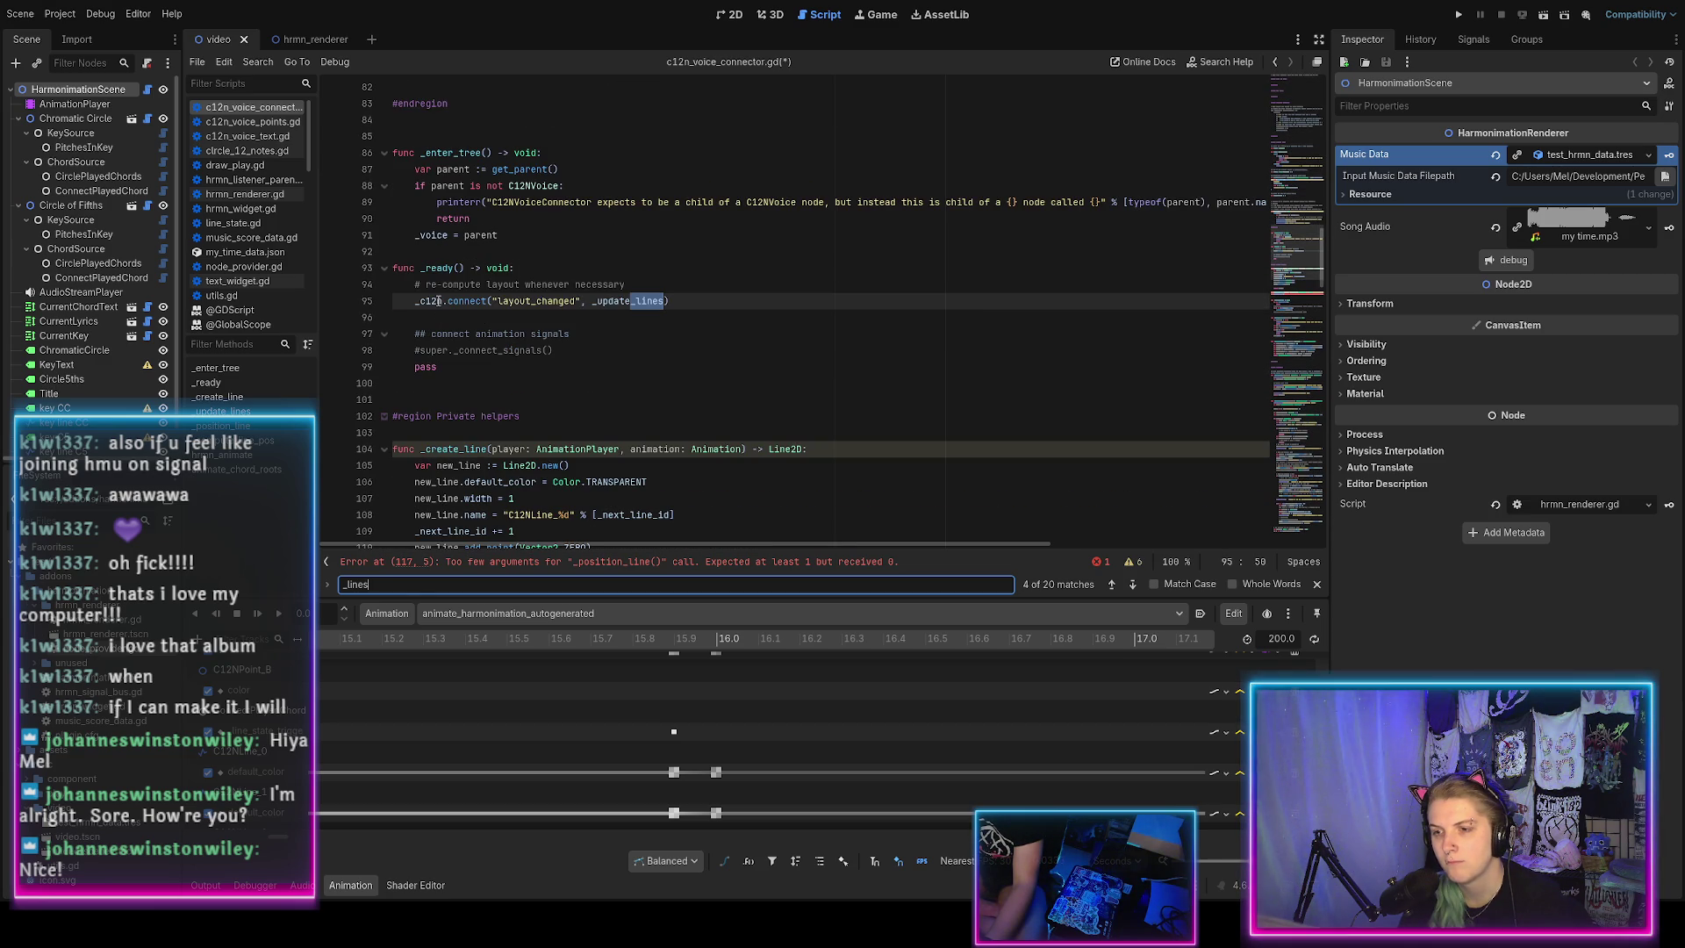
pyautogui.press('Return')
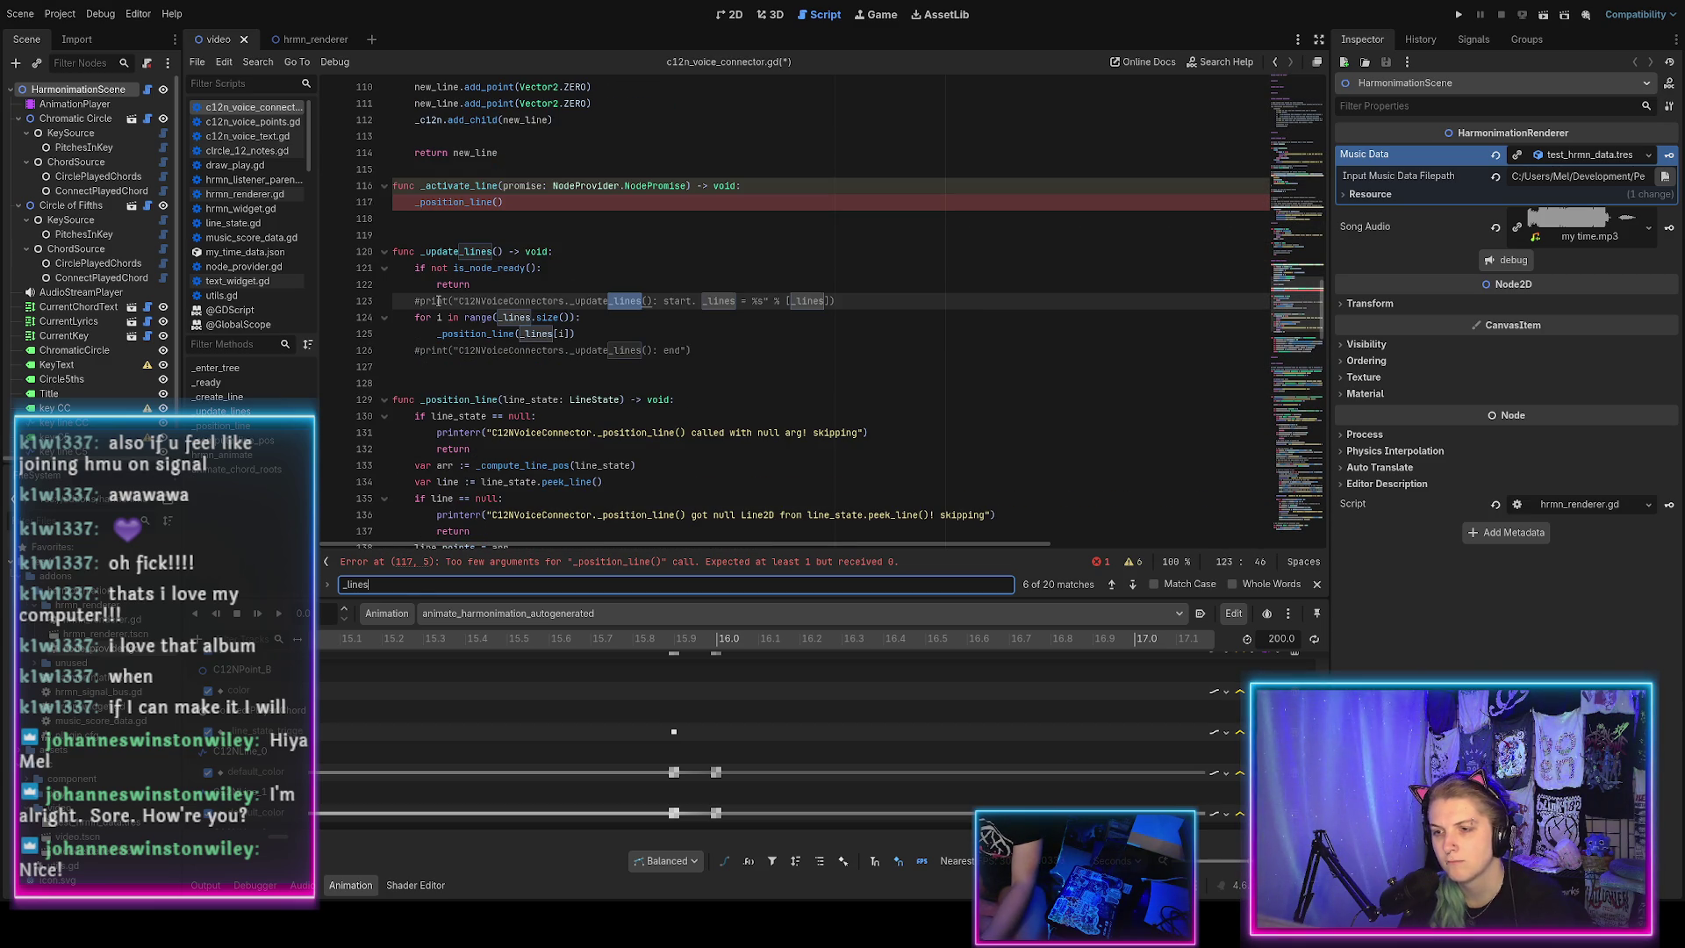
pyautogui.press('Return')
pyautogui.press('Return')
pyautogui.press('Return')
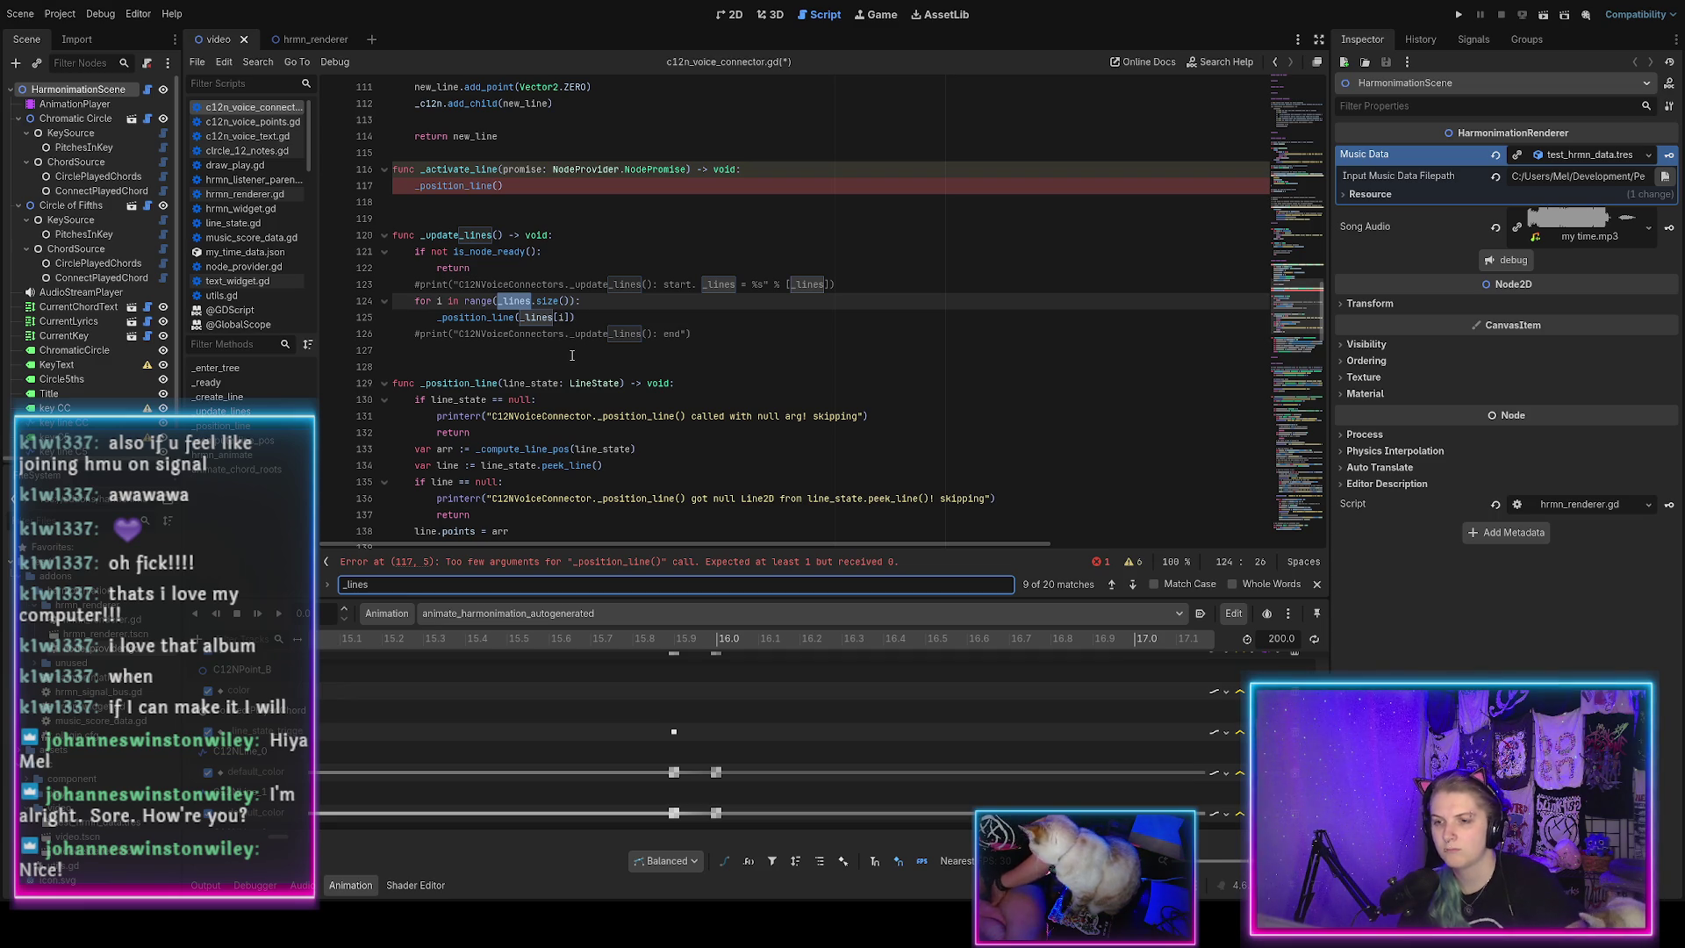
pyautogui.scroll(1, 571, 355)
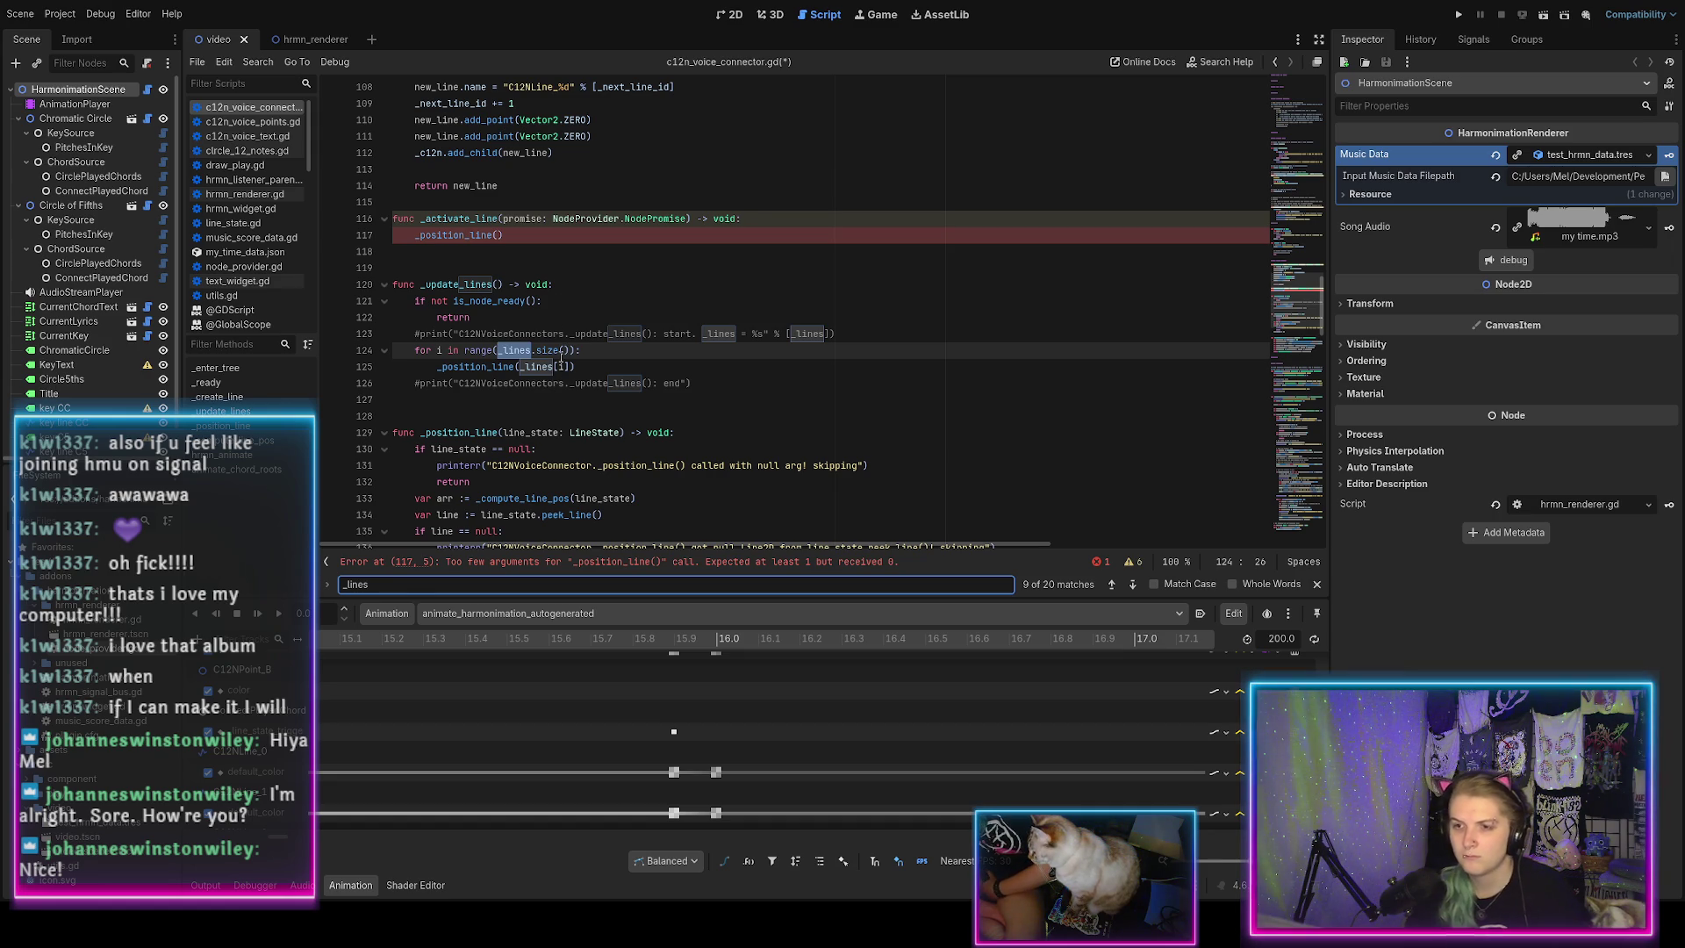
pyautogui.scroll(20, 562, 356)
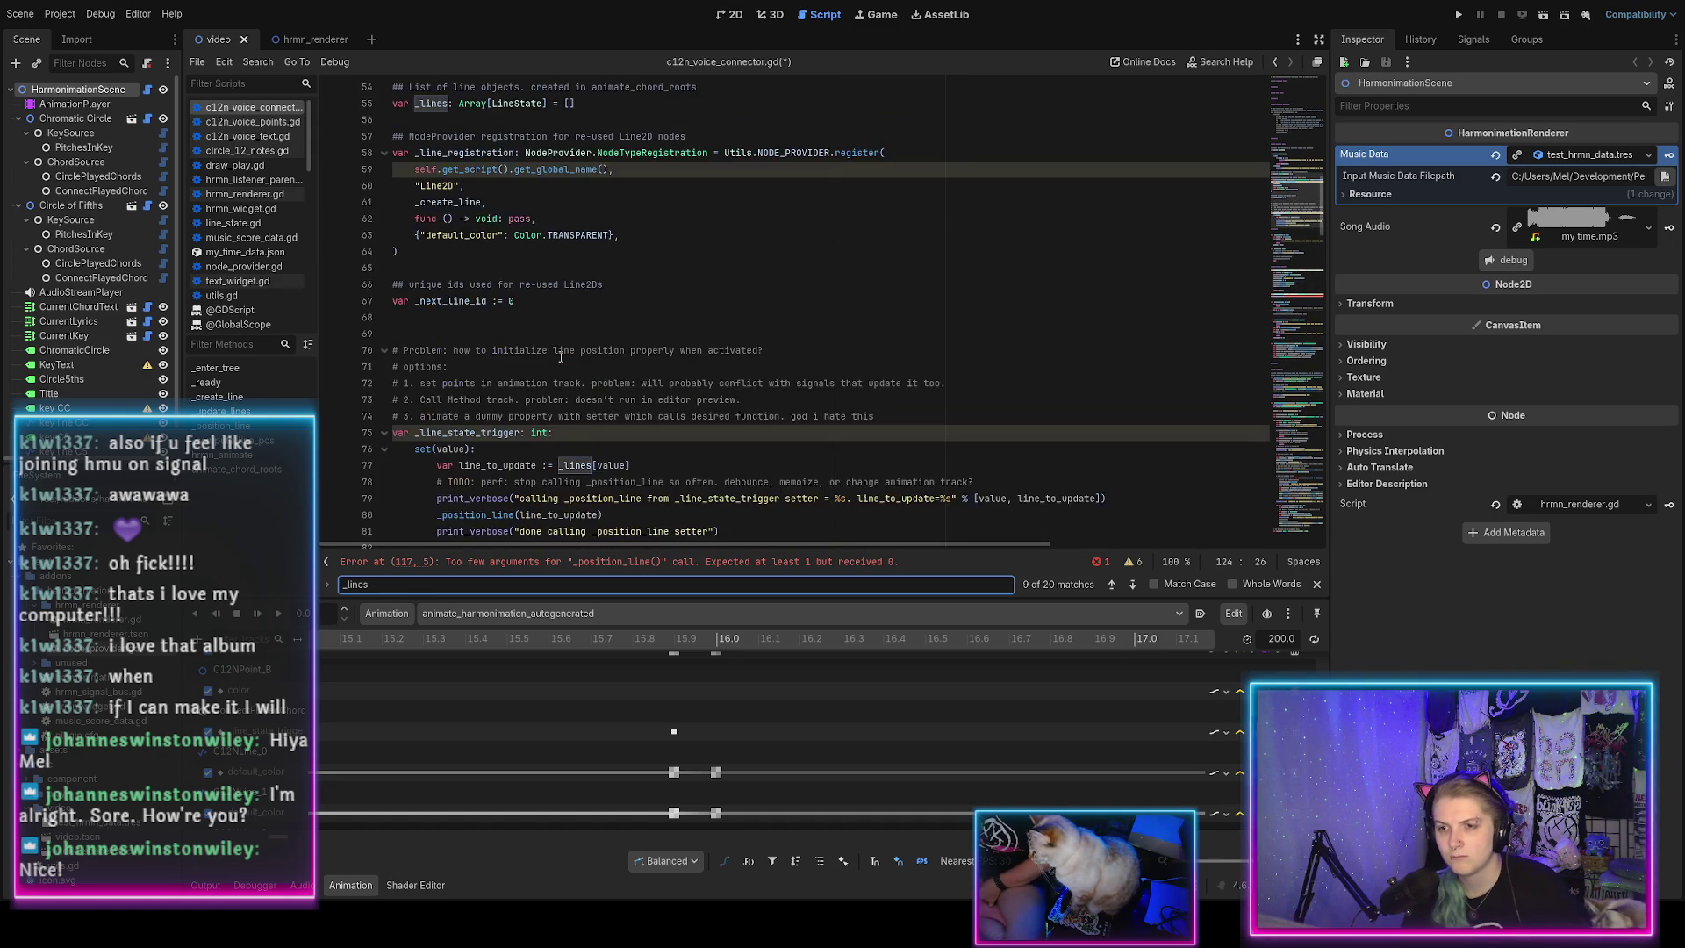
pyautogui.scroll(1, 562, 355)
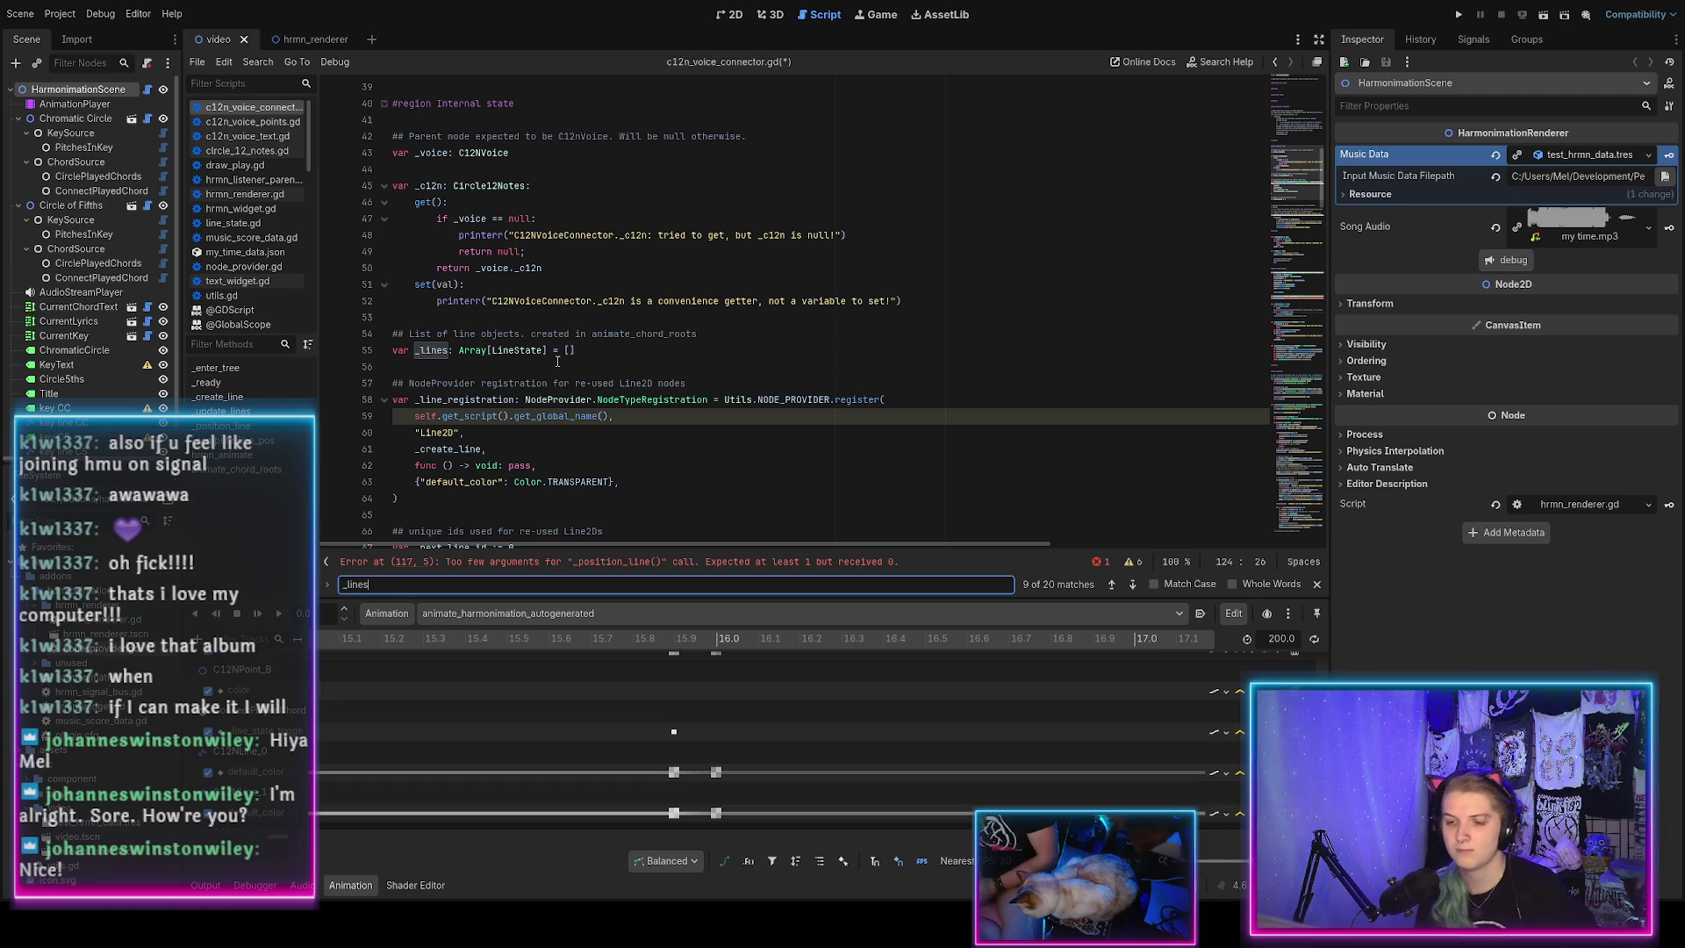
pyautogui.scroll(-7, 558, 361)
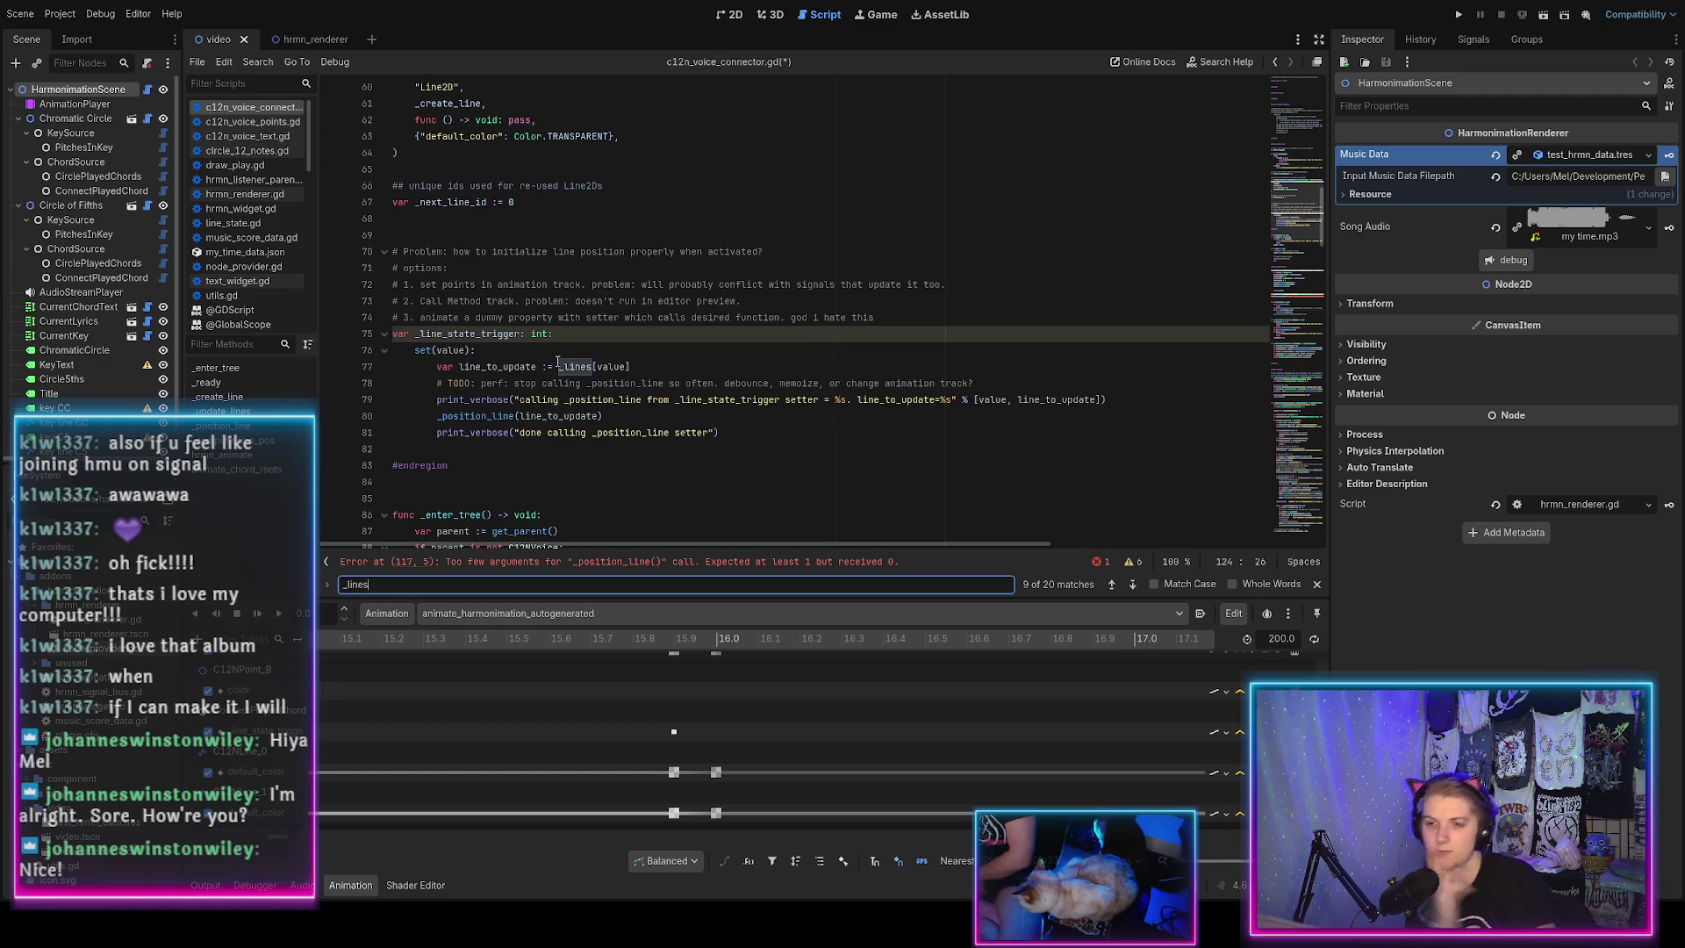
pyautogui.scroll(-8, 558, 362)
pyautogui.scroll(7, 557, 361)
pyautogui.scroll(-7, 557, 362)
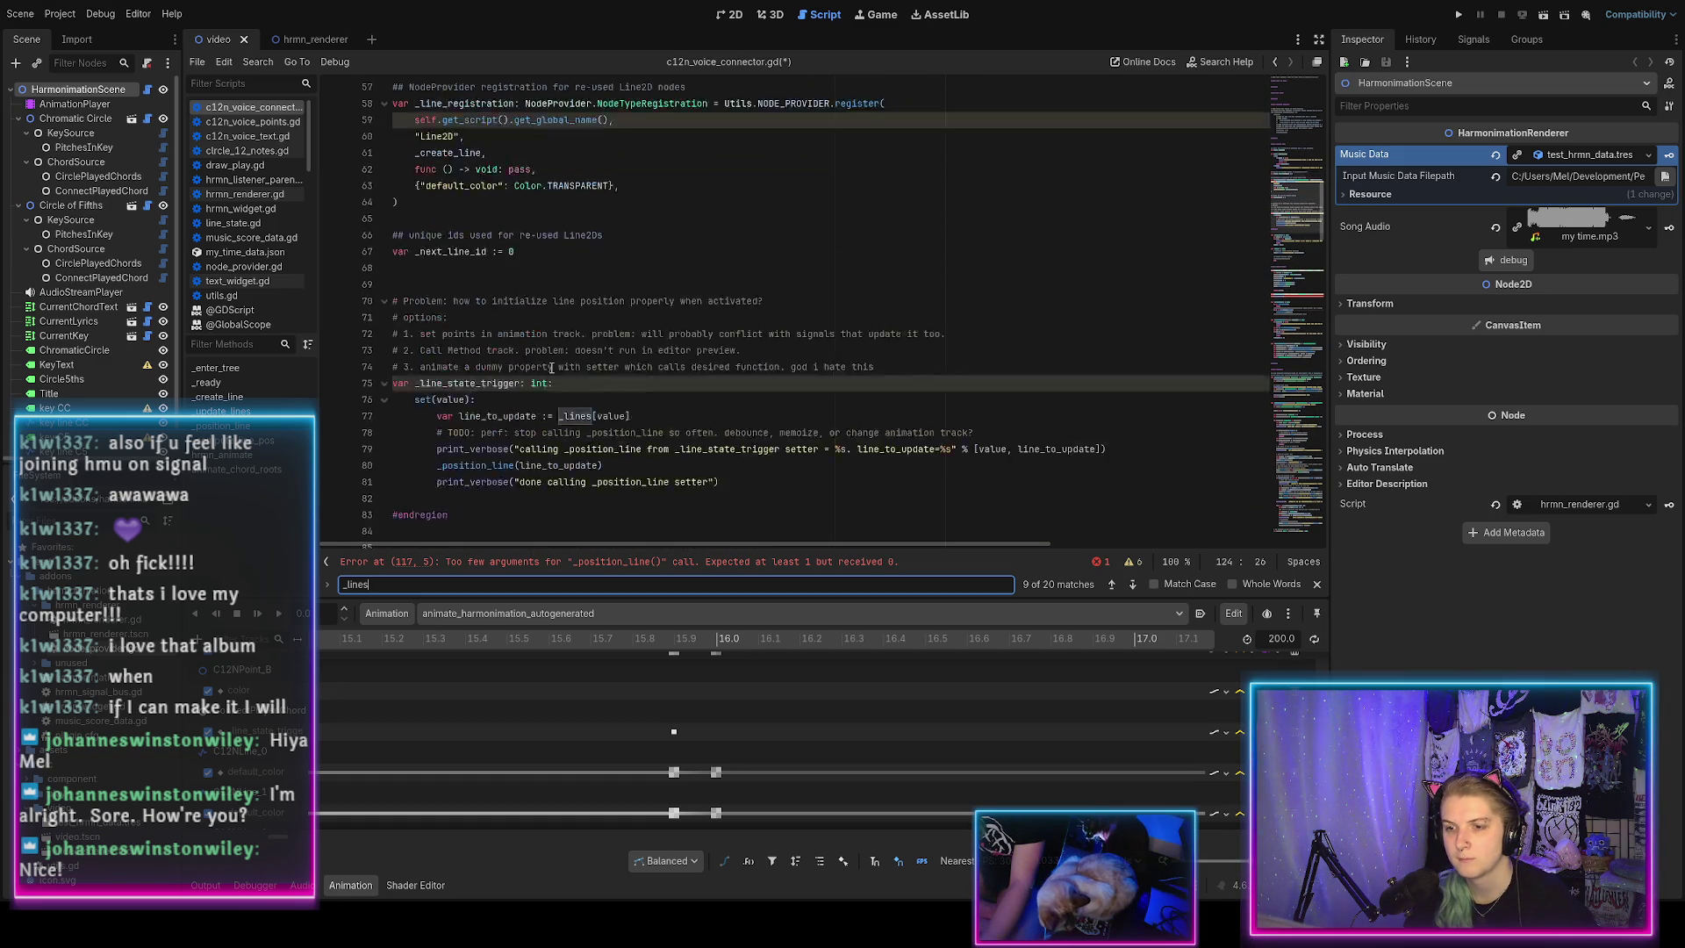
pyautogui.scroll(-6, 551, 367)
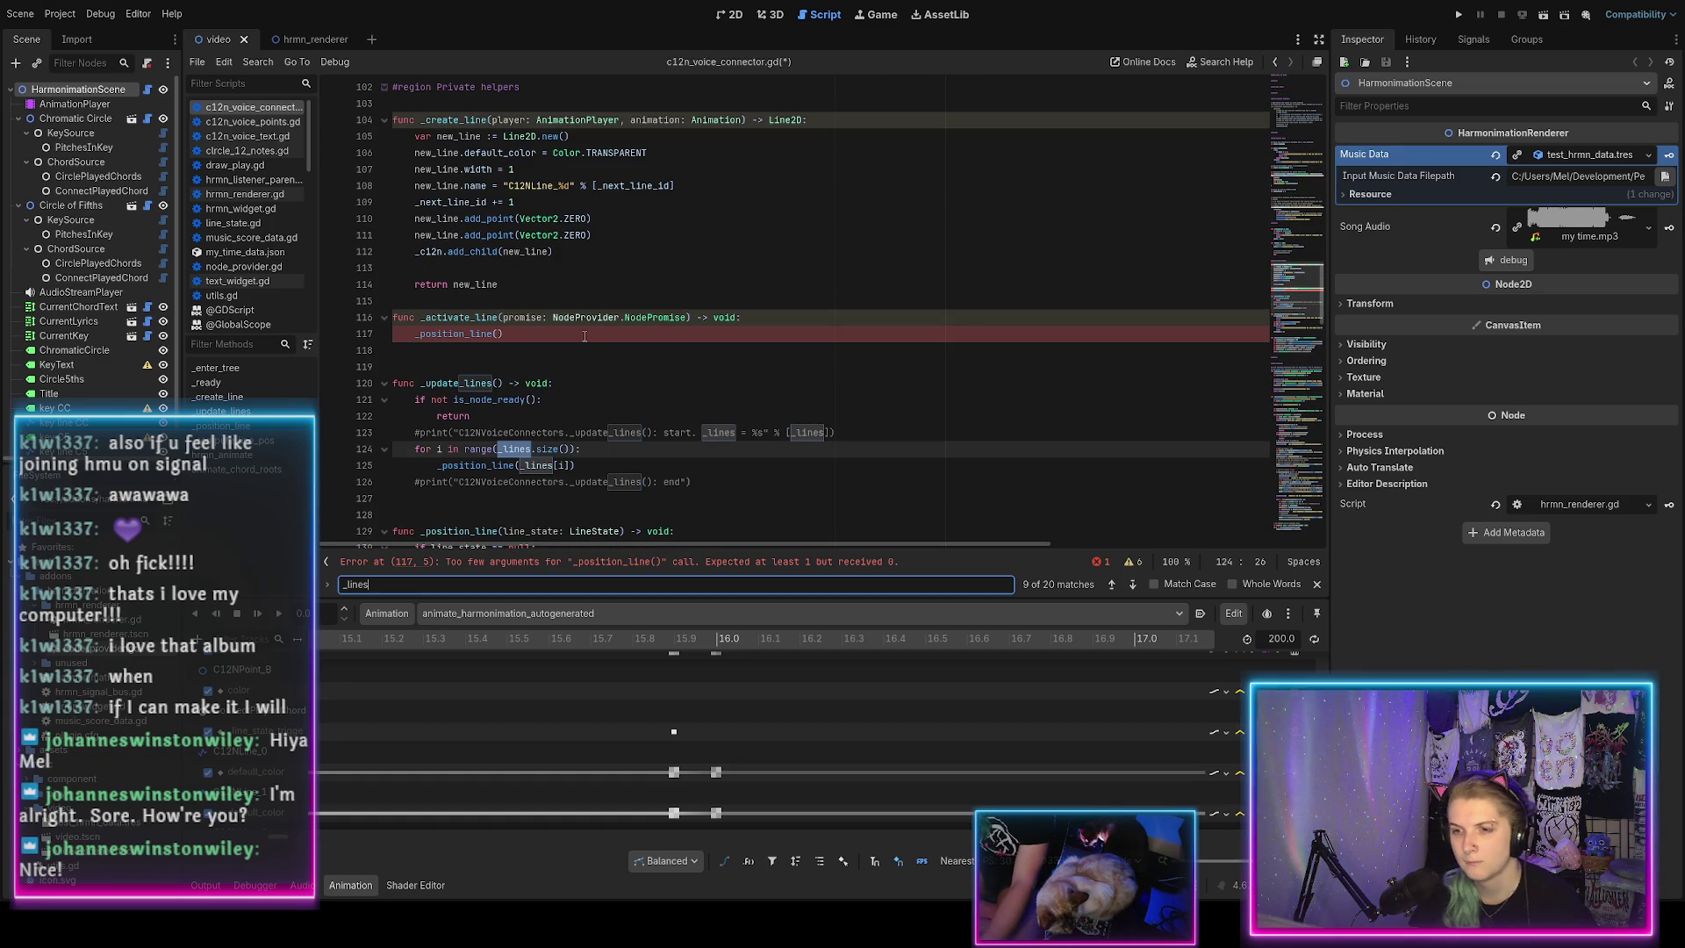
pyautogui.scroll(-2, 584, 336)
# Add '# TODO: bug: only position currently active promised-lines' under the _update_lines header and save.
pyautogui.click(578, 278)
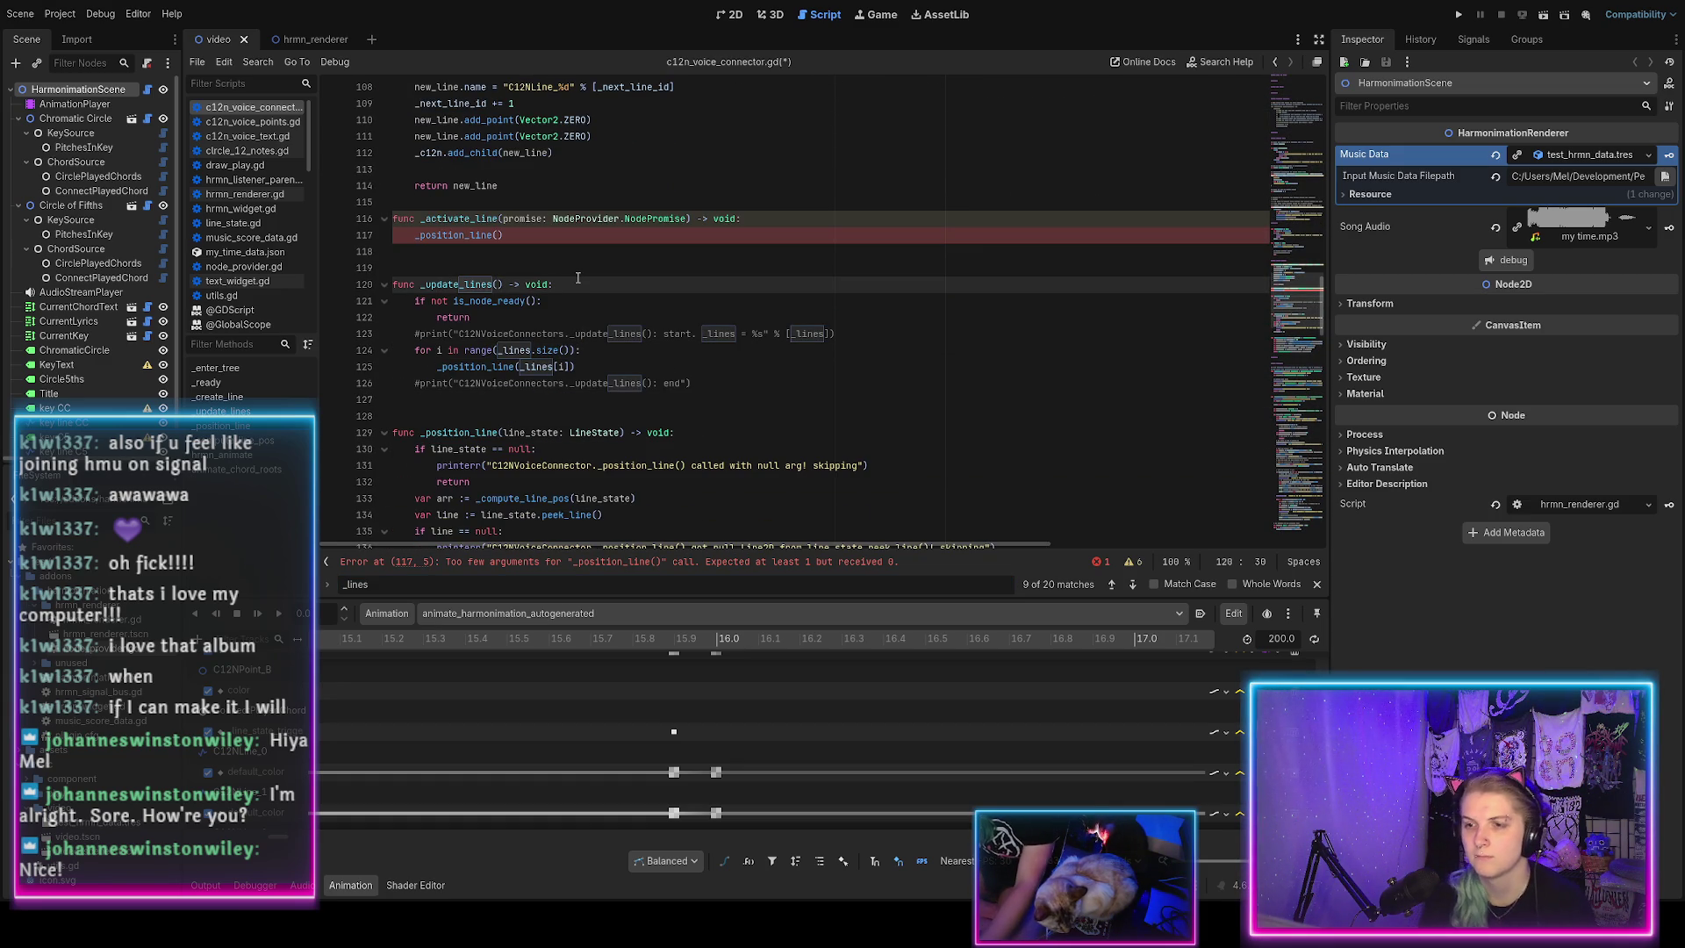
pyautogui.press('Return')
pyautogui.write('# TODO: bug: only pos')
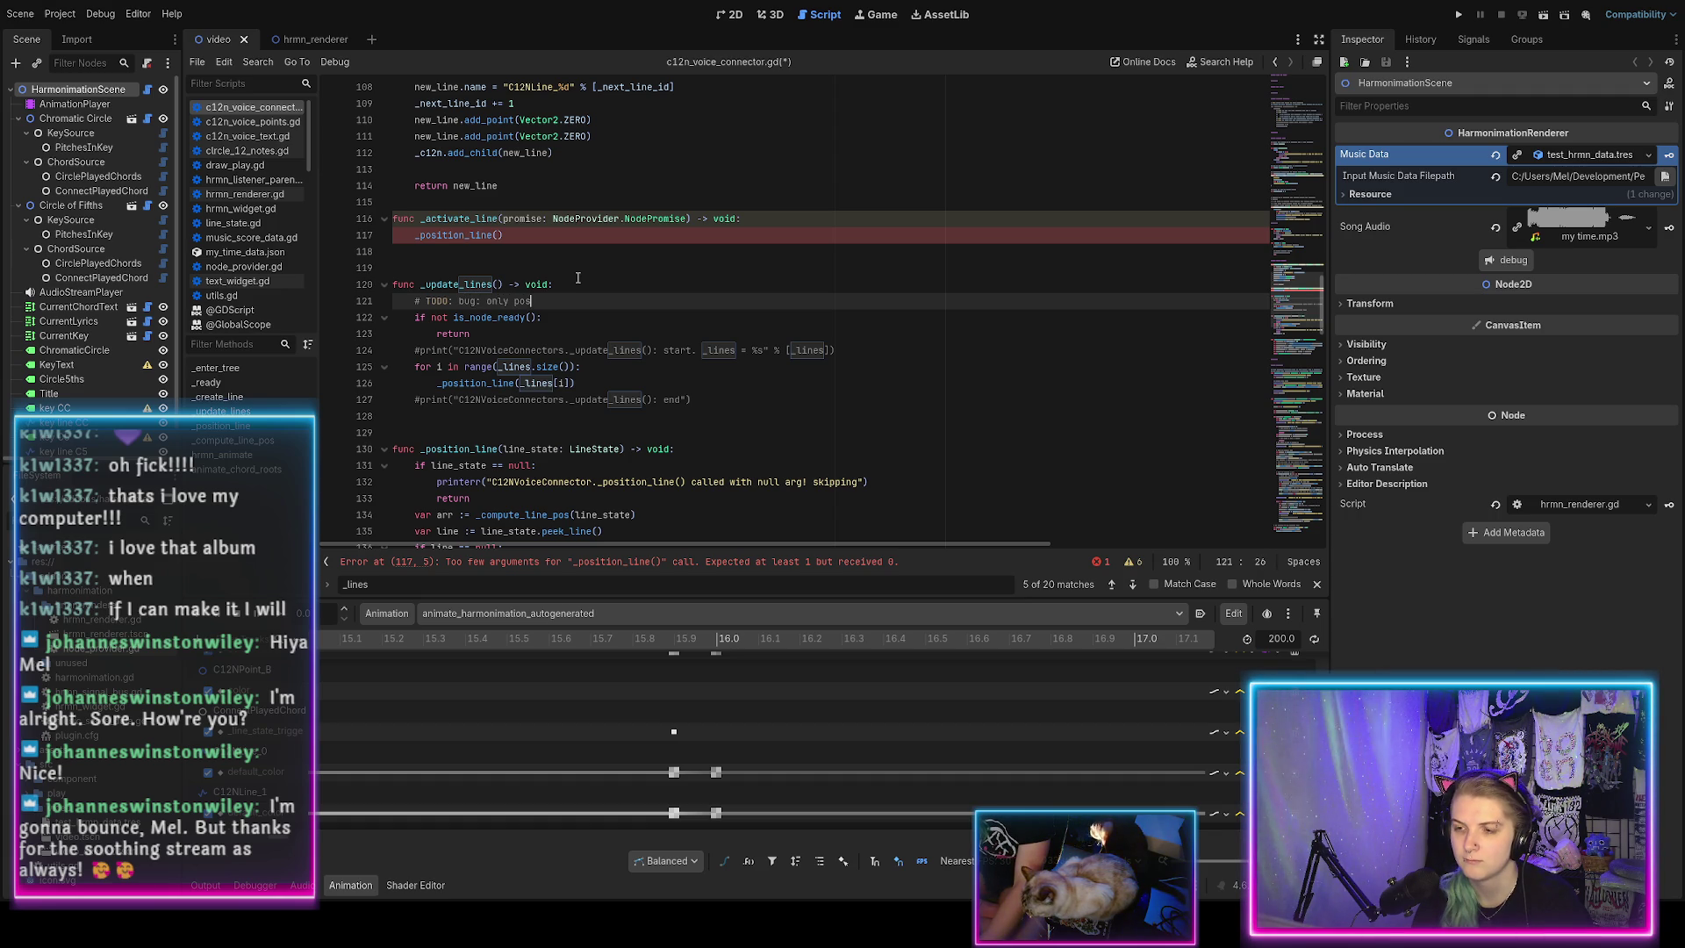
pyautogui.write('ition curre')
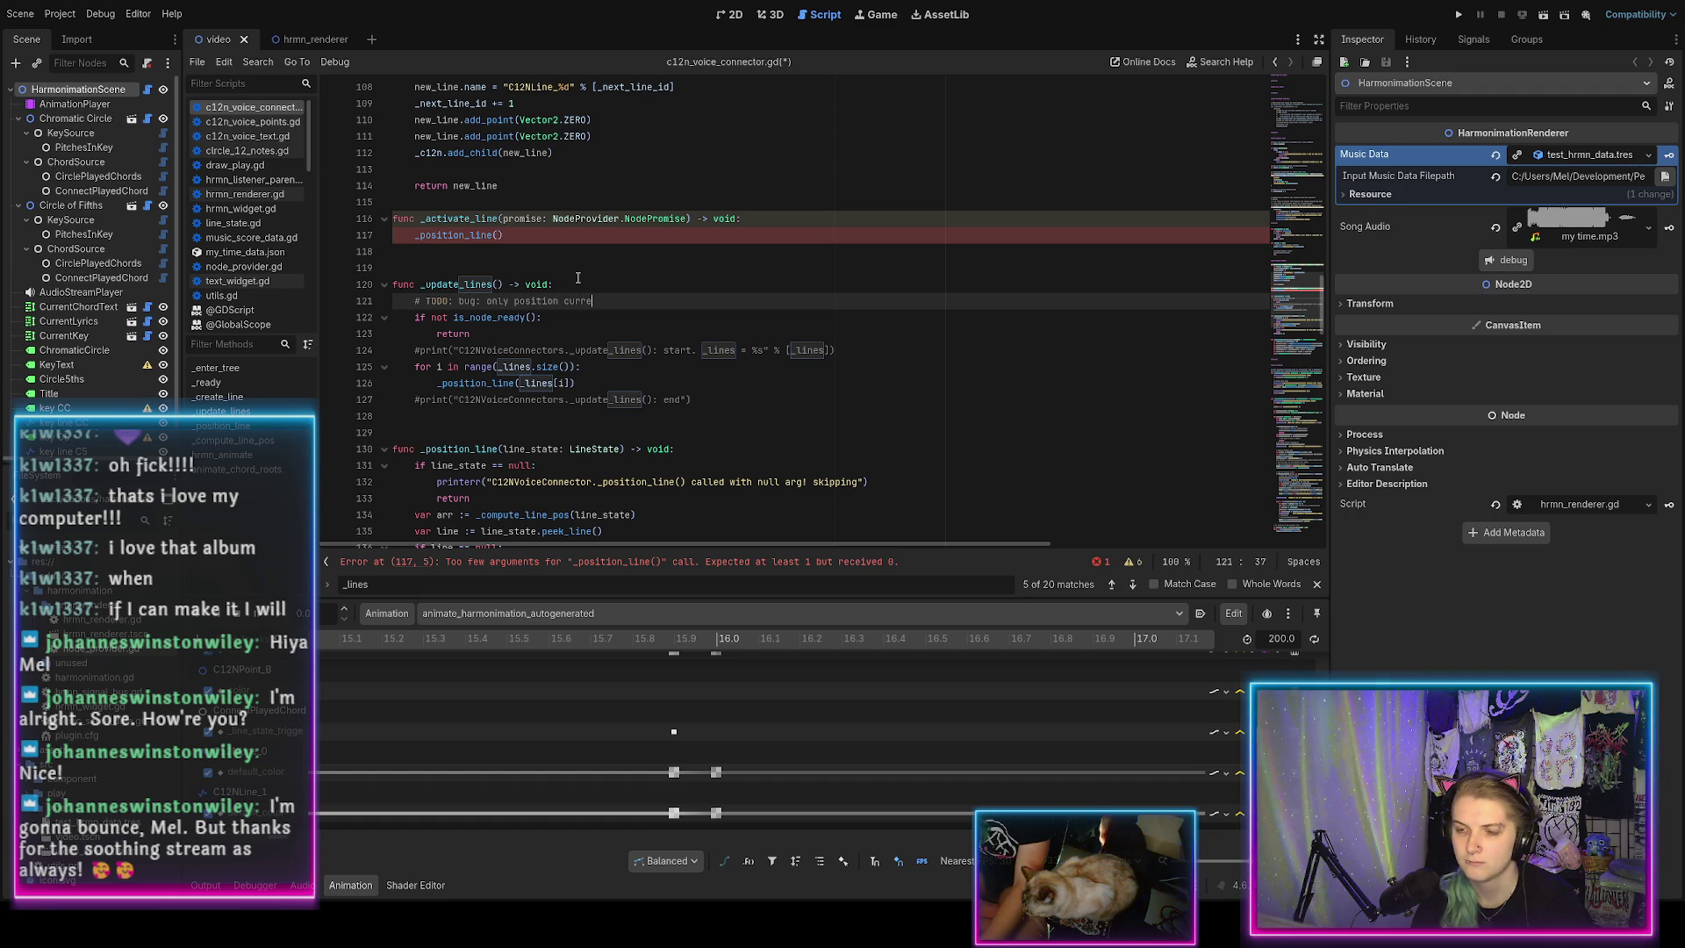
pyautogui.write('ntly active line')
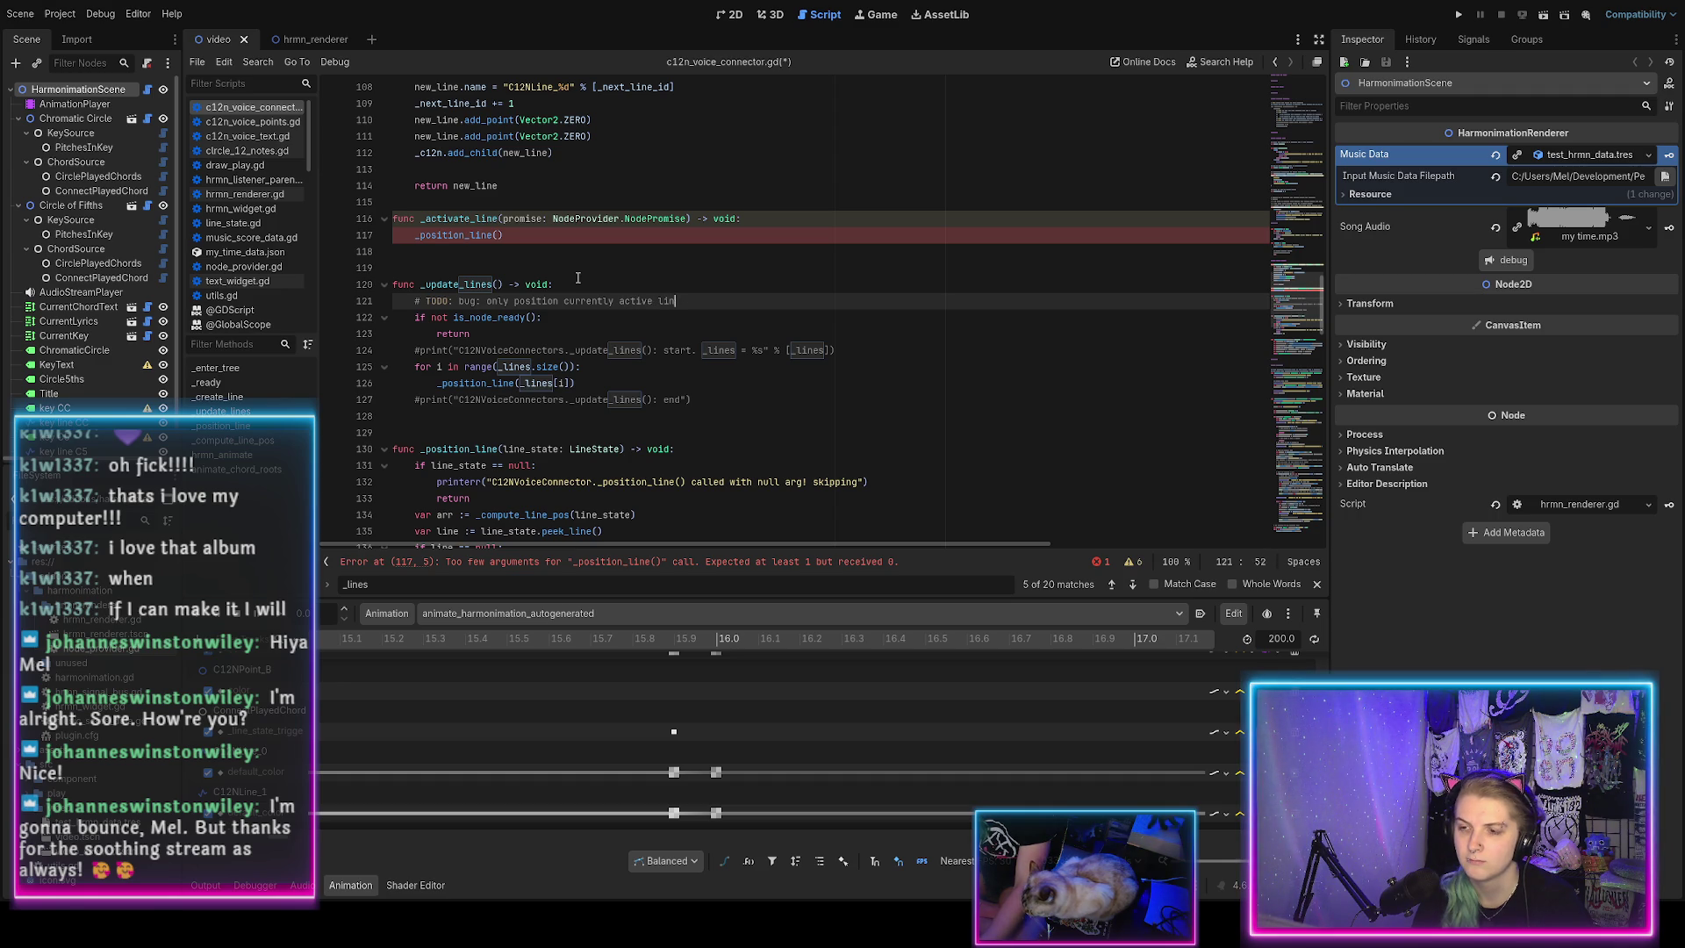
pyautogui.press('BackSpace')
pyautogui.press('BackSpace')
pyautogui.press('BackSpace')
pyautogui.write('promised')
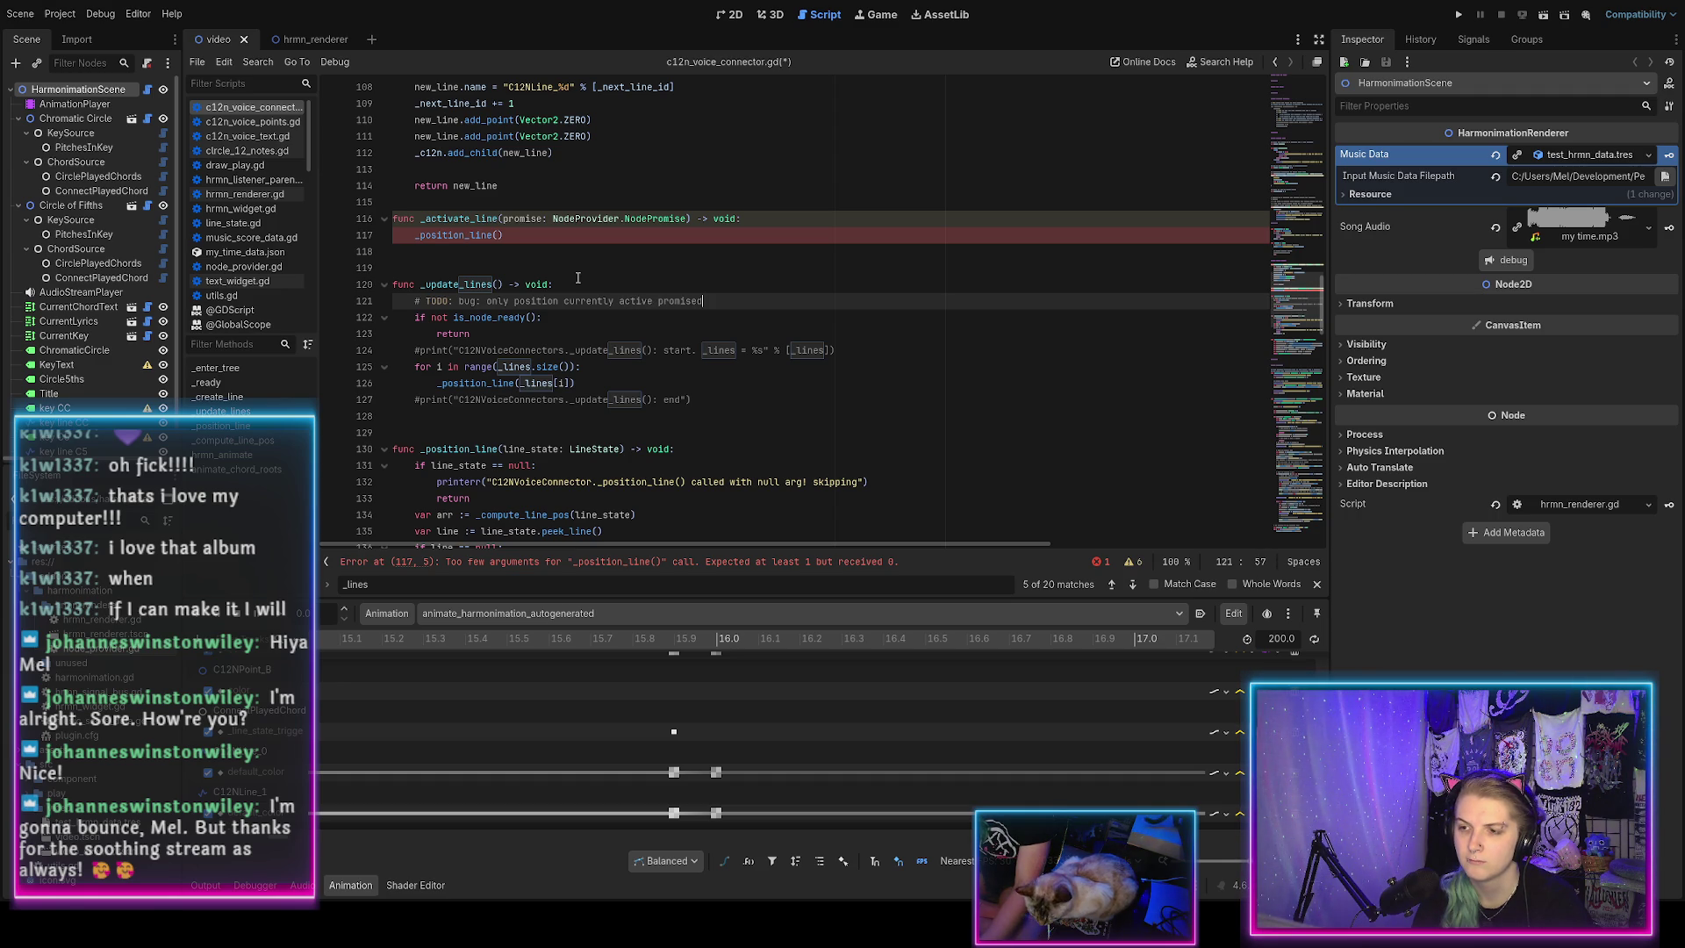
pyautogui.write('-lines')
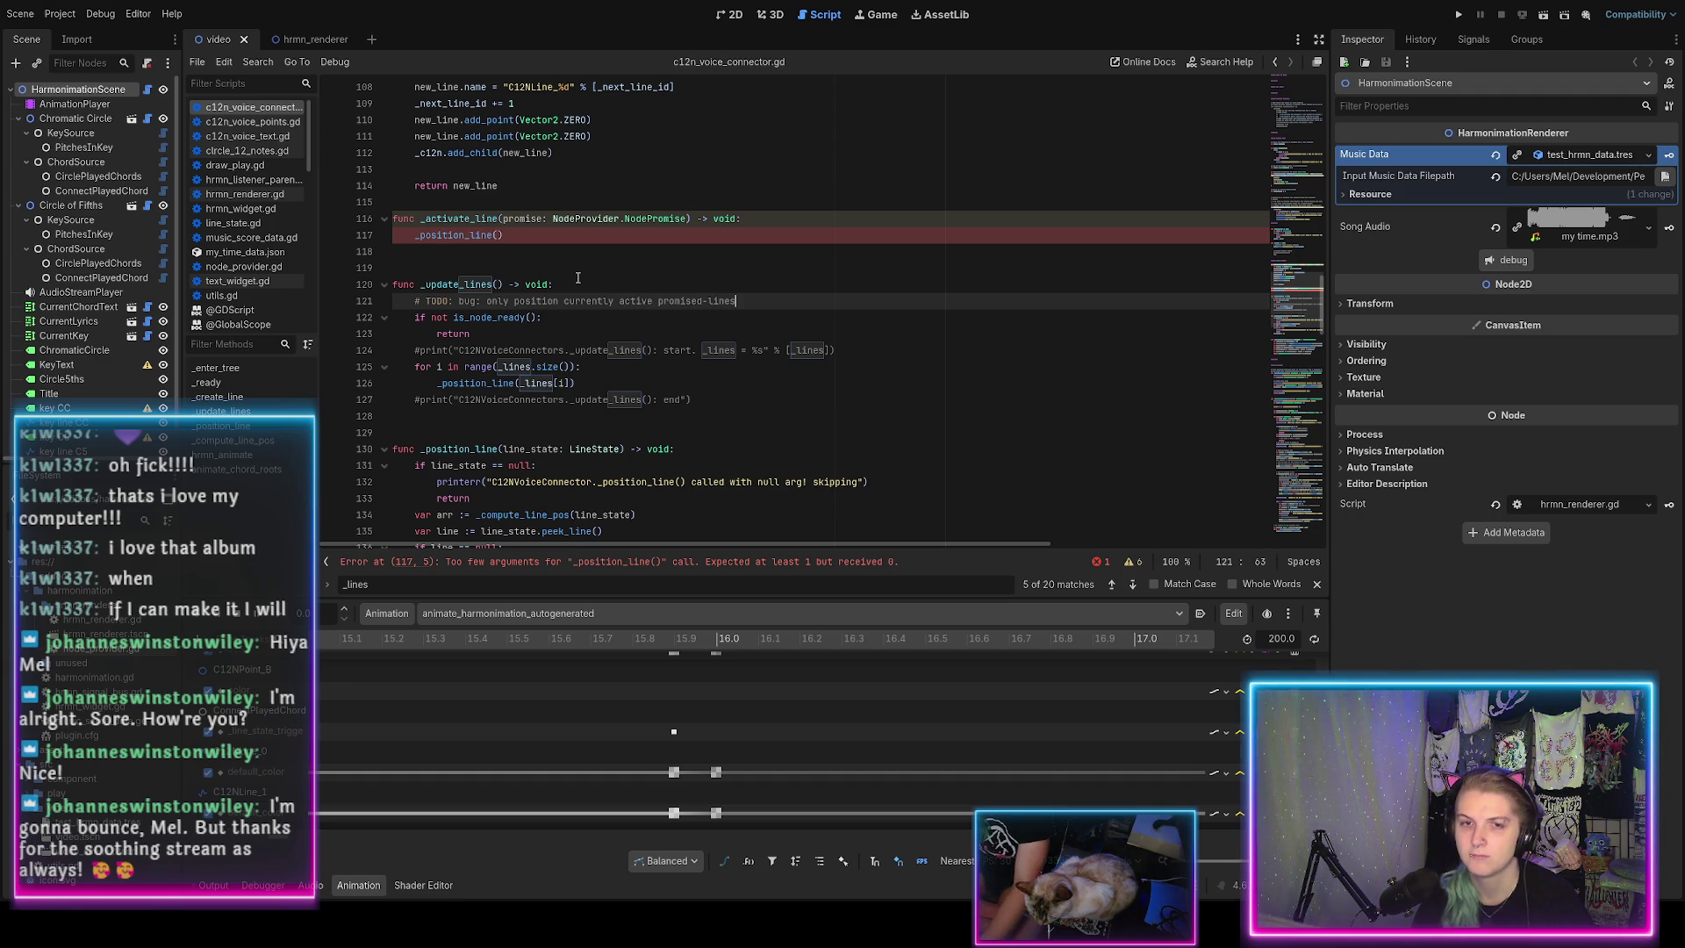
pyautogui.hotkey('ctrl', 's')
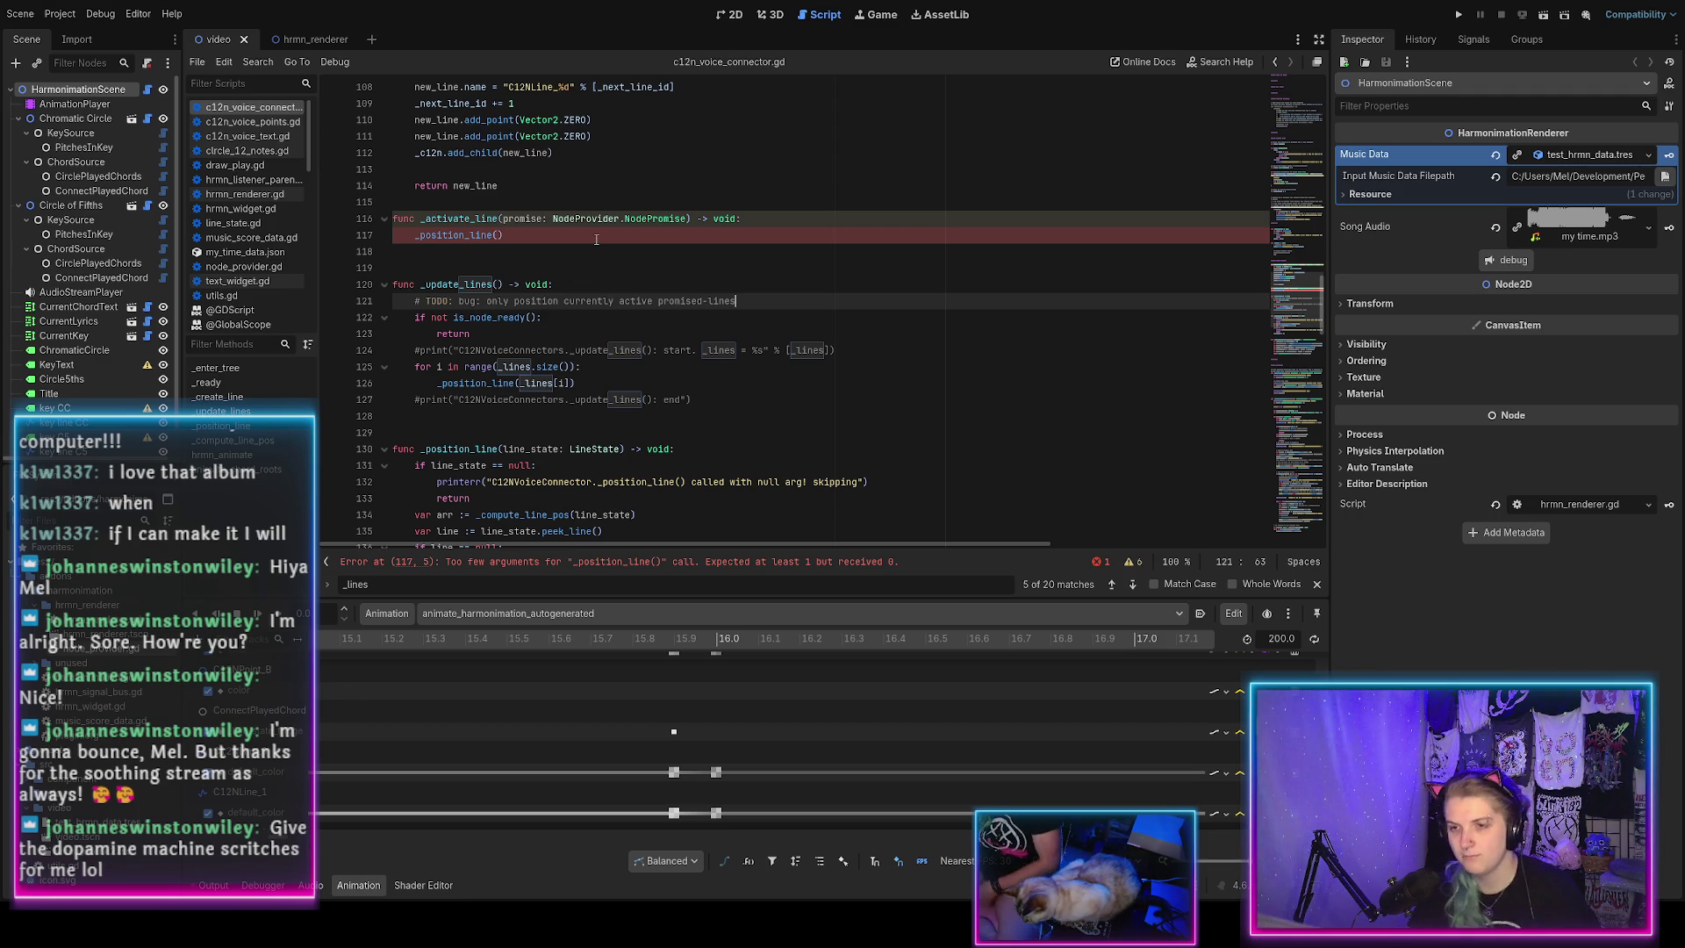
pyautogui.click(581, 236)
pyautogui.press('Left')
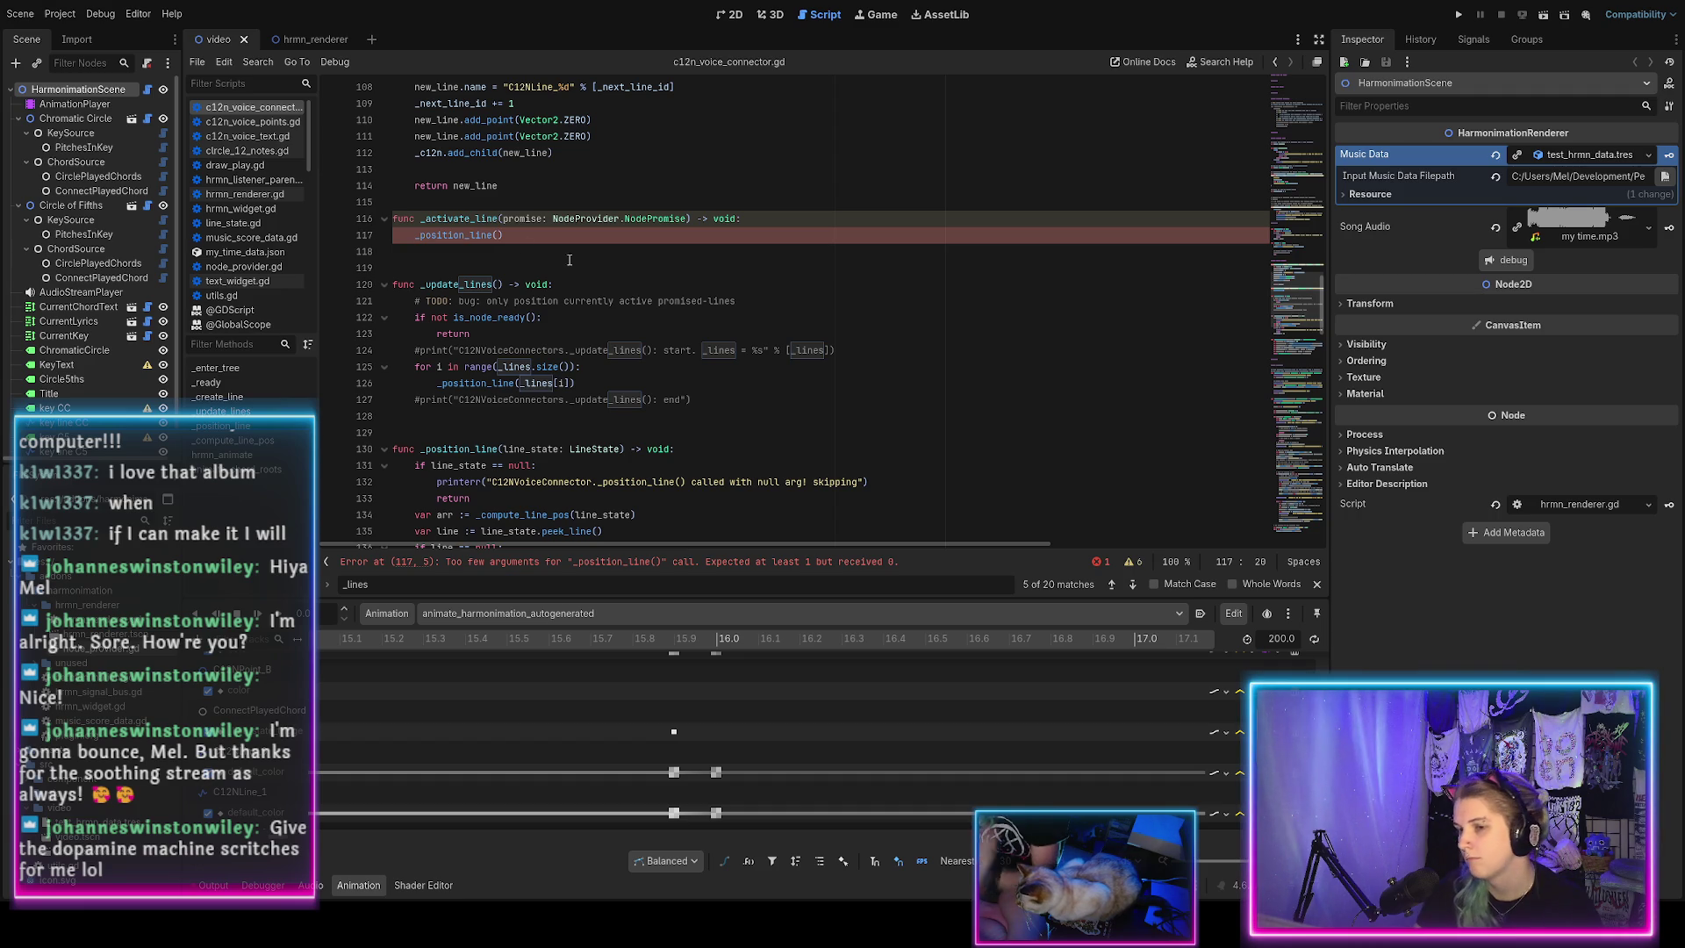
# Finish reviewing the _lines matches, then switch to node_provider.gd in the script list.
pyautogui.scroll(-1, 652, 308)
pyautogui.scroll(1, 652, 308)
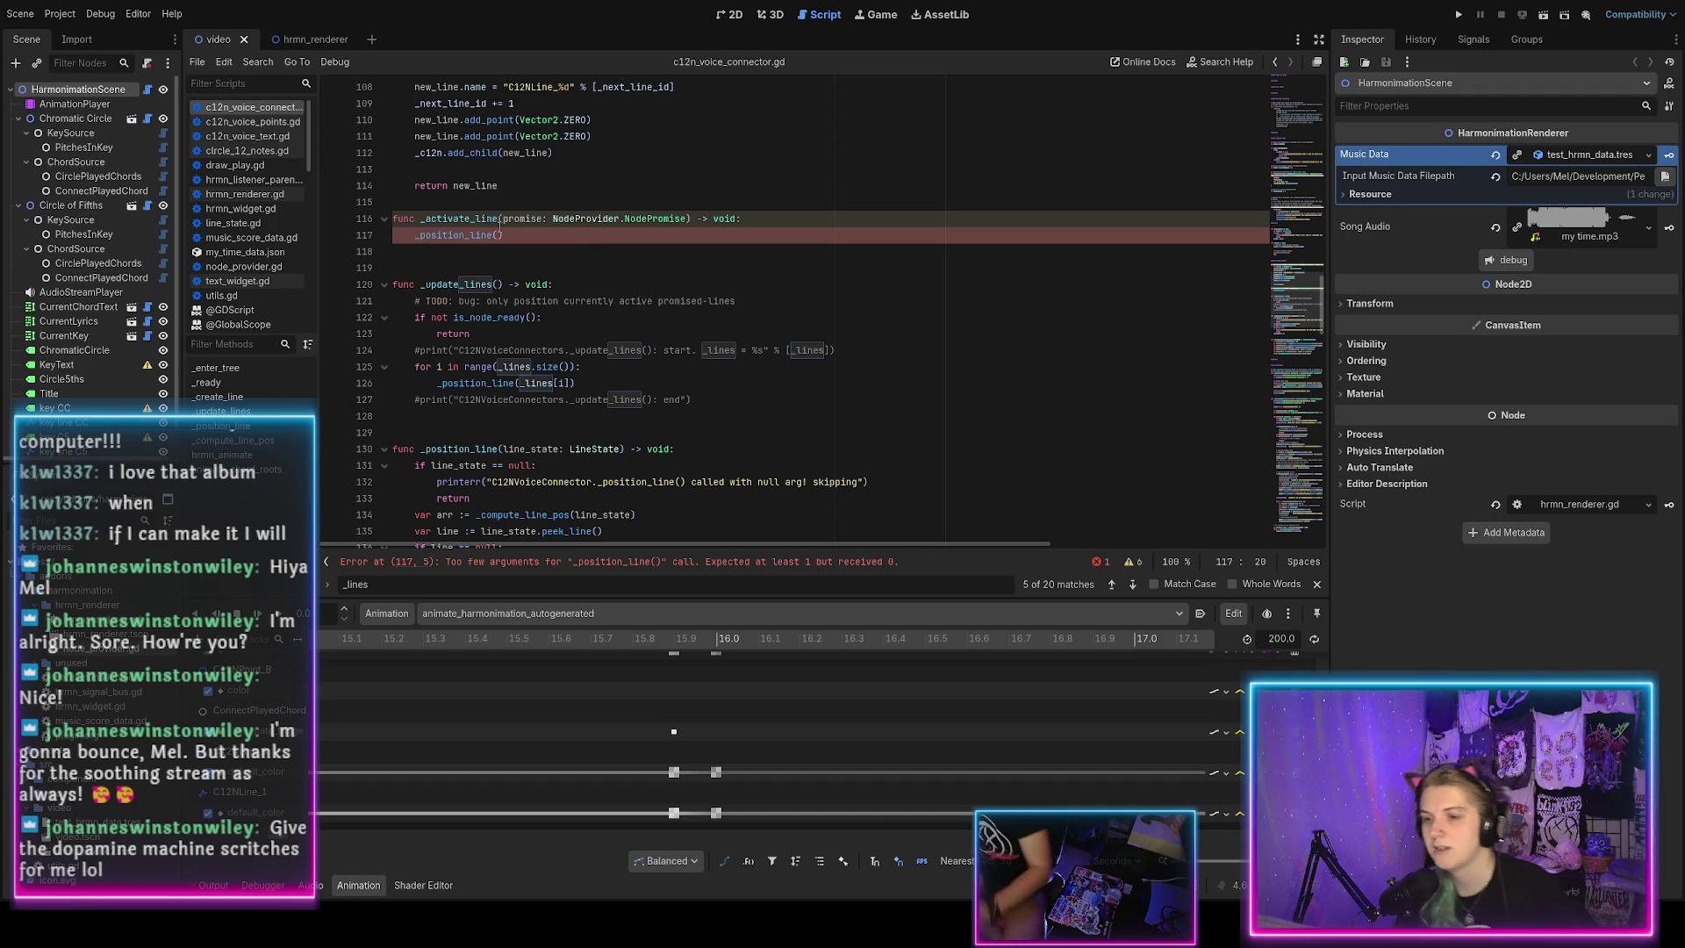
pyautogui.scroll(-1, 690, 202)
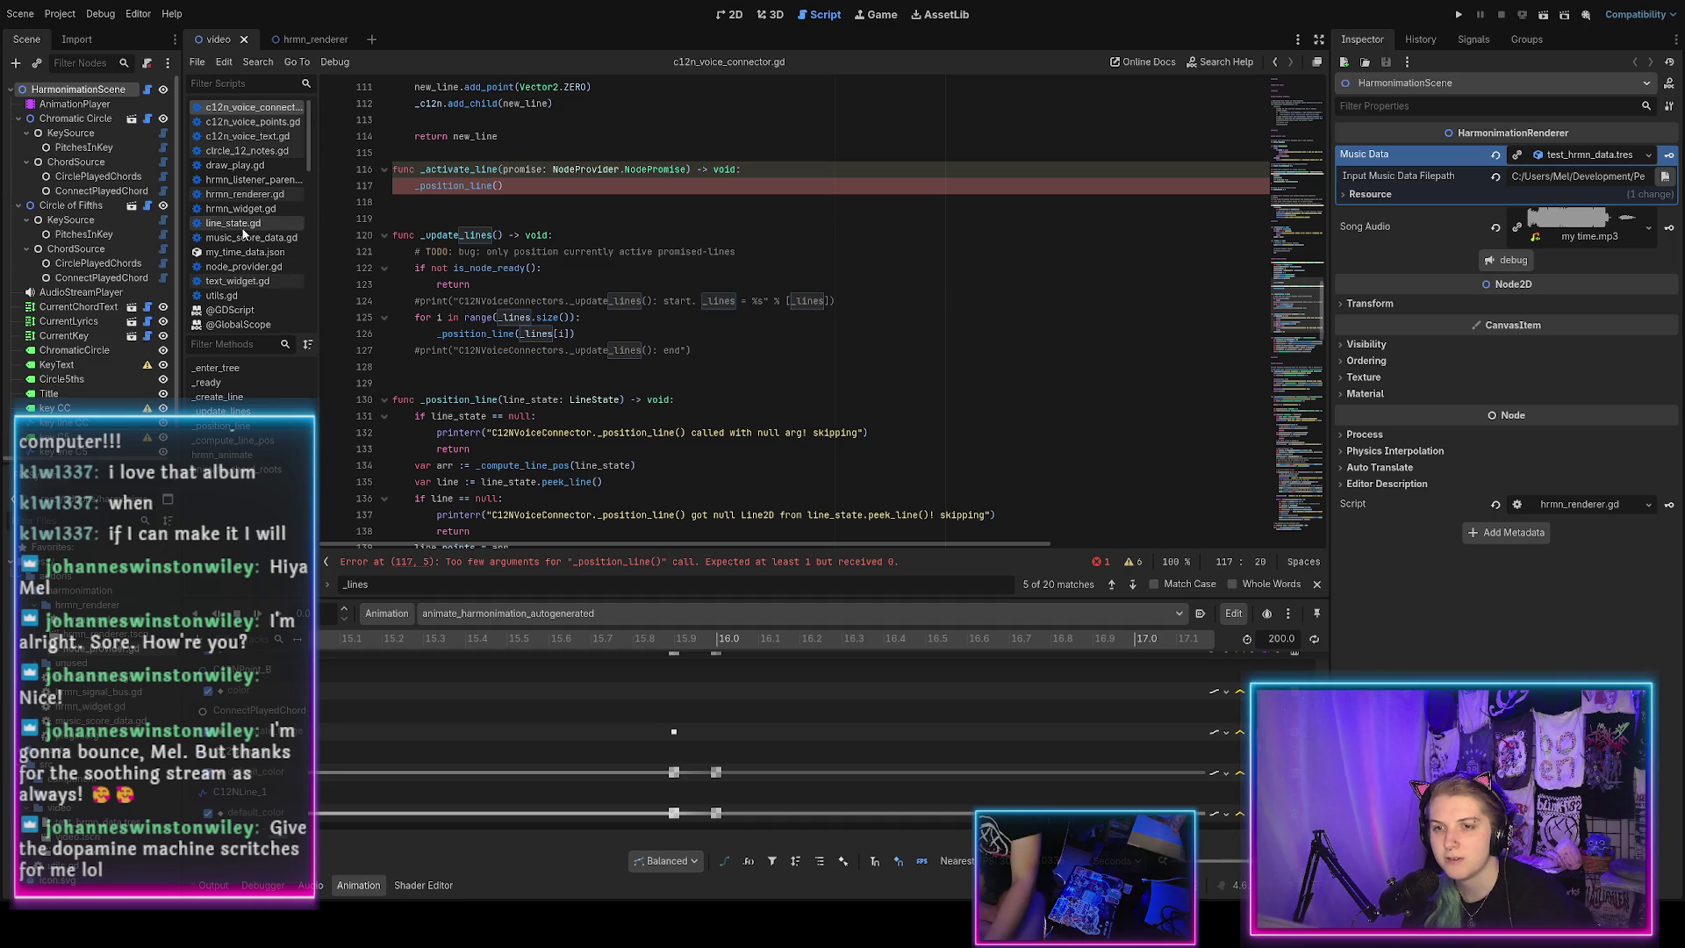
pyautogui.click(250, 266)
pyautogui.scroll(9, 395, 263)
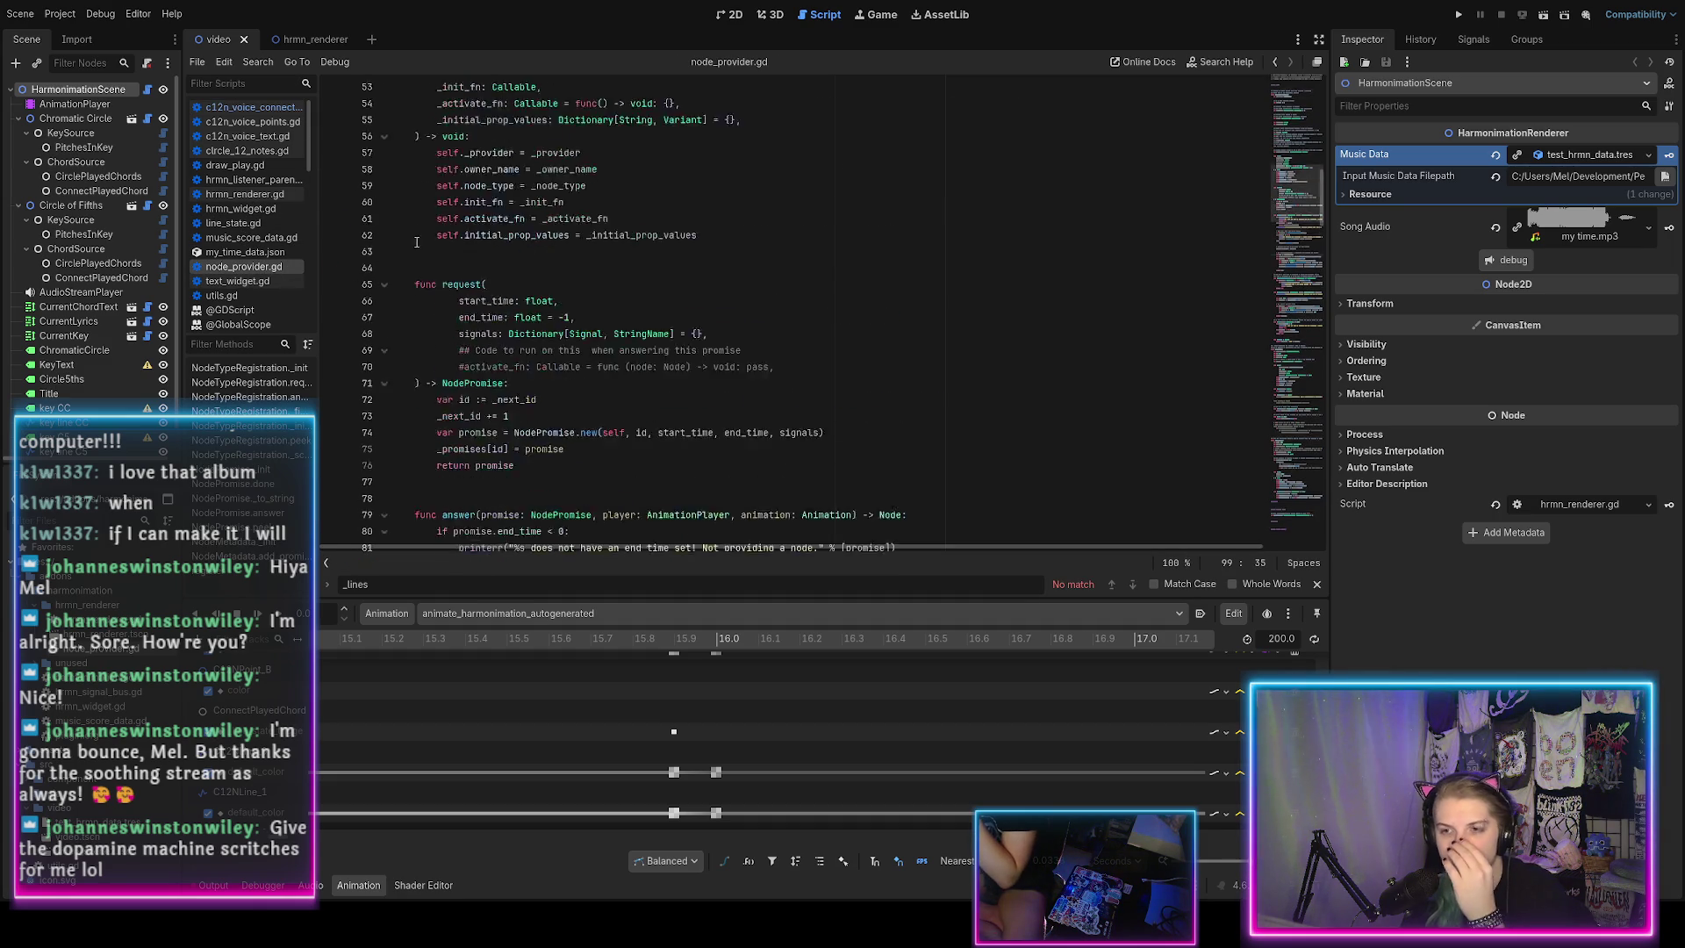
# Declare func list_active_promises() -> Array[NodePromise]: on a new line after peek().
pyautogui.scroll(-5, 434, 252)
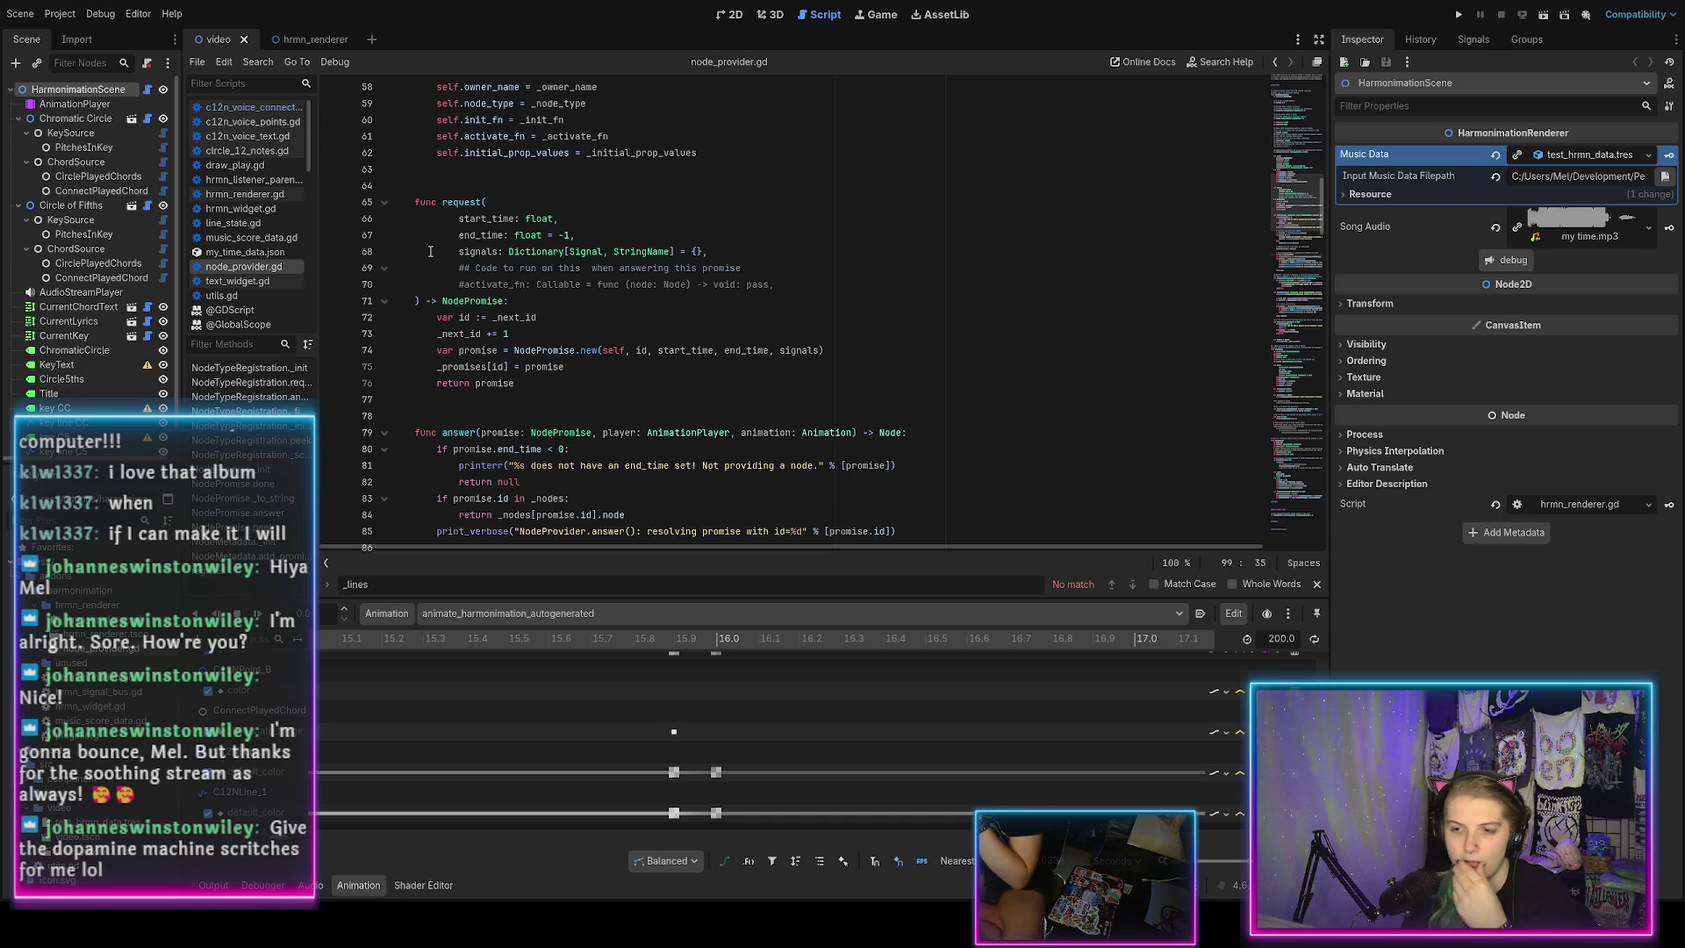
pyautogui.scroll(-8, 430, 251)
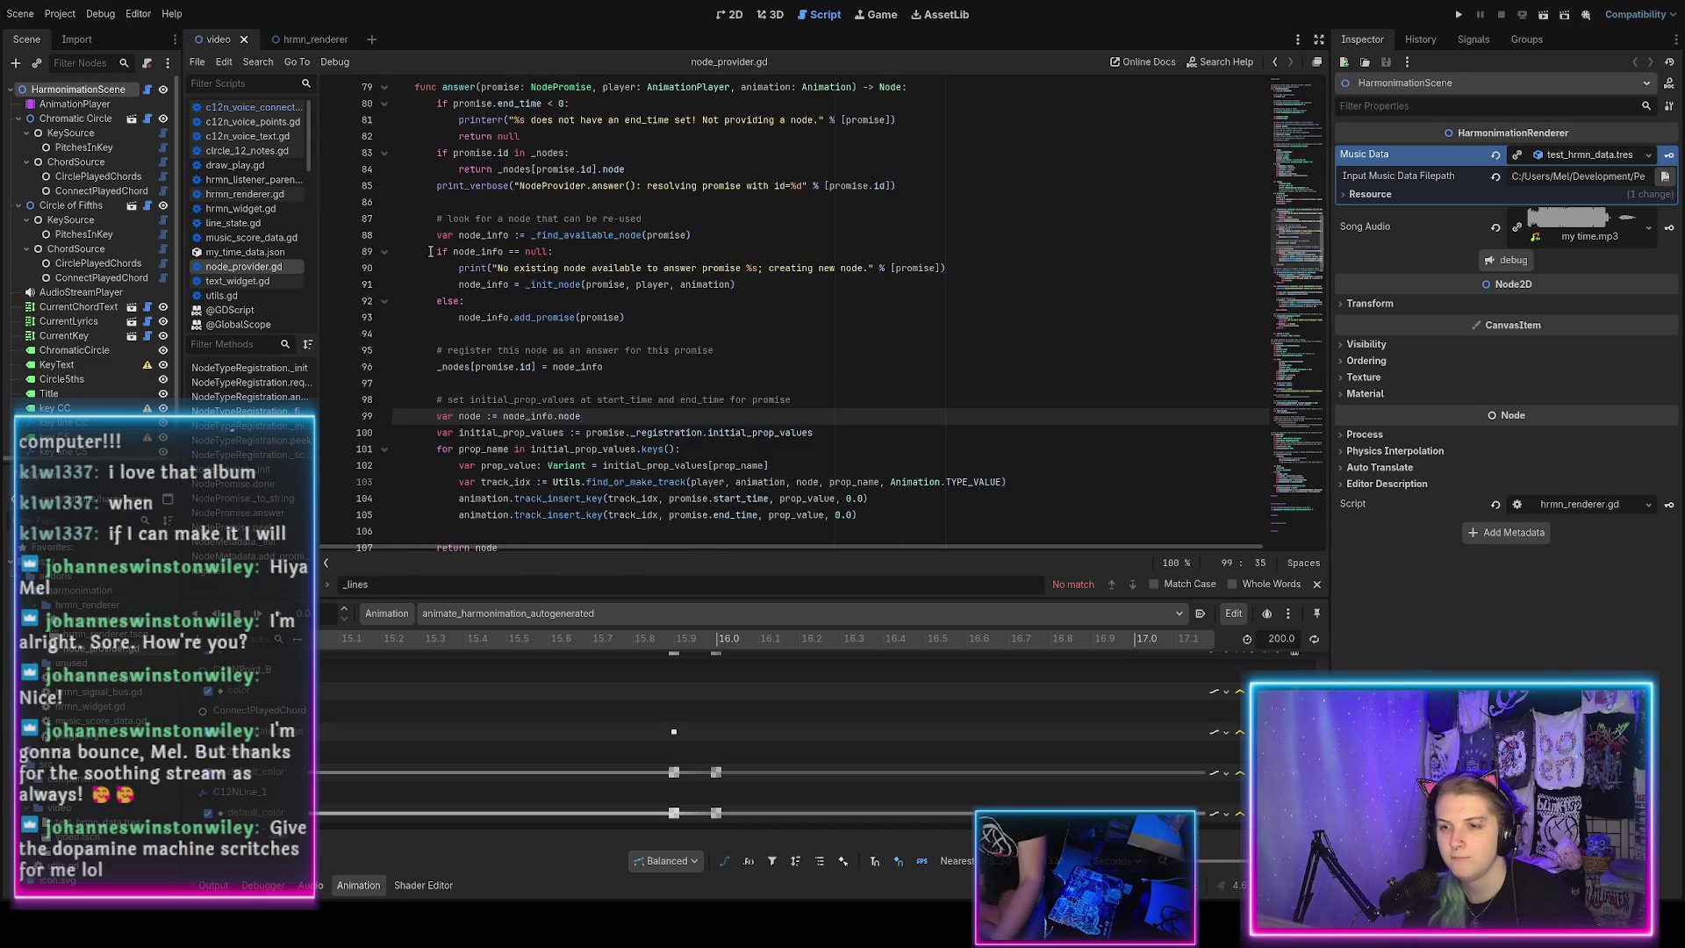
pyautogui.scroll(-12, 430, 251)
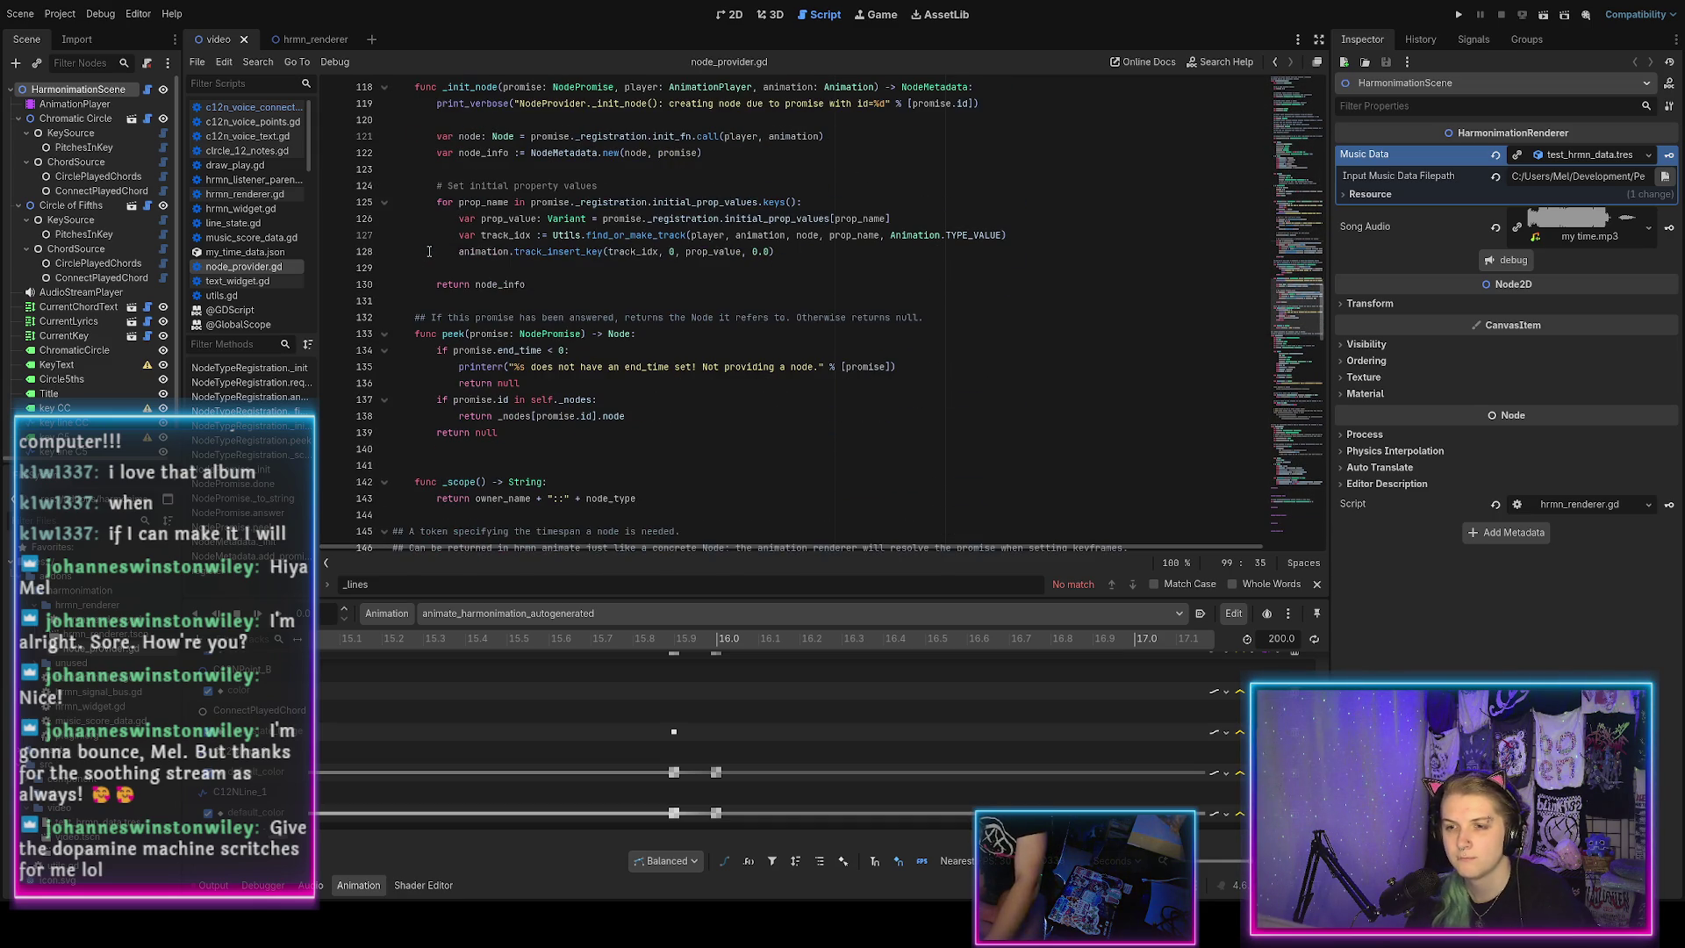
pyautogui.scroll(-2, 448, 316)
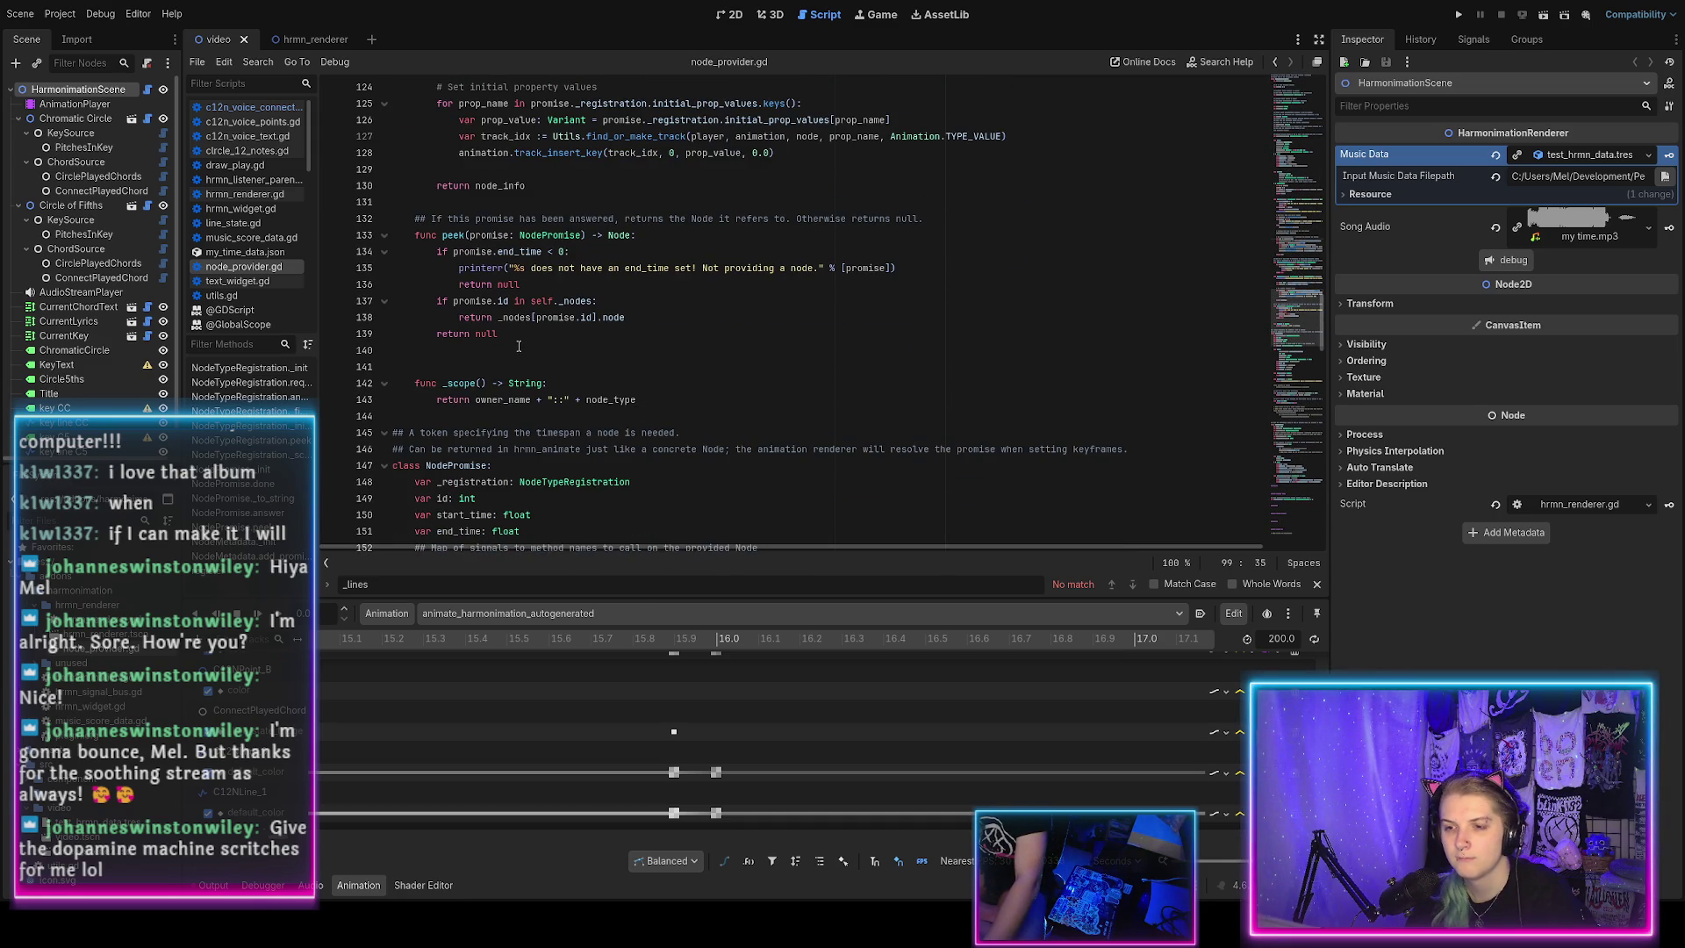
pyautogui.click(490, 352)
pyautogui.press('Return')
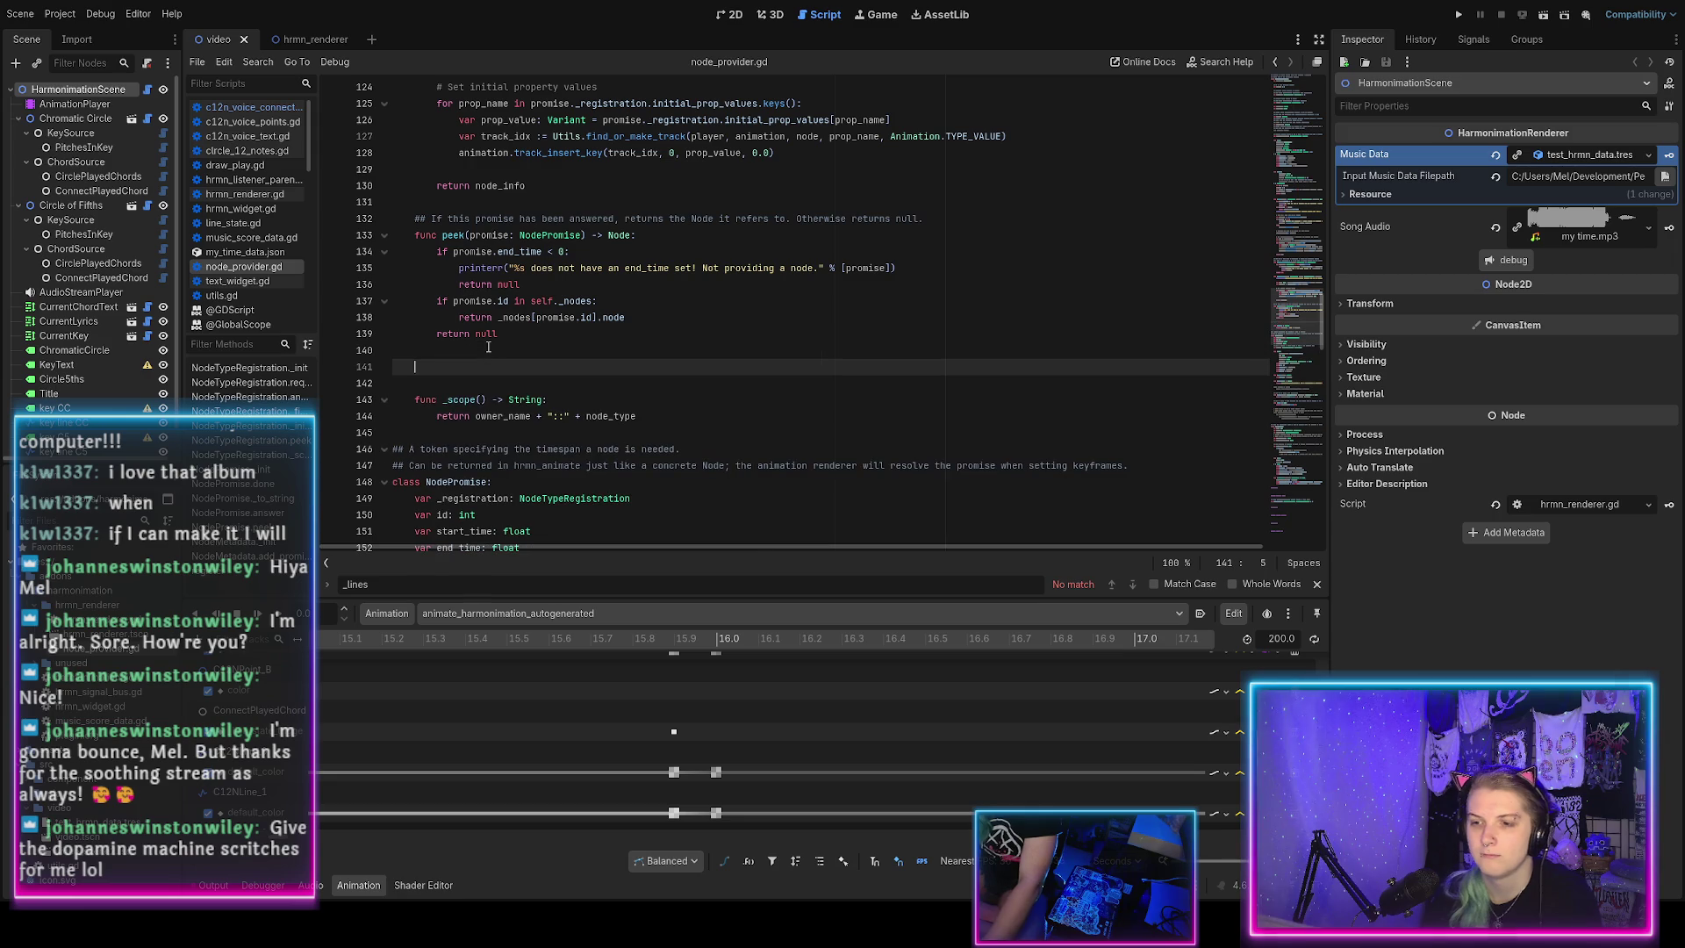
pyautogui.write('func list_')
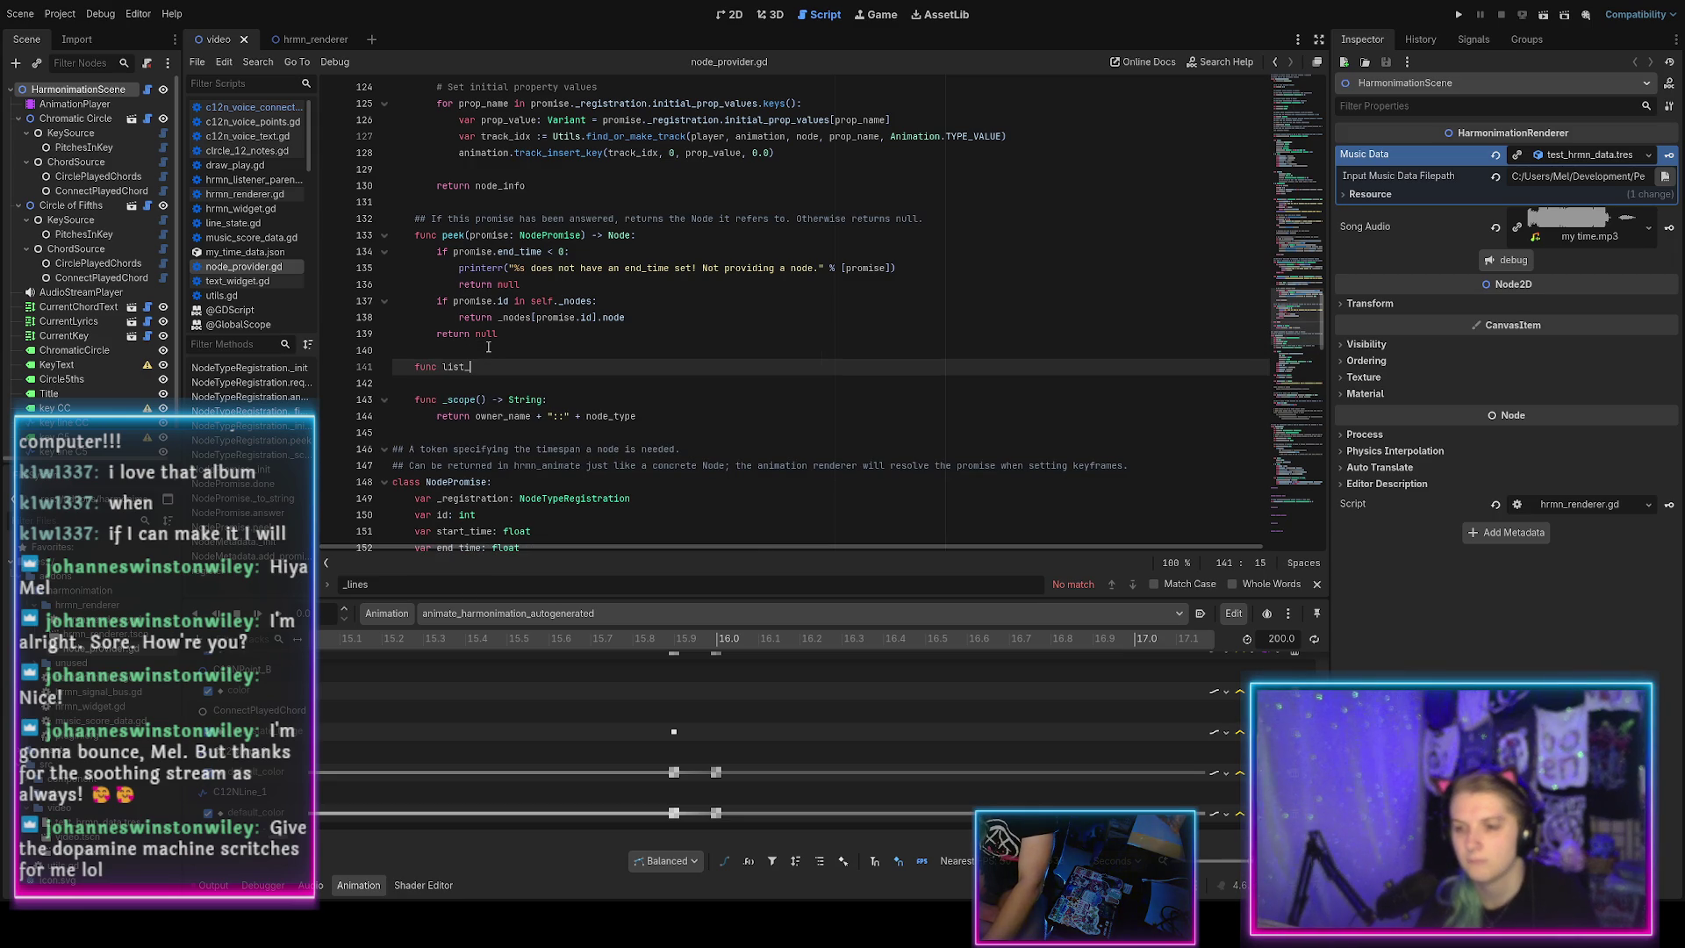
pyautogui.write('curre')
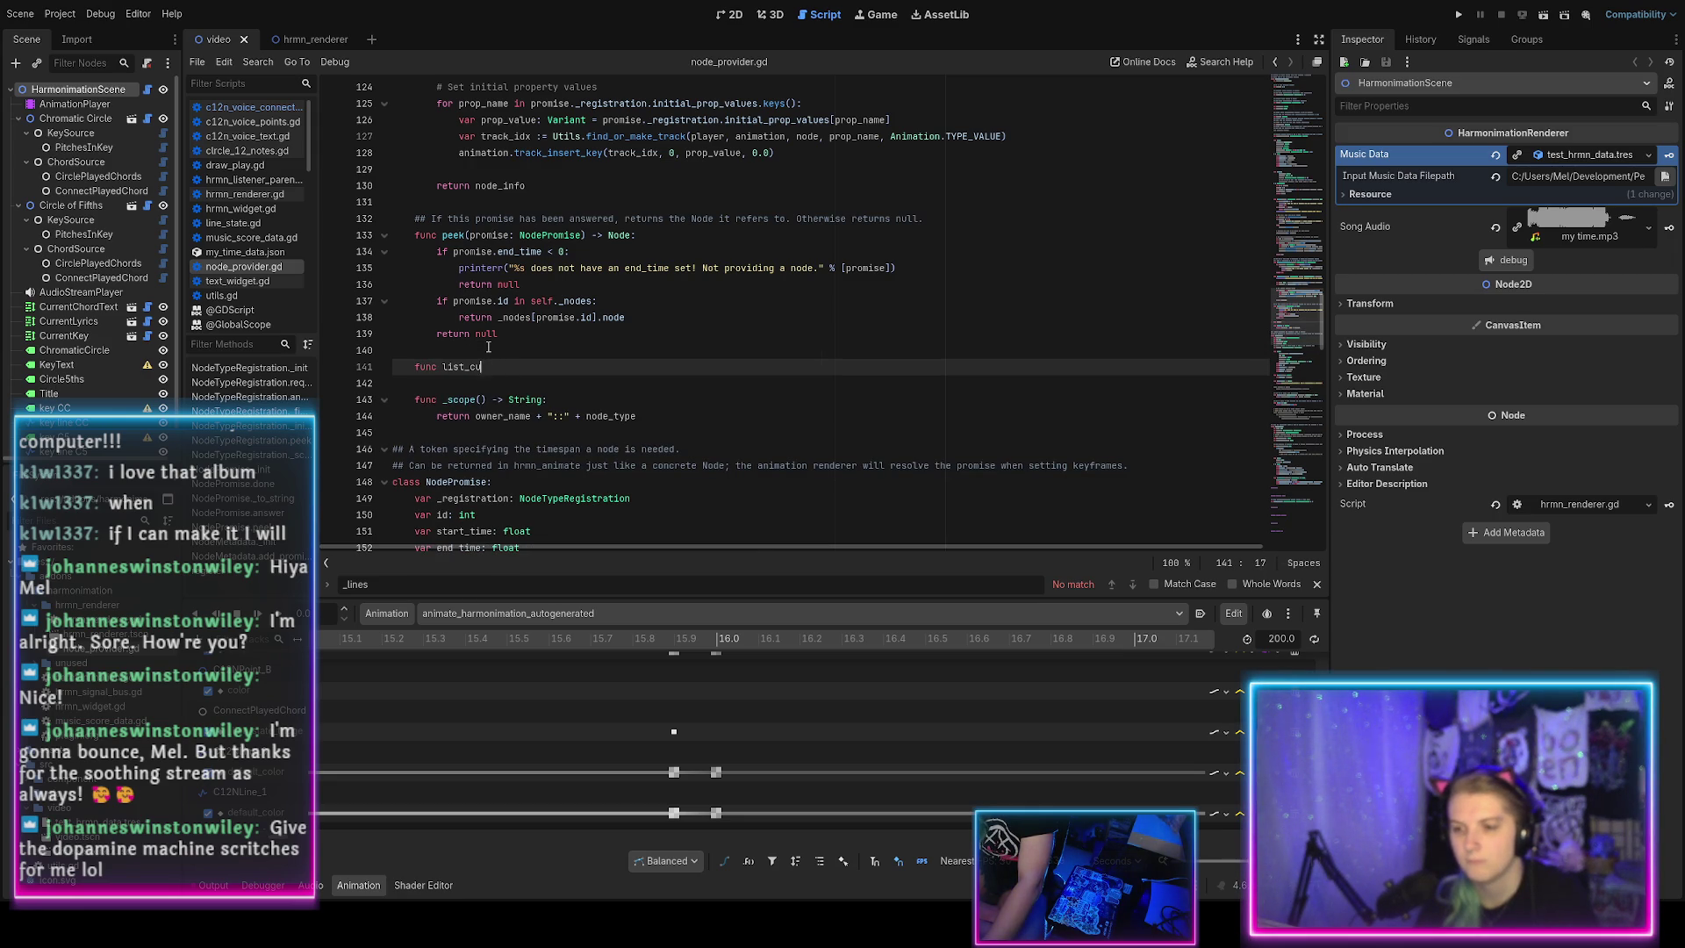
pyautogui.write('active')
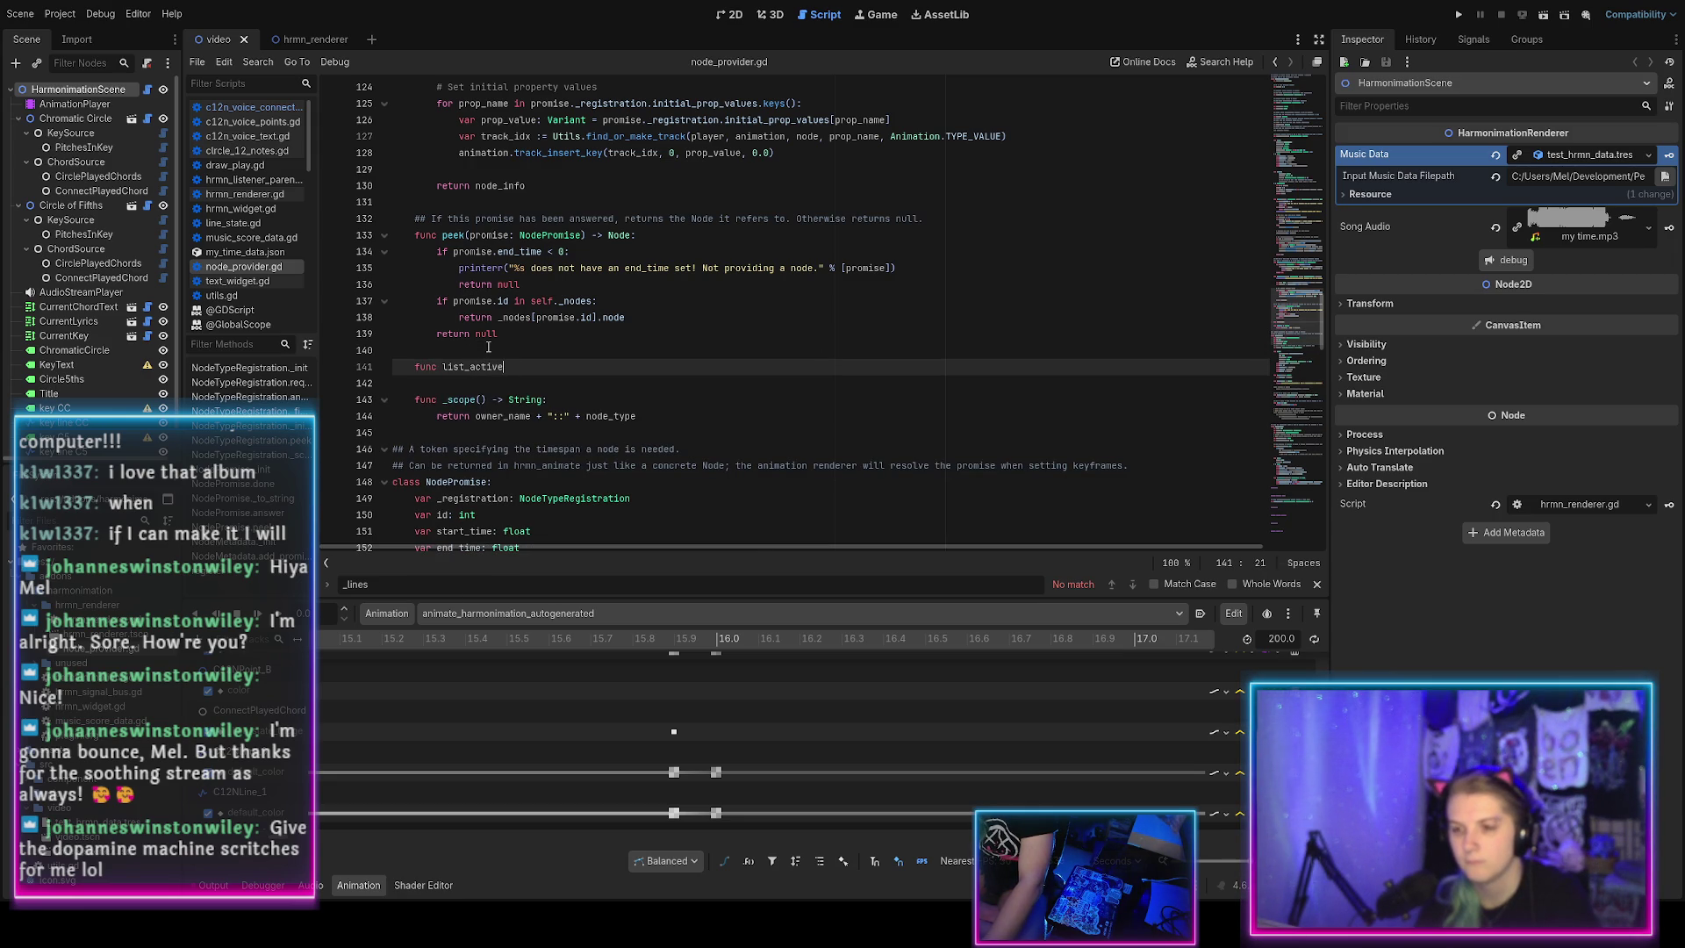
pyautogui.write('_promise')
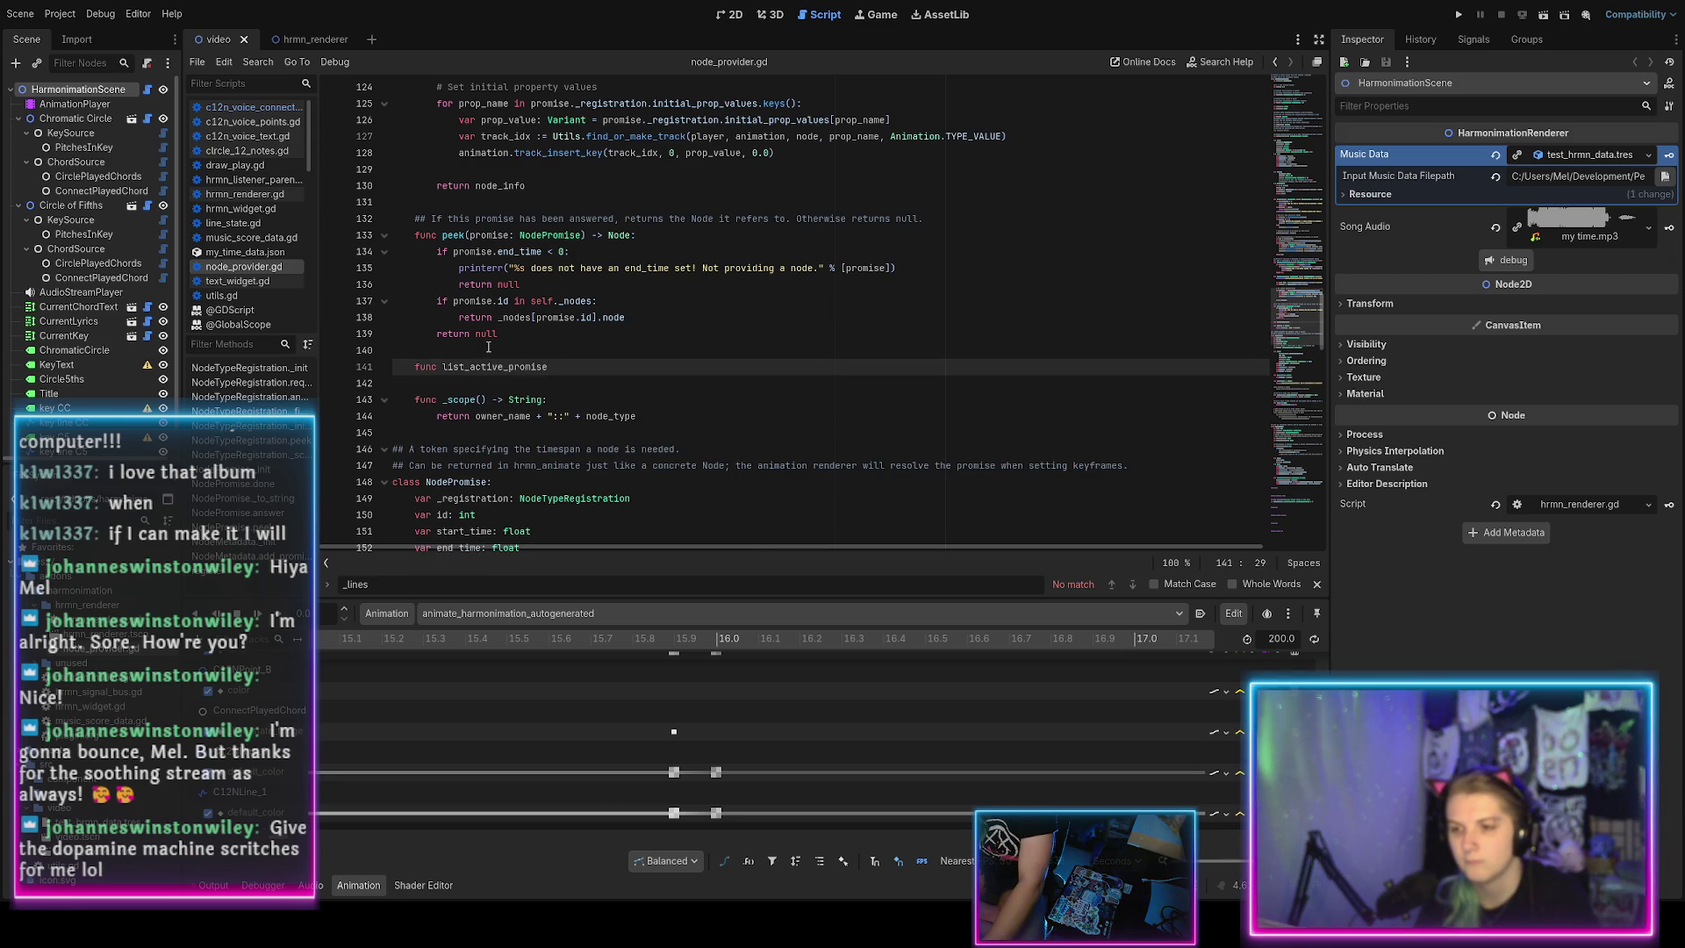
pyautogui.write('sArray[NodePromise')
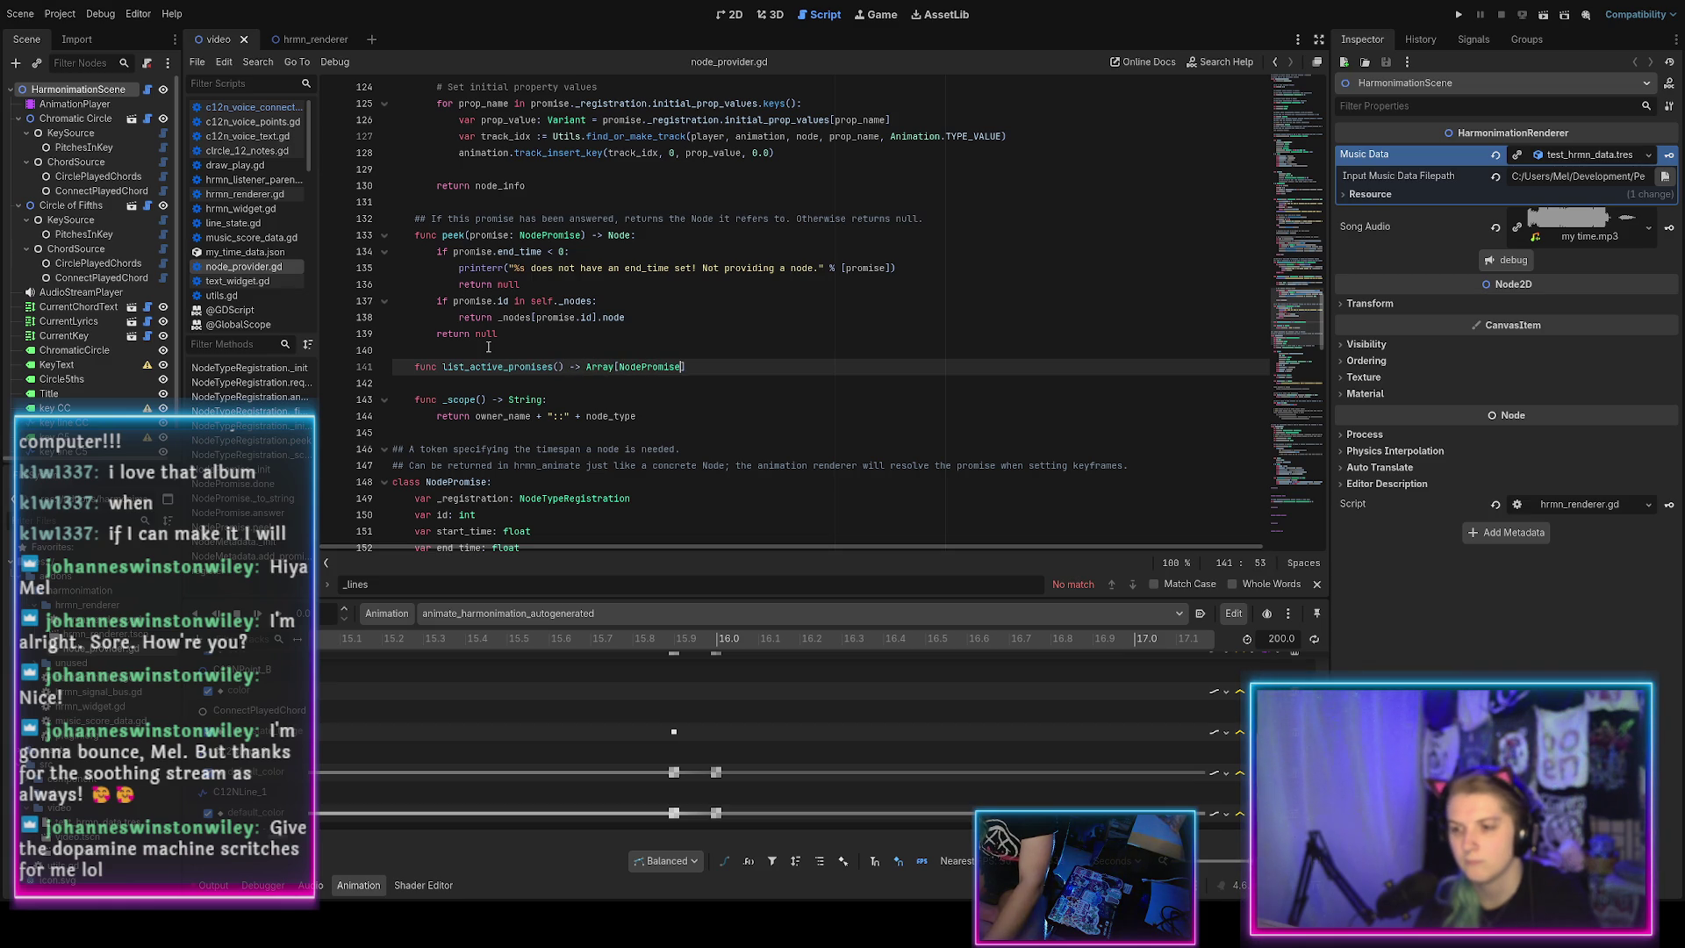
pyautogui.write(']')
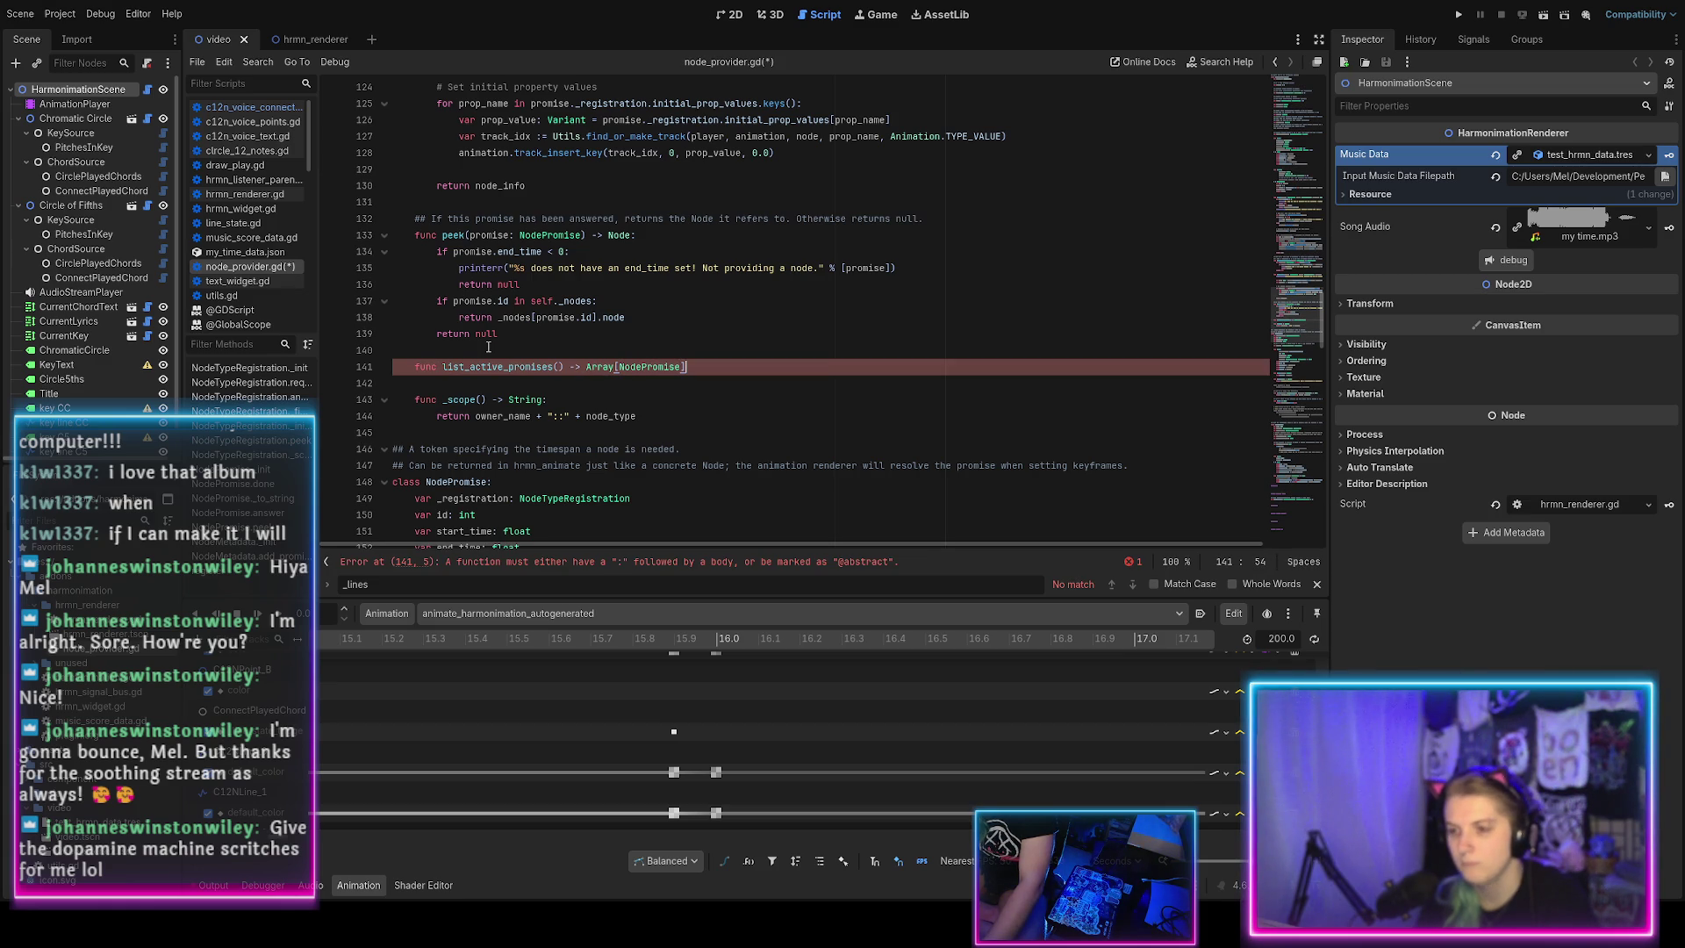
pyautogui.write(':')
pyautogui.press('Return')
# Insert a doc comment above the declaration beginning '## Based on current time,'.
pyautogui.press('Up')
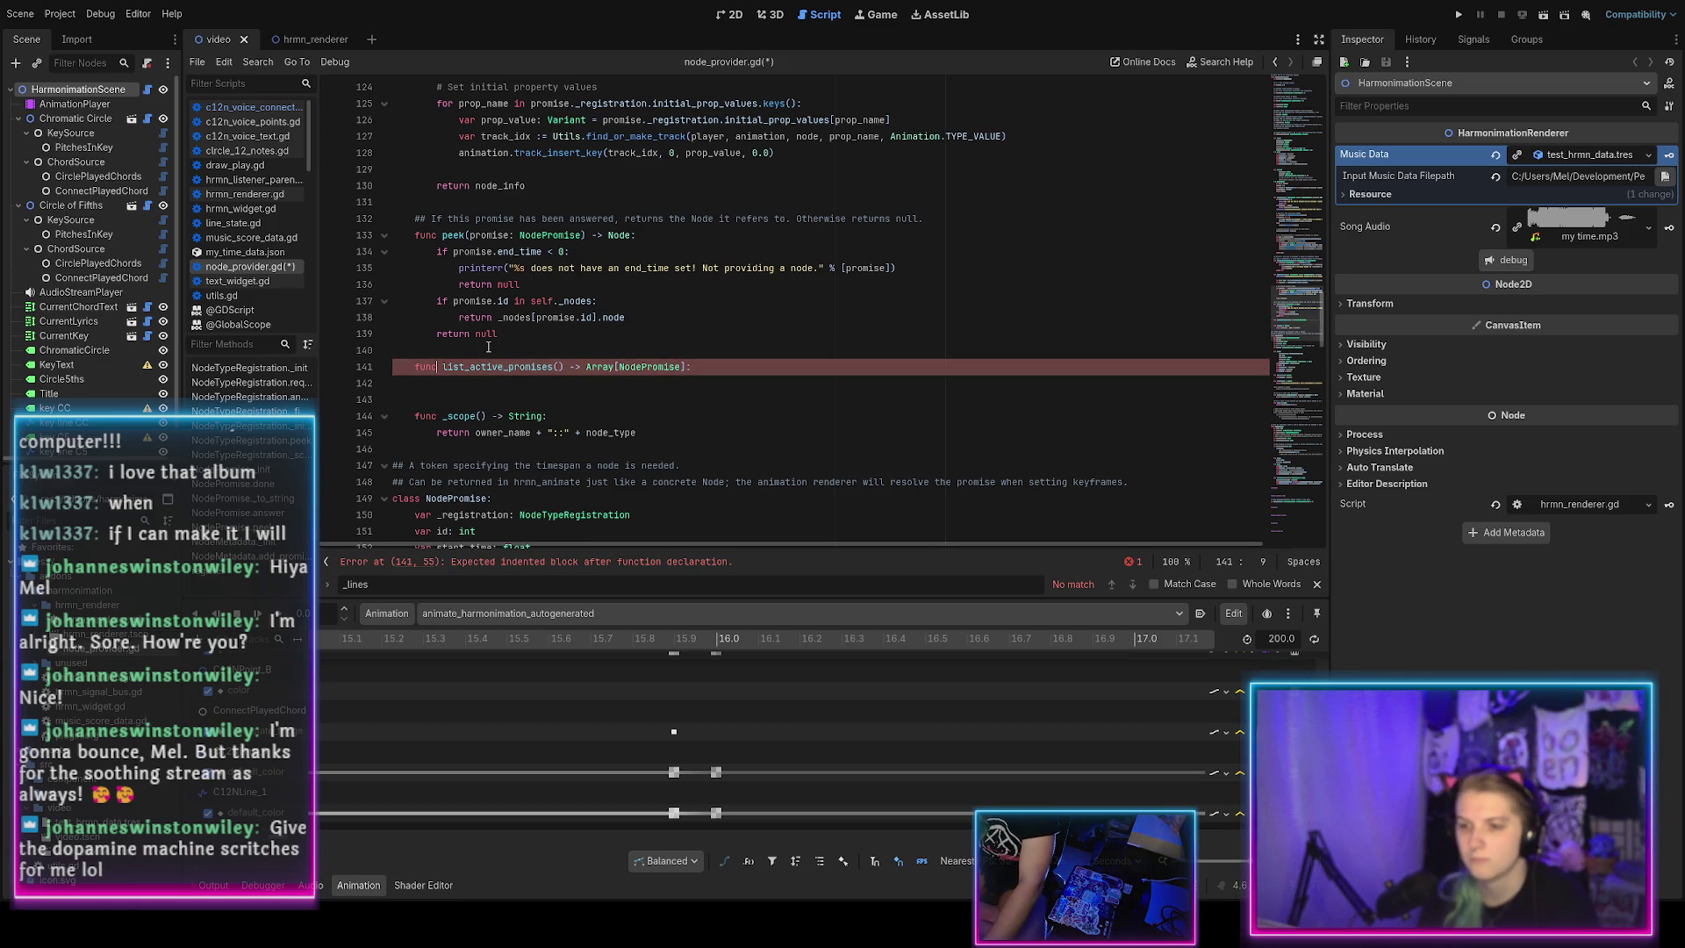
pyautogui.press('Home')
pyautogui.press('Return')
pyautogui.press('Up')
pyautogui.write('## ')
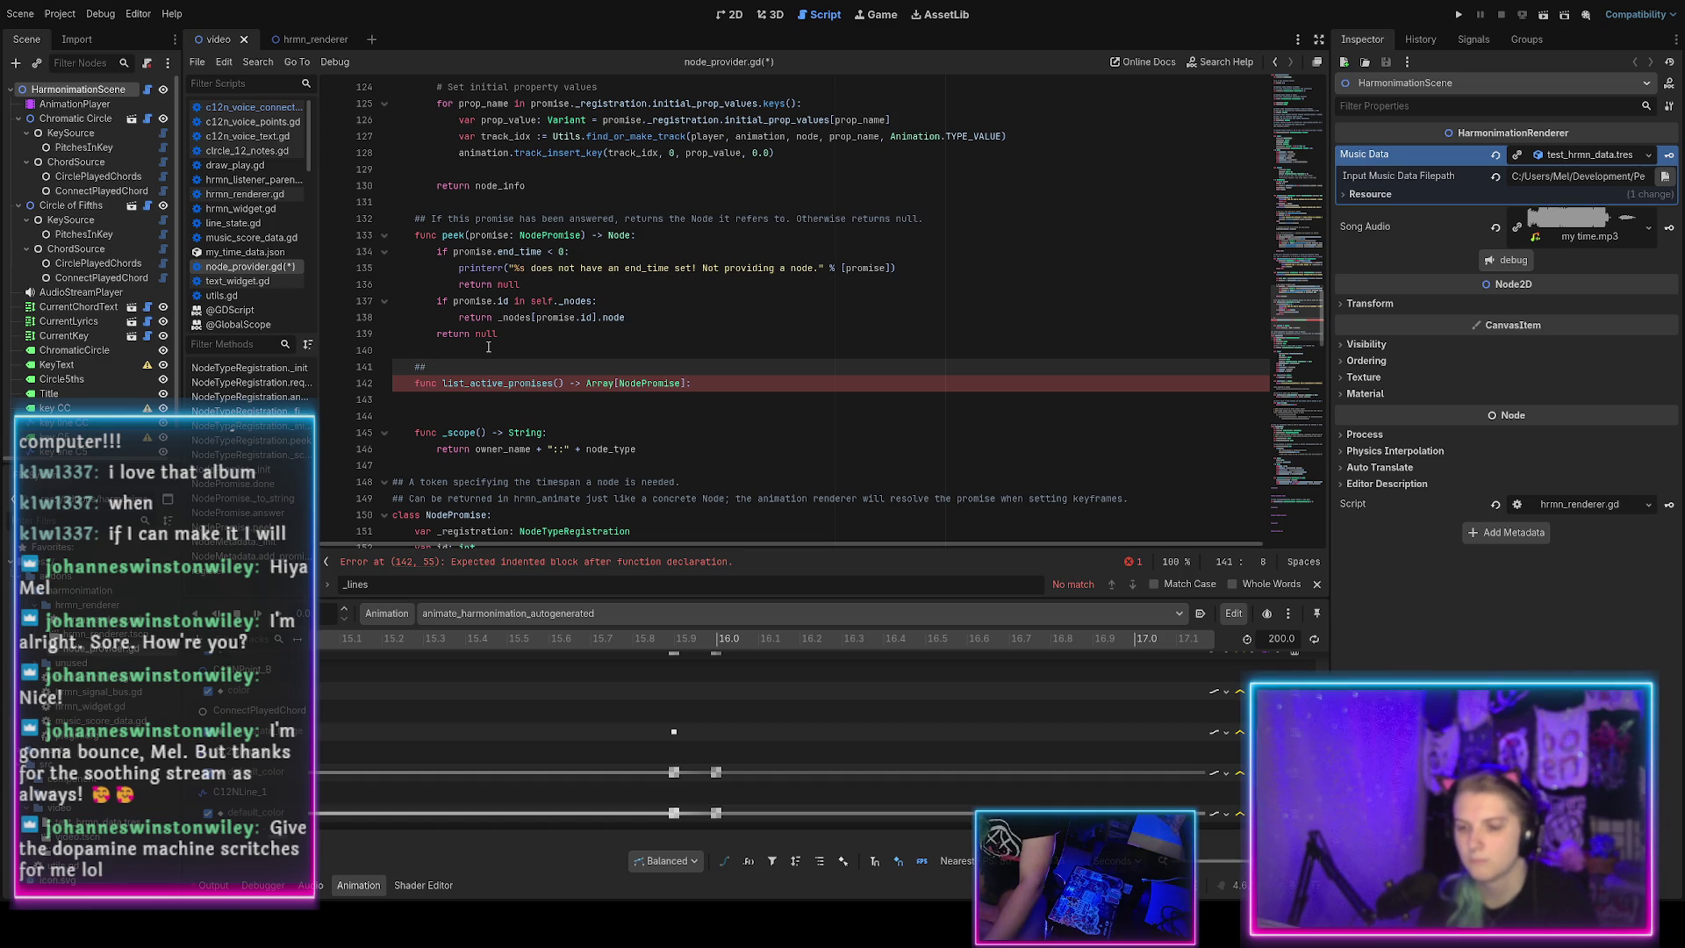
pyautogui.write('Based on curr')
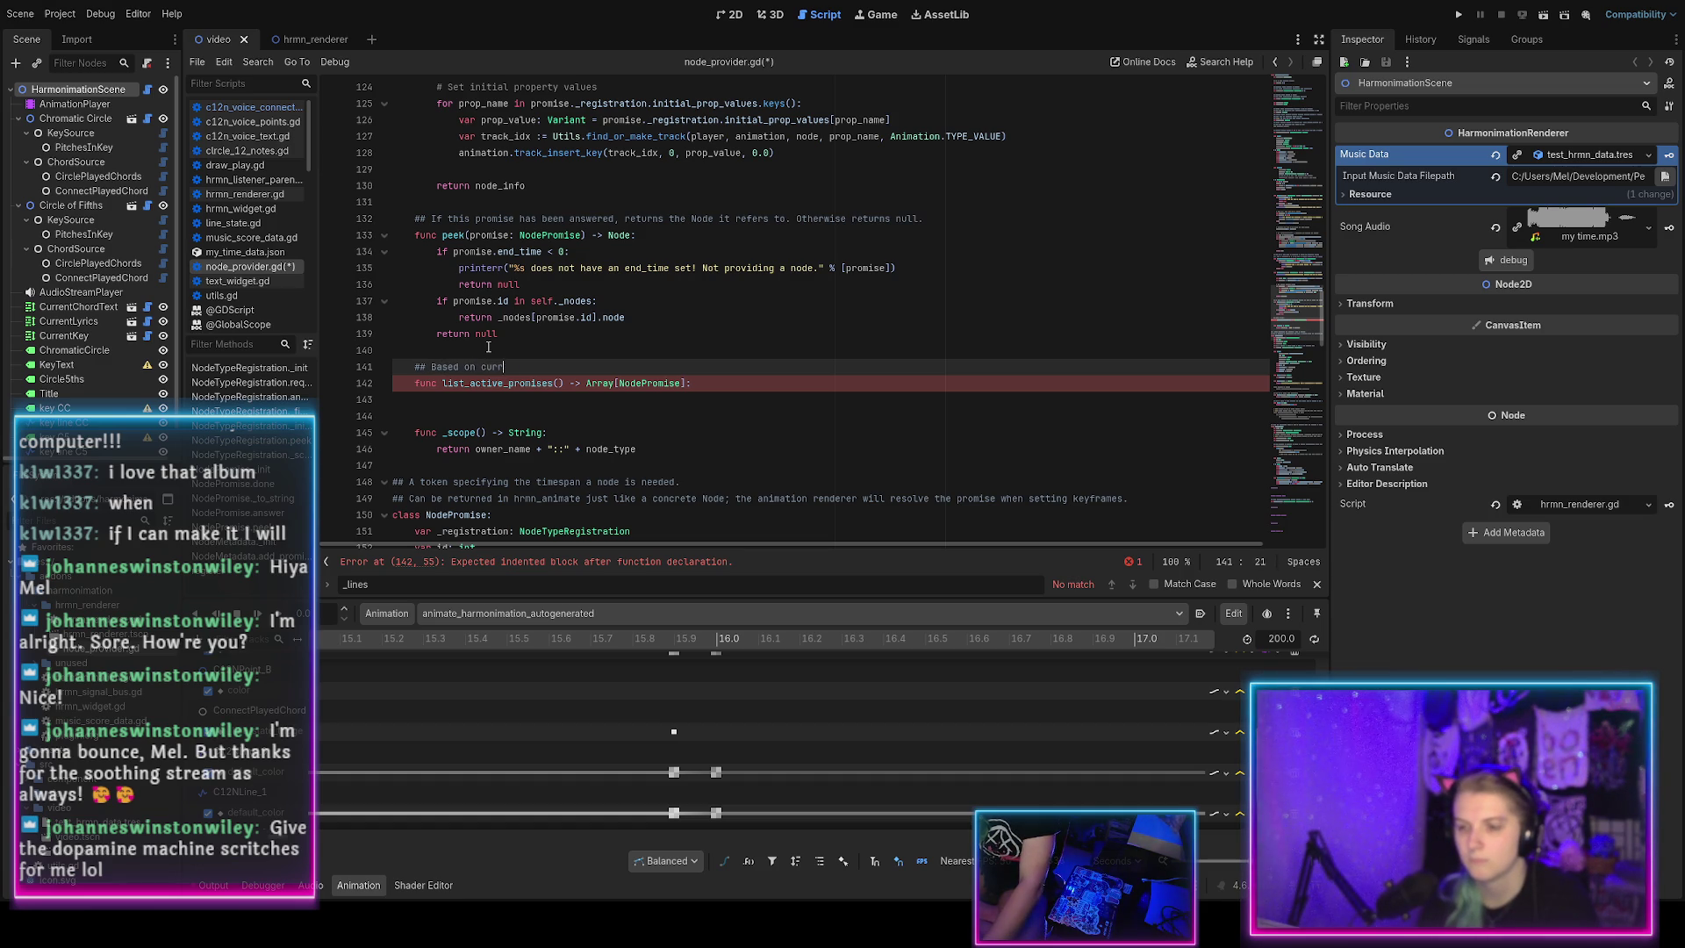
pyautogui.write('ent time,')
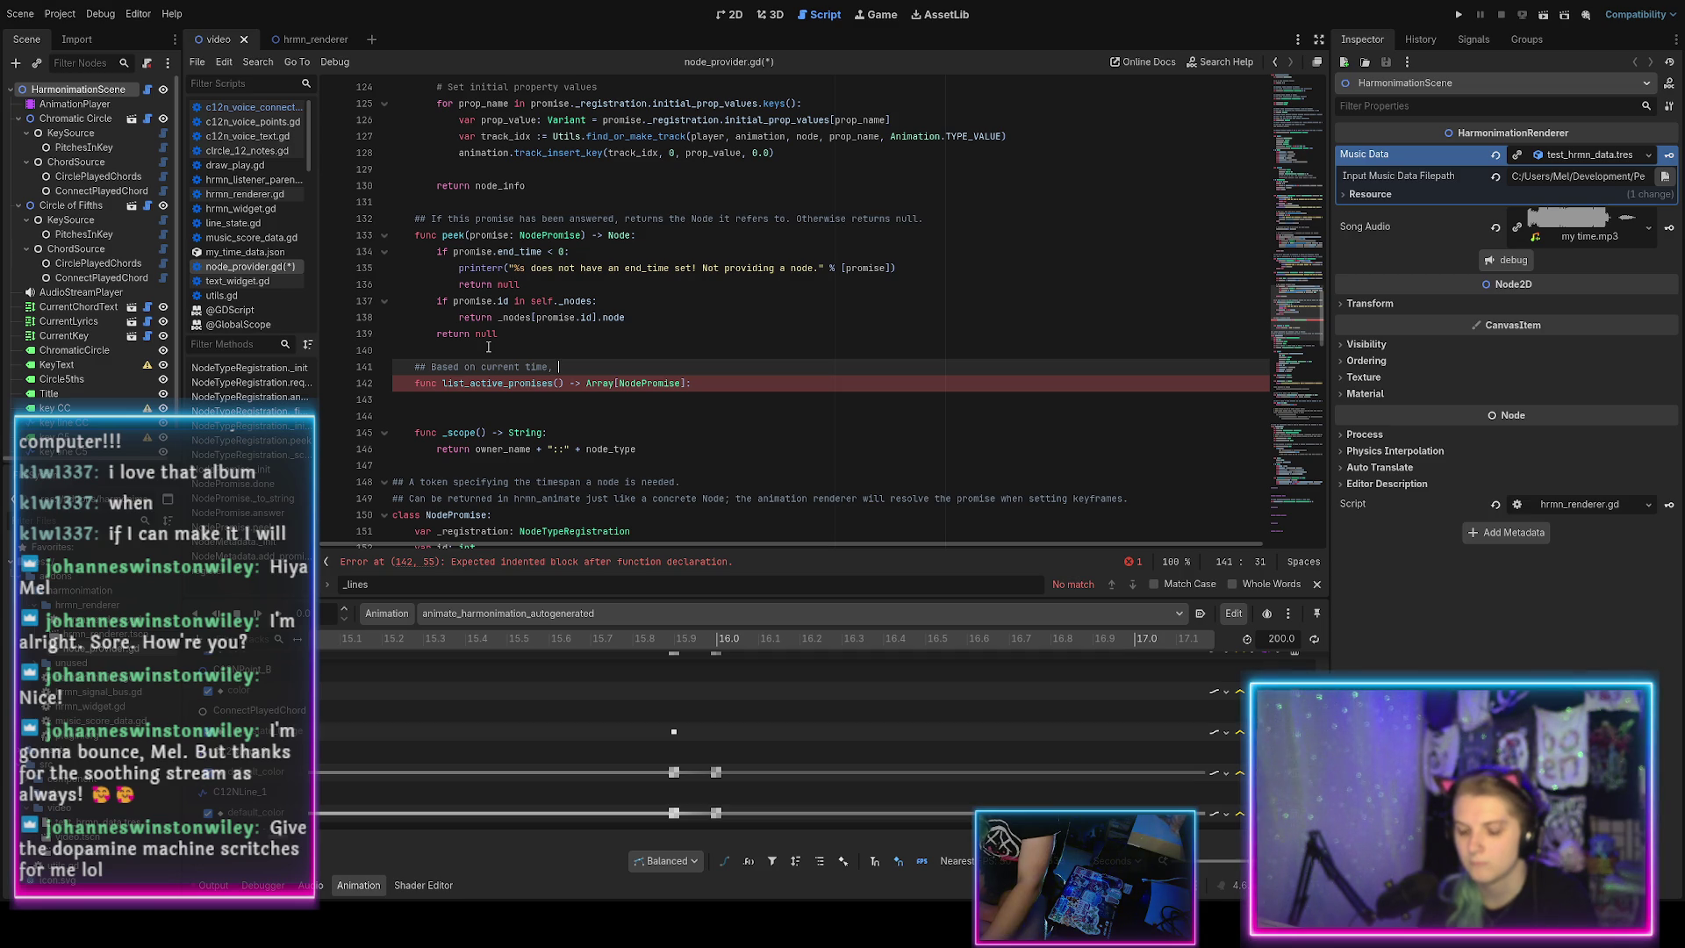
# Finish the doc comment to describe the NodePromise objects showing in the animation right now.
pyautogui.write('st of ')
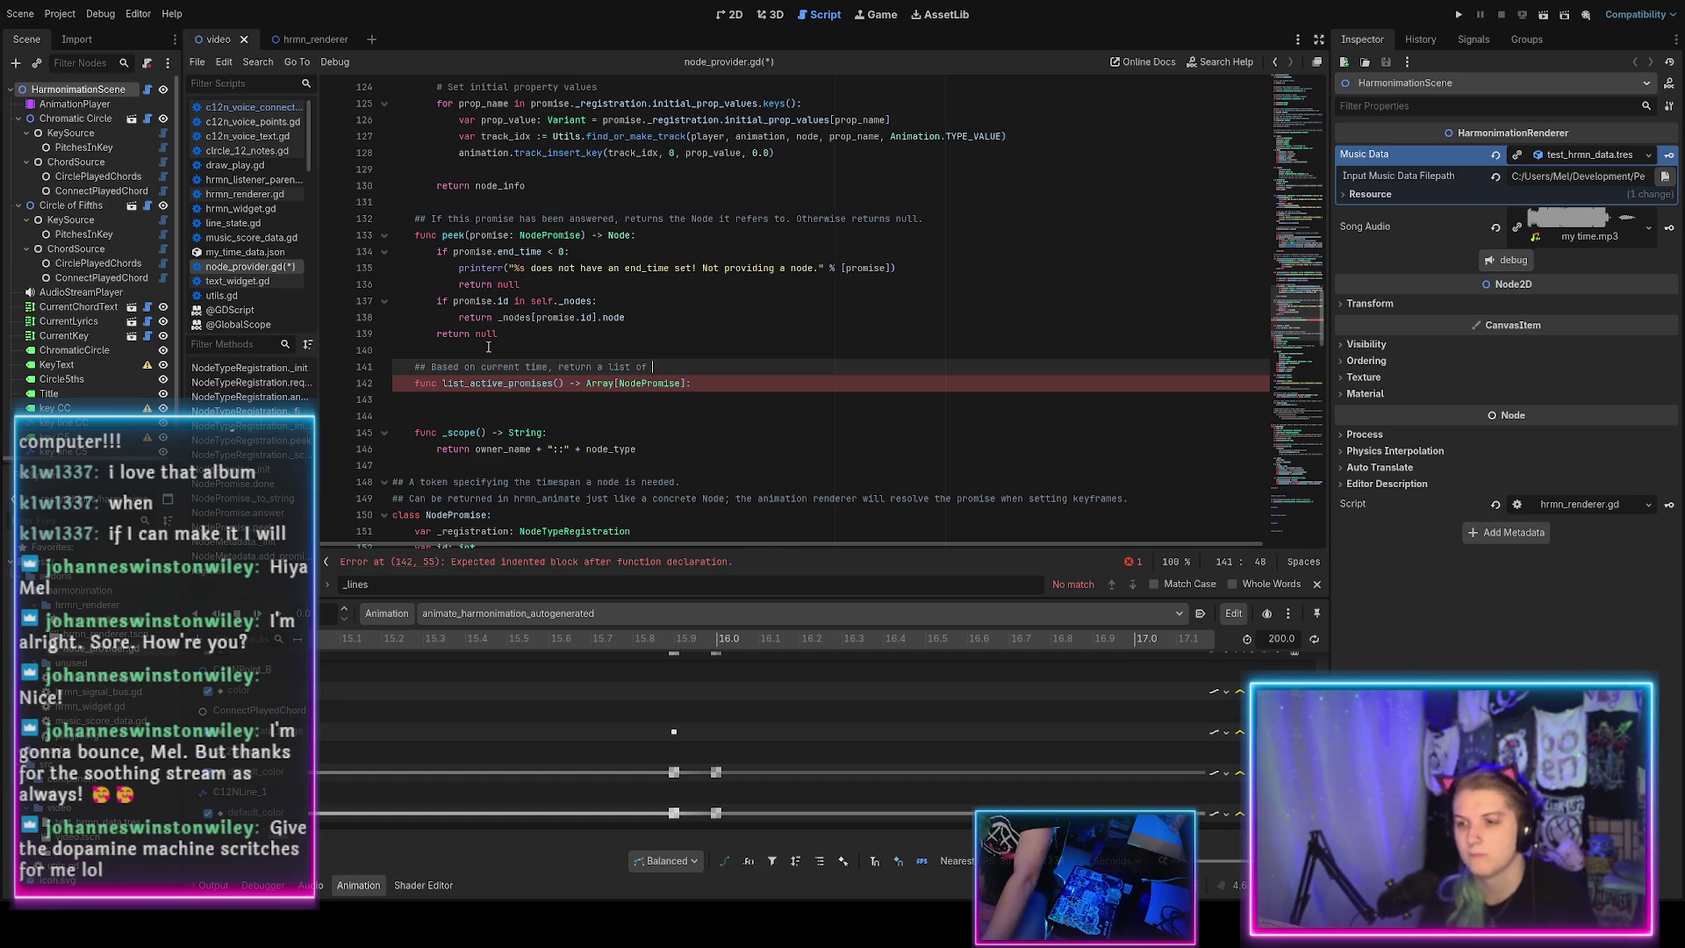
pyautogui.write('all NodePromise obj')
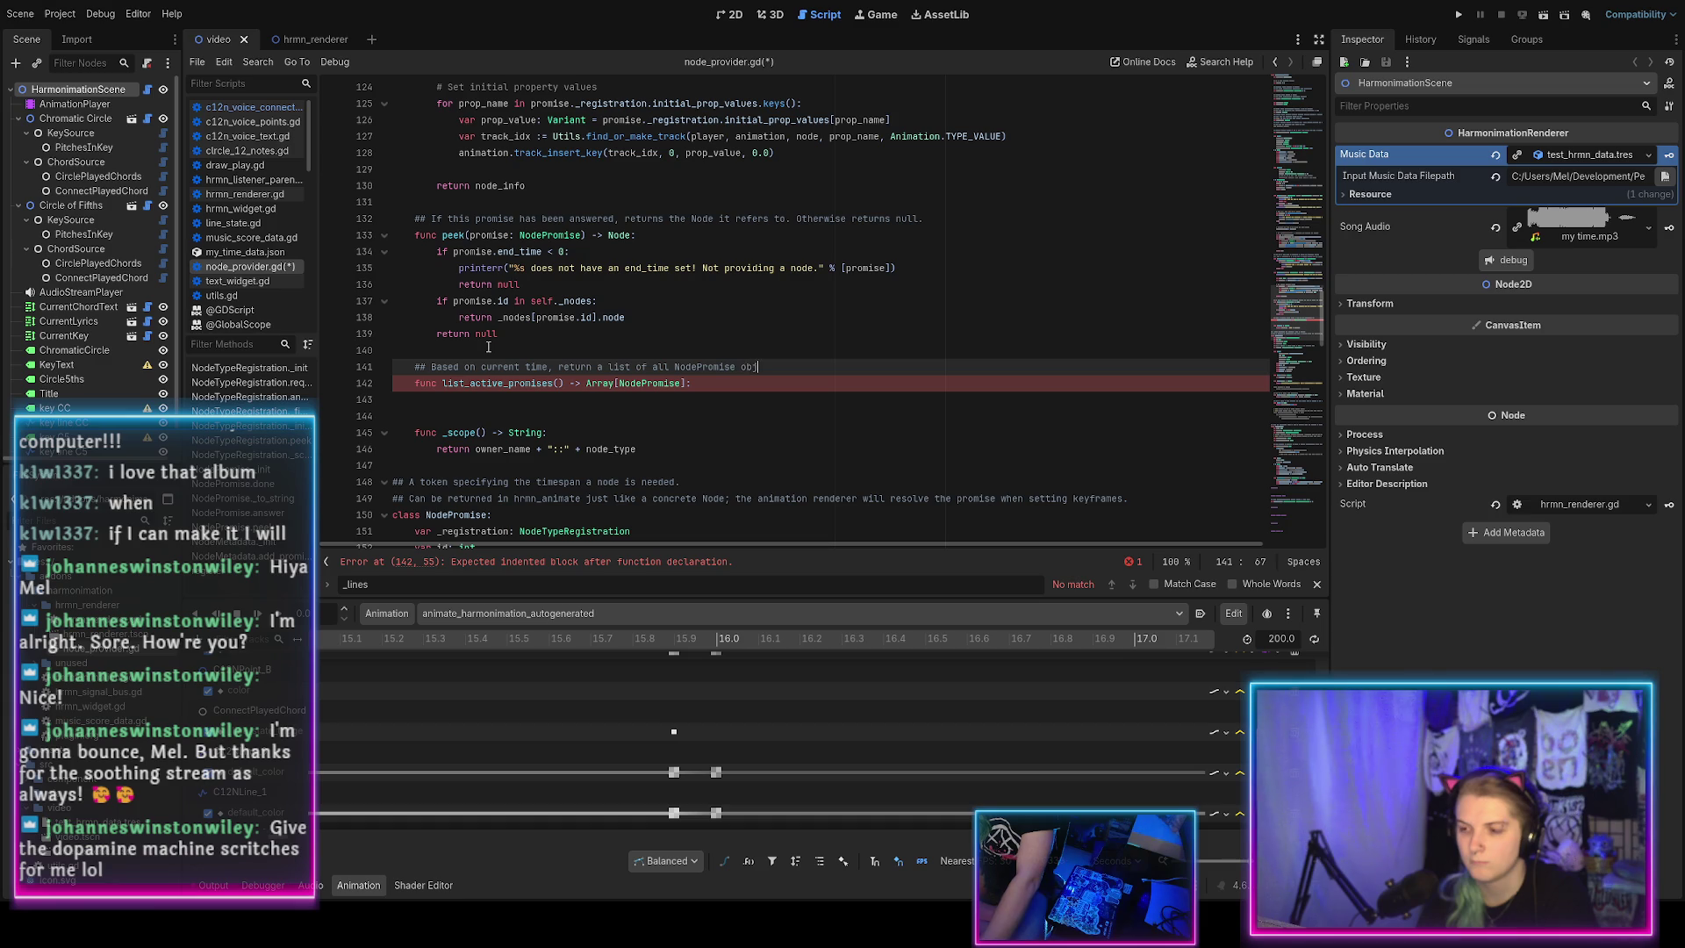
pyautogui.write('ects which sh')
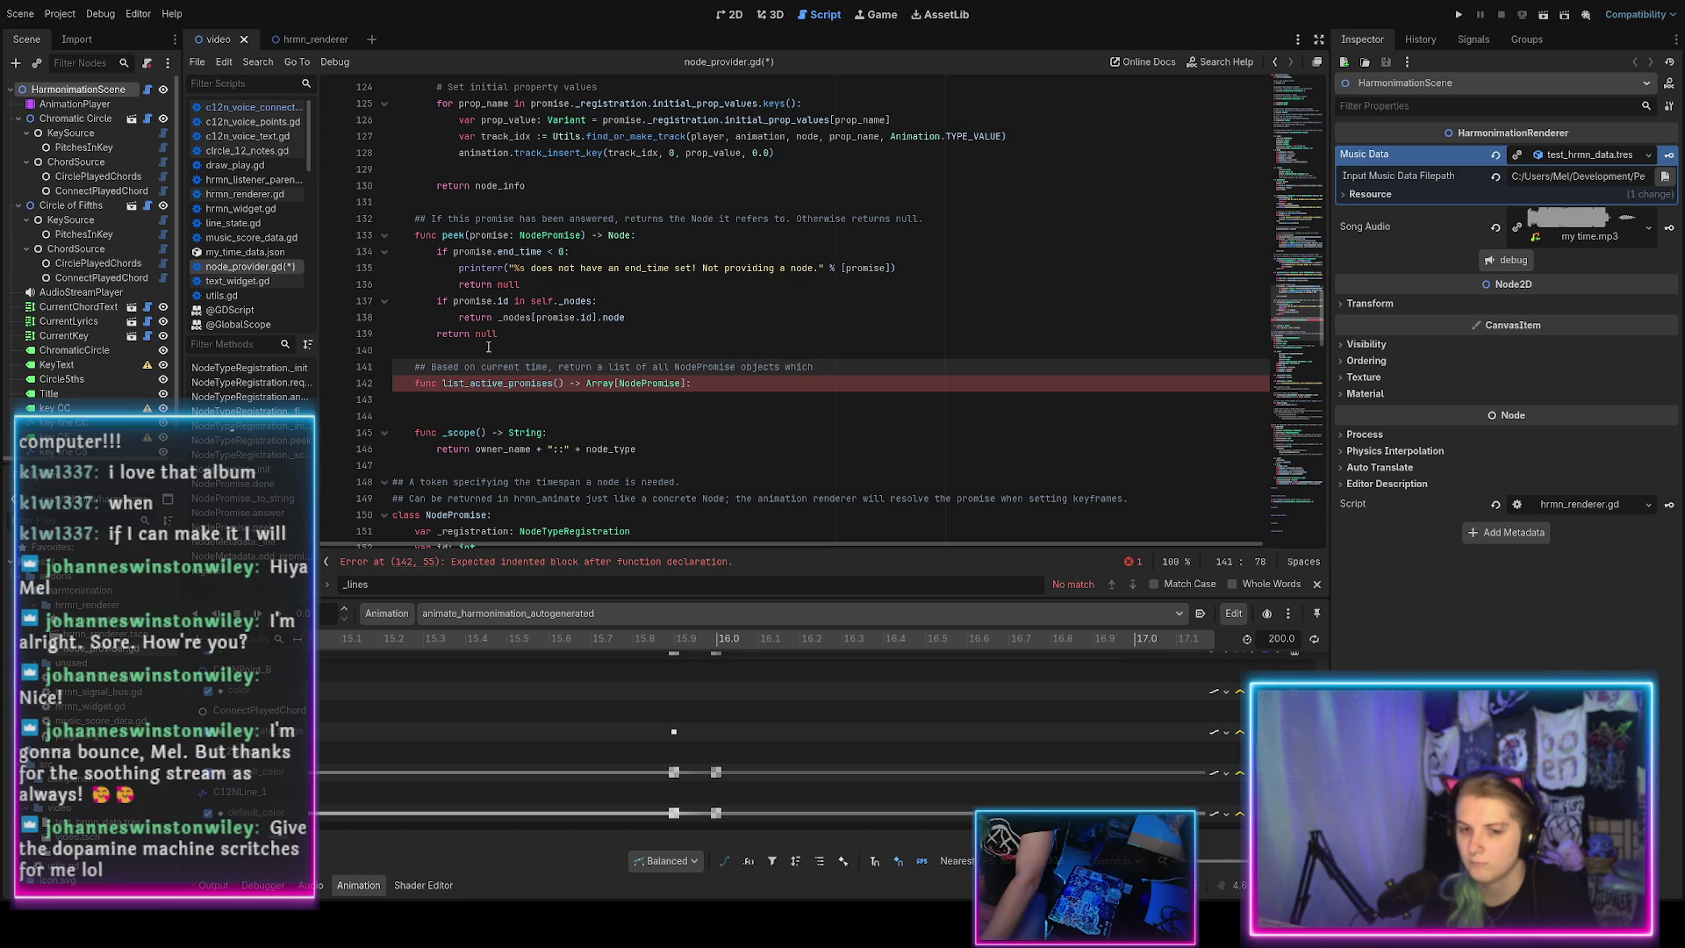
pyautogui.write('ould be showing')
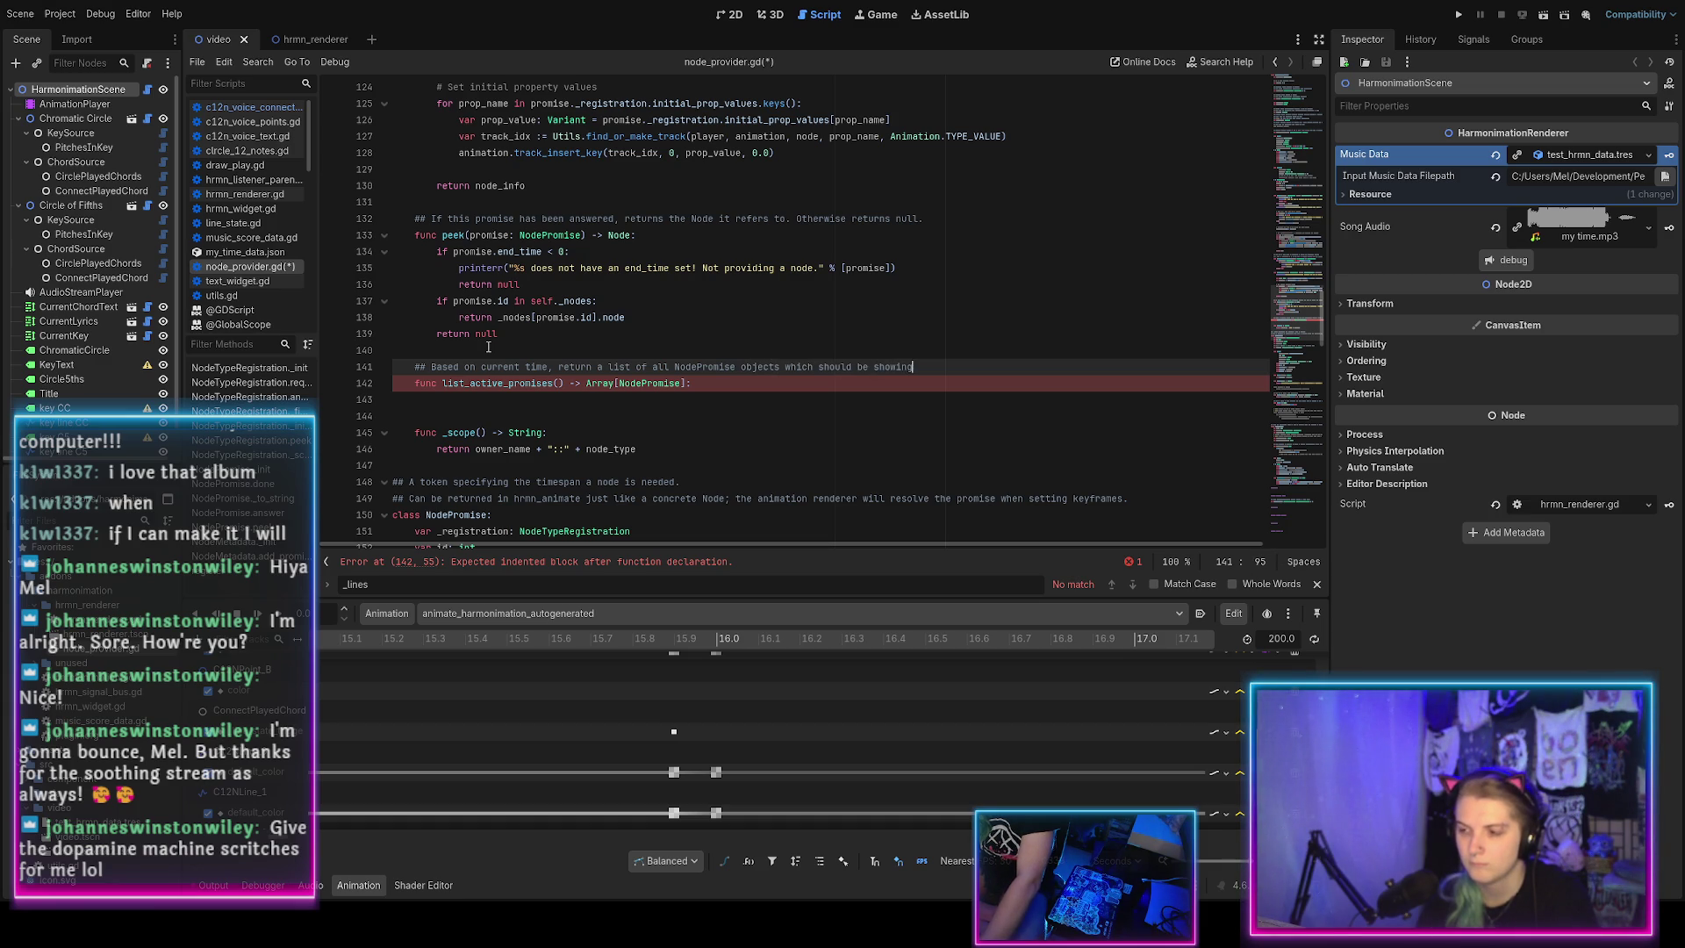
pyautogui.press('BackSpace')
pyautogui.press('BackSpace')
pyautogui.press('BackSpace')
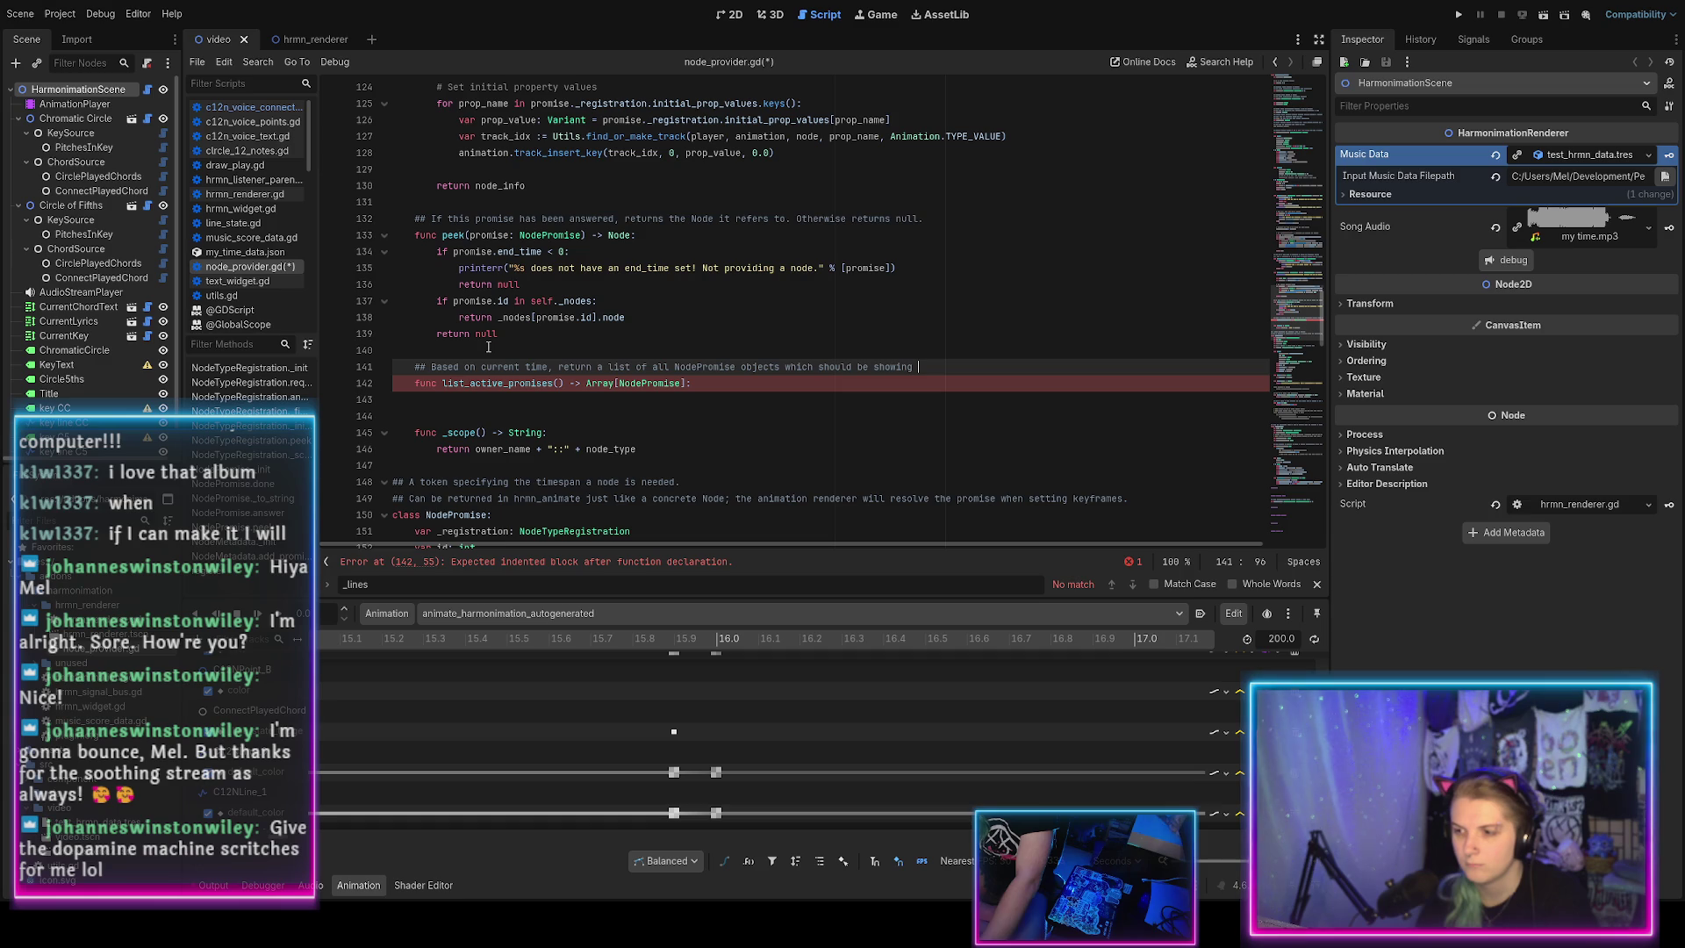
pyautogui.write('ion right now.')
# Start an empty indented body line under the list_active_promises header.
pyautogui.press('Down')
pyautogui.press('Return')
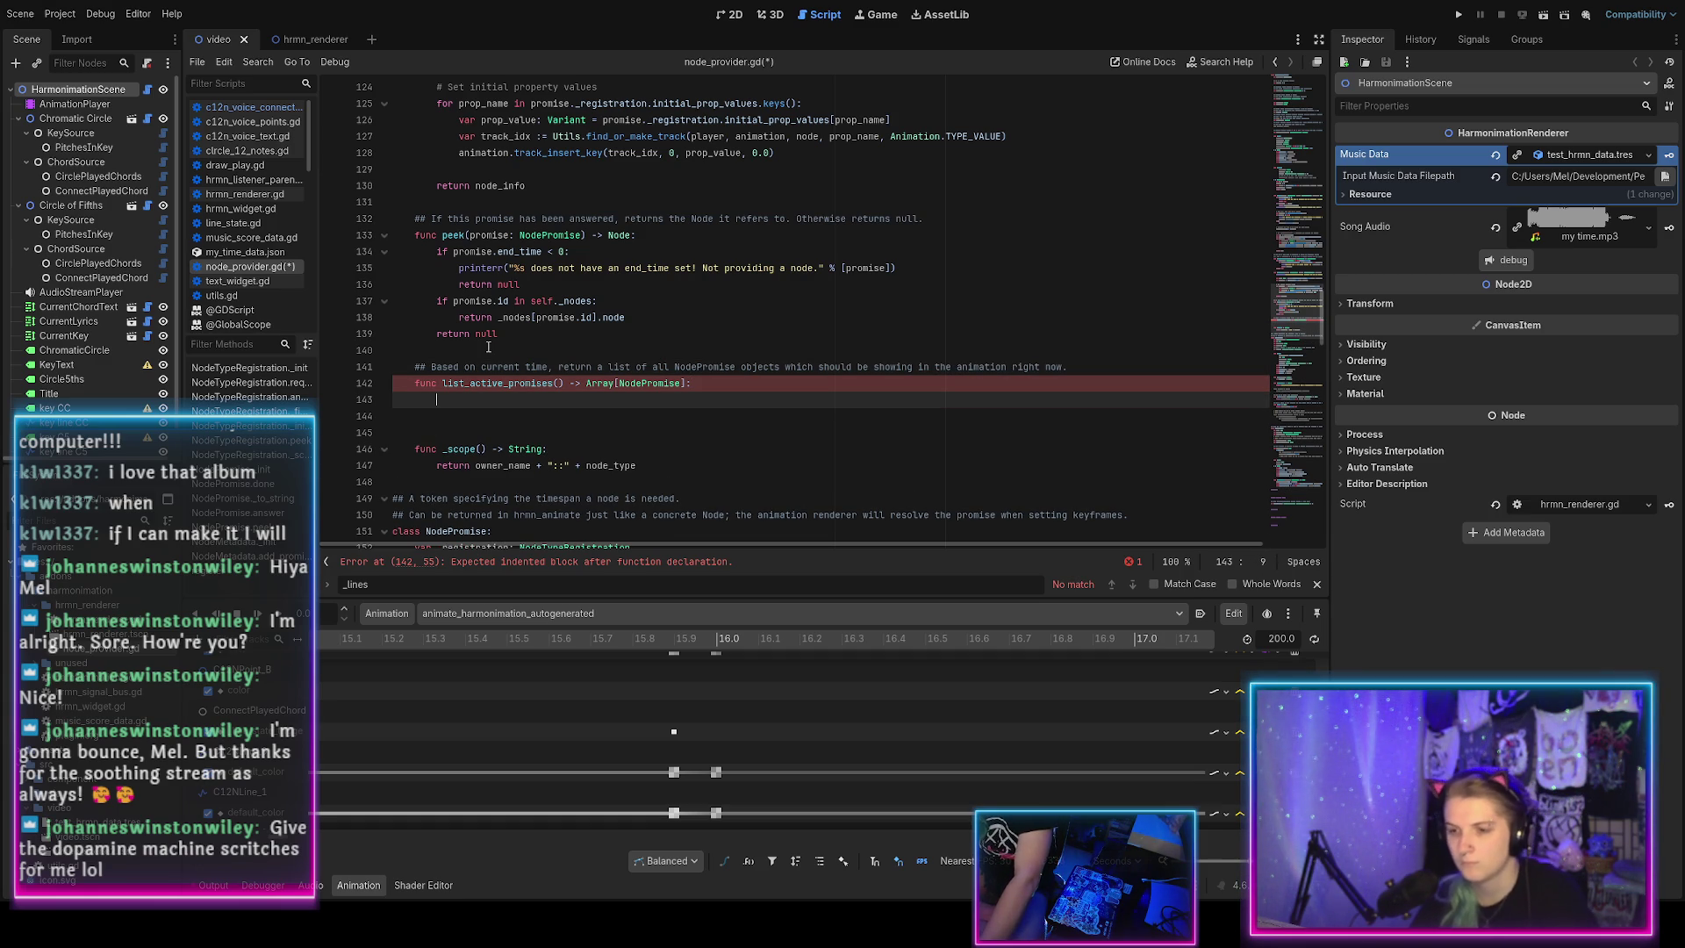
pyautogui.scroll(20, 489, 347)
pyautogui.scroll(10, 492, 350)
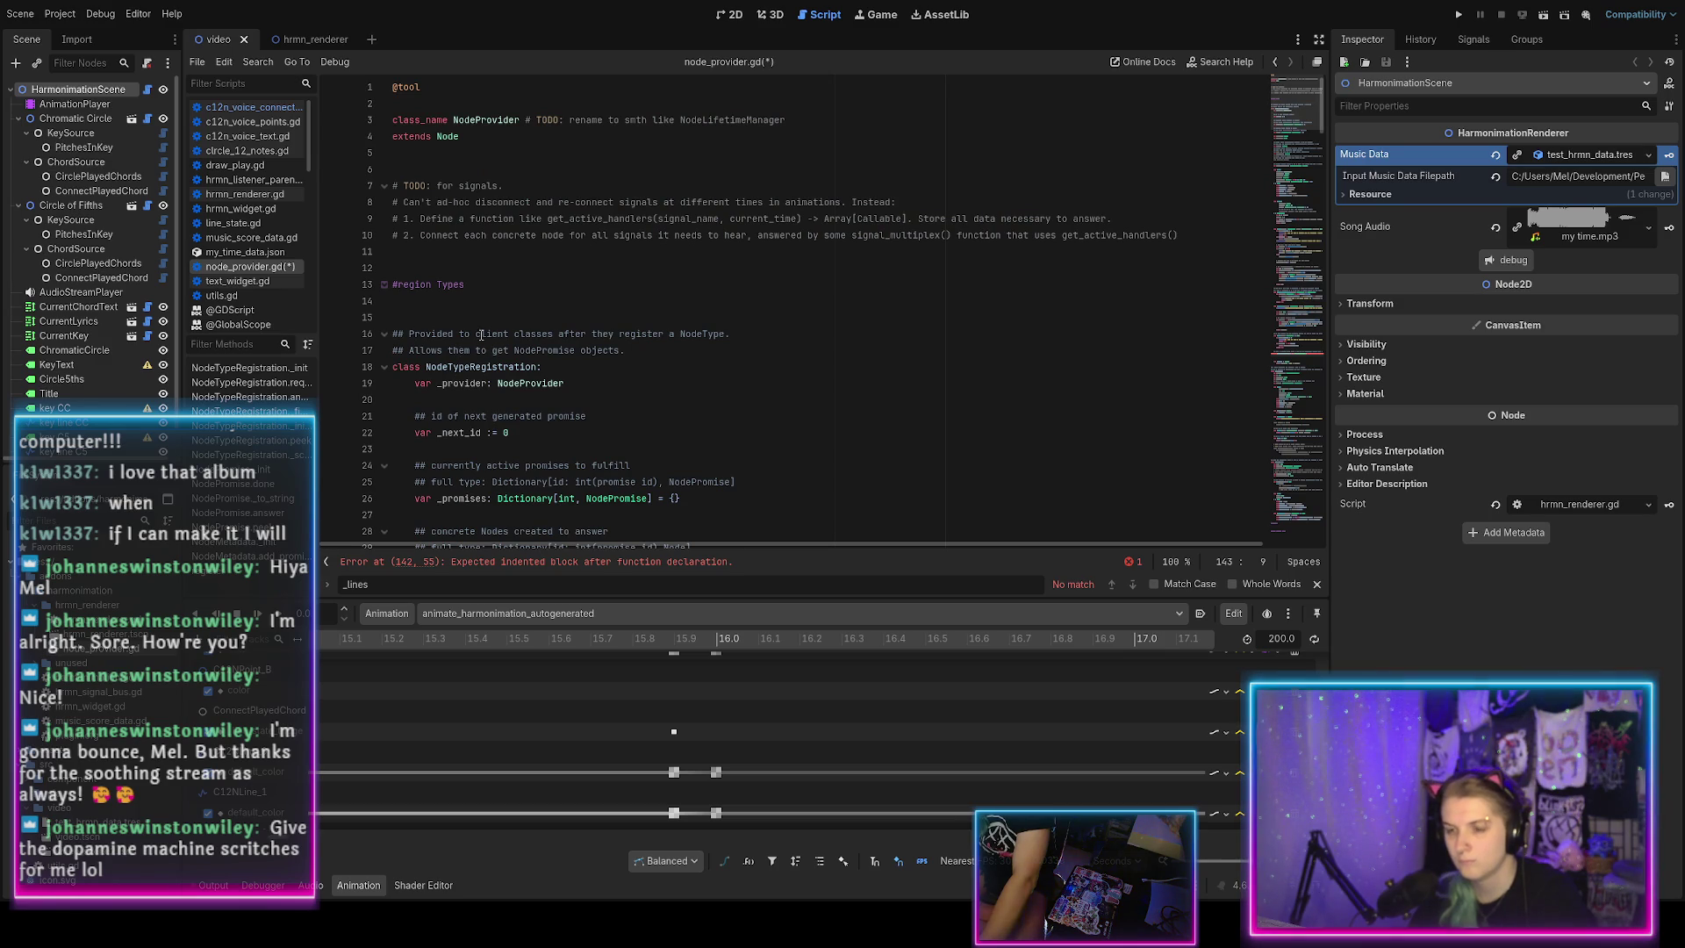
pyautogui.scroll(-10, 474, 342)
pyautogui.scroll(-20, 495, 326)
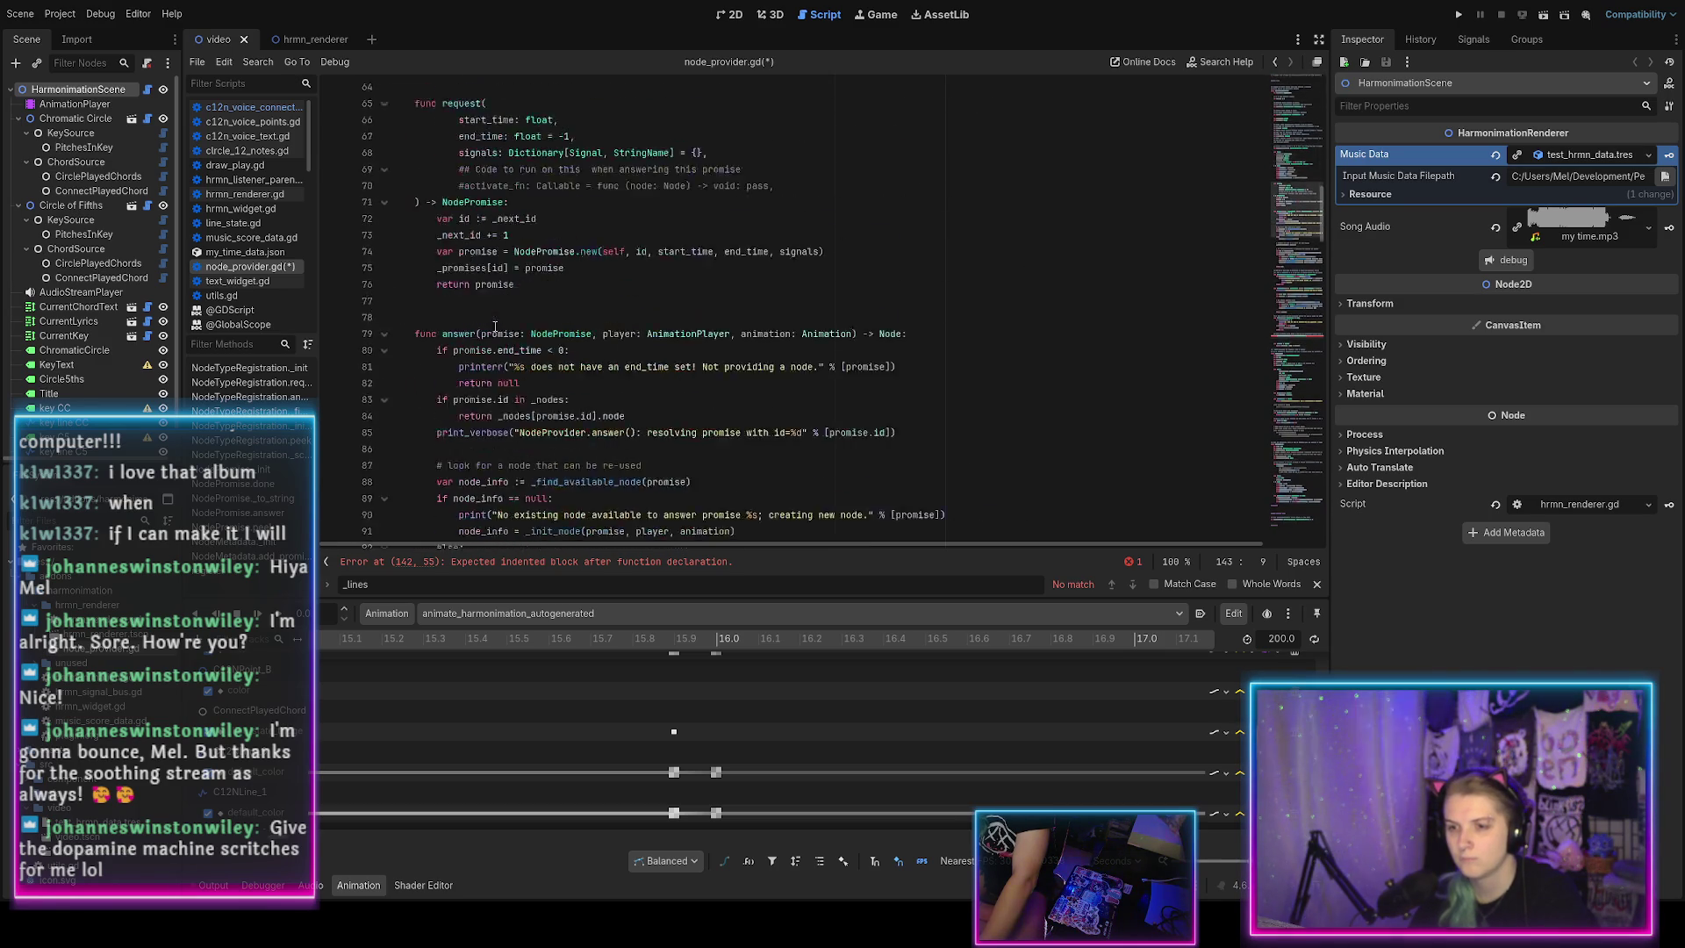
pyautogui.scroll(-20, 495, 327)
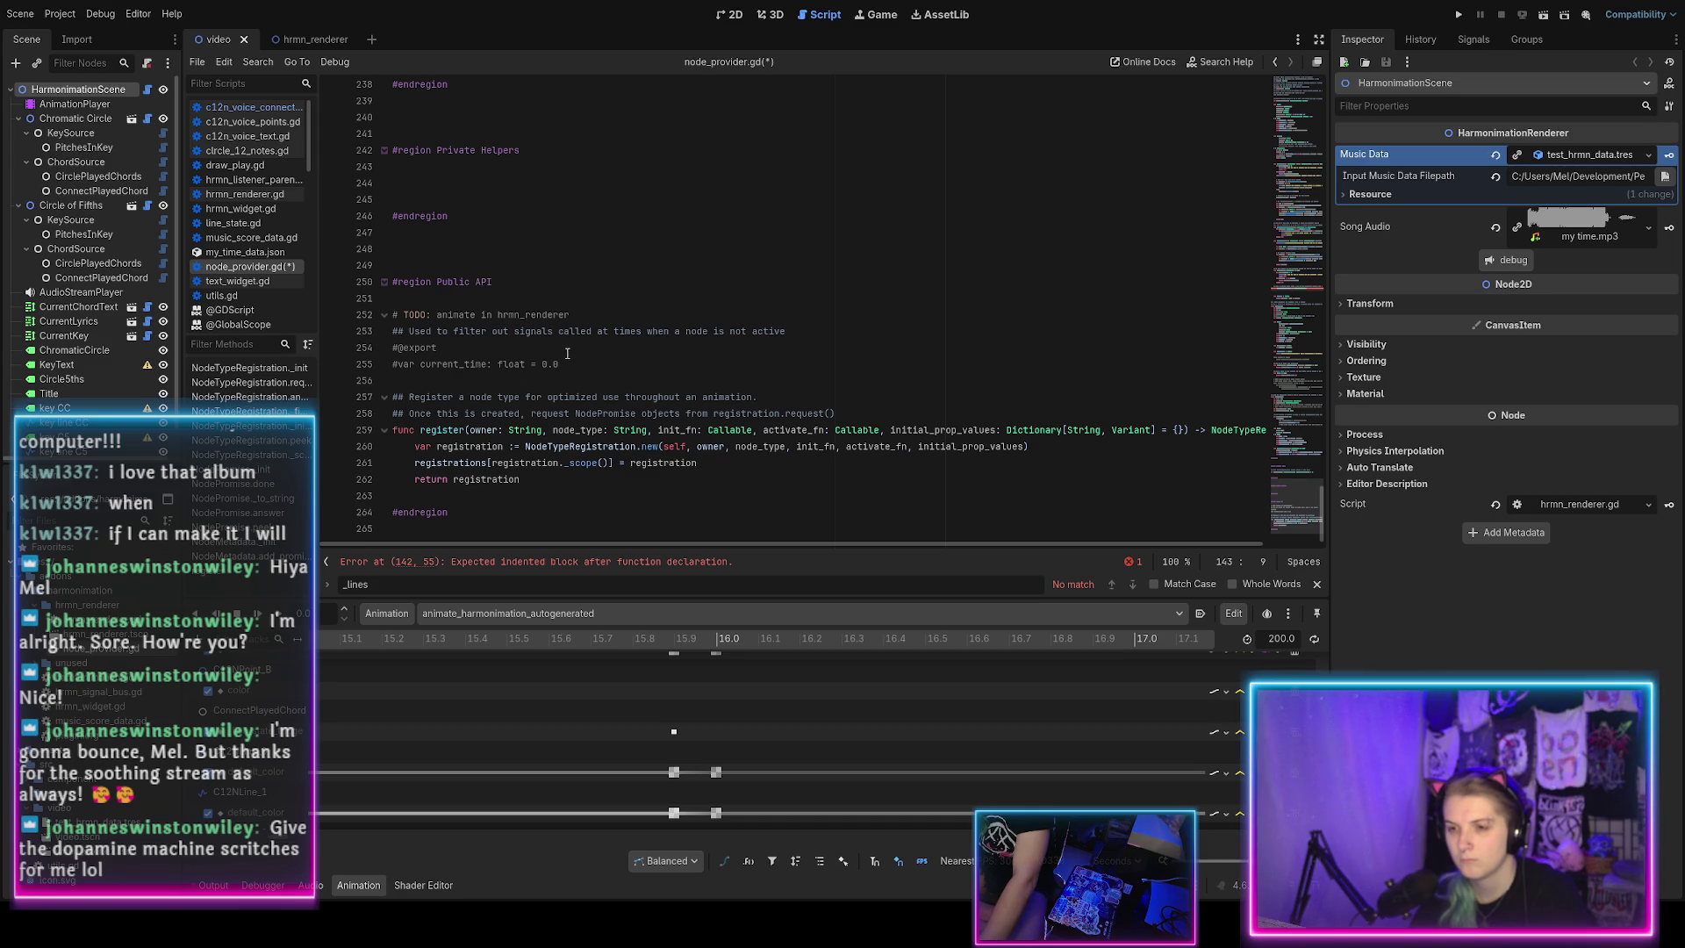
pyautogui.moveTo(456, 364)
pyautogui.mouseDown()
pyautogui.moveTo(428, 333)
pyautogui.moveTo(430, 347)
pyautogui.mouseUp()
pyautogui.hotkey('ctrl', 'k')
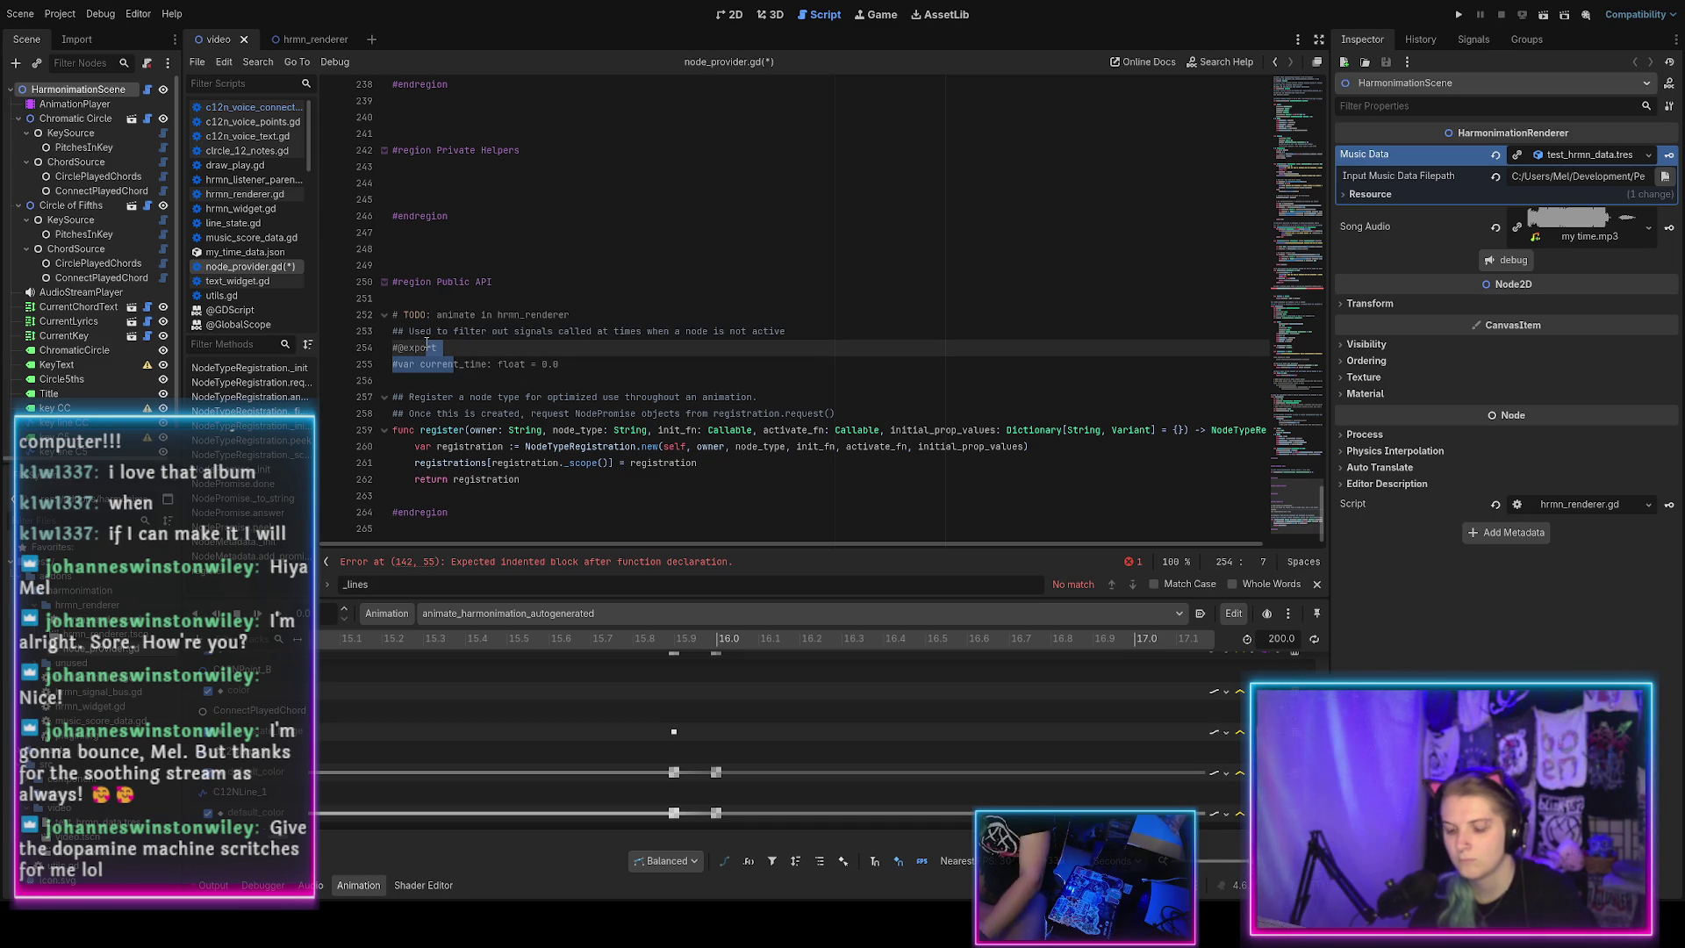
pyautogui.click(549, 367)
pyautogui.hotkey('ctrl', 's')
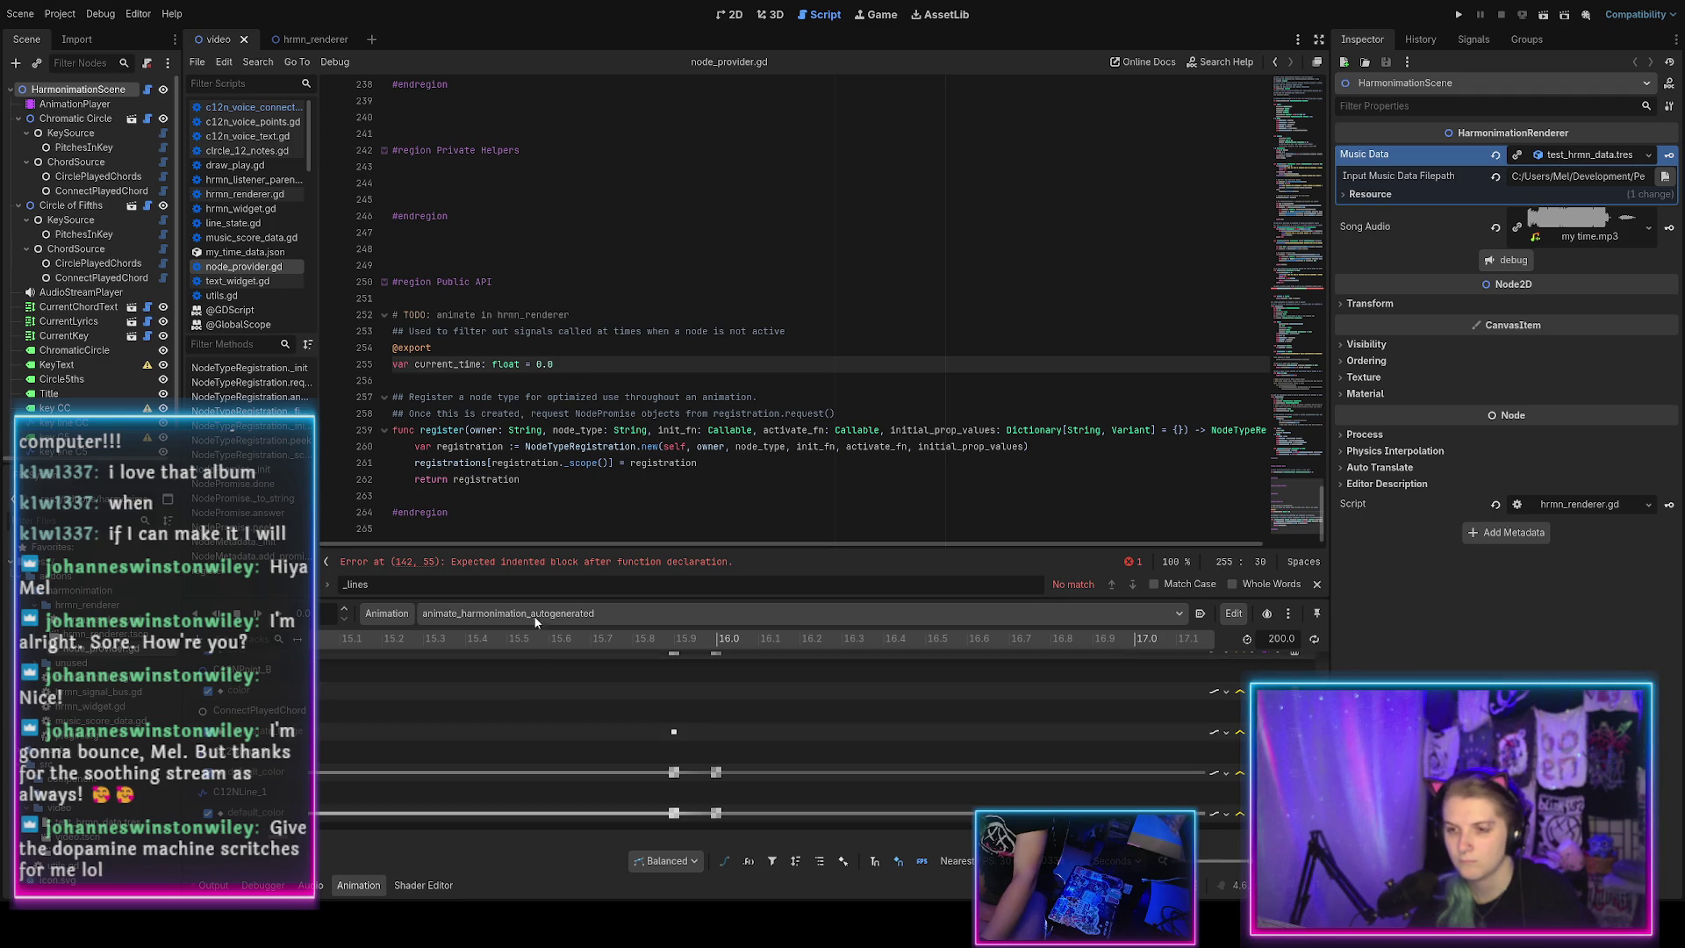
# Put the caret in the NodeProvider class name at the top of the script.
pyautogui.scroll(10, 533, 429)
pyautogui.scroll(20, 533, 429)
pyautogui.click(474, 123)
# Find NodeProvider across all files (21 matches in 4 files) and open the utils.gd result.
pyautogui.doubleClick(475, 121)
pyautogui.hotkey('ctrl', 'shift', 'f')
pyautogui.press('Return')
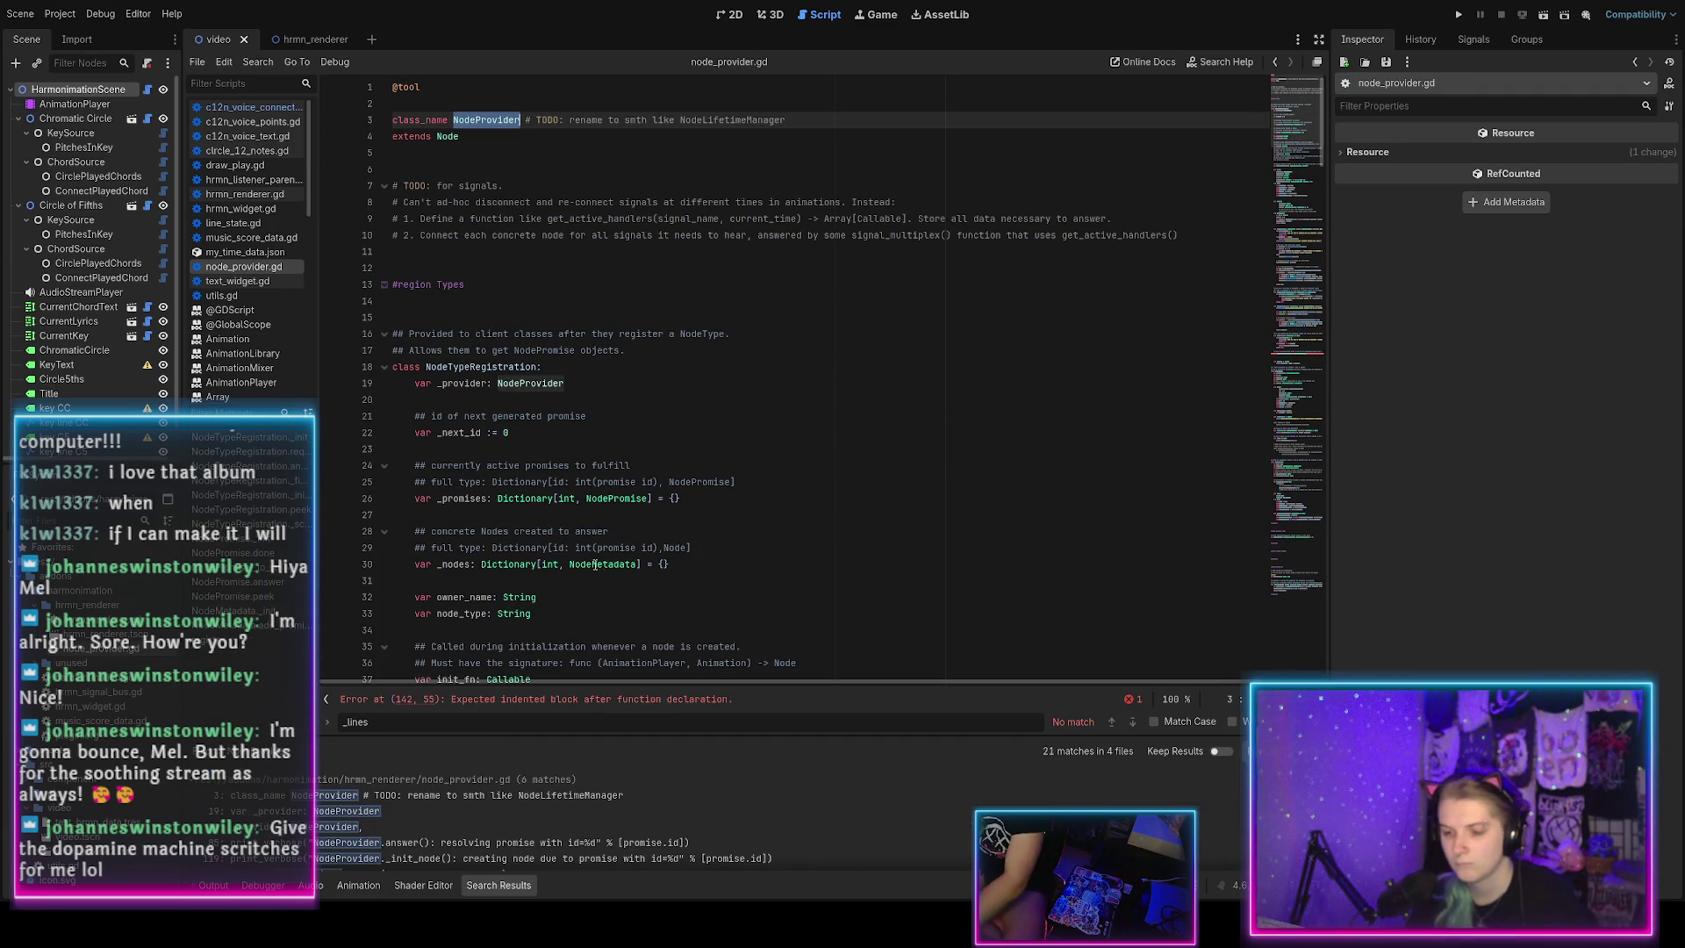
pyautogui.scroll(-10, 397, 797)
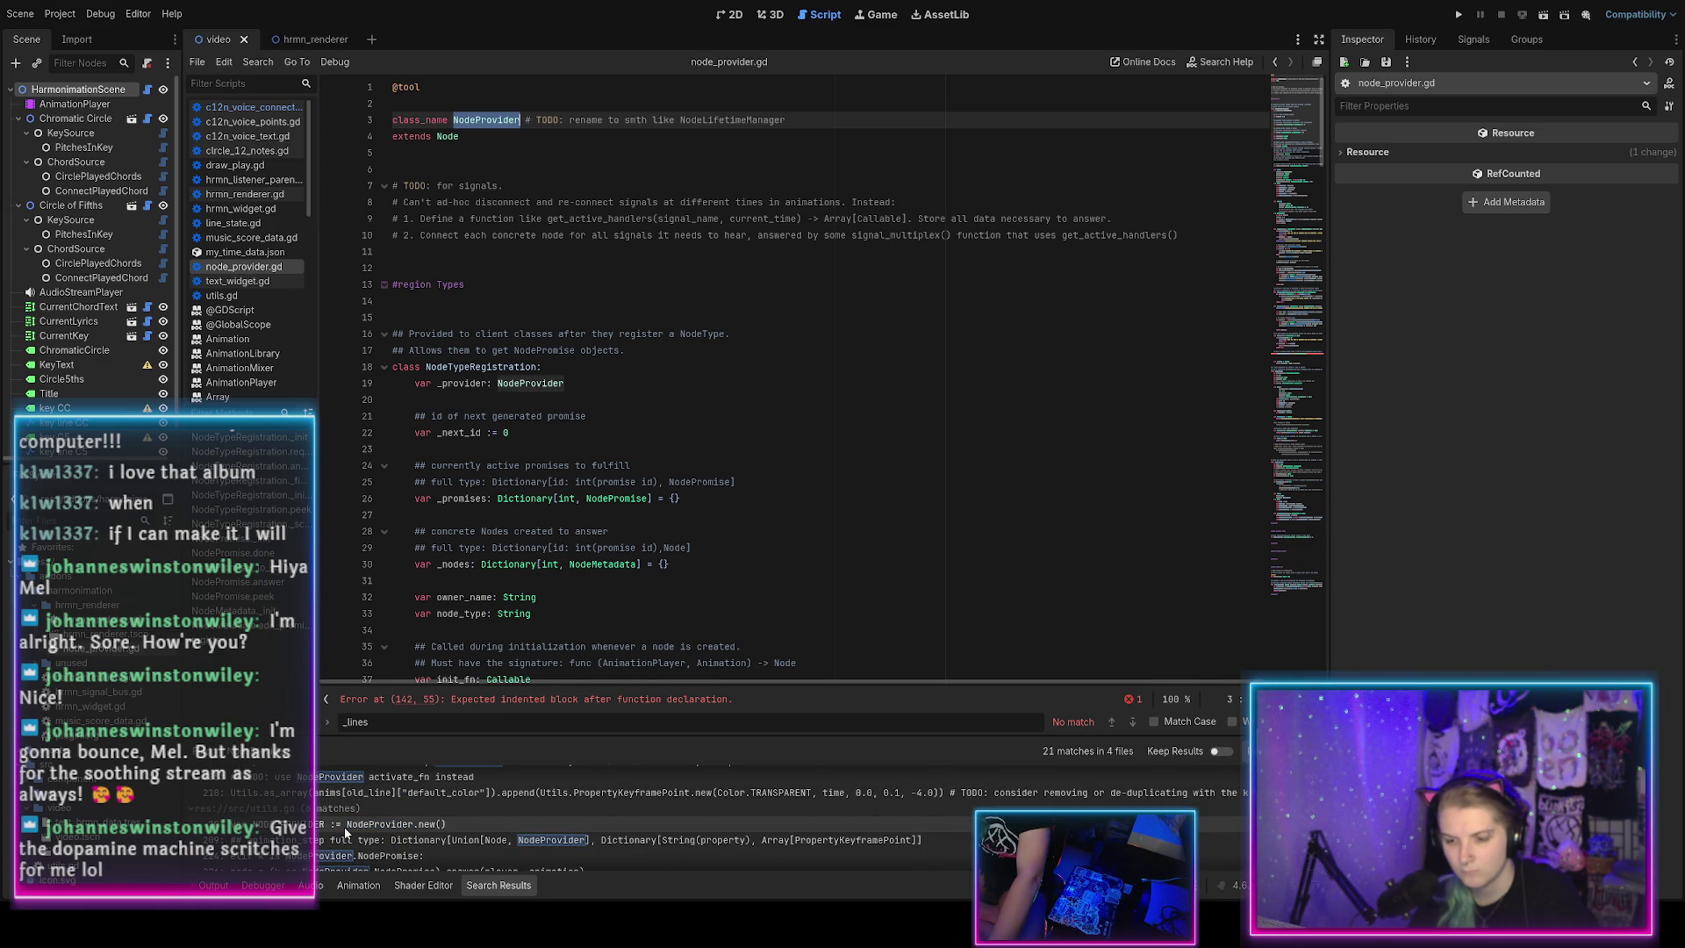
pyautogui.click(346, 825)
# Inspect the NodeProvider usage in utils.gd and locate the setup_animation function.
pyautogui.scroll(5, 453, 427)
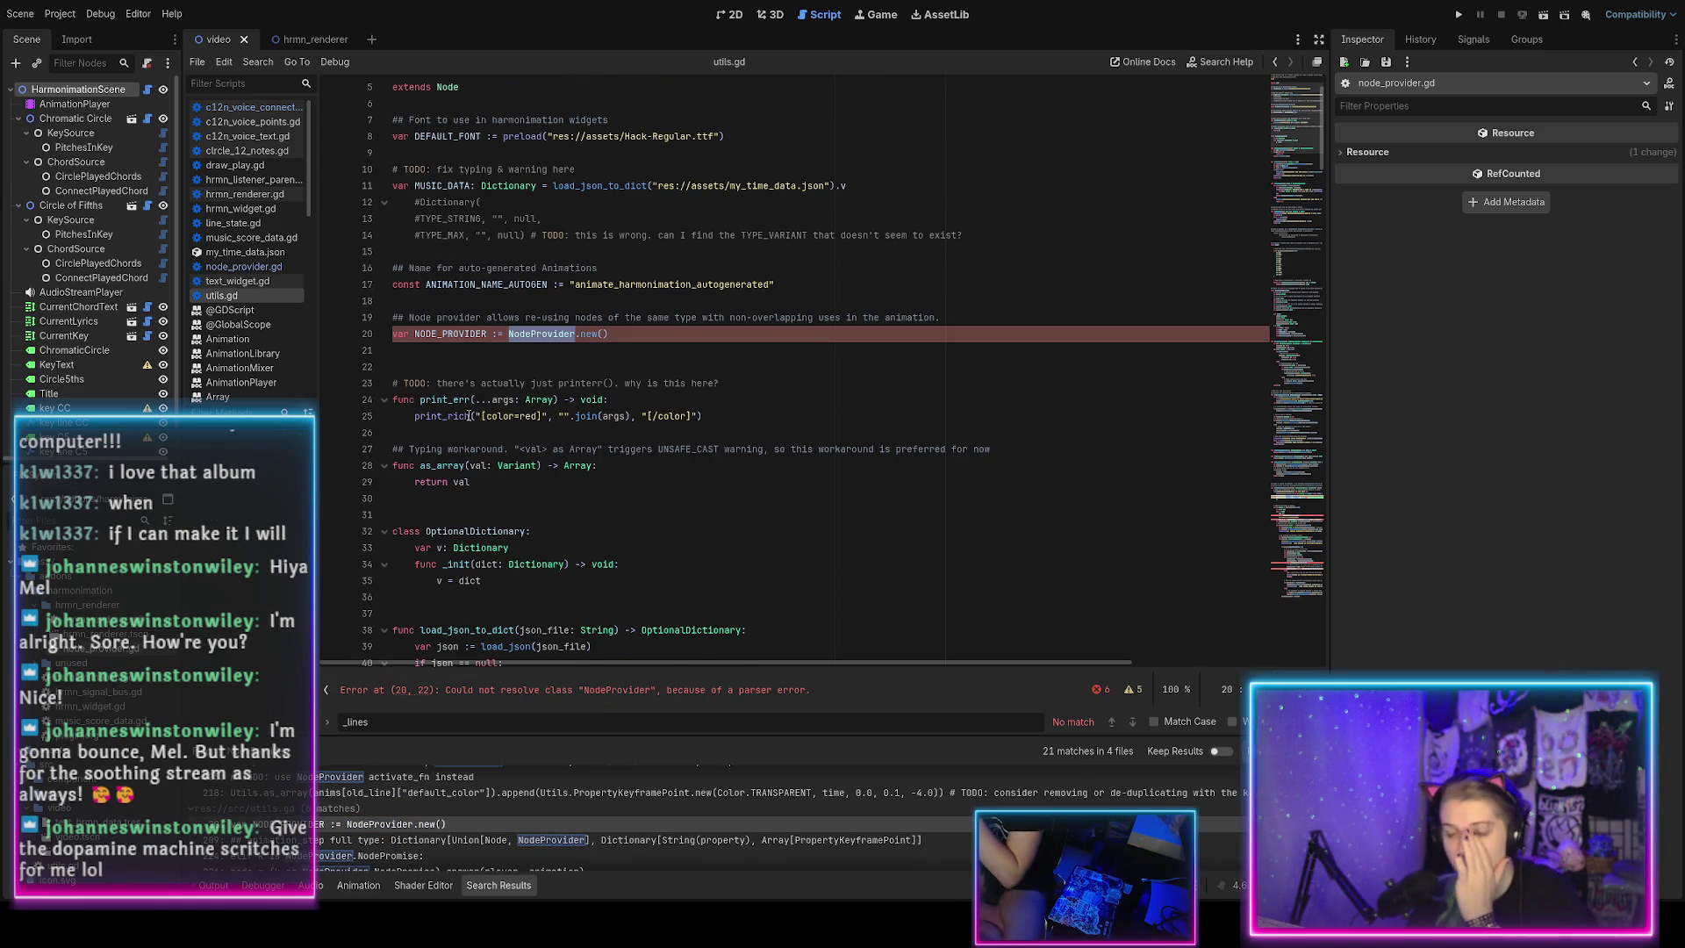
pyautogui.click(514, 362)
pyautogui.click(509, 341)
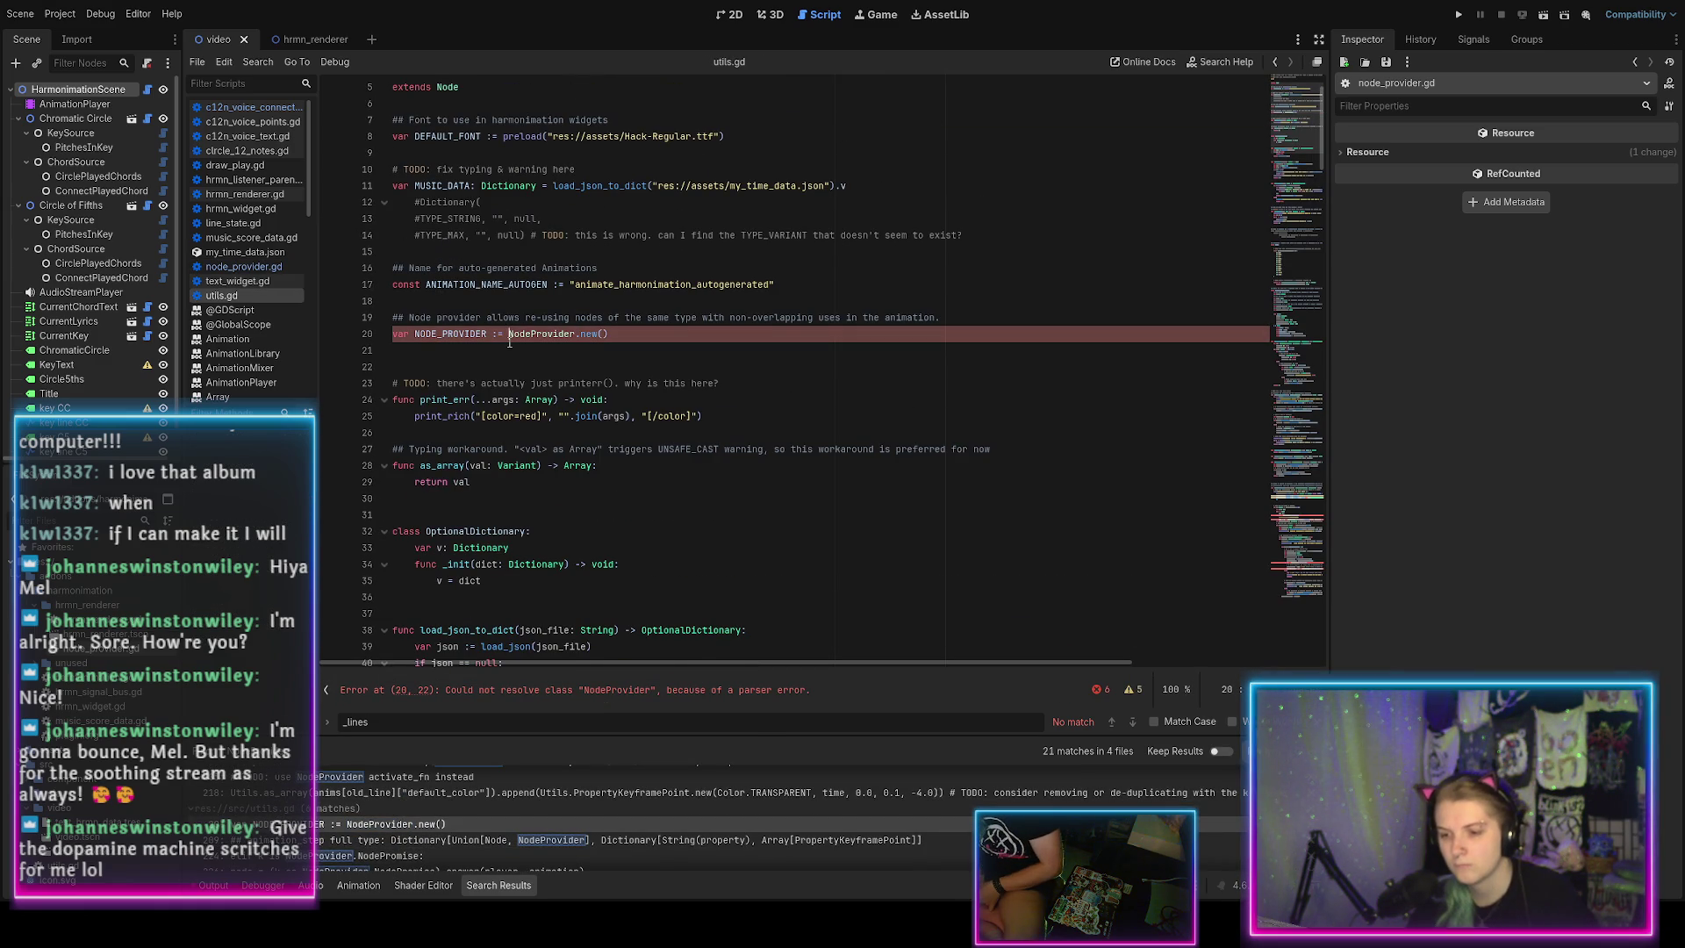
pyautogui.click(498, 353)
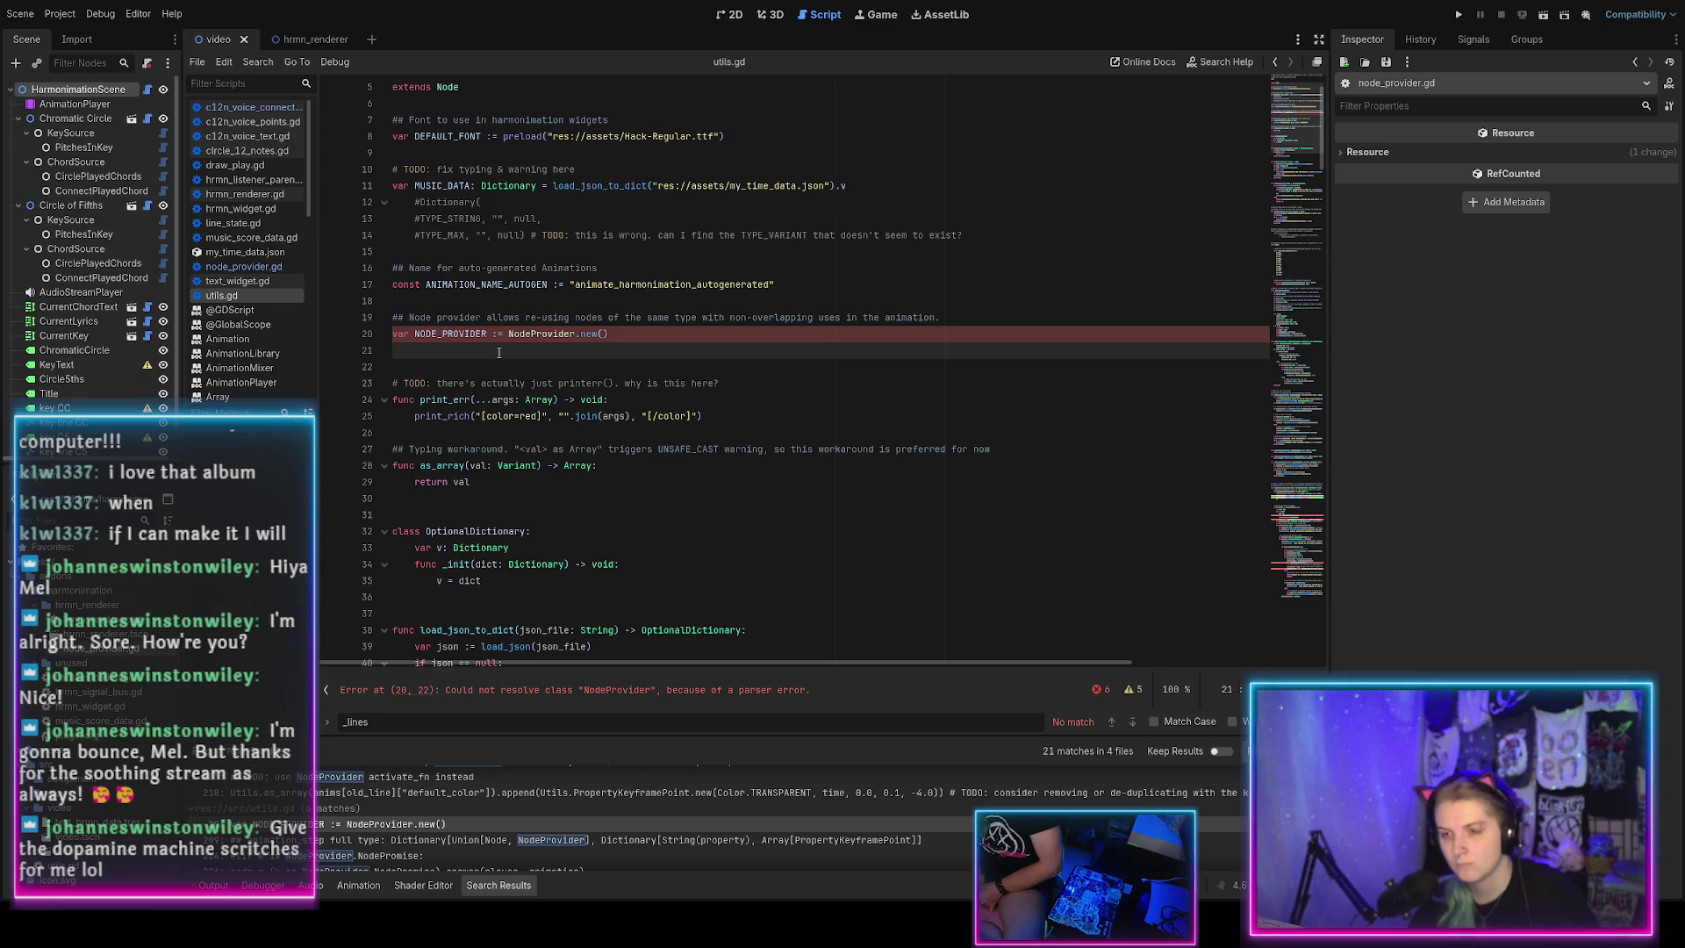
pyautogui.scroll(-20, 615, 360)
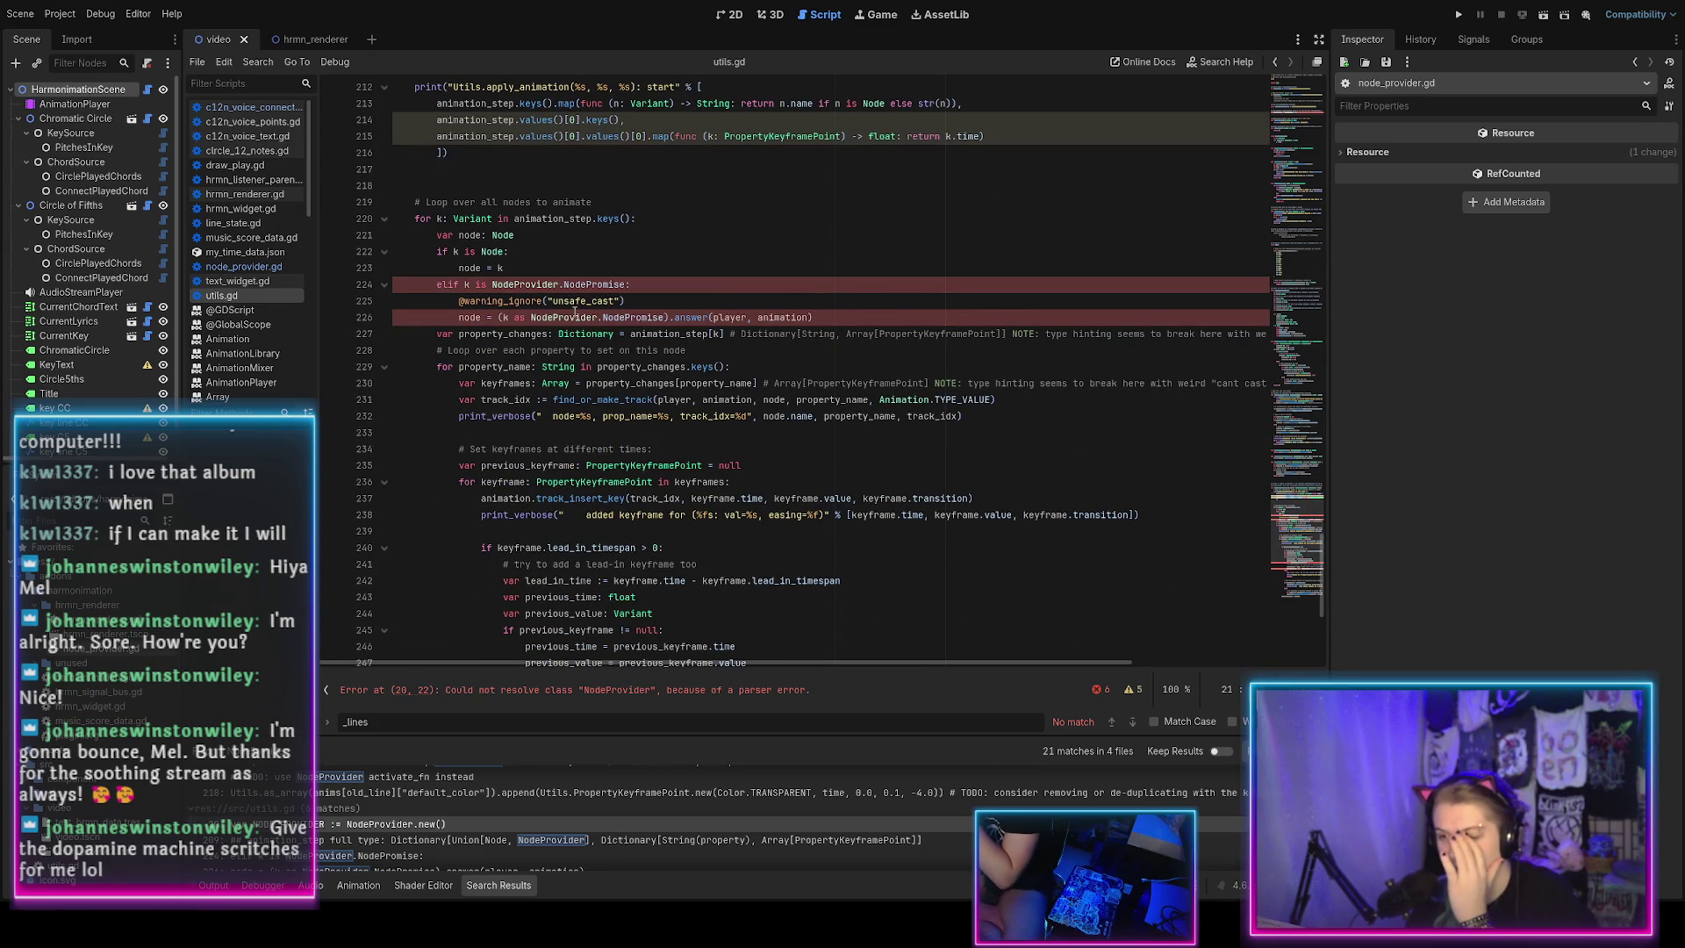
pyautogui.scroll(2, 571, 311)
pyautogui.scroll(-3, 566, 309)
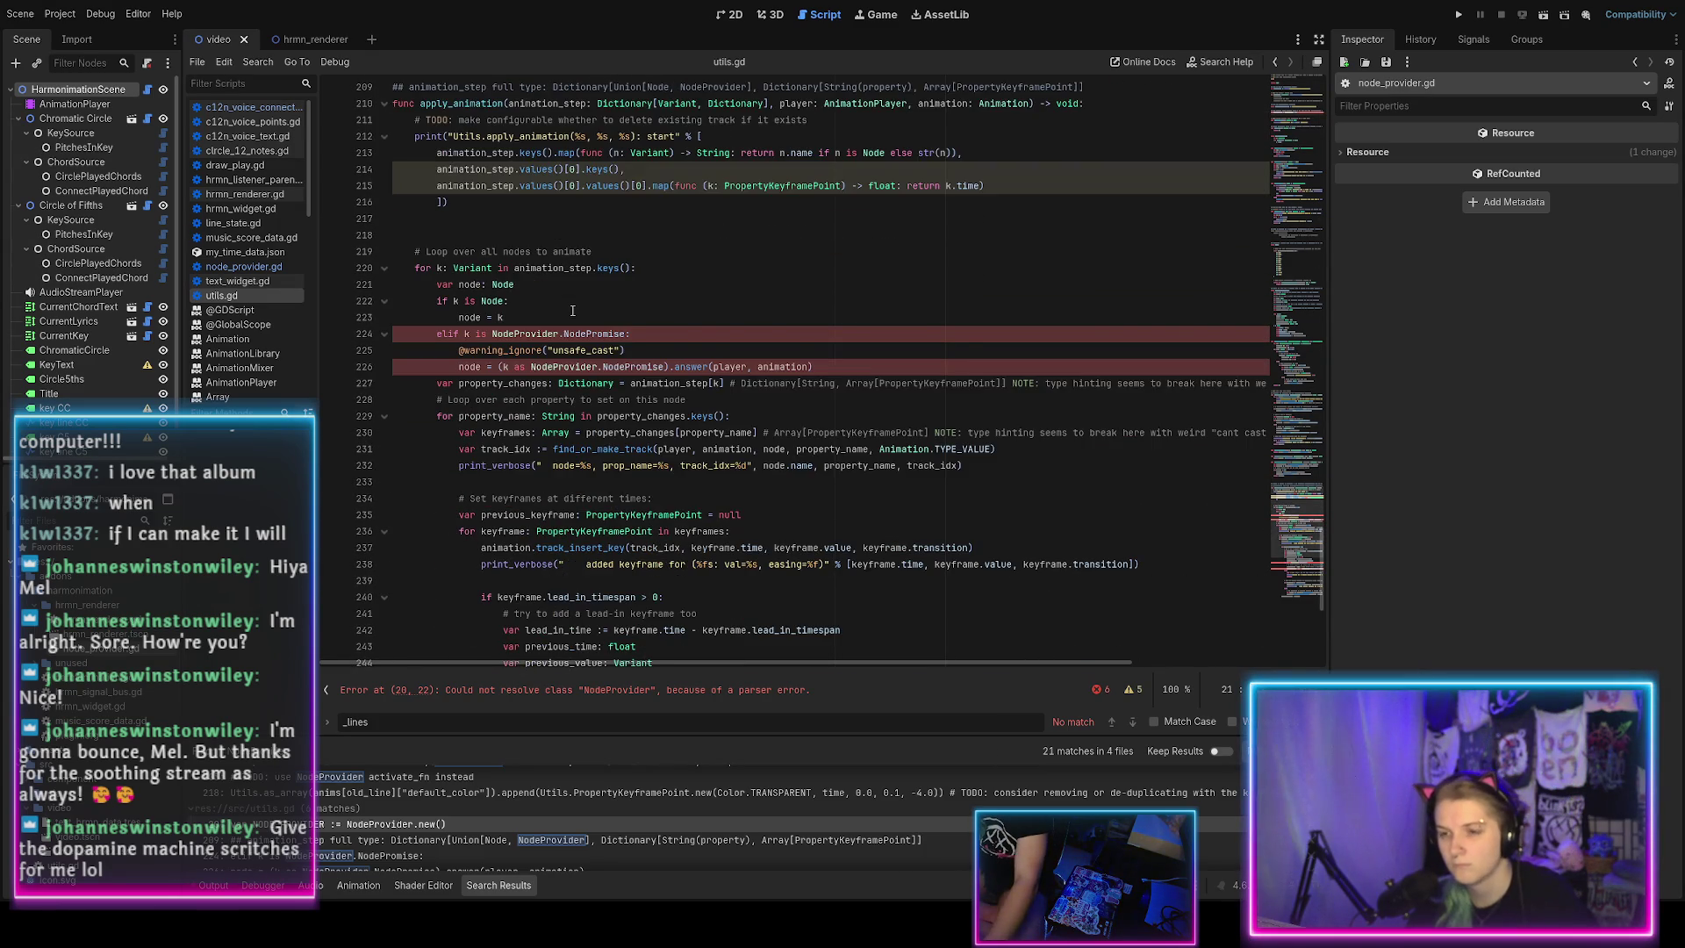
pyautogui.scroll(5, 563, 309)
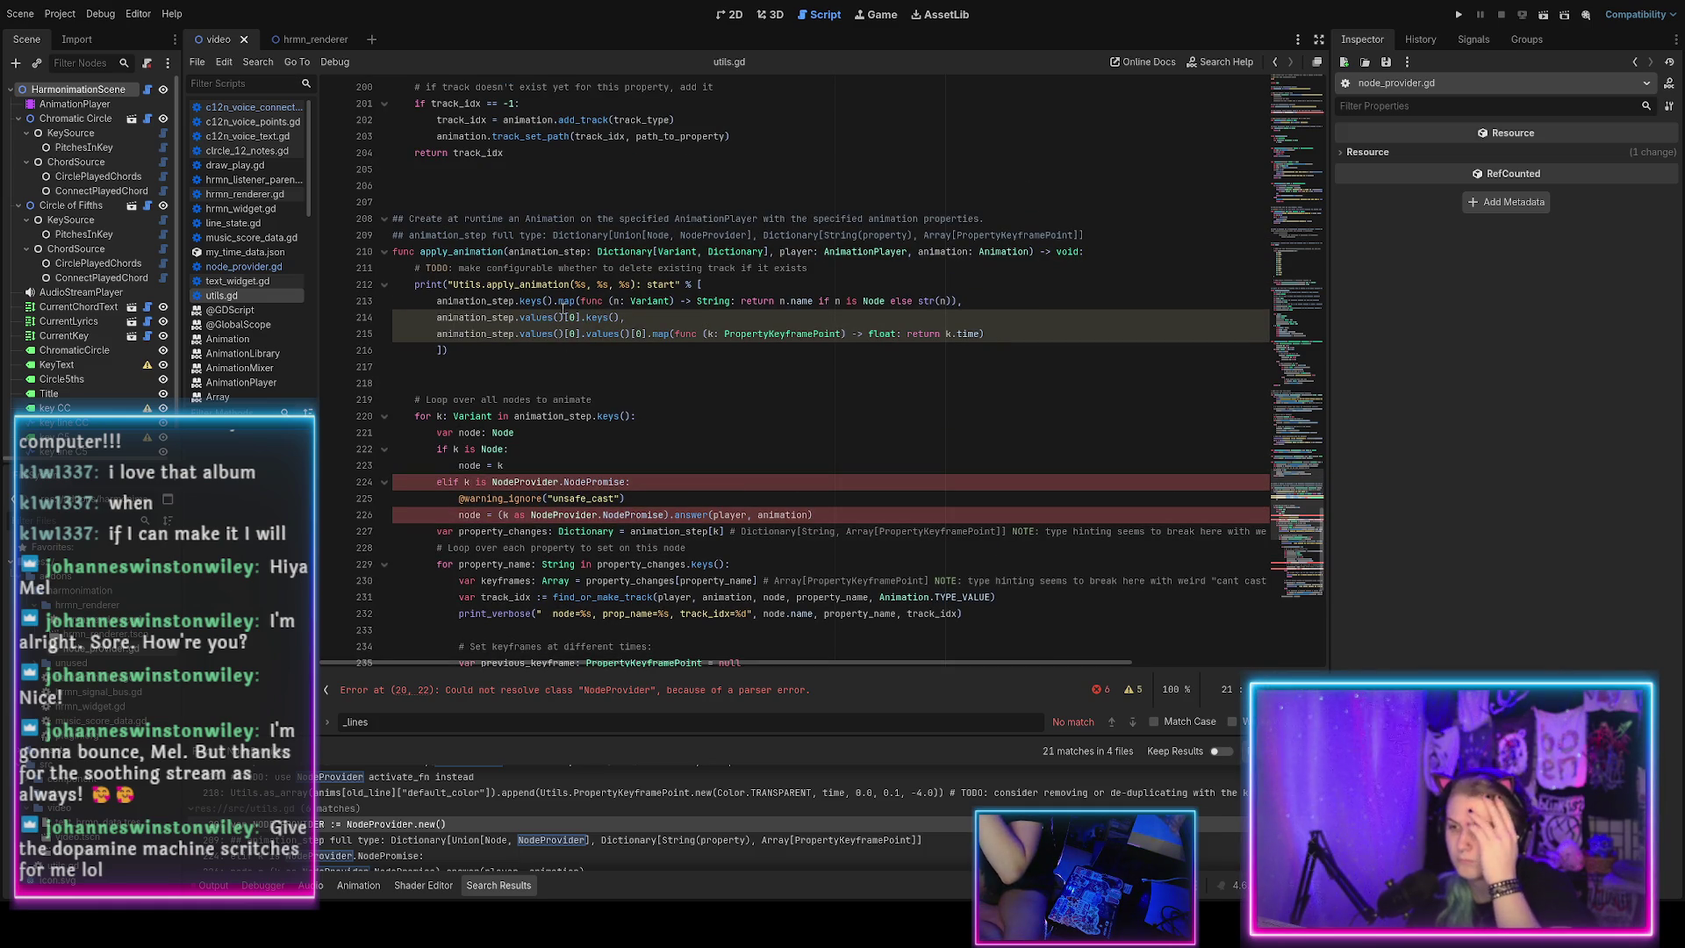
pyautogui.scroll(2, 562, 309)
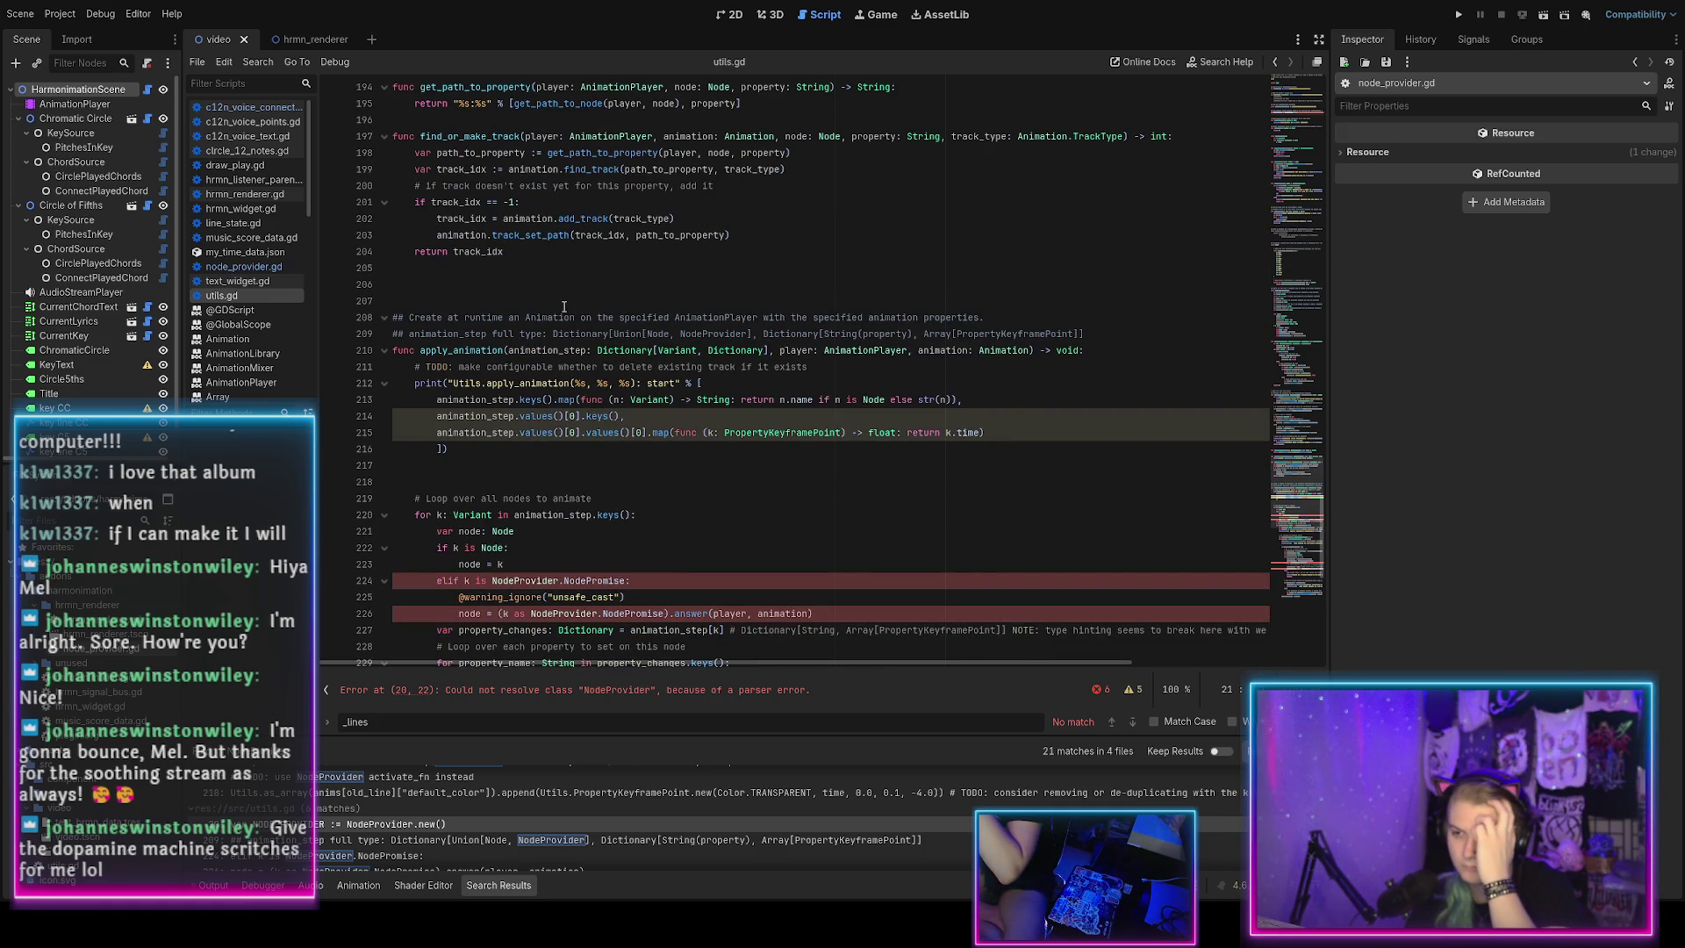
pyautogui.scroll(1, 567, 306)
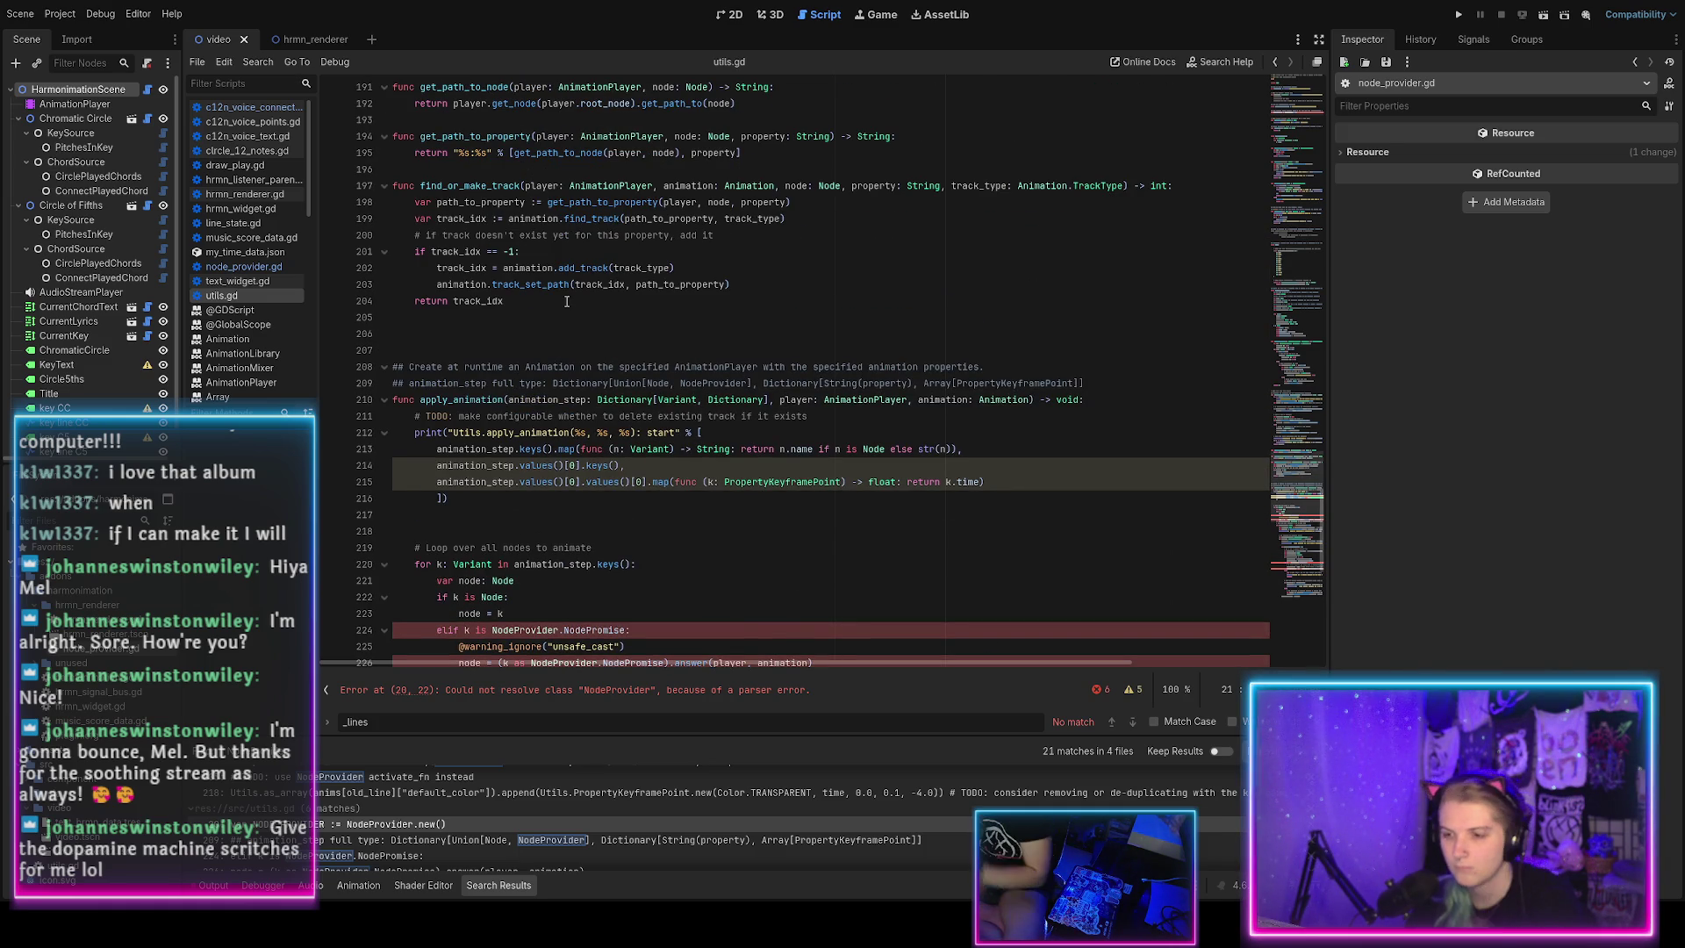
pyautogui.scroll(2, 567, 301)
pyautogui.scroll(6, 518, 405)
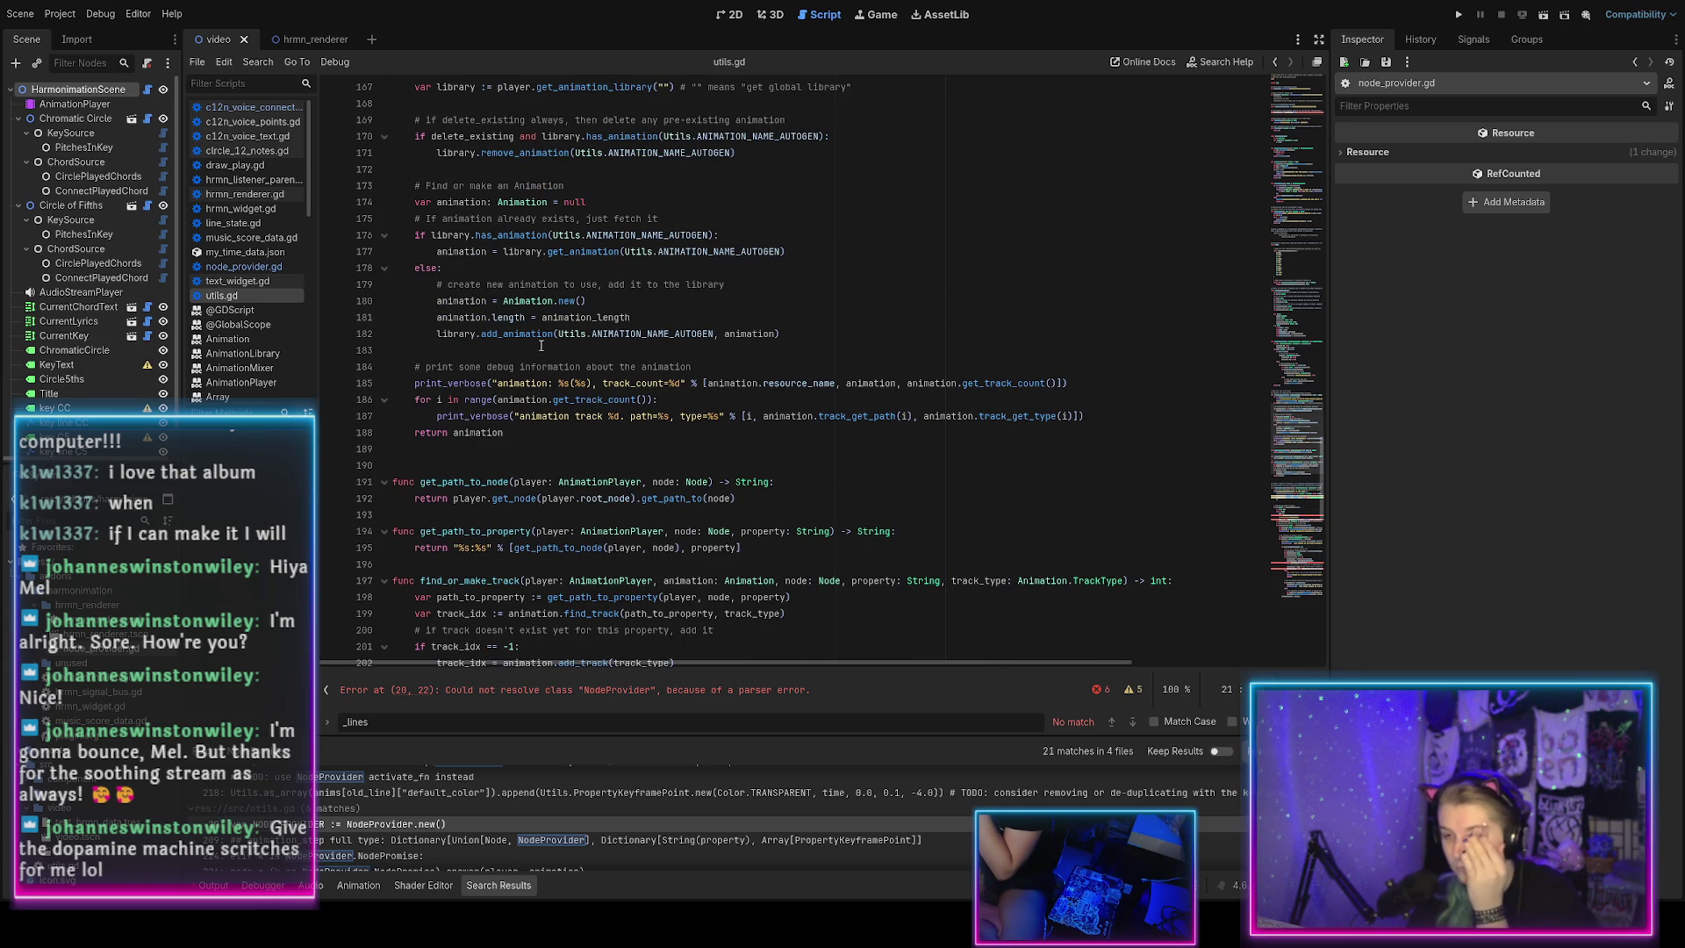
pyautogui.scroll(4, 527, 342)
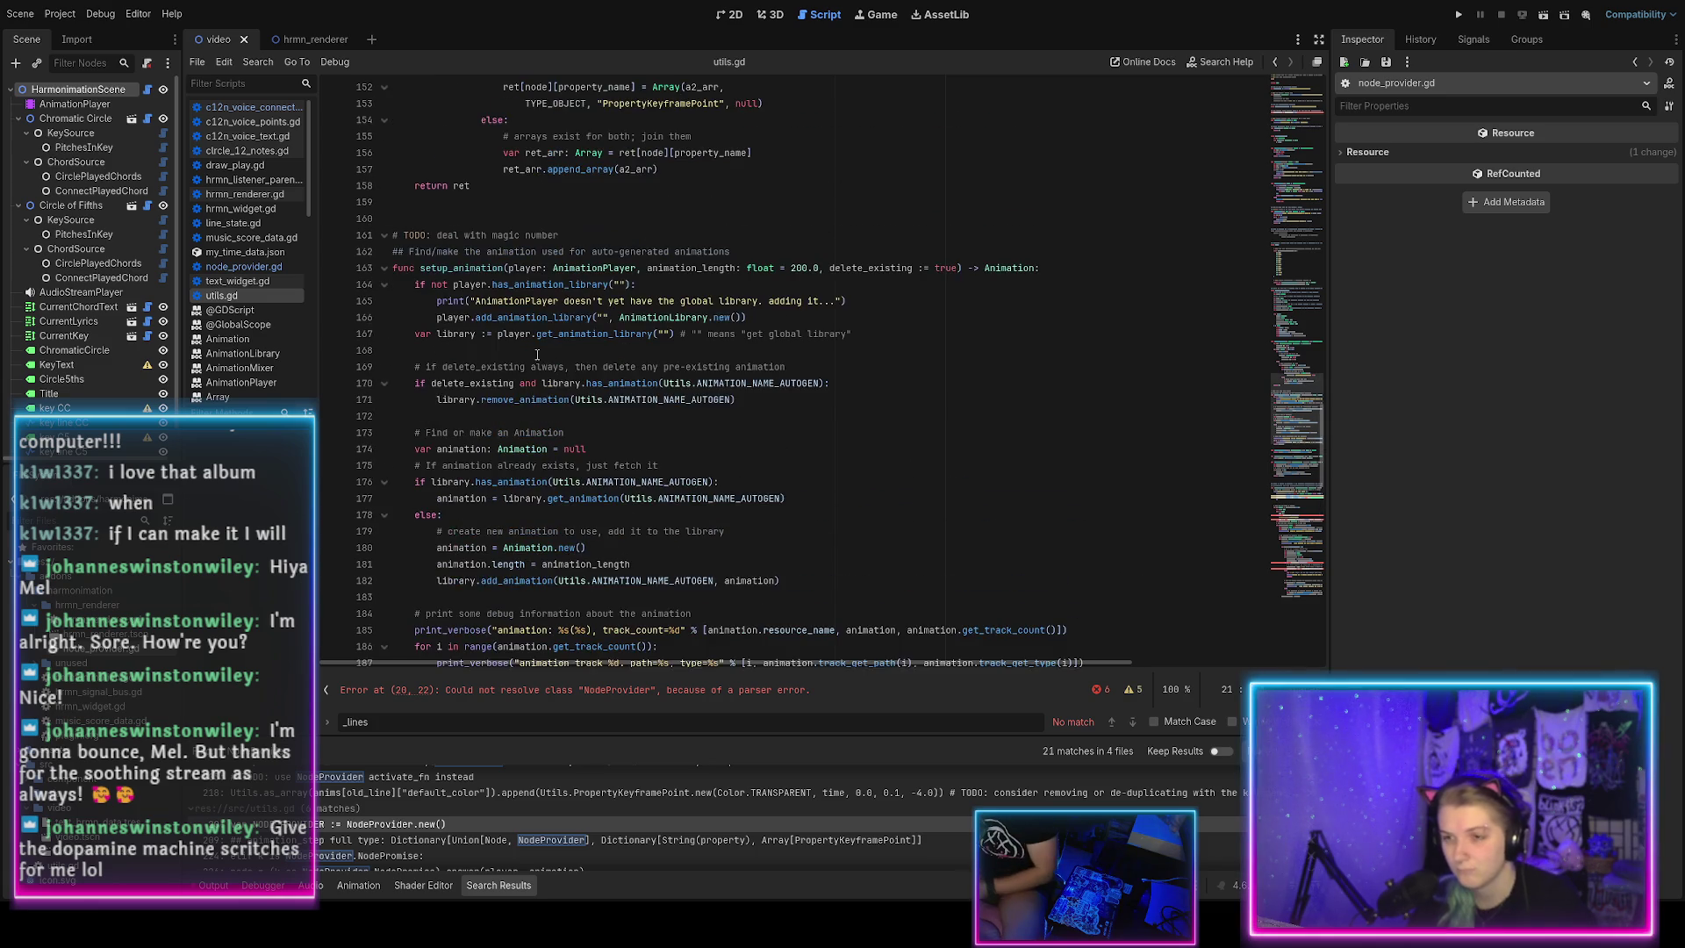
pyautogui.doubleClick(445, 220)
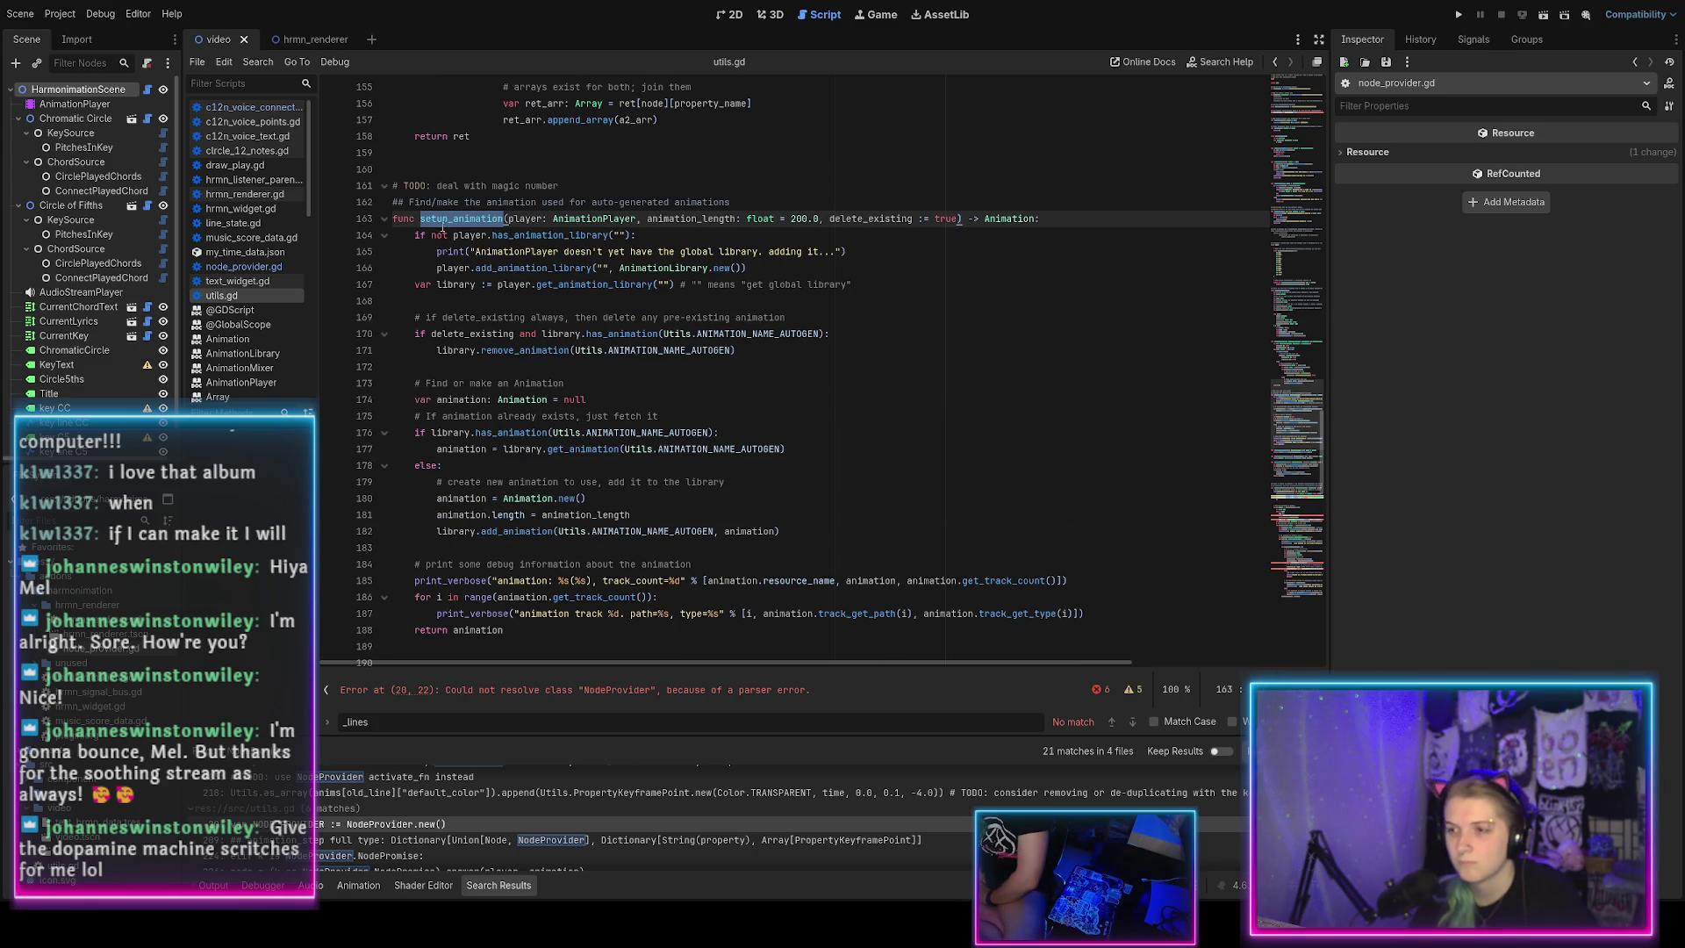
# Add a new line after the add_animation call on line 182 of setup_animation.
pyautogui.scroll(-1, 496, 303)
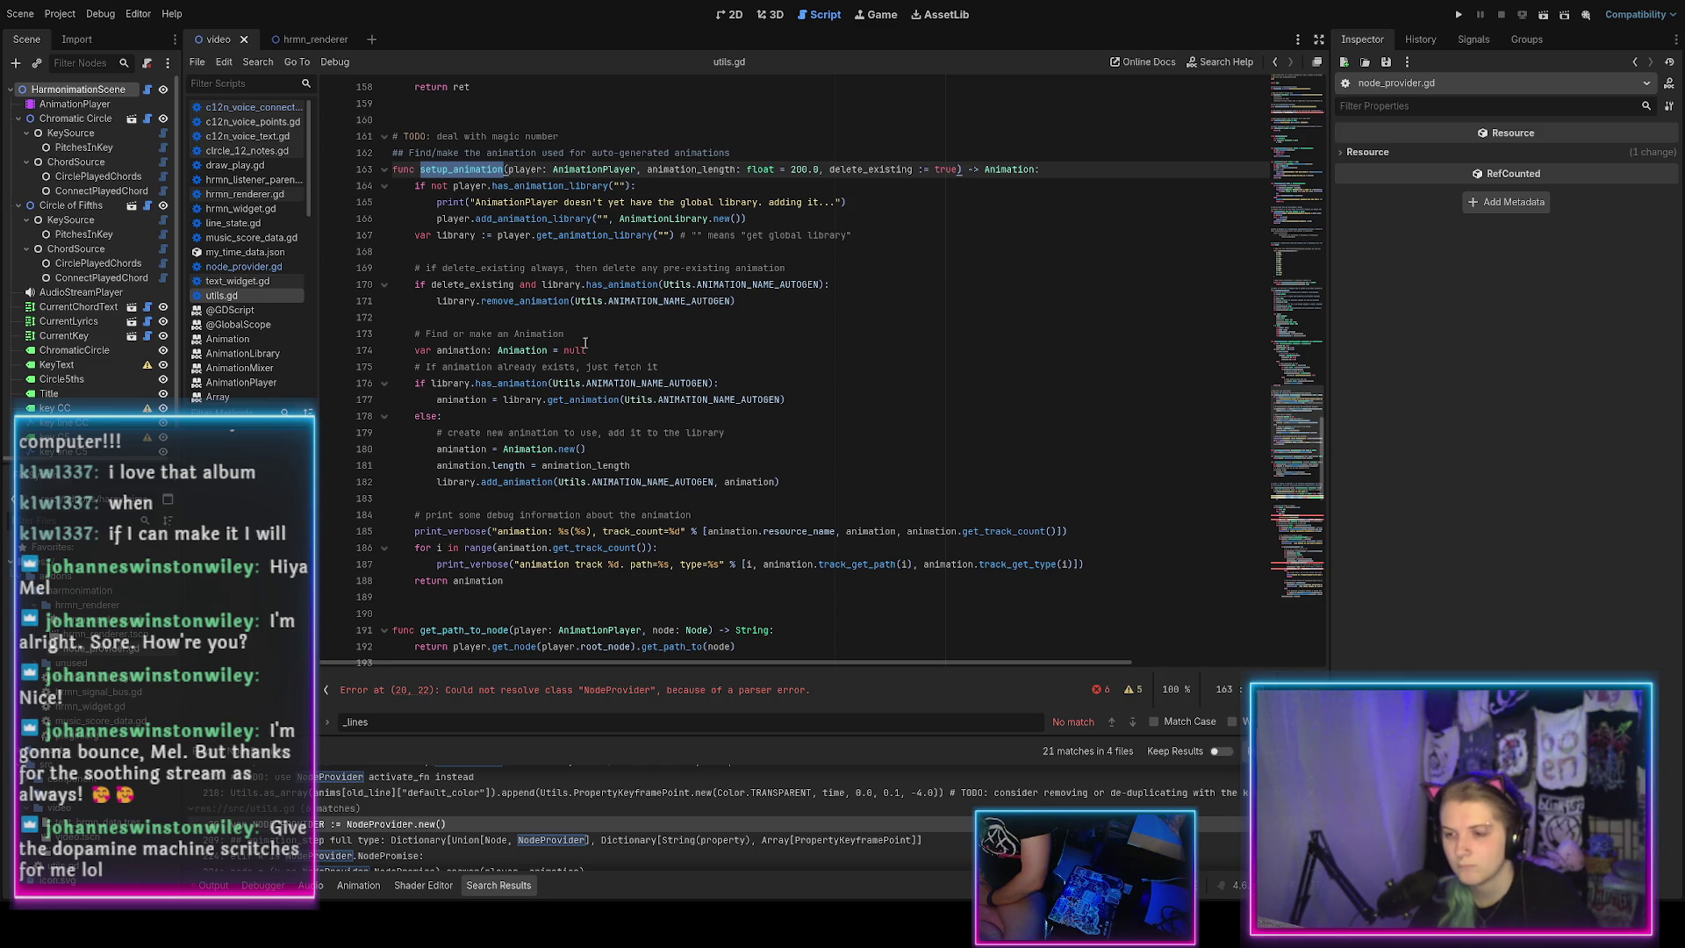
pyautogui.click(615, 349)
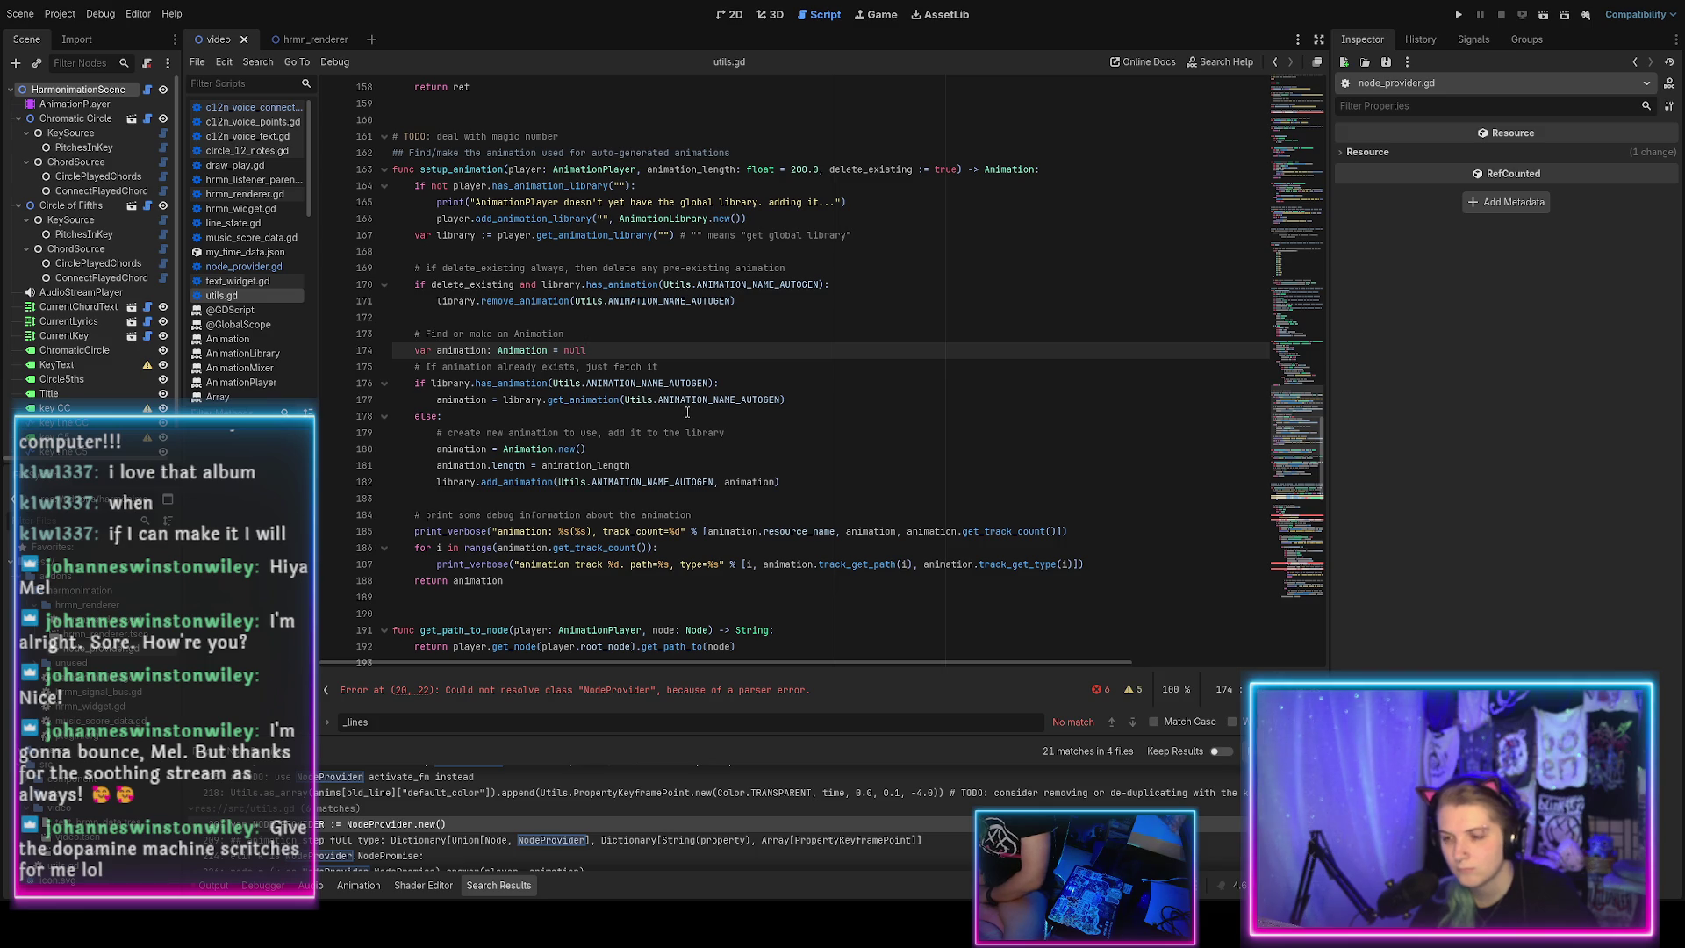
pyautogui.click(790, 481)
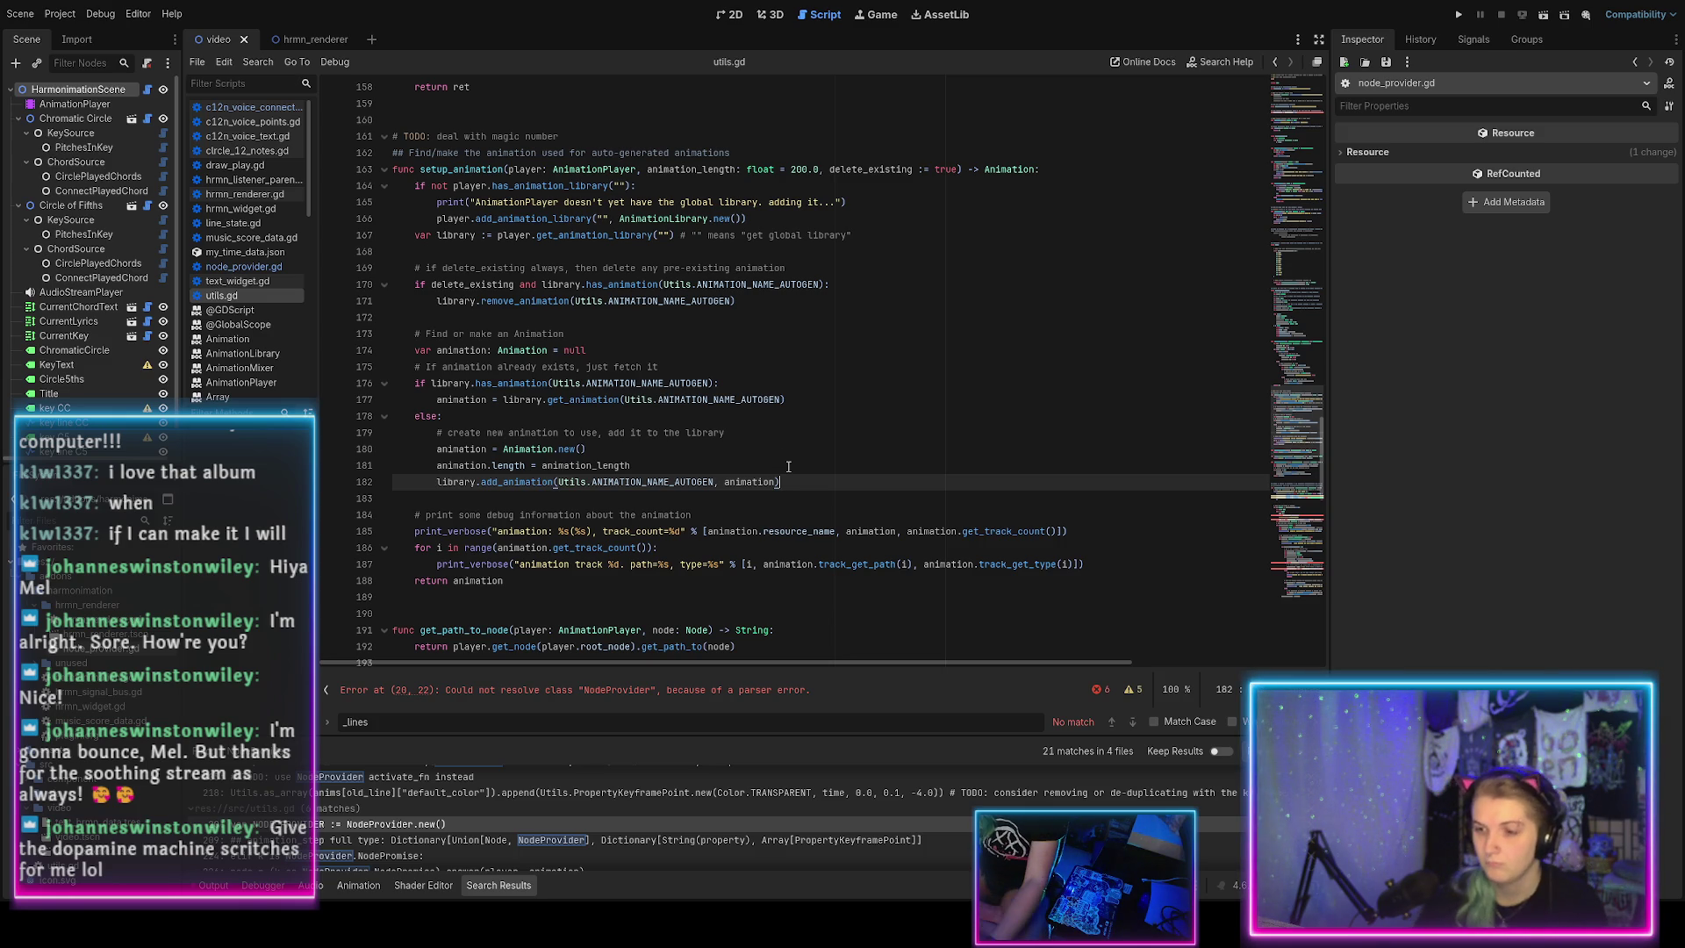
pyautogui.press('Return')
pyautogui.write('# set ke')
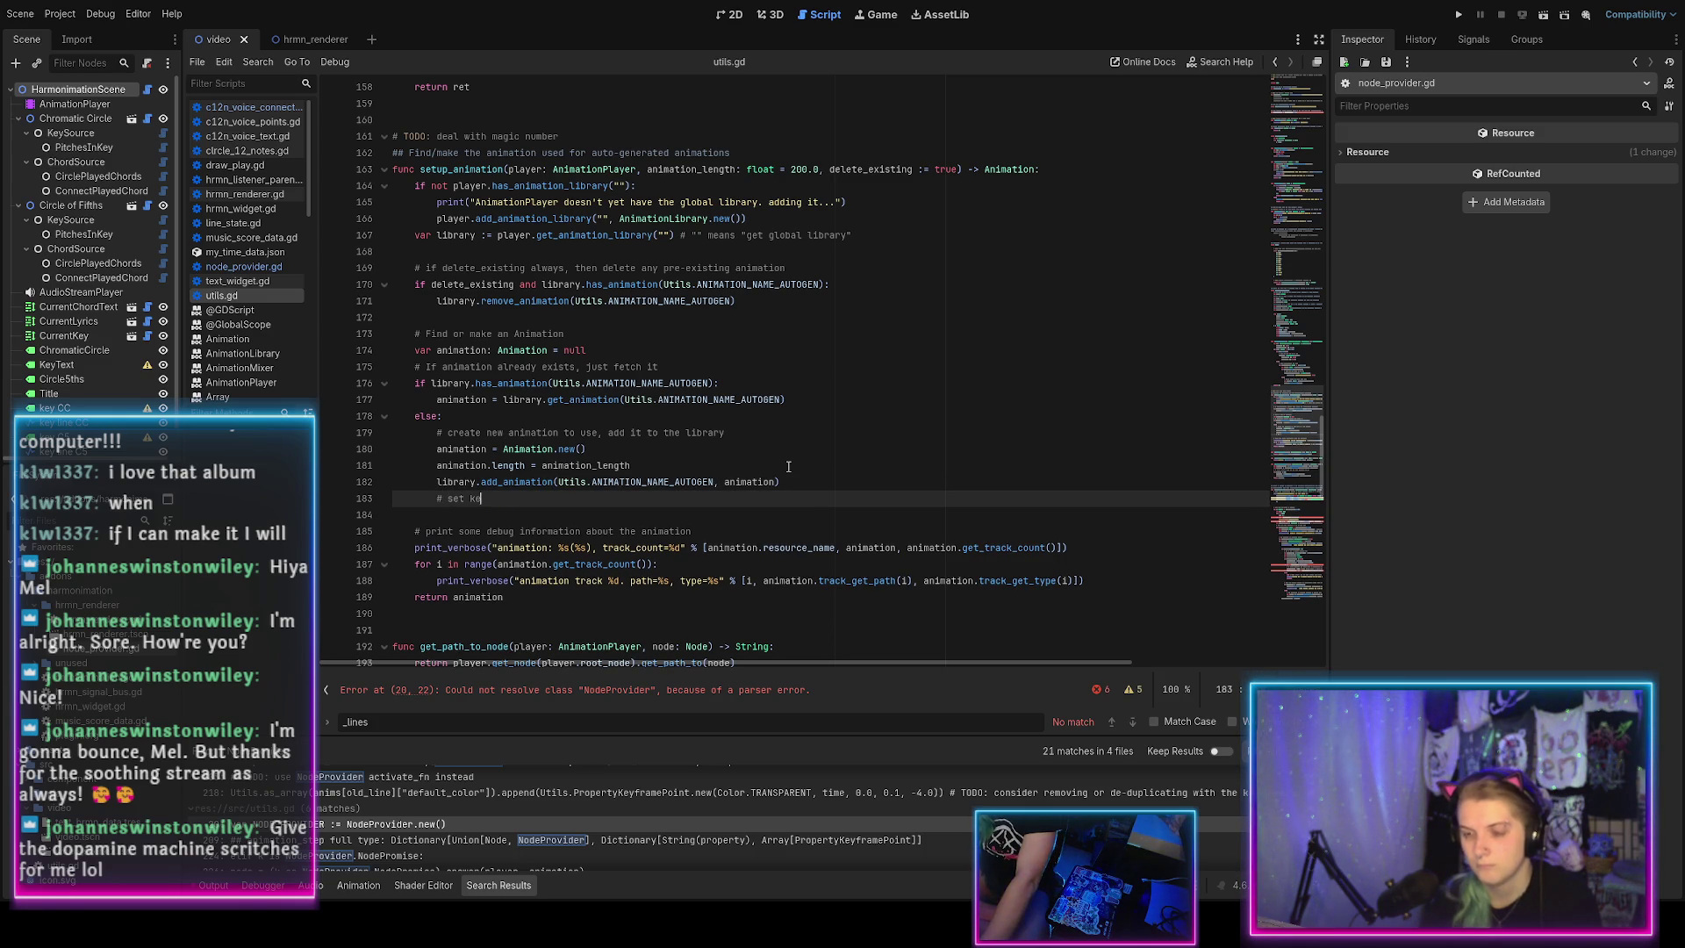
pyautogui.write('yframes on')
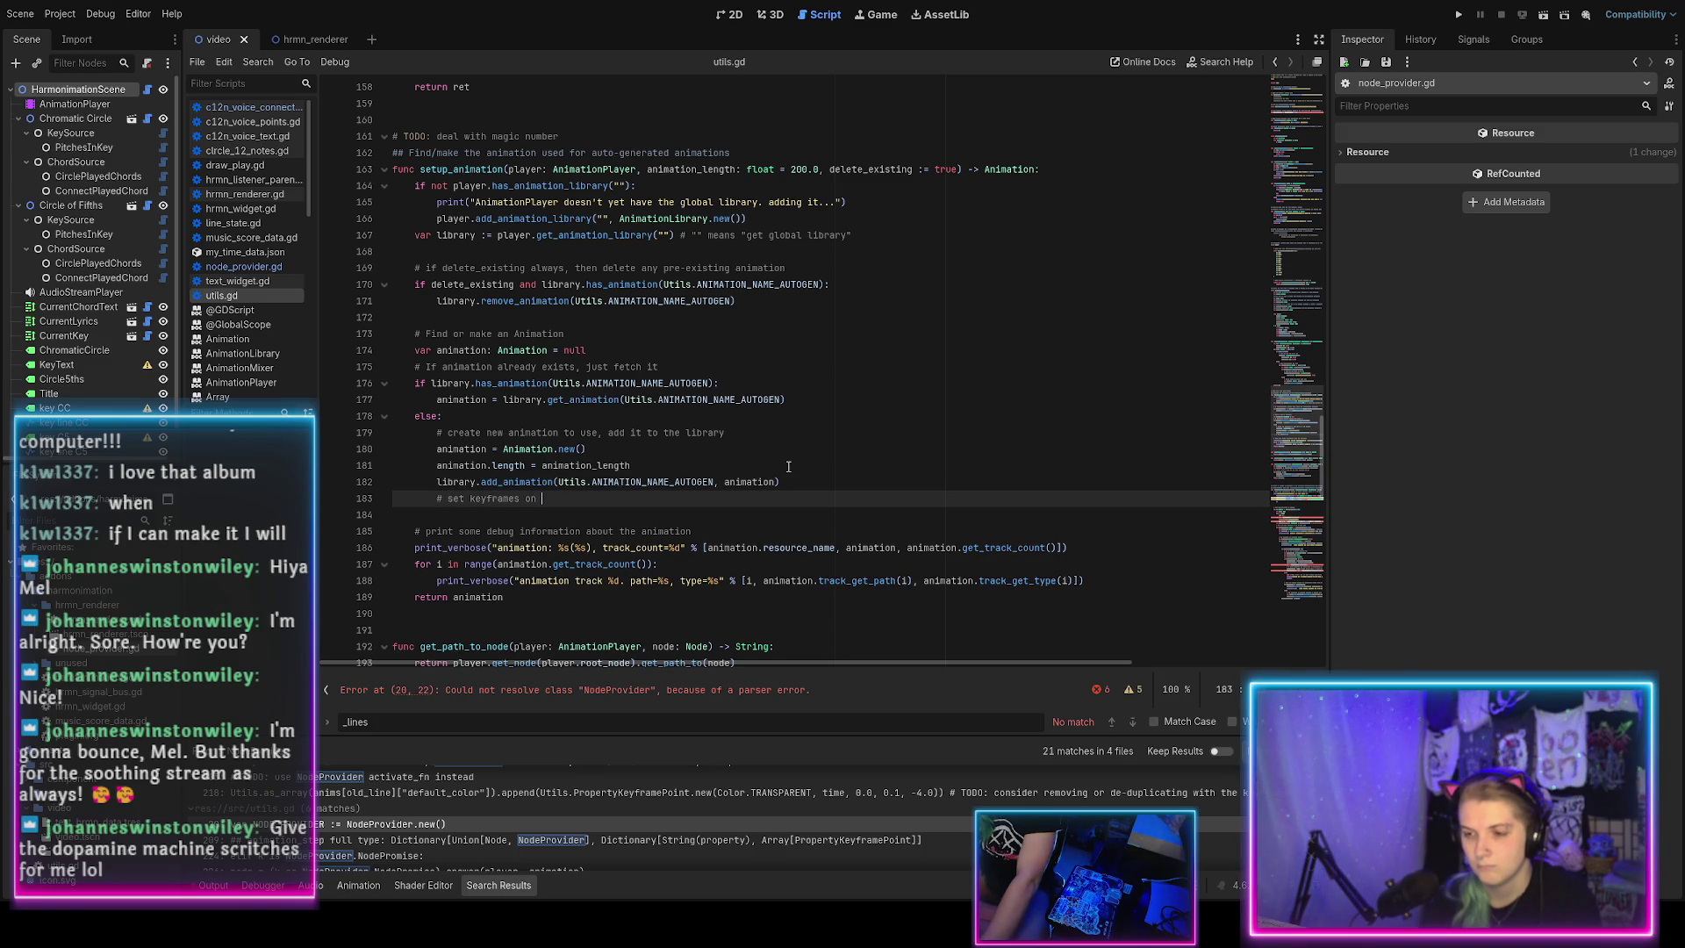
pyautogui.scroll(-12, 789, 466)
pyautogui.scroll(3, 782, 479)
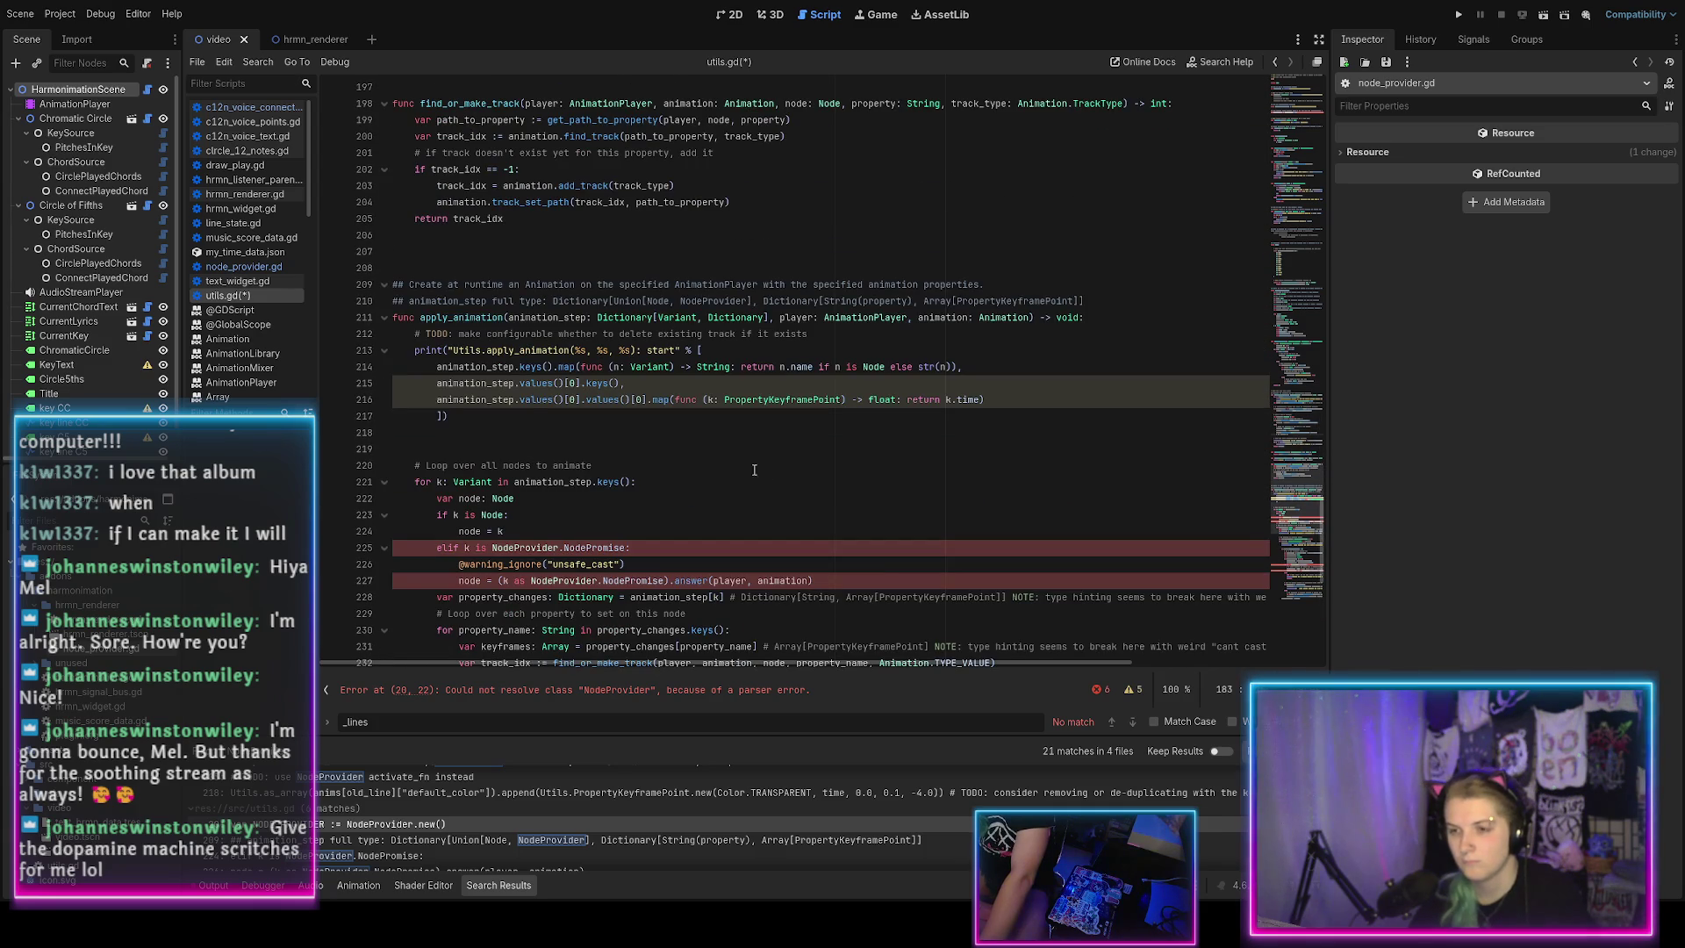
pyautogui.scroll(-3, 570, 397)
pyautogui.scroll(4, 508, 394)
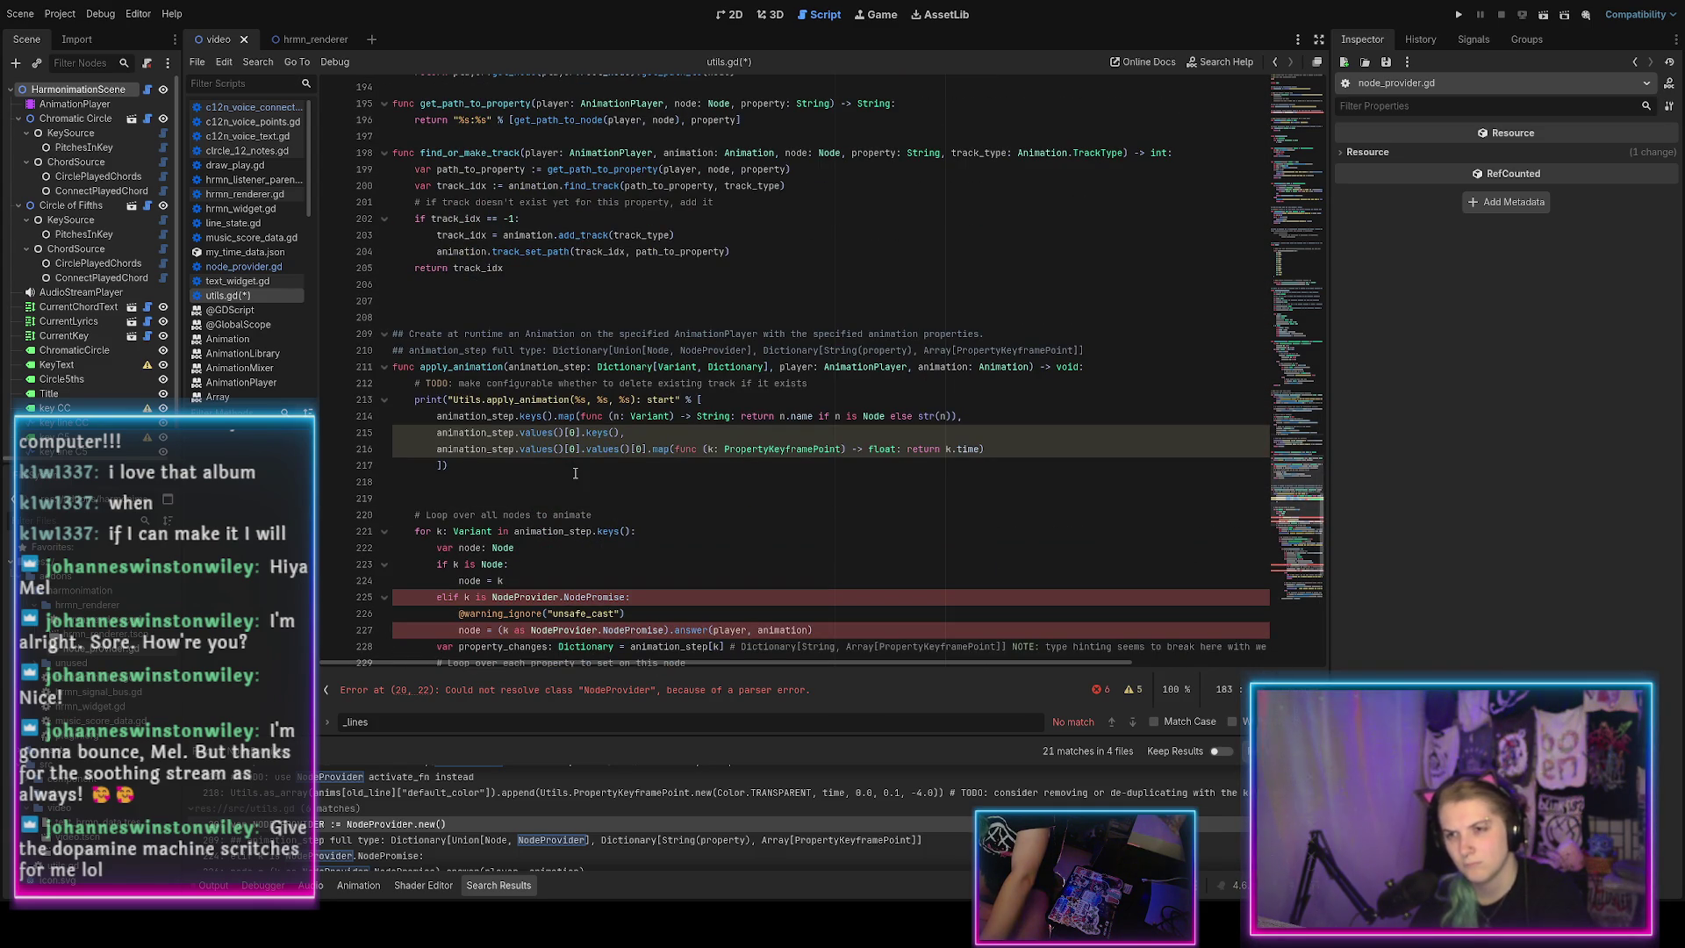
pyautogui.scroll(10, 576, 473)
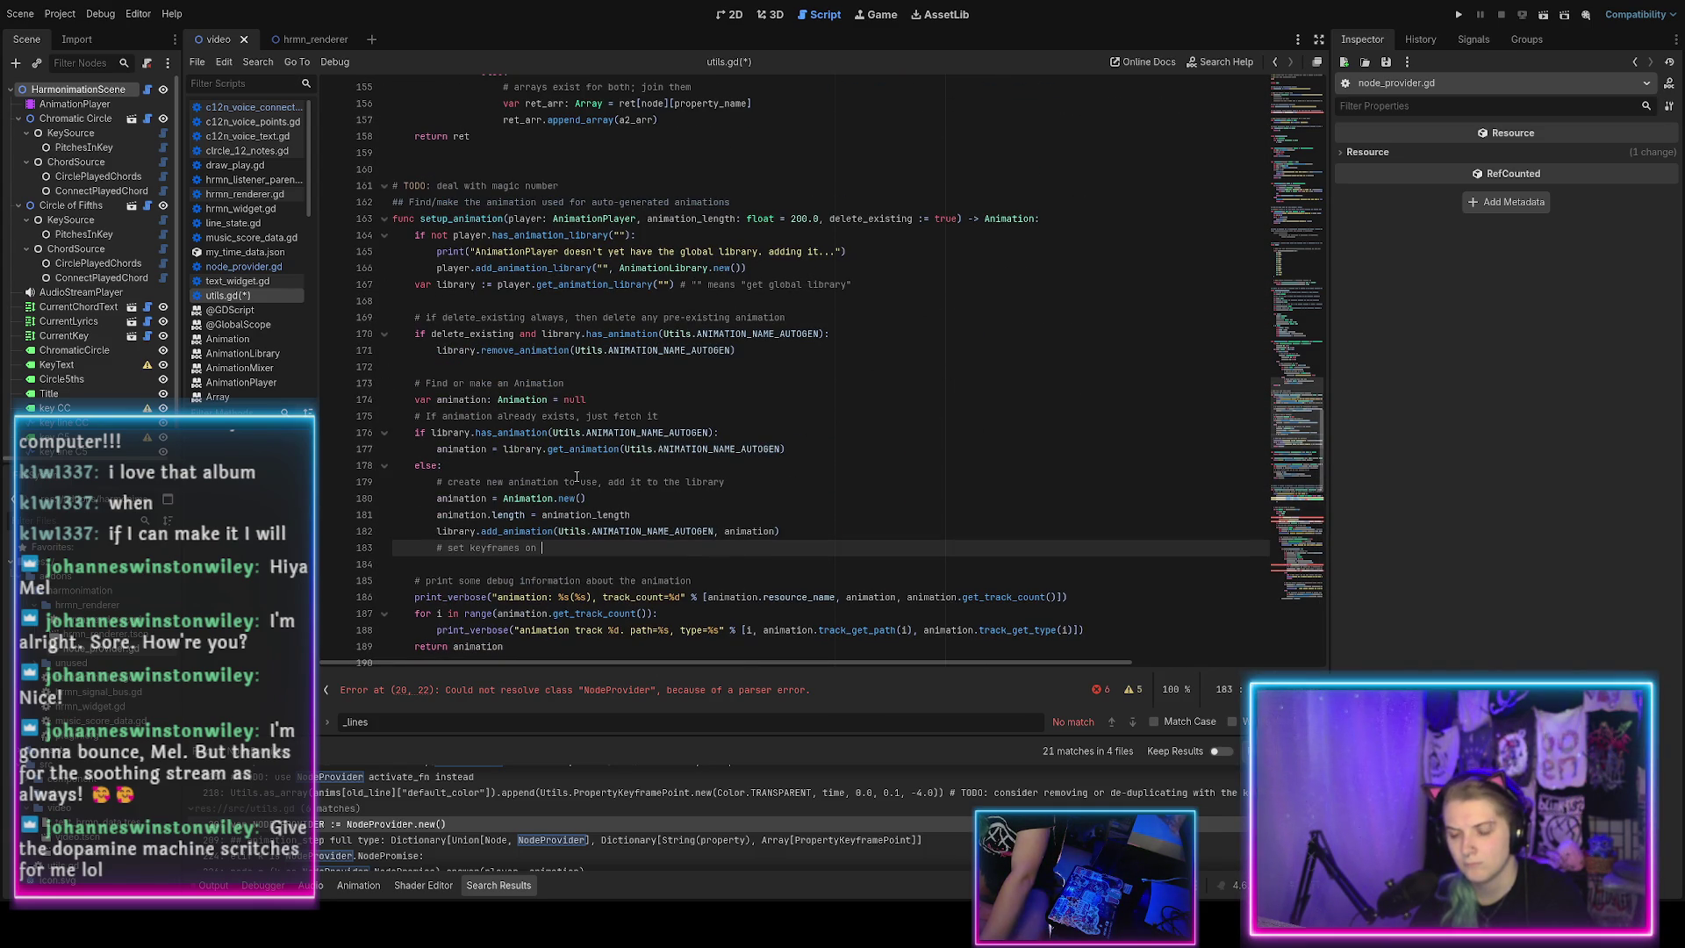
pyautogui.scroll(-5, 577, 476)
pyautogui.scroll(11, 575, 465)
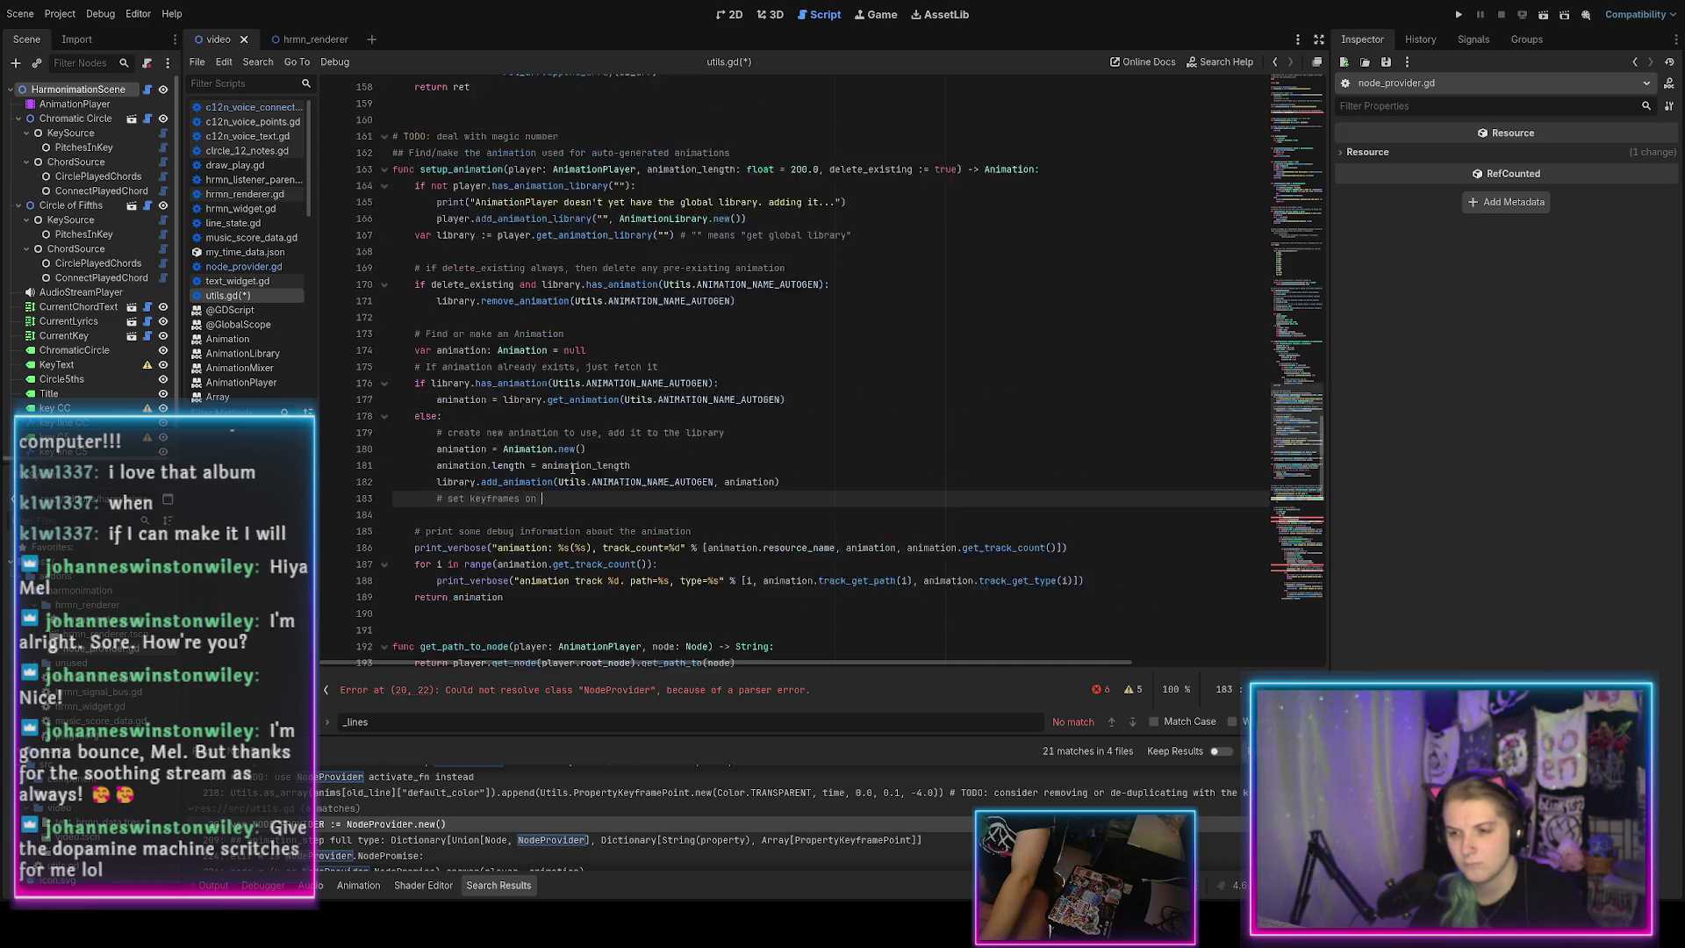
pyautogui.scroll(15, 575, 464)
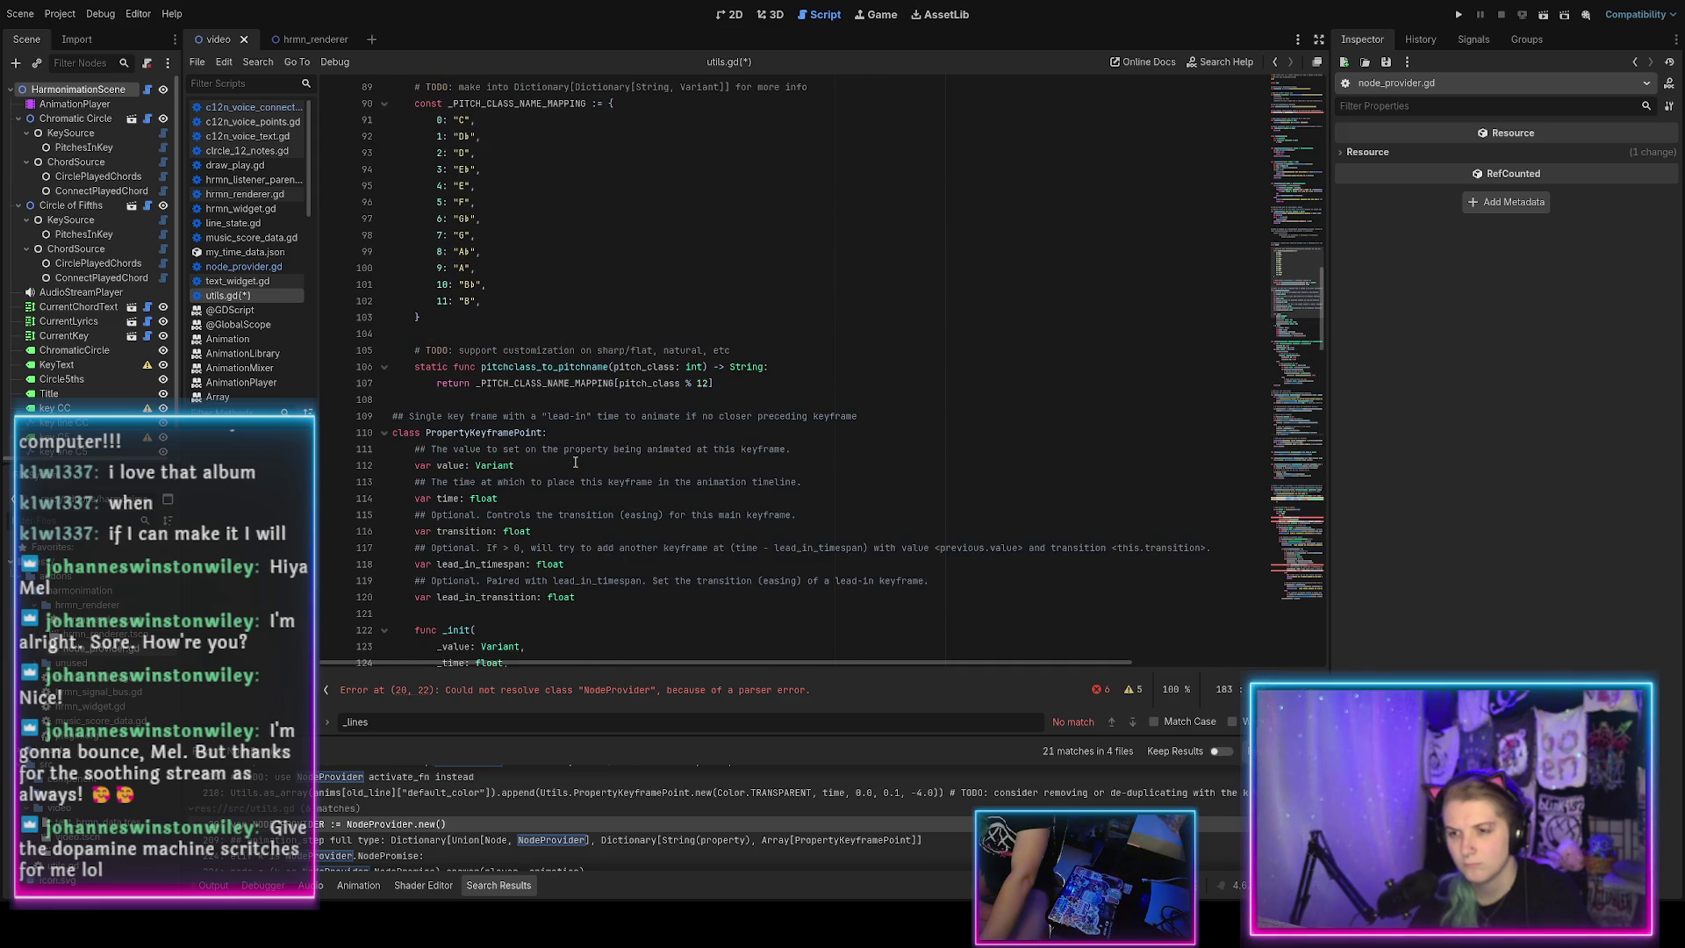
pyautogui.scroll(20, 576, 463)
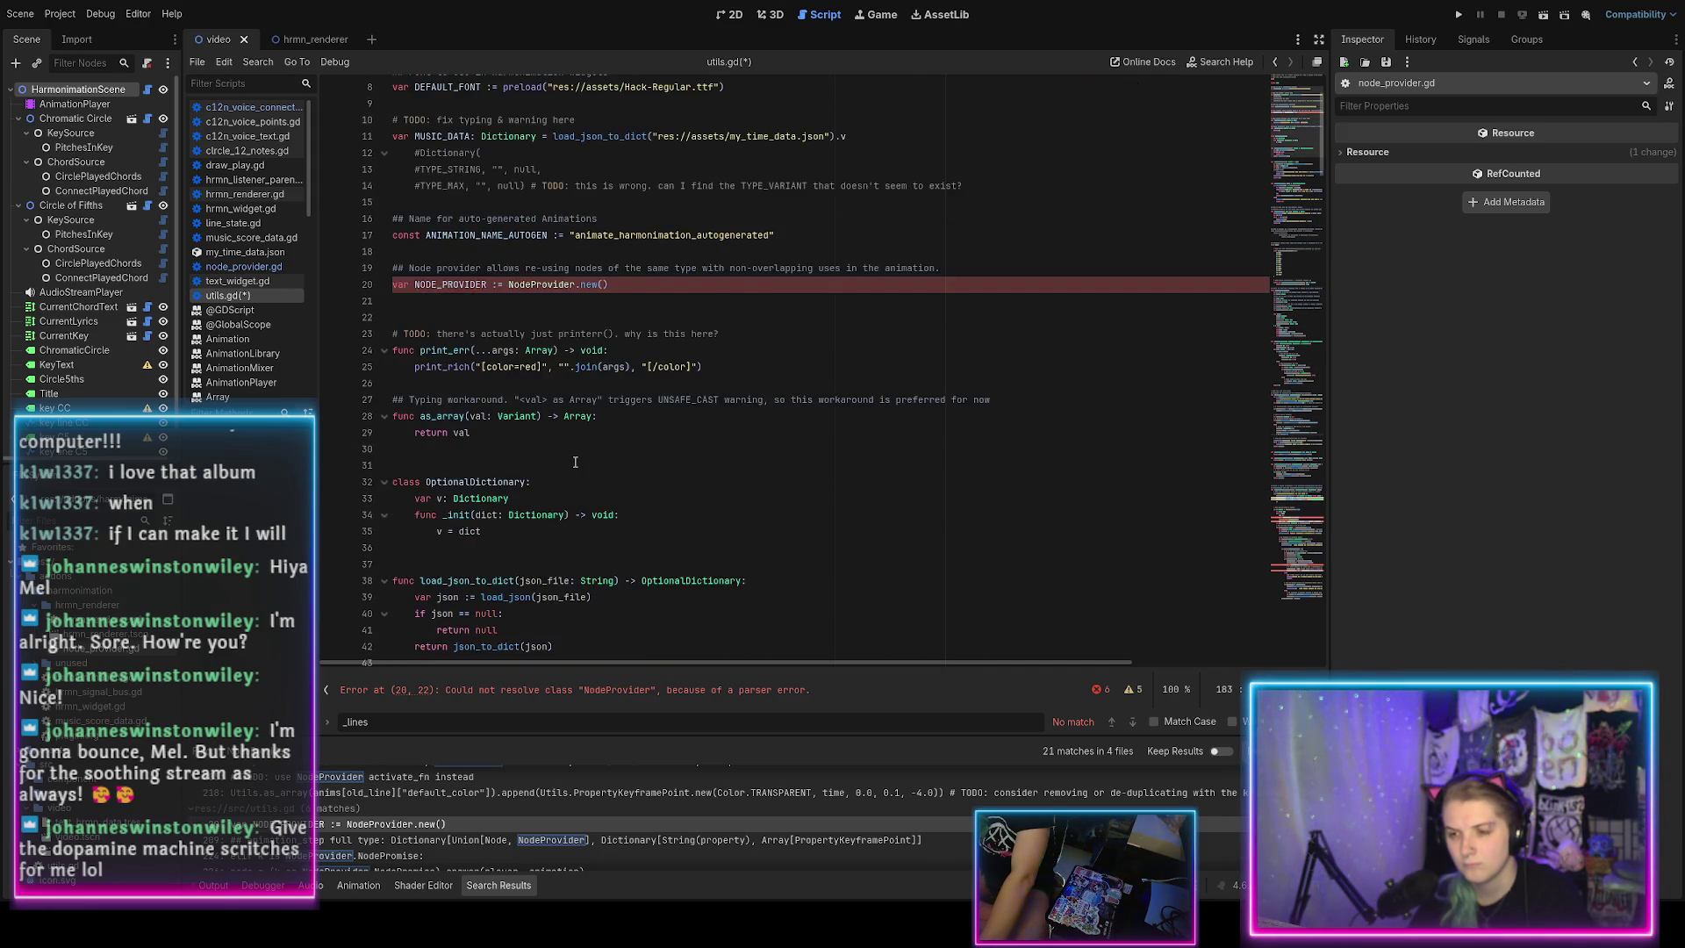
pyautogui.scroll(-20, 575, 464)
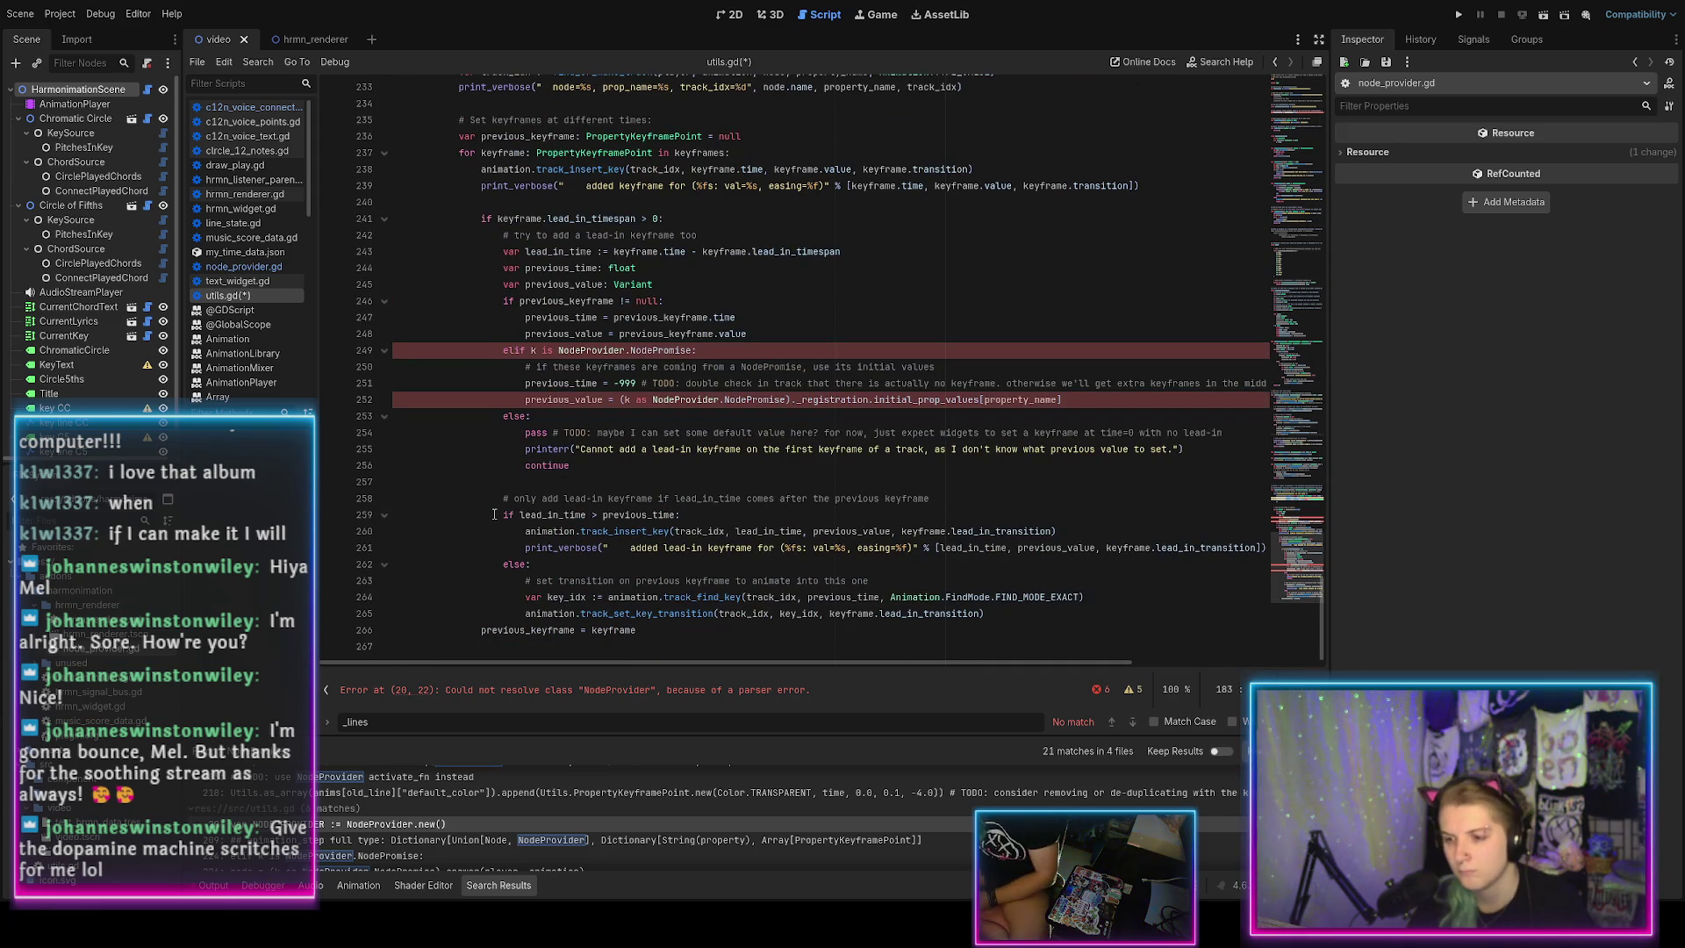
pyautogui.scroll(3, 494, 515)
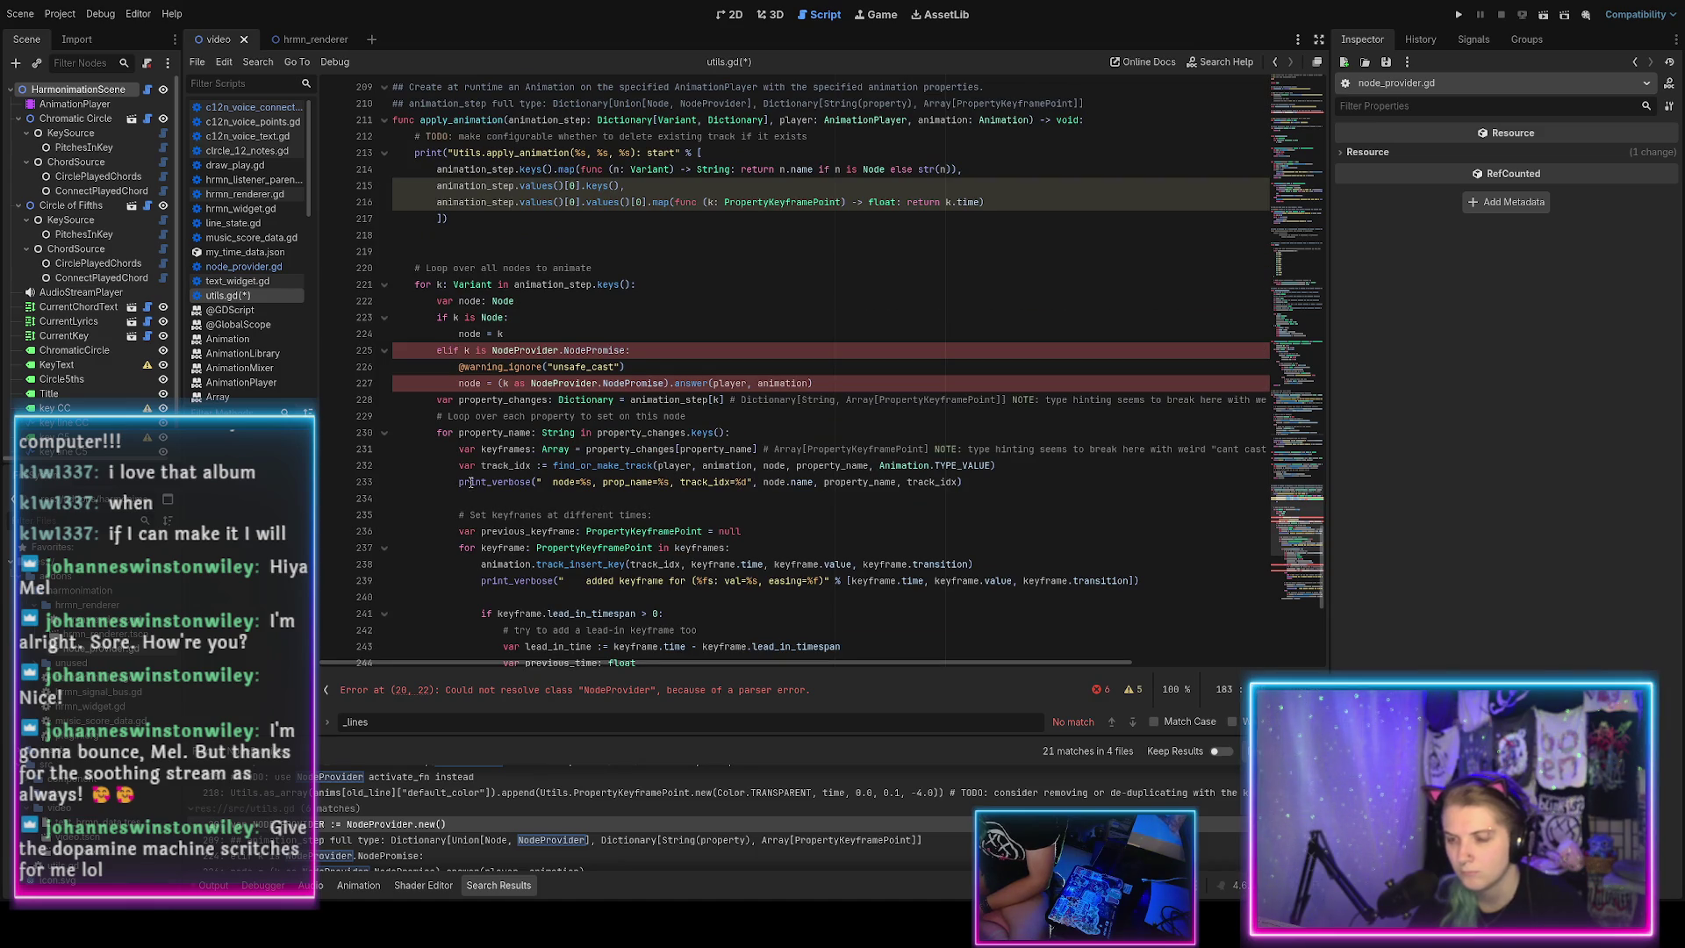
pyautogui.scroll(2, 463, 480)
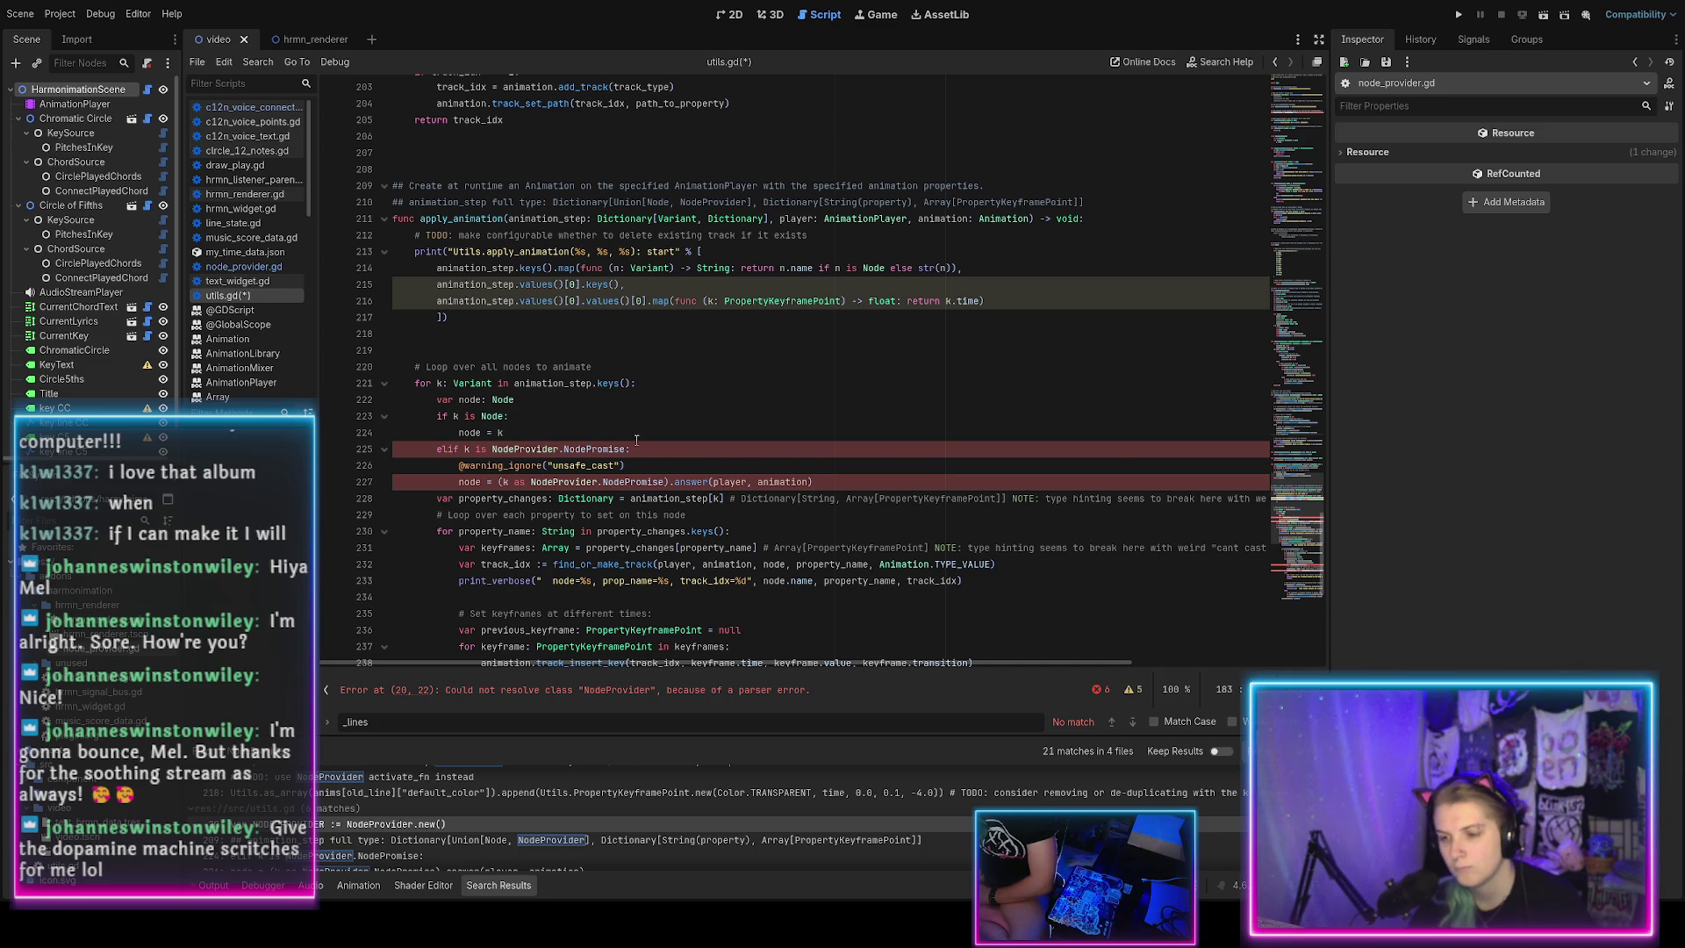
pyautogui.scroll(-4, 637, 438)
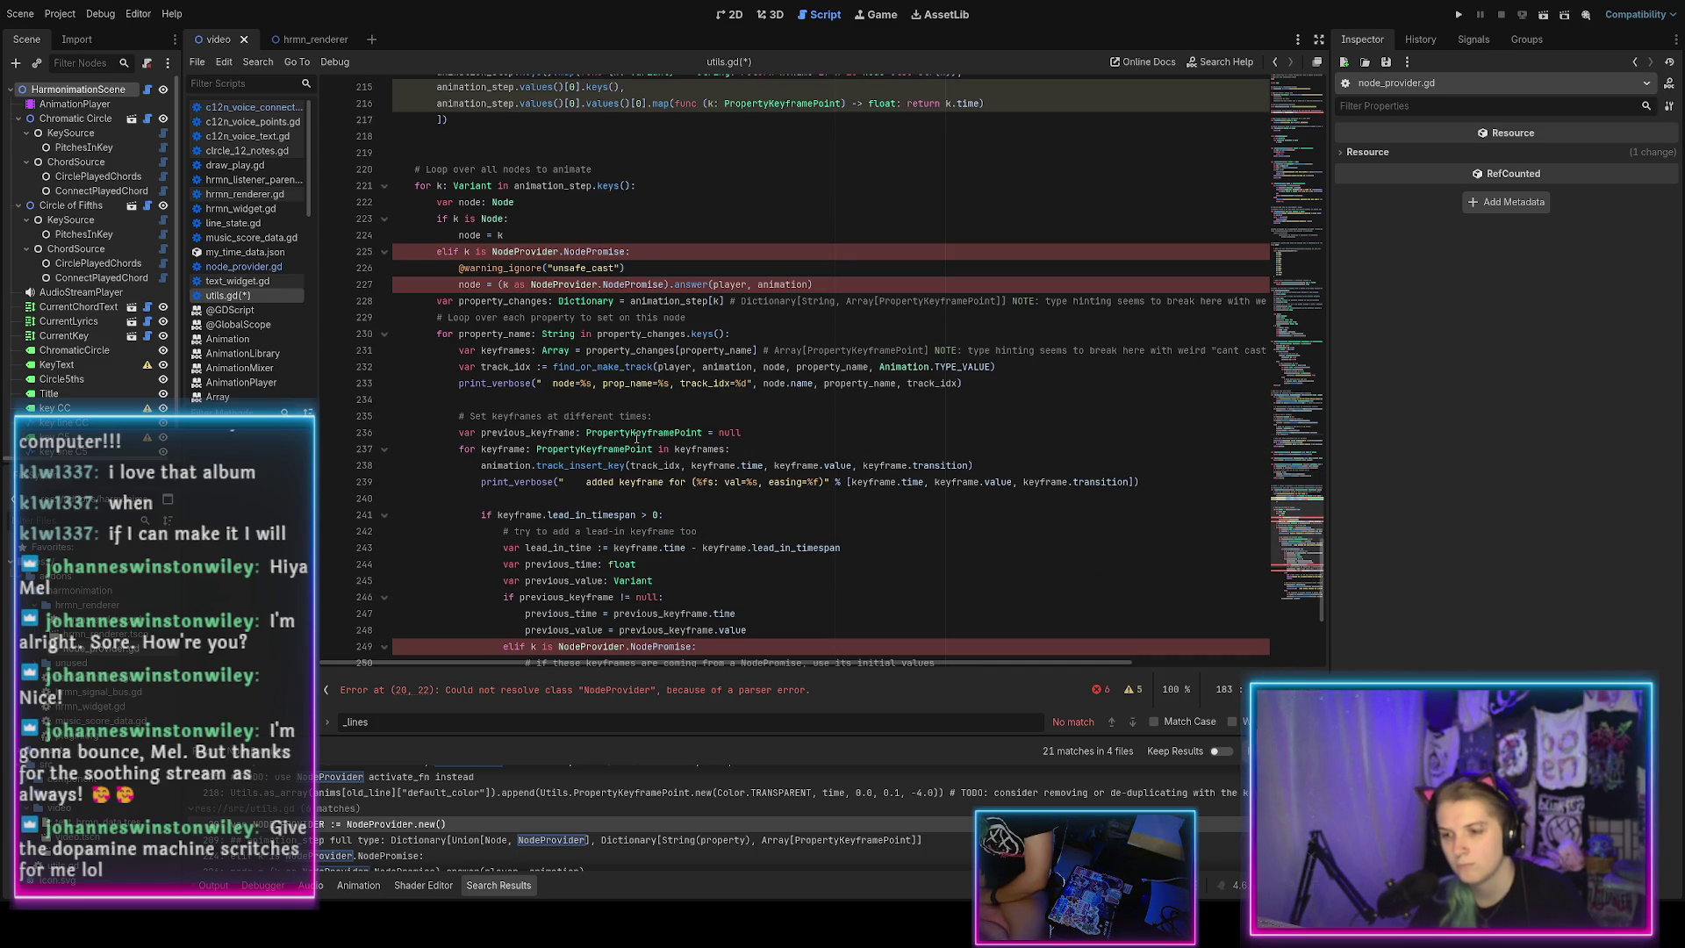
pyautogui.scroll(-6, 595, 430)
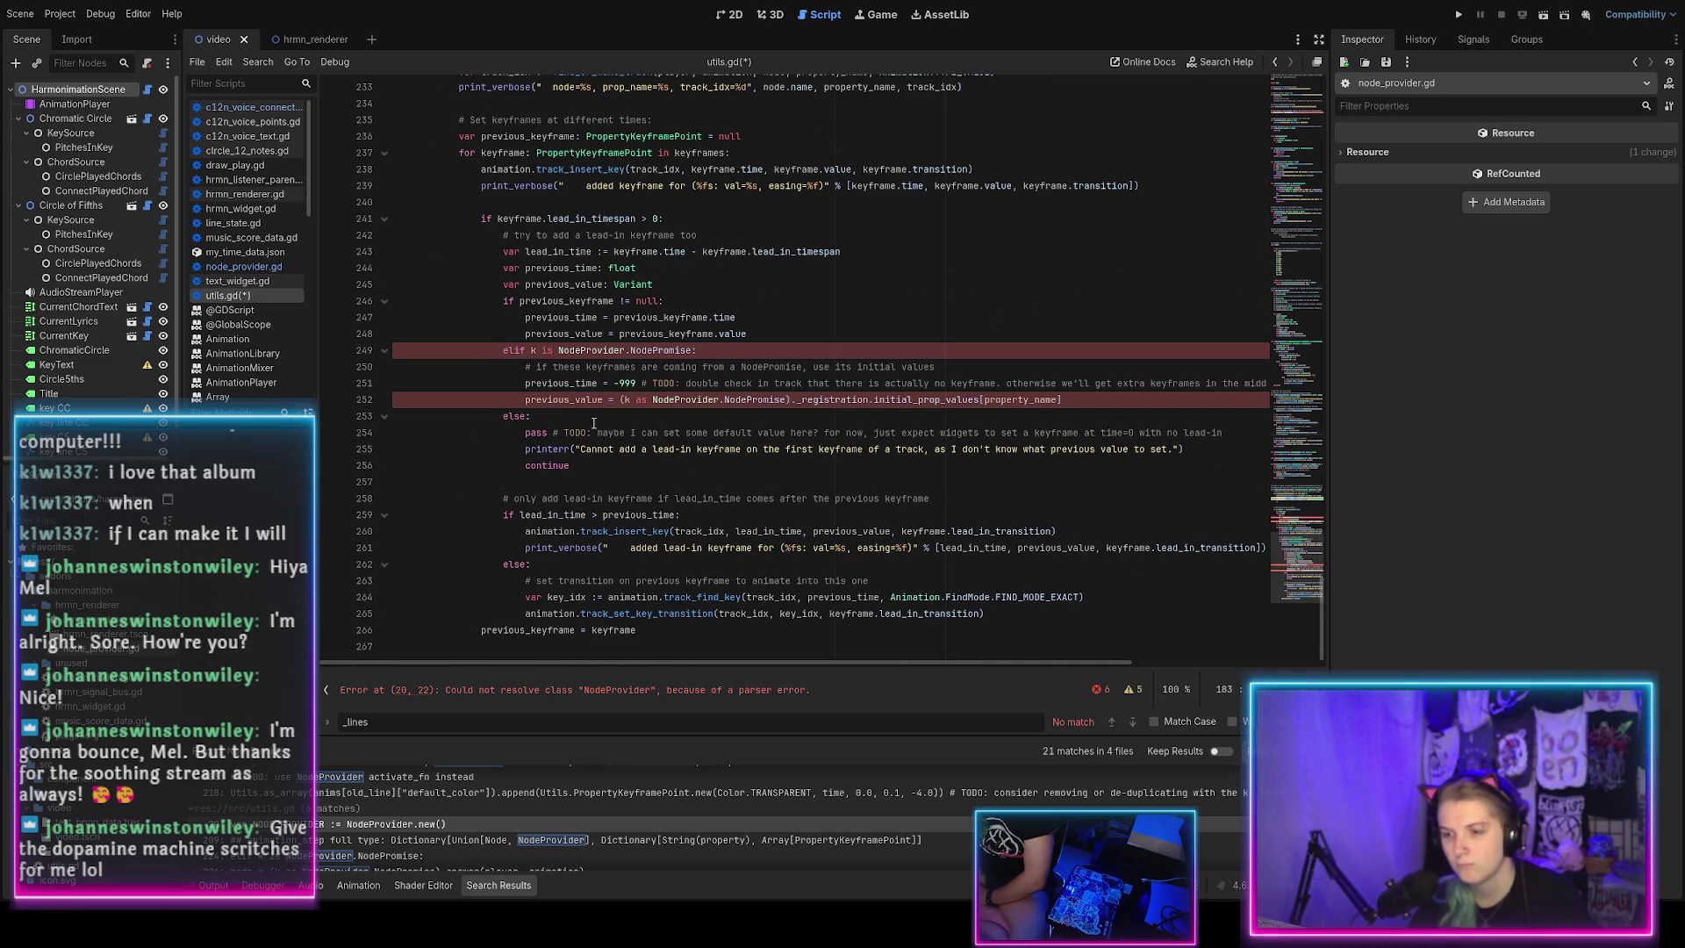
pyautogui.scroll(20, 594, 423)
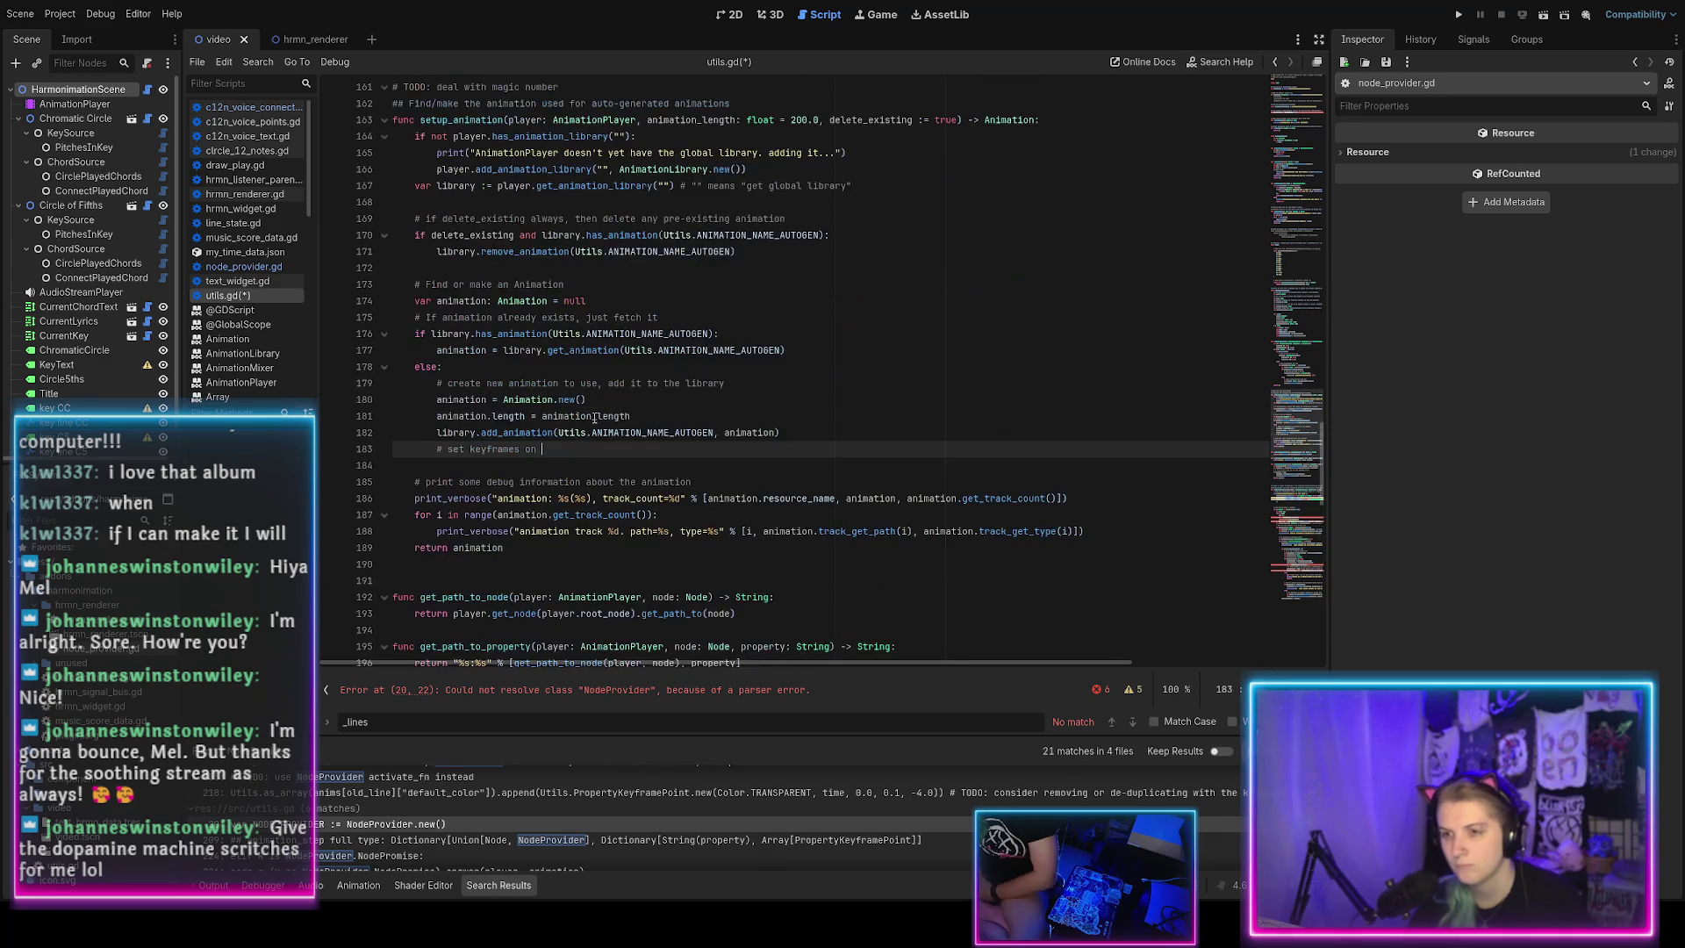
pyautogui.scroll(20, 594, 411)
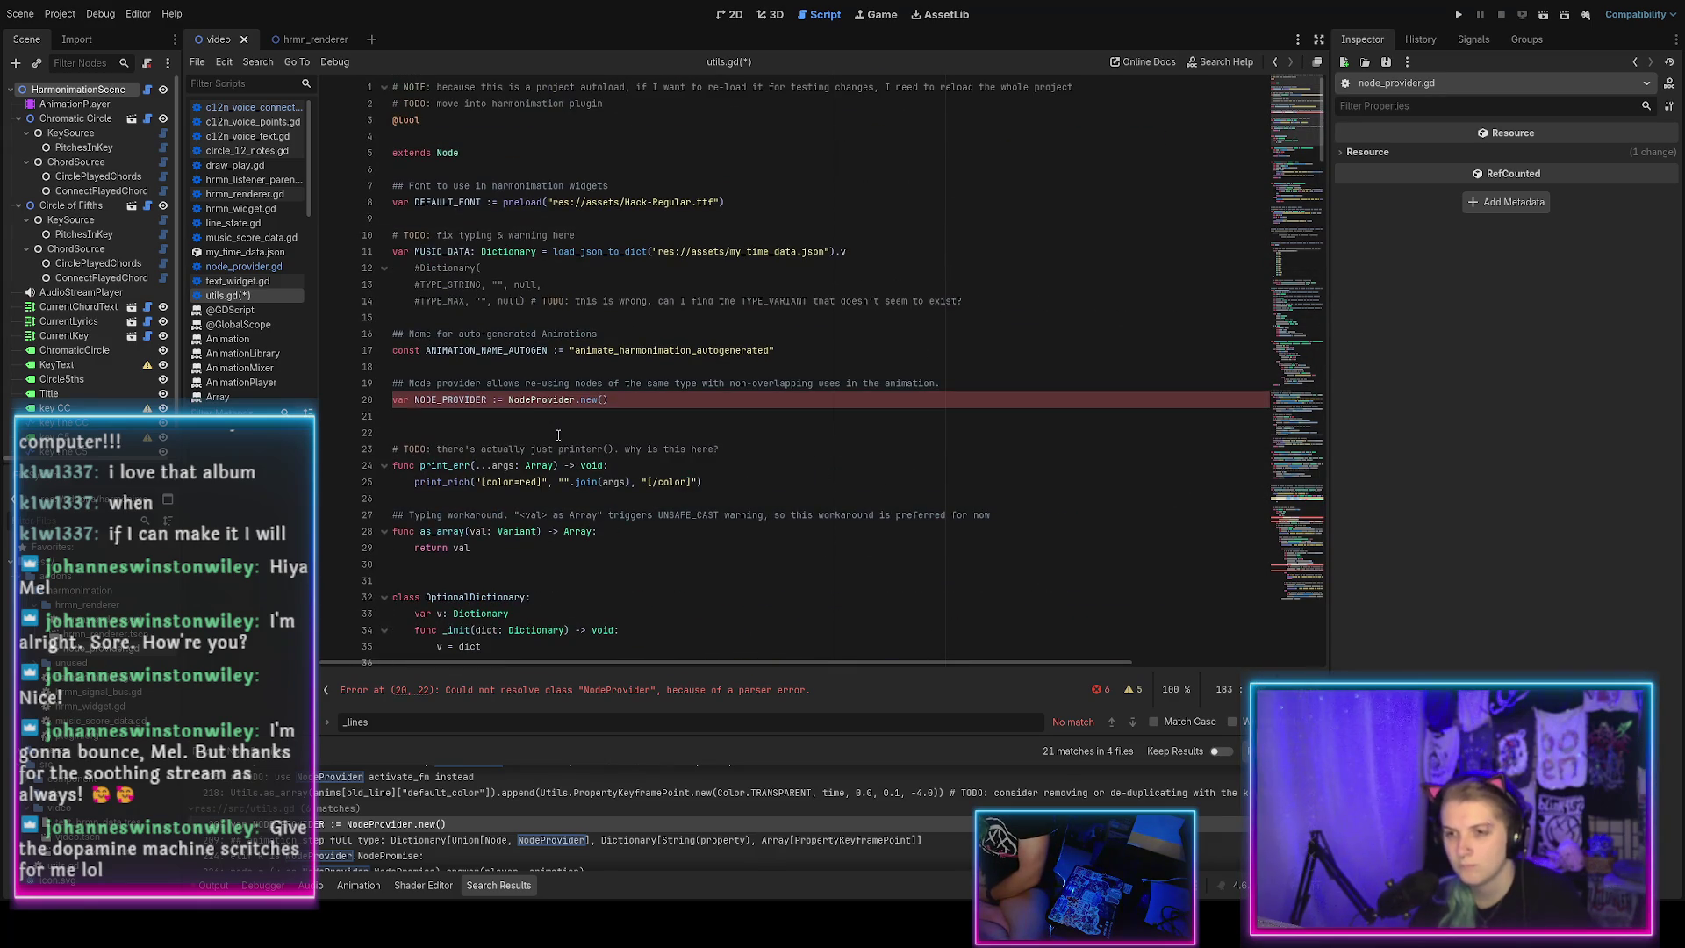
# Glance through hrmn_renderer.gd from the script list.
pyautogui.click(259, 195)
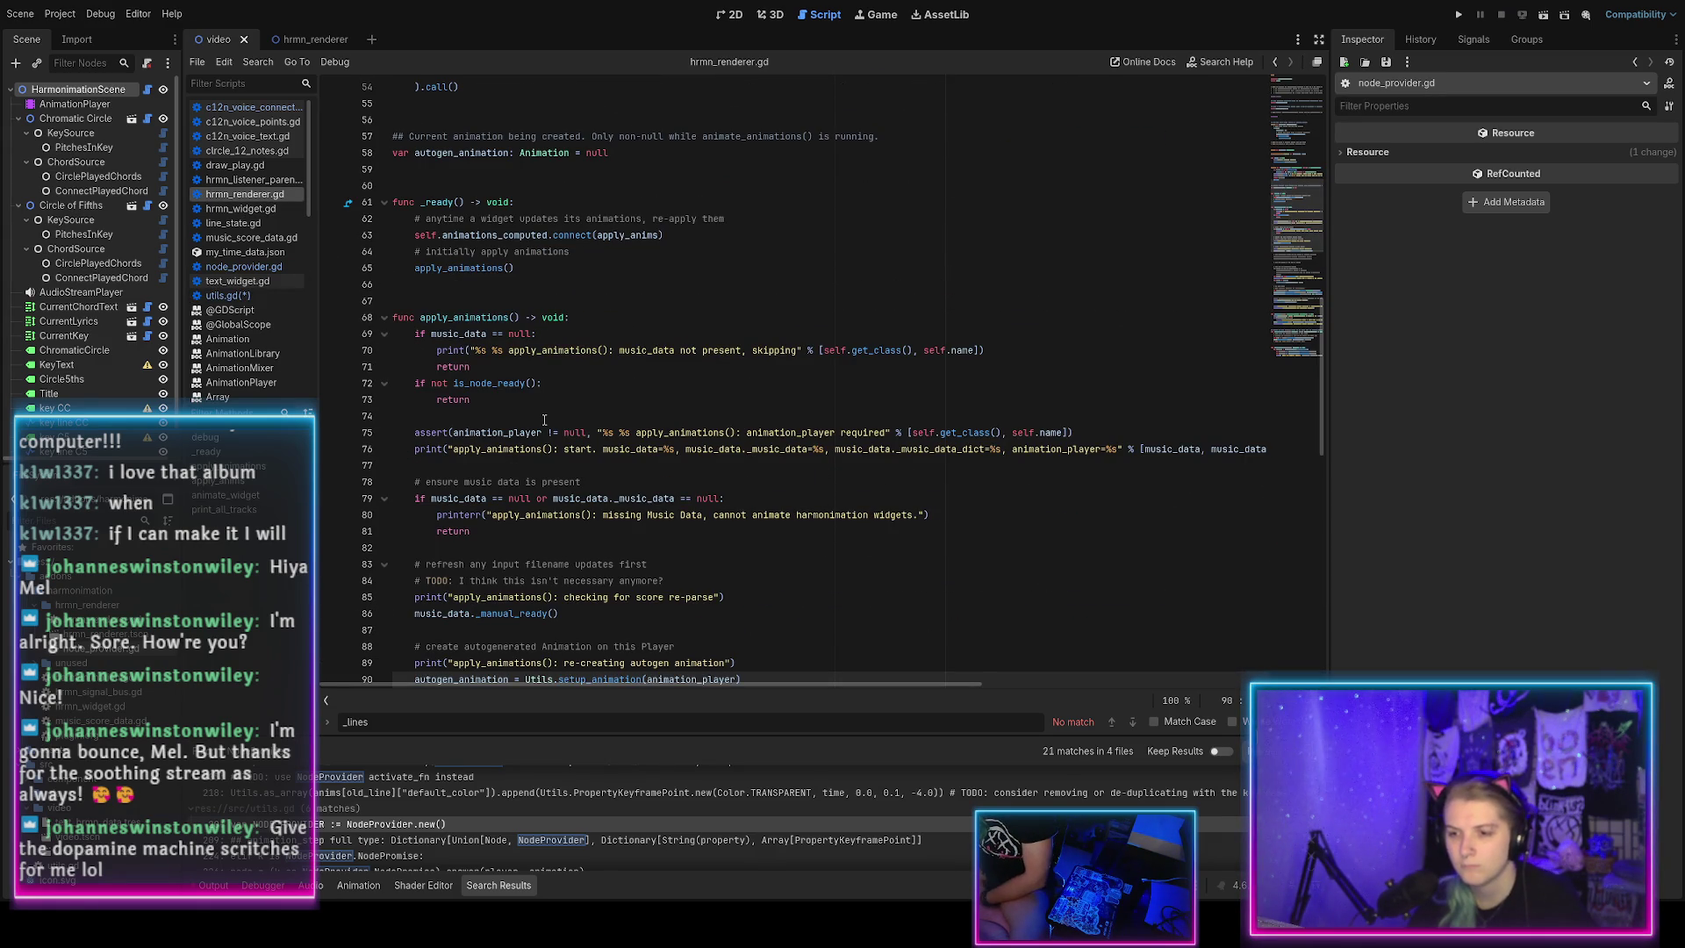
pyautogui.scroll(-5, 544, 420)
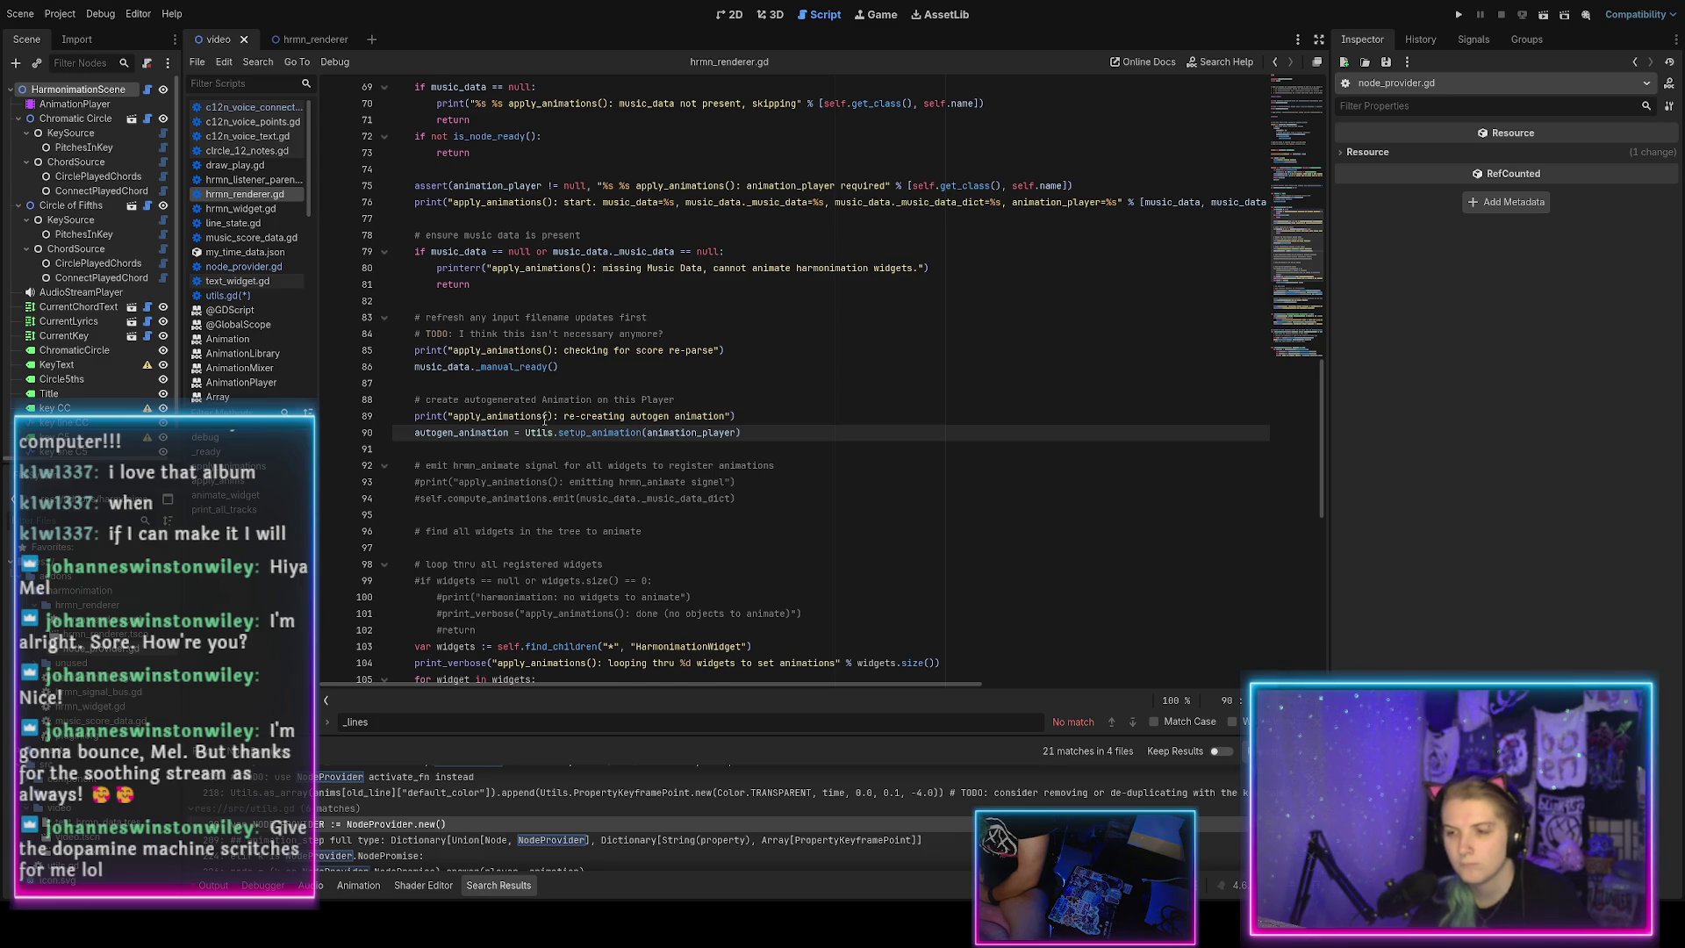
pyautogui.scroll(4, 544, 420)
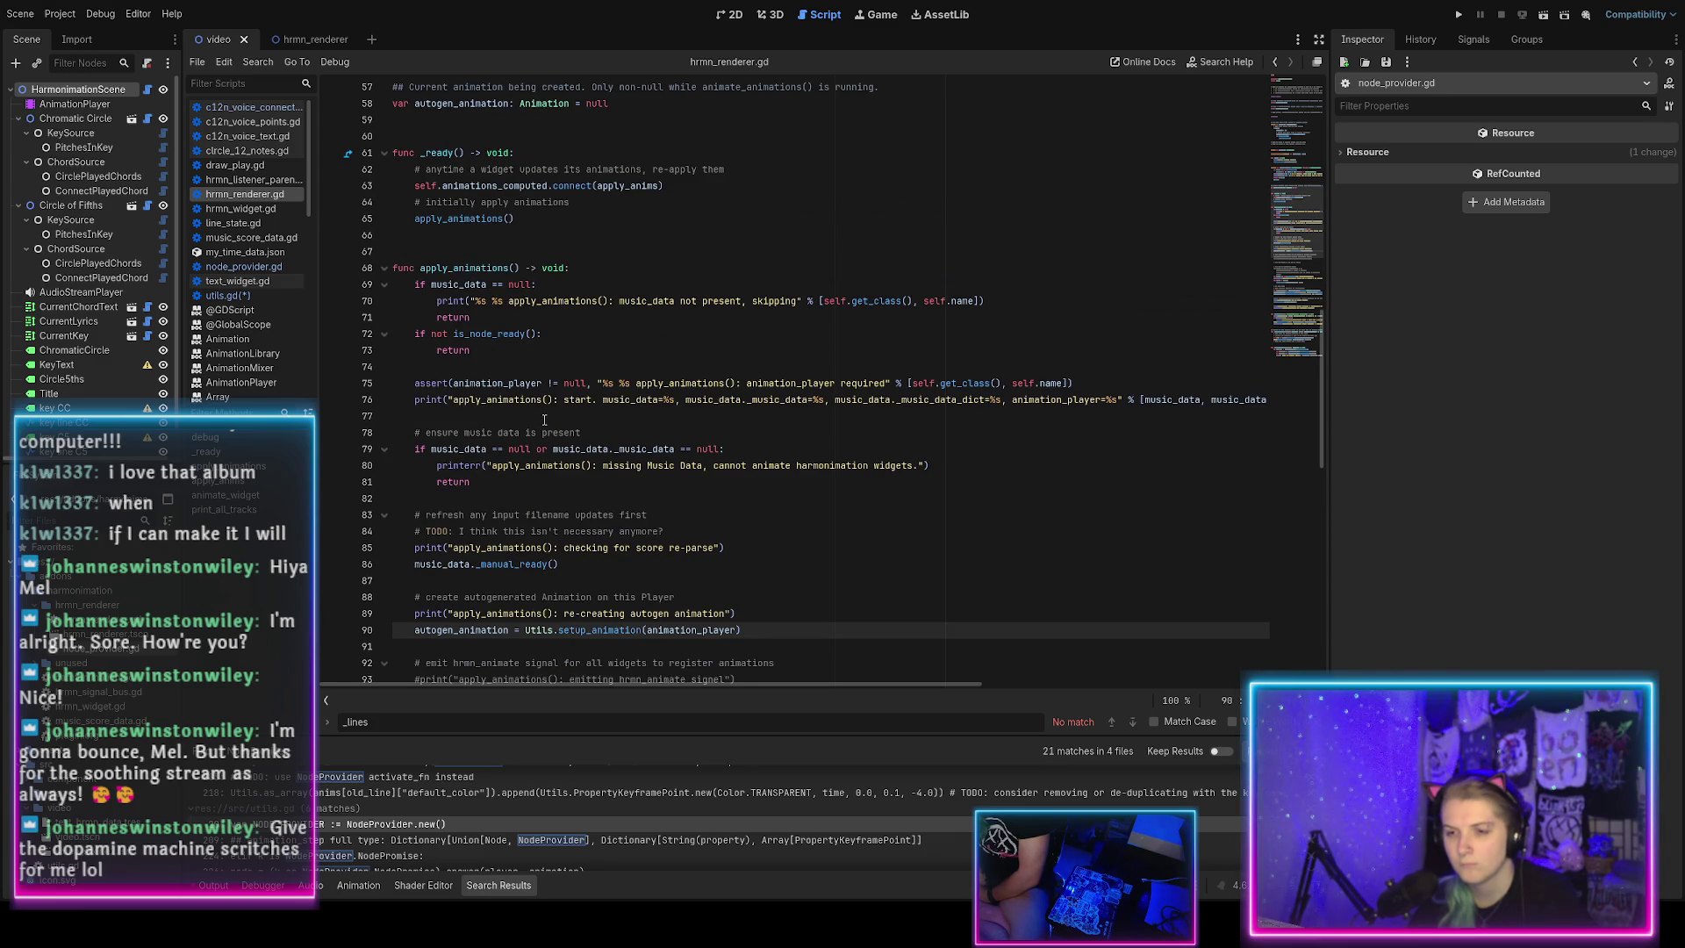
# Delete the leftover '# set keyframes on' comment line from utils.gd and save it.
pyautogui.click(238, 298)
pyautogui.scroll(-20, 456, 368)
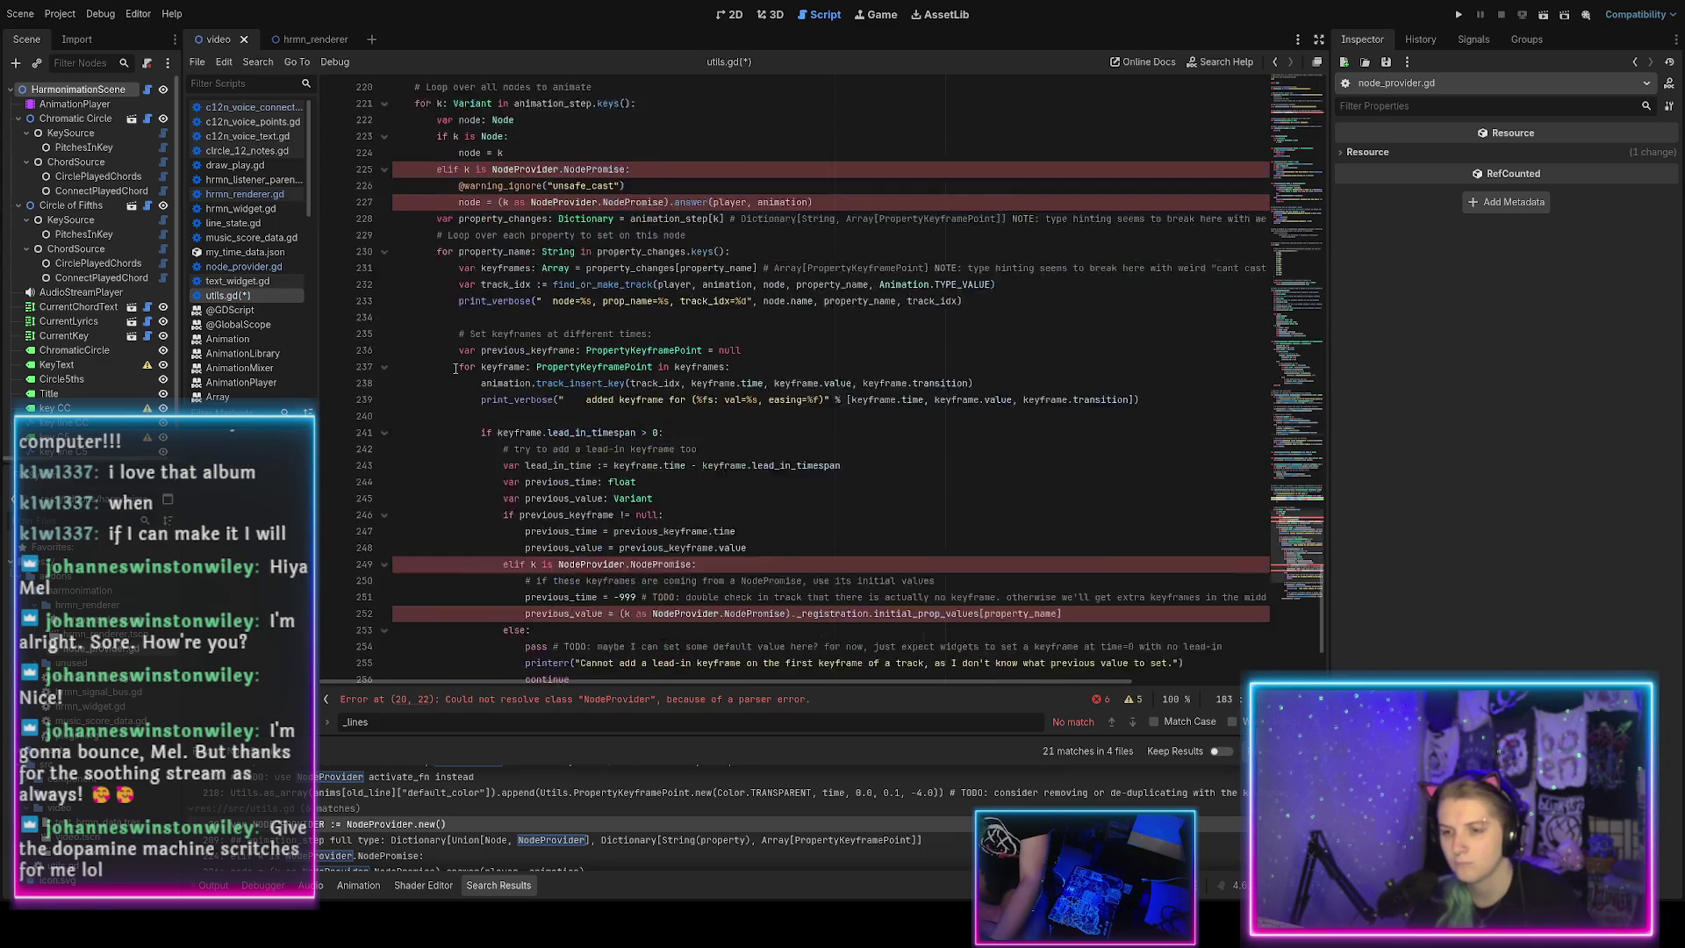
pyautogui.scroll(15, 456, 368)
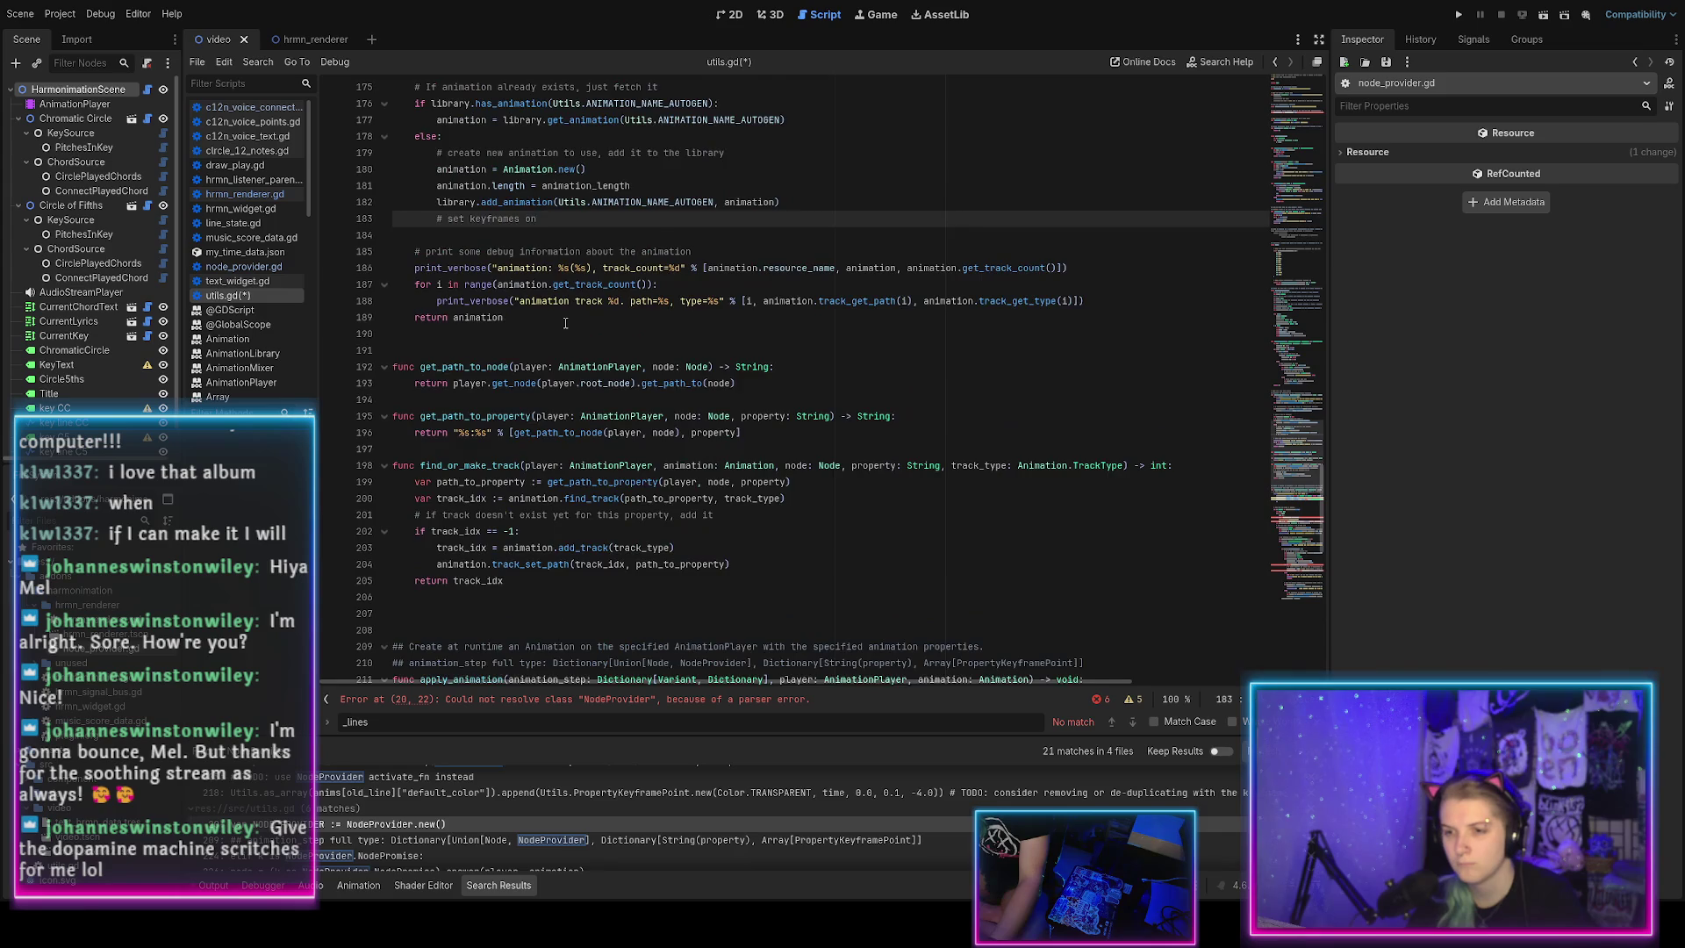
pyautogui.scroll(2, 569, 317)
pyautogui.tripleClick(659, 319)
pyautogui.press('BackSpace')
pyautogui.press('BackSpace')
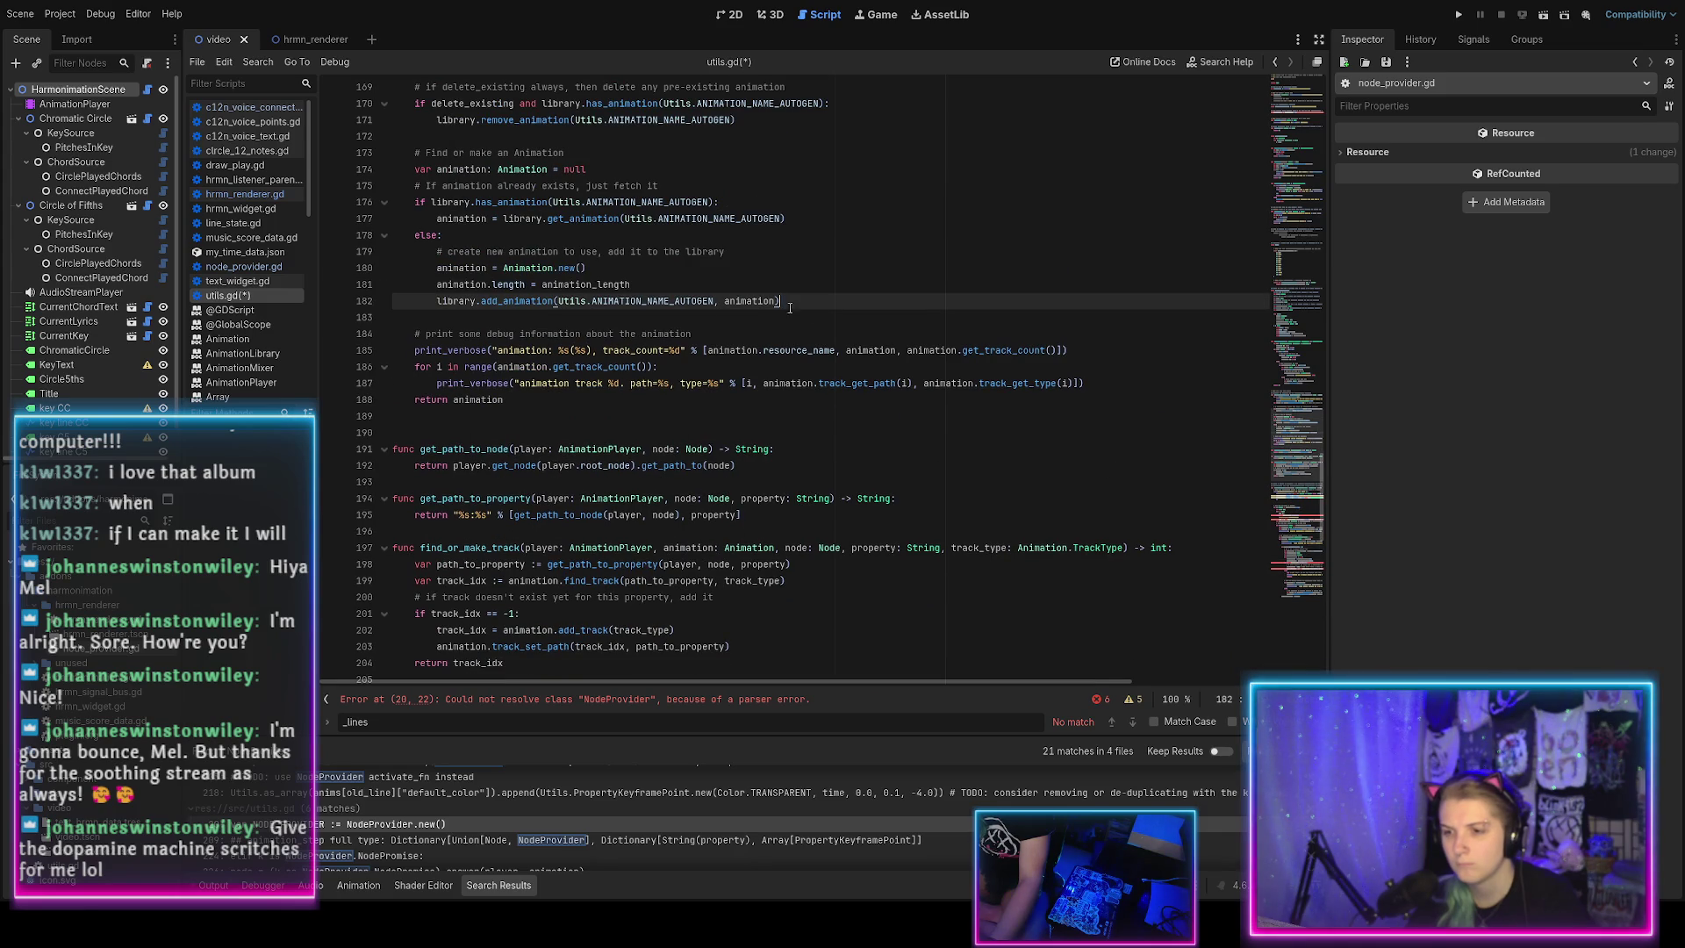
pyautogui.hotkey('ctrl', 's')
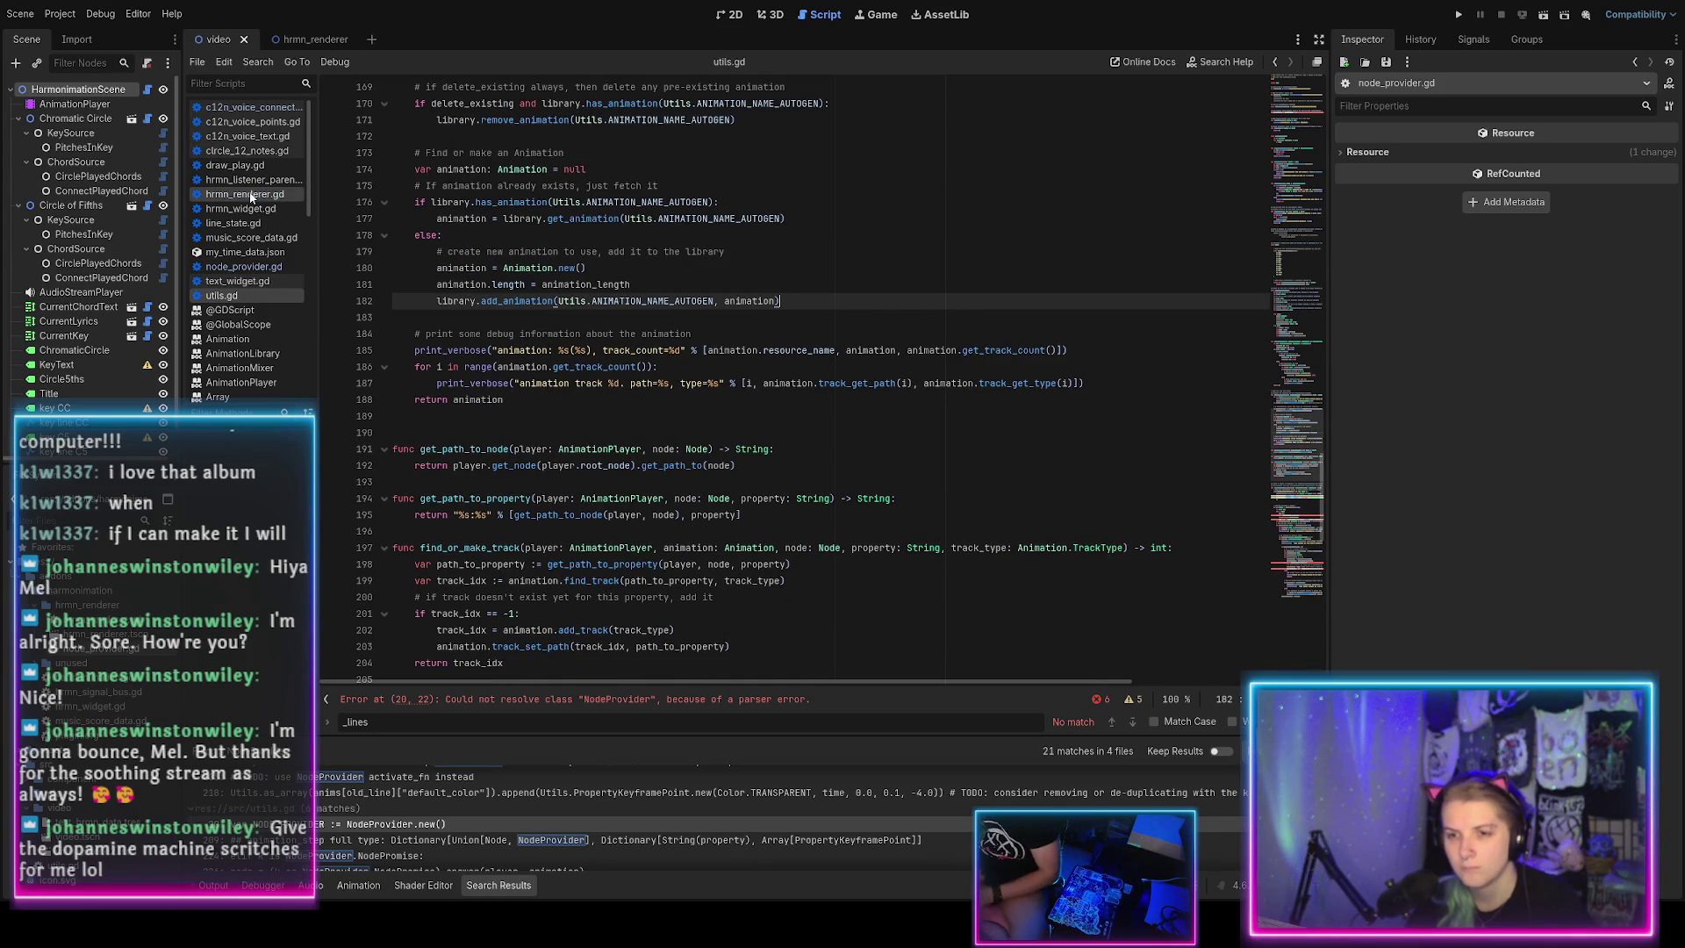
# Return to hrmn_renderer.gd and find apply_animations calling Utils.setup_animation(animation_player).
pyautogui.click(244, 194)
pyautogui.scroll(-4, 548, 418)
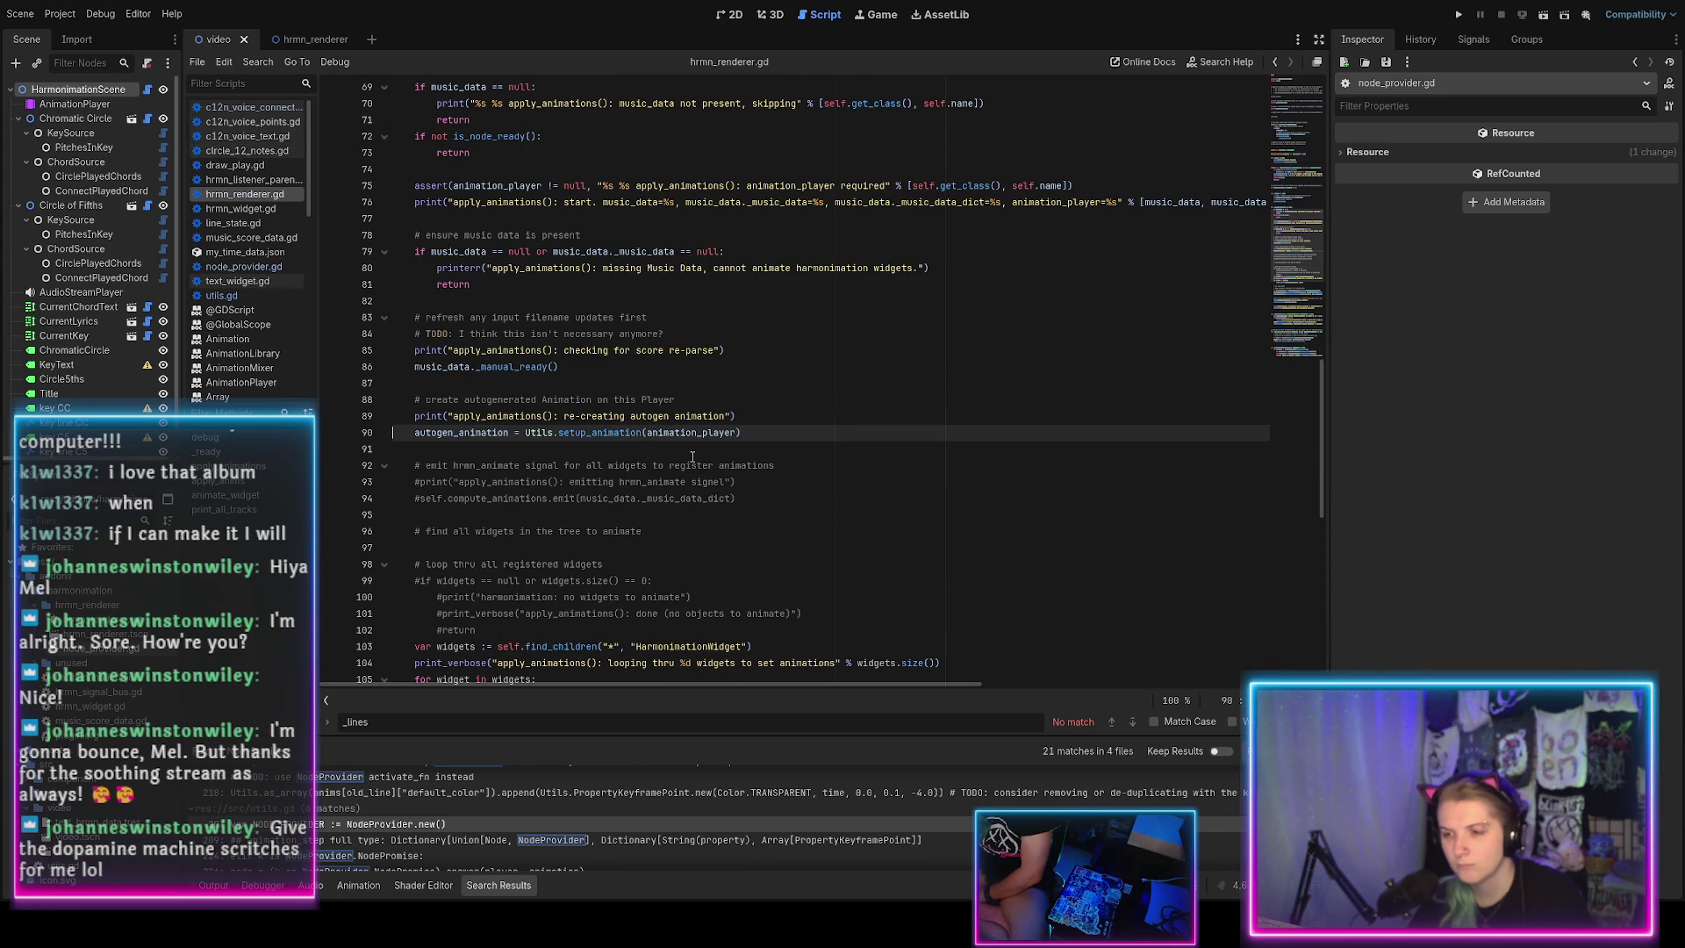
pyautogui.scroll(-3, 711, 451)
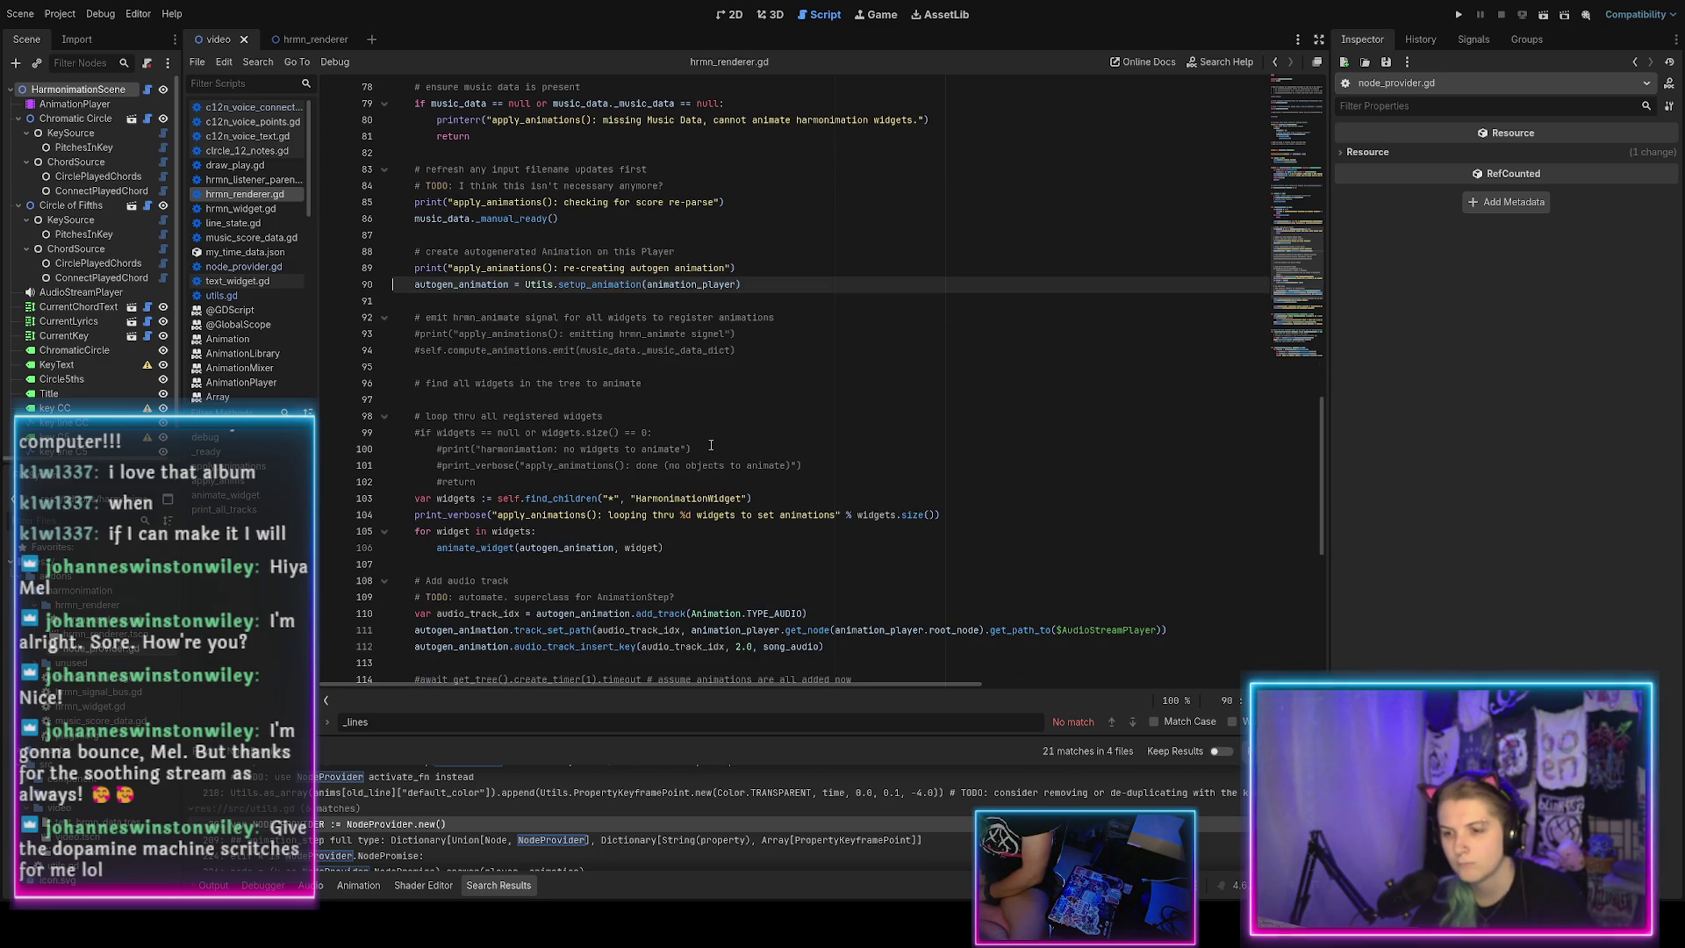
pyautogui.scroll(-3, 711, 445)
pyautogui.scroll(-3, 710, 445)
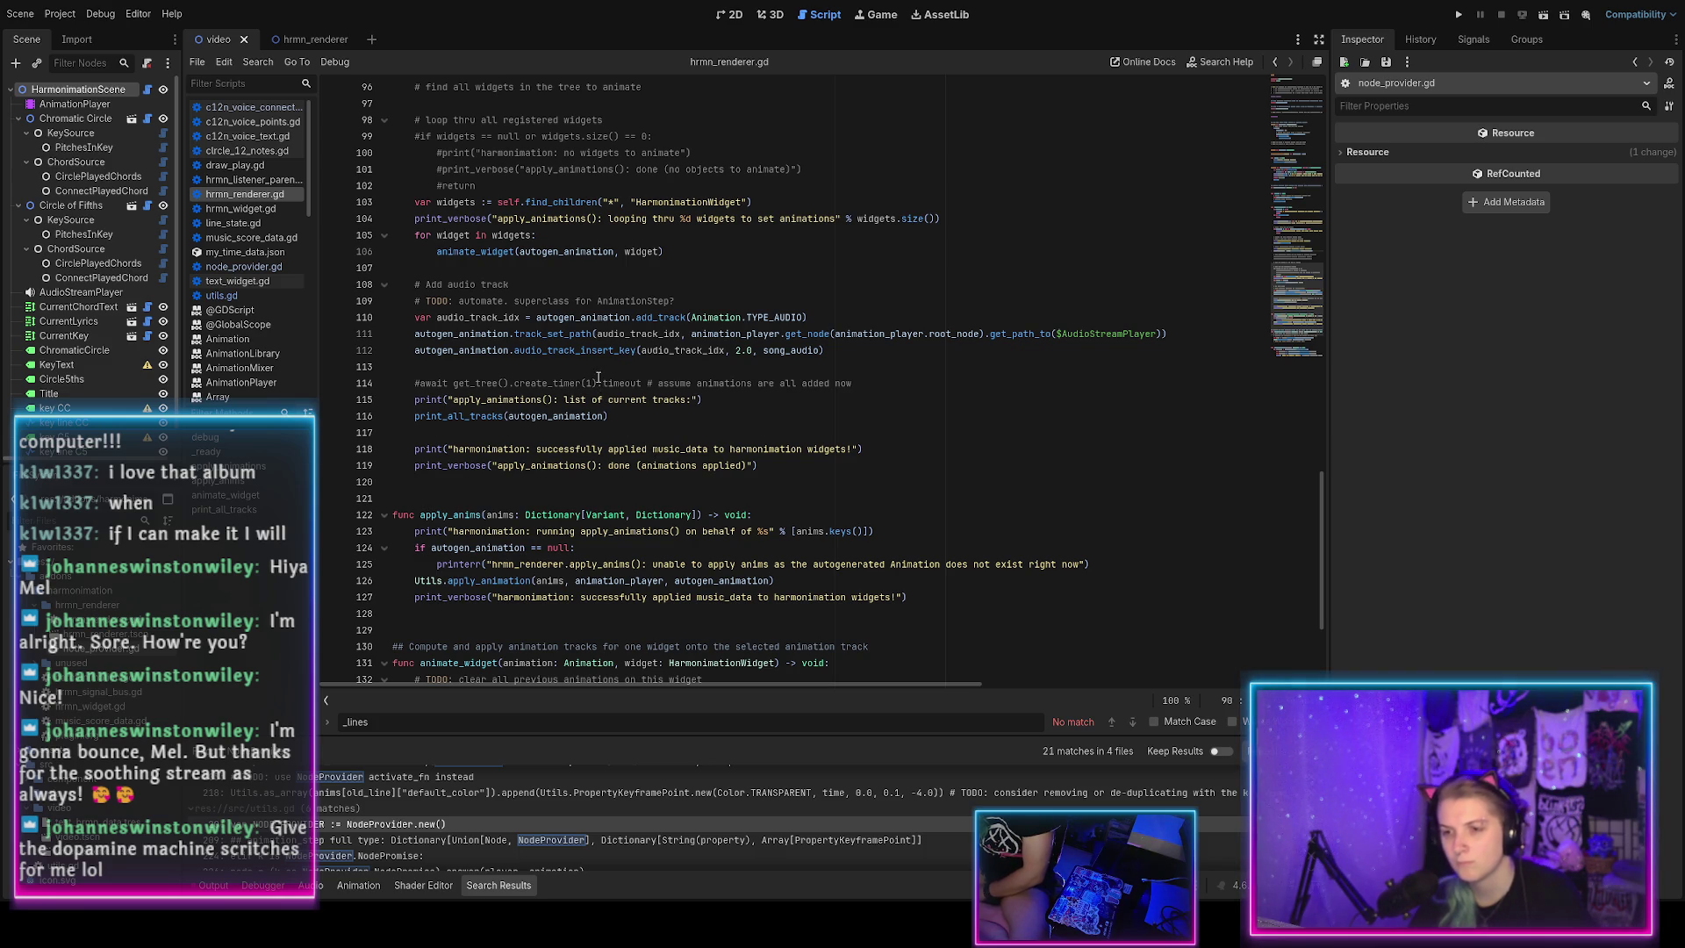
# Add a '# Add time track for NodeProvider' comment below the audio track code, save, and indent the next line.
pyautogui.click(849, 350)
pyautogui.press('Return')
pyautogui.press('Return')
pyautogui.press('Return')
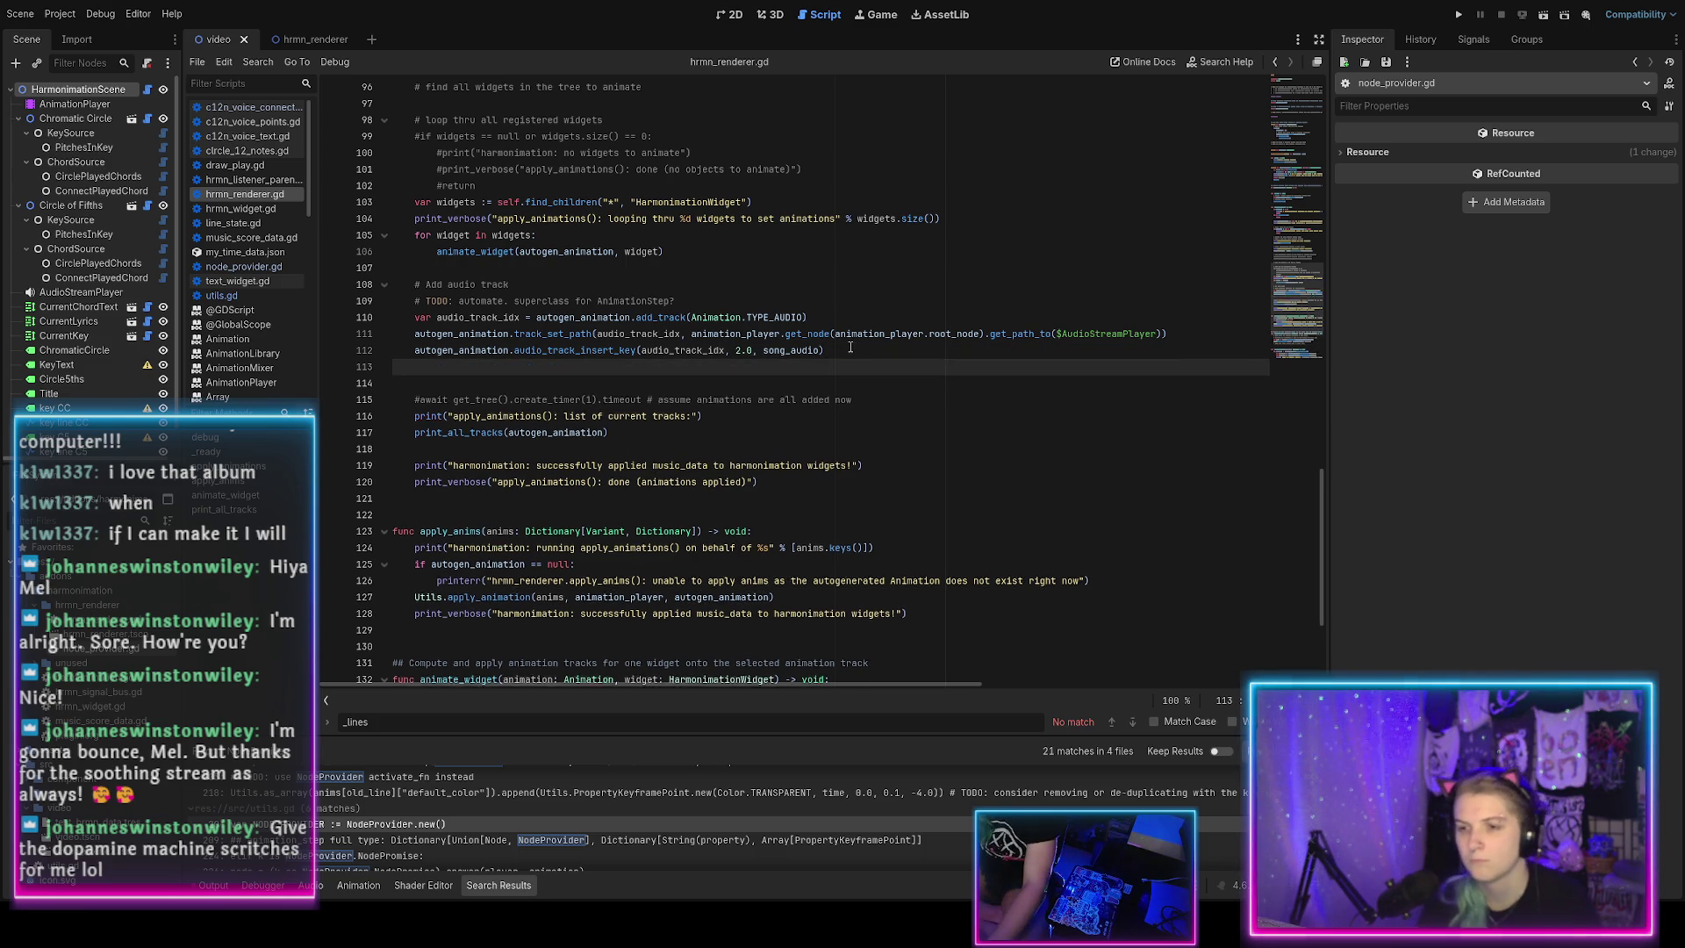
pyautogui.press('Tab')
pyautogui.write('# set keyframes on')
pyautogui.hotkey('ctrl', 'z')
pyautogui.write('# Add')
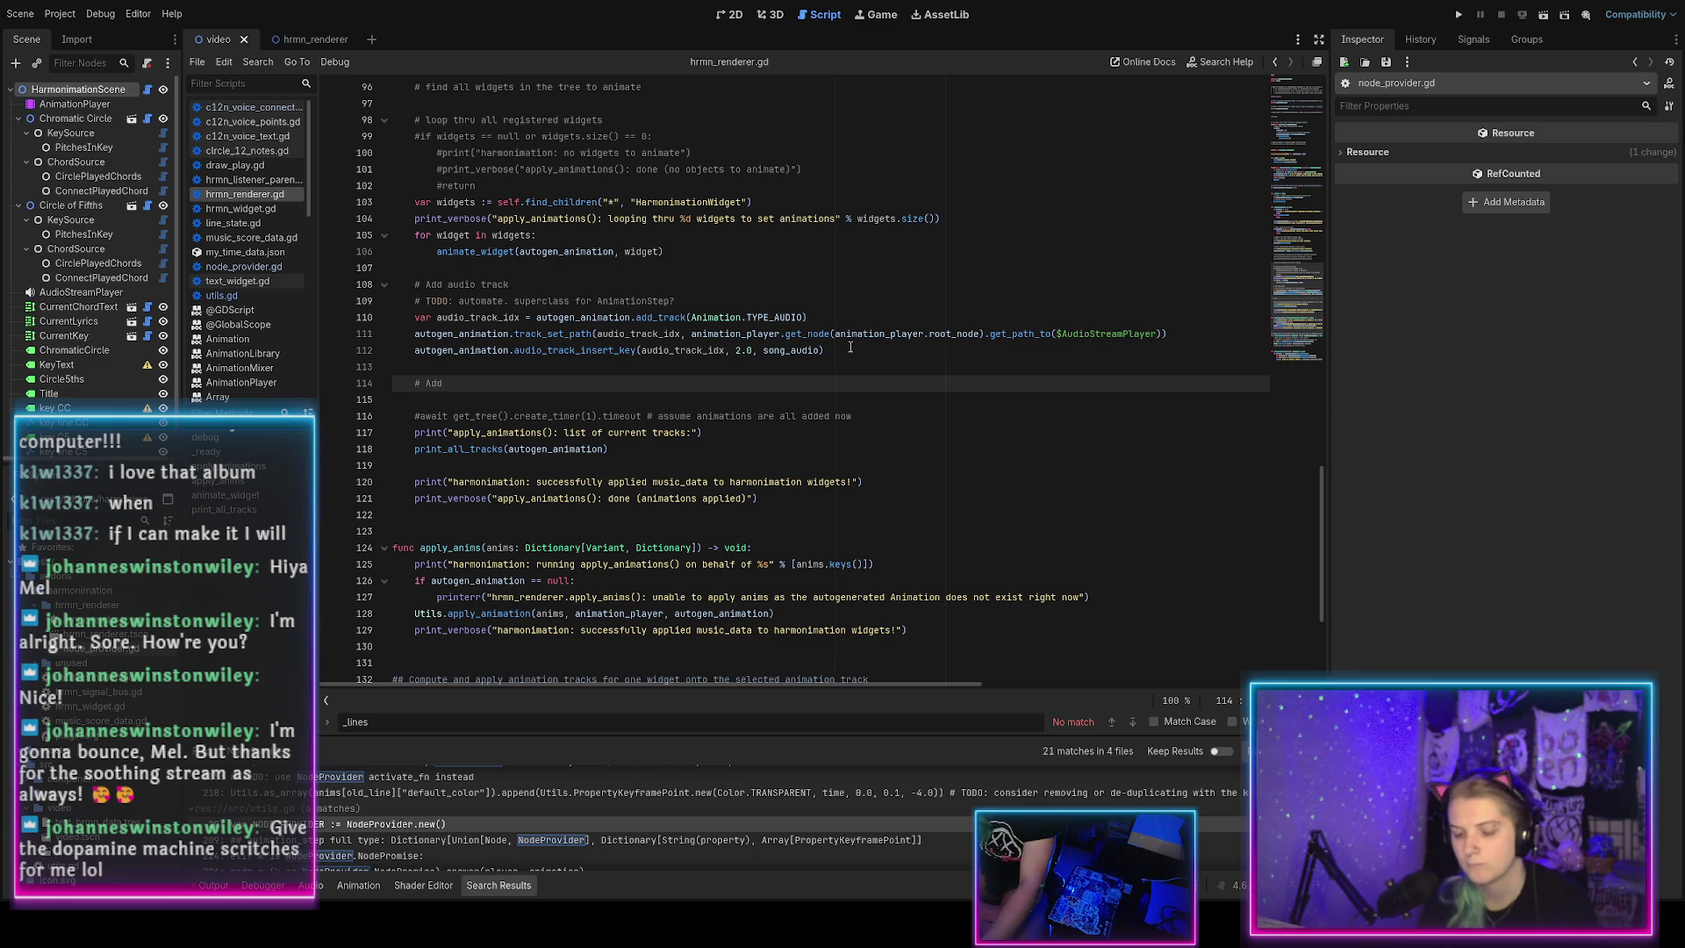
pyautogui.write(' time track for')
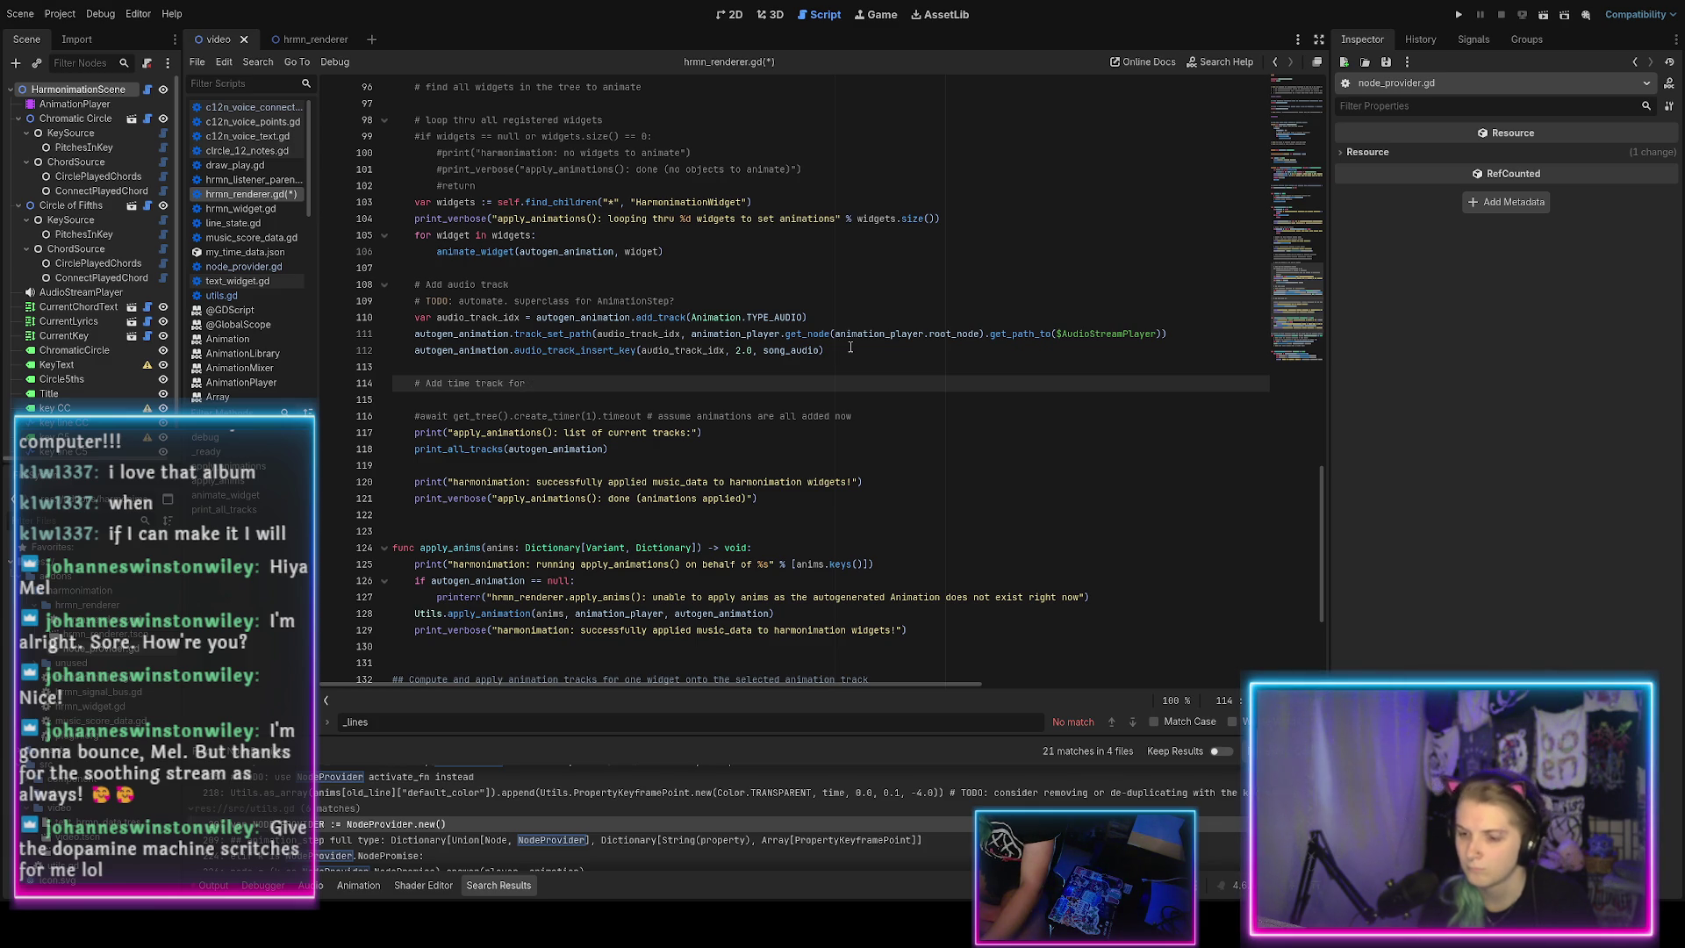
pyautogui.write('NodeProvider')
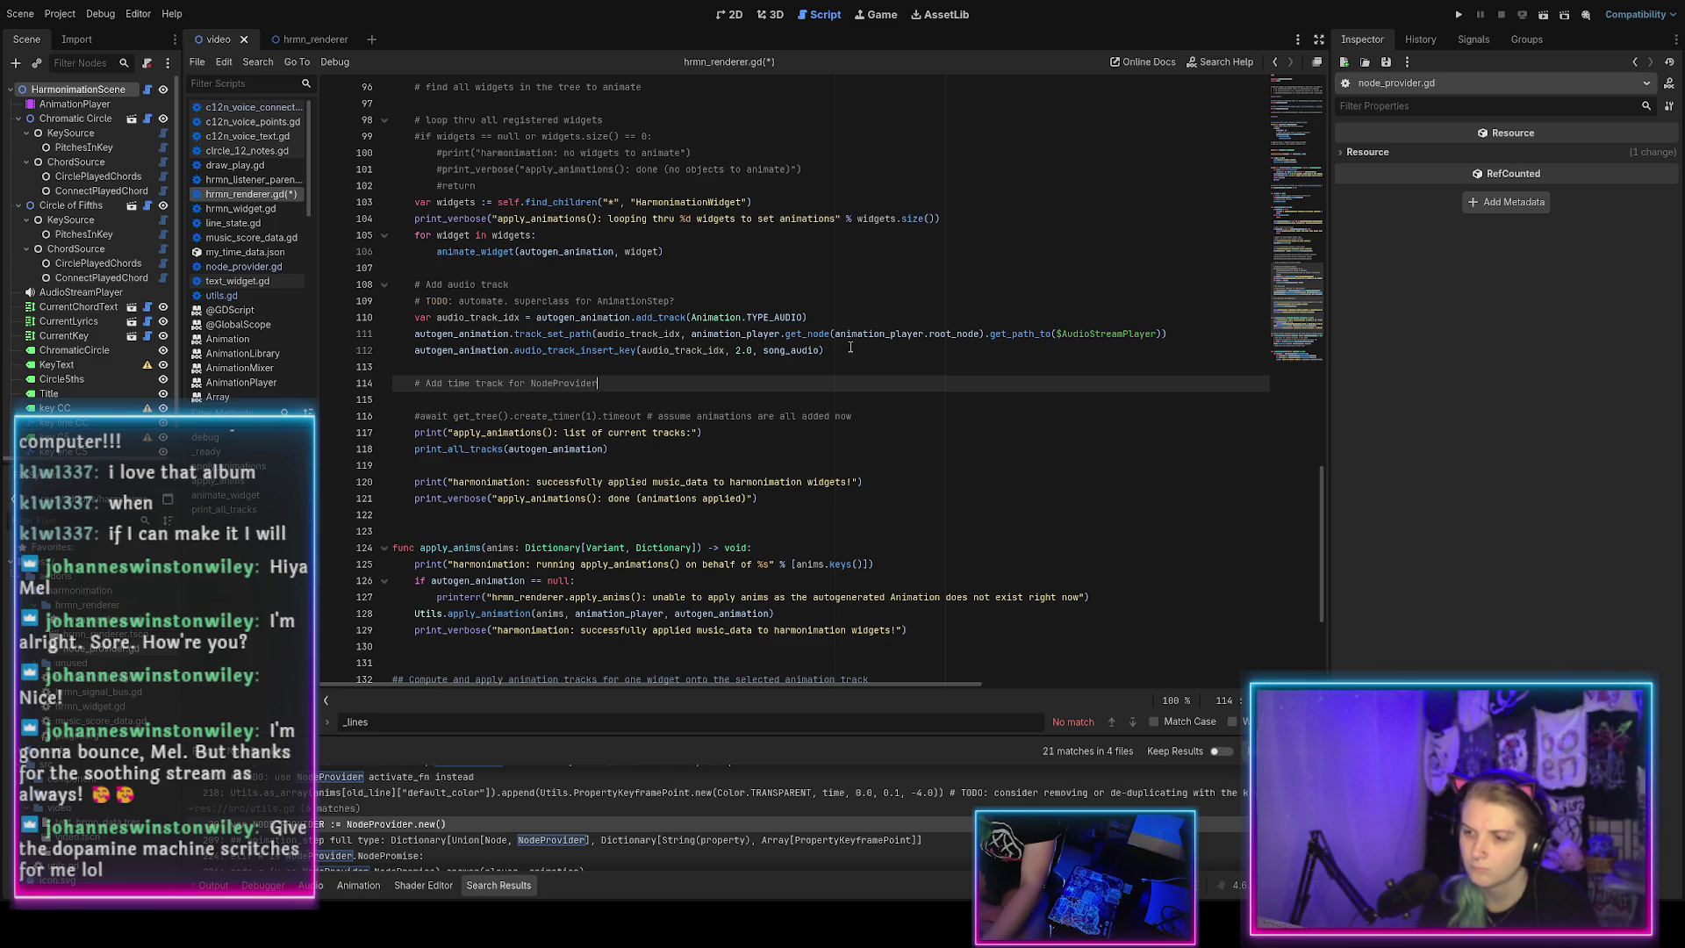
pyautogui.press('Return')
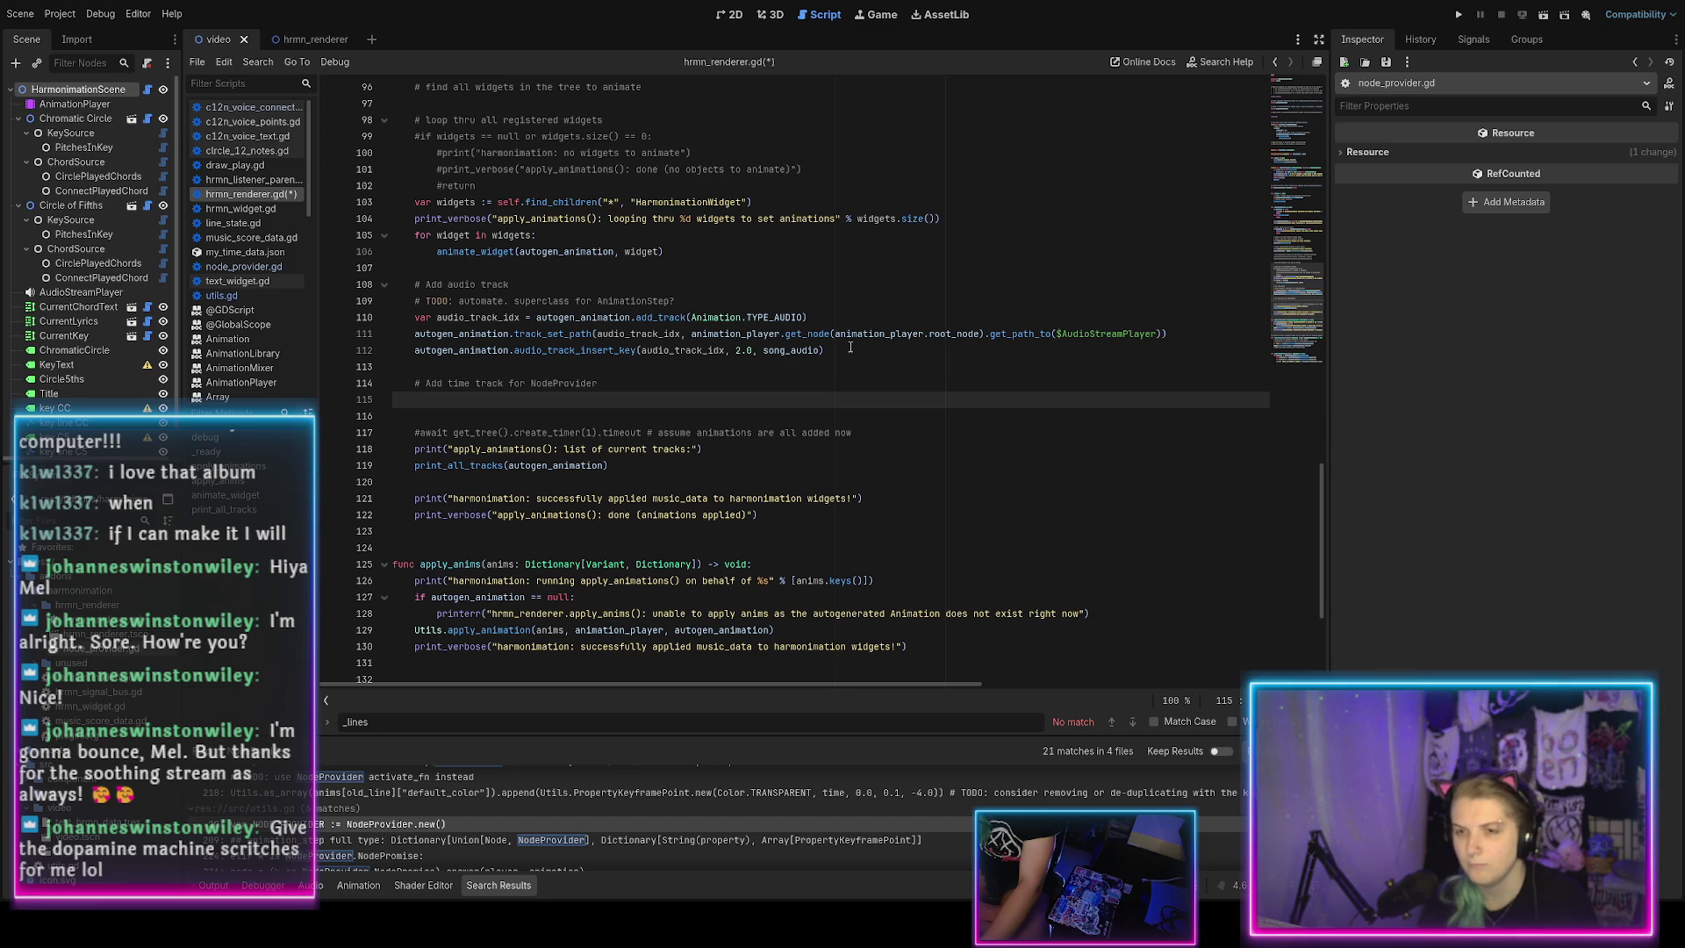
pyautogui.hotkey('ctrl', 's')
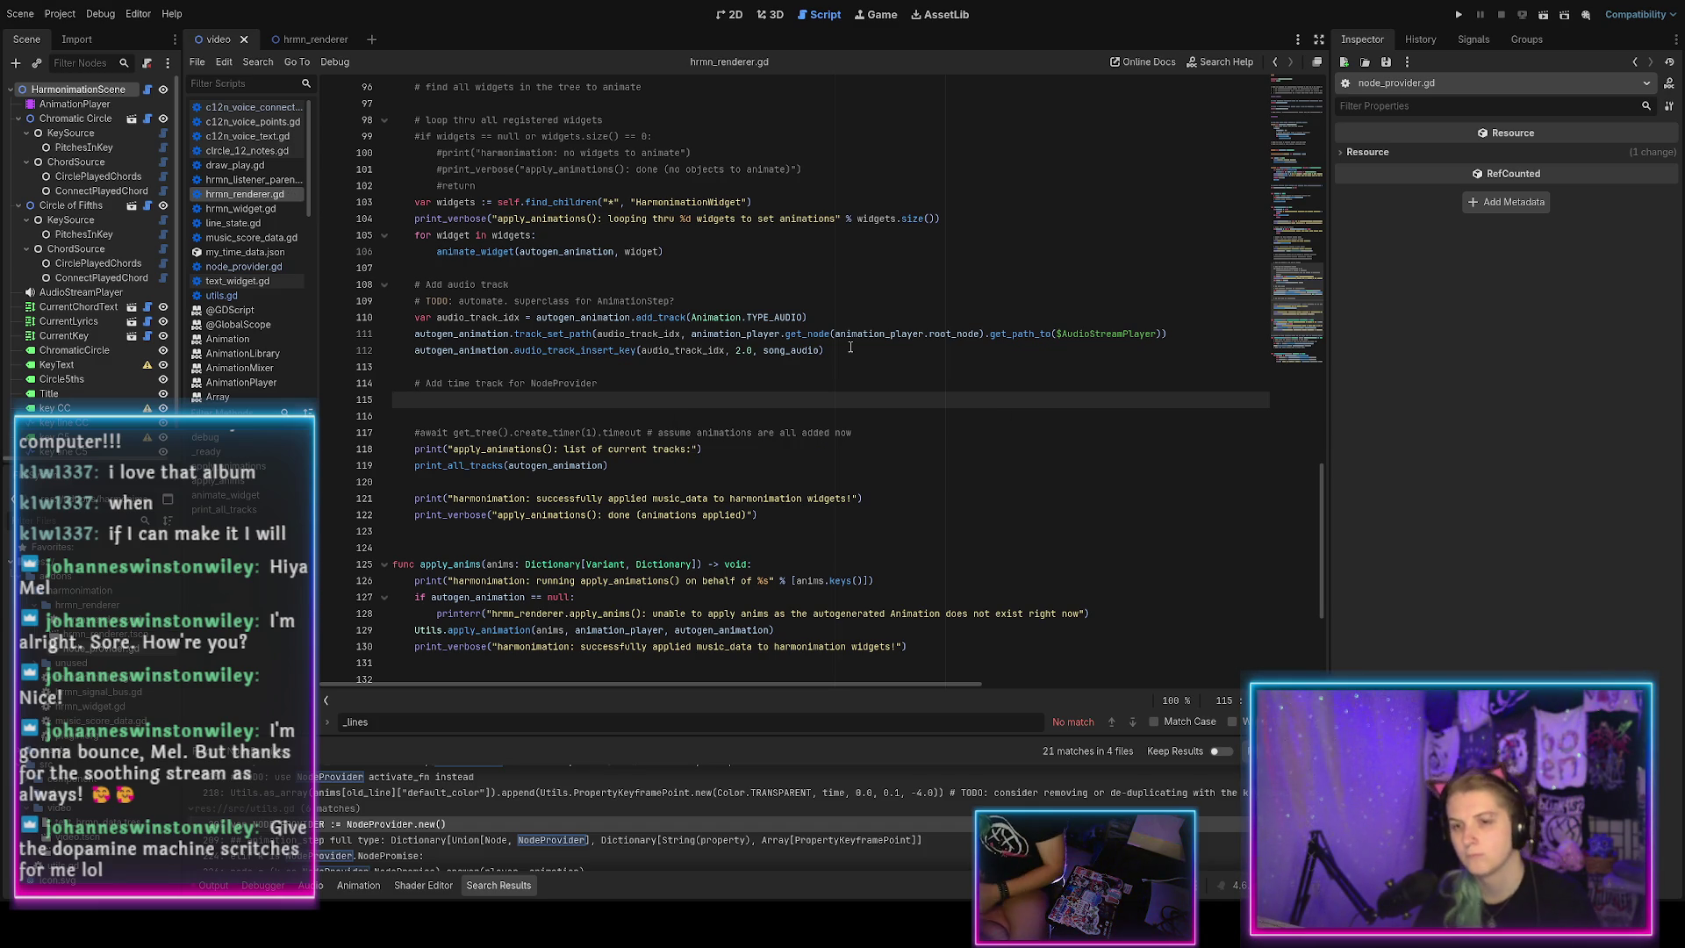
pyautogui.press('Tab')
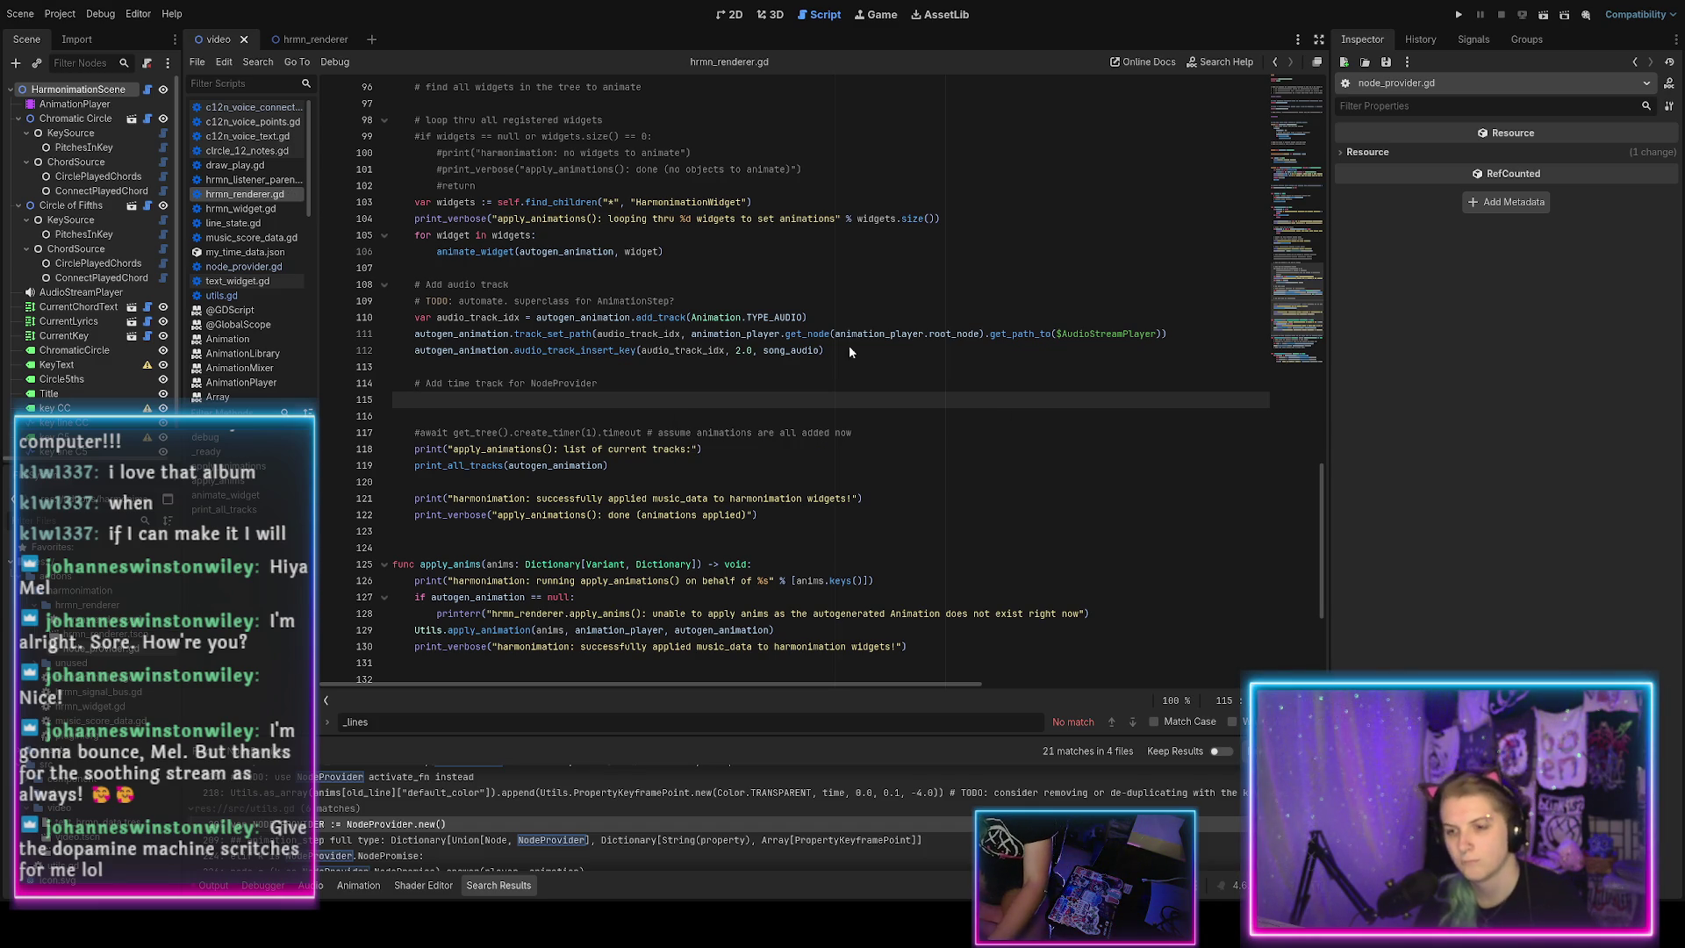
pyautogui.press('Tab')
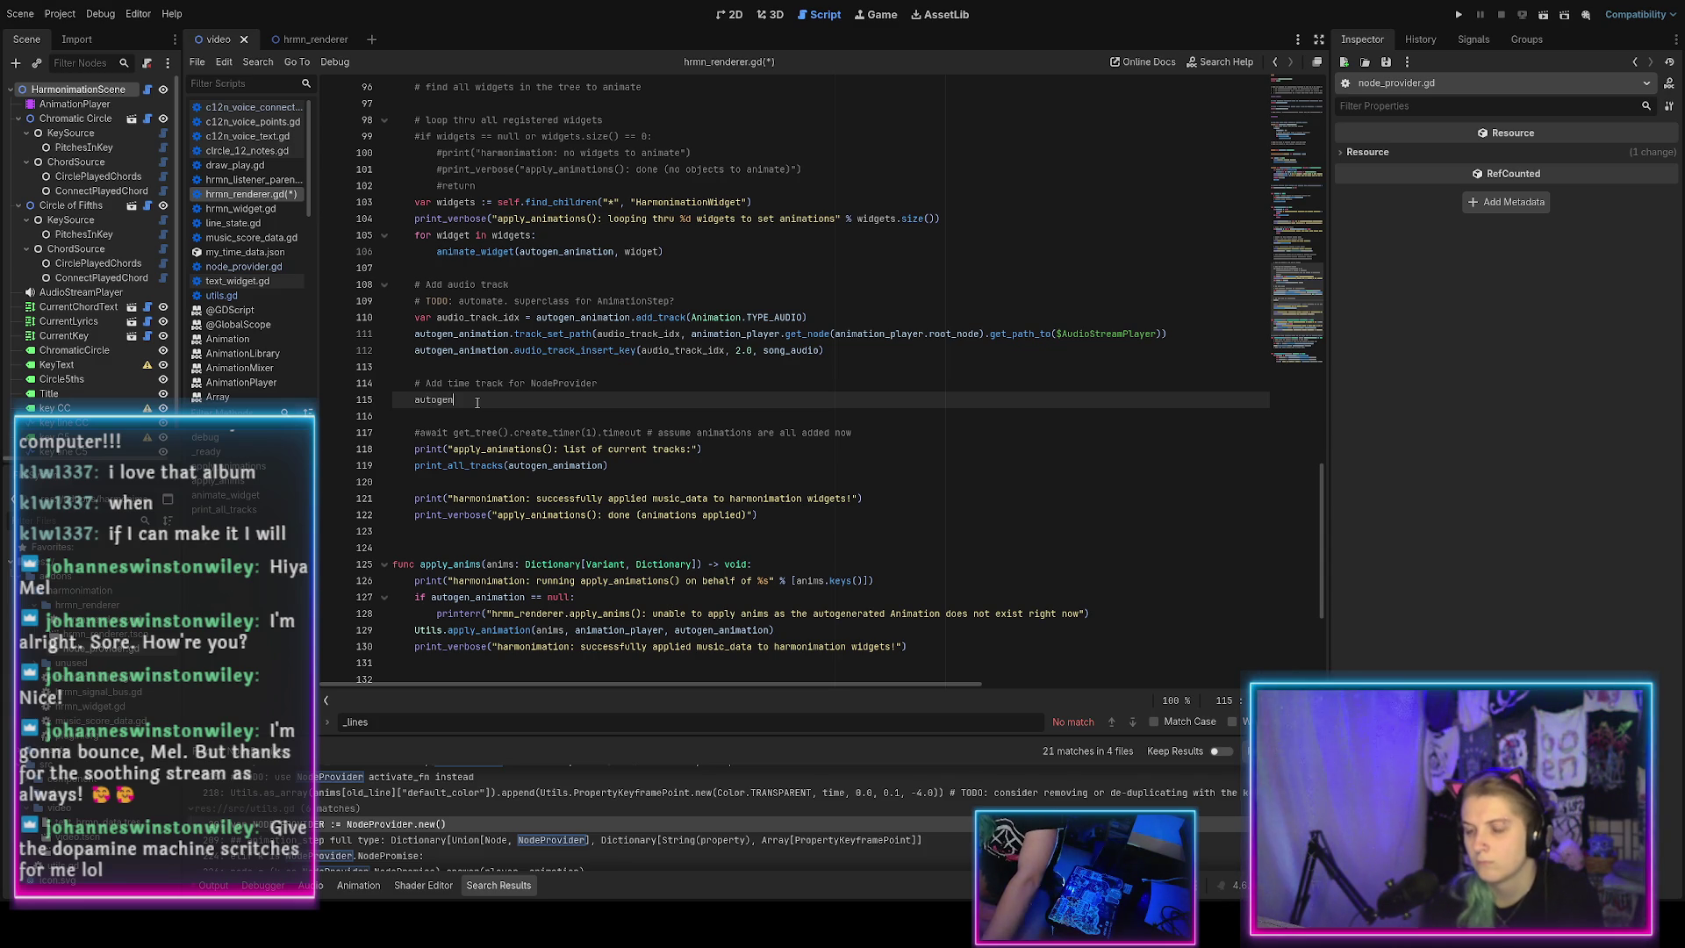
# Write var node_provider_track_idx = autogen_animation.add_track(Animation.TYPE_VALUE) on line 115.
pyautogui.press('BackSpace')
pyautogui.press('BackSpace')
pyautogui.press('BackSpace')
pyautogui.press('BackSpace')
pyautogui.press('BackSpace')
pyautogui.write('var')
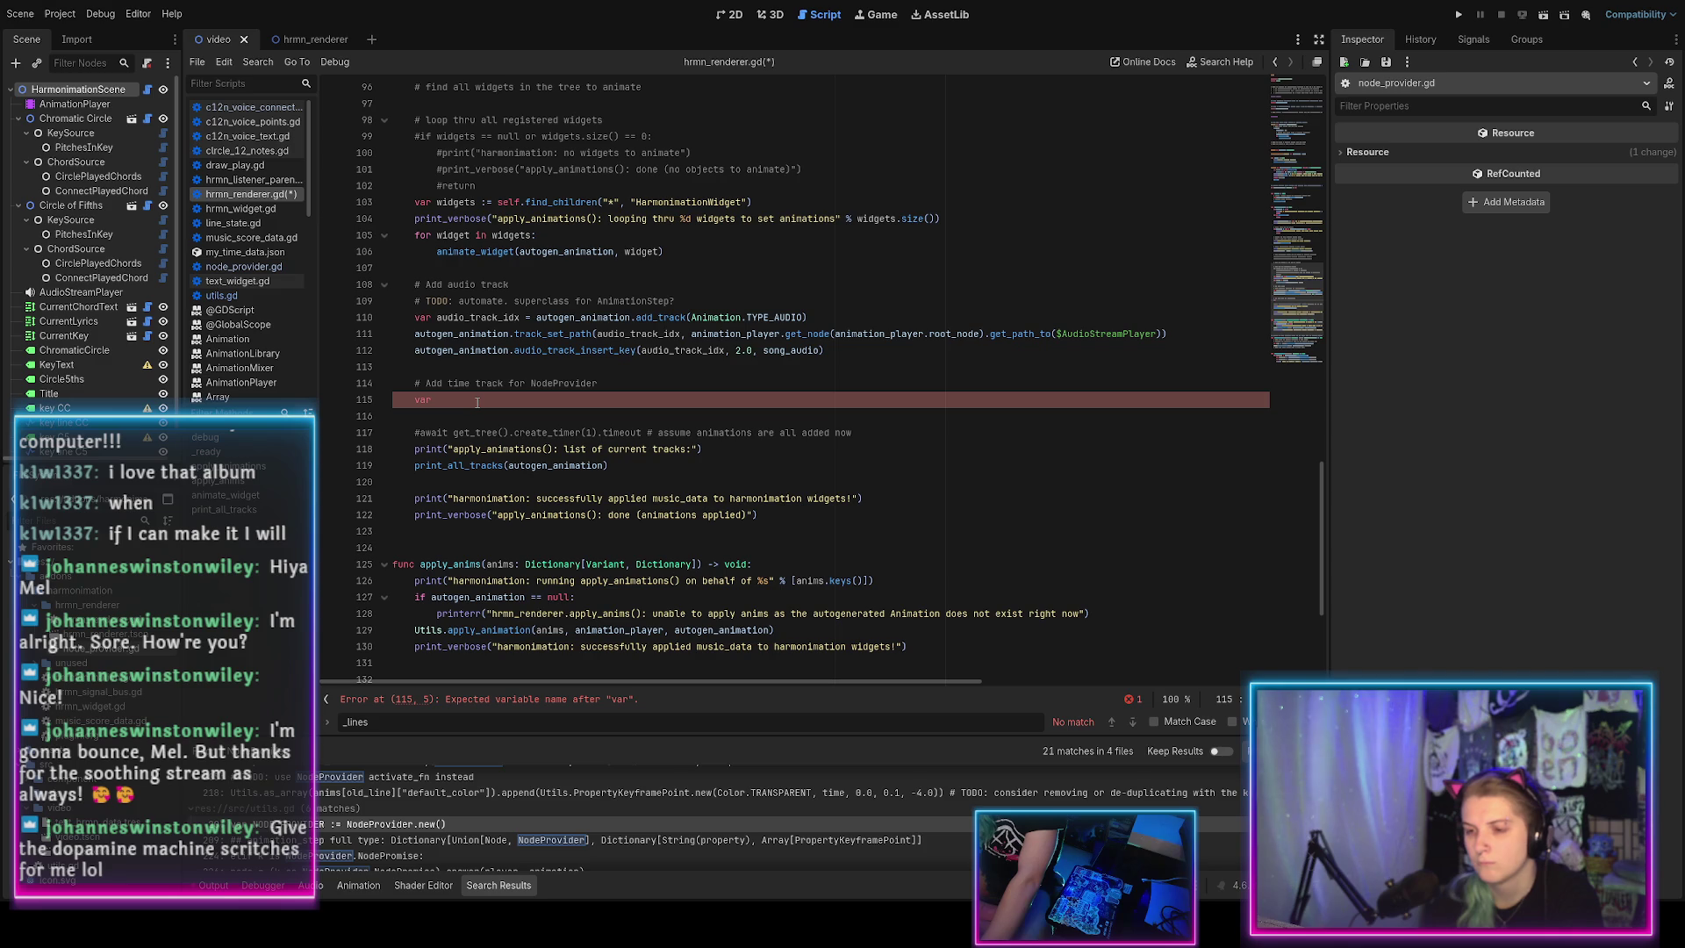
pyautogui.write(' node_provider_track_idx = a')
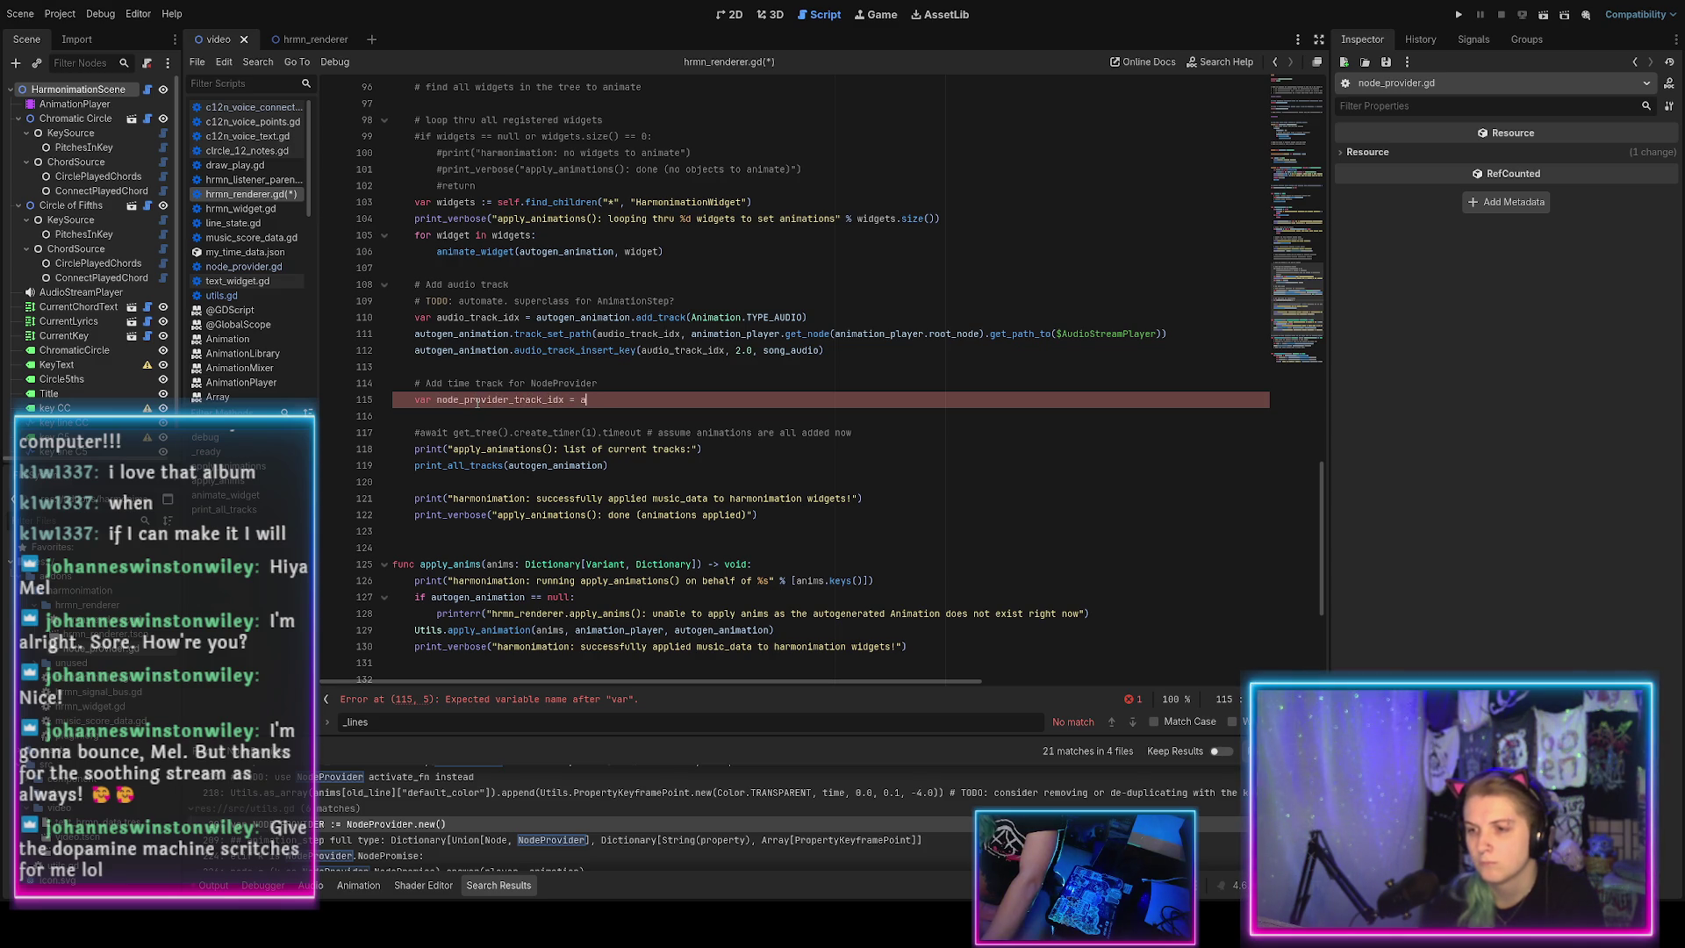
pyautogui.write('utog')
pyautogui.press('Return')
pyautogui.write('.')
pyautogui.press('BackSpace')
pyautogui.write('nimation(Animation')
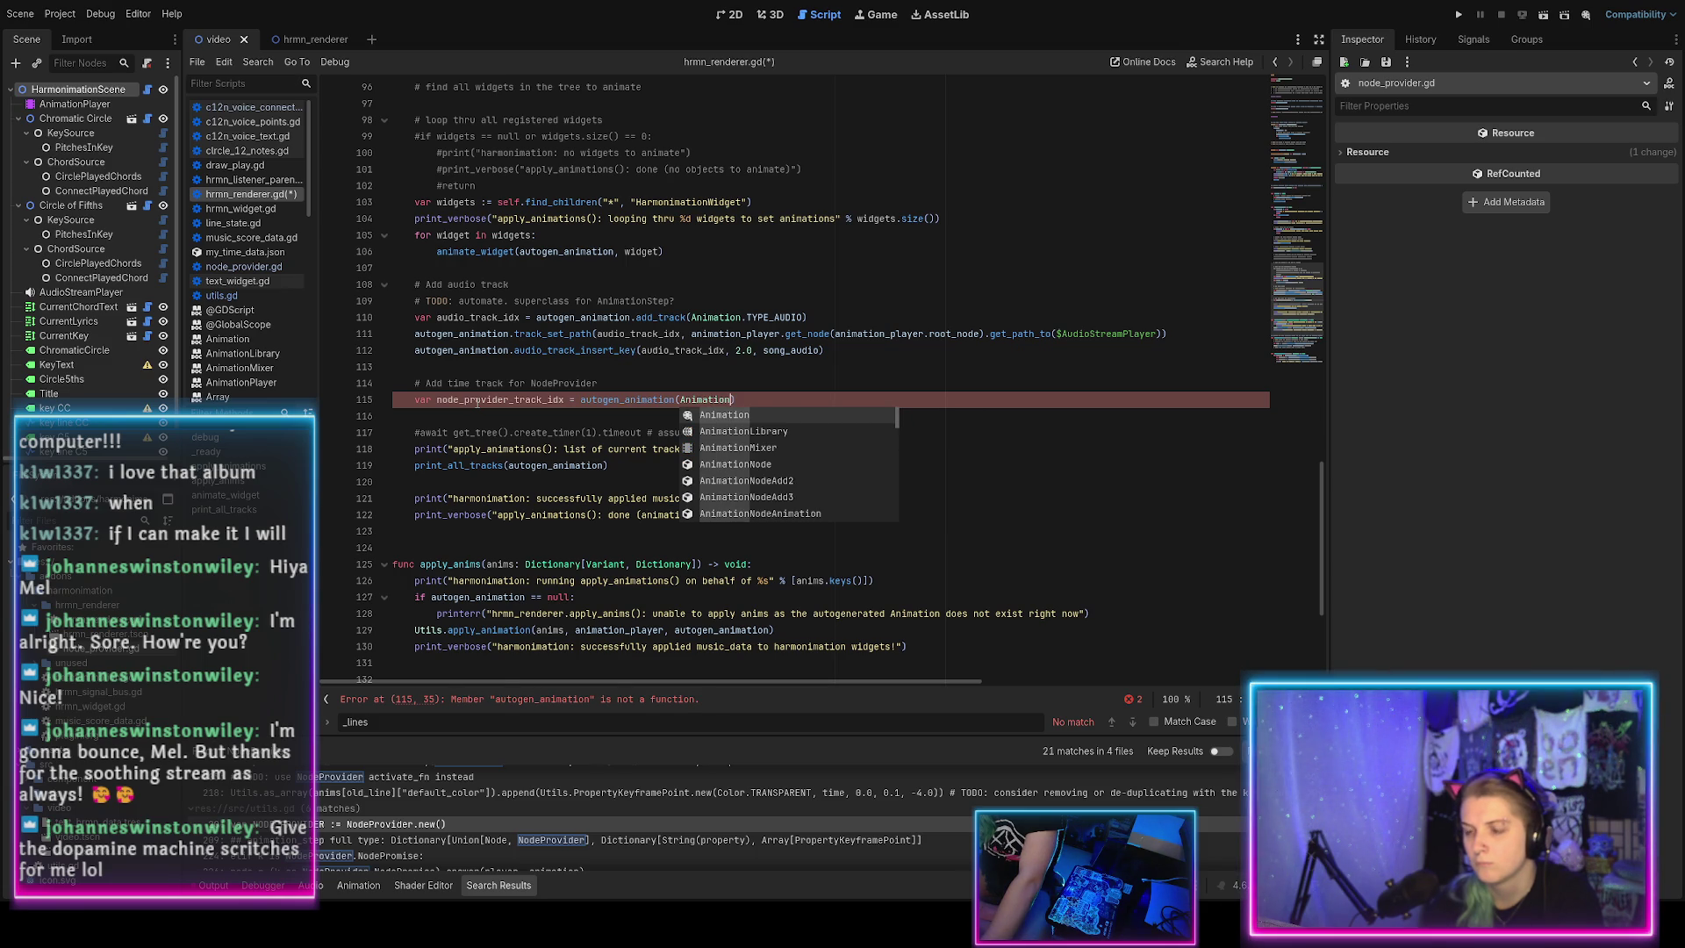
pyautogui.press('BackSpace')
pyautogui.press('BackSpace')
pyautogui.press('BackSpace')
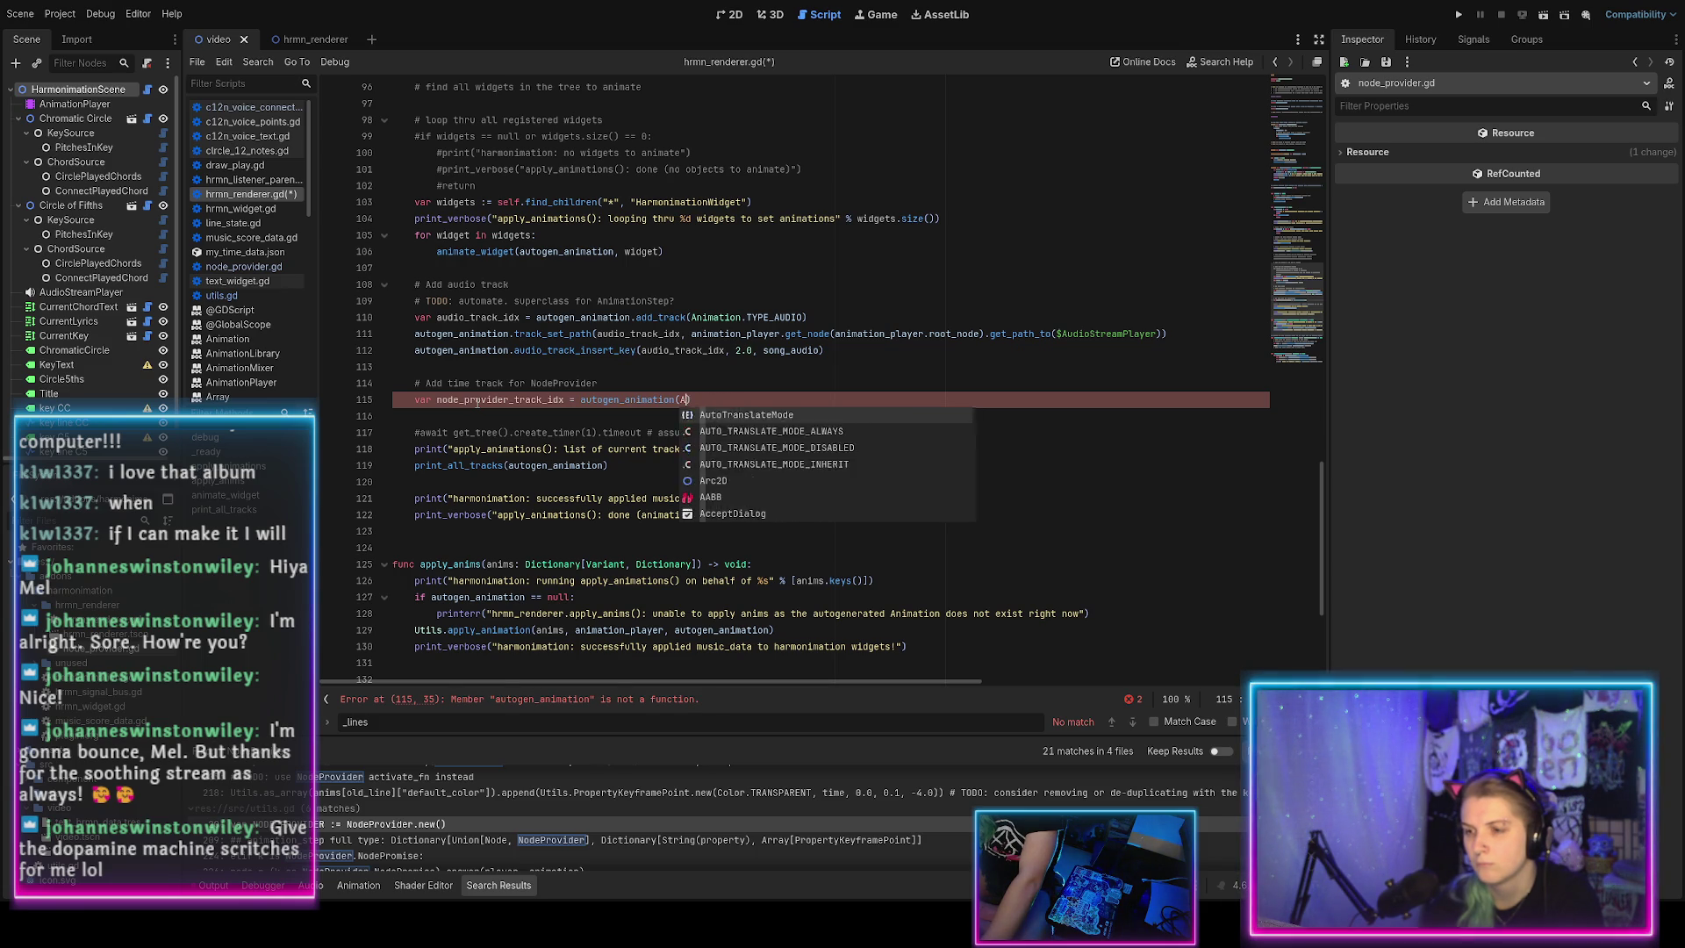
pyautogui.write('.add')
pyautogui.write('_track')
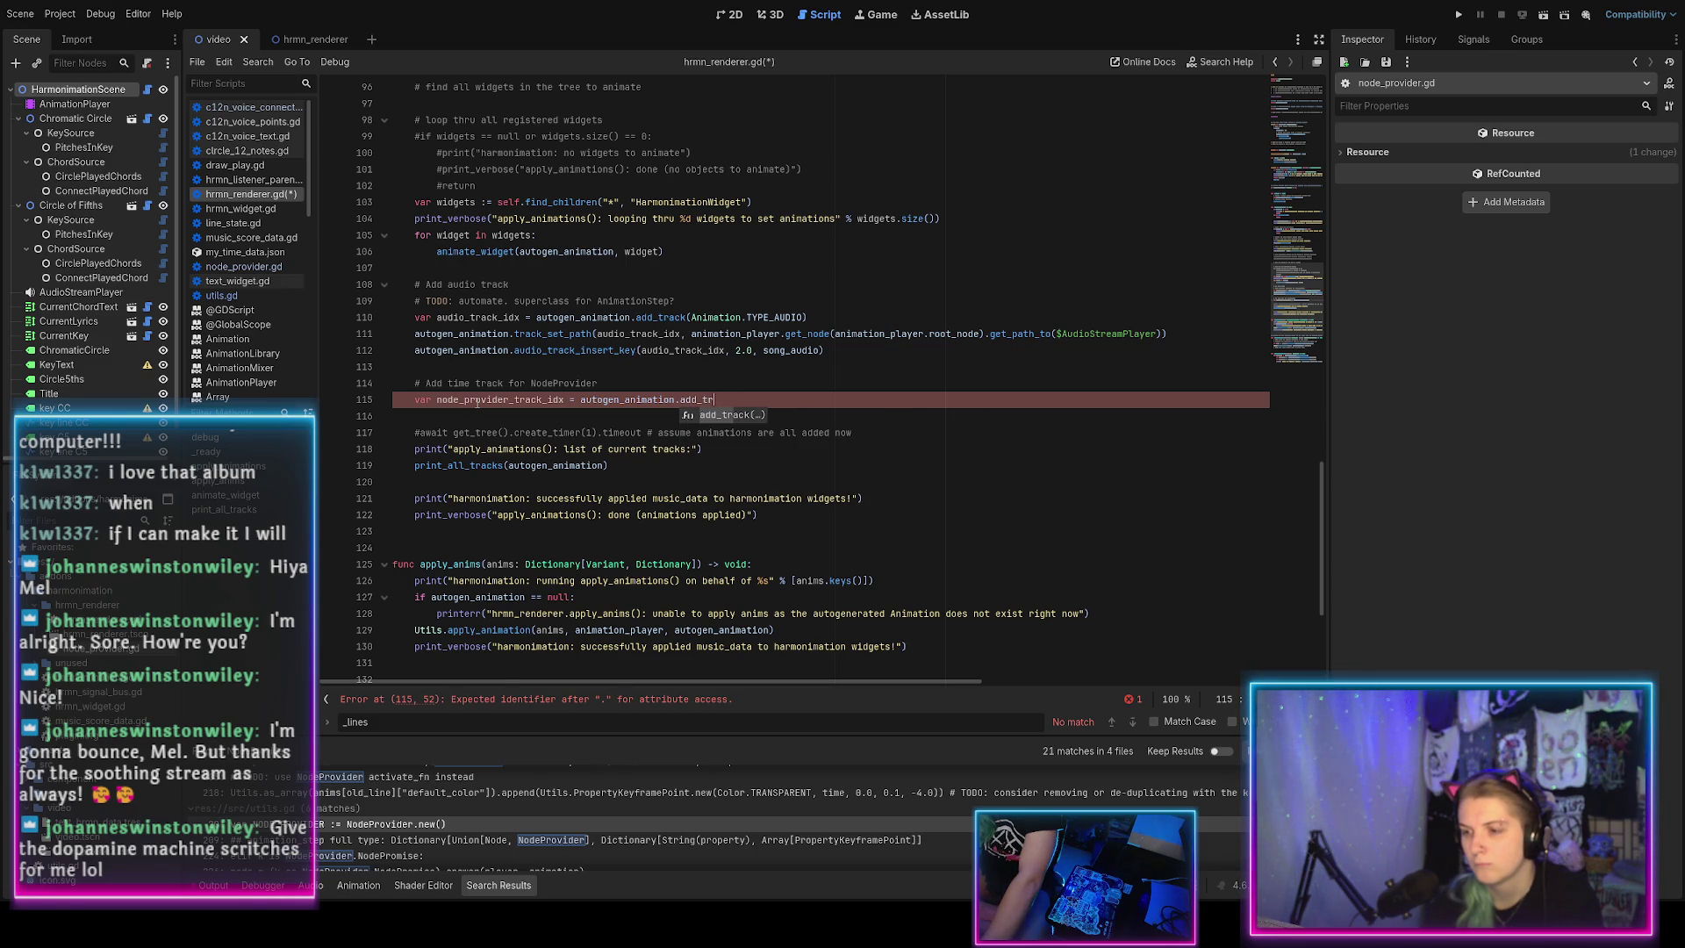
pyautogui.press('Return')
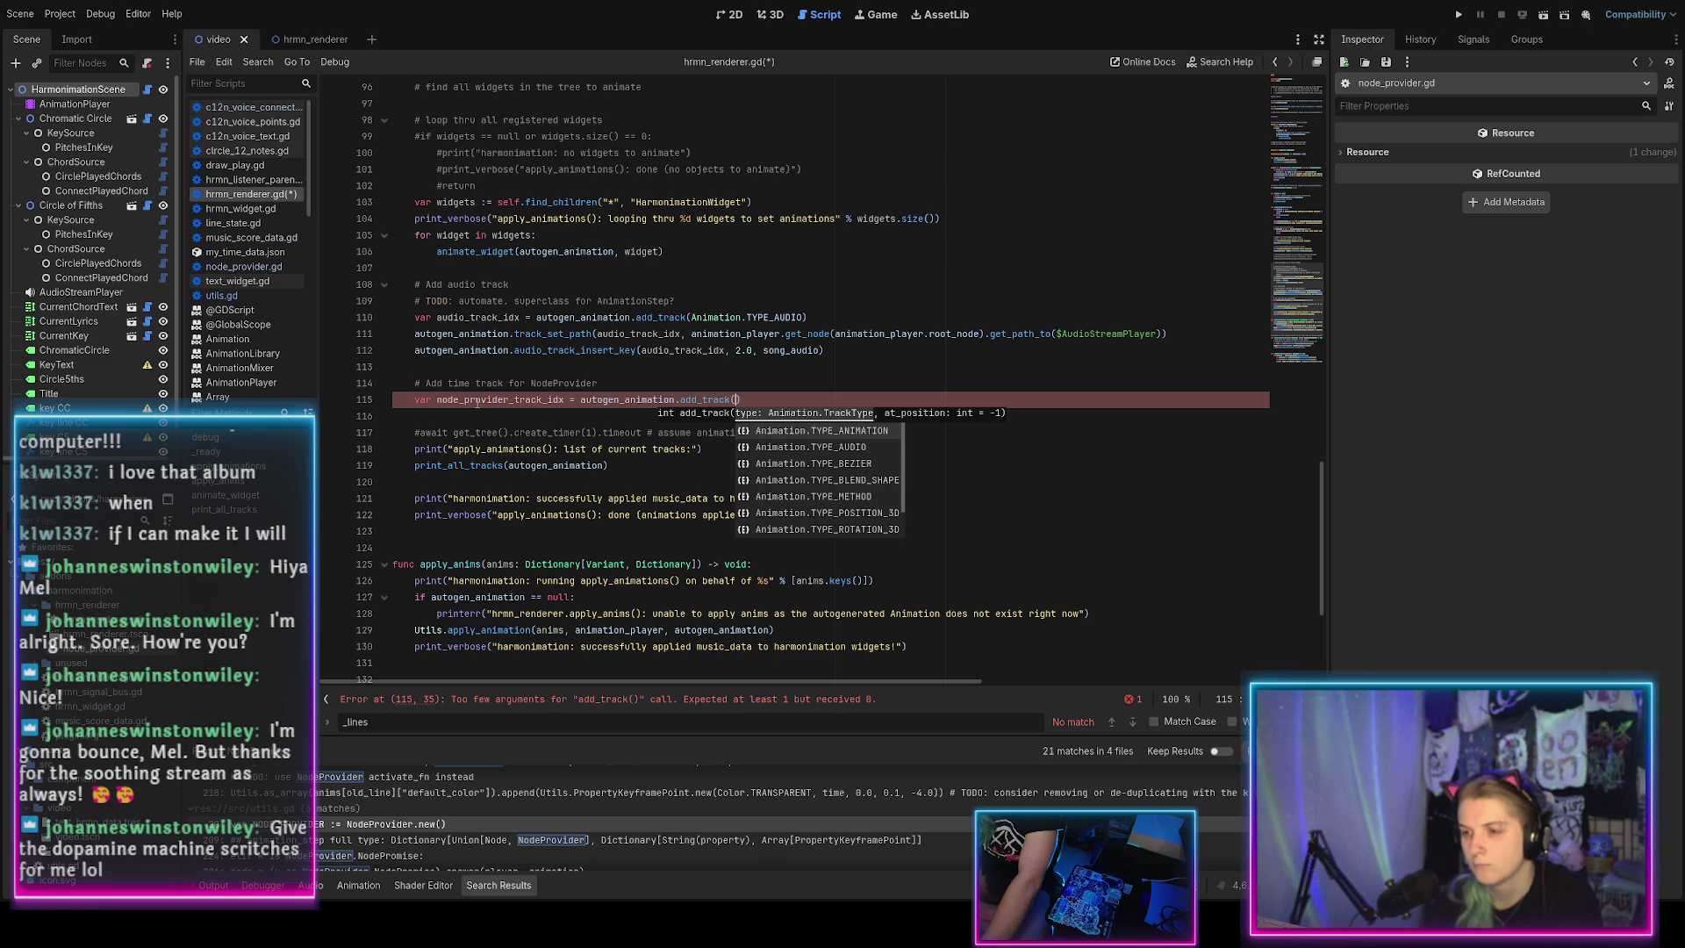
pyautogui.write('Animation.TYPE_VALUE')
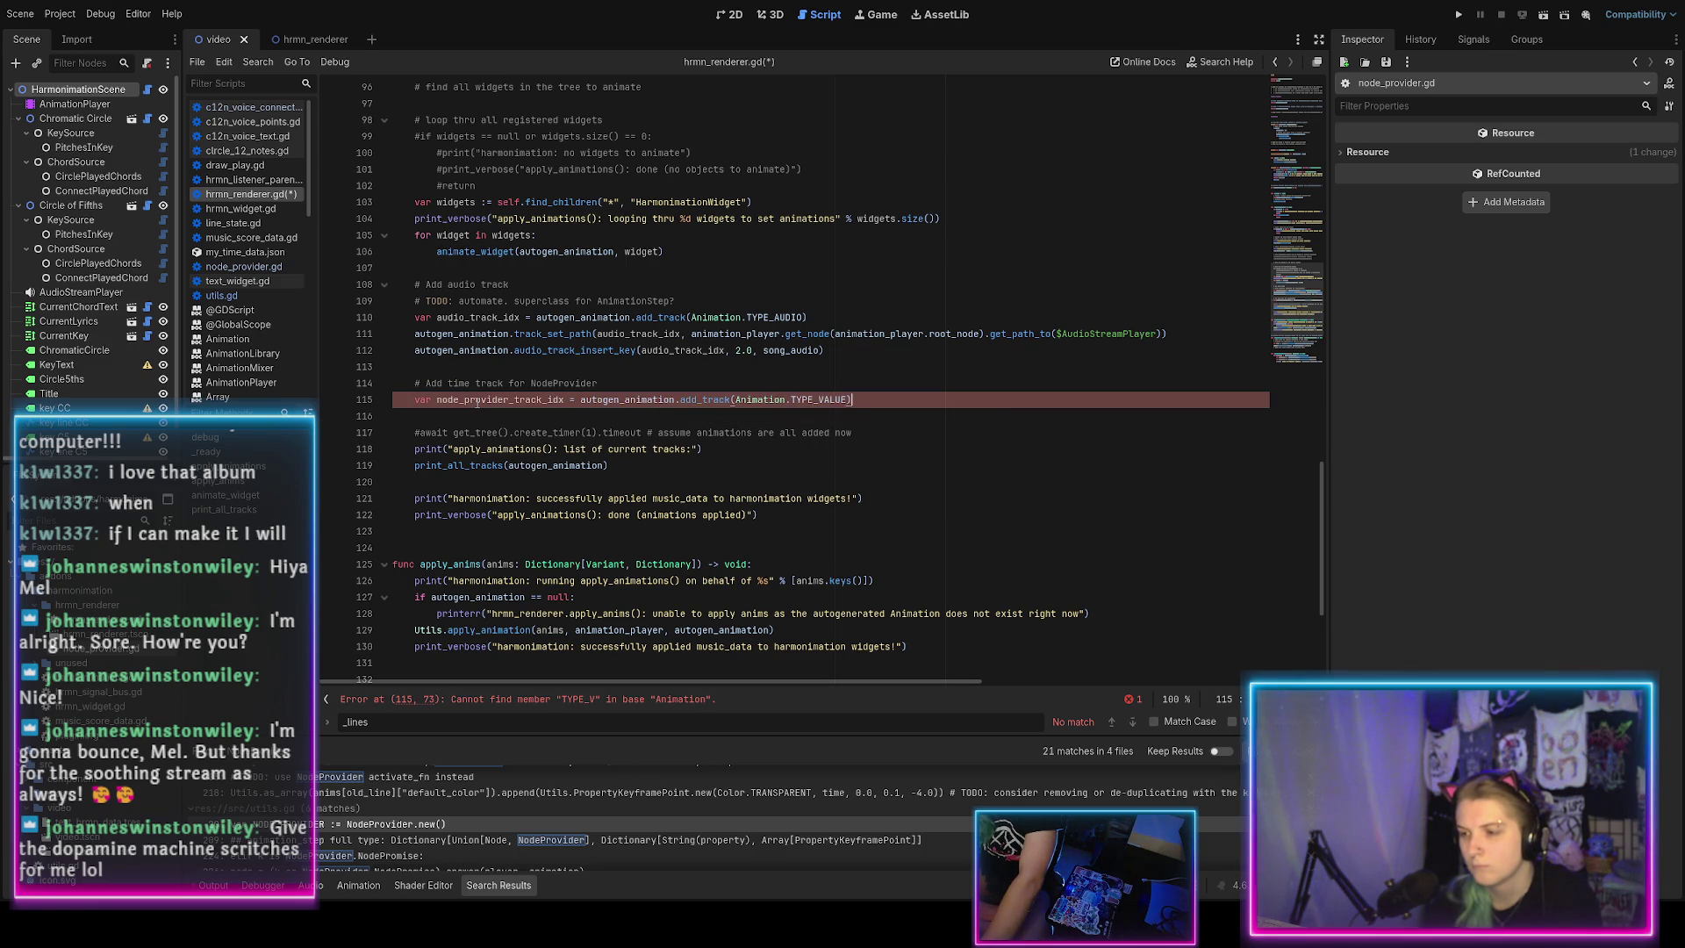
pyautogui.press('Return')
pyautogui.press('End')
pyautogui.press('Return')
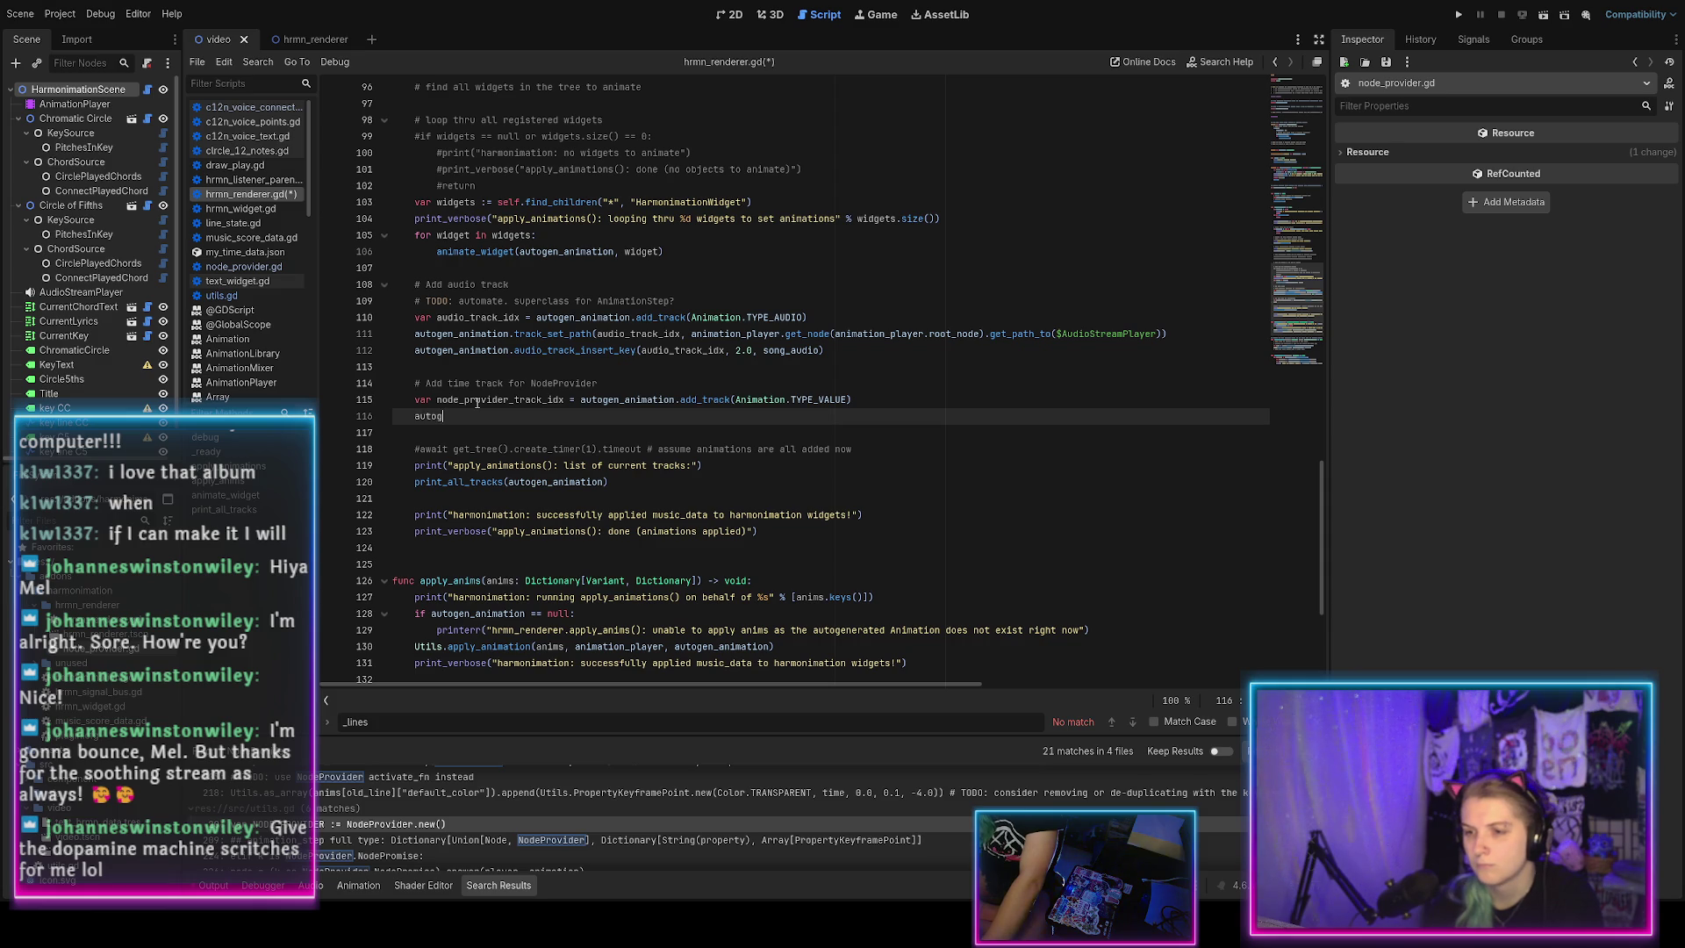
# Start line 116 with autogen_animation.track_set_path(node_provider_track_idx, animation_player.get_node(...)).
pyautogui.press('Return')
pyautogui.write('.track_s')
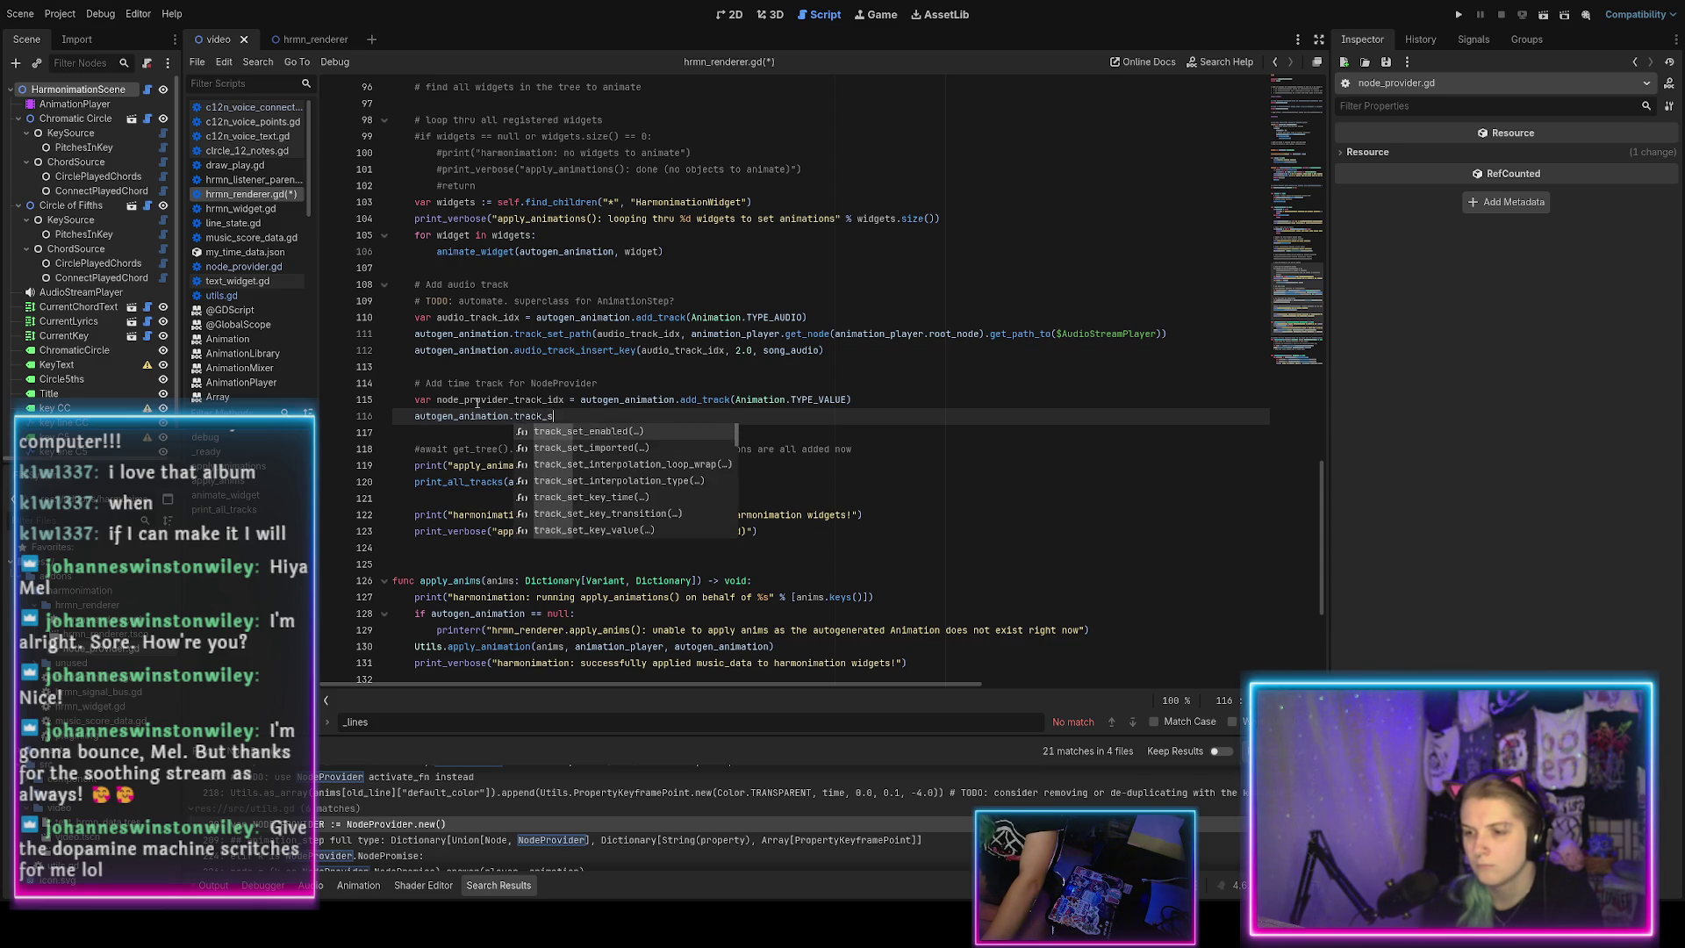
pyautogui.write('et_path')
pyautogui.press('Return')
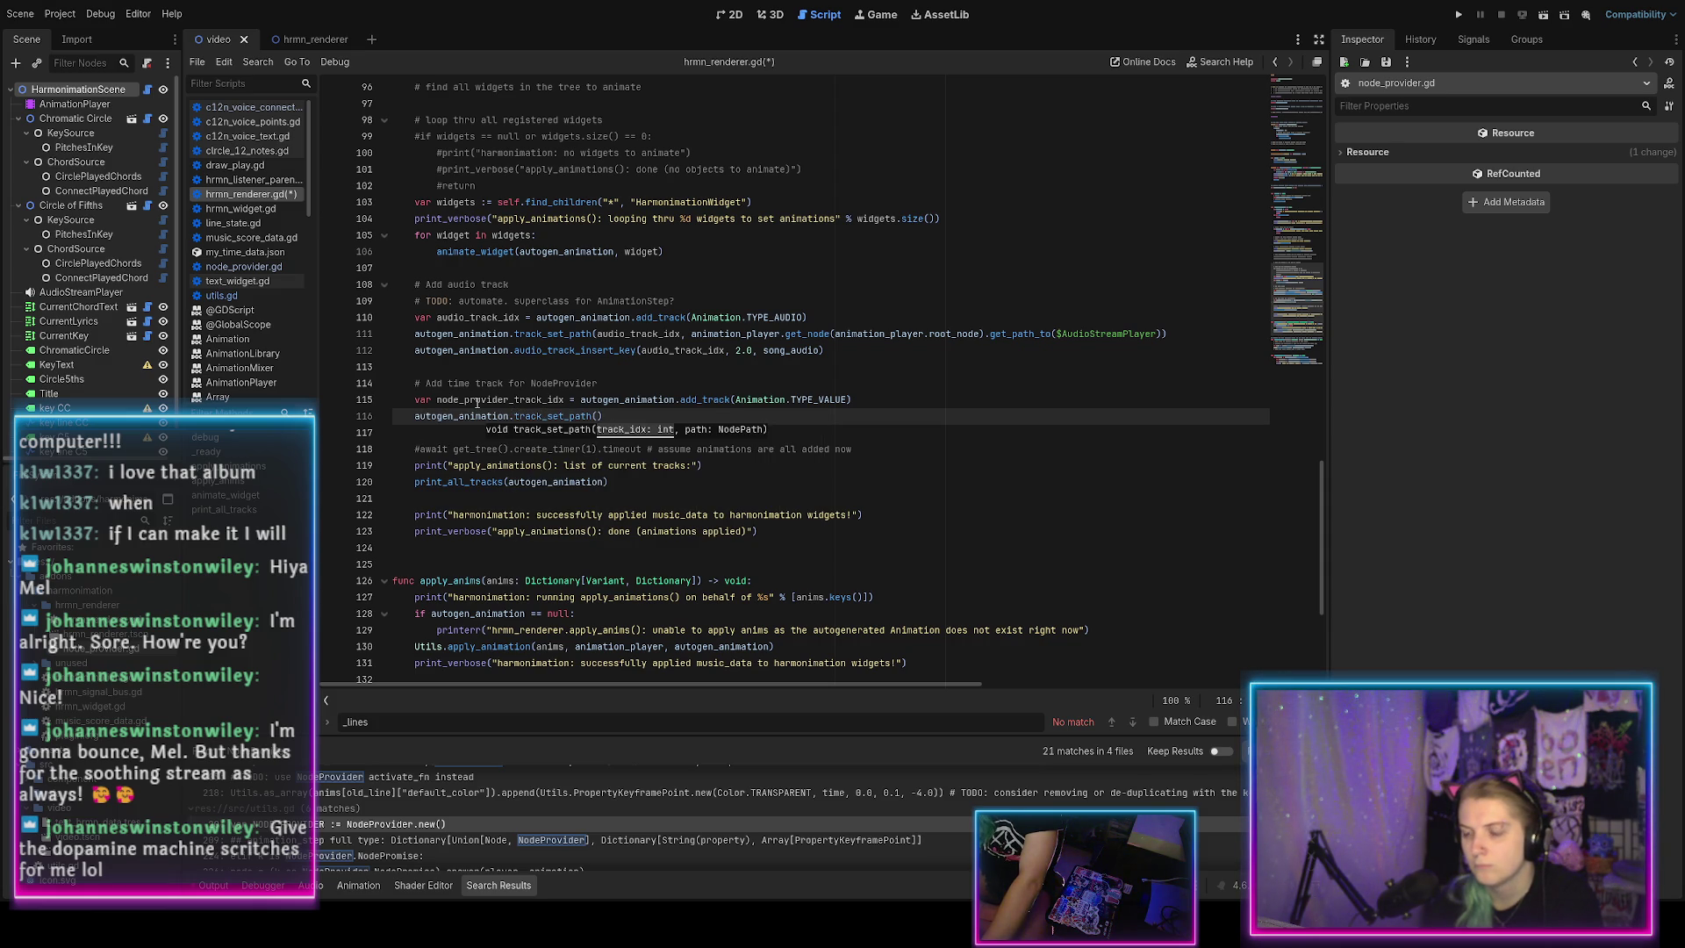
pyautogui.write('node_p')
pyautogui.press('Return')
pyautogui.write('animation')
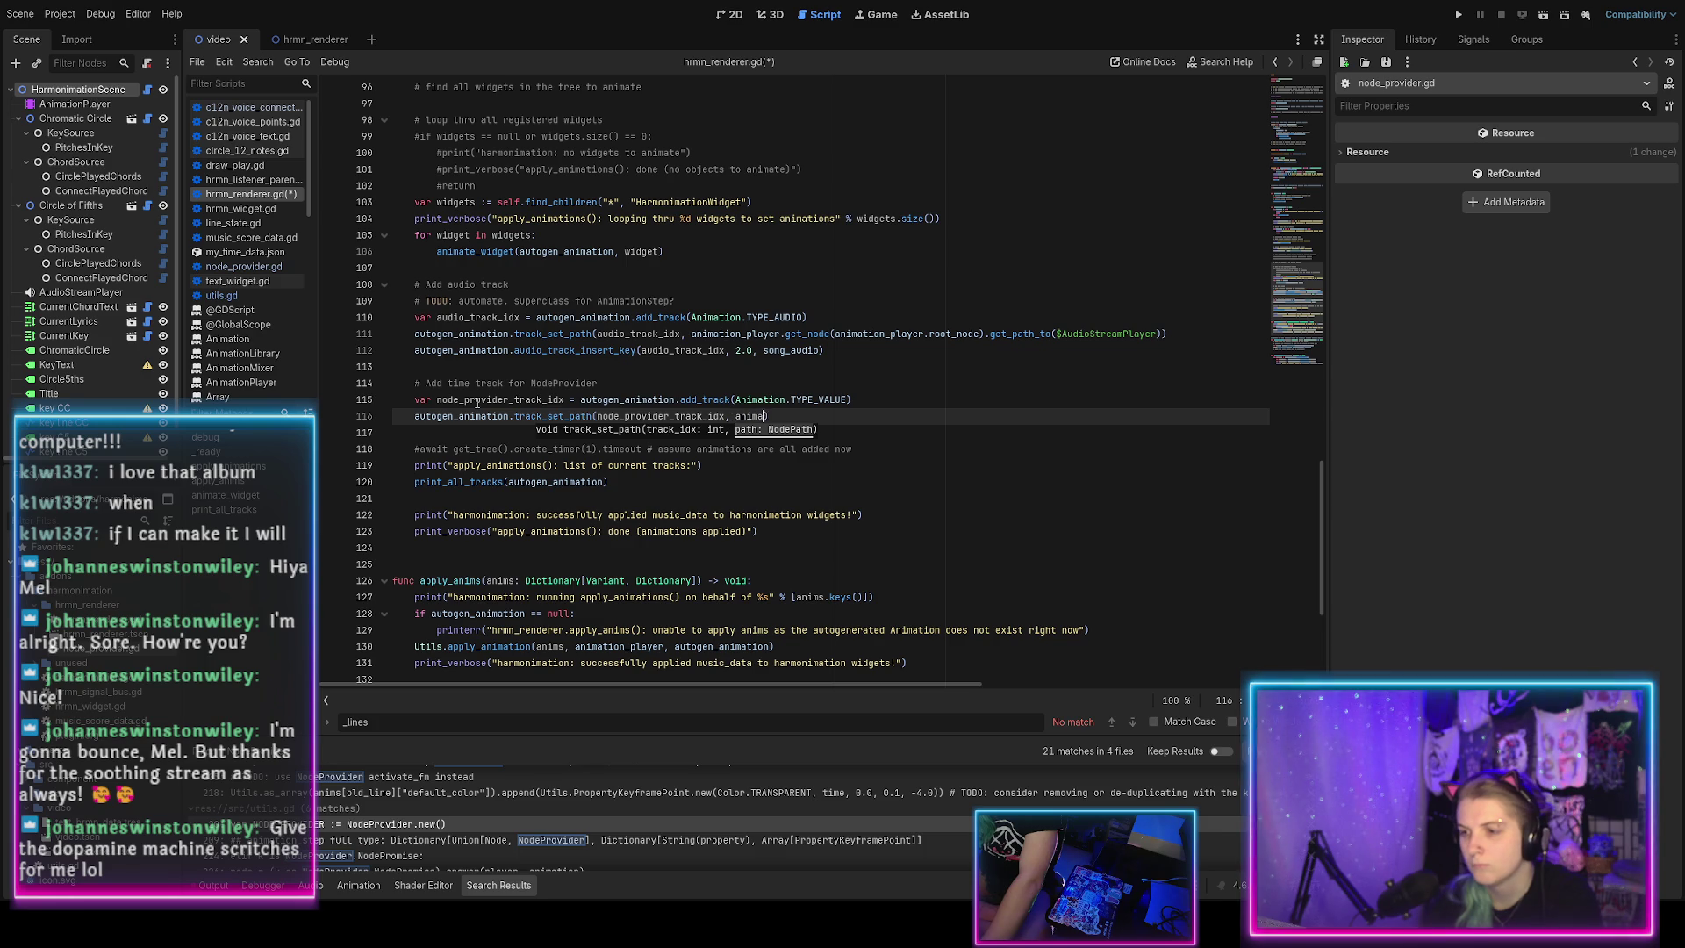
pyautogui.write('_player.')
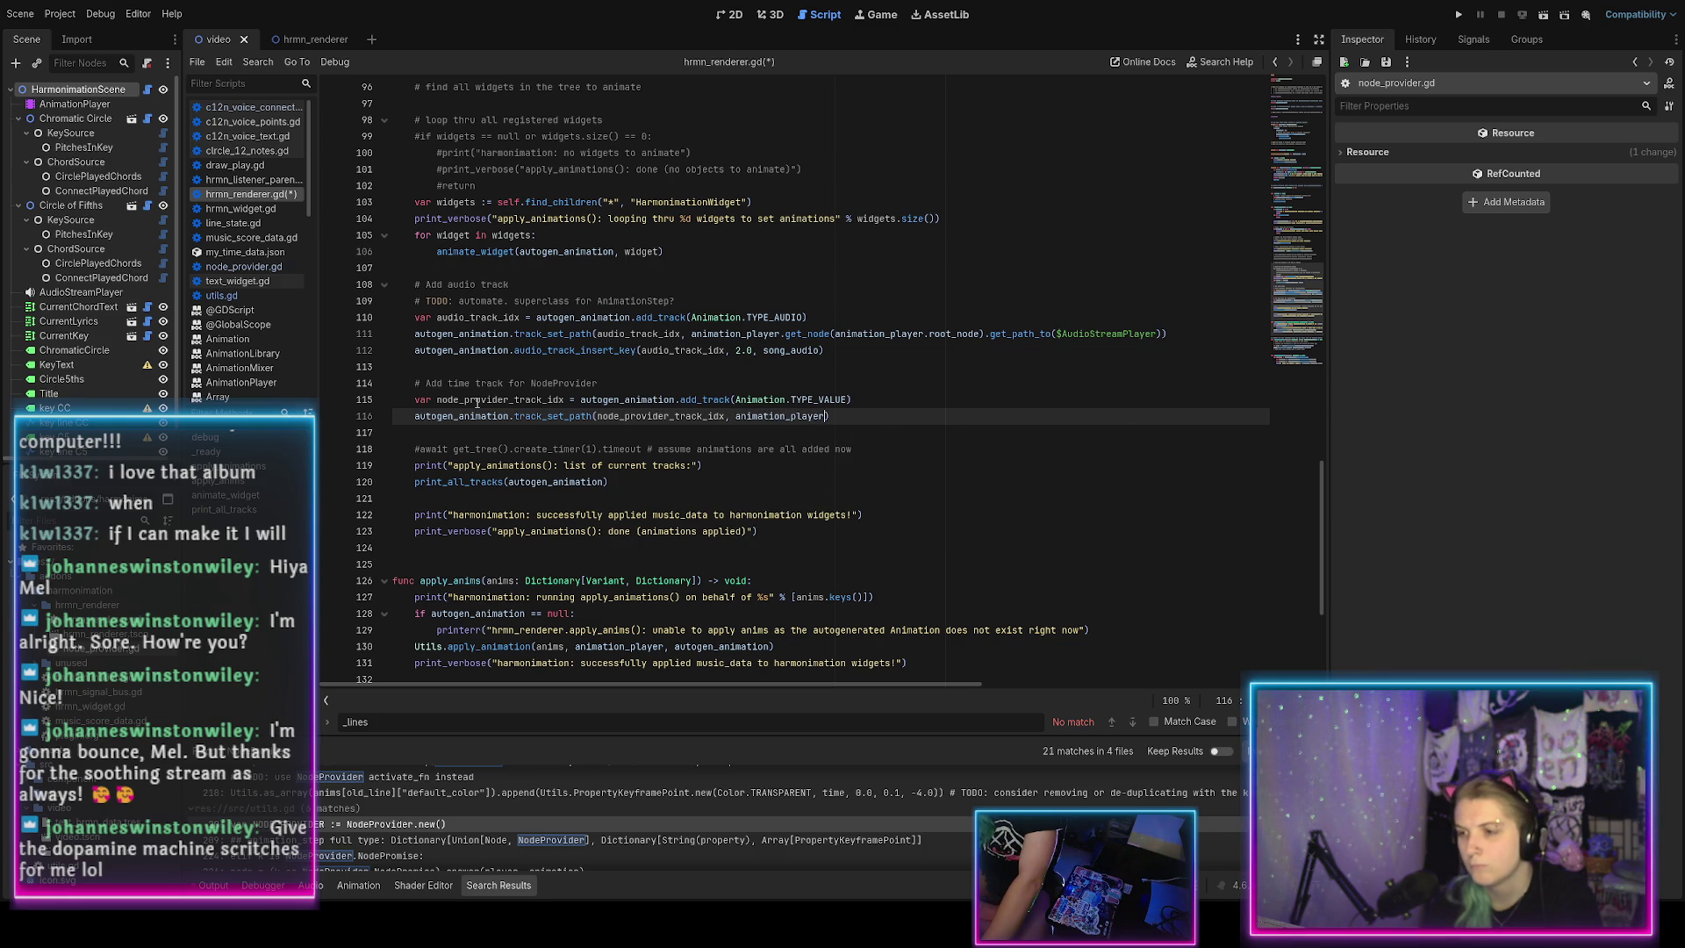
pyautogui.write('get_n')
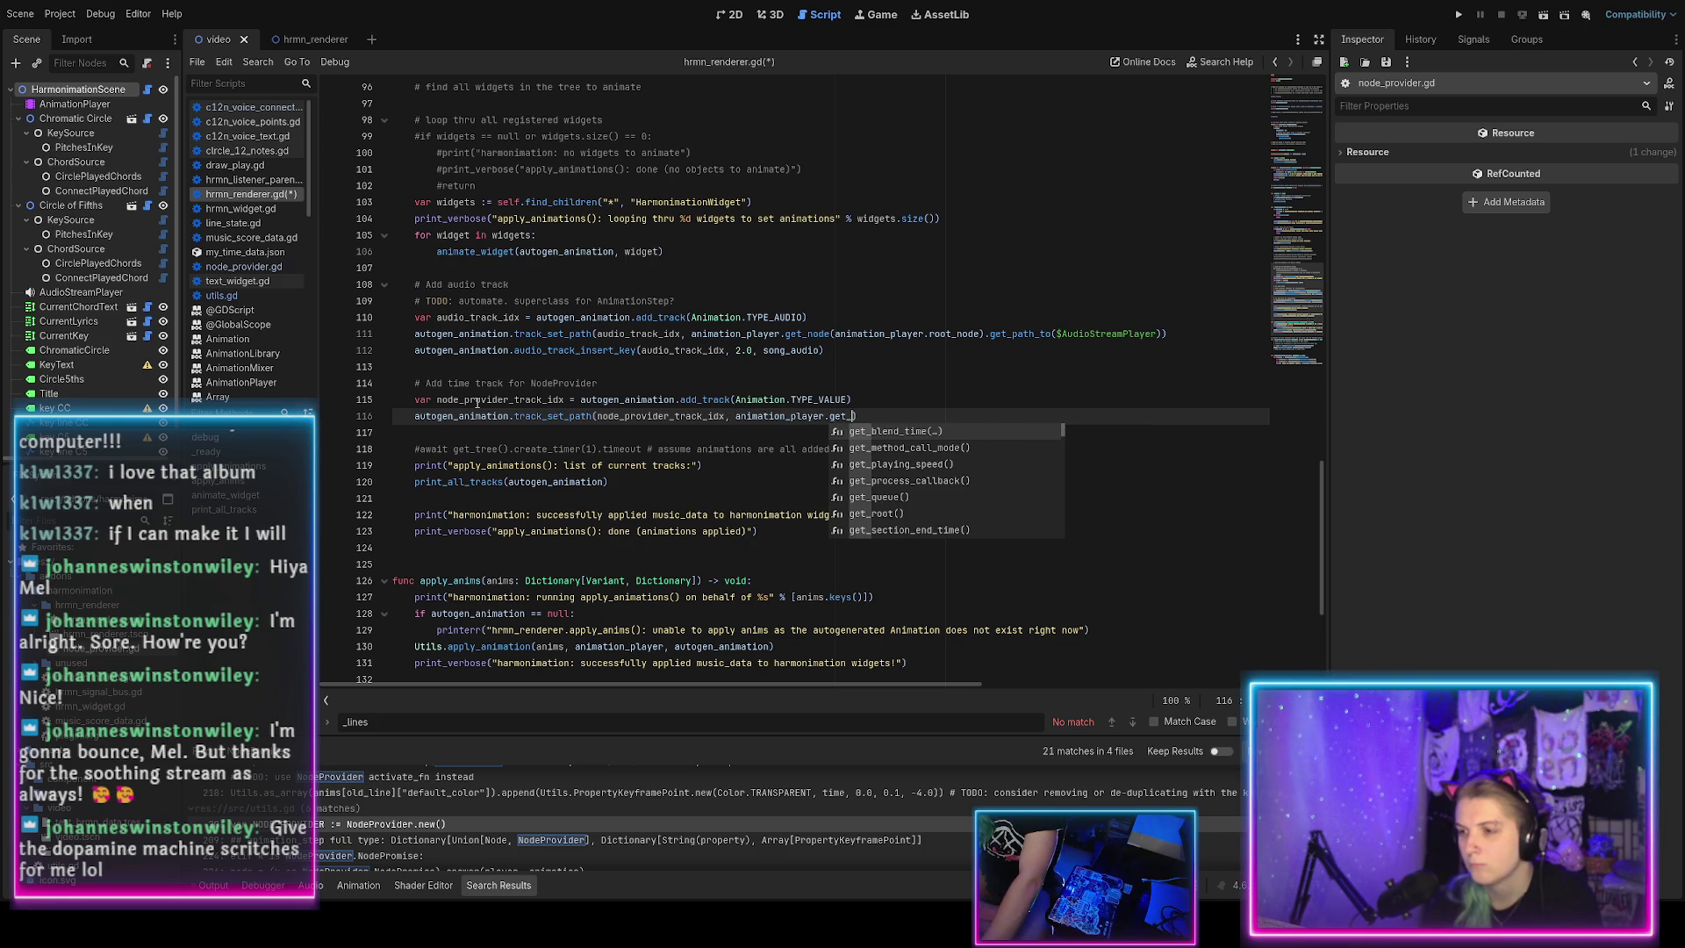
pyautogui.write('ode')
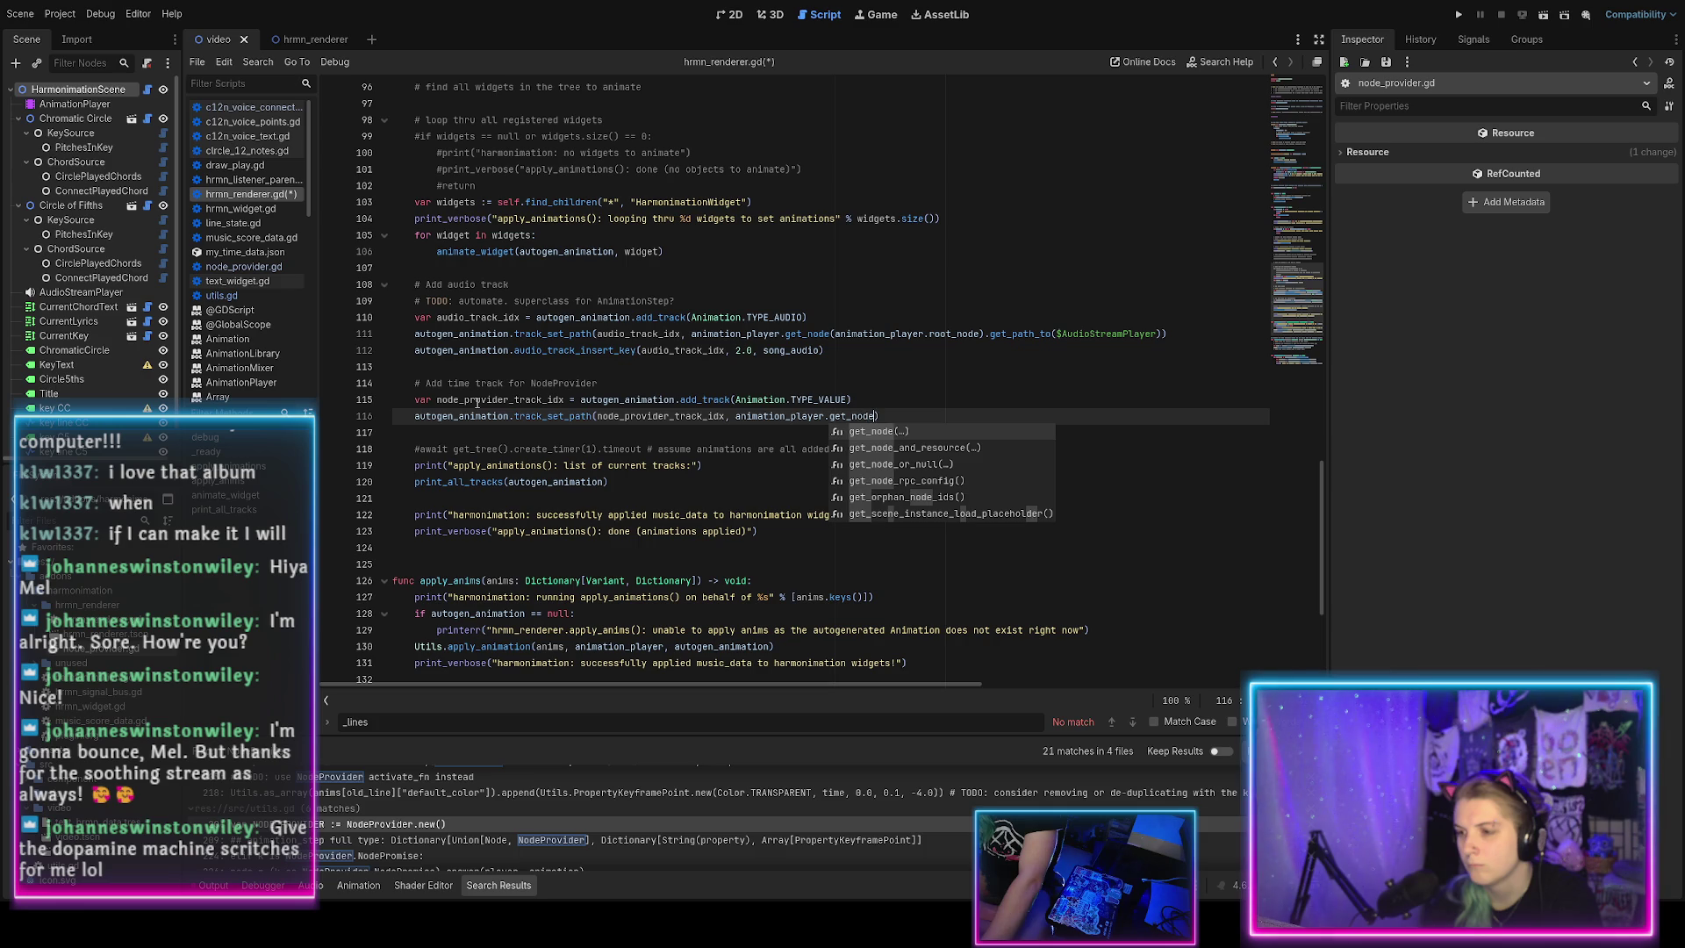
pyautogui.press('Return')
# Pass animation_player.root_node to get_node, append .get_path_to(Utils.NODE_PROVIDER), and save.
pyautogui.write('ani')
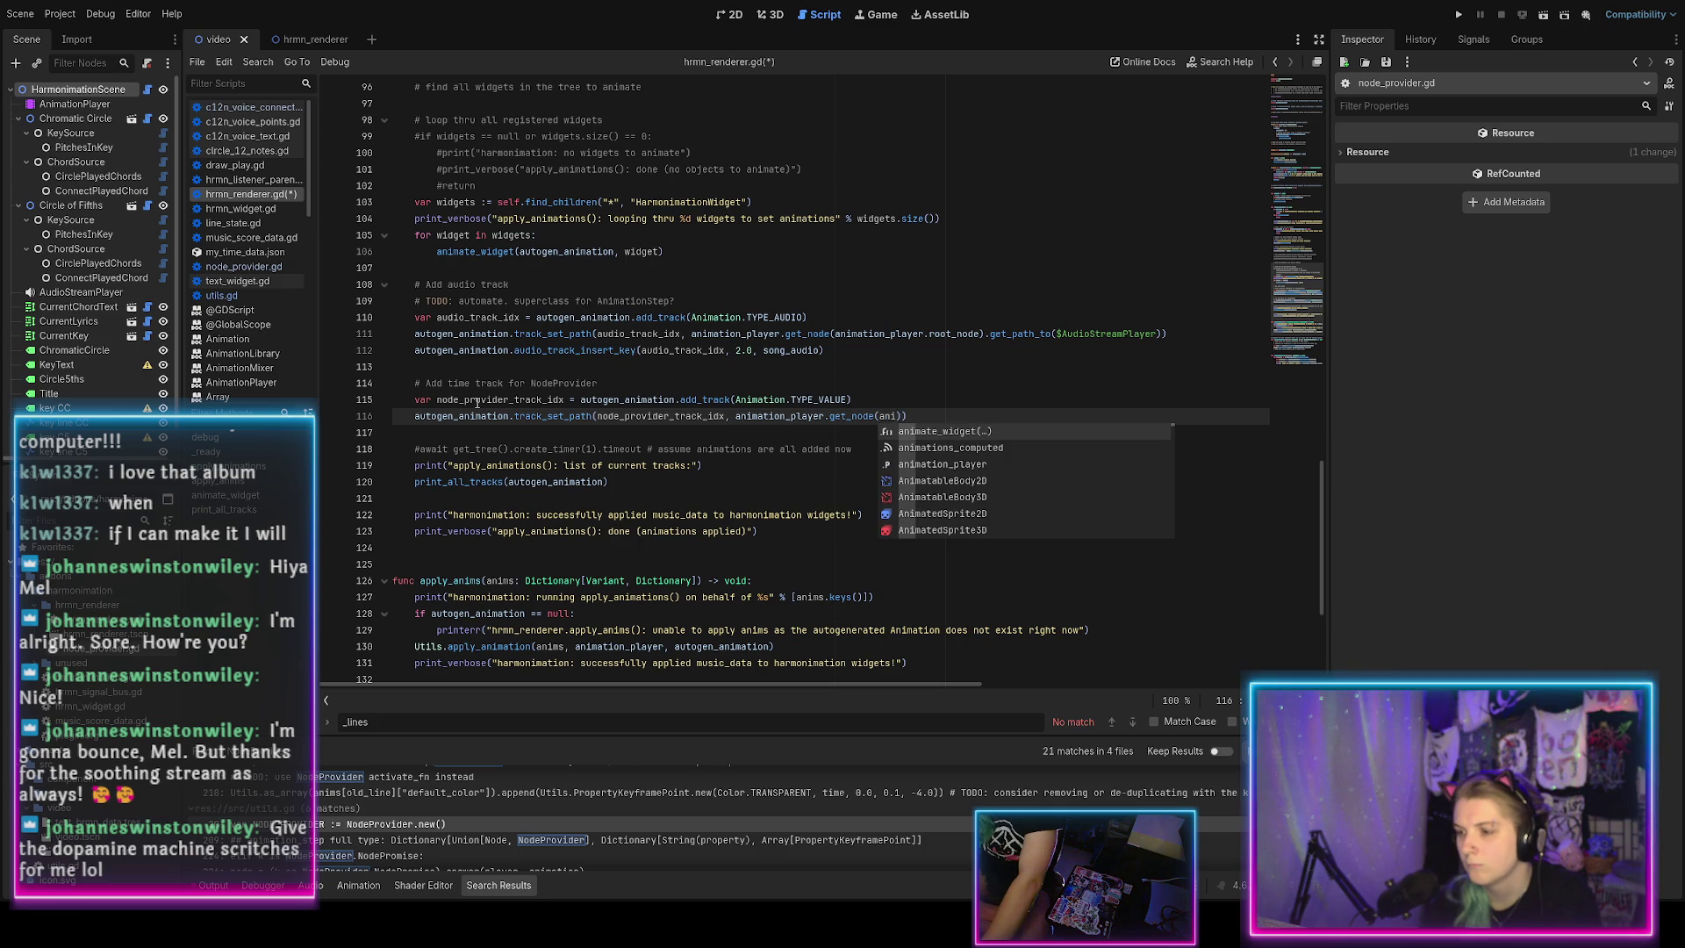
pyautogui.press('Down')
pyautogui.press('Down')
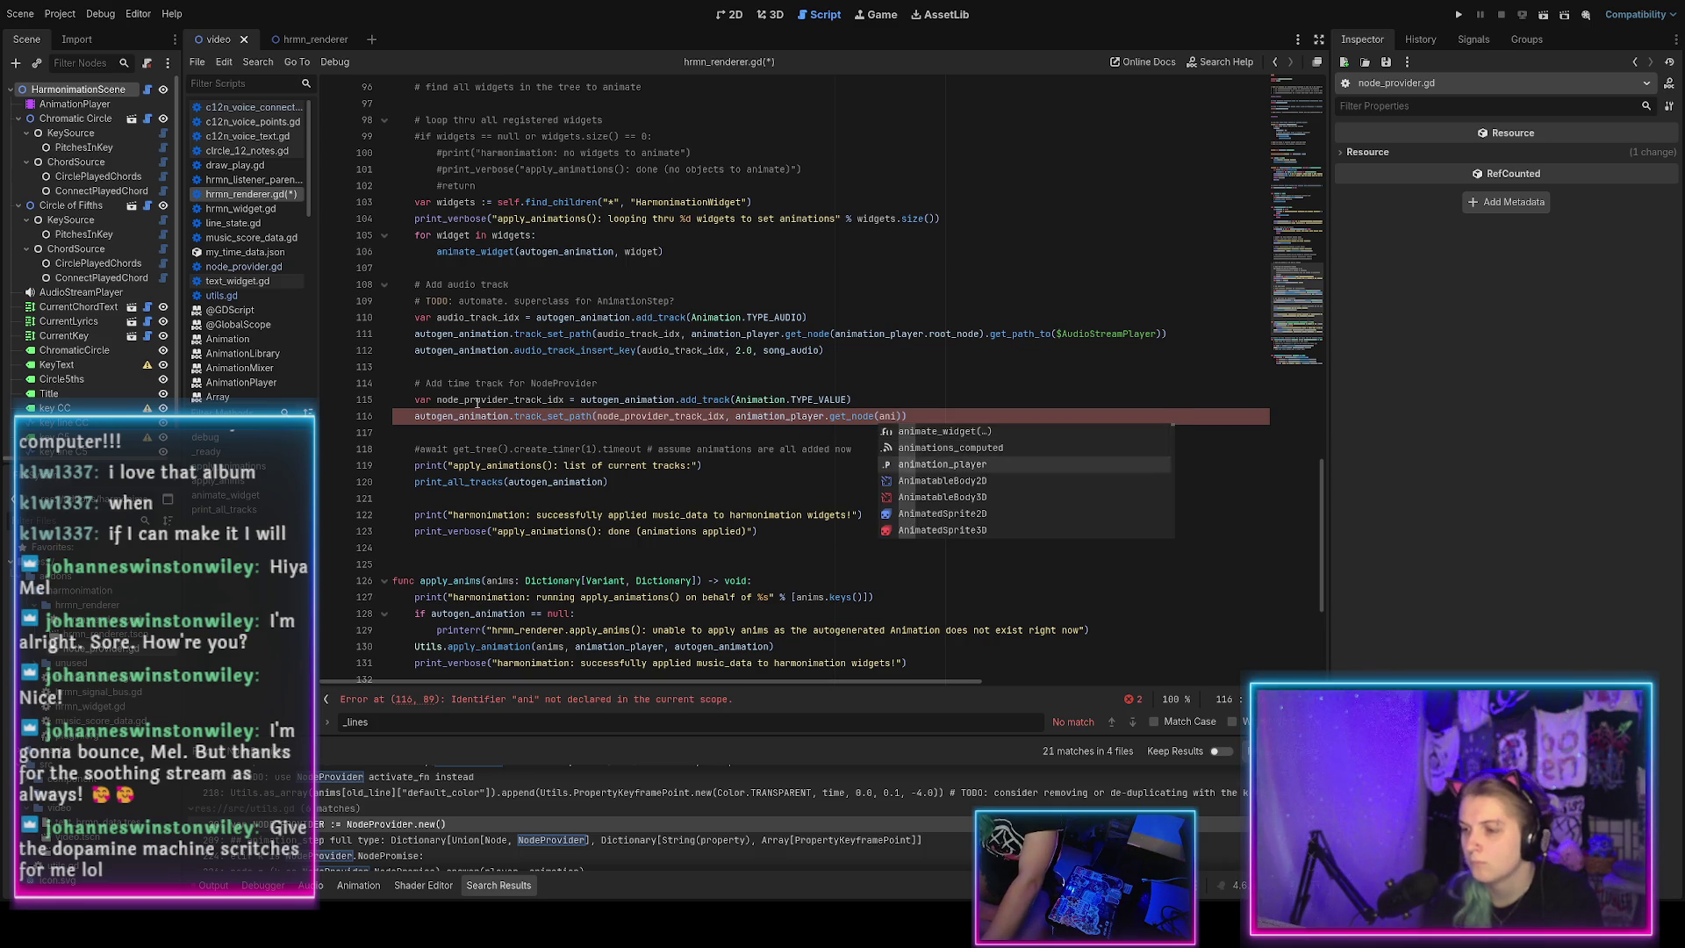
pyautogui.press('Return')
pyautogui.write('.root_no')
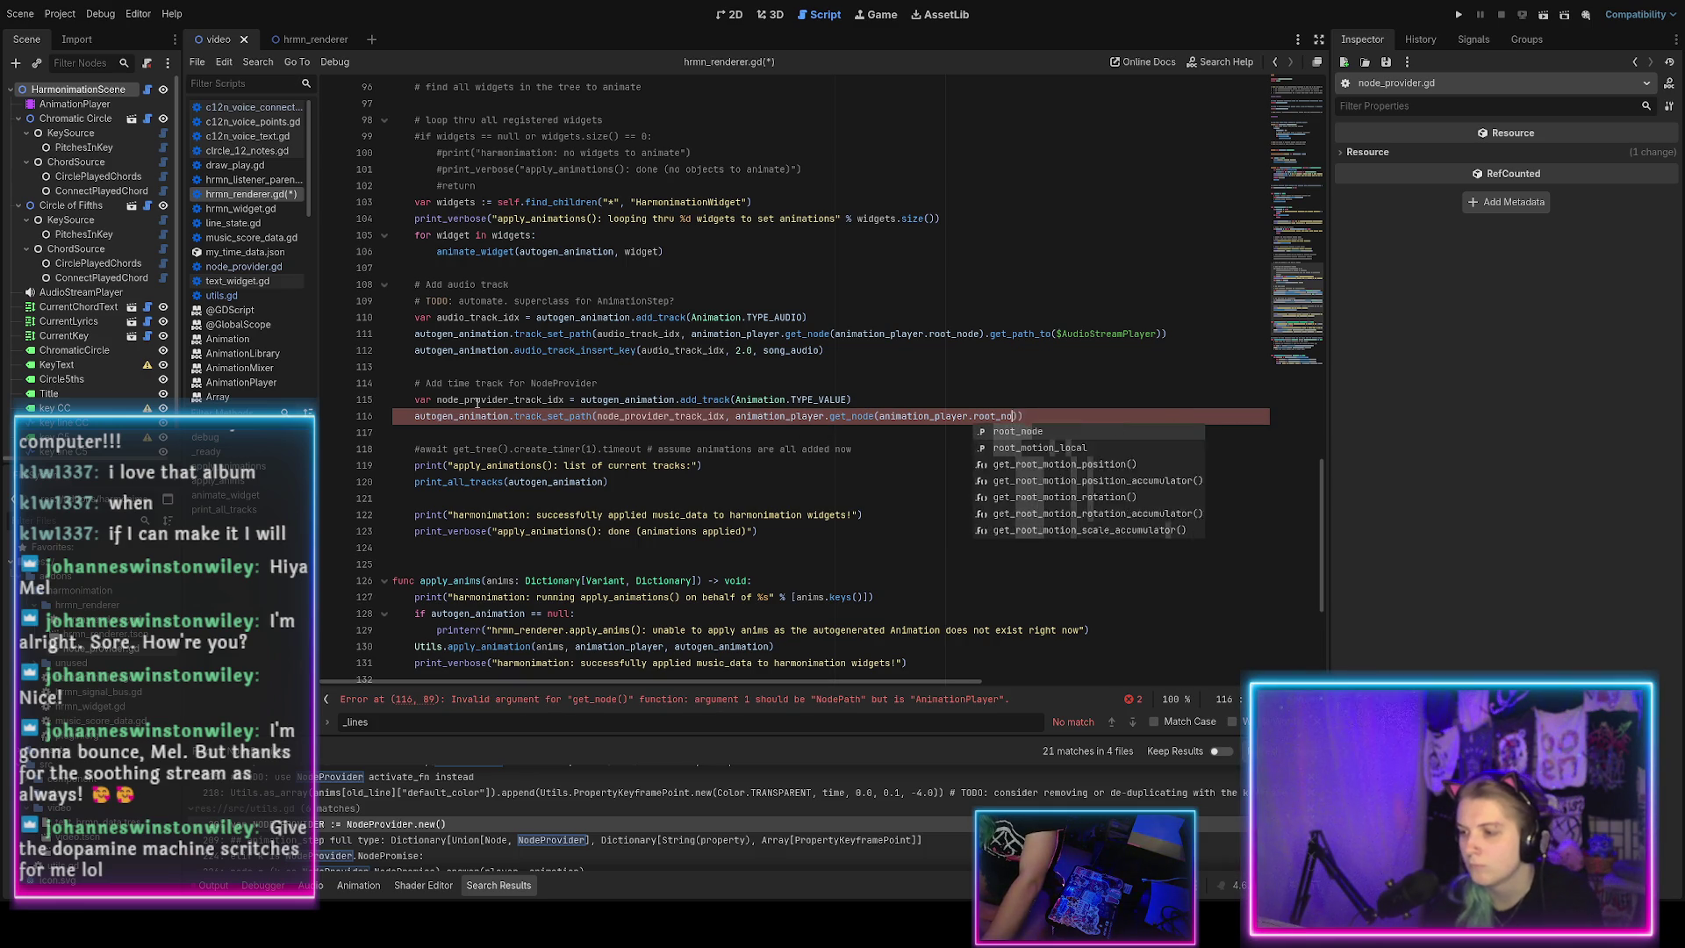
pyautogui.press('Return')
pyautogui.press('Right')
pyautogui.write('.get_path')
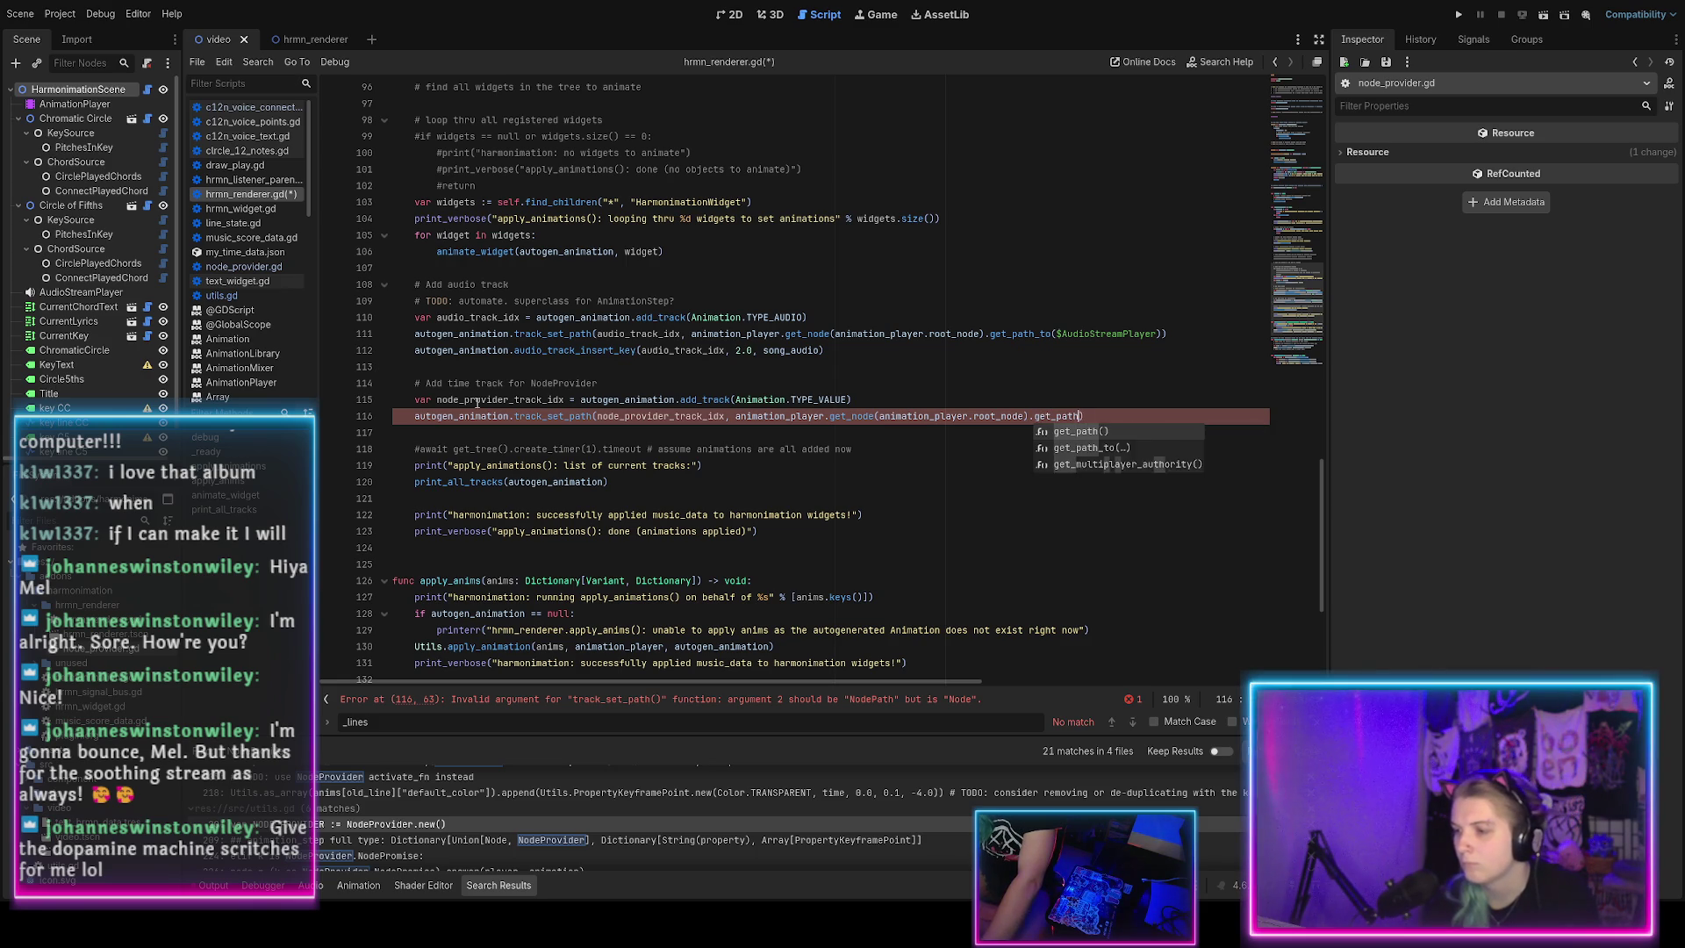
pyautogui.write('_to')
pyautogui.press('Return')
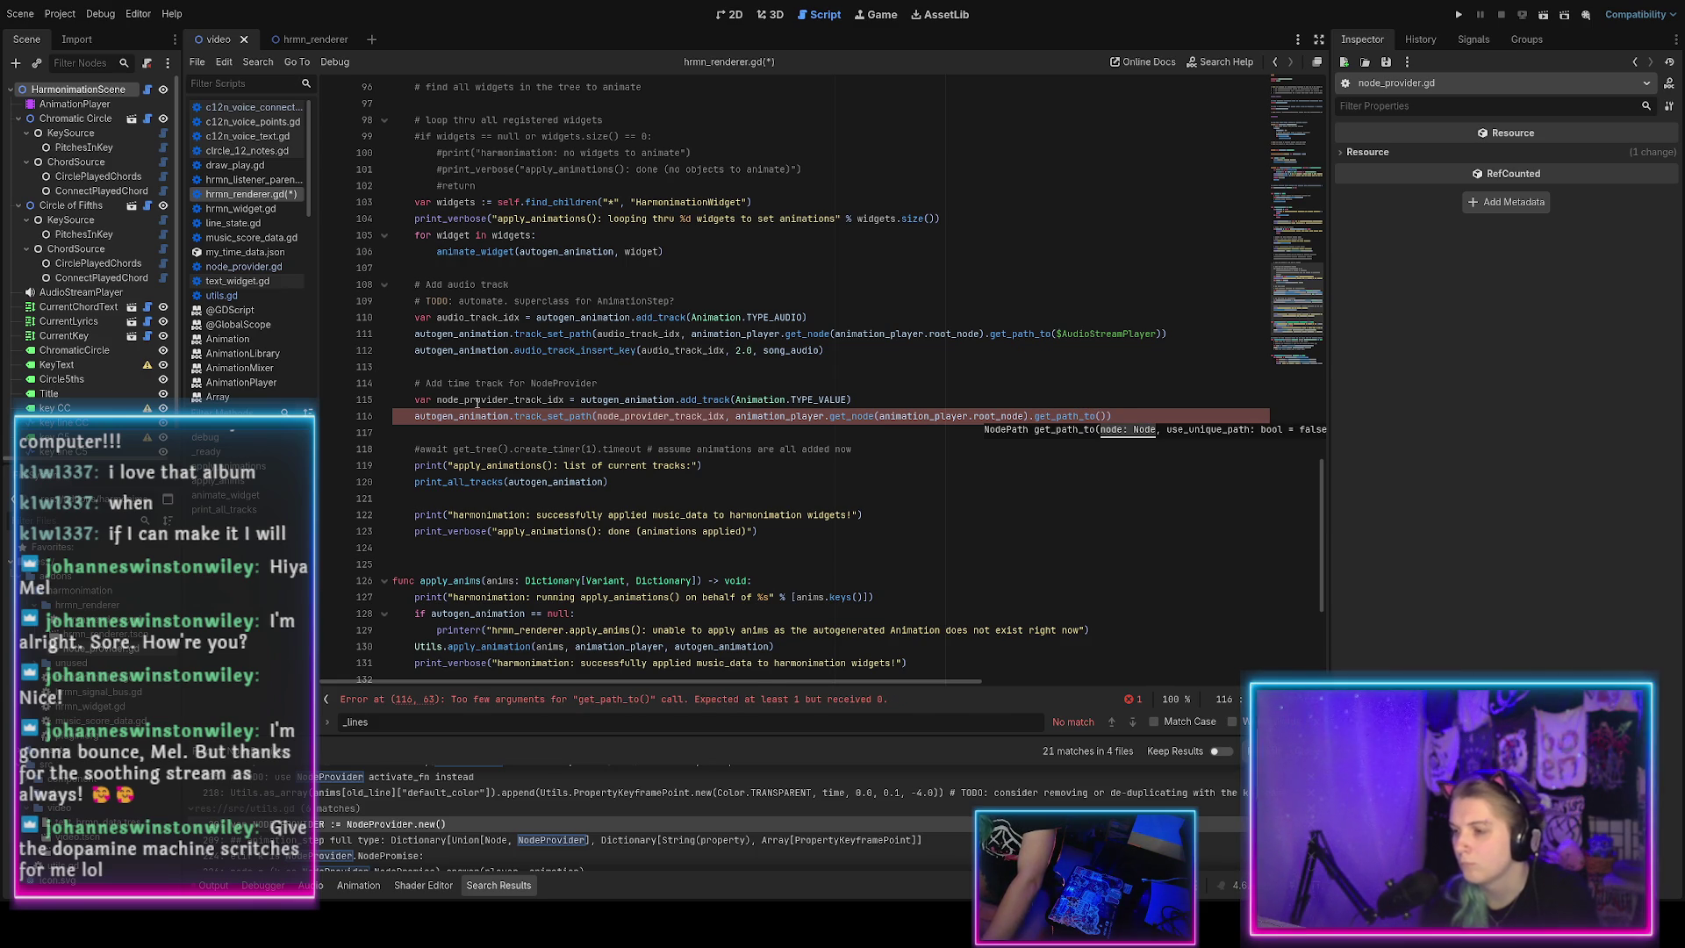
pyautogui.write('Utils.')
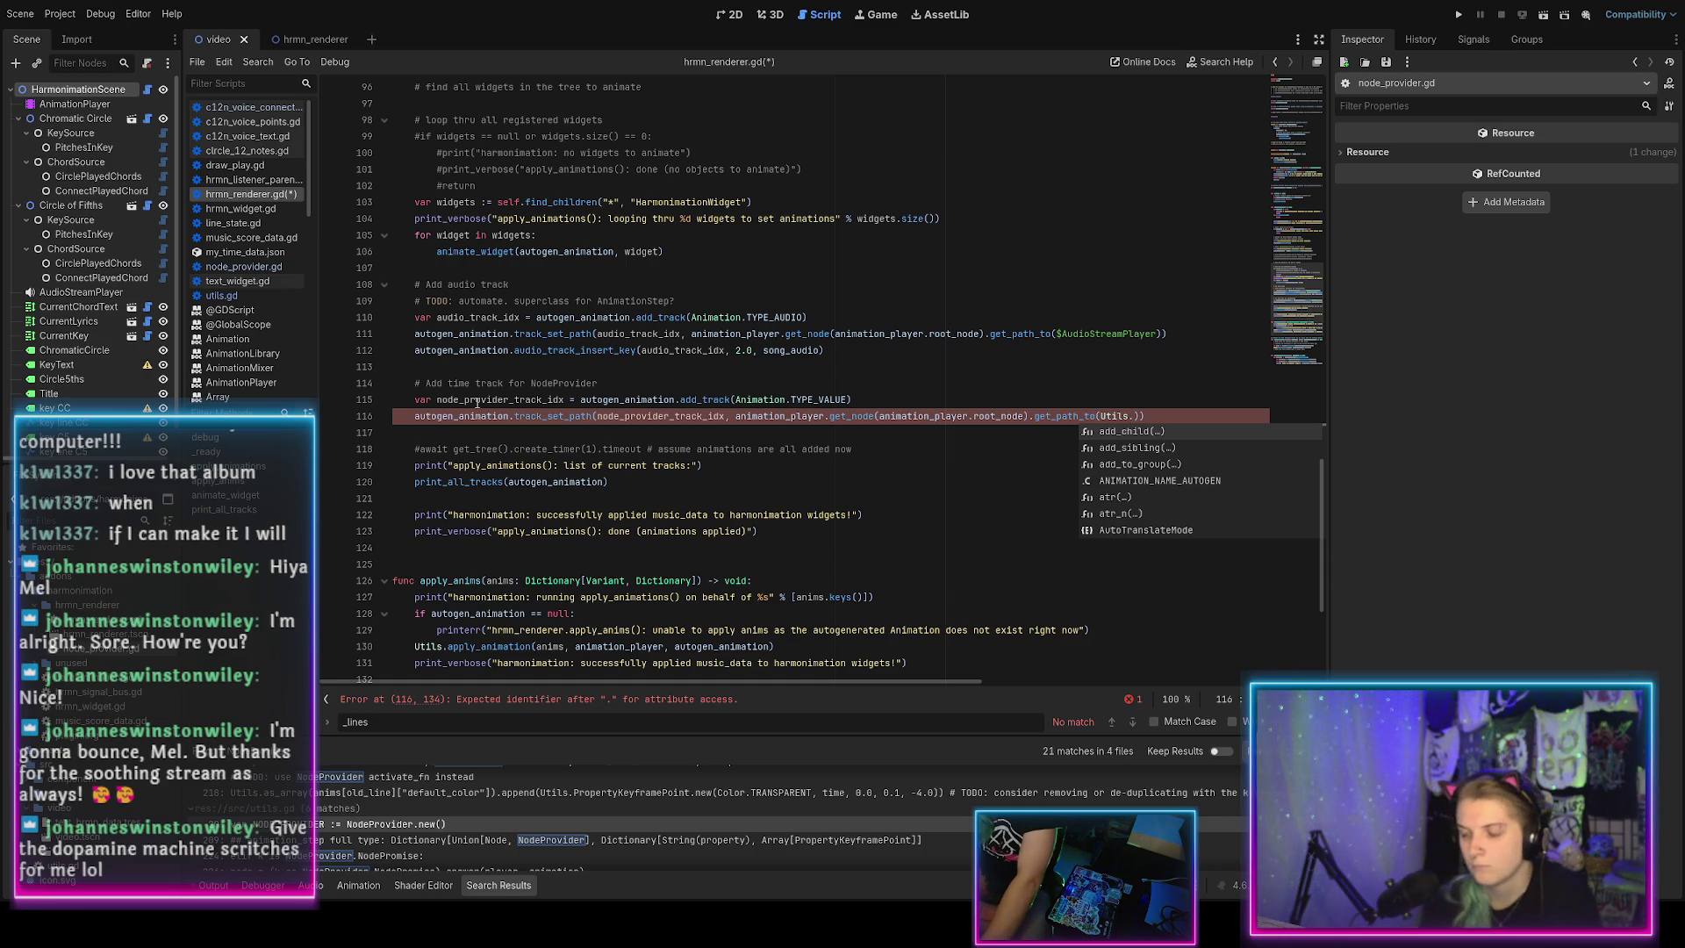
pyautogui.write('NODE_PROVIDER')
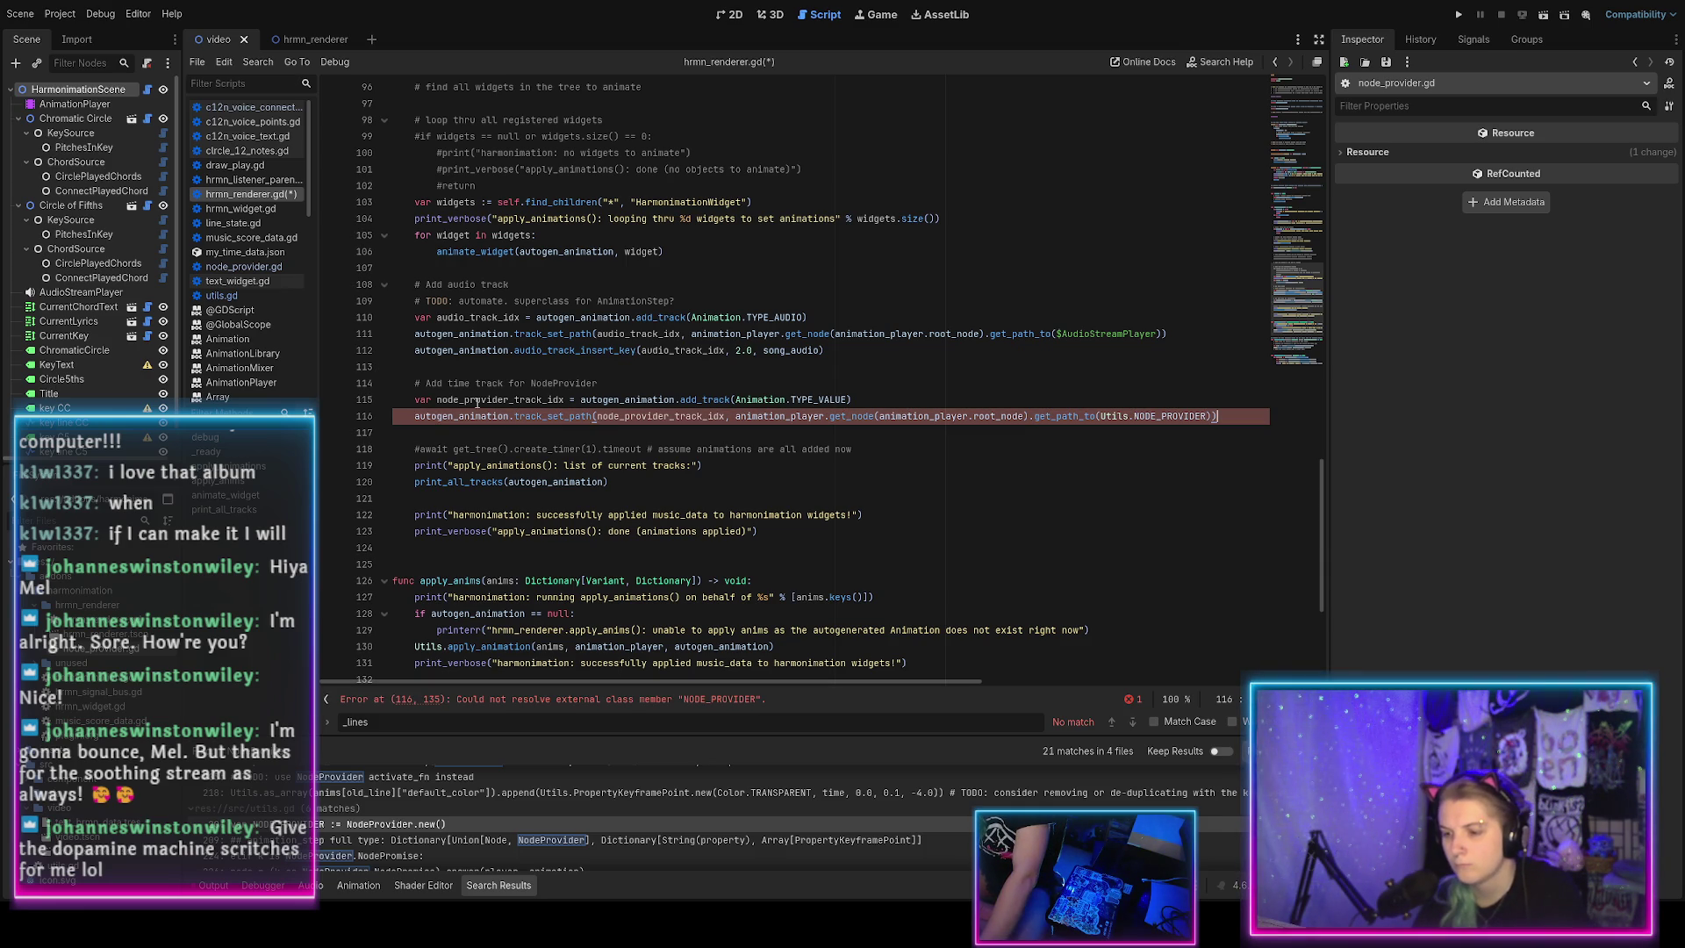
pyautogui.hotkey('ctrl', 's')
pyautogui.press('Return')
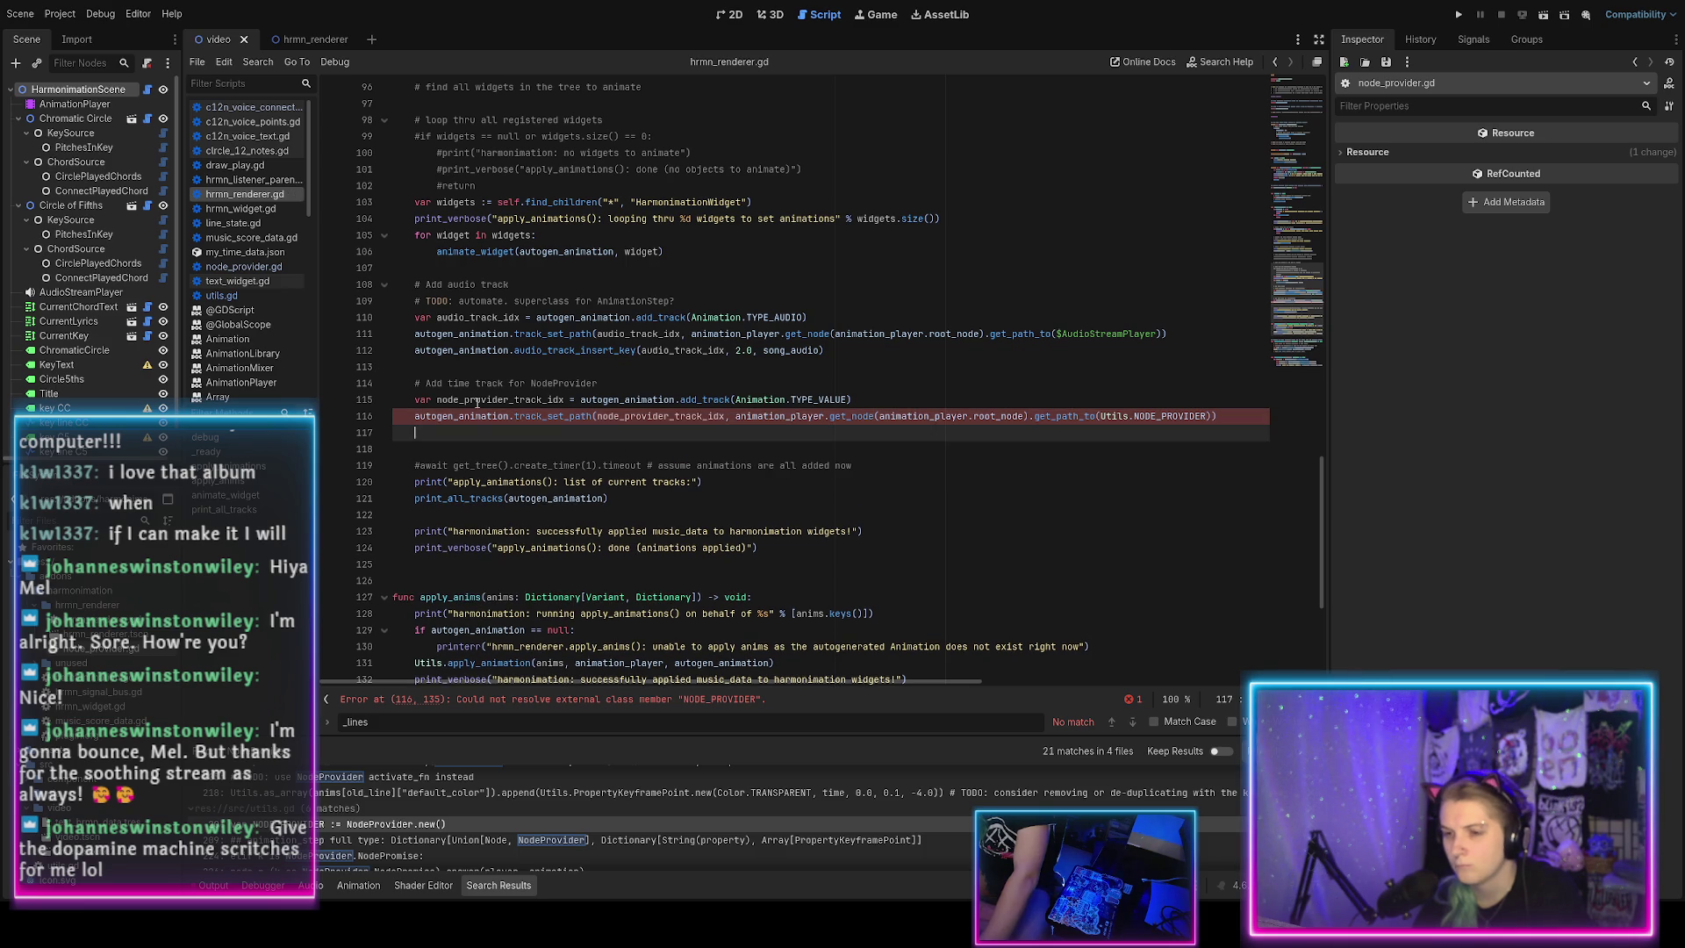
# Type autogen_animation.track_insert_key(node_provider_track_idx, 0.0, 0.0, 0.0) on line 117.
pyautogui.write('autogen_ani')
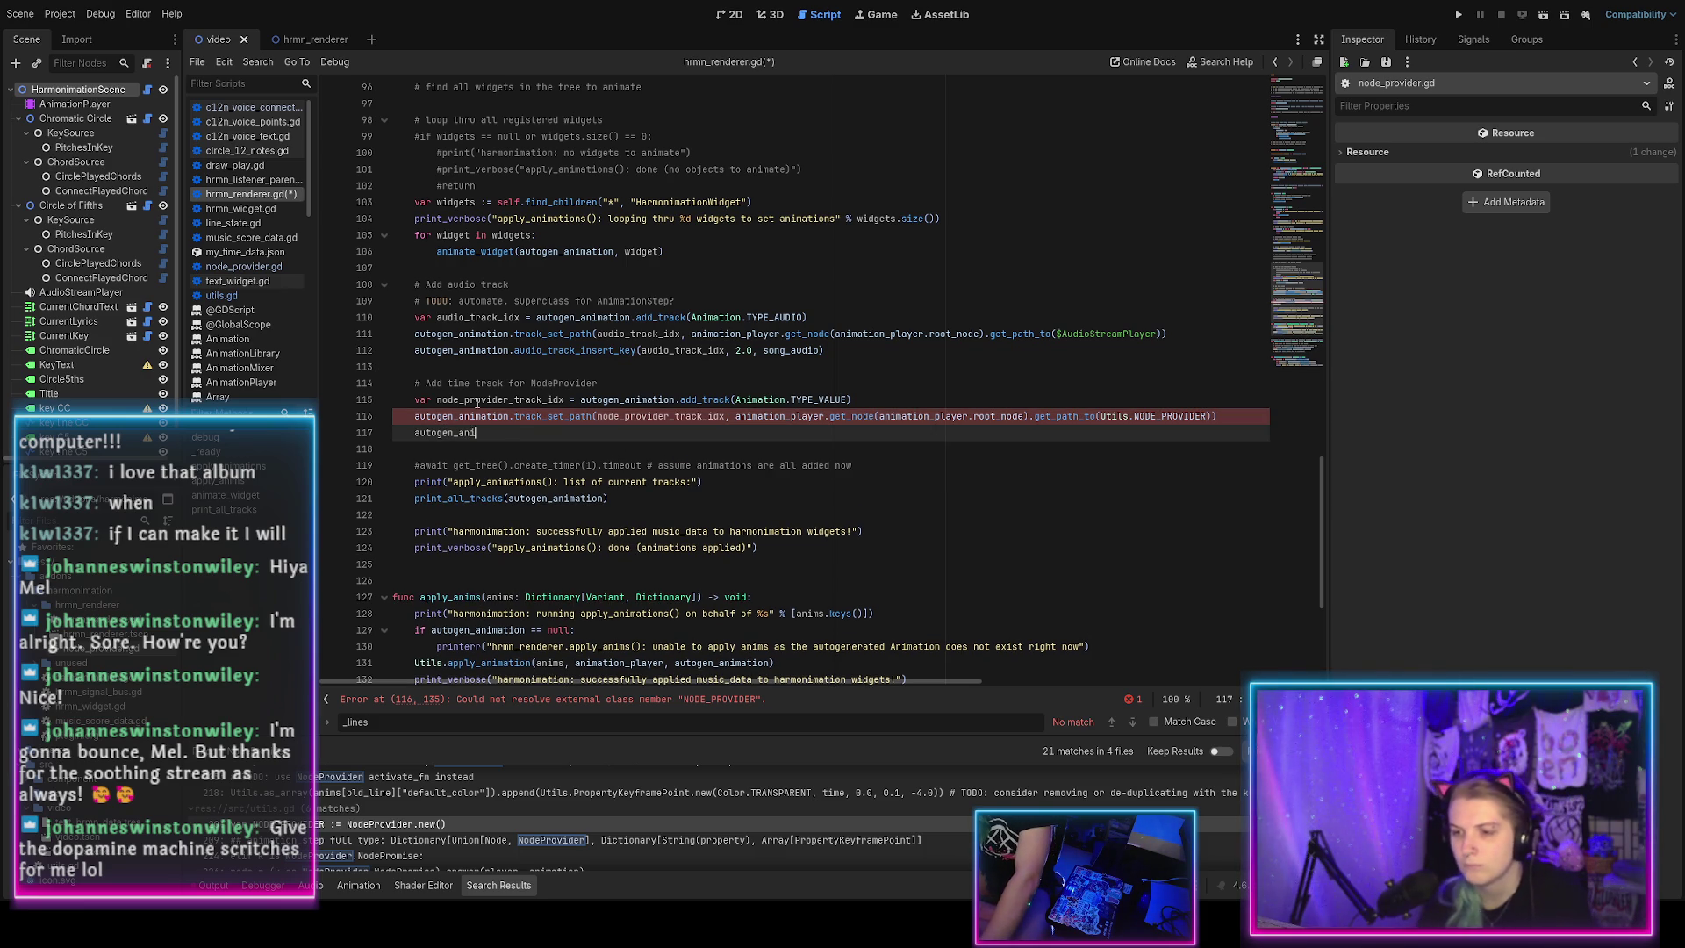
pyautogui.write('mation.')
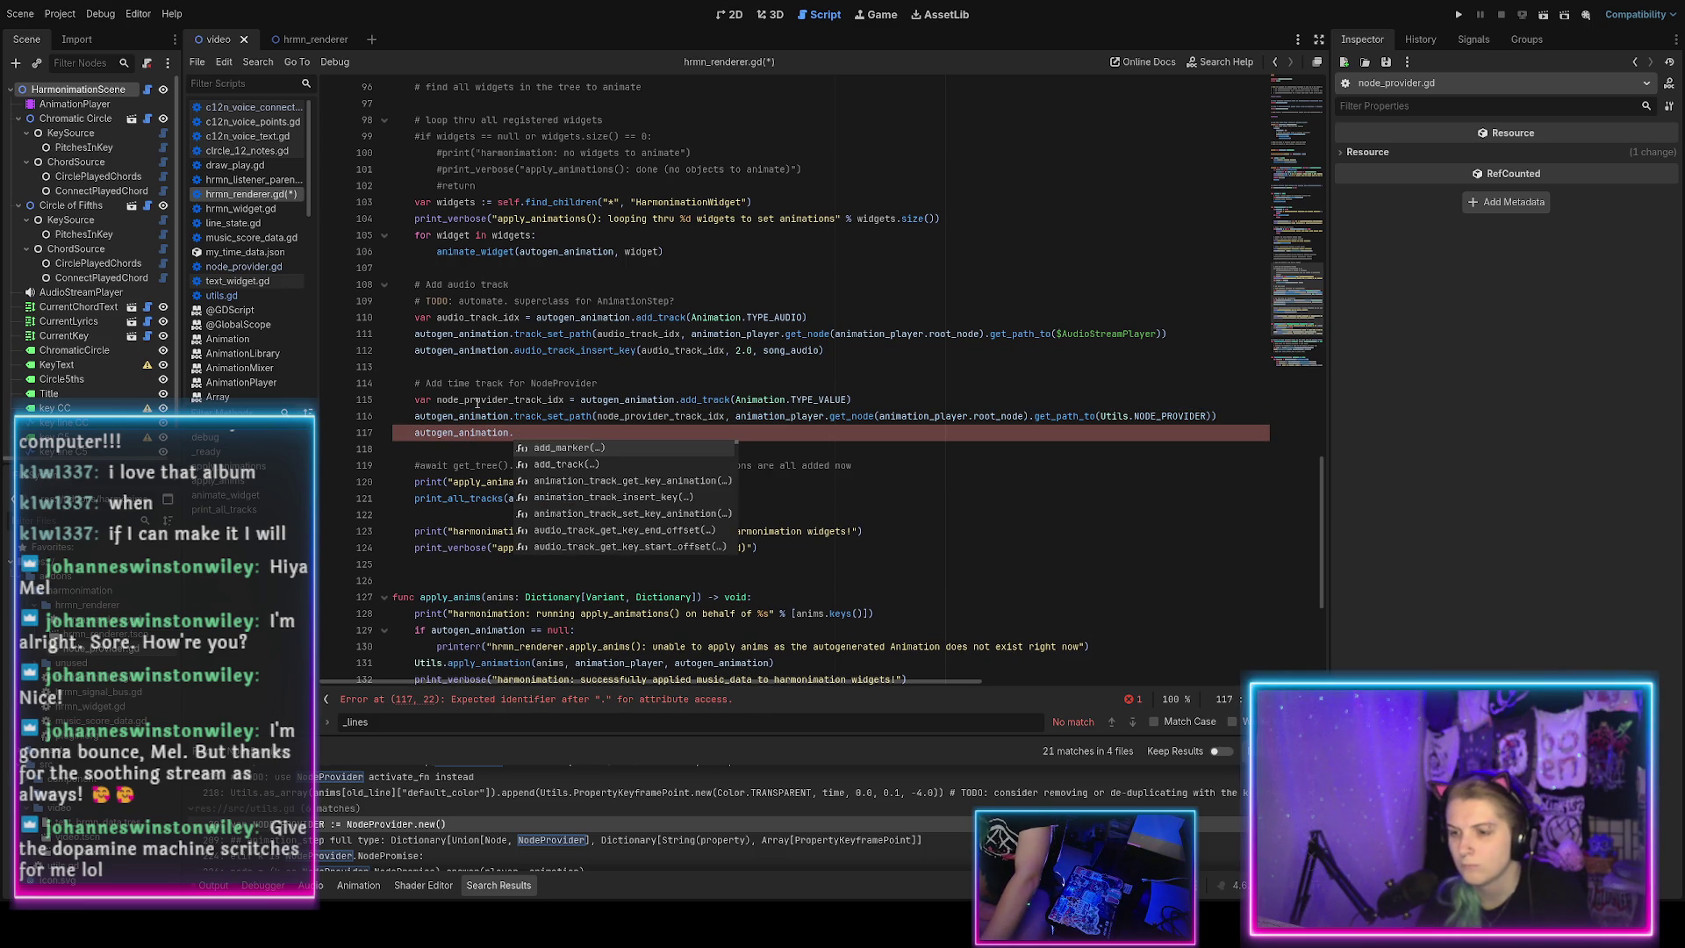
pyautogui.write('insert_')
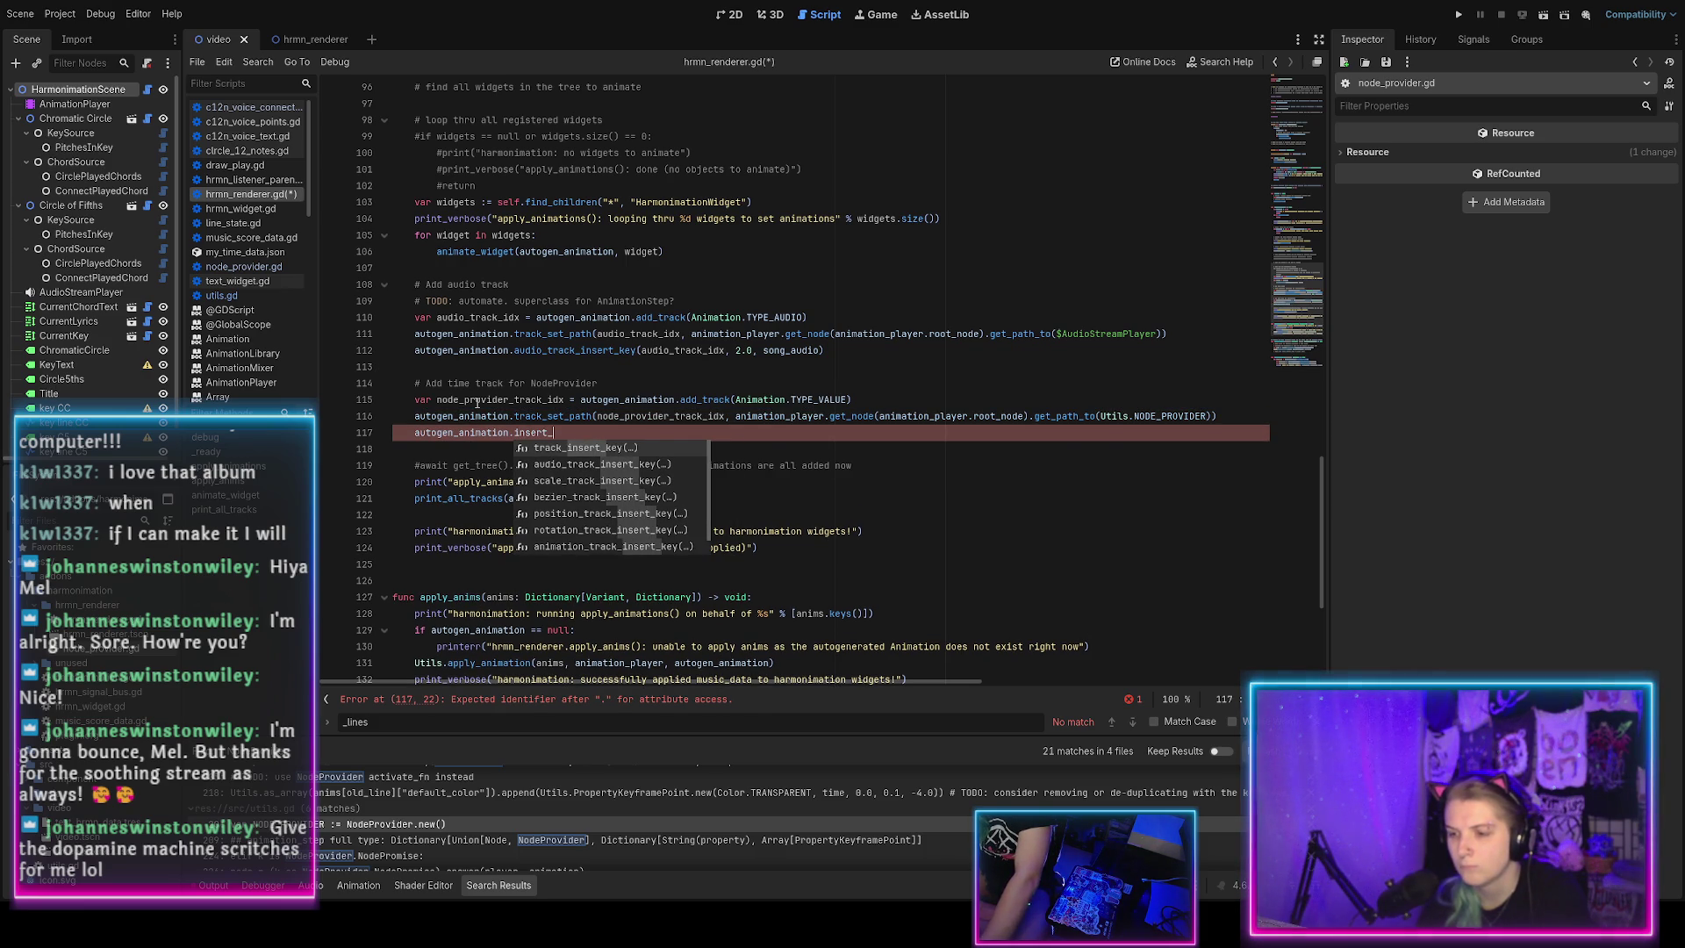
pyautogui.press('Return')
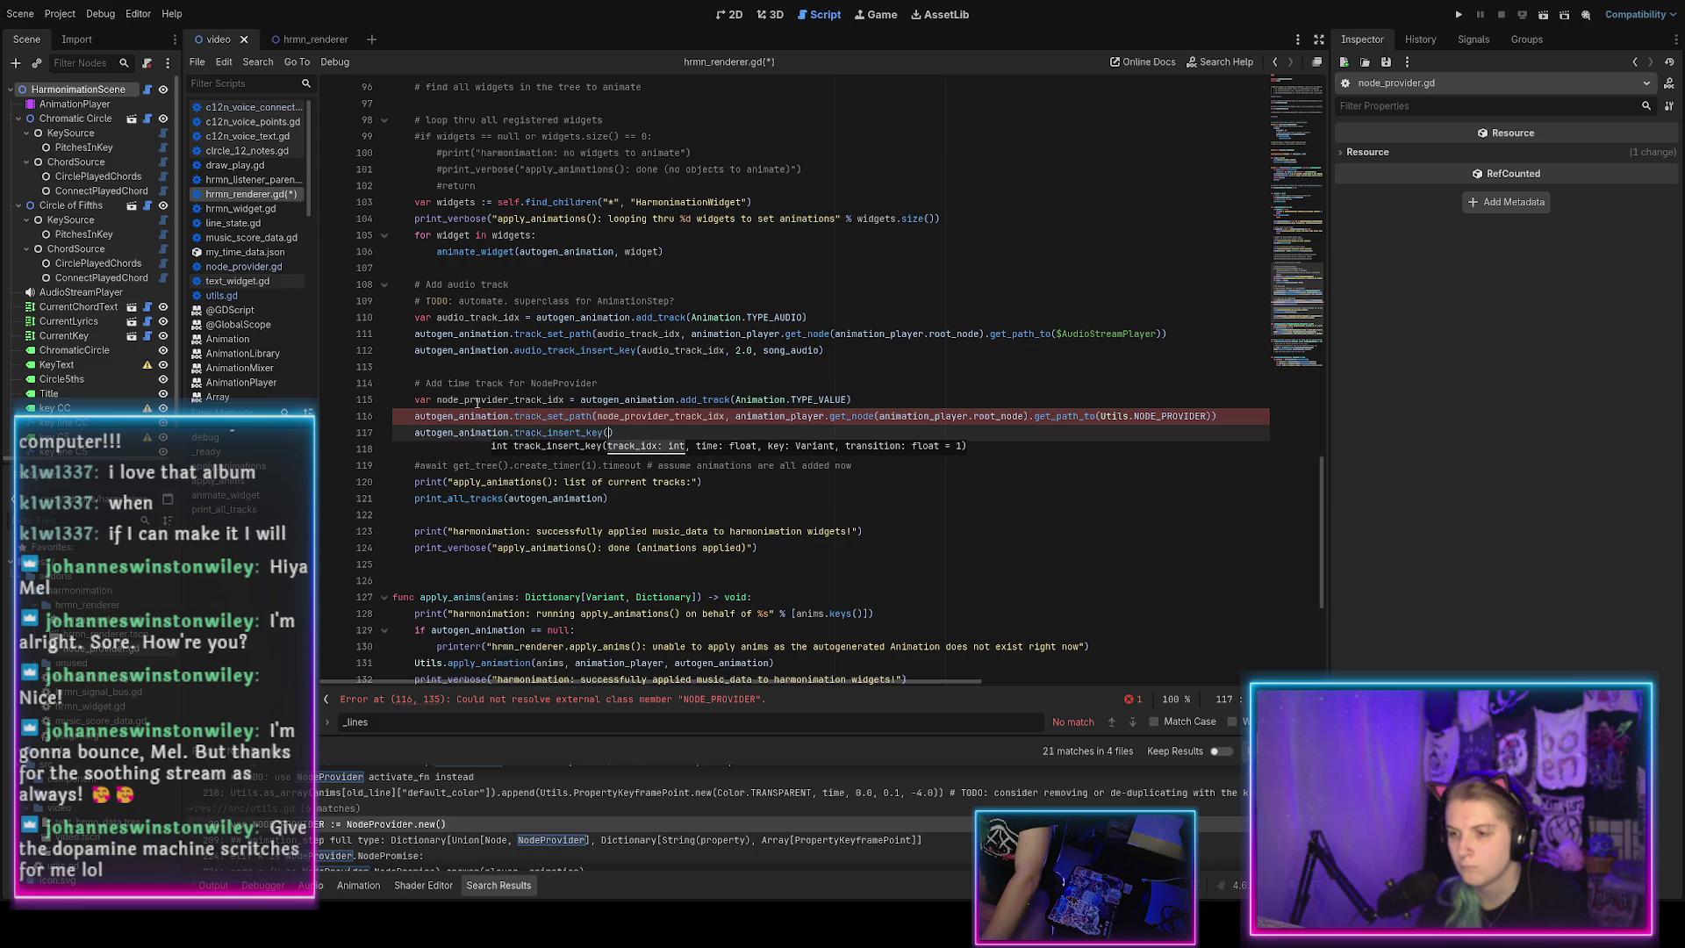
pyautogui.write('node_provider_track_idx, 0.0, 0.0, ')
pyautogui.write('0.0')
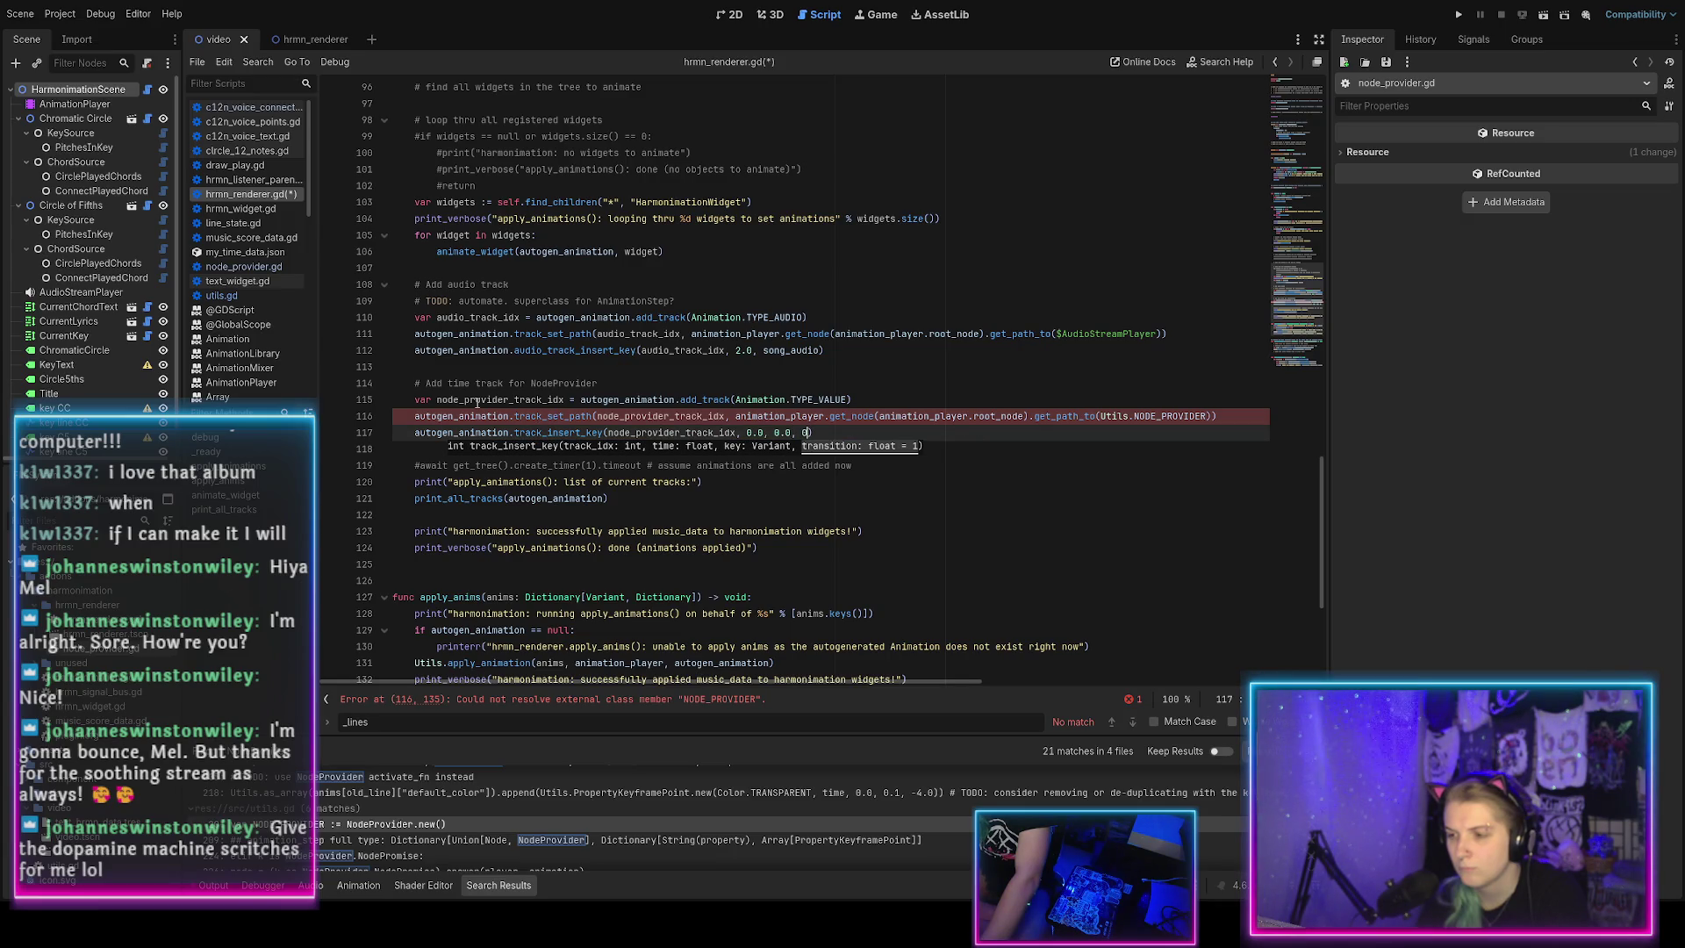
pyautogui.press('End')
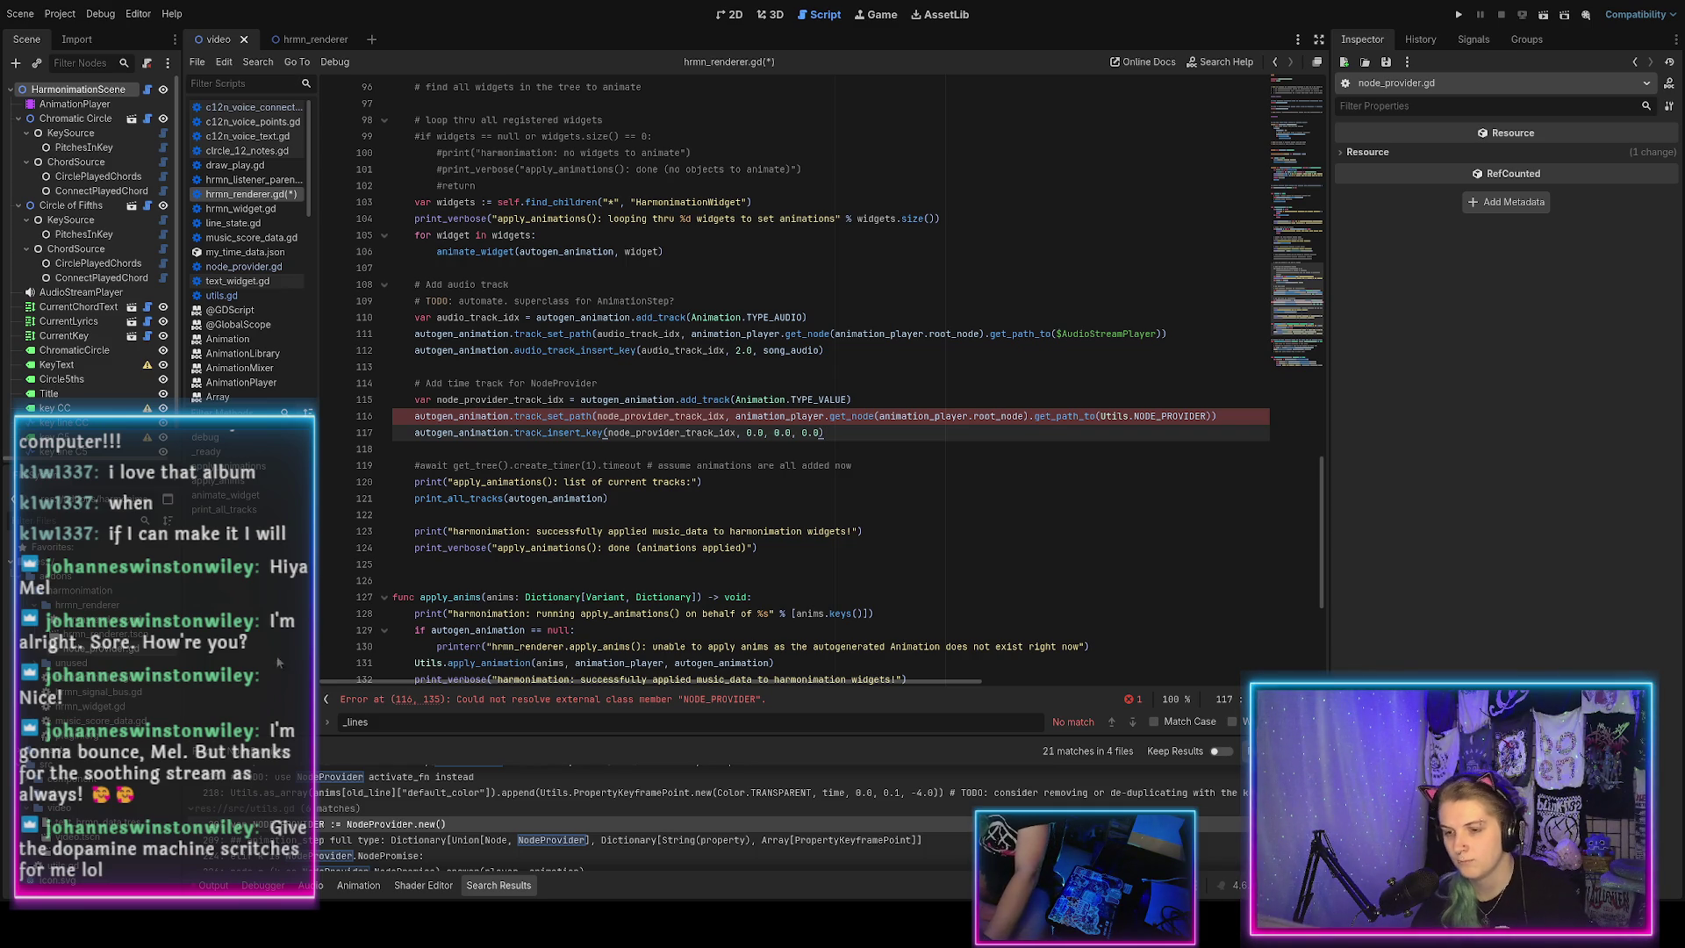
# Check the autogenerated animation's timeline and duplicate the NodeProvider track_insert_key line.
pyautogui.click(351, 884)
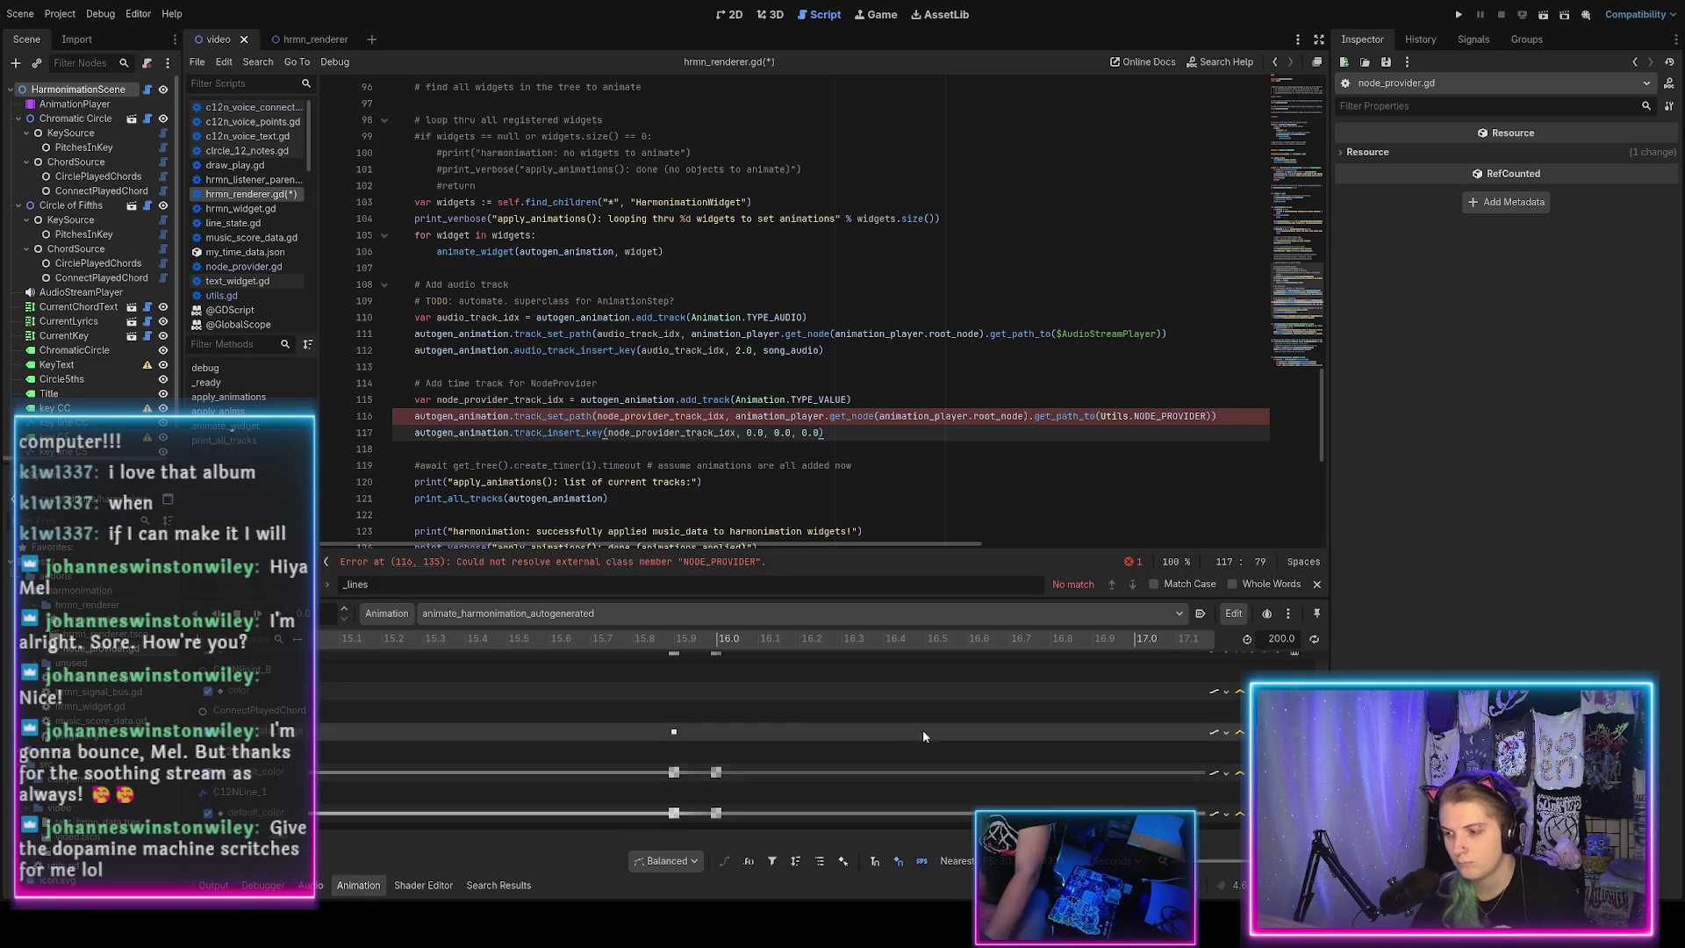
pyautogui.scroll(-5, 909, 722)
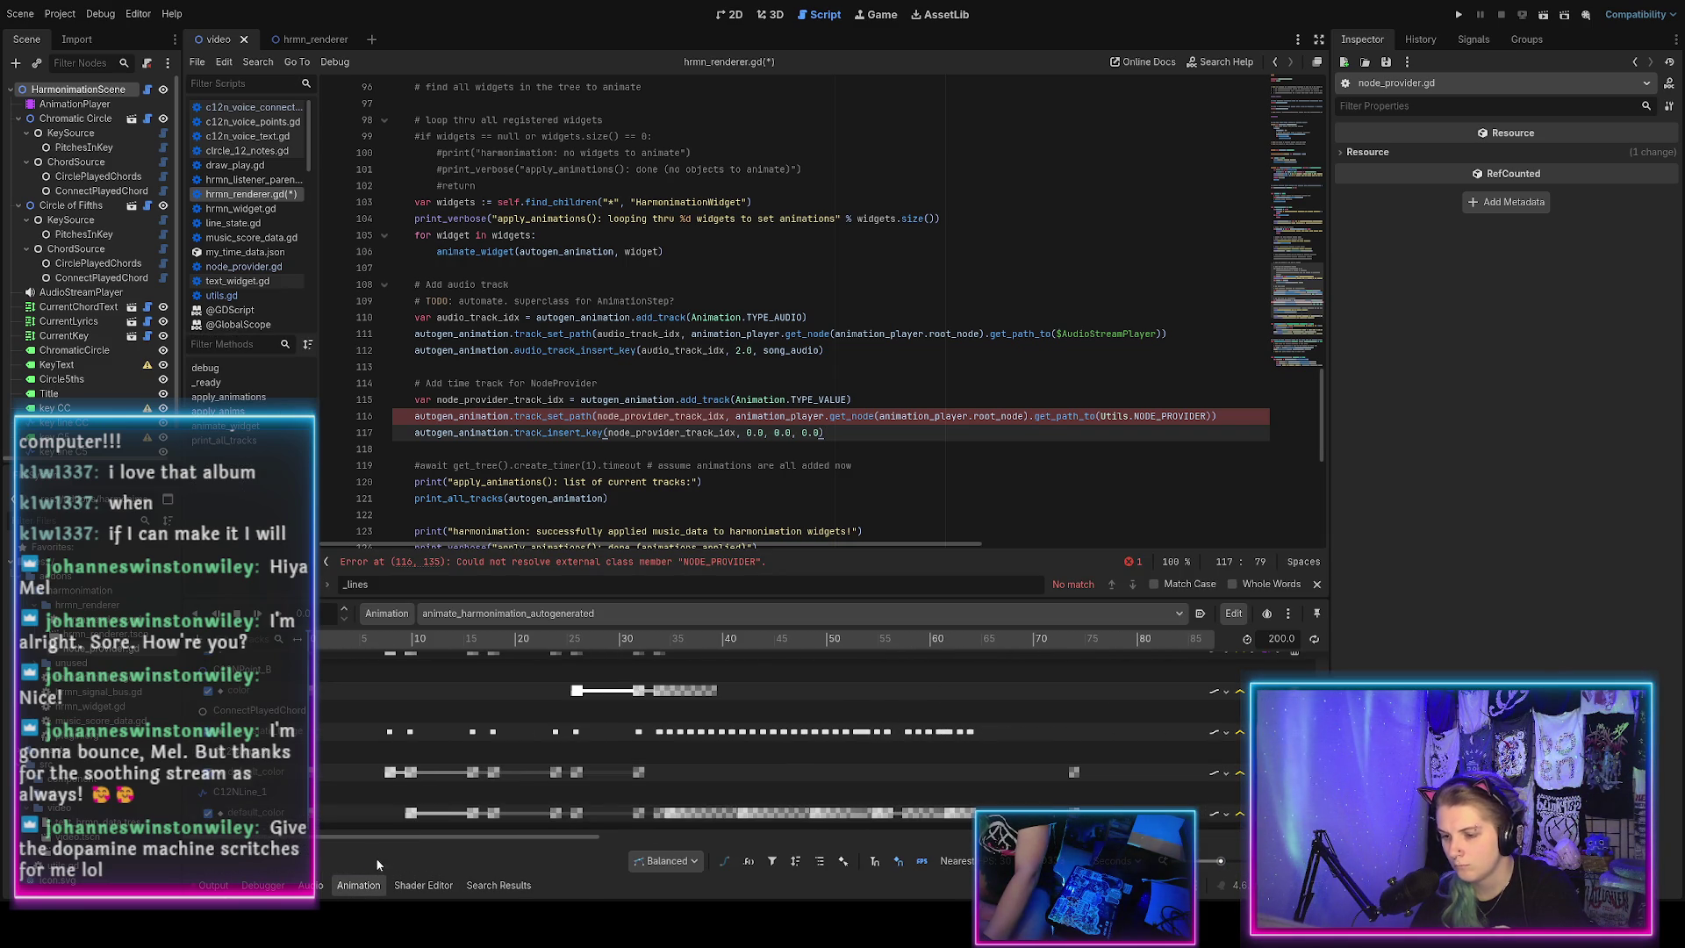
pyautogui.hscroll(3, 712, 674)
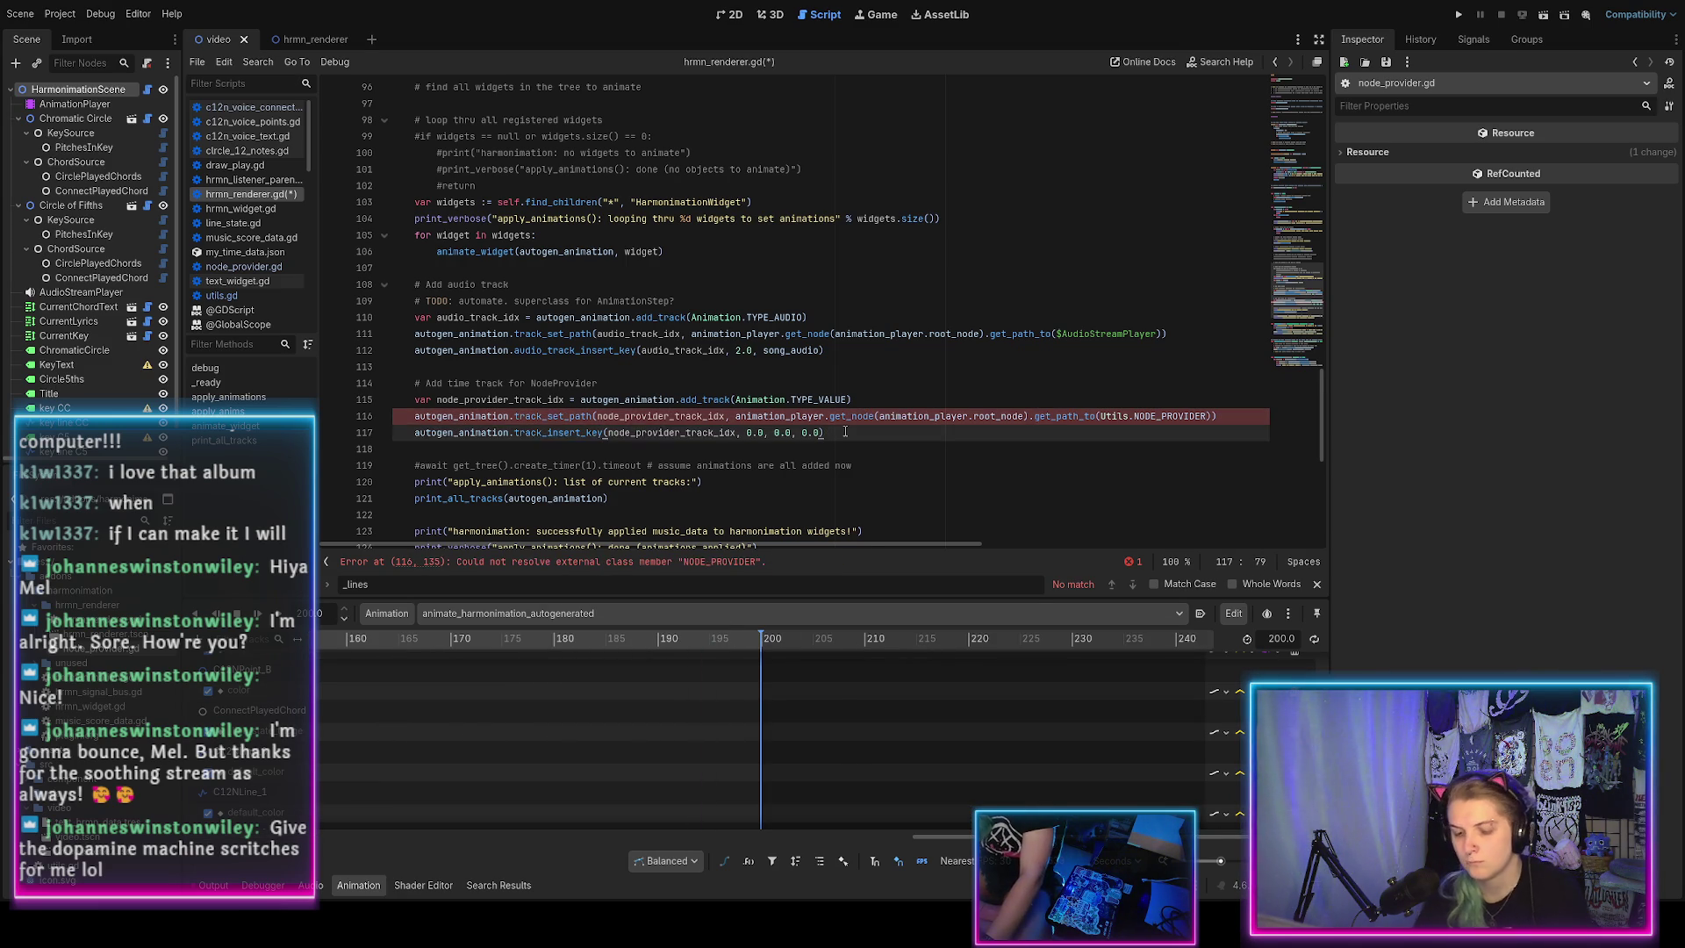
pyautogui.hotkey('ctrl', 'shift', 'd')
# Clear the first 0.0 time argument on the duplicated key line 118.
pyautogui.click(764, 449)
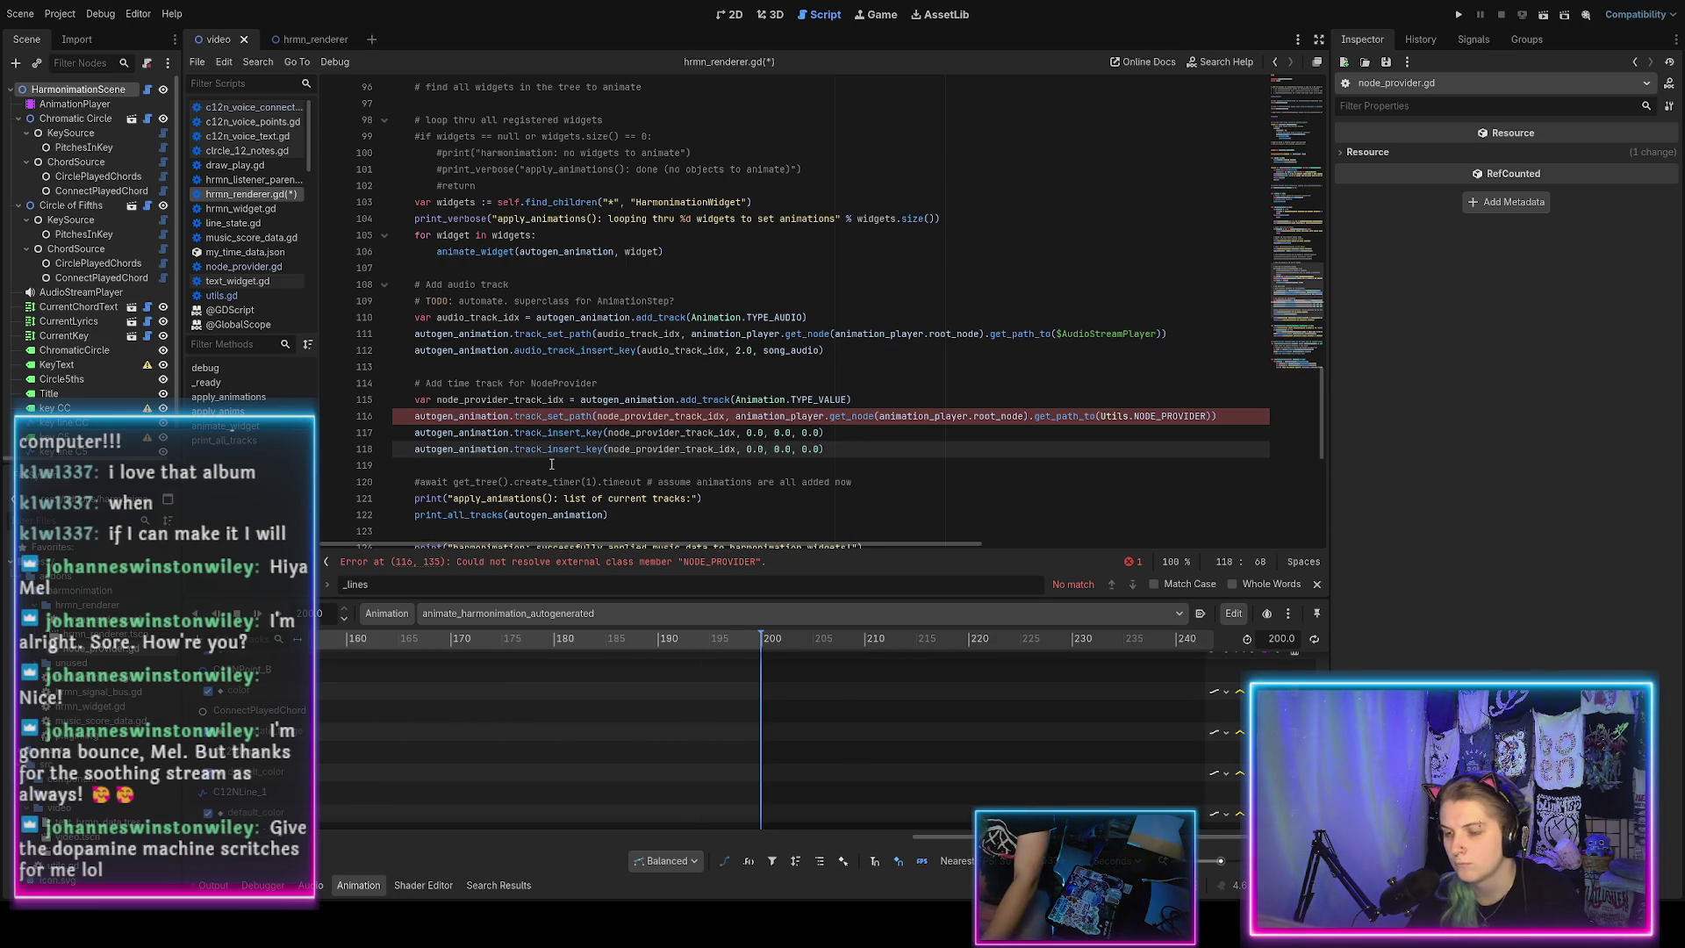
pyautogui.press('BackSpace')
pyautogui.press('BackSpace')
pyautogui.press('BackSpace')
pyautogui.scroll(10, 560, 417)
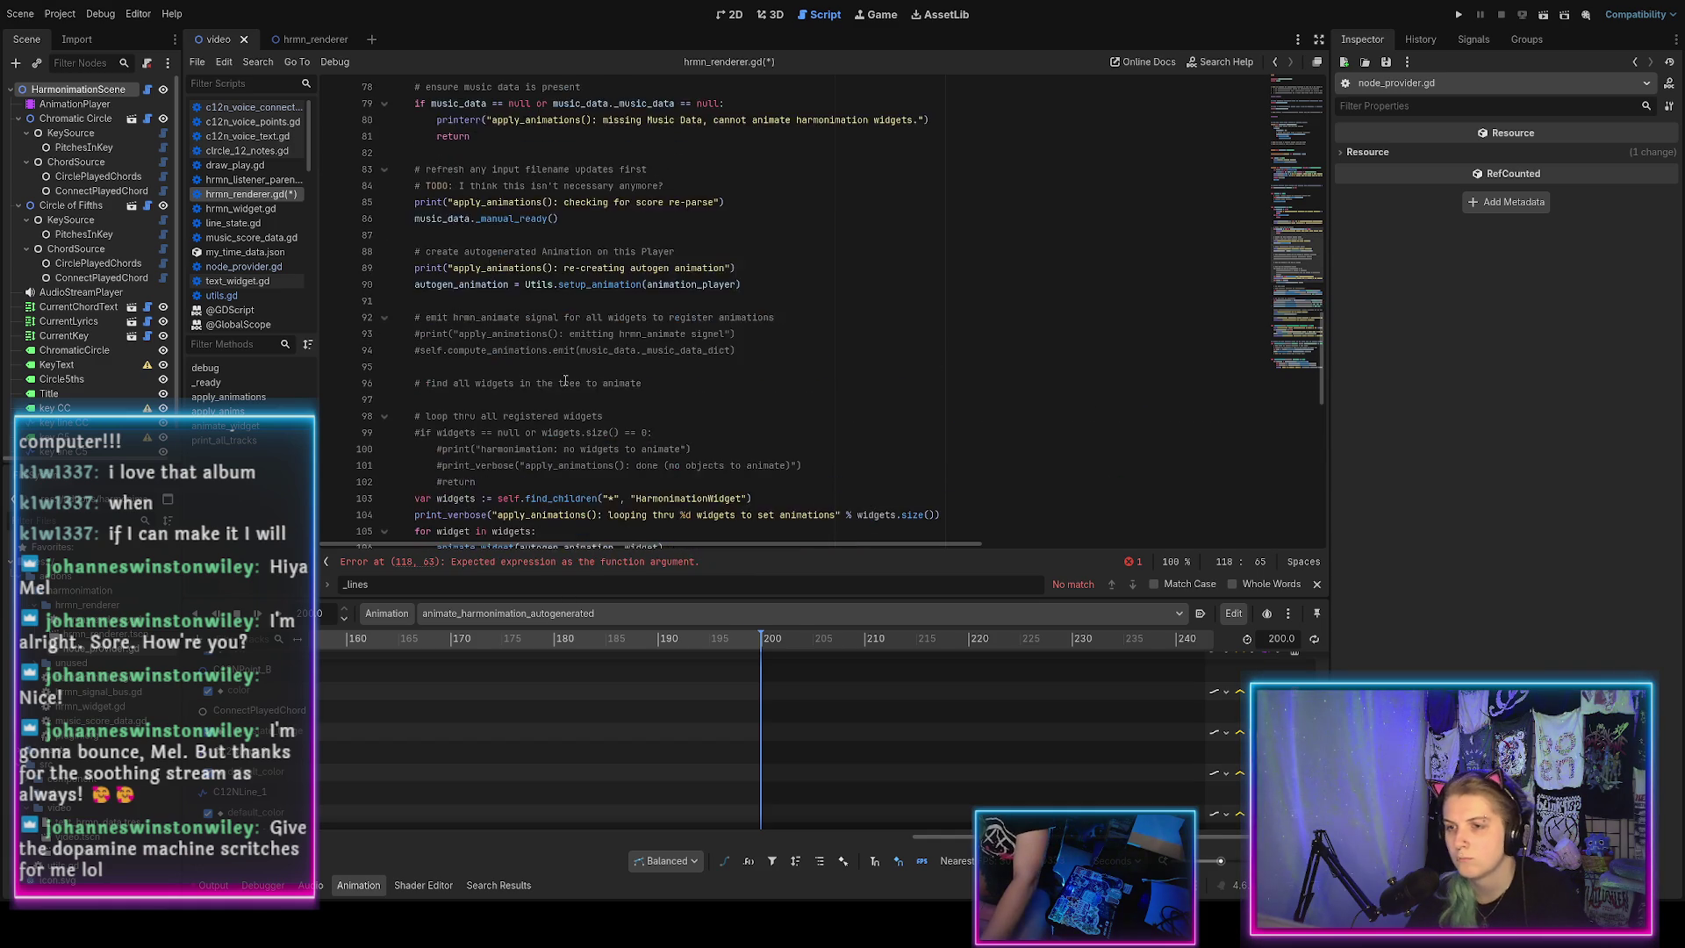
pyautogui.scroll(2, 564, 383)
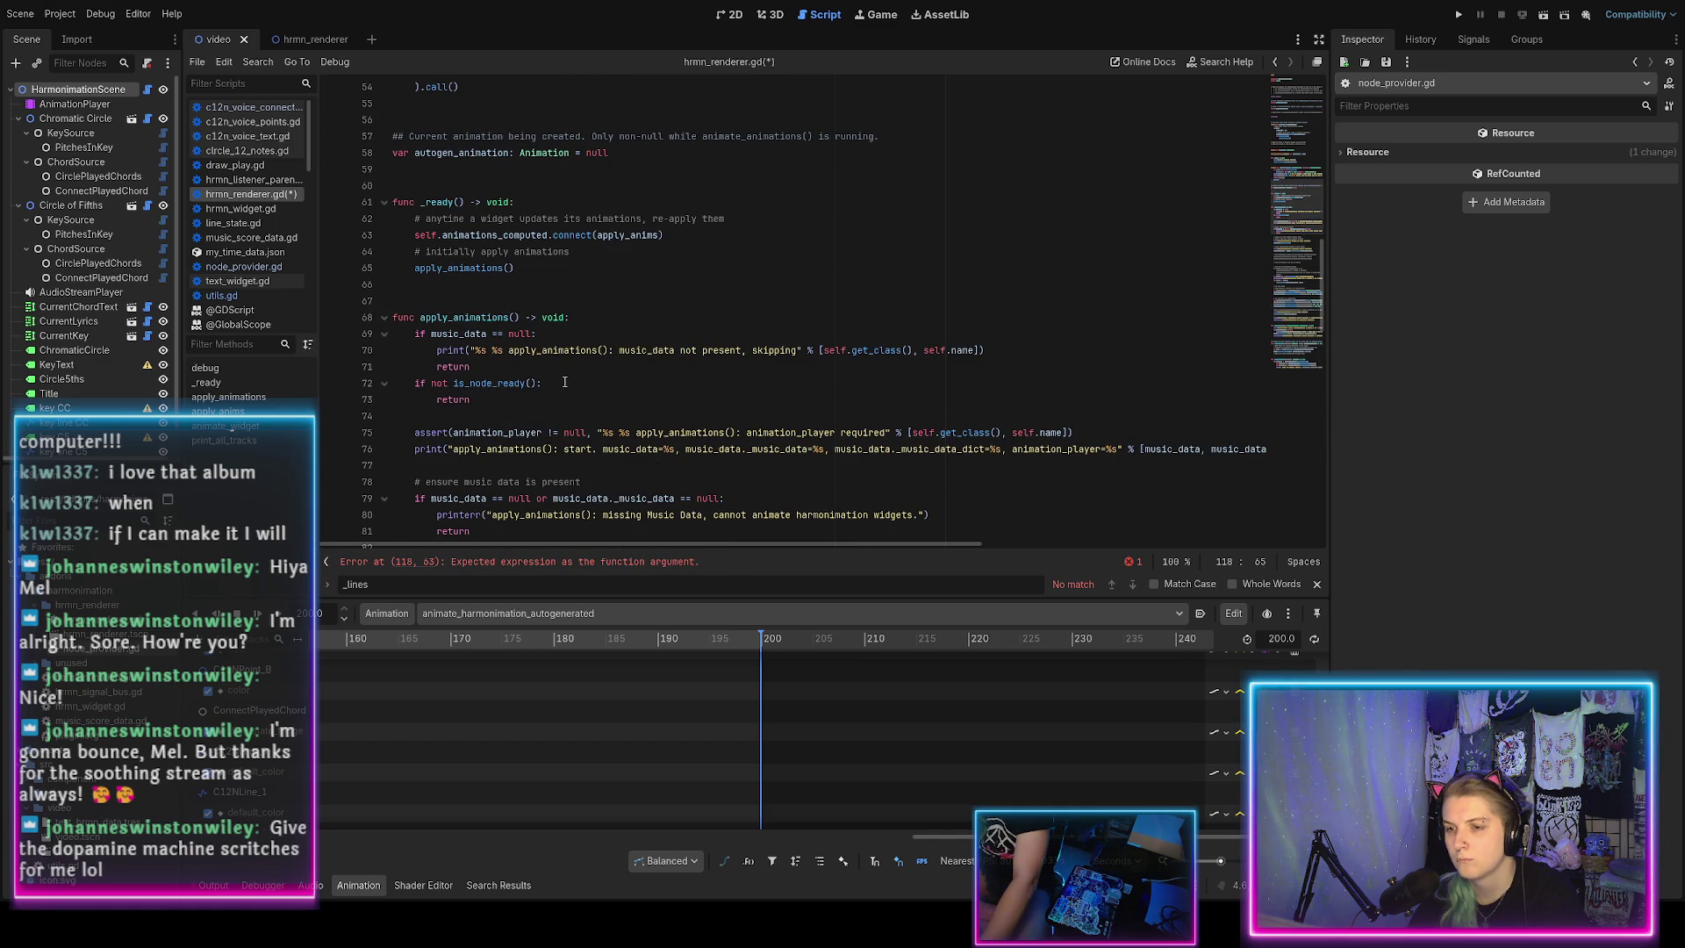
pyautogui.scroll(-11, 564, 382)
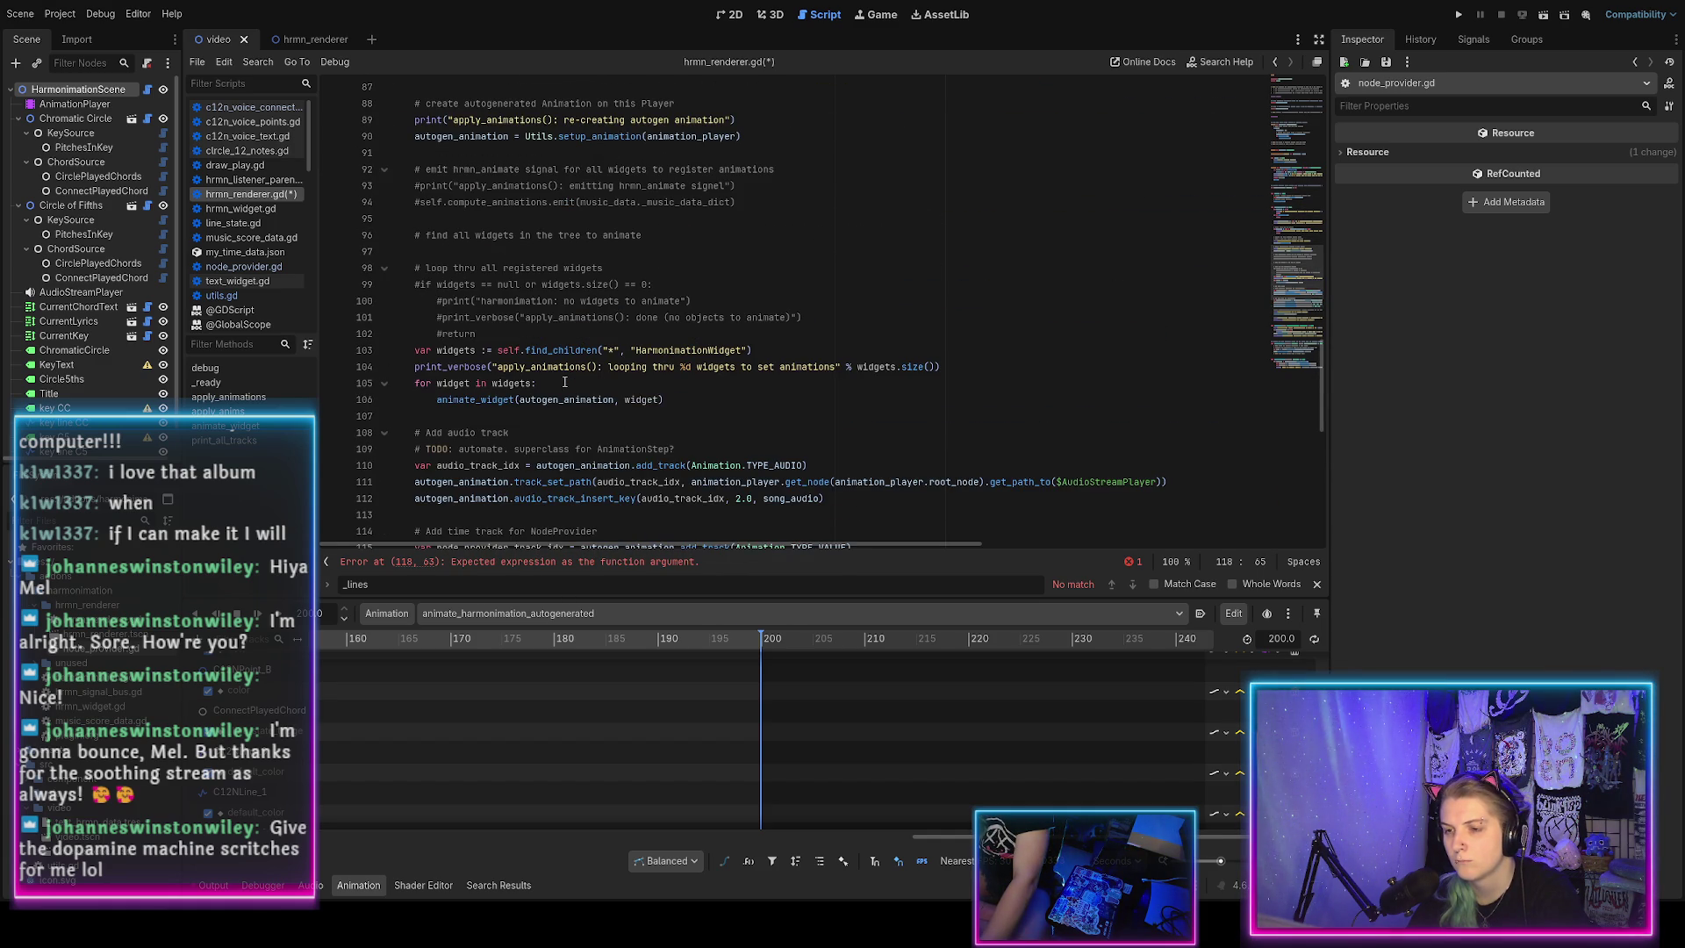
pyautogui.scroll(-2, 565, 383)
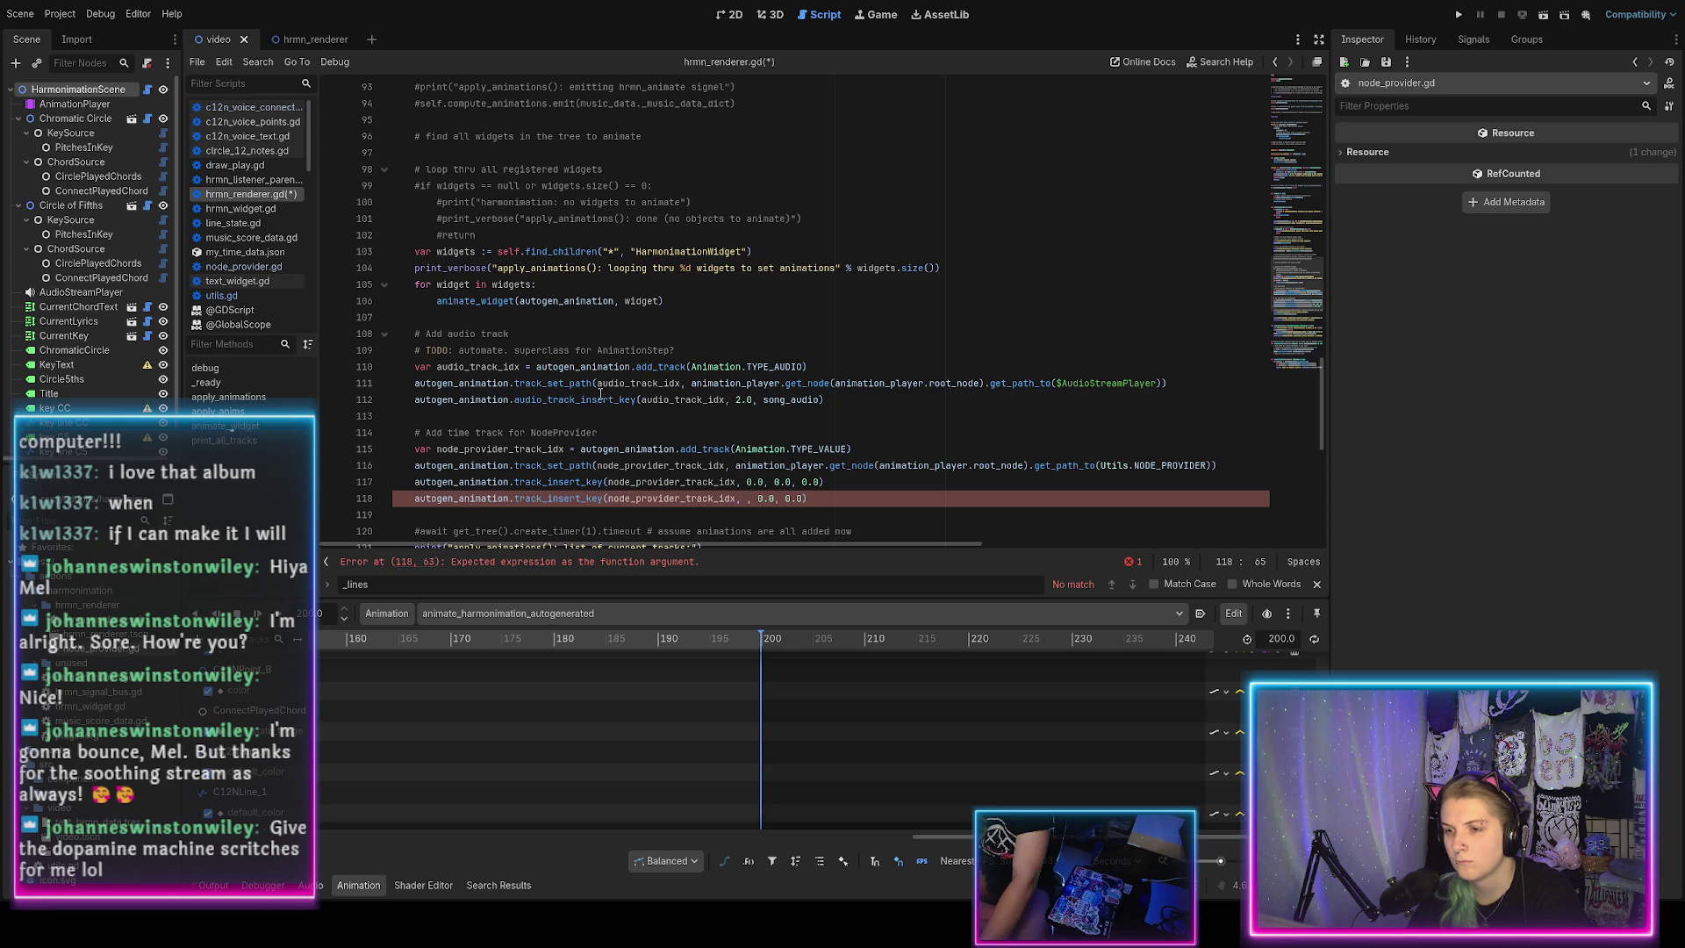
pyautogui.scroll(2, 601, 395)
pyautogui.scroll(2, 518, 376)
pyautogui.scroll(2, 519, 376)
# Inspect setup_animation's animation_length parameter in utils.gd, then return to hrmn_renderer.gd.
pyautogui.keyDown('ctrl'); pyautogui.click(602, 382); pyautogui.keyUp('ctrl')
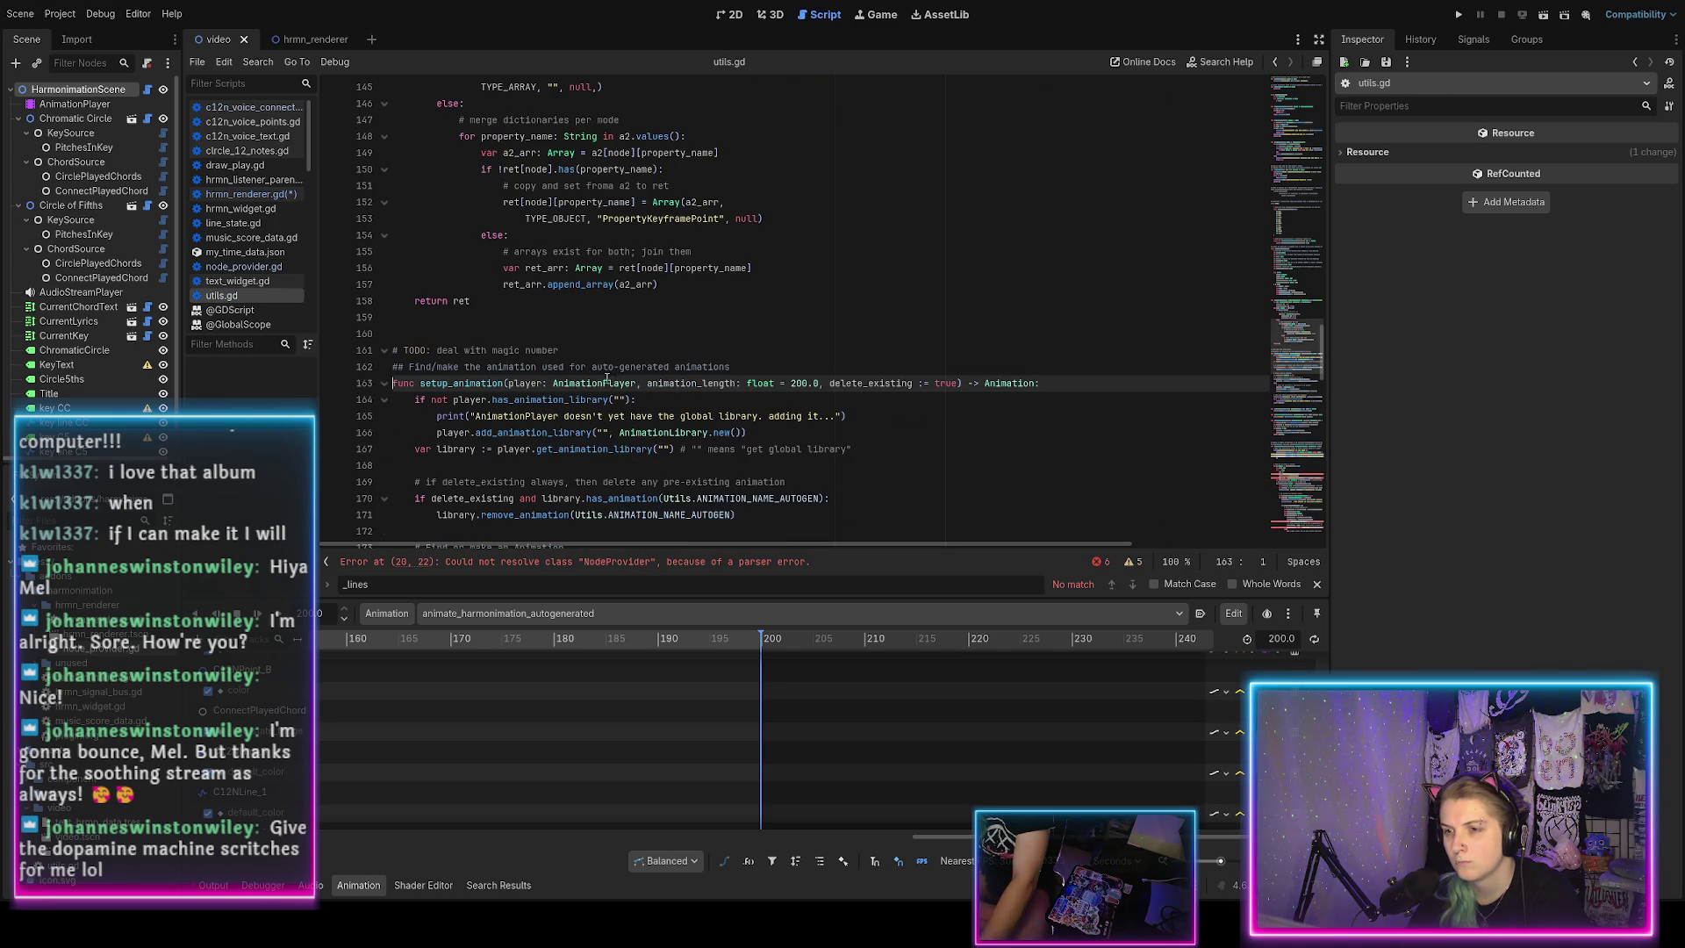
pyautogui.scroll(-8, 647, 427)
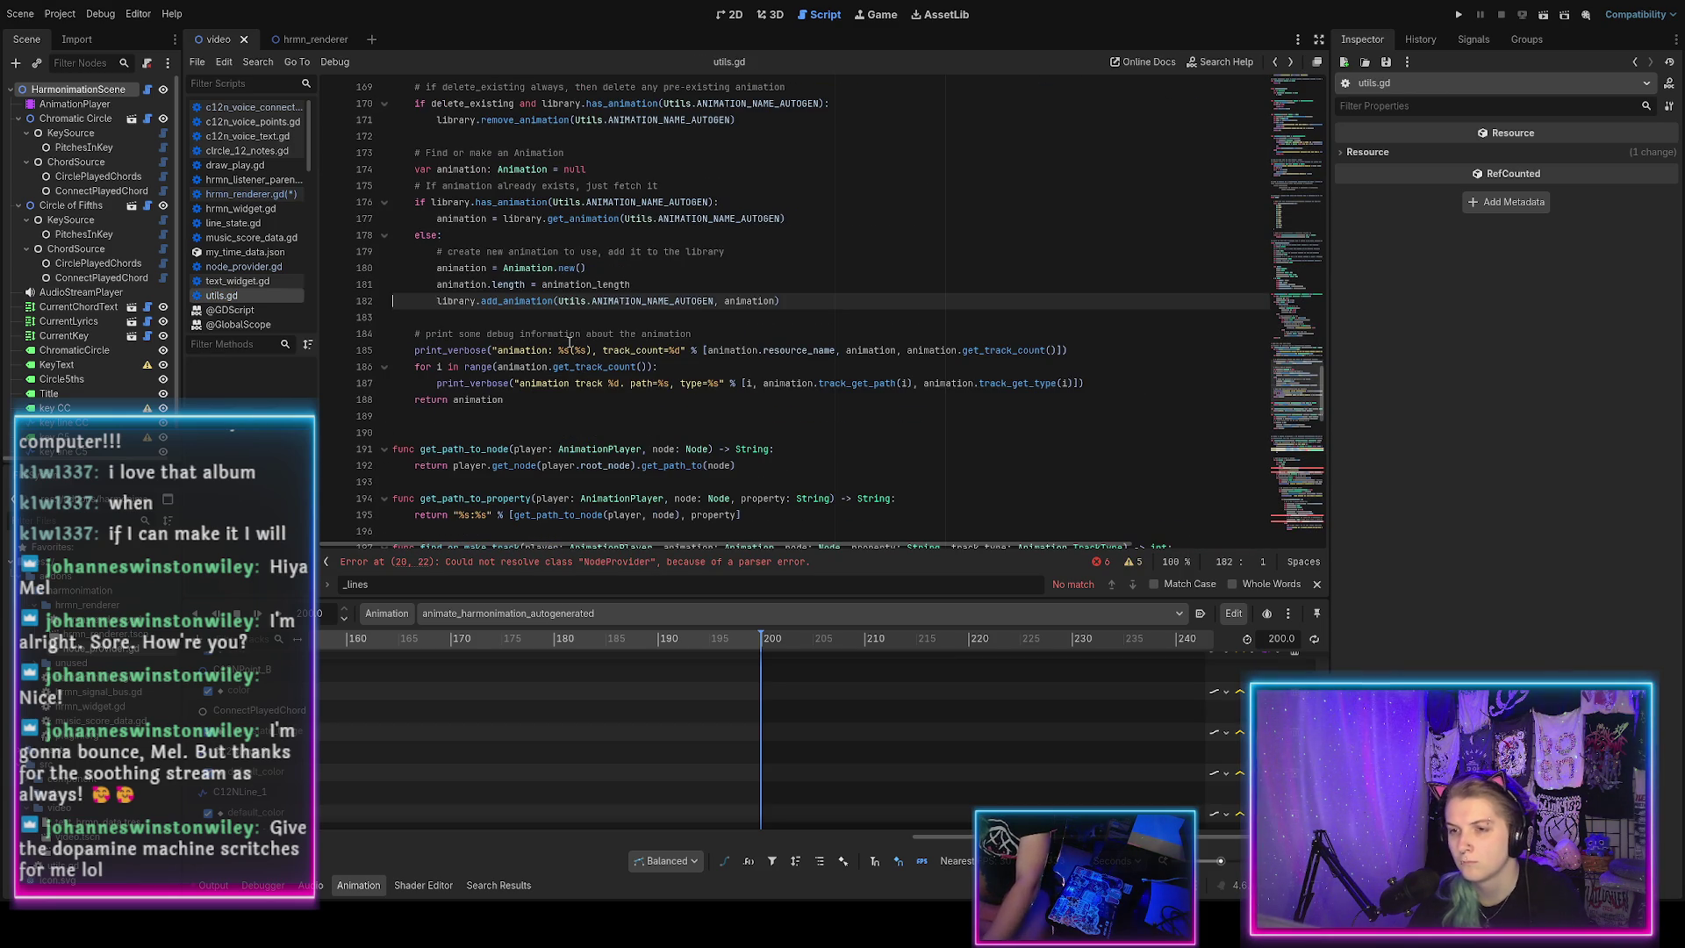
pyautogui.scroll(1, 569, 342)
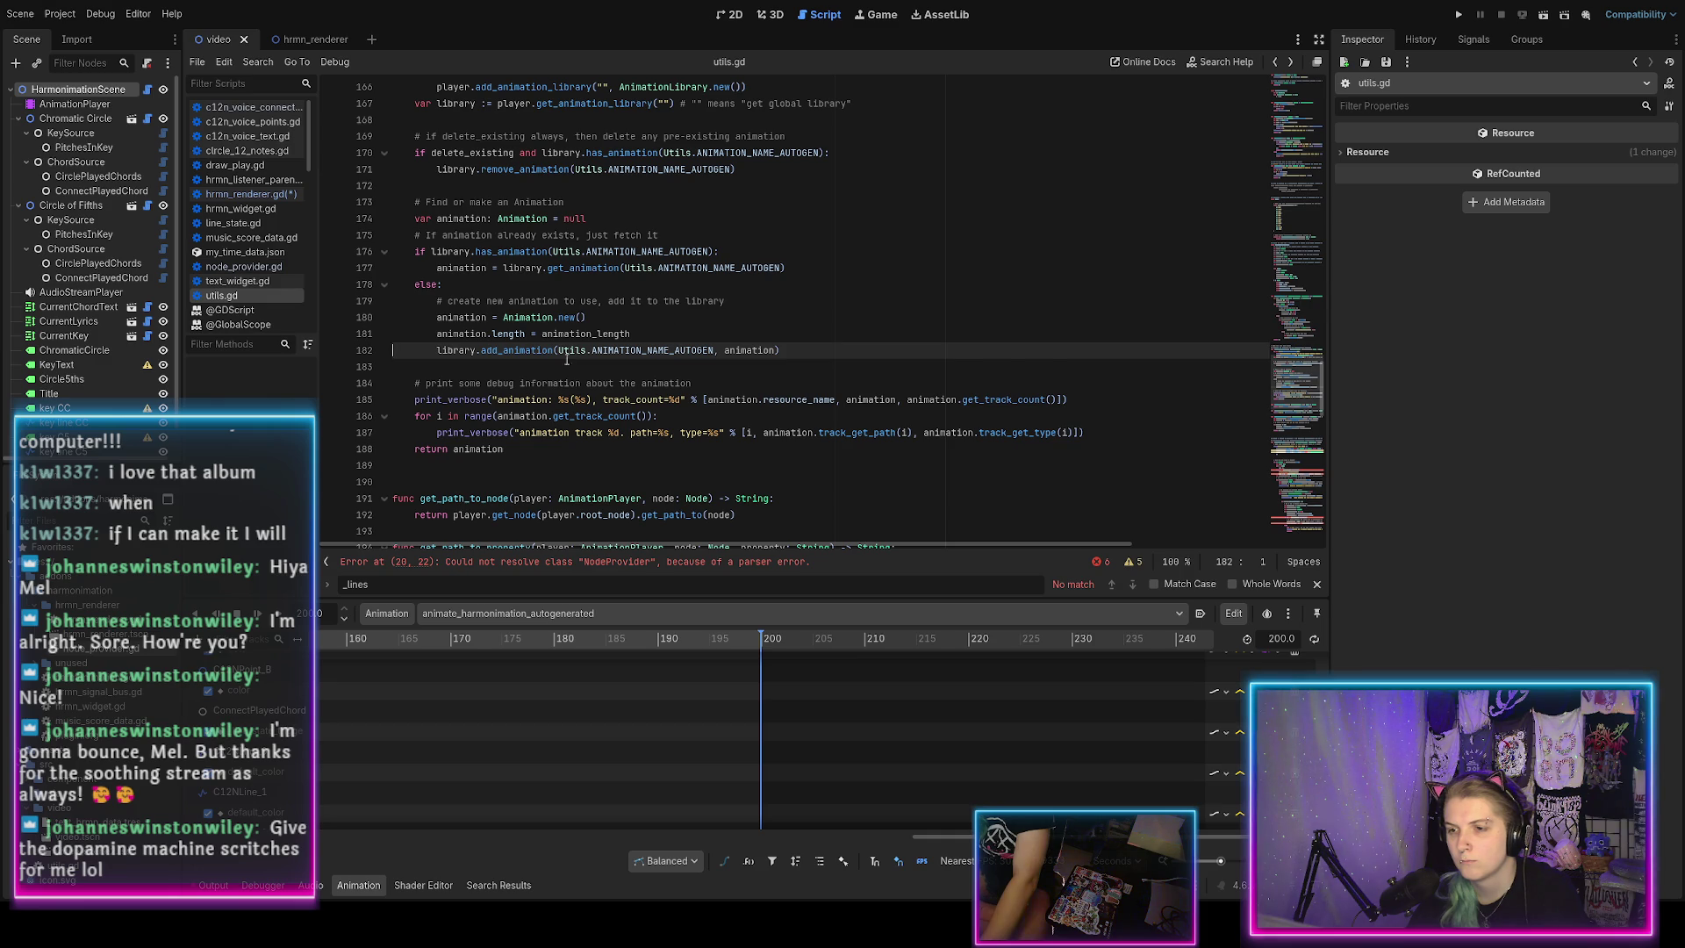
pyautogui.hotkey('alt', 'Left')
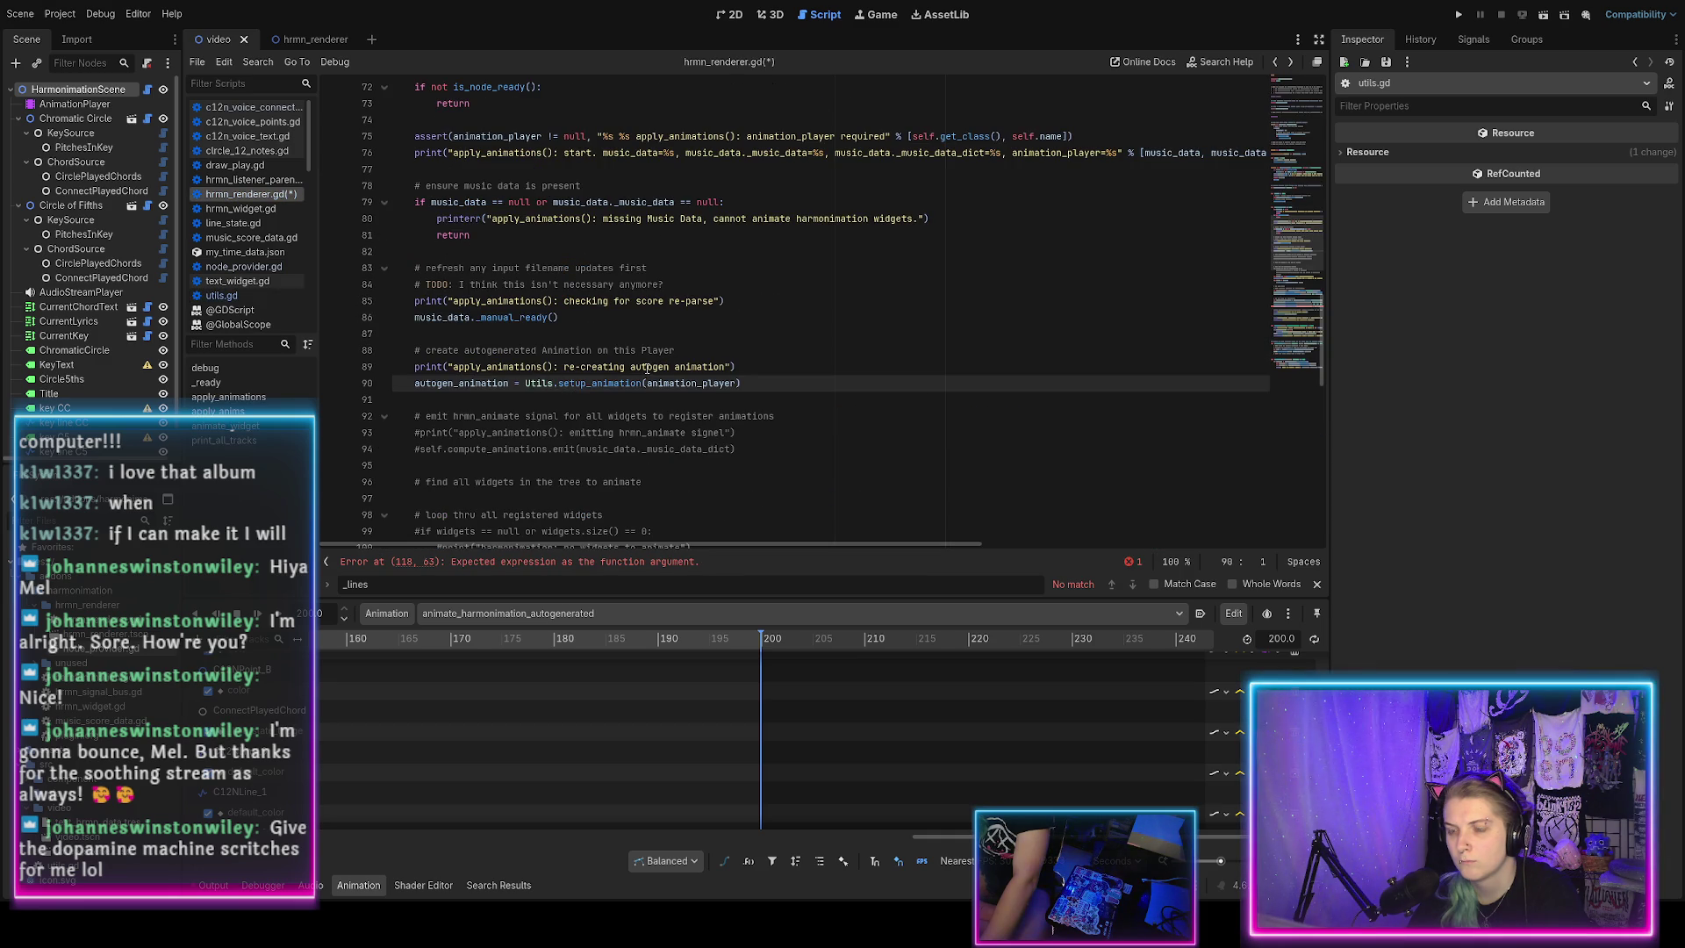
# Declare animation_length before the setup_animation call, pass it as the second argument, and save.
pyautogui.scroll(-2, 647, 369)
pyautogui.click(765, 268)
pyautogui.press('Return')
pyautogui.write('var anim')
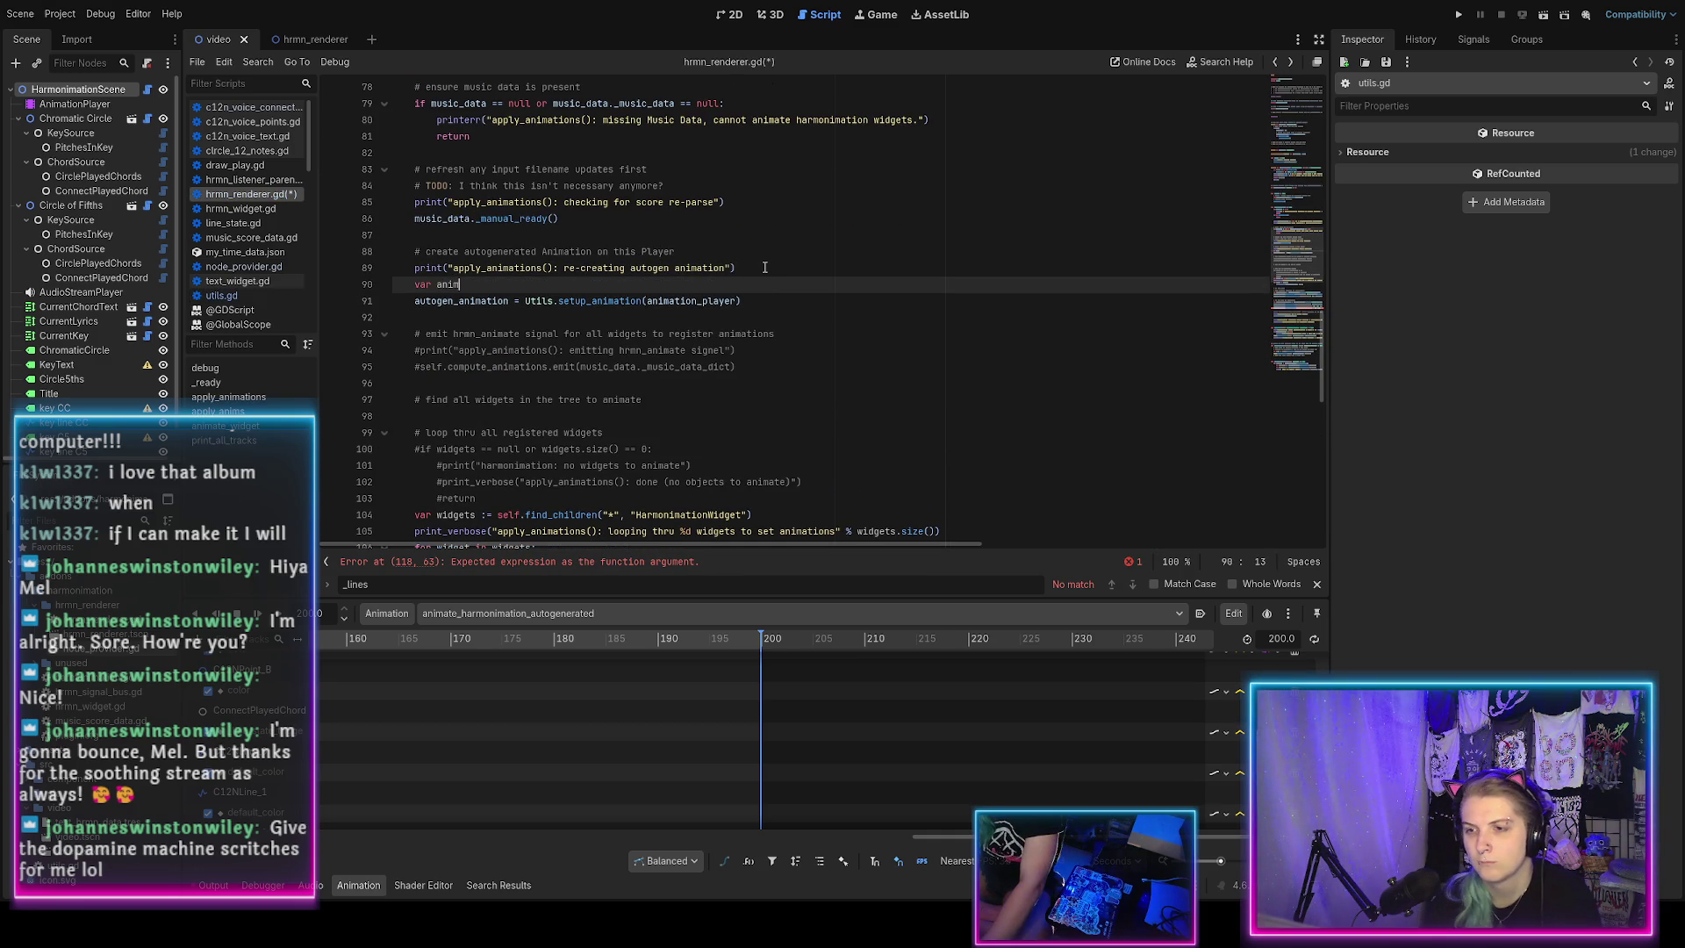
pyautogui.write('ation_length := 200')
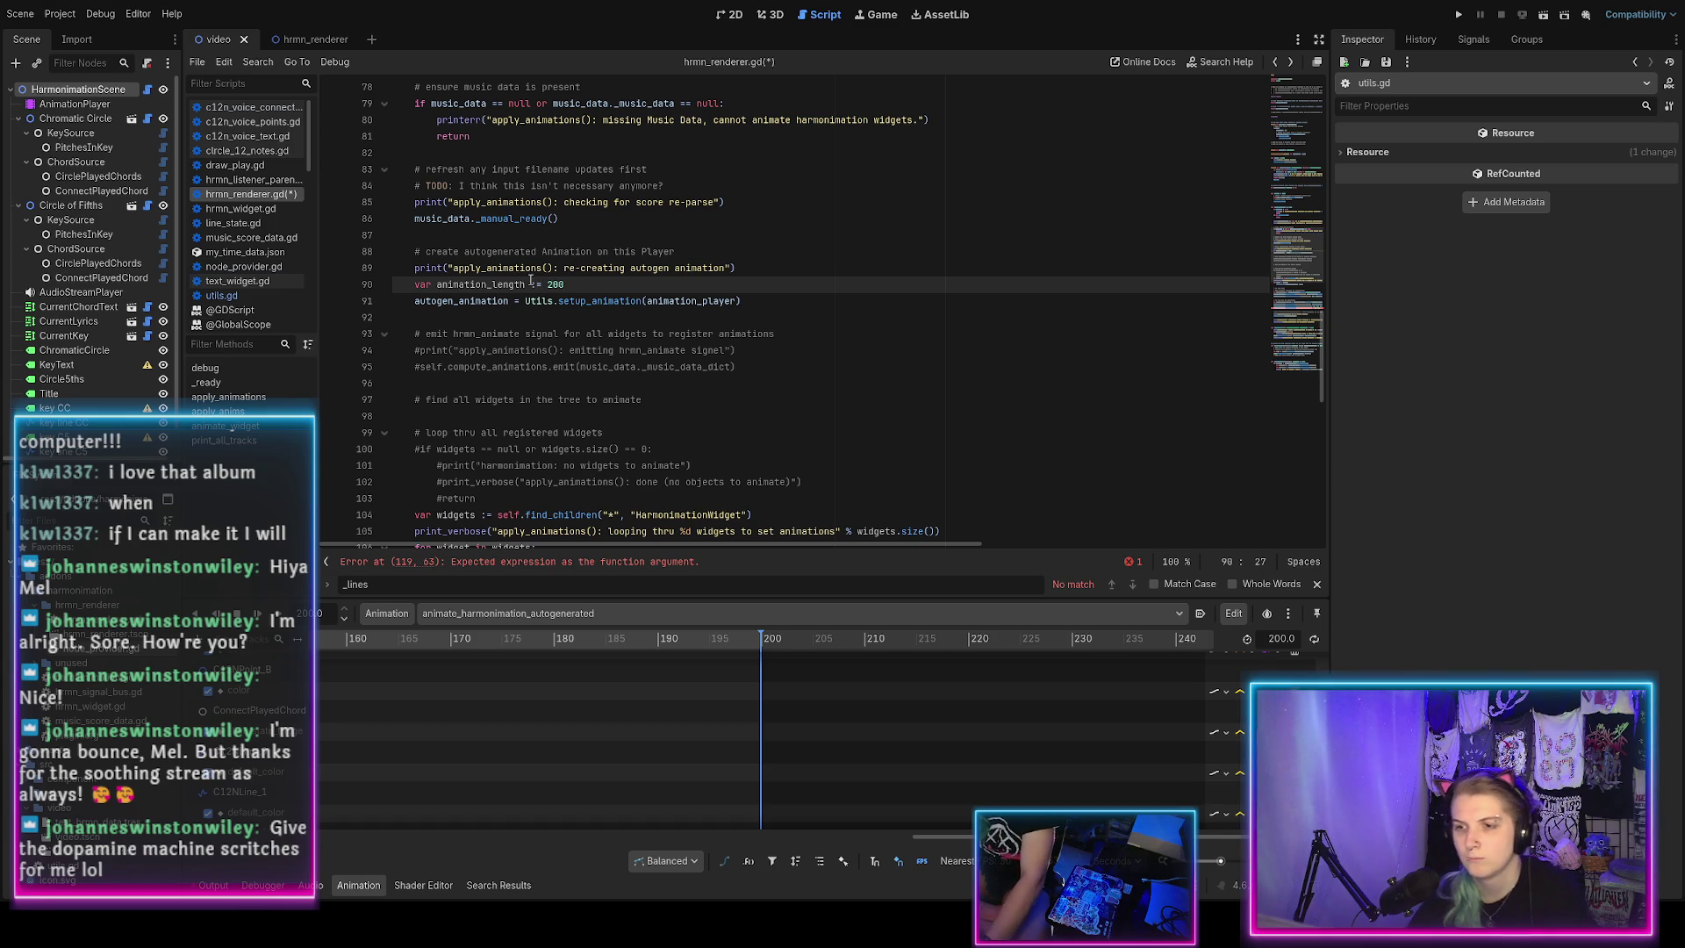
pyautogui.doubleClick(529, 284)
pyautogui.click(738, 301)
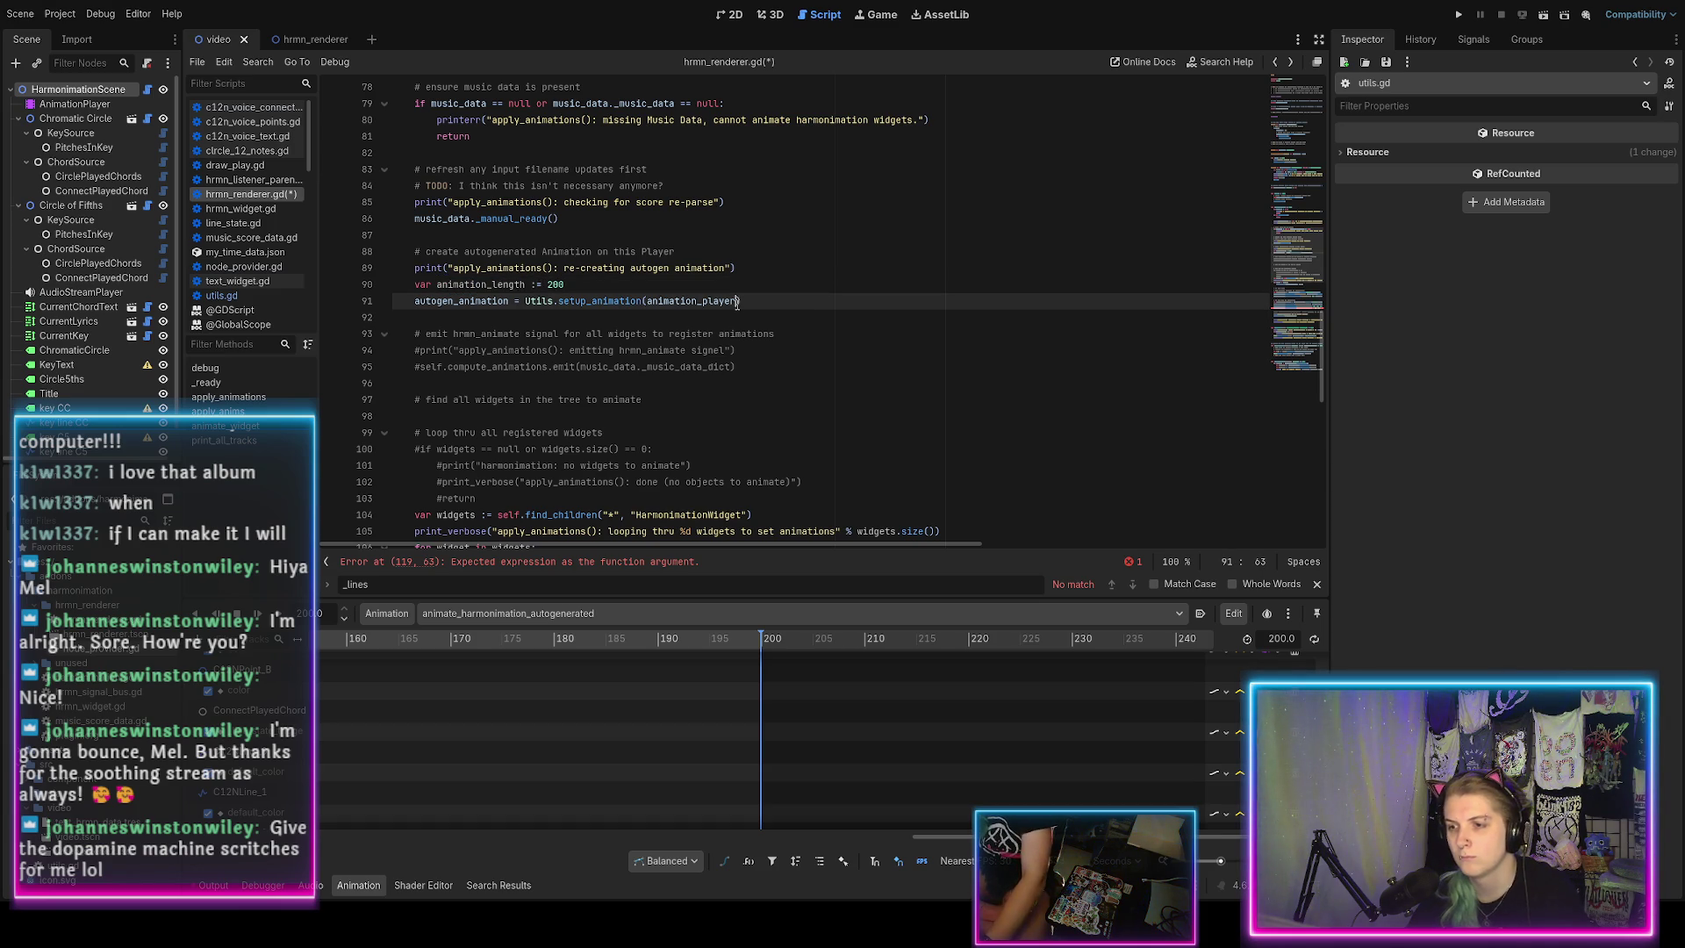
pyautogui.write(', ani')
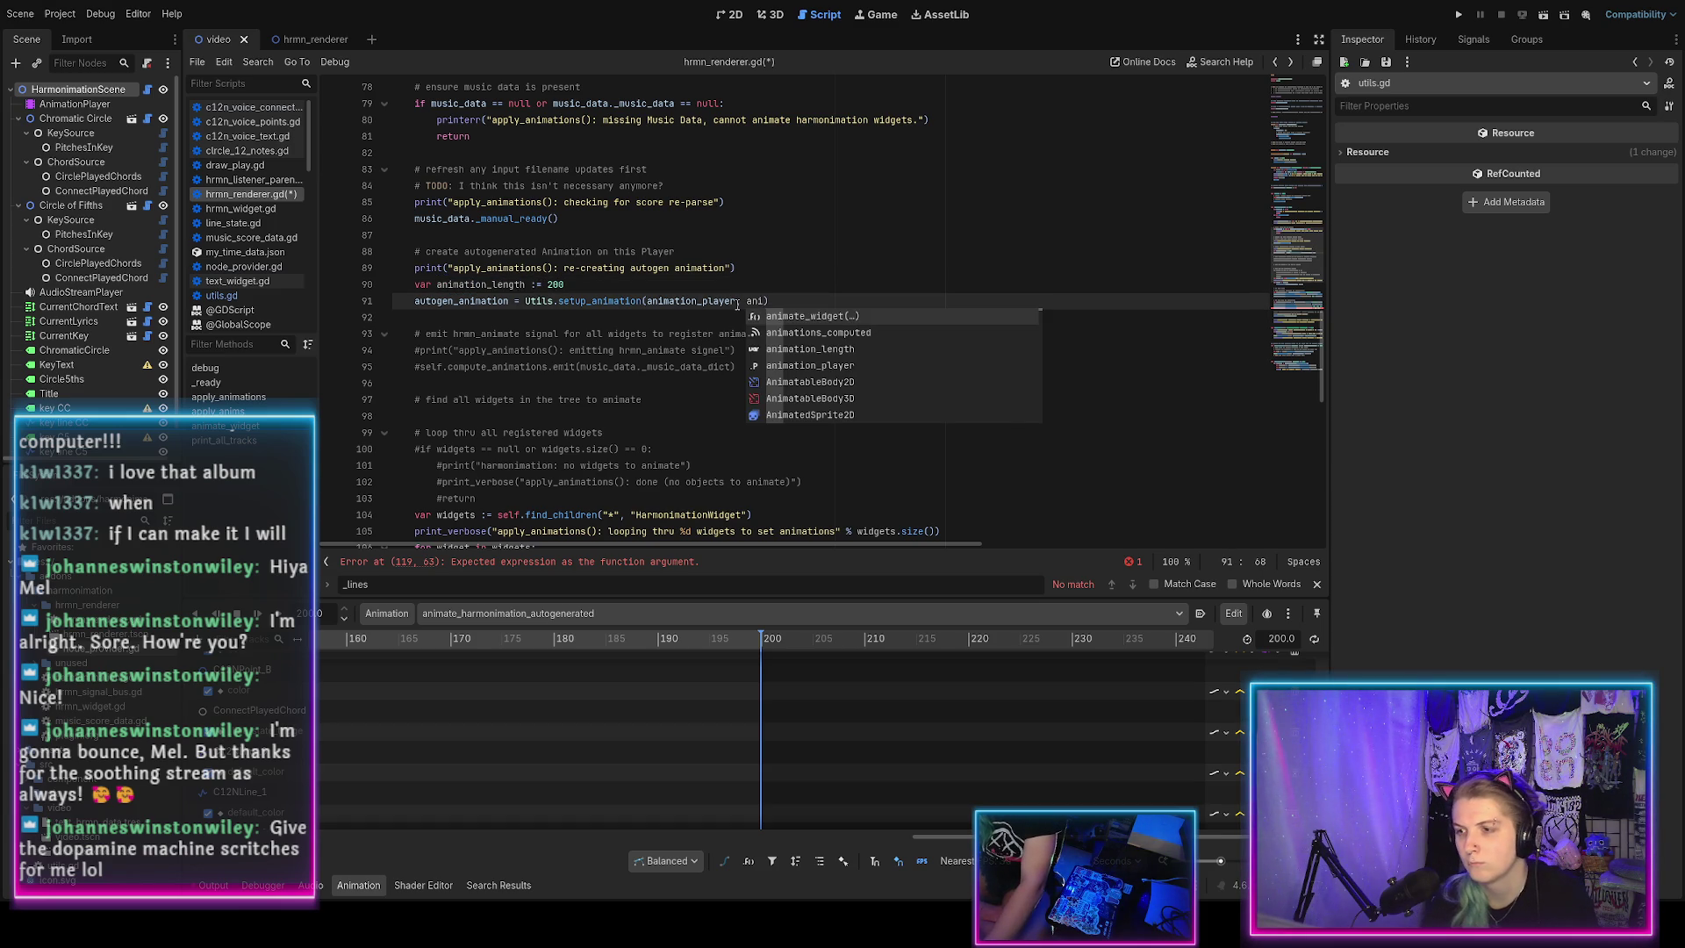
pyautogui.write('mation_le')
pyautogui.press('Return')
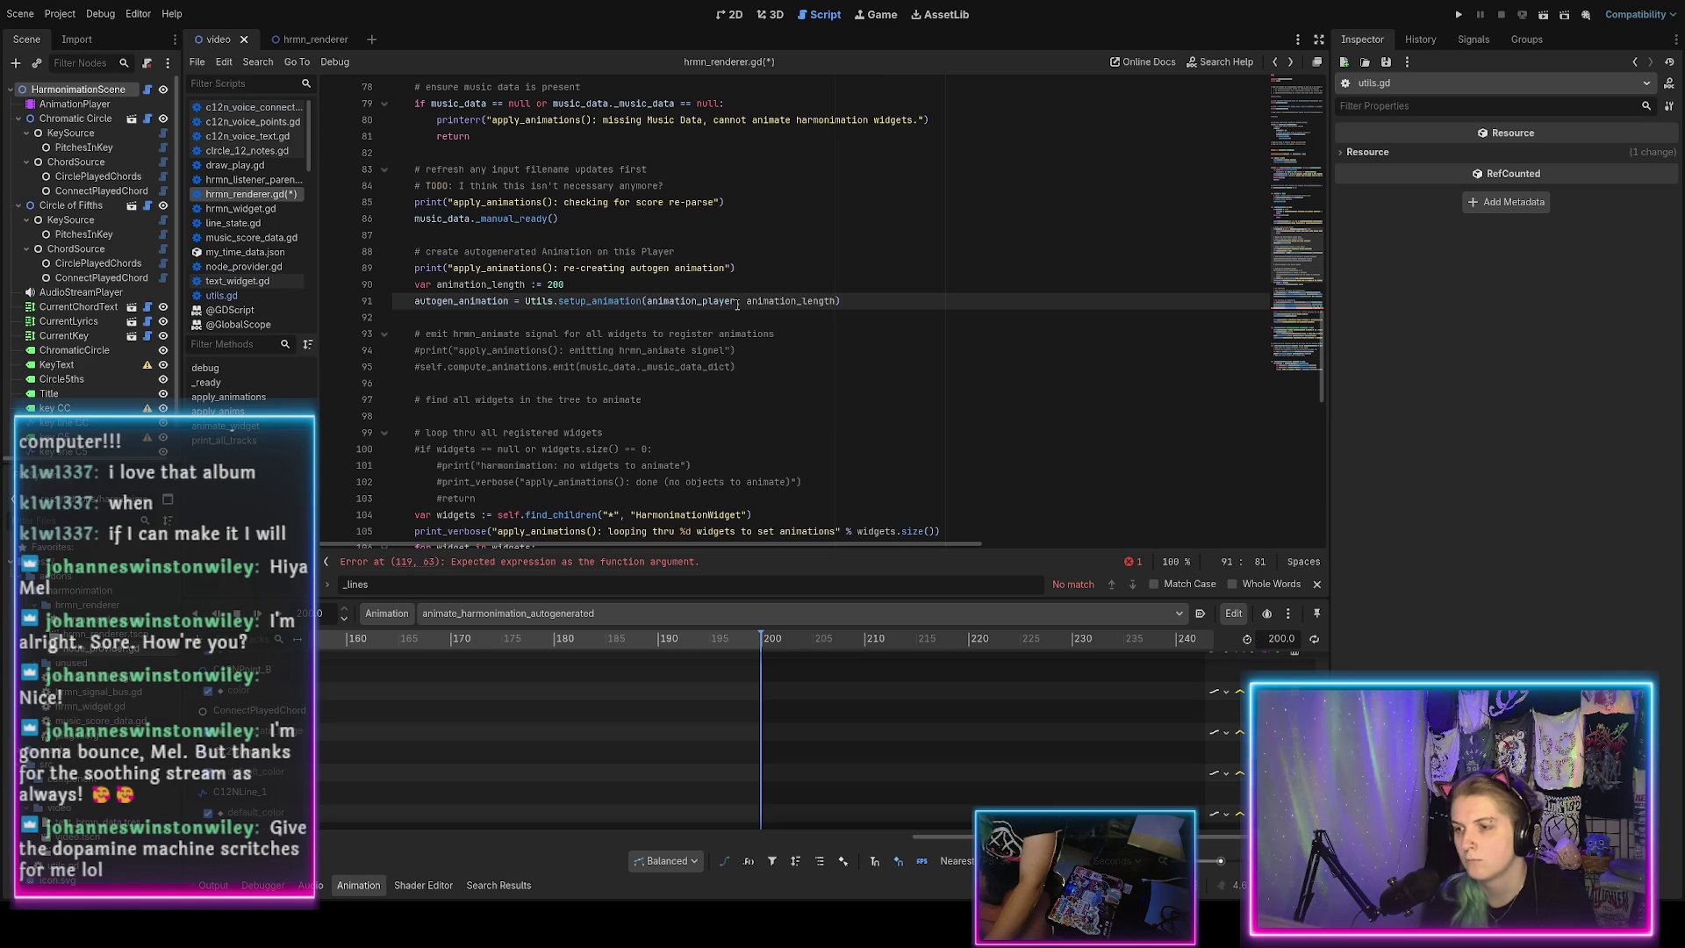
pyautogui.scroll(1, 602, 344)
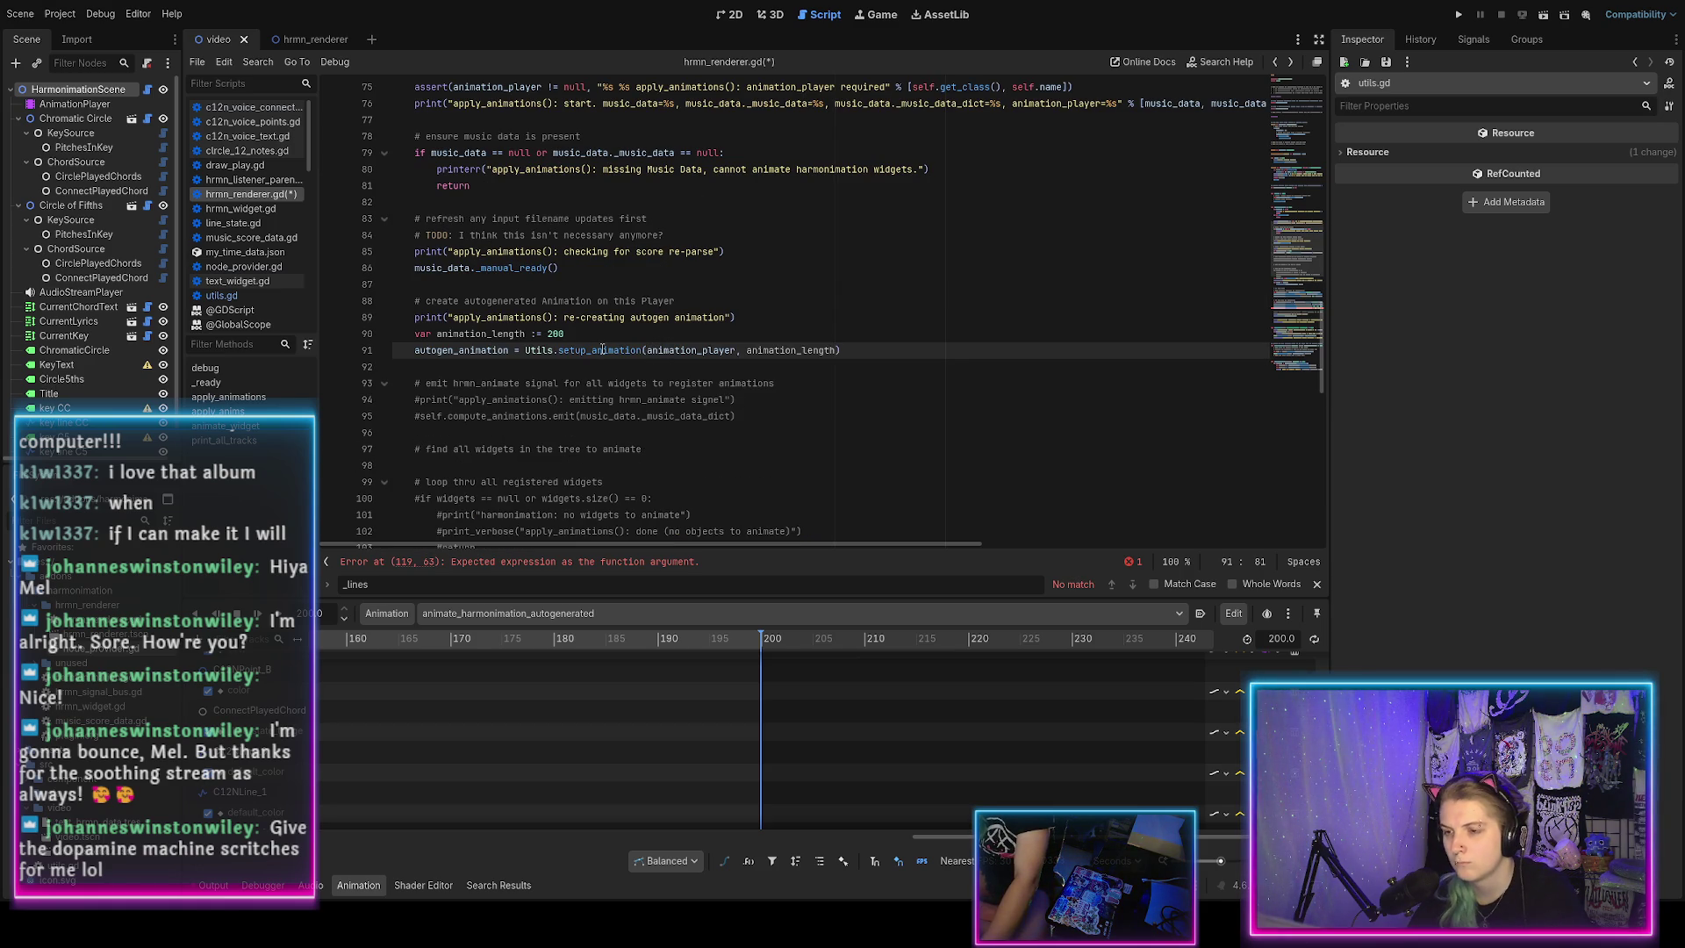
pyautogui.hotkey('ctrl', 's')
# Use animation_length for both the time and value arguments on line 119, then save.
pyautogui.scroll(-6, 946, 328)
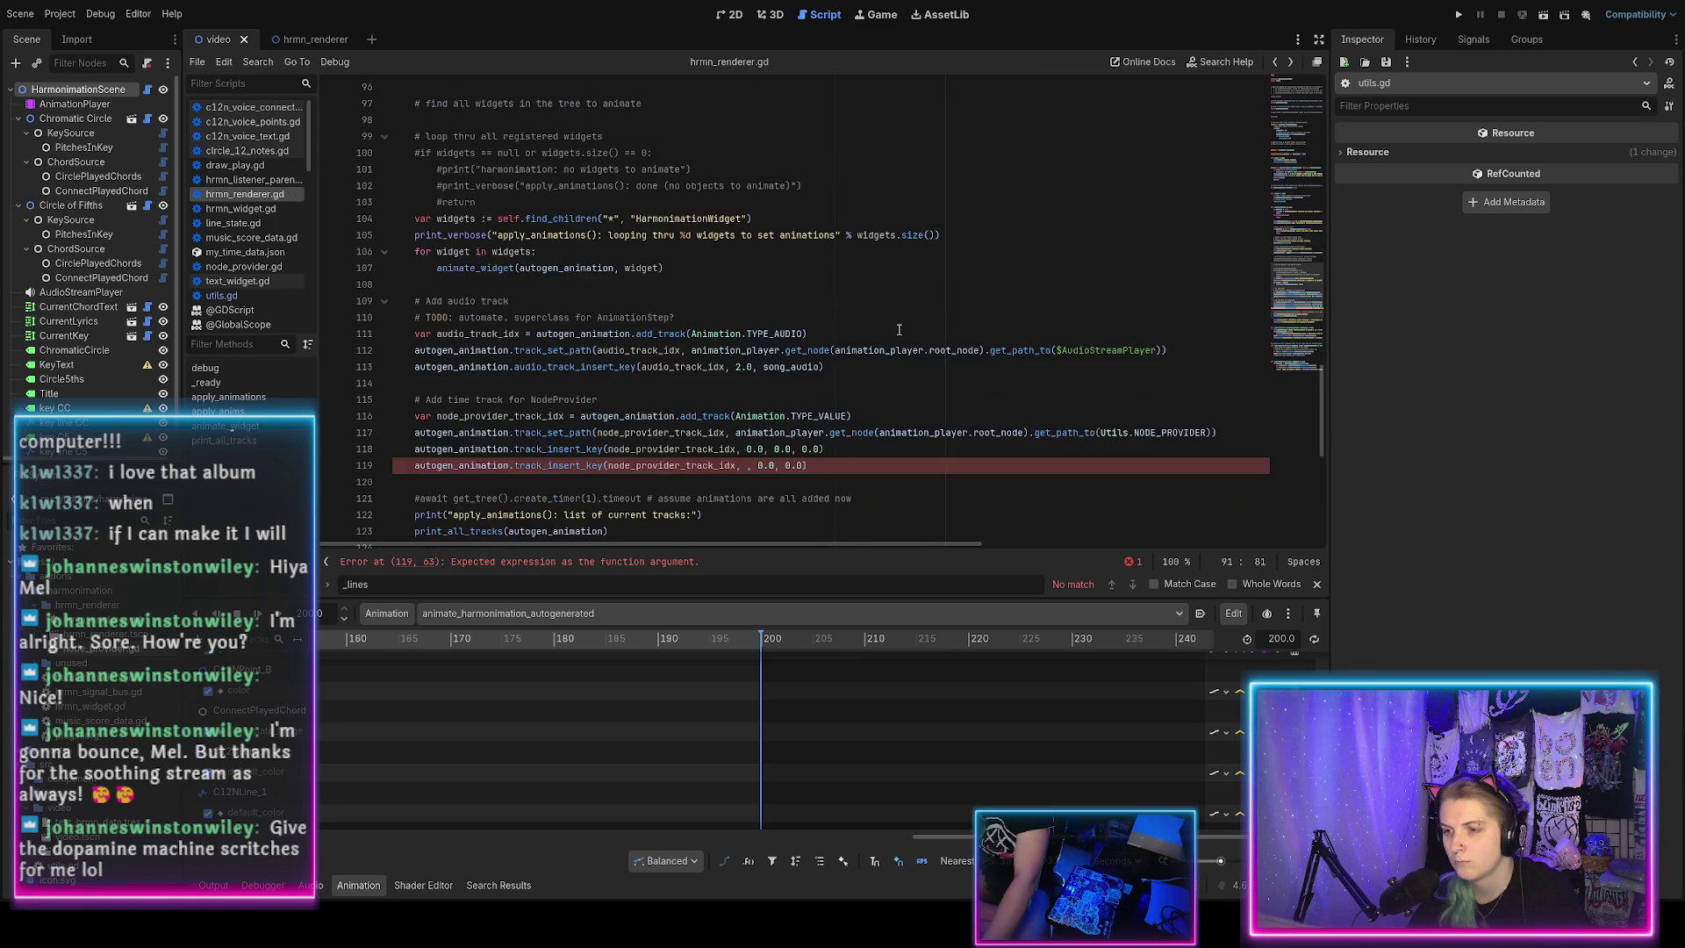
pyautogui.click(750, 367)
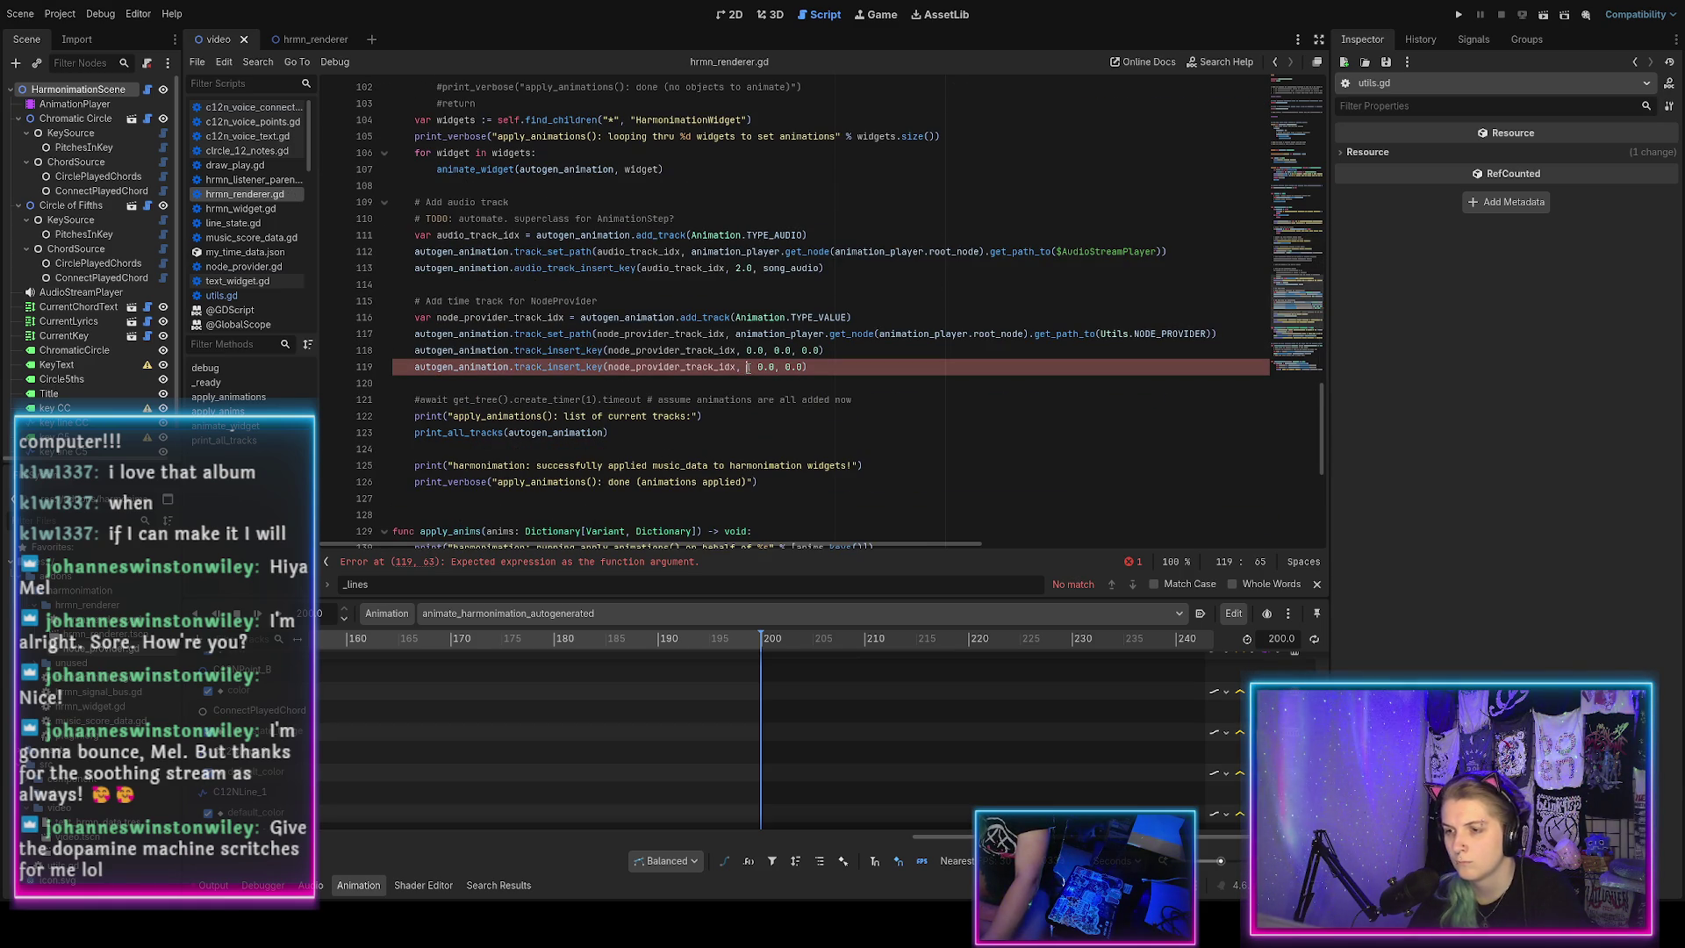
pyautogui.write('2.animation_length')
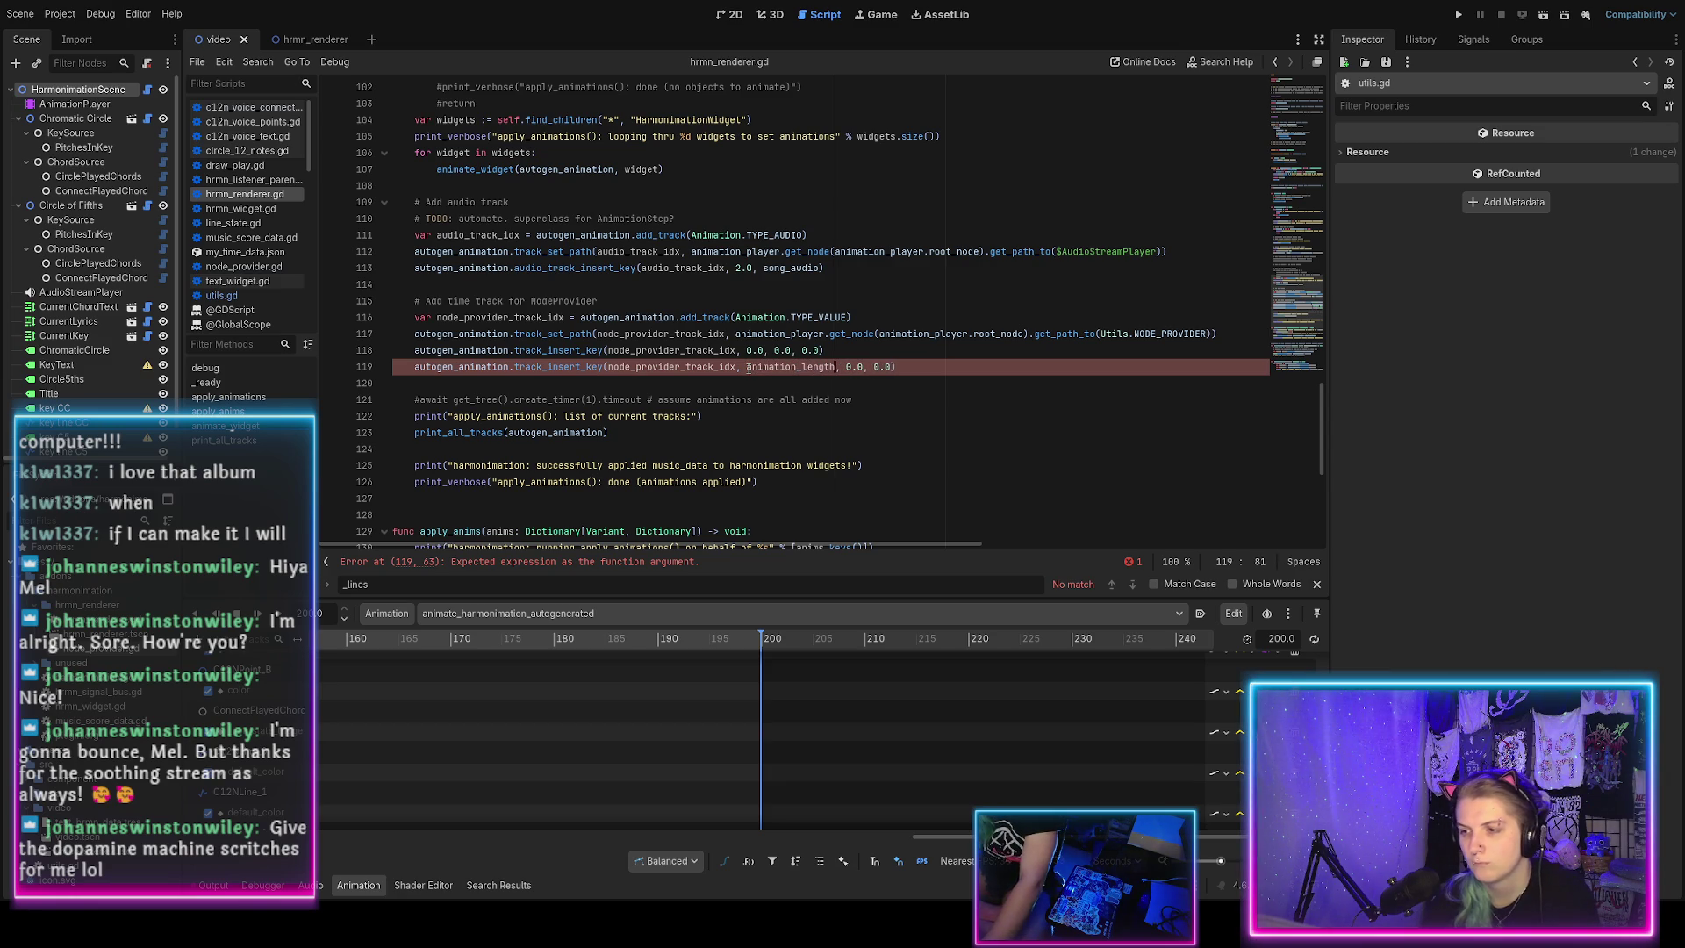
pyautogui.press('Right')
pyautogui.press('BackSpace')
pyautogui.press('Delete')
pyautogui.press('Delete')
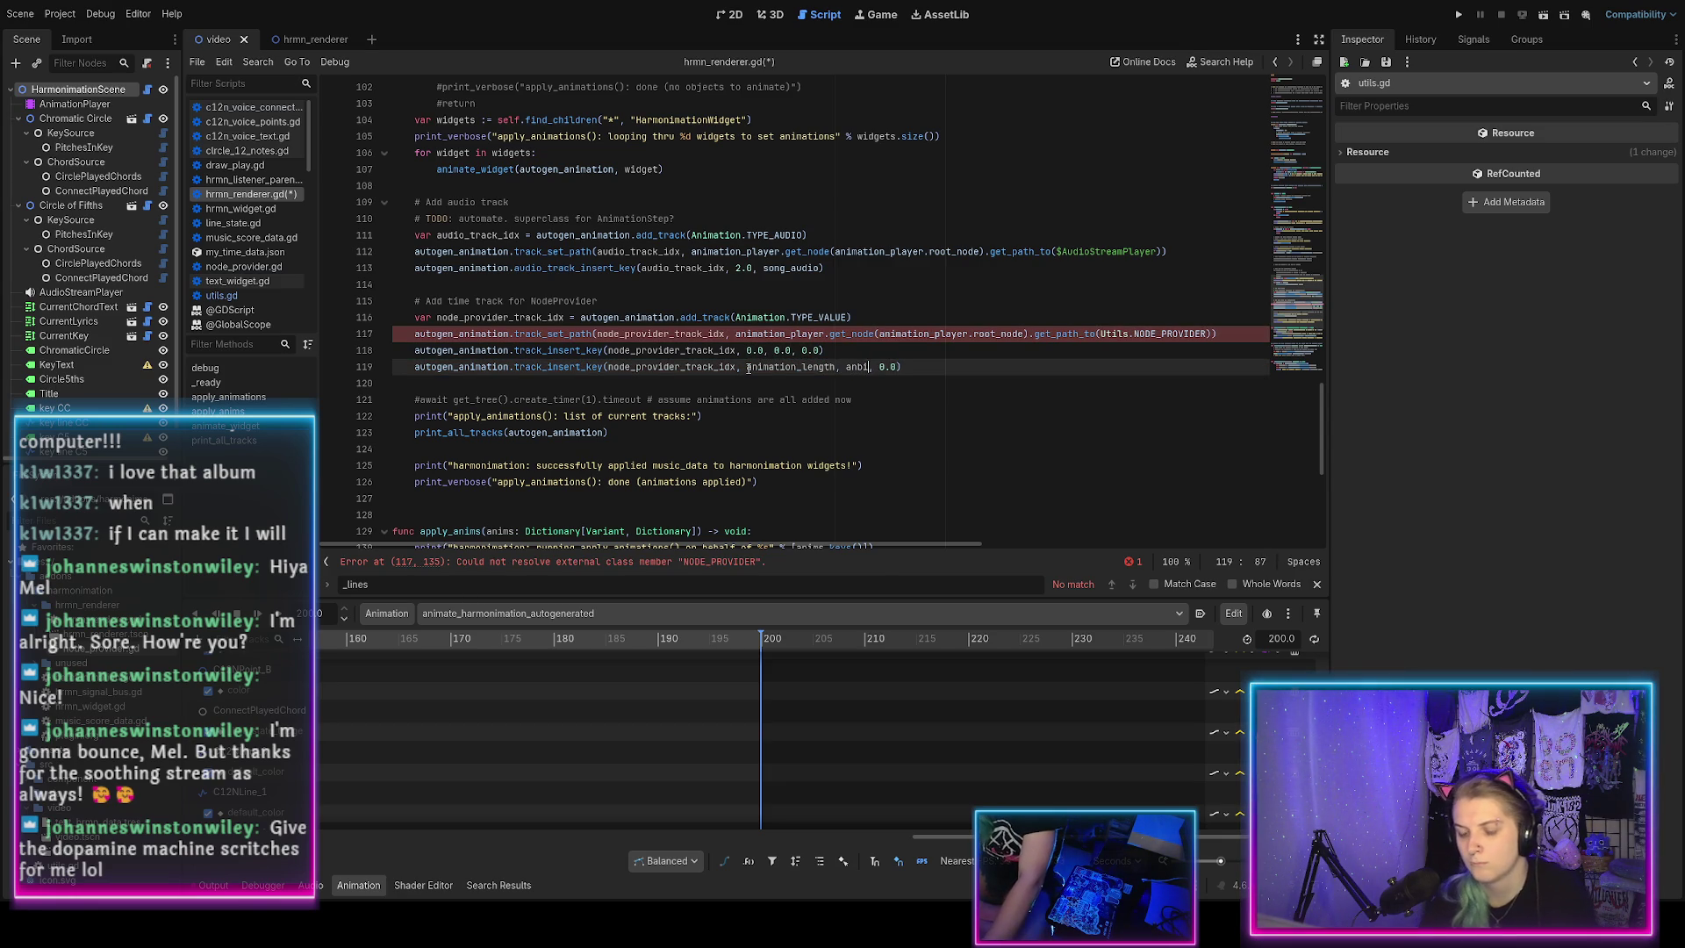
pyautogui.write('animation_le')
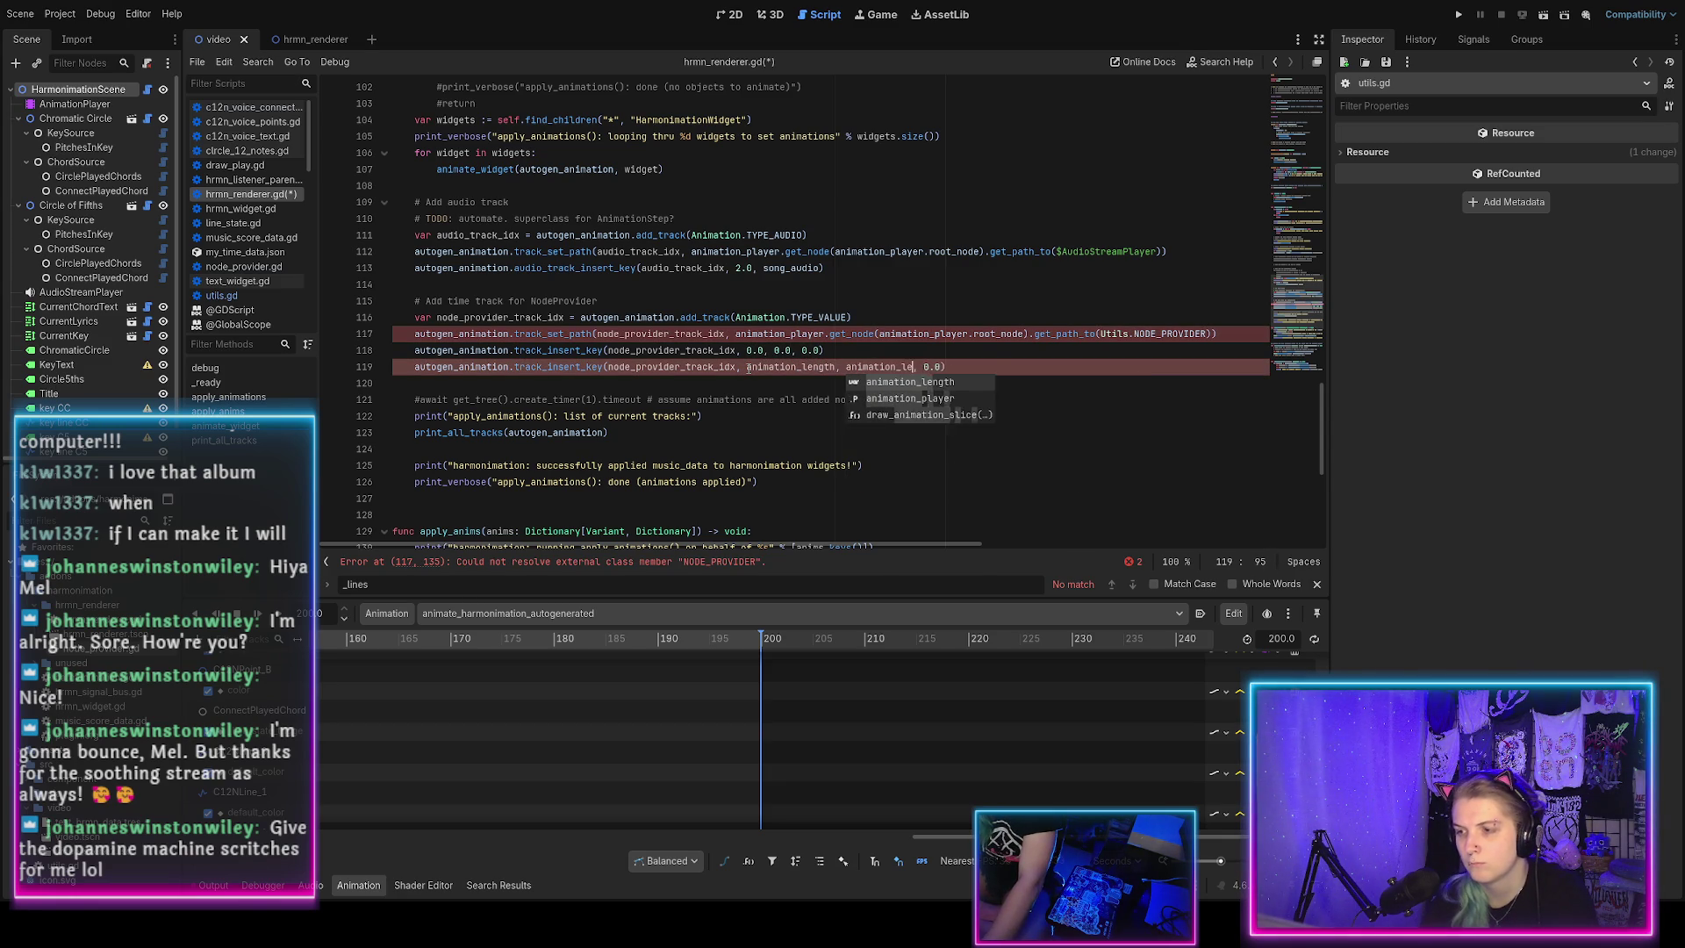
pyautogui.press('Return')
pyautogui.hotkey('ctrl', 's')
# Save the animation_length := 200.0 declaration and move to utils.gd to inspect NODE_PROVIDER.
pyautogui.scroll(10, 541, 301)
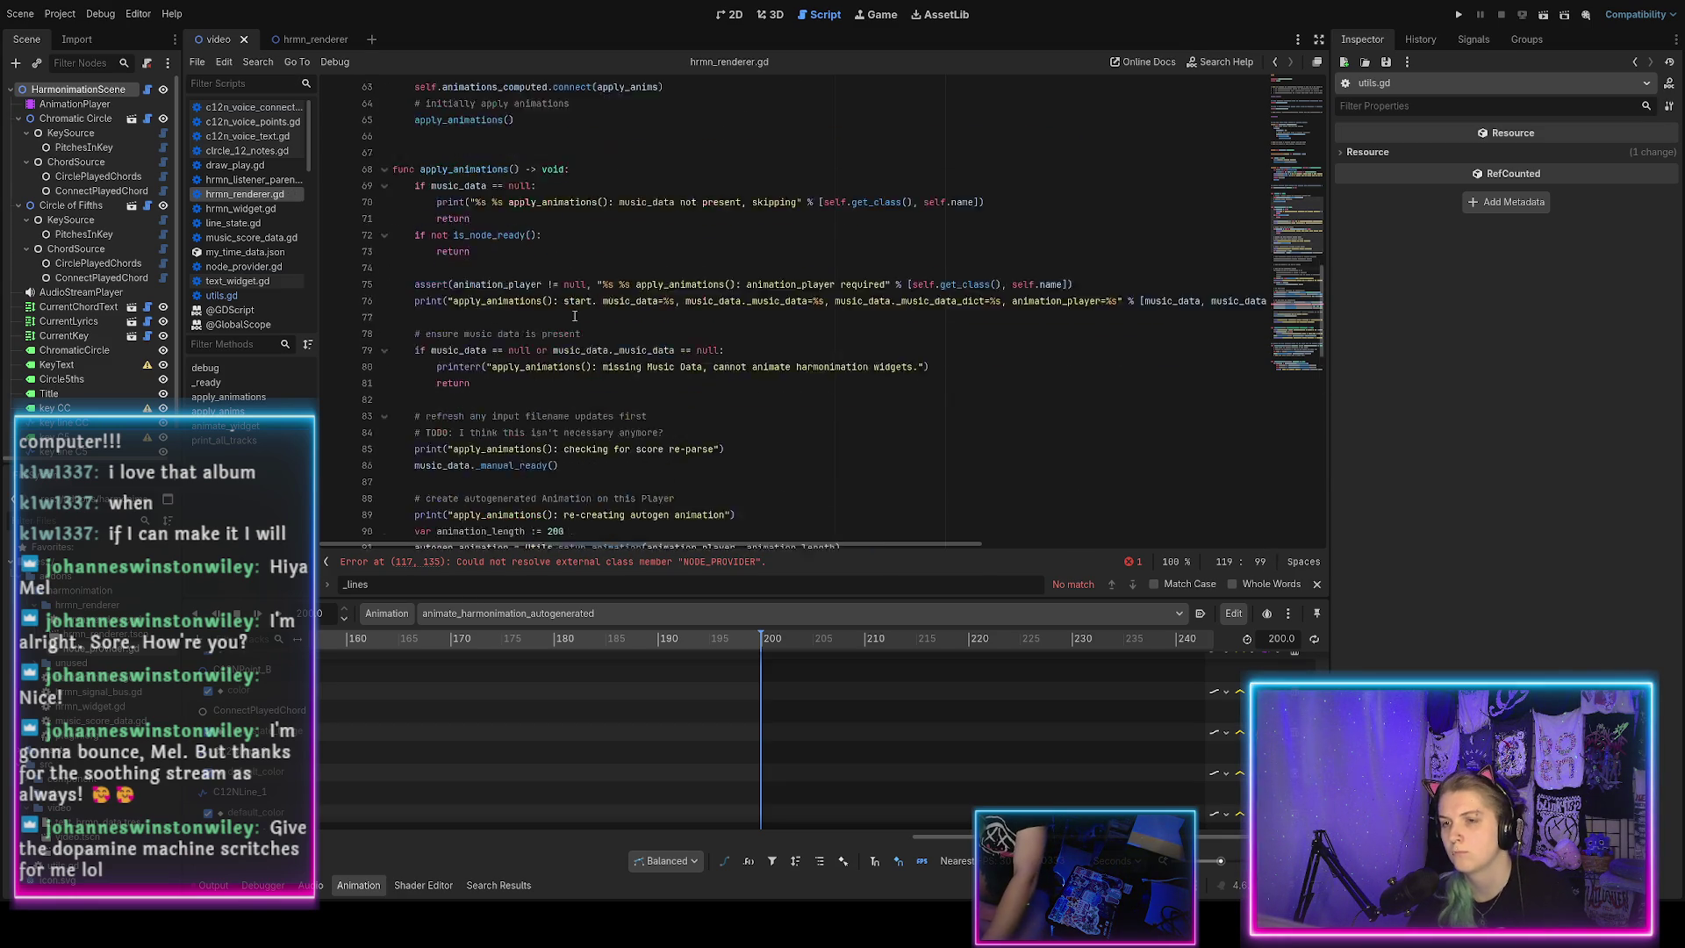
pyautogui.scroll(-3, 542, 301)
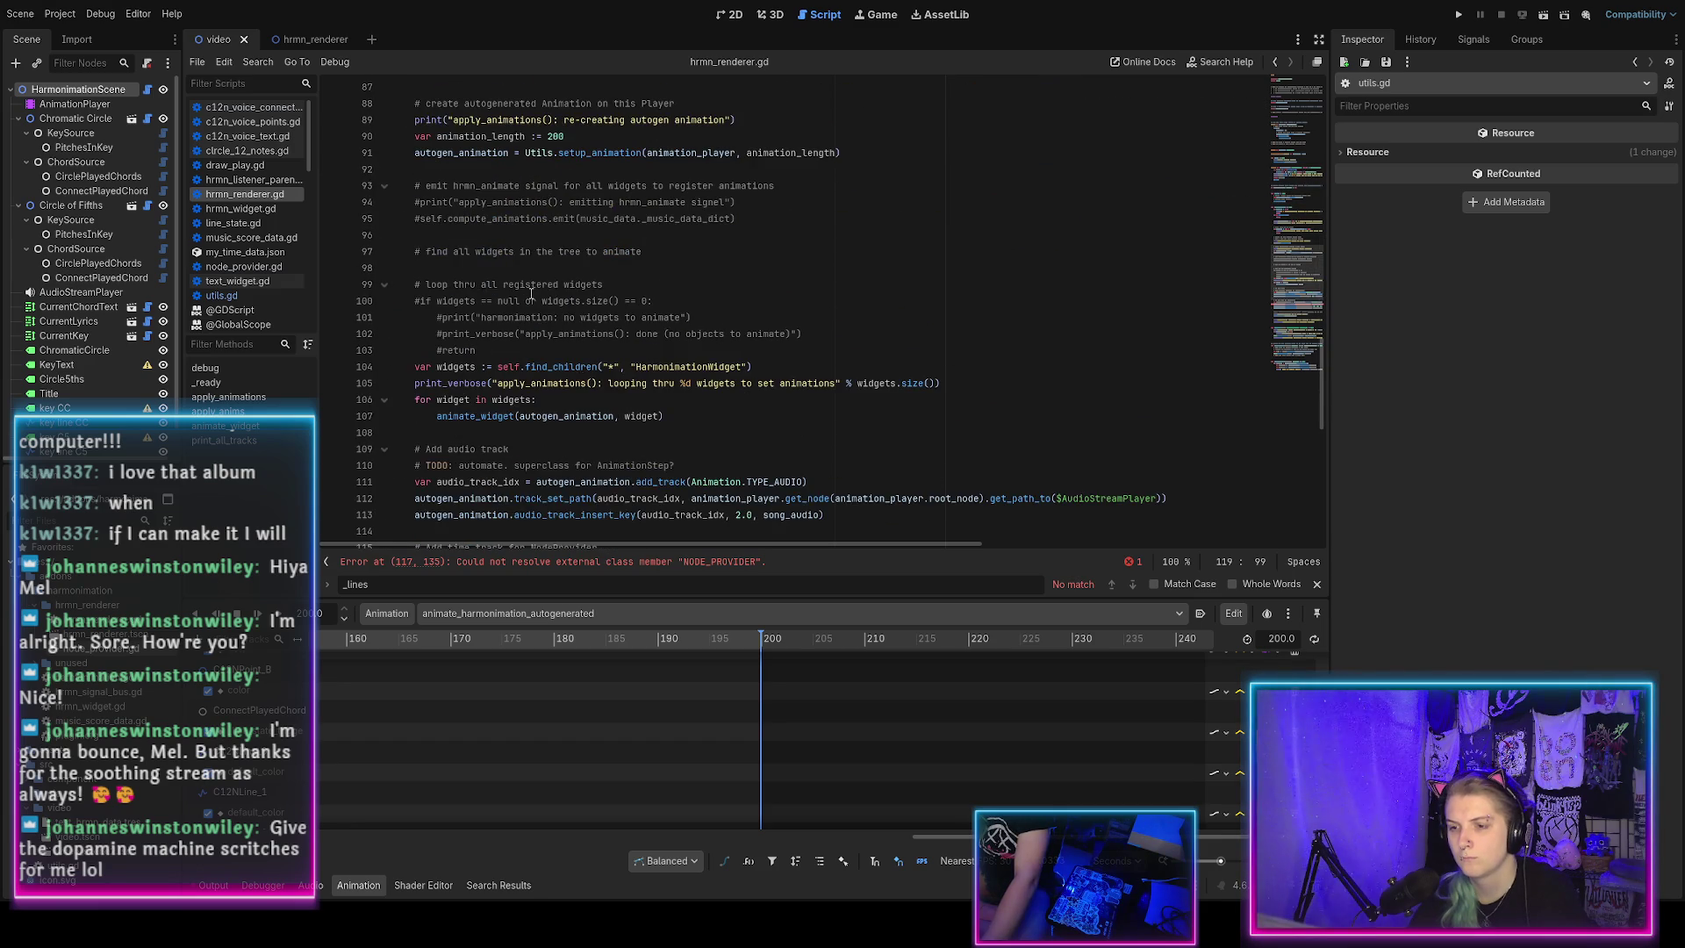
pyautogui.click(584, 232)
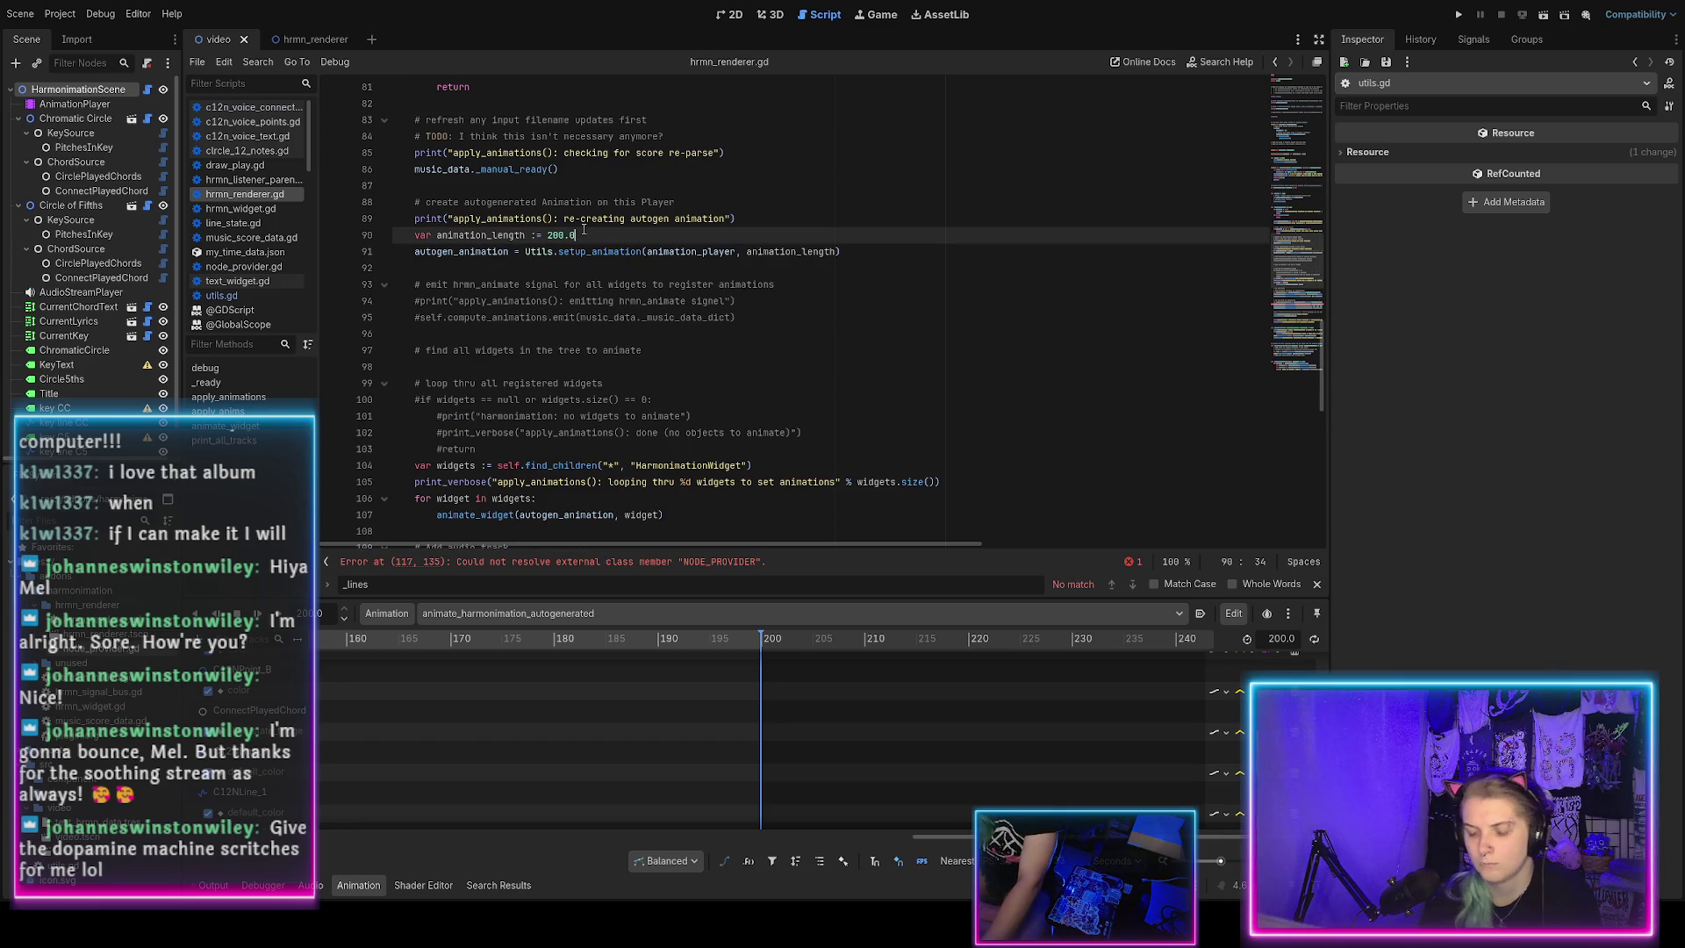
pyautogui.hotkey('ctrl', 's')
pyautogui.scroll(-8, 614, 307)
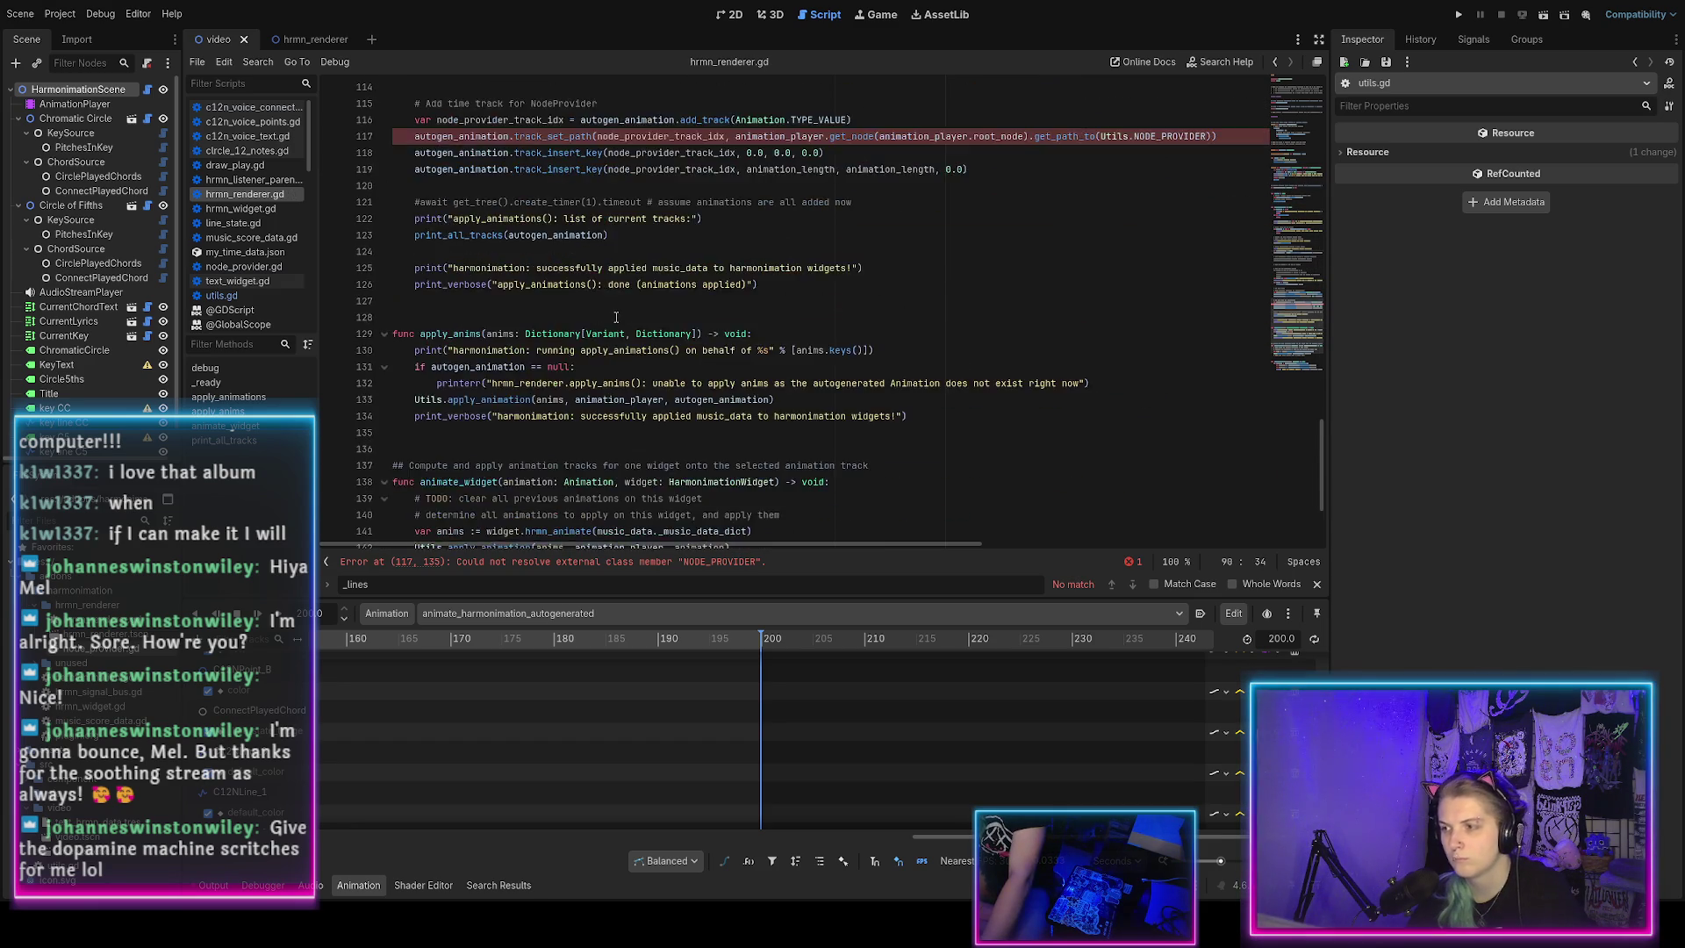
pyautogui.scroll(-1, 617, 317)
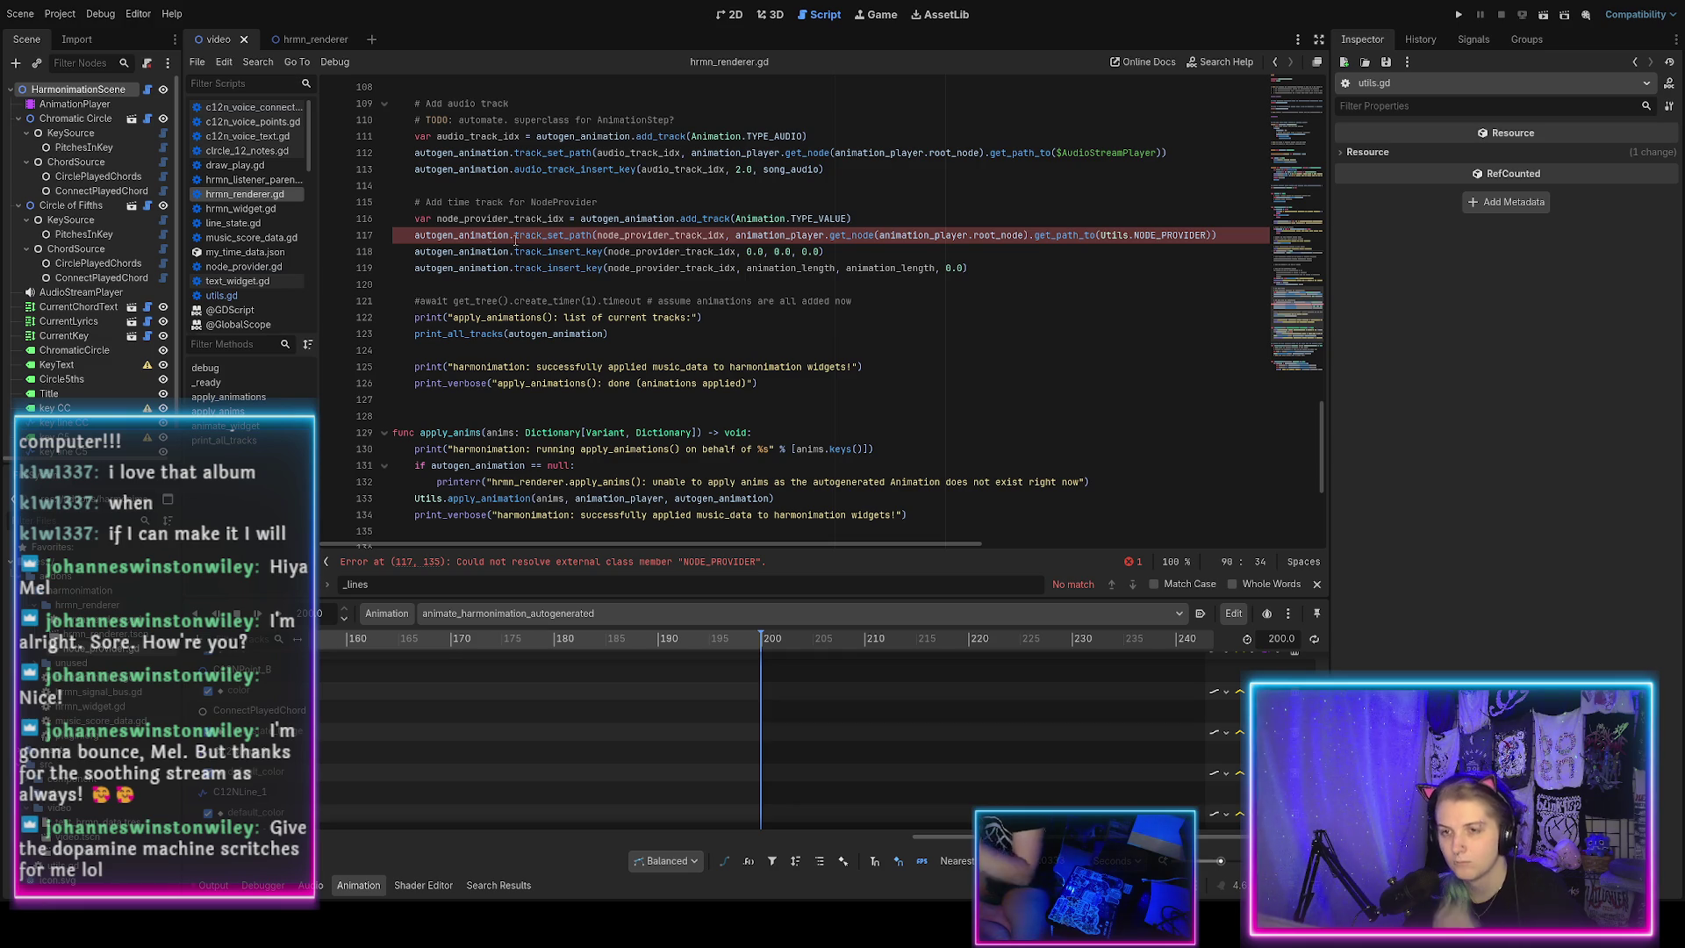
pyautogui.click(221, 296)
# Jump to the NodeProvider class in node_provider.gd and go to the end of the list_active_promises() signature.
pyautogui.scroll(10, 491, 275)
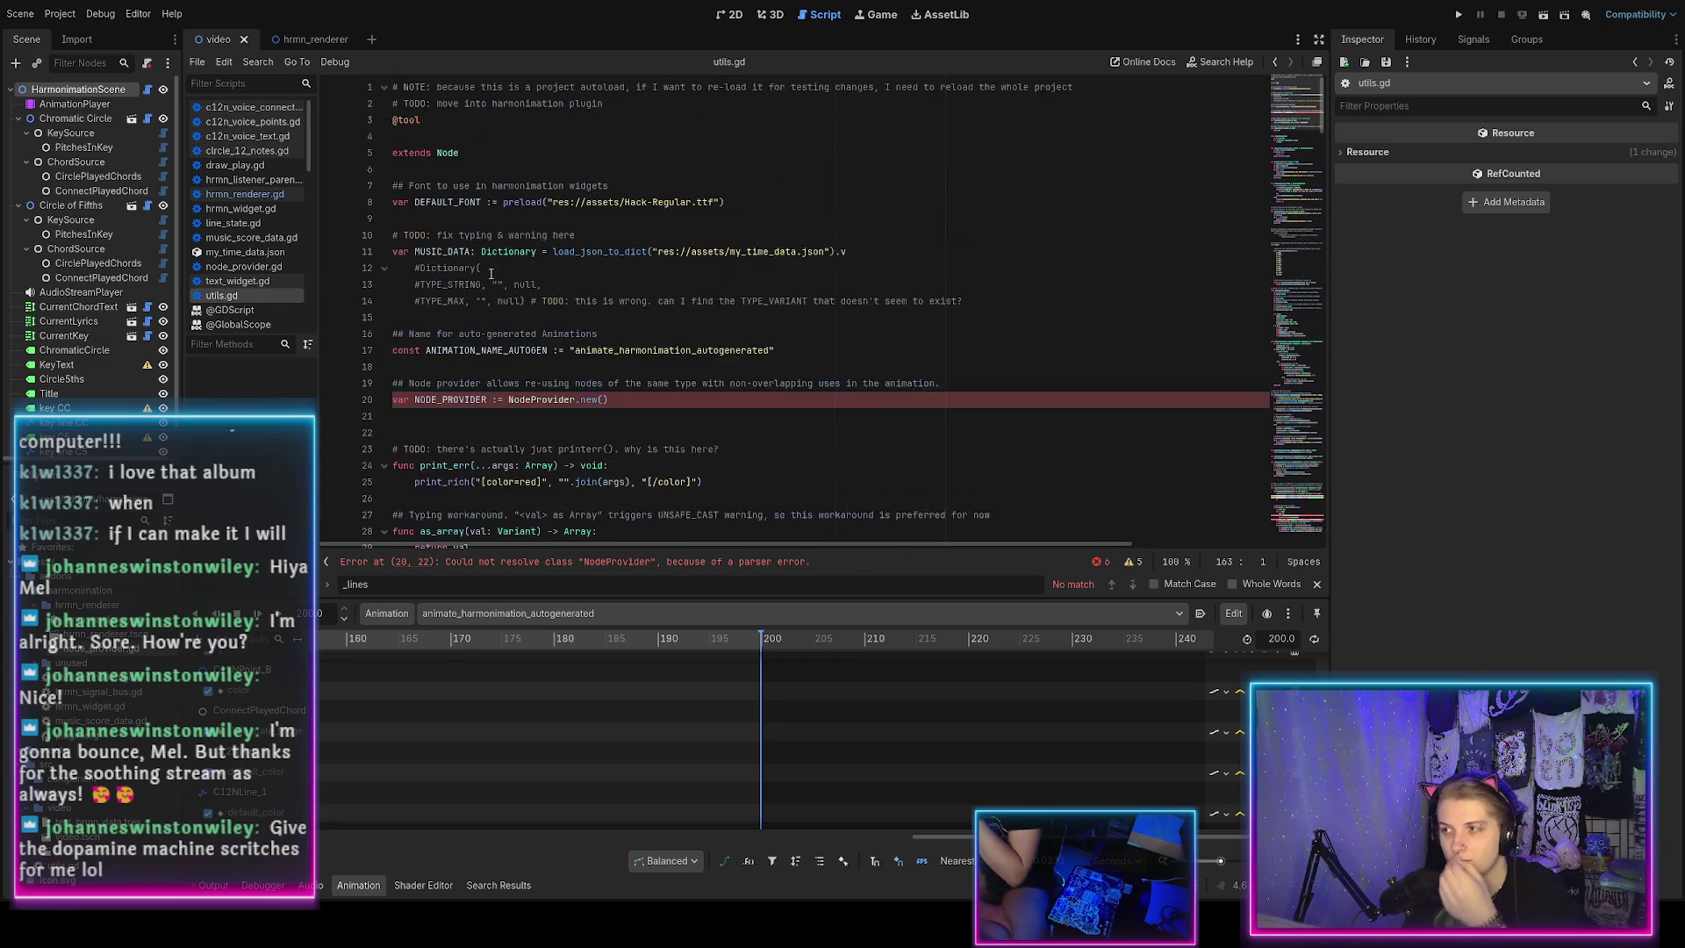
pyautogui.scroll(2, 491, 275)
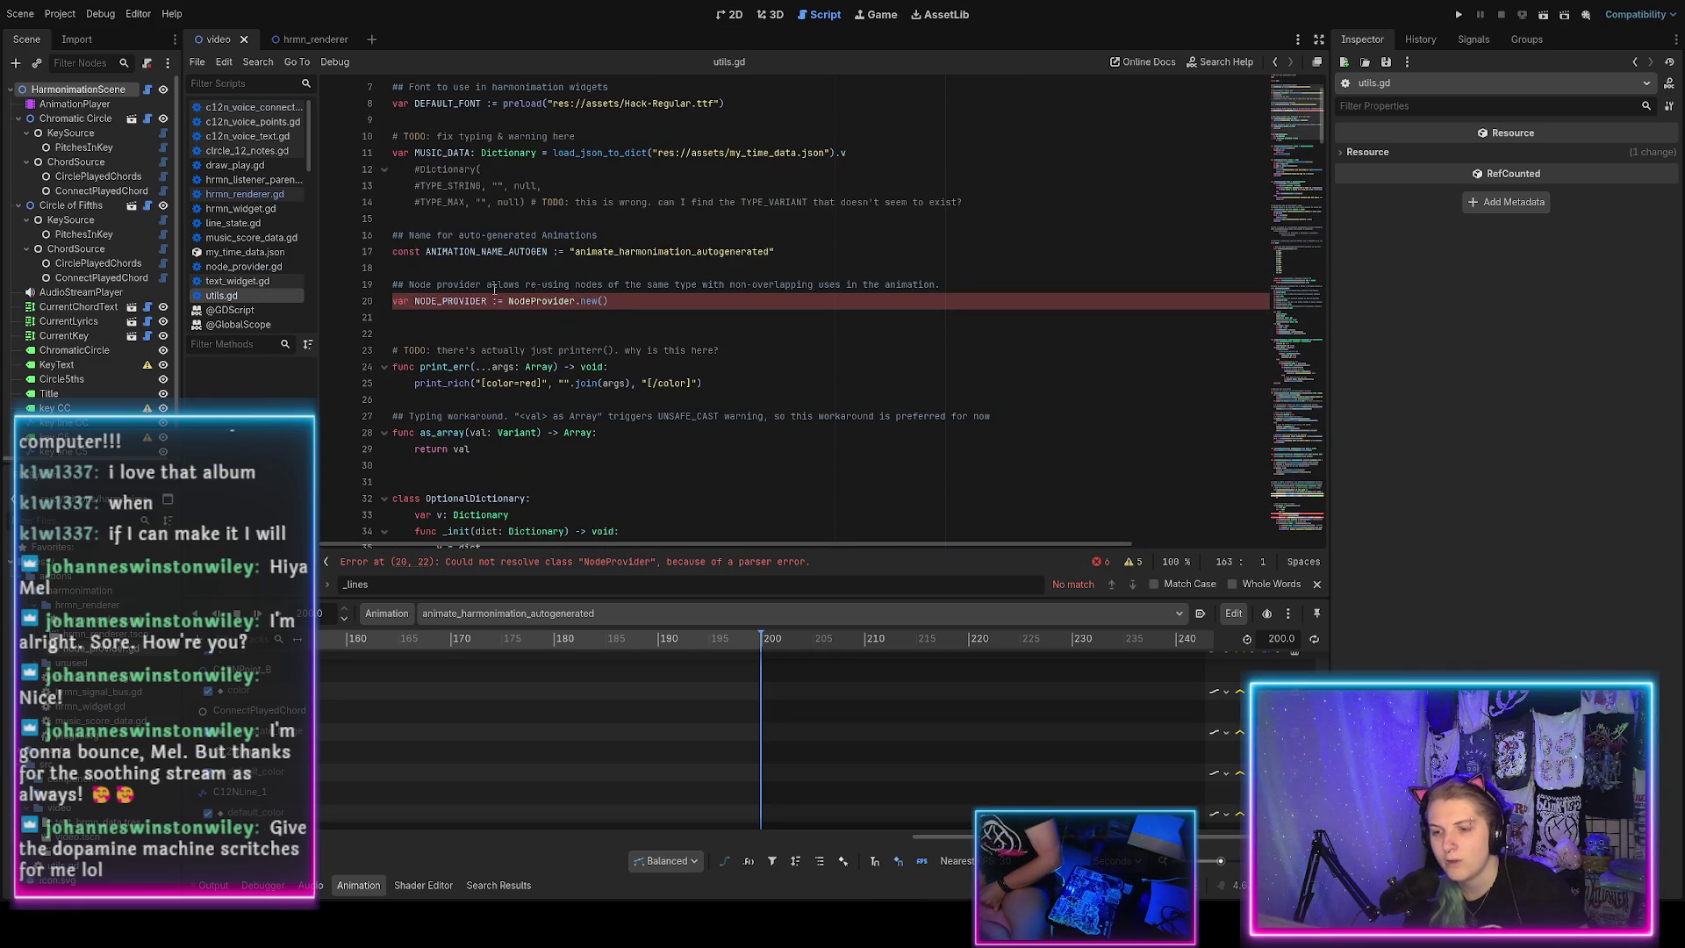
pyautogui.keyDown('ctrl'); pyautogui.click(541, 301); pyautogui.keyUp('ctrl')
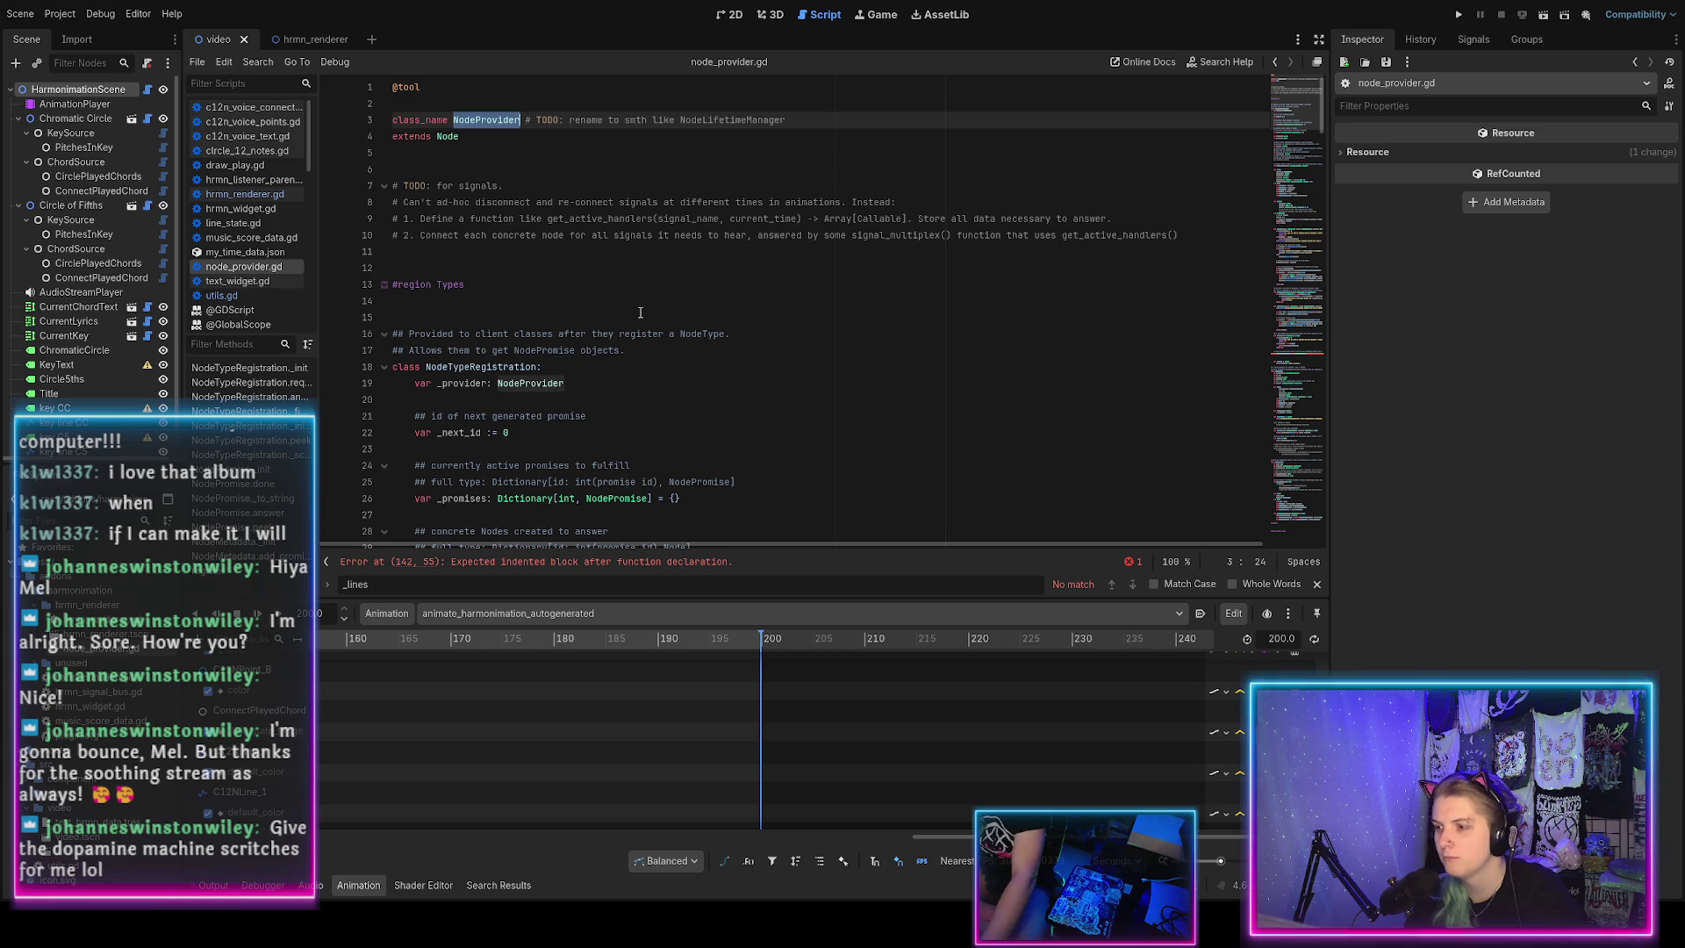
pyautogui.scroll(-20, 640, 314)
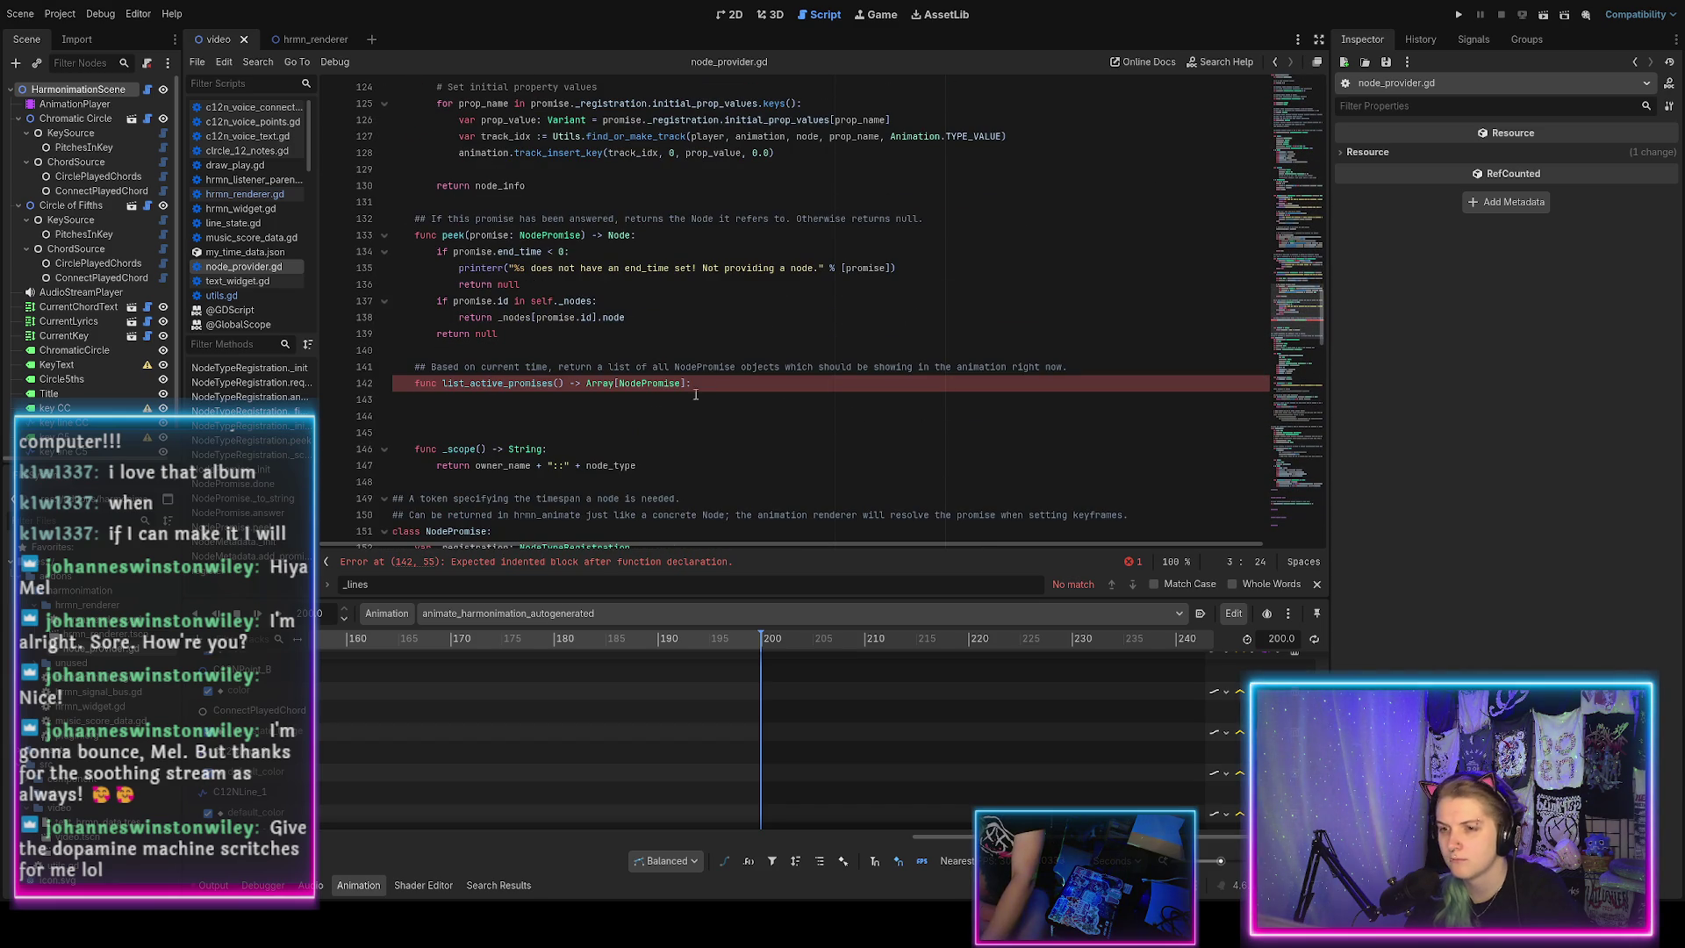
pyautogui.click(685, 384)
# Add 'for promise in self._promises.values():' as the function body.
pyautogui.scroll(-1, 717, 384)
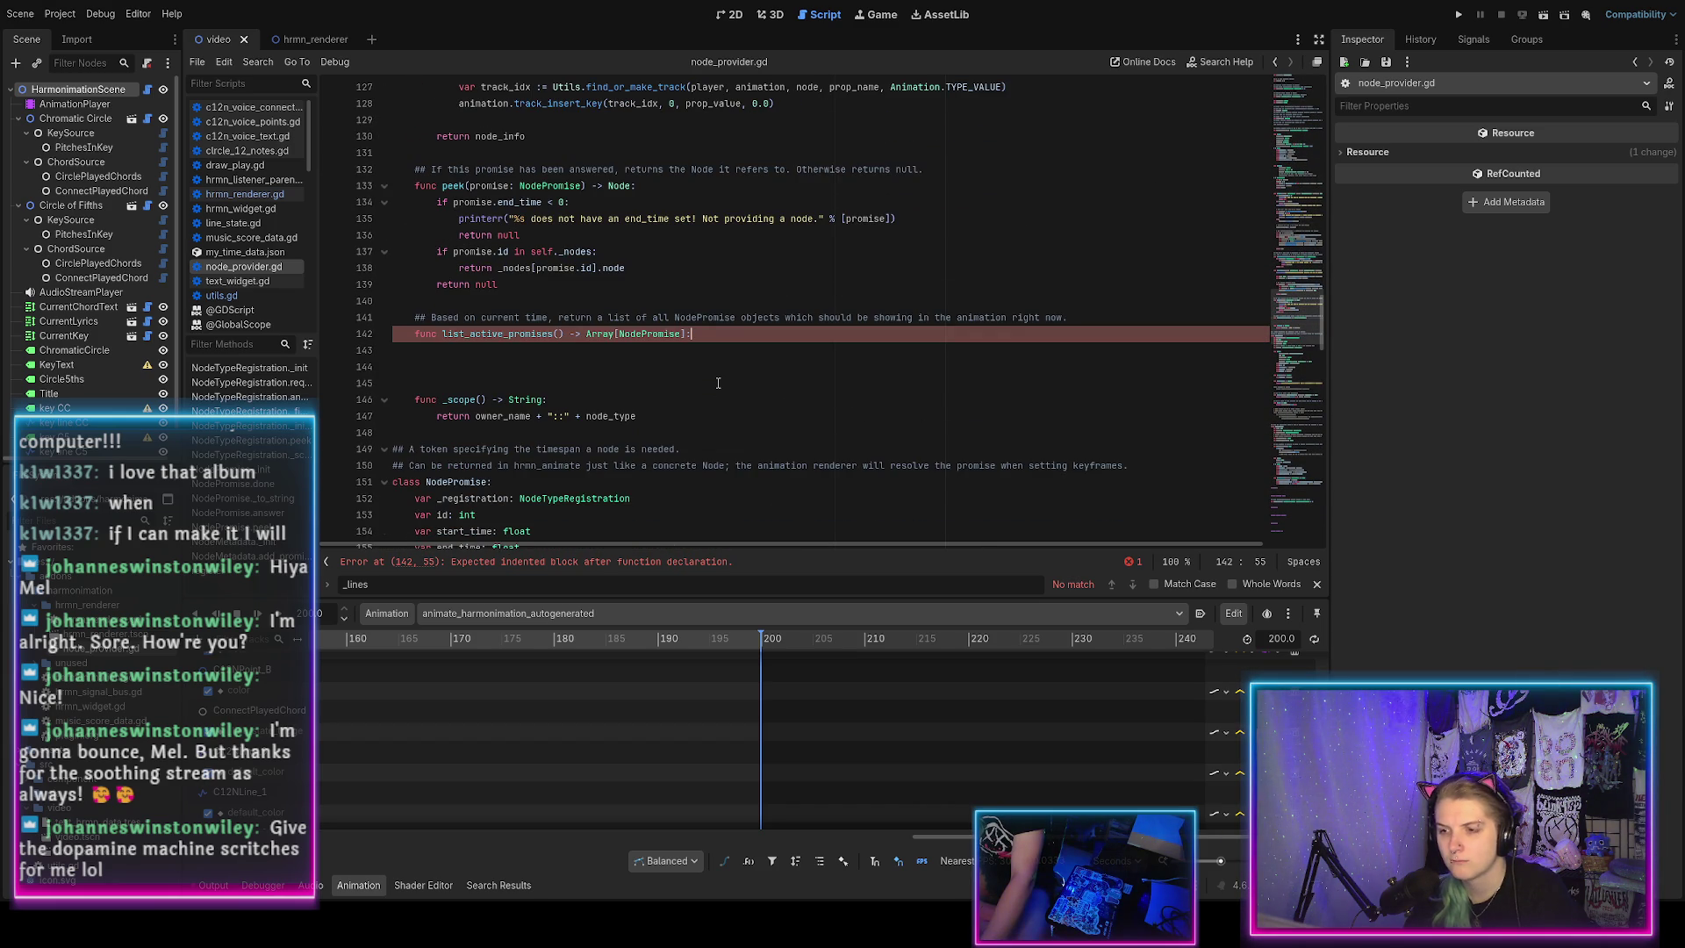
pyautogui.press('Return')
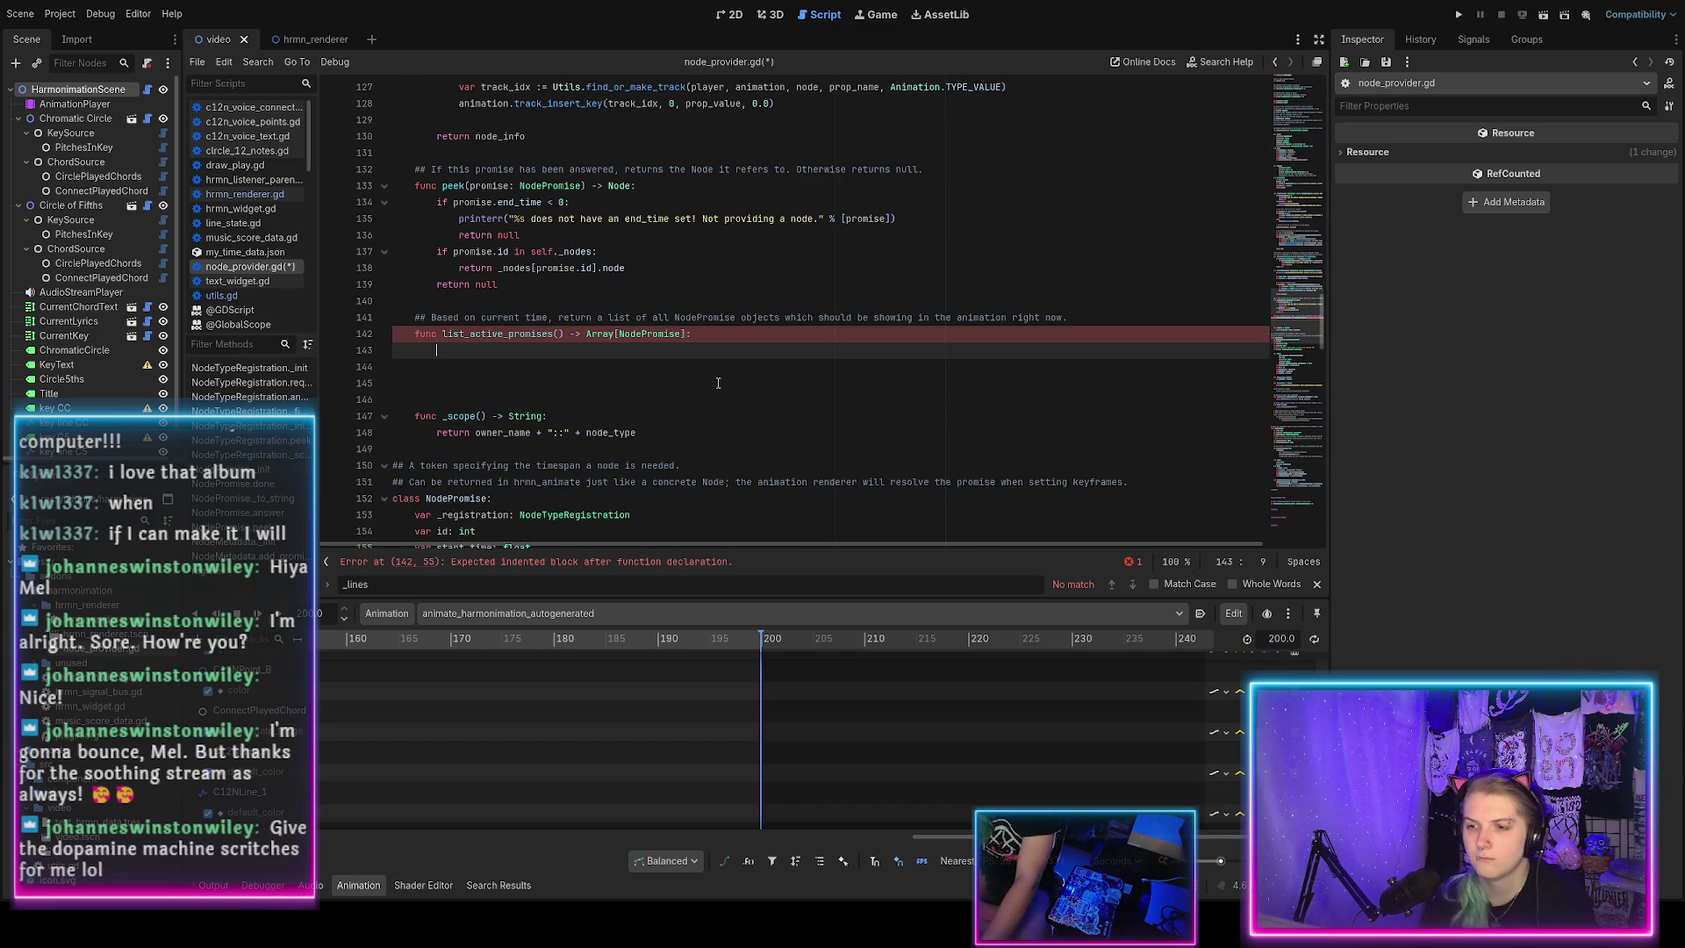
pyautogui.scroll(7, 718, 384)
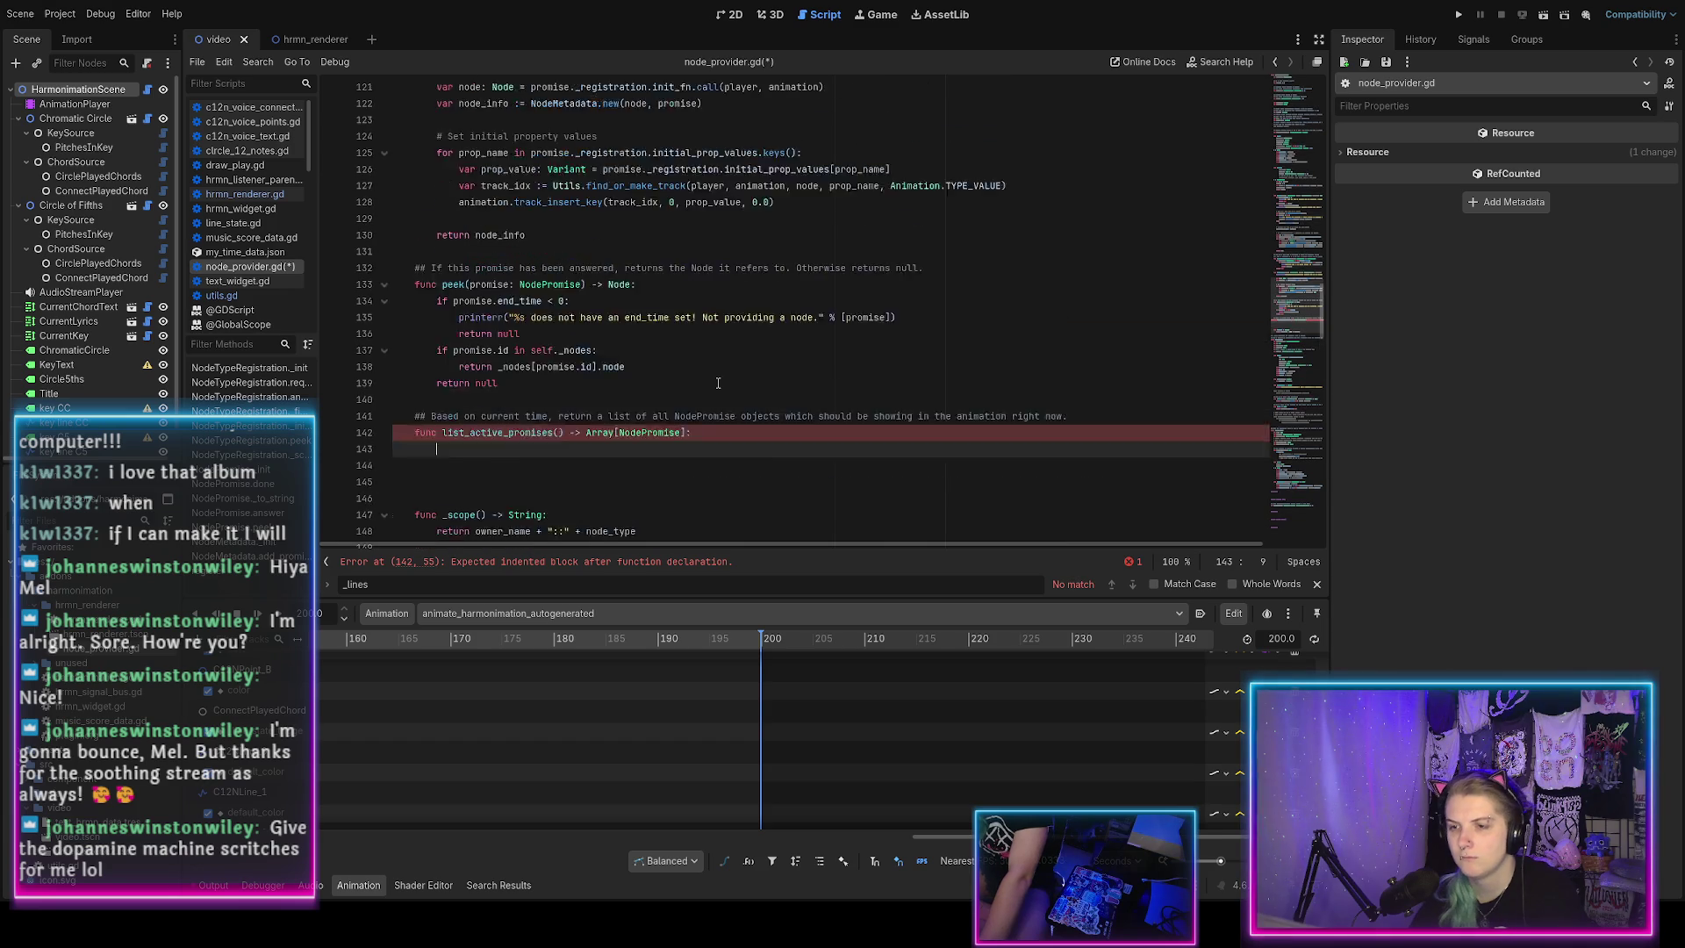
pyautogui.scroll(20, 718, 383)
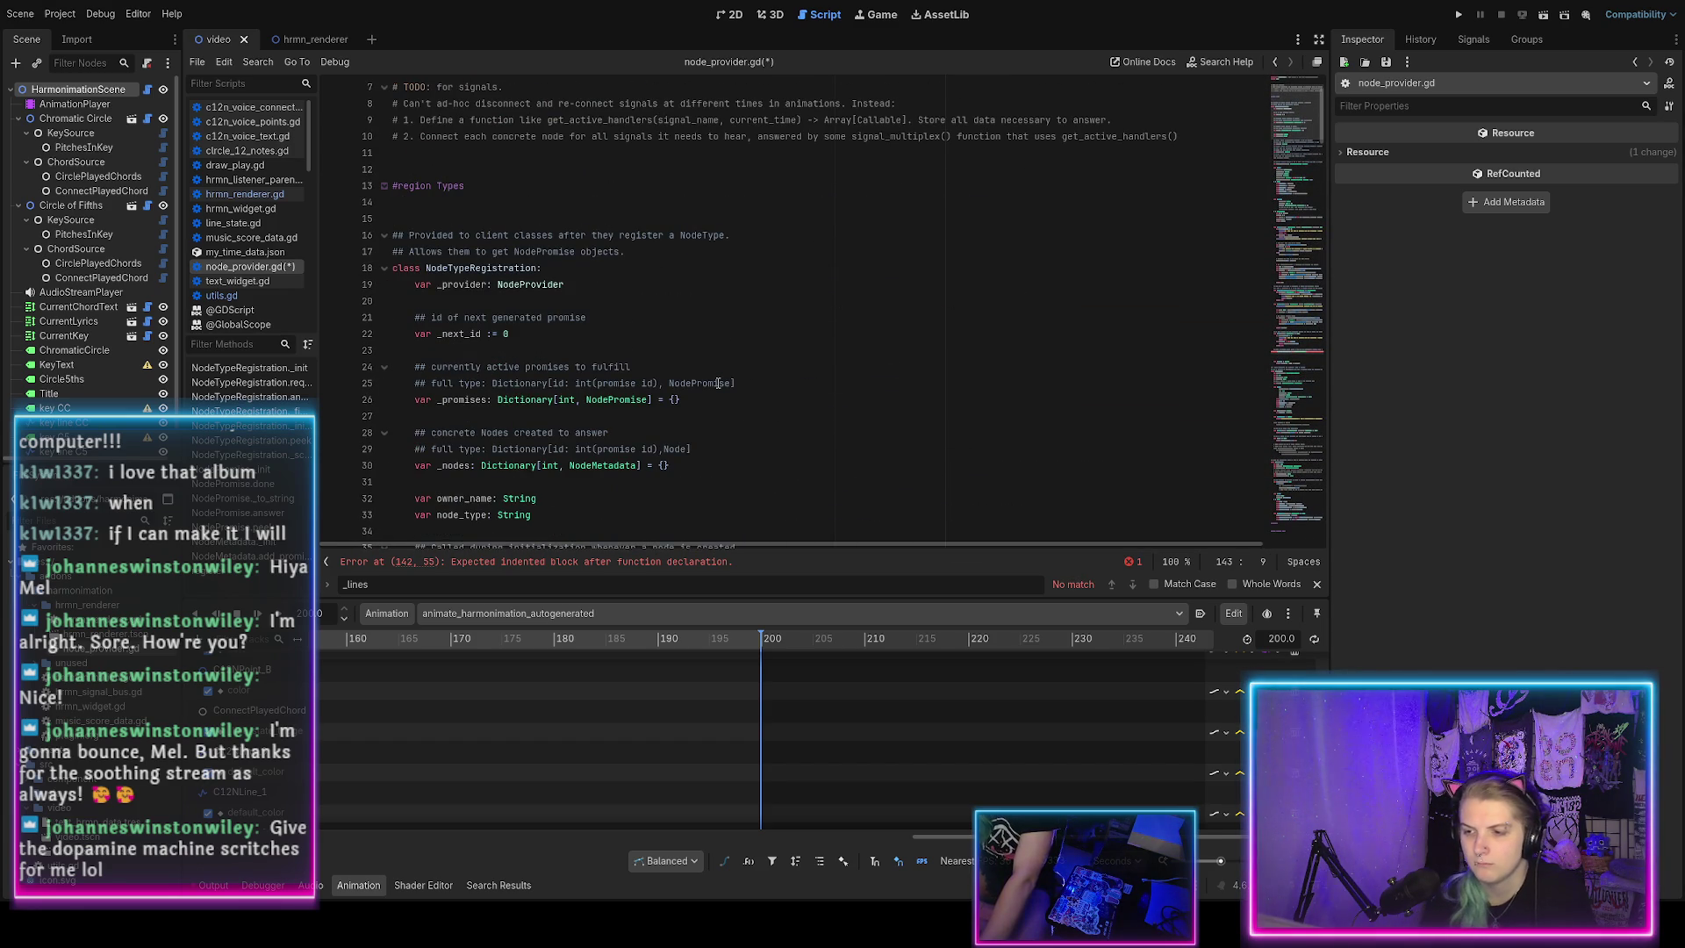
pyautogui.write('for promise in ')
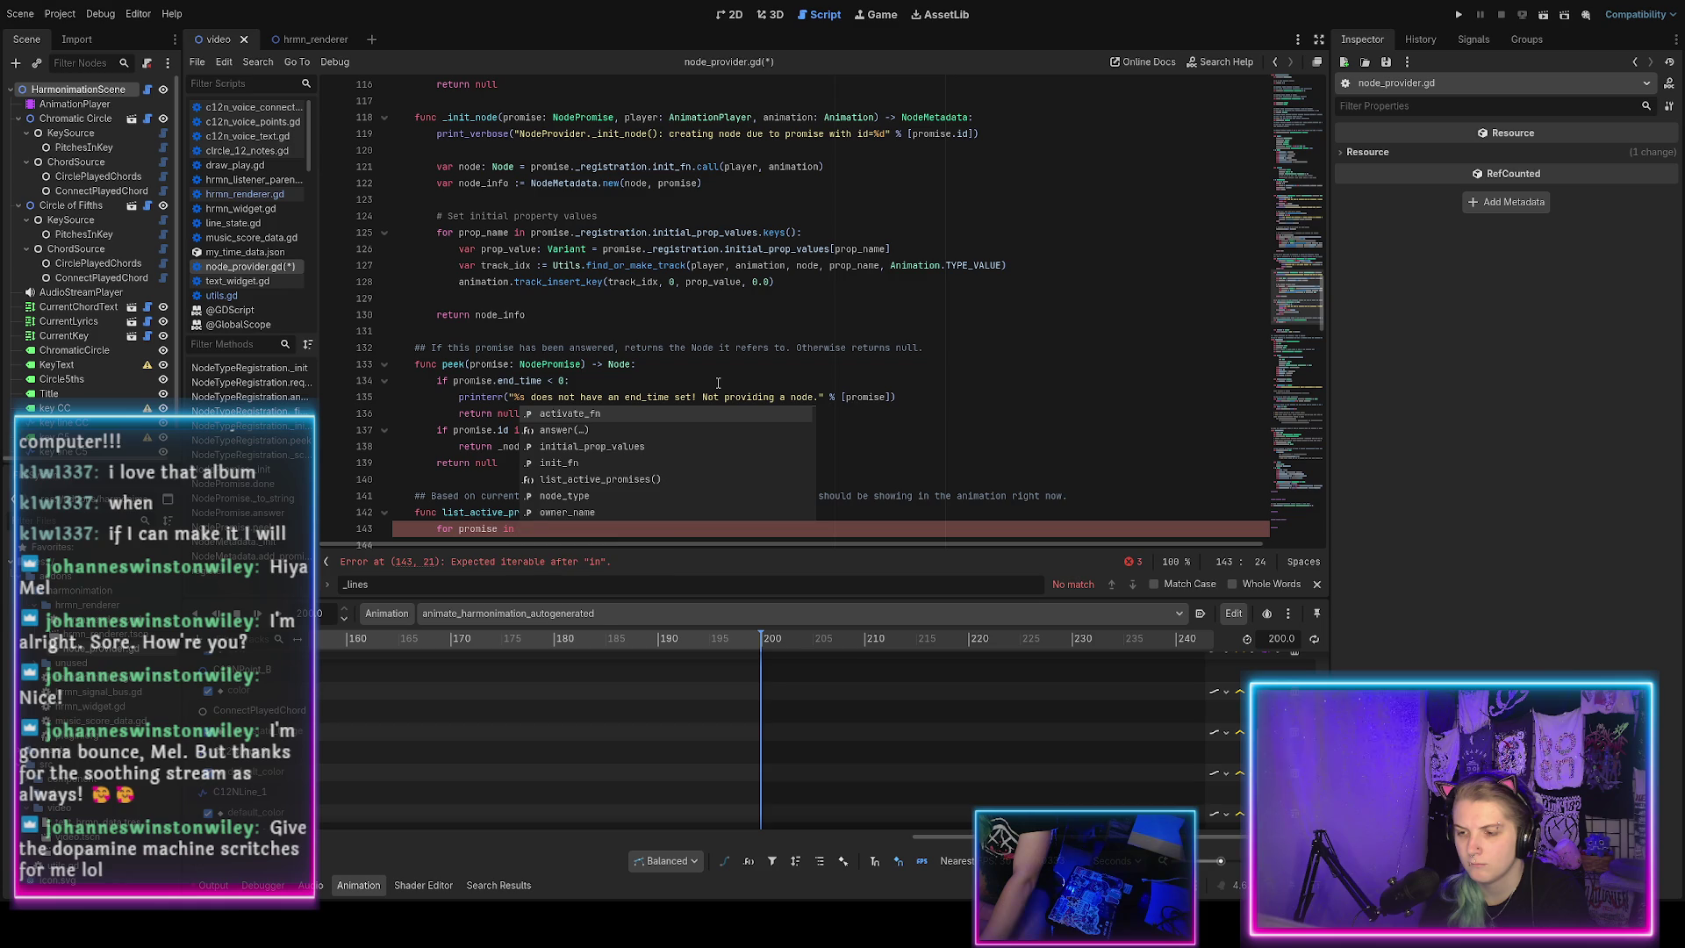
pyautogui.write('self._promises.values')
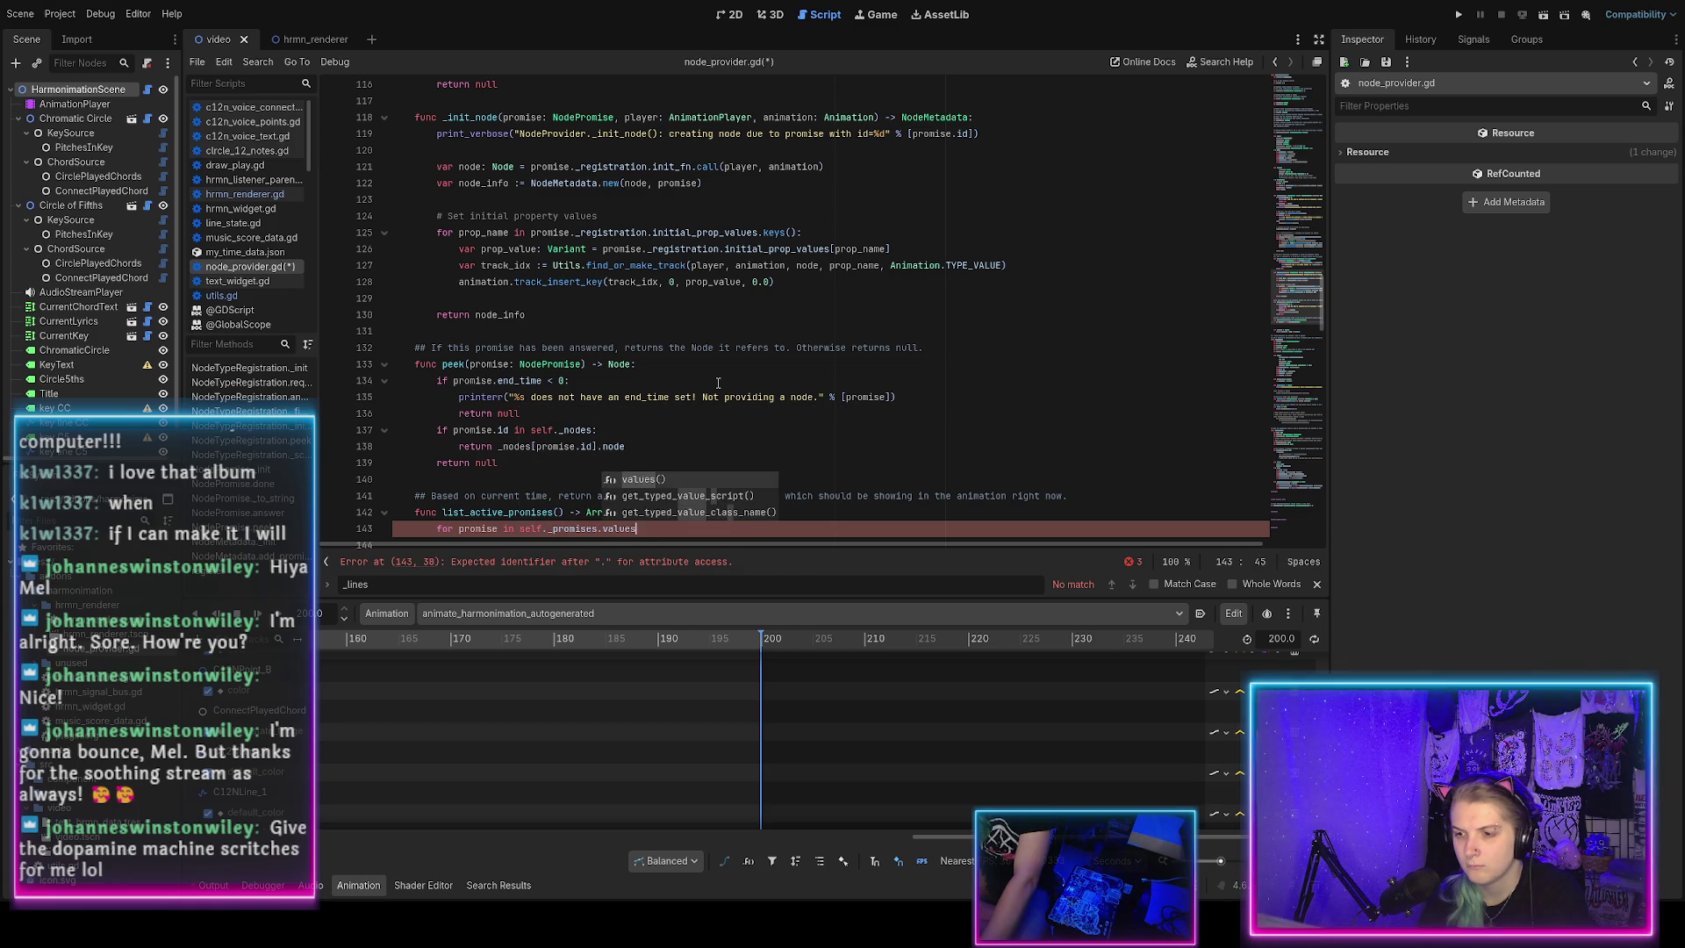
pyautogui.press('Return')
pyautogui.press('Return')
# Insert a line above the loop and start declaring var active_promises.
pyautogui.scroll(-3, 690, 350)
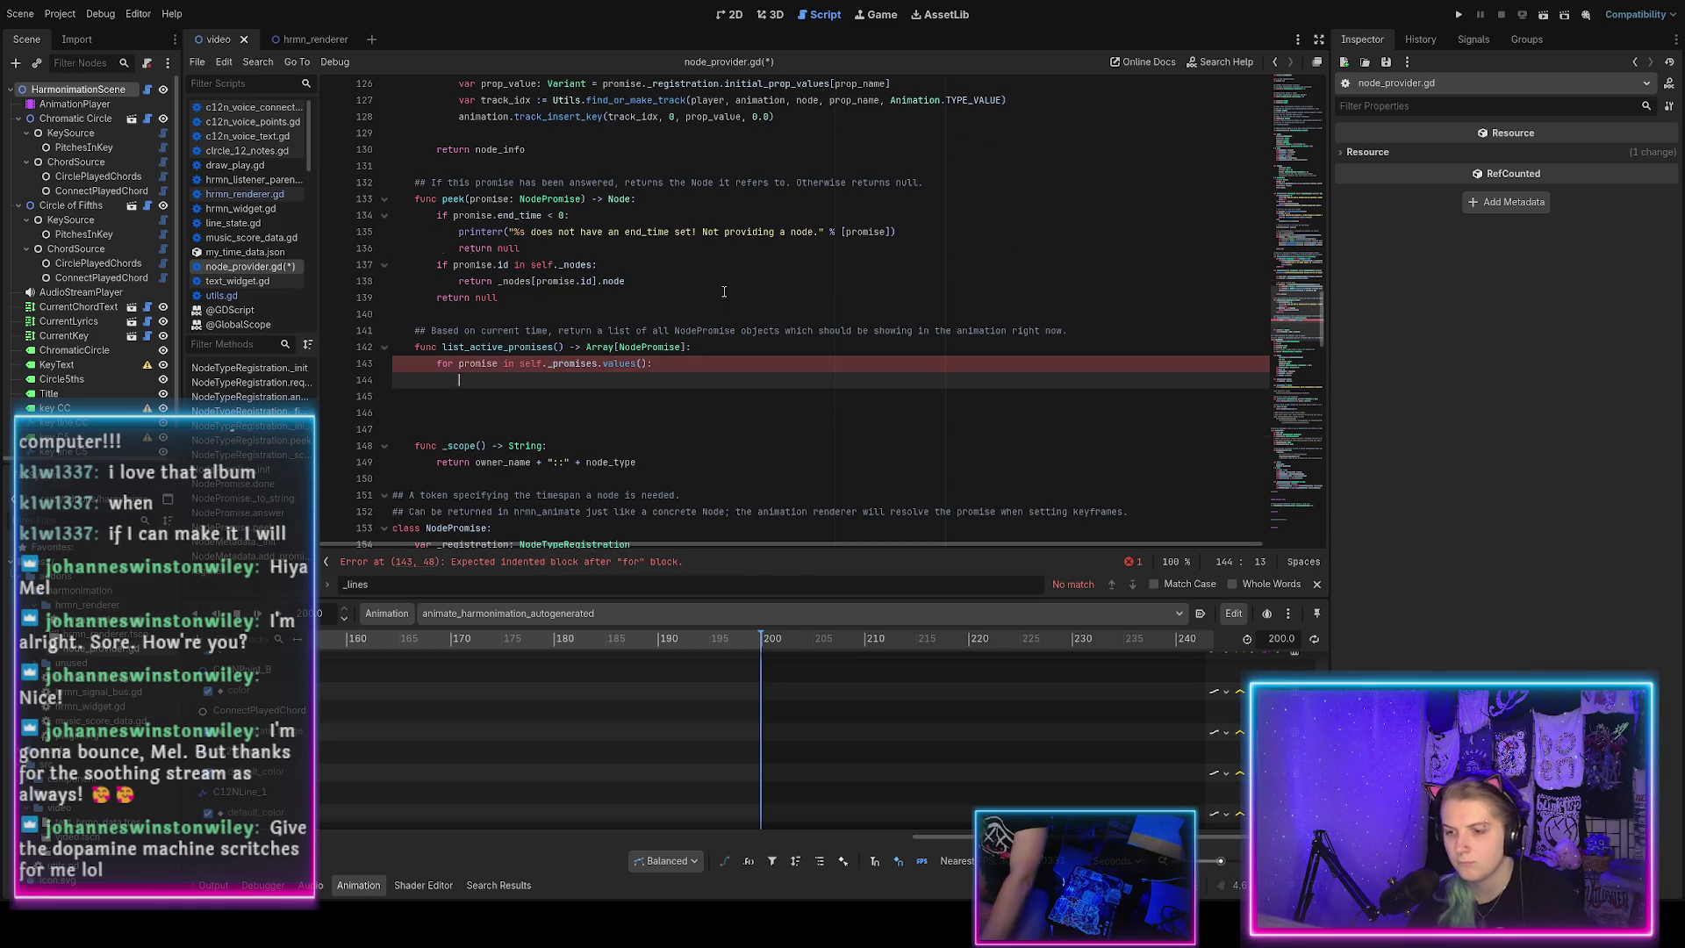
pyautogui.click(702, 351)
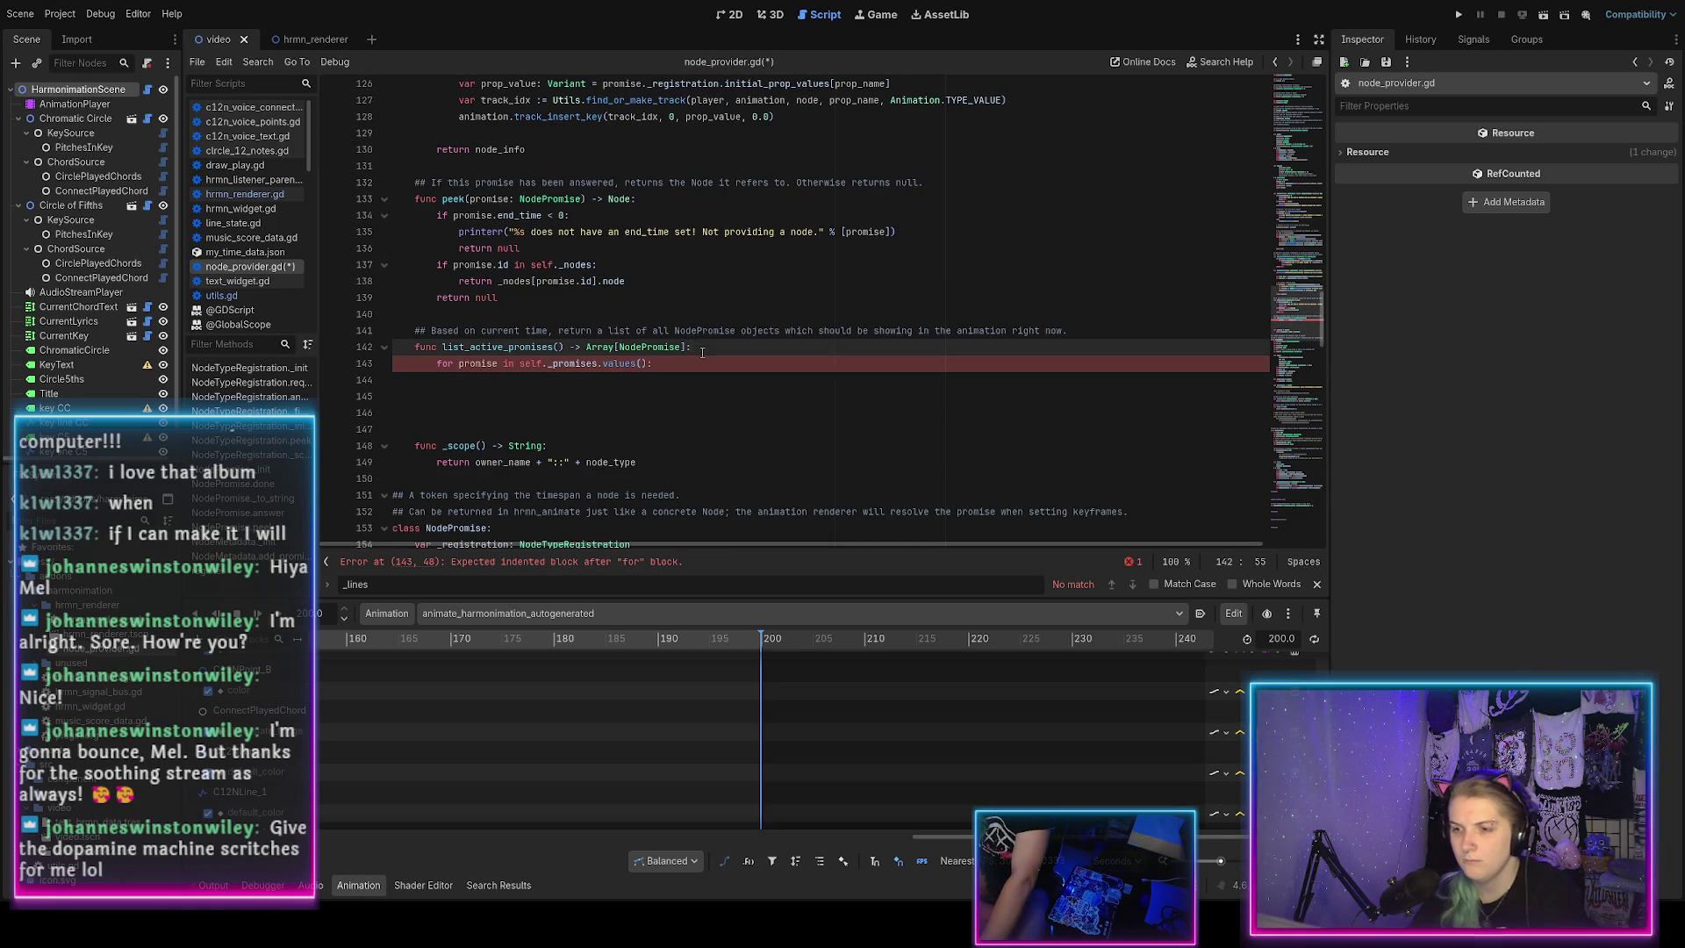
pyautogui.press('Return')
pyautogui.write('var ')
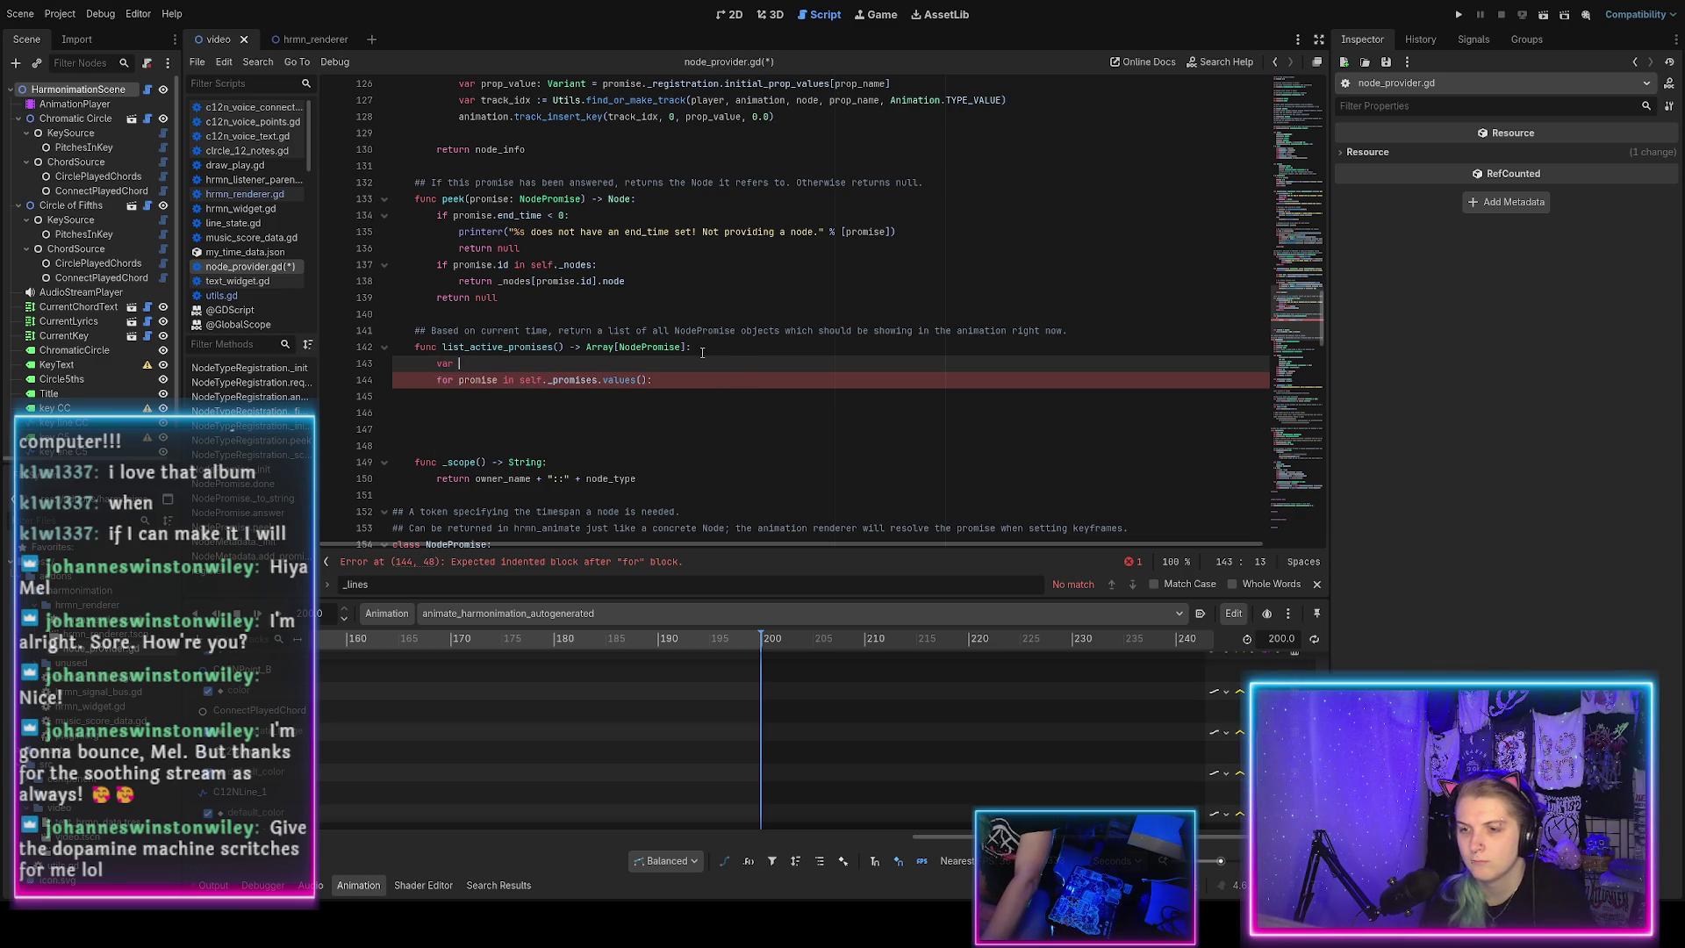
pyautogui.write('active_promises = [')
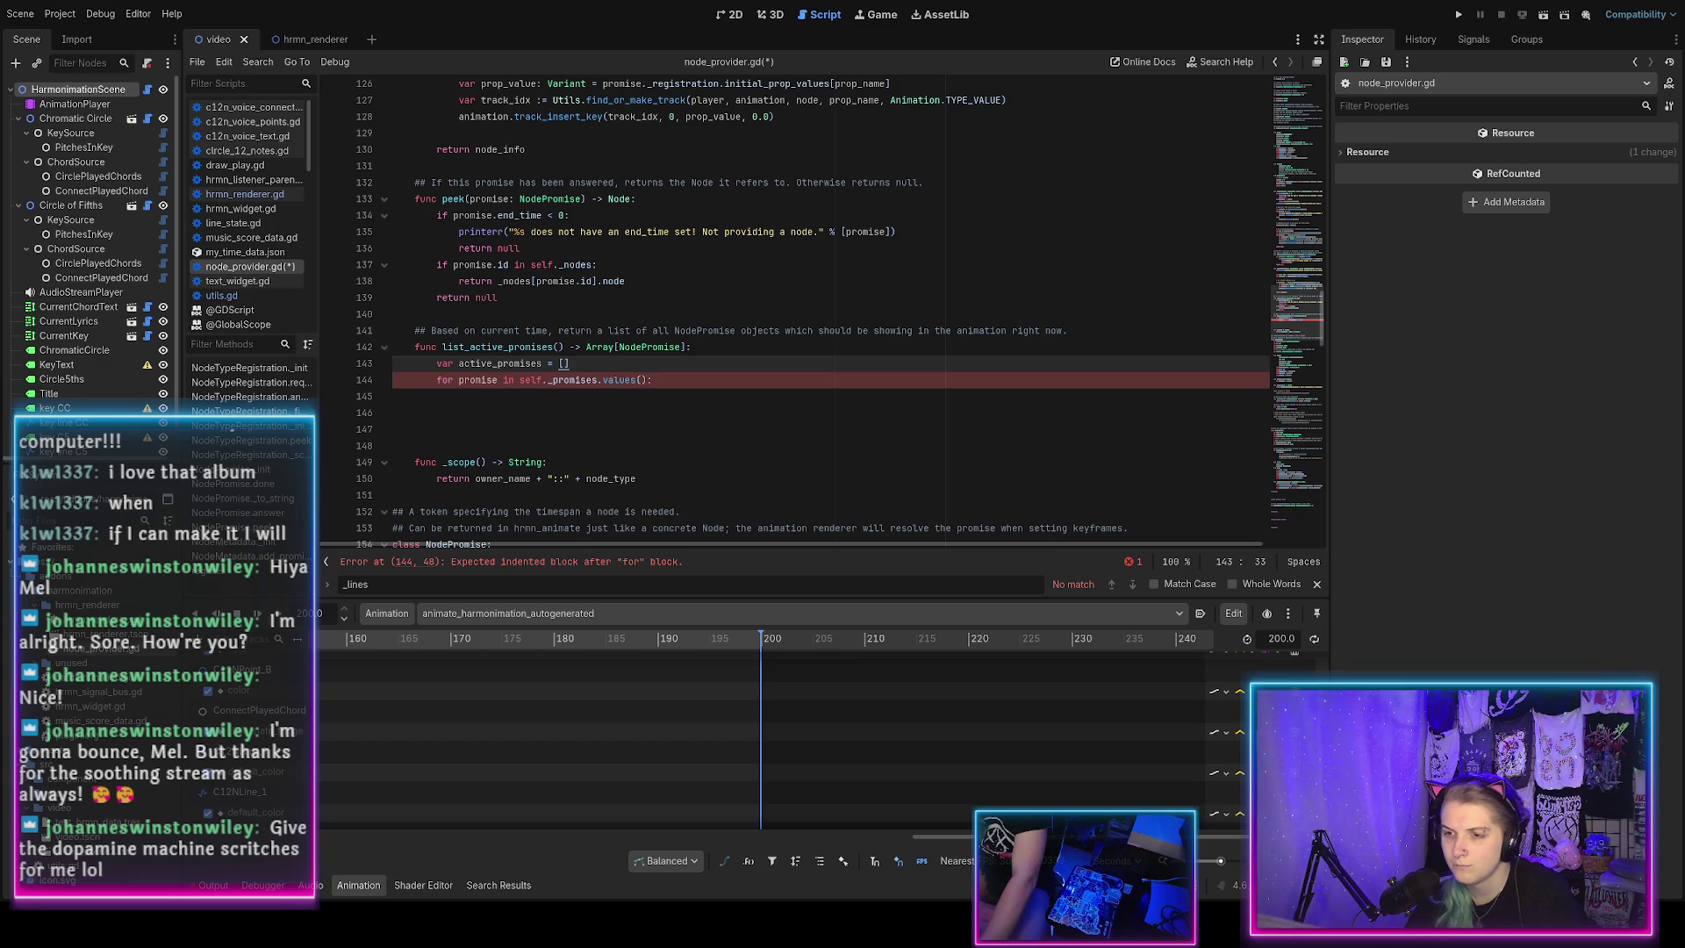
# Type the loop variable as NodePromise, add 'if promise.start_time <= current_time:', and save.
pyautogui.click(699, 386)
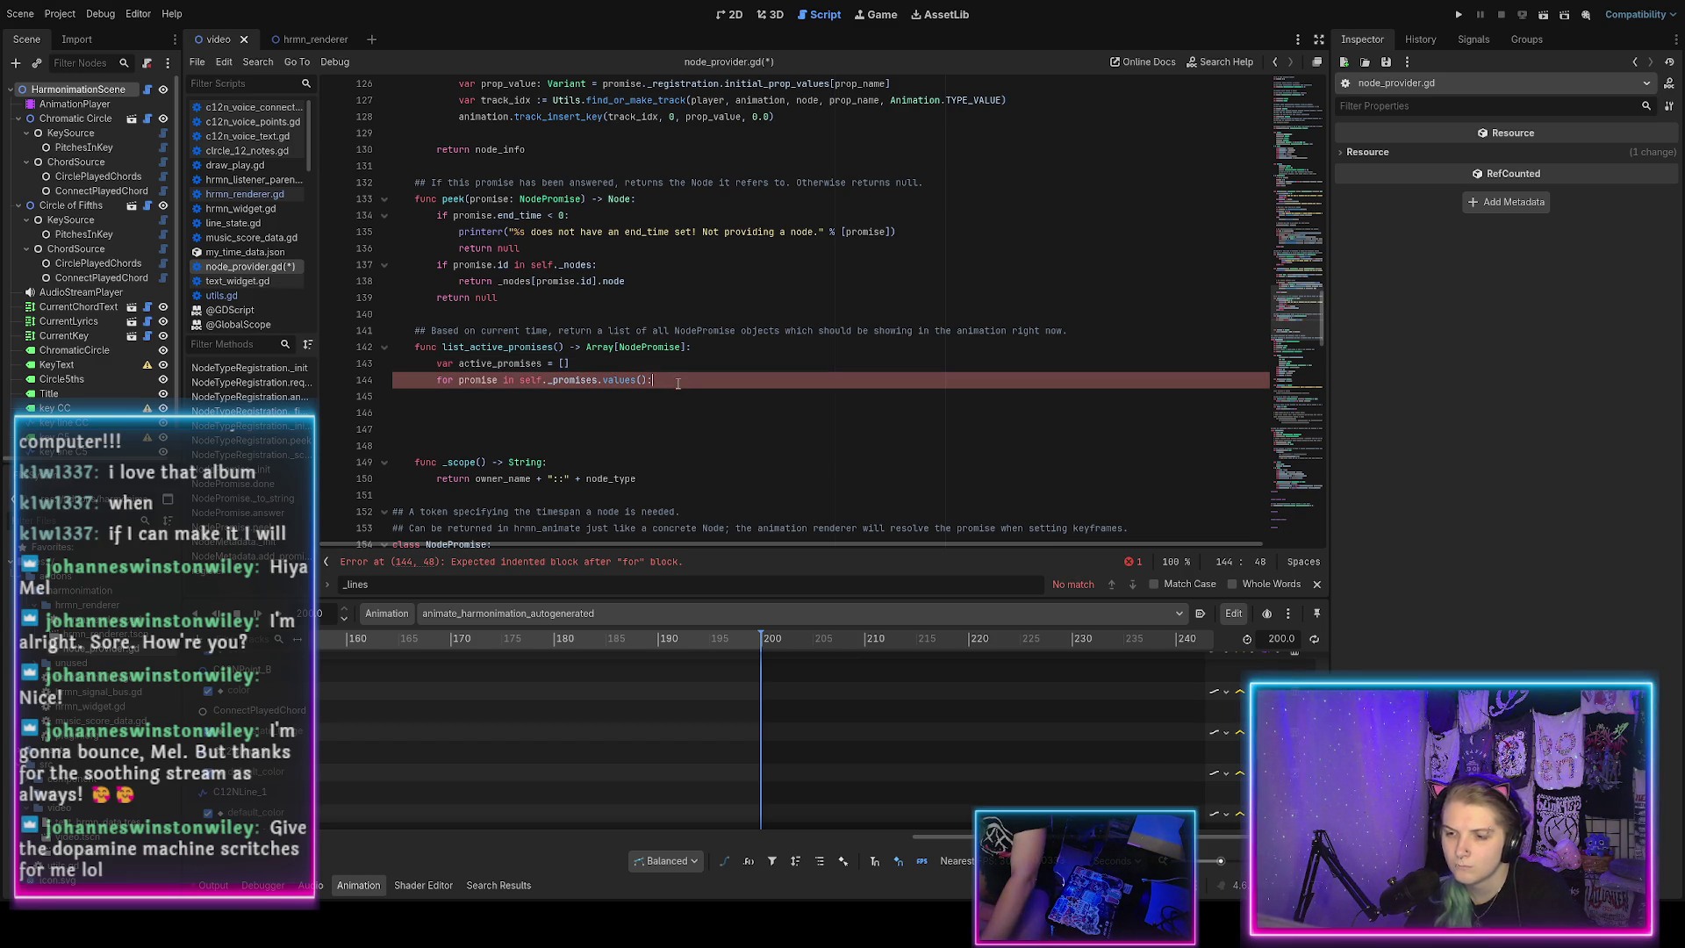
pyautogui.press('Return')
pyautogui.write('if p')
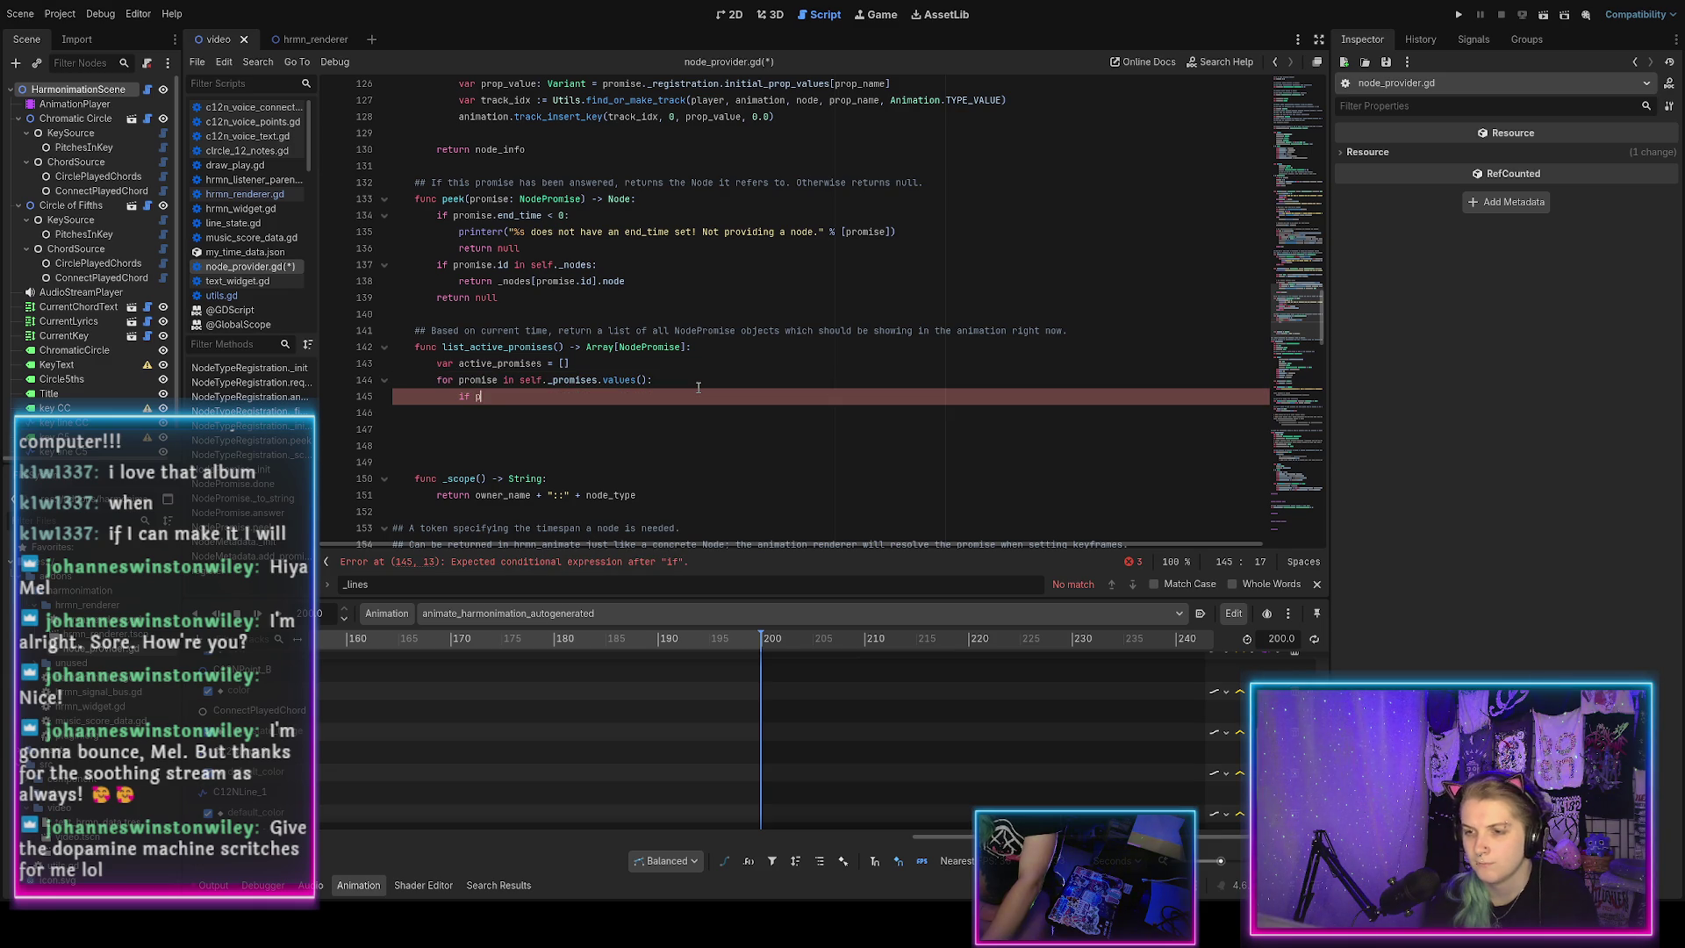
pyautogui.write('romise.')
pyautogui.press('BackSpace')
pyautogui.press('BackSpace')
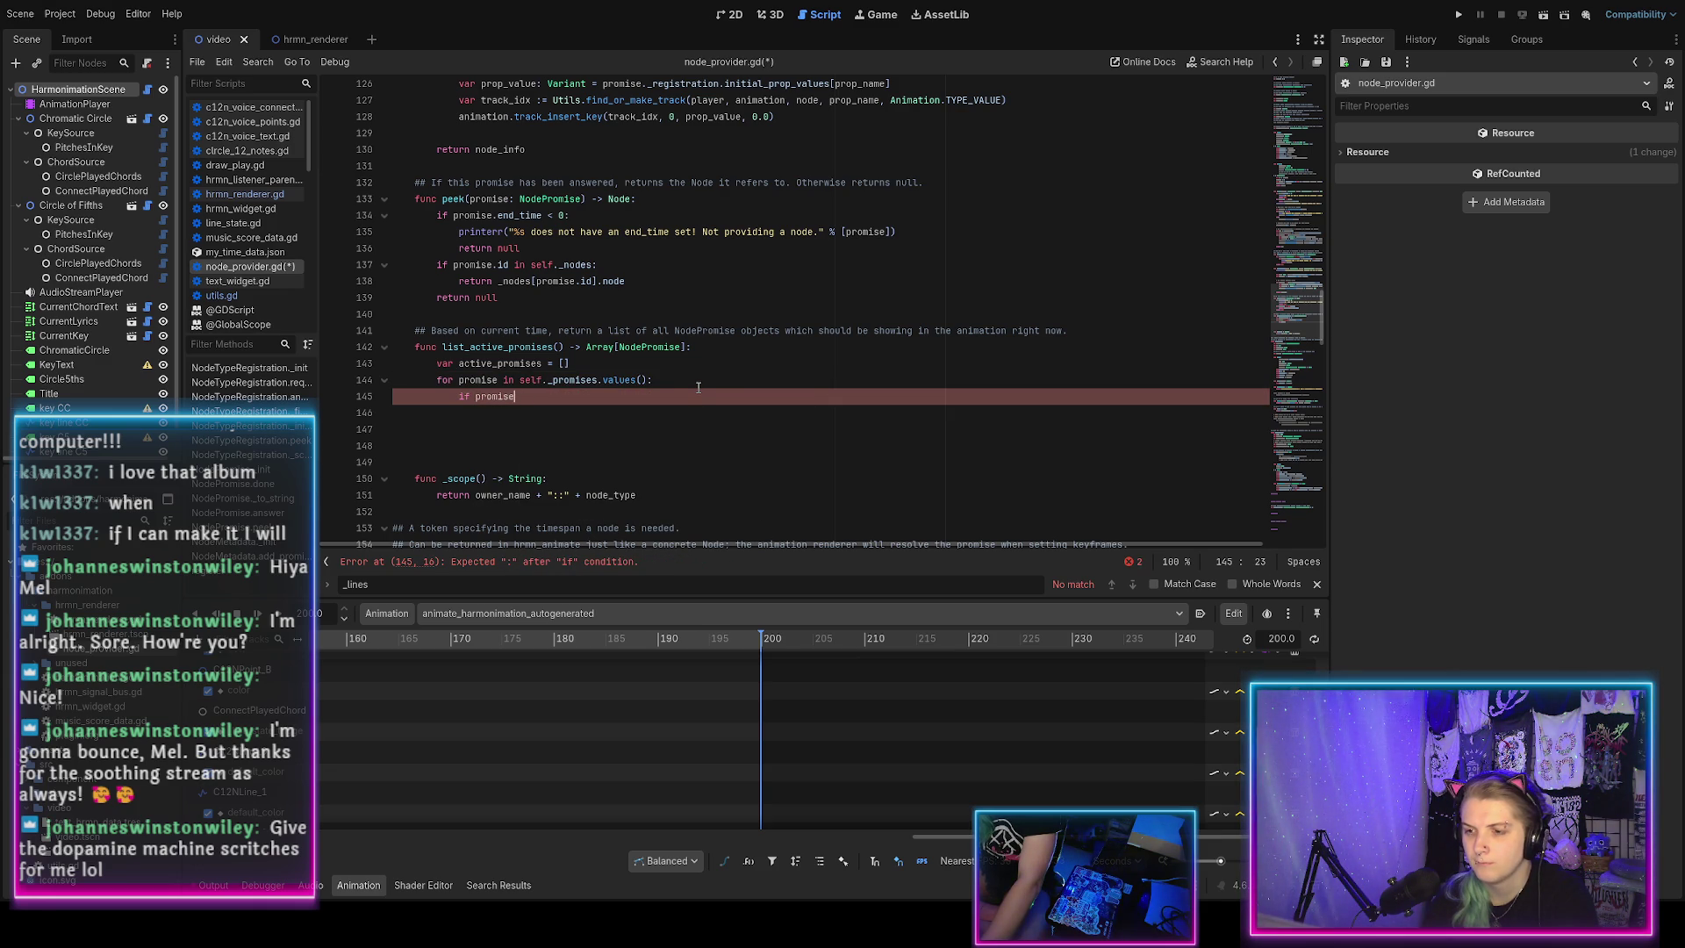
pyautogui.press('Up')
pyautogui.press('Left')
pyautogui.press('Left')
pyautogui.press('Left')
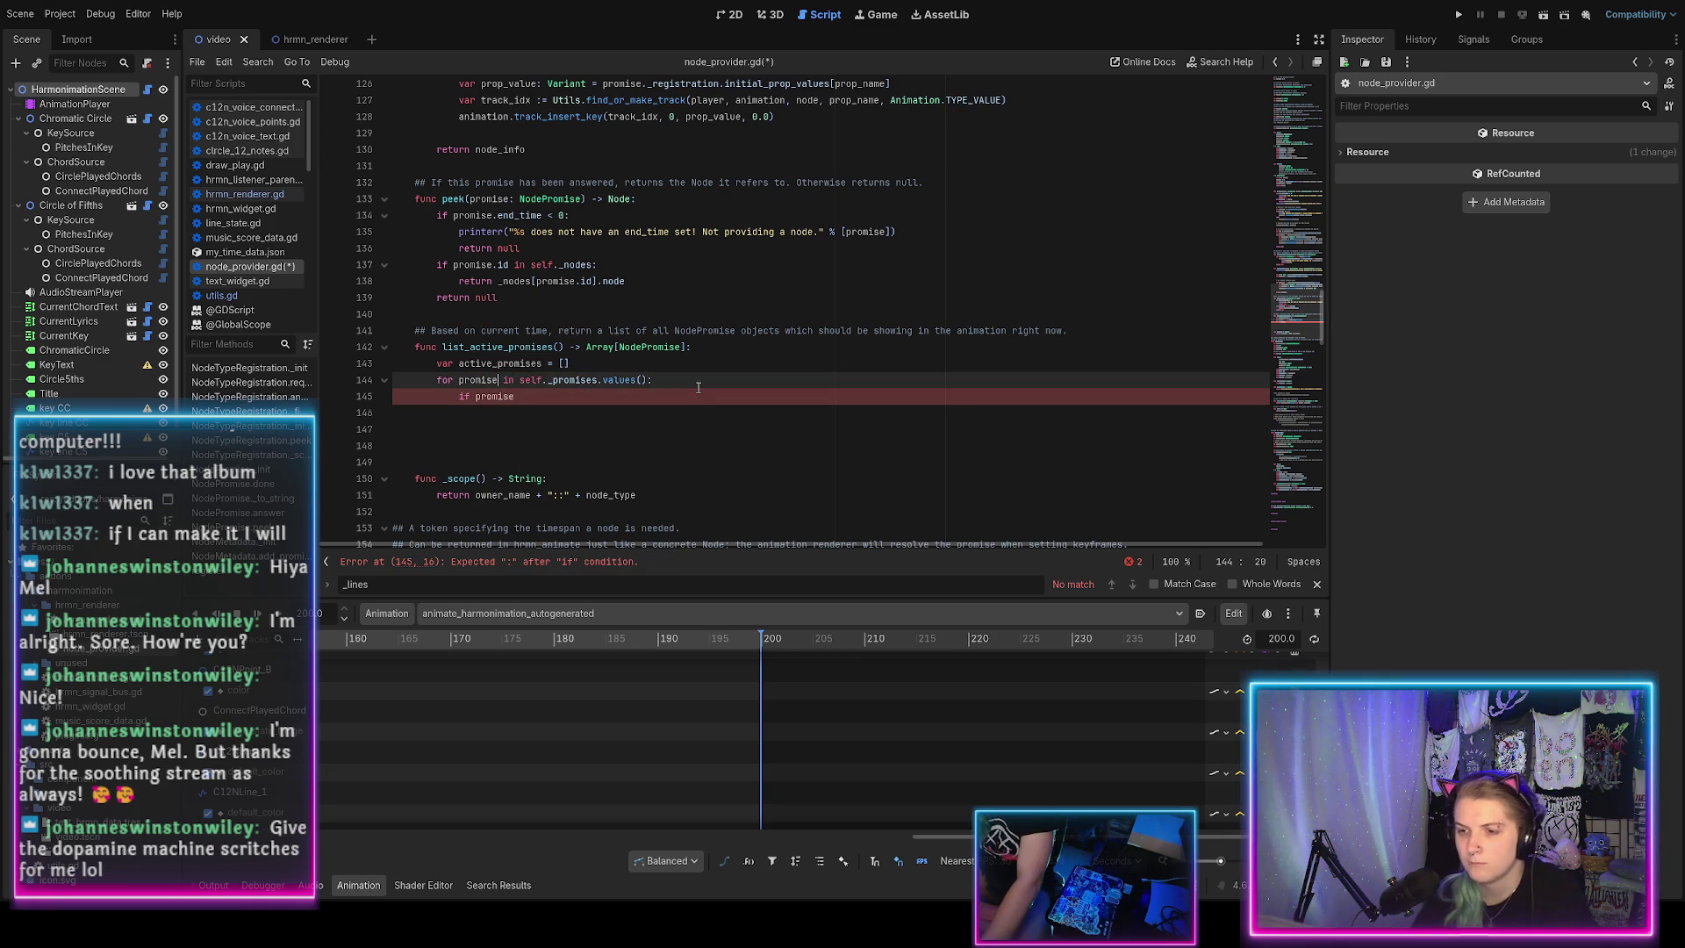
pyautogui.write(': NodePromise')
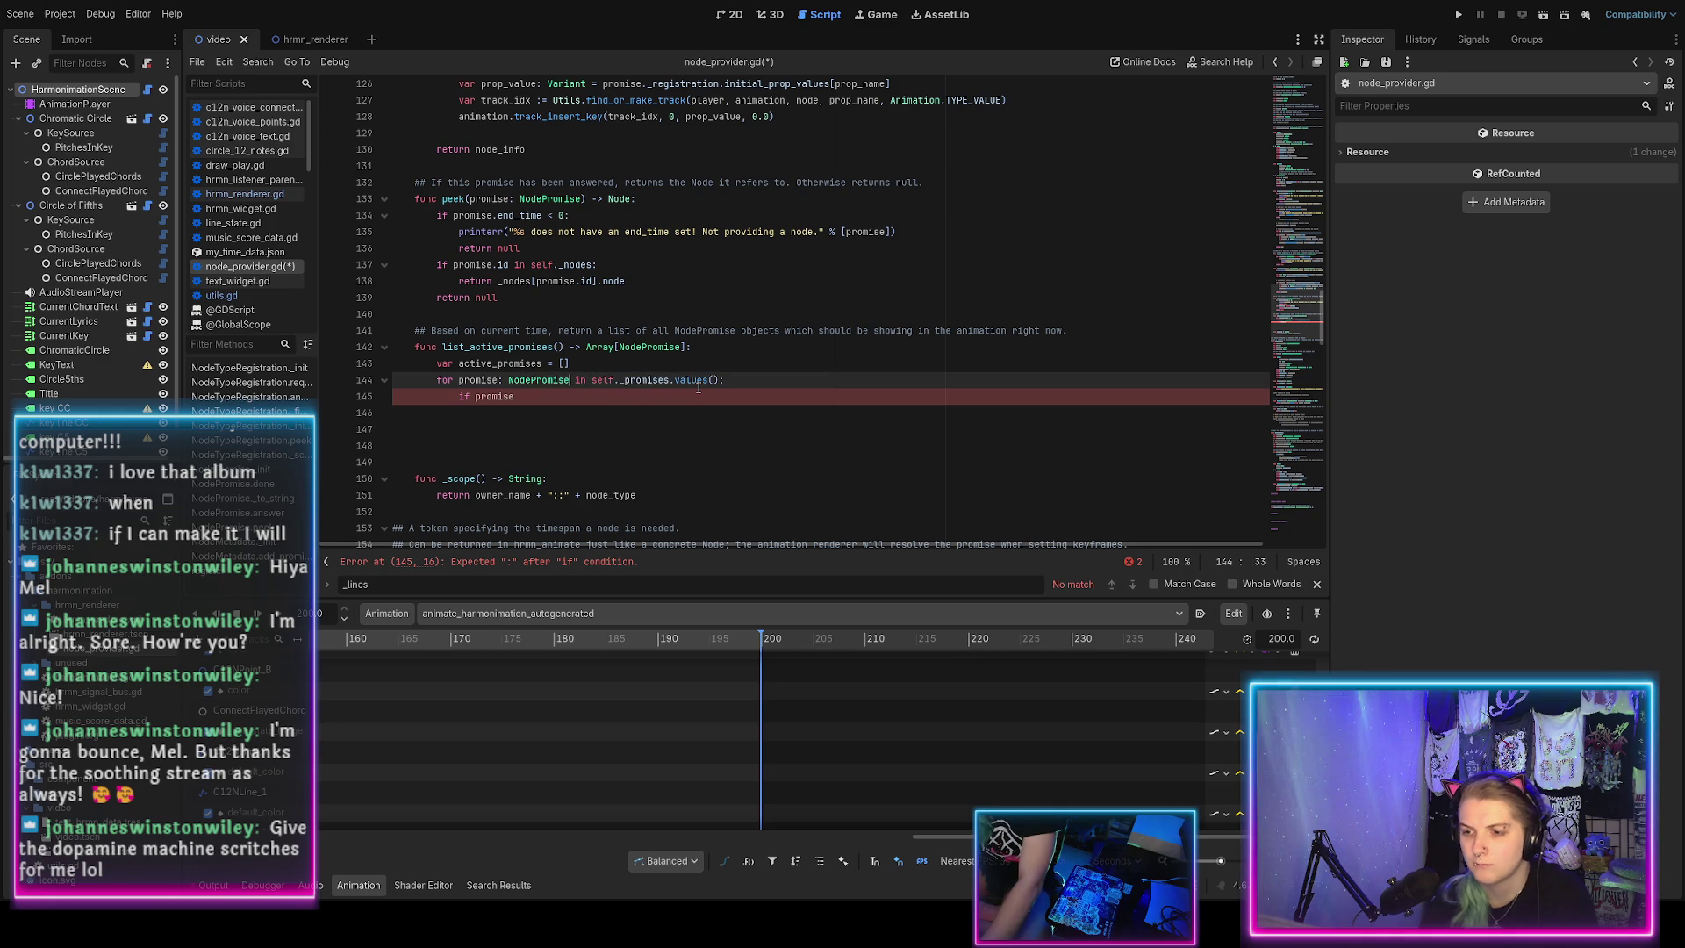
pyautogui.press('Down')
pyautogui.write('.start_time')
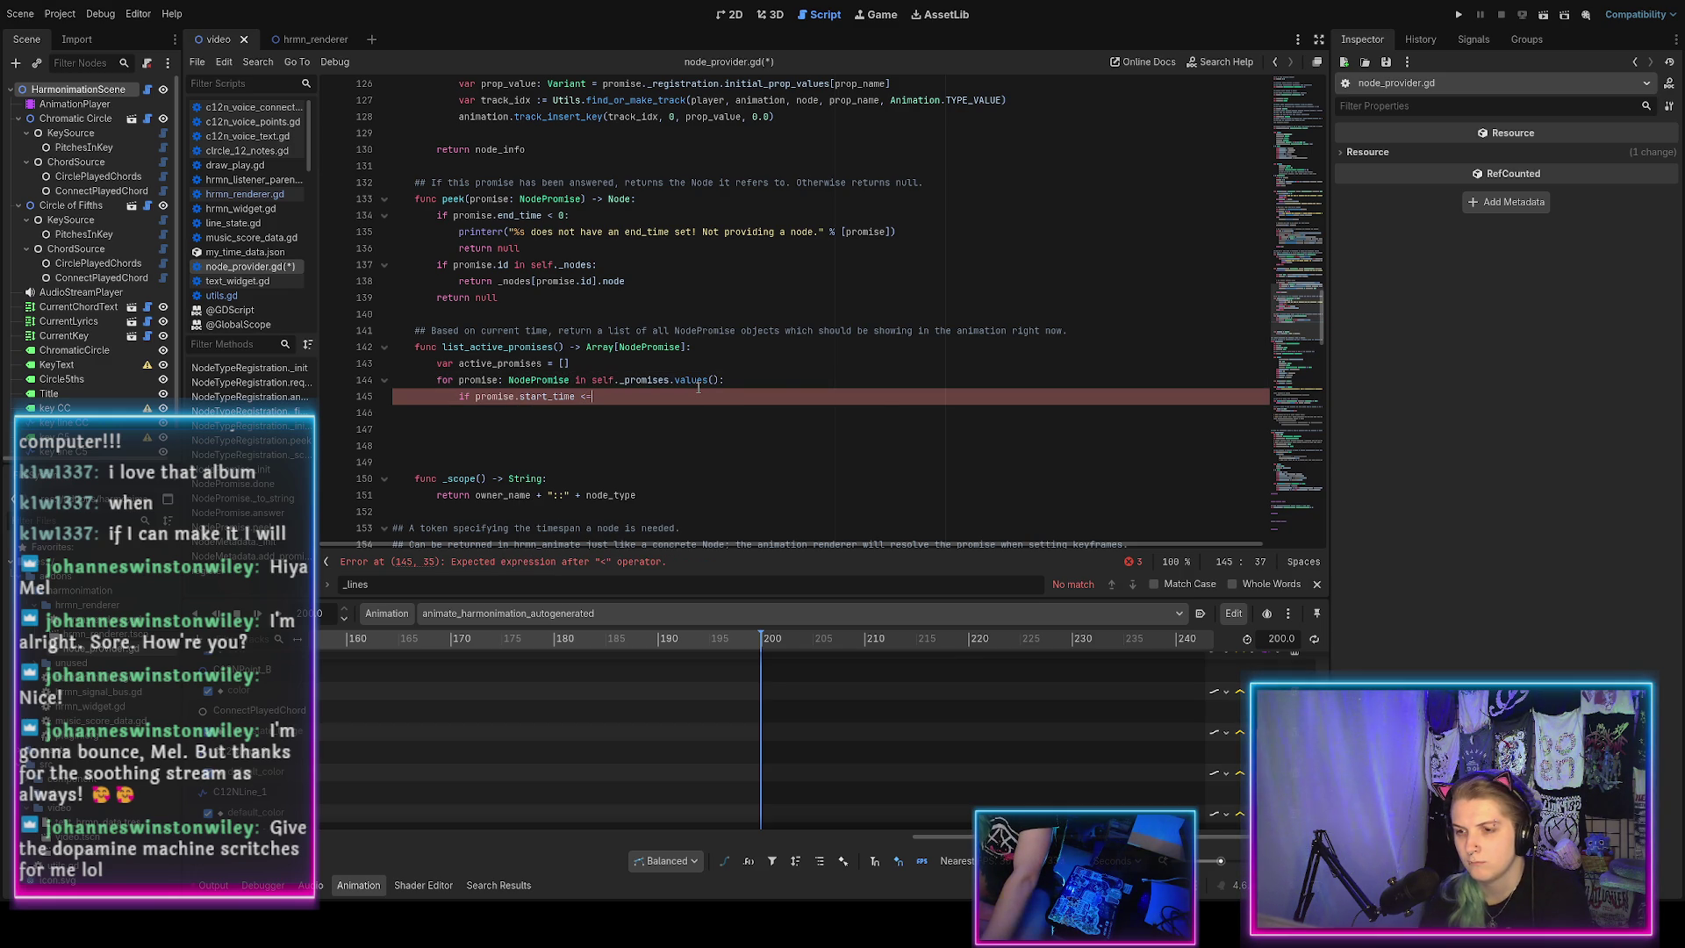
pyautogui.write(' <= ')
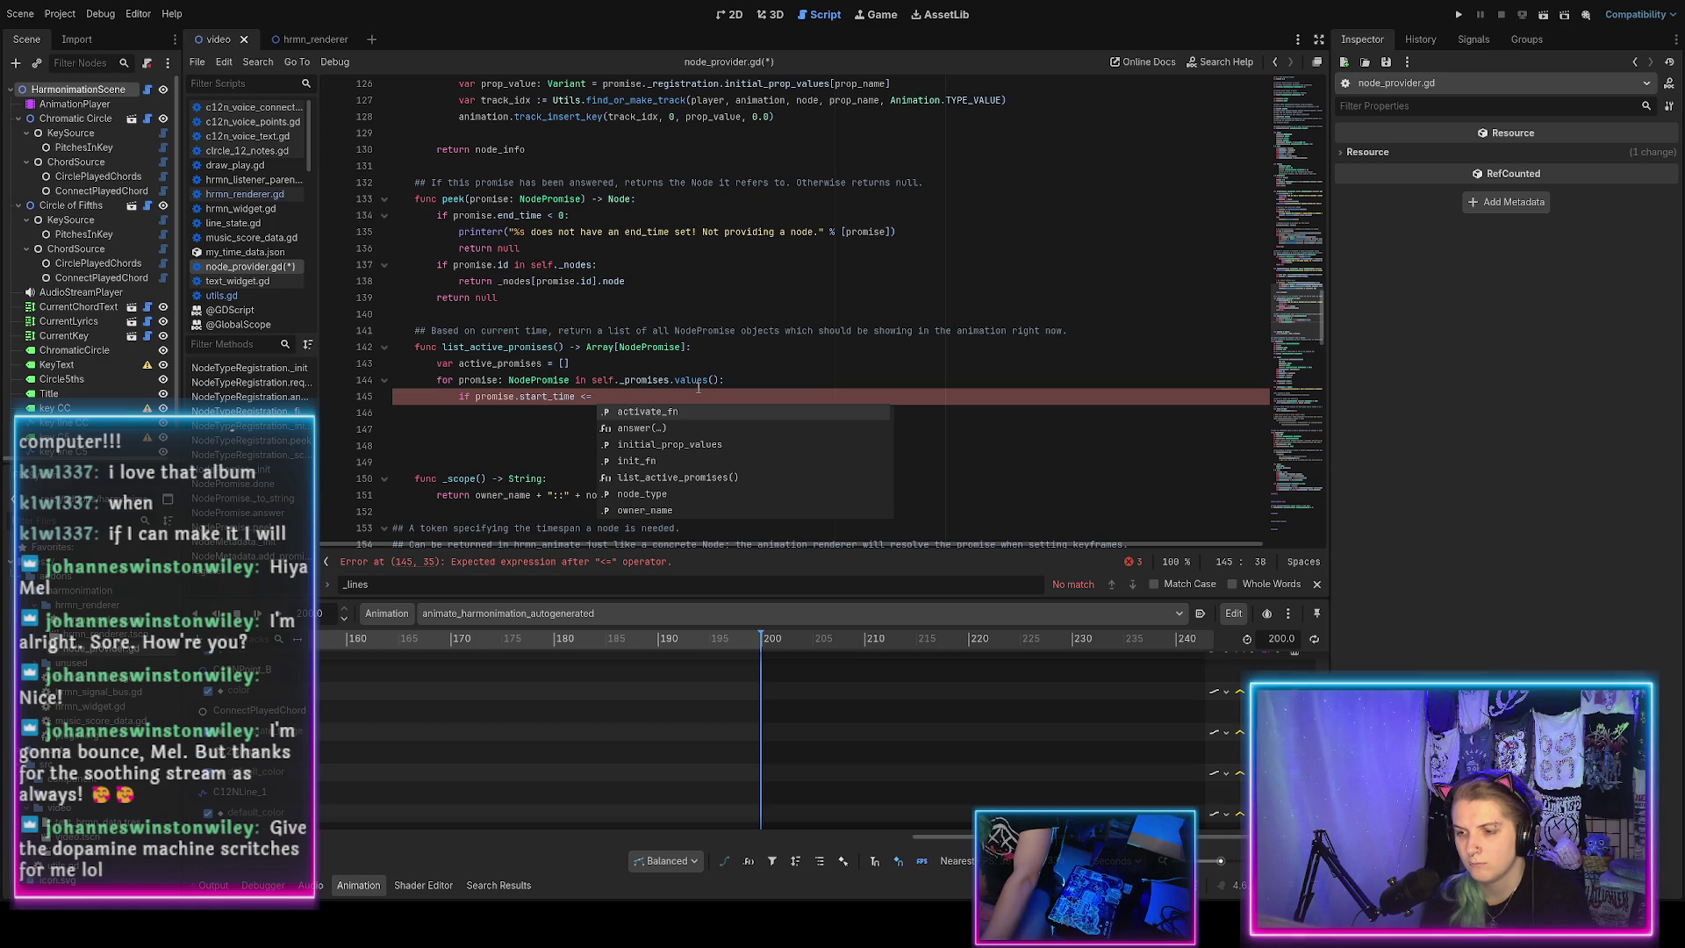
pyautogui.write('tim')
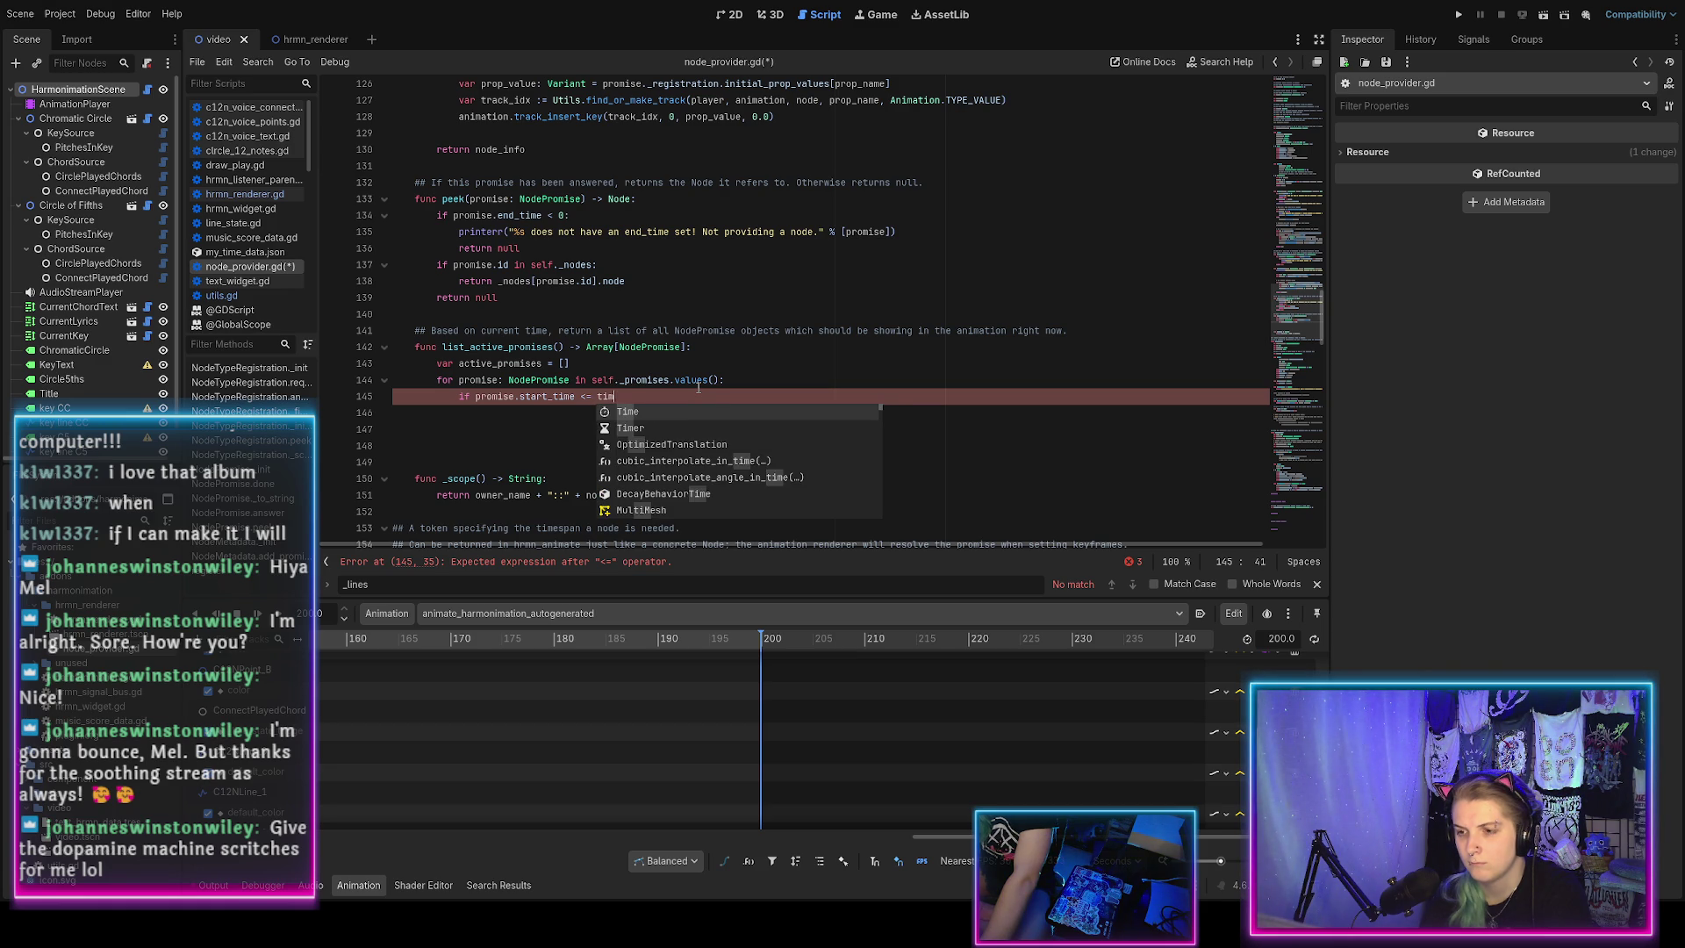
pyautogui.write('e')
pyautogui.press('BackSpace')
pyautogui.press('BackSpace')
pyautogui.press('BackSpace')
pyautogui.scroll(-20, 554, 330)
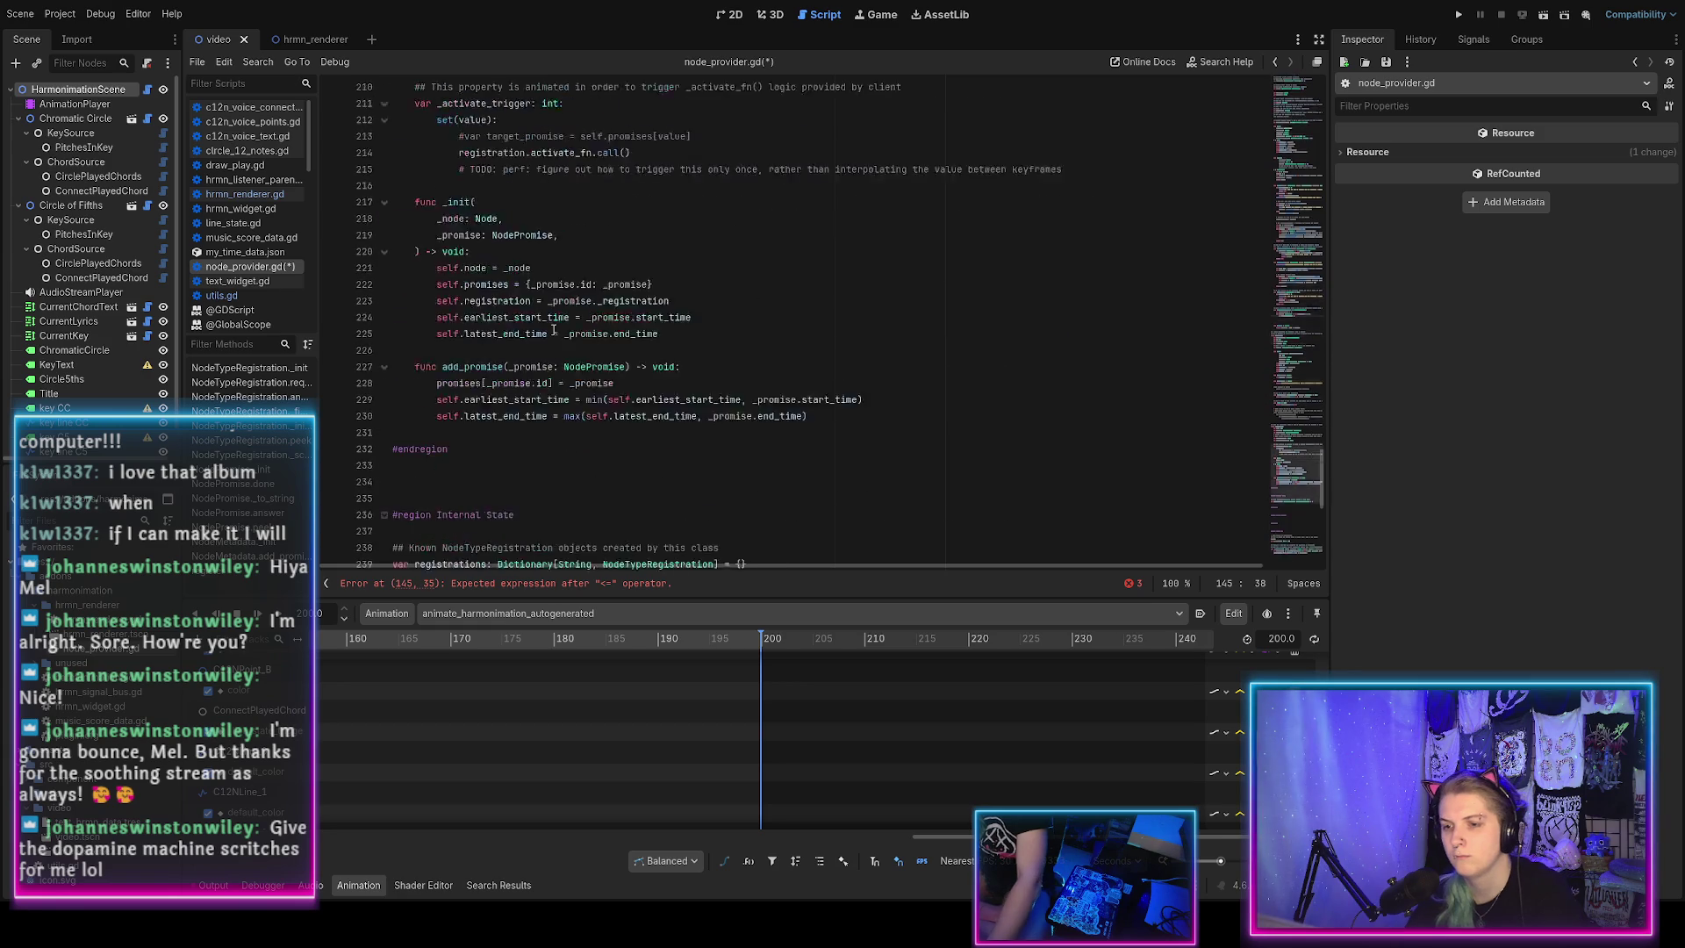
pyautogui.scroll(-10, 554, 330)
pyautogui.write('c')
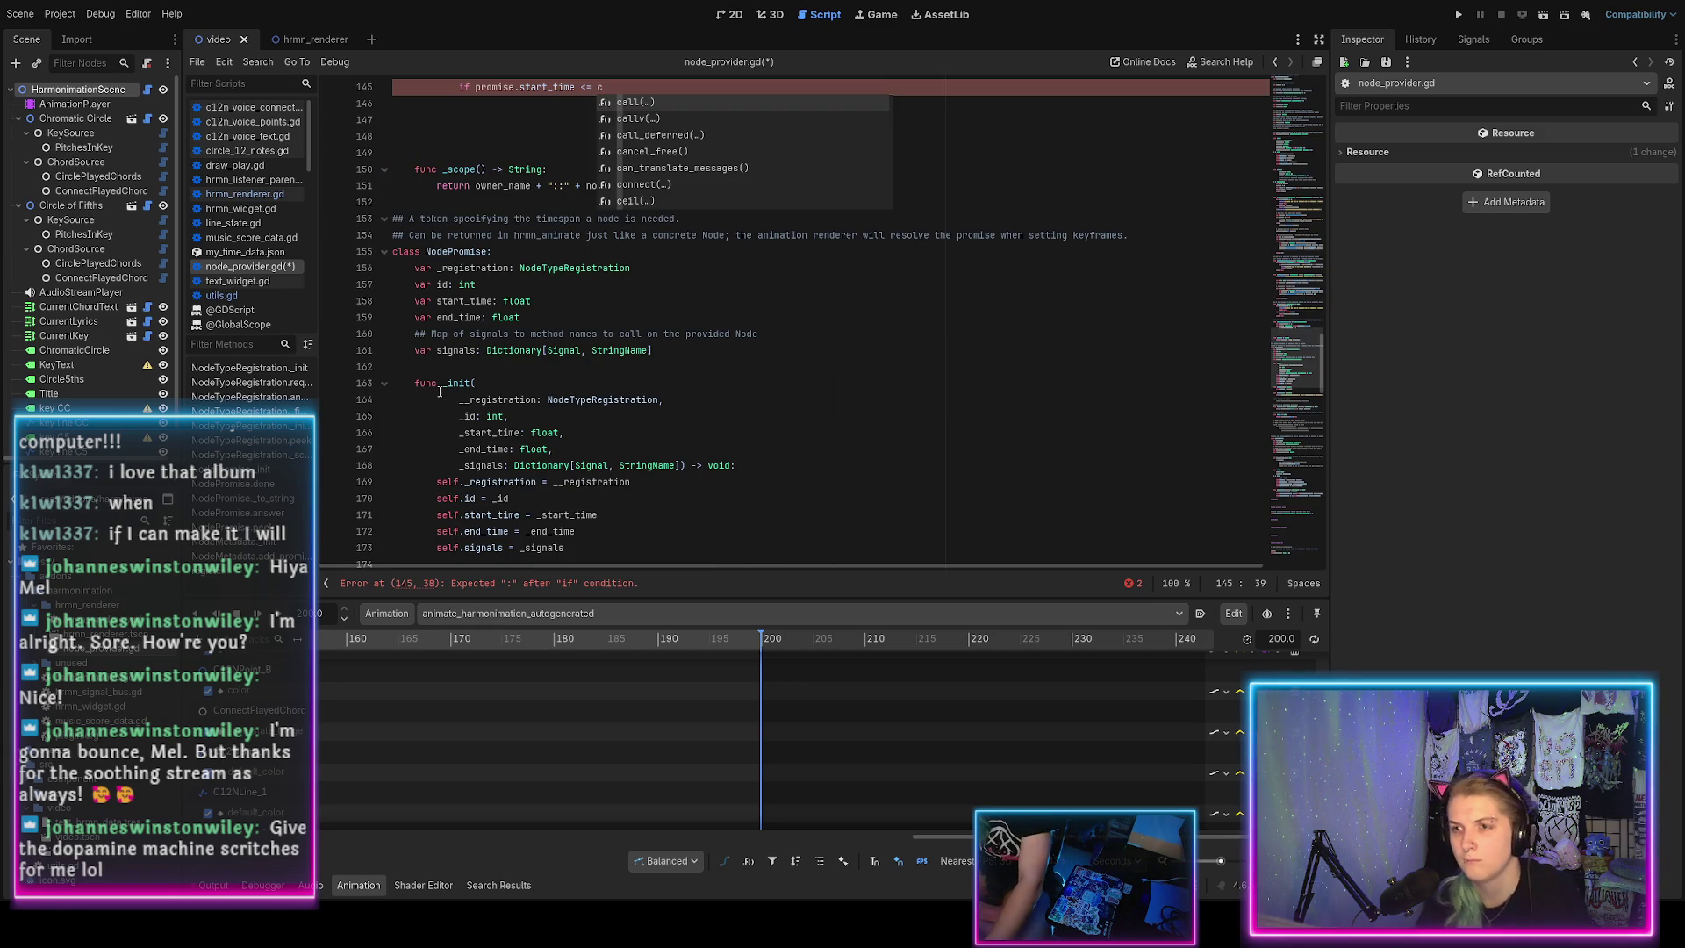
pyautogui.write('urrent_time')
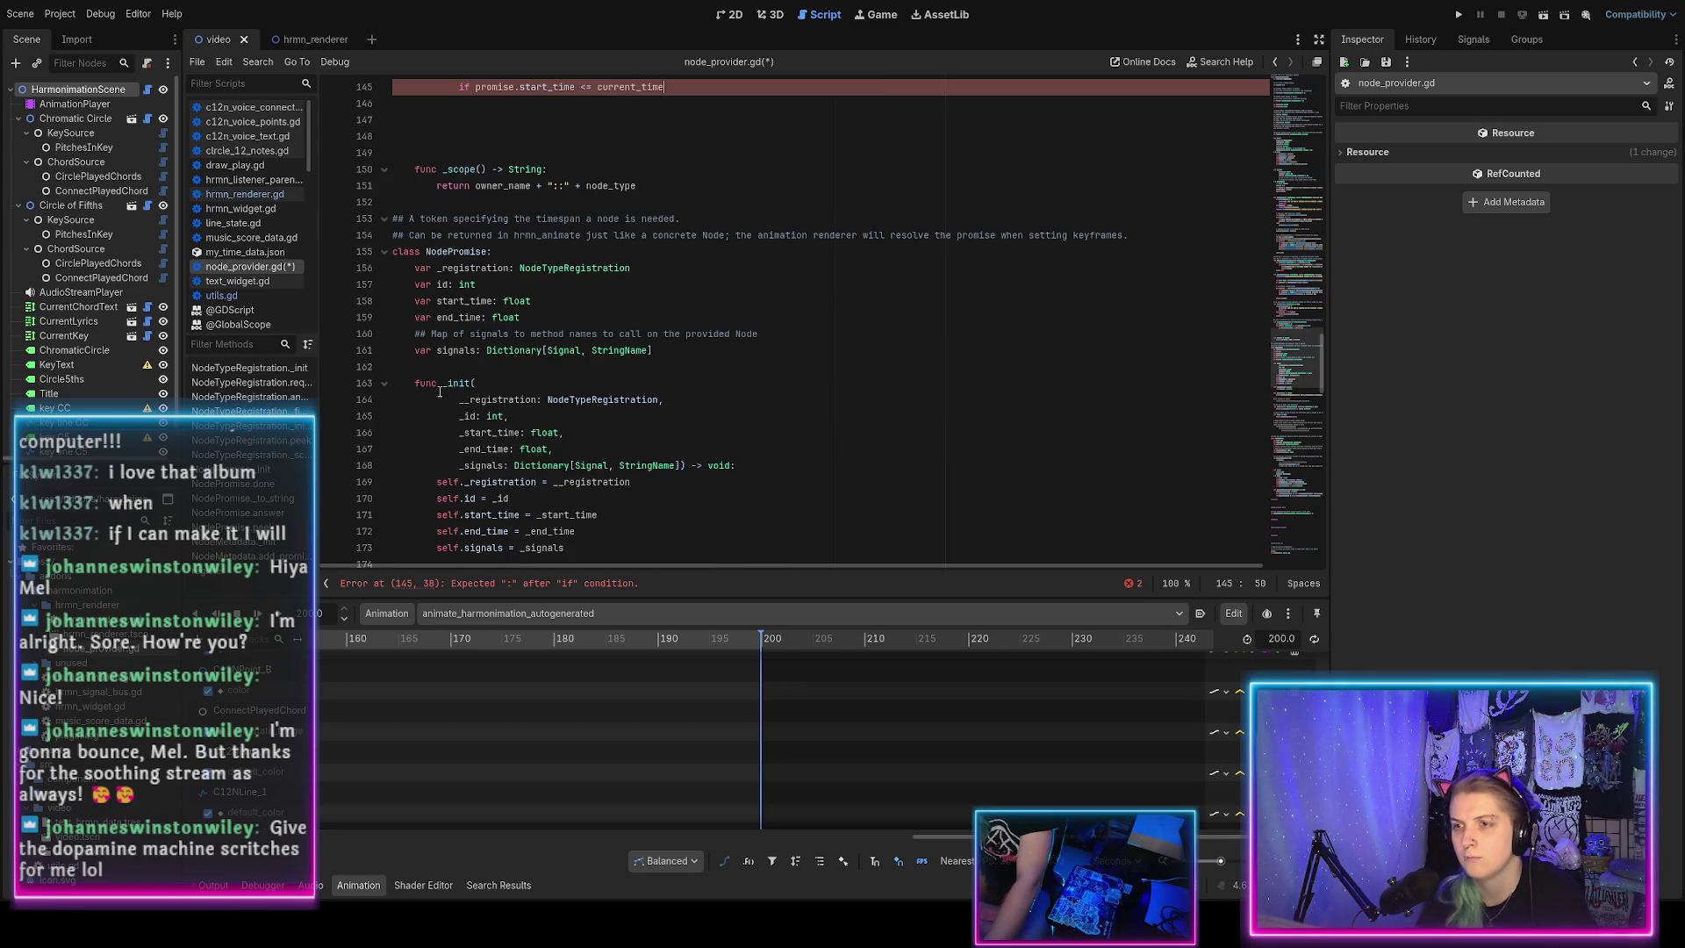
pyautogui.scroll(5, 650, 290)
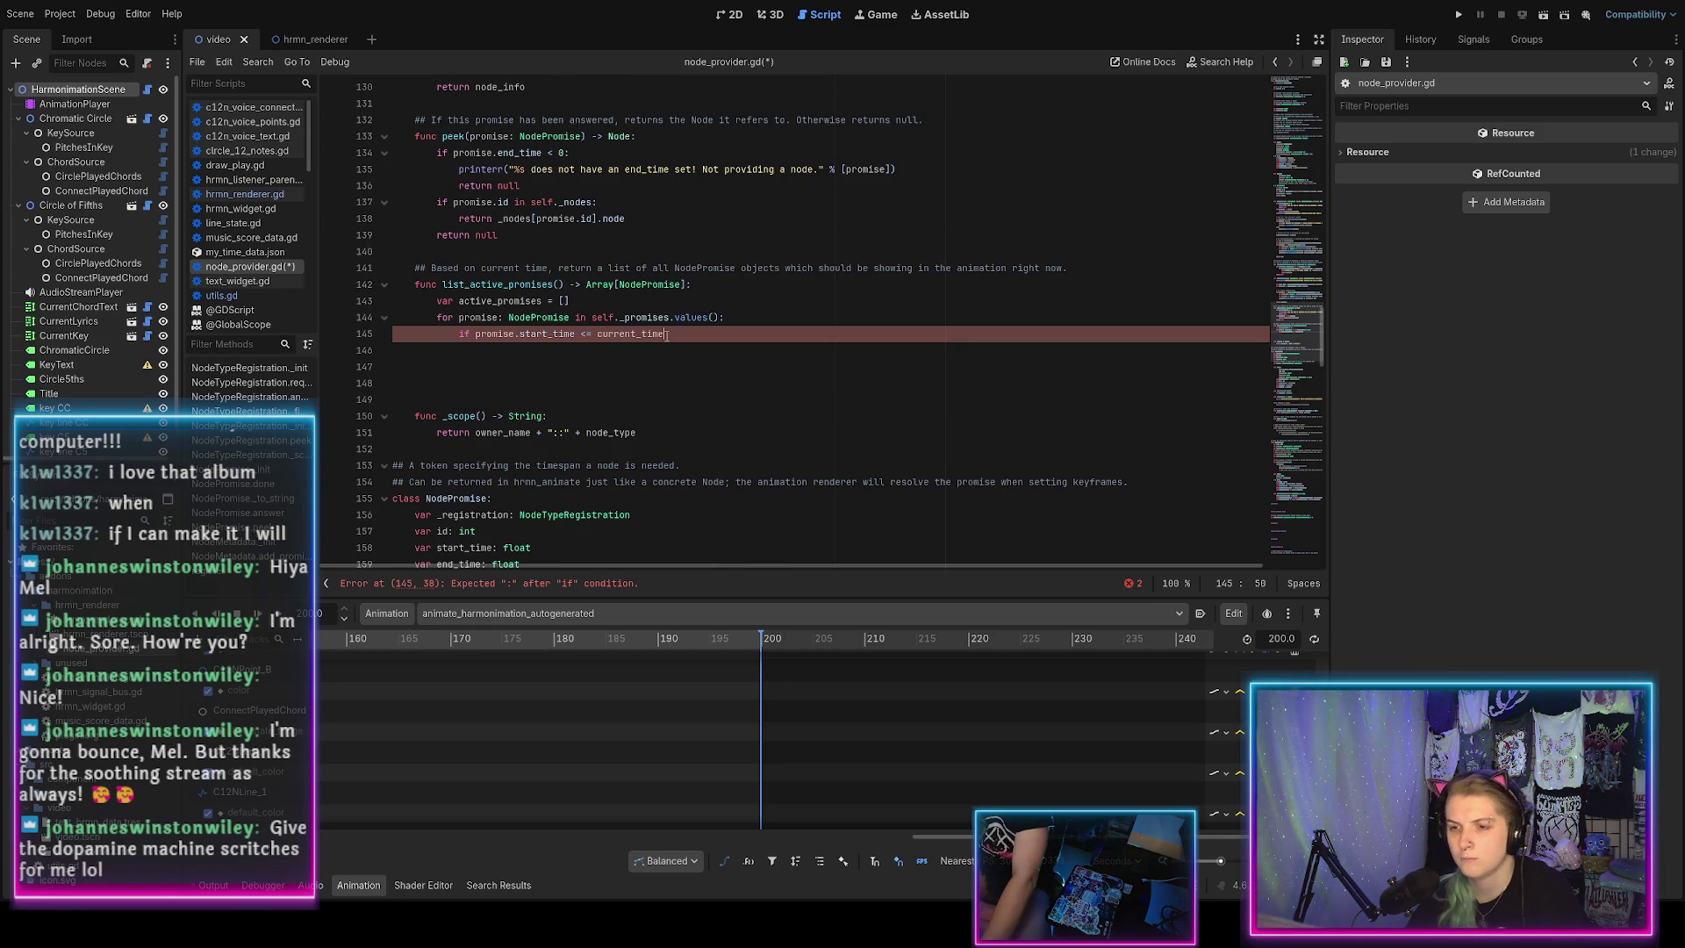
pyautogui.hotkey('ctrl', 's')
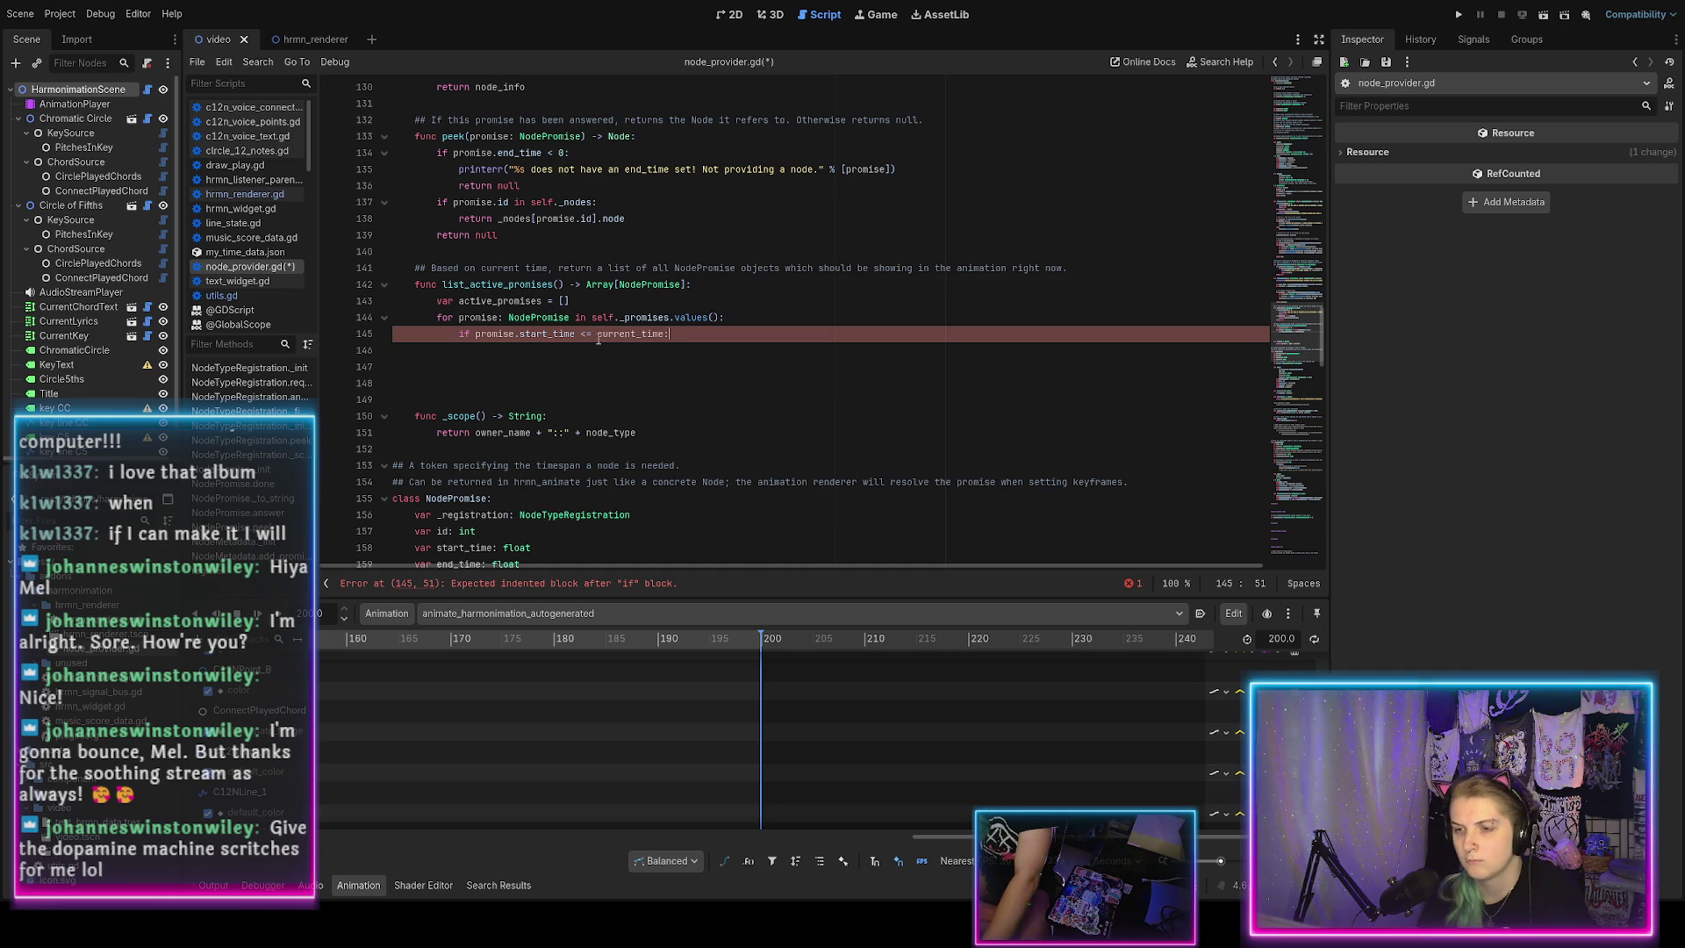
# Append each matching promise to active_promises inside the if block.
pyautogui.press('Return')
pyautogui.write('active_pro')
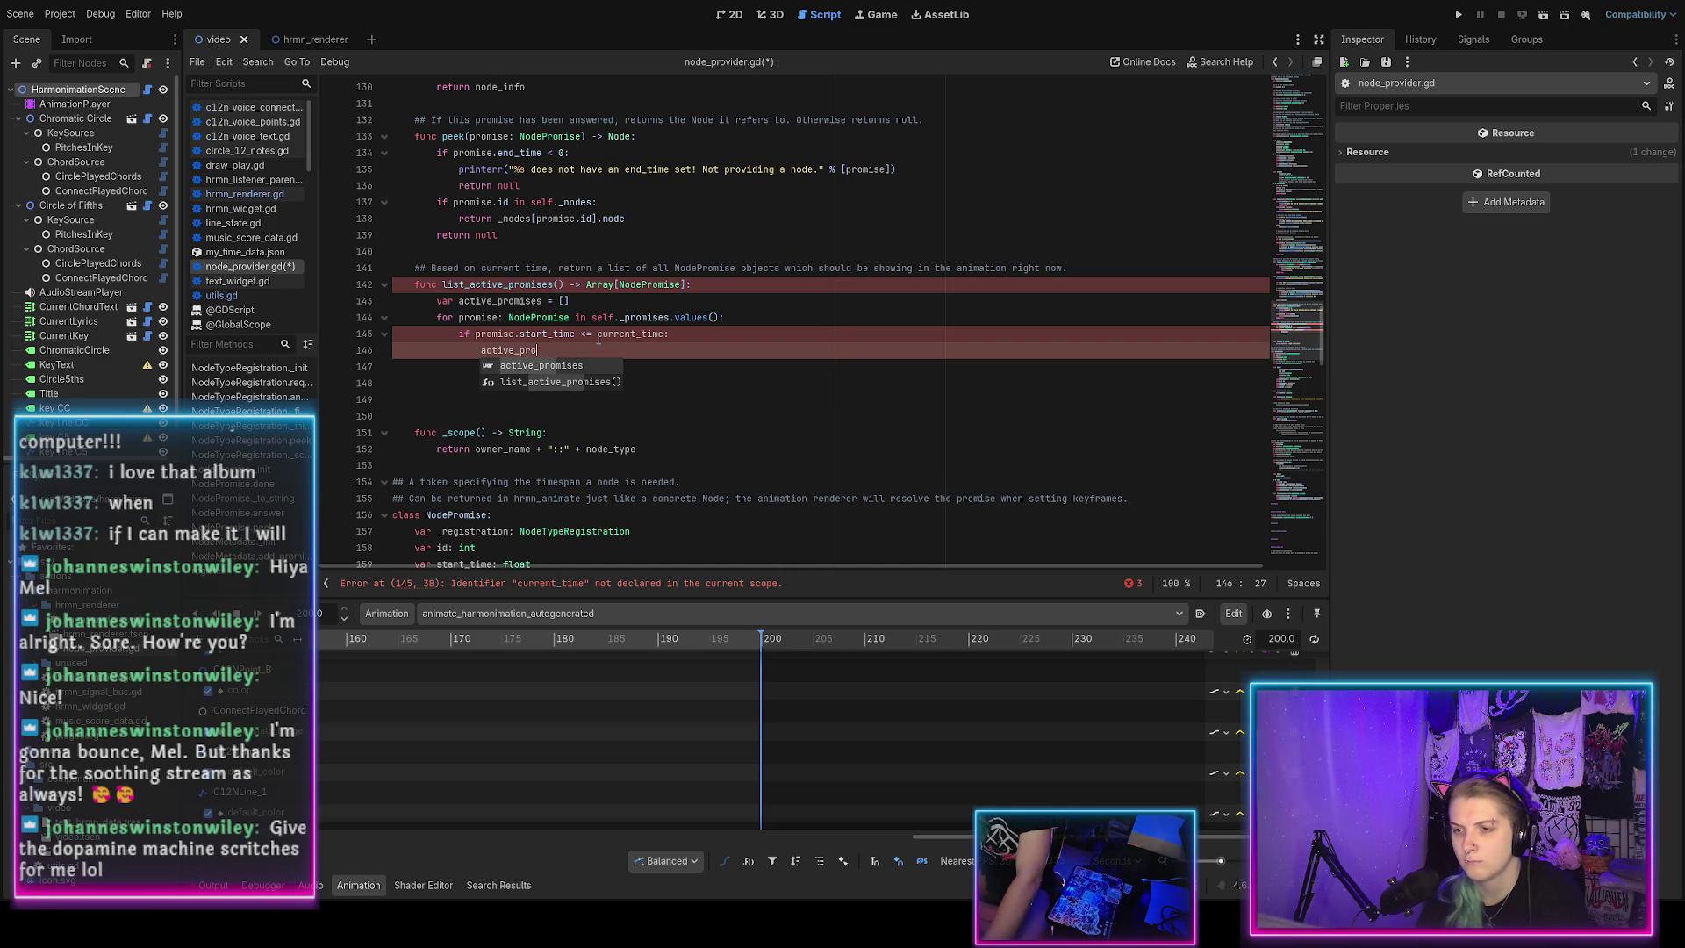
pyautogui.press('Return')
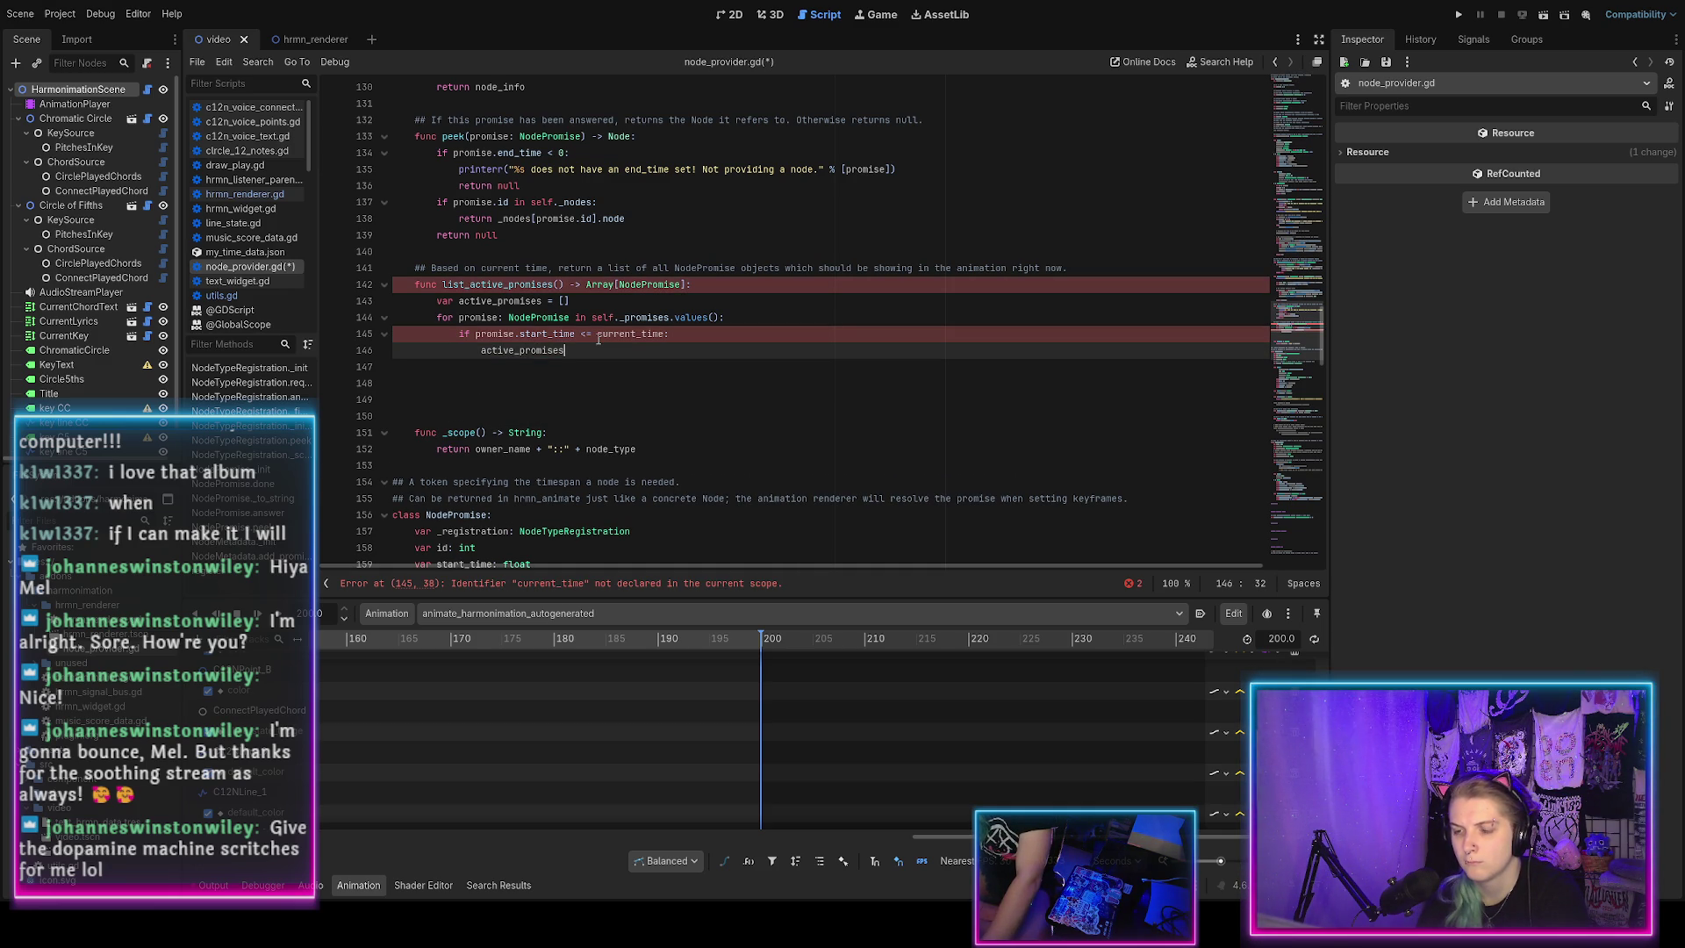
pyautogui.write('.append(')
pyautogui.press('Return')
pyautogui.write('promise')
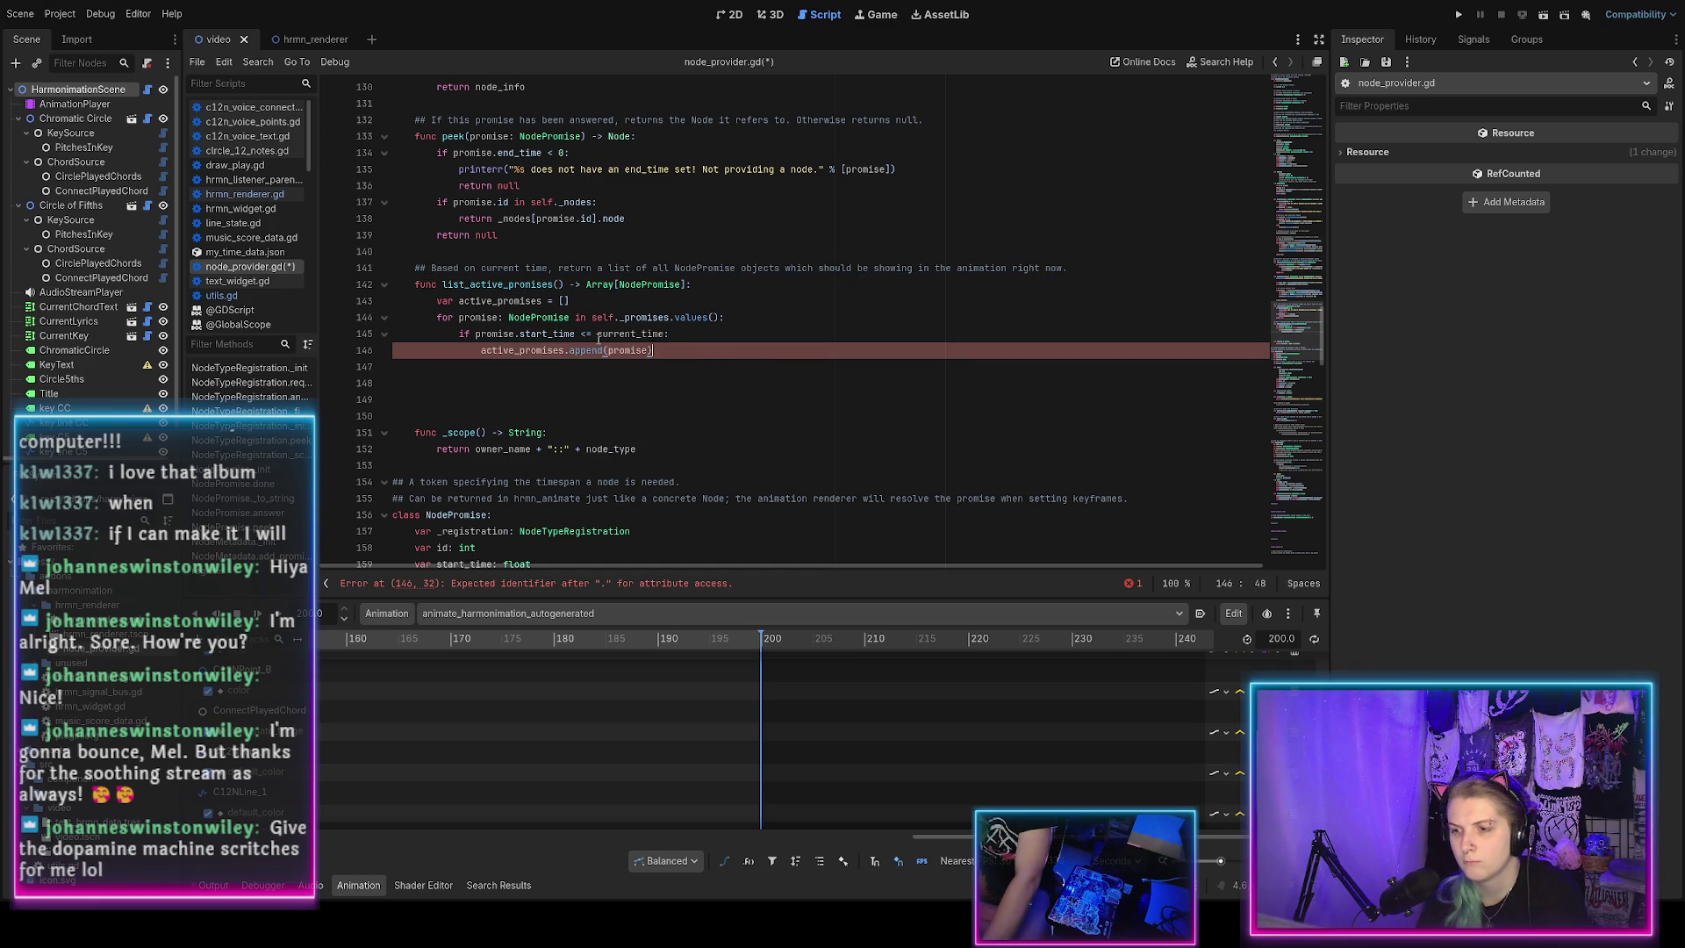
pyautogui.write(')')
# Return active_promises after the loop and save node_provider.gd.
pyautogui.press('Return')
pyautogui.press('BackSpace')
pyautogui.press('BackSpace')
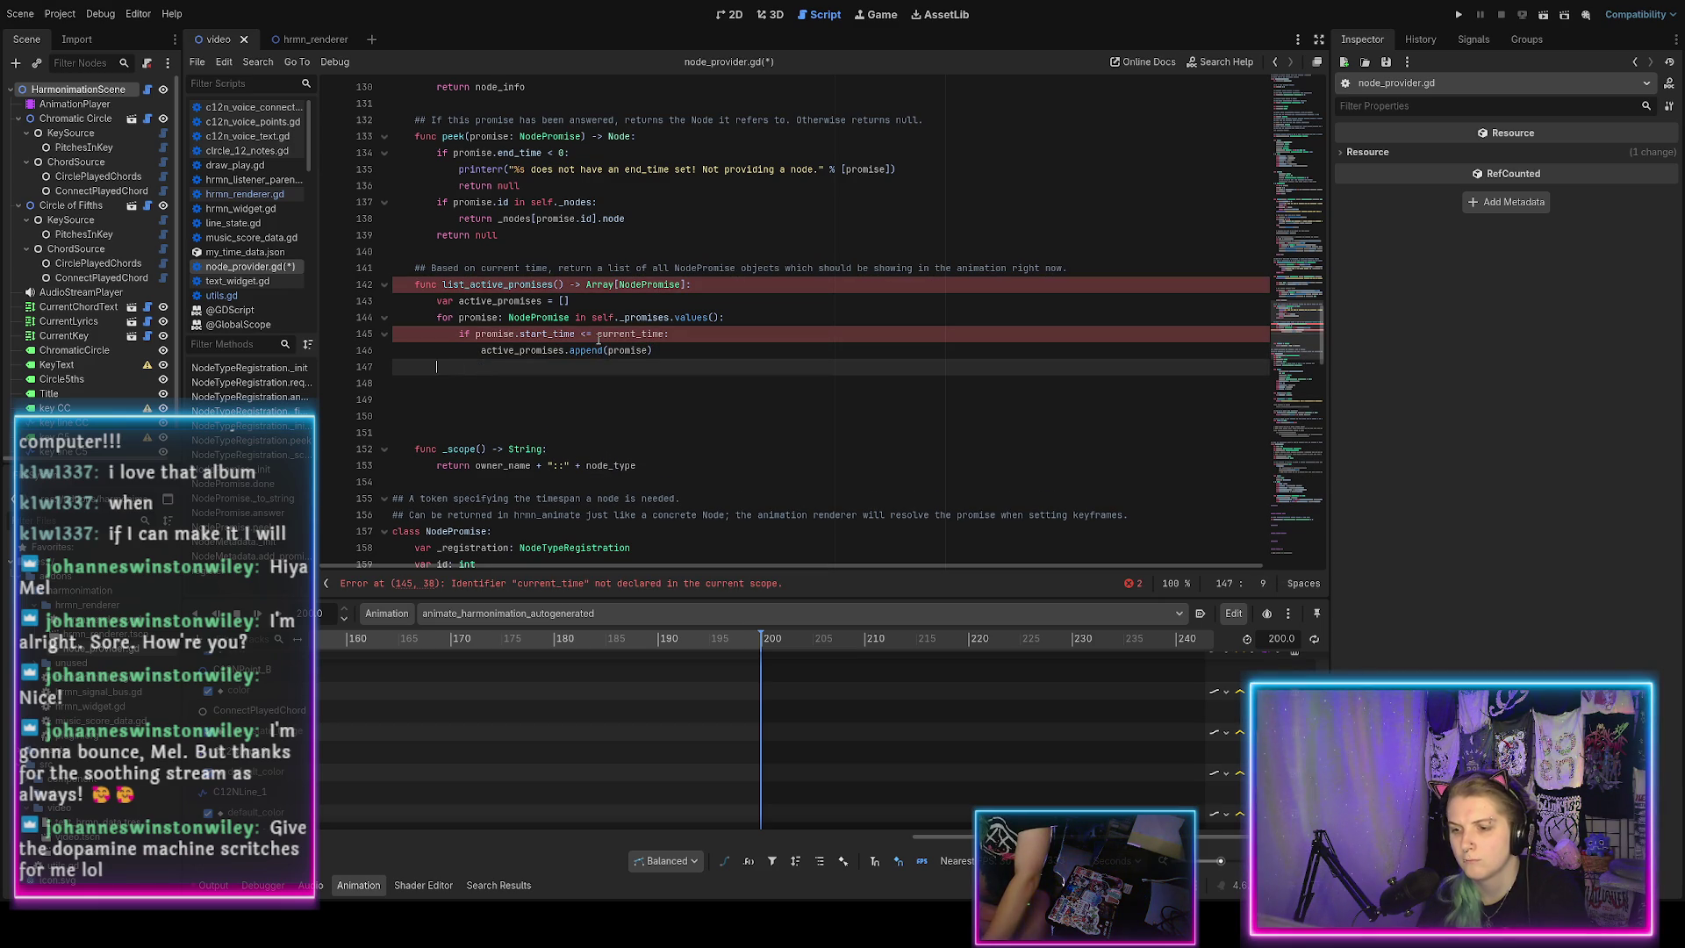
pyautogui.write('return act')
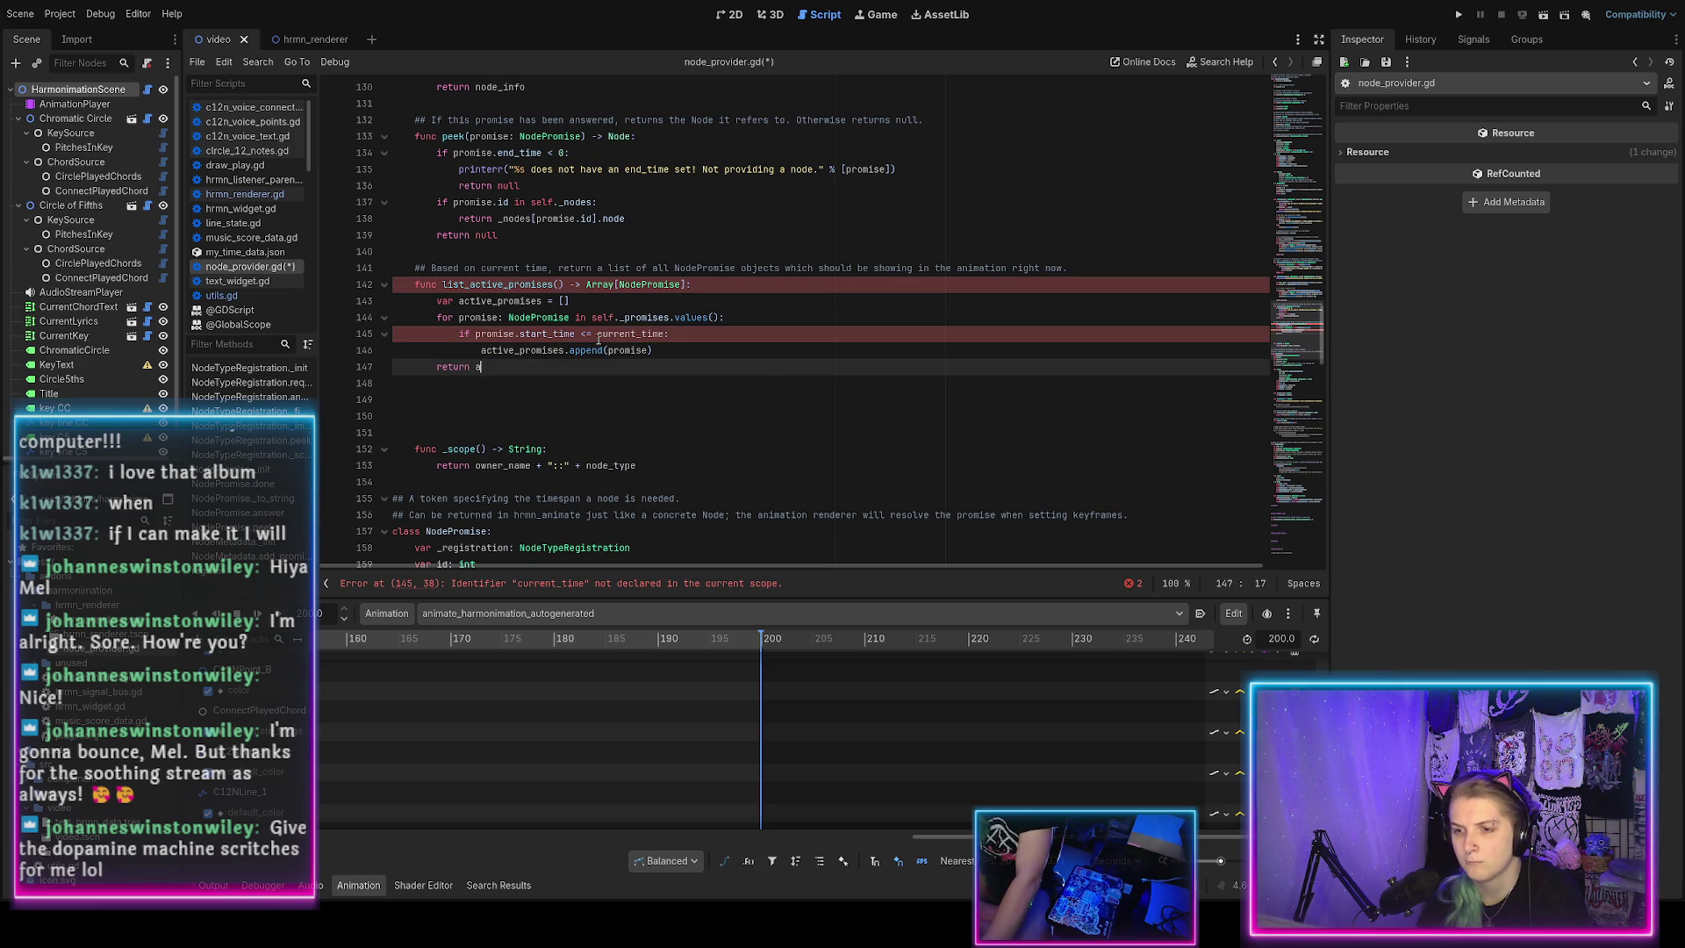
pyautogui.press('Down')
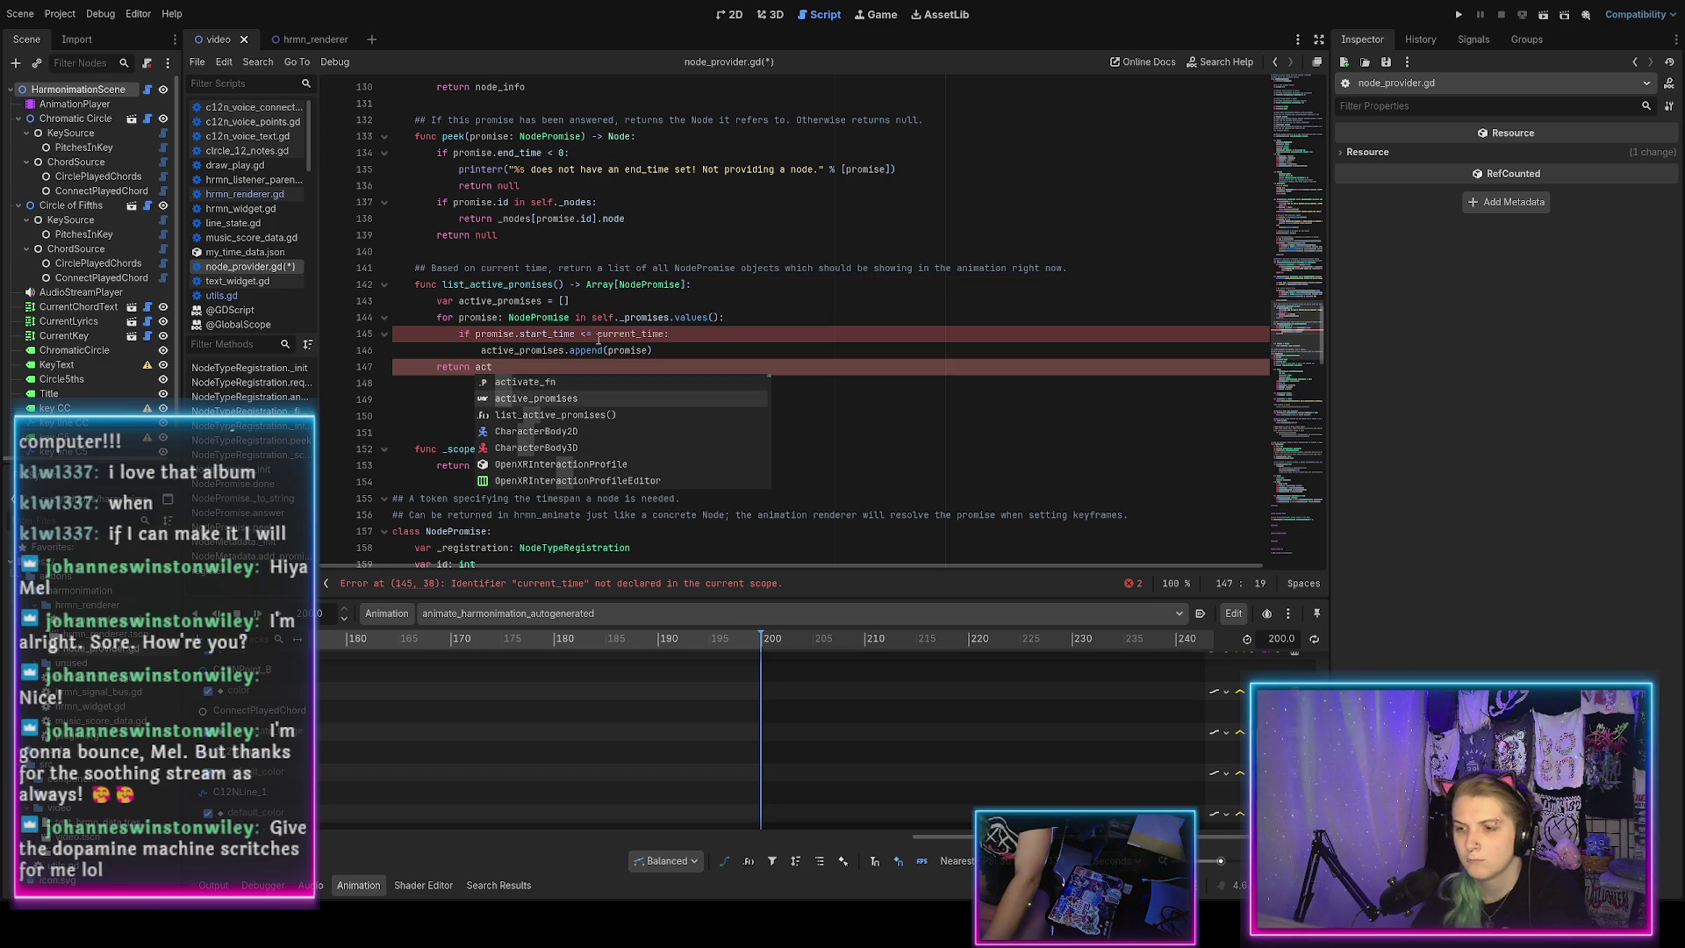
pyautogui.press('Return')
pyautogui.hotkey('ctrl', 's')
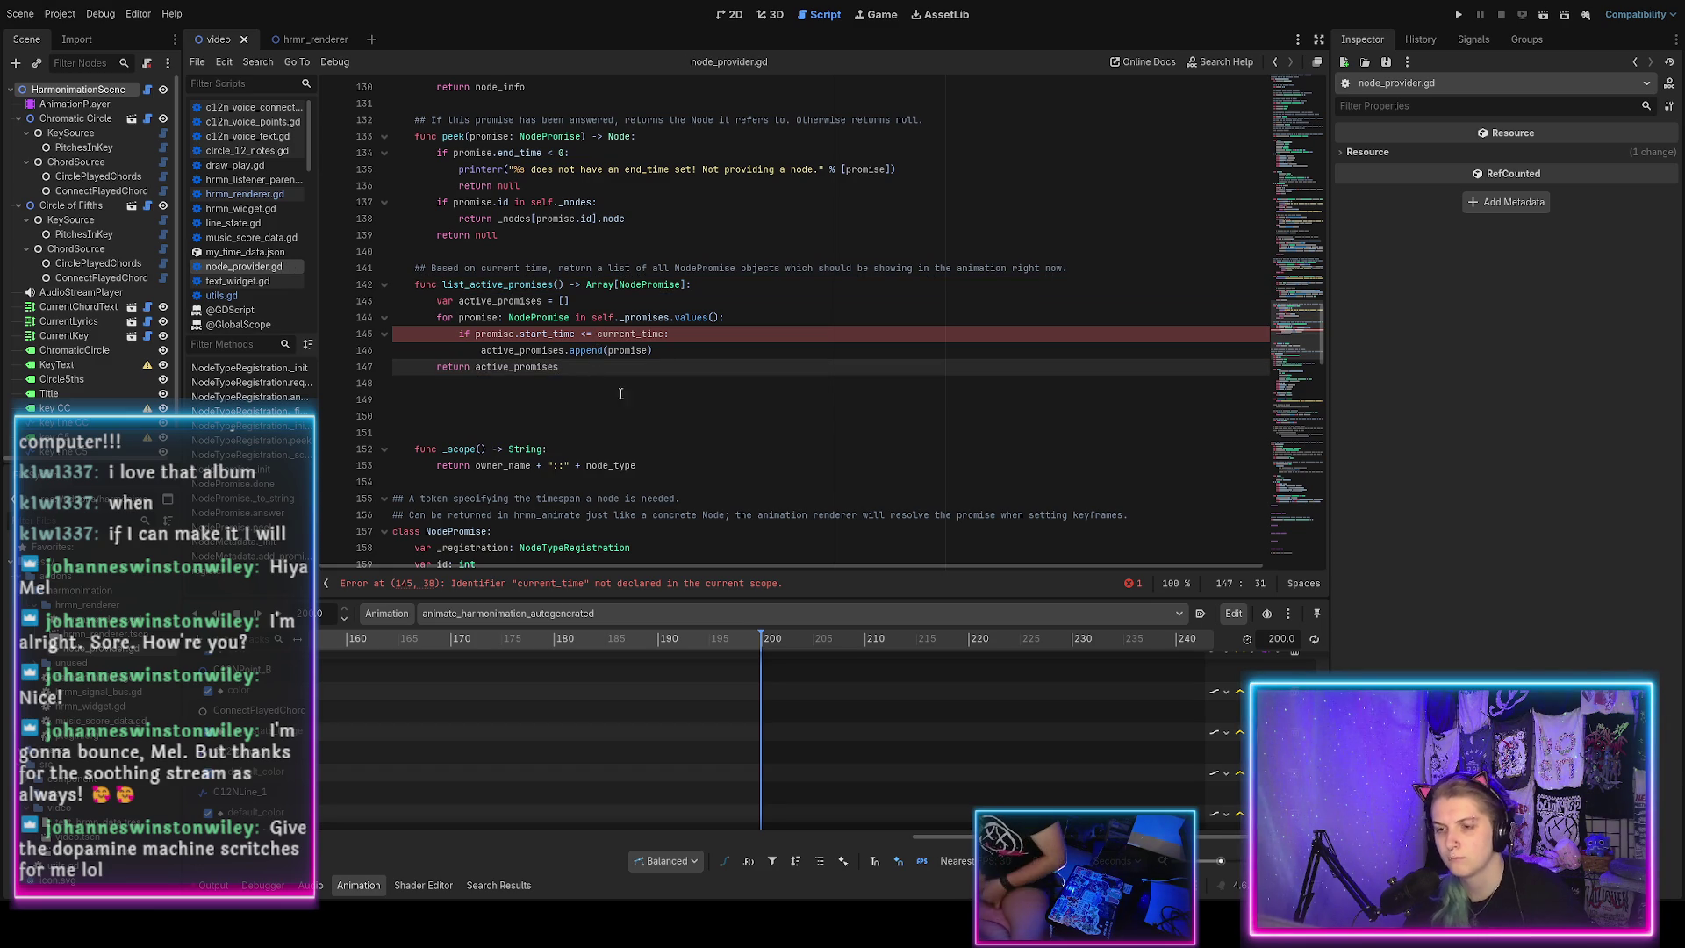
pyautogui.scroll(-20, 586, 428)
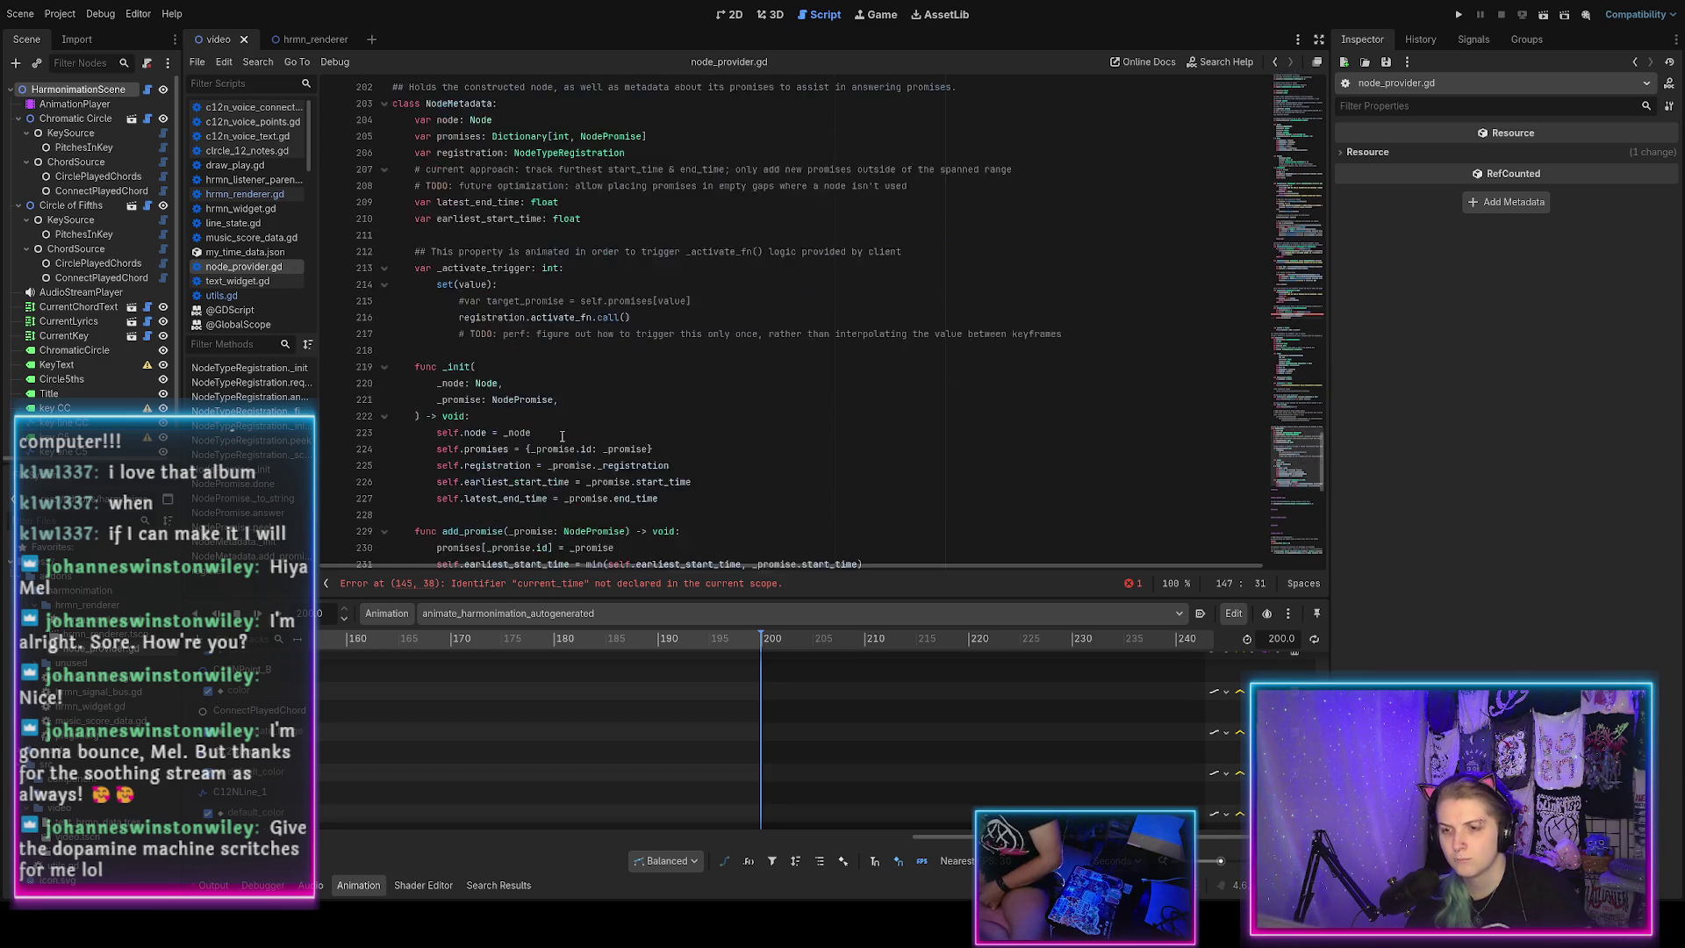
# Change current_time to _provider.current_time on line 145 and save node_provider.gd.
pyautogui.scroll(-3, 562, 436)
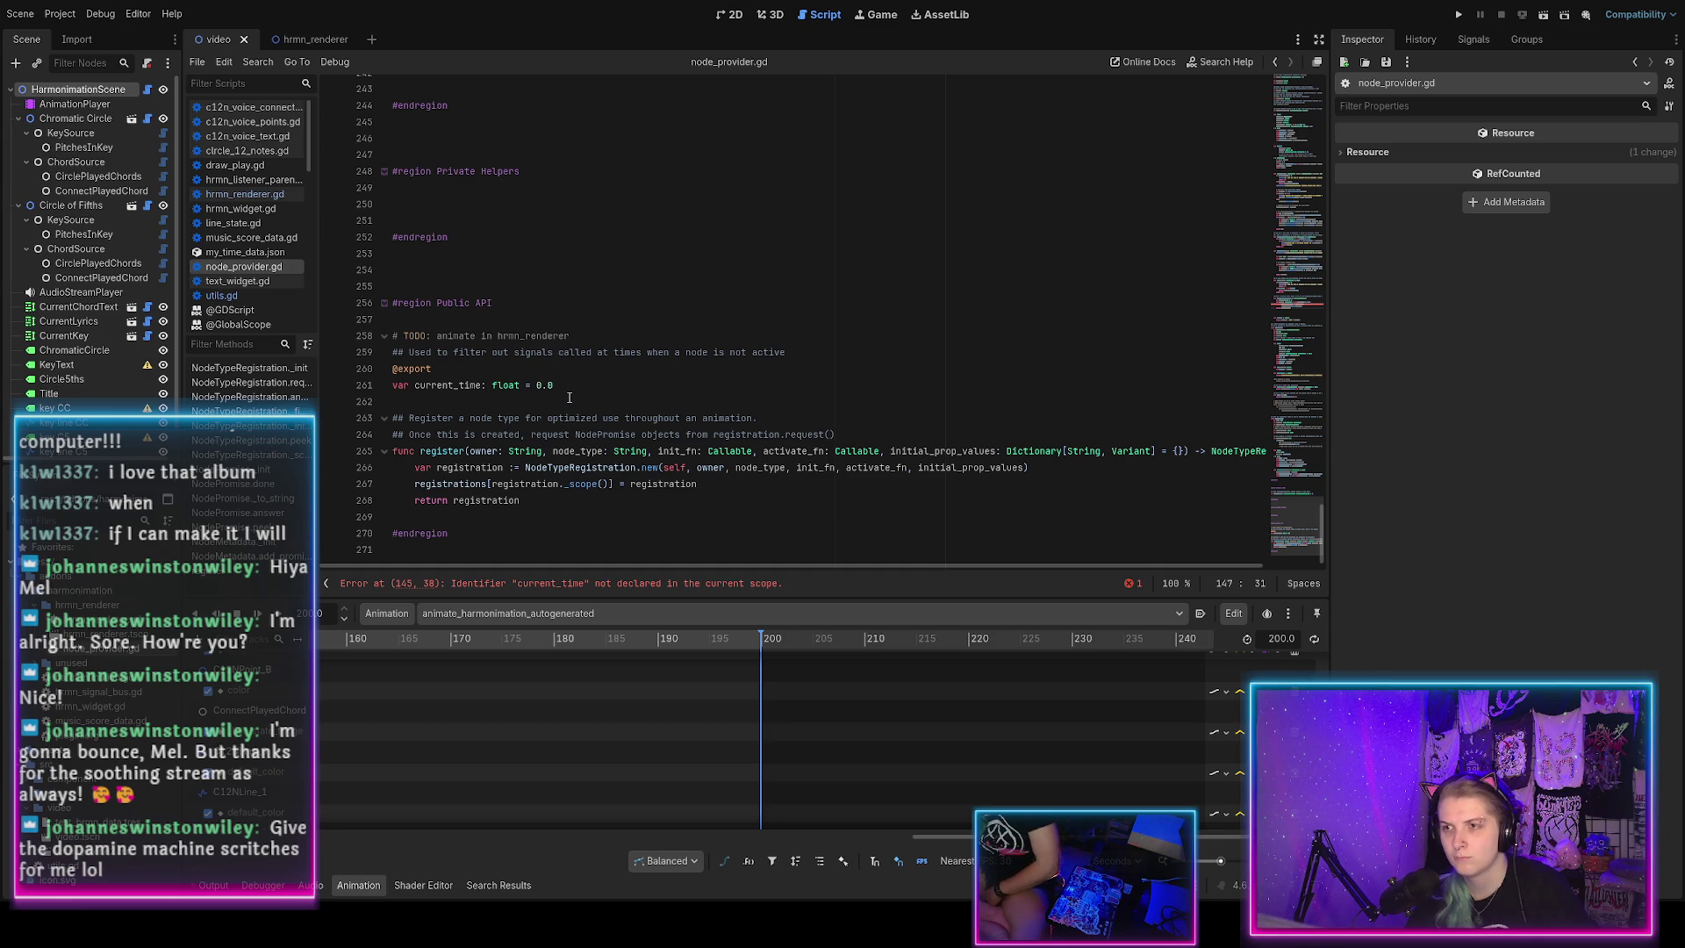
pyautogui.scroll(20, 568, 397)
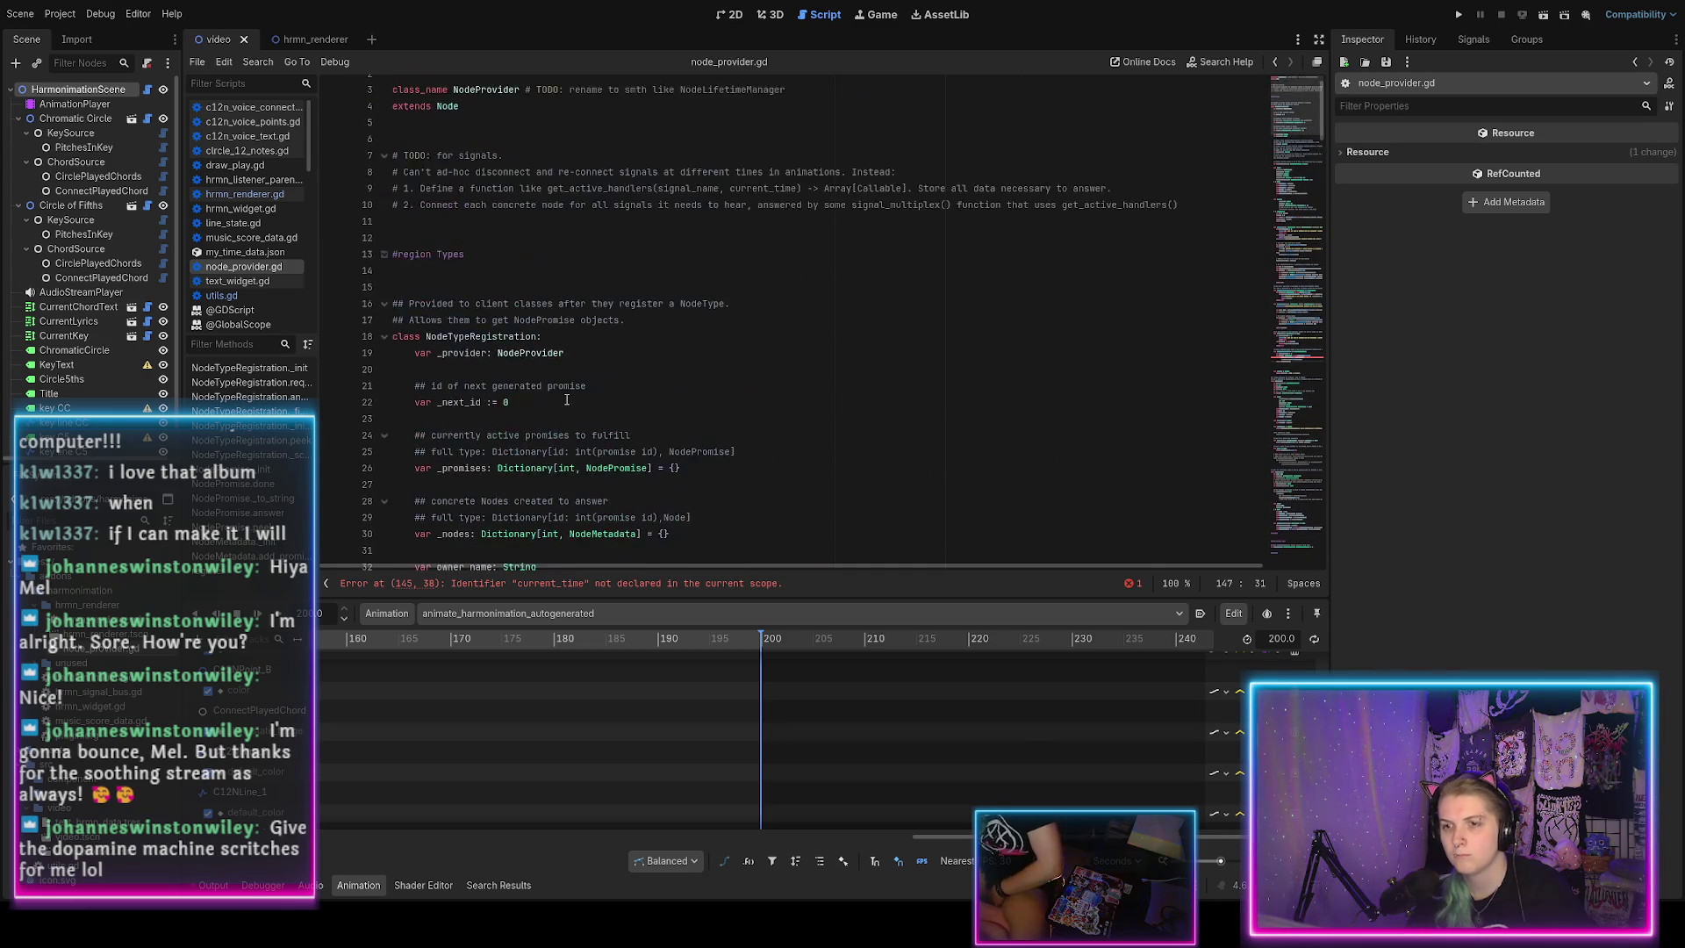
pyautogui.scroll(-20, 566, 400)
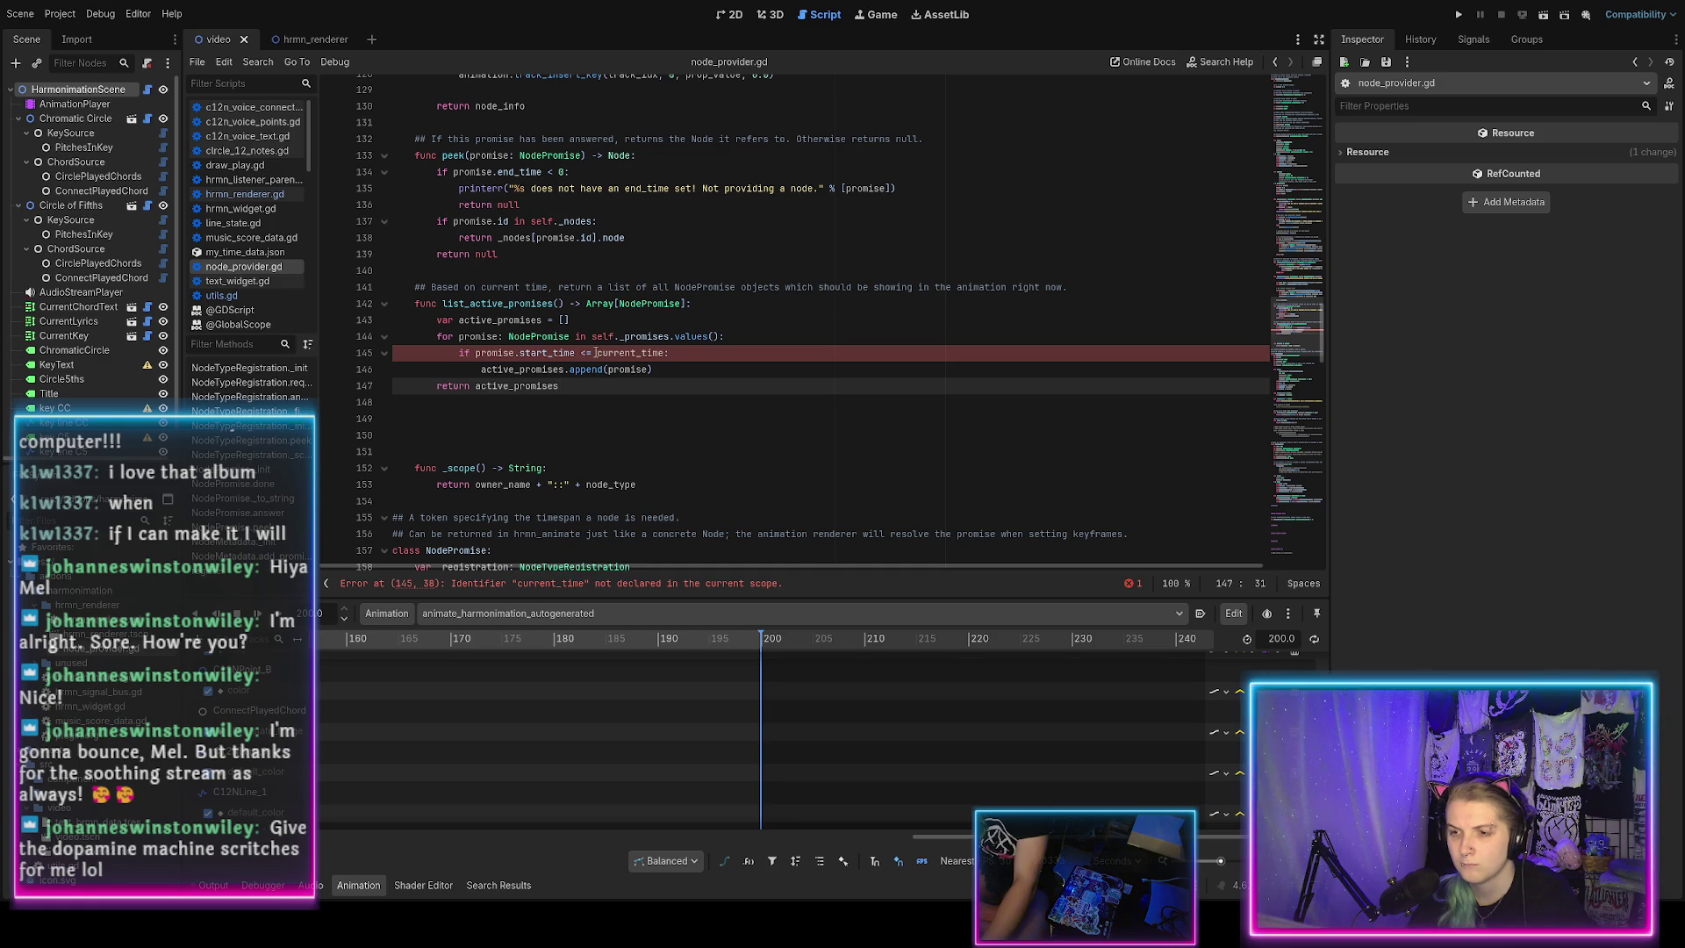
pyautogui.click(598, 353)
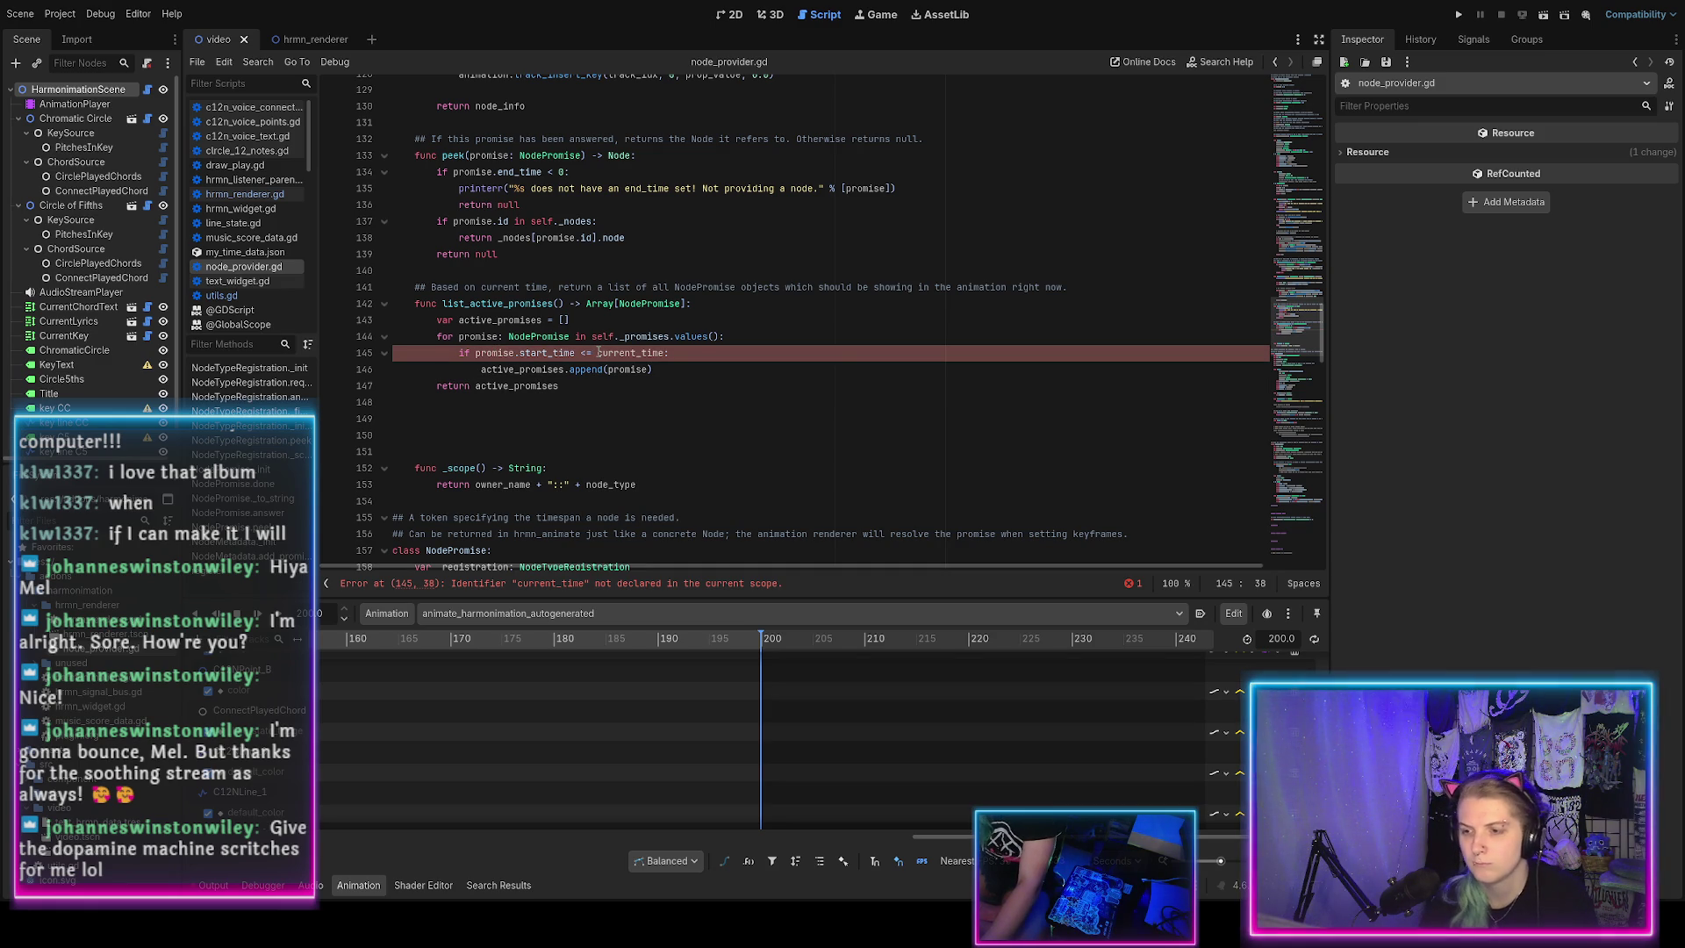
pyautogui.write('(pro')
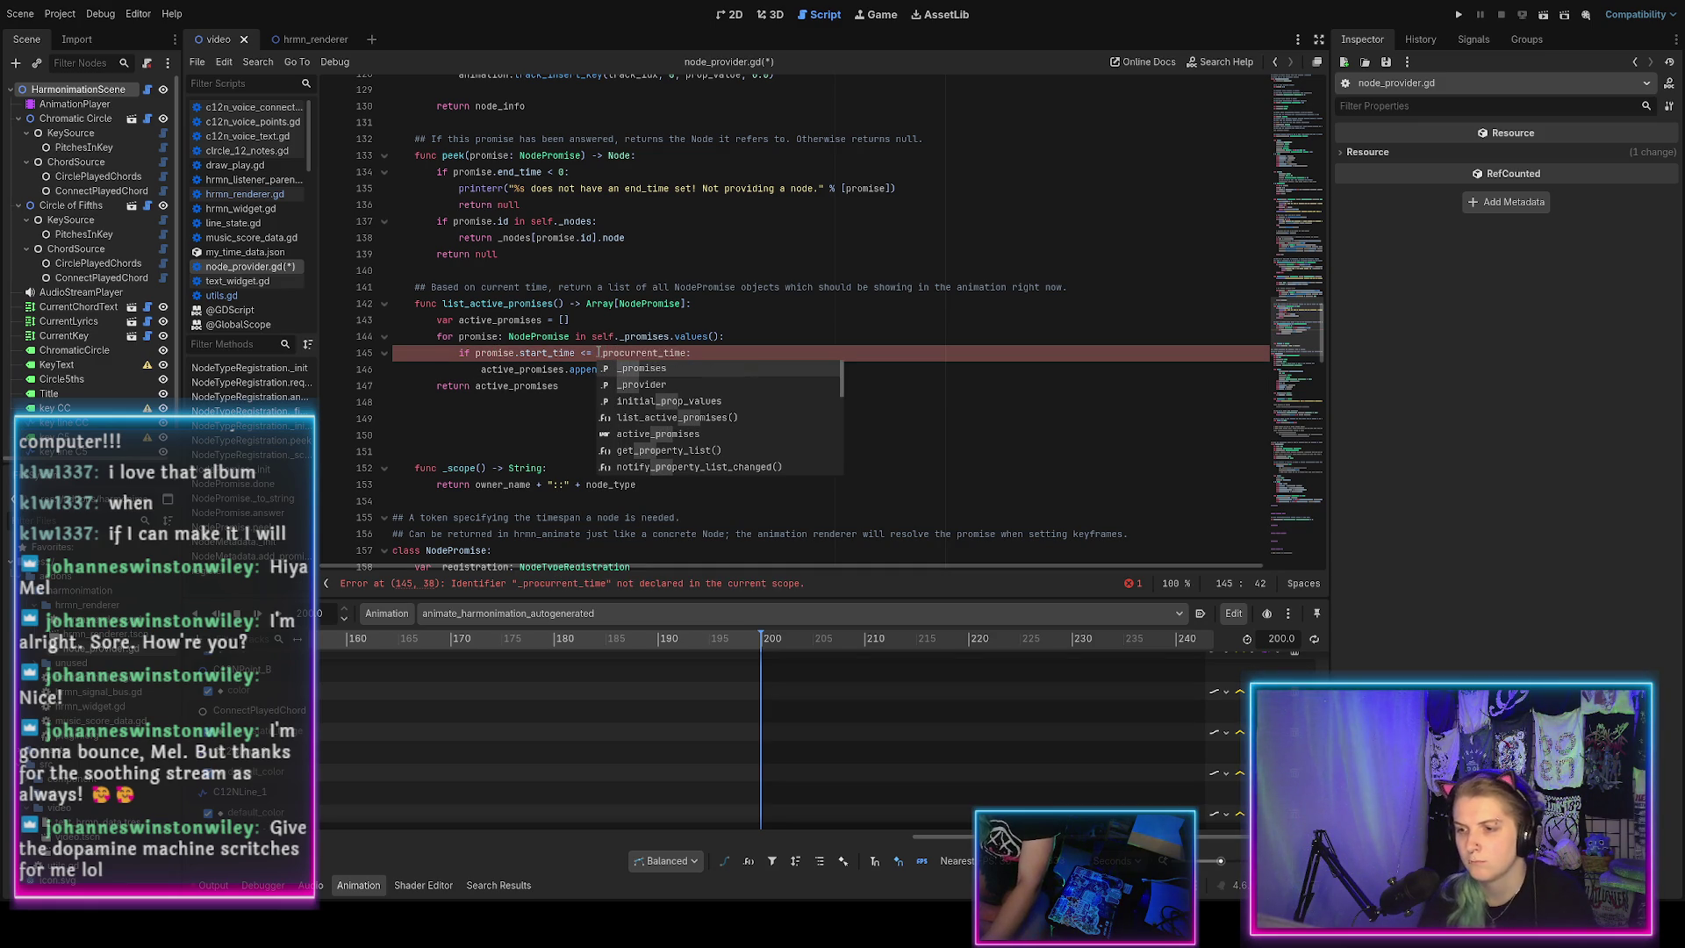
pyautogui.press('Tab')
pyautogui.write('.')
pyautogui.press('Tab')
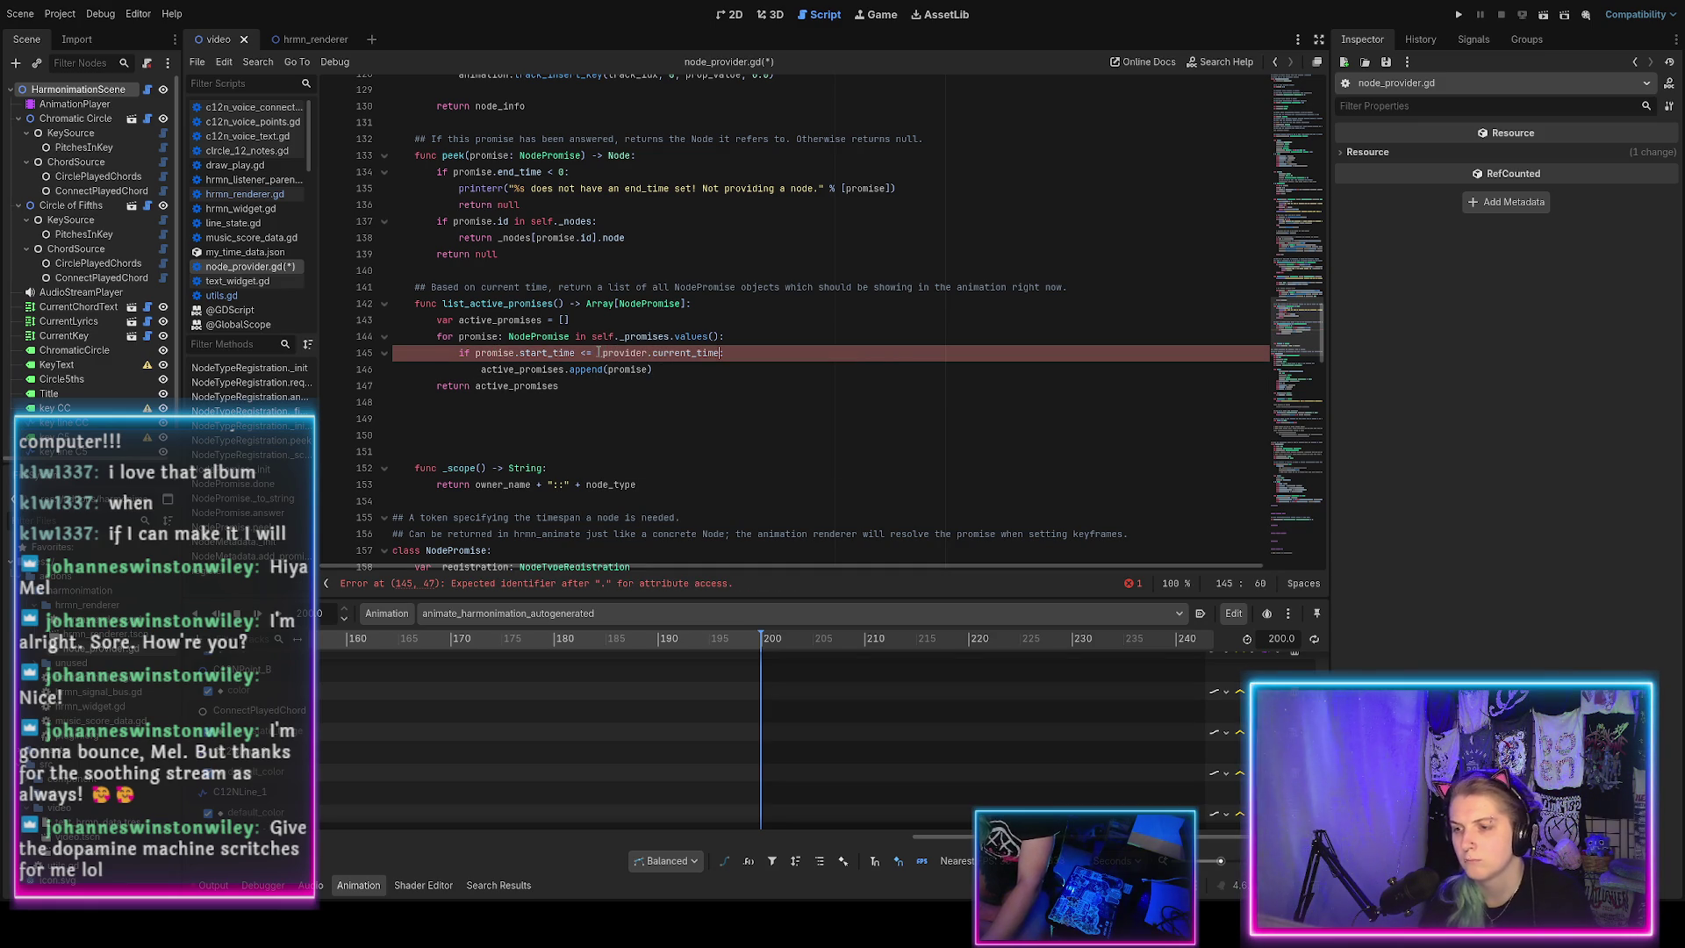
pyautogui.press('End')
pyautogui.hotkey('ctrl', 's')
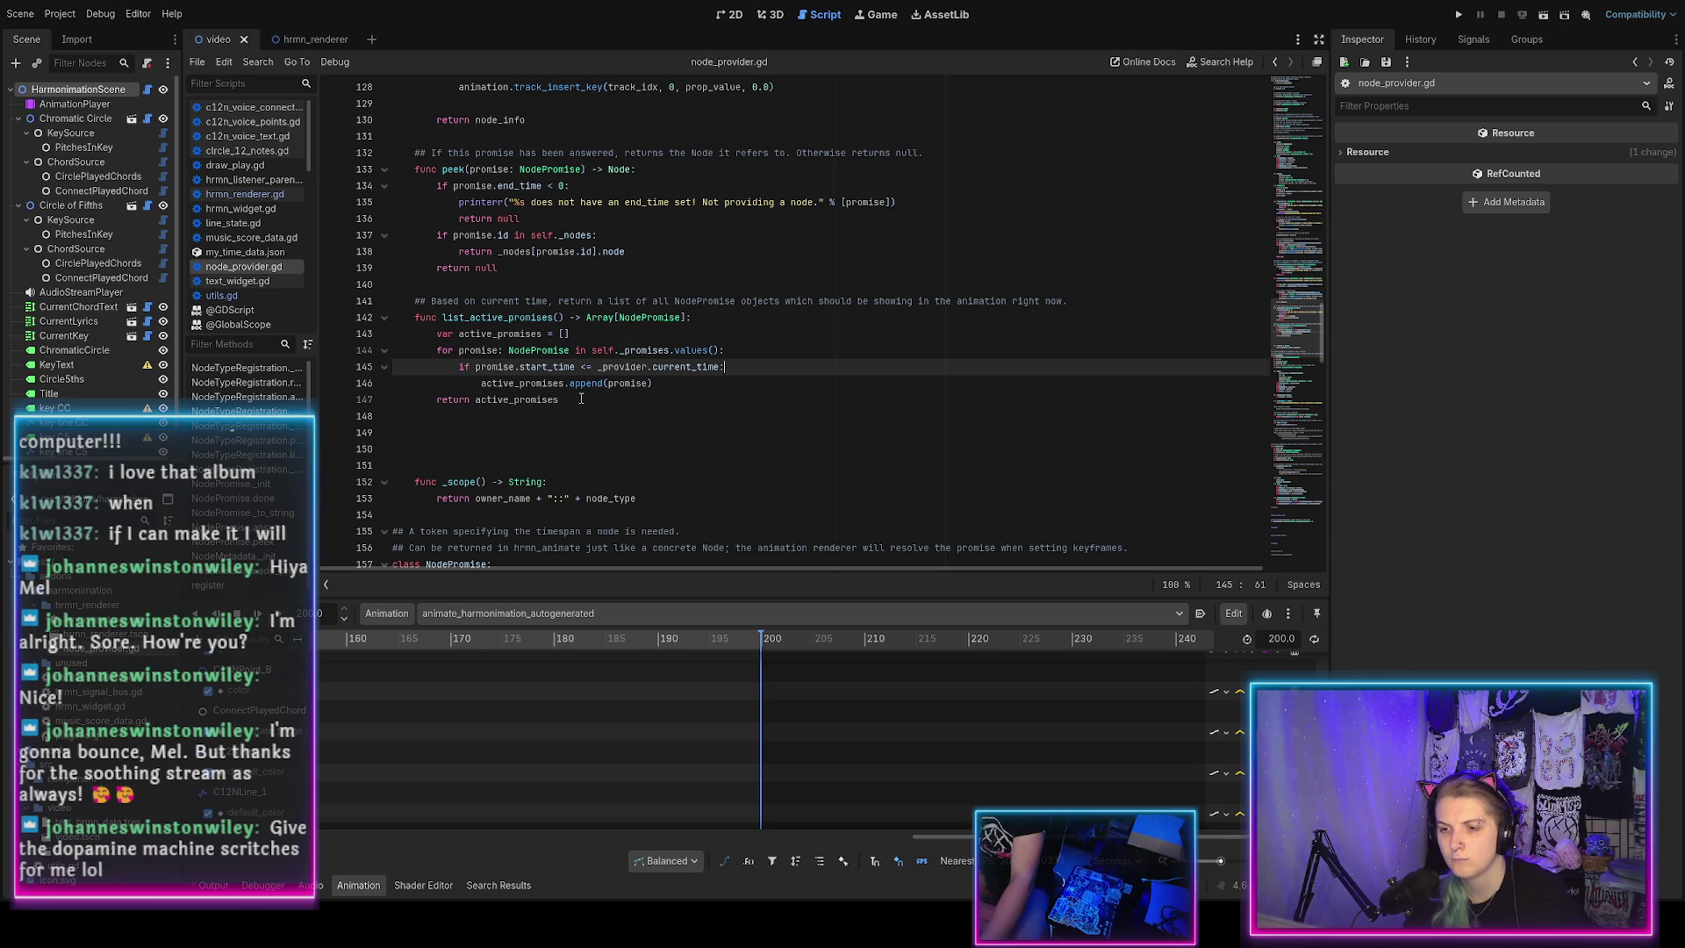
pyautogui.click(581, 399)
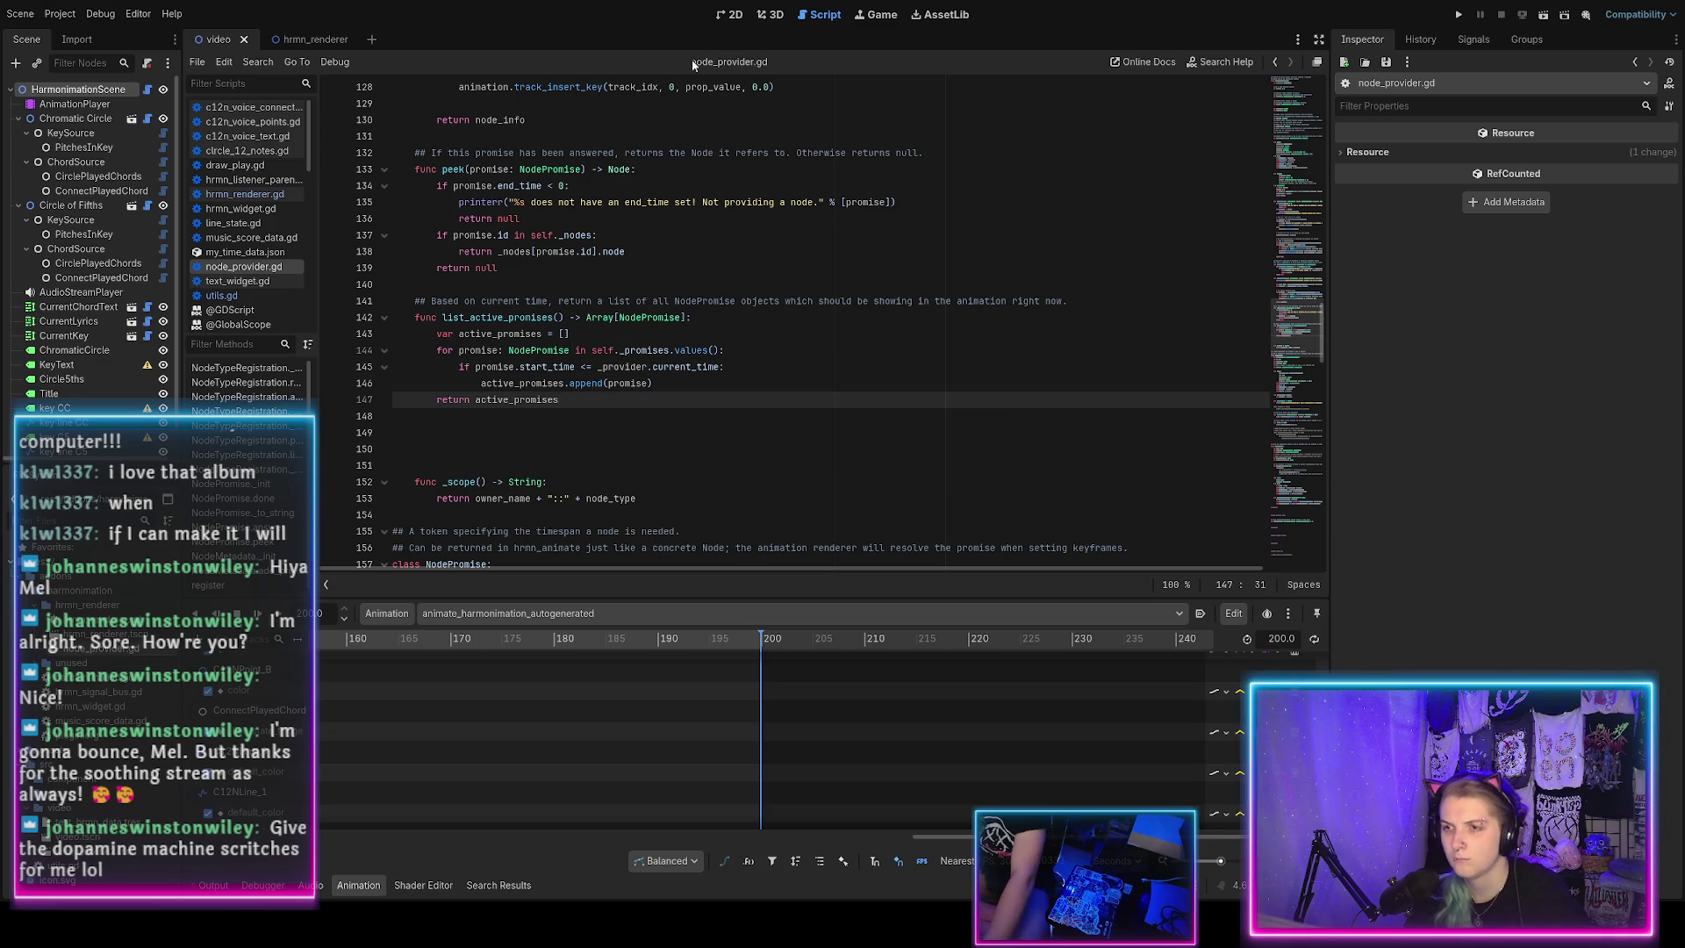
# Open c12n_voice_connector.gd and go to the _lines declaration.
pyautogui.click(259, 107)
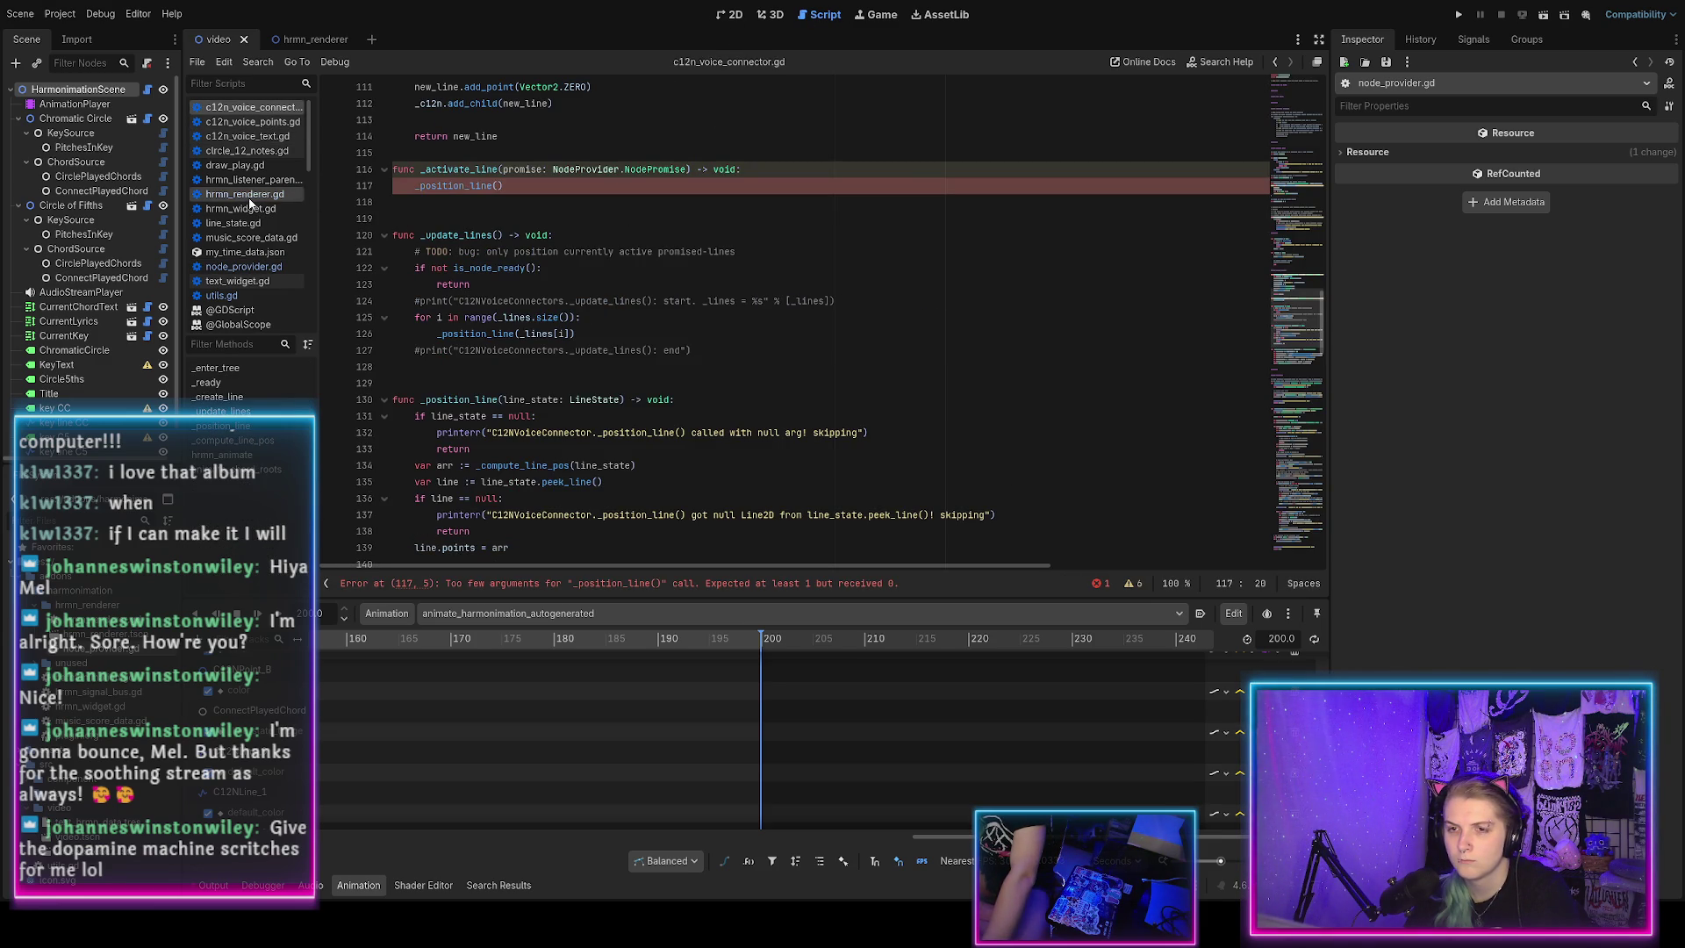
pyautogui.press('End')
pyautogui.scroll(5, 623, 301)
pyautogui.scroll(-5, 623, 301)
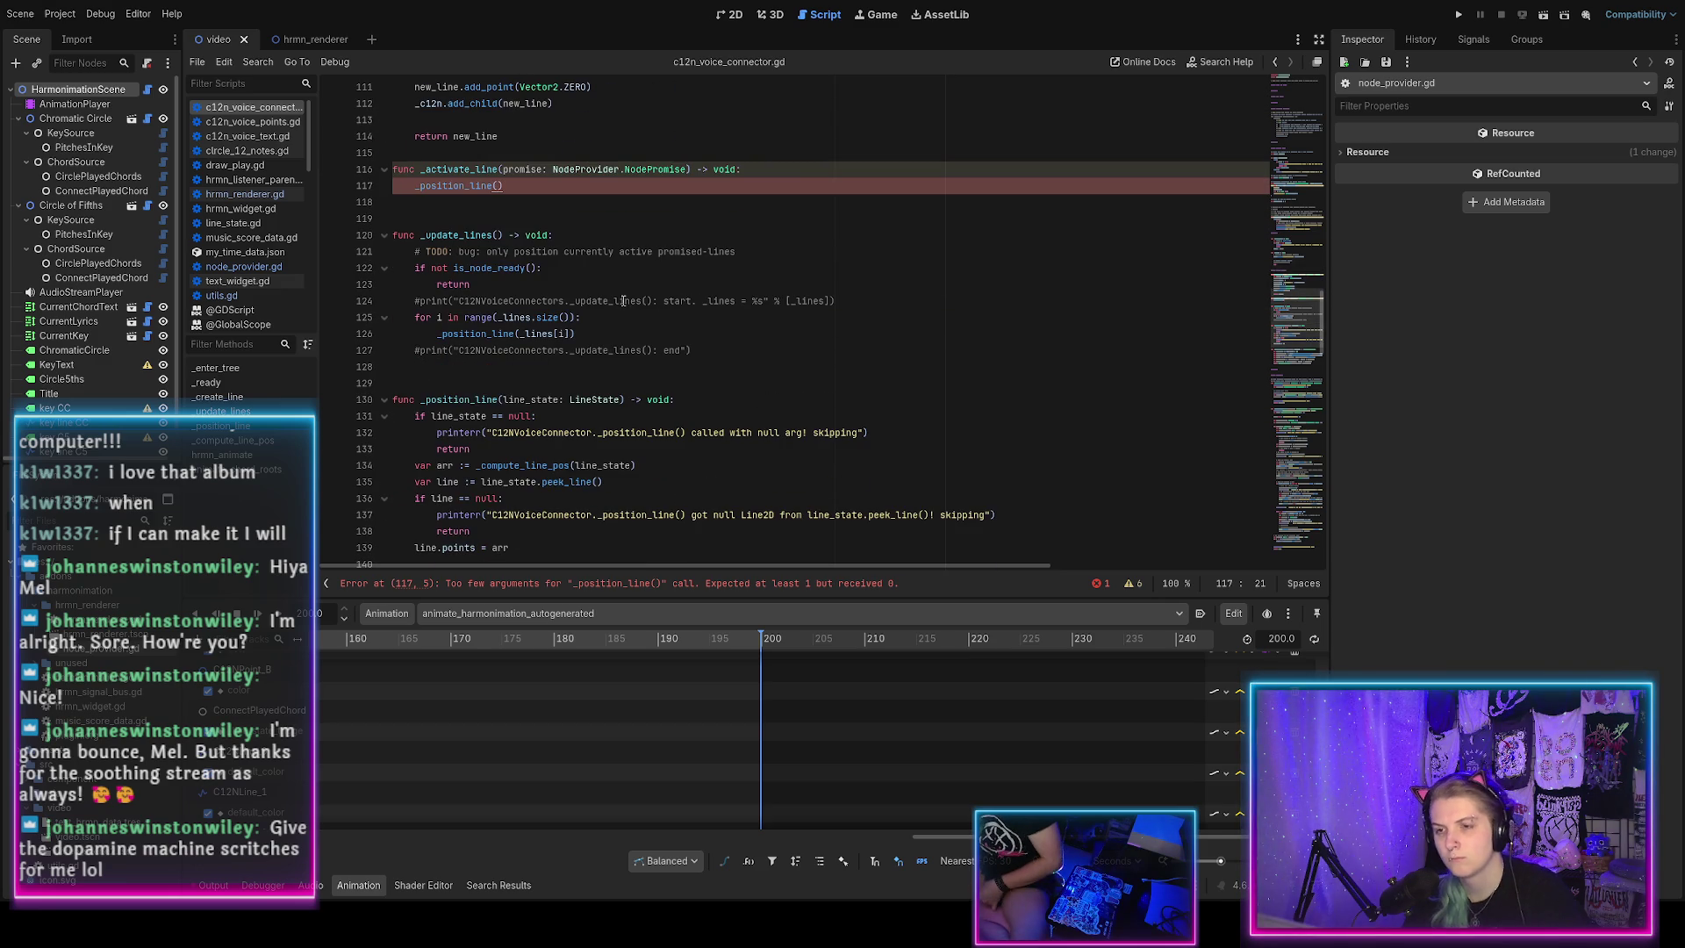
pyautogui.scroll(15, 623, 301)
pyautogui.scroll(7, 624, 301)
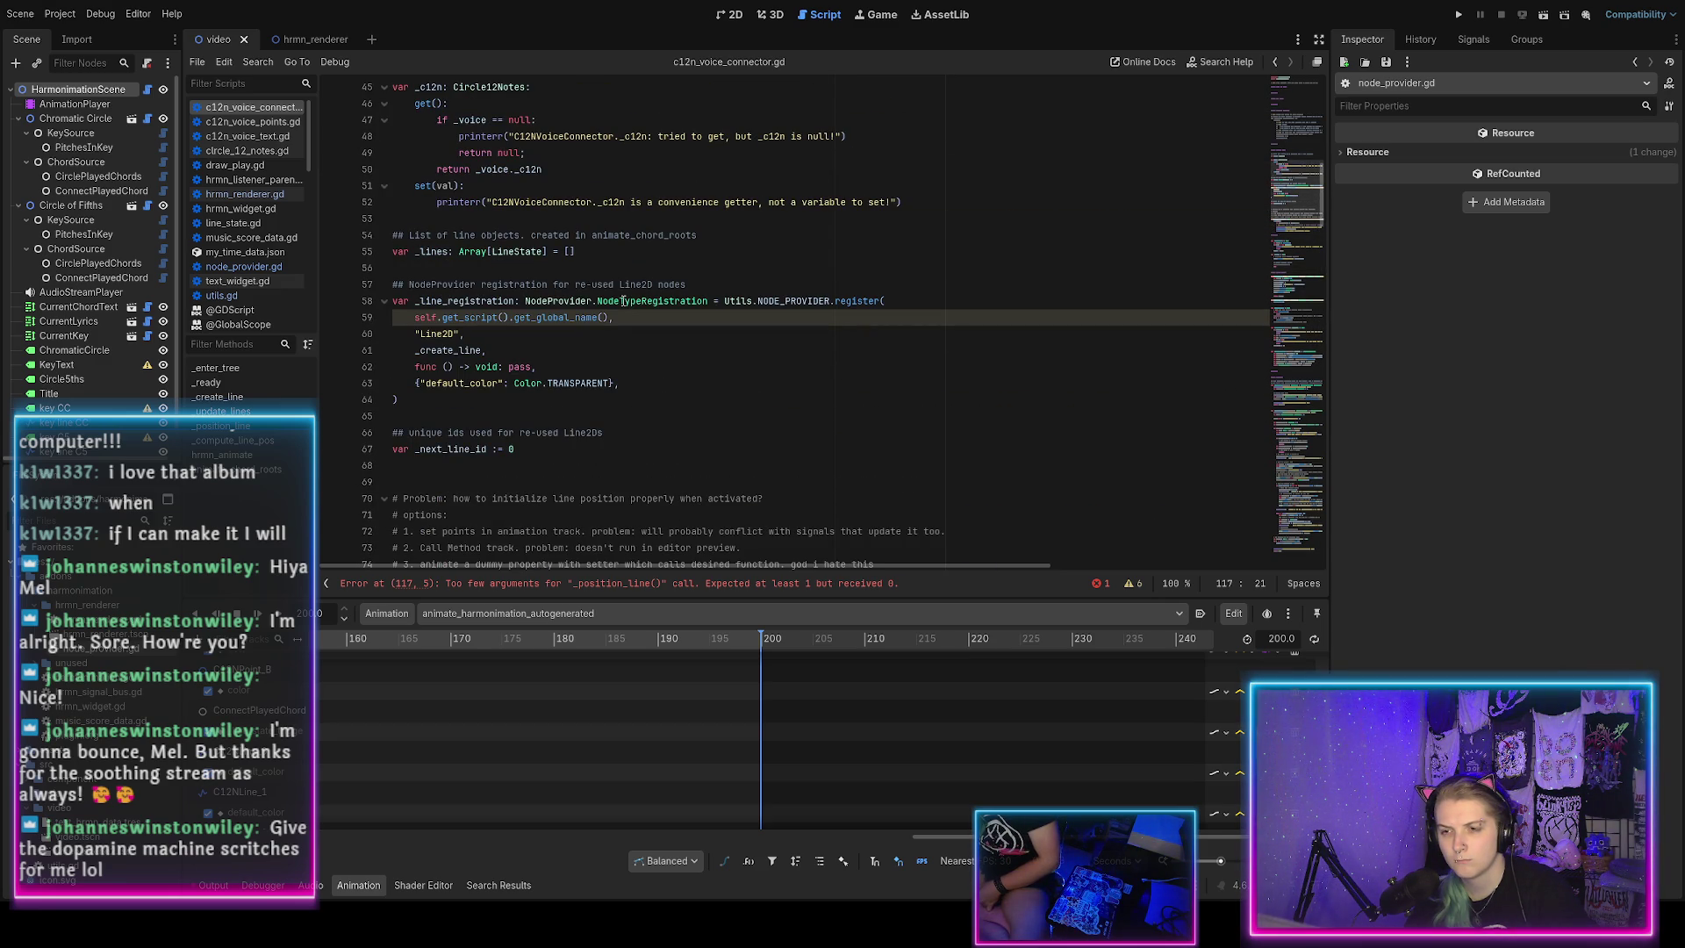
pyautogui.click(423, 251)
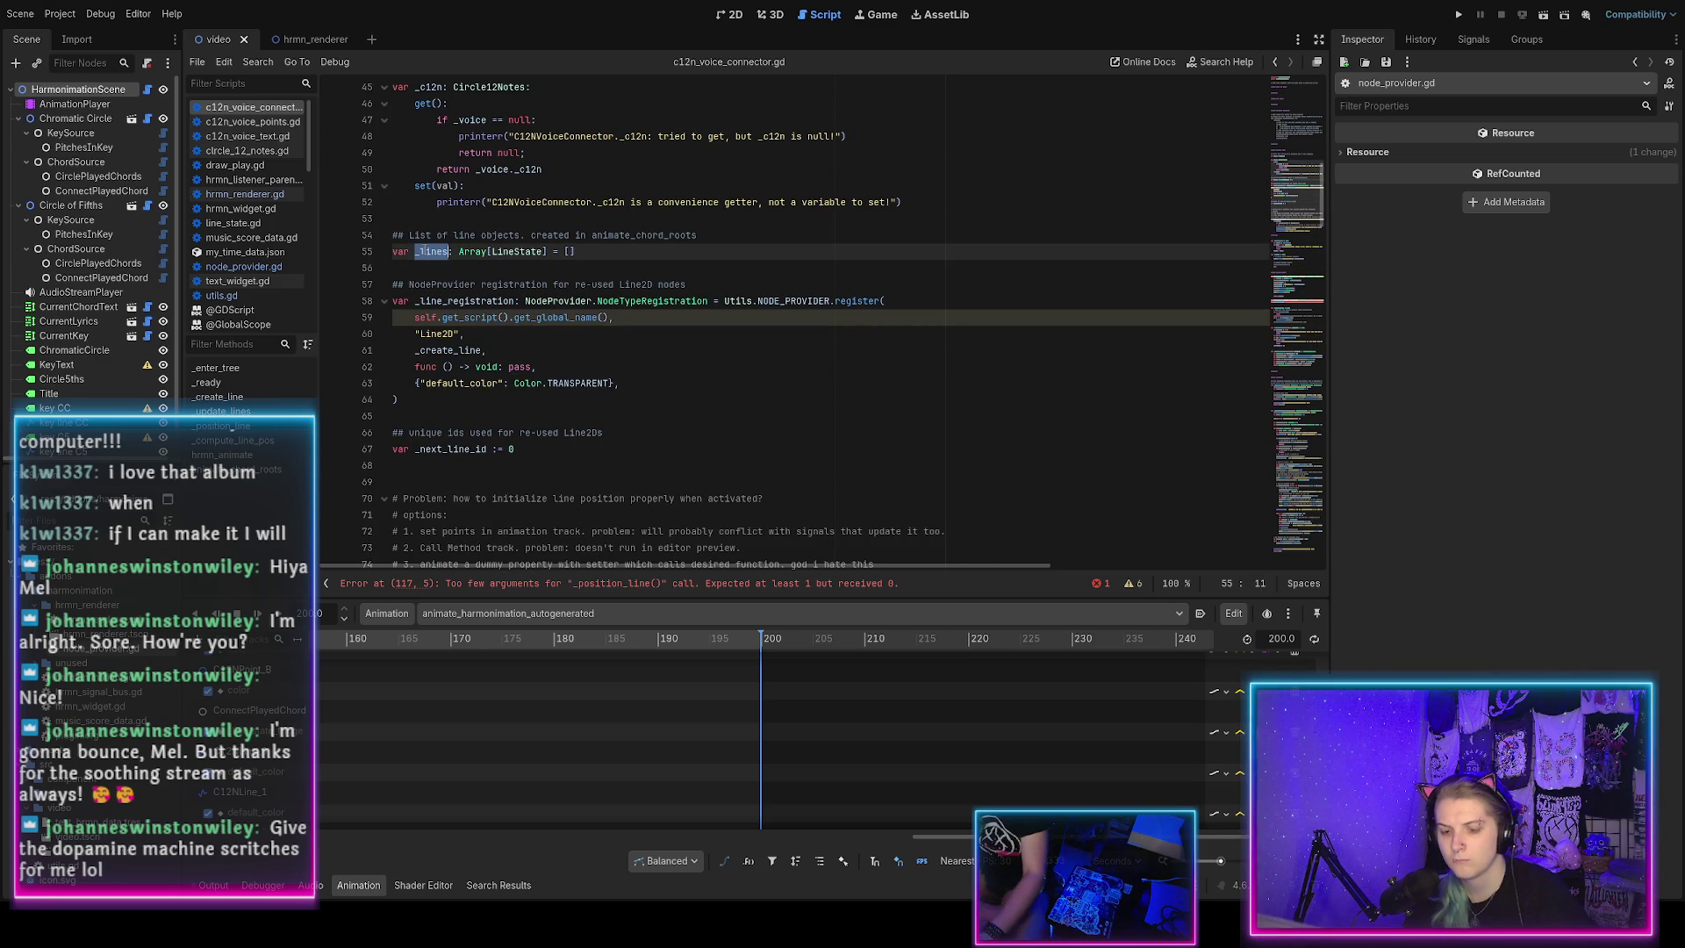
# Search for _lines, stepping through usages to line 215's old_line_idx.
pyautogui.hotkey('ctrl', 'f')
pyautogui.press('Return')
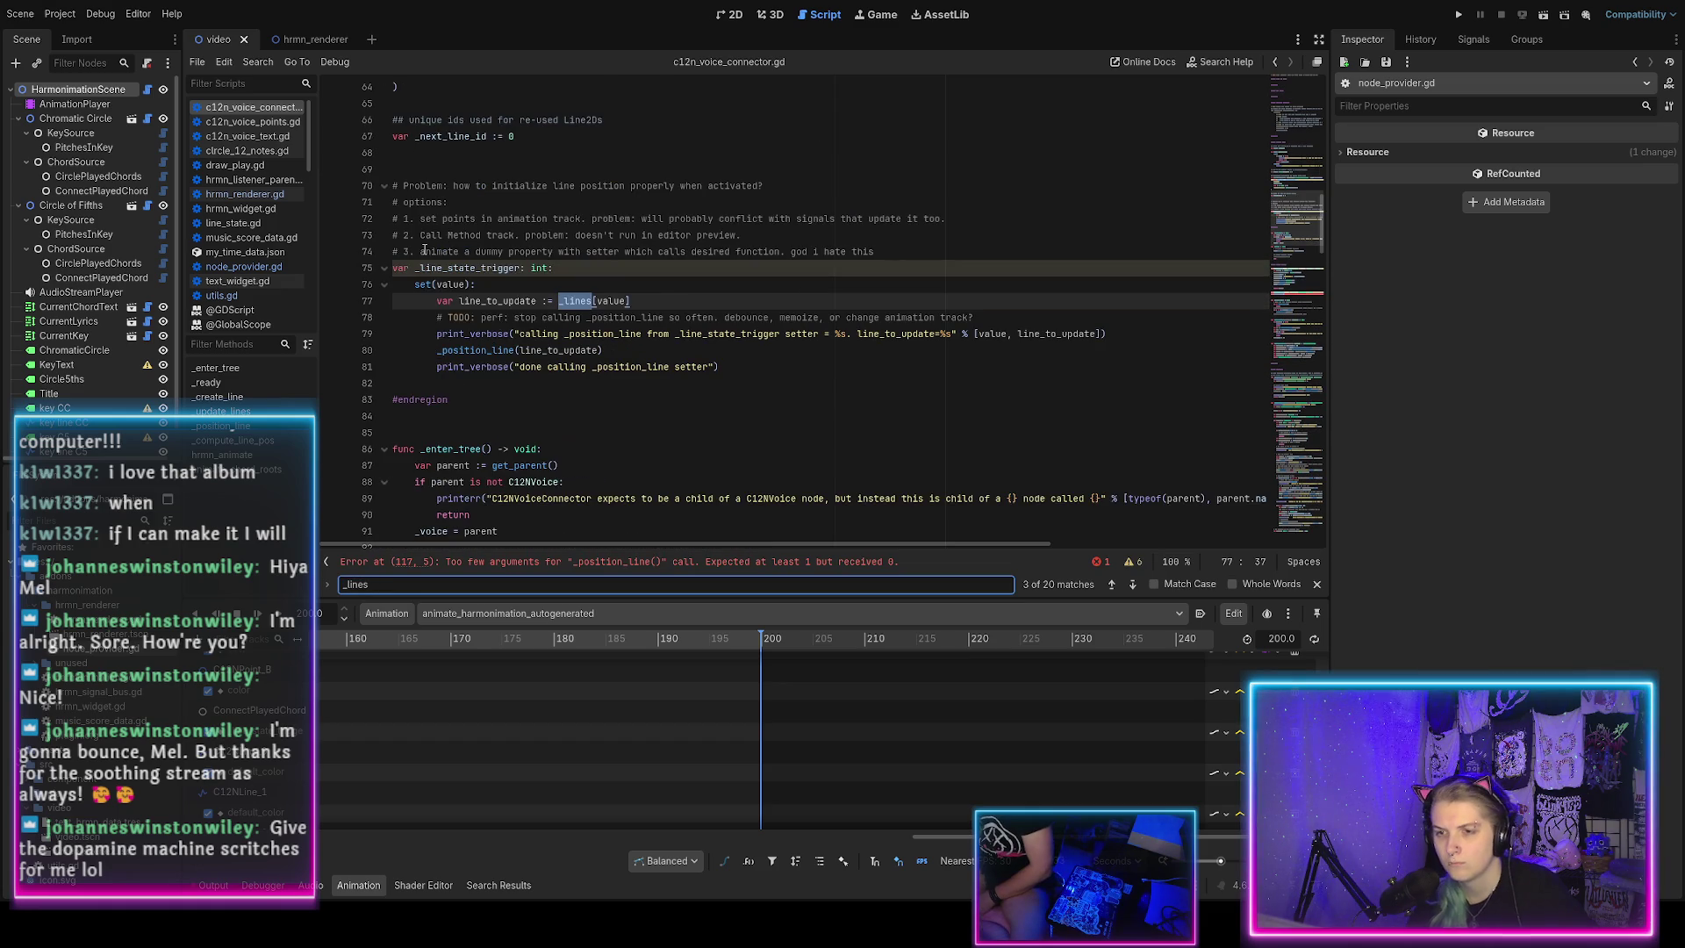
pyautogui.press('Return')
pyautogui.hotkey('shift', 'Return')
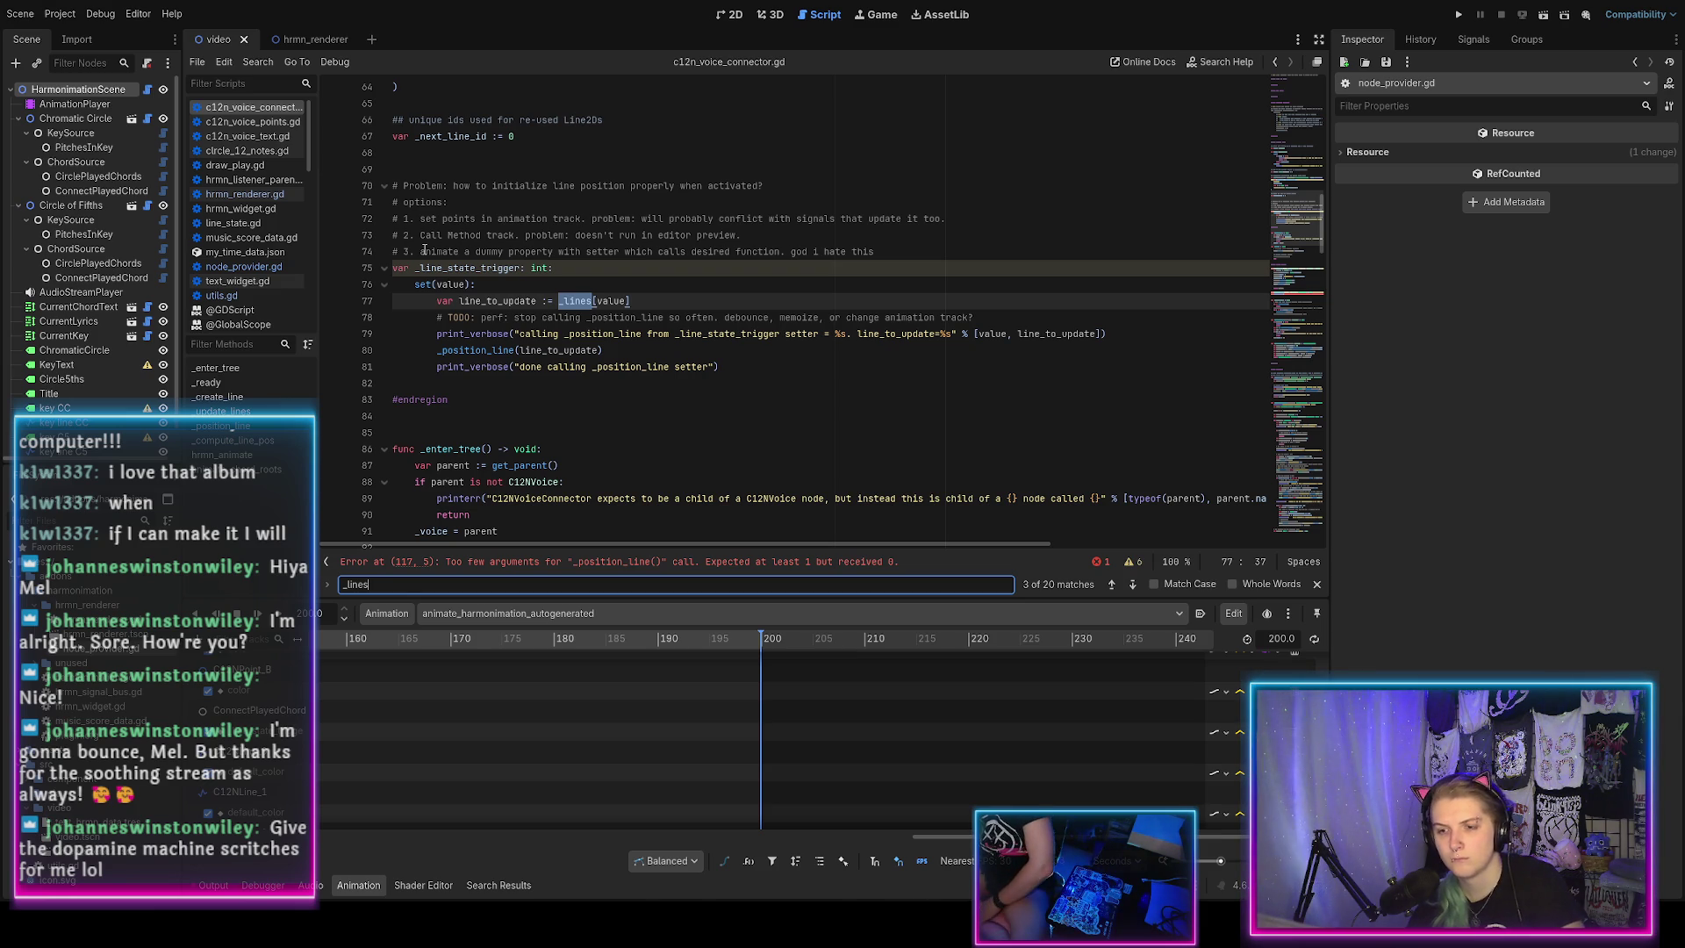
pyautogui.press('Return')
pyautogui.press('Return')
pyautogui.press('Return')
pyautogui.press('Return')
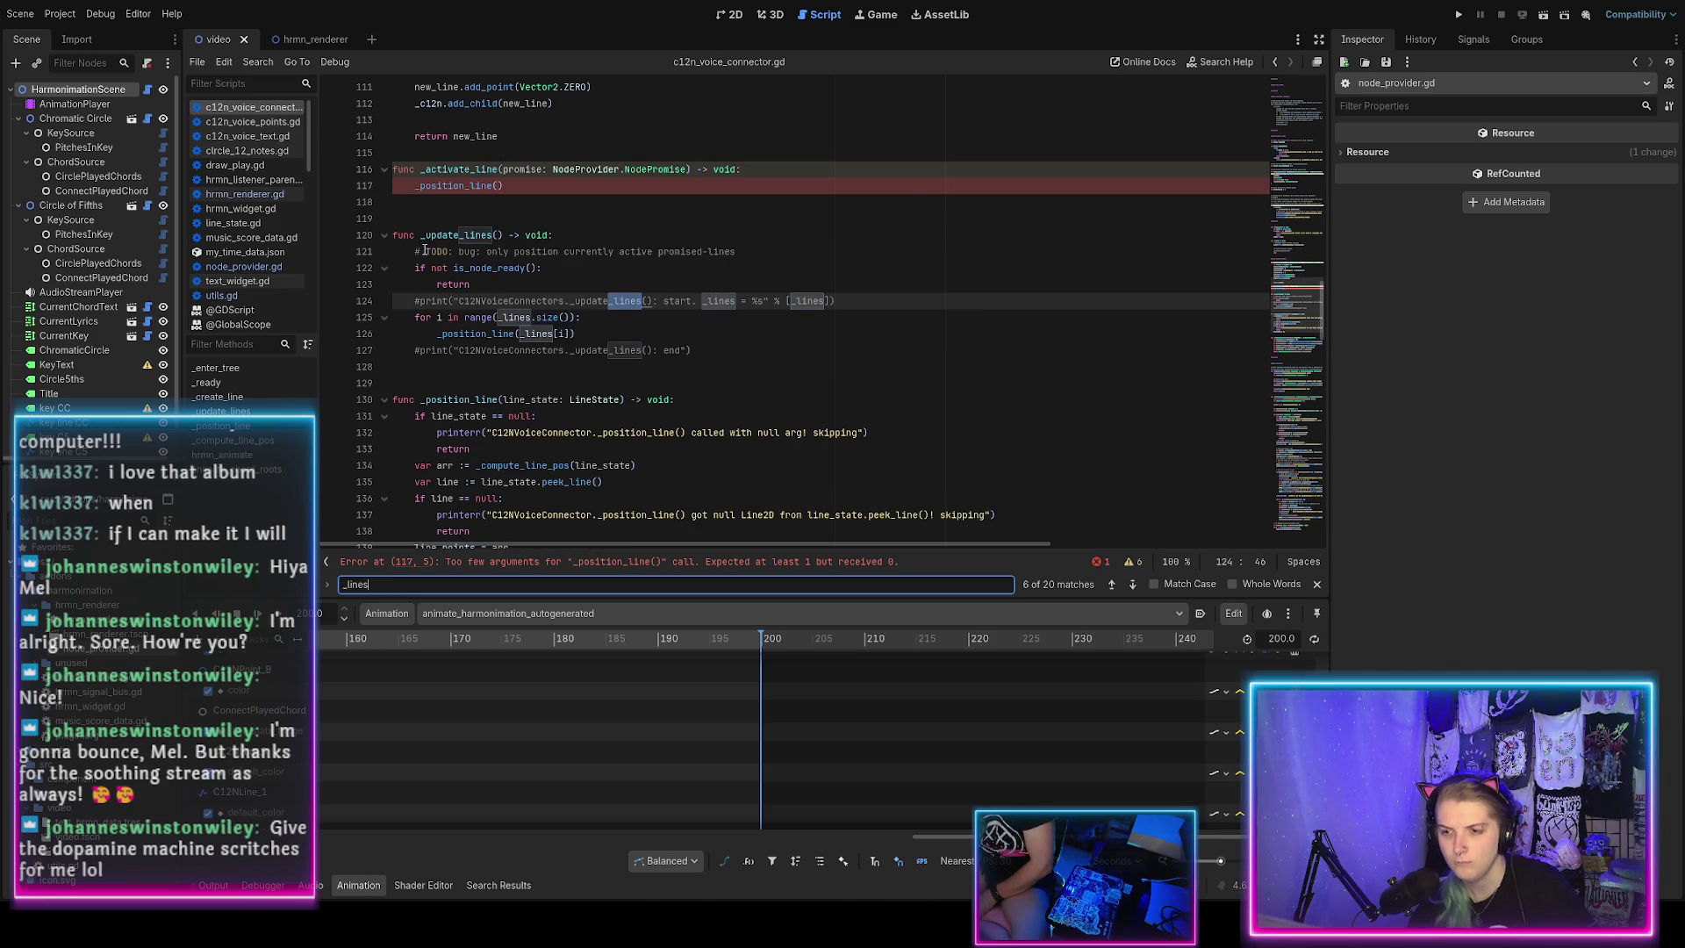
pyautogui.press('Return')
pyautogui.press('Return')
pyautogui.press('Return')
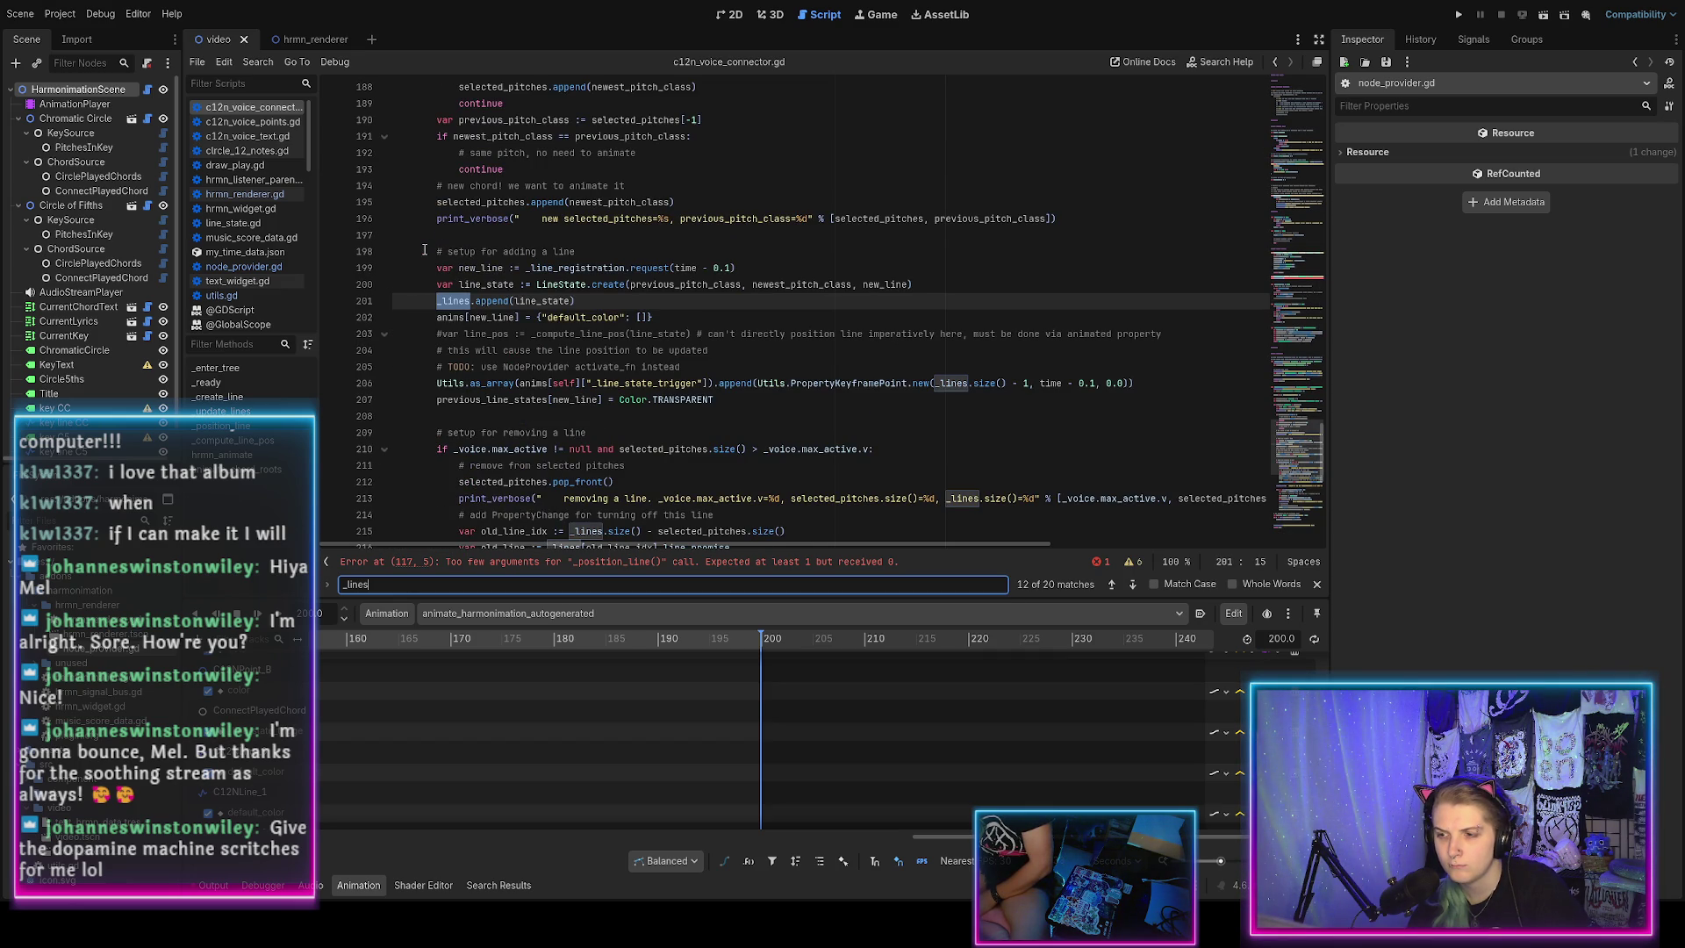
pyautogui.press('Return')
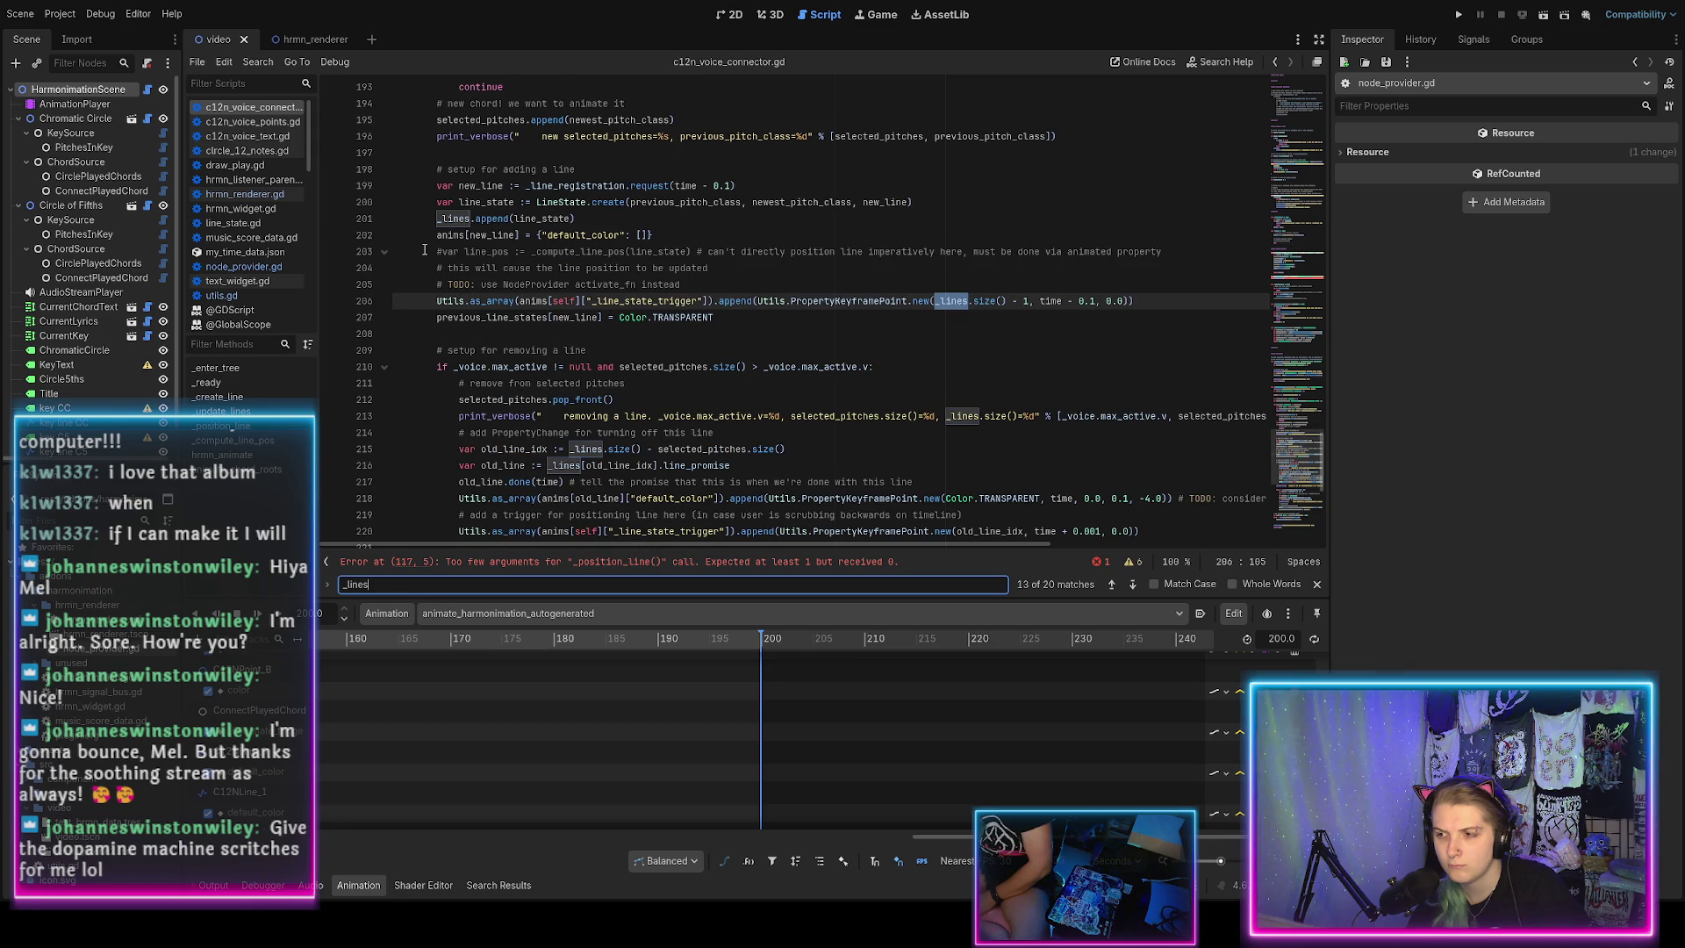
pyautogui.press('Return')
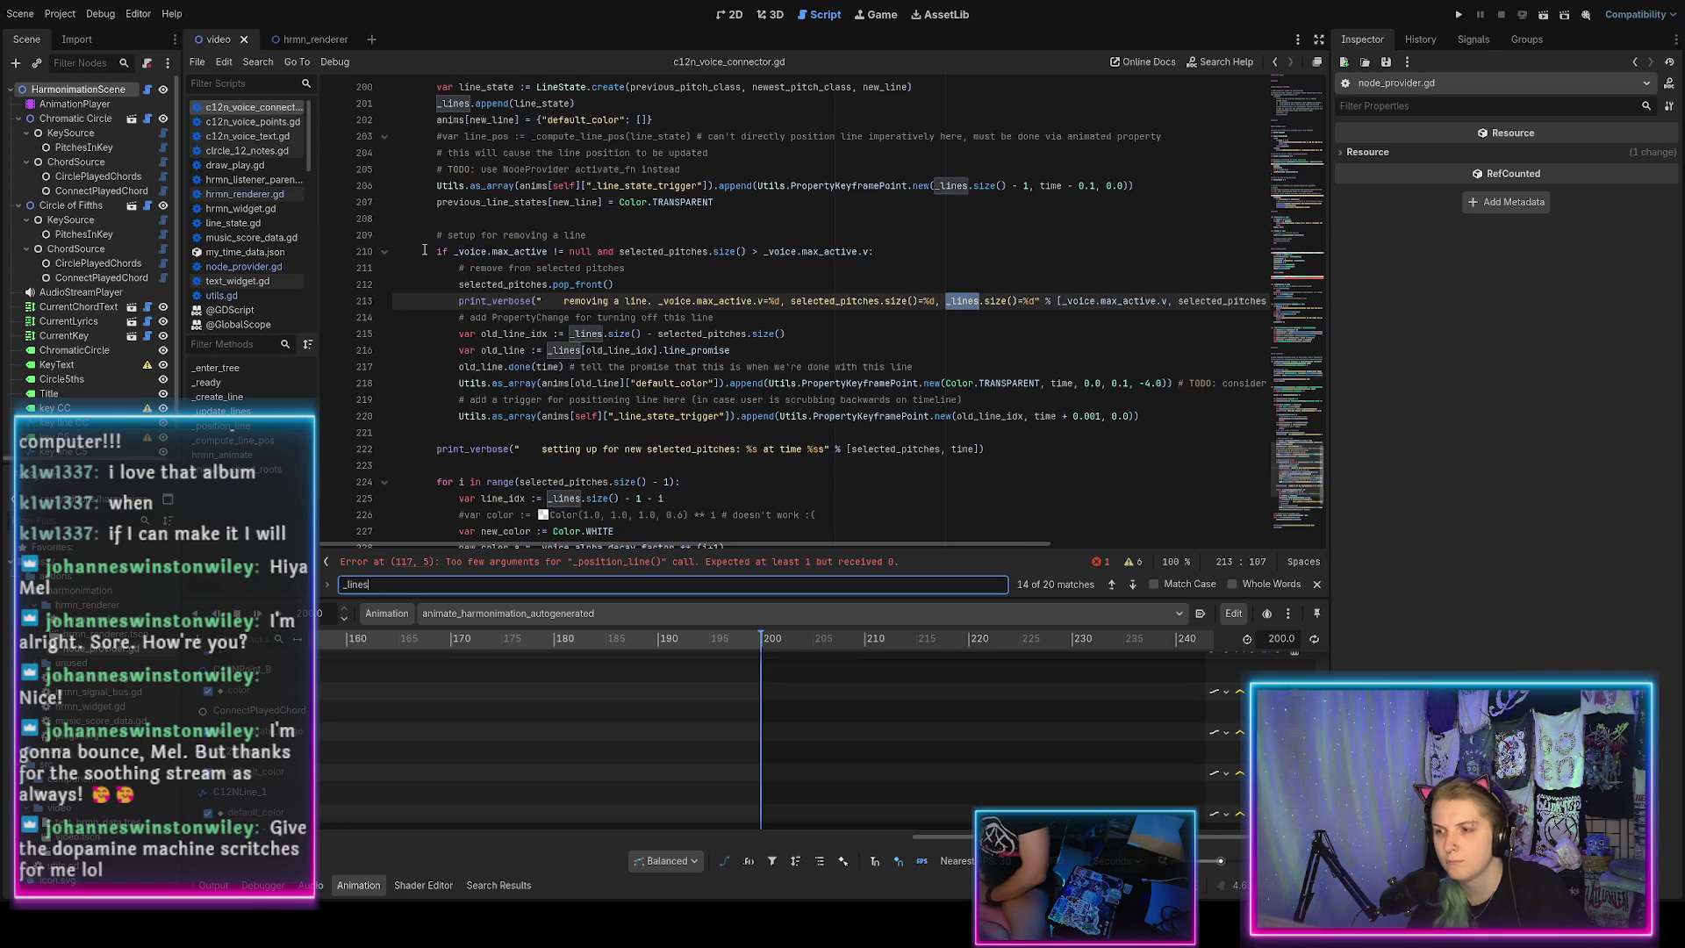
pyautogui.press('Return')
pyautogui.press('Return')
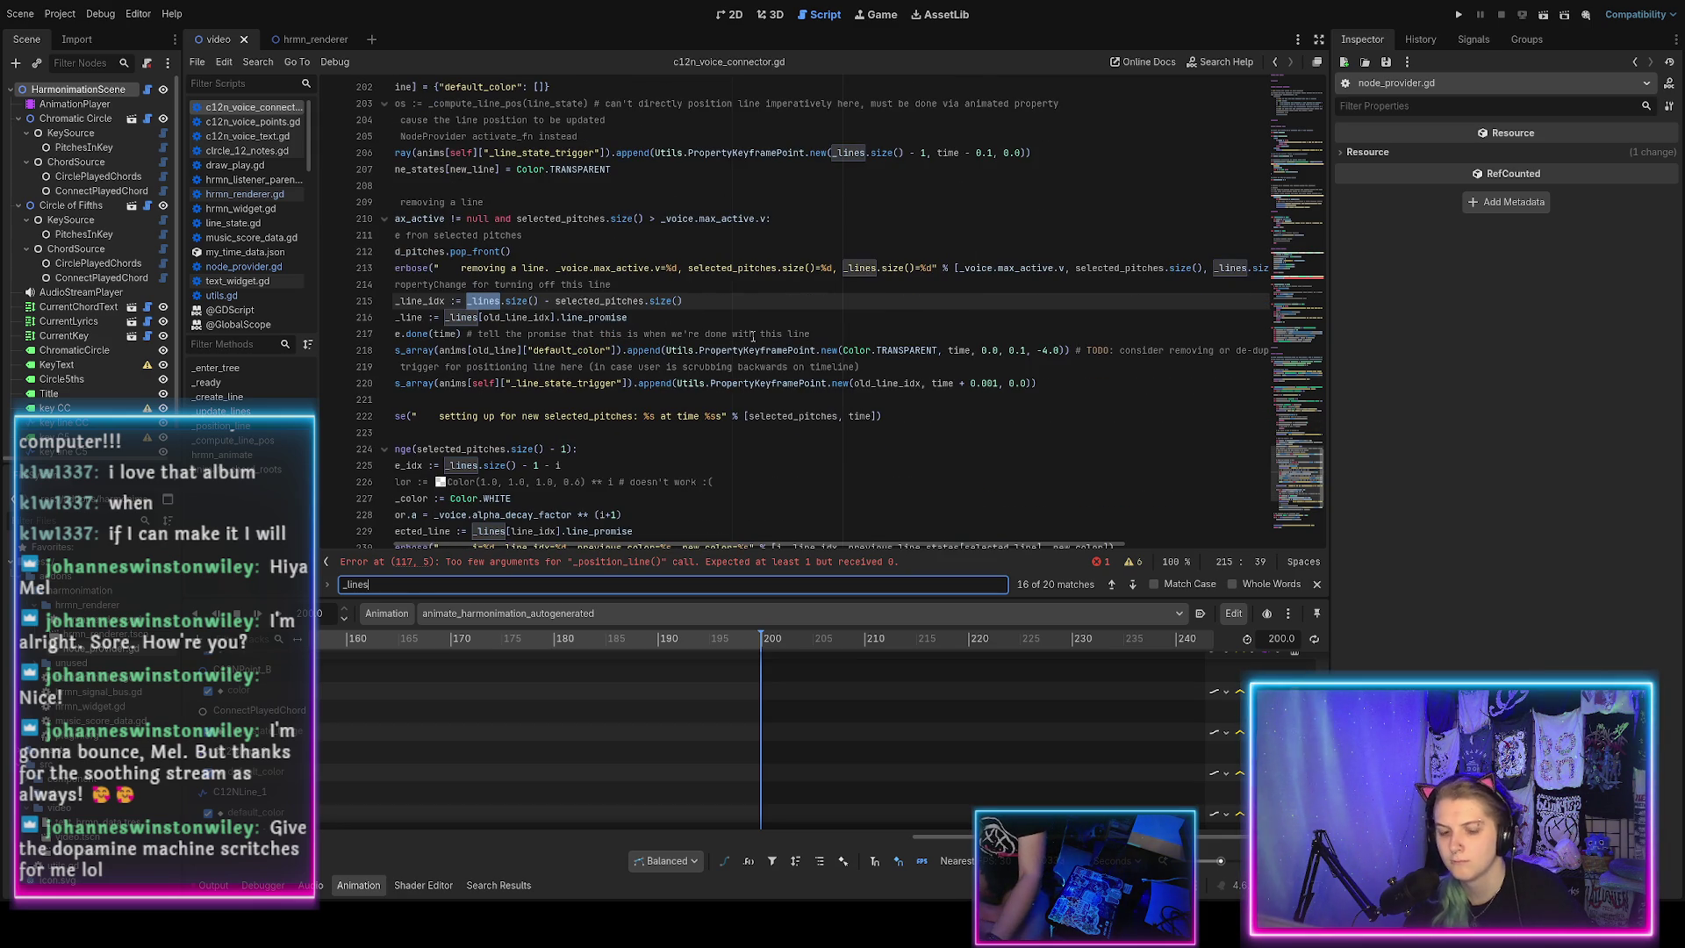
pyautogui.hscroll(-2, 752, 336)
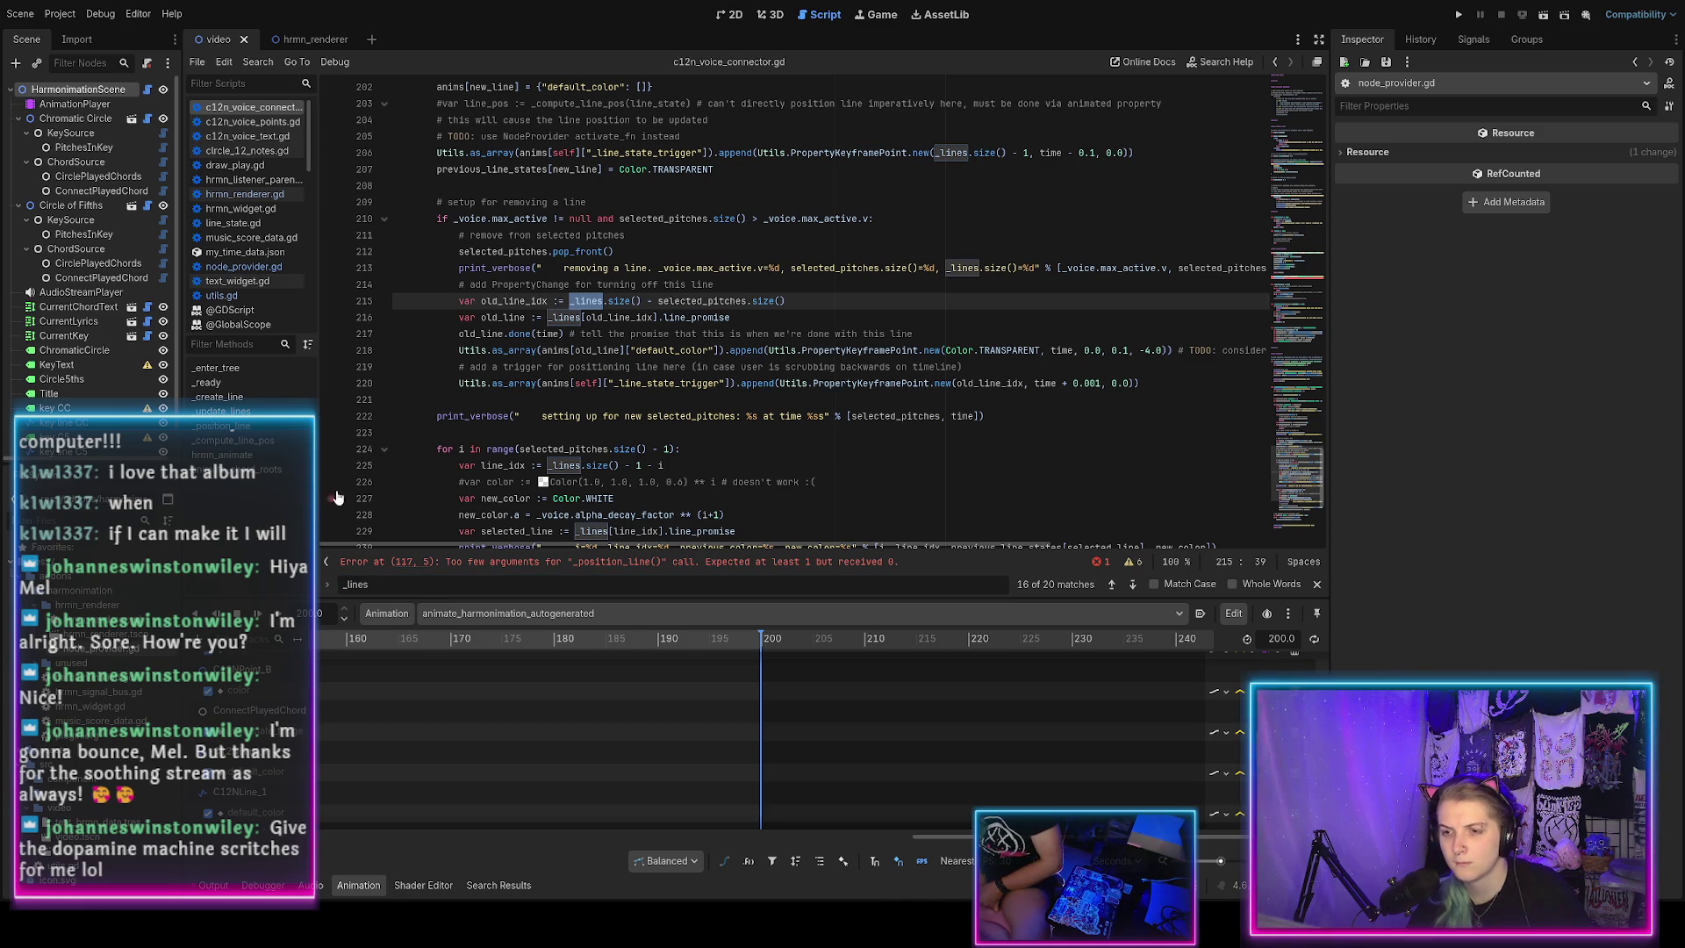
pyautogui.doubleClick(509, 300)
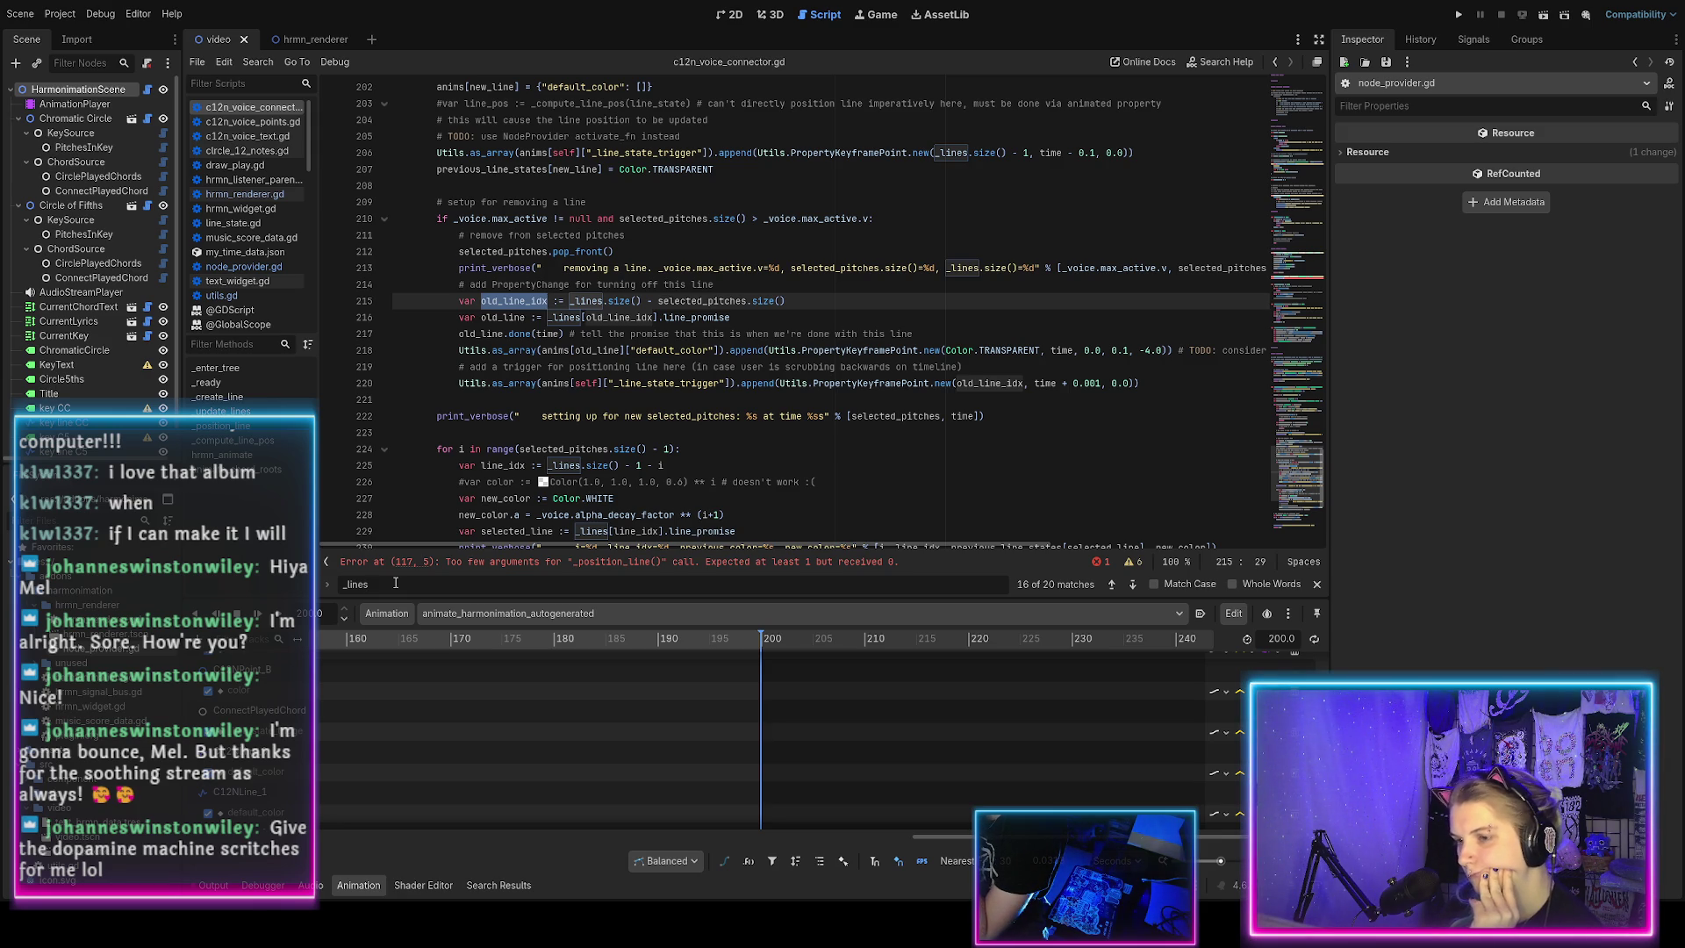
pyautogui.press('Return')
pyautogui.press('Return')
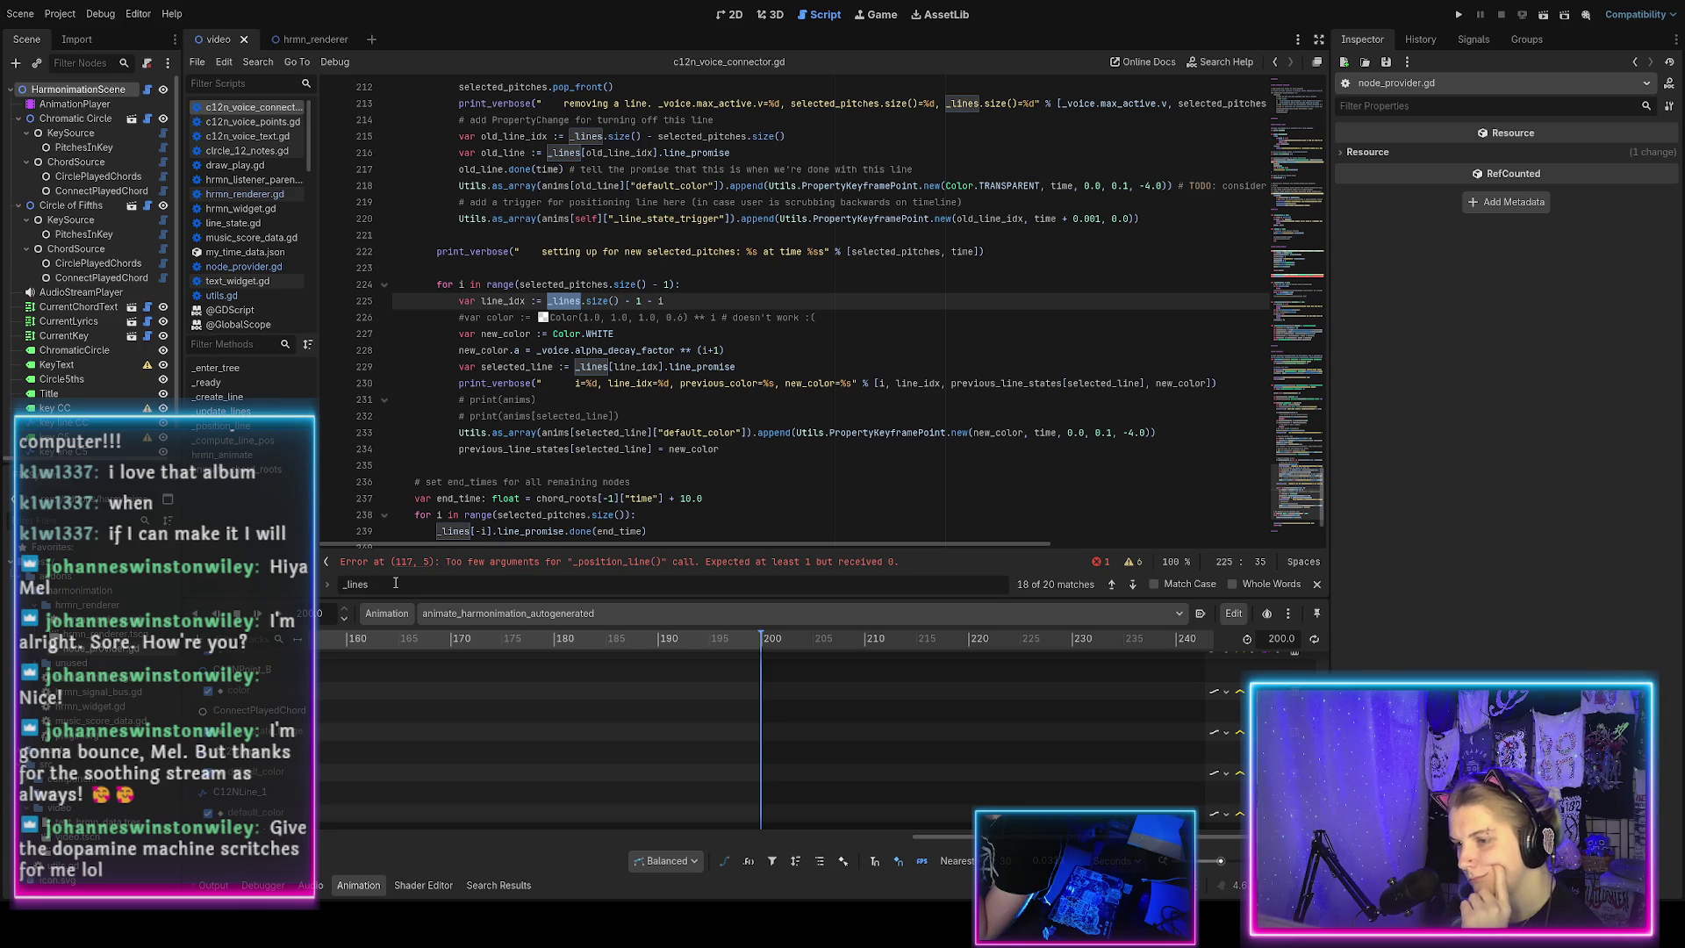
pyautogui.press('Return')
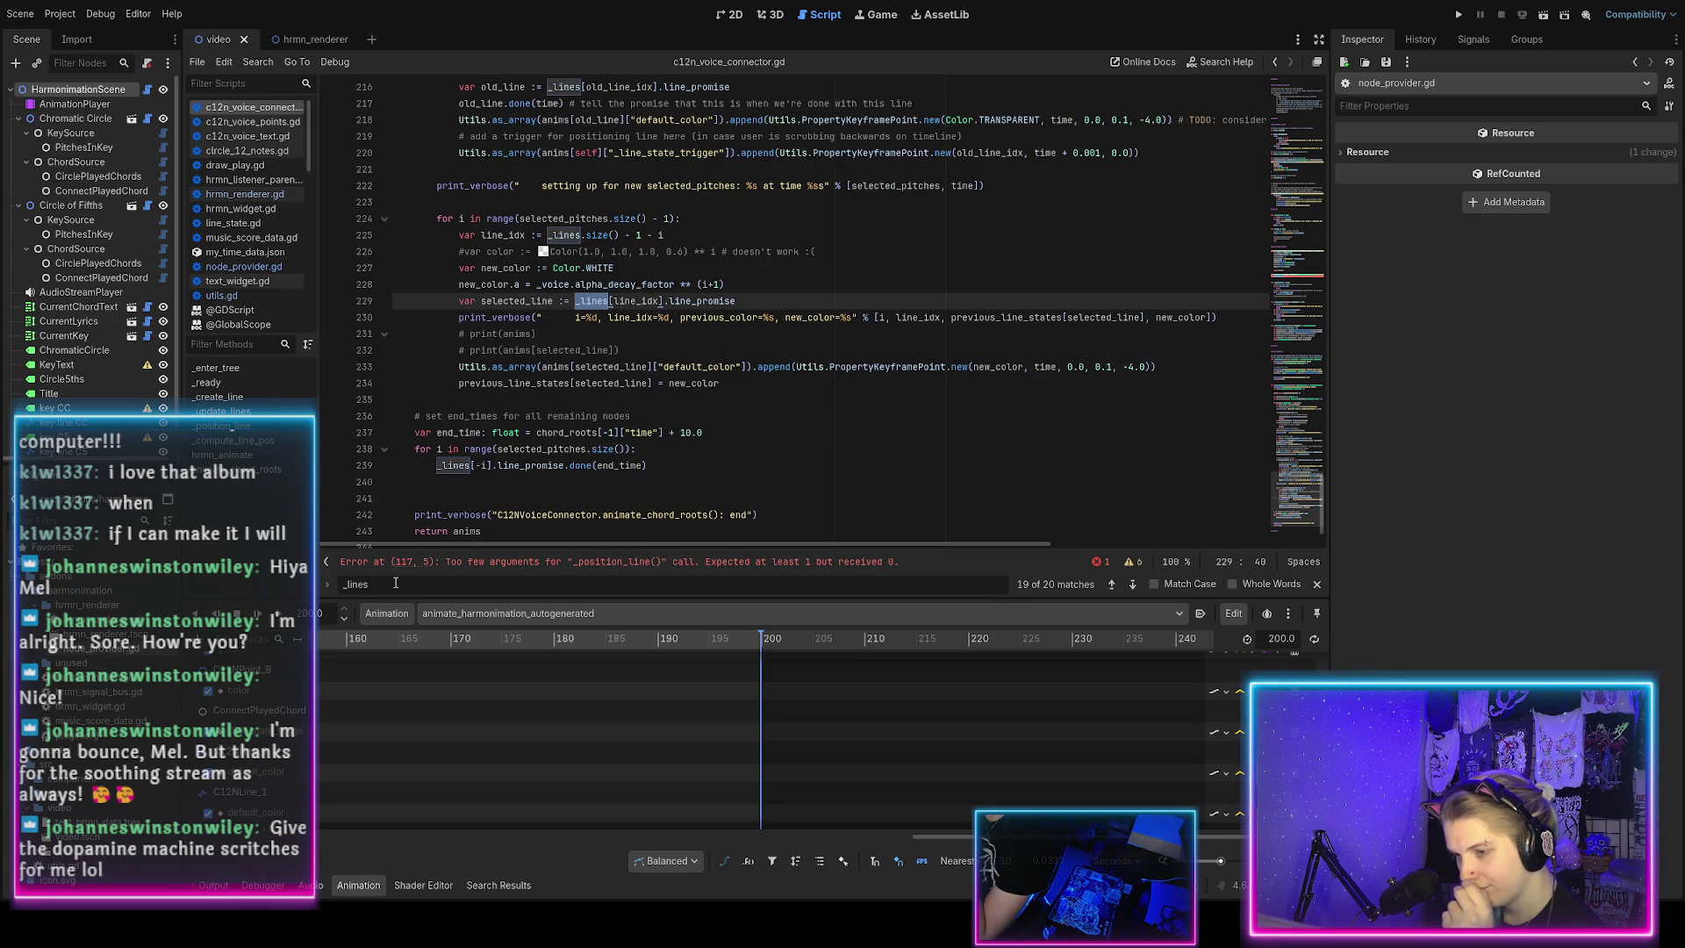
pyautogui.press('Return')
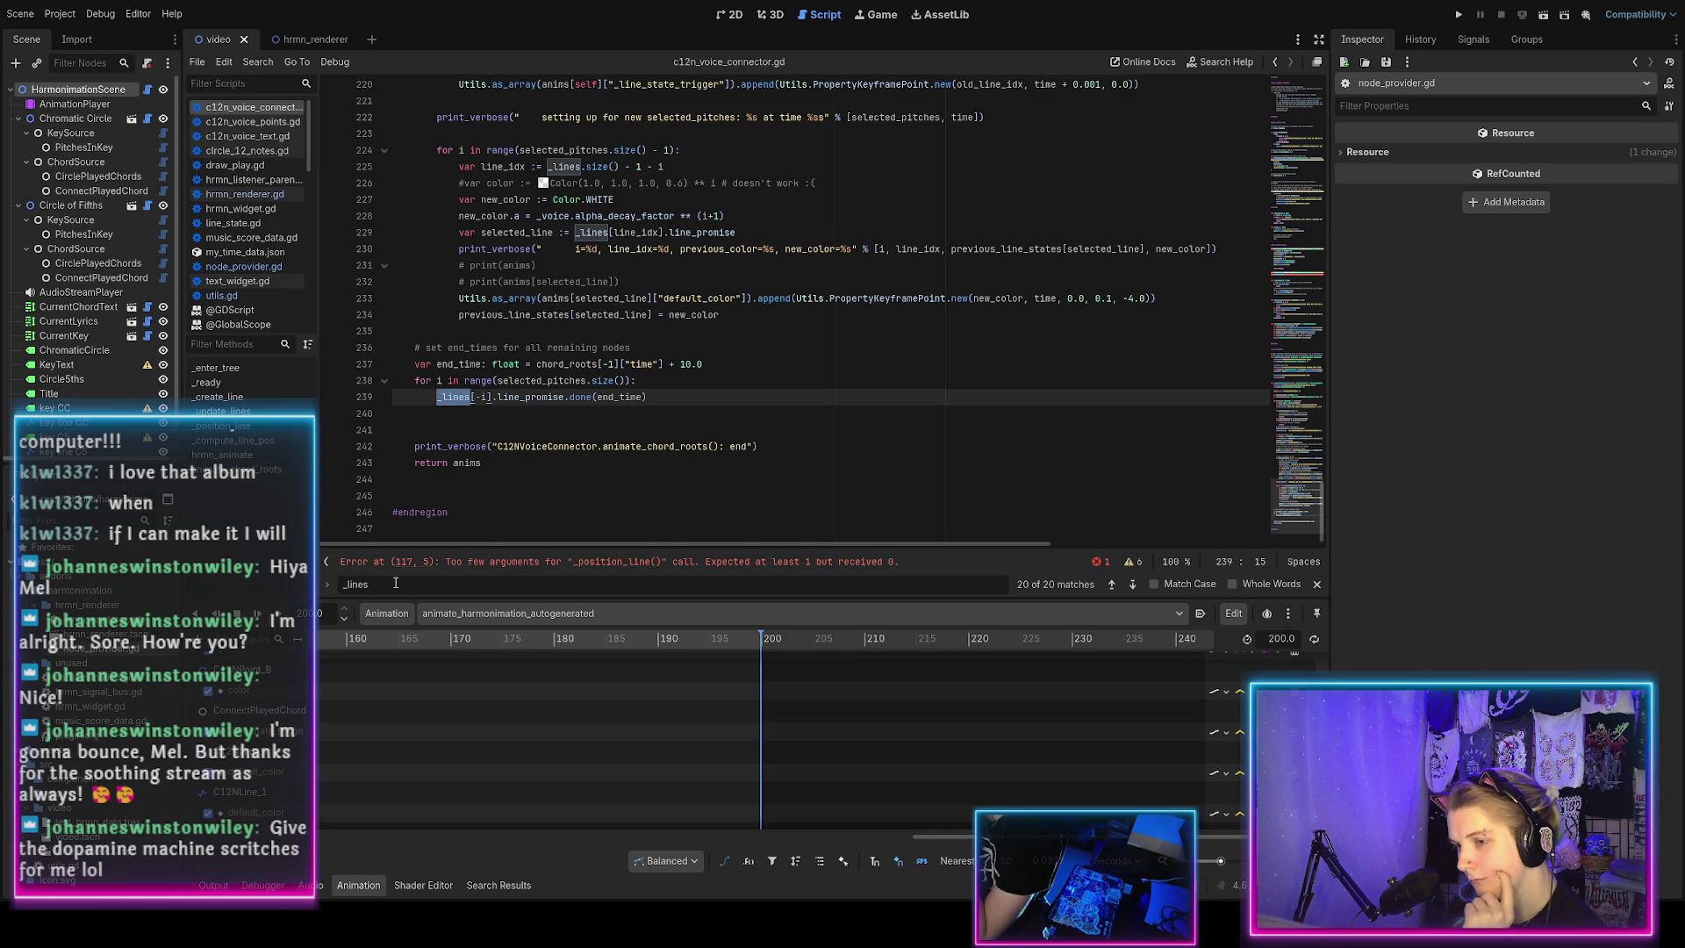
pyautogui.press('Return')
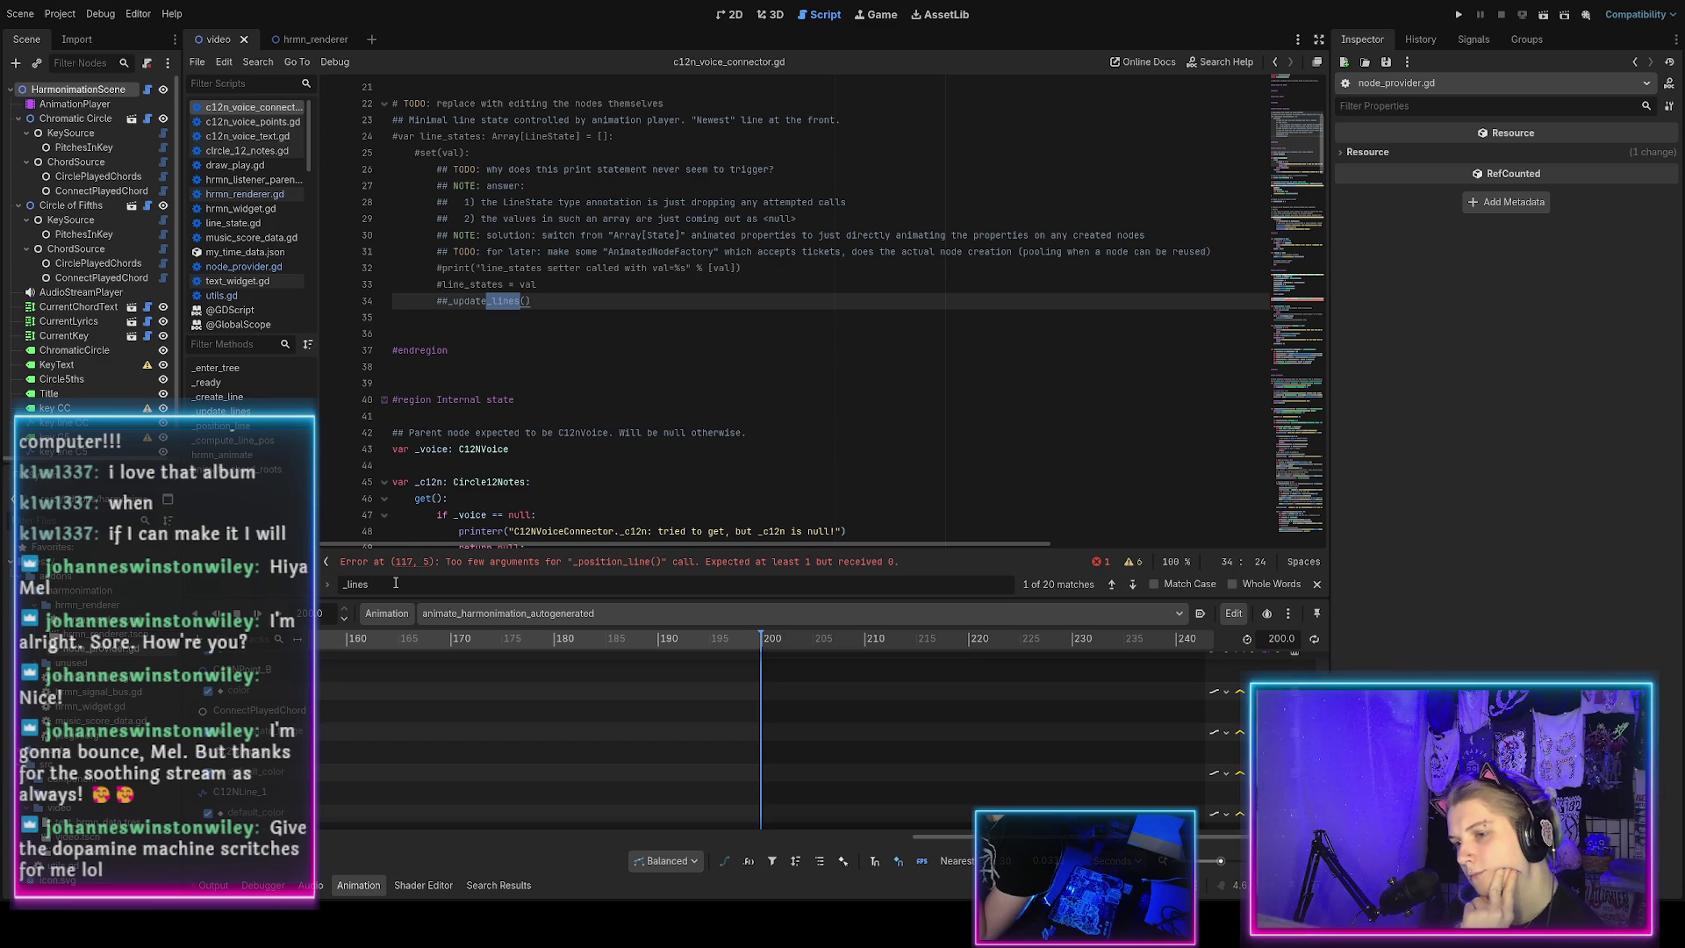
pyautogui.press('Return')
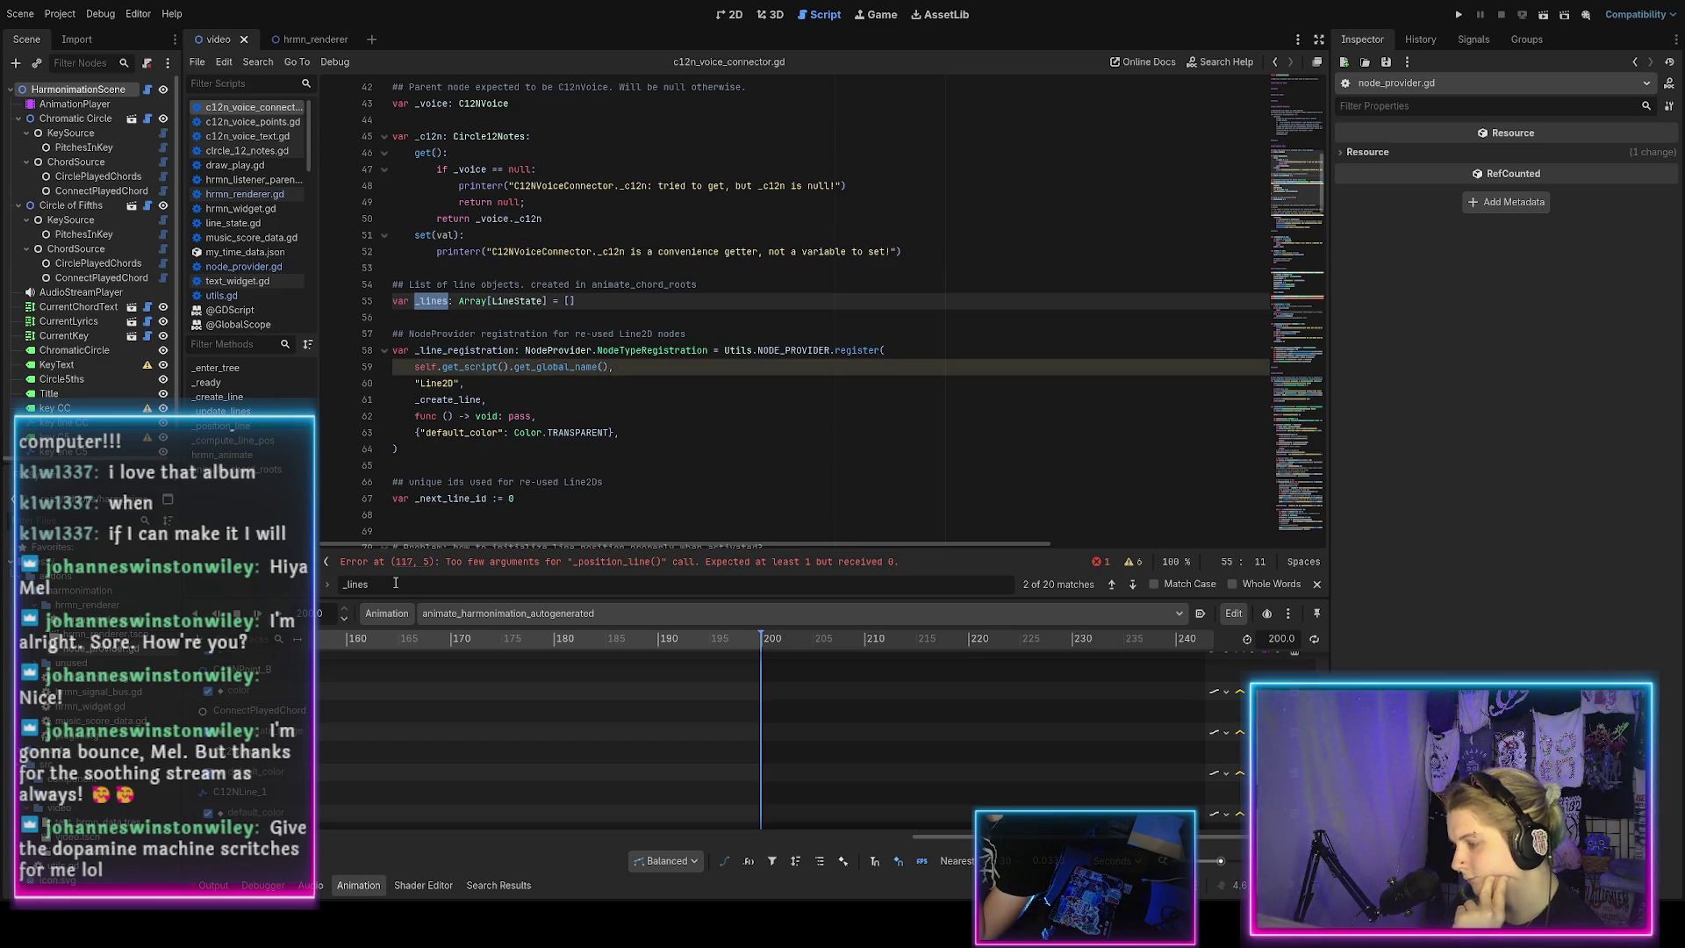
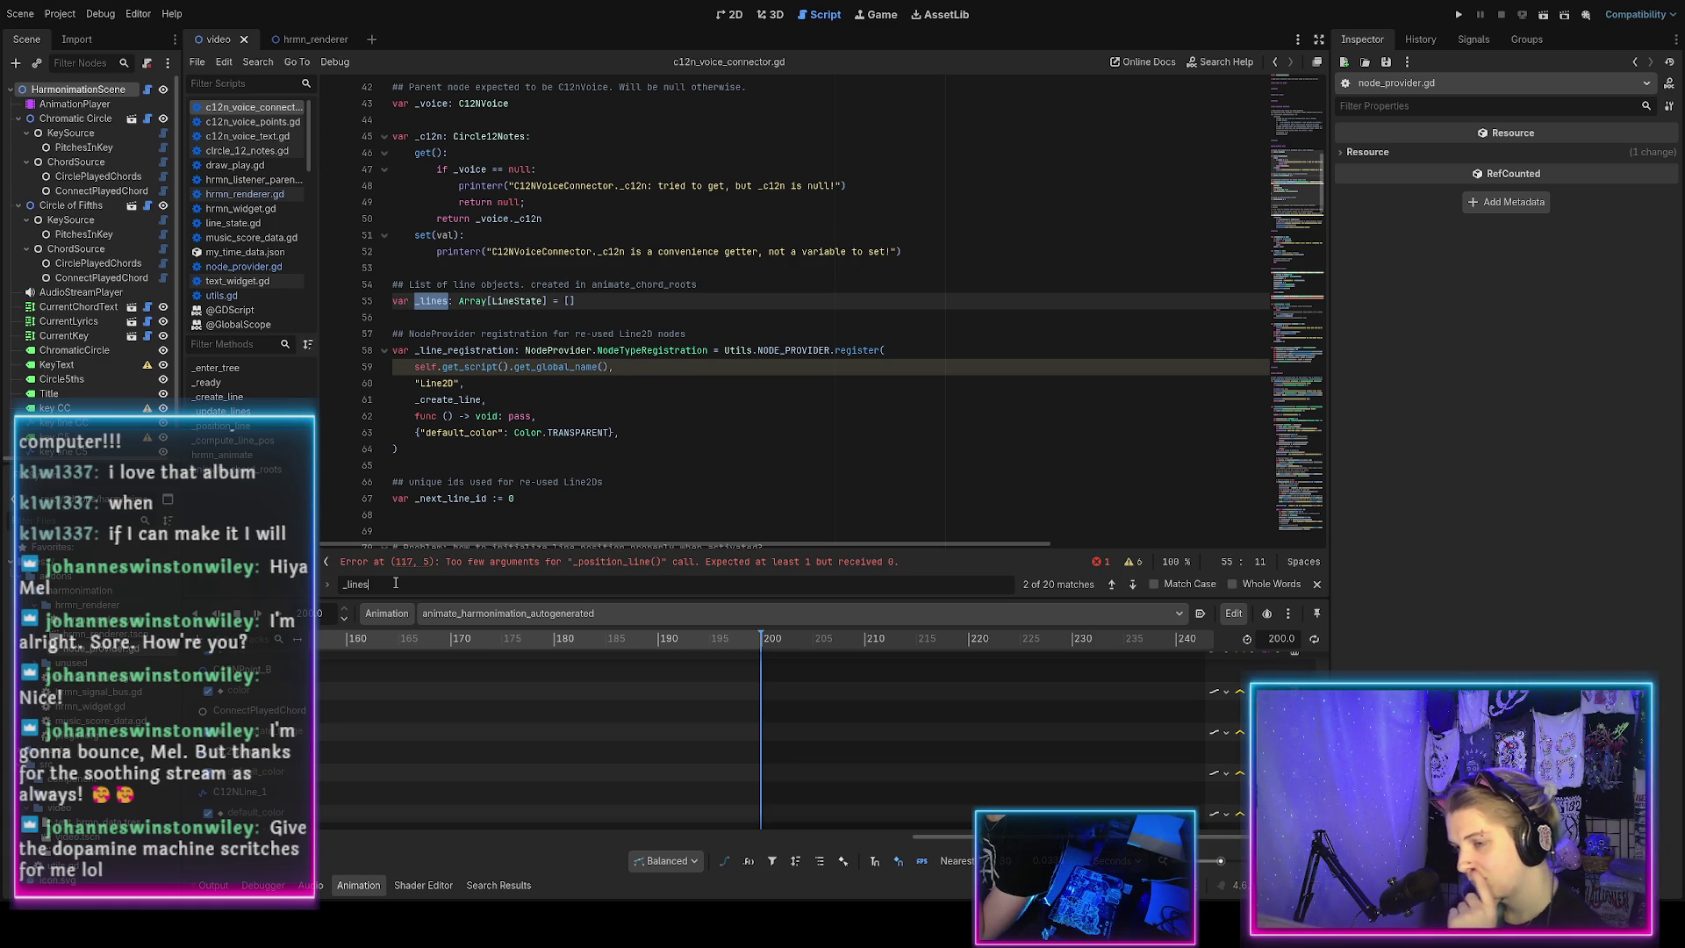
# Below _lines, declare _promise_to_line: Dictionary[NodeProvider.NodePromise, LineState] = {} and save.
pyautogui.click(602, 300)
pyautogui.press('Return')
pyautogui.write('var _promise_to_li')
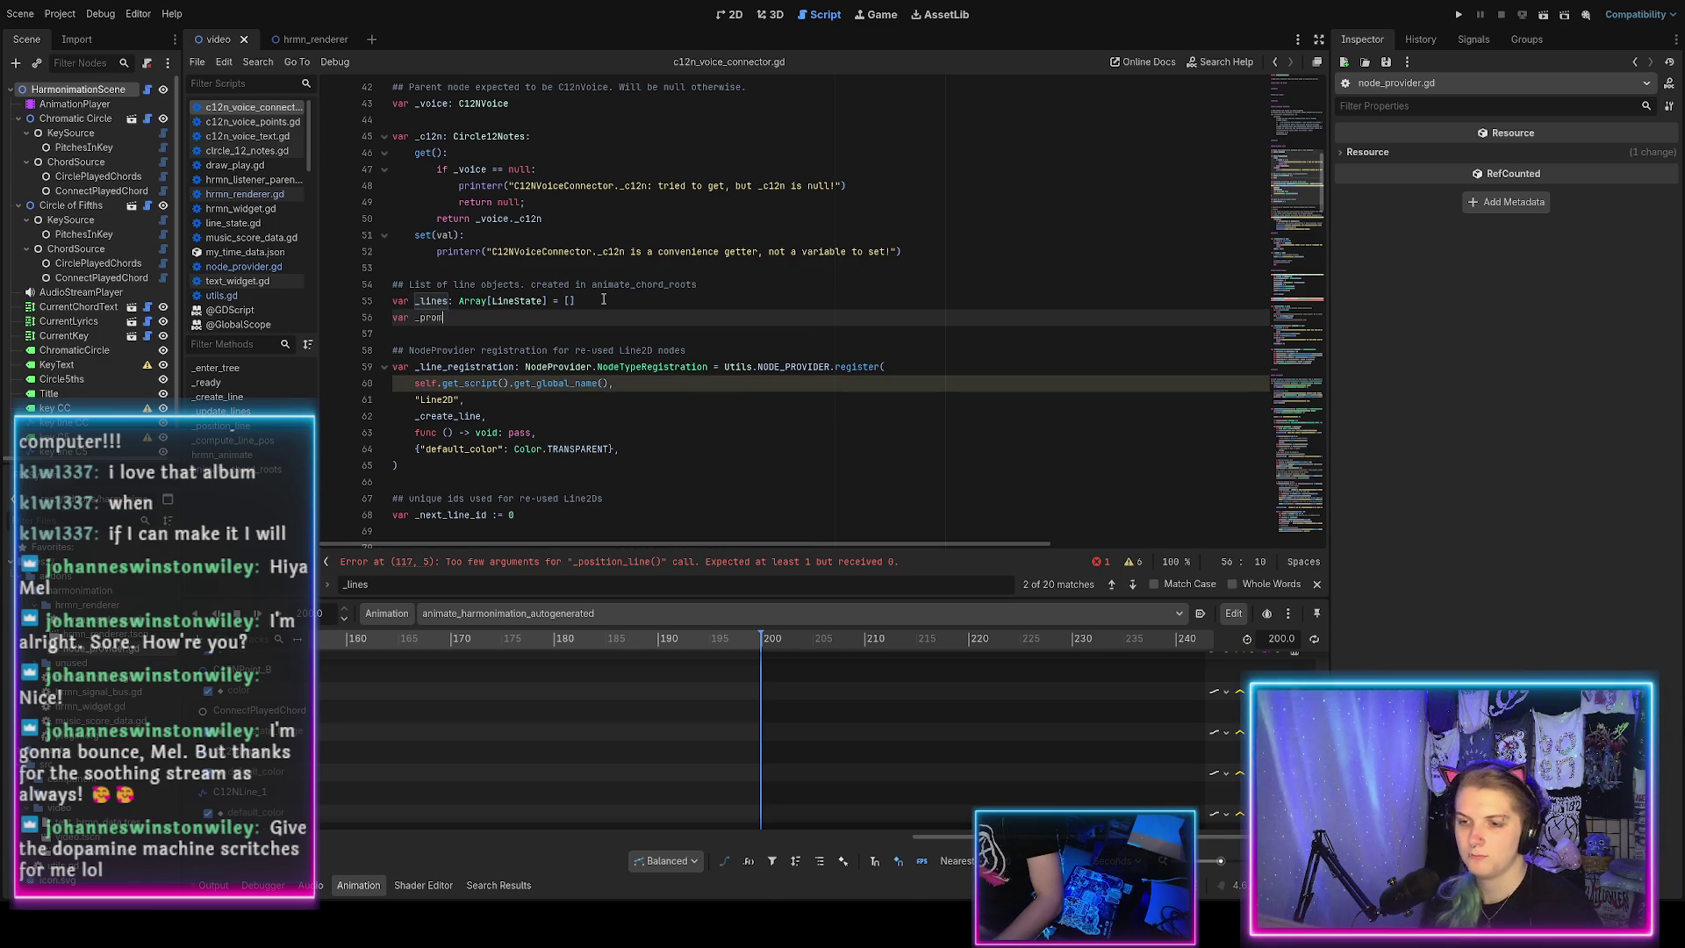
pyautogui.write('ne')
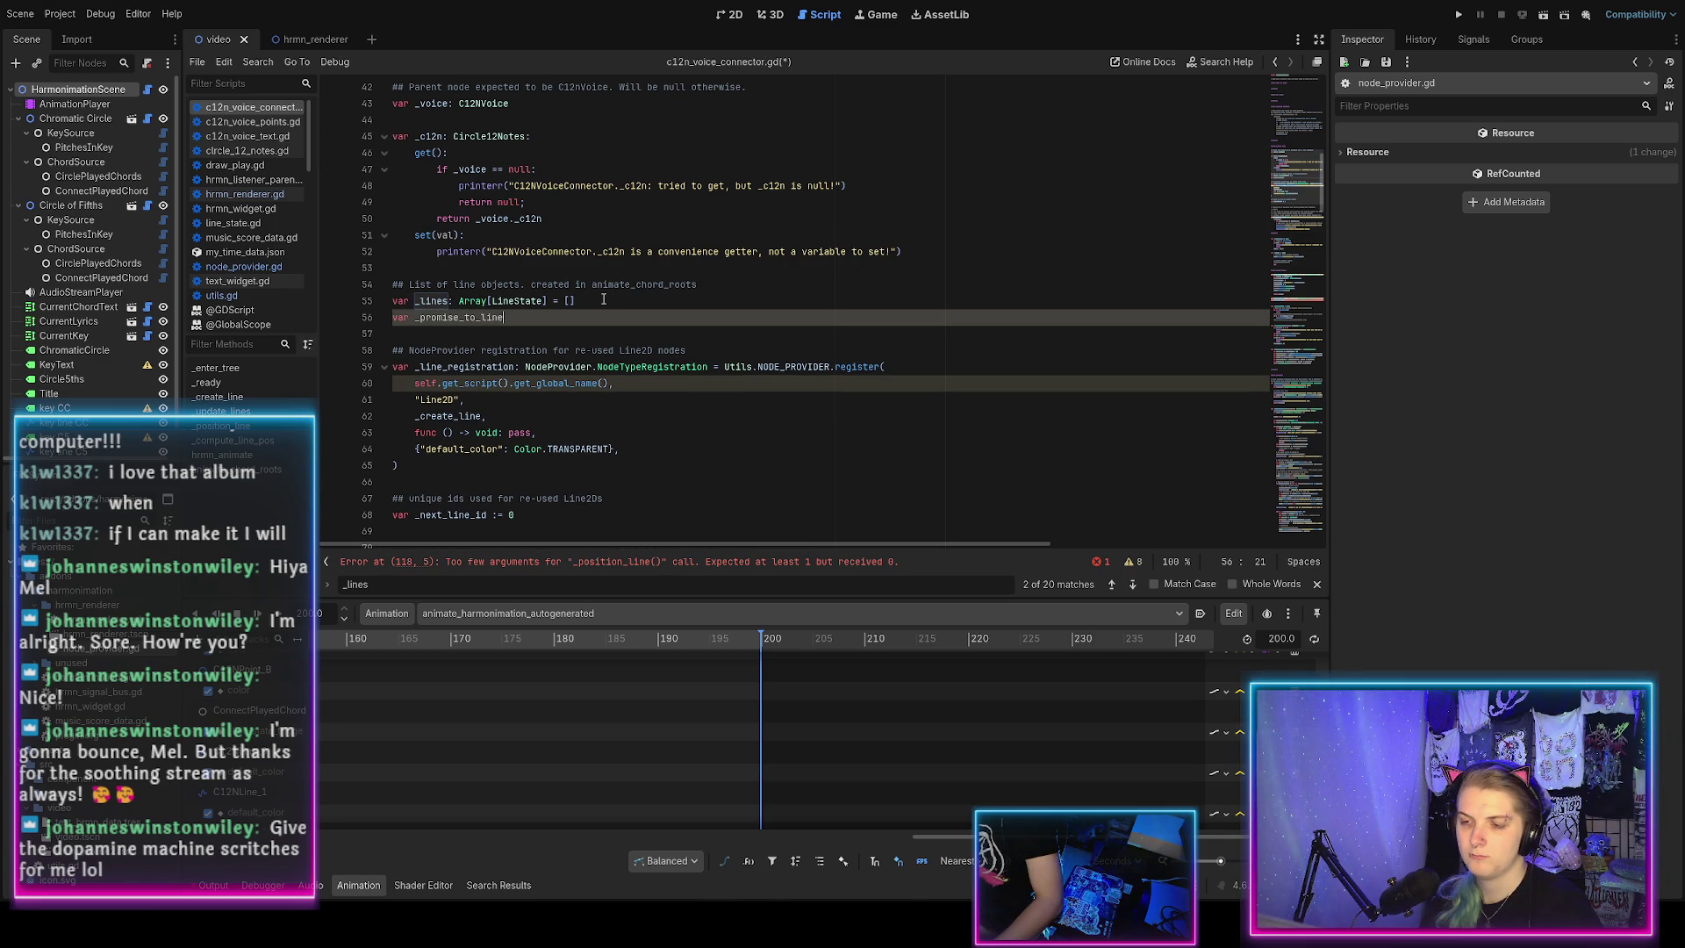
pyautogui.write(': Di')
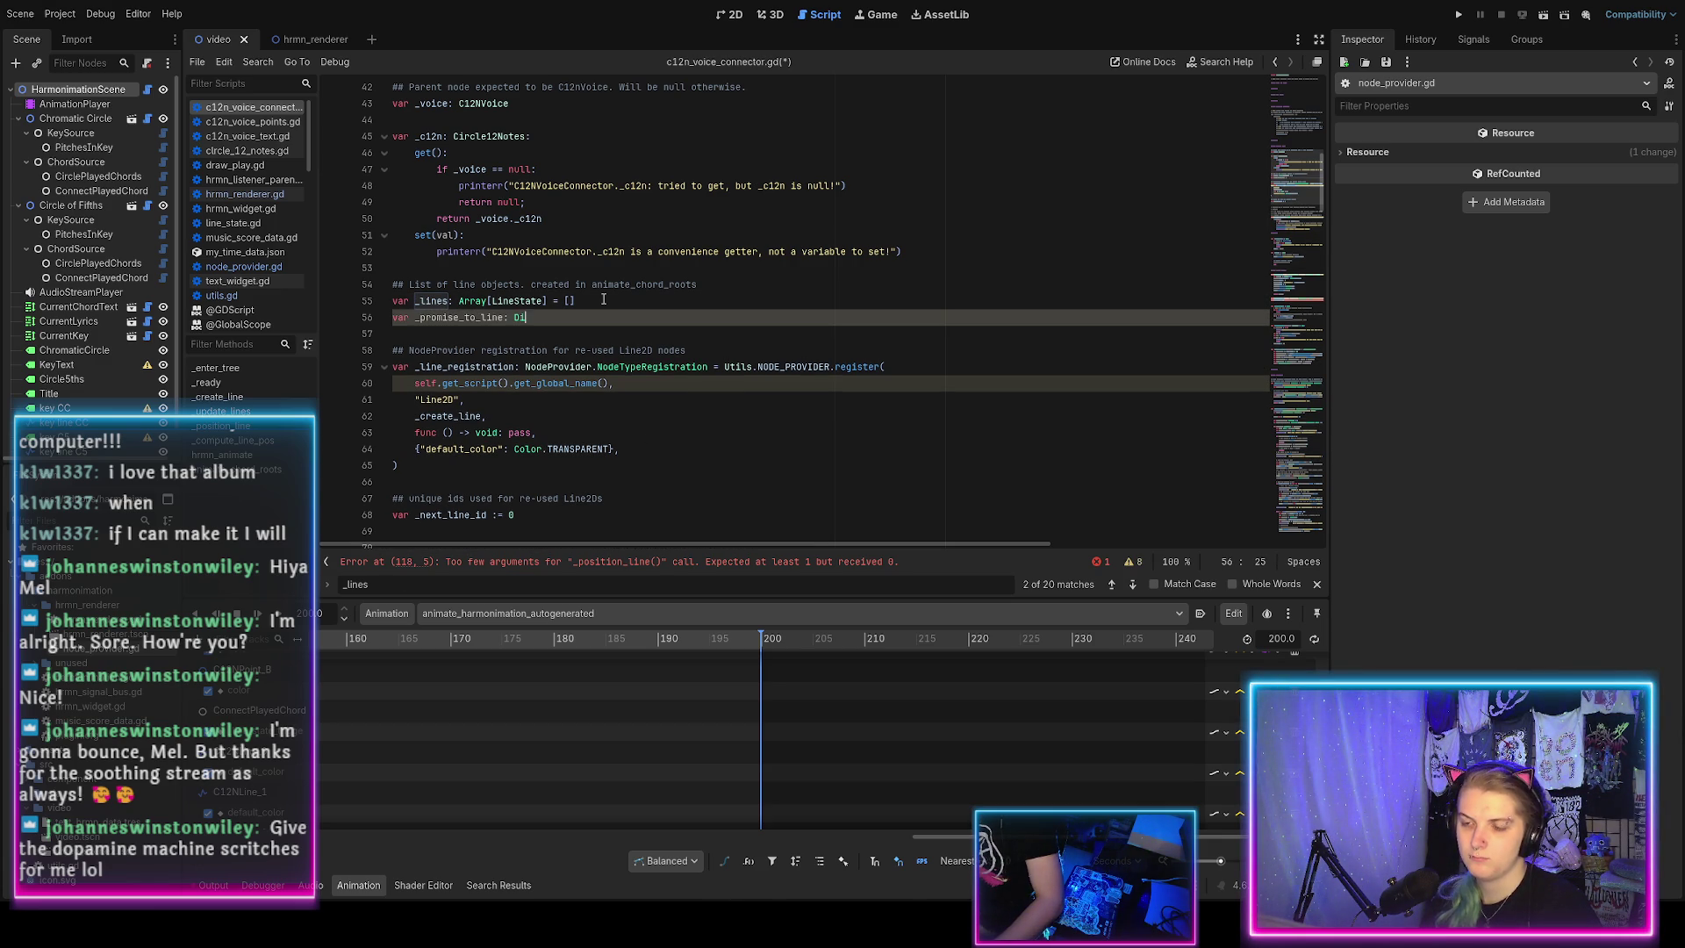
pyautogui.write('ctionary[NodePro')
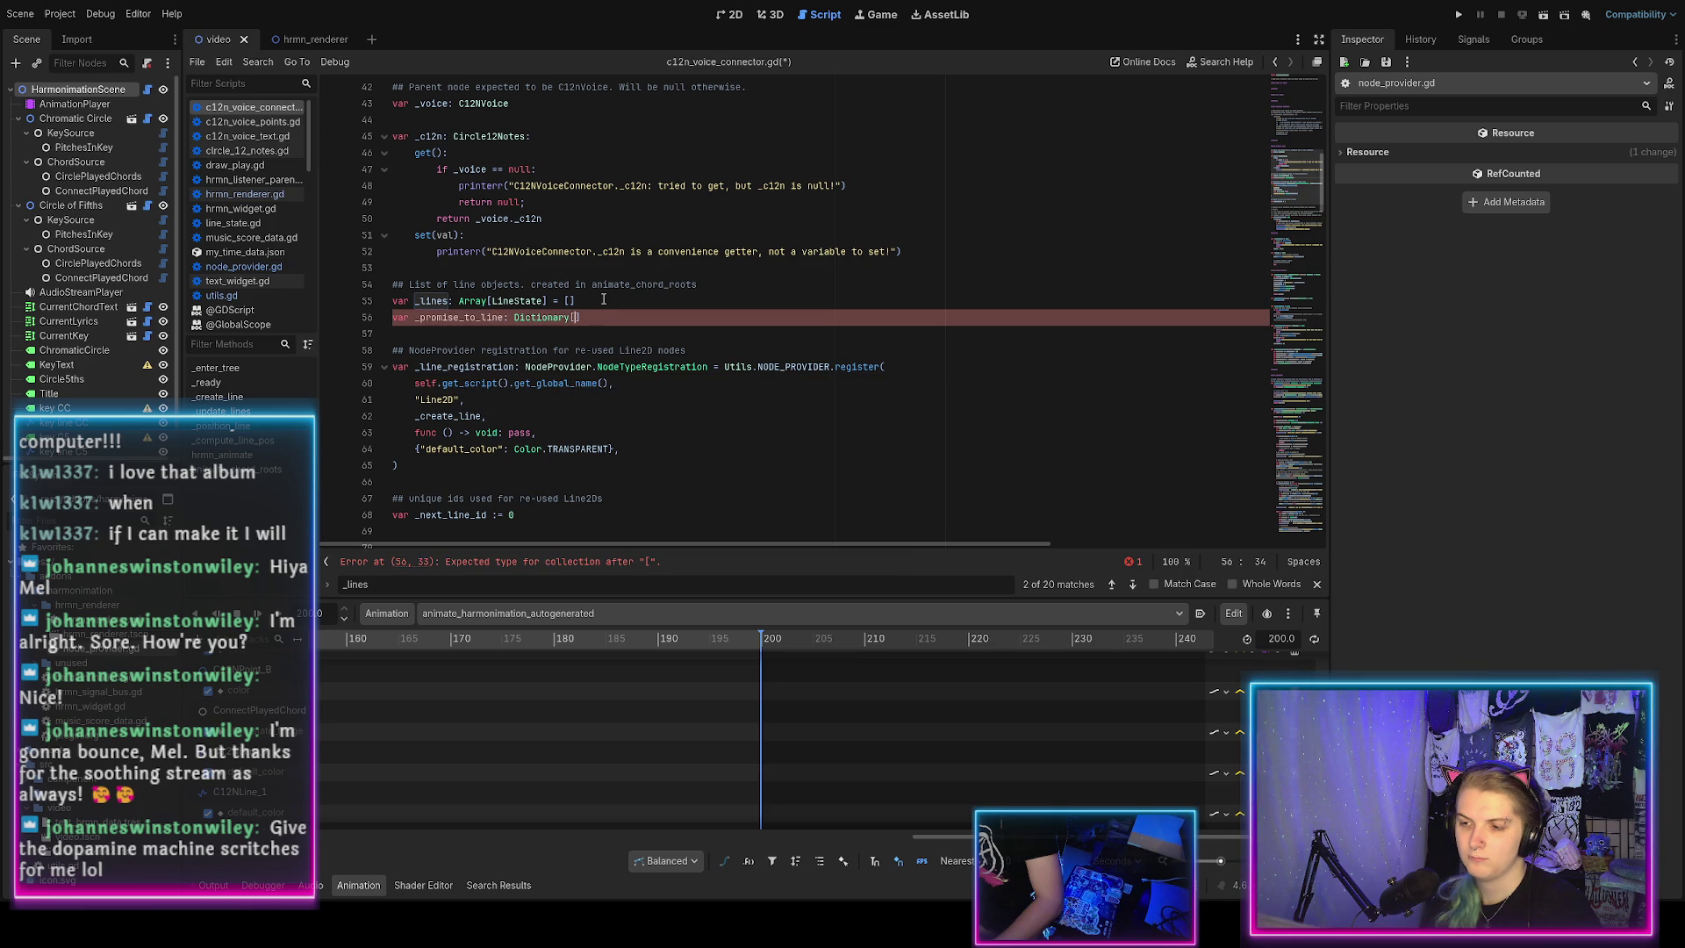
pyautogui.write('vider.Nodepro')
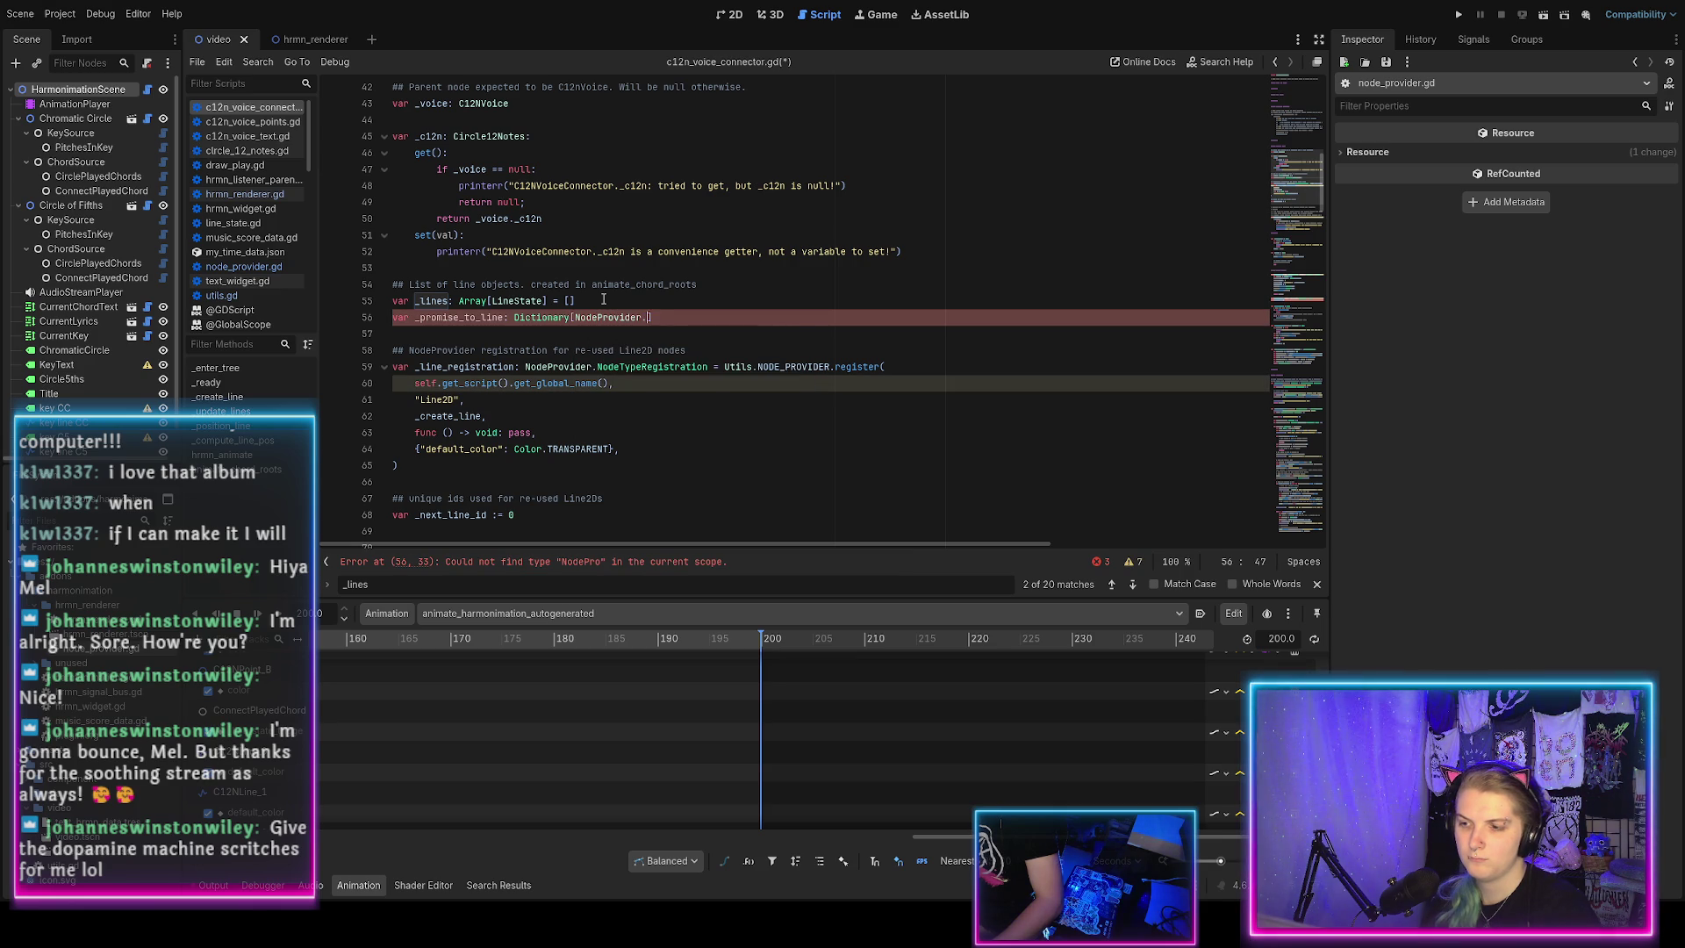
pyautogui.press('Return')
pyautogui.write(',')
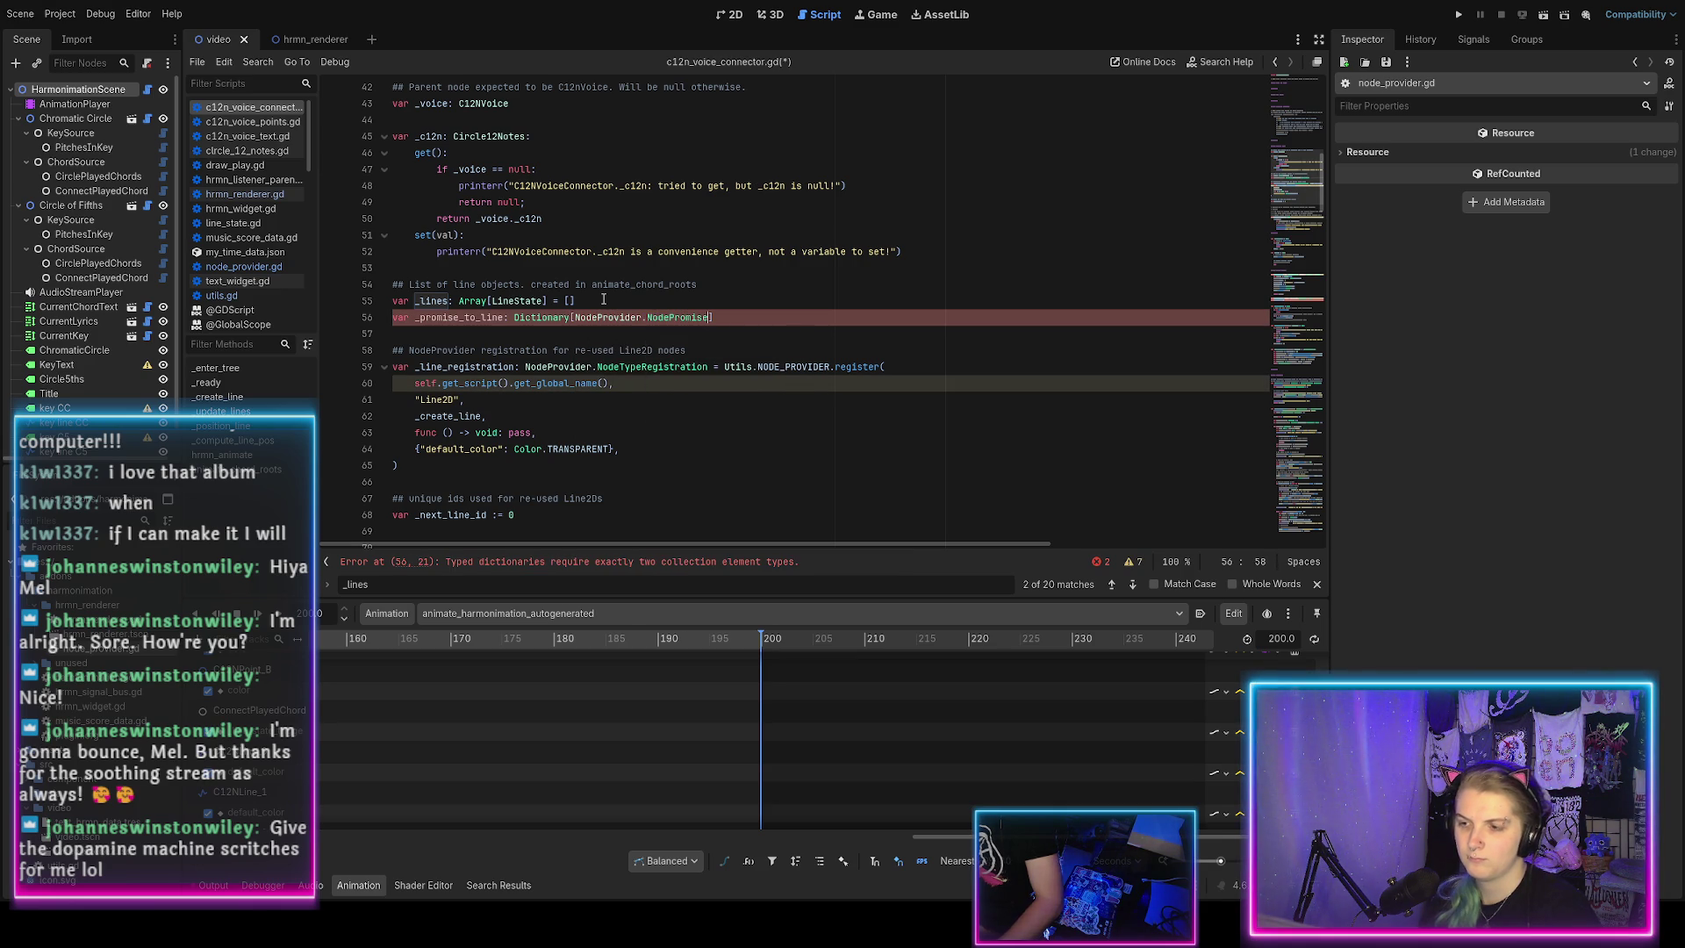
pyautogui.write(' LineState')
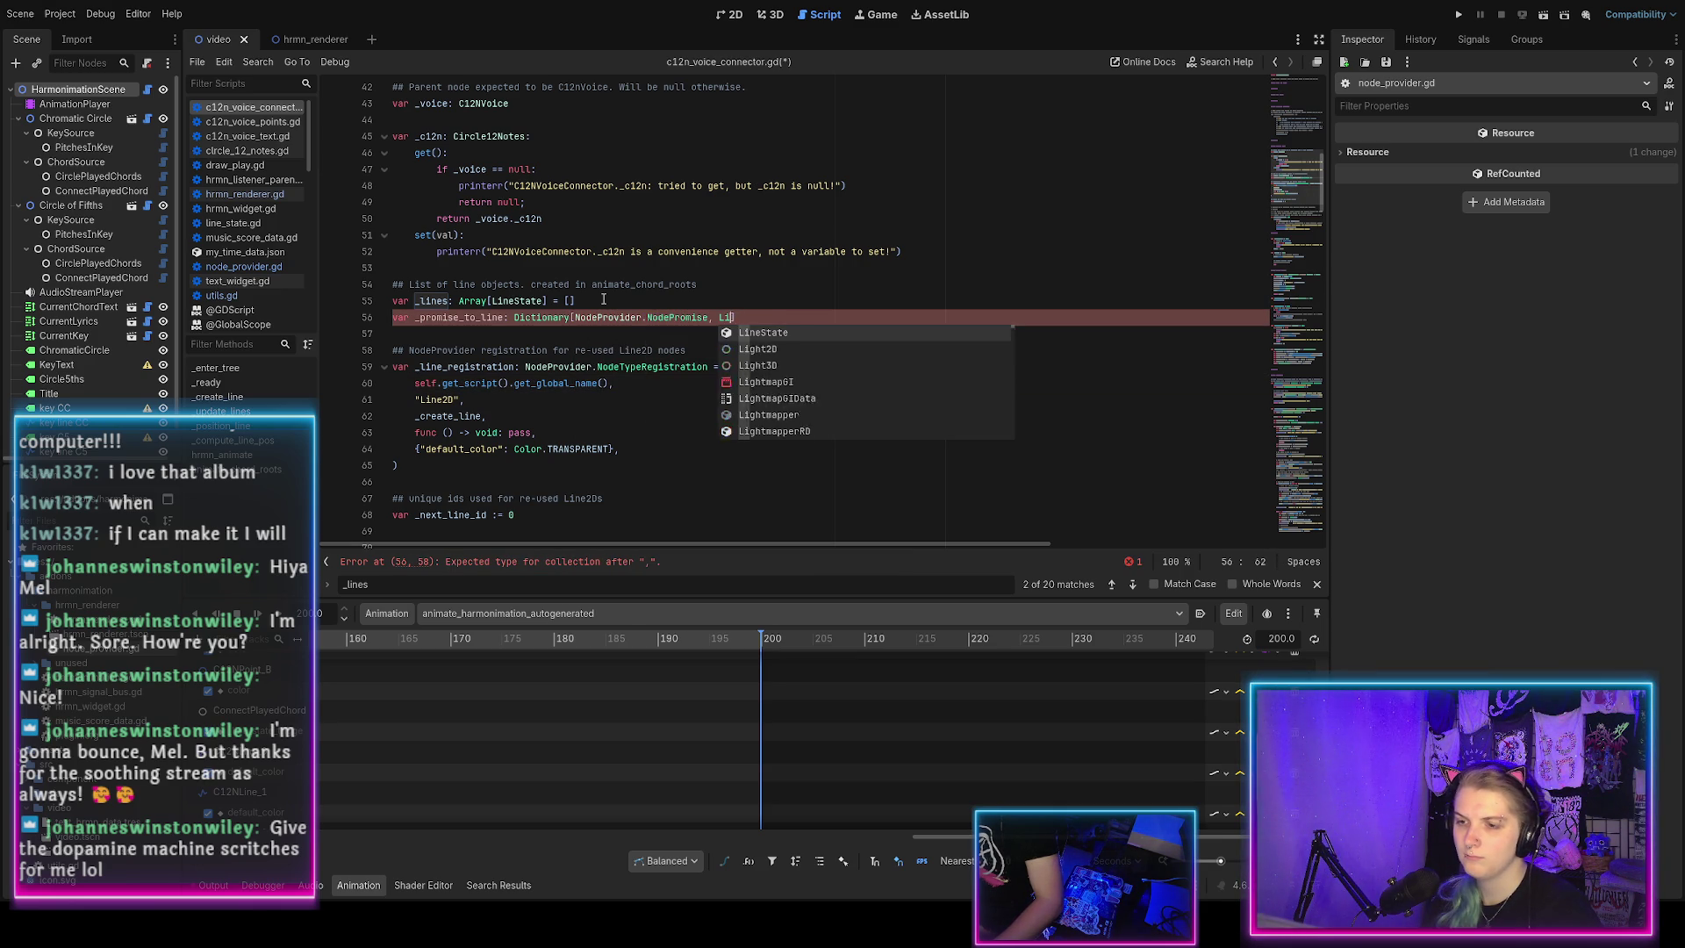
pyautogui.write(']')
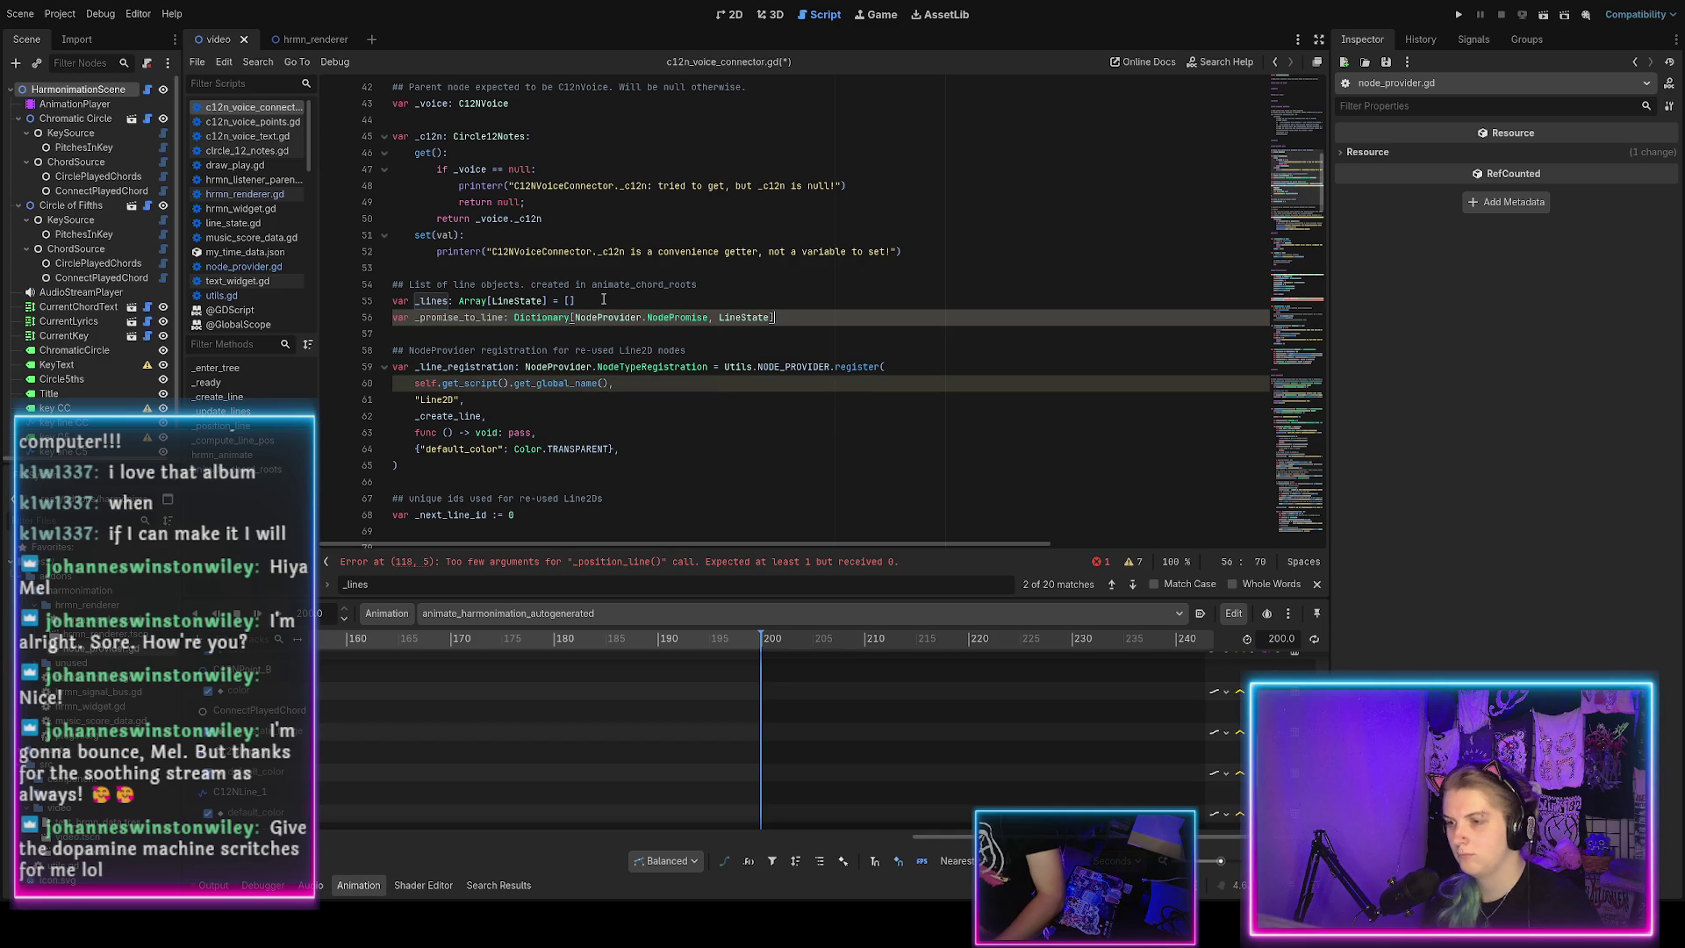
pyautogui.write(' = {')
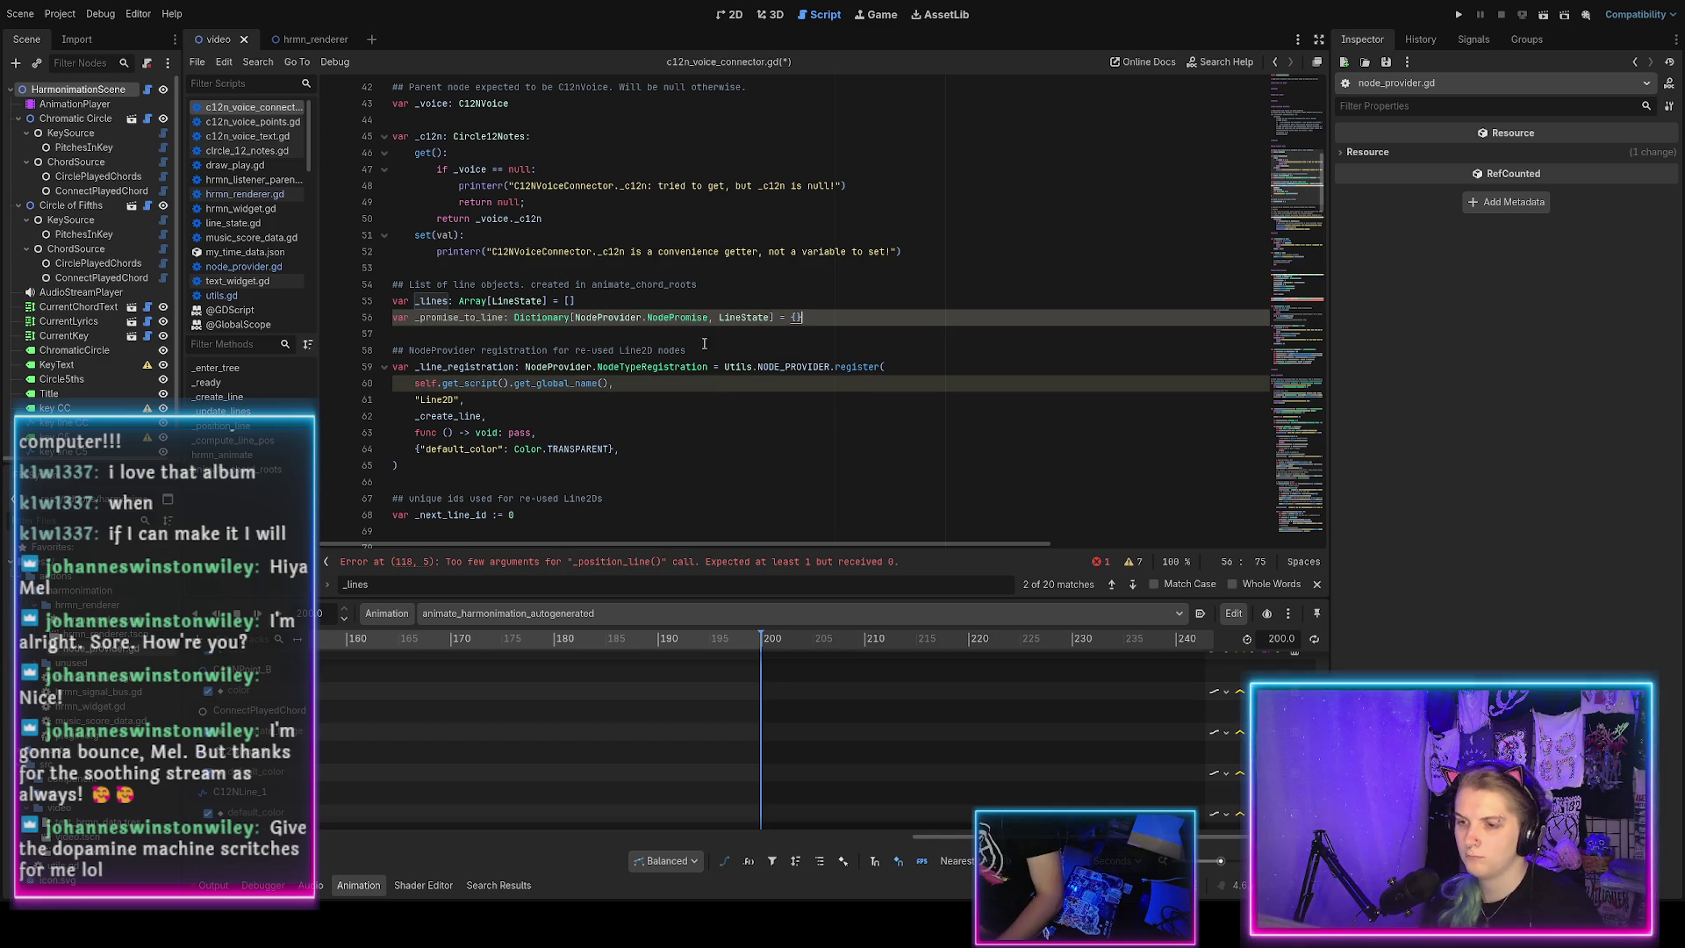
pyautogui.hotkey('ctrl', 's')
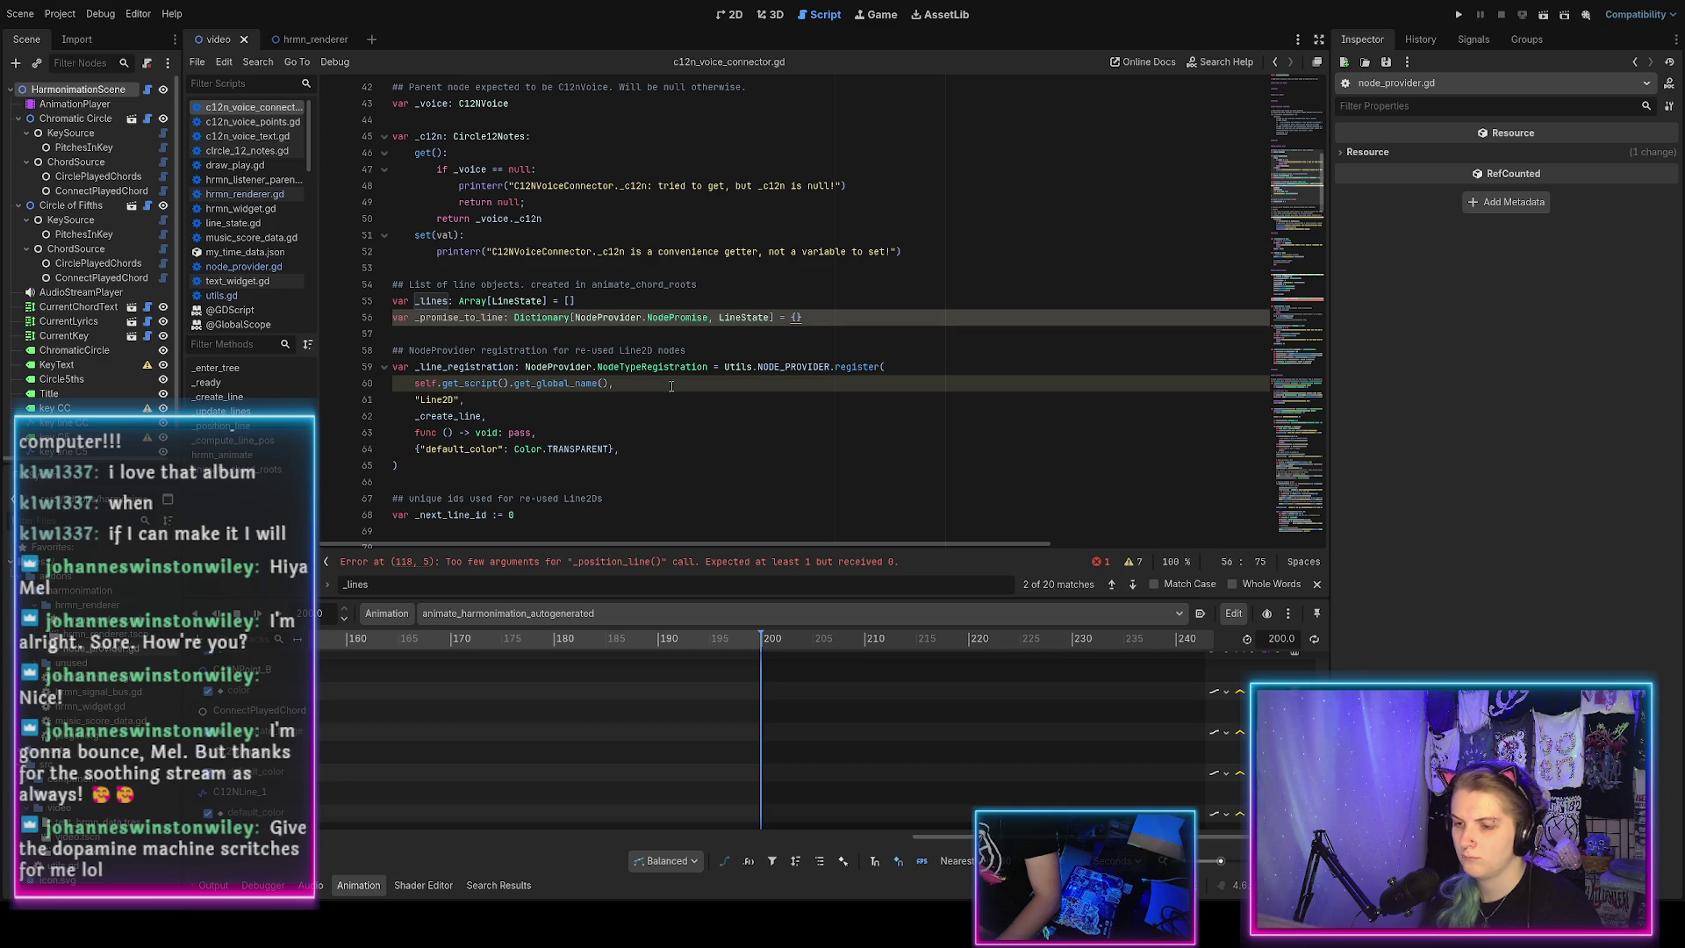
pyautogui.scroll(-3, 612, 338)
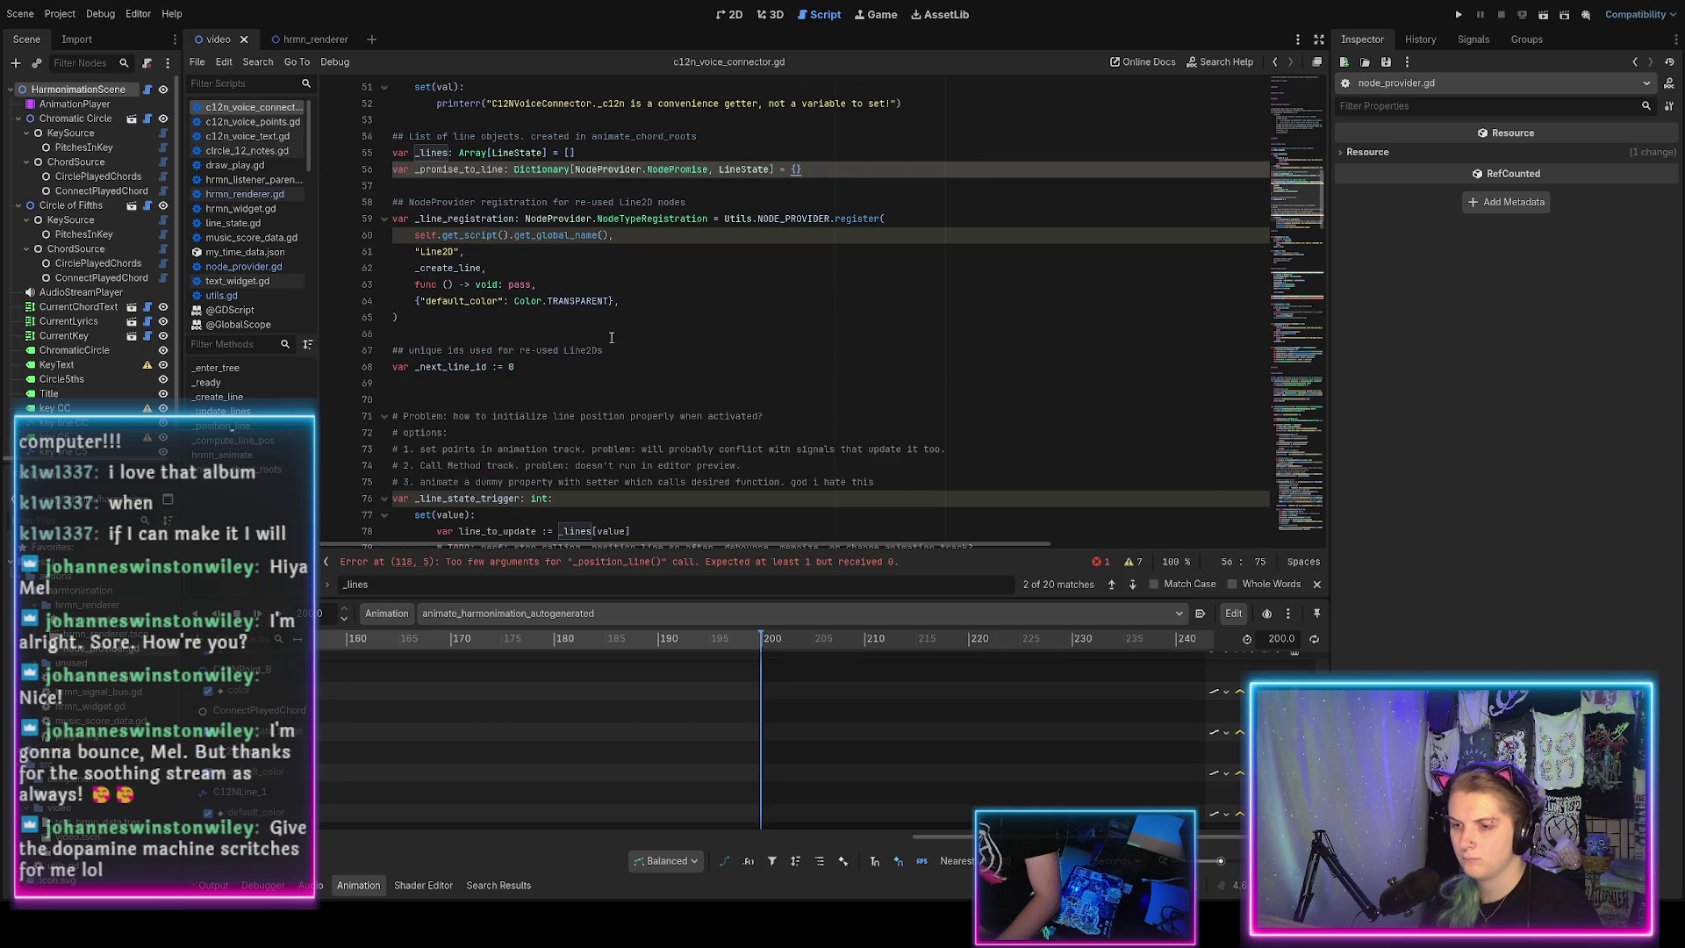
# Search the script for _lines and step through its uses to find _activate_line.
pyautogui.scroll(2, 611, 337)
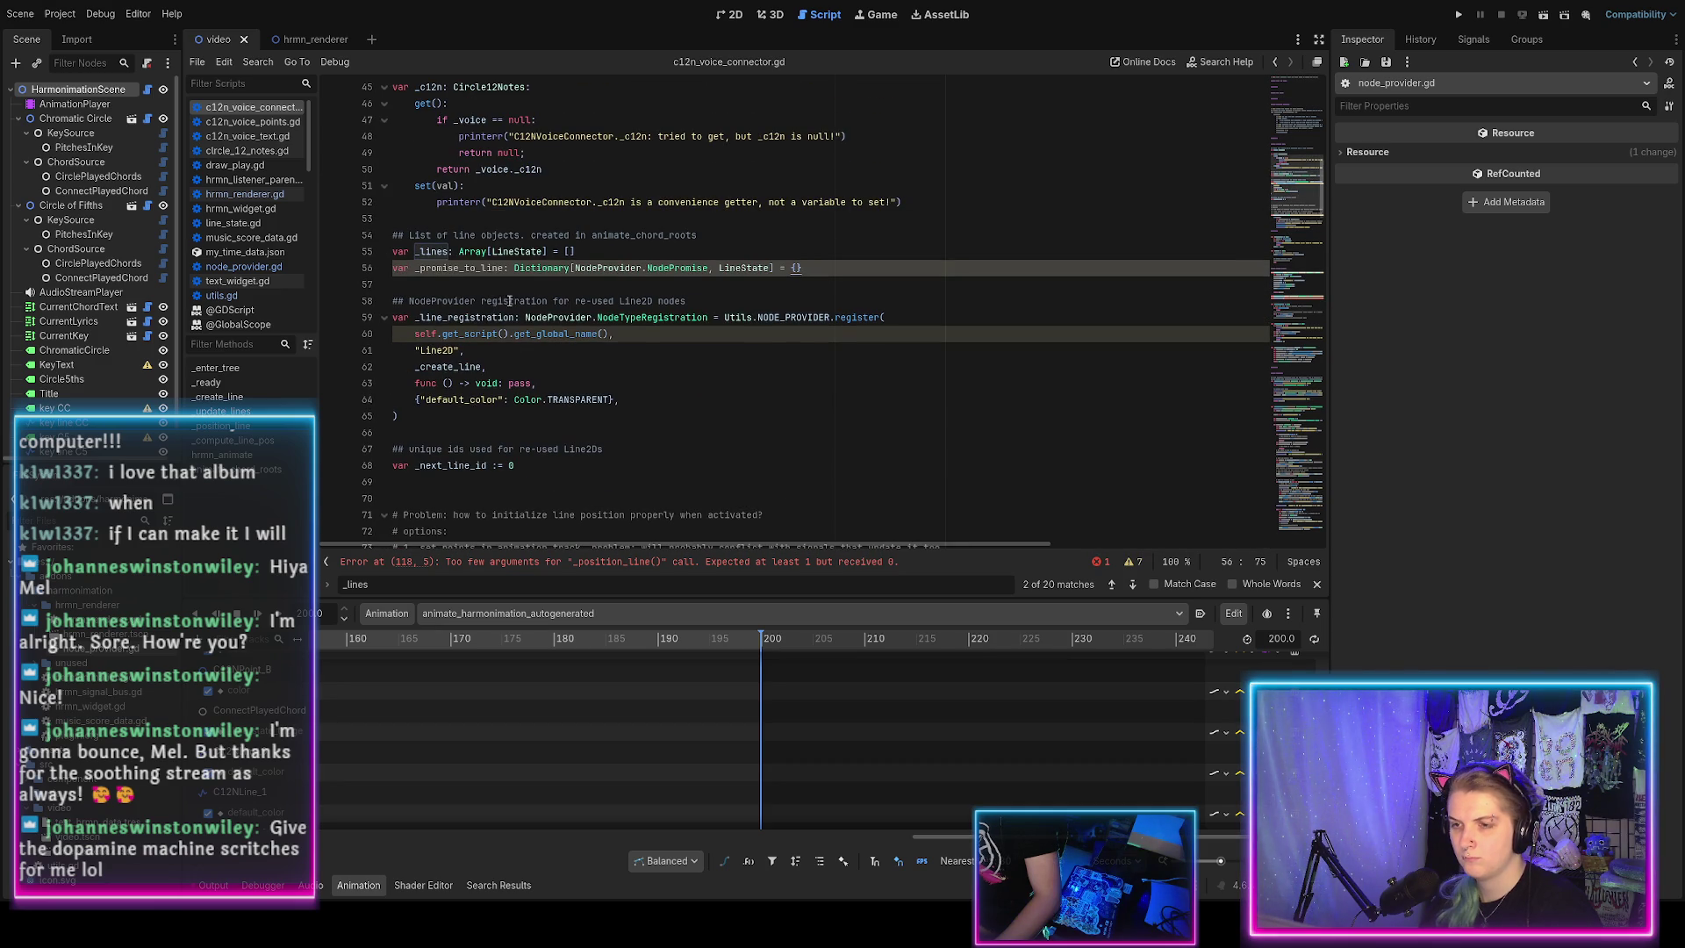
pyautogui.doubleClick(433, 252)
pyautogui.hotkey('ctrl', 'f')
pyautogui.scroll(1, 433, 254)
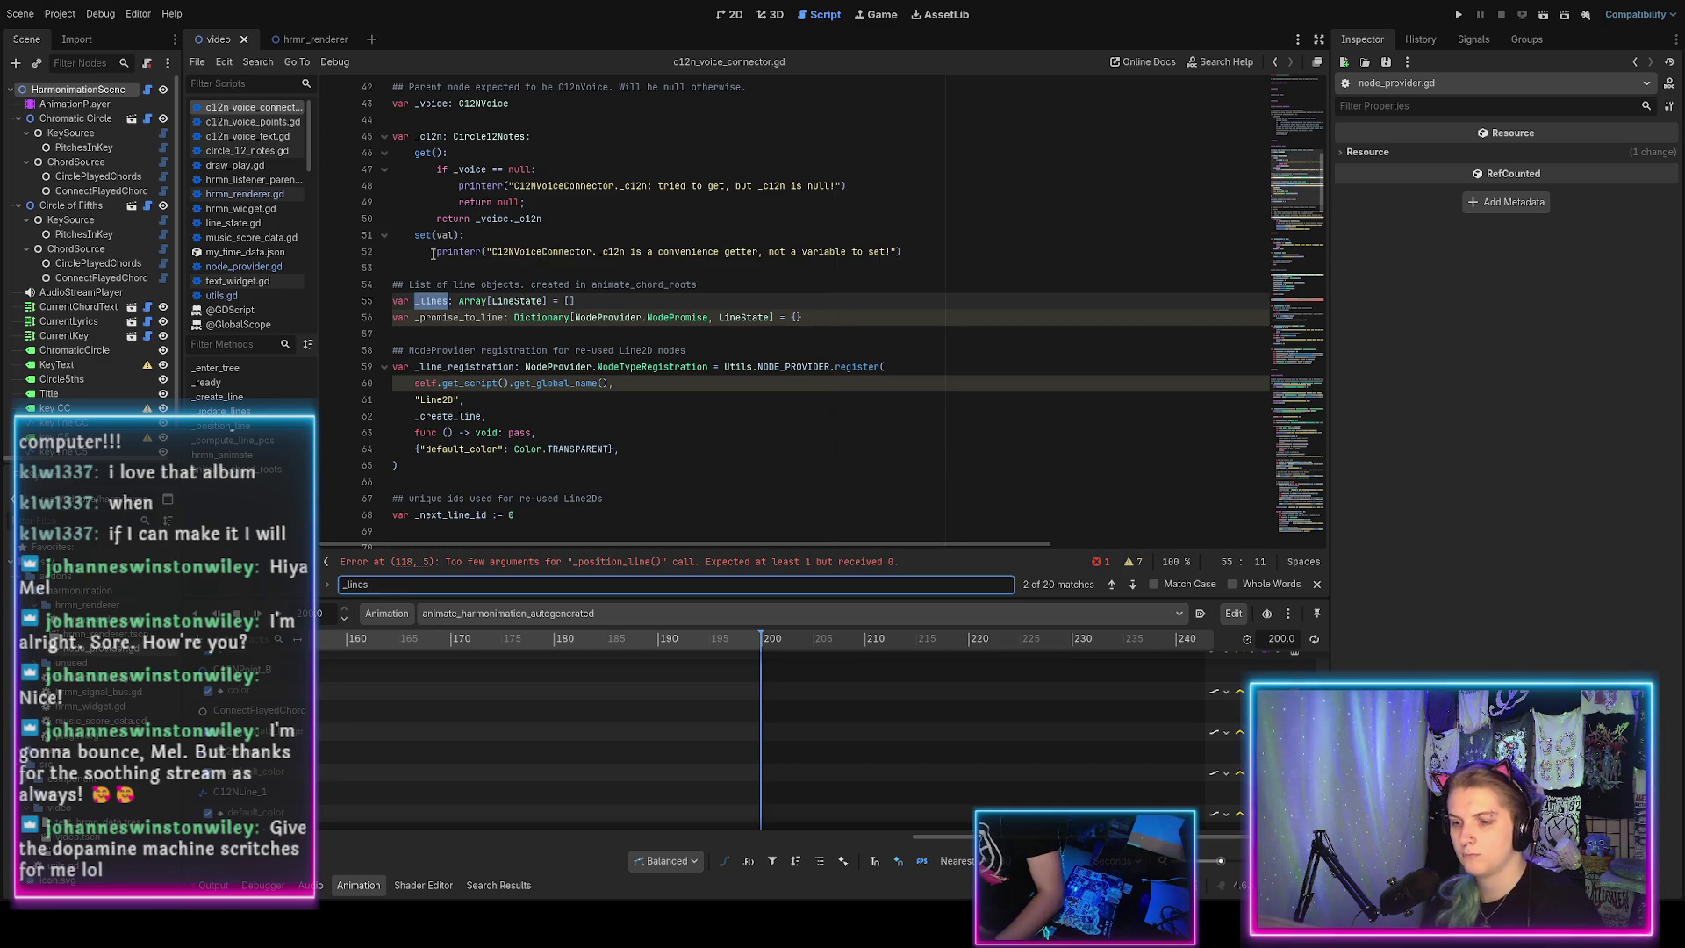
pyautogui.press('Return')
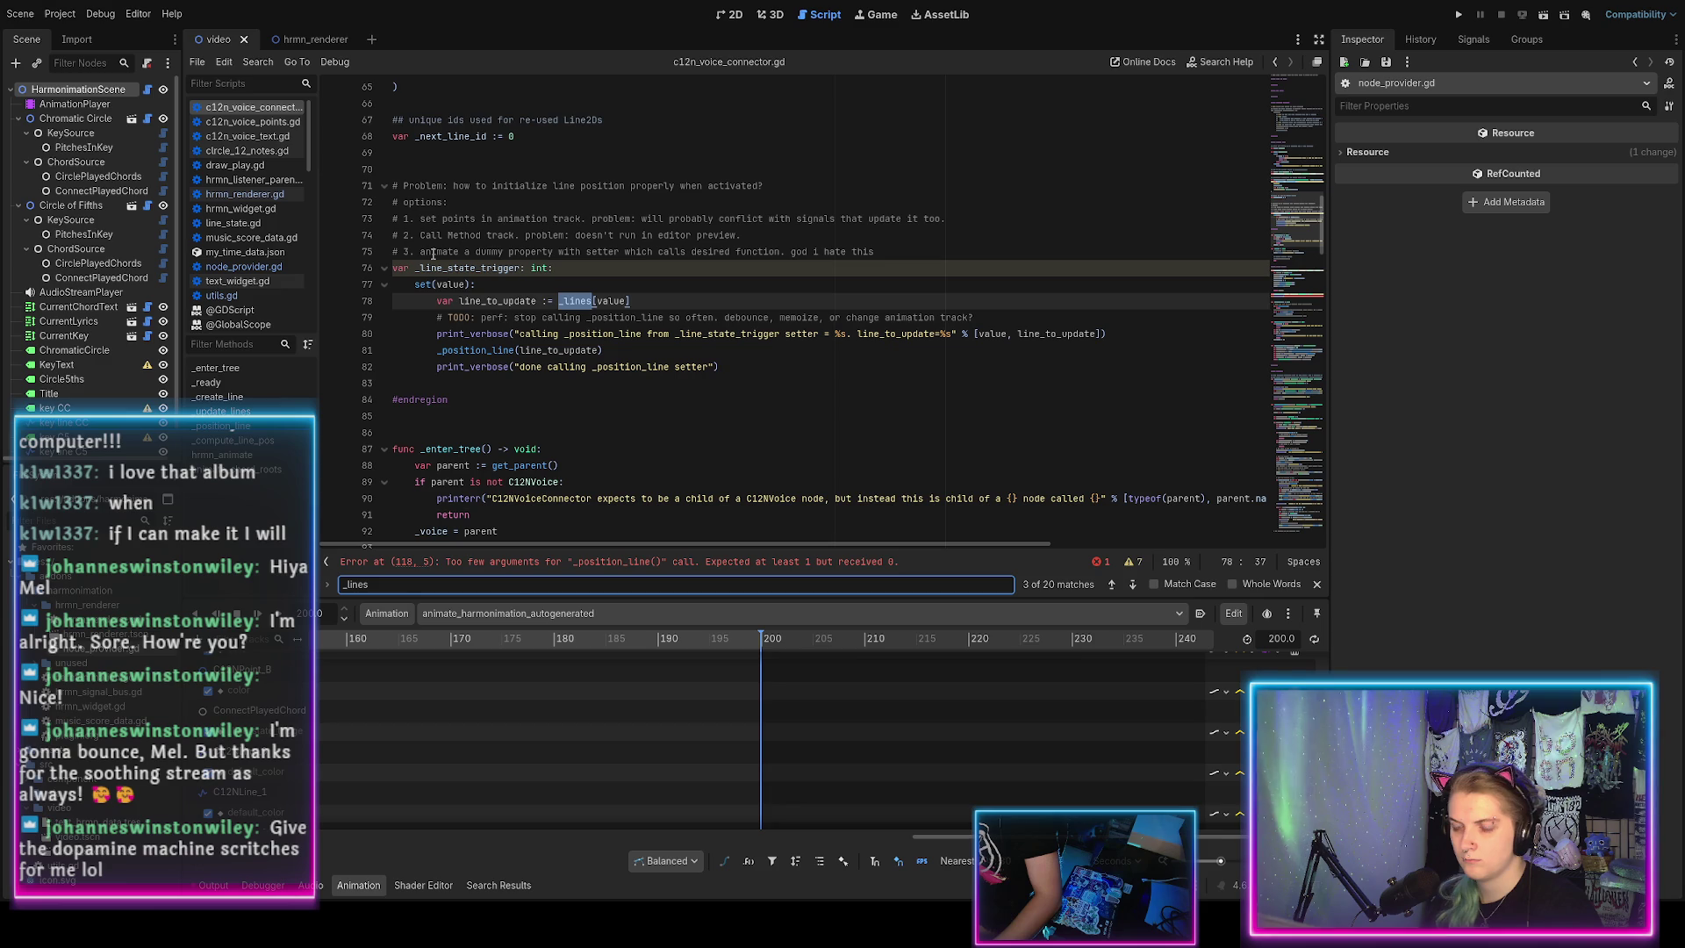
pyautogui.press('Return')
pyautogui.press('Return')
pyautogui.hotkey('shift', 'Return')
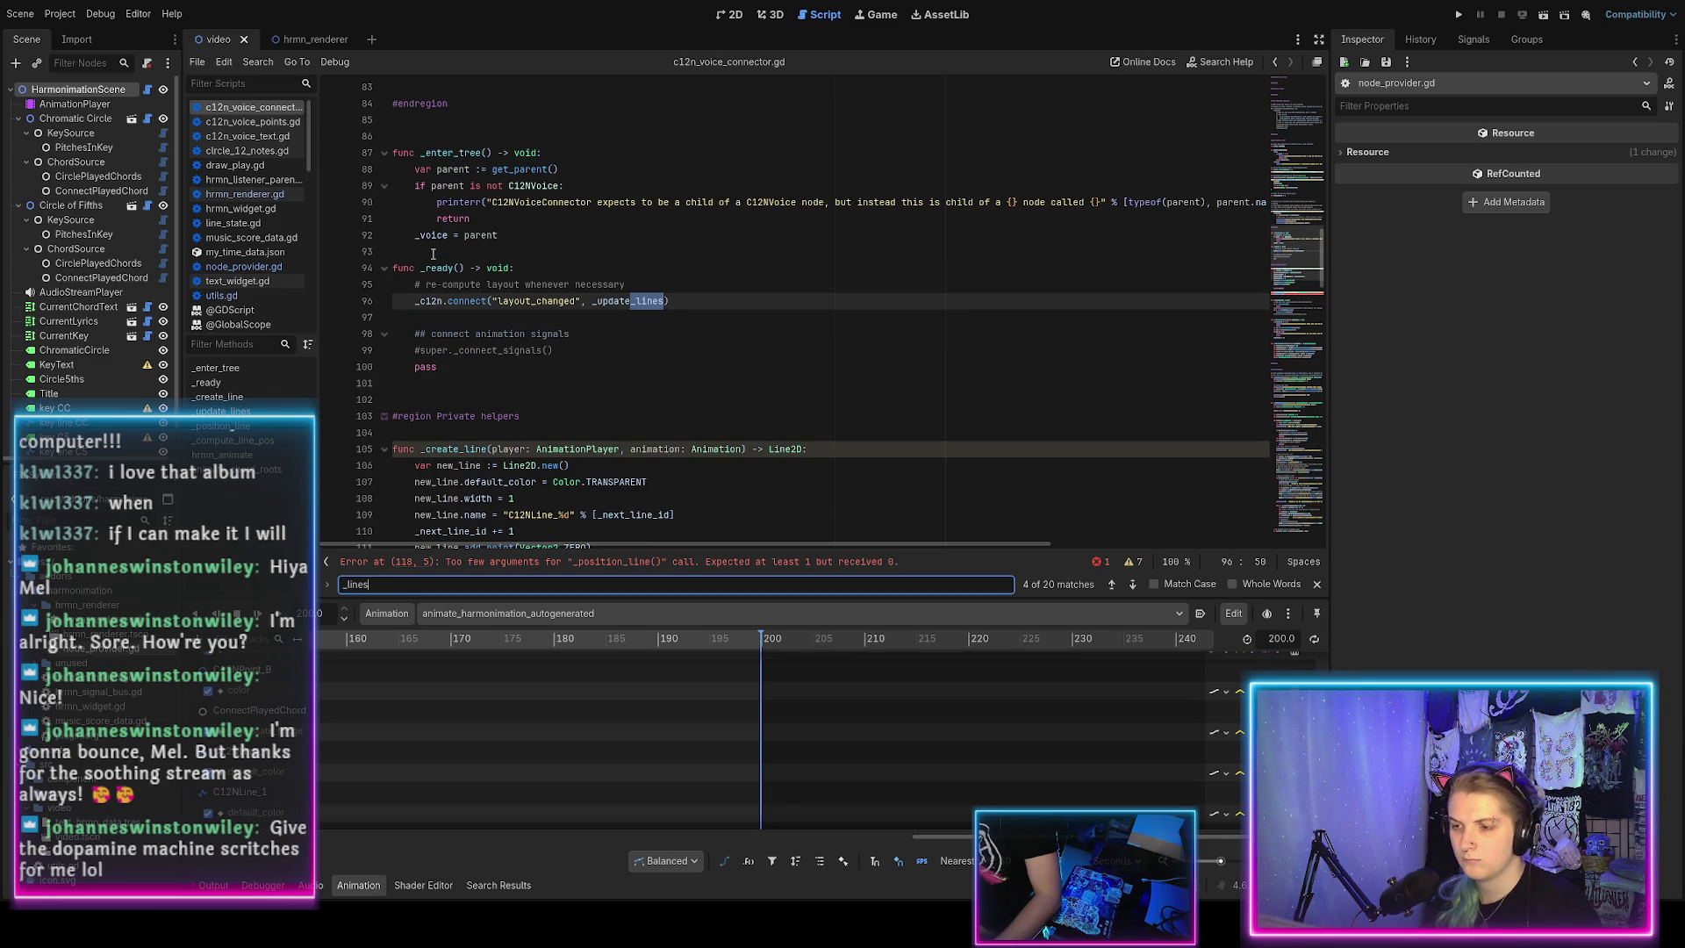
pyautogui.press('Return')
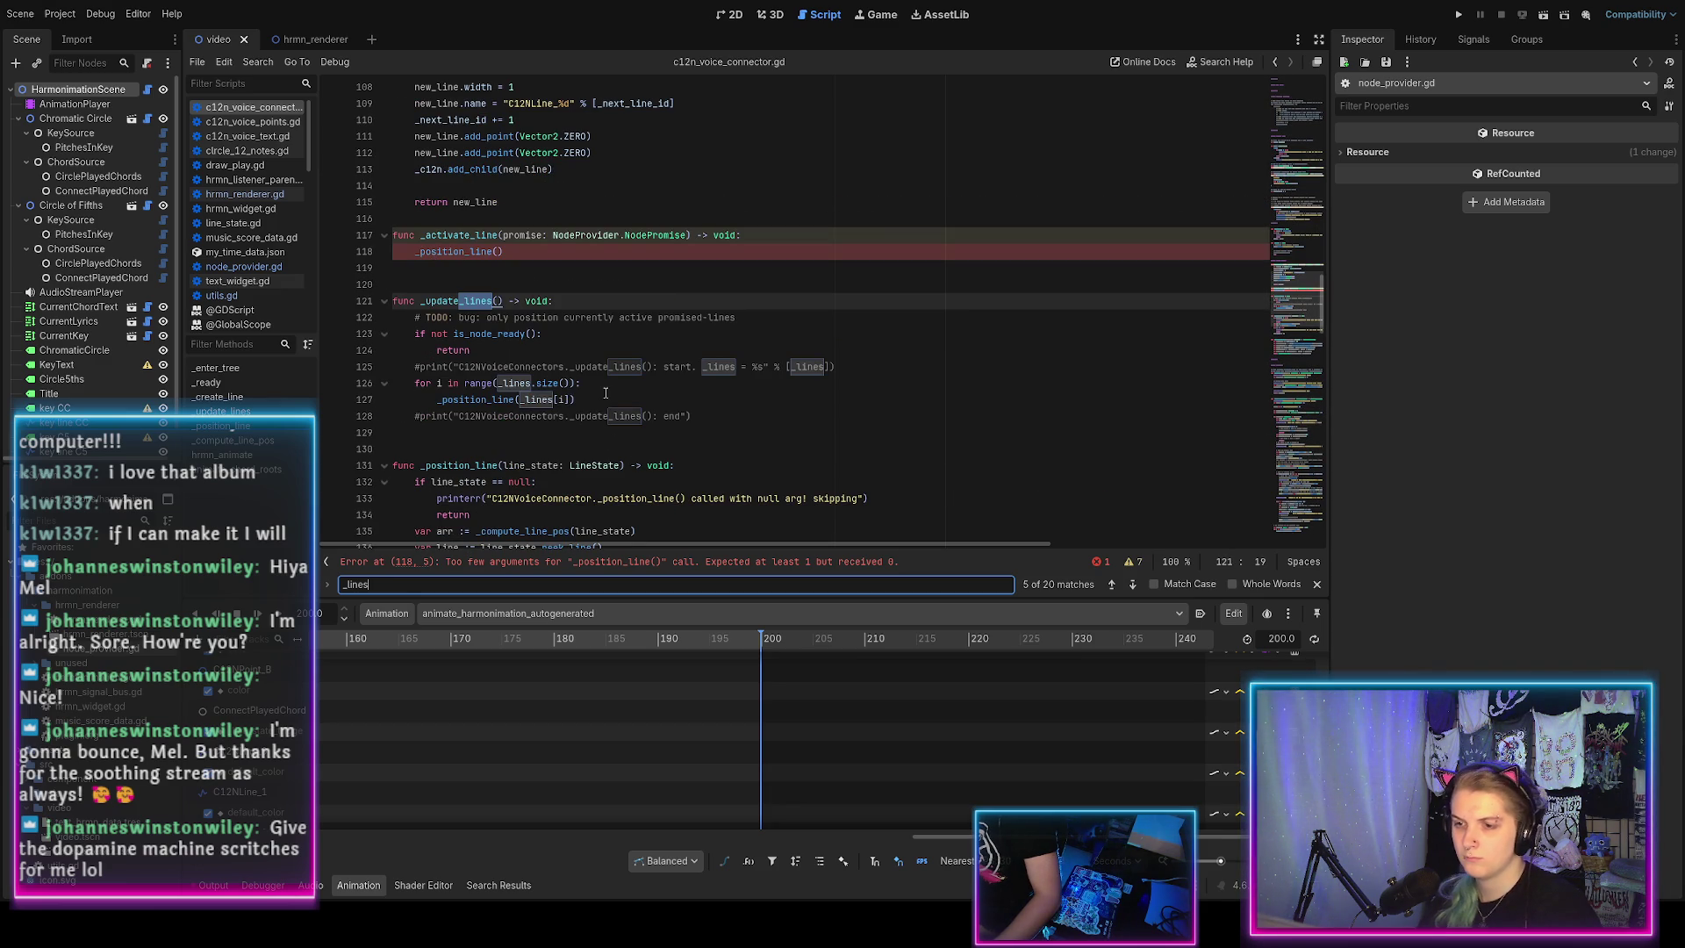
pyautogui.scroll(1, 609, 368)
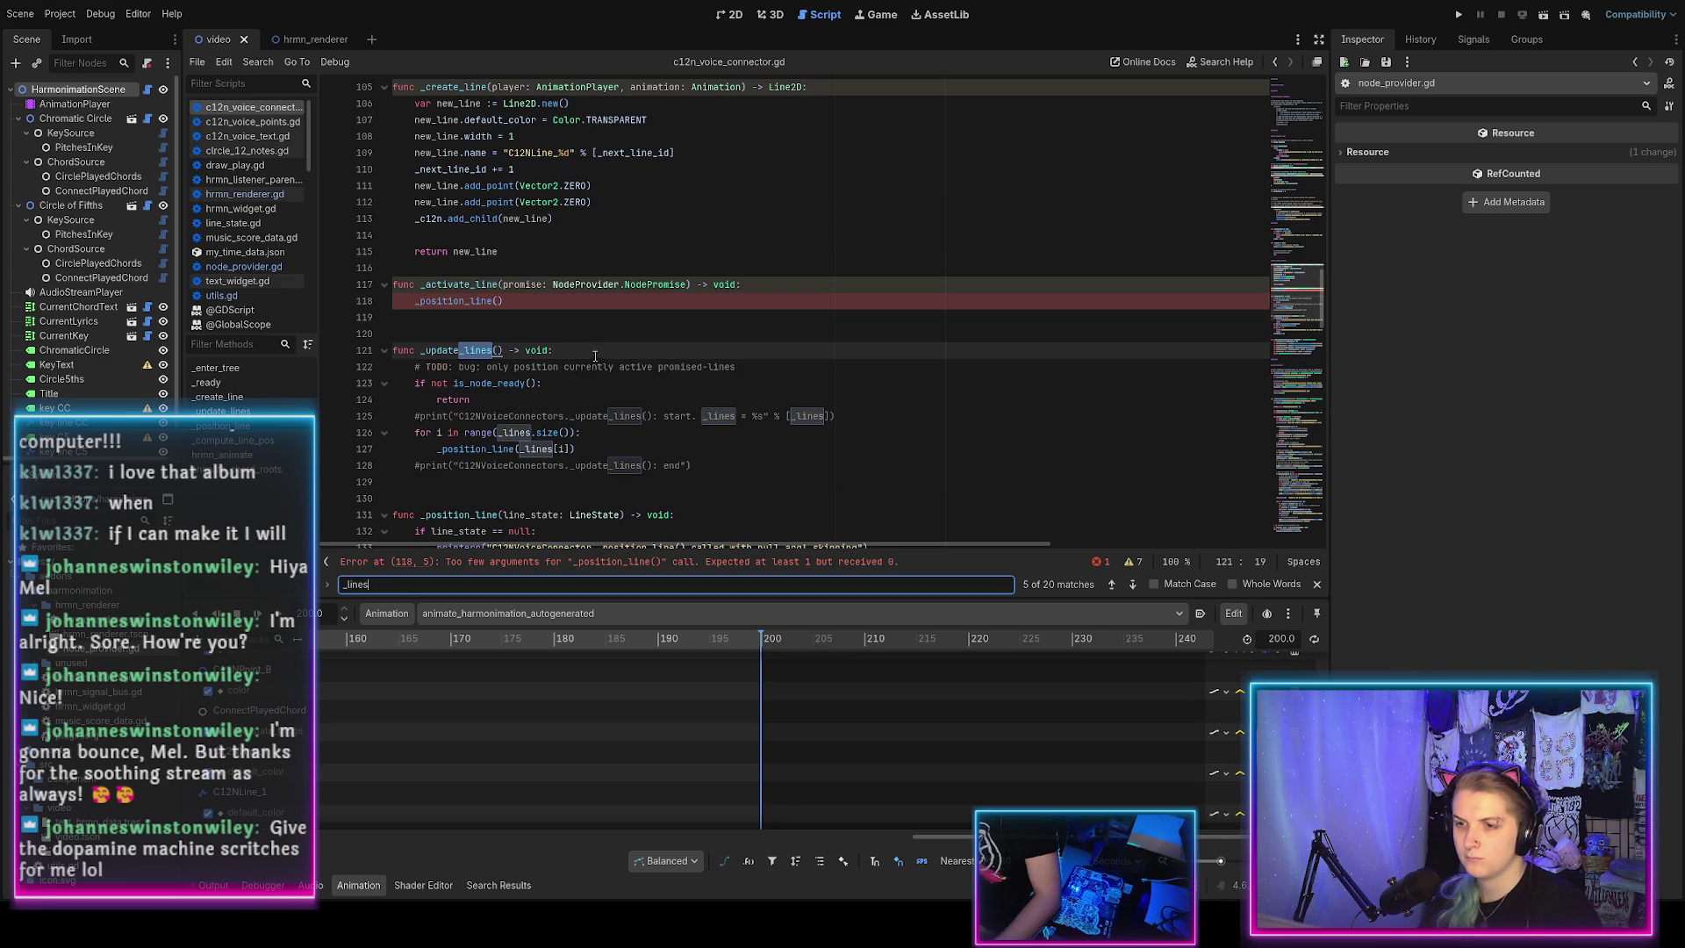
# In _activate_line, set line_state from _promise_to_line[promise] and pass it to _position_line.
pyautogui.click(751, 285)
pyautogui.press('Return')
pyautogui.write('var li')
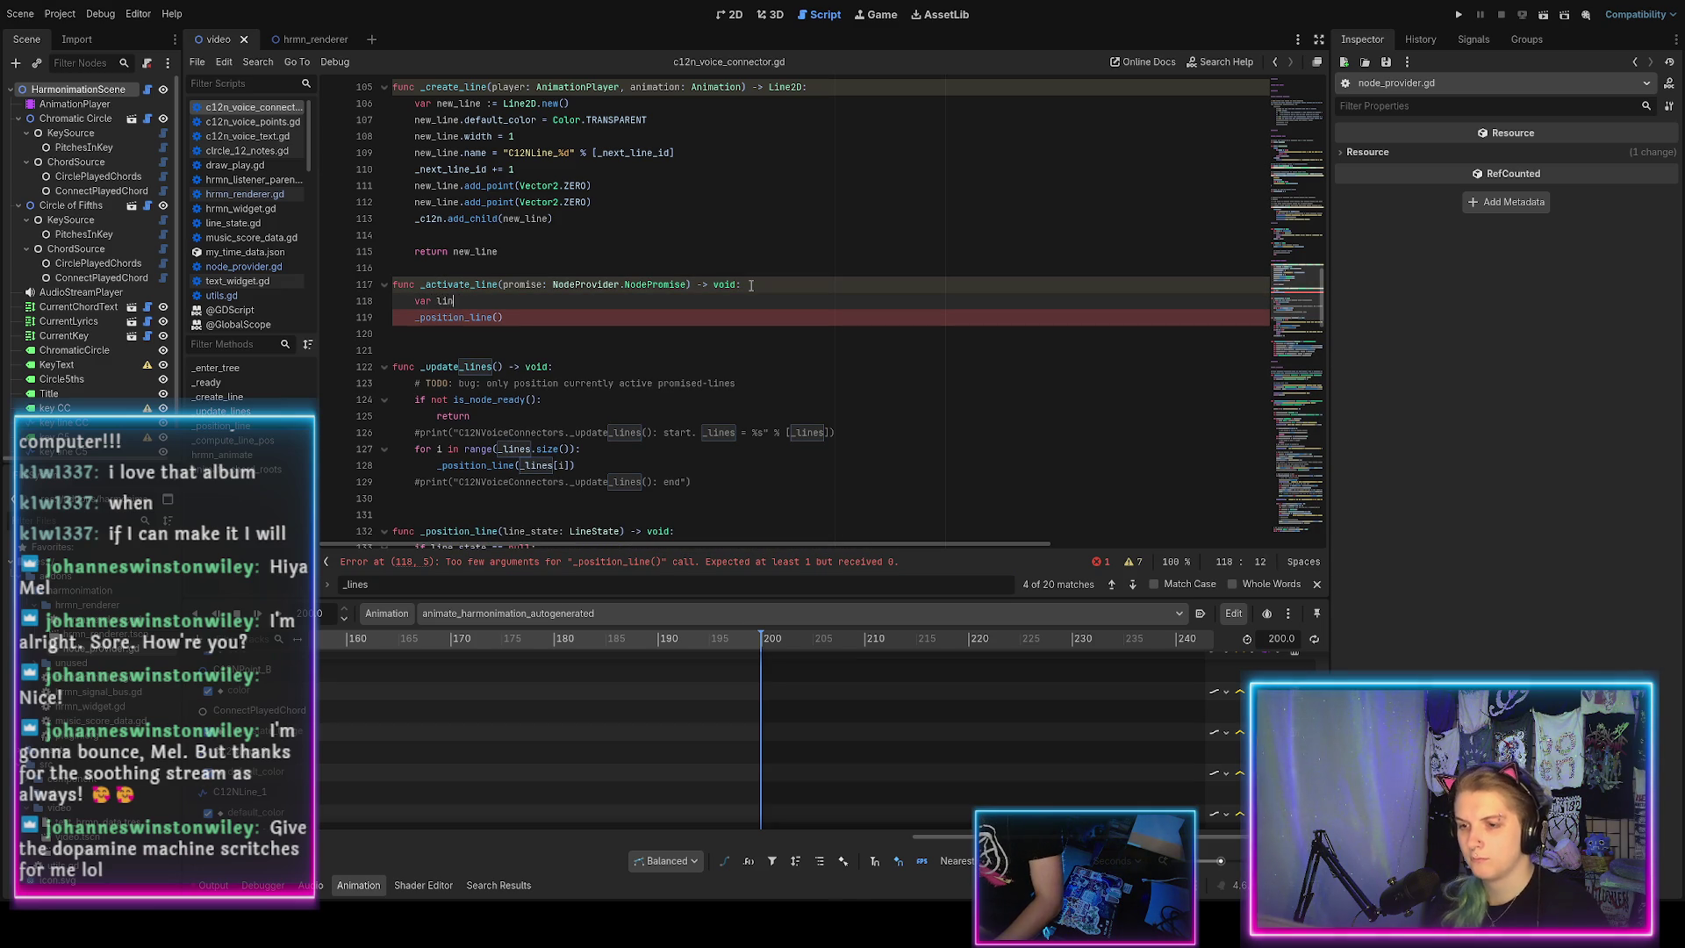
pyautogui.write('ne_state = ')
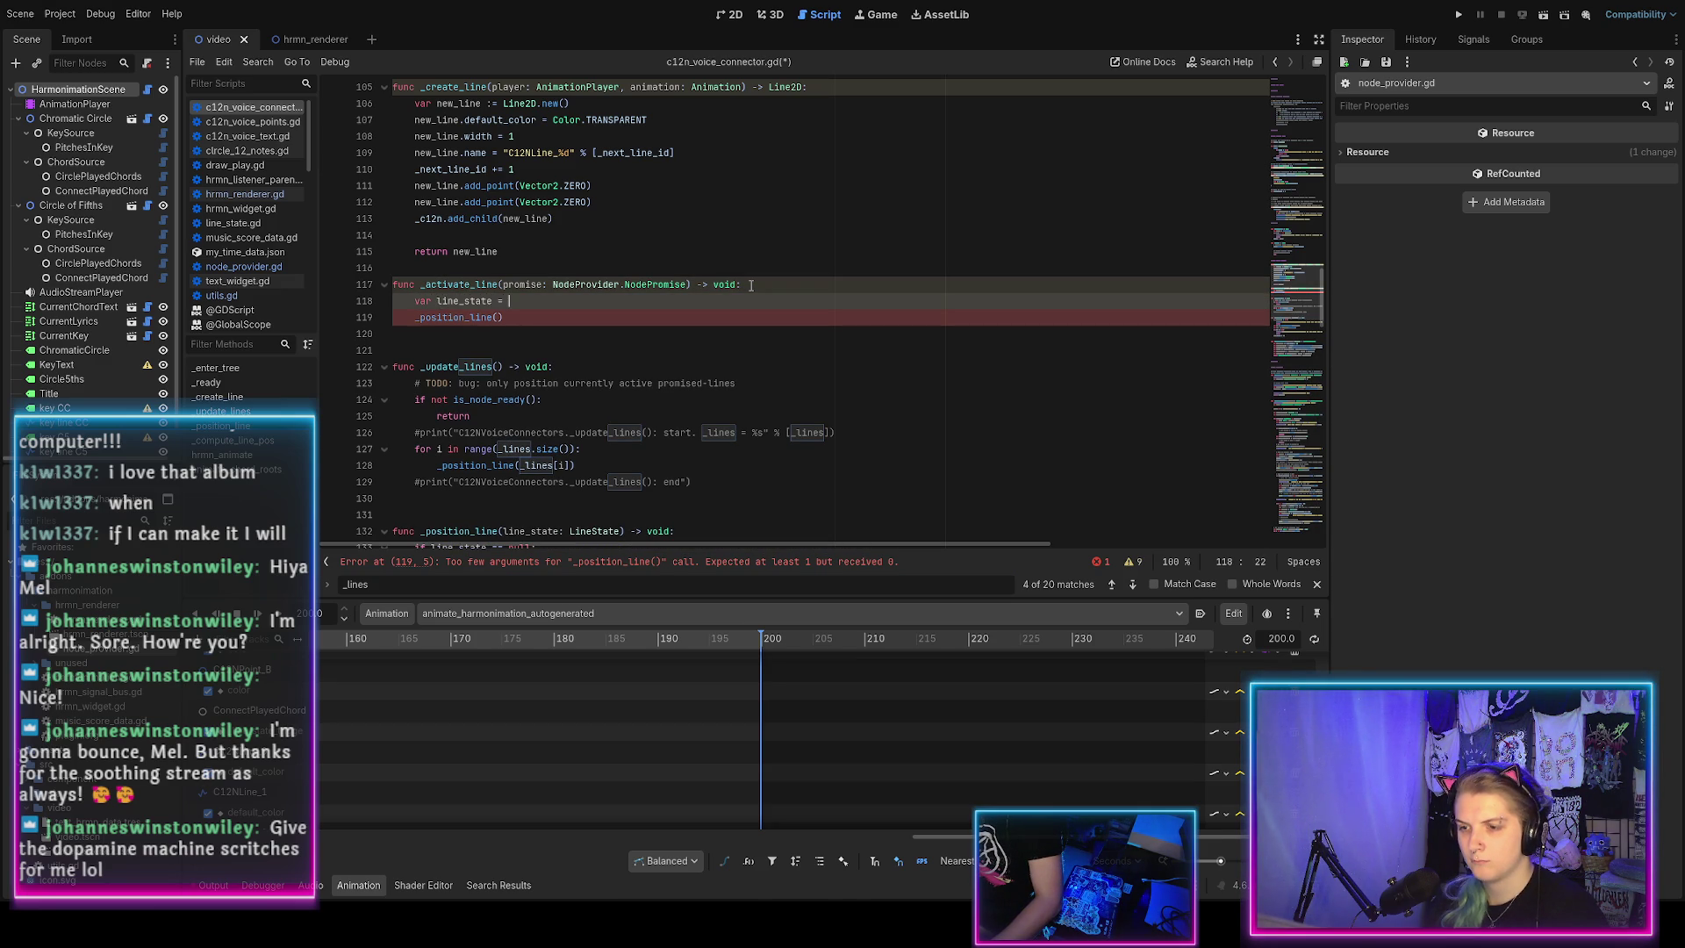
pyautogui.write('_pro')
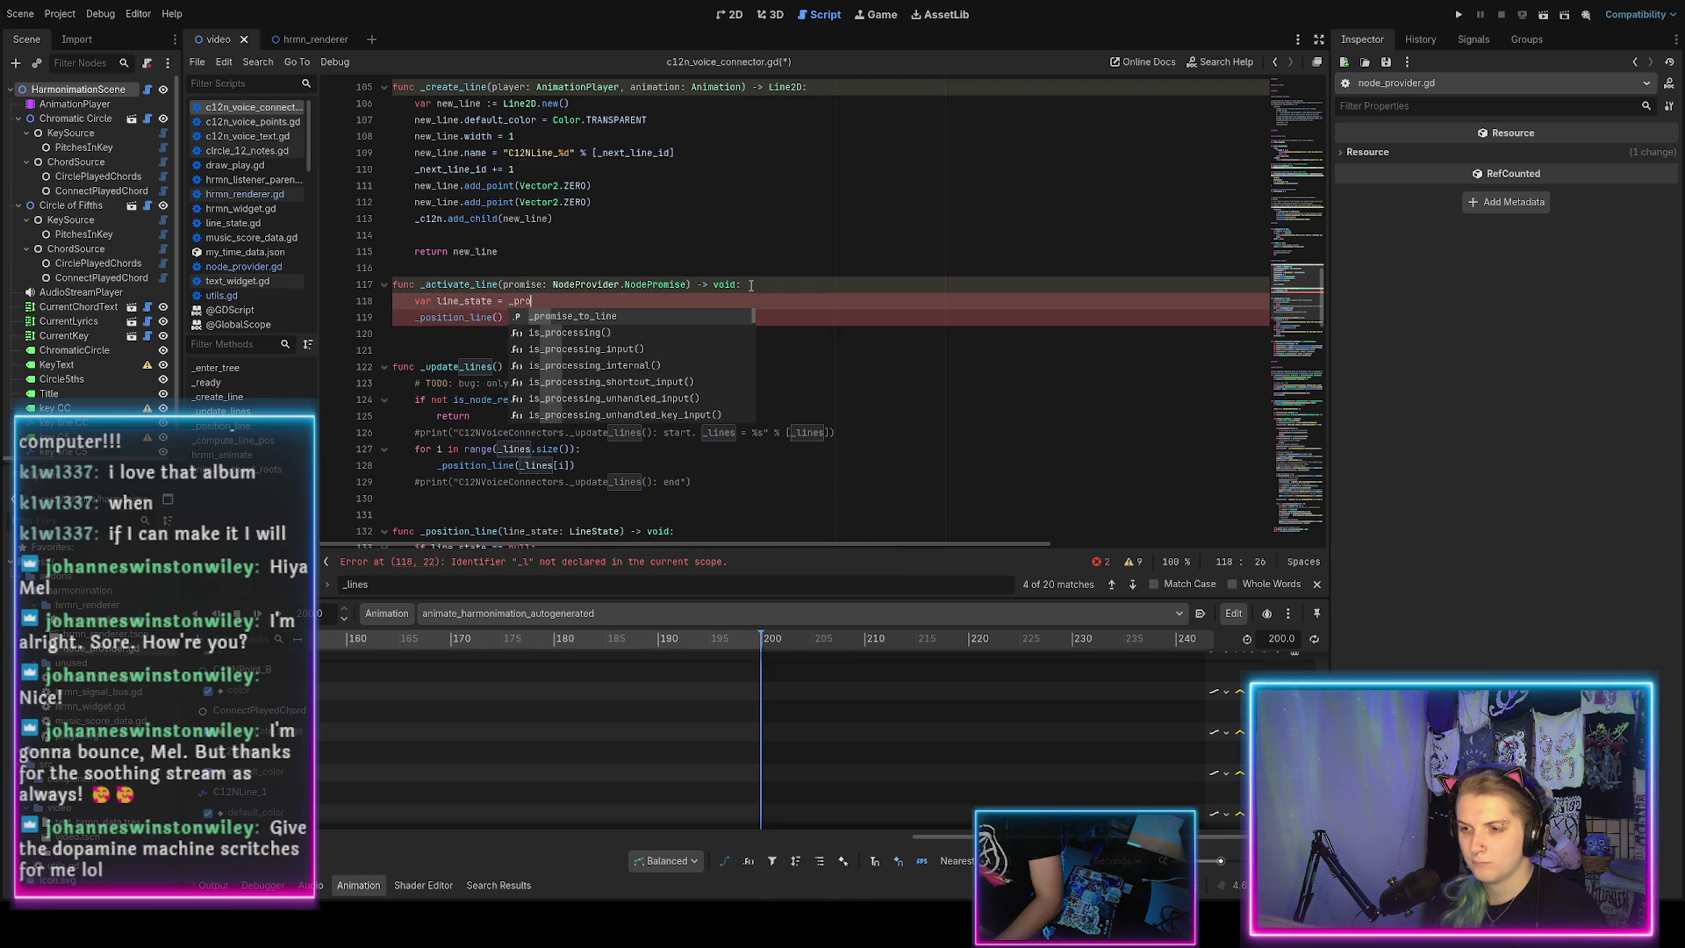
pyautogui.press('Return')
pyautogui.write('[promi')
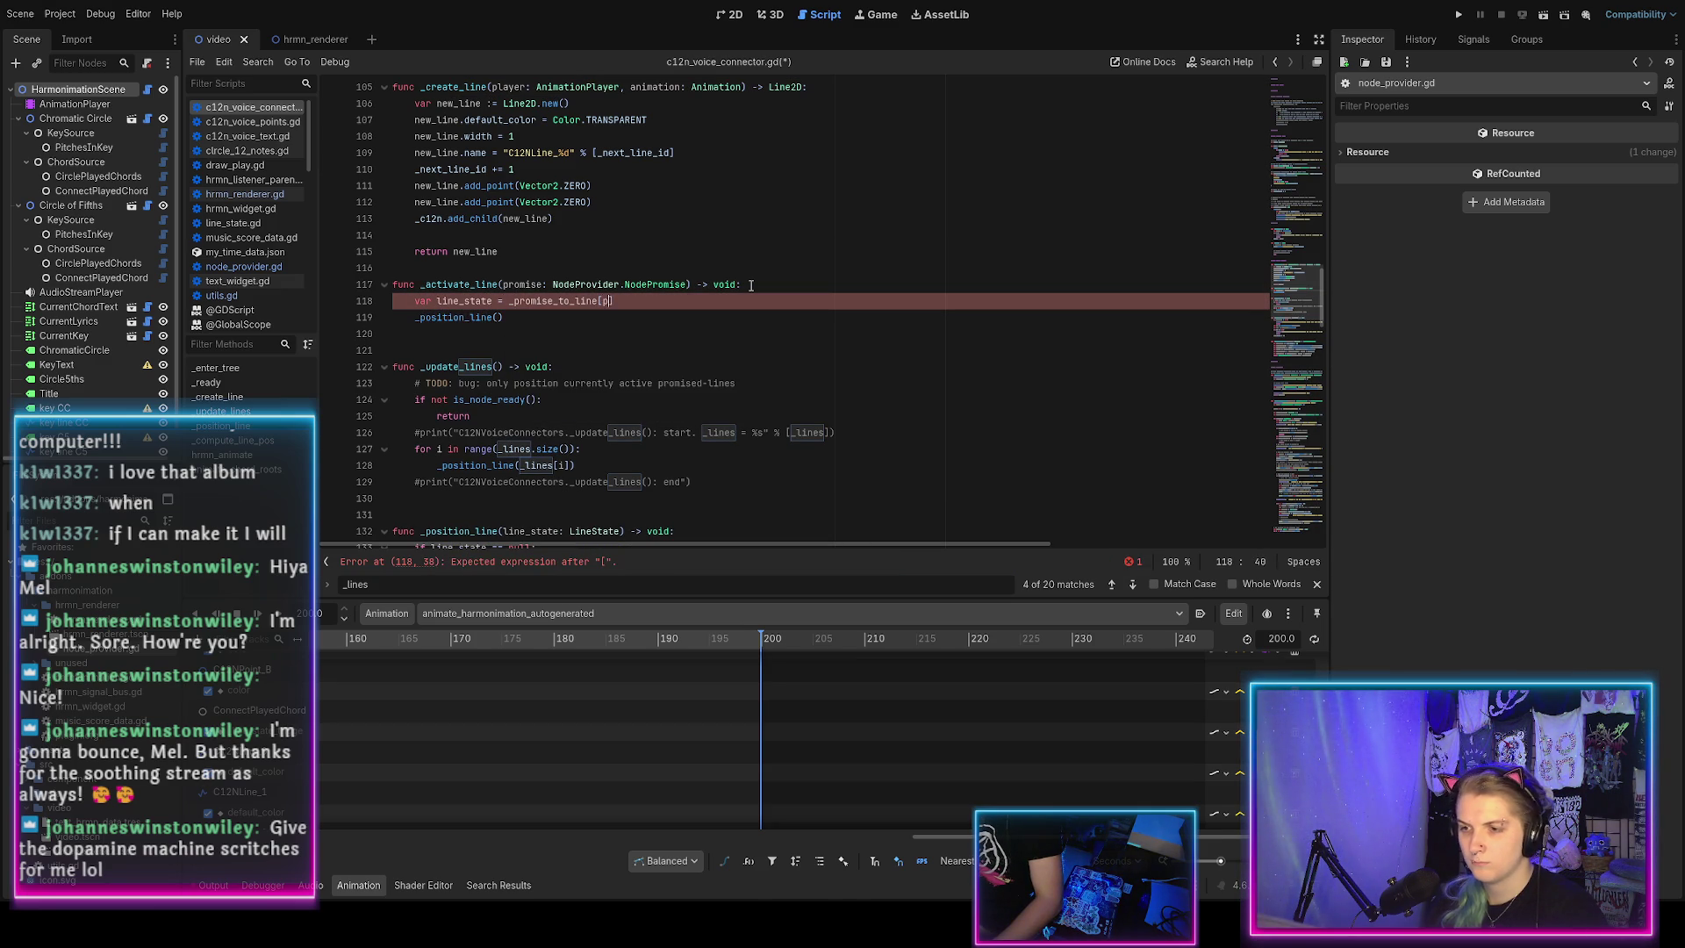
pyautogui.write('se')
pyautogui.press('Escape')
pyautogui.press('Down')
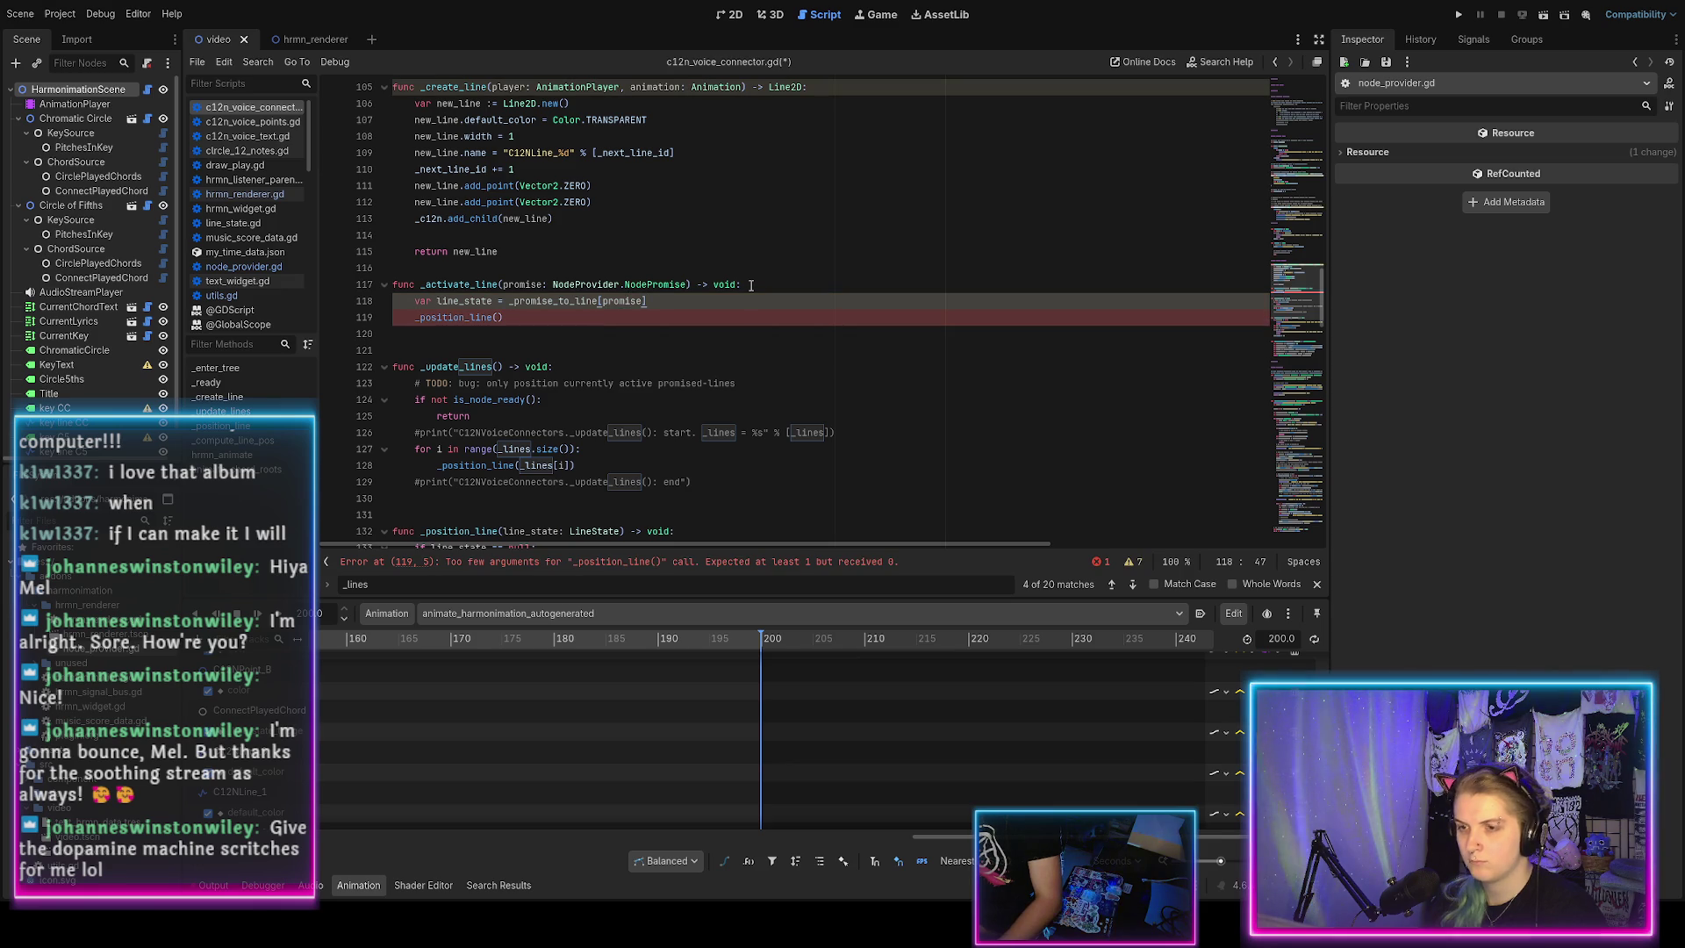
pyautogui.write('line_')
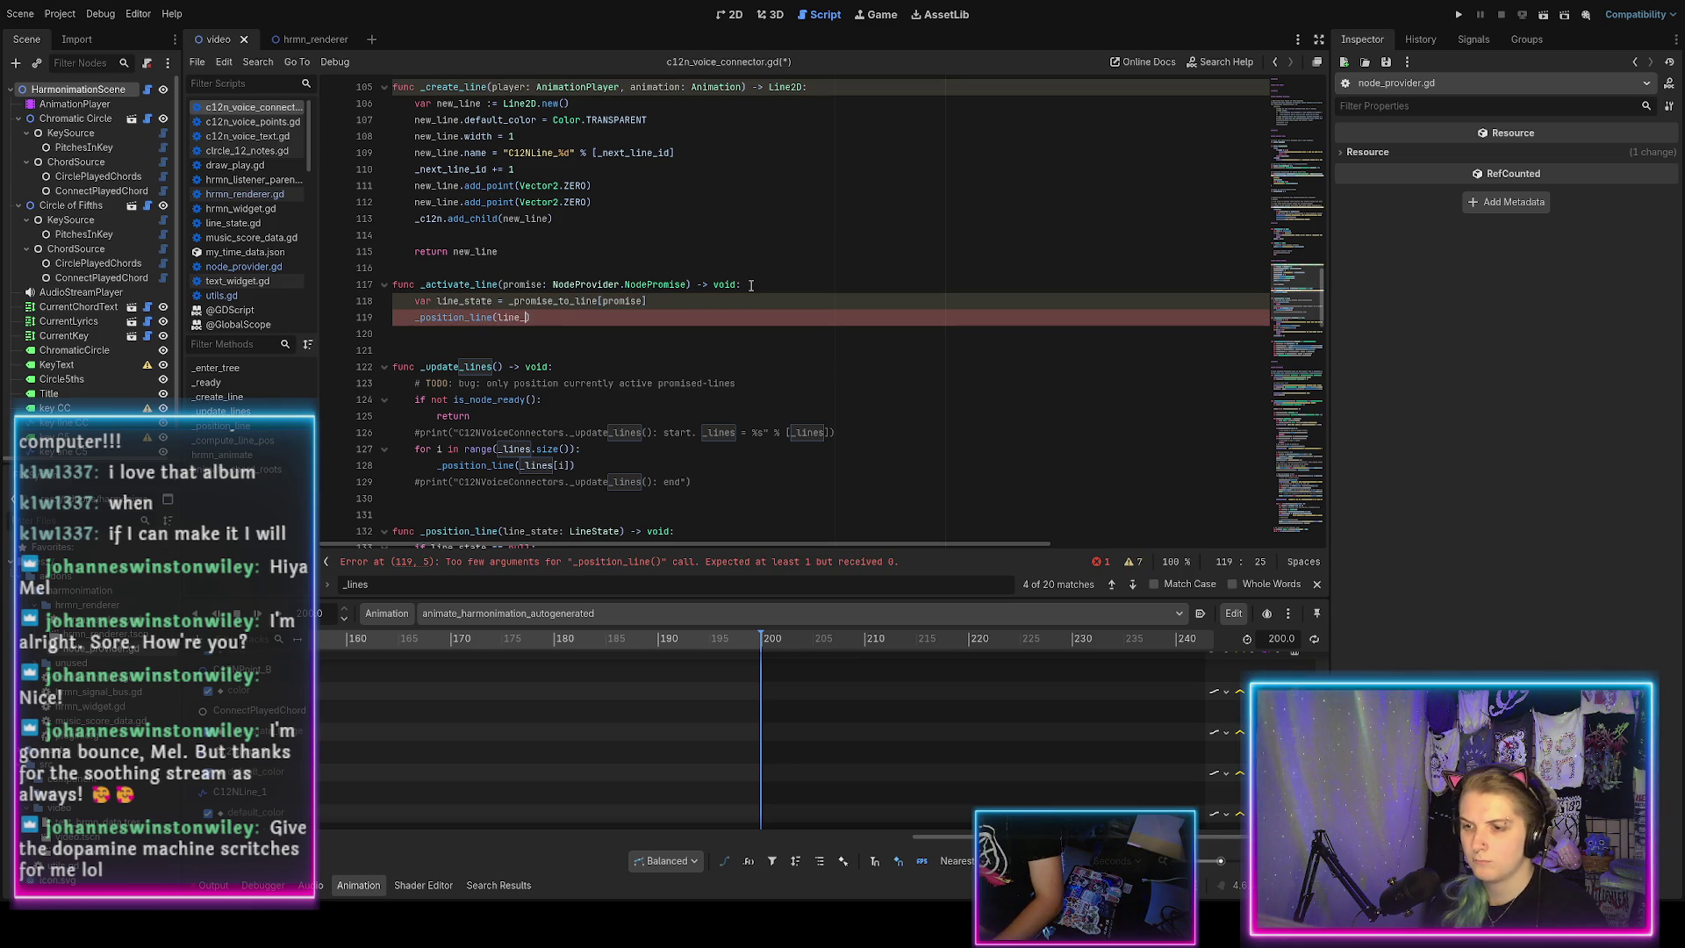
pyautogui.write('state)')
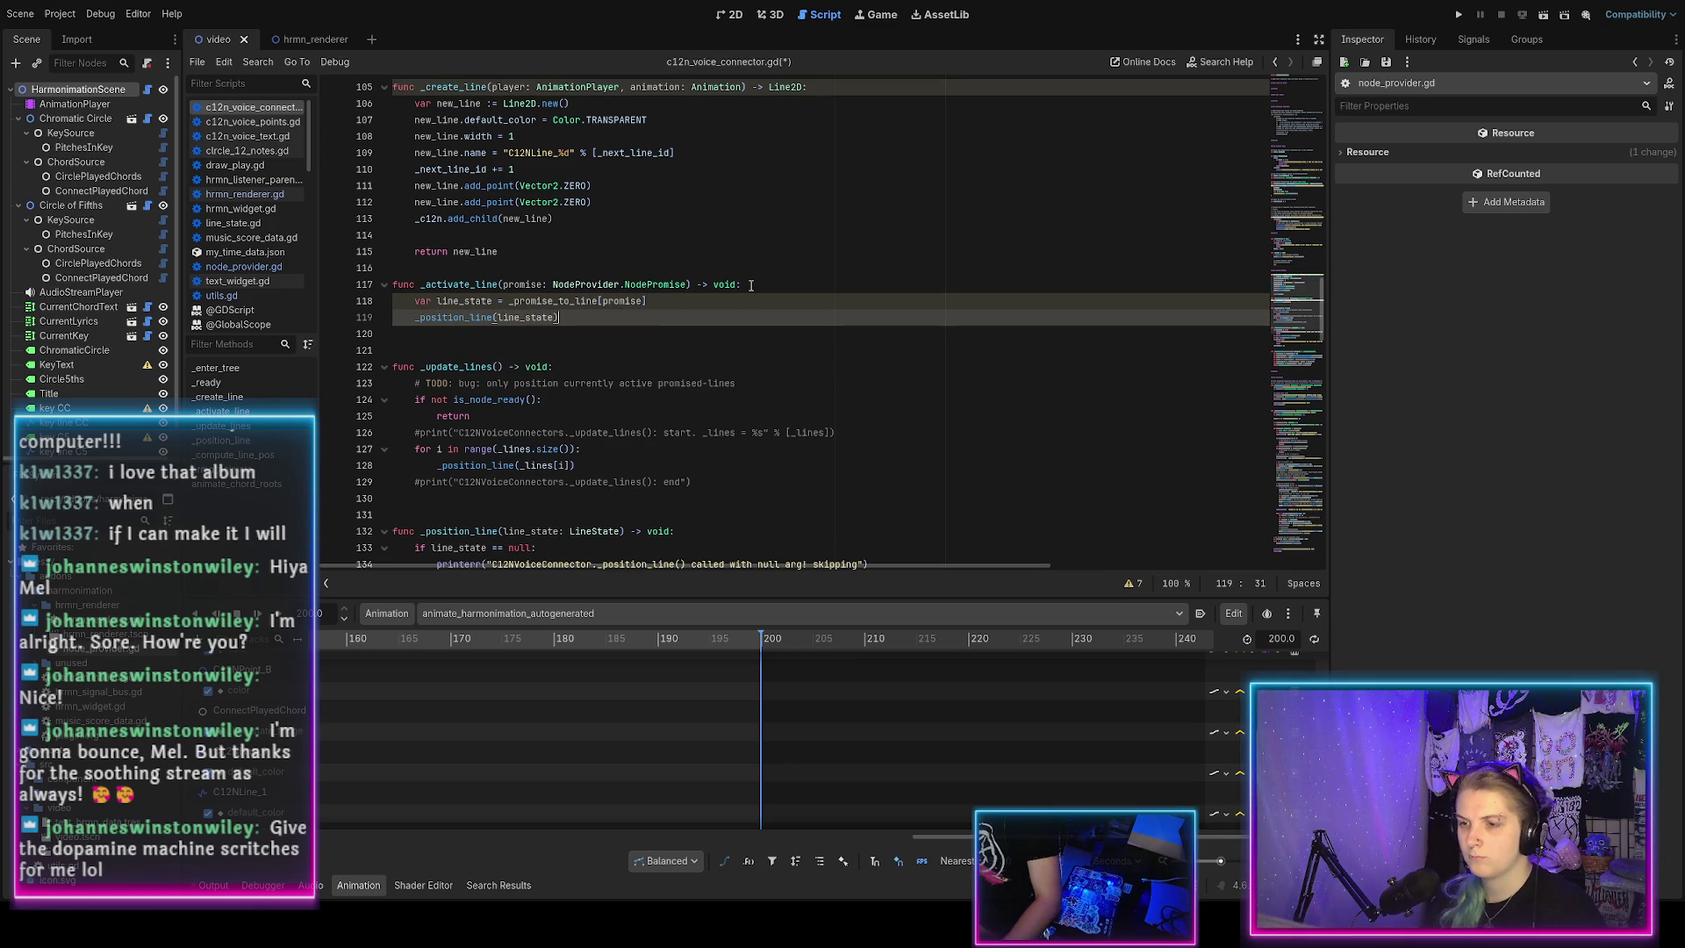
pyautogui.hotkey('ctrl', 's')
# Change the line_state assignment to := inference, save, and add a blank line above _activate_line.
pyautogui.click(500, 302)
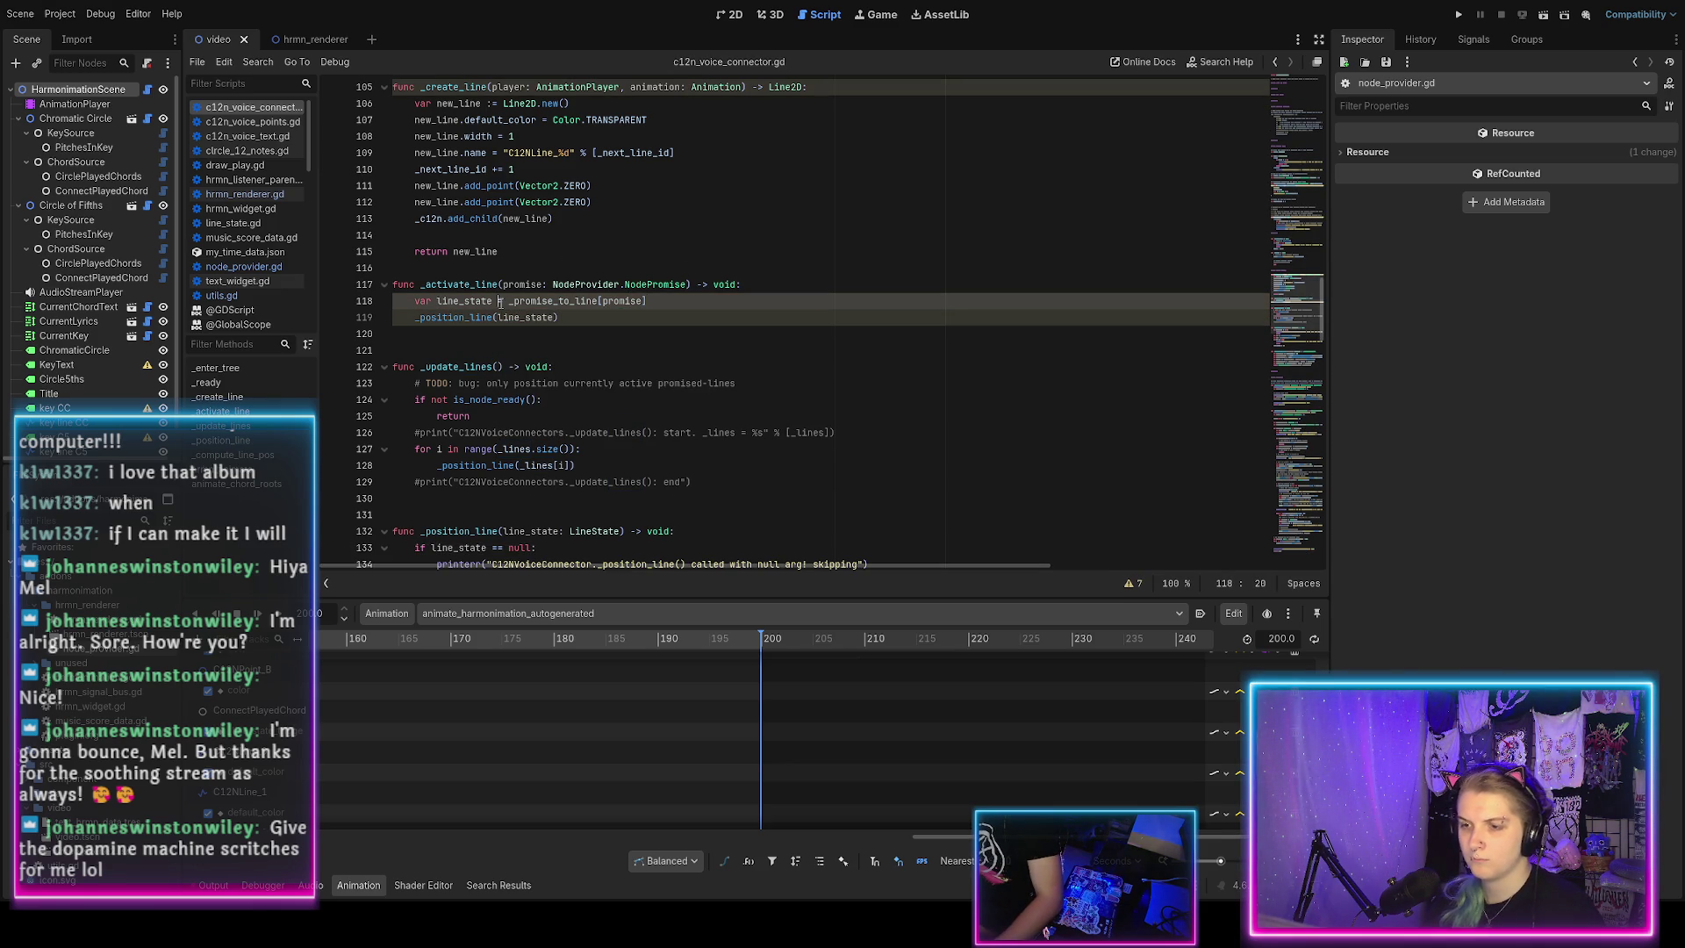
pyautogui.write(':')
pyautogui.click(578, 325)
pyautogui.hotkey('ctrl', 's')
pyautogui.click(437, 272)
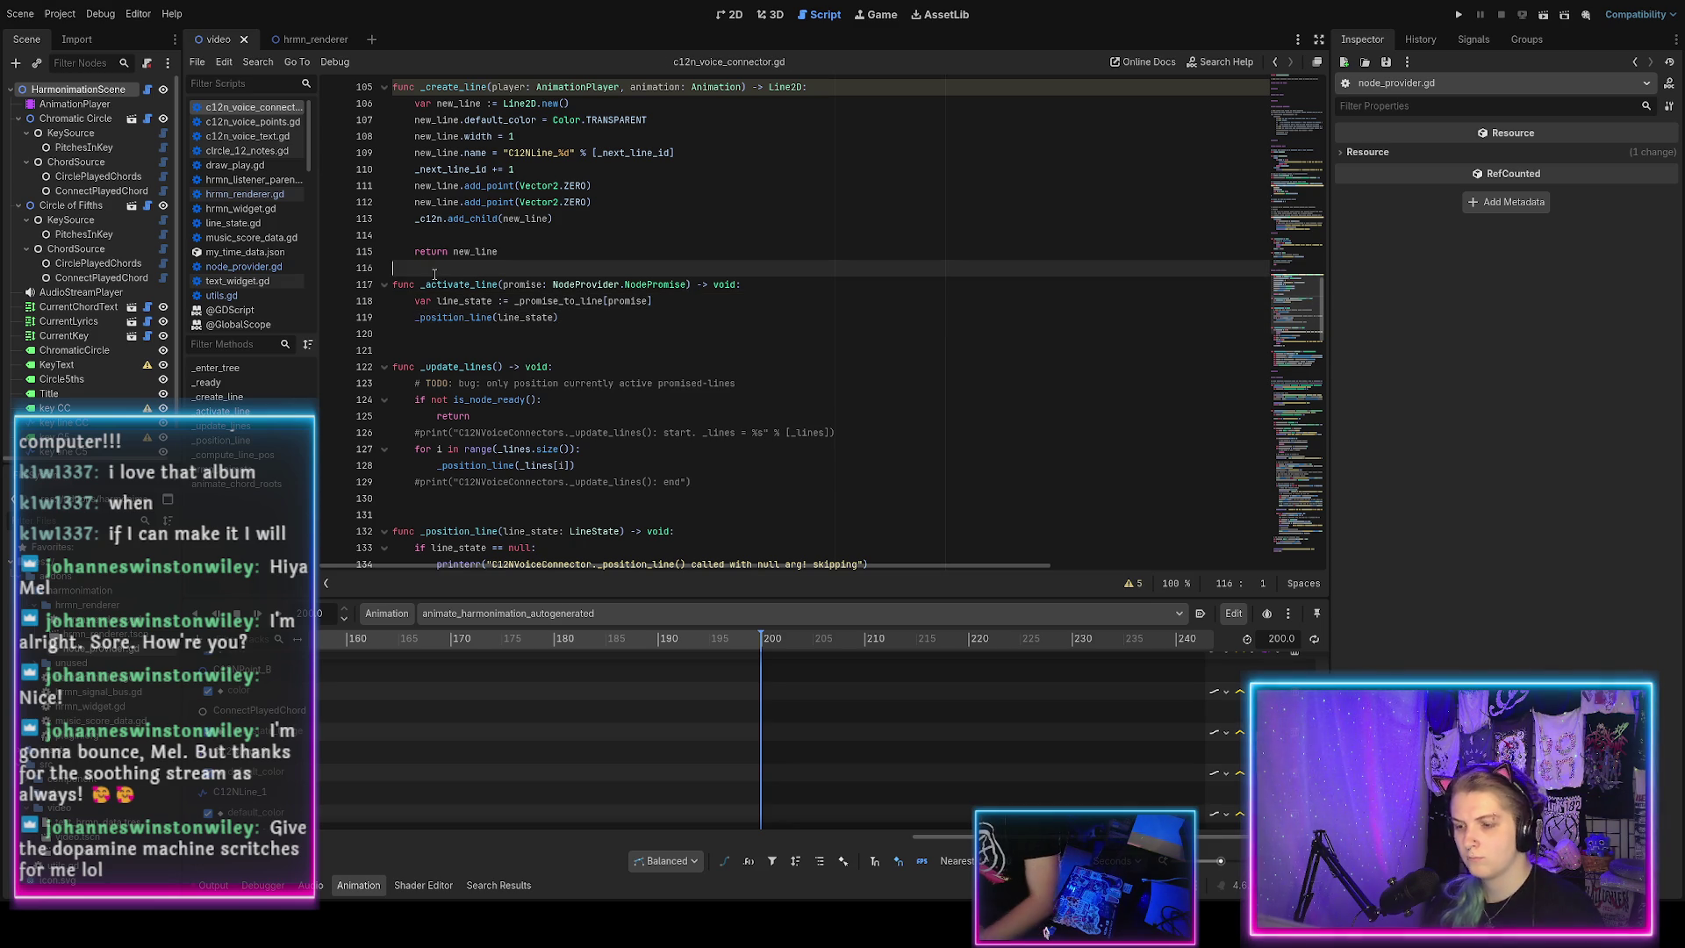
pyautogui.press('Return')
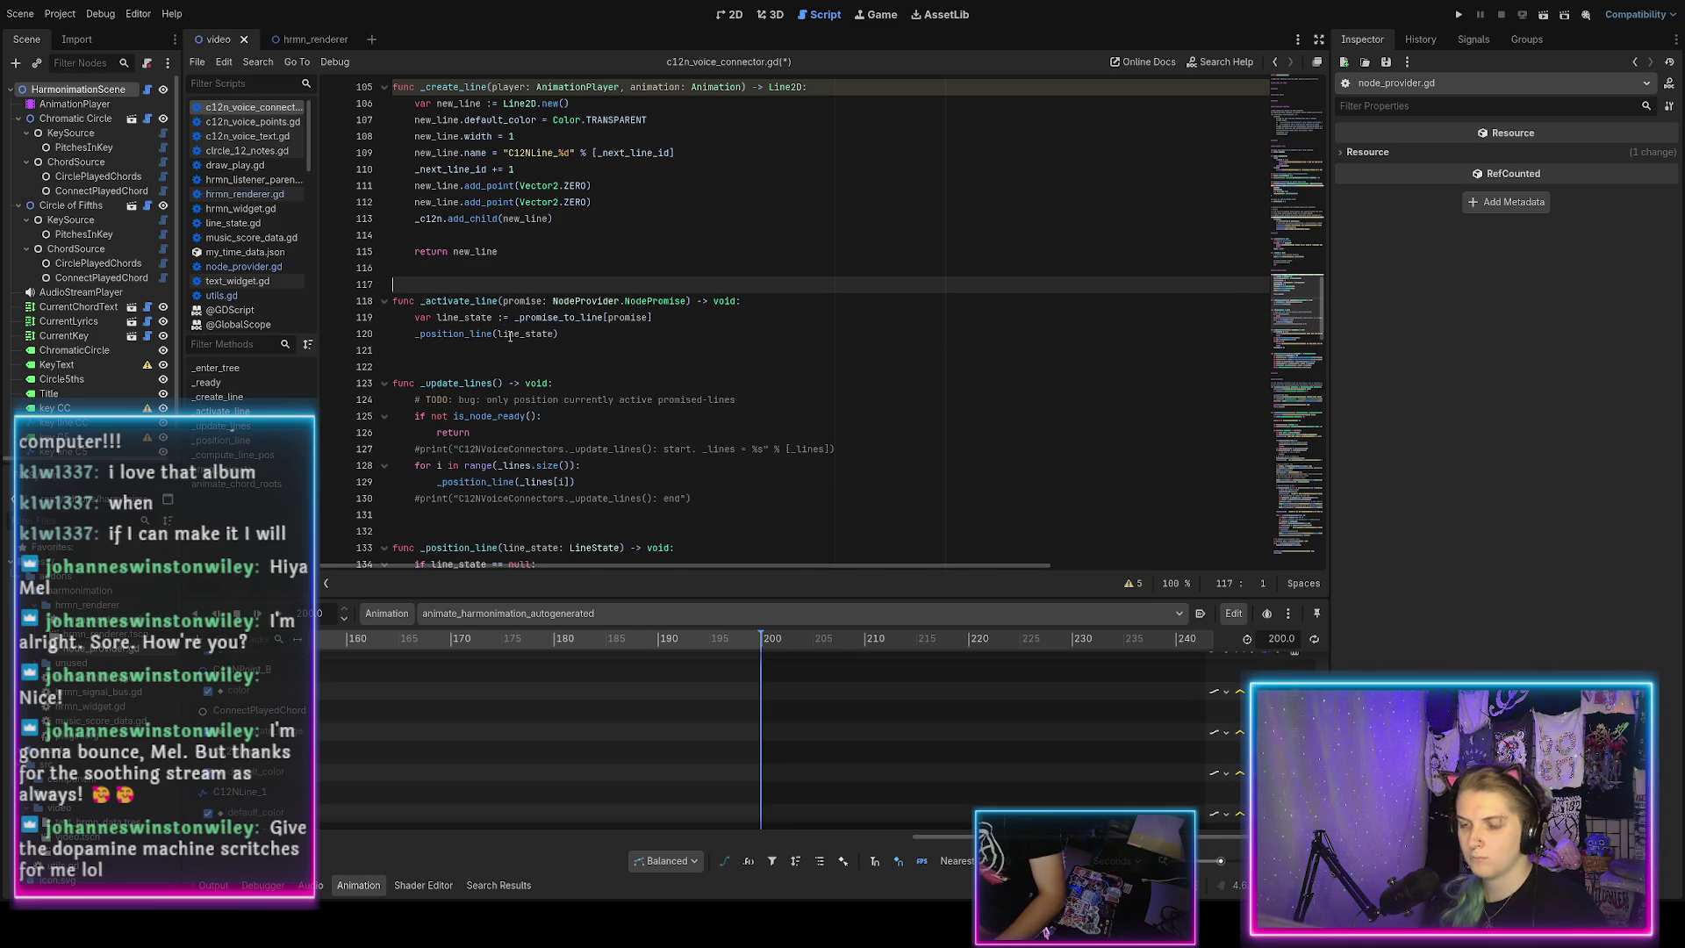
# Append '# TODO: use _activate_line' to the func() -> void: pass callback and save.
pyautogui.scroll(-2, 518, 340)
pyautogui.scroll(-2, 554, 352)
pyautogui.scroll(3, 554, 352)
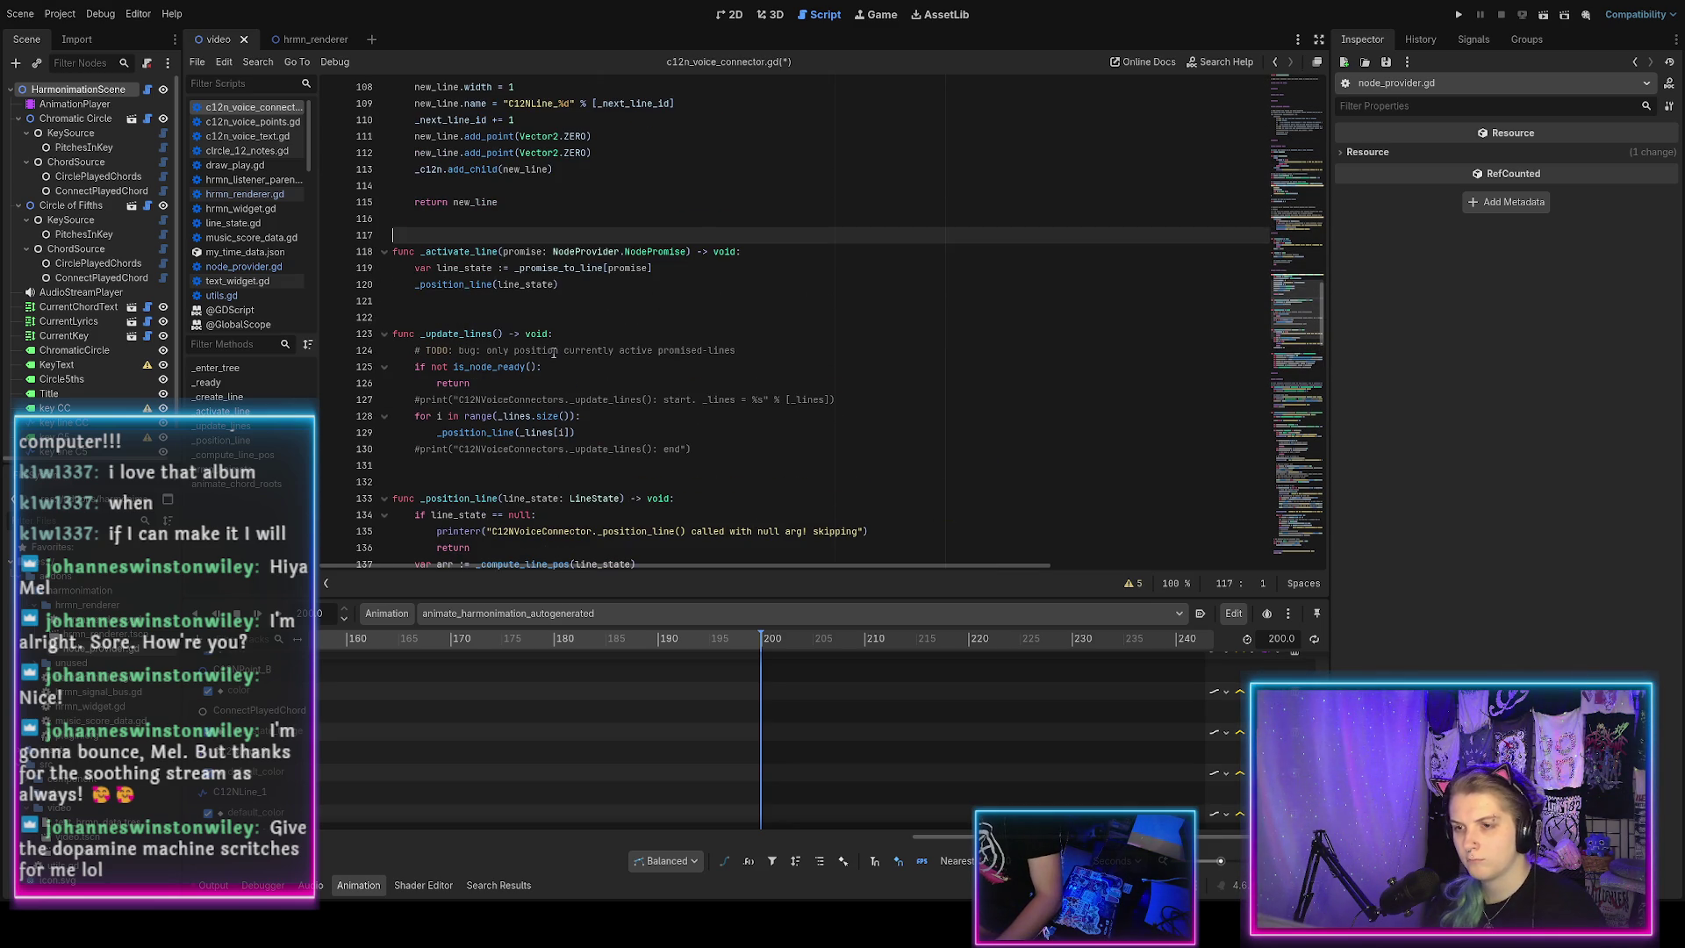
pyautogui.scroll(9, 553, 343)
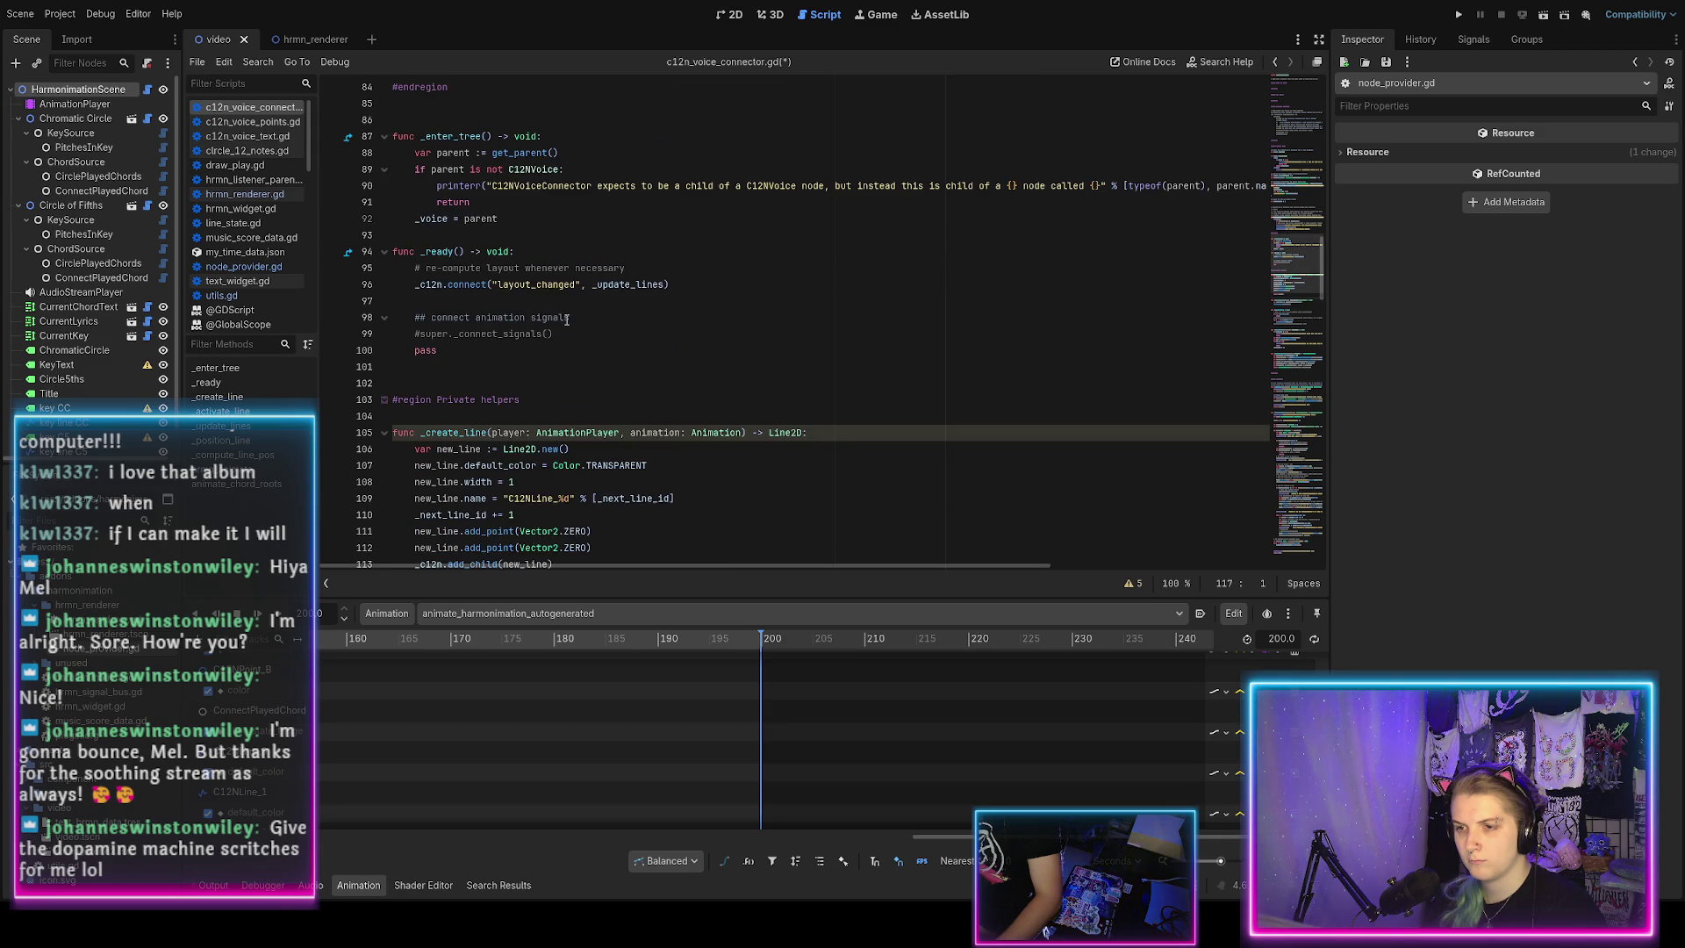
pyautogui.scroll(9, 567, 320)
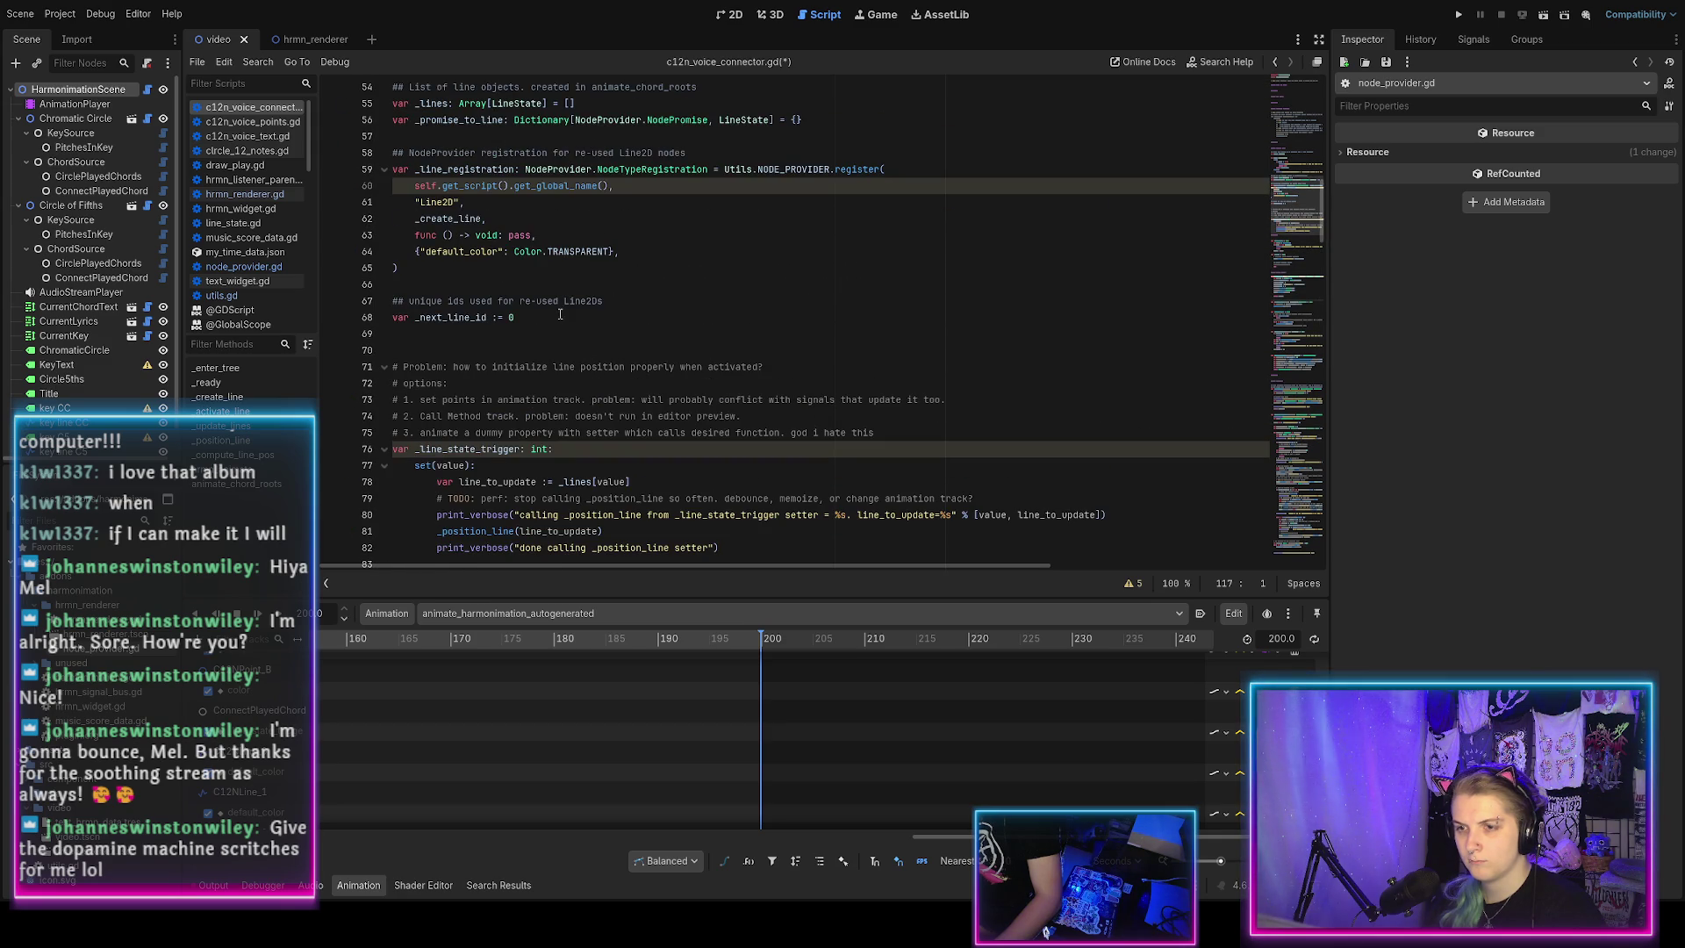
pyautogui.click(576, 241)
pyautogui.write('# TODO:')
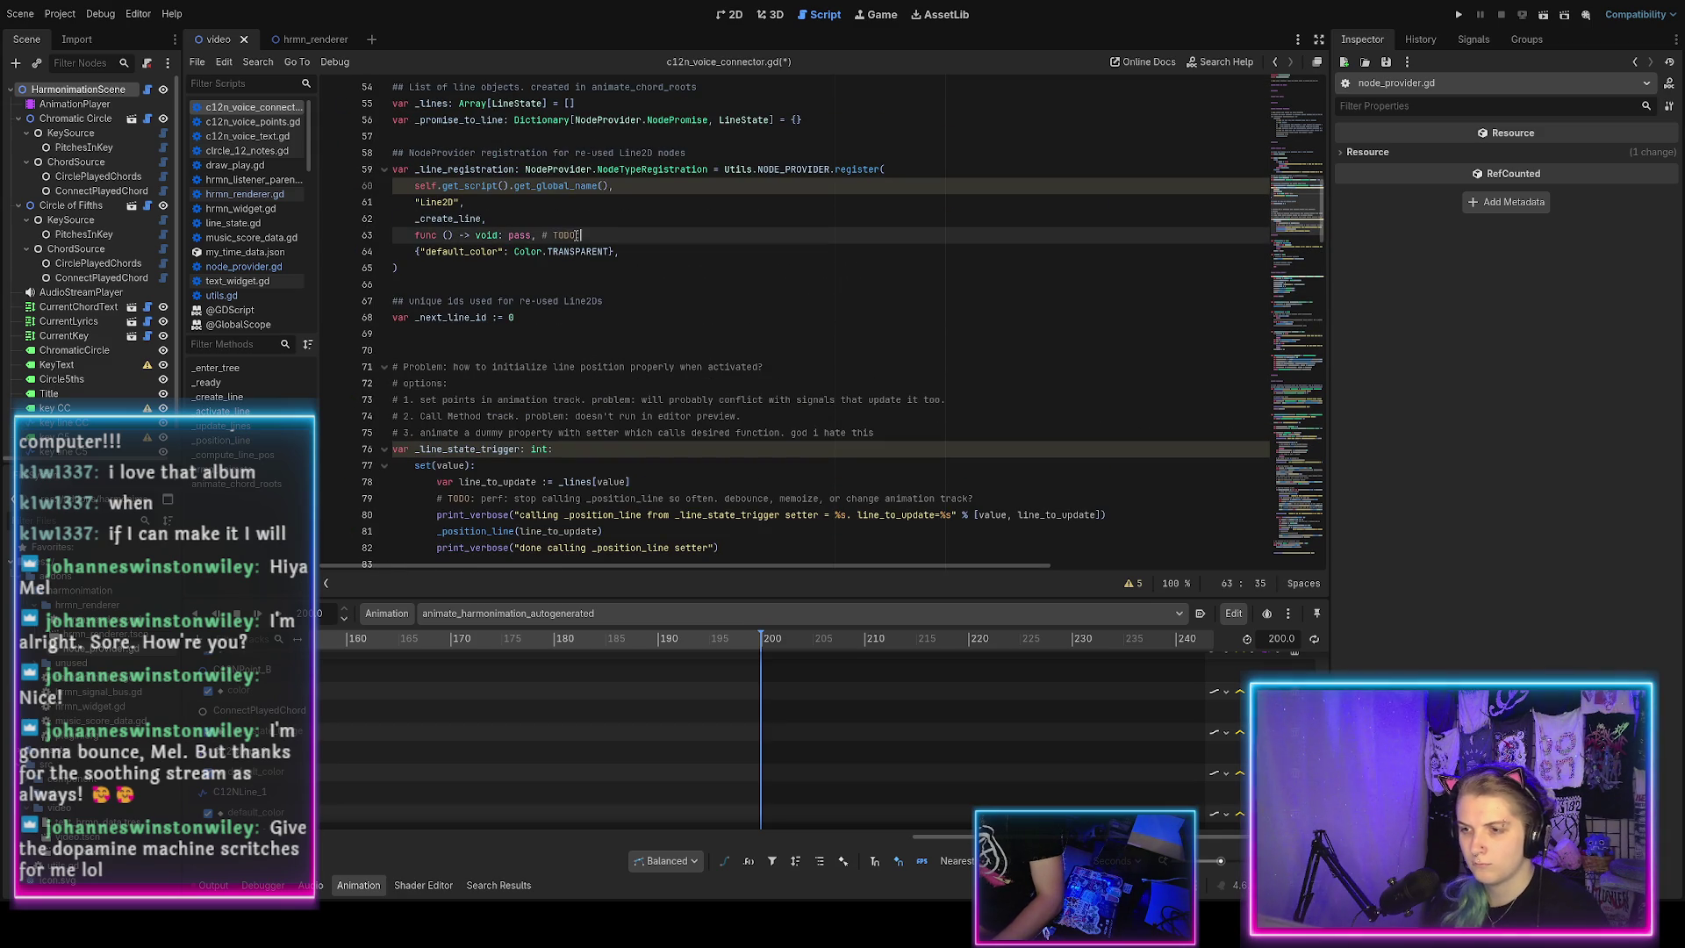
pyautogui.write('ac')
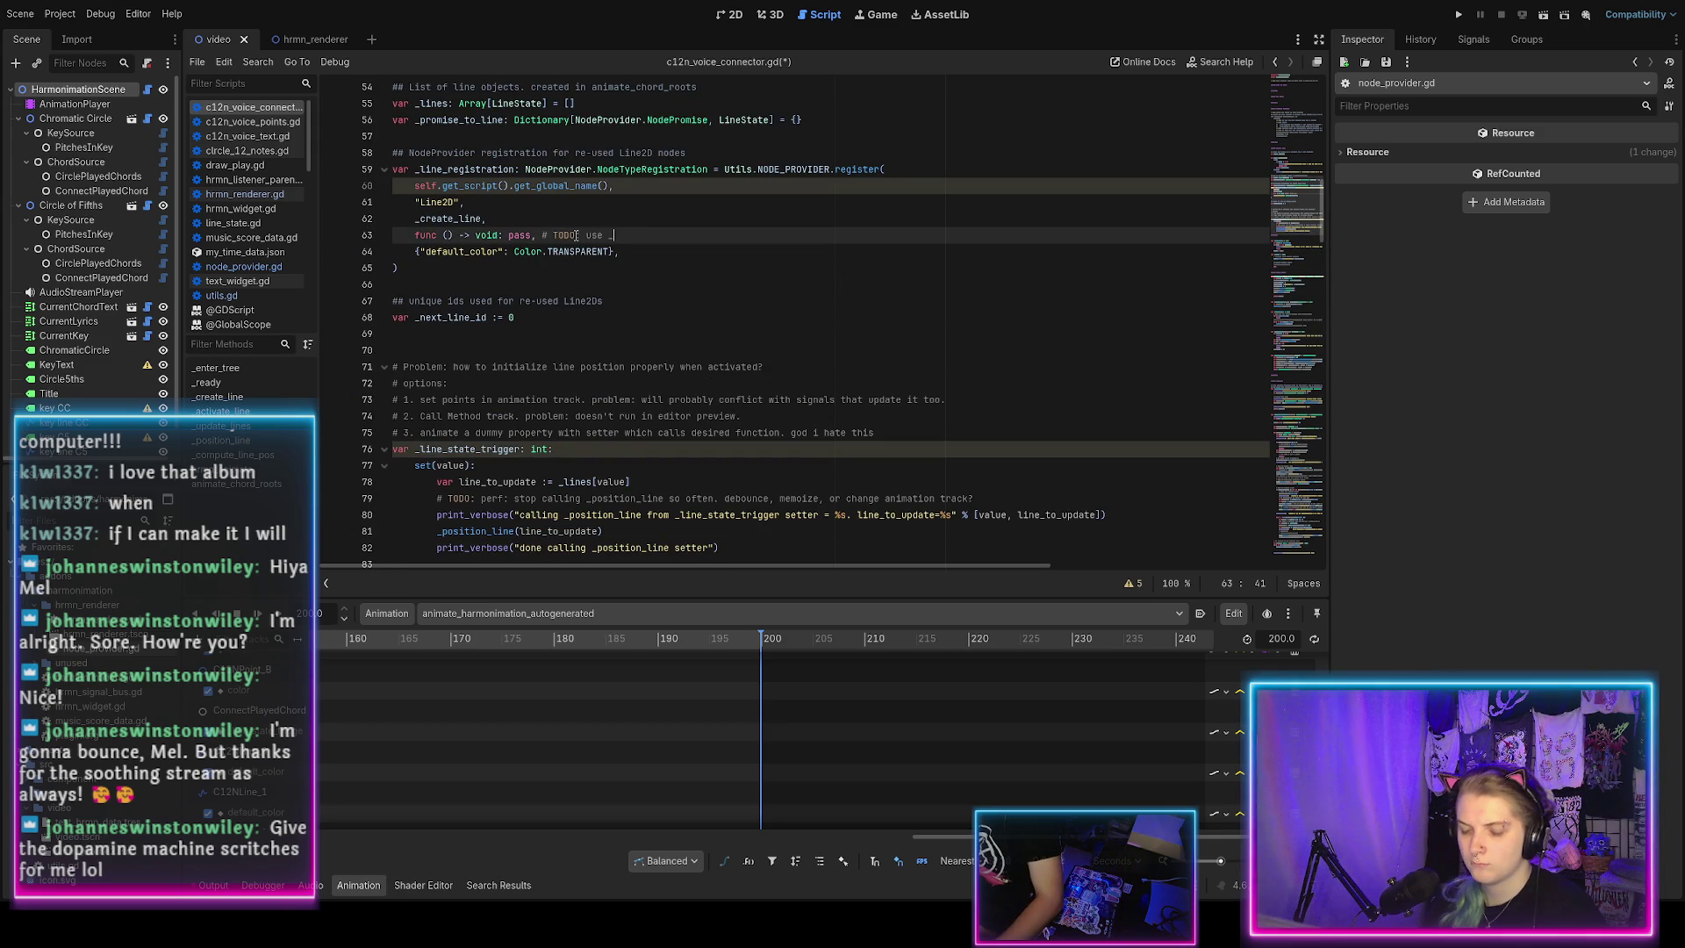
pyautogui.write('e_line')
pyautogui.hotkey('ctrl', 's')
pyautogui.scroll(-13, 595, 325)
pyautogui.scroll(-5, 595, 325)
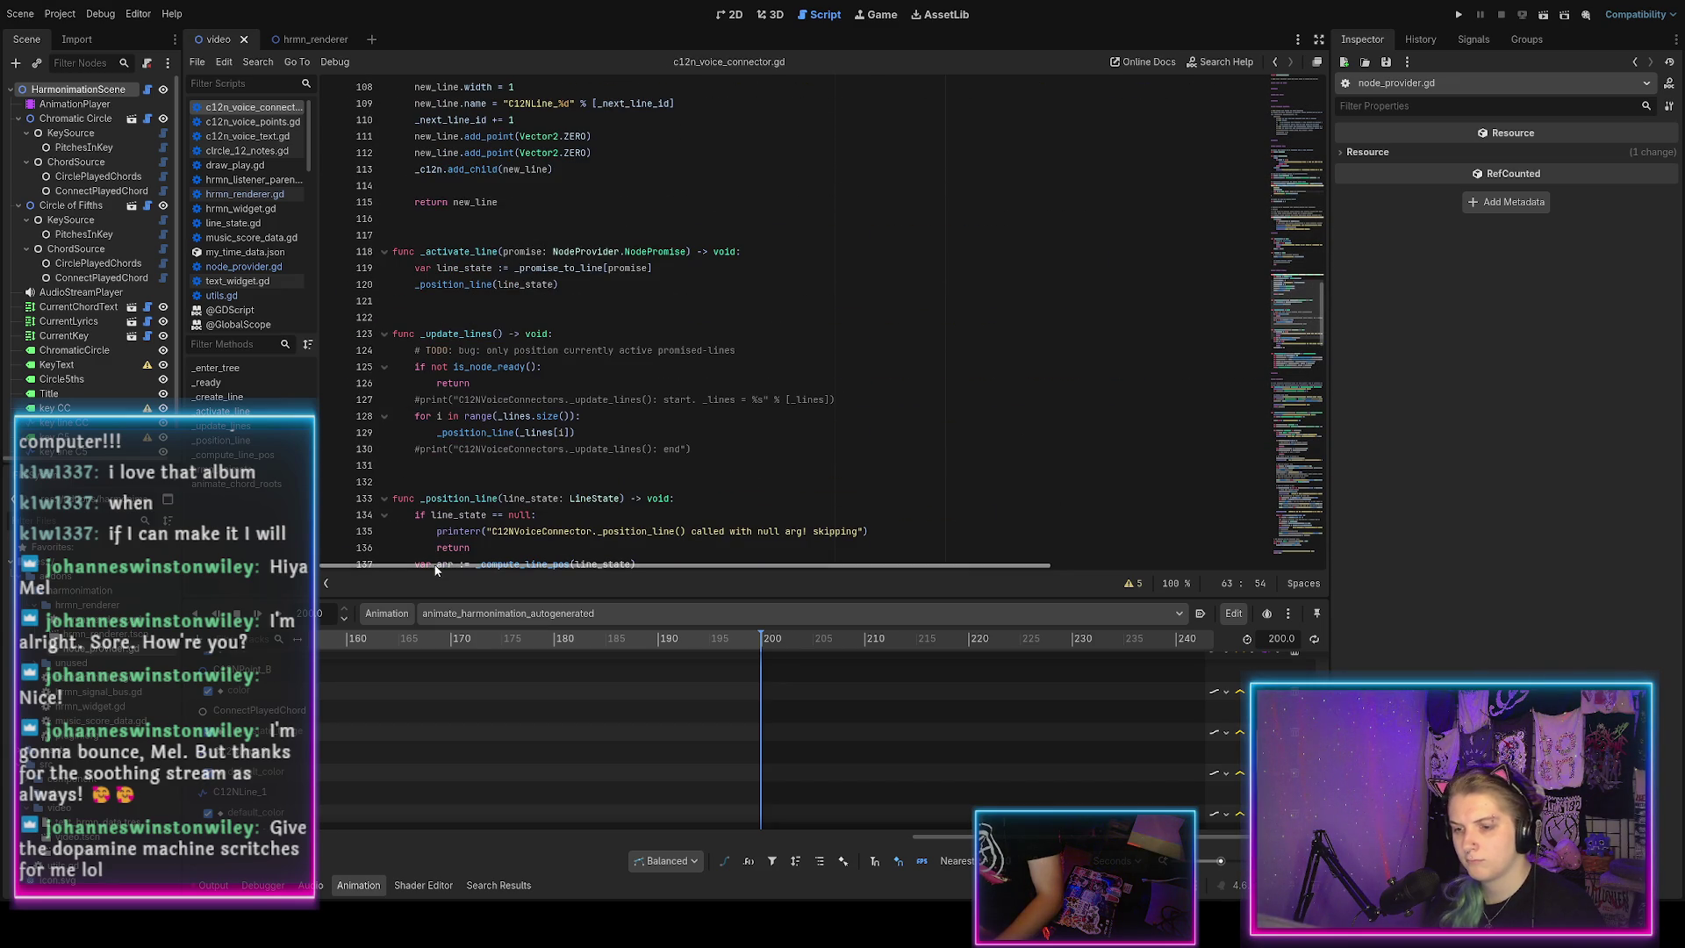
pyautogui.hotkey('ctrl', 'f')
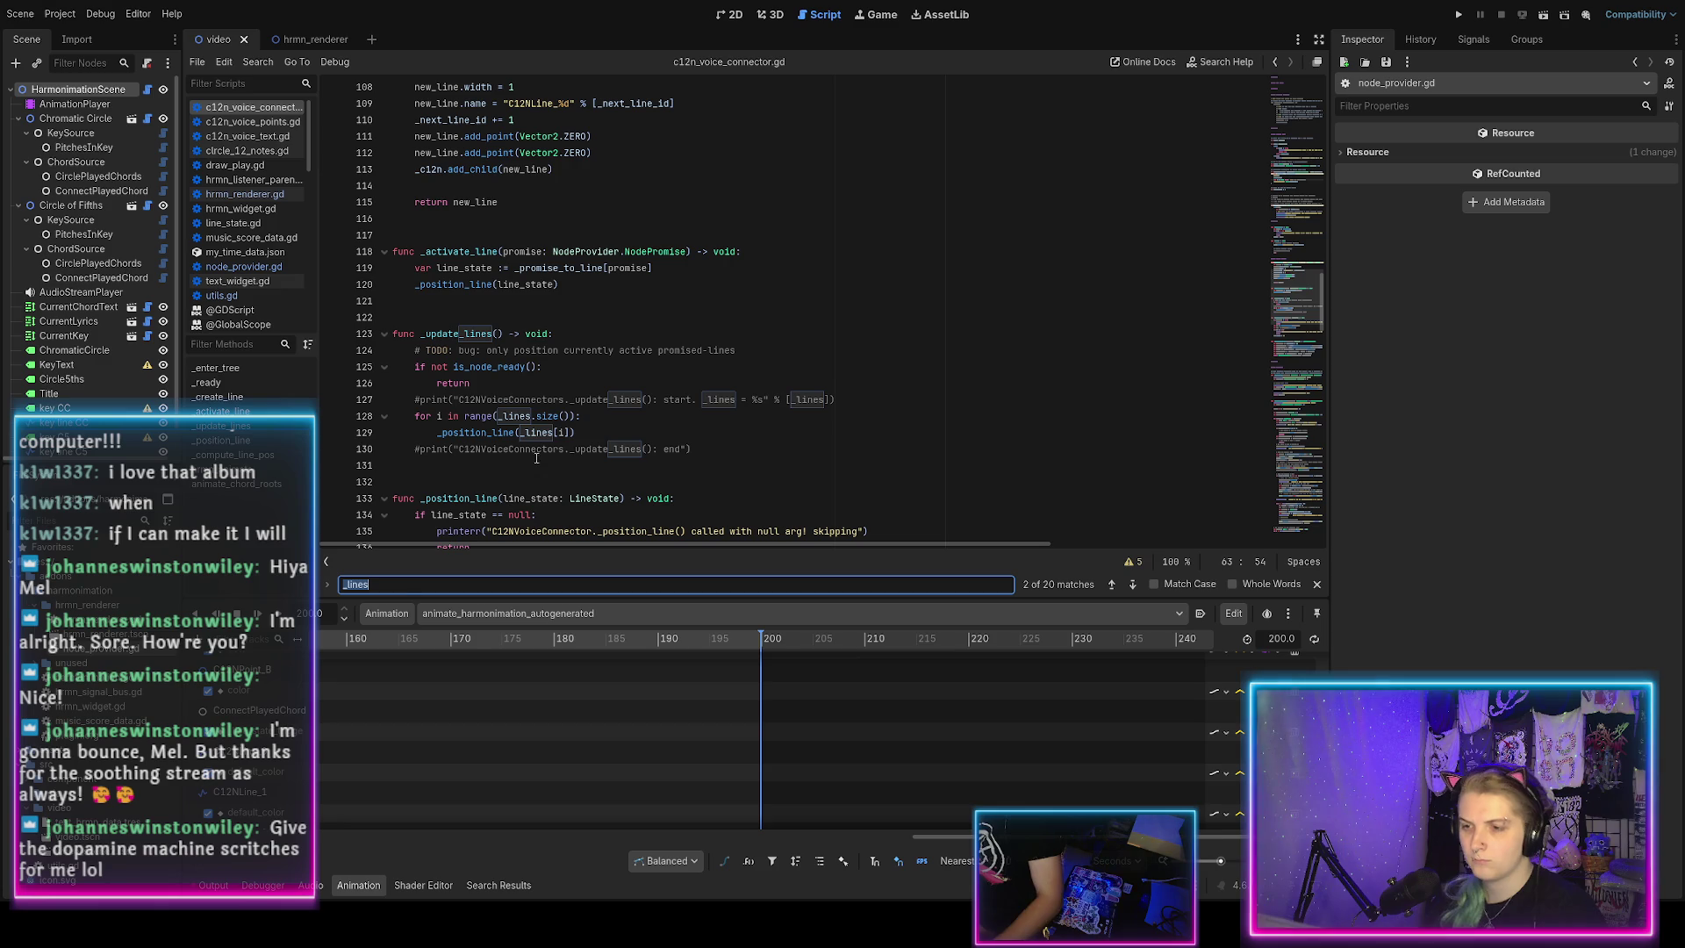
# Above the old loop in _update_lines, begin 'for promise in _line_registration.list_active_promises():'.
pyautogui.click(498, 416)
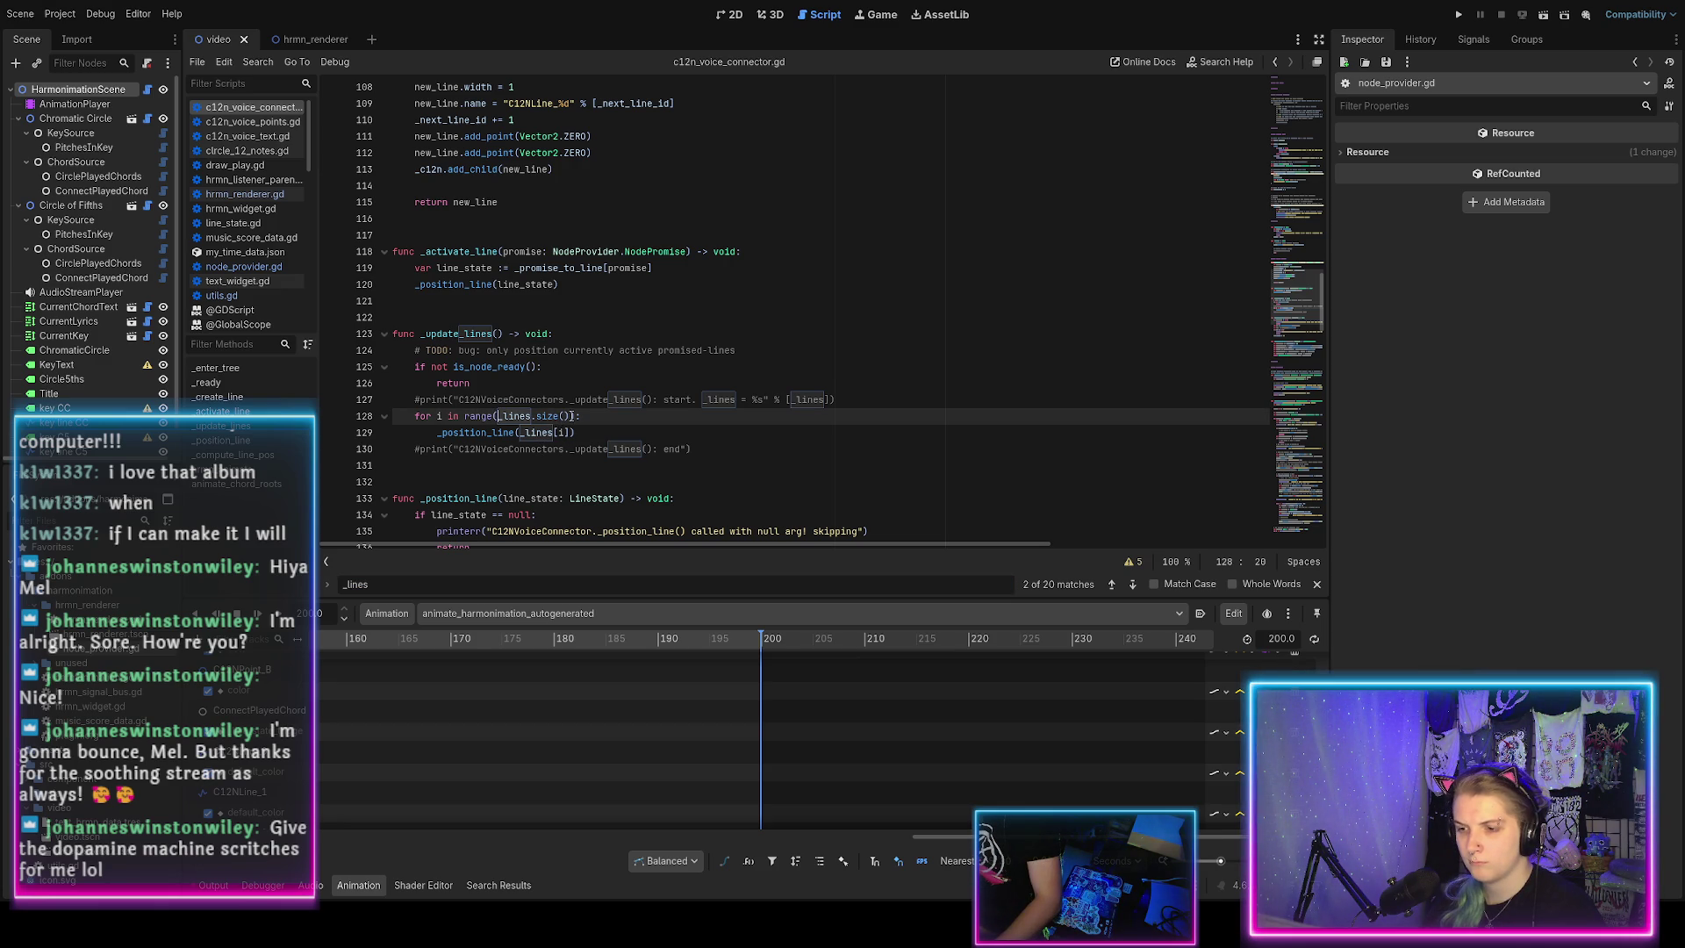
pyautogui.click(554, 399)
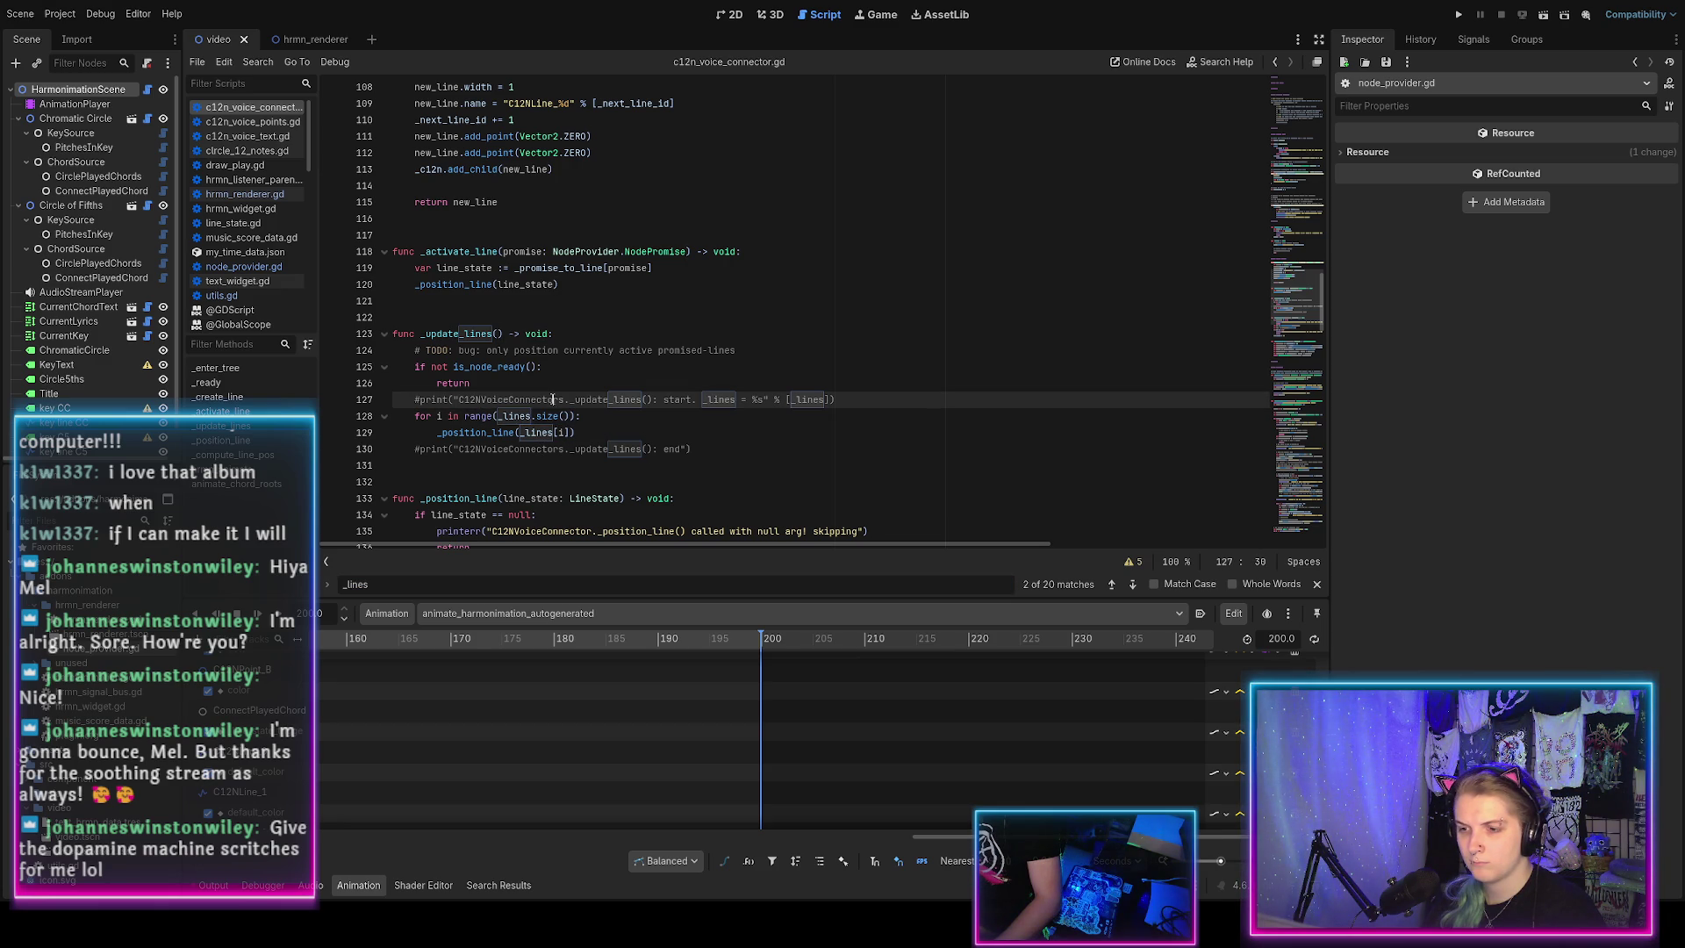
pyautogui.press('End')
pyautogui.press('Return')
pyautogui.write('for ')
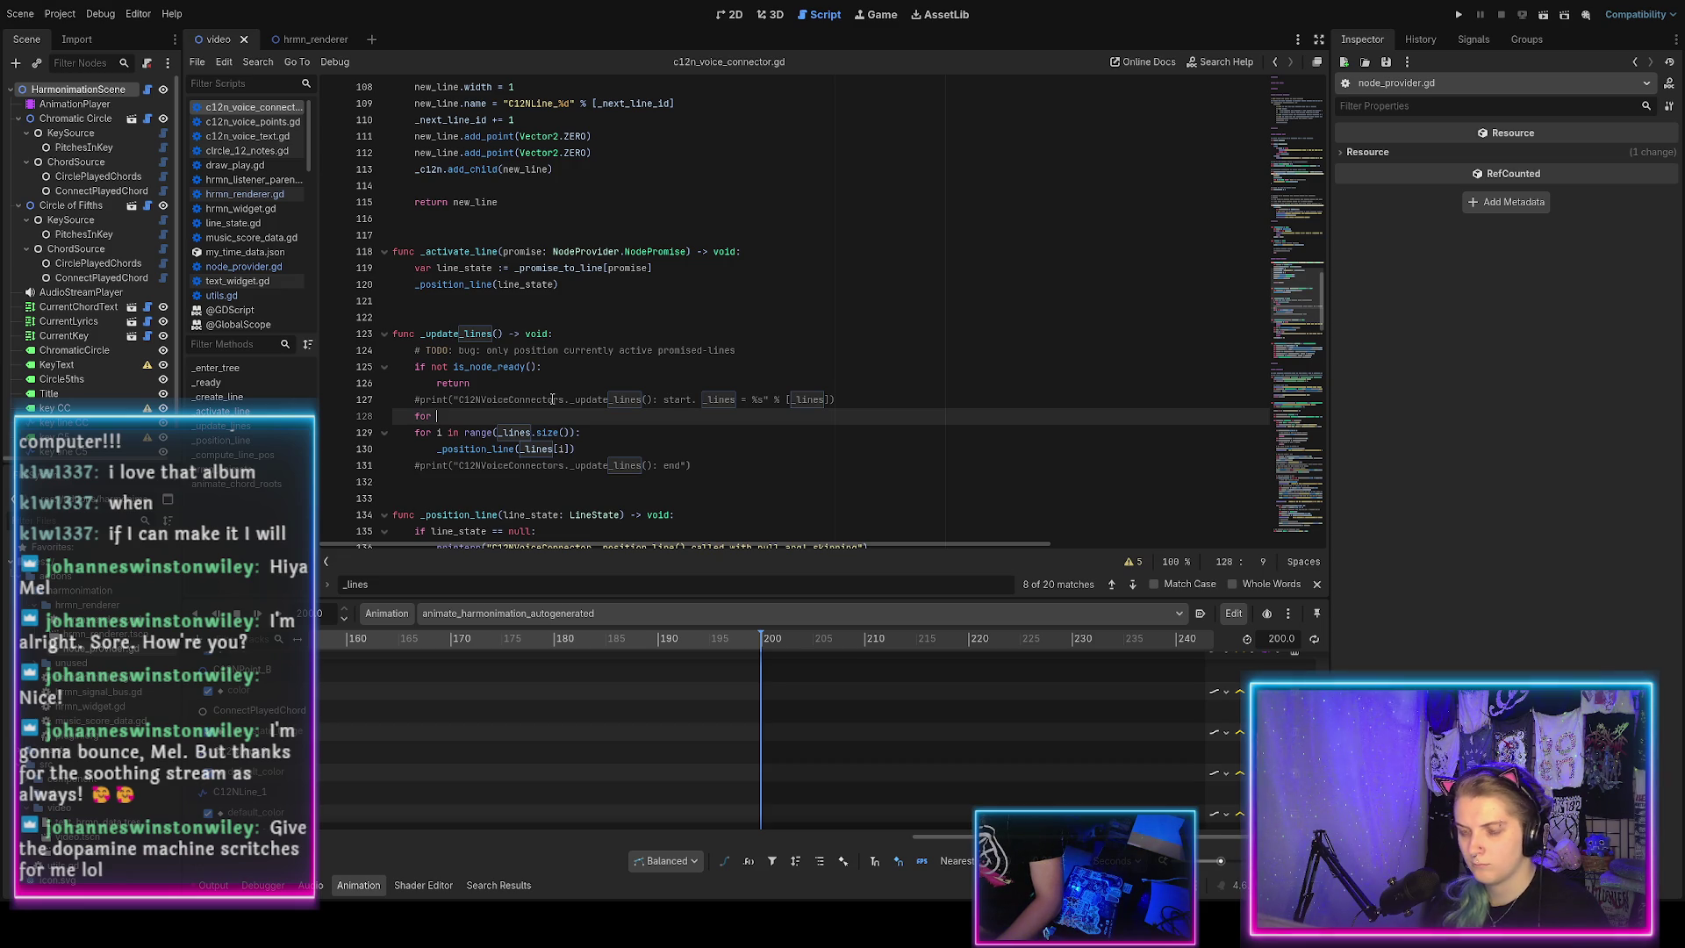
pyautogui.write('promise in')
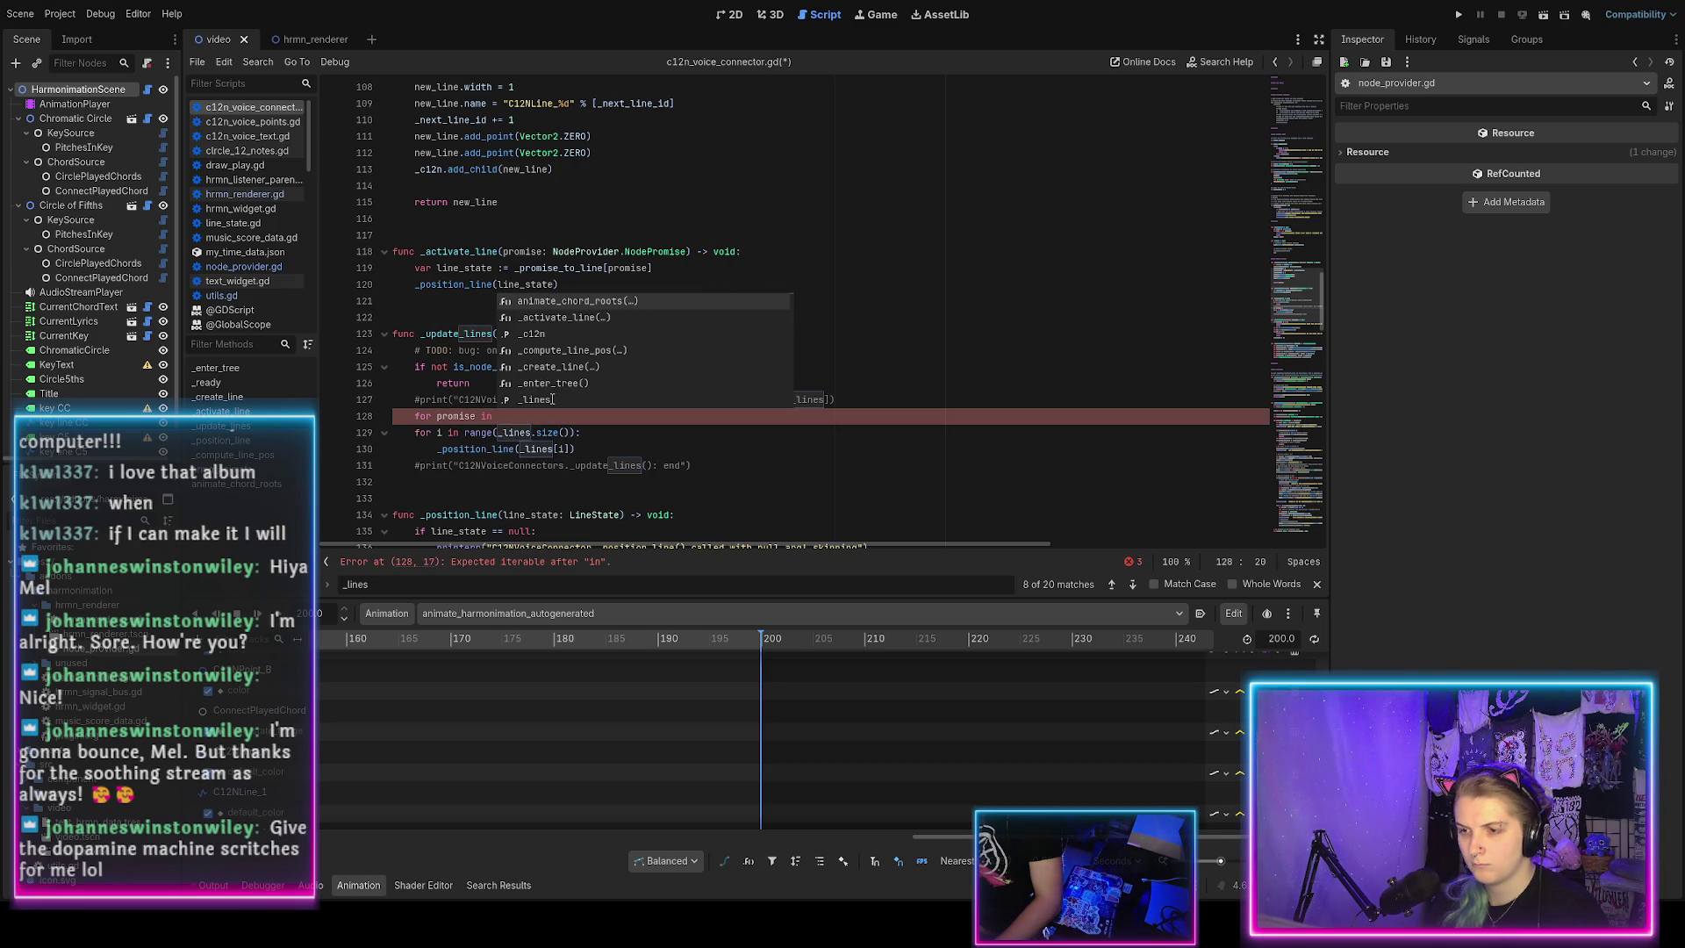
pyautogui.scroll(20, 552, 399)
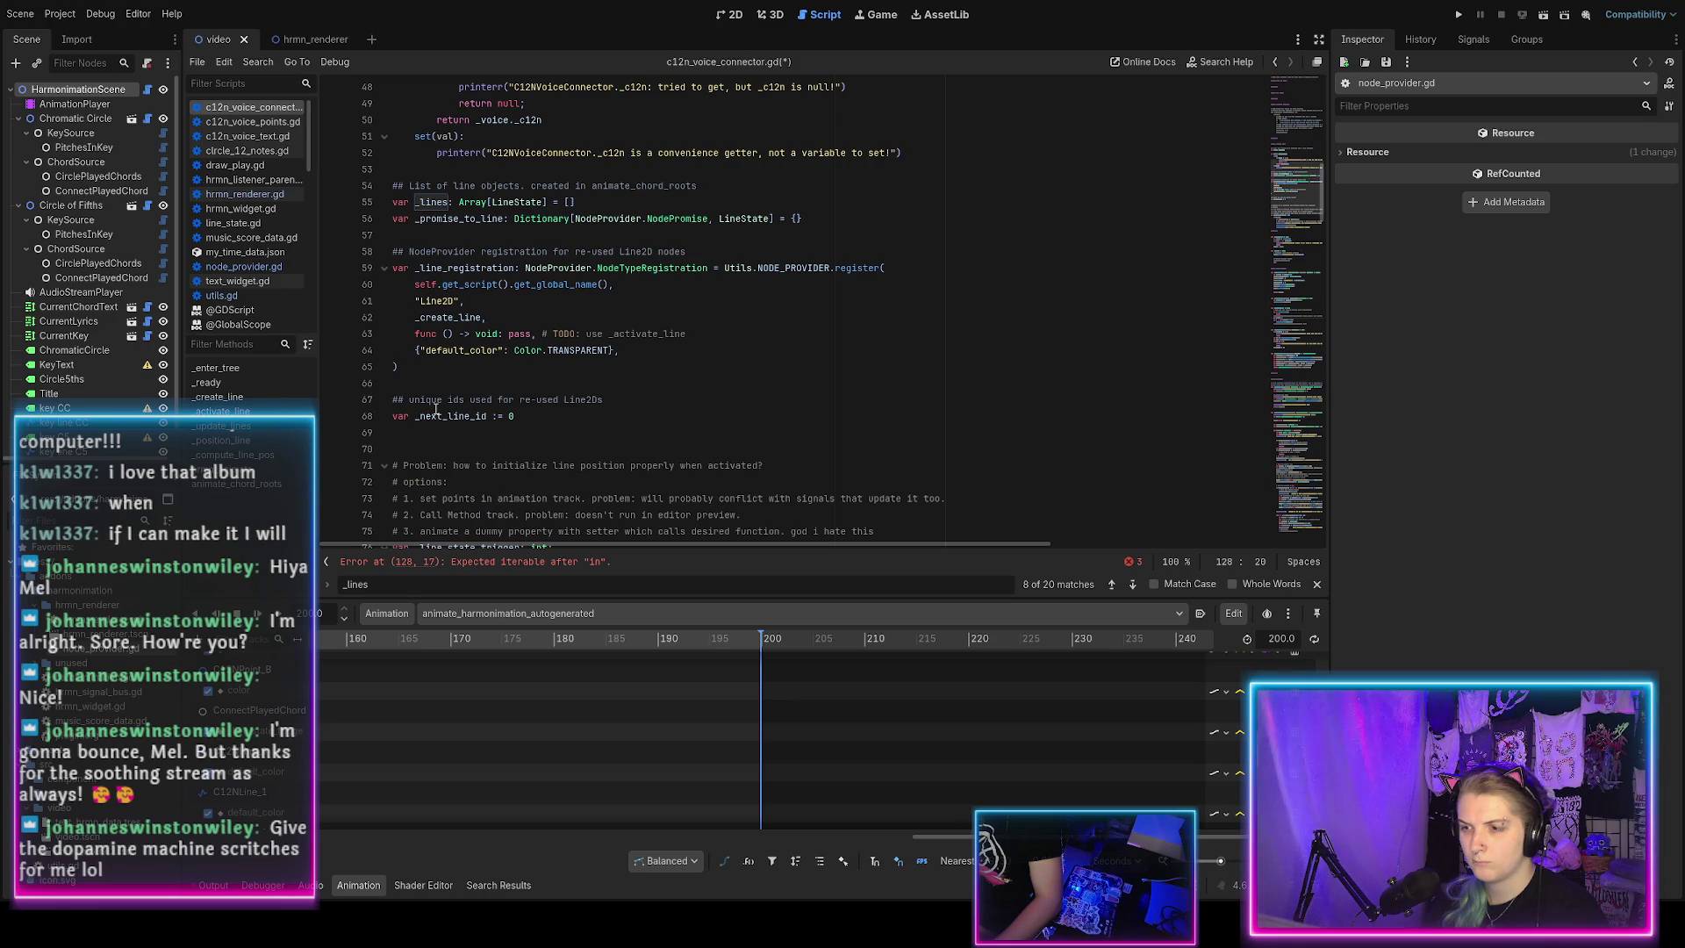
pyautogui.write('_line_re')
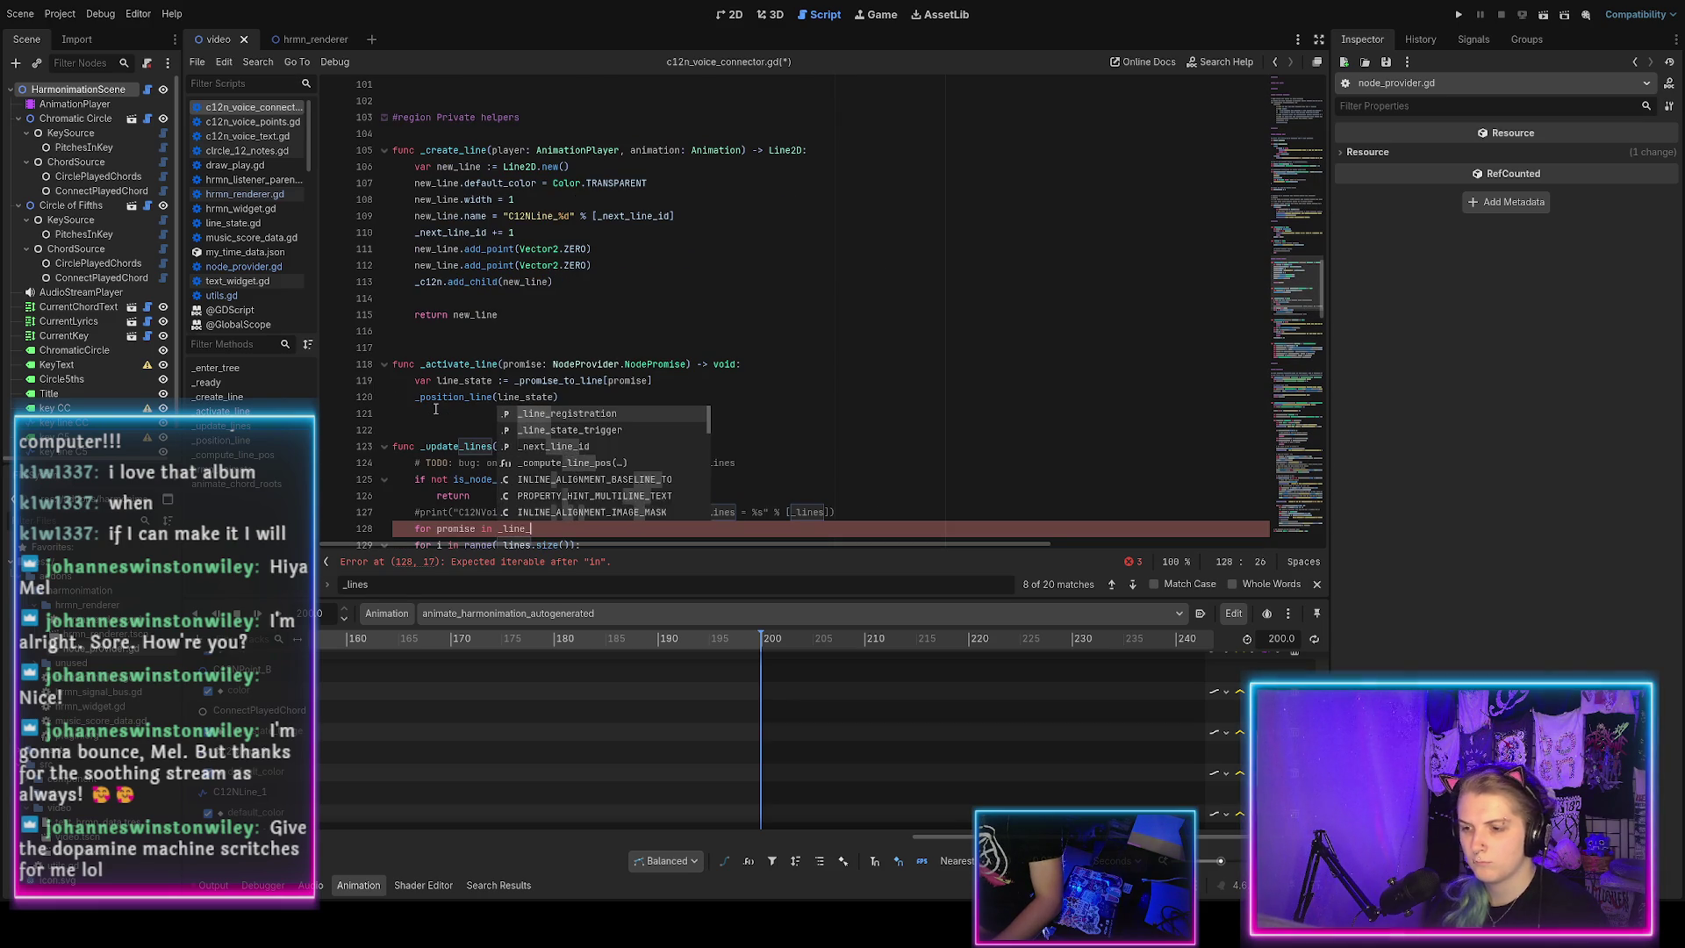
pyautogui.press('Return')
pyautogui.write('.')
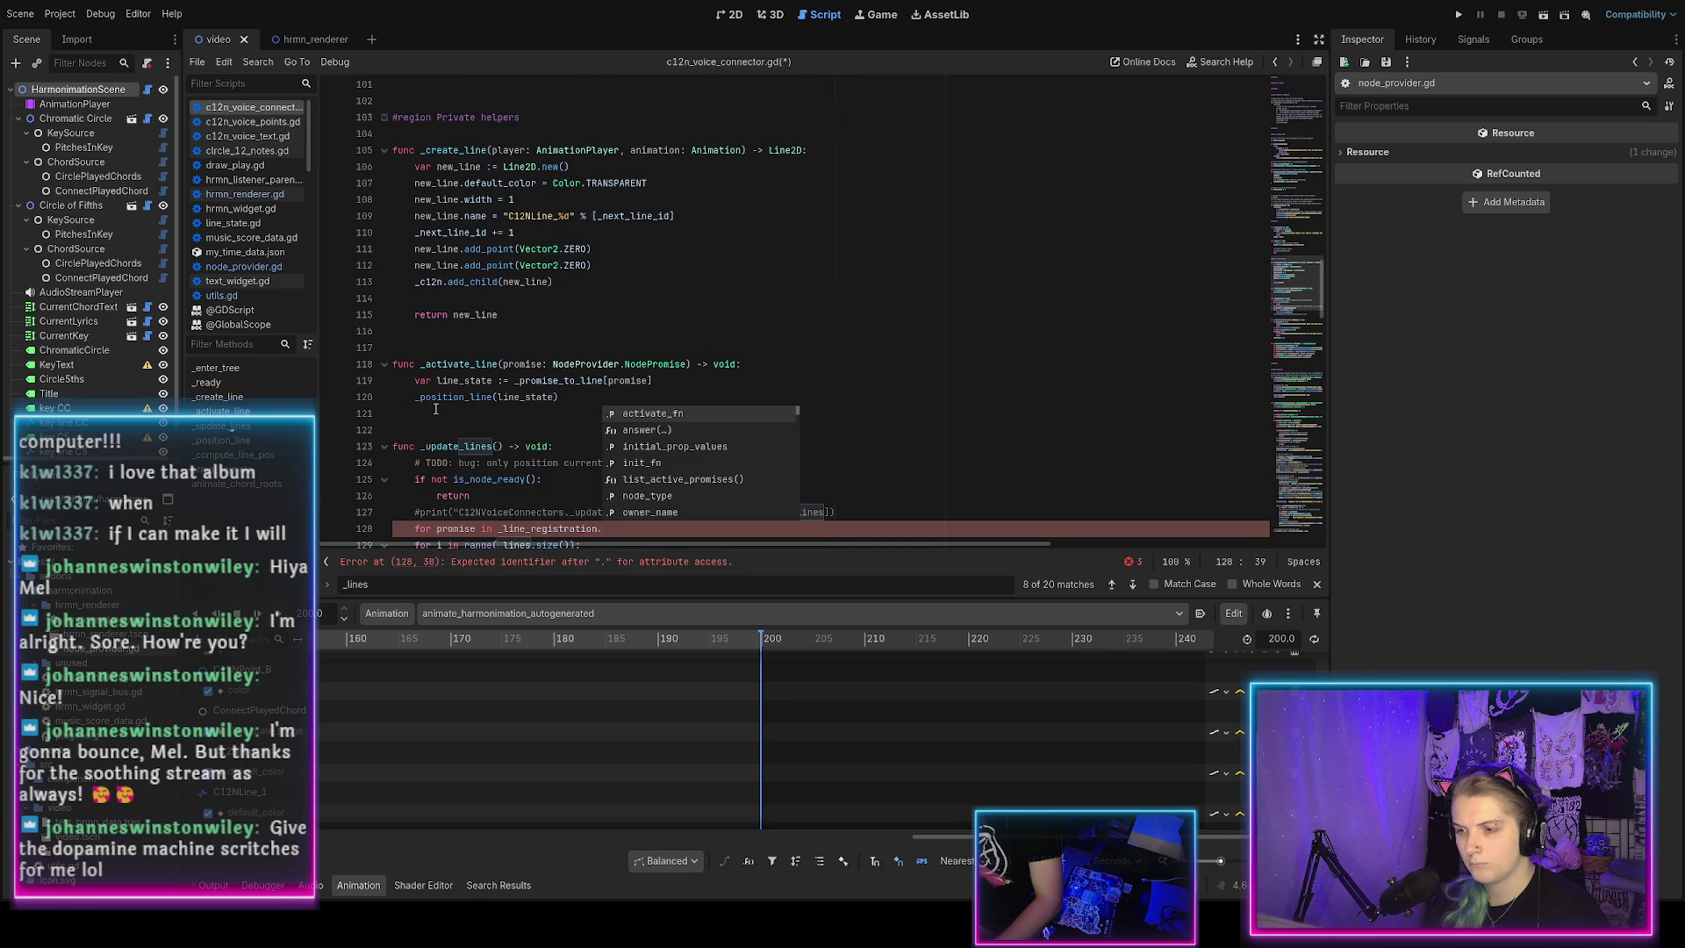
pyautogui.write('list')
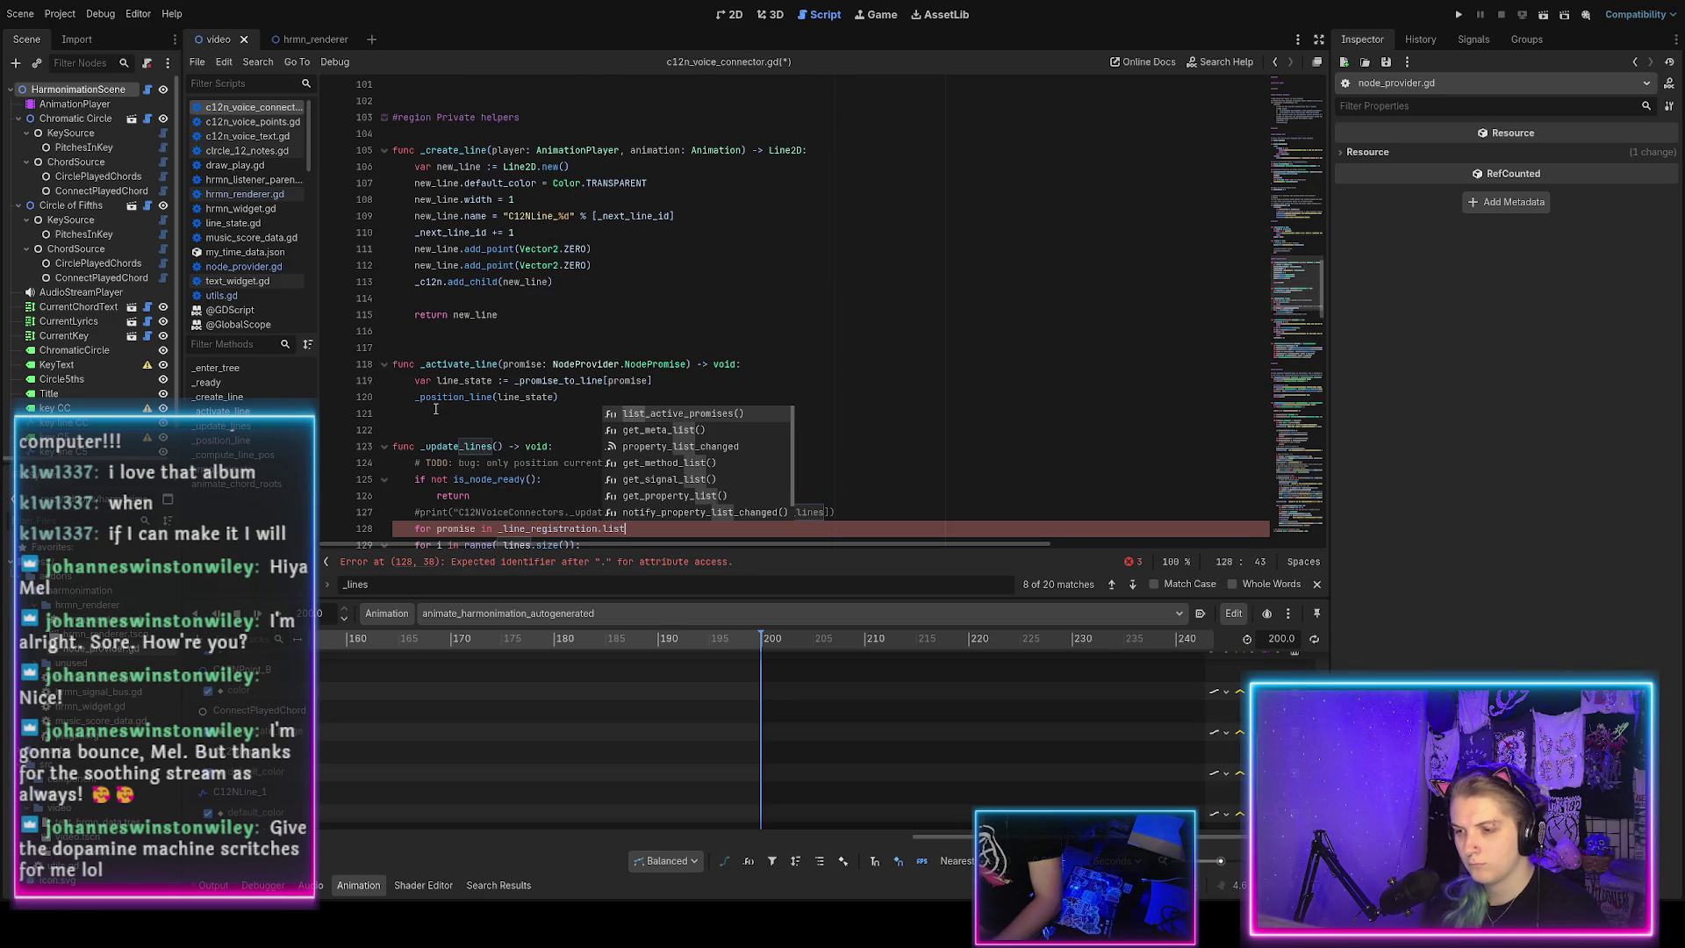
pyautogui.press('Return')
pyautogui.scroll(-4, 654, 336)
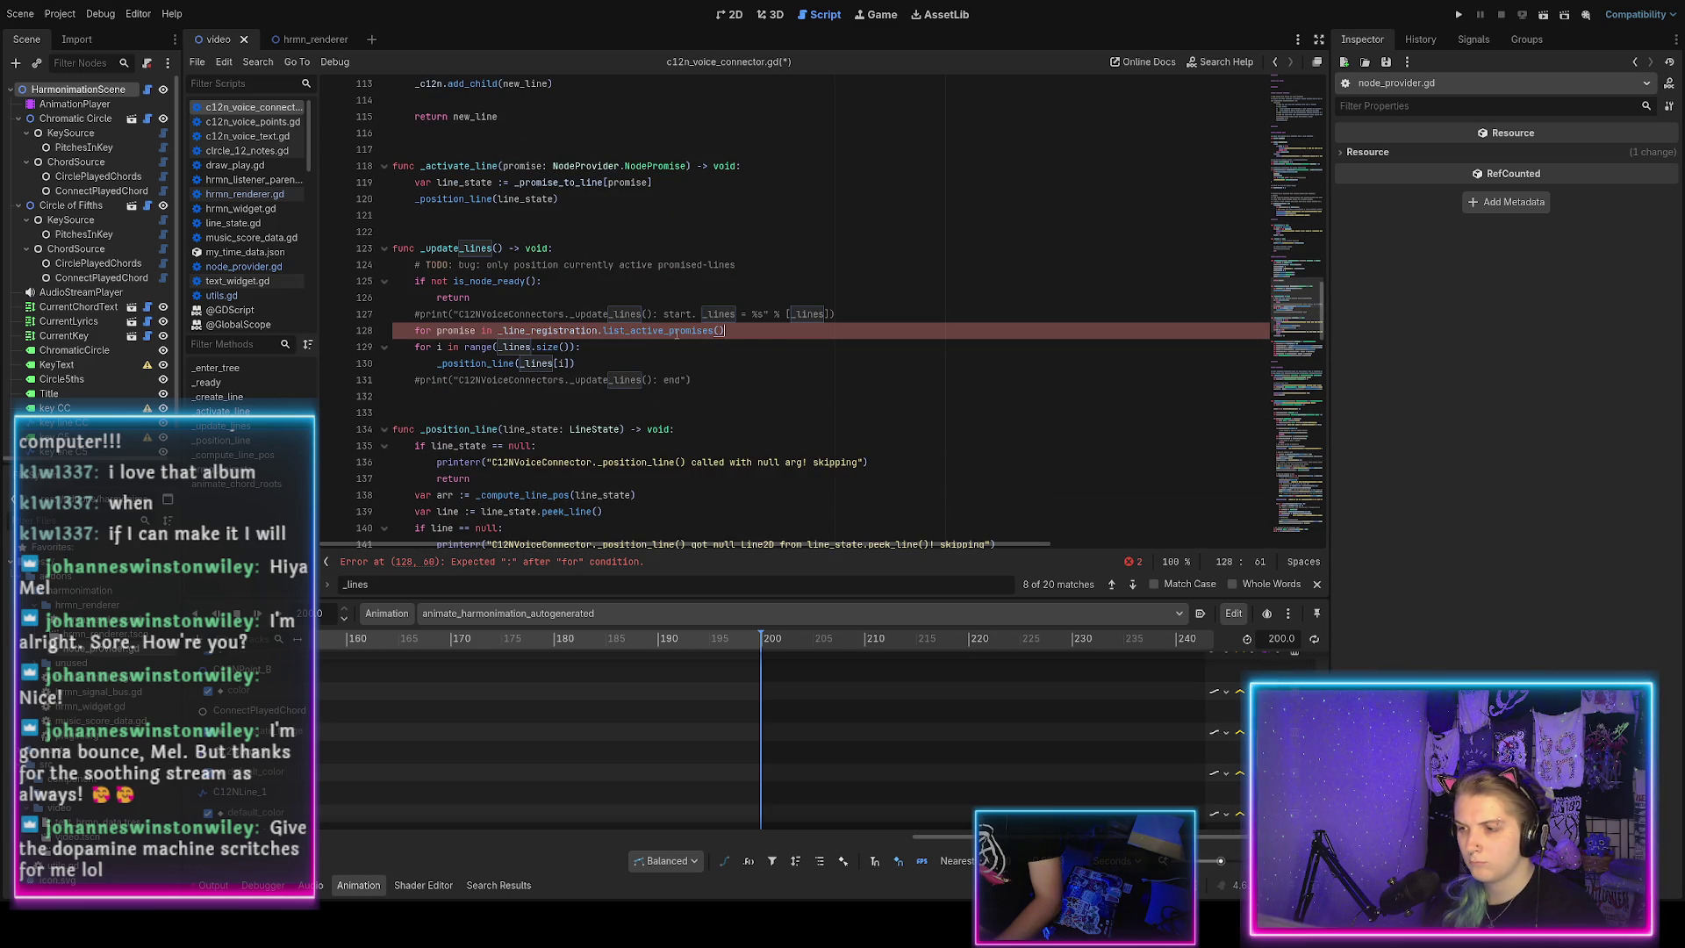
pyautogui.write(':')
# Make the loop body call _position_line(_promise_to_line[promise]).
pyautogui.press('Return')
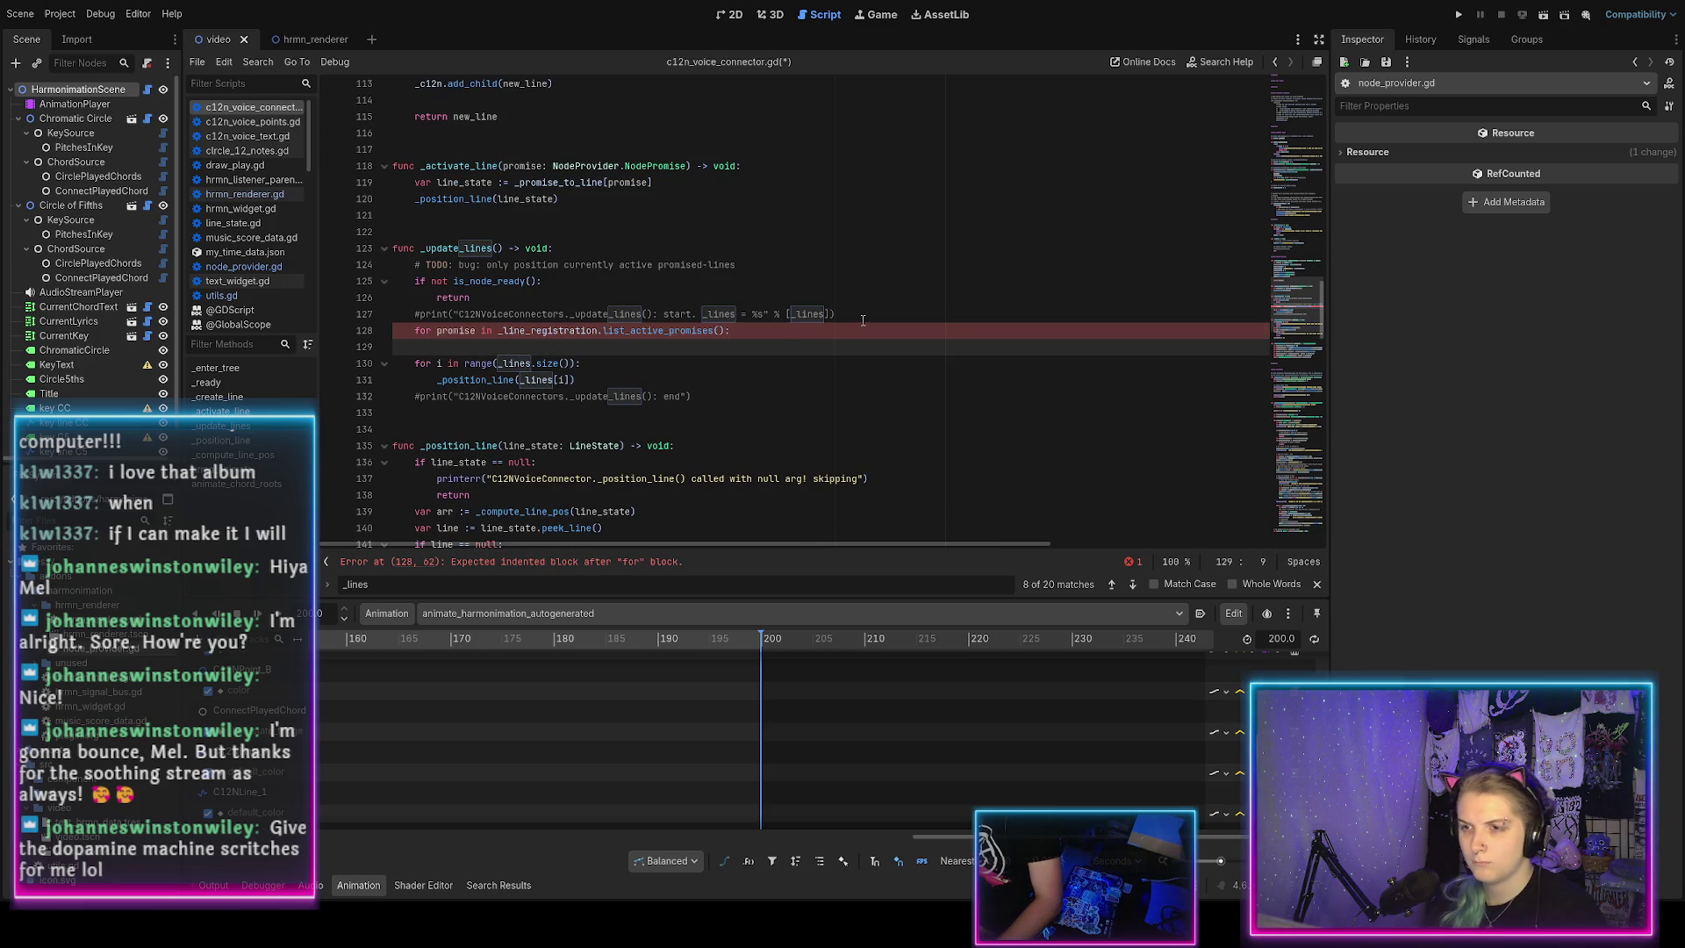
pyautogui.scroll(1, 863, 321)
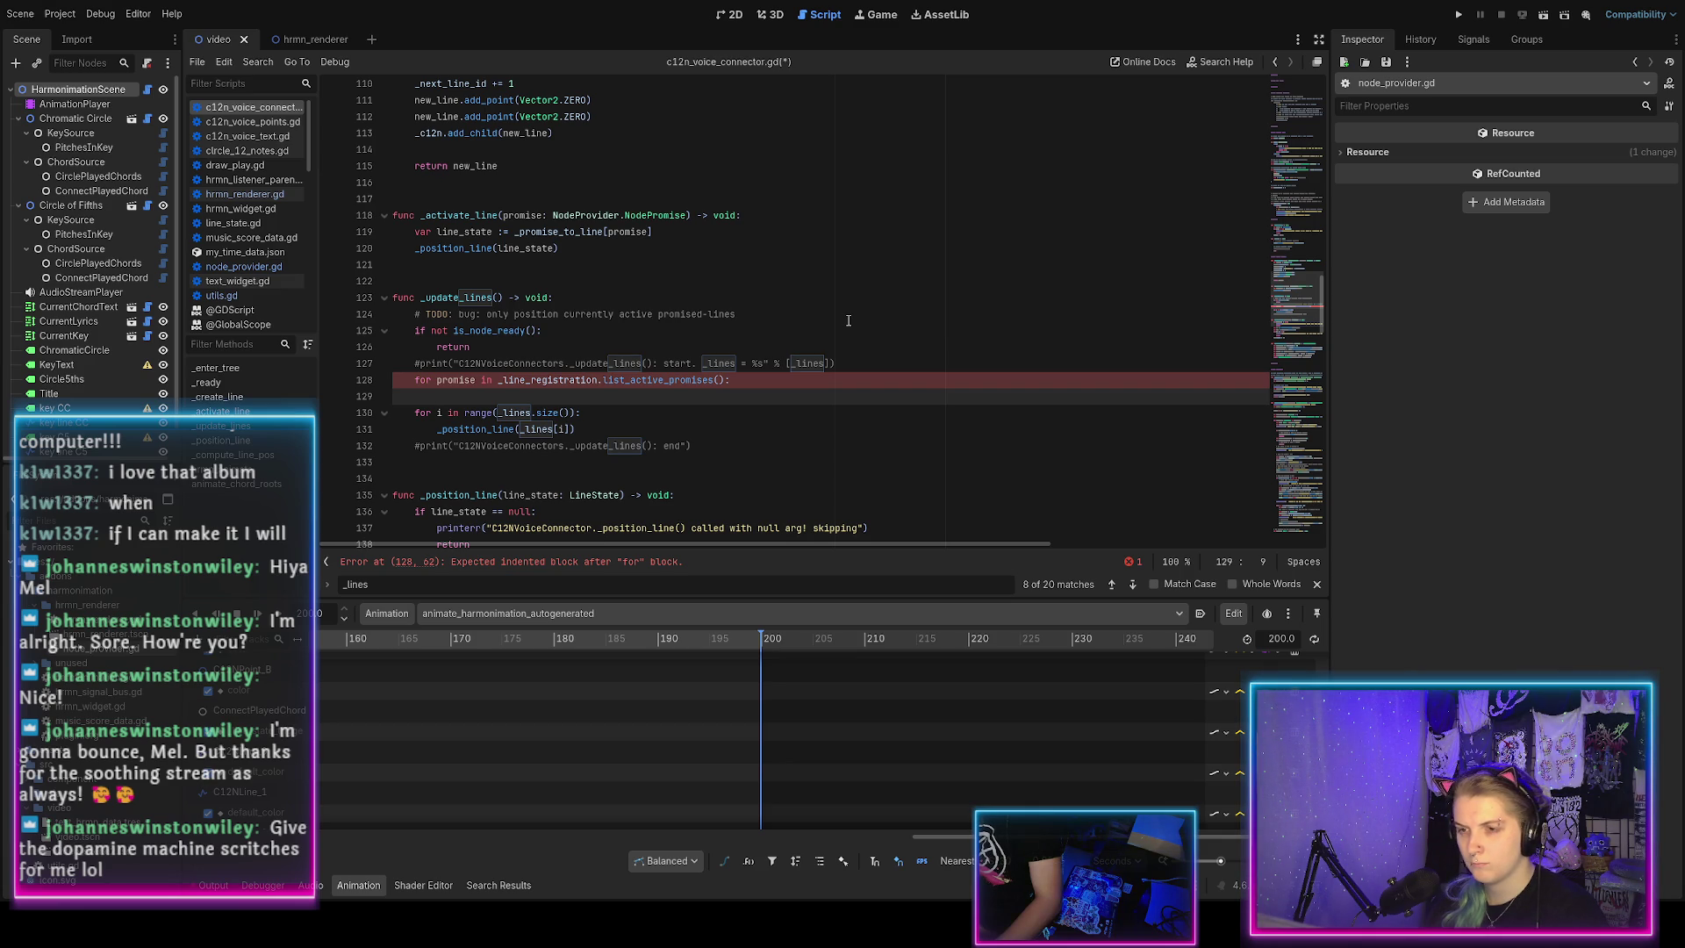
pyautogui.write('_p')
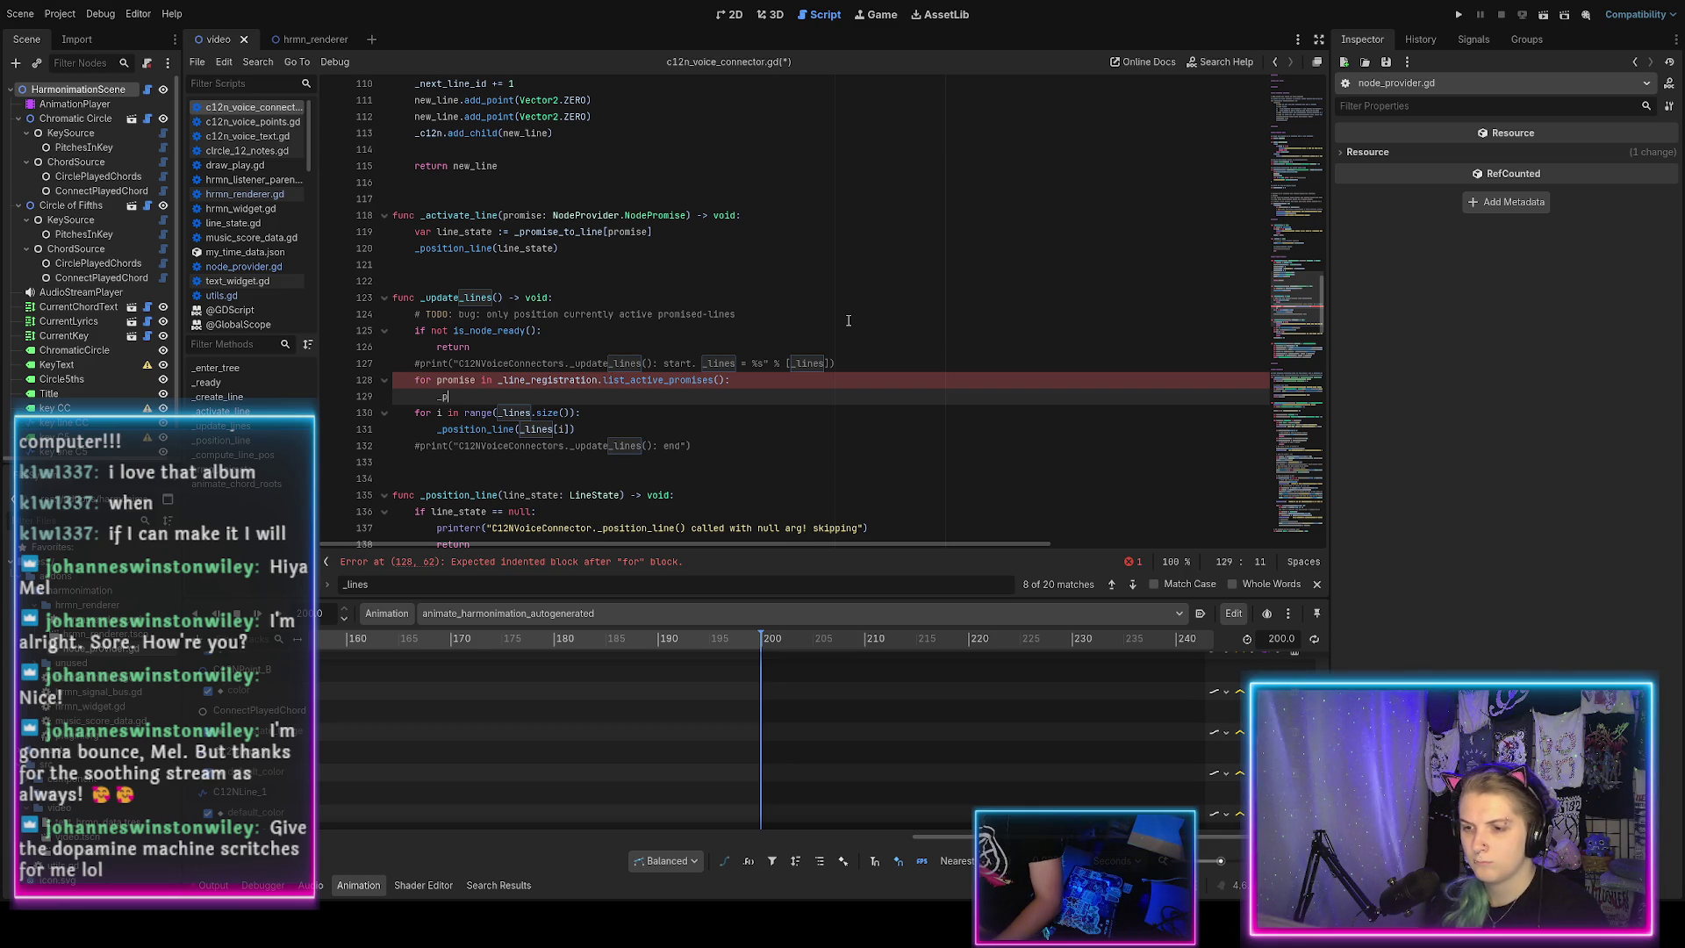
pyautogui.write('(_pro')
pyautogui.press('Return')
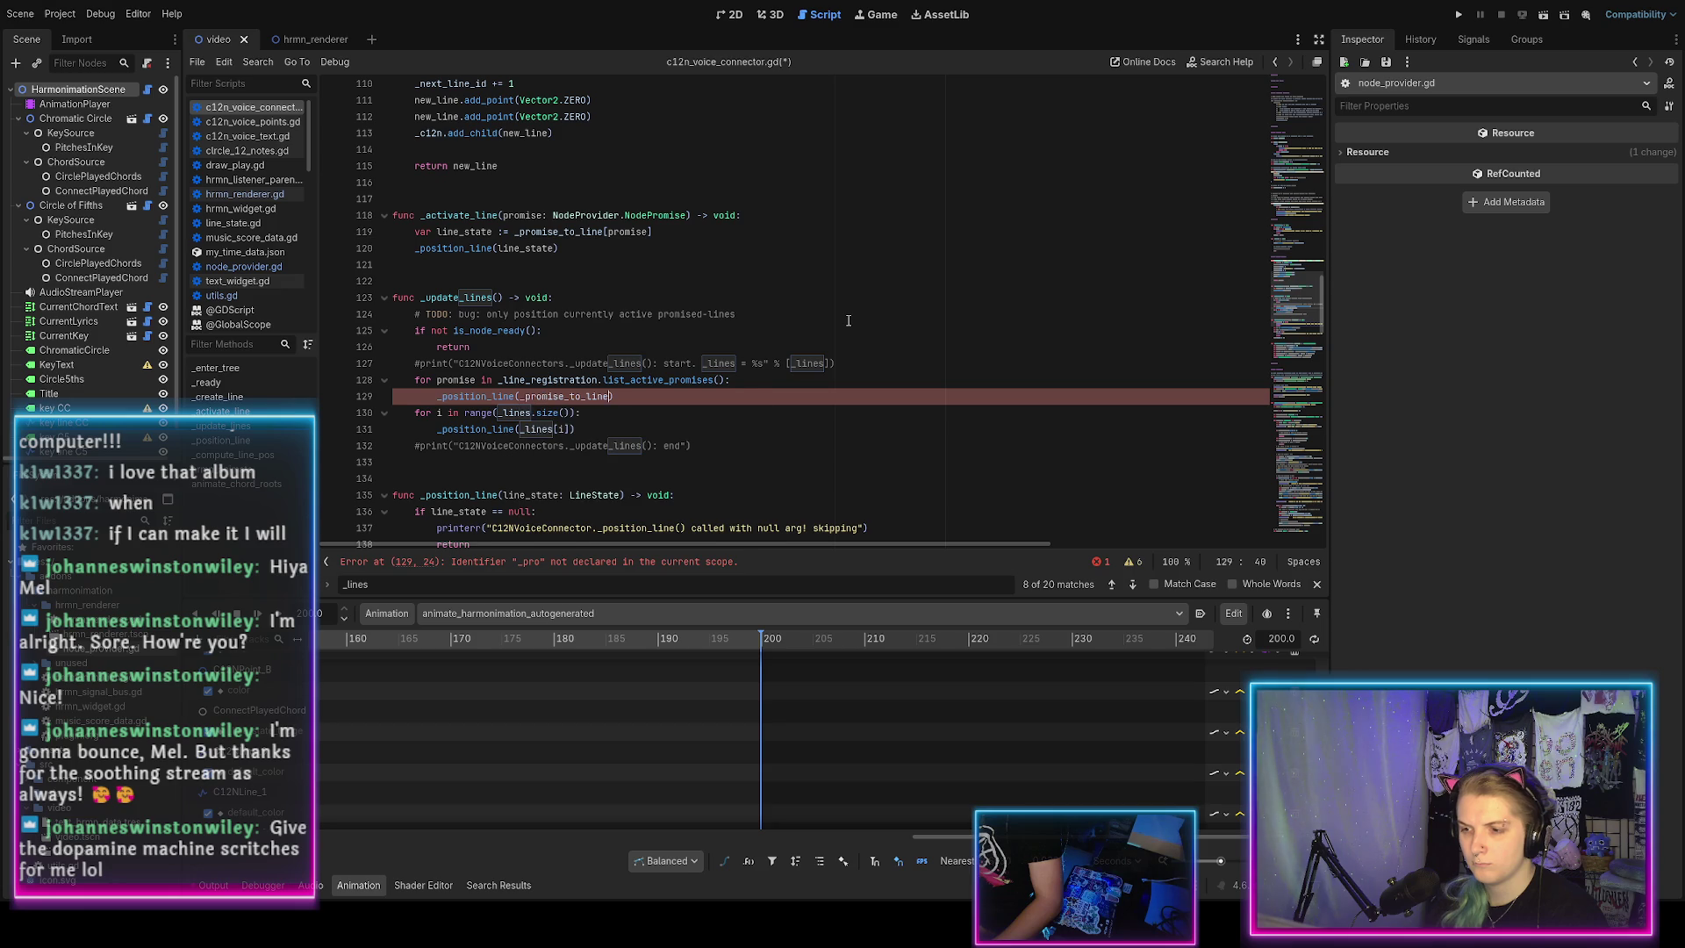
pyautogui.write('[promise])')
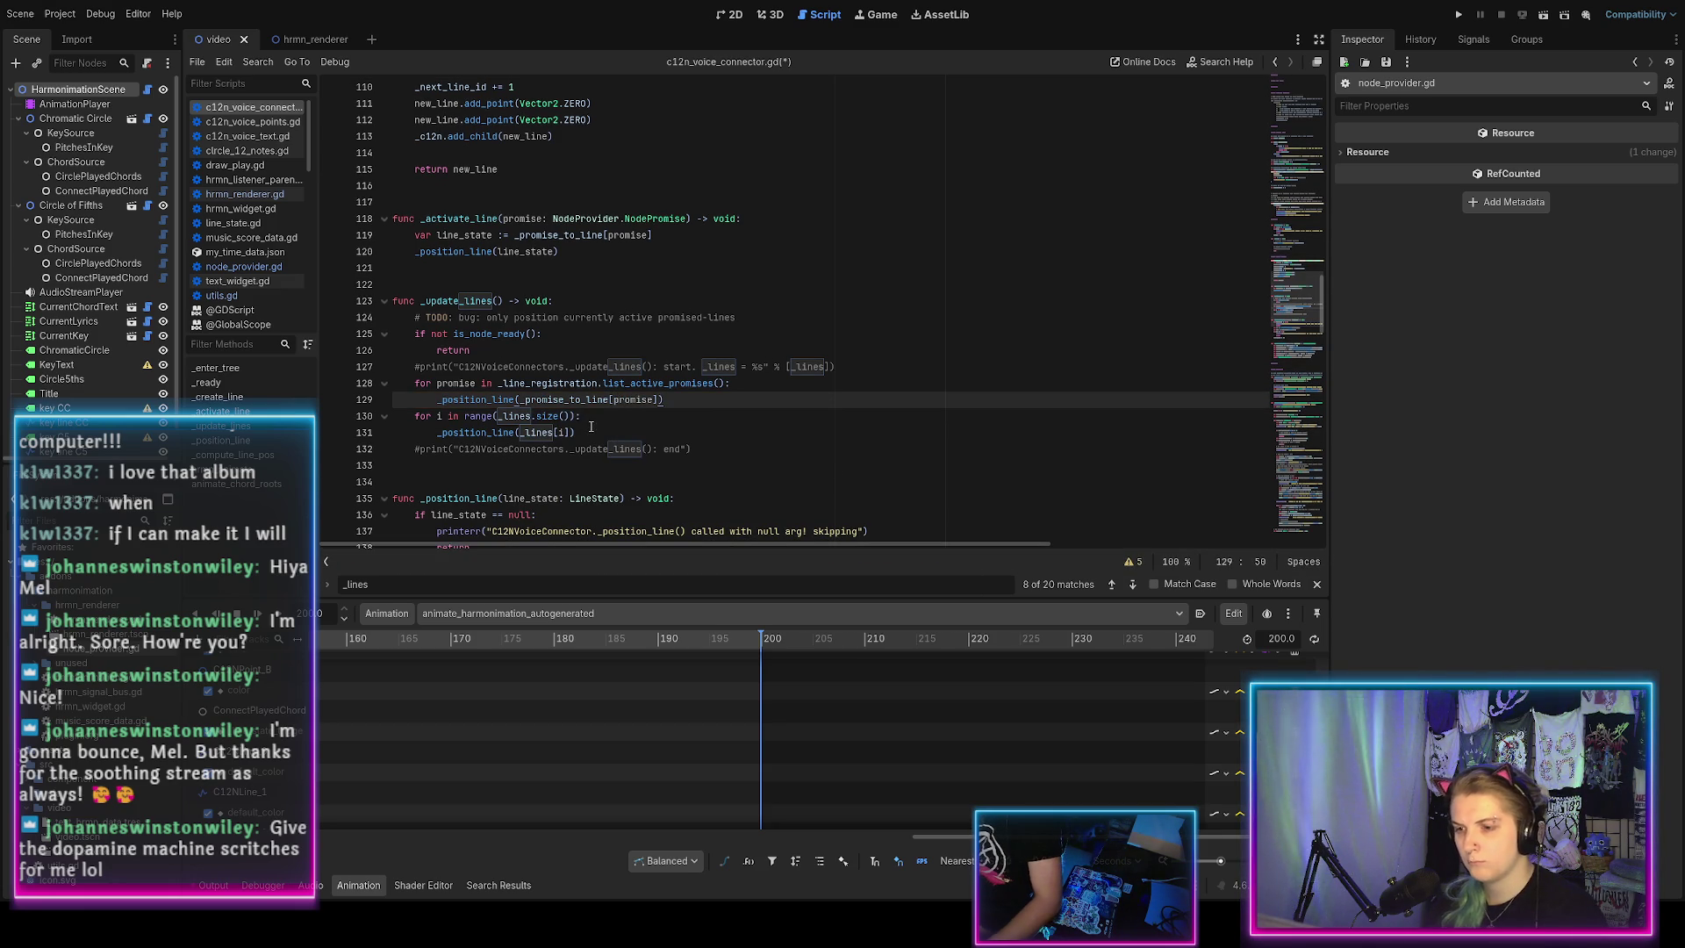
# Comment out the old loop over _lines and search onward for the next _lines use.
pyautogui.moveTo(580, 432); pyautogui.dragTo(589, 415)
pyautogui.hotkey('ctrl', 'k')
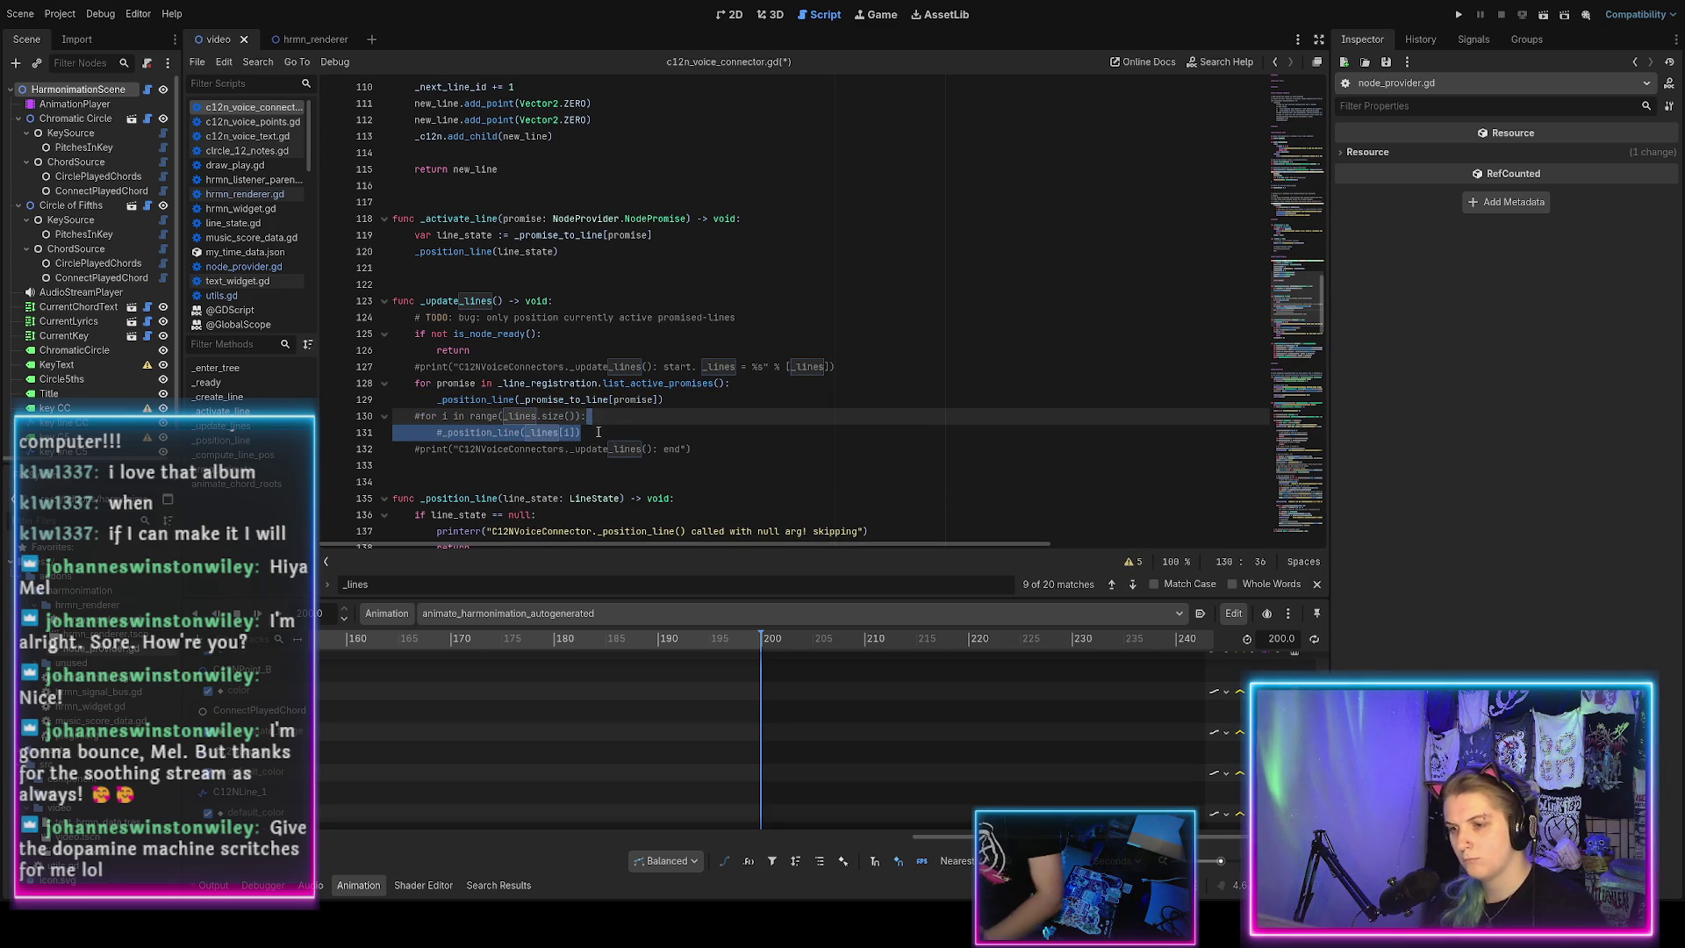
pyautogui.click(596, 432)
pyautogui.doubleClick(519, 416)
pyautogui.hotkey('ctrl', 'f')
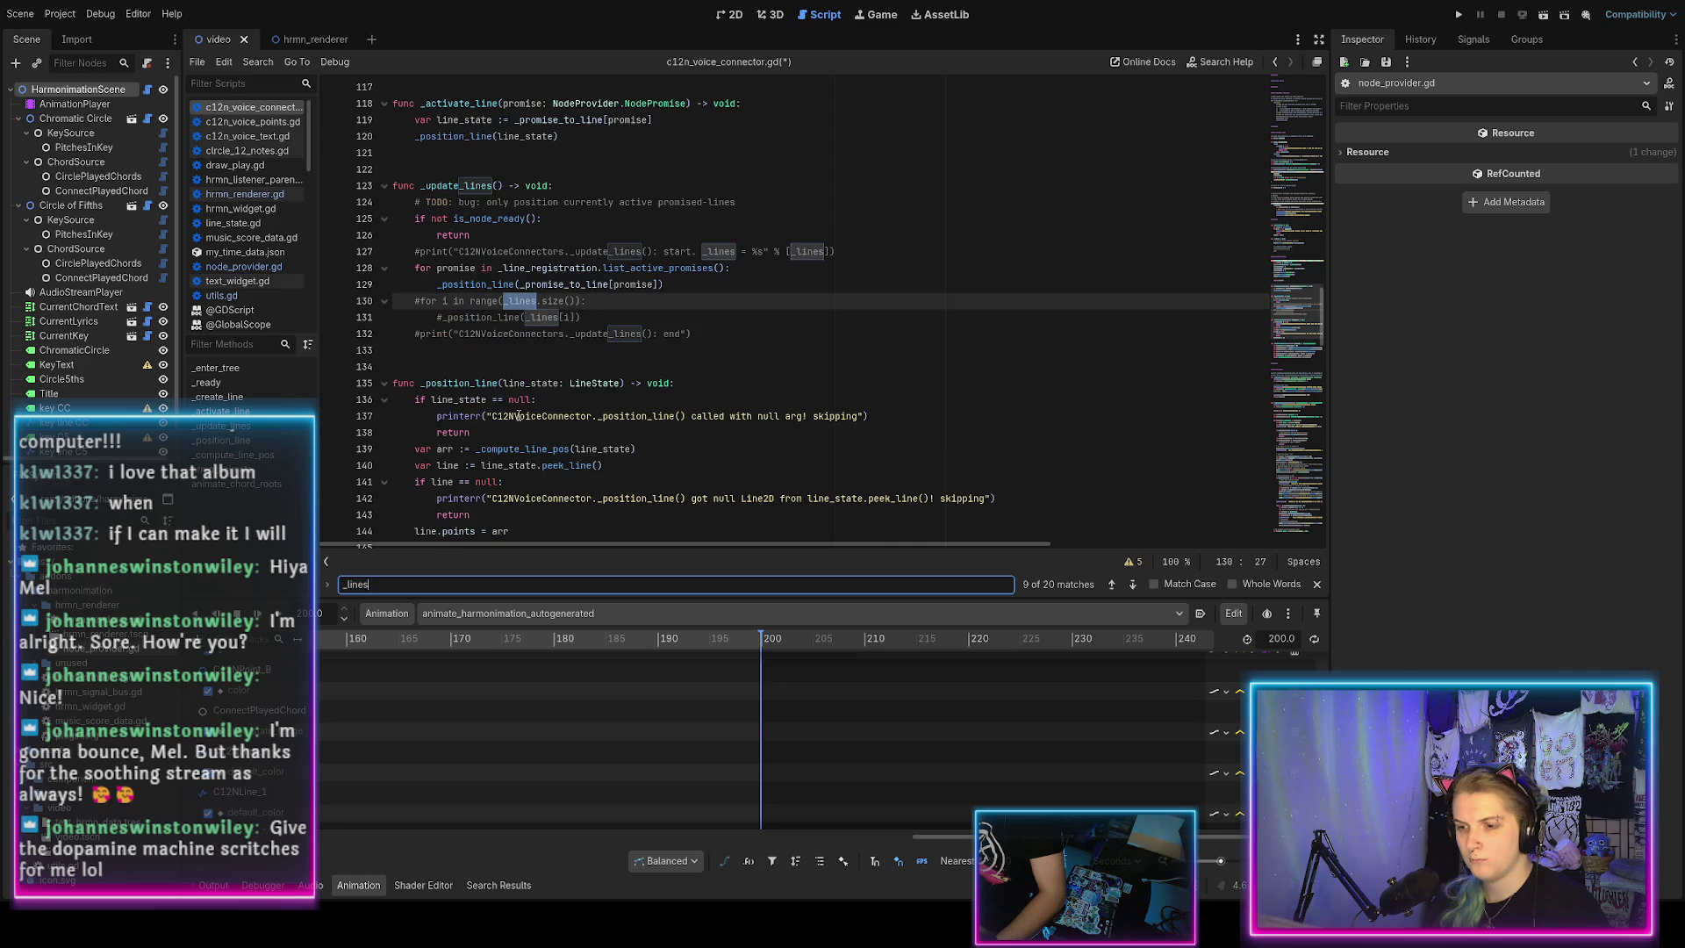
pyautogui.press('Return')
pyautogui.press('Return')
pyautogui.press('Return')
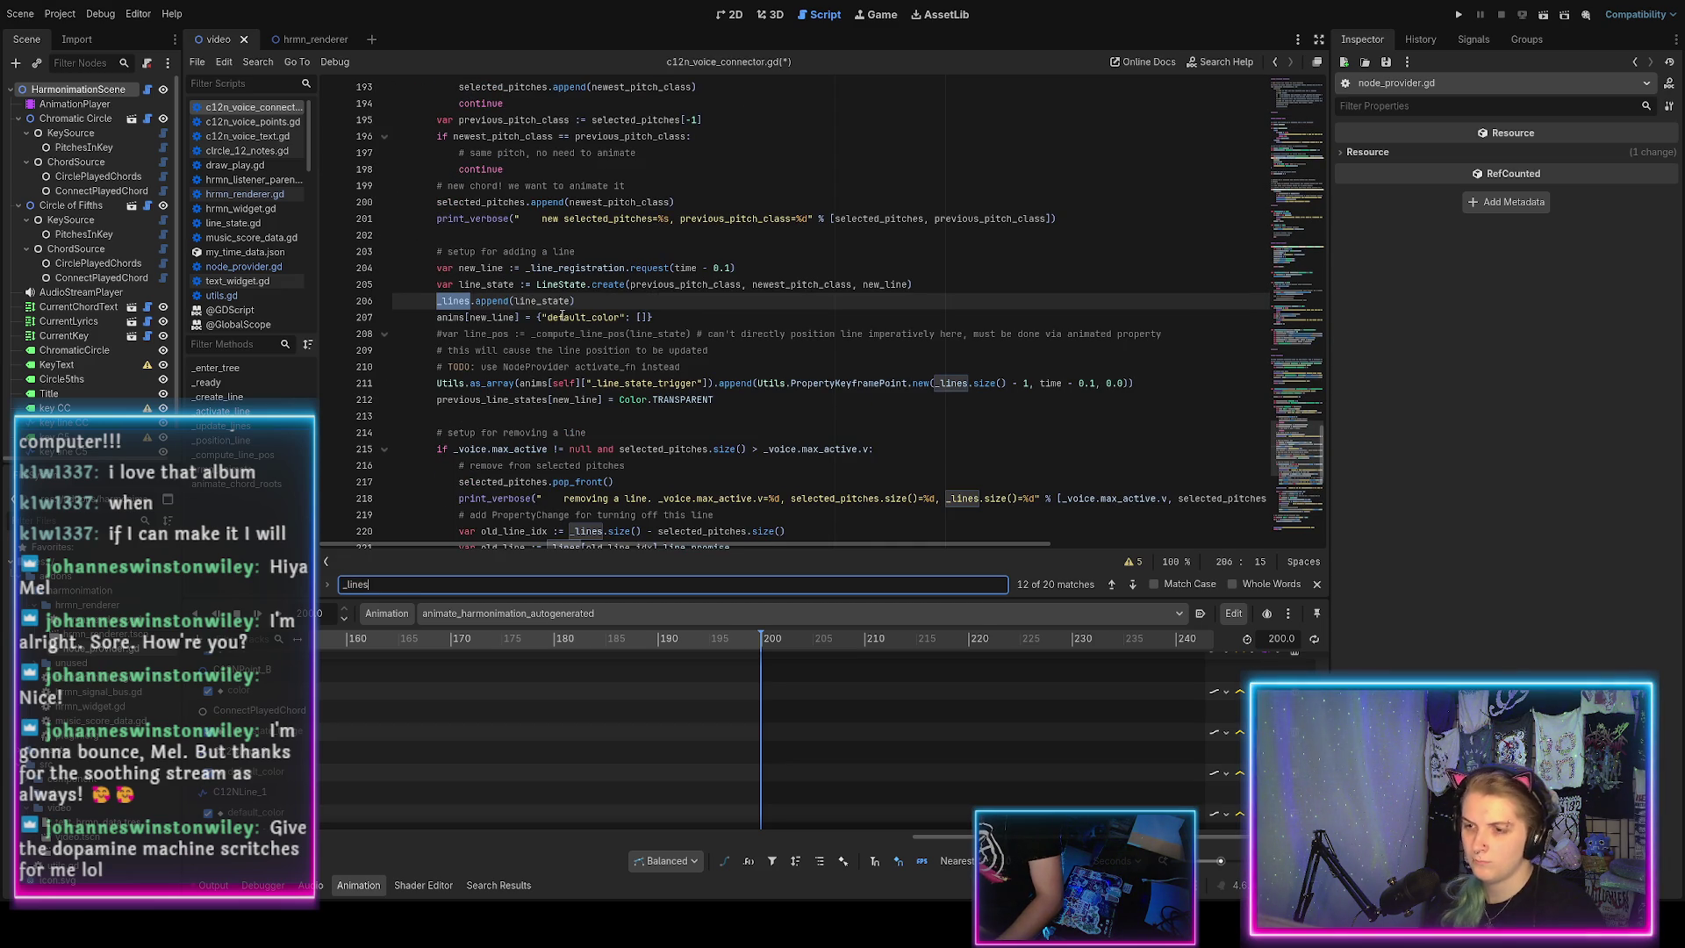
# After _lines.append(line_state), add _promise_to_line[new_line] = line_state and save.
pyautogui.click(584, 301)
pyautogui.press('Return')
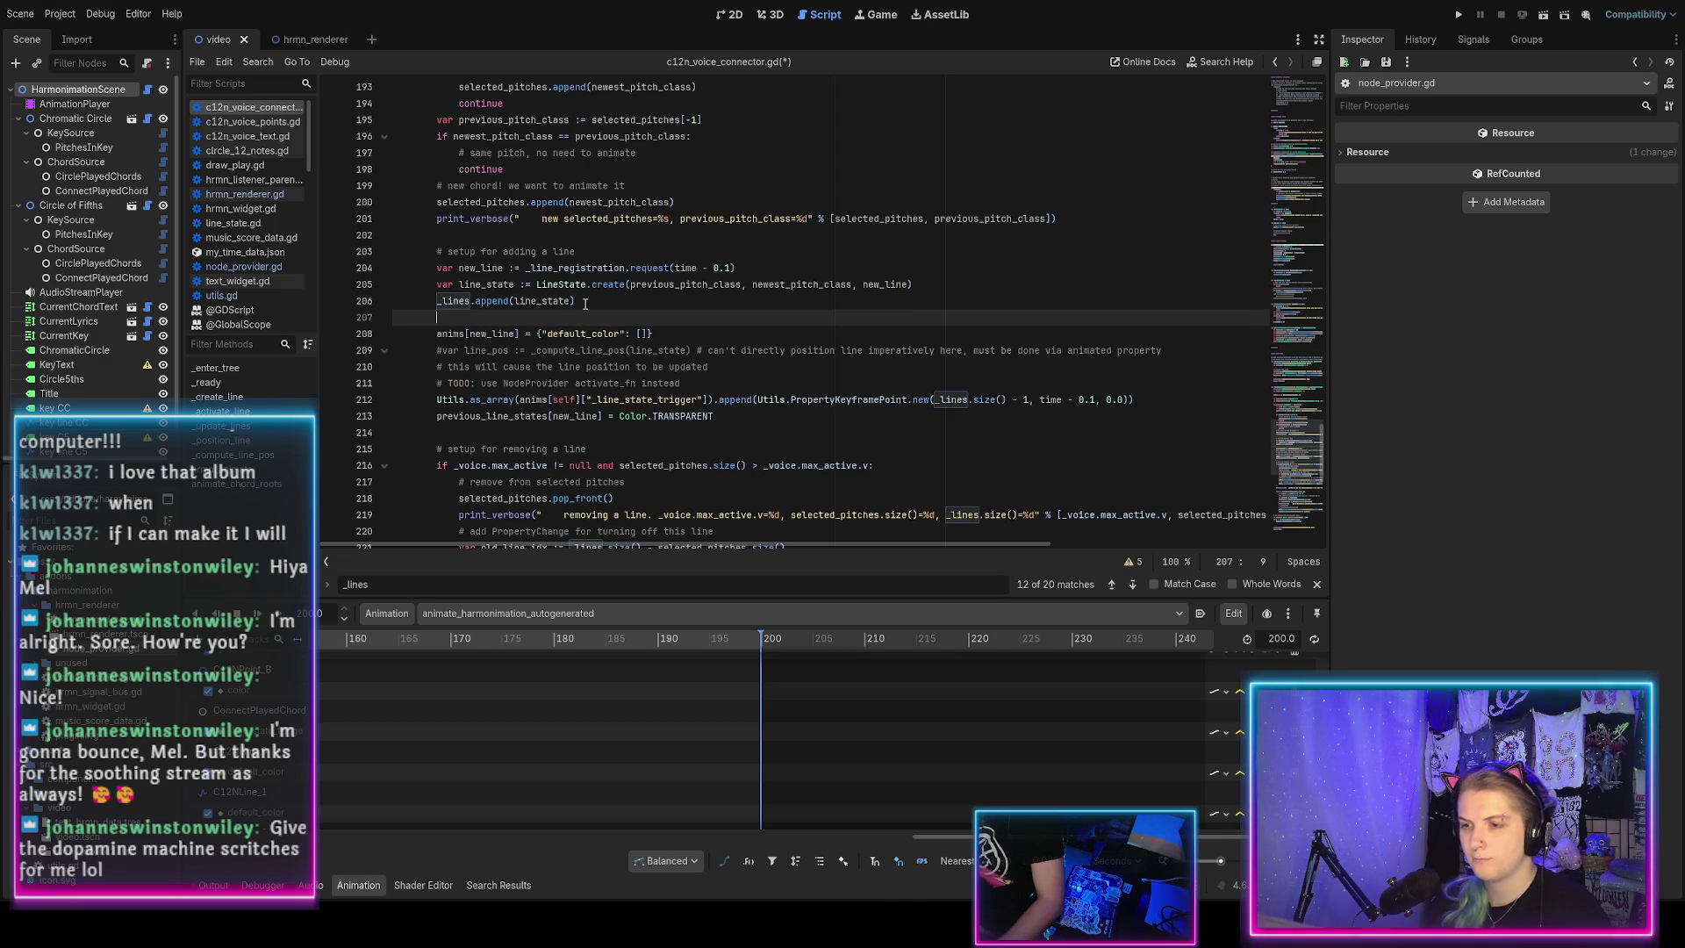
pyautogui.write('_promise')
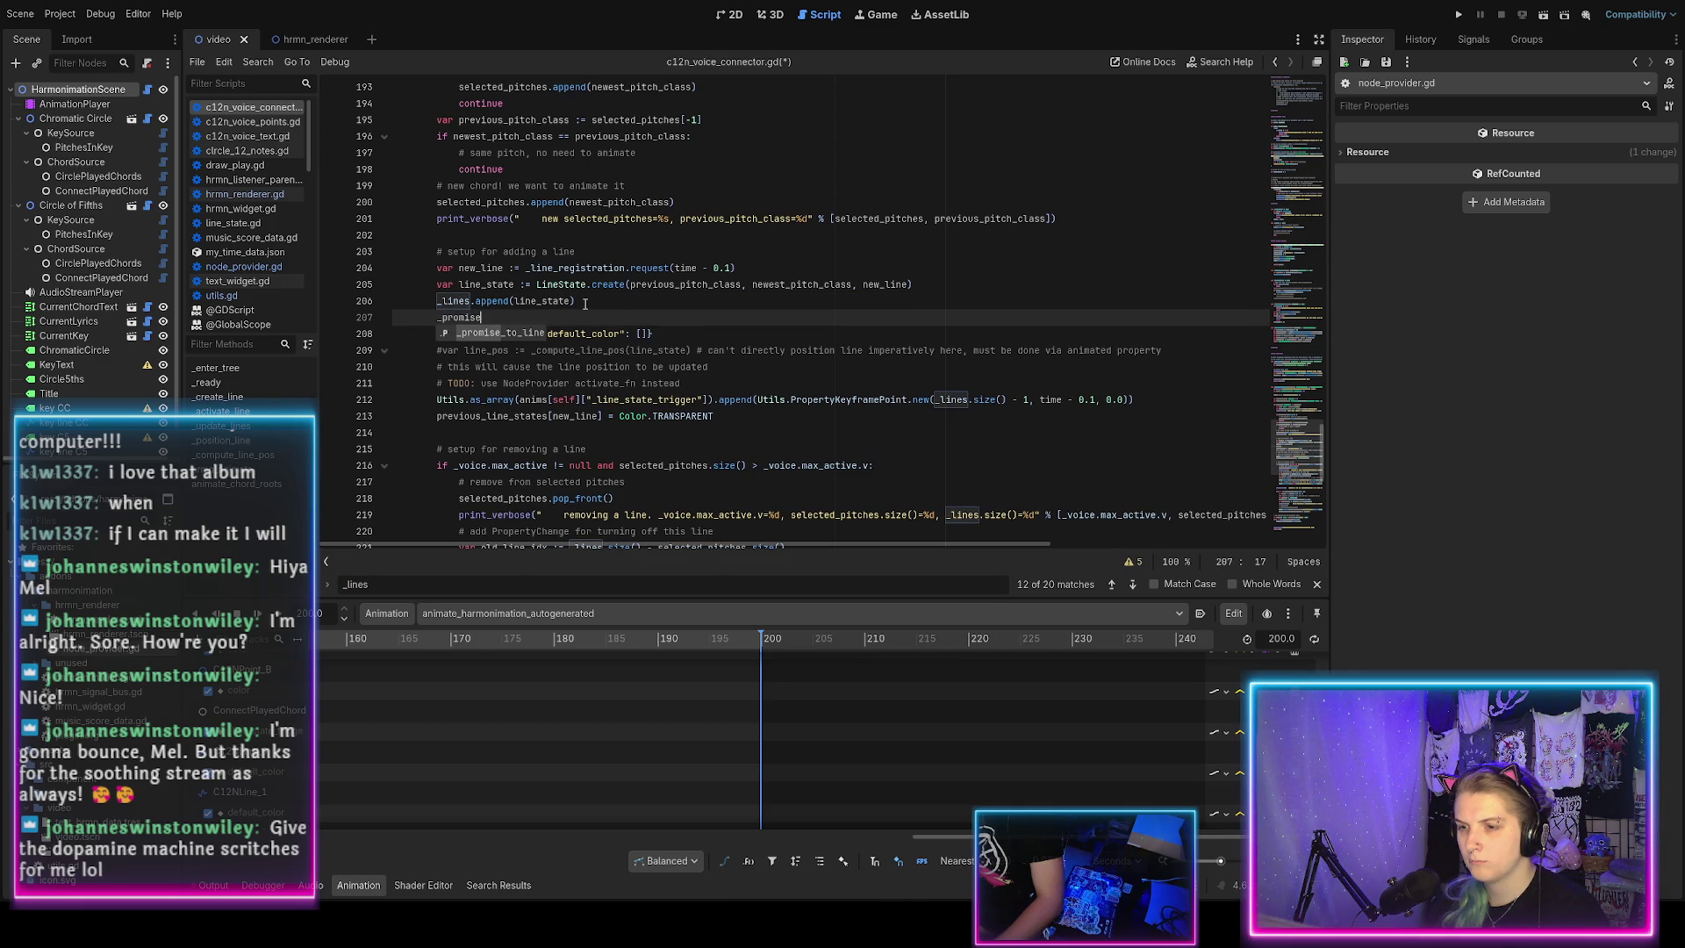
pyautogui.press('Return')
pyautogui.write('[new_line] = line_stat')
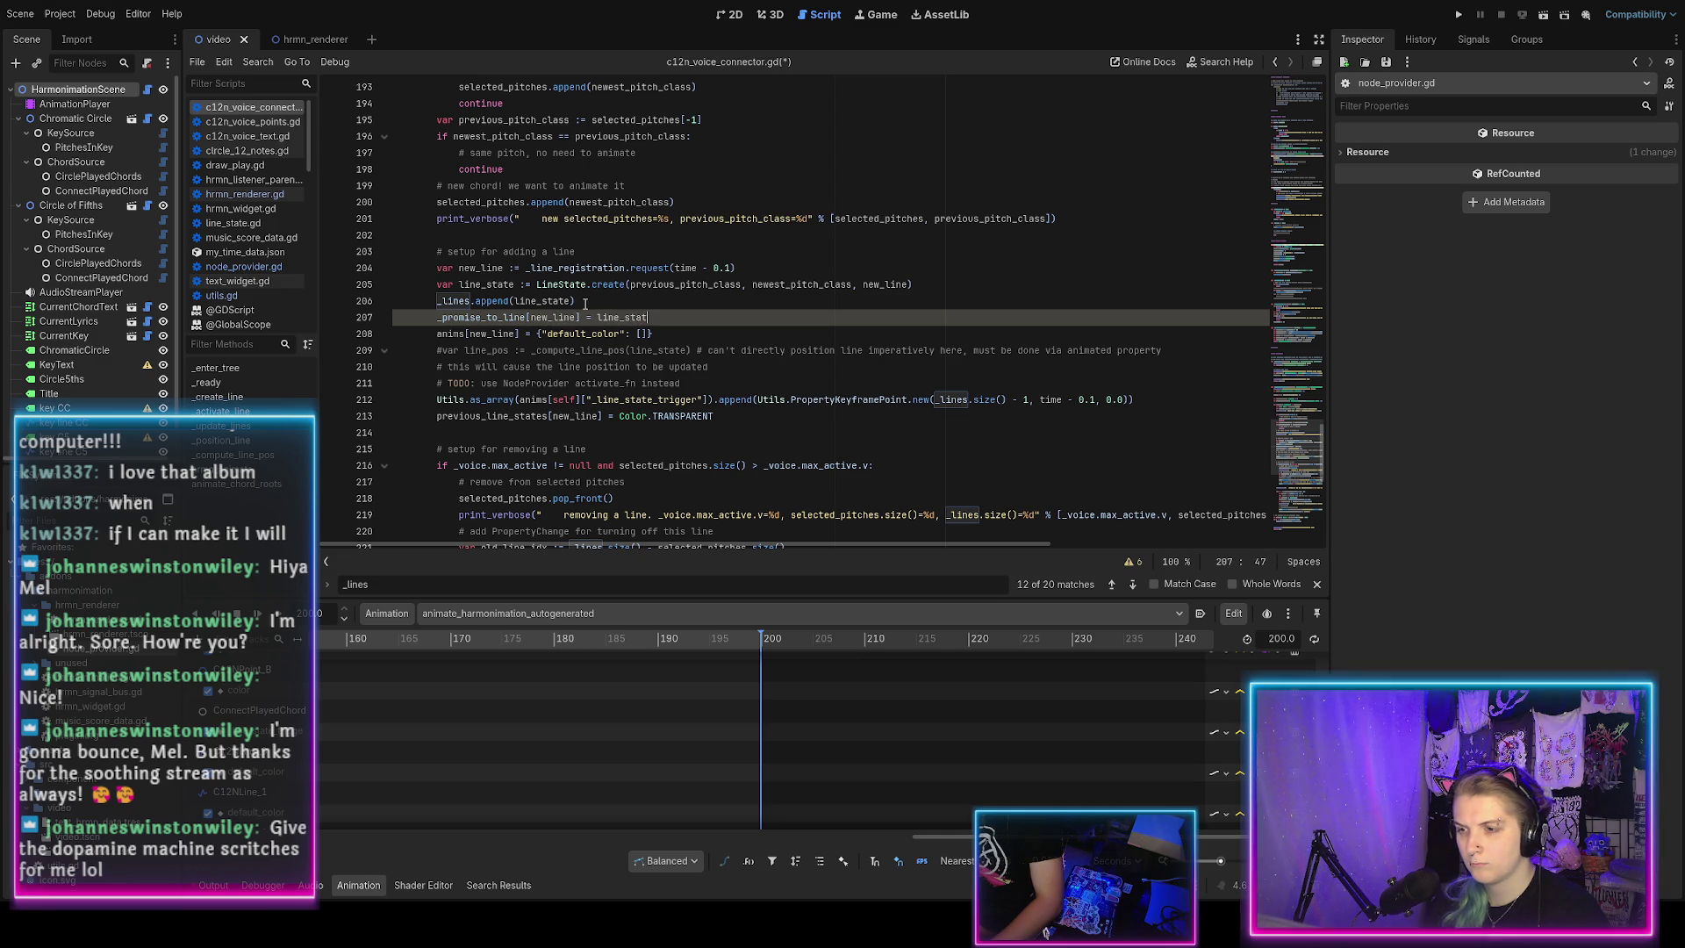
pyautogui.write('e')
pyautogui.hotkey('ctrl', 's')
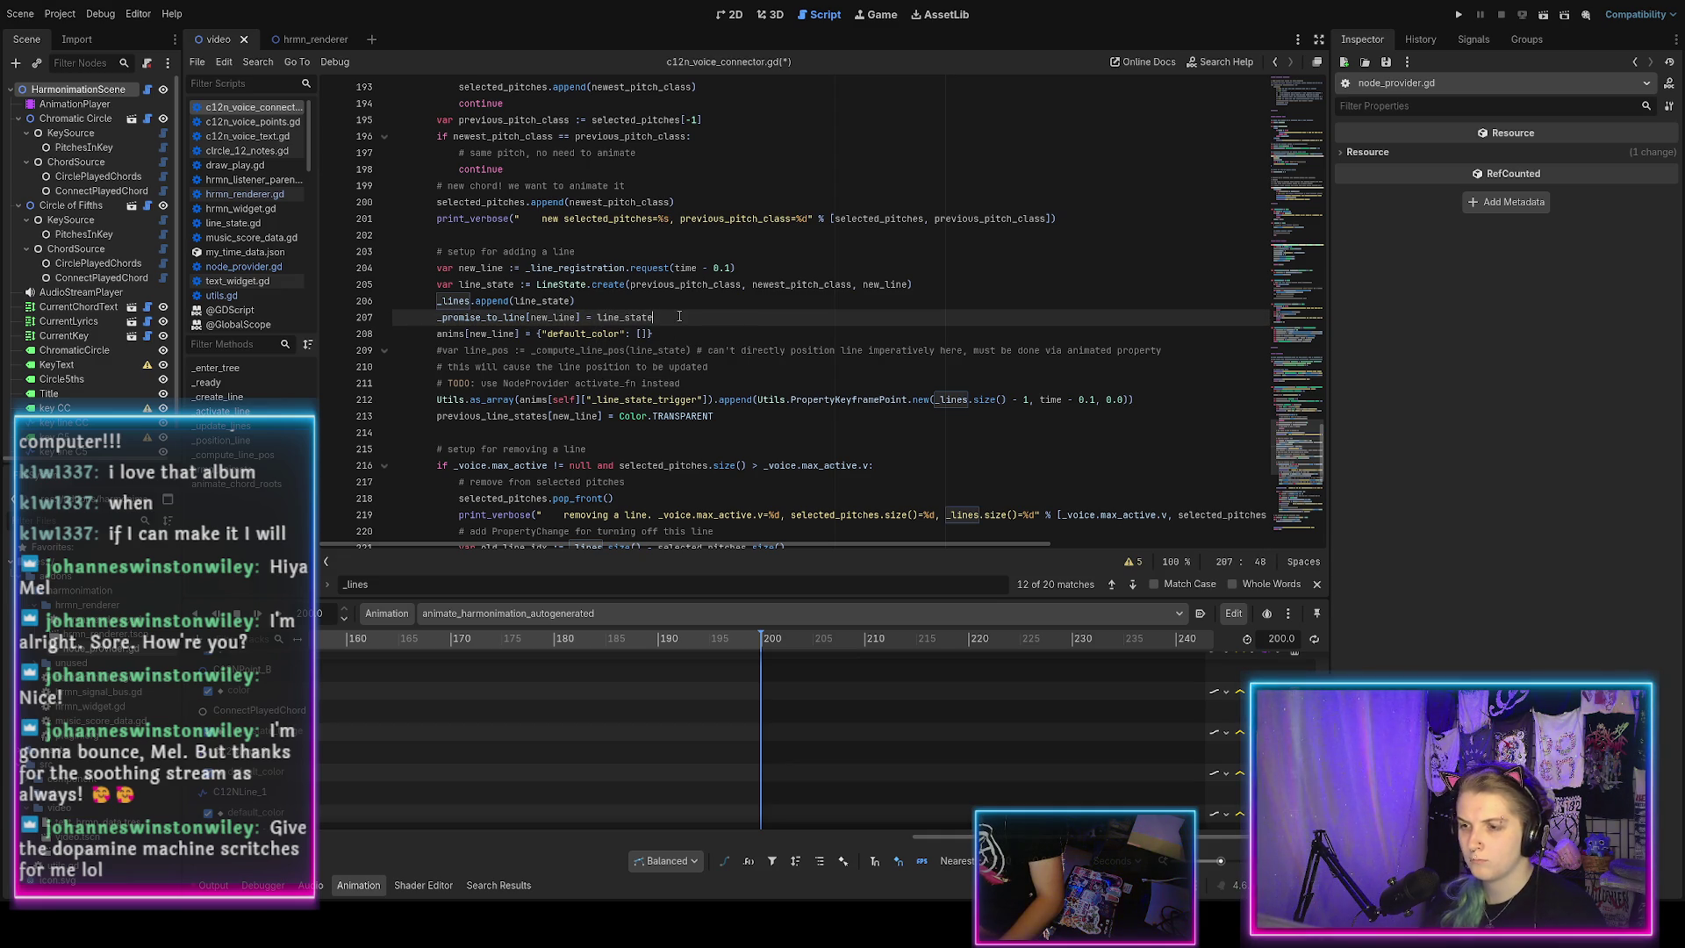
pyautogui.doubleClick(454, 301)
pyautogui.hotkey('ctrl', 'f')
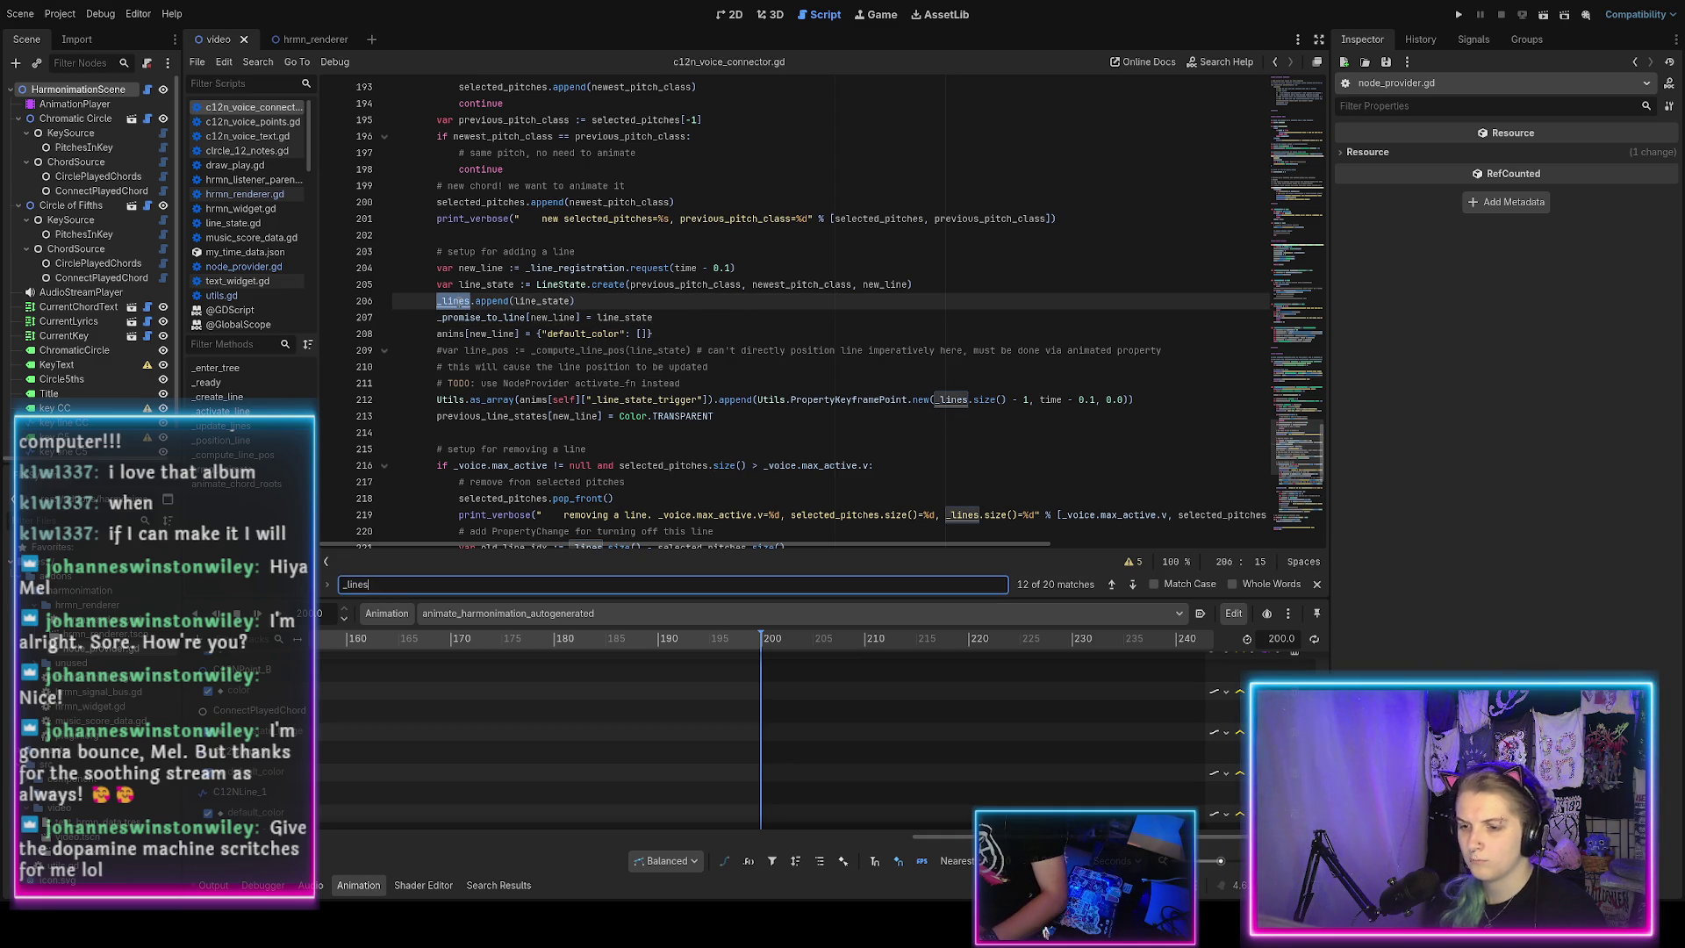
pyautogui.press('Return')
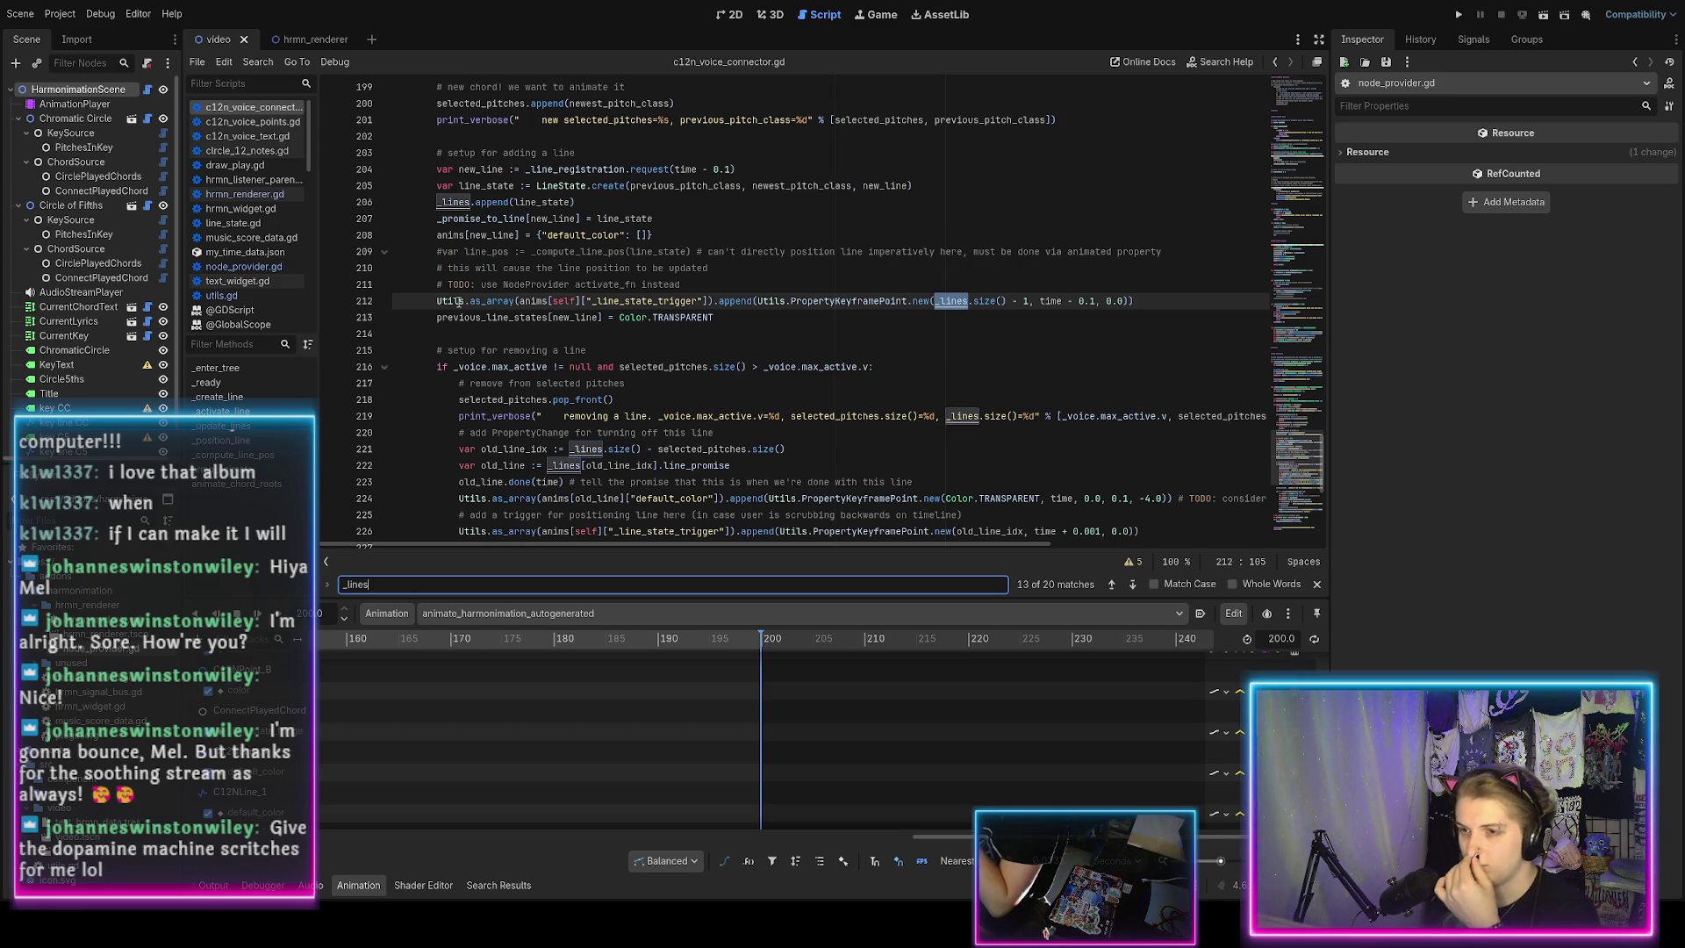
# Step through every remaining _lines match, wrapping to the first, then close the search bar.
pyautogui.press('Return')
pyautogui.press('Return')
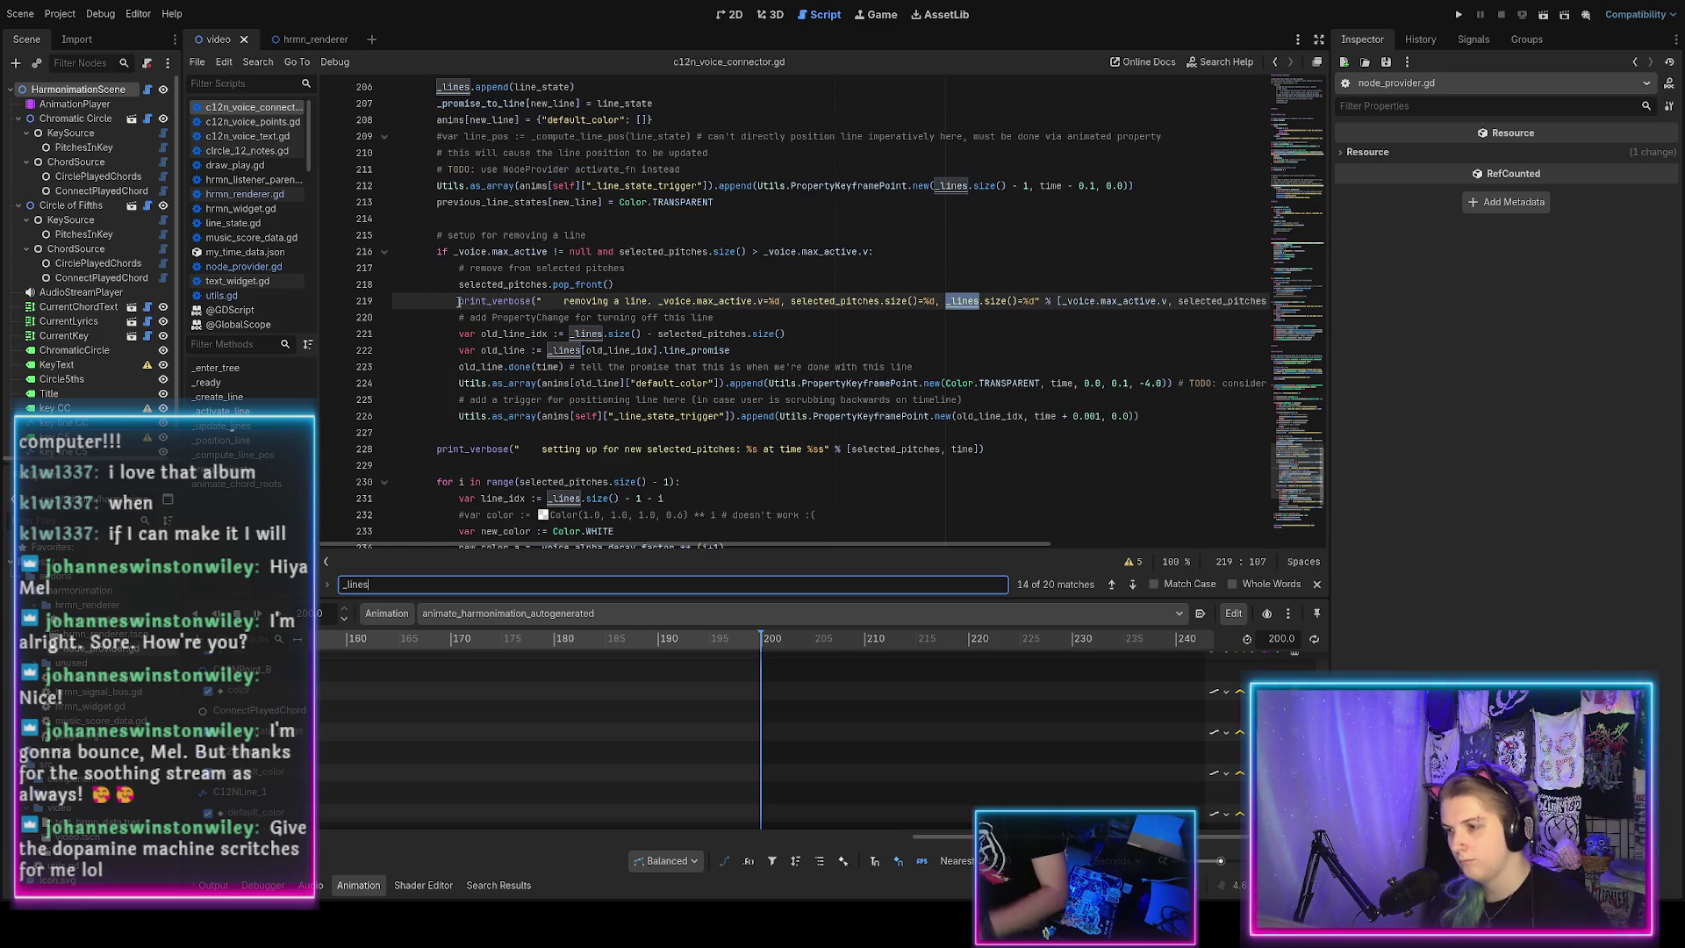
pyautogui.press('Return')
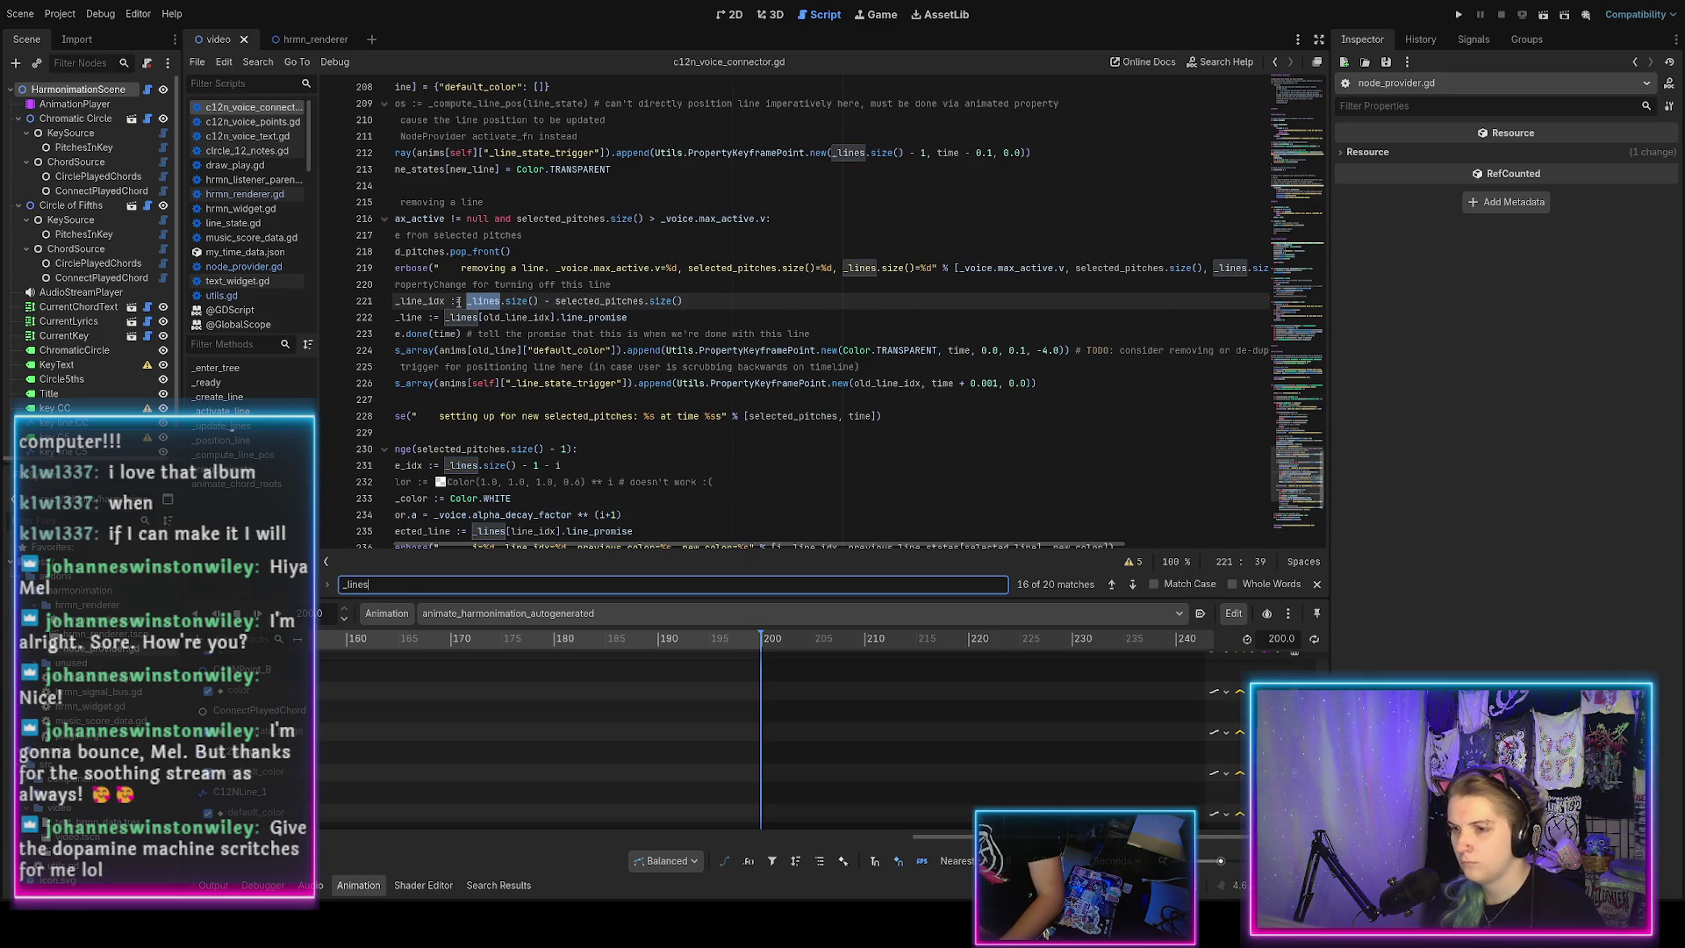
pyautogui.press('Return')
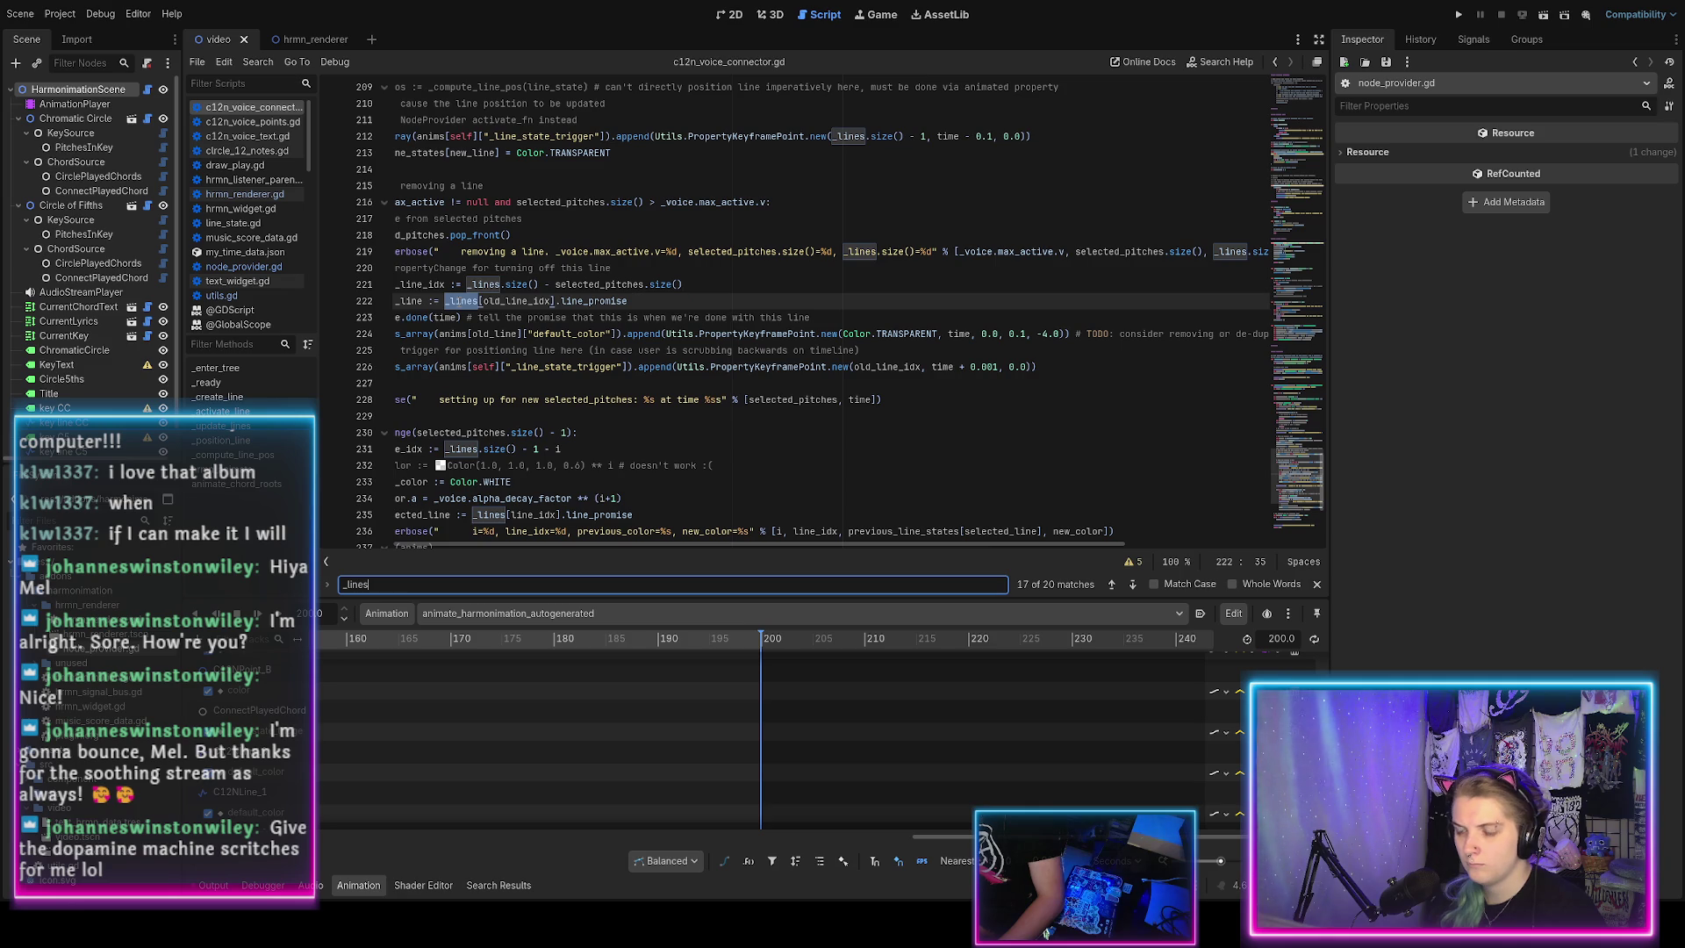
pyautogui.hscroll(-3, 615, 325)
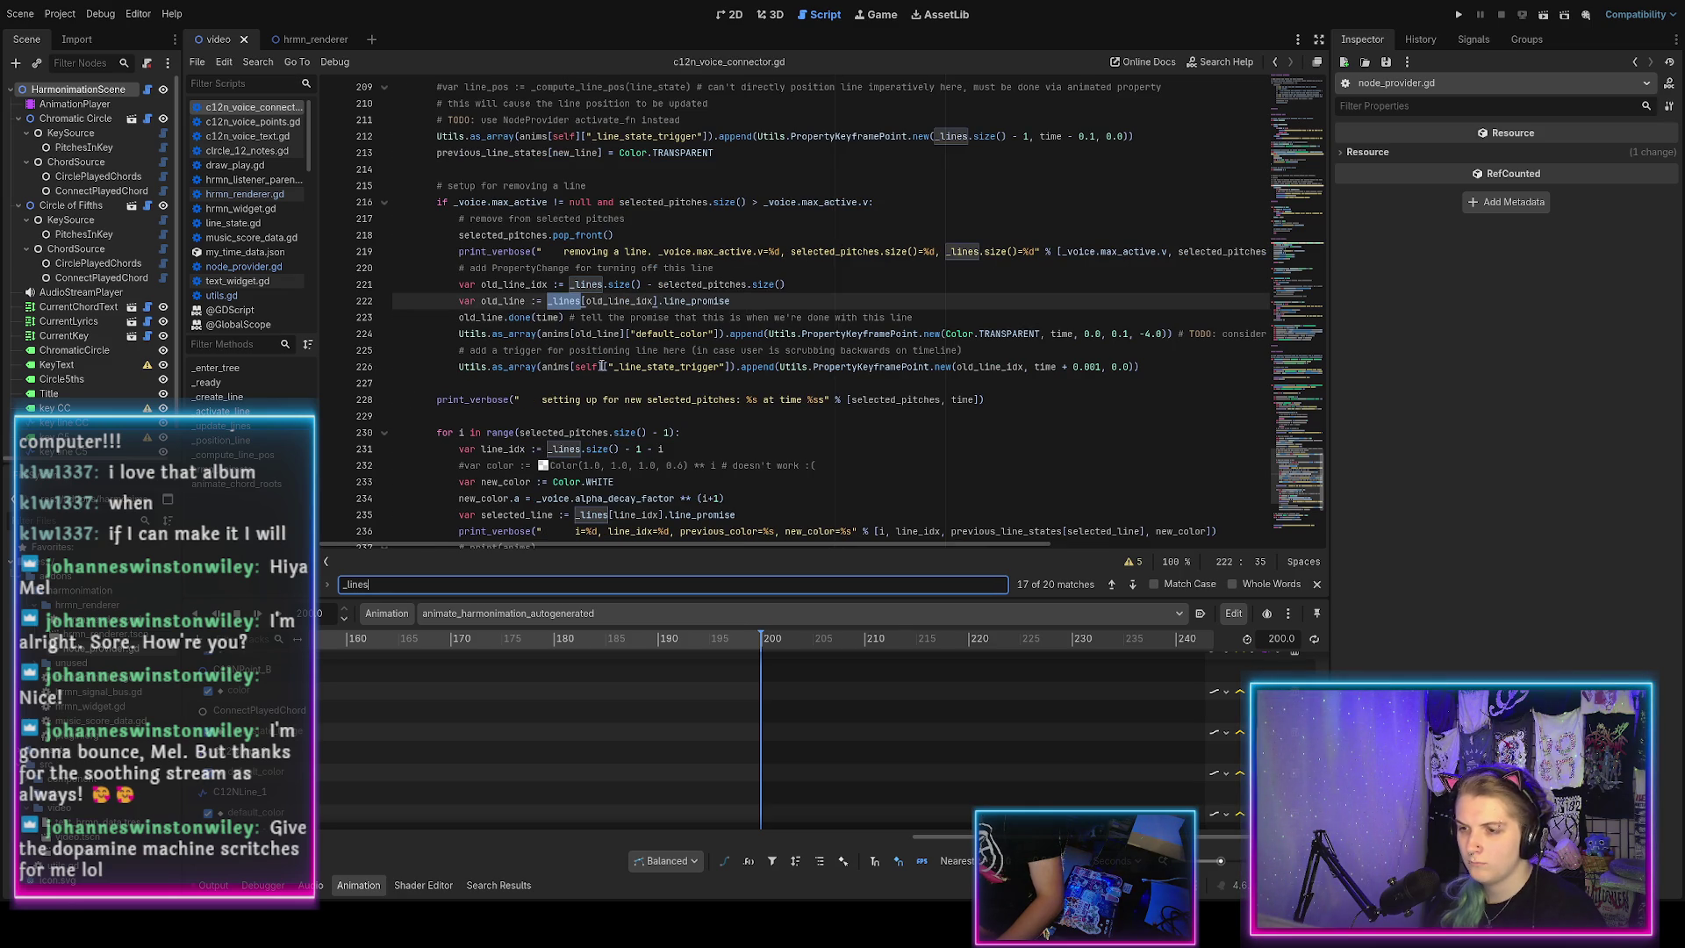
pyautogui.press('Return')
pyautogui.press('Return')
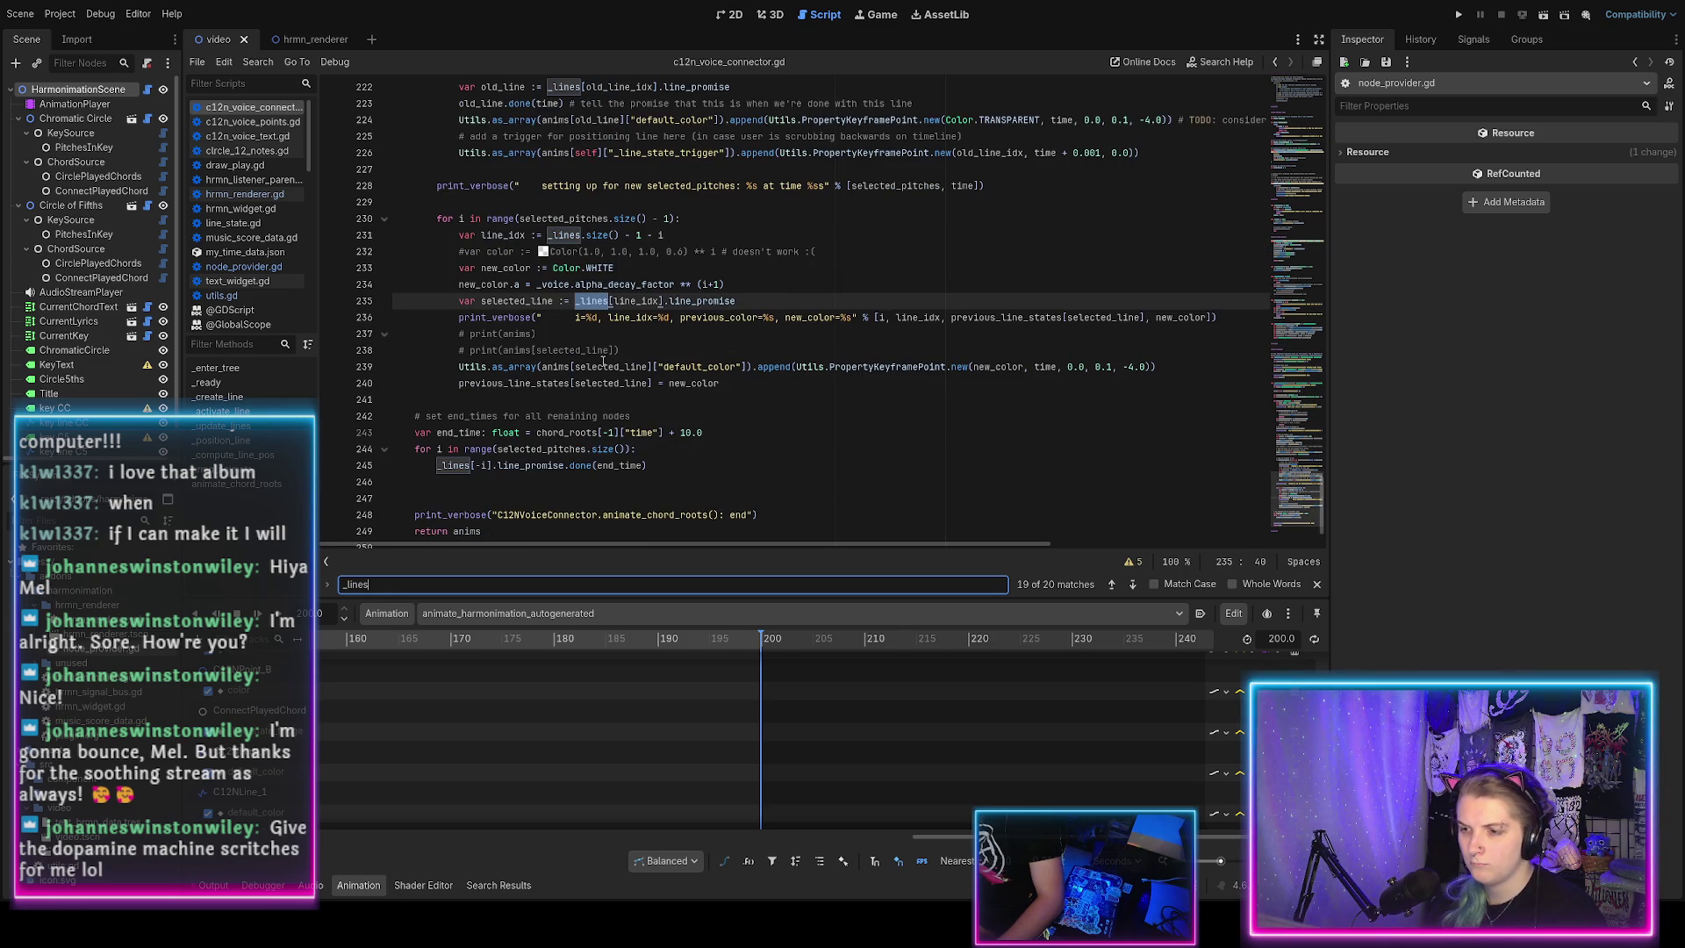
pyautogui.press('Return')
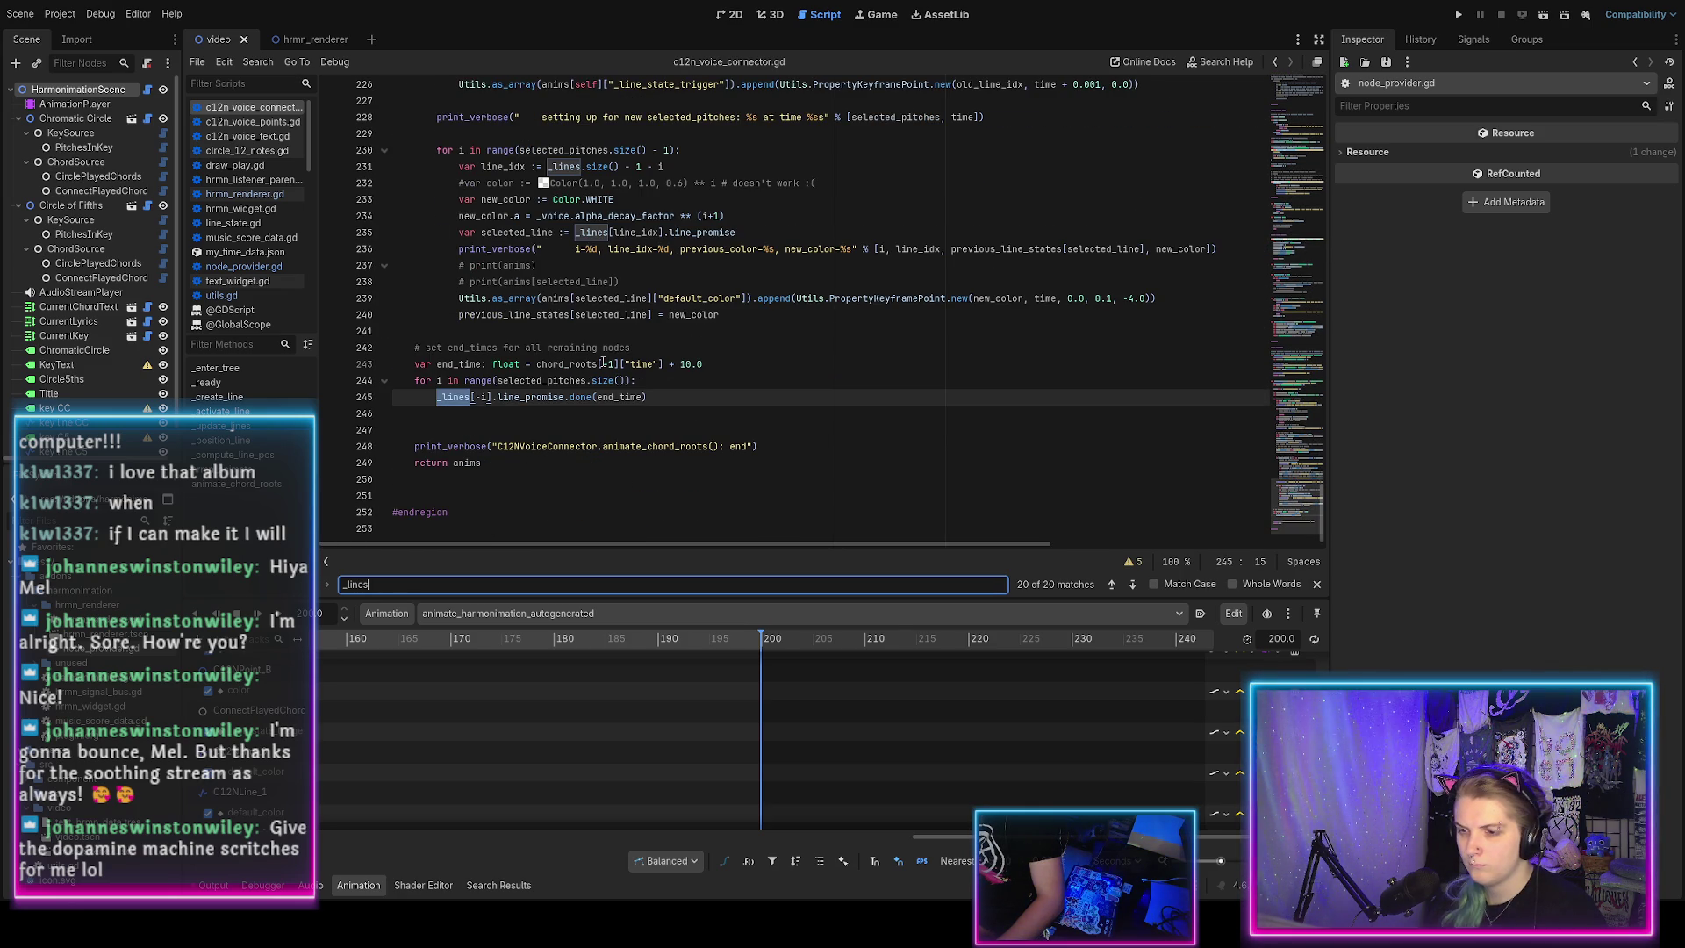
pyautogui.press('Return')
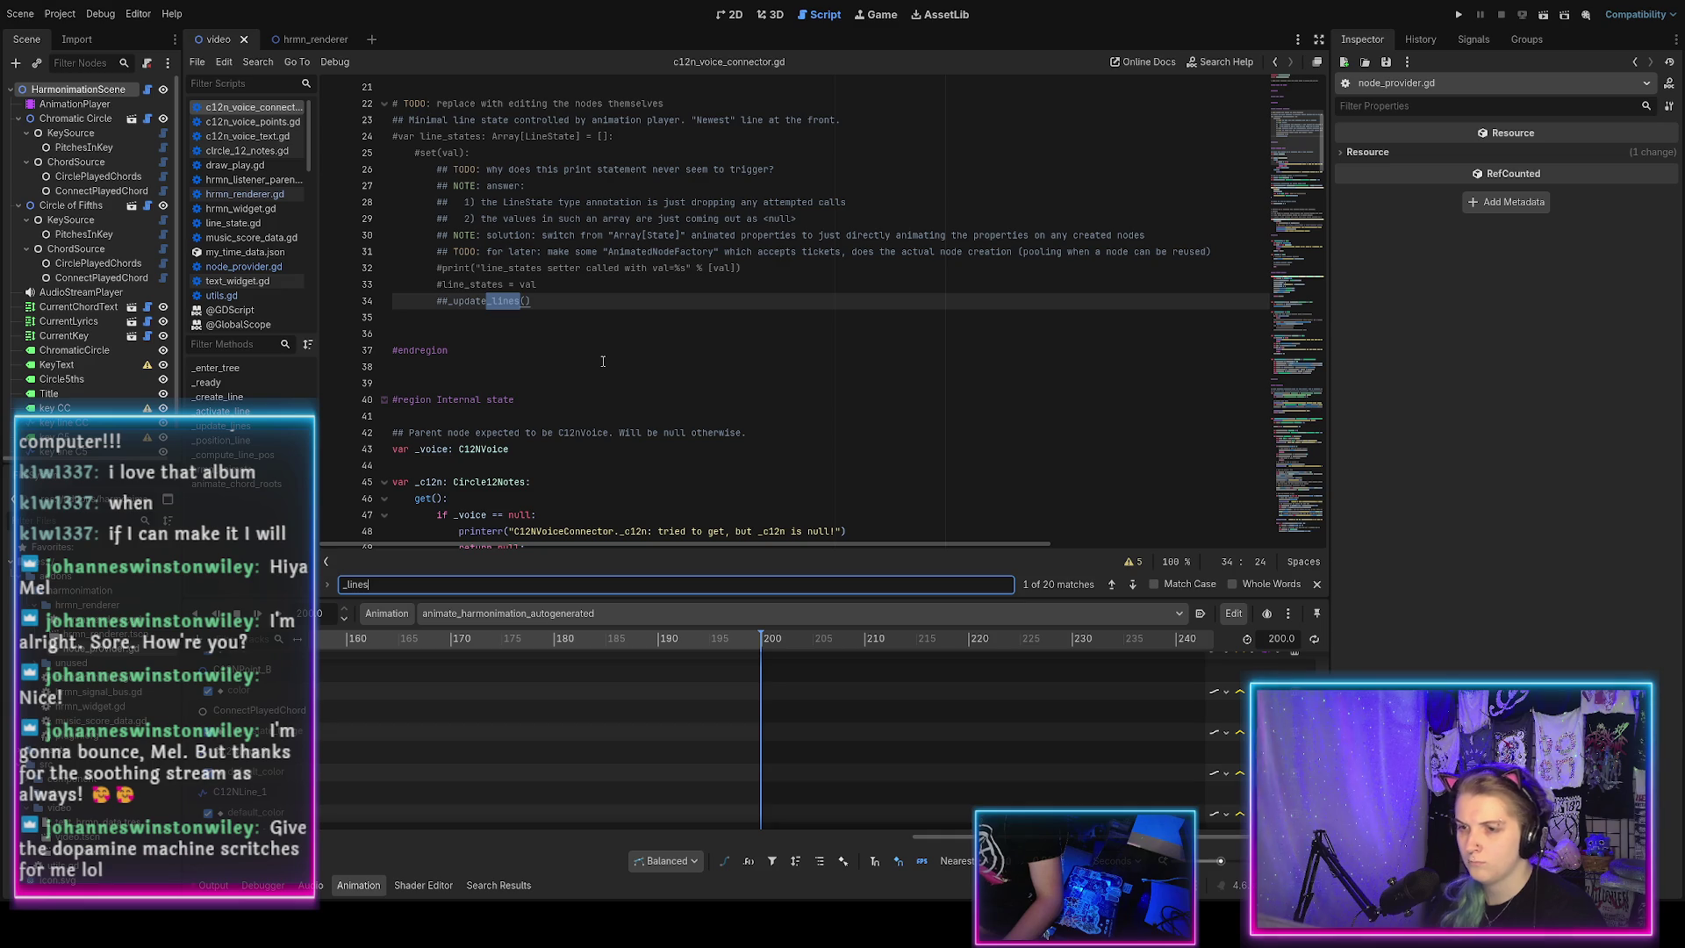
pyautogui.press('Escape')
pyautogui.scroll(-8, 579, 333)
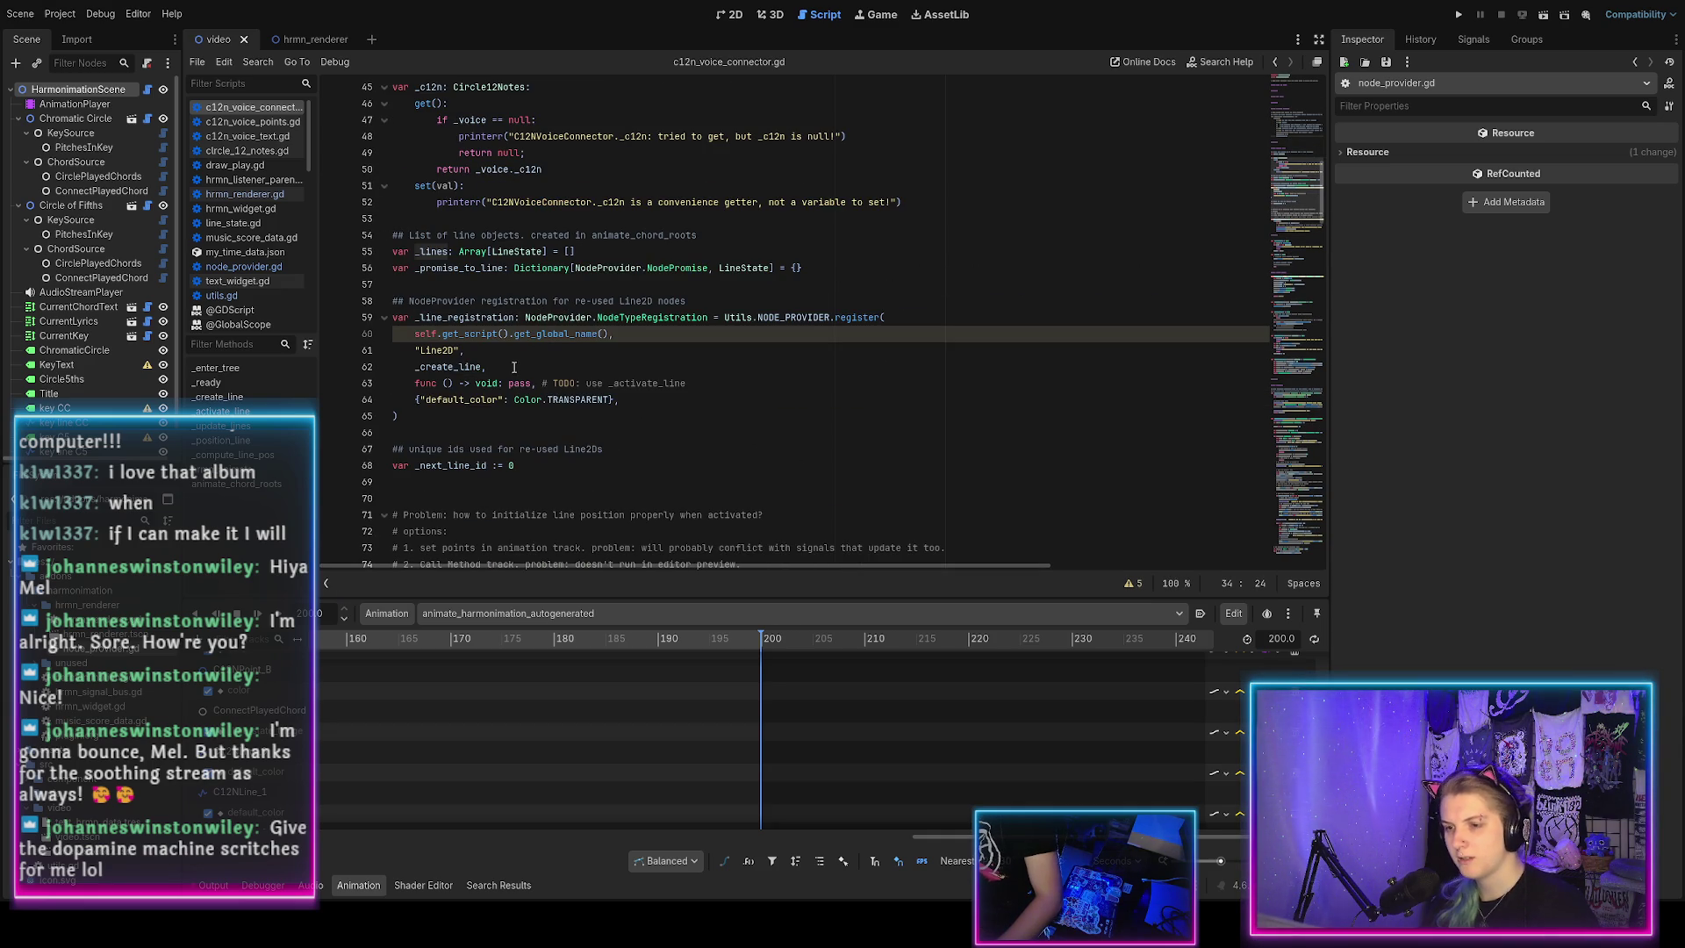
pyautogui.scroll(-3, 536, 370)
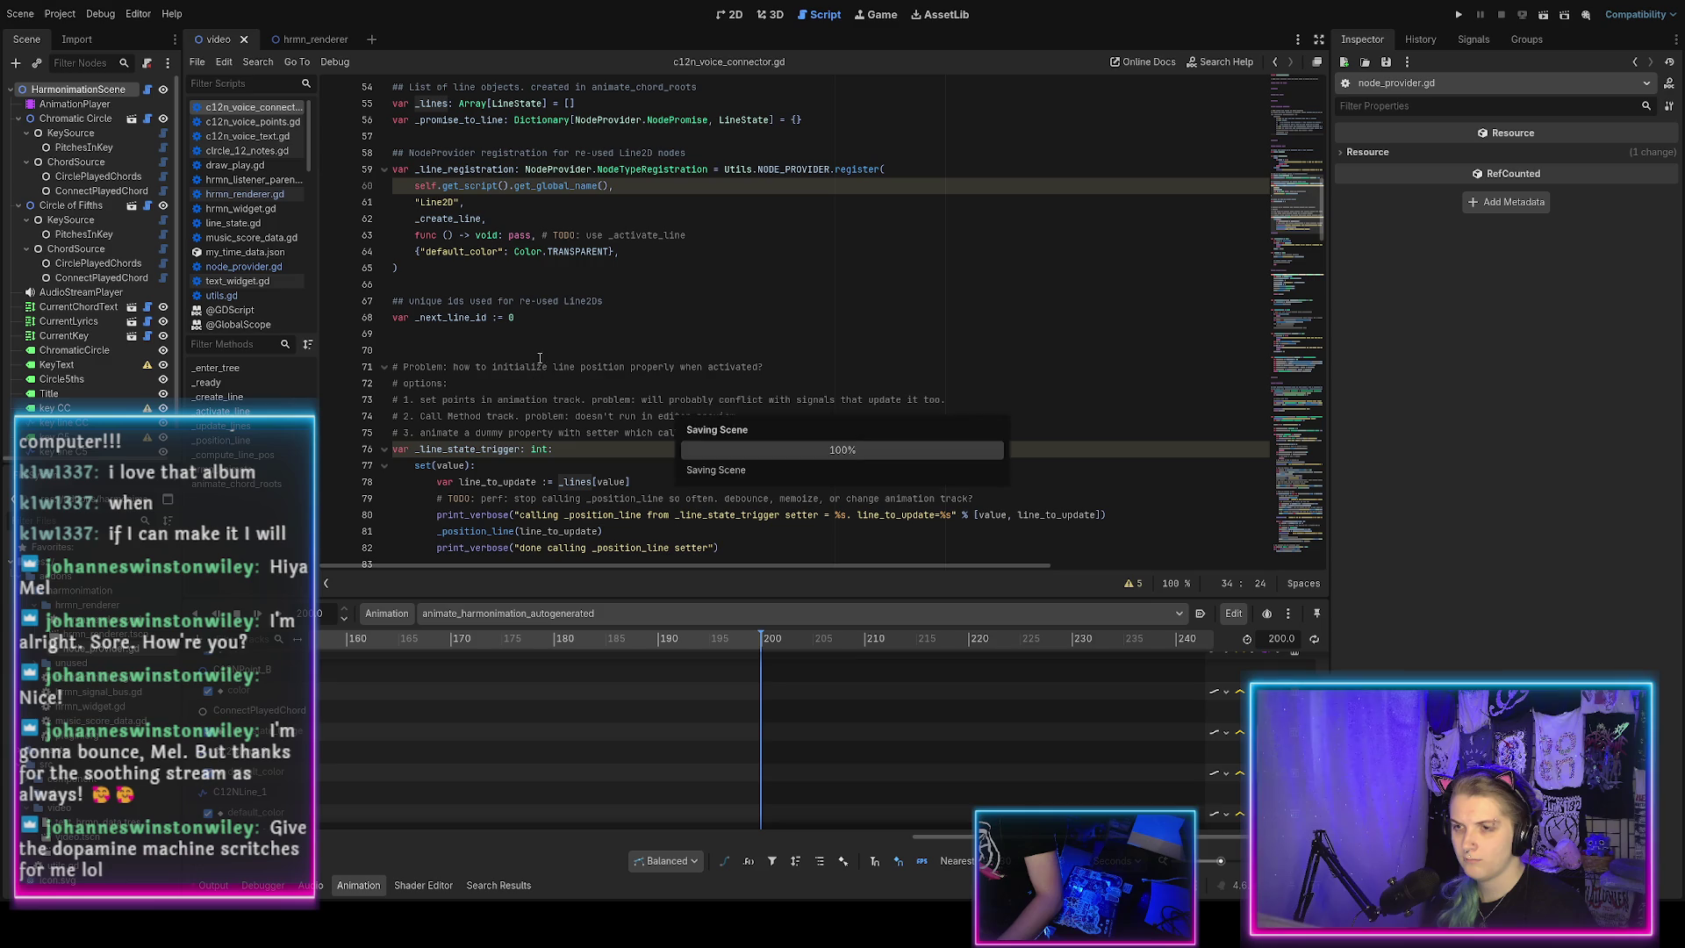
# From the Output log, jump to the utils.gd parse error at line 20.
pyautogui.click(213, 884)
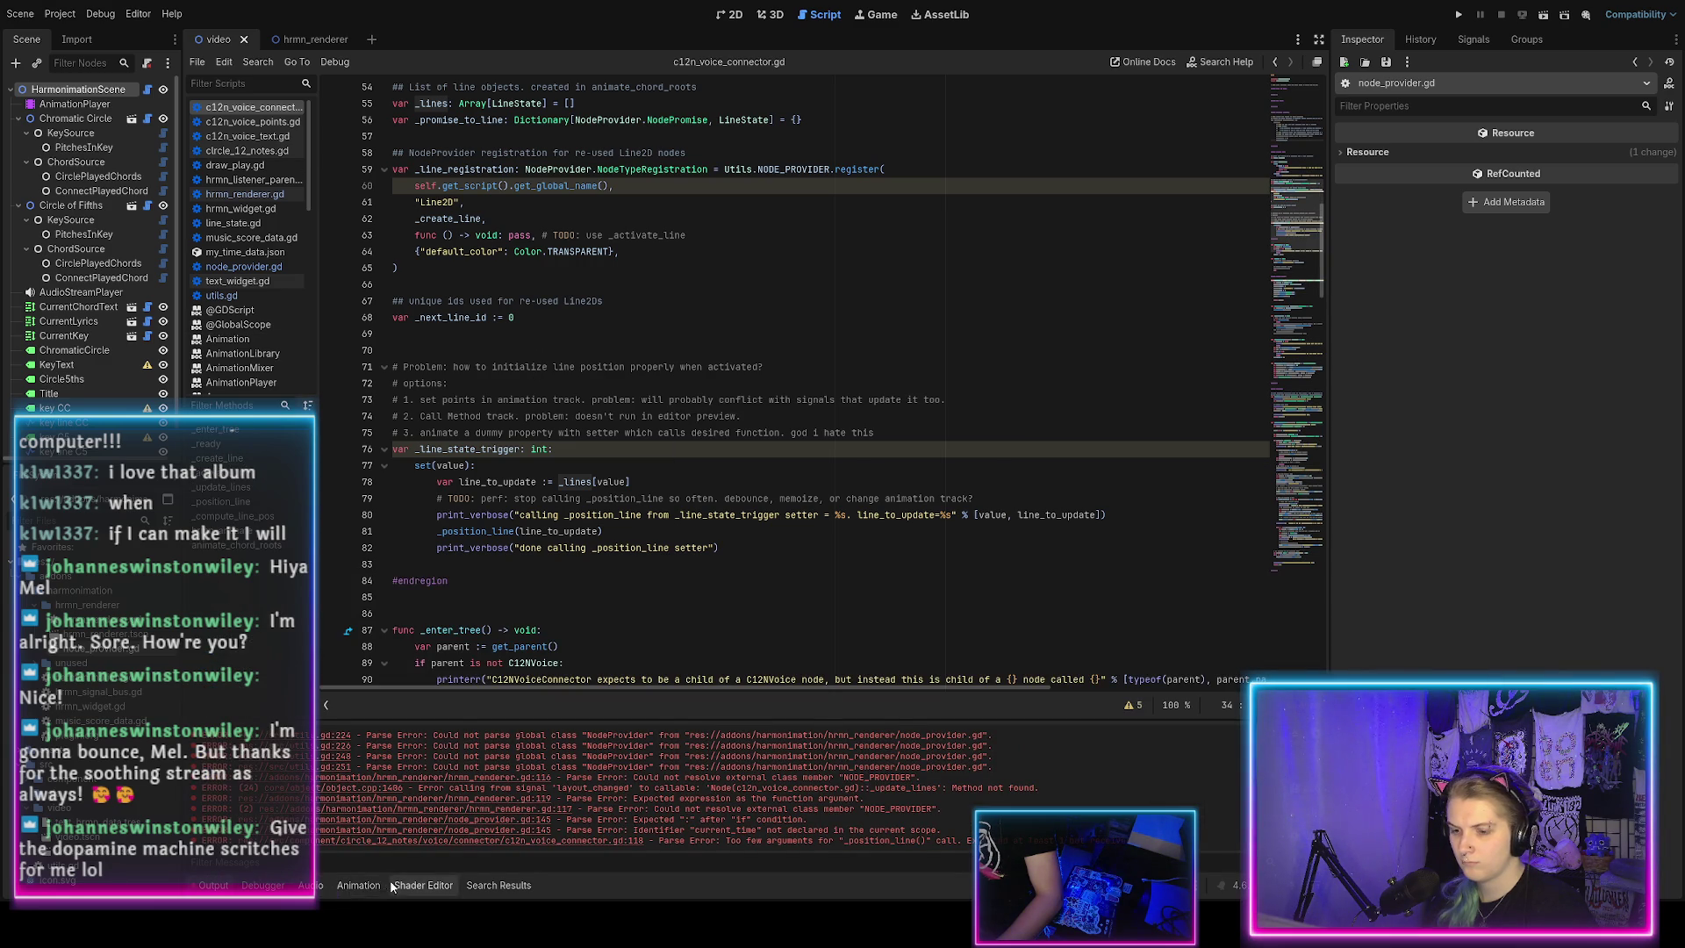
pyautogui.click(358, 885)
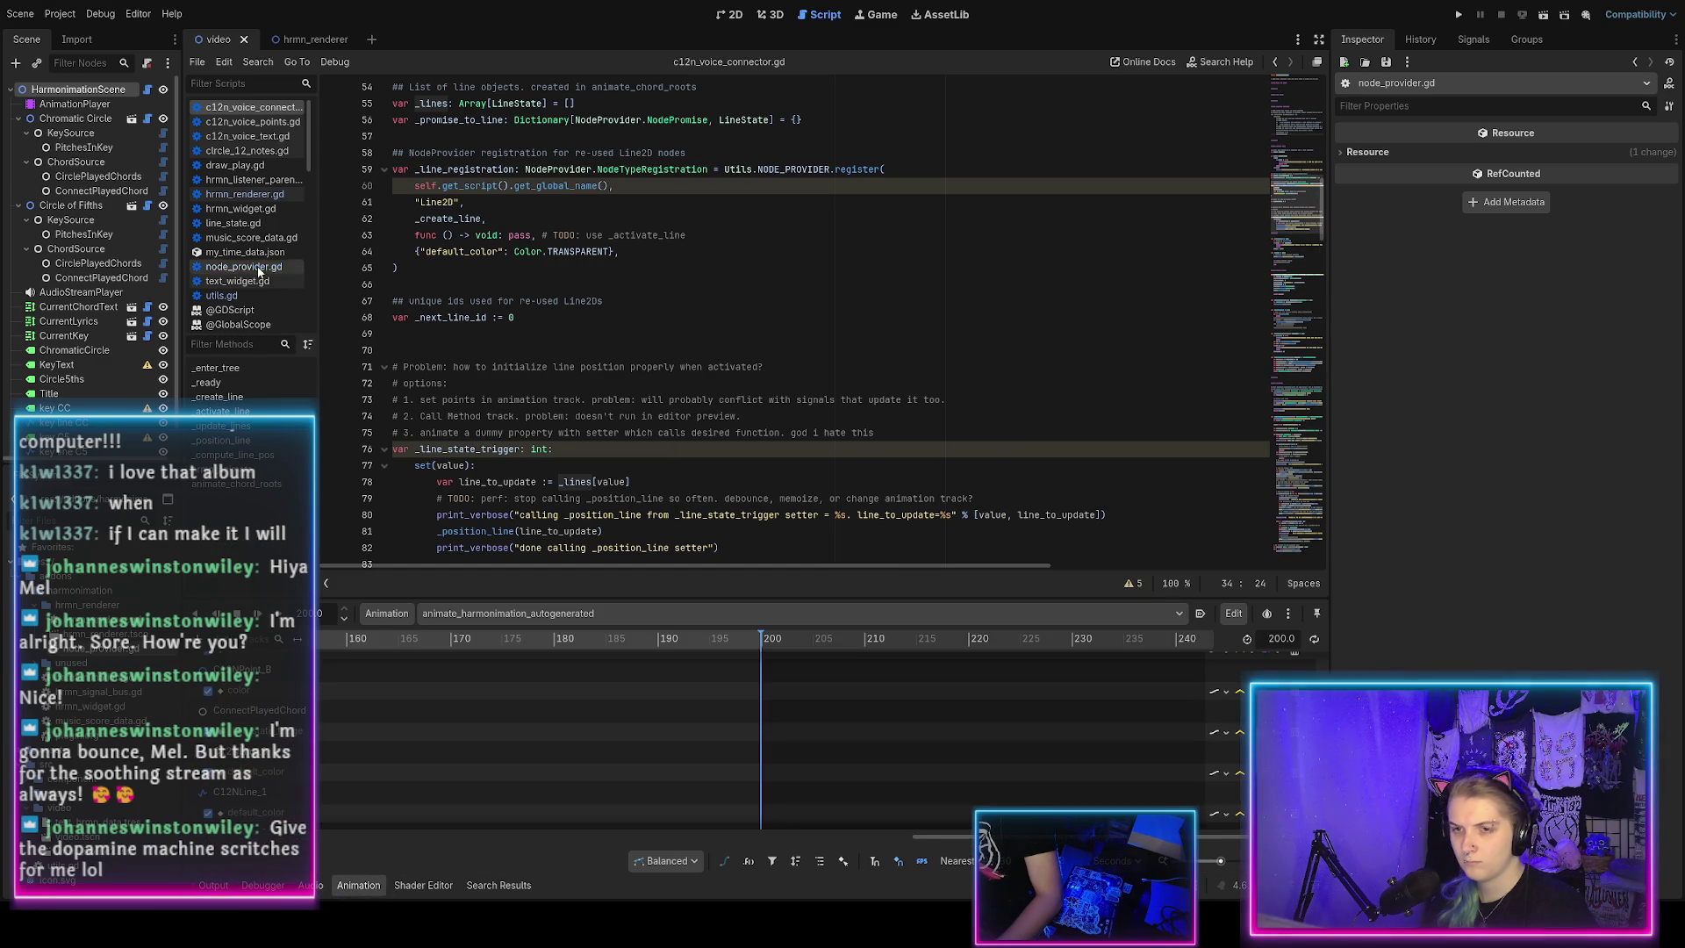
pyautogui.click(222, 296)
pyautogui.click(635, 301)
pyautogui.scroll(-15, 635, 302)
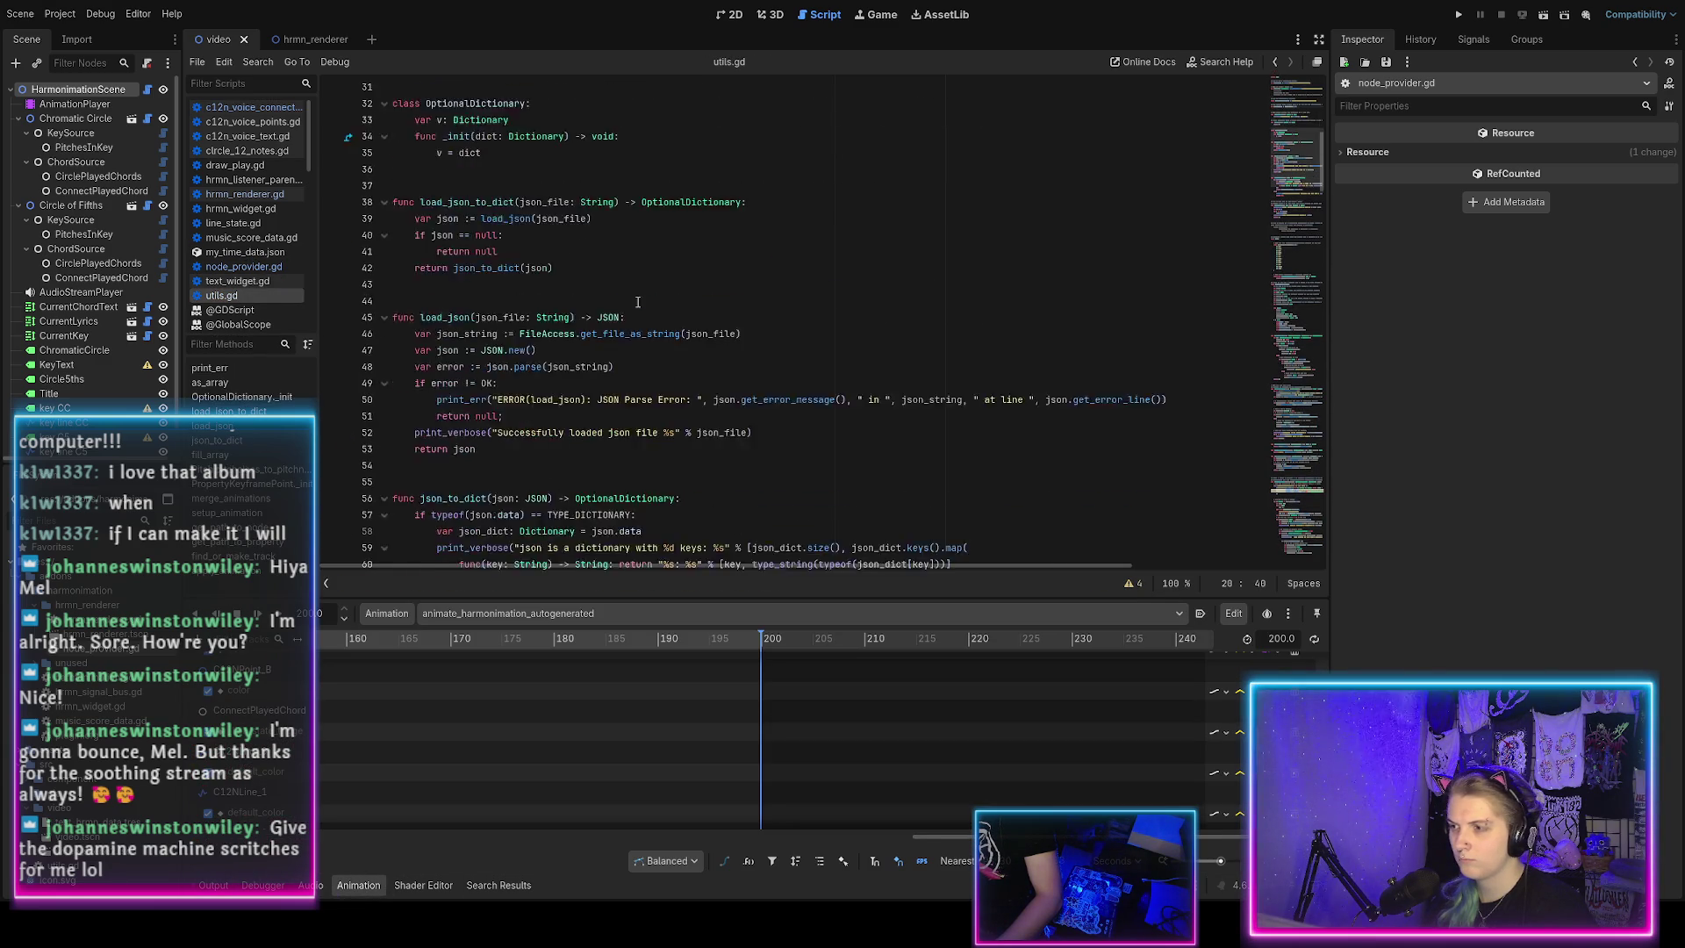
pyautogui.scroll(10, 615, 298)
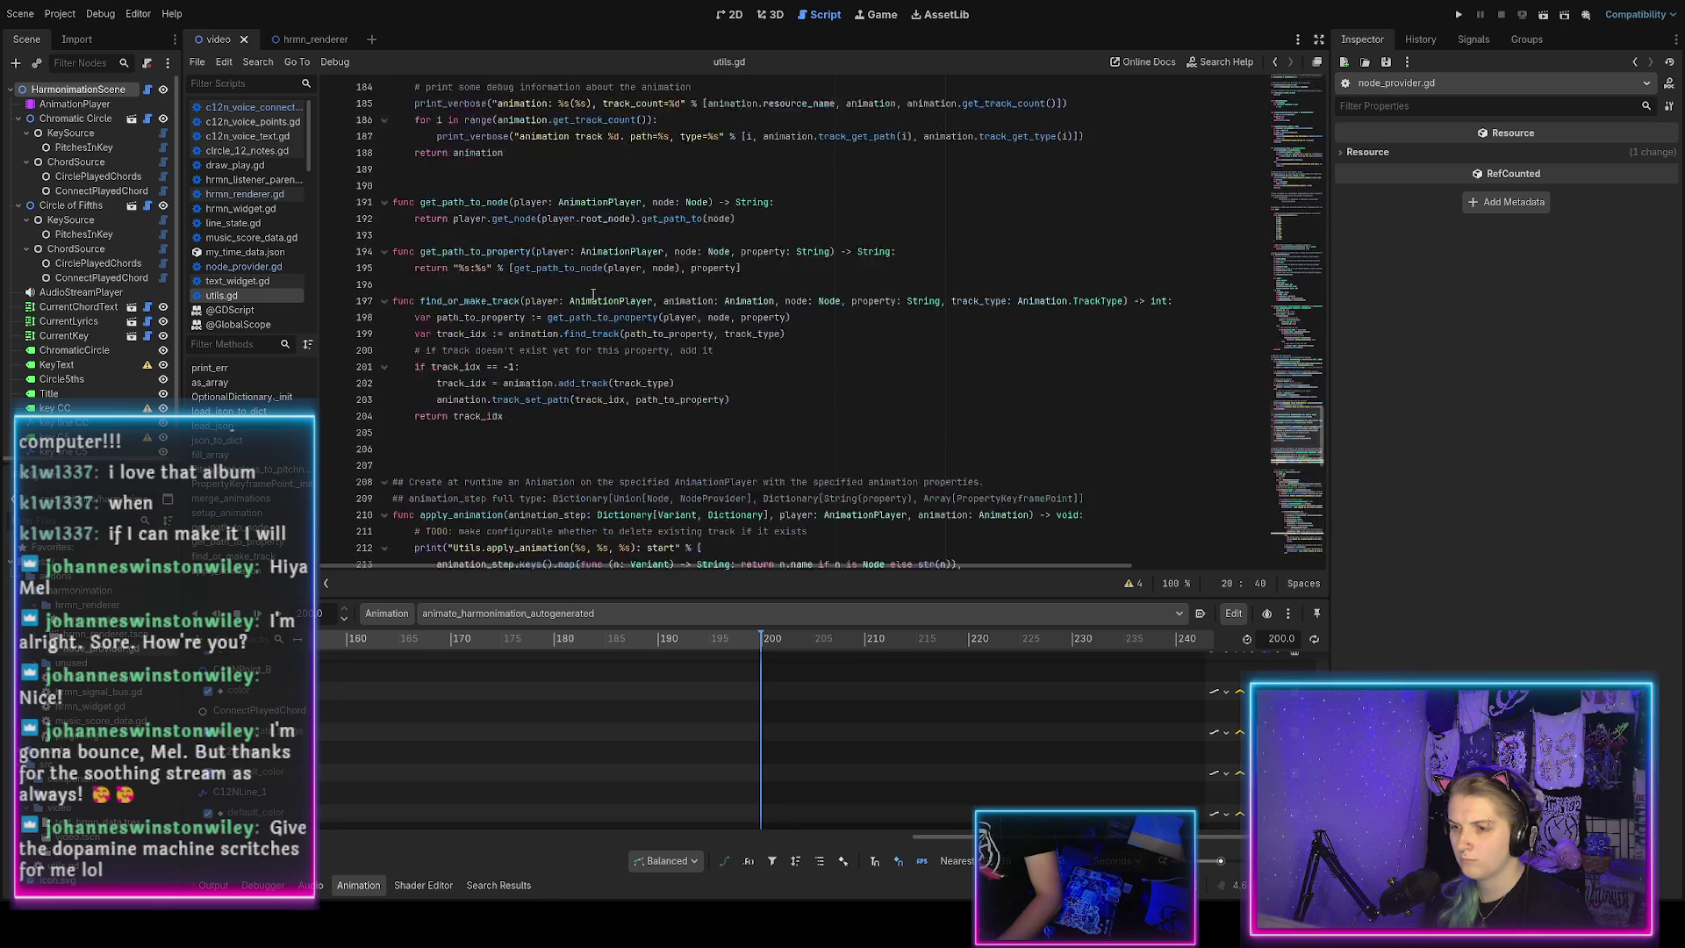
pyautogui.scroll(-3, 590, 297)
# Open hrmn_renderer.gd and go to the NODE_PROVIDER track-path reference on line 117.
pyautogui.click(245, 193)
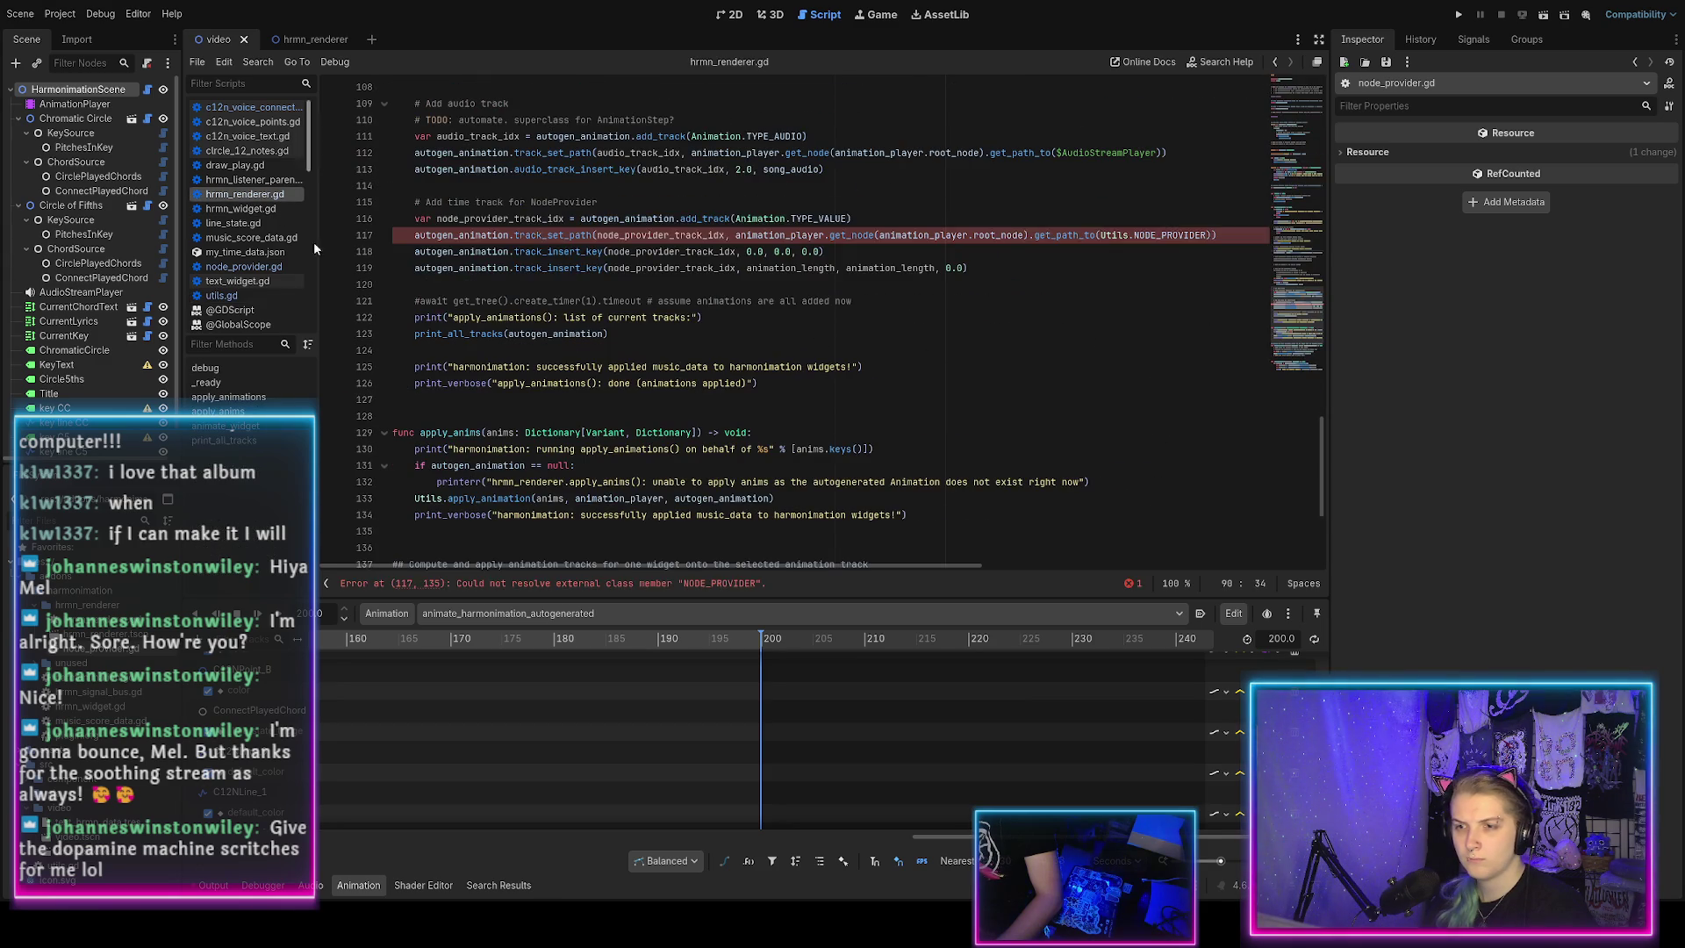
pyautogui.scroll(2, 844, 257)
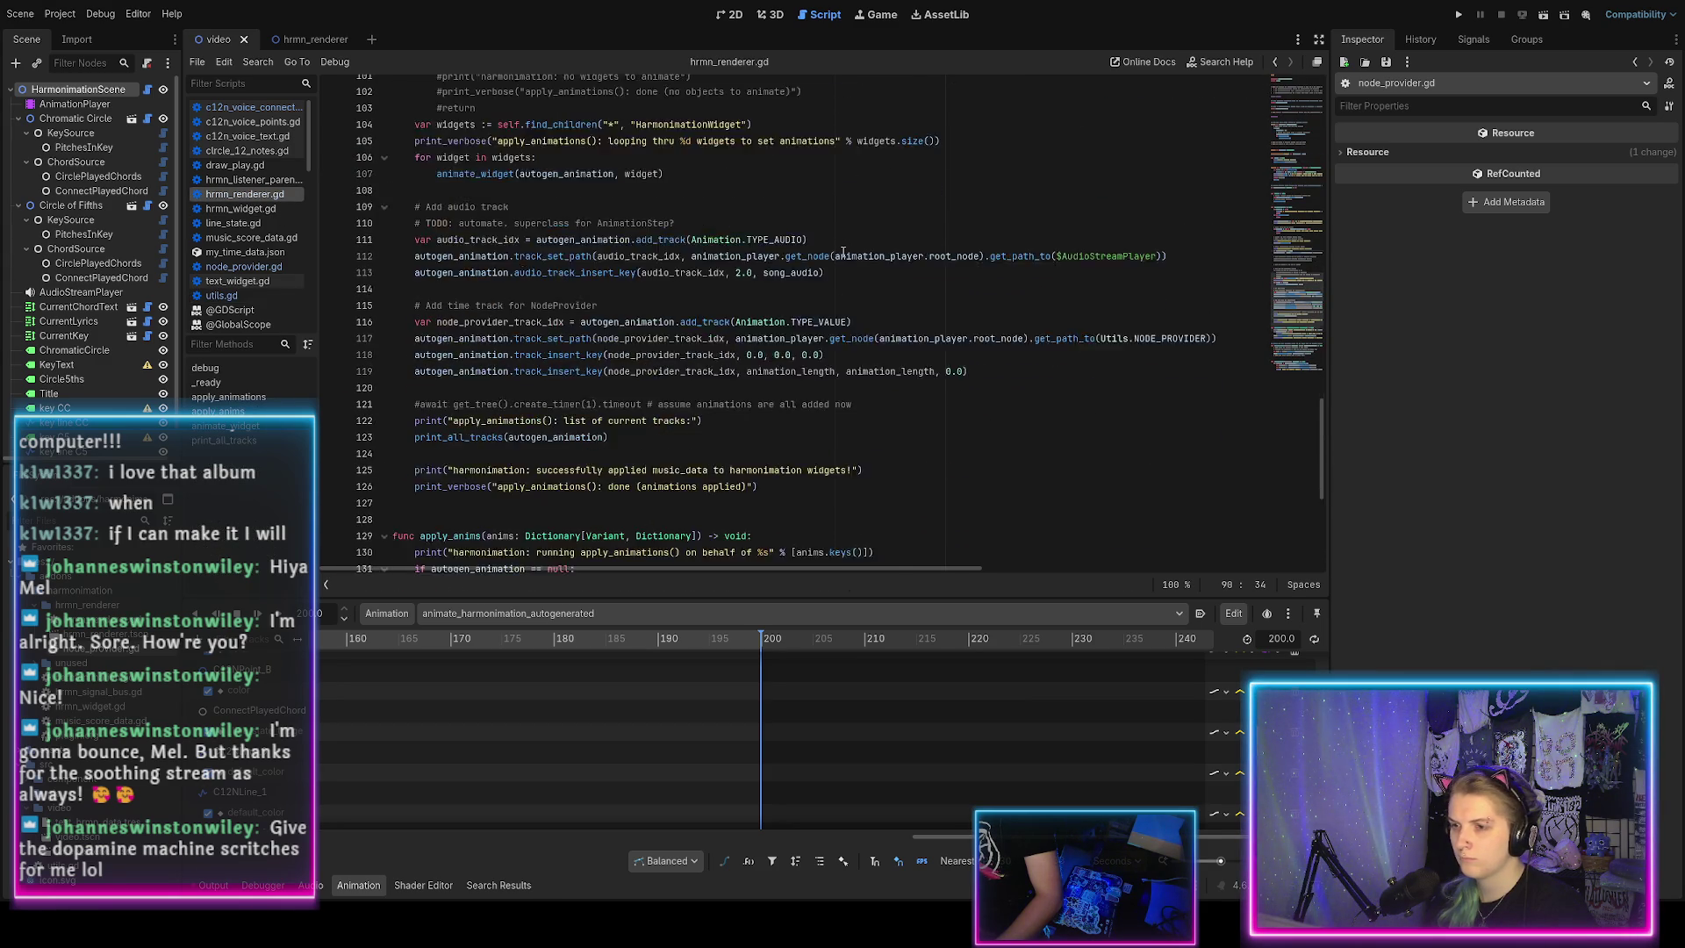
pyautogui.click(815, 291)
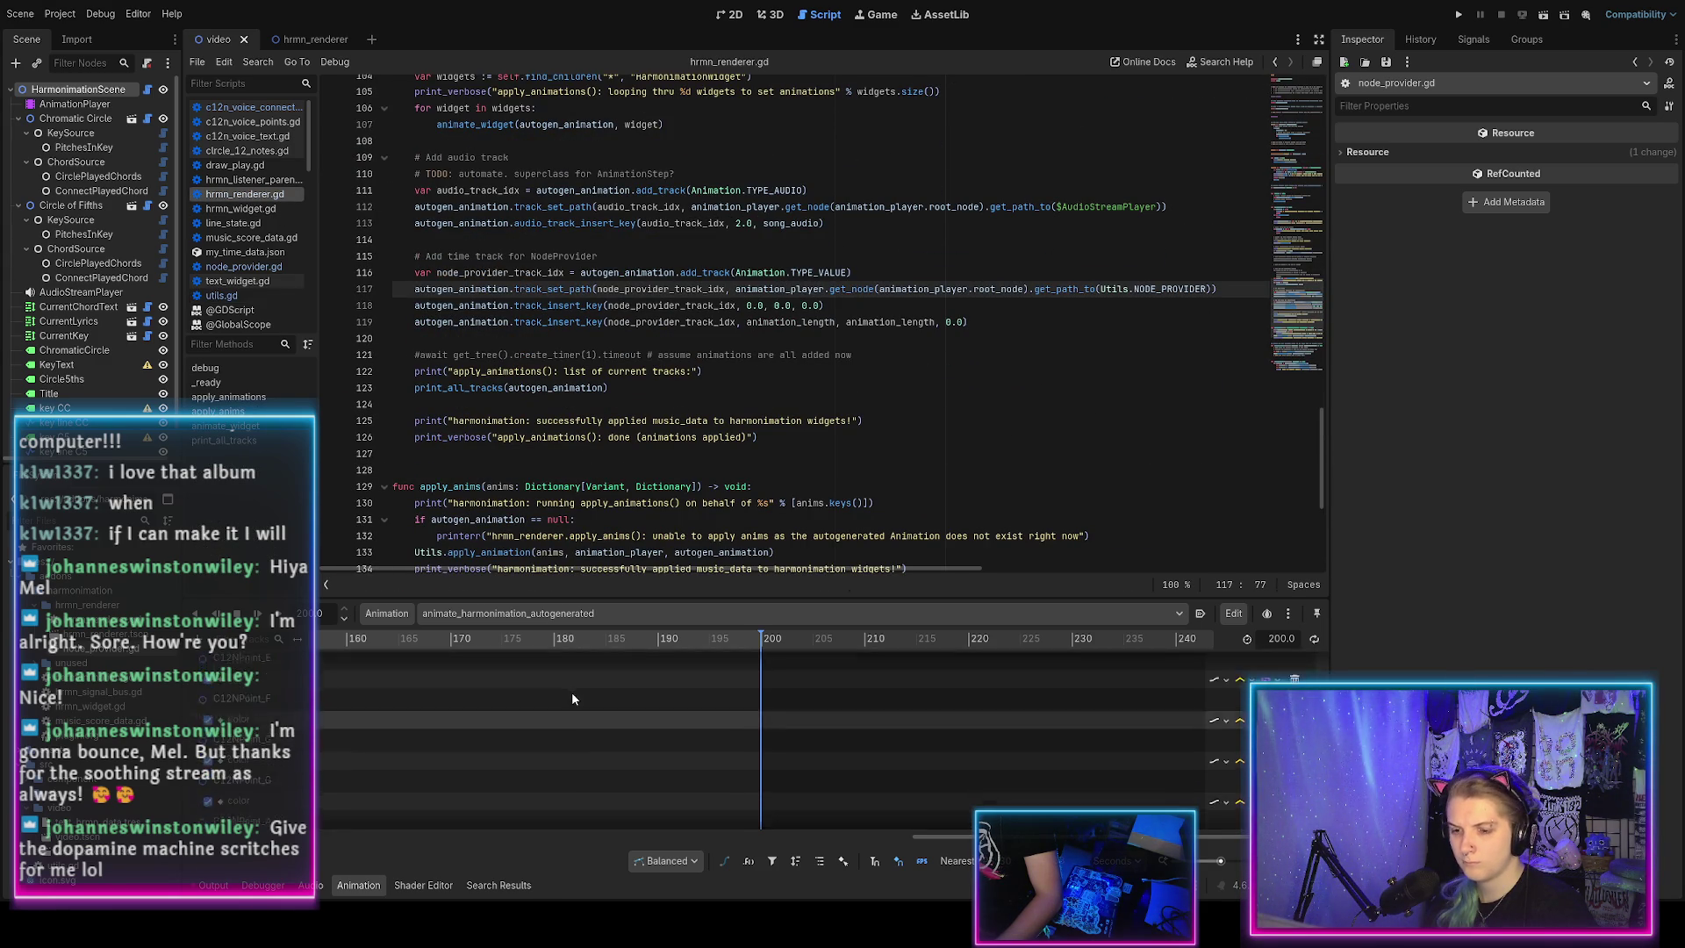
pyautogui.scroll(-5, 567, 702)
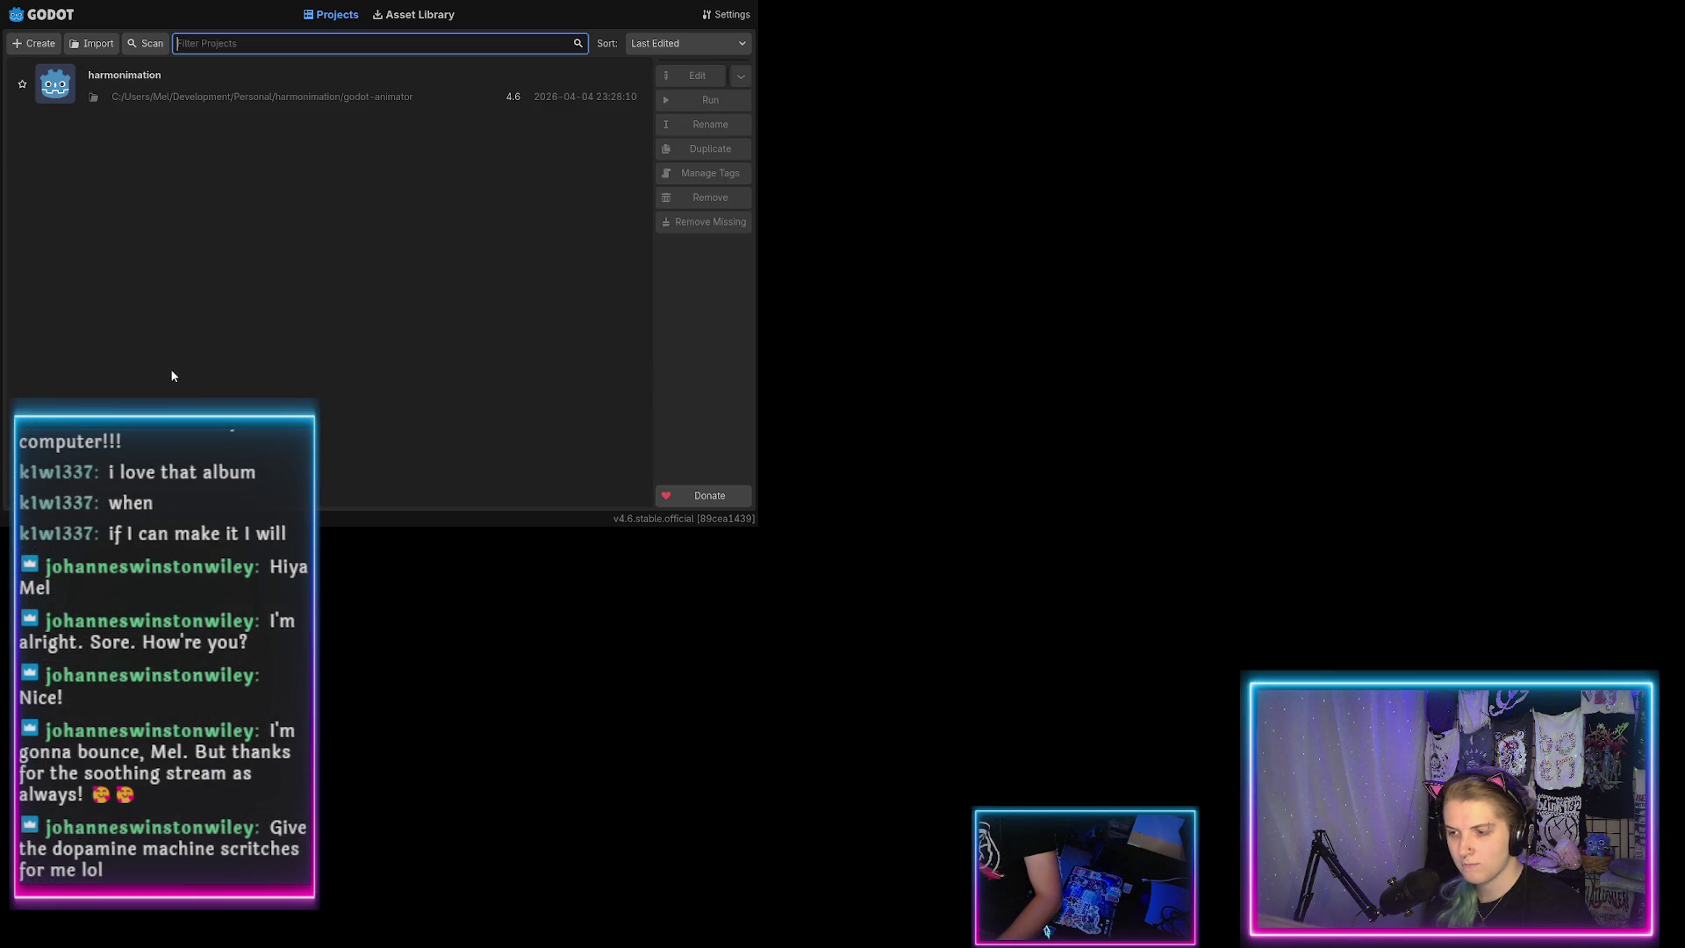
# Reopen the harmonimation project from the Project Manager.
pyautogui.doubleClick(167, 91)
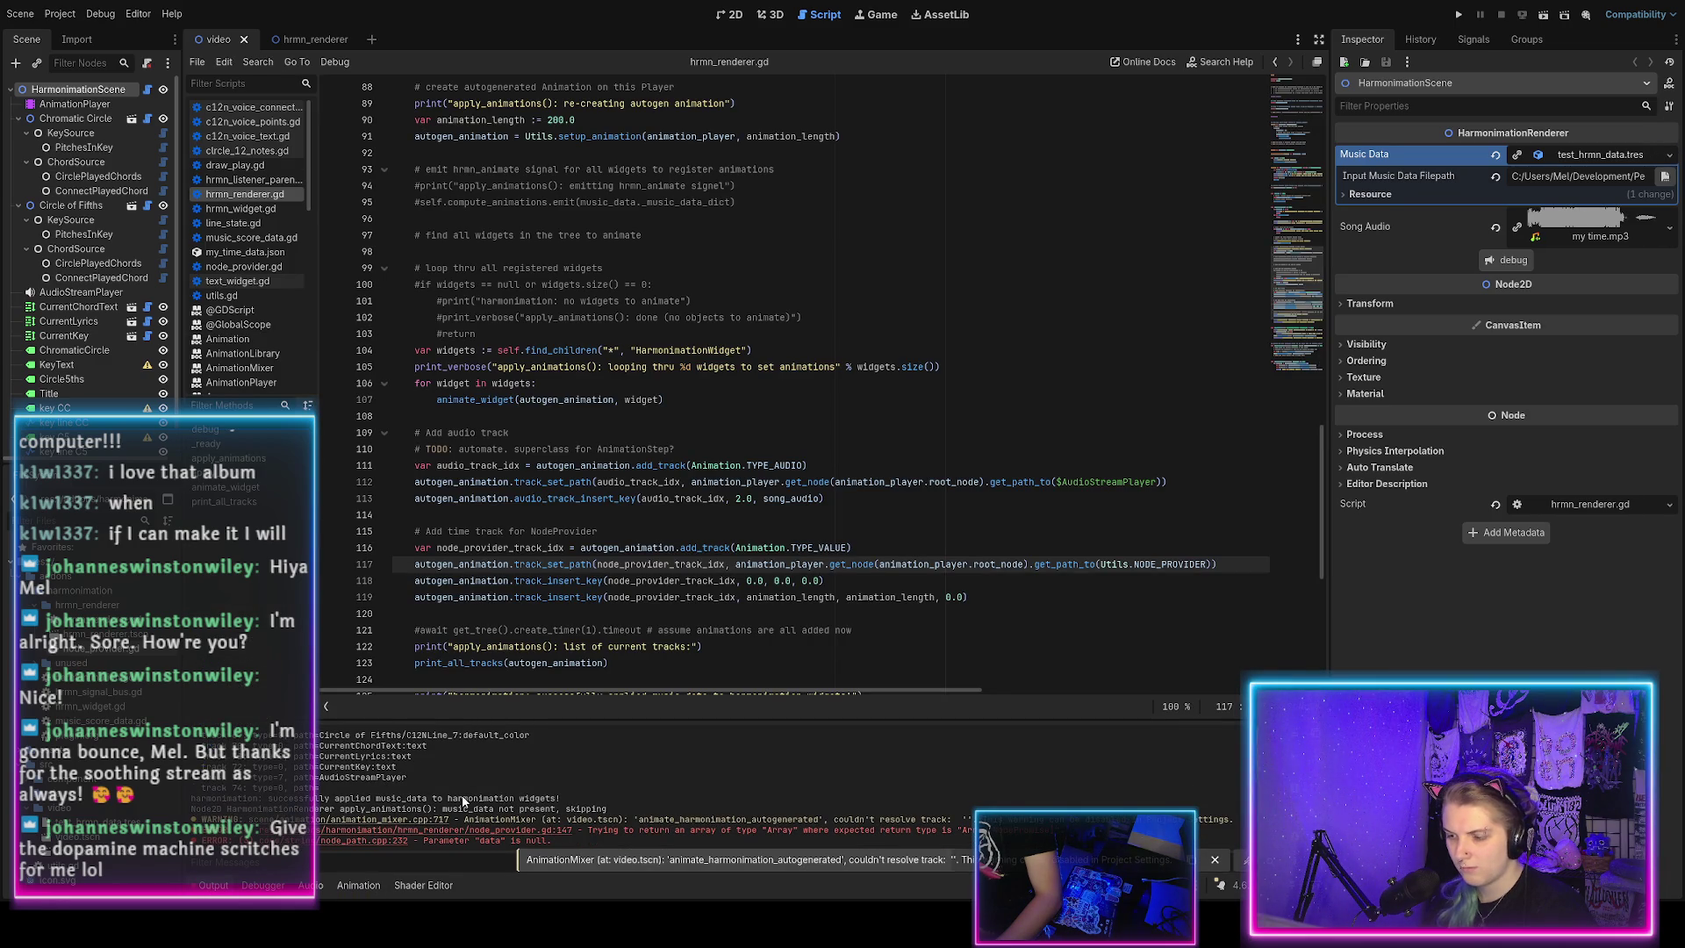
# Type active_promises on line 143 of node_provider.gd as Array[NodePromise].
pyautogui.click(471, 831)
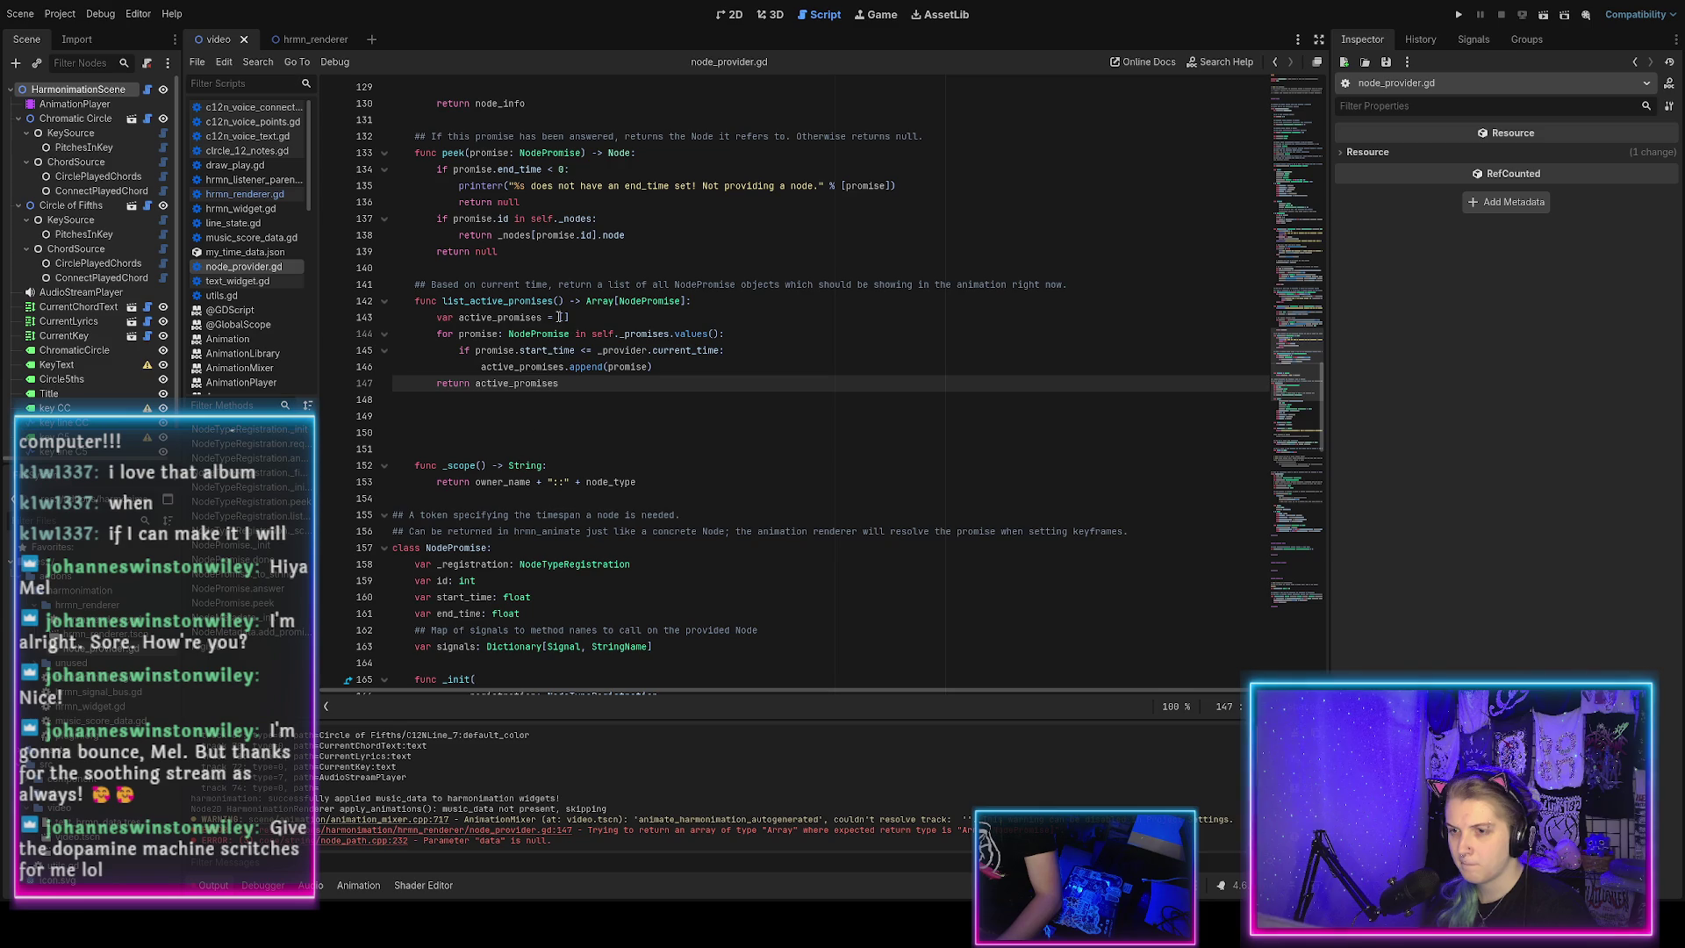
pyautogui.click(543, 318)
pyautogui.write('rray[NodePromise')
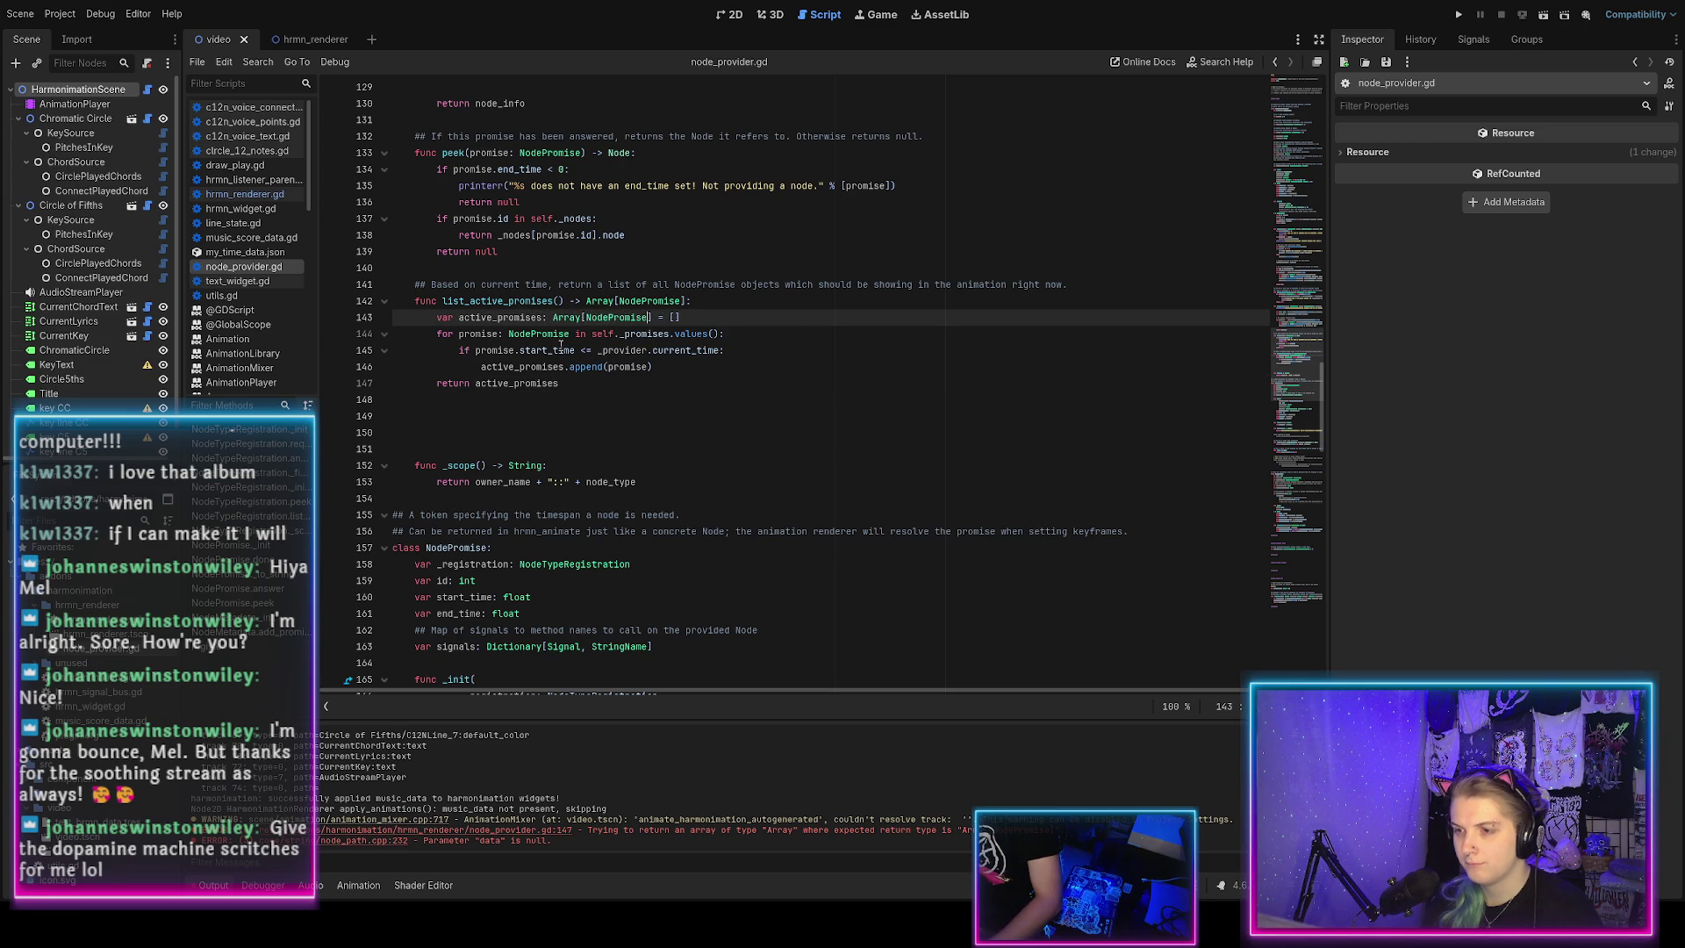
pyautogui.press('End')
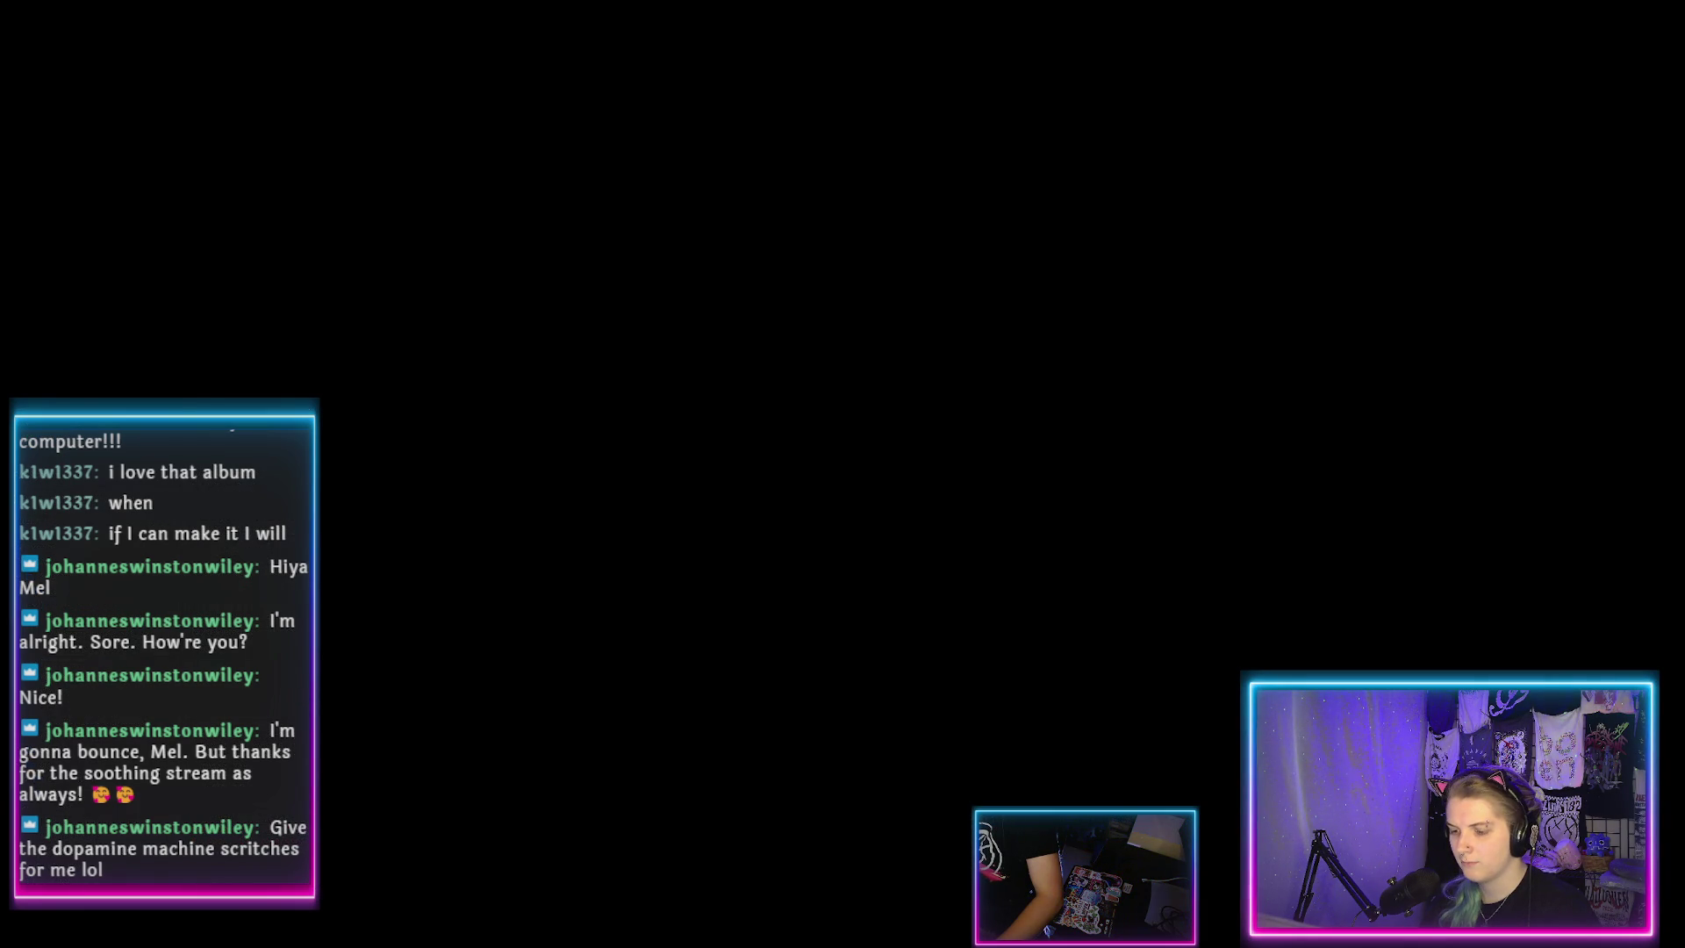
# Reopen harmonimation and compare the Output log with the animate_harmonimation_autogenerated timeline.
pyautogui.doubleClick(239, 103)
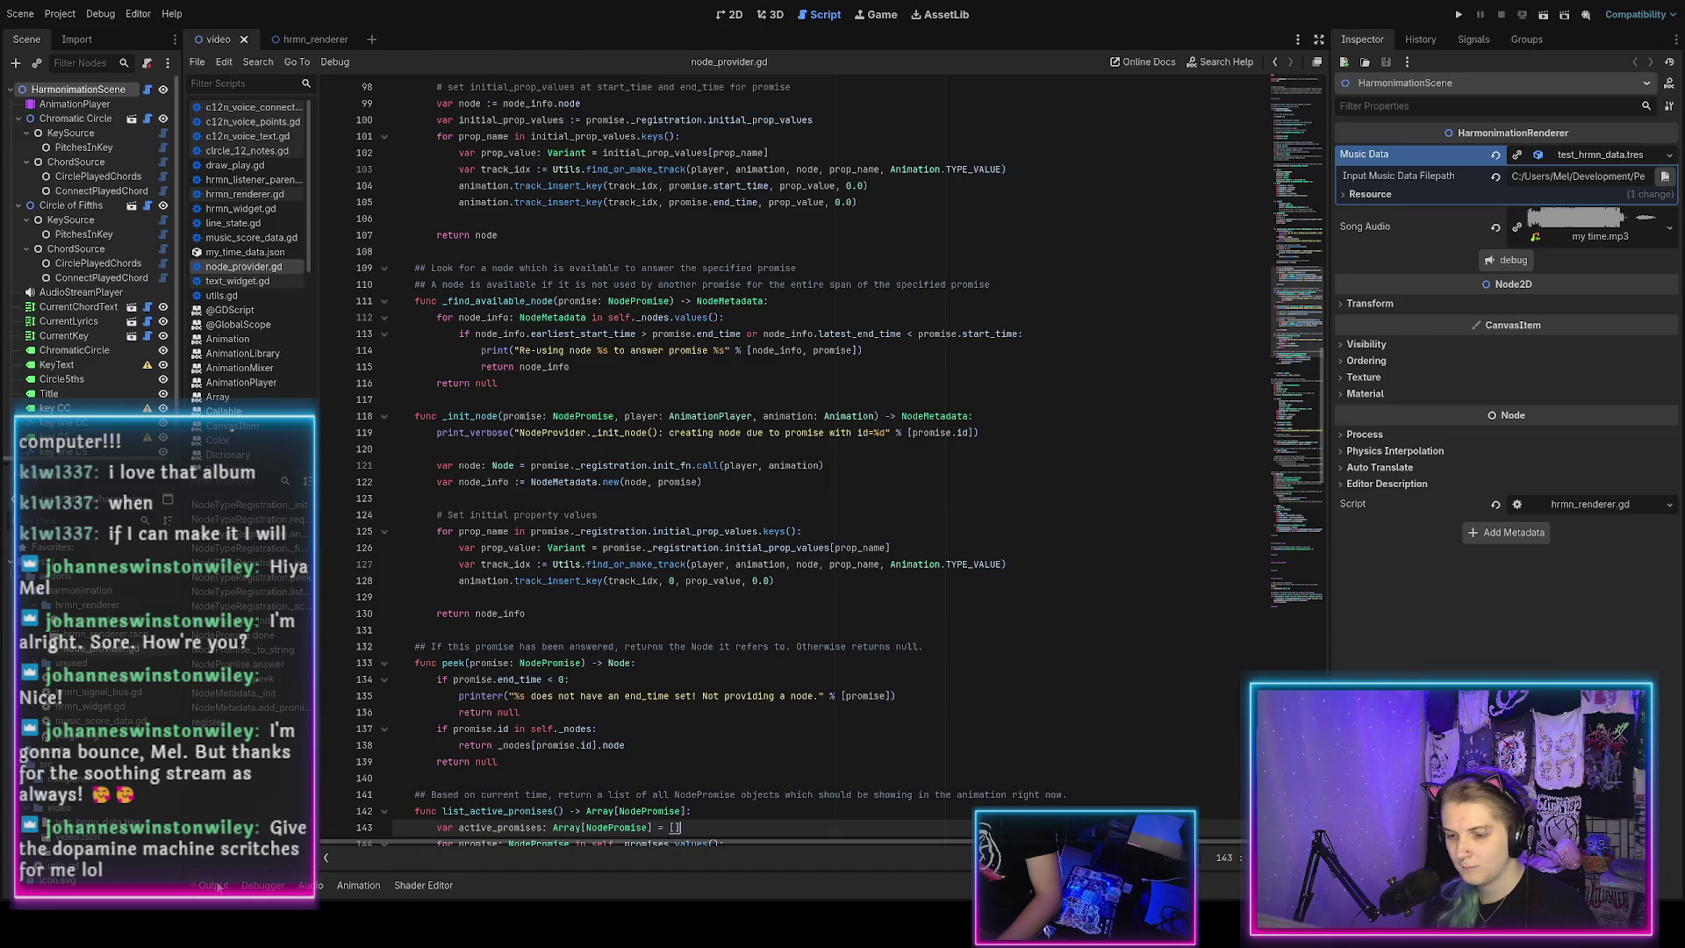
pyautogui.click(214, 886)
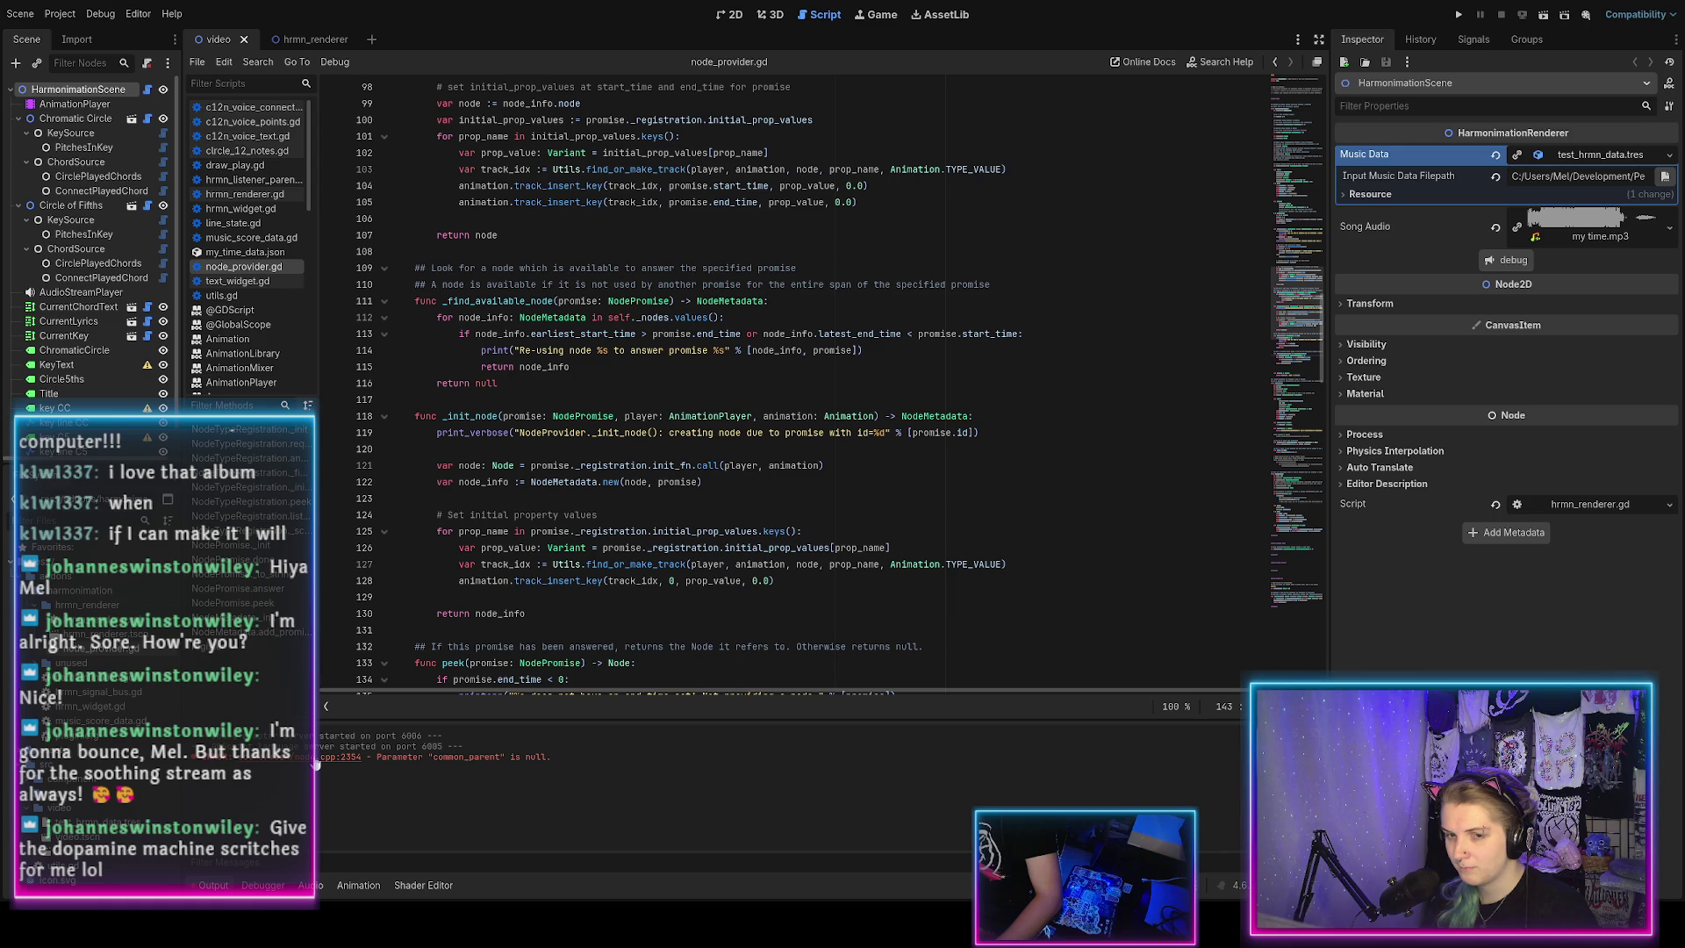
pyautogui.click(360, 885)
pyautogui.click(214, 884)
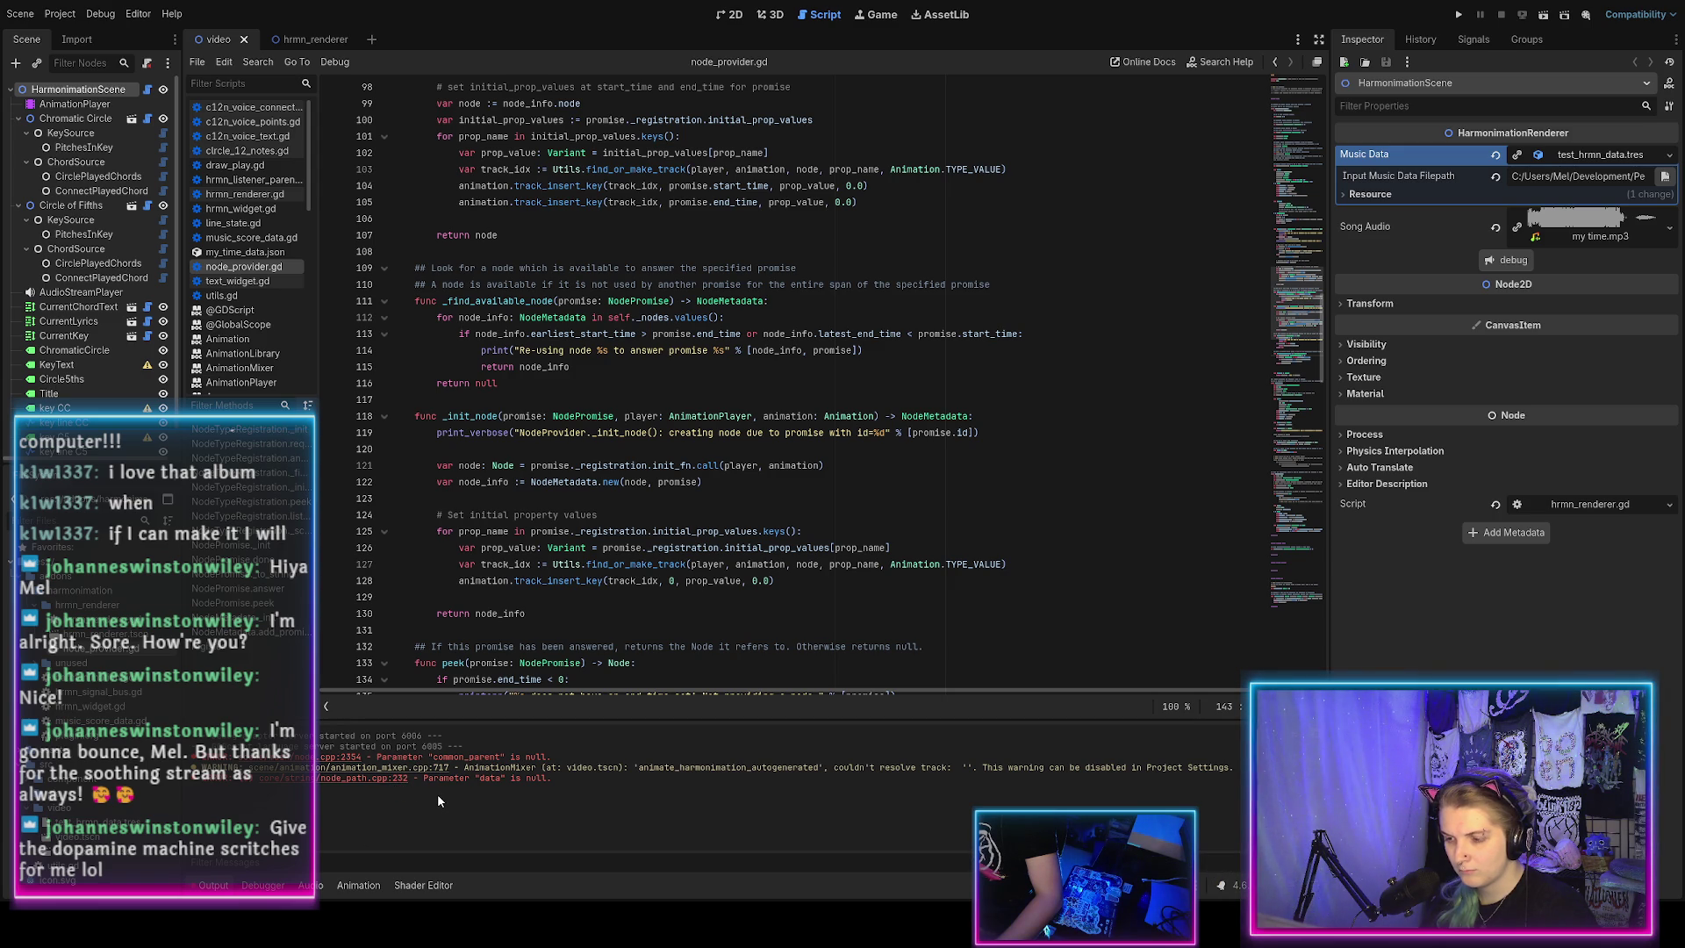
pyautogui.click(371, 886)
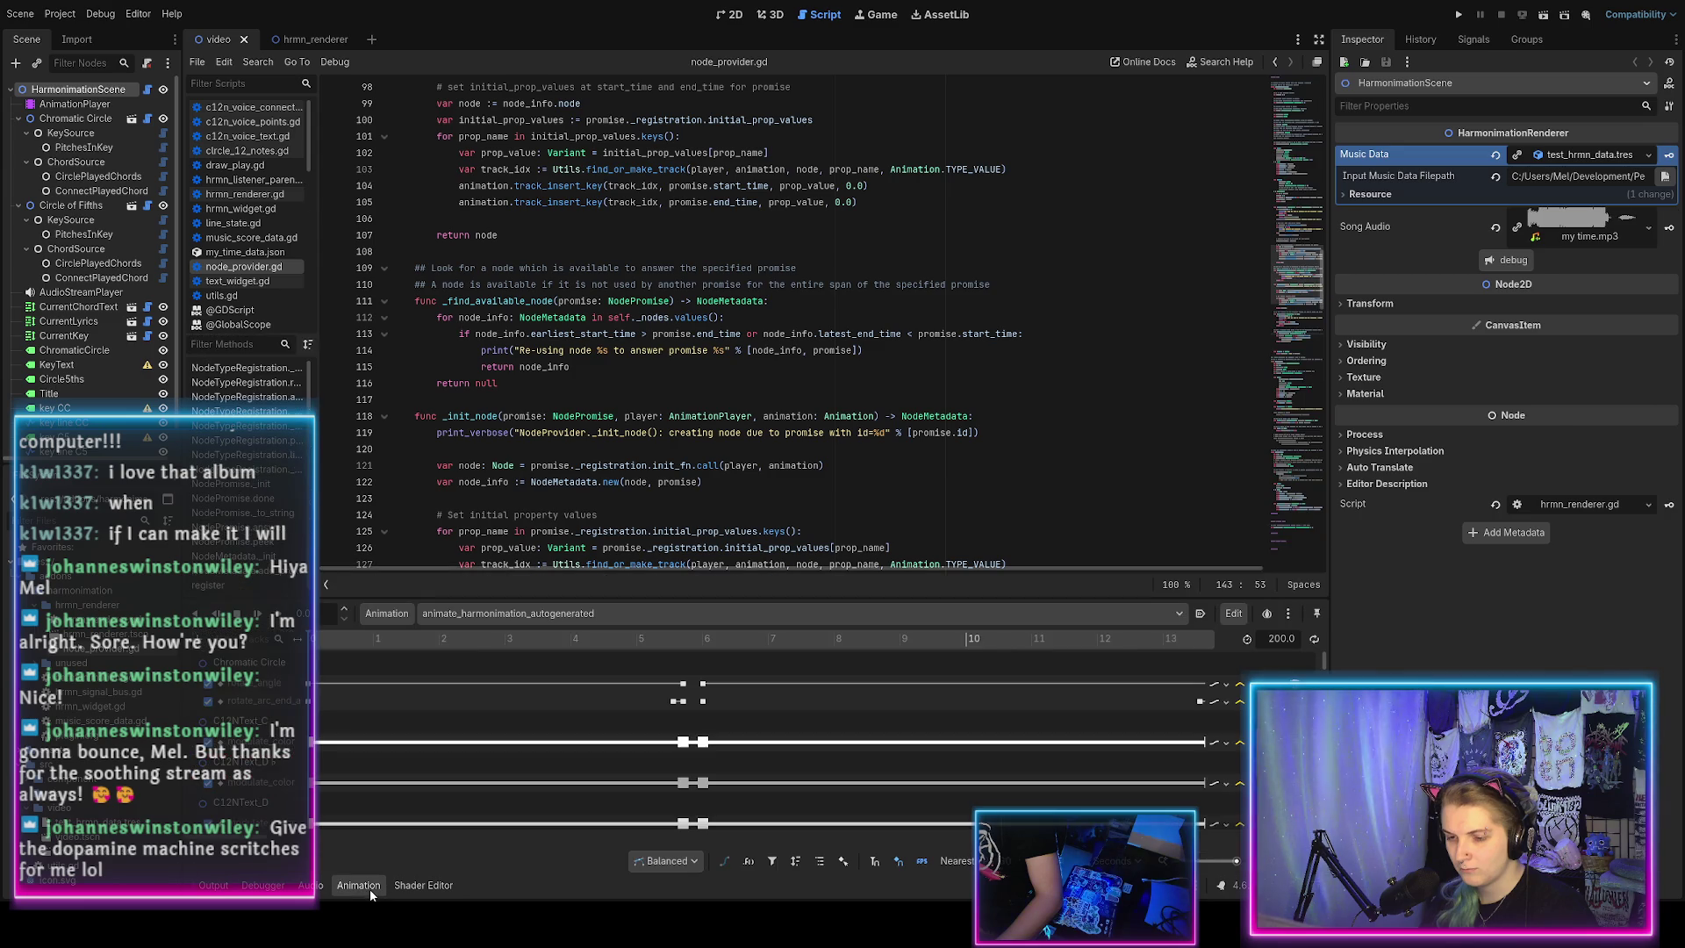
pyautogui.click(228, 886)
pyautogui.click(222, 885)
pyautogui.click(222, 885)
pyautogui.click(351, 888)
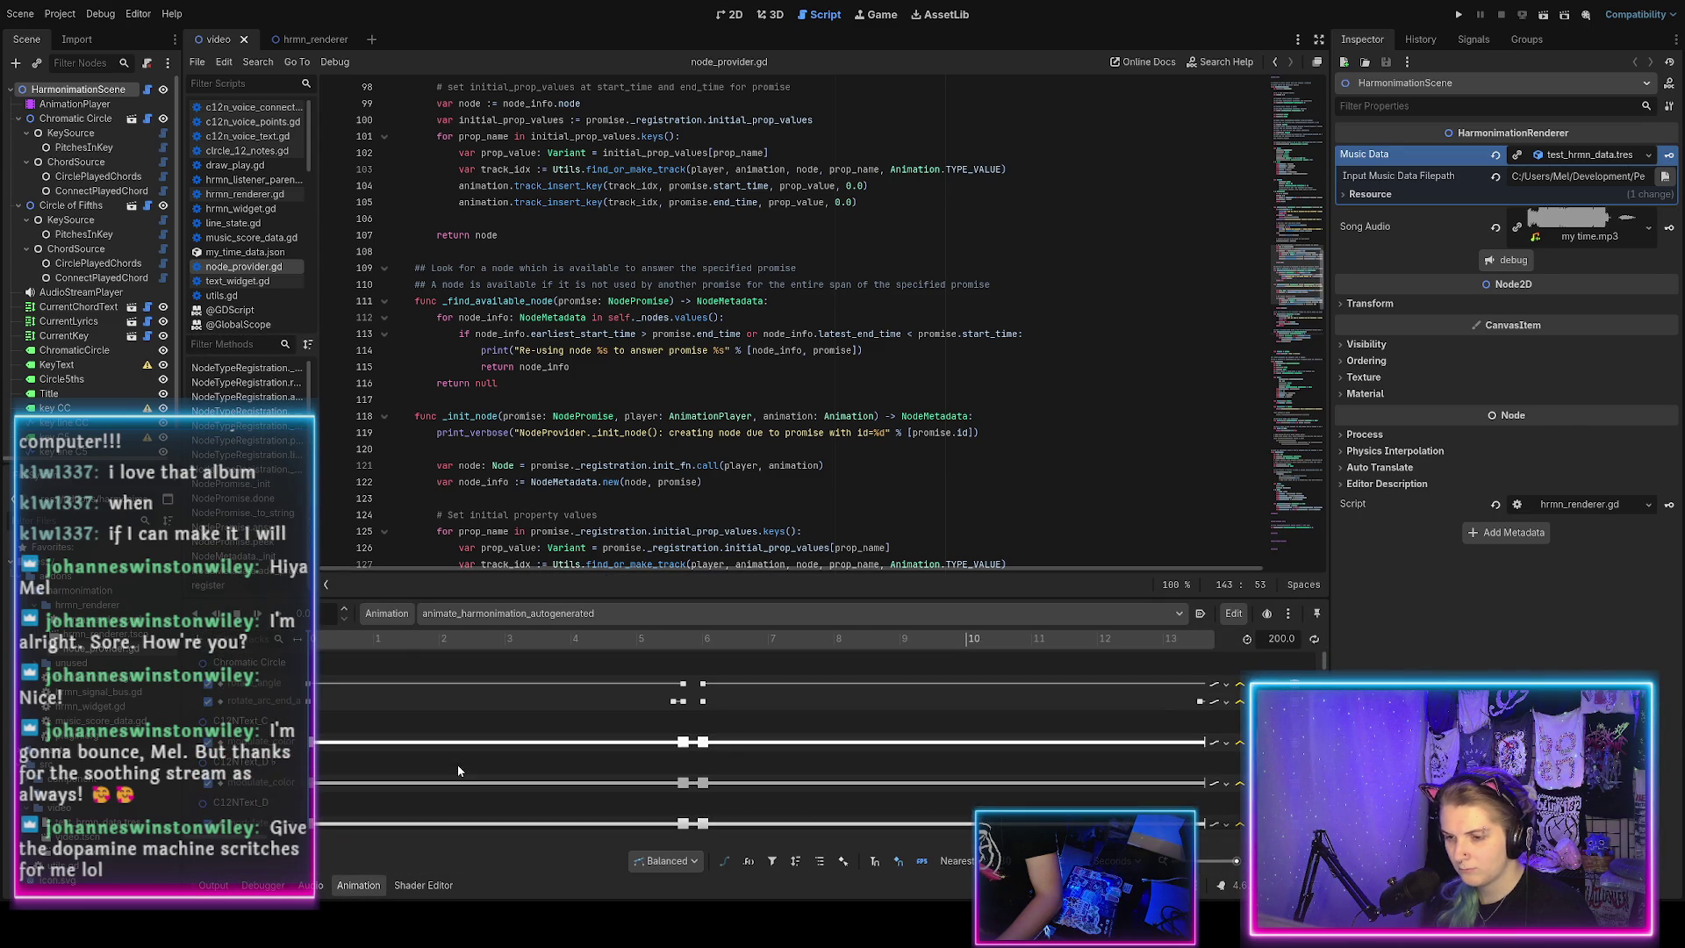
pyautogui.scroll(-5, 532, 758)
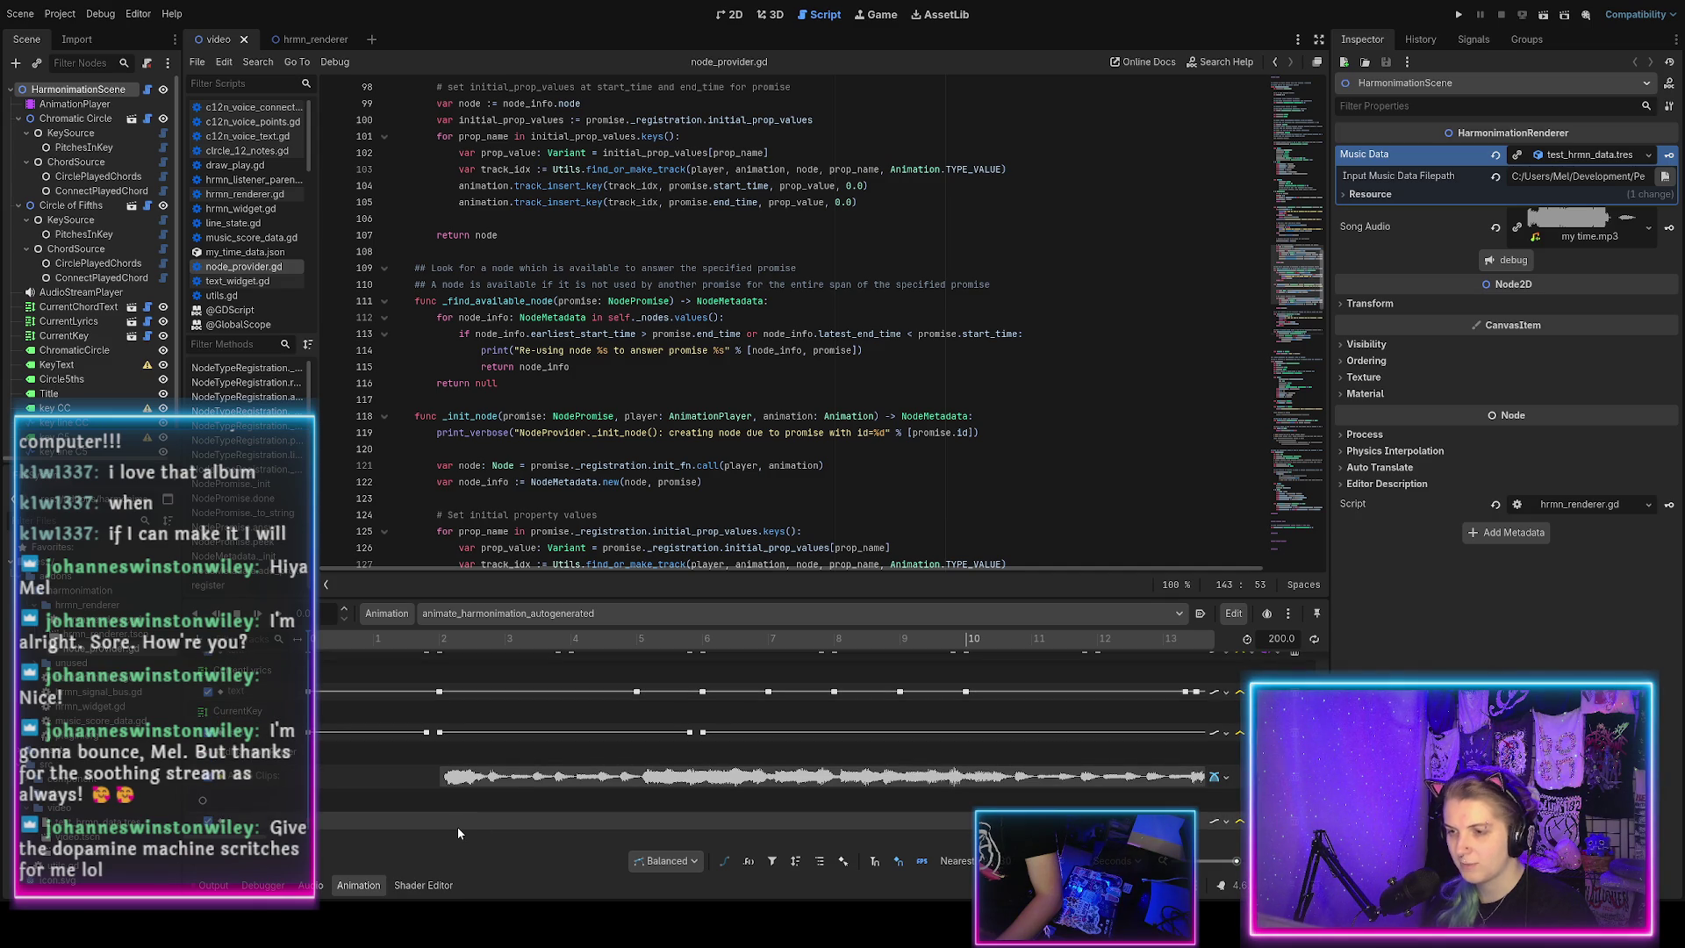
pyautogui.scroll(-2, 488, 556)
pyautogui.scroll(1, 488, 557)
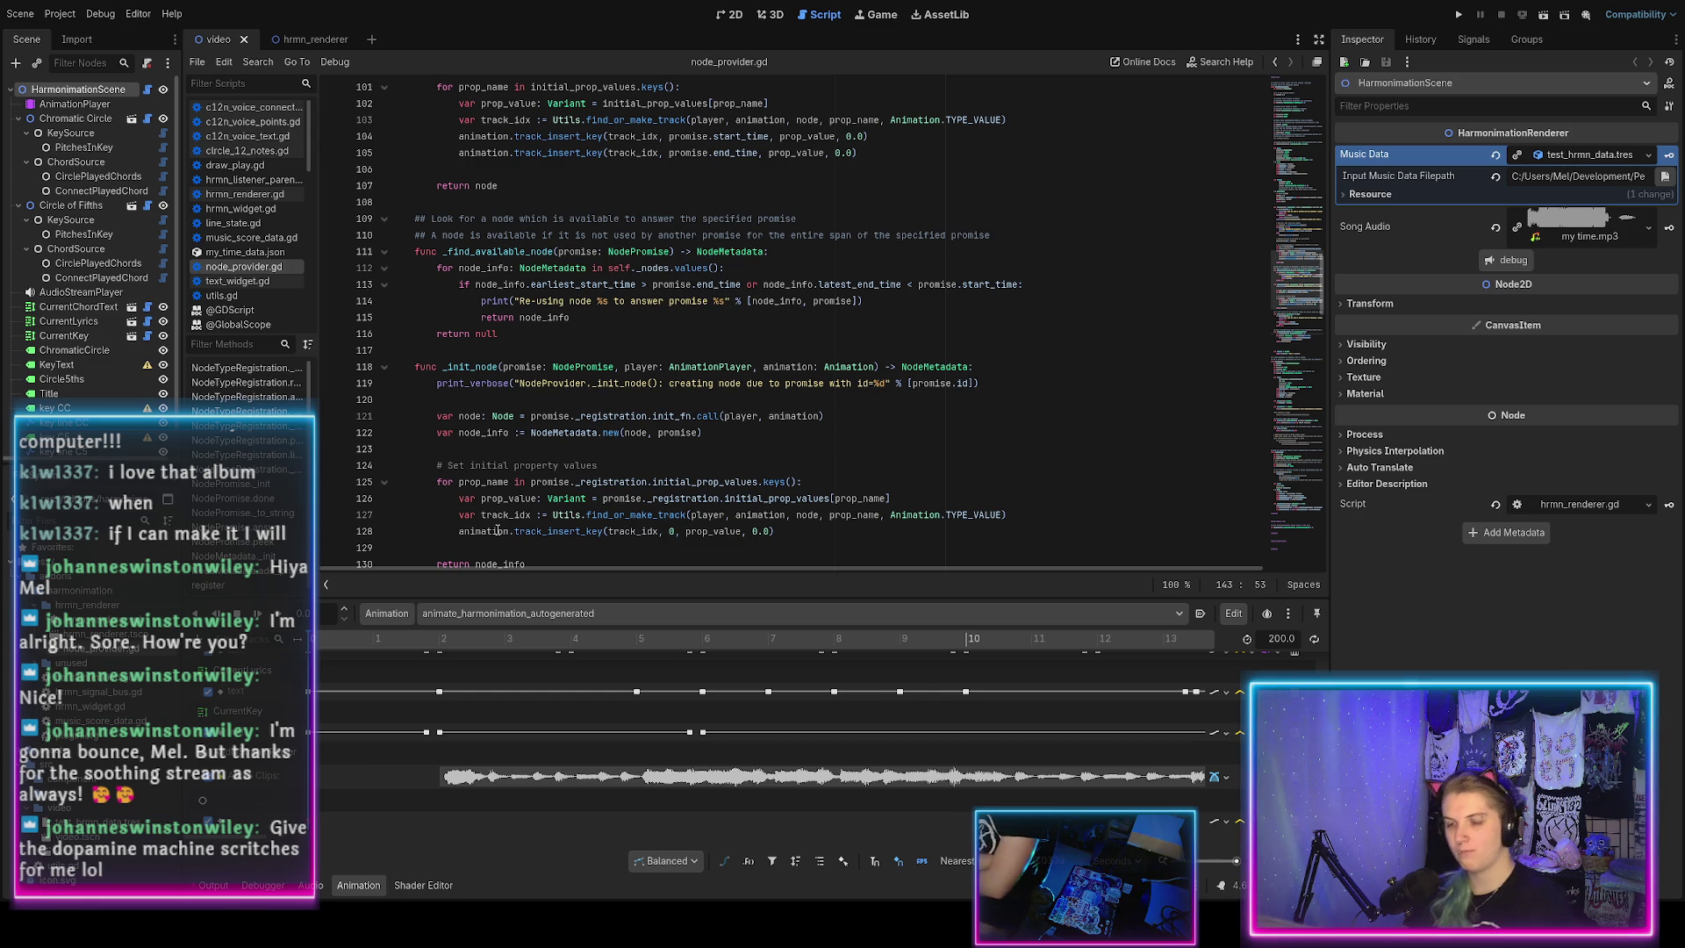
pyautogui.scroll(20, 384, 200)
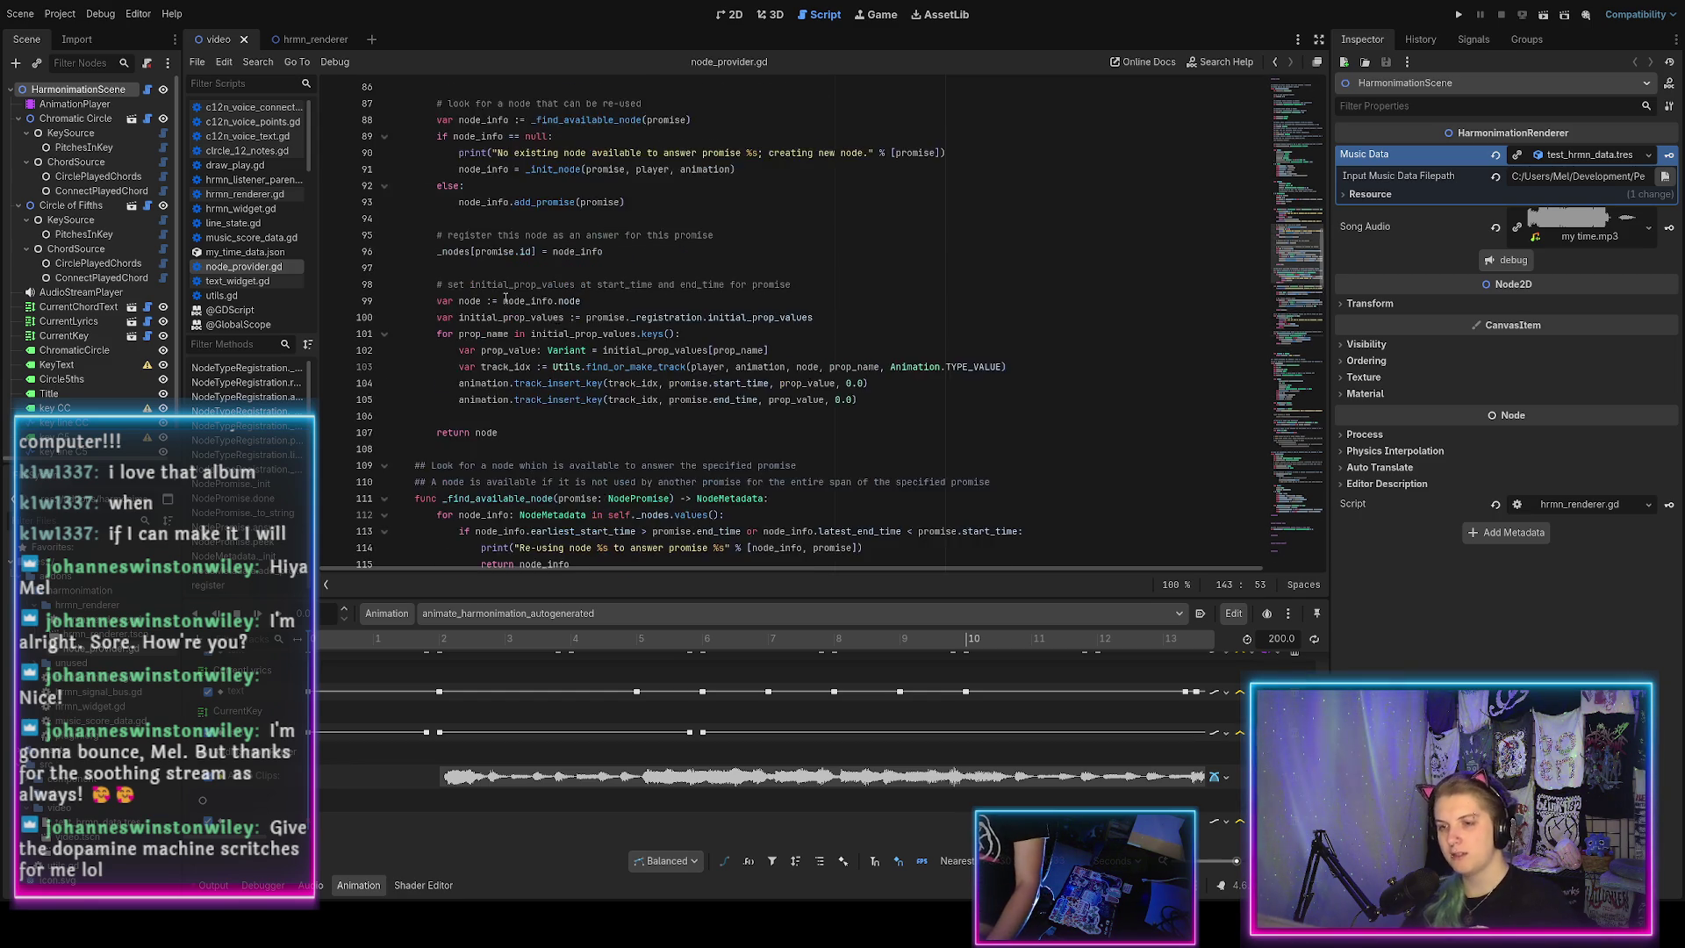
pyautogui.click(239, 195)
pyautogui.scroll(20, 463, 373)
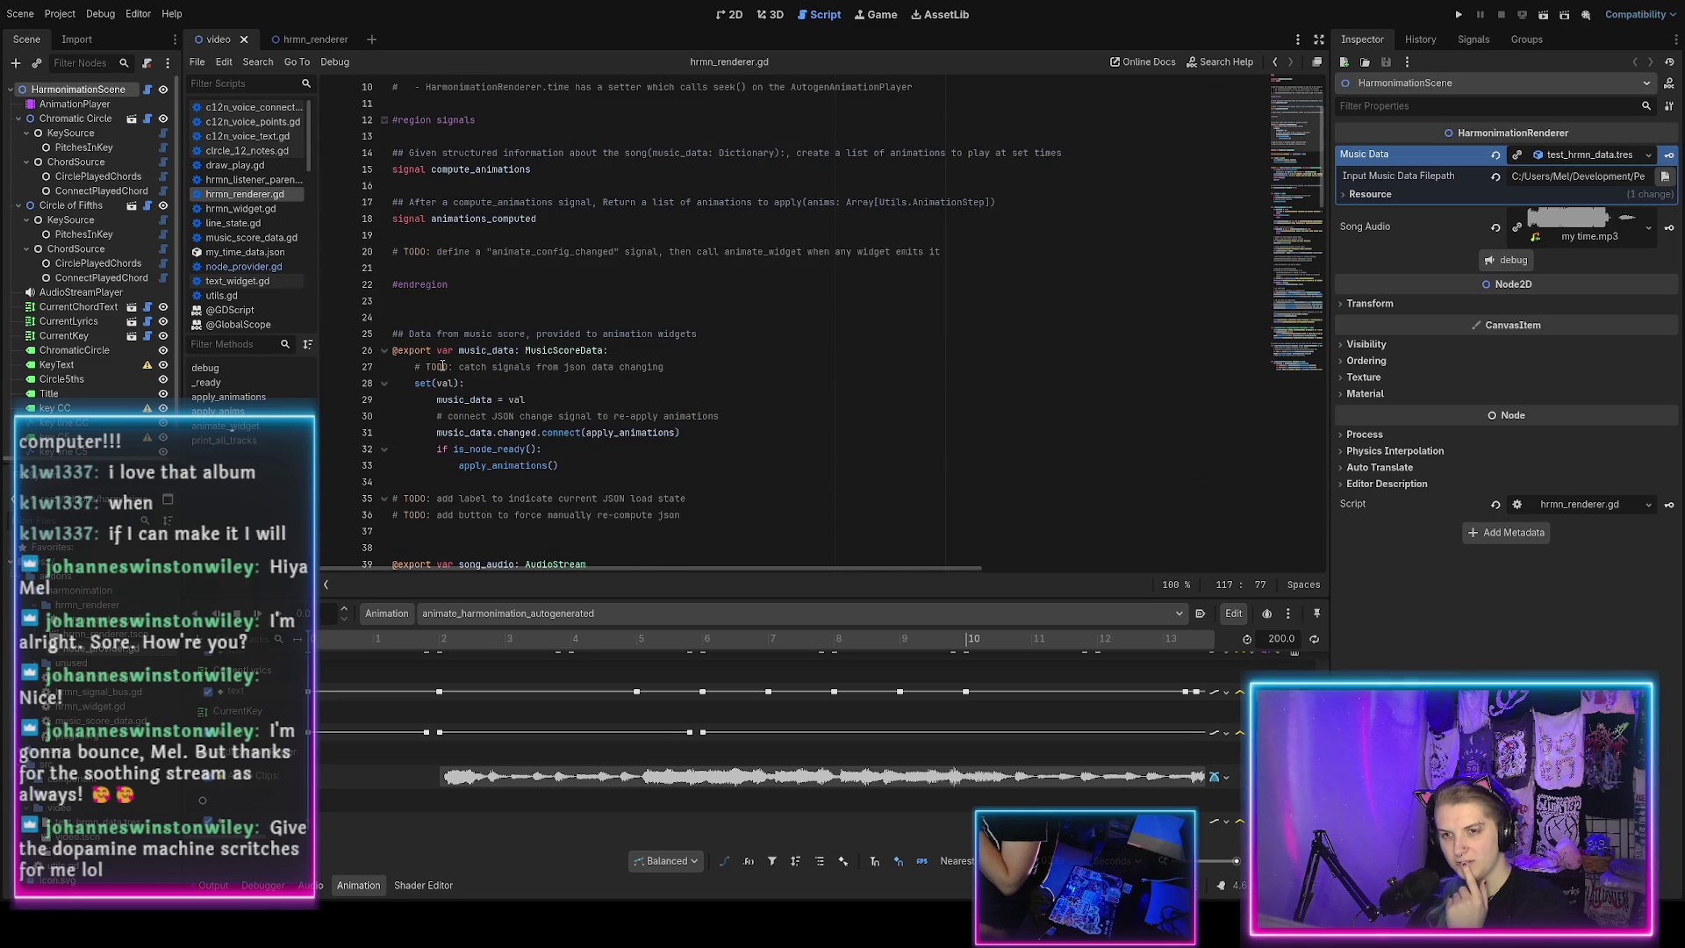
pyautogui.click(244, 266)
pyautogui.scroll(-5, 500, 328)
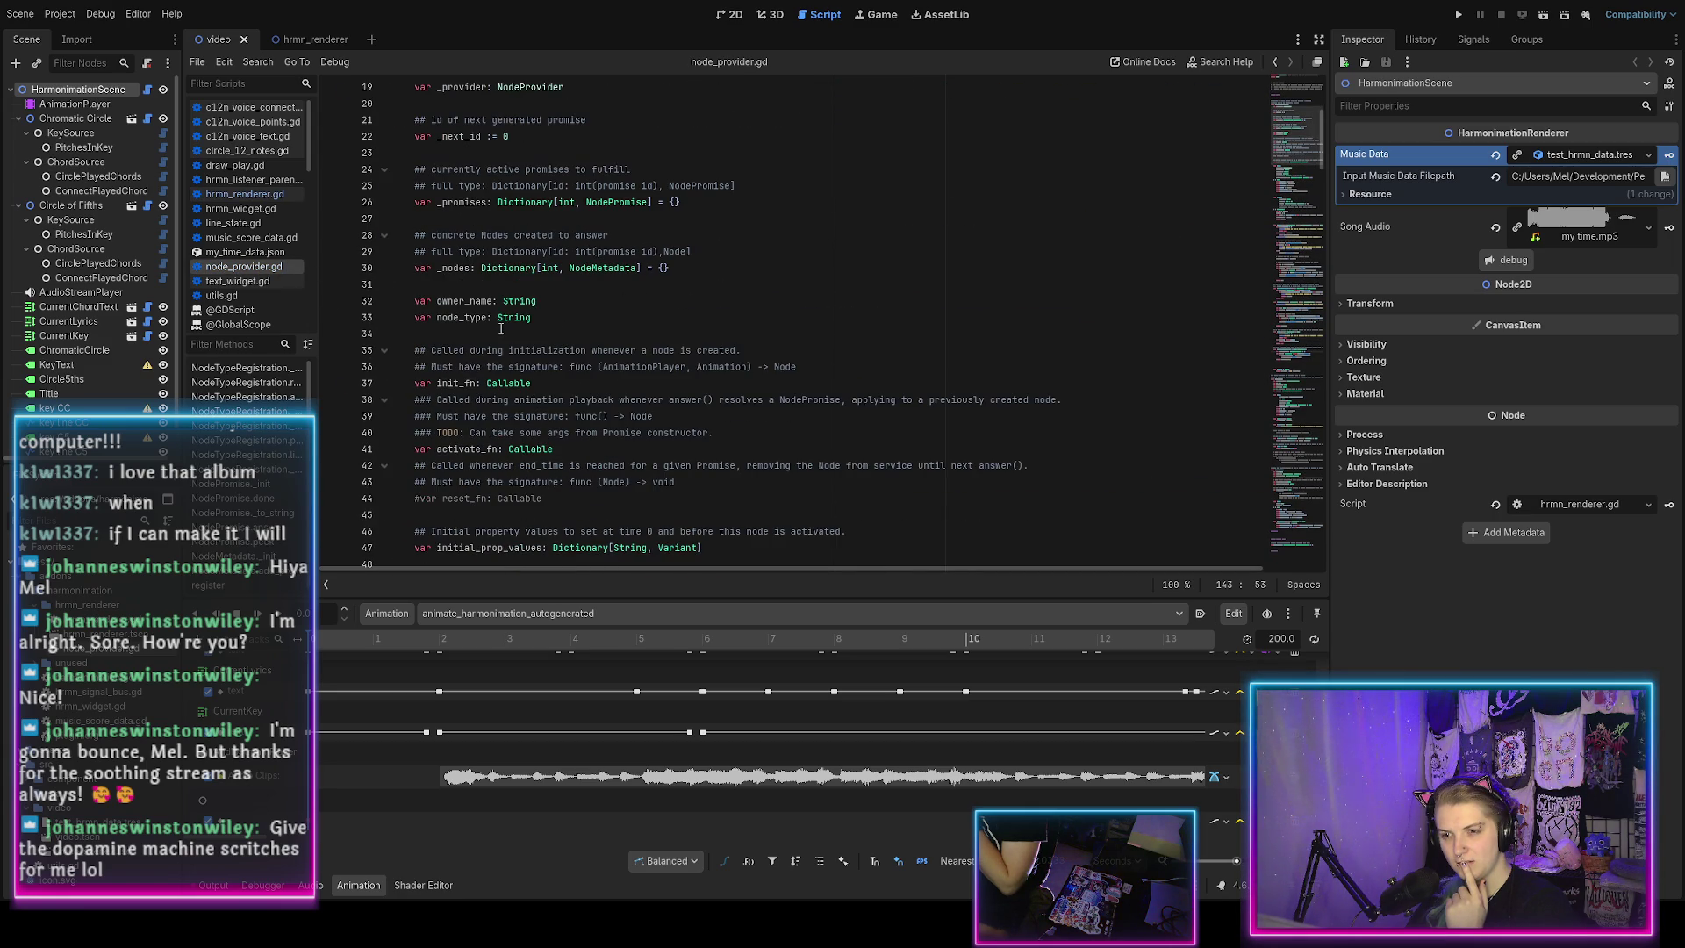
pyautogui.scroll(-14, 499, 328)
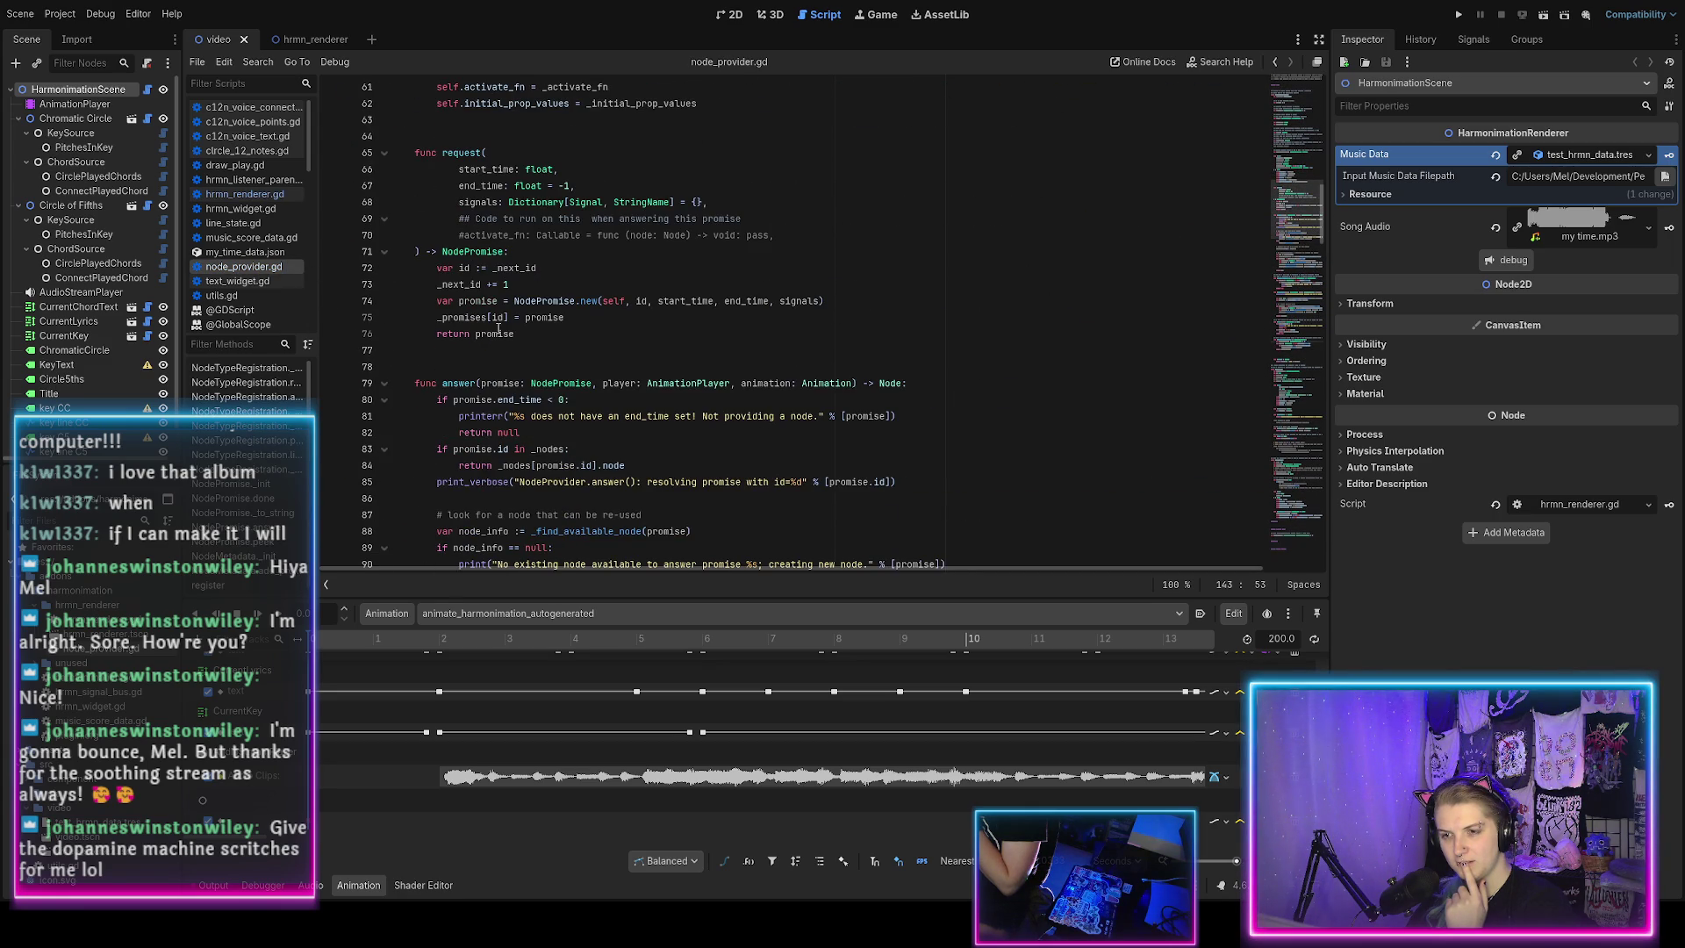
pyautogui.scroll(-2, 498, 329)
pyautogui.scroll(-1, 499, 328)
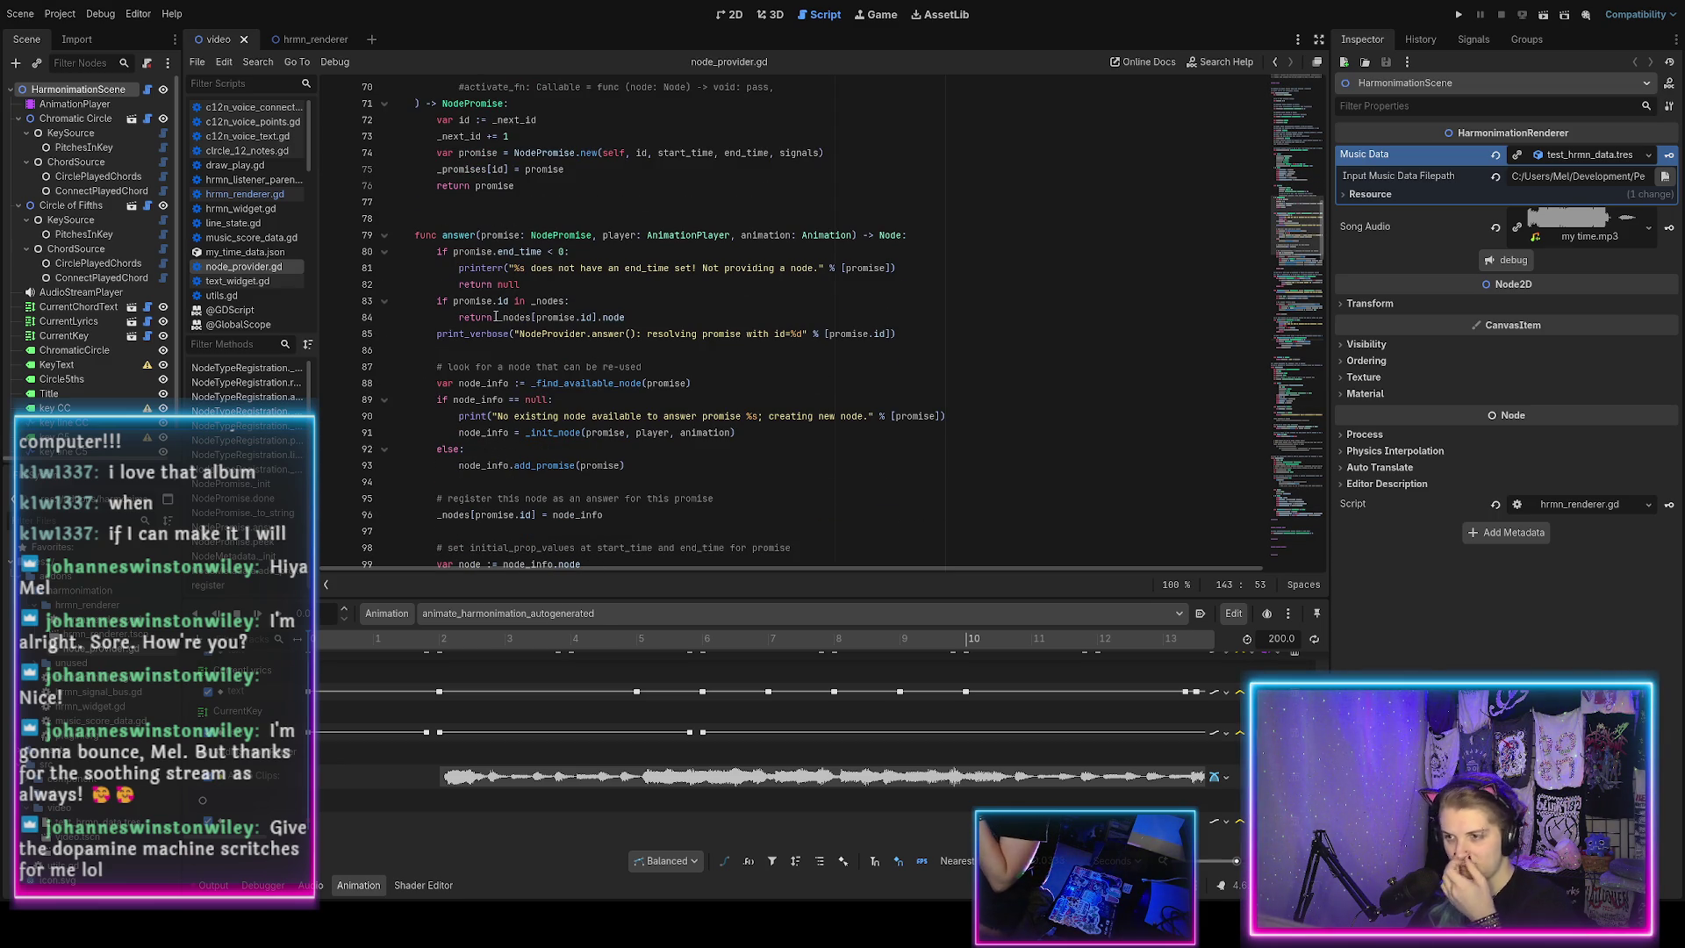
pyautogui.scroll(10, 555, 396)
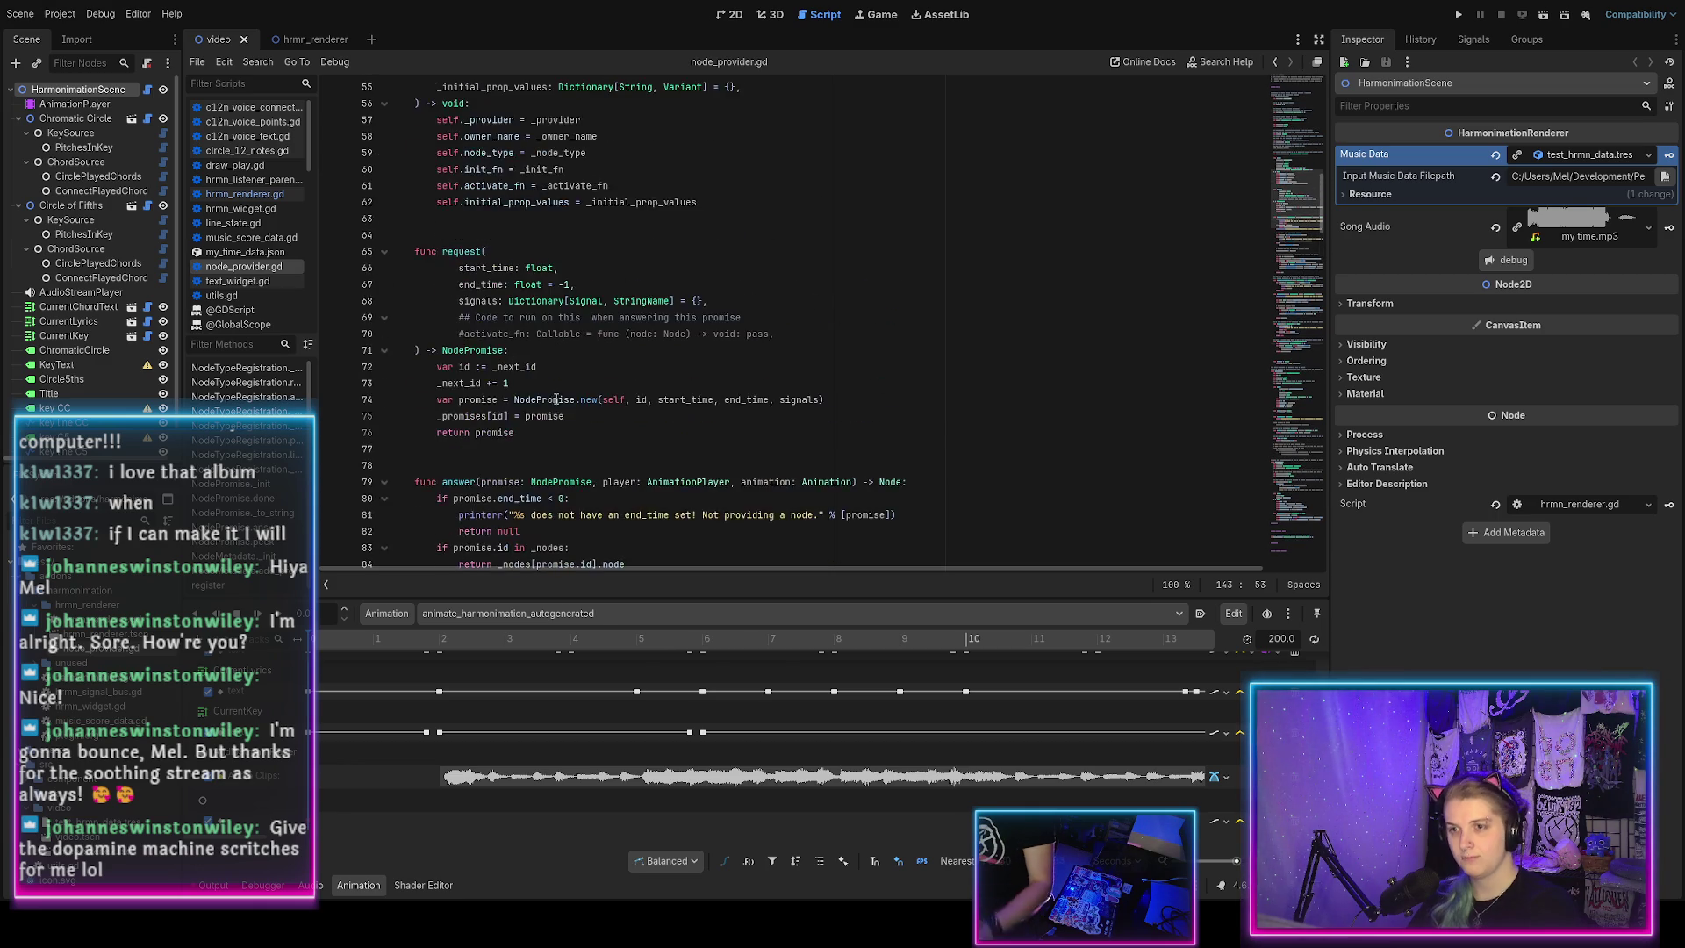
pyautogui.scroll(3, 554, 397)
pyautogui.scroll(4, 555, 400)
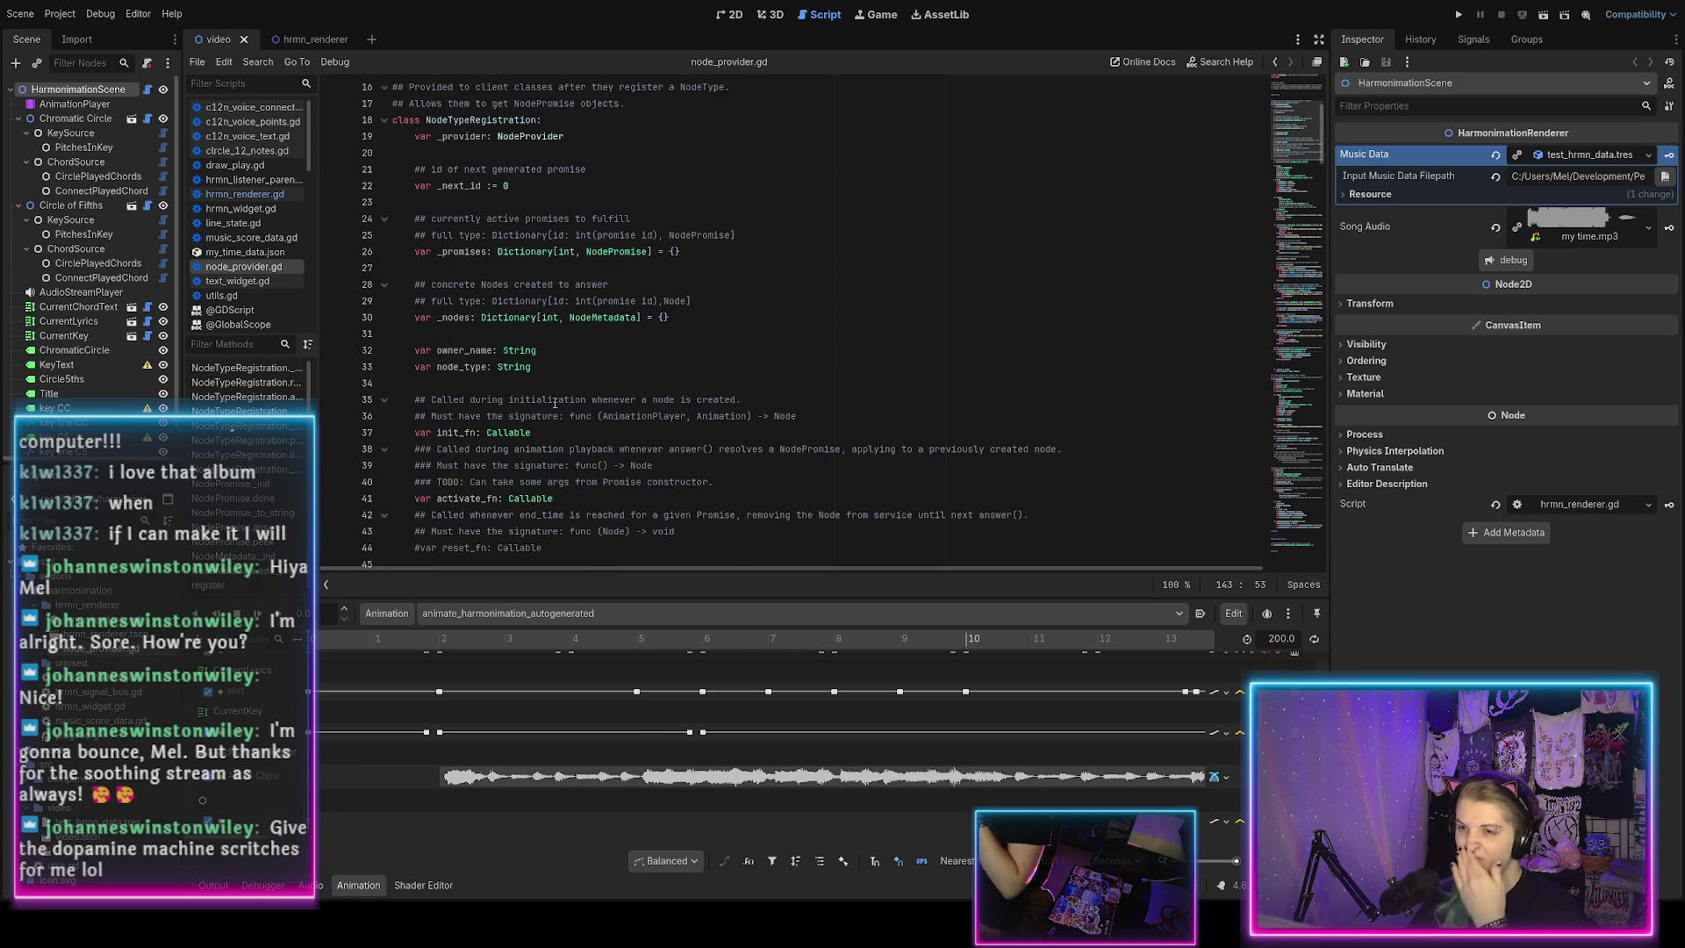
pyautogui.scroll(5, 555, 400)
pyautogui.scroll(-5, 580, 289)
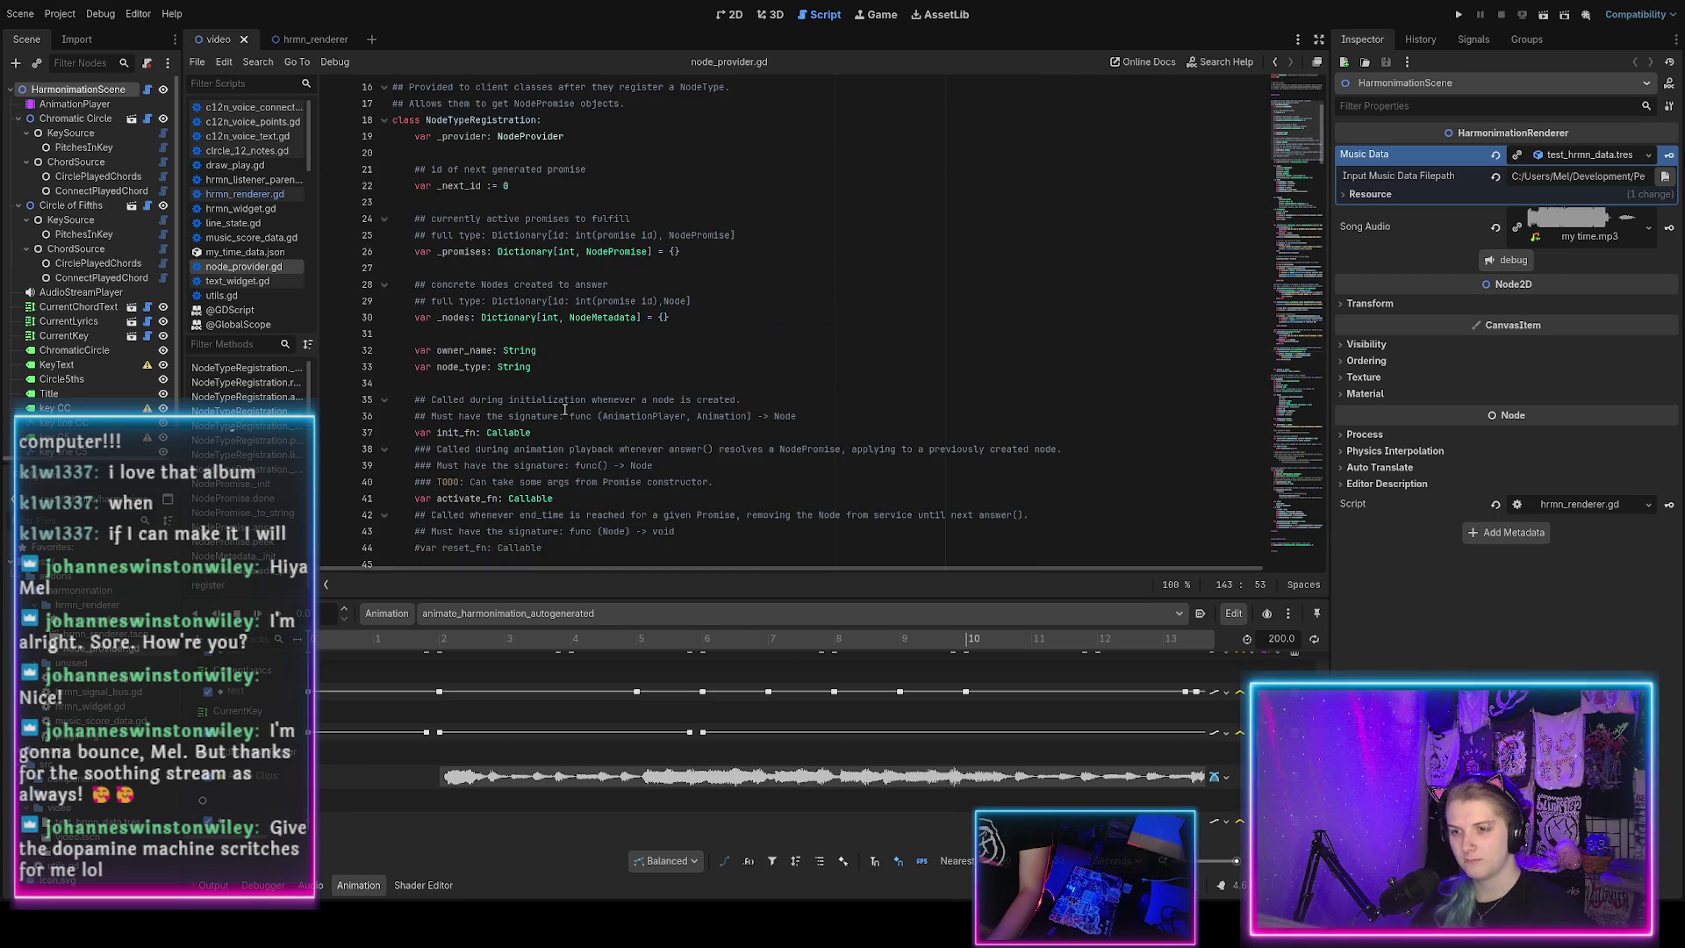
pyautogui.scroll(-1, 611, 298)
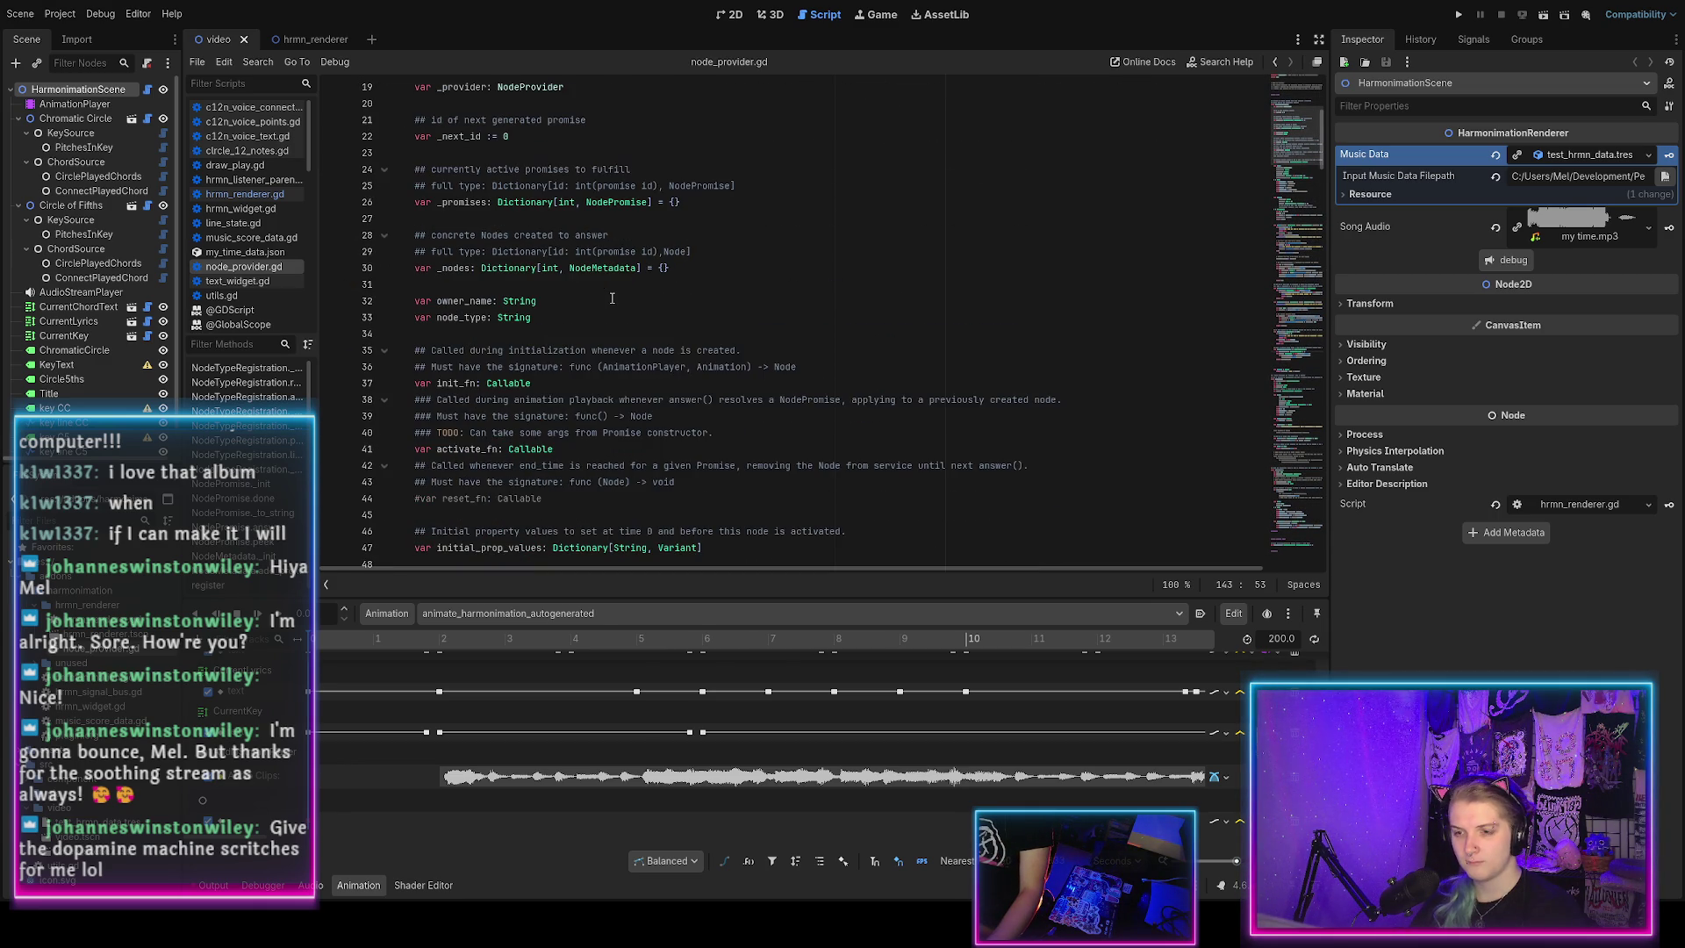
# Below the reset_fn comment, declare 'var _player: AnimationPlayer' and 'var _animation: Animation'.
pyautogui.scroll(-3, 600, 338)
pyautogui.click(580, 351)
pyautogui.press('Return')
pyautogui.press('Return')
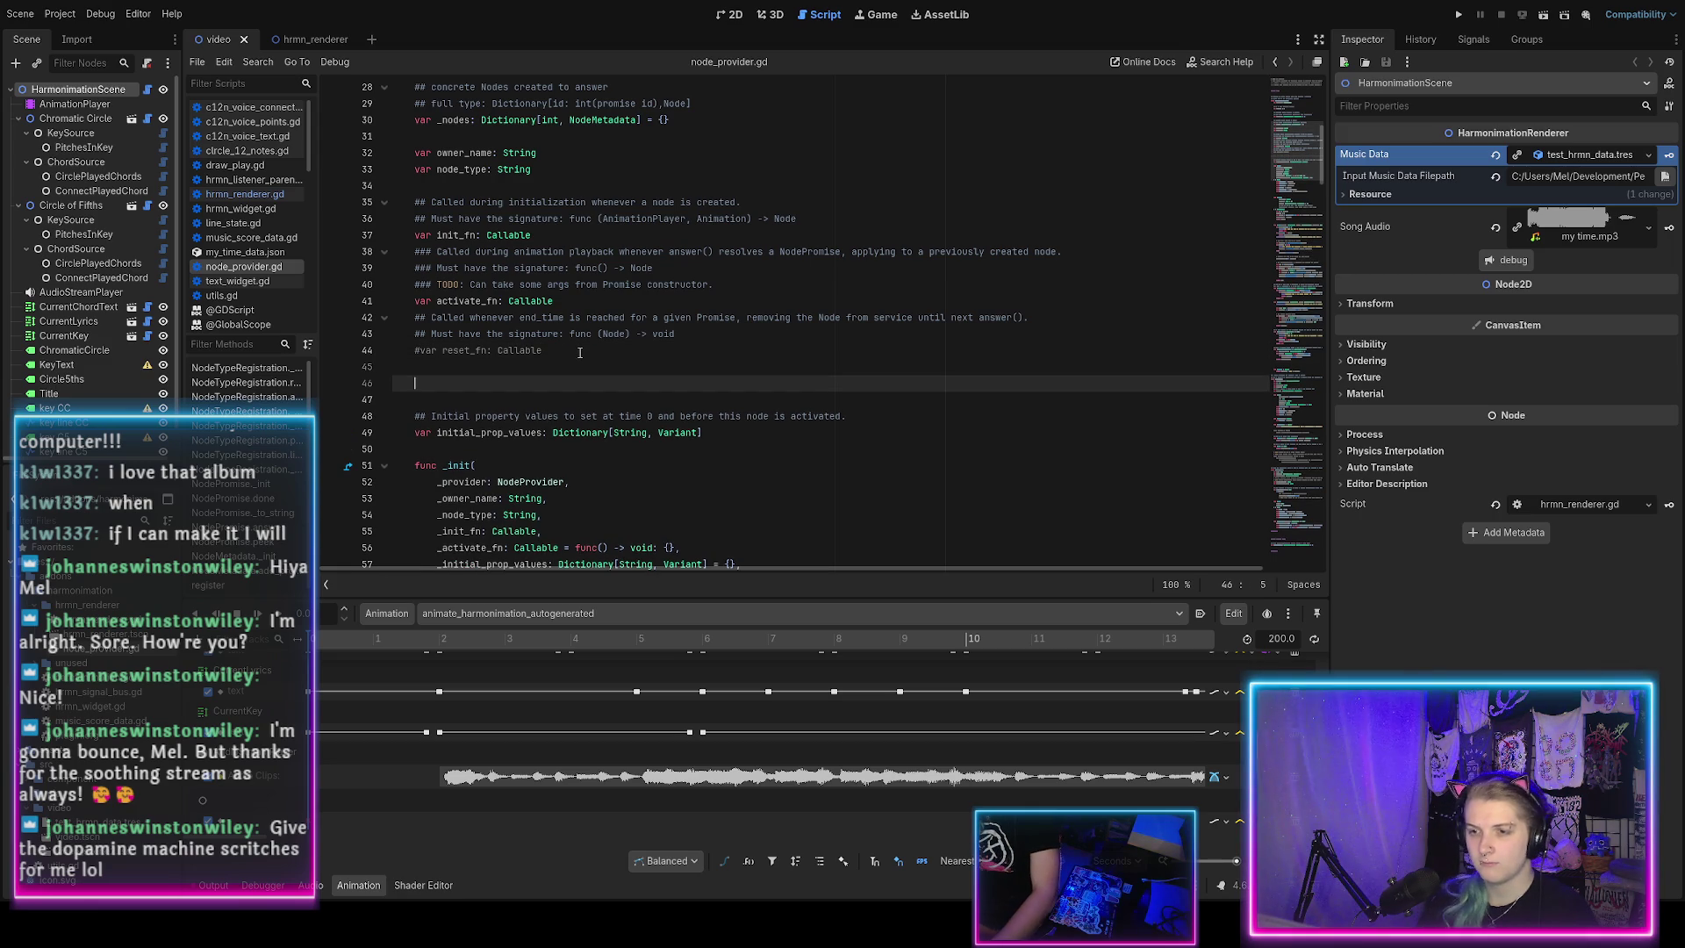
pyautogui.write('var playe')
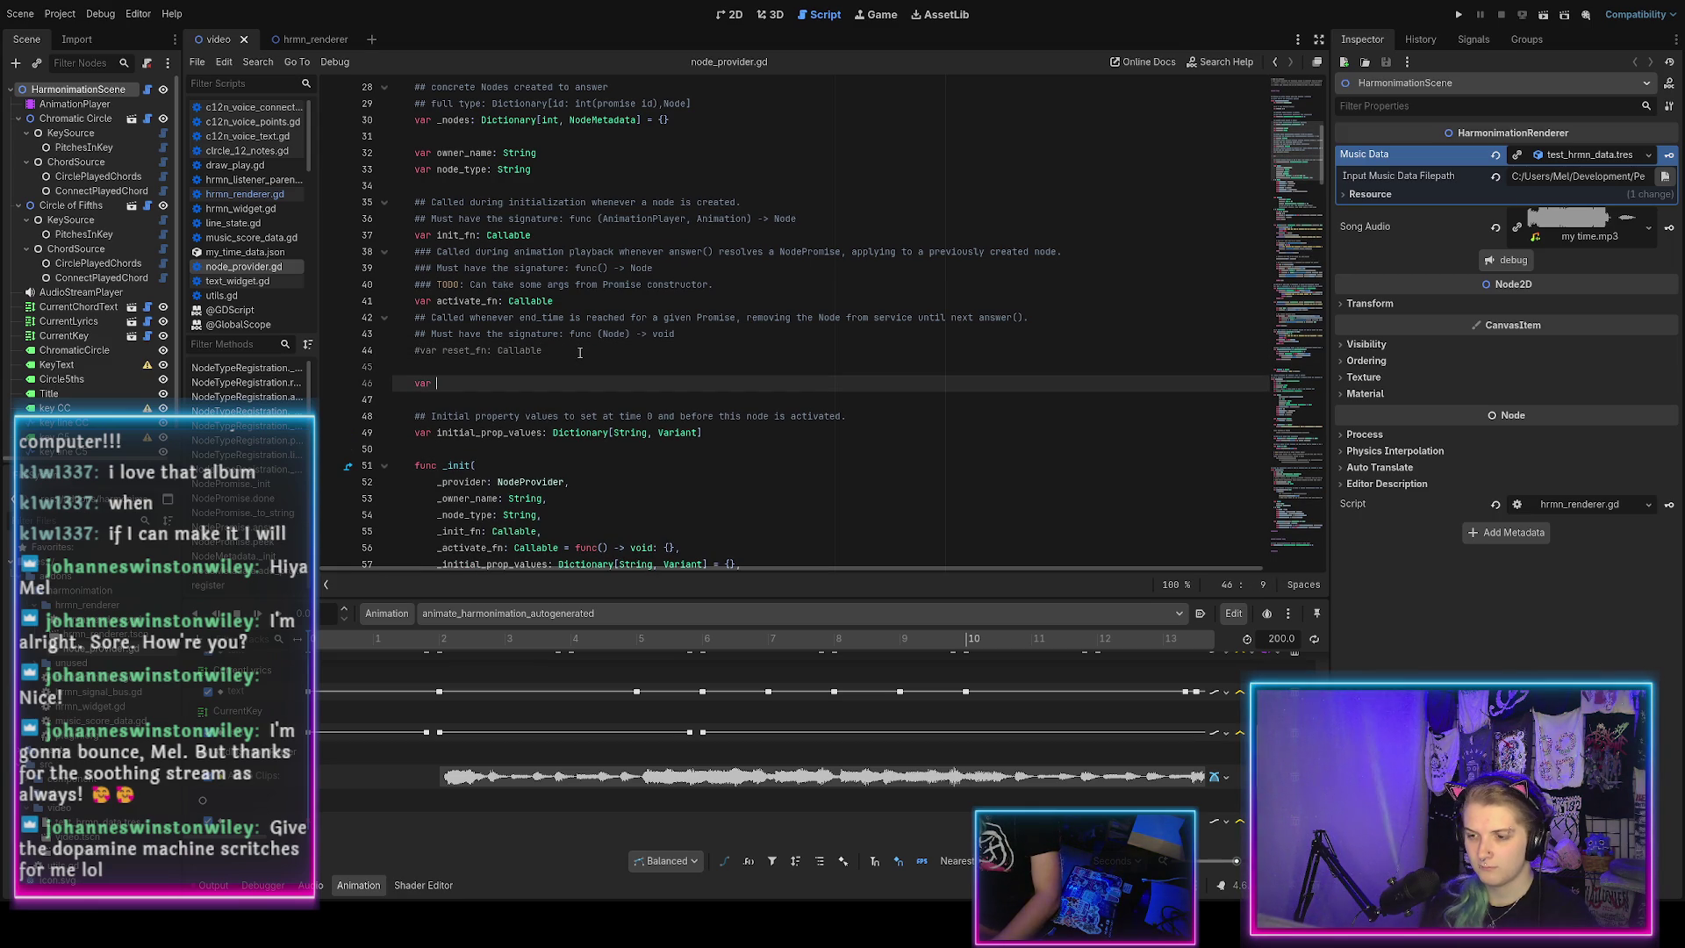
pyautogui.write('r: A')
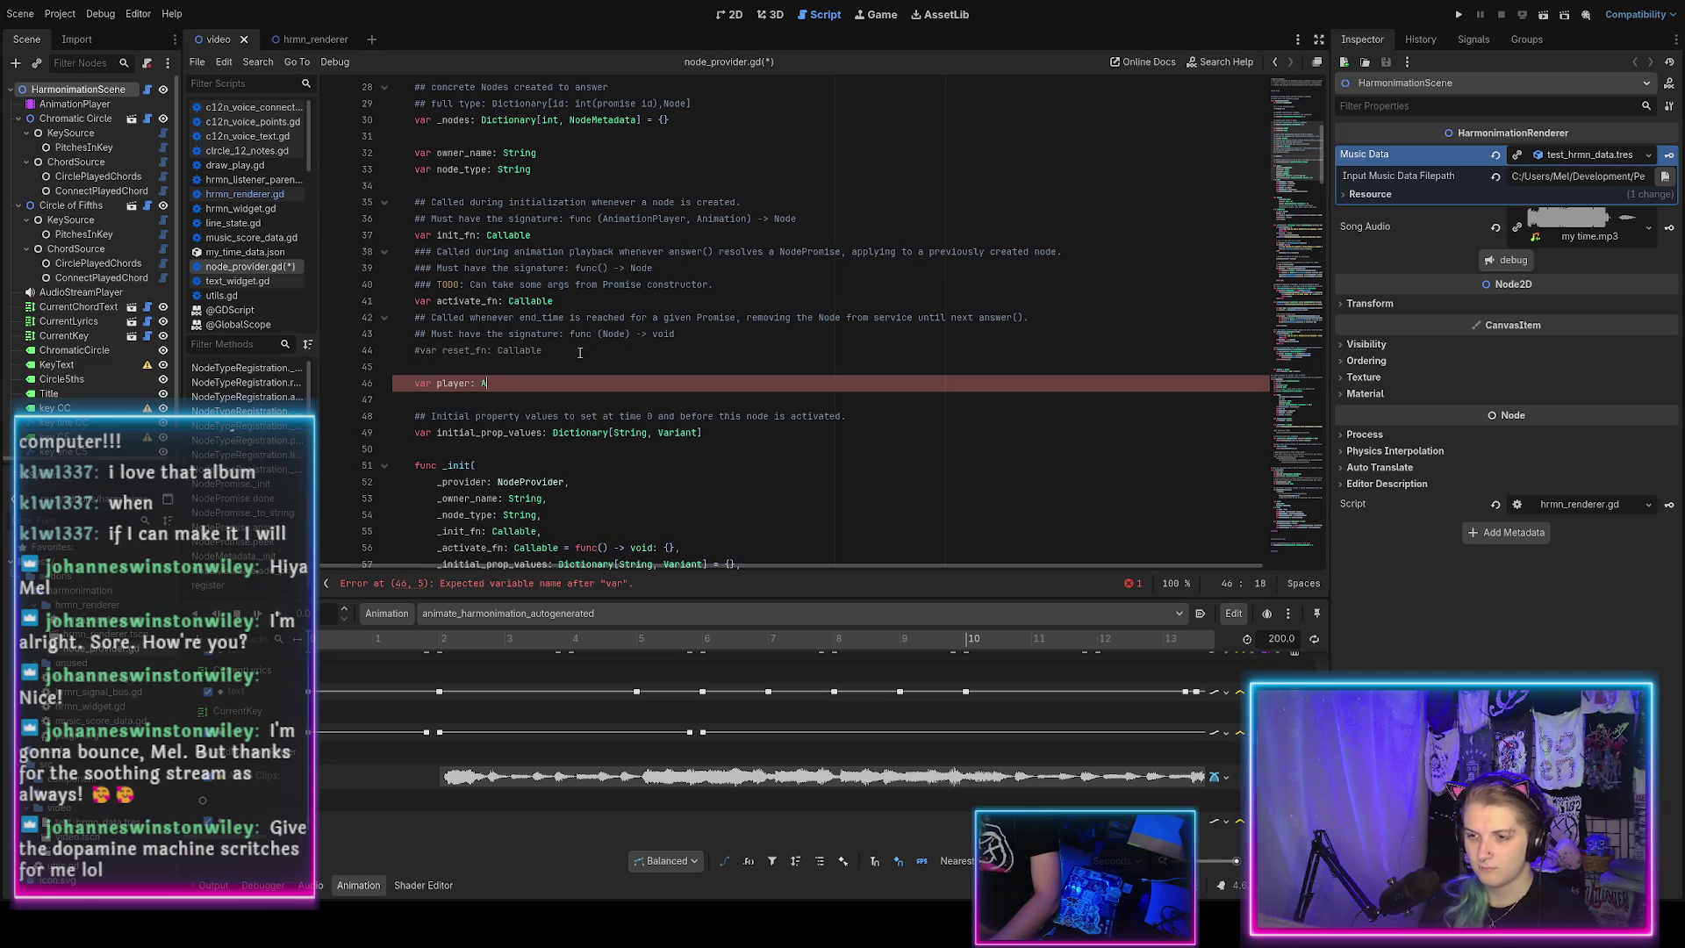
pyautogui.write('nimationPlayer')
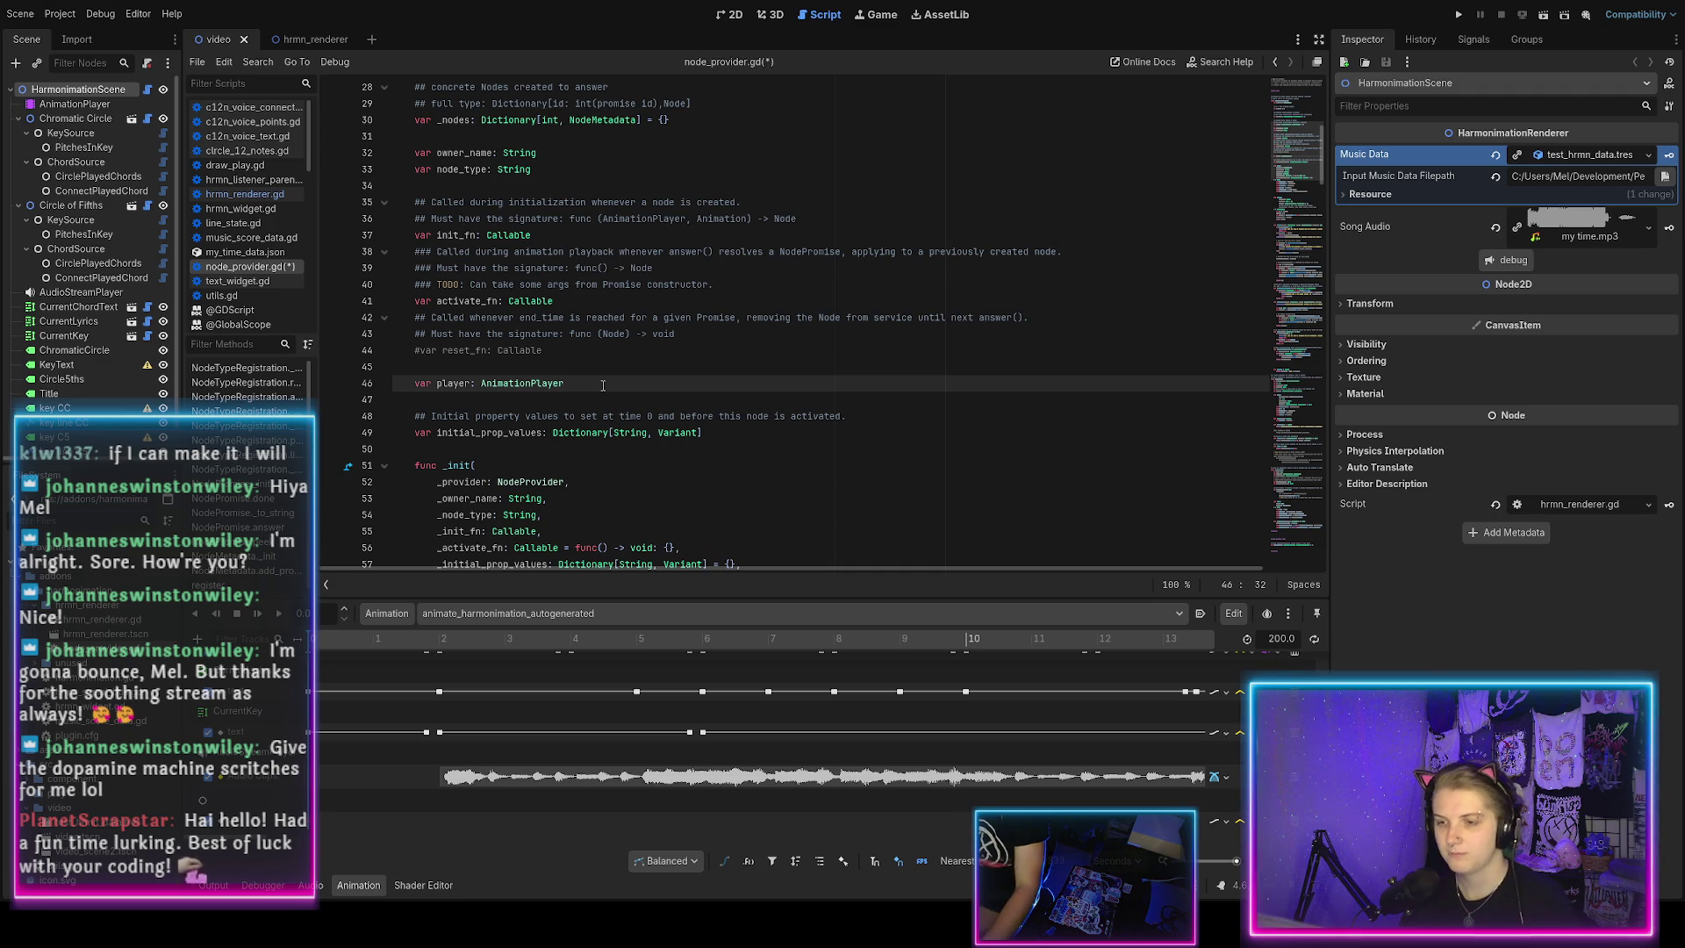
pyautogui.press('Right')
pyautogui.write('_')
pyautogui.press('End')
pyautogui.press('Return')
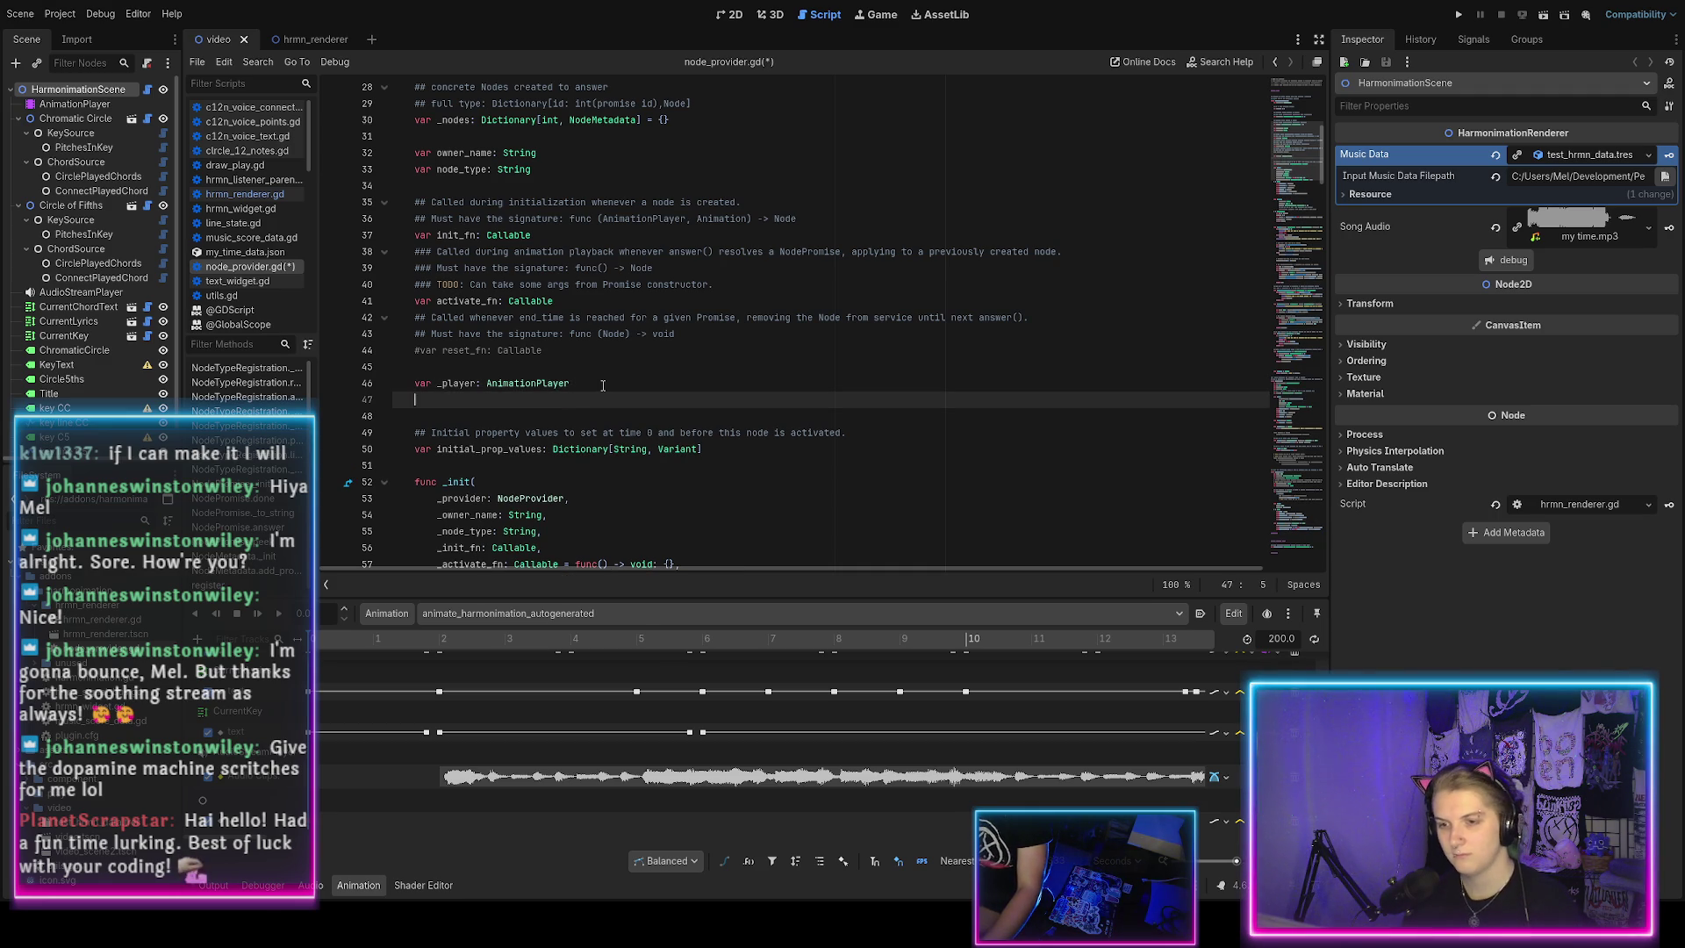
pyautogui.write('var _ani')
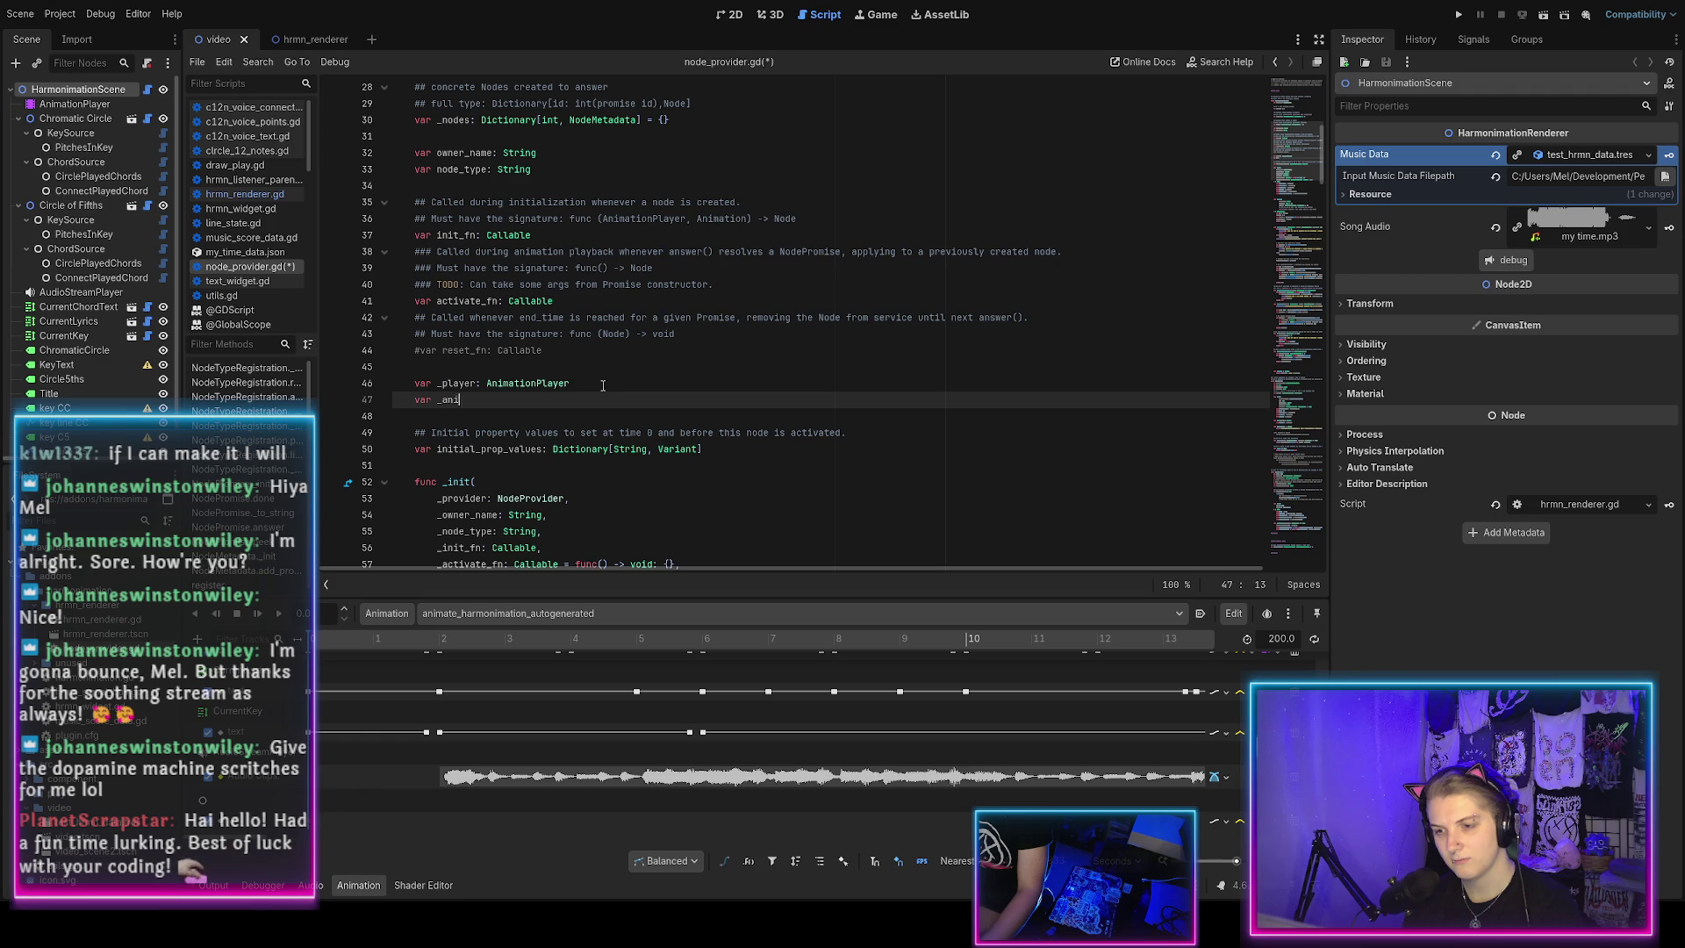
pyautogui.write('mation')
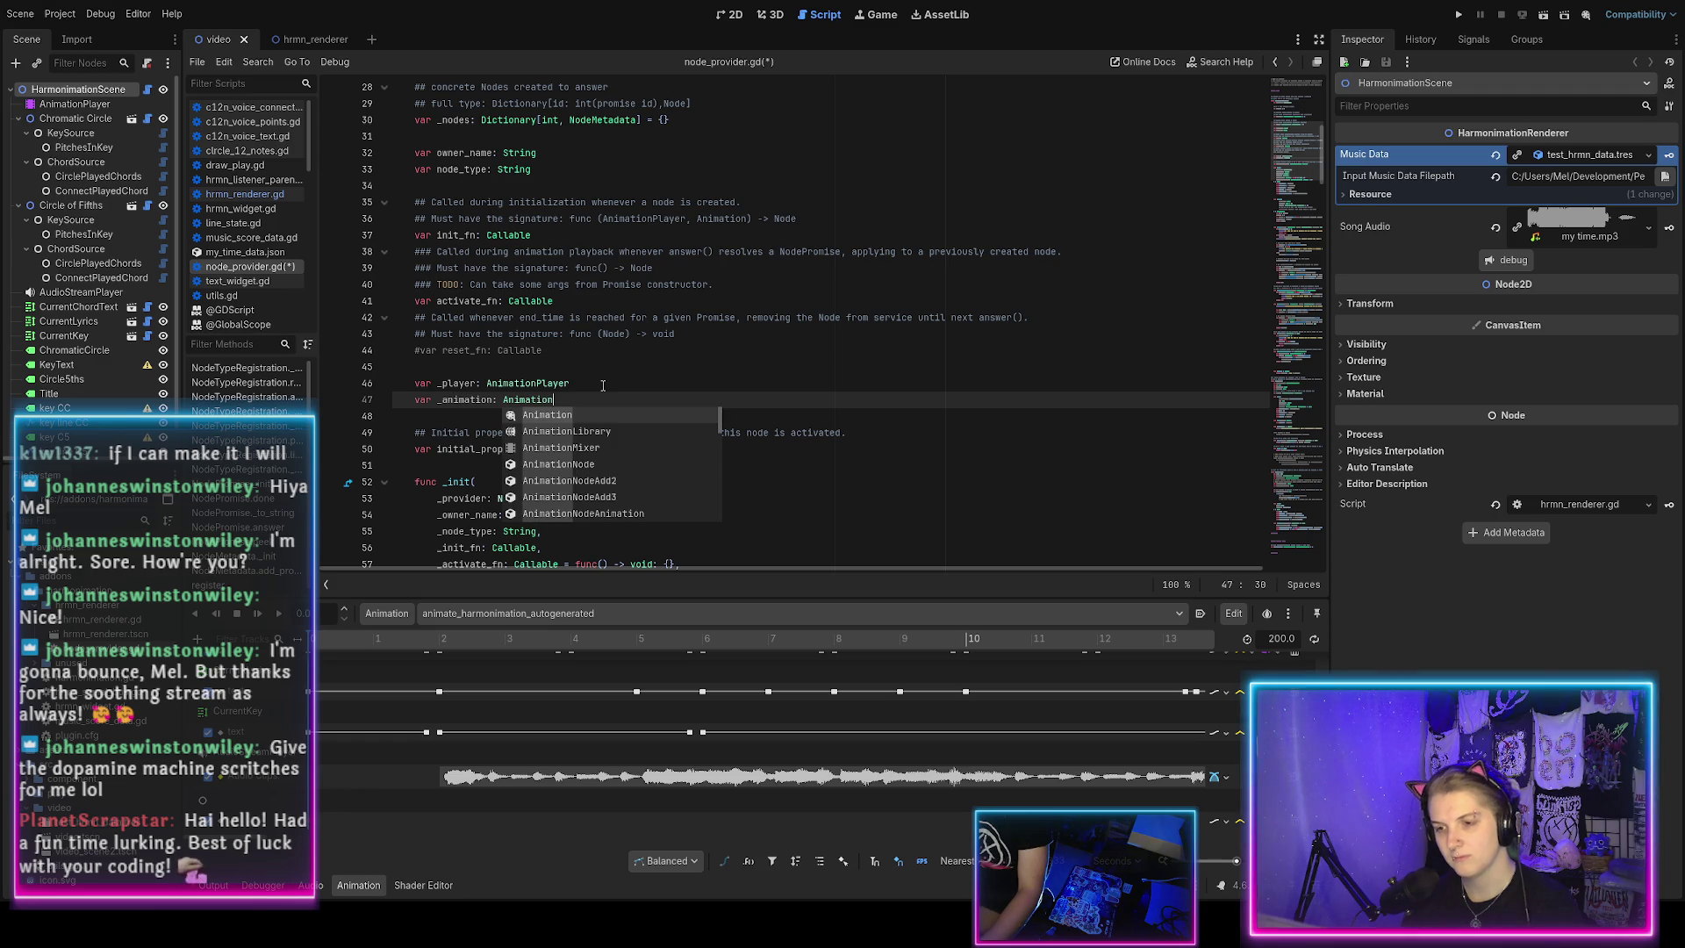
pyautogui.press('Escape')
# Add the comment 'save these from the answer() call for sneaky use later' above them and save.
pyautogui.click(560, 375)
pyautogui.press('Return')
pyautogui.write('# save these from')
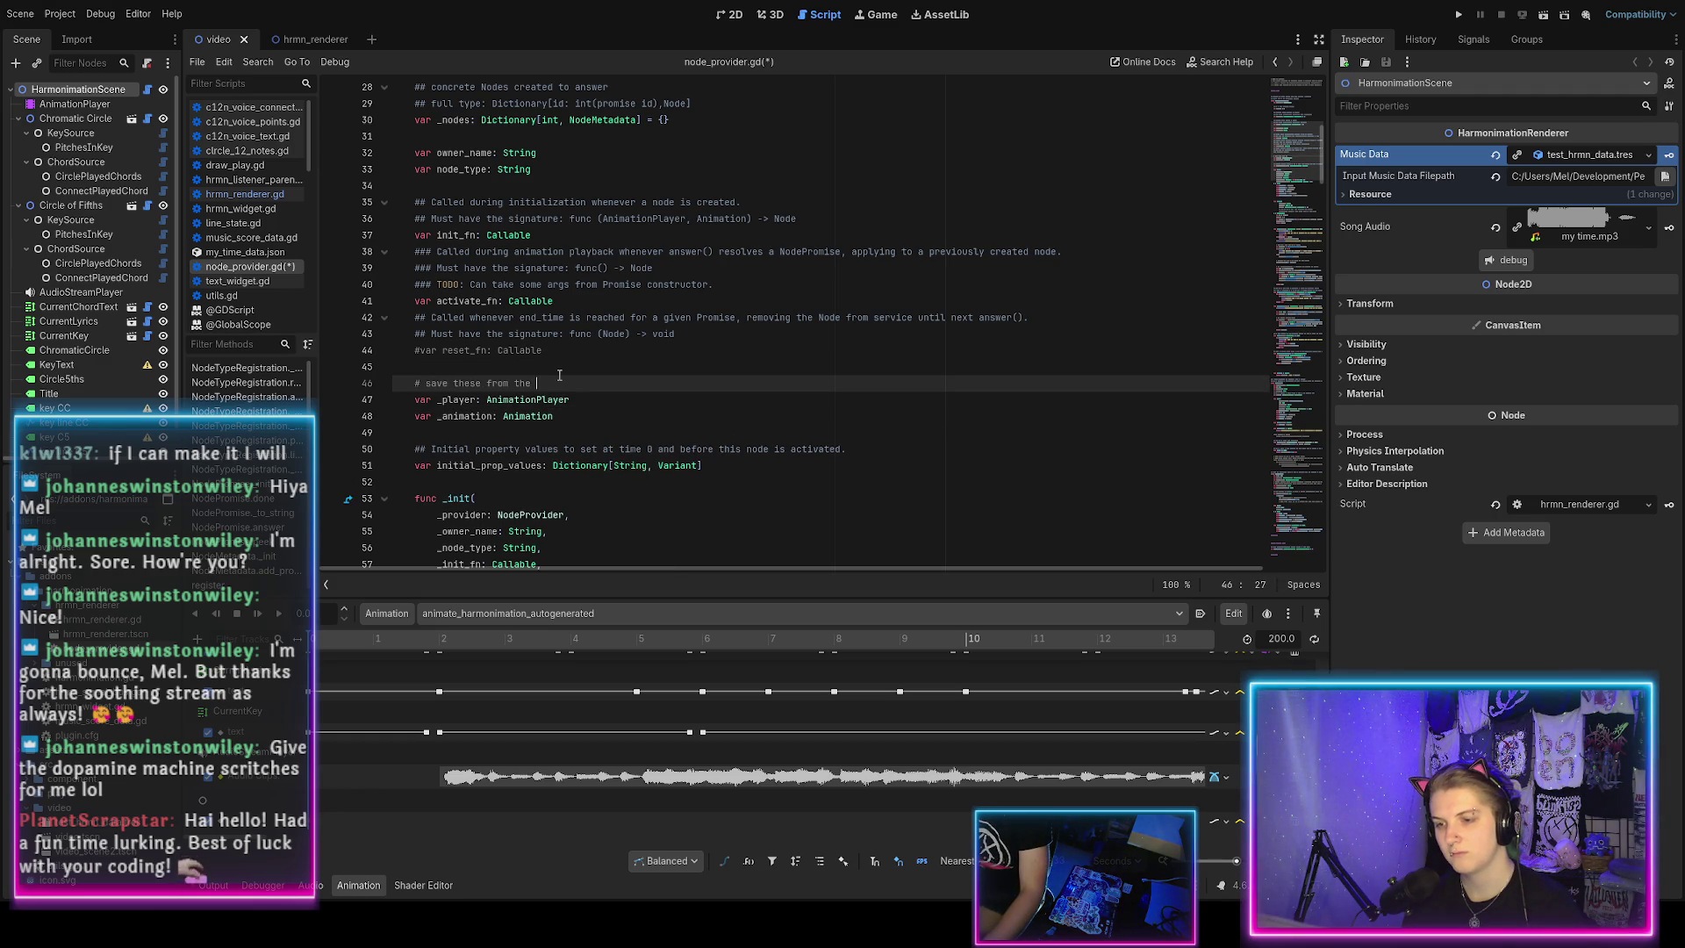
pyautogui.write('the answer() call to make ran')
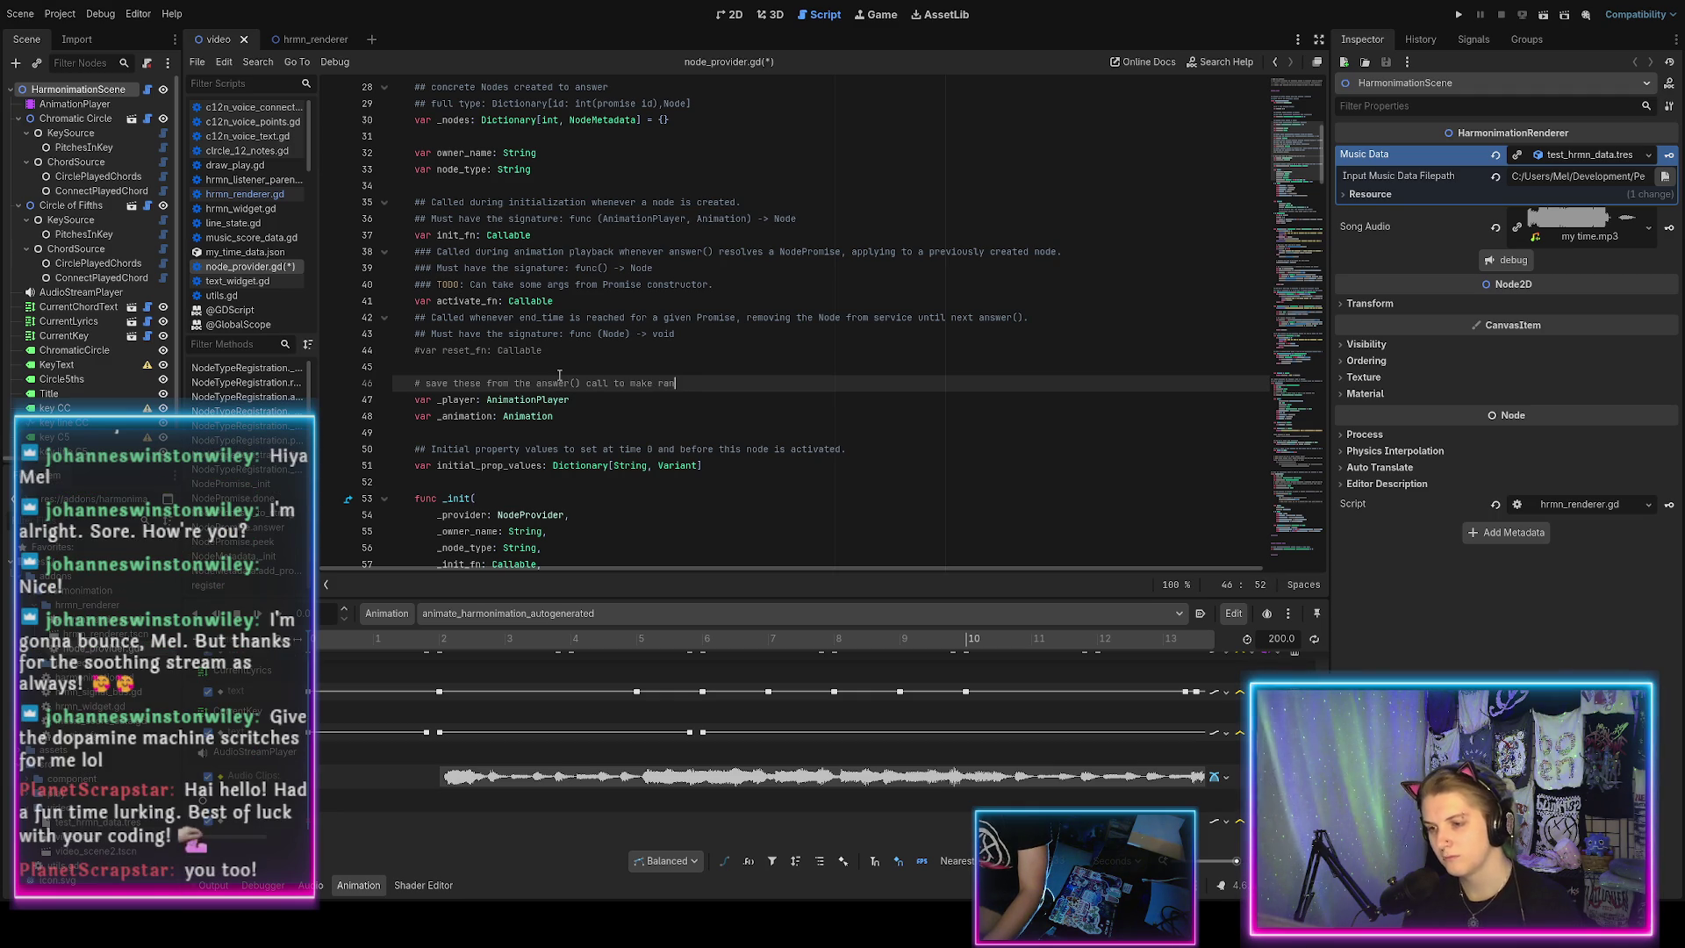
pyautogui.press('BackSpace')
pyautogui.press('BackSpace')
pyautogui.press('BackSpace')
pyautogui.write('for ')
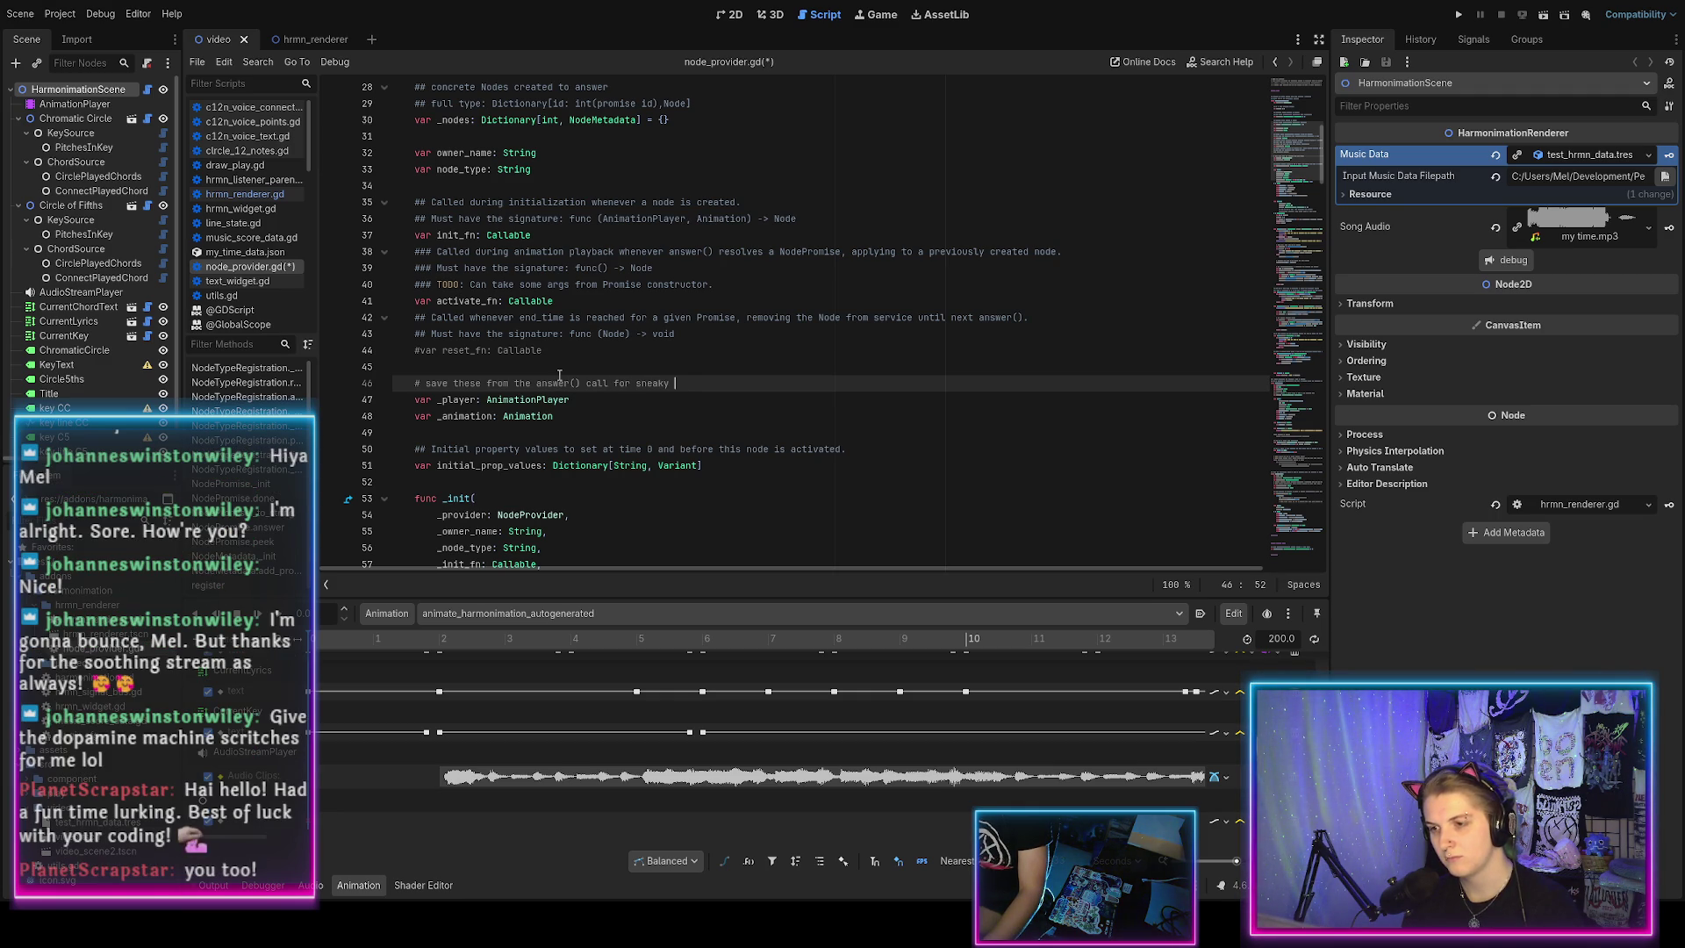
pyautogui.write('ter')
pyautogui.hotkey('ctrl', 's')
pyautogui.scroll(-8, 627, 390)
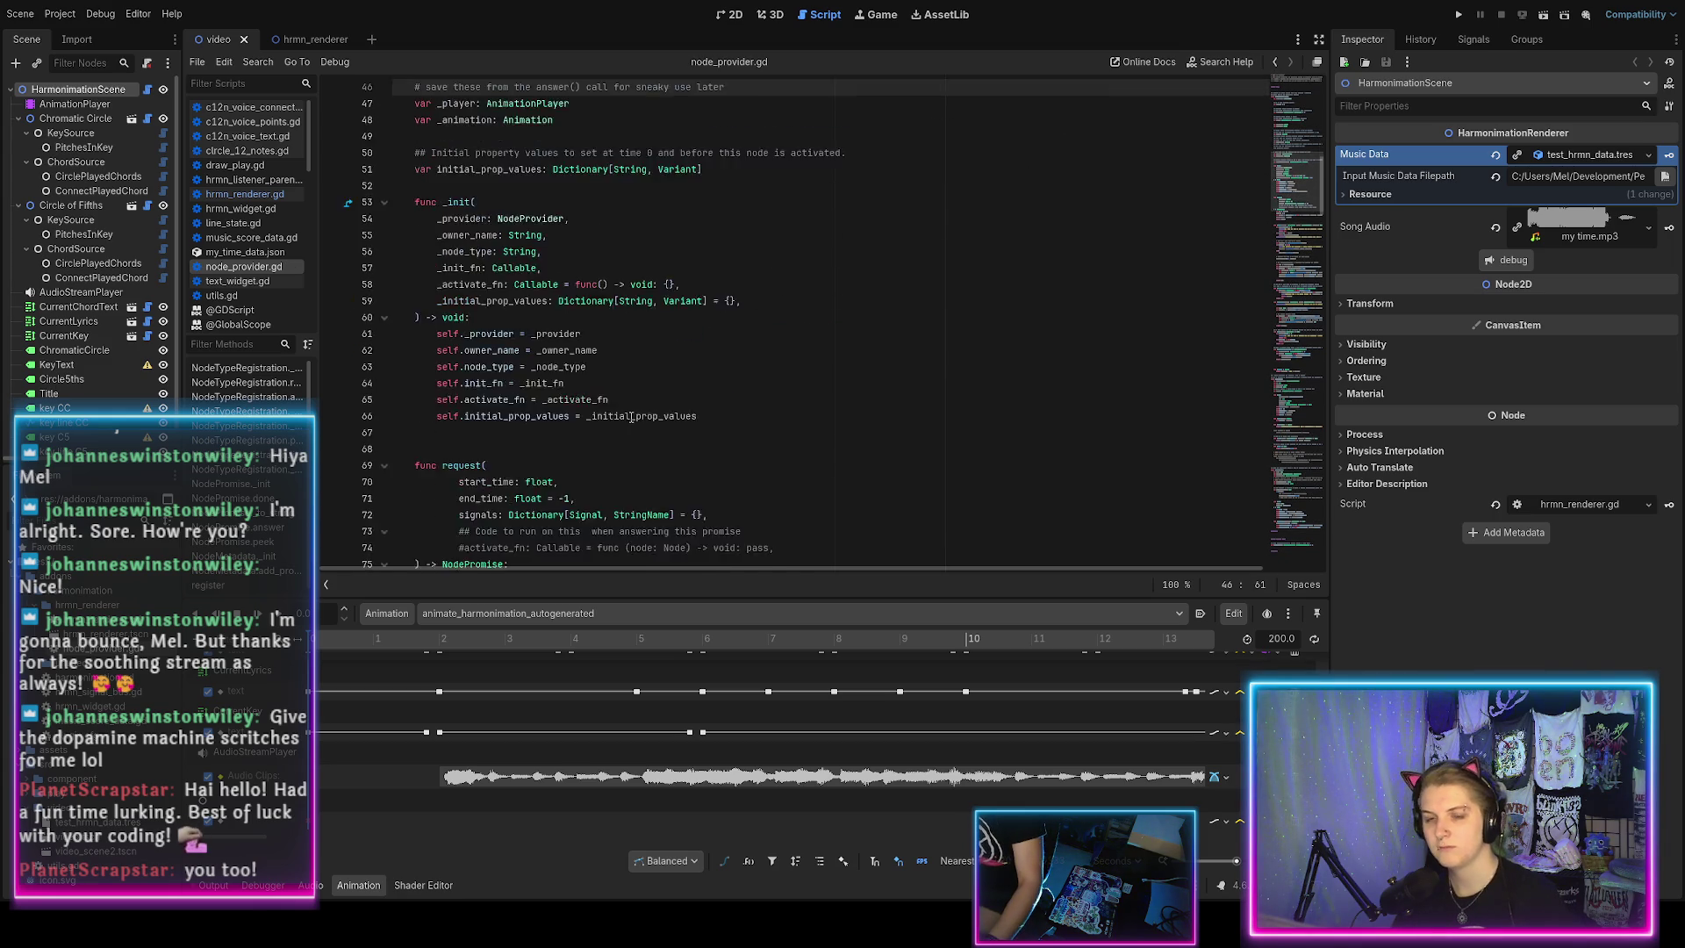
# Start answer() with 'self._player = player' and 'self._animation = animation', then save node_provider.gd.
pyautogui.scroll(-7, 628, 391)
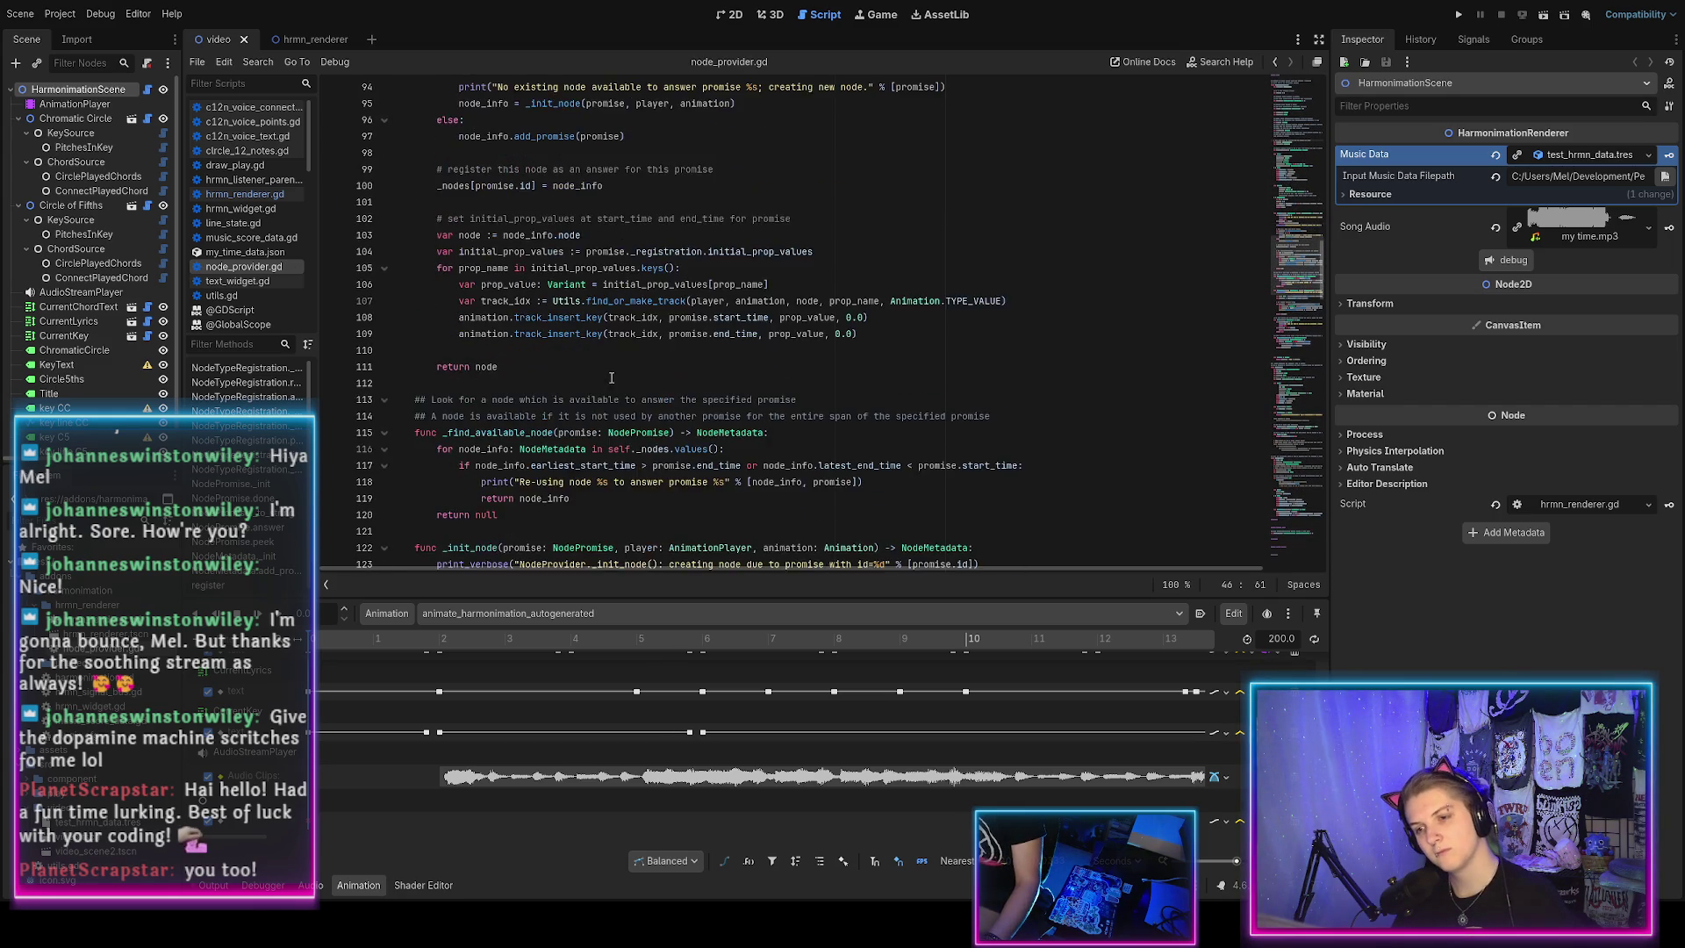
pyautogui.scroll(1, 611, 376)
pyautogui.scroll(1, 723, 360)
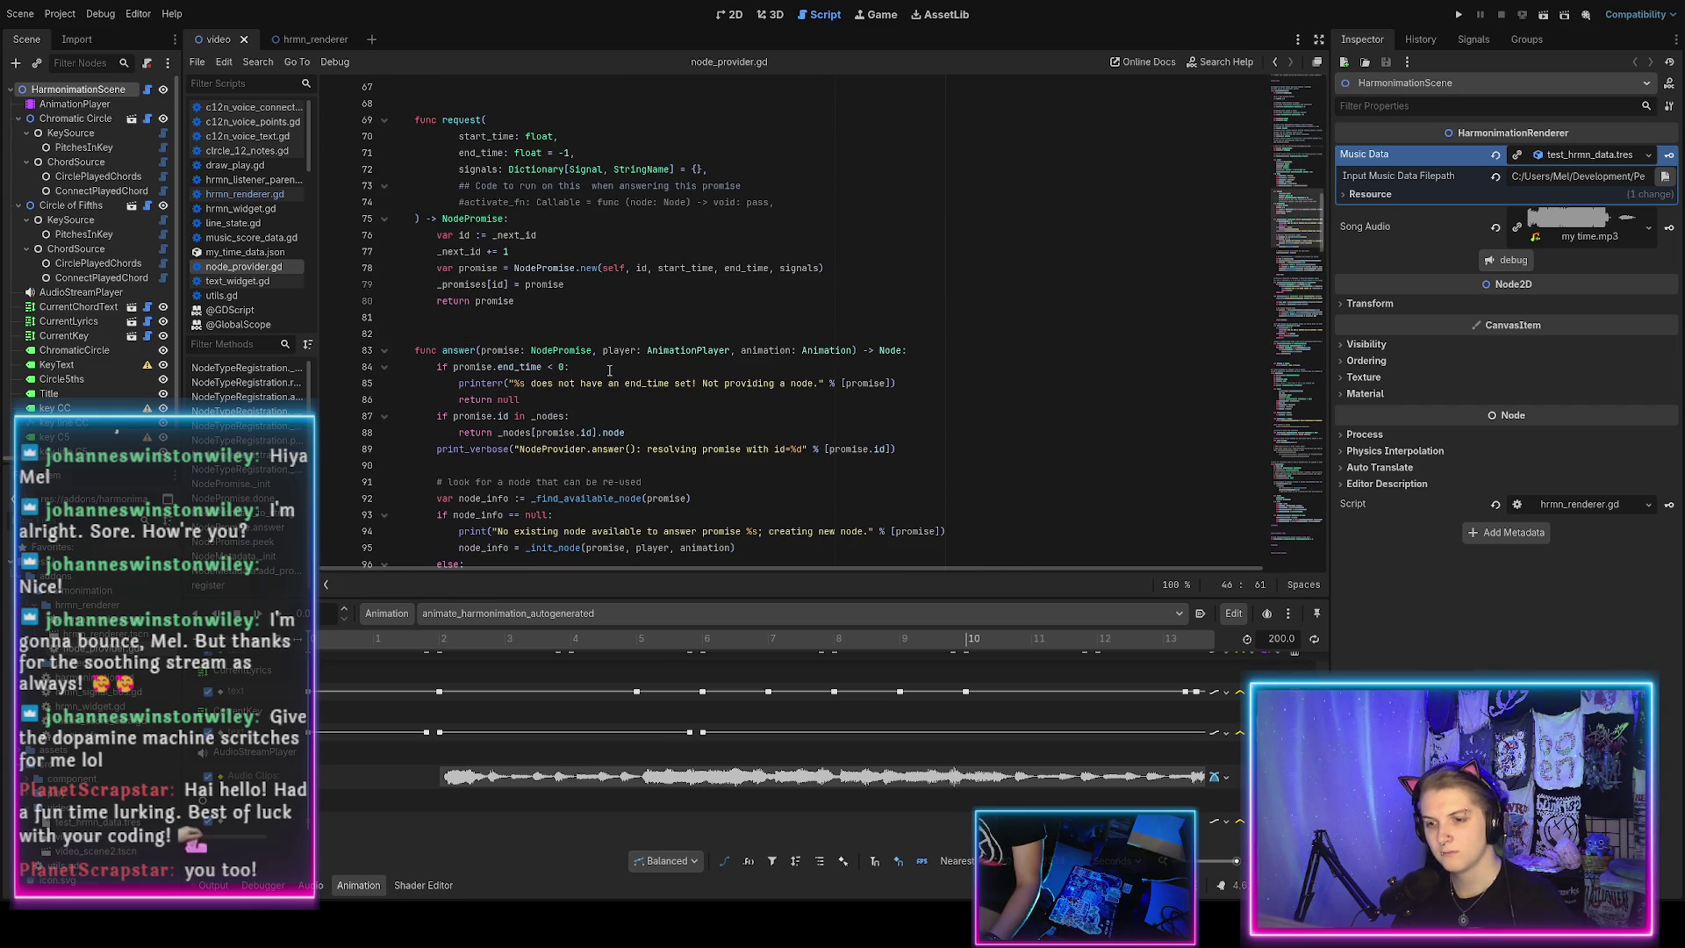
pyautogui.click(725, 350)
pyautogui.press('End')
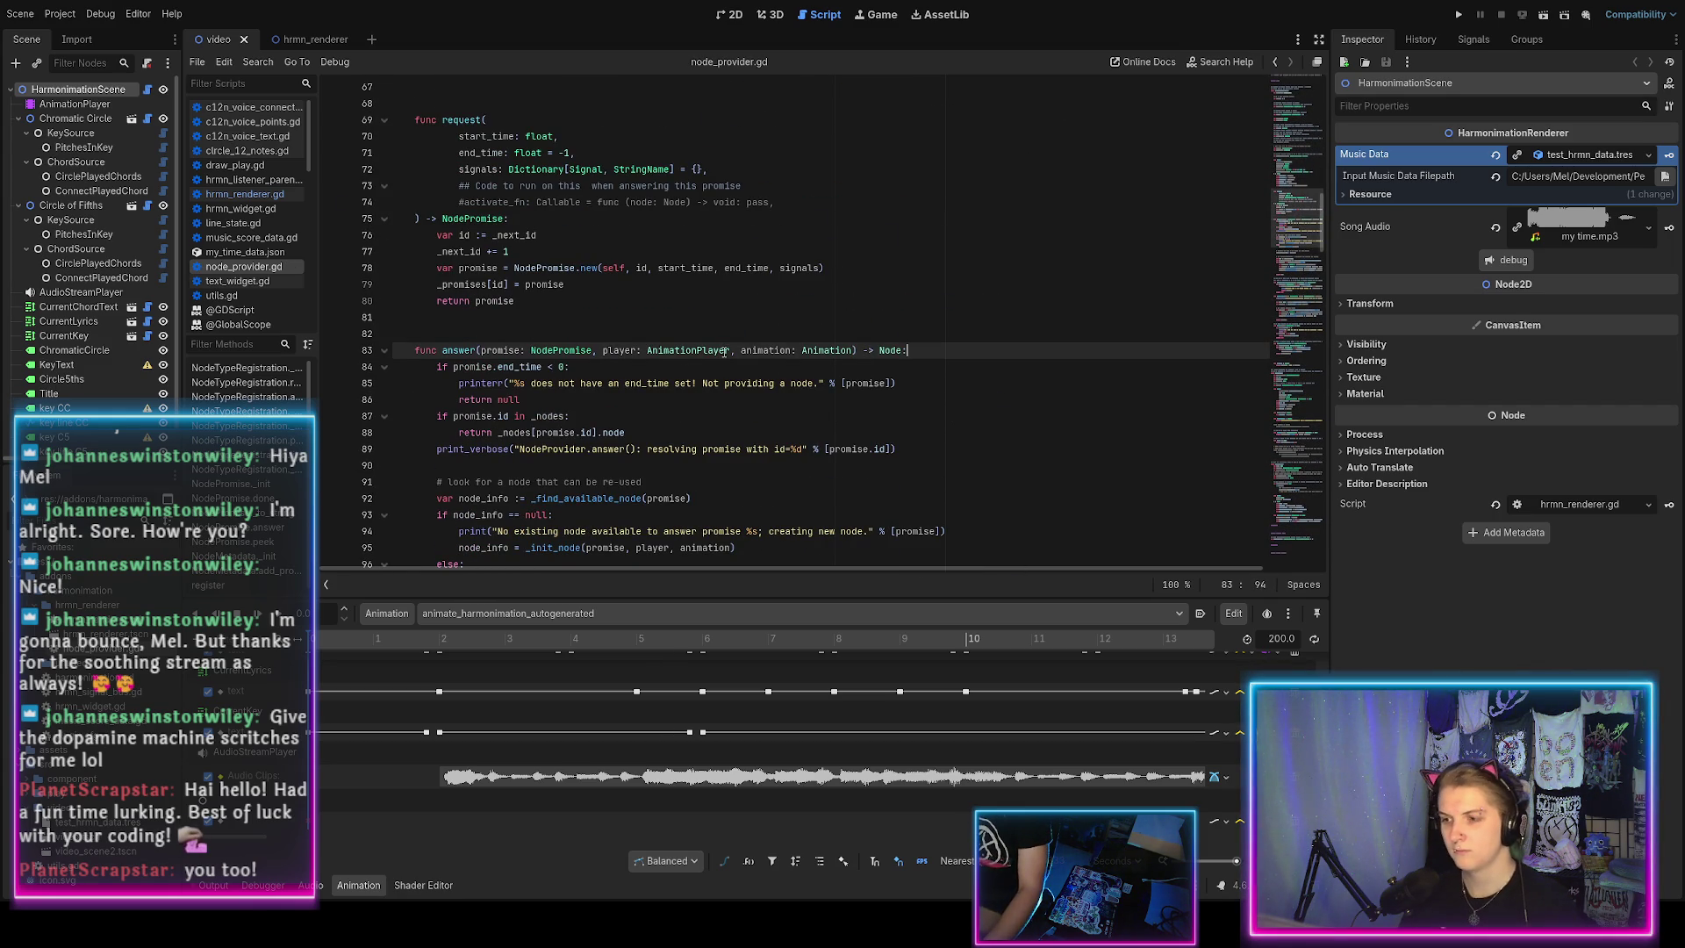
pyautogui.press('Return')
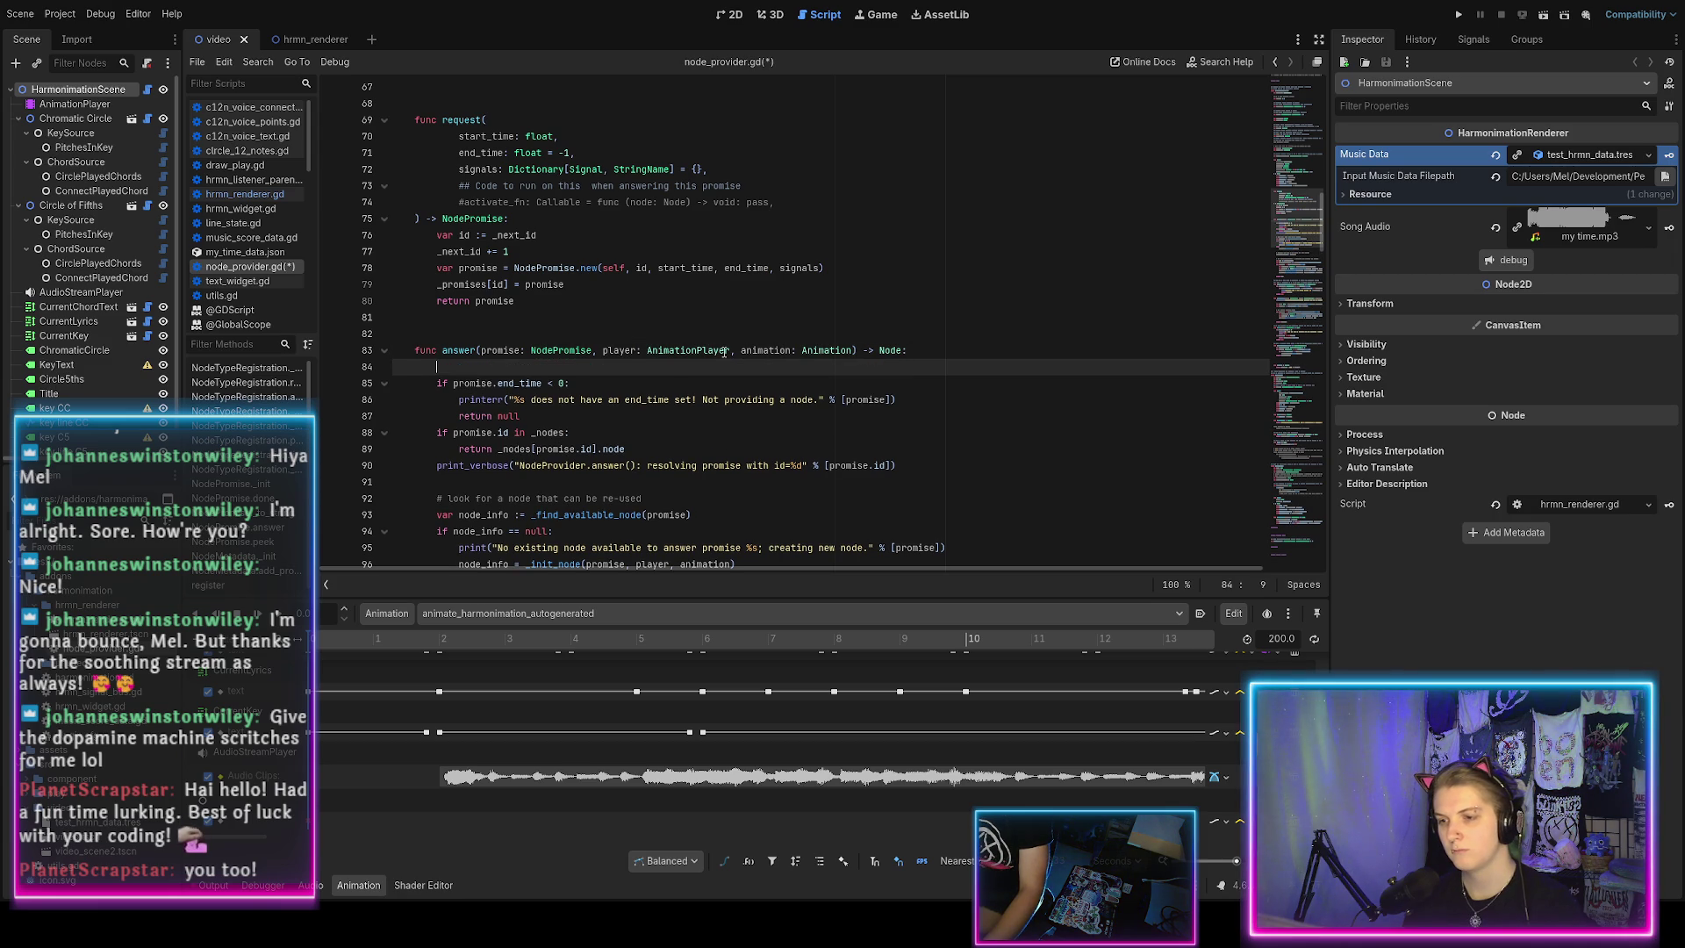
pyautogui.write('self._player = playe')
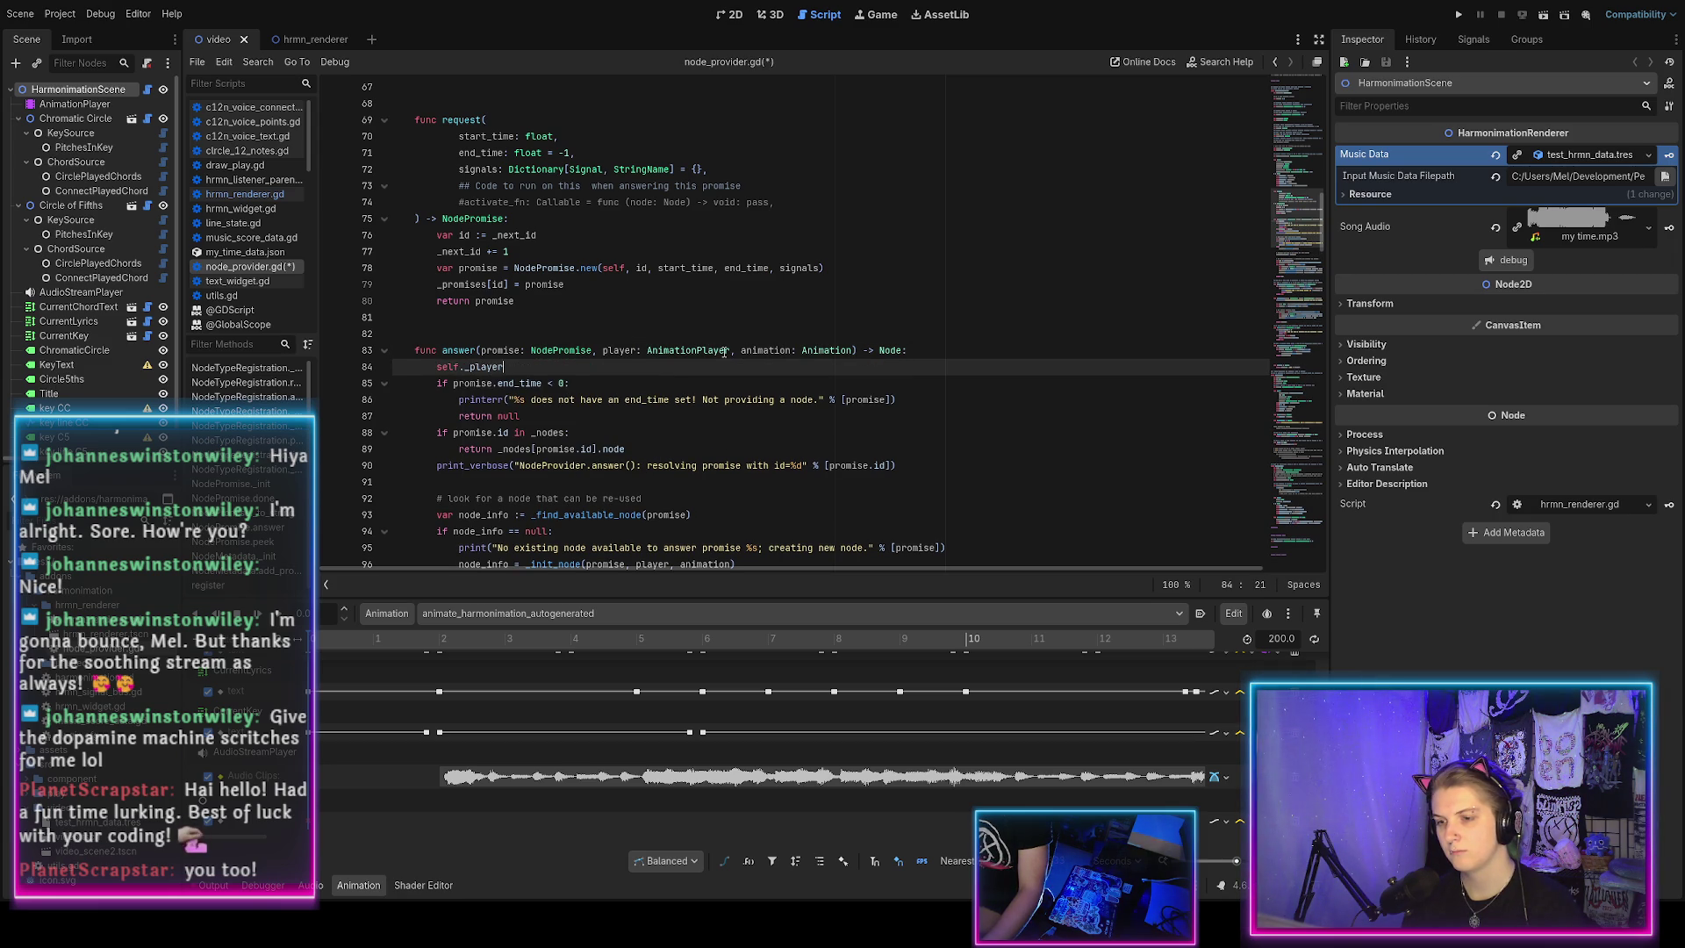
pyautogui.write('r')
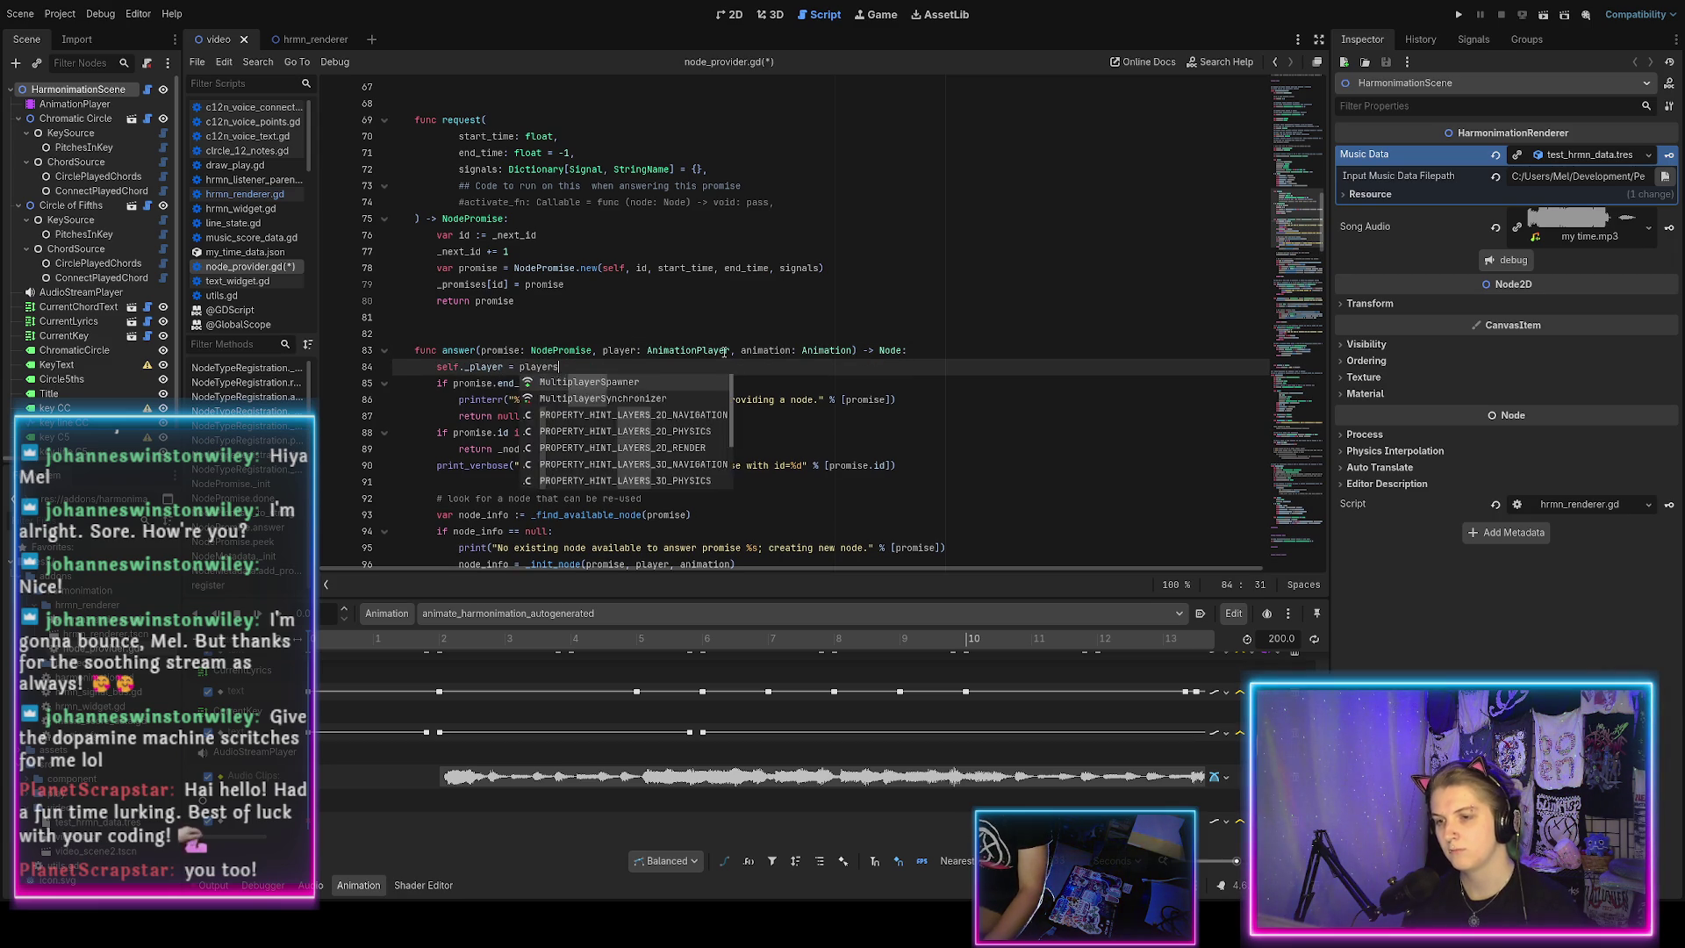
pyautogui.press('Return')
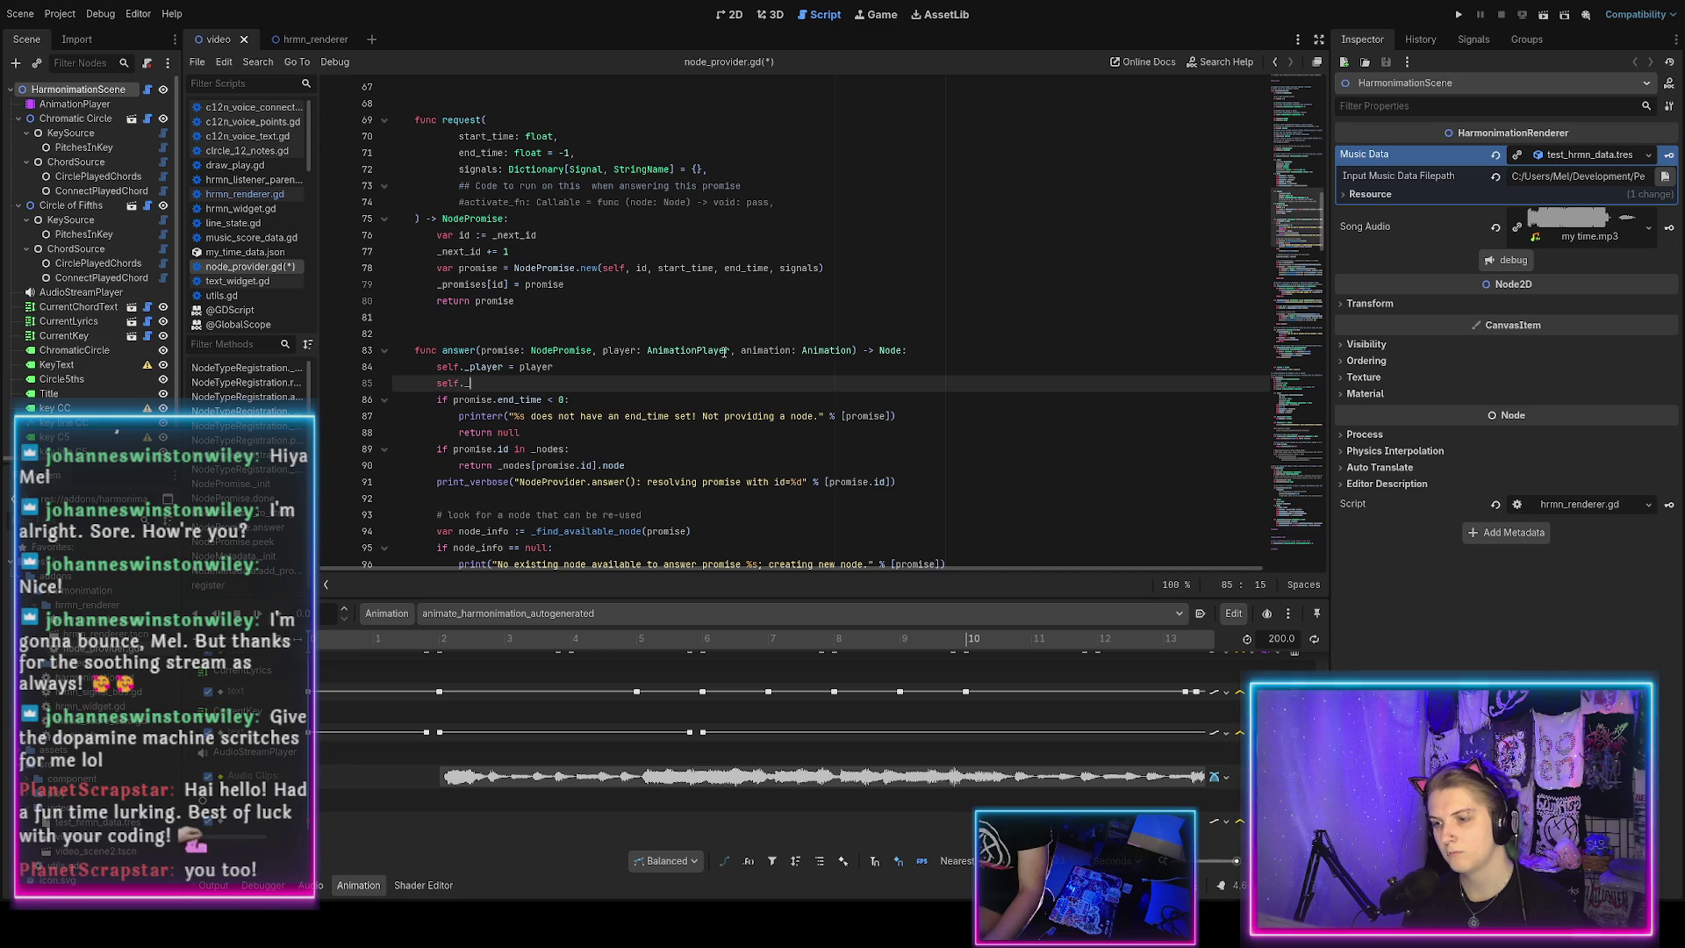
pyautogui.write('f._animation = animation')
pyautogui.hotkey('ctrl', 's')
pyautogui.scroll(-10, 596, 439)
pyautogui.scroll(-10, 484, 382)
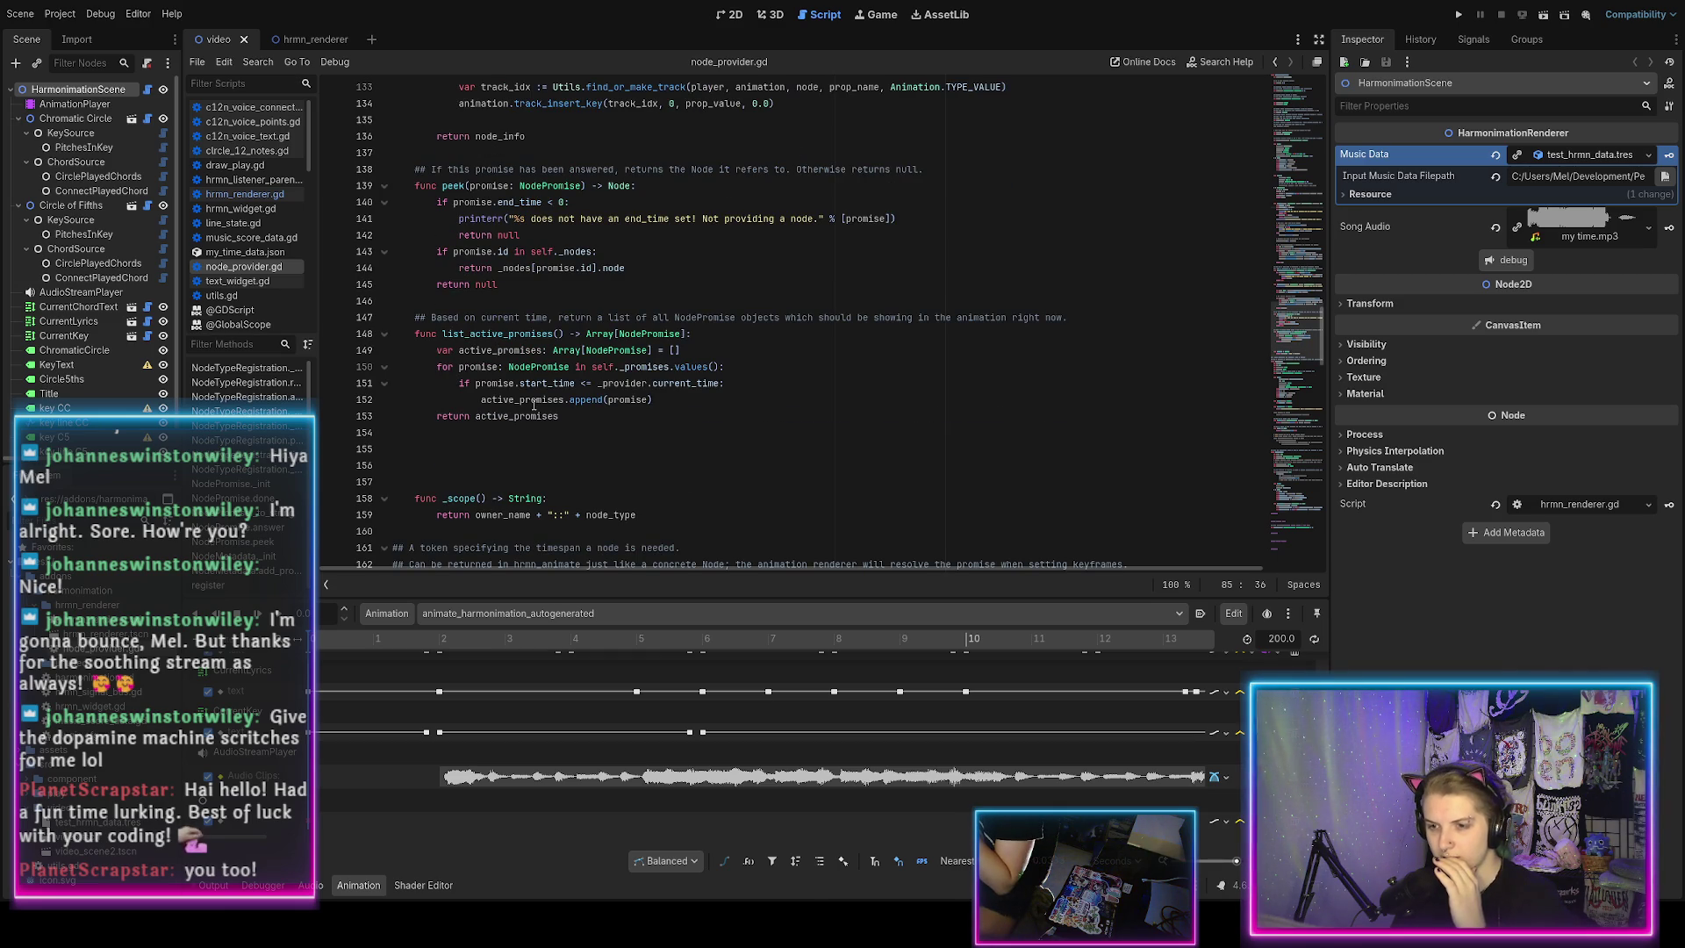
# Replace provider.current_time in the start-time check with _player.time.
pyautogui.moveTo(601, 383); pyautogui.dragTo(717, 384)
pyautogui.write('_')
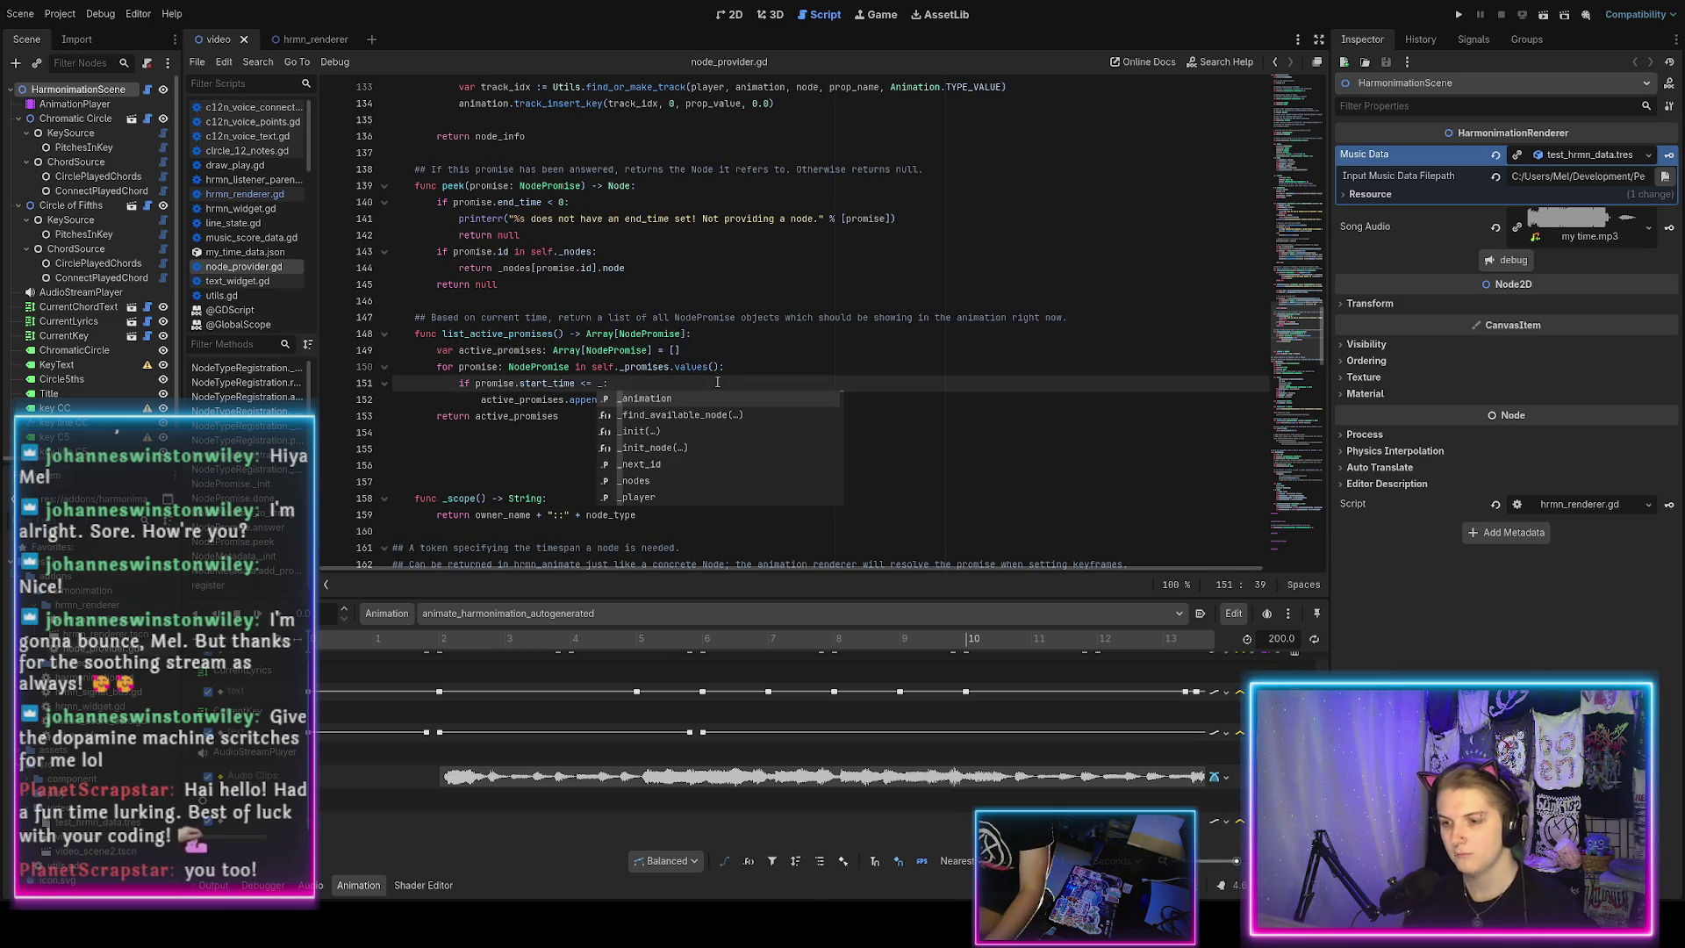
pyautogui.write('player.c')
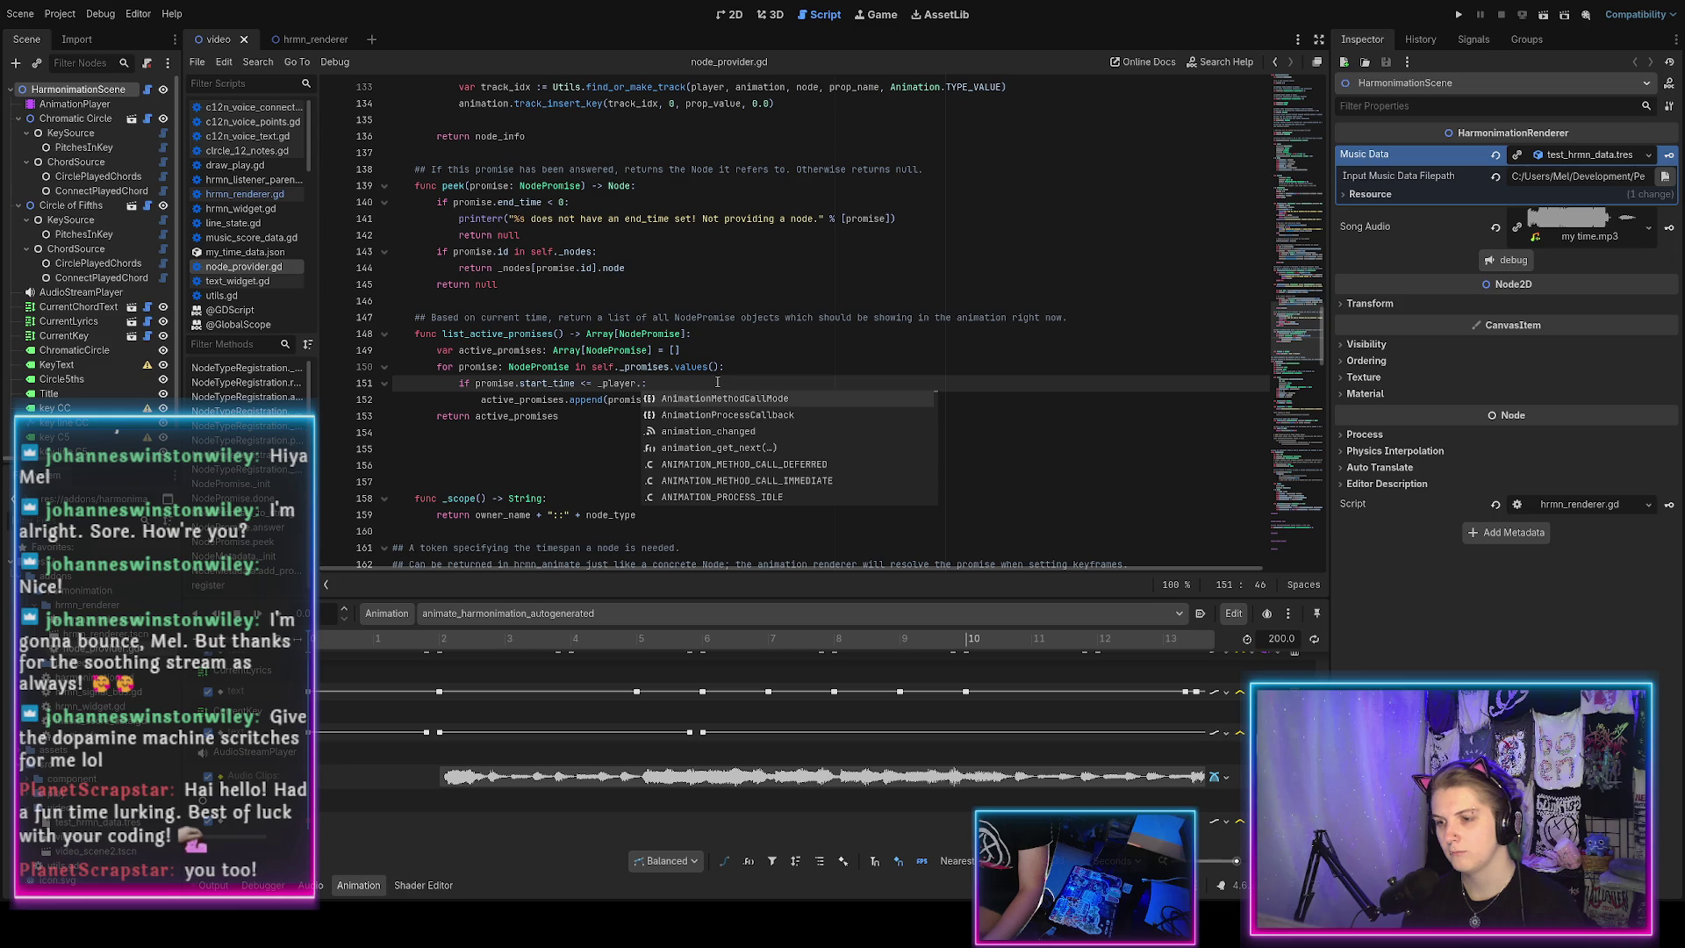
pyautogui.press('BackSpace')
pyautogui.write('time')
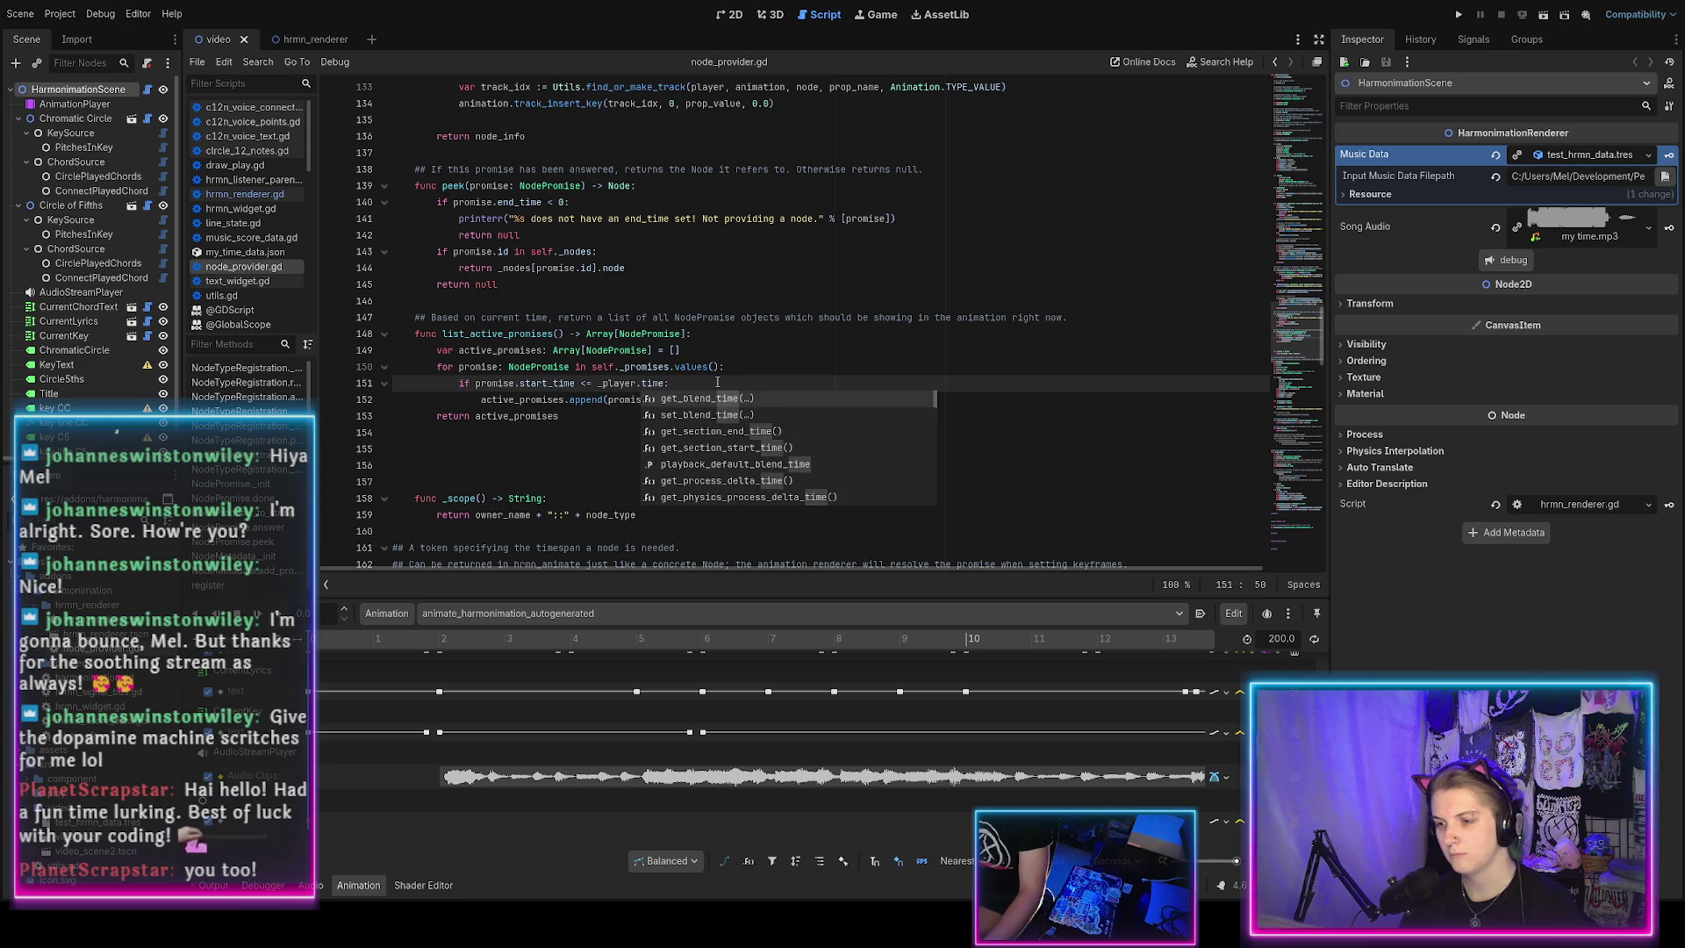
# Change _player.time to _player.get_ and look up get_blend_time in the AnimationPlayer docs.
pyautogui.scroll(-15, 828, 447)
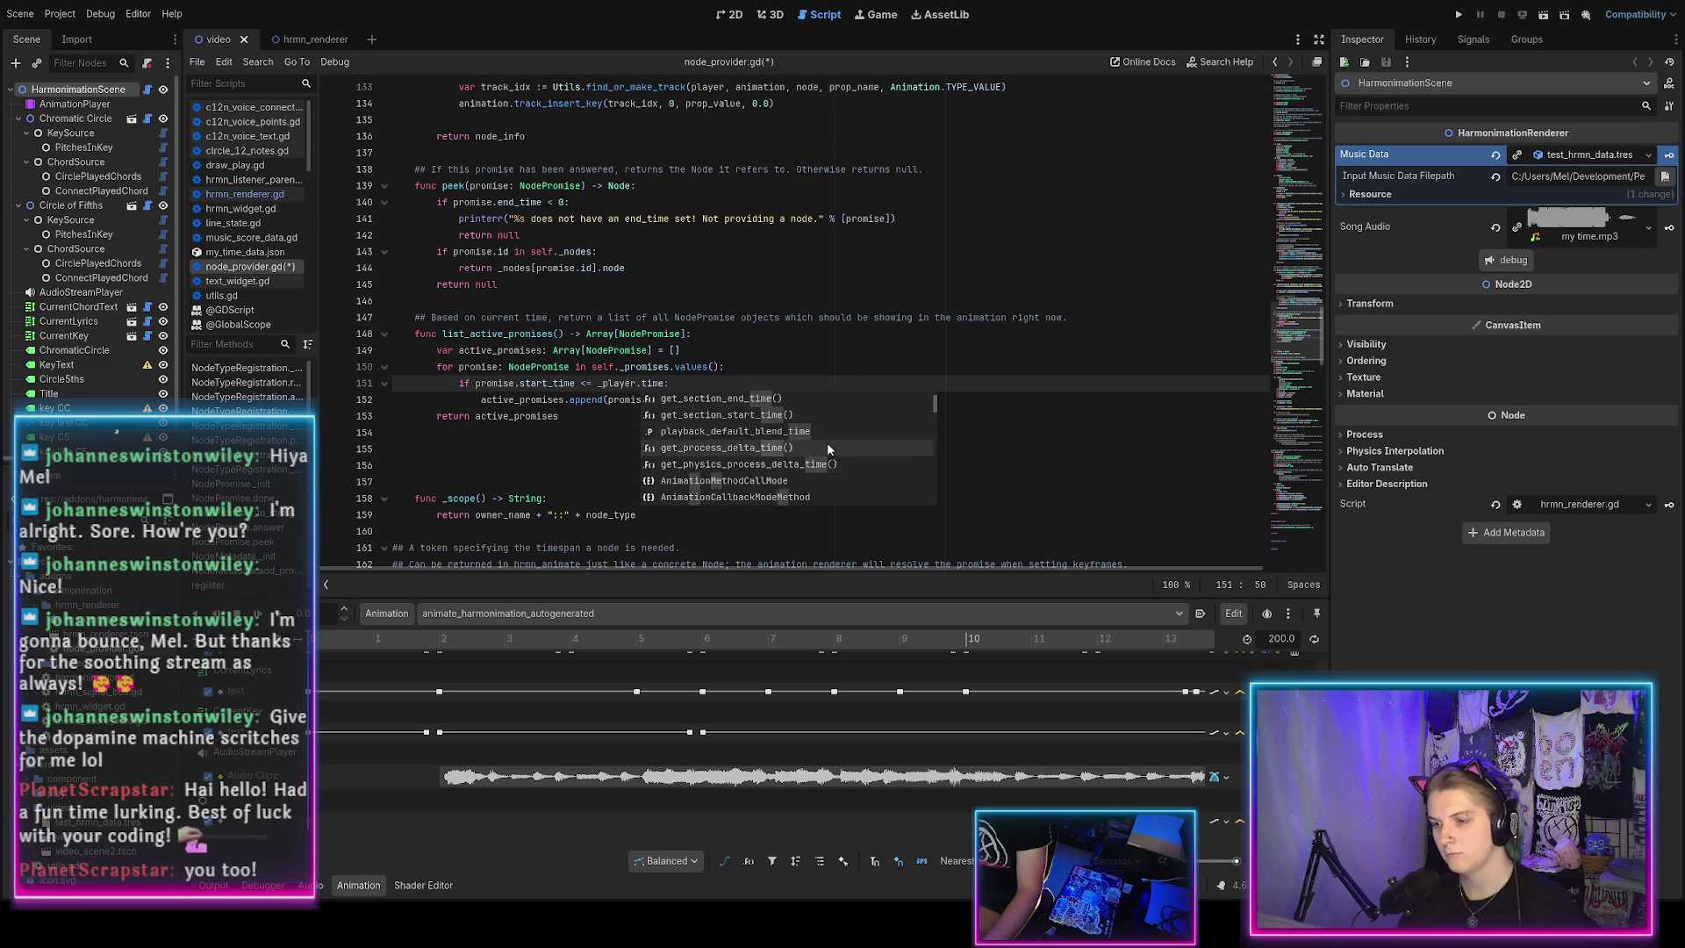
pyautogui.scroll(15, 827, 445)
pyautogui.scroll(-3, 825, 452)
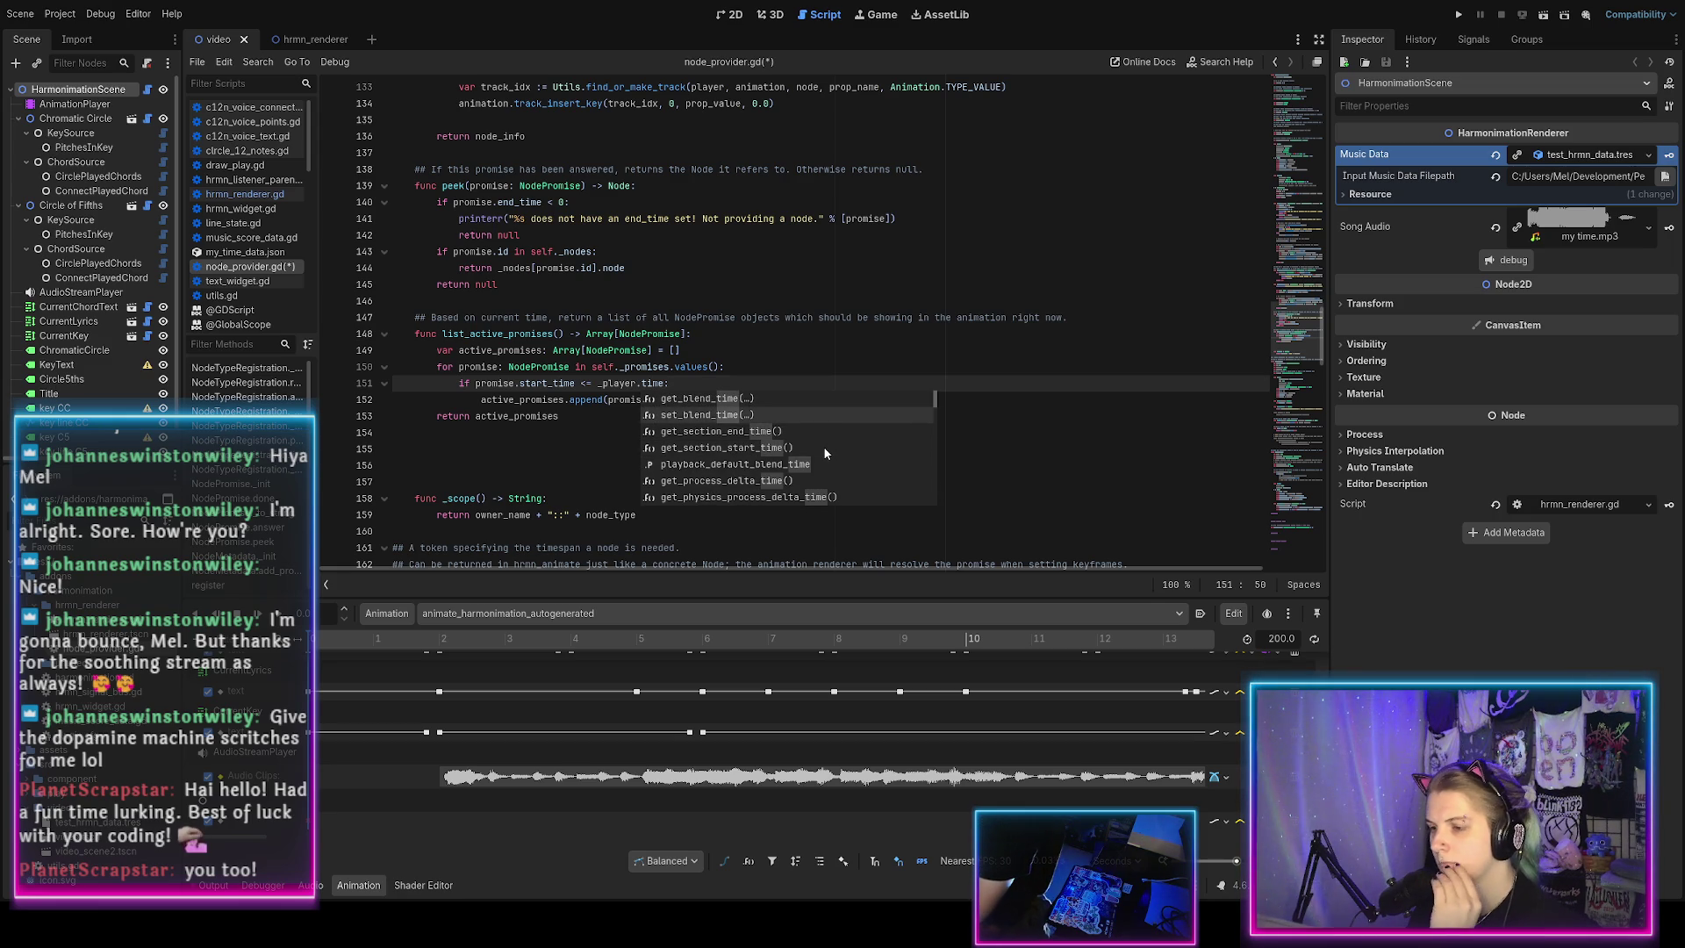
pyautogui.scroll(-8, 820, 449)
pyautogui.scroll(4, 814, 446)
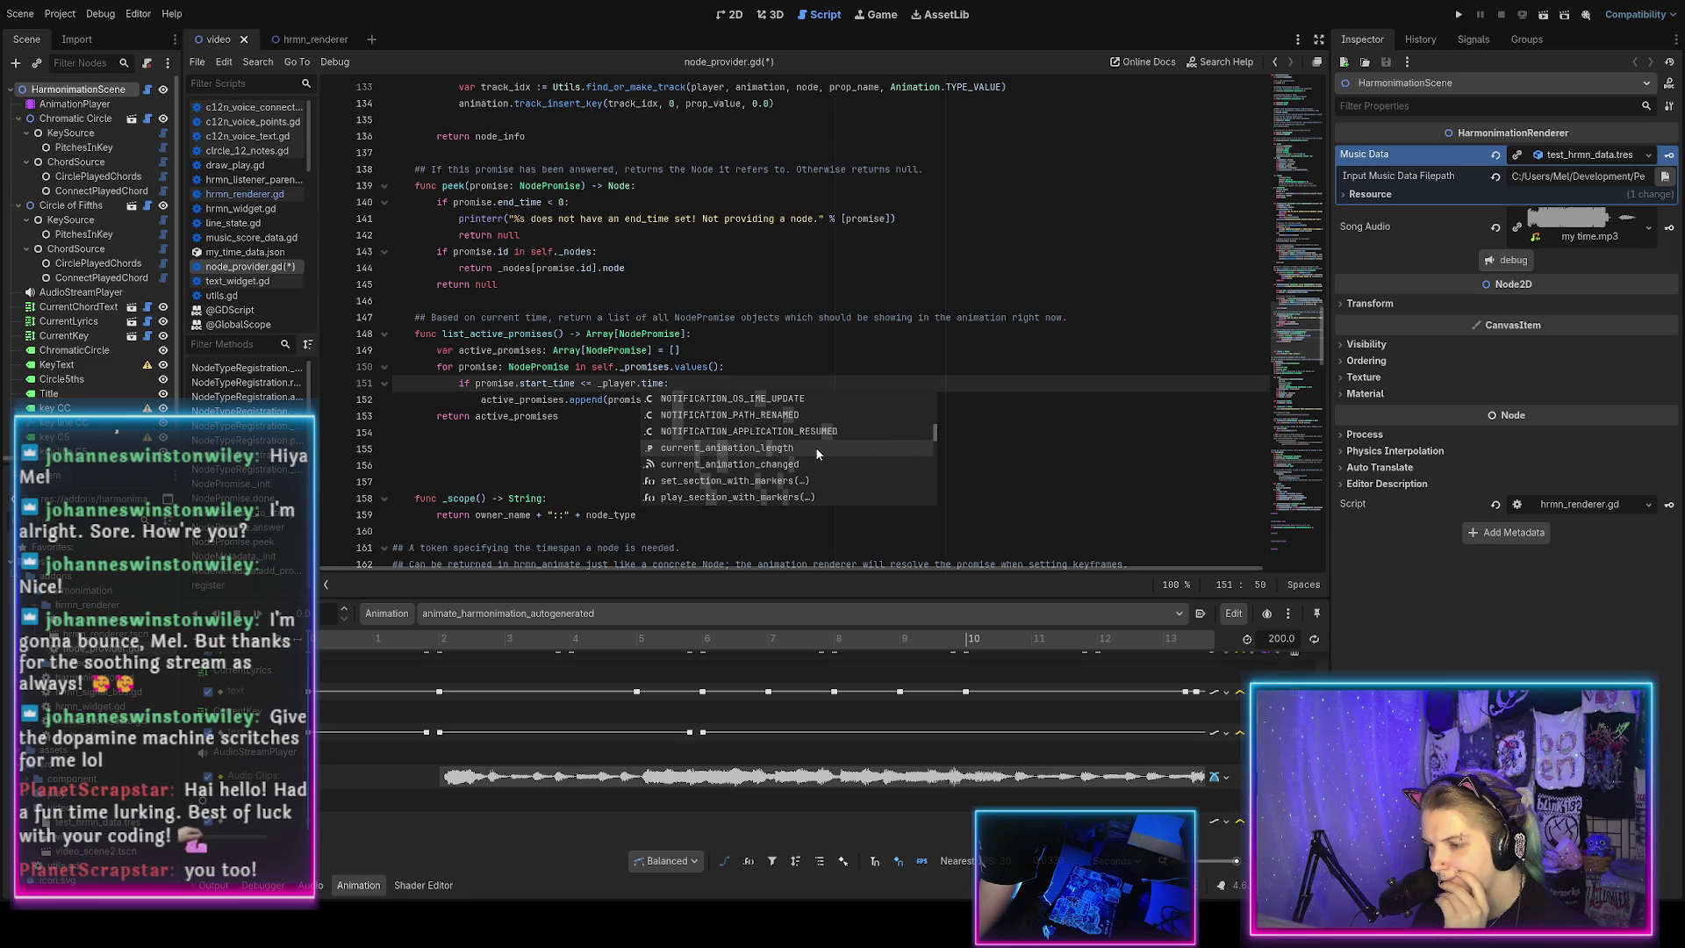
pyautogui.scroll(-1, 825, 450)
pyautogui.scroll(-5, 821, 447)
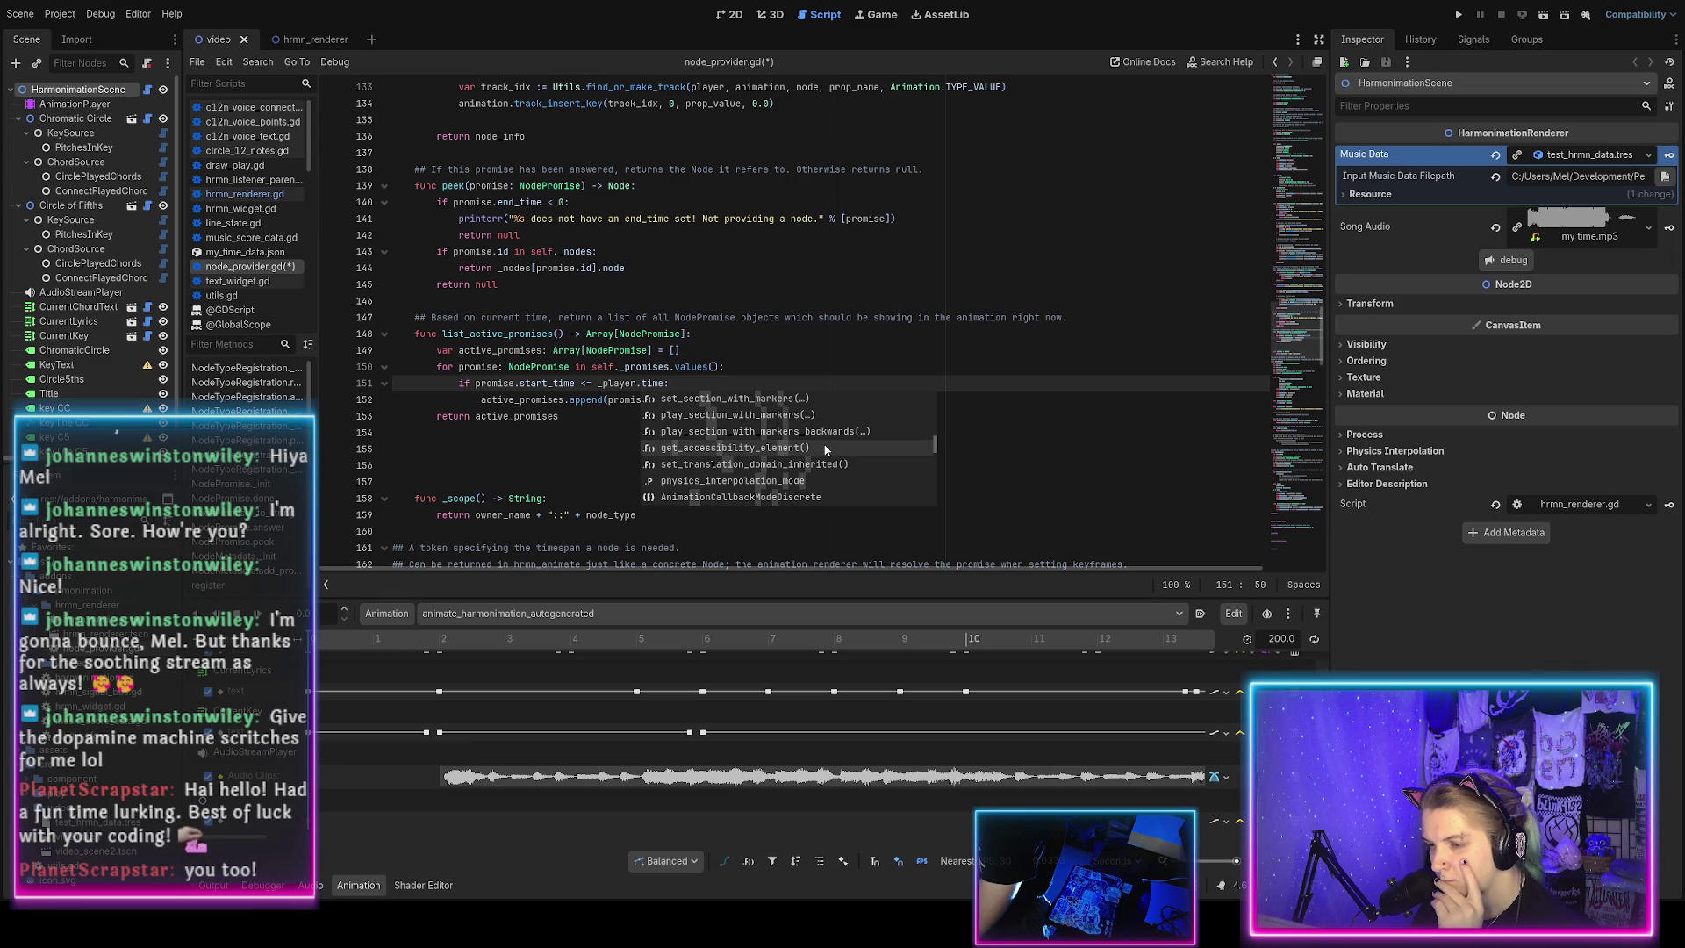
pyautogui.scroll(-5, 814, 449)
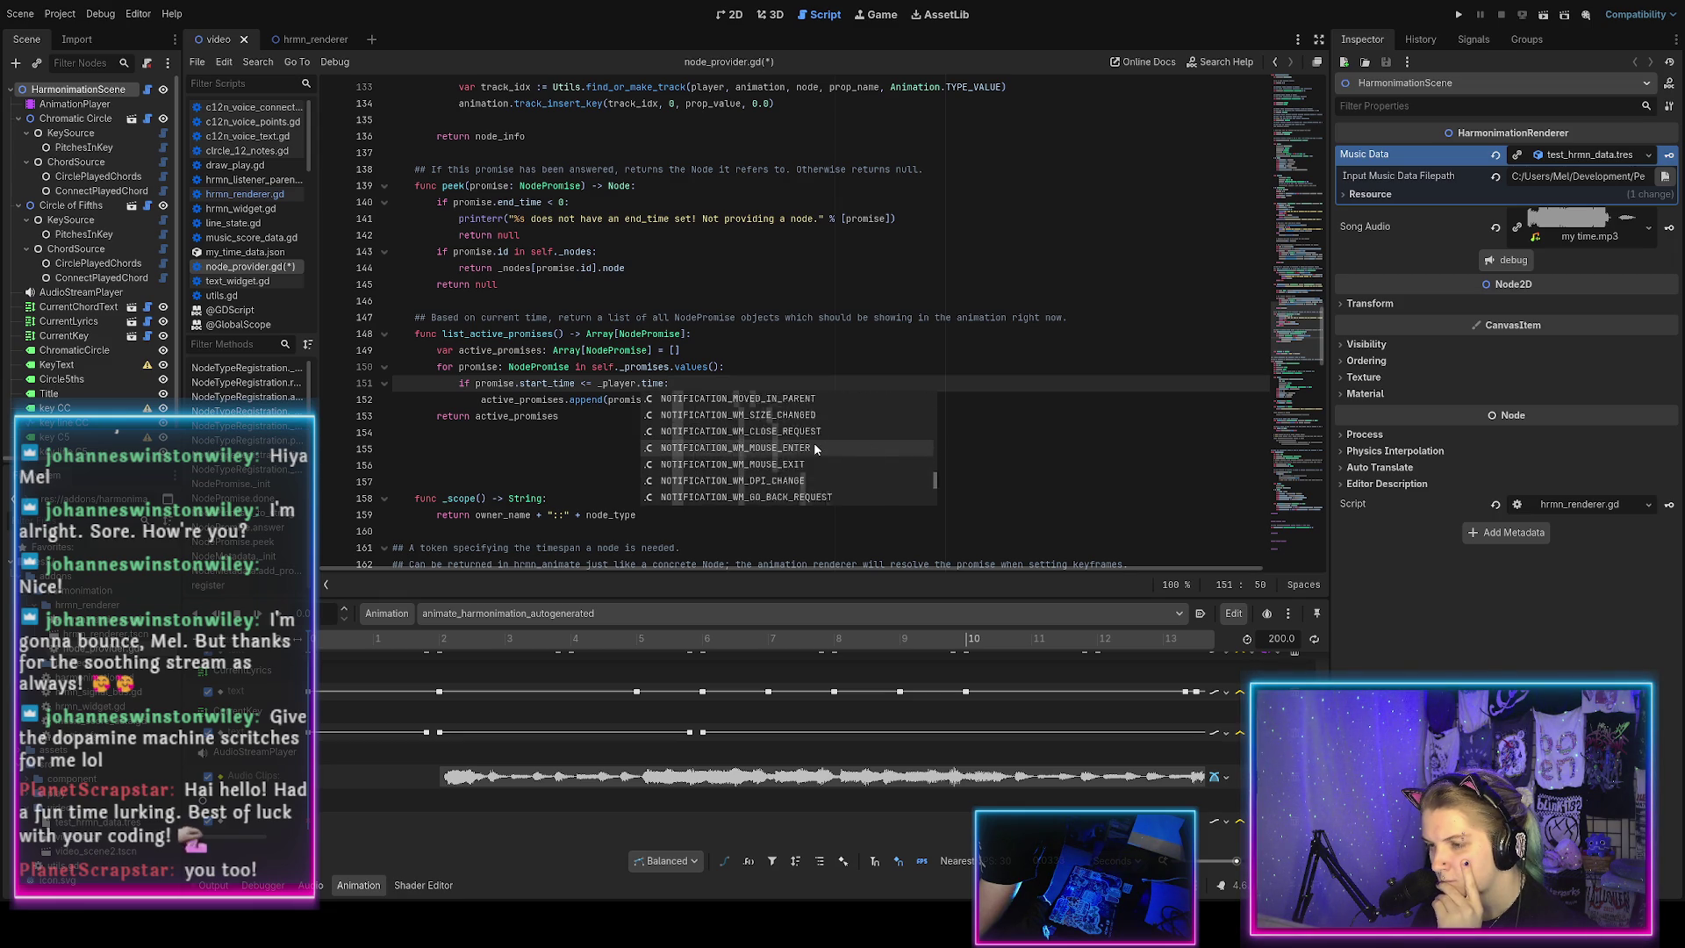
pyautogui.press('BackSpace')
pyautogui.press('BackSpace')
pyautogui.press('BackSpace')
pyautogui.write('get_')
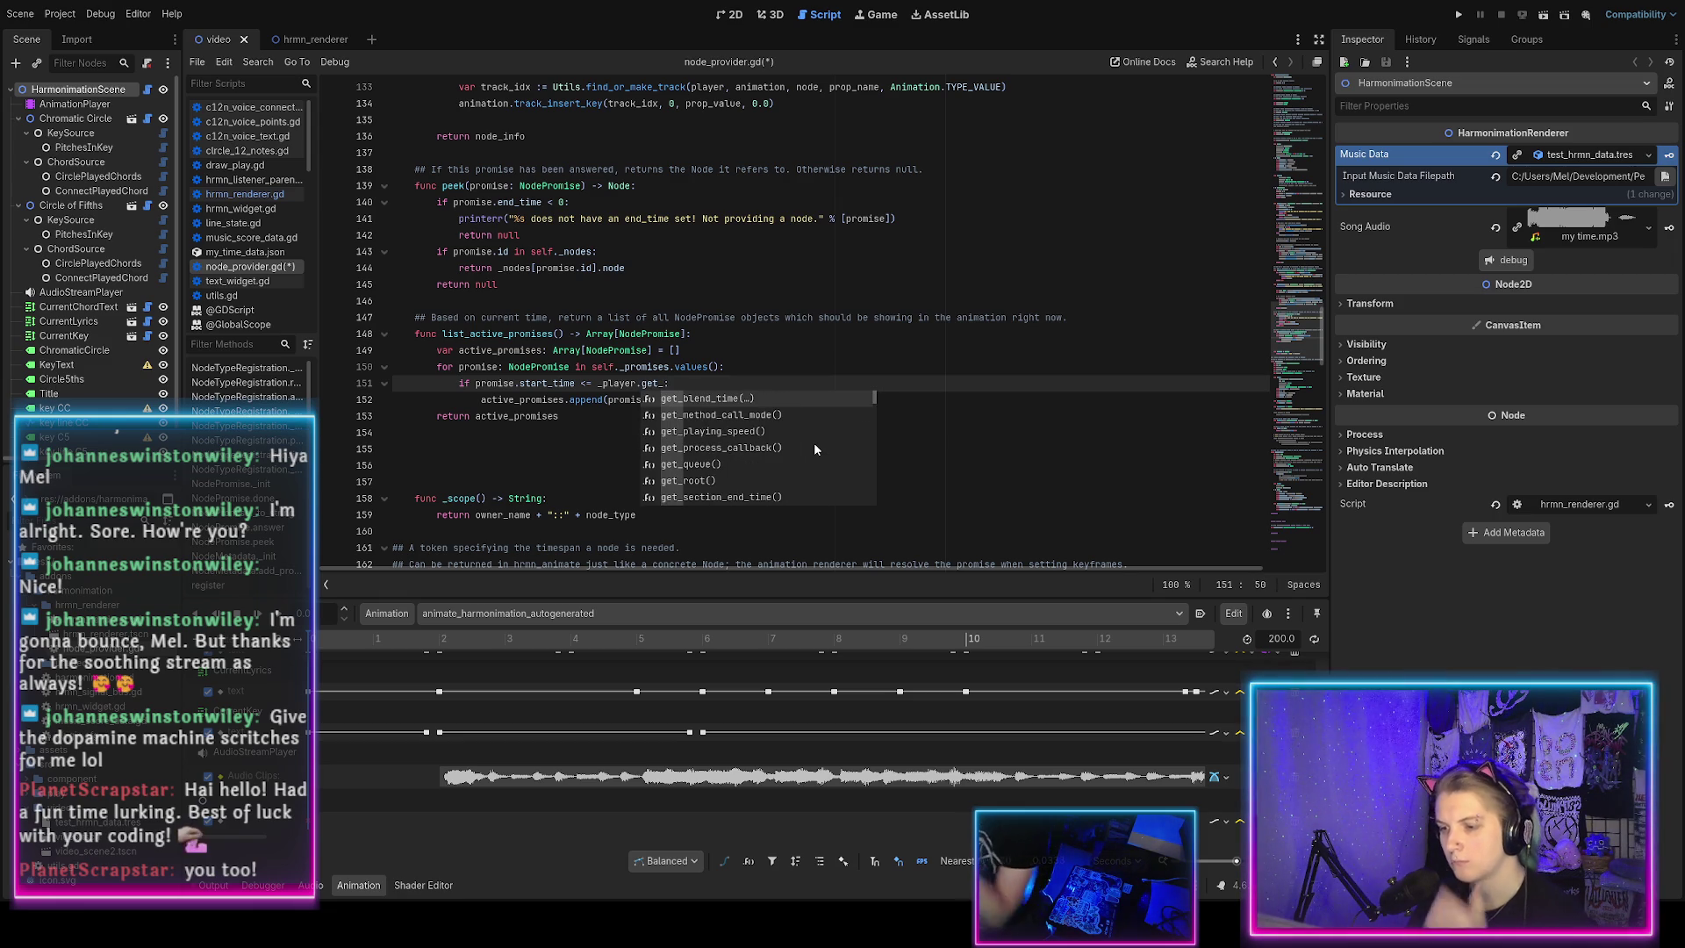
pyautogui.keyDown('ctrl'); pyautogui.click(676, 386); pyautogui.keyUp('ctrl')
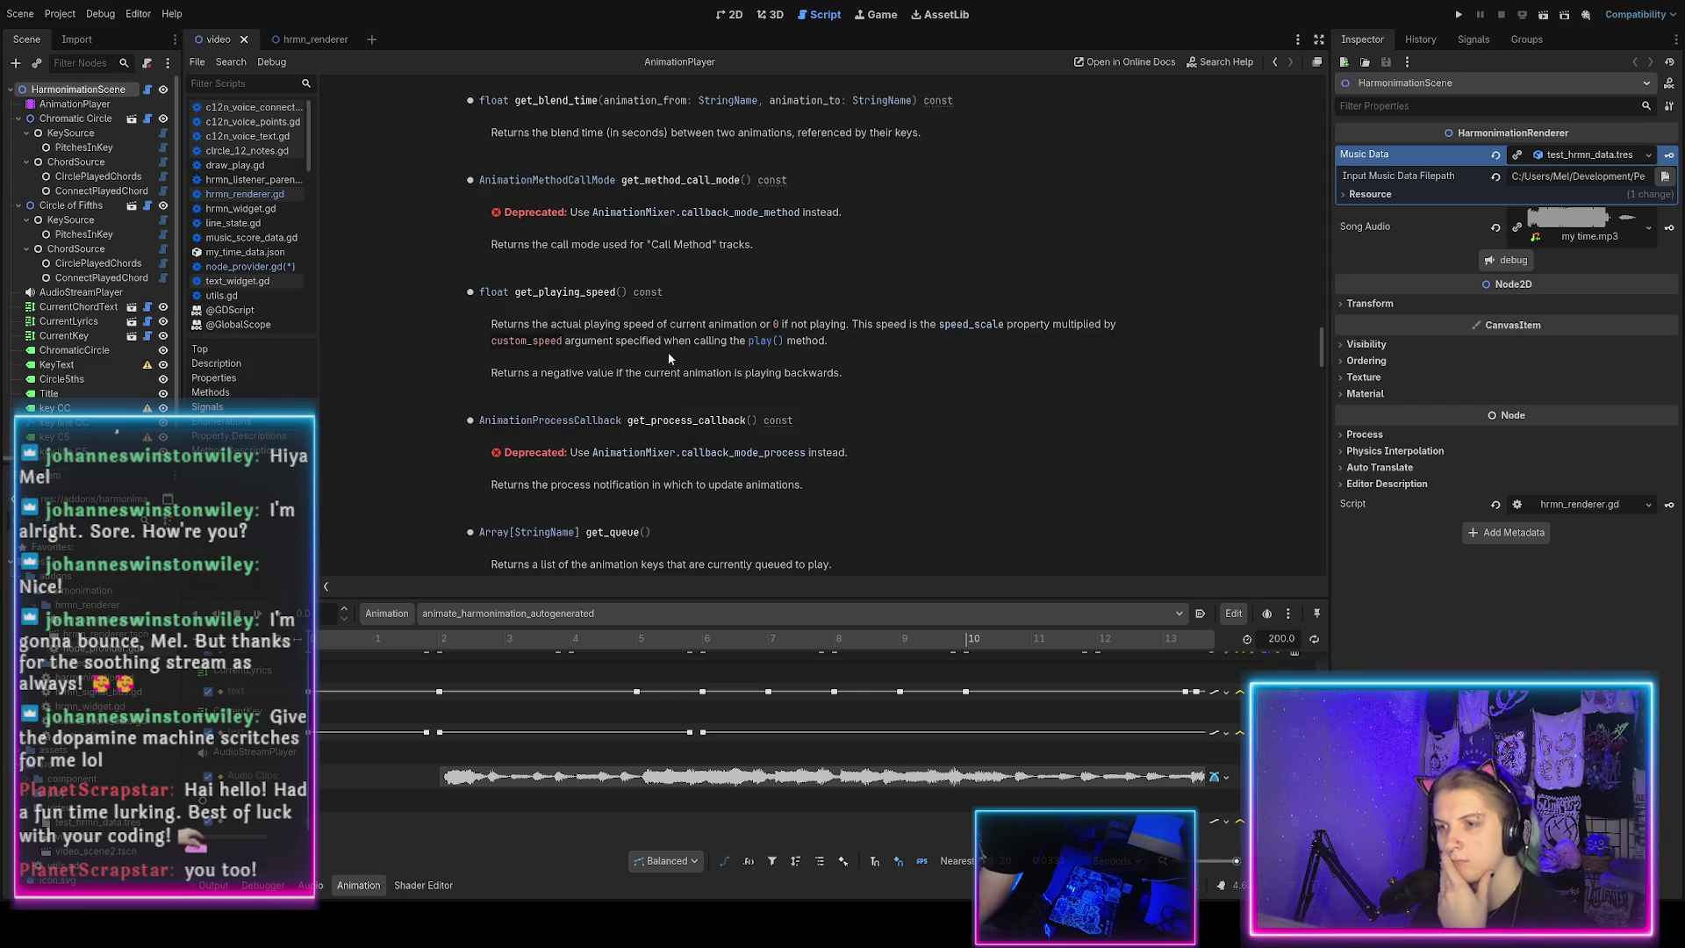
# Read the AnimationPlayer docs for seek() and current_animation_position, then return to node_provider.gd.
pyautogui.scroll(10, 720, 239)
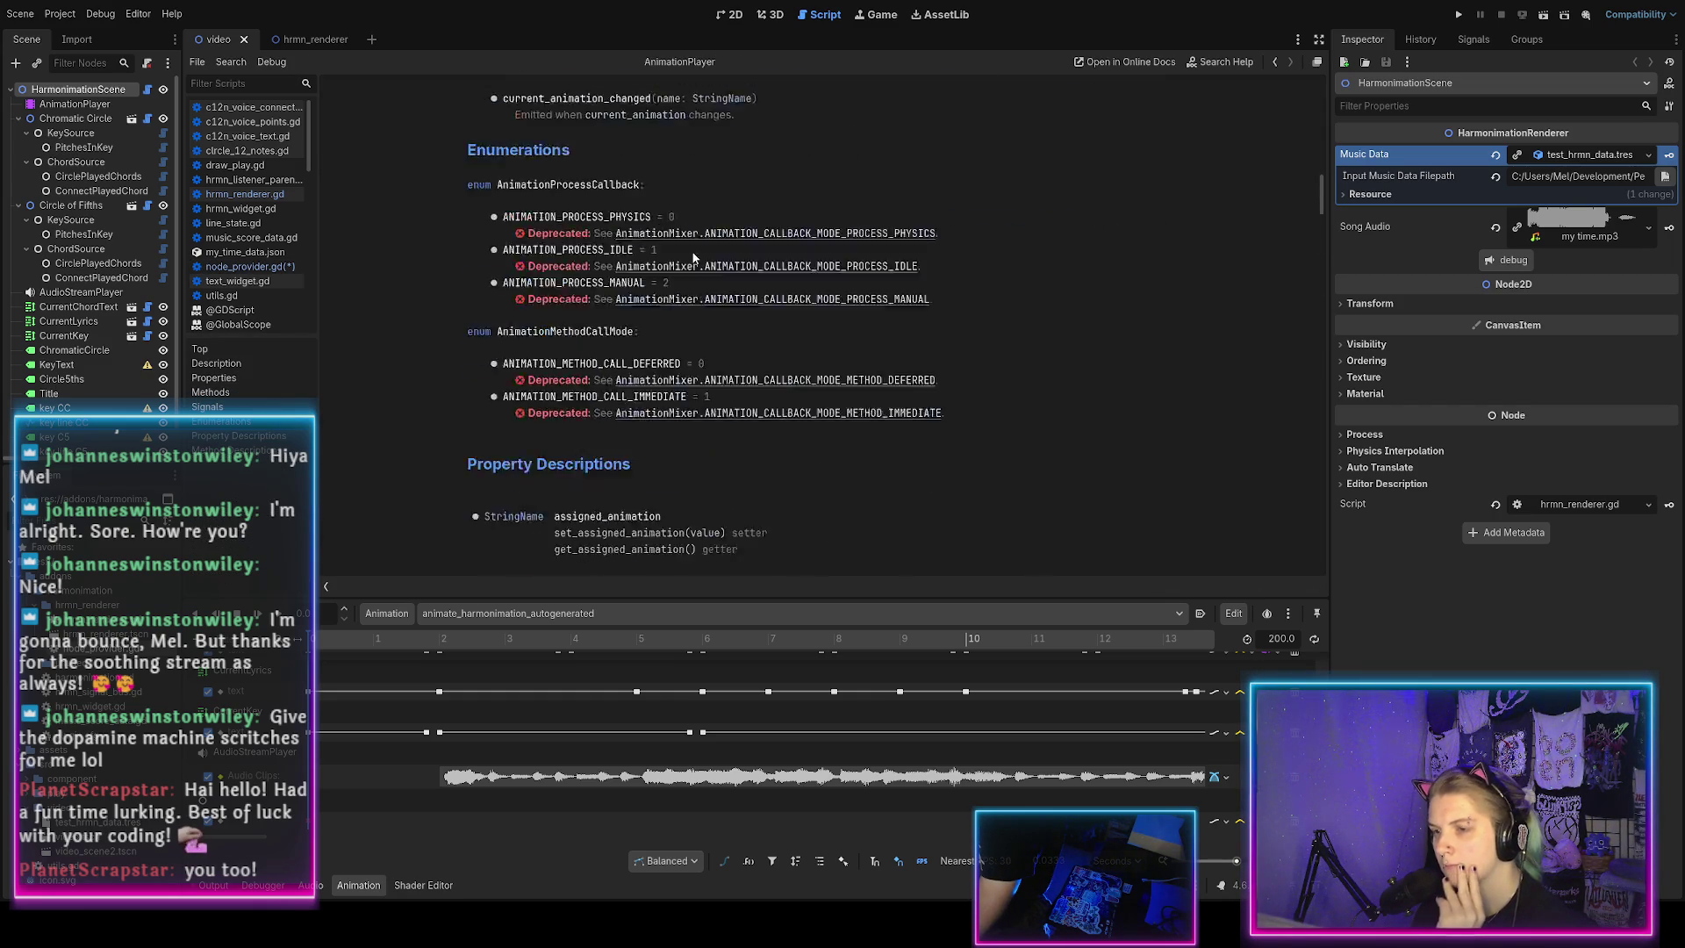
pyautogui.scroll(5, 694, 256)
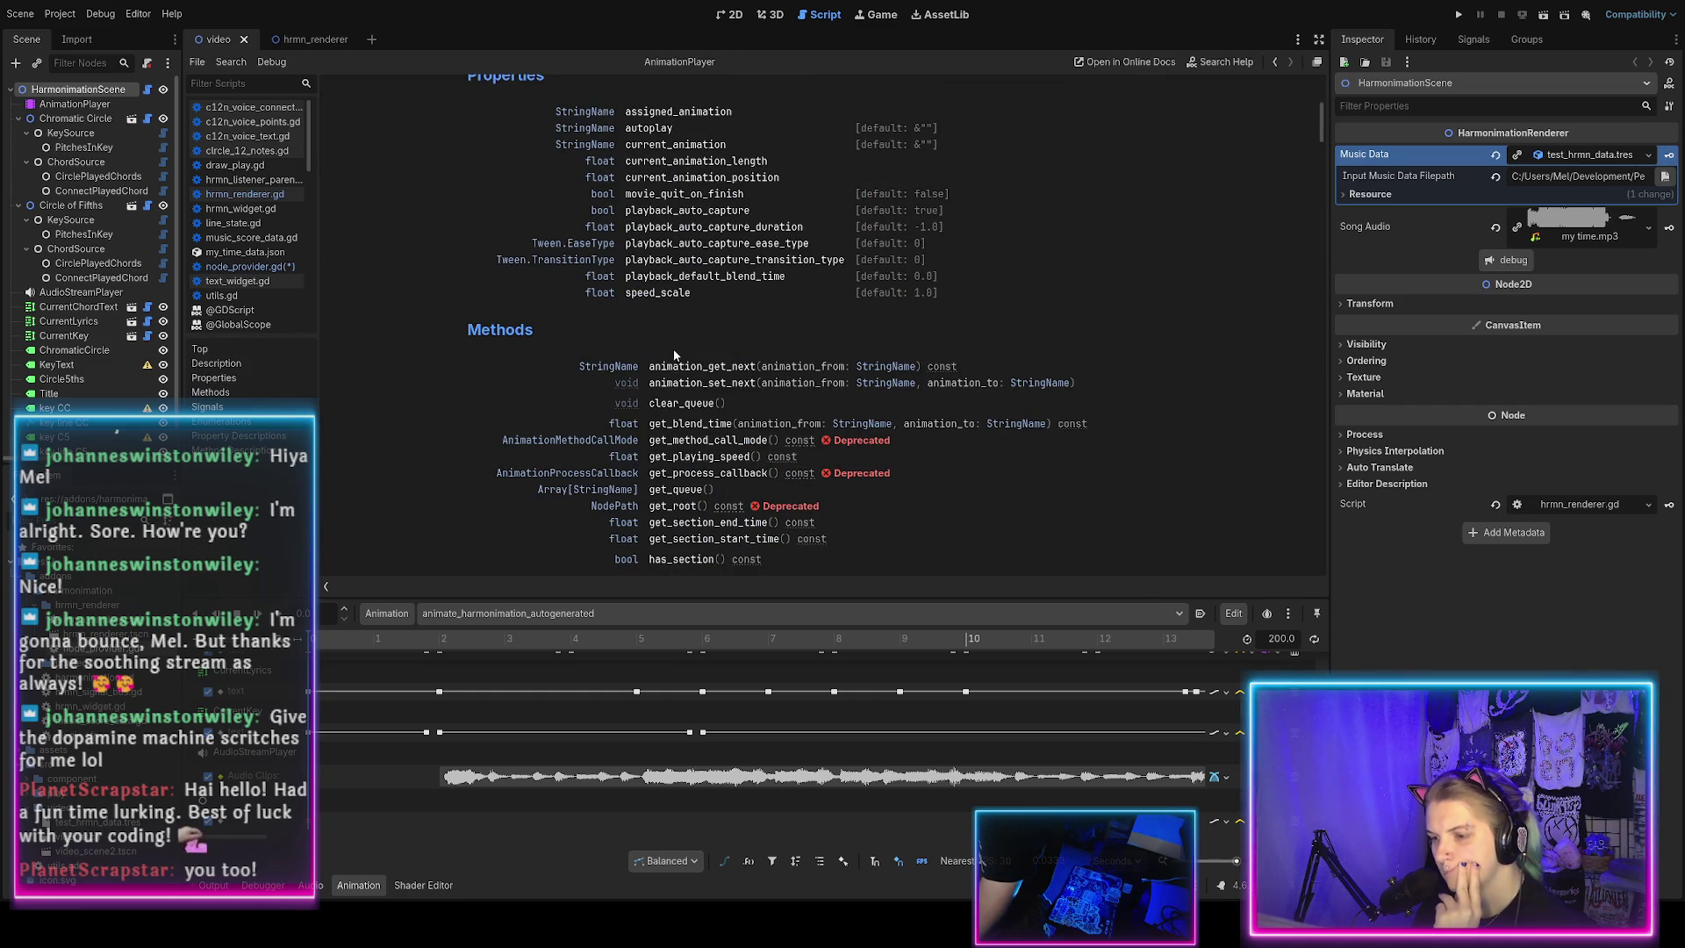
pyautogui.scroll(-5, 675, 355)
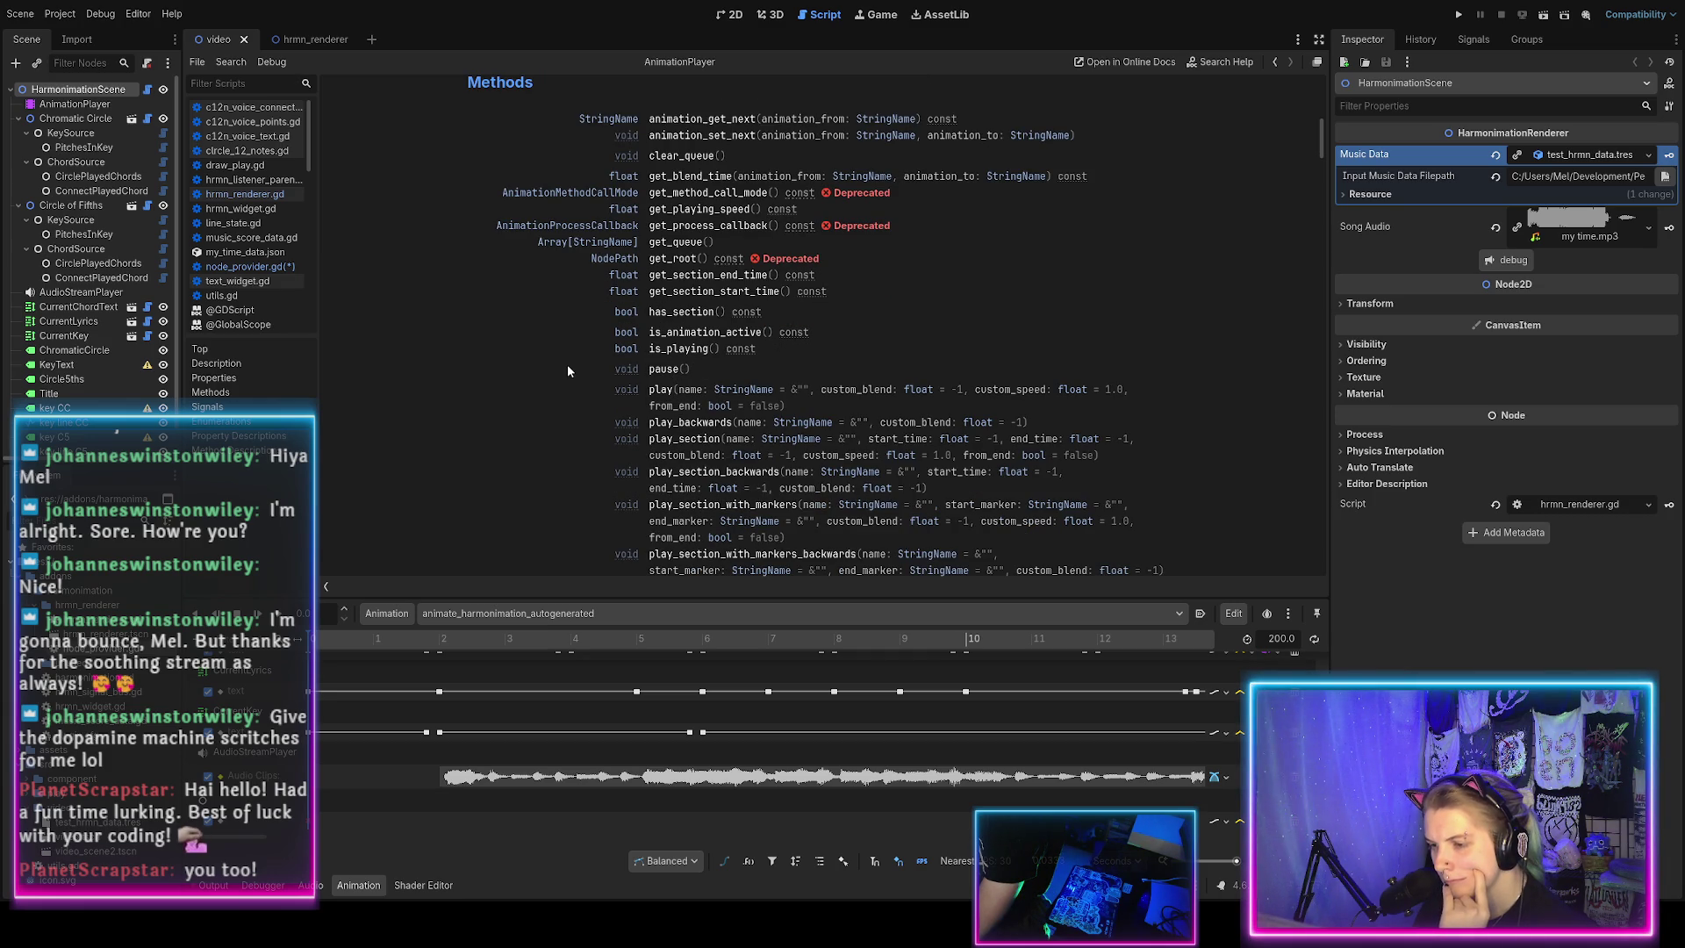
pyautogui.scroll(-4, 567, 369)
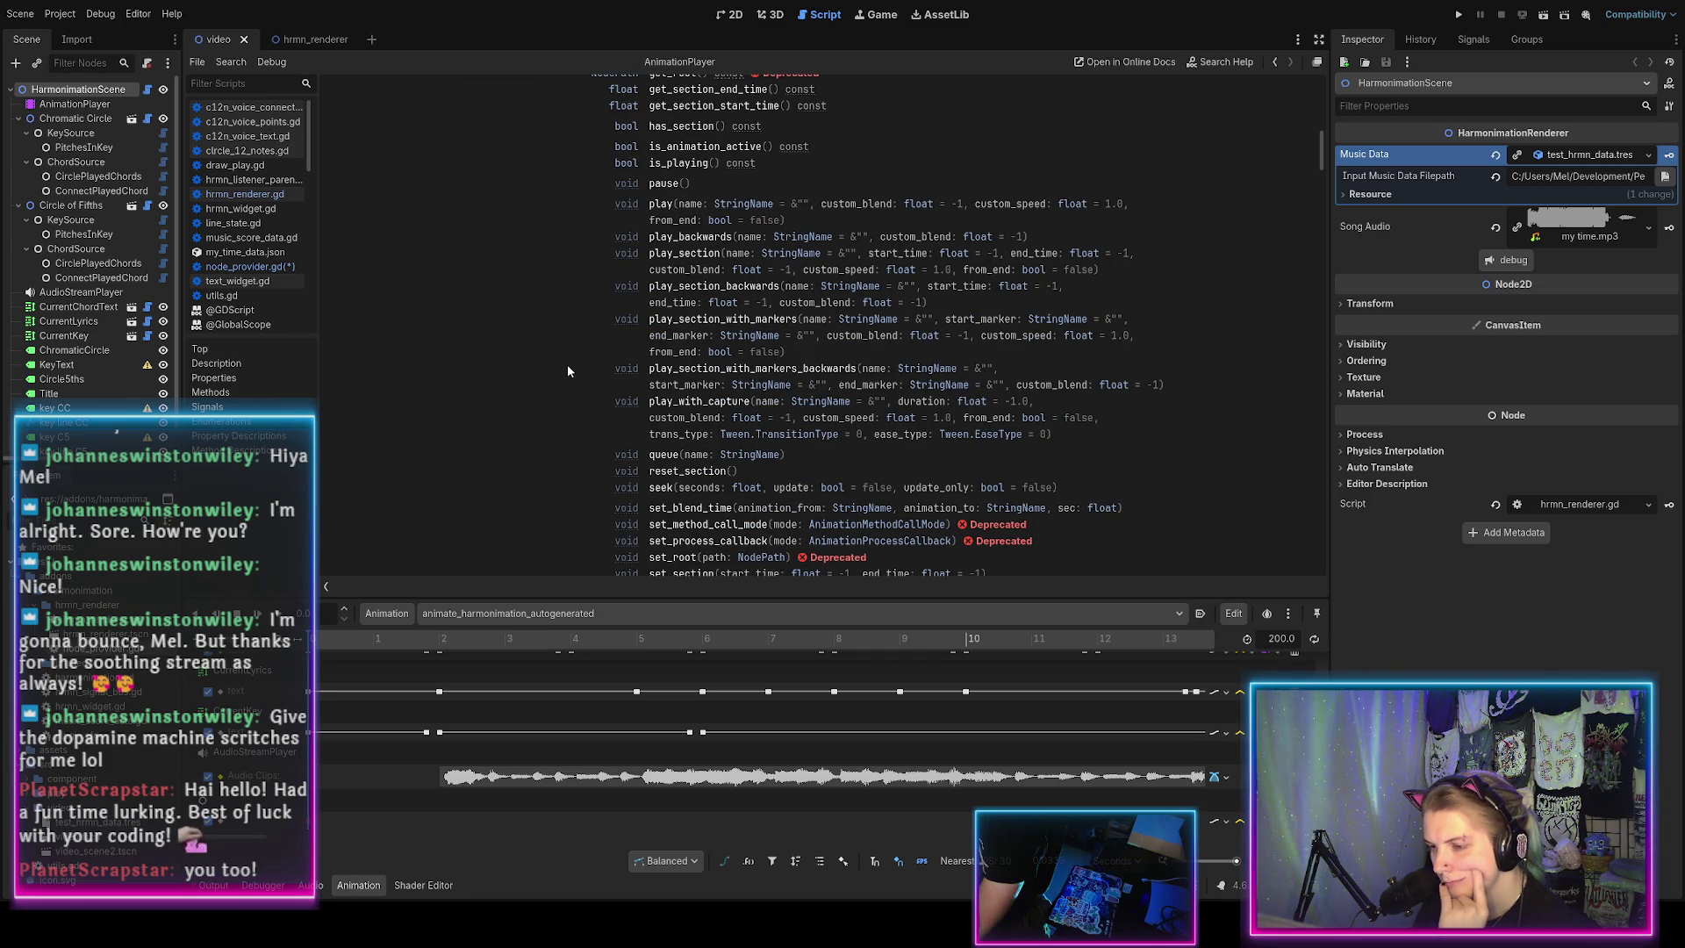
pyautogui.click(659, 488)
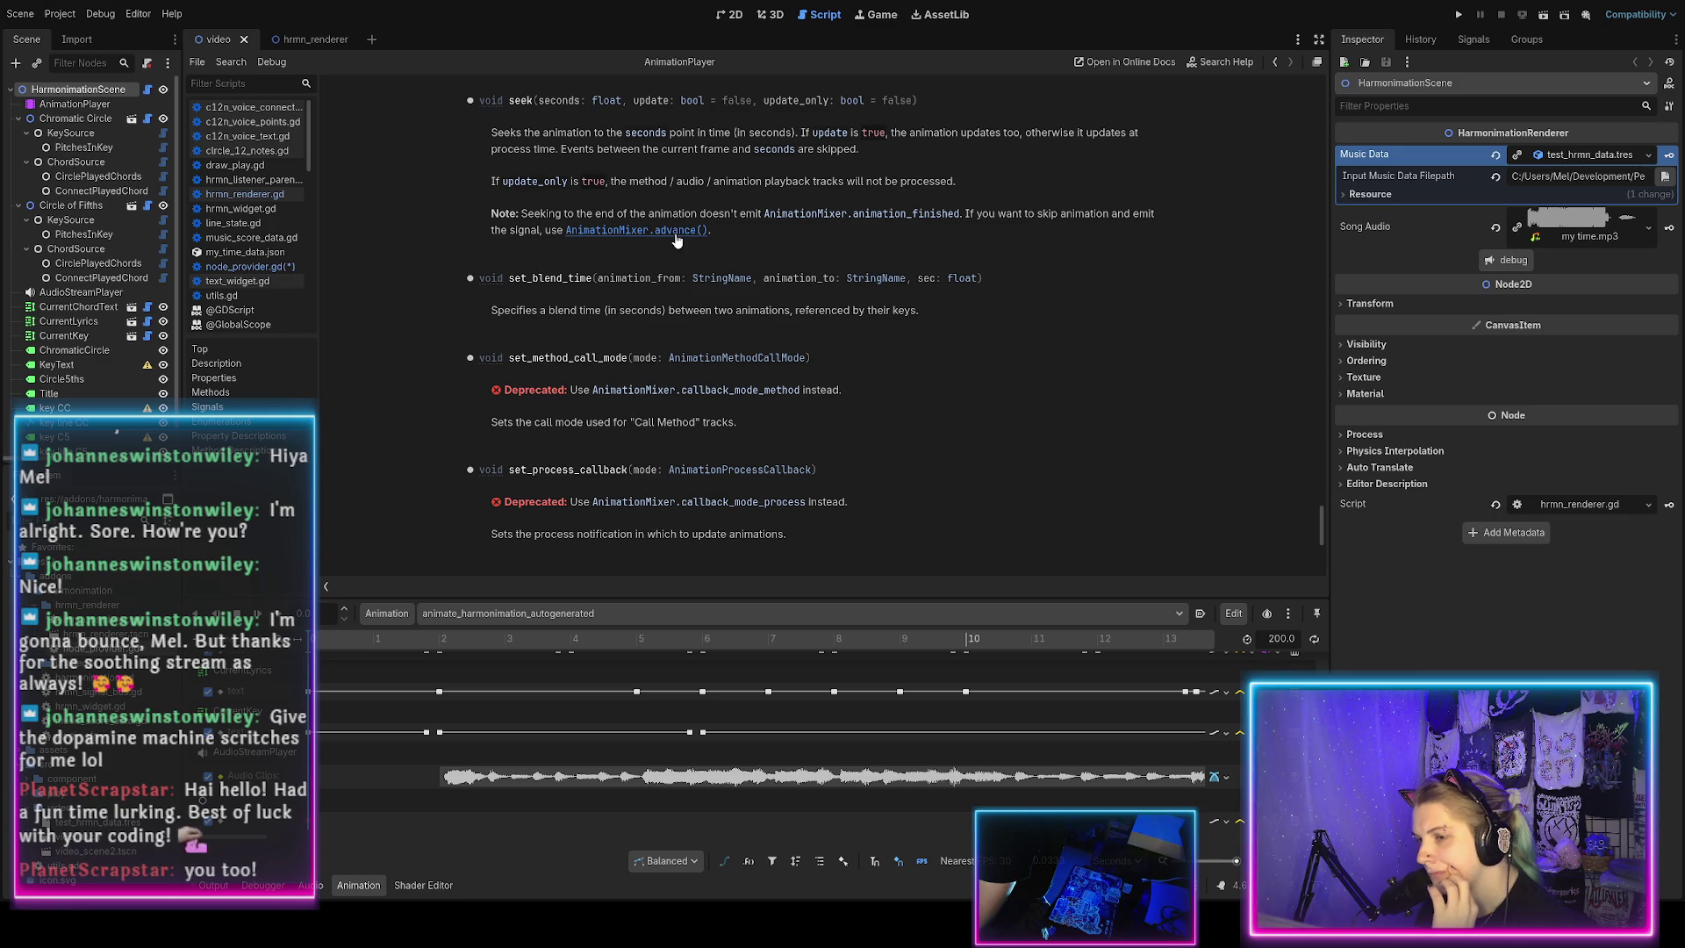
pyautogui.scroll(10, 667, 277)
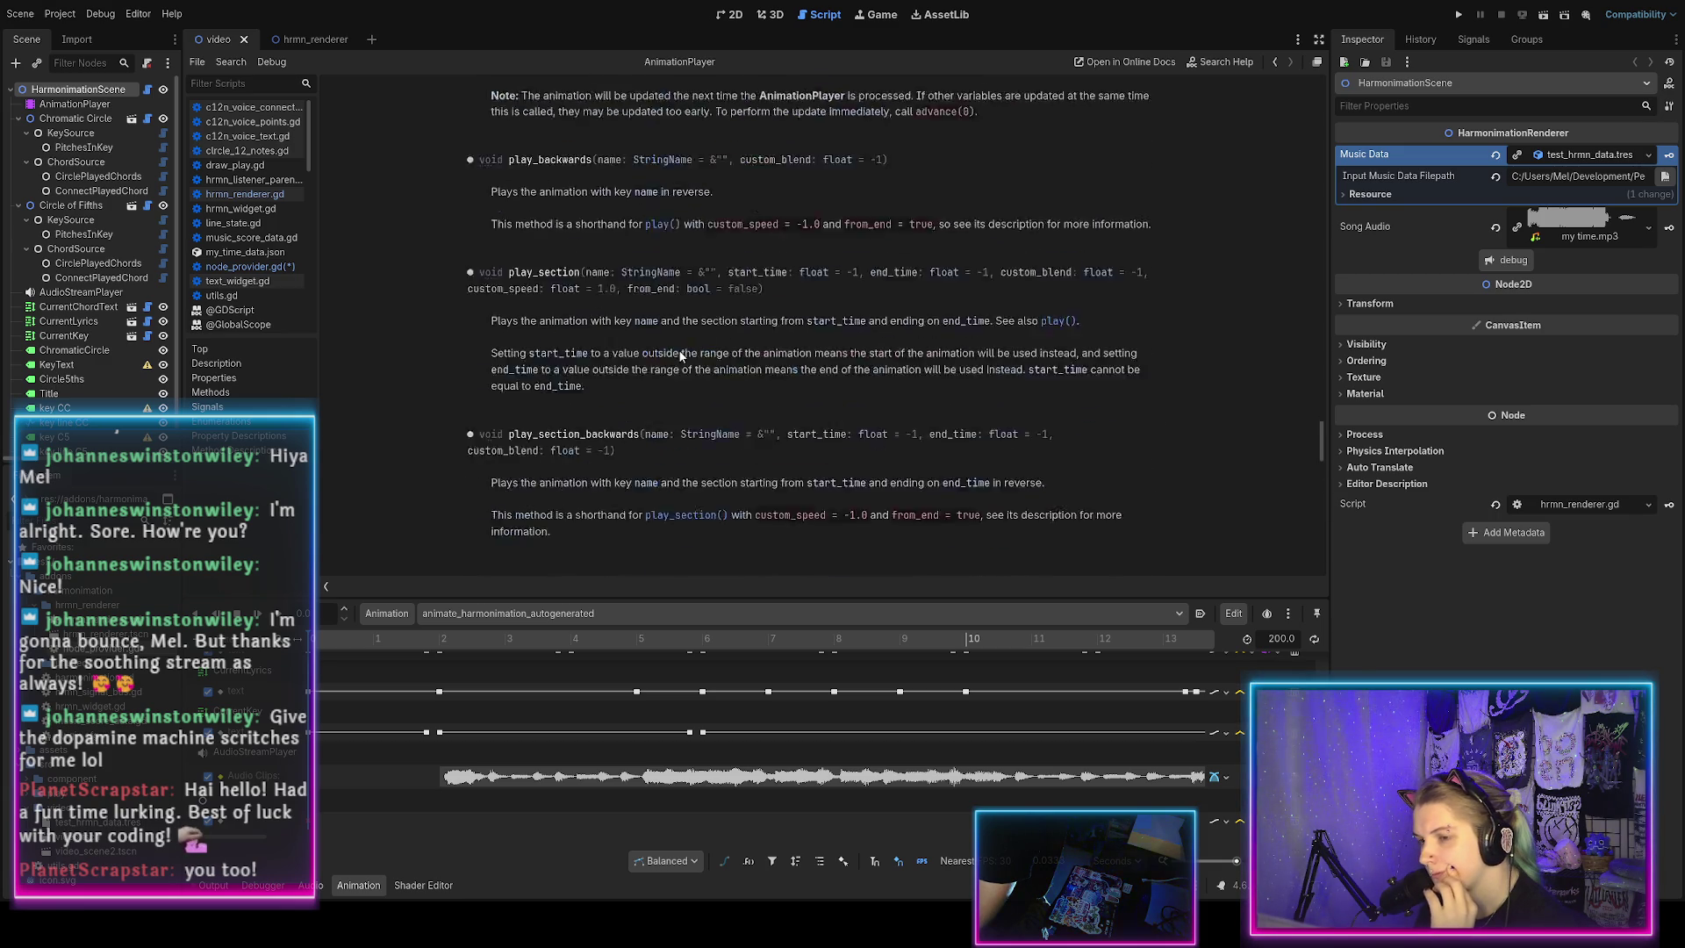
pyautogui.scroll(15, 677, 349)
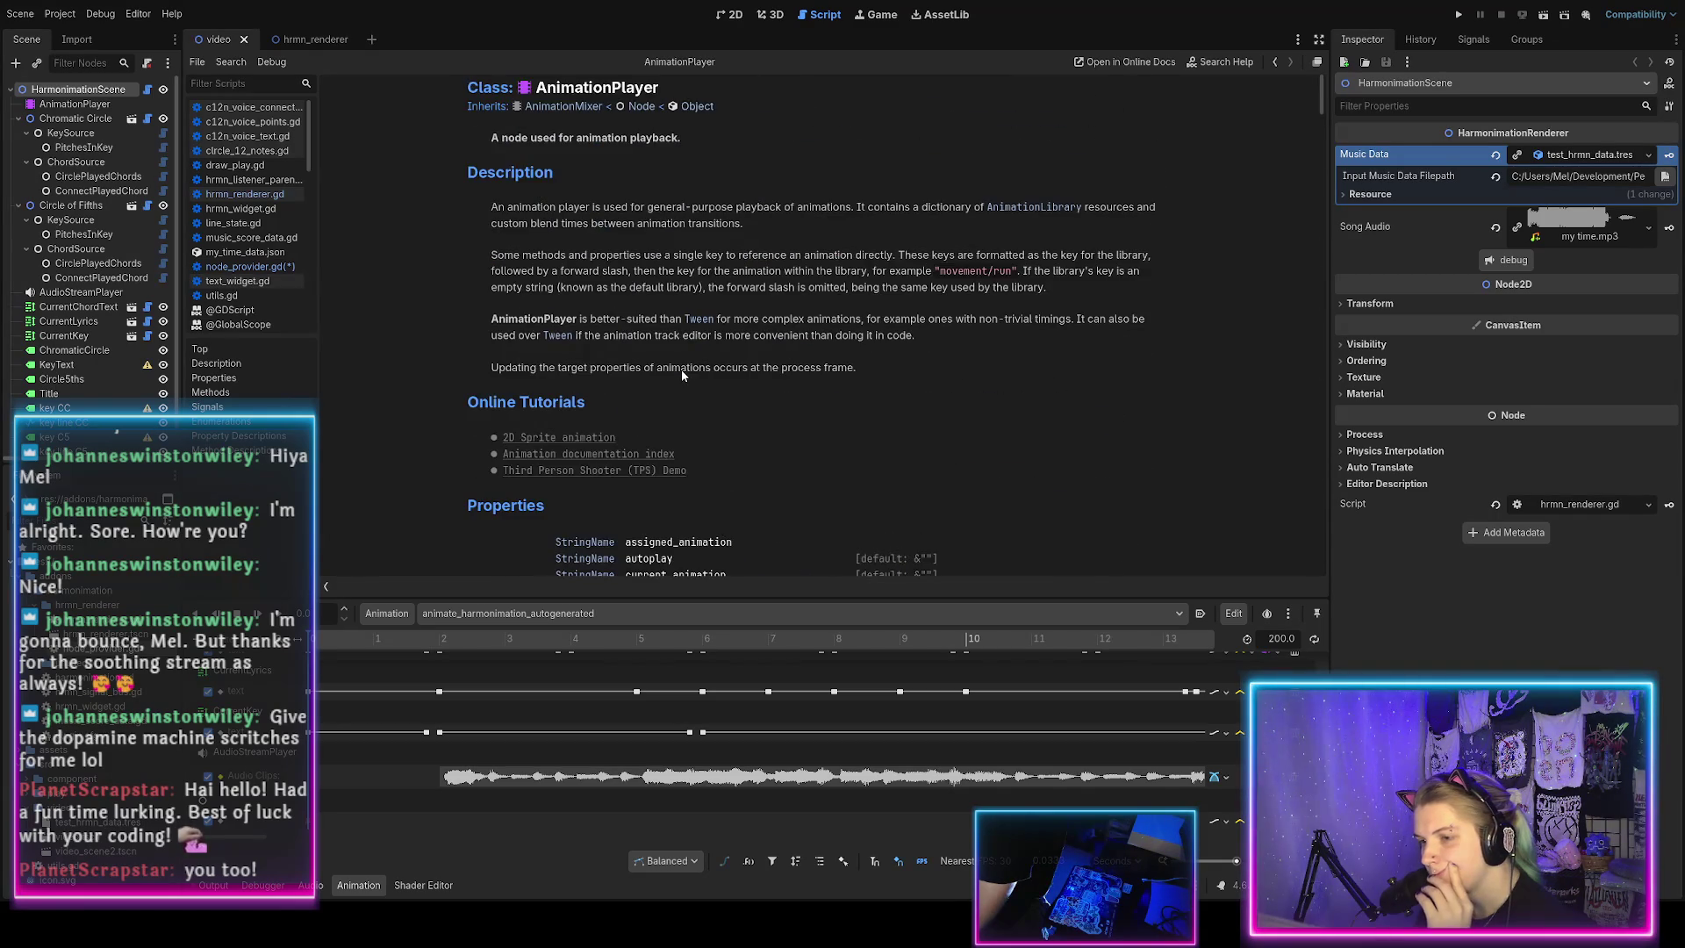
pyautogui.scroll(-9, 681, 375)
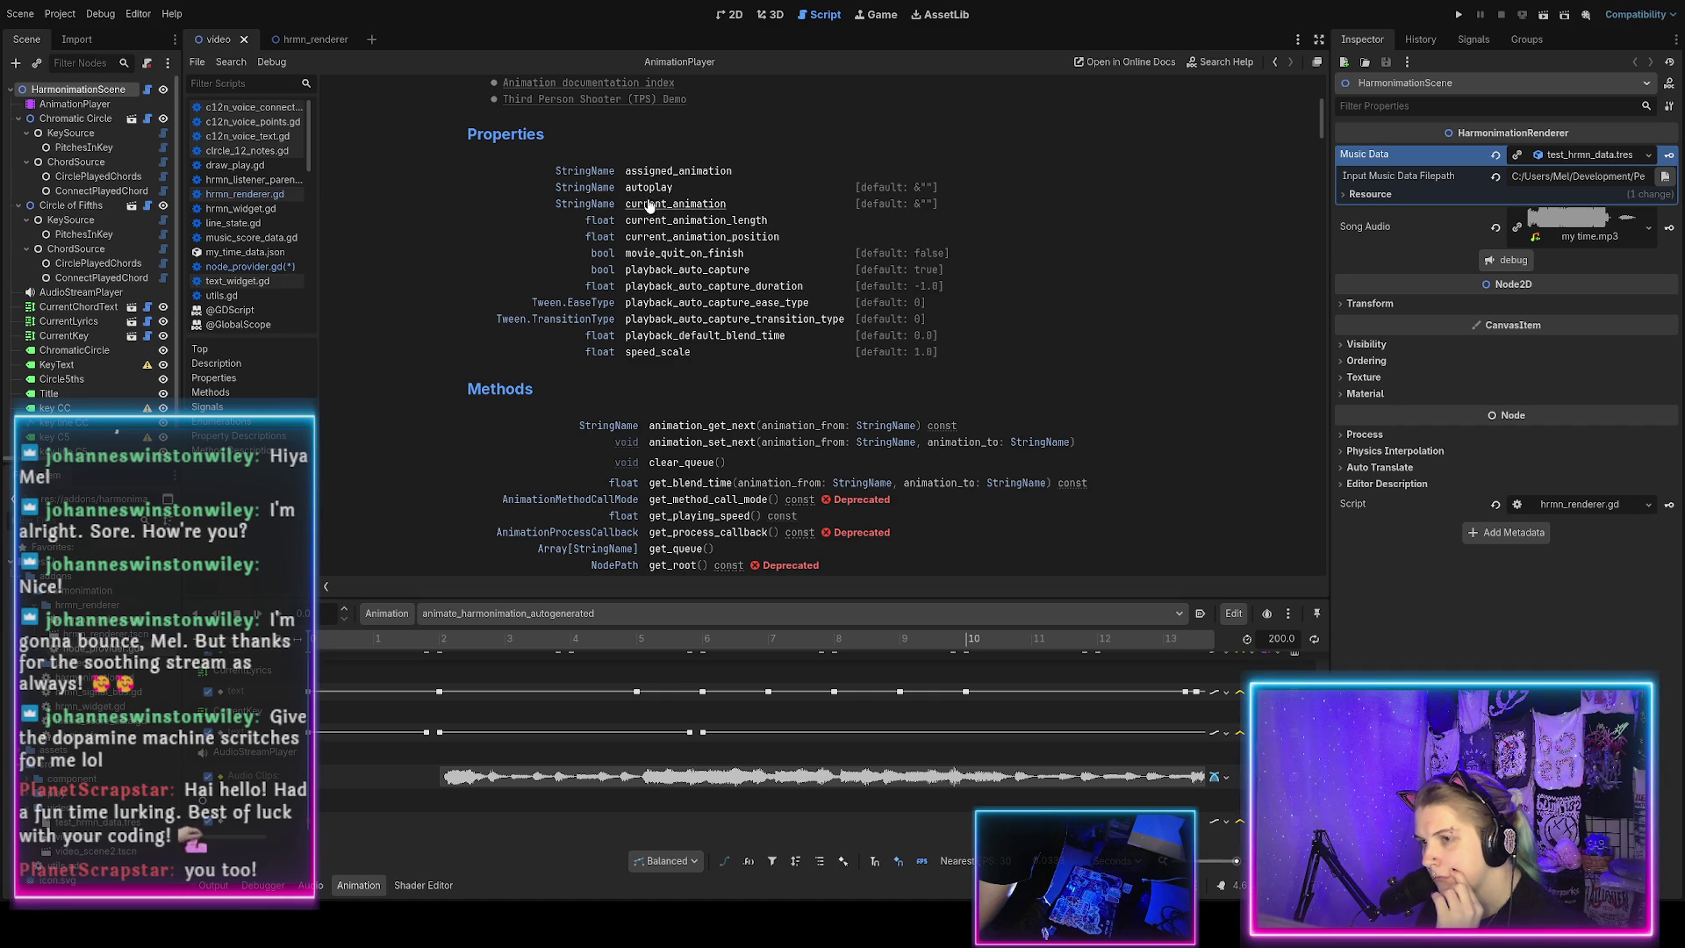
pyautogui.click(677, 237)
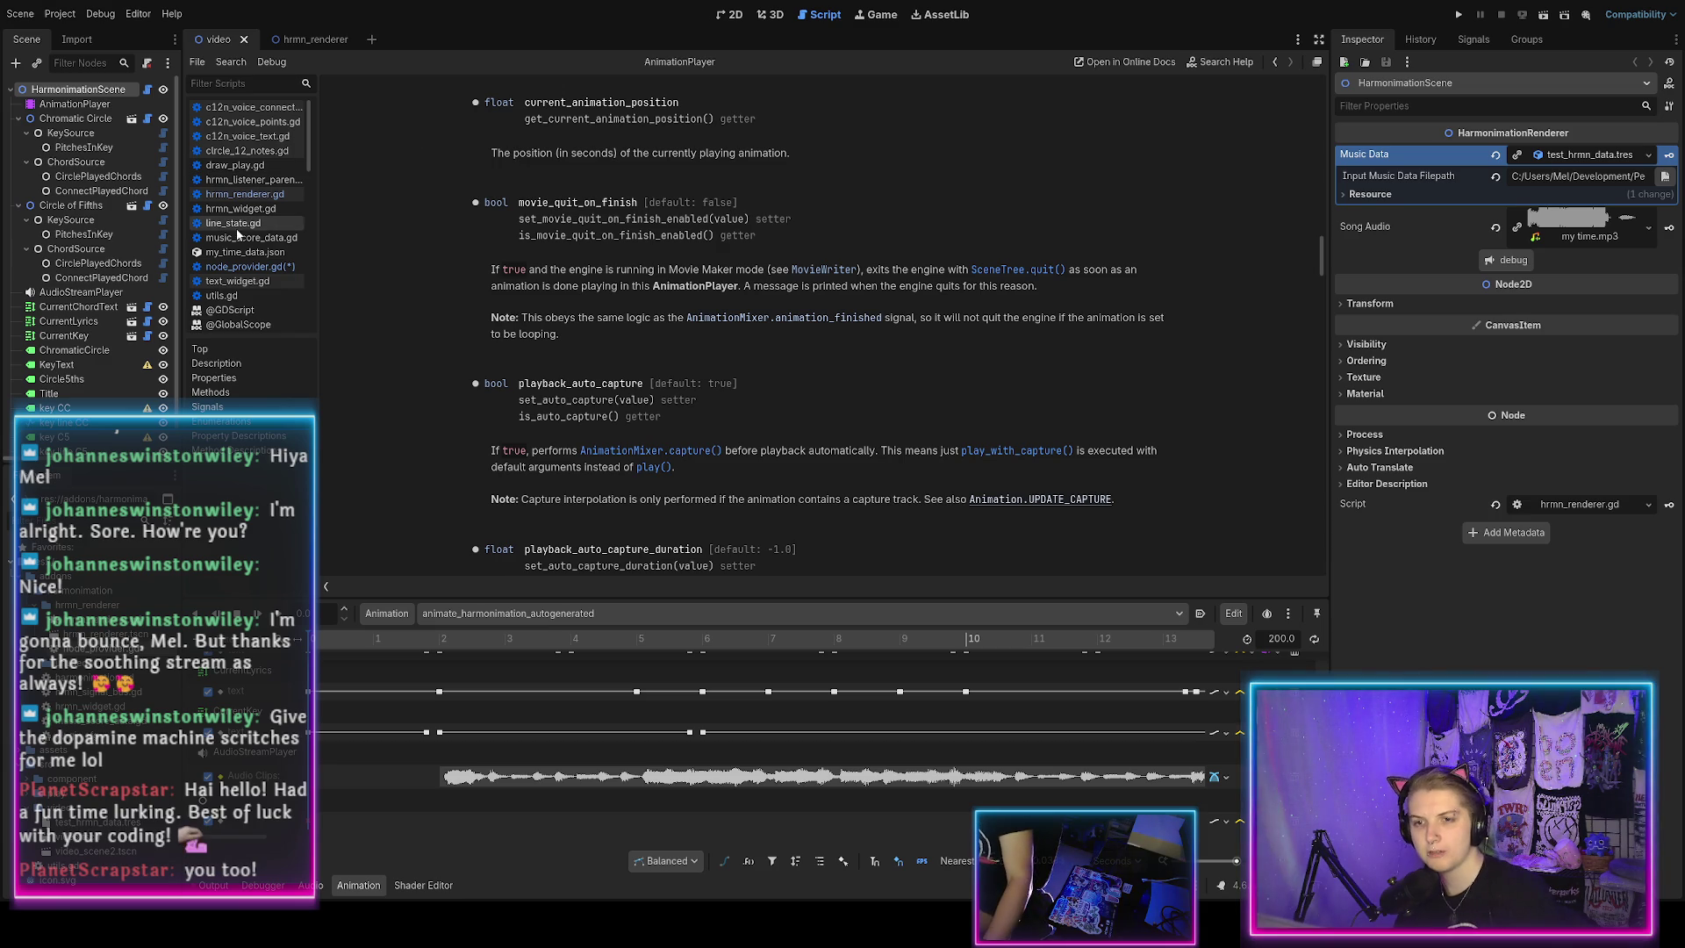
pyautogui.click(251, 266)
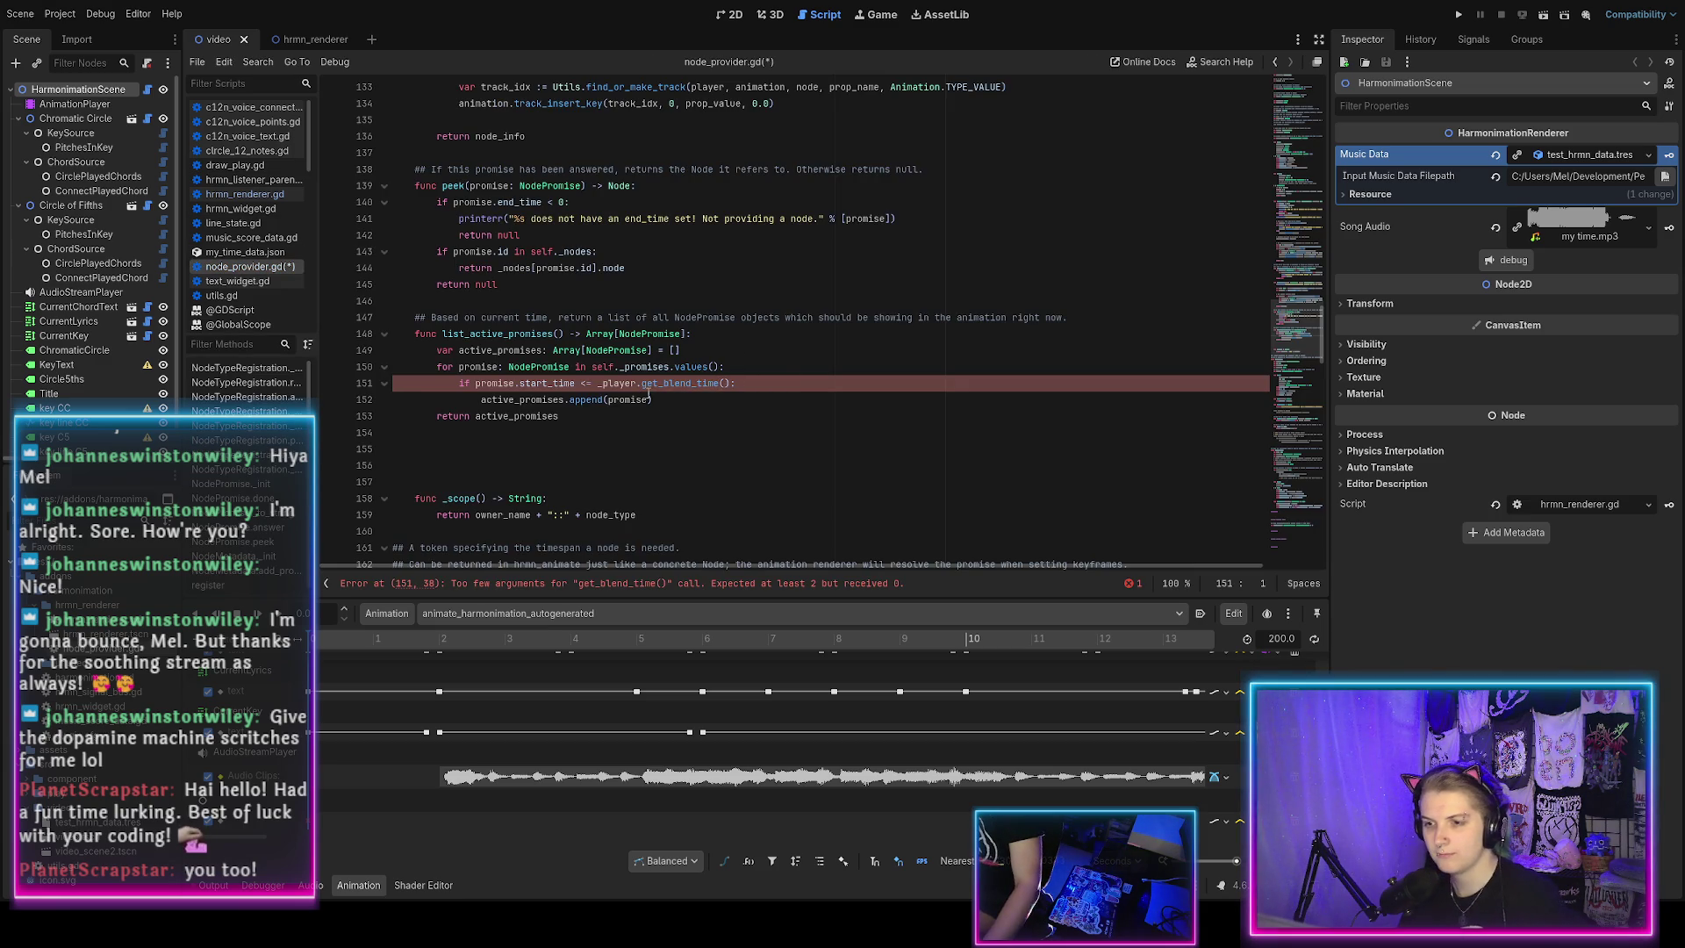
# Replace get_blend_time with current_animation_position and add a promise.end_time comparison on line 151.
pyautogui.doubleClick(718, 384)
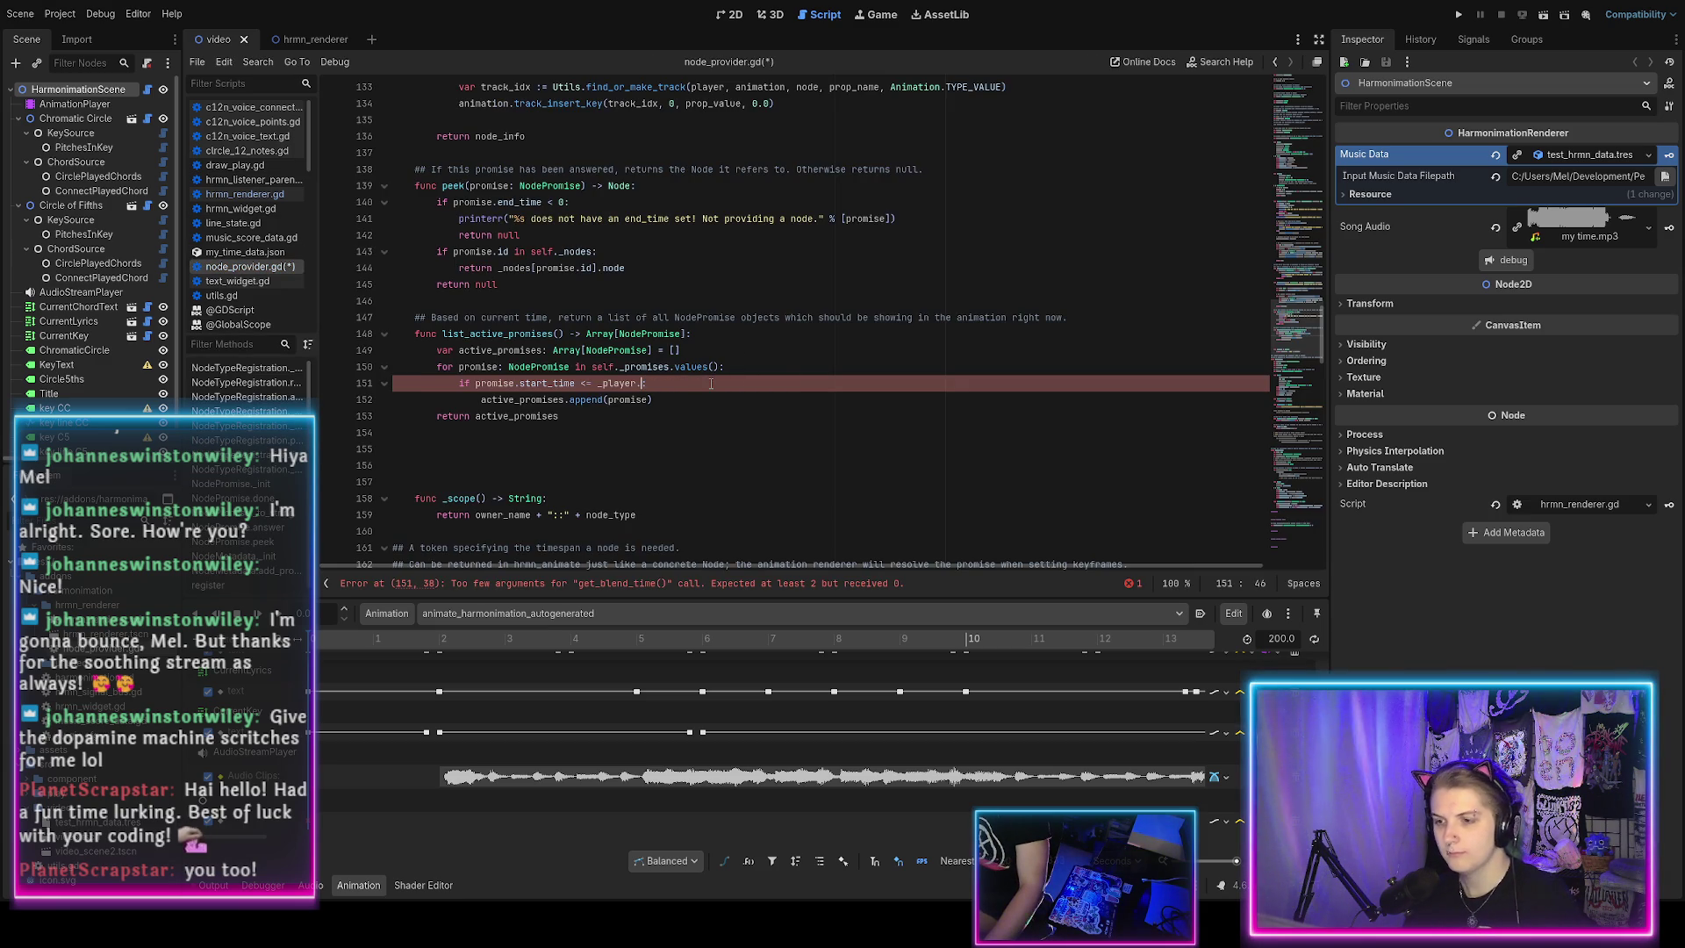
pyautogui.hotkey('ctrl', 'space')
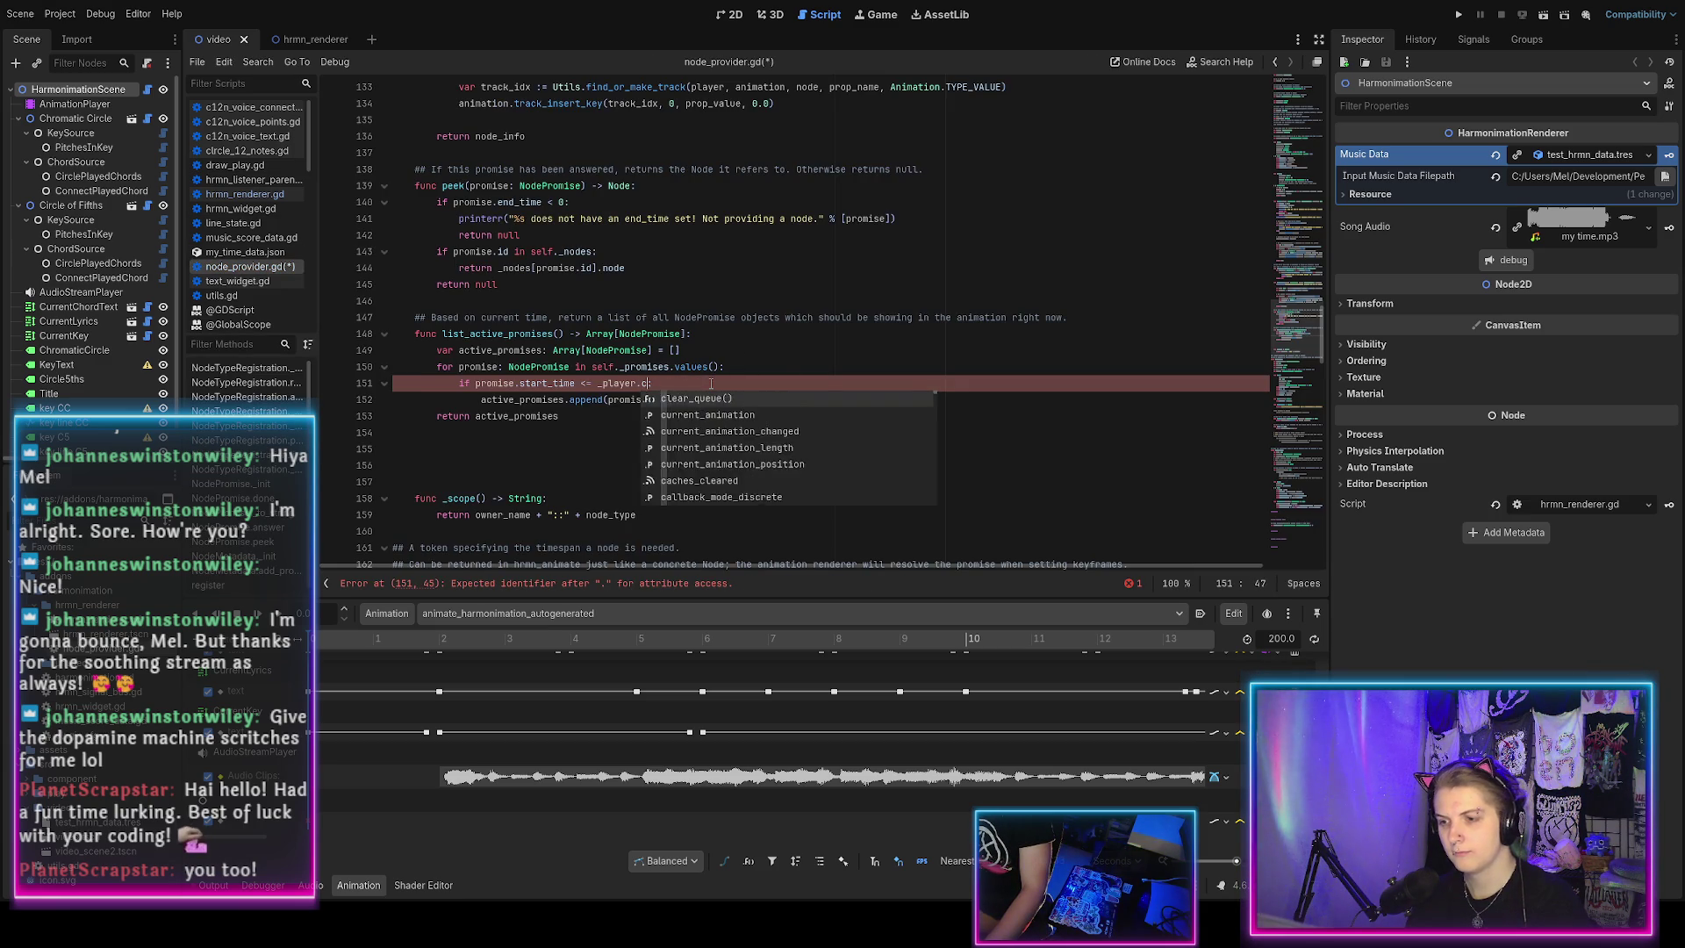
pyautogui.write('curr')
pyautogui.press('Down')
pyautogui.press('Down')
pyautogui.press('Down')
pyautogui.press('Return')
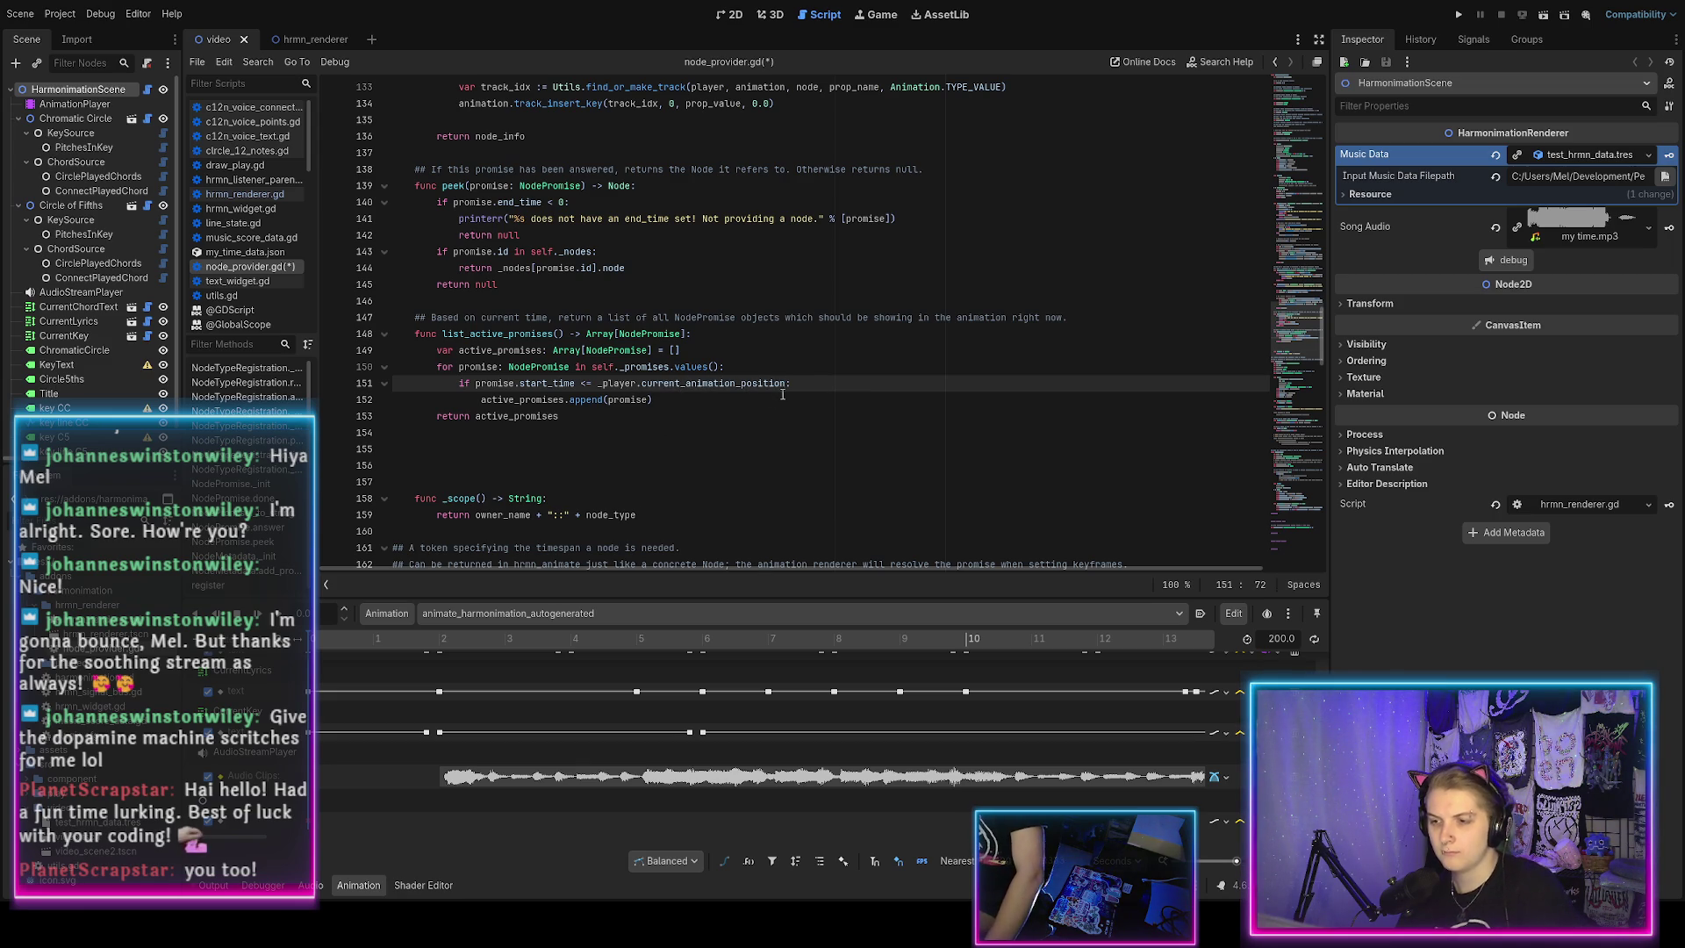
pyautogui.write('promise.e')
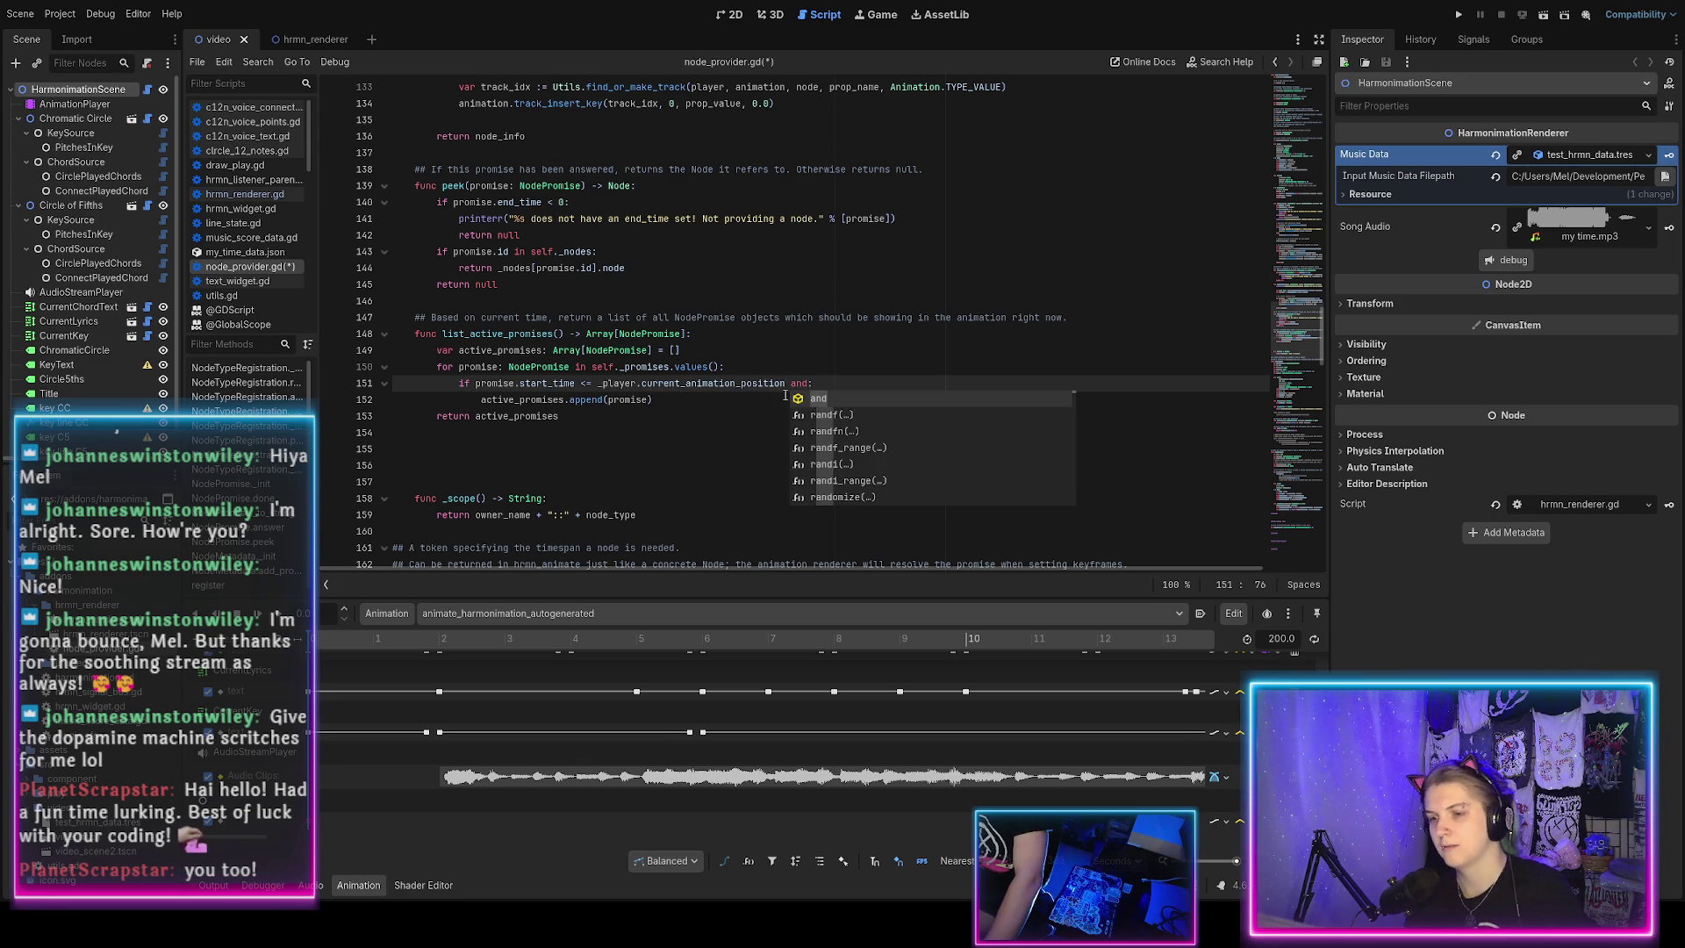
pyautogui.write('nd')
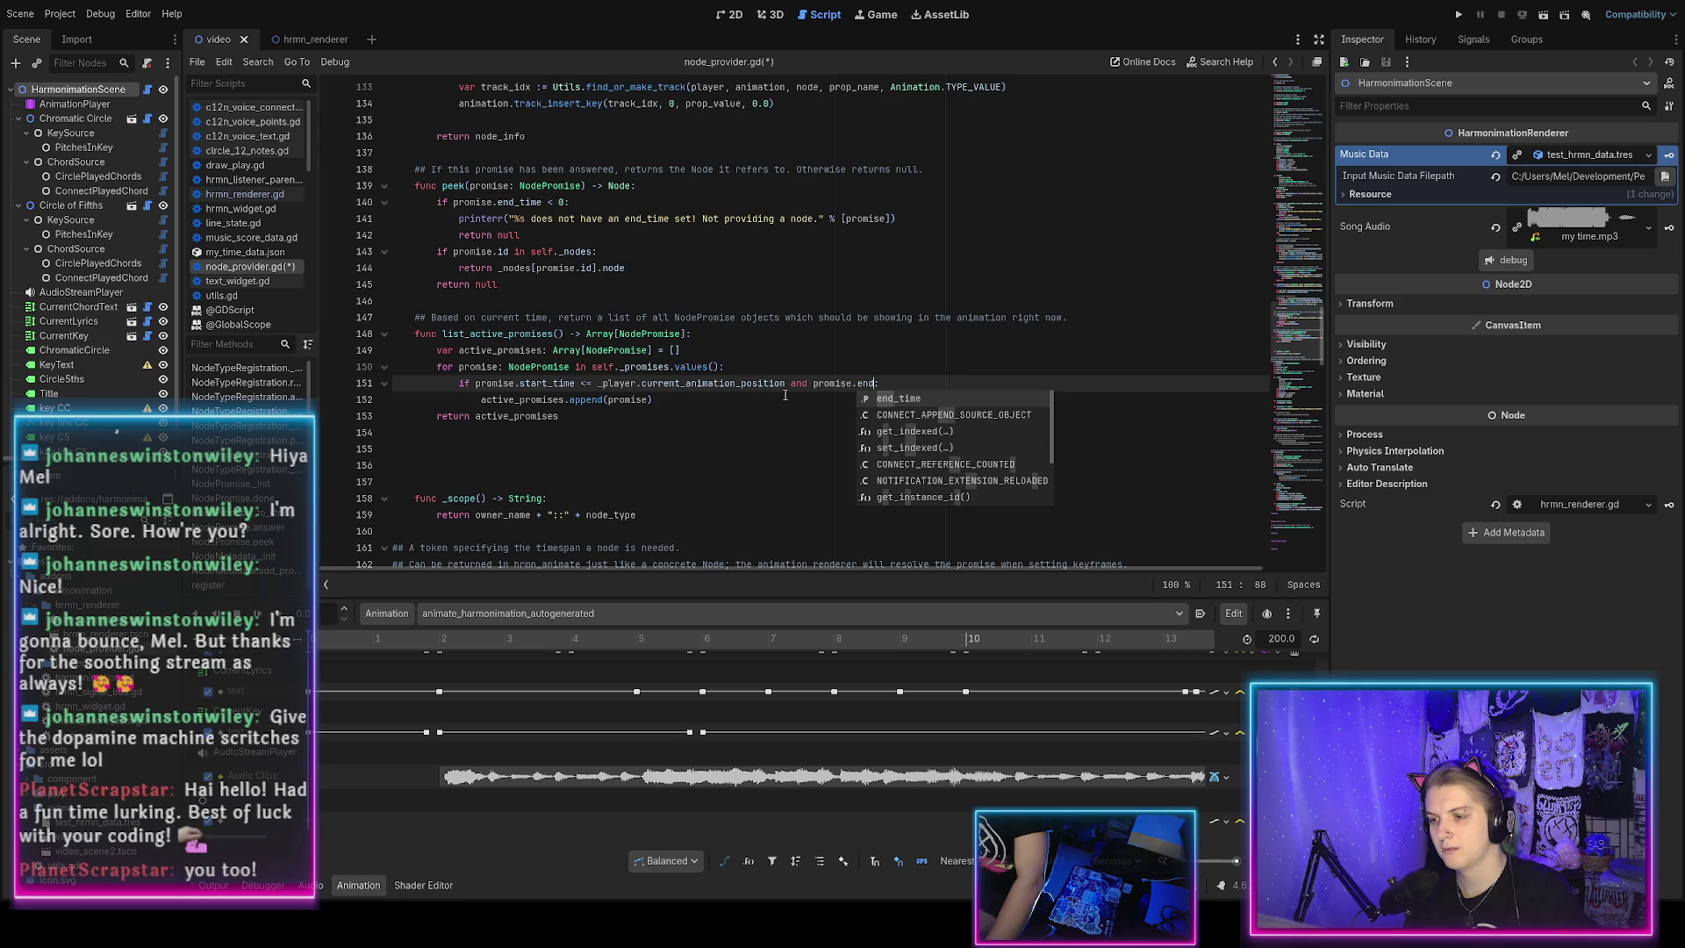
pyautogui.press('Return')
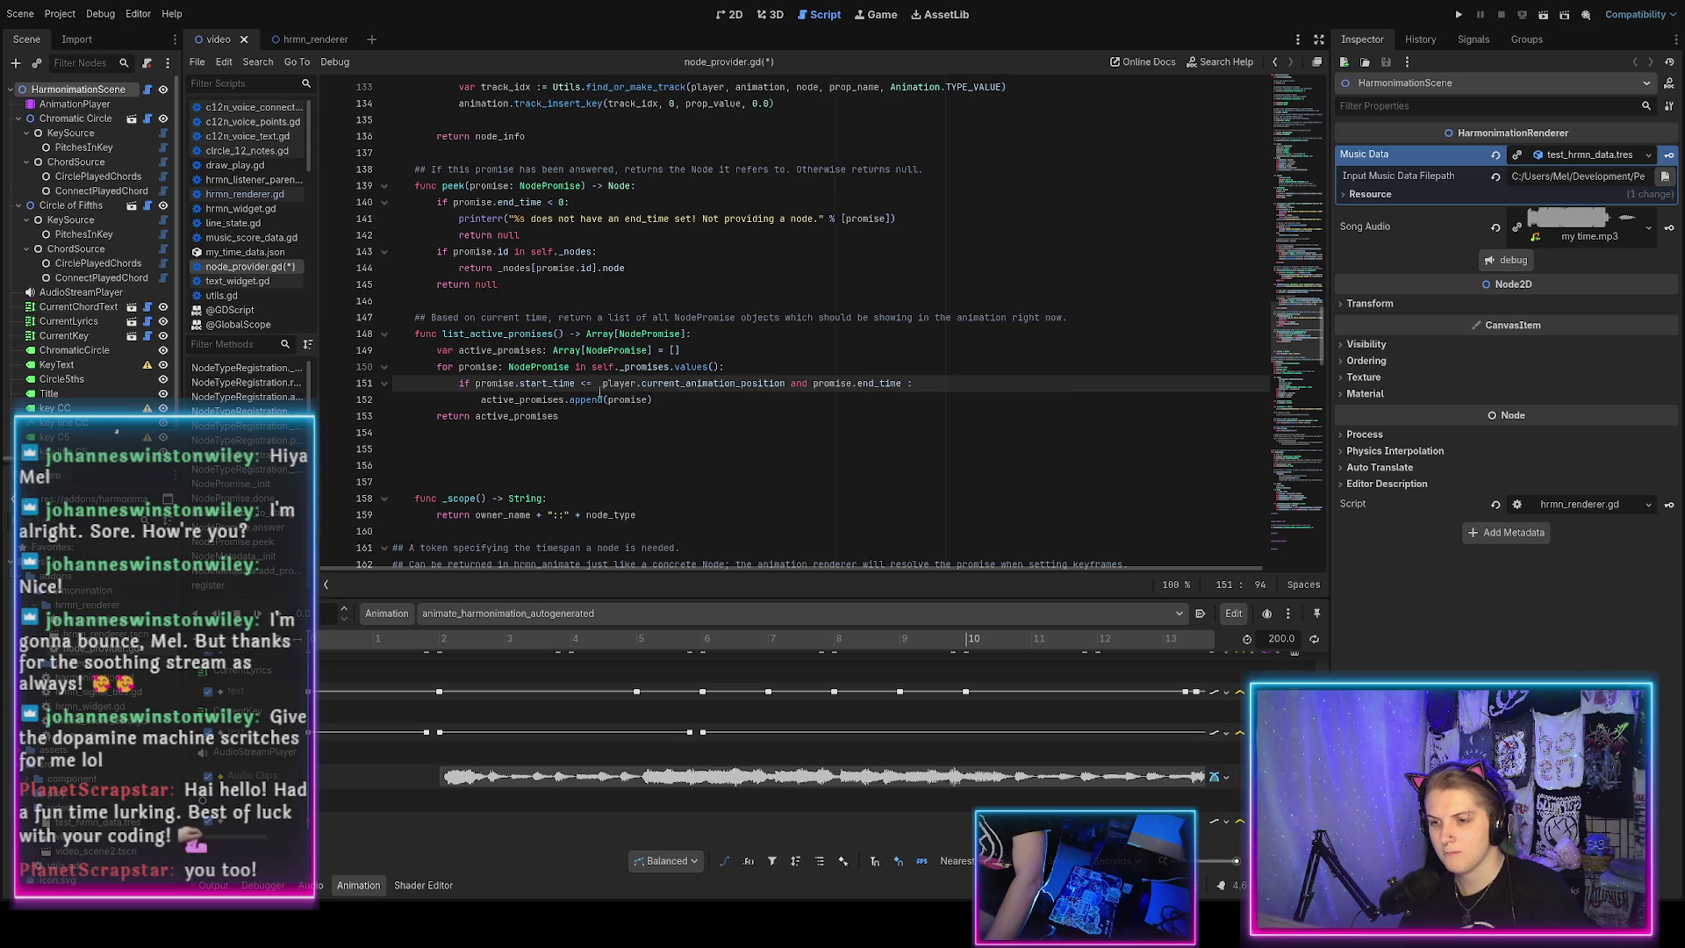
# Tidy the end of line 151 and add a 'current_time =' line above the promise loop.
pyautogui.press('End')
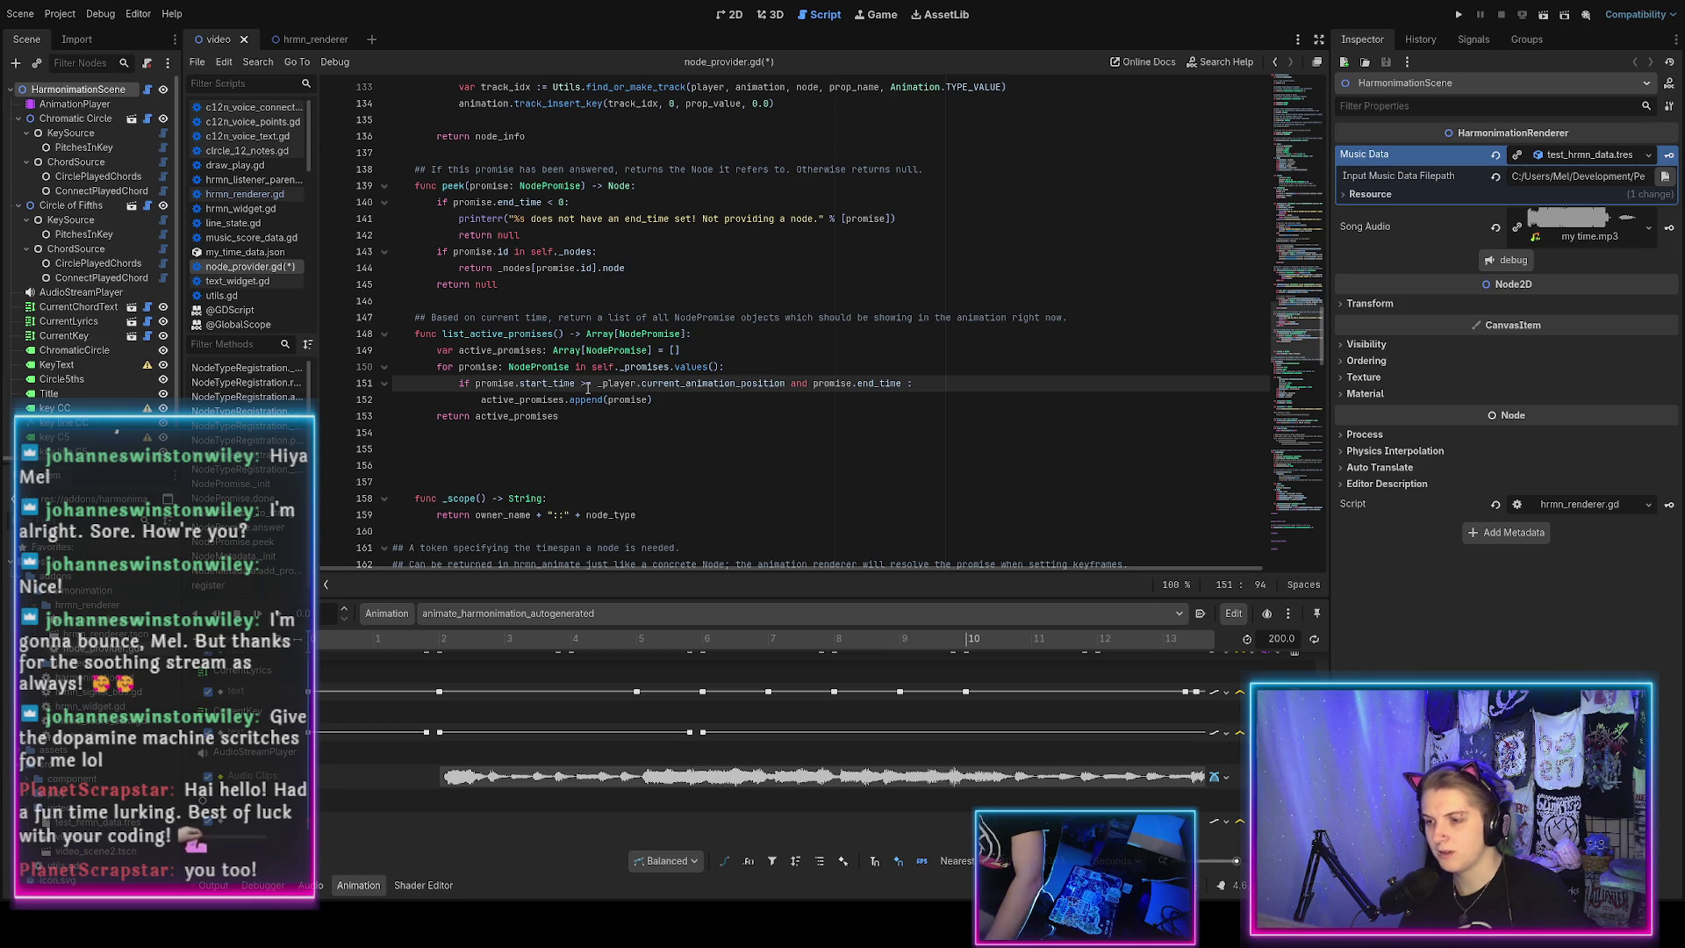
pyautogui.press('BackSpace')
pyautogui.write('<=')
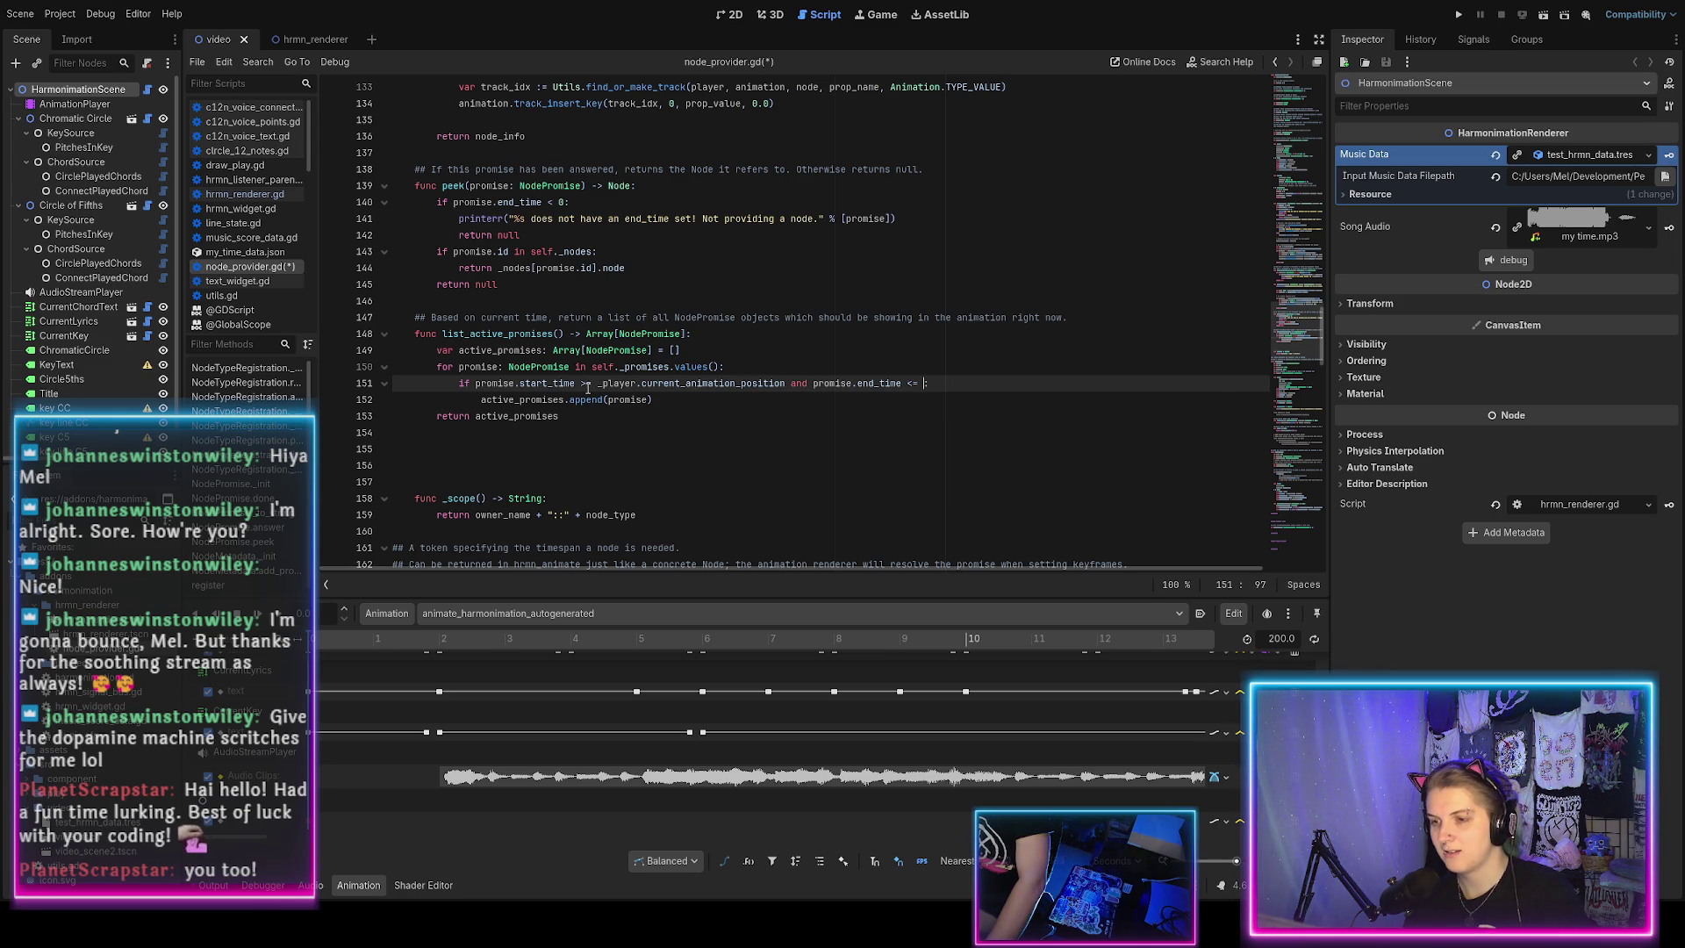
pyautogui.write('_pla')
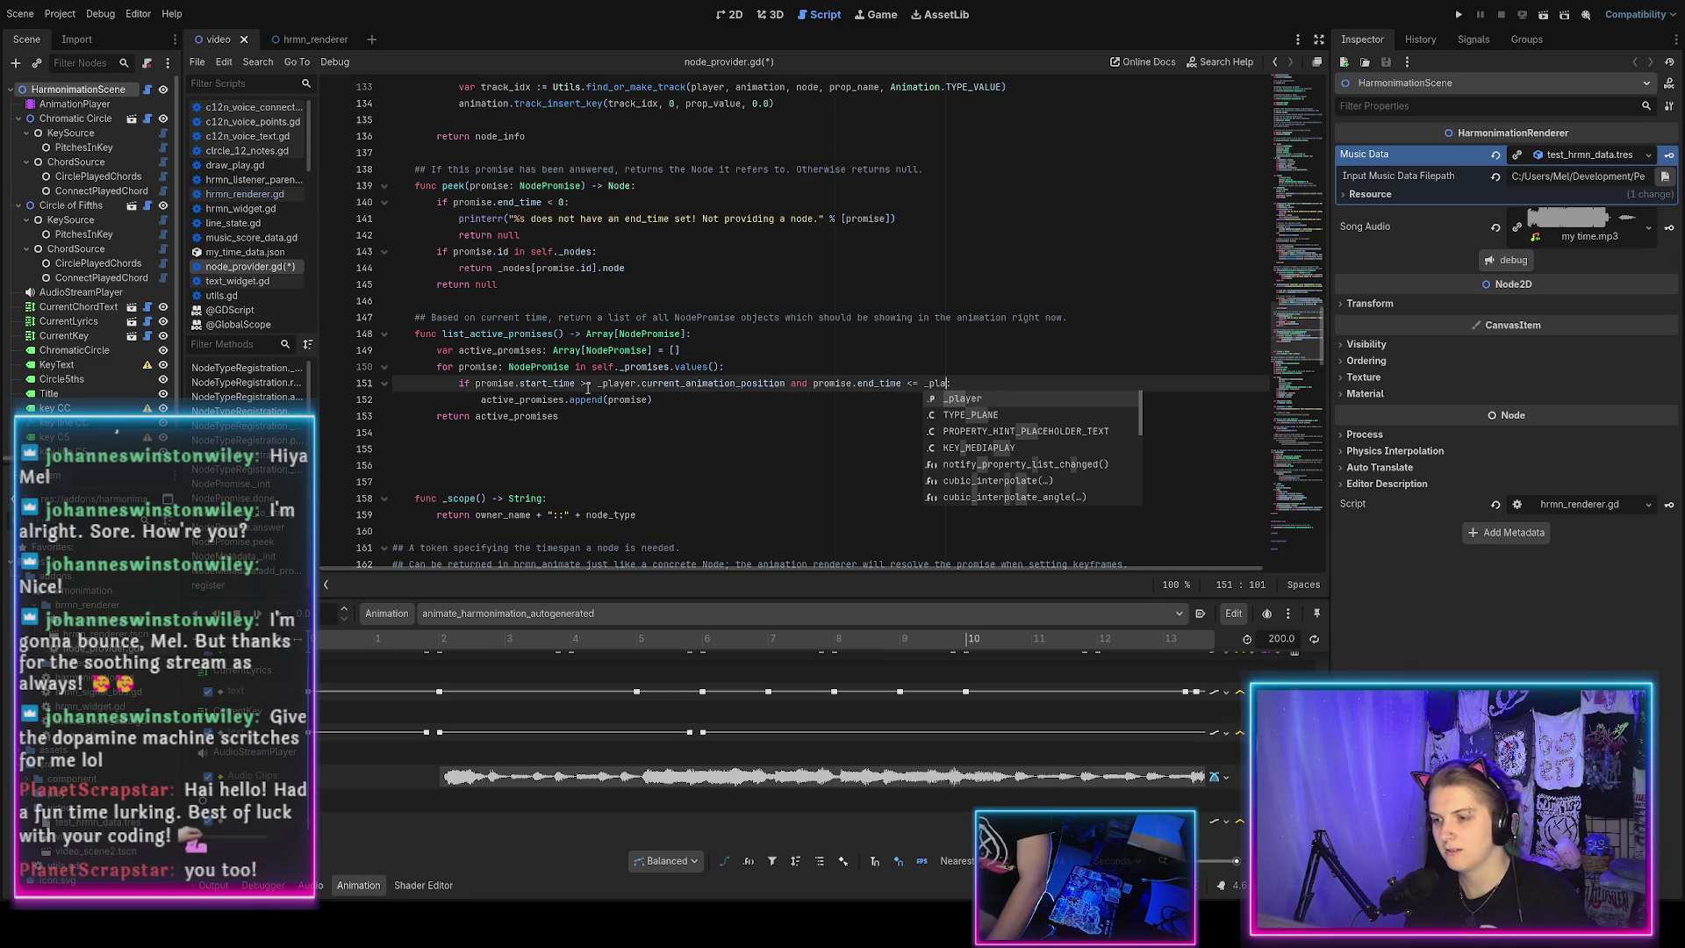
pyautogui.press('Escape')
pyautogui.press('Up')
pyautogui.press('Up')
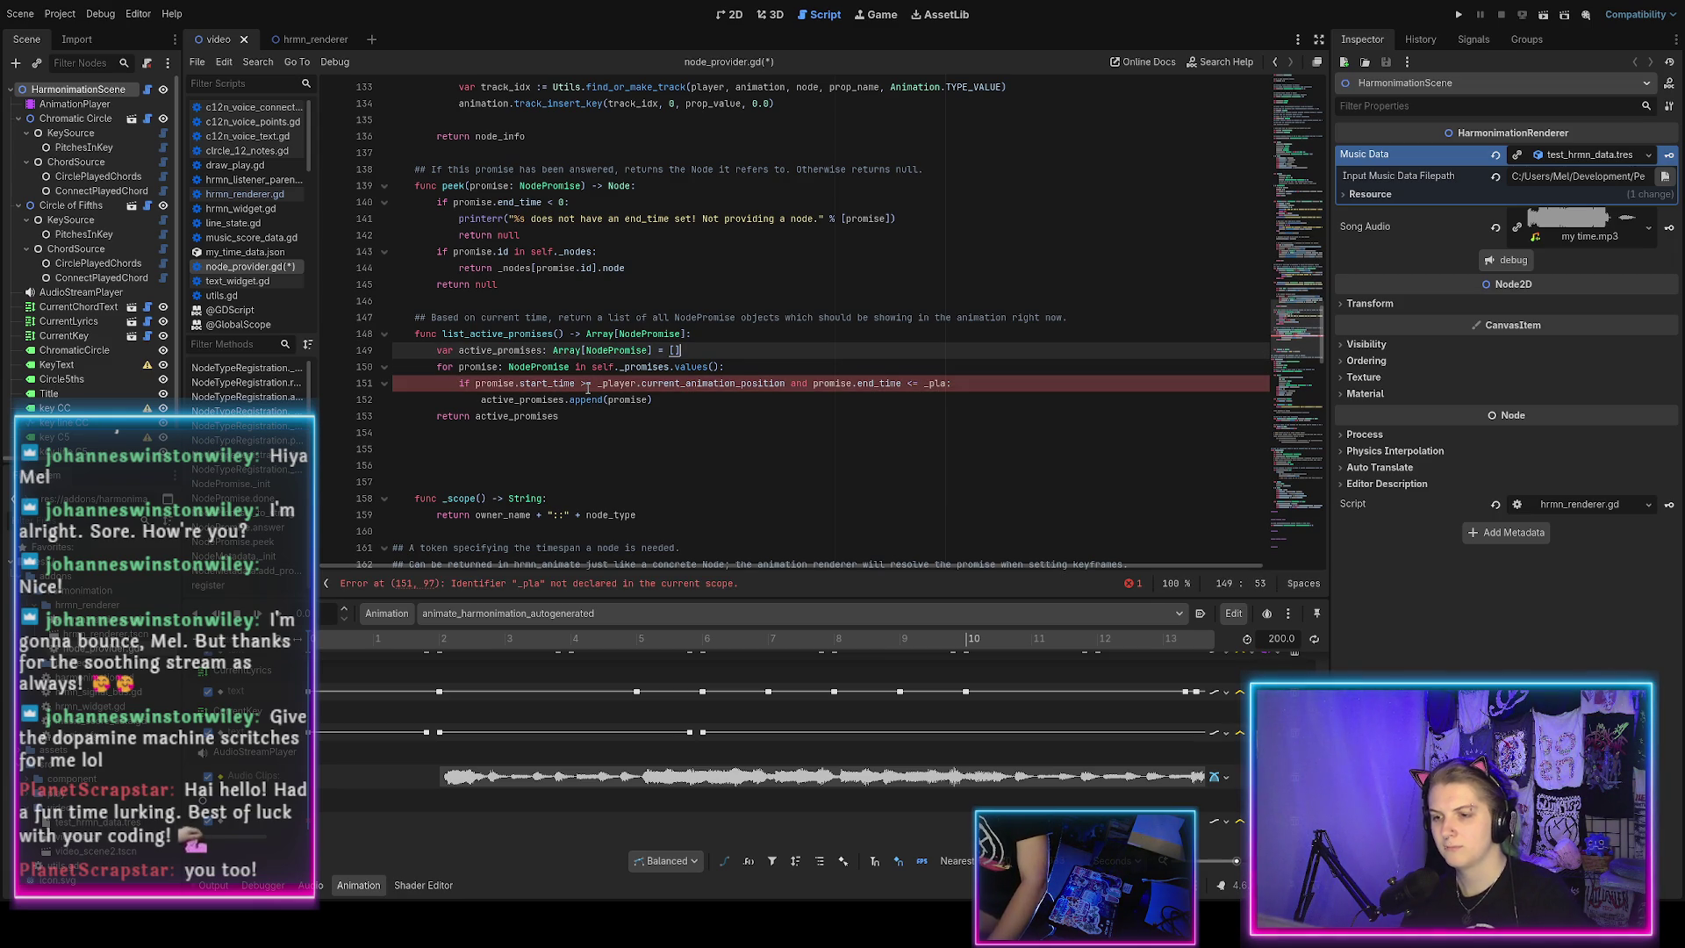
pyautogui.press('Return')
pyautogui.write('var curre')
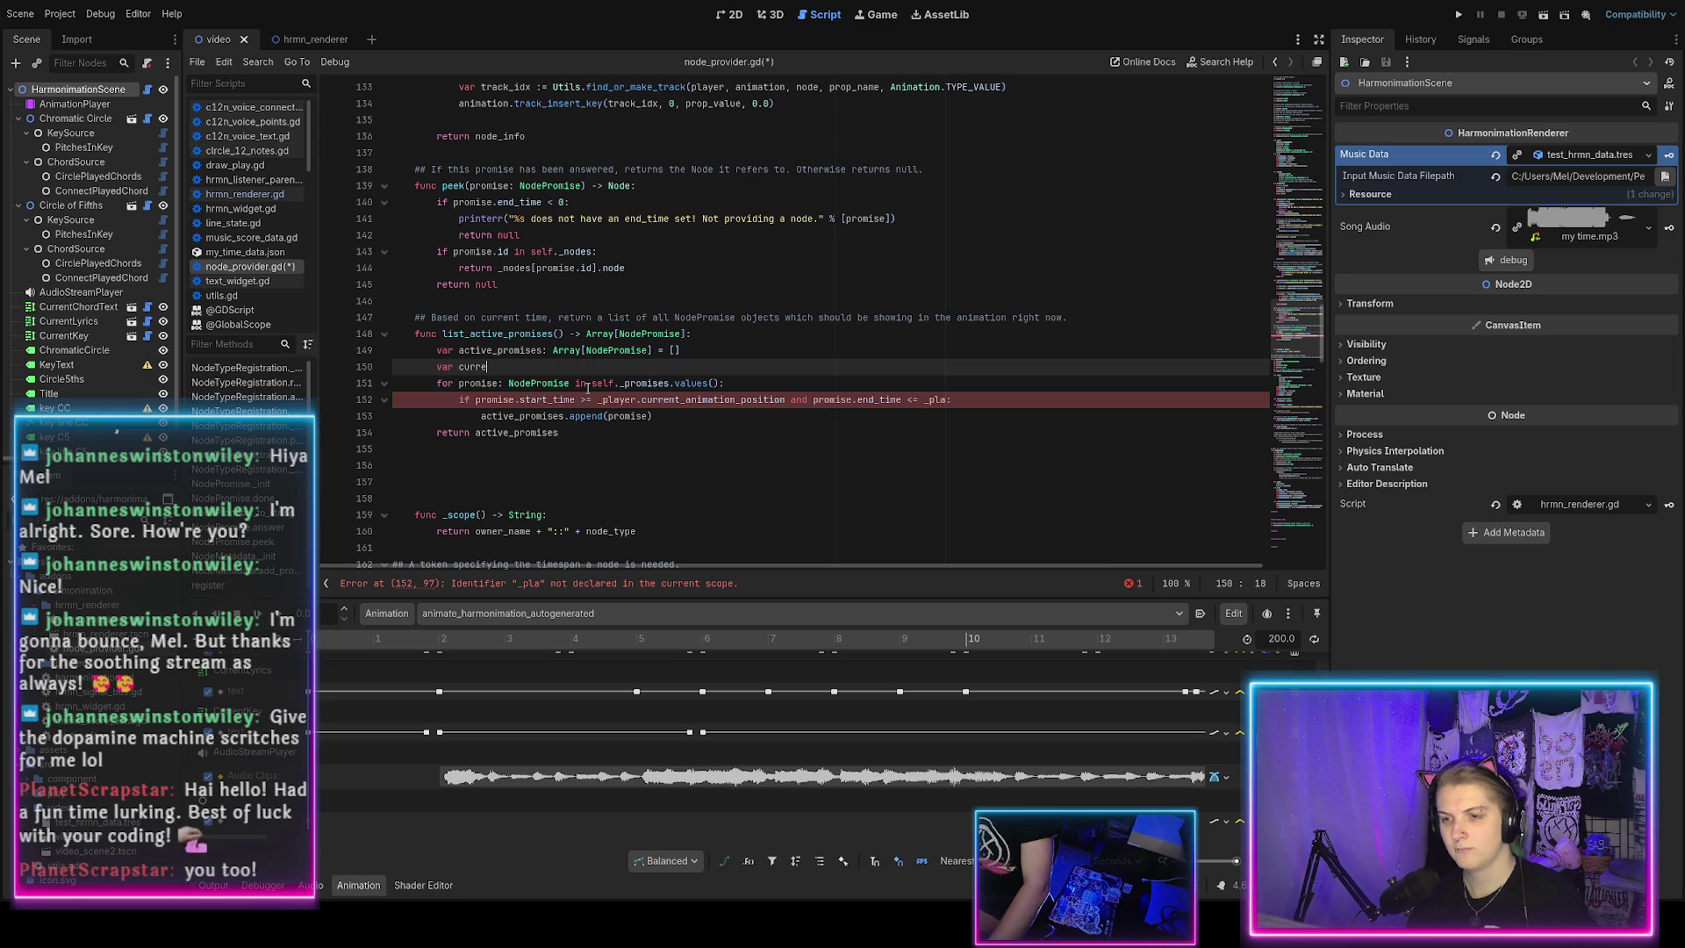
pyautogui.write('nt_time =')
pyautogui.click(1070, 439)
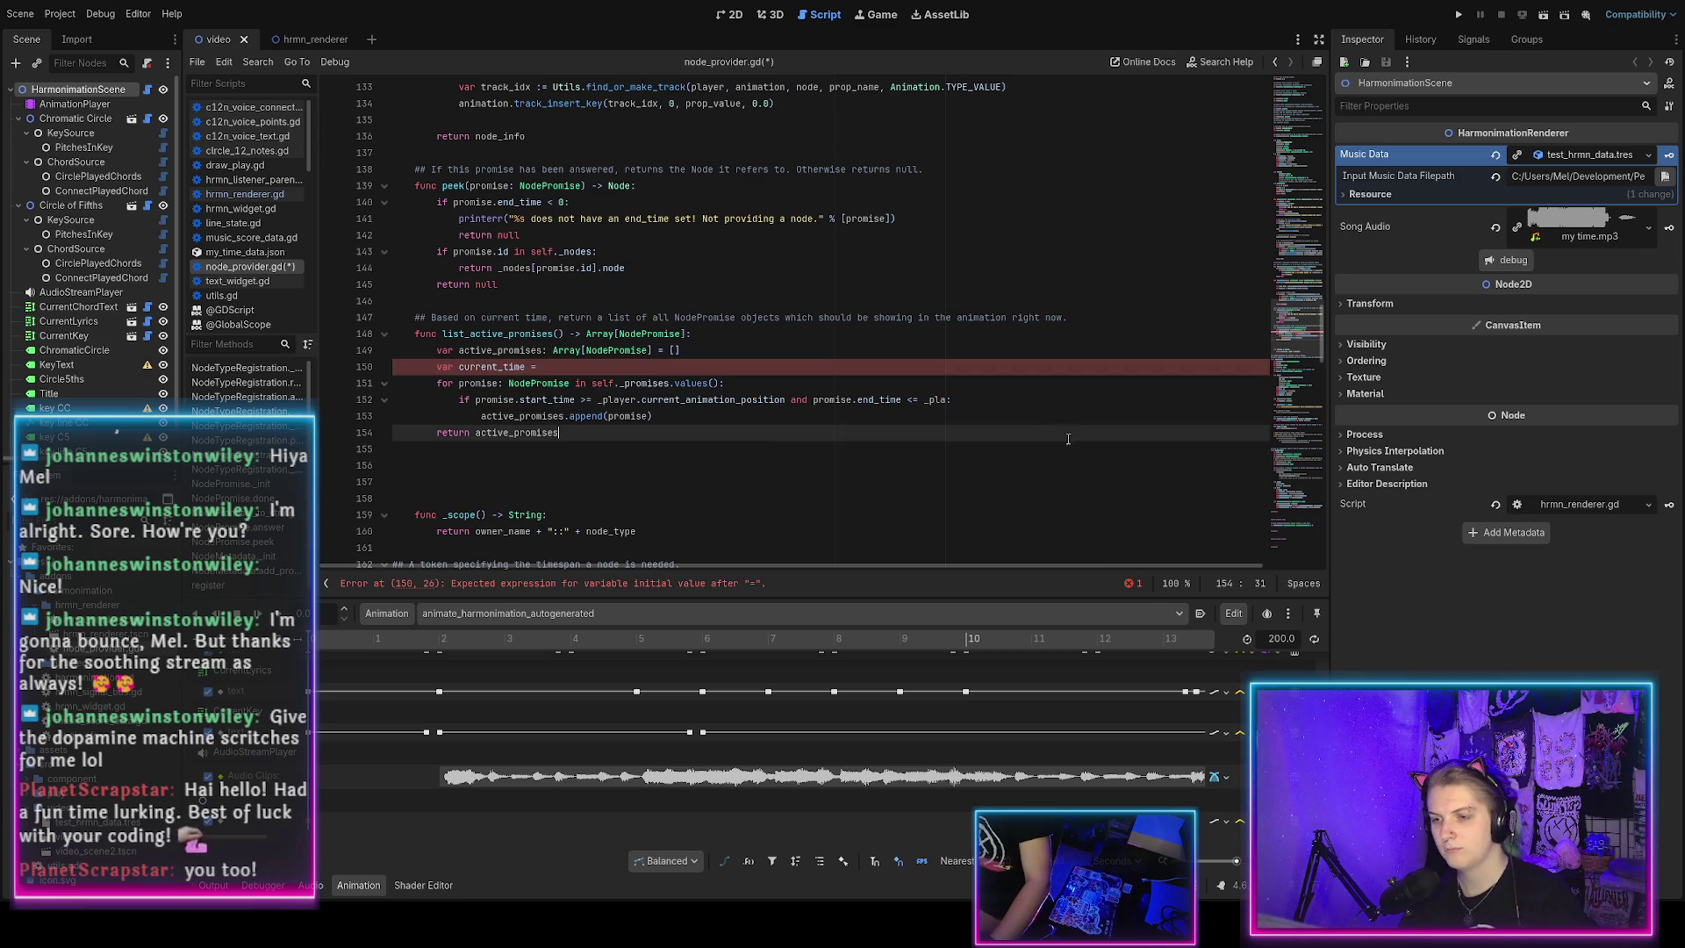
# Assign _player.current_animation_position to current_time, compare both promise times against current_time, and save.
pyautogui.moveTo(598, 399); pyautogui.dragTo(785, 399)
pyautogui.hotkey('ctrl', 'c')
pyautogui.press('Delete')
pyautogui.click(561, 367)
pyautogui.hotkey('ctrl', 'v')
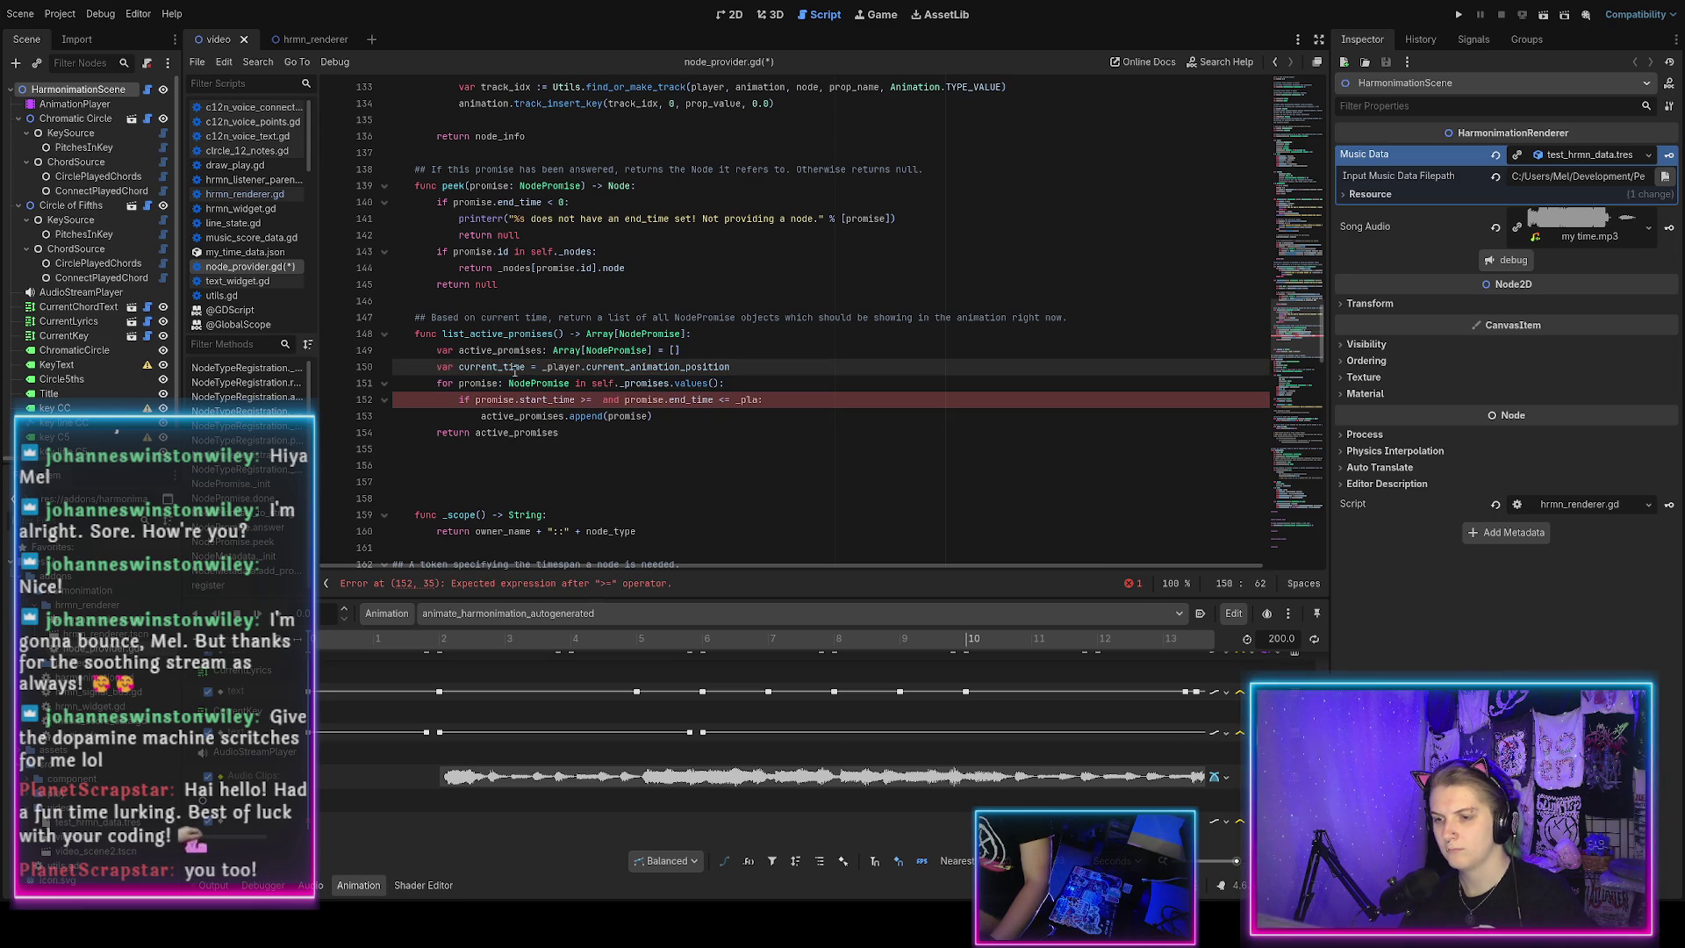
pyautogui.hotkey('ctrl', 'c')
pyautogui.click(594, 399)
pyautogui.hotkey('ctrl', 'v')
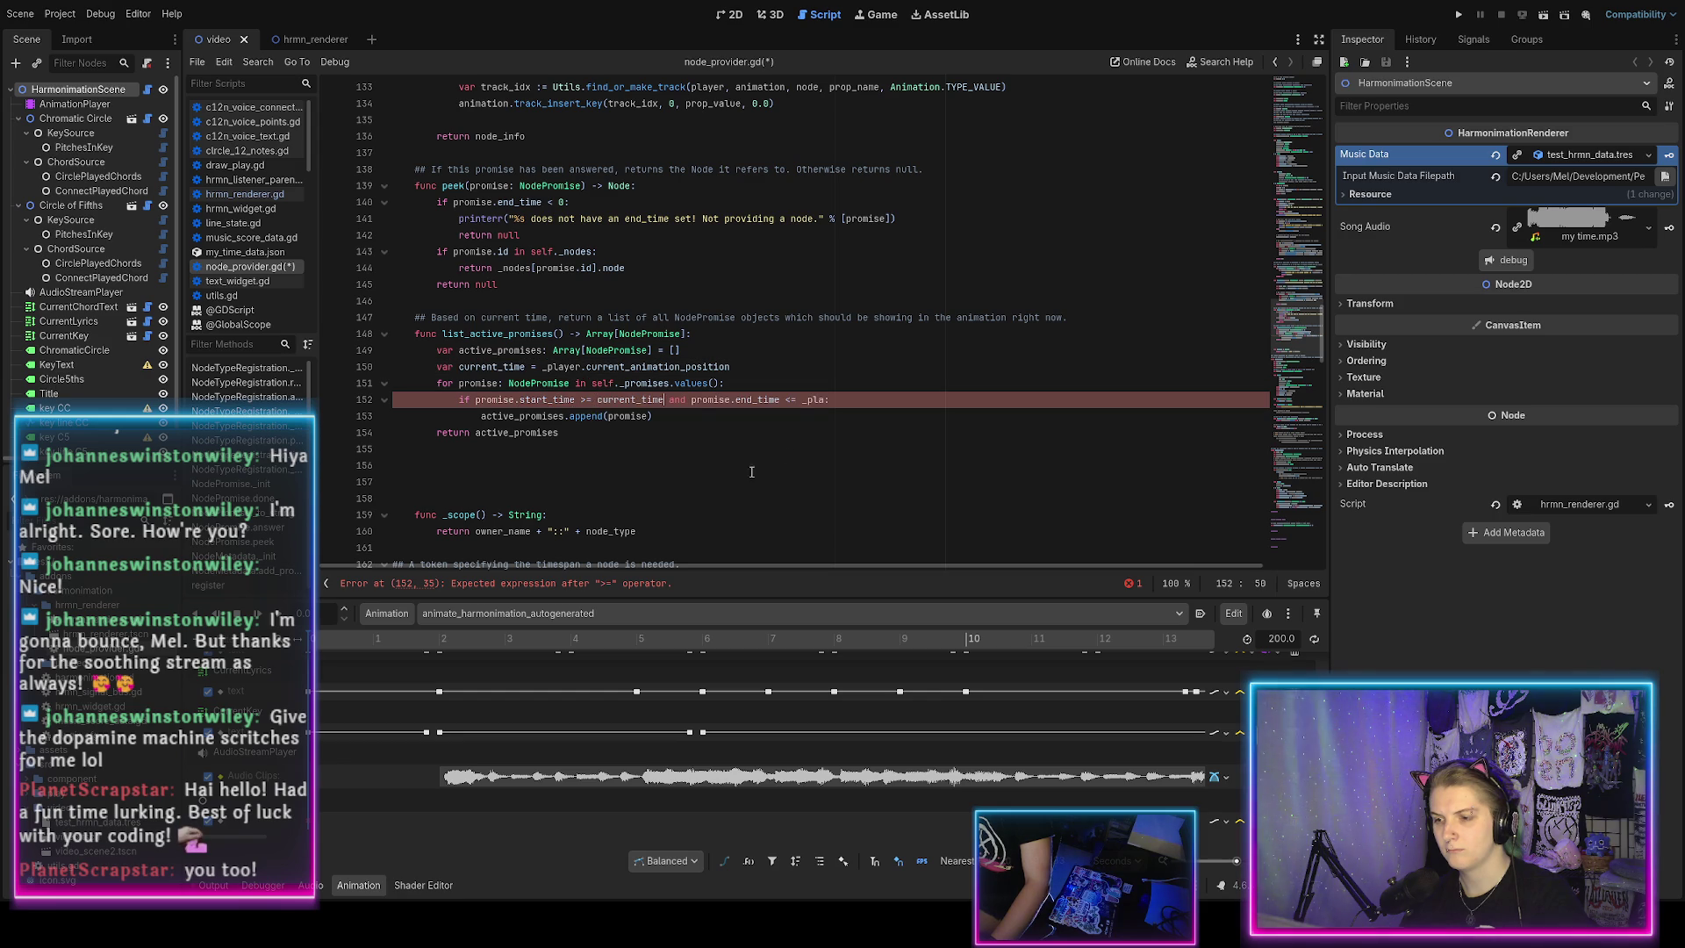
pyautogui.press('End')
pyautogui.hotkey('ctrl', 's')
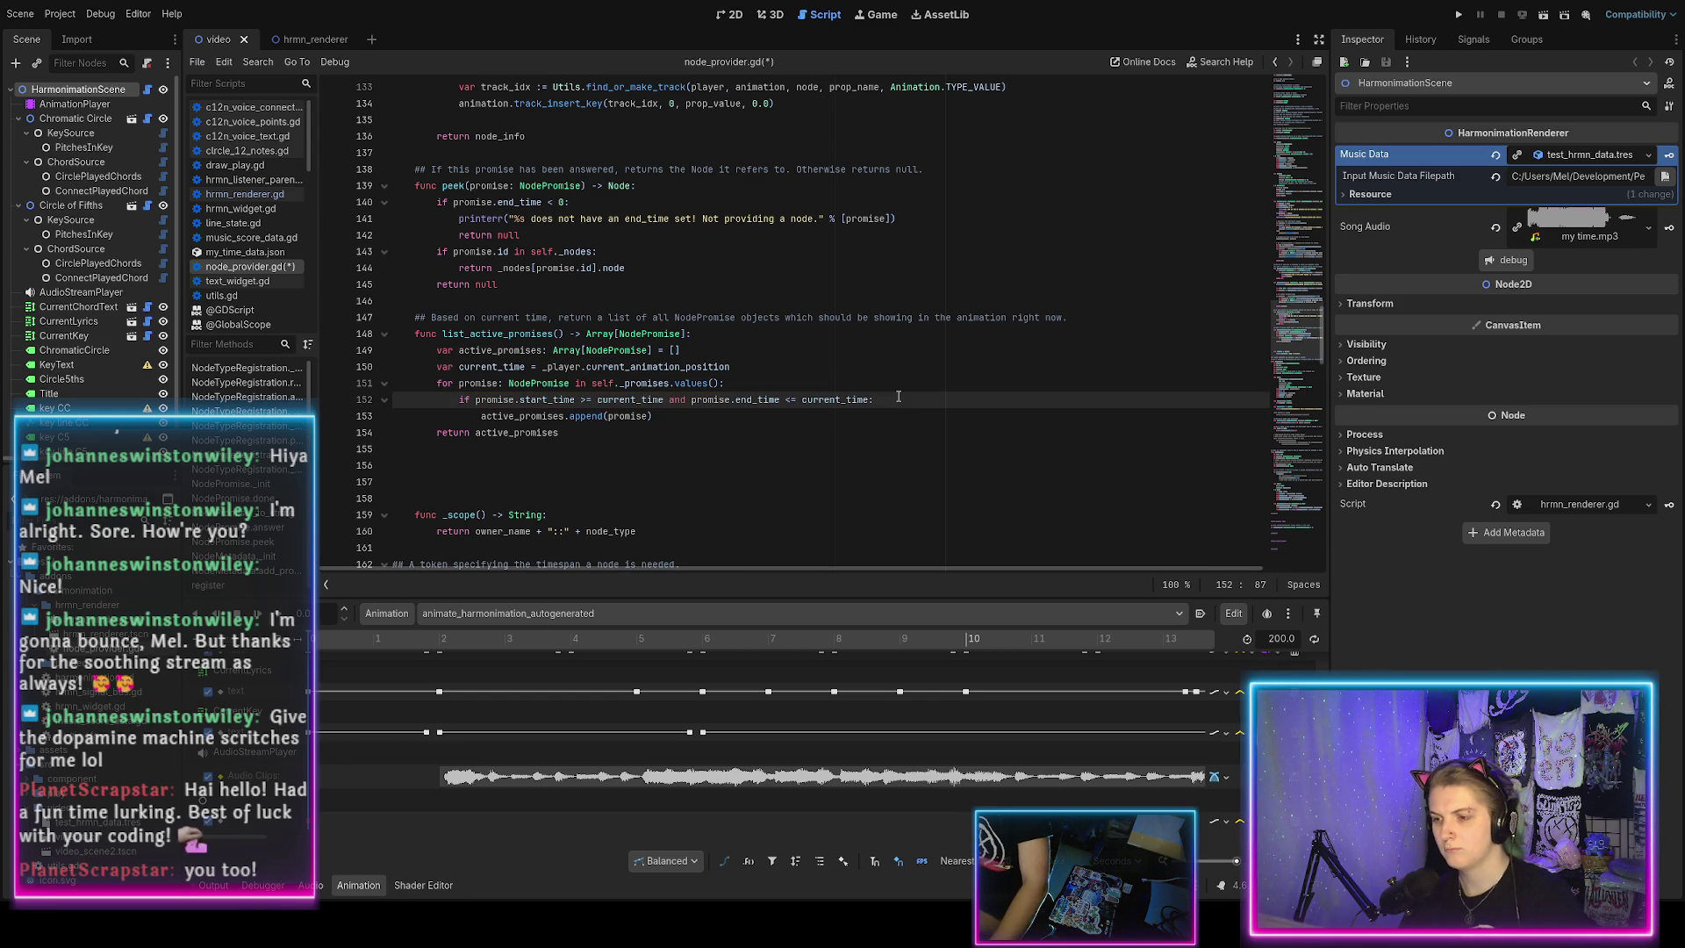
pyautogui.click(675, 419)
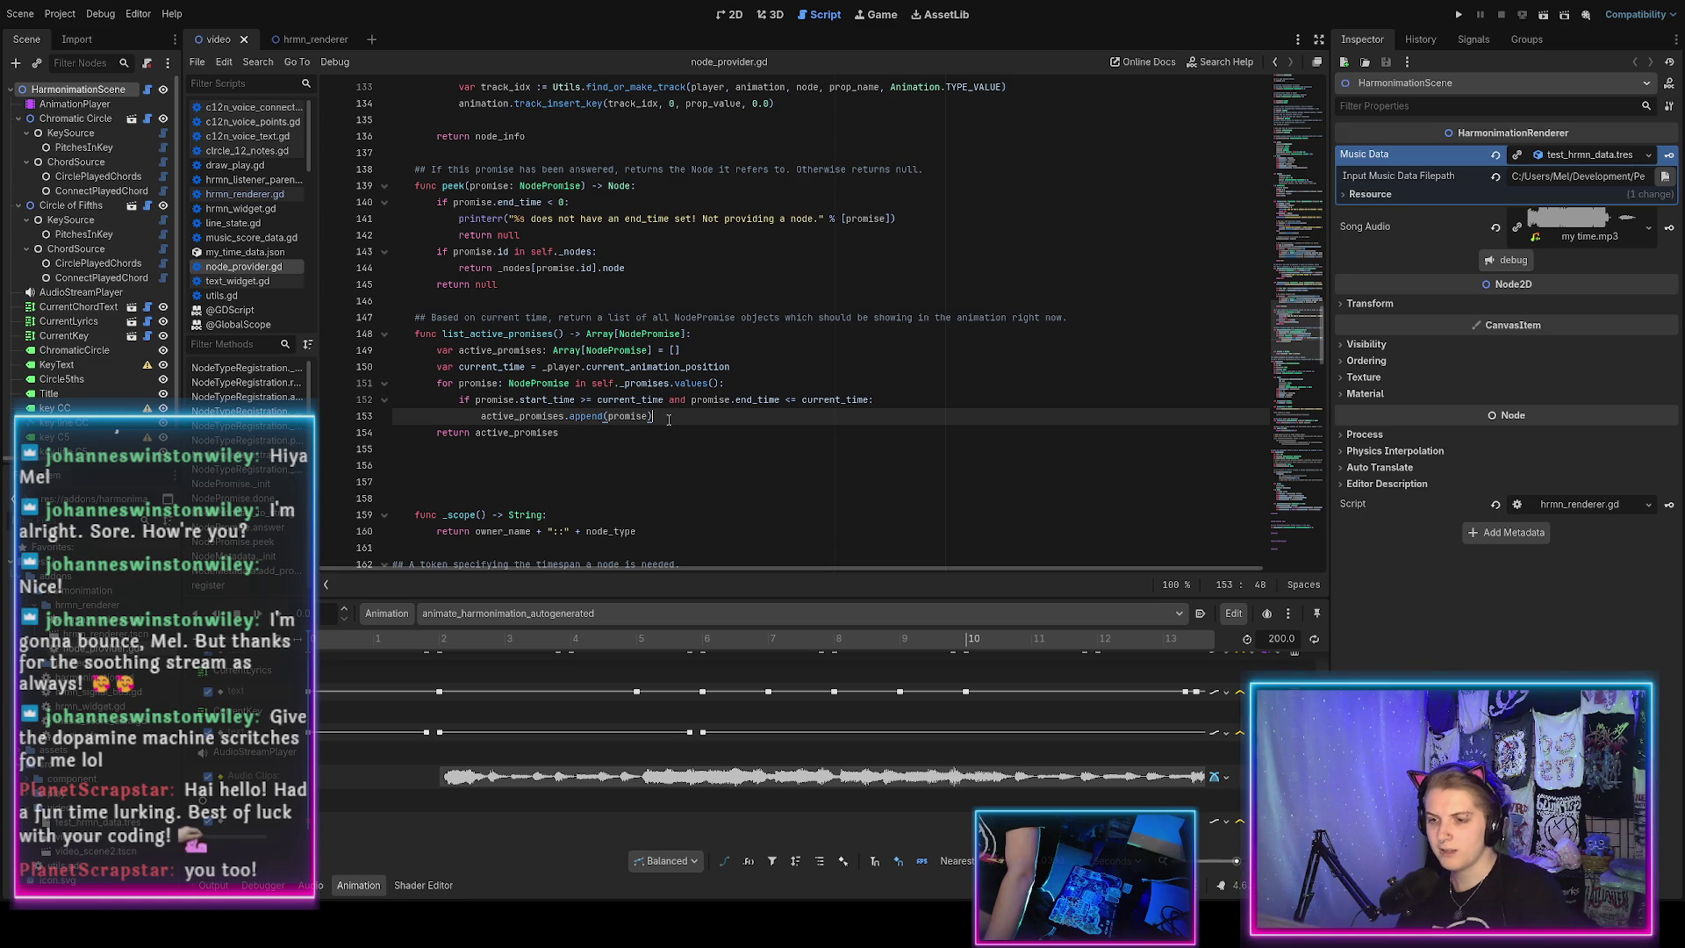
pyautogui.scroll(-20, 664, 419)
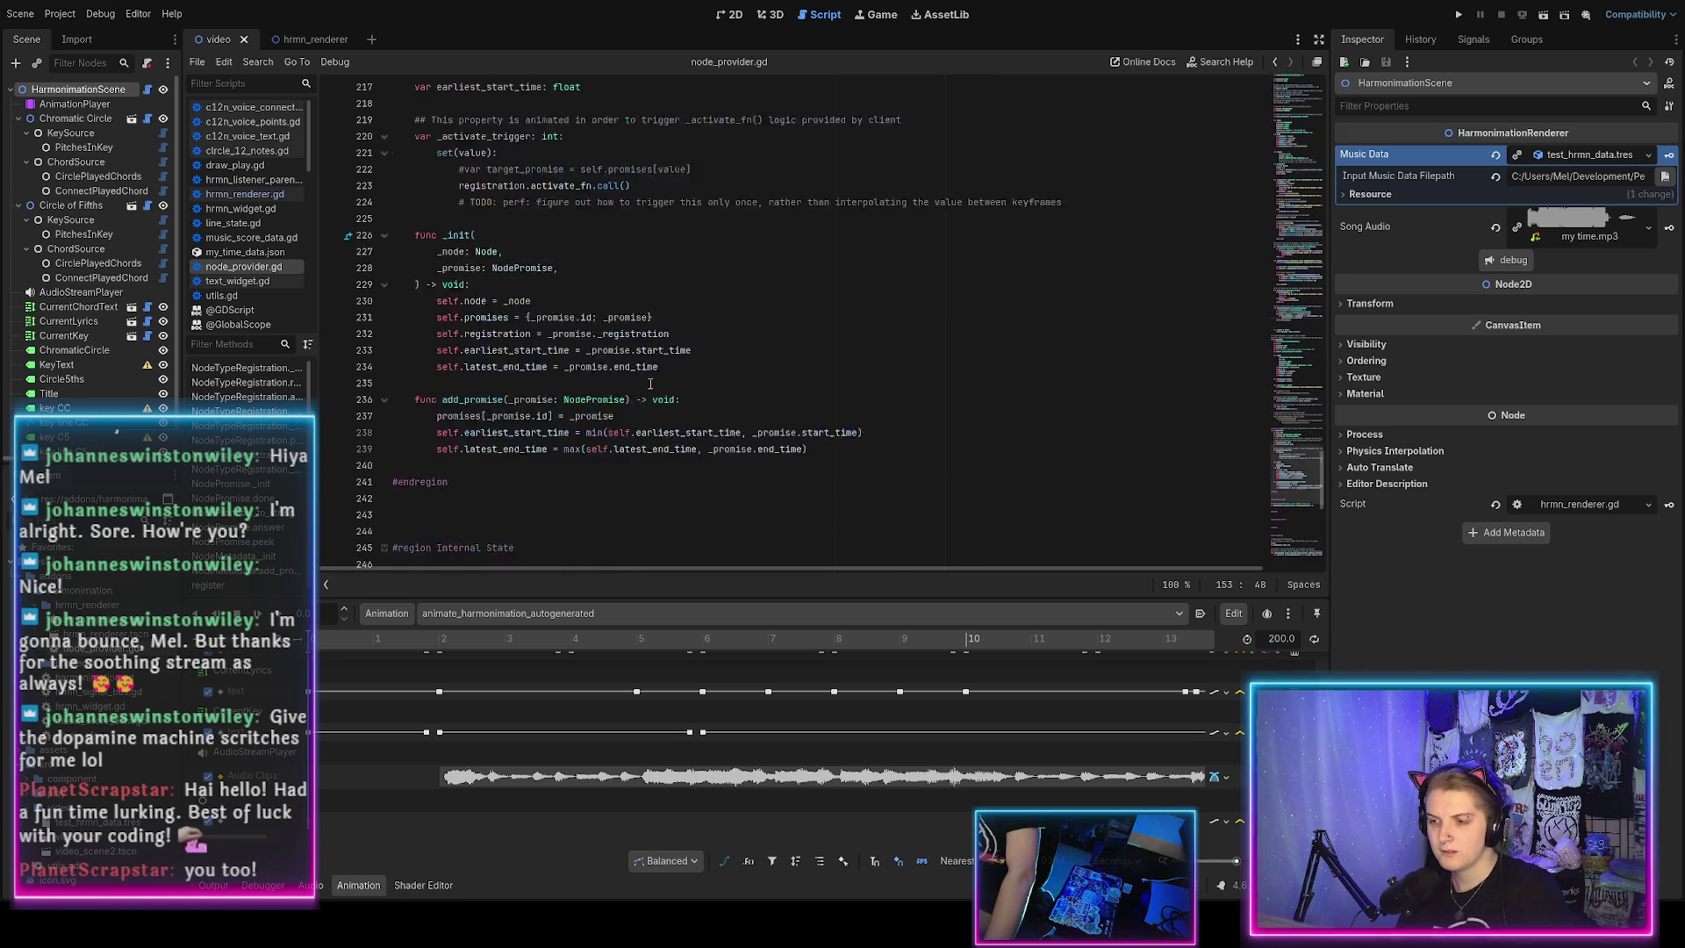
# Check the current_time property, then view hrmn_renderer.gd's 'Add time track for NodeProvider' block.
pyautogui.click(425, 429)
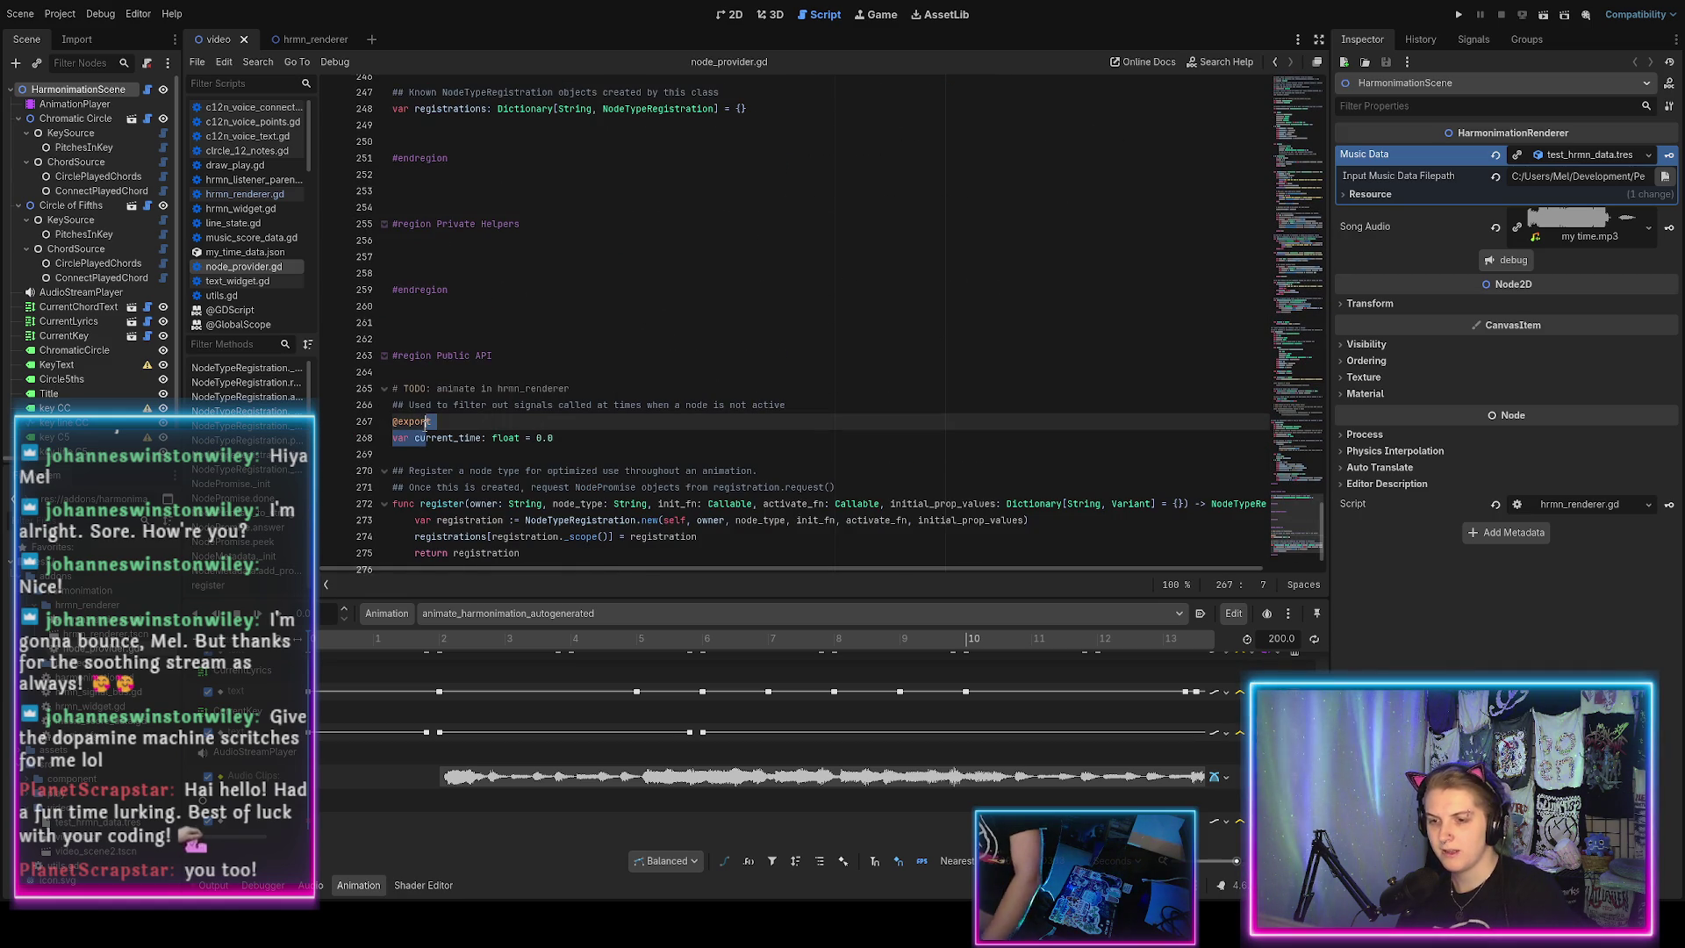
pyautogui.scroll(20, 525, 411)
pyautogui.scroll(20, 525, 411)
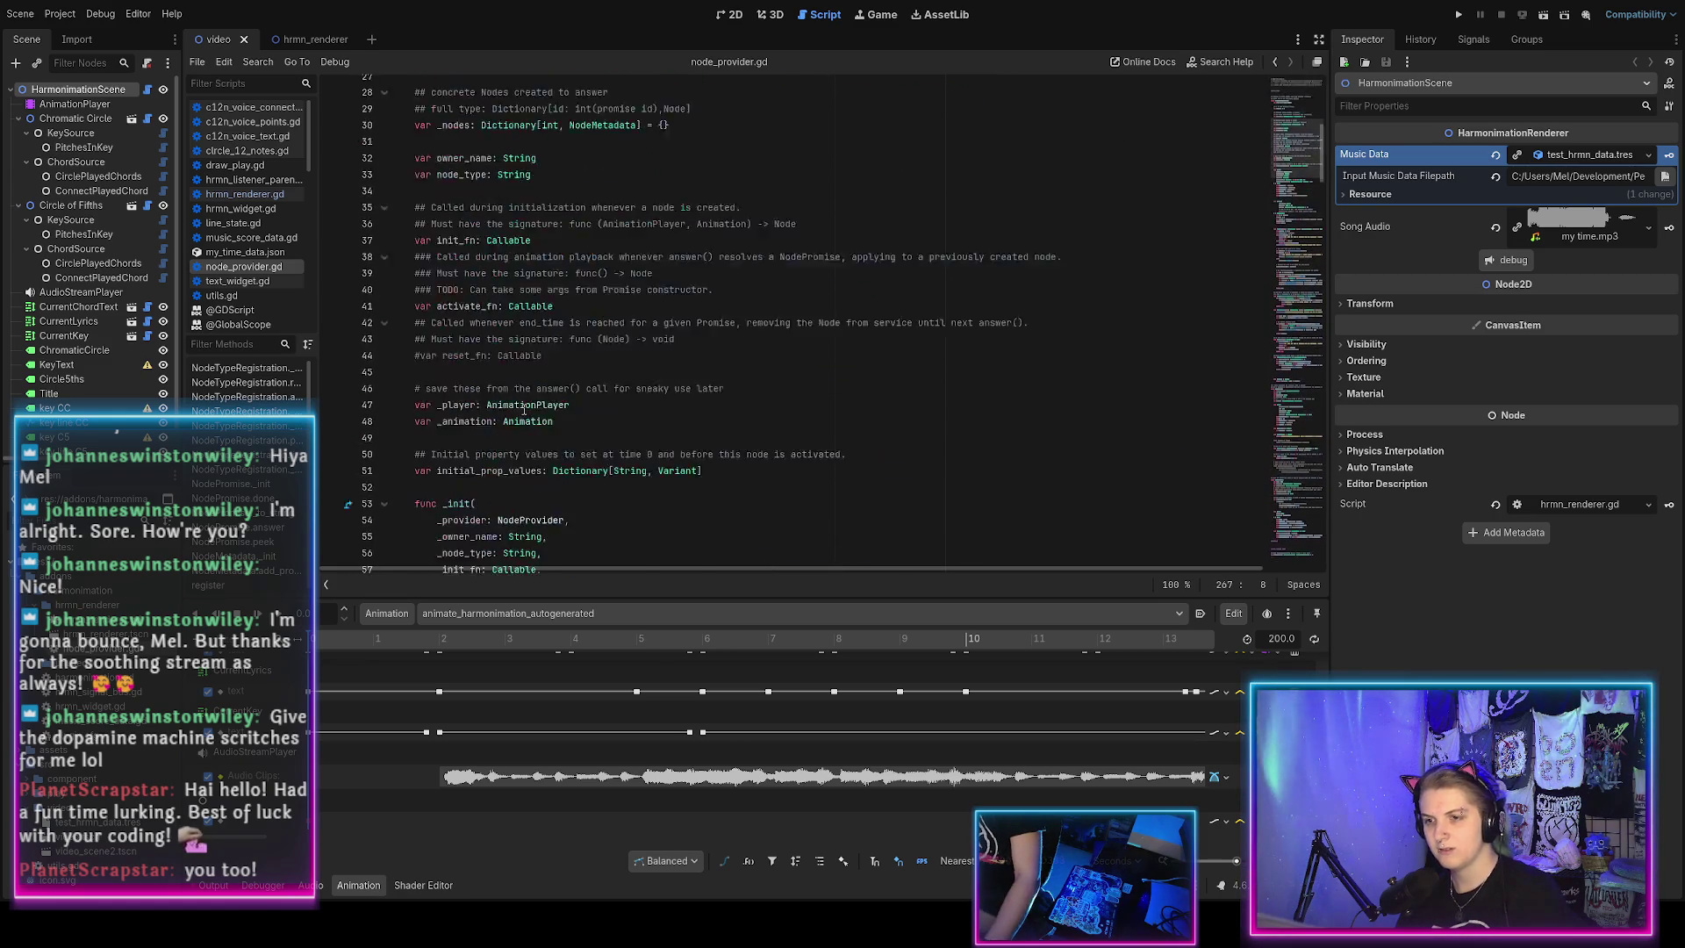
pyautogui.click(729, 16)
pyautogui.click(823, 14)
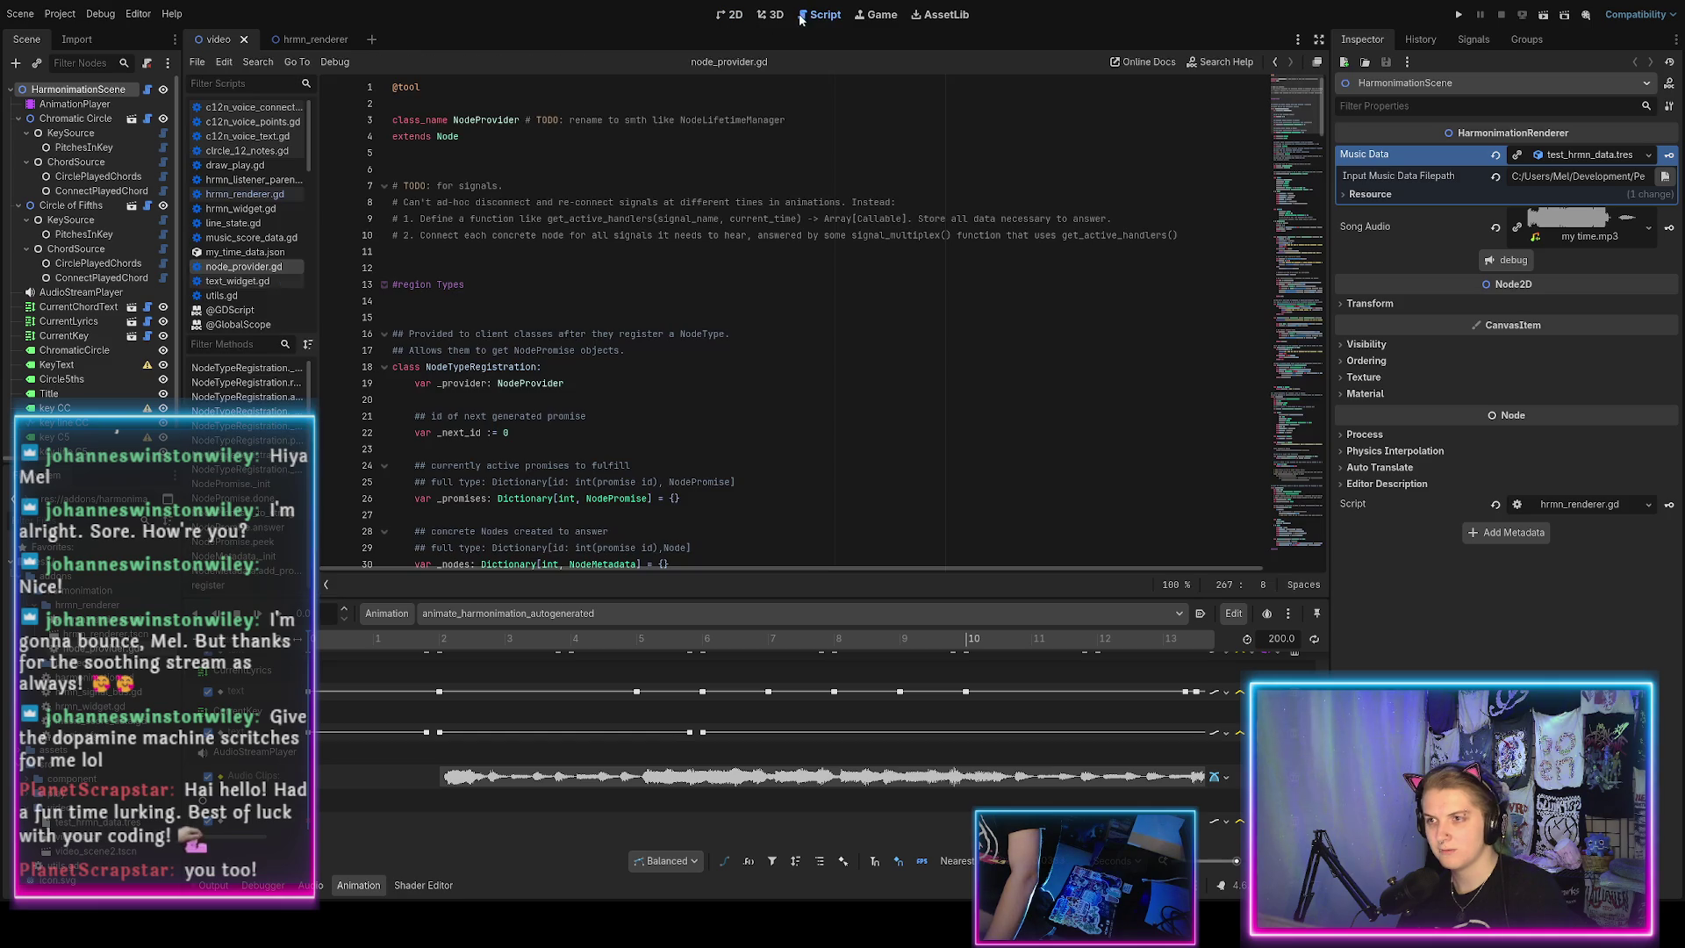
pyautogui.click(239, 194)
pyautogui.scroll(-5, 482, 350)
pyautogui.scroll(8, 481, 350)
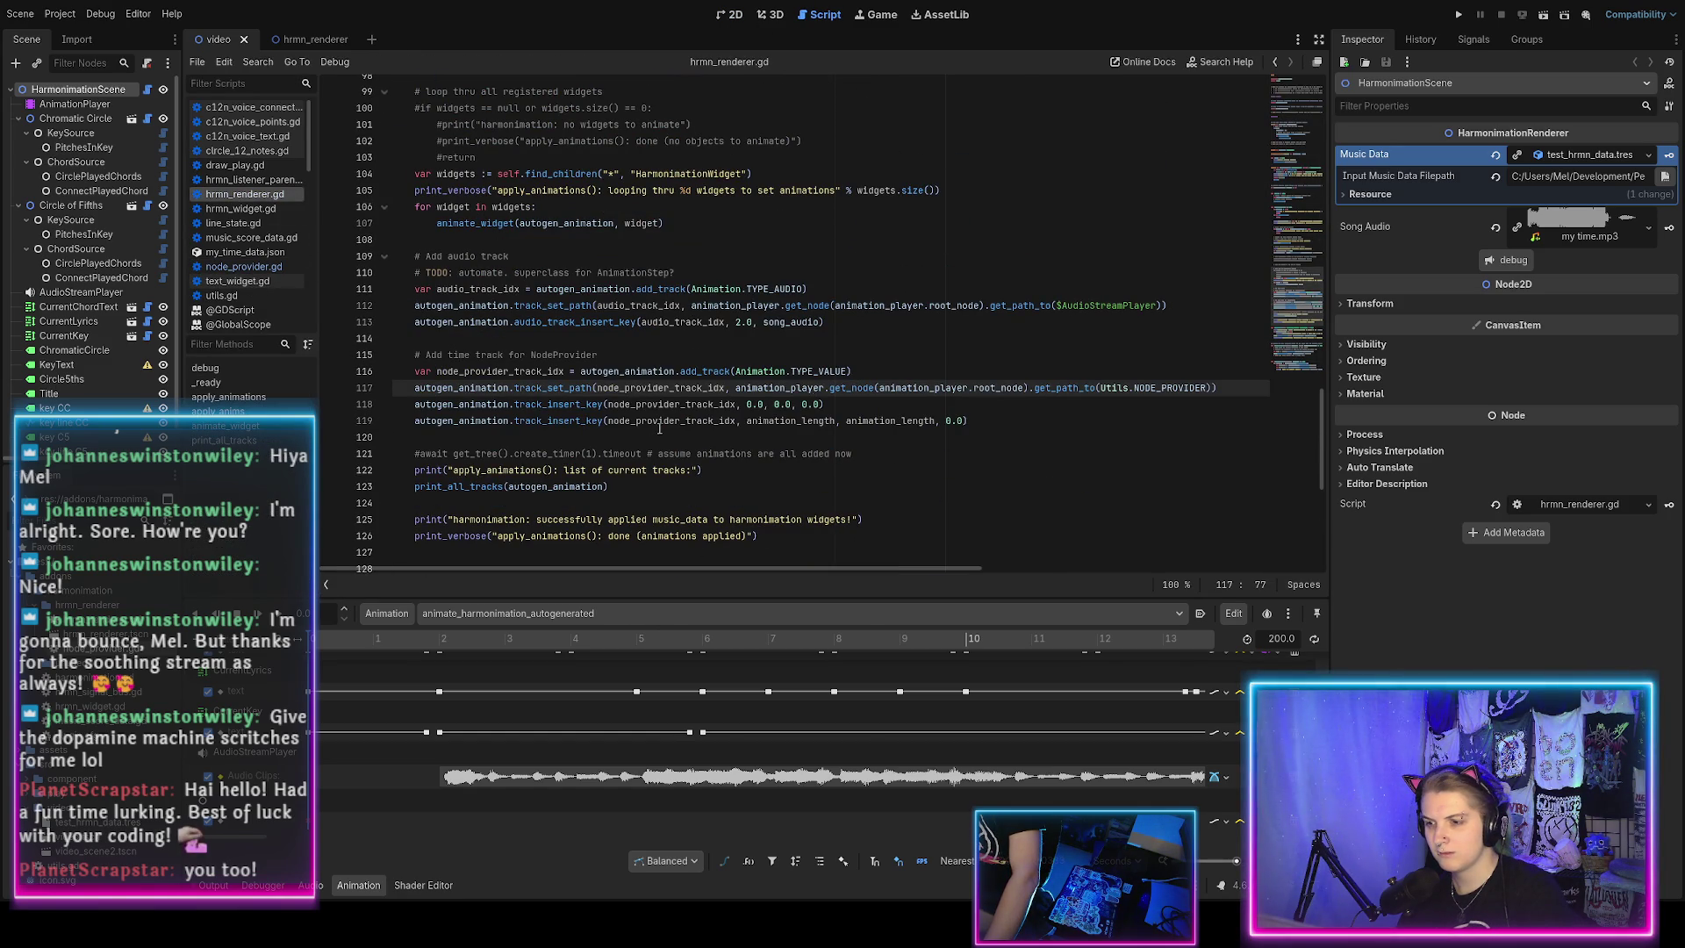
# Comment out lines 115–119 with Ctrl+K, reduce line 115's '##' to '#', and save.
pyautogui.doubleClick(659, 423)
pyautogui.click(722, 421)
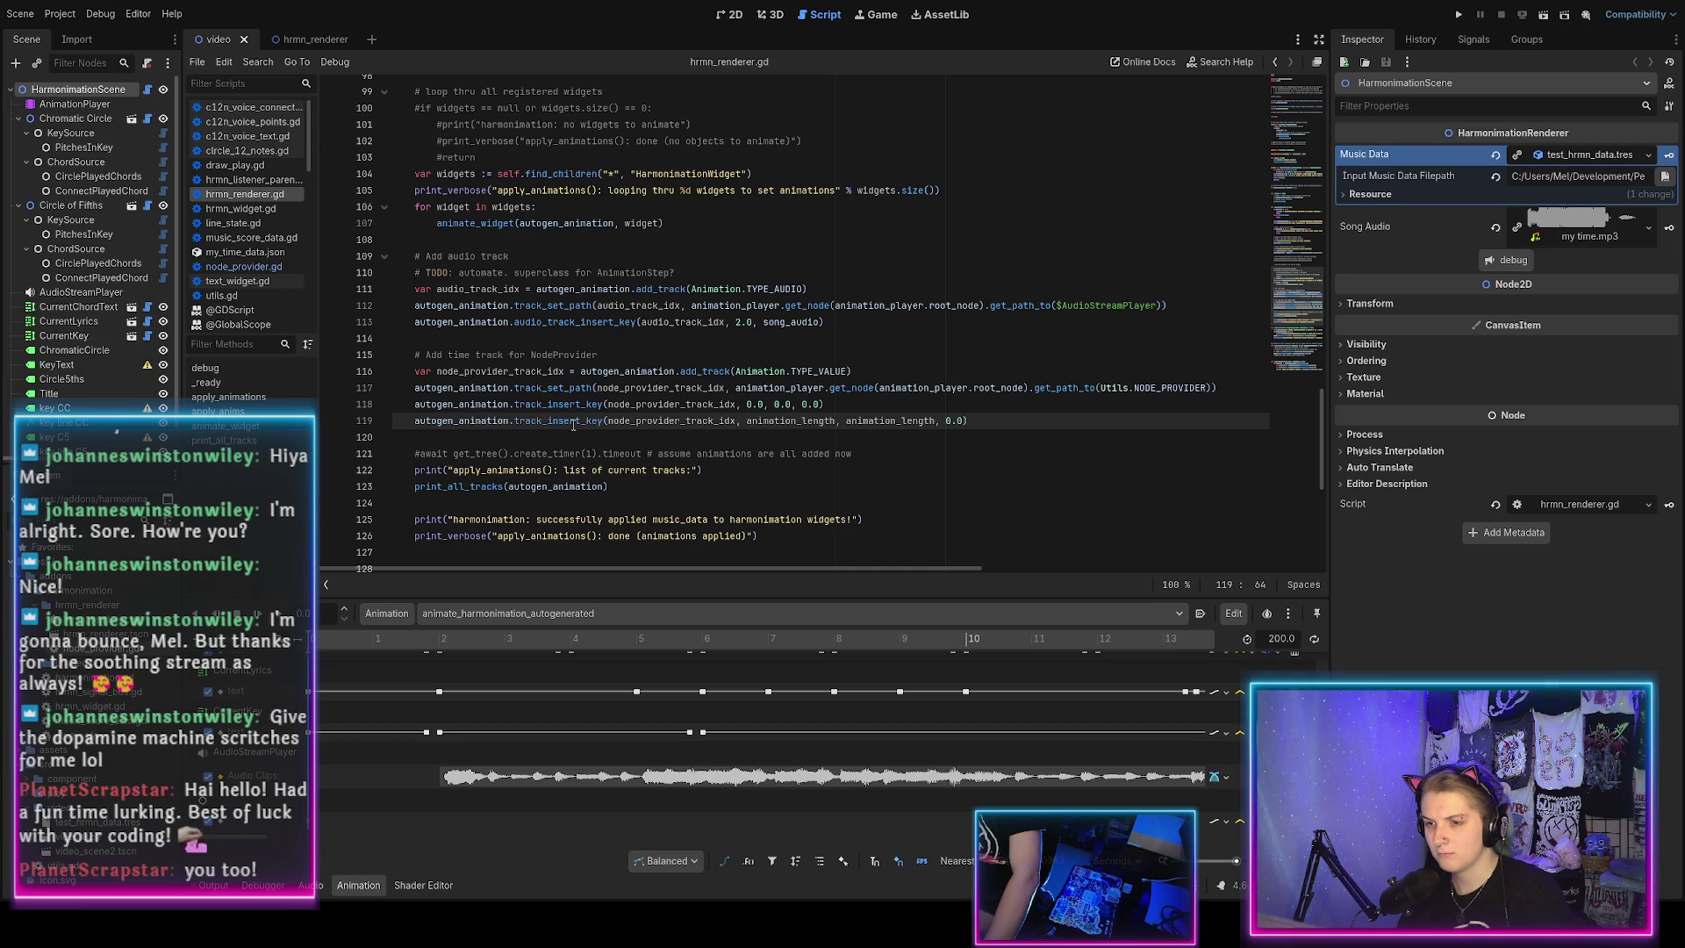
pyautogui.moveTo(547, 421)
pyautogui.mouseDown()
pyautogui.moveTo(494, 370)
pyautogui.moveTo(499, 350)
pyautogui.mouseUp()
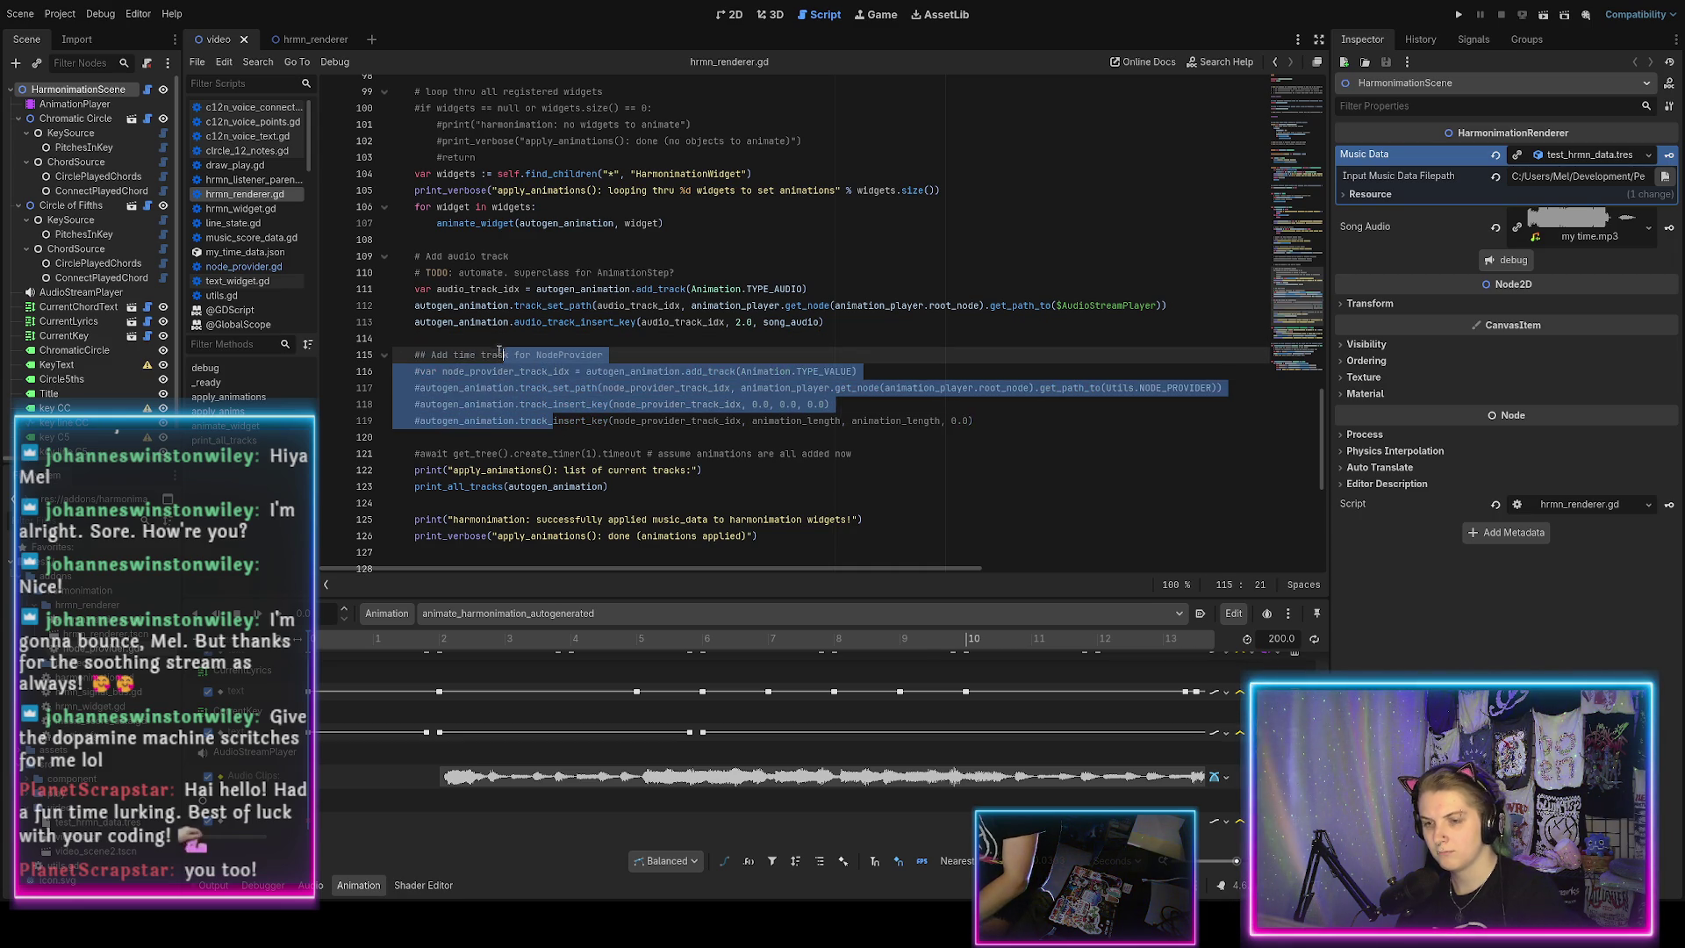
pyautogui.hotkey('ctrl', 'k')
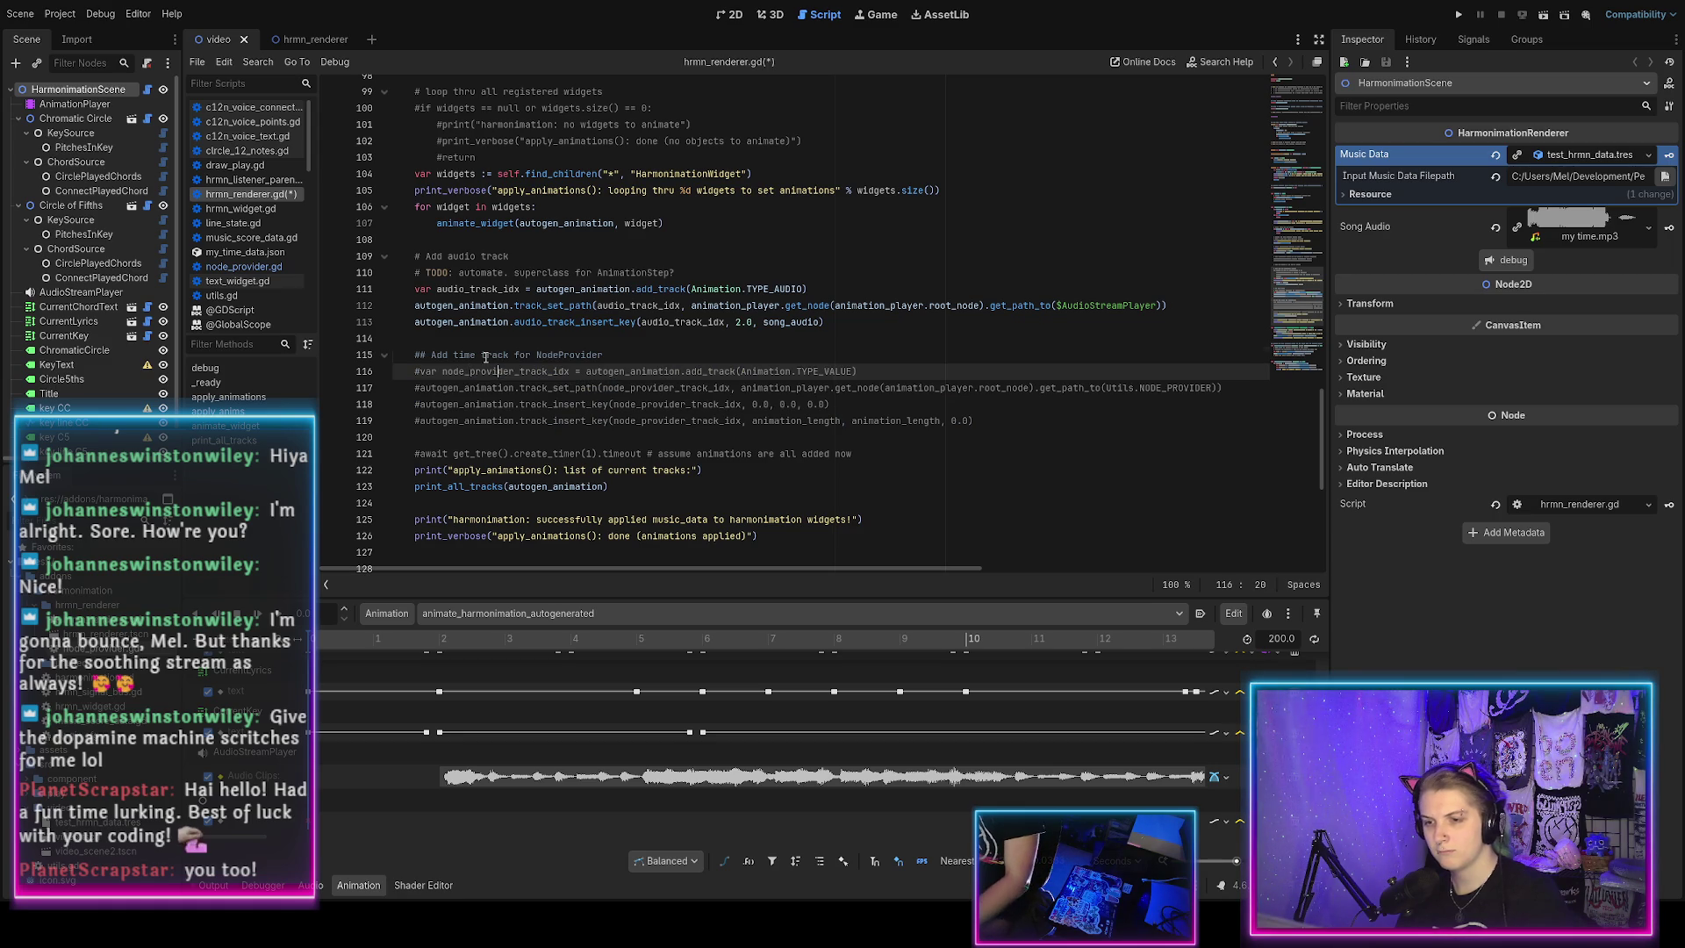
pyautogui.click(485, 357)
pyautogui.hotkey('ctrl', 'k')
pyautogui.hotkey('ctrl', 's')
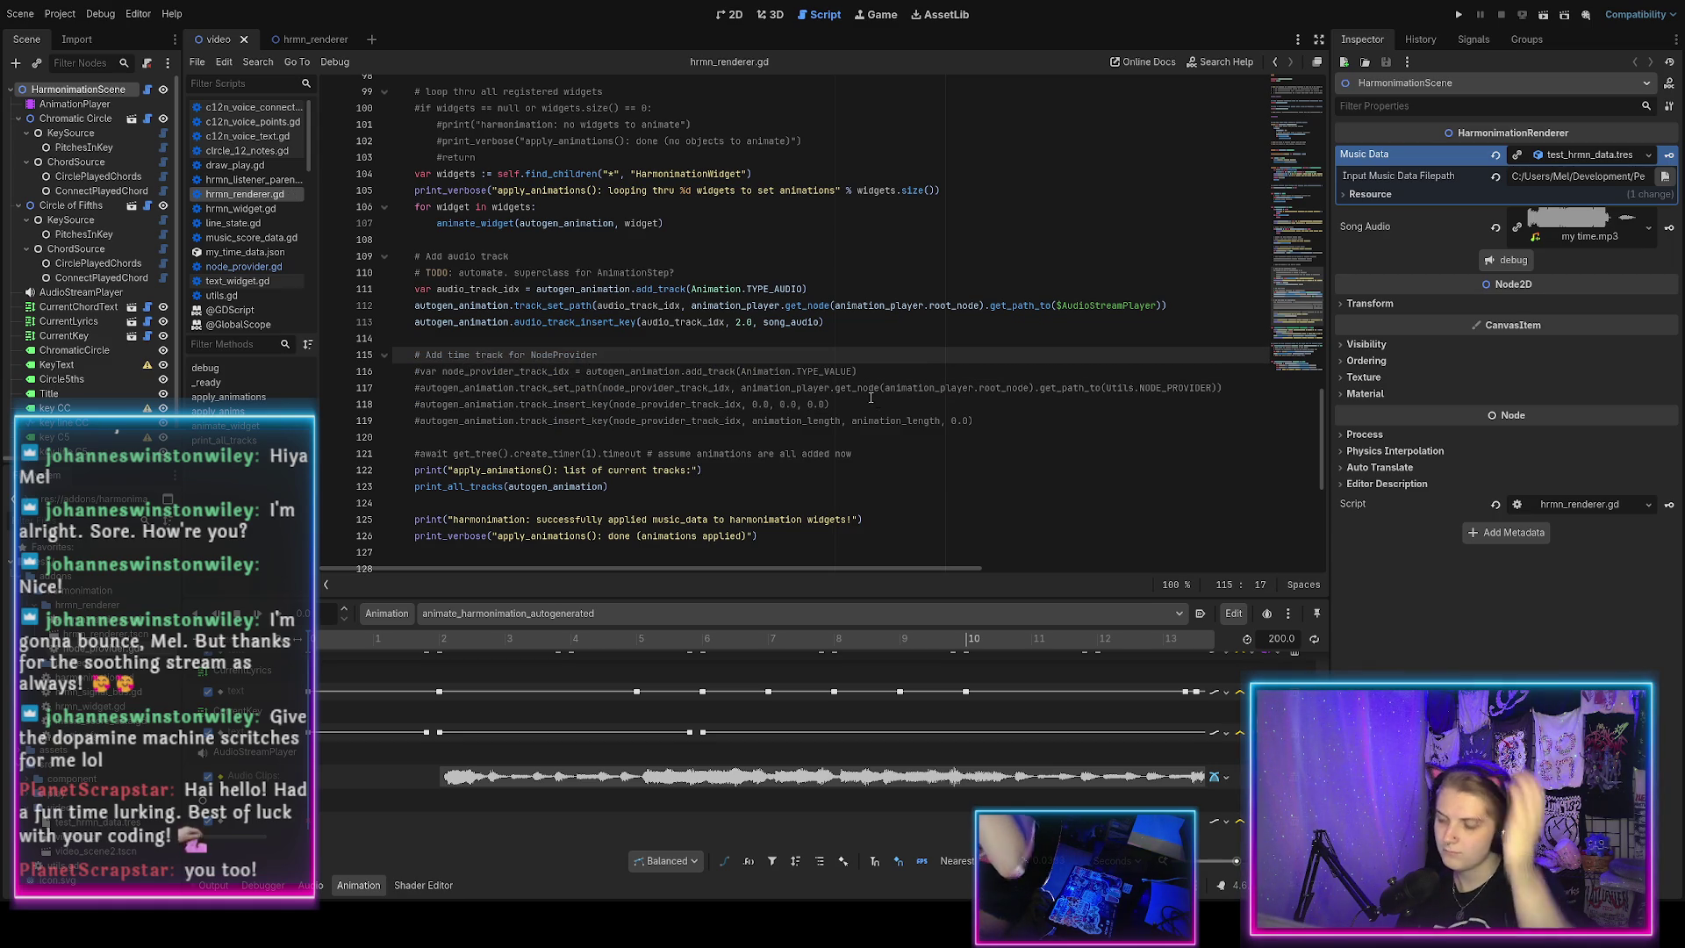
pyautogui.click(1009, 420)
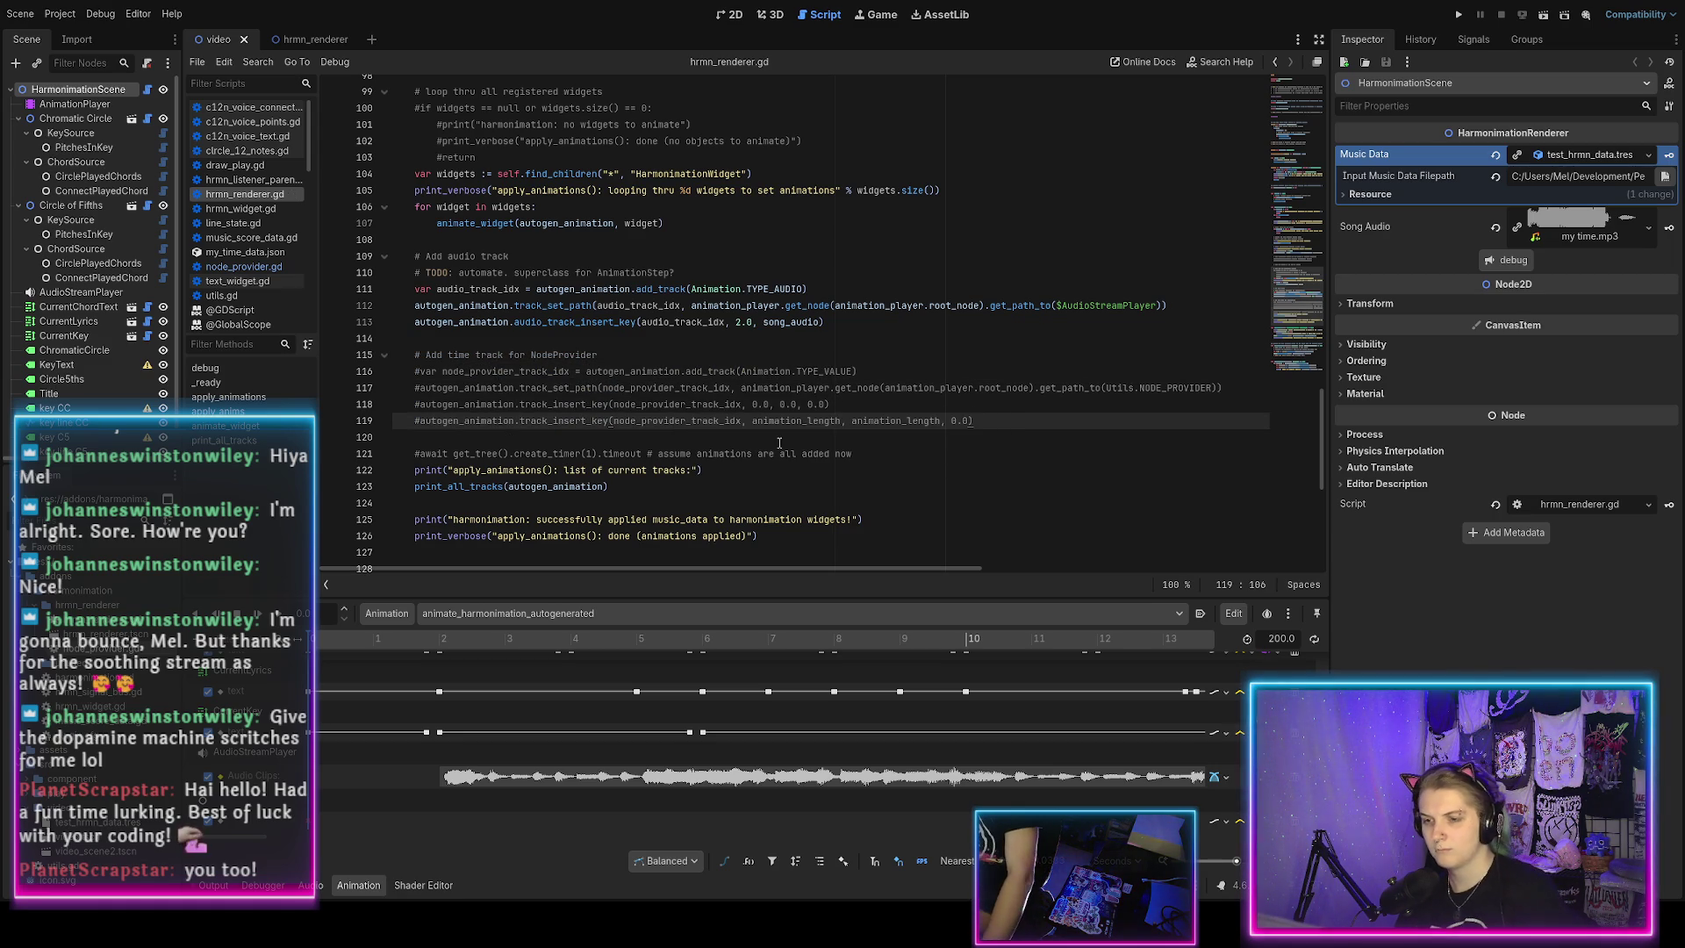
# Switch to the 2D view of the reloaded harmonimation demo scene and show the output log.
pyautogui.scroll(-2, 737, 427)
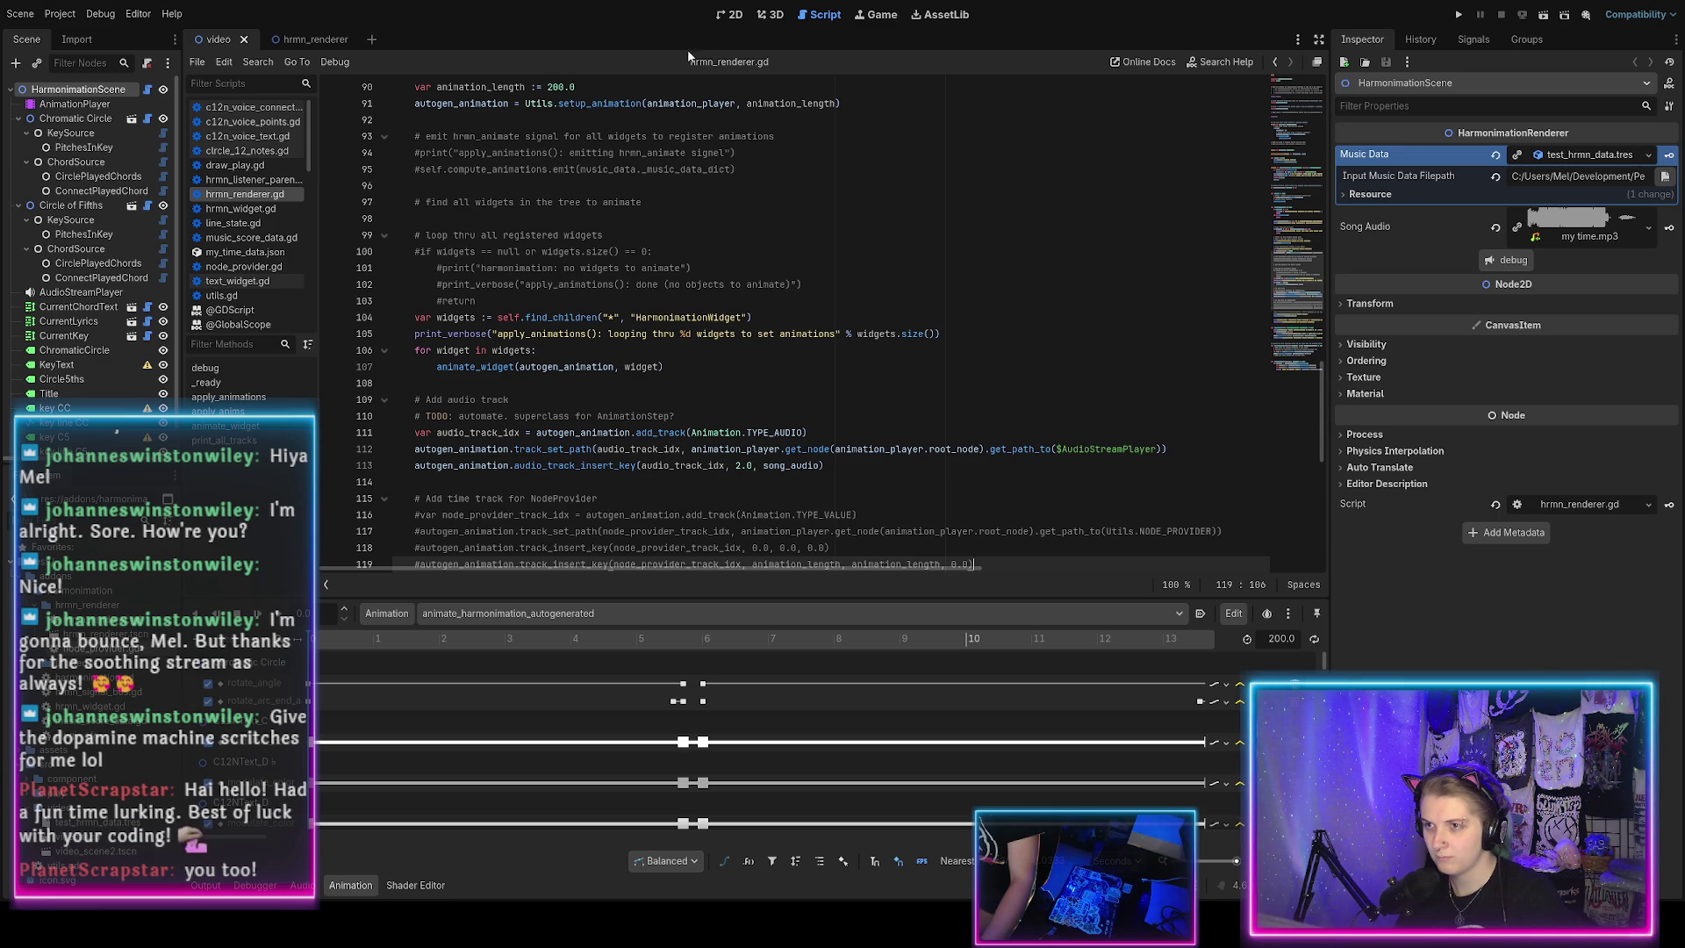
pyautogui.hotkey('ctrl', 'F1')
pyautogui.click(215, 886)
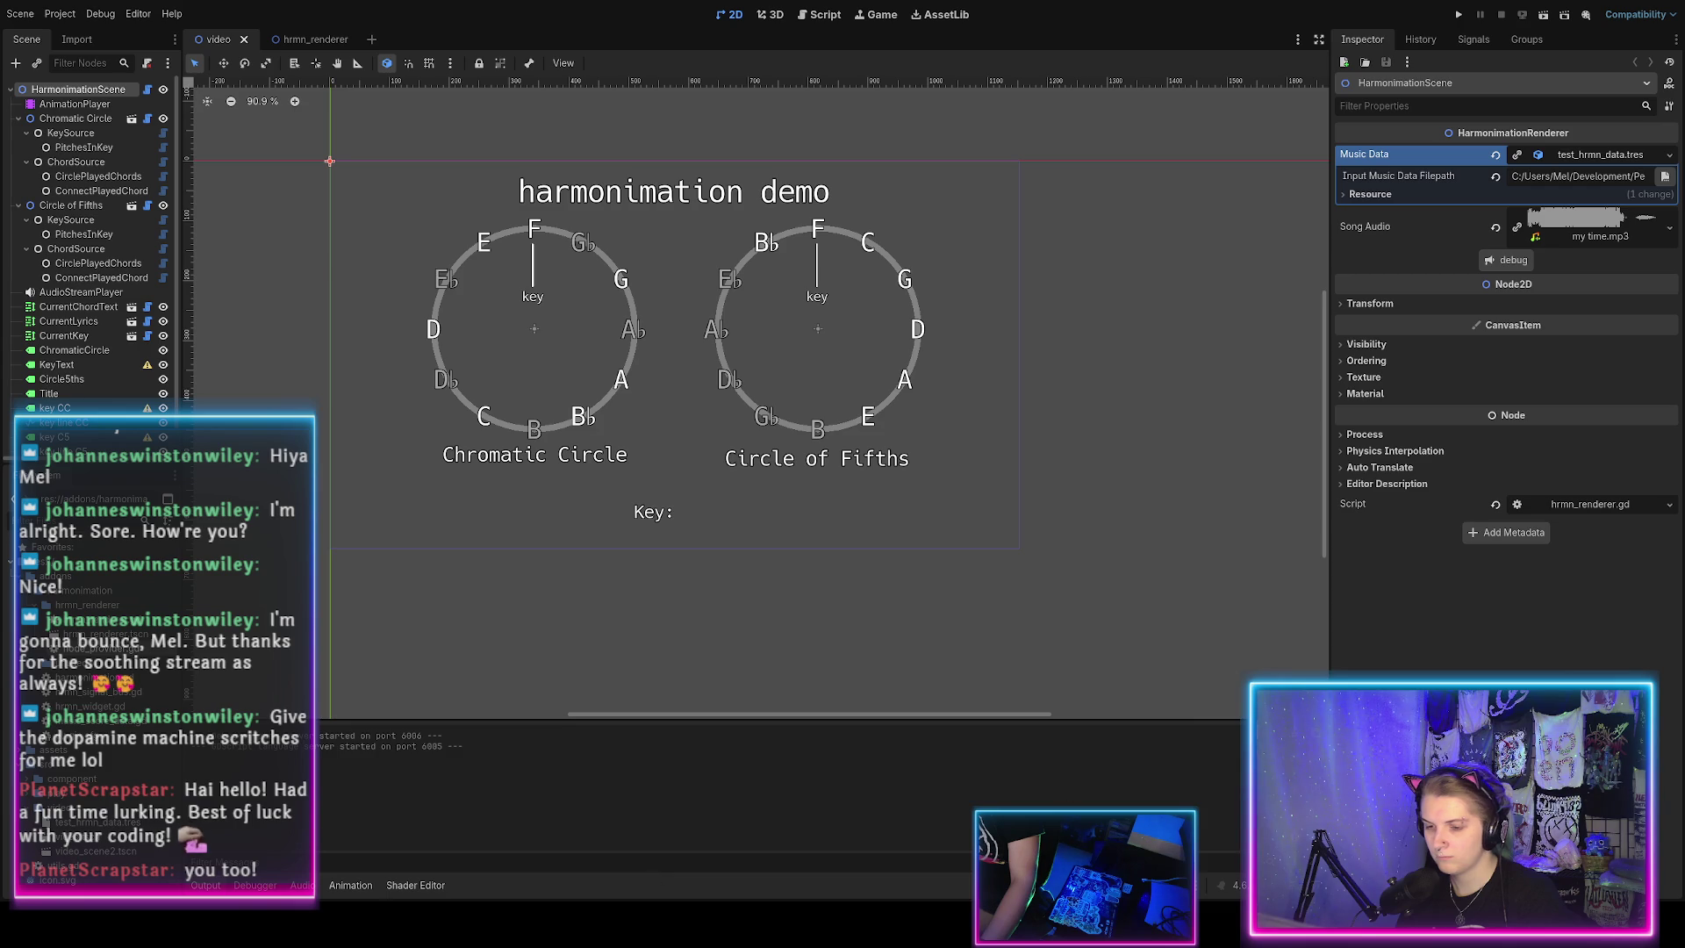
# Bring up the animation timeline and scrub the demo forward, roughly from 15 to 46.
pyautogui.click(351, 885)
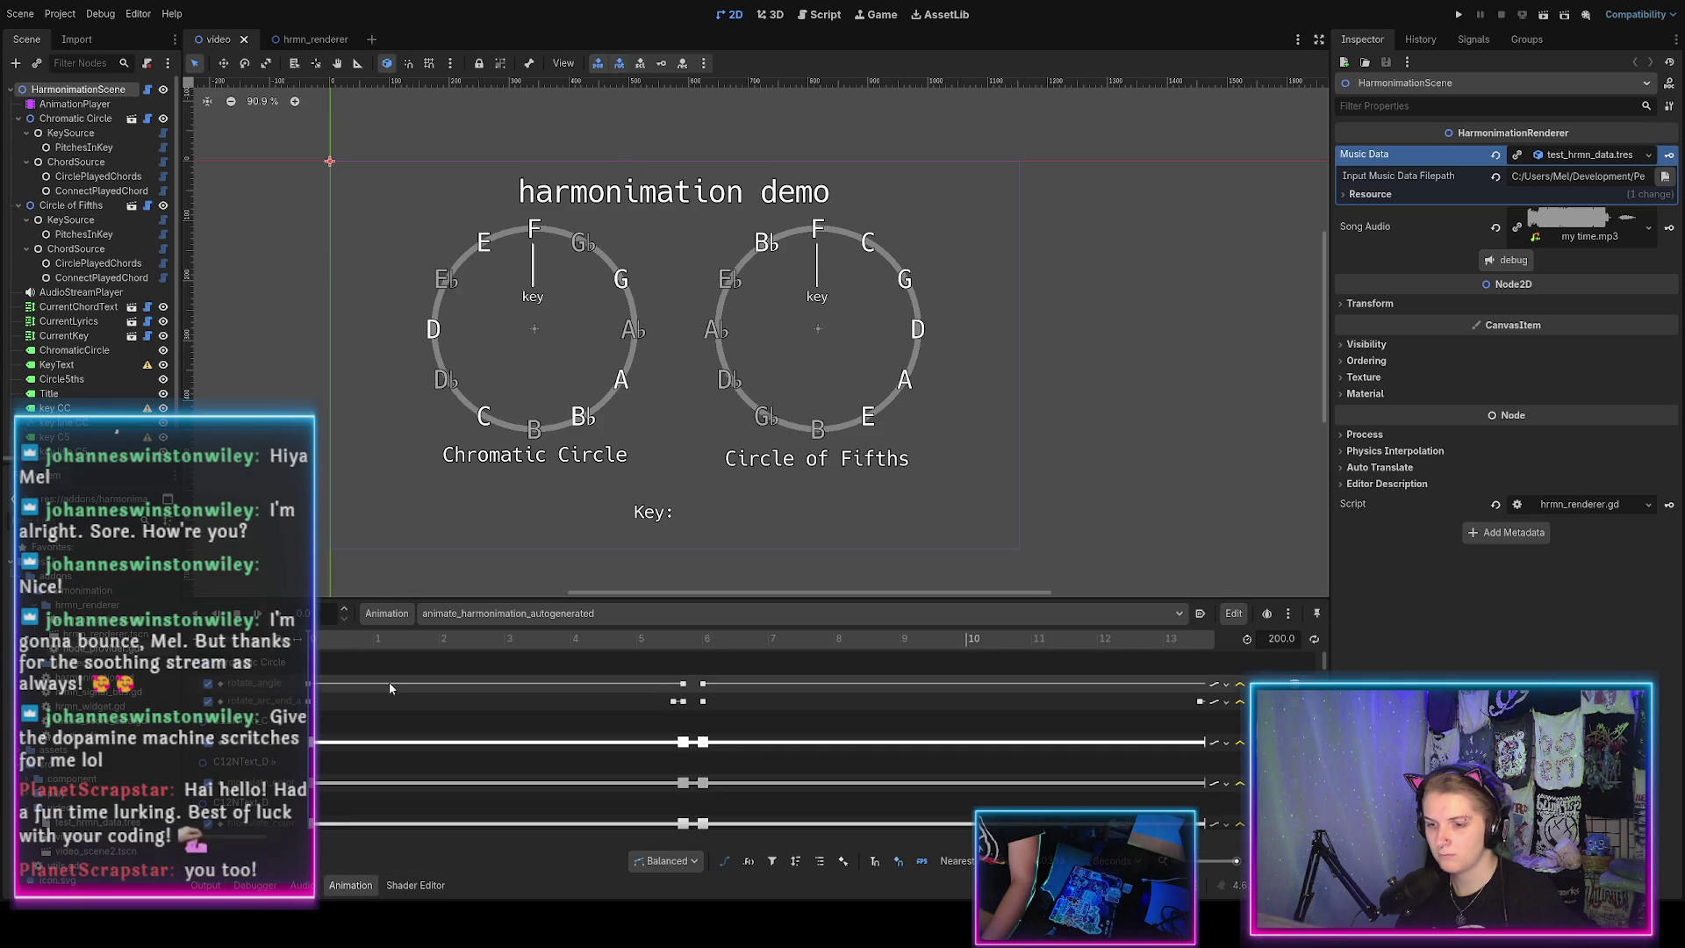
pyautogui.hscroll(10, 390, 683)
pyautogui.scroll(-5, 540, 735)
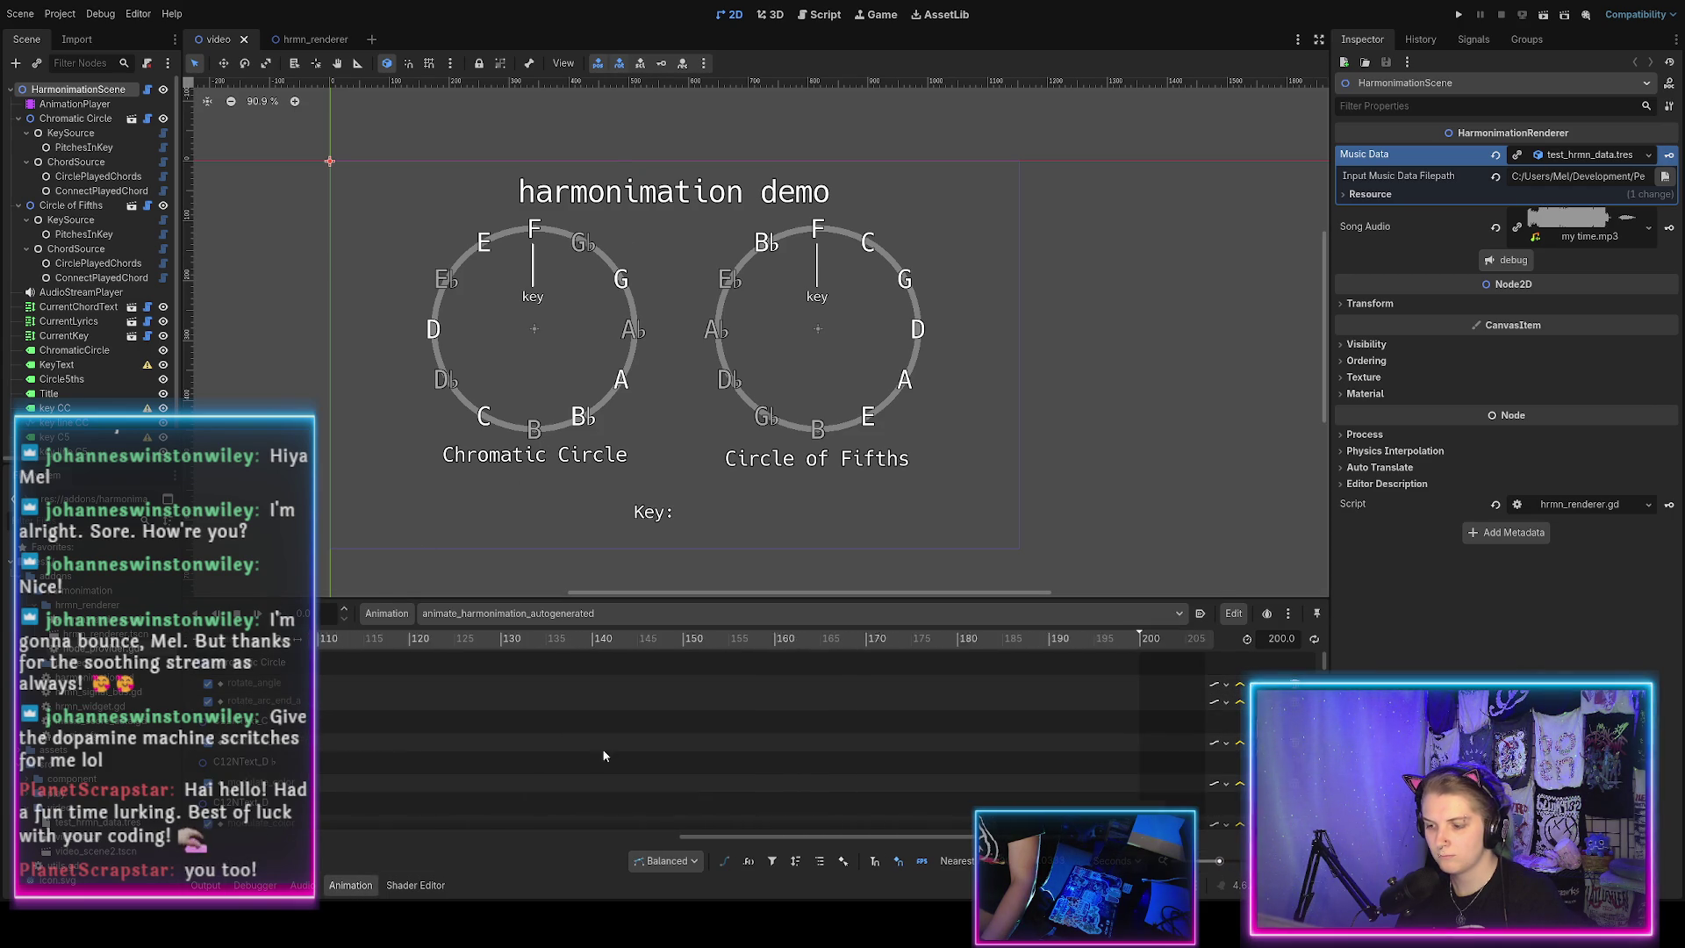
pyautogui.moveTo(658, 840); pyautogui.dragTo(324, 841)
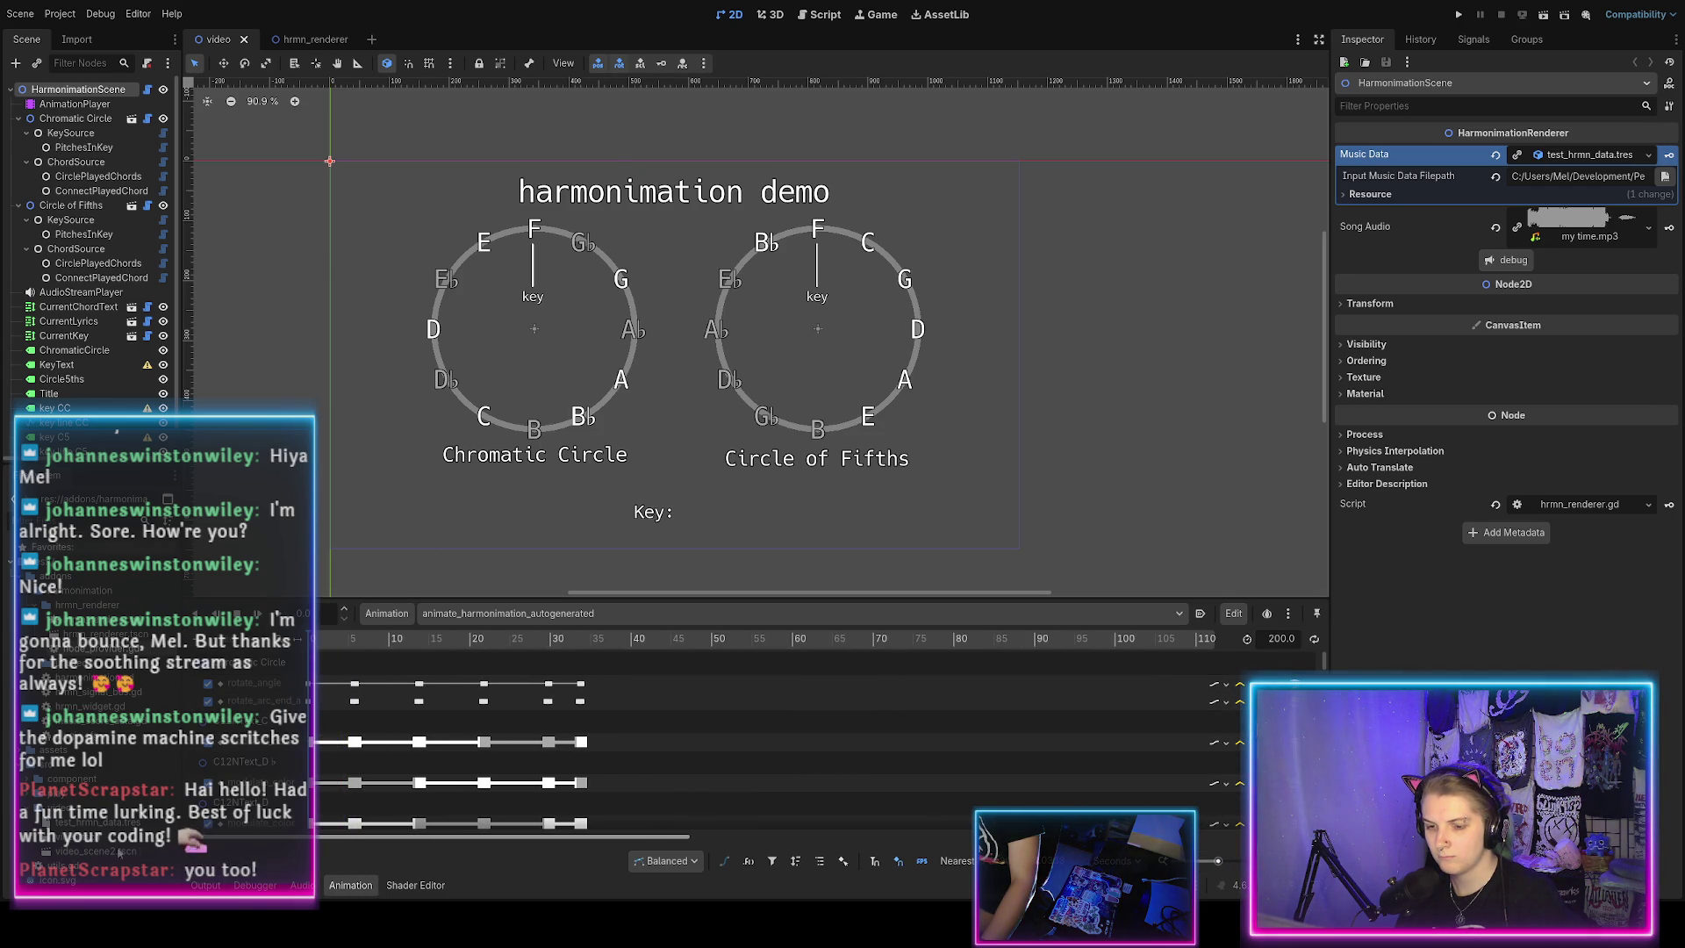
pyautogui.moveTo(321, 646); pyautogui.dragTo(585, 647)
pyautogui.moveTo(594, 646)
pyautogui.mouseDown()
pyautogui.moveTo(962, 677)
pyautogui.moveTo(590, 676)
pyautogui.moveTo(254, 630)
pyautogui.moveTo(429, 648)
pyautogui.moveTo(413, 648)
pyautogui.mouseUp()
# Scrub back to about 13–14, where Eb, F, Bb and EbMaj7 highlight in E- major.
pyautogui.scroll(-3, 409, 737)
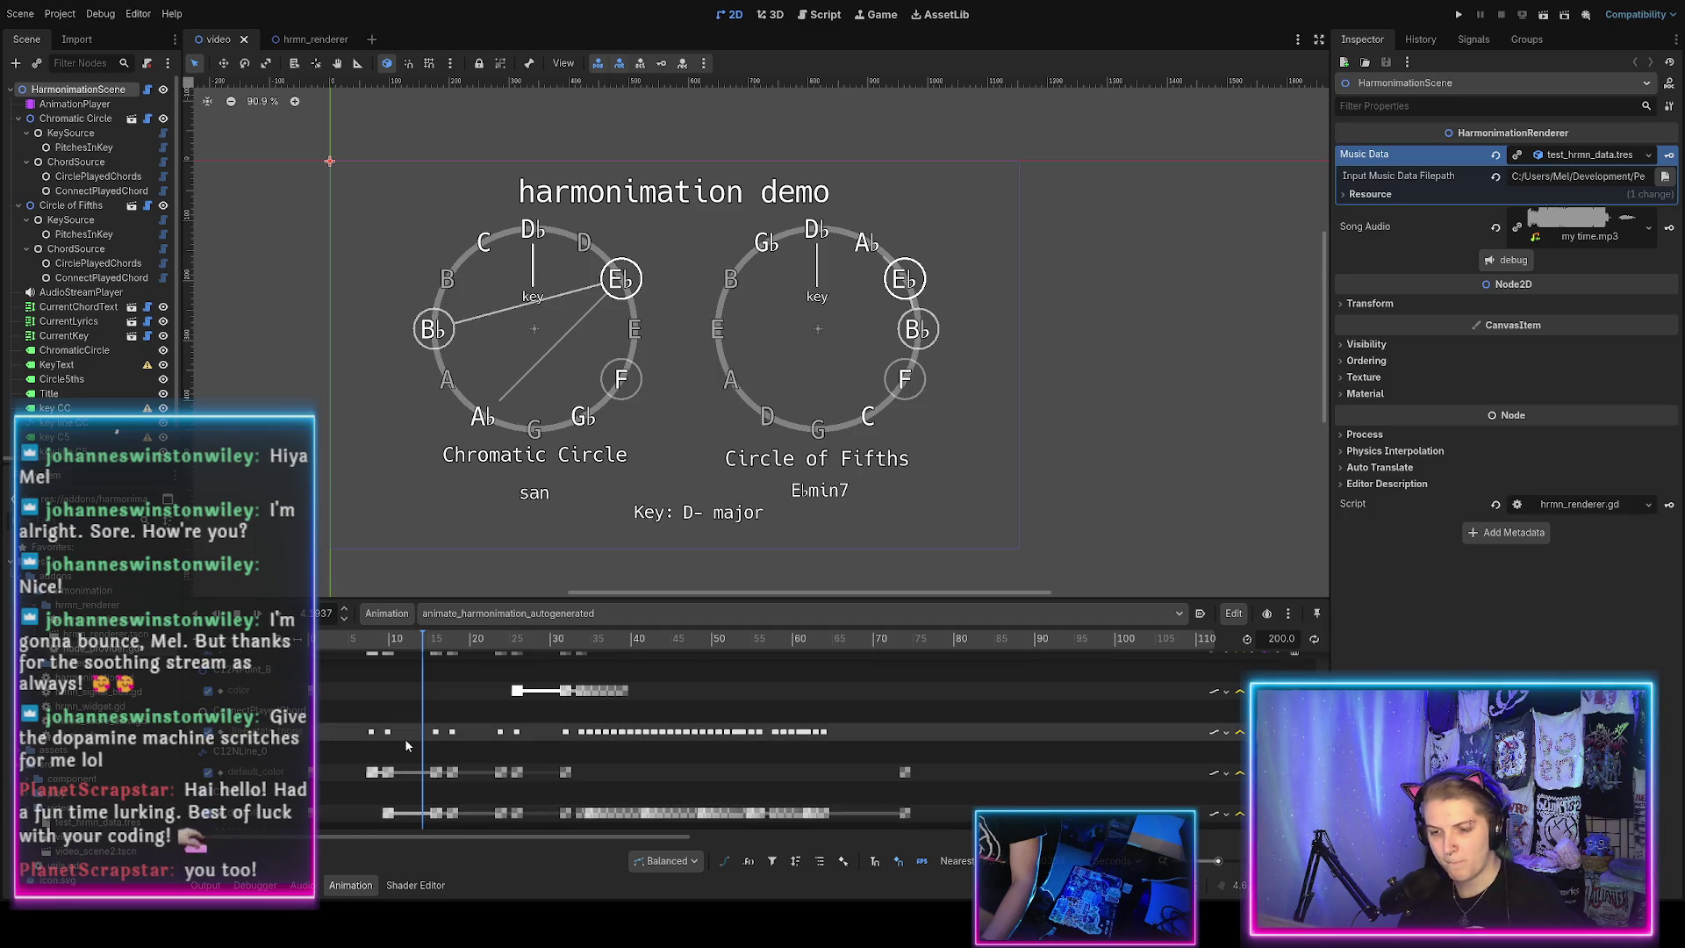
pyautogui.keyDown('ctrl'); pyautogui.scroll(4, 404, 746); pyautogui.keyUp('ctrl')
pyautogui.scroll(3, 394, 772)
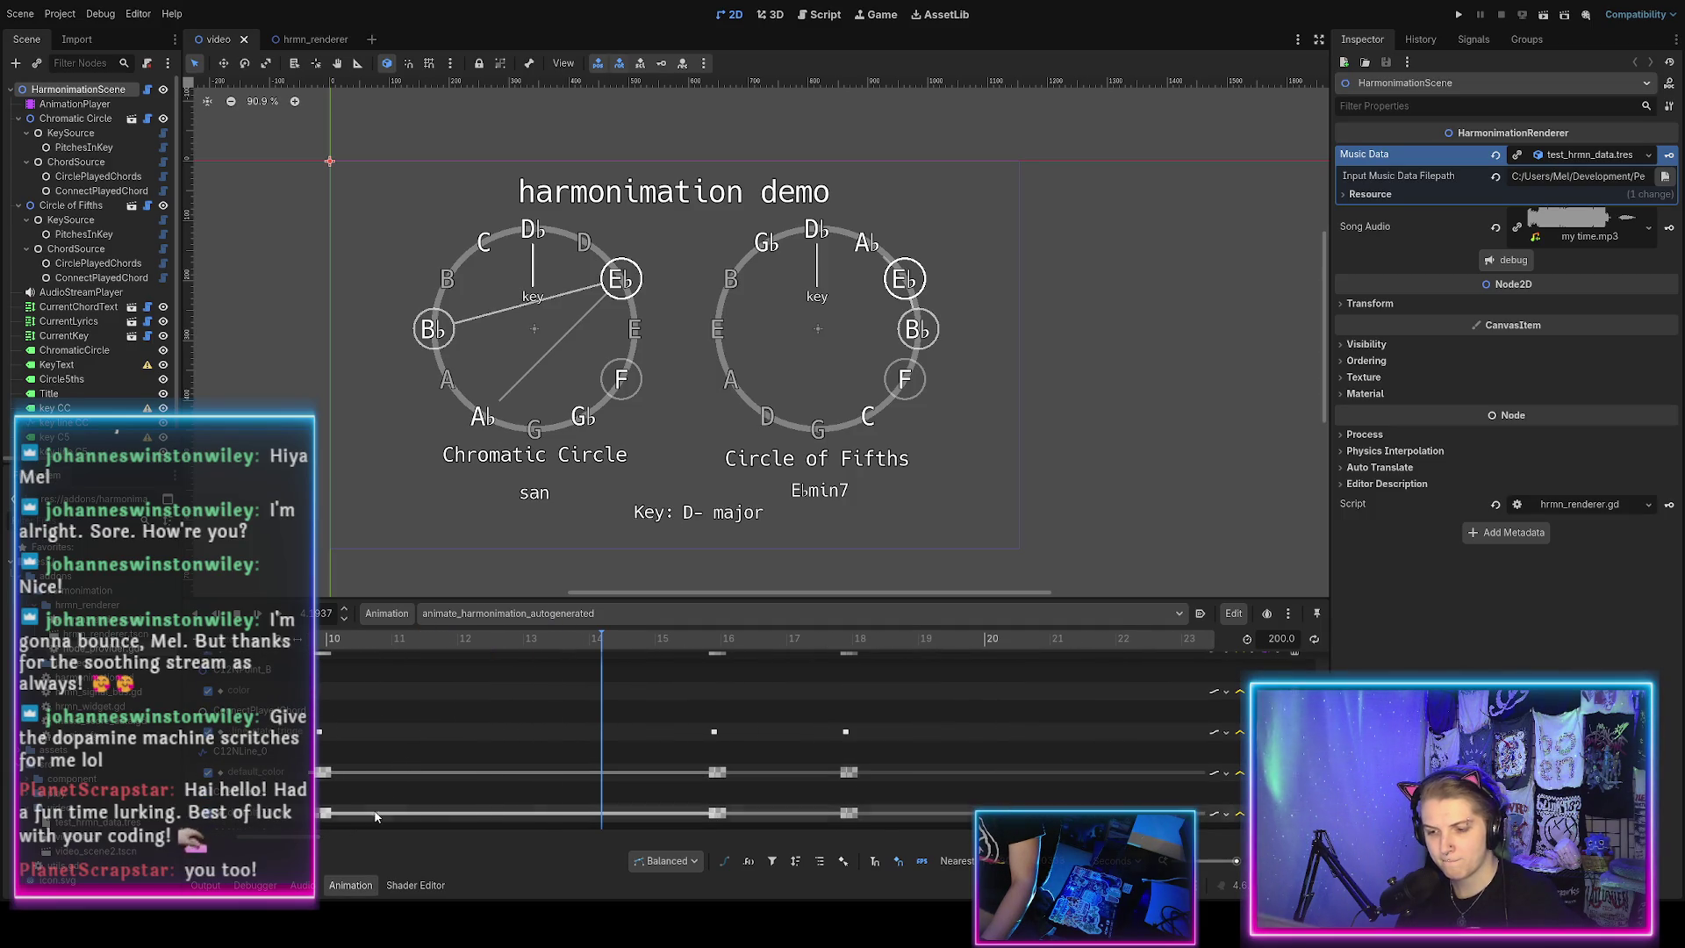
pyautogui.moveTo(193, 840); pyautogui.dragTo(254, 835)
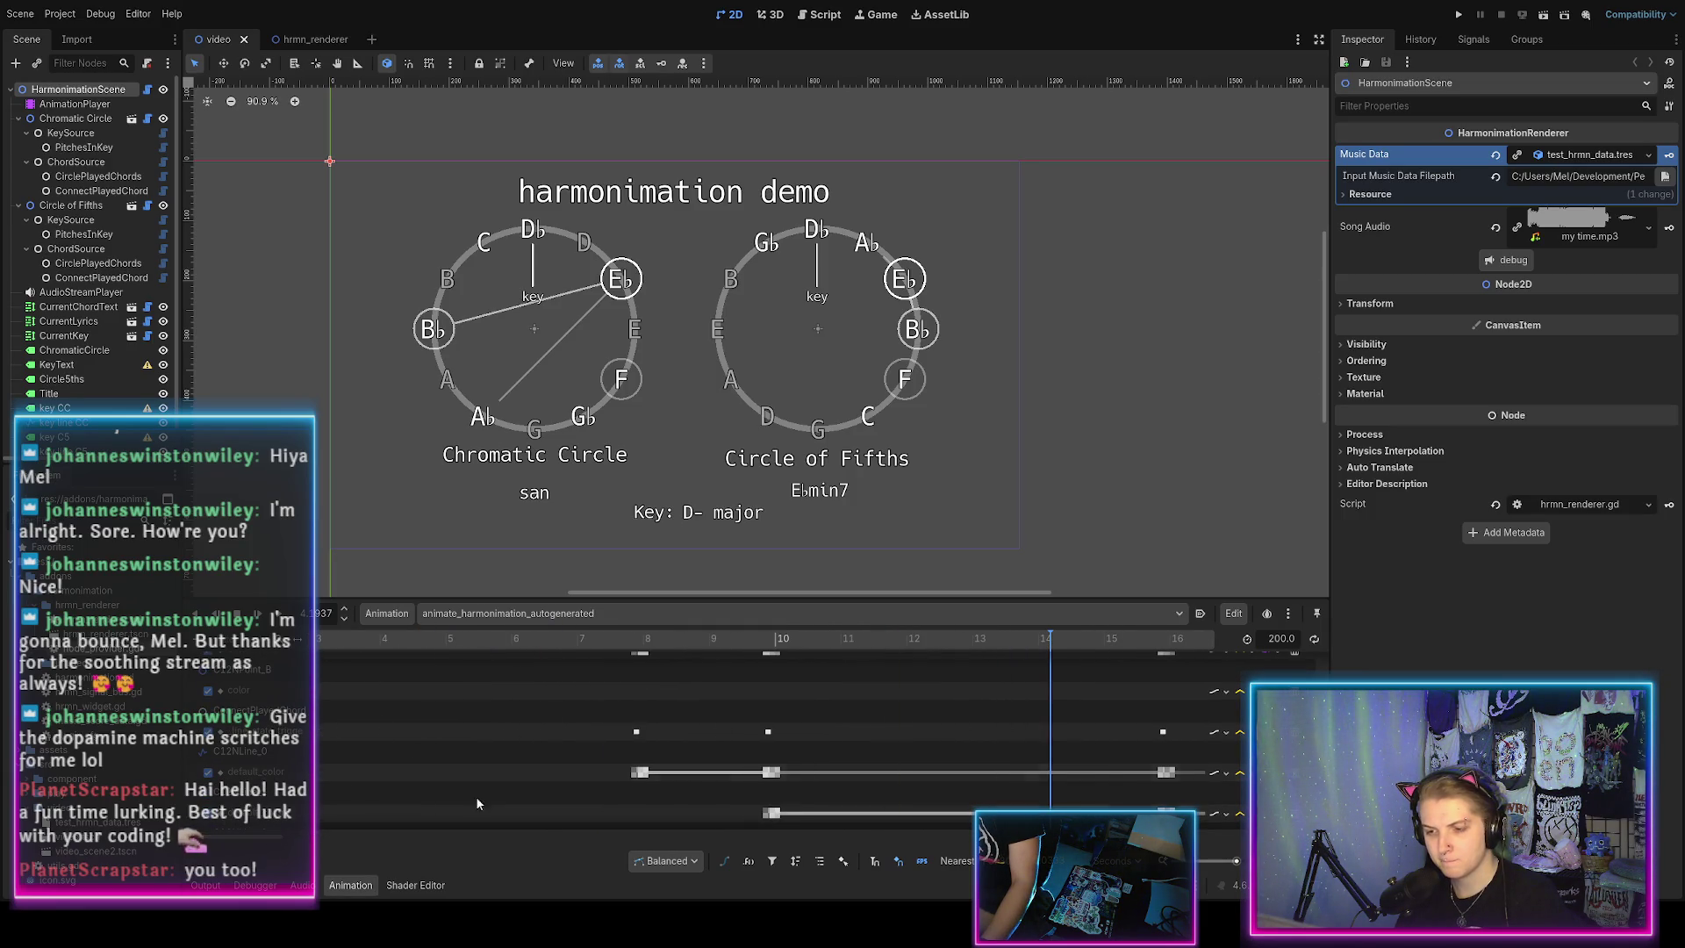
pyautogui.moveTo(630, 639)
pyautogui.mouseDown()
pyautogui.moveTo(787, 686)
pyautogui.moveTo(1027, 706)
pyautogui.mouseUp()
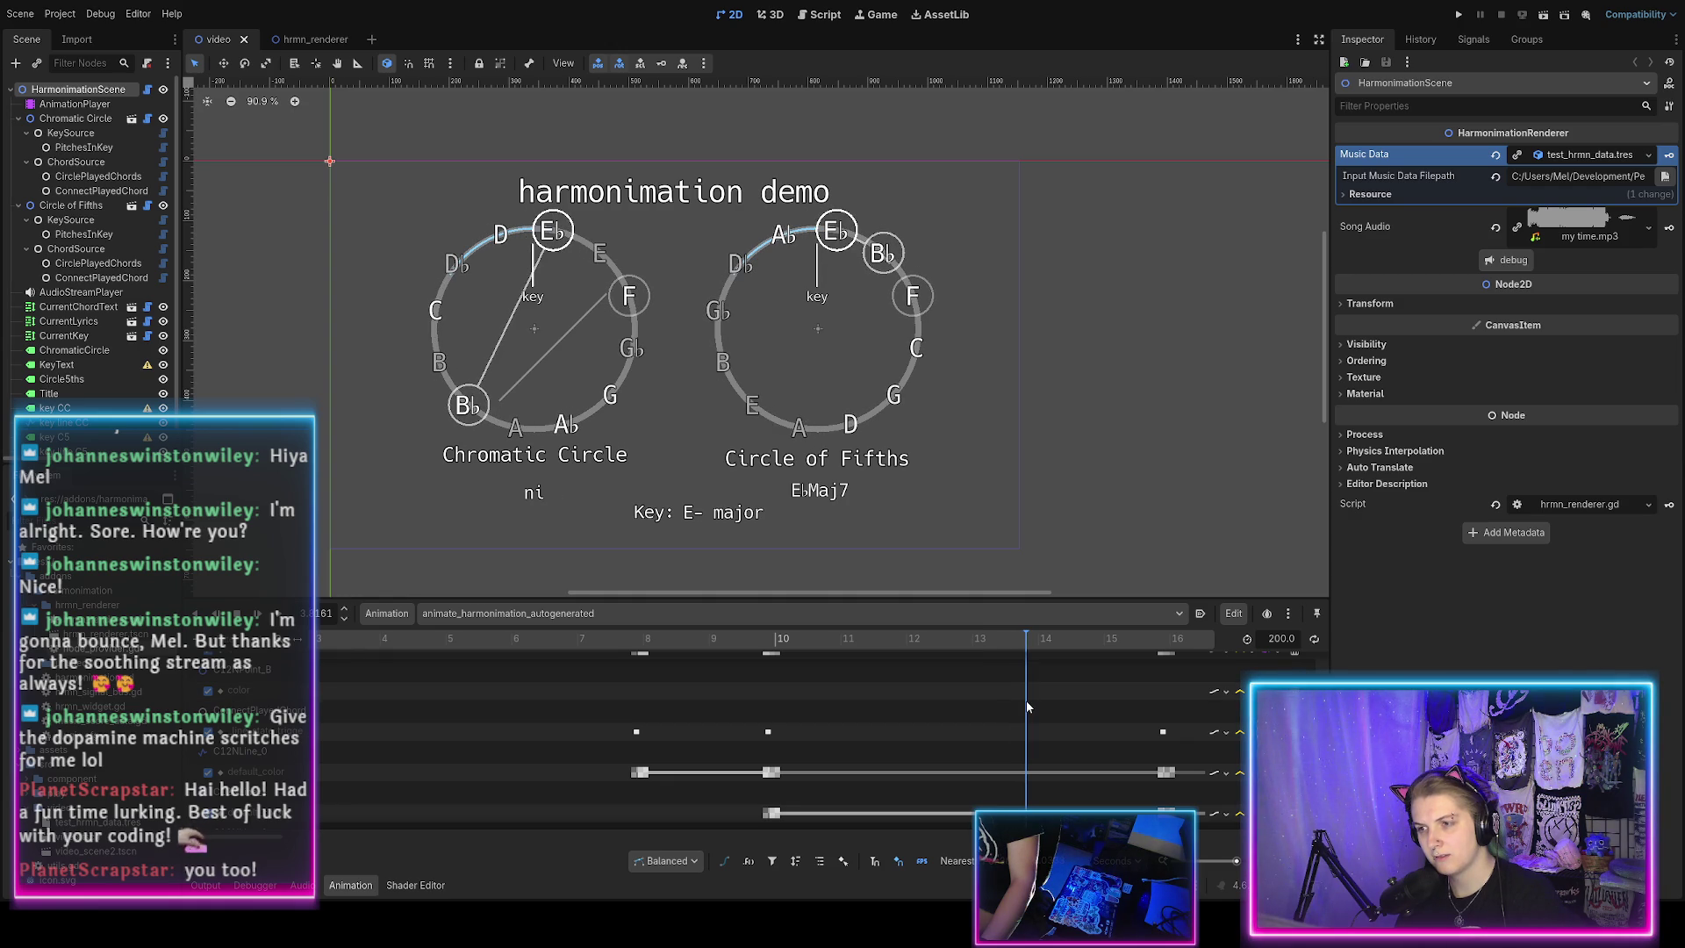
pyautogui.moveTo(1018, 646)
pyautogui.mouseDown()
pyautogui.moveTo(996, 645)
pyautogui.moveTo(1029, 657)
pyautogui.mouseUp()
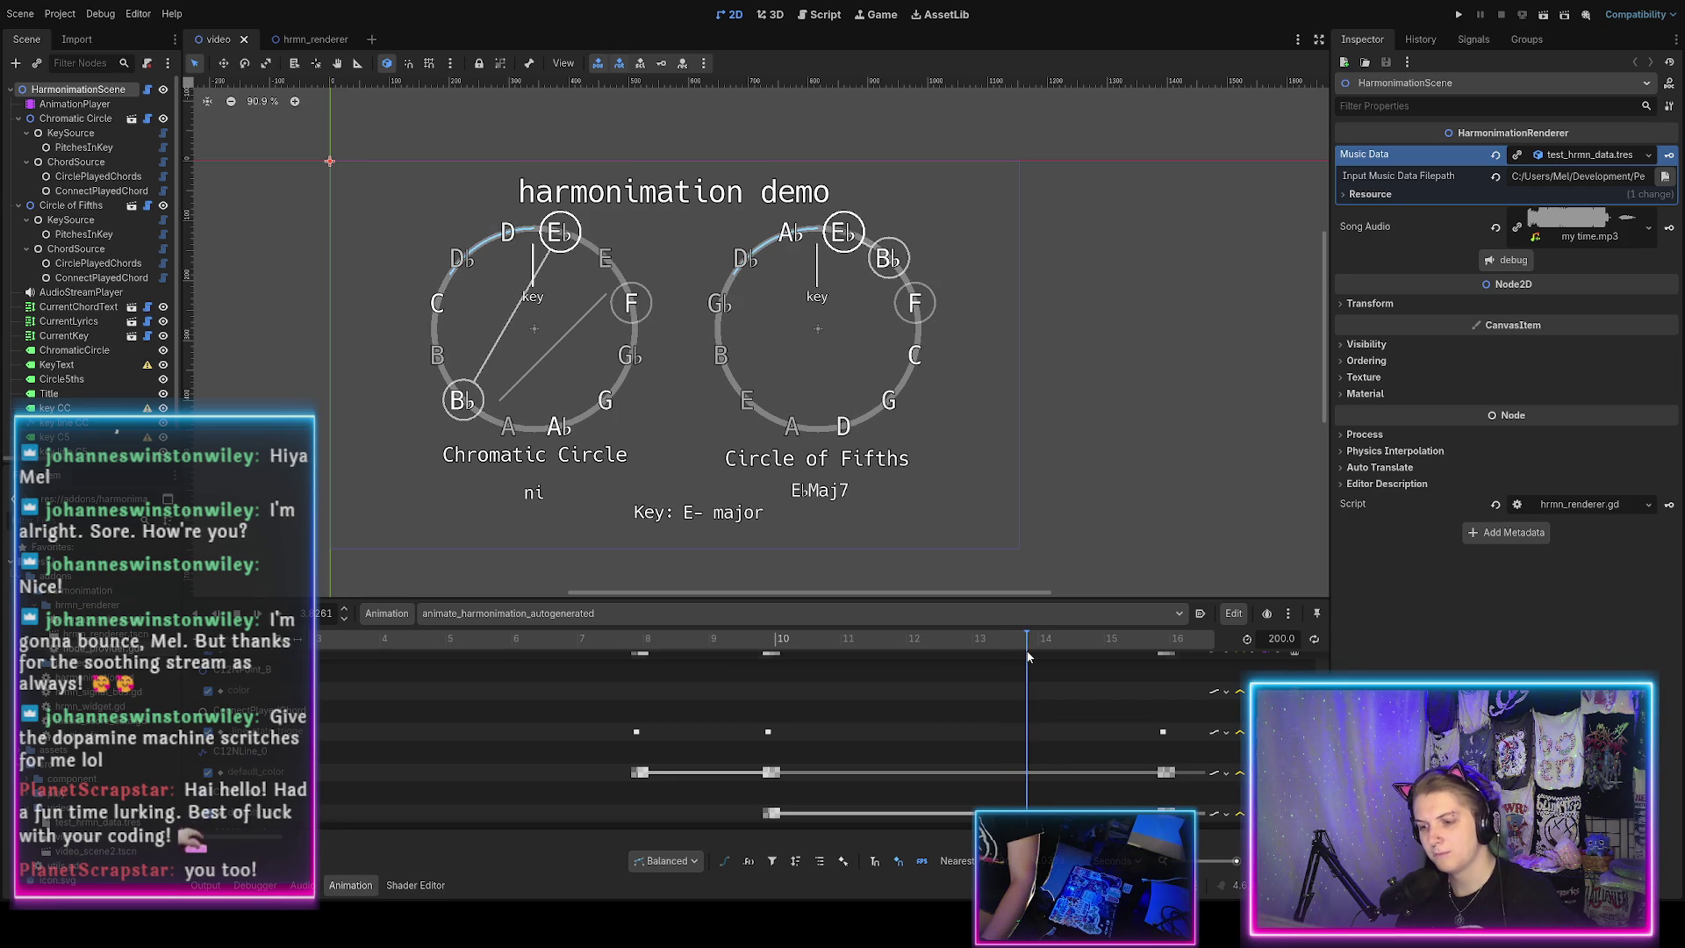
pyautogui.scroll(-2, 1003, 690)
pyautogui.keyDown('ctrl'); pyautogui.scroll(-3, 1004, 690); pyautogui.keyUp('ctrl')
pyautogui.scroll(-1, 878, 697)
pyautogui.scroll(1, 807, 693)
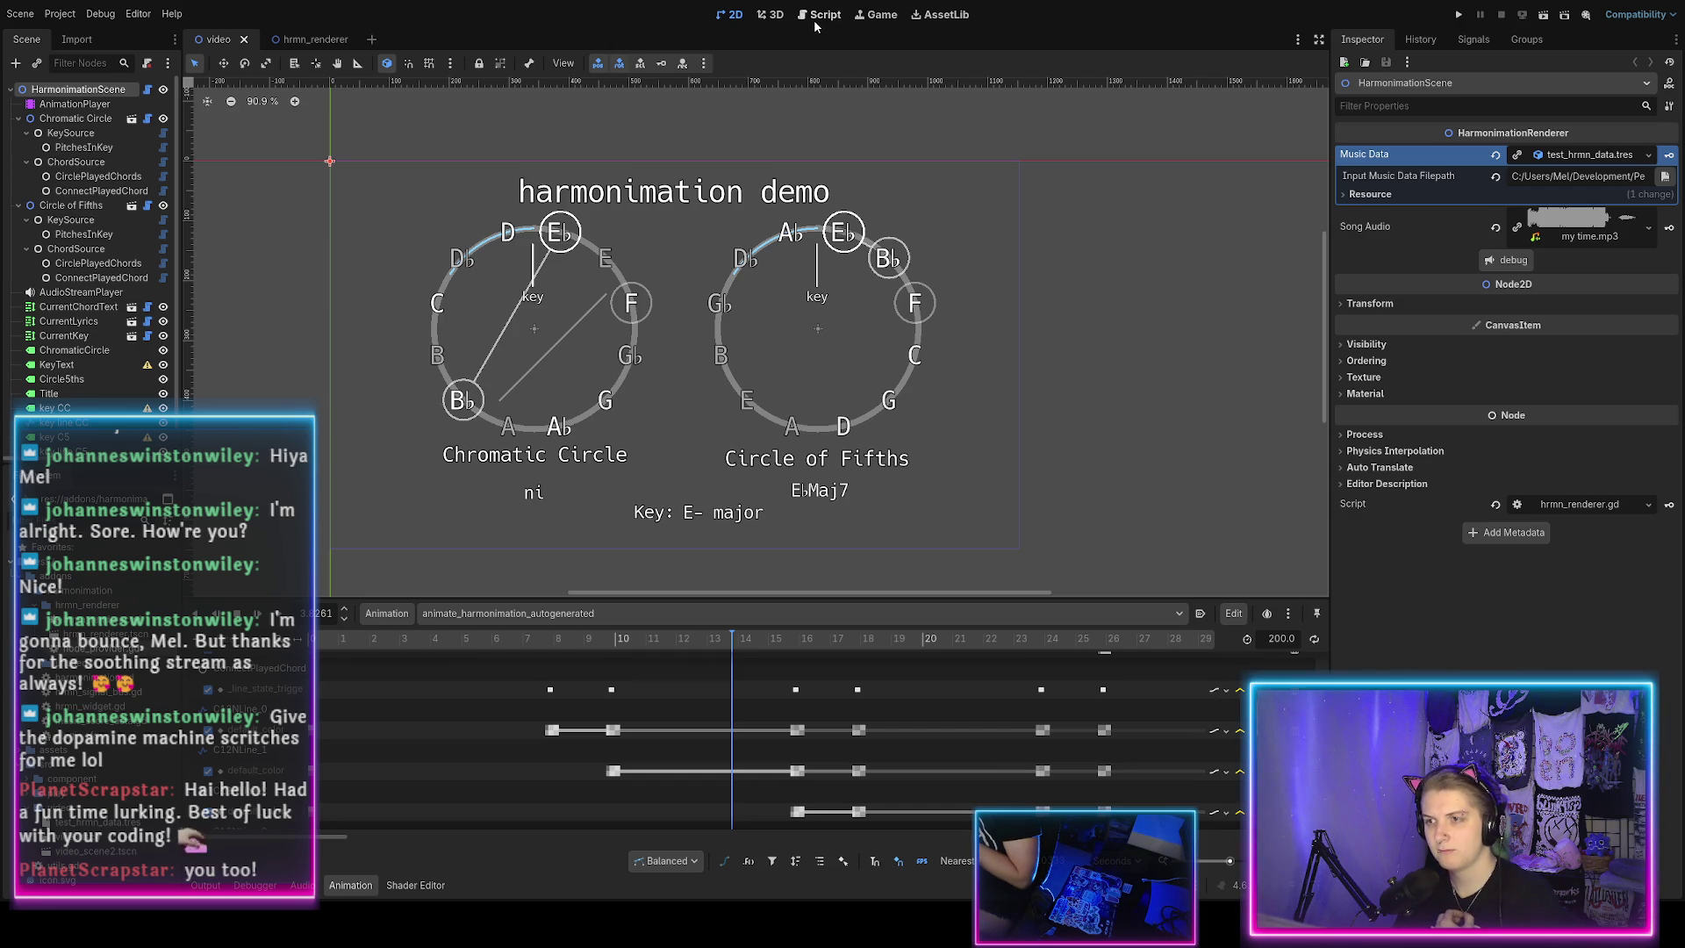
# Open c12n_voice_connector.gd and review the activate placeholder and _position_line uses in _update_lines.
pyautogui.click(814, 19)
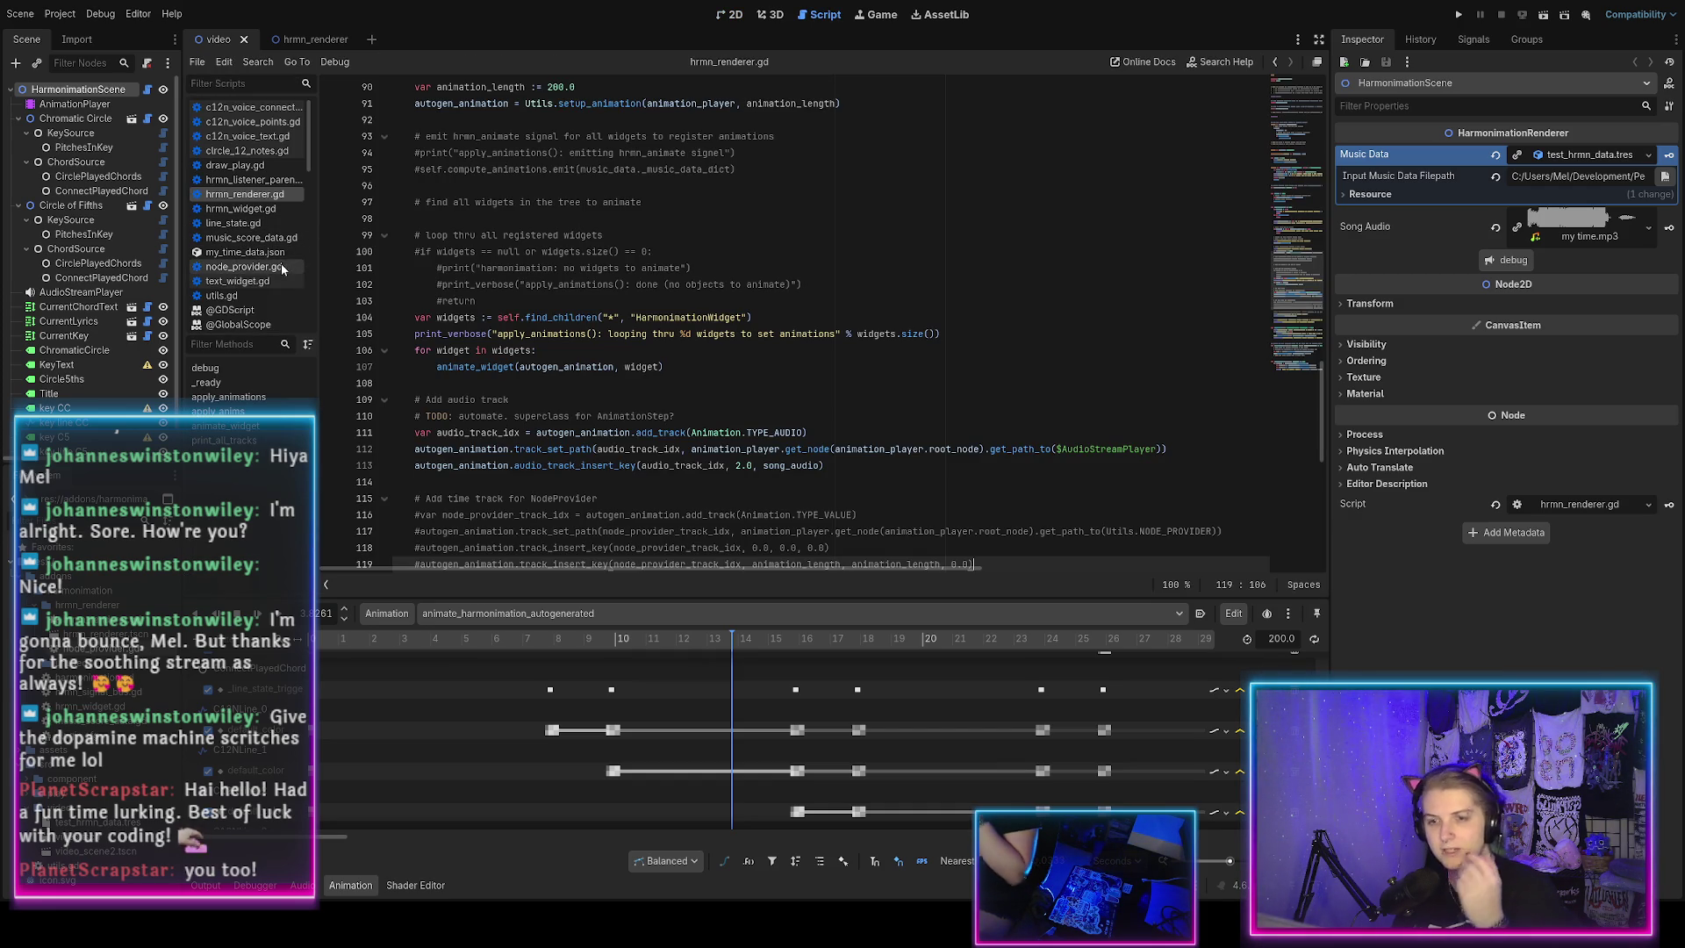
pyautogui.click(254, 108)
pyautogui.scroll(-4, 510, 362)
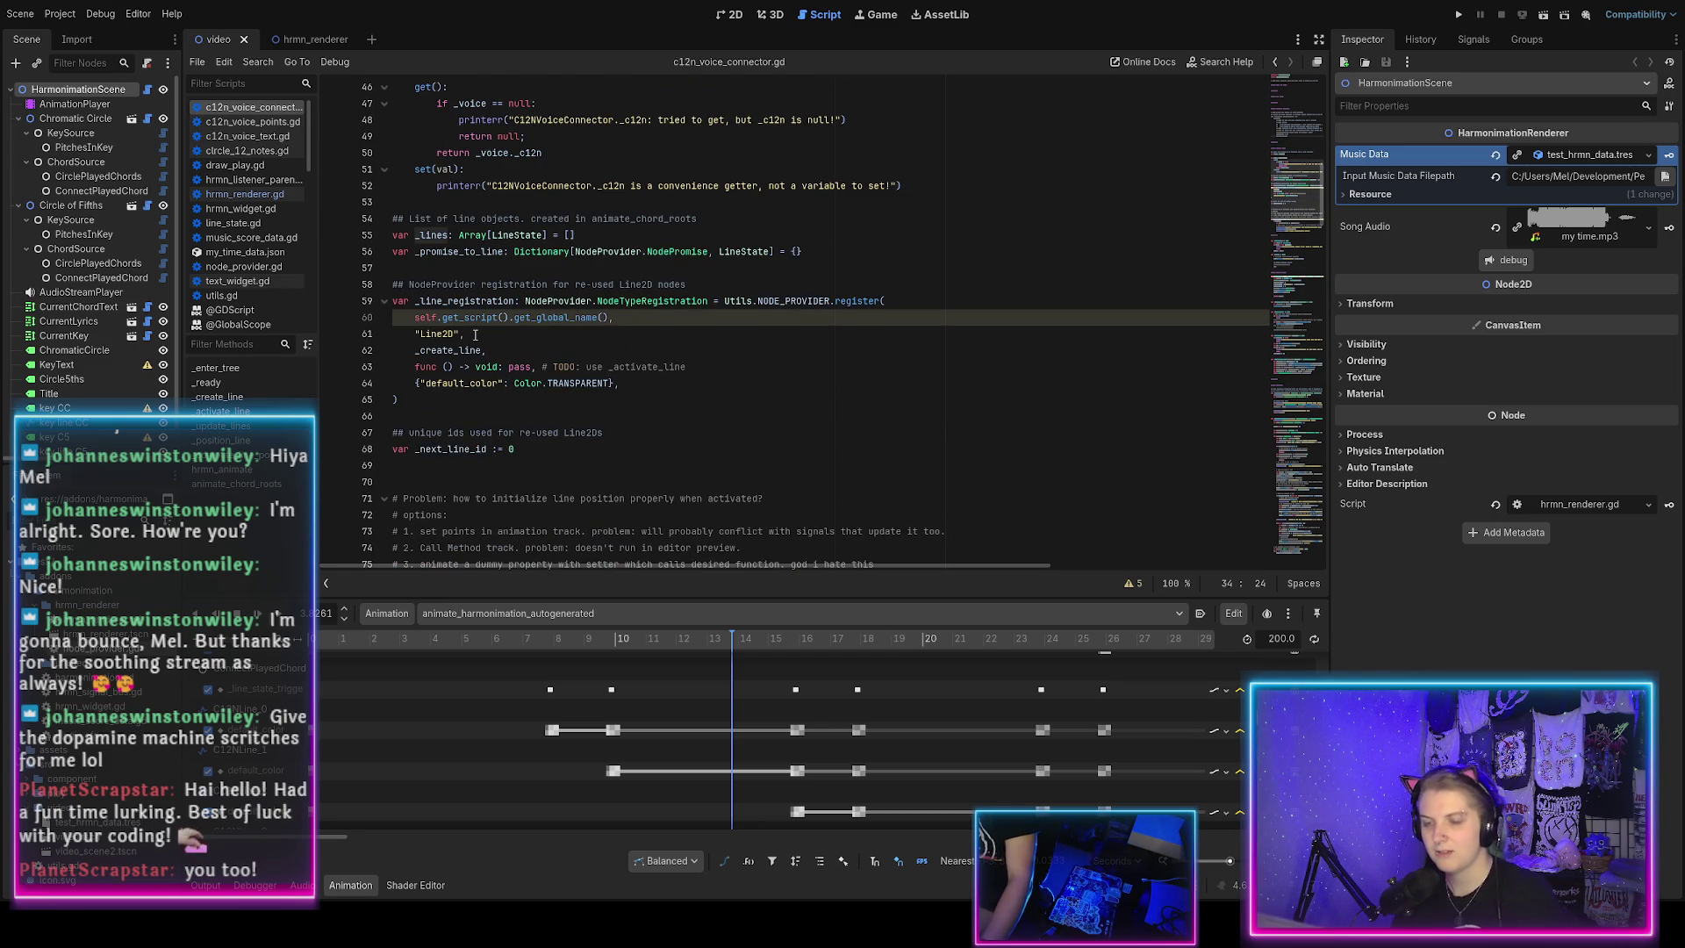
pyautogui.scroll(-2, 477, 335)
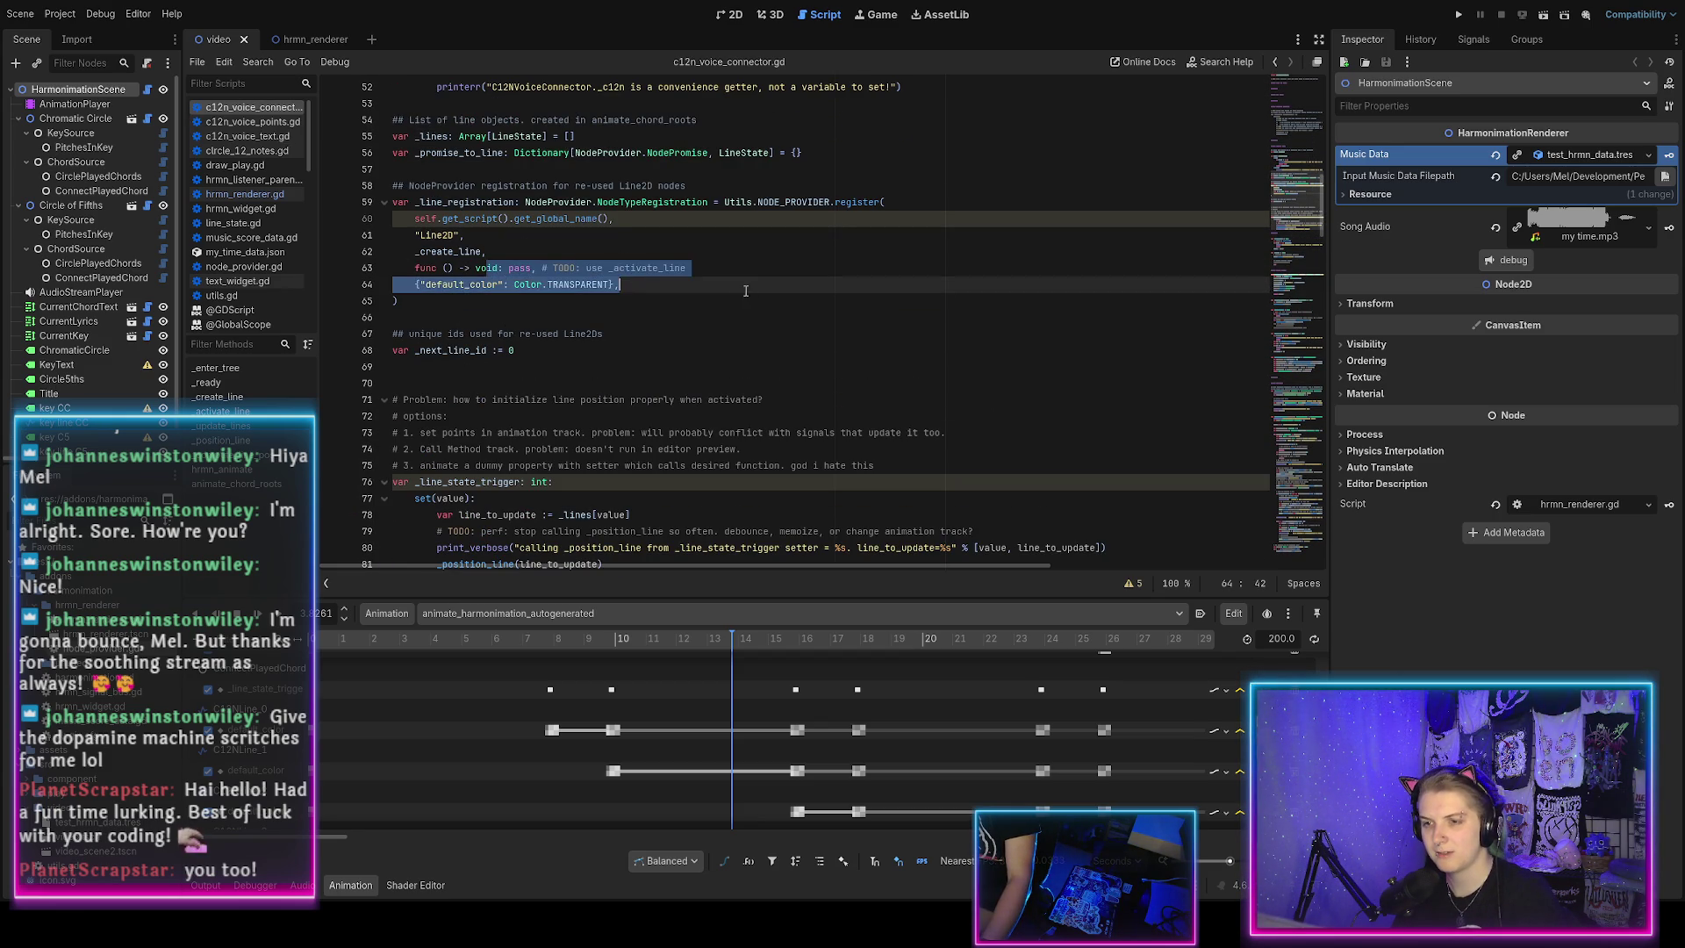
pyautogui.moveTo(445, 267); pyautogui.dragTo(536, 268)
pyautogui.click(598, 348)
pyautogui.scroll(-5, 598, 346)
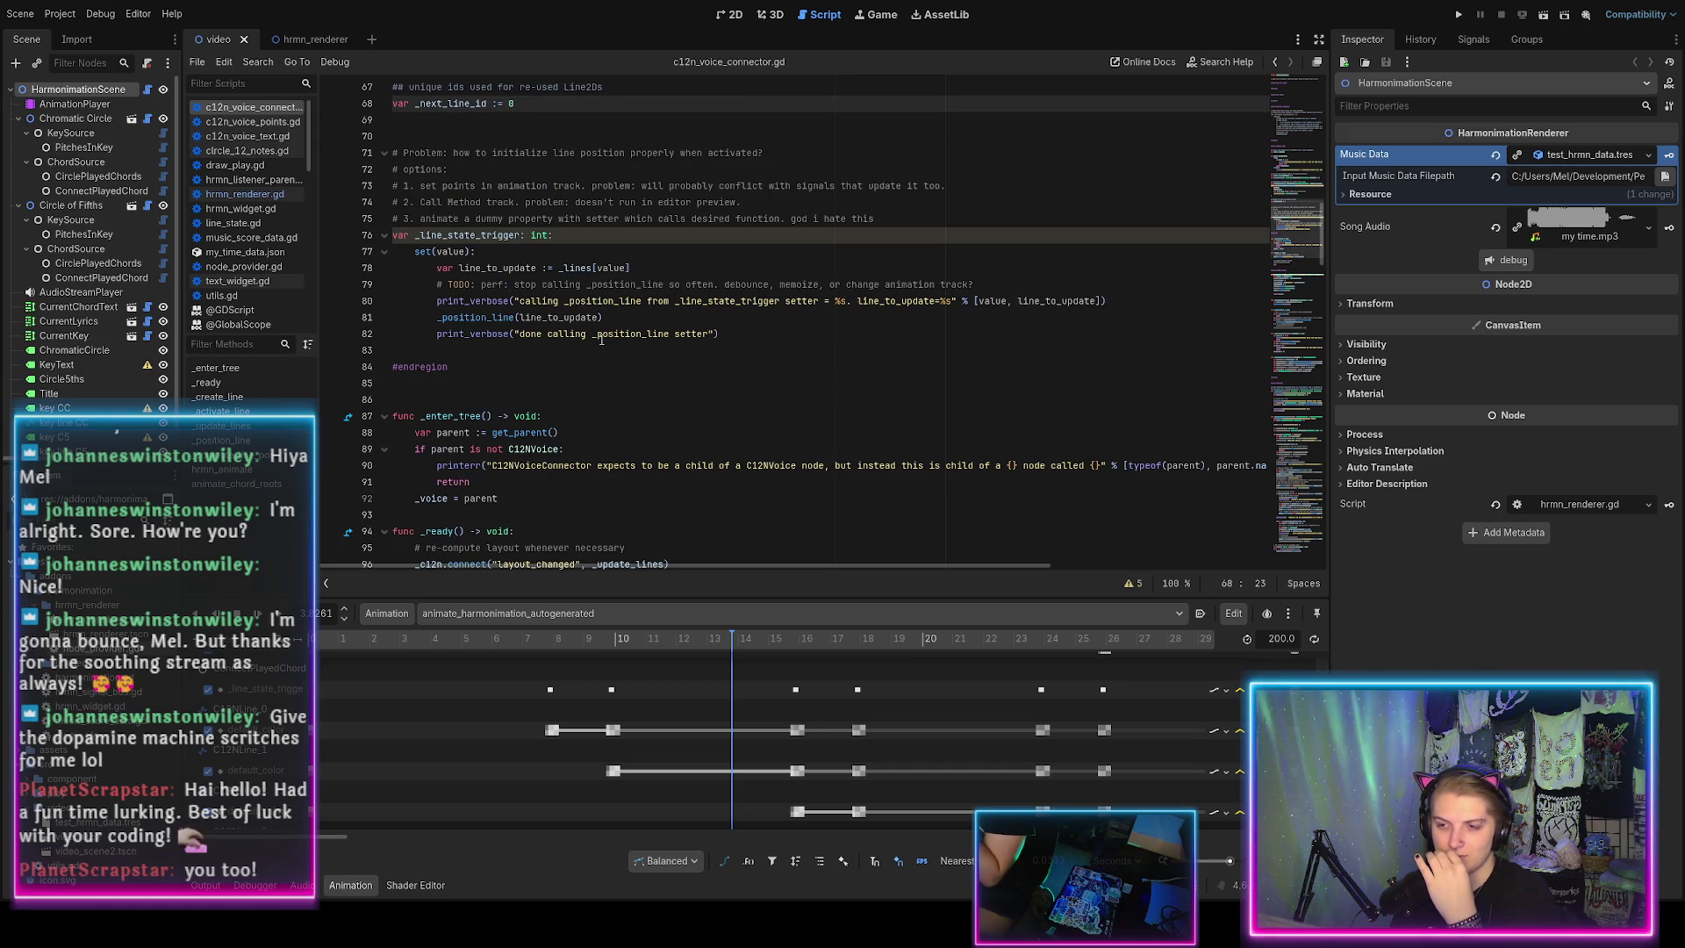
pyautogui.doubleClick(476, 317)
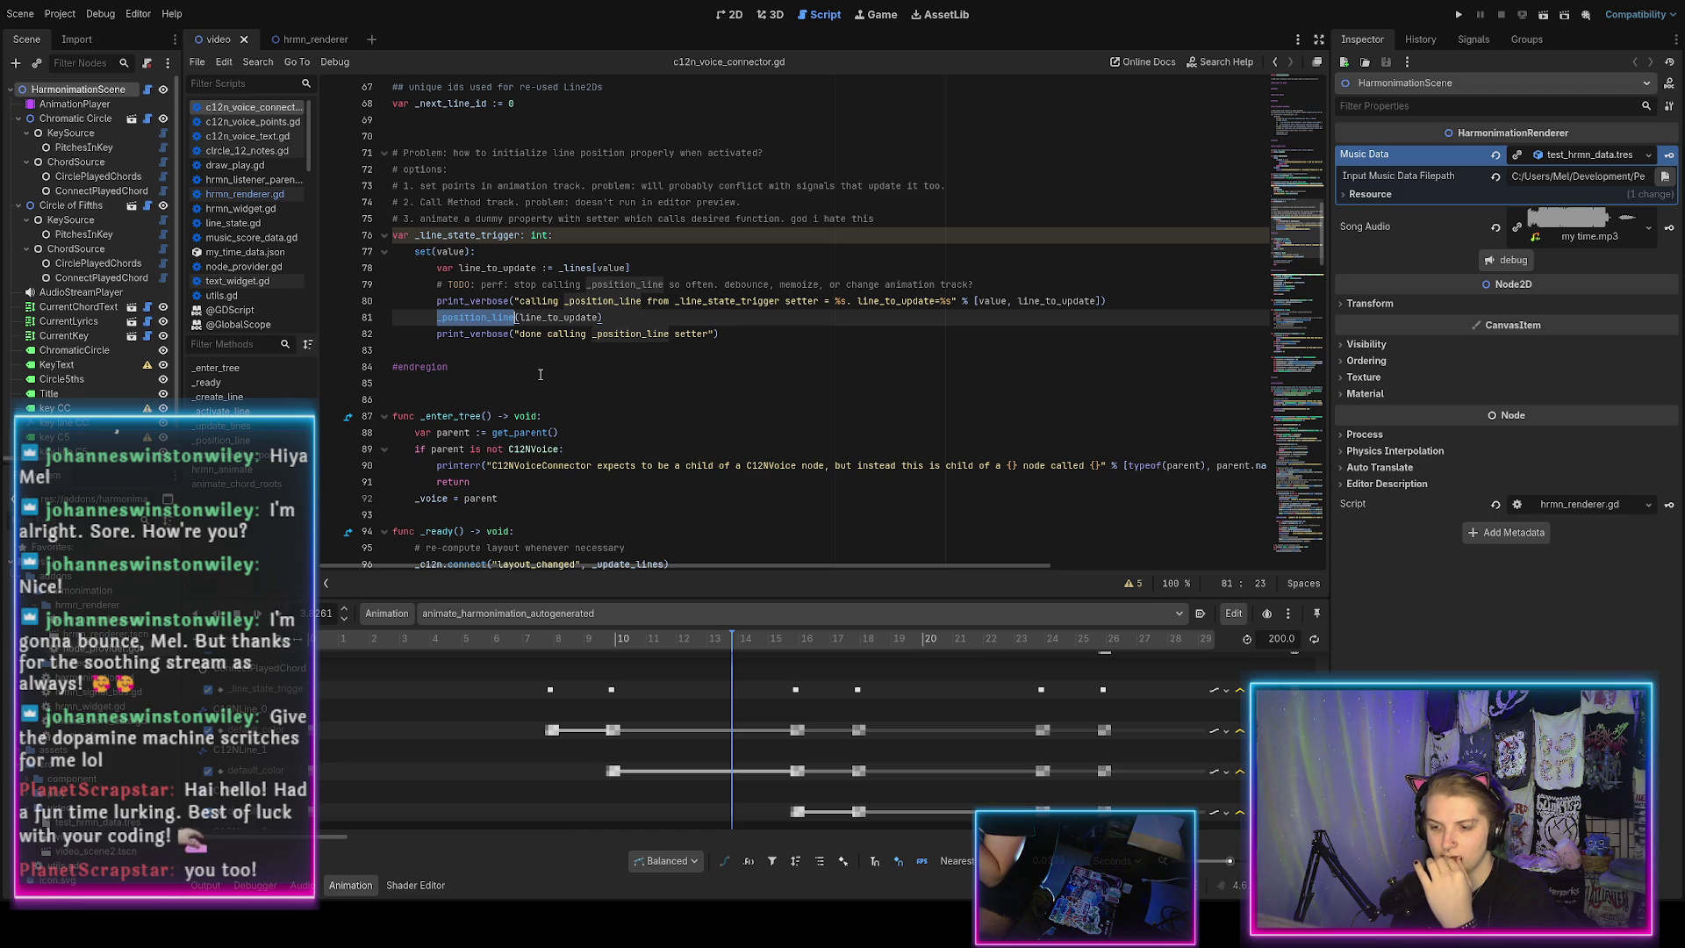
# Jump from the list_active_promises call to its definition in node_provider.gd.
pyautogui.scroll(-4, 541, 375)
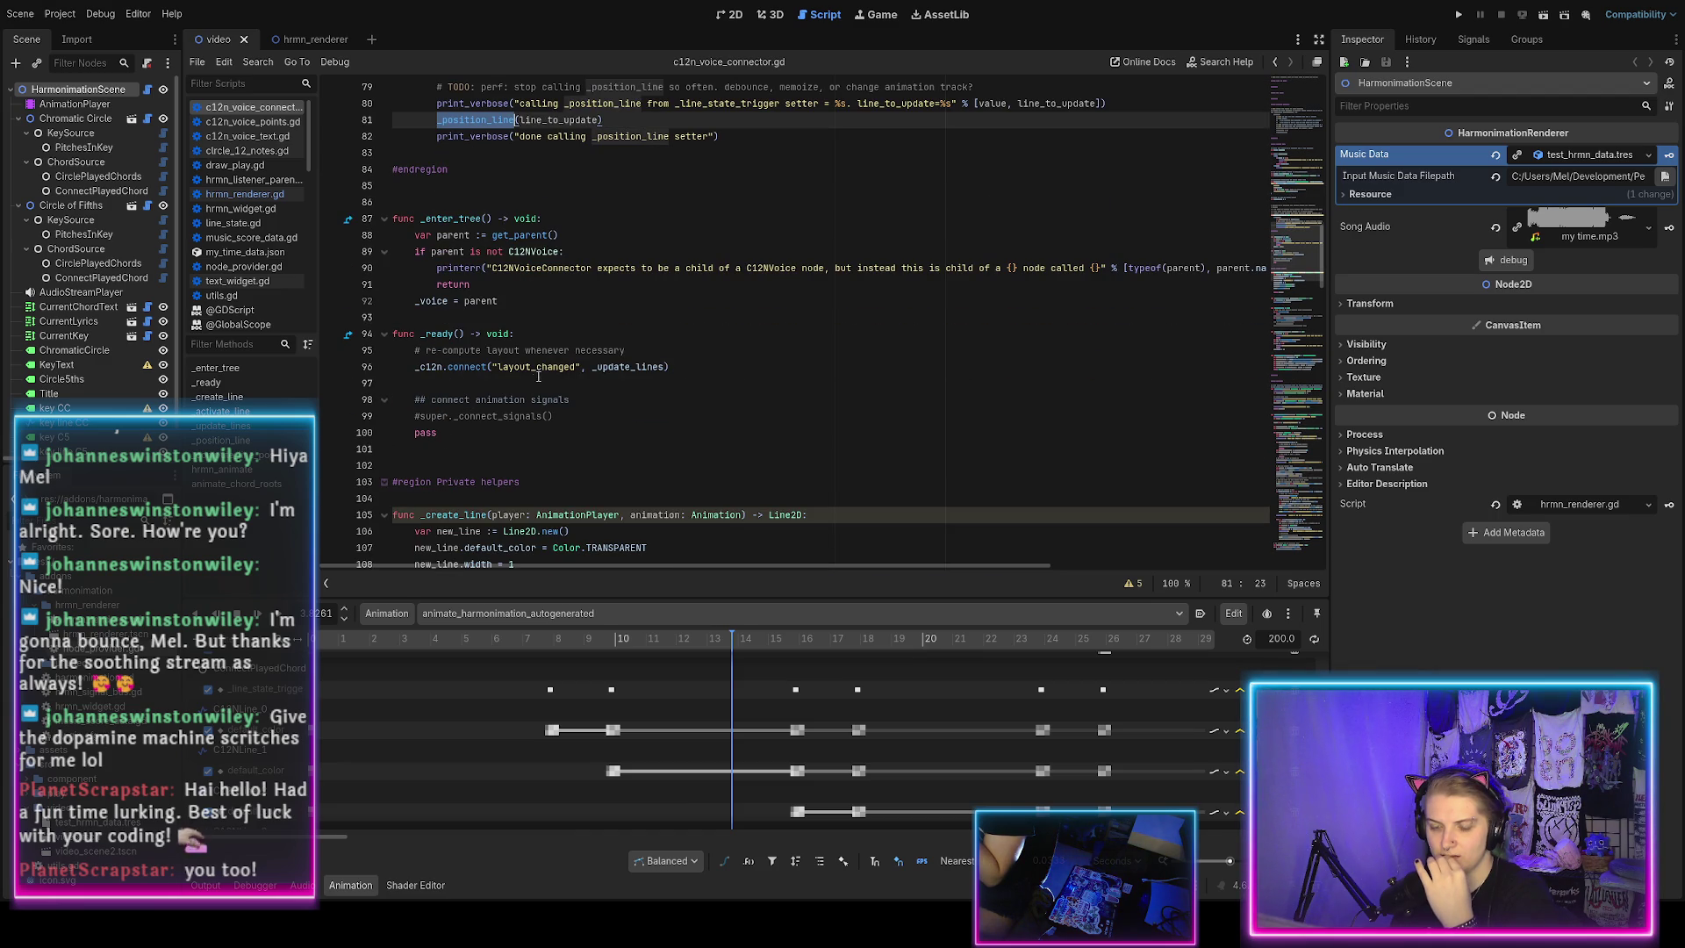
pyautogui.scroll(-13, 527, 399)
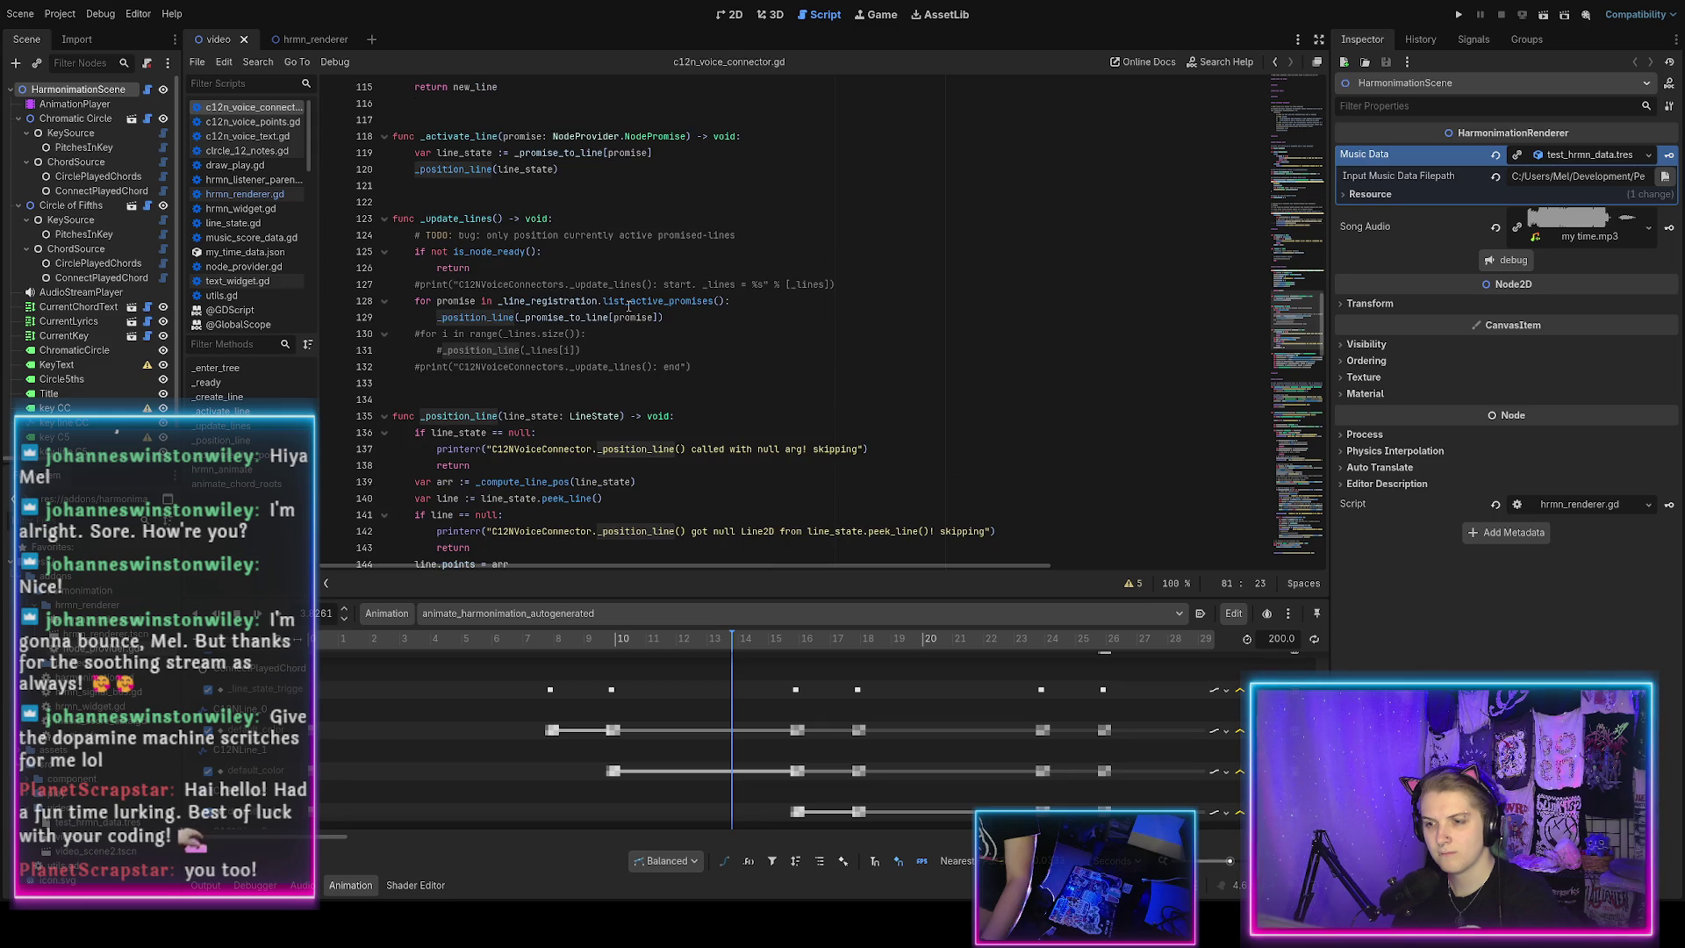
pyautogui.keyDown('ctrl'); pyautogui.click(632, 251); pyautogui.keyUp('ctrl')
pyautogui.scroll(3, 631, 302)
# Begin a print debug line on a new line after line 148 in list_active_promises.
pyautogui.click(693, 236)
pyautogui.press('Return')
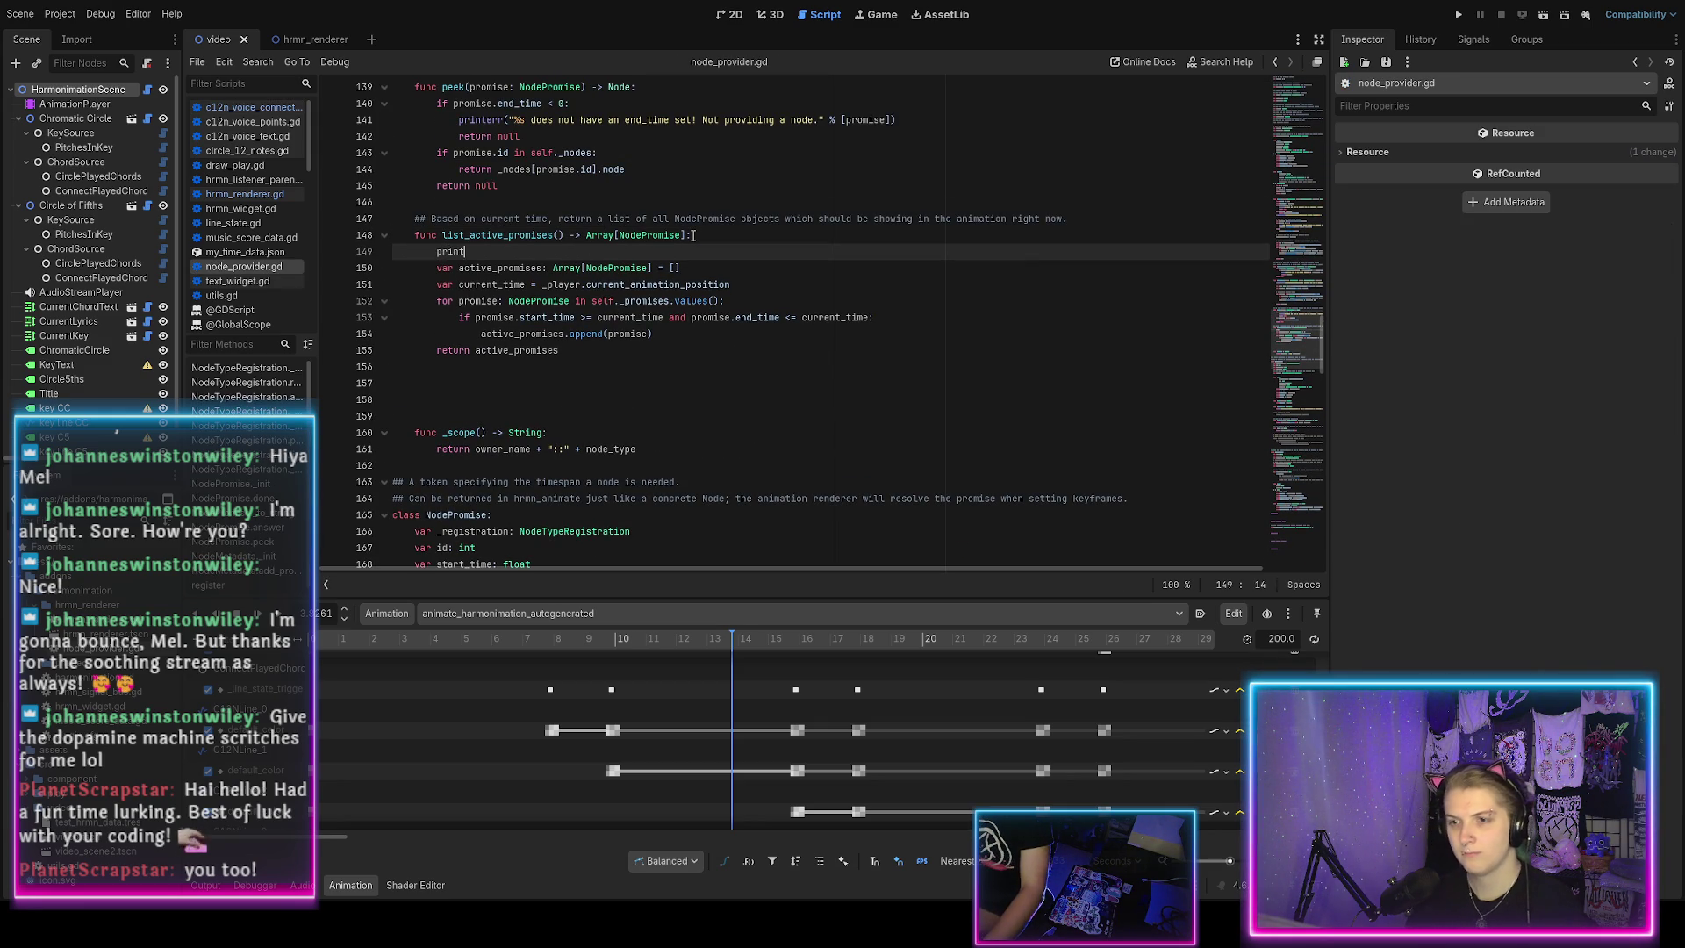
pyautogui.write('print("')
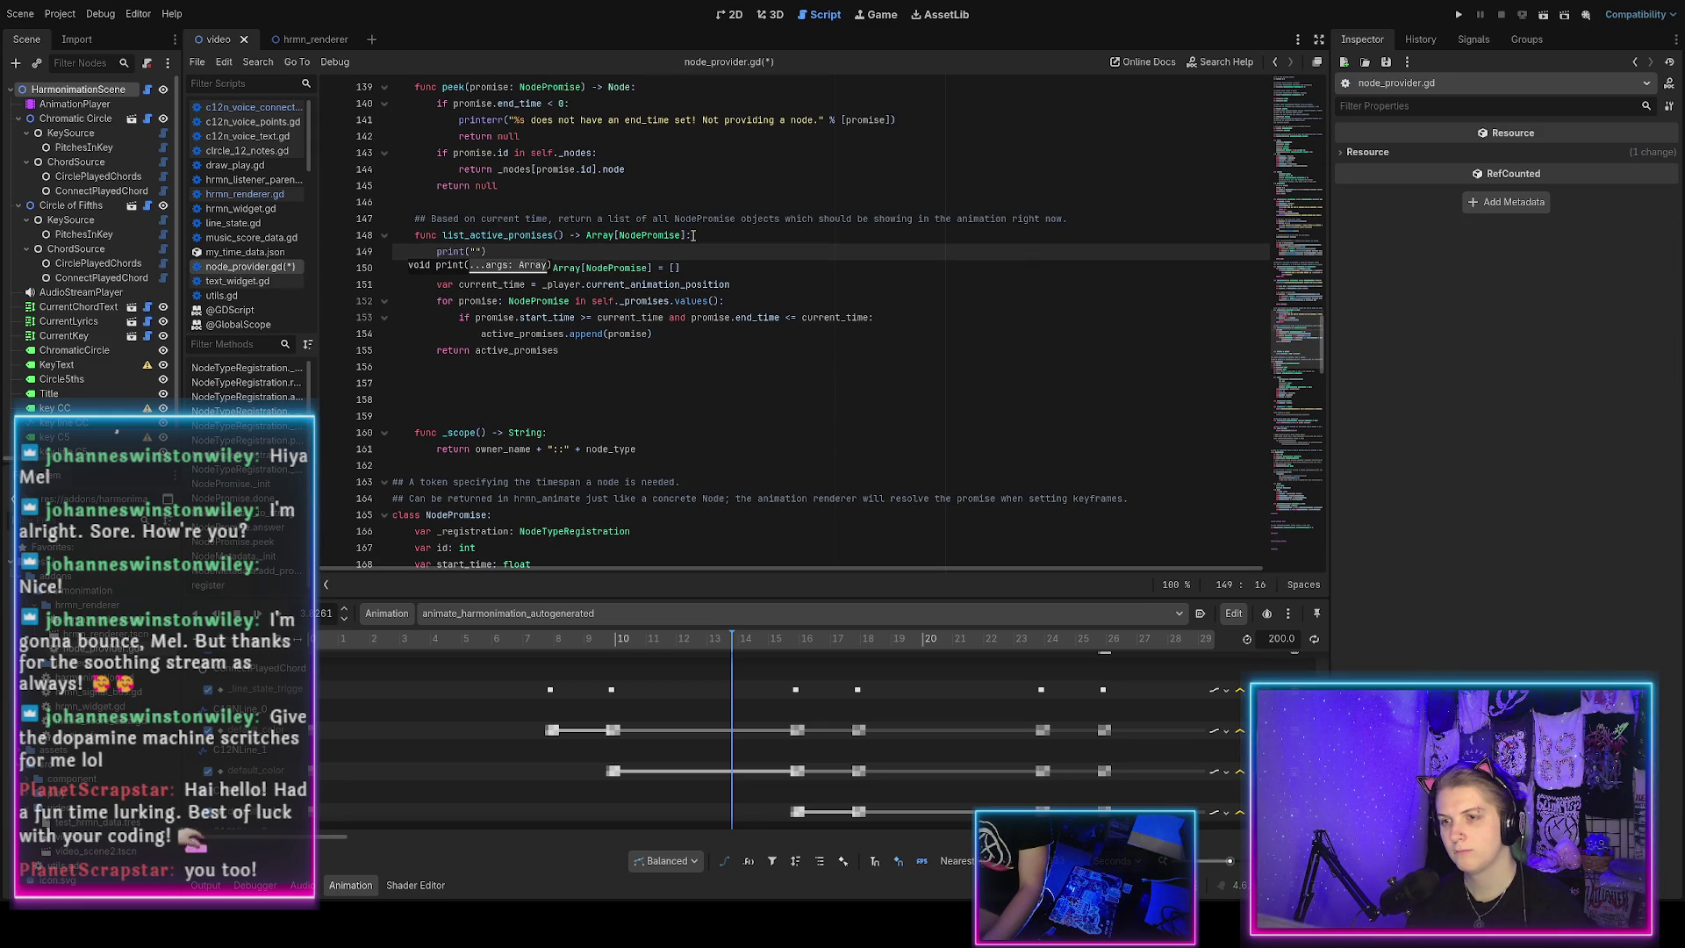
pyautogui.press('BackSpace')
pyautogui.press('BackSpace')
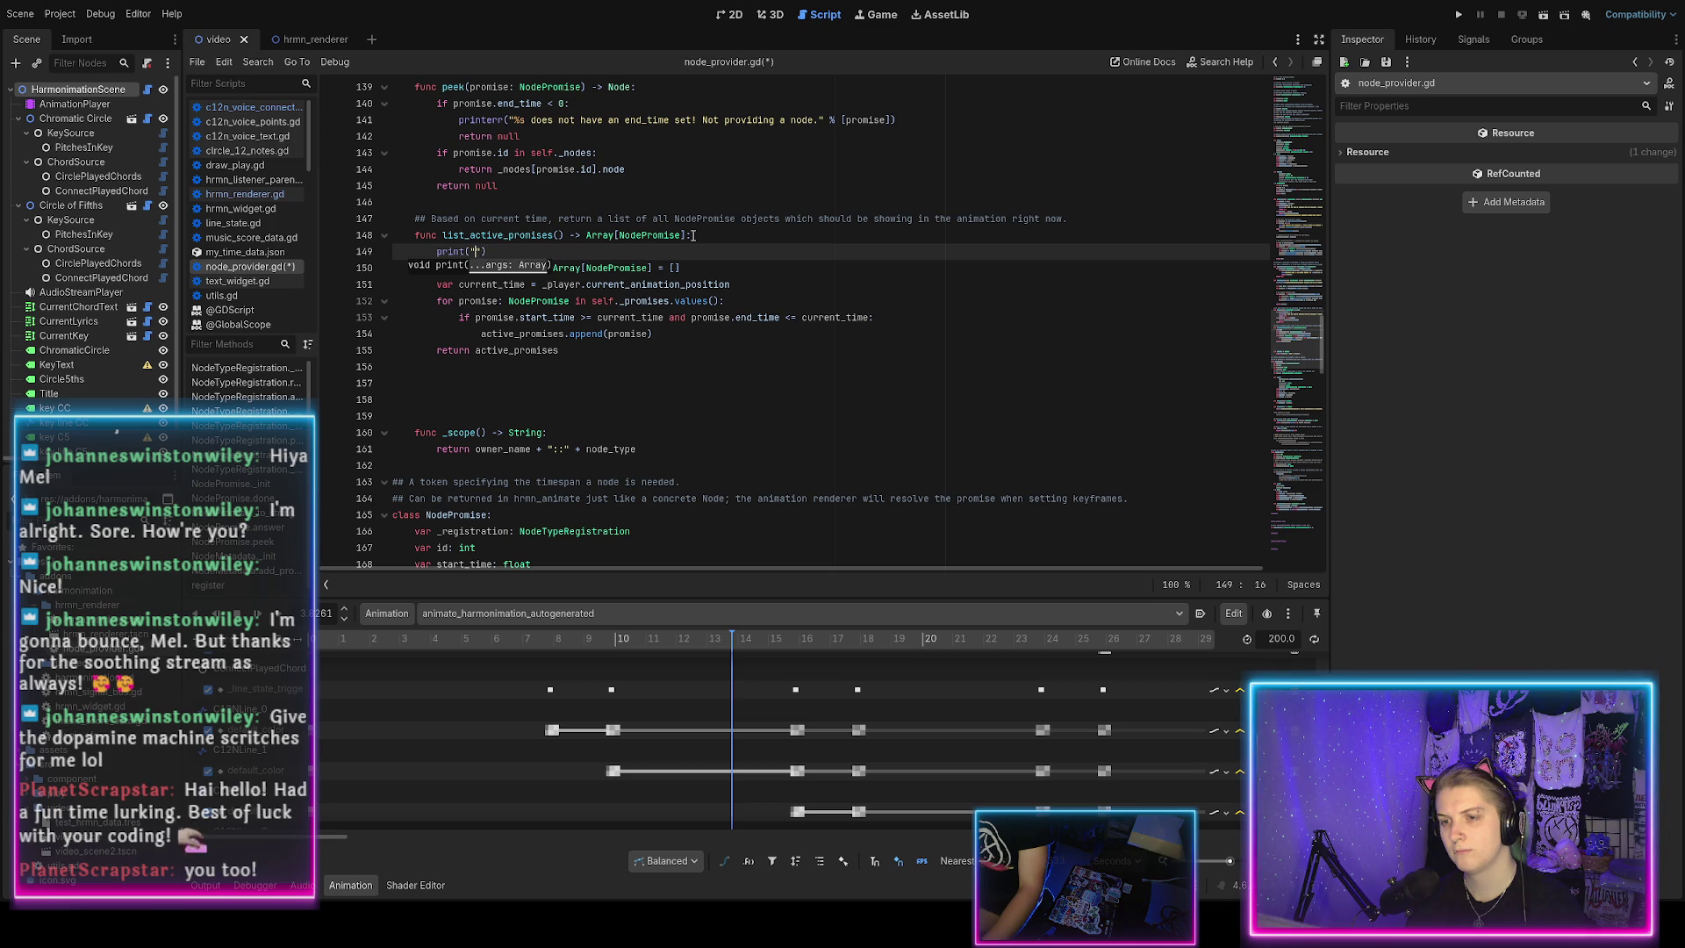
pyautogui.write('Nodepro')
pyautogui.press('BackSpace')
pyautogui.press('BackSpace')
pyautogui.press('BackSpace')
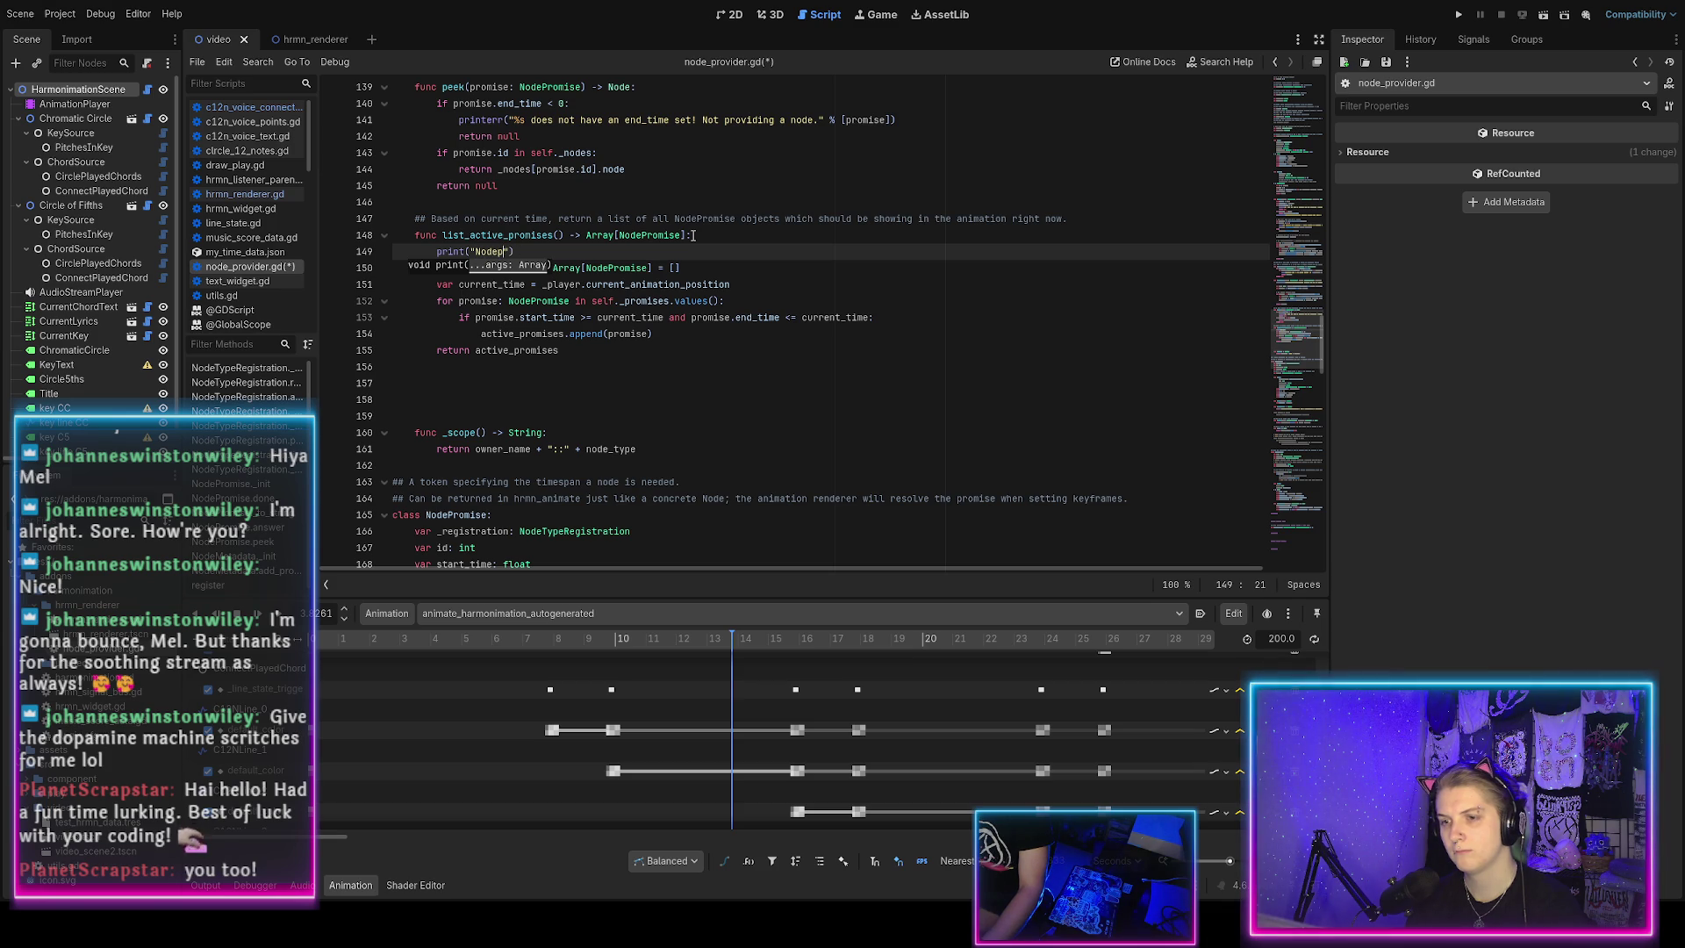
pyautogui.scroll(20, 693, 235)
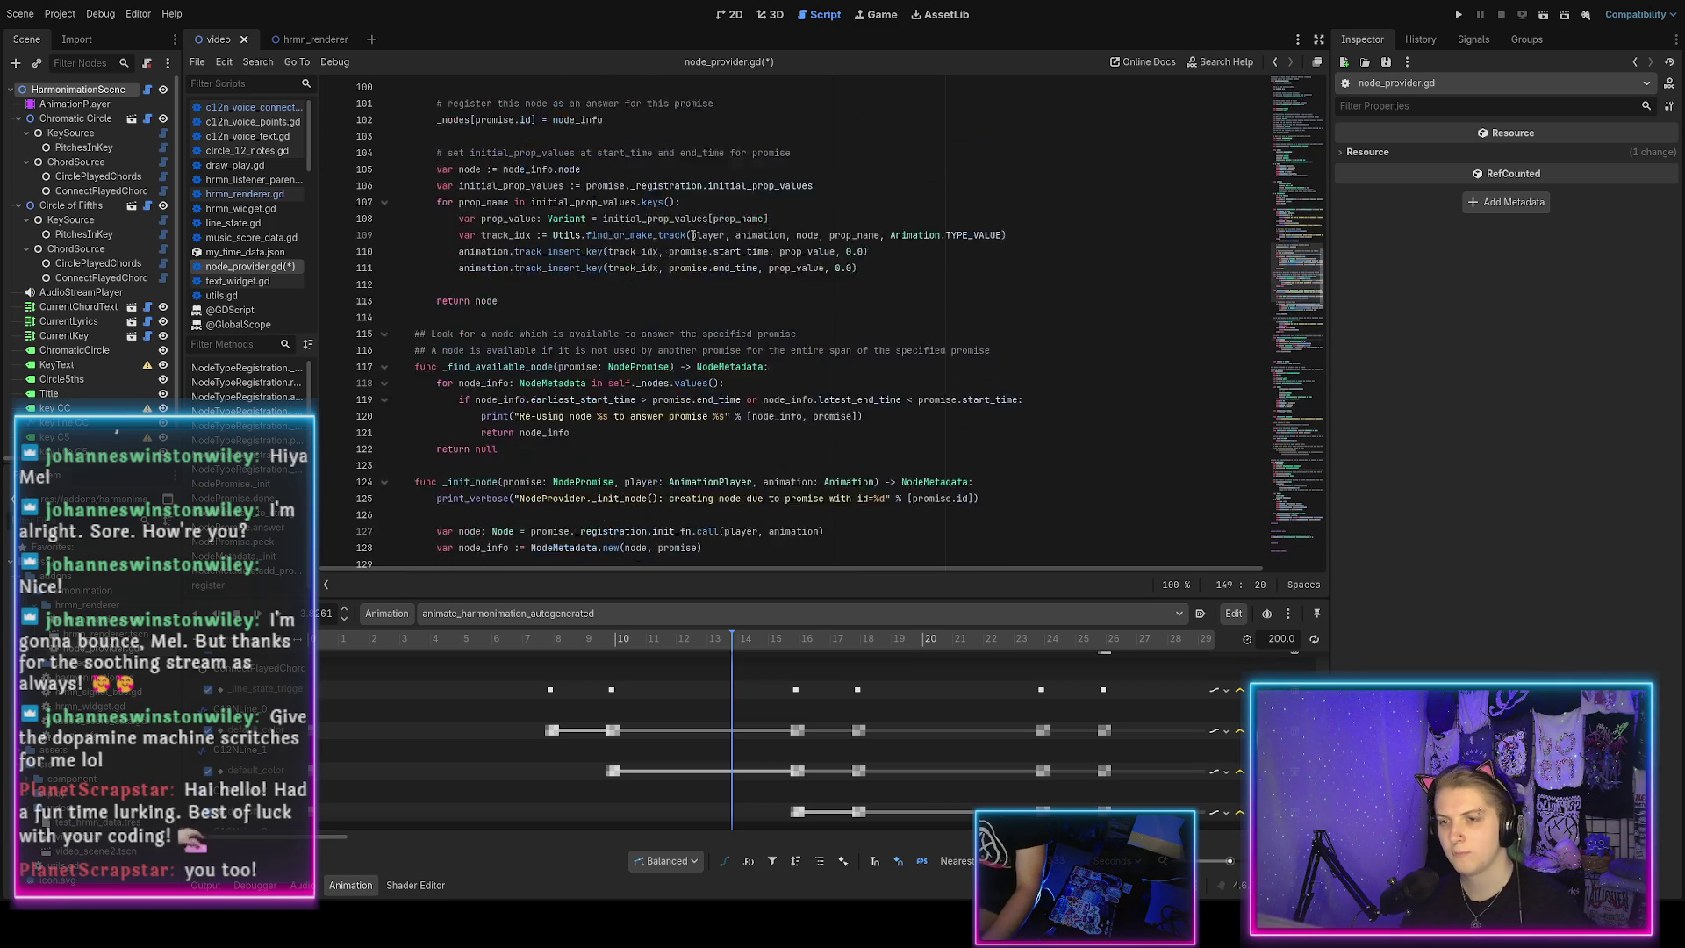
pyautogui.scroll(15, 692, 235)
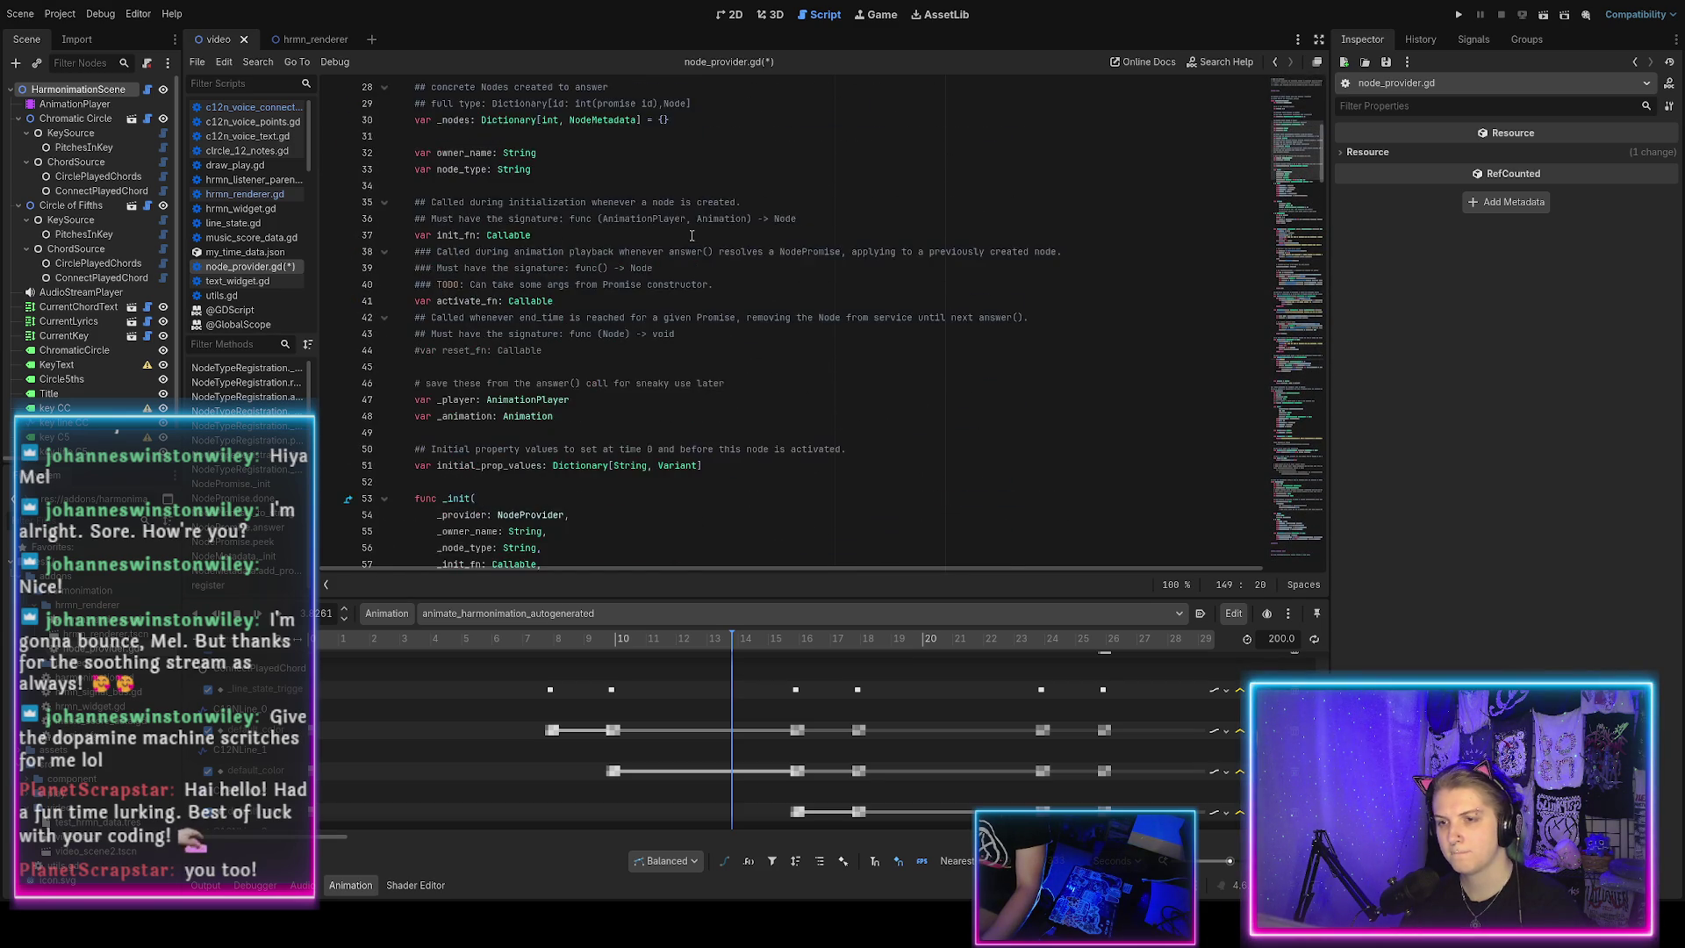
pyautogui.scroll(-1, 692, 235)
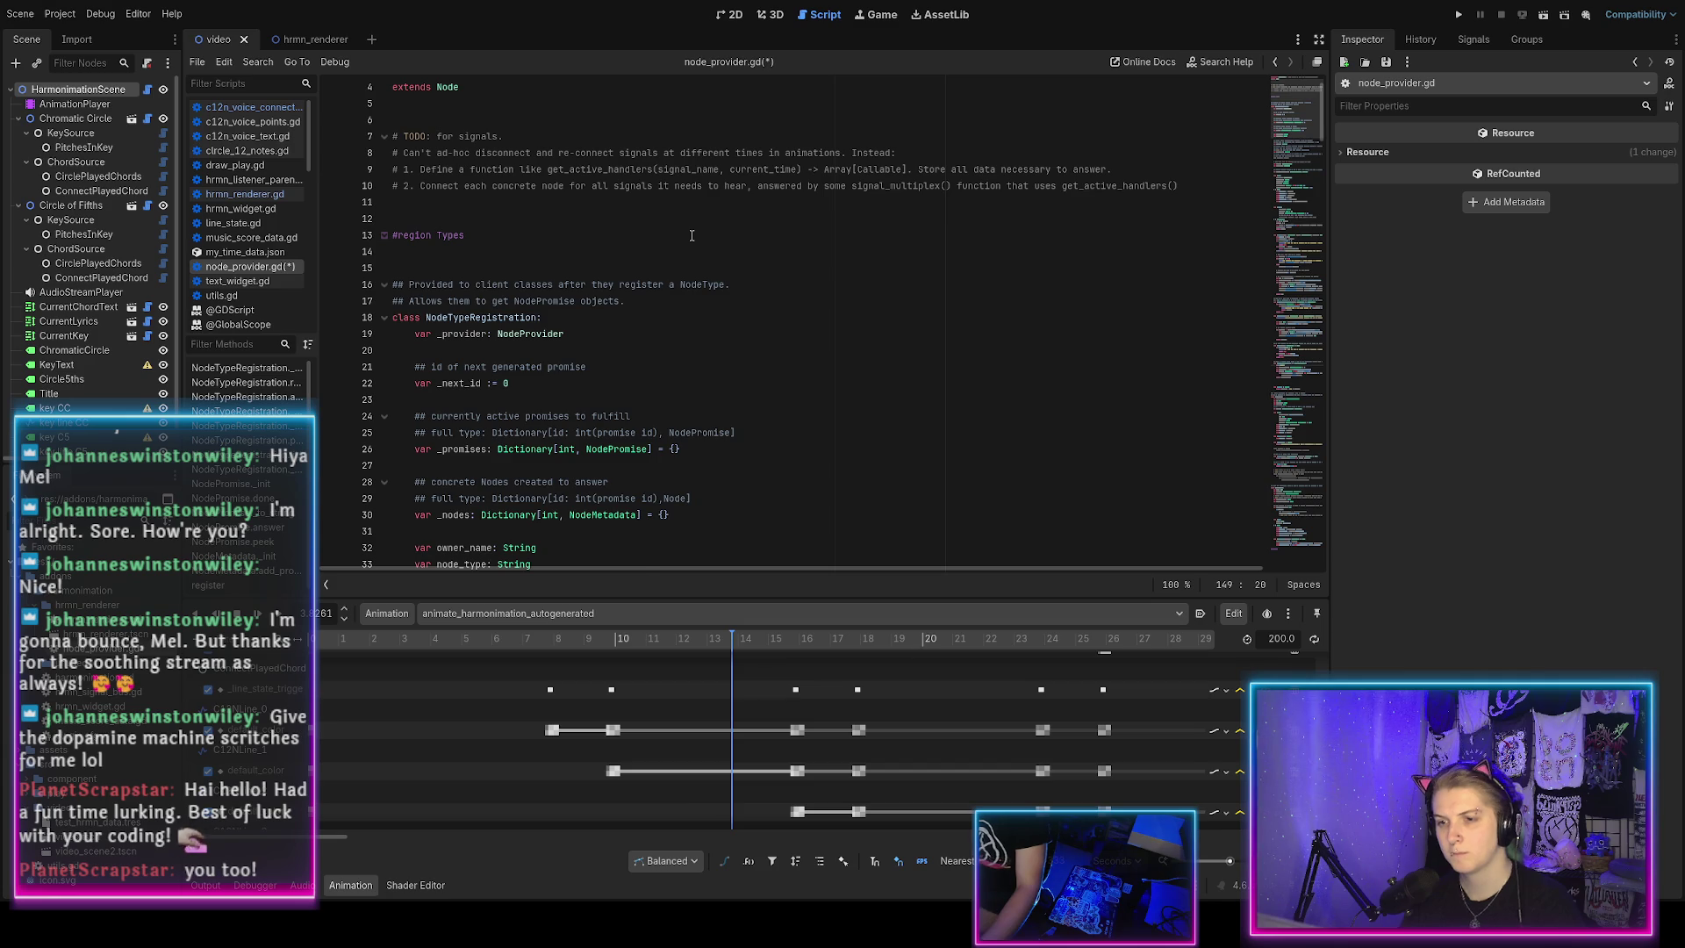
pyautogui.write('TypeRegistr')
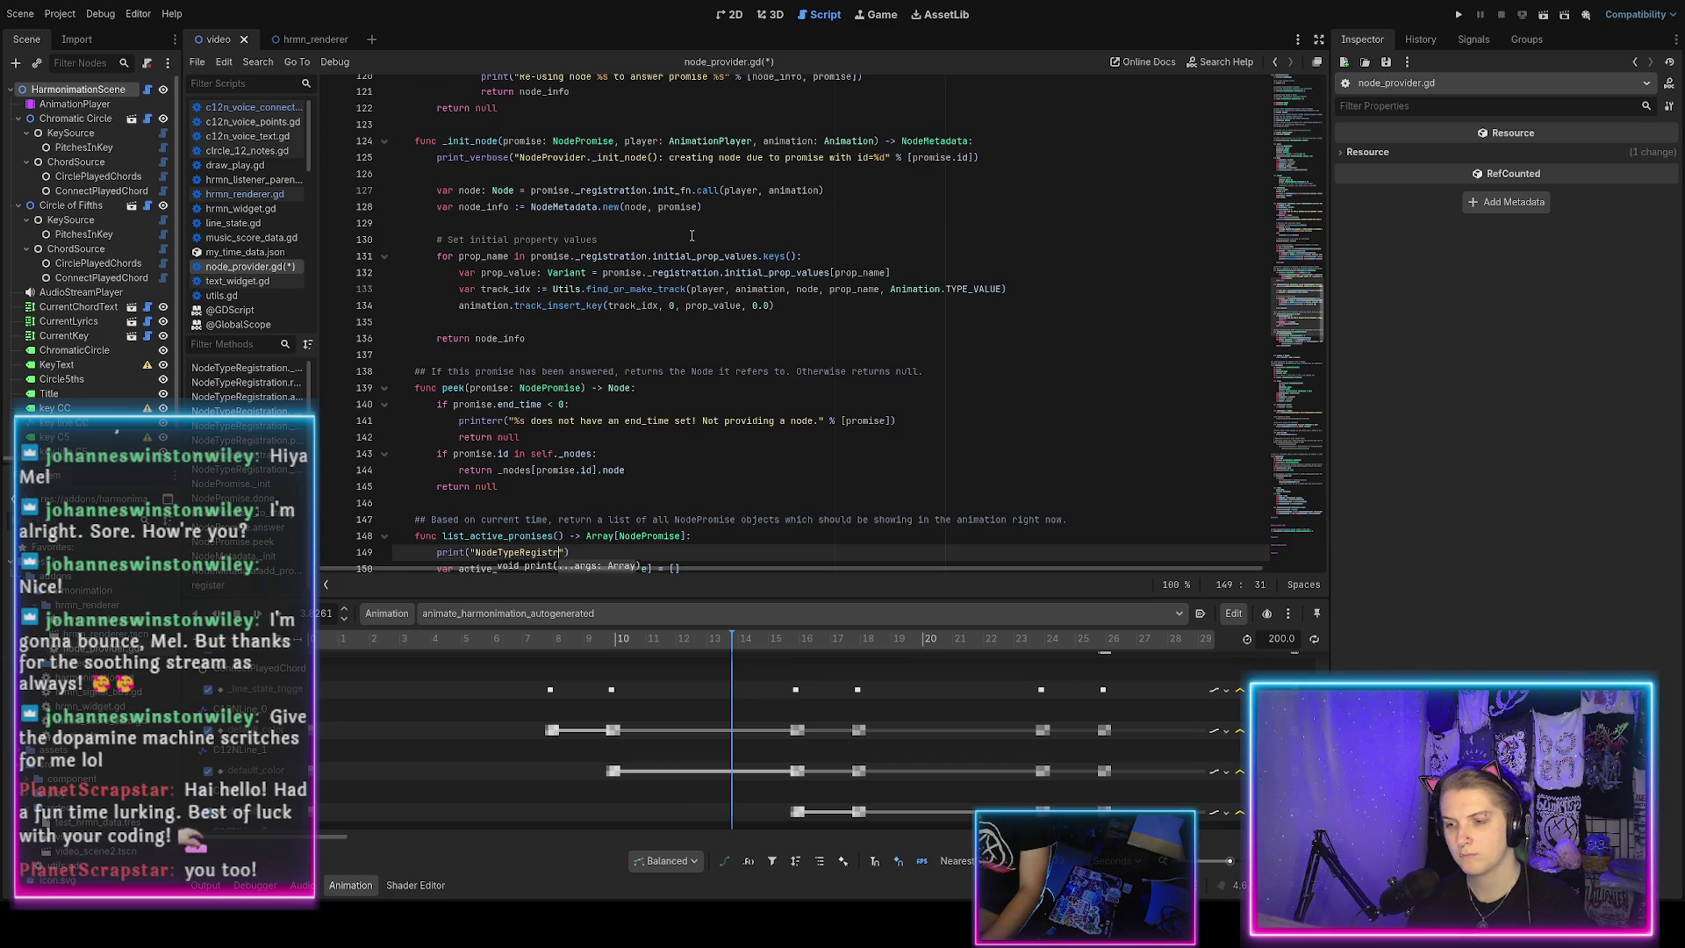
pyautogui.write('on.list_active_promises():')
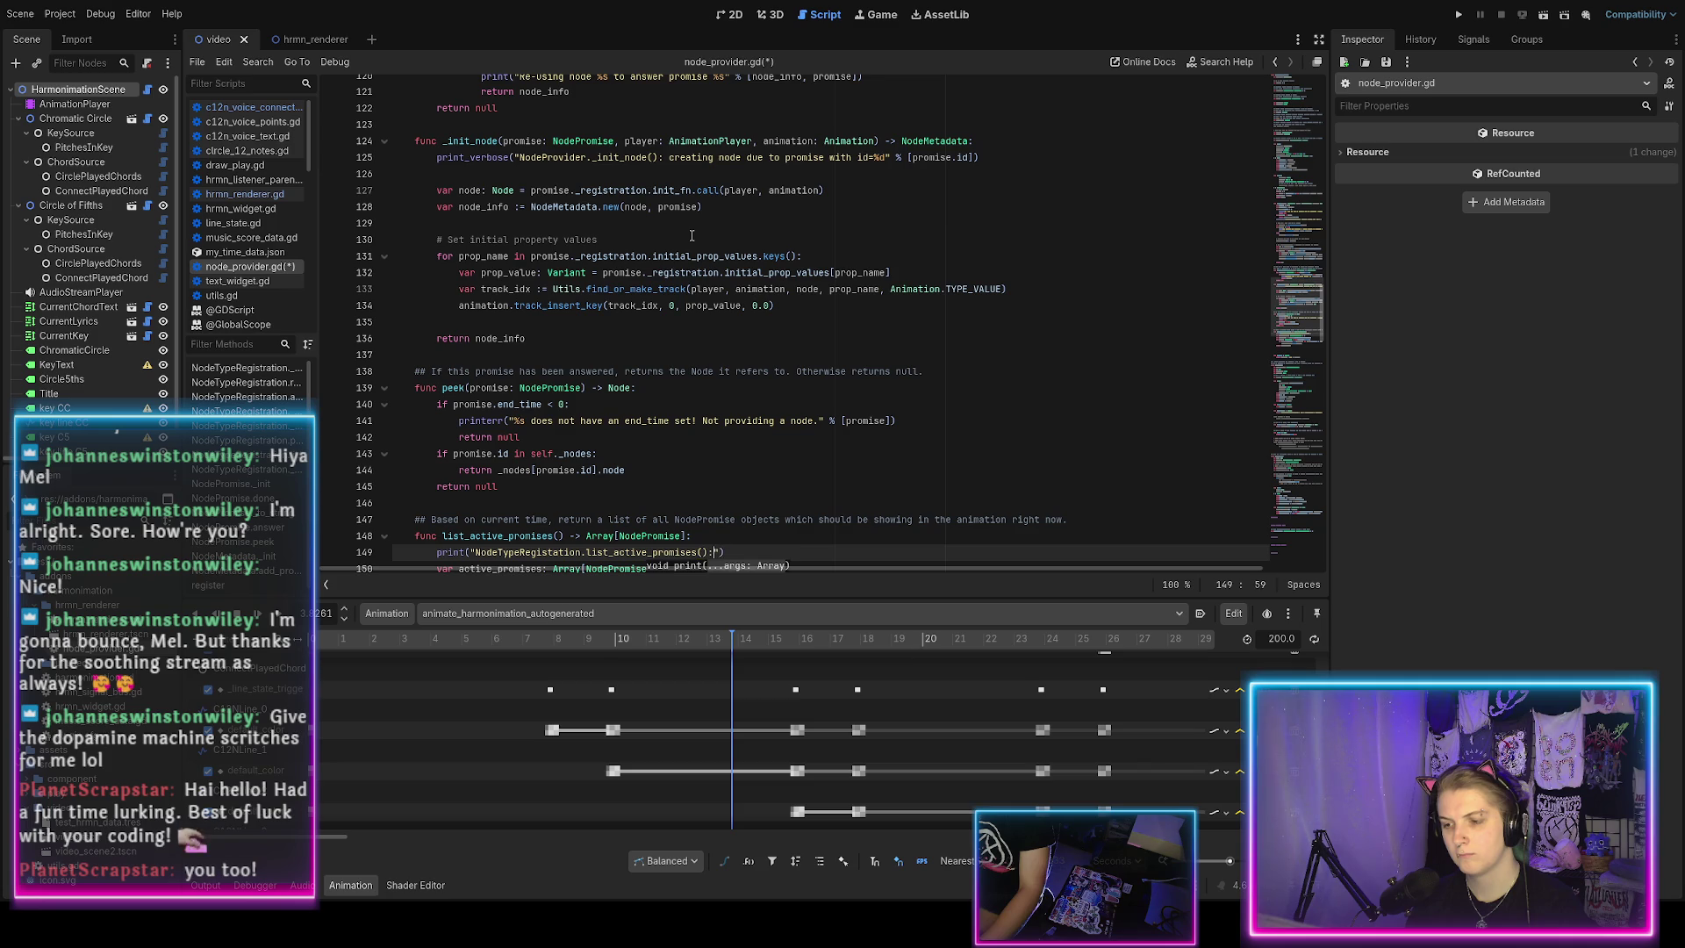
pyautogui.write('gin')
pyautogui.scroll(-6, 728, 272)
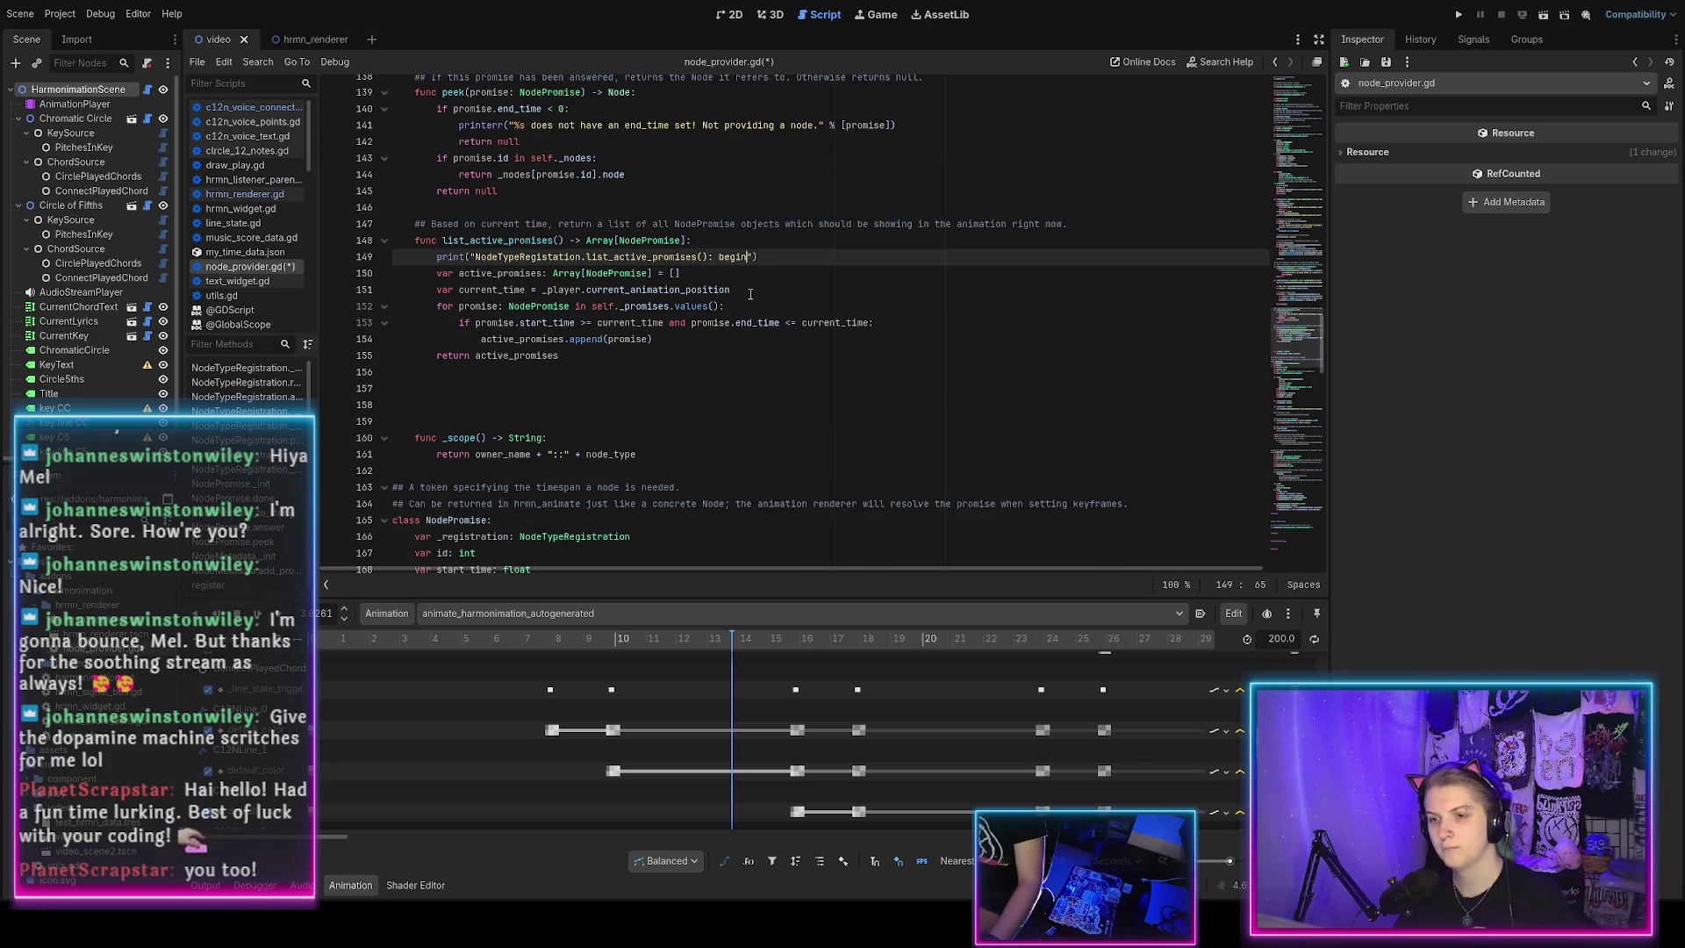
# Move the print below the current_time line, finish its "begin. current_time=%f" format, and save.
pyautogui.press('End')
pyautogui.hotkey('alt', 'Down')
pyautogui.hotkey('alt', 'Down')
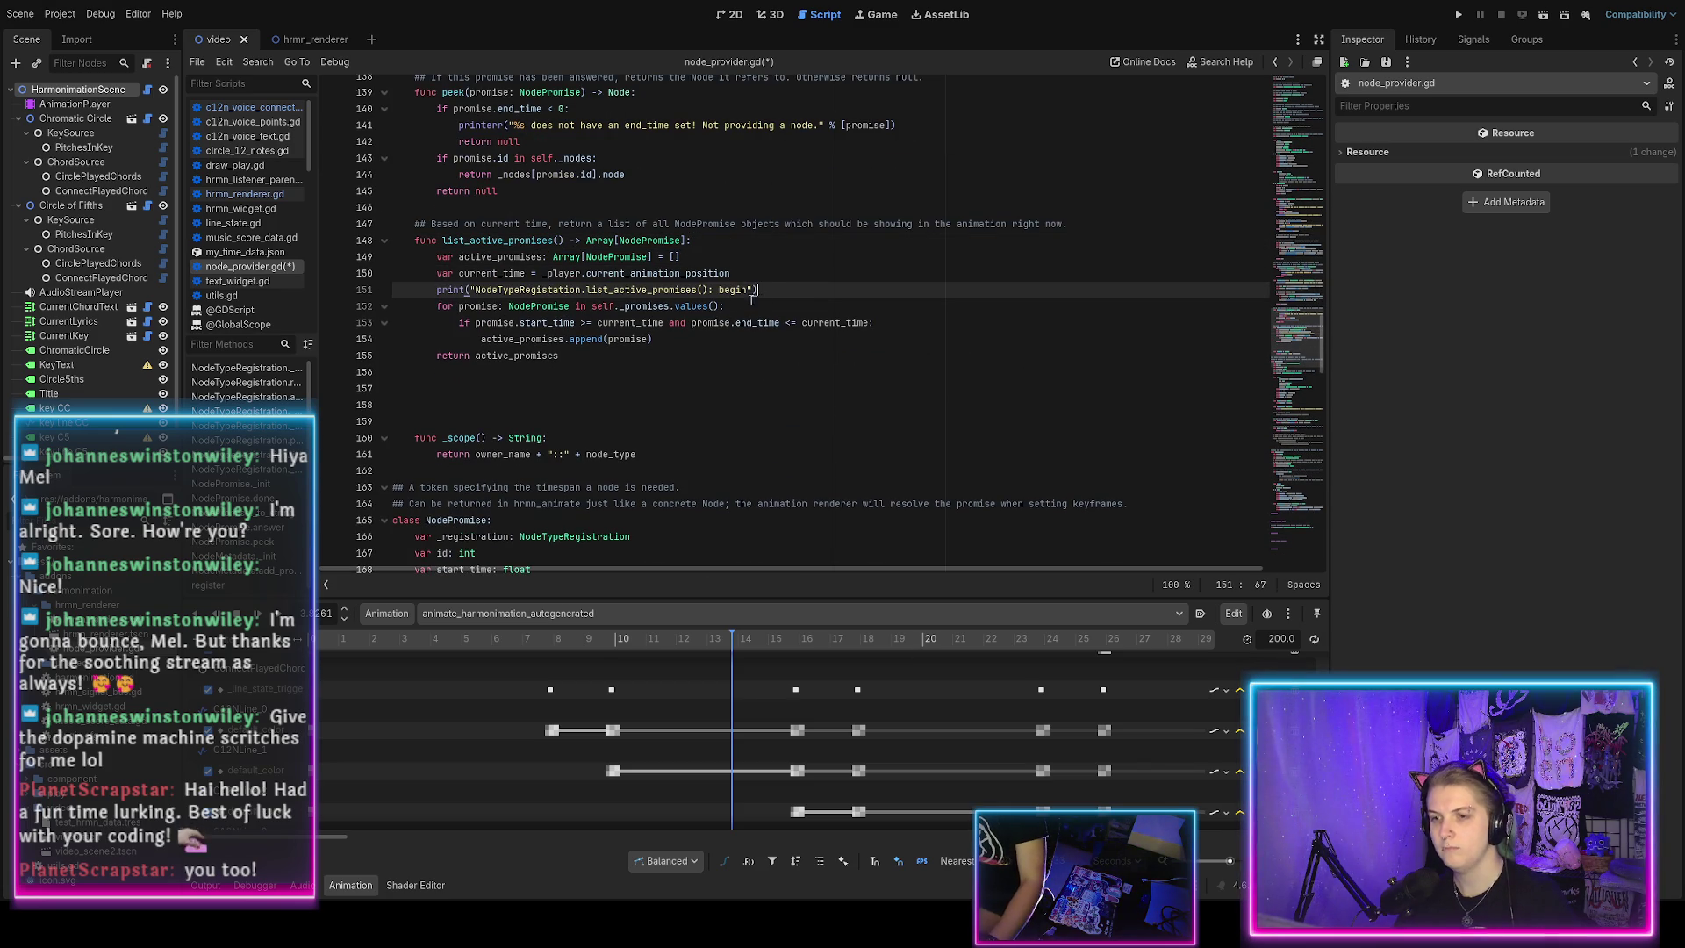
pyautogui.write('. current')
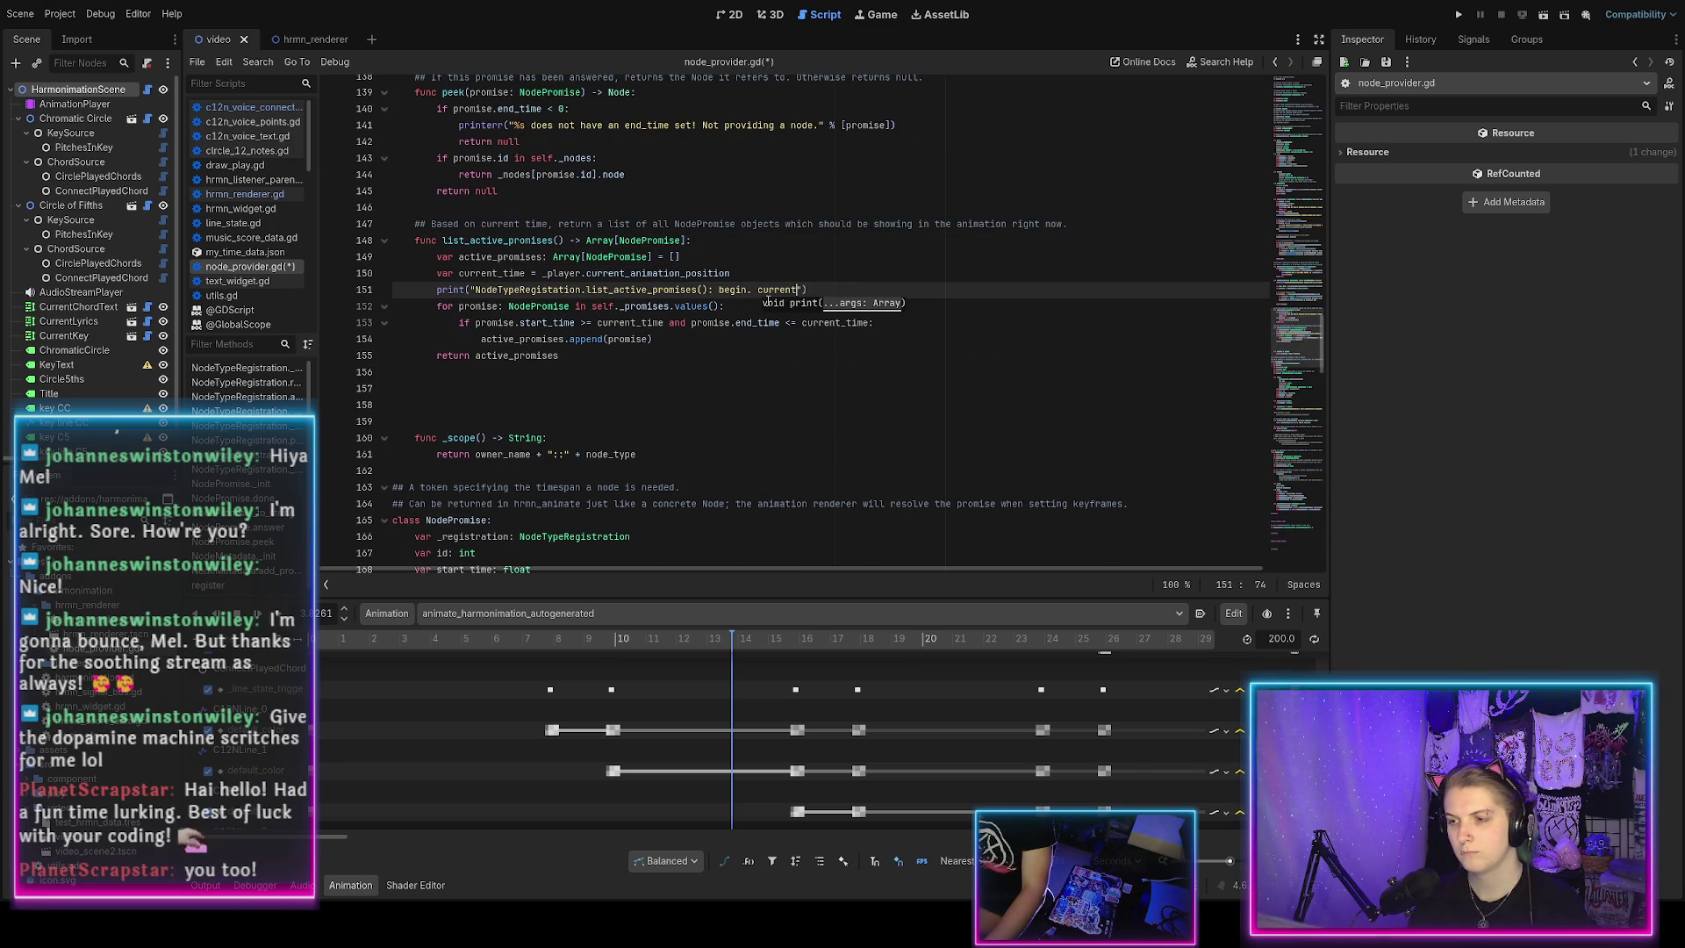
pyautogui.write('_ty')
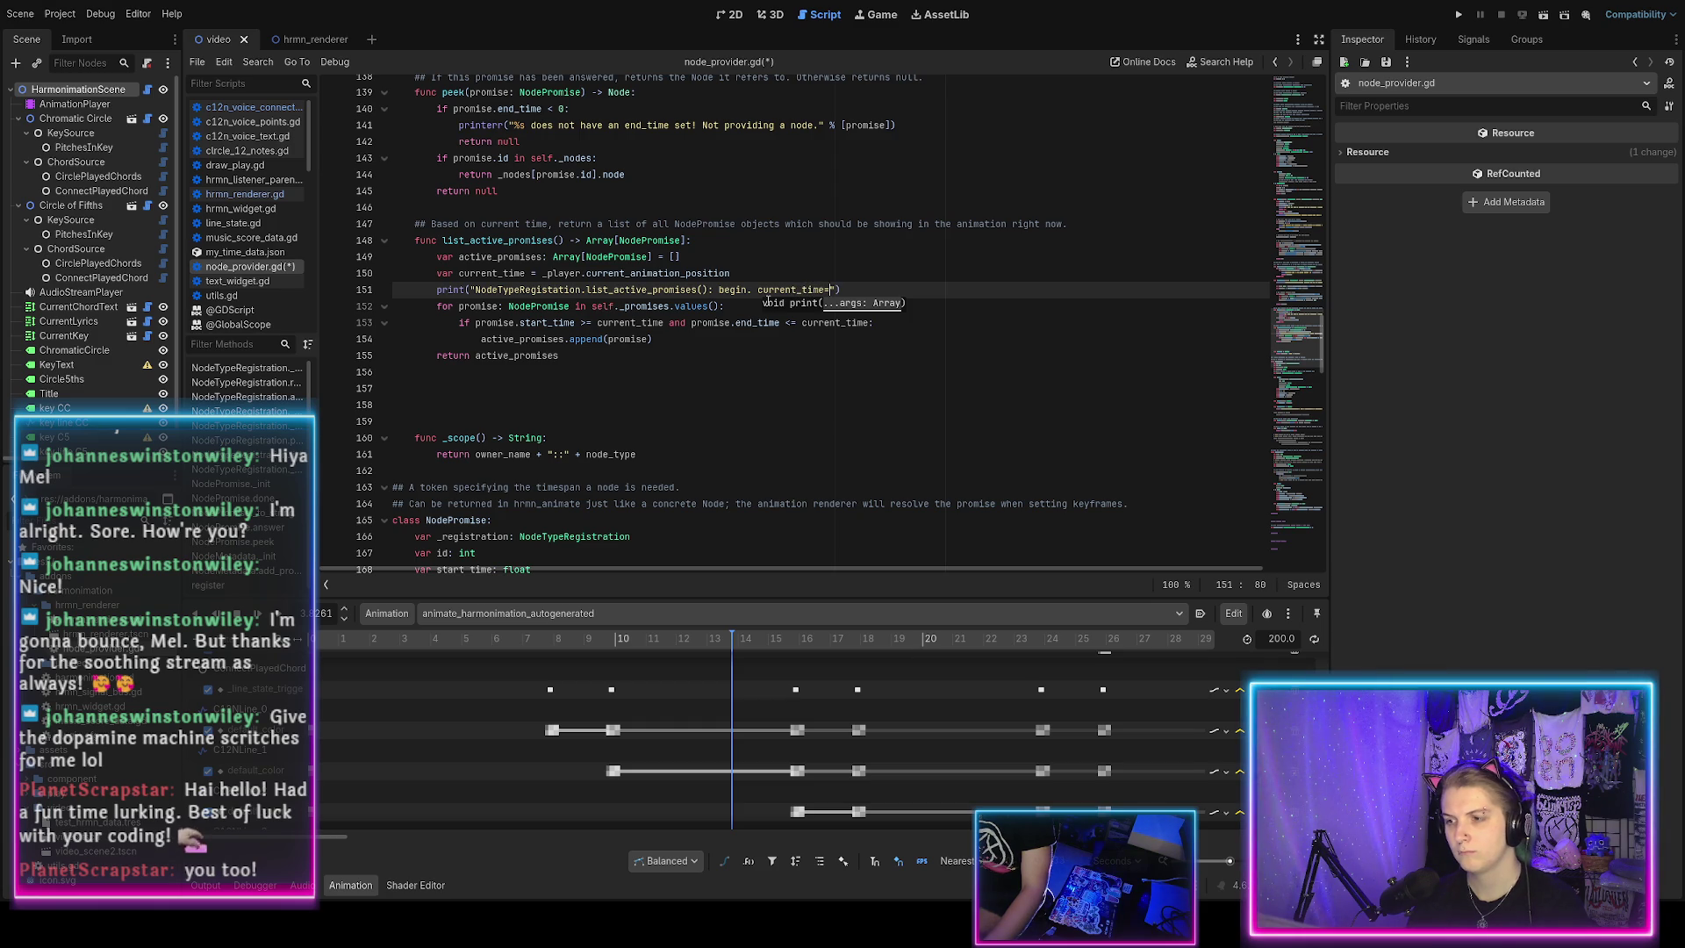
pyautogui.write('f')
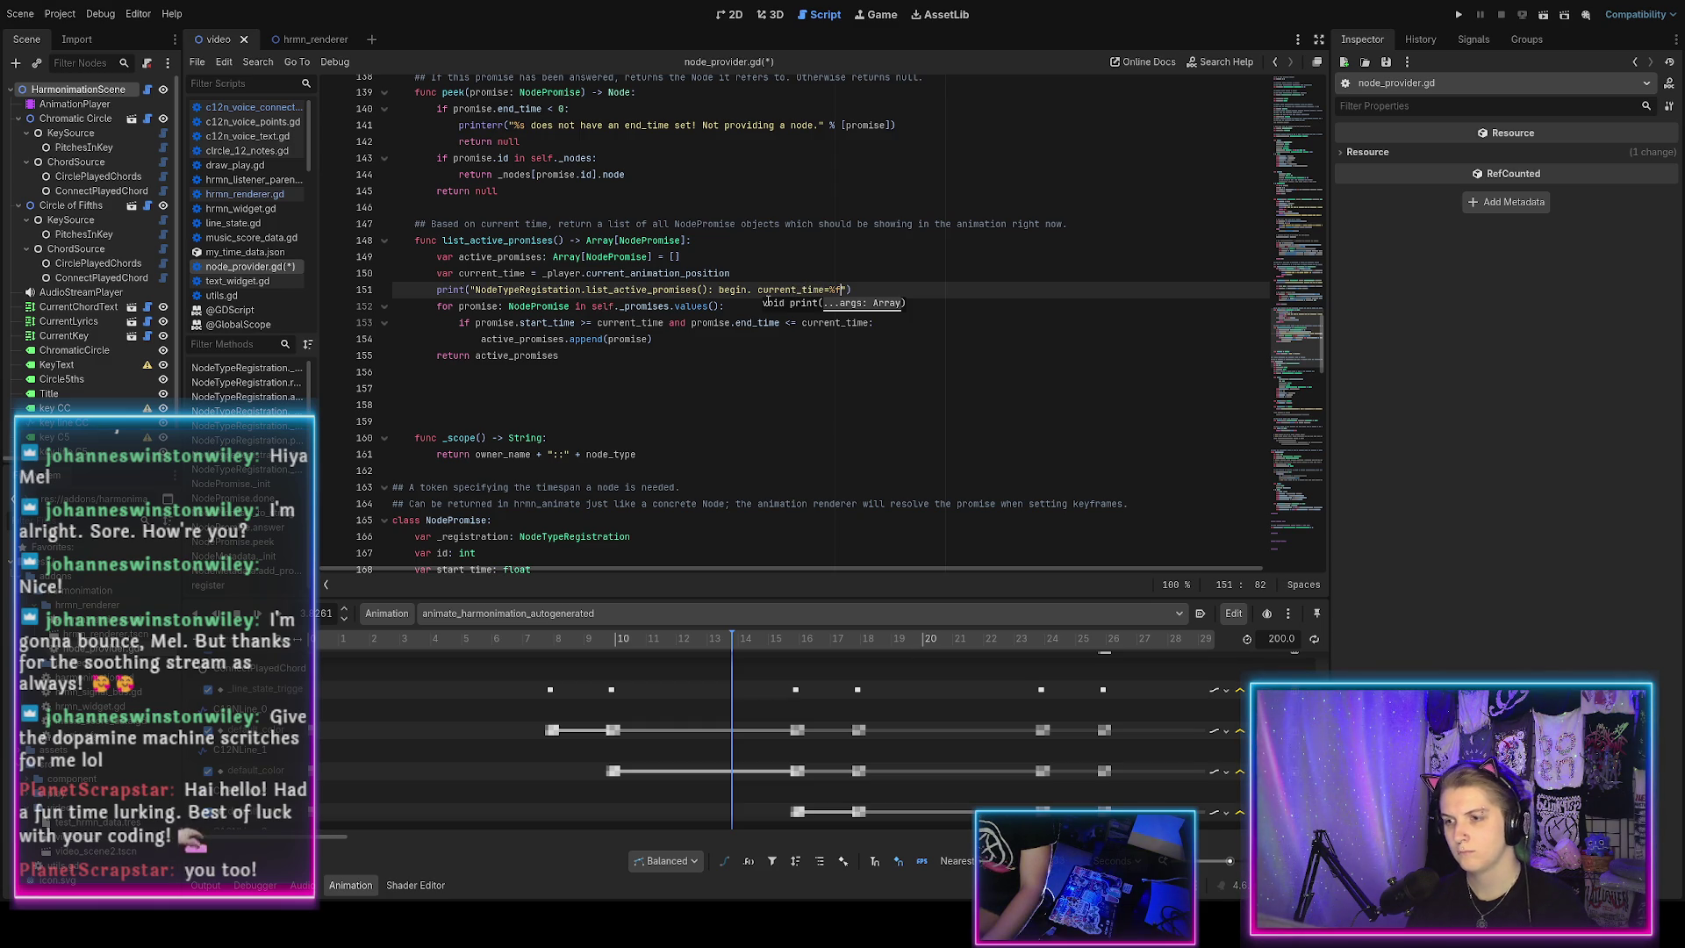
pyautogui.write(' % [')
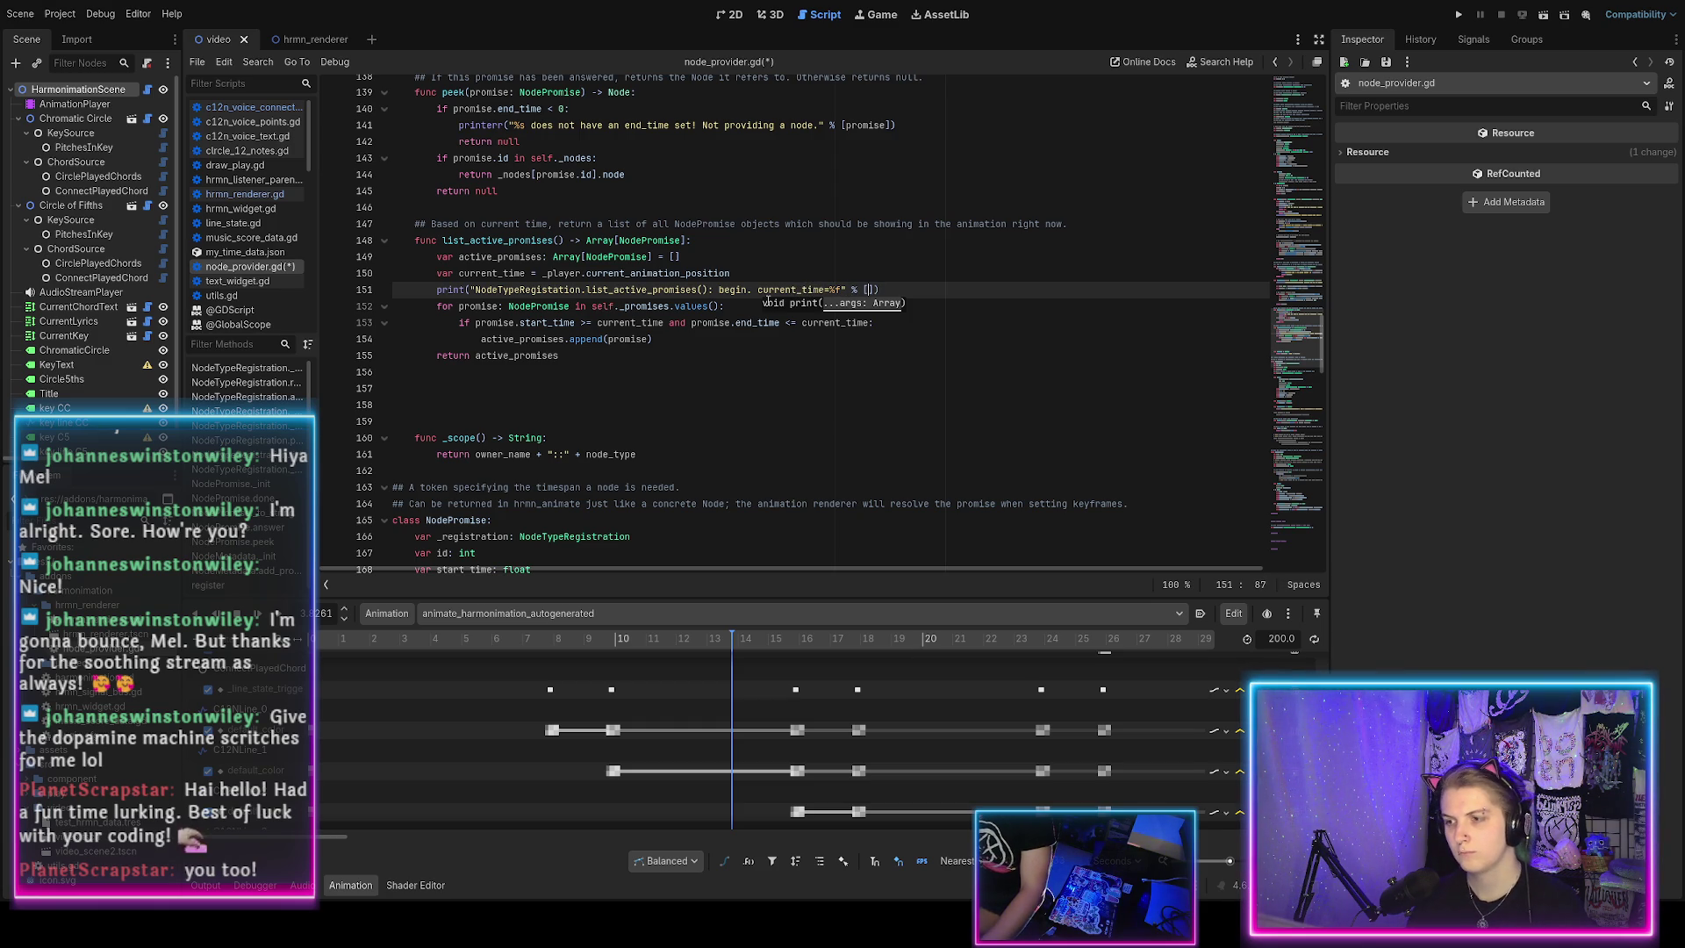
pyautogui.write('ime])')
pyautogui.hotkey('ctrl', 's')
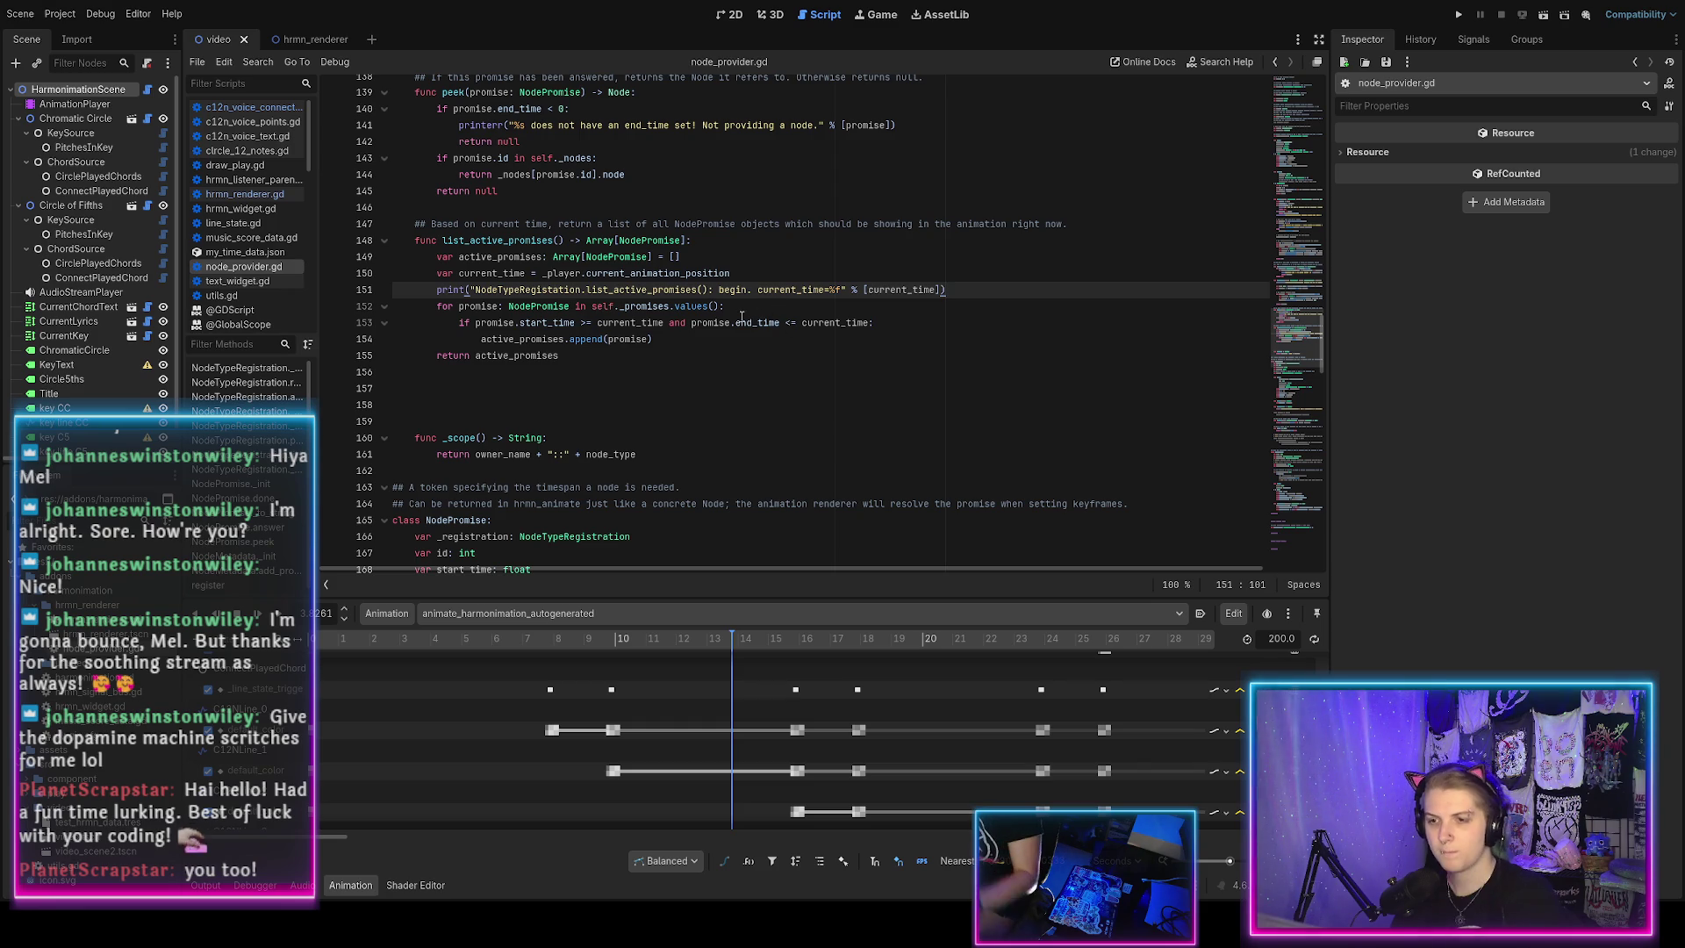
# Insert an empty line above the loop's if check and paste a copy of the print there.
pyautogui.click(913, 320)
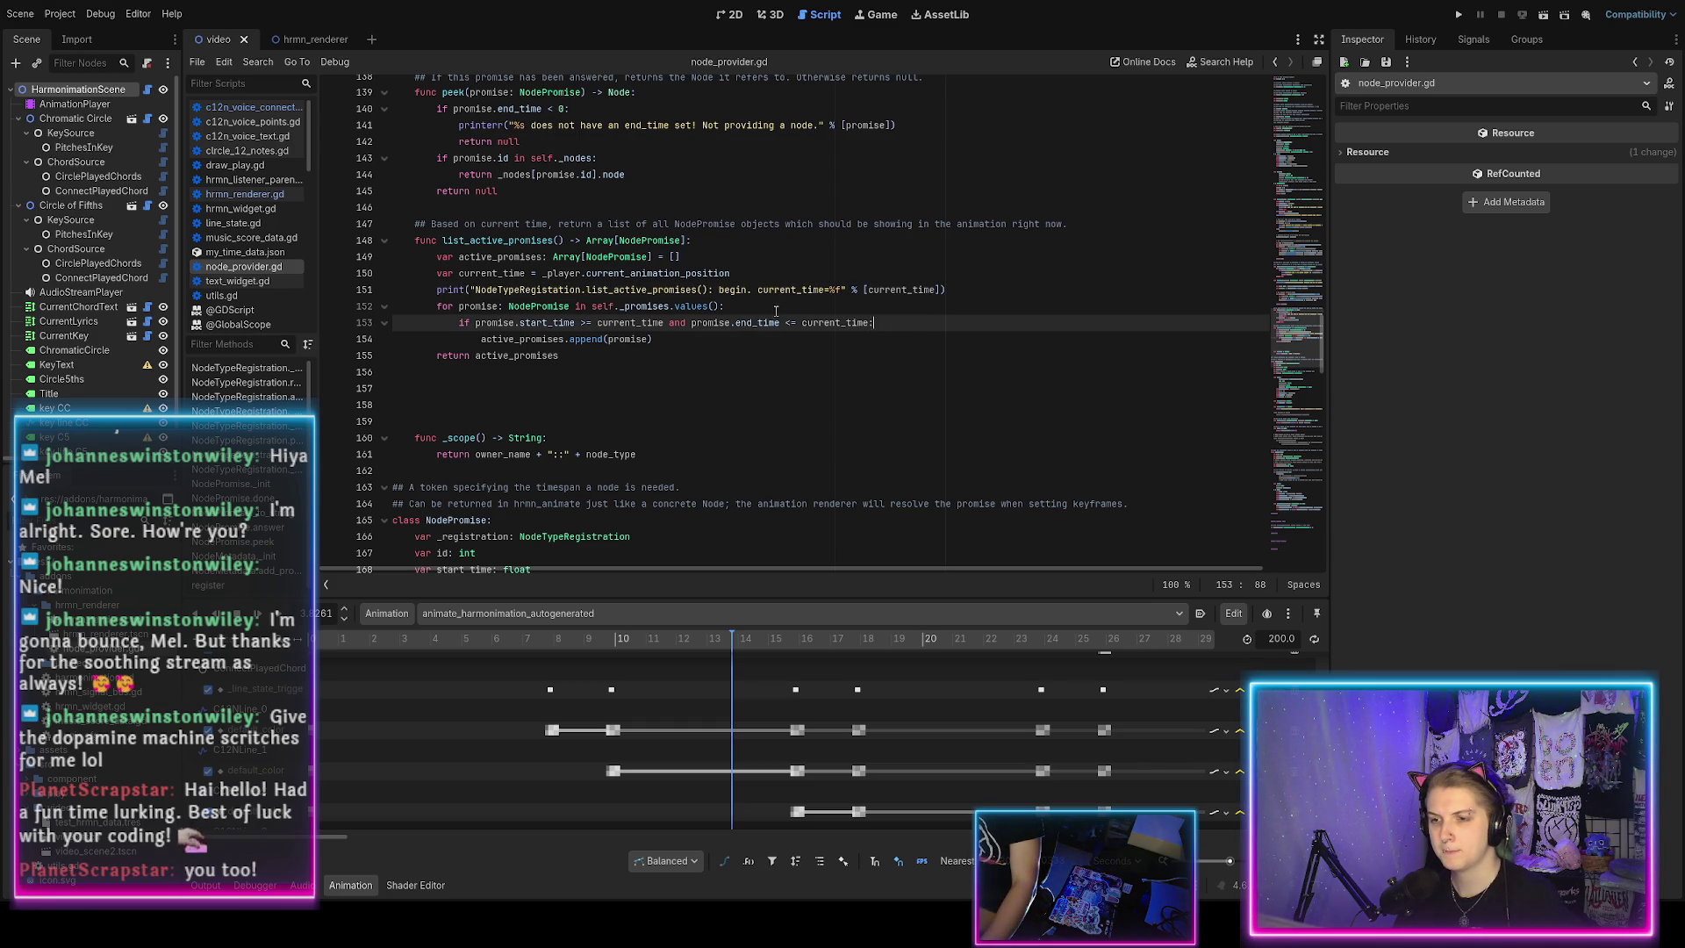
pyautogui.press('Up')
pyautogui.press('Return')
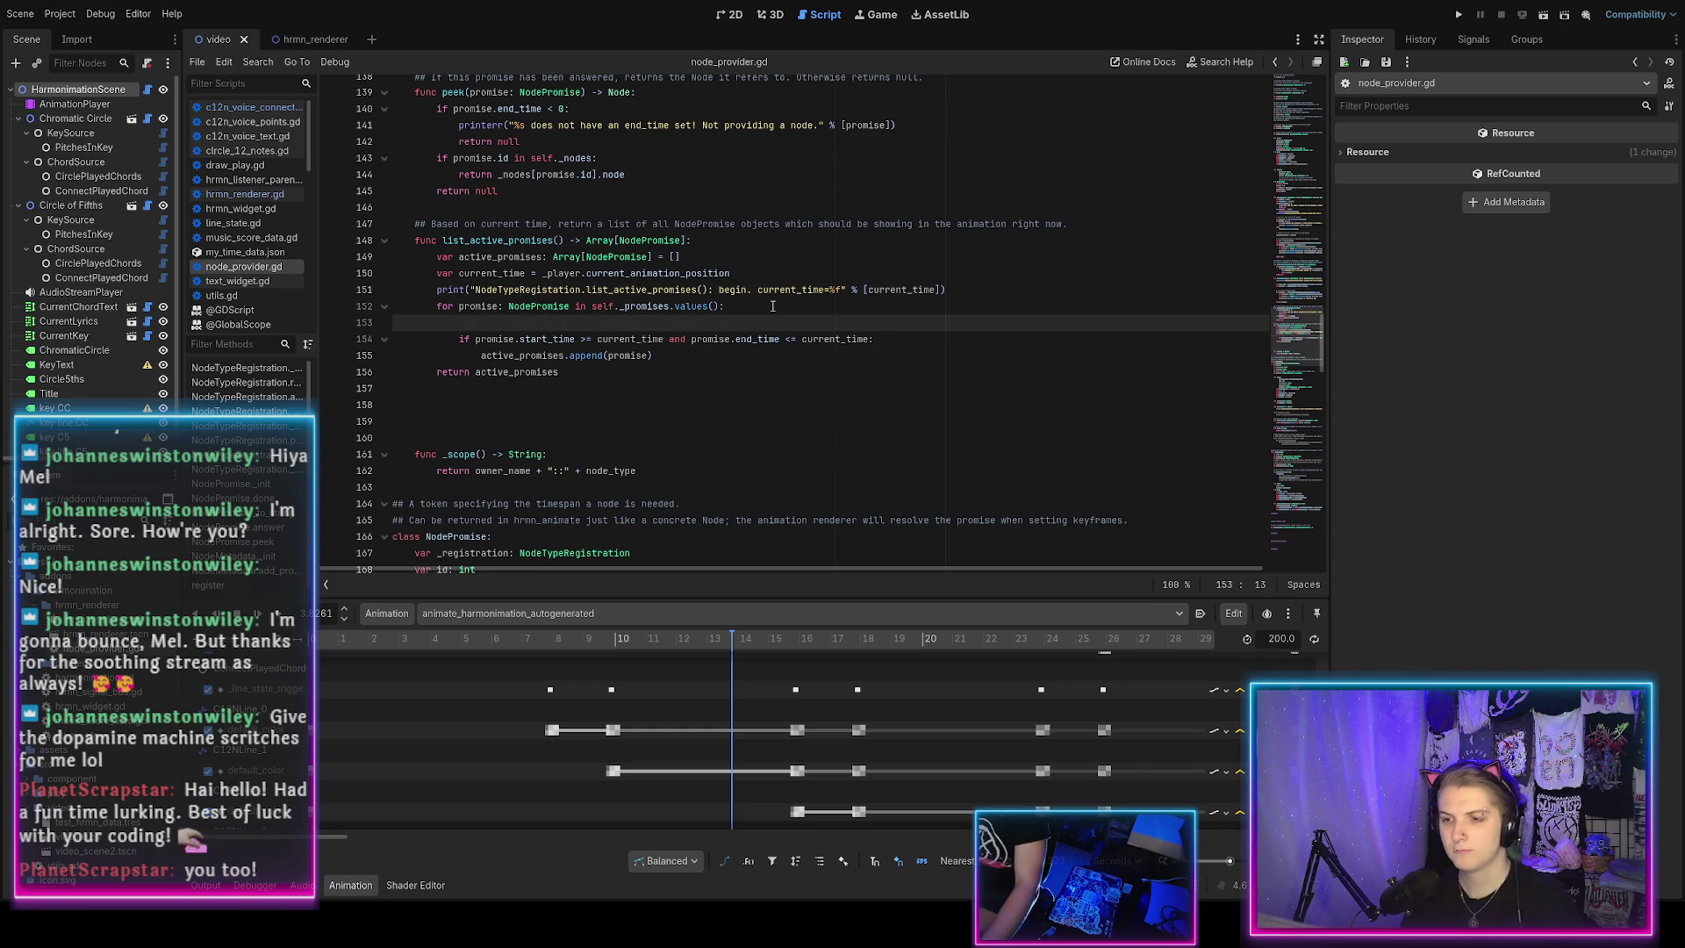
pyautogui.click(772, 306)
pyautogui.press('Down')
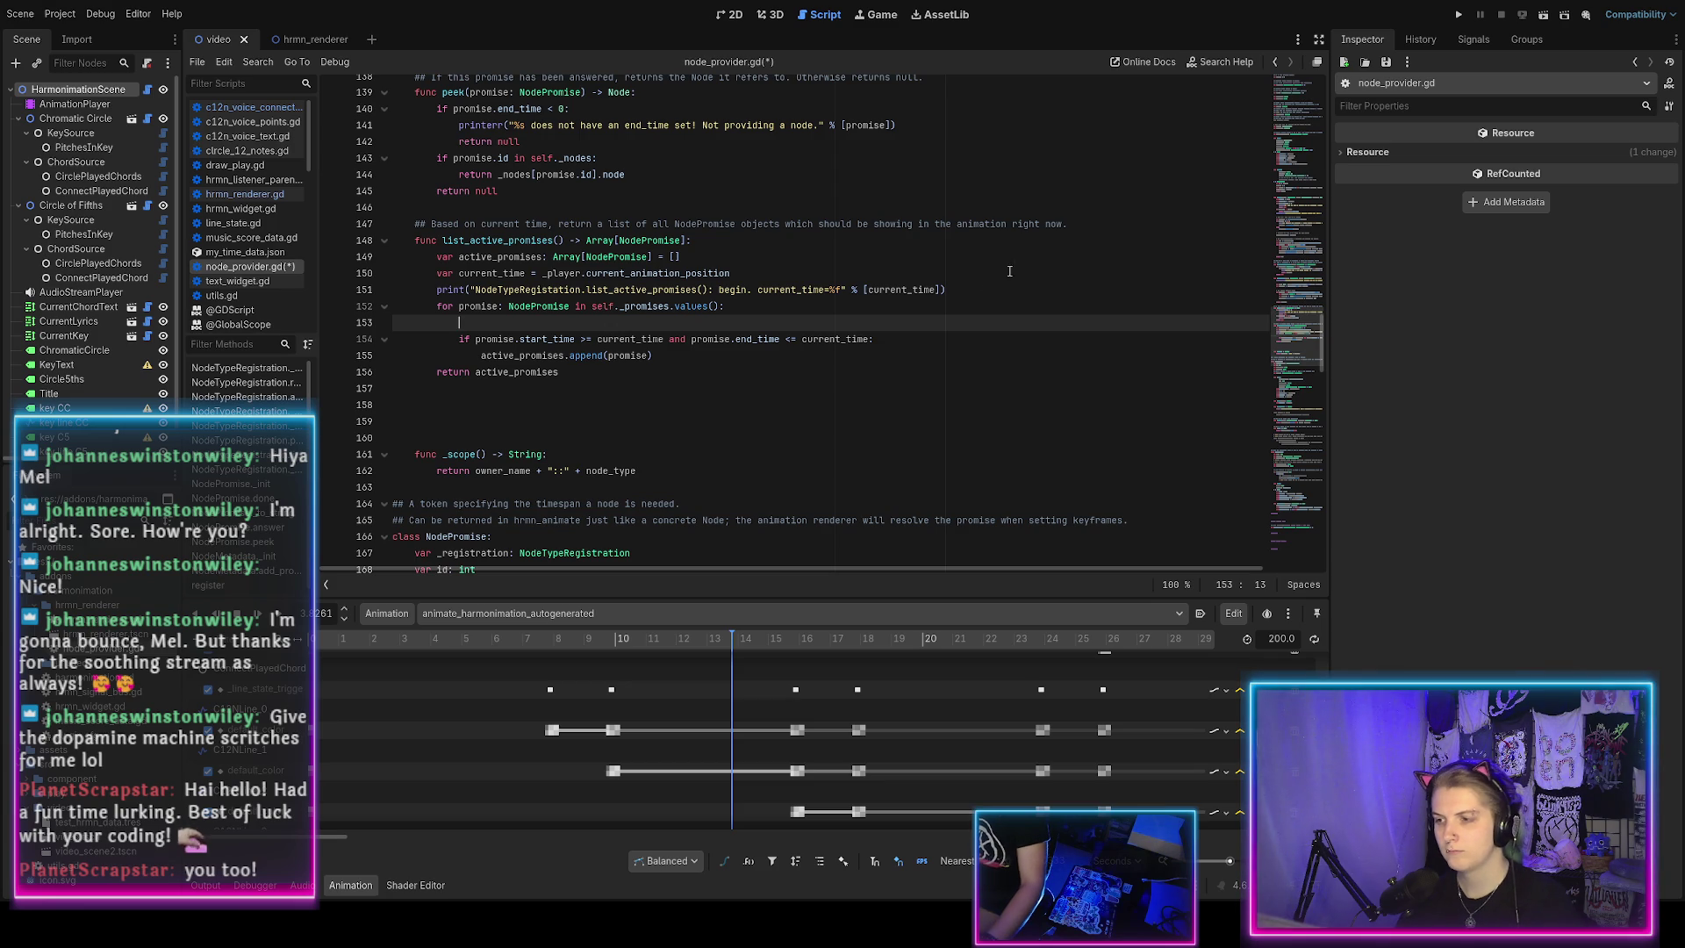
pyautogui.moveTo(956, 290); pyautogui.dragTo(982, 280)
pyautogui.hotkey('ctrl', 'c')
pyautogui.click(670, 325)
pyautogui.hotkey('ctrl', 'v')
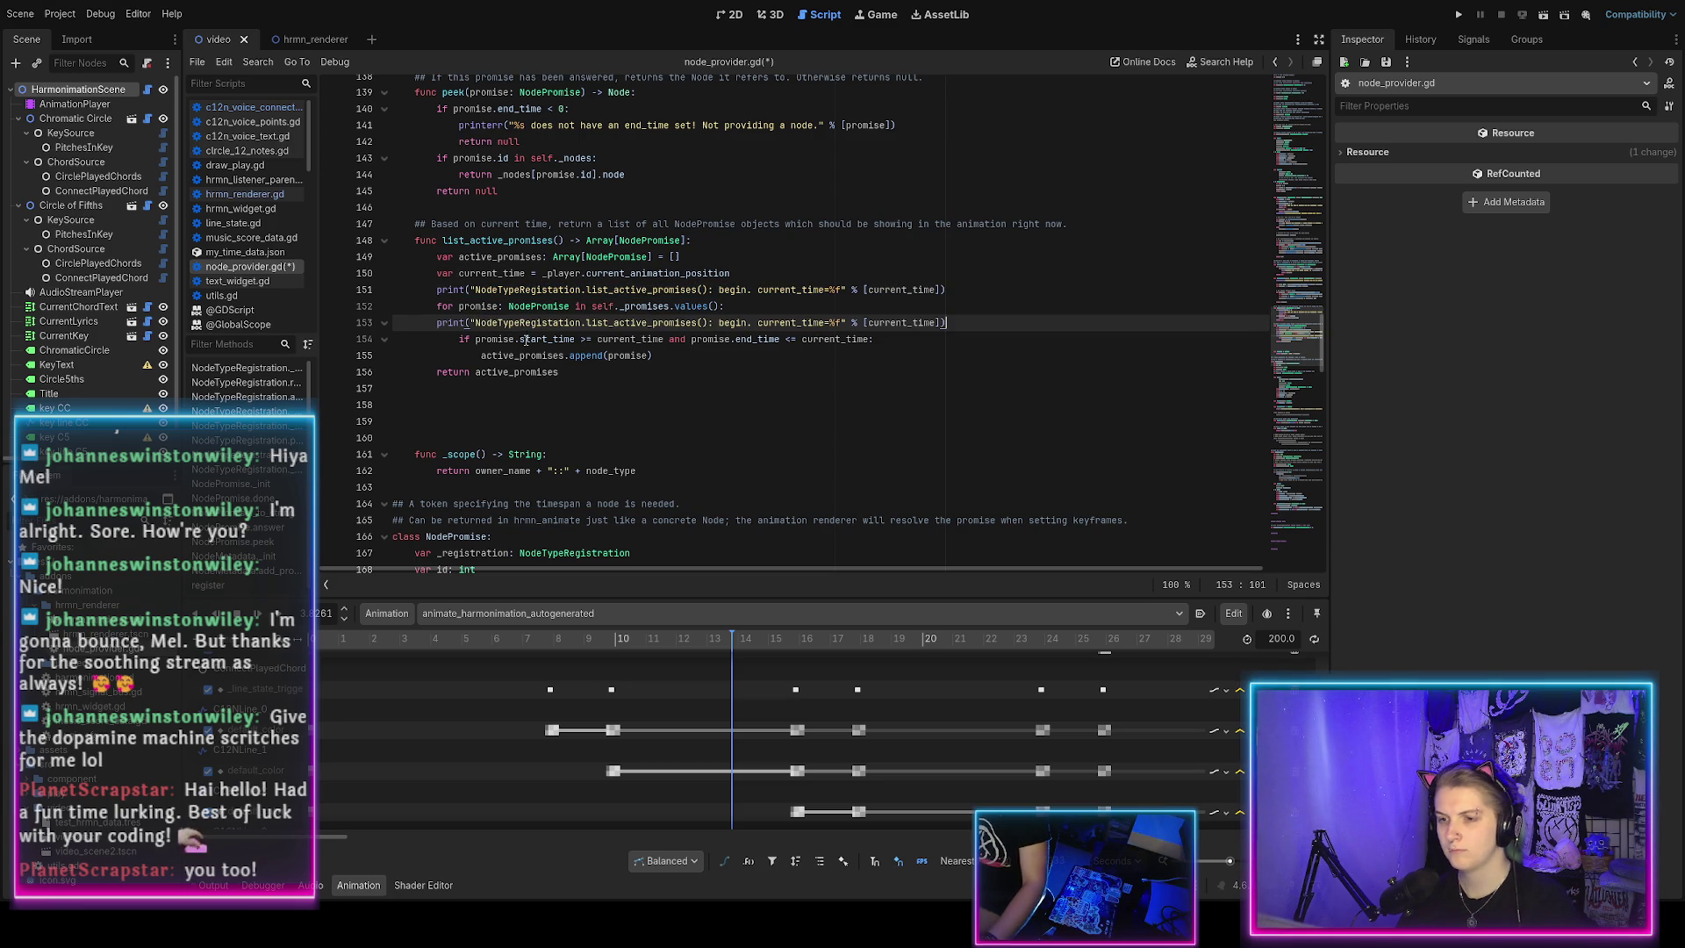
# Indent the pasted print, change 'begin' to 'considering promise', and make the start_time comparison <=.
pyautogui.press('Home')
pyautogui.press('Tab')
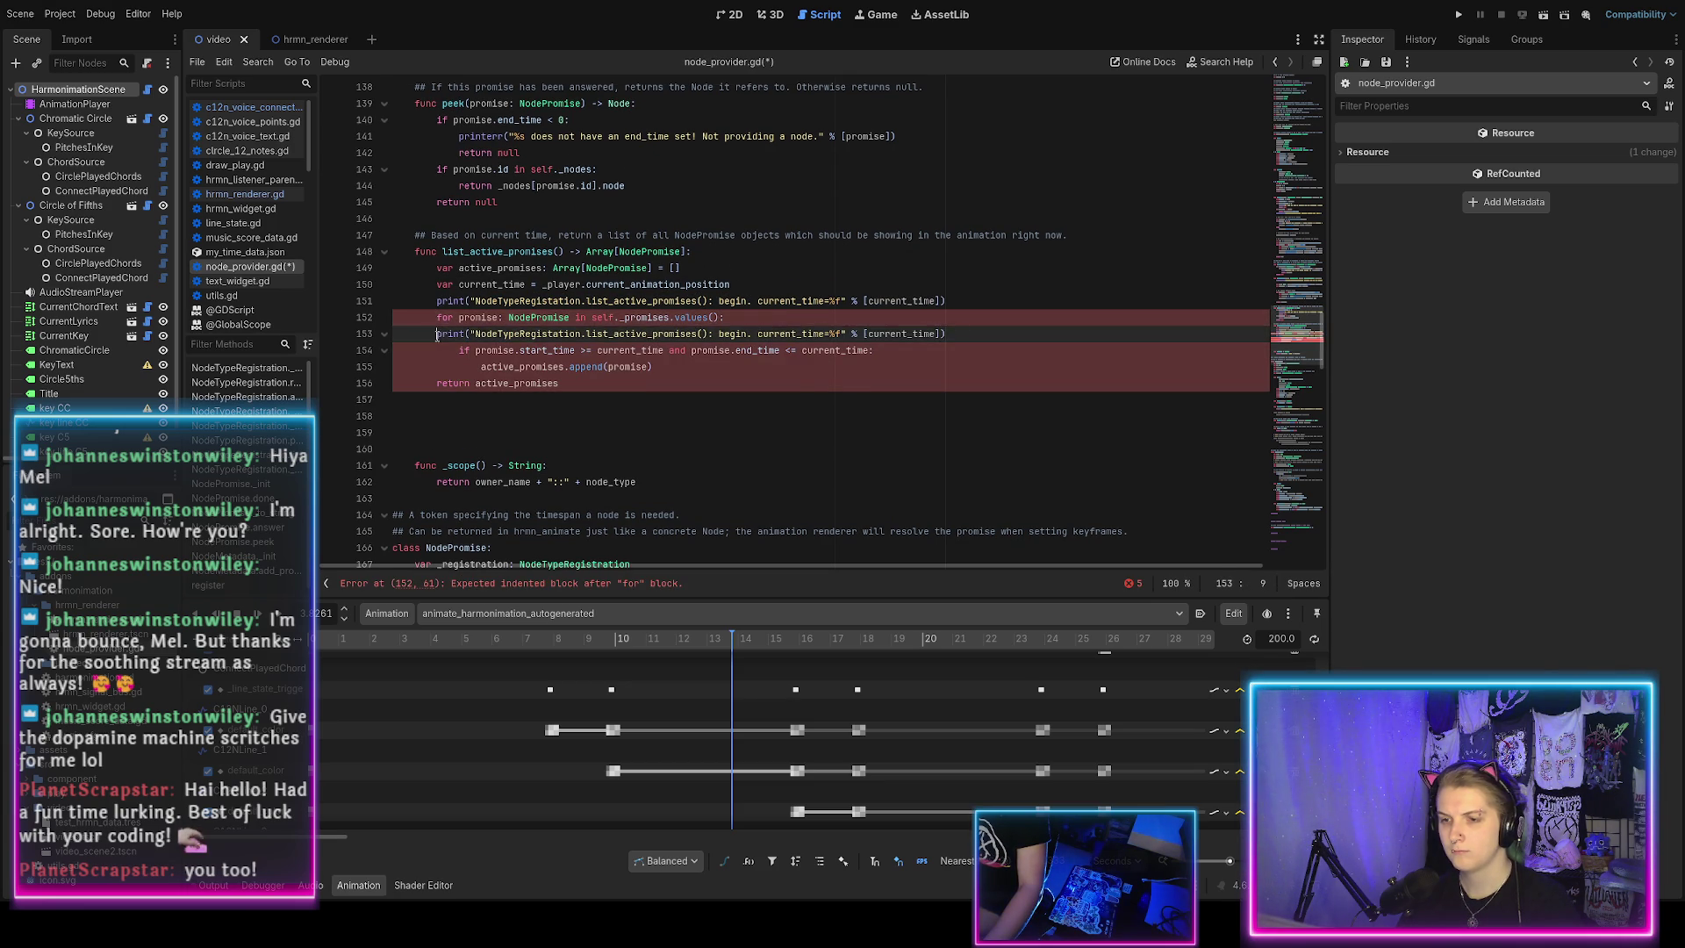
pyautogui.doubleClick(753, 335)
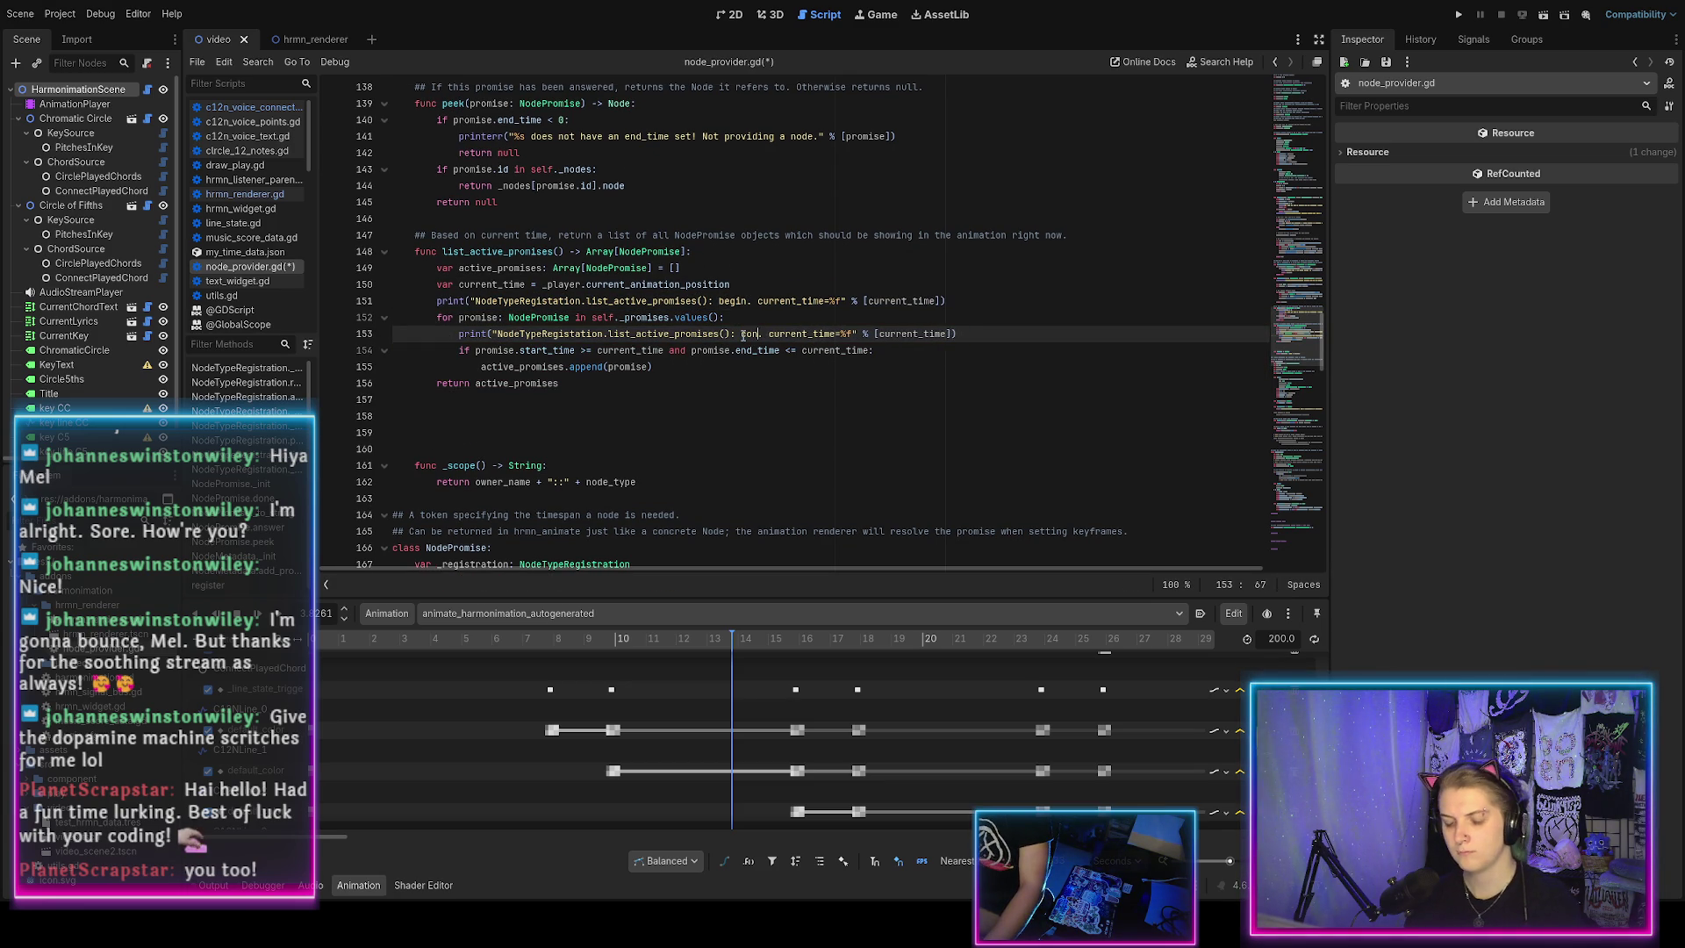
pyautogui.write('promise')
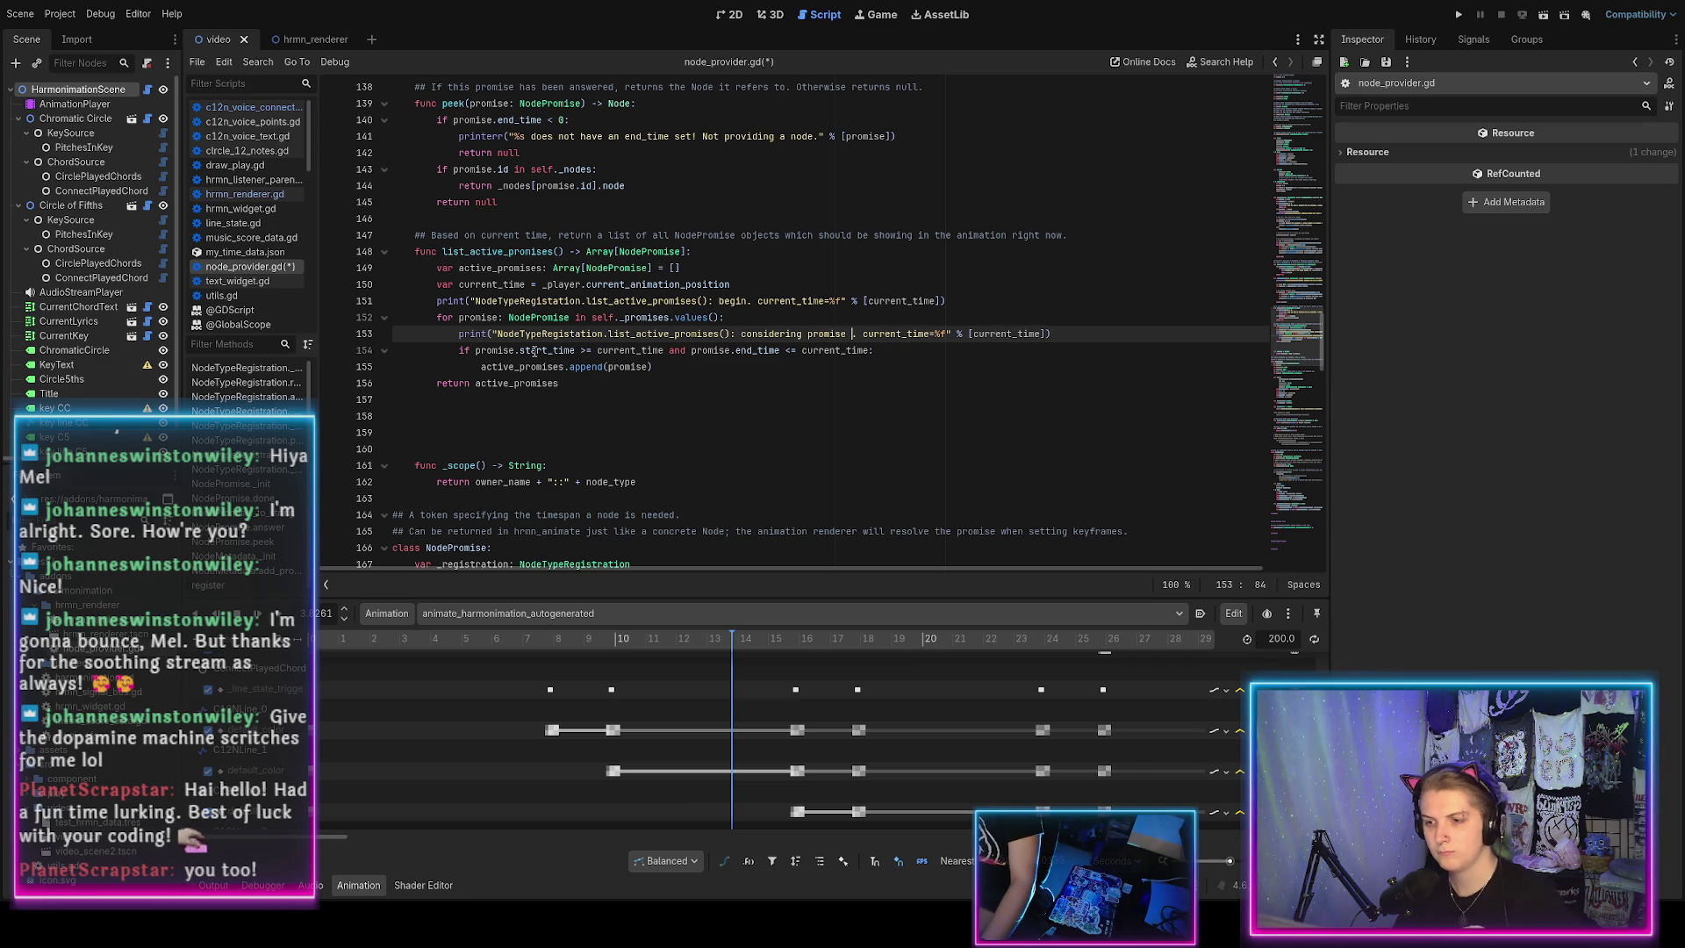
pyautogui.doubleClick(544, 350)
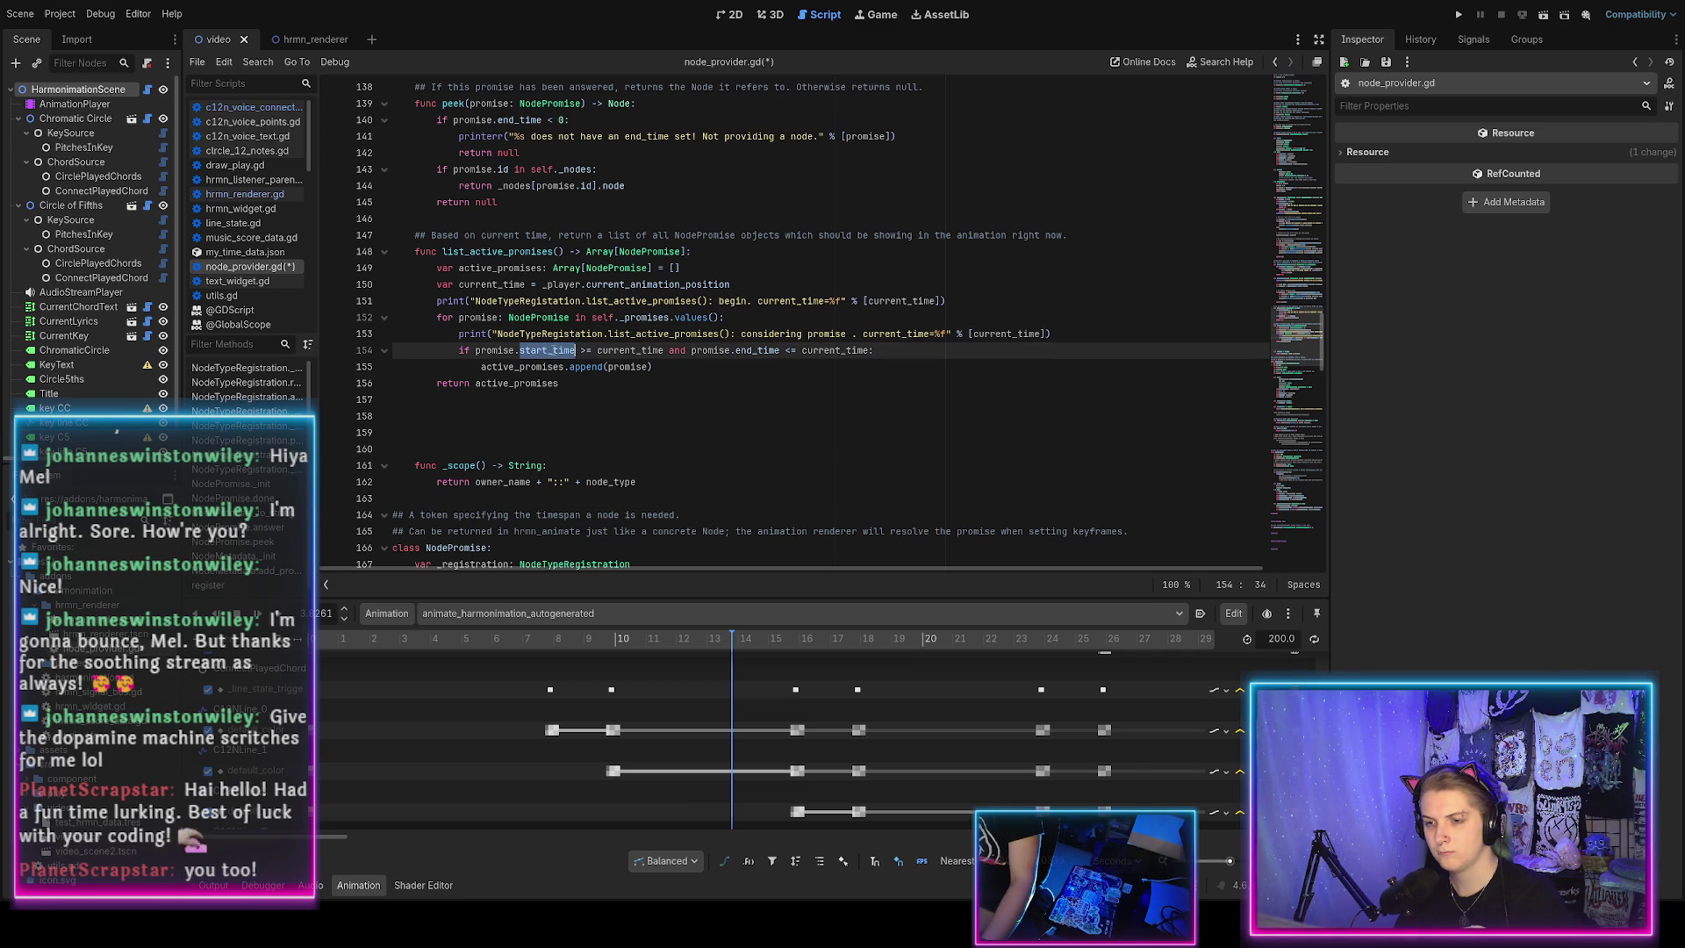
pyautogui.press('BackSpace')
pyautogui.press('BackSpace')
pyautogui.write('<=')
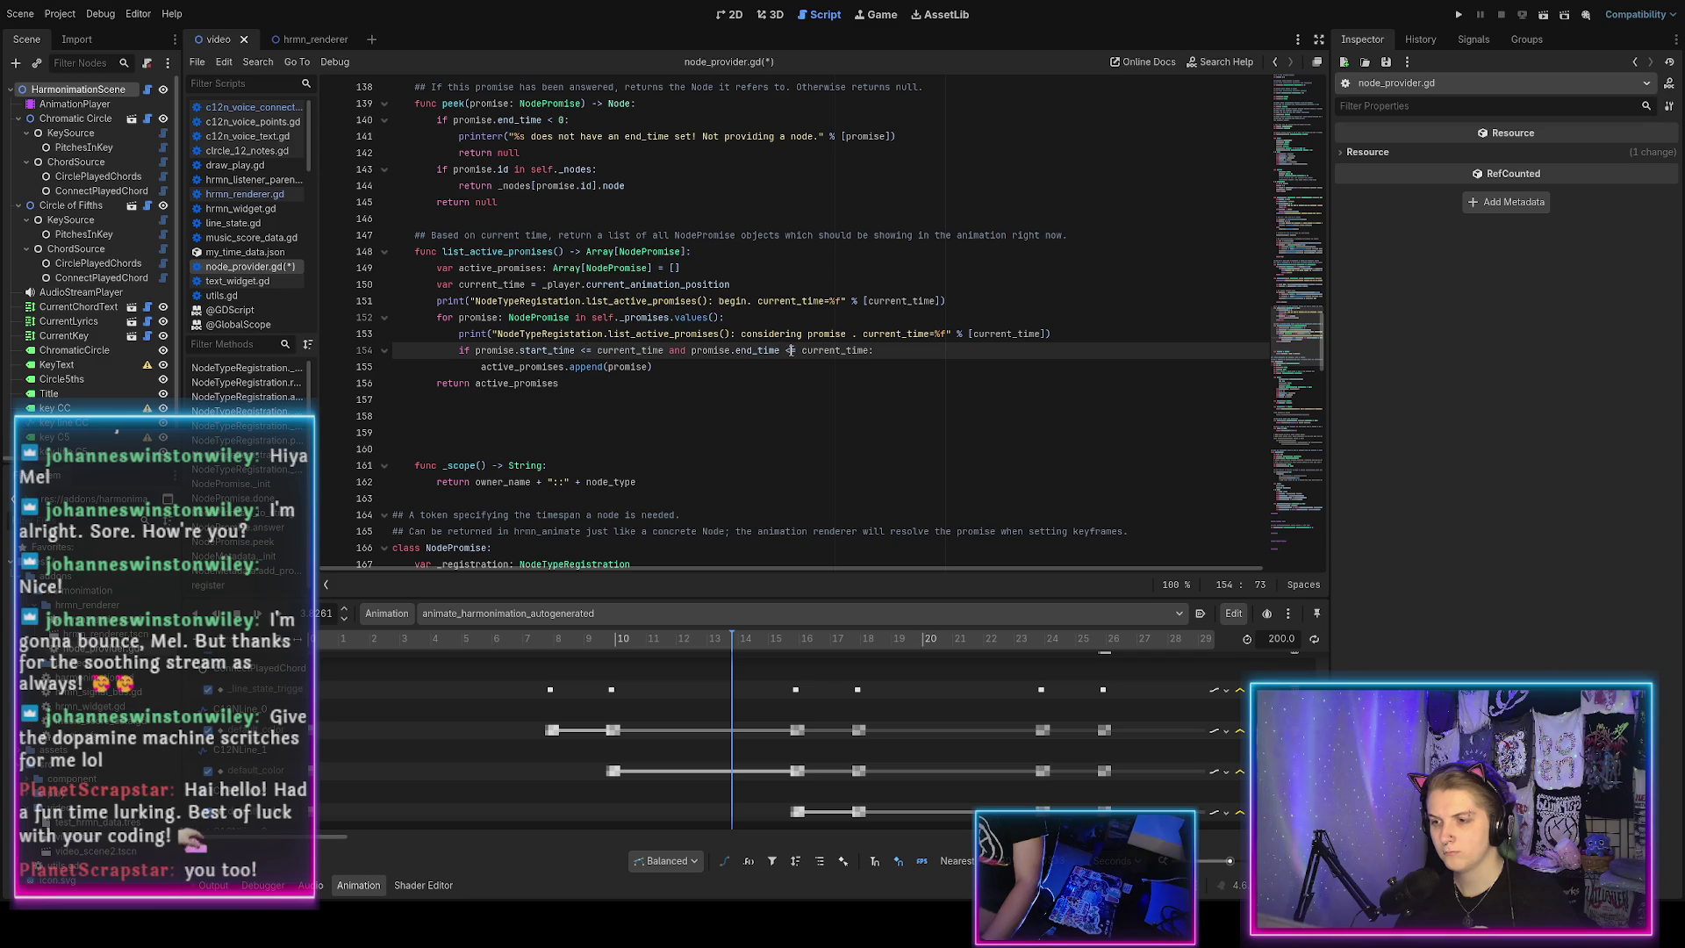
# Comment out both debug prints with Ctrl+K and save the script.
pyautogui.click(735, 334)
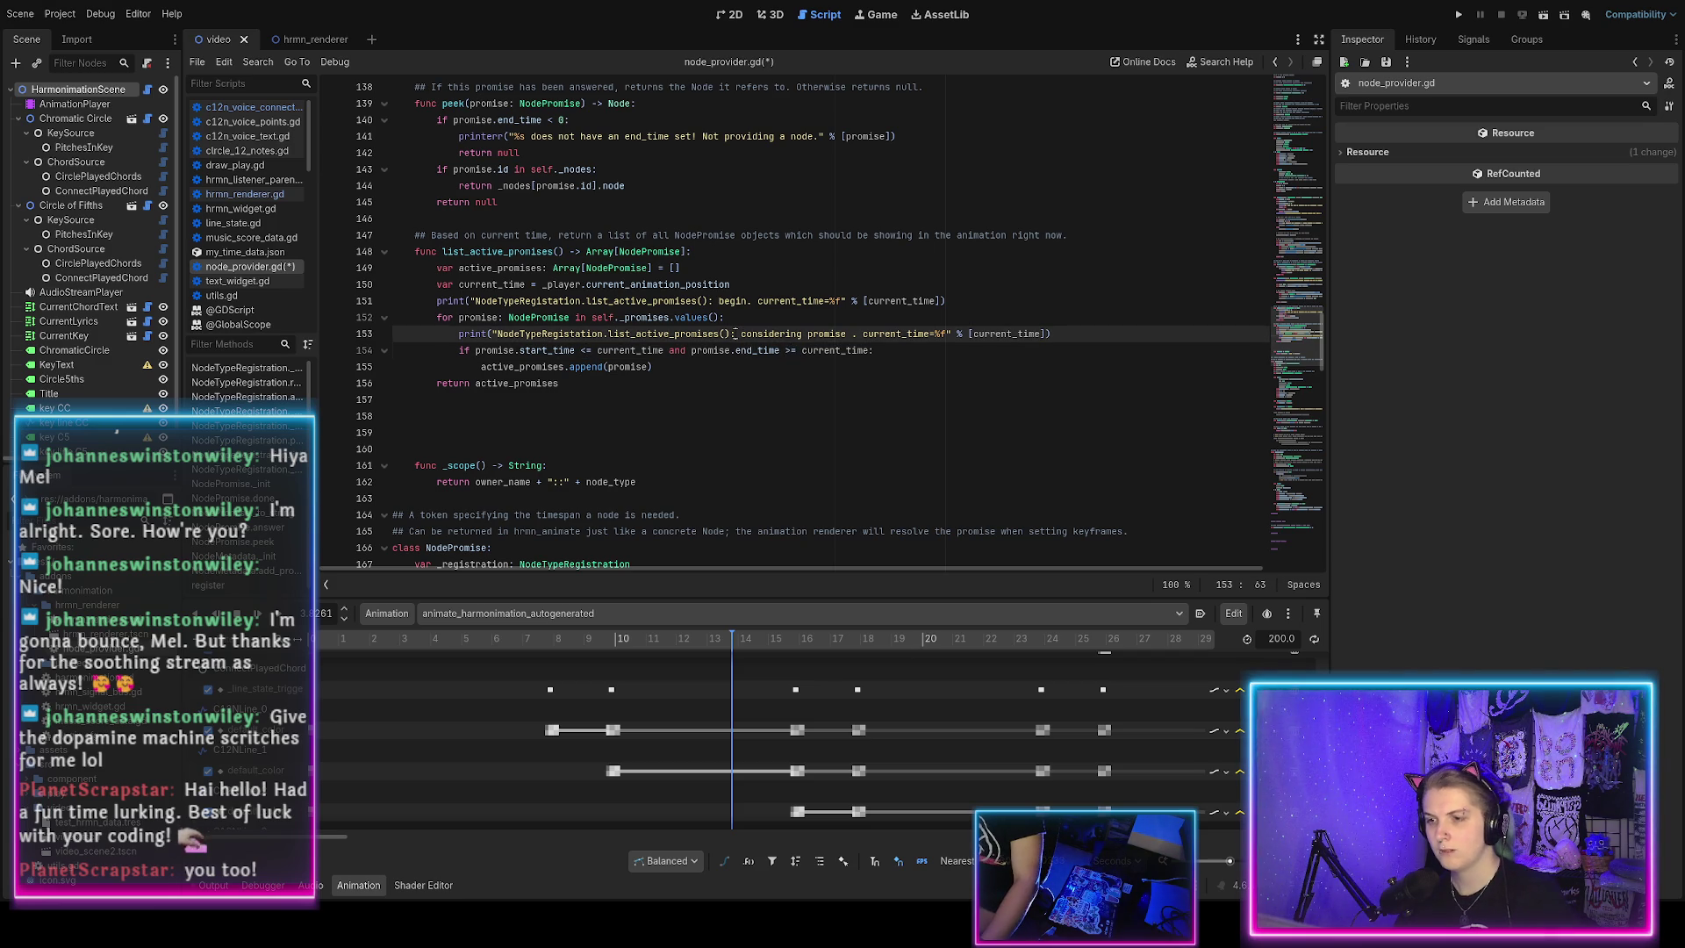
pyautogui.hotkey('ctrl', 'k')
pyautogui.click(600, 301)
pyautogui.hotkey('ctrl', 'k')
pyautogui.hotkey('ctrl', 's')
pyautogui.moveTo(572, 350); pyautogui.dragTo(923, 357)
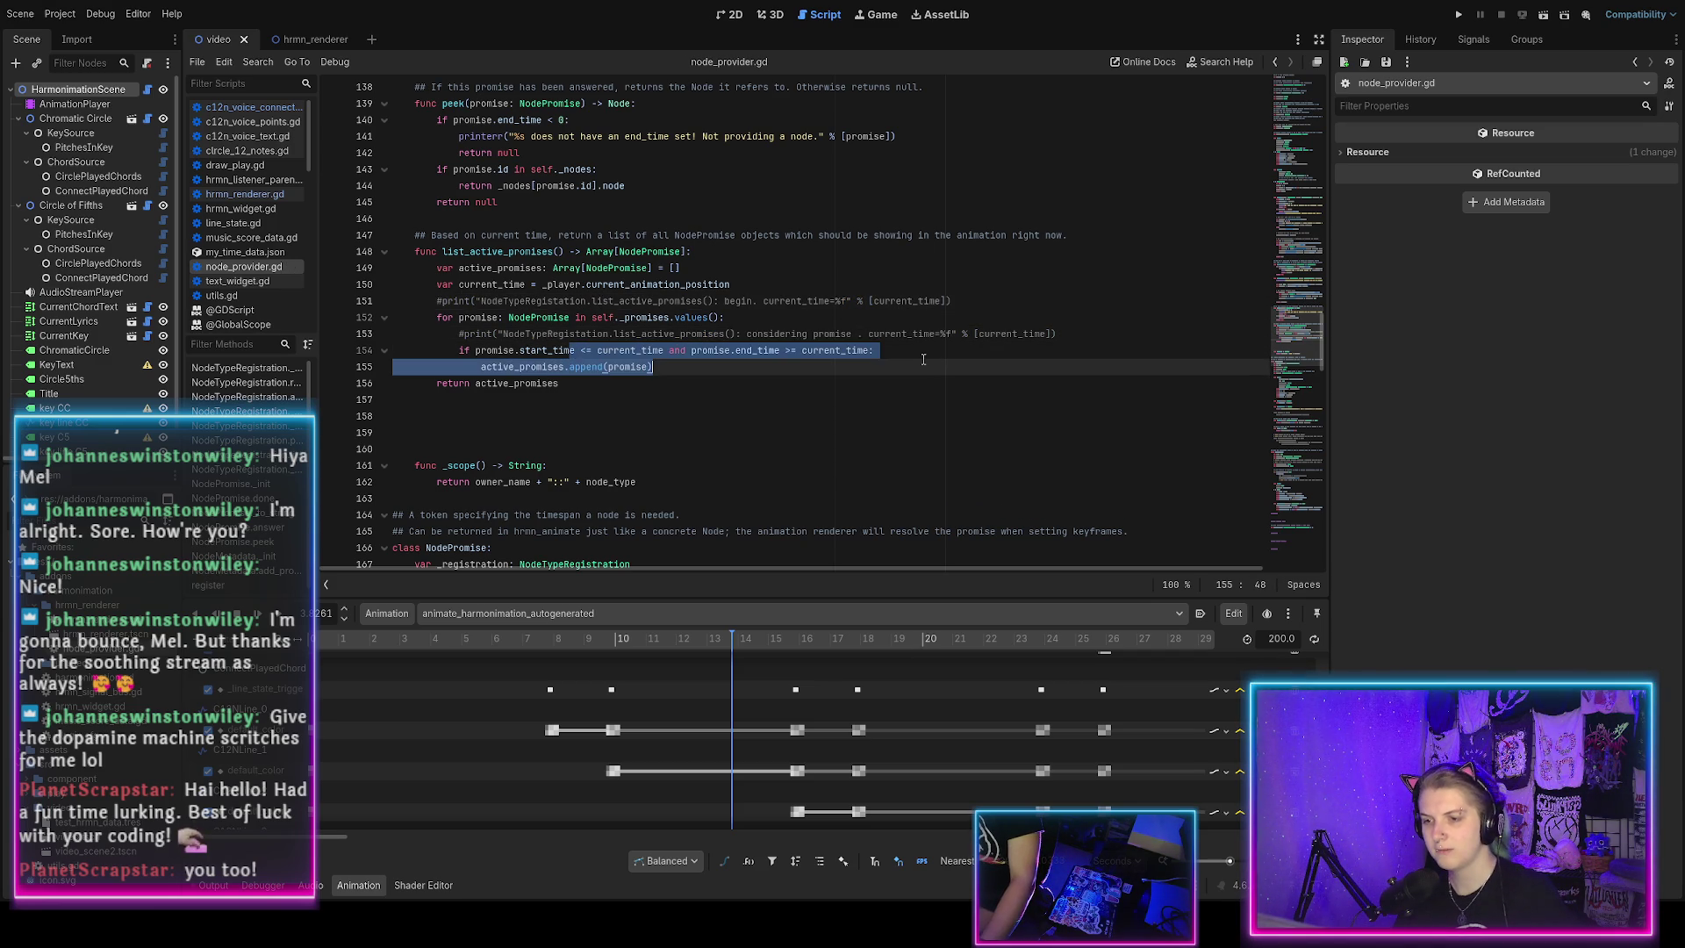
pyautogui.click(923, 351)
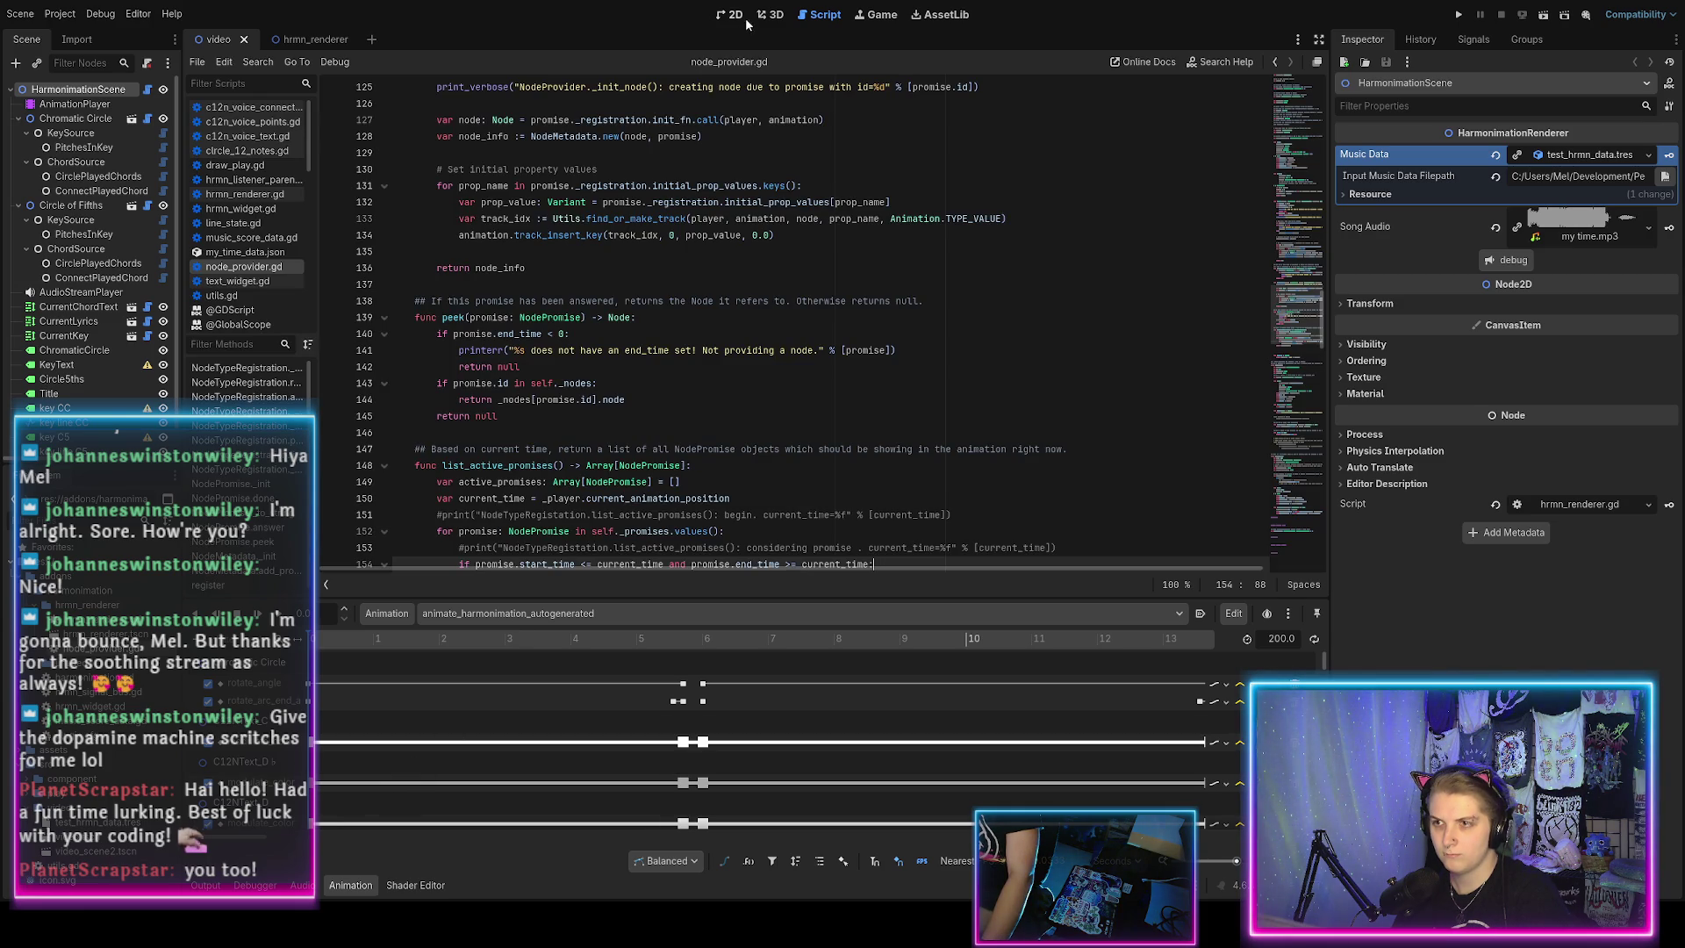
# On the harmonimation demo canvas, scrub animate_harmonimation_autogenerated to about 32 and zoom to keyframes around 33–36.
pyautogui.click(731, 14)
pyautogui.moveTo(334, 642)
pyautogui.mouseDown()
pyautogui.moveTo(1097, 669)
pyautogui.moveTo(1236, 781)
pyautogui.mouseUp()
pyautogui.scroll(-5, 1237, 780)
pyautogui.click(585, 647)
pyautogui.moveTo(586, 646)
pyautogui.mouseDown()
pyautogui.moveTo(843, 658)
pyautogui.moveTo(533, 647)
pyautogui.moveTo(1442, 656)
pyautogui.mouseUp()
pyautogui.scroll(-2, 519, 702)
pyautogui.scroll(-5, 516, 701)
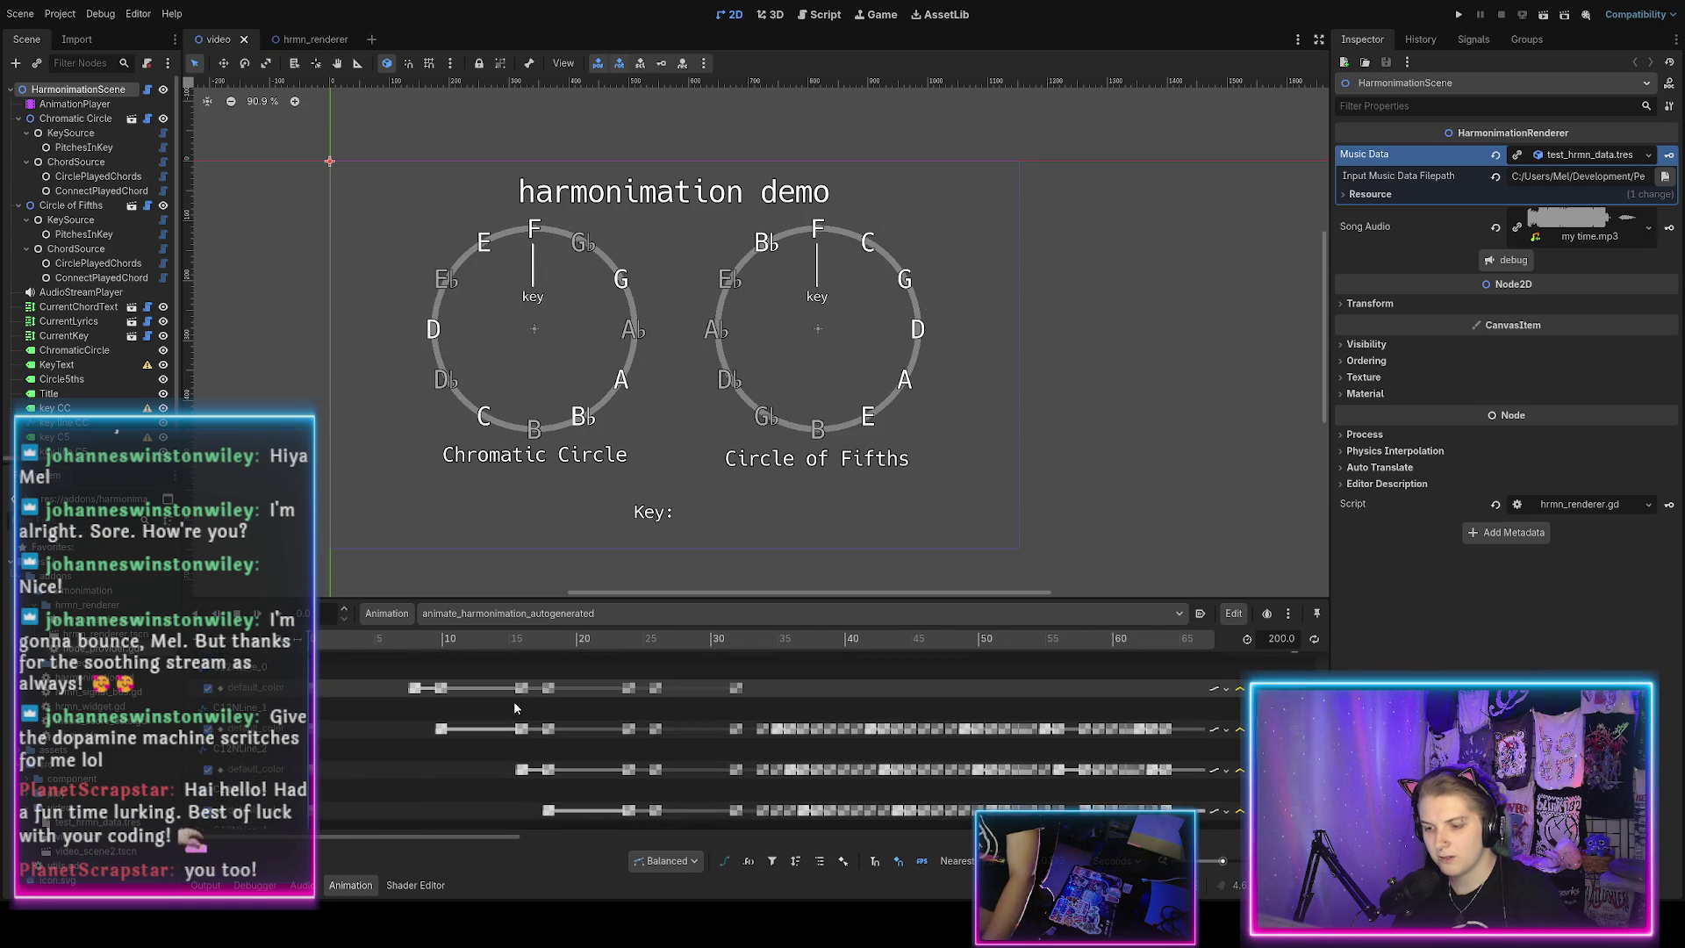
pyautogui.scroll(-3, 513, 701)
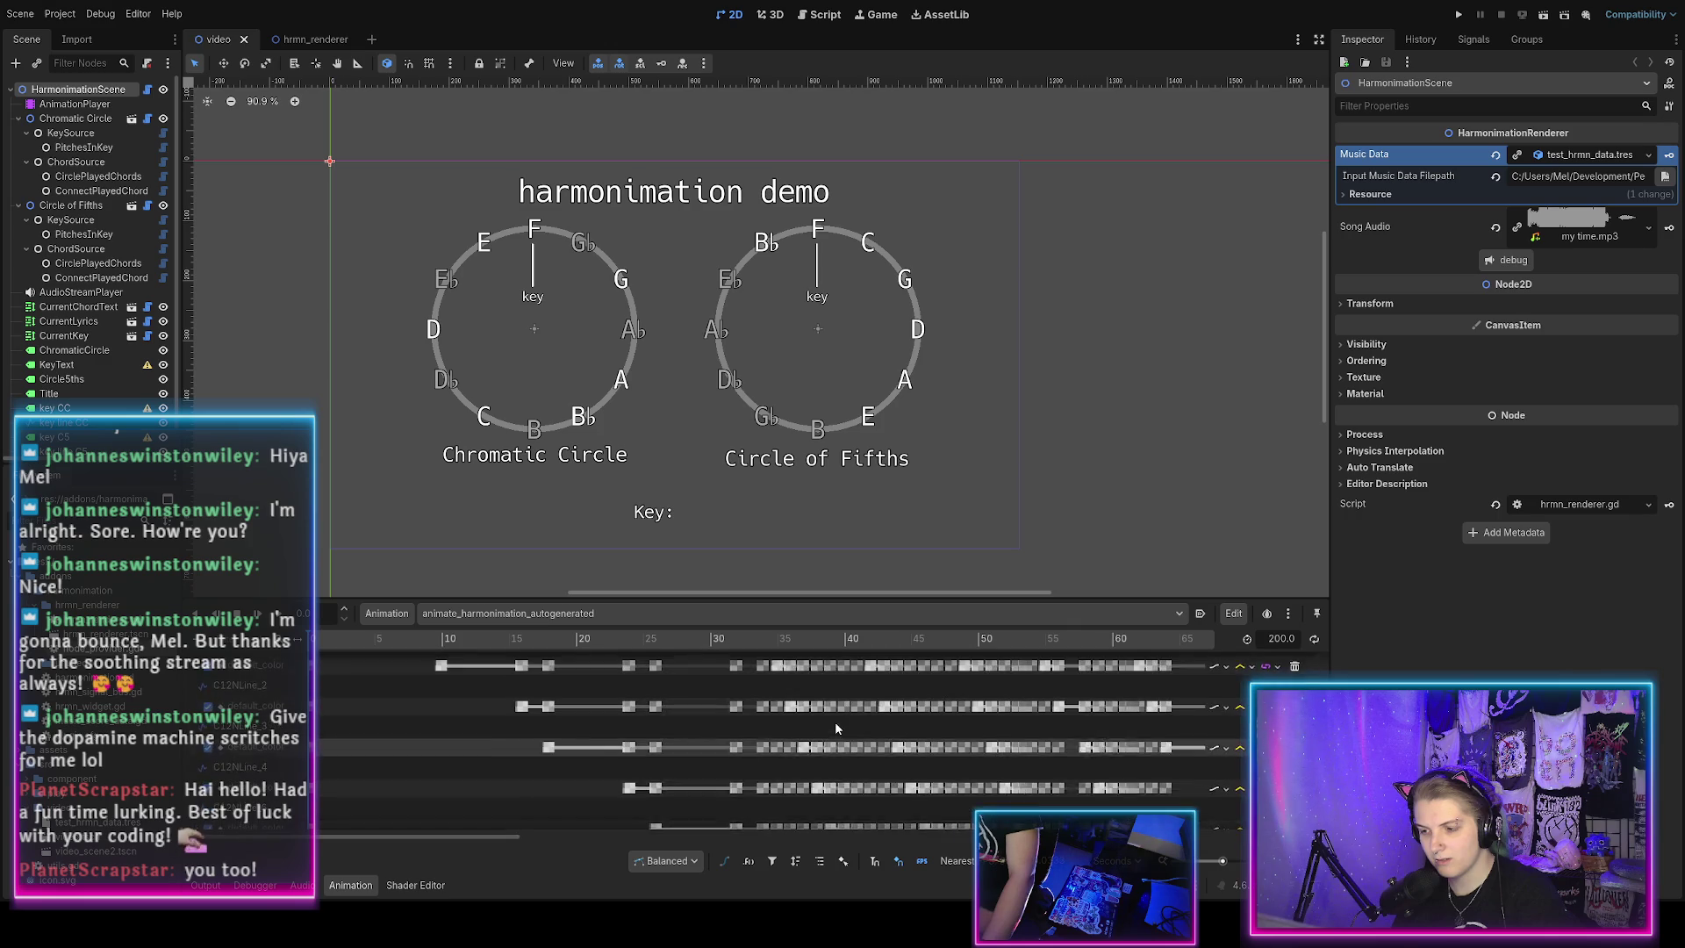
pyautogui.scroll(3, 835, 721)
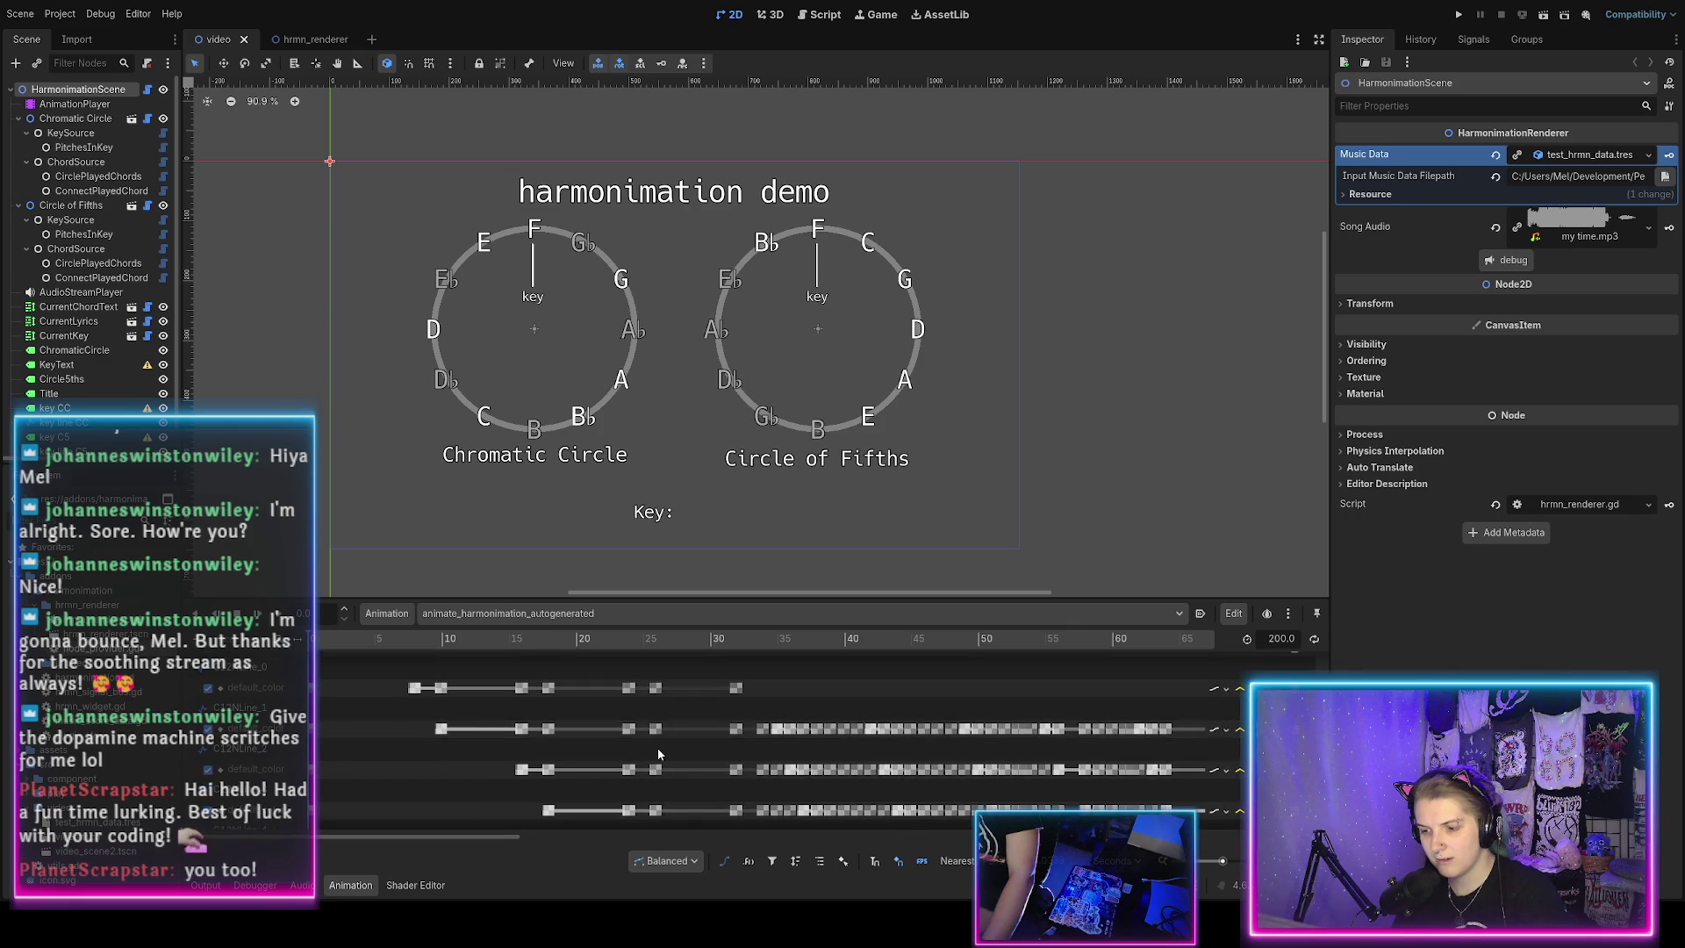
pyautogui.scroll(1, 658, 754)
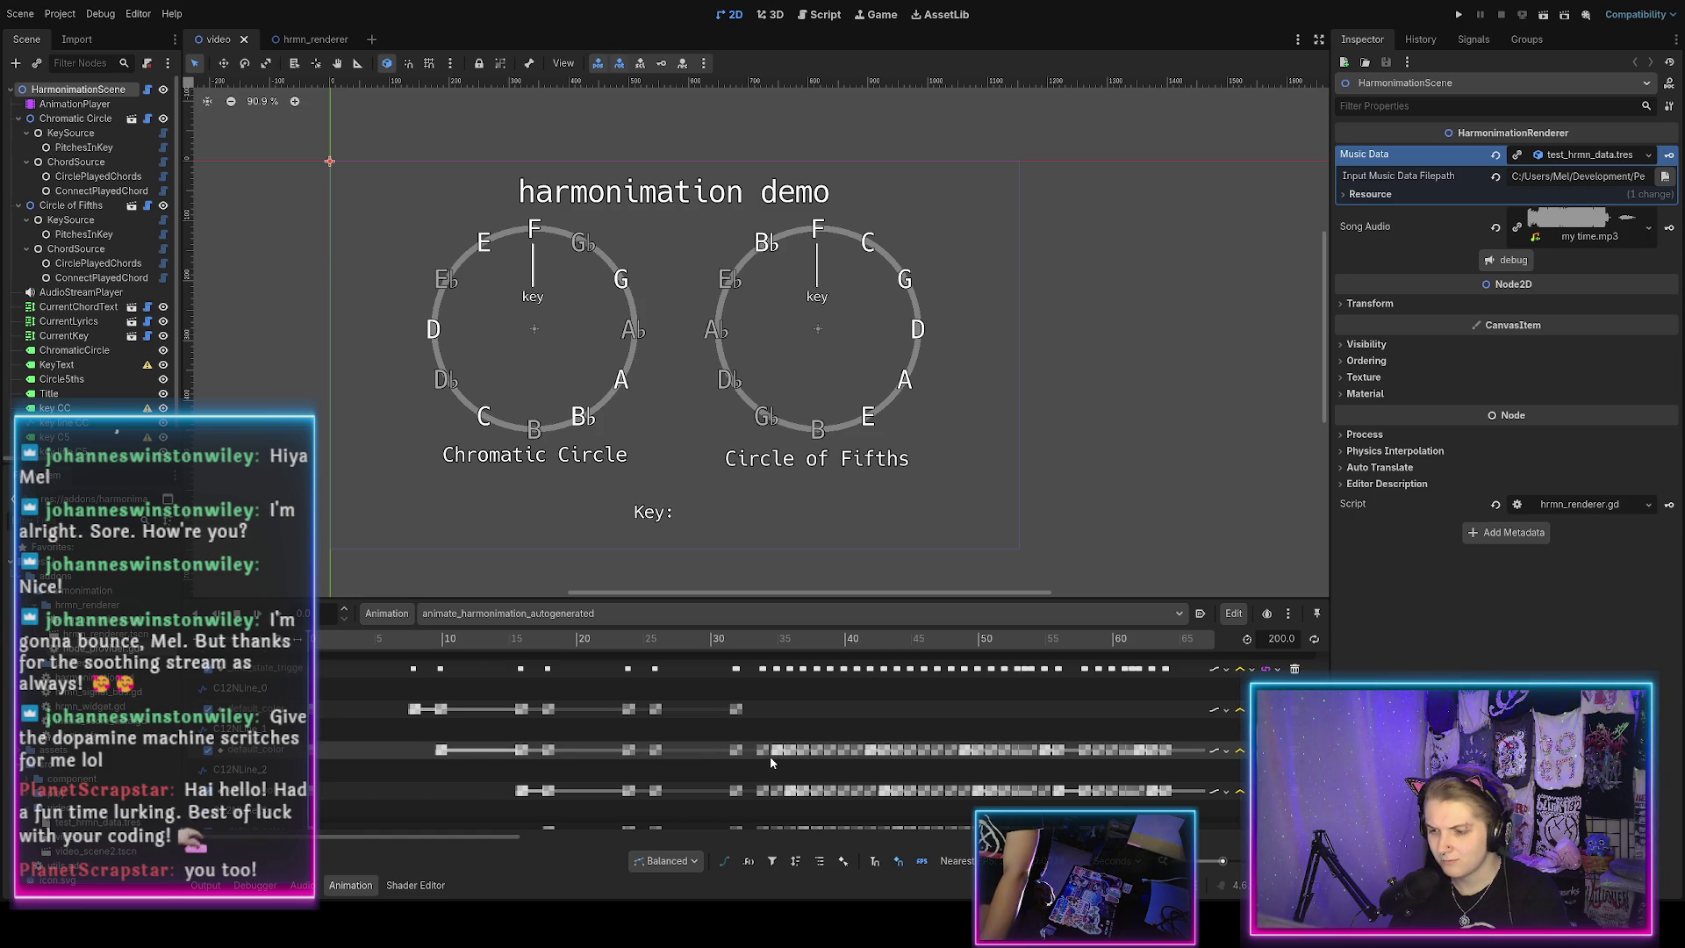
pyautogui.scroll(10, 771, 756)
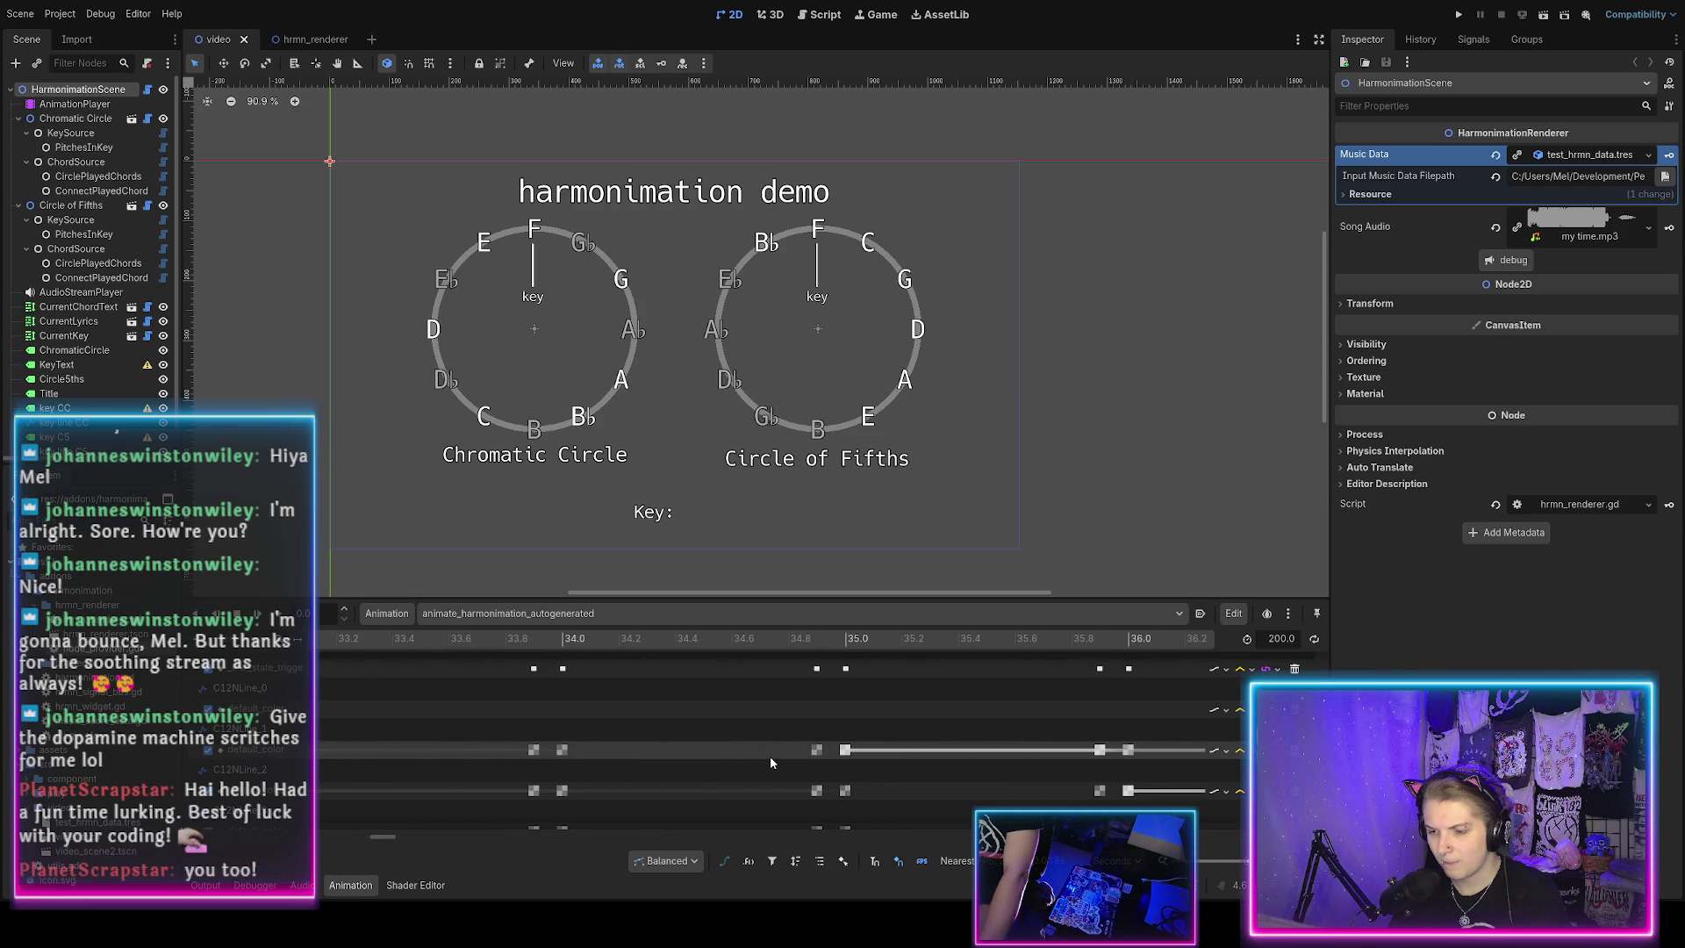
# Inspect the animation keyframes at 34.0 and 34.9.
pyautogui.click(562, 751)
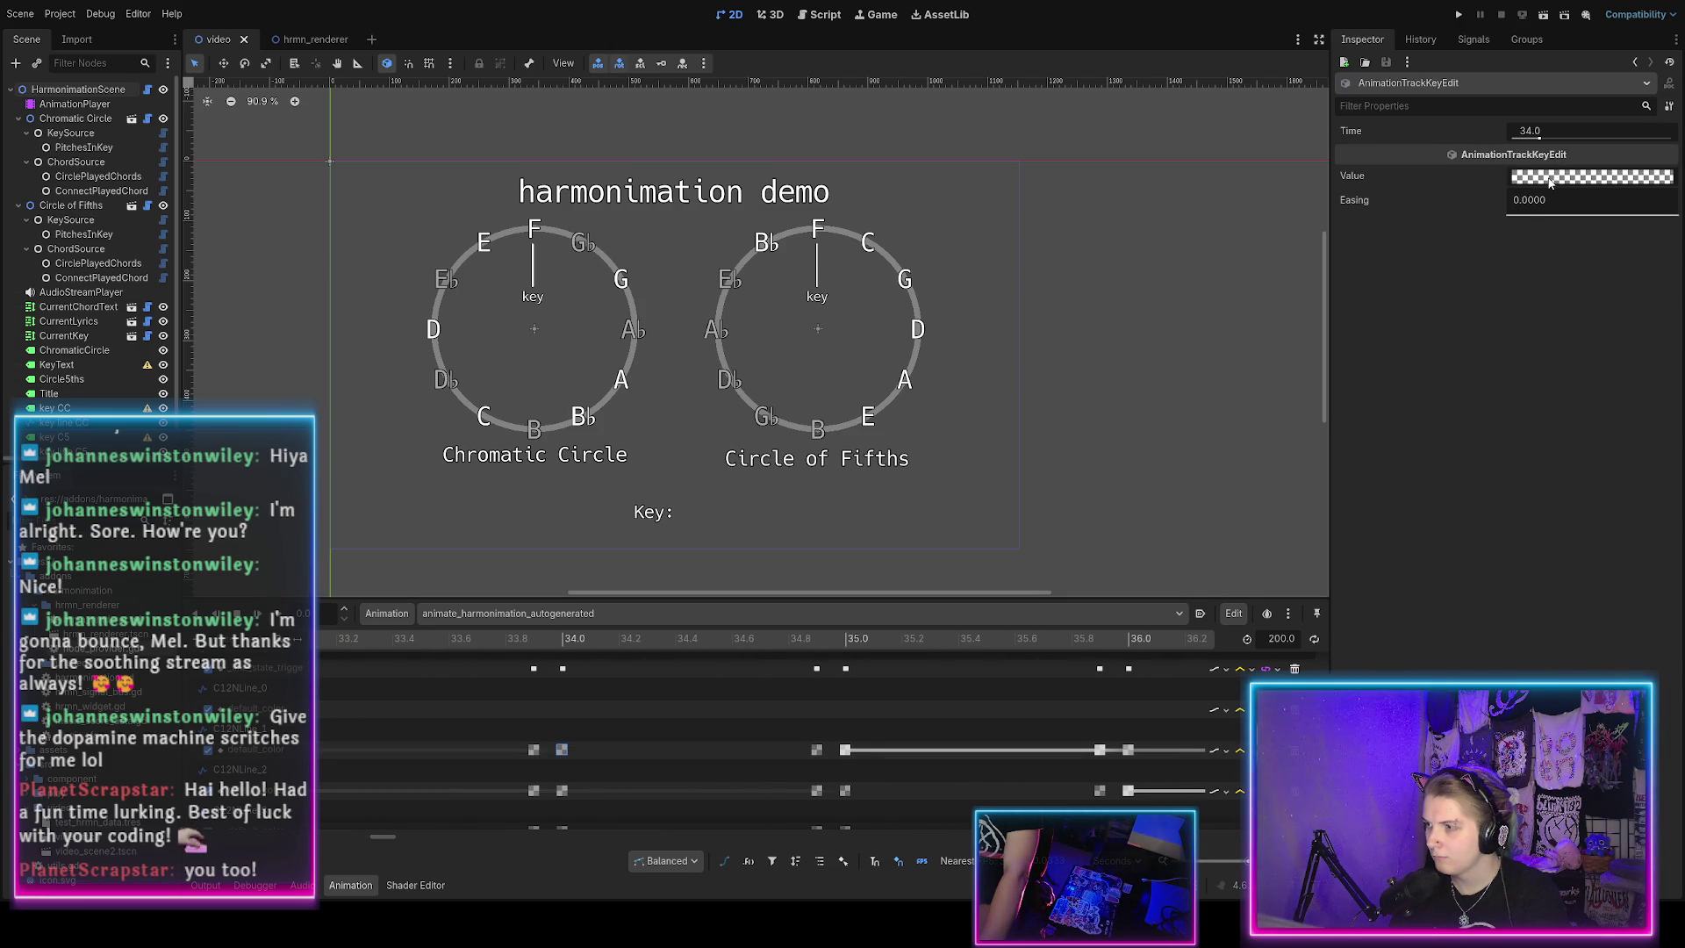
pyautogui.click(816, 750)
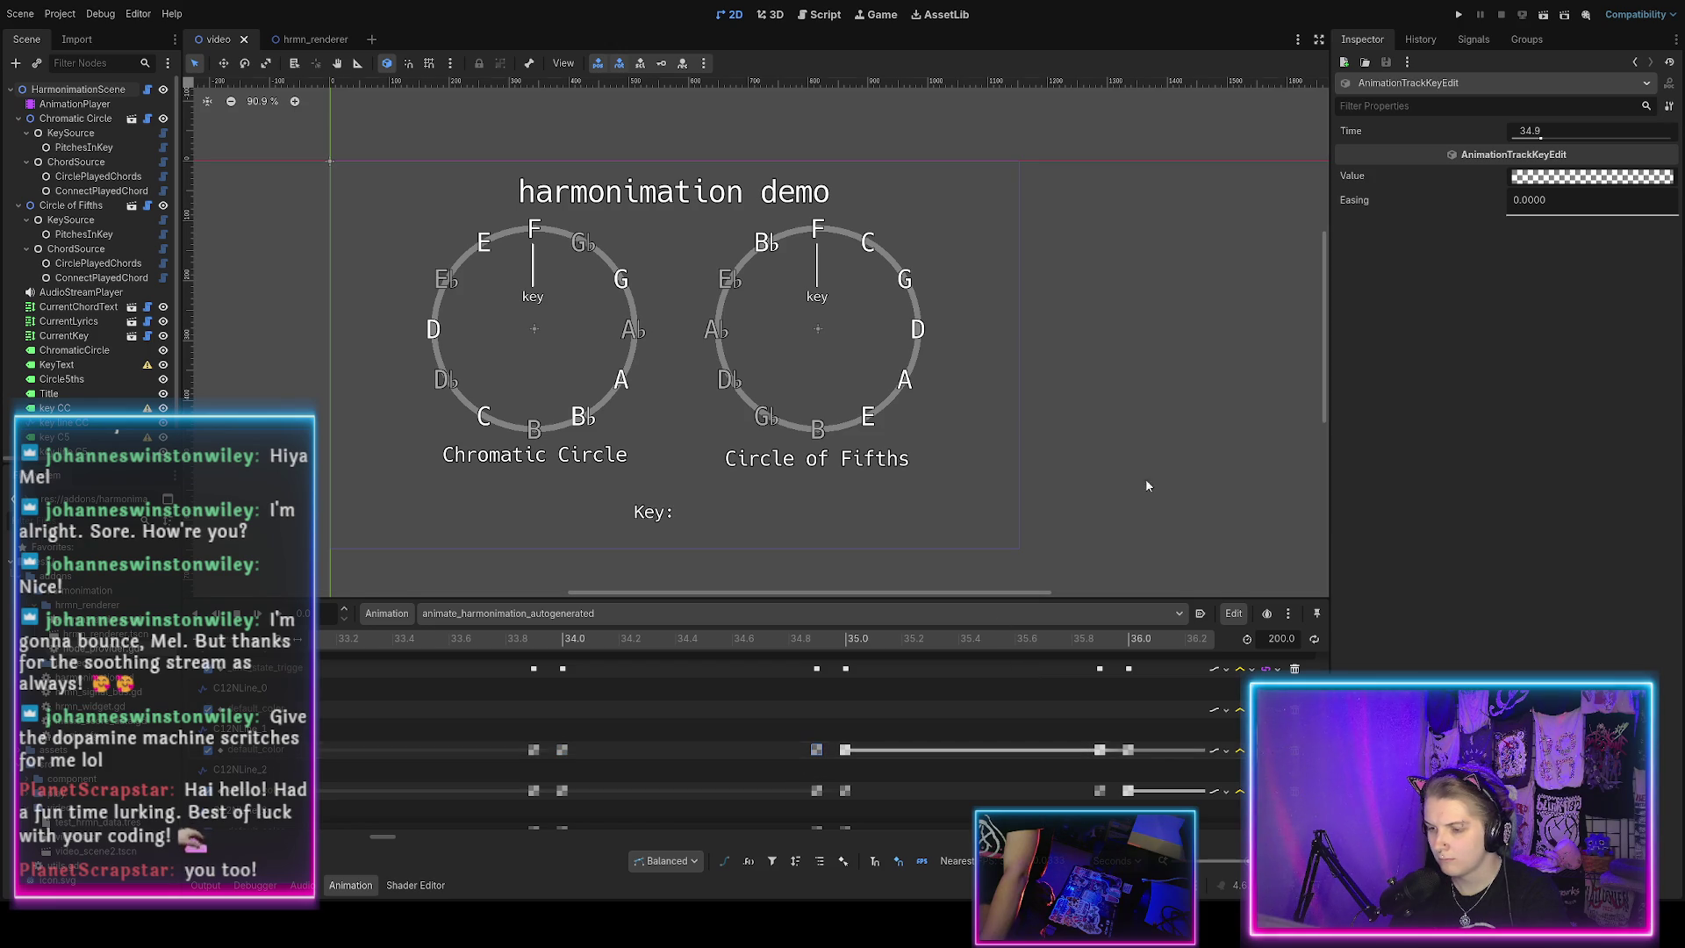
pyautogui.scroll(-10, 656, 727)
pyautogui.scroll(15, 526, 697)
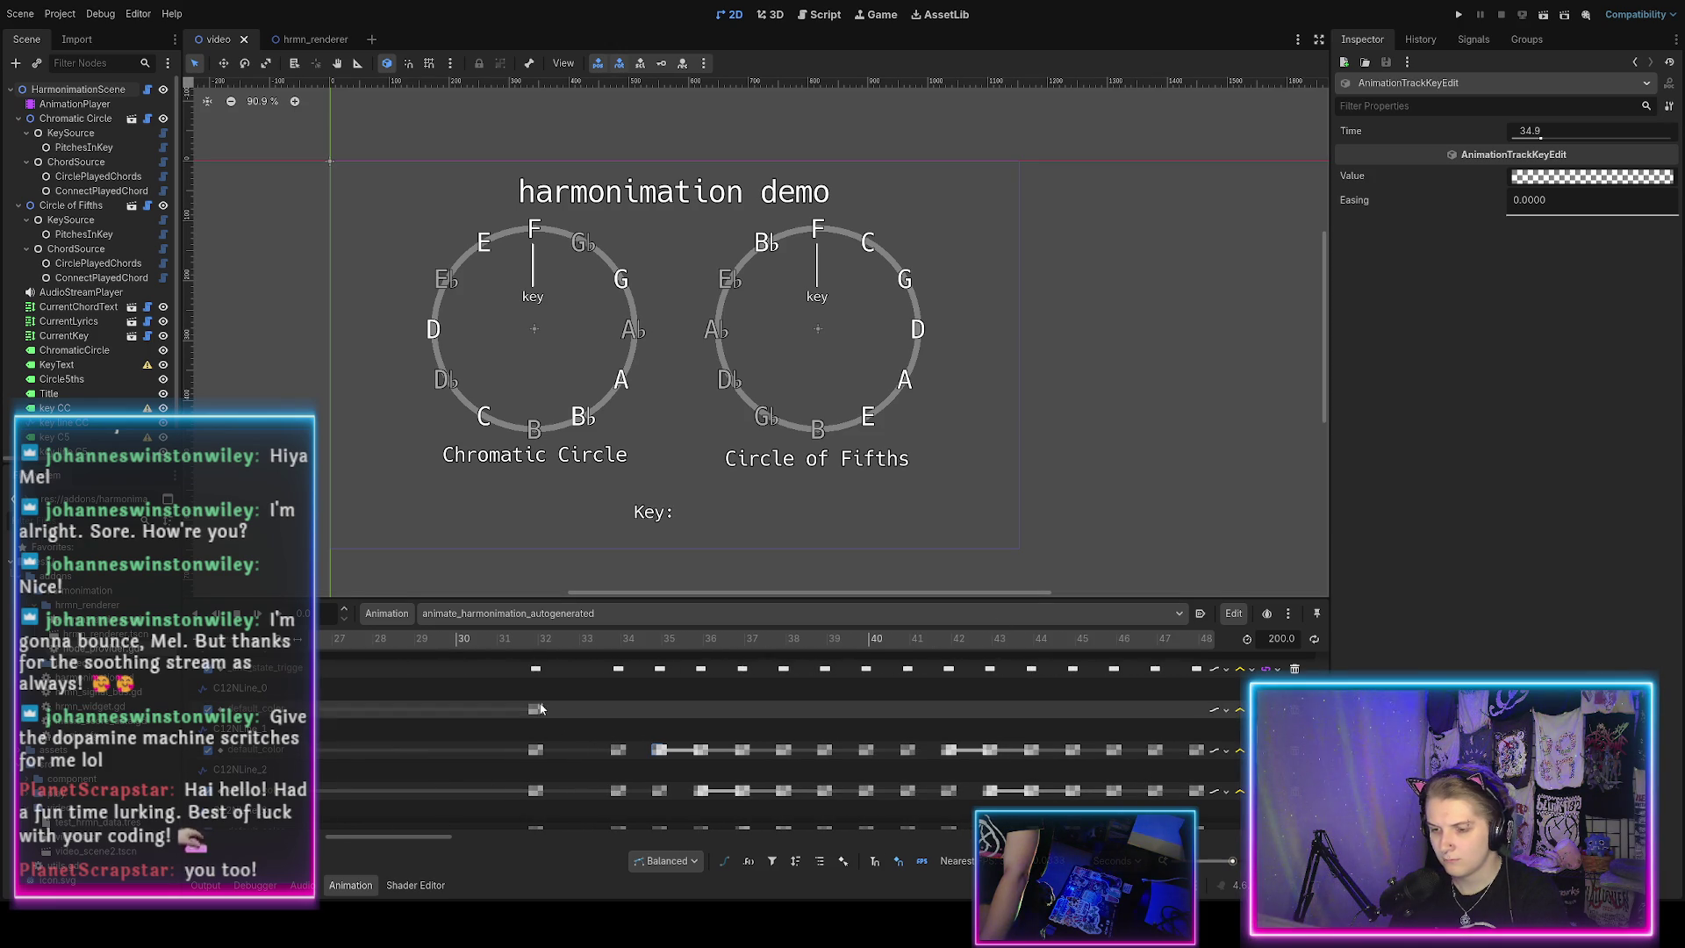
pyautogui.scroll(5, 514, 686)
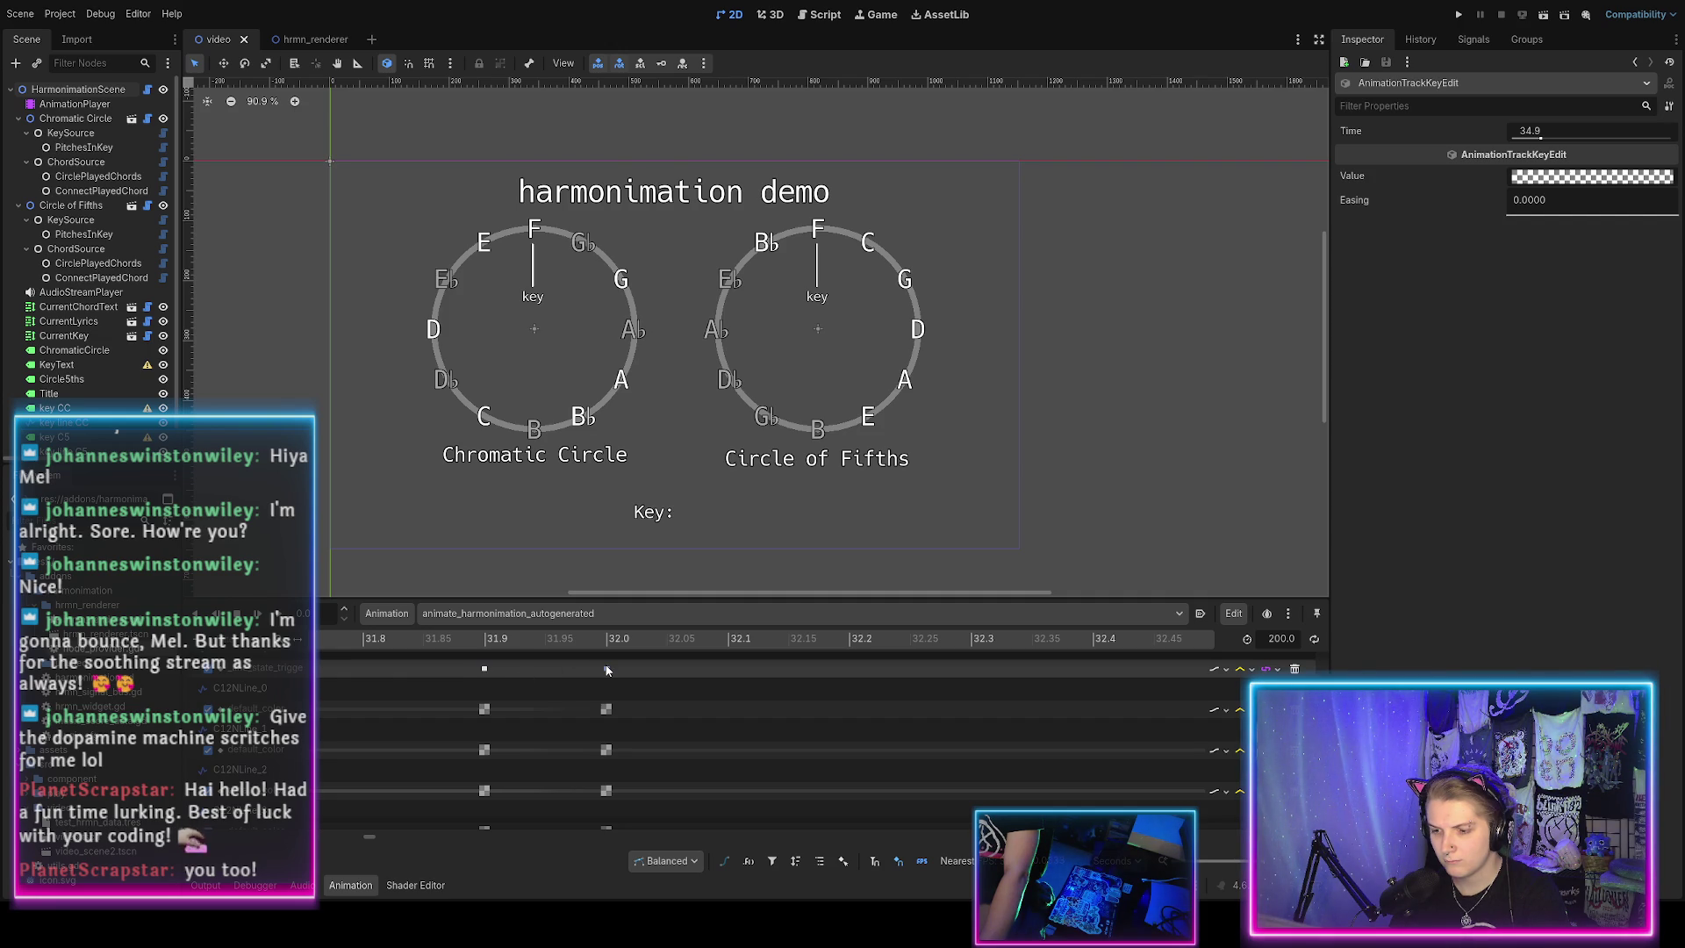
pyautogui.scroll(-12, 584, 724)
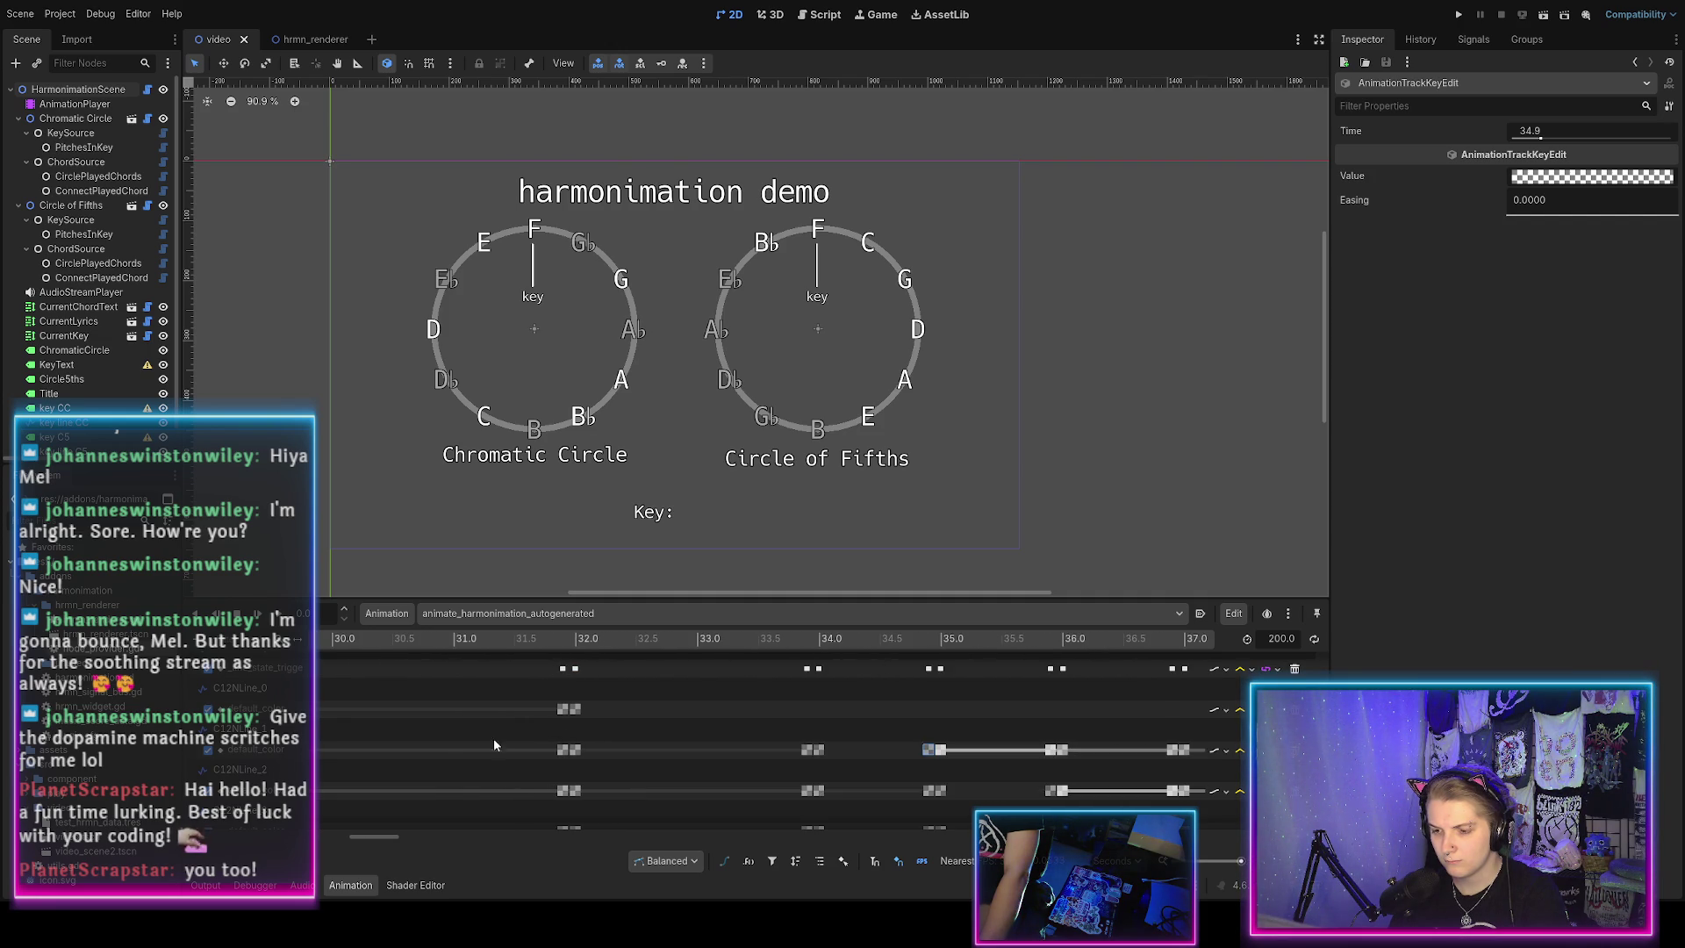
# Adjust the timeline view and scrub to about 45, showing the Amin9 chord, lyric 'do' and A minor.
pyautogui.moveTo(368, 839); pyautogui.dragTo(212, 839)
pyautogui.scroll(-10, 512, 782)
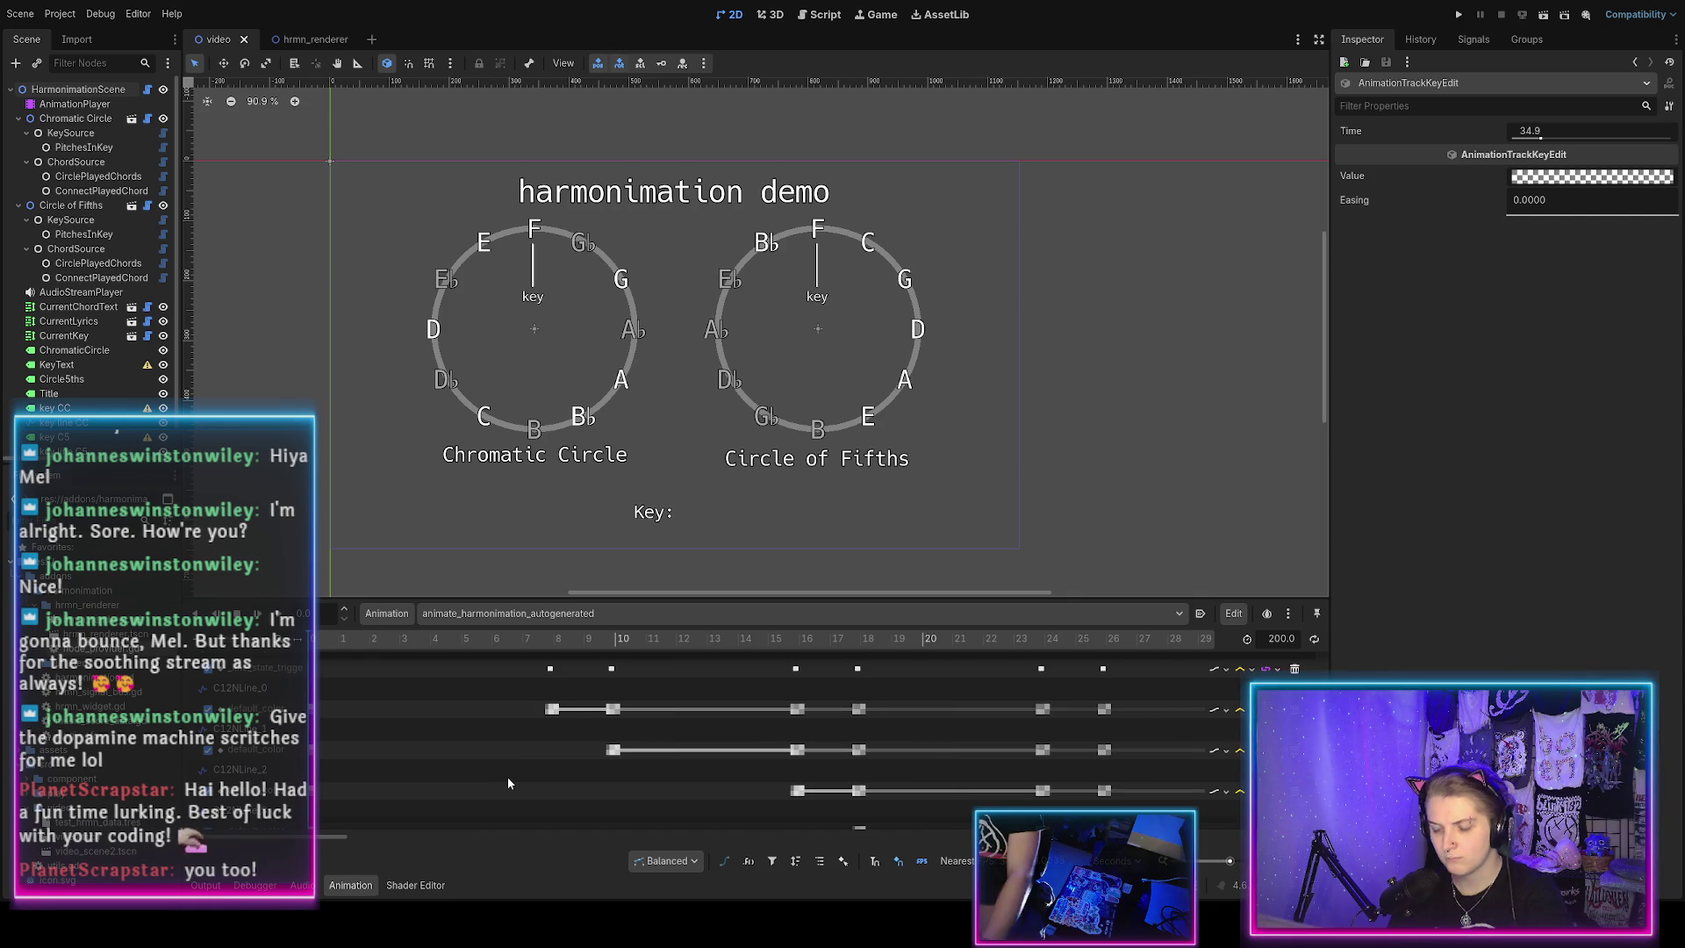
pyautogui.scroll(2, 507, 777)
pyautogui.scroll(6, 567, 682)
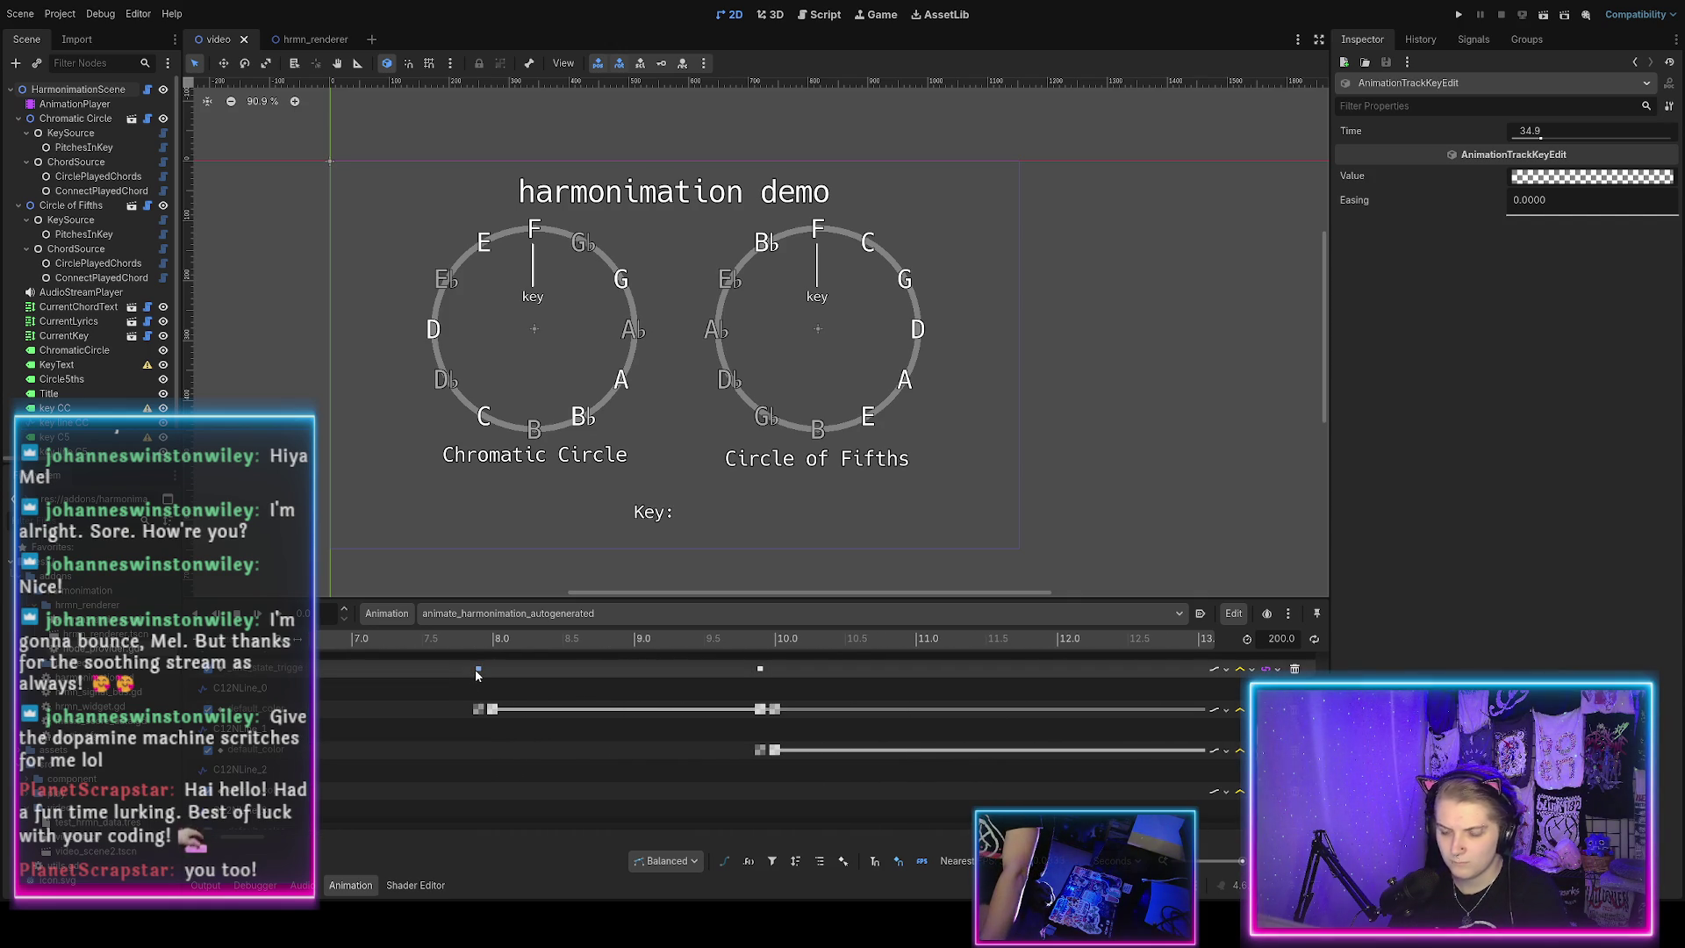
pyautogui.scroll(-3, 790, 688)
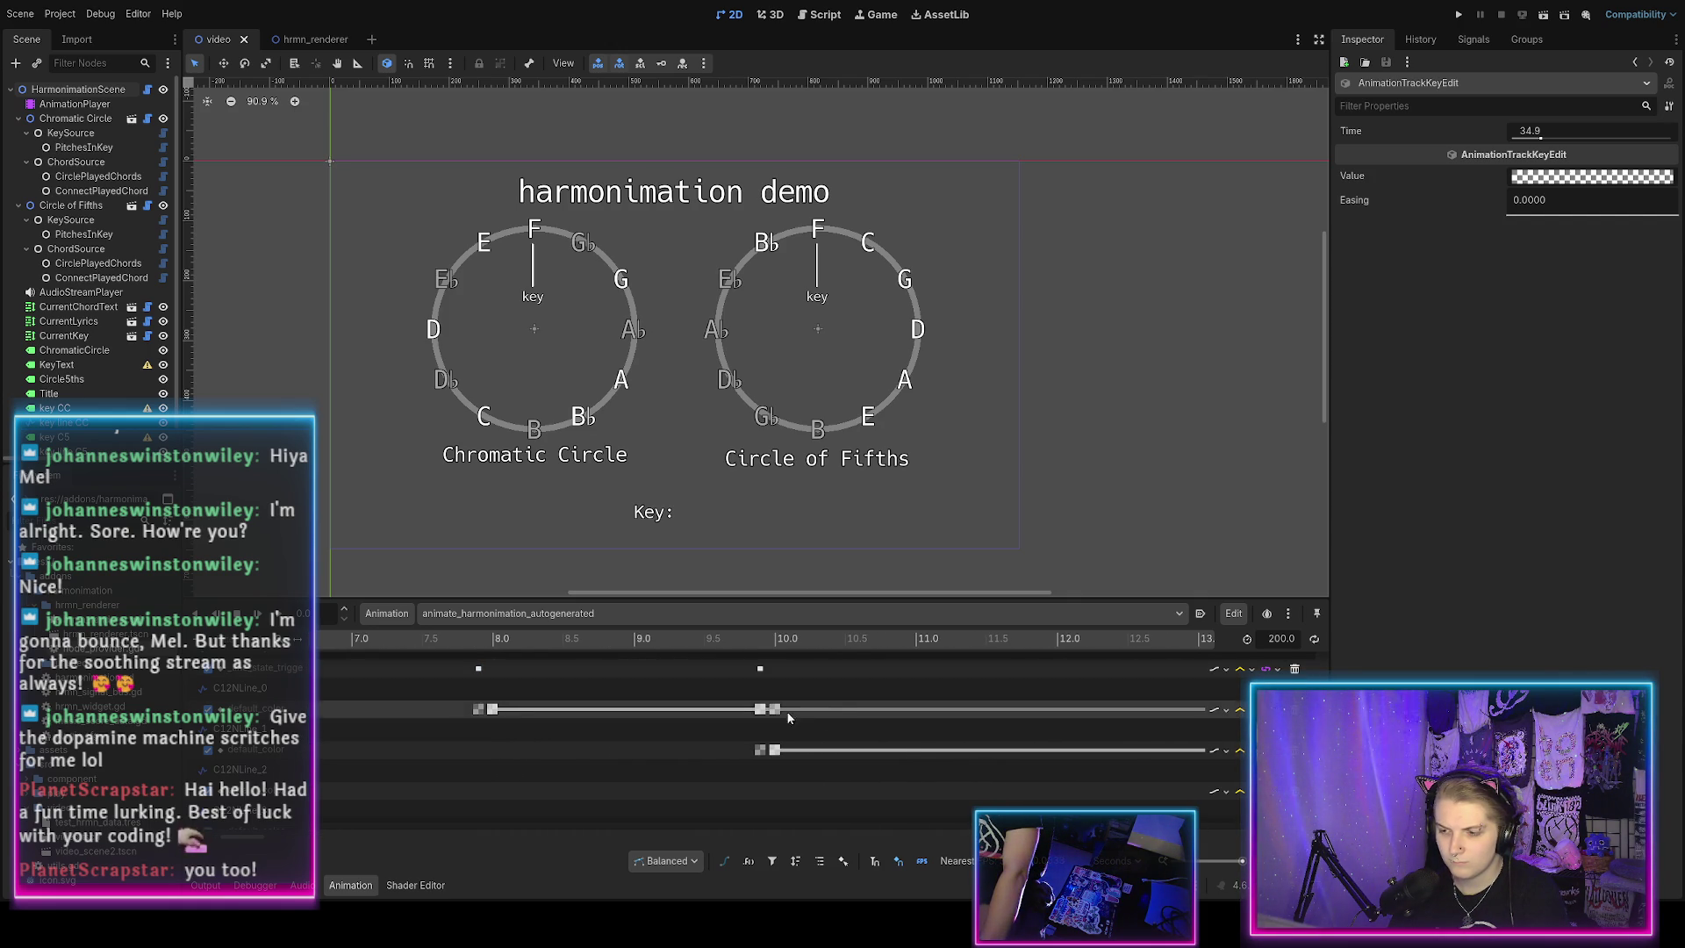
pyautogui.moveTo(230, 841)
pyautogui.mouseDown()
pyautogui.moveTo(272, 844)
pyautogui.moveTo(202, 841)
pyautogui.mouseUp()
pyautogui.scroll(-4, 756, 734)
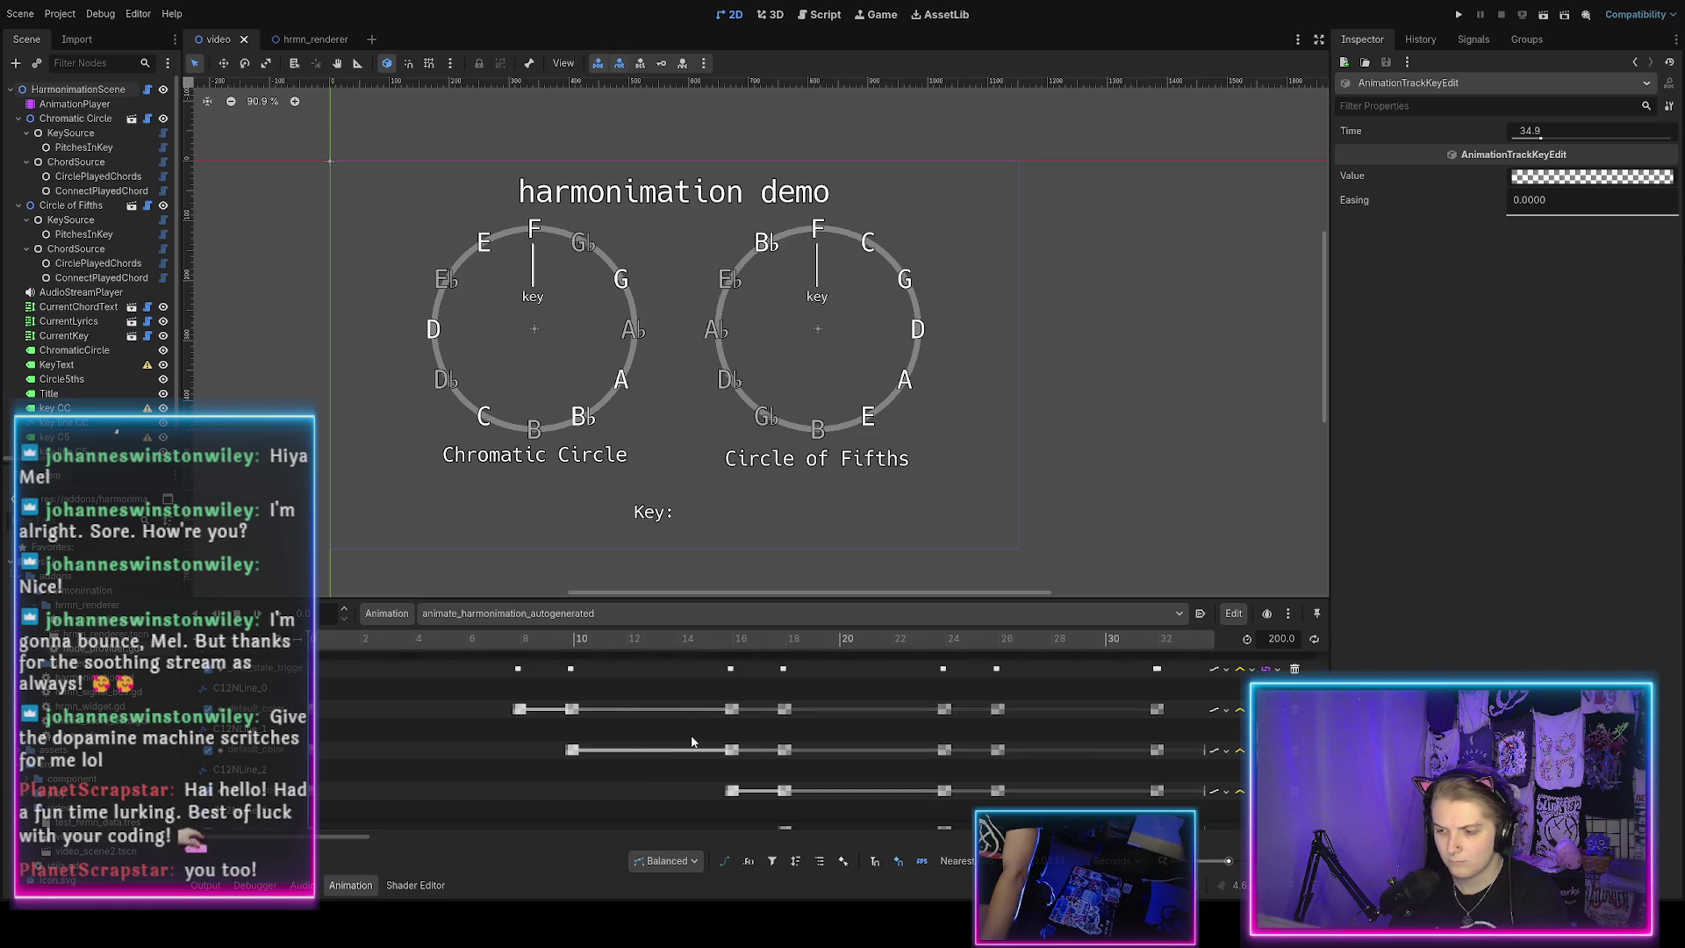
pyautogui.scroll(-3, 640, 739)
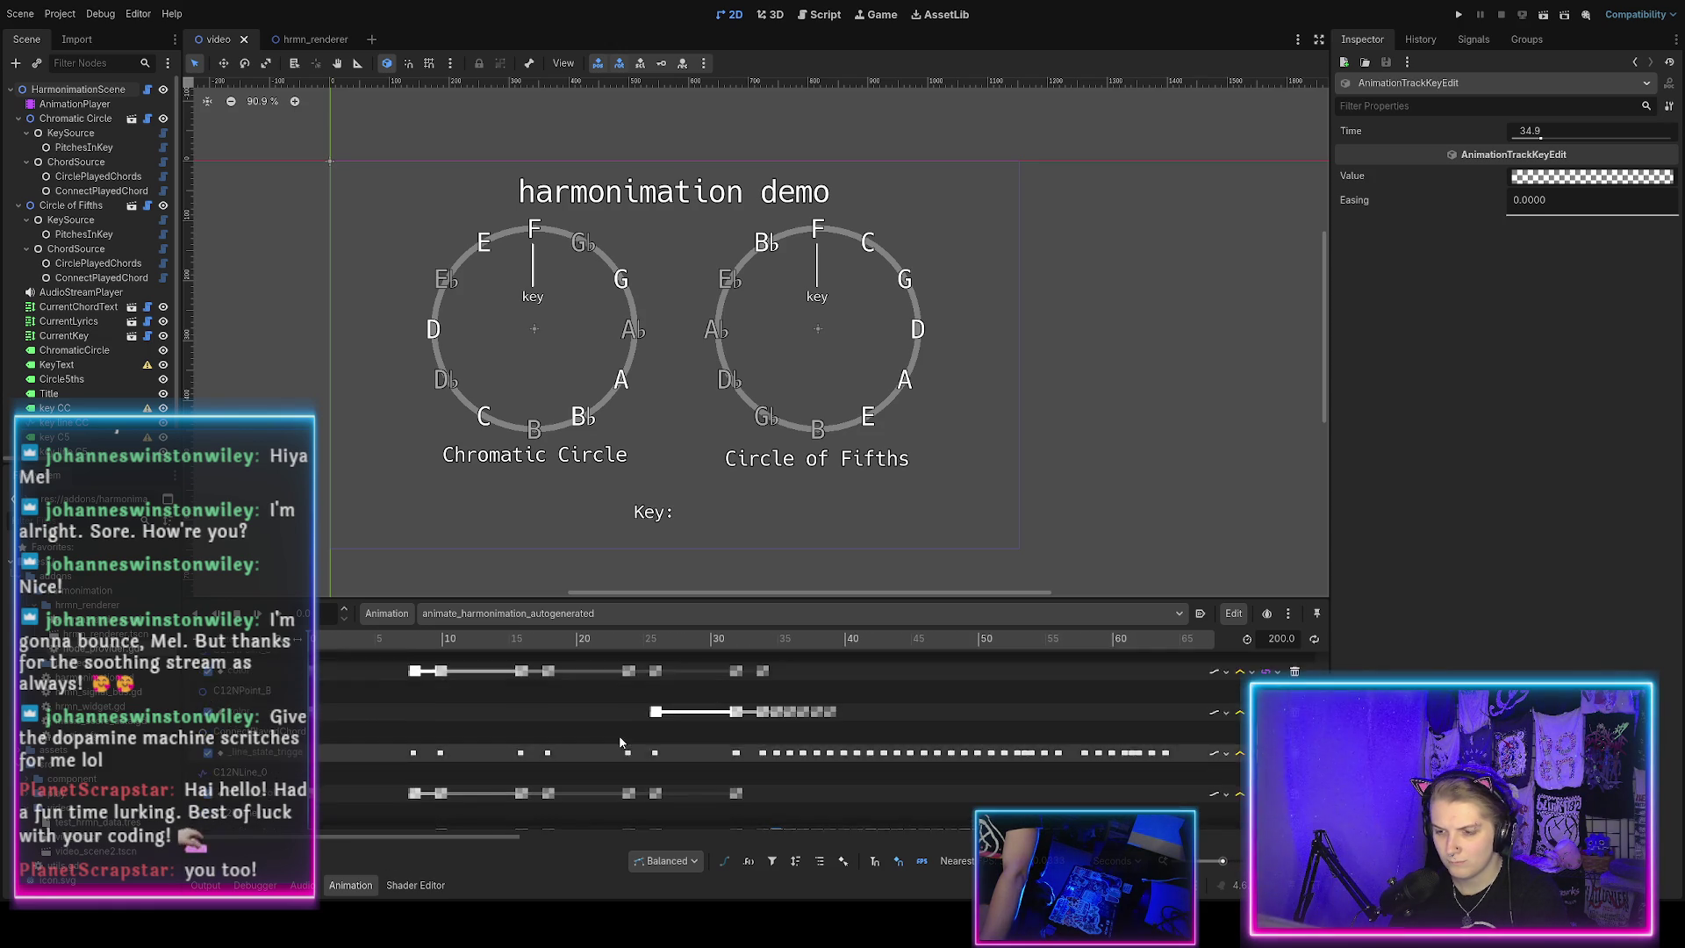
pyautogui.scroll(-5, 618, 739)
pyautogui.scroll(-5, 614, 743)
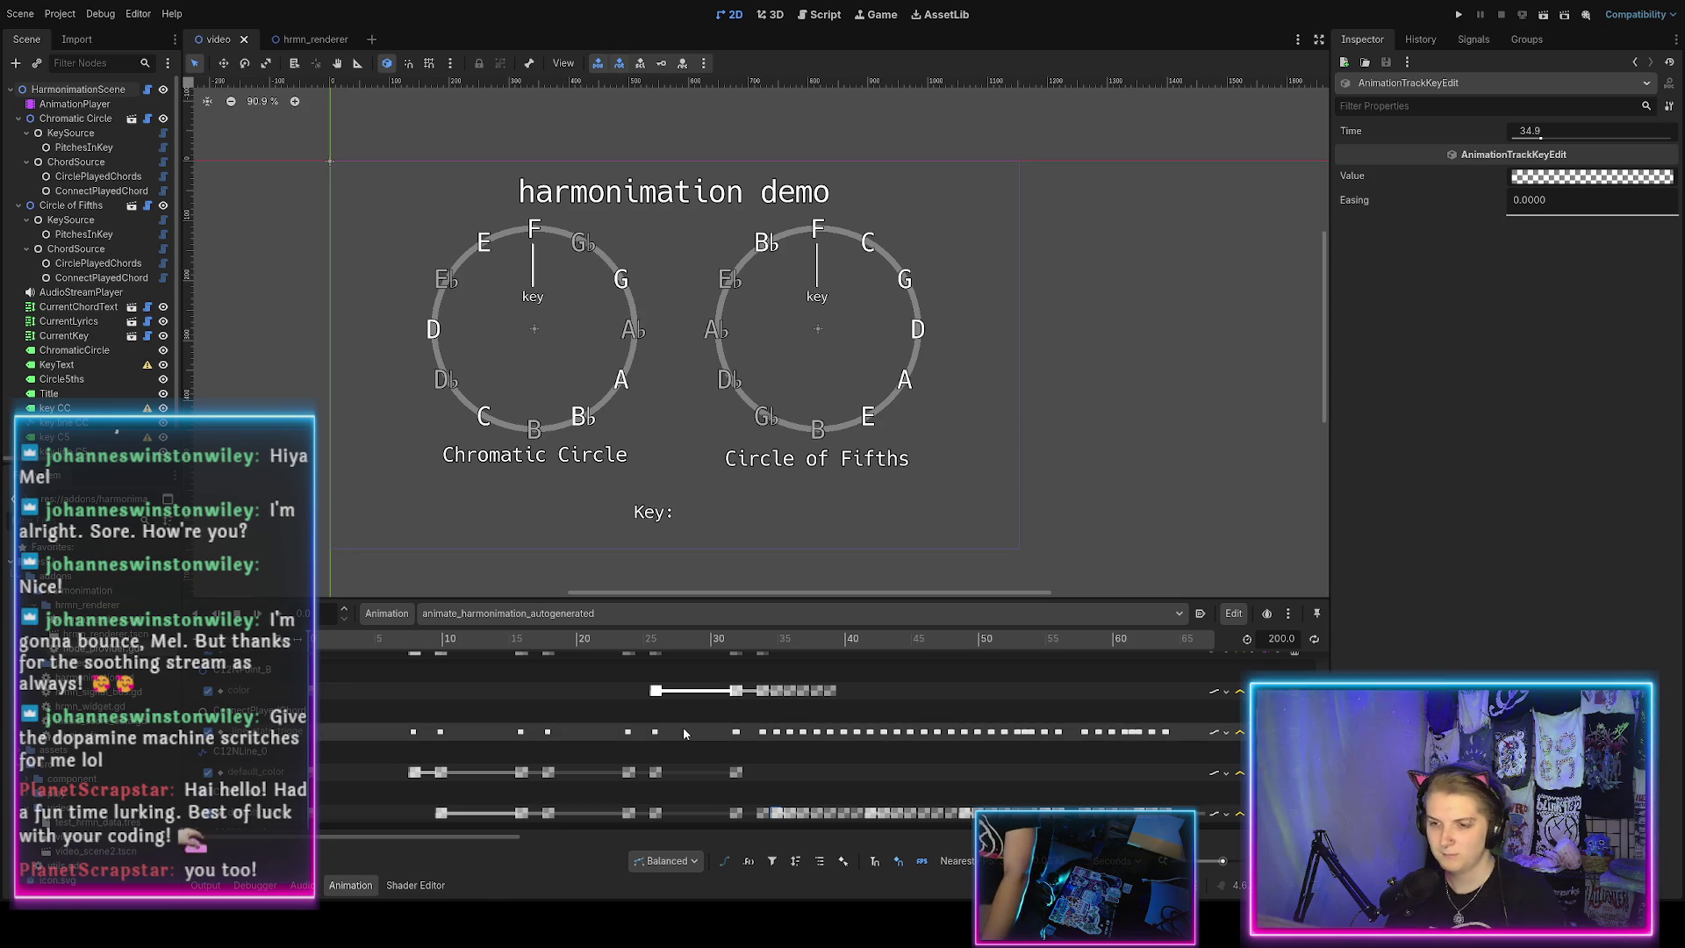
pyautogui.scroll(-2, 507, 755)
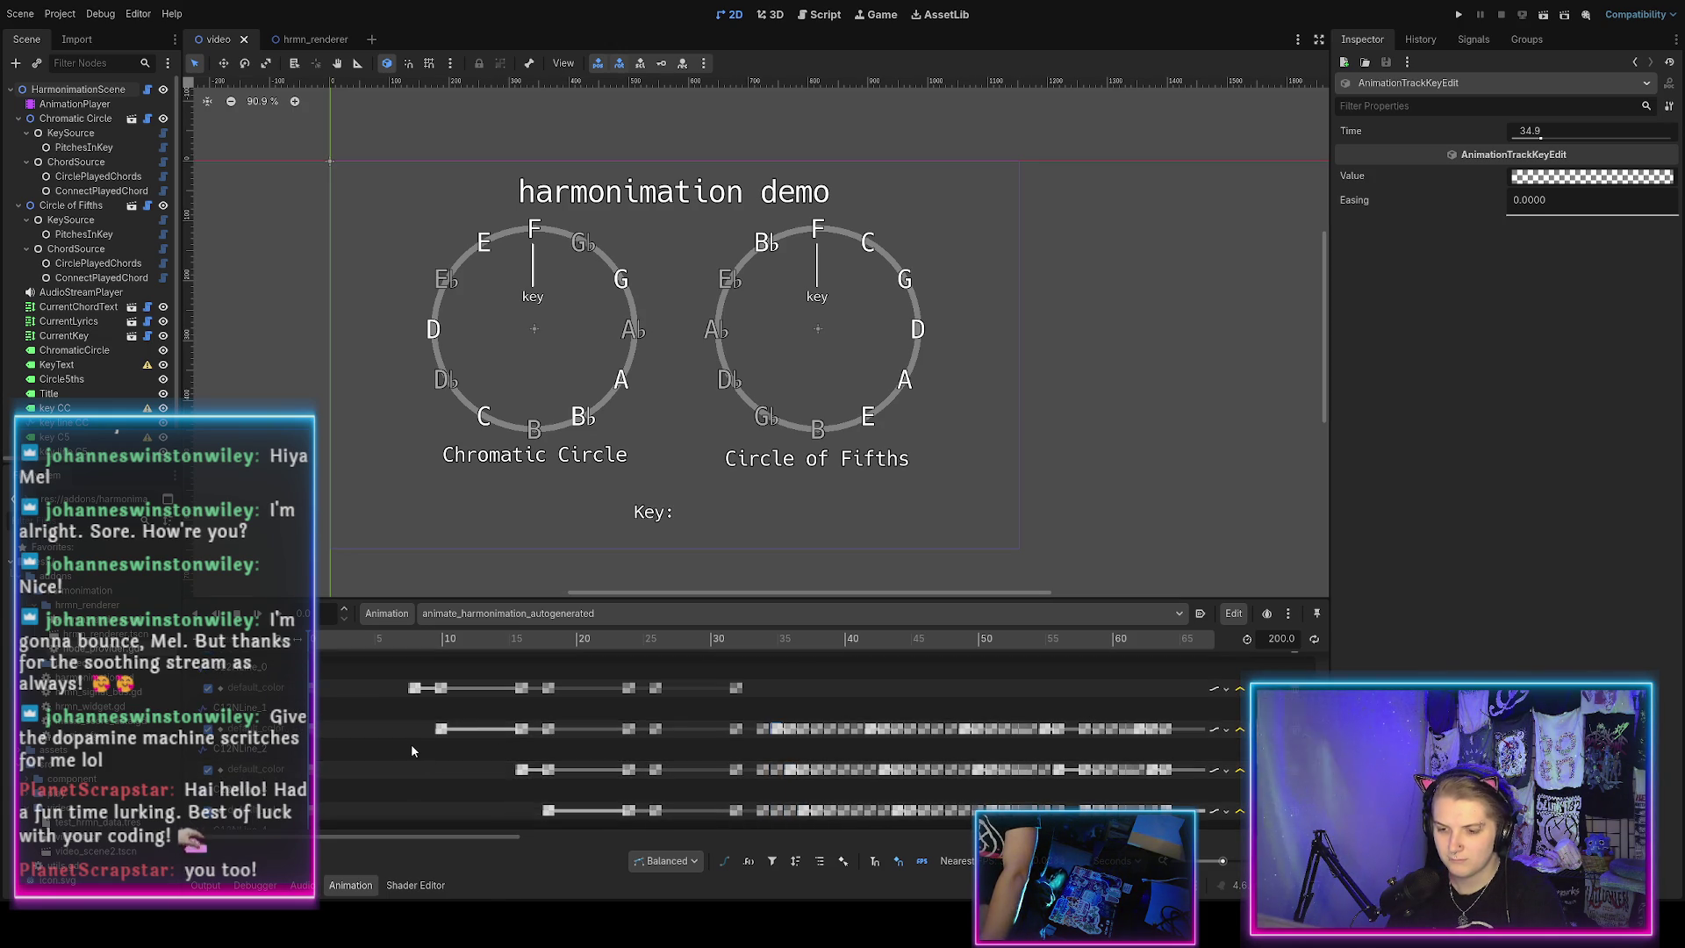
pyautogui.scroll(-5, 411, 744)
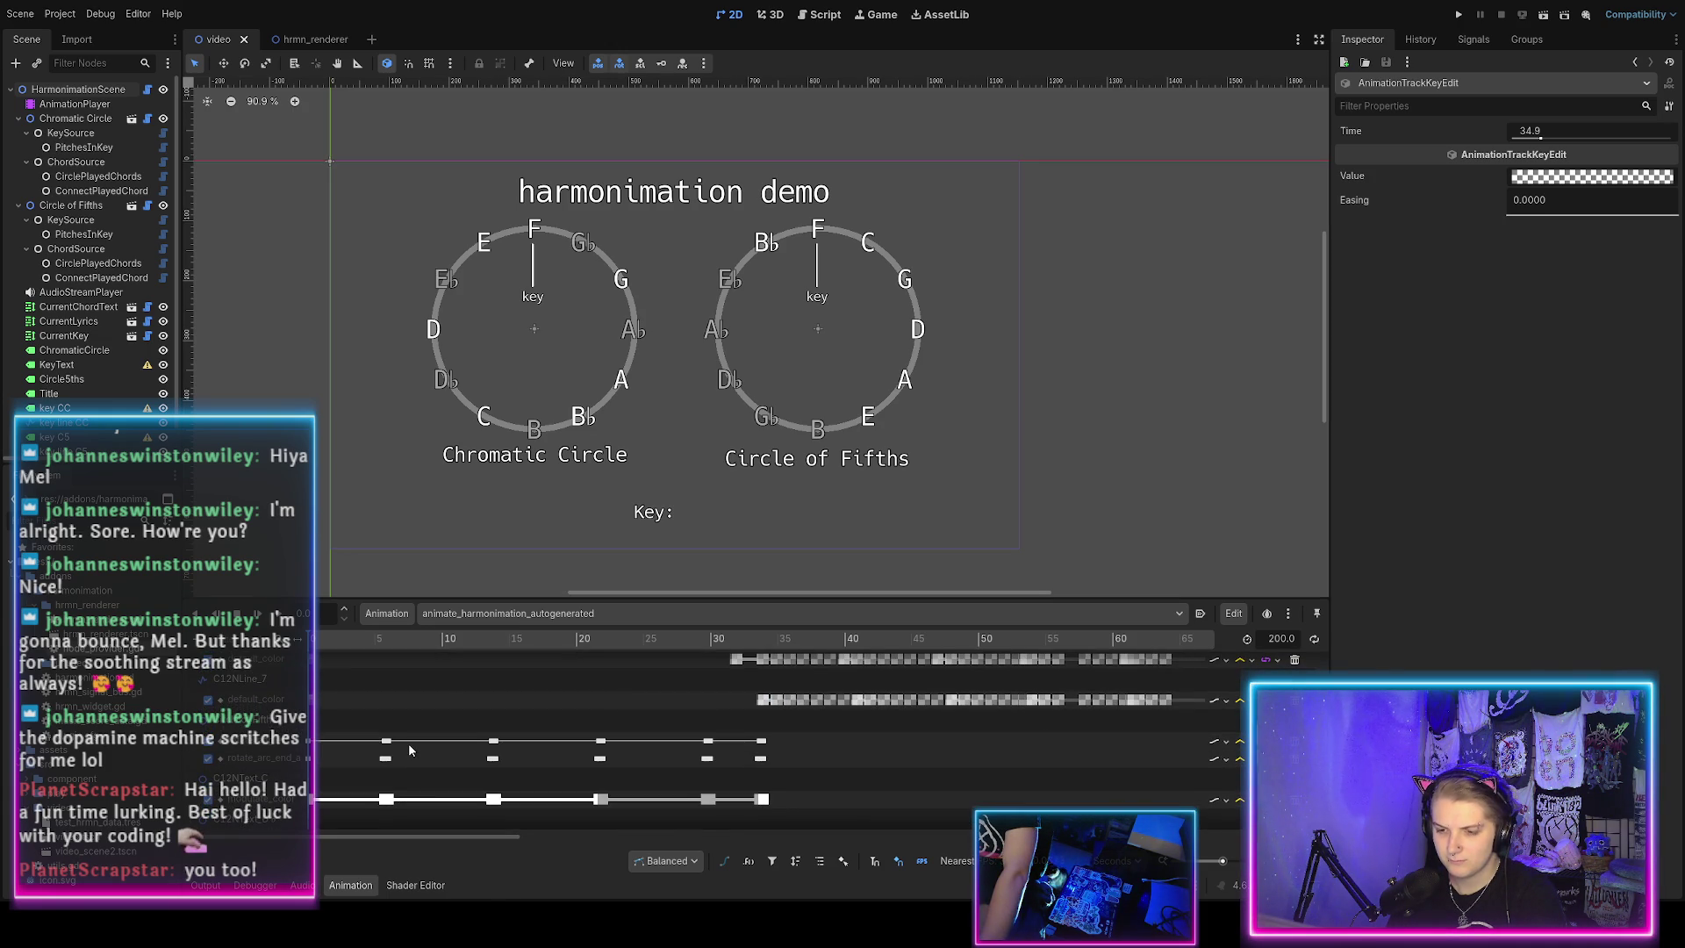
pyautogui.scroll(10, 408, 742)
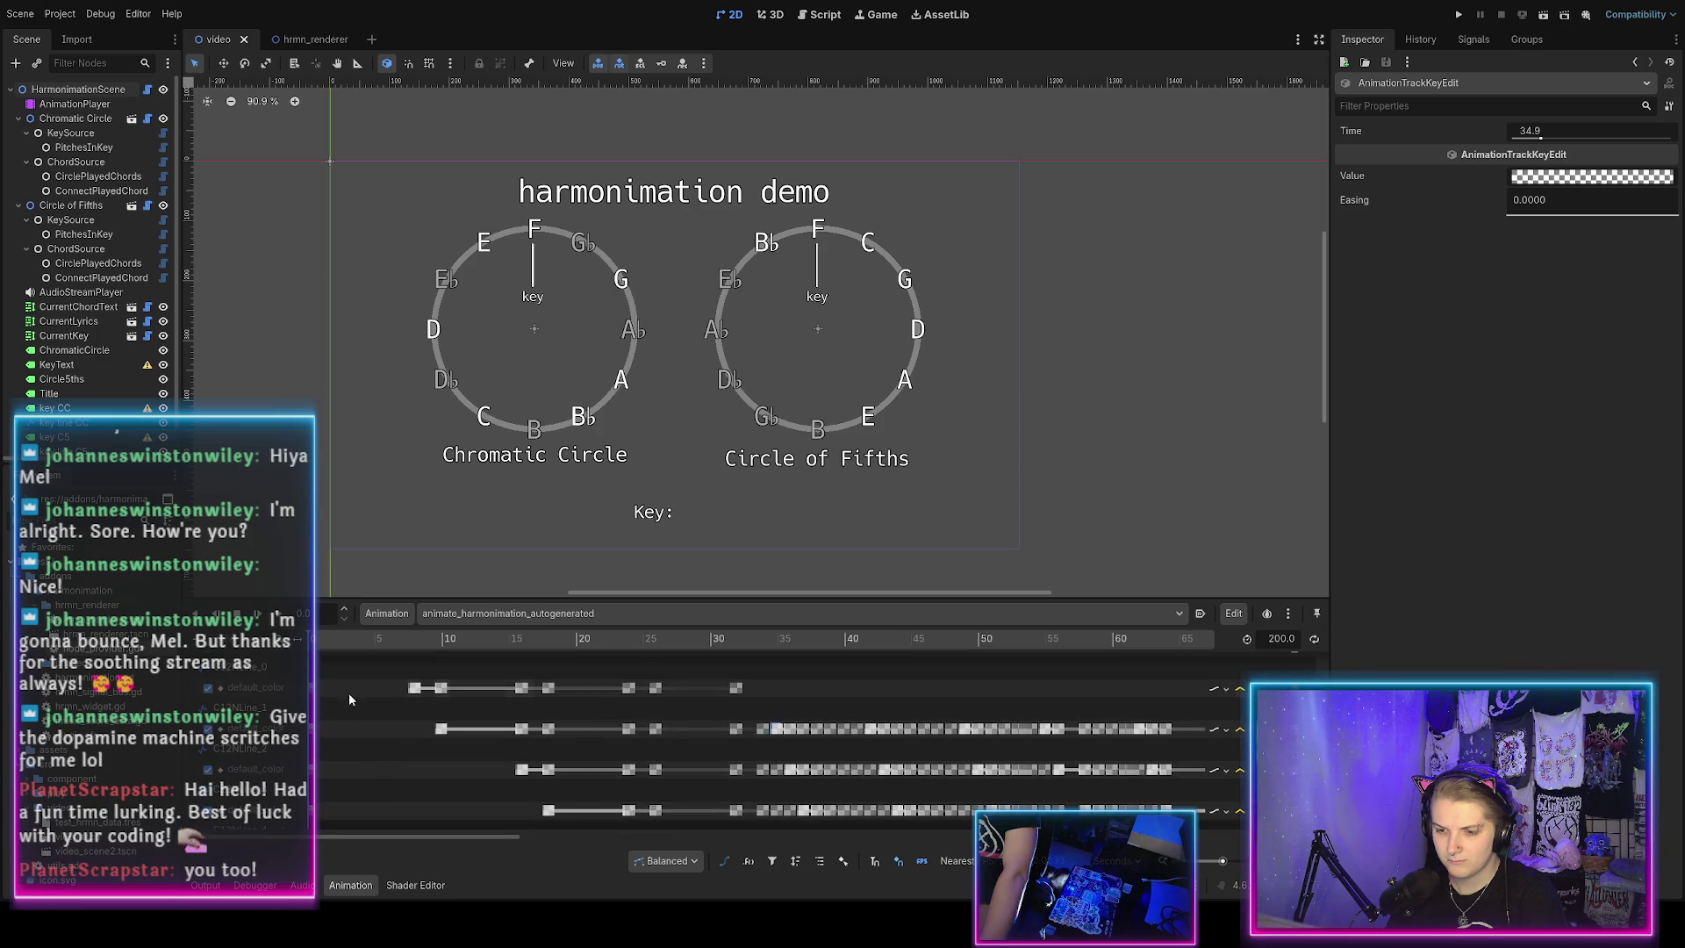
pyautogui.moveTo(334, 636)
pyautogui.mouseDown()
pyautogui.moveTo(1120, 698)
pyautogui.moveTo(1272, 729)
pyautogui.moveTo(1246, 727)
pyautogui.mouseUp()
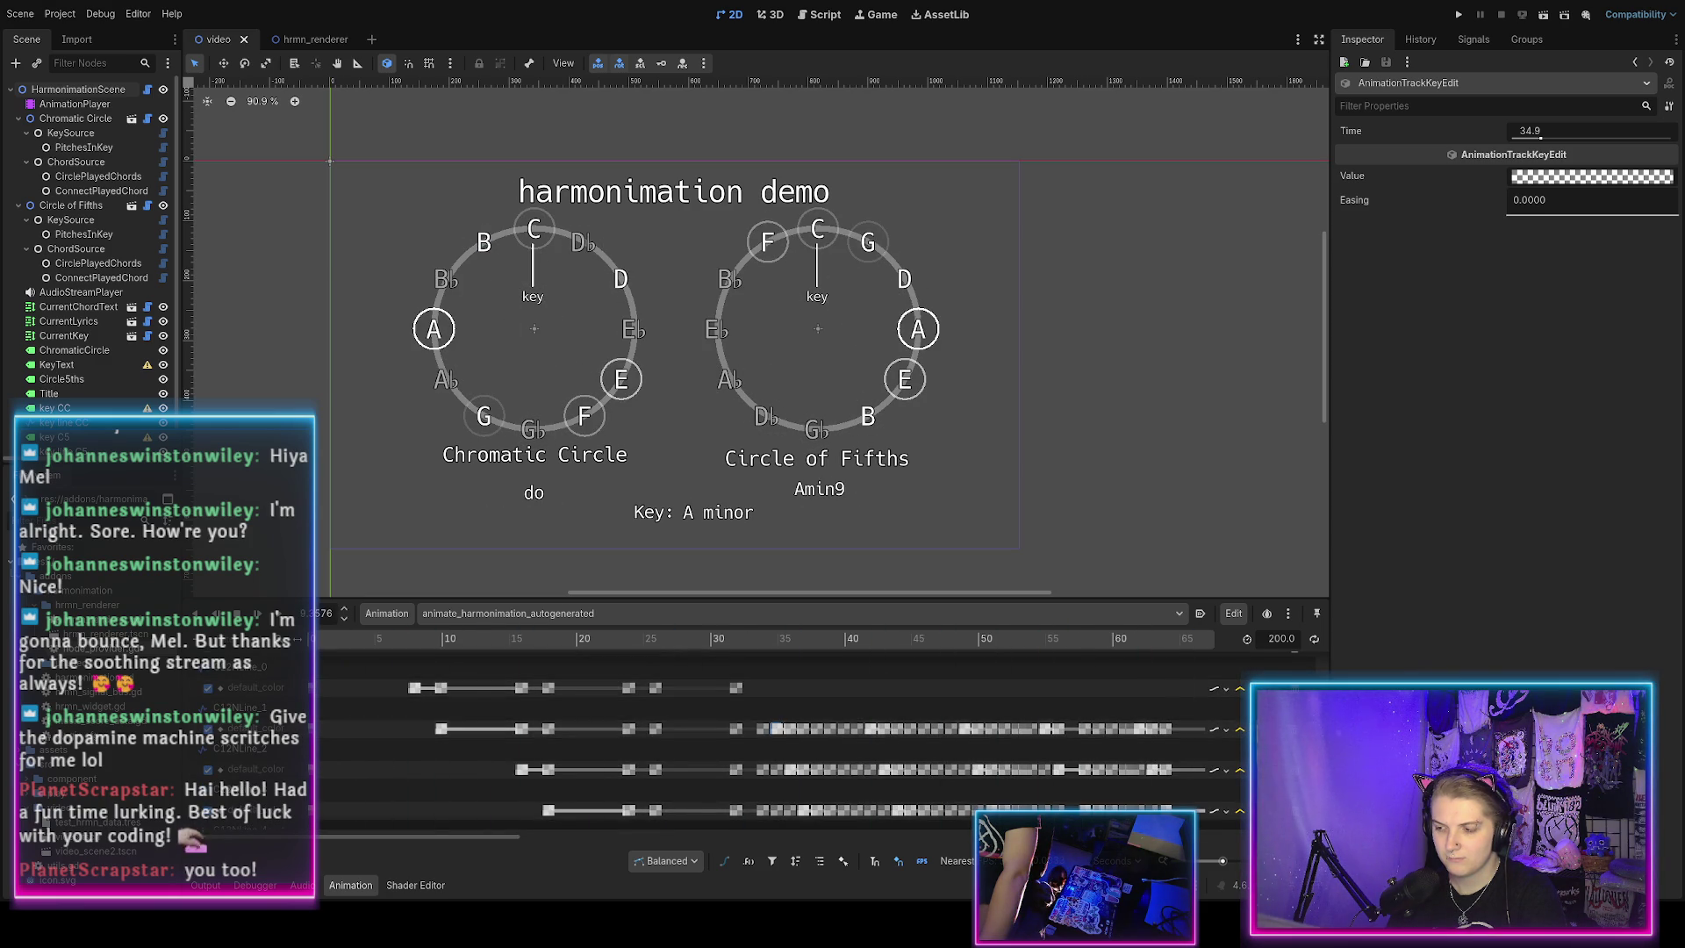
pyautogui.scroll(-5, 1140, 718)
pyautogui.moveTo(712, 645)
pyautogui.mouseDown()
pyautogui.moveTo(620, 641)
pyautogui.moveTo(697, 651)
pyautogui.moveTo(633, 664)
pyautogui.moveTo(693, 676)
pyautogui.mouseUp()
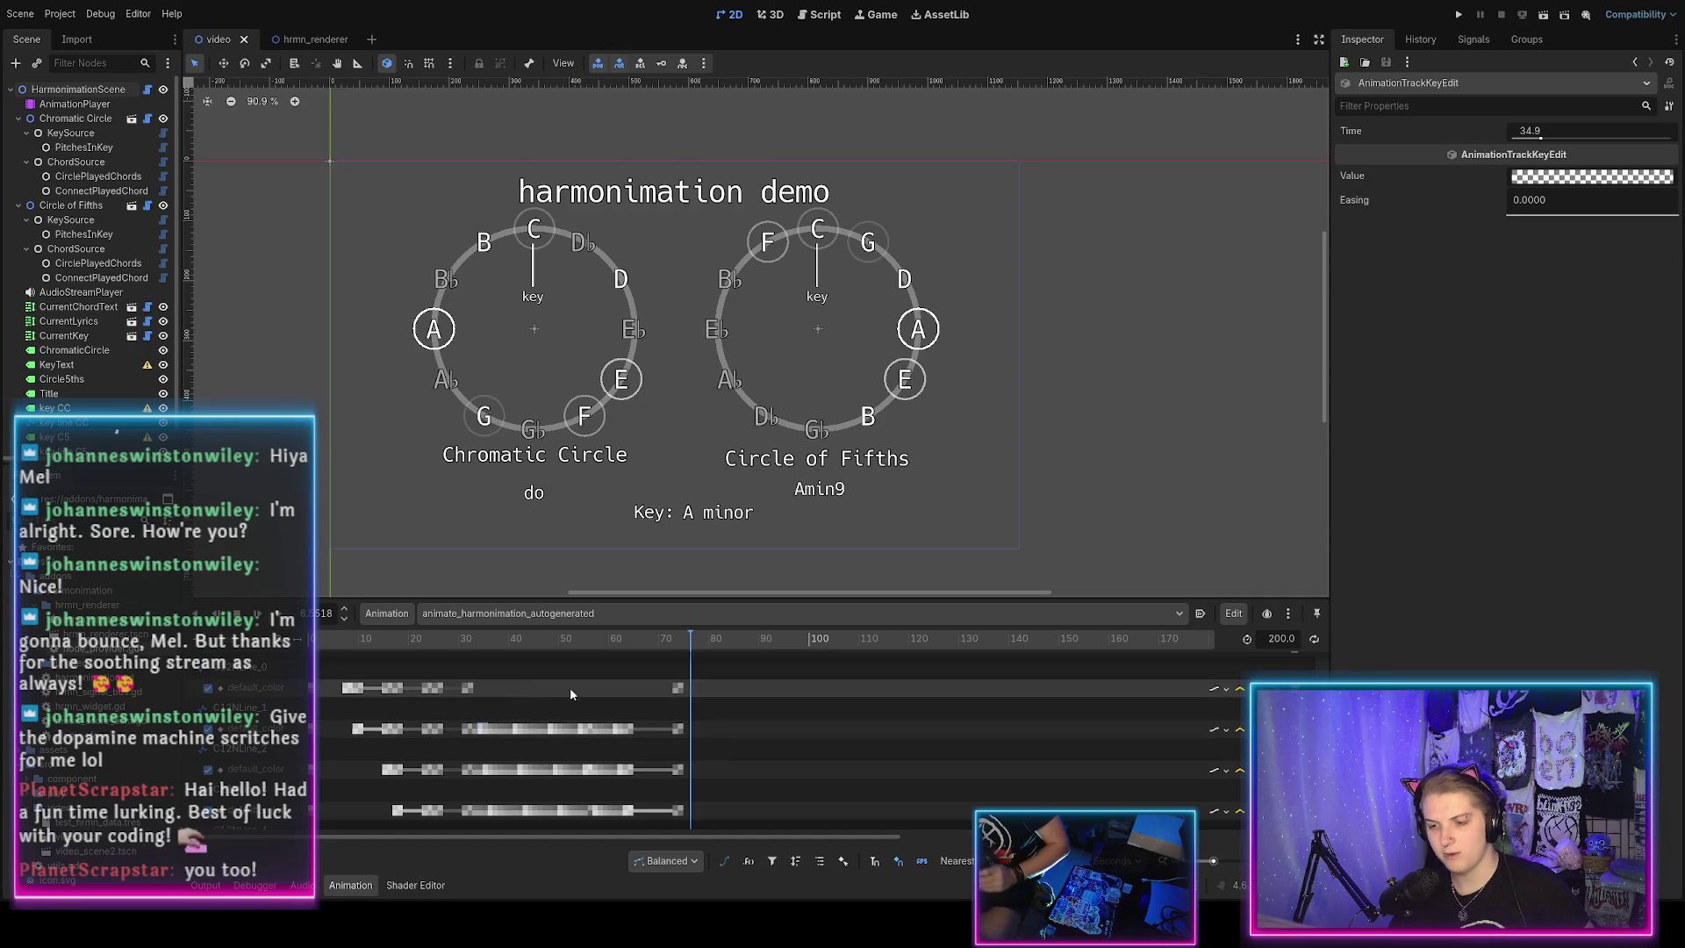
pyautogui.scroll(-3, 553, 702)
pyautogui.scroll(-5, 559, 733)
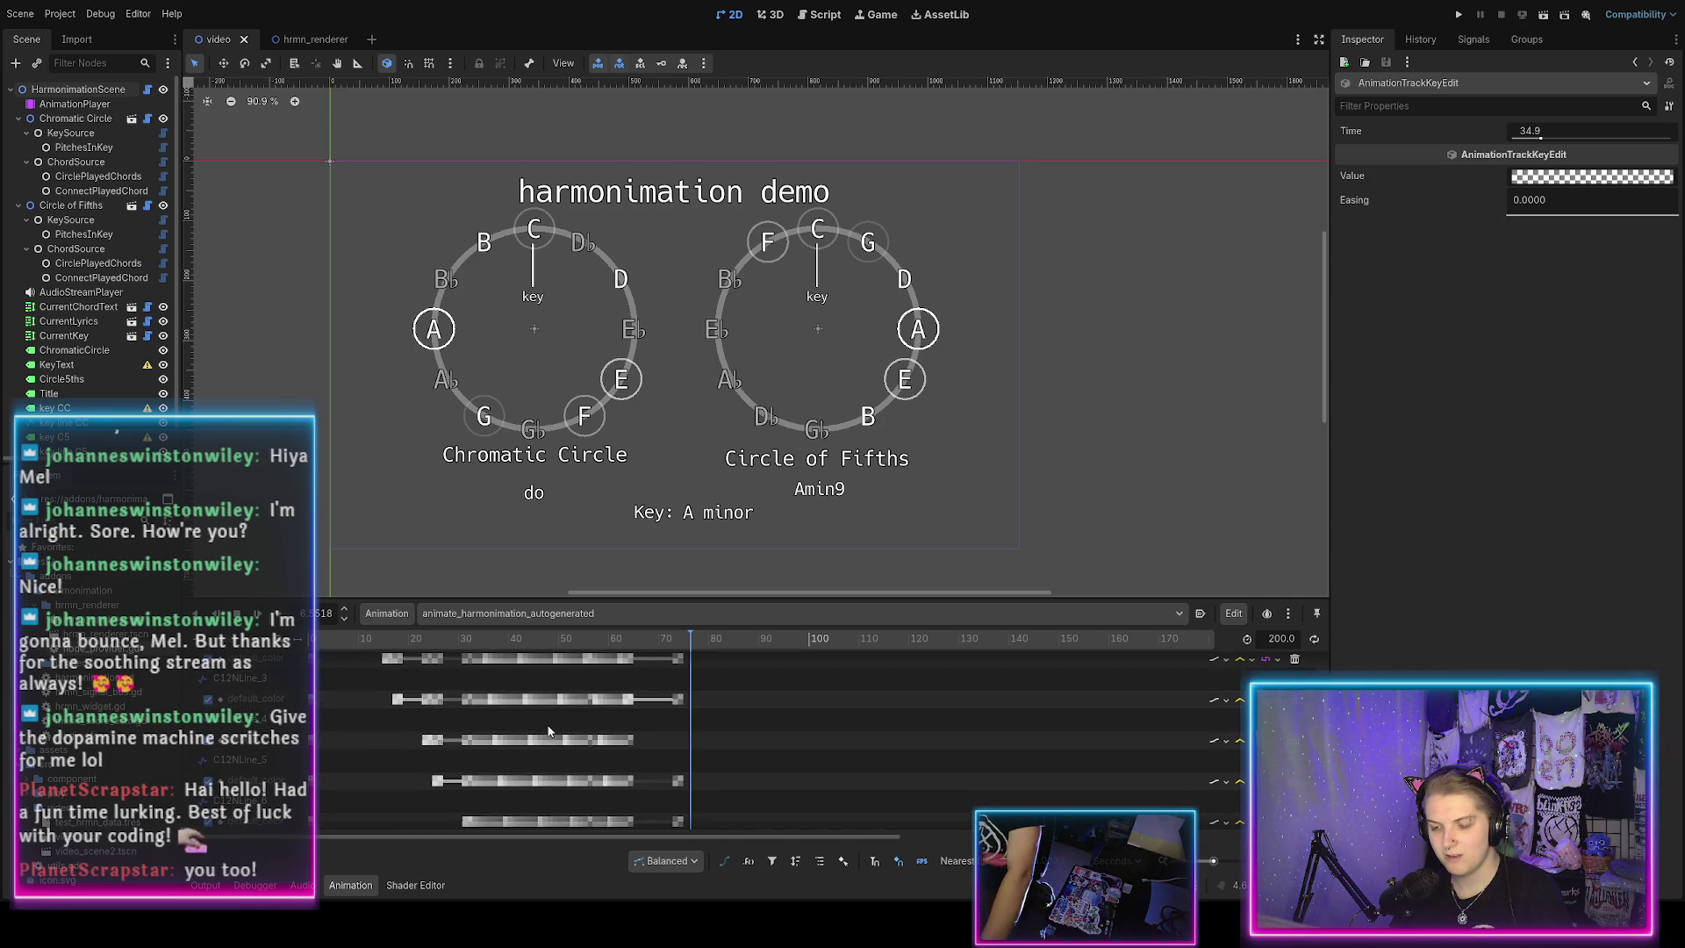
pyautogui.scroll(-2, 548, 730)
pyautogui.scroll(-3, 544, 729)
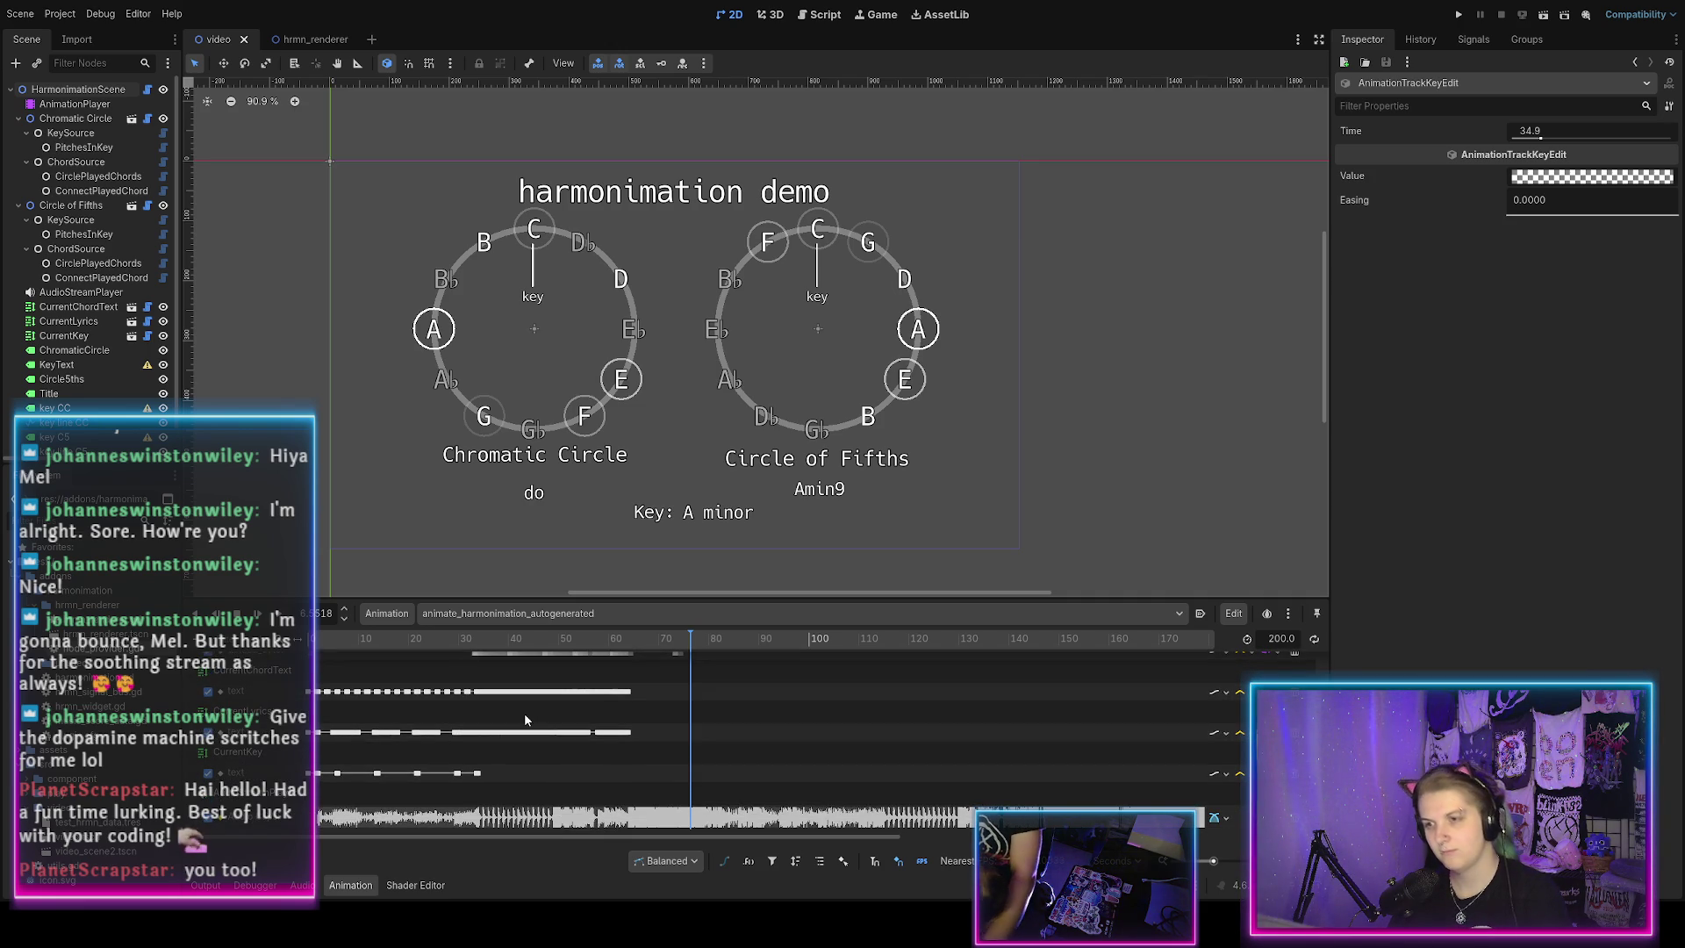
# Scrub the animation from near the start to preview chord changes, then return to node_provider.gd.
pyautogui.click(358, 645)
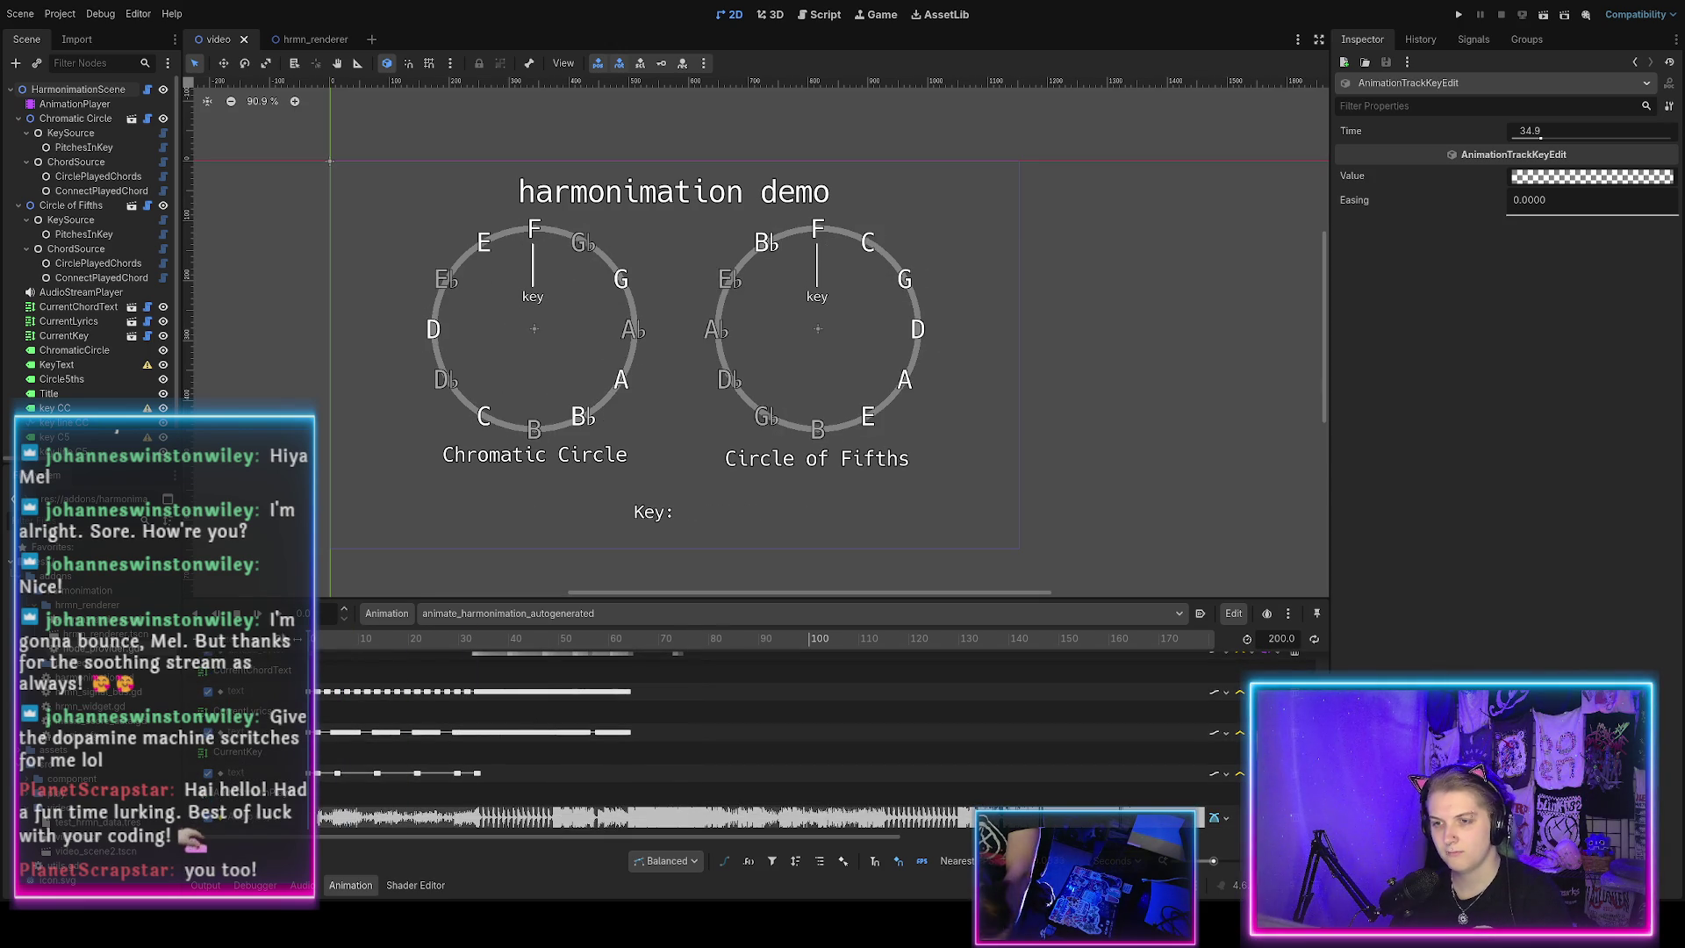
pyautogui.moveTo(358, 645); pyautogui.dragTo(580, 686)
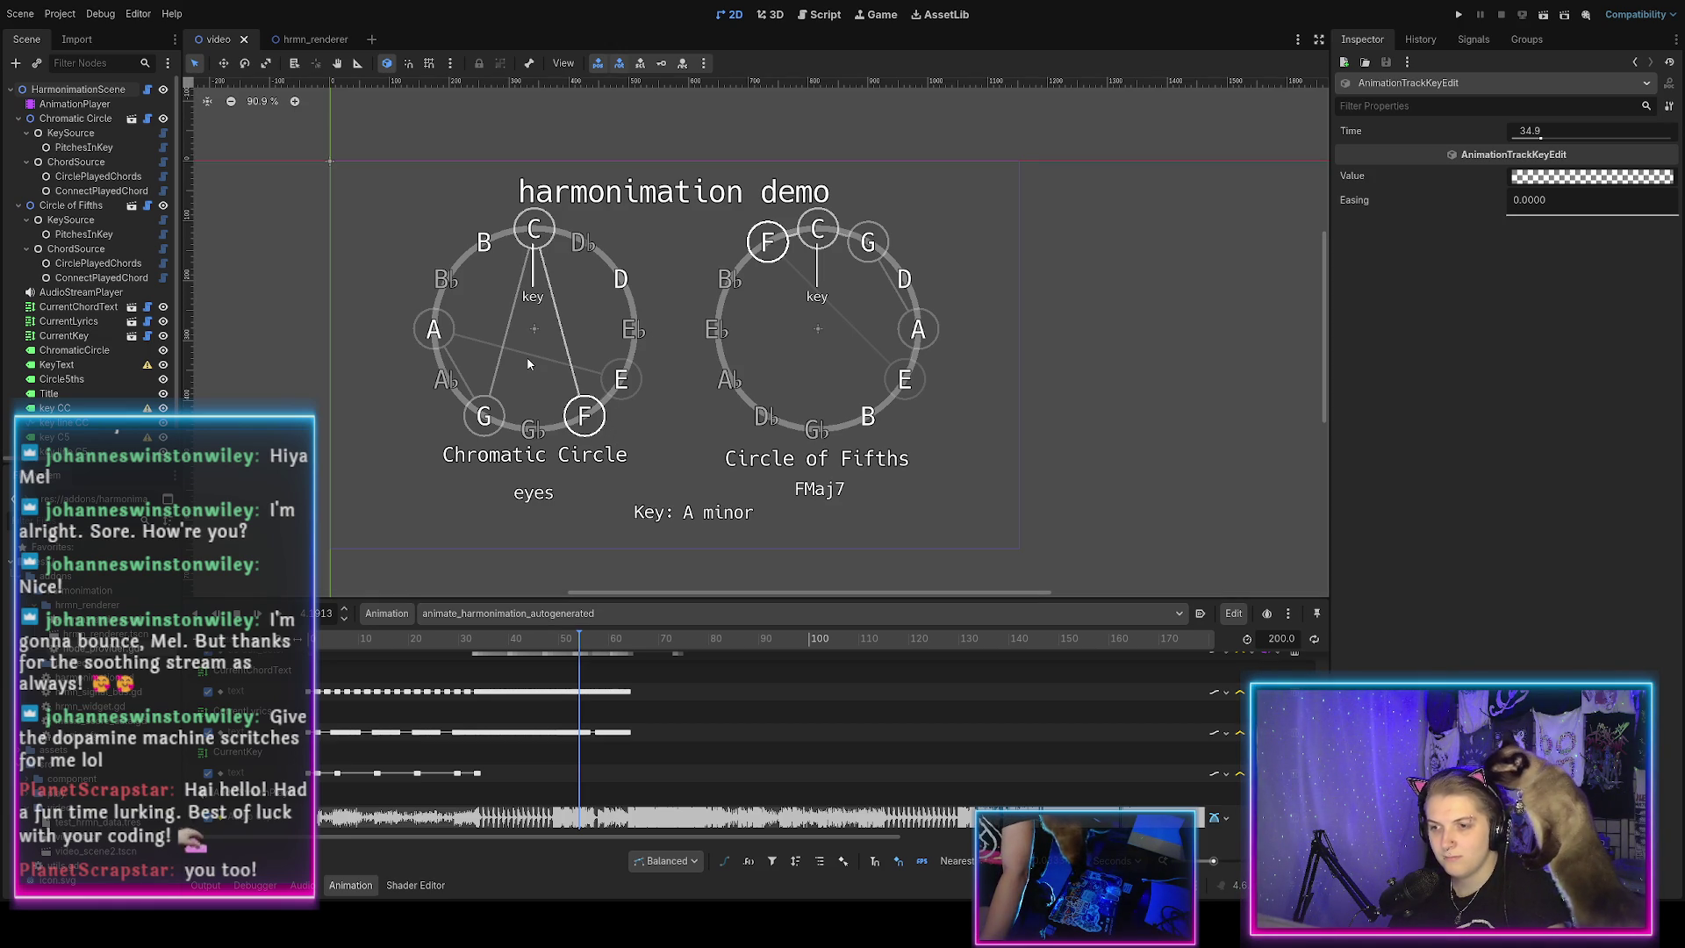
pyautogui.click(825, 16)
pyautogui.scroll(15, 509, 373)
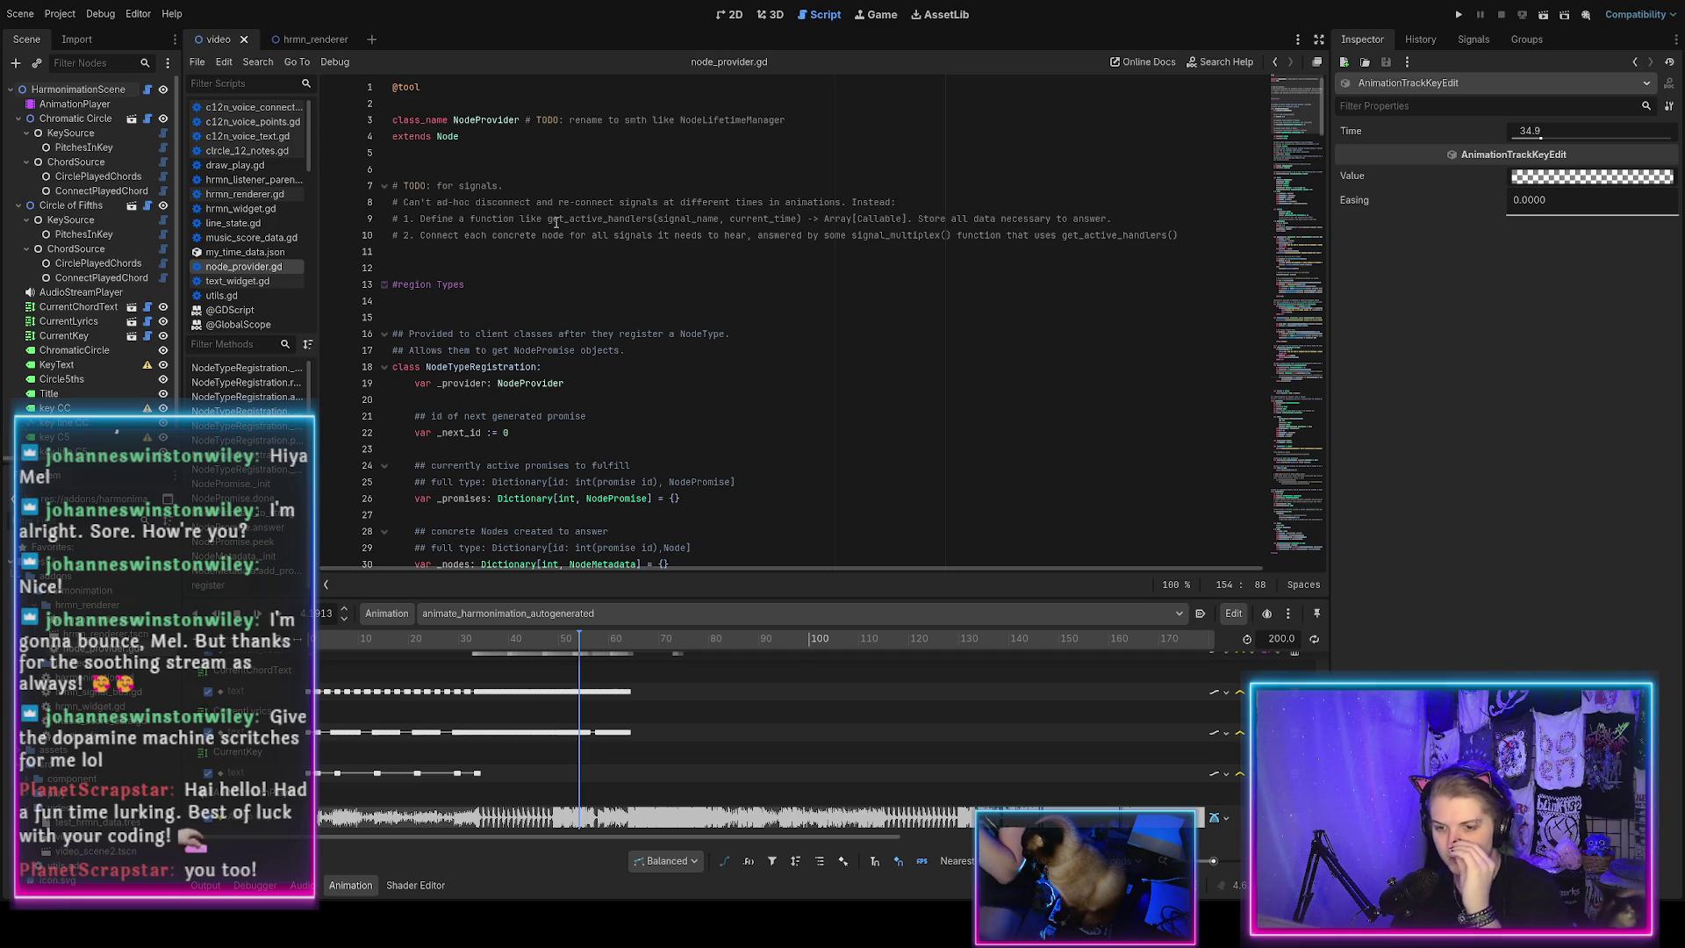
pyautogui.scroll(-5, 408, 707)
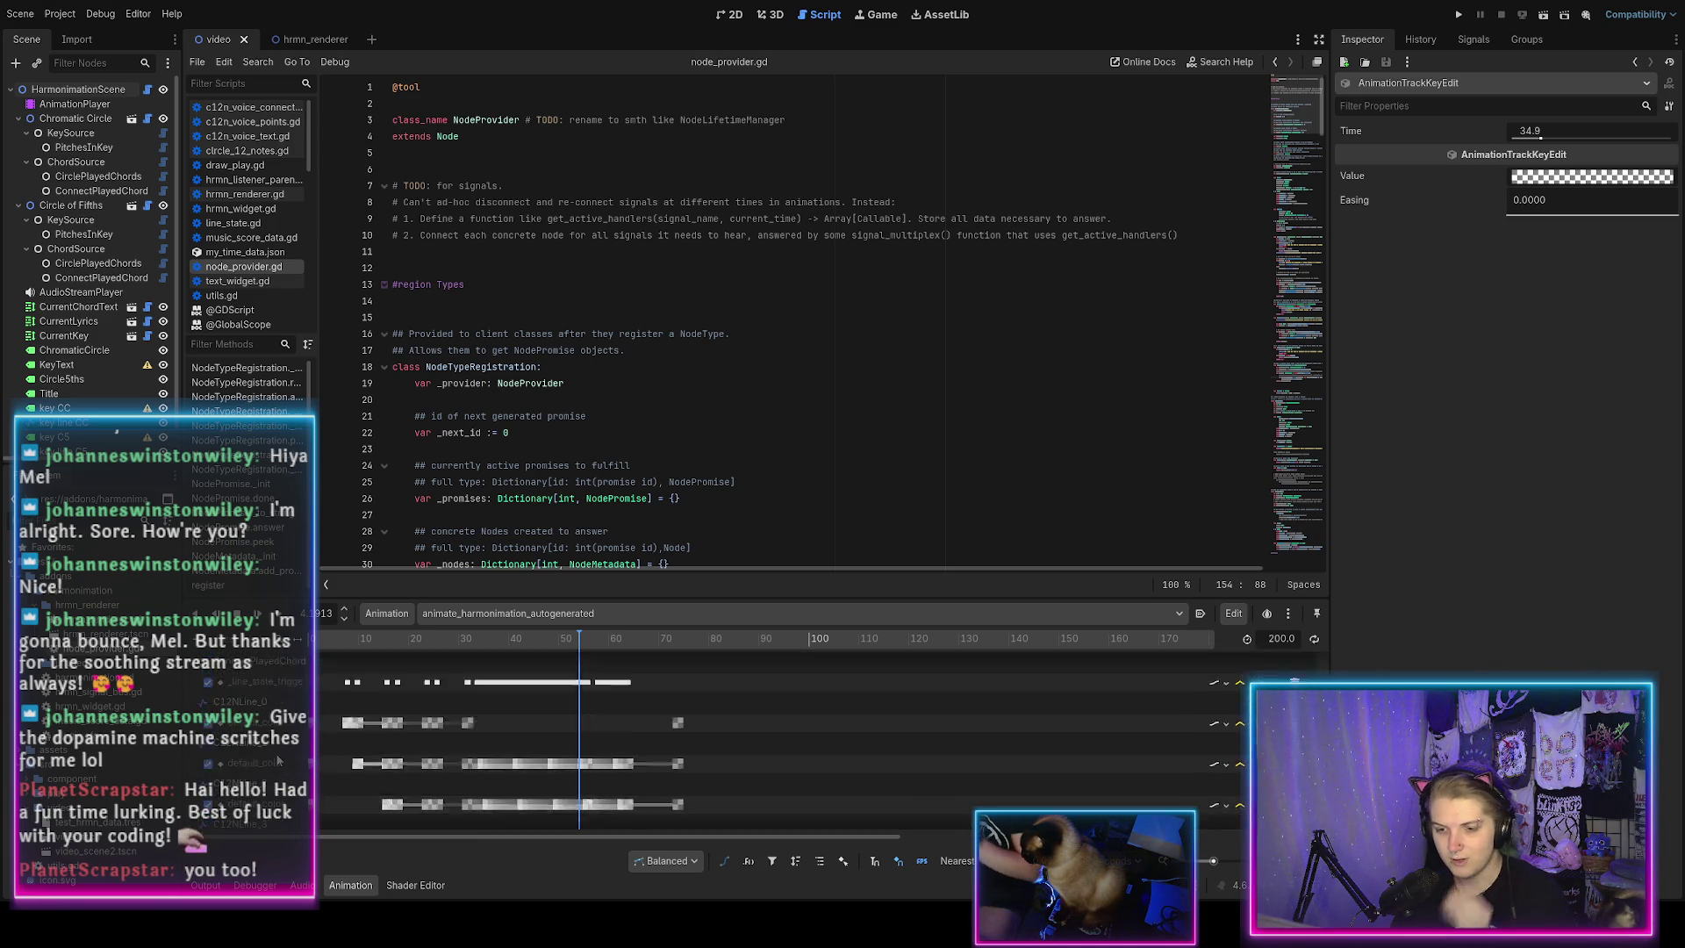
pyautogui.scroll(-3, 408, 746)
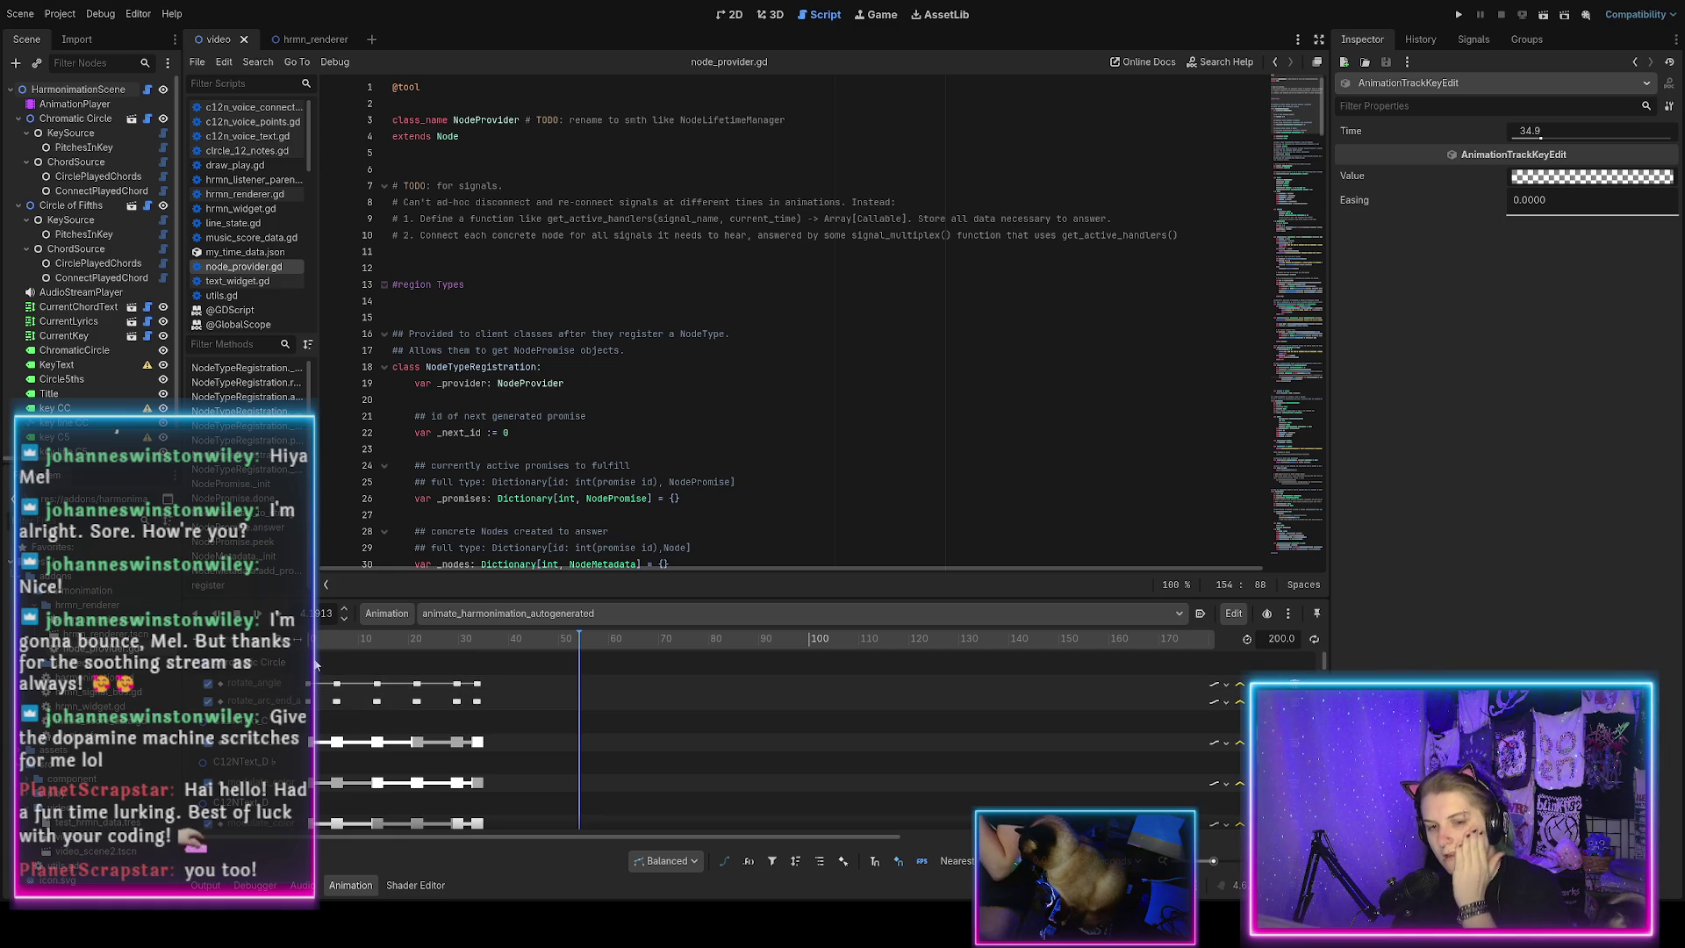
pyautogui.scroll(-3, 496, 461)
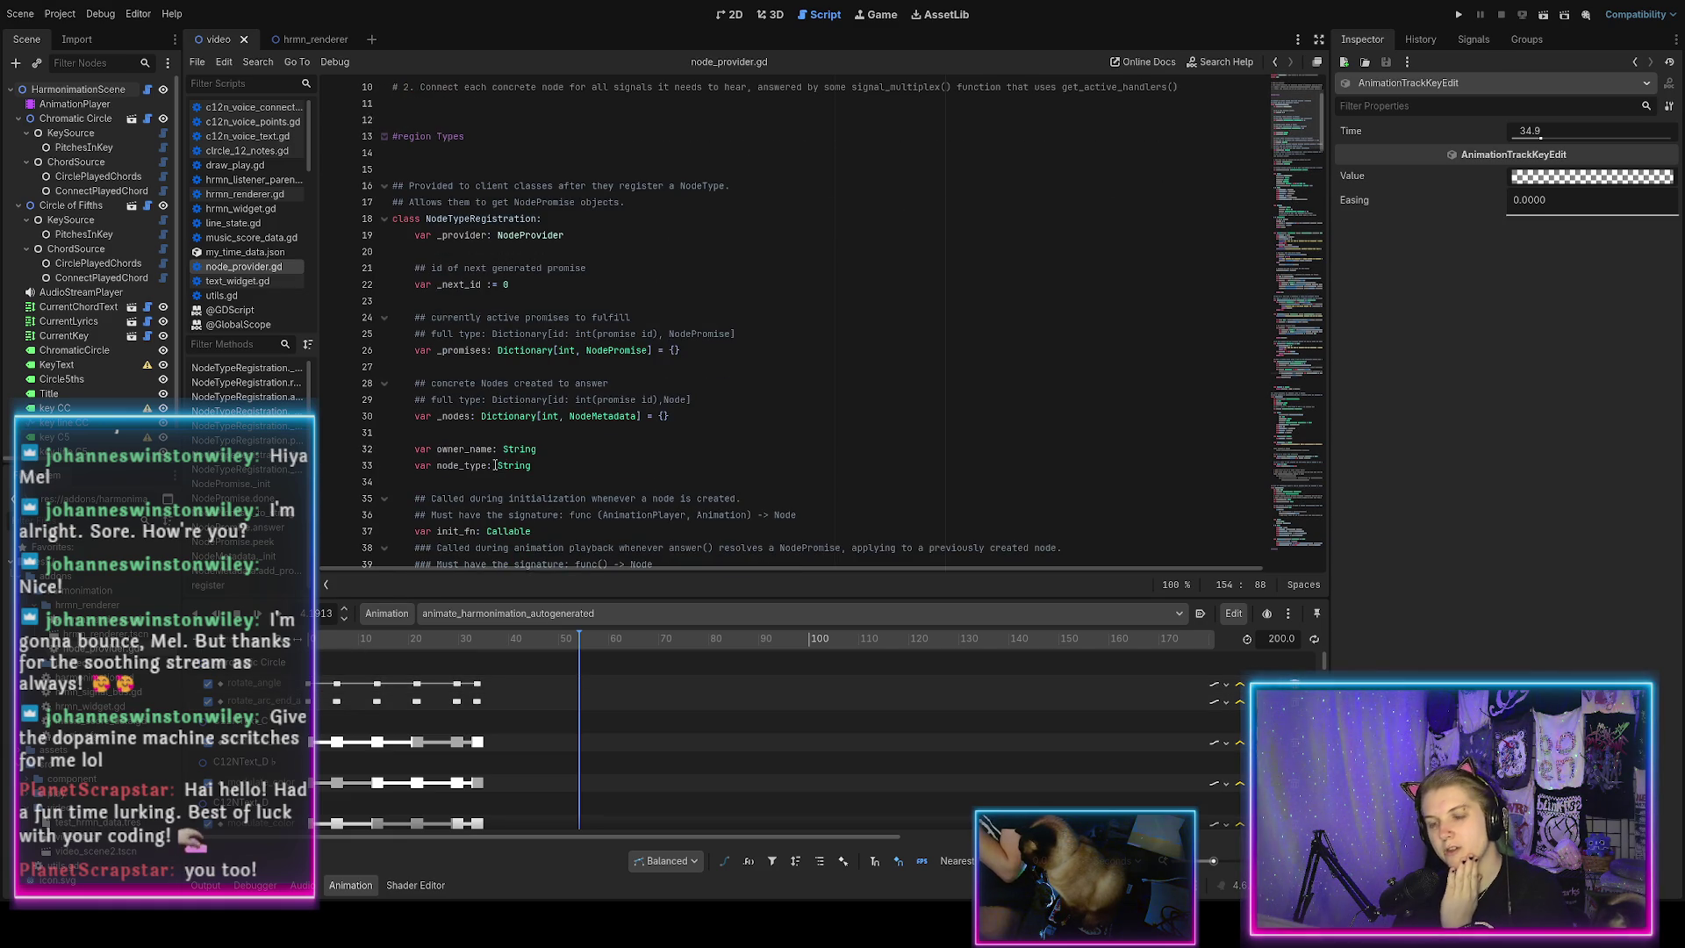
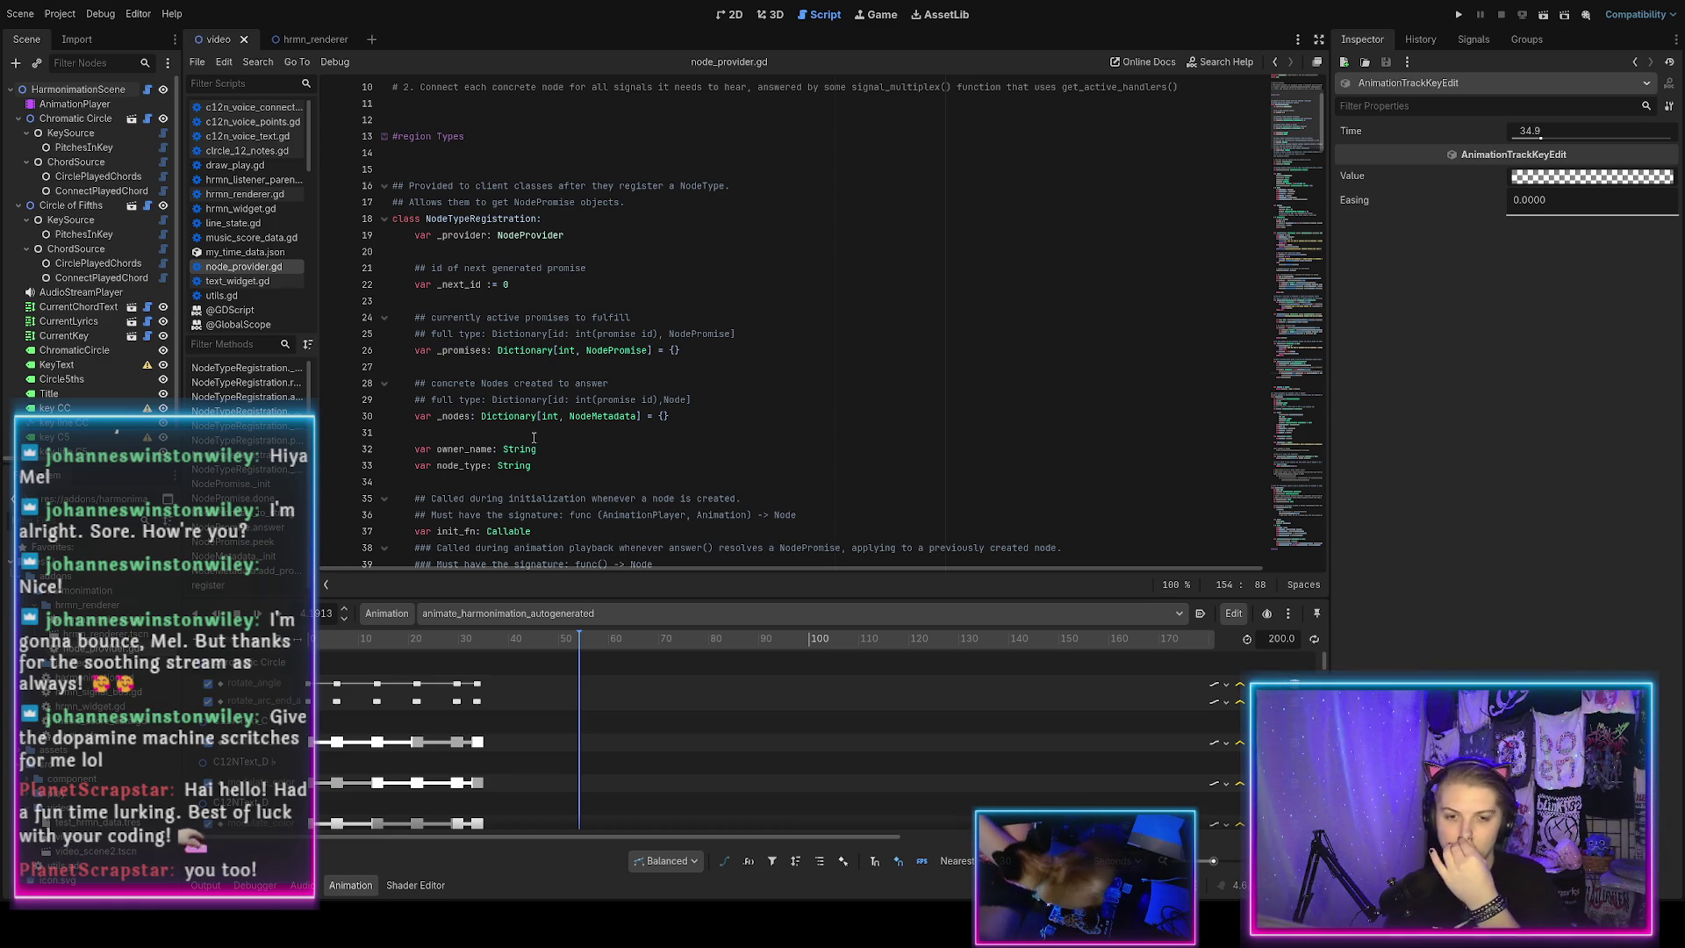
# Add an '_owner: Node' parameter after _provider in NodeTypeRegistration's _init and save.
pyautogui.scroll(-2, 481, 437)
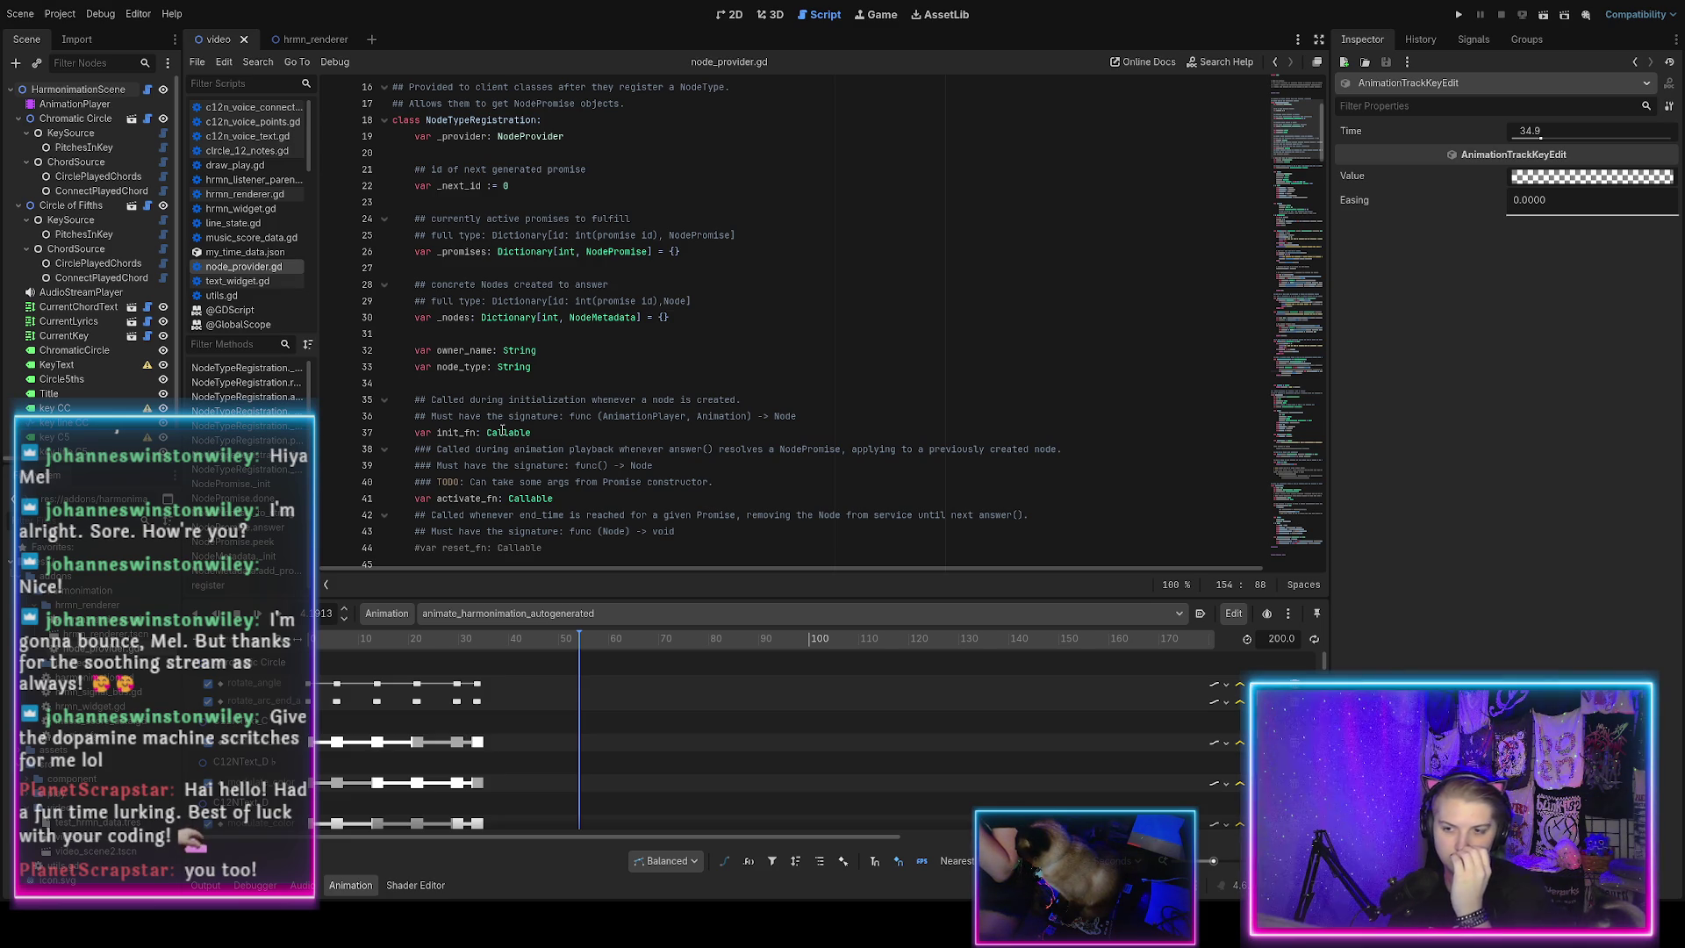
pyautogui.scroll(-4, 502, 430)
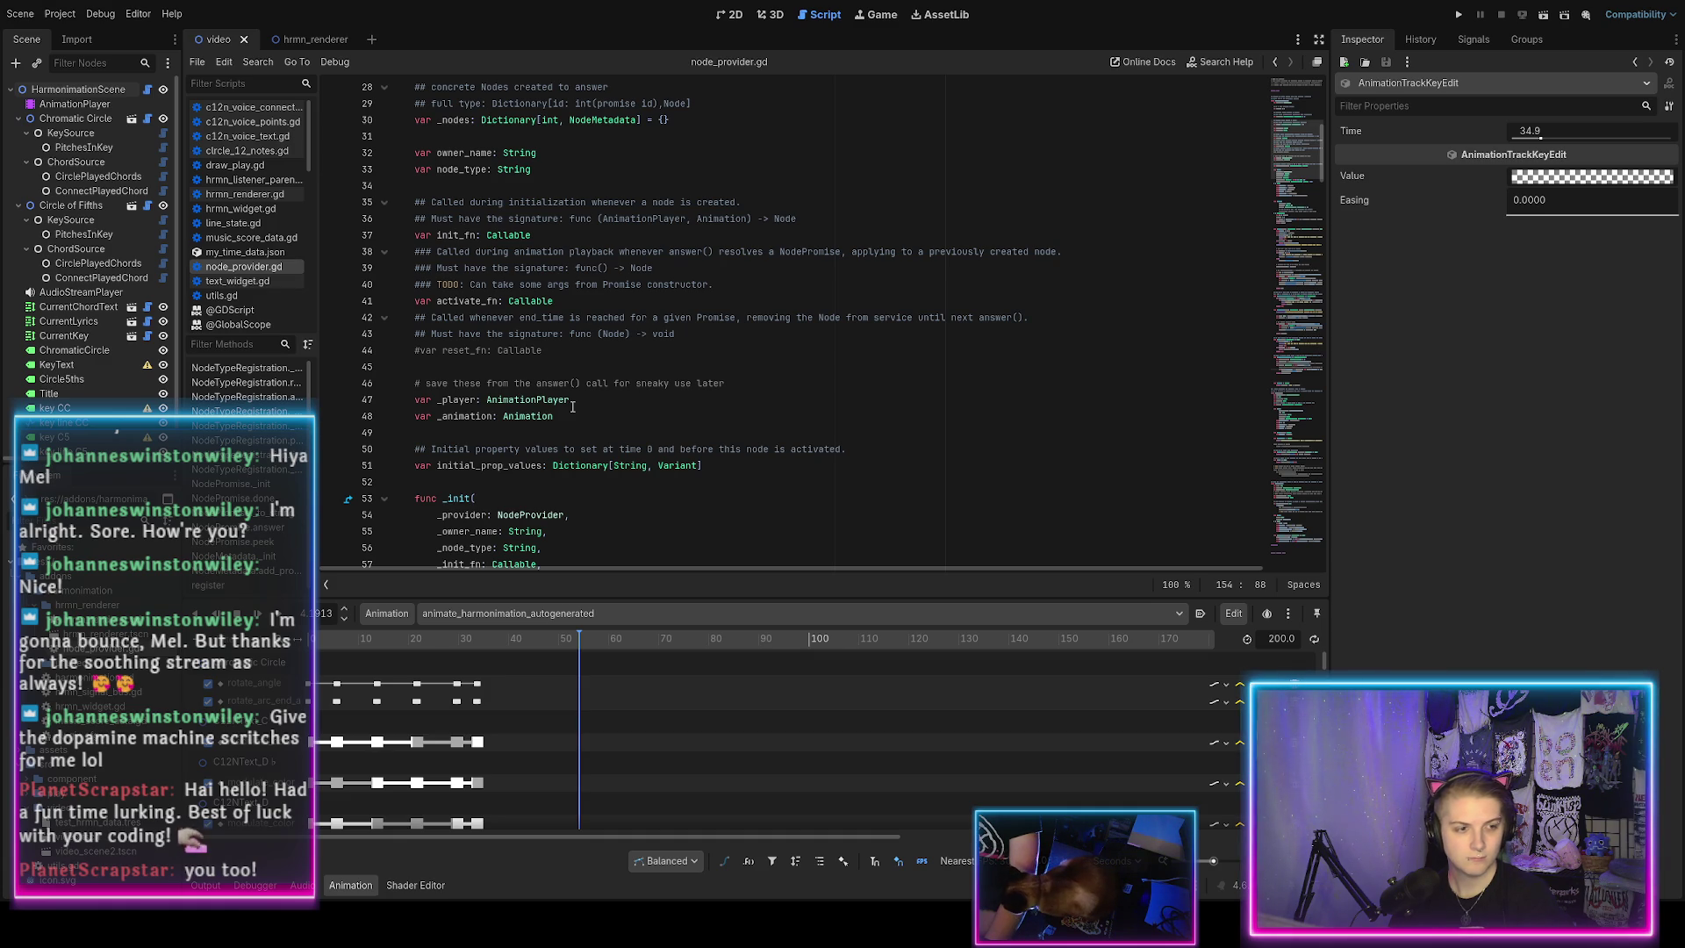
pyautogui.scroll(-5, 573, 407)
pyautogui.scroll(-8, 572, 400)
pyautogui.scroll(-4, 572, 400)
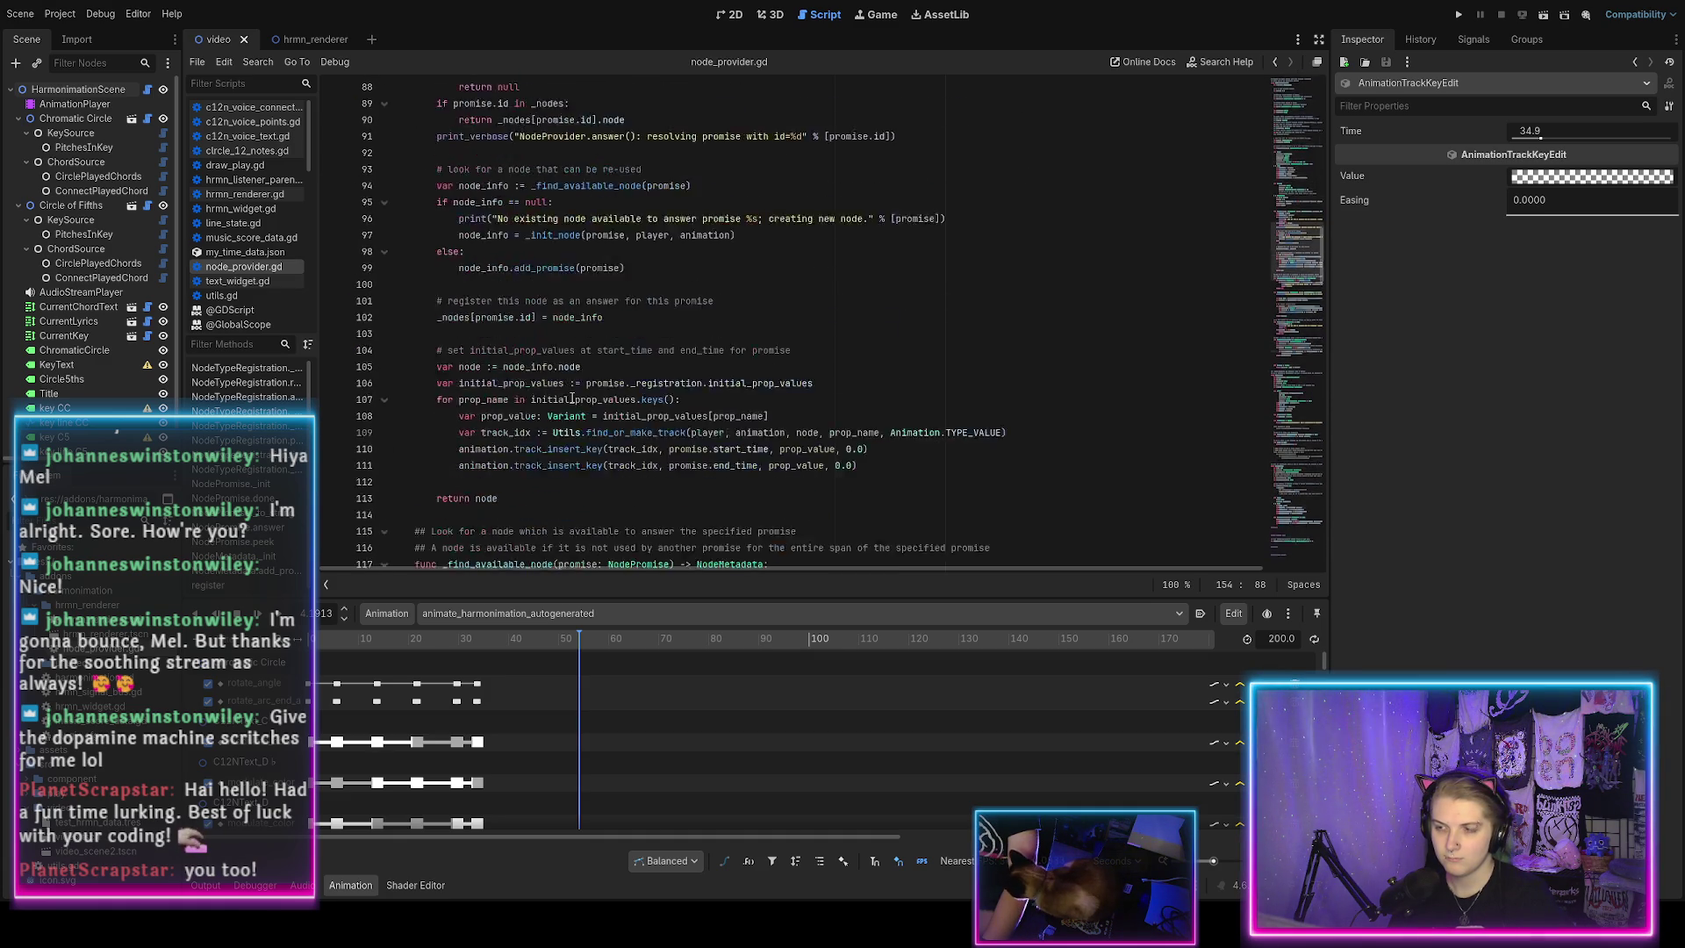
pyautogui.scroll(-14, 572, 398)
pyautogui.scroll(20, 572, 399)
pyautogui.scroll(-5, 572, 399)
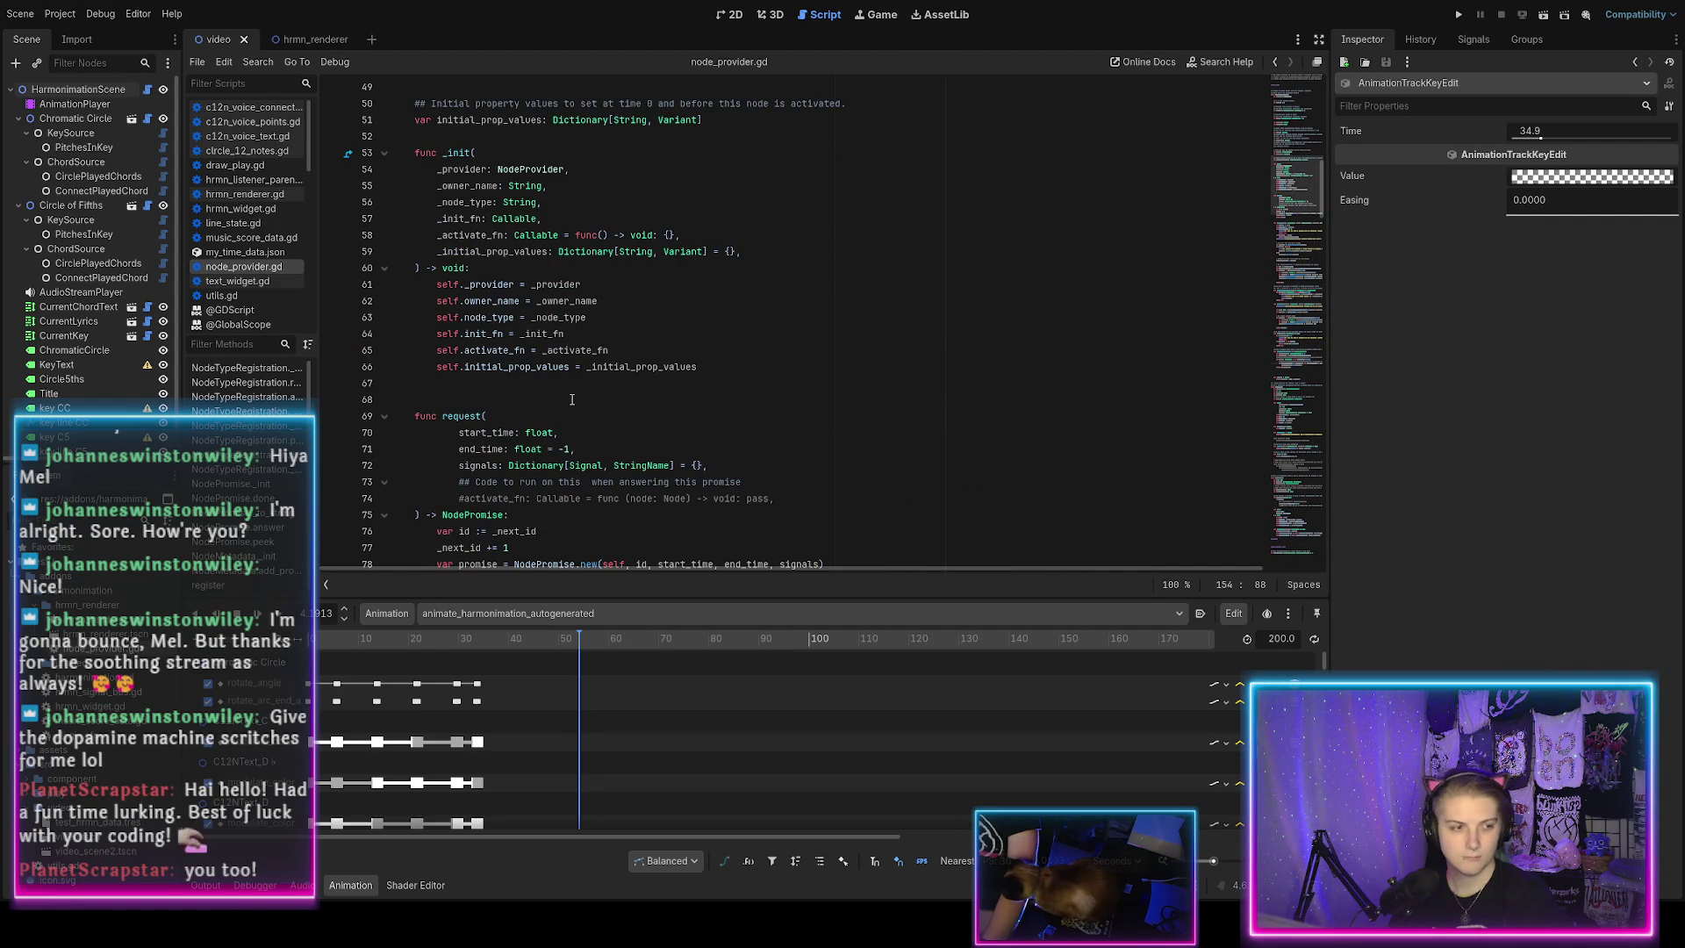
pyautogui.scroll(2, 572, 399)
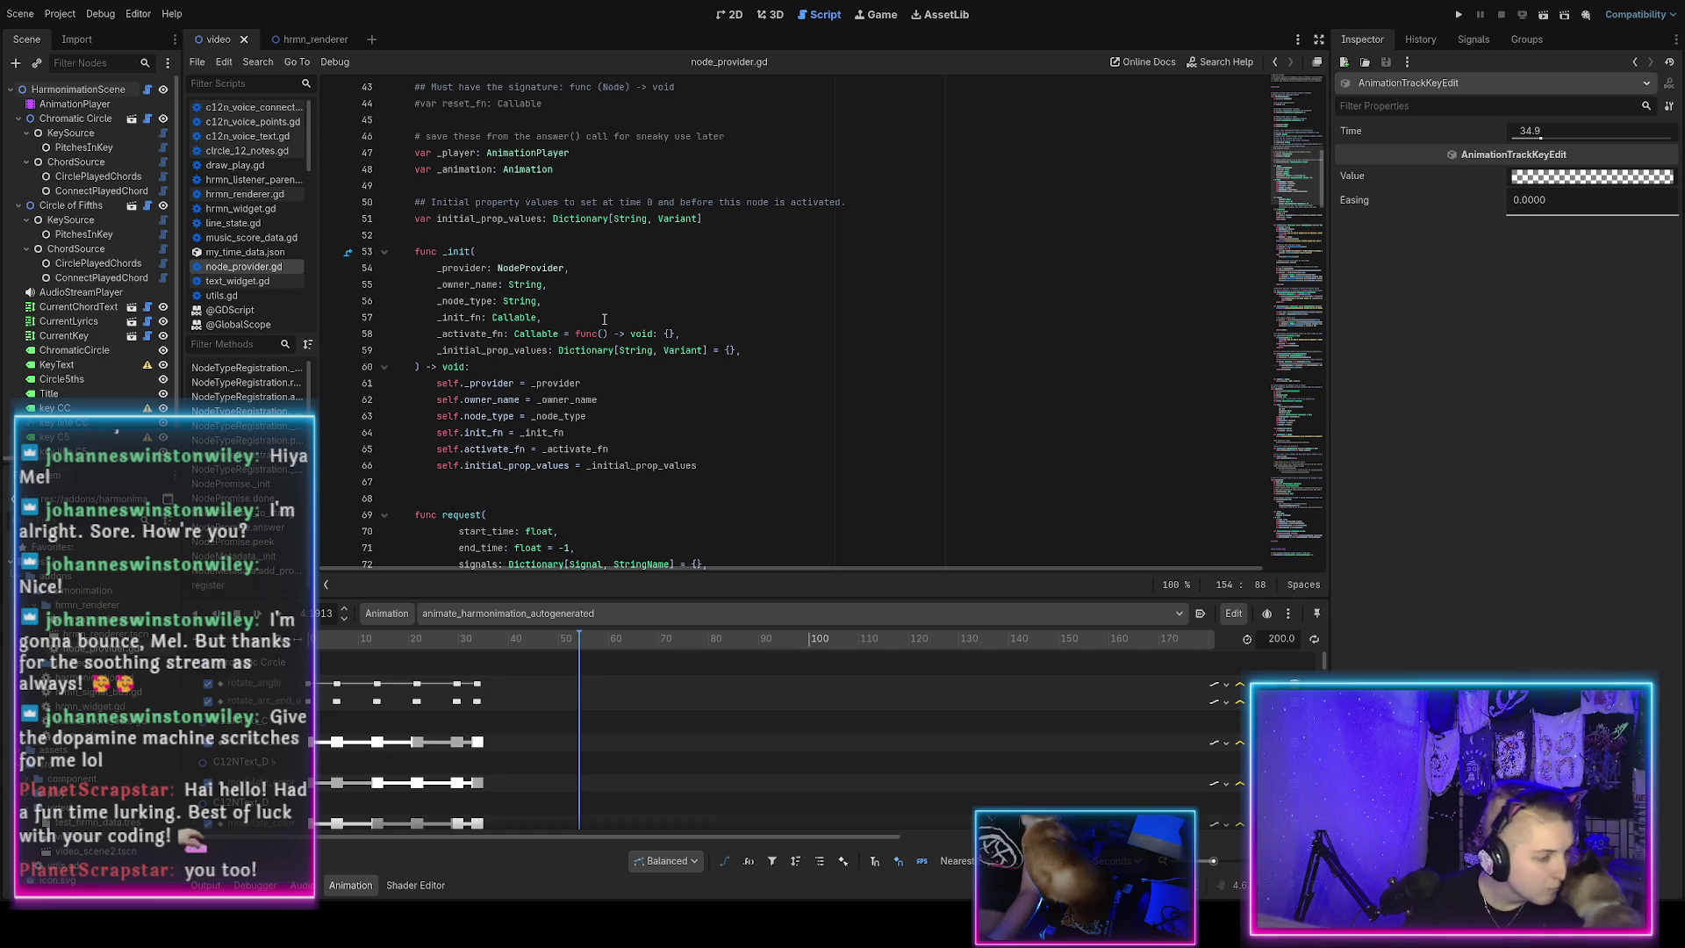
pyautogui.click(598, 274)
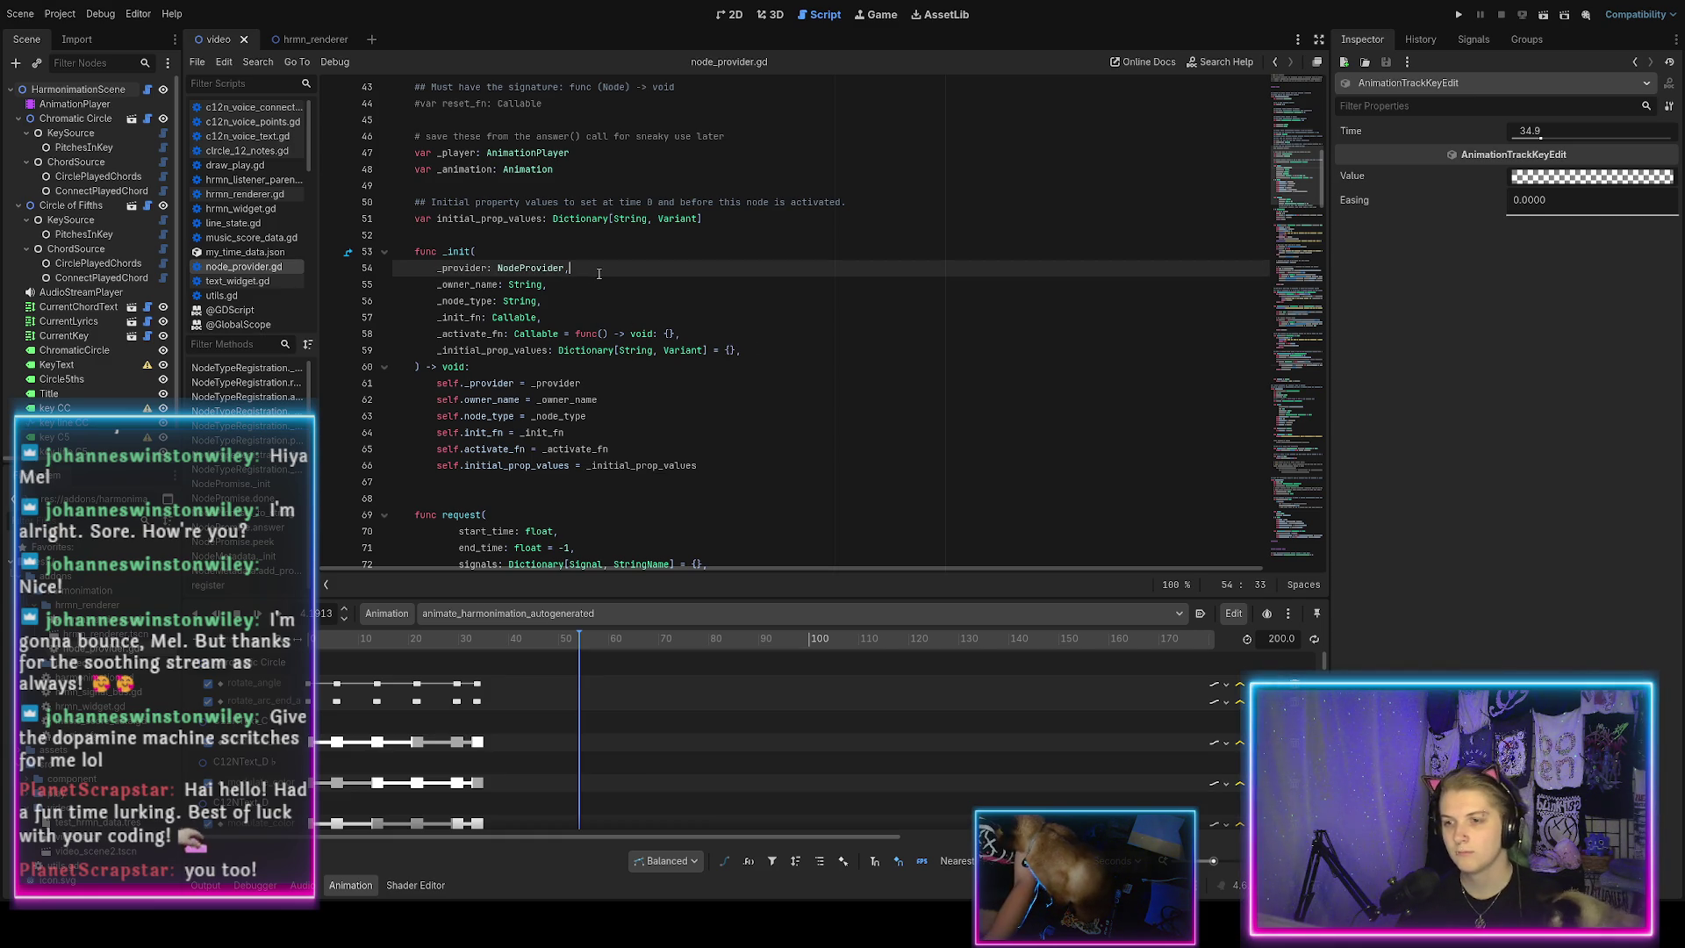
pyautogui.press('Return')
pyautogui.write('_owner: ')
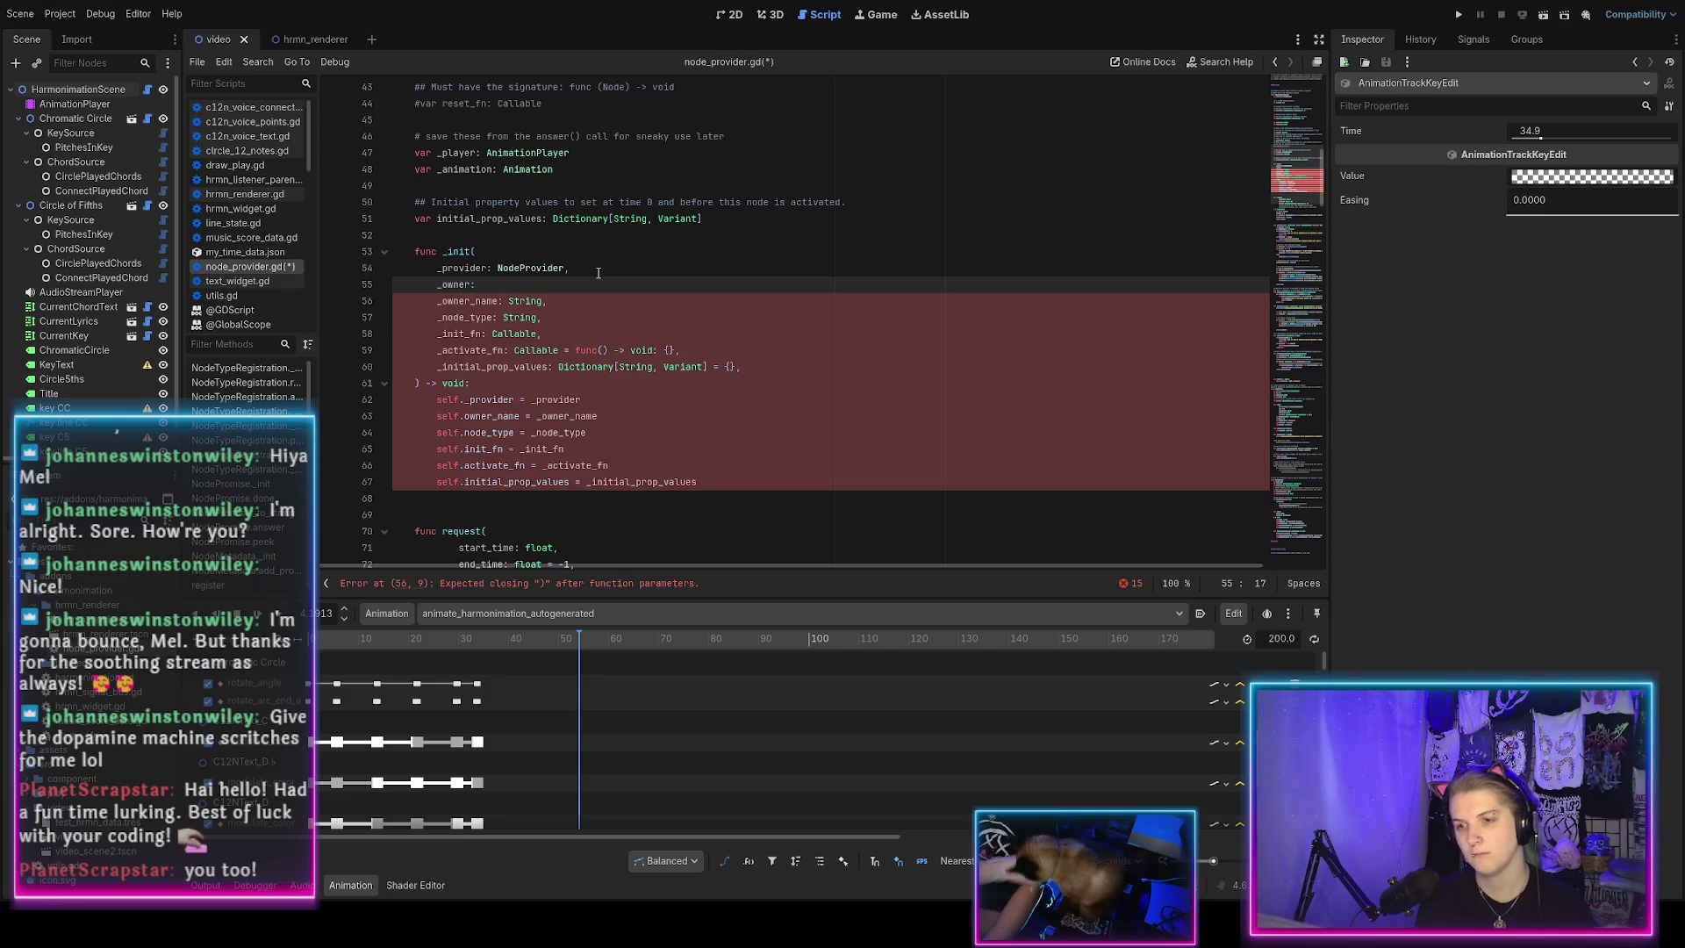
pyautogui.write('Node,')
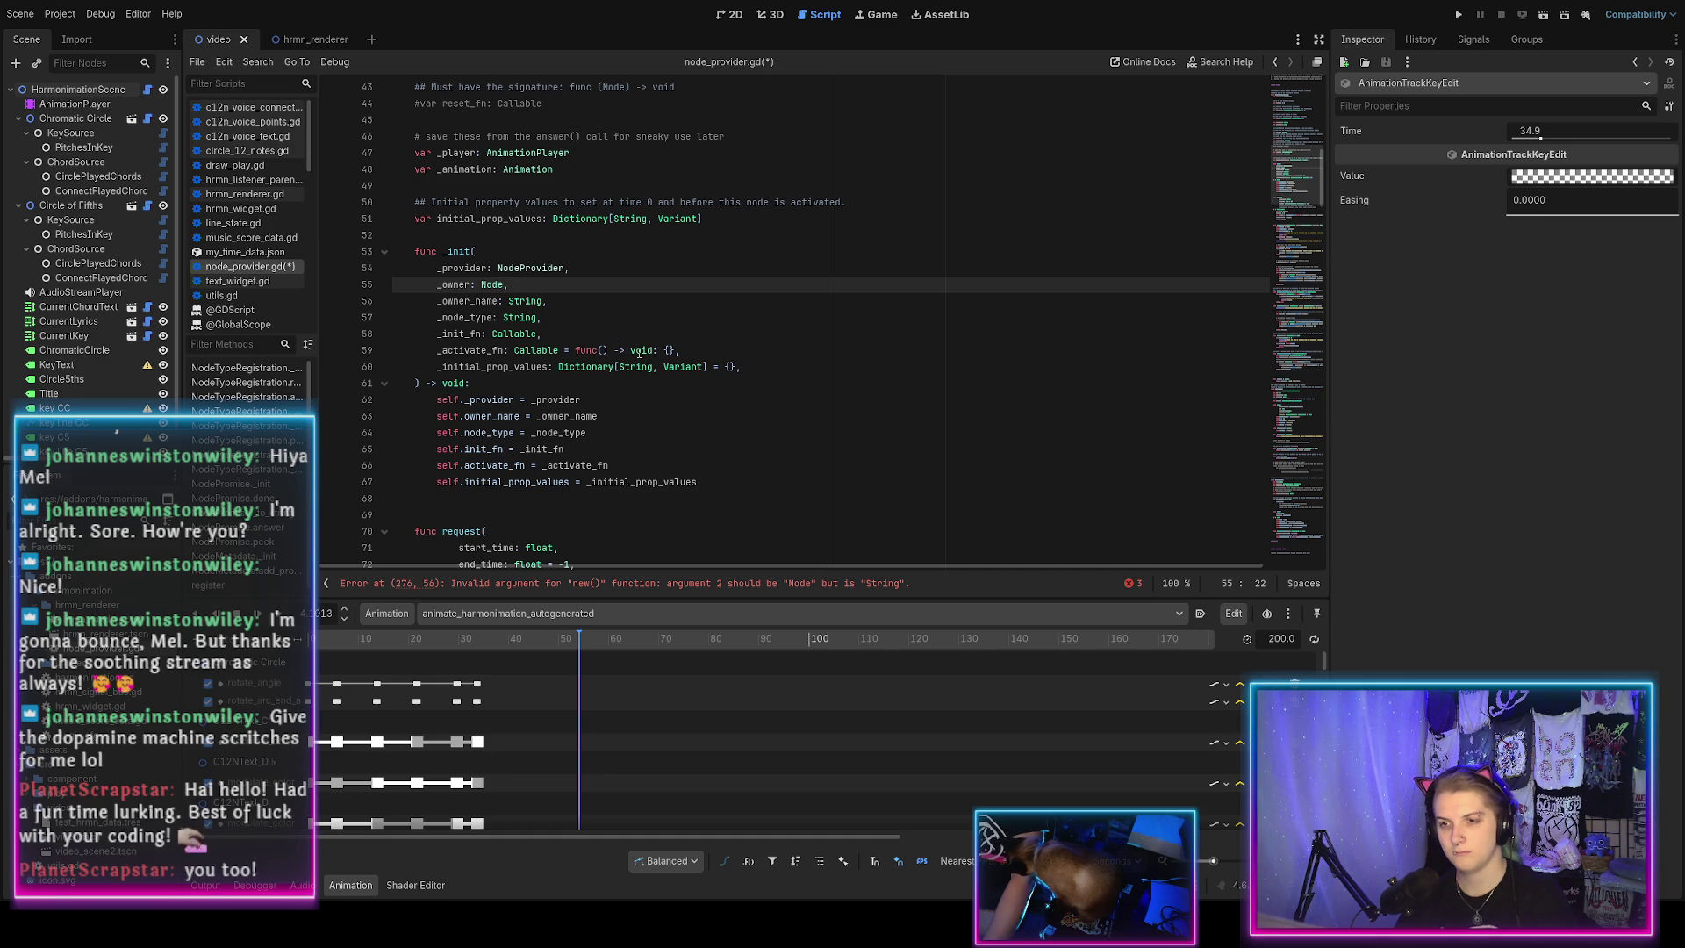
pyautogui.hotkey('ctrl', 's')
# Assign 'self.owner = _owner' below the self._provider assignment in _init.
pyautogui.click(598, 400)
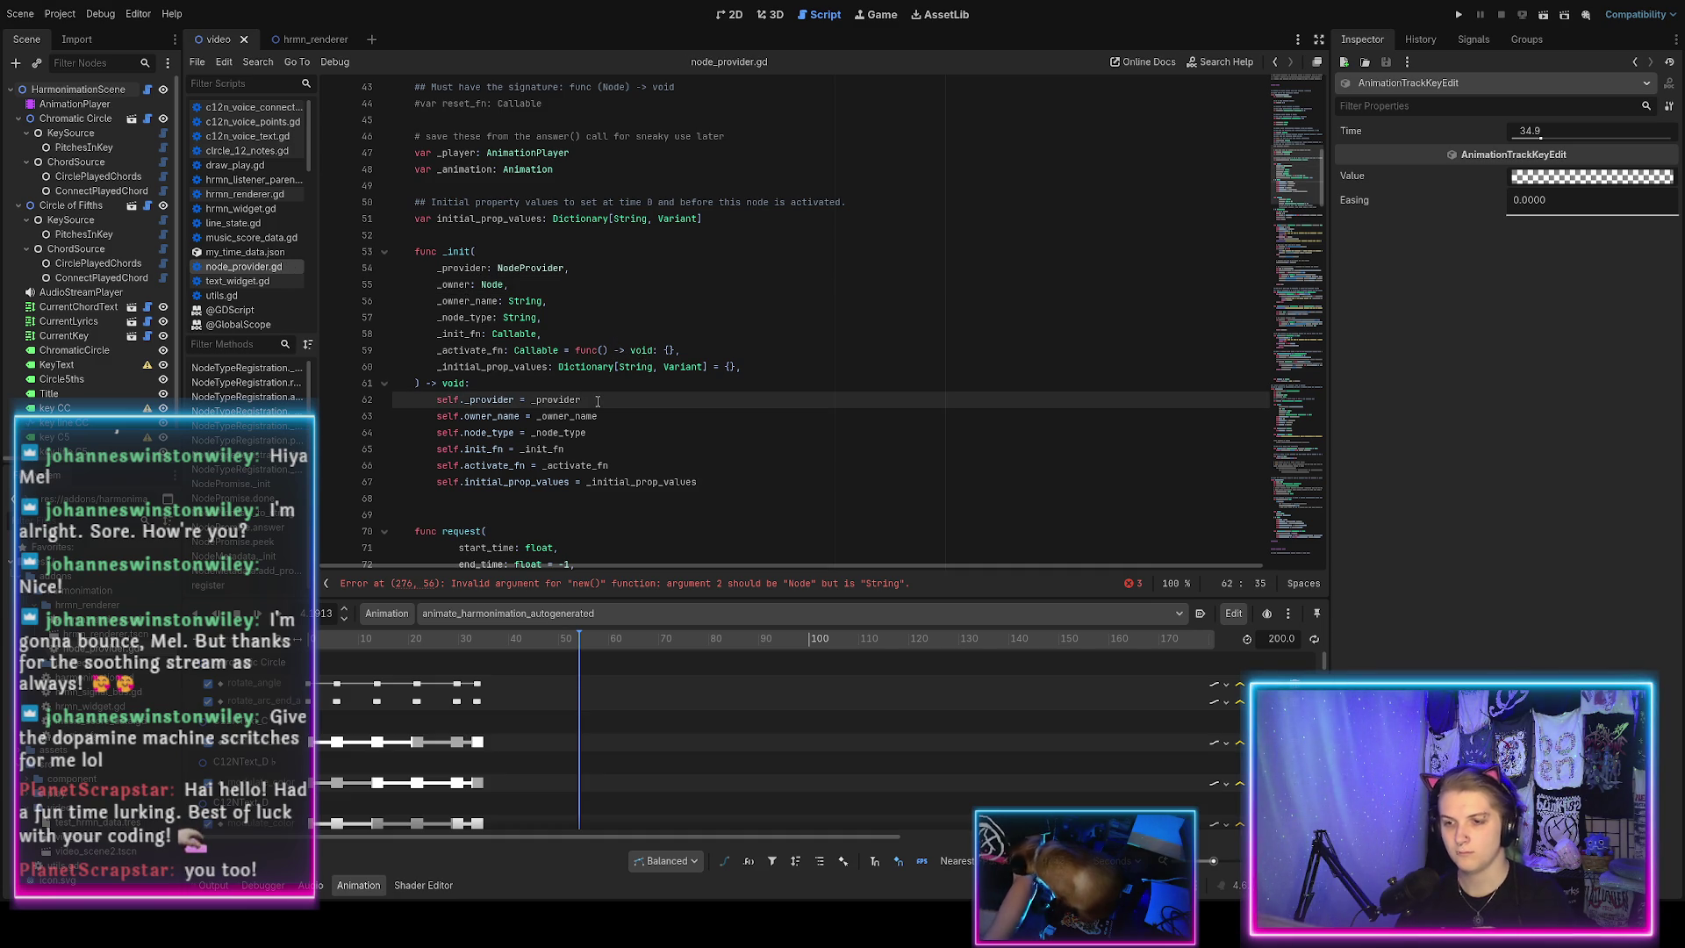
pyautogui.press('Return')
pyautogui.write('self.owner')
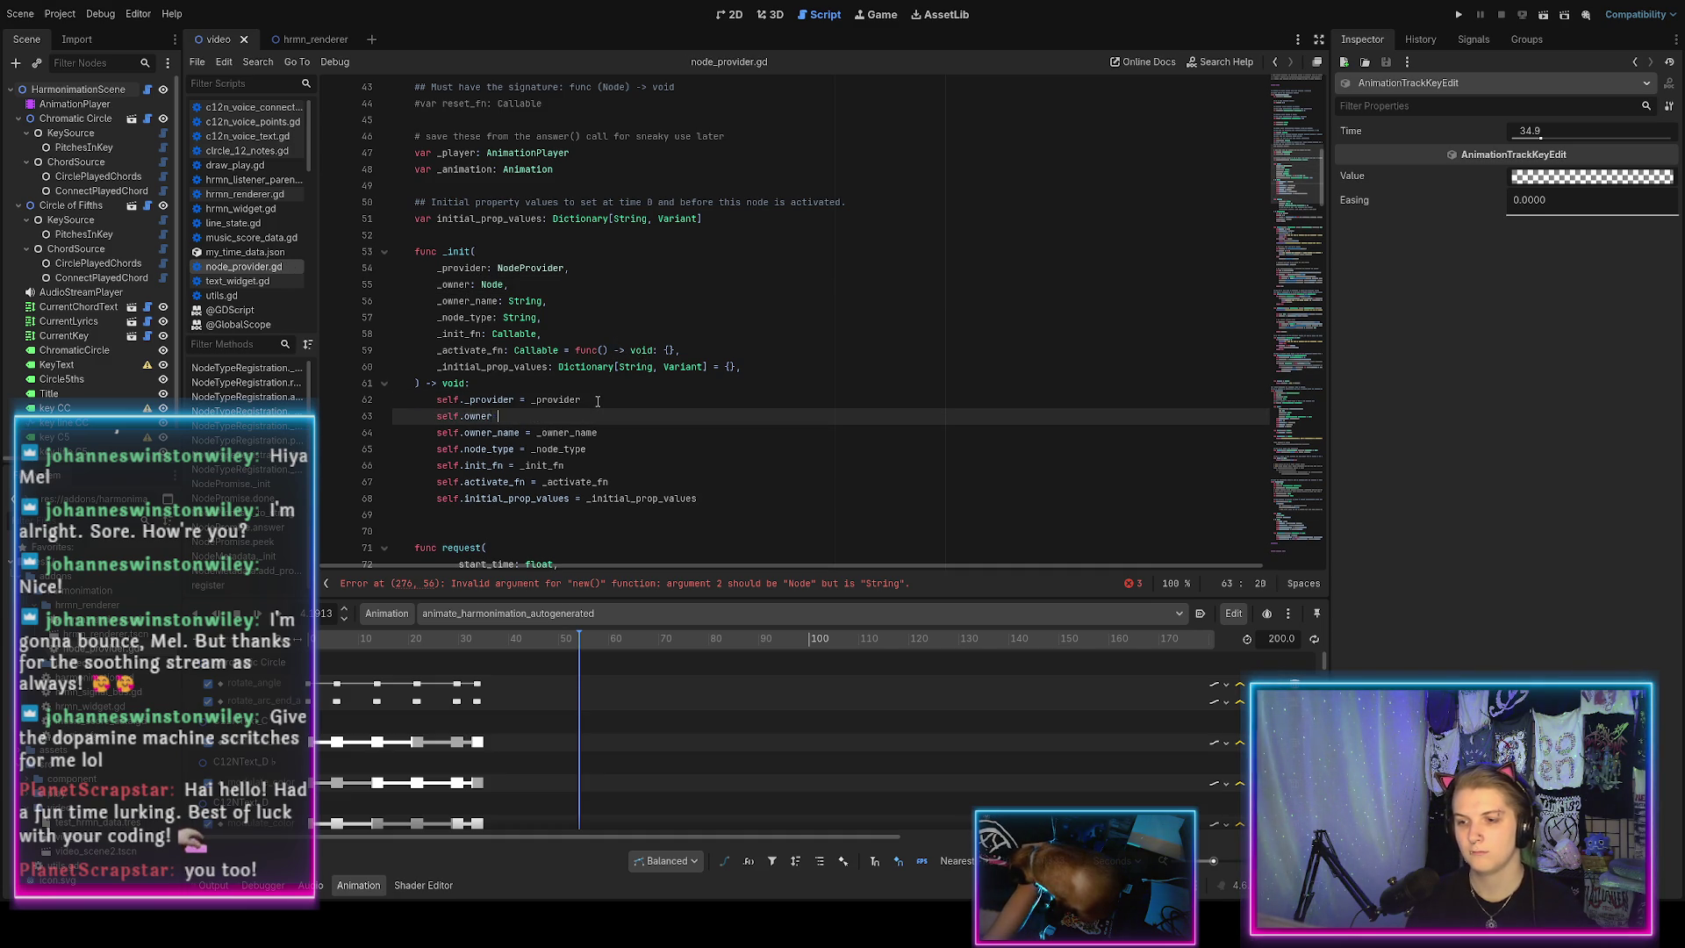
pyautogui.write('_owner')
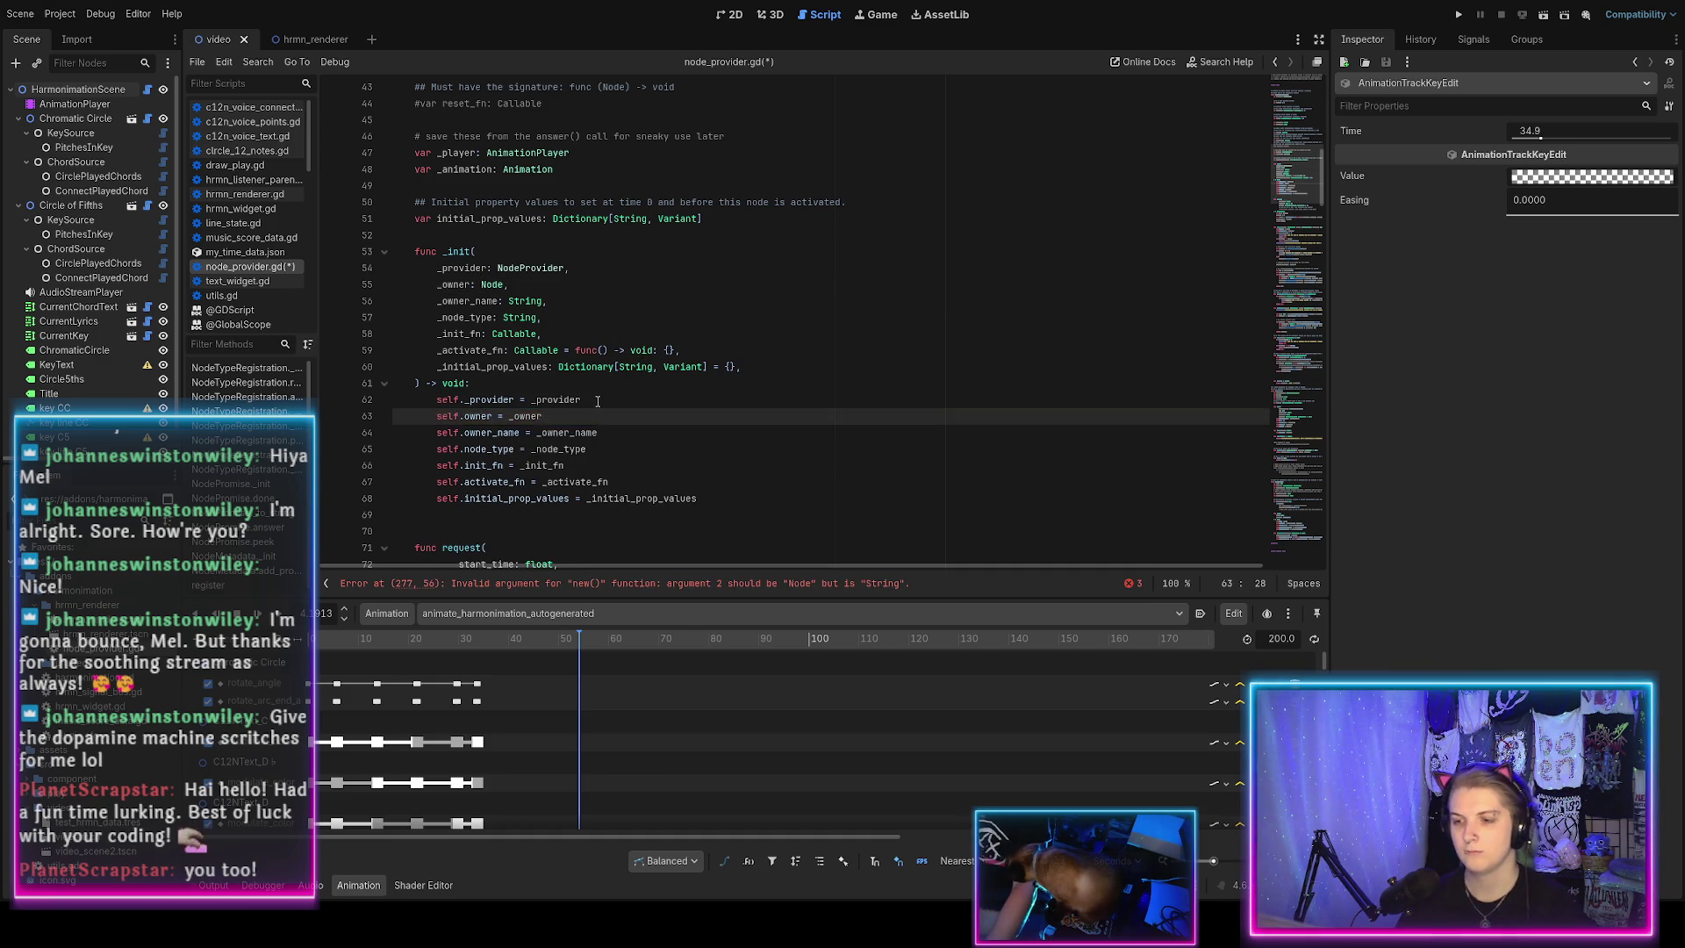
pyautogui.scroll(5, 578, 413)
pyautogui.scroll(3, 578, 414)
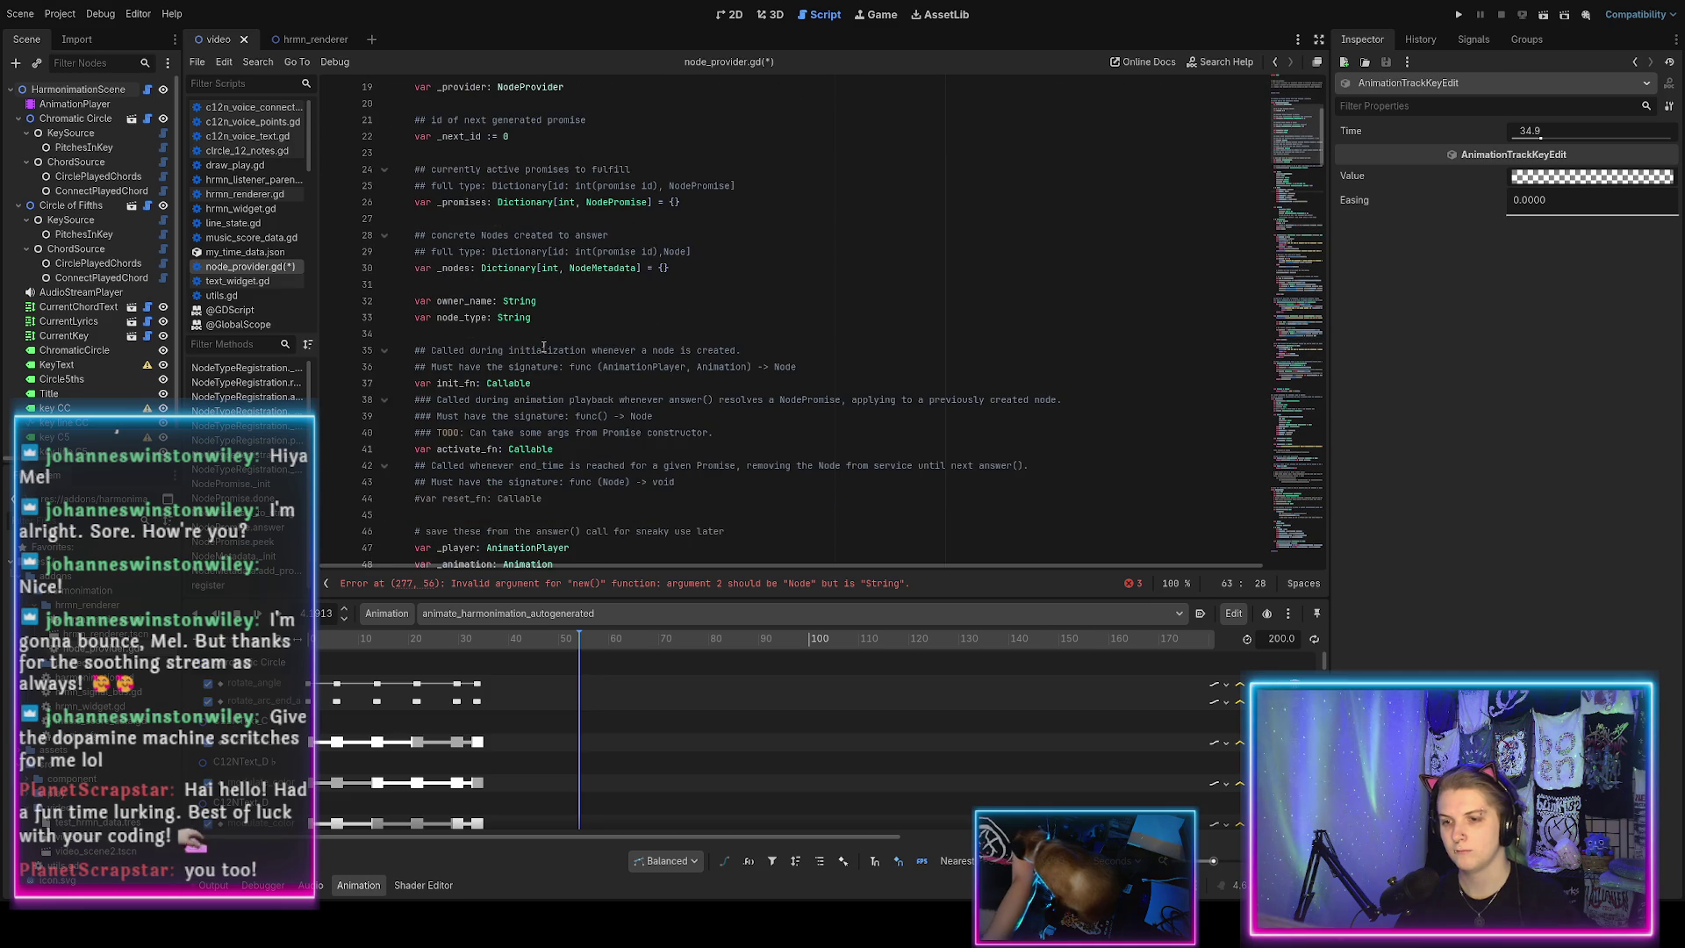
# Declare a 'var owner: Node' member below _nodes and save the script.
pyautogui.click(689, 272)
pyautogui.press('Return')
pyautogui.press('Return')
pyautogui.write('var owner: Node')
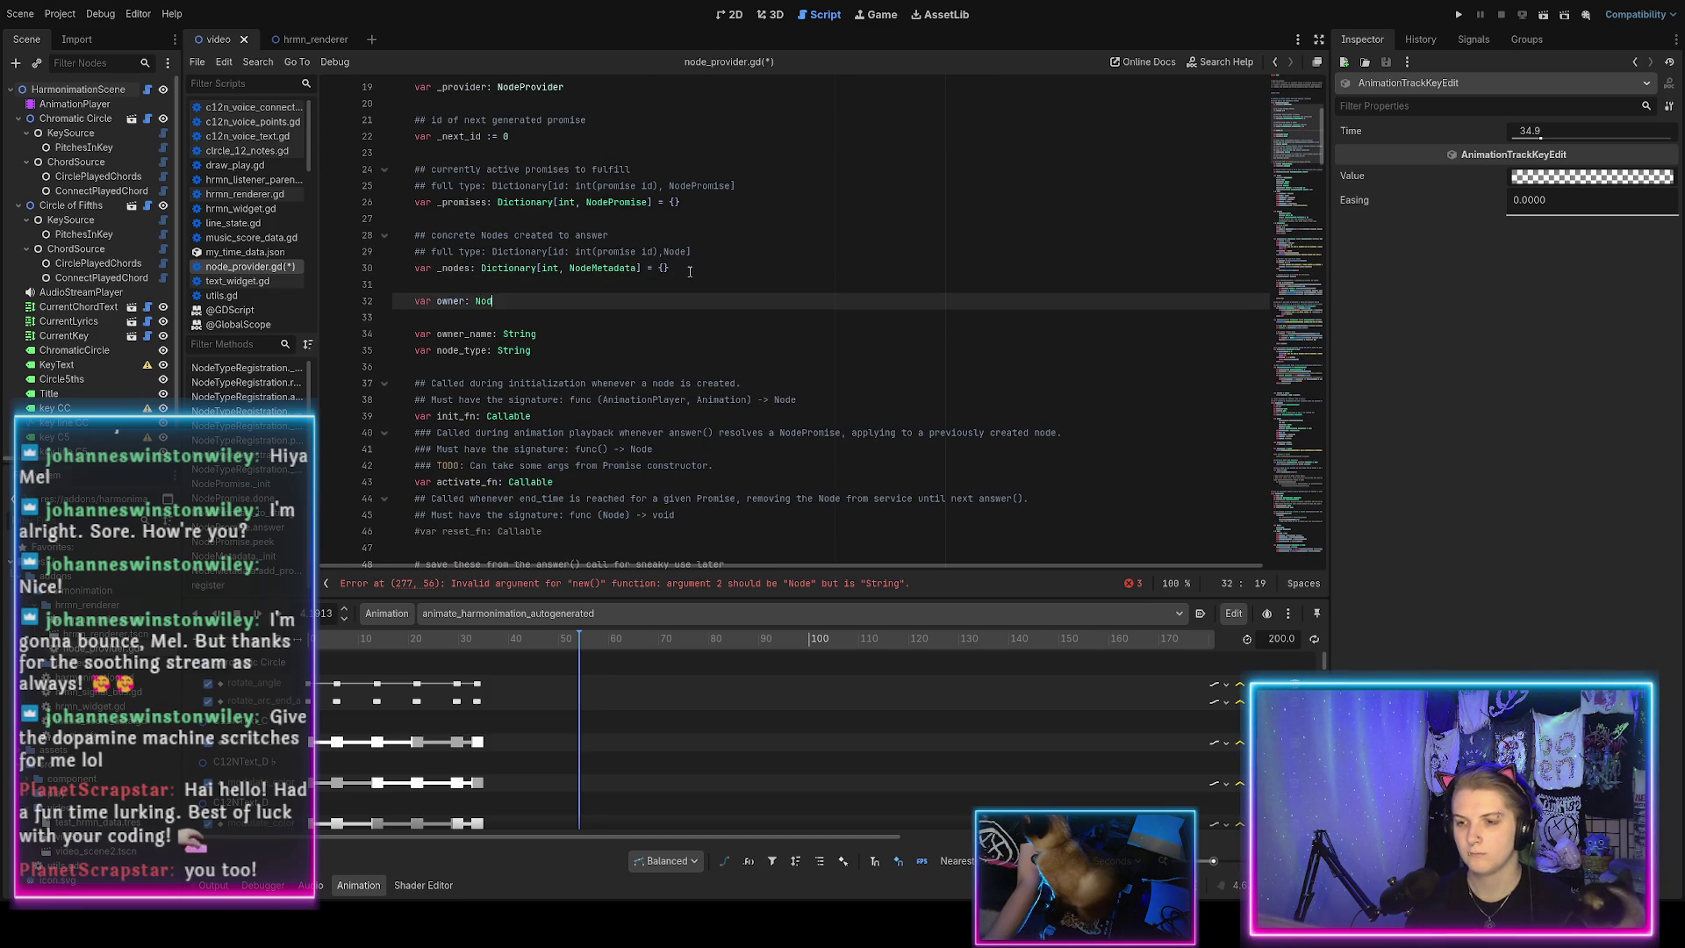
pyautogui.press('Escape')
pyautogui.hotkey('ctrl', 'shift', 'Return')
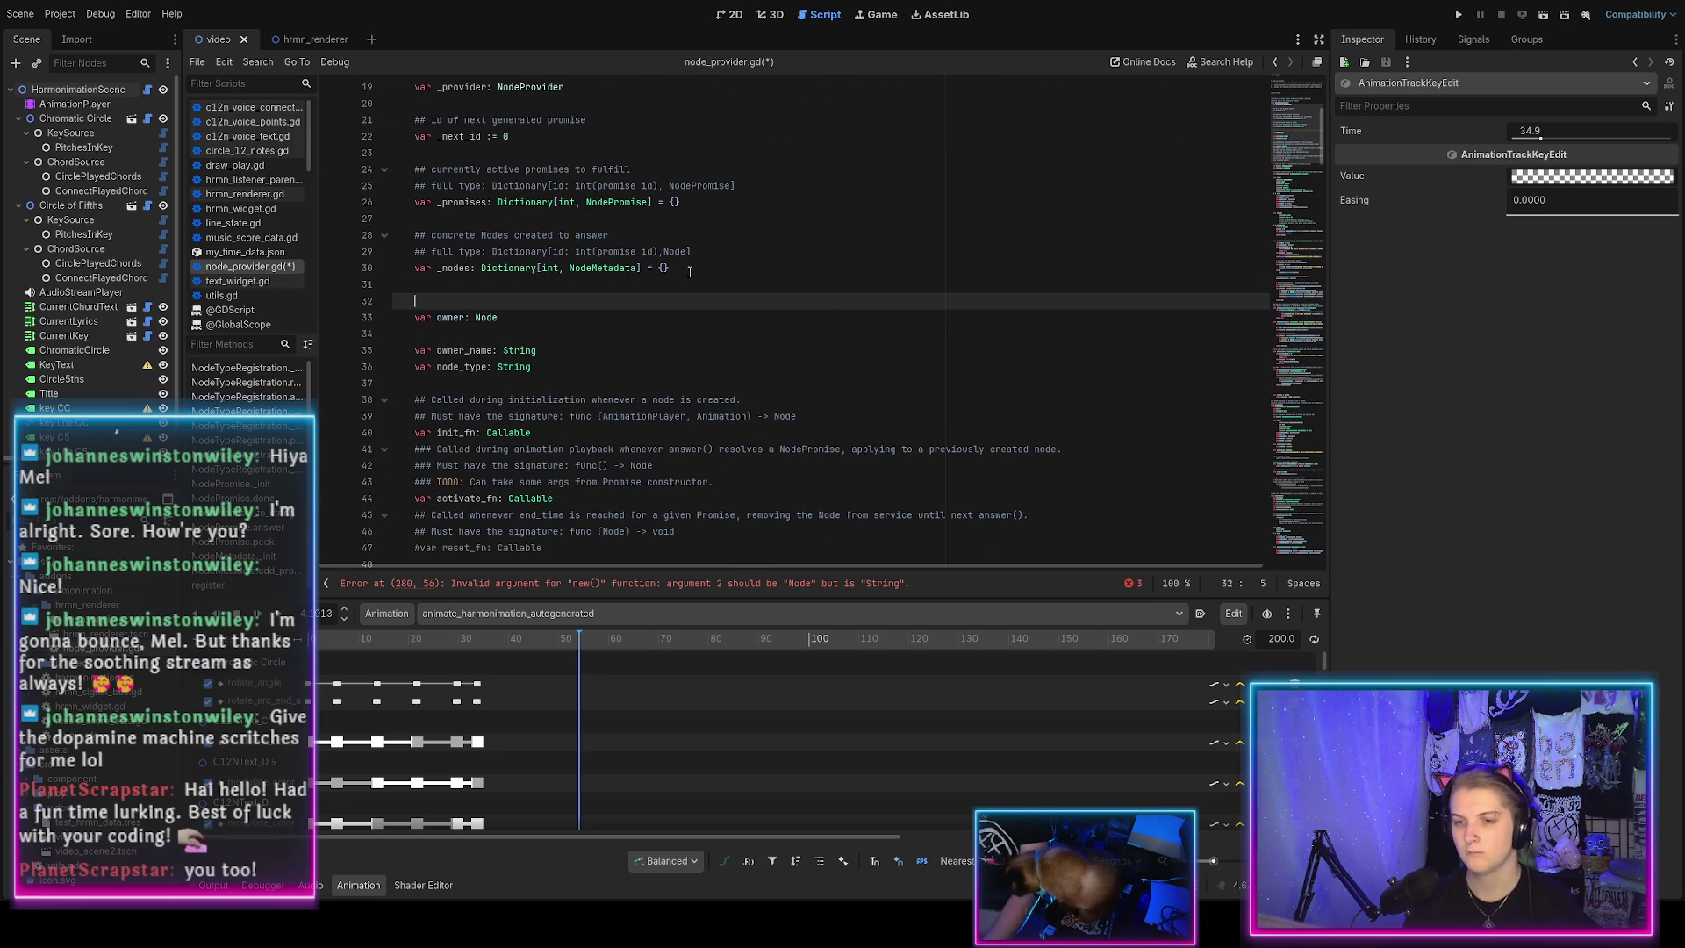
pyautogui.press('BackSpace')
pyautogui.hotkey('ctrl', 's')
pyautogui.scroll(-3, 647, 417)
pyautogui.scroll(-1, 647, 417)
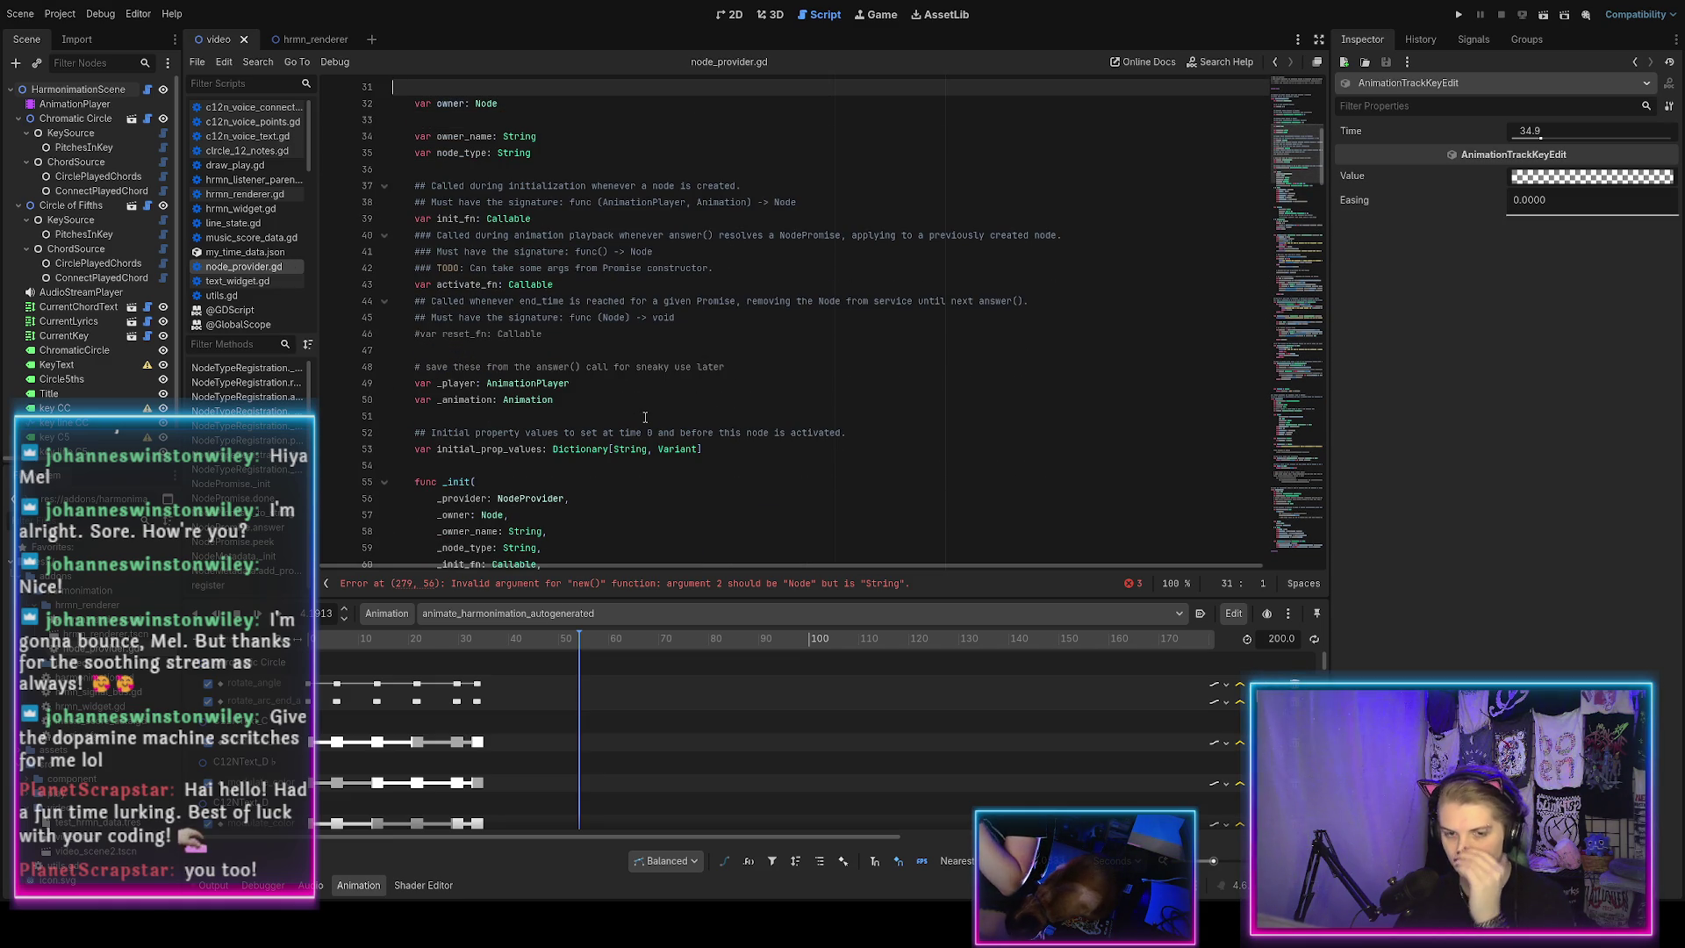
pyautogui.scroll(3, 643, 417)
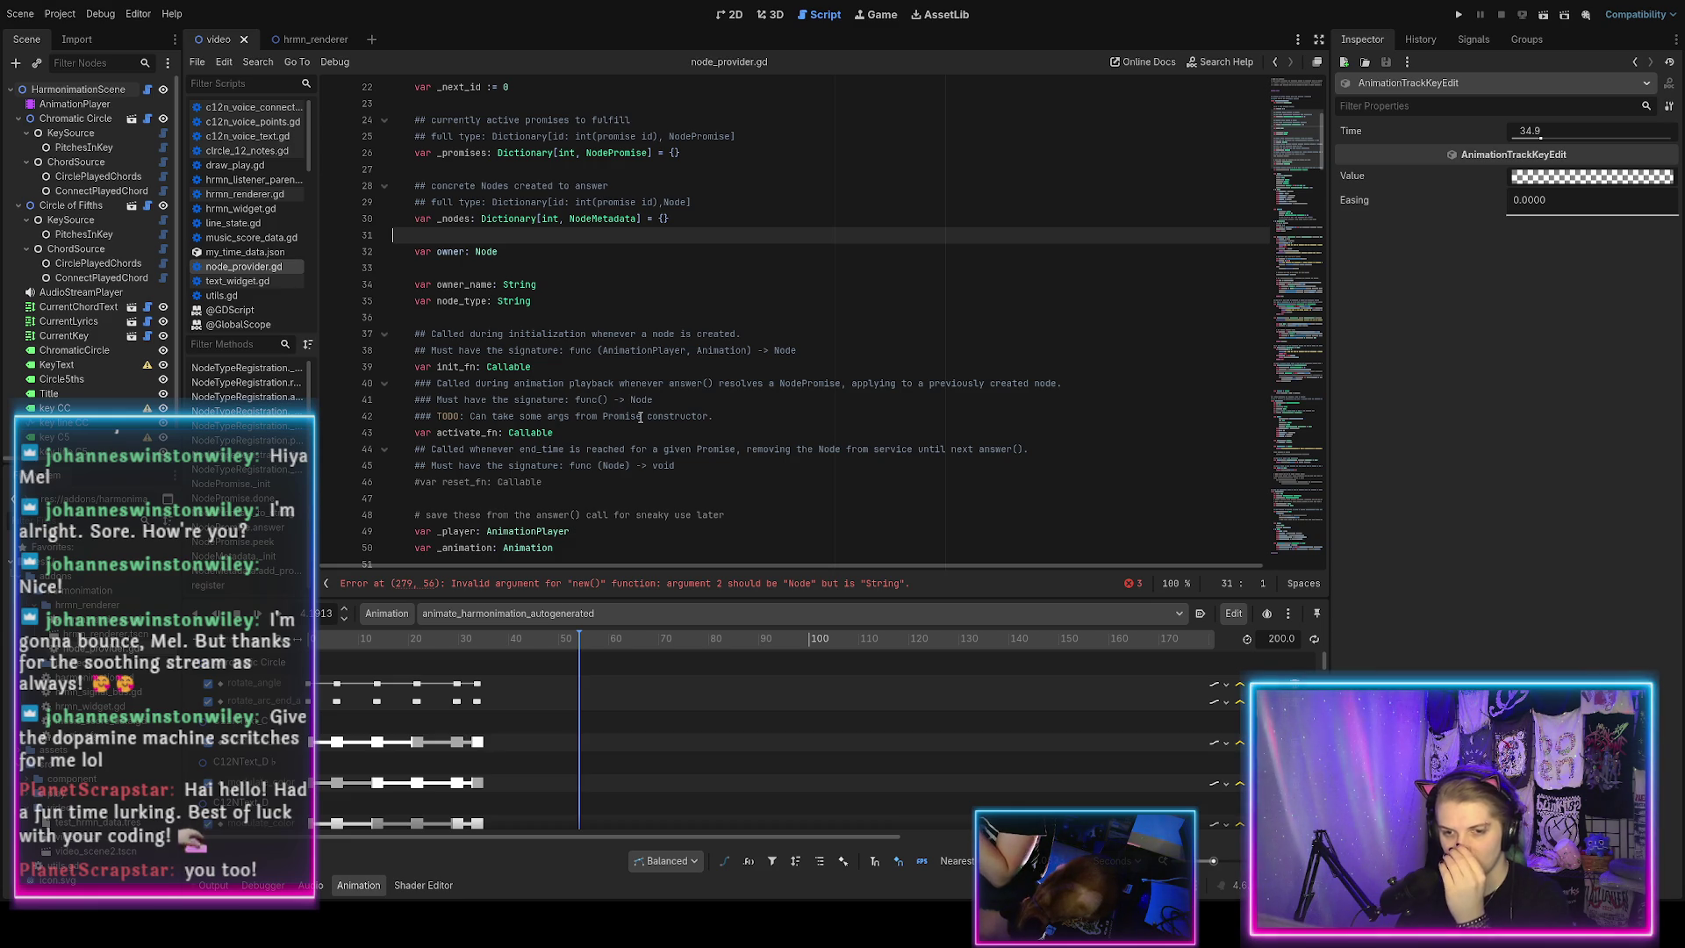
pyautogui.scroll(7, 643, 417)
# Add a TODO above NodeTypeRegistration about making it the script's top-level class, and save.
pyautogui.click(580, 334)
pyautogui.click(582, 318)
pyautogui.write('# TOD')
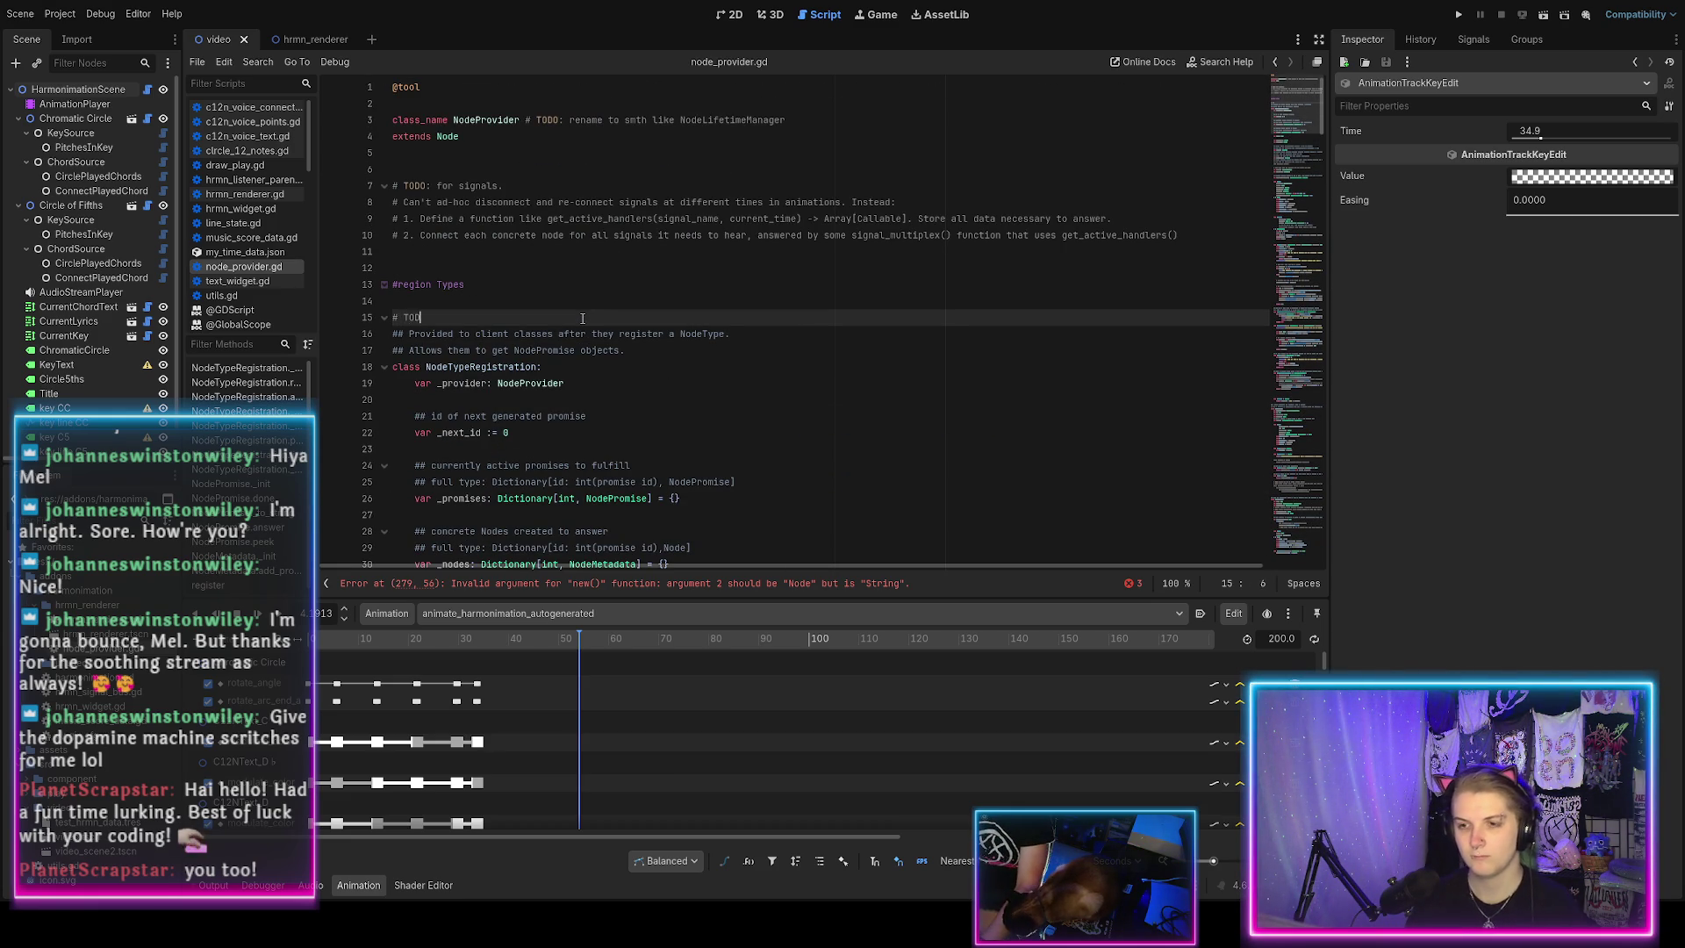
pyautogui.write('O: consier me')
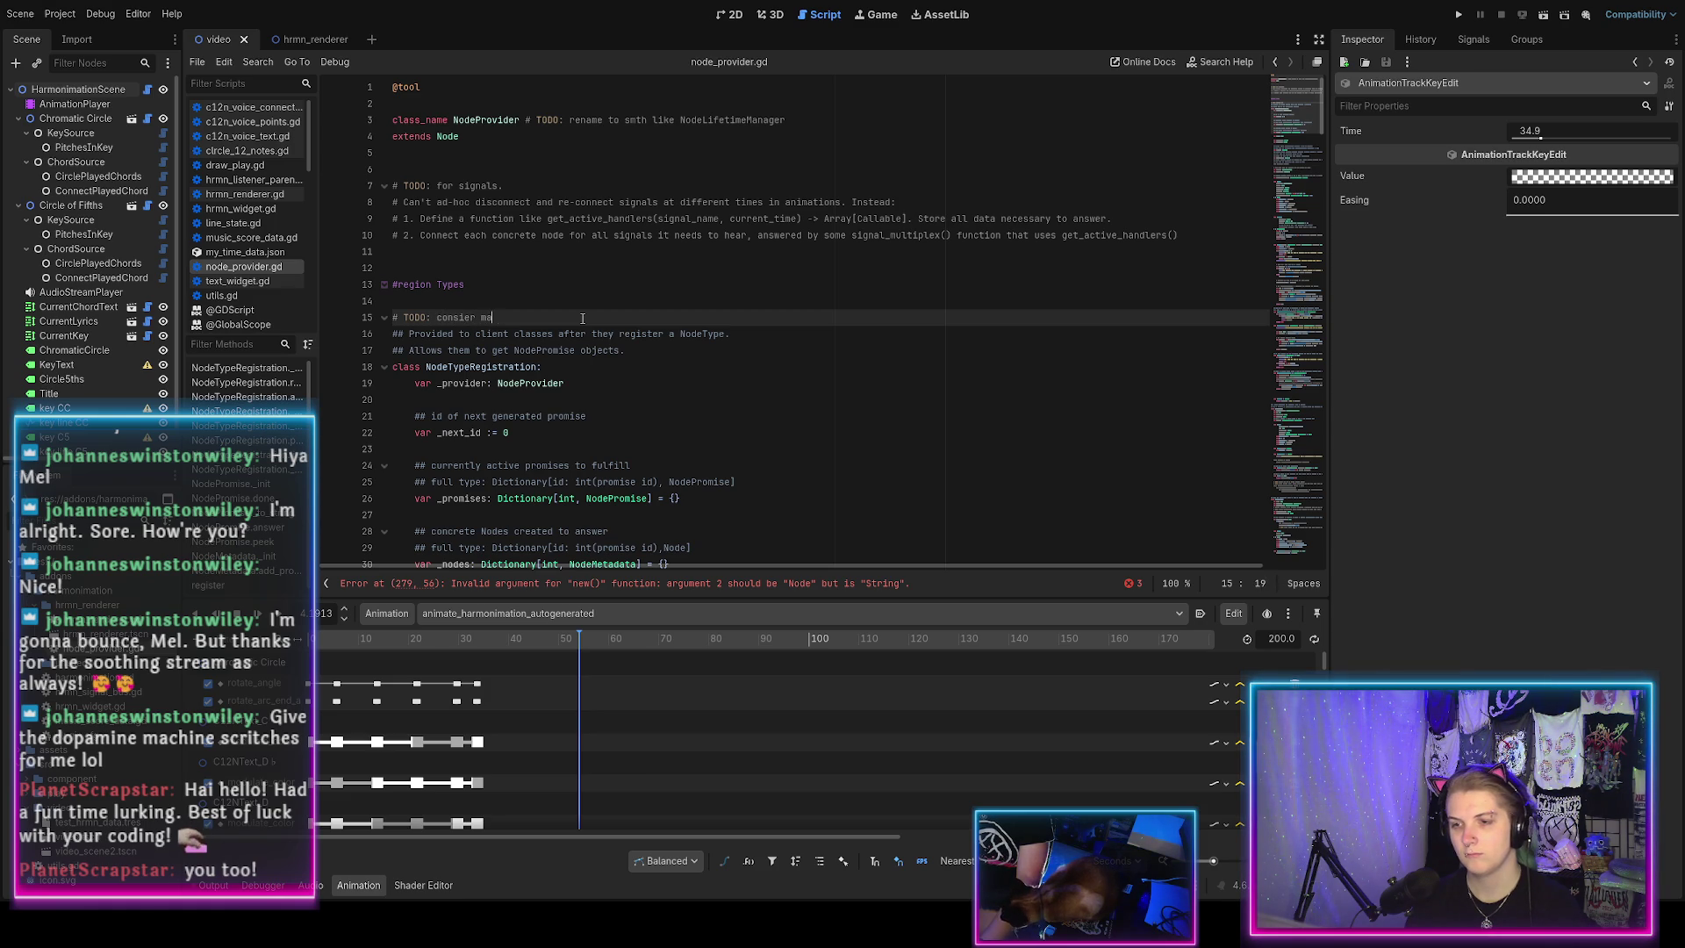
pyautogui.write(' the paren')
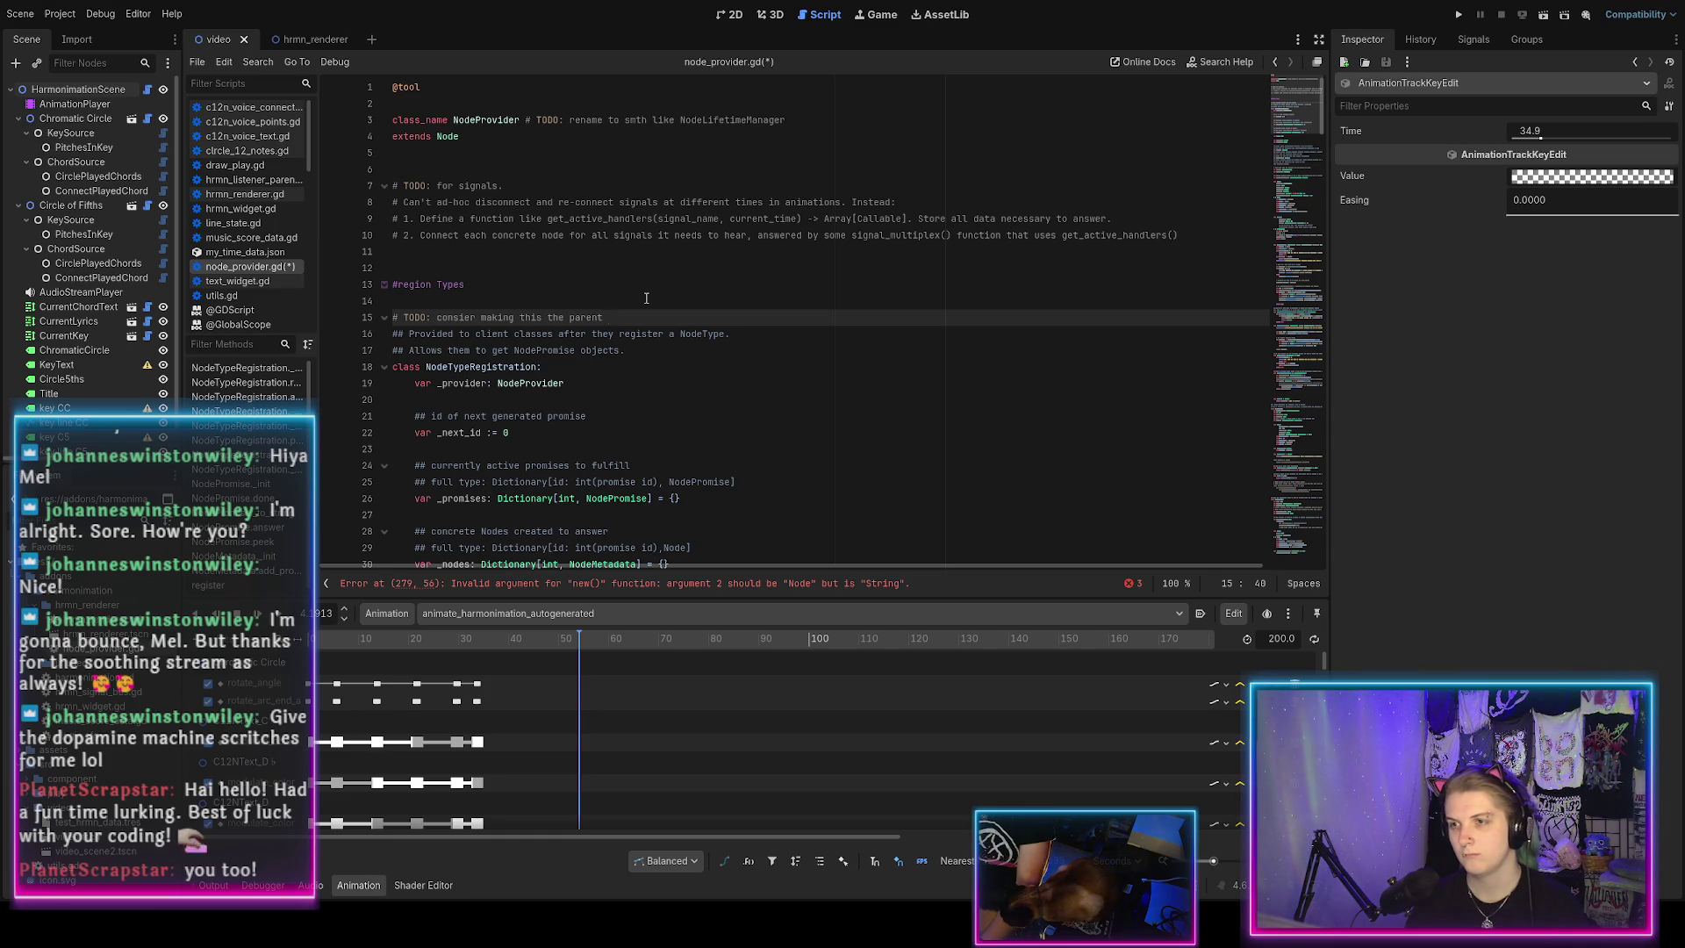
pyautogui.write('top-level class of thi')
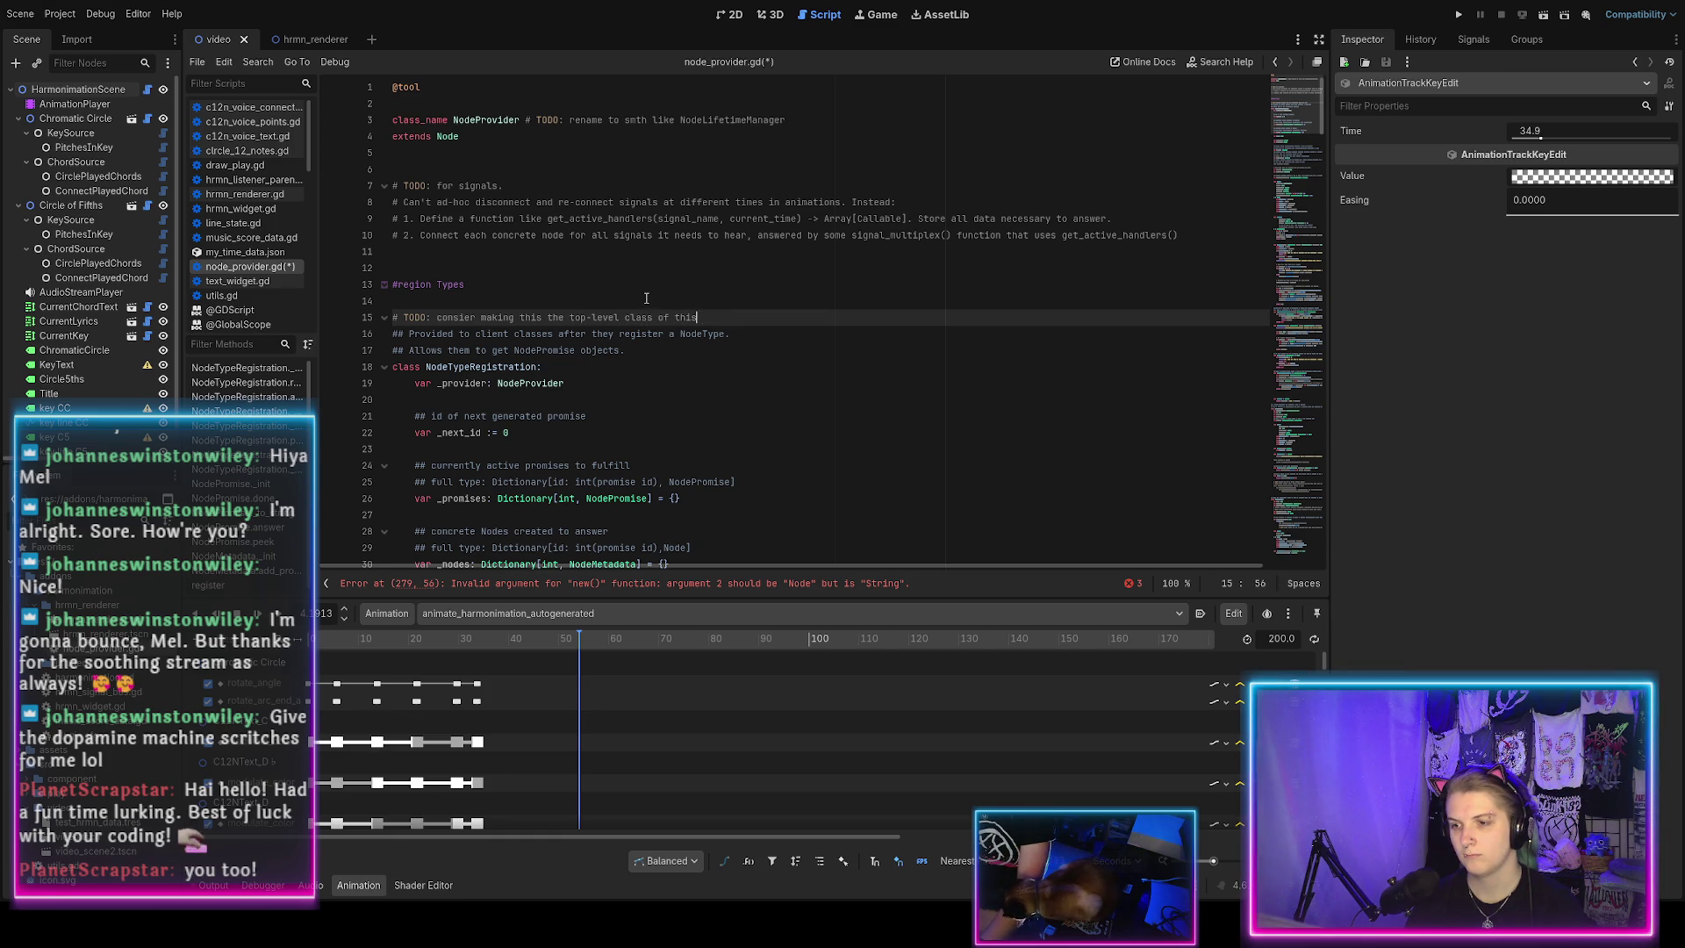
pyautogui.write(' script')
pyautogui.hotkey('ctrl', 's')
pyautogui.scroll(-15, 708, 402)
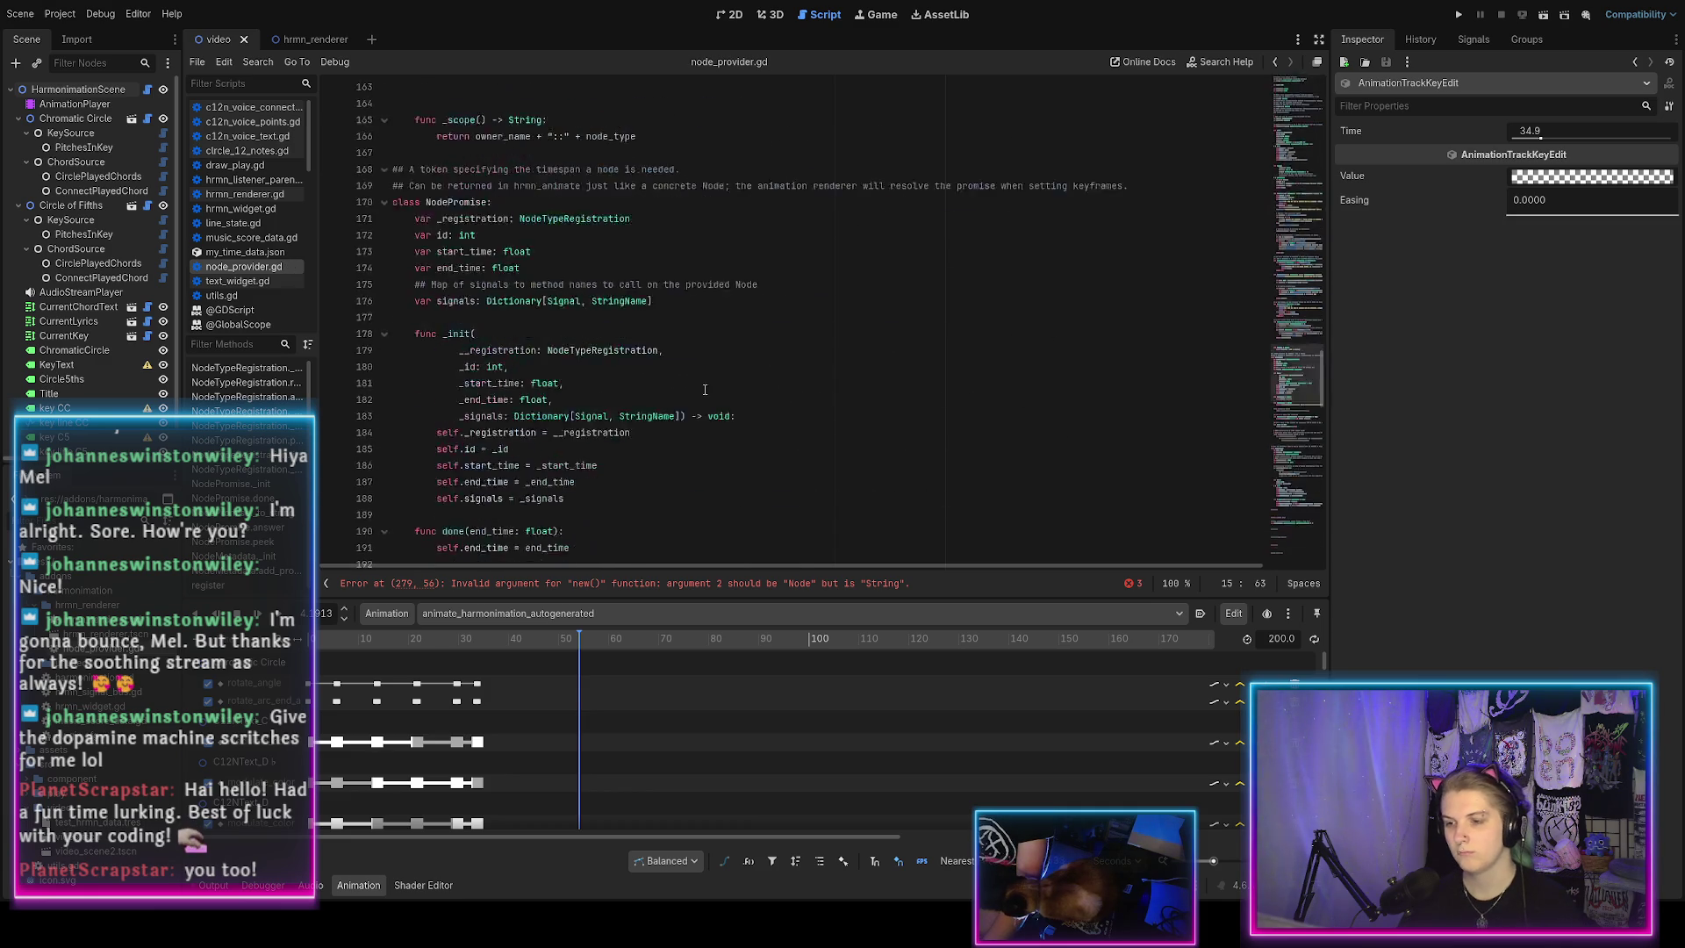
# Delete the obsolete commented-out current_time export block.
pyautogui.scroll(-20, 708, 402)
pyautogui.moveTo(579, 387); pyautogui.dragTo(526, 373)
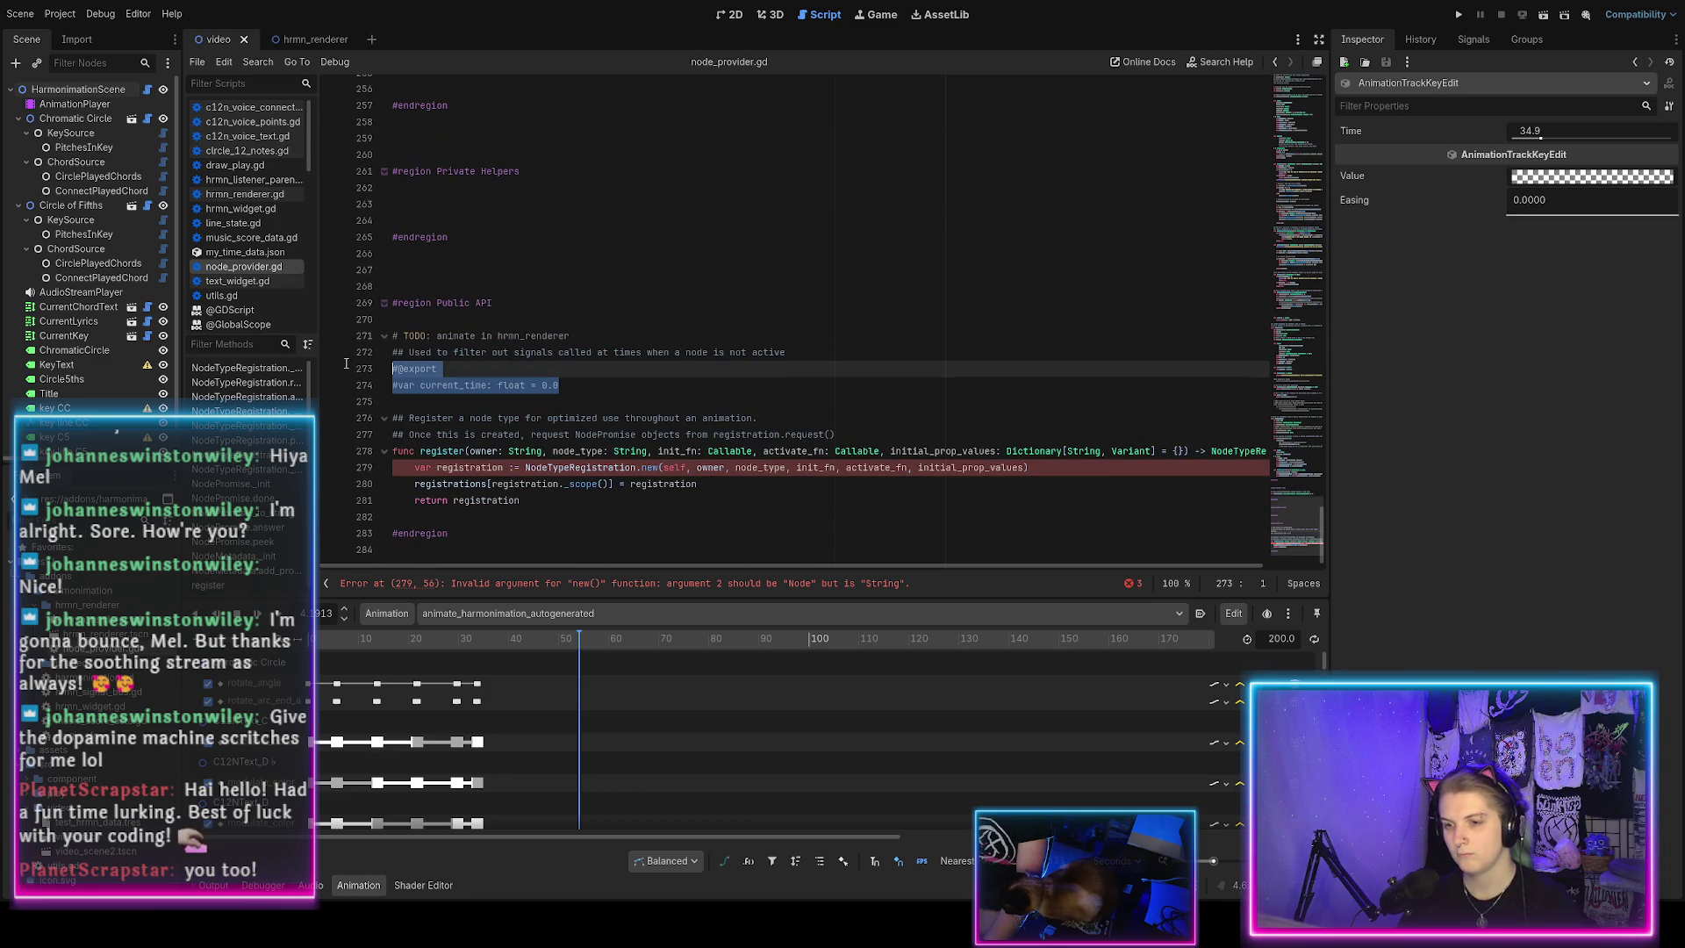
pyautogui.click(579, 386)
pyautogui.moveTo(579, 386); pyautogui.dragTo(308, 342)
pyautogui.press('BackSpace')
pyautogui.press('BackSpace')
pyautogui.press('BackSpace')
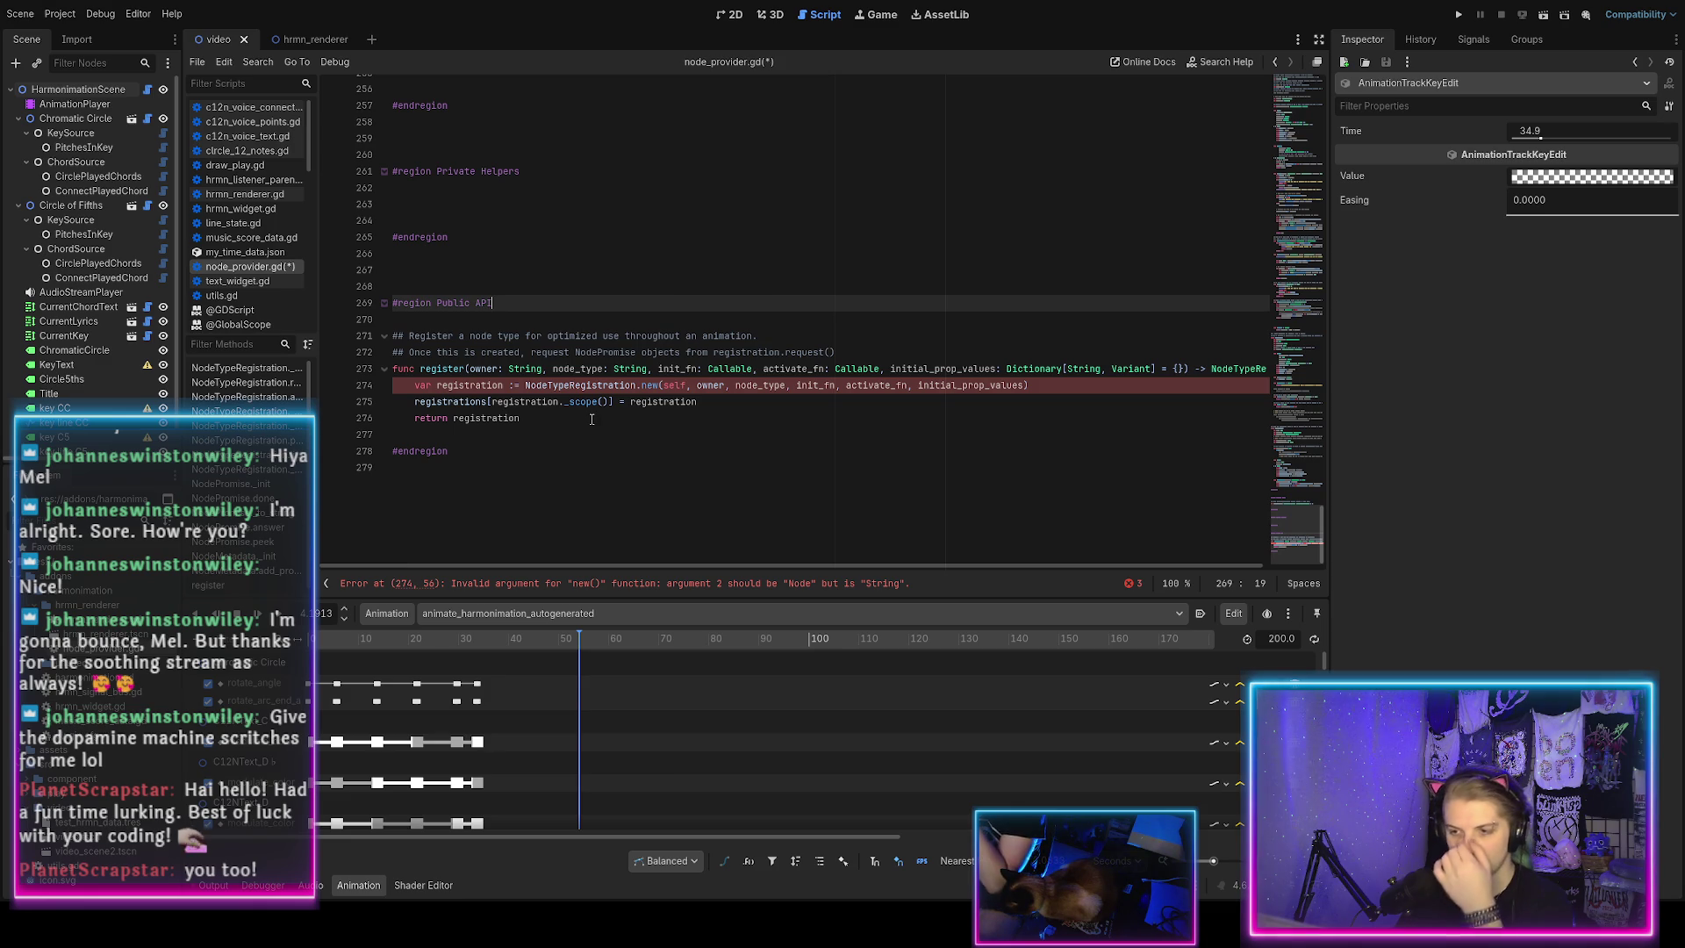
# Add an owner_name parameter to register()'s signature.
pyautogui.click(498, 369)
pyautogui.write('_name')
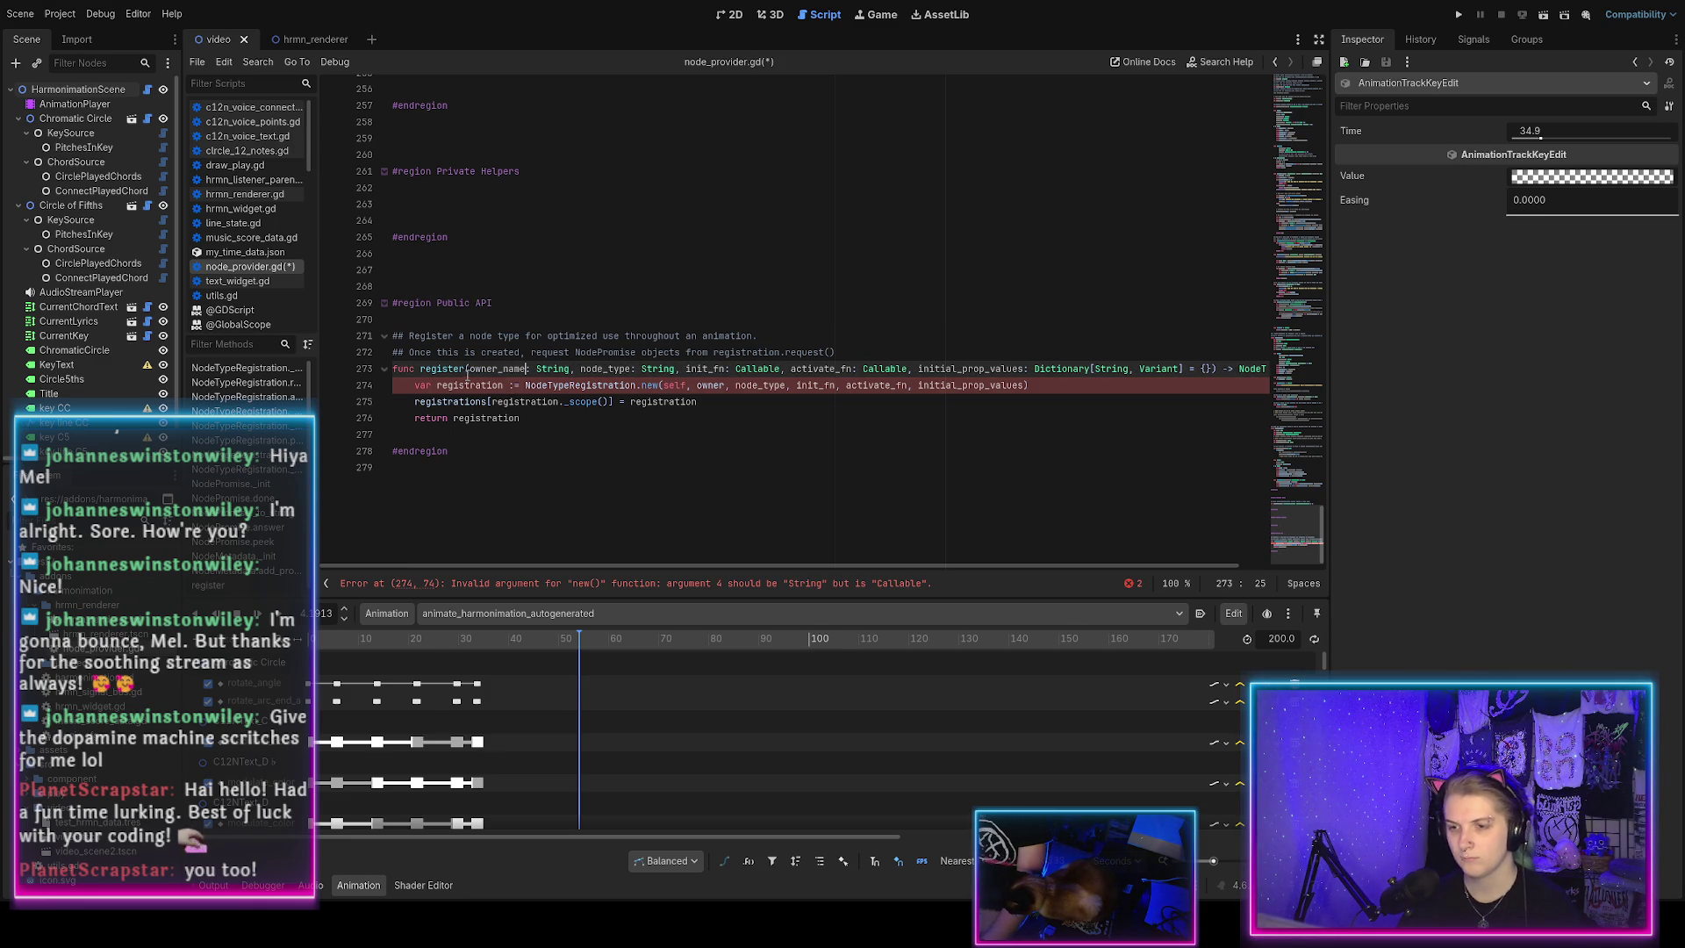
pyautogui.write('owner: Node')
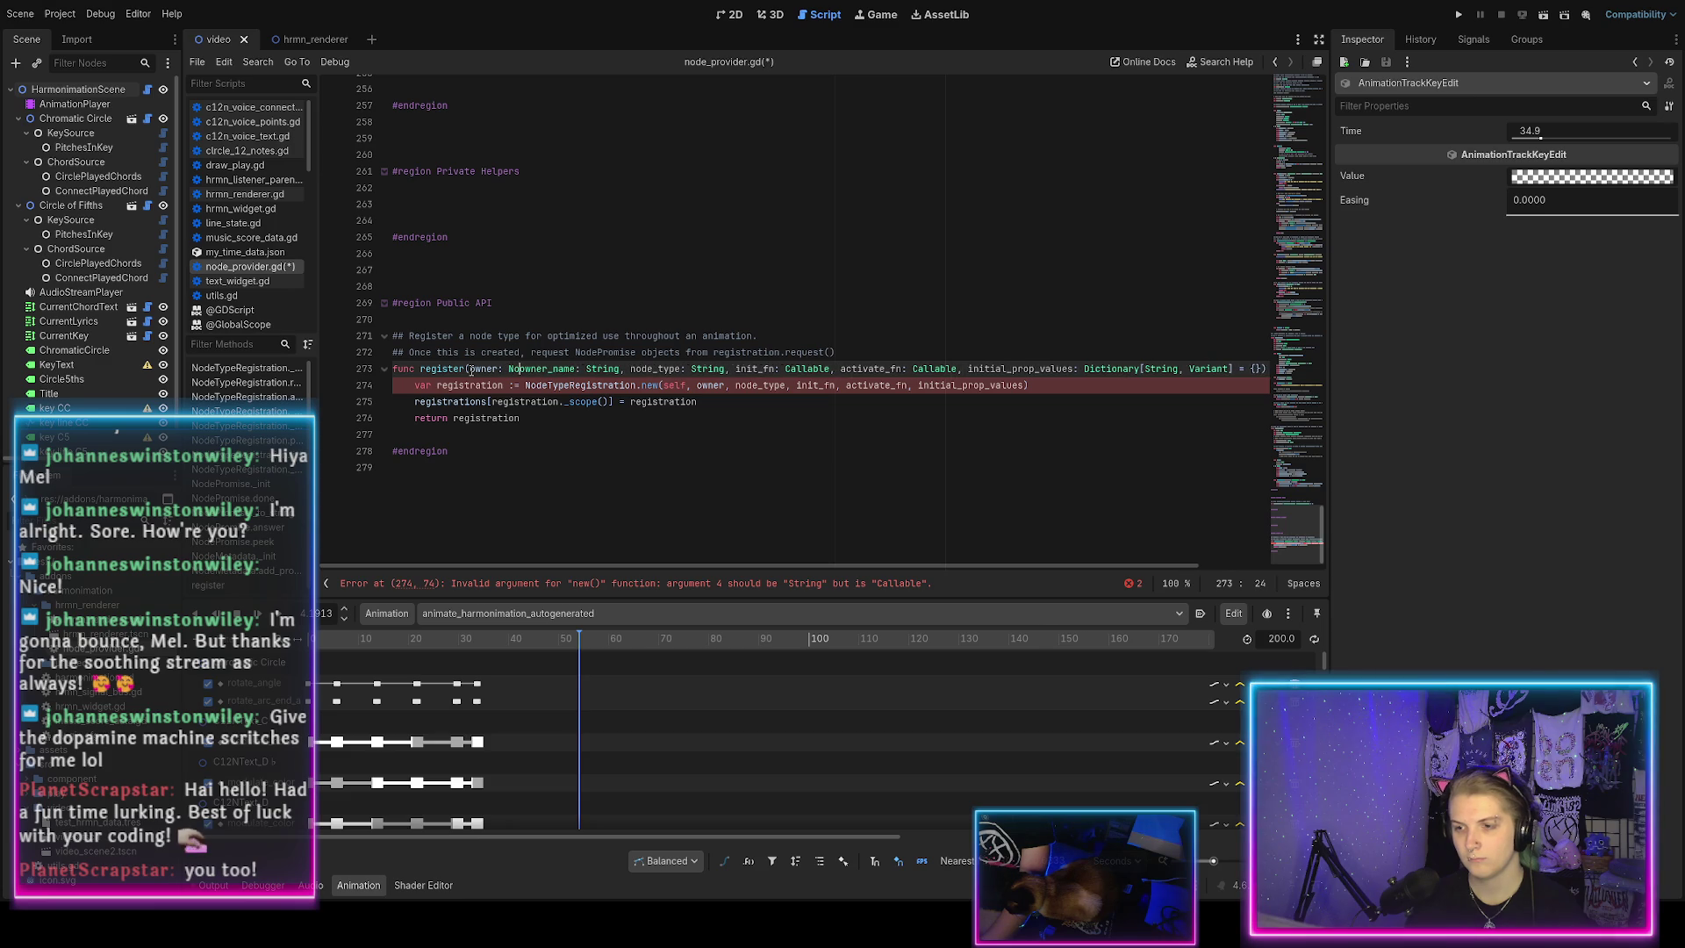
pyautogui.write(',')
pyautogui.doubleClick(481, 369)
pyautogui.click(729, 390)
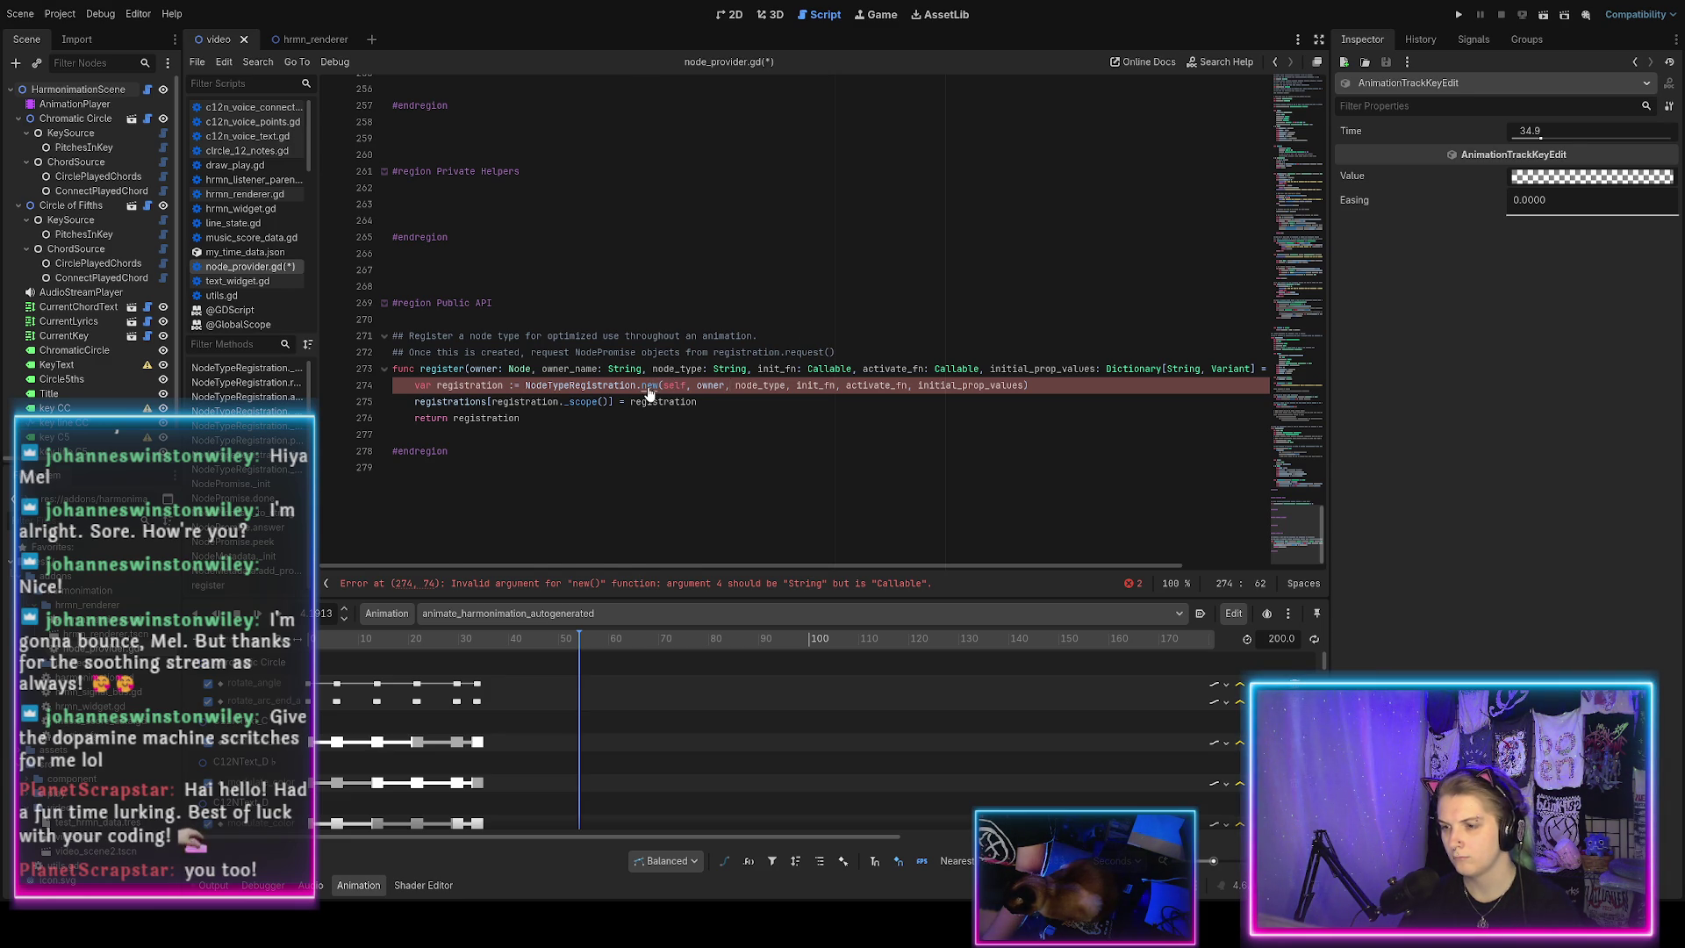
# Pass owner_name before node_type in the NodeTypeRegistration.new call, fix the comma, and save.
pyautogui.keyDown('ctrl'); pyautogui.click(649, 393); pyautogui.keyUp('ctrl')
pyautogui.scroll(-3, 576, 383)
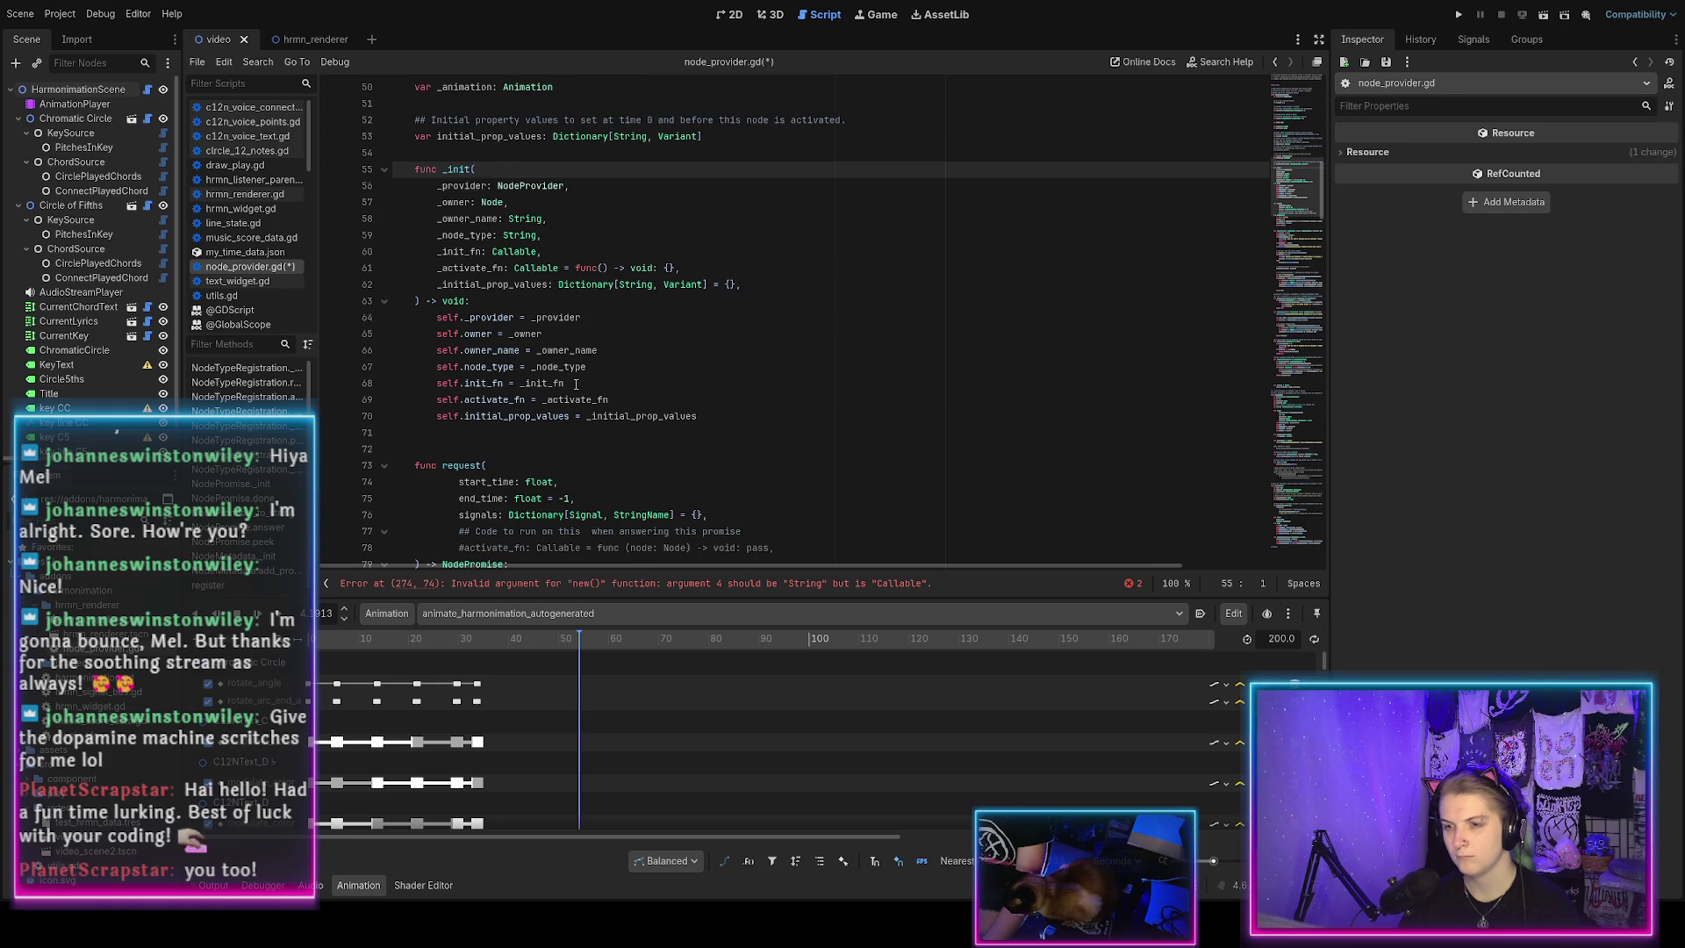
pyautogui.scroll(1, 535, 246)
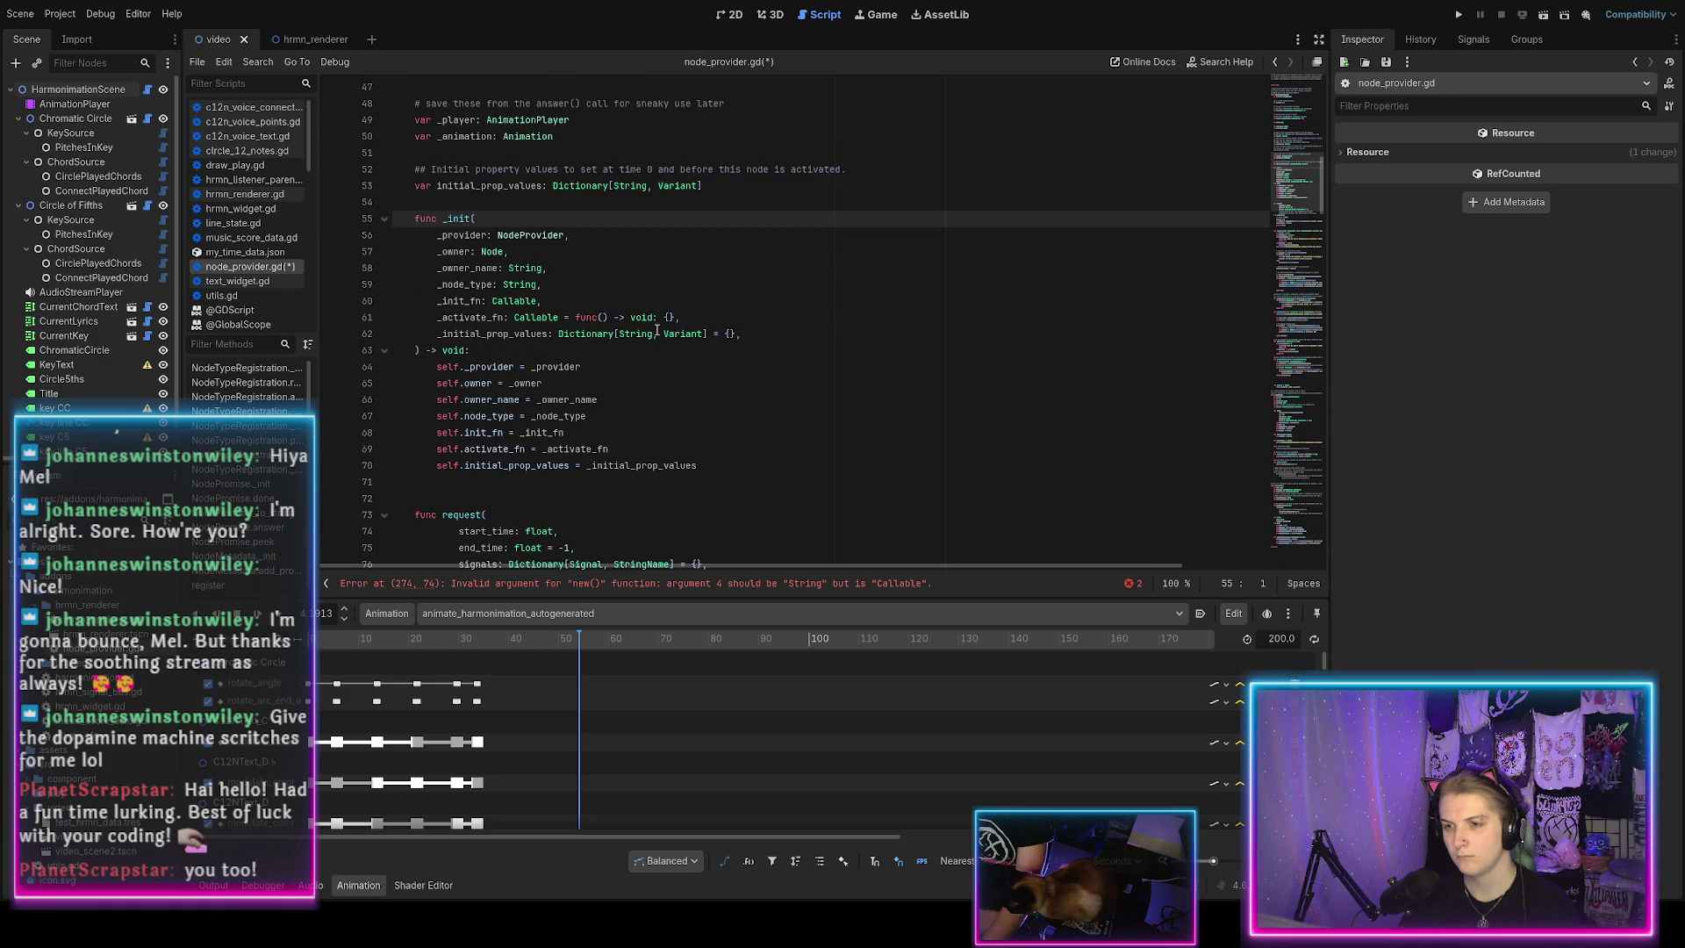
pyautogui.hotkey('alt', 'Left')
pyautogui.click(735, 467)
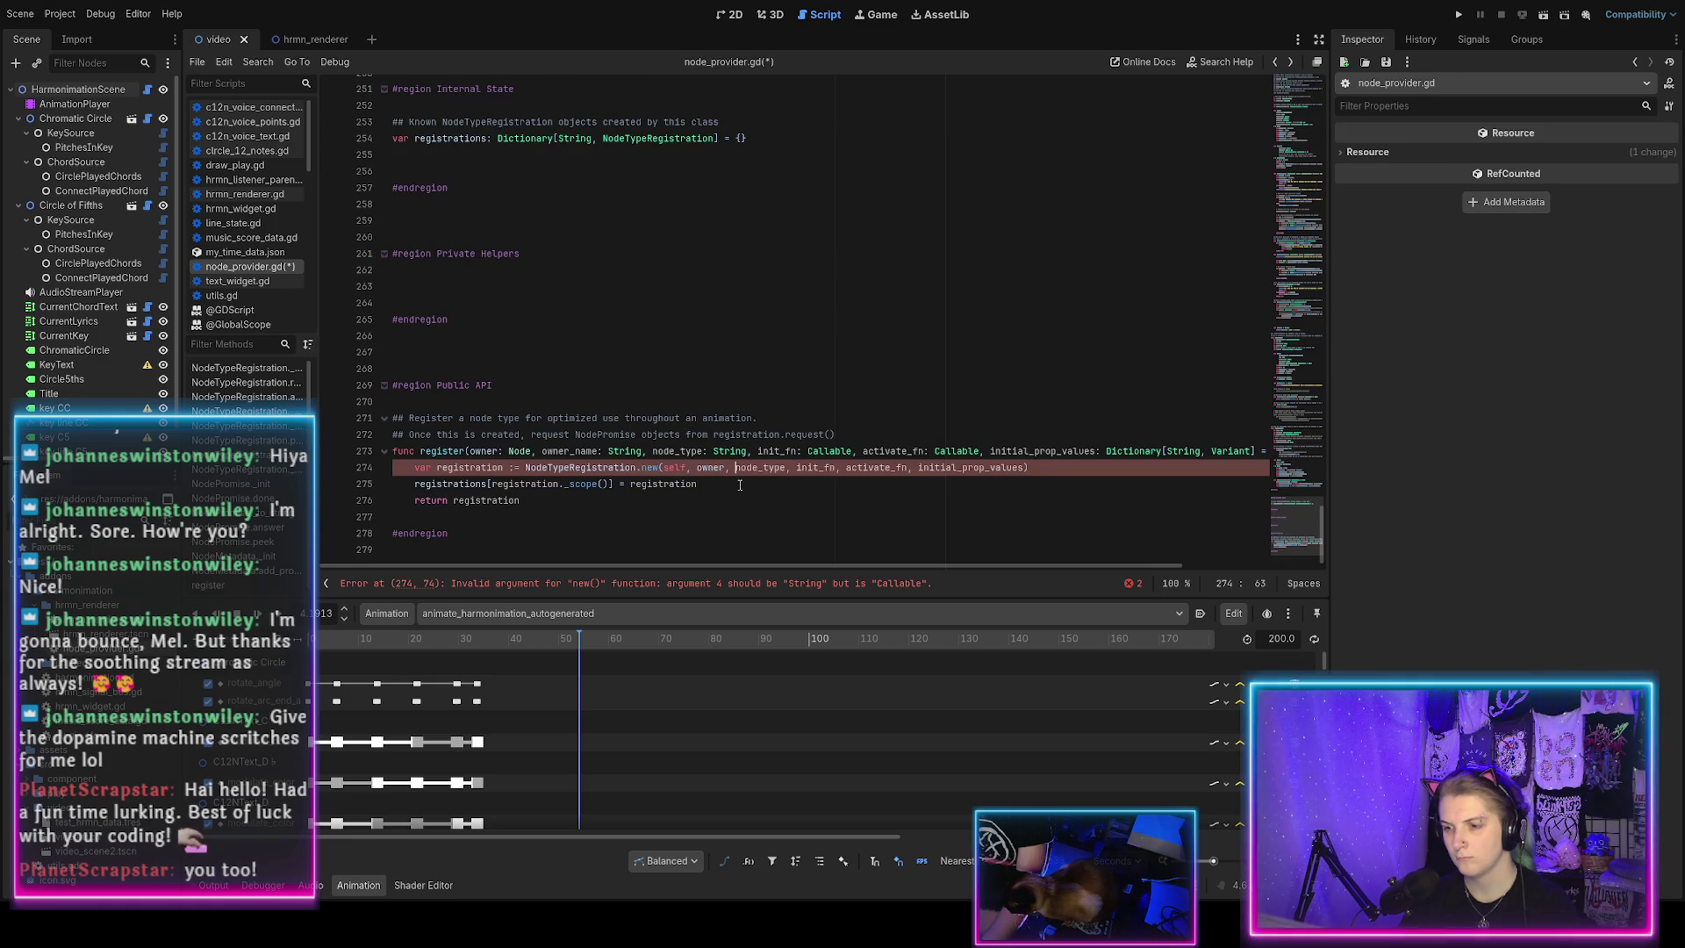
pyautogui.write('owner_name,')
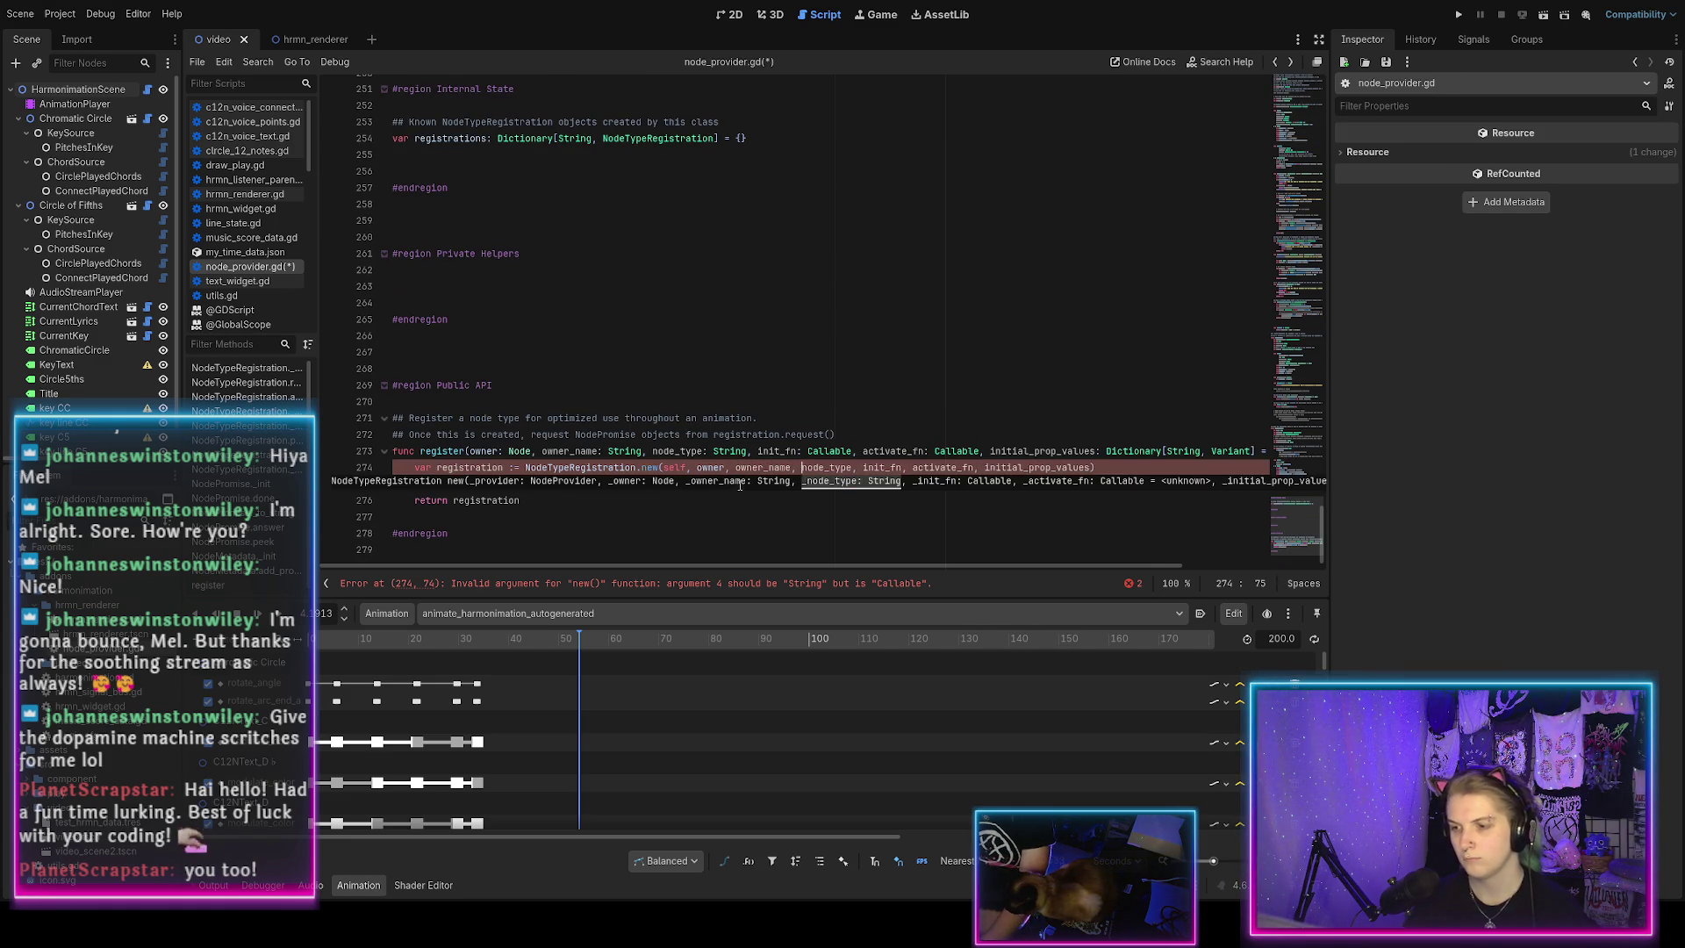
pyautogui.click(723, 520)
pyautogui.hotkey('ctrl', 's')
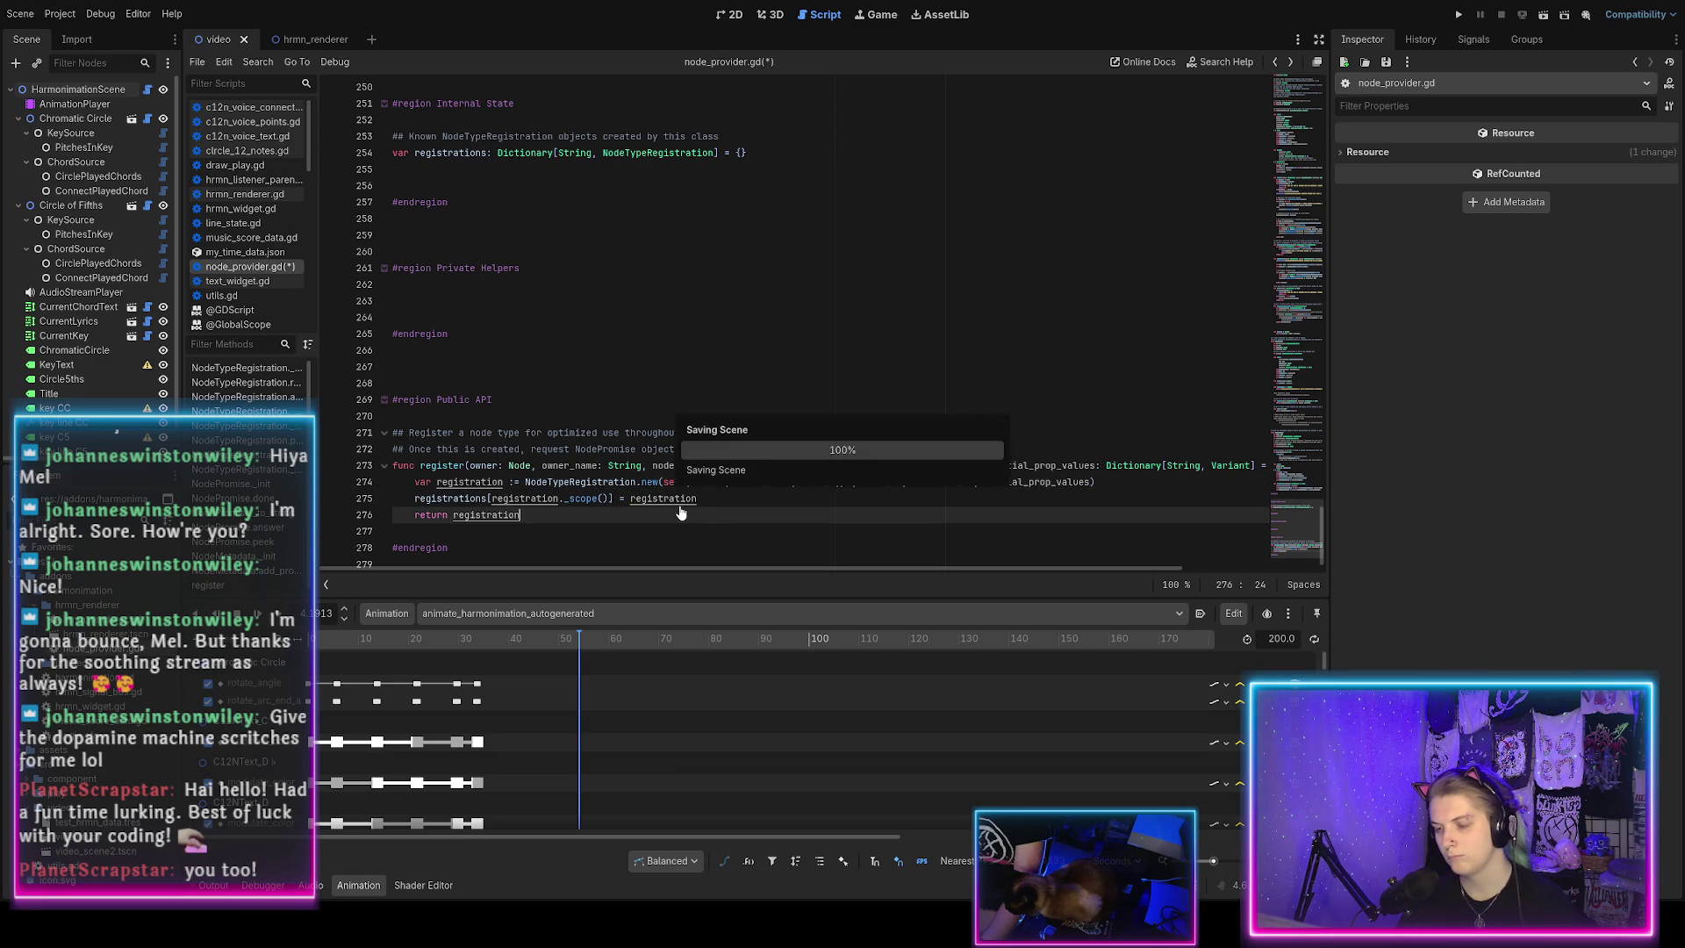
pyautogui.click(725, 502)
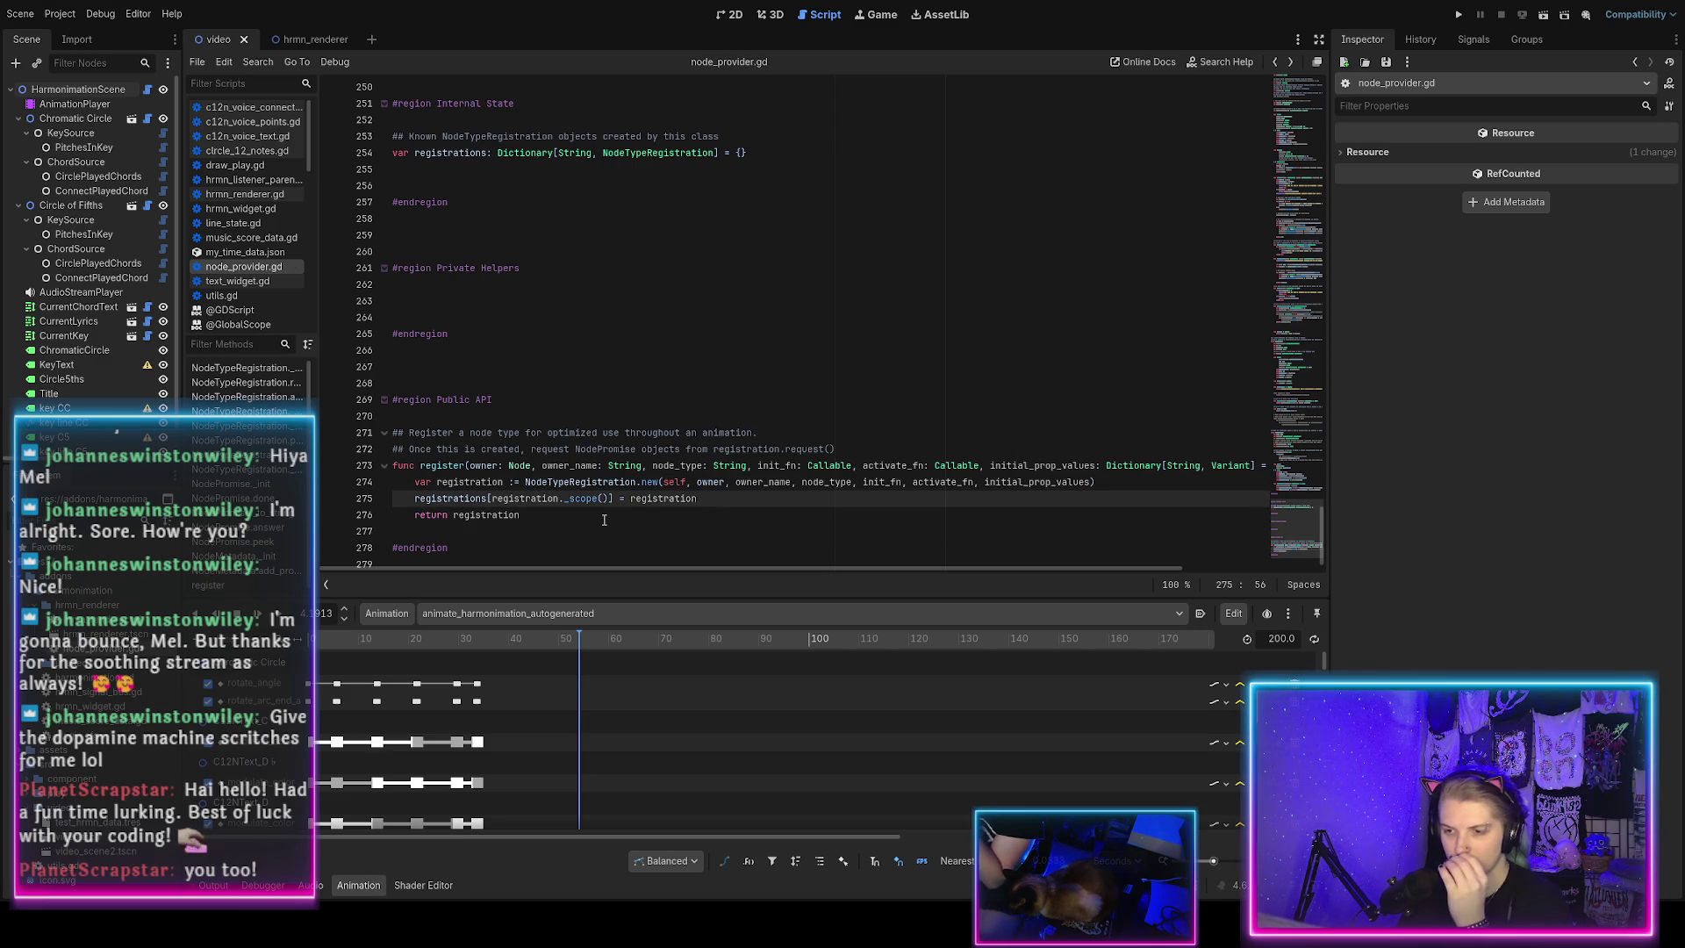
pyautogui.scroll(20, 604, 520)
pyautogui.scroll(-10, 574, 488)
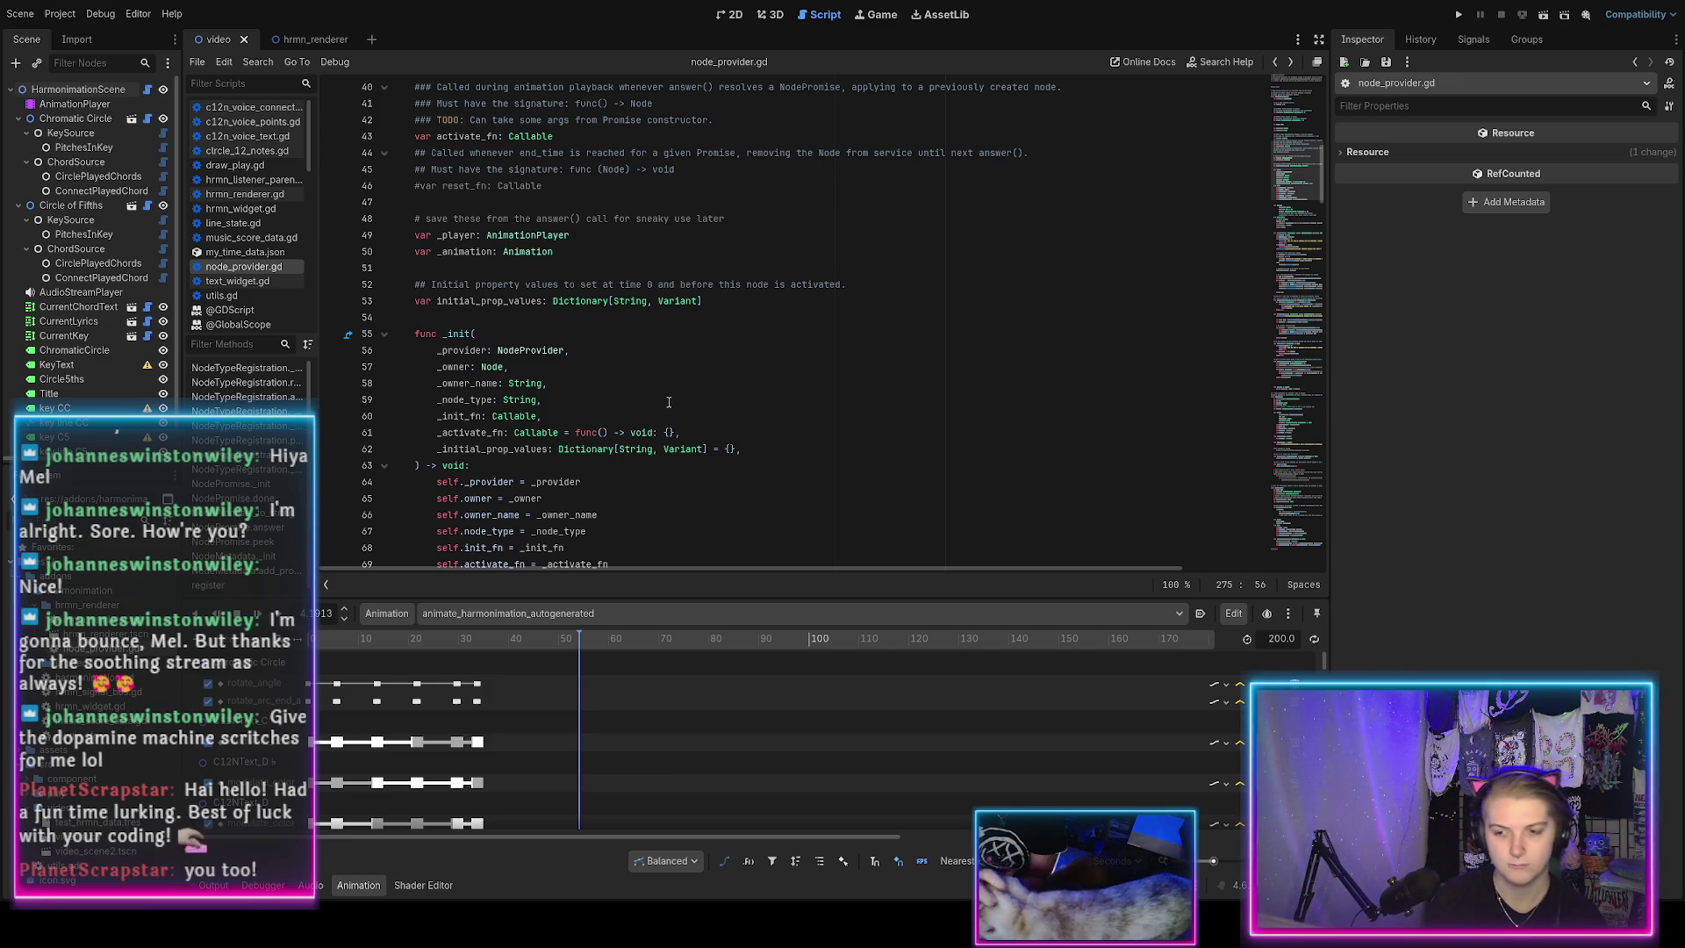
pyautogui.scroll(-5, 605, 689)
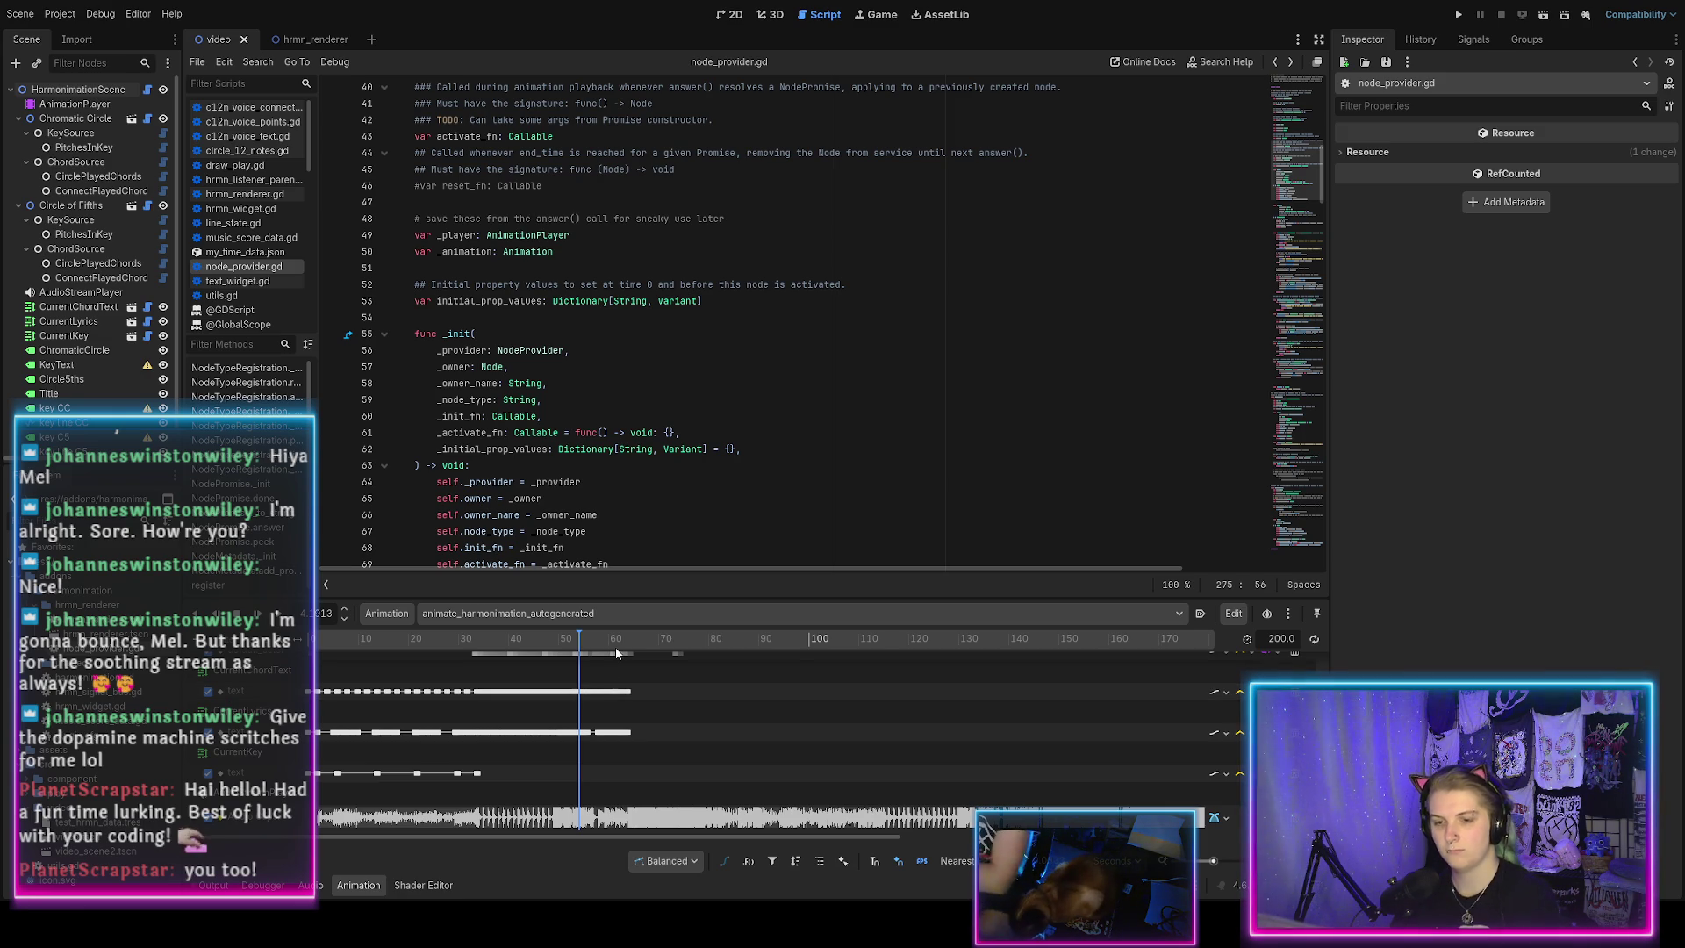
pyautogui.scroll(-8, 601, 658)
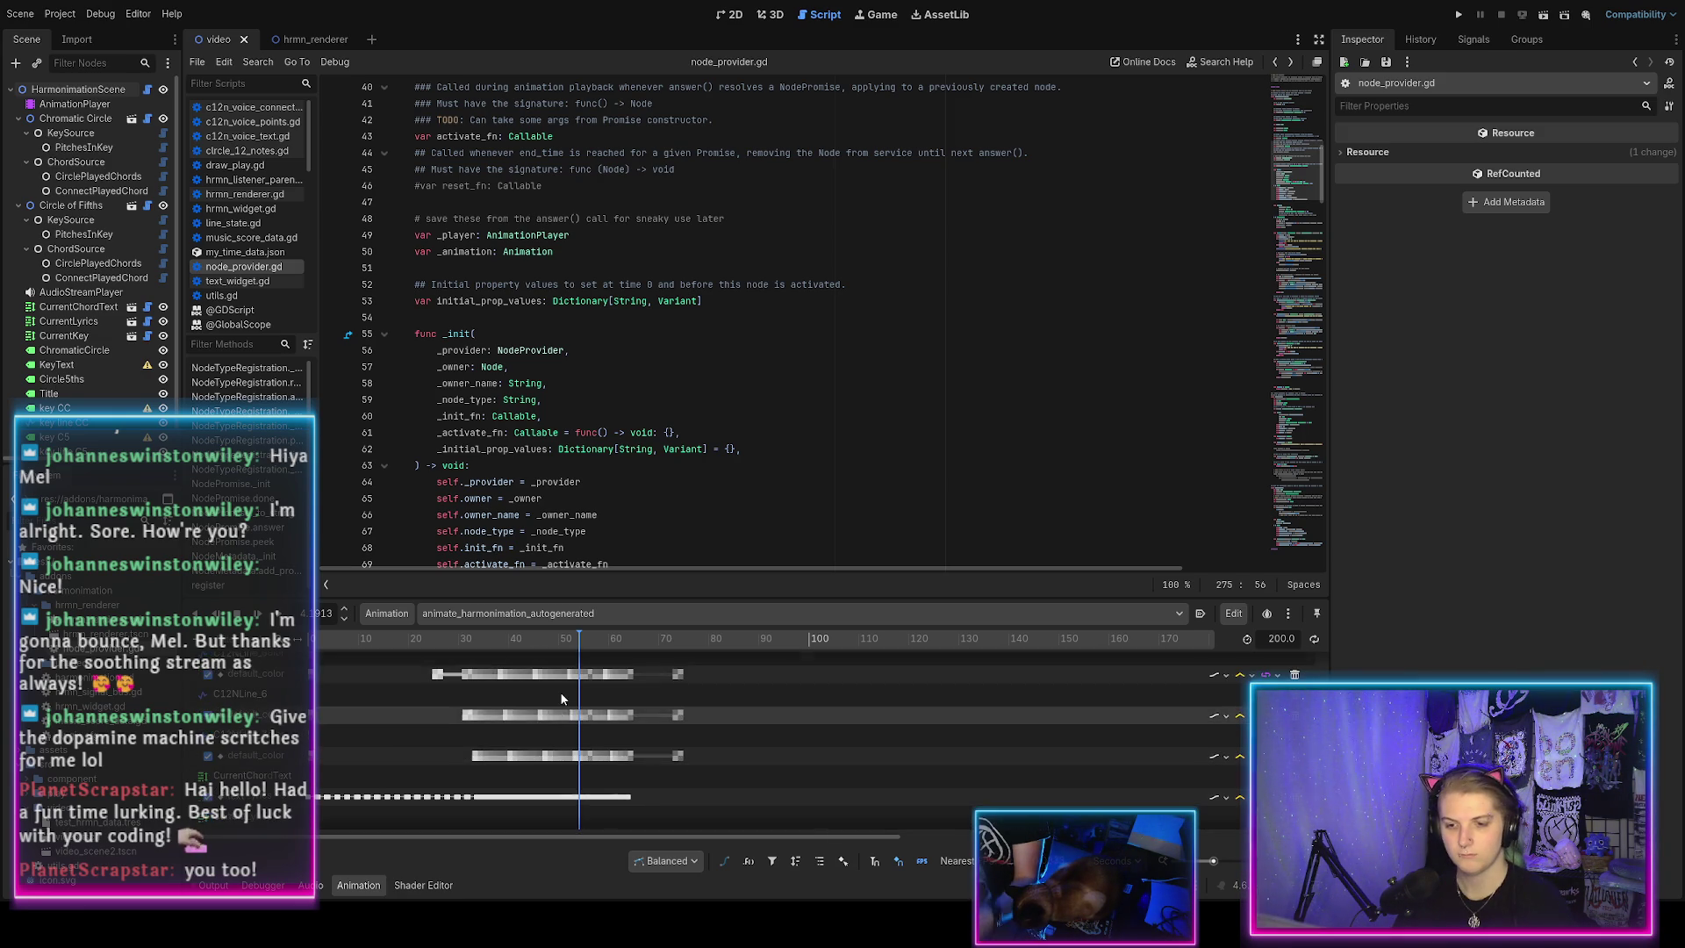
pyautogui.scroll(-10, 536, 698)
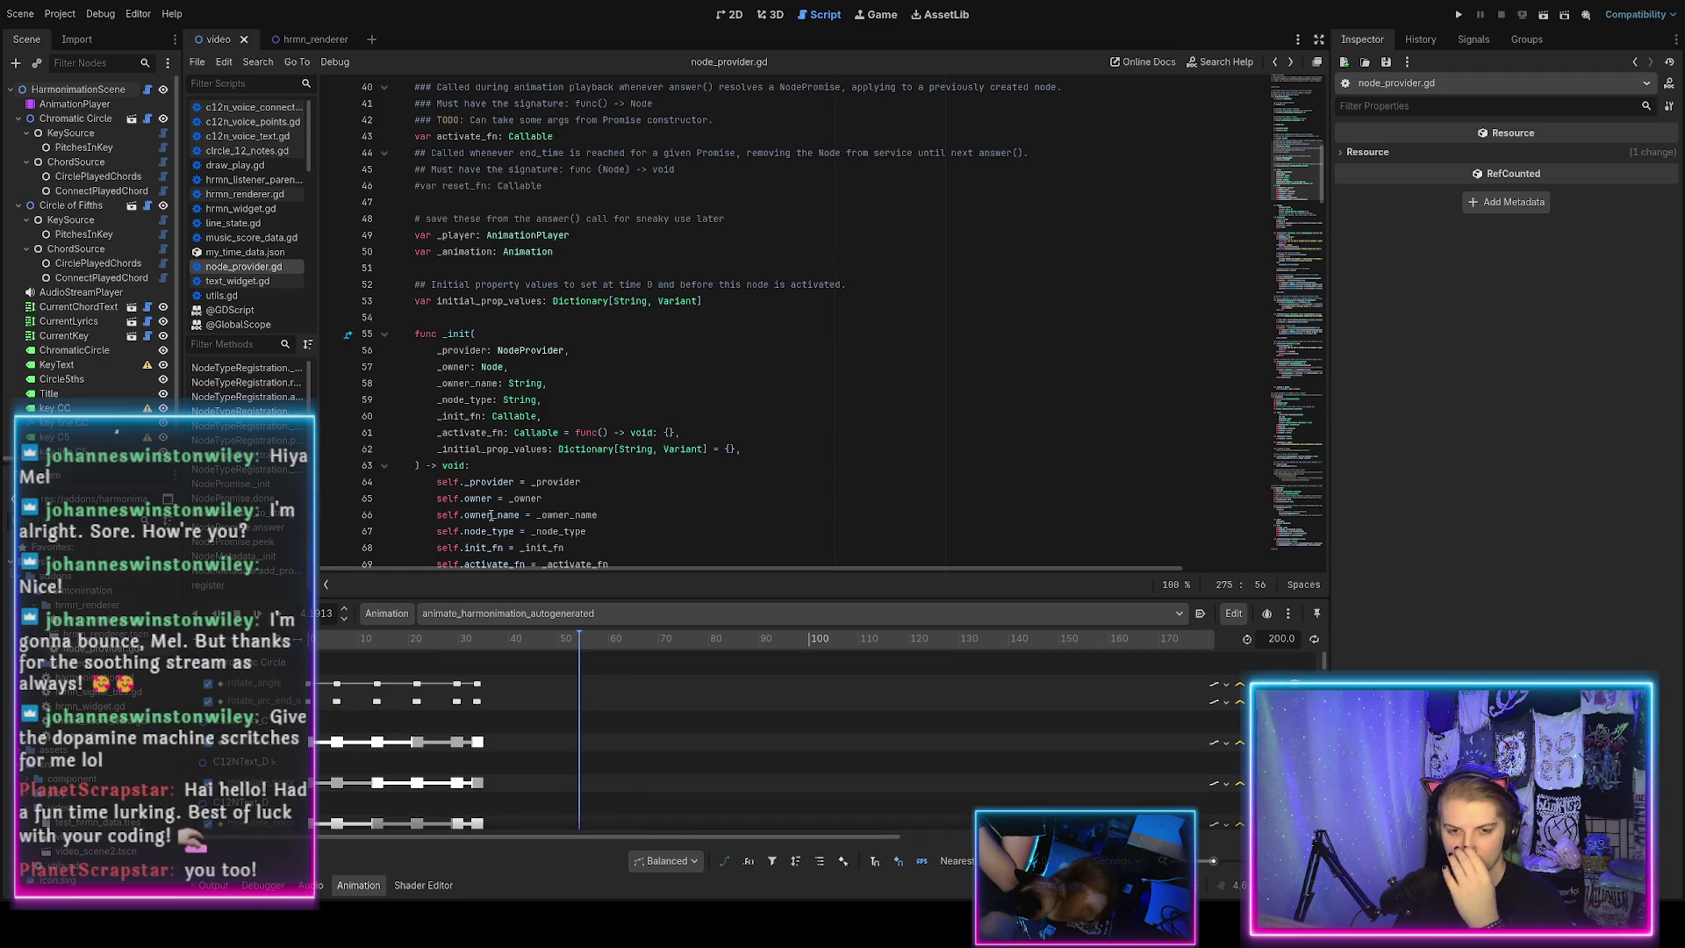
pyautogui.scroll(-12, 496, 512)
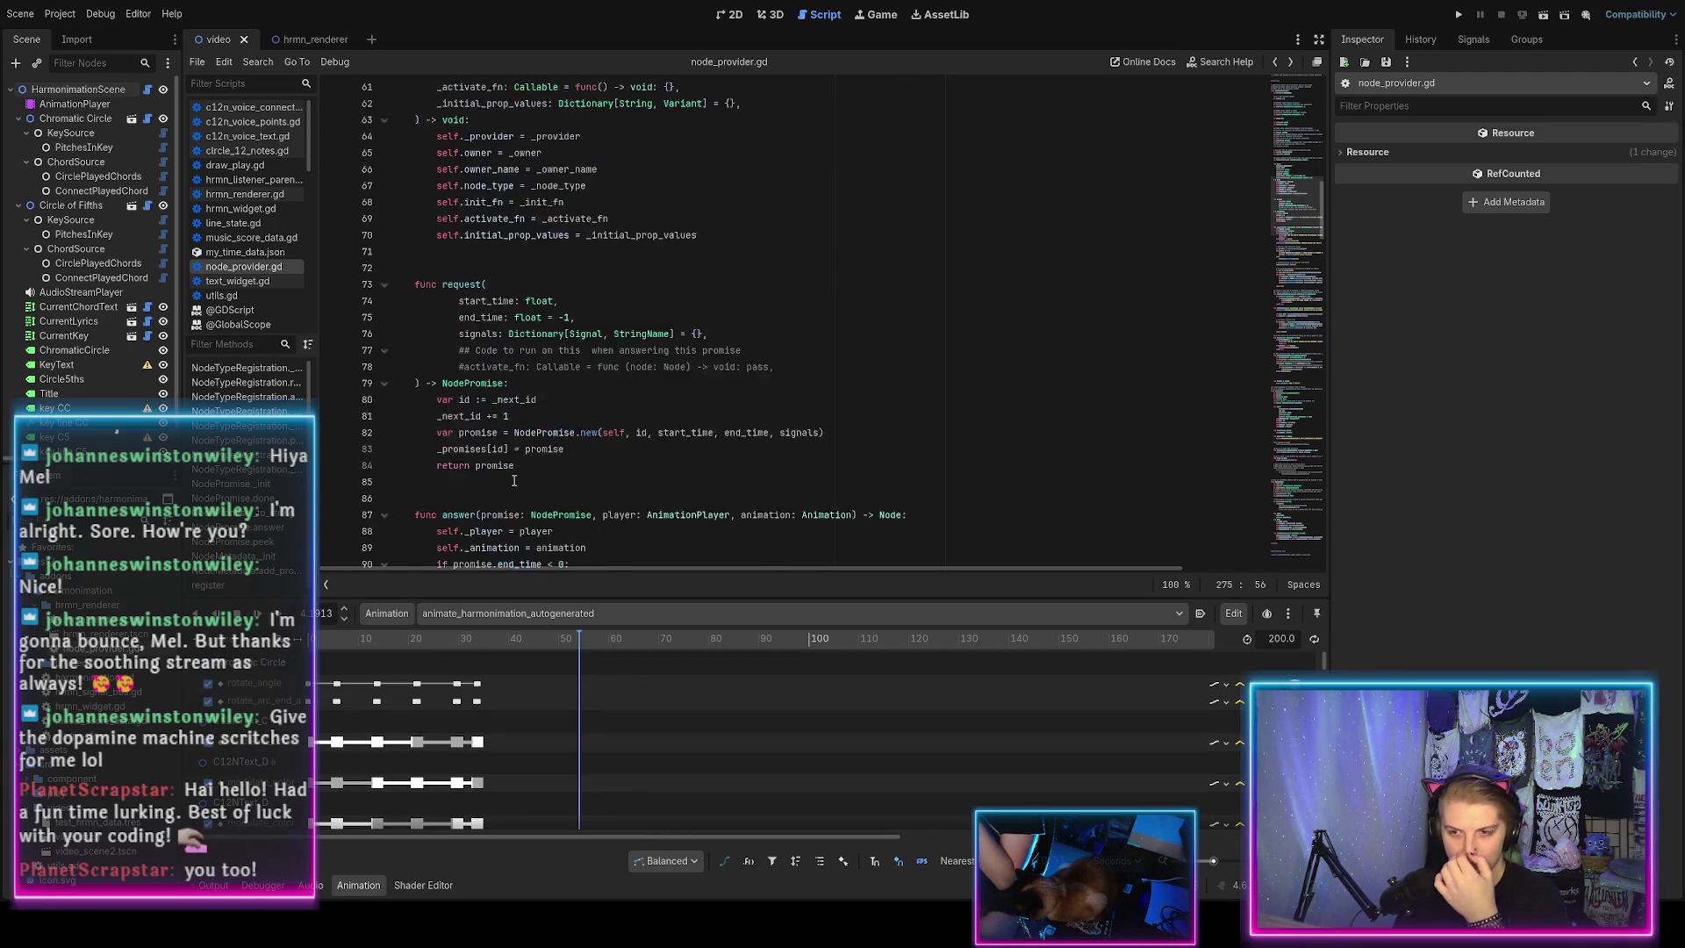
pyautogui.scroll(-5, 515, 479)
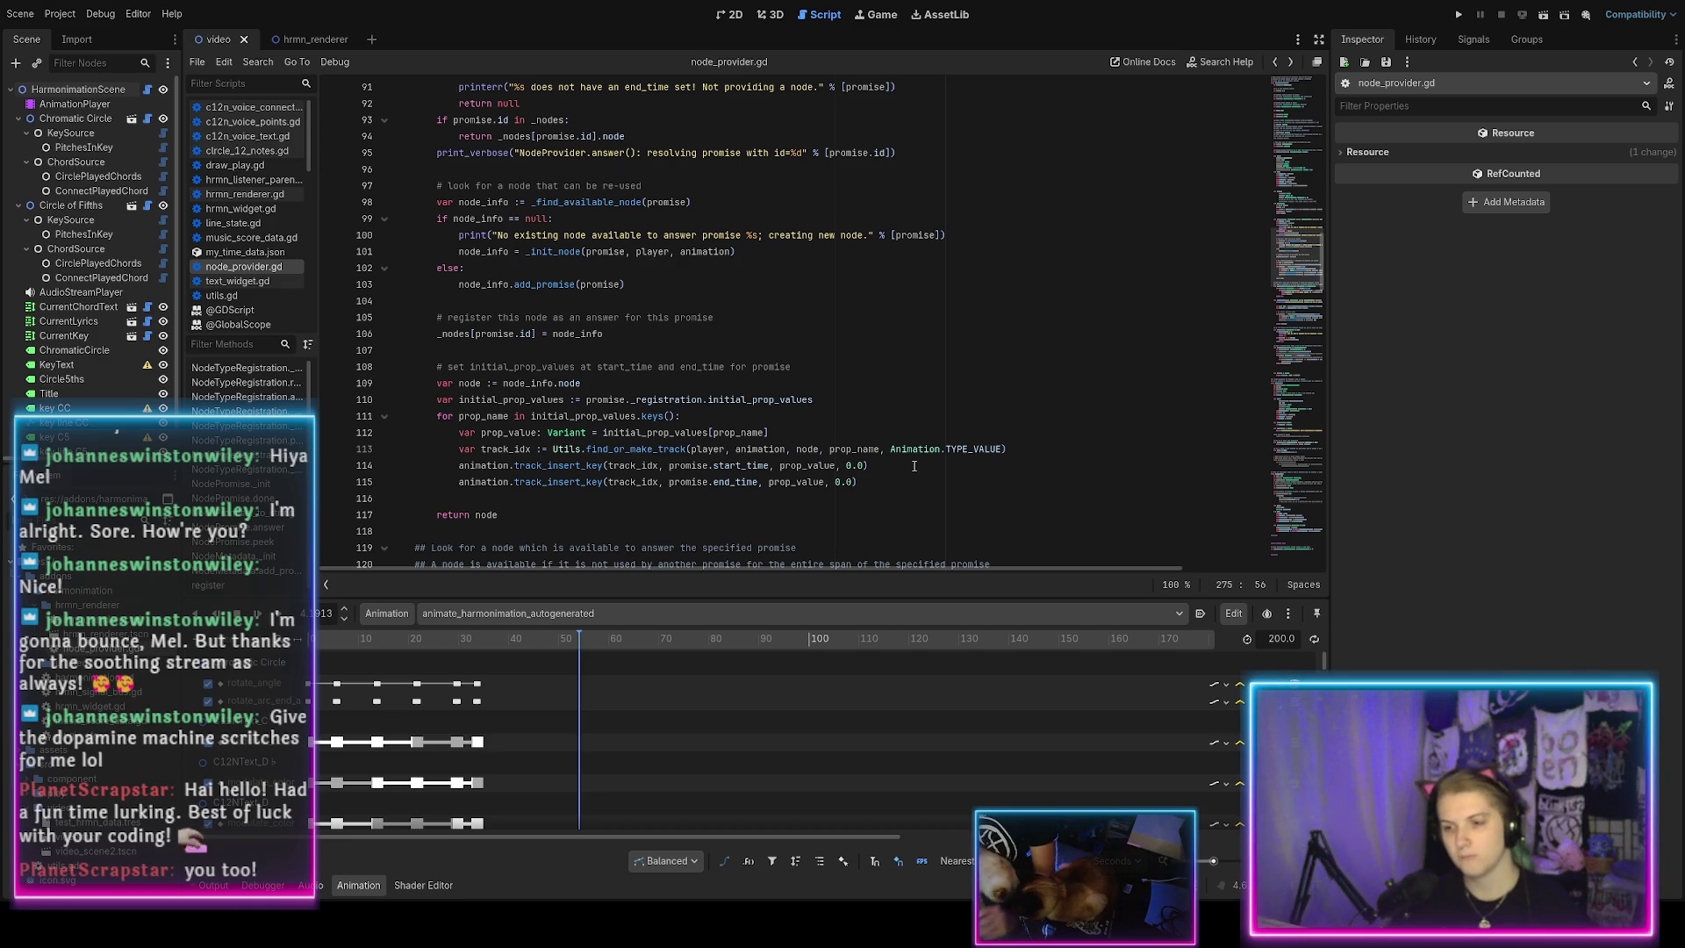
# Add the comment '# add a sentinel node and property keyframe for activate' after the keyframe loop.
pyautogui.click(878, 480)
pyautogui.press('Return')
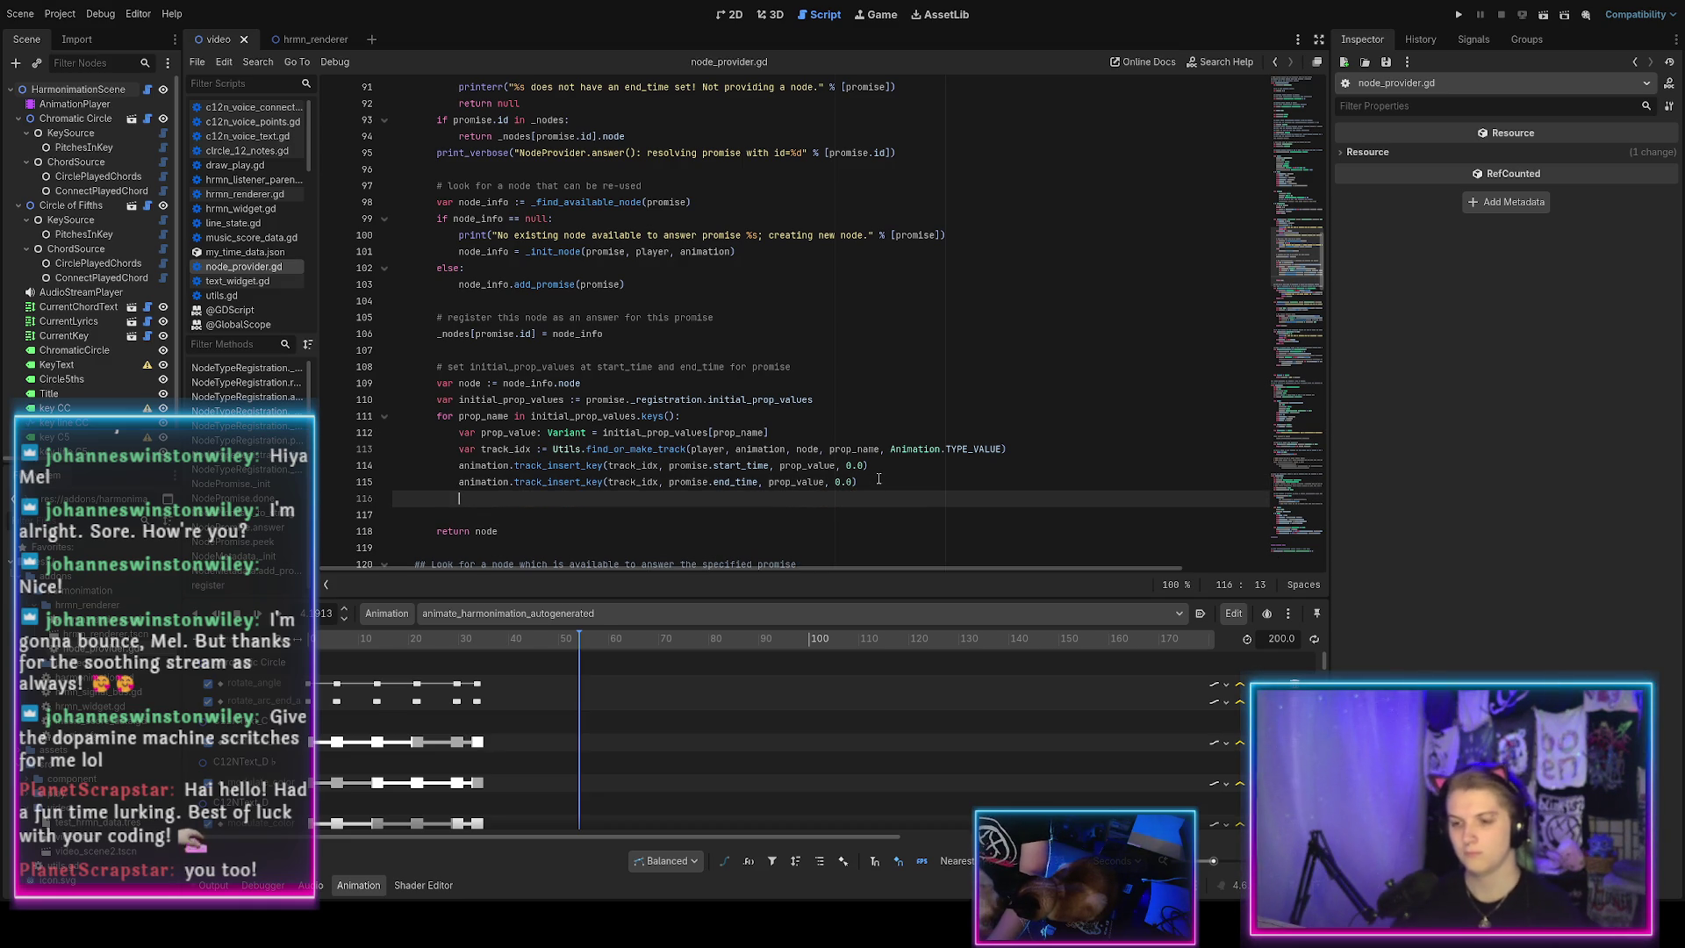
pyautogui.press('Return')
pyautogui.write('# sset')
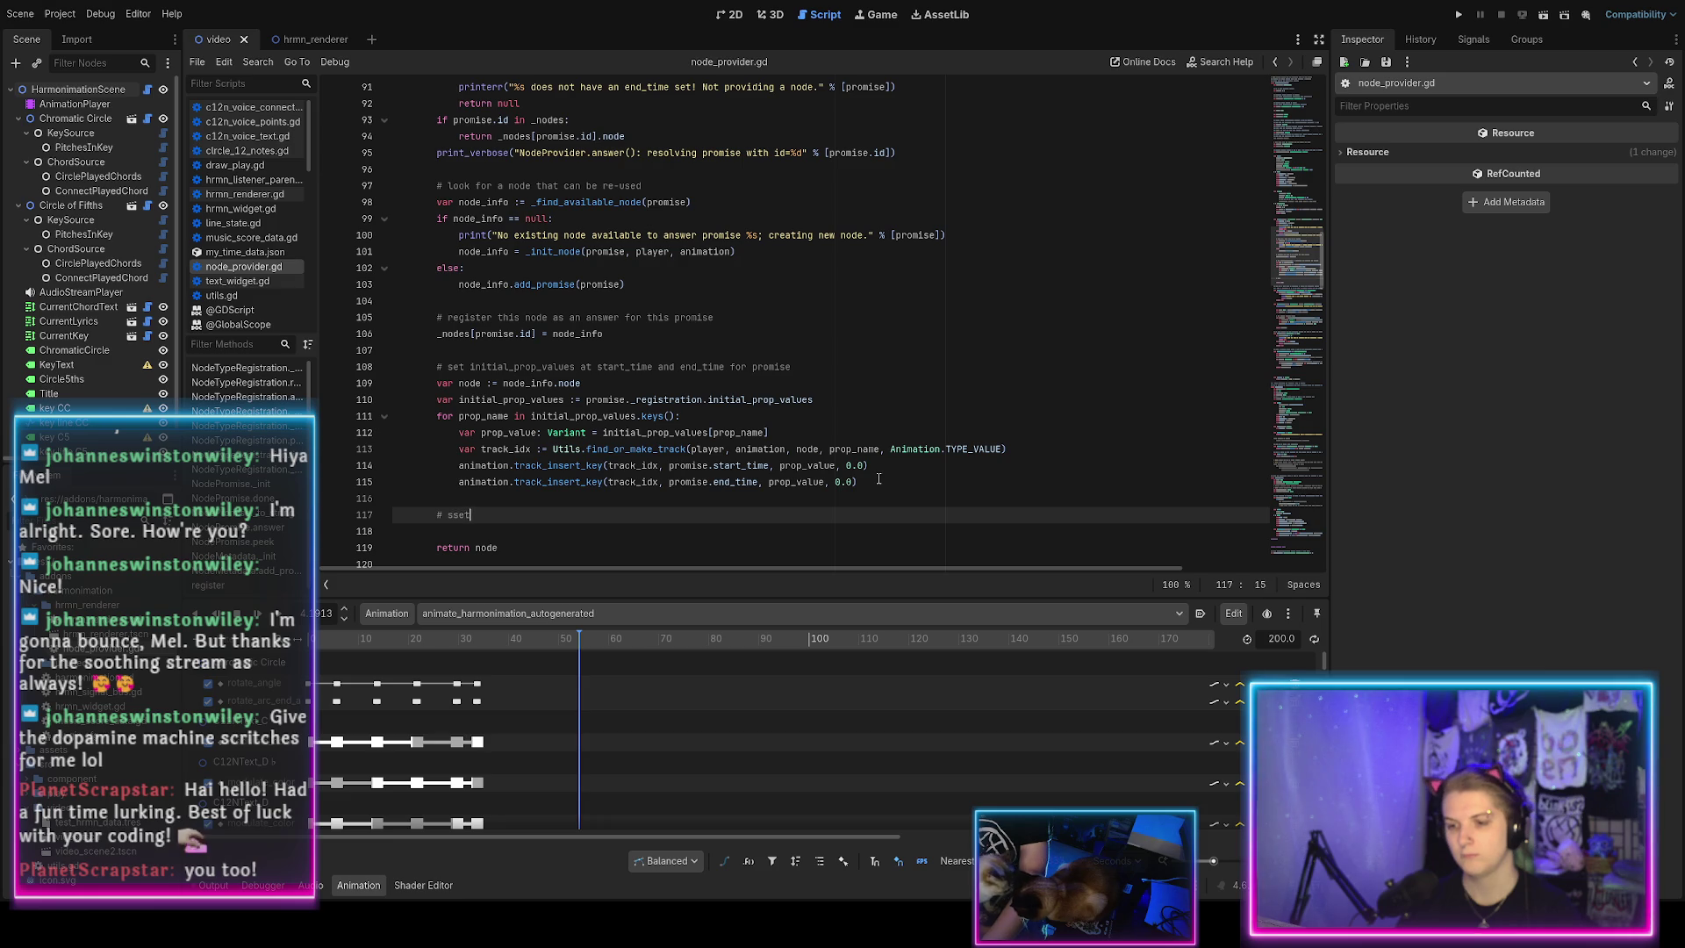
pyautogui.write('d a sentinel')
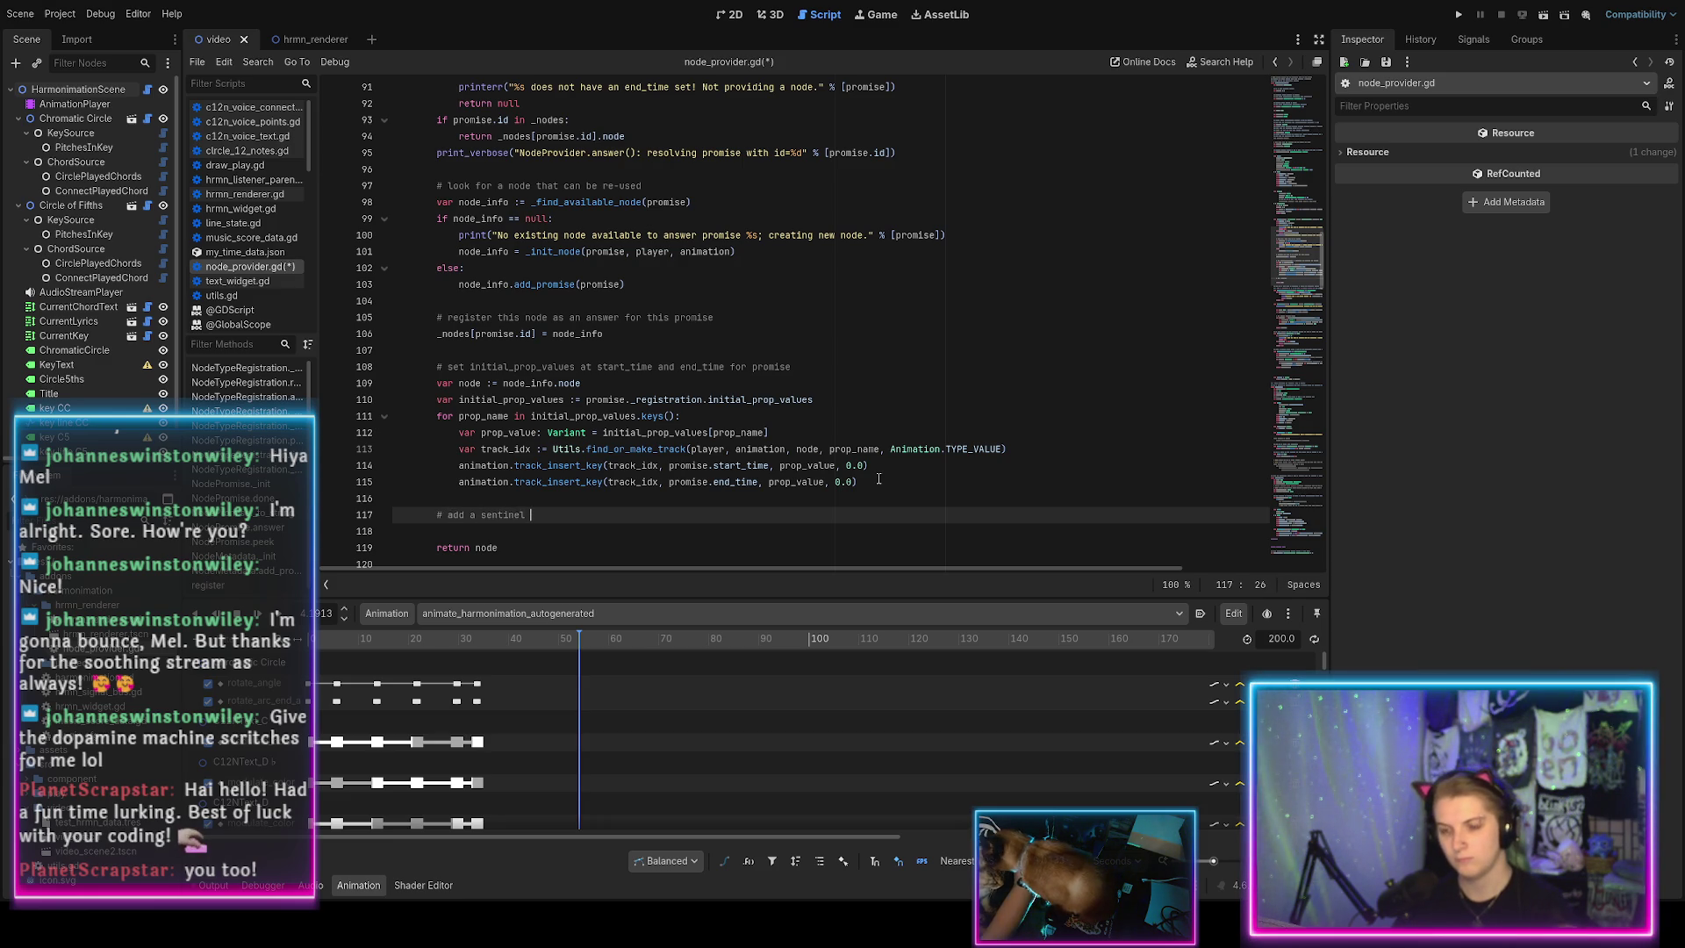
pyautogui.scroll(-1, 777, 496)
pyautogui.scroll(1, 776, 496)
pyautogui.scroll(-1, 774, 496)
pyautogui.write('node ')
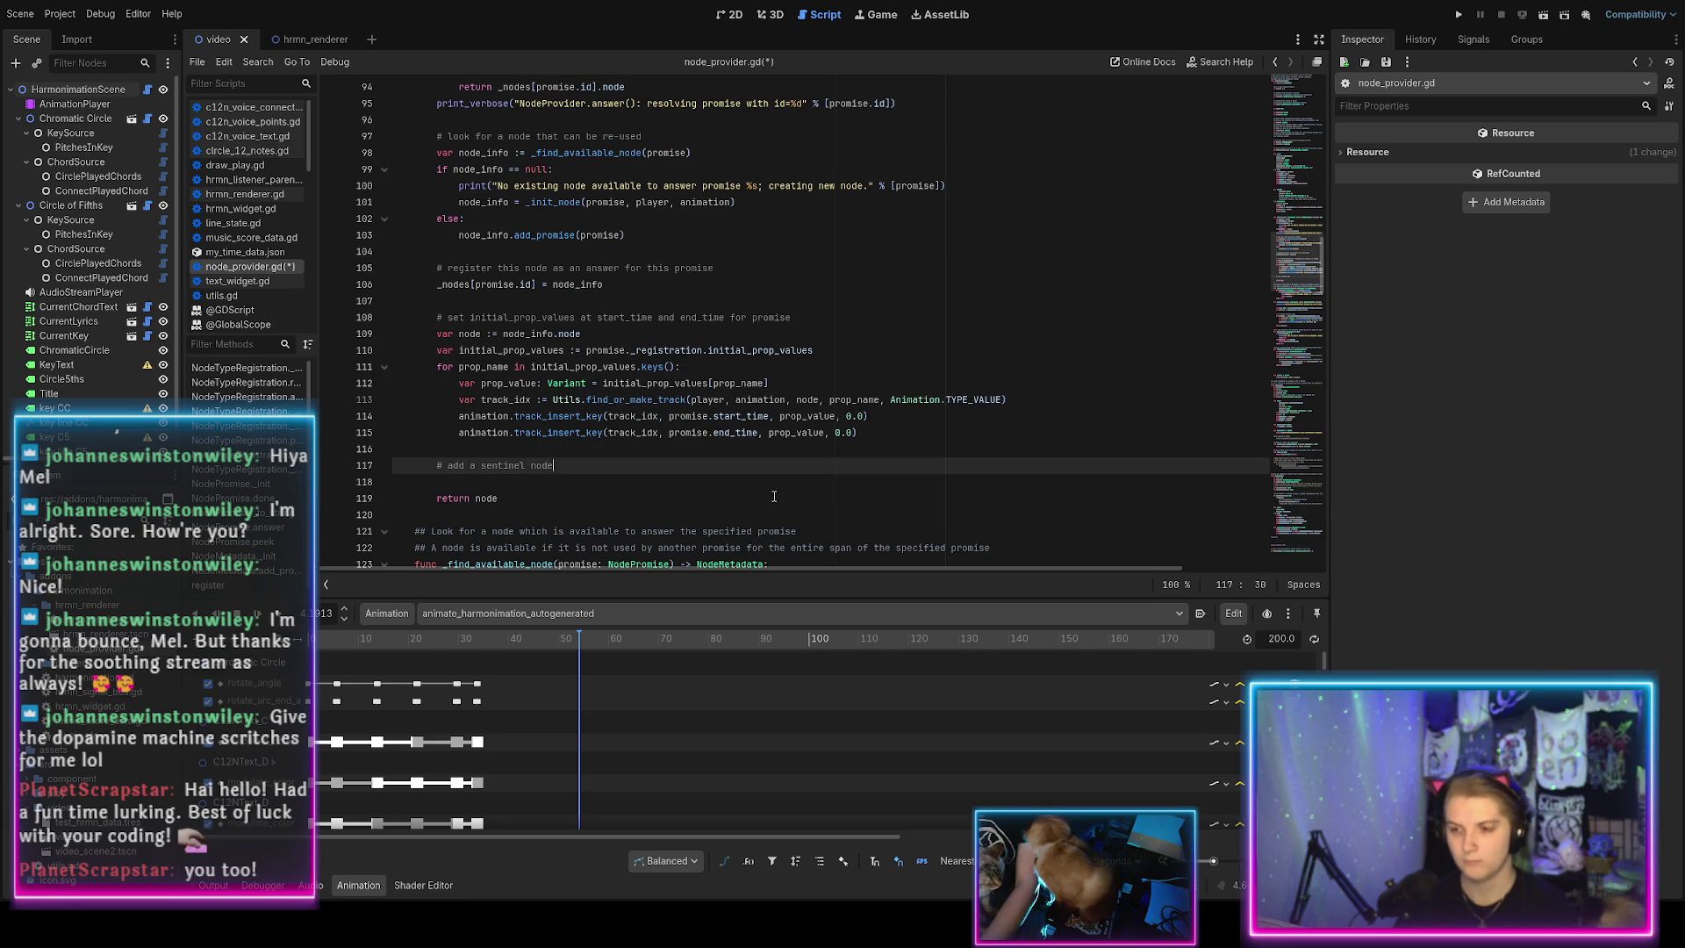
pyautogui.write('and property keyframes')
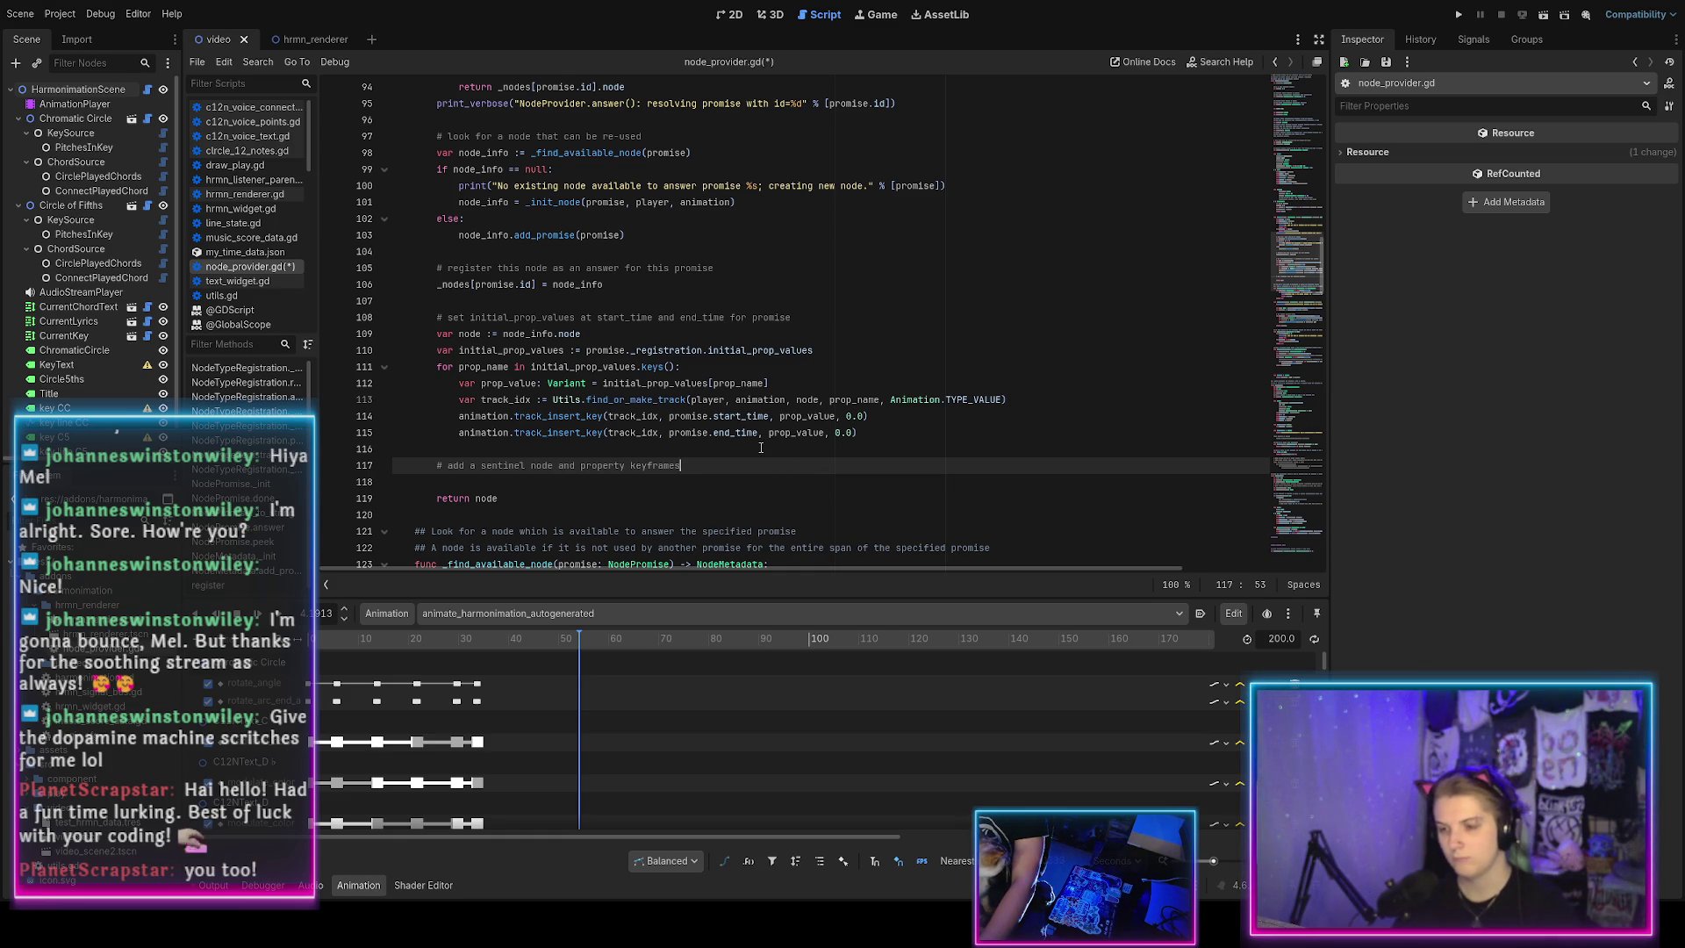
pyautogui.write(' for acti')
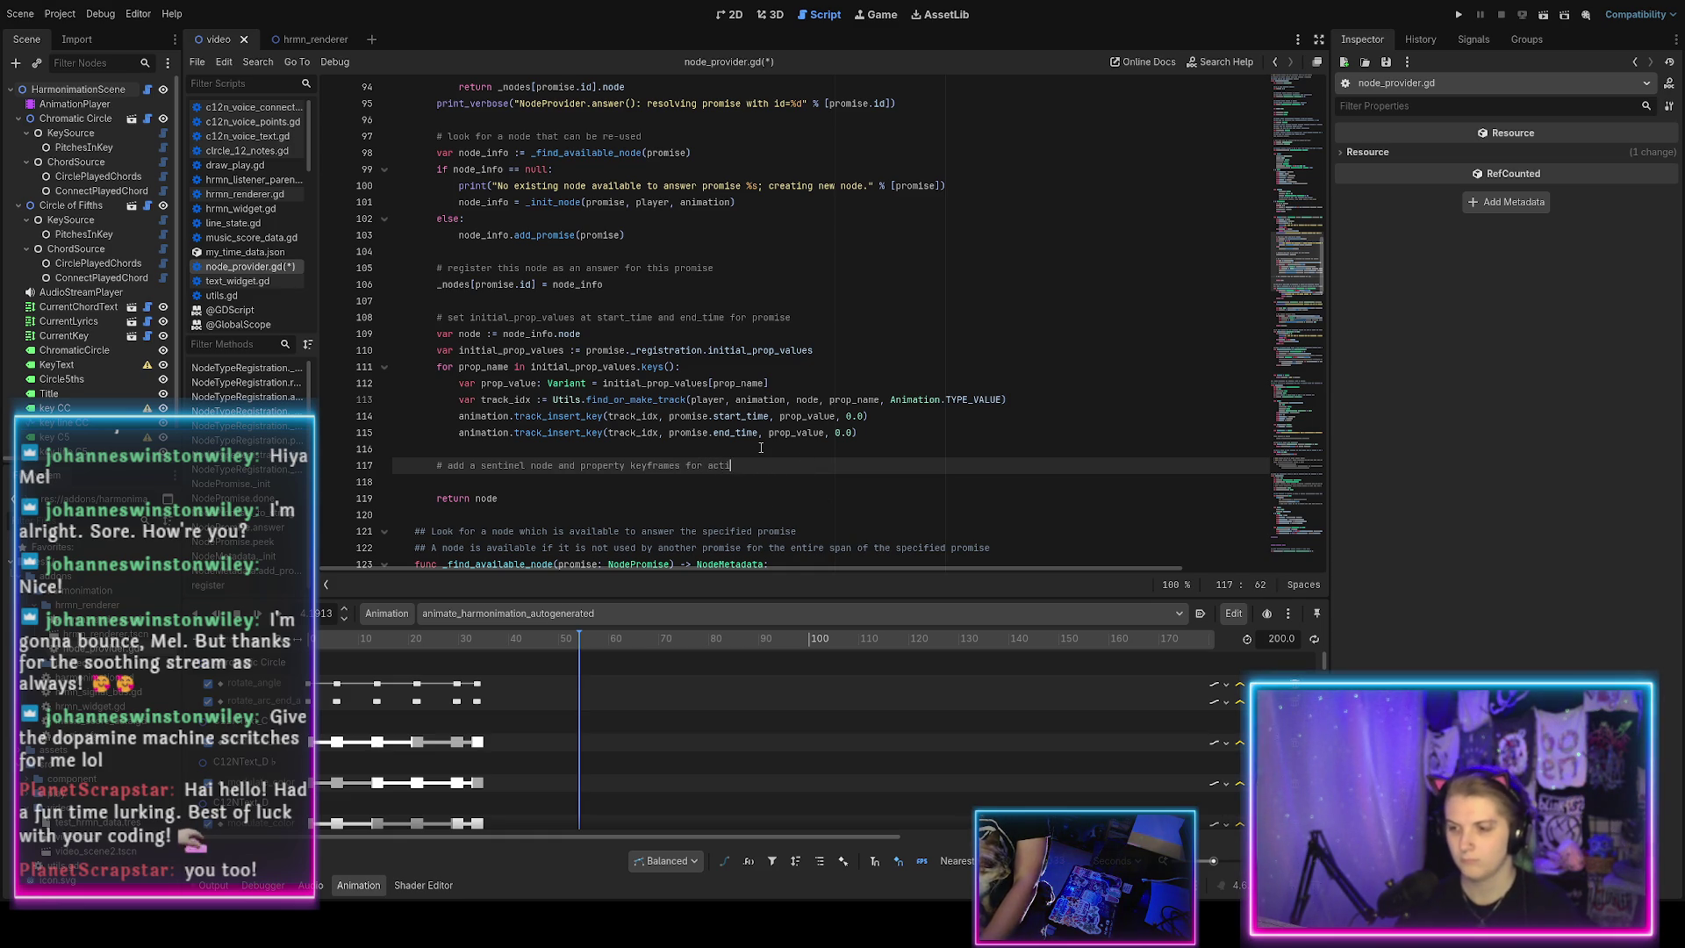
pyautogui.write('vate and reset')
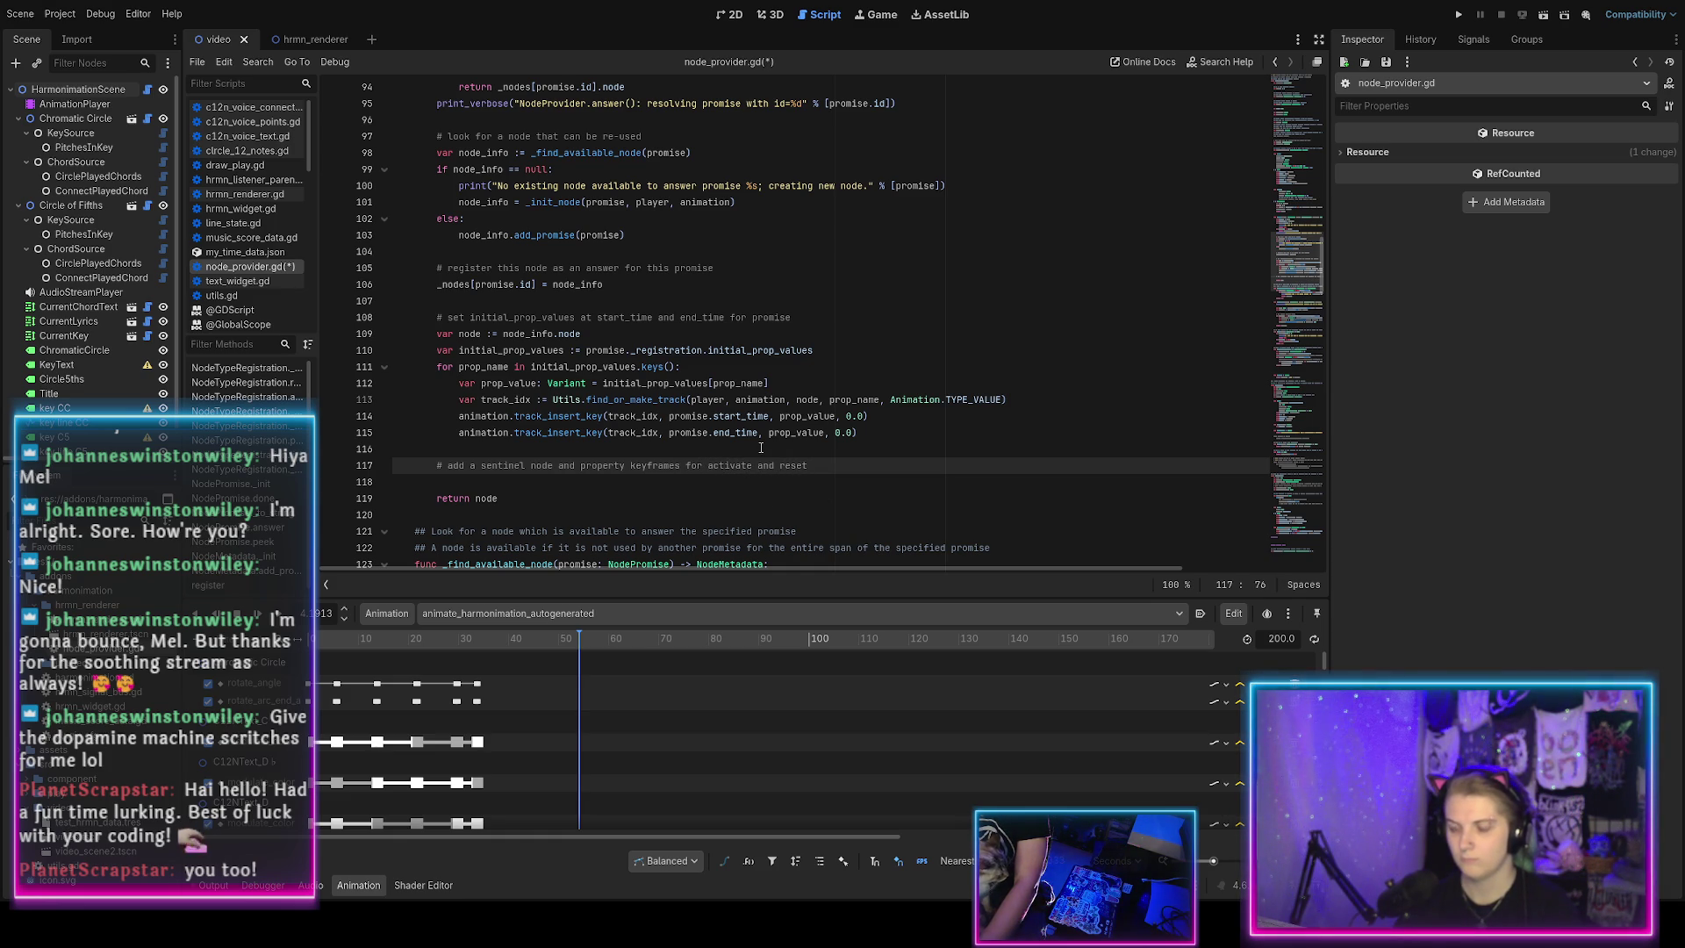
pyautogui.press('BackSpace')
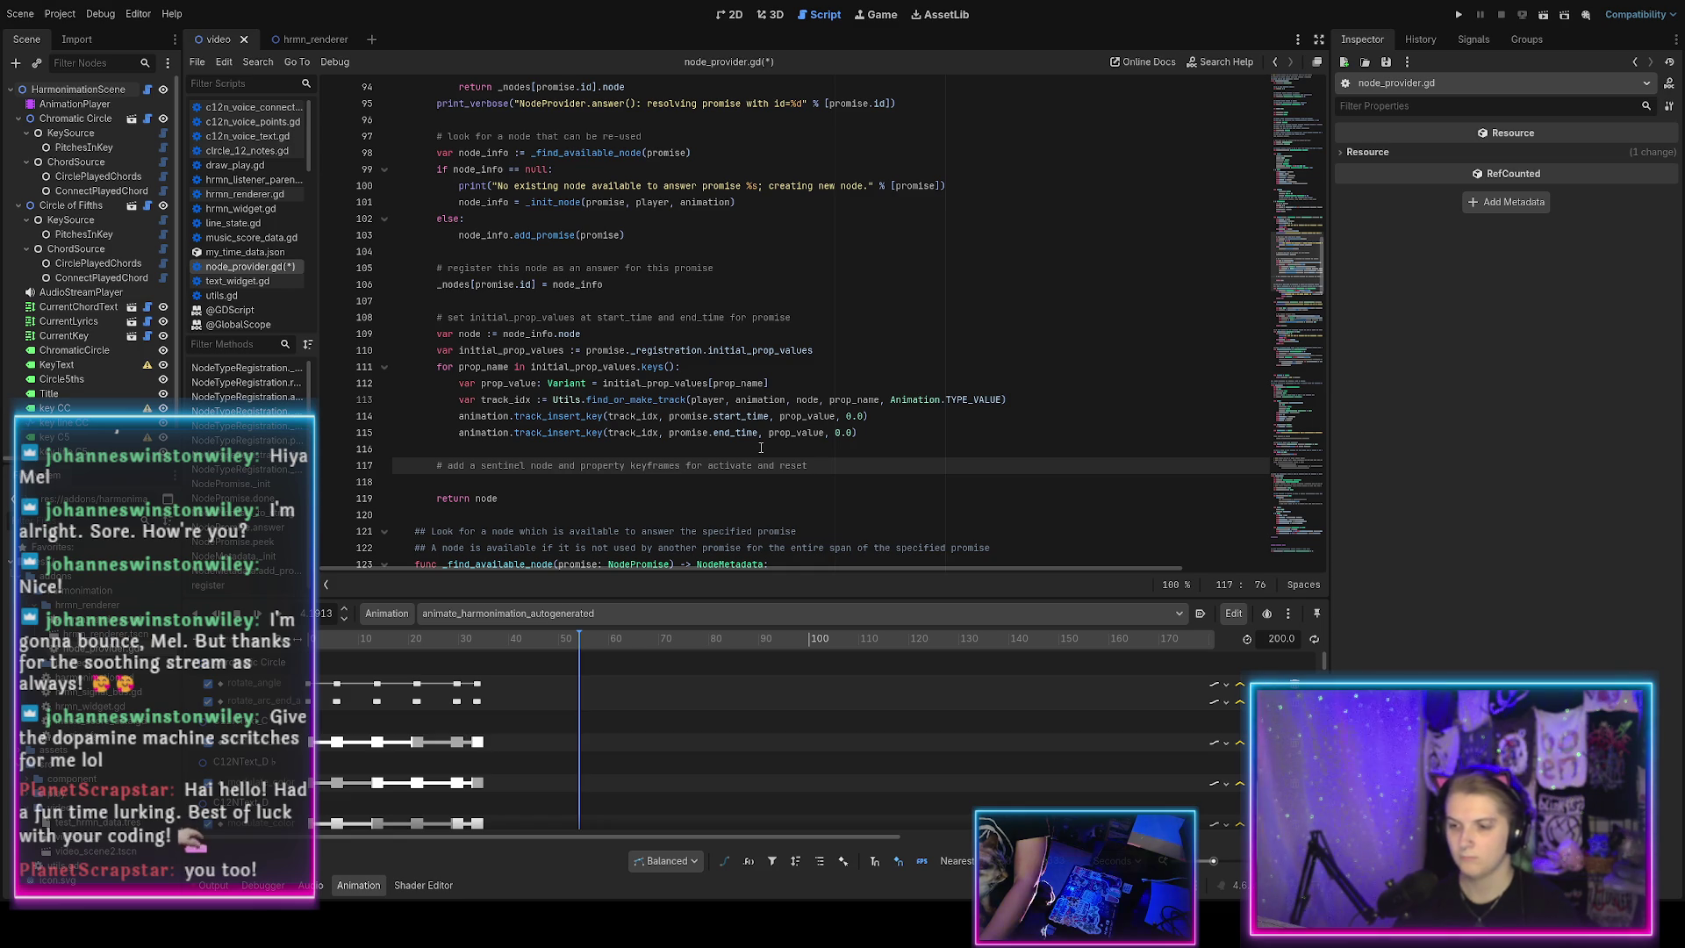
pyautogui.hotkey('ctrl', 's')
pyautogui.press('Left')
pyautogui.press('Left')
pyautogui.press('Left')
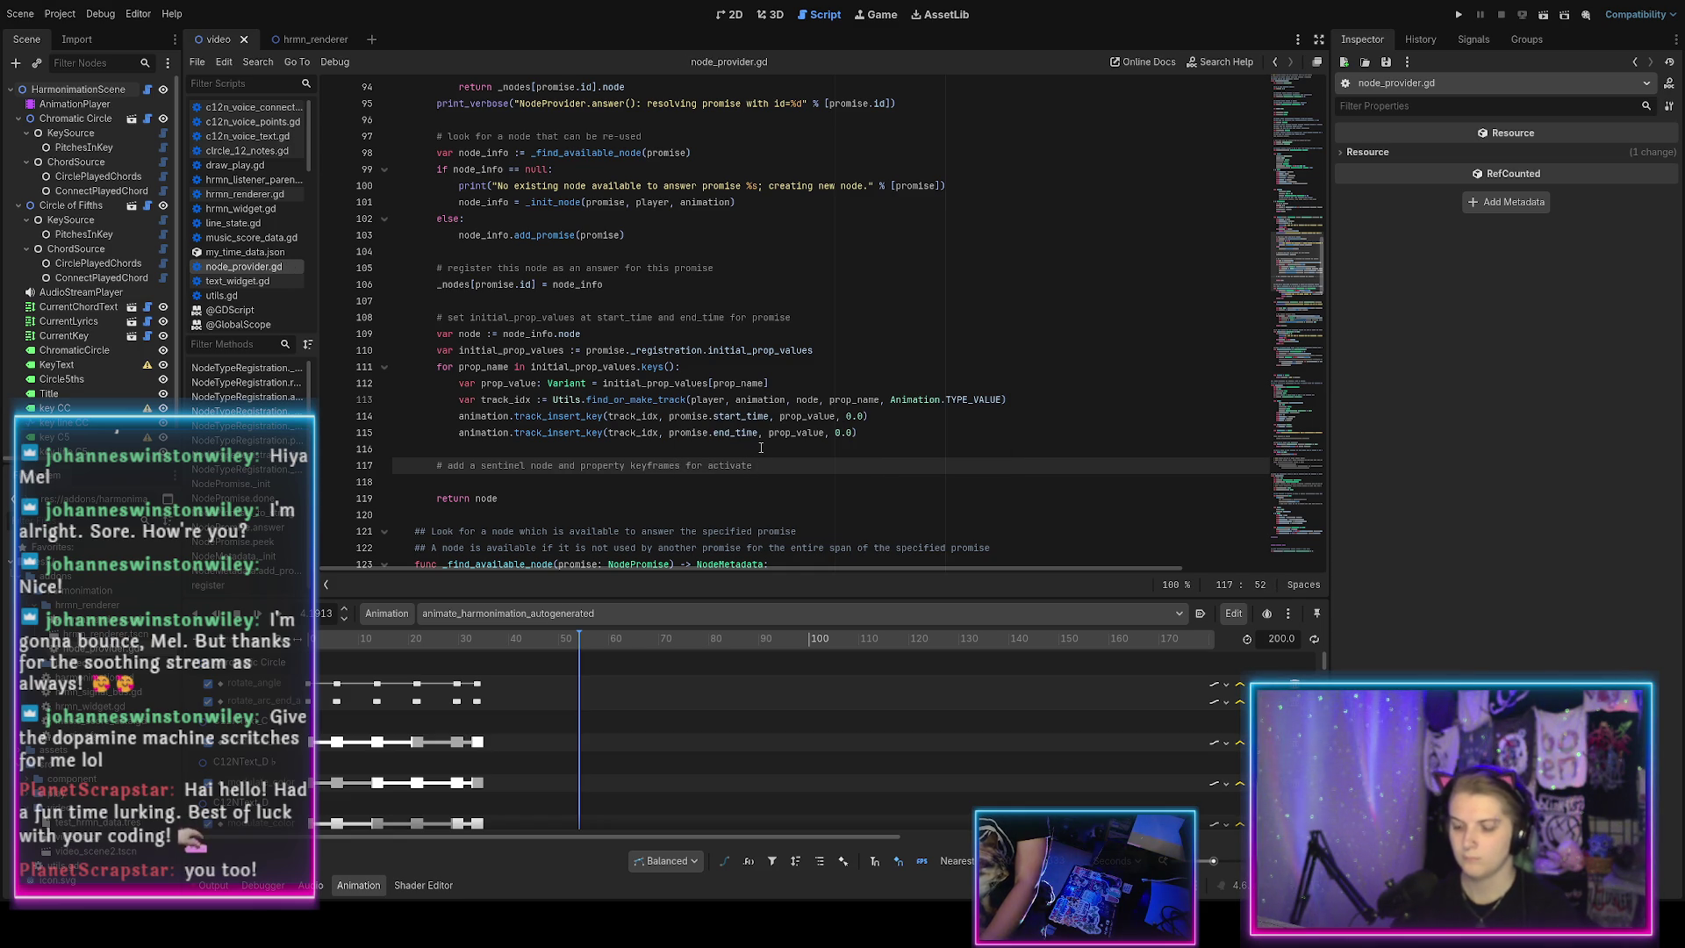
pyautogui.press('End')
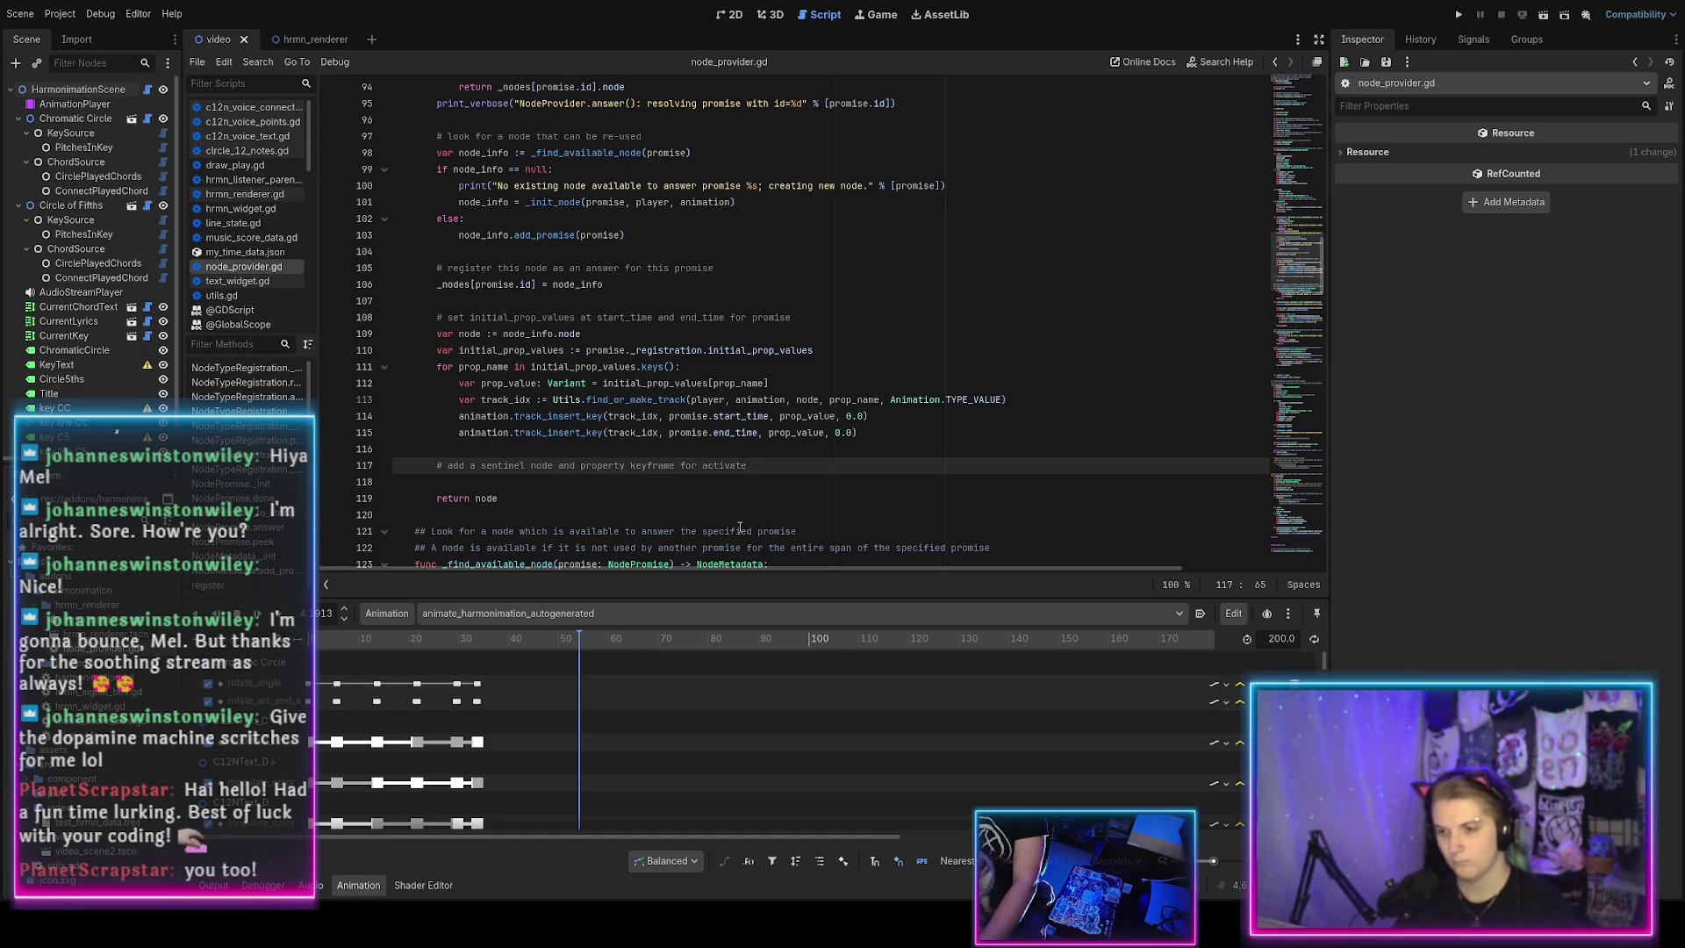
# Add 'var sentinel := Node.new()' on a new line below the comment.
pyautogui.press('Return')
pyautogui.write('var sentinel :=')
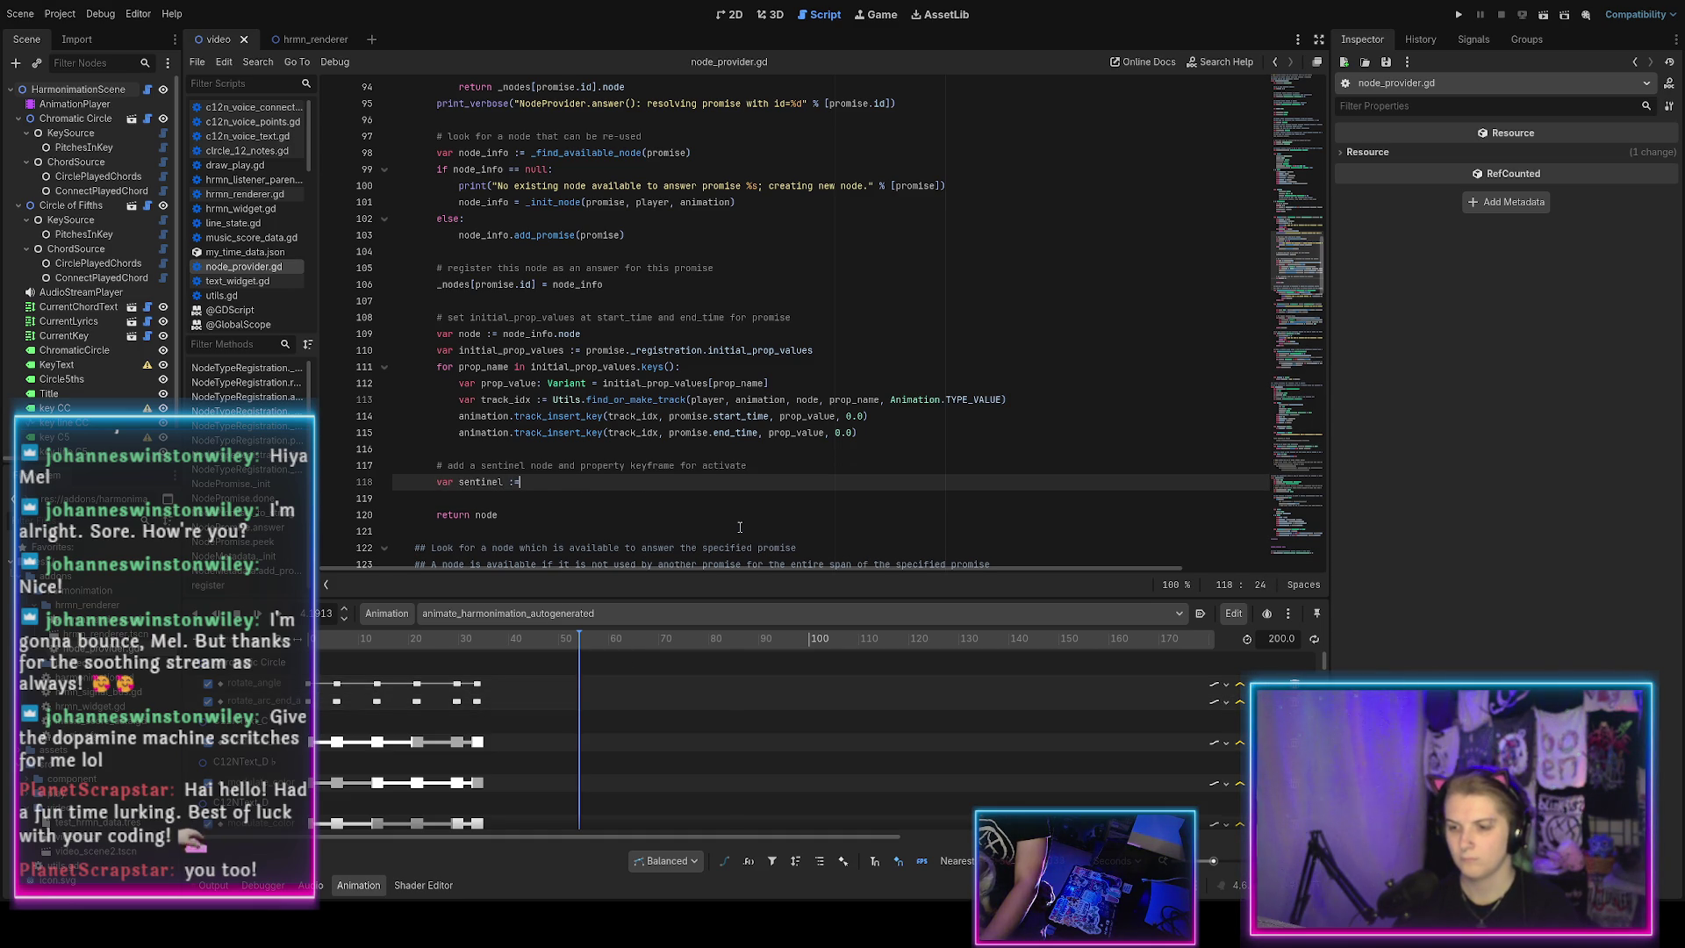
pyautogui.write(' Node.n')
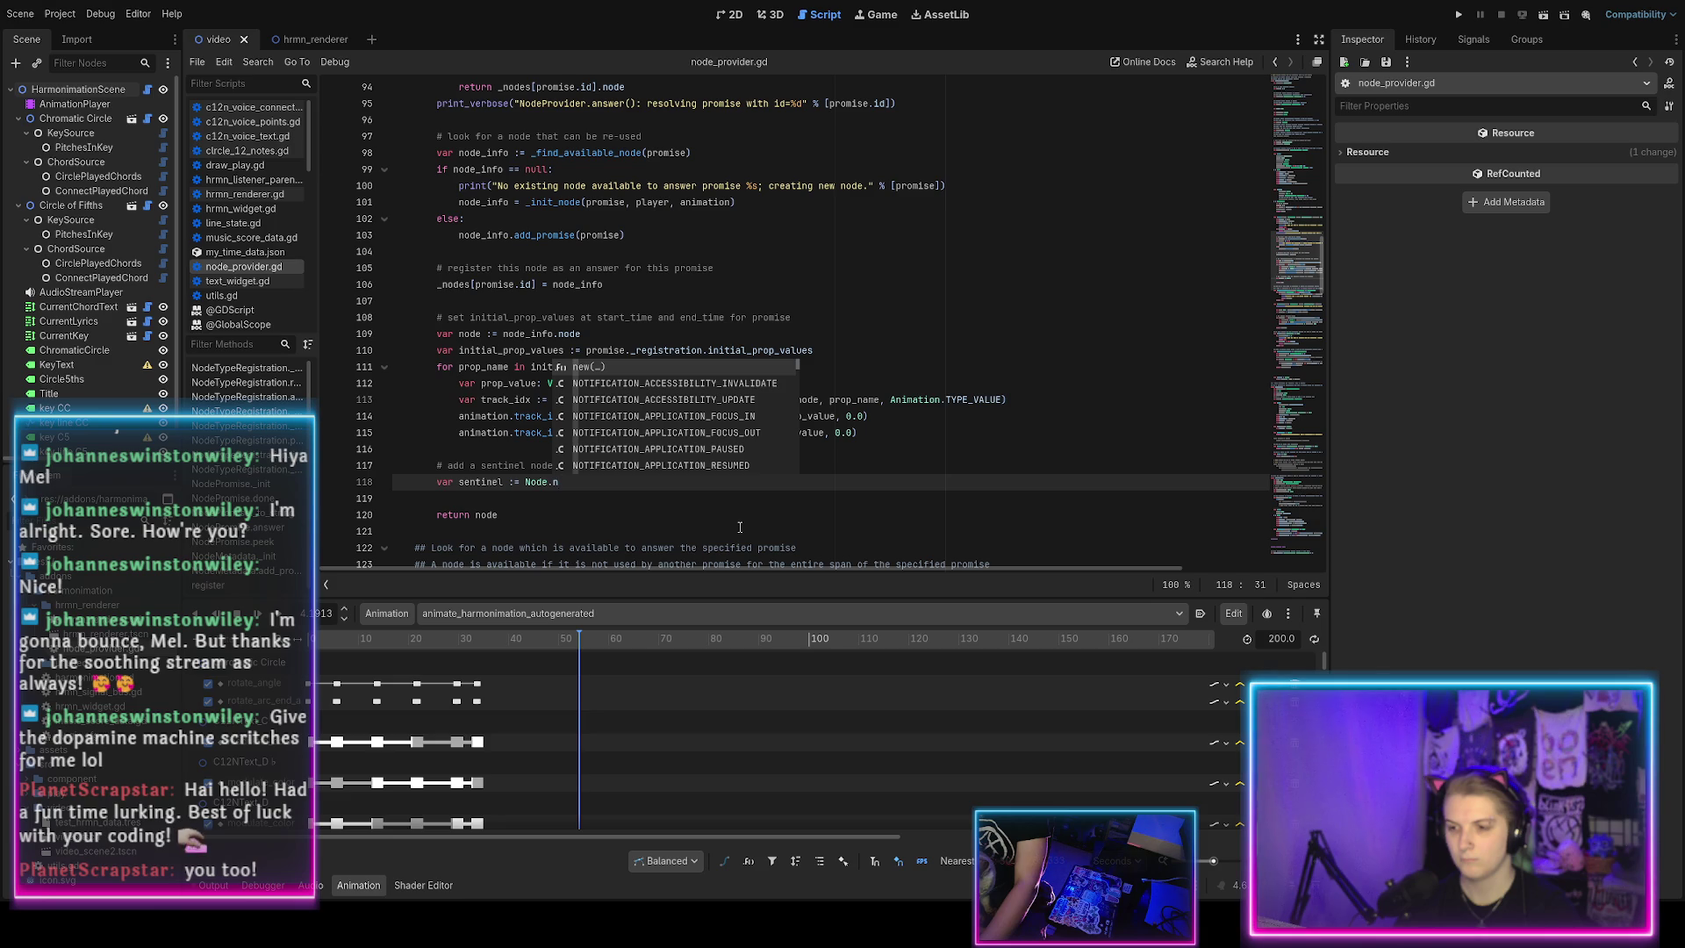
pyautogui.write('ew')
pyautogui.press('Return')
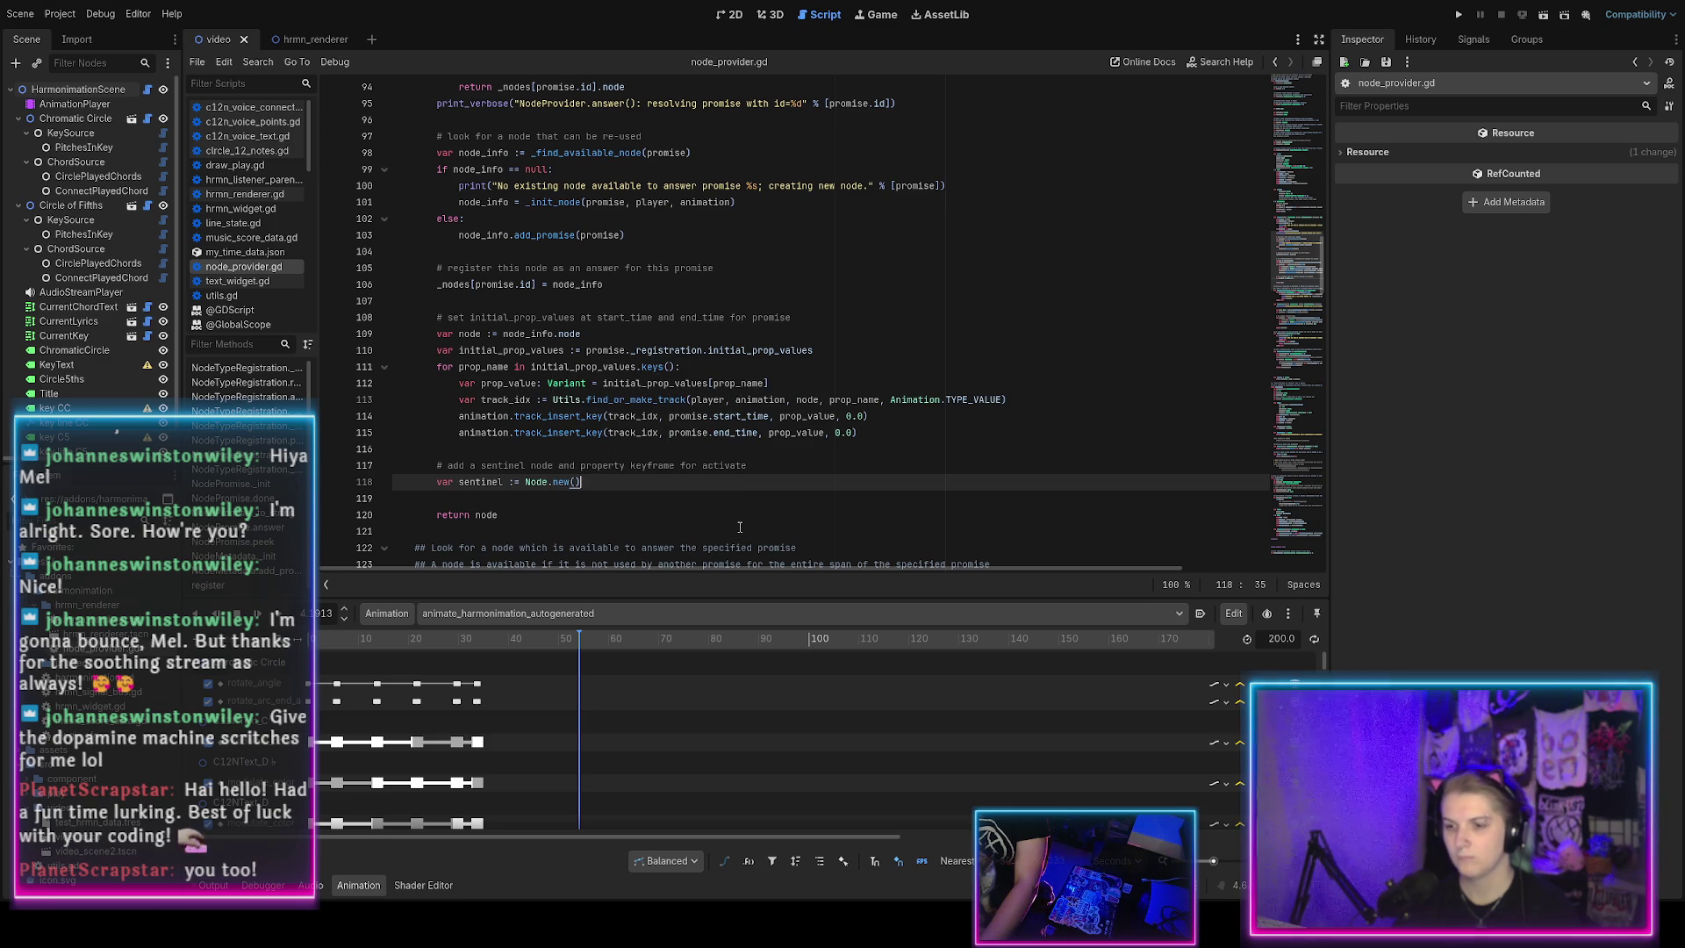
pyautogui.press('Return')
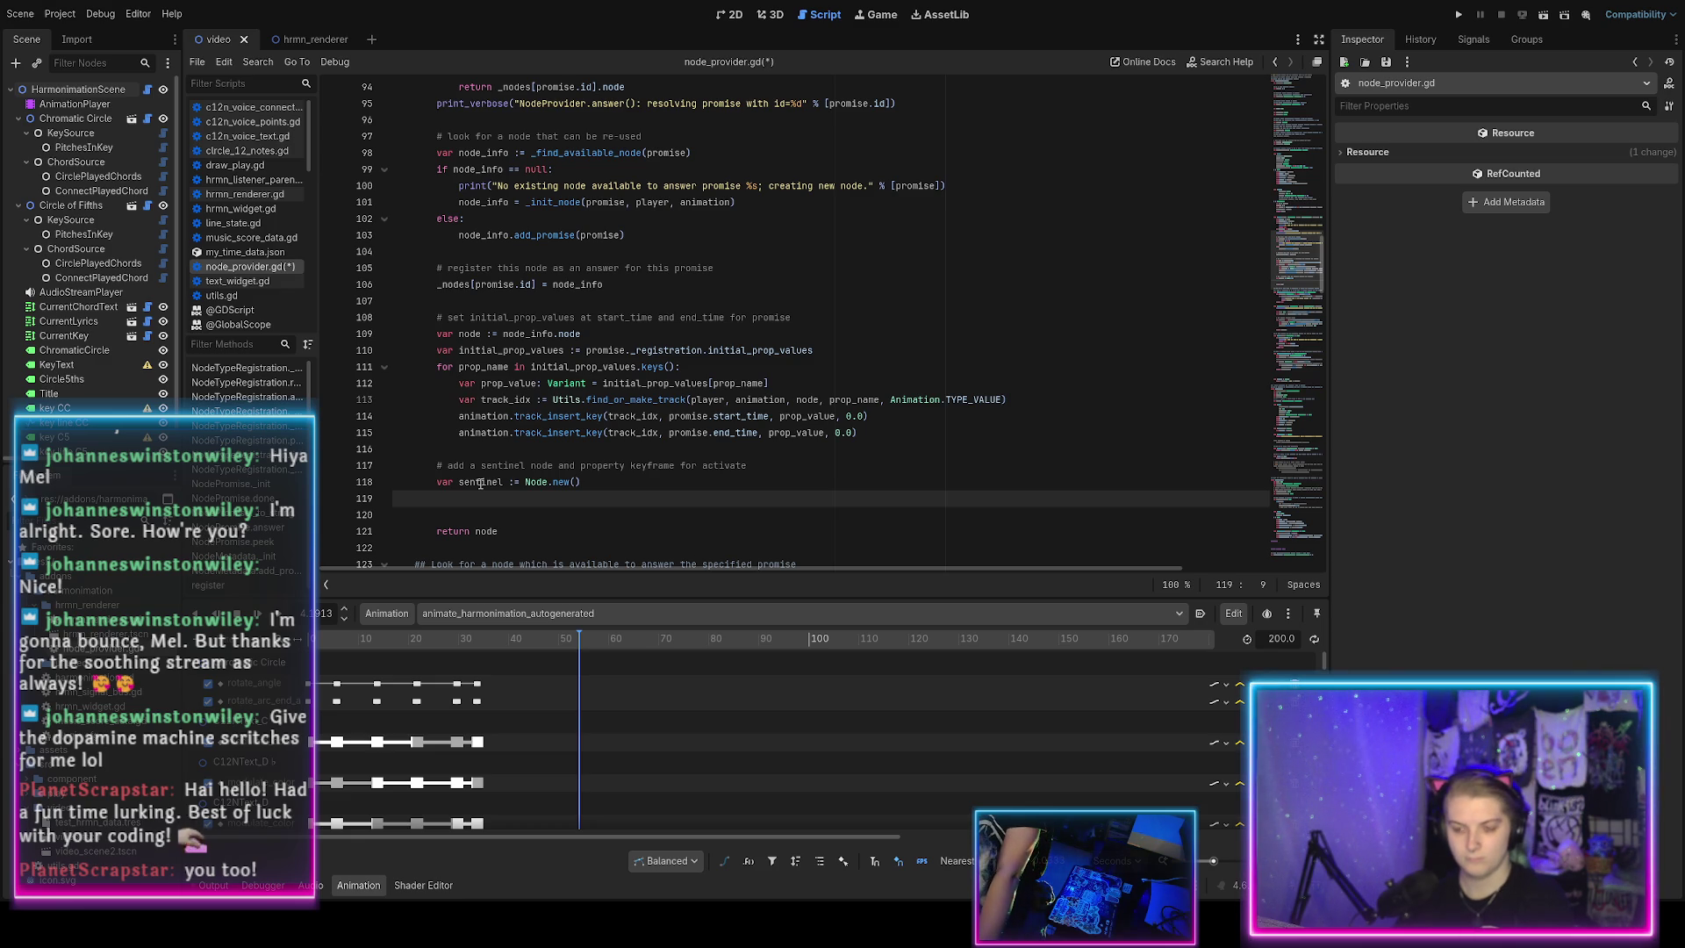
# Make NodeTypeRegistration 'extends Node', save, and select the conflicting owner member on line 32.
pyautogui.scroll(20, 480, 483)
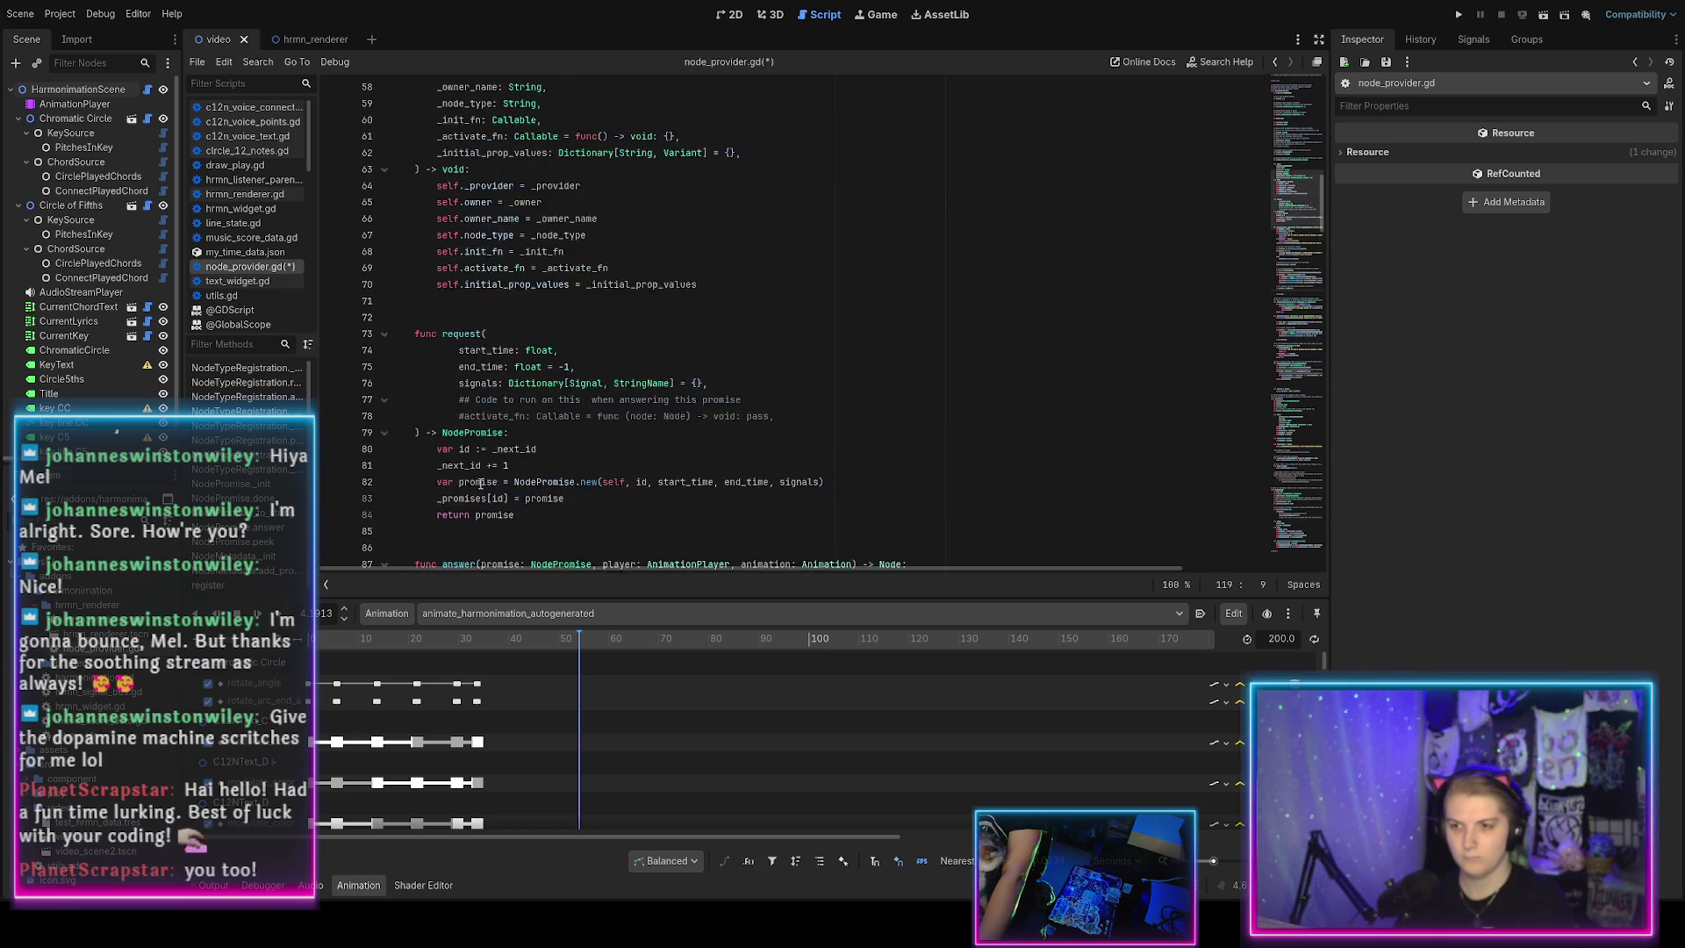
pyautogui.scroll(-20, 480, 483)
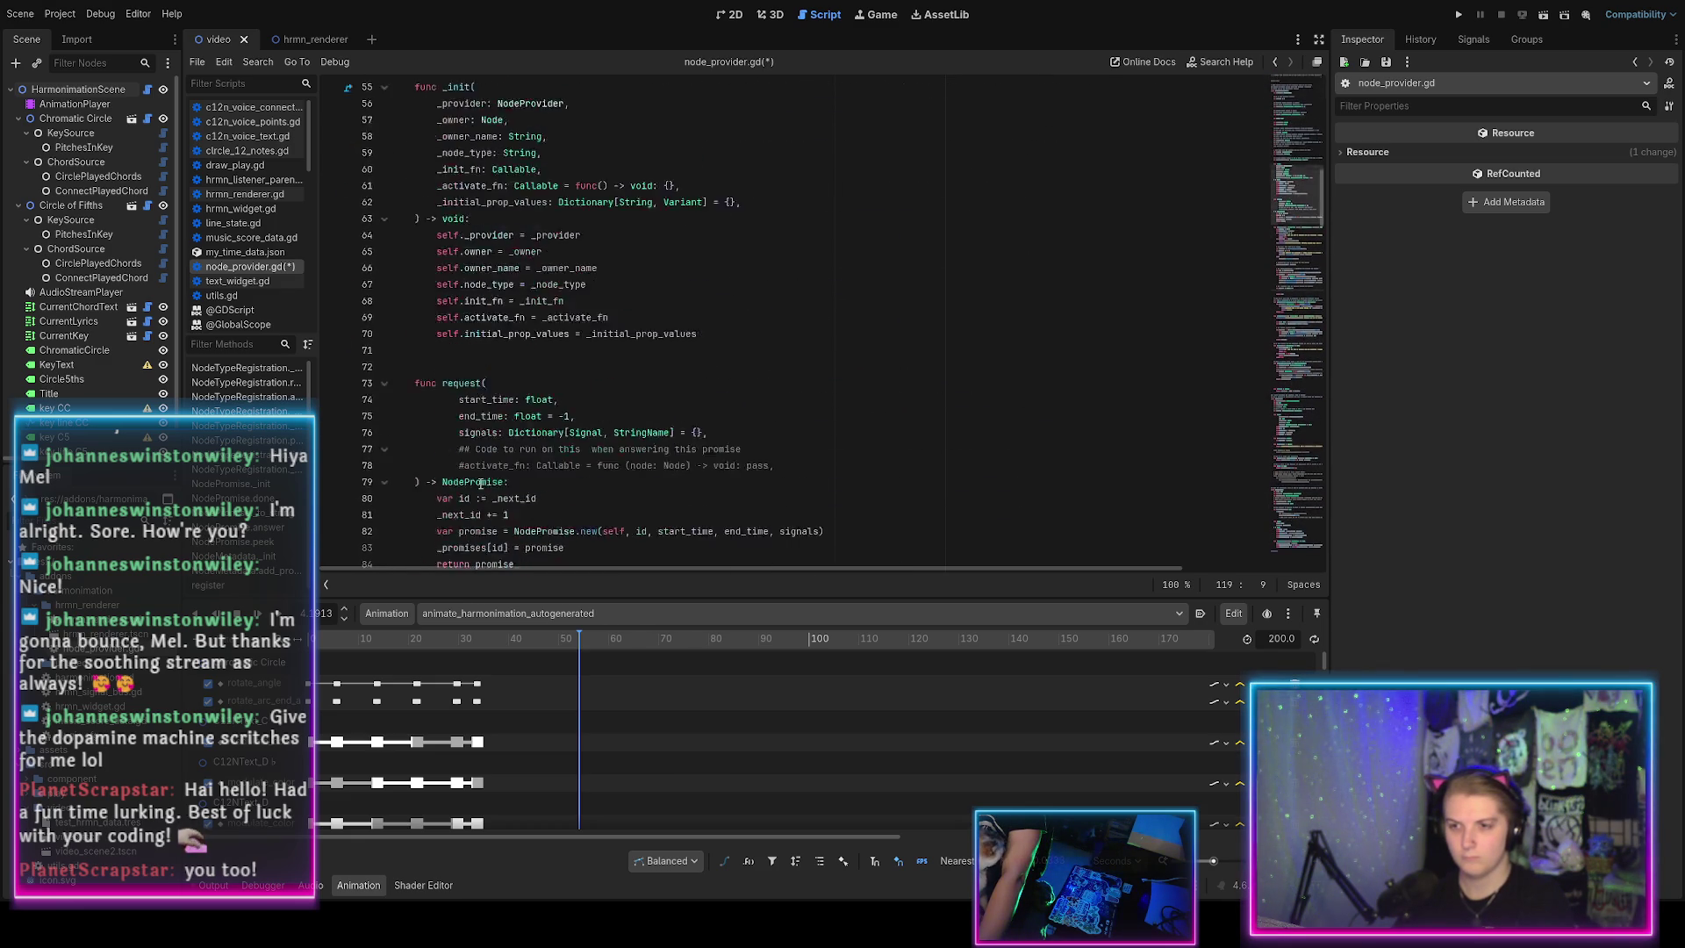
pyautogui.scroll(20, 480, 484)
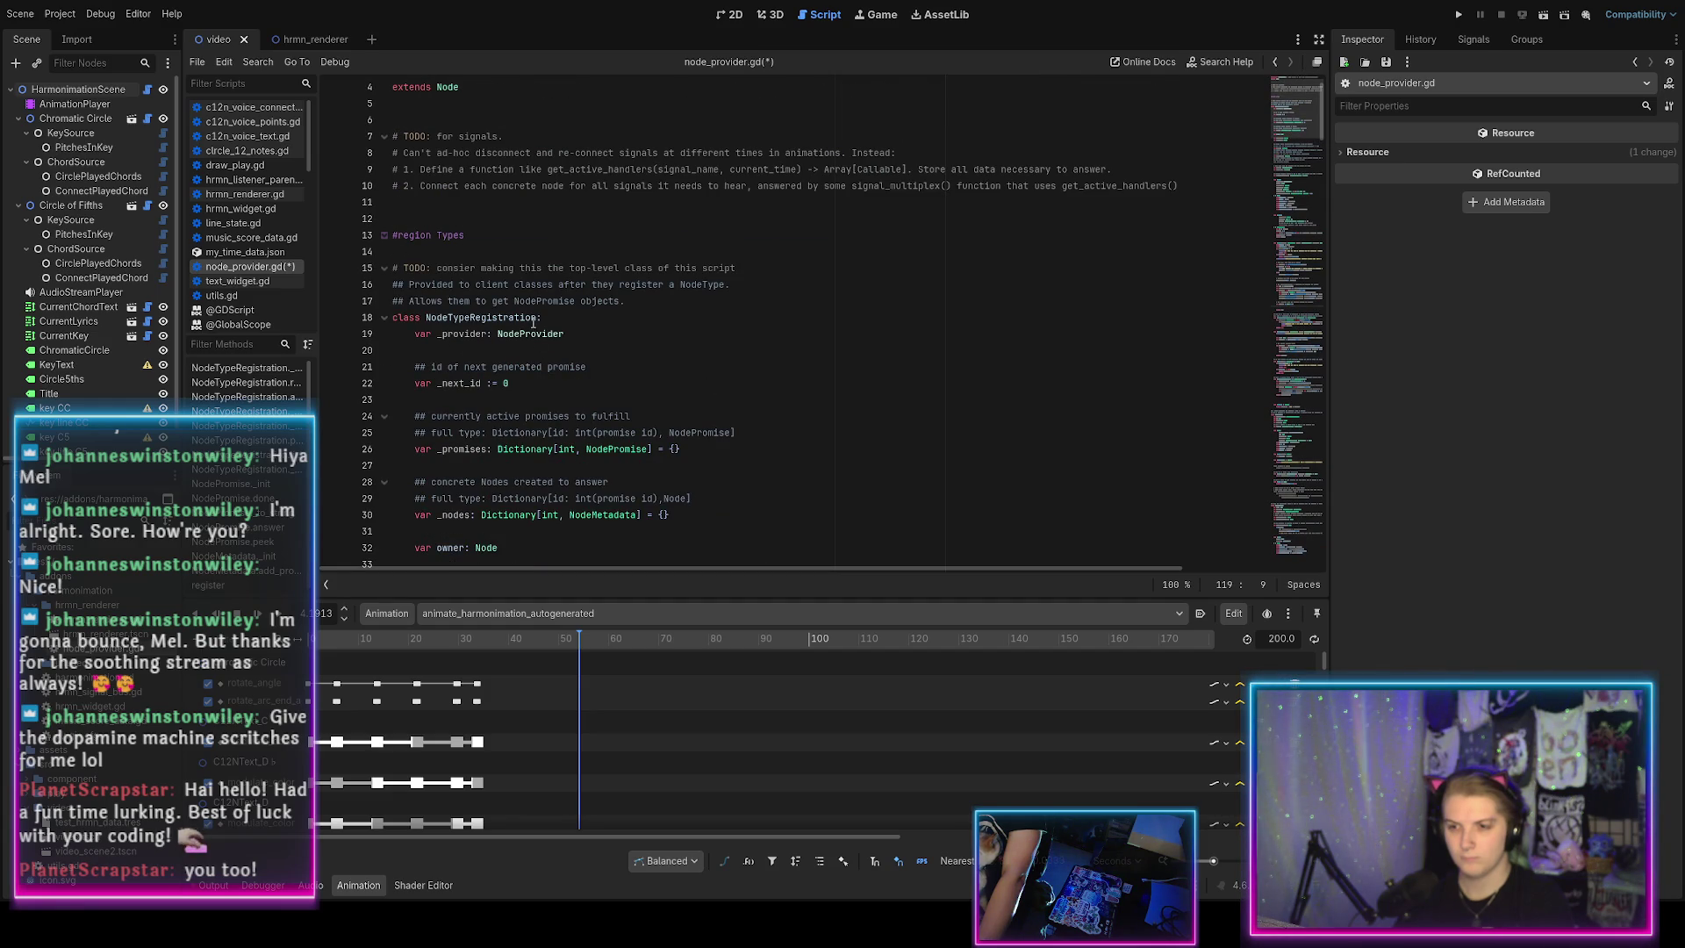
pyautogui.click(537, 317)
pyautogui.write('Textends Node')
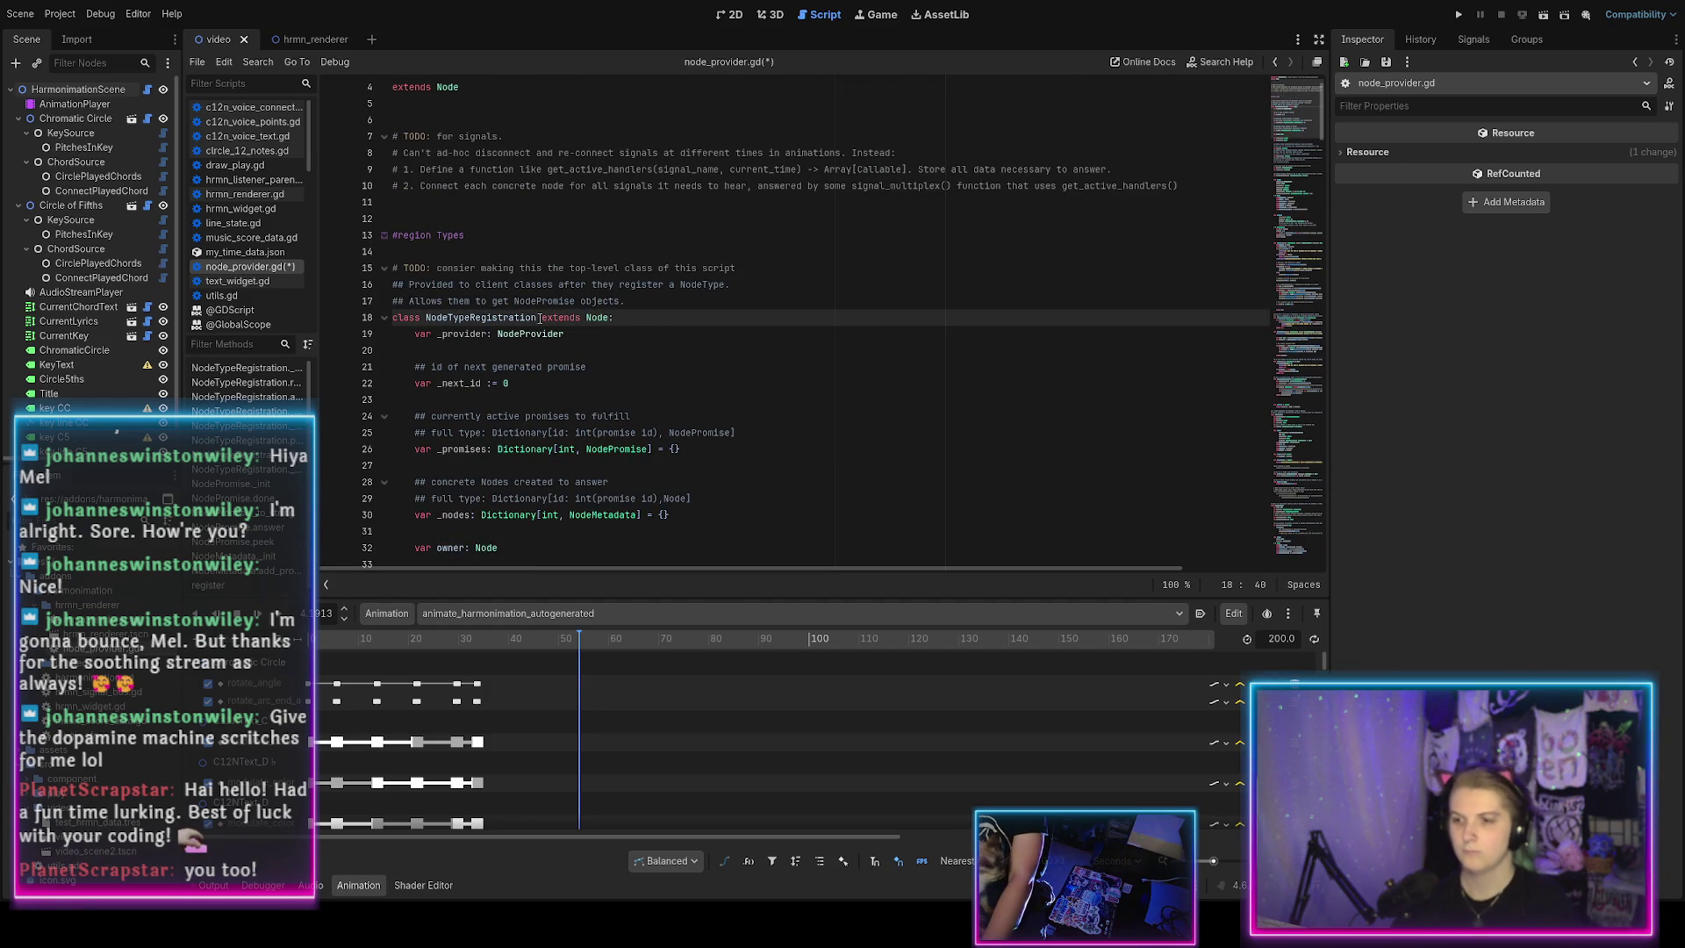
pyautogui.hotkey('ctrl', 's')
pyautogui.scroll(-2, 605, 403)
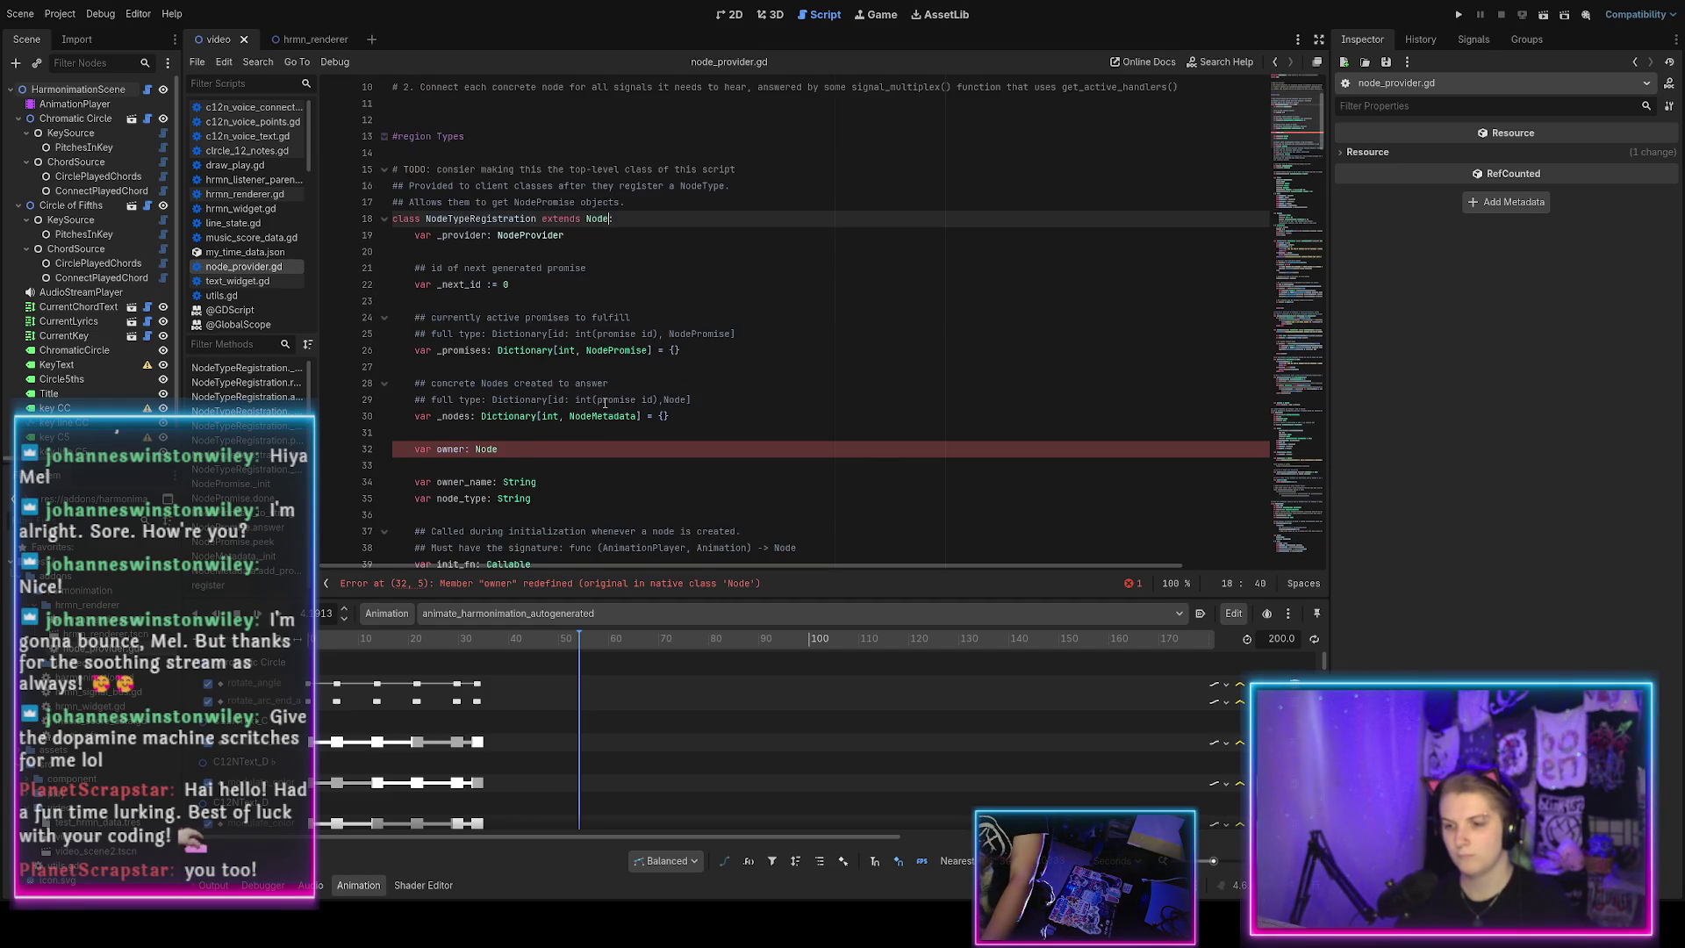
pyautogui.scroll(-1, 605, 403)
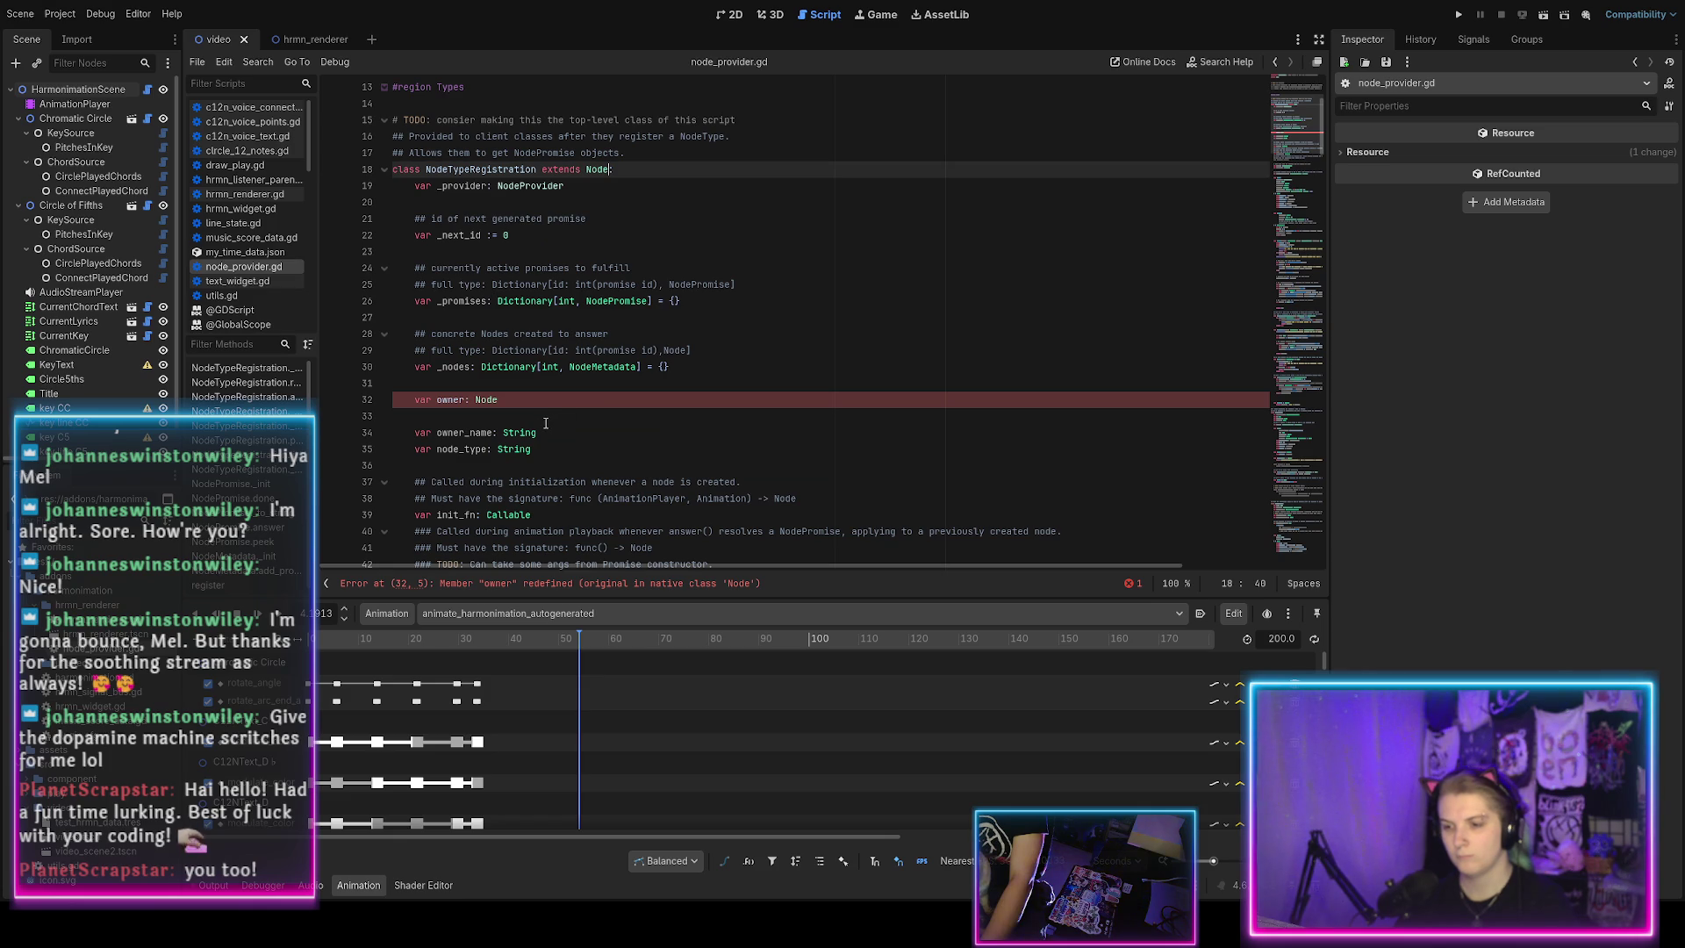
pyautogui.doubleClick(453, 400)
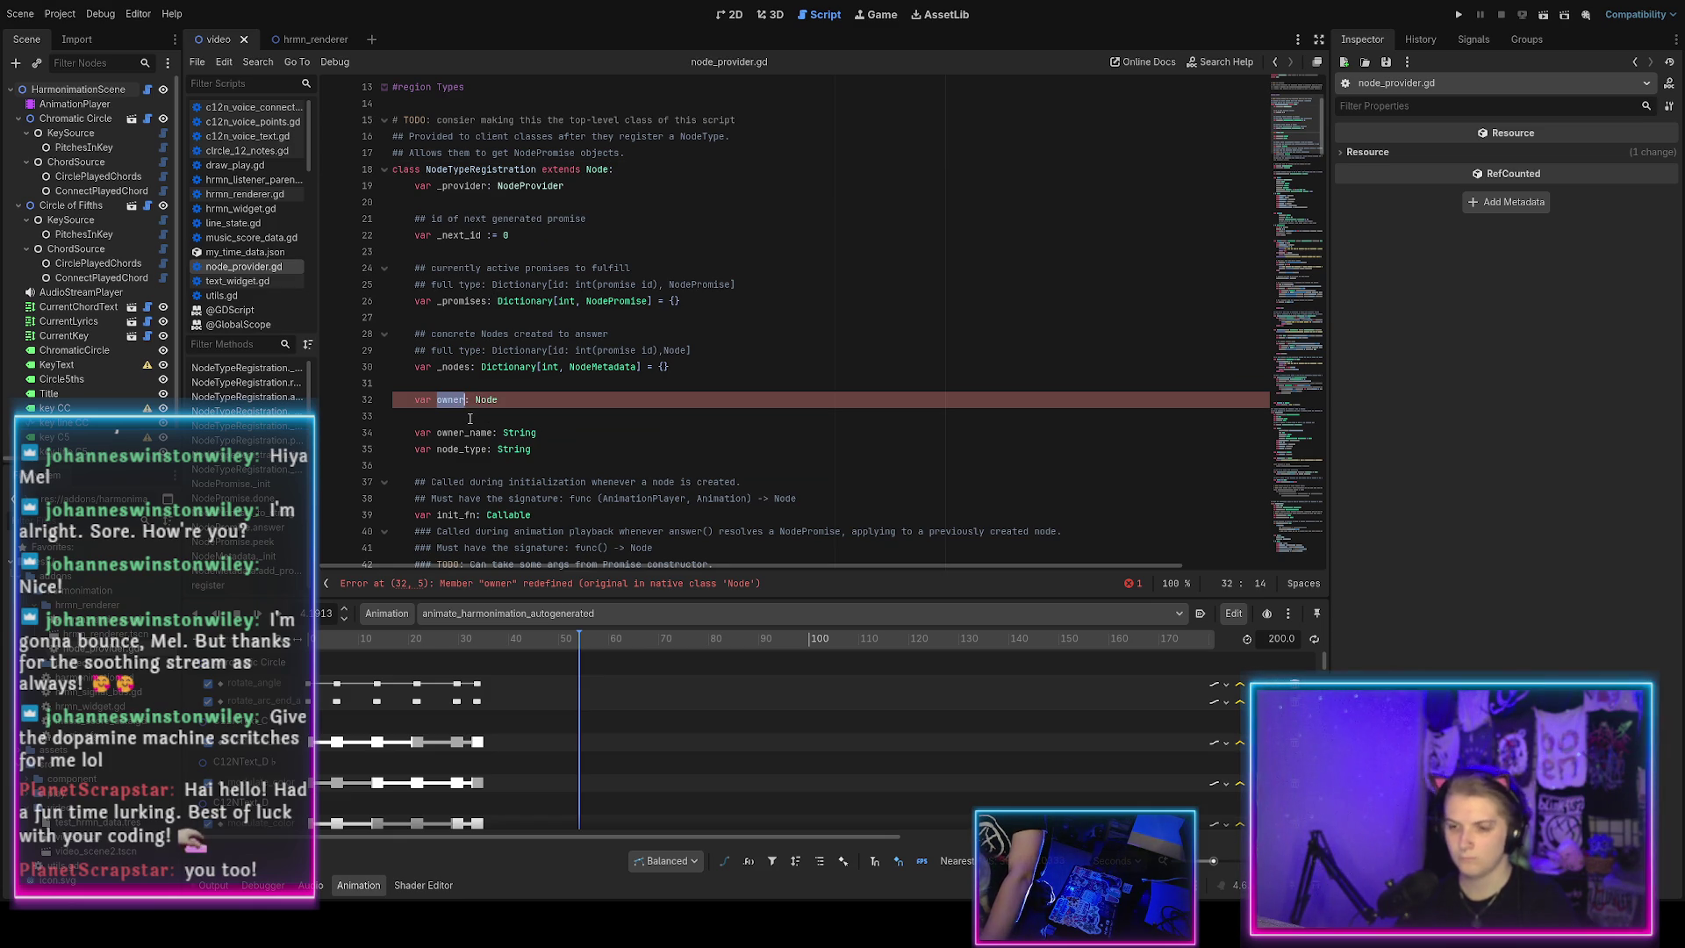
pyautogui.scroll(-2, 513, 428)
pyautogui.scroll(2, 509, 426)
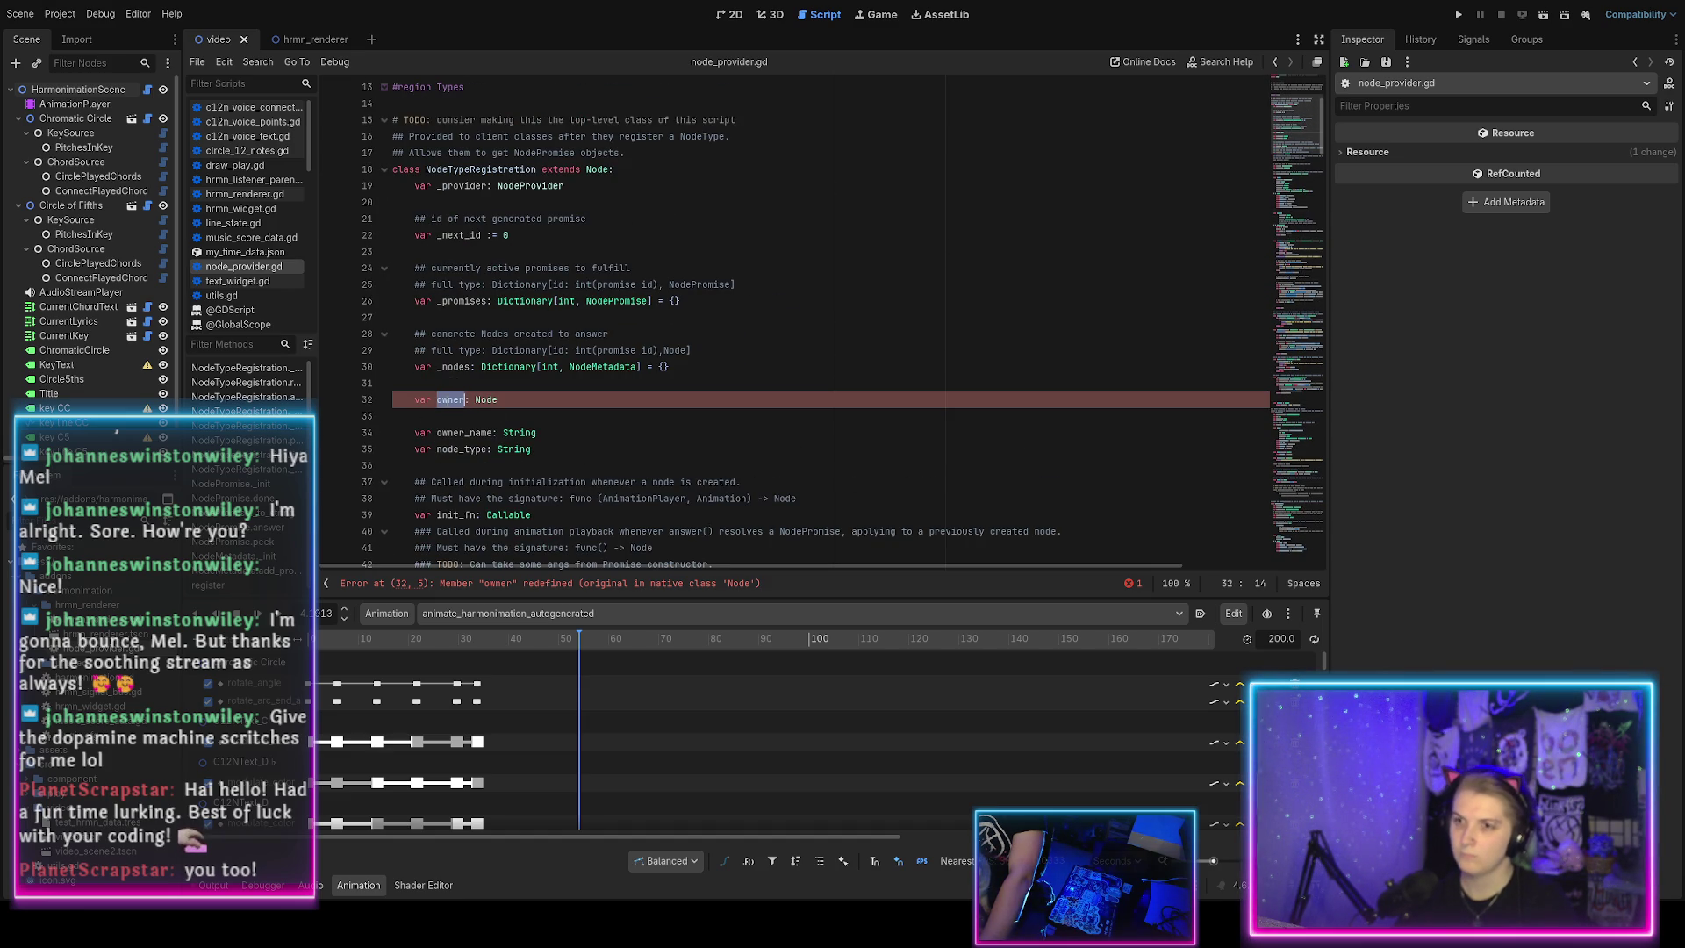
# Rename the owner member variable to _client and save.
pyautogui.write('ctl')
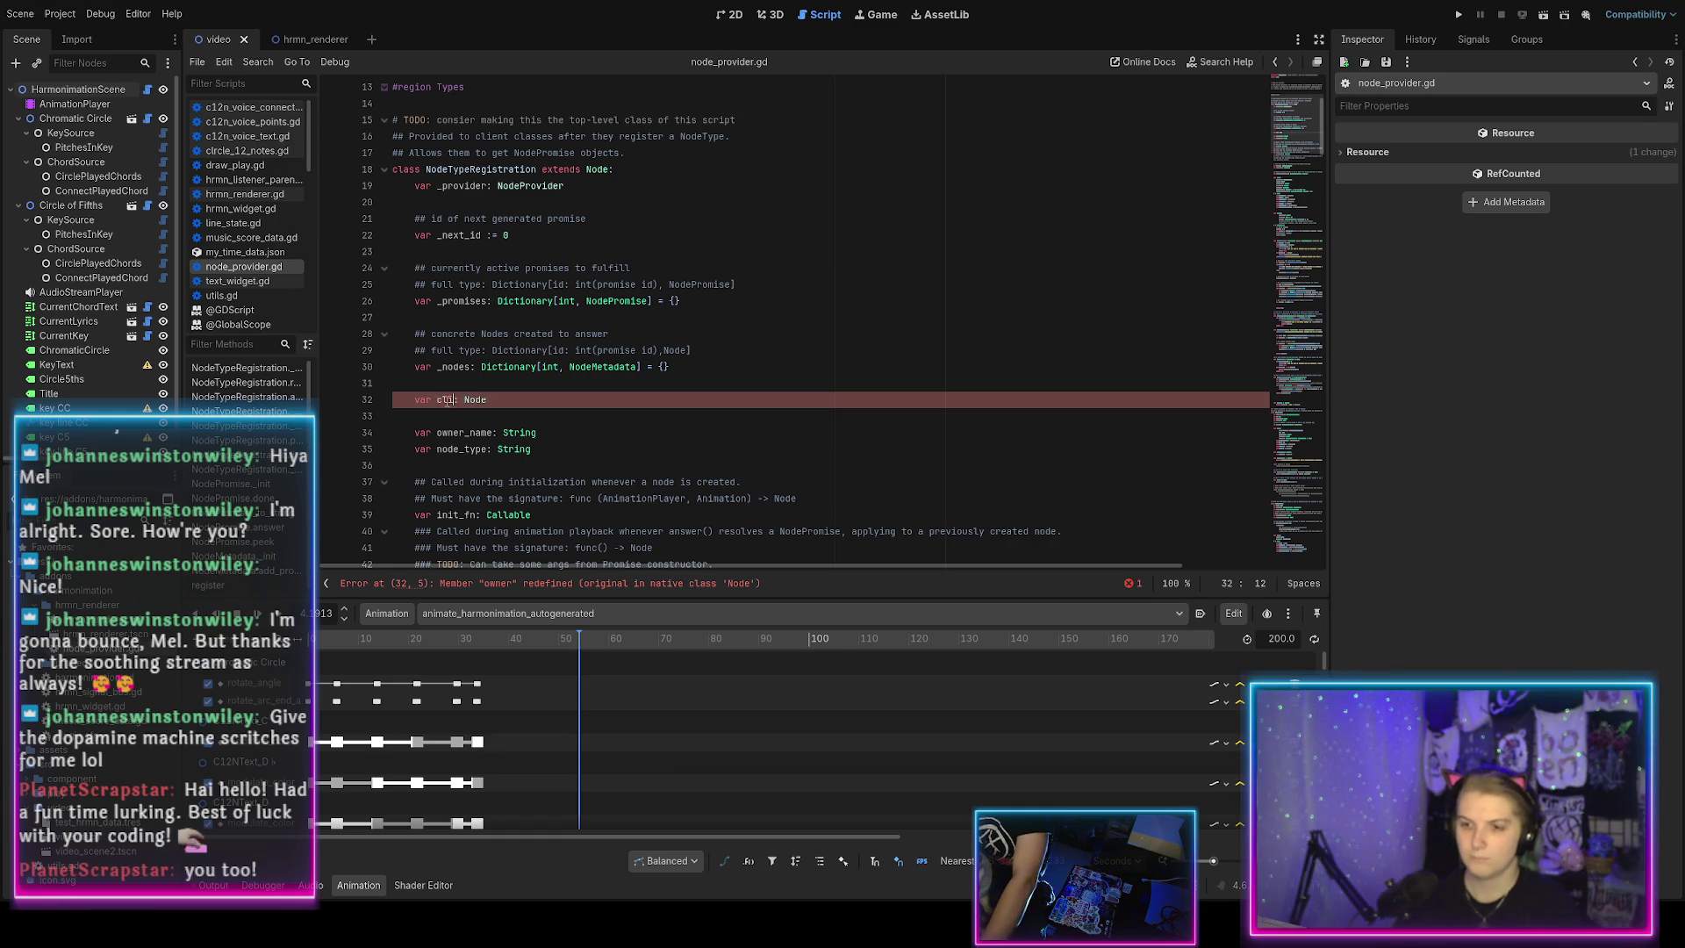
pyautogui.click(521, 407)
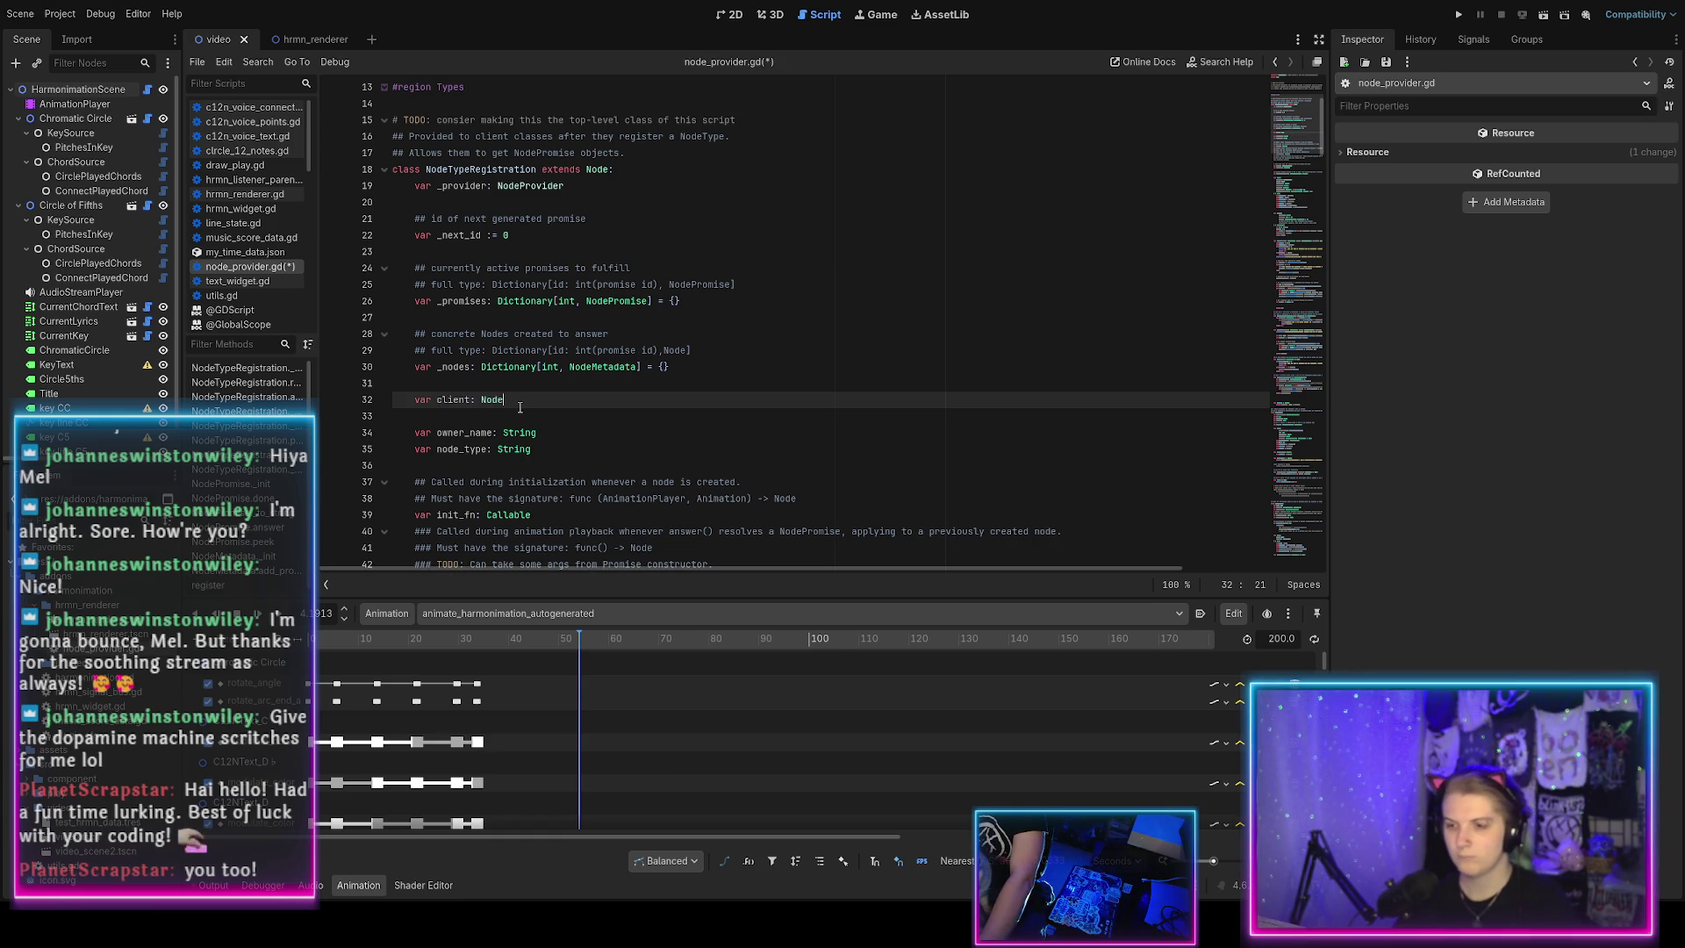
pyautogui.hotkey('ctrl', 's')
pyautogui.scroll(-10, 509, 399)
# Rename _init's _owner parameter to _client, assign 'self._client = _client', and save.
pyautogui.doubleClick(456, 317)
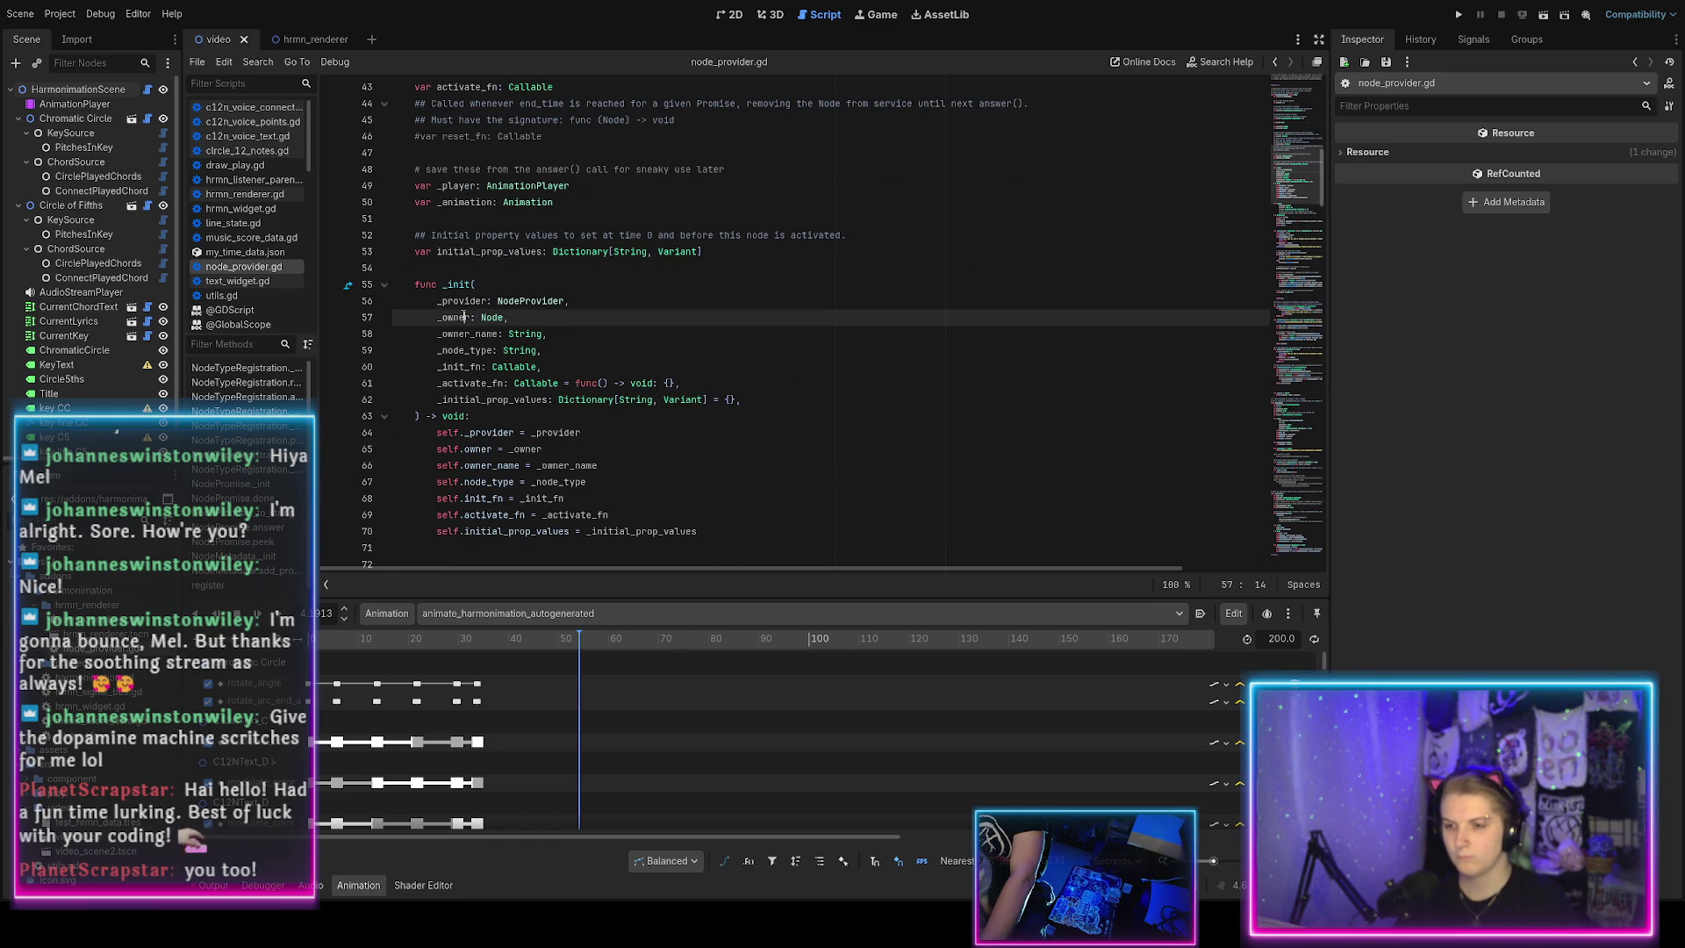
pyautogui.write('_ctl')
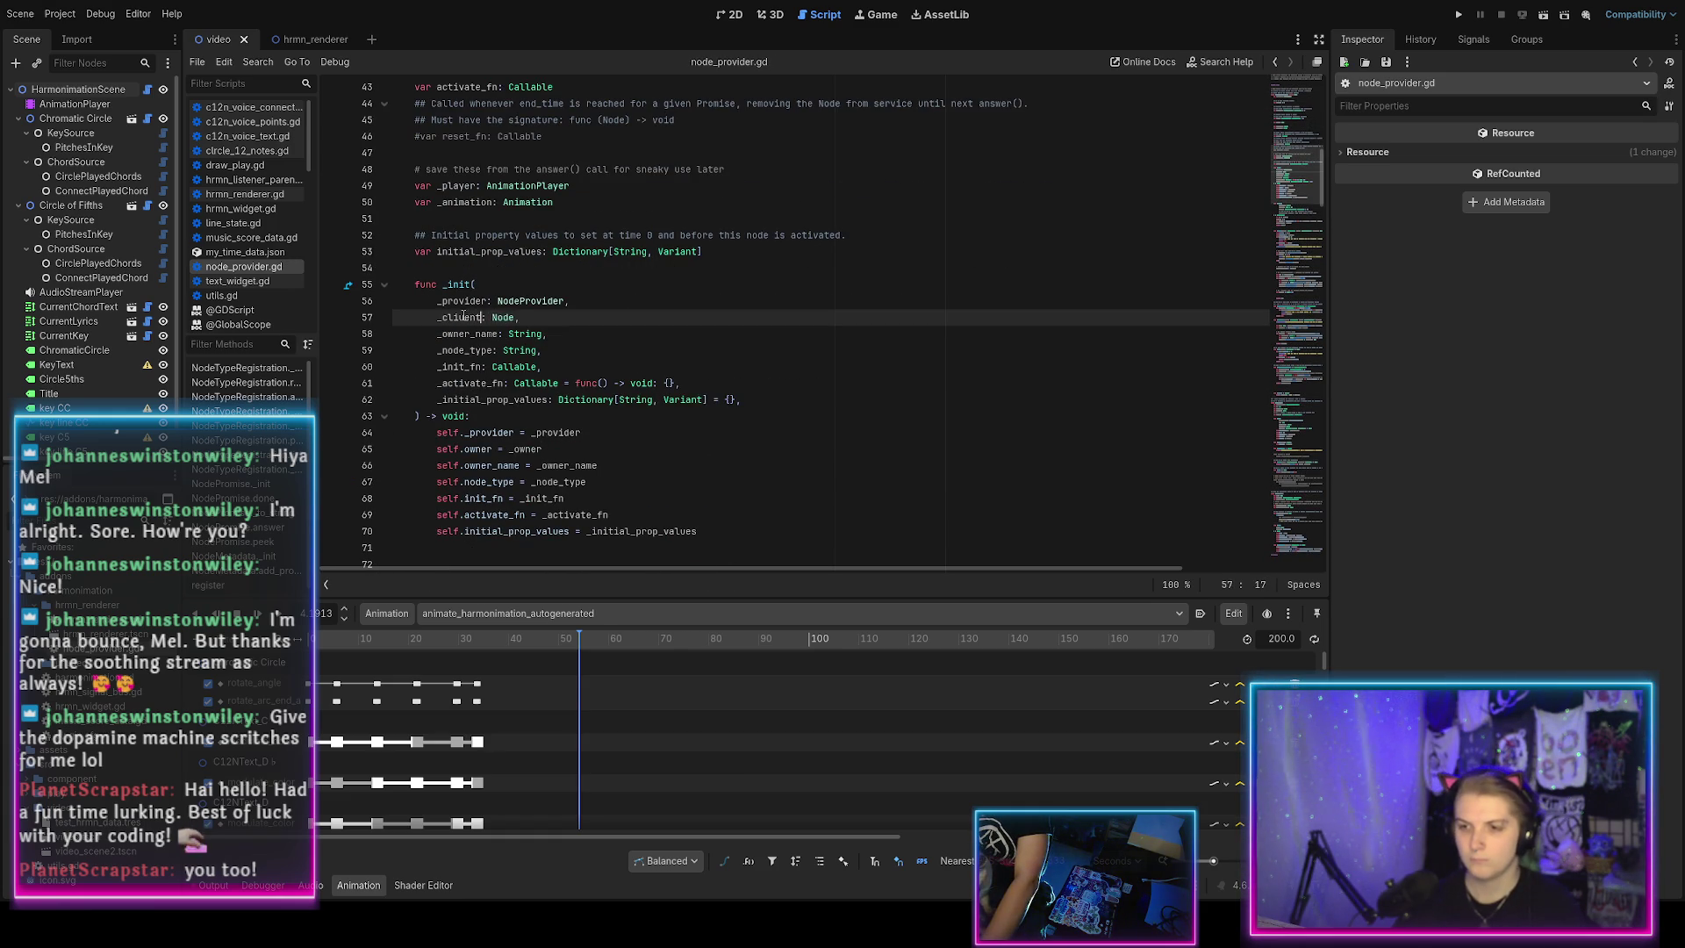
pyautogui.write(':')
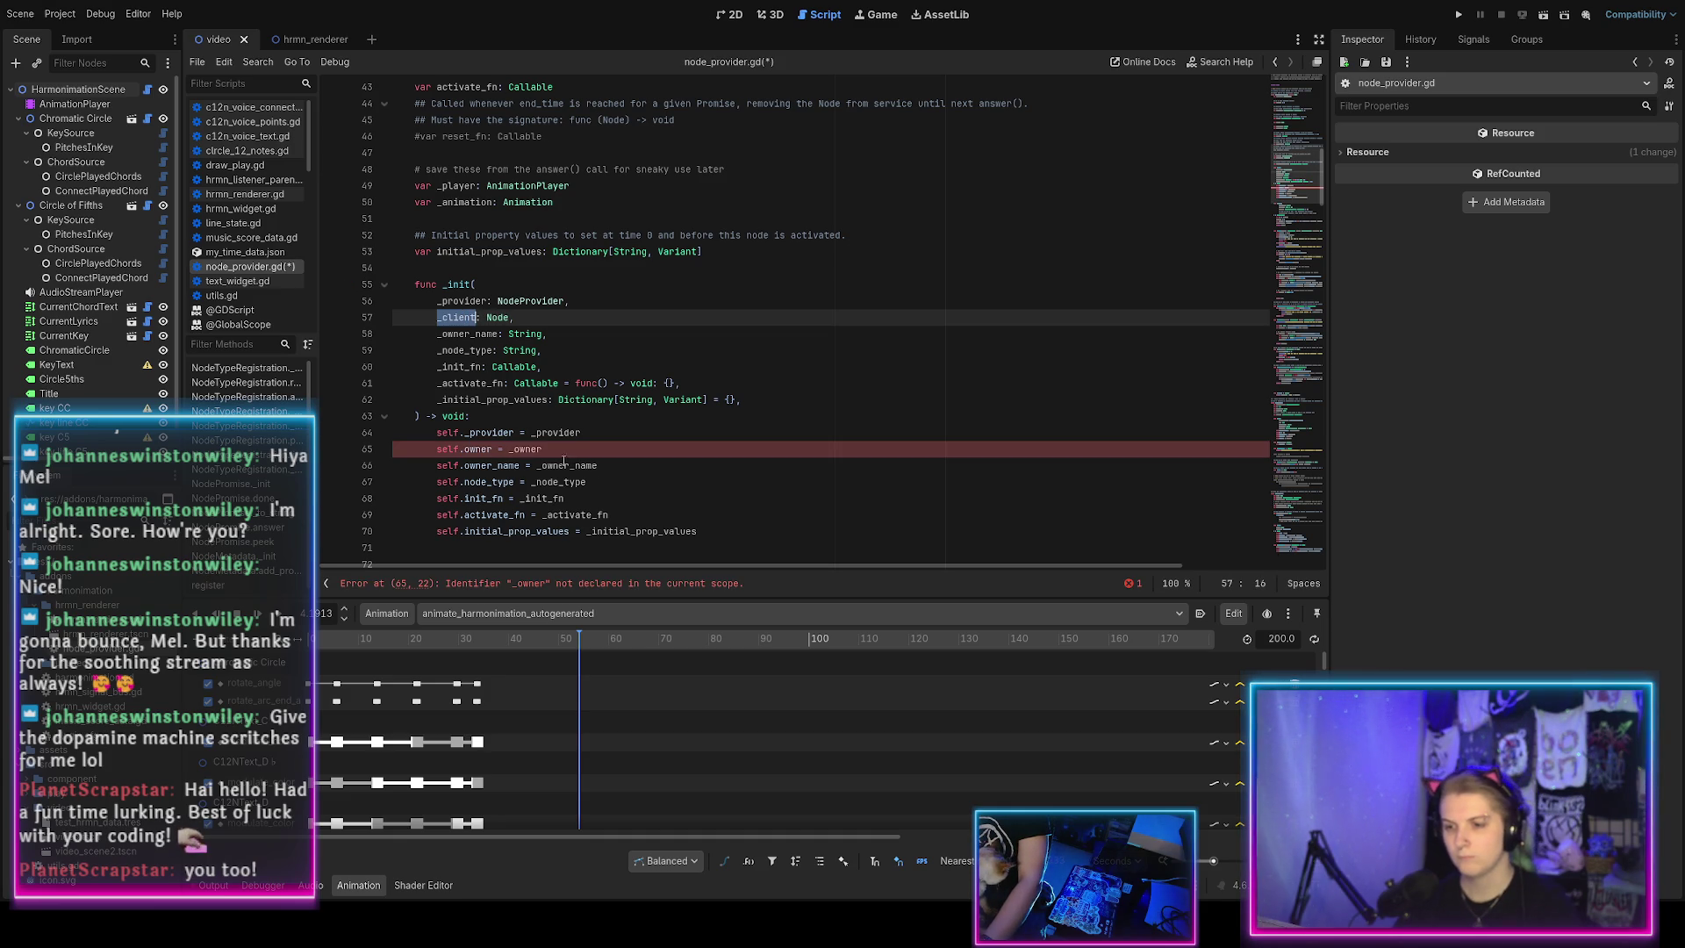
pyautogui.doubleClick(524, 449)
pyautogui.write('_client')
pyautogui.doubleClick(478, 449)
pyautogui.write('_clien')
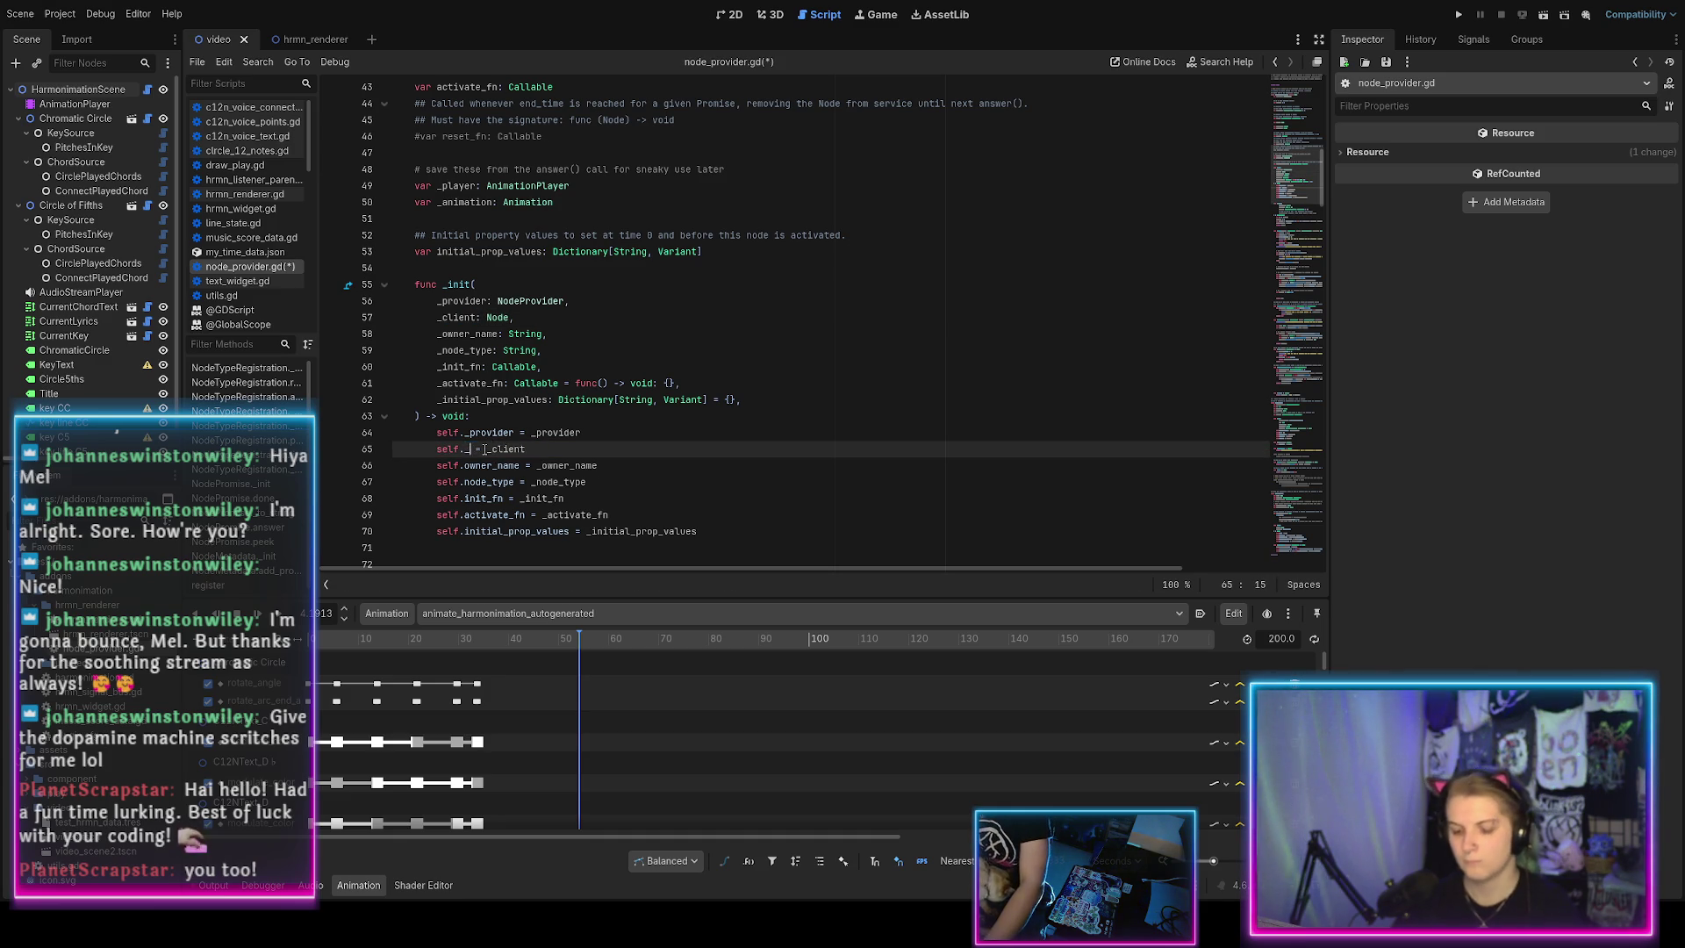
pyautogui.write('t')
pyautogui.hotkey('ctrl', 's')
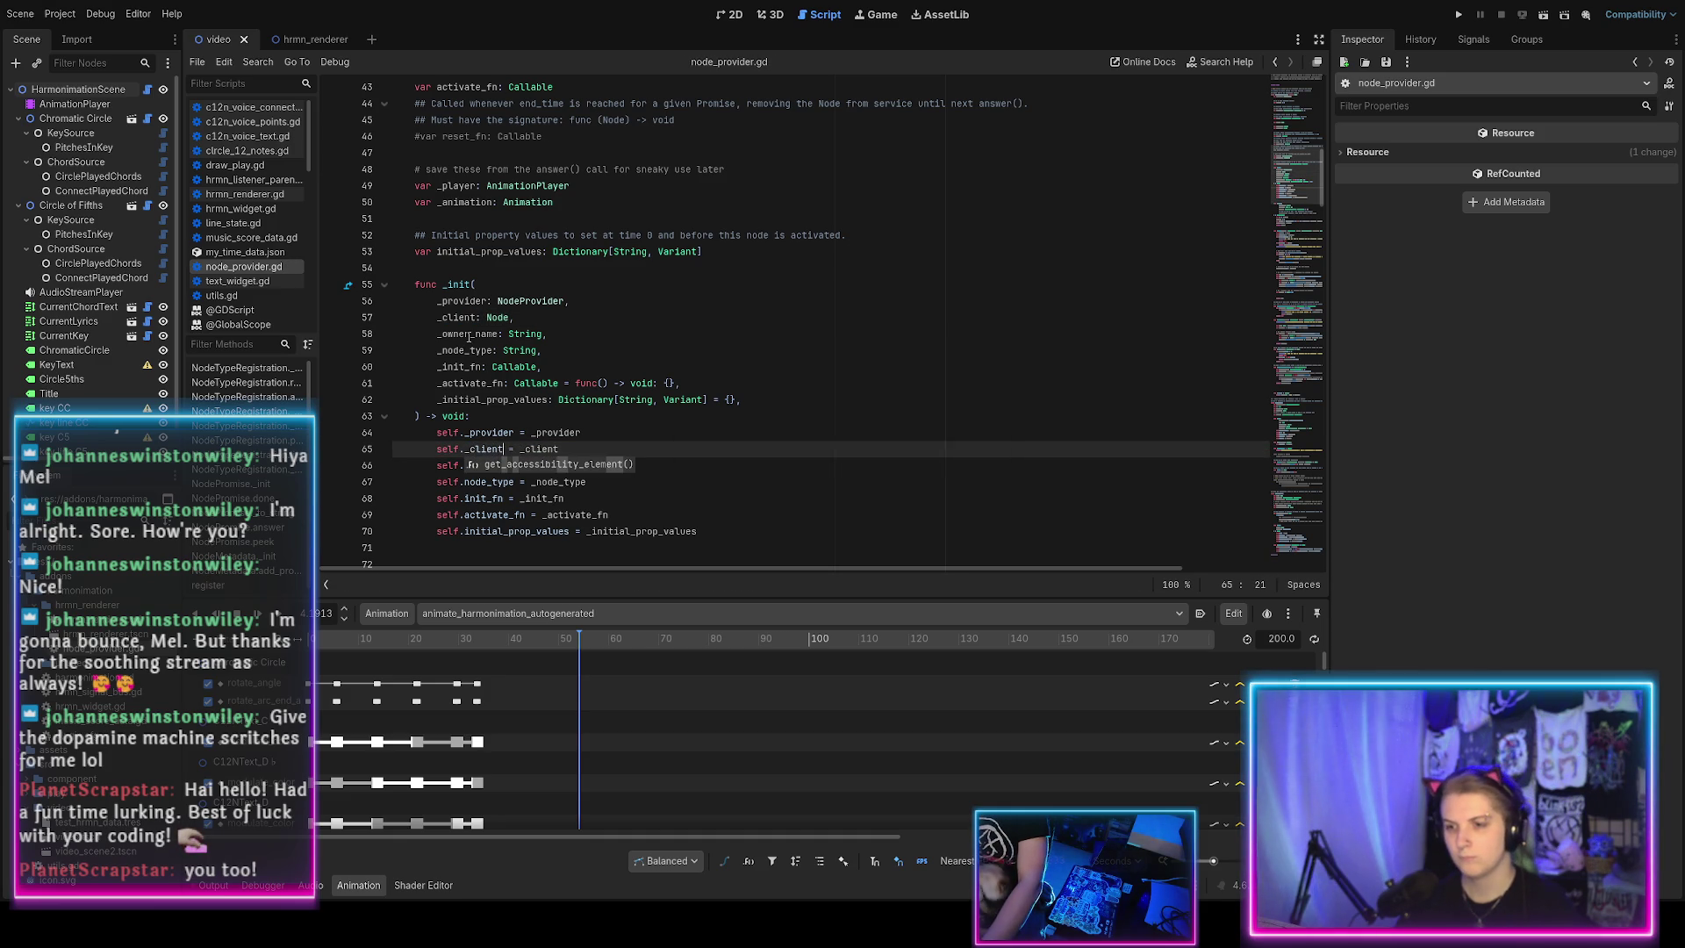
# Search the project for every use of _owner_name.
pyautogui.doubleClick(495, 334)
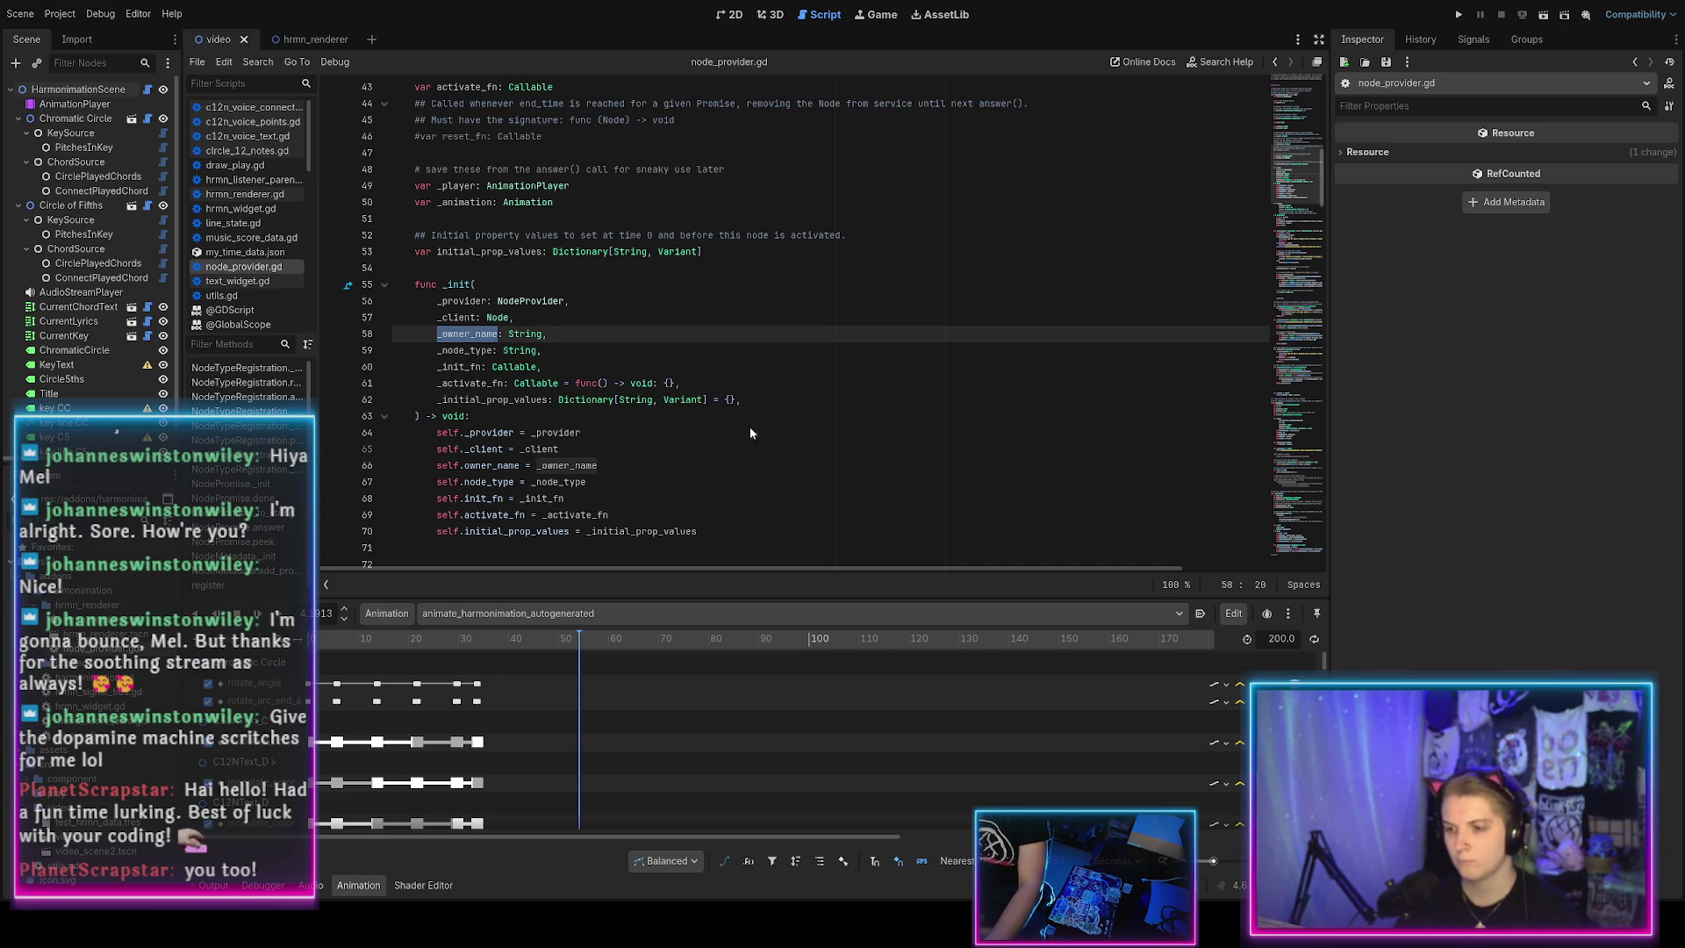
pyautogui.hotkey('ctrl', 'shift', 'f')
pyautogui.press('Return')
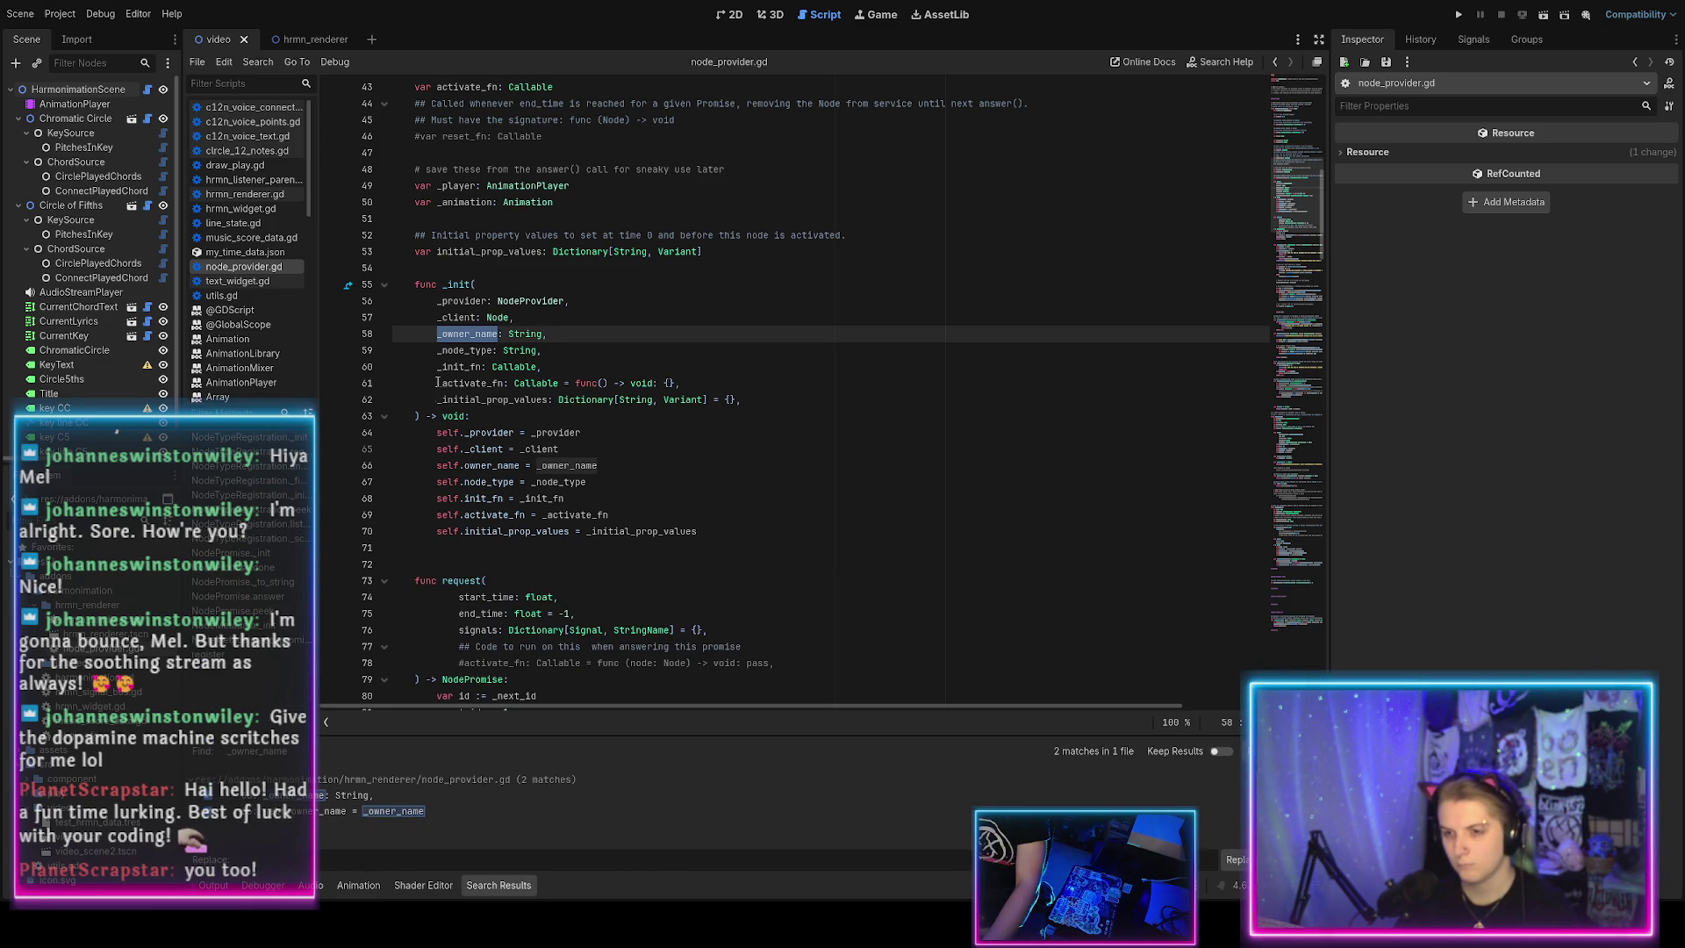
# Rename the owner name on line 66 to _client_name.
pyautogui.write('_')
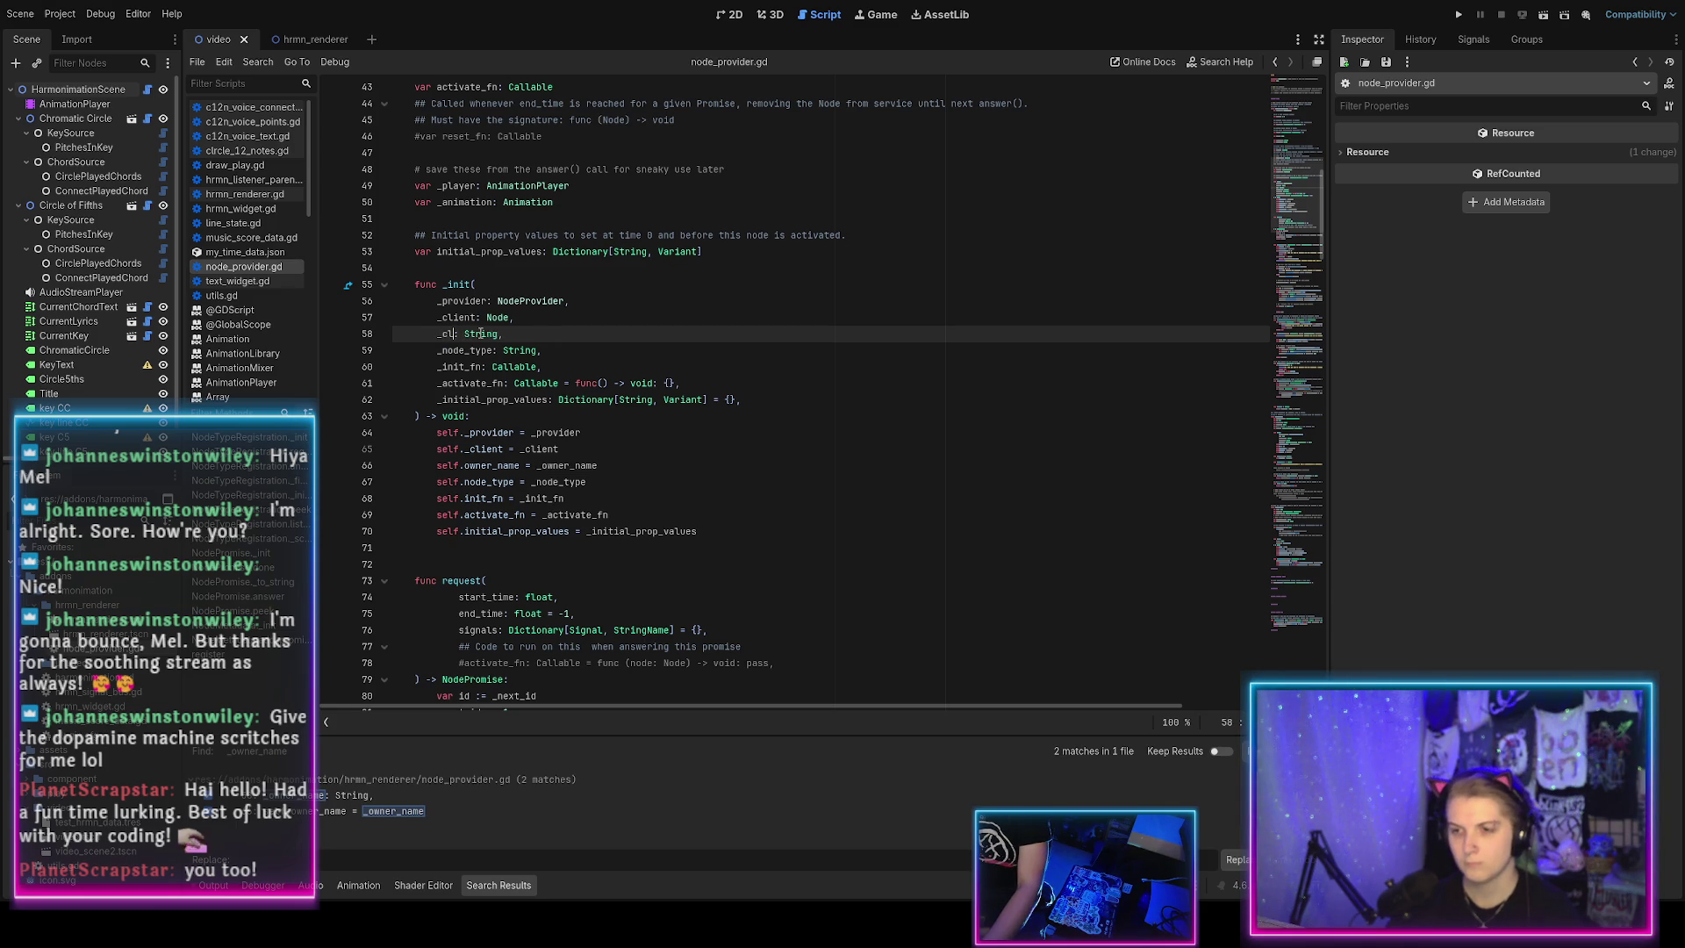
pyautogui.write('name')
pyautogui.hotkey('ctrl', 'c')
pyautogui.doubleClick(569, 466)
pyautogui.hotkey('ctrl', 'v')
pyautogui.doubleClick(491, 465)
# Find owner_name in the script and rename the occurrences through _scope to client_name.
pyautogui.hotkey('ctrl', 'f')
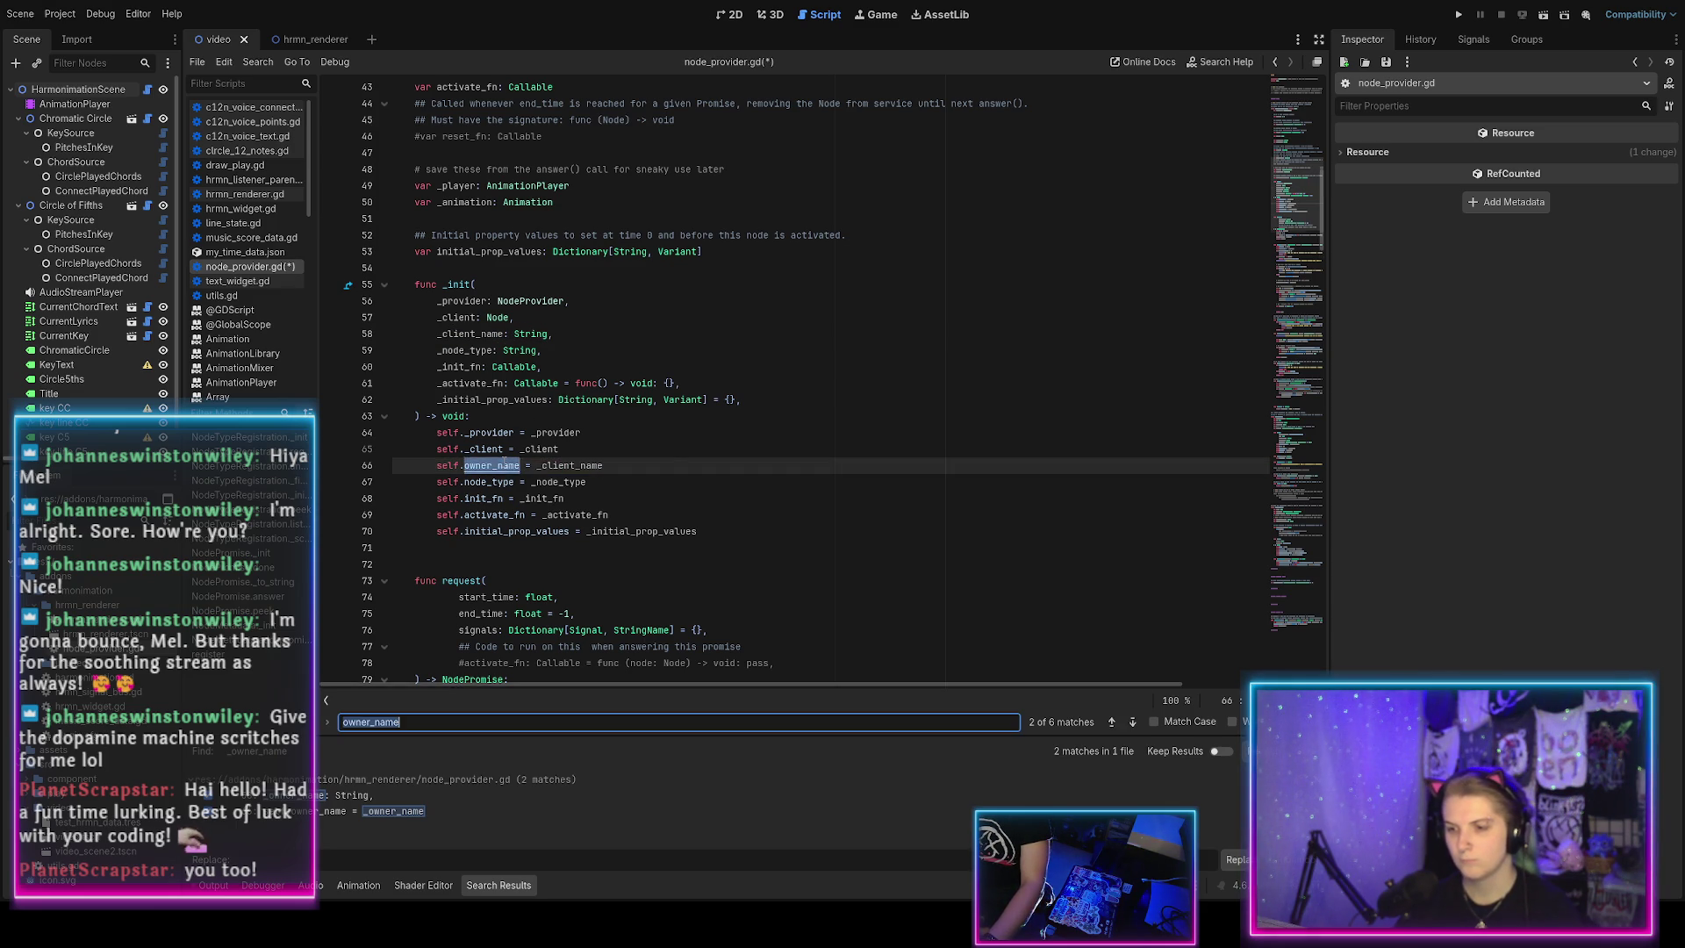
pyautogui.scroll(-2, 505, 462)
pyautogui.hotkey('shift', 'Return')
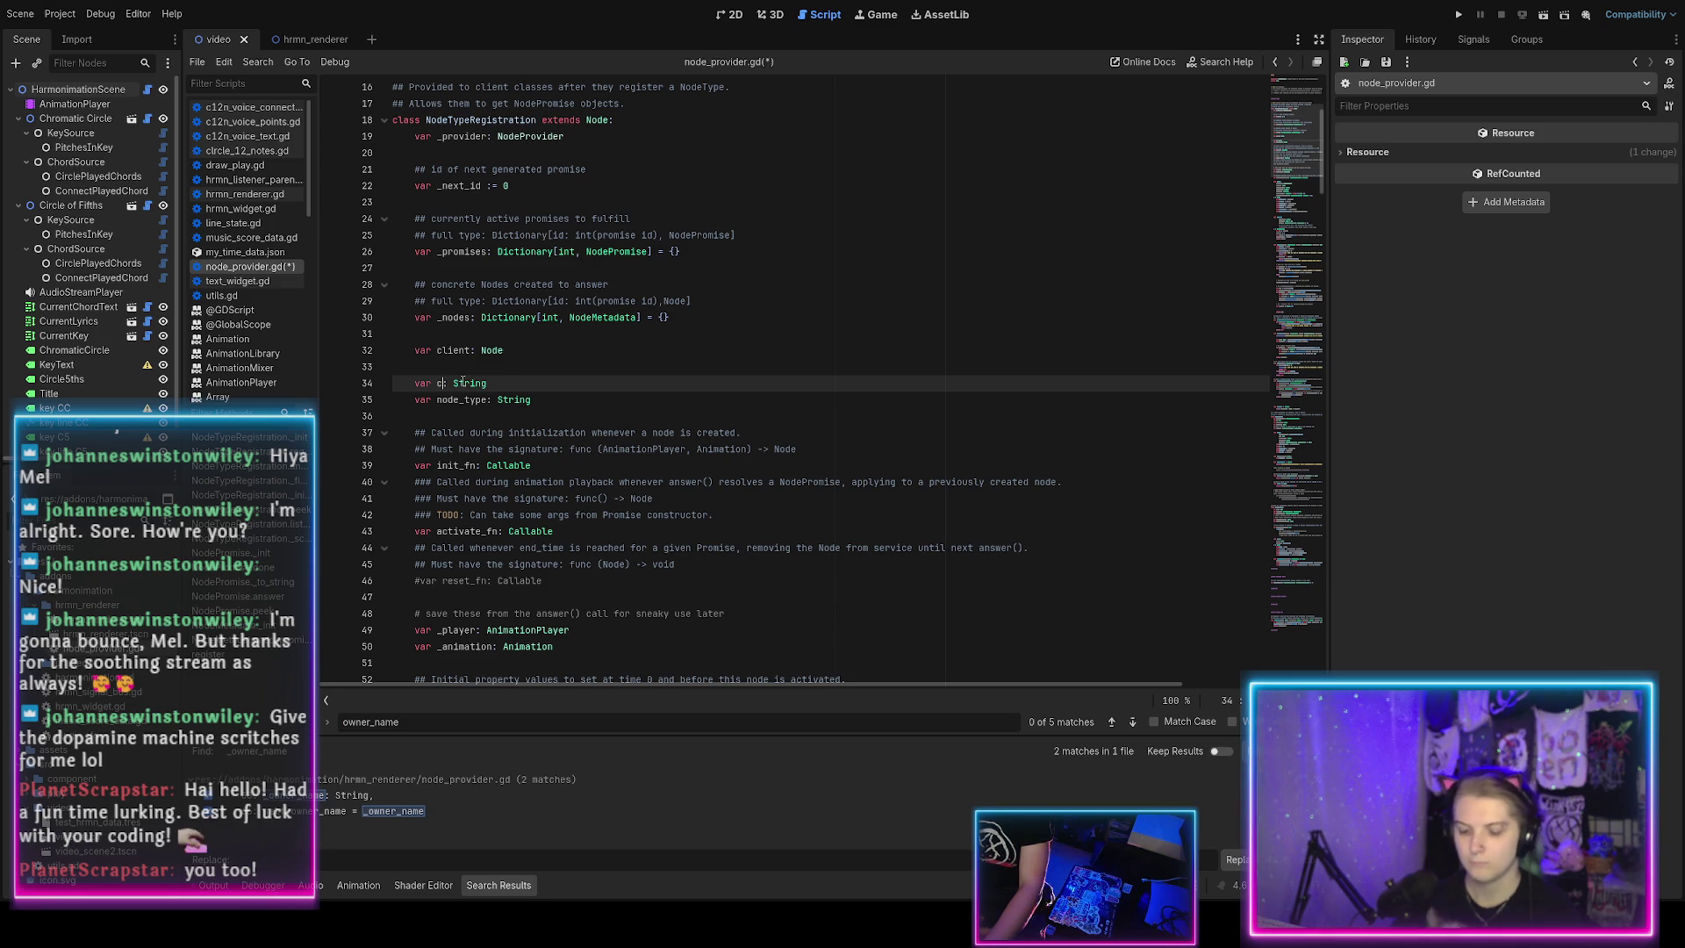
pyautogui.write('lient_nam')
pyautogui.scroll(2, 462, 382)
pyautogui.scroll(-3, 475, 333)
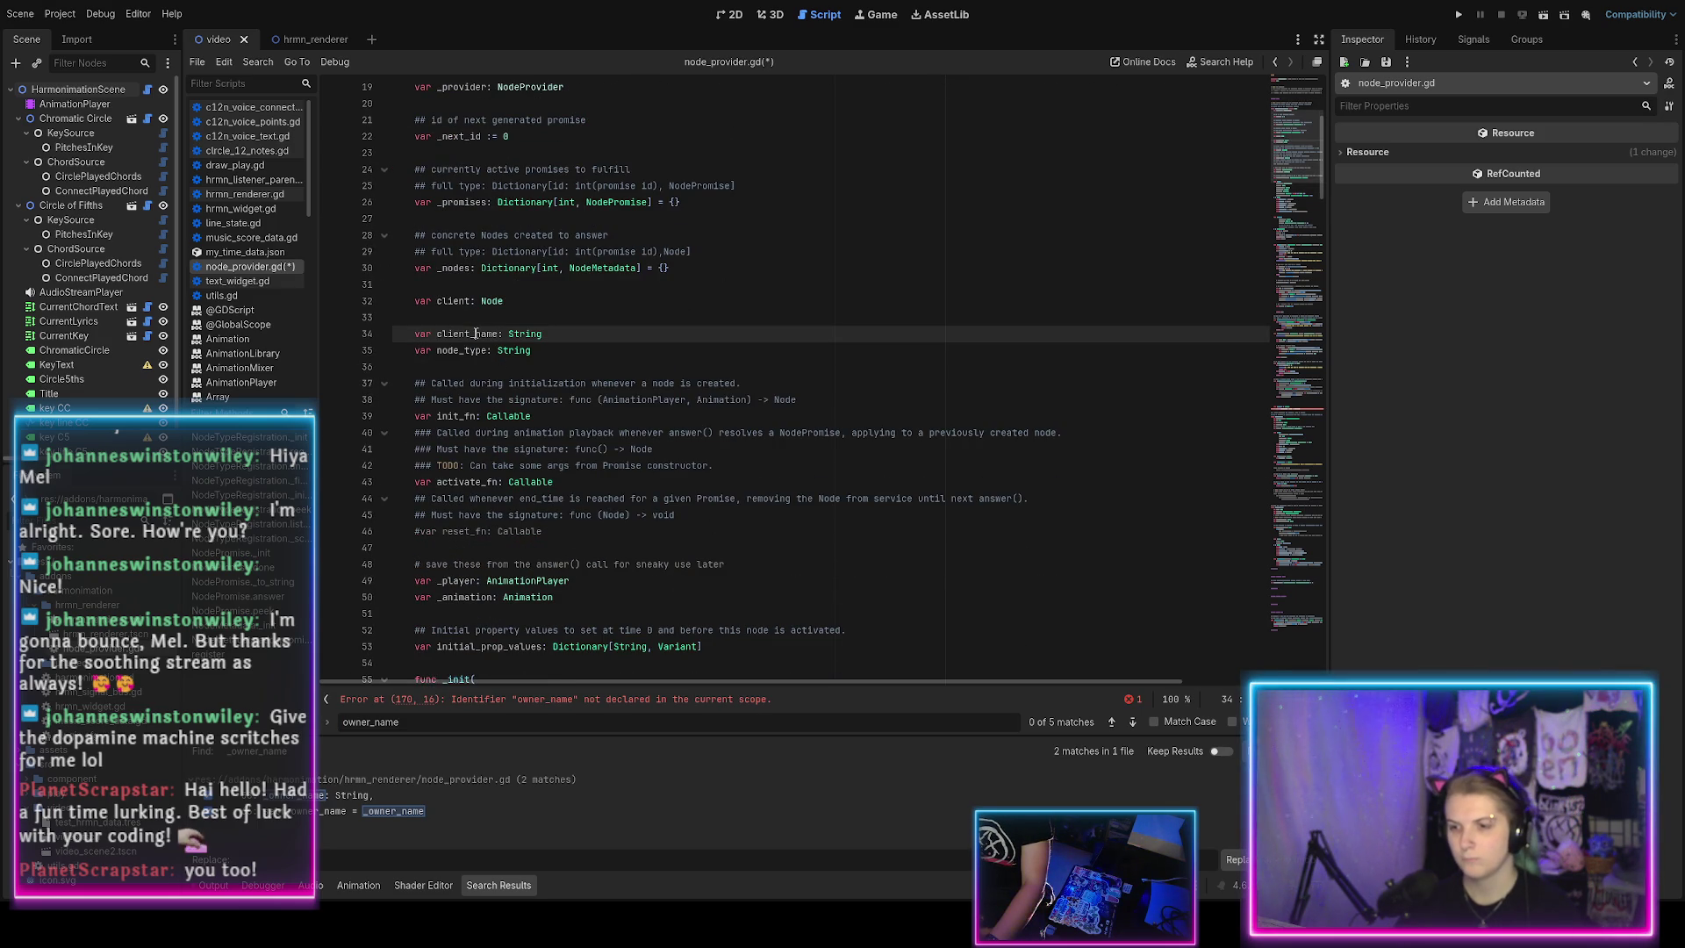
pyautogui.press('Return')
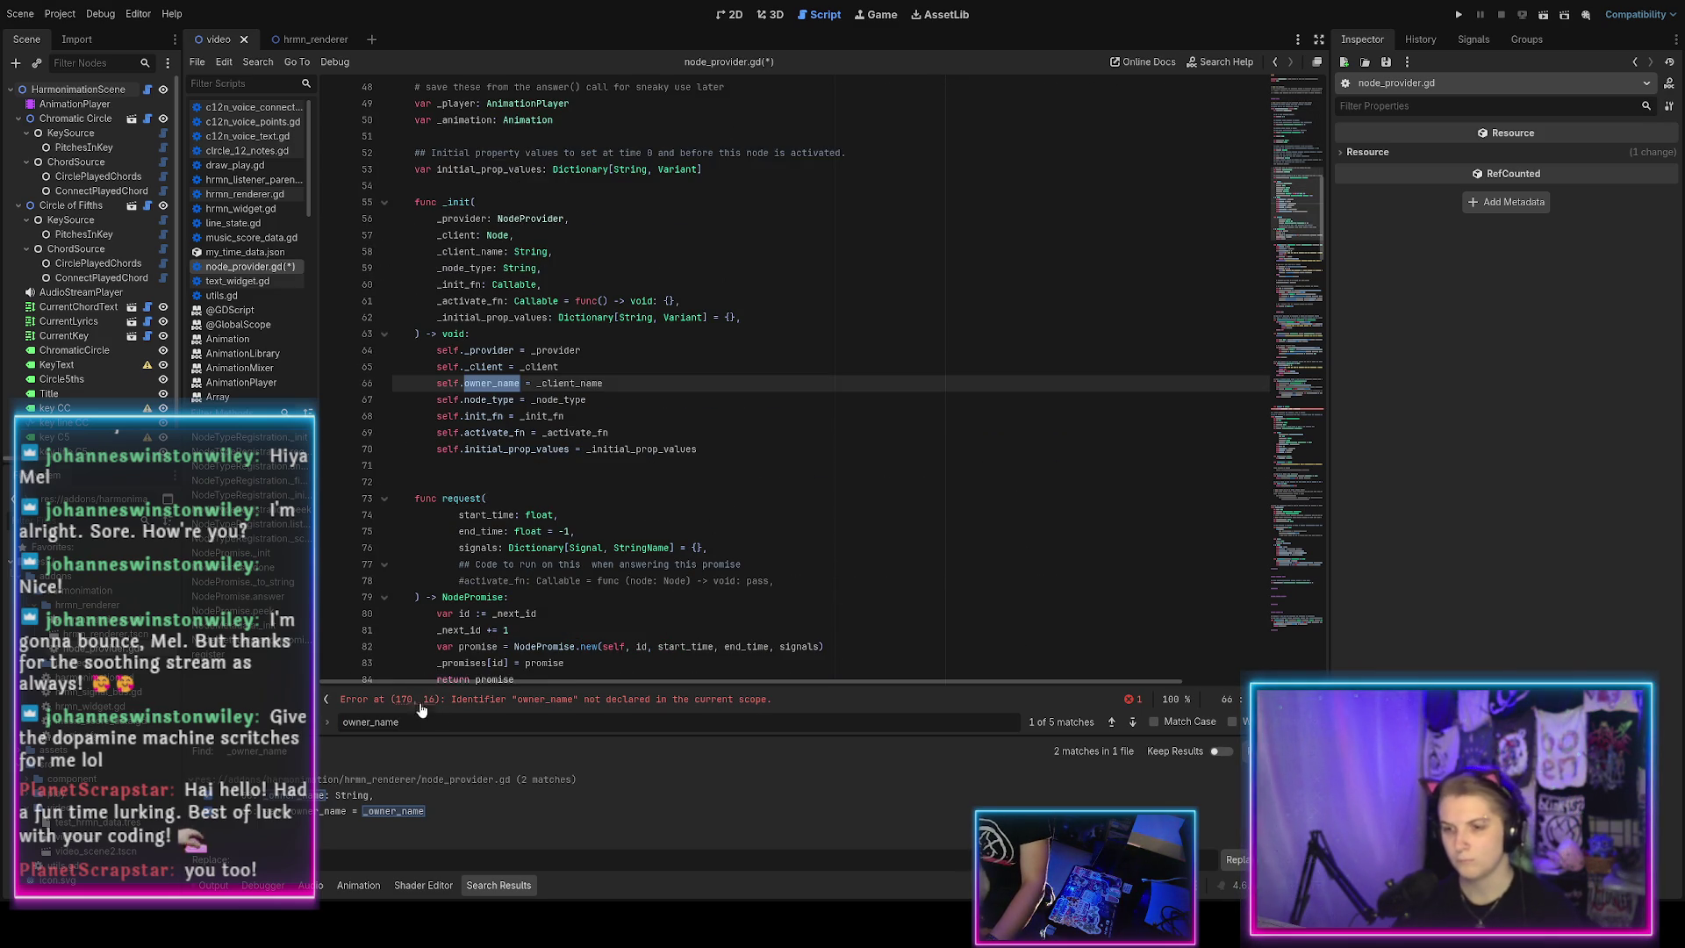
pyautogui.write('client_name')
pyautogui.hotkey('ctrl', 'z')
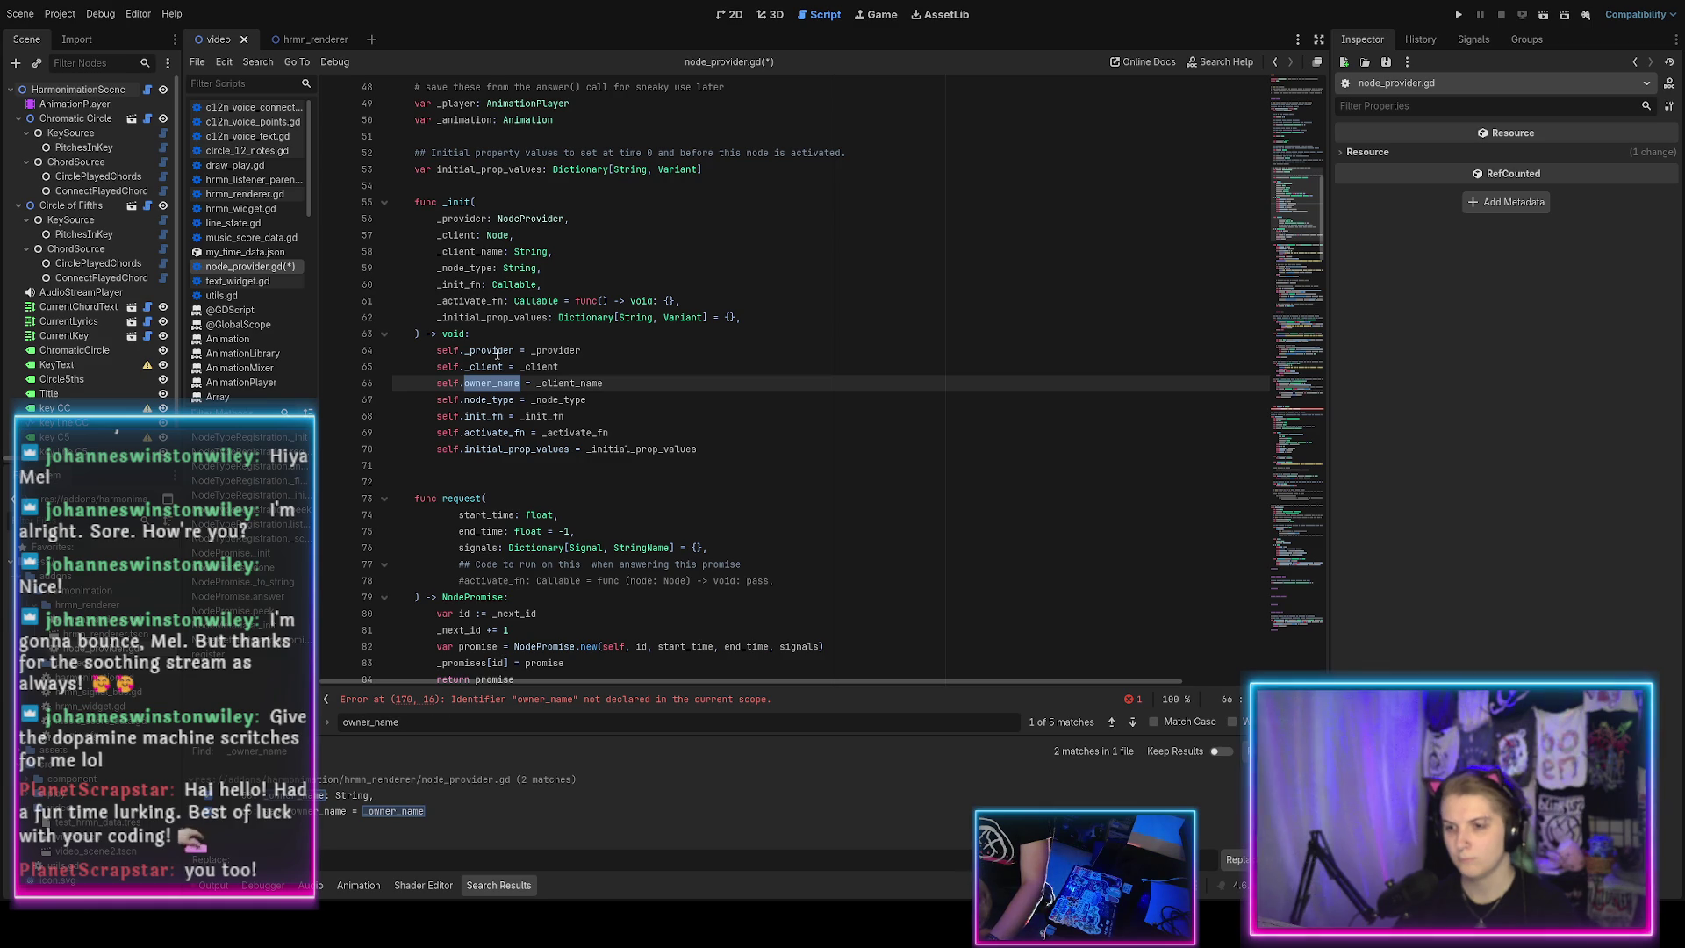
pyautogui.doubleClick(487, 384)
pyautogui.write('client_name')
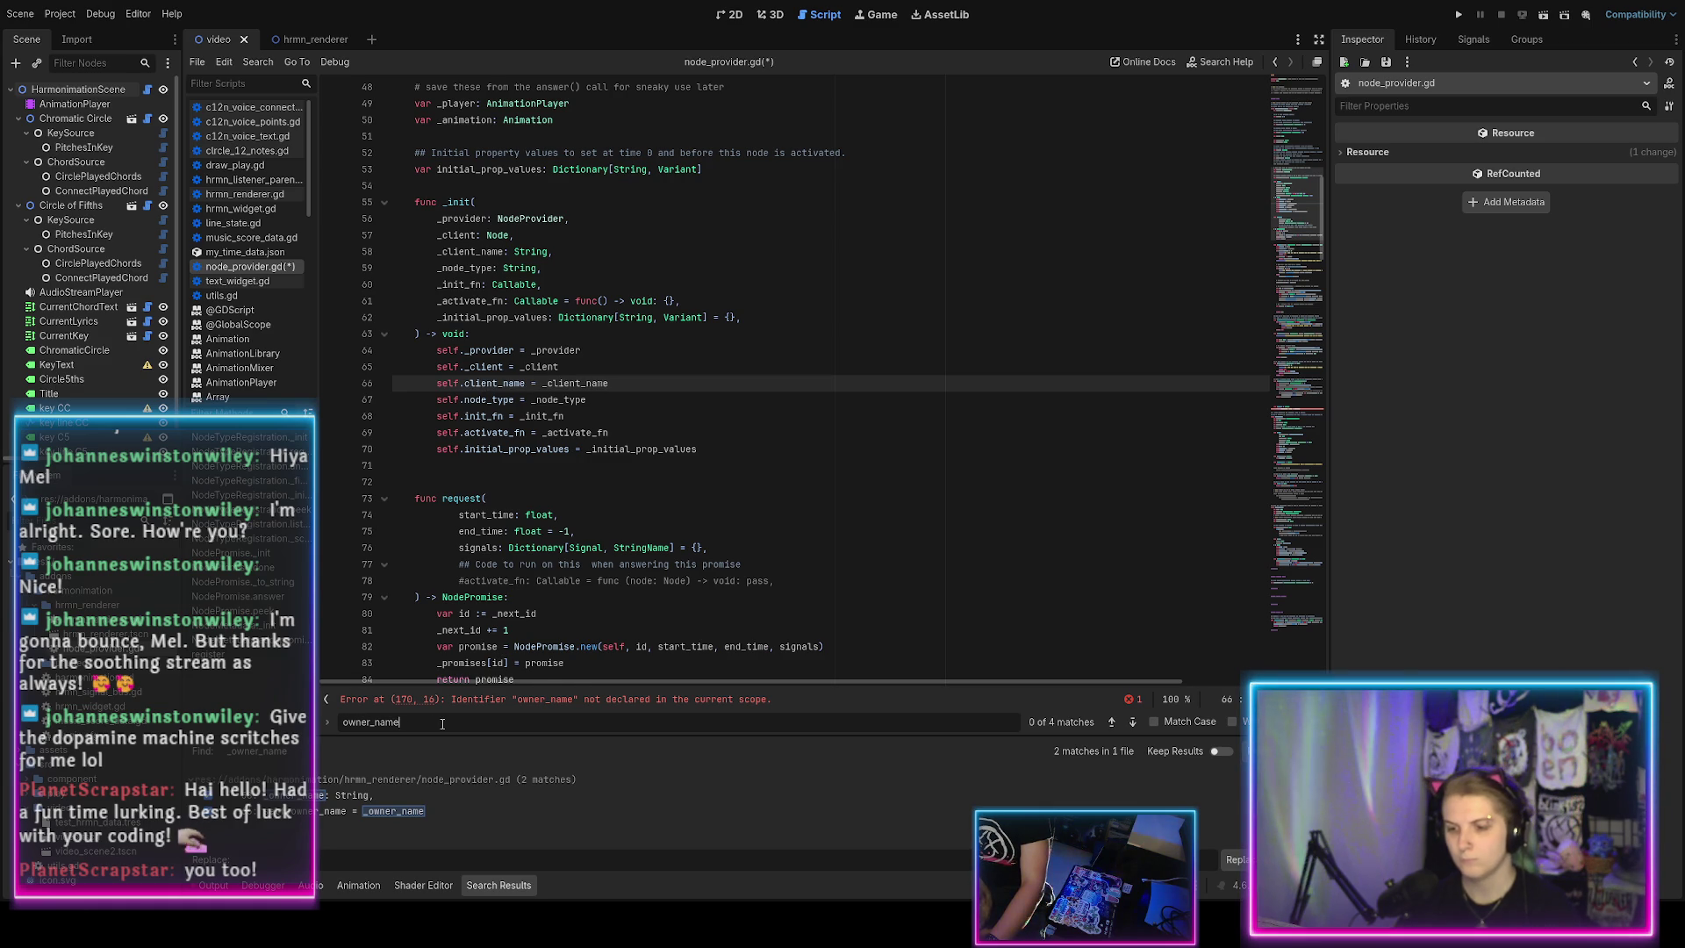
pyautogui.press('Return')
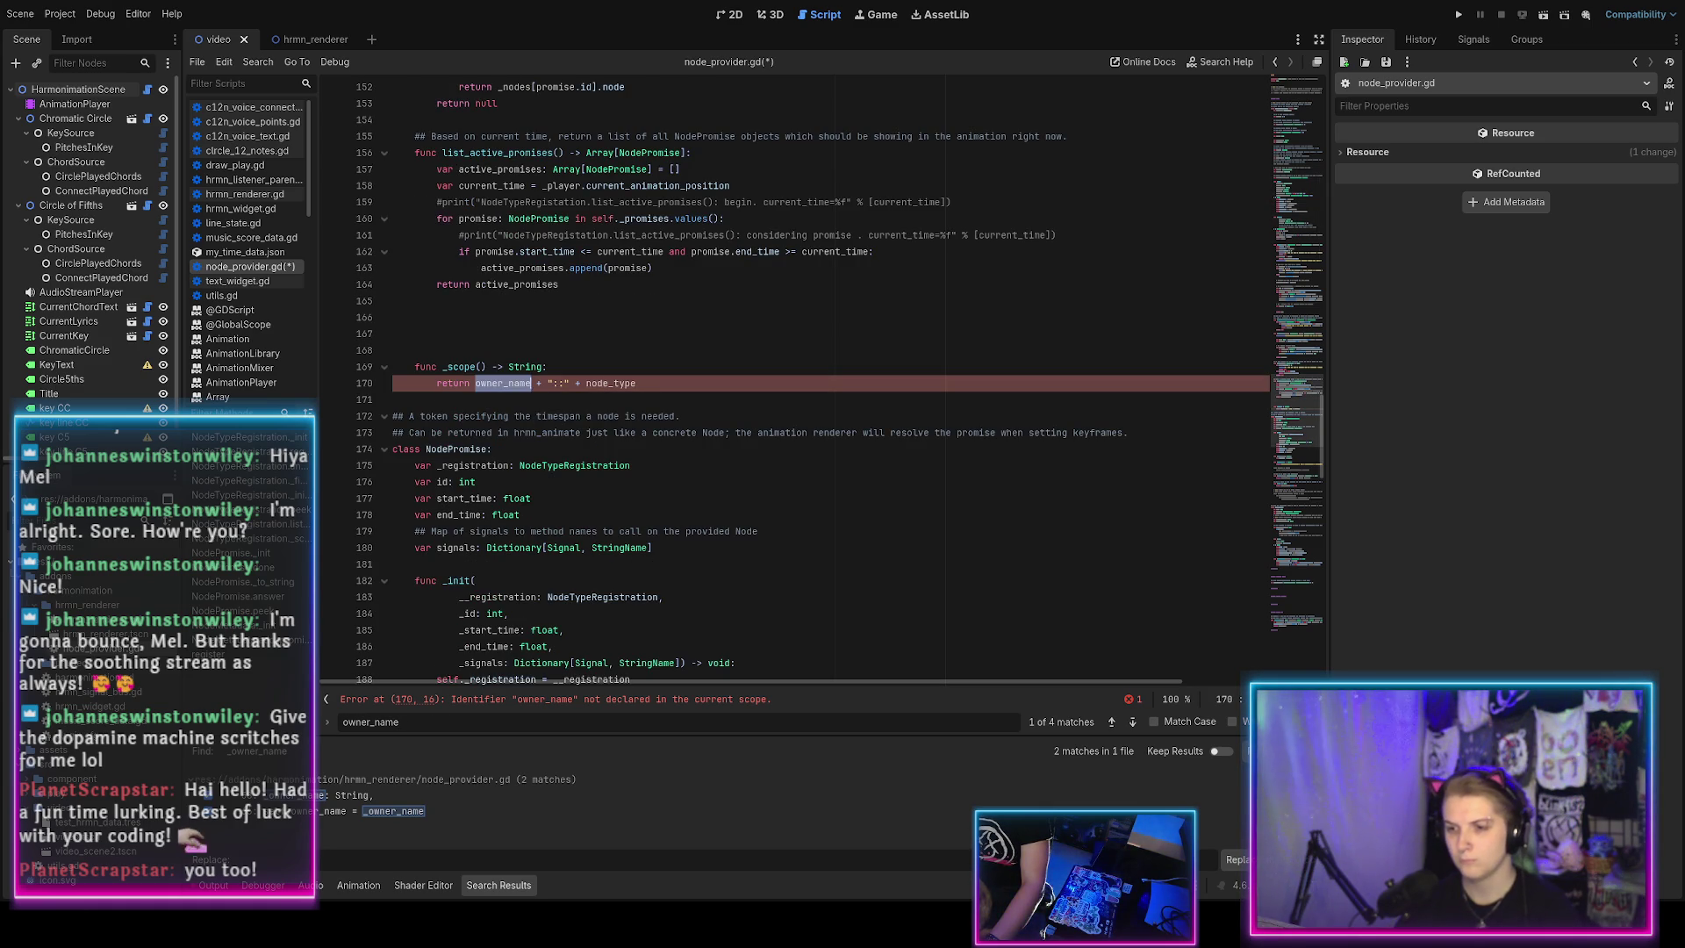
pyautogui.press('Return')
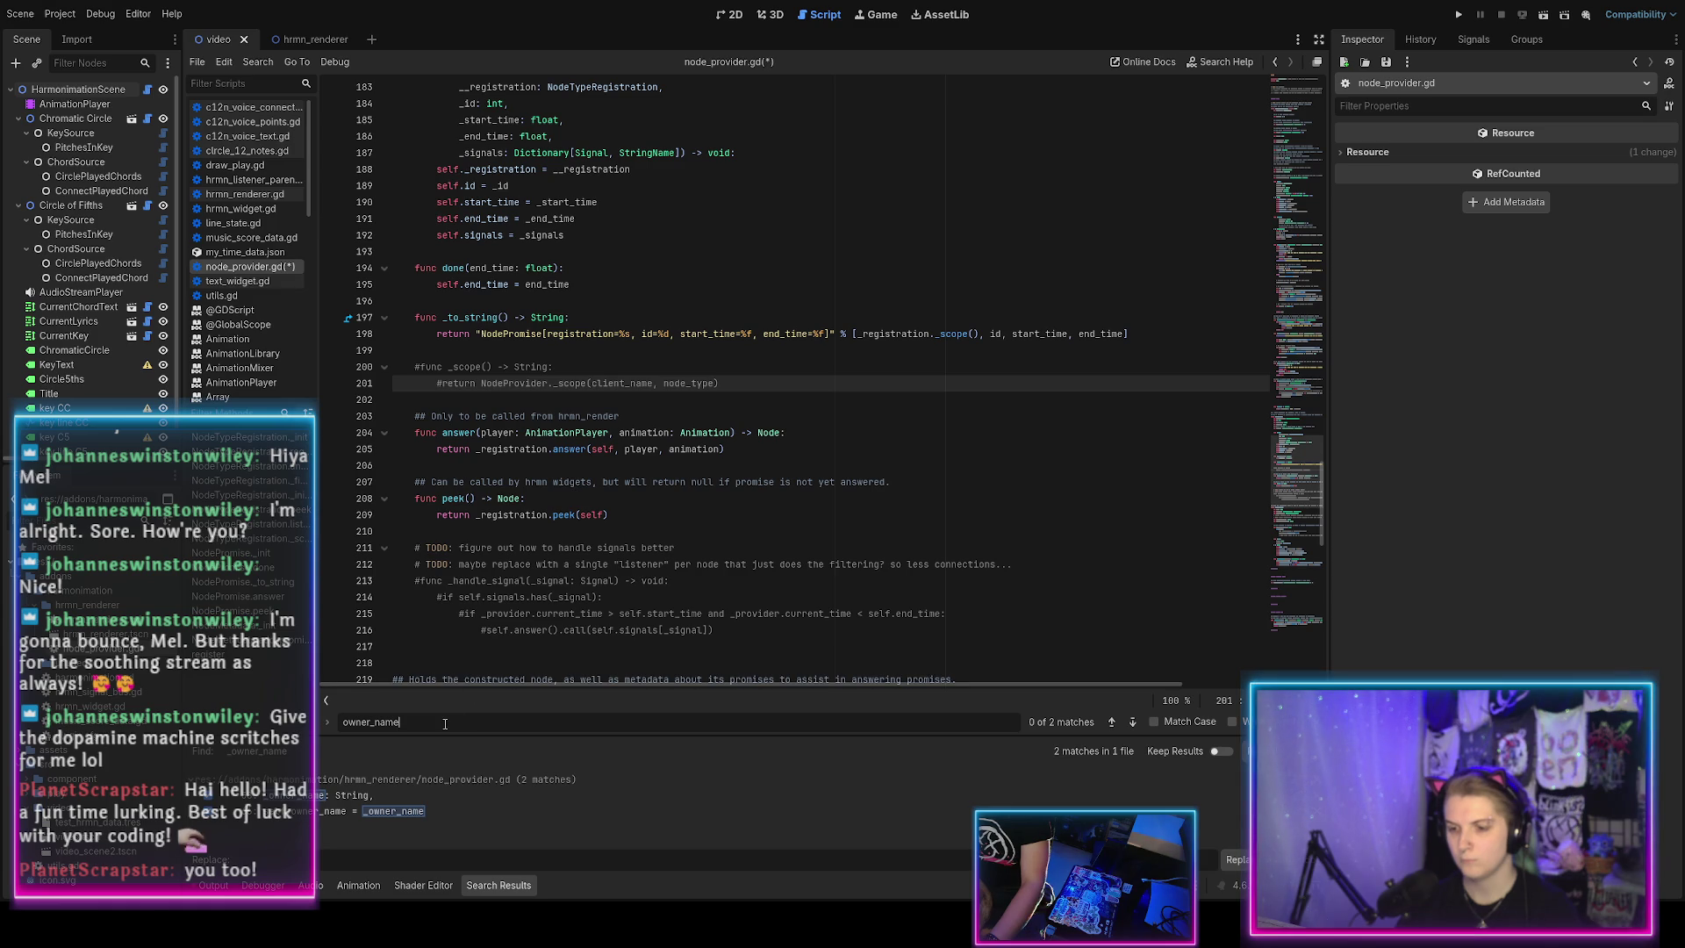
# Rename both owner_name uses in register() to client_name, close the search, and save.
pyautogui.click(445, 724)
pyautogui.press('Return')
pyautogui.hotkey('ctrl', 'd')
pyautogui.write('client_name')
pyautogui.click(708, 631)
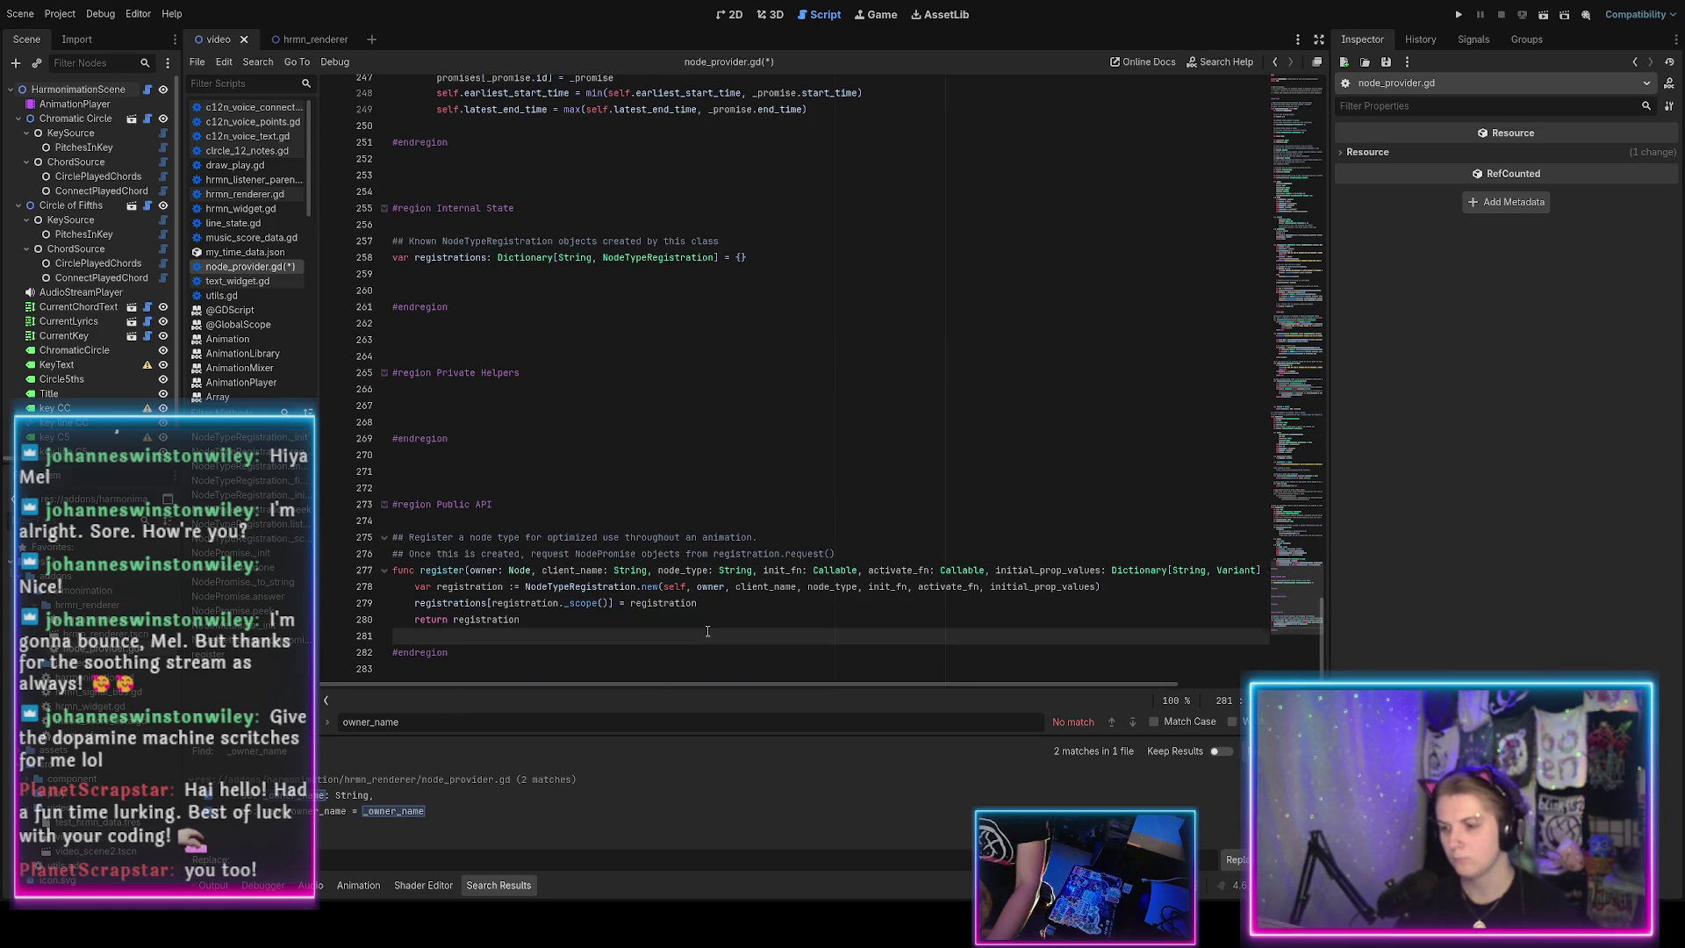
pyautogui.press('Escape')
pyautogui.click(707, 631)
pyautogui.hotkey('ctrl', 's')
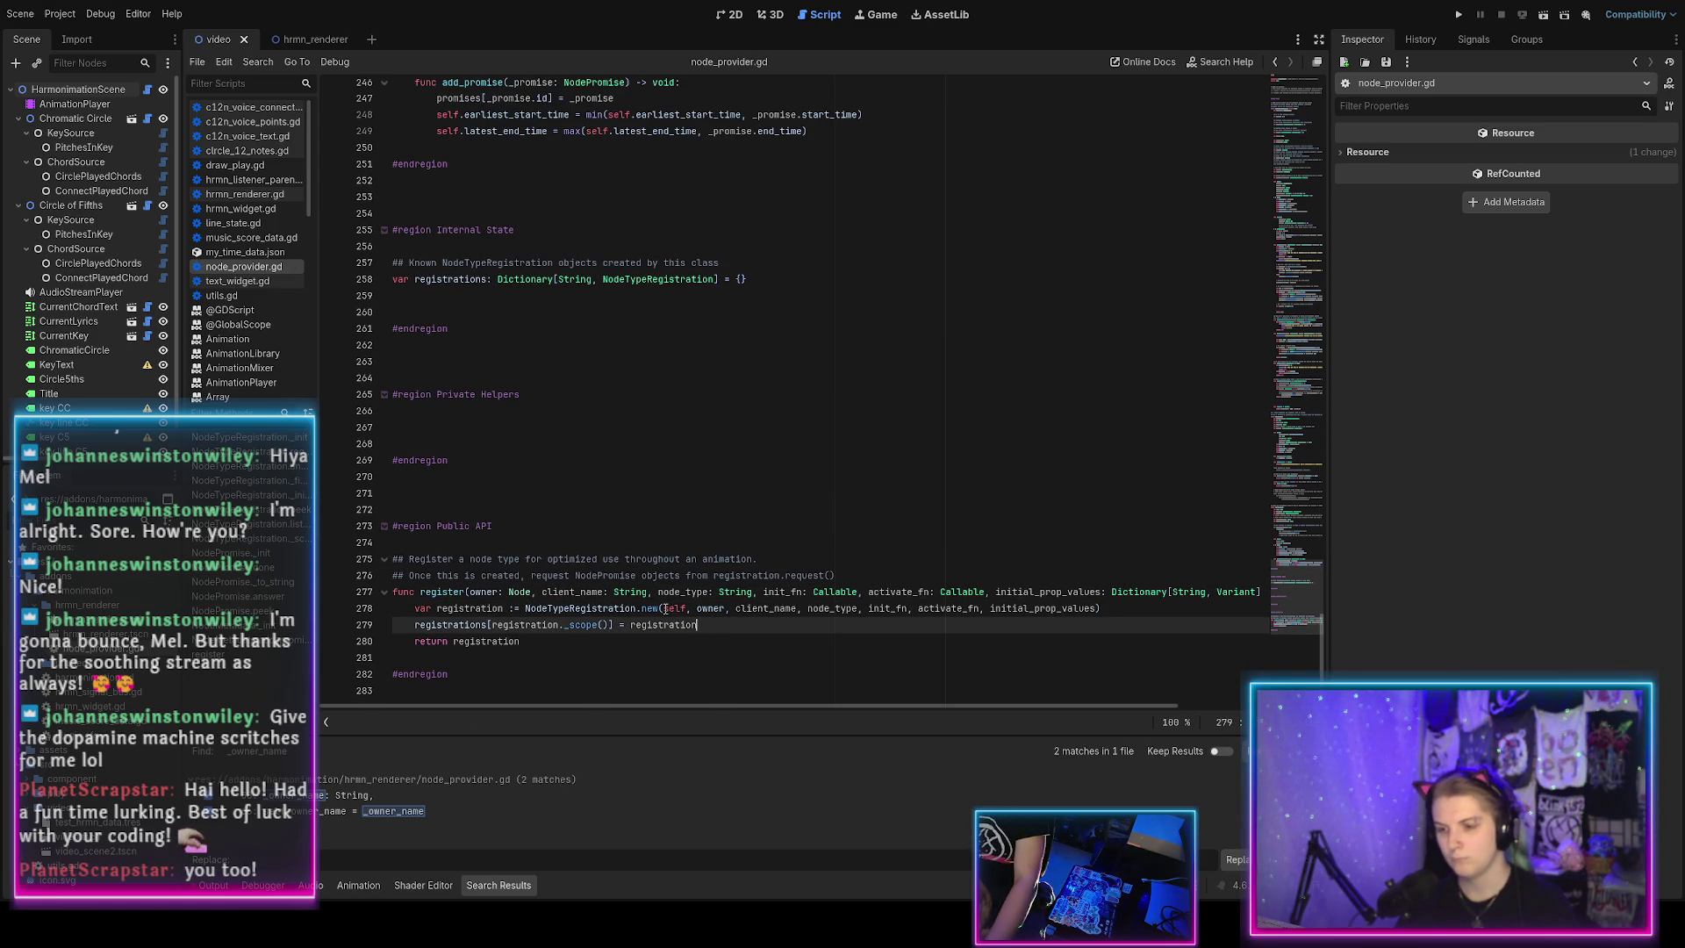
# Review the remaining uses of the _client variable in the script.
pyautogui.scroll(20, 666, 608)
pyautogui.scroll(-3, 657, 603)
pyautogui.scroll(20, 653, 603)
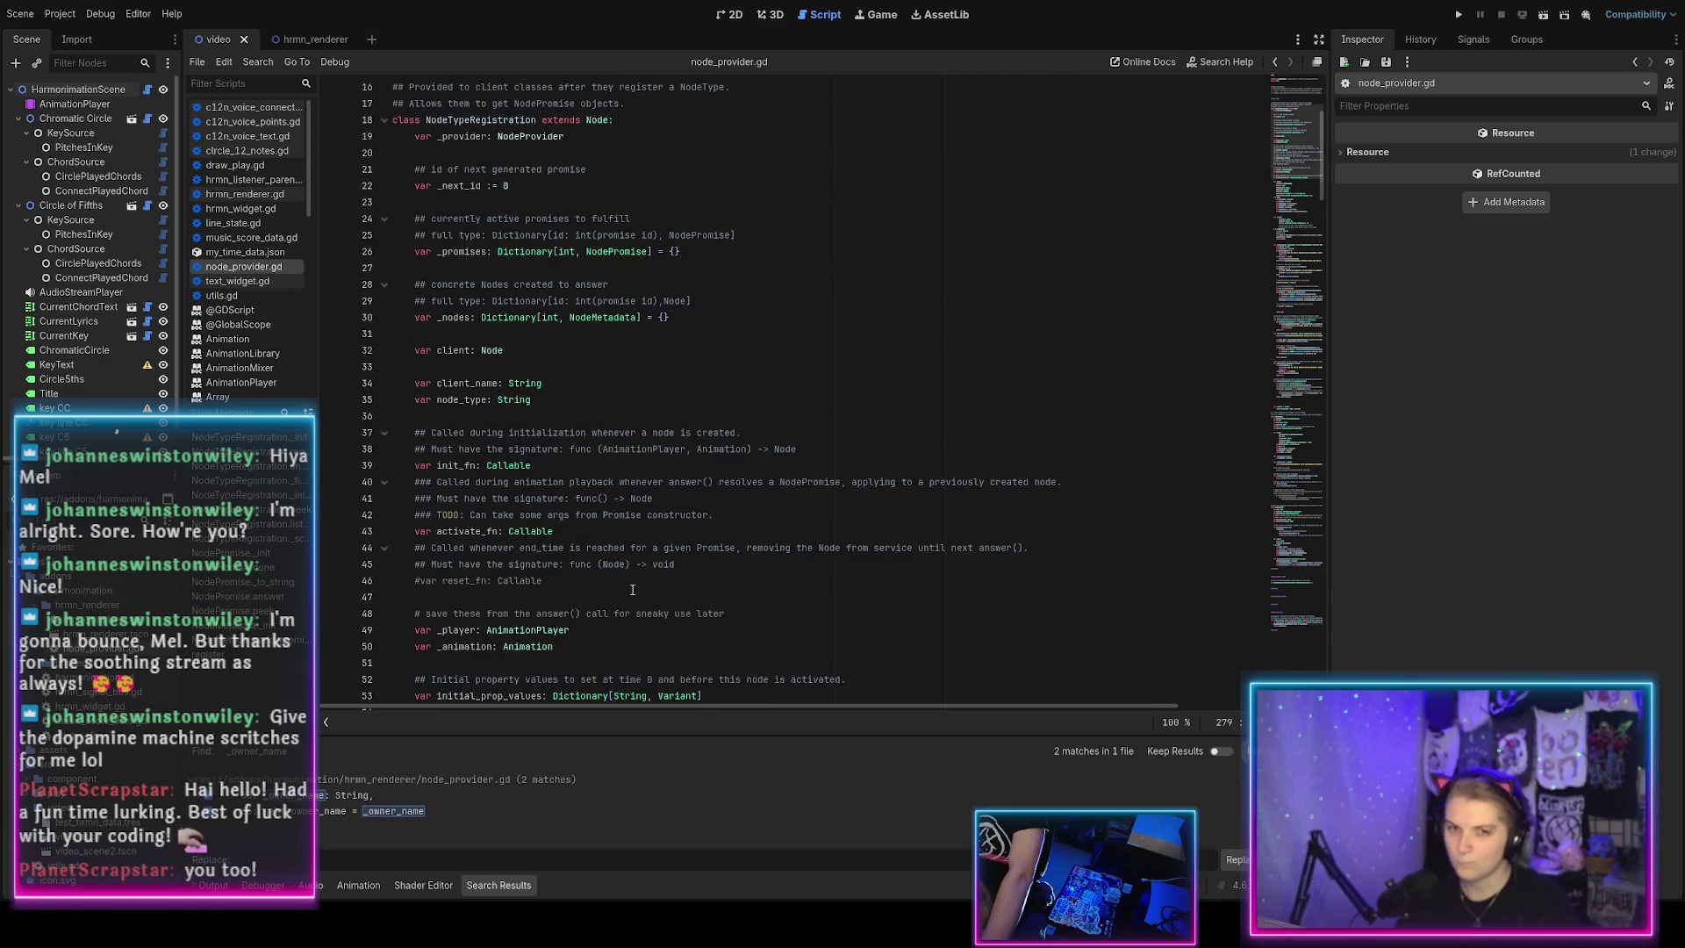
pyautogui.scroll(-3, 632, 590)
pyautogui.doubleClick(454, 449)
pyautogui.scroll(-1, 616, 477)
pyautogui.scroll(-10, 616, 477)
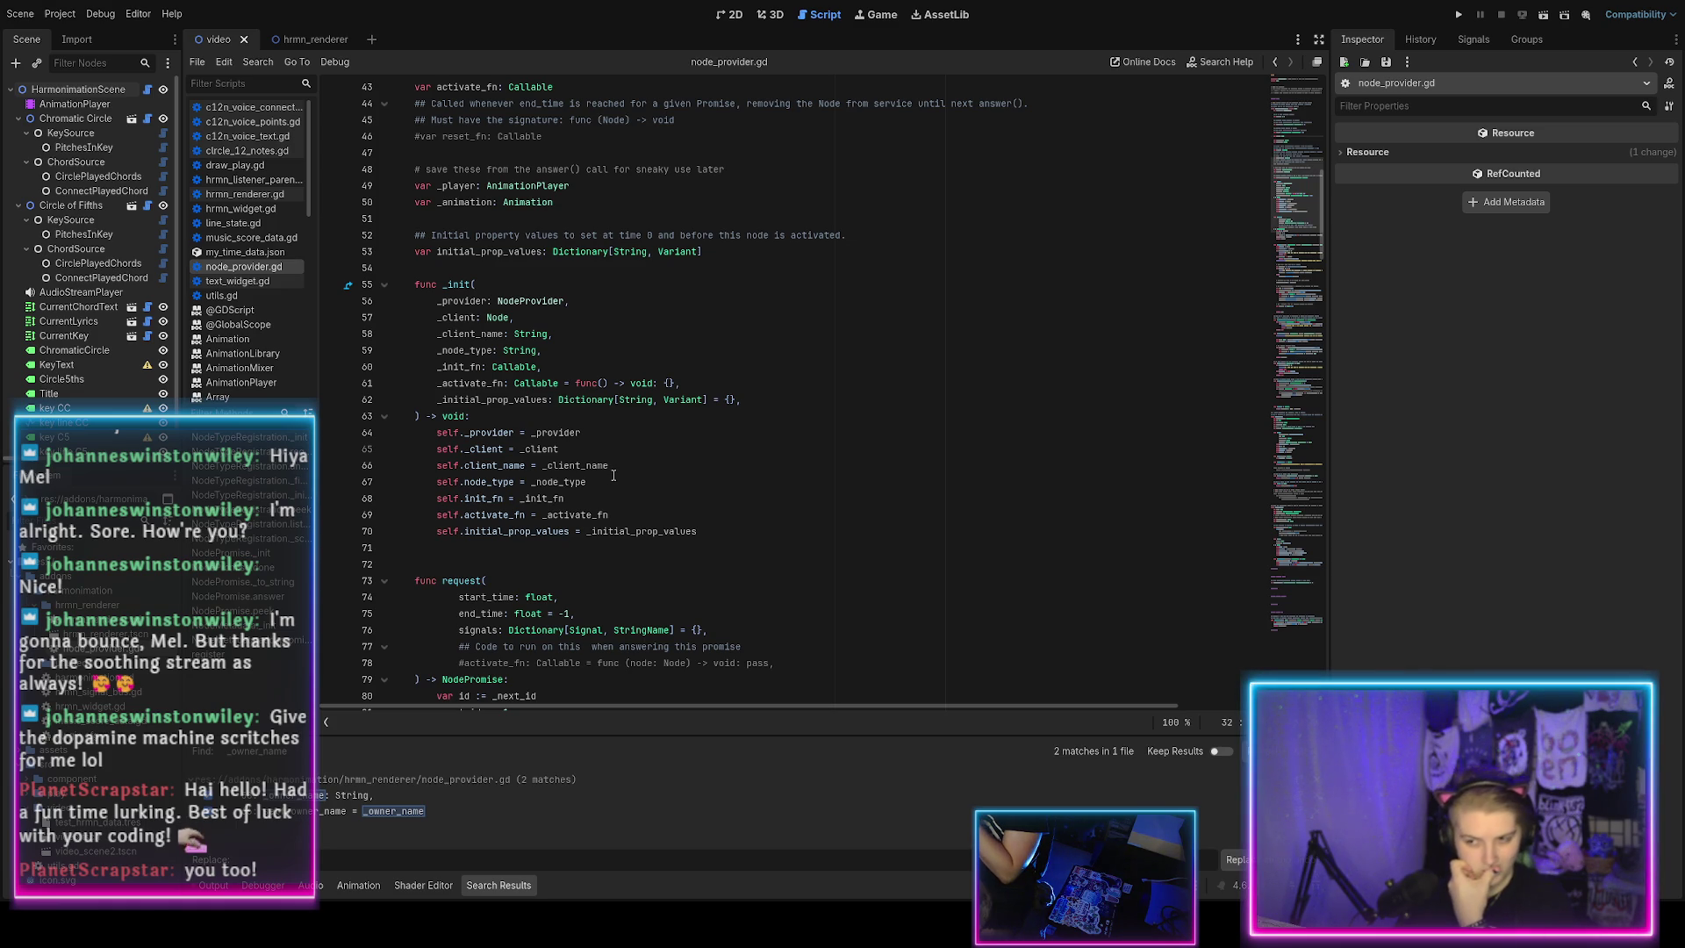
# Replace the old sentinel comment with 'add this class as a node in the scene tree, and a keyframe for ac'.
pyautogui.scroll(-4, 613, 475)
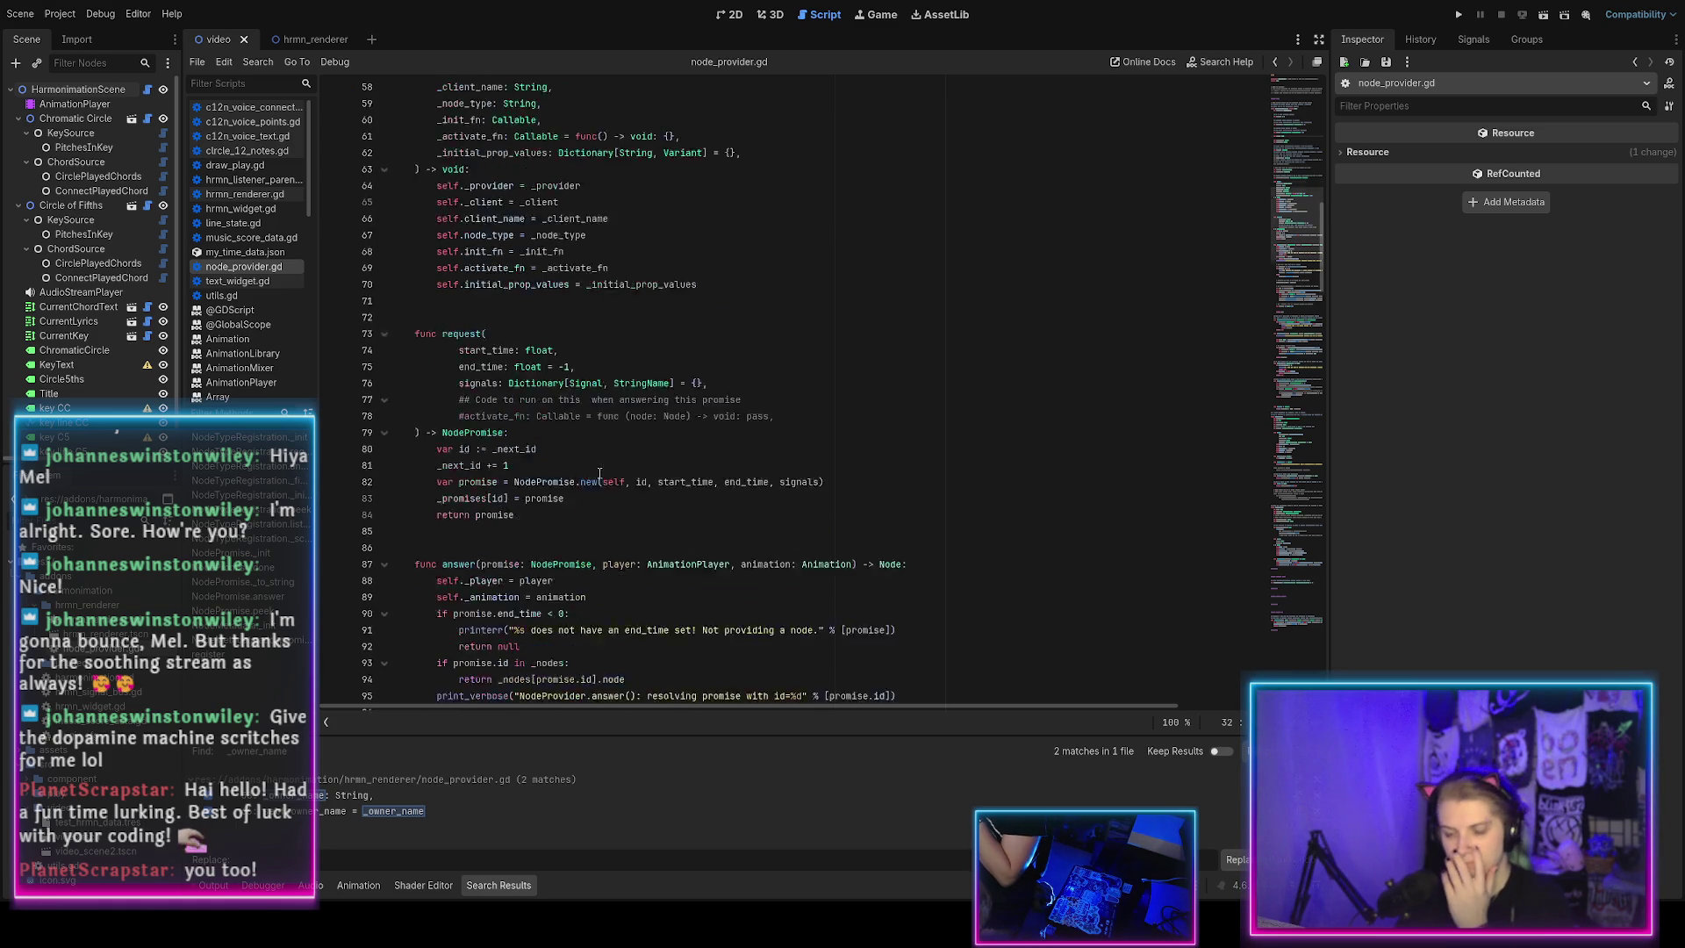
pyautogui.scroll(-5, 600, 473)
pyautogui.scroll(-9, 600, 474)
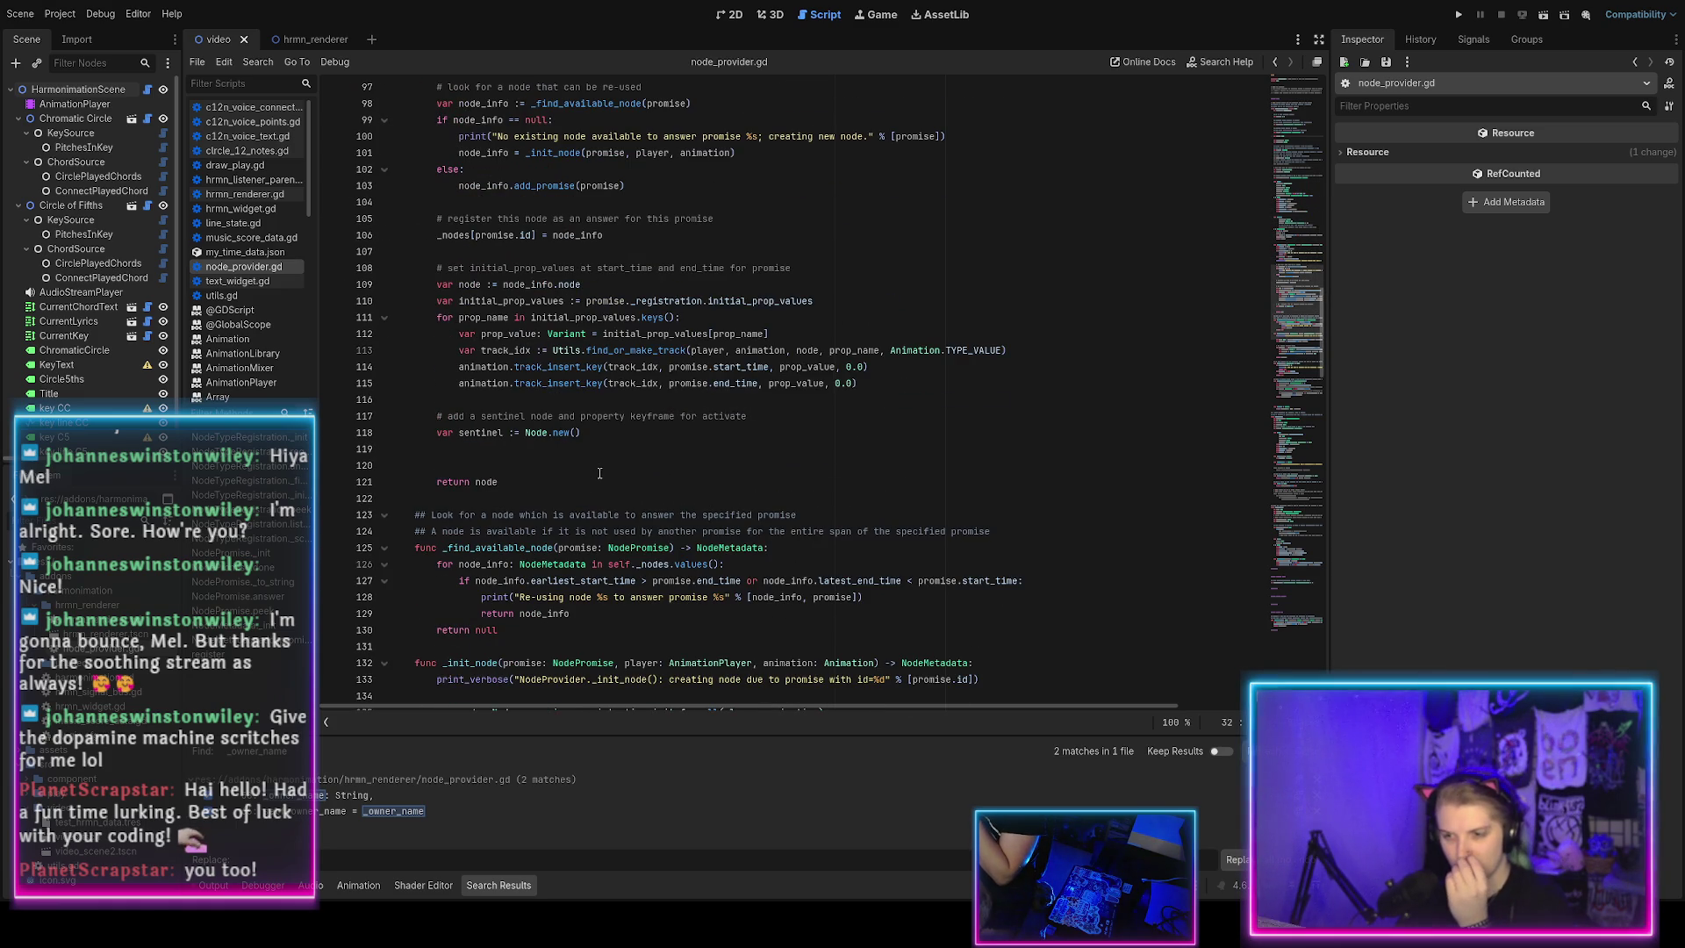
pyautogui.click(597, 432)
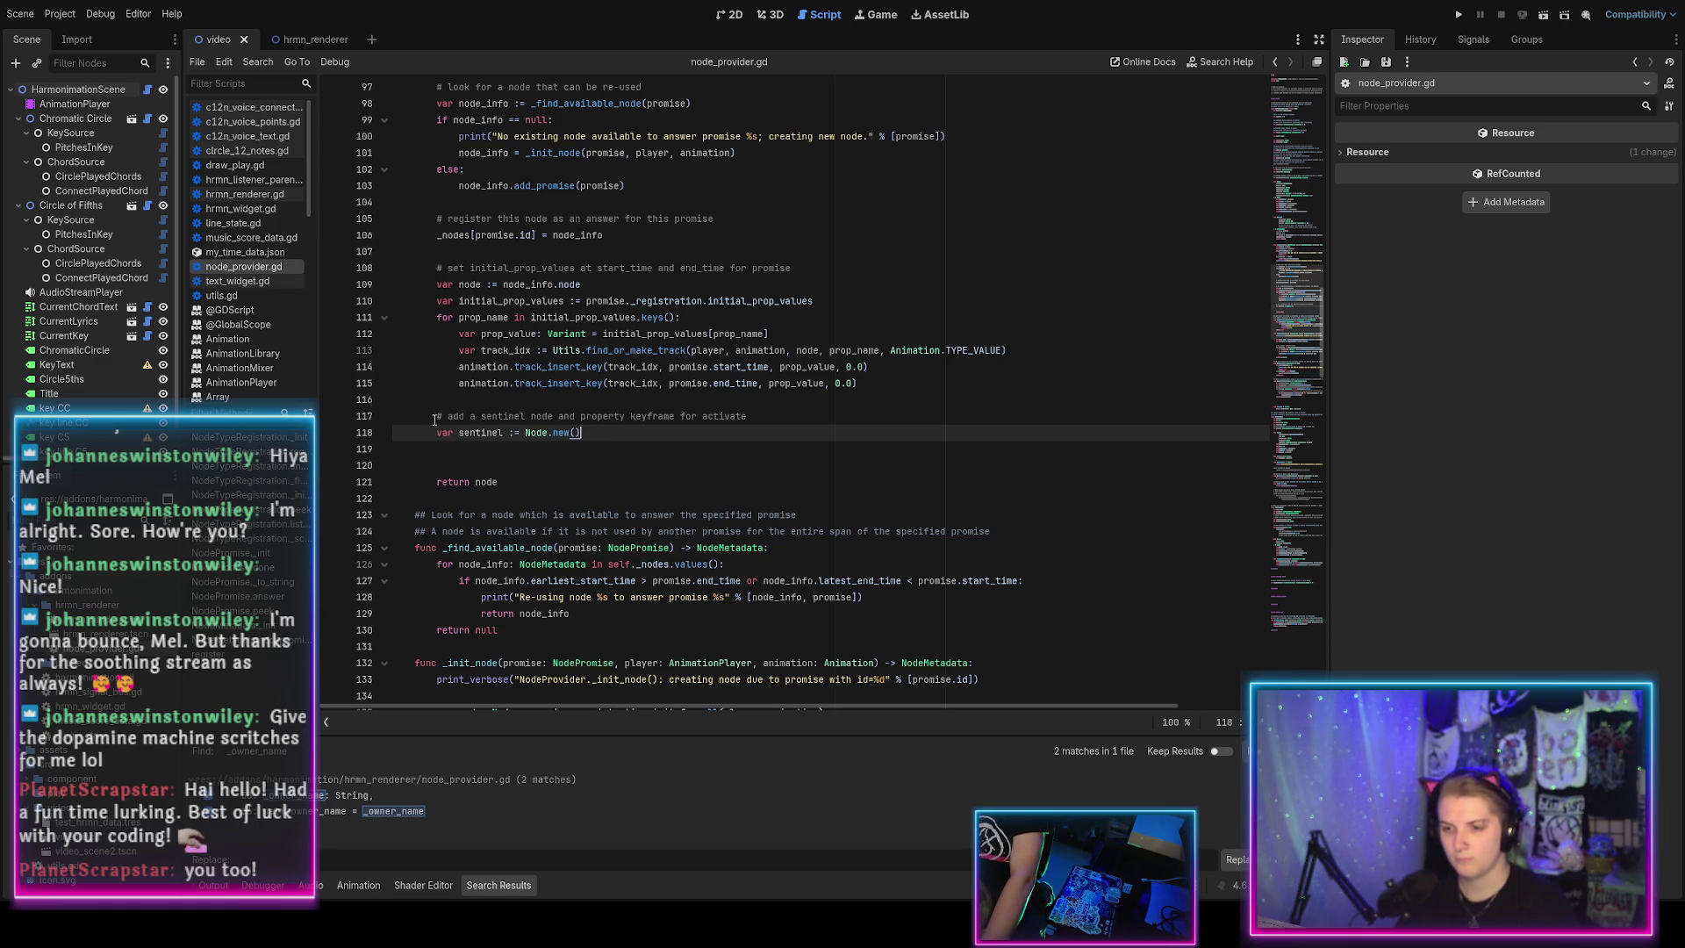
pyautogui.moveTo(448, 420); pyautogui.dragTo(790, 417)
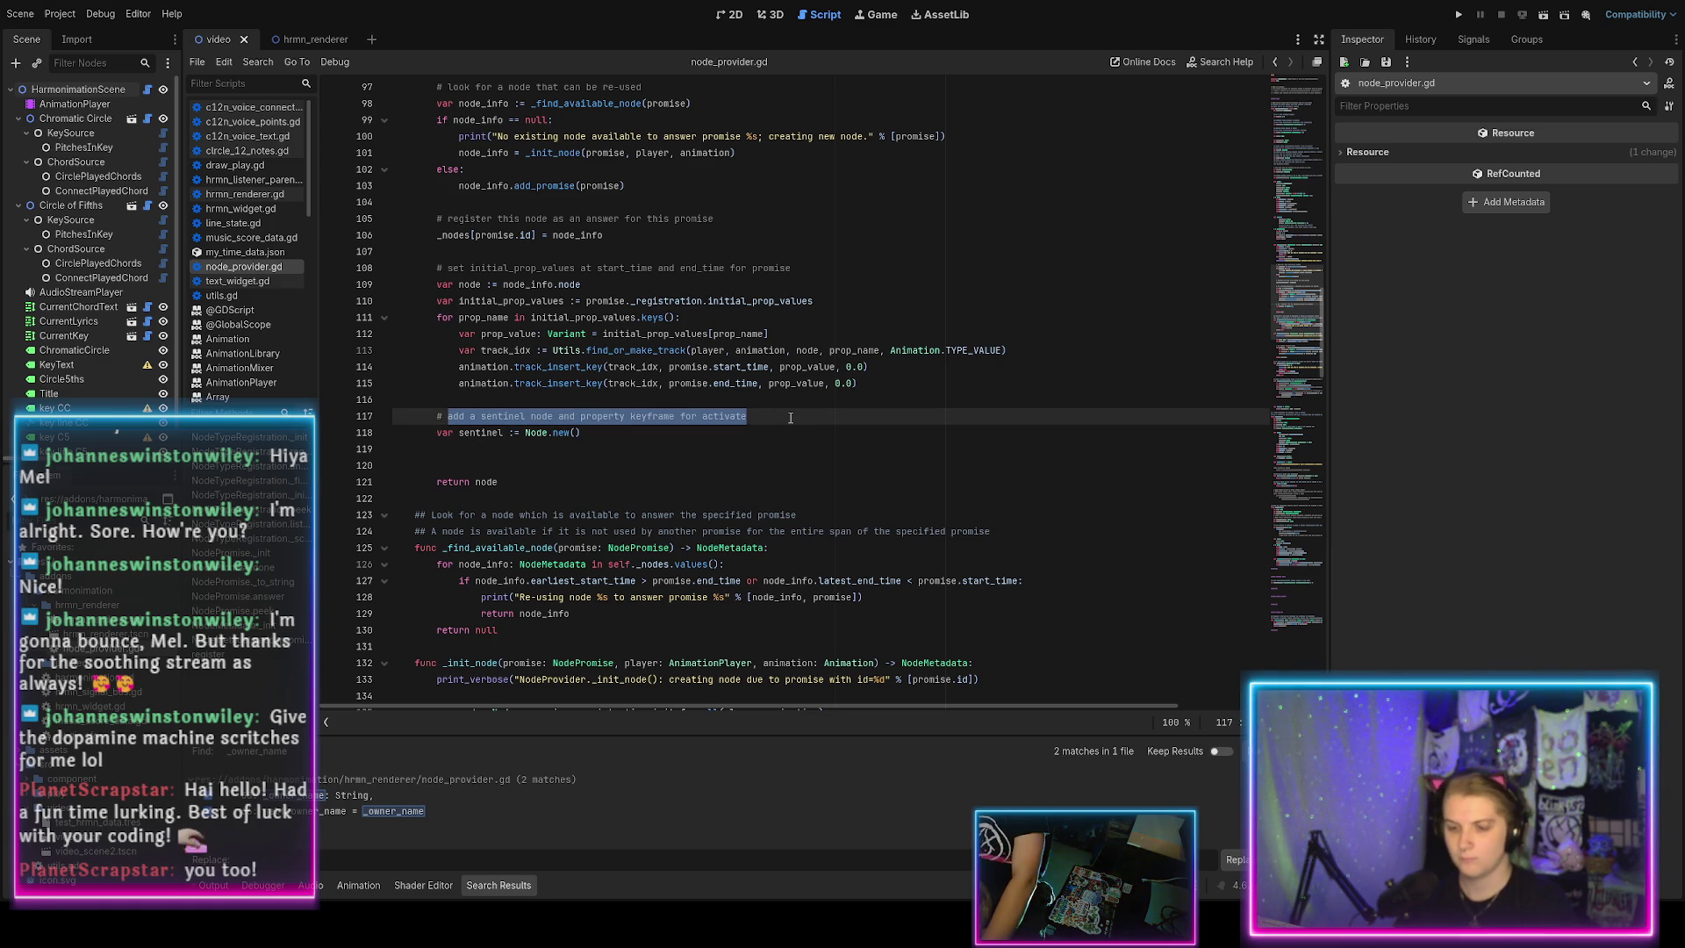
pyautogui.write('add this class ')
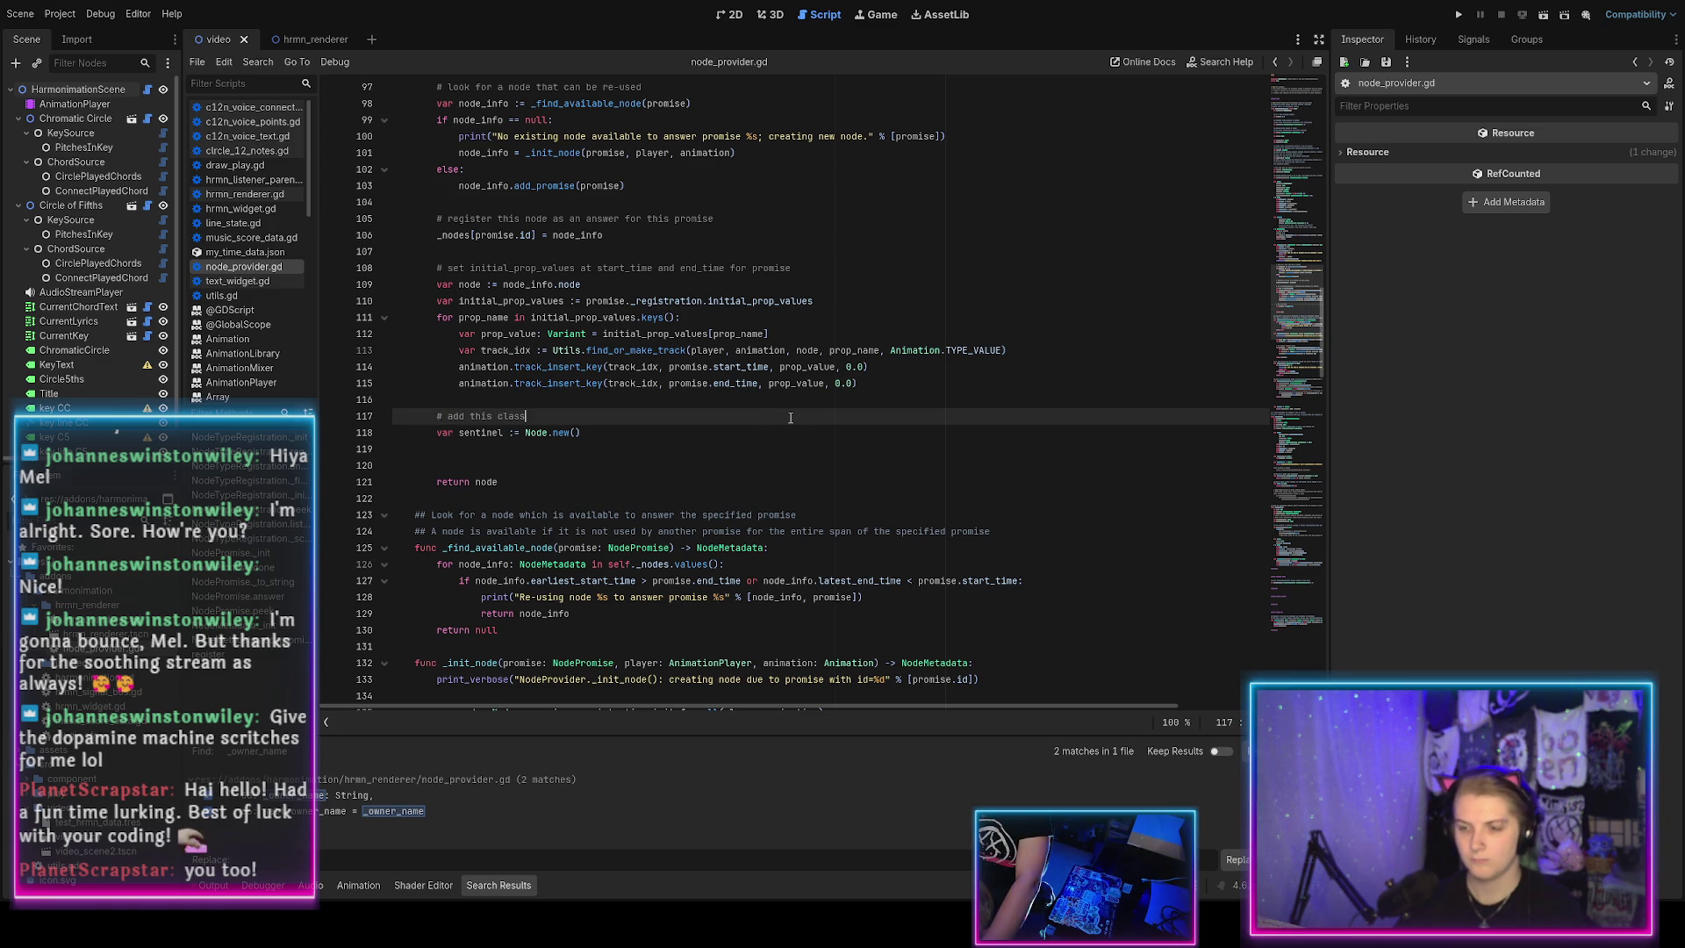
pyautogui.write('as a nod')
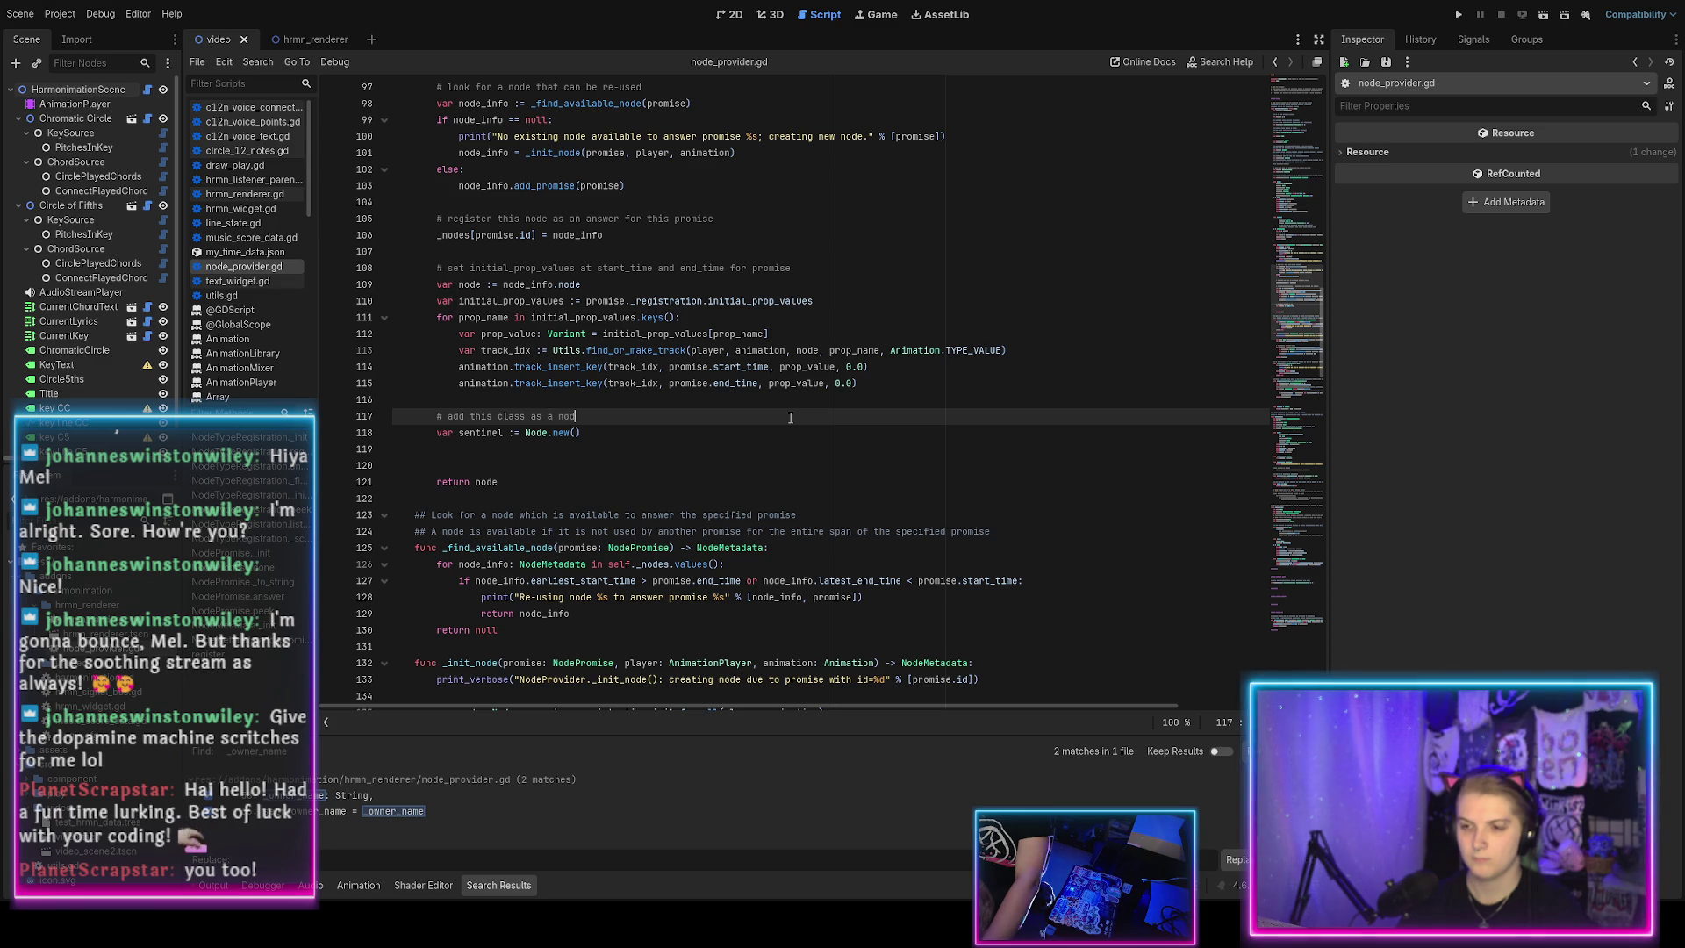
pyautogui.write('e in the sc')
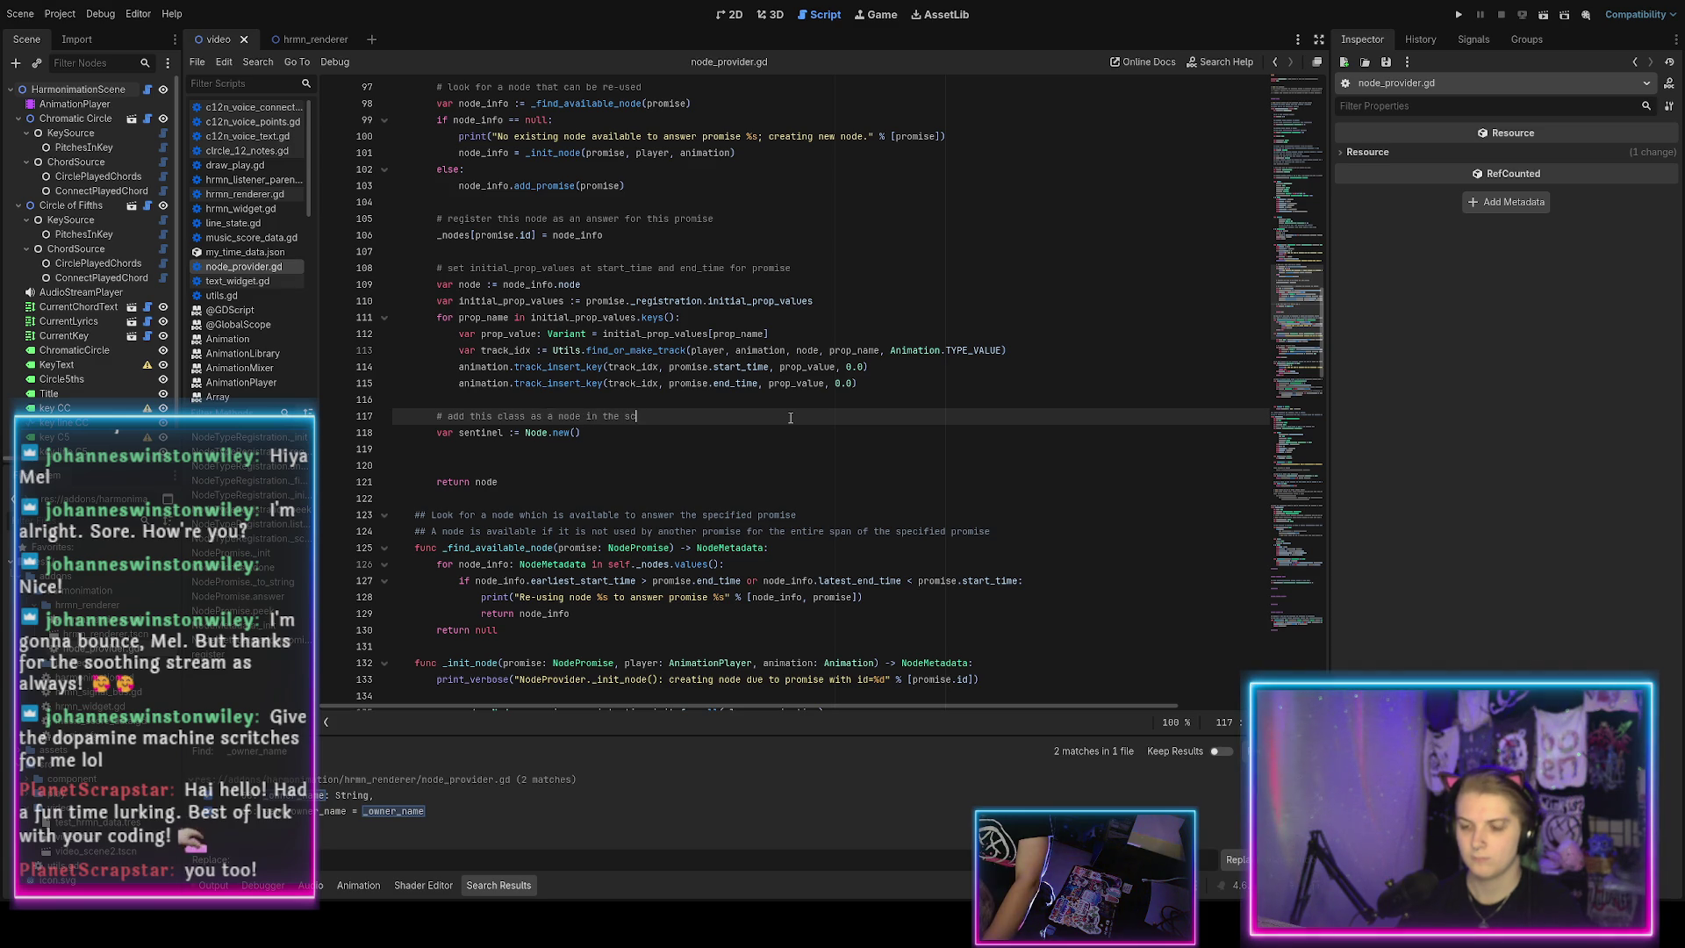
pyautogui.write('ene tree, and a key')
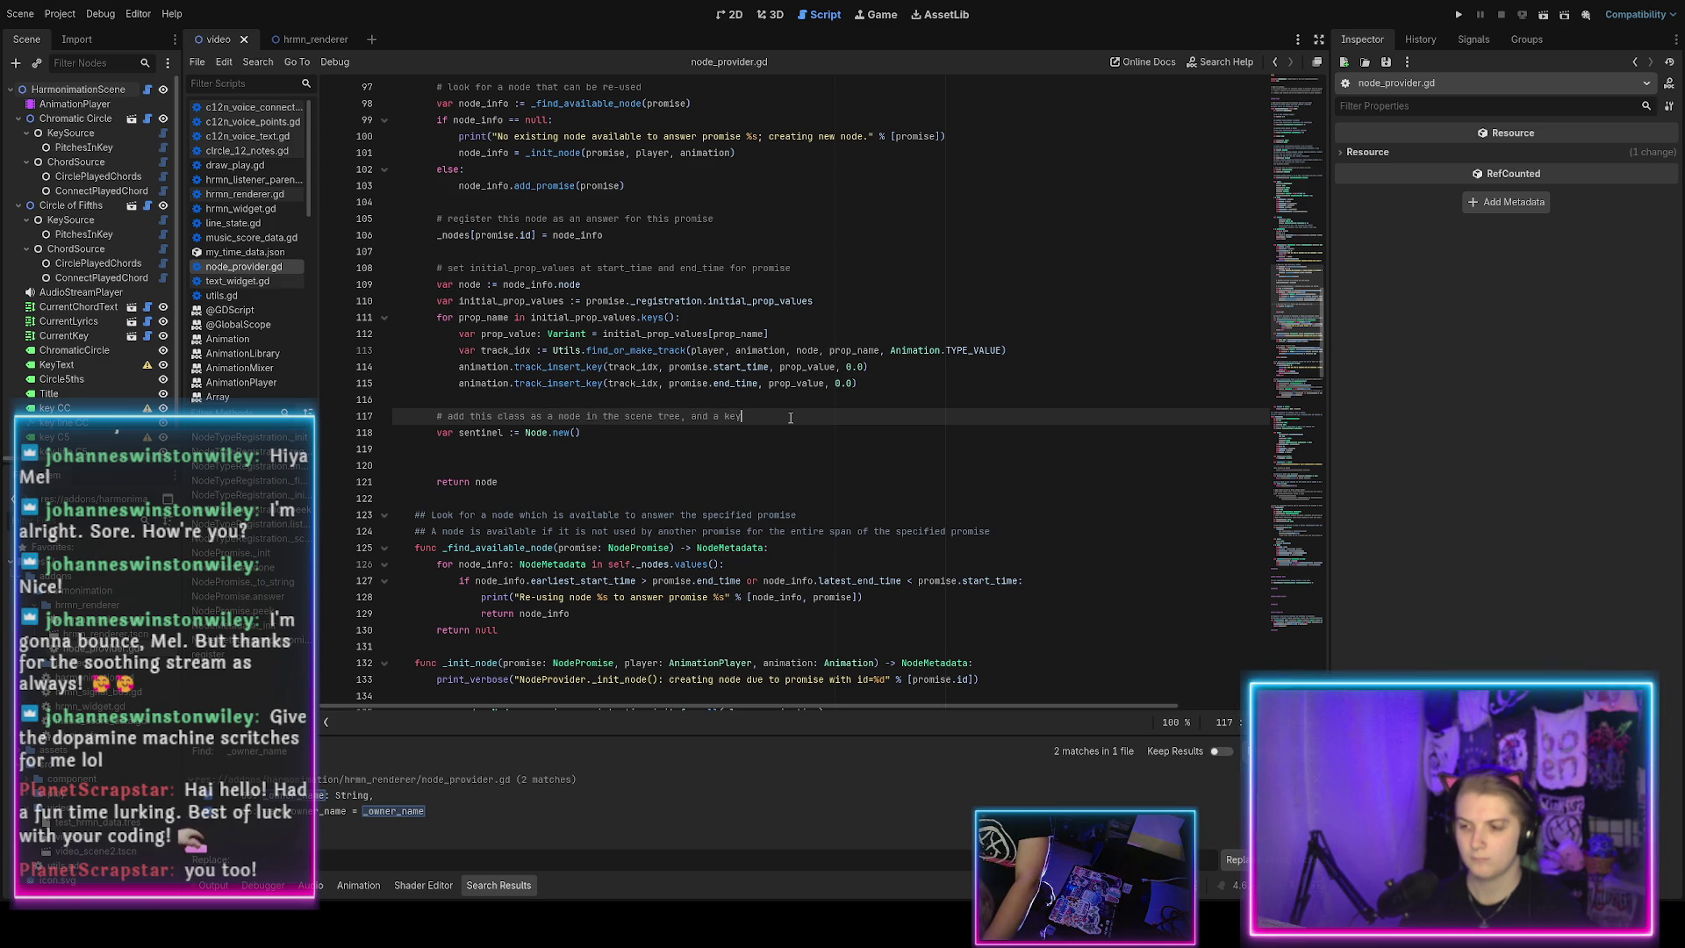
pyautogui.write('frame for activation')
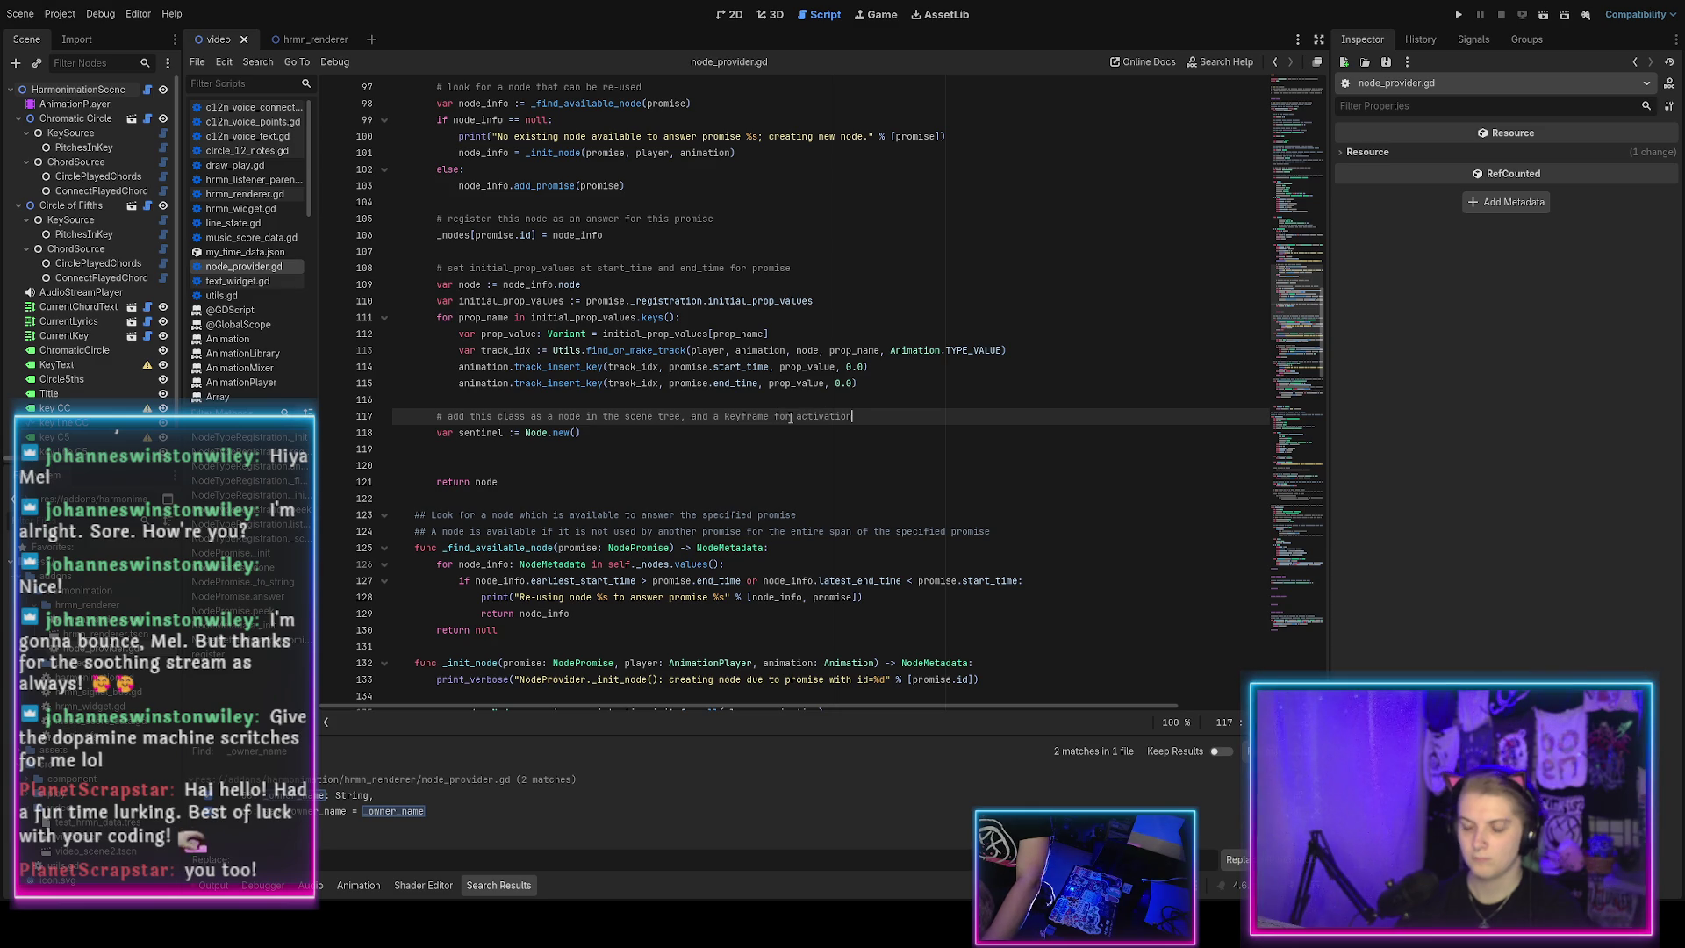
# Replace the sentinel node creation on line 118 with client.add_child(self).
pyautogui.press('Down')
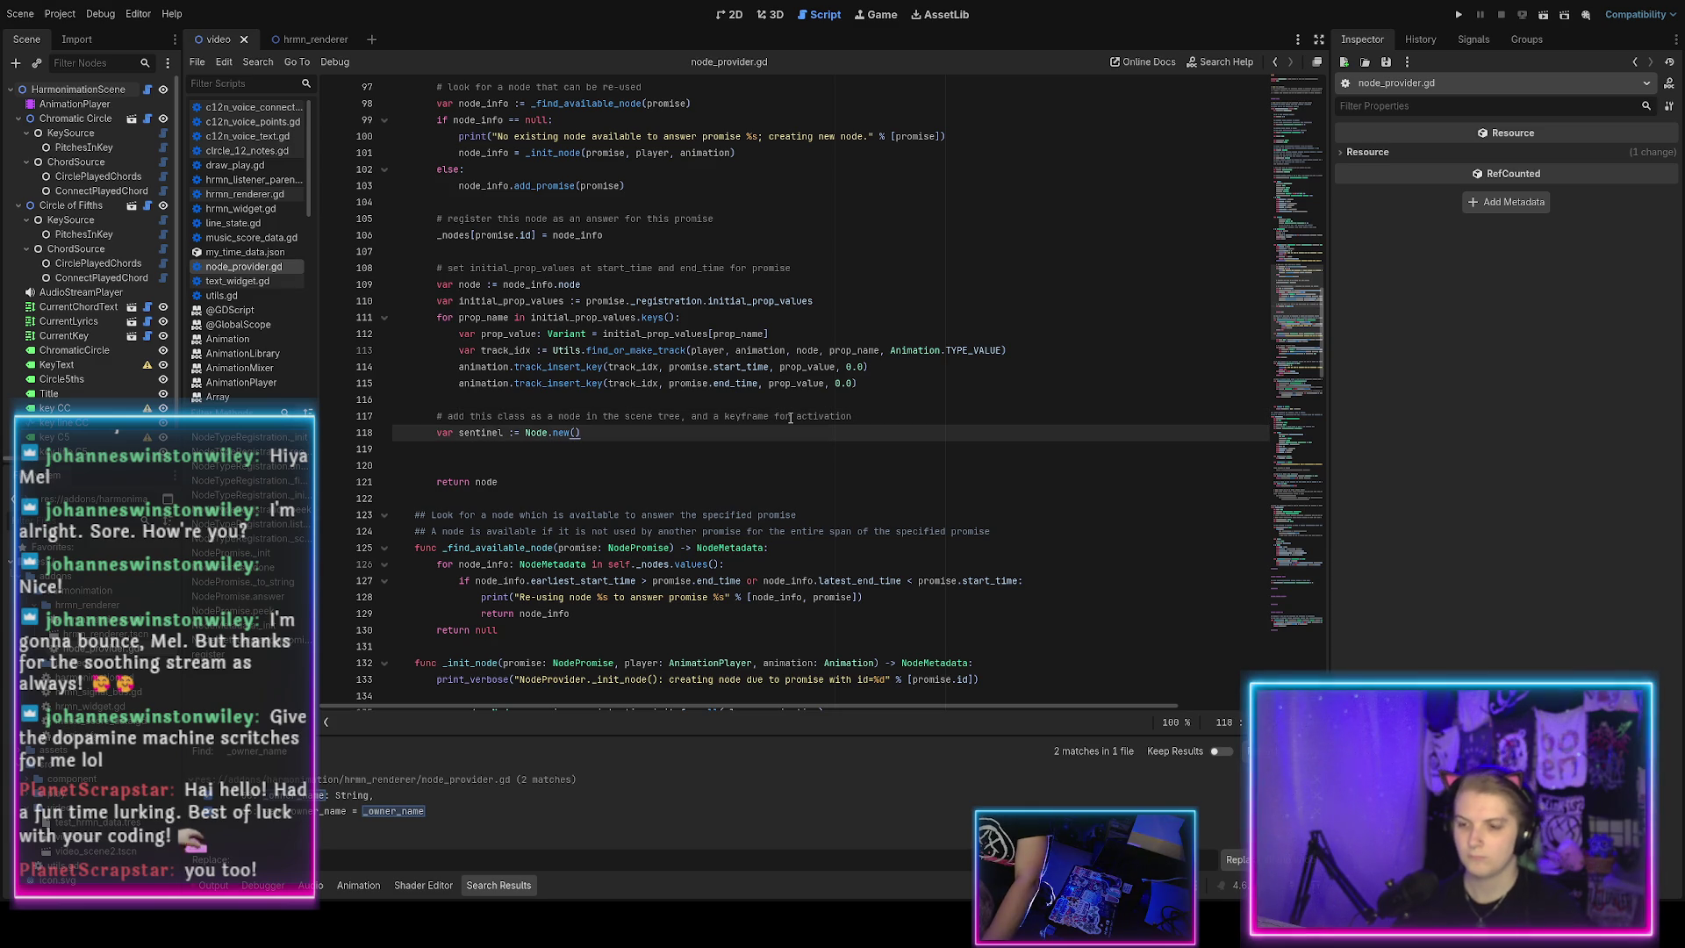
pyautogui.hotkey('shift', 'Home')
pyautogui.press('BackSpace')
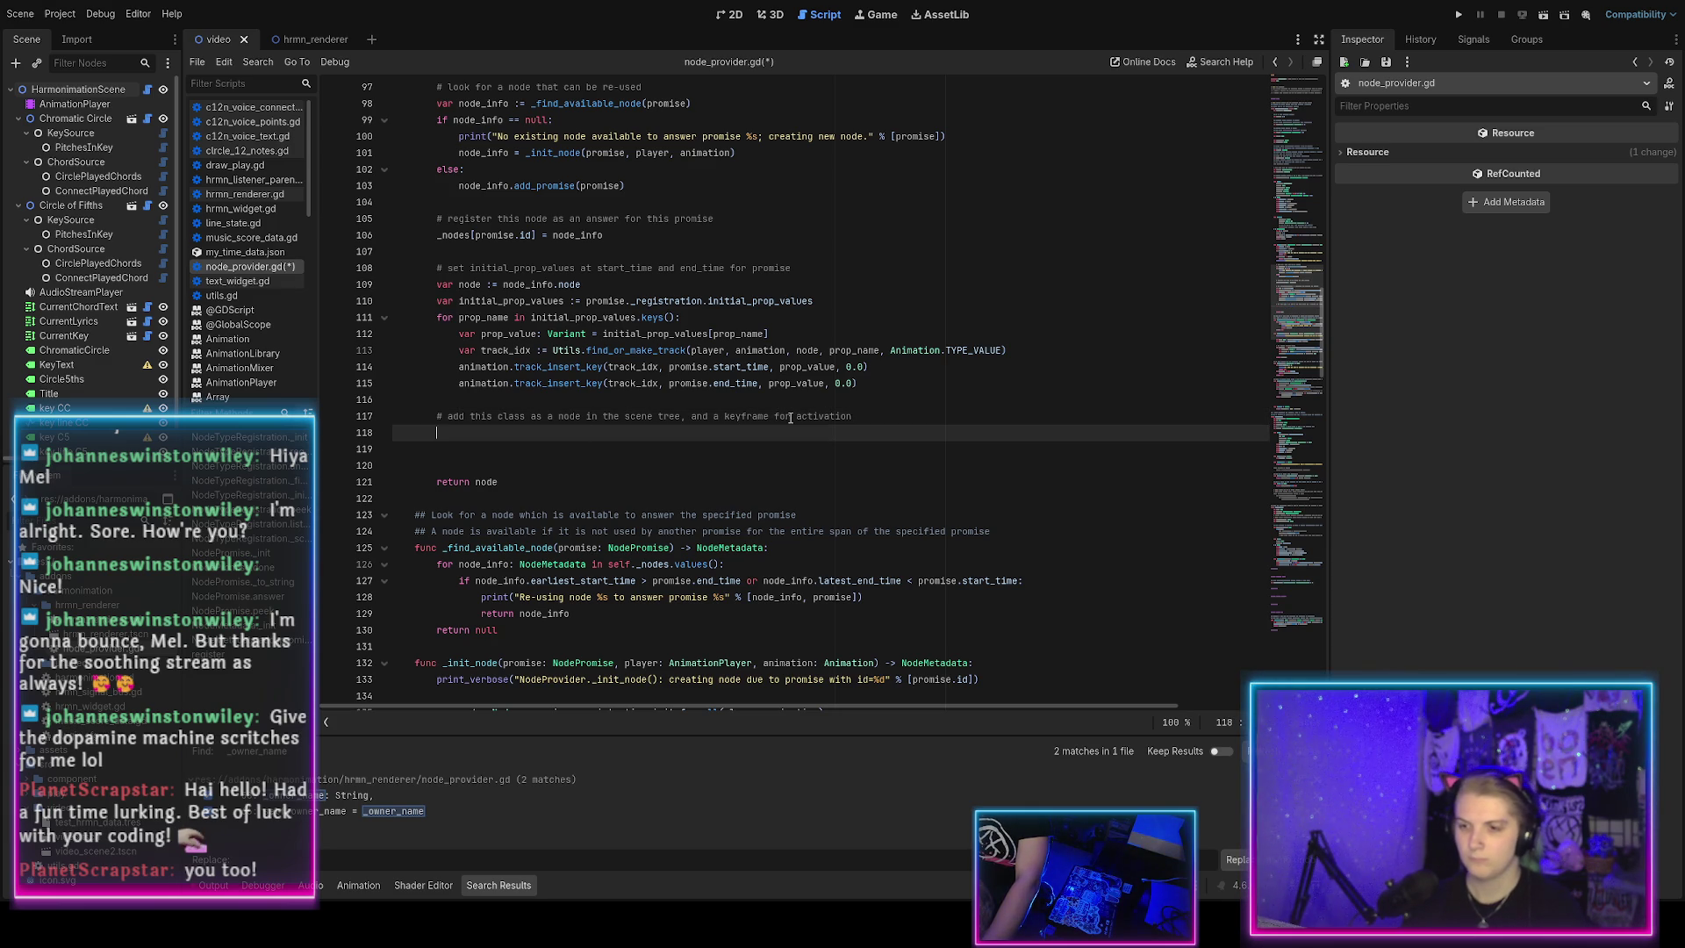
pyautogui.write('client.add_')
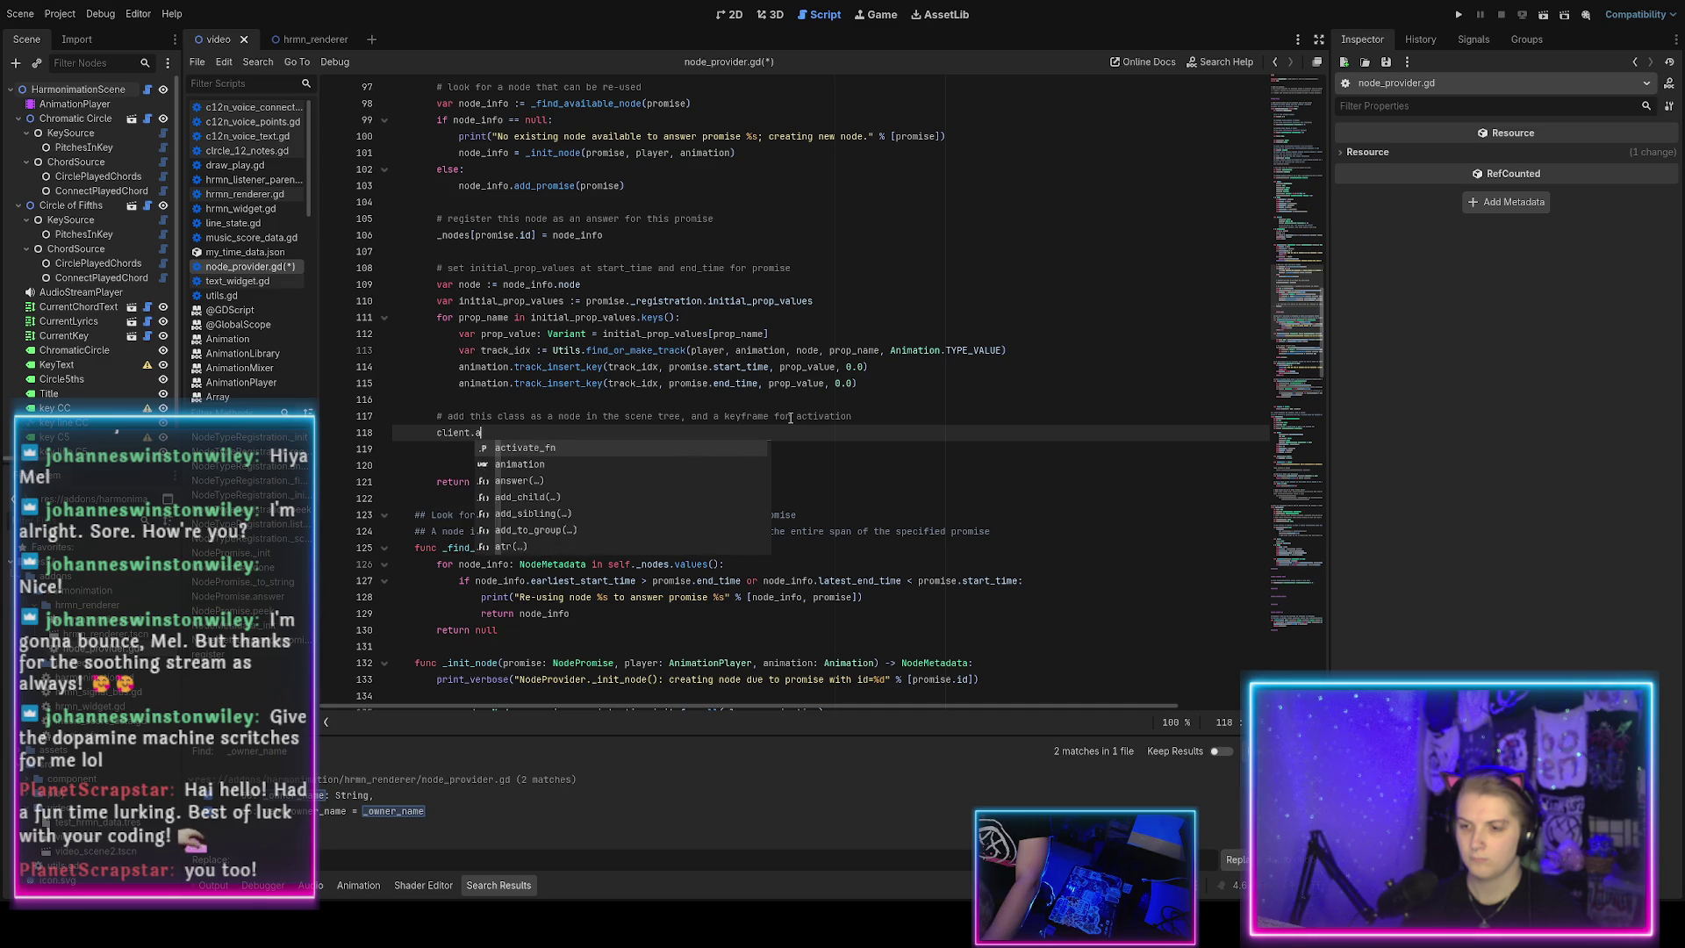
pyautogui.press('Return')
pyautogui.write('self')
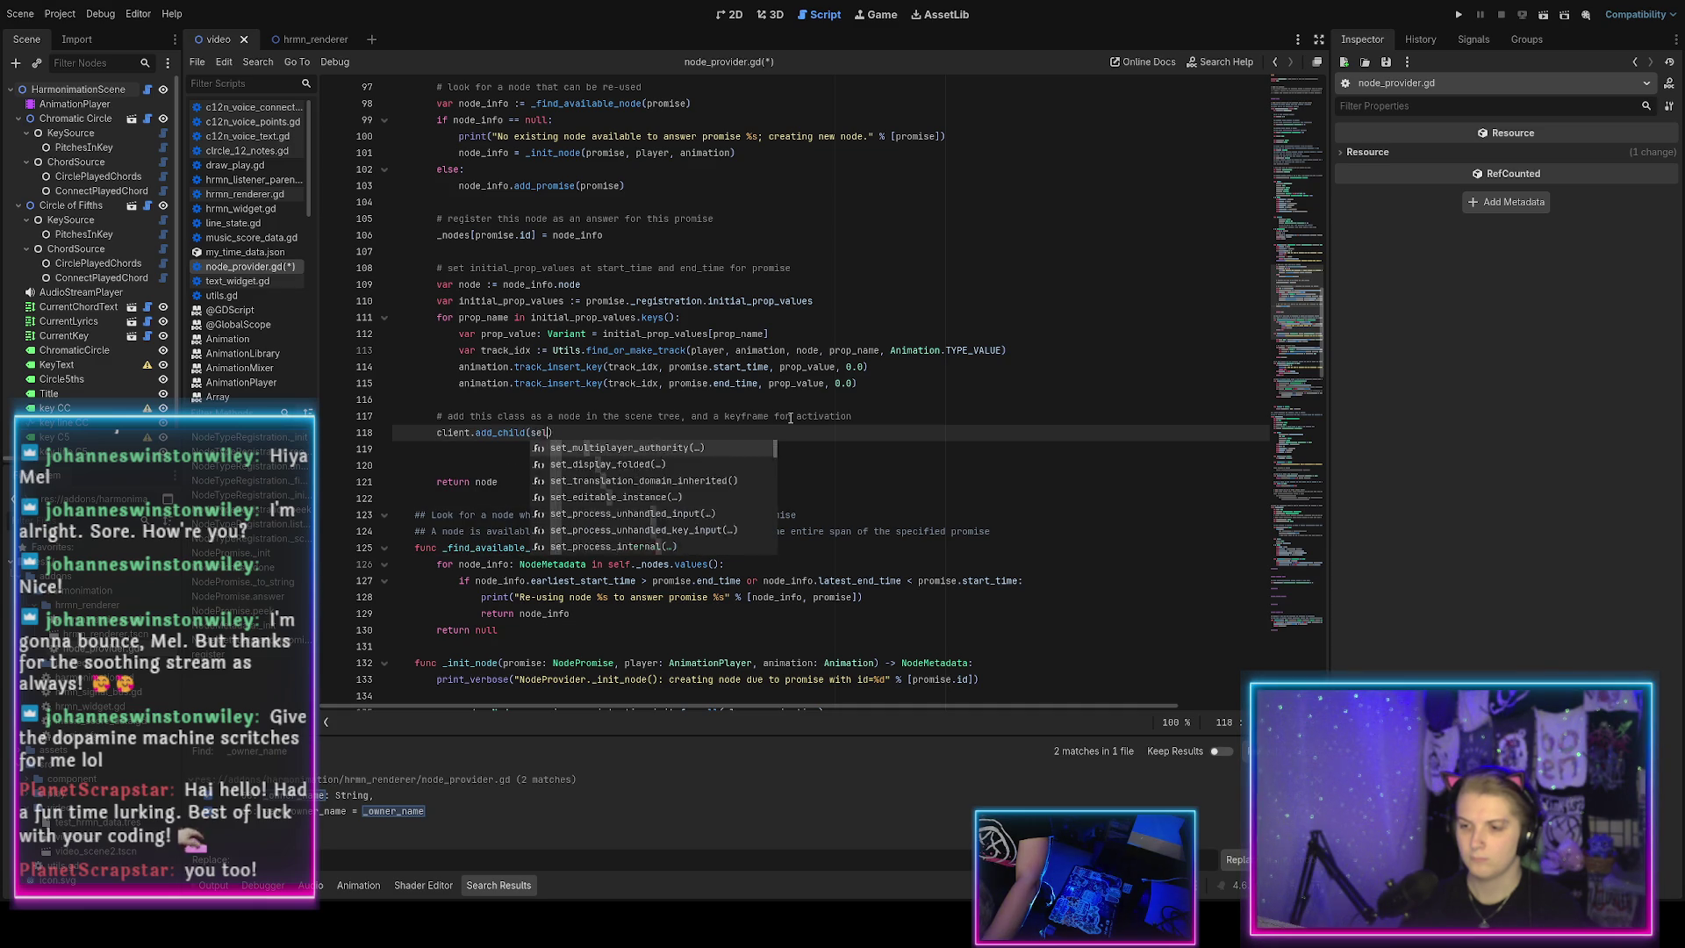
pyautogui.press('Return')
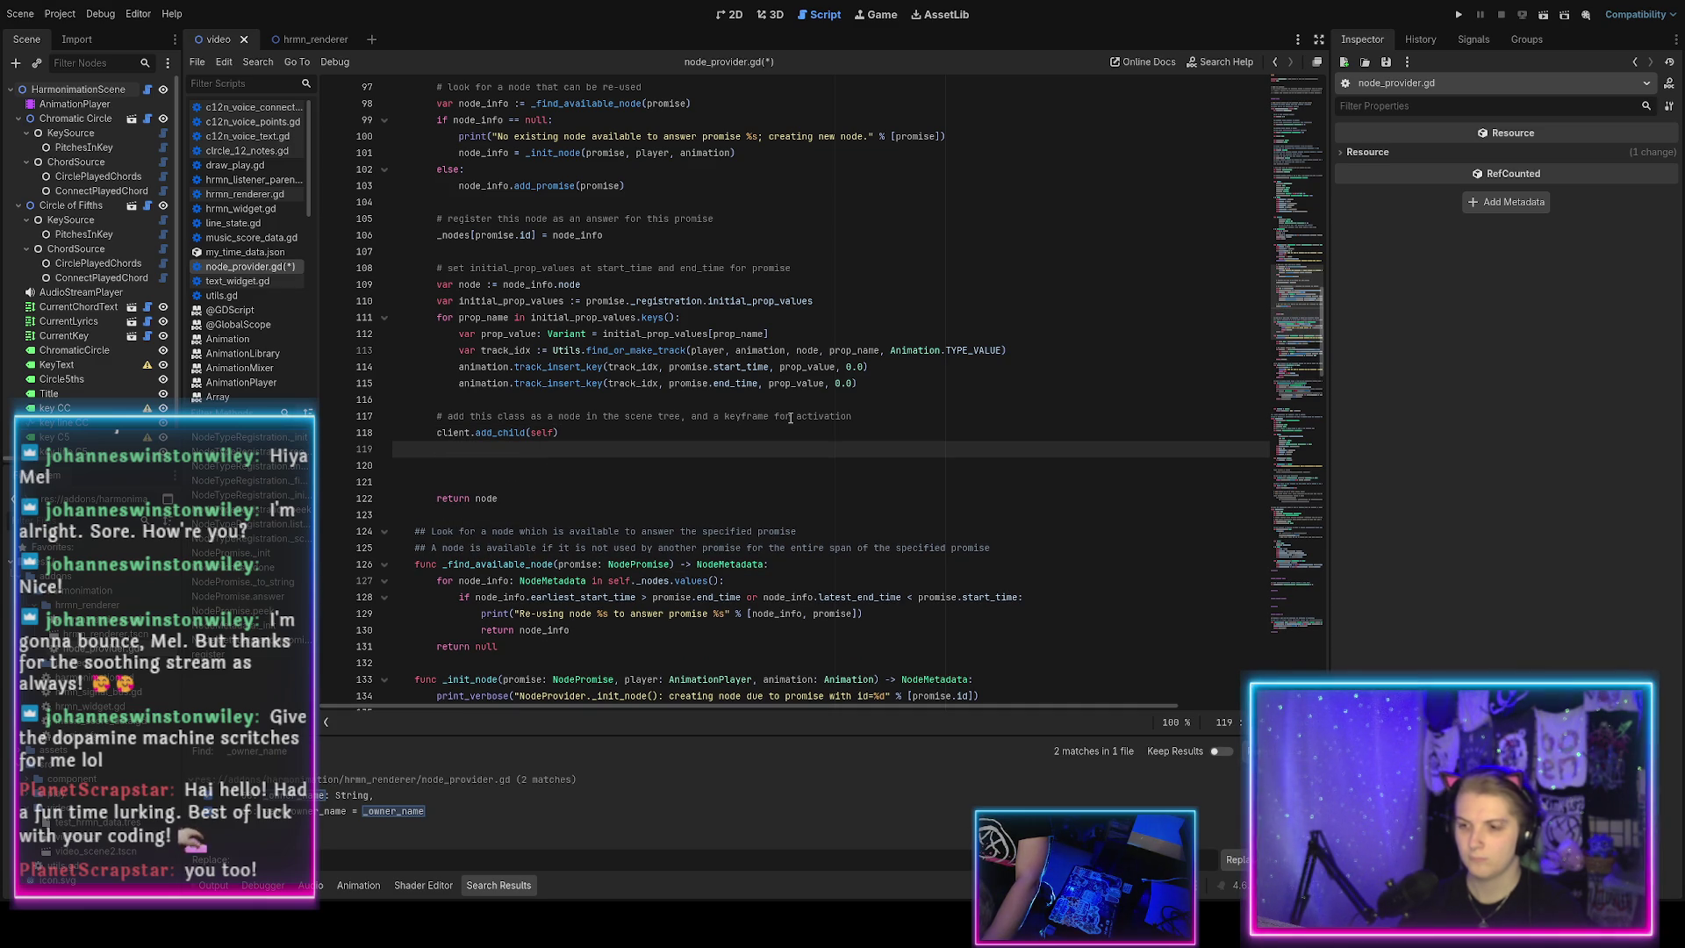
# Paste the three track and keyframe lines below add_child, dedent them, and use self instead of node.
pyautogui.moveTo(862, 394)
pyautogui.mouseDown()
pyautogui.moveTo(868, 350)
pyautogui.moveTo(772, 335)
pyautogui.mouseUp()
pyautogui.hotkey('ctrl', 'c')
pyautogui.click(559, 433)
pyautogui.hotkey('ctrl', 'v')
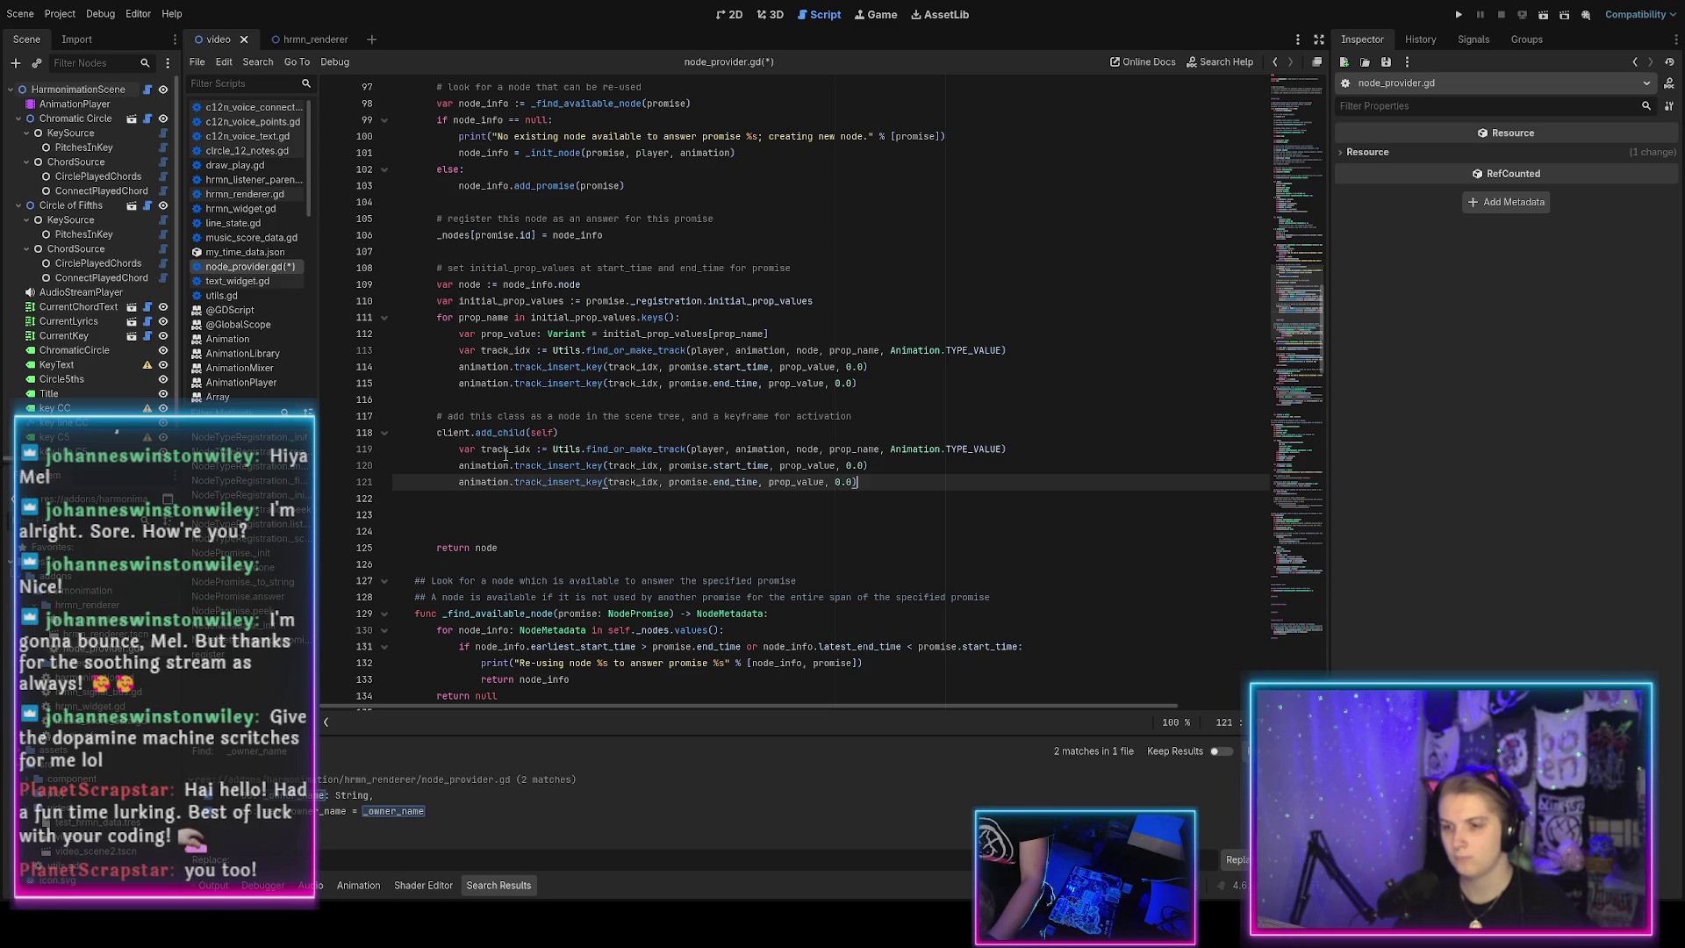
pyautogui.moveTo(458, 448)
pyautogui.mouseDown()
pyautogui.moveTo(517, 499)
pyautogui.moveTo(514, 478)
pyautogui.mouseUp()
pyautogui.hotkey('shift', 'Tab')
pyautogui.click(676, 448)
pyautogui.doubleClick(678, 448)
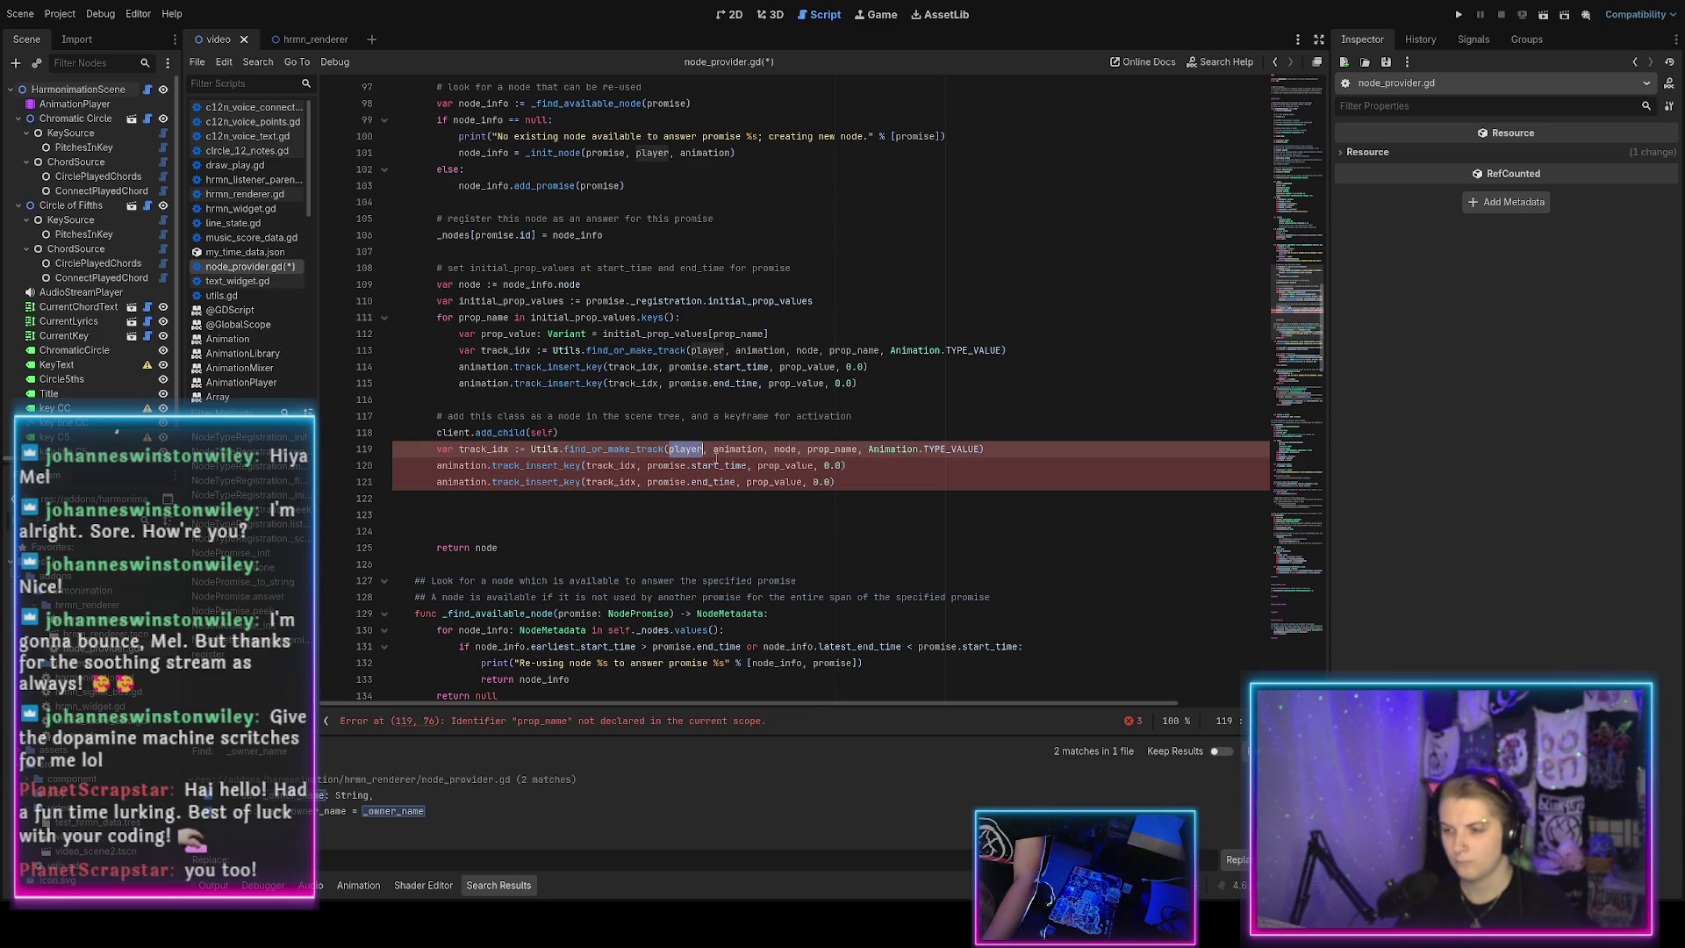
pyautogui.doubleClick(786, 449)
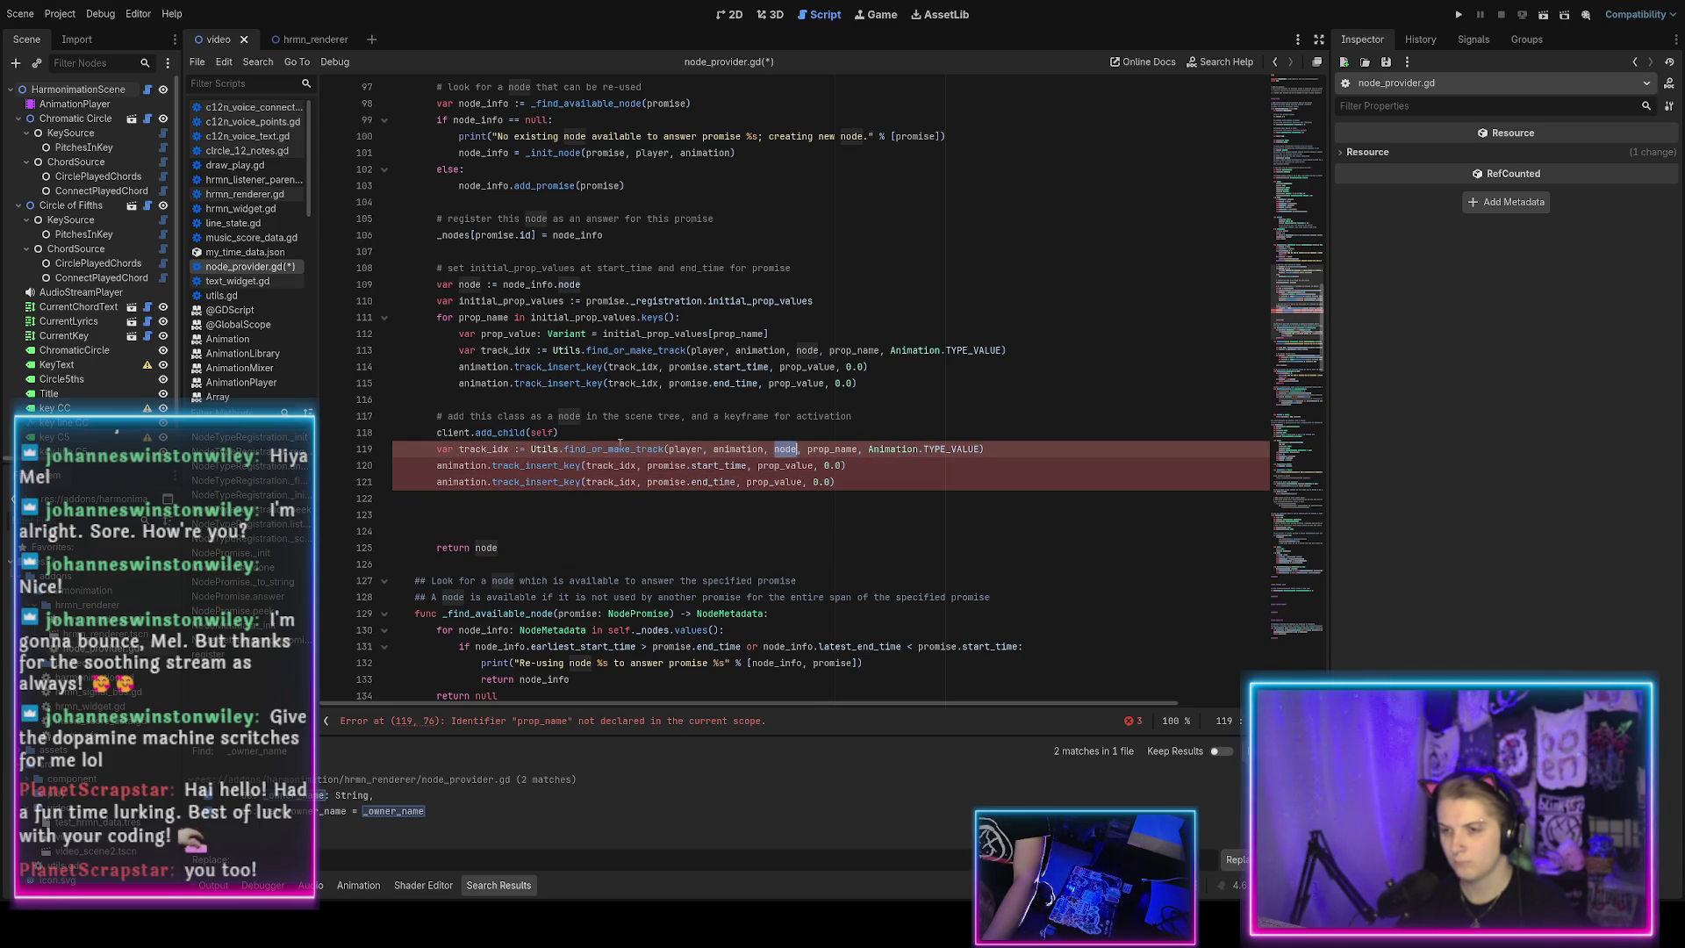
pyautogui.write('self')
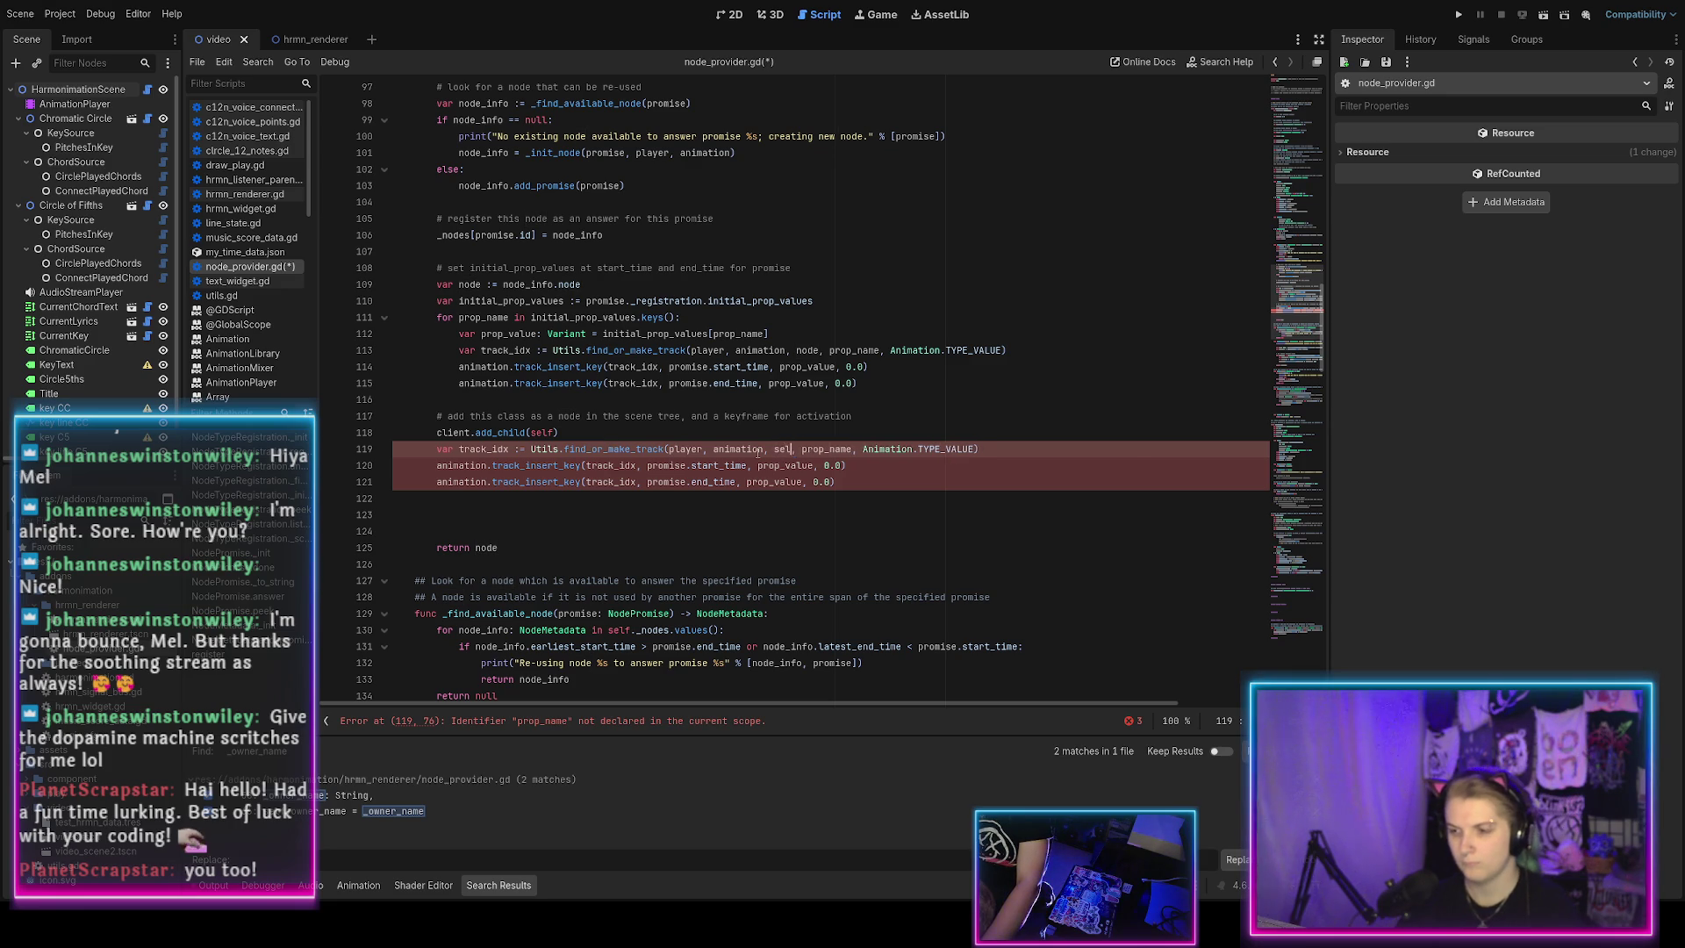
pyautogui.press('Up')
pyautogui.scroll(15, 702, 457)
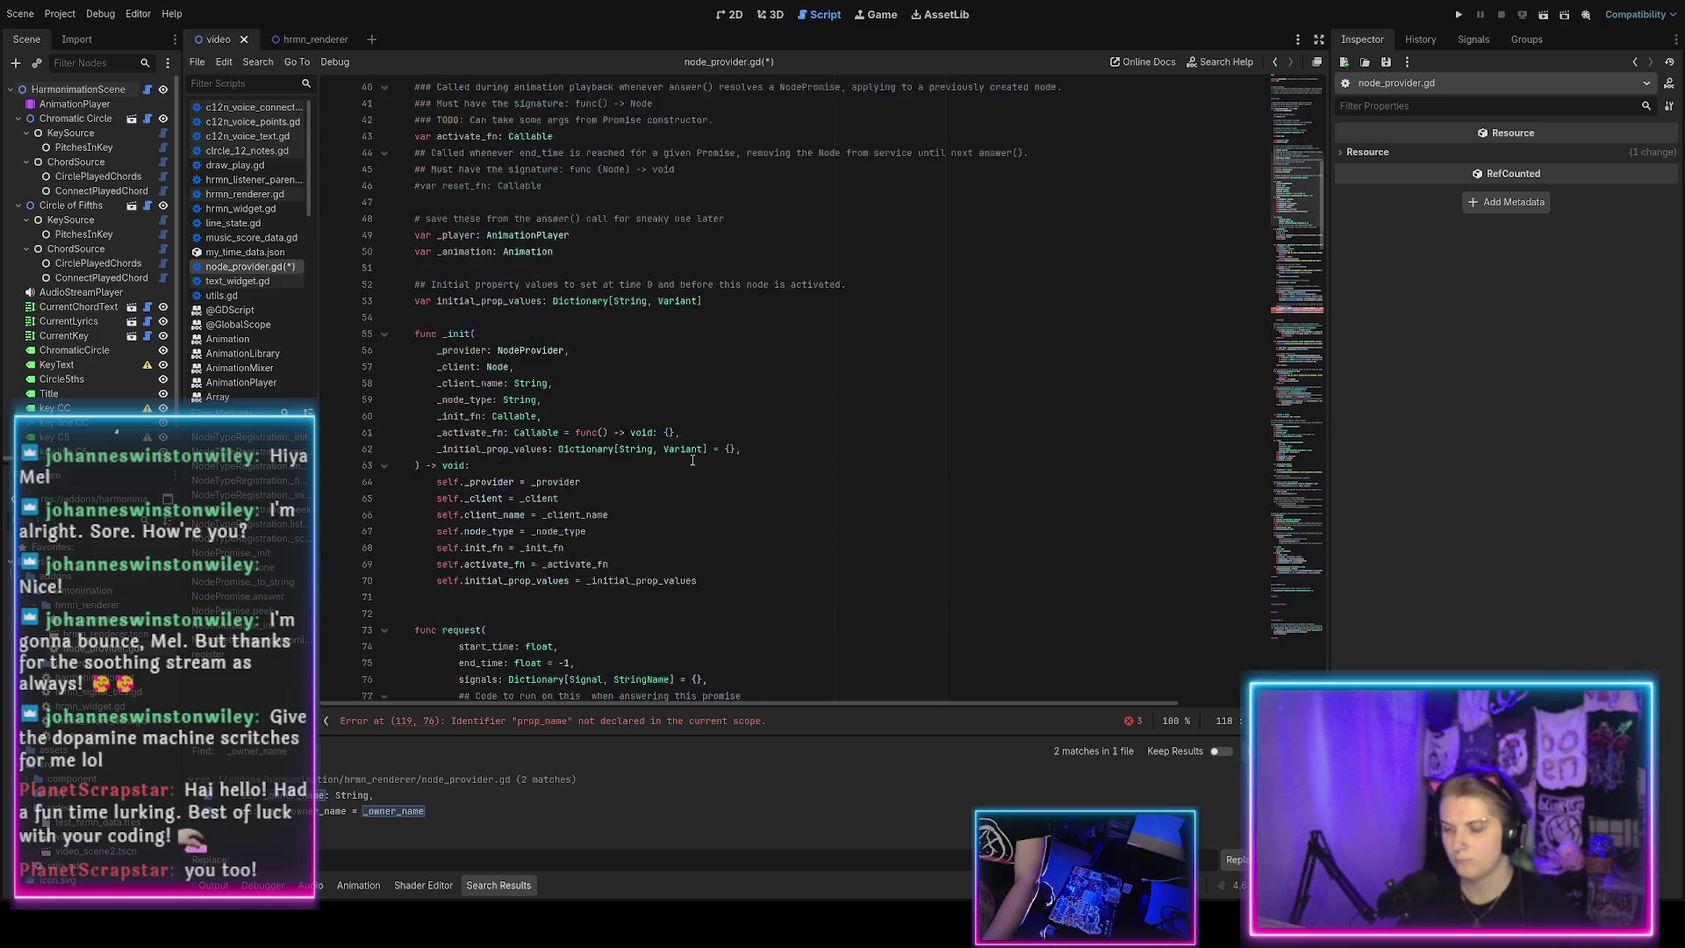
# Add an unfinished var _activate_trigger declaration below the activate_fn and reset_fn lines.
pyautogui.scroll(-6, 656, 461)
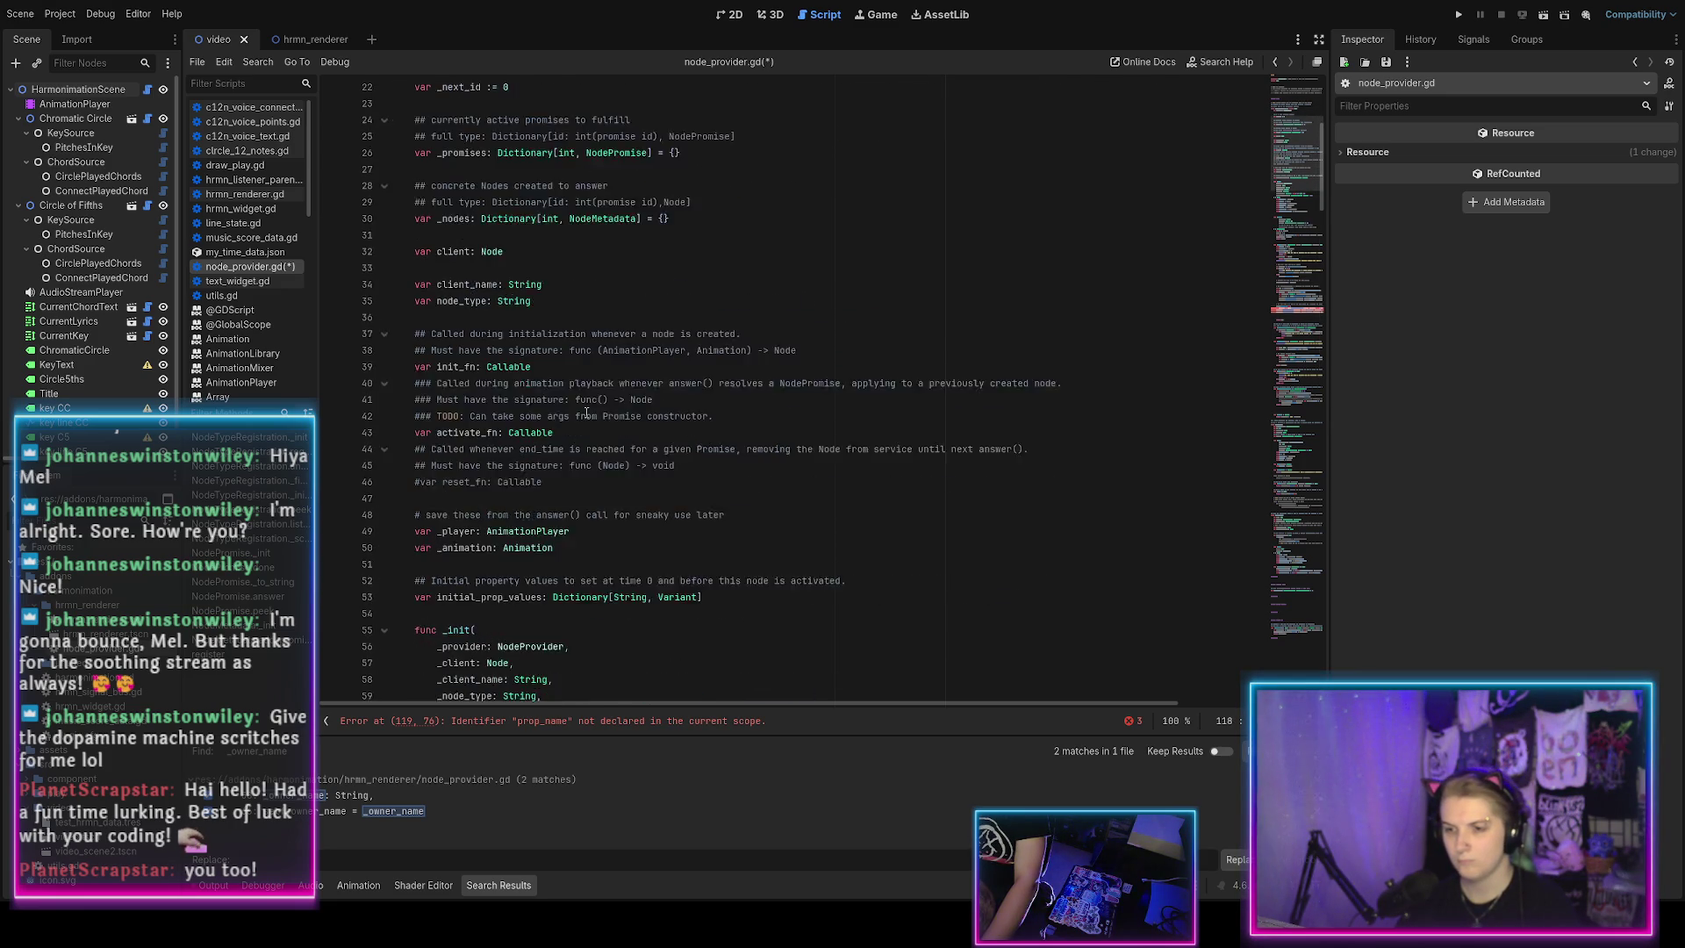
pyautogui.click(562, 387)
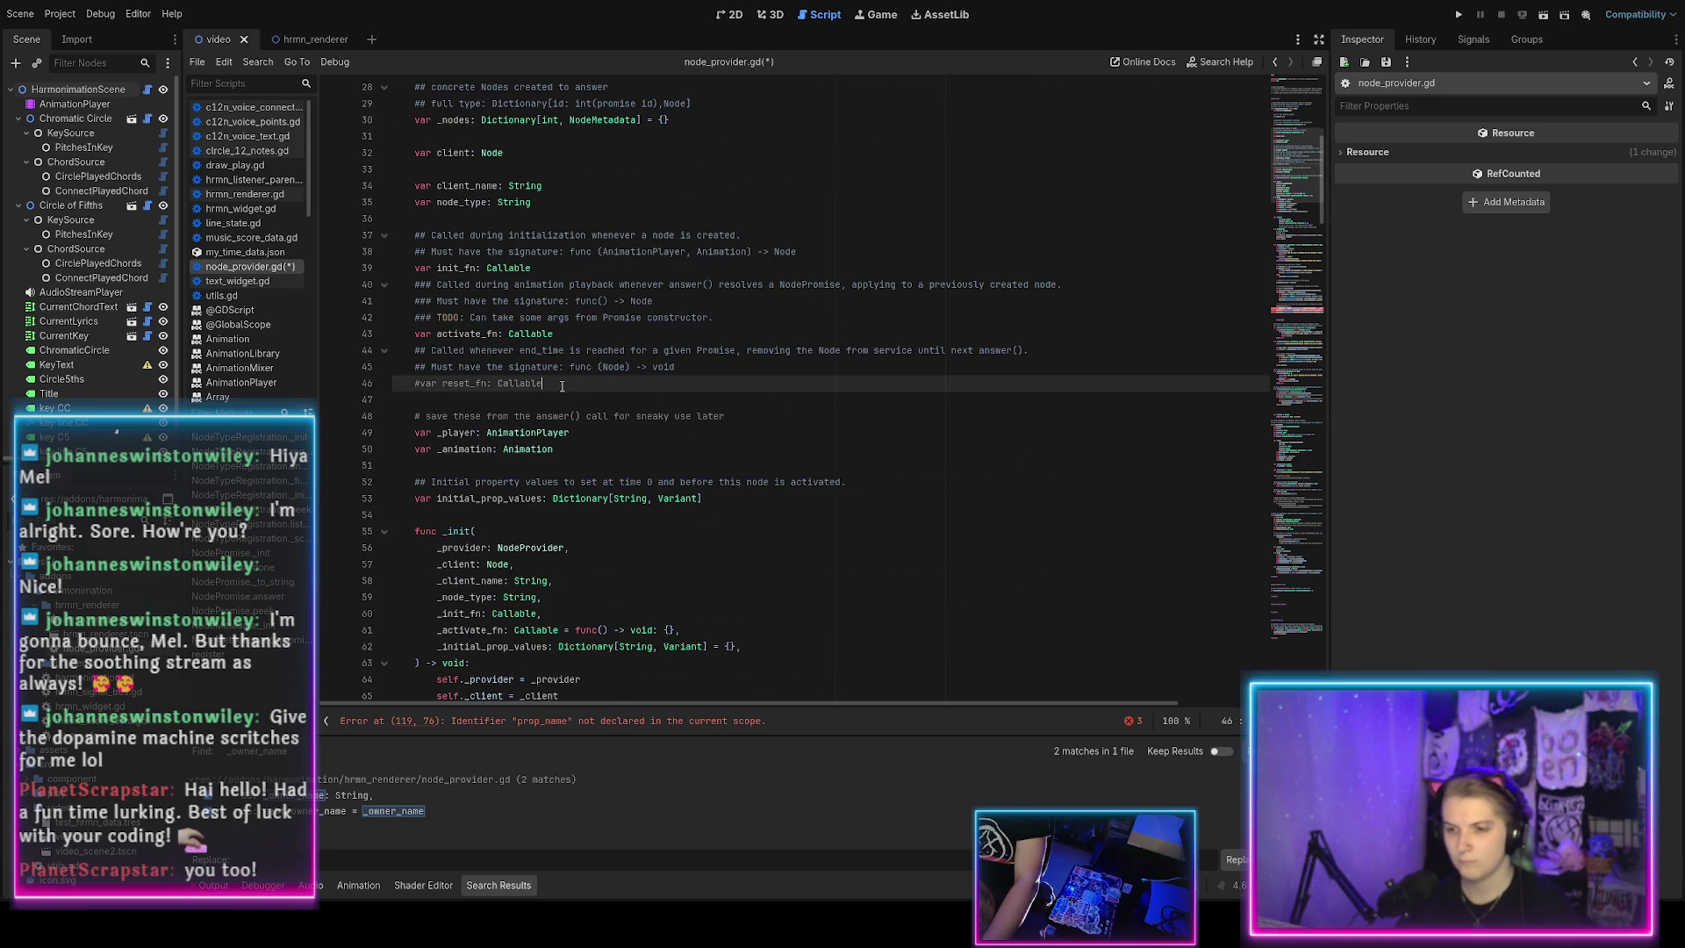
pyautogui.press('Up')
pyautogui.press('Up')
pyautogui.press('Up')
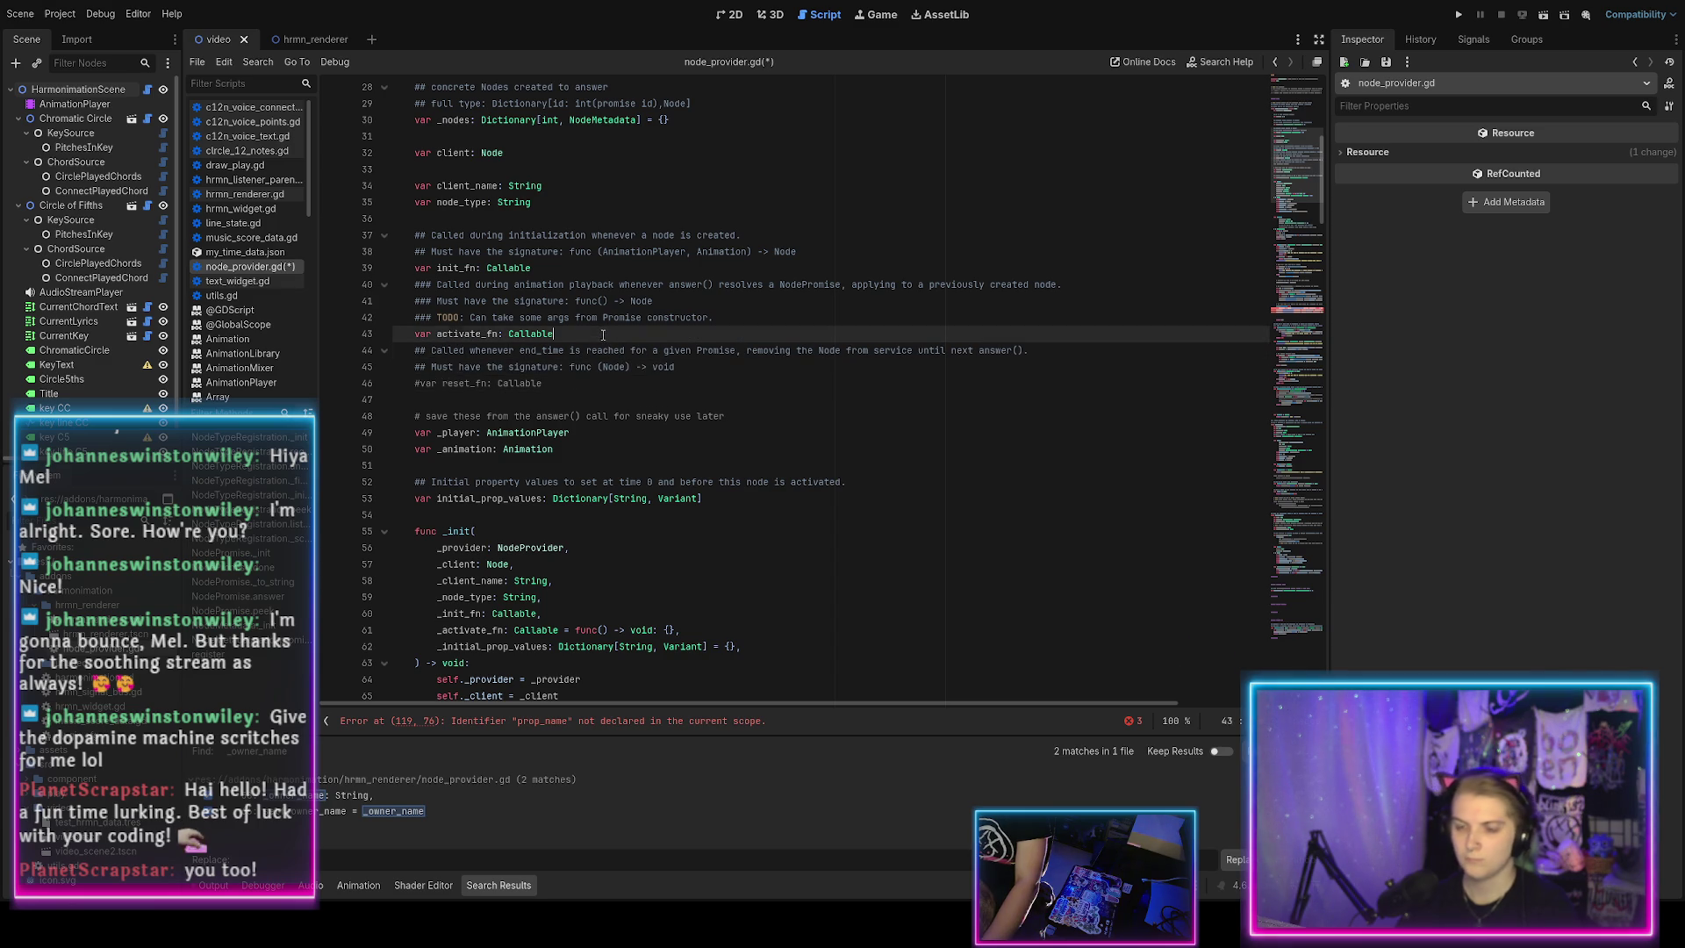
pyautogui.click(700, 381)
pyautogui.press('Return')
pyautogui.press('Return')
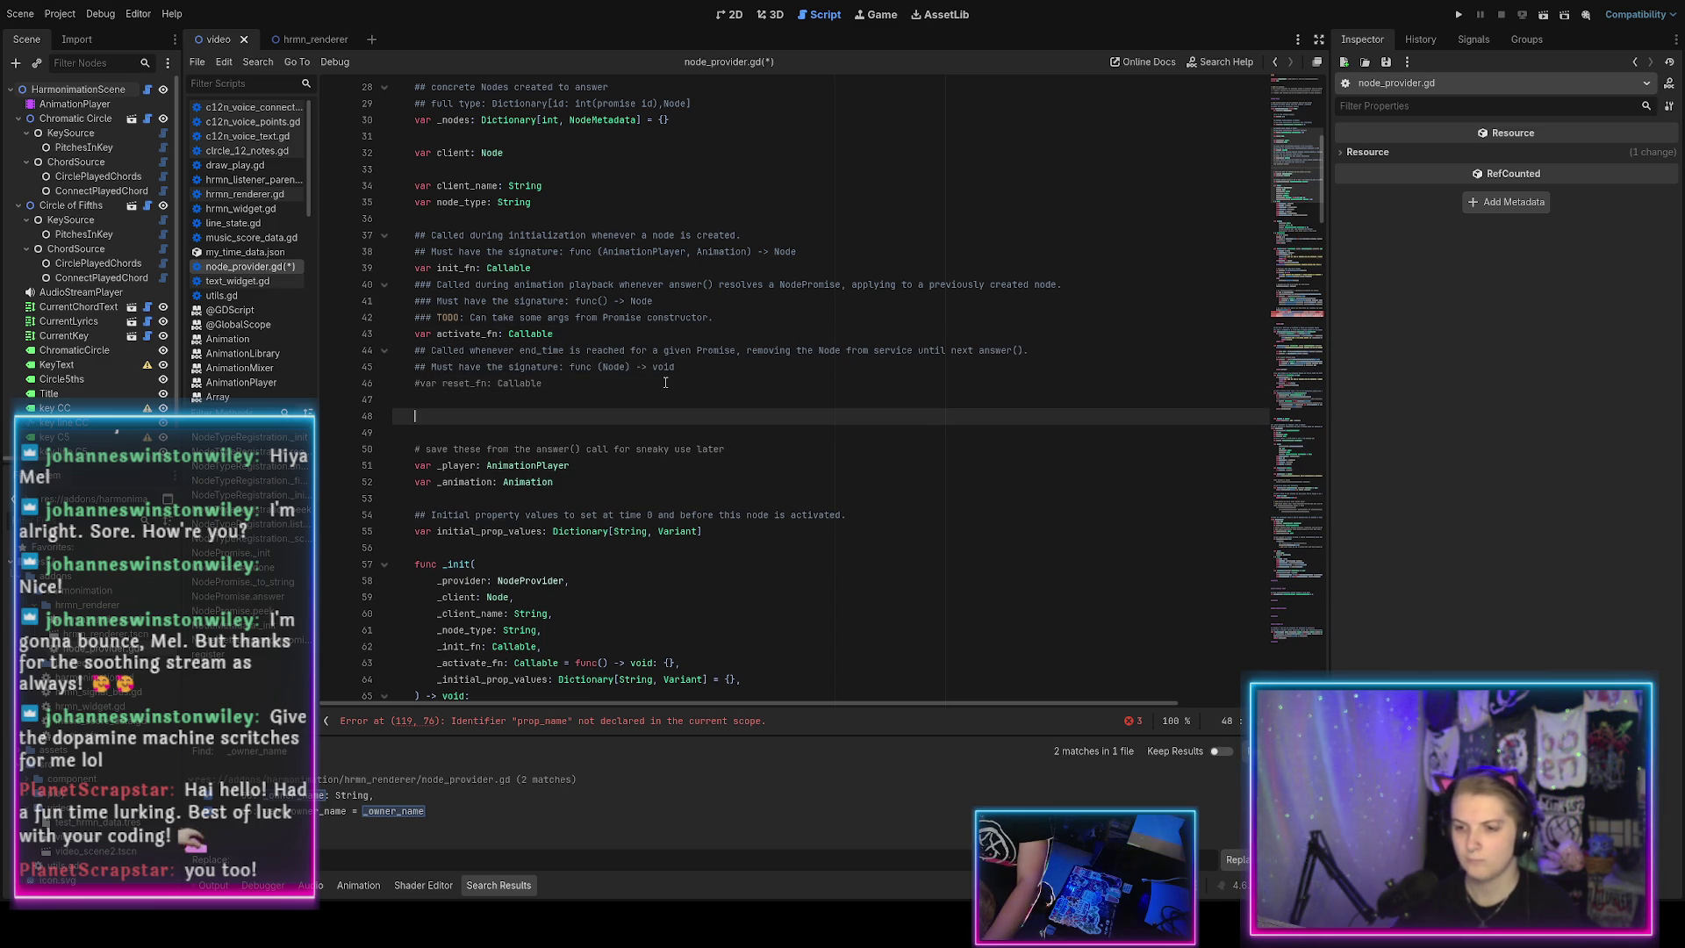
pyautogui.write('var _activate')
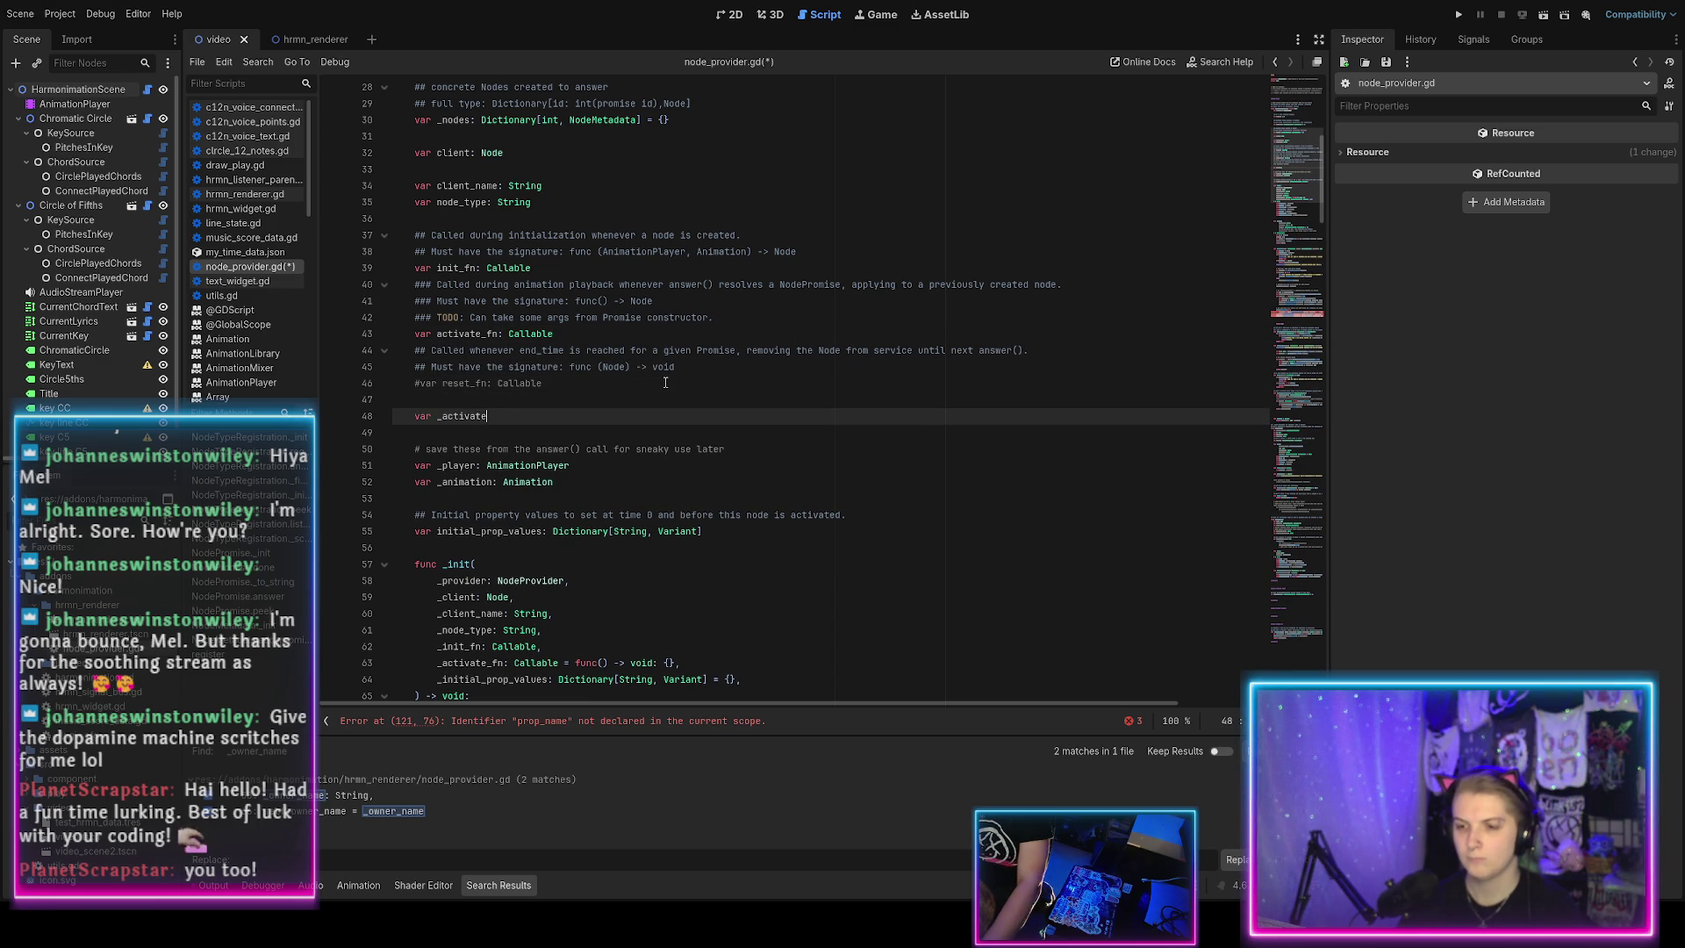
pyautogui.write('_trigger:')
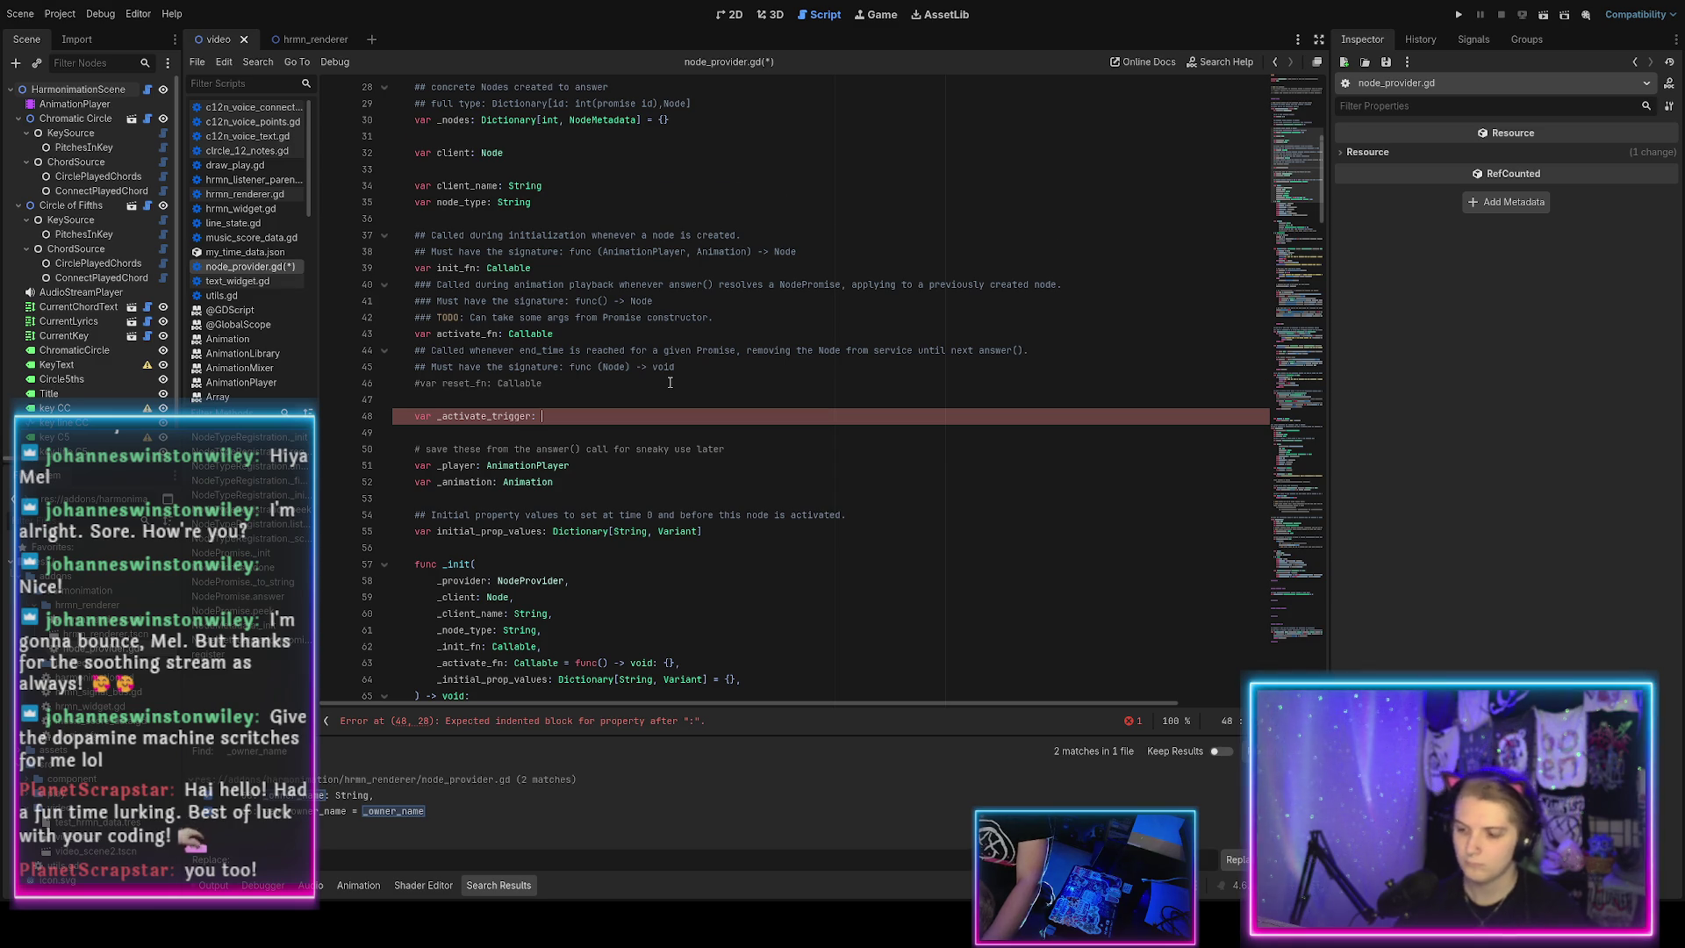
# Search the script for activate_fn and step through to its use in NodeMetadata.
pyautogui.scroll(-2, 646, 369)
pyautogui.scroll(3, 624, 353)
pyautogui.doubleClick(466, 383)
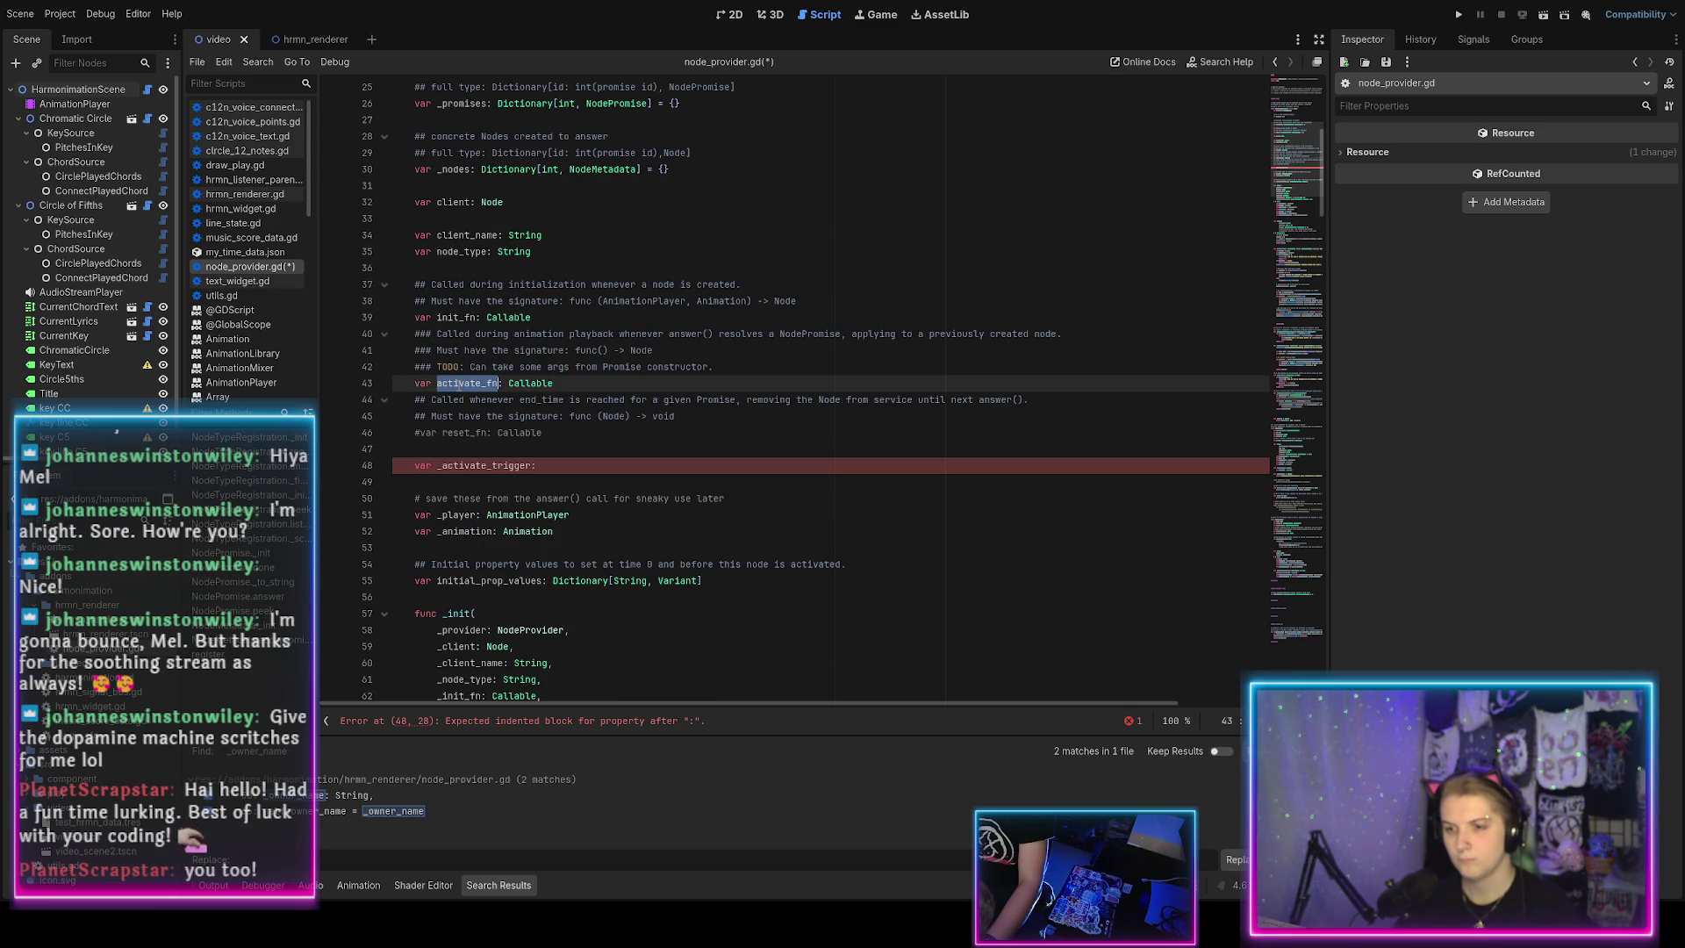
pyautogui.hotkey('ctrl', 'f')
pyautogui.press('Return')
pyautogui.press('Return')
pyautogui.press('Return')
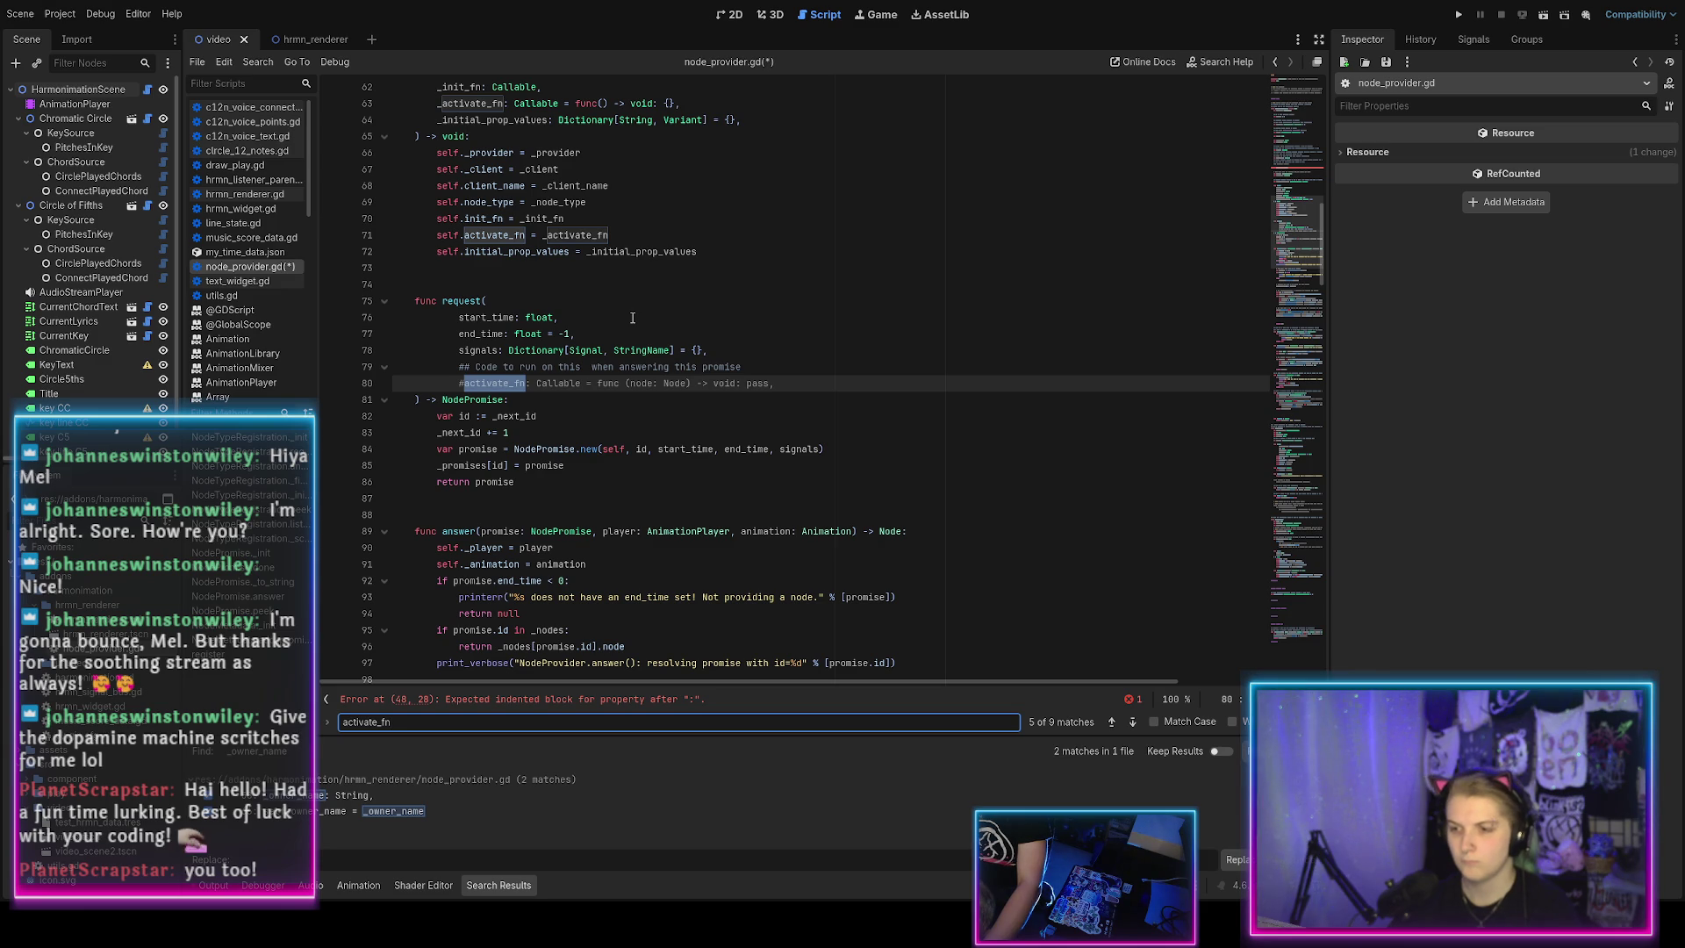
pyautogui.press('Return')
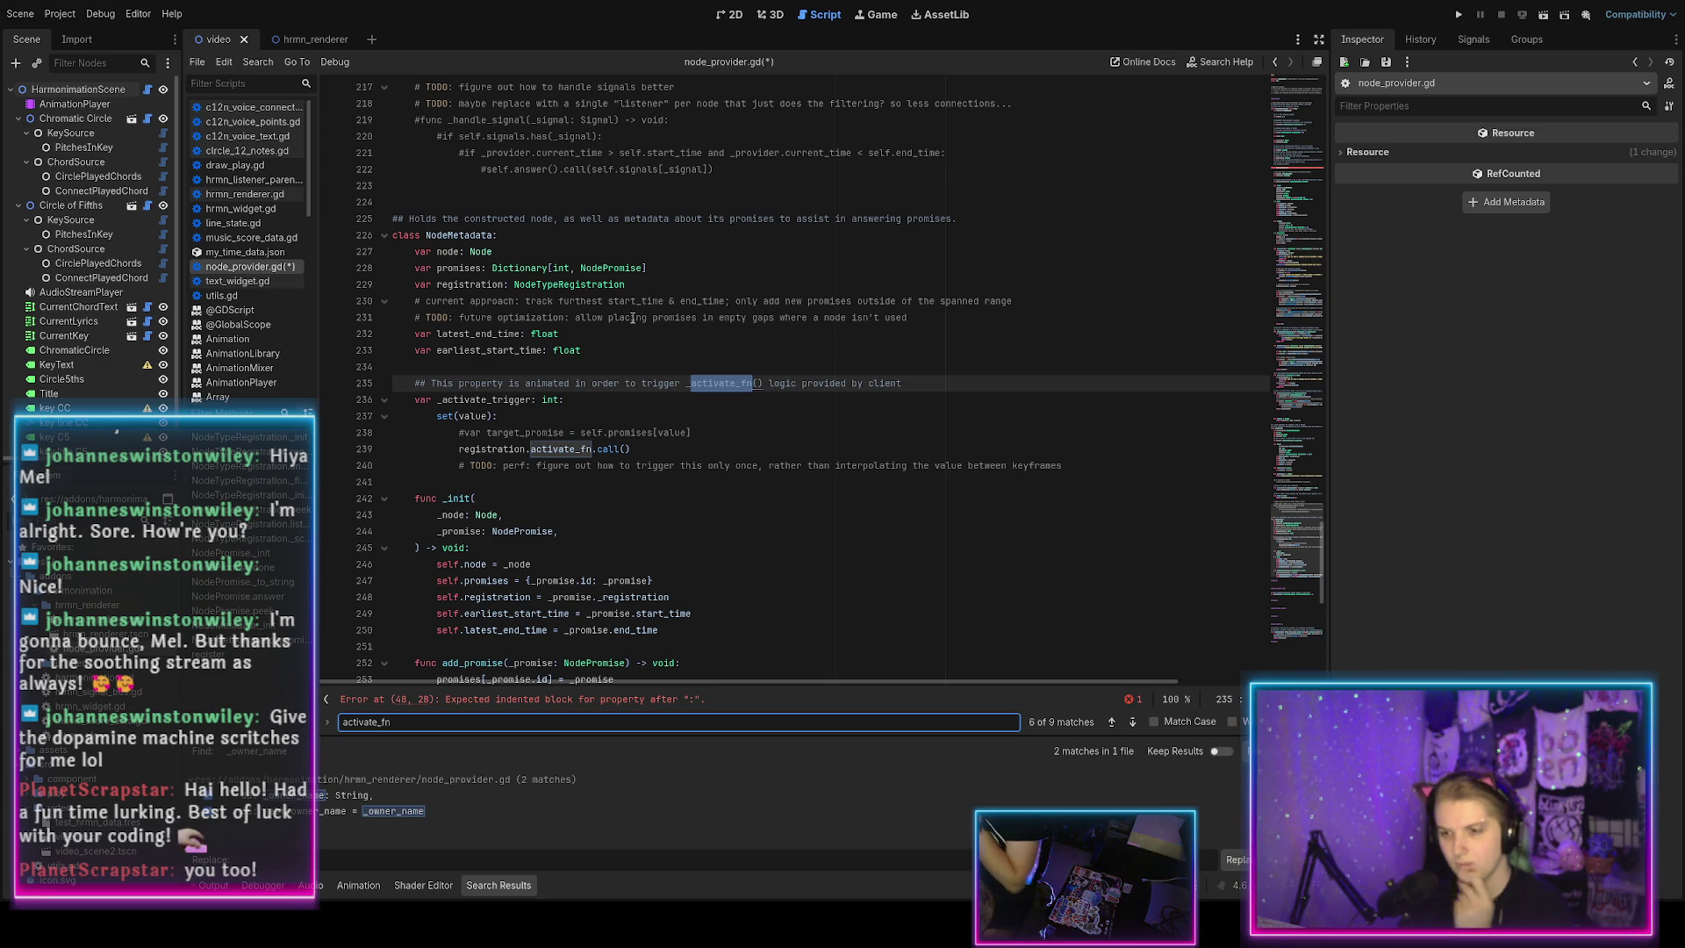
# Add 's Node' after NodeMetadata in the class declaration on line 226.
pyautogui.scroll(2, 632, 318)
pyautogui.click(496, 333)
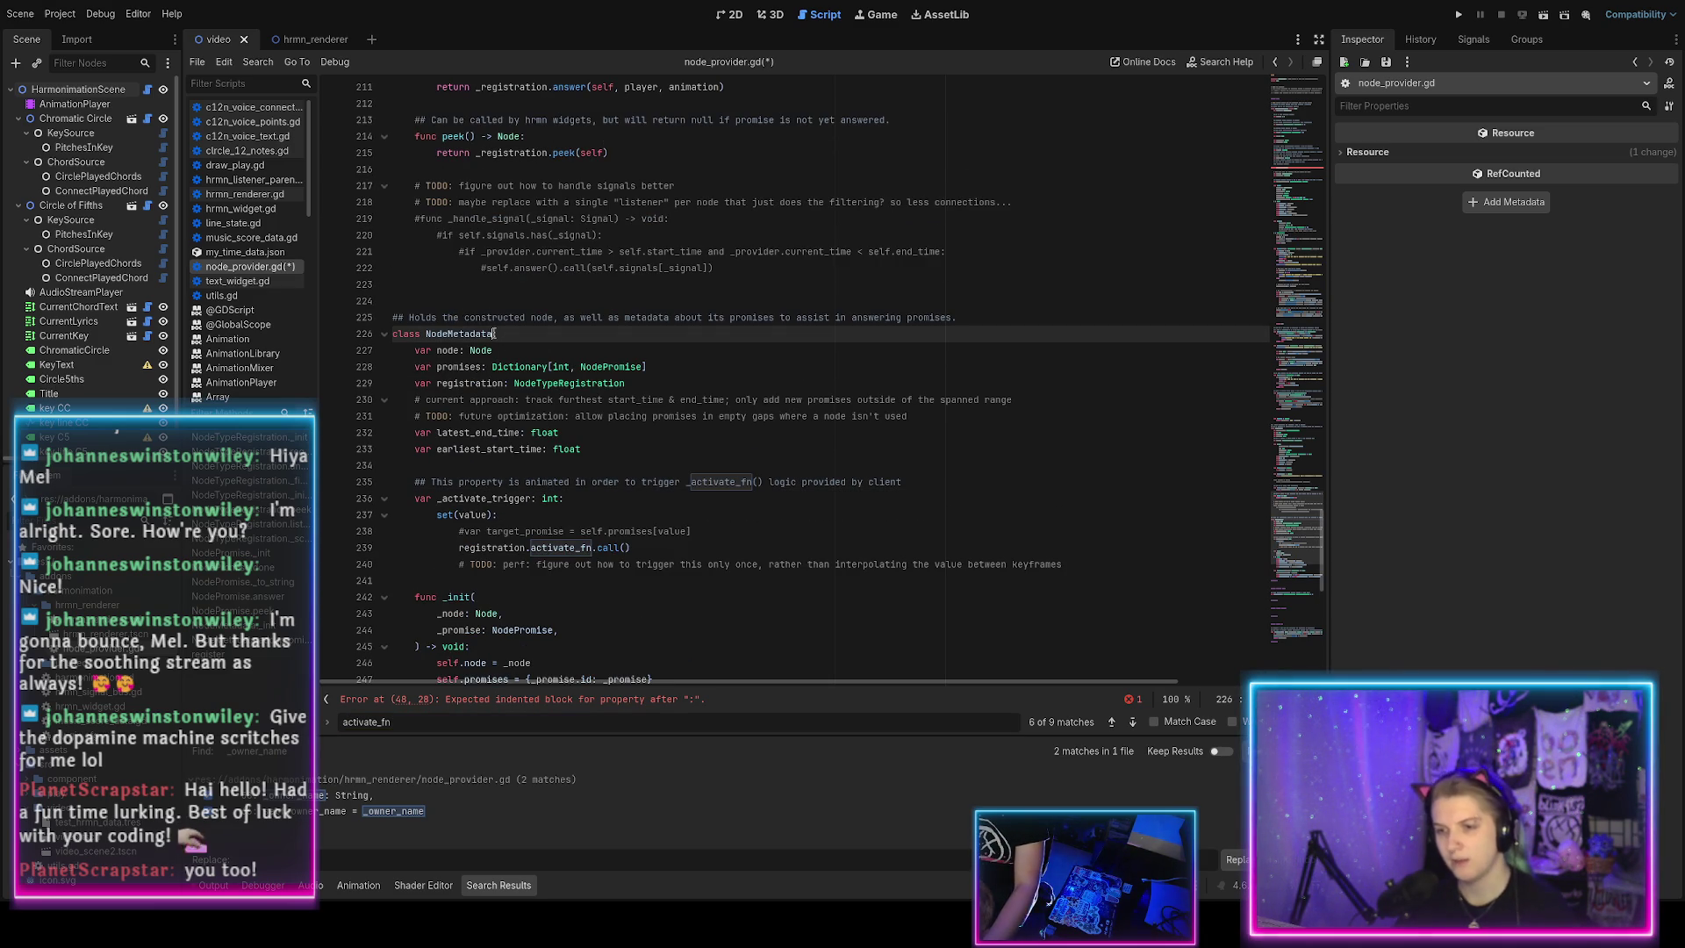
pyautogui.write(' extends Node:')
pyautogui.click(539, 465)
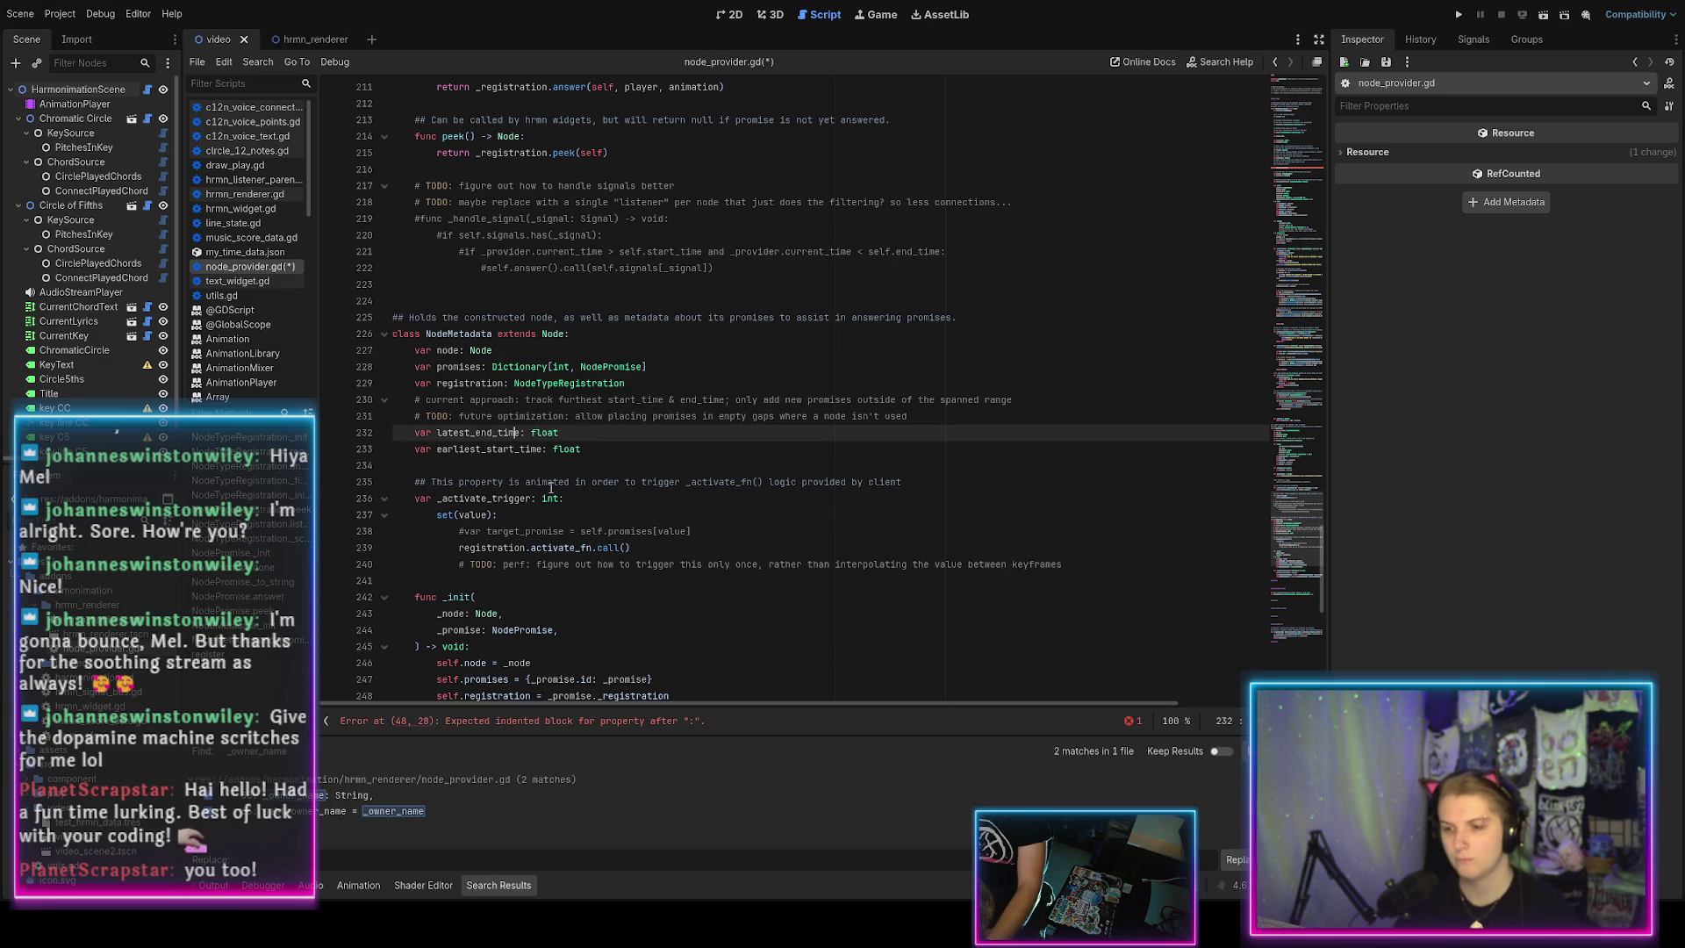
# Find the unfinished _activate_trigger declaration on line 48 and delete it.
pyautogui.scroll(20, 540, 494)
pyautogui.scroll(-16, 540, 494)
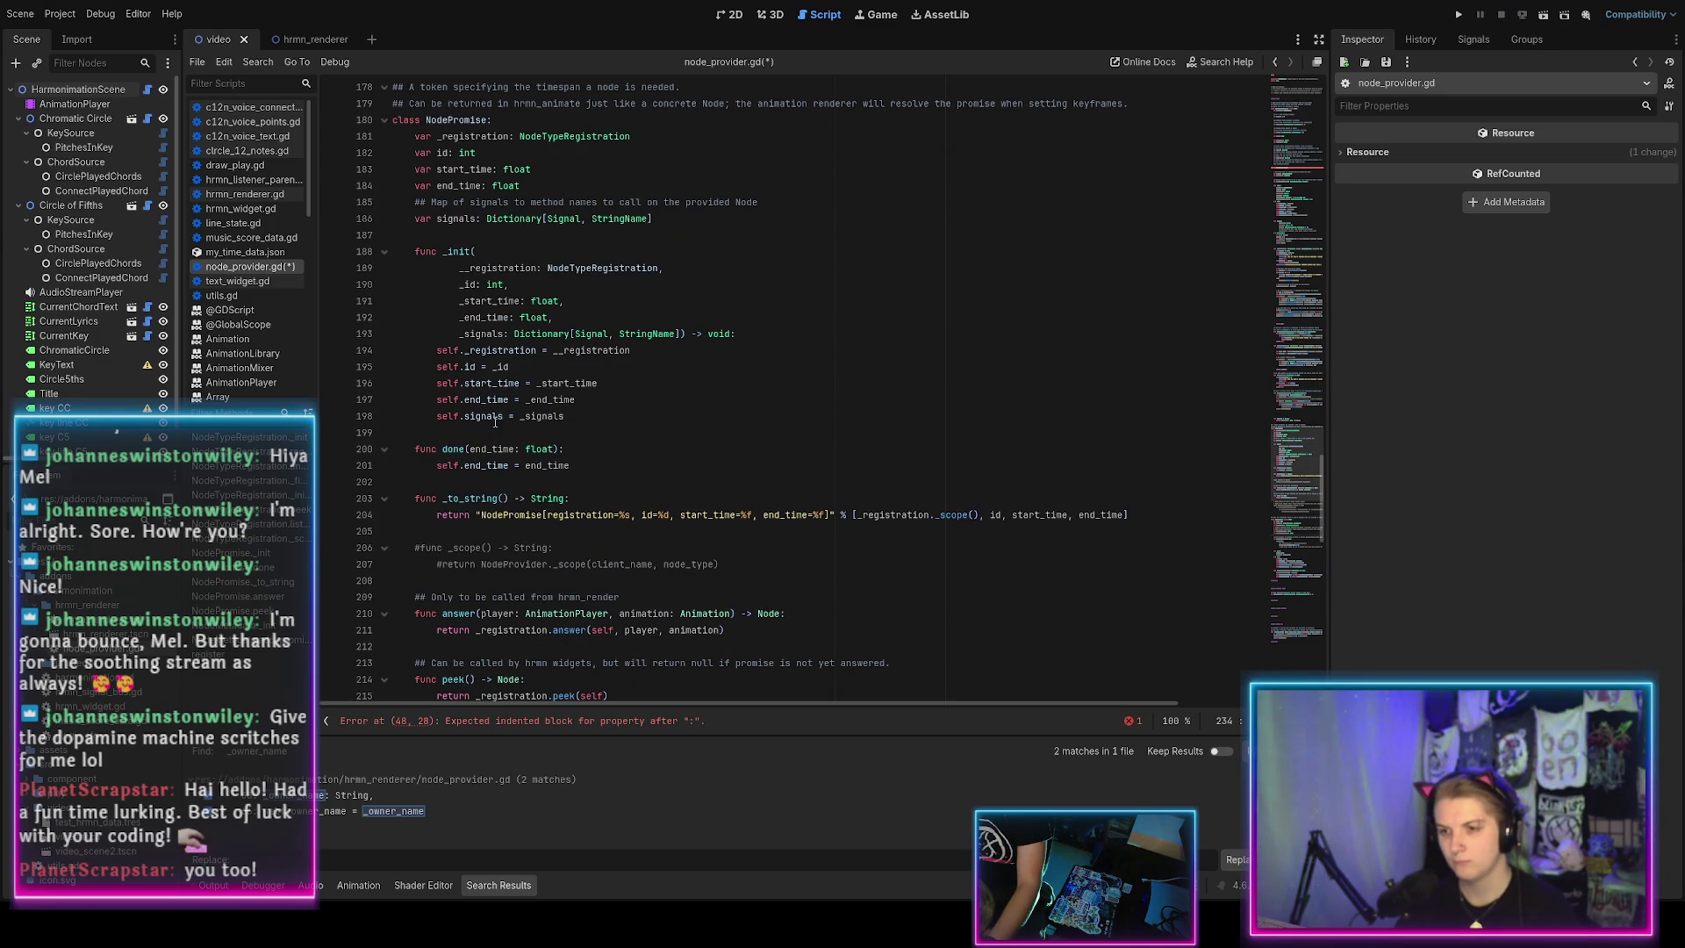
pyautogui.scroll(-12, 480, 482)
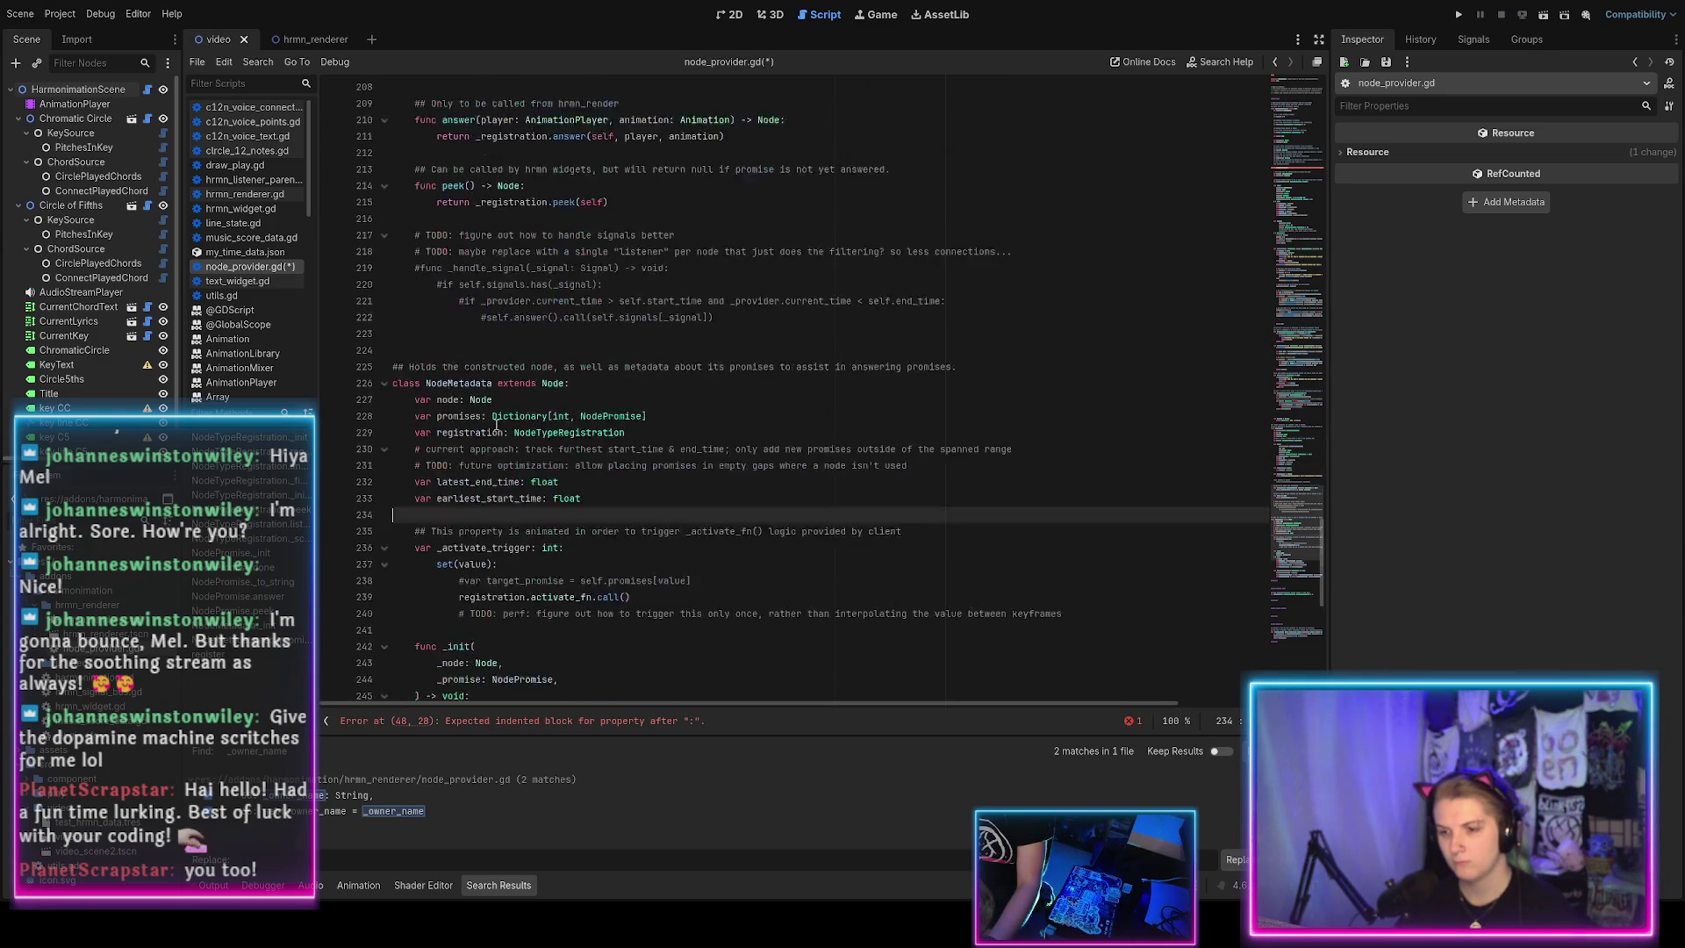
pyautogui.doubleClick(488, 449)
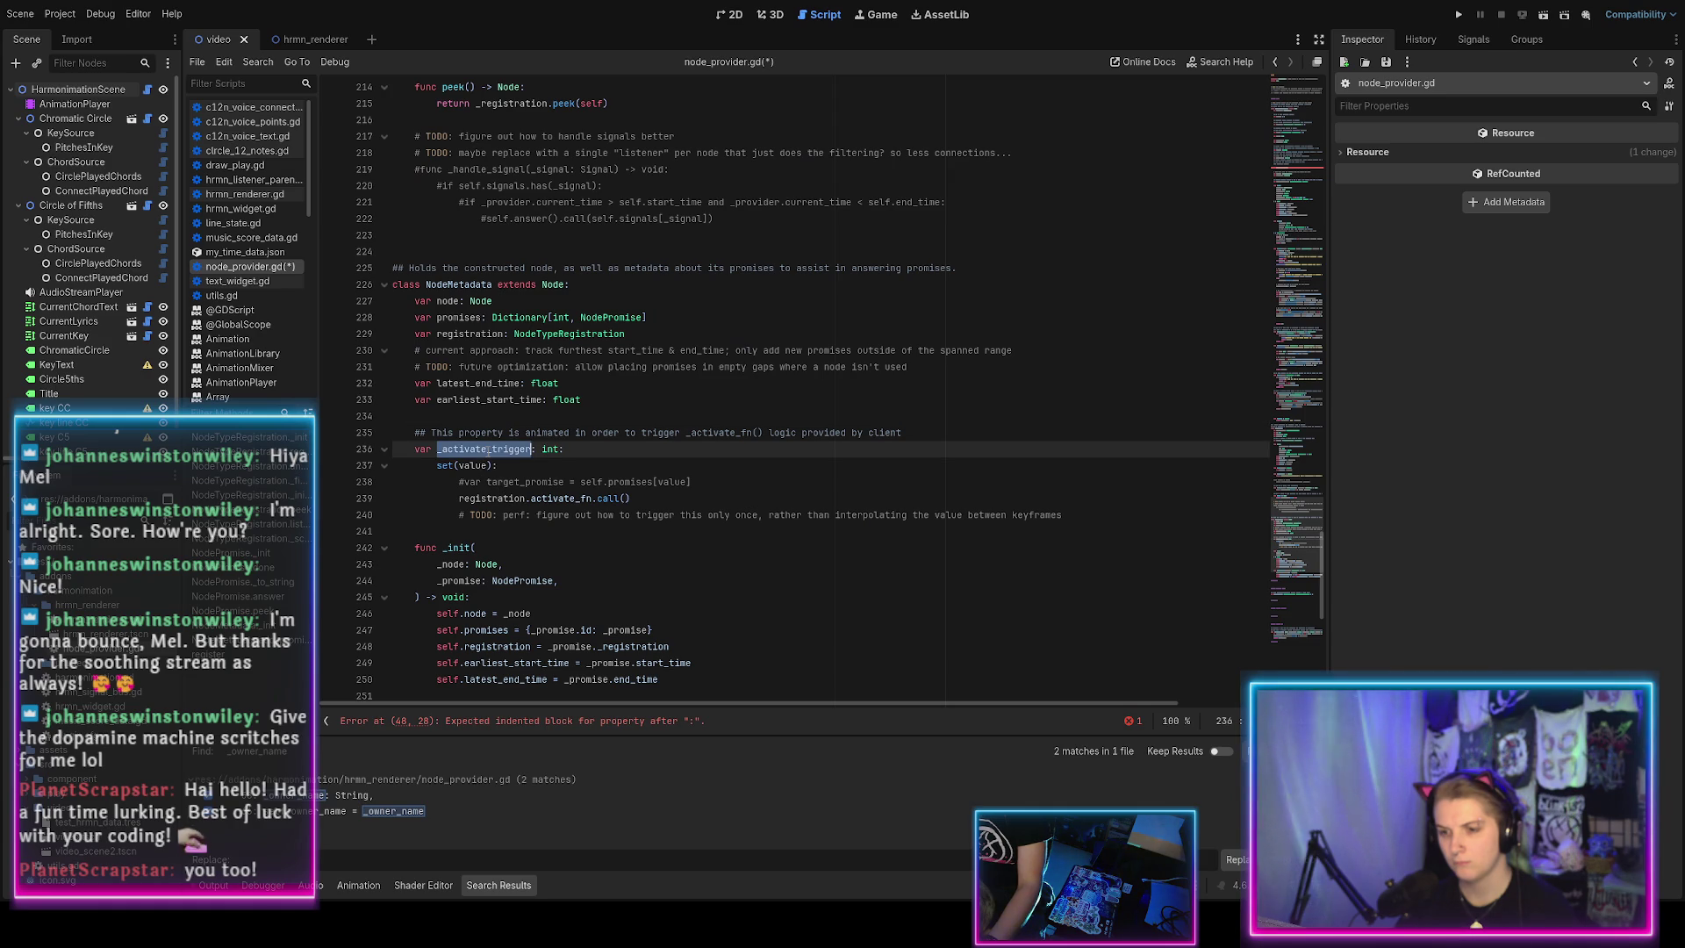
pyautogui.hotkey('ctrl', 'f')
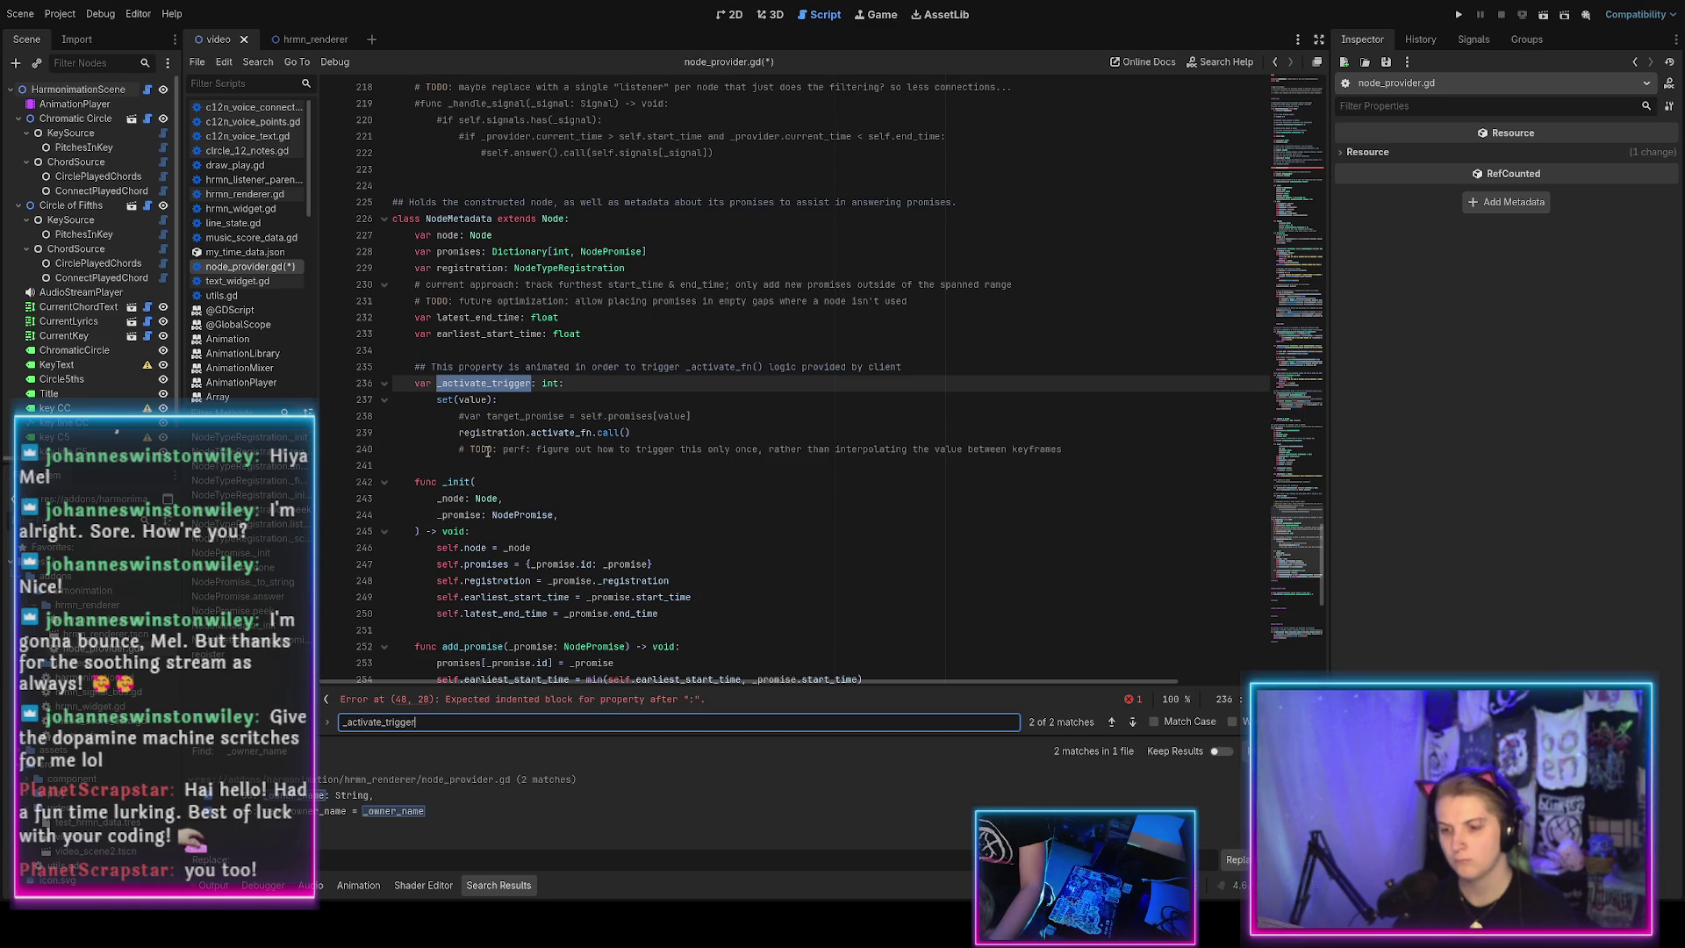
pyautogui.press('Return')
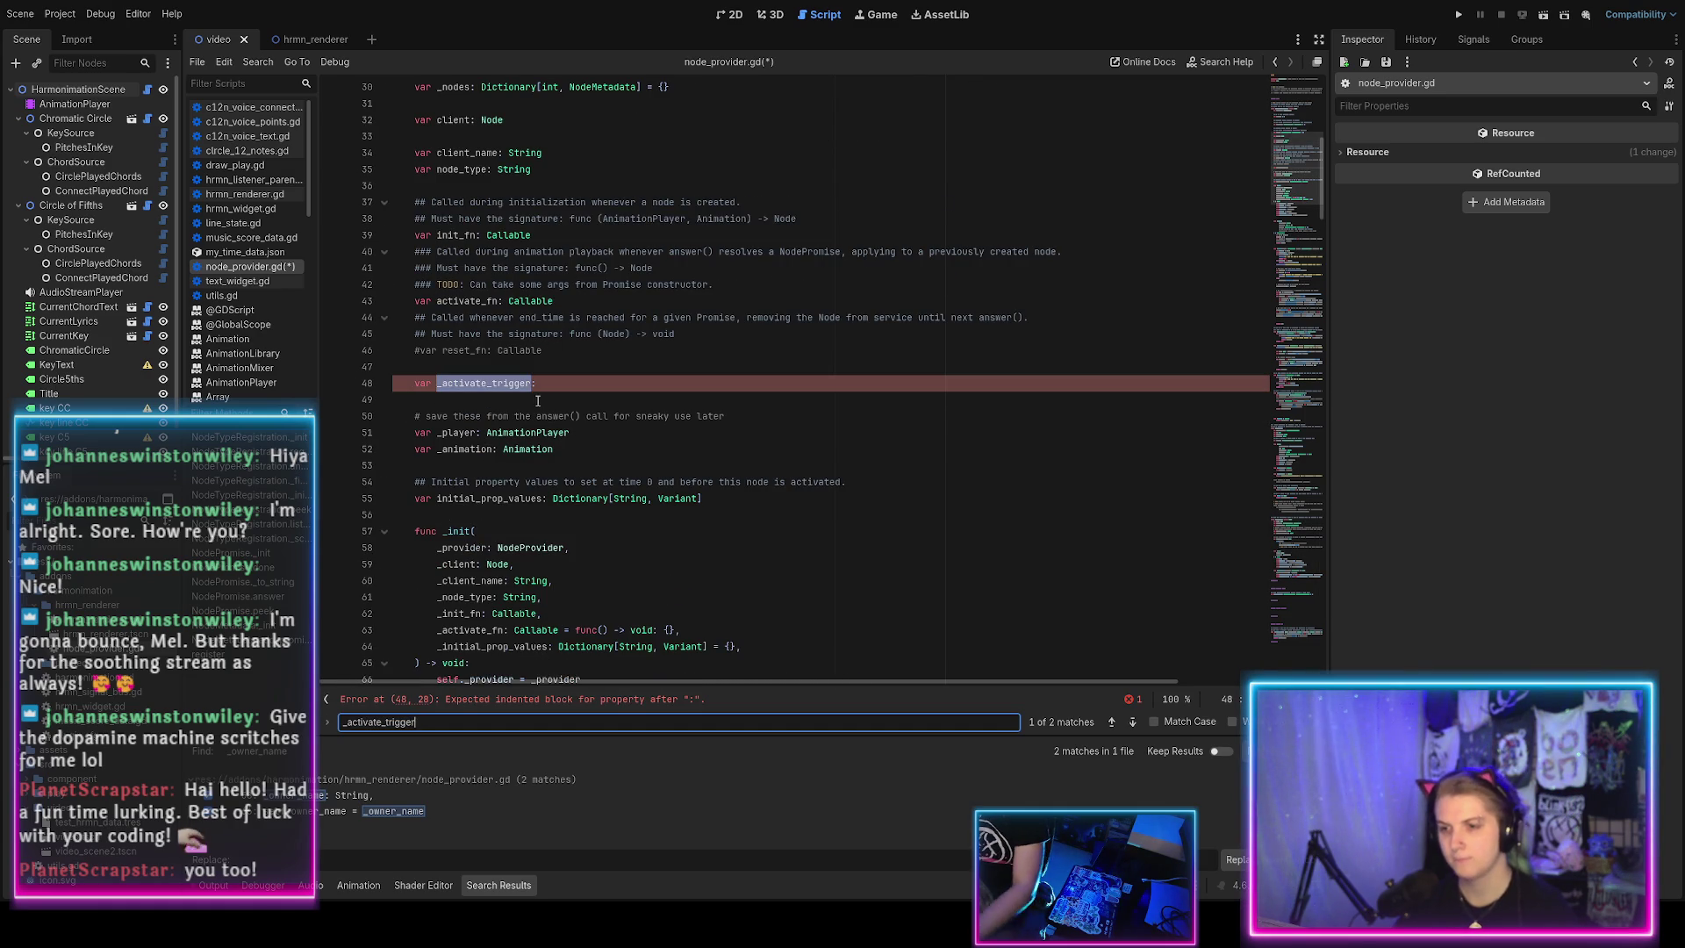
pyautogui.click(539, 383)
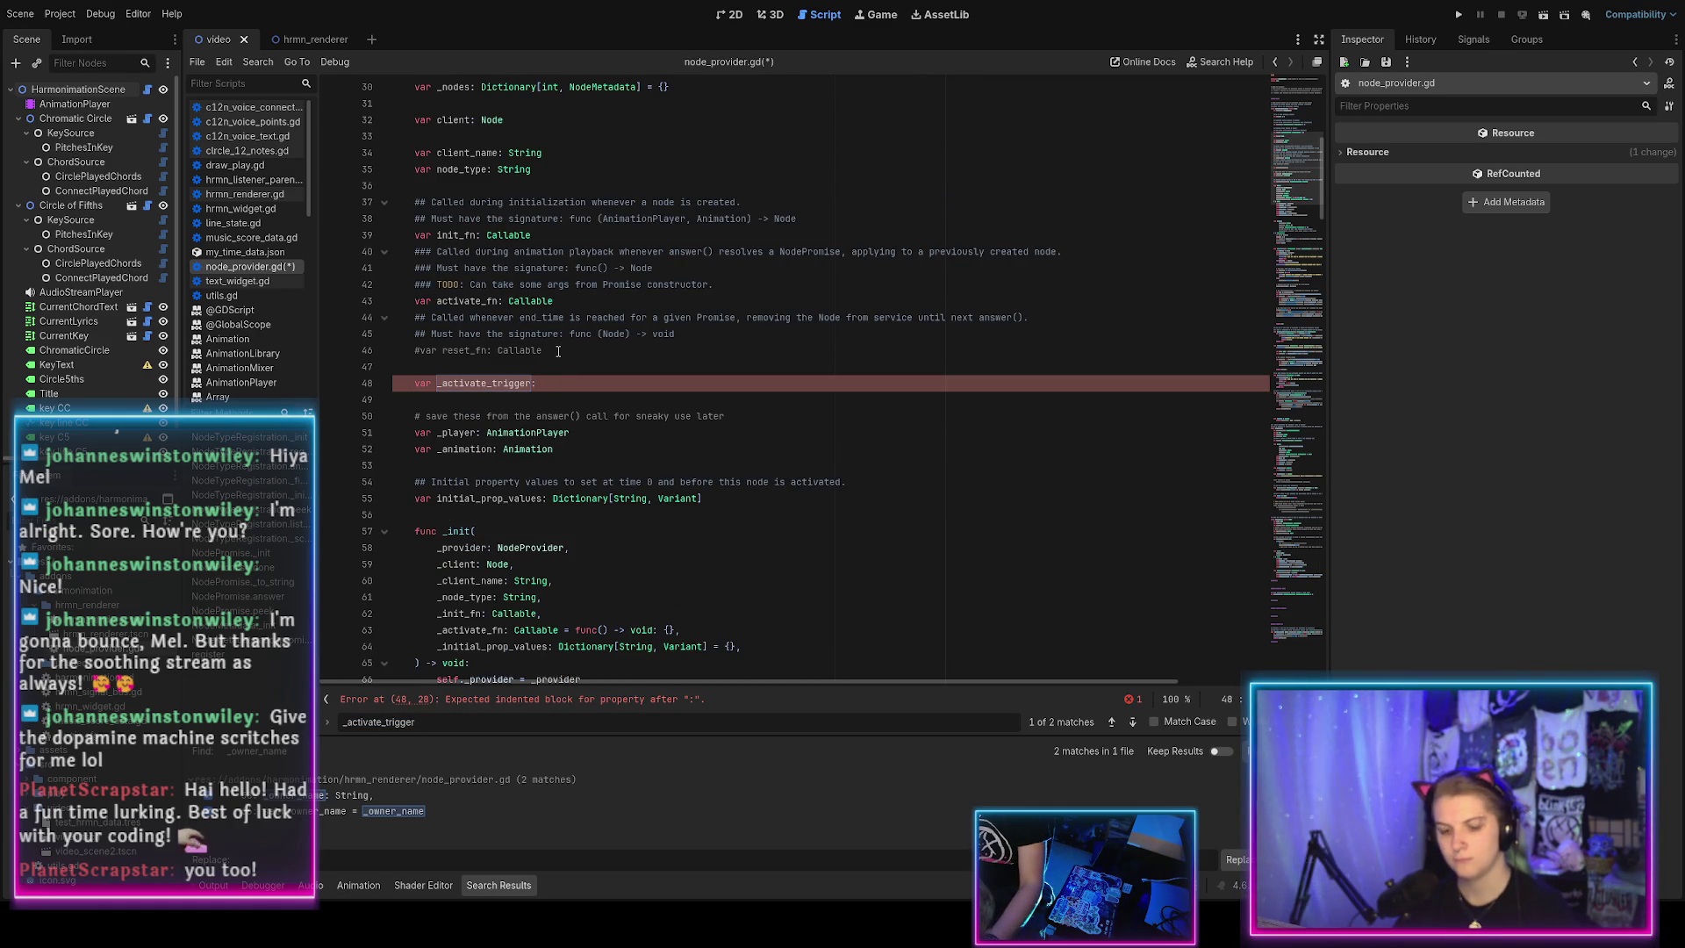
pyautogui.hotkey('ctrl', 'shift', 'k')
pyautogui.hotkey('ctrl', 'shift', 'k')
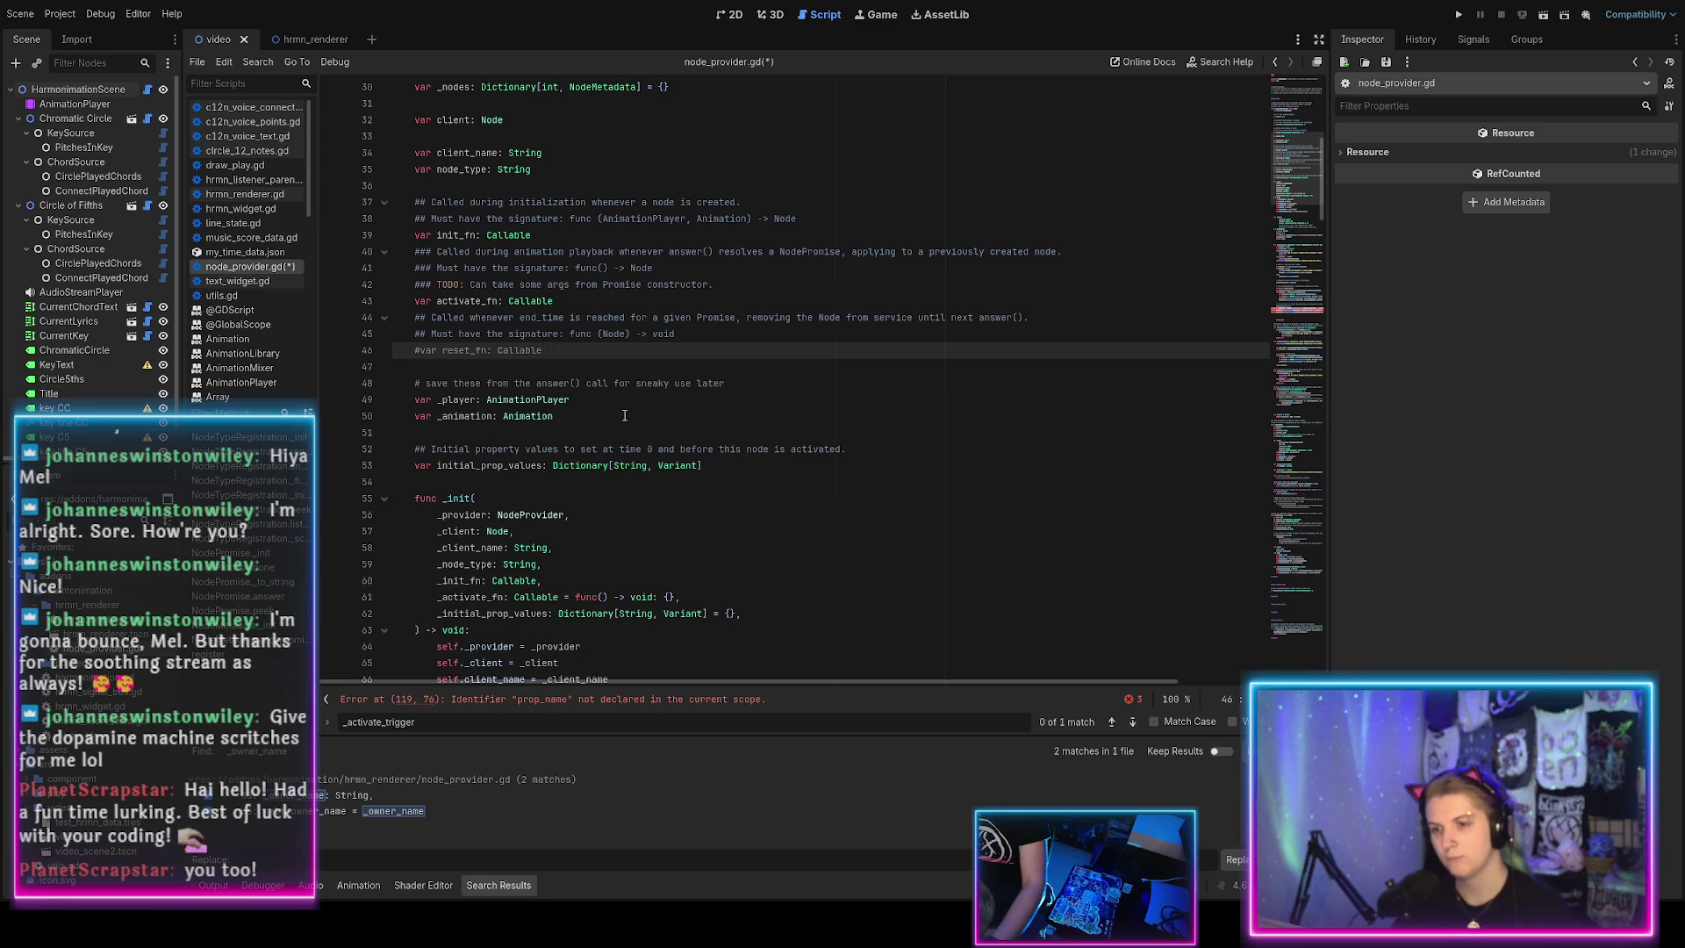
# Rewrite the line 117 comment as 'add NodeMetadata as child of the client, and add a keyframe for the activa'.
pyautogui.scroll(-5, 636, 415)
pyautogui.scroll(-15, 637, 415)
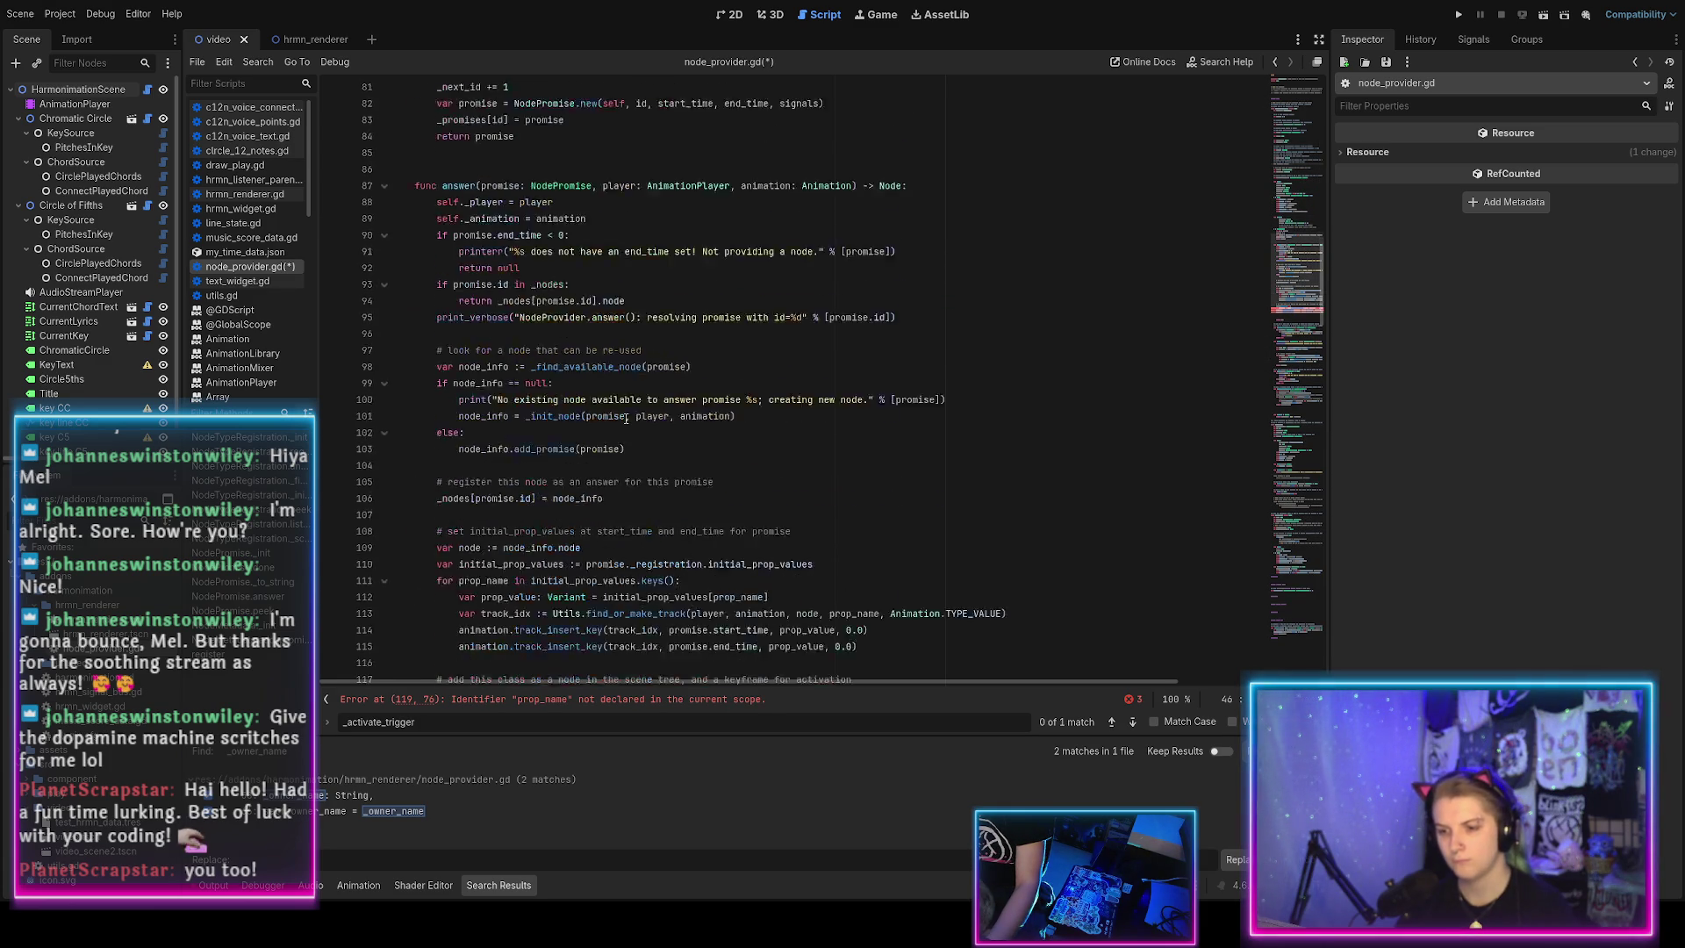
pyautogui.scroll(-1, 625, 419)
pyautogui.click(449, 432)
pyautogui.hotkey('shift', 'End')
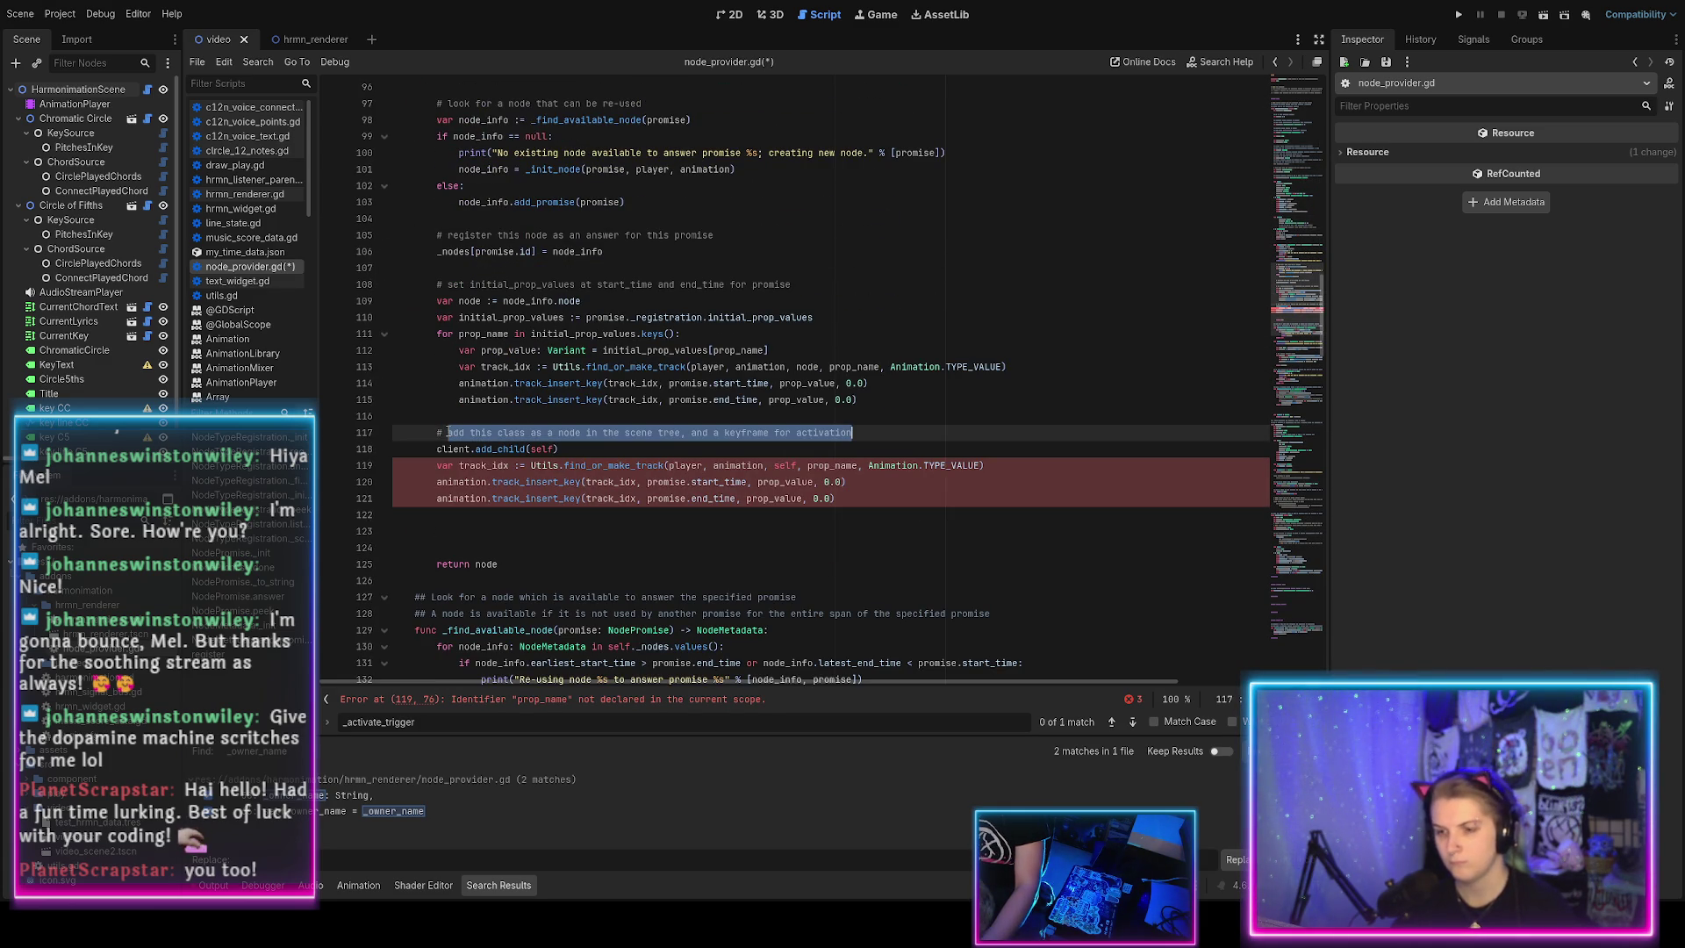
pyautogui.write('ad')
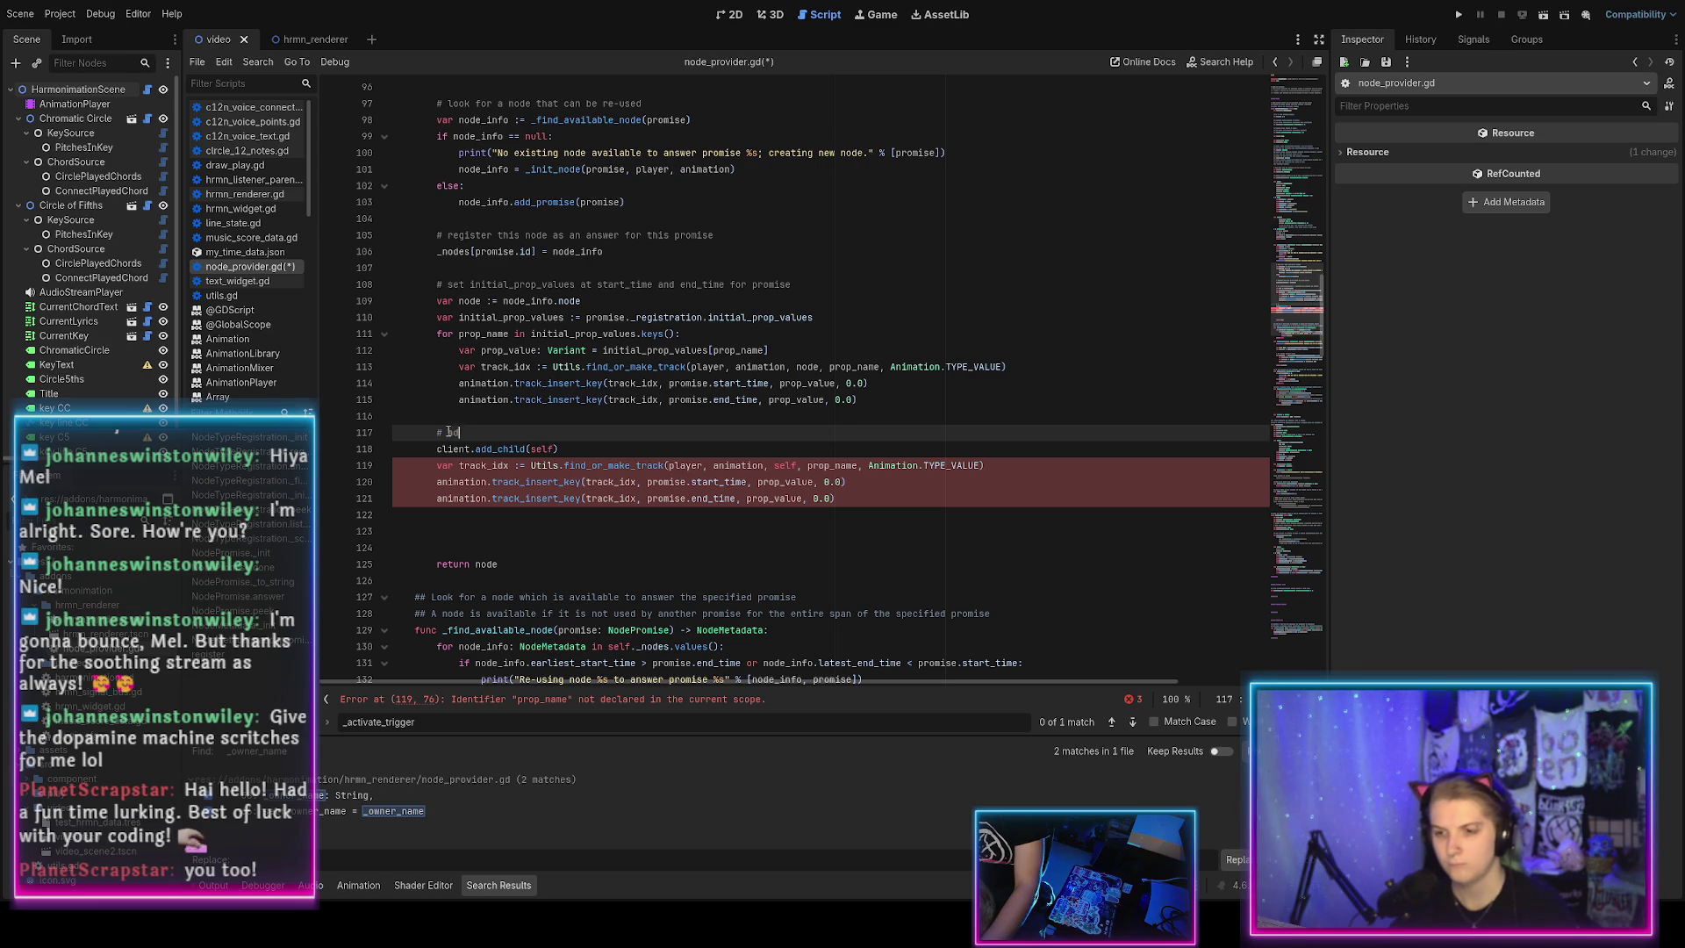
pyautogui.write('d NodeMetadata')
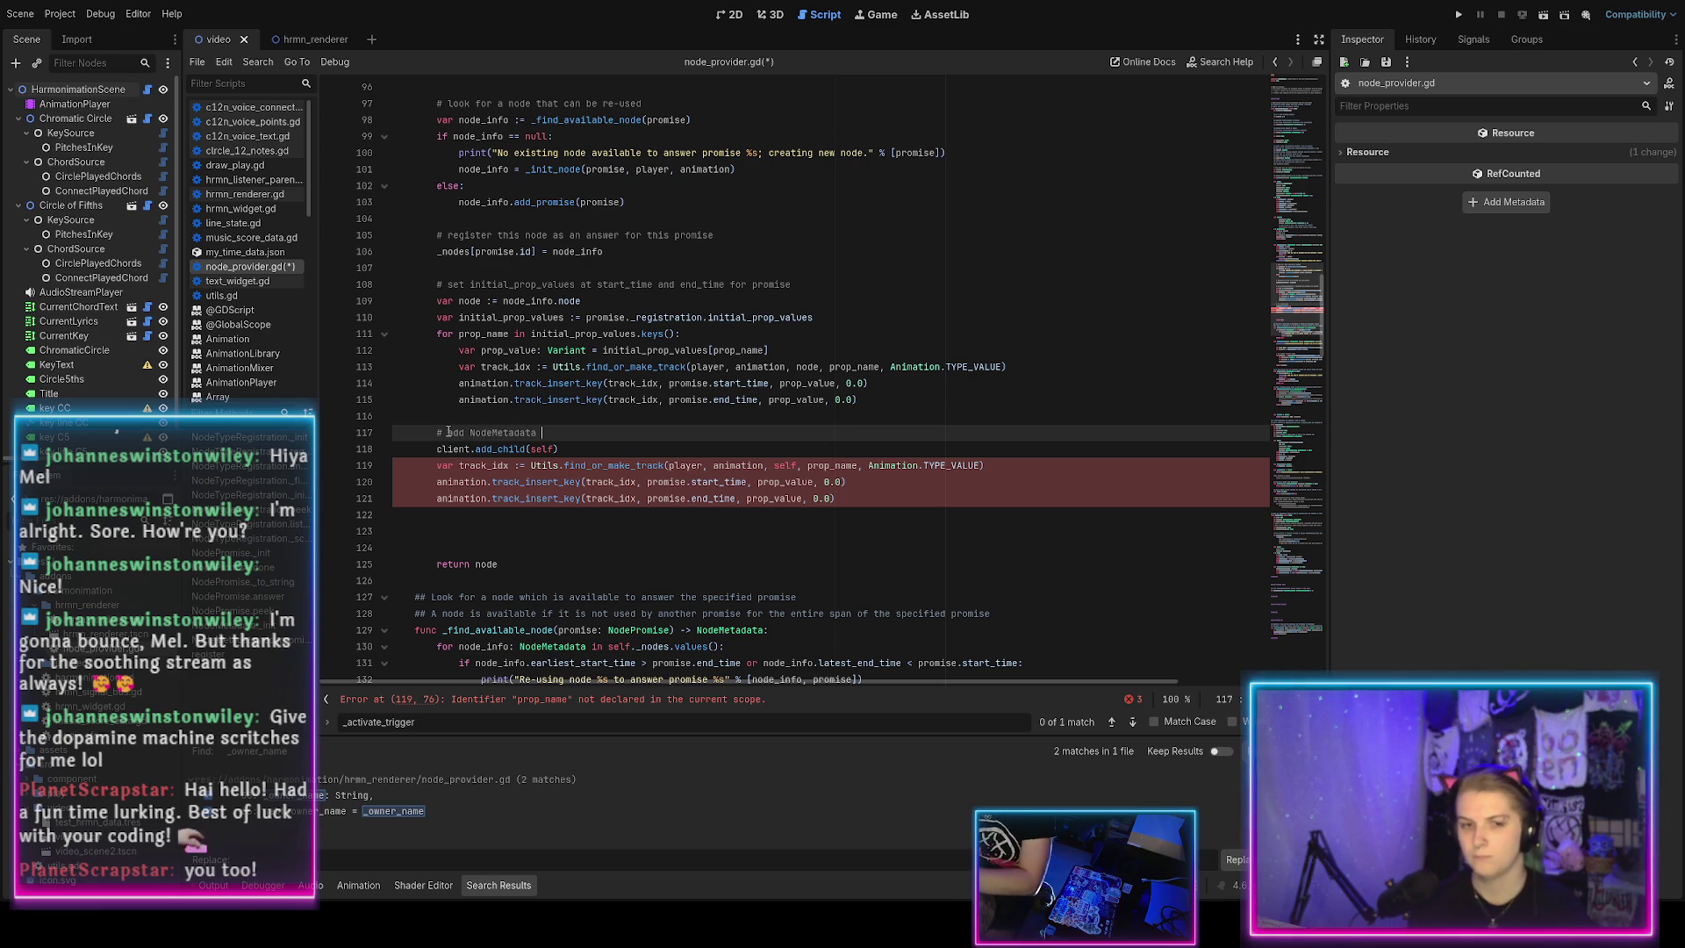
pyautogui.write(' as child')
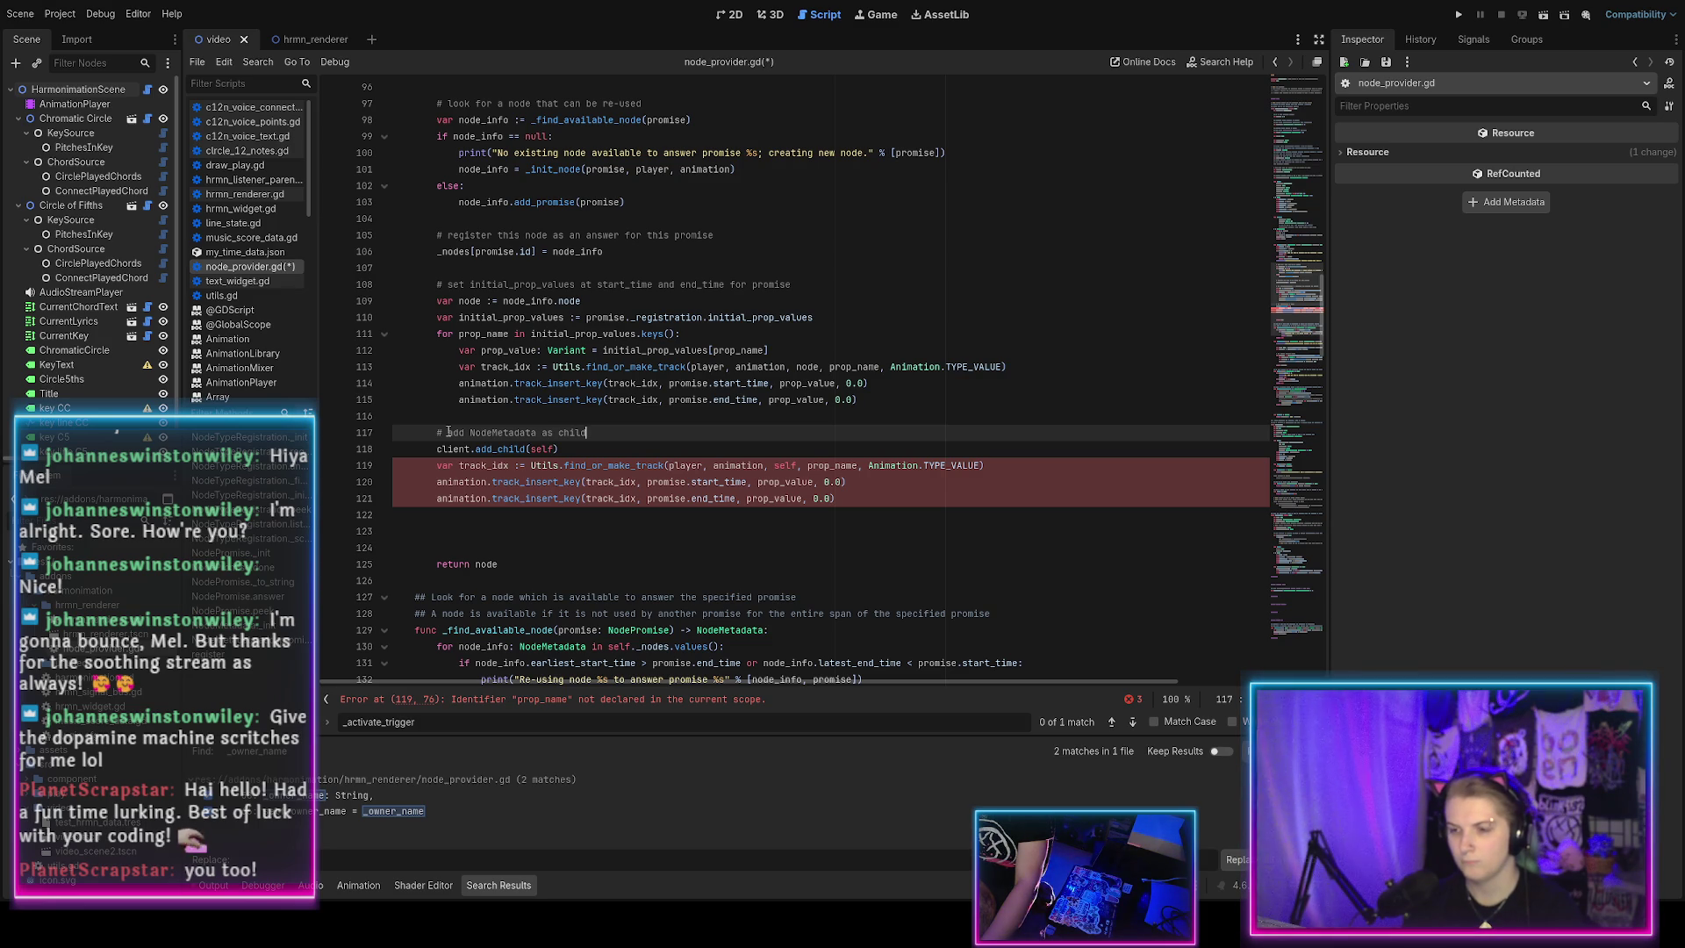
pyautogui.write(' of the client, a')
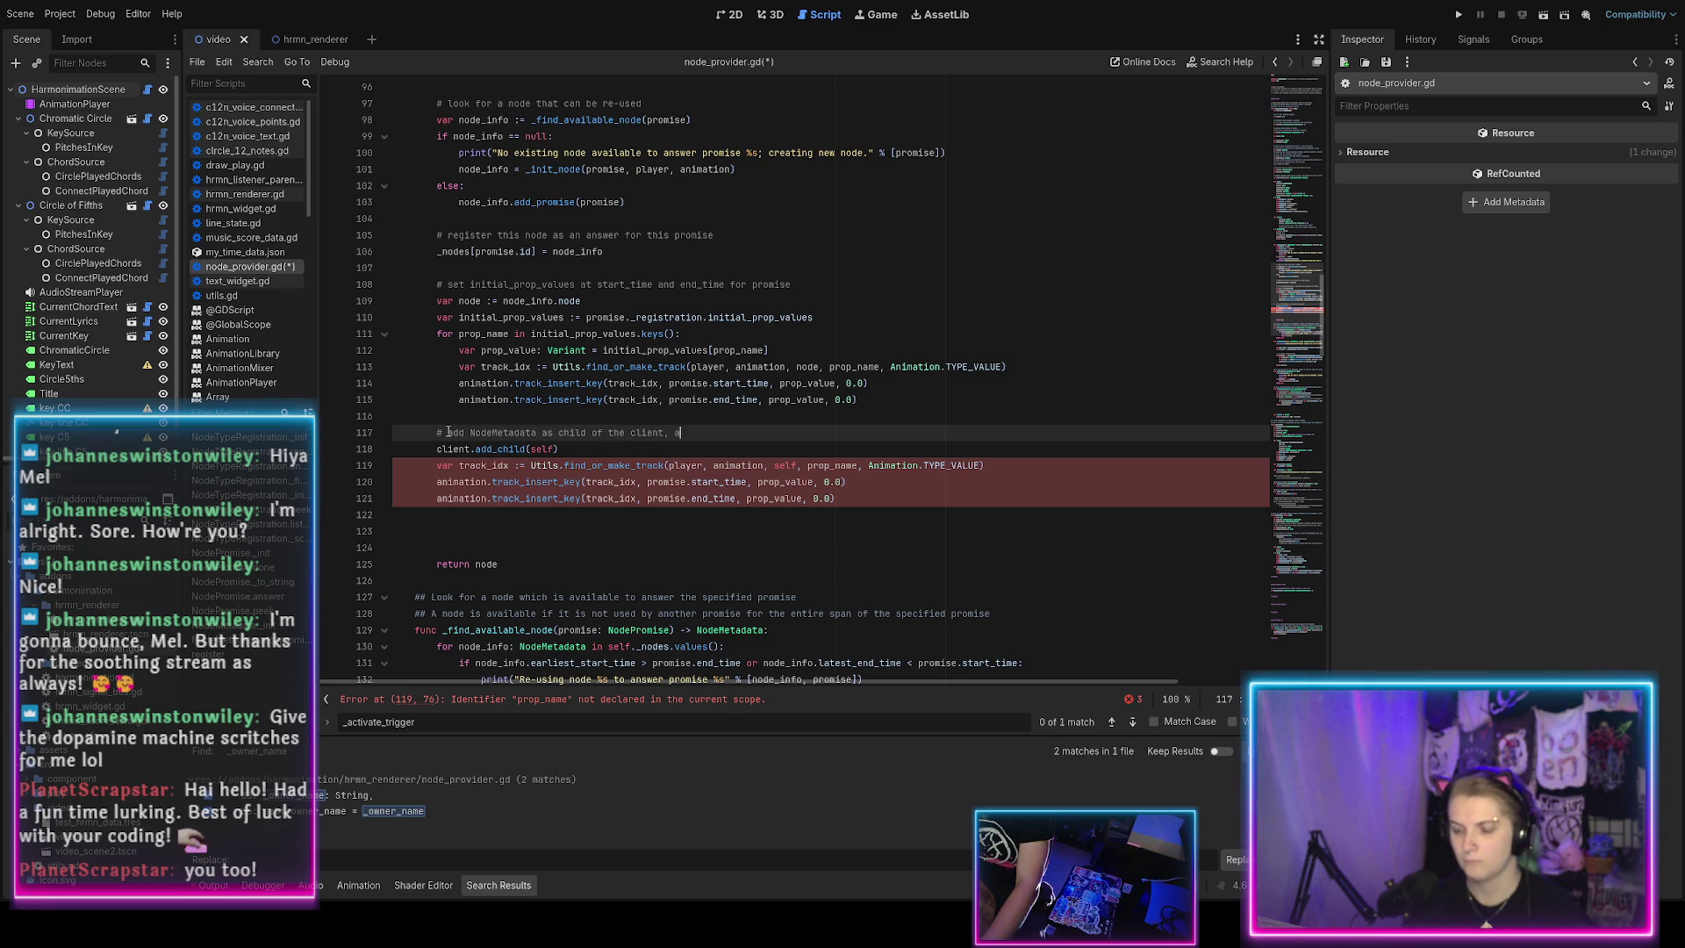
pyautogui.write('nd add a keyframe ')
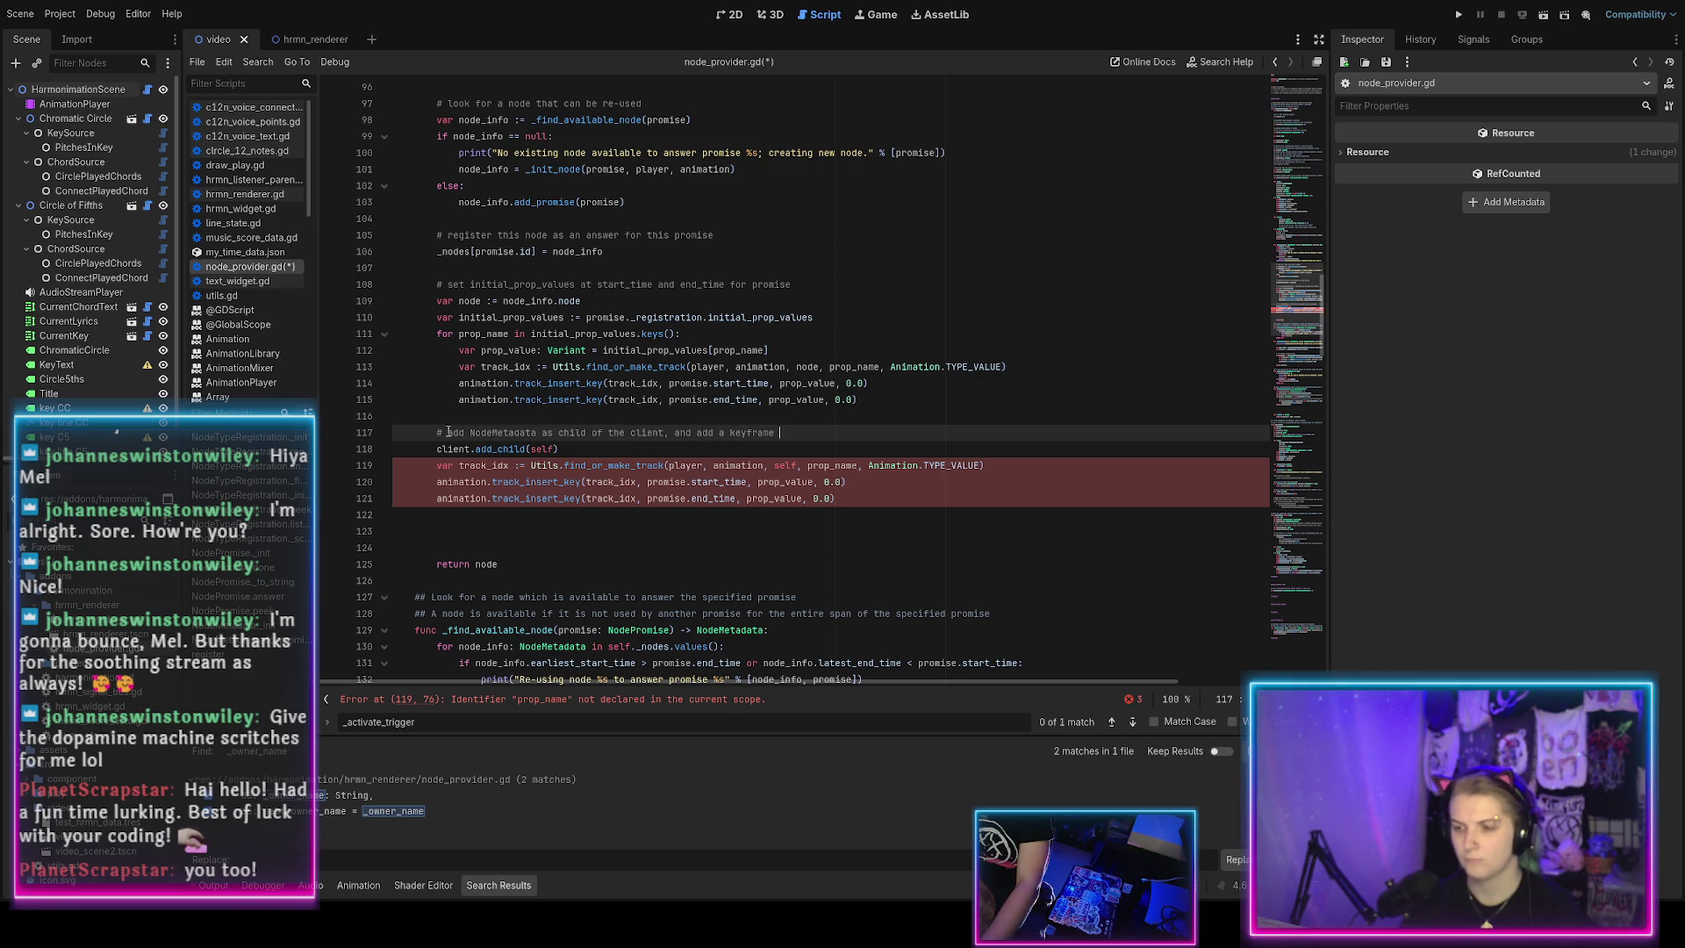
pyautogui.write('for the activation trigger')
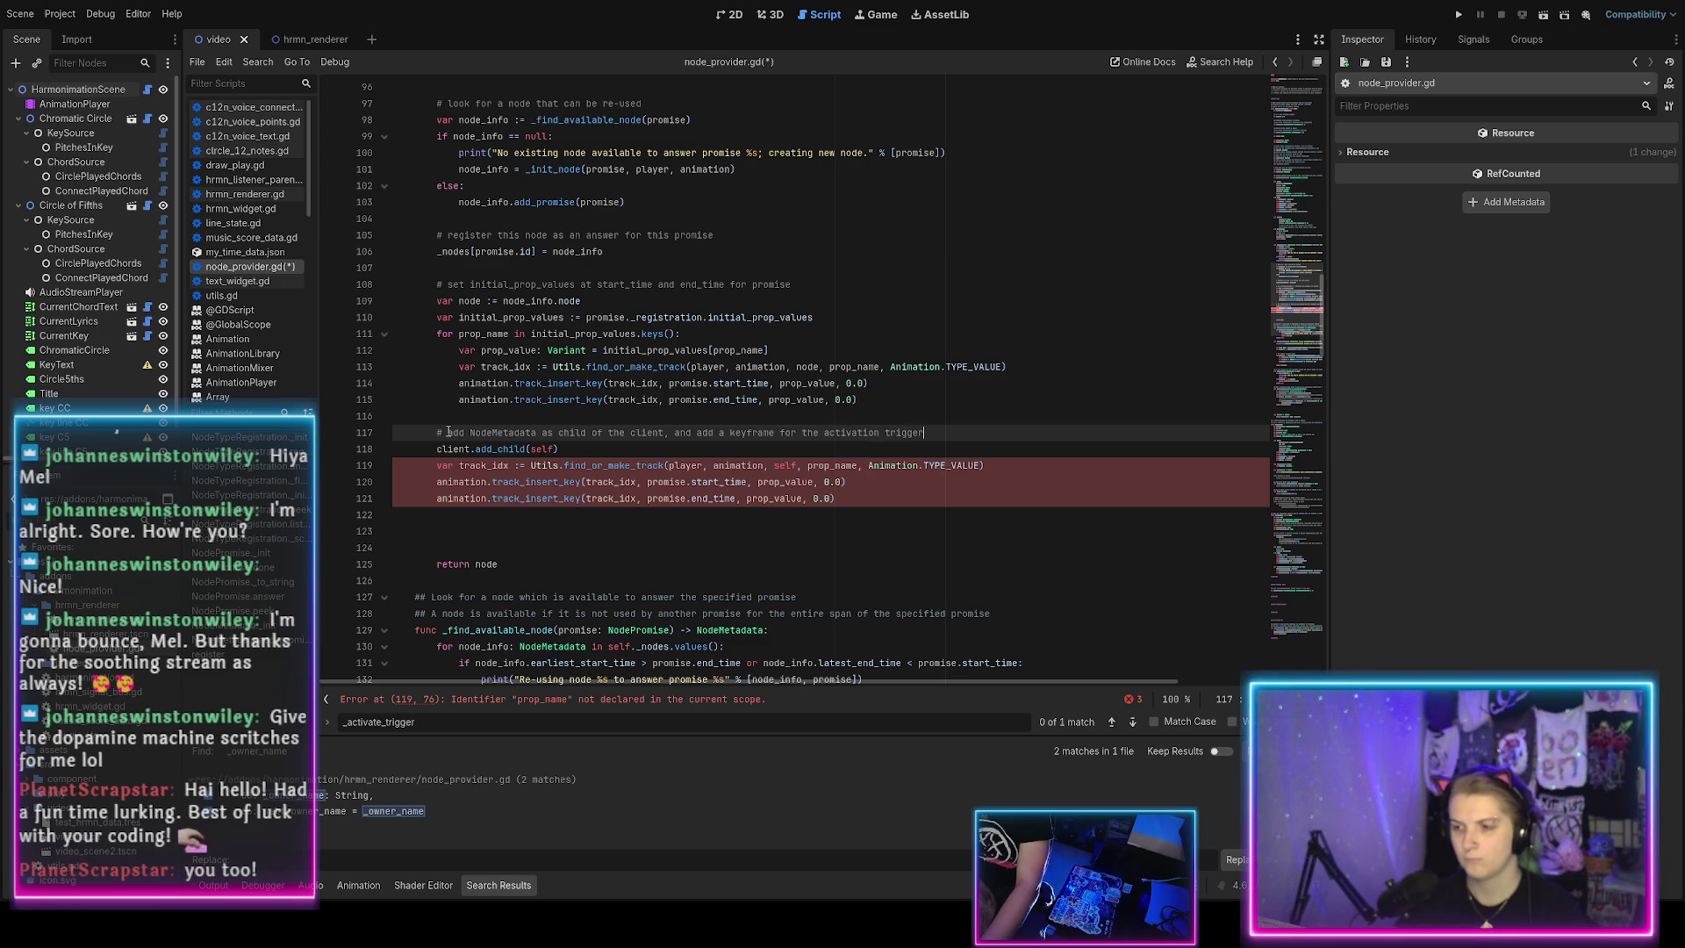
# Add node_info as the client's child, make the track on node_info's "_activate_trigger", and save.
pyautogui.press('Down')
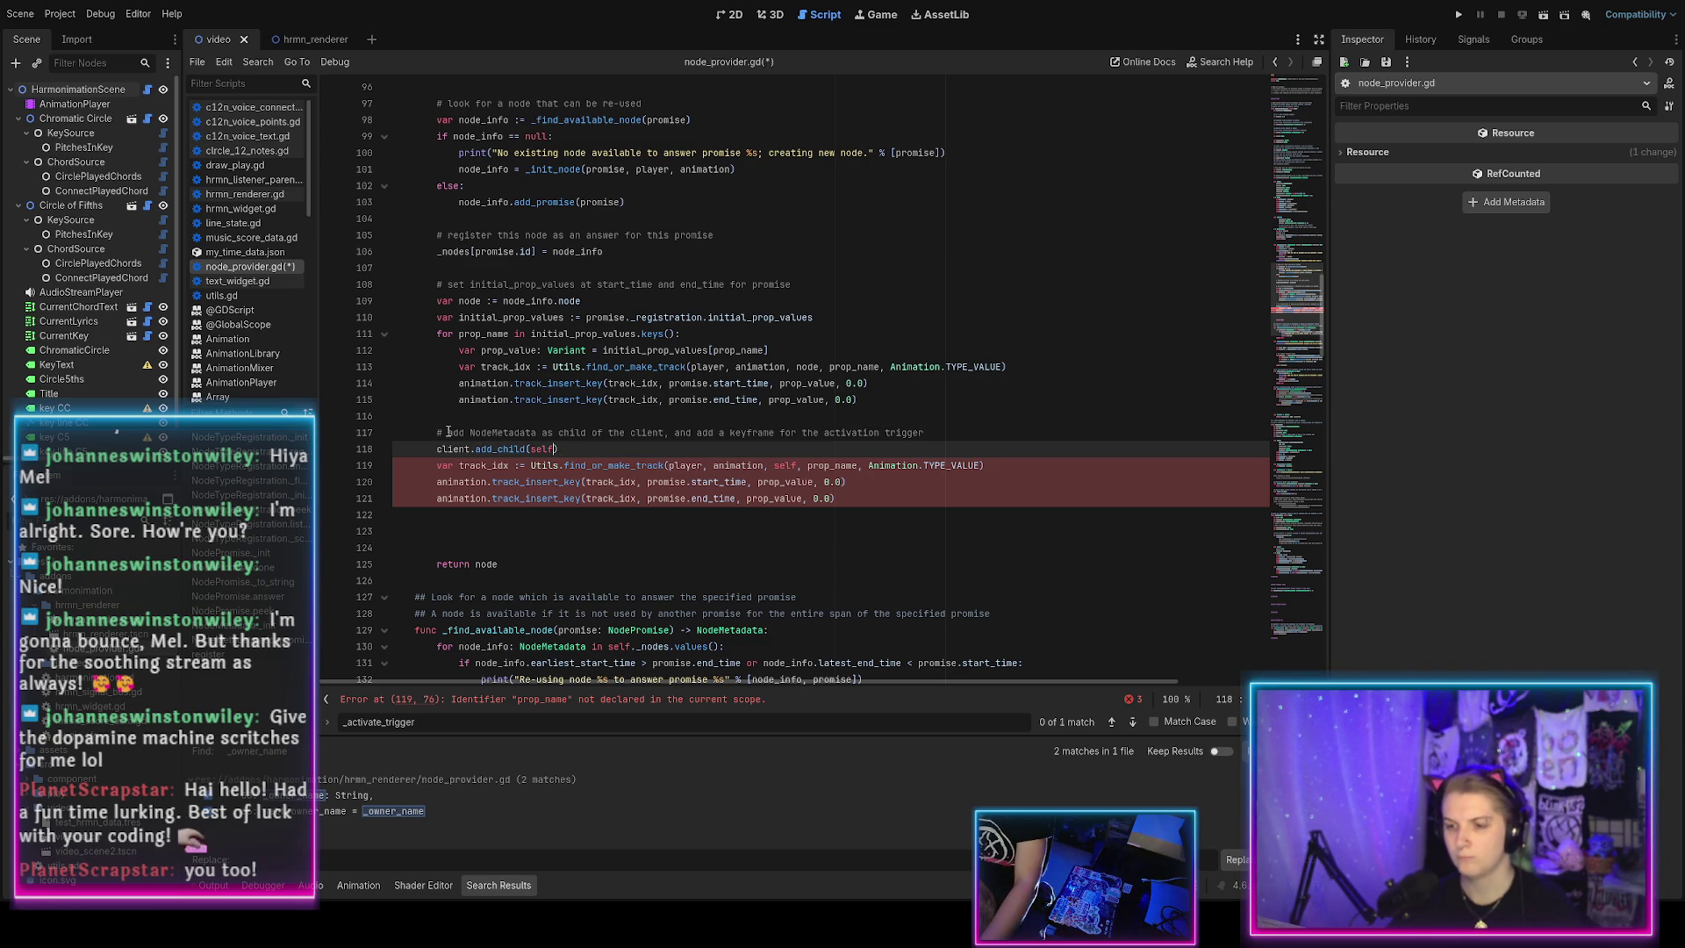
pyautogui.write('node_info')
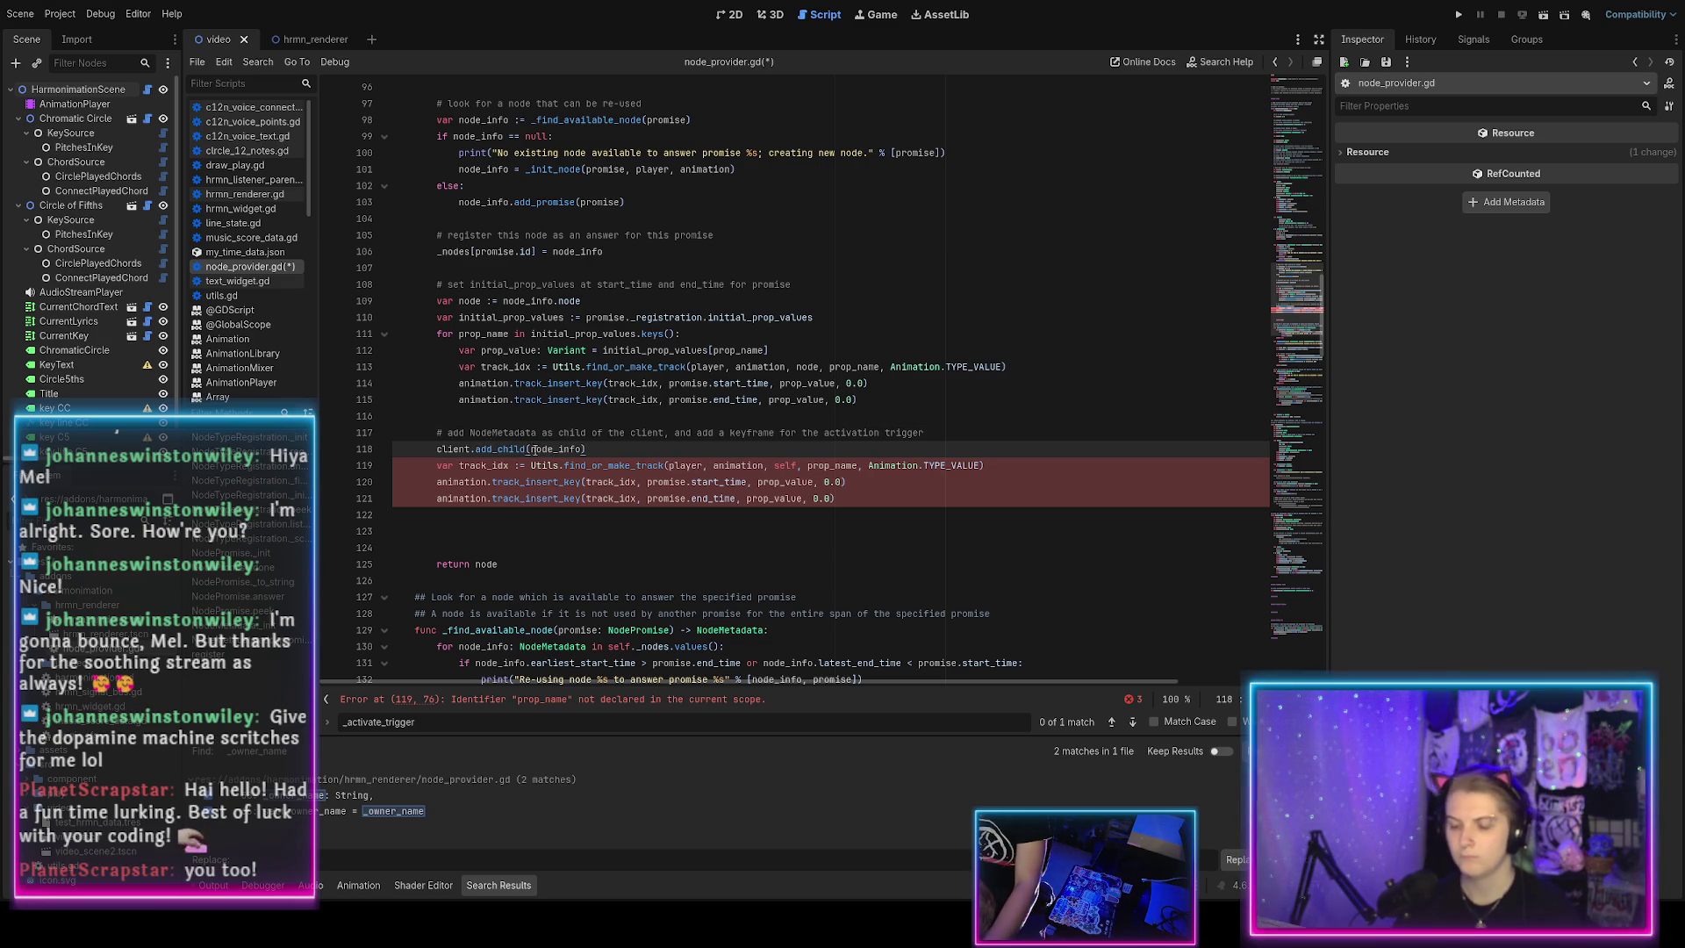
pyautogui.doubleClick(785, 465)
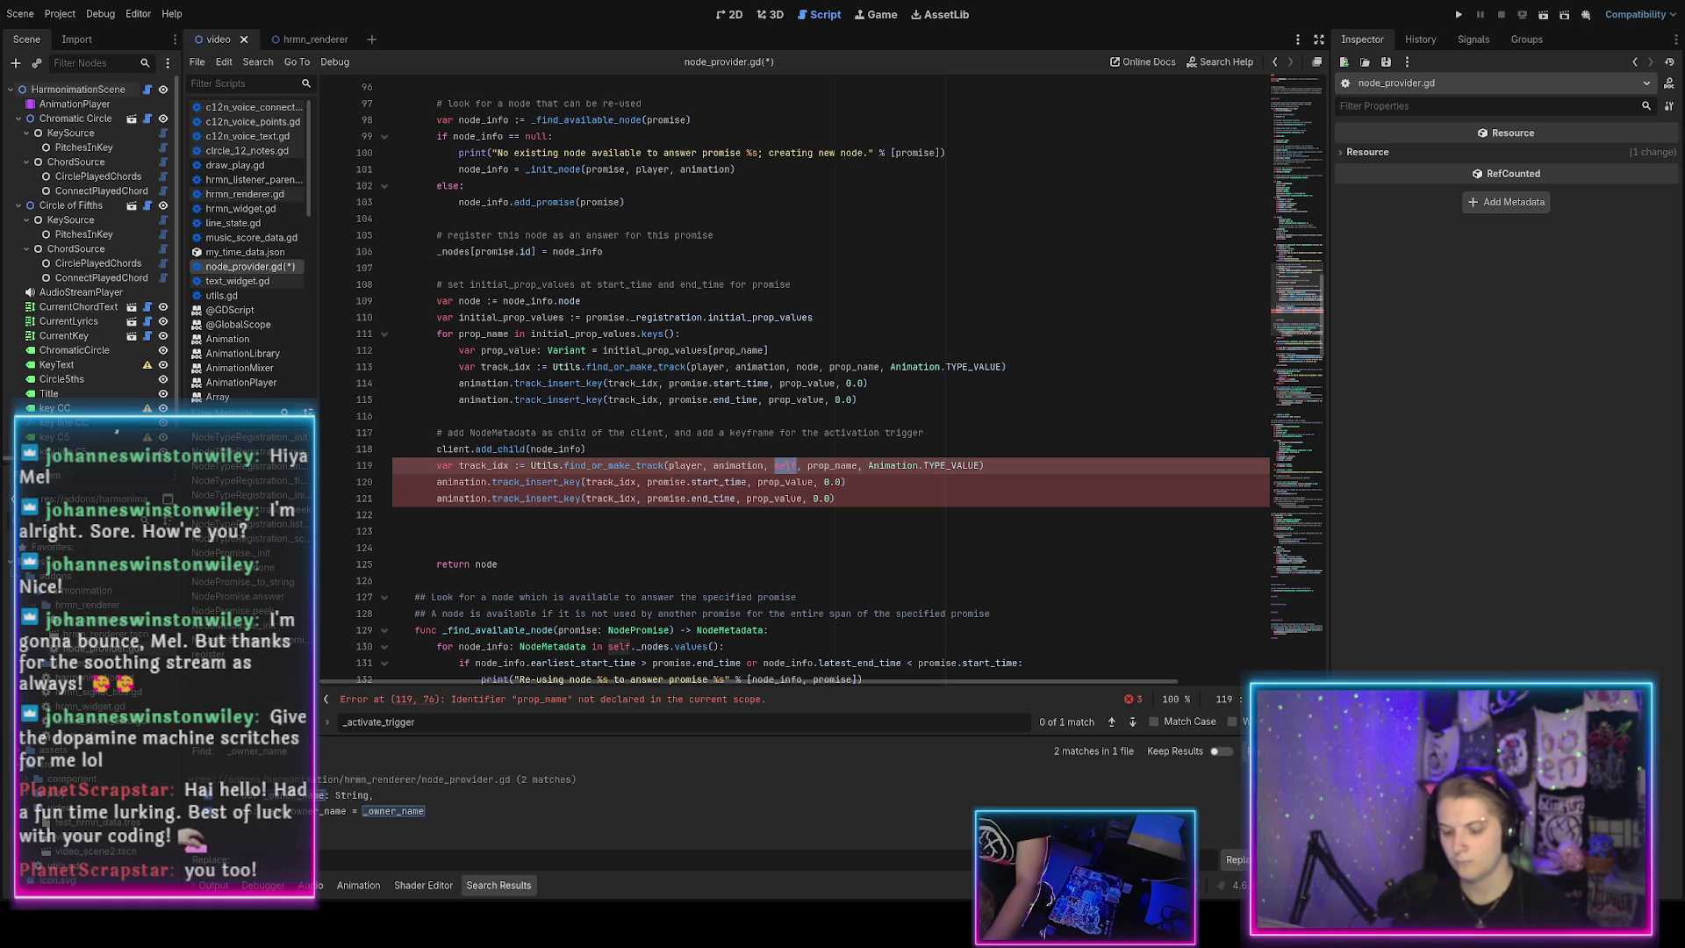
pyautogui.write('node_info')
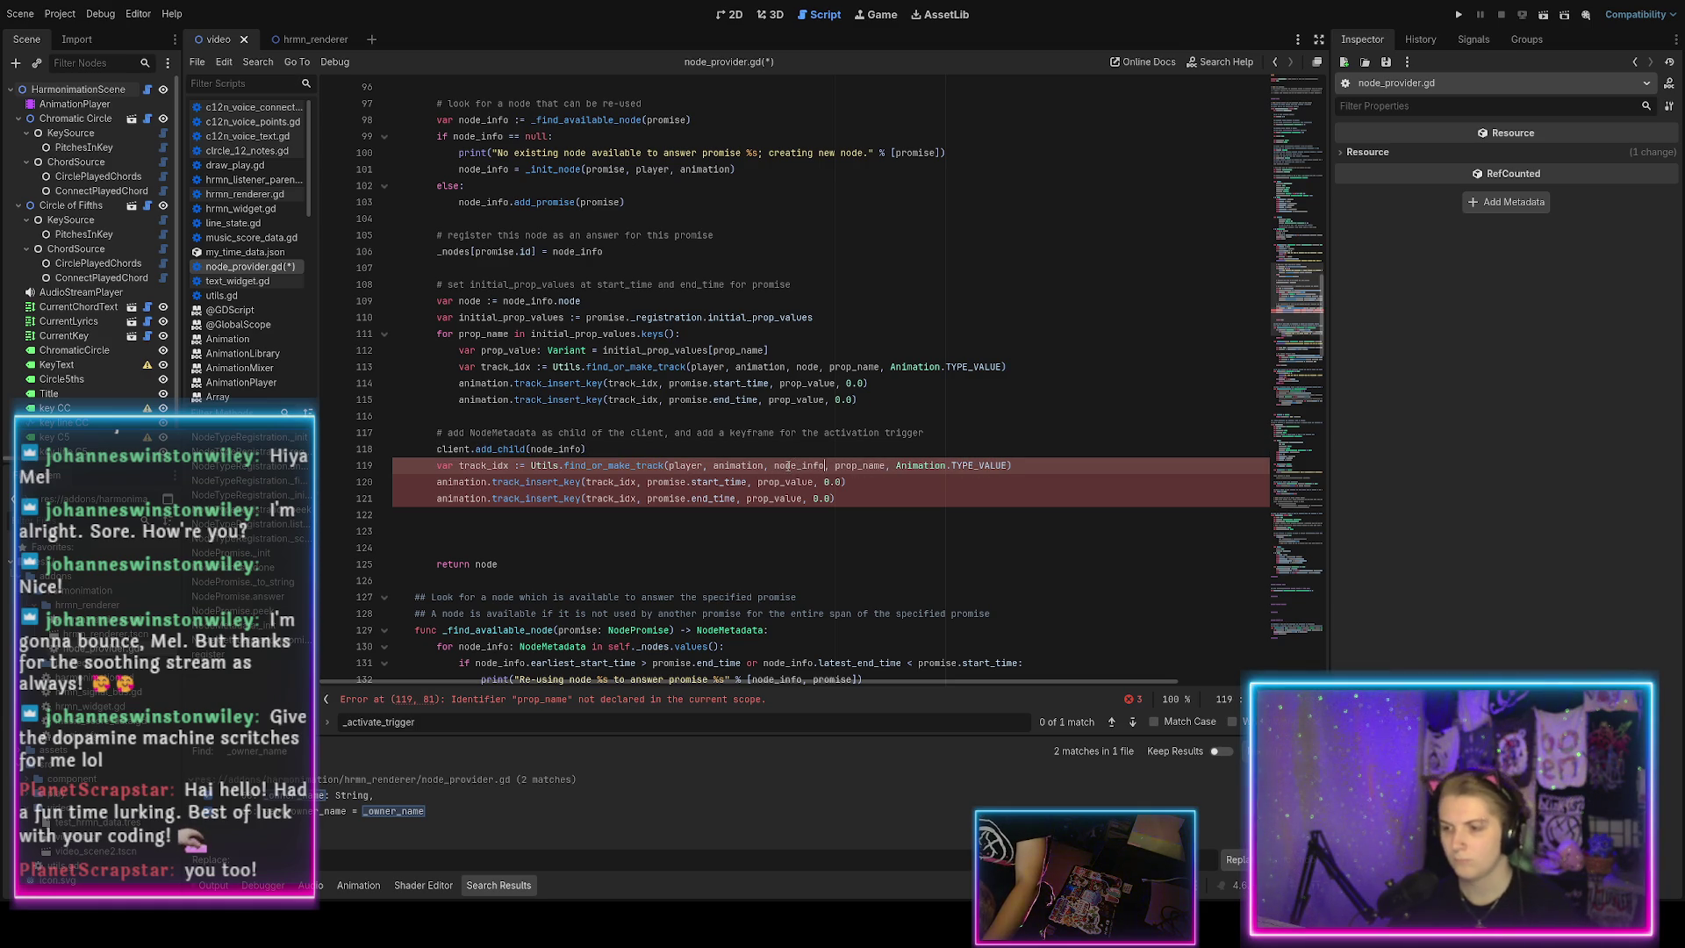
pyautogui.doubleClick(859, 465)
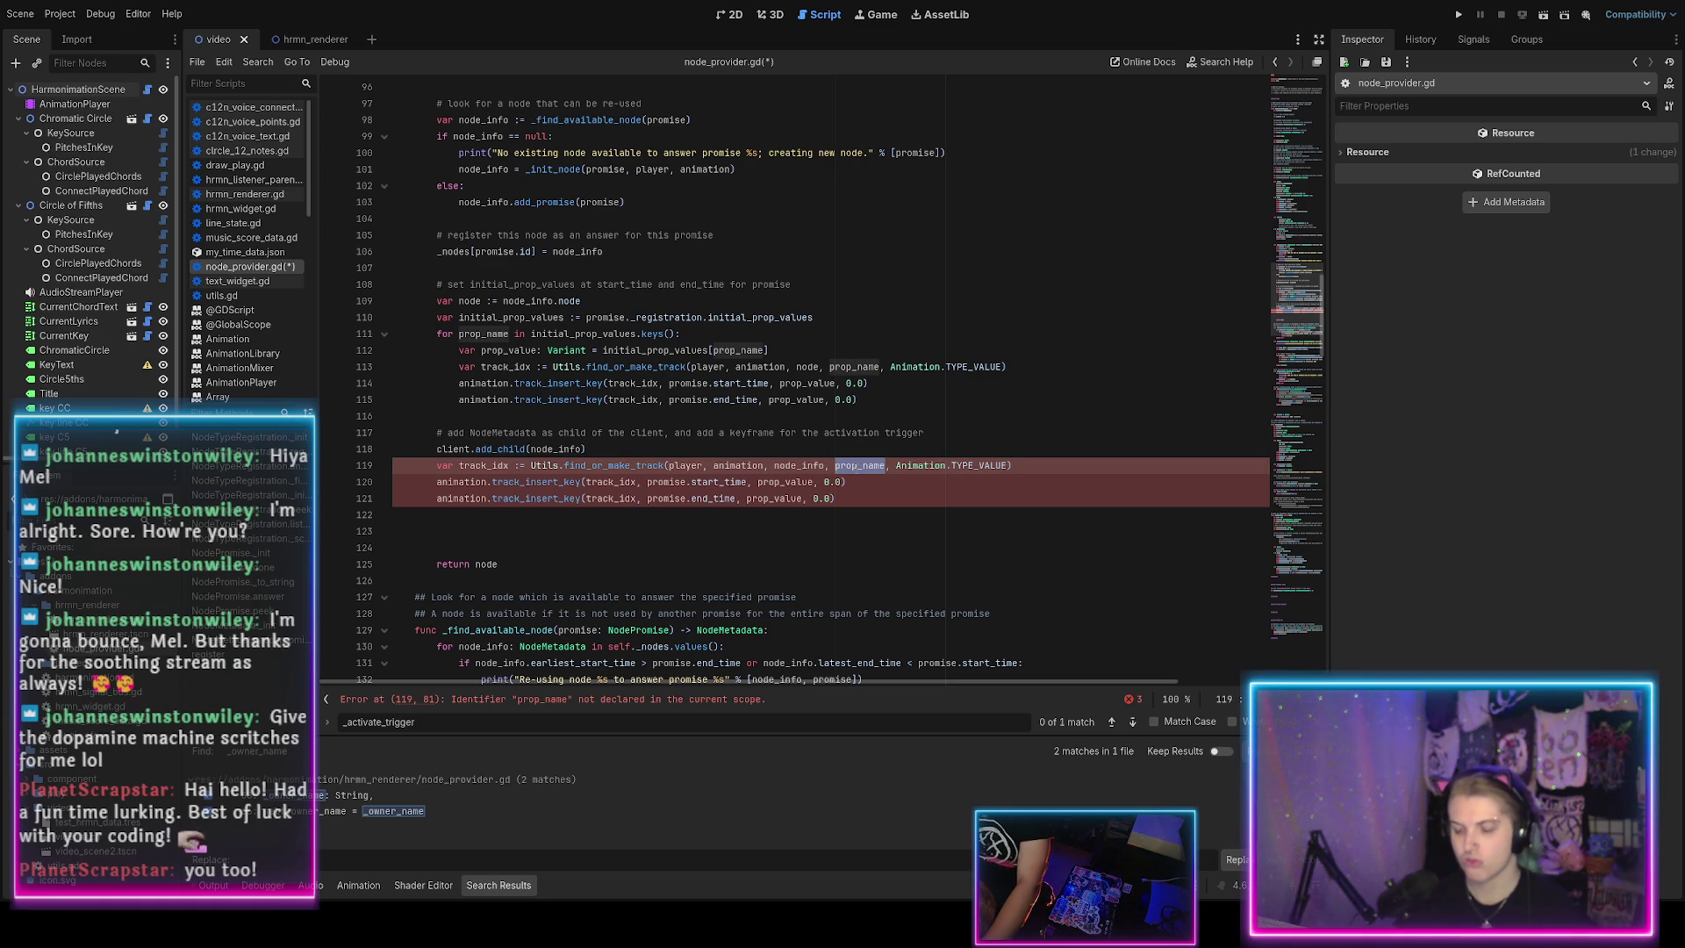
pyautogui.write('"')
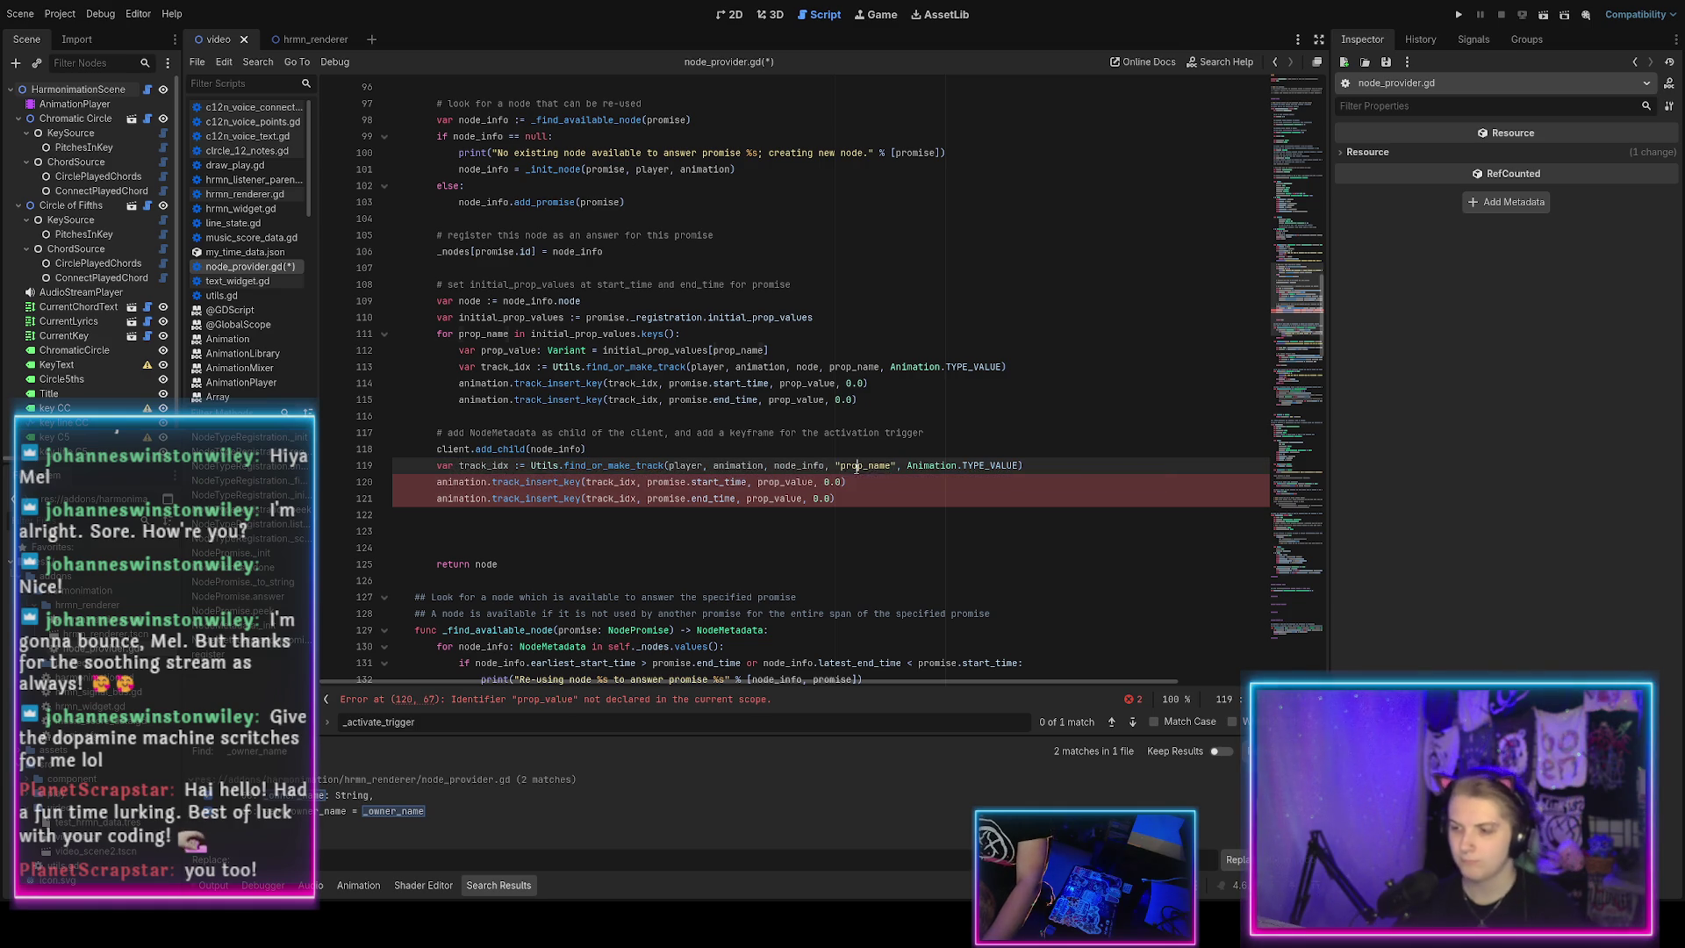
pyautogui.write('_activate_')
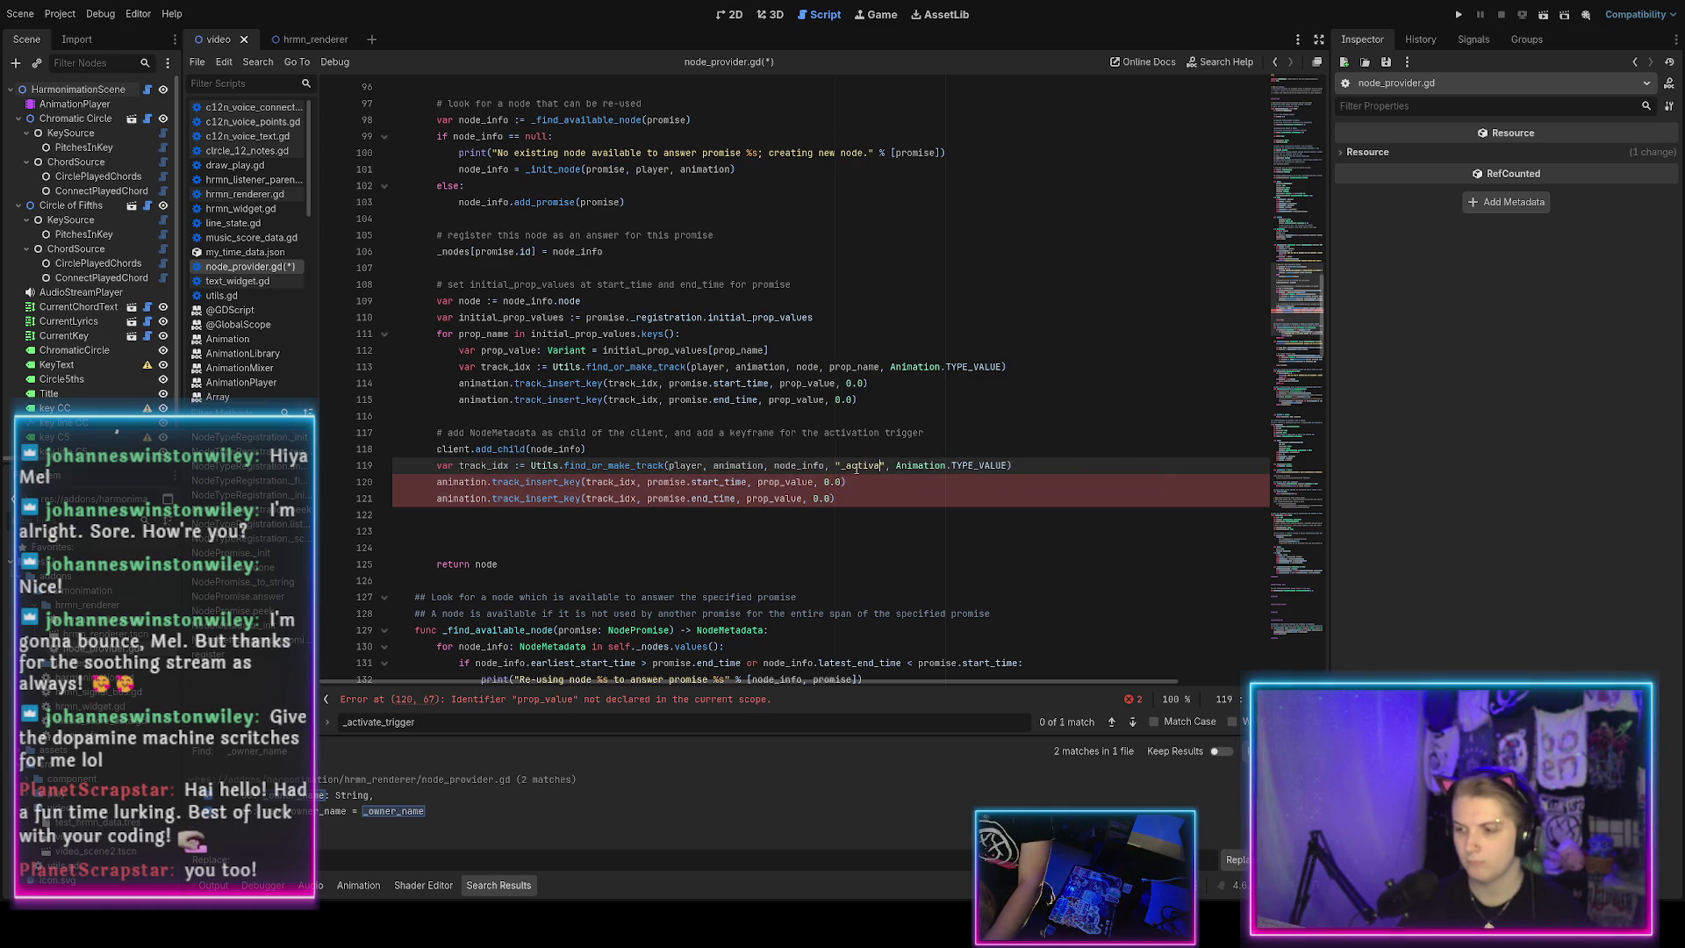
pyautogui.write('trigger')
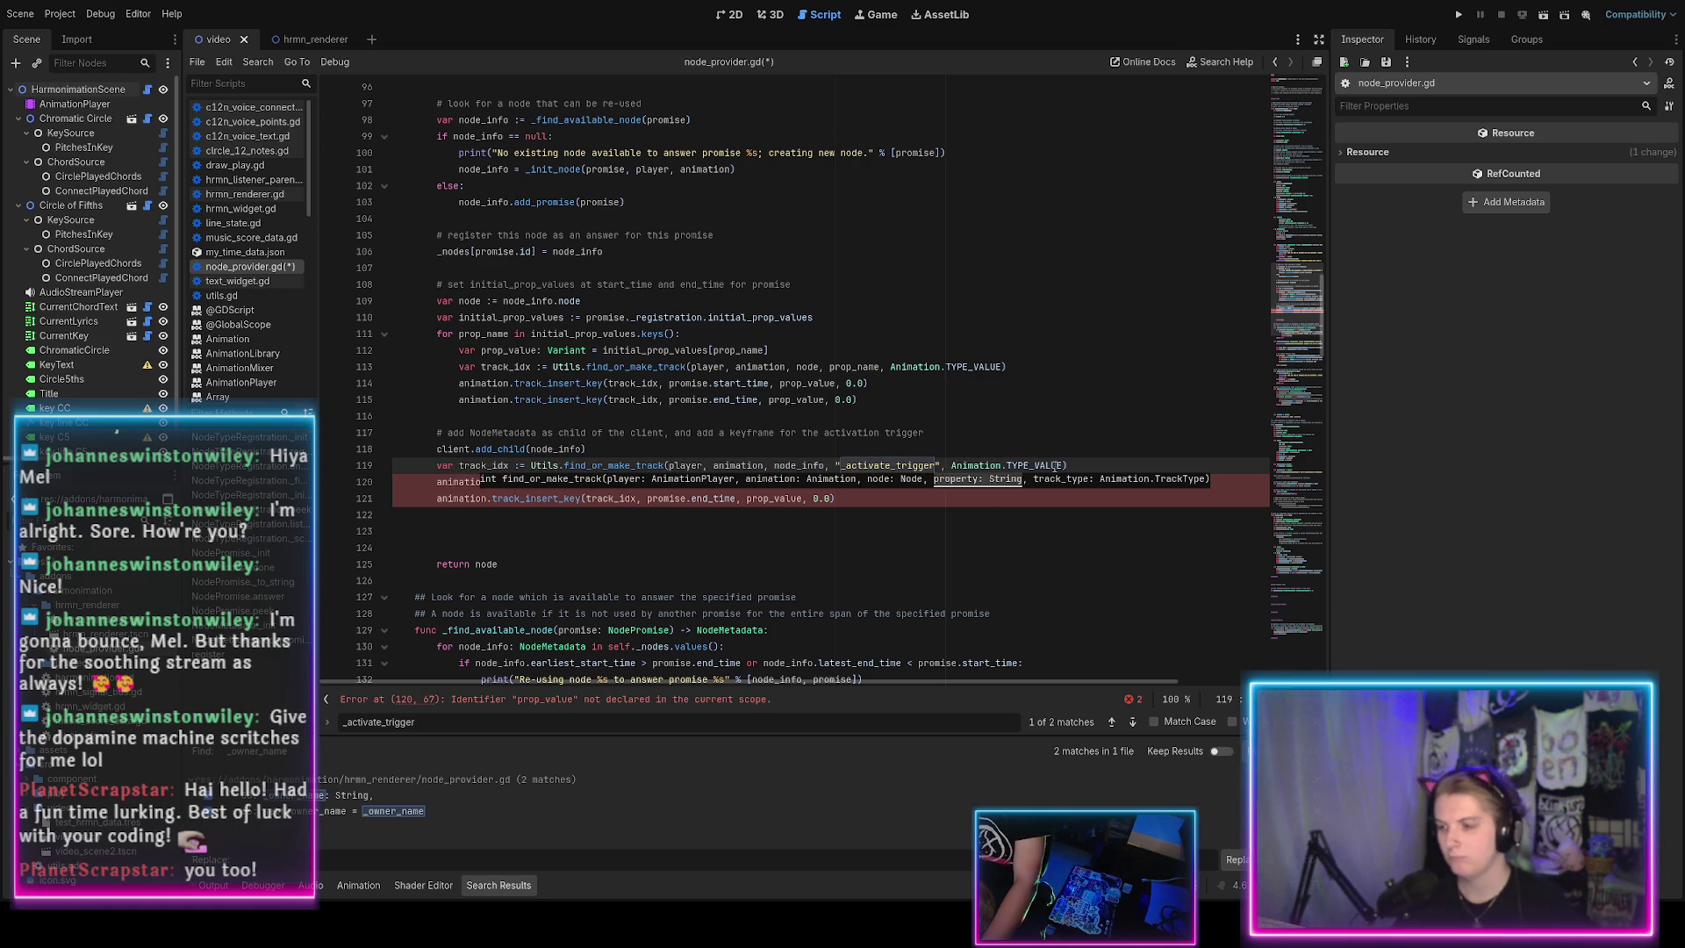
pyautogui.press('End')
pyautogui.hotkey('ctrl', 's')
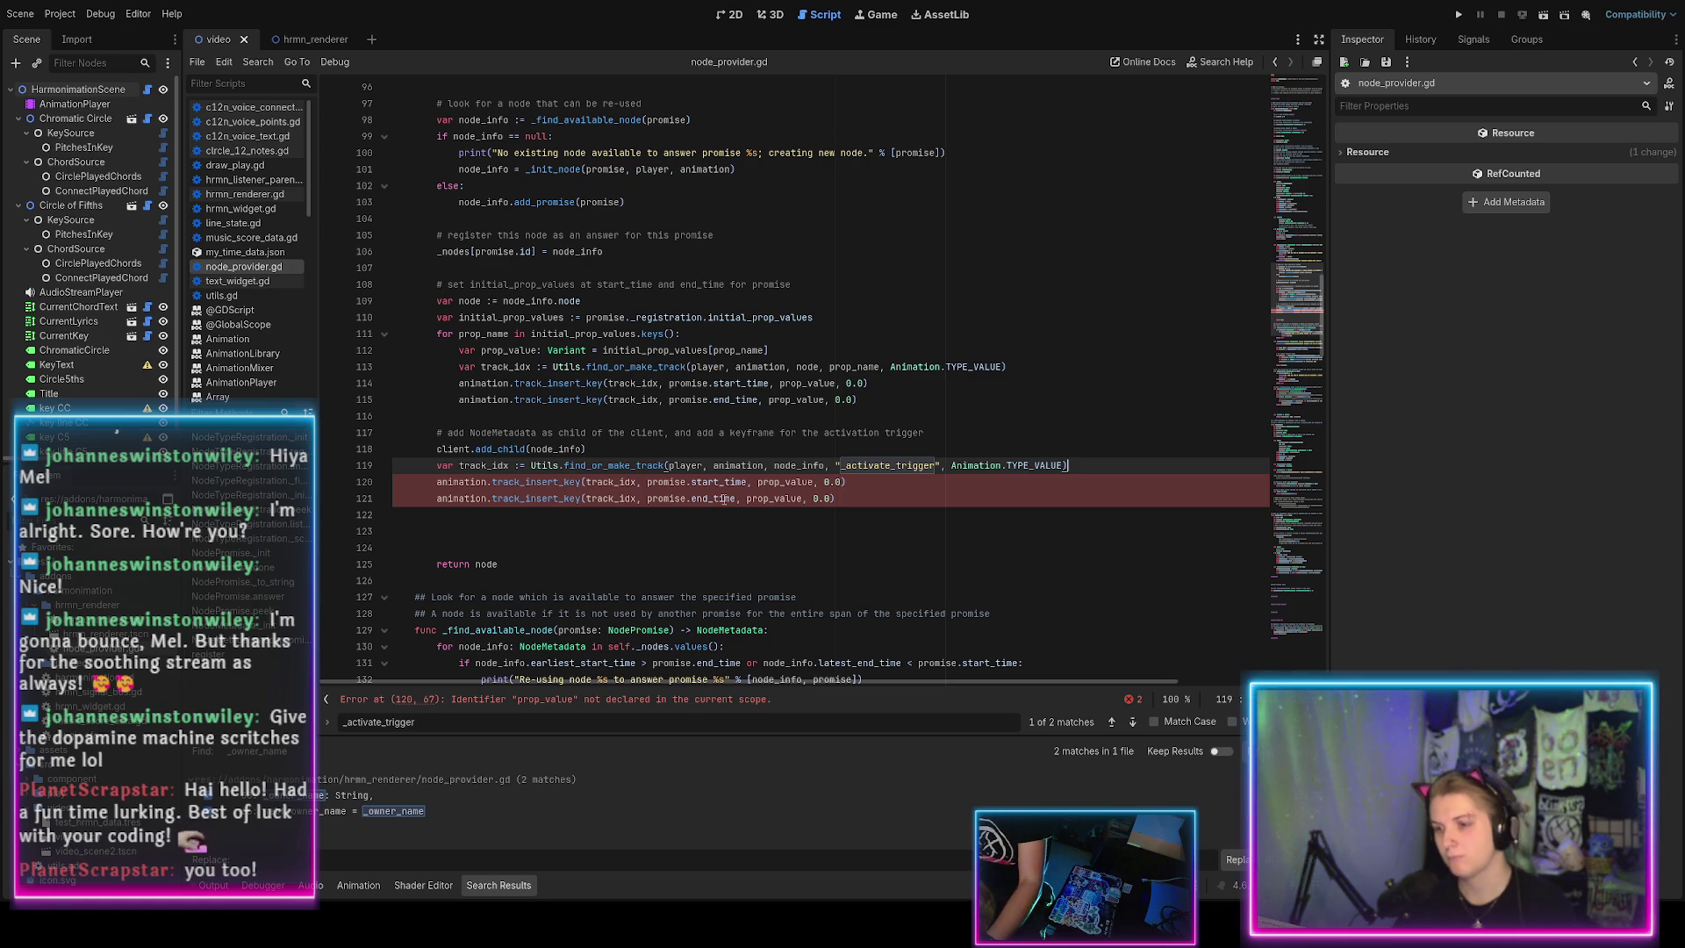
# Use promise.id instead of prop_value in the start-time keyframe line.
pyautogui.doubleClick(771, 483)
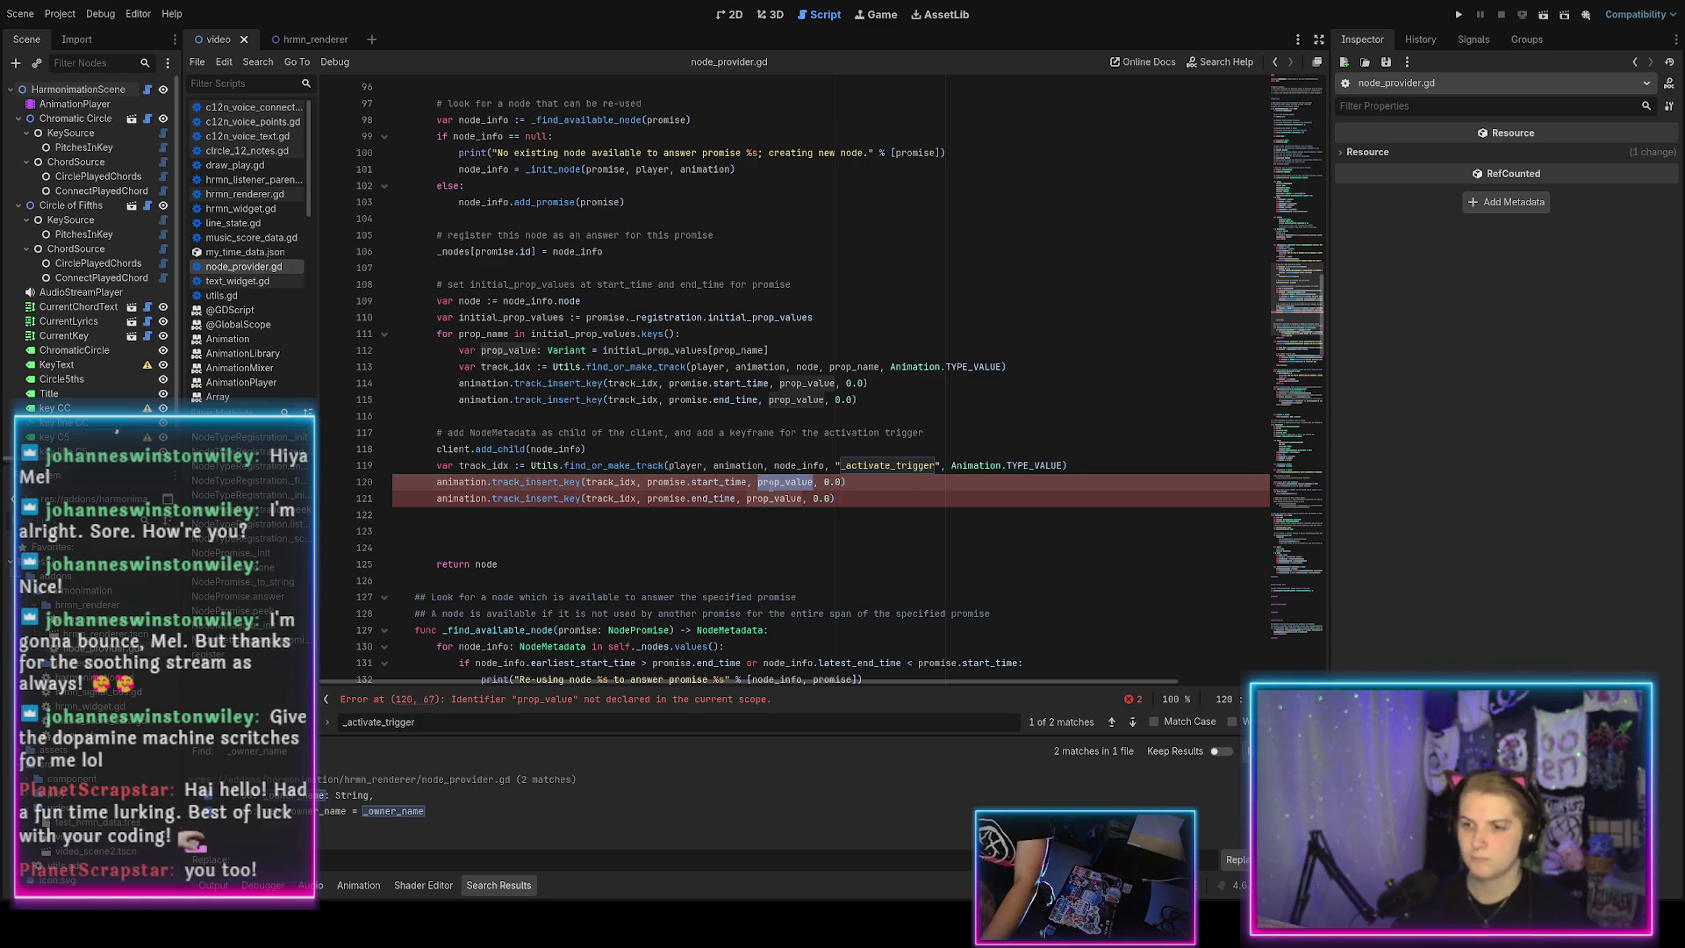
pyautogui.write('p')
pyautogui.write('.id')
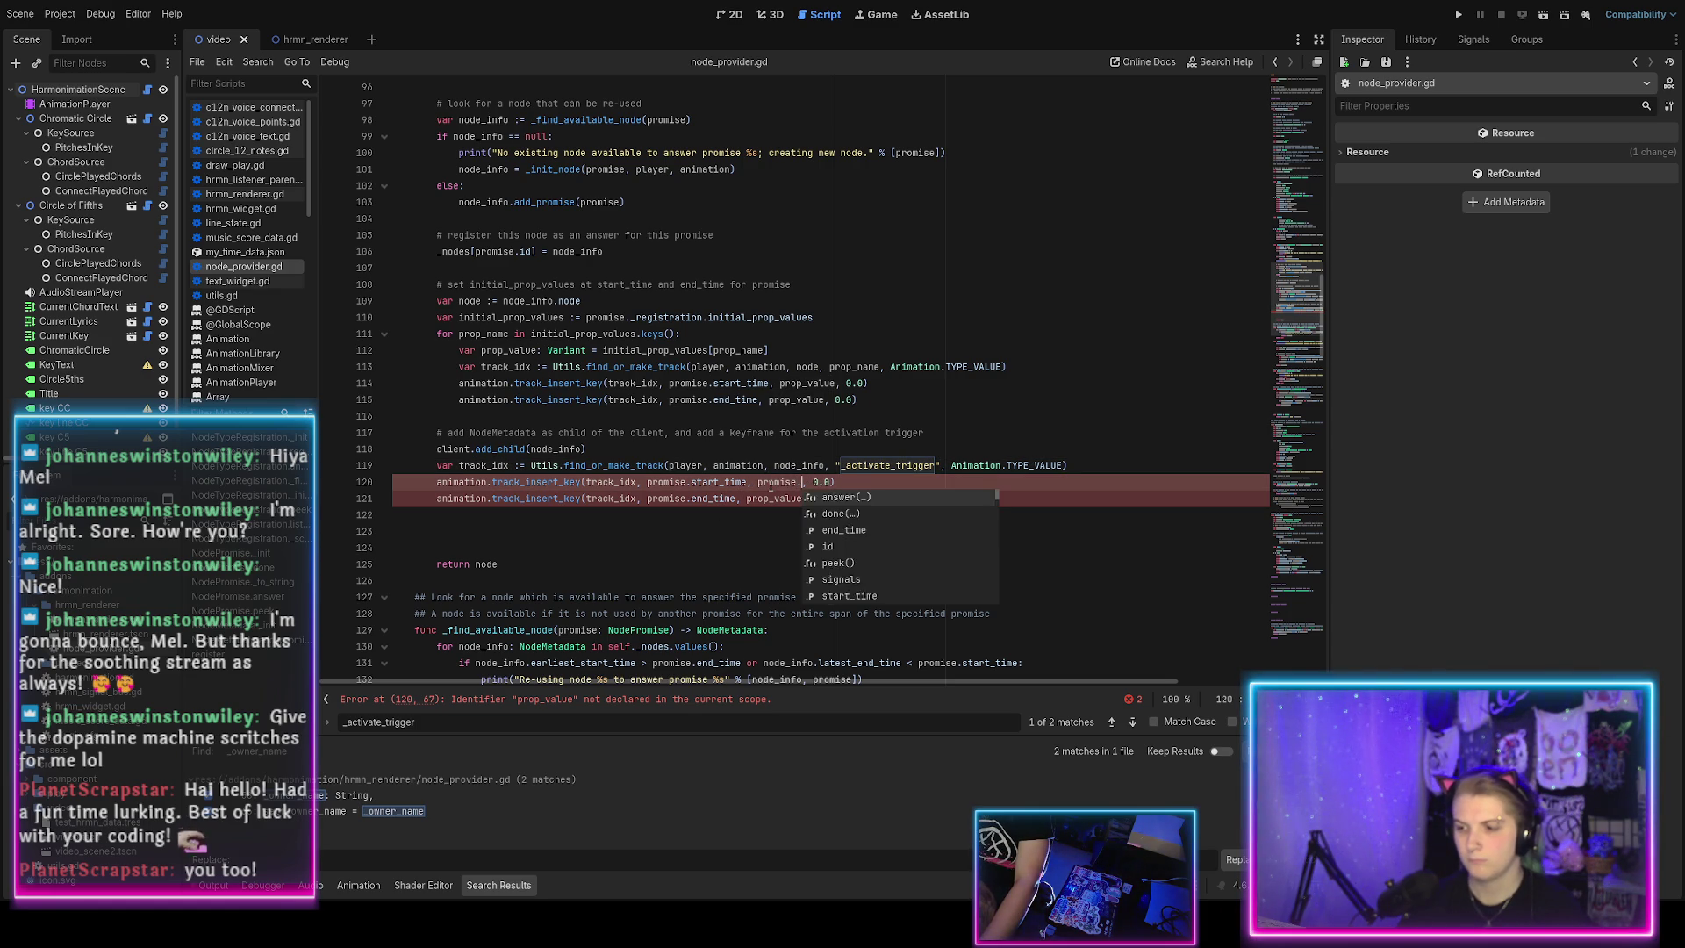
pyautogui.press('End')
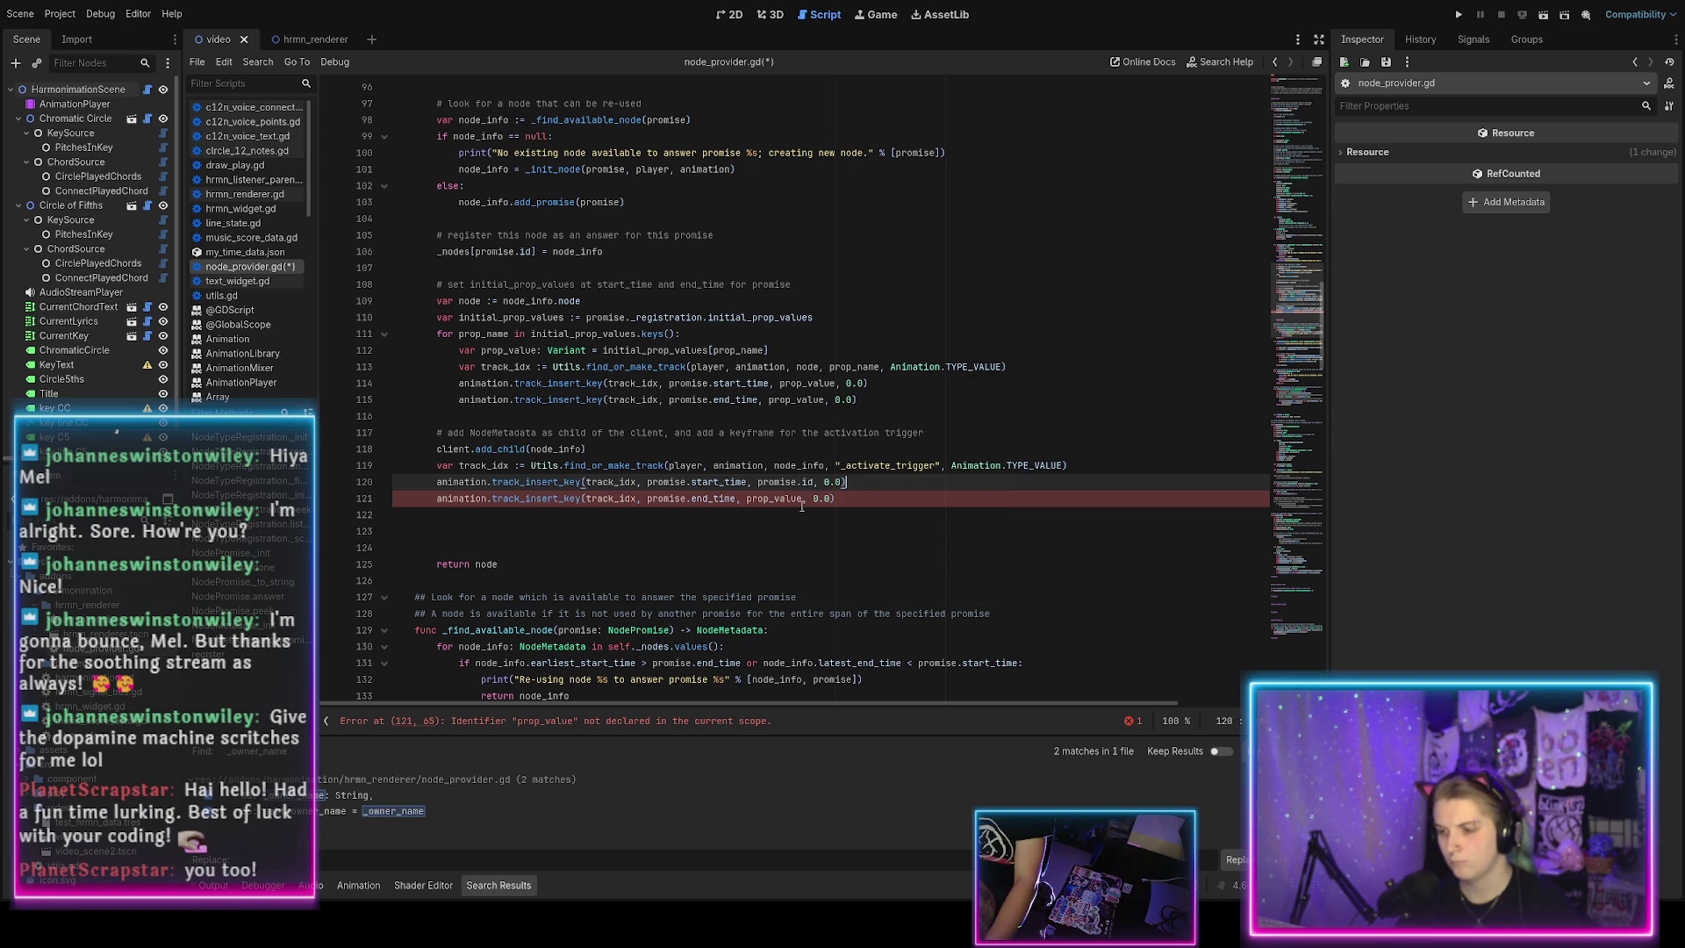
# Comment out the end-time keyframe line, key -promise.id there, and save.
pyautogui.doubleClick(774, 499)
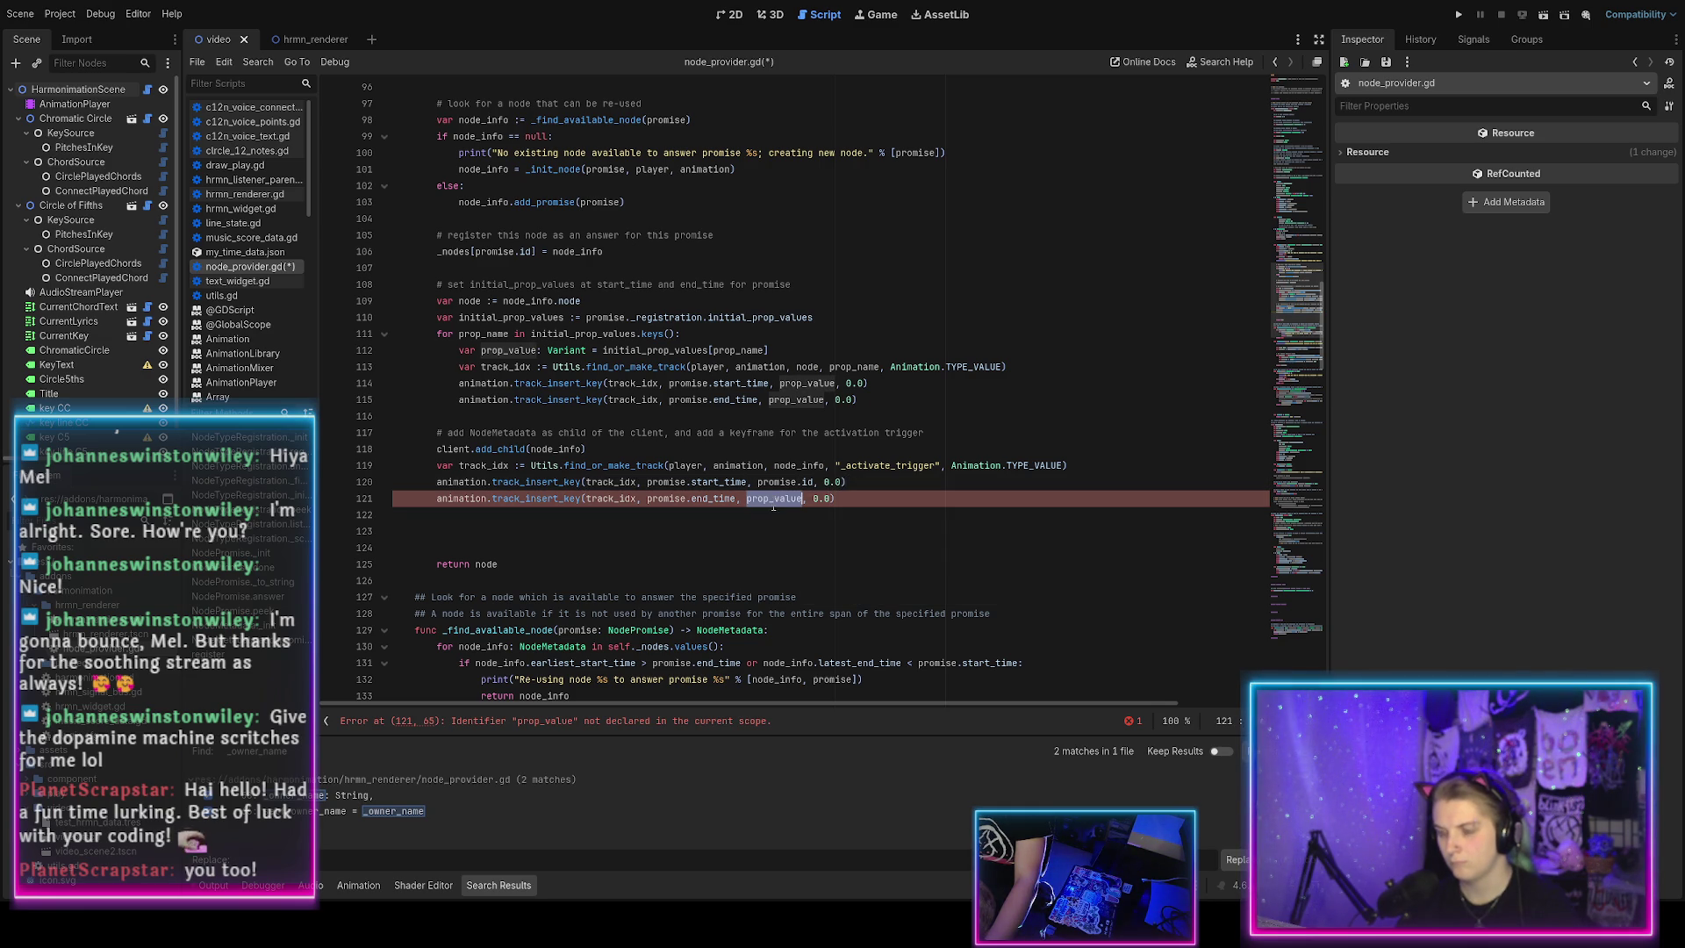
pyautogui.click(803, 504)
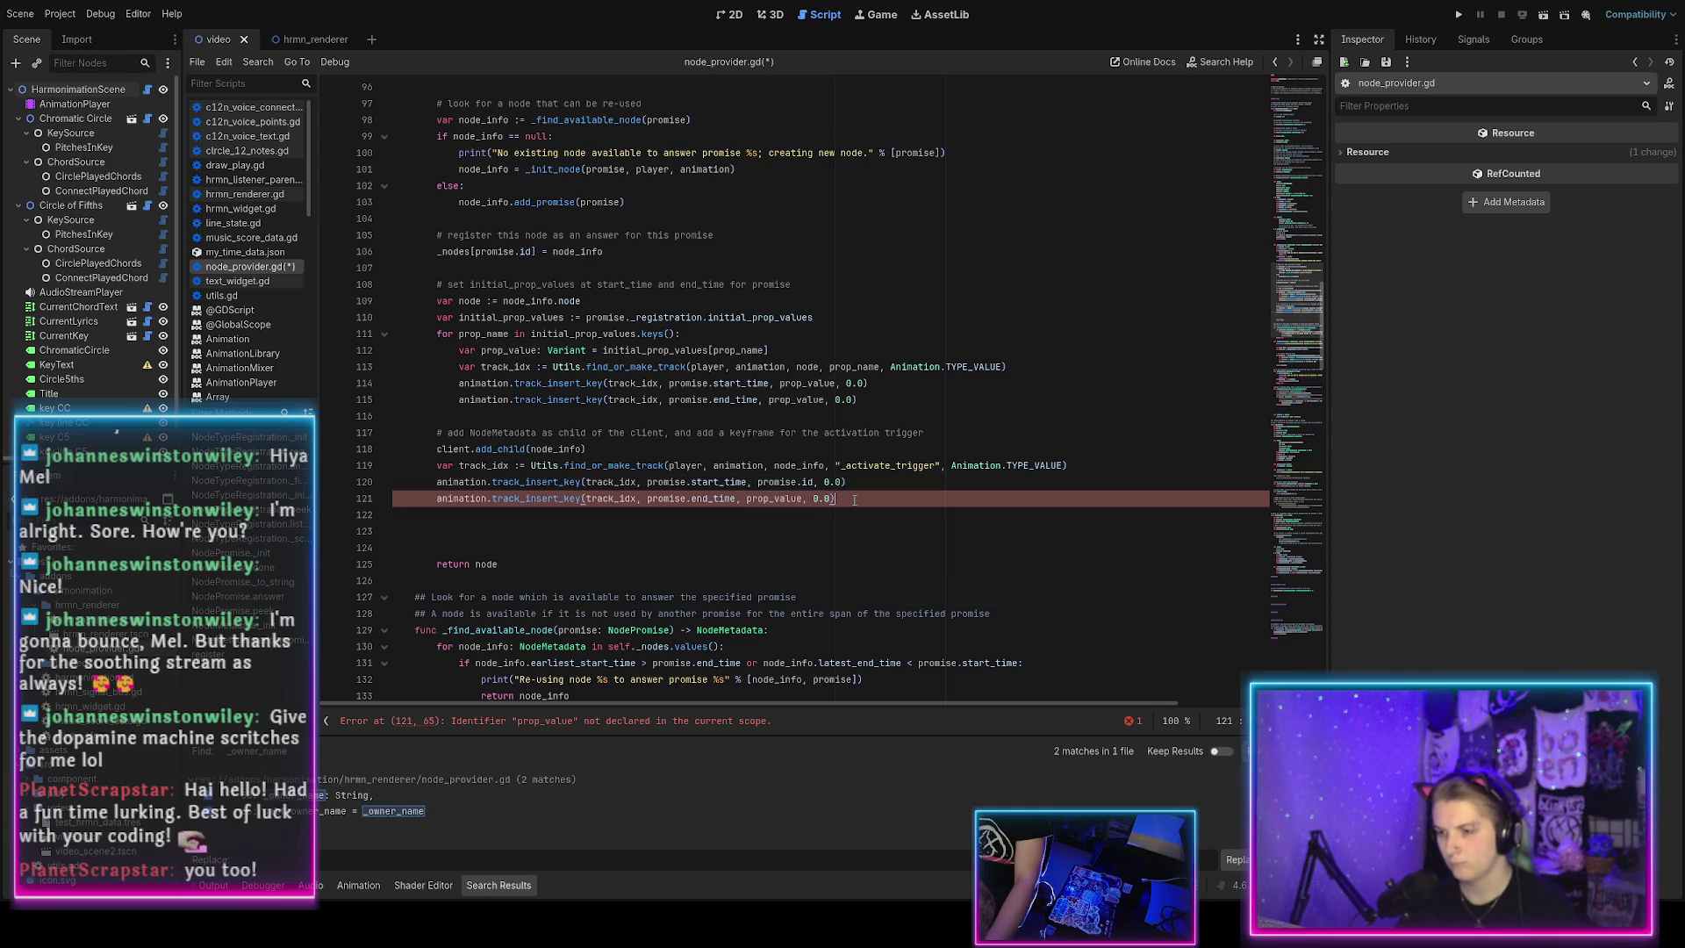
pyautogui.hotkey('ctrl', 'k')
pyautogui.doubleClick(782, 499)
pyautogui.write('promise')
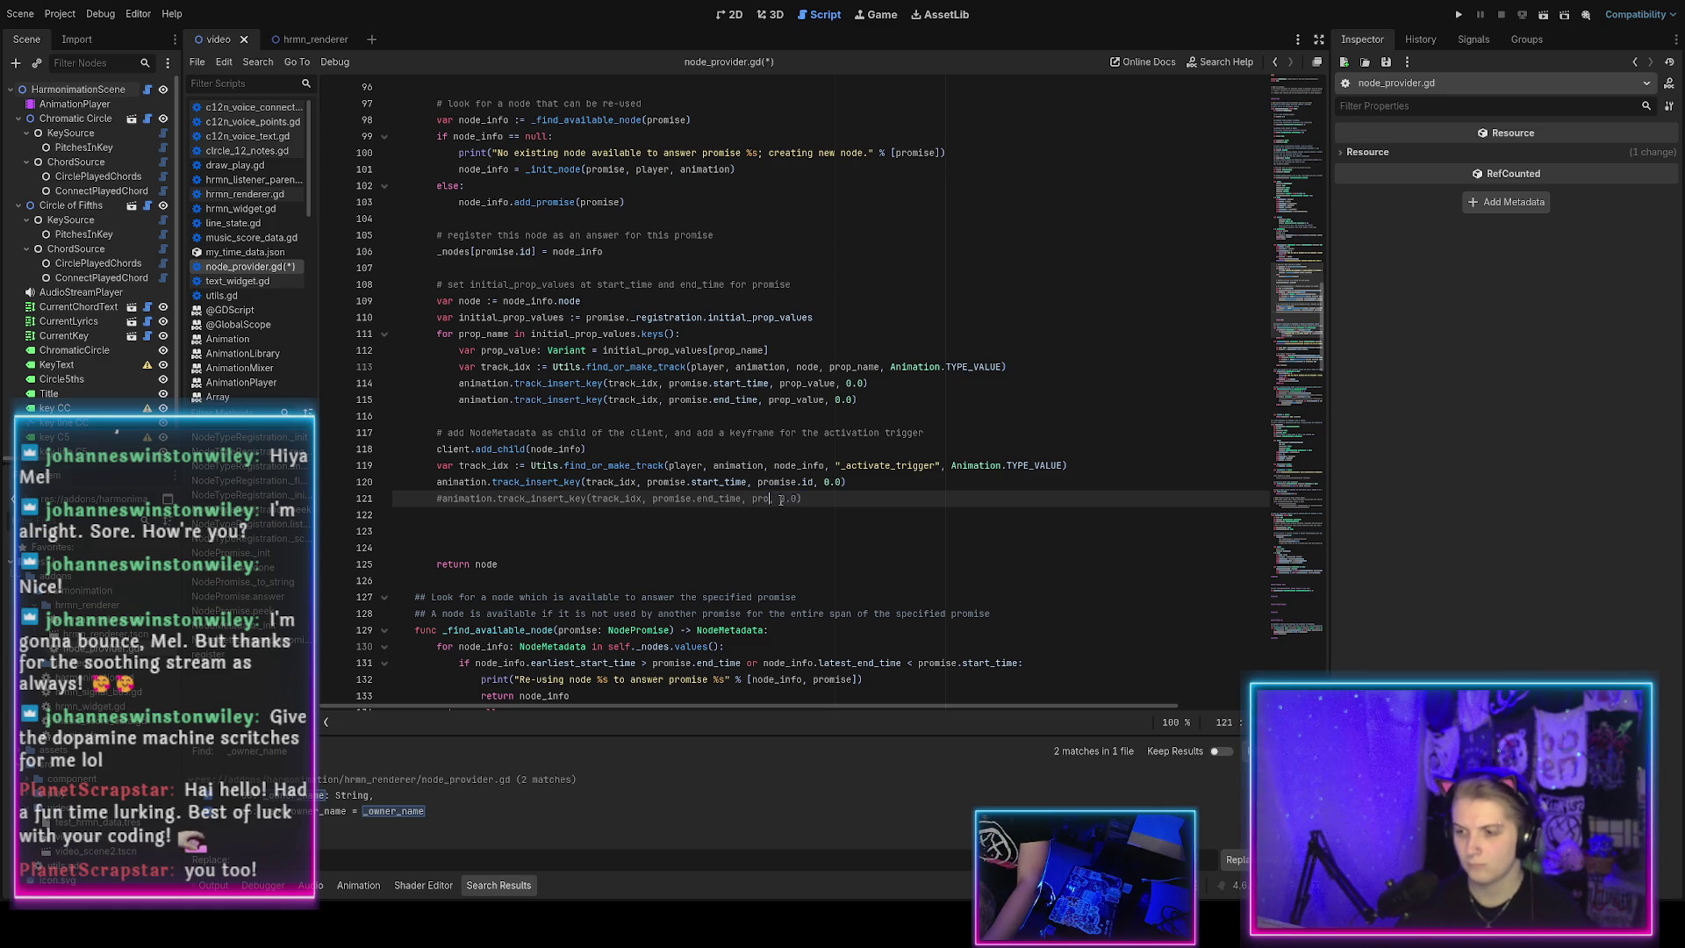
pyautogui.write('.id')
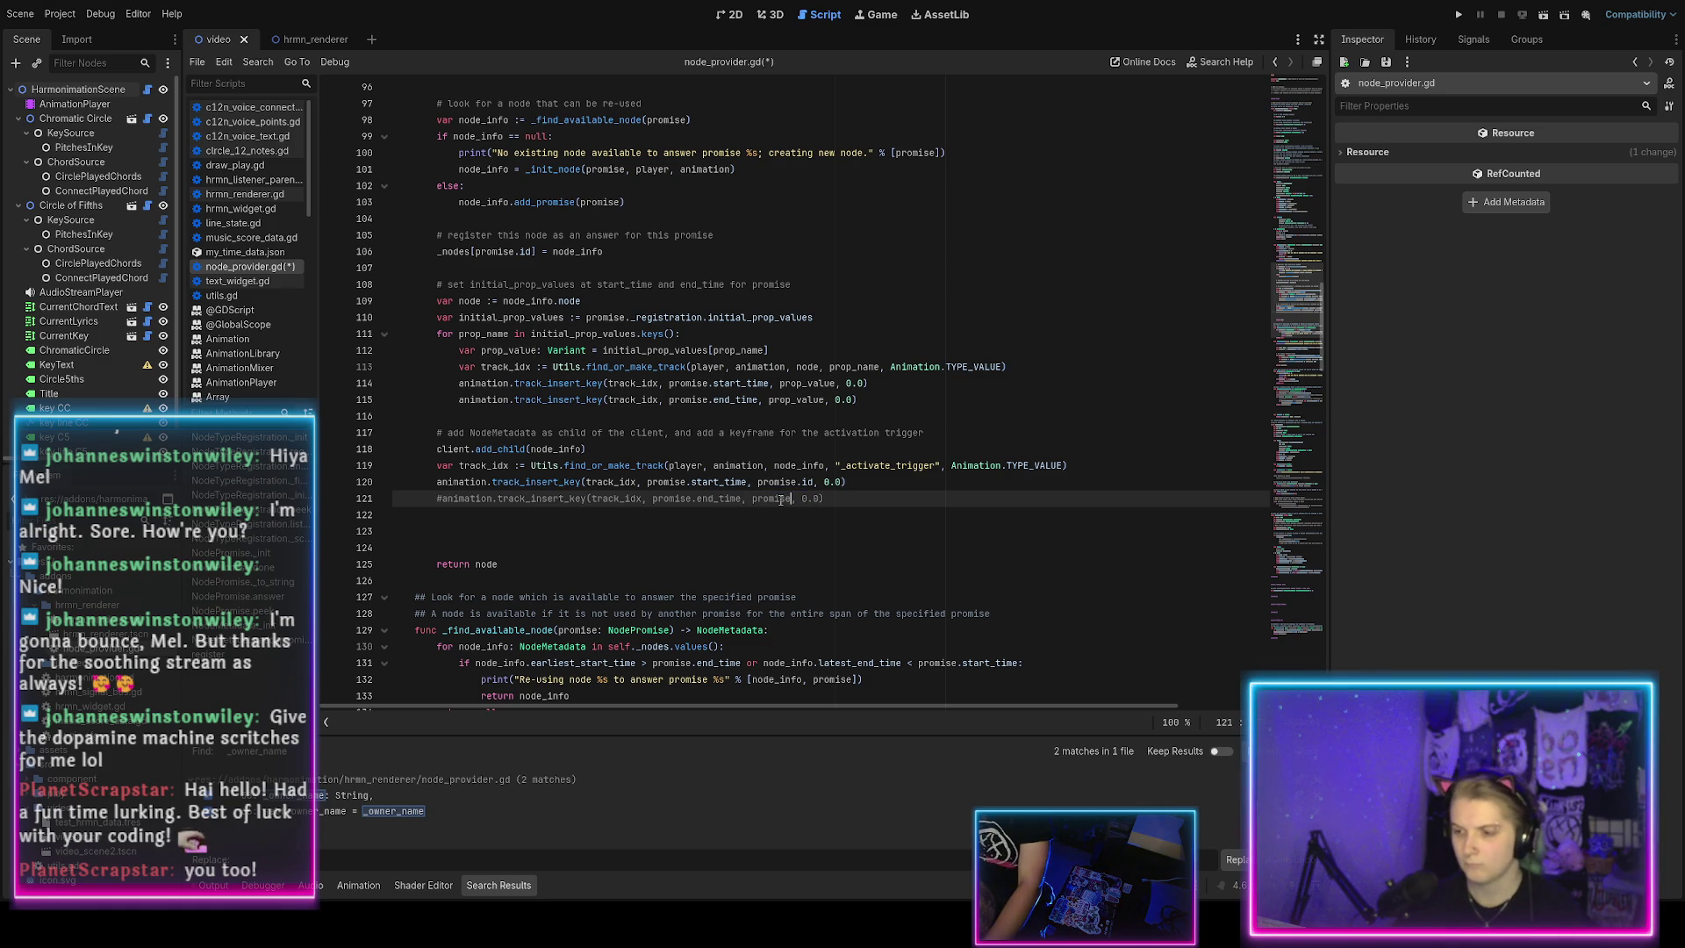
pyautogui.click(752, 499)
pyautogui.write('-')
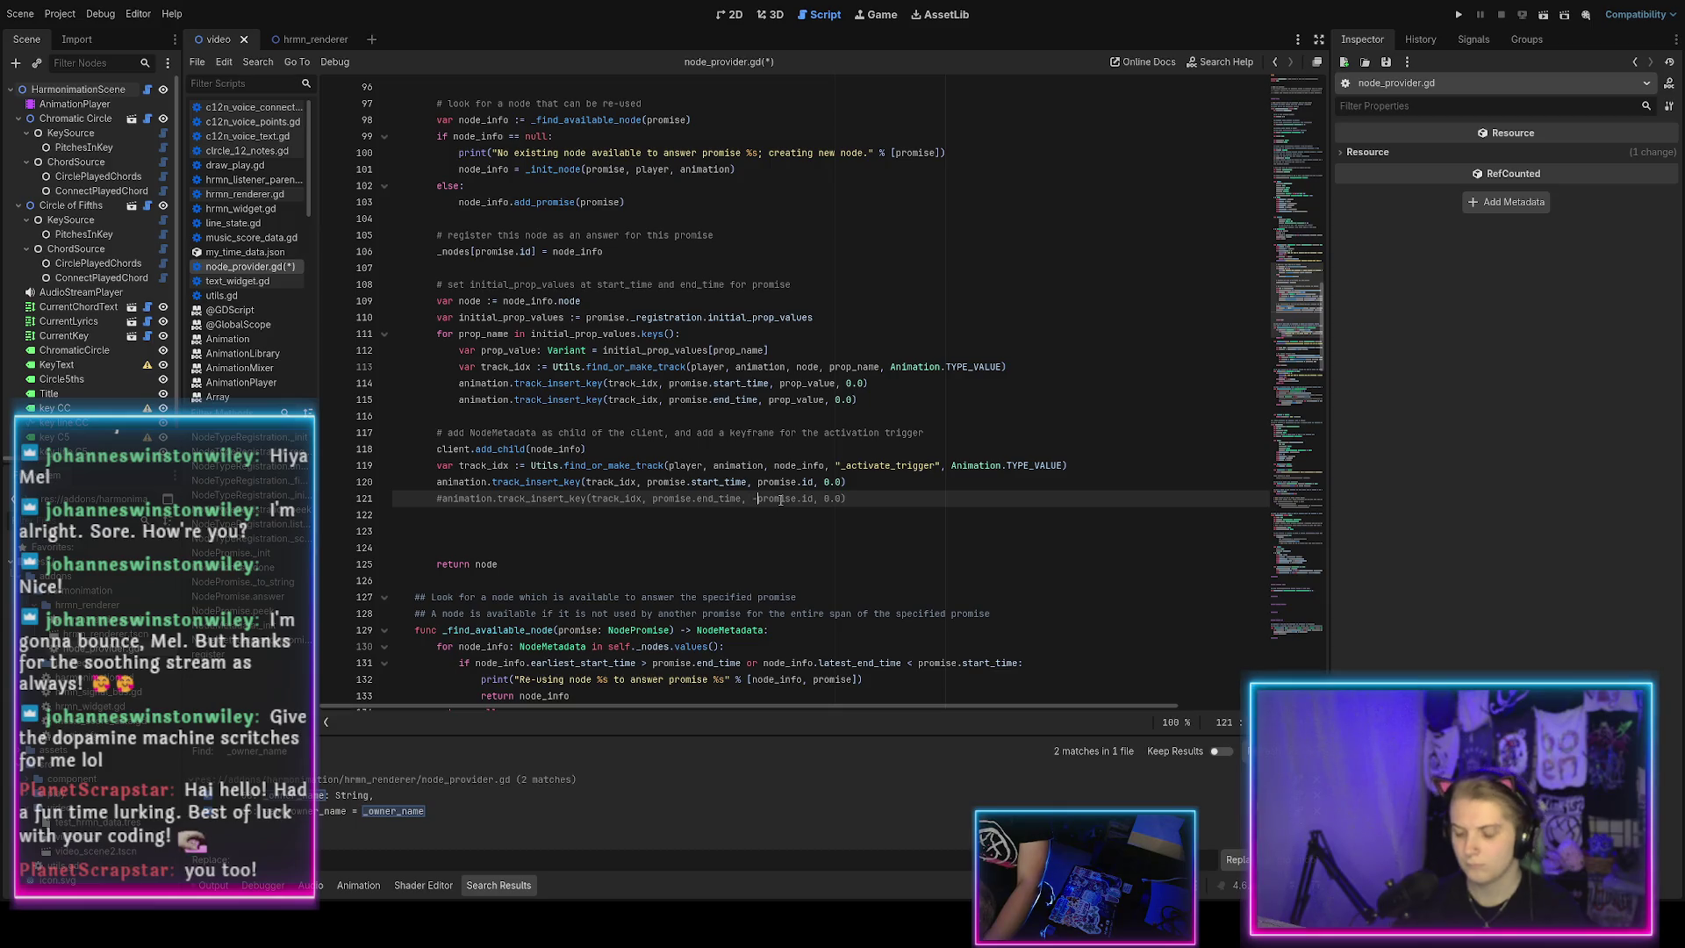
pyautogui.hotkey('ctrl', 's')
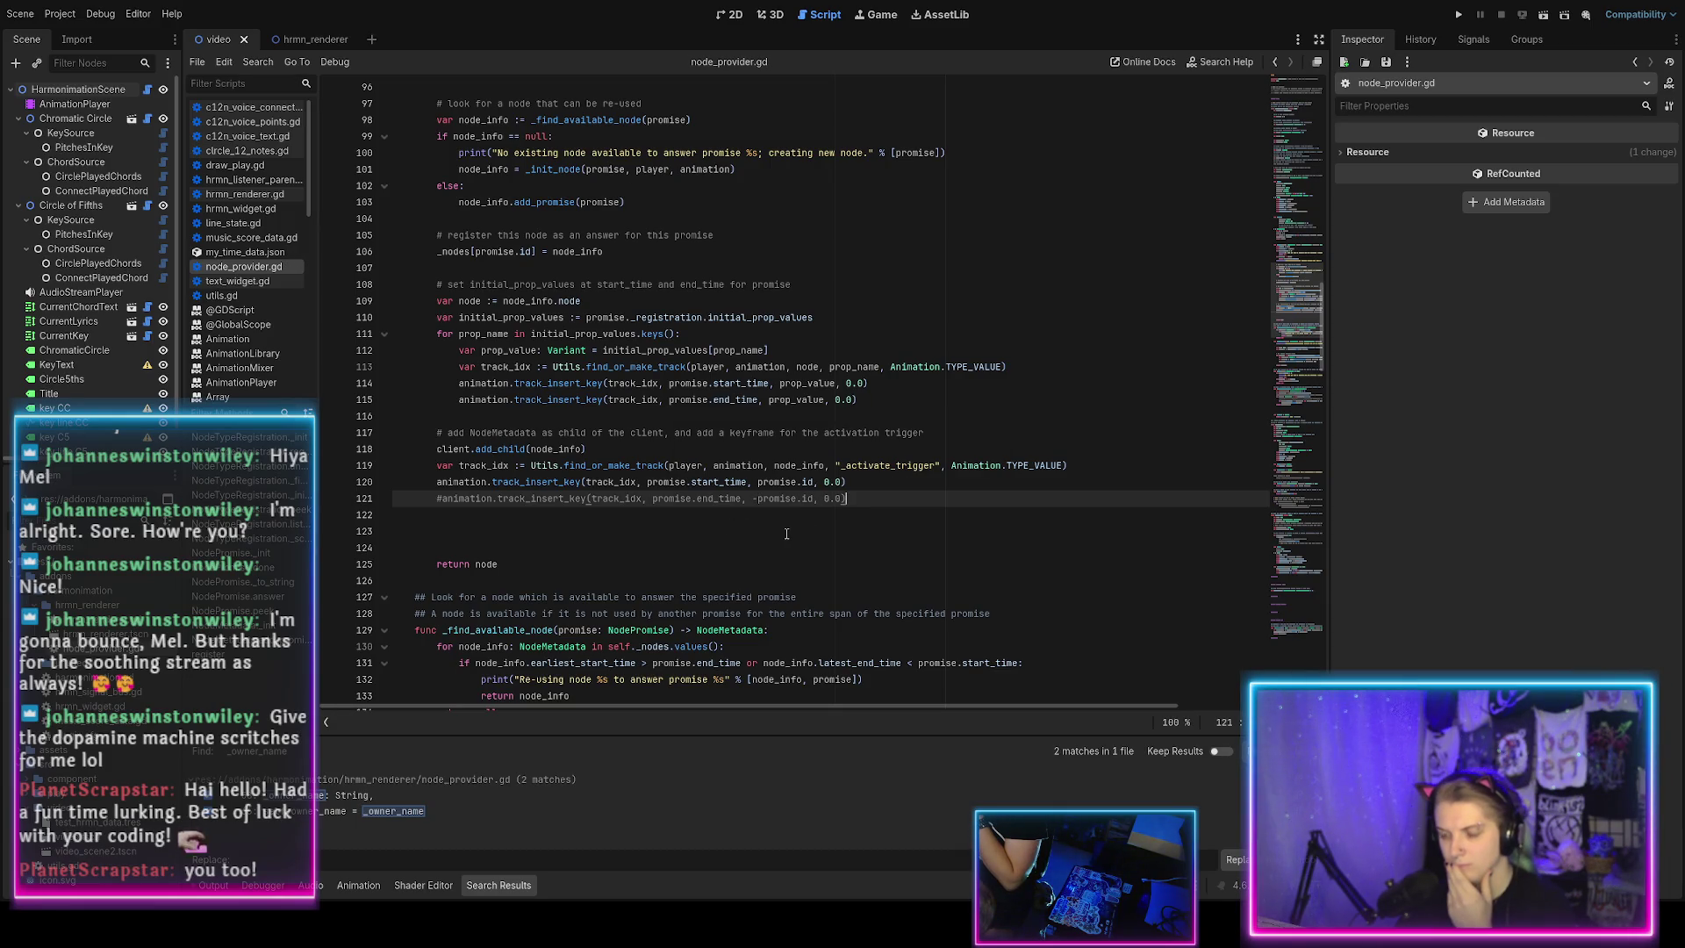
# Delete the extra blank lines before the return statement.
pyautogui.click(622, 546)
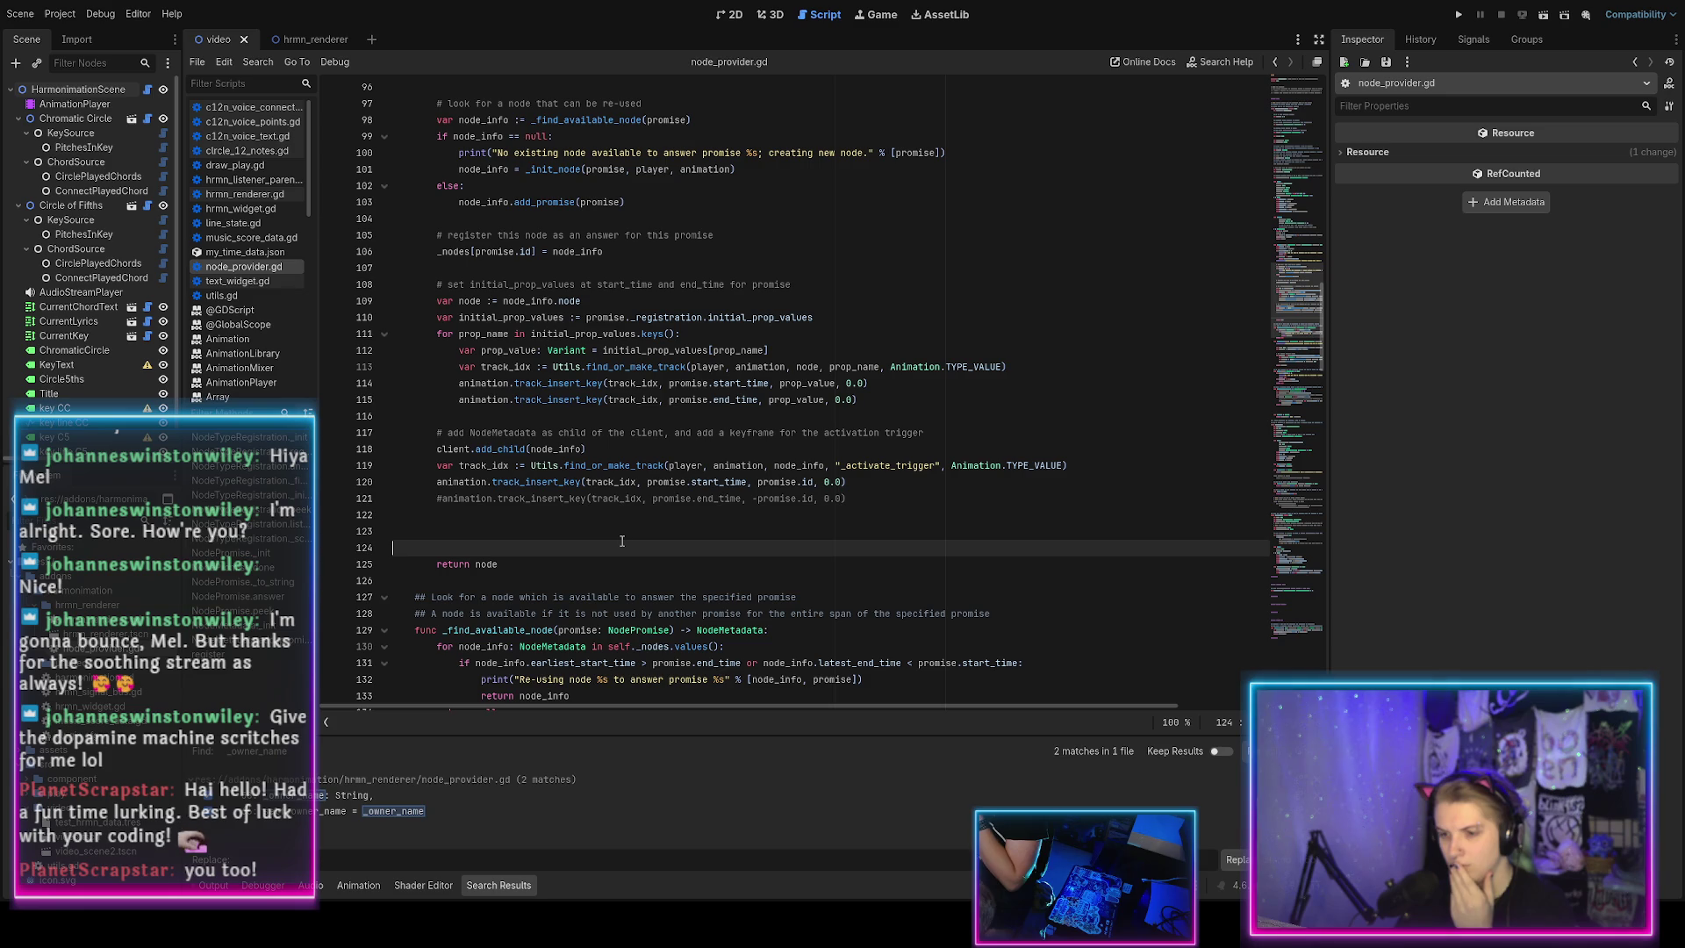
pyautogui.press('BackSpace')
pyautogui.press('BackSpace')
pyautogui.press('Delete')
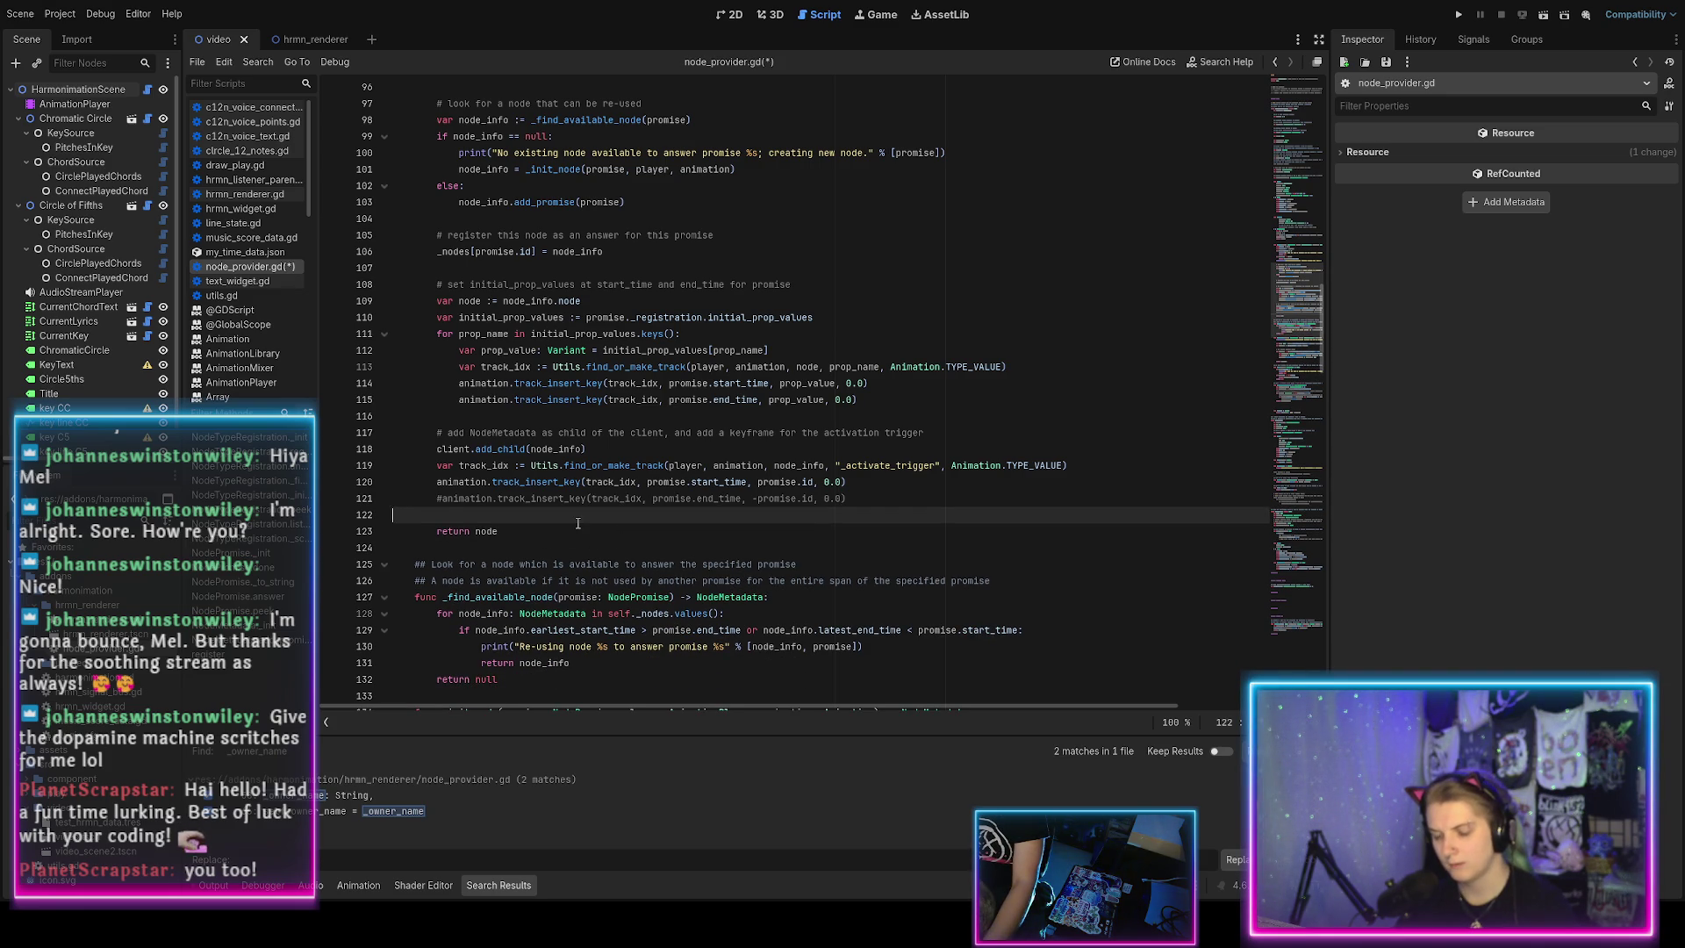
pyautogui.scroll(-1, 578, 523)
pyautogui.press('Escape')
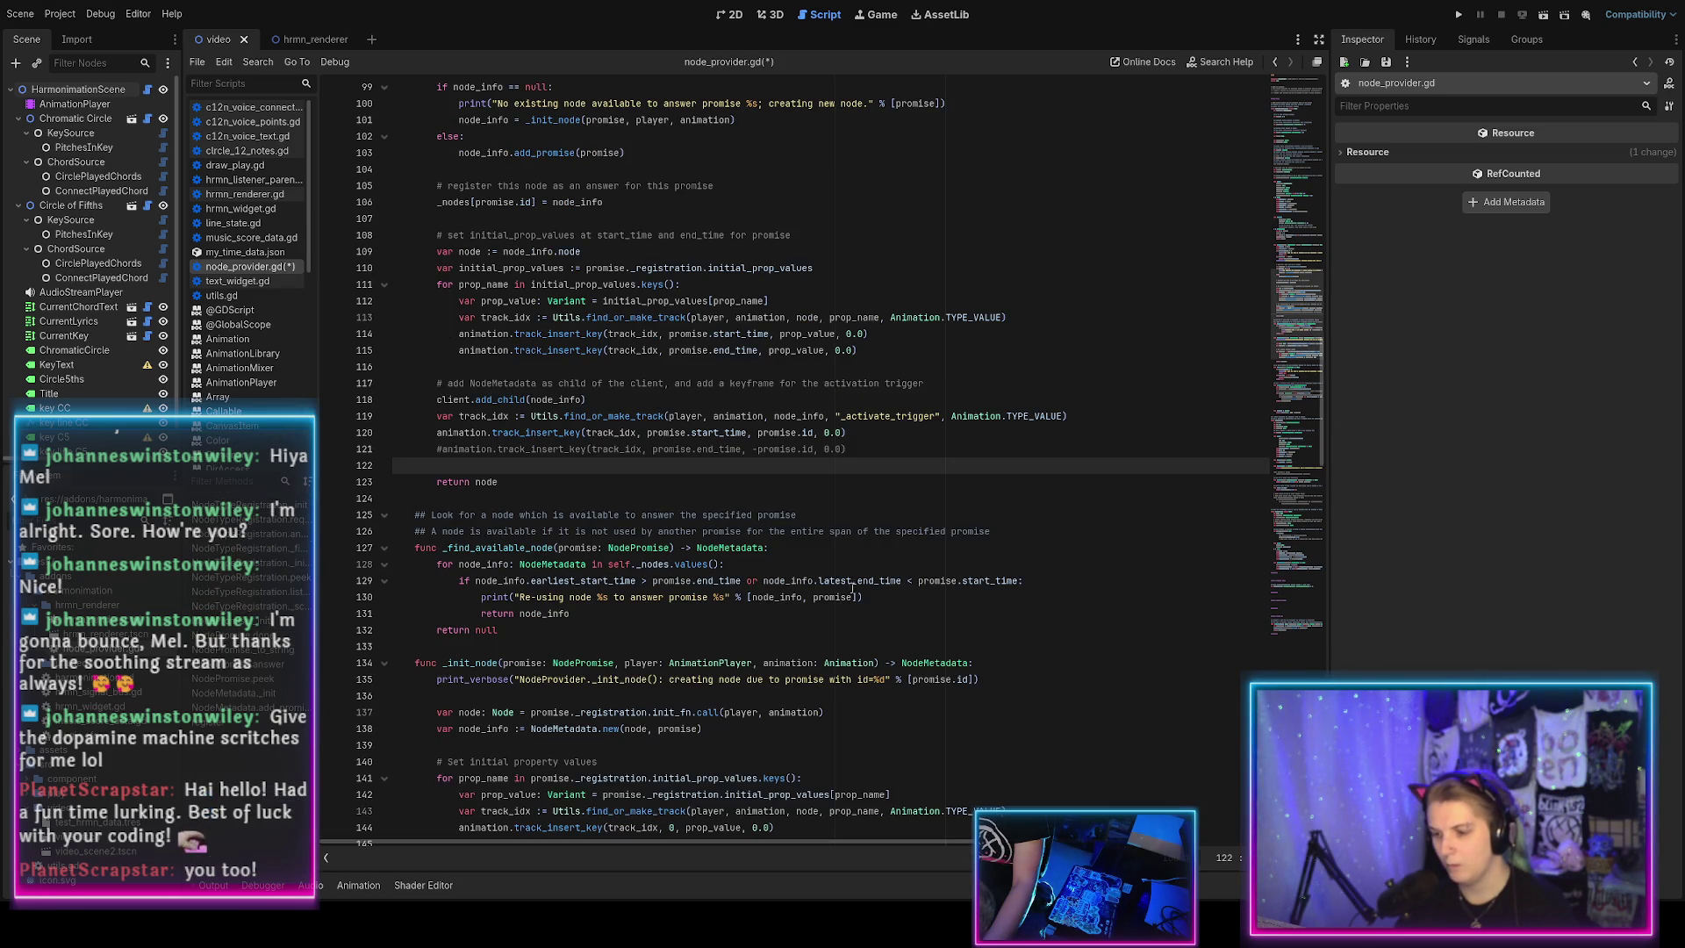
pyautogui.hotkey('alt', 'o')
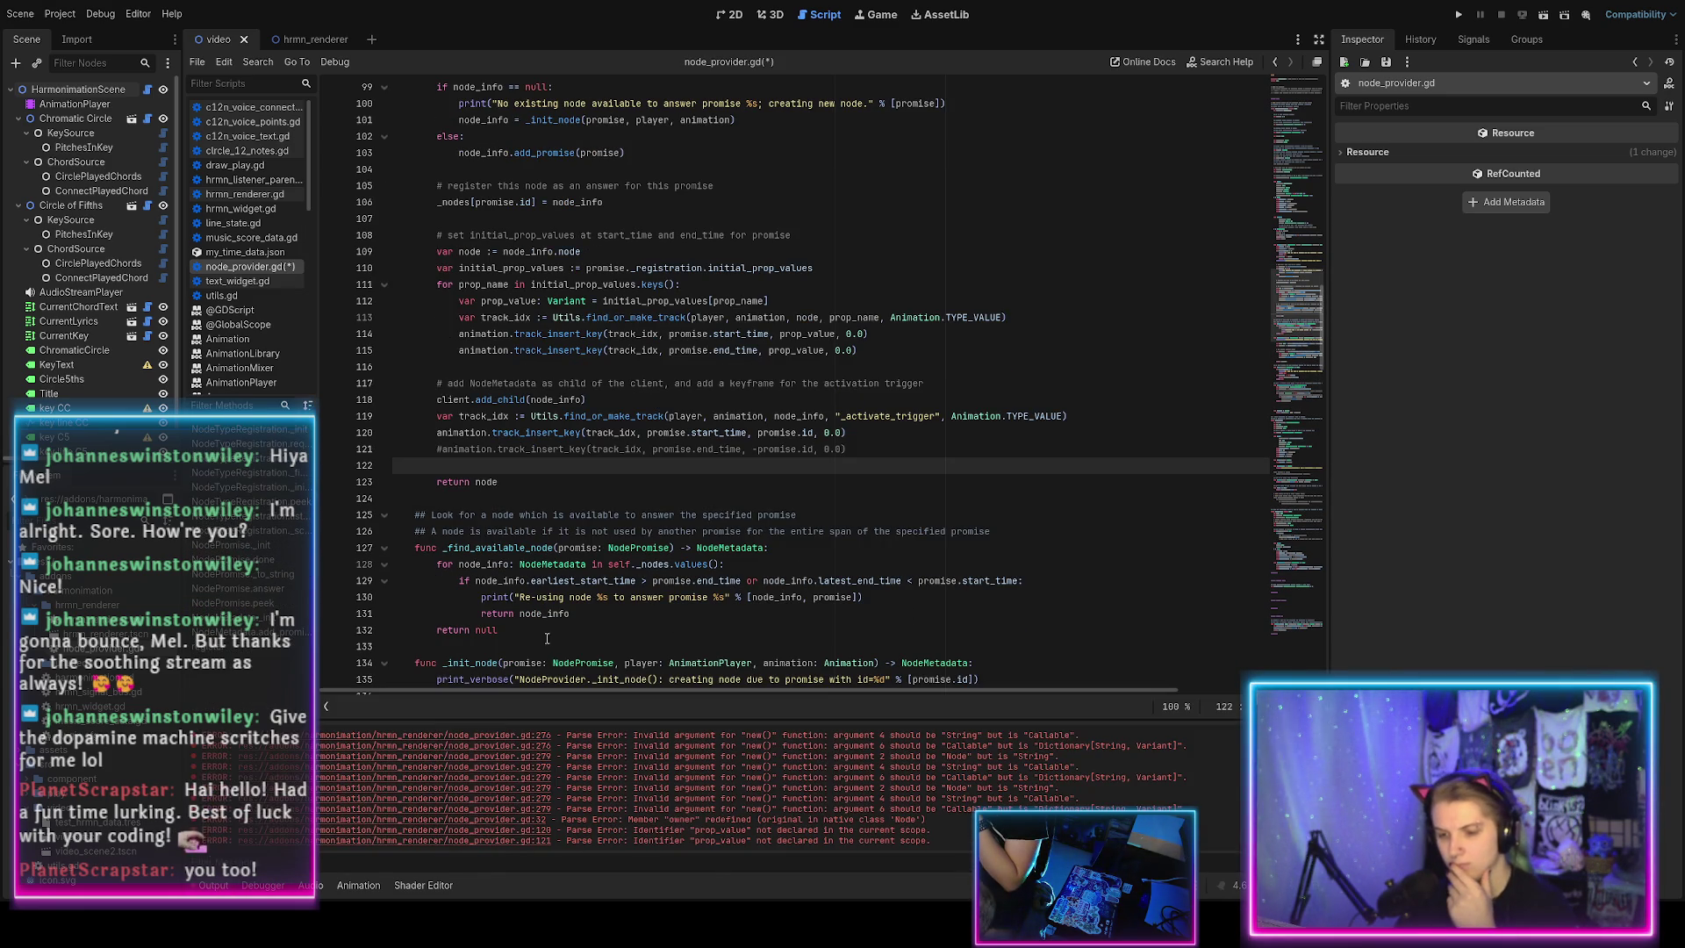
pyautogui.scroll(-2, 626, 558)
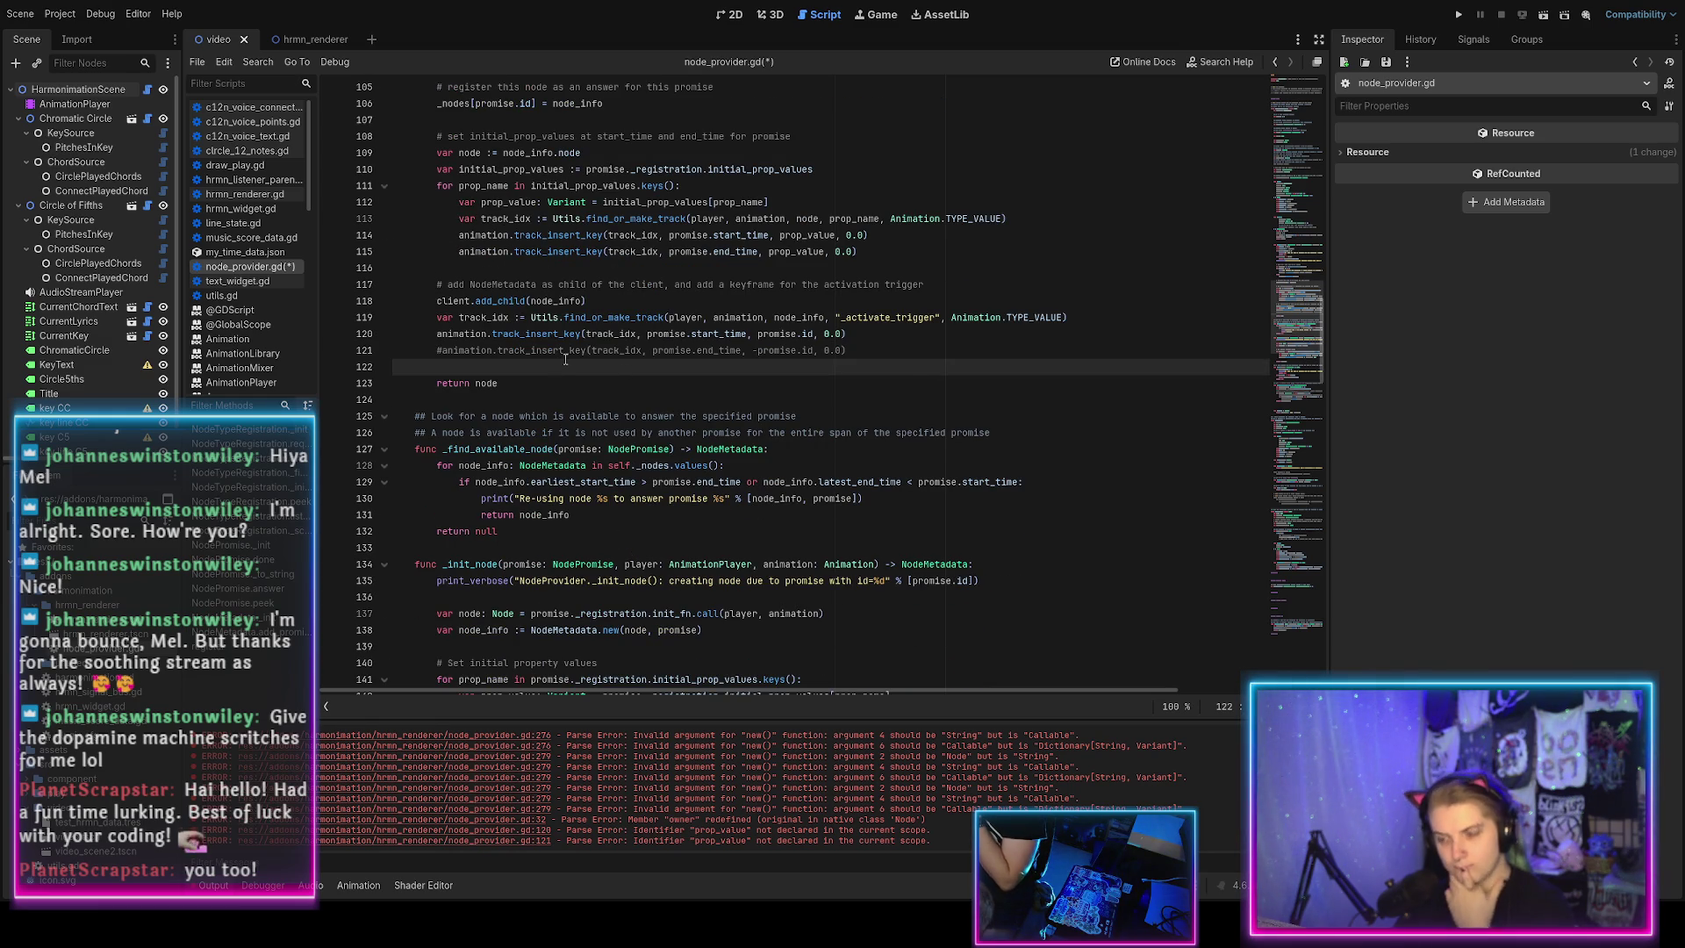
pyautogui.scroll(-1, 566, 359)
pyautogui.scroll(4, 573, 358)
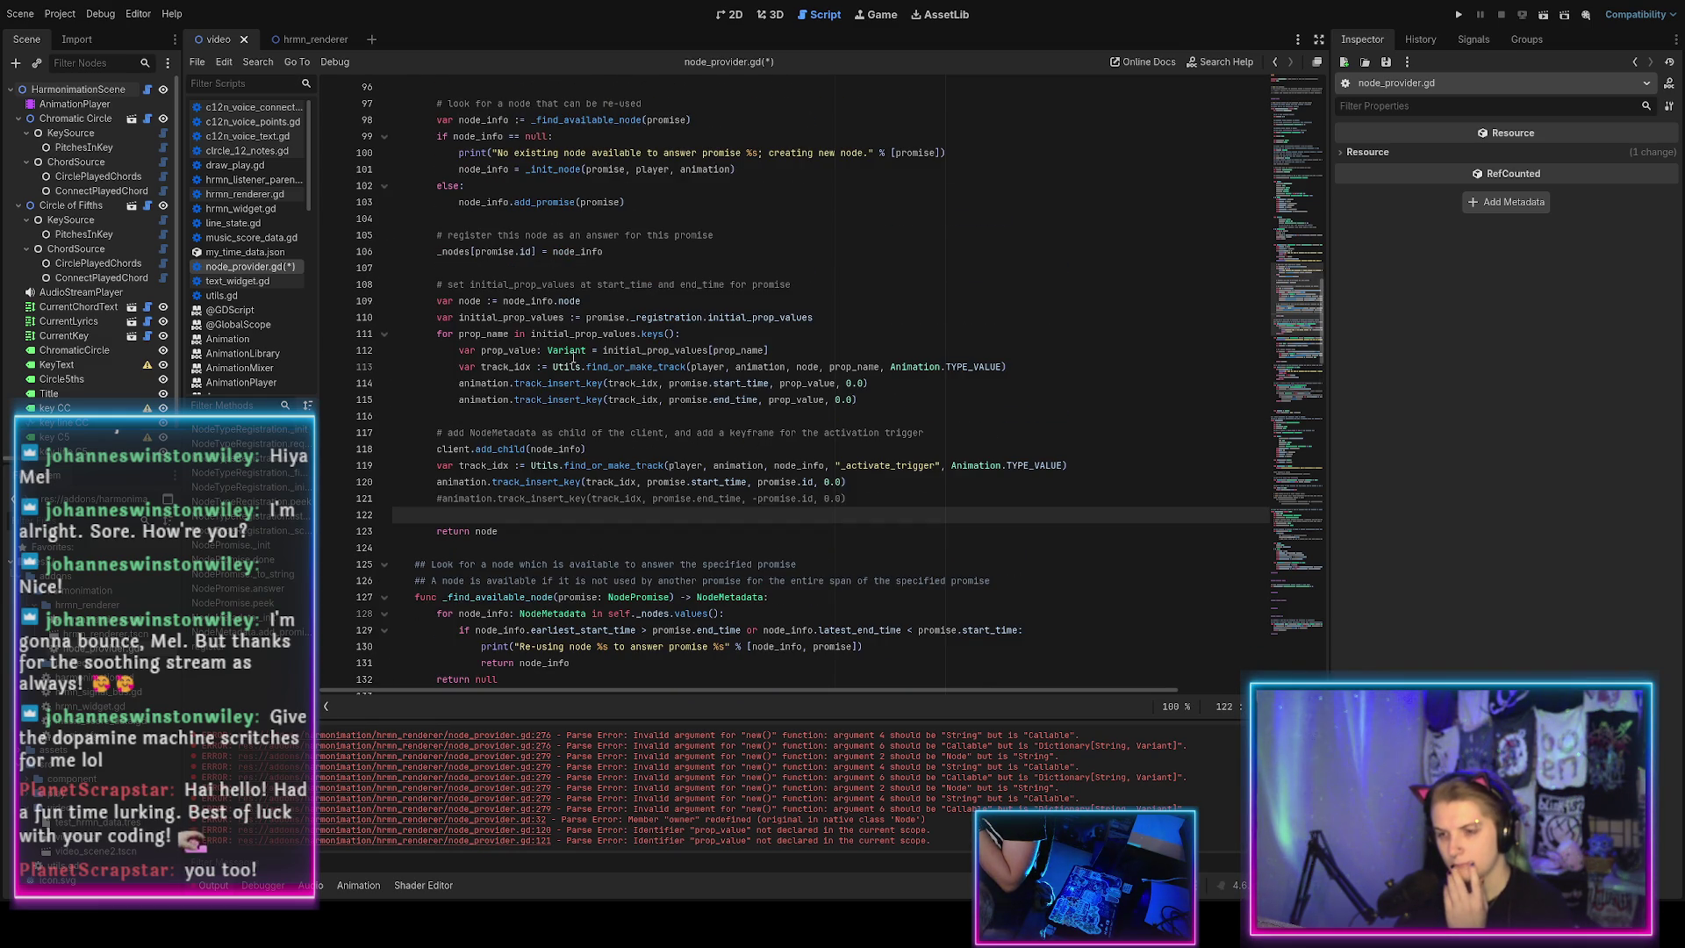
pyautogui.scroll(-6, 573, 358)
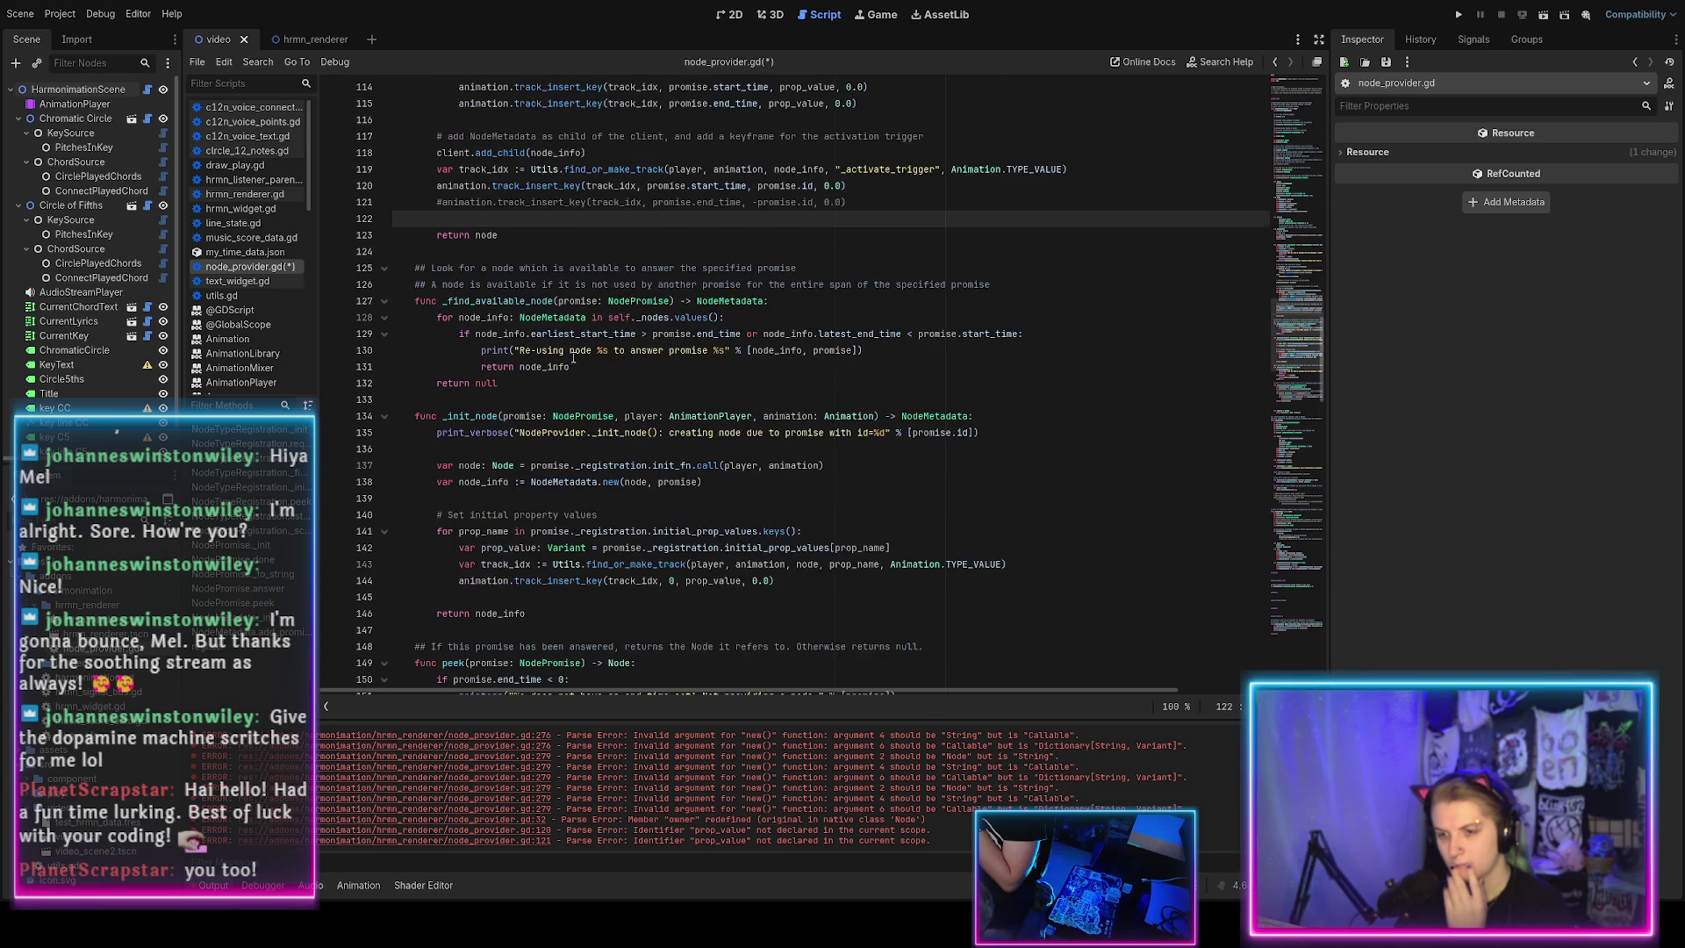
pyautogui.scroll(-13, 574, 358)
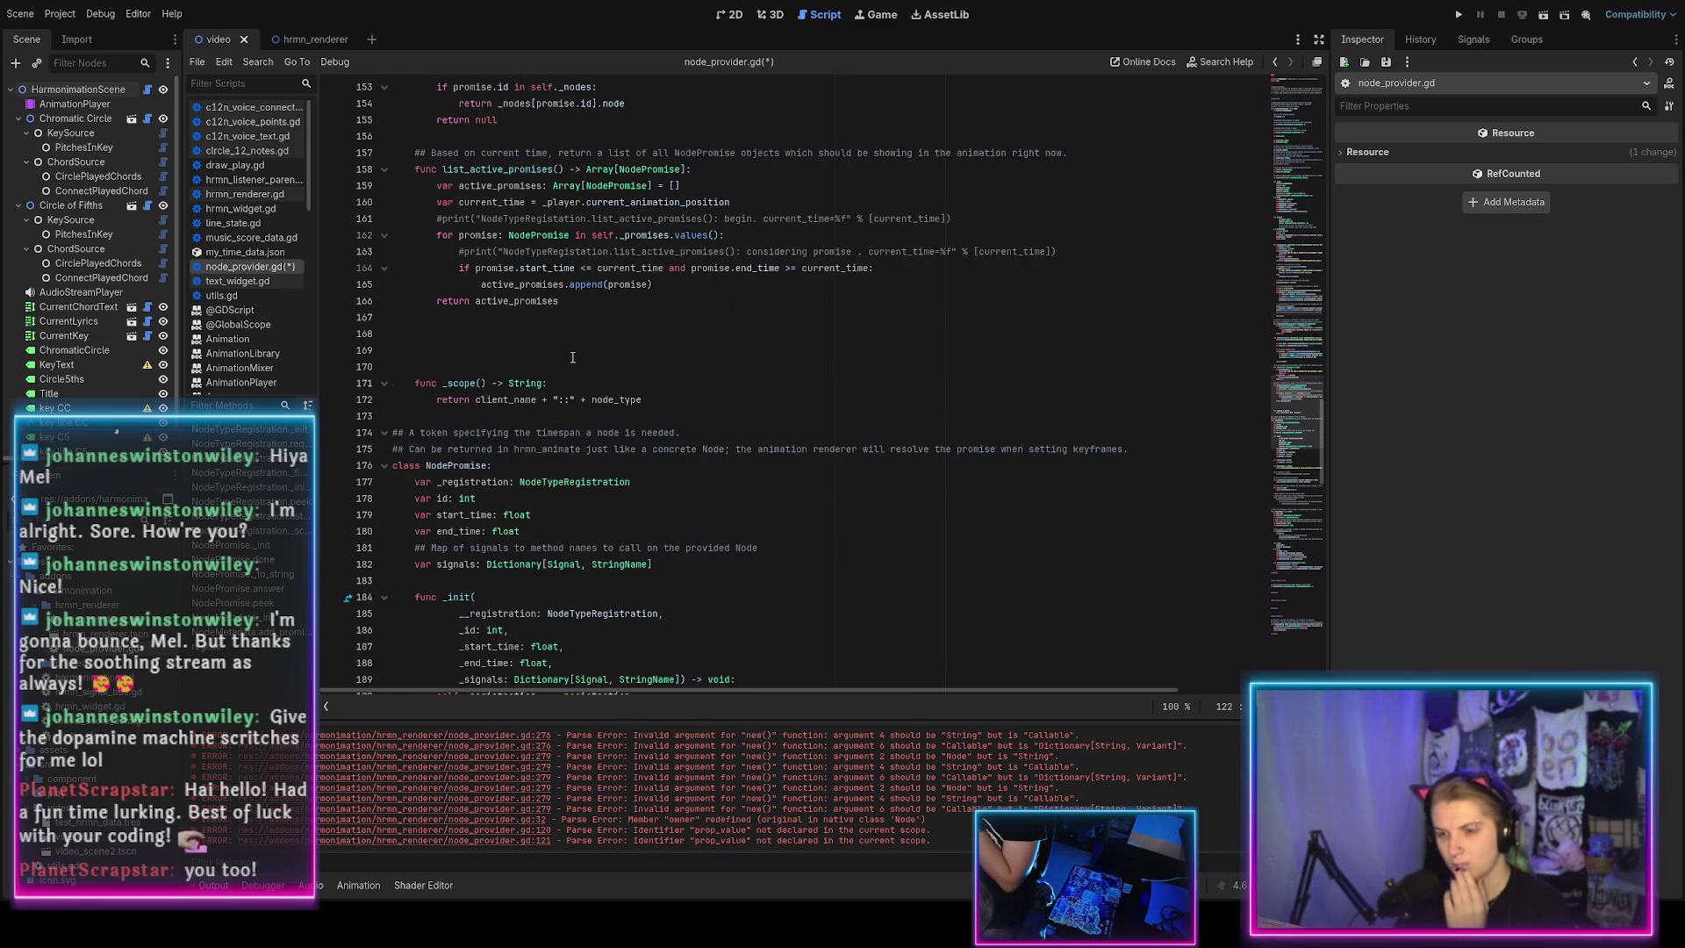
pyautogui.scroll(-8, 572, 359)
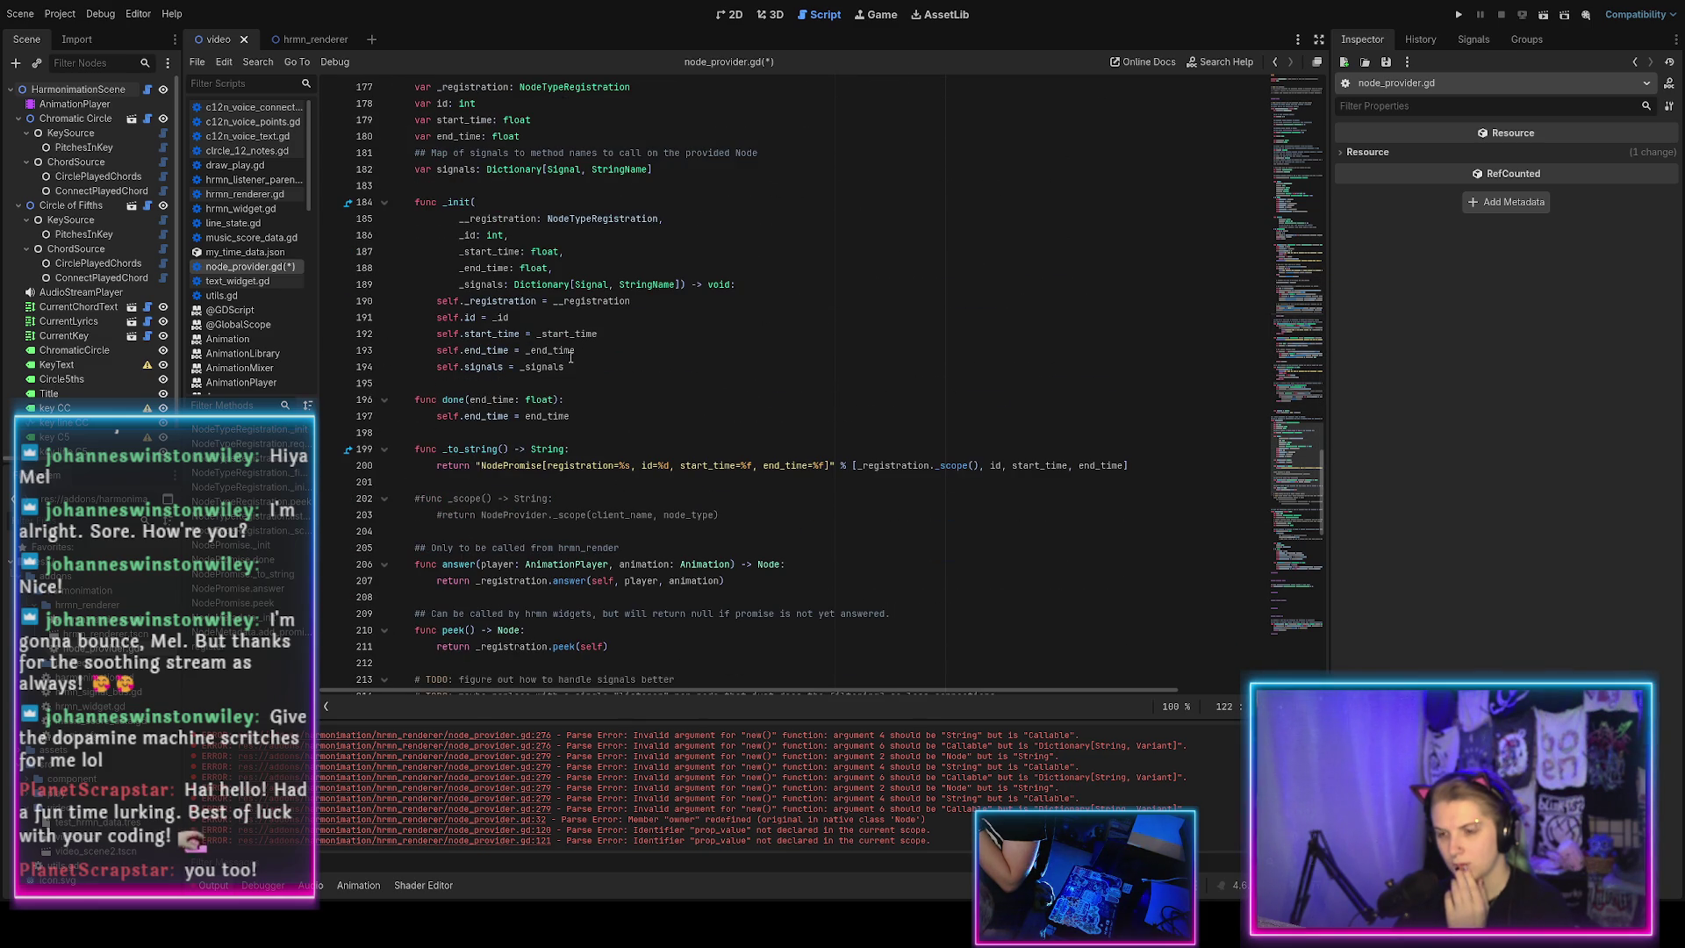
pyautogui.scroll(3, 559, 440)
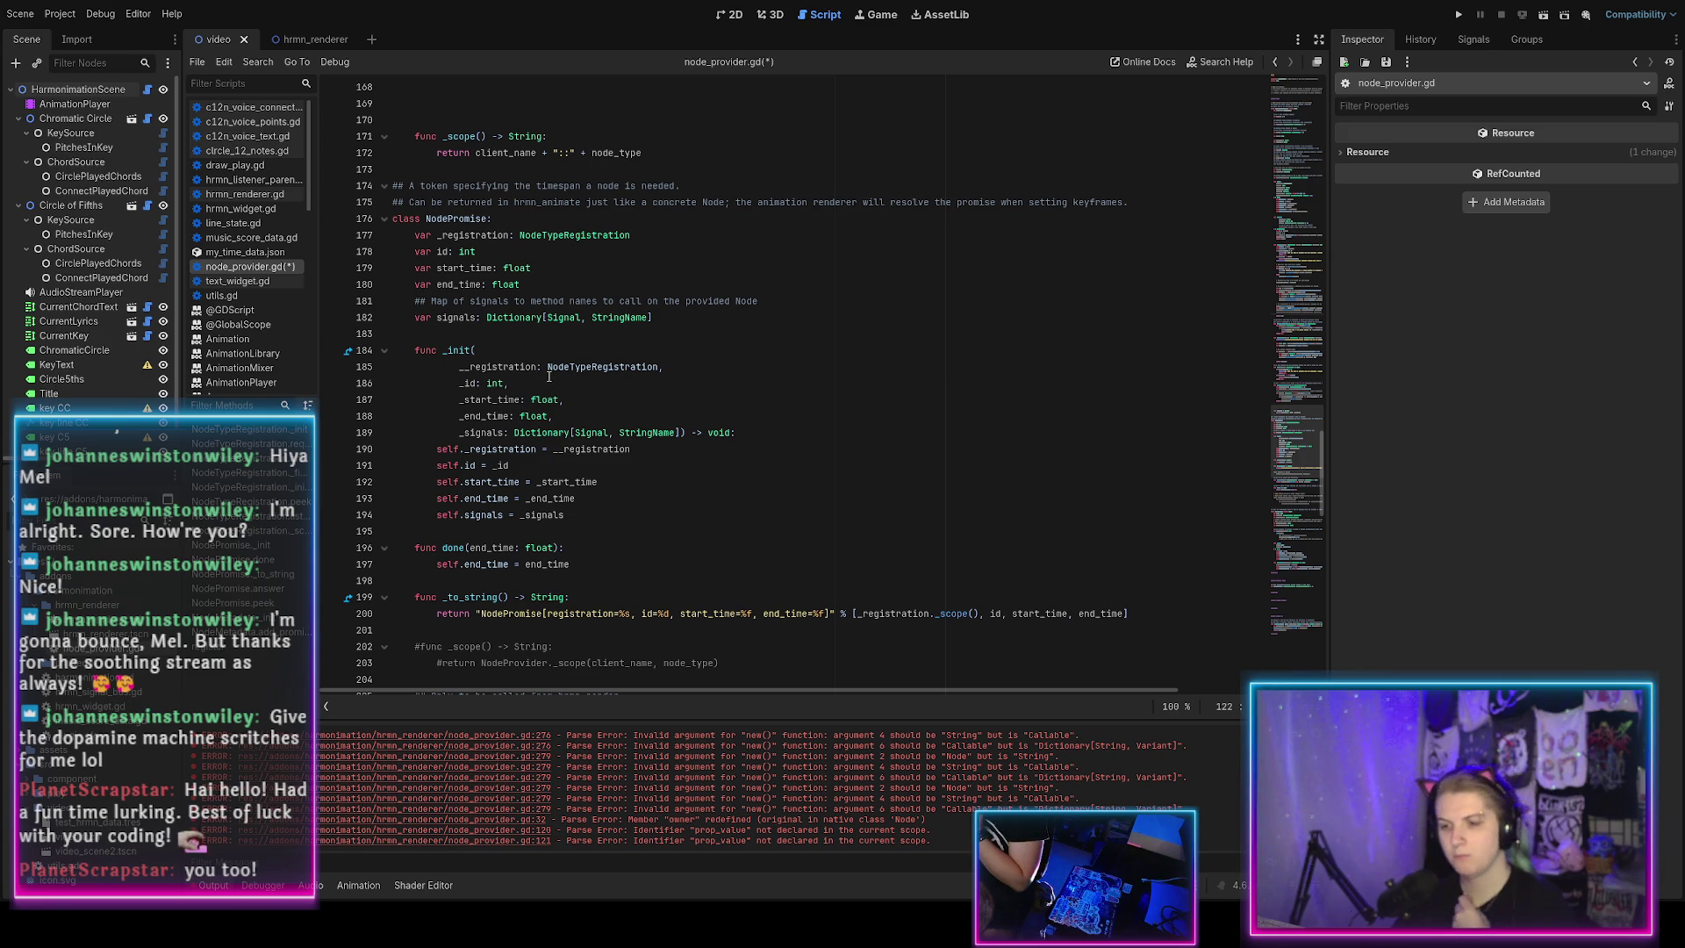
pyautogui.scroll(-6, 550, 370)
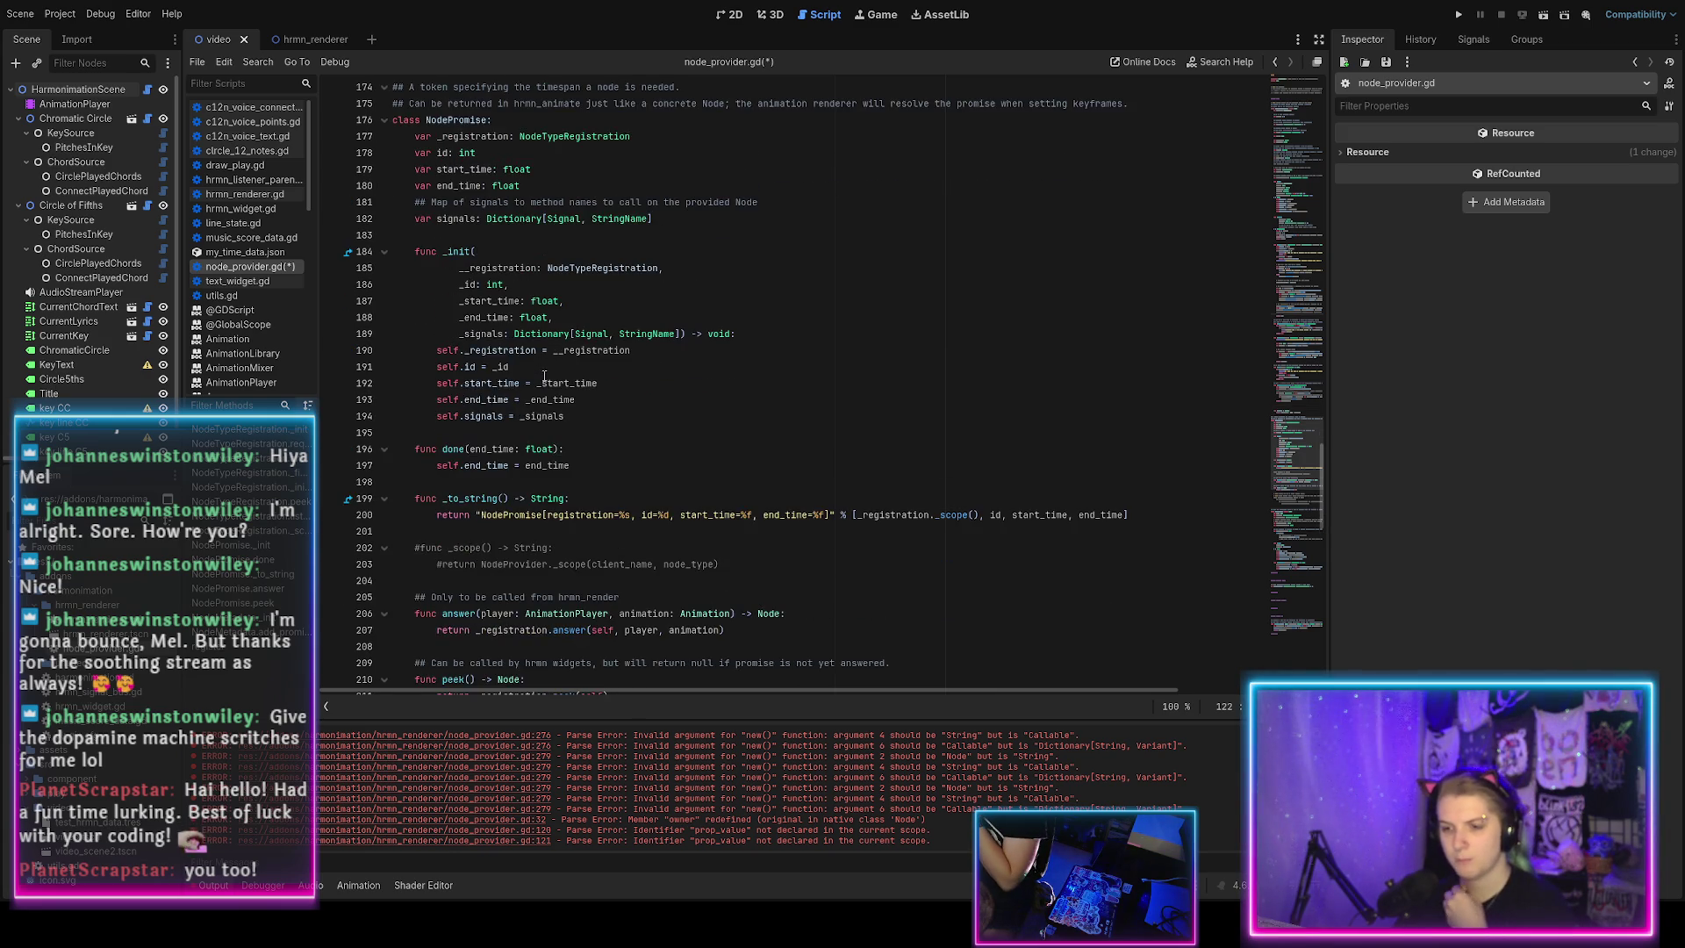
pyautogui.scroll(-3, 538, 376)
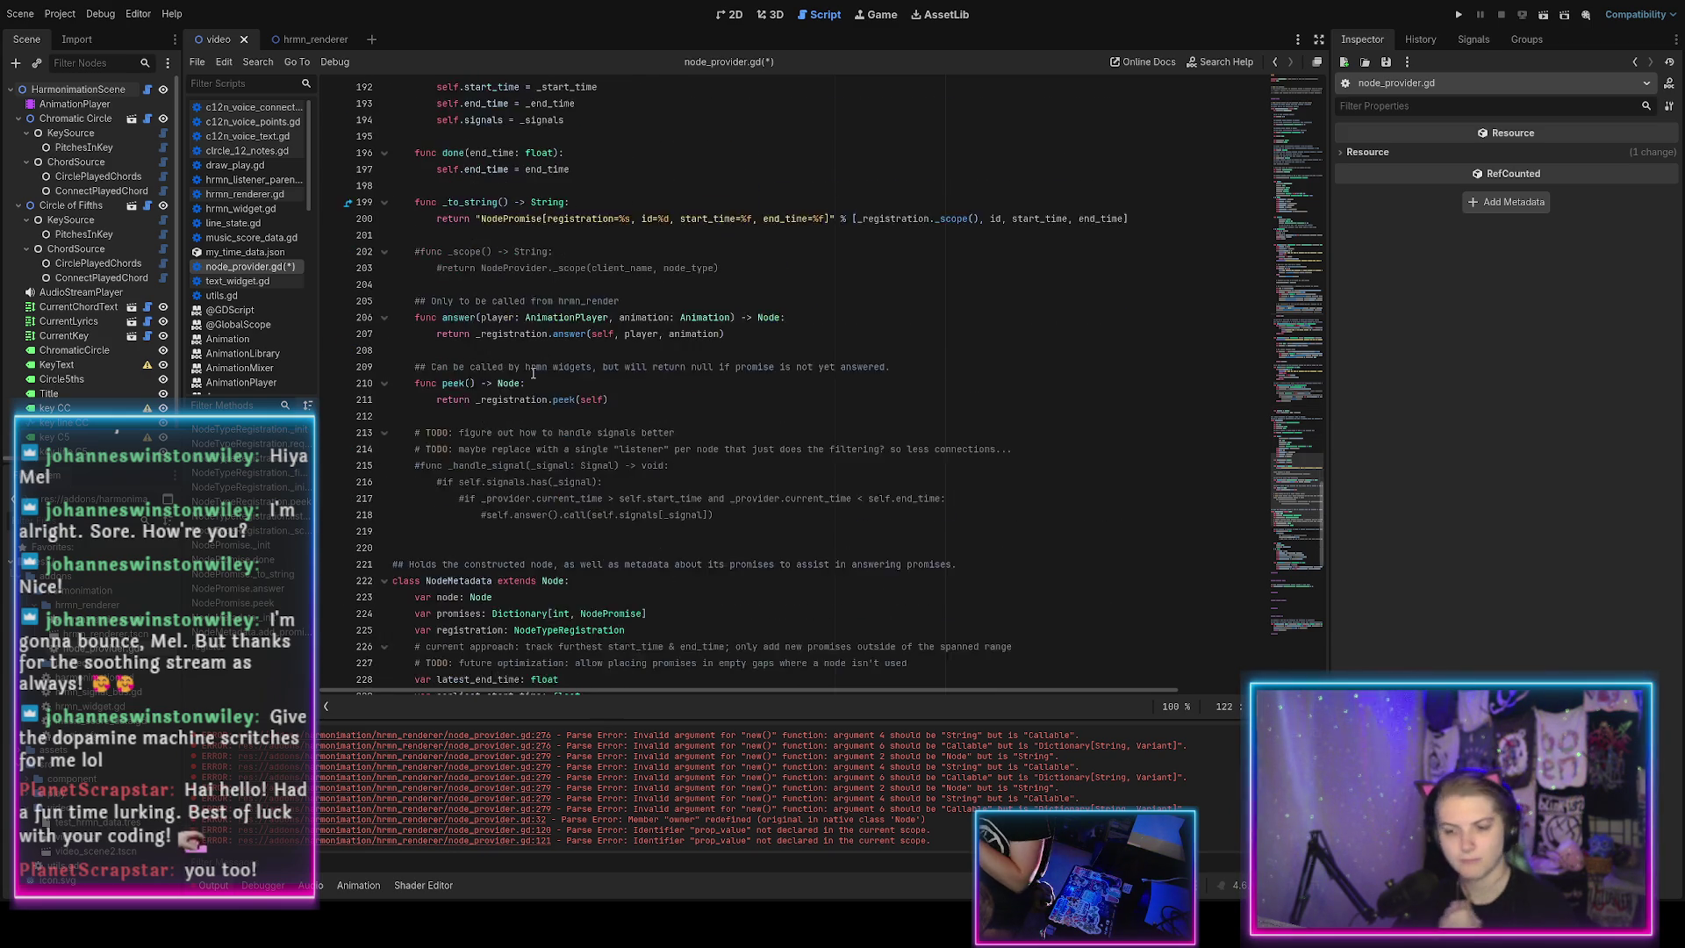
pyautogui.scroll(-3, 533, 373)
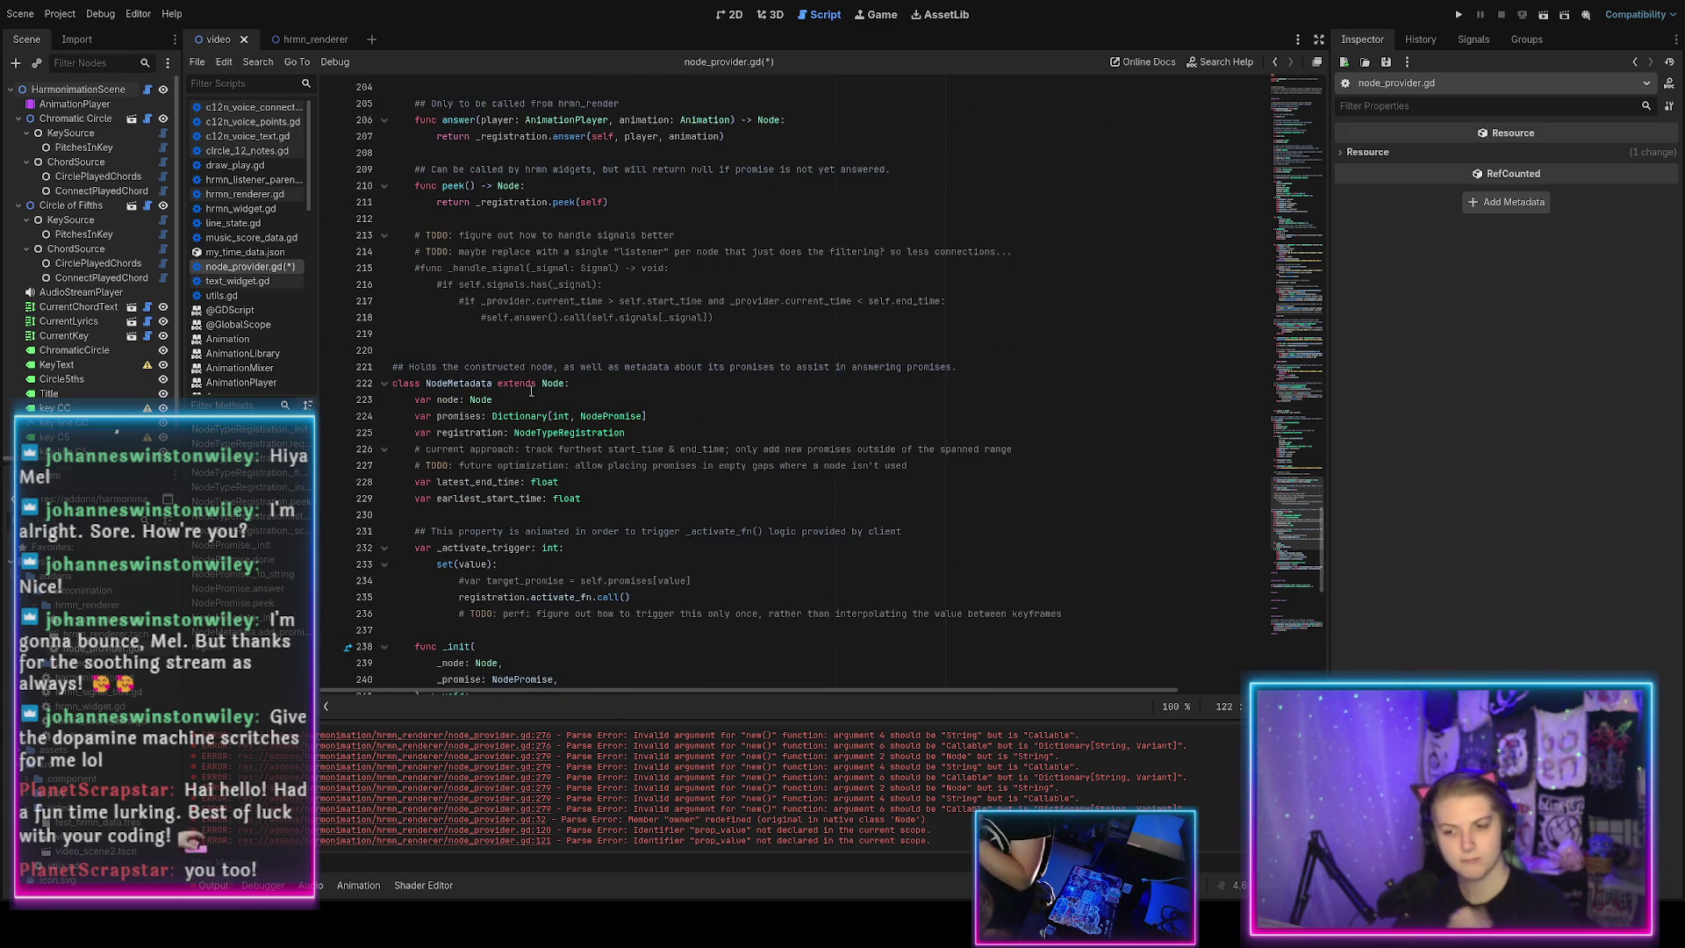
pyautogui.scroll(-3, 531, 389)
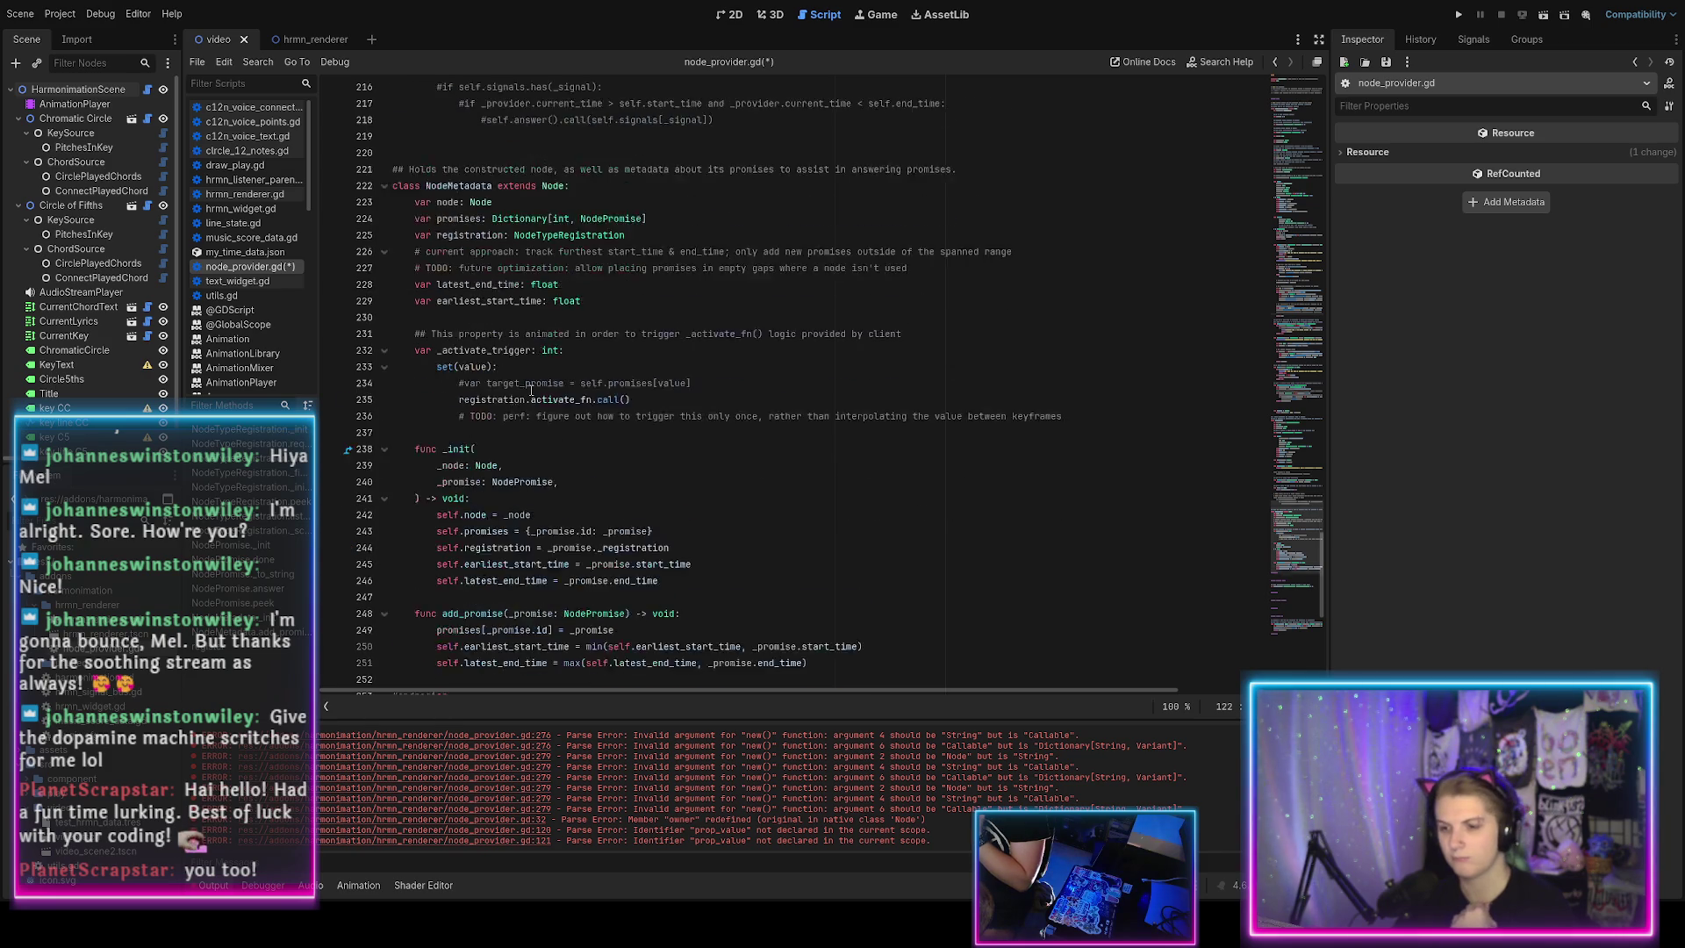
pyautogui.scroll(-3, 531, 388)
pyautogui.click(681, 484)
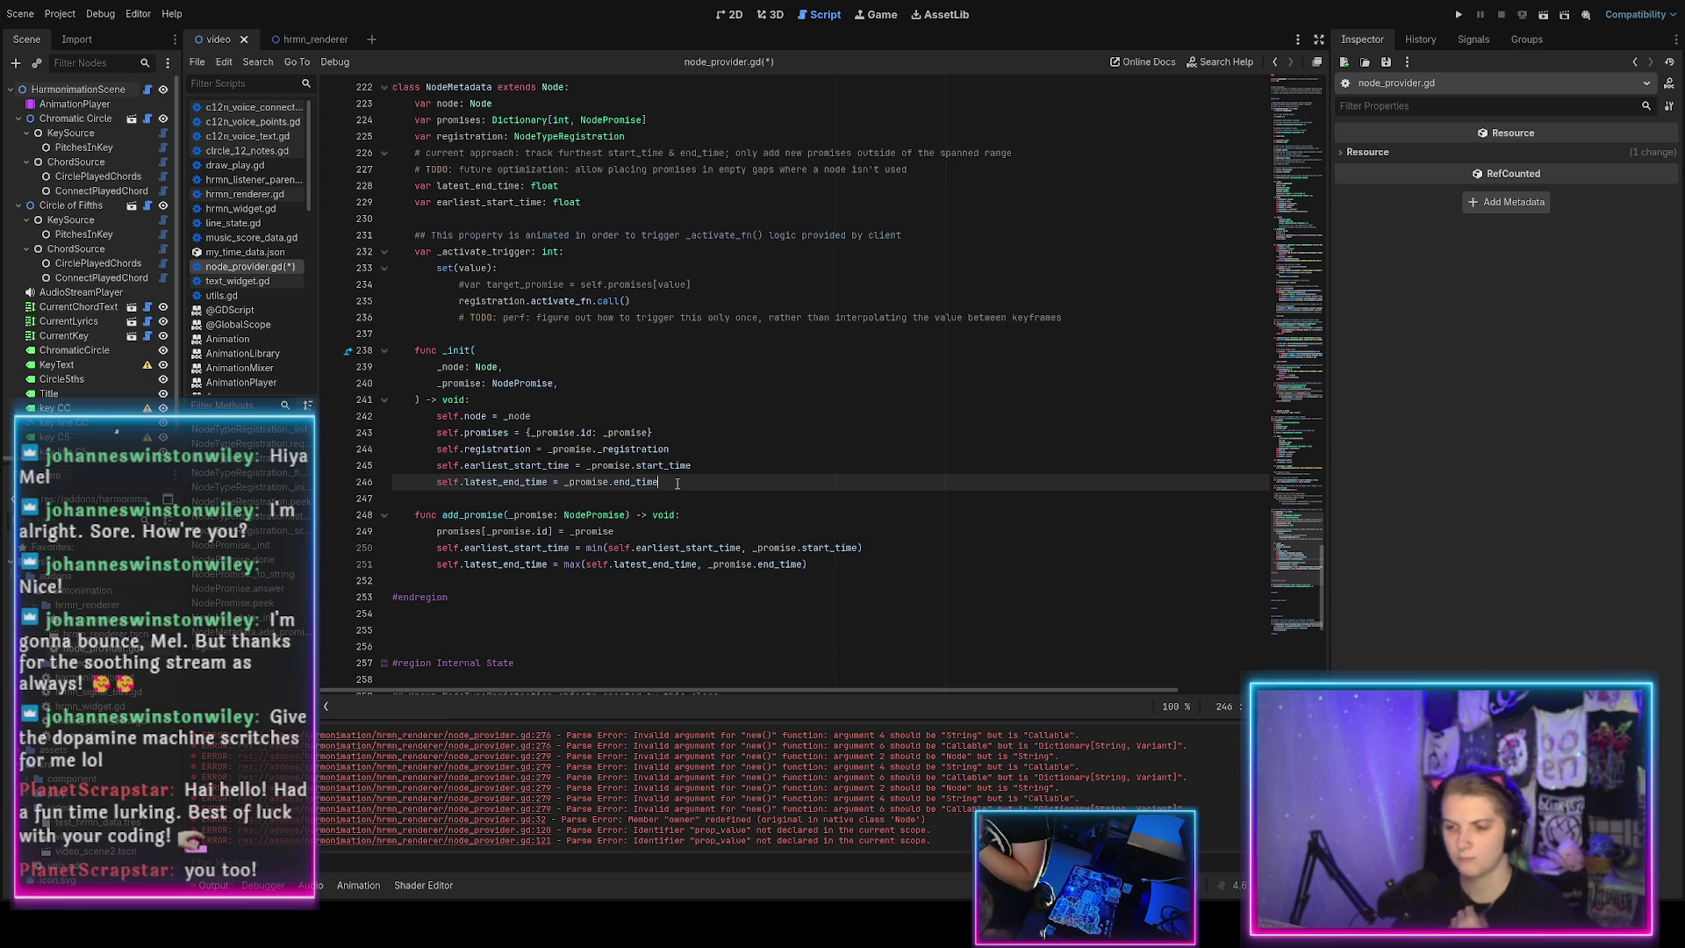
# Add self.name = "NodeMetadata" + str(_promise.id) on line 247 of _init and save.
pyautogui.press('Return')
pyautogui.write('self.')
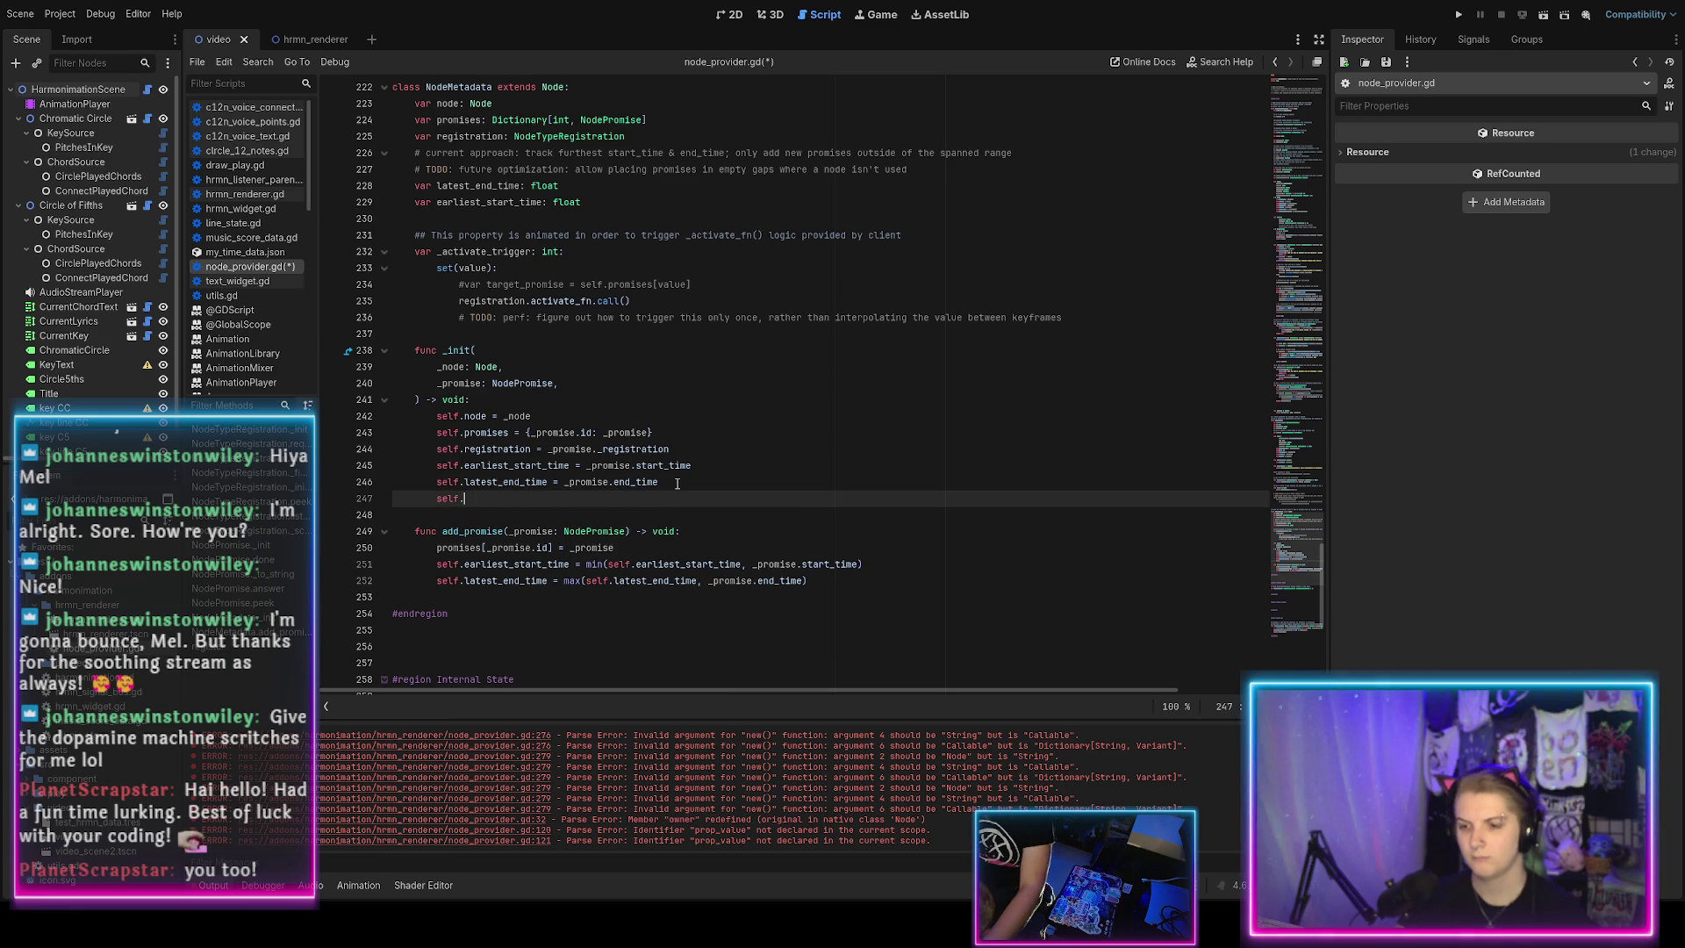
pyautogui.write('name =')
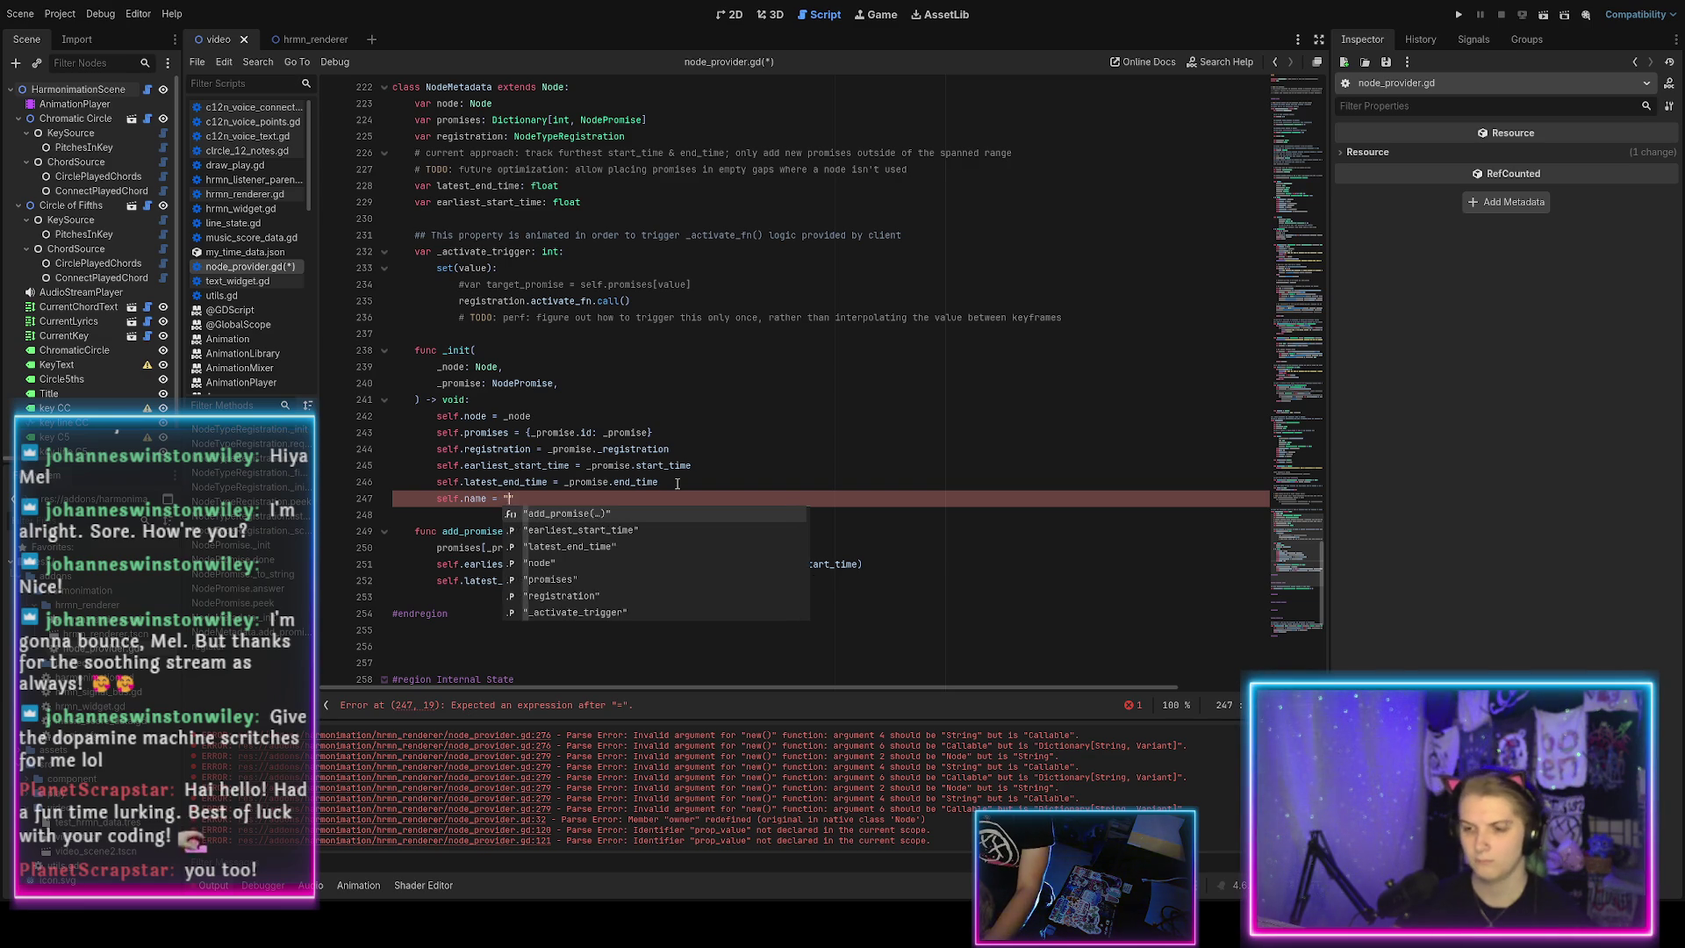
pyautogui.write('"')
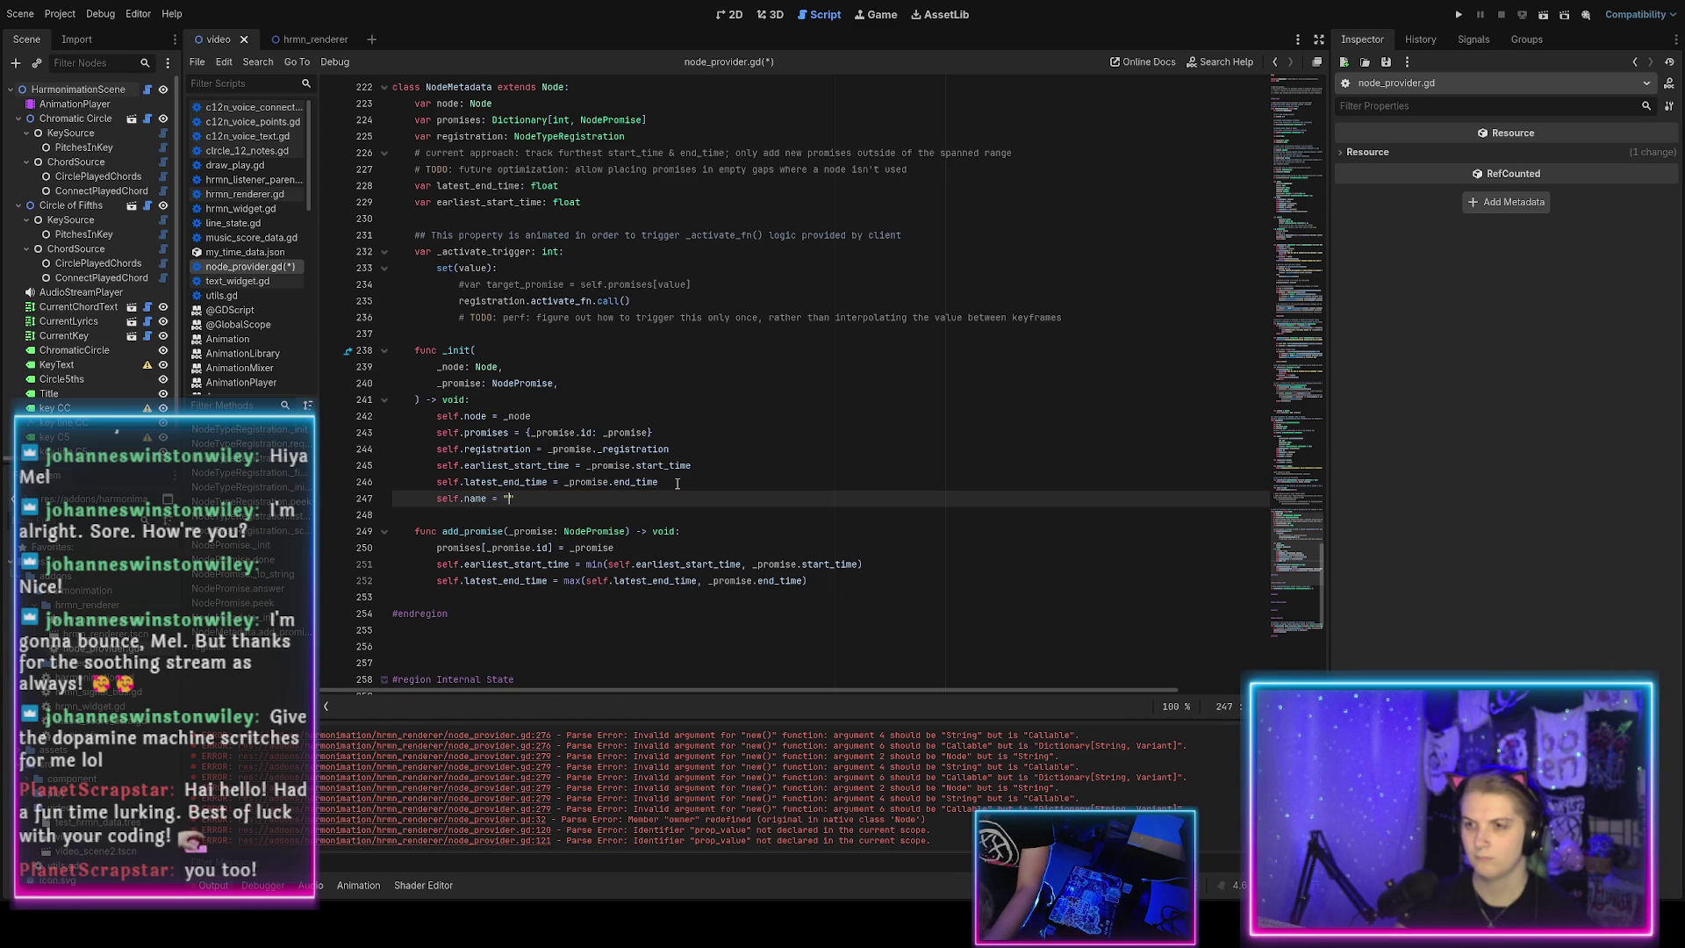
pyautogui.write('NodeMe')
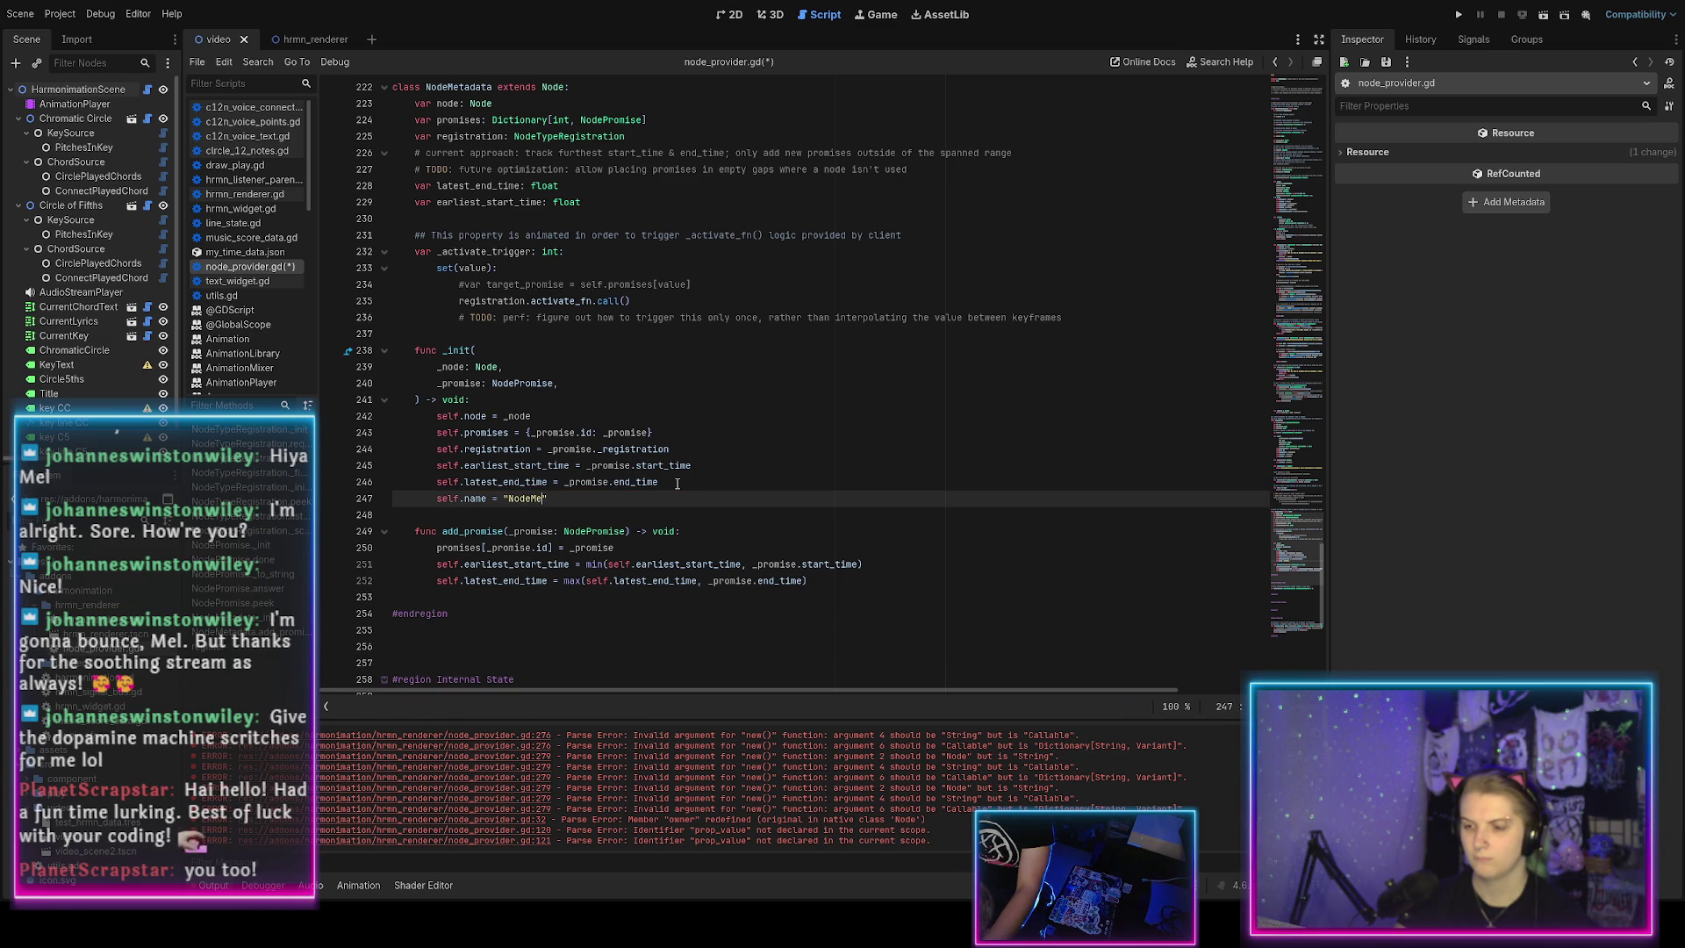
pyautogui.write('data"')
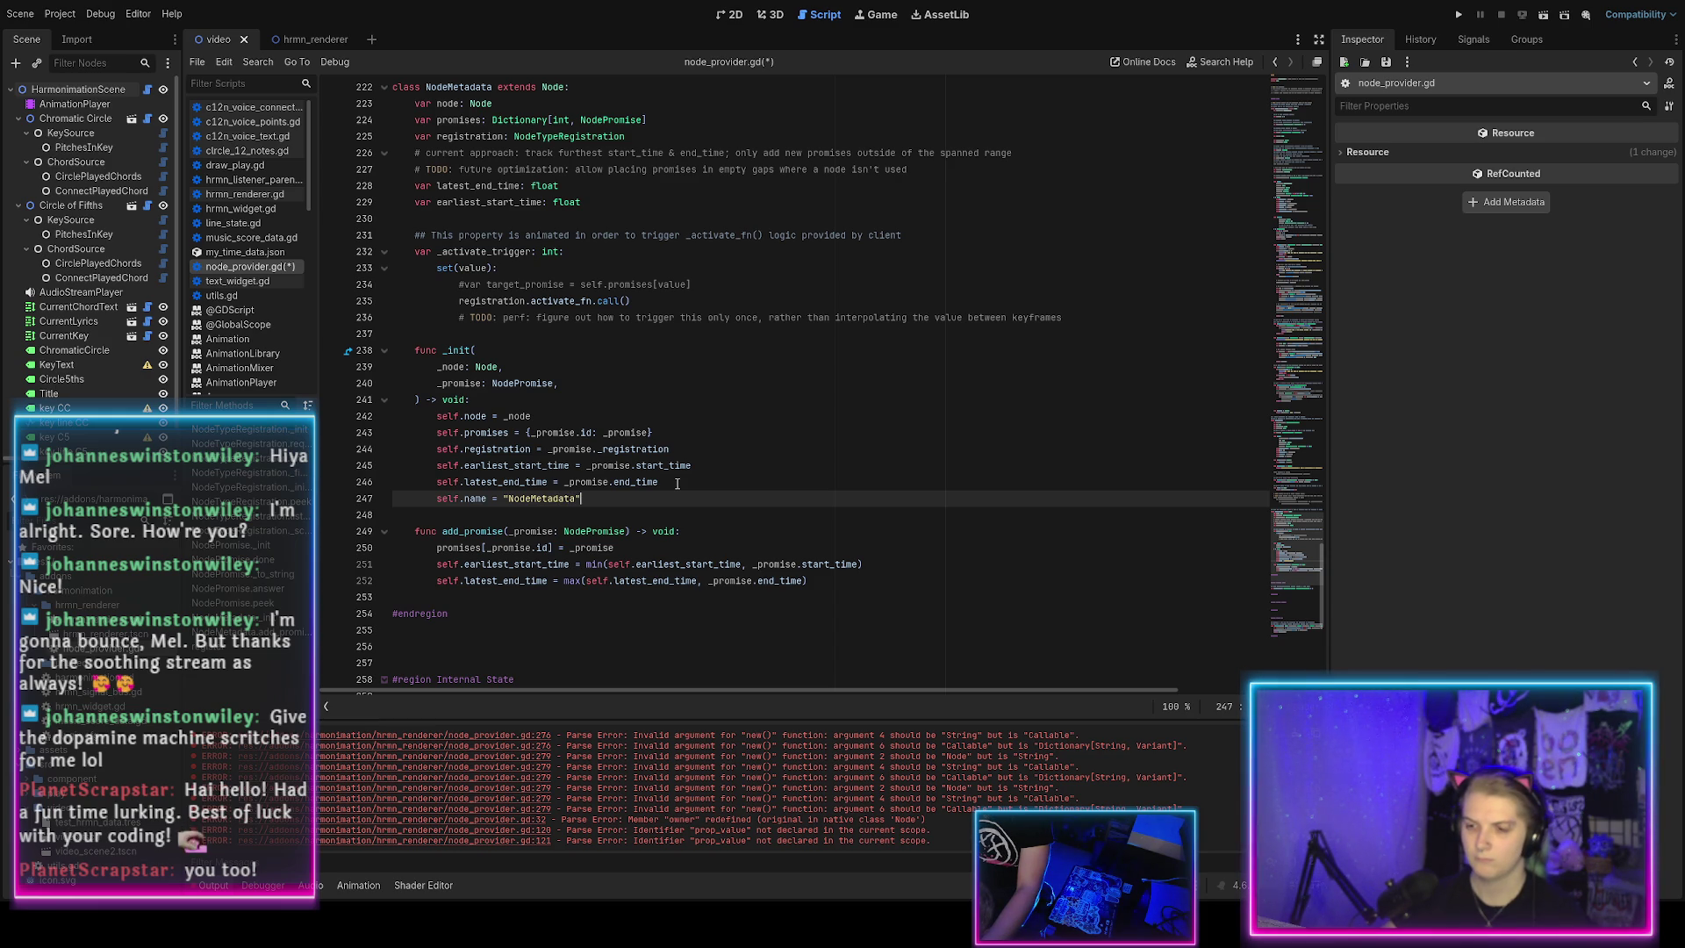
pyautogui.write('+ ')
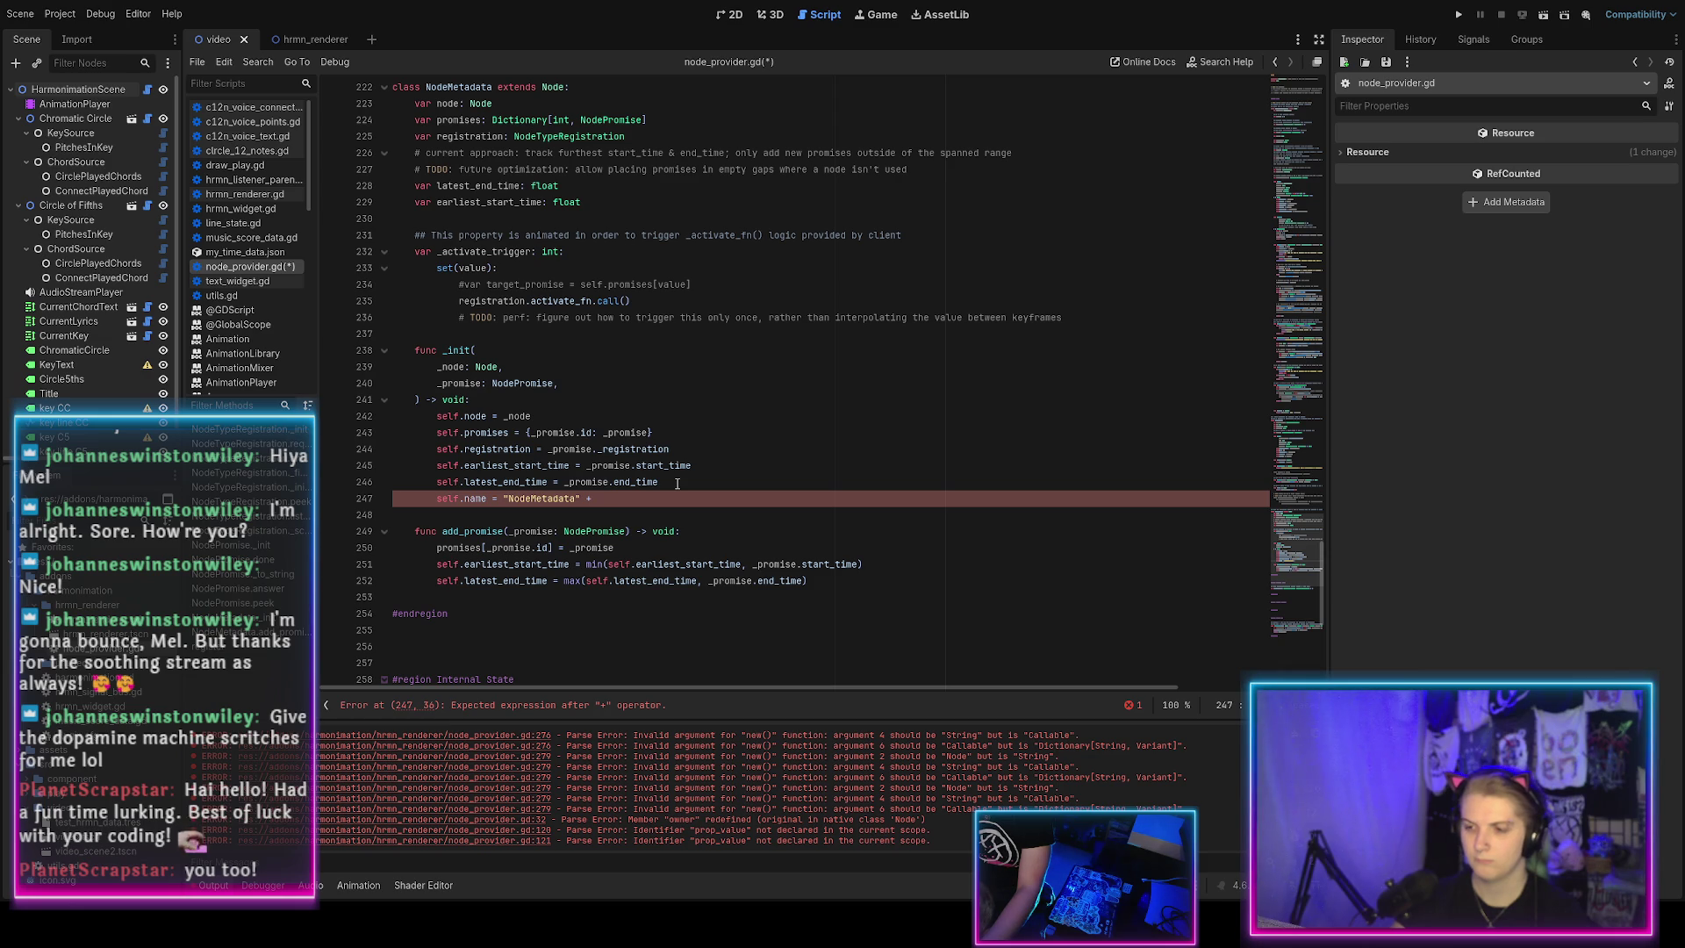
pyautogui.write('_promise.id')
pyautogui.click(677, 482)
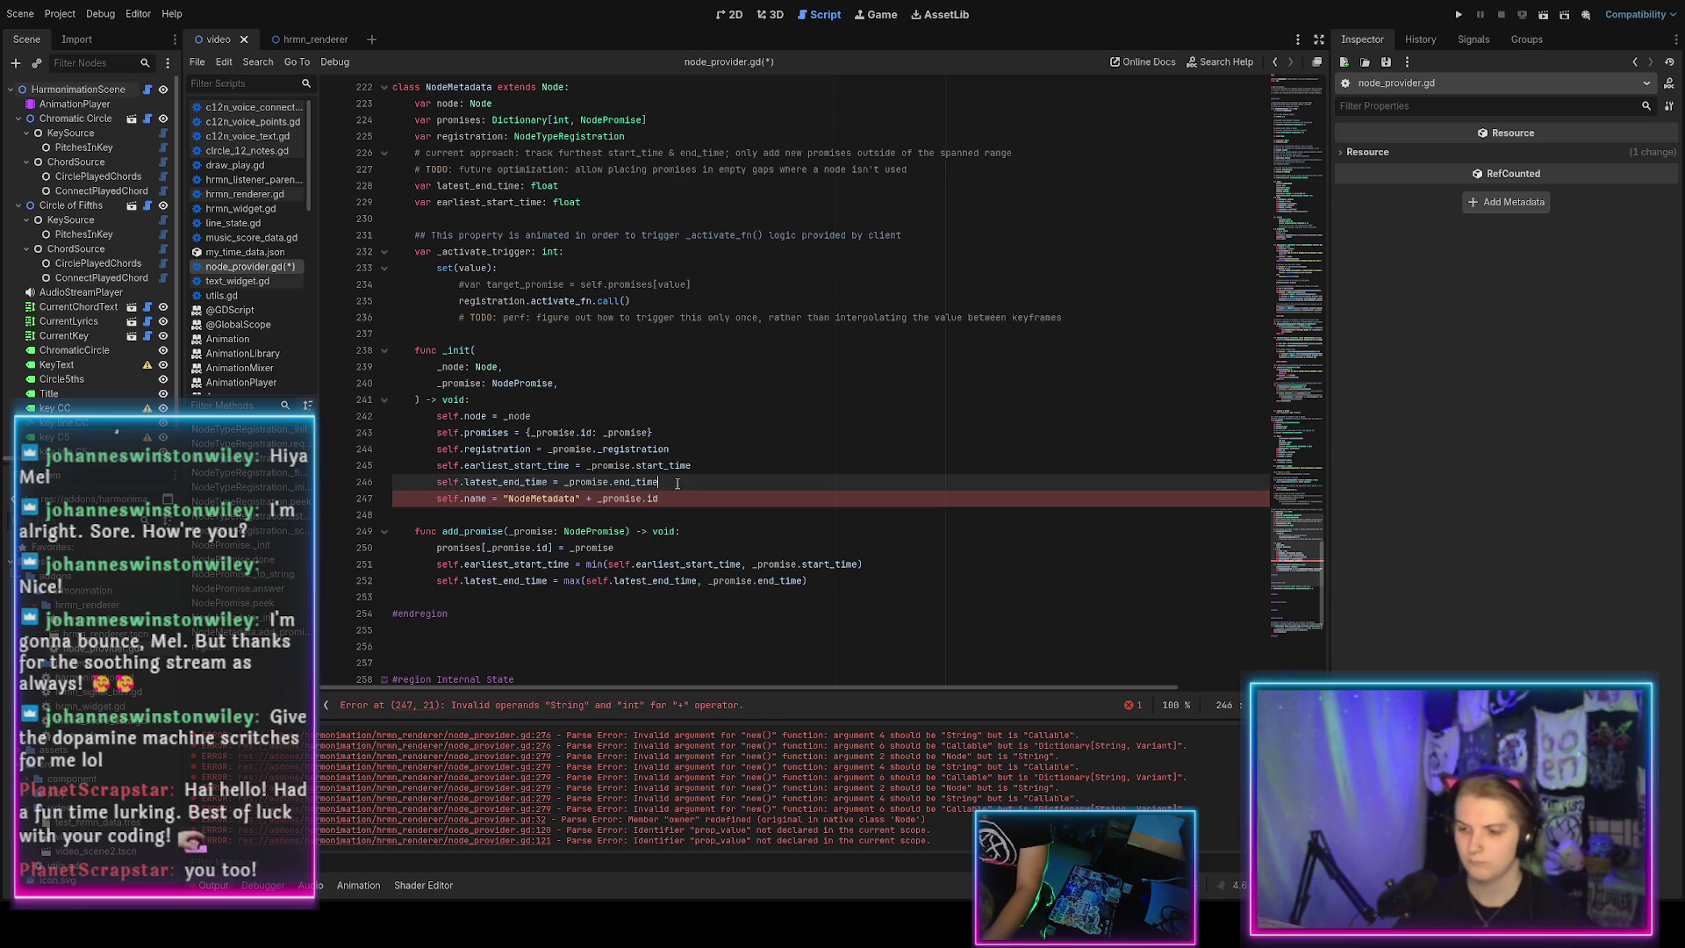
pyautogui.click(619, 505)
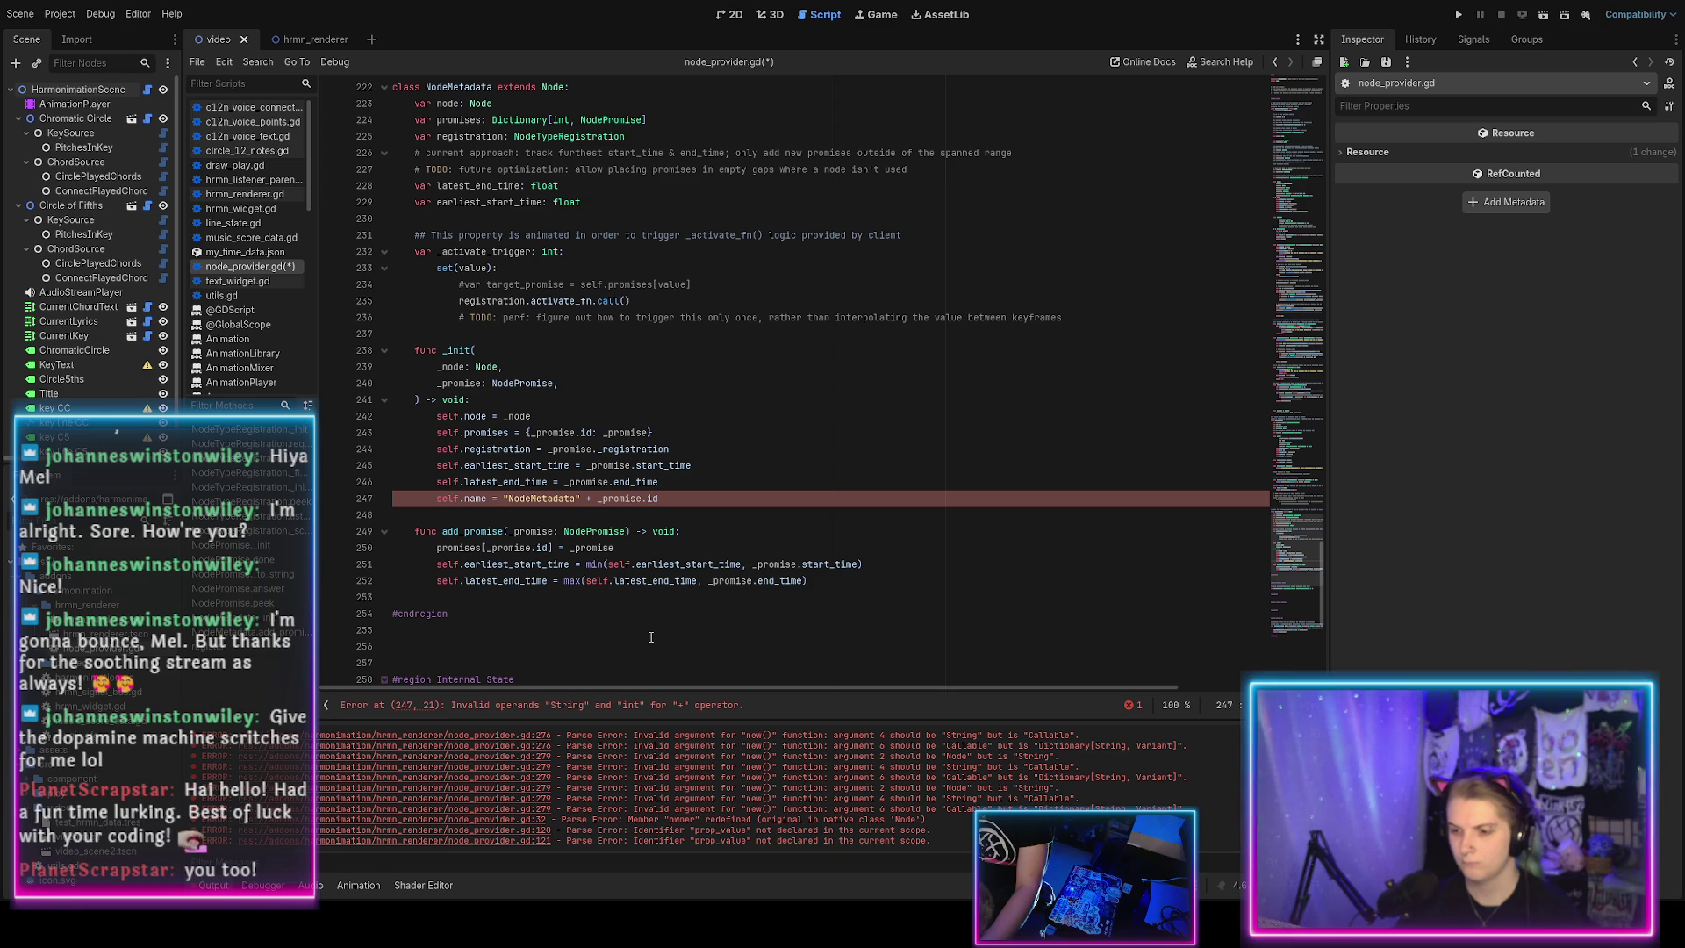
pyautogui.write('str(')
pyautogui.press('End')
pyautogui.write(')')
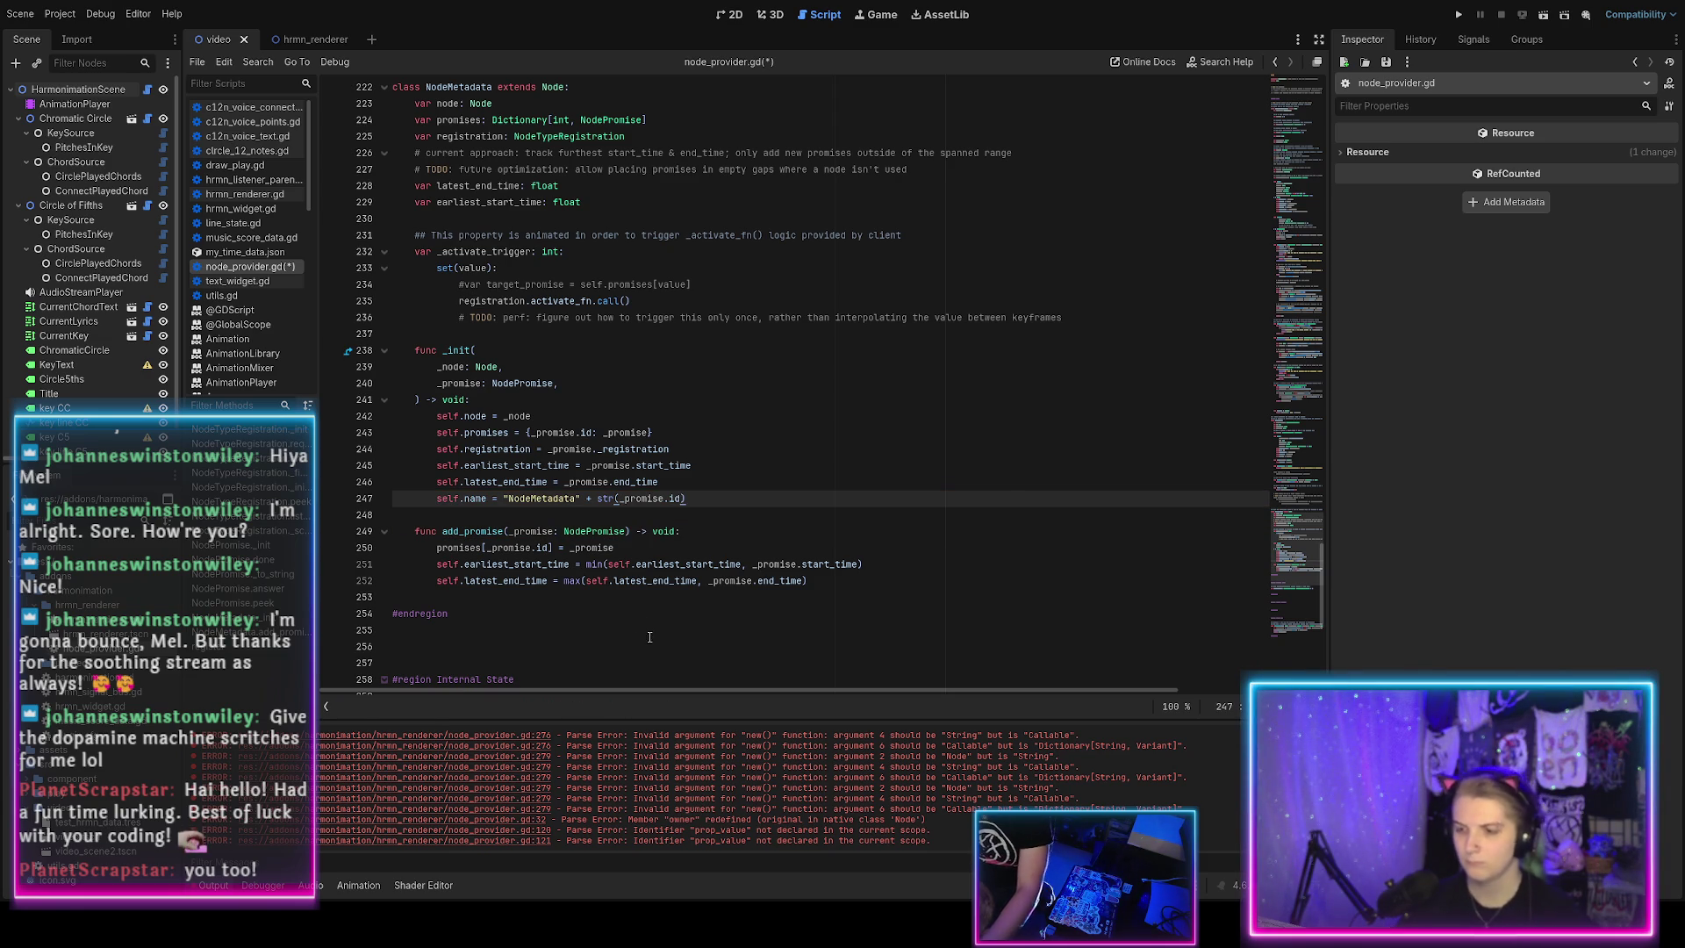
pyautogui.hotkey('ctrl', 's')
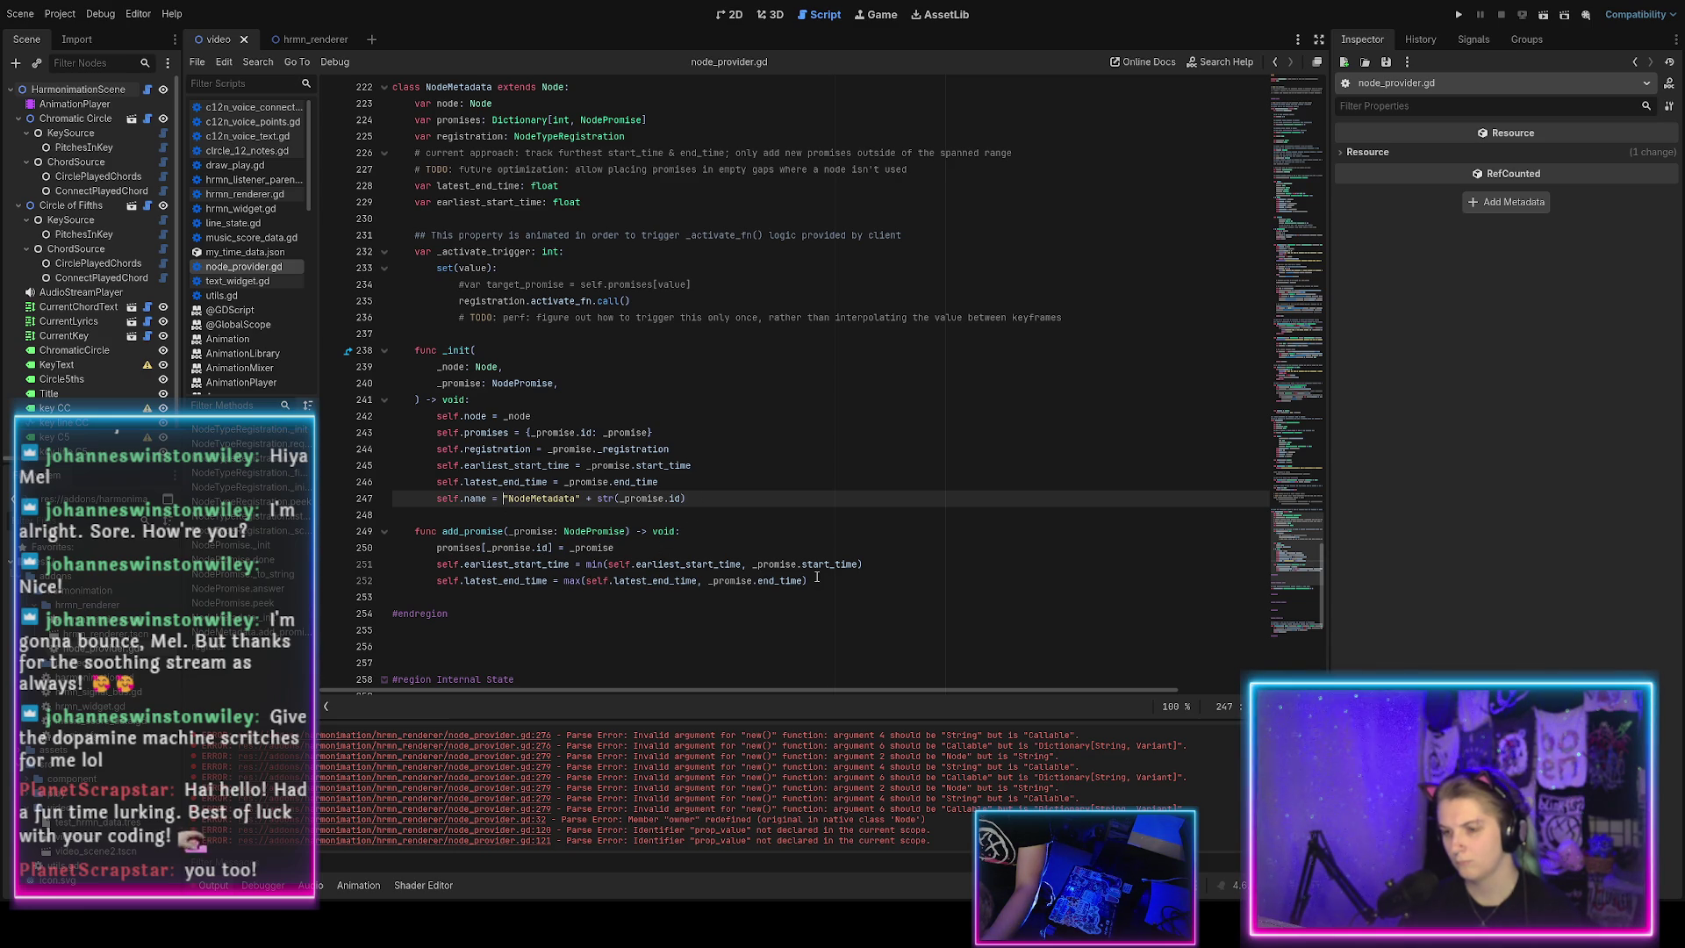
pyautogui.click(575, 497)
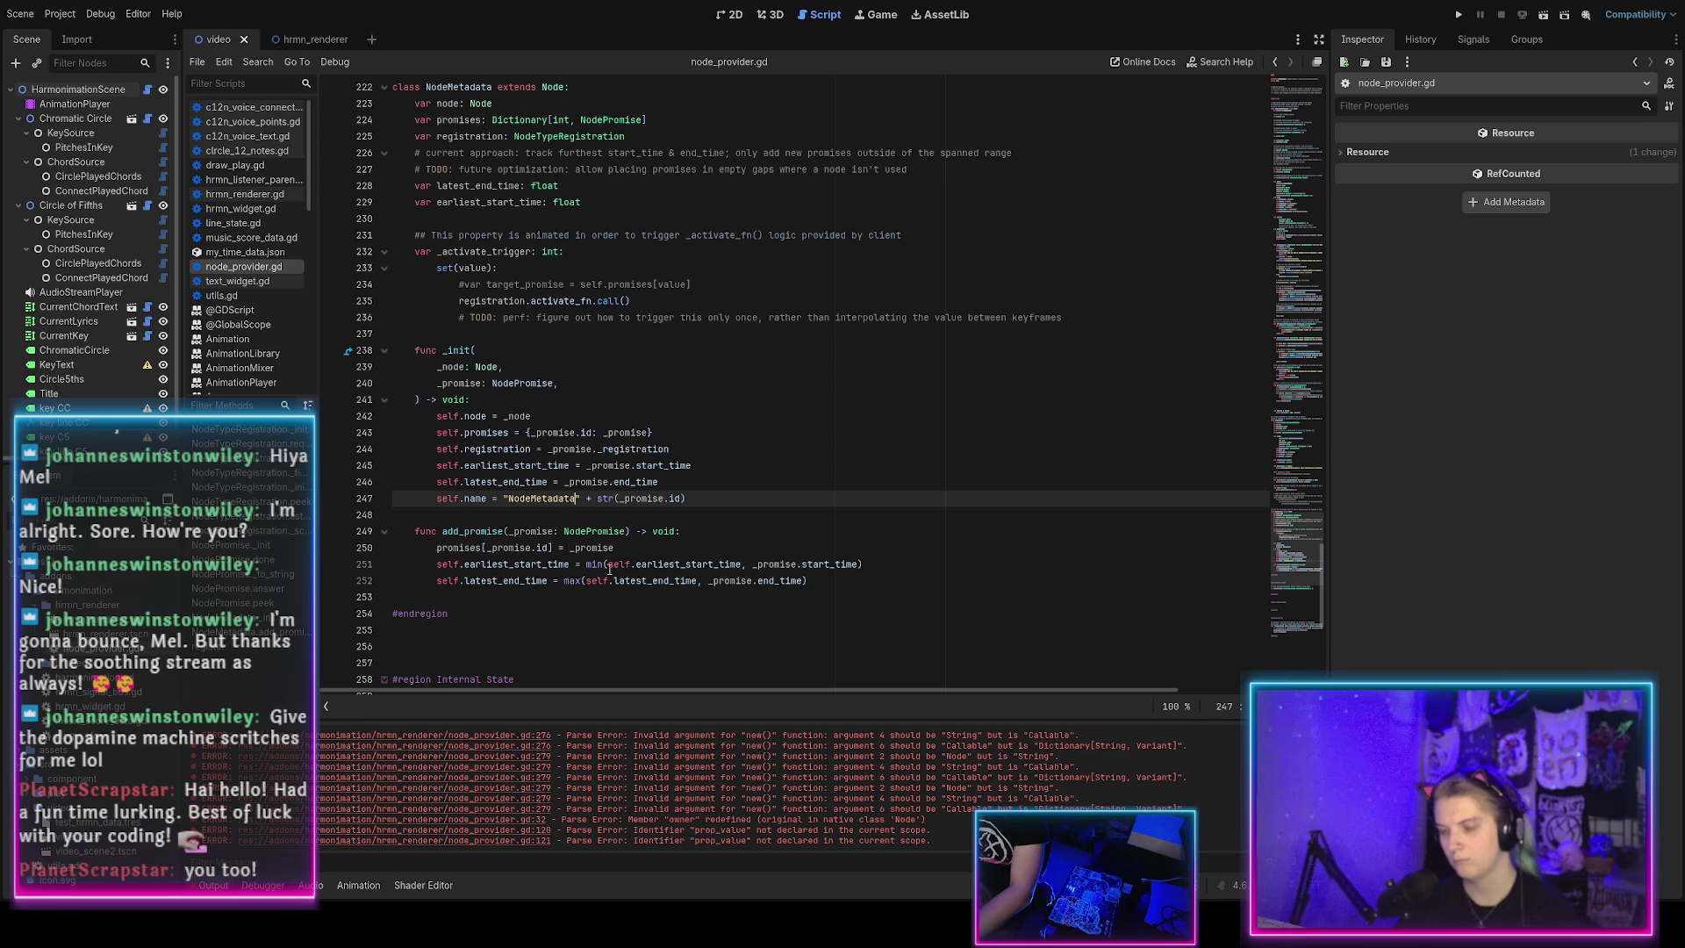
# Turn the name line into "NodeMetadata[%d]" % [_promise.id], dropping str(), and save.
pyautogui.write('[')
pyautogui.press('Delete')
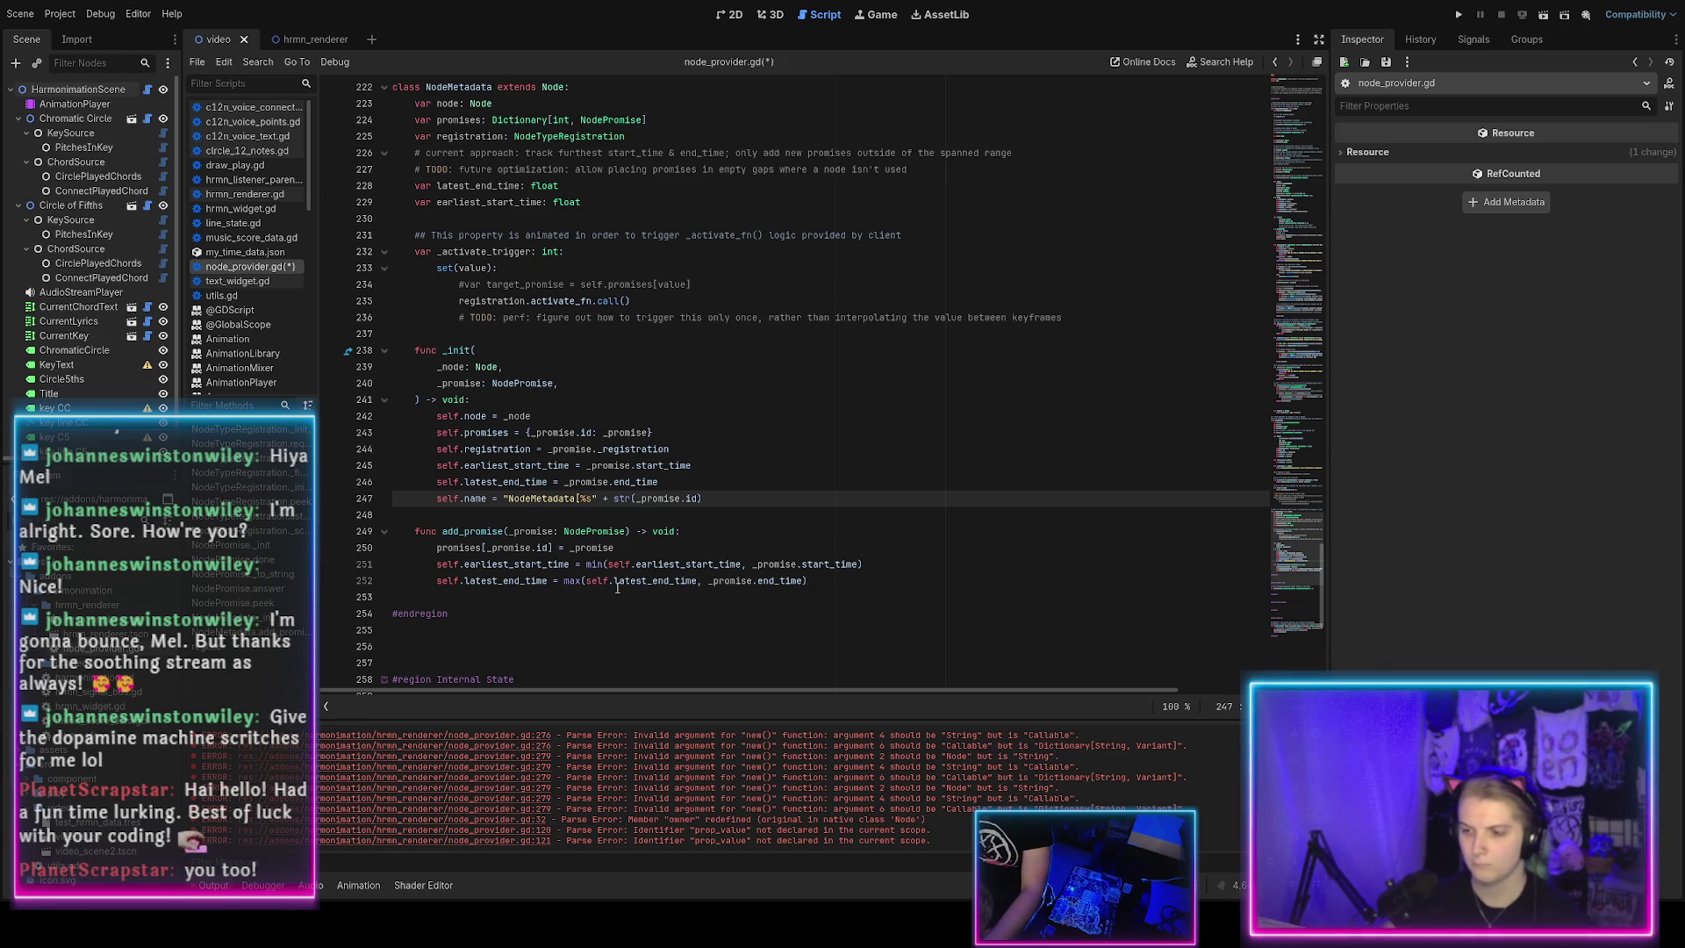
pyautogui.press('BackSpace')
pyautogui.write('d')
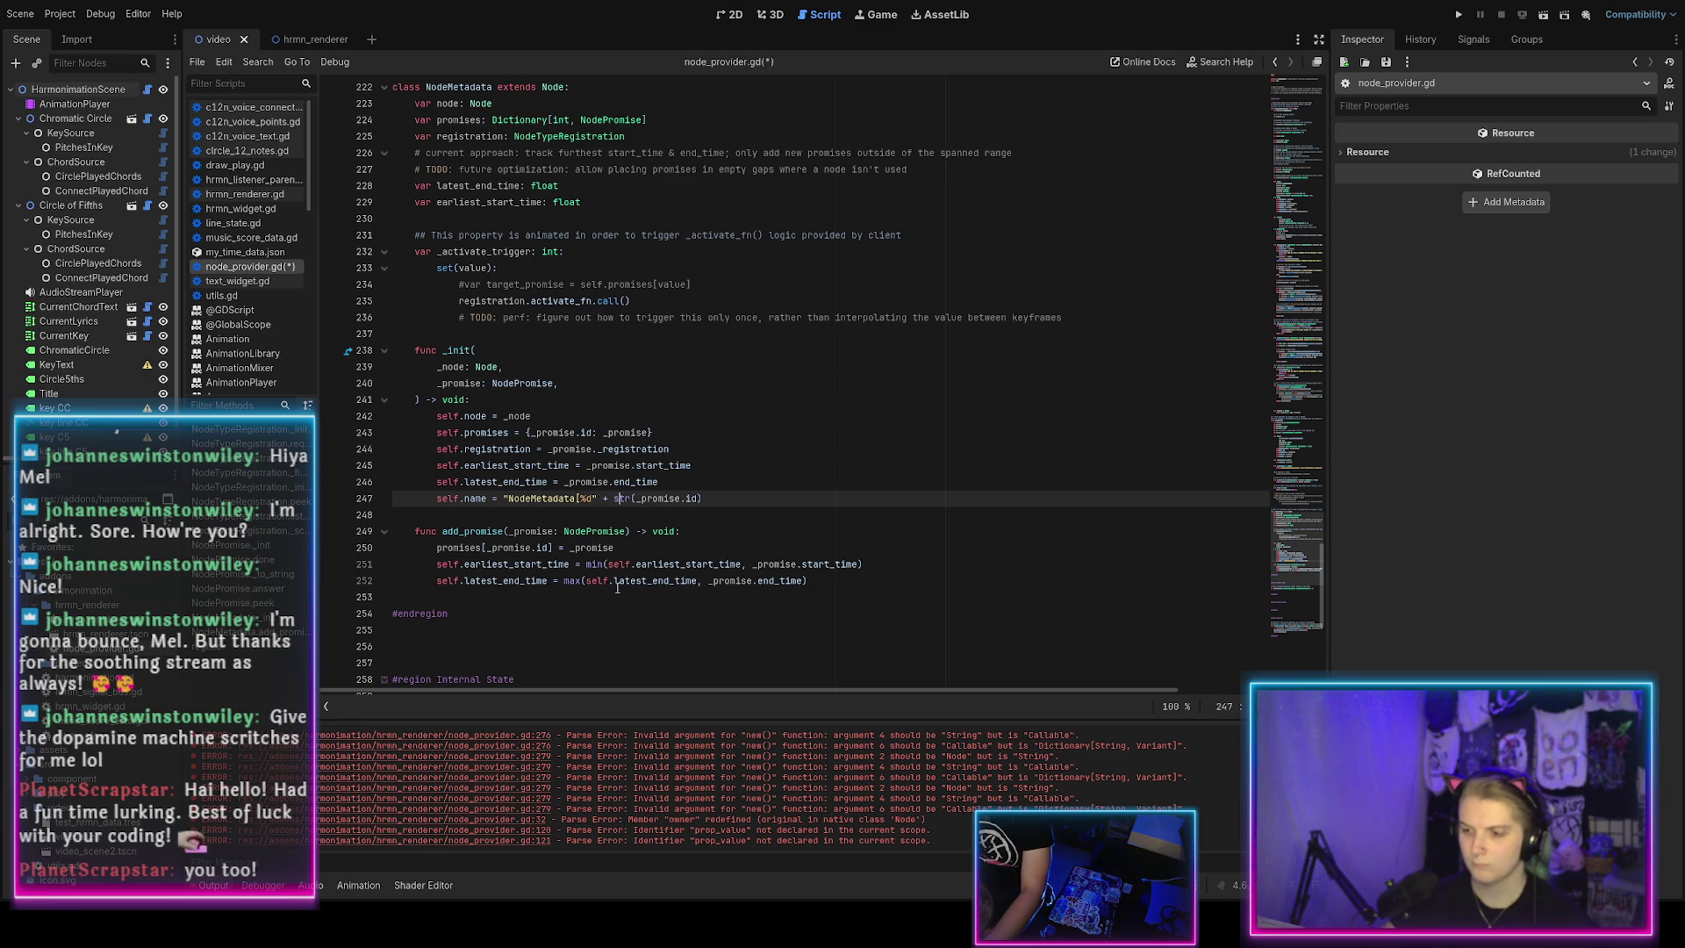
pyautogui.press('BackSpace')
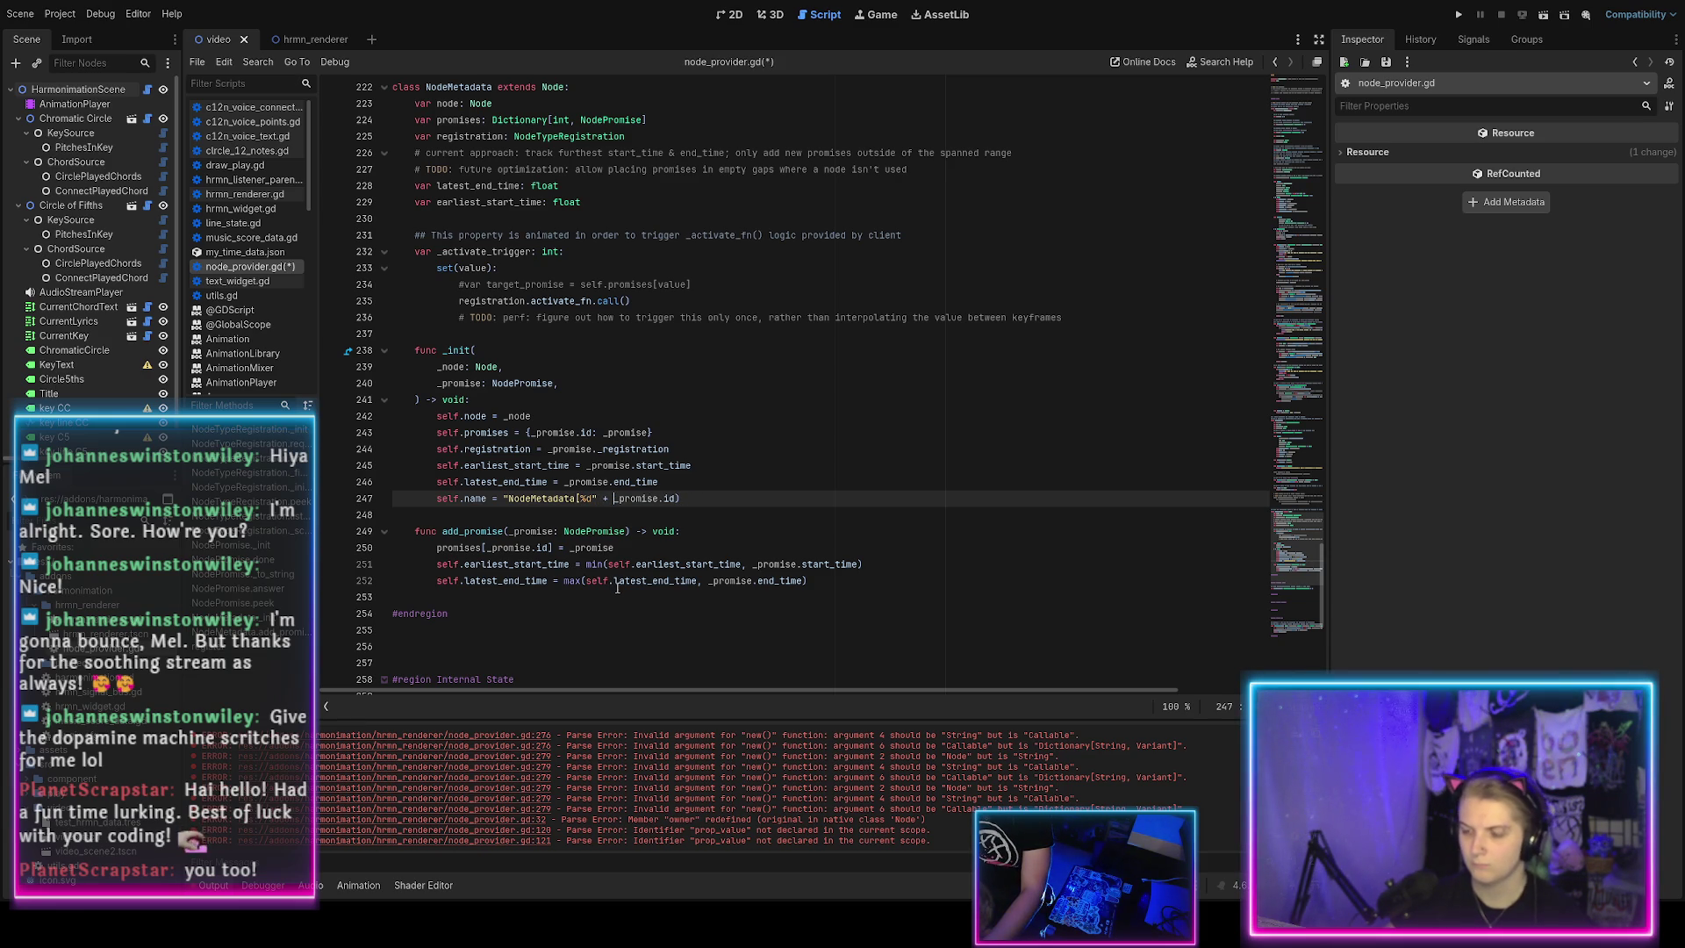
pyautogui.hotkey('ctrl', 'shift', 'Right')
pyautogui.hotkey('ctrl', 'shift', 'Right')
pyautogui.hotkey('ctrl', 'shift', 'Right')
pyautogui.write('[')
pyautogui.press('Delete')
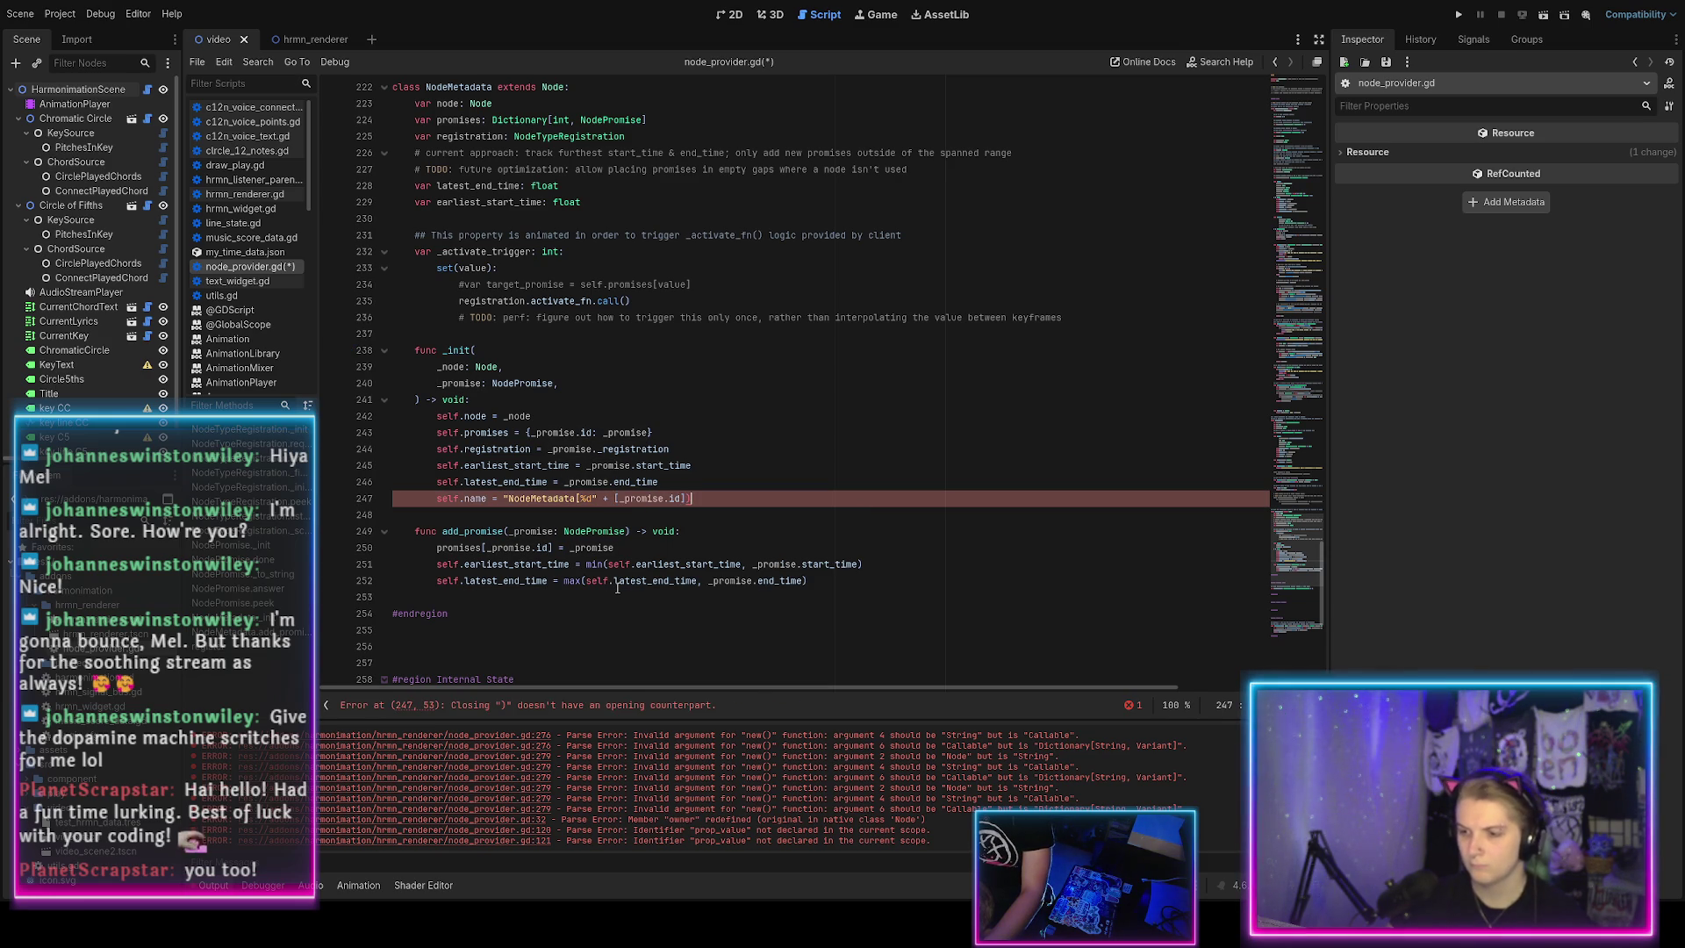
pyautogui.press('Left')
pyautogui.press('Left')
pyautogui.press('Left')
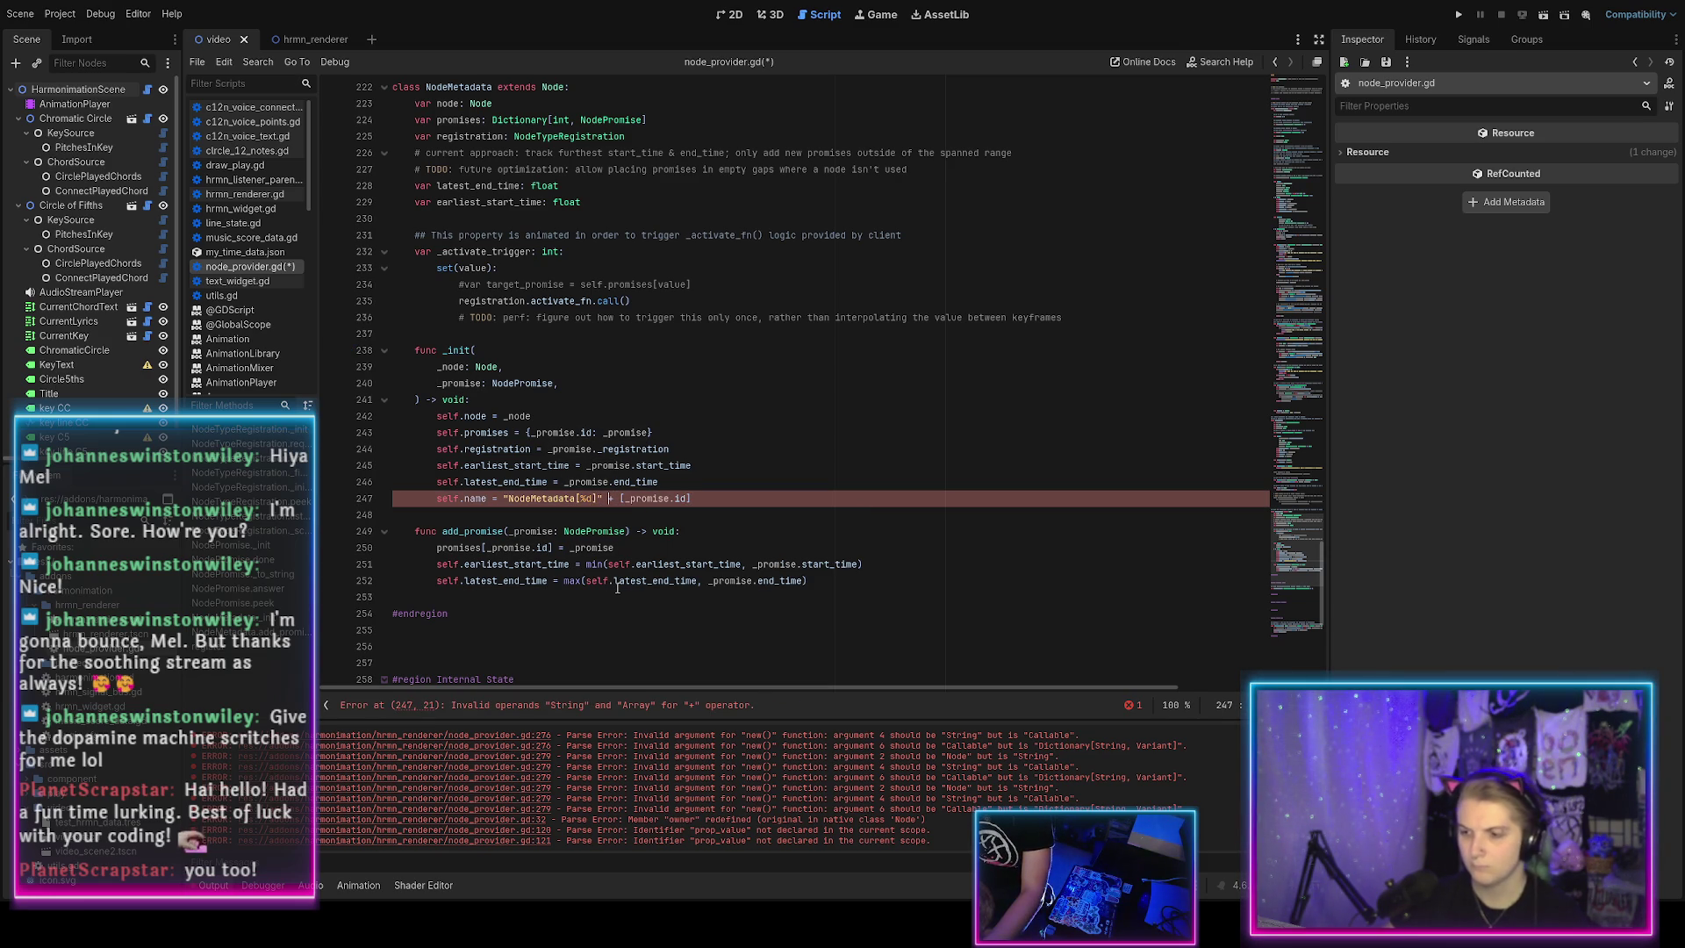
pyautogui.write('%')
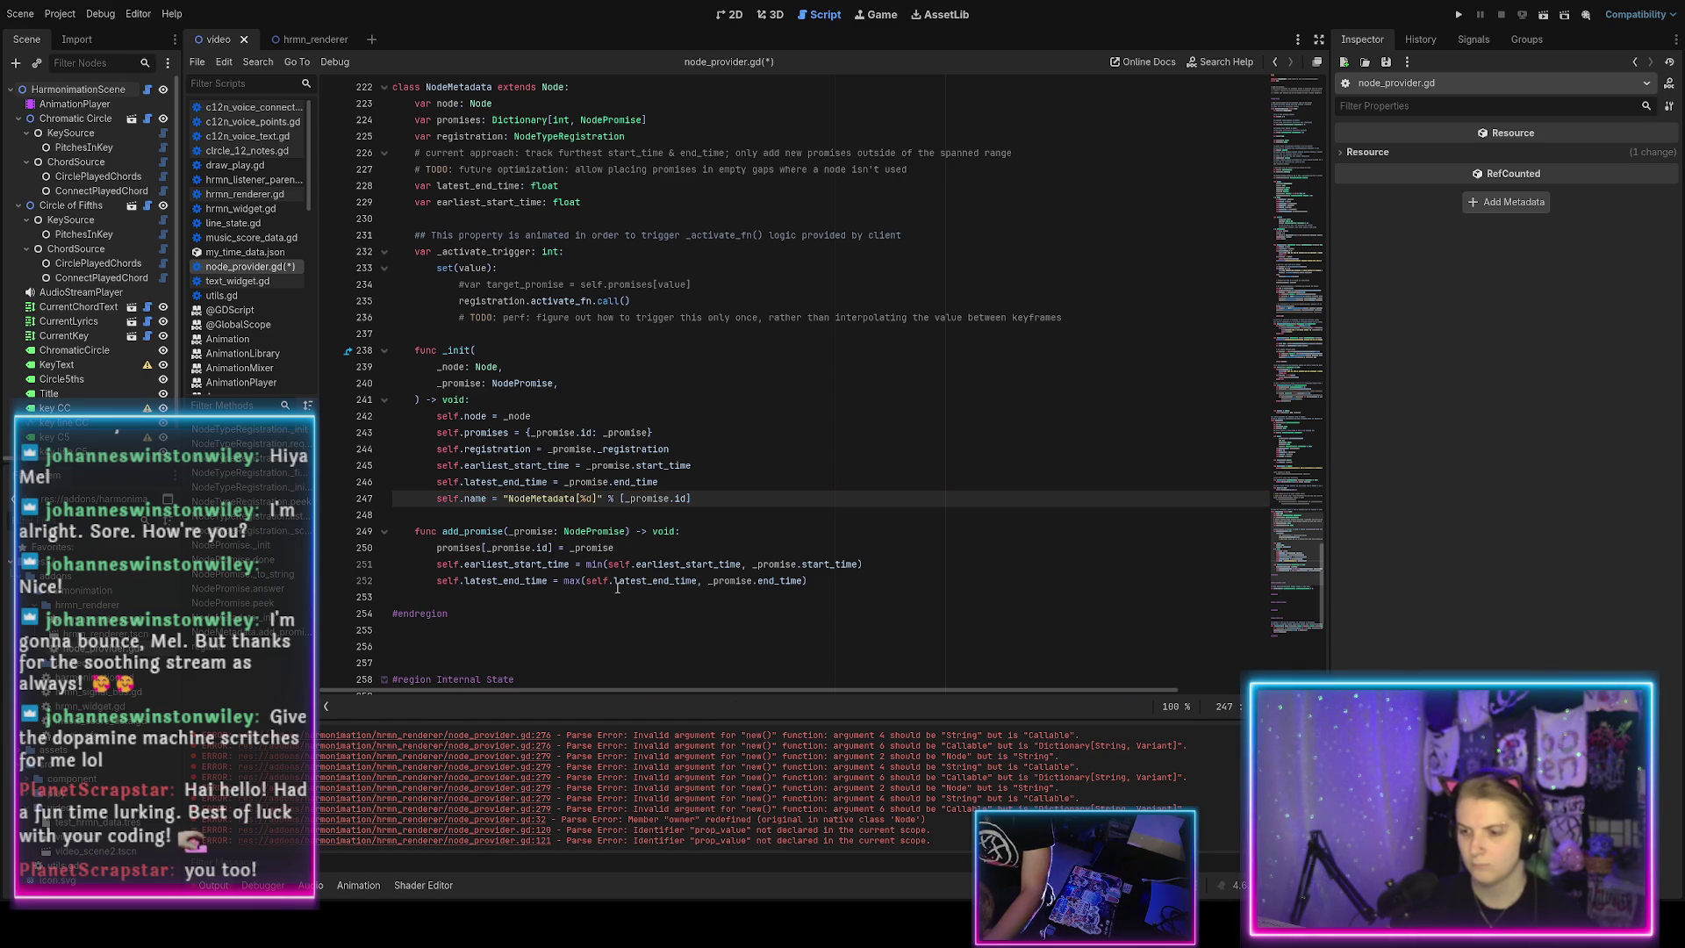
pyautogui.press('End')
pyautogui.hotkey('ctrl', 's')
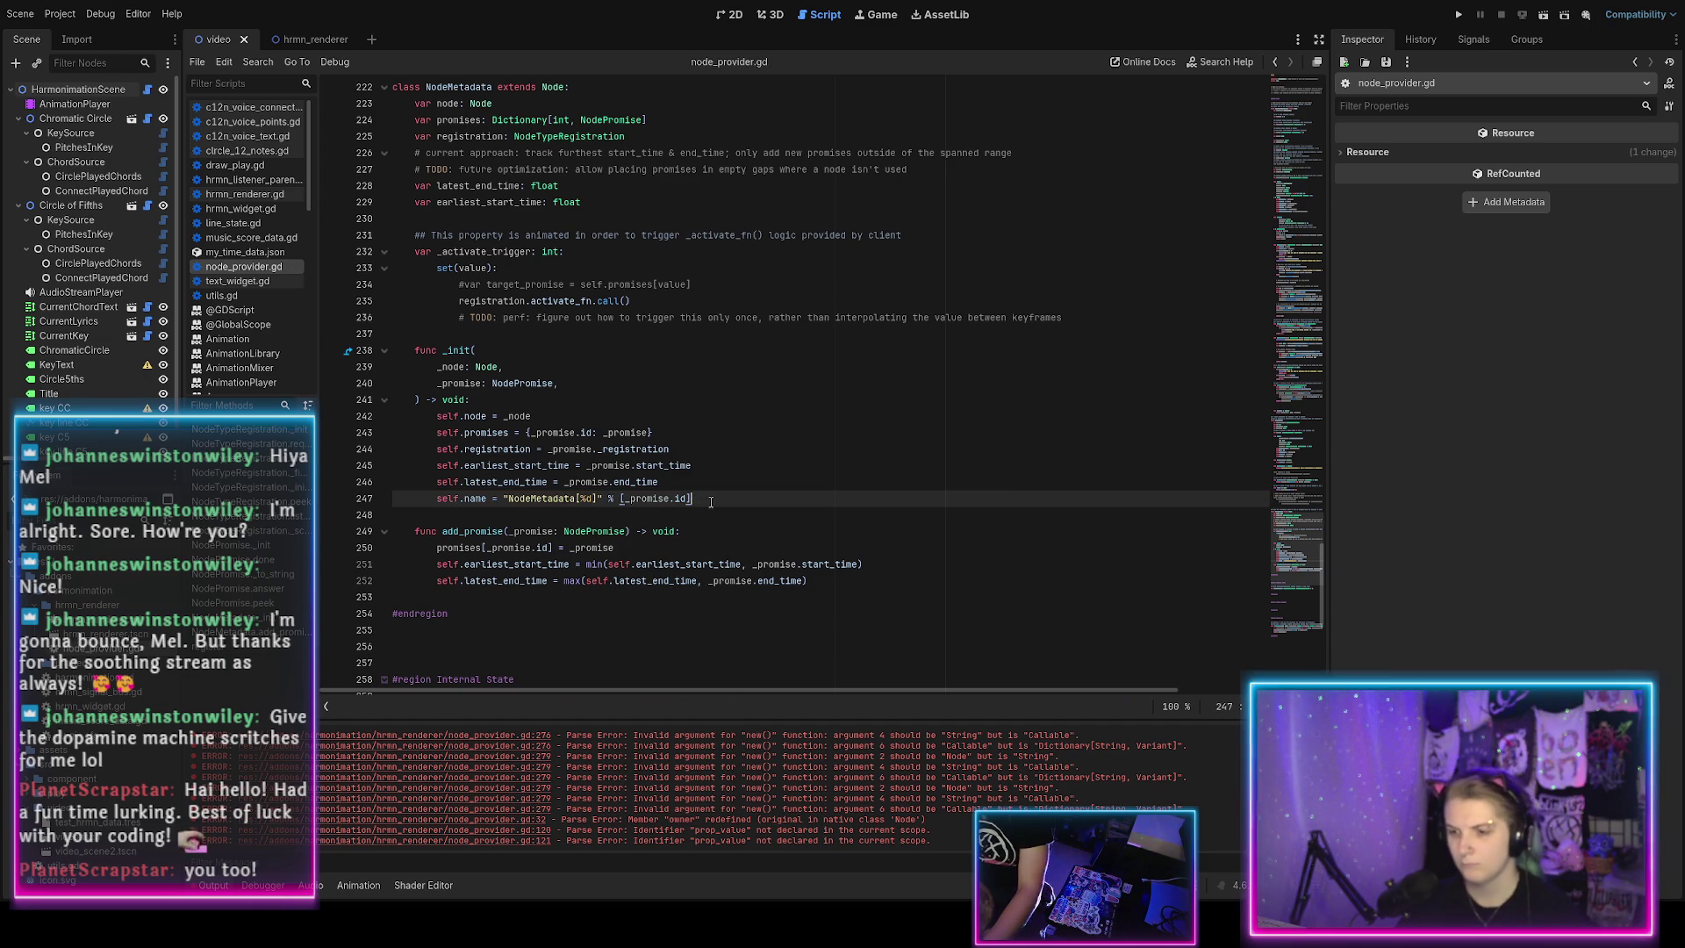
pyautogui.scroll(-1, 675, 524)
pyautogui.click(827, 529)
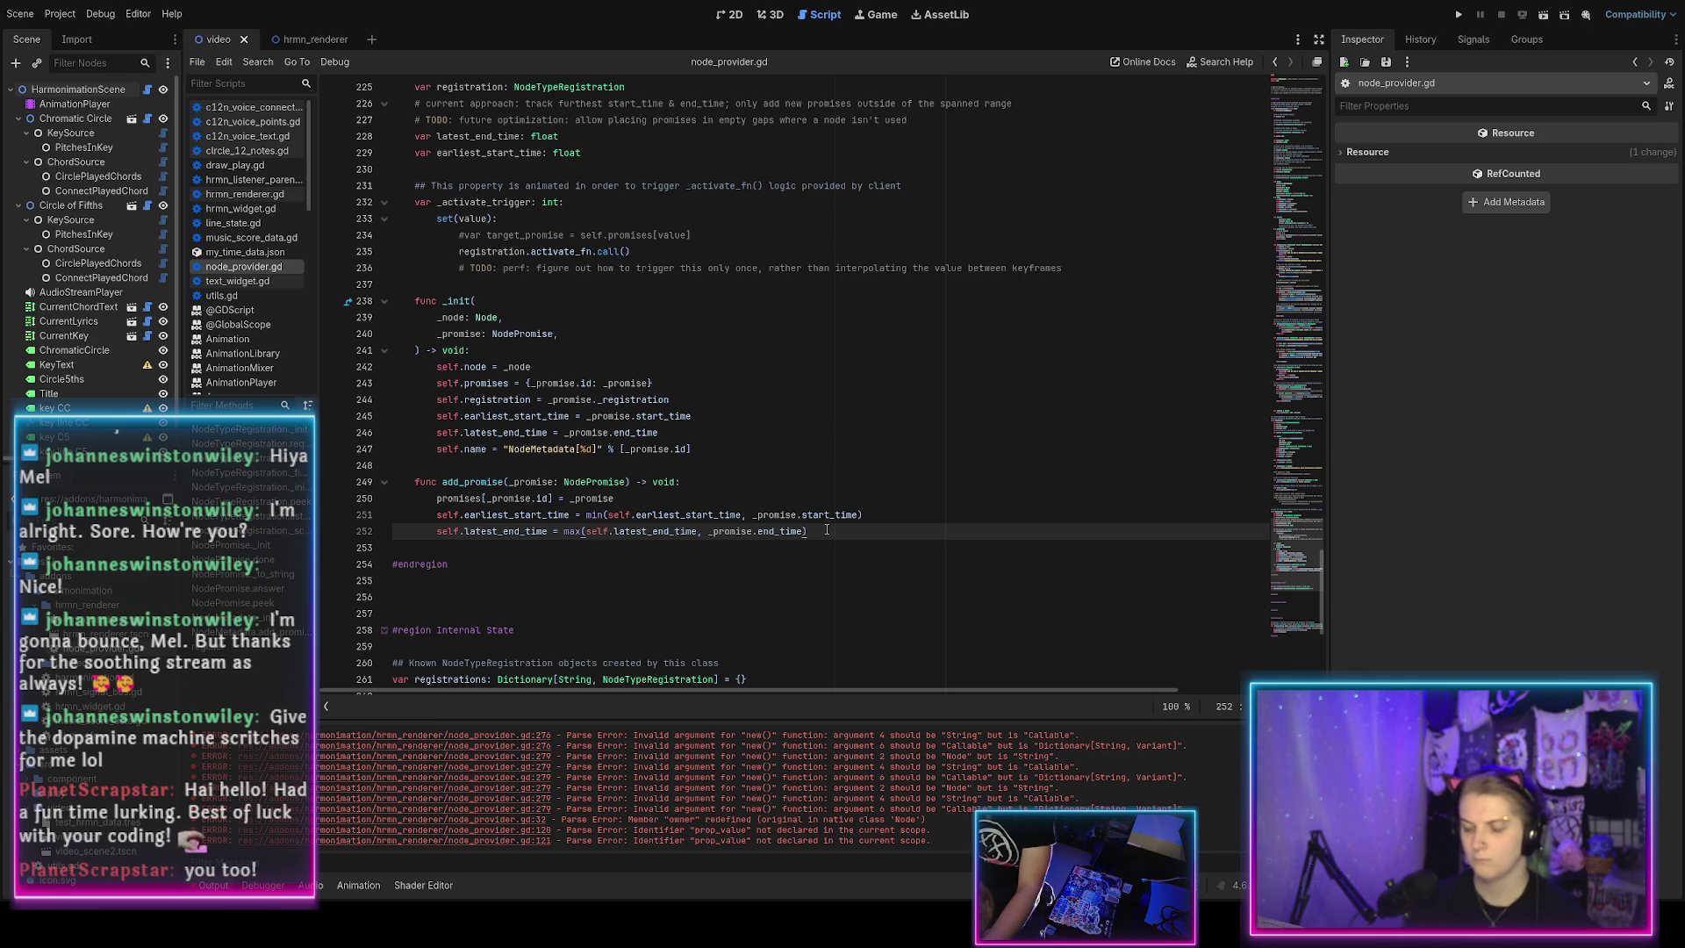
# Add a line in add_promise: self.name = "NodeMetadata[%s]" % self.promises.
pyautogui.press('Return')
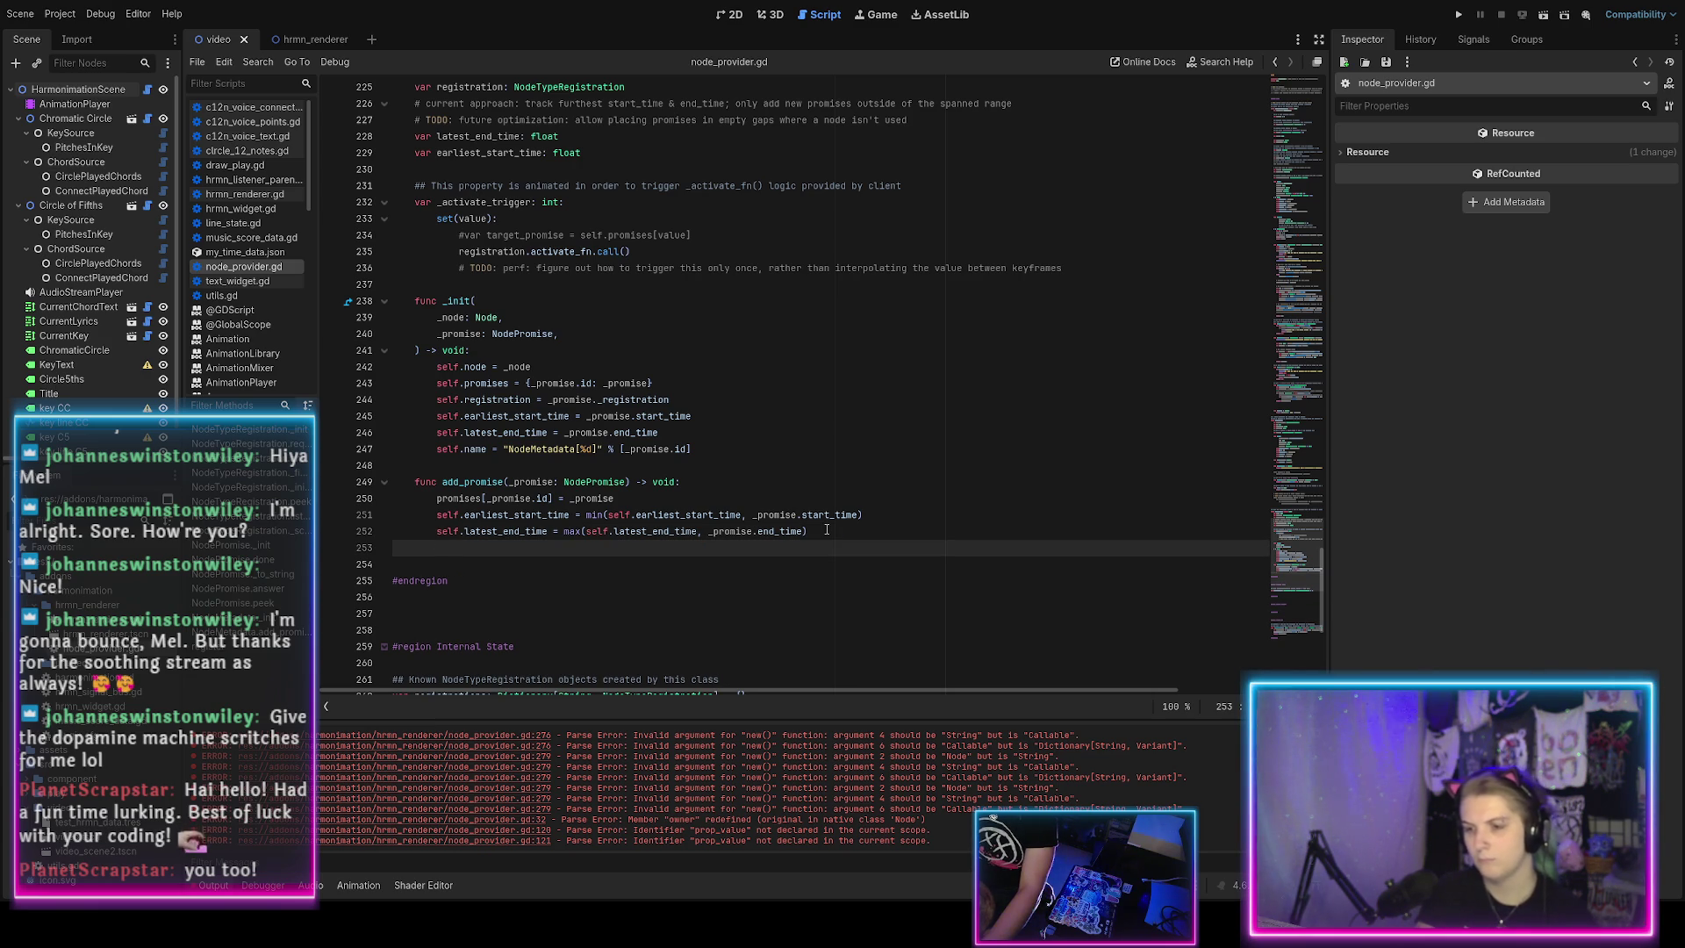
pyautogui.write('self.name = "N')
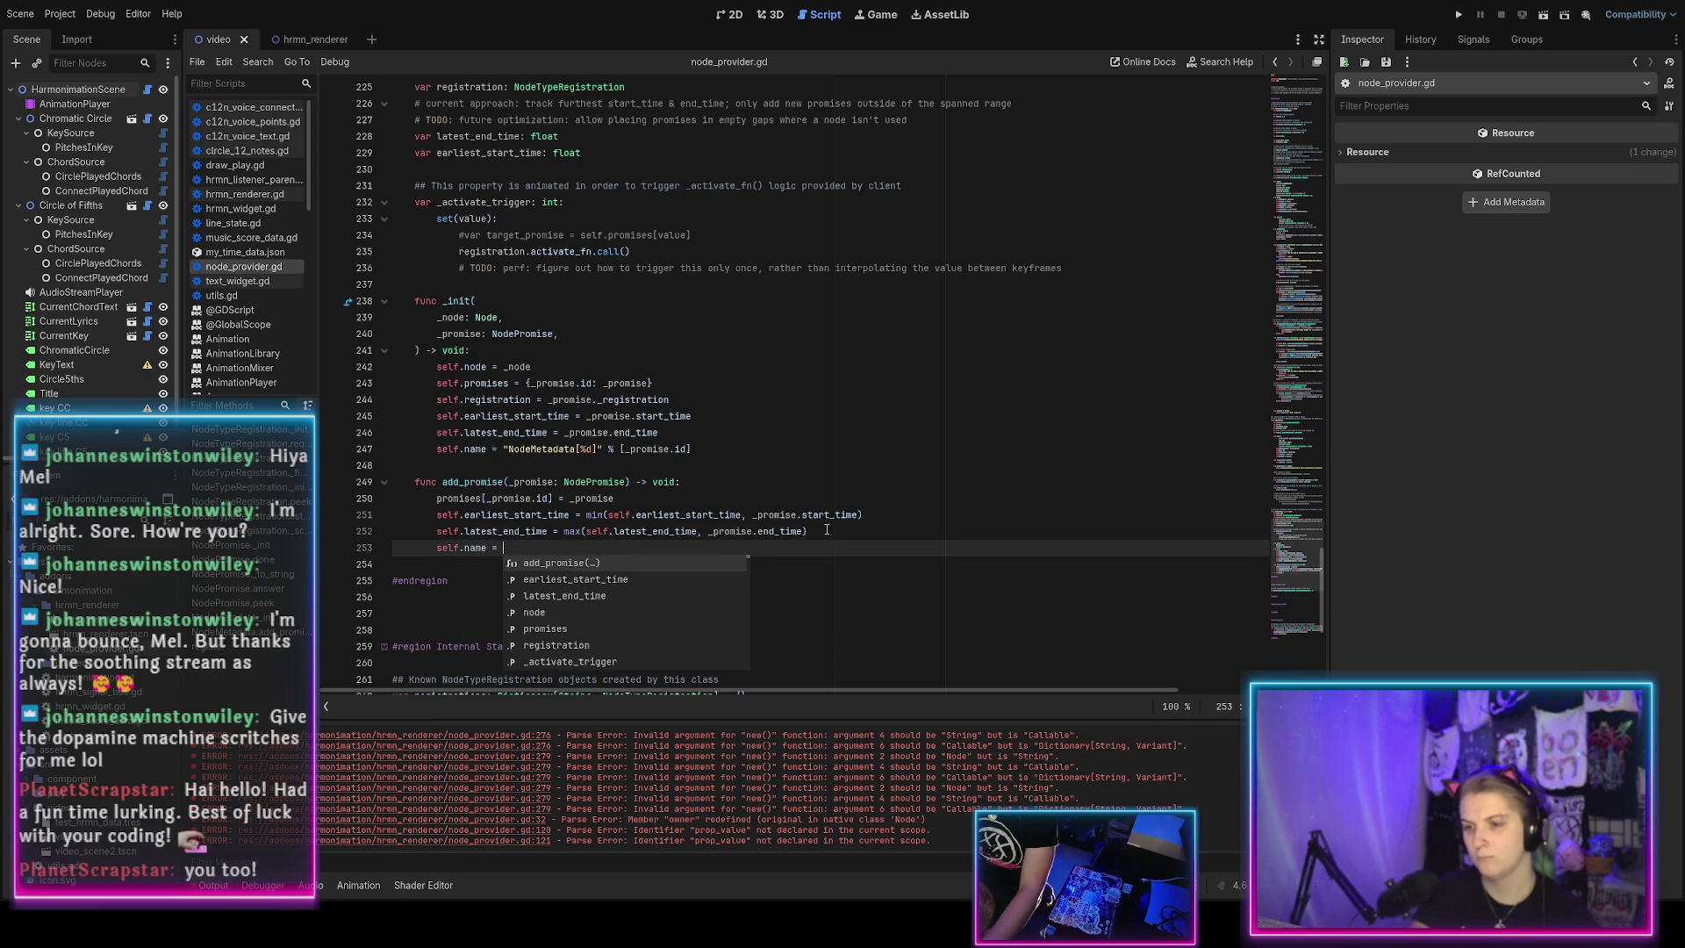
pyautogui.write('odeM')
pyautogui.press('Return')
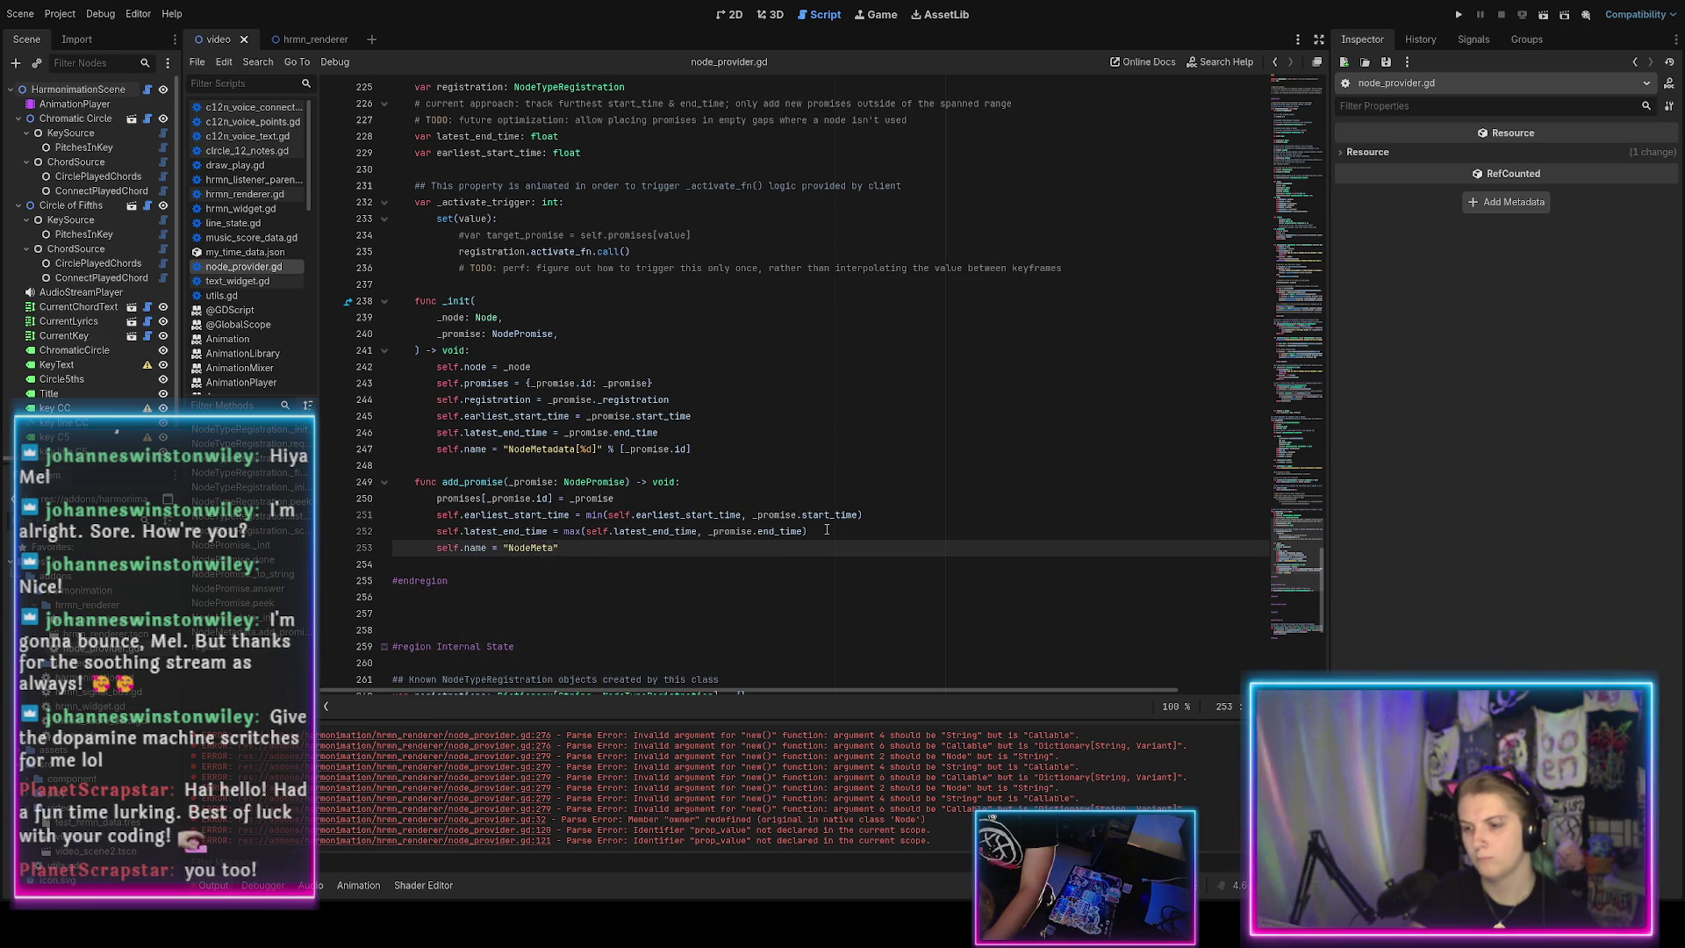
pyautogui.write('data[%s]')
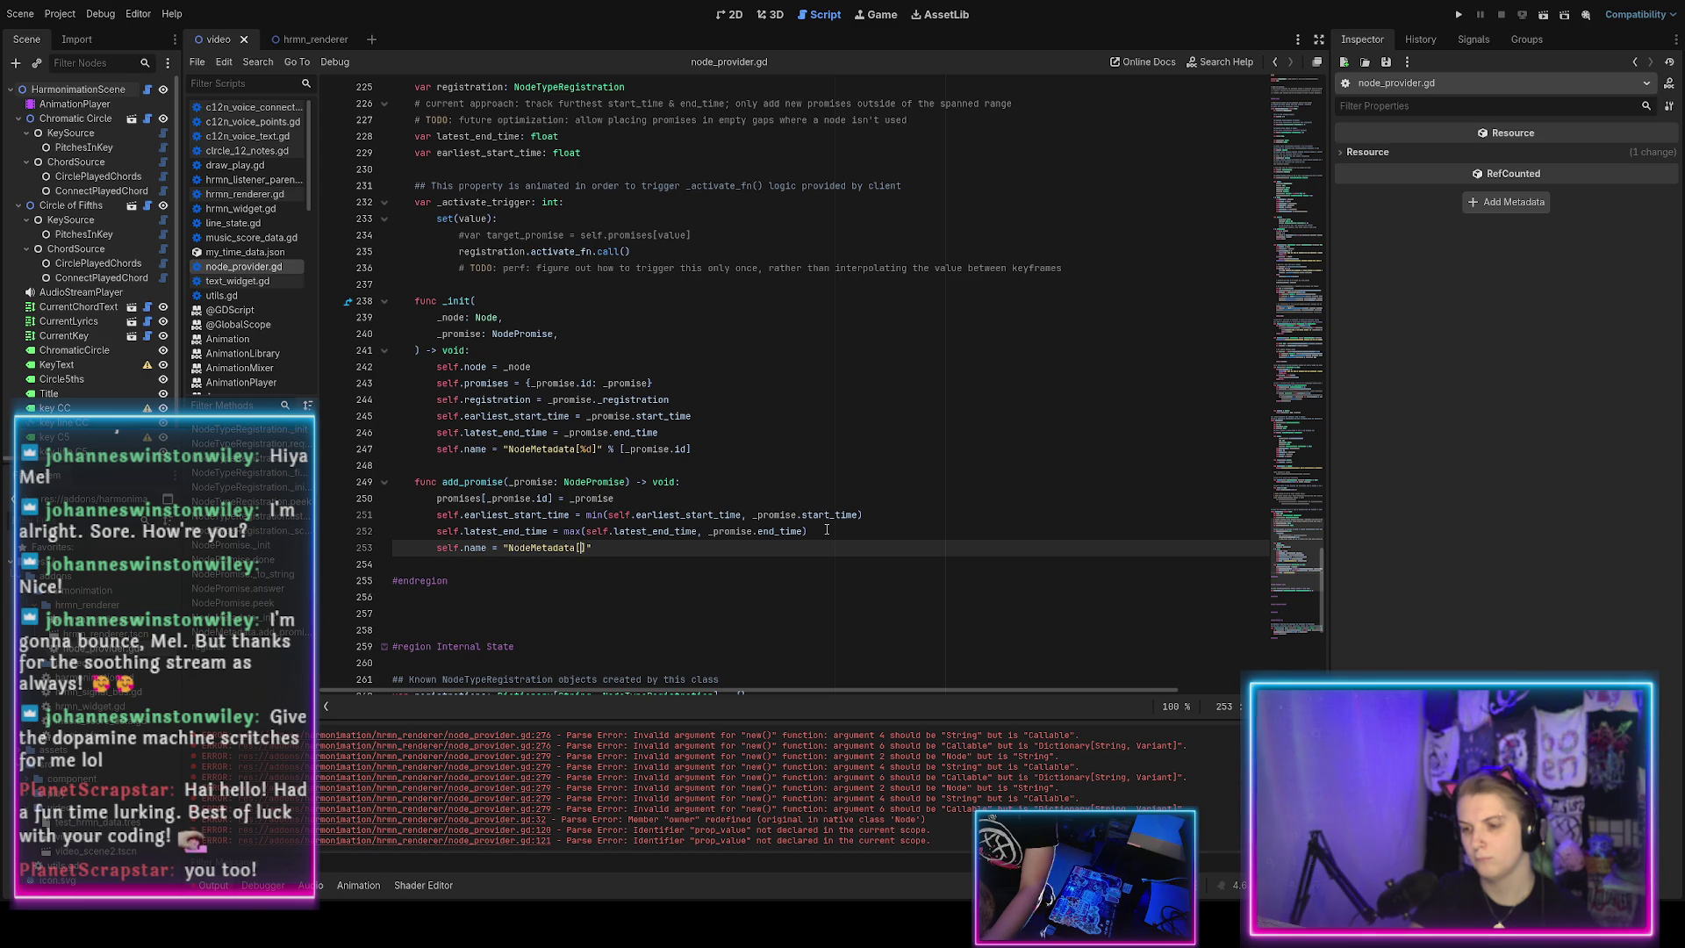
pyautogui.press('End')
pyautogui.write('% ')
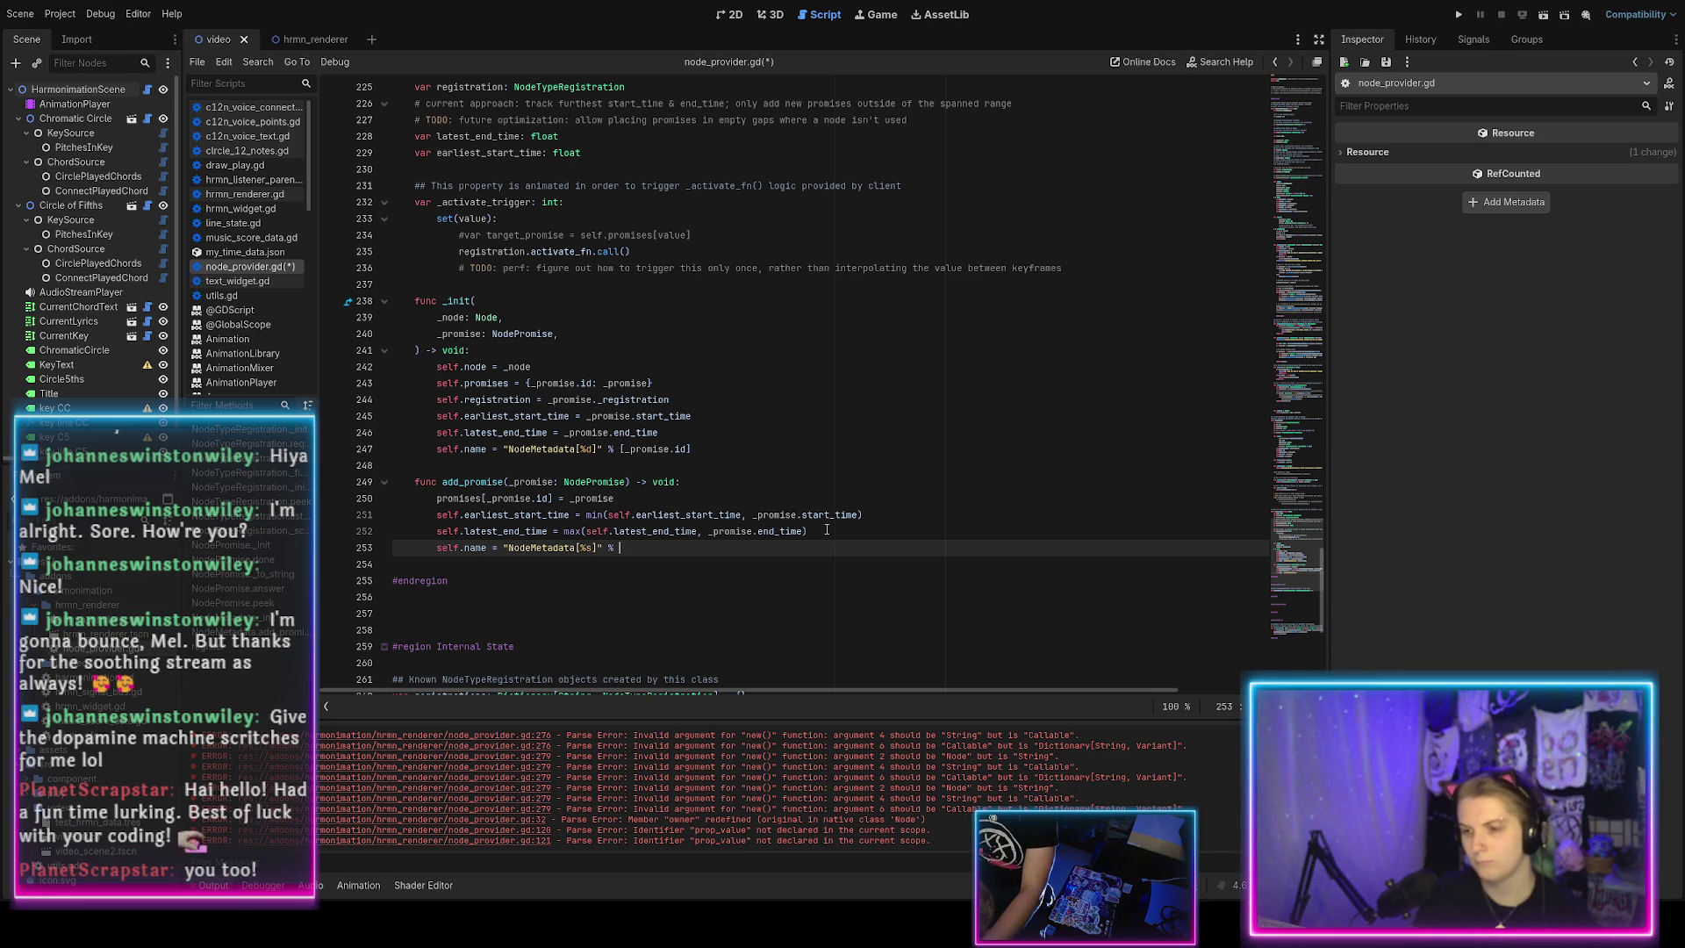
pyautogui.write('self')
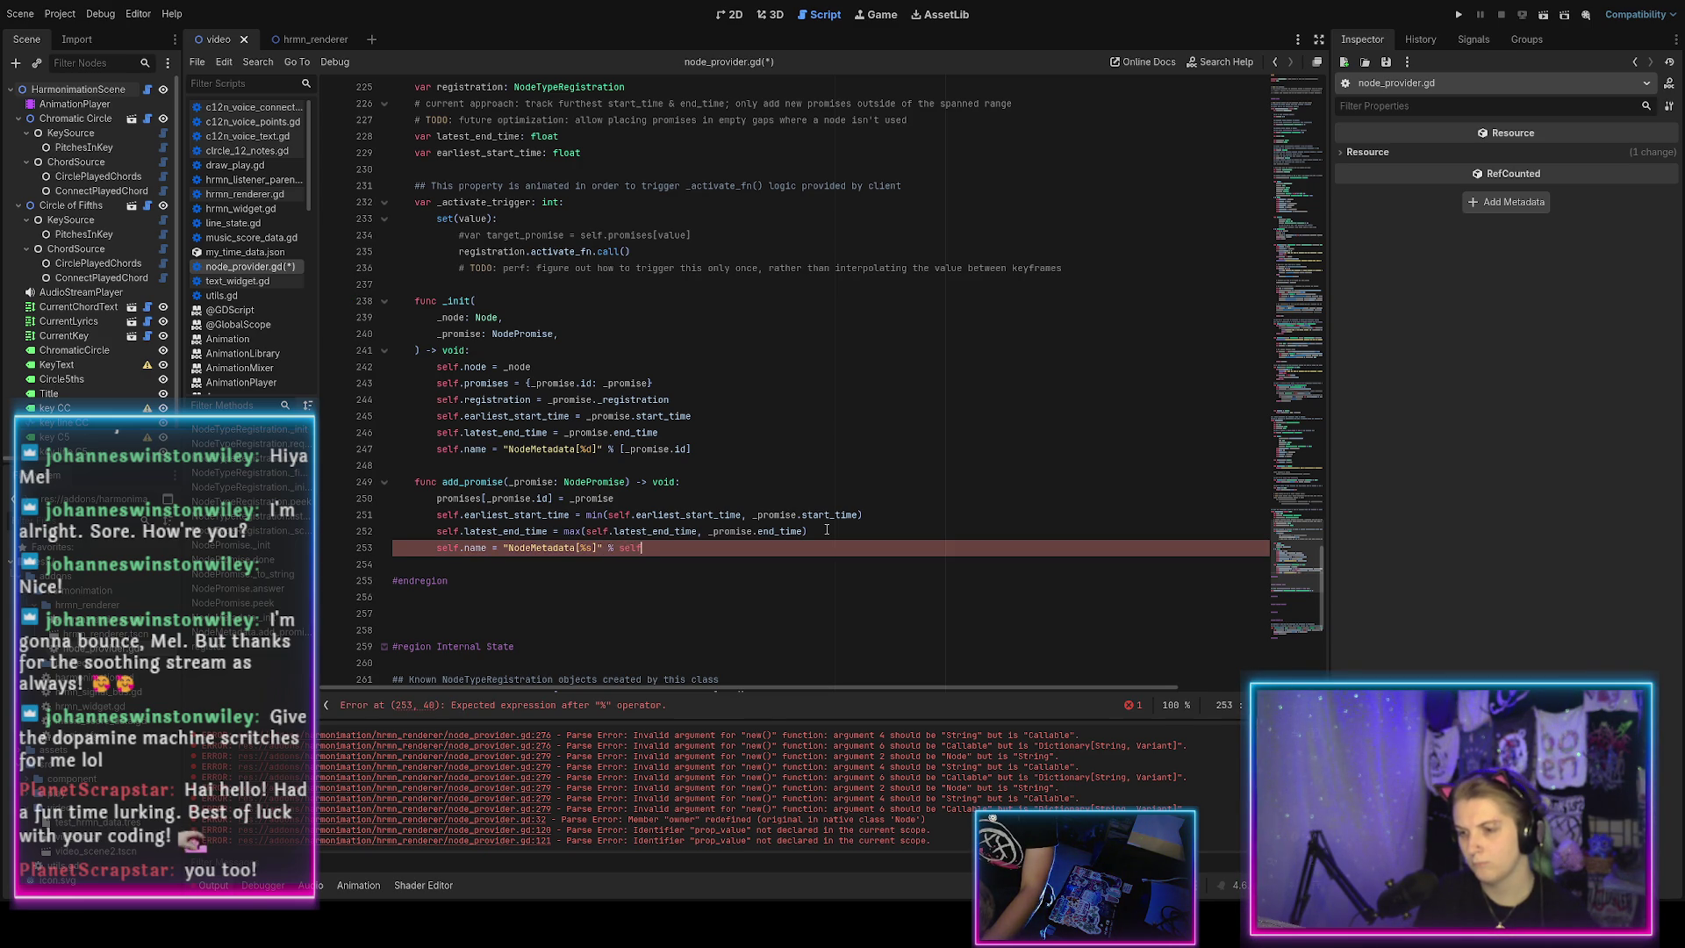
pyautogui.write('.promises.')
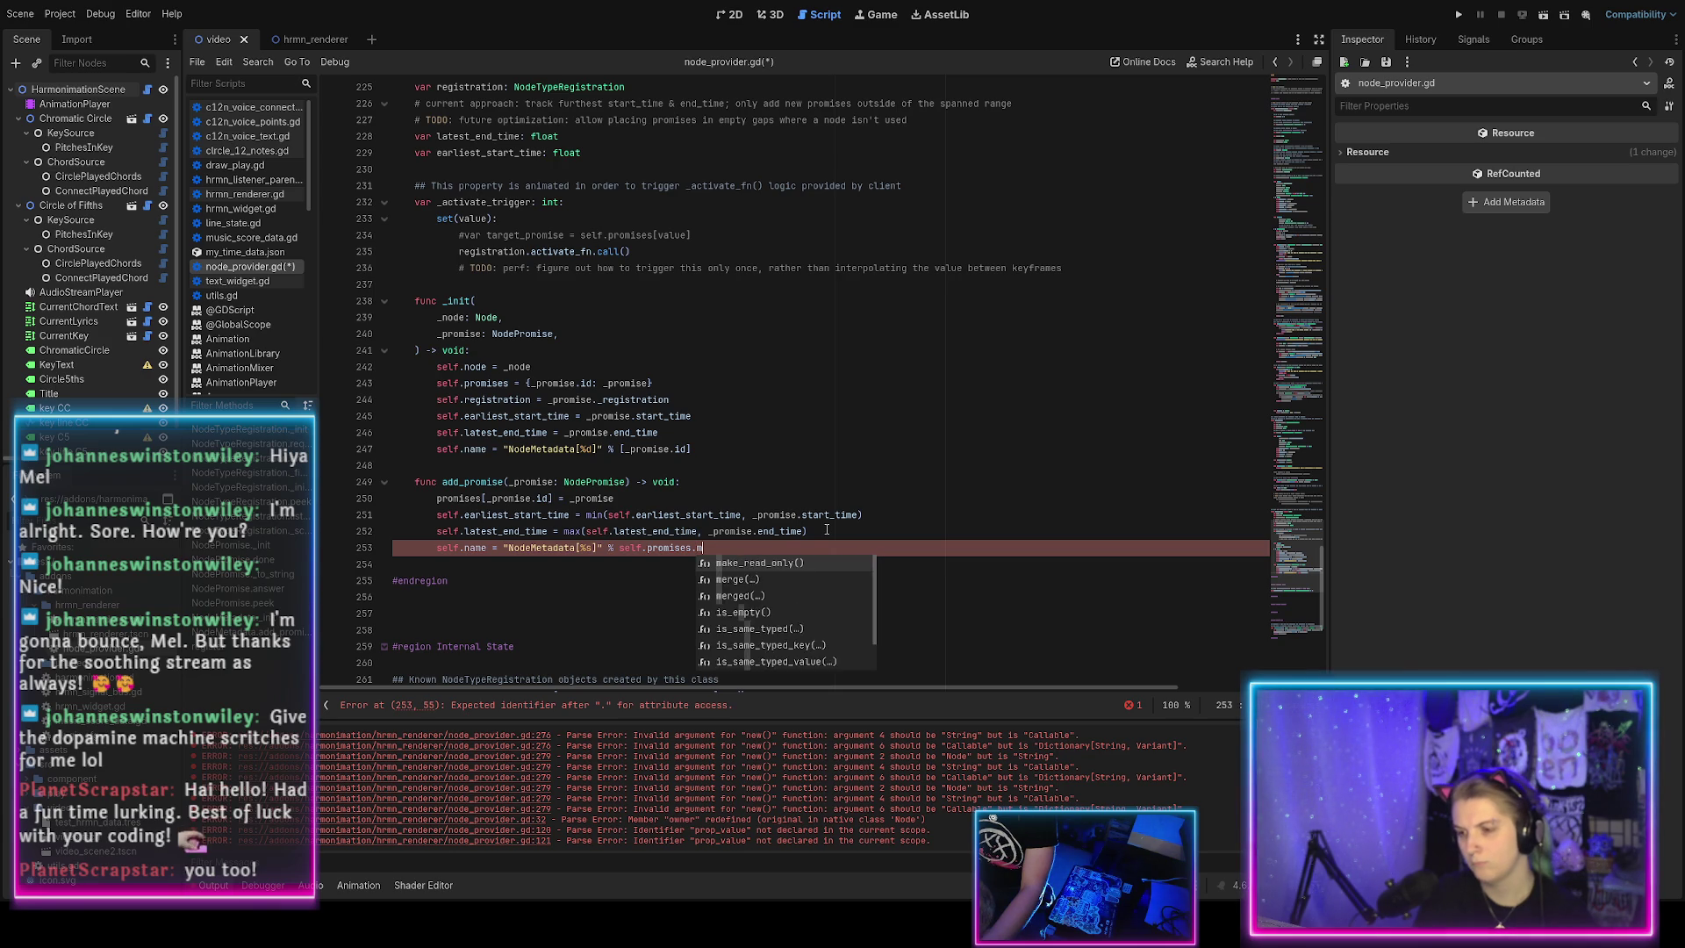
pyautogui.write('ma')
# Clear the partial method text and browse the Dictionary completions after self.promises.
pyautogui.press('BackSpace')
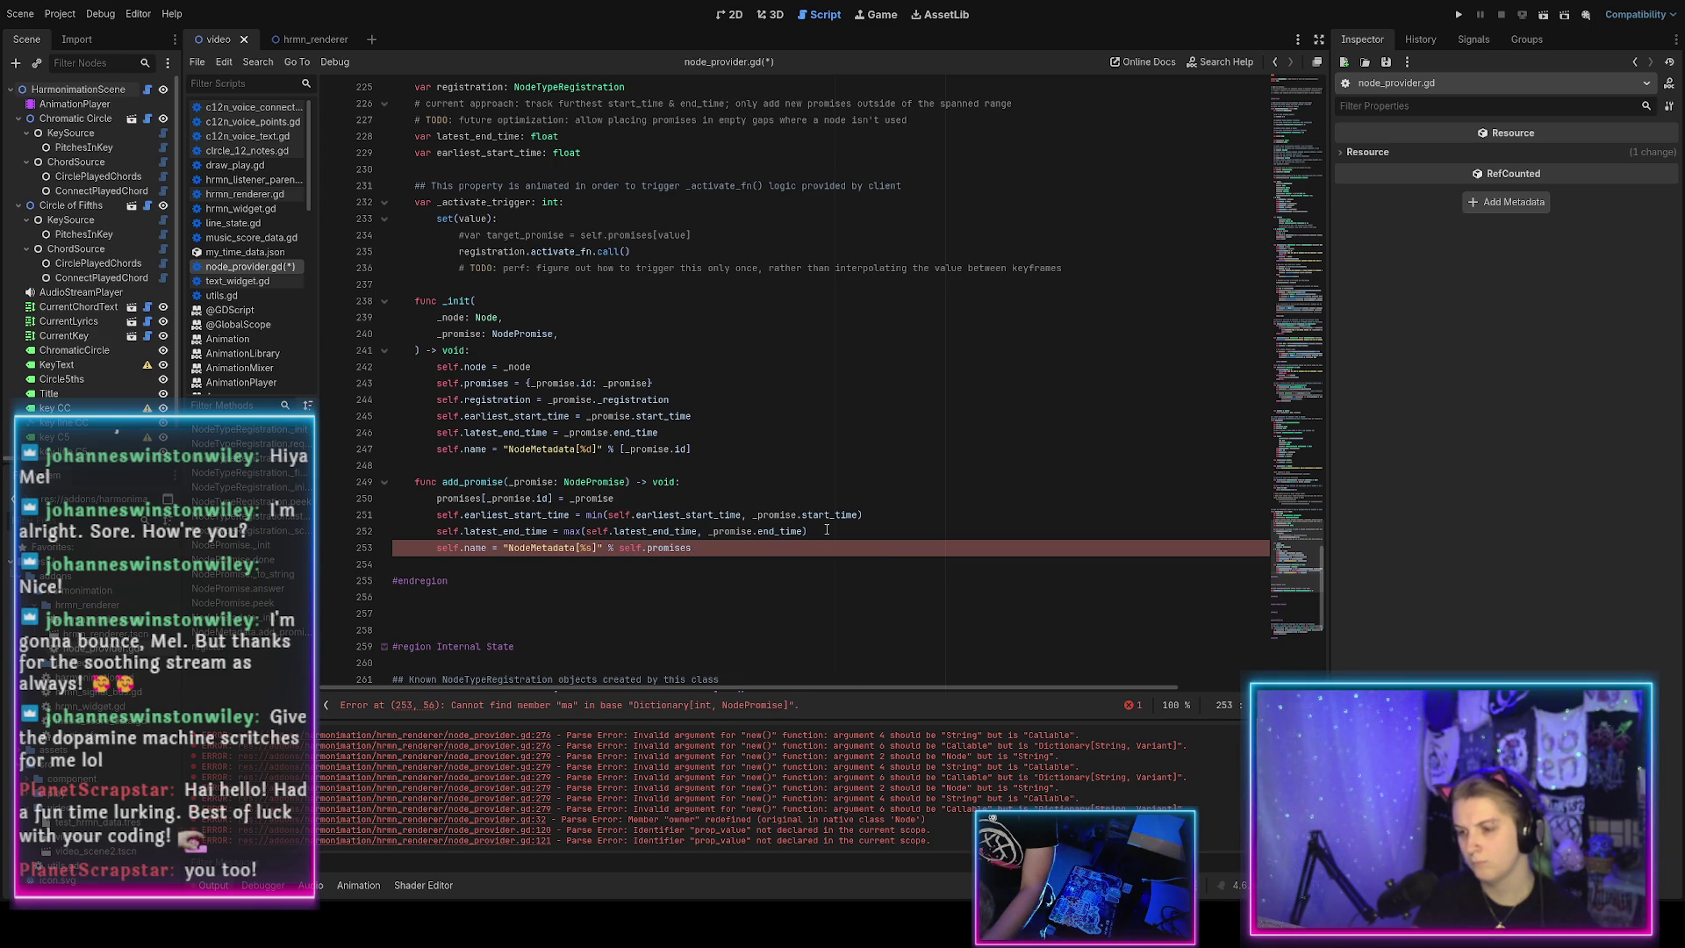
pyautogui.press('BackSpace')
pyautogui.press('BackSpace')
pyautogui.hotkey('ctrl', 'Left')
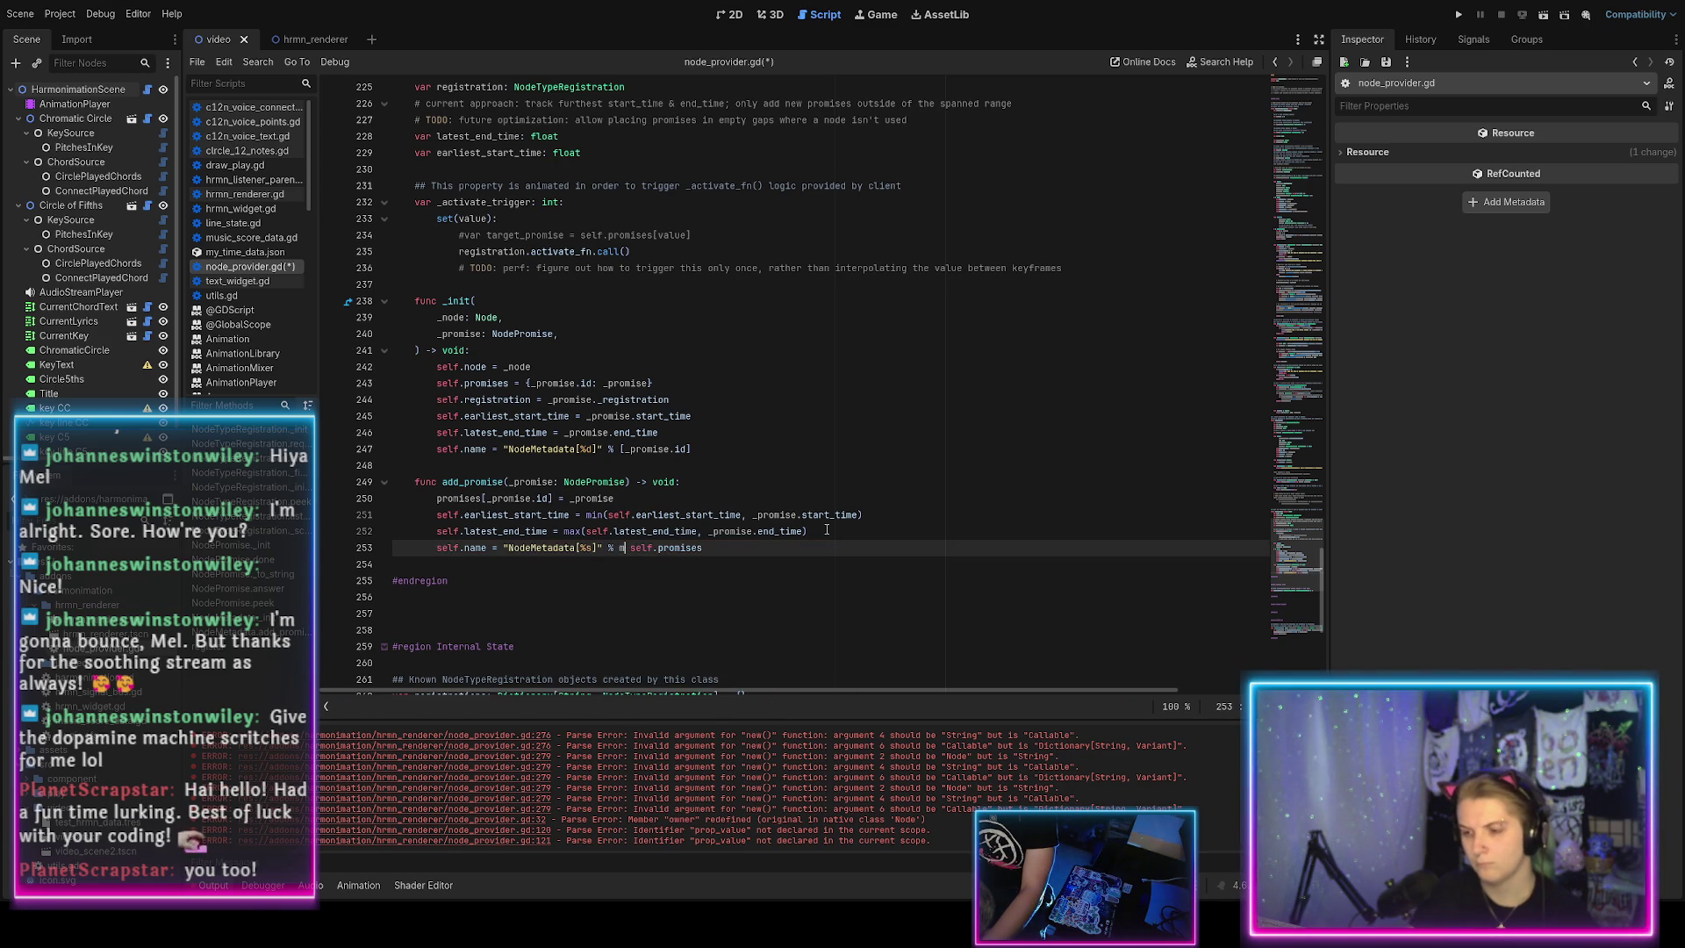
pyautogui.write('map')
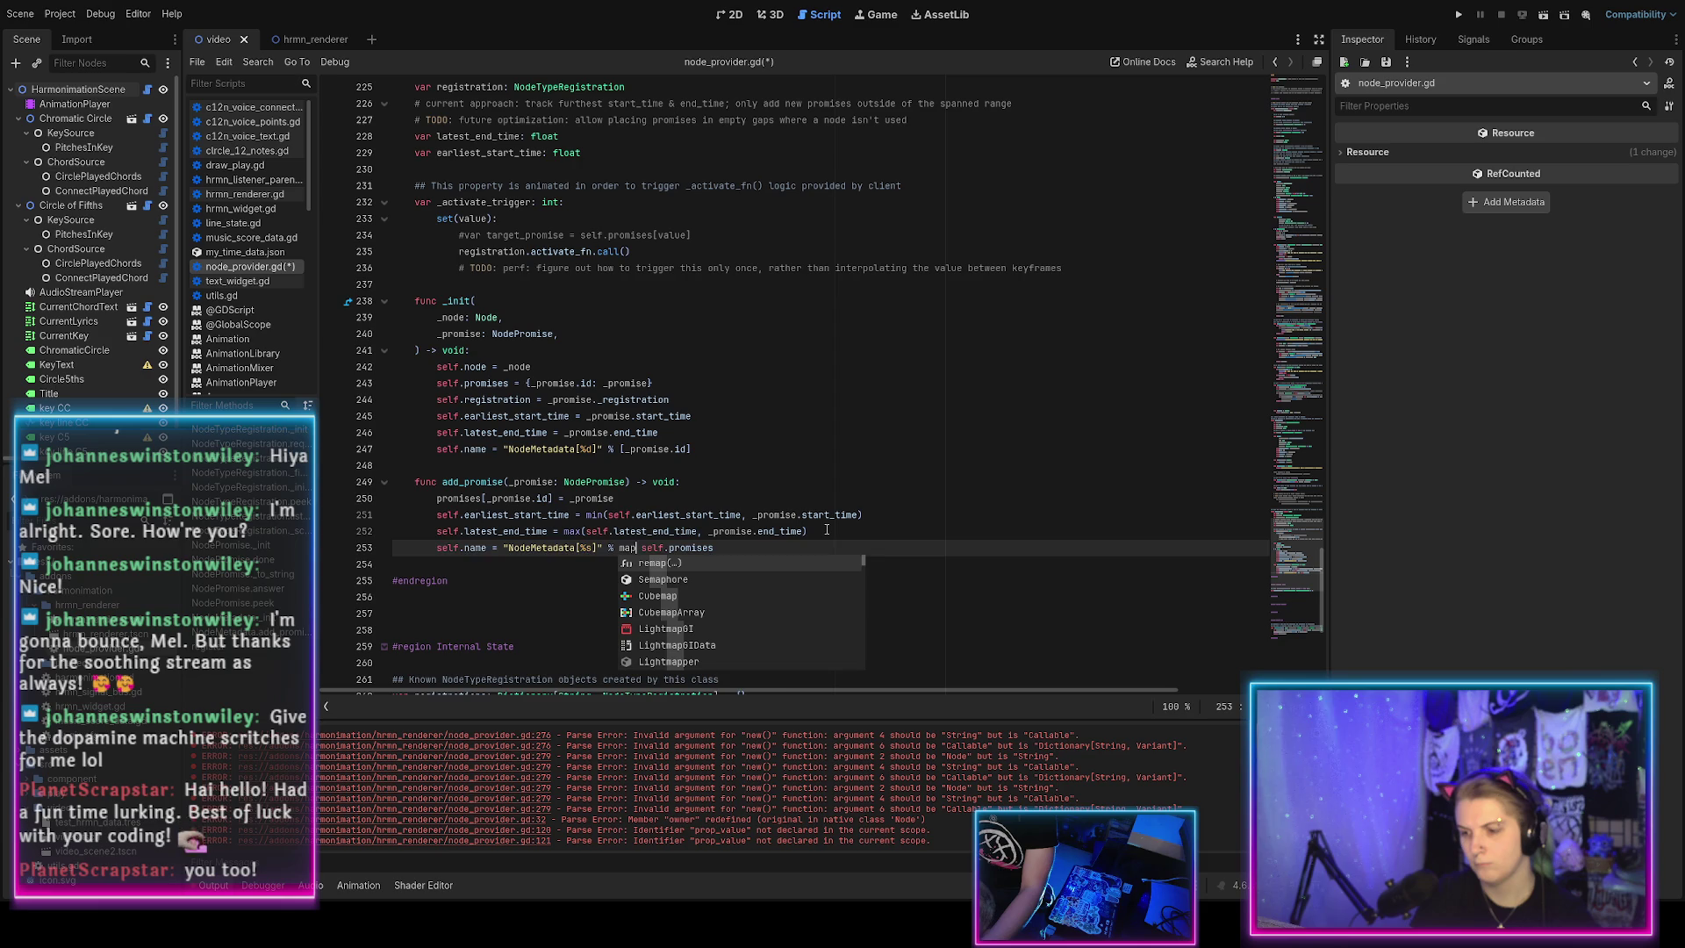
pyautogui.press('BackSpace')
pyautogui.press('BackSpace')
pyautogui.press('BackSpace')
pyautogui.press('Delete')
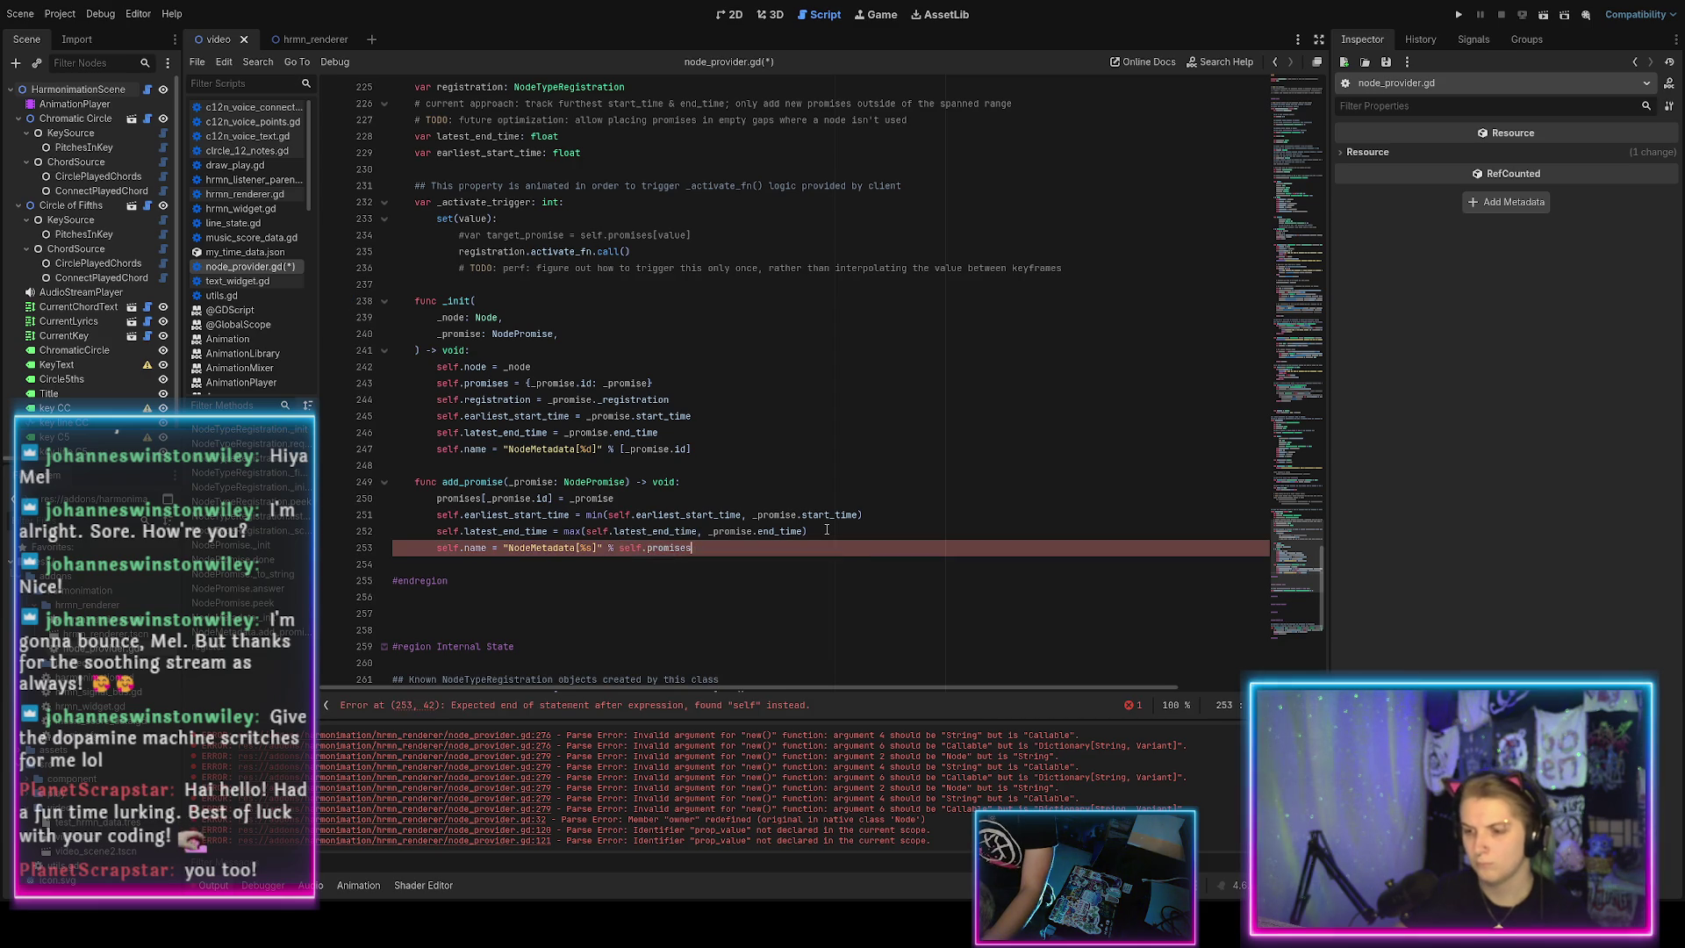
pyautogui.press('End')
pyautogui.write('.')
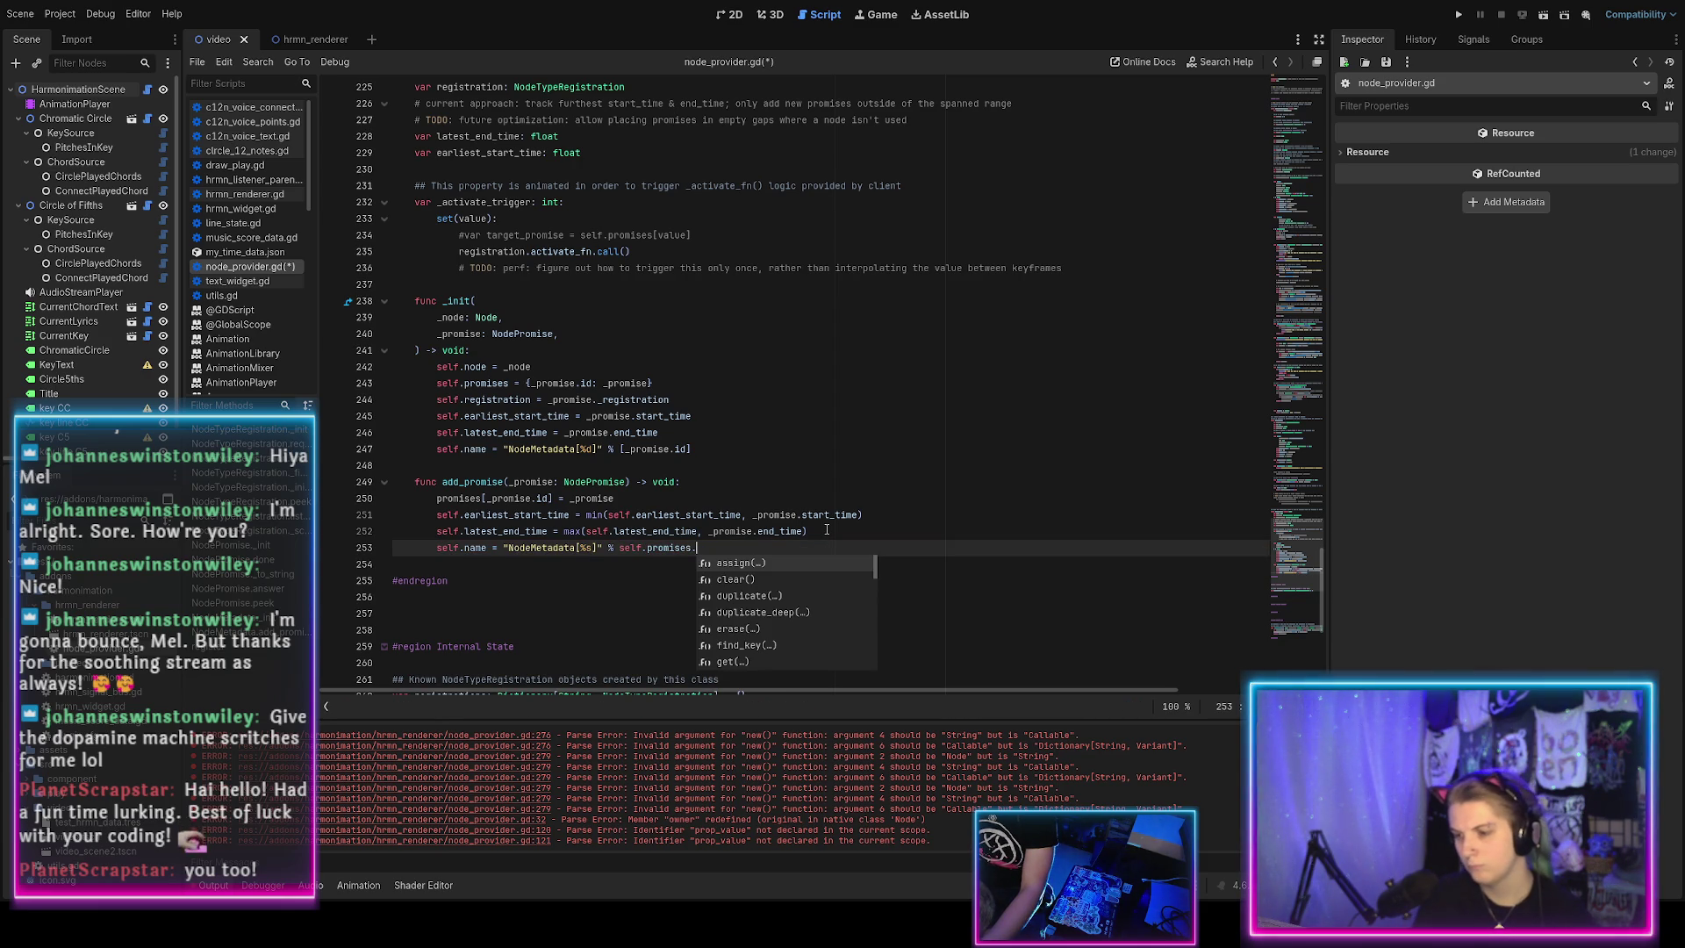
pyautogui.scroll(-4, 754, 571)
pyautogui.scroll(-6, 772, 559)
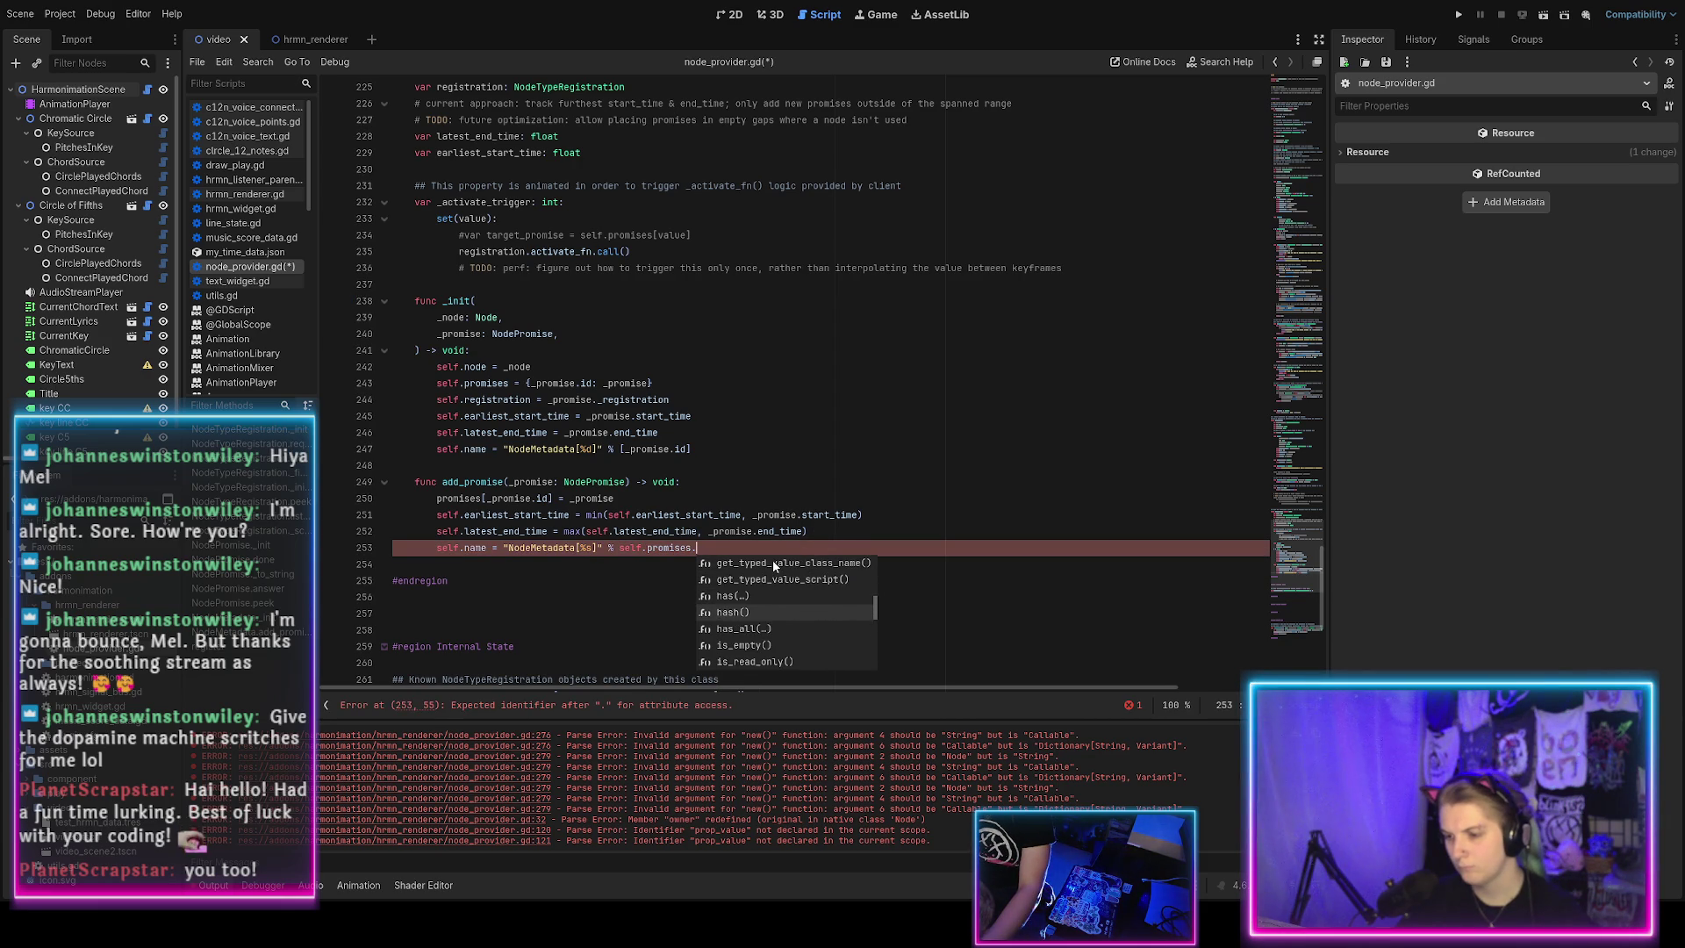
pyautogui.scroll(-4, 773, 560)
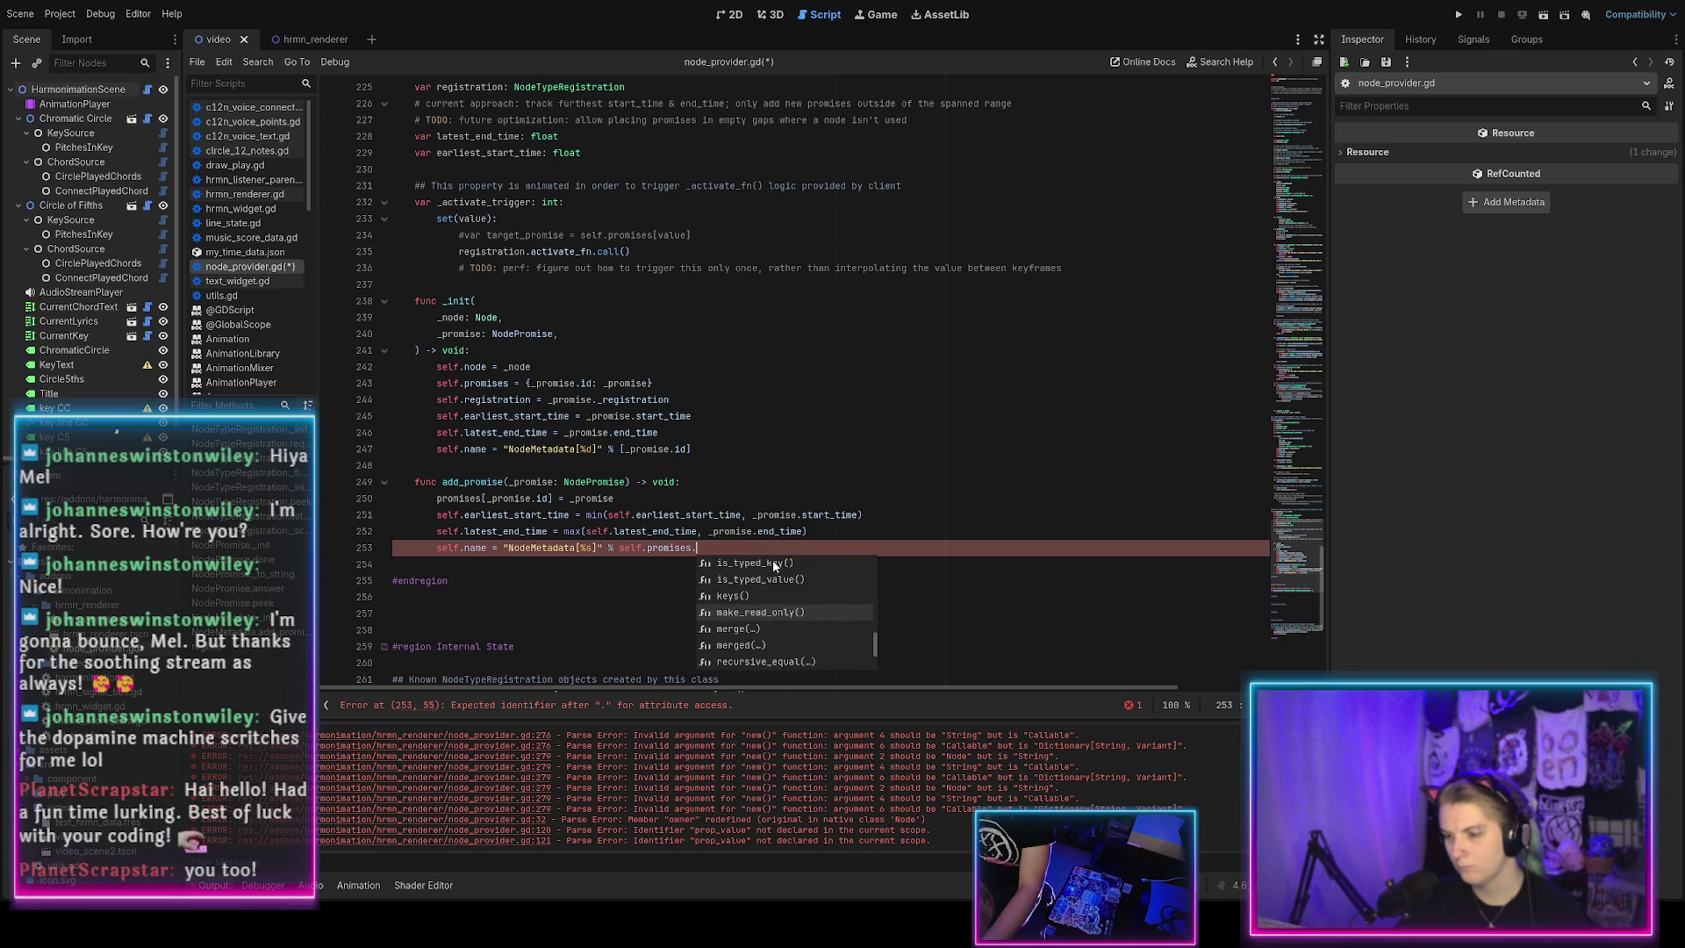
pyautogui.scroll(-2, 772, 560)
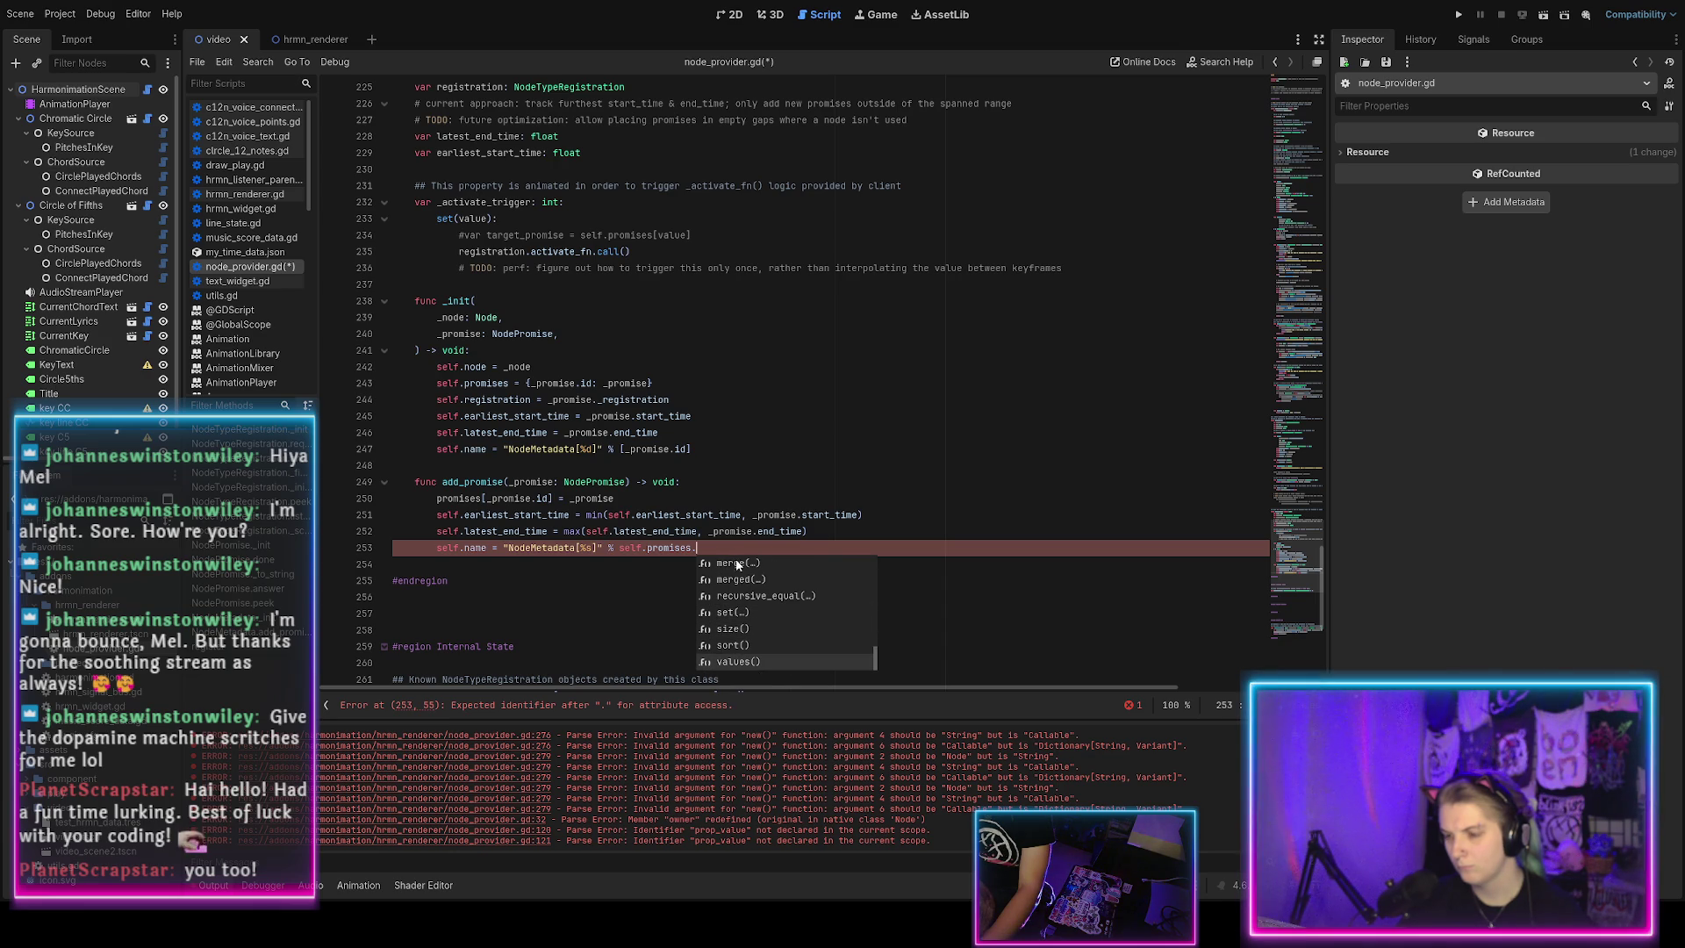
pyautogui.click(734, 546)
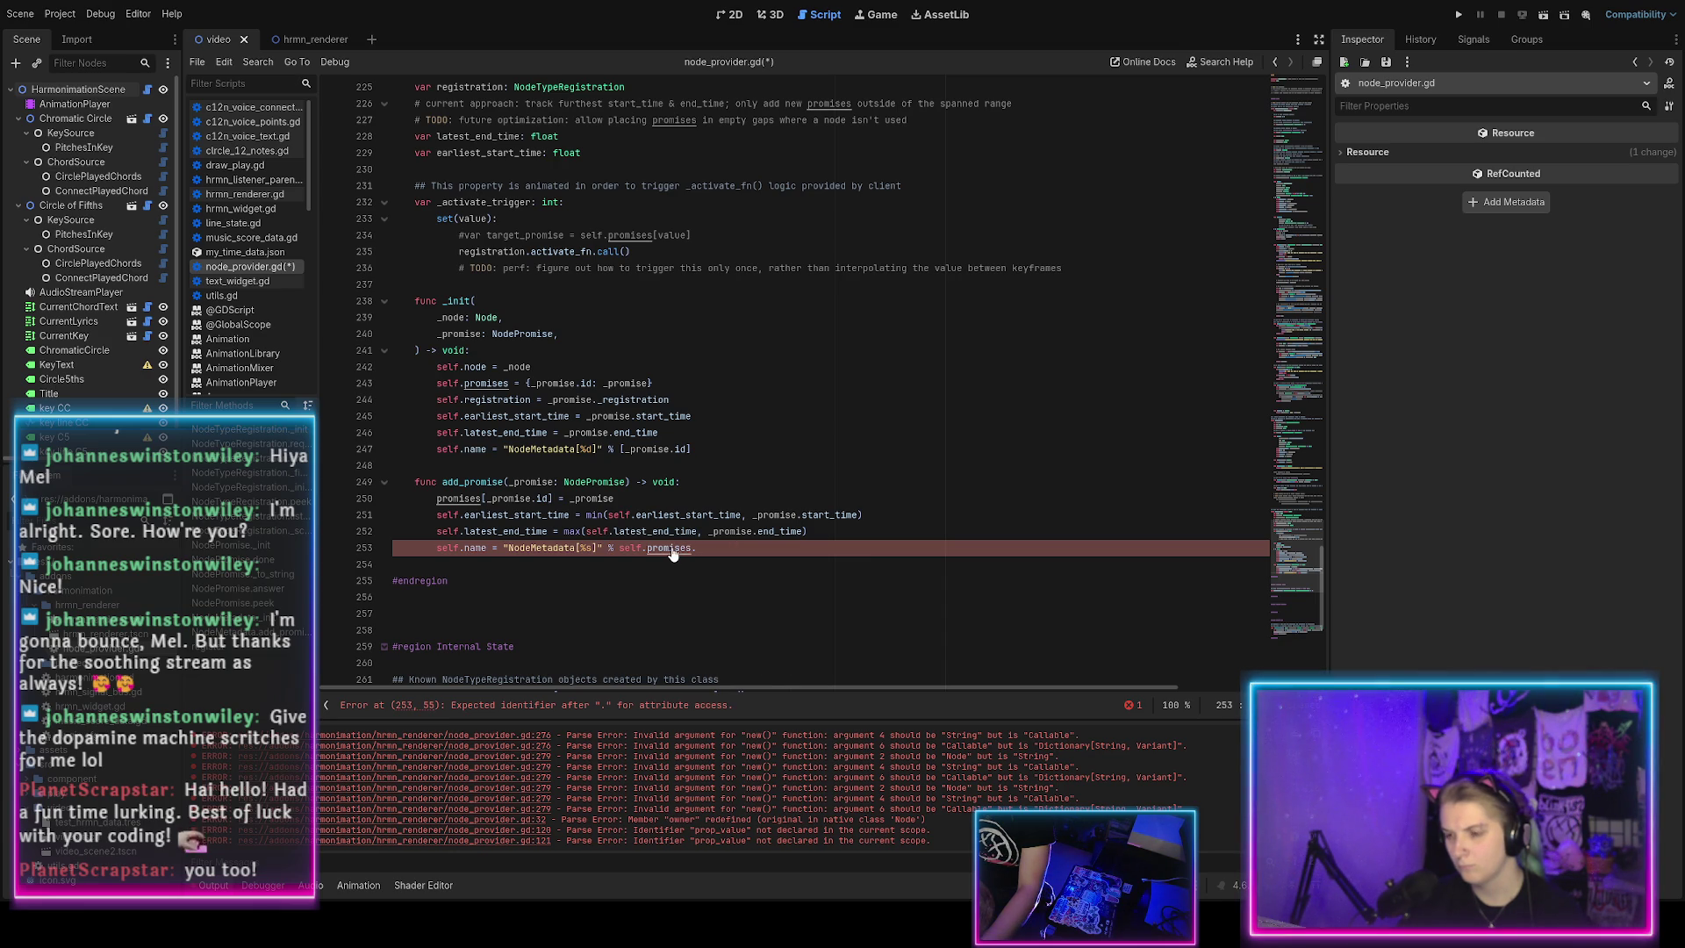
pyautogui.scroll(1, 693, 552)
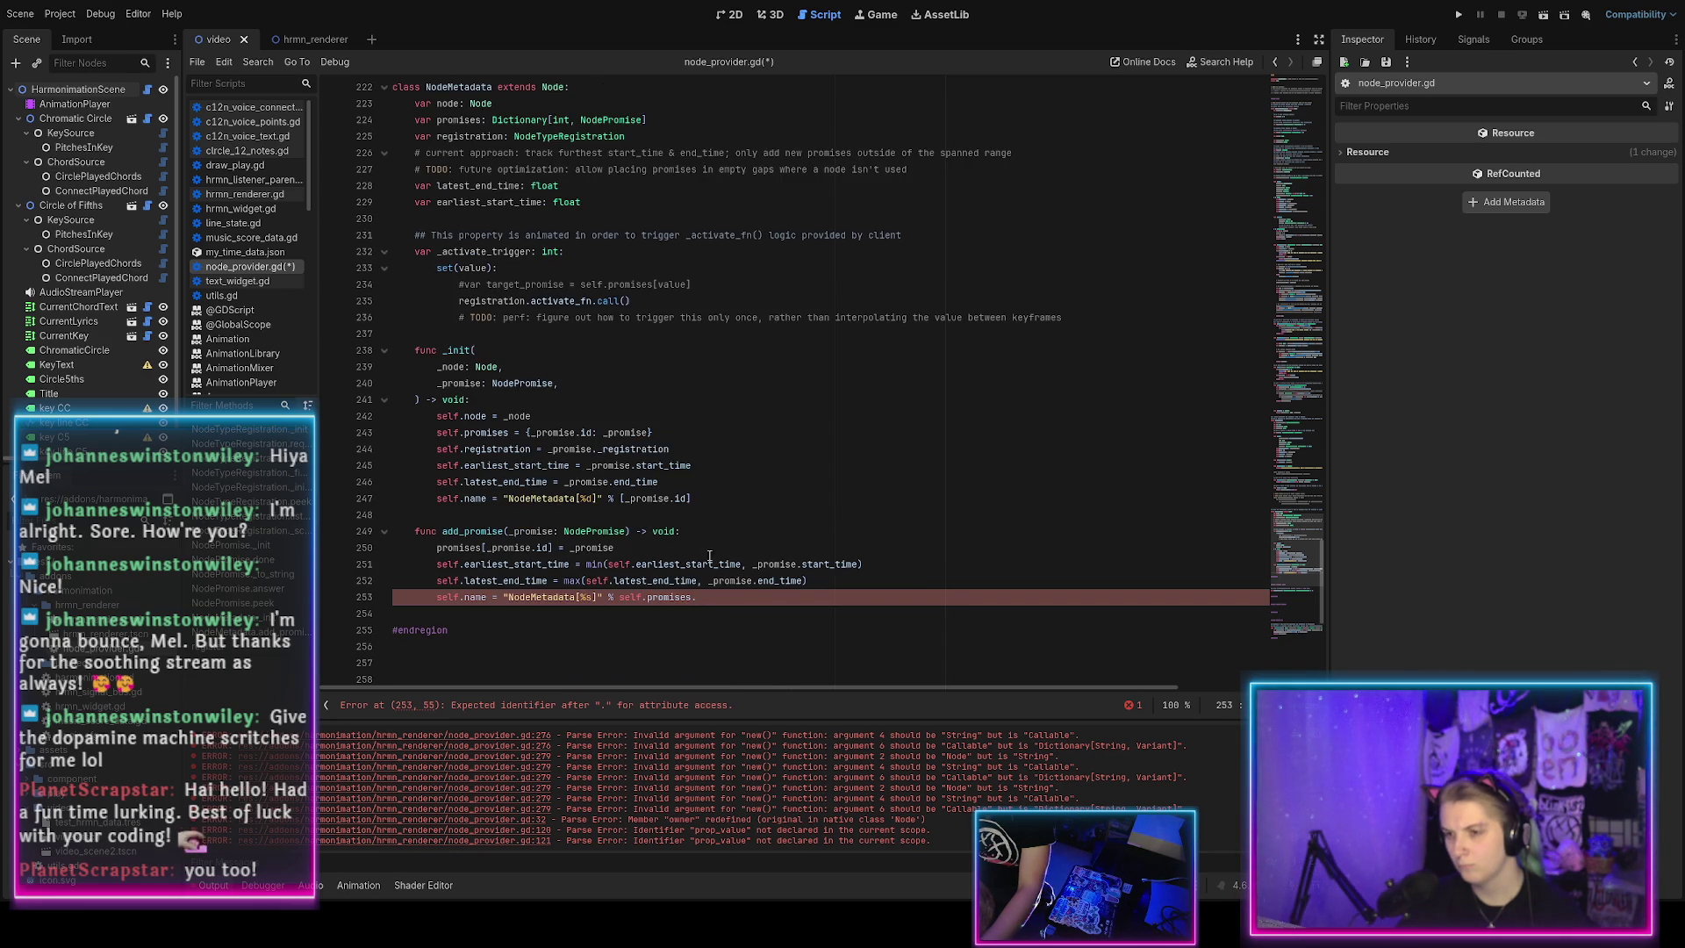
# Try values().map, then finish line 253 with self.promises.keys() instead.
pyautogui.write('values(')
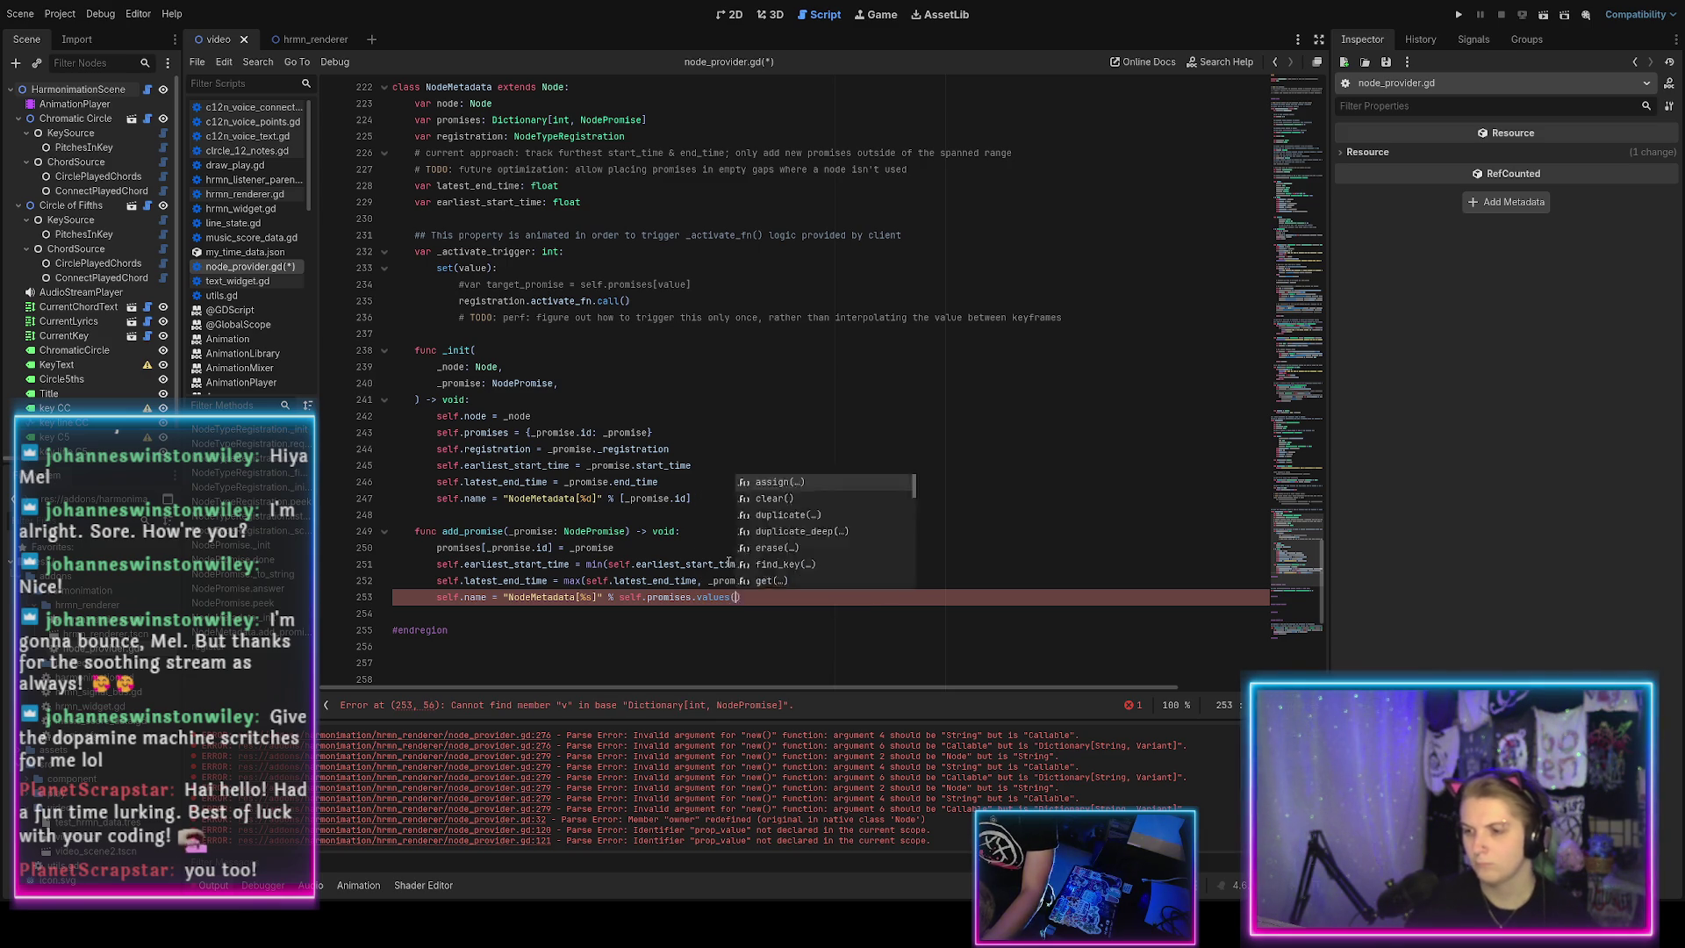
pyautogui.press('Return')
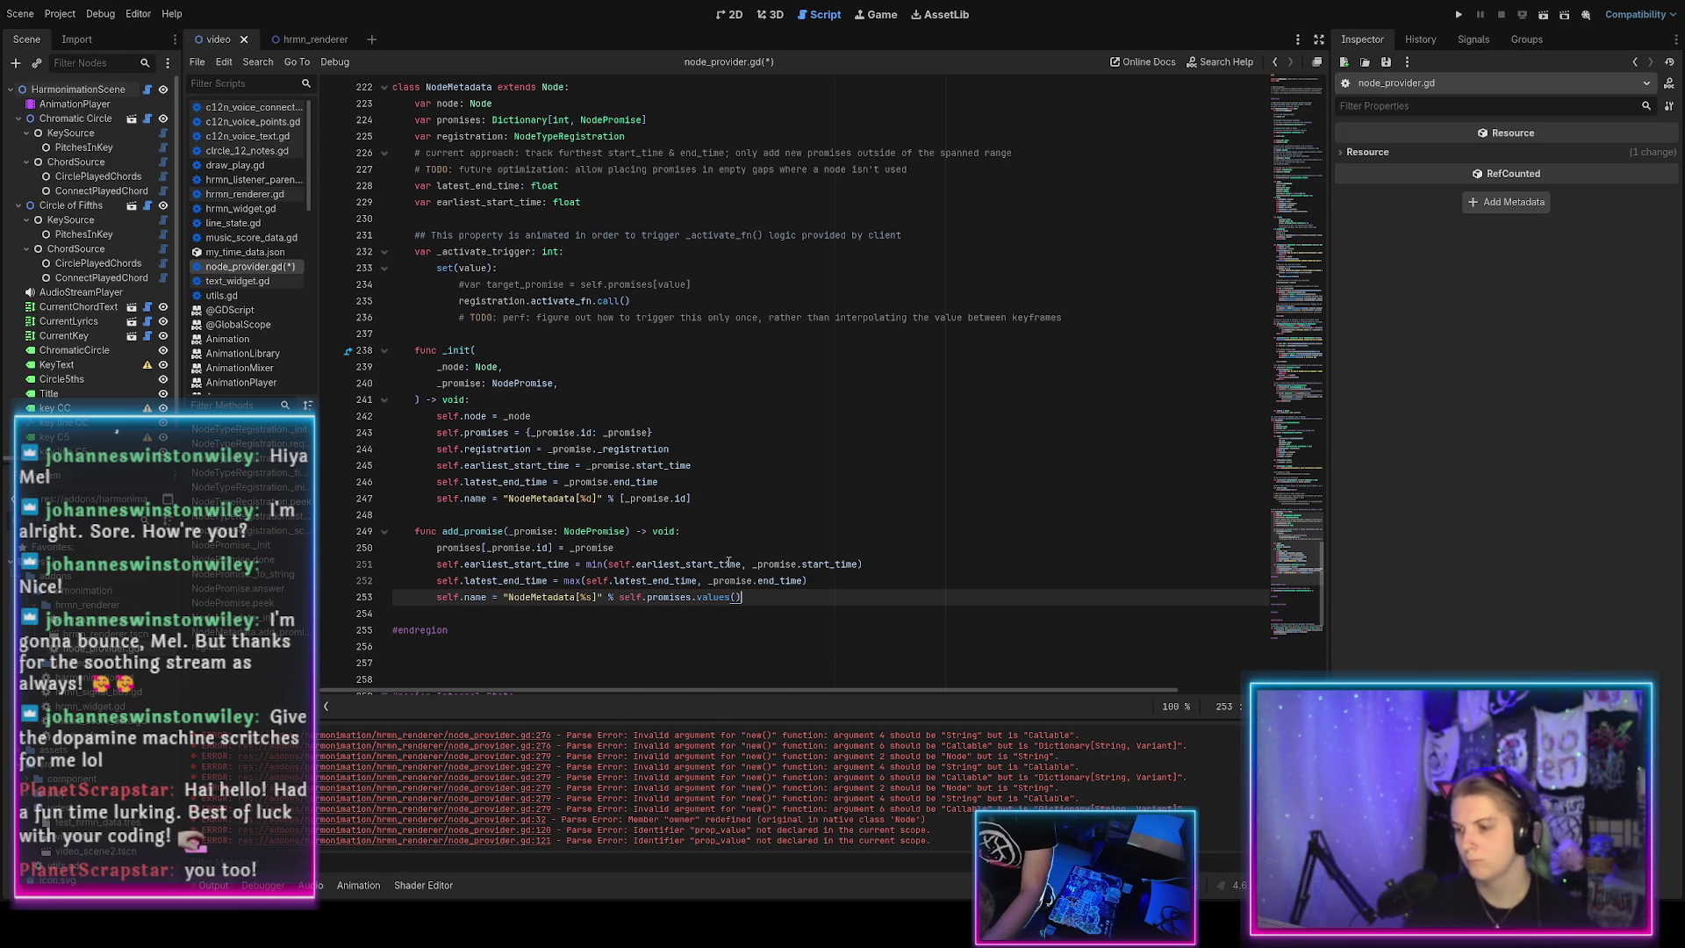
pyautogui.write('.map(')
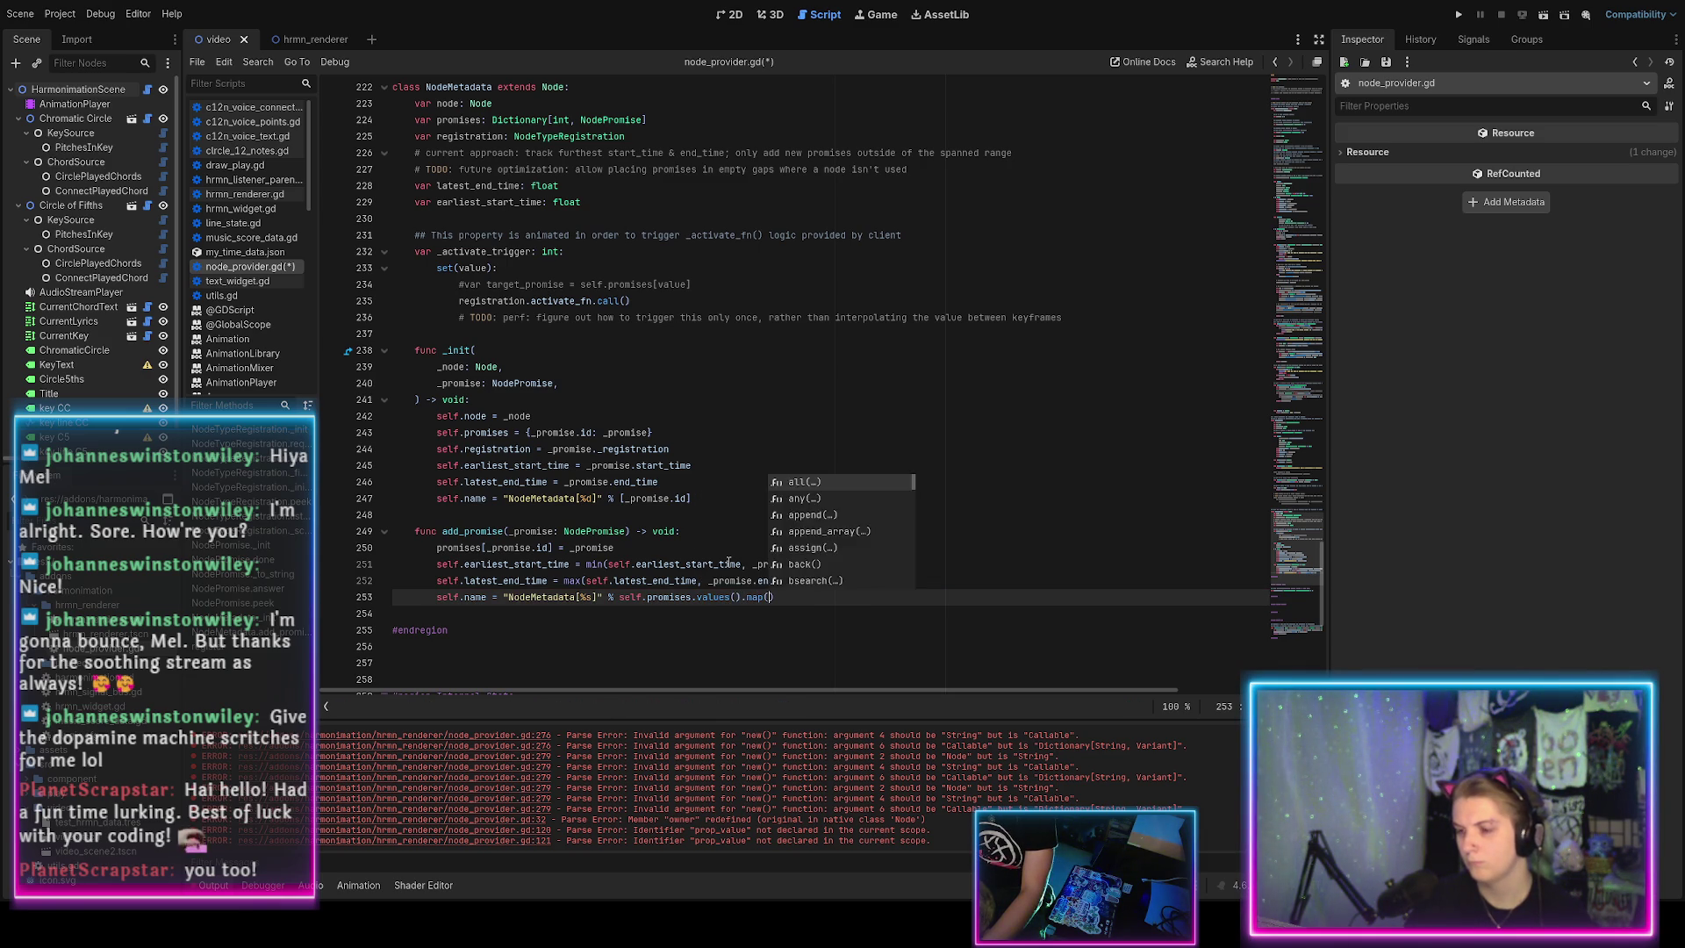
pyautogui.press('Return')
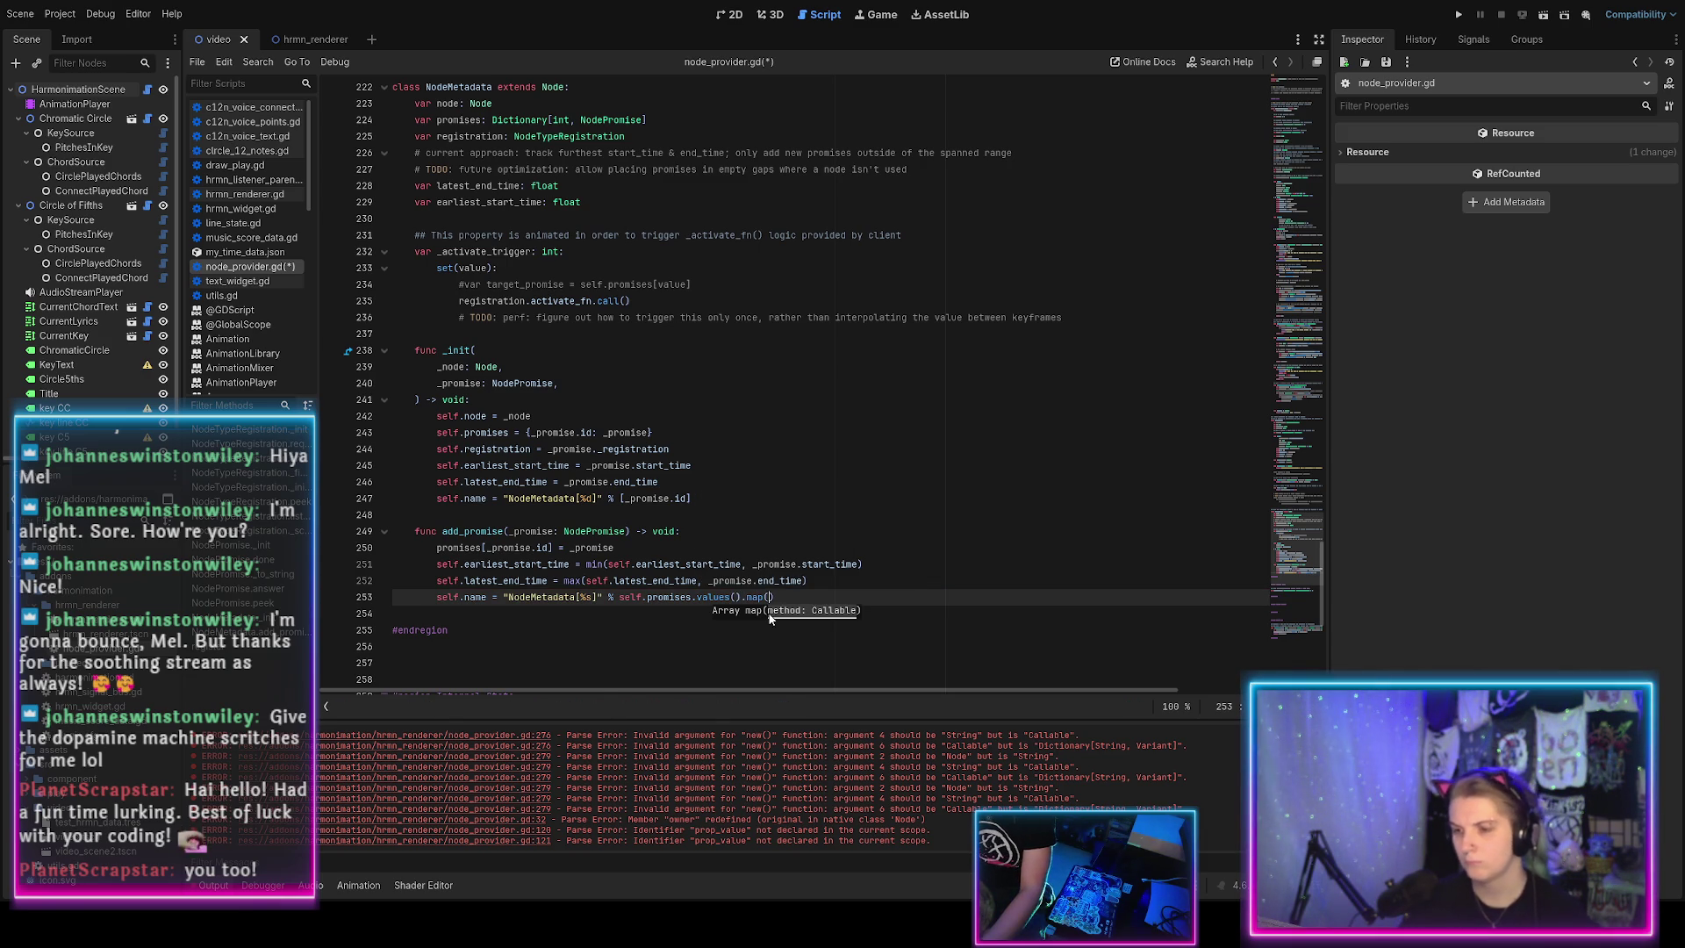
pyautogui.click(725, 517)
pyautogui.click(791, 596)
pyautogui.press('BackSpace')
pyautogui.press('BackSpace')
pyautogui.press('BackSpace')
pyautogui.write('key')
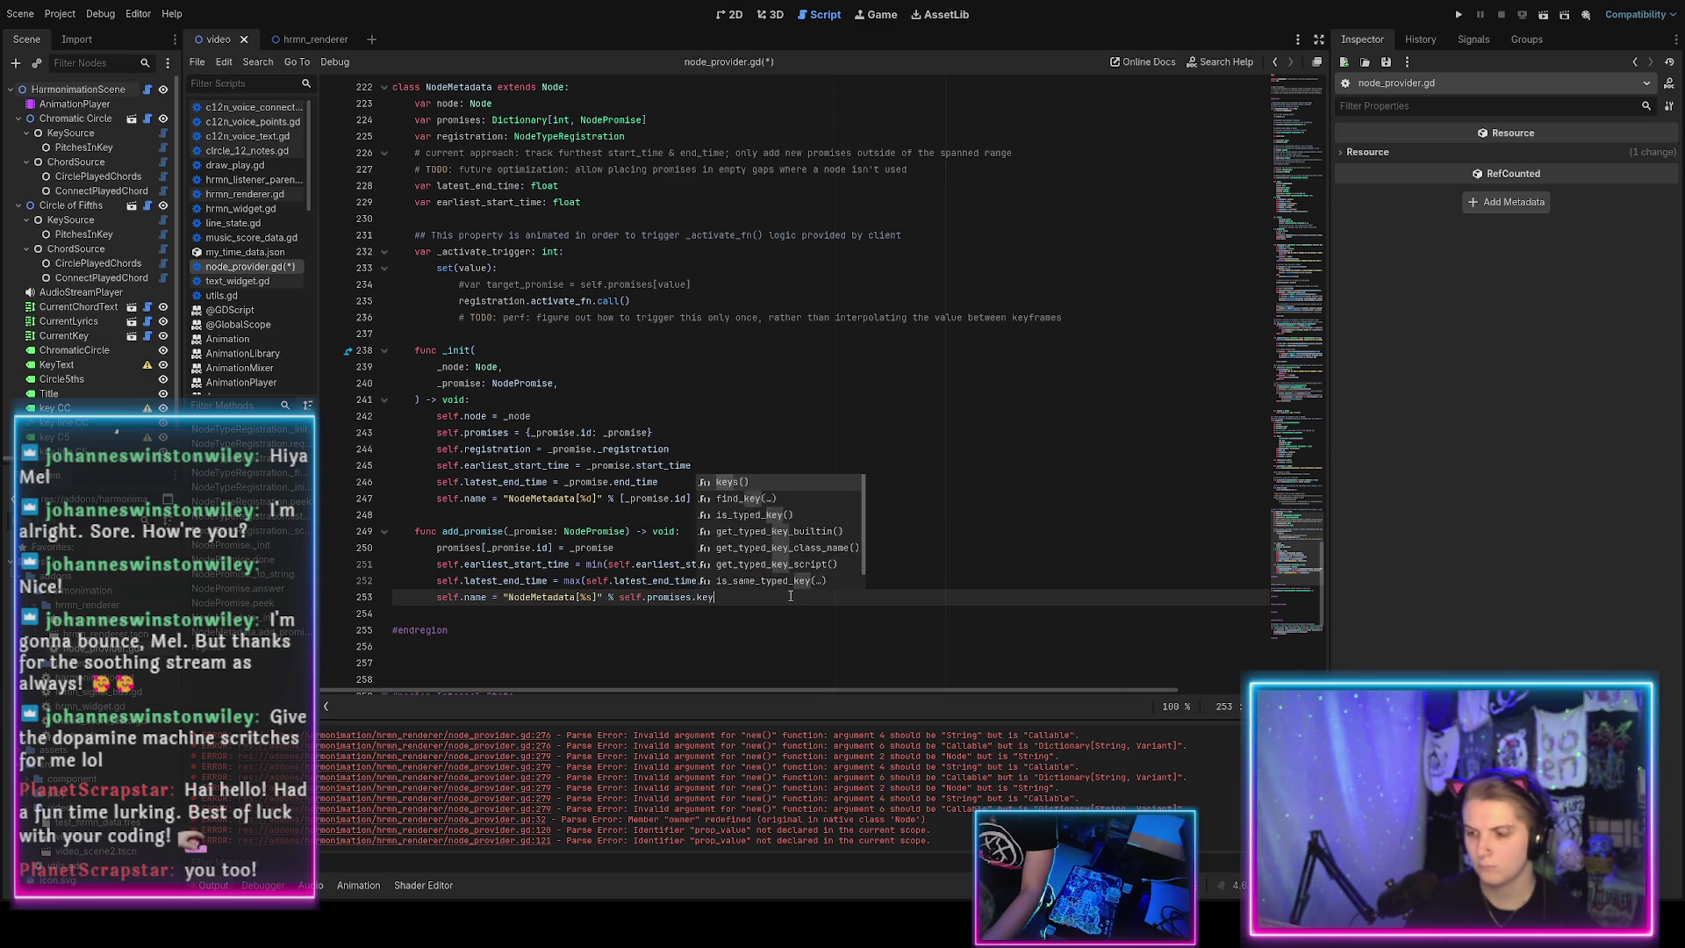
pyautogui.press('Return')
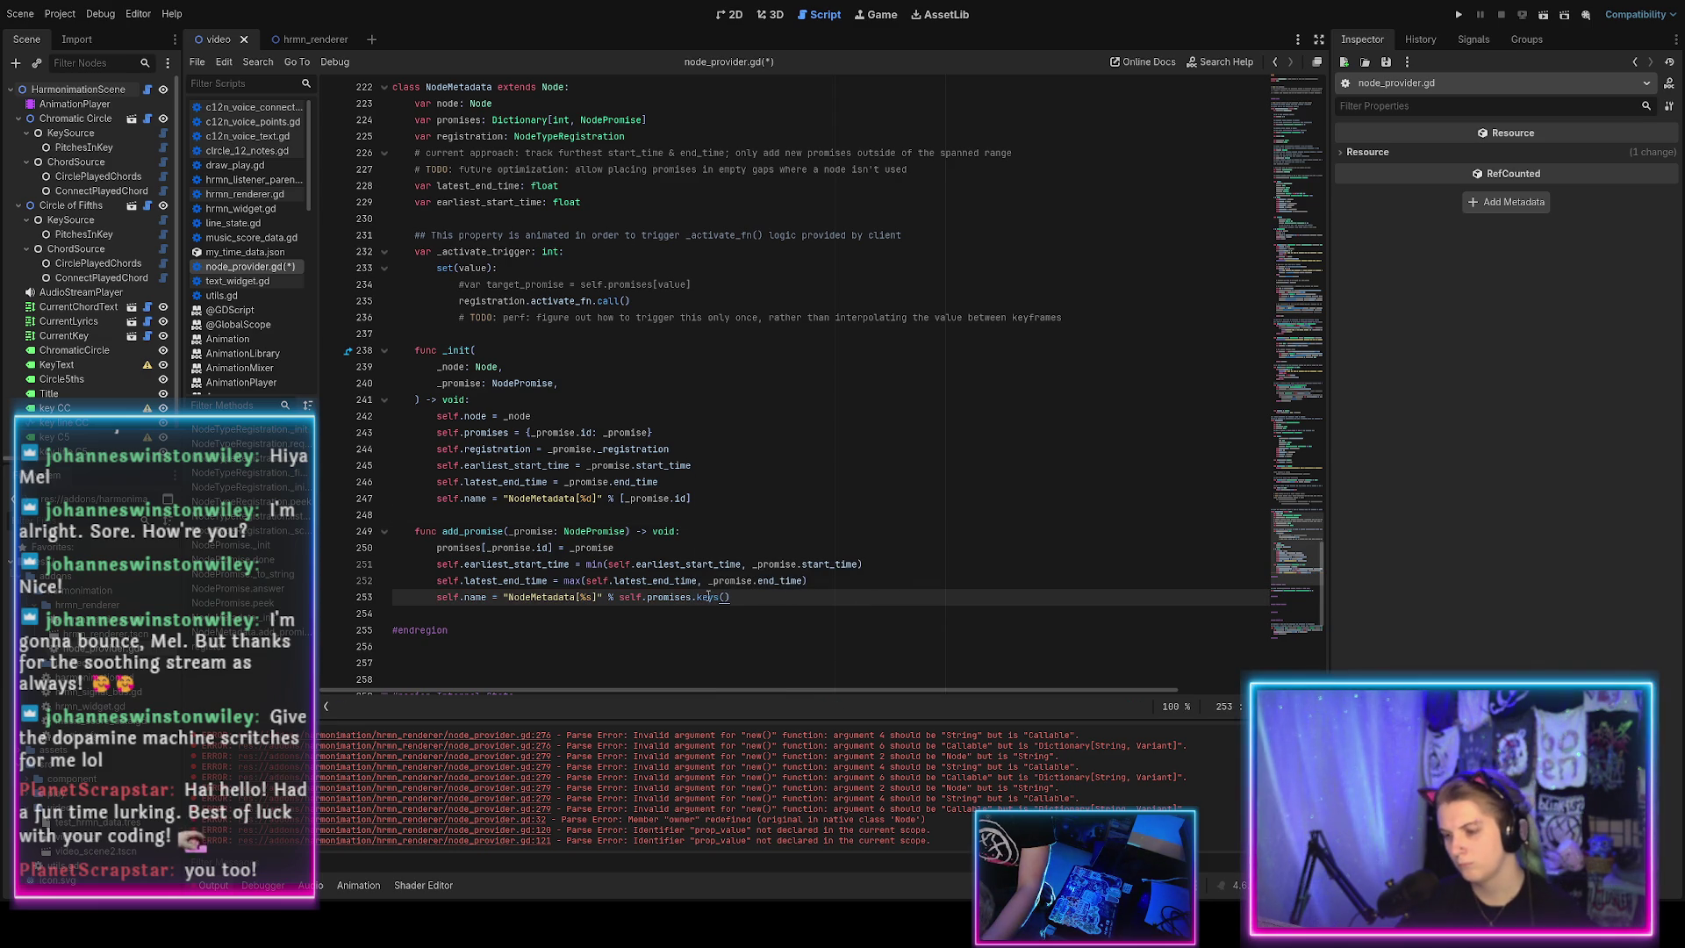
# Try appending .map(str), remove it again, and save node_provider.gd.
pyautogui.write('.map')
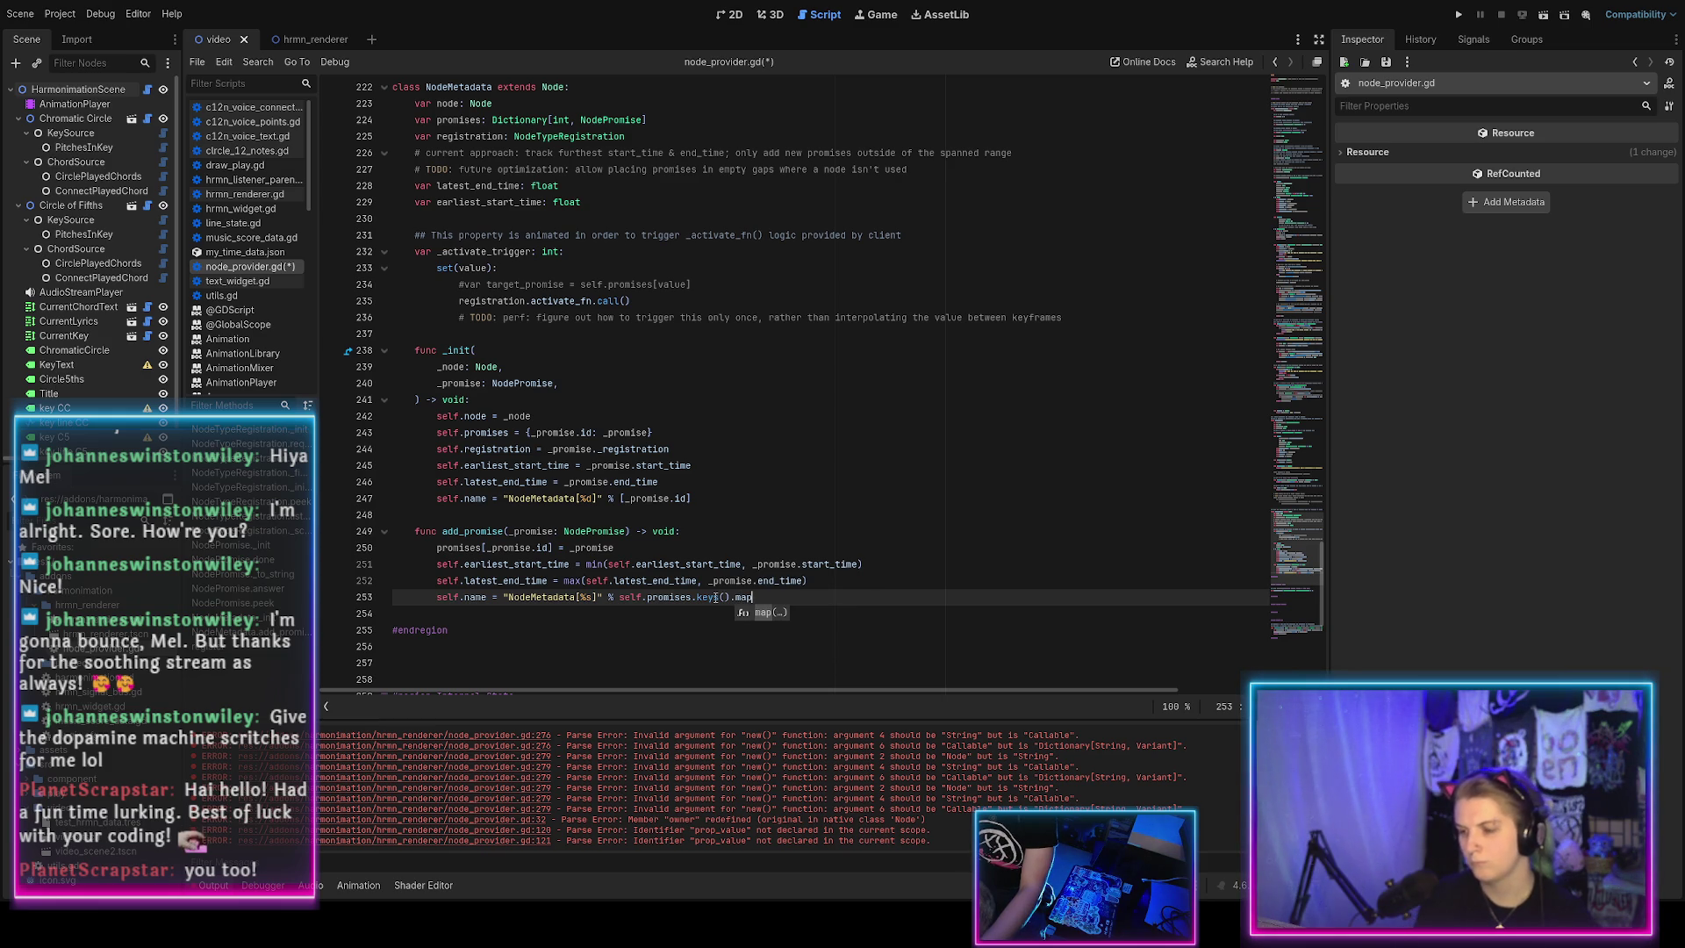
pyautogui.write('(')
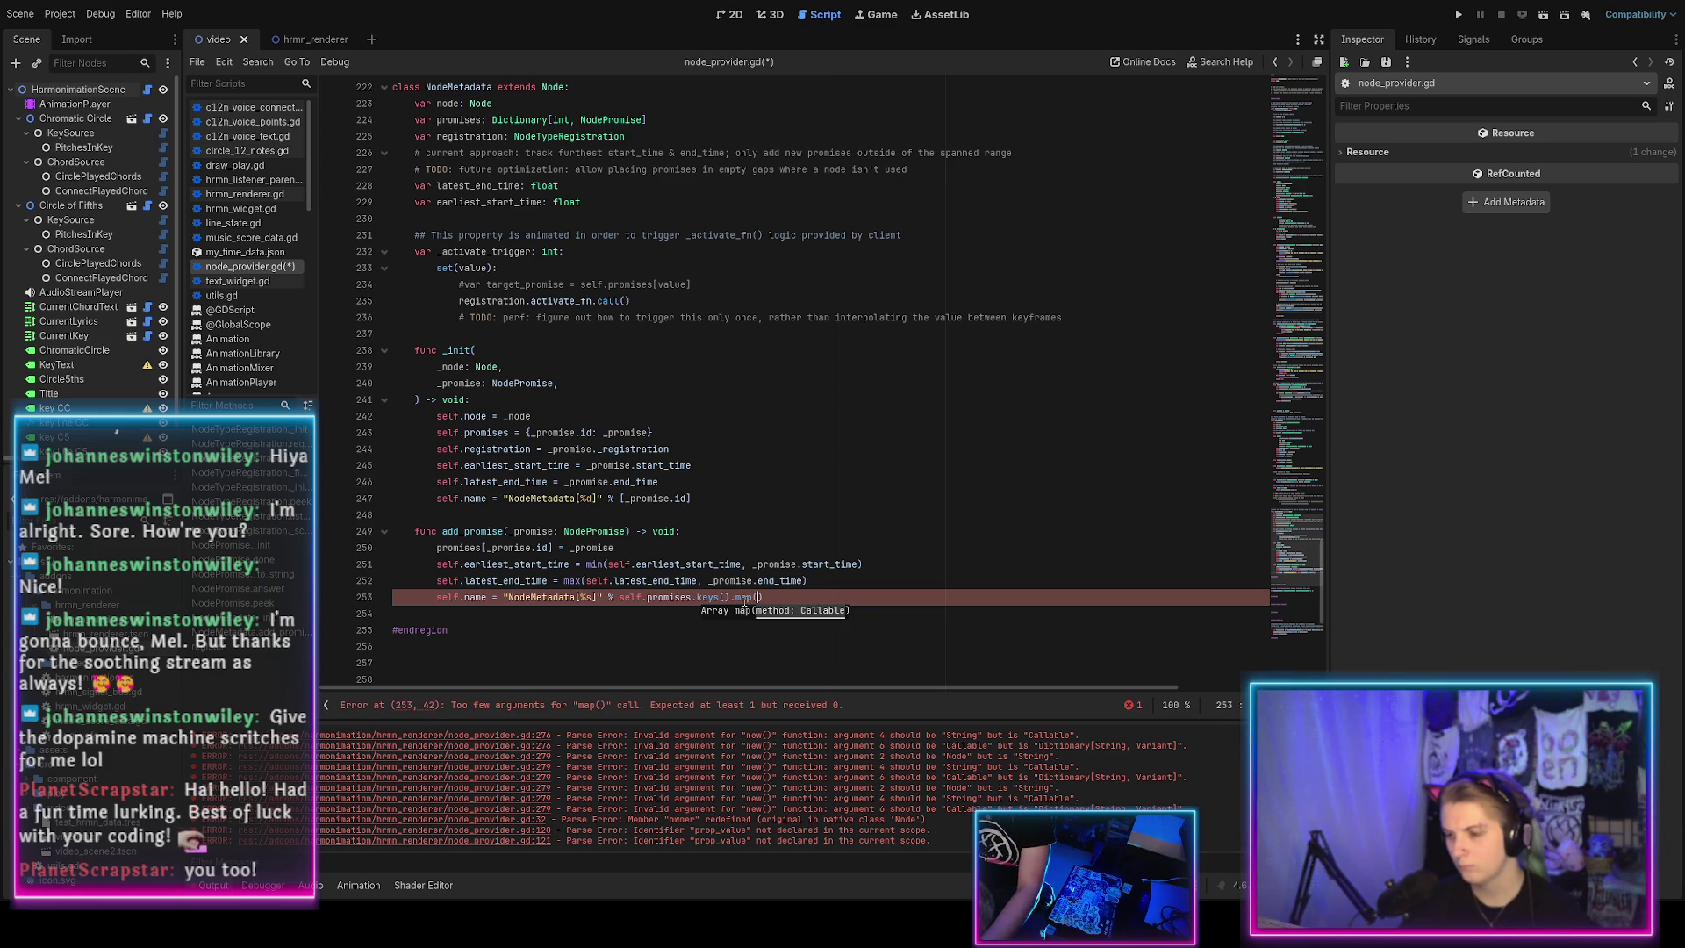
pyautogui.write('str')
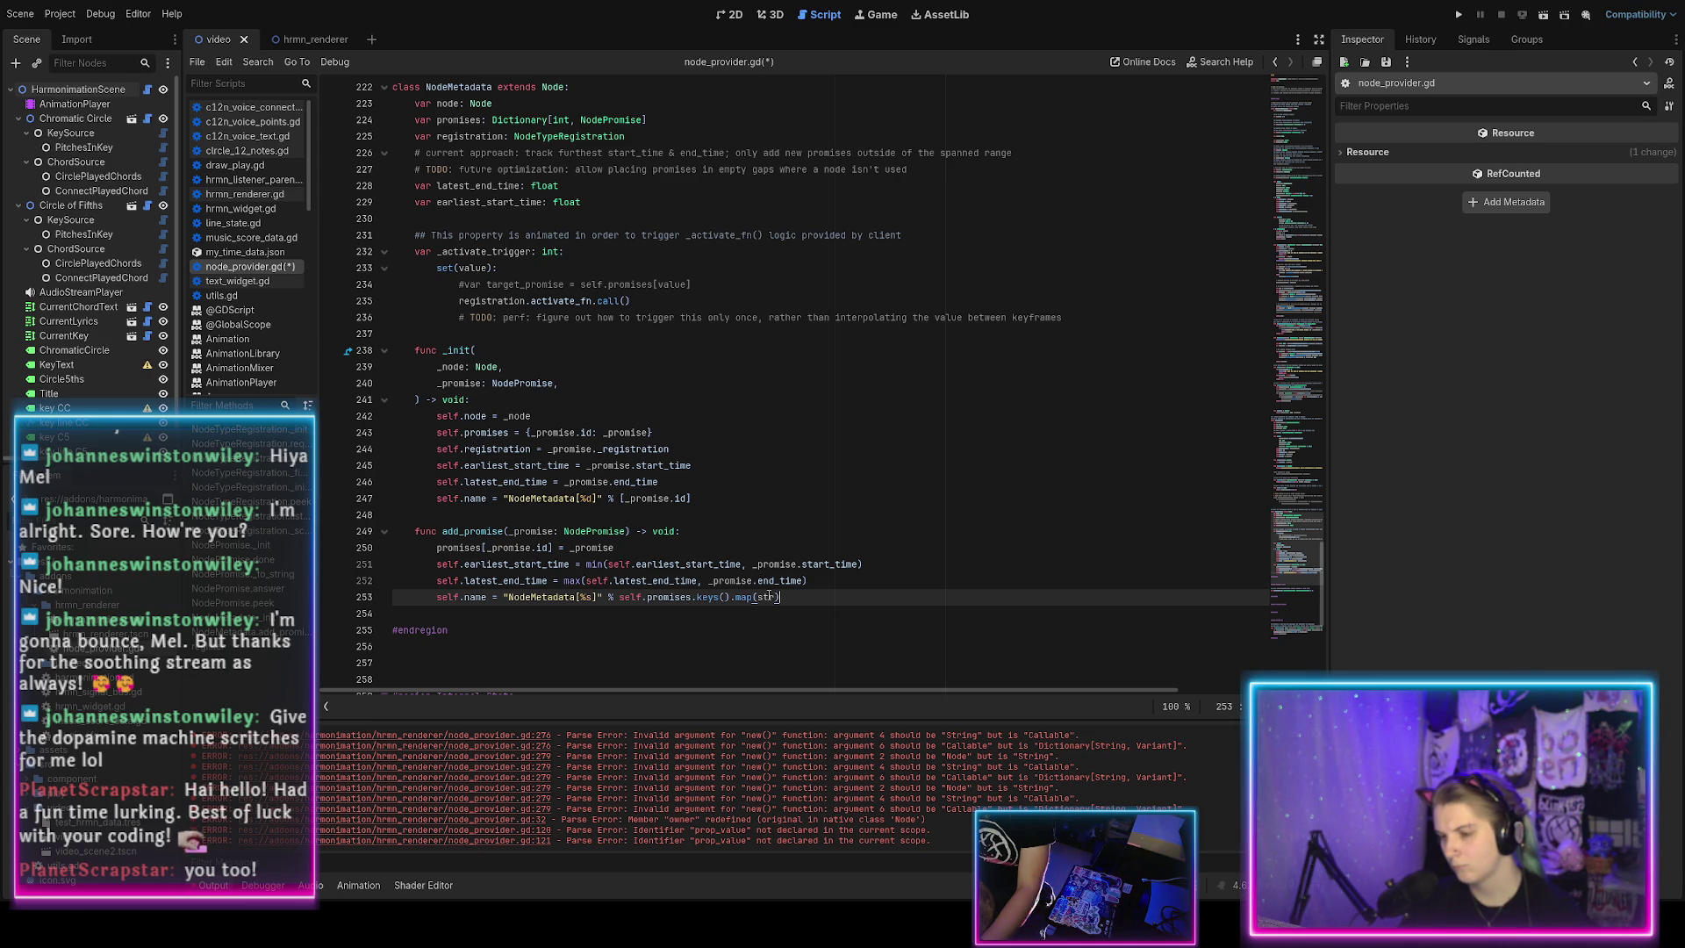
pyautogui.press('BackSpace')
pyautogui.press('BackSpace')
pyautogui.press('BackSpace')
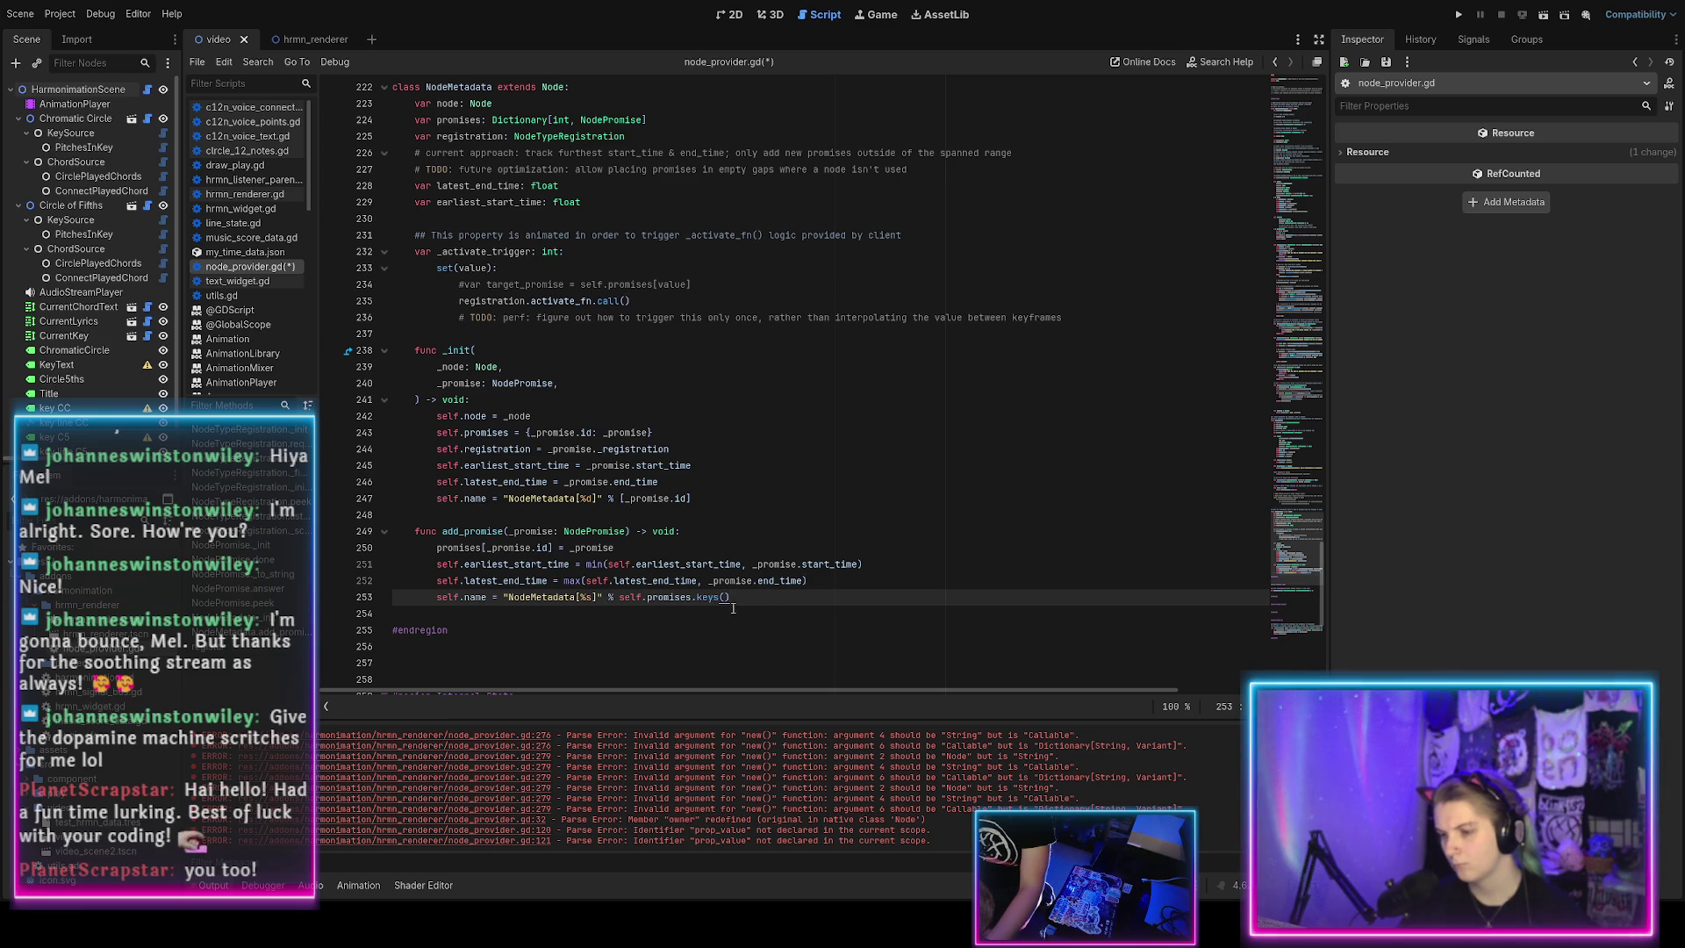
pyautogui.click(734, 606)
pyautogui.hotkey('ctrl', 's')
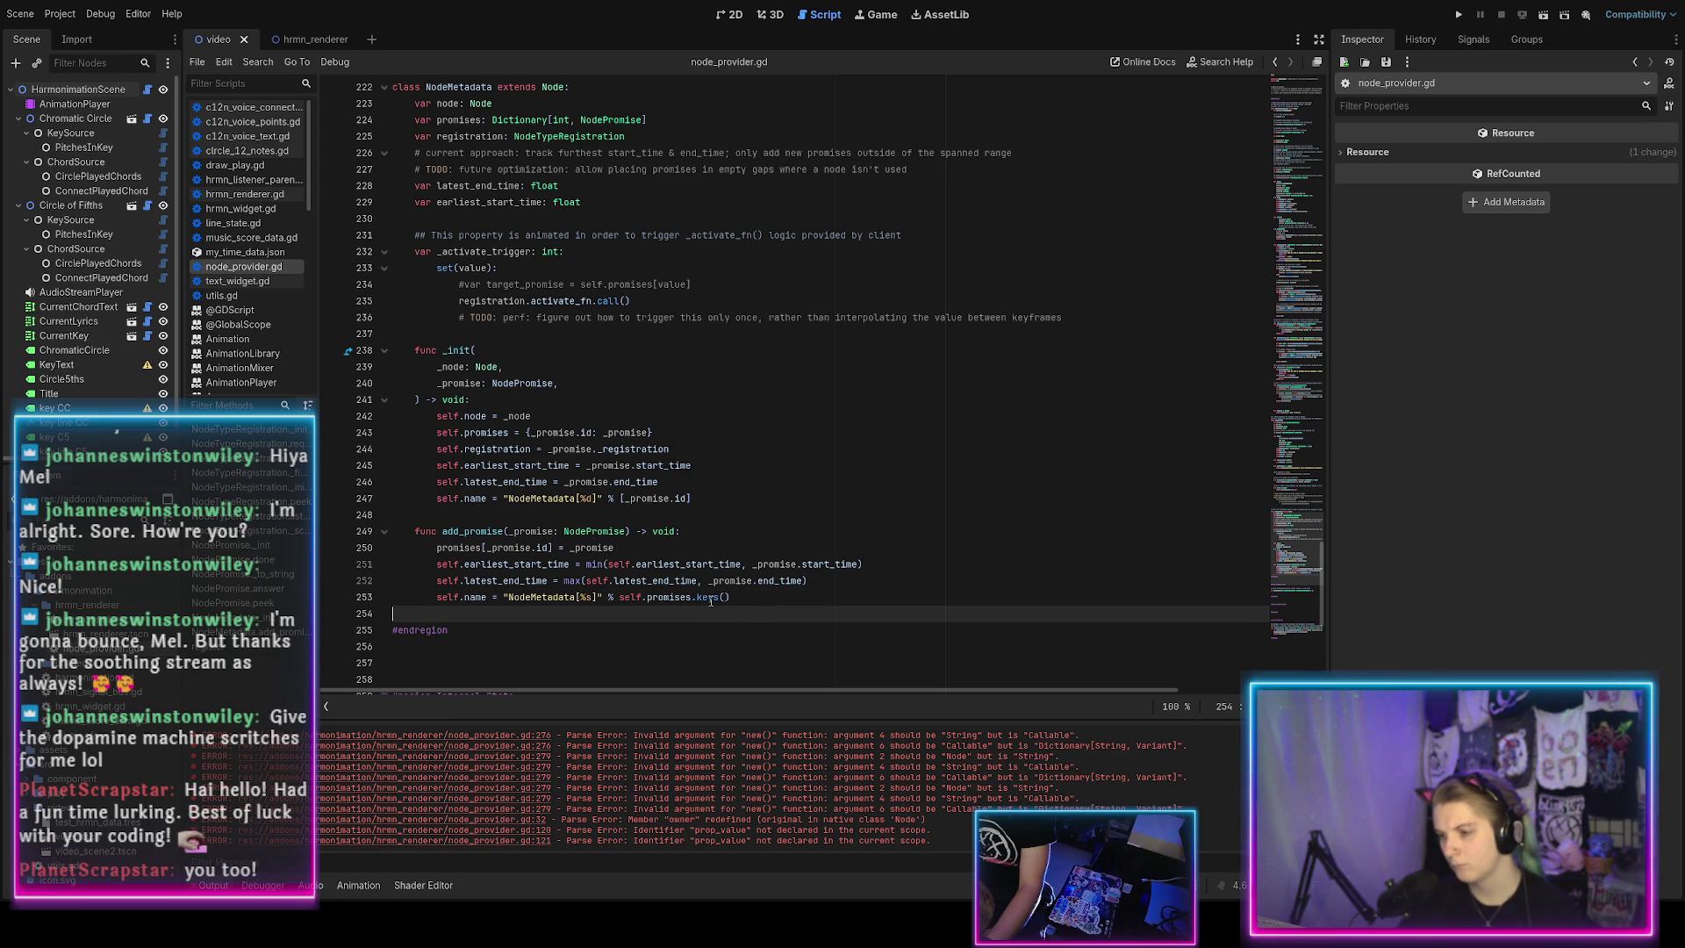
pyautogui.click(735, 596)
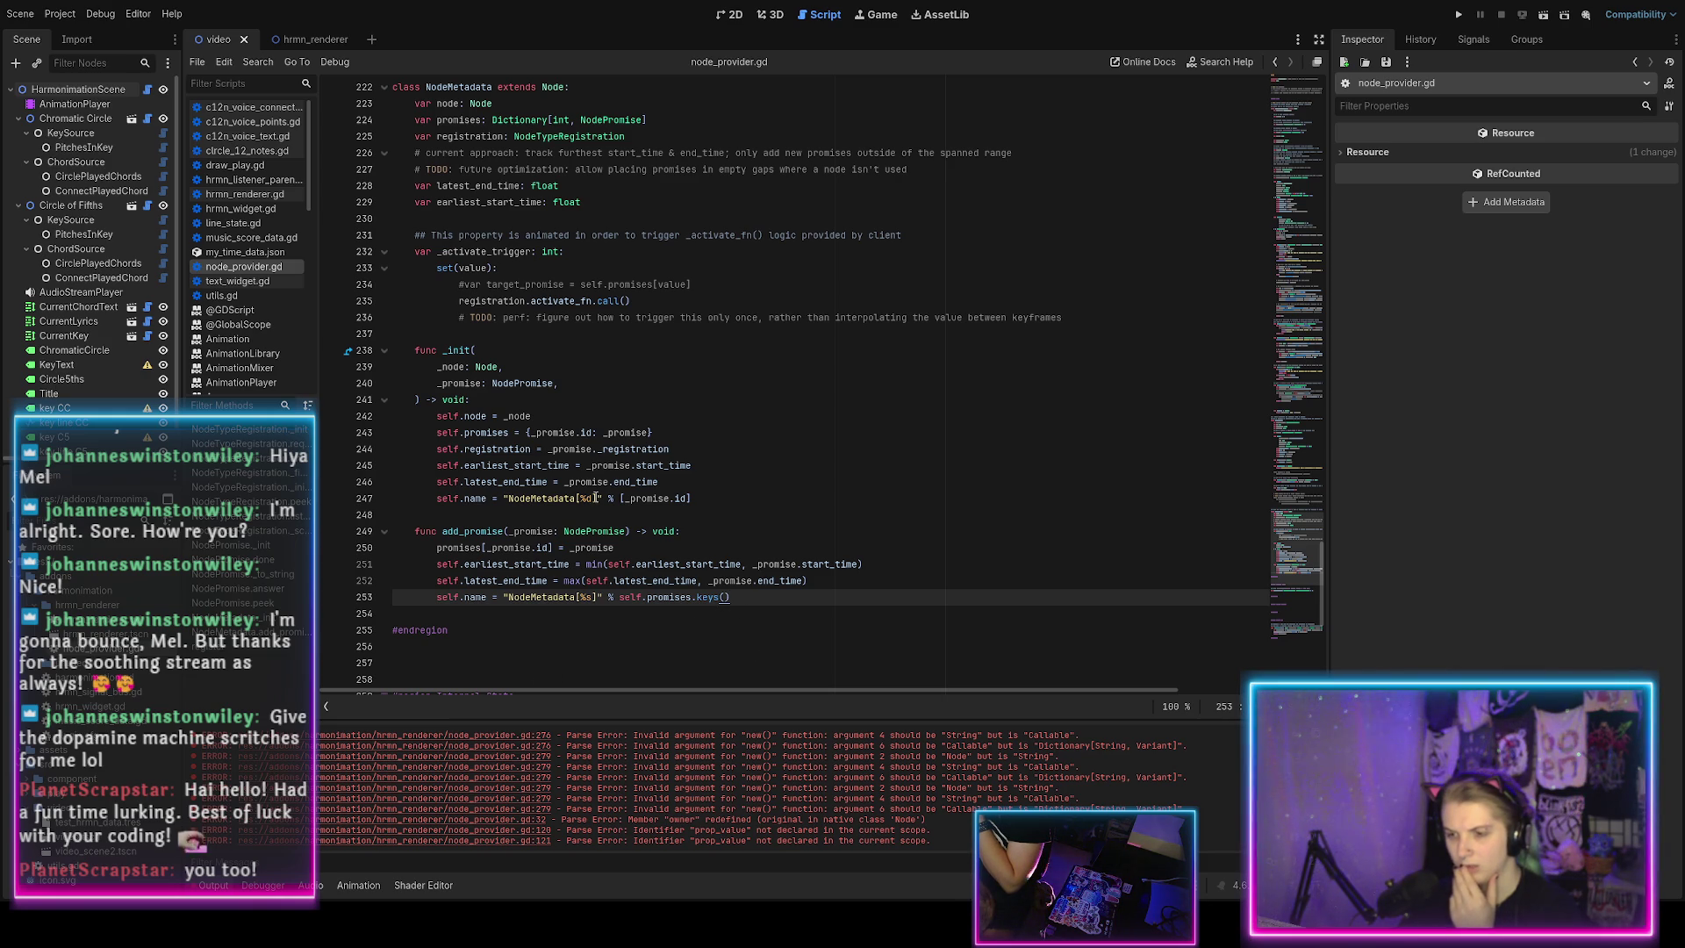
pyautogui.click(580, 500)
pyautogui.write('first=')
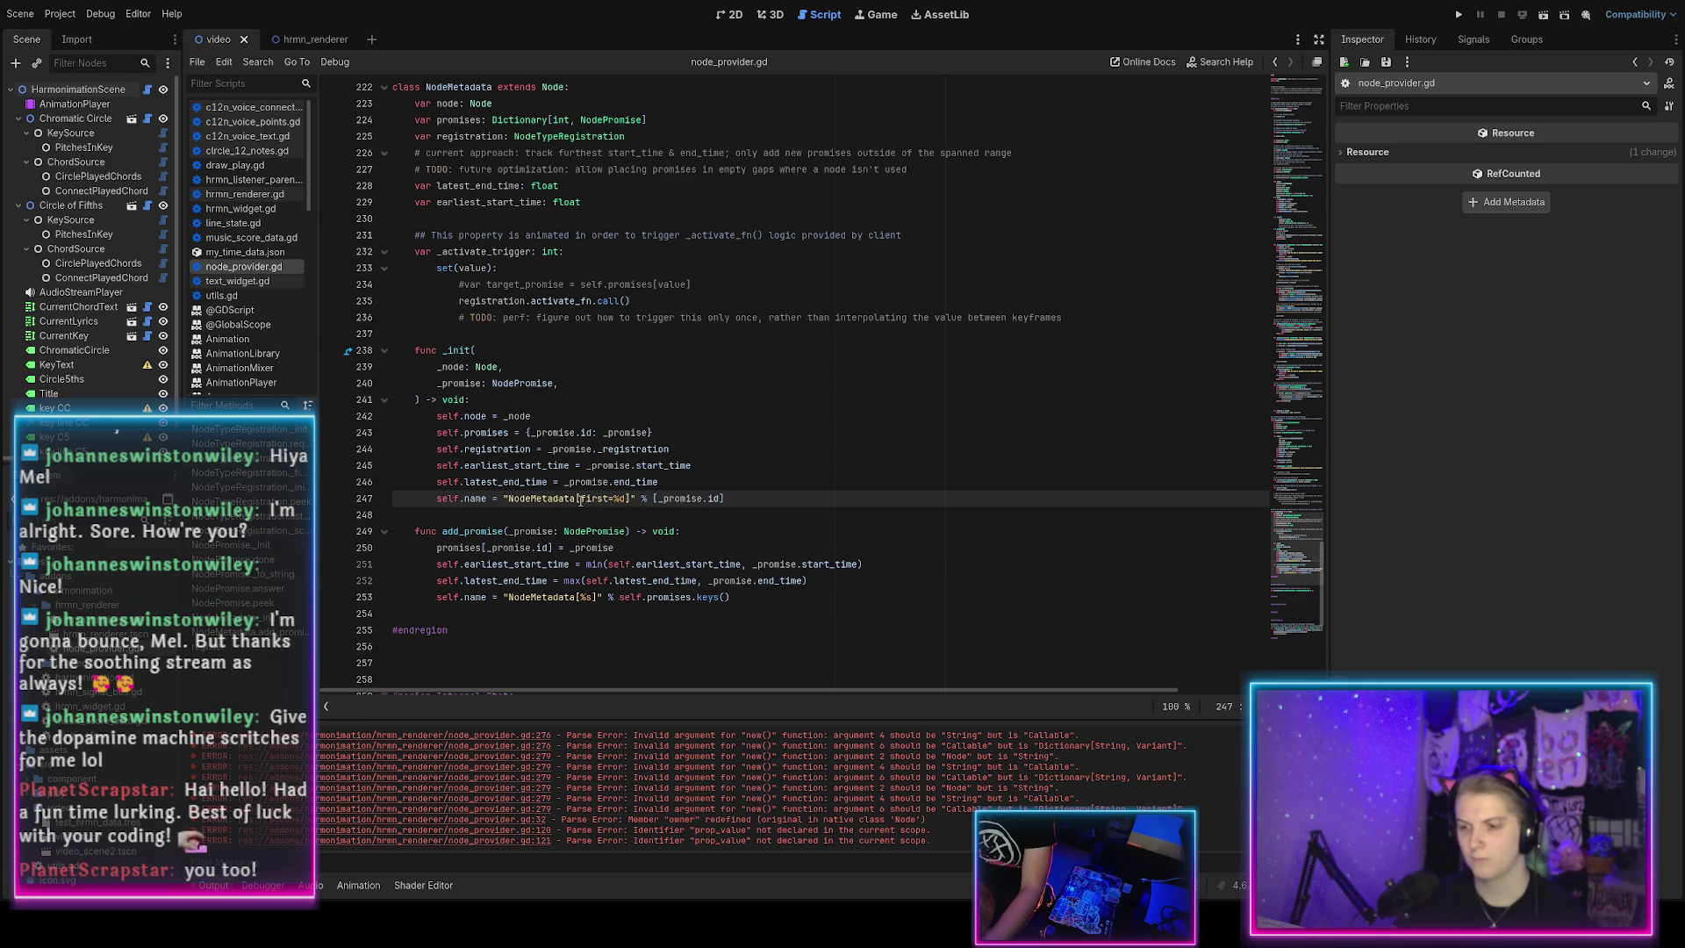
# Comment out the add_promise rename on line 253, noting 'changing node name is probably a bad', and save.
pyautogui.click(731, 597)
pyautogui.hotkey('ctrl', 'k')
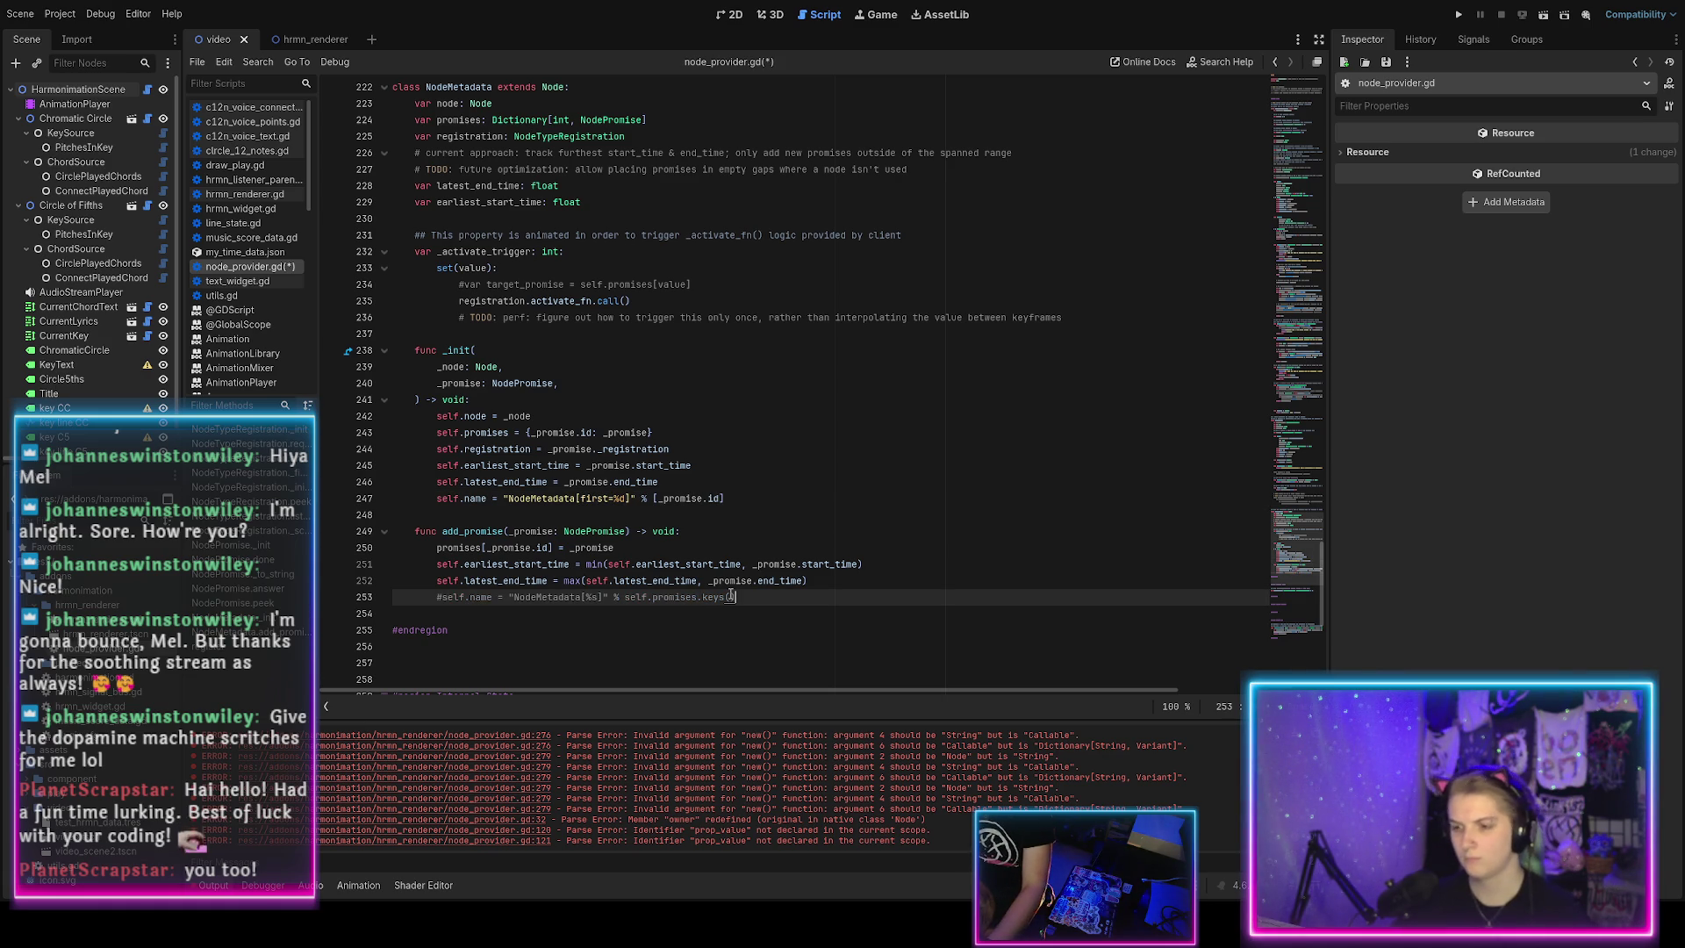
pyautogui.write(' #')
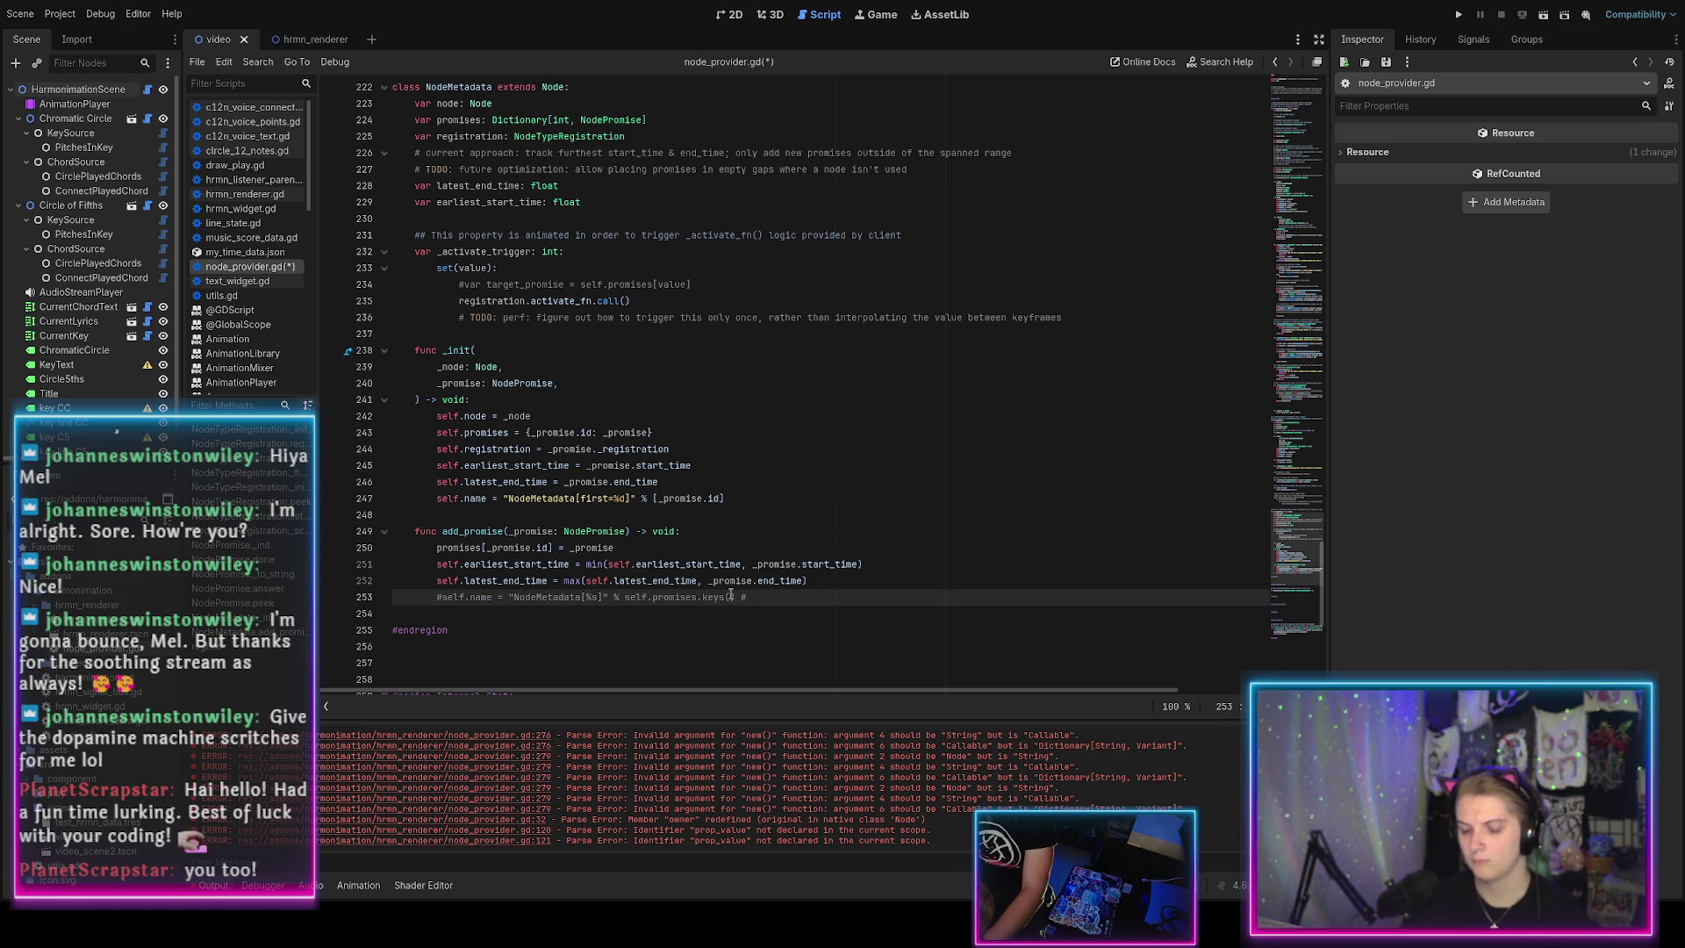
pyautogui.write(' changing no')
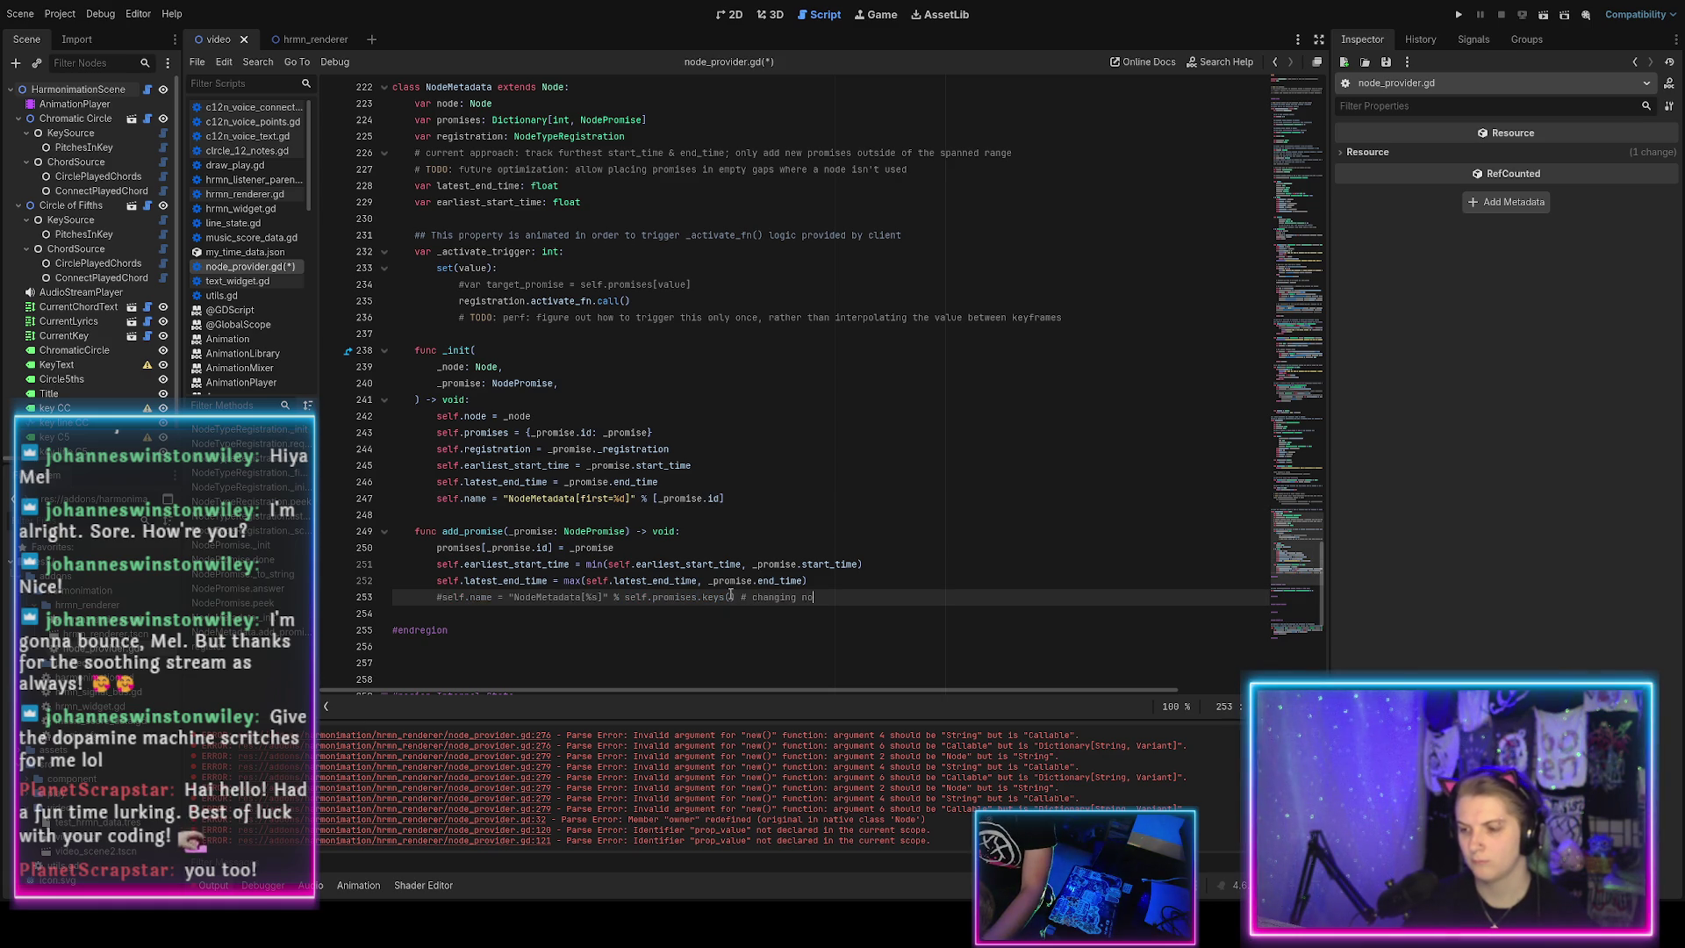
pyautogui.write('de name is probably a bad idea')
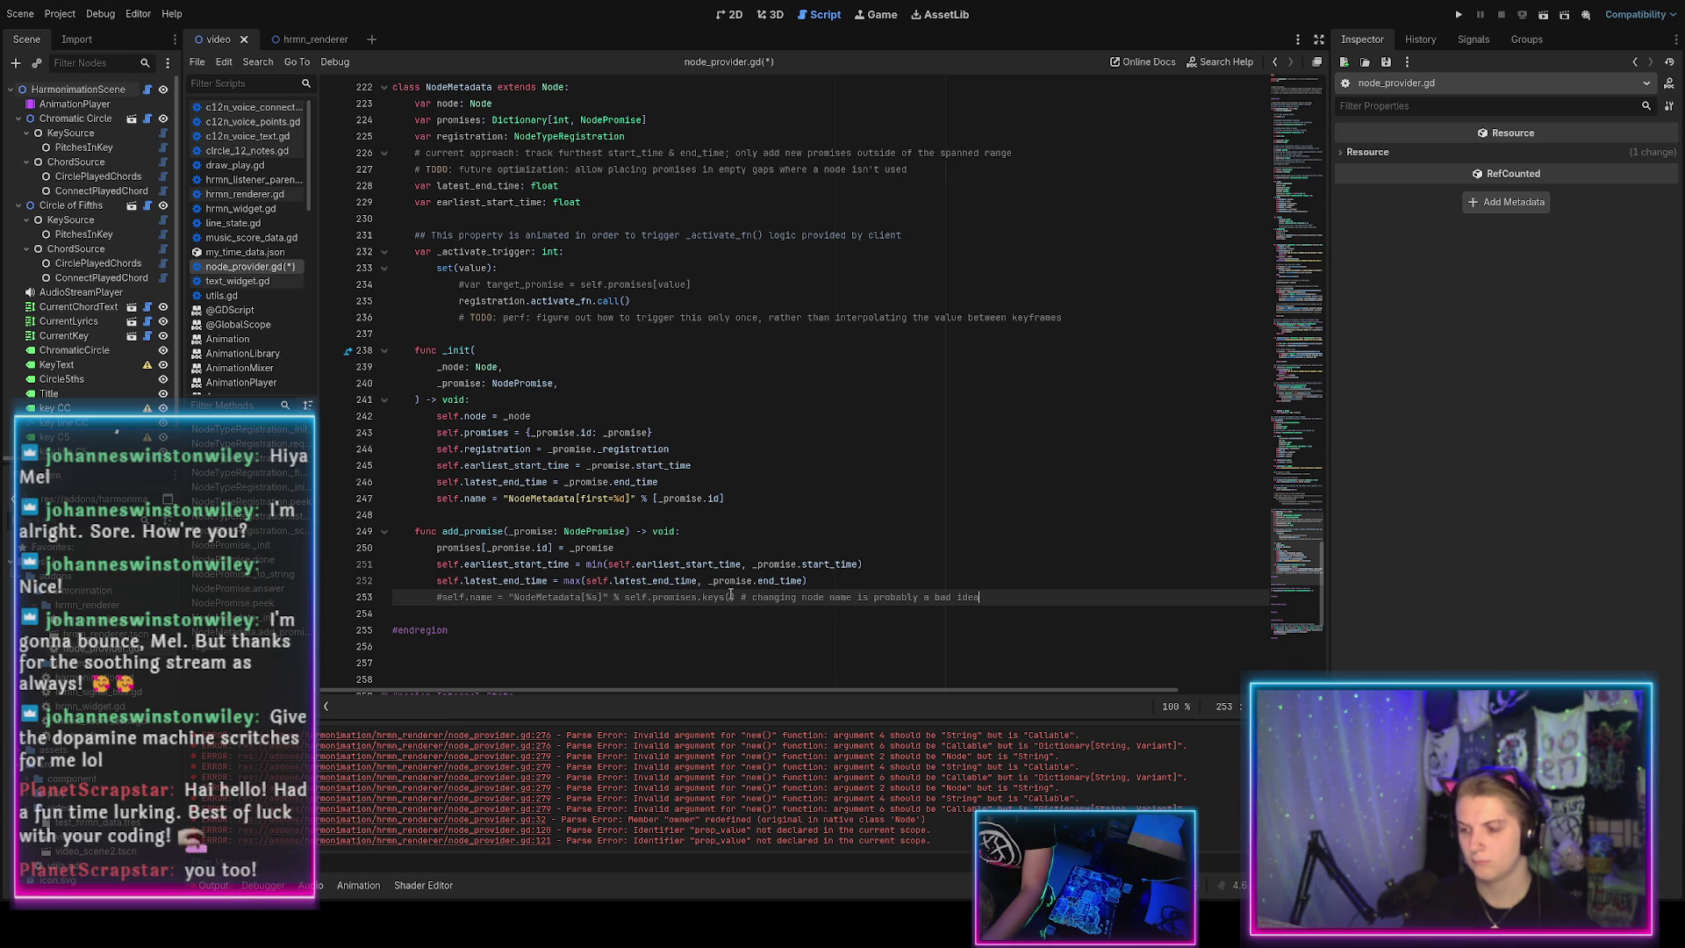
pyautogui.hotkey('ctrl', 's')
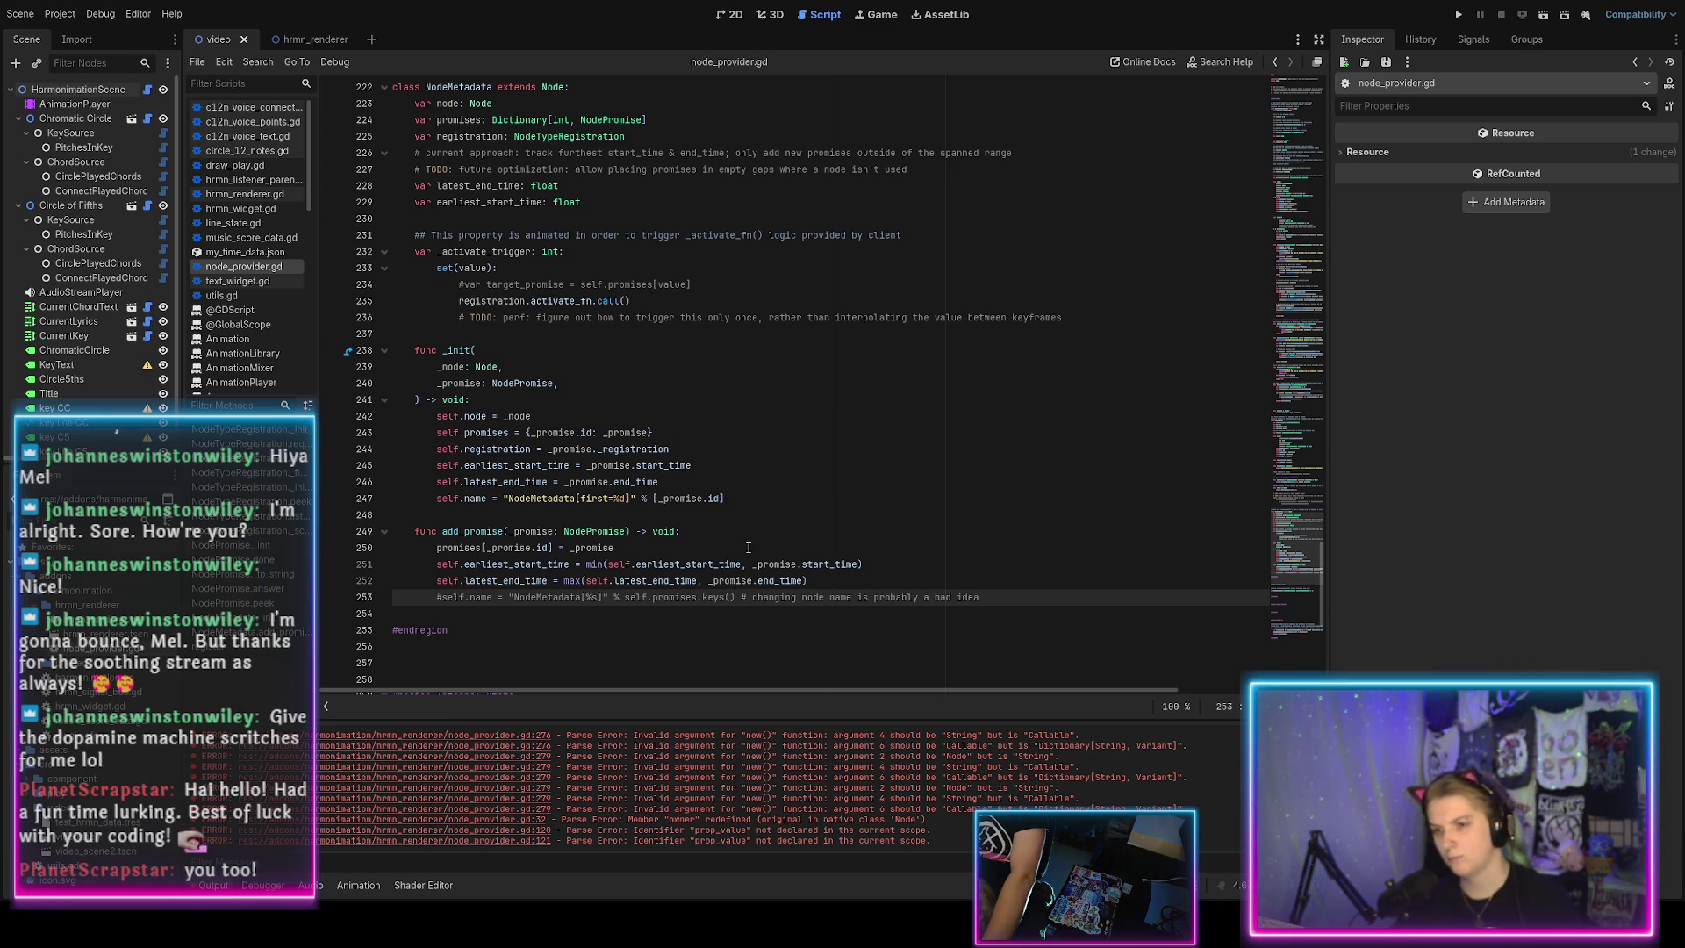
pyautogui.scroll(20, 749, 546)
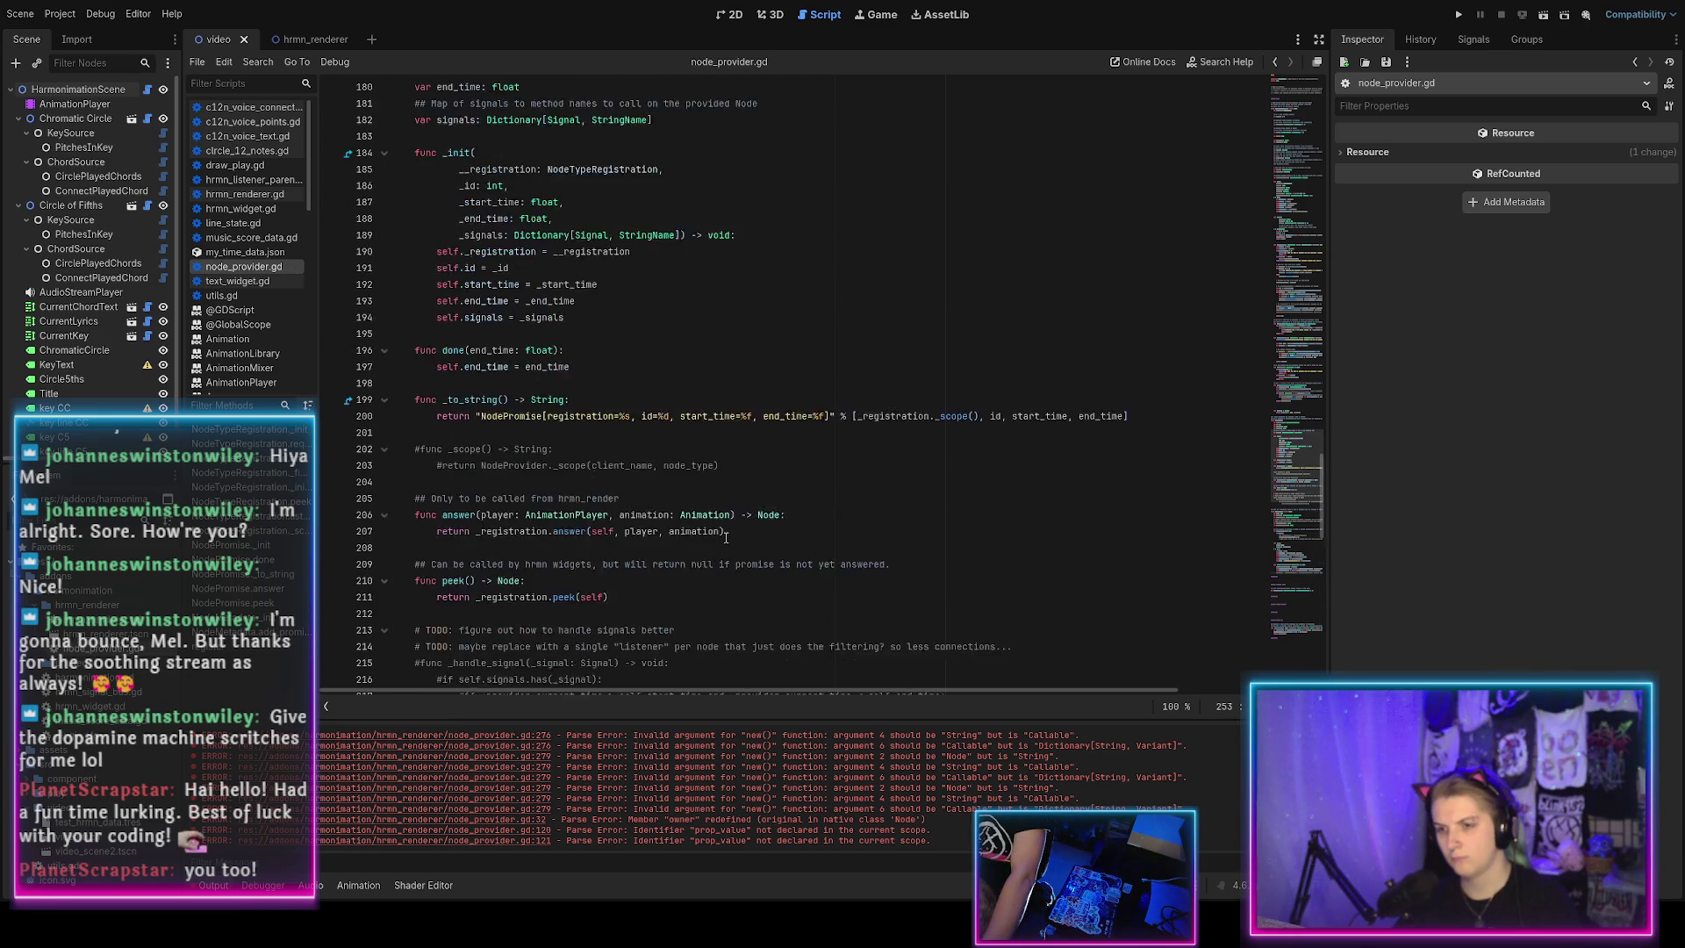
pyautogui.scroll(20, 724, 533)
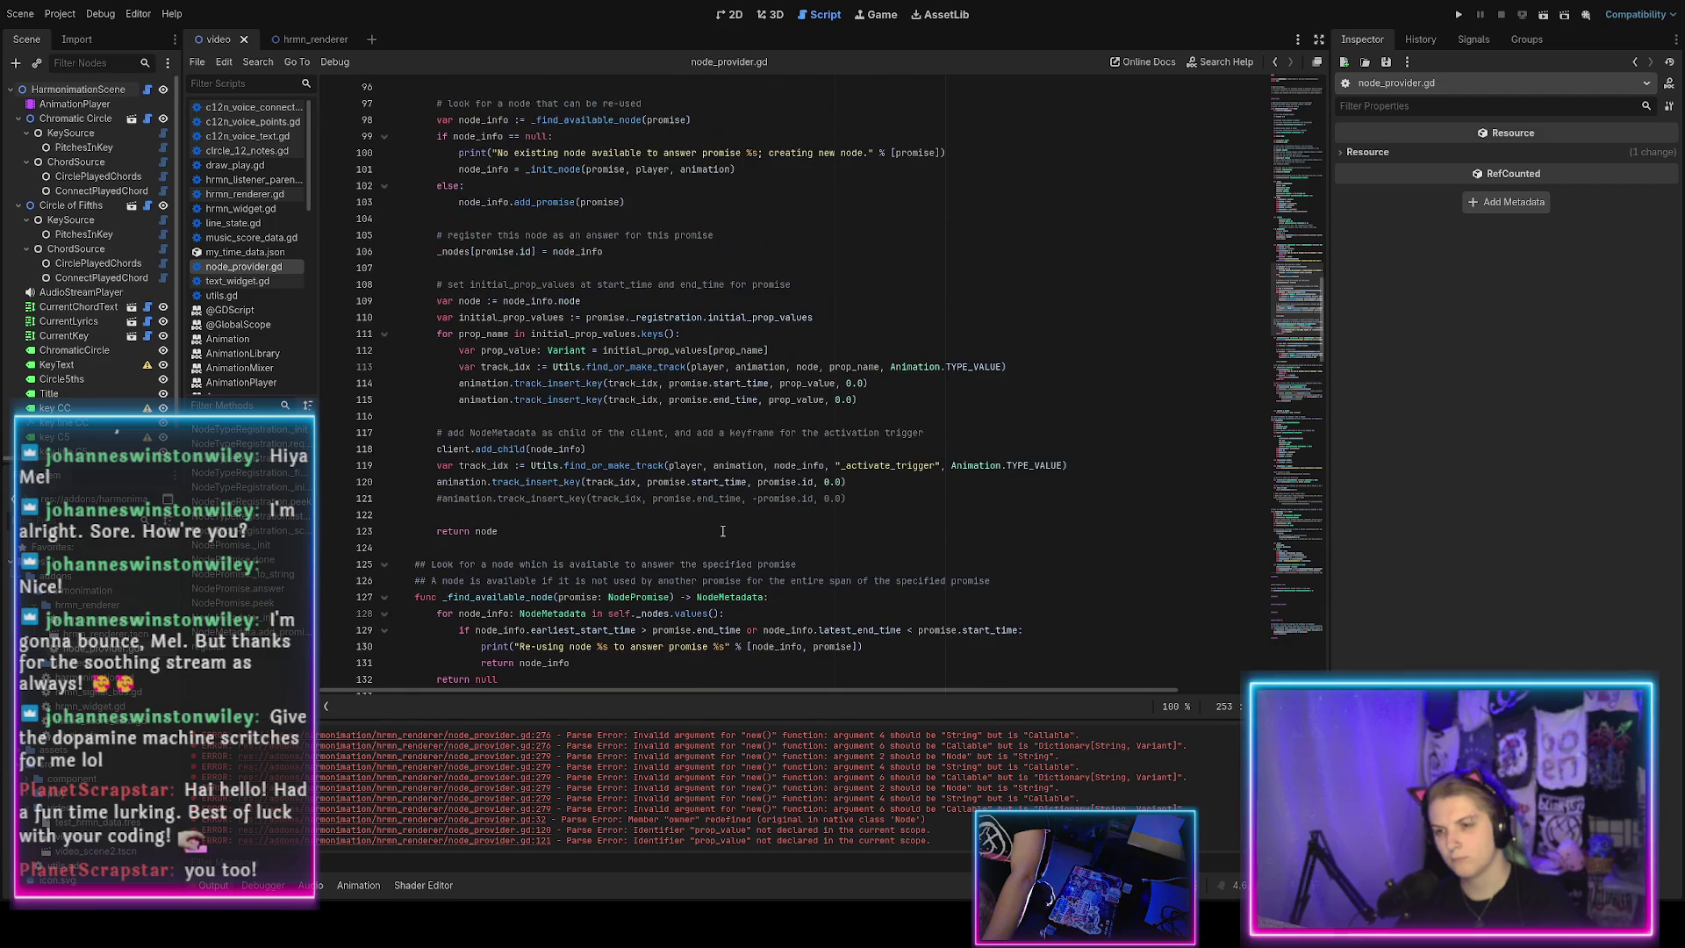
pyautogui.click(904, 484)
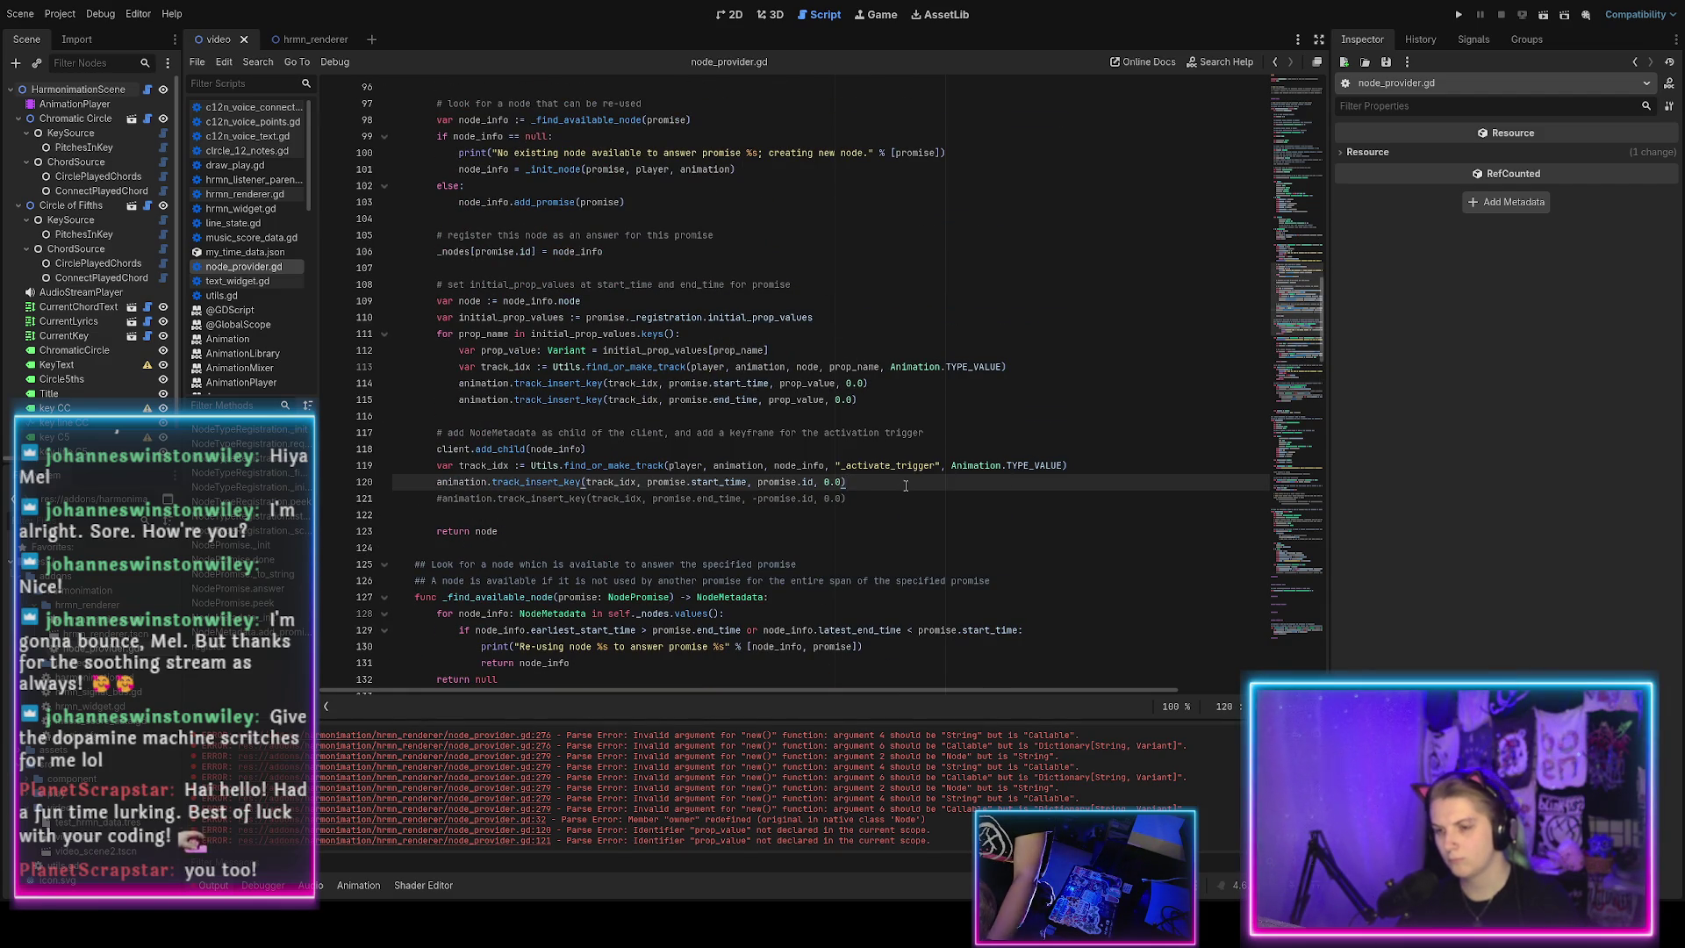
pyautogui.scroll(-5, 906, 485)
pyautogui.scroll(5, 906, 485)
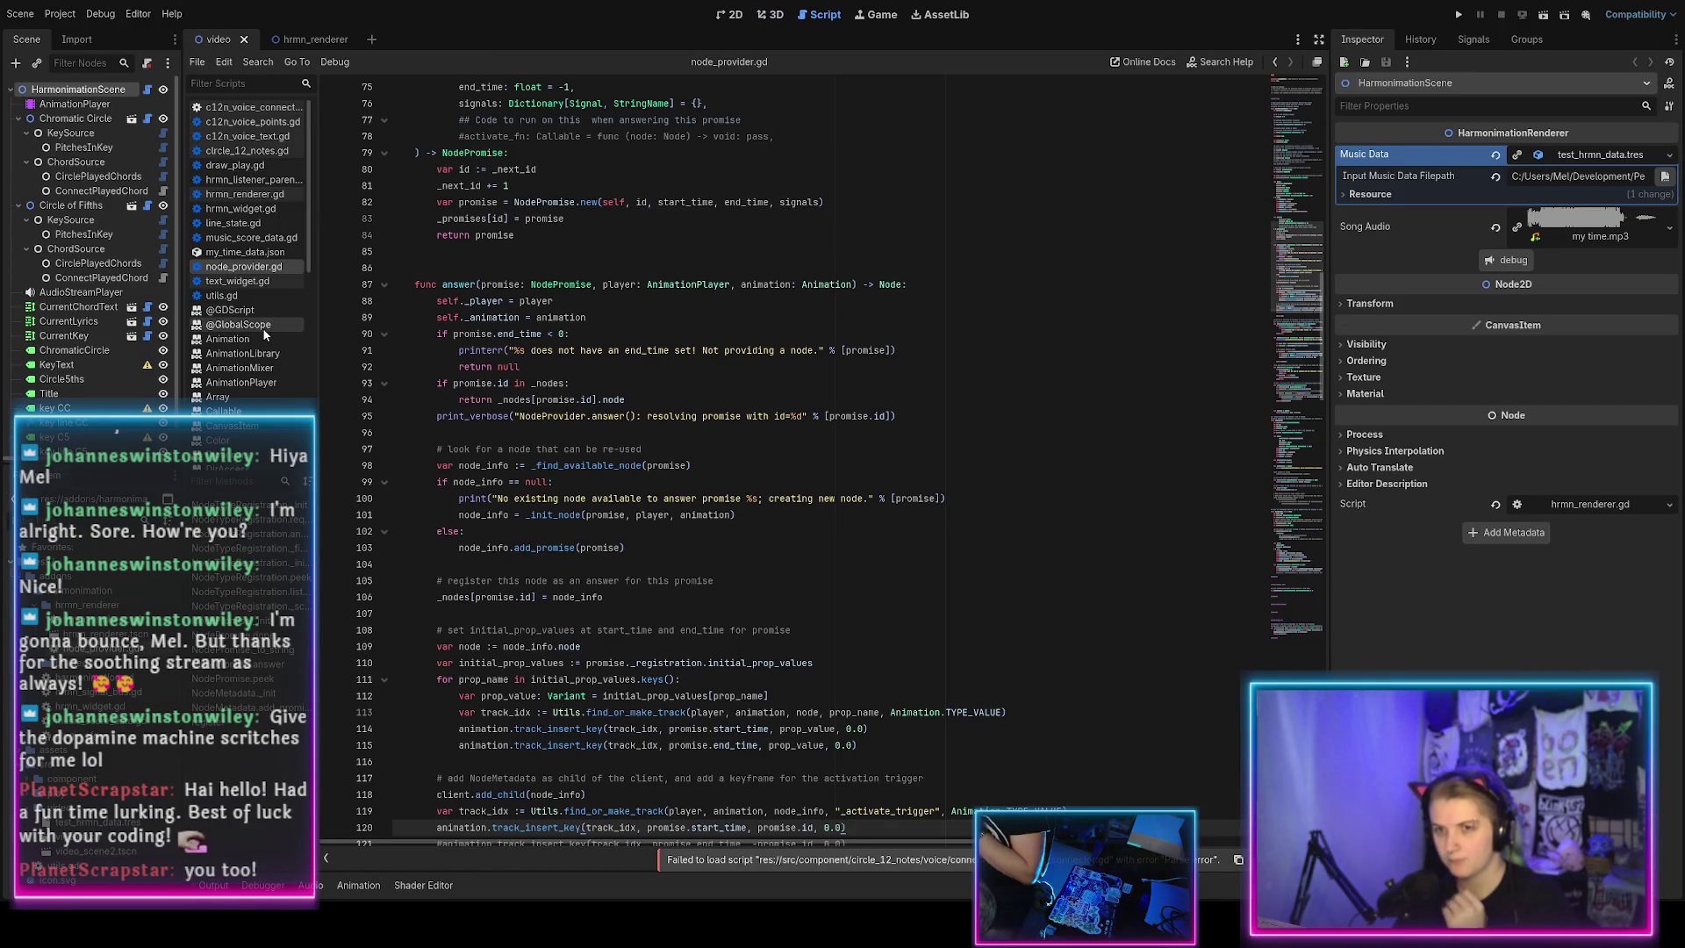
pyautogui.click(250, 106)
# Add 'self,' as register()'s first argument in c12n_voice_connector.gd, save, and show the Output log.
pyautogui.scroll(20, 652, 559)
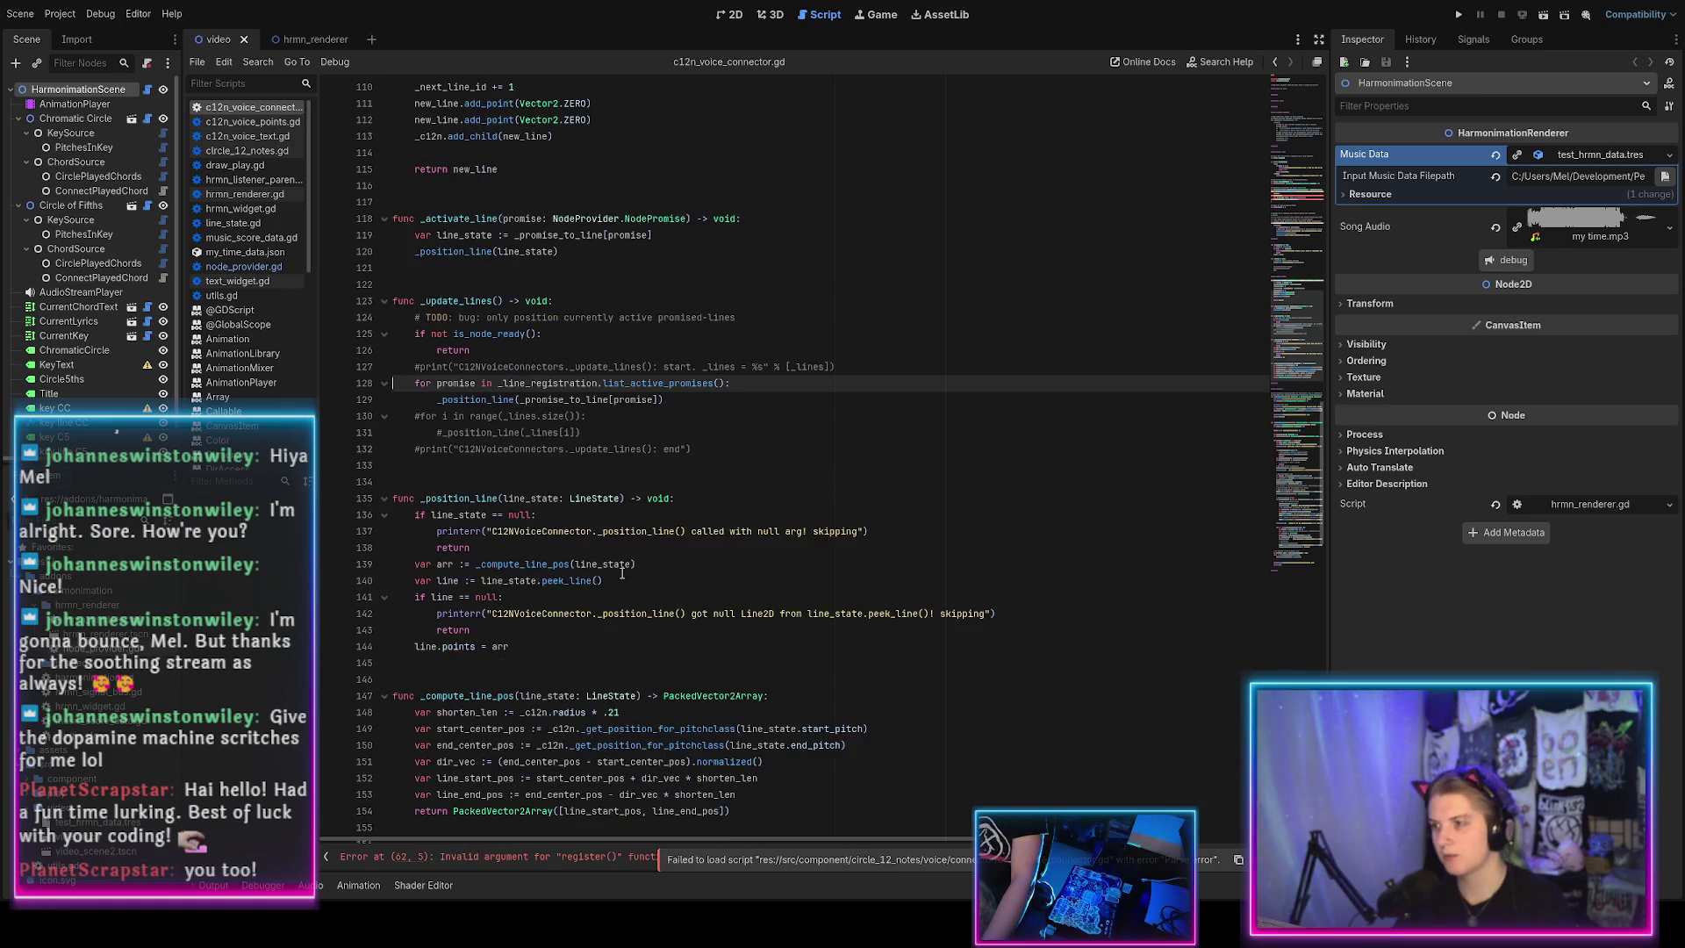
pyautogui.scroll(-1, 652, 558)
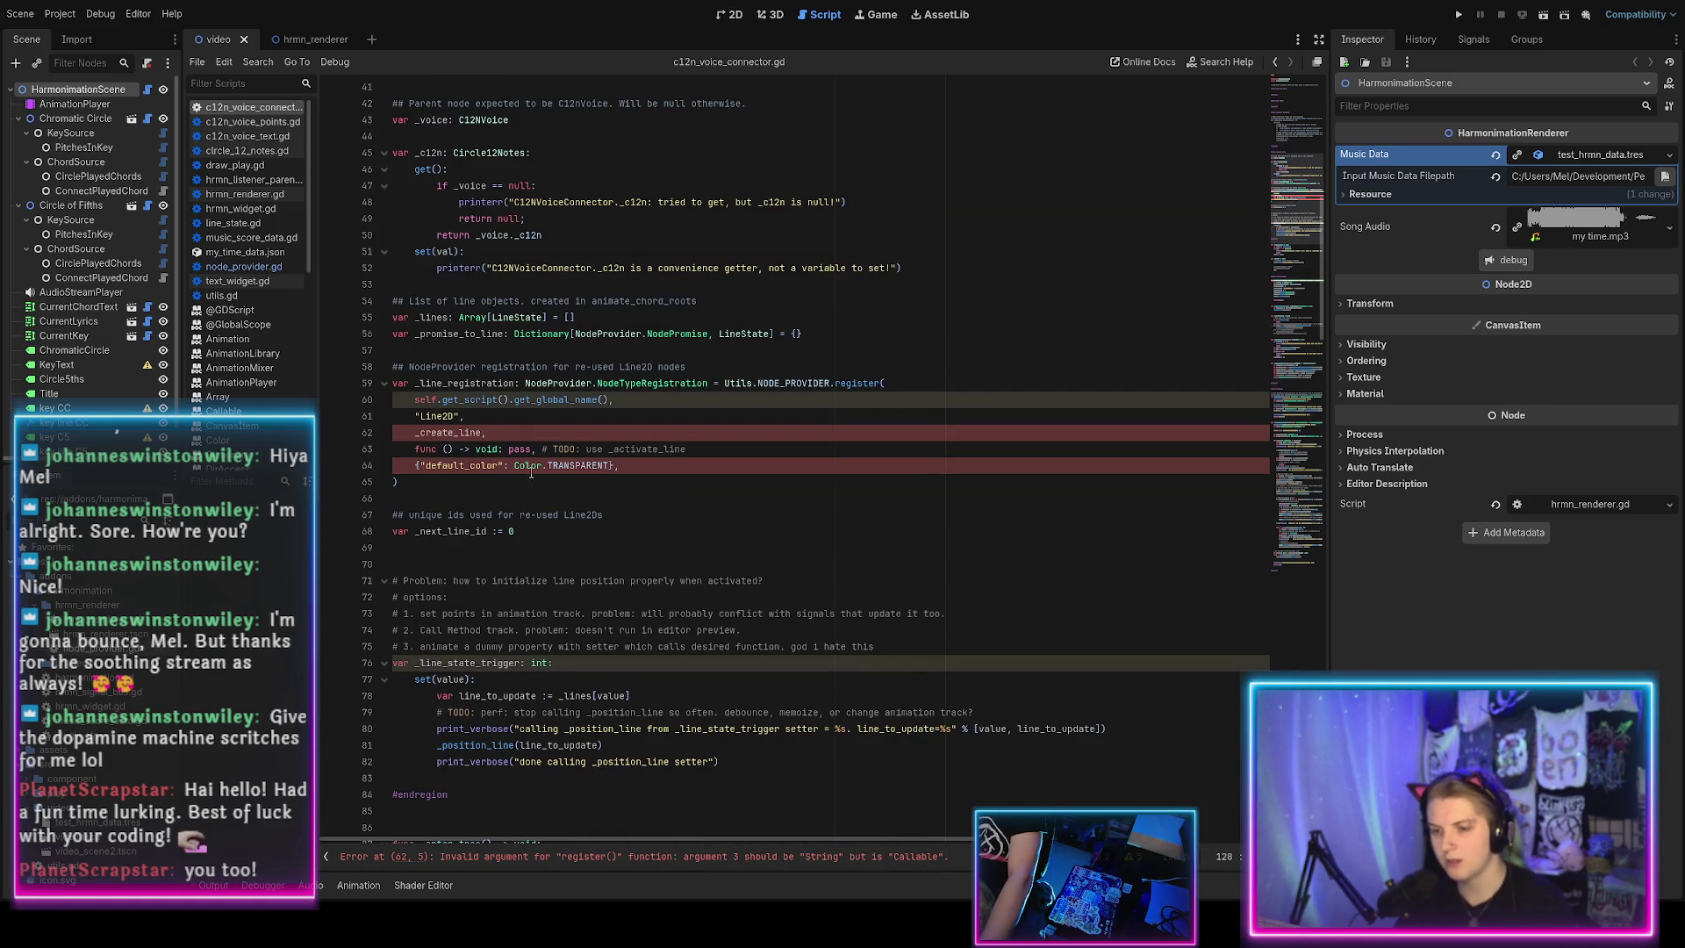
pyautogui.click(907, 382)
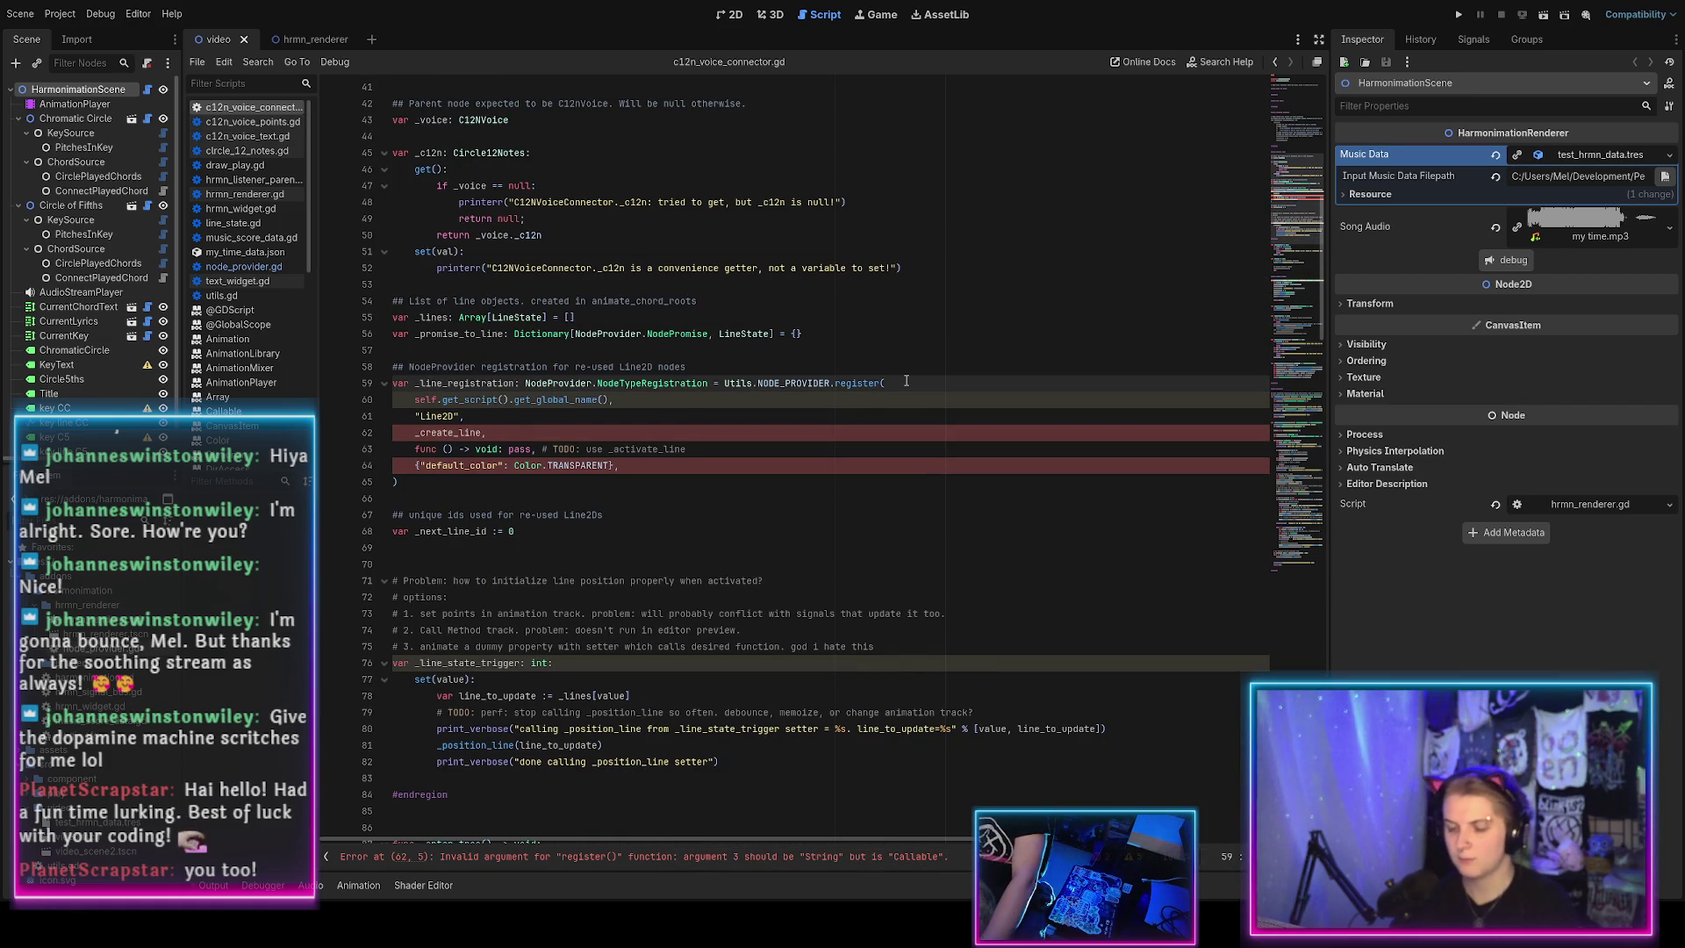
pyautogui.press('Return')
pyautogui.write('self,')
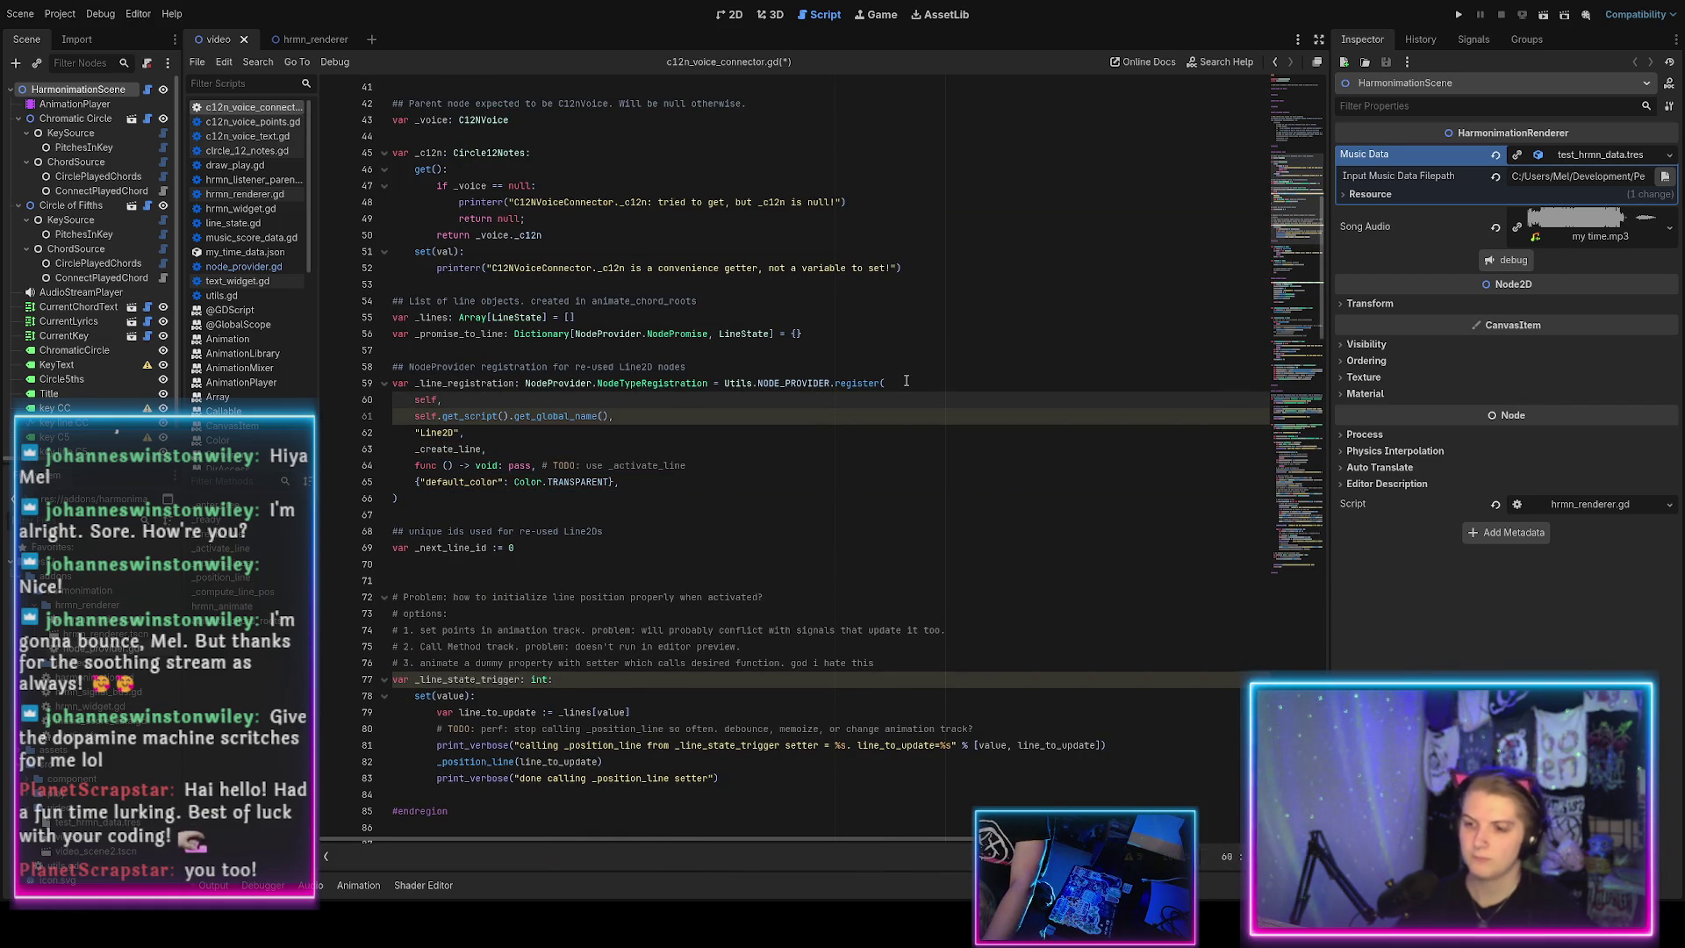
pyautogui.click(693, 465)
pyautogui.hotkey('ctrl', 's')
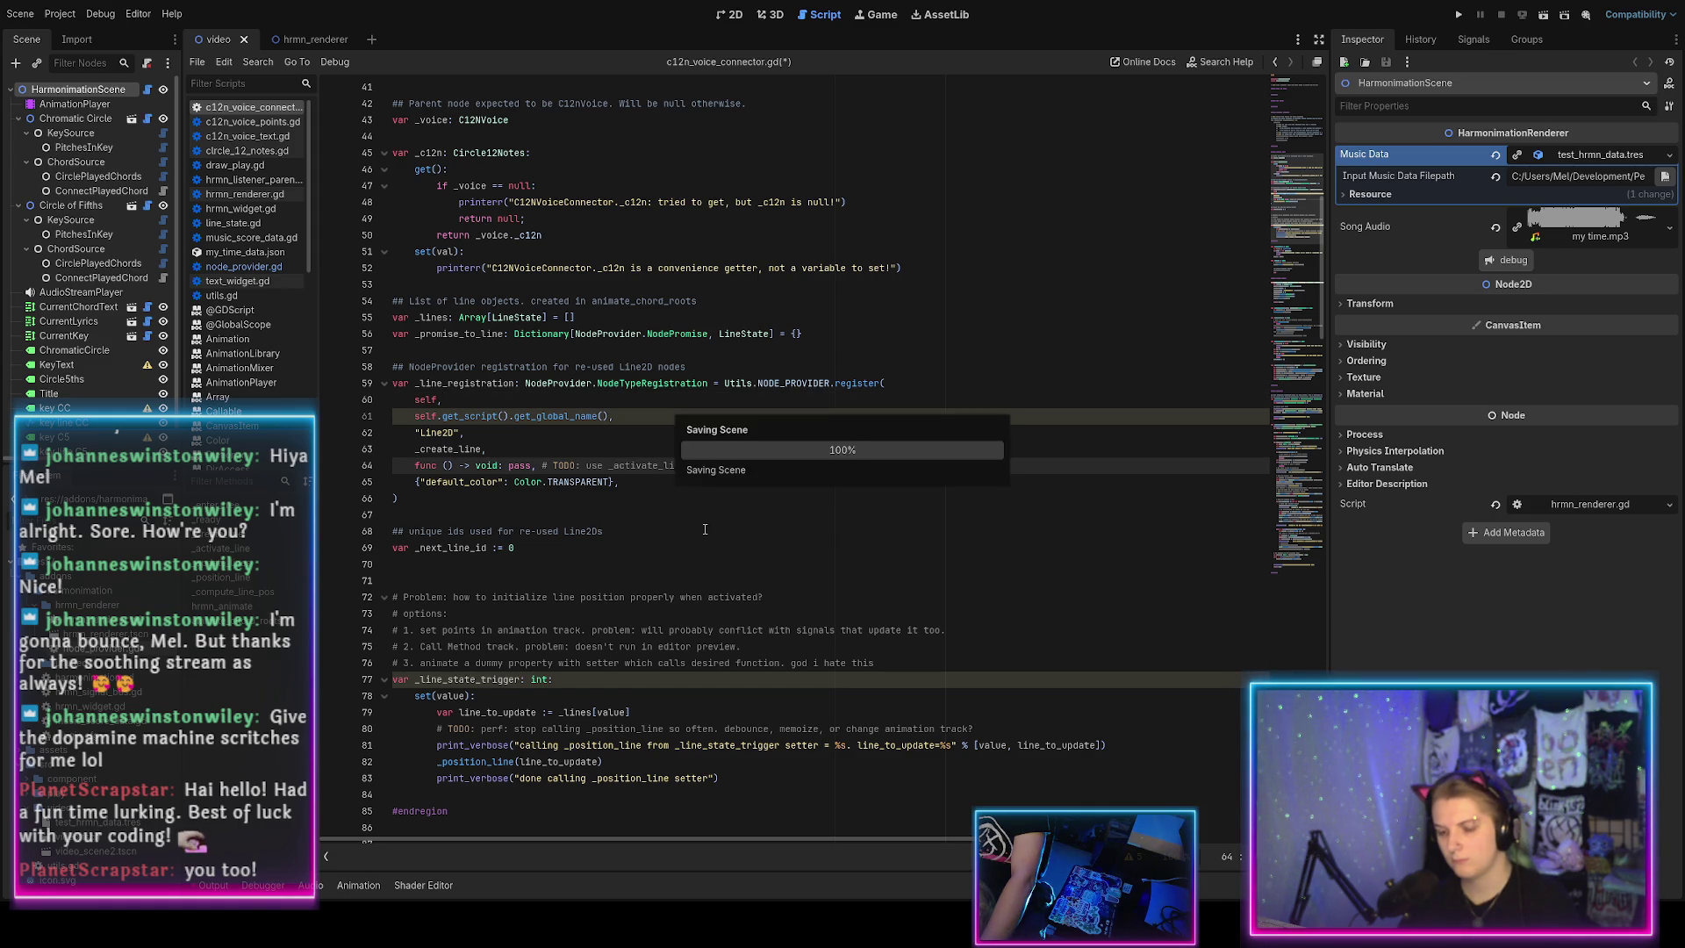
pyautogui.click(213, 889)
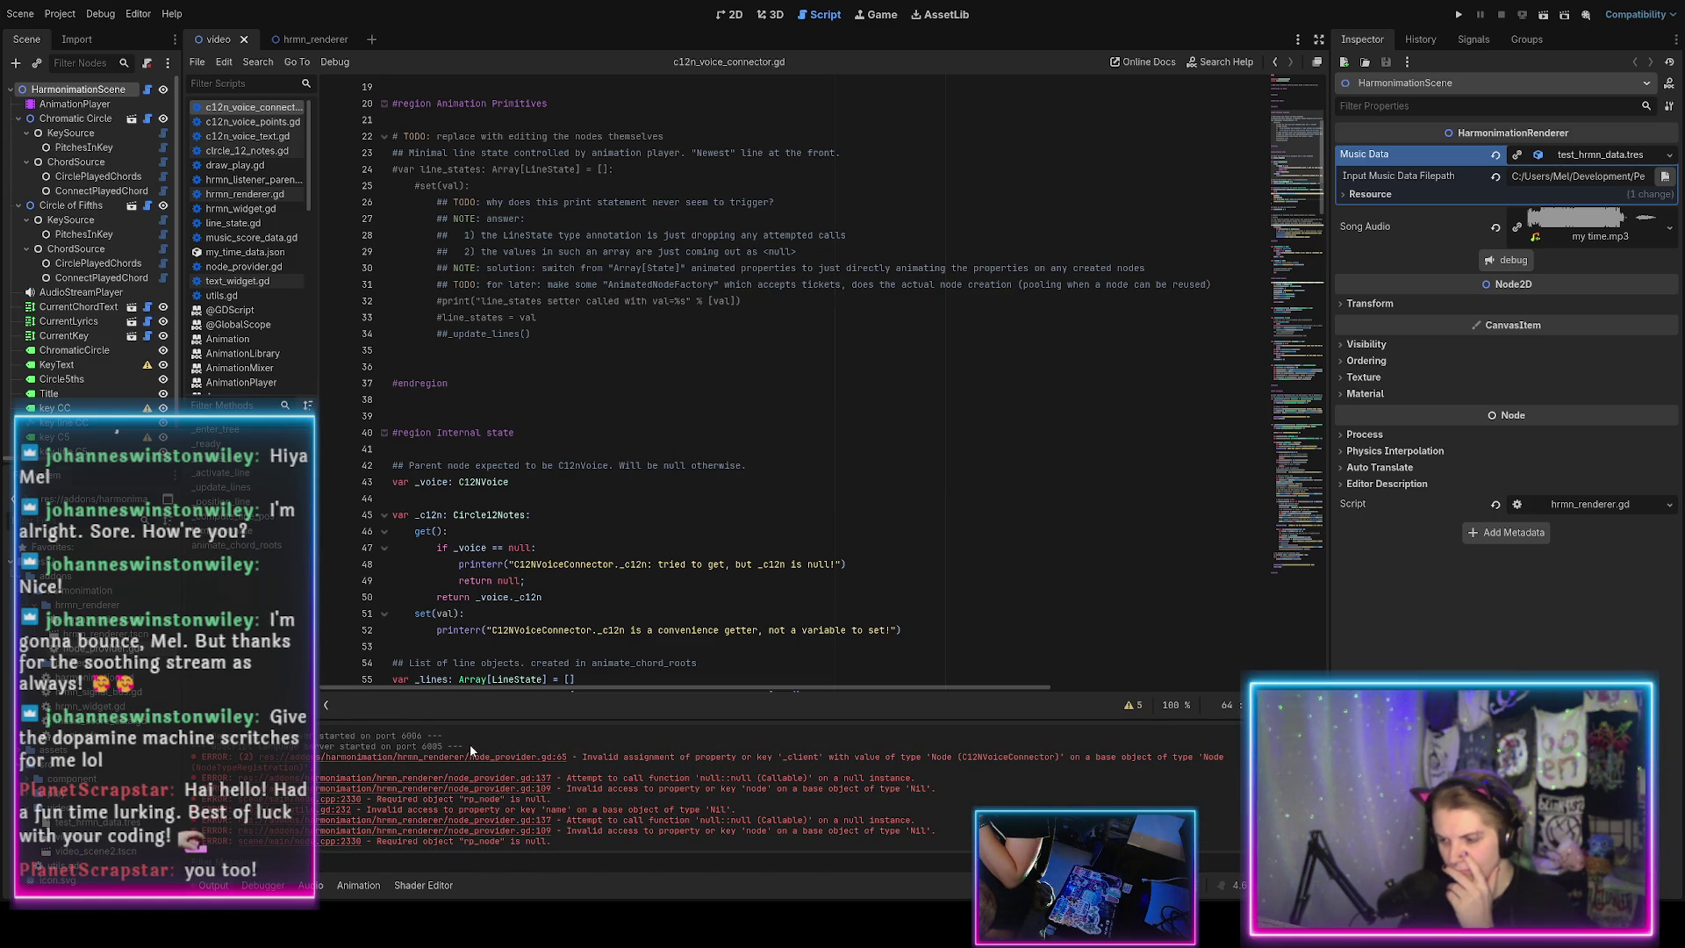
# Follow the node_provider.gd:65 error from Output and locate the NodeTypeRegistration declaration near line 18.
pyautogui.click(410, 758)
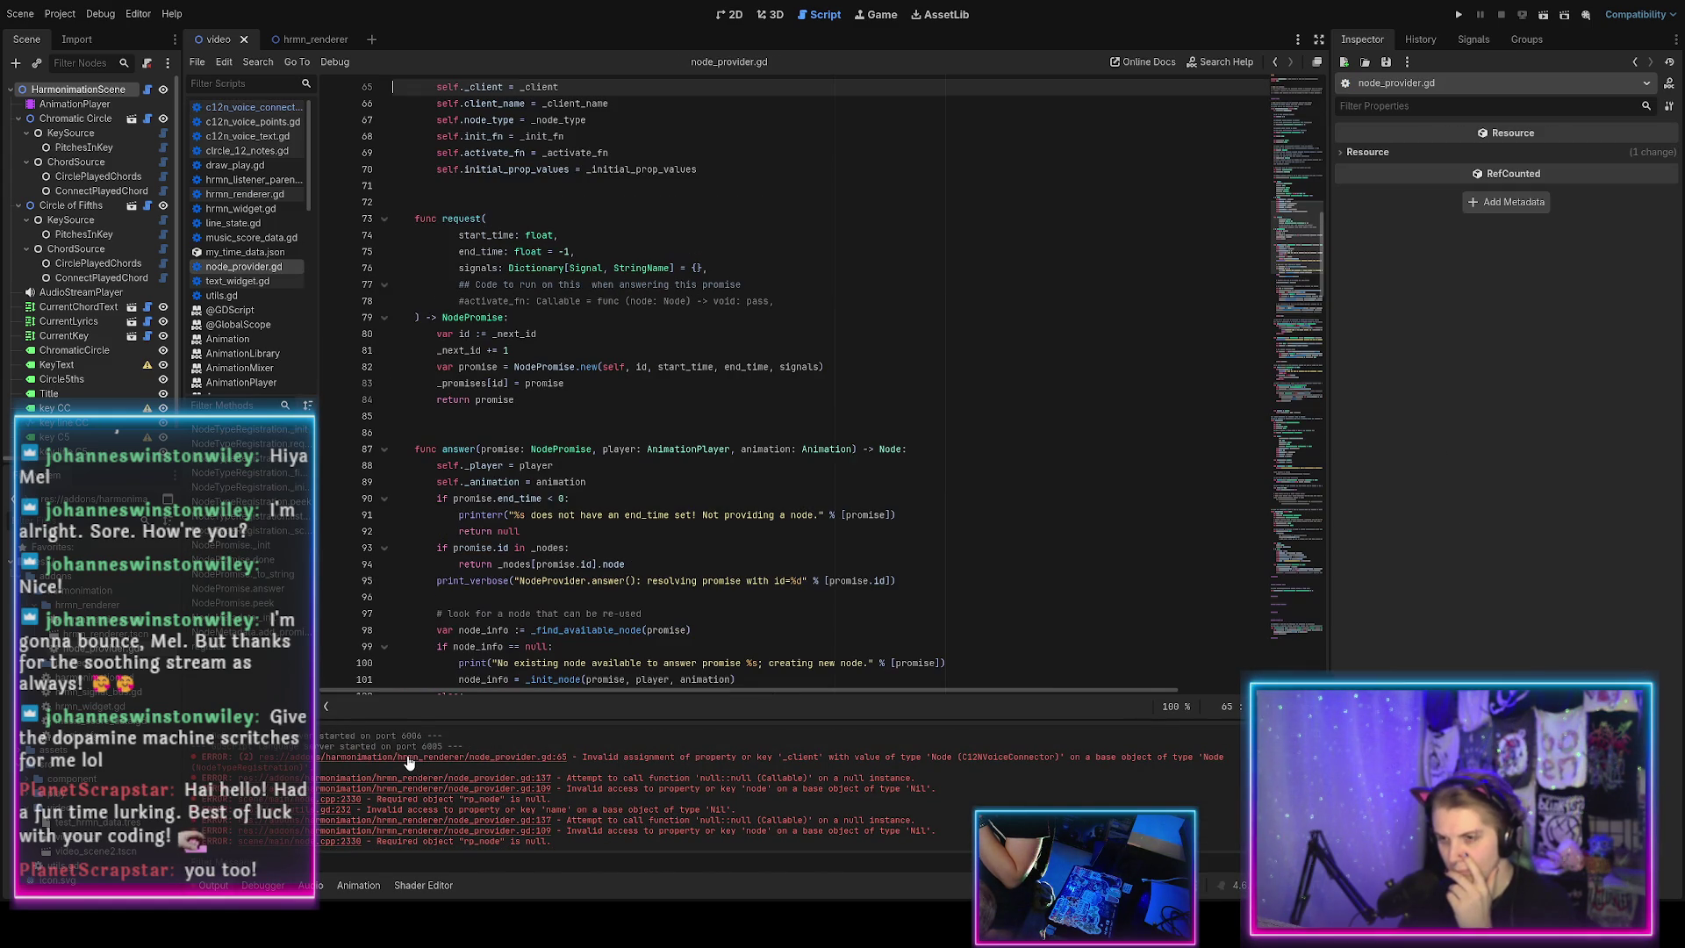
pyautogui.scroll(3, 592, 571)
pyautogui.scroll(6, 593, 571)
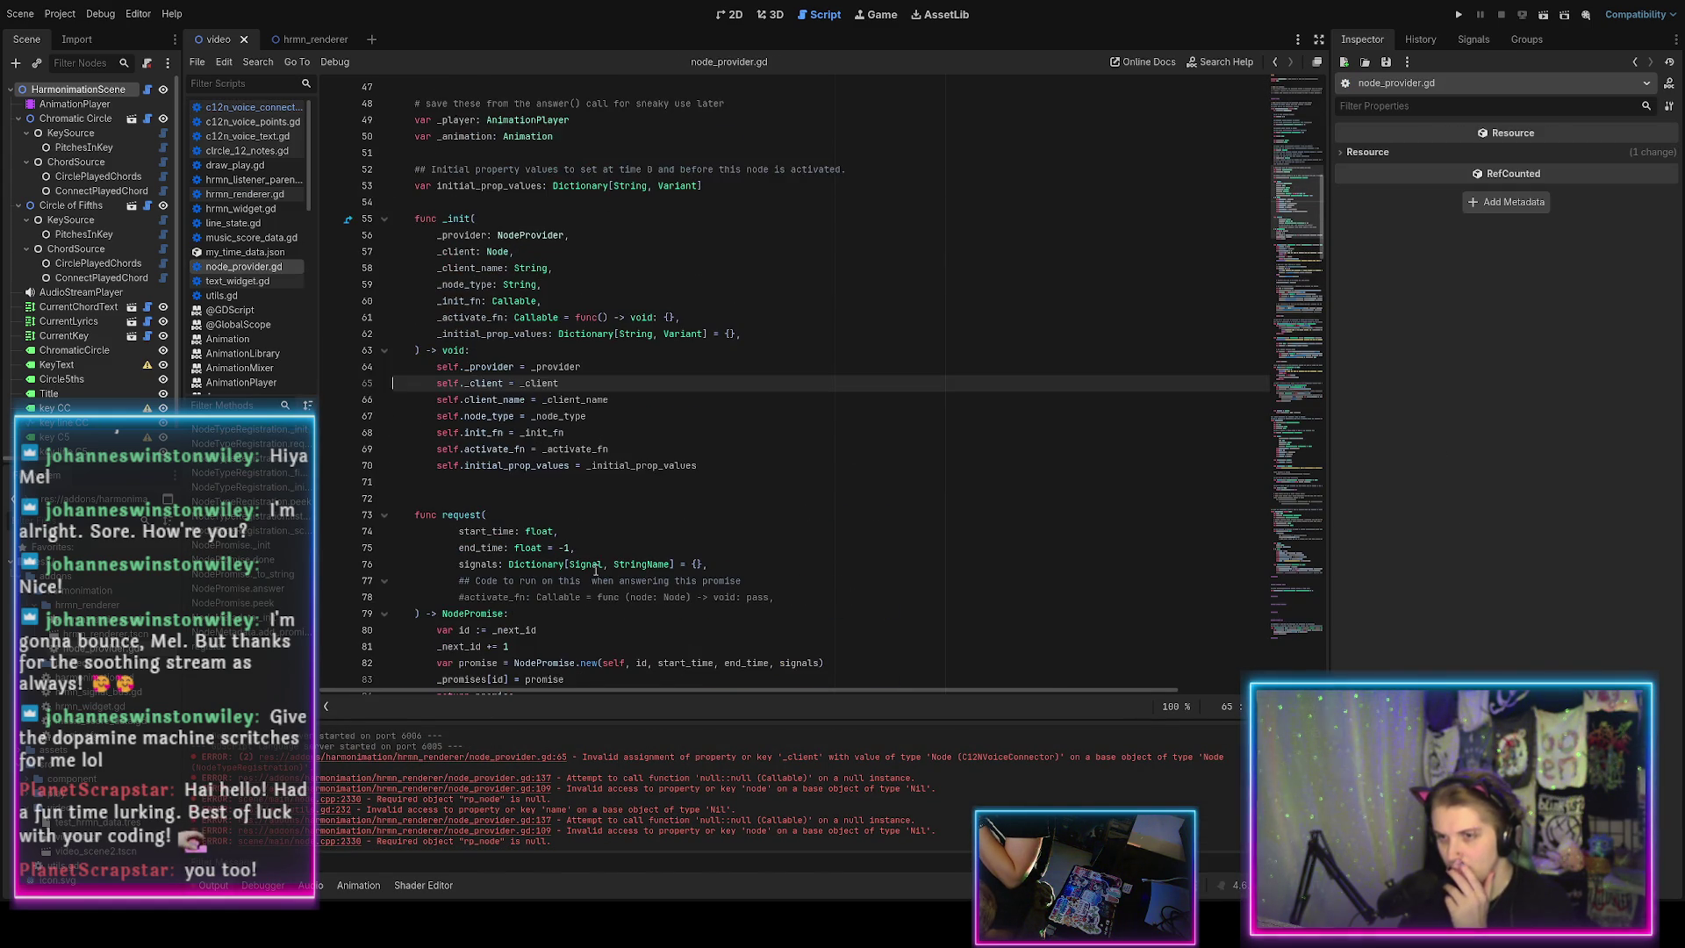
pyautogui.scroll(6, 545, 501)
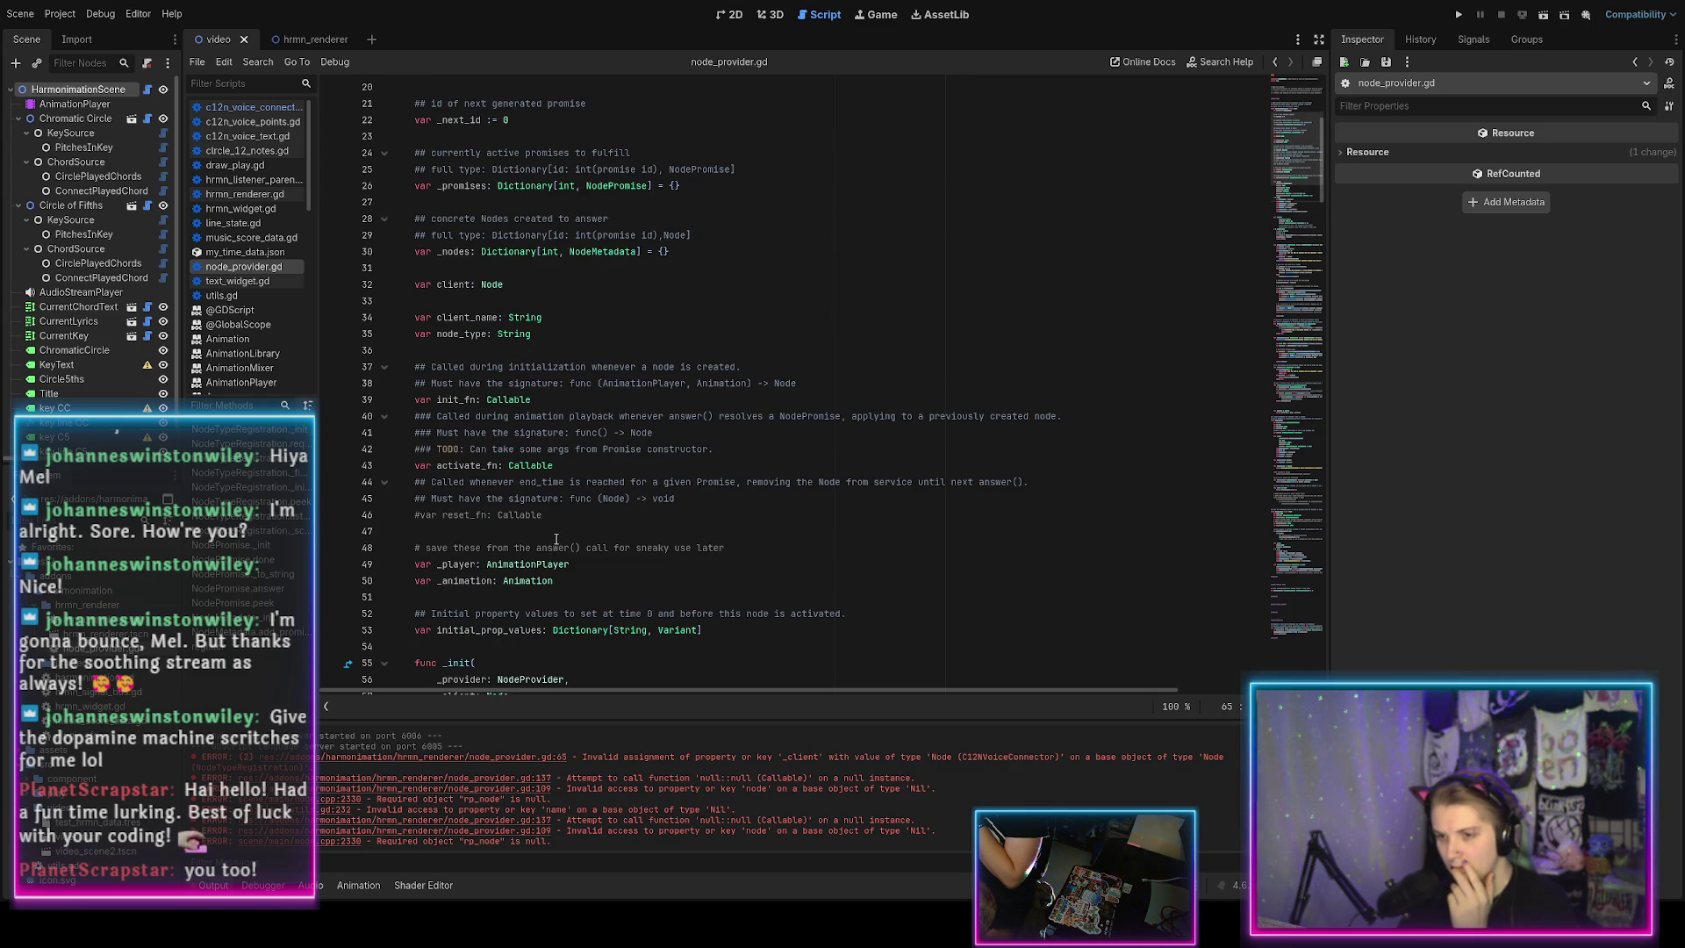
pyautogui.scroll(-3, 555, 543)
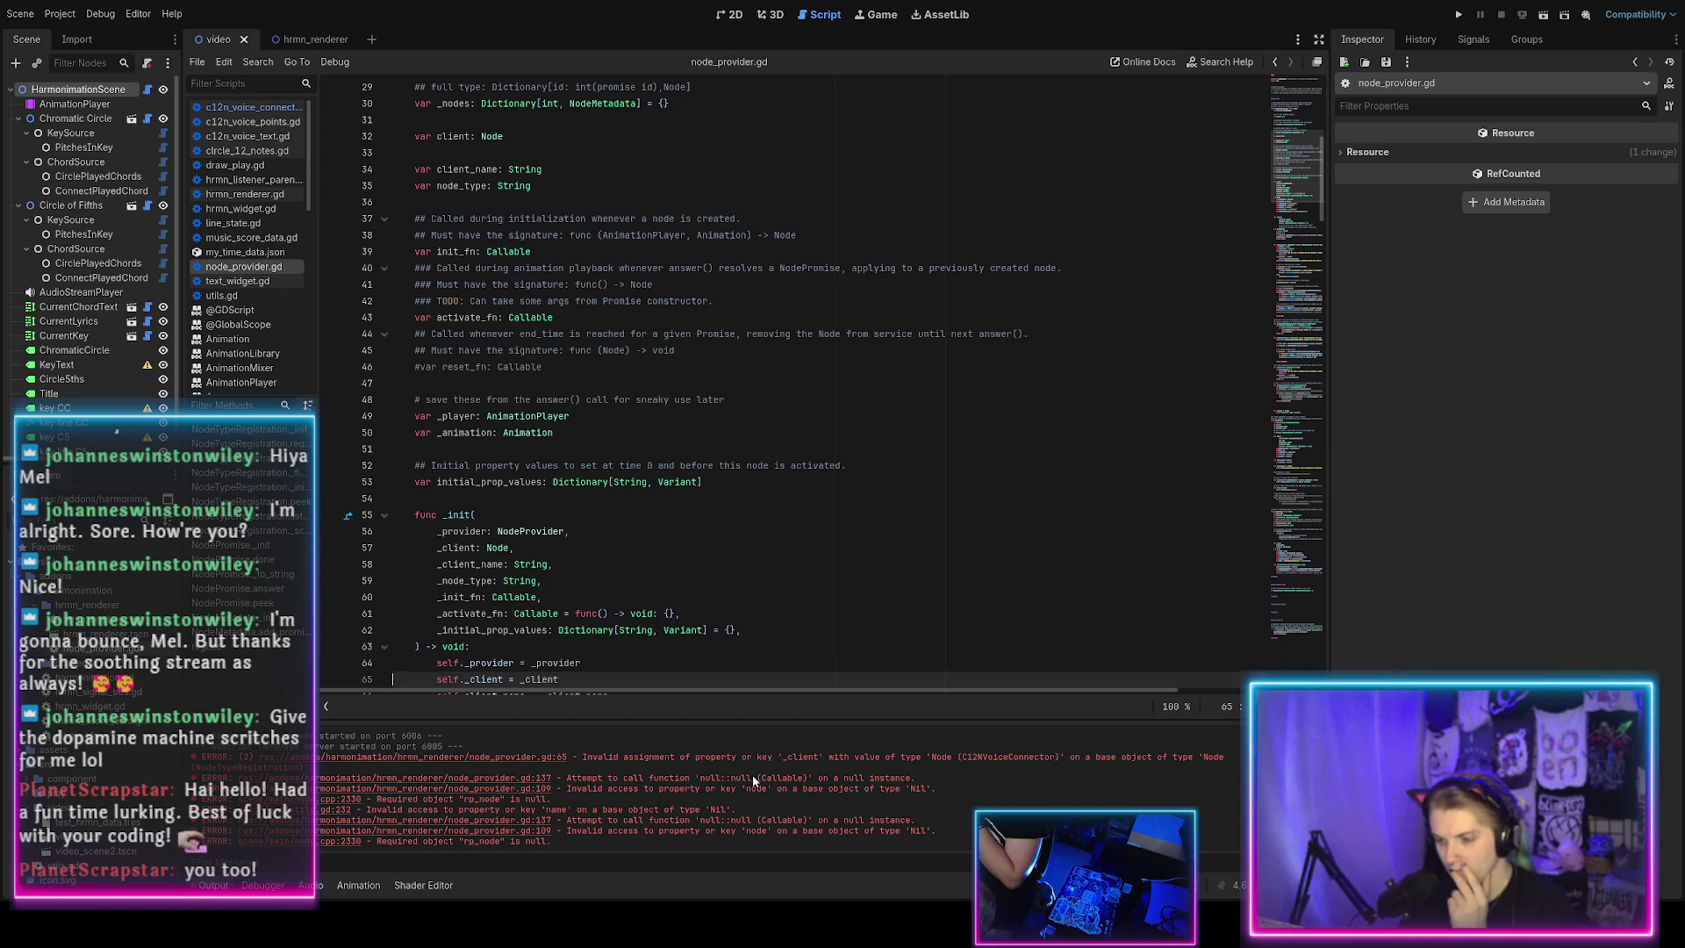
pyautogui.scroll(-3, 705, 634)
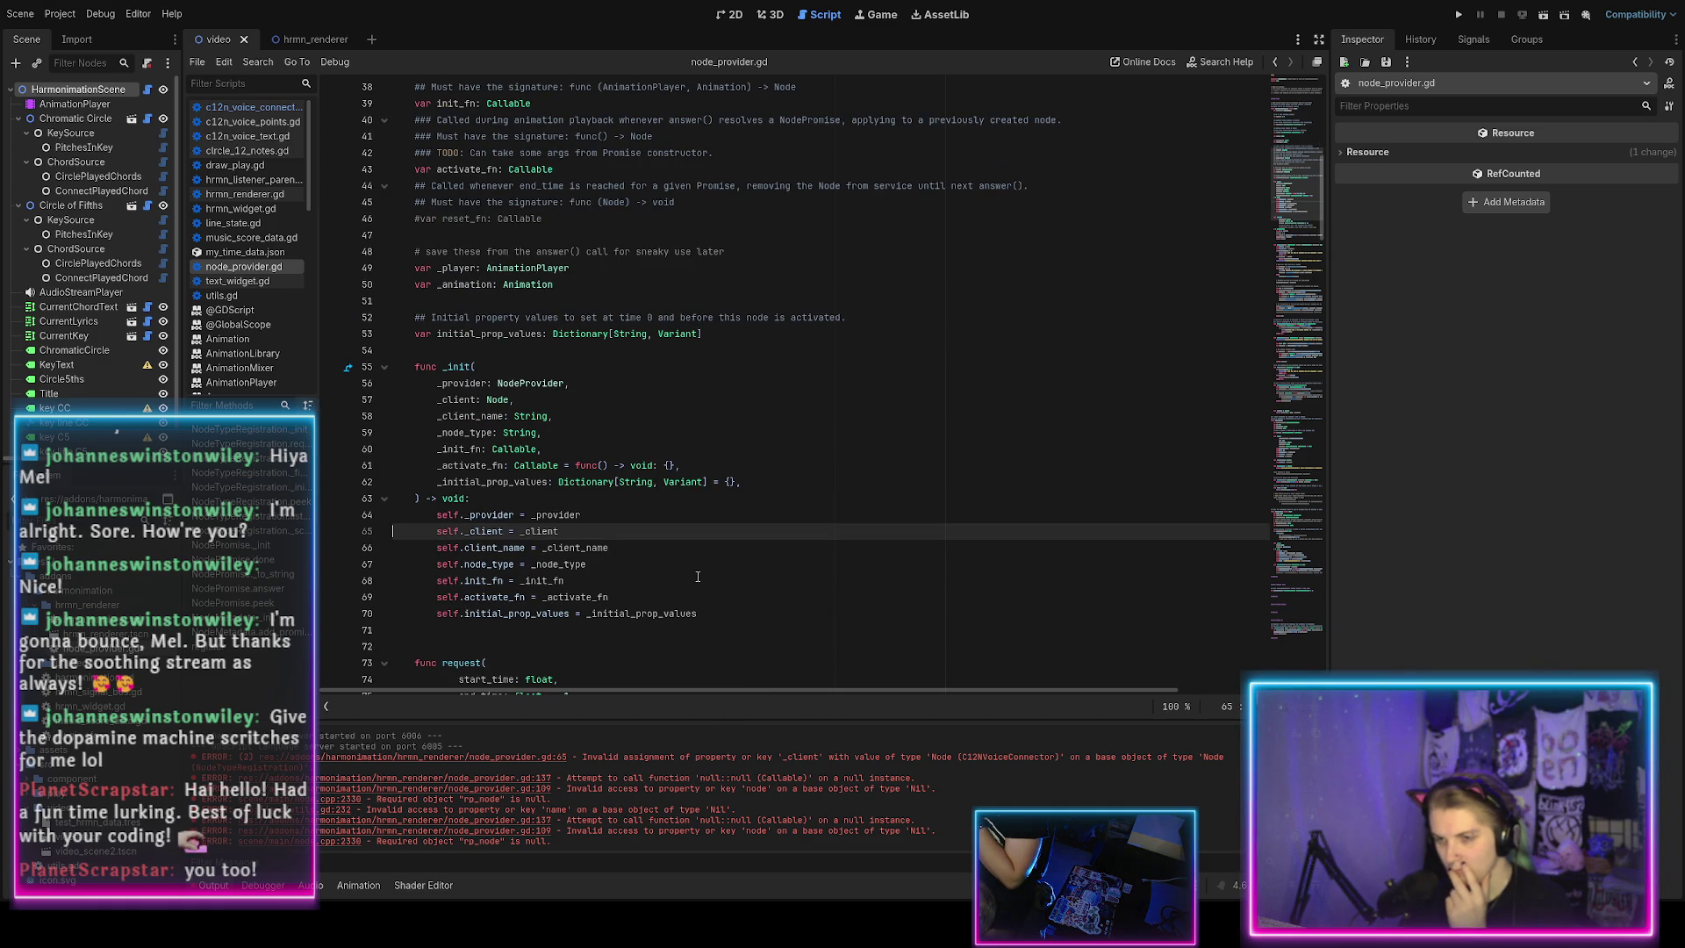
pyautogui.scroll(7, 698, 577)
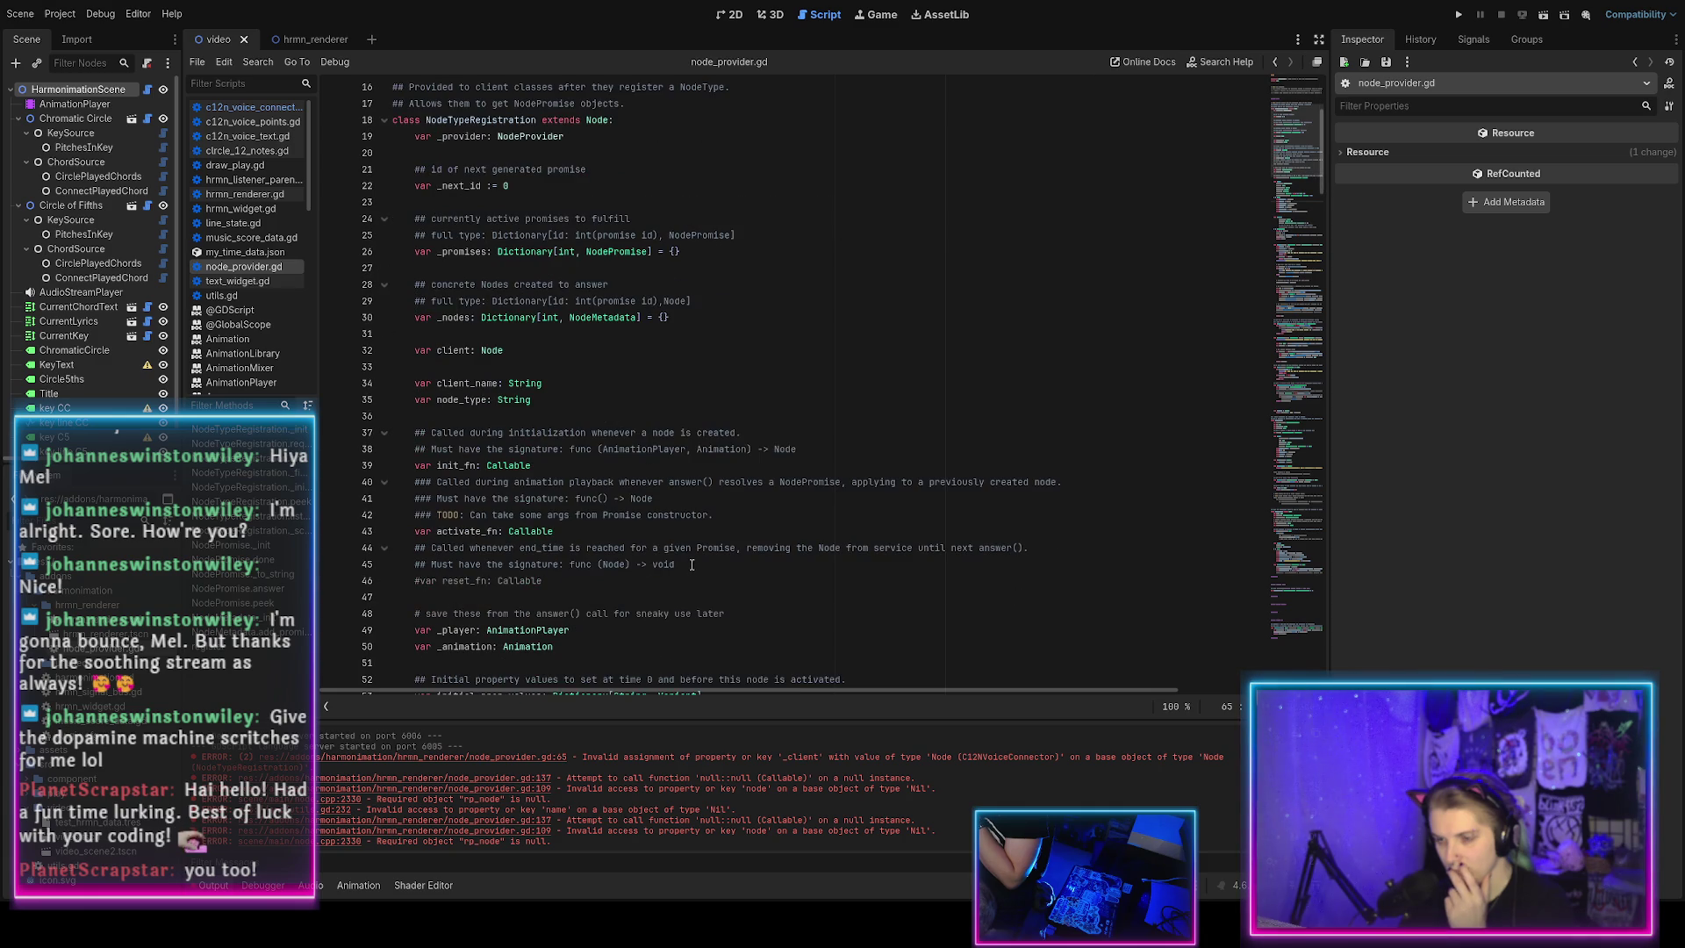
pyautogui.scroll(4, 691, 562)
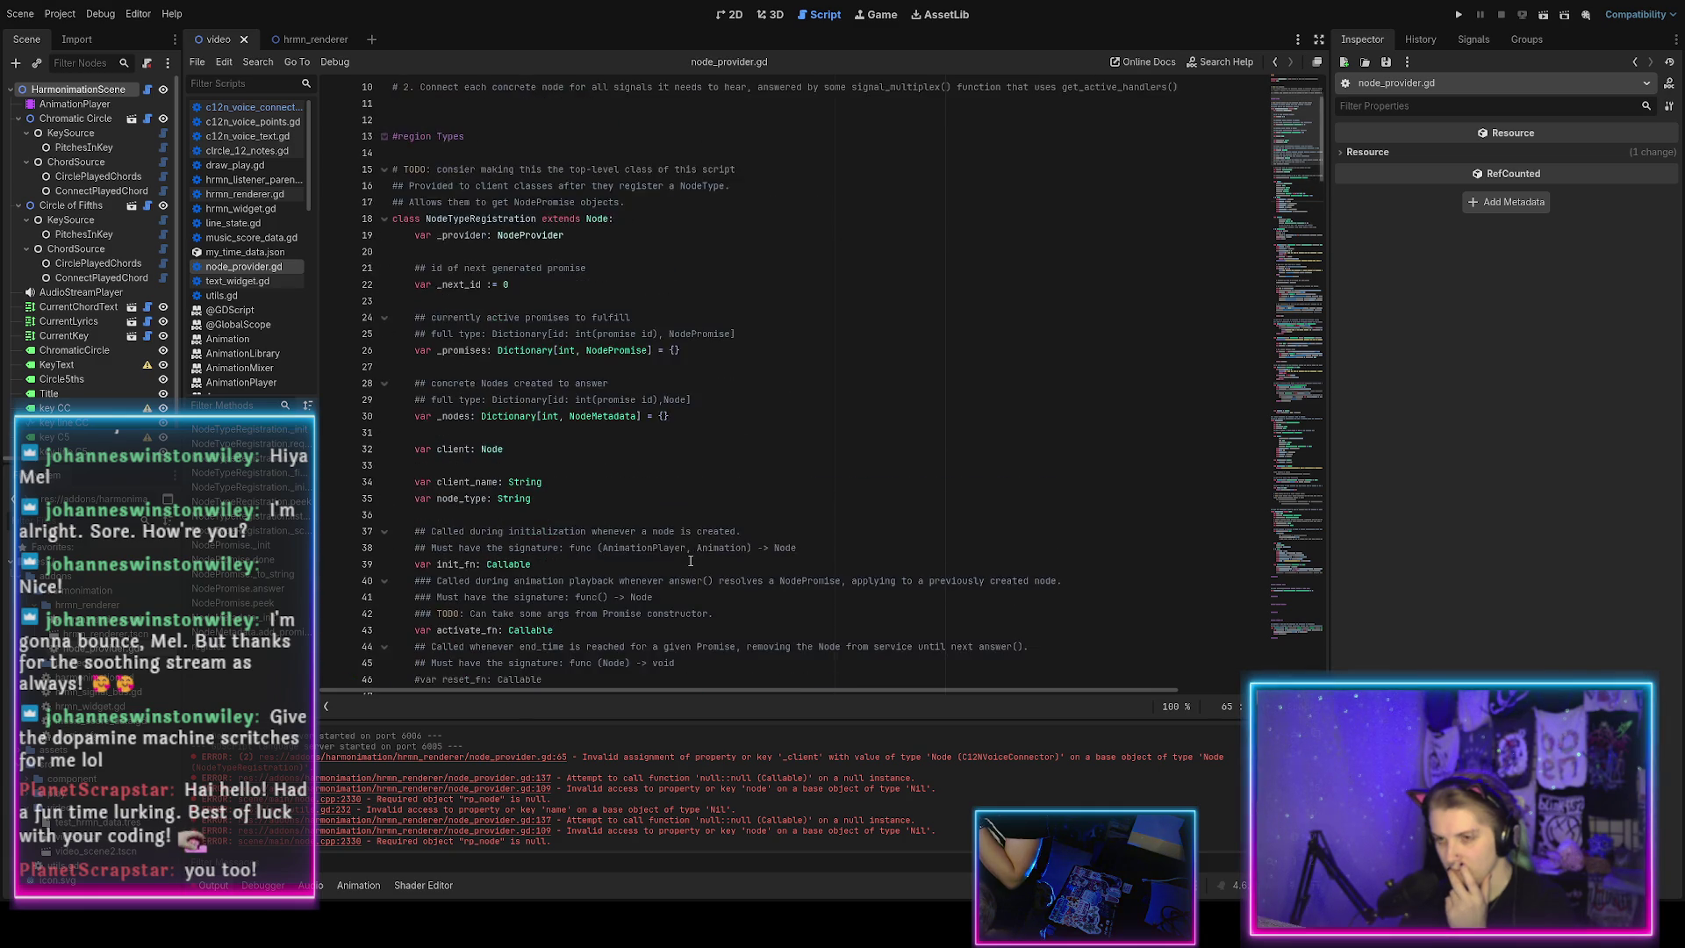
# Delete 'extends Node' from the class NodeTypeRegistration line.
pyautogui.click(592, 317)
pyautogui.press('End')
pyautogui.hotkey('ctrl', 'BackSpace')
pyautogui.hotkey('ctrl', 'BackSpace')
pyautogui.hotkey('ctrl', 'BackSpace')
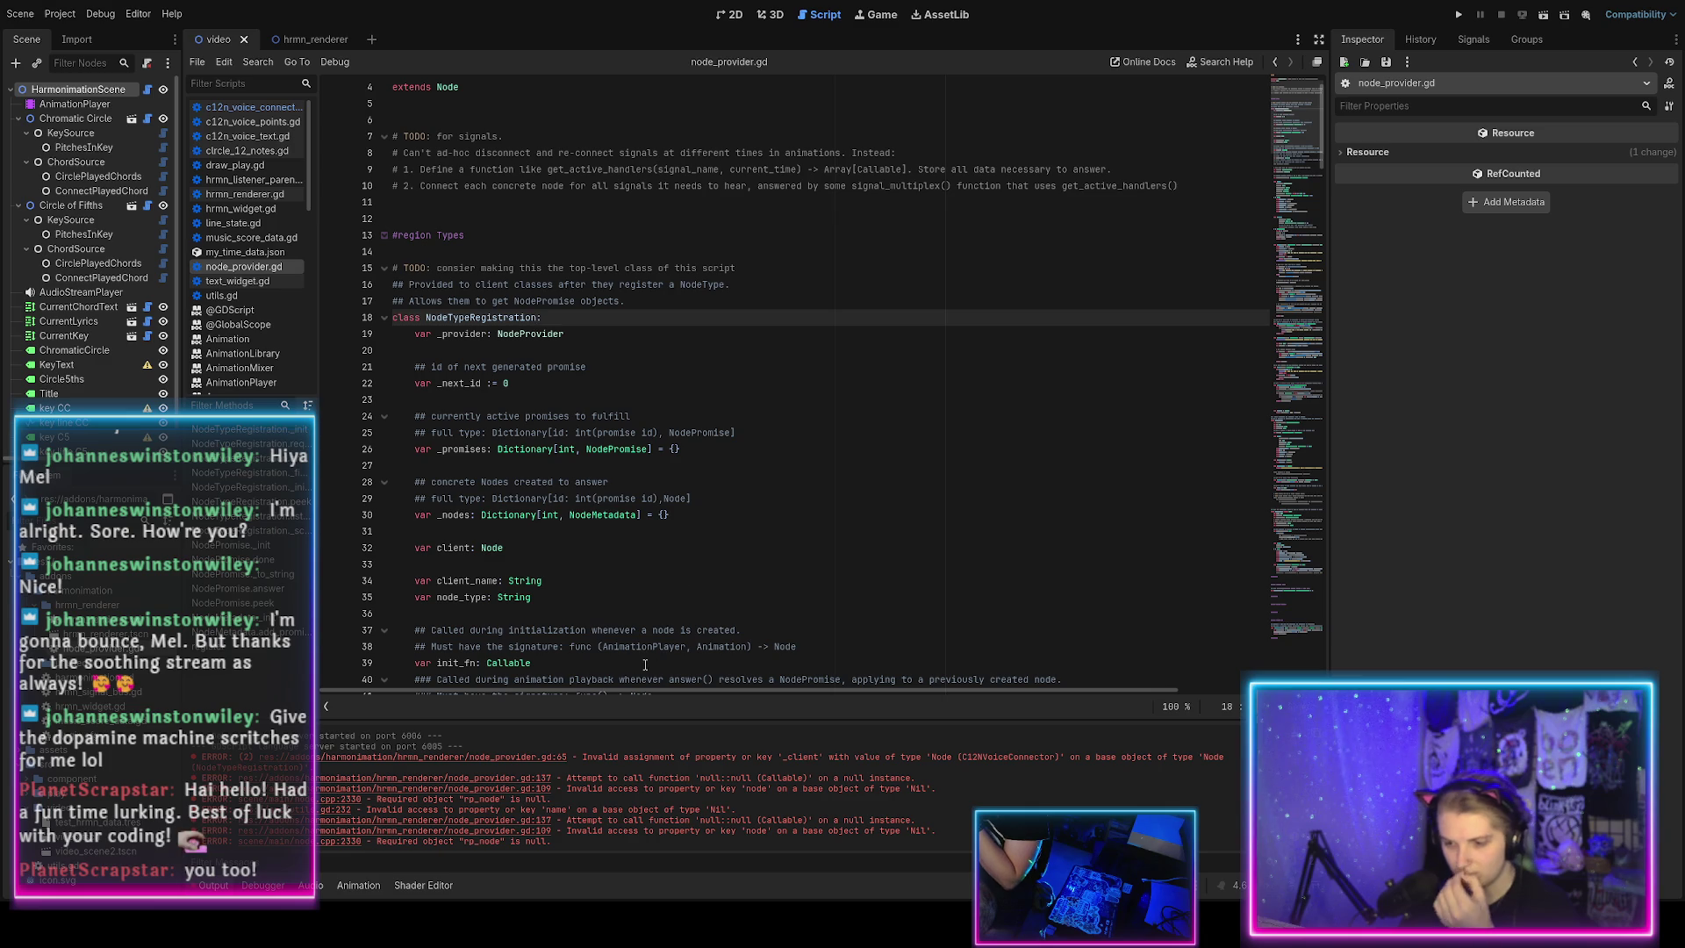
pyautogui.scroll(-12, 533, 583)
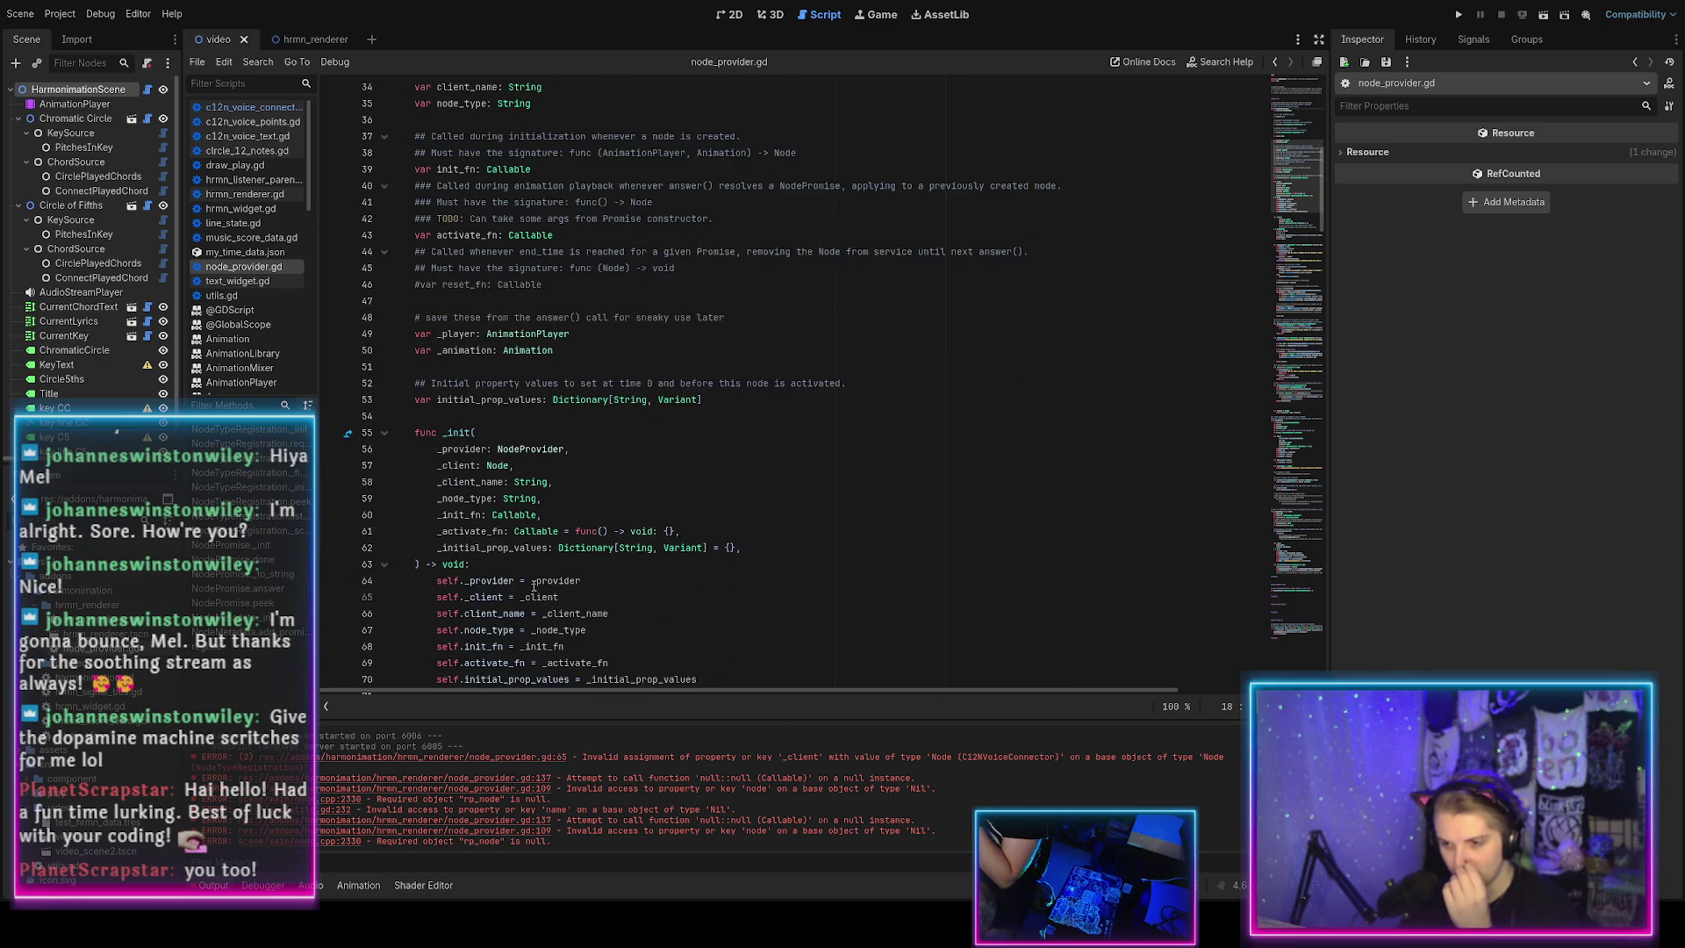
pyautogui.scroll(8, 534, 569)
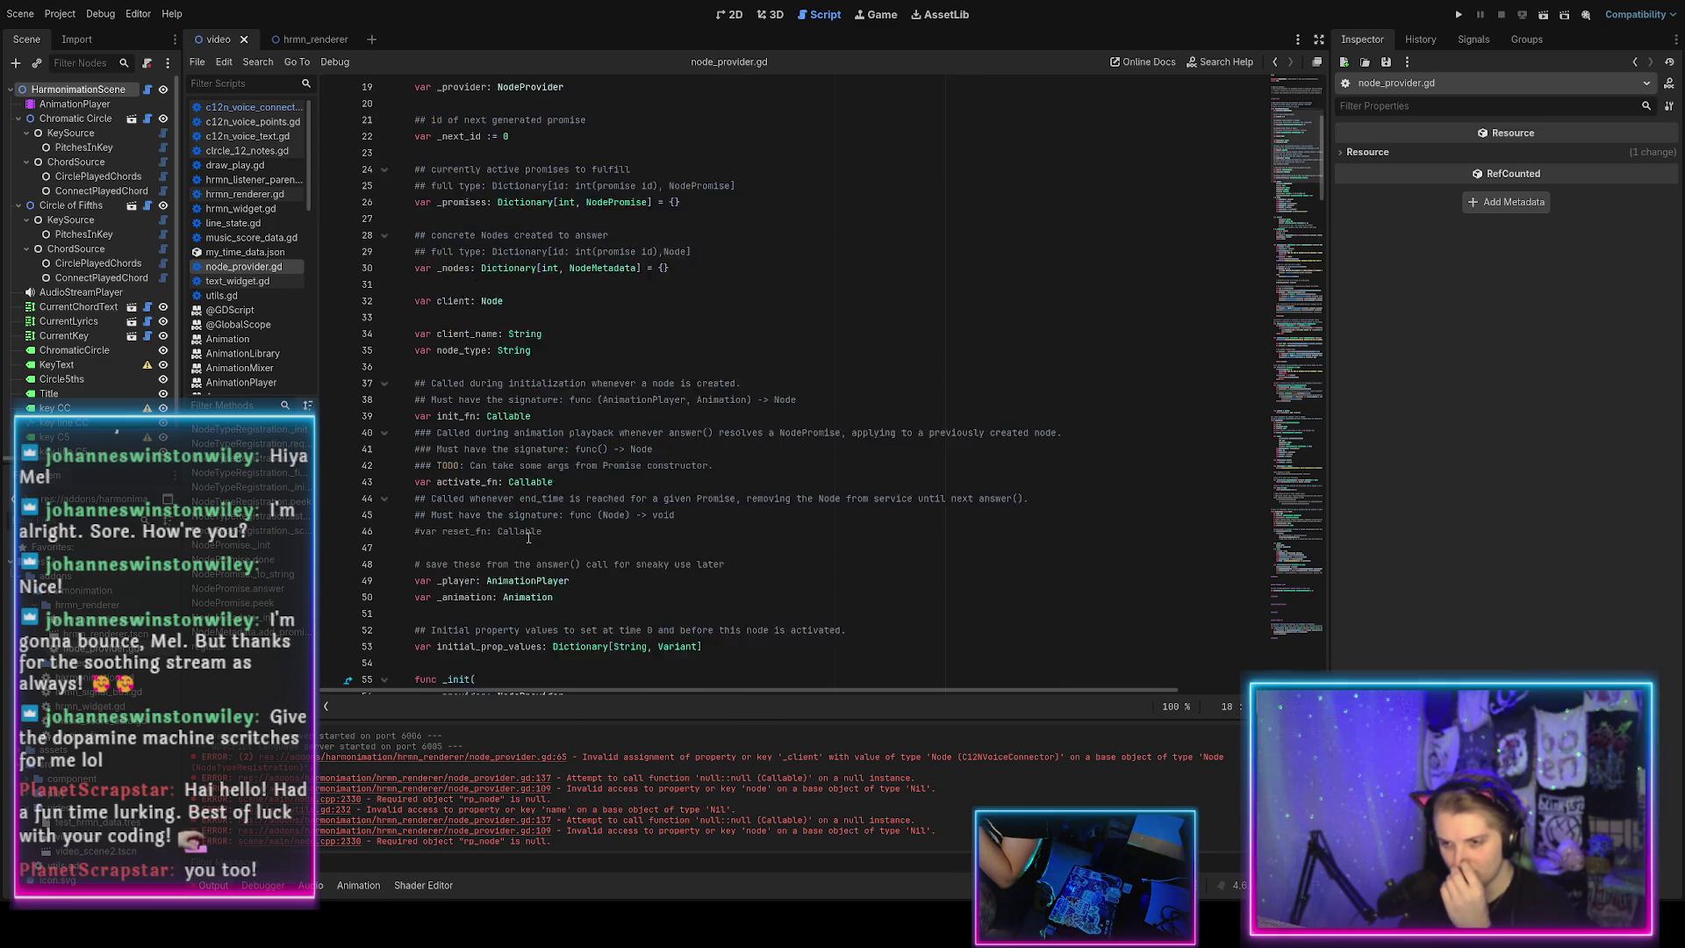
pyautogui.scroll(-1, 529, 537)
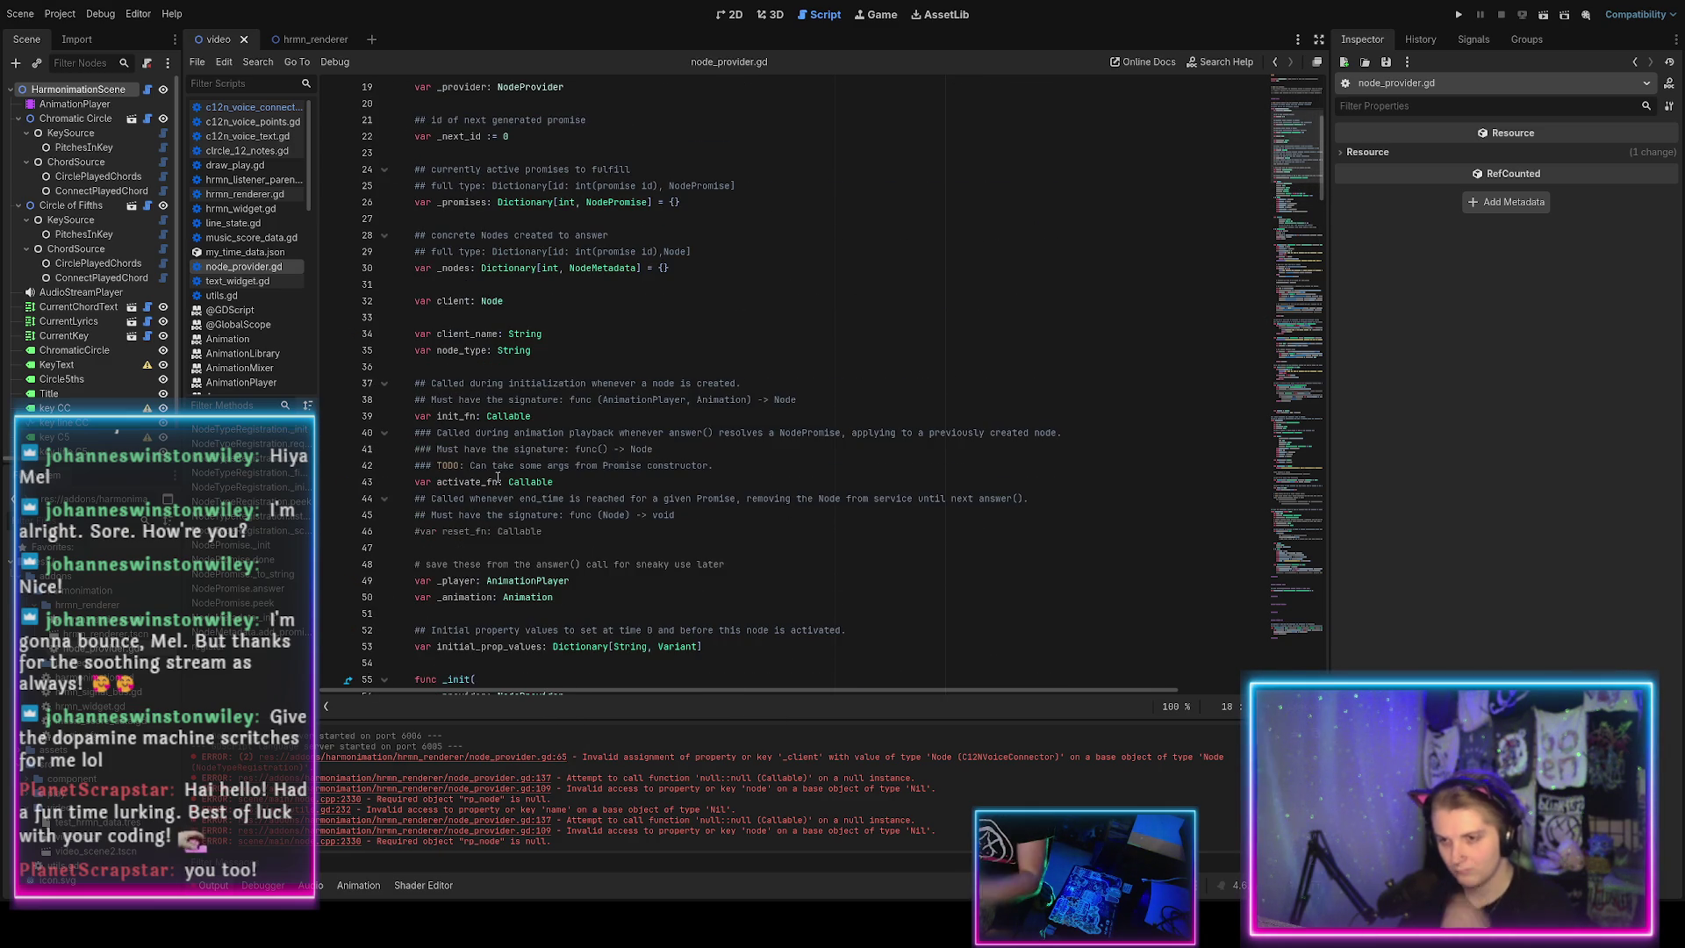
# Rename client to _client on line 32 and in line 118's add_child call, then save node_provider.gd.
pyautogui.click(437, 301)
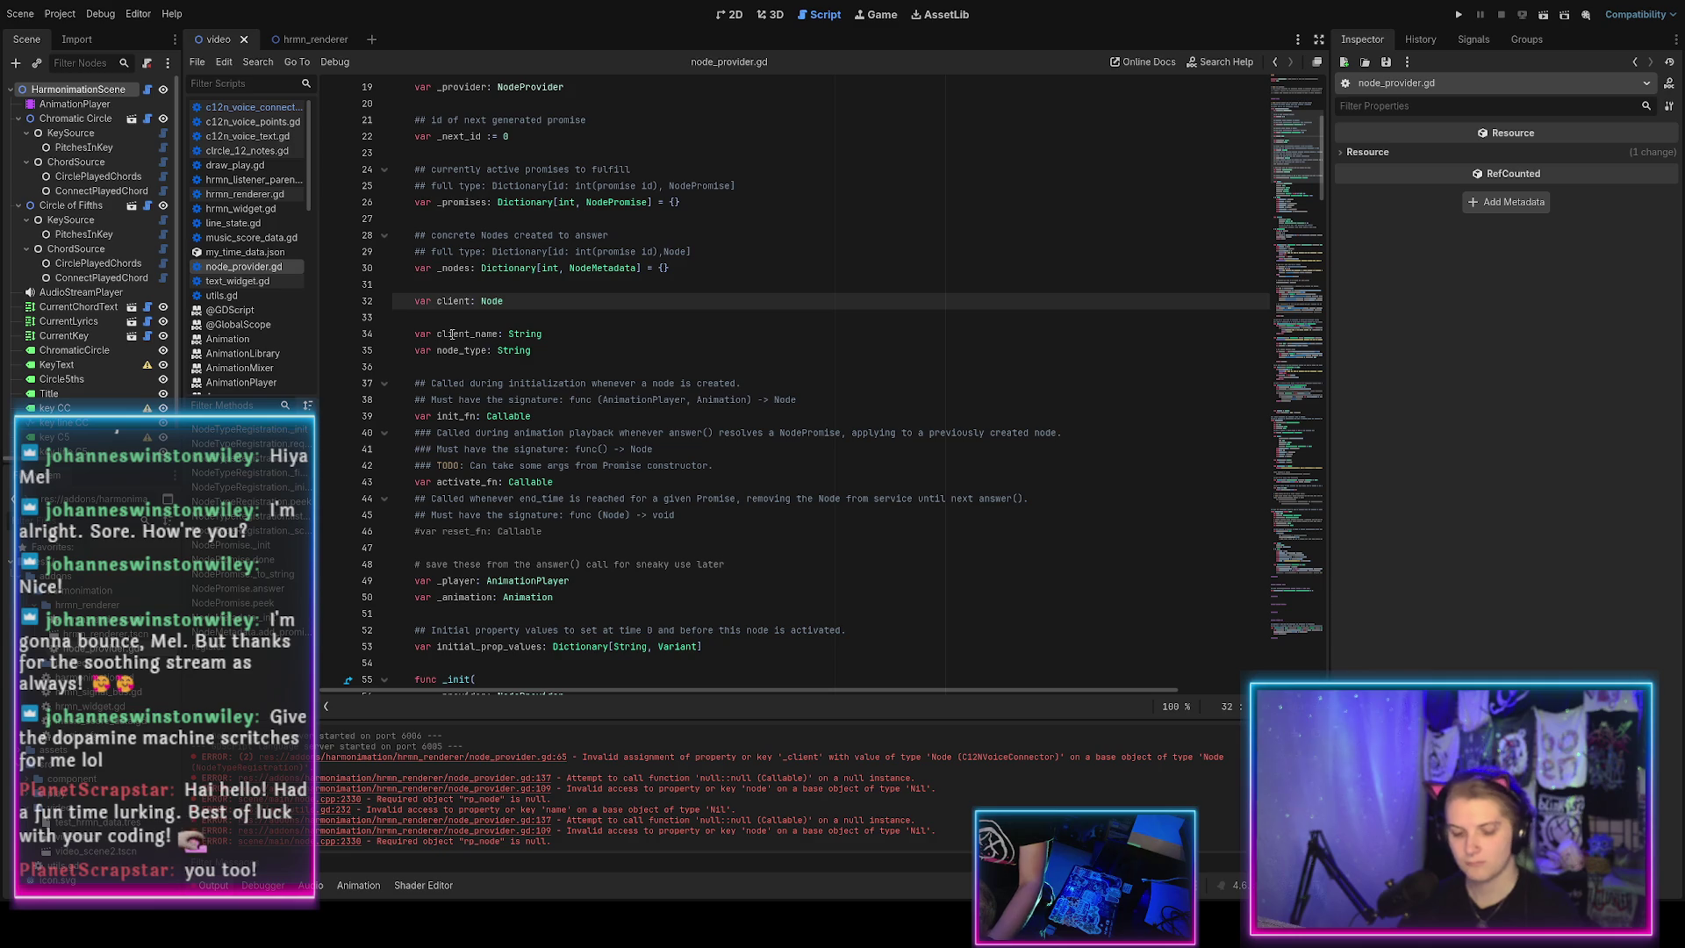
pyautogui.write('_')
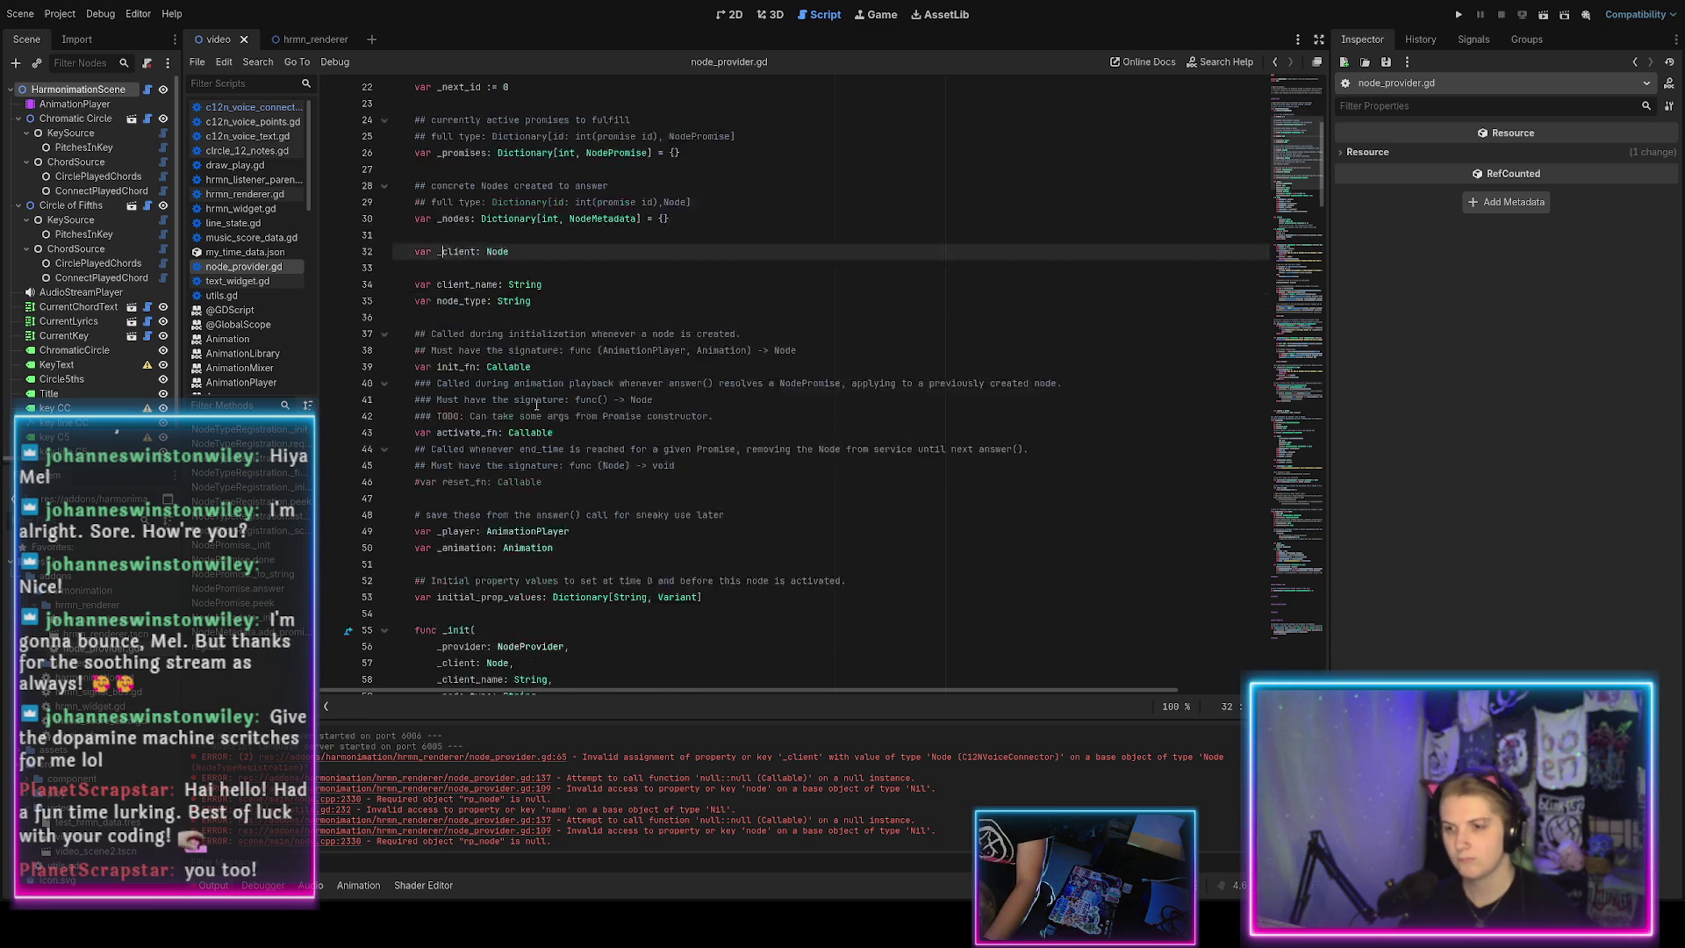
pyautogui.scroll(-8, 534, 425)
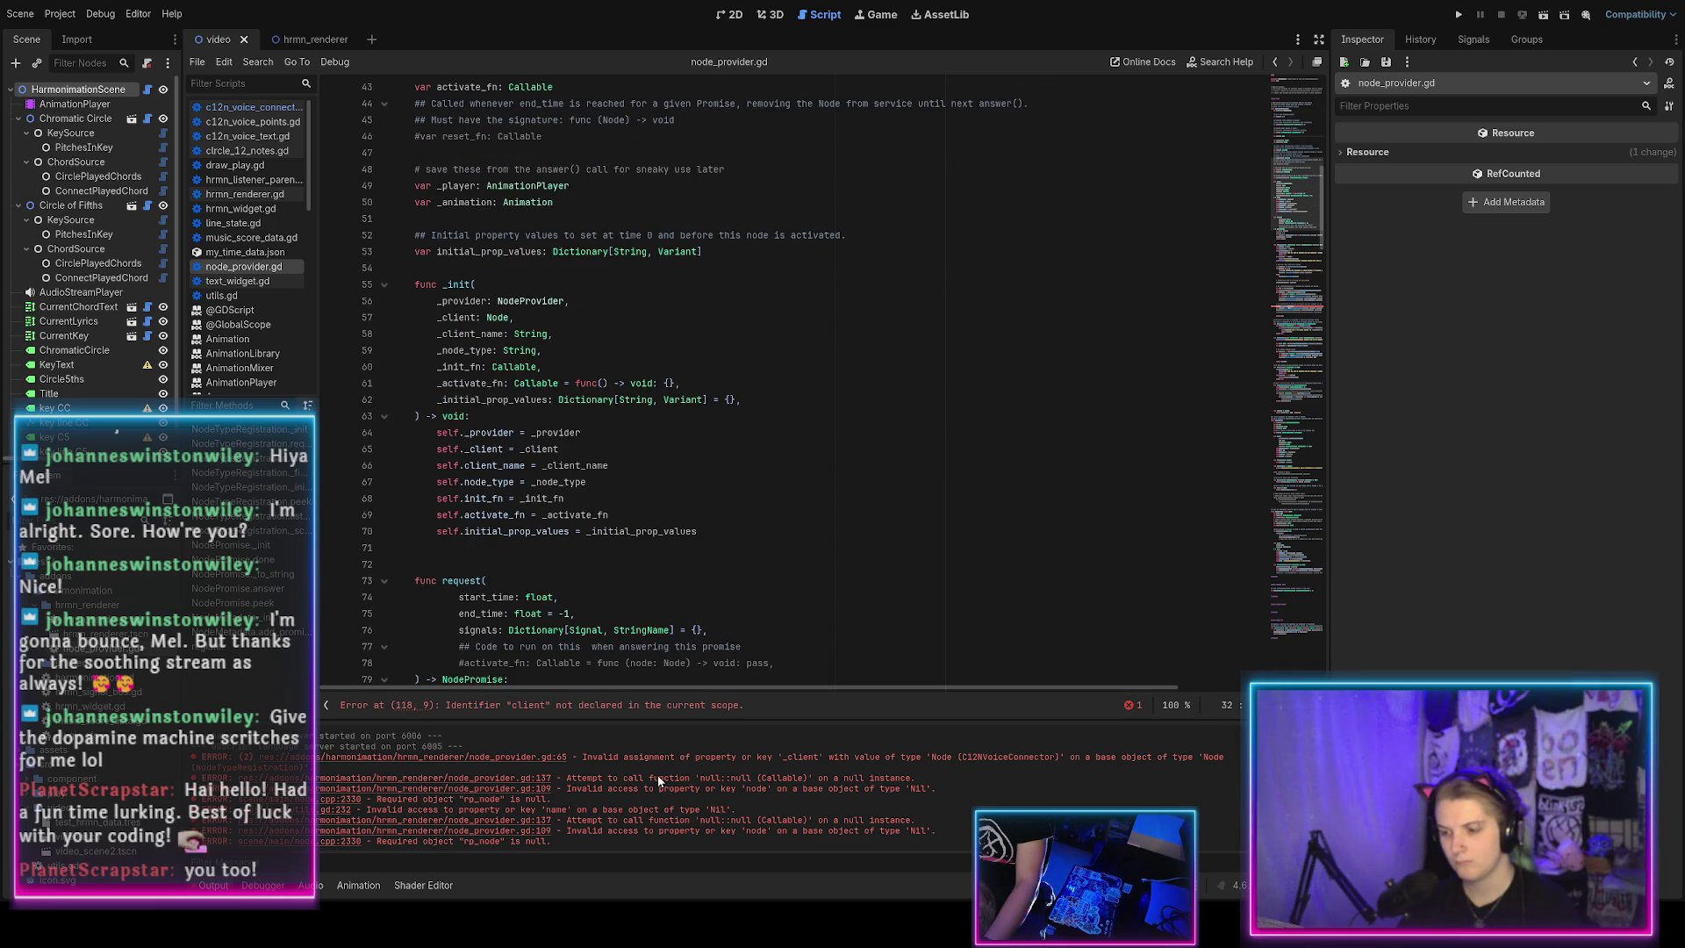
pyautogui.scroll(-2, 790, 377)
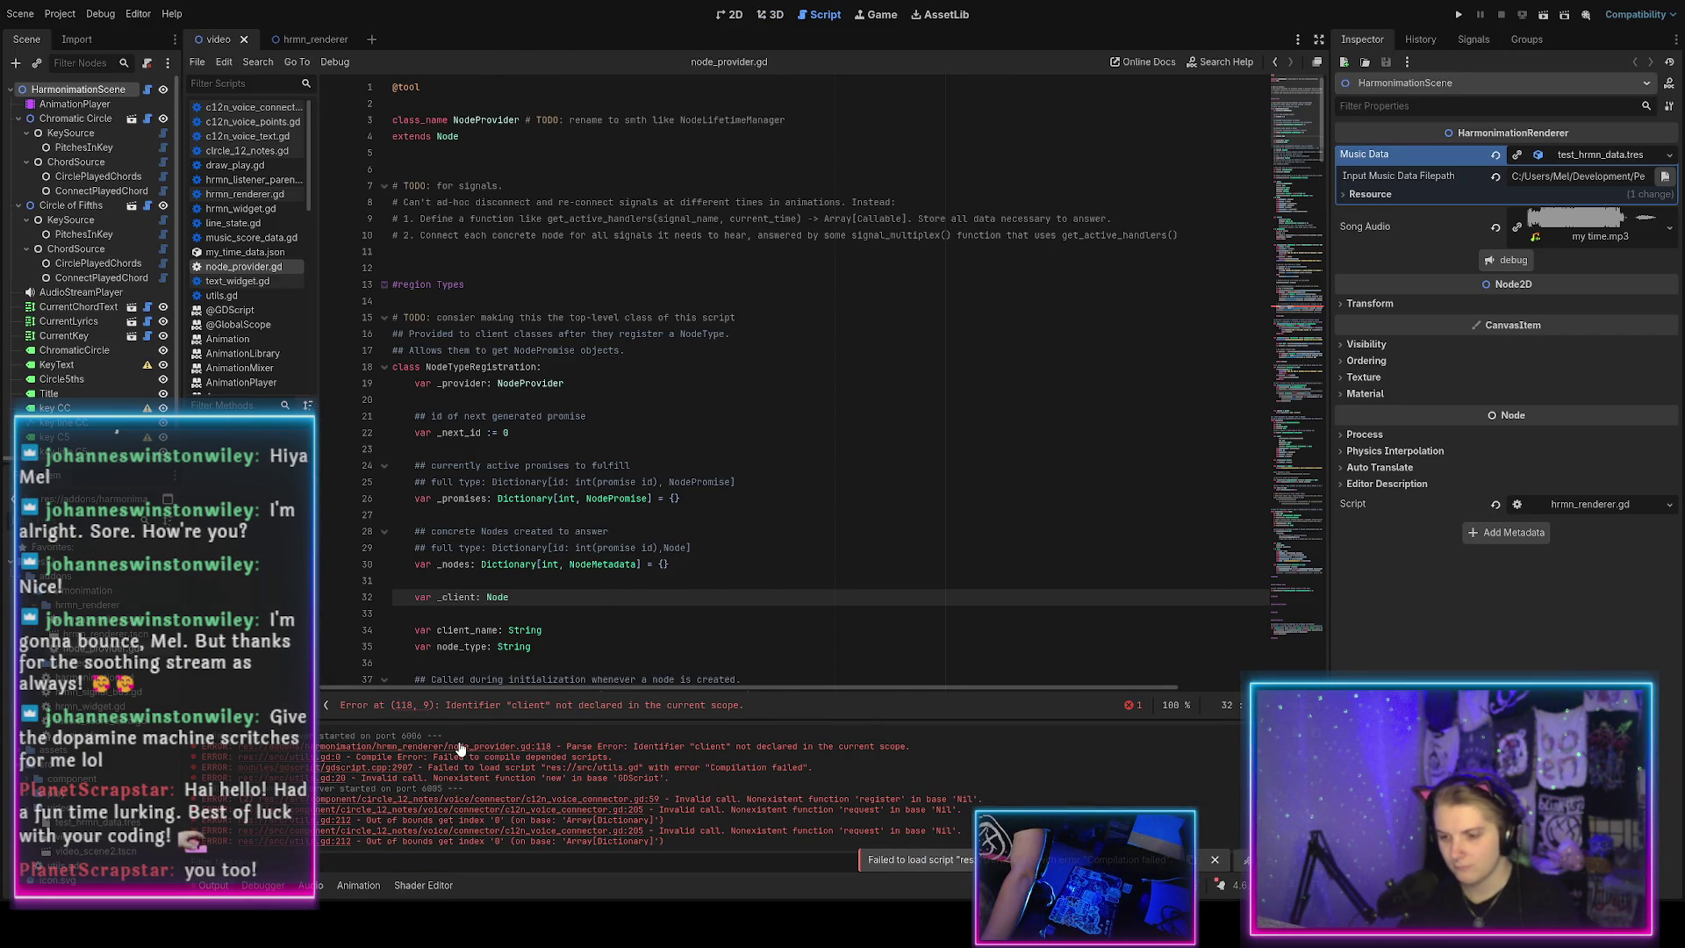
pyautogui.click(491, 705)
pyautogui.scroll(-2, 512, 617)
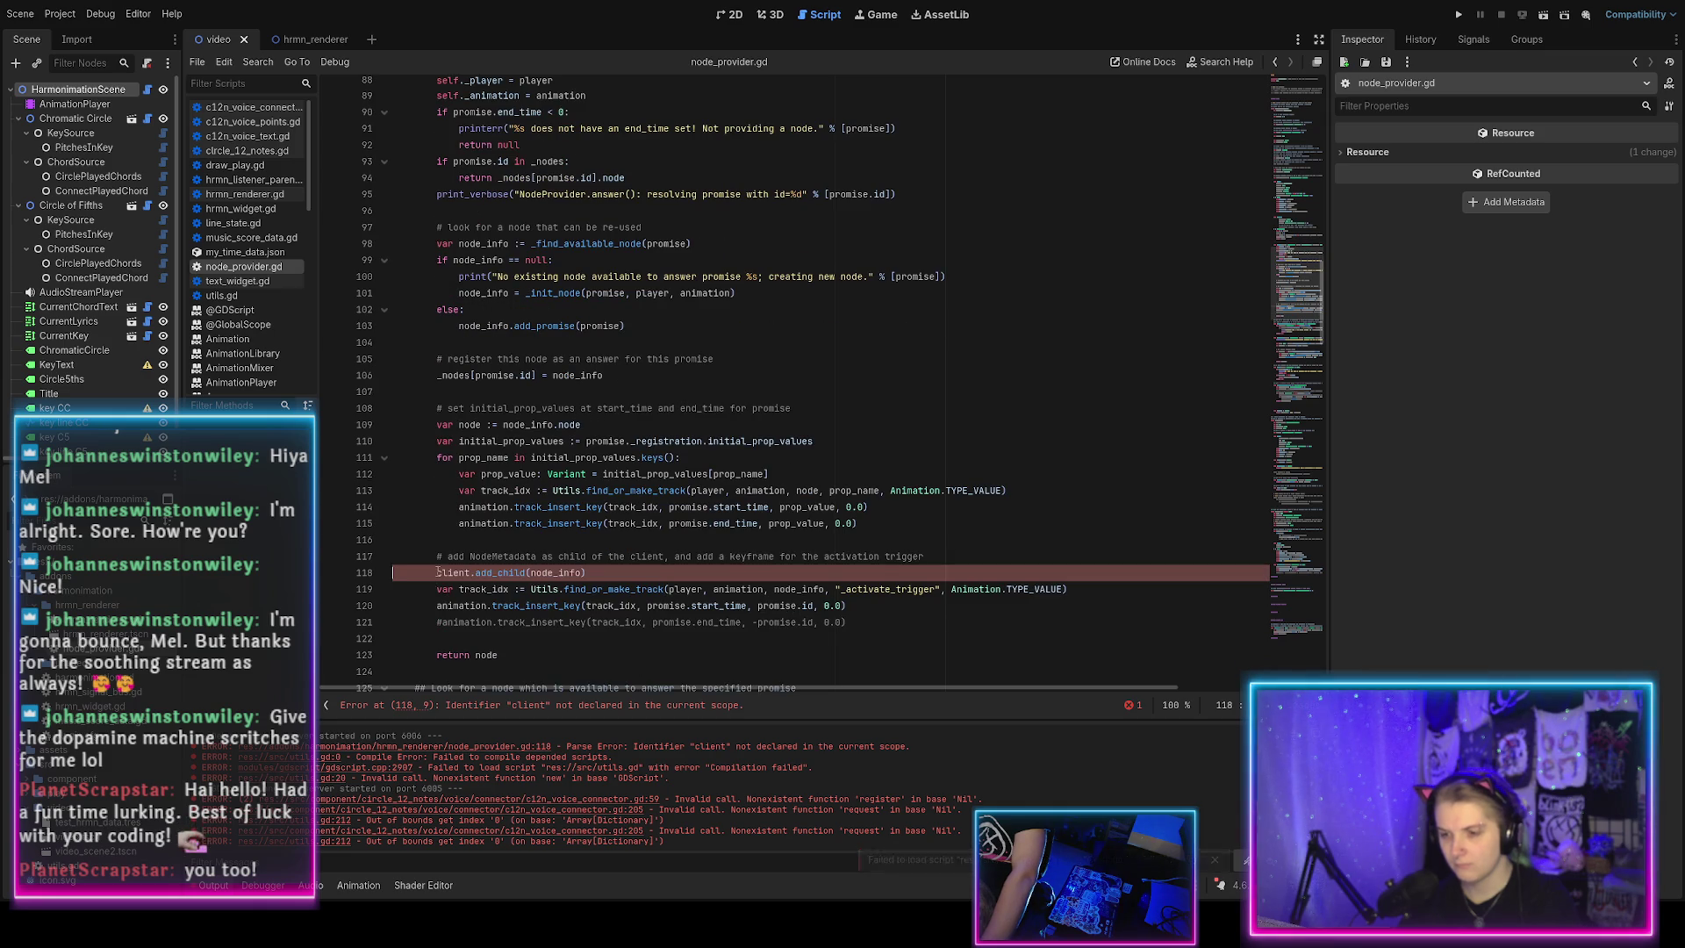
pyautogui.write('_')
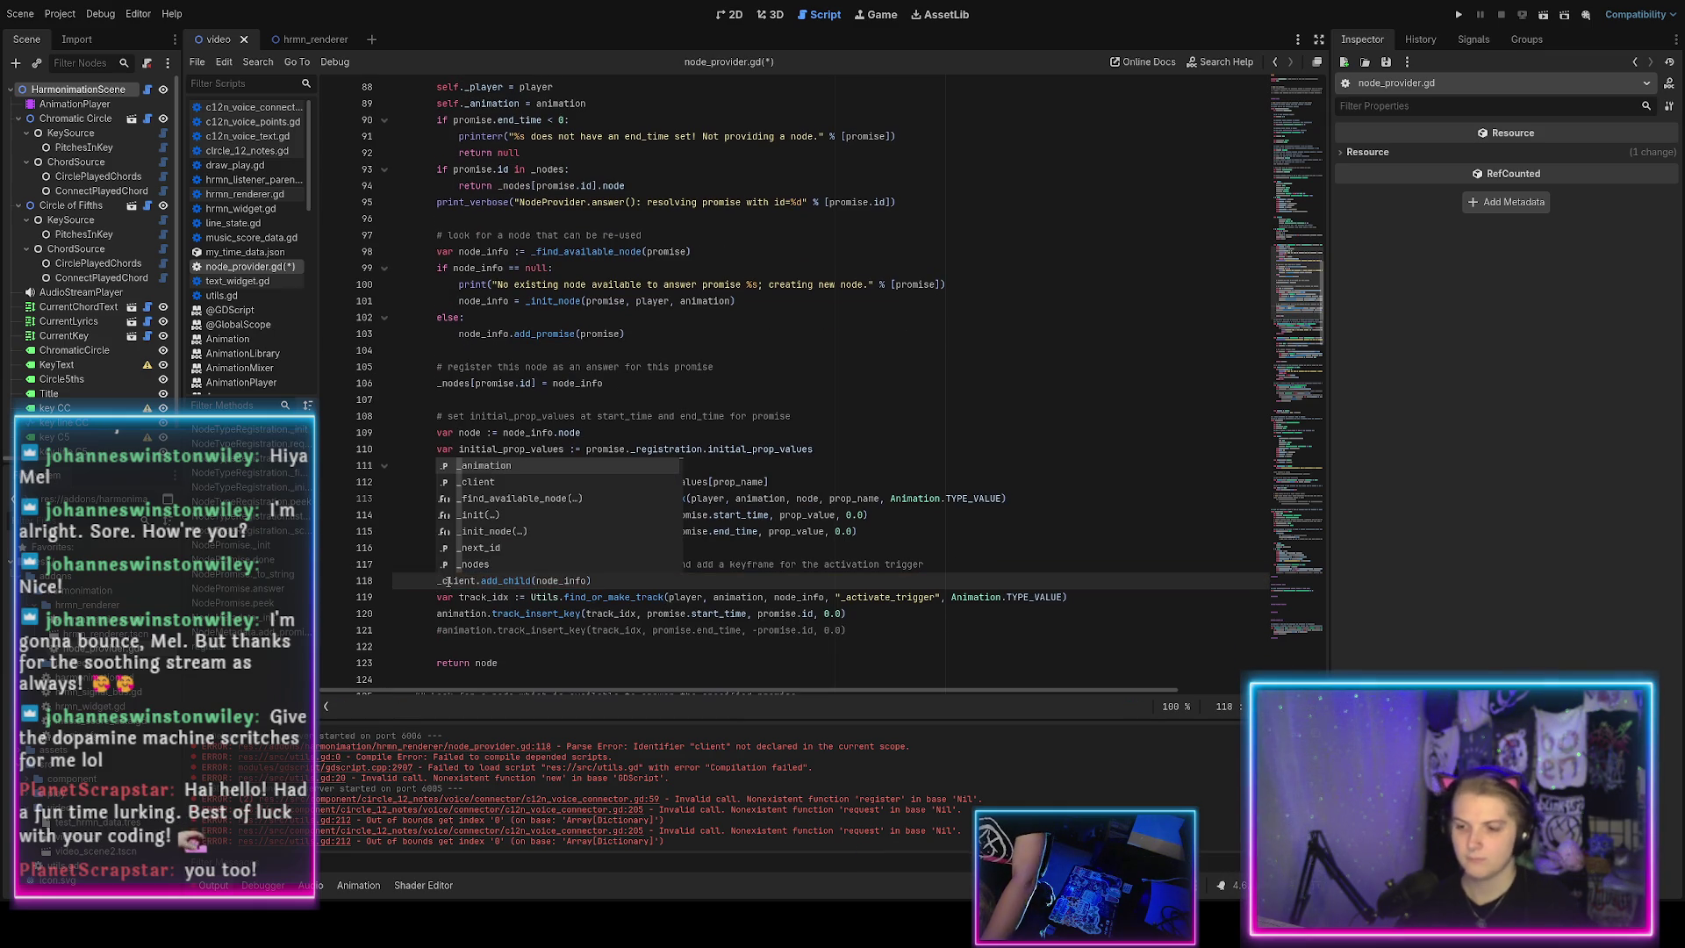
pyautogui.scroll(-4, 459, 568)
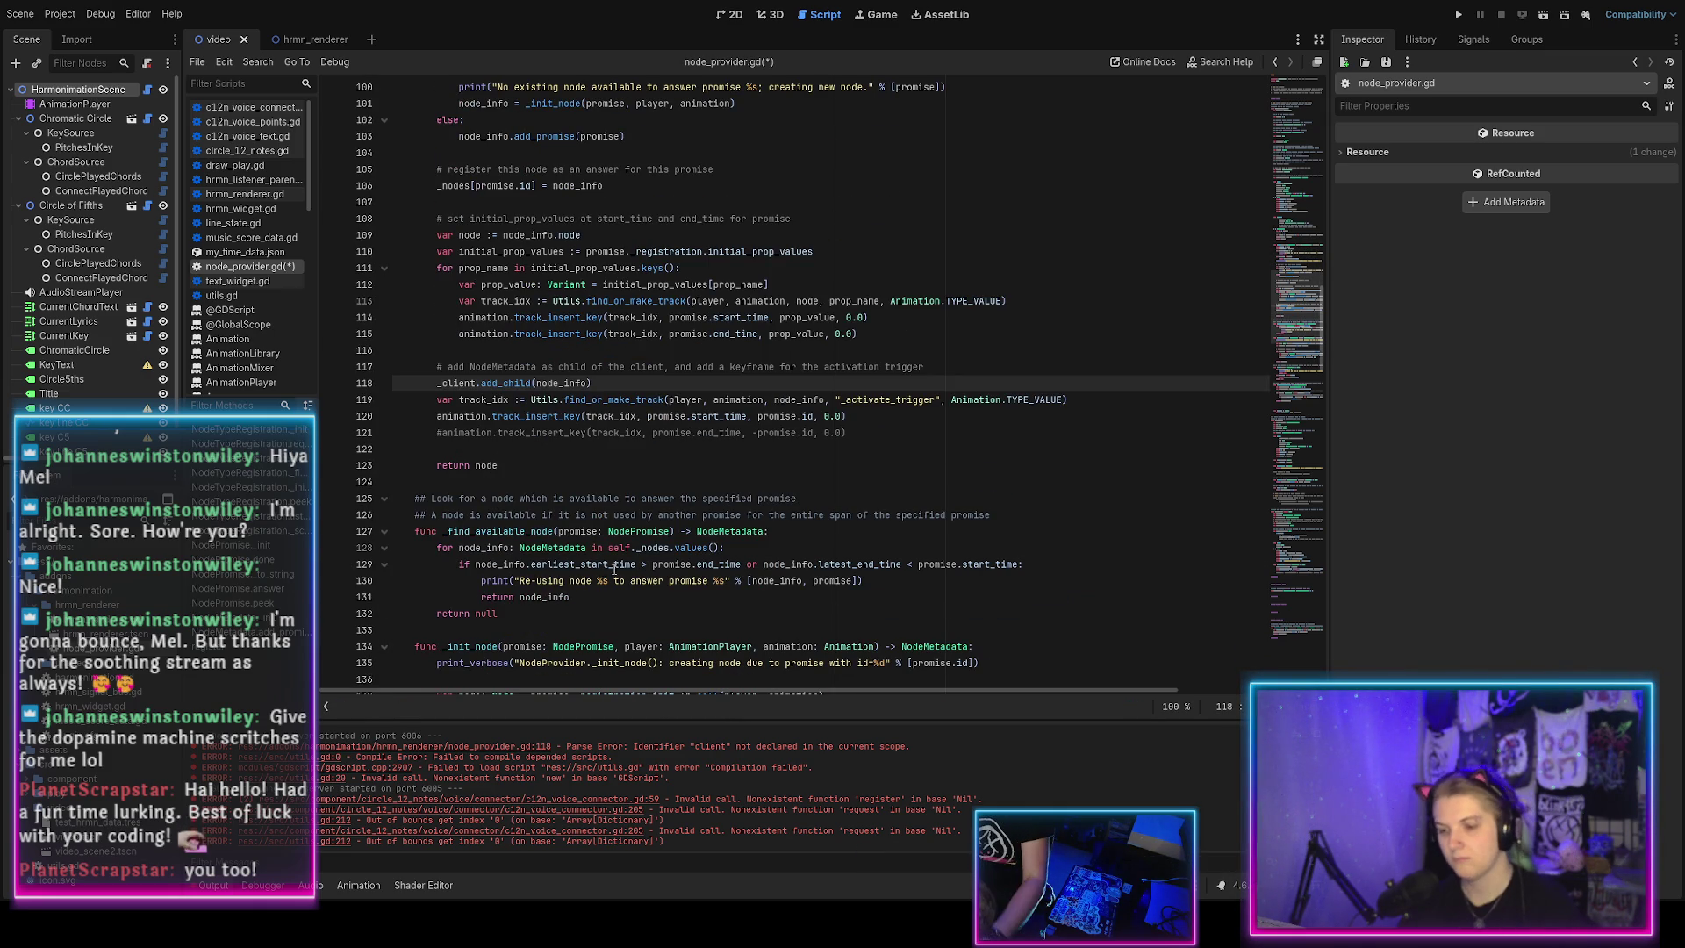
pyautogui.hotkey('ctrl', 's')
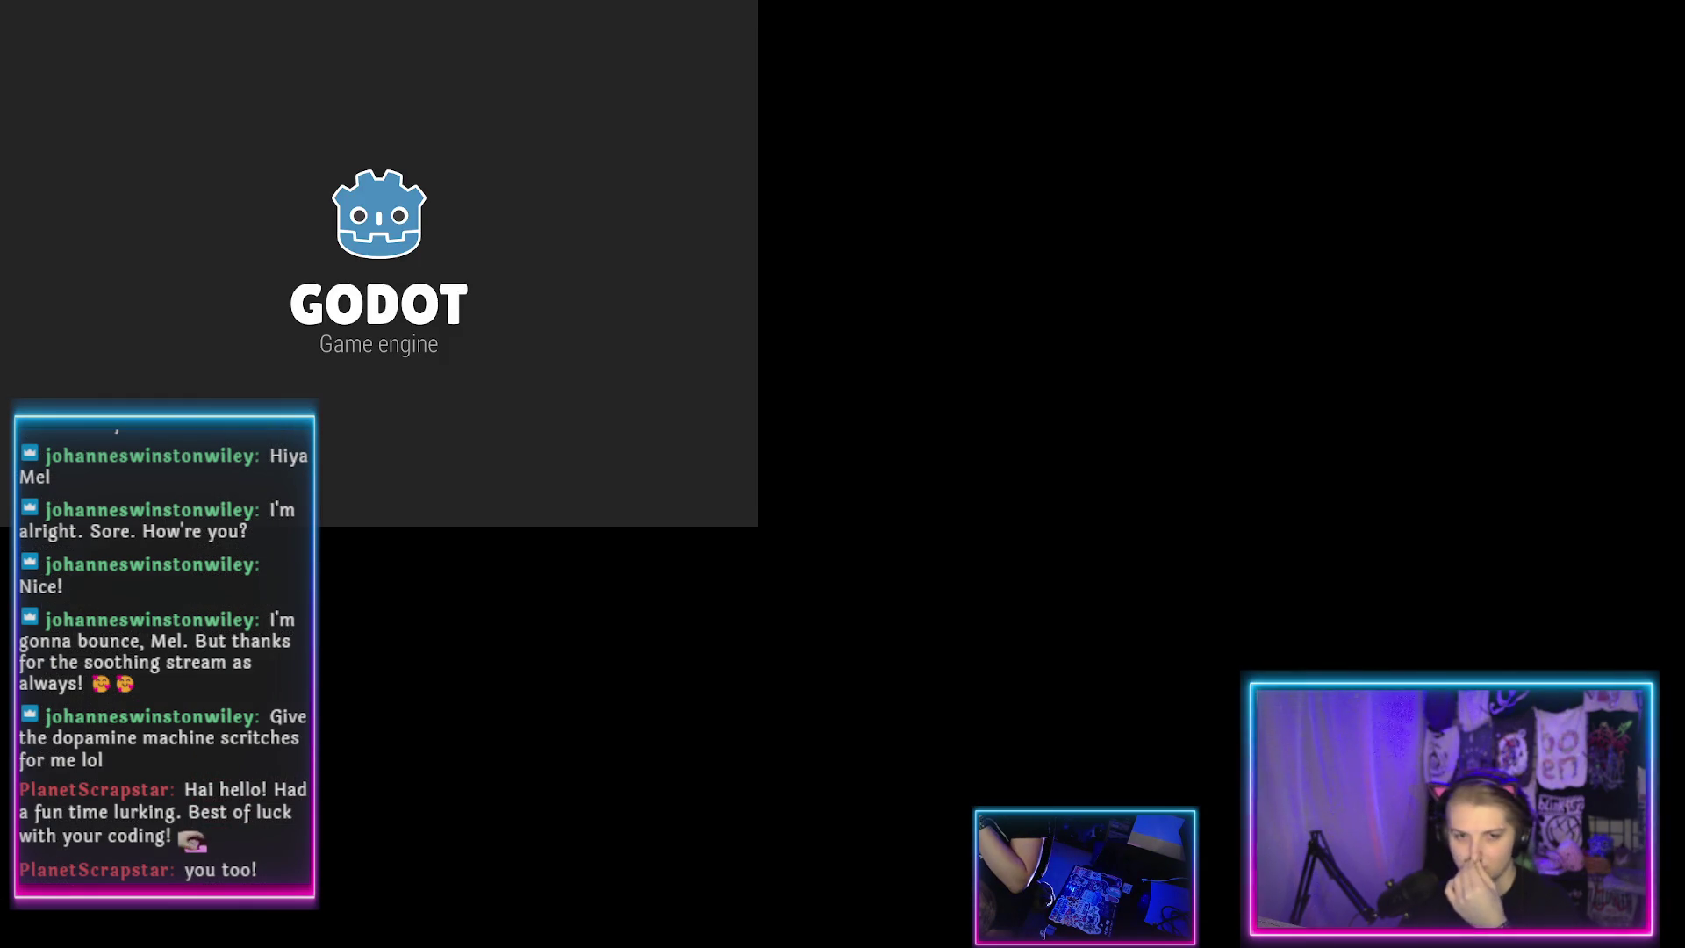
# Reopen the harmonimation project from the Project Manager.
pyautogui.doubleClick(297, 91)
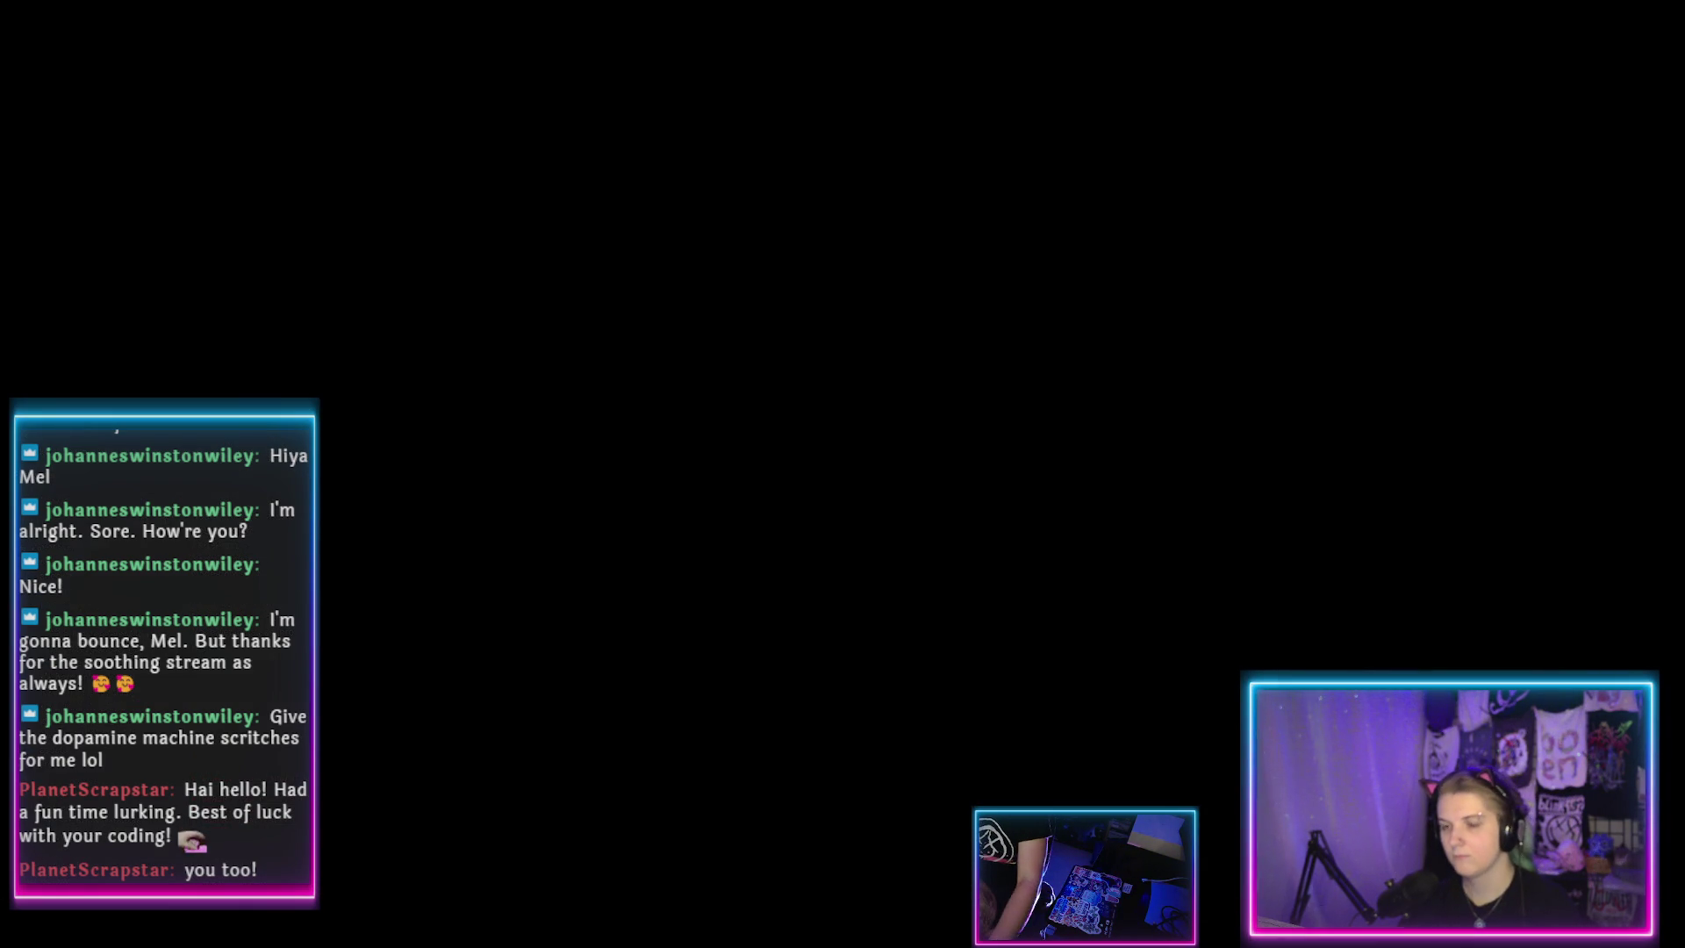
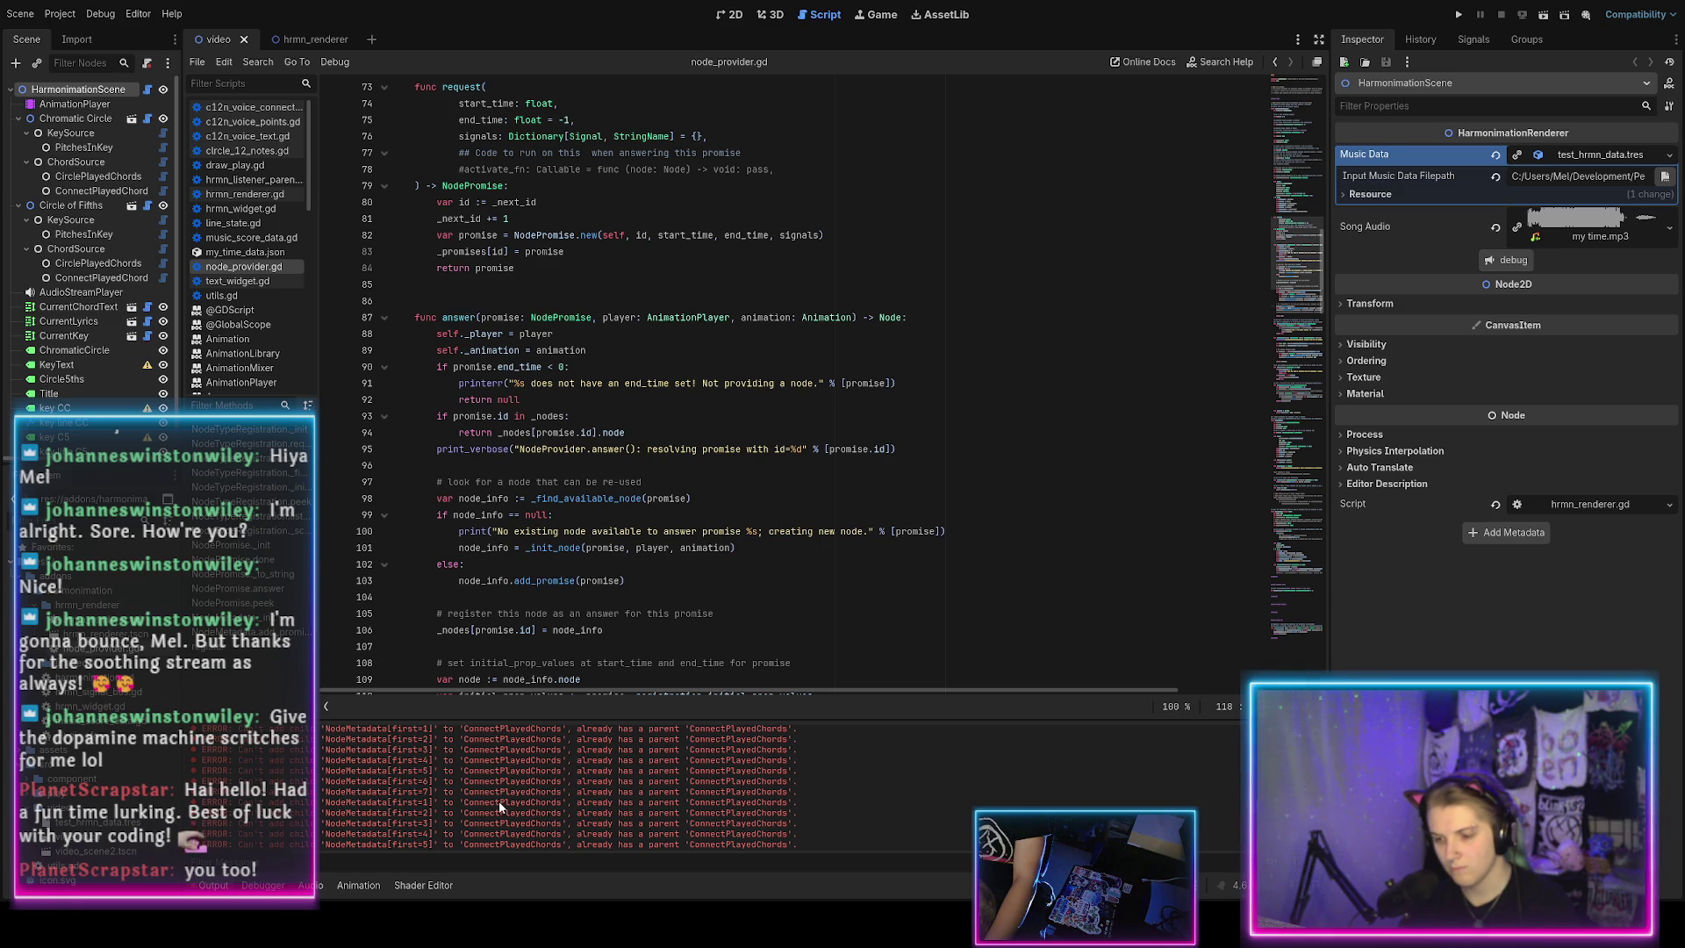
# Remove the _client.add_child(node_info) line at line 118 of node_provider.gd's answer function.
pyautogui.scroll(2, 491, 803)
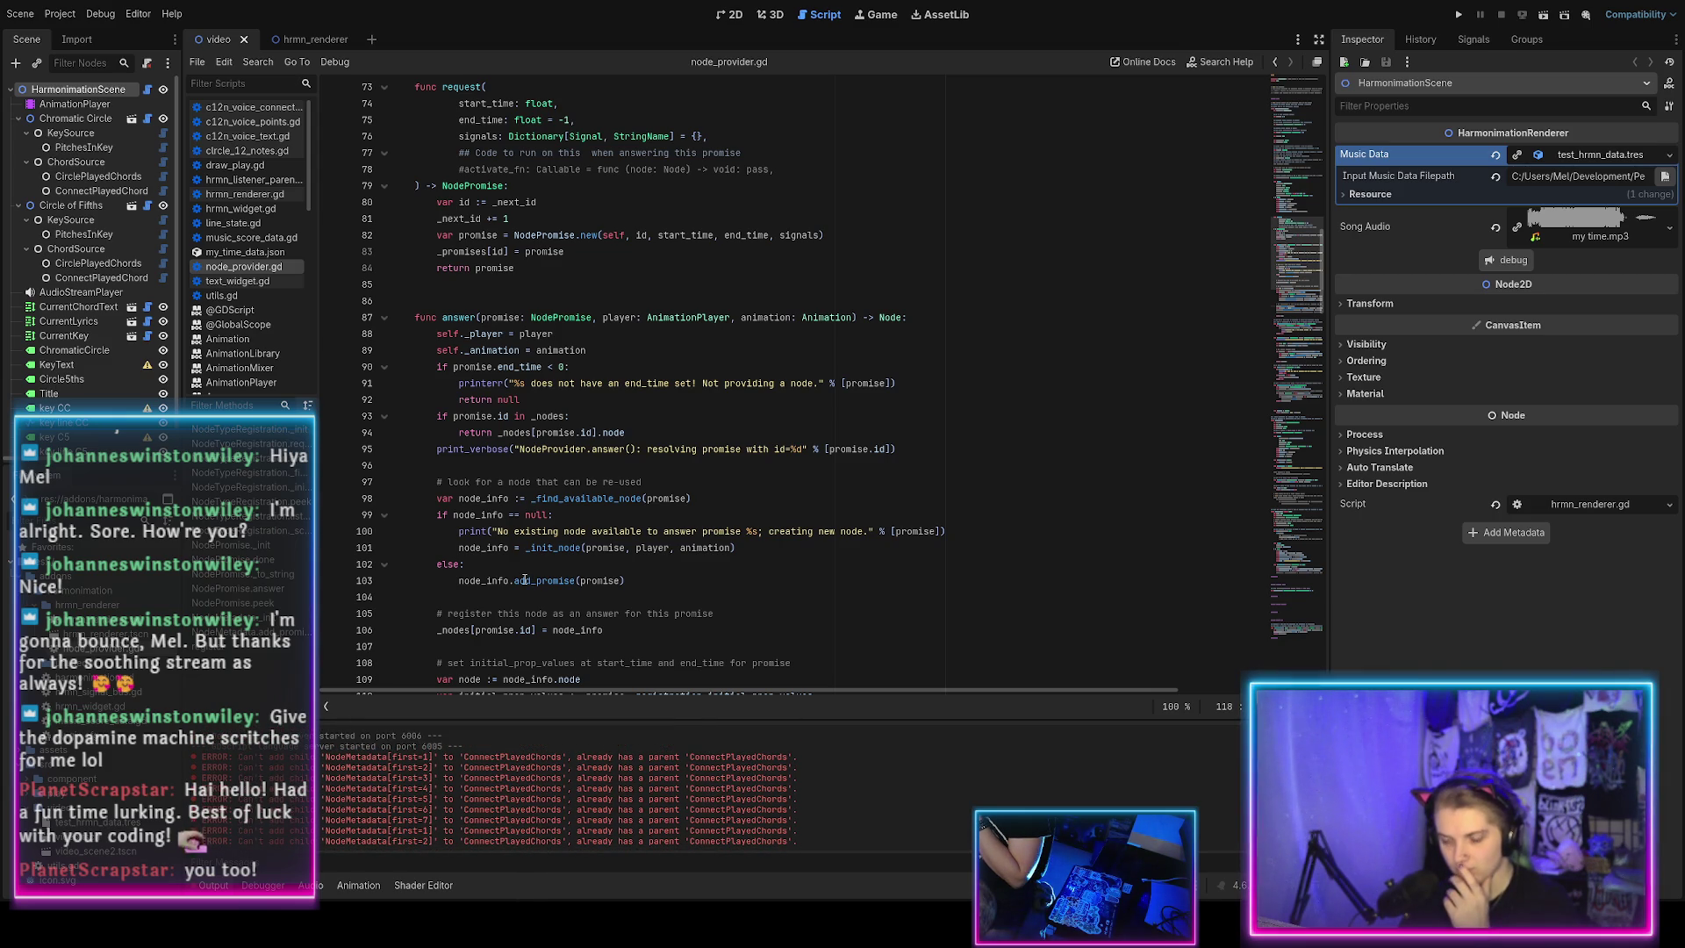
pyautogui.scroll(-6, 525, 580)
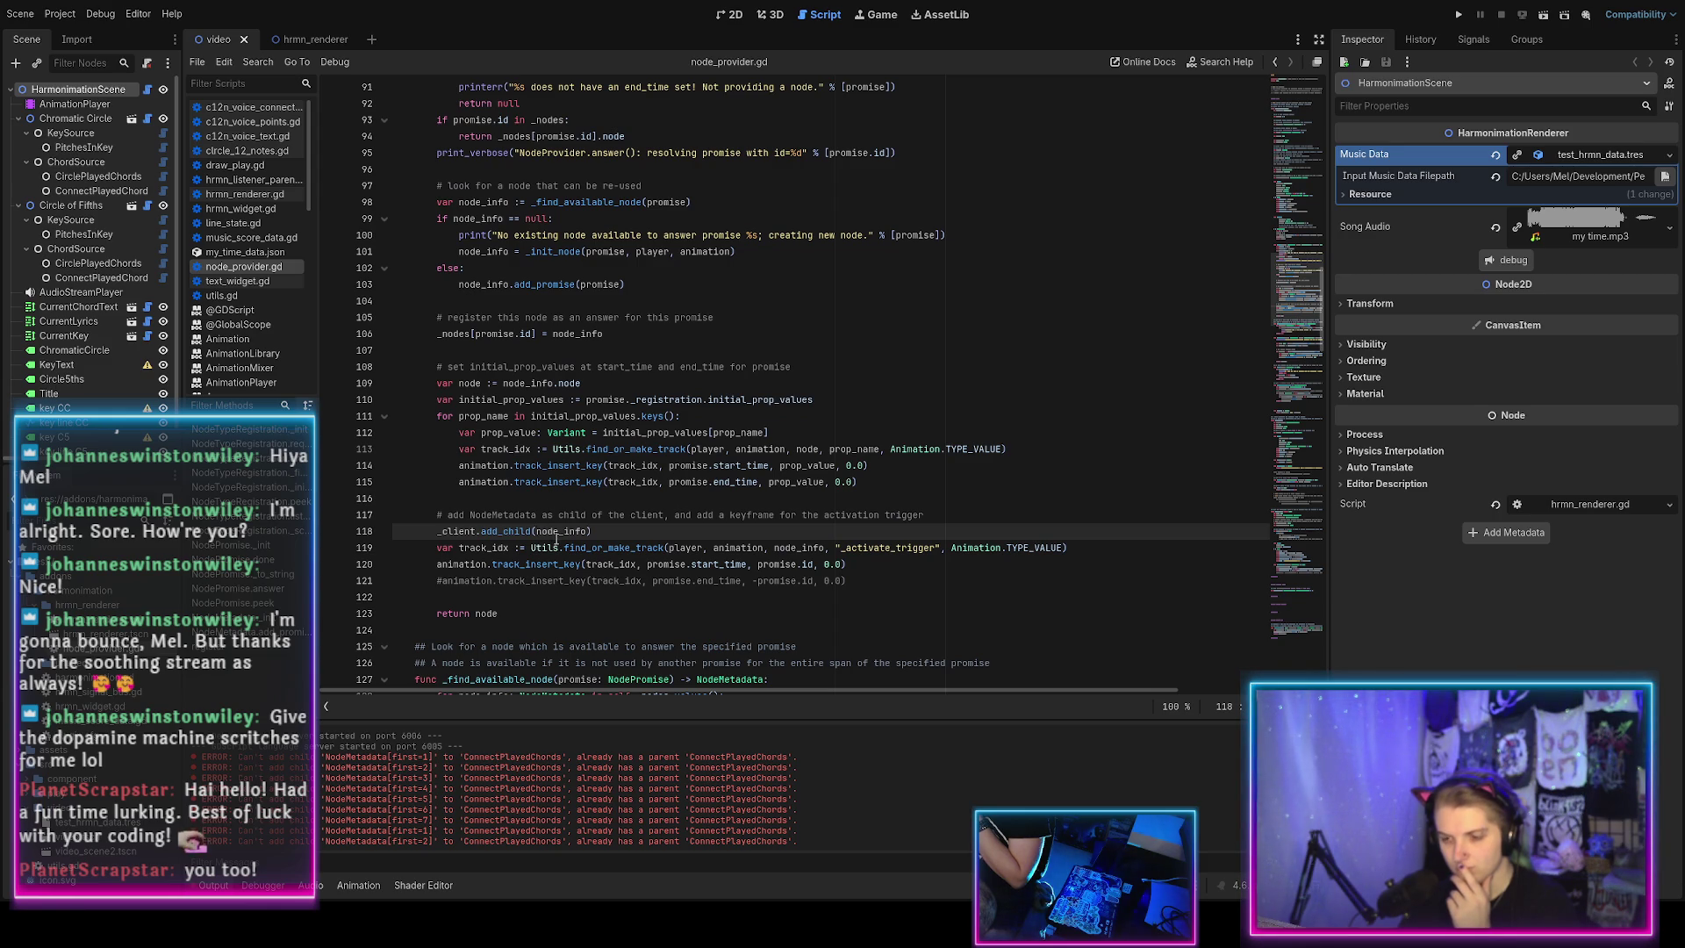
pyautogui.doubleClick(513, 533)
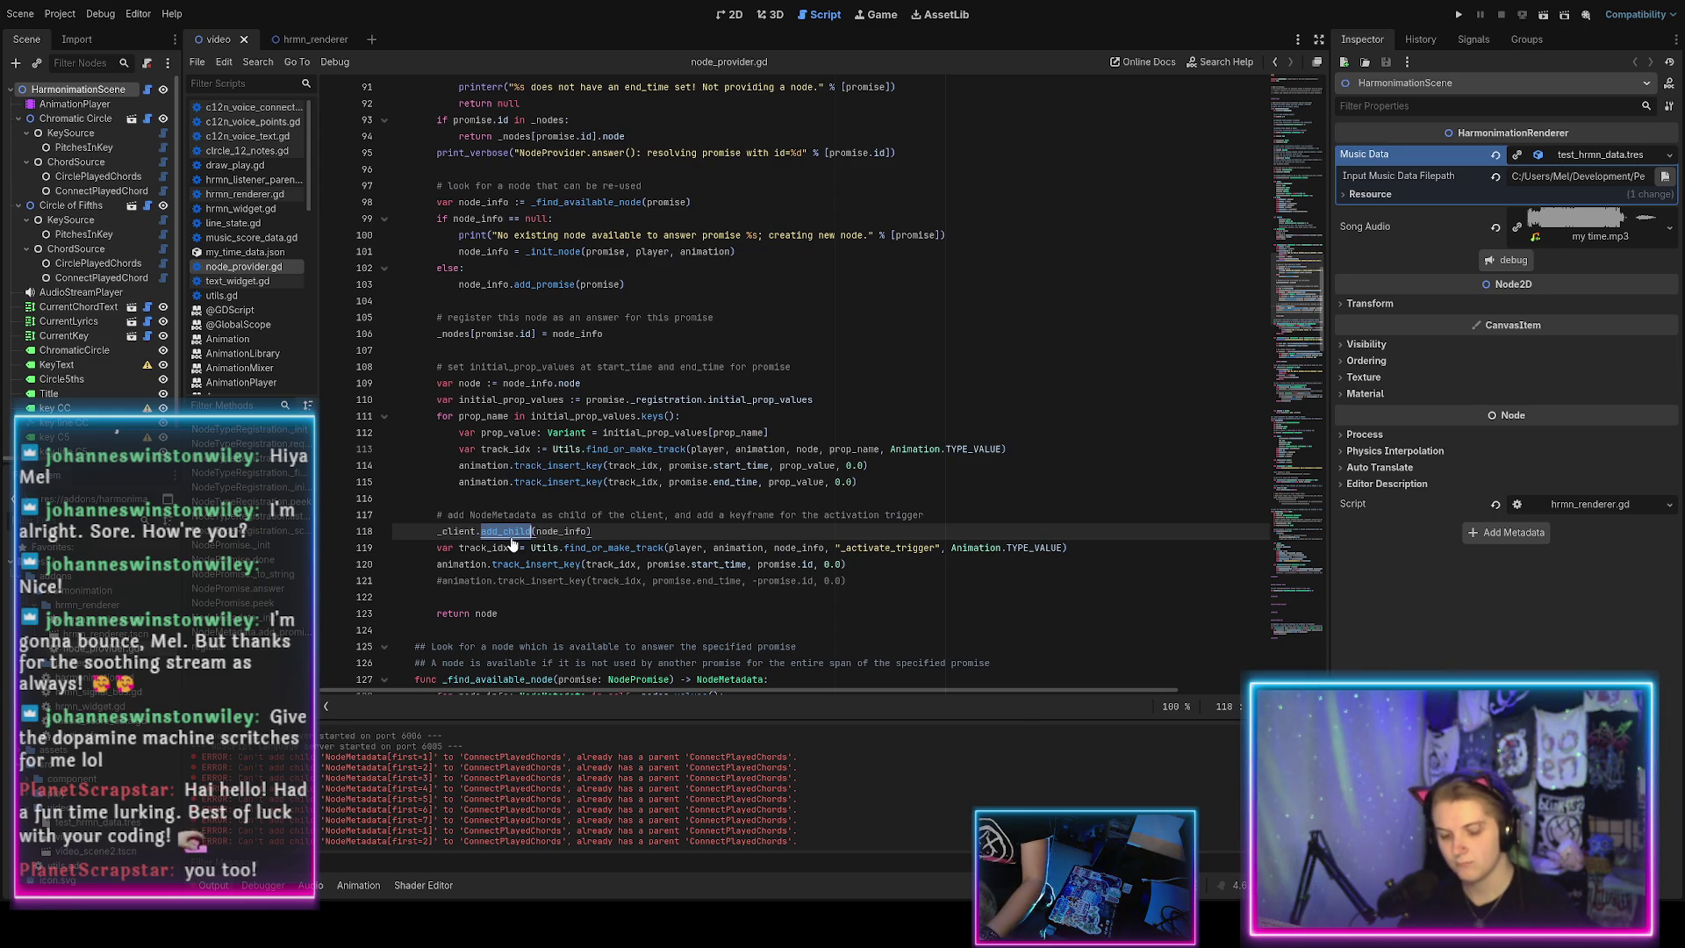
pyautogui.hotkey('ctrl', 'f')
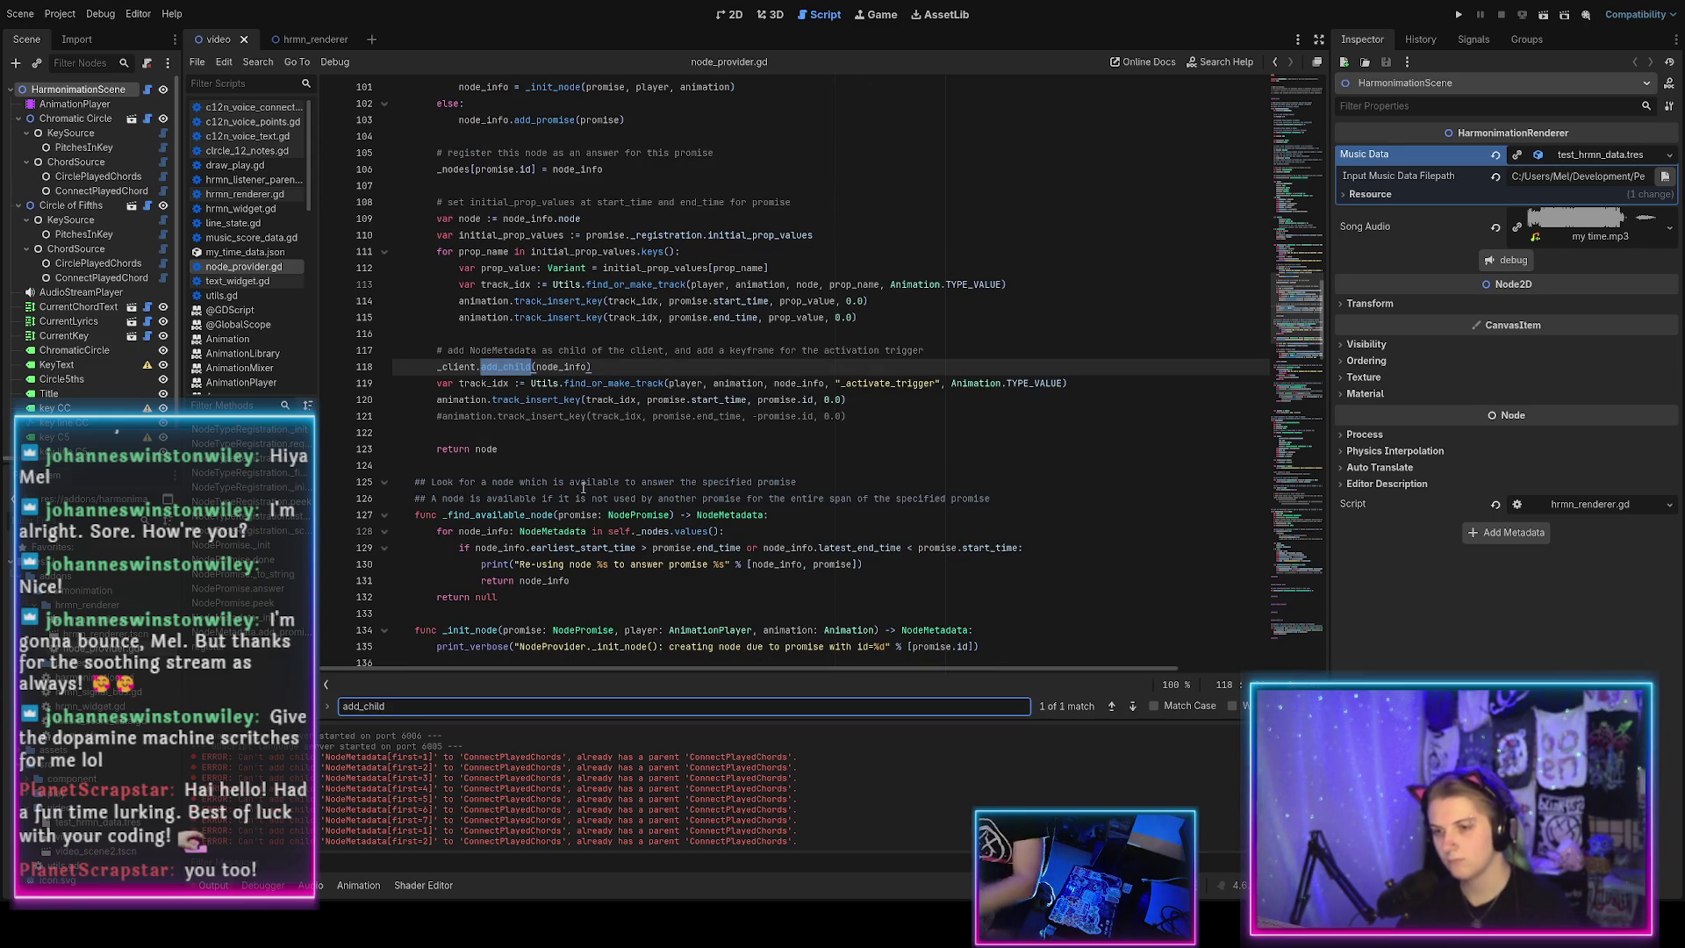
pyautogui.scroll(4, 583, 486)
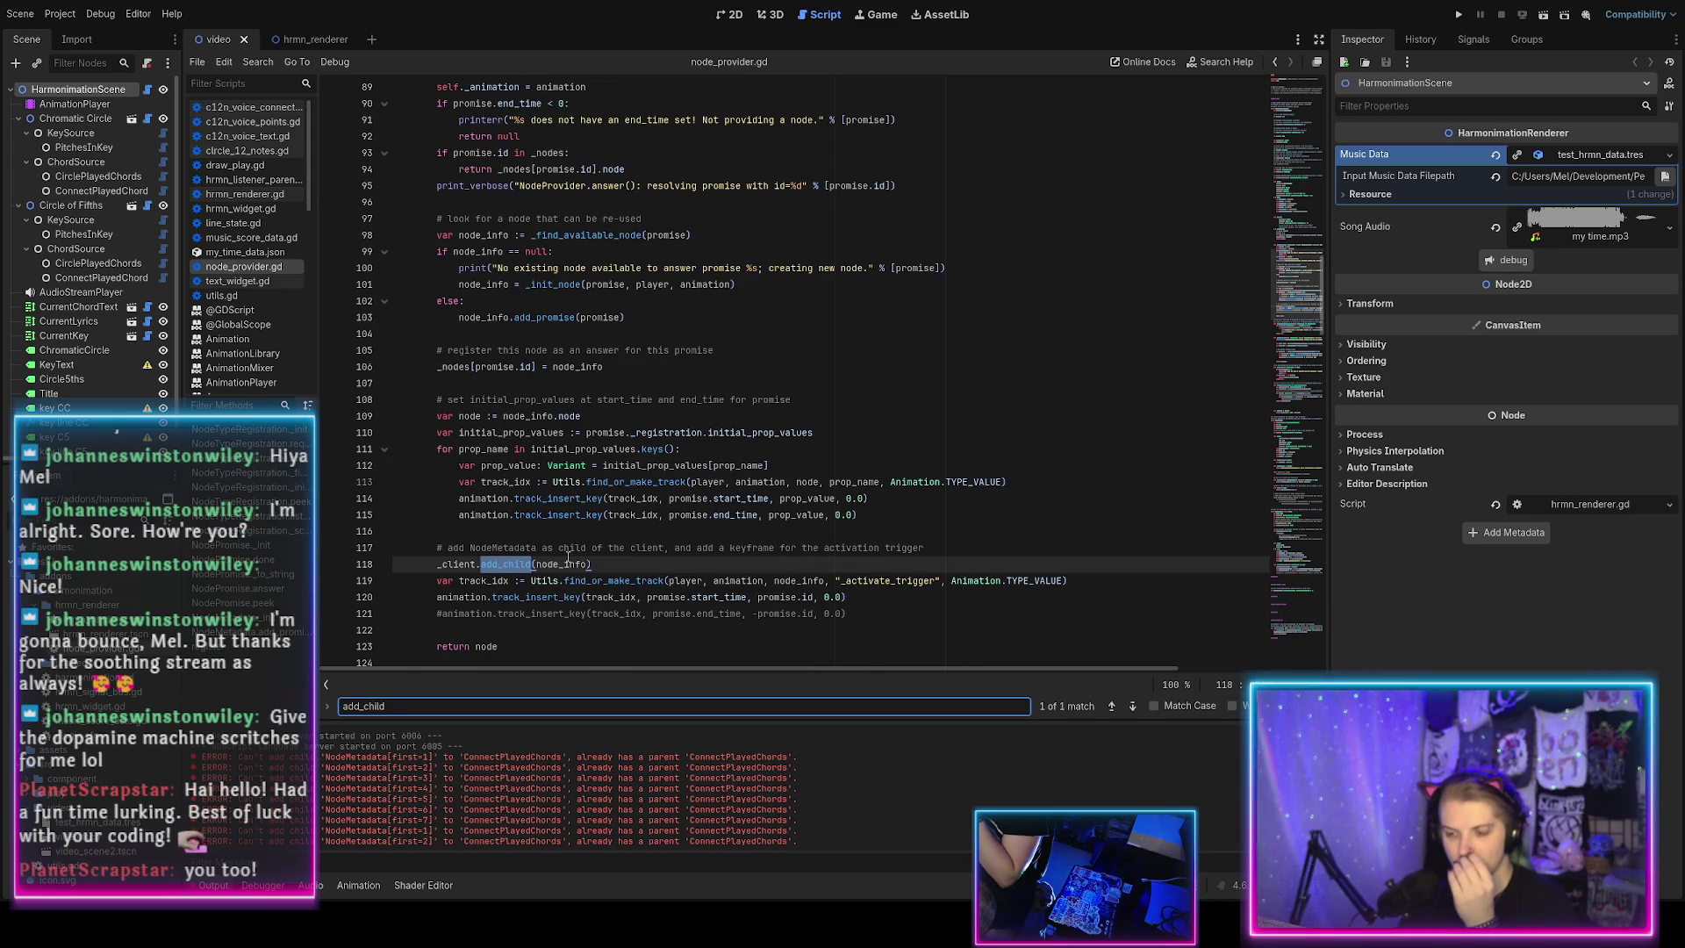
pyautogui.click(612, 564)
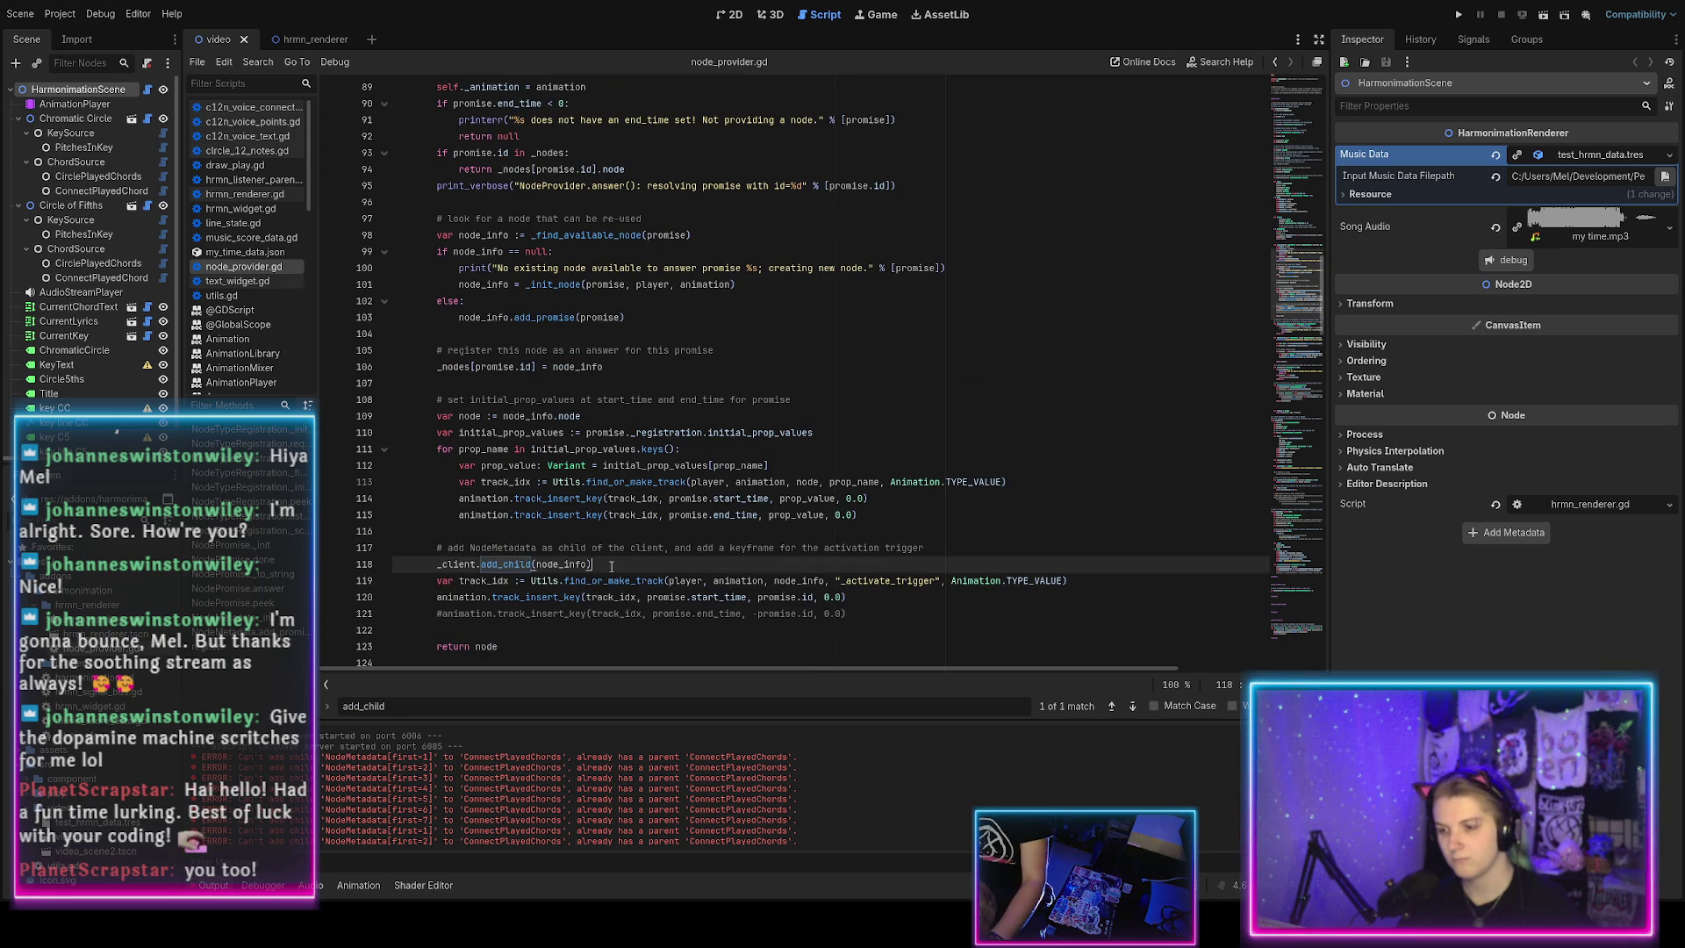
pyautogui.moveTo(612, 566); pyautogui.dragTo(1023, 551)
pyautogui.hotkey('ctrl', 'c')
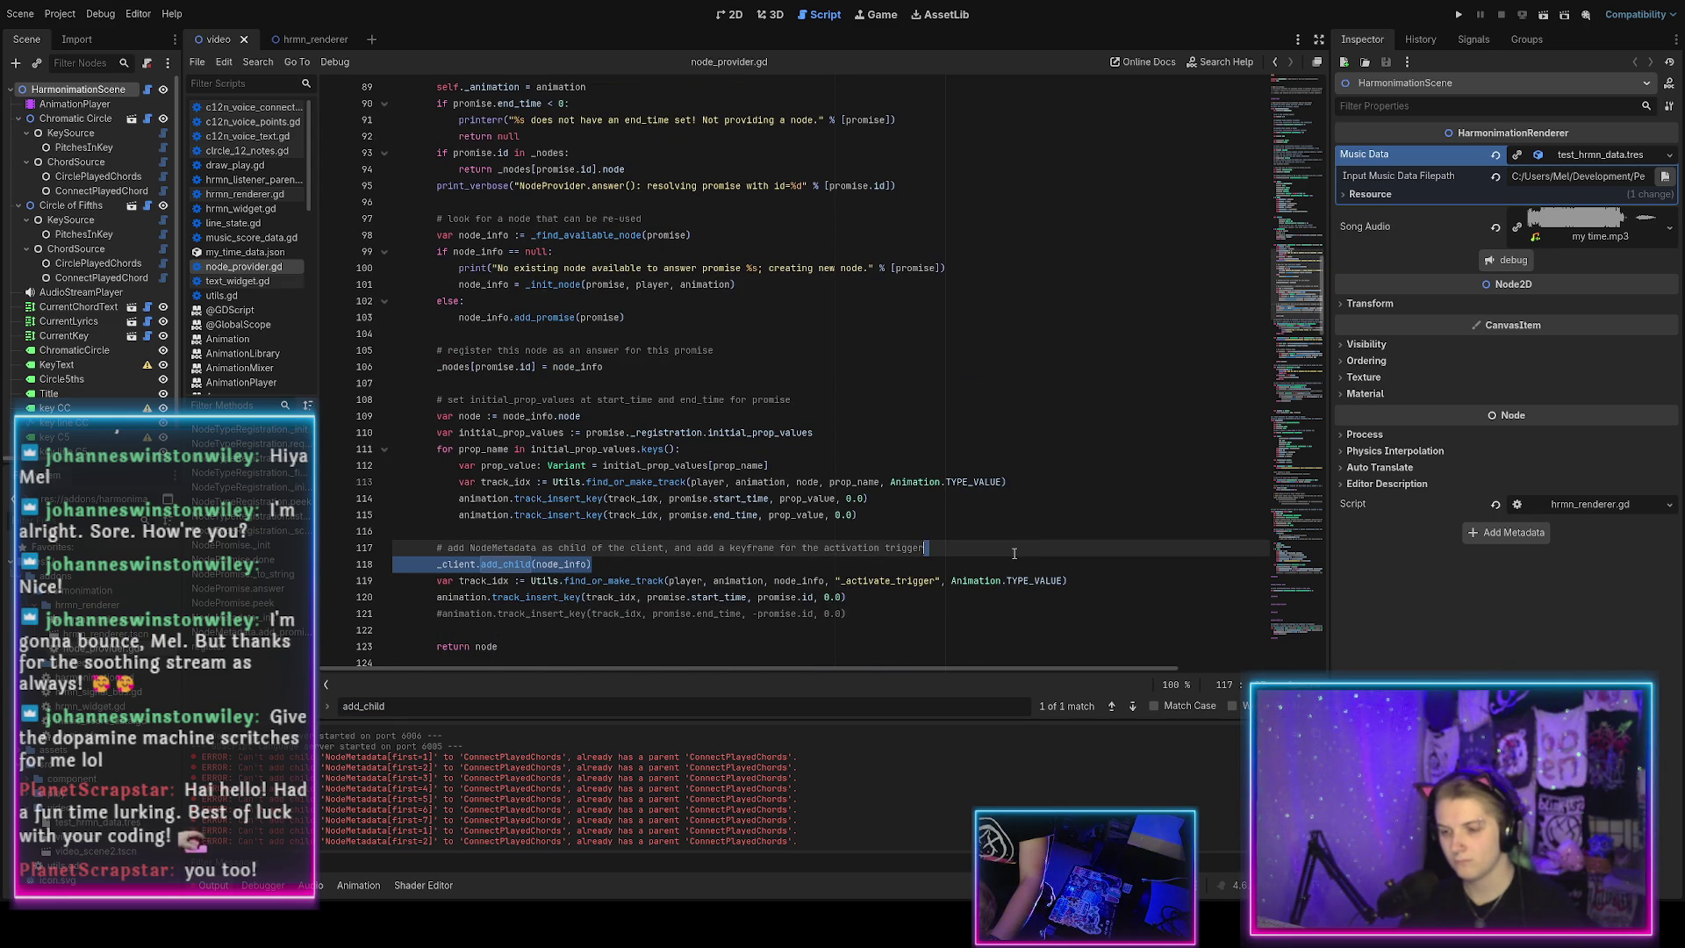
pyautogui.press('BackSpace')
pyautogui.scroll(3, 635, 487)
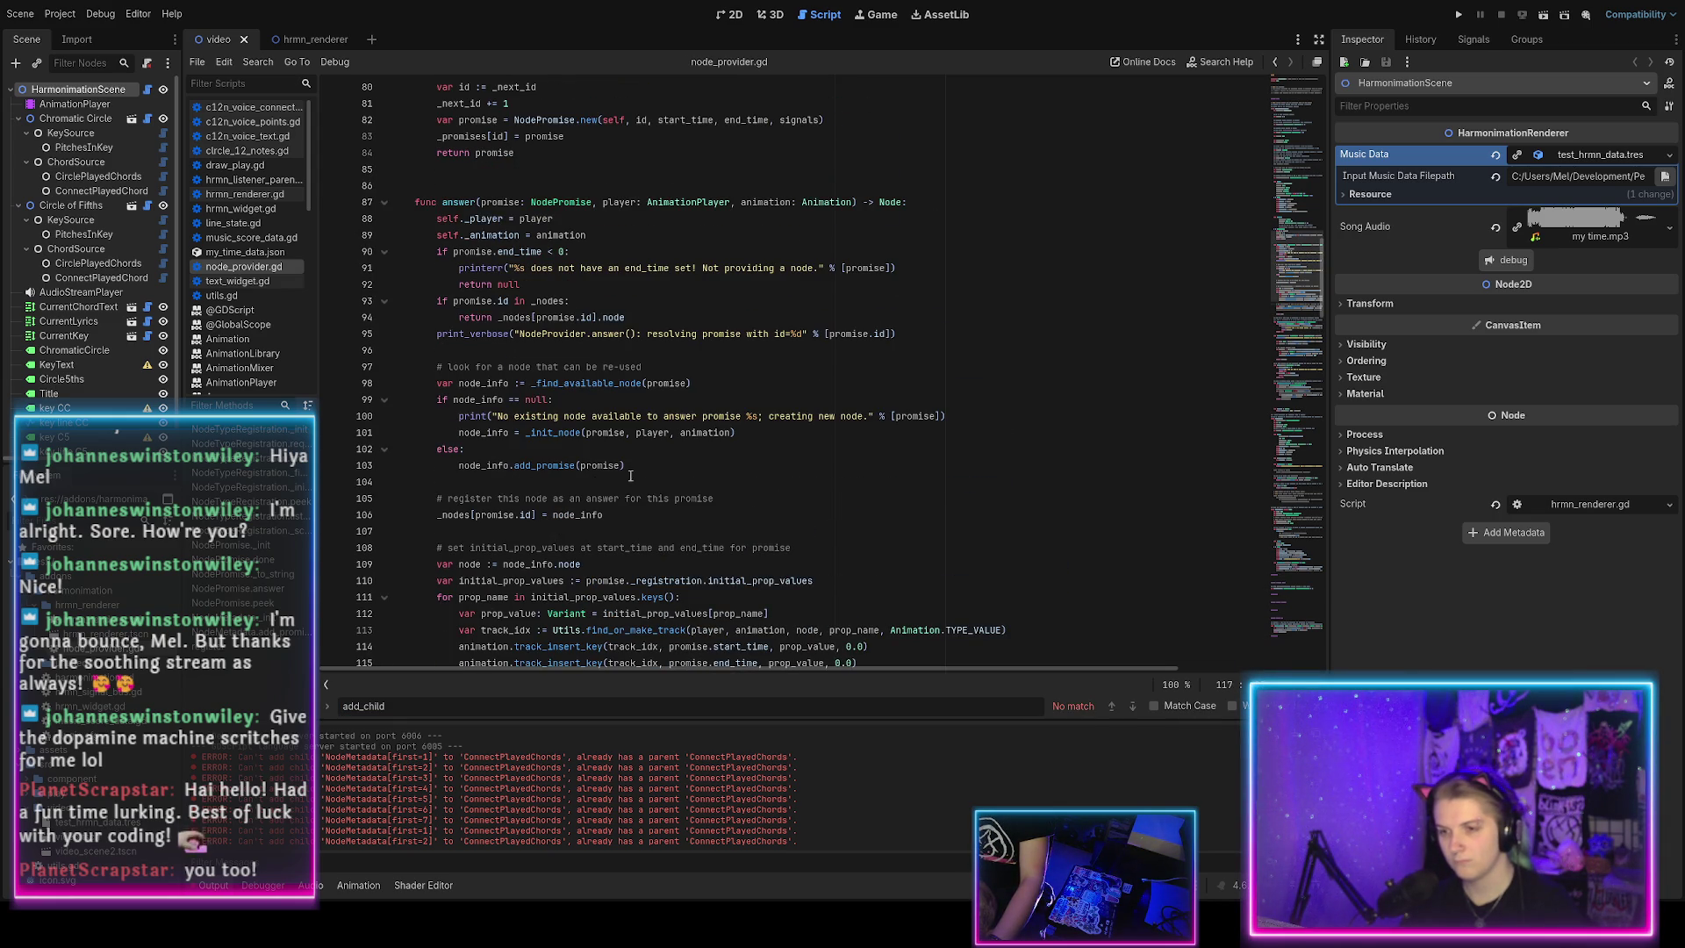
# Try placing the add_child call in the else branch, then after the _init_node call line.
pyautogui.click(578, 389)
pyautogui.click(535, 449)
pyautogui.hotkey('ctrl', 'v')
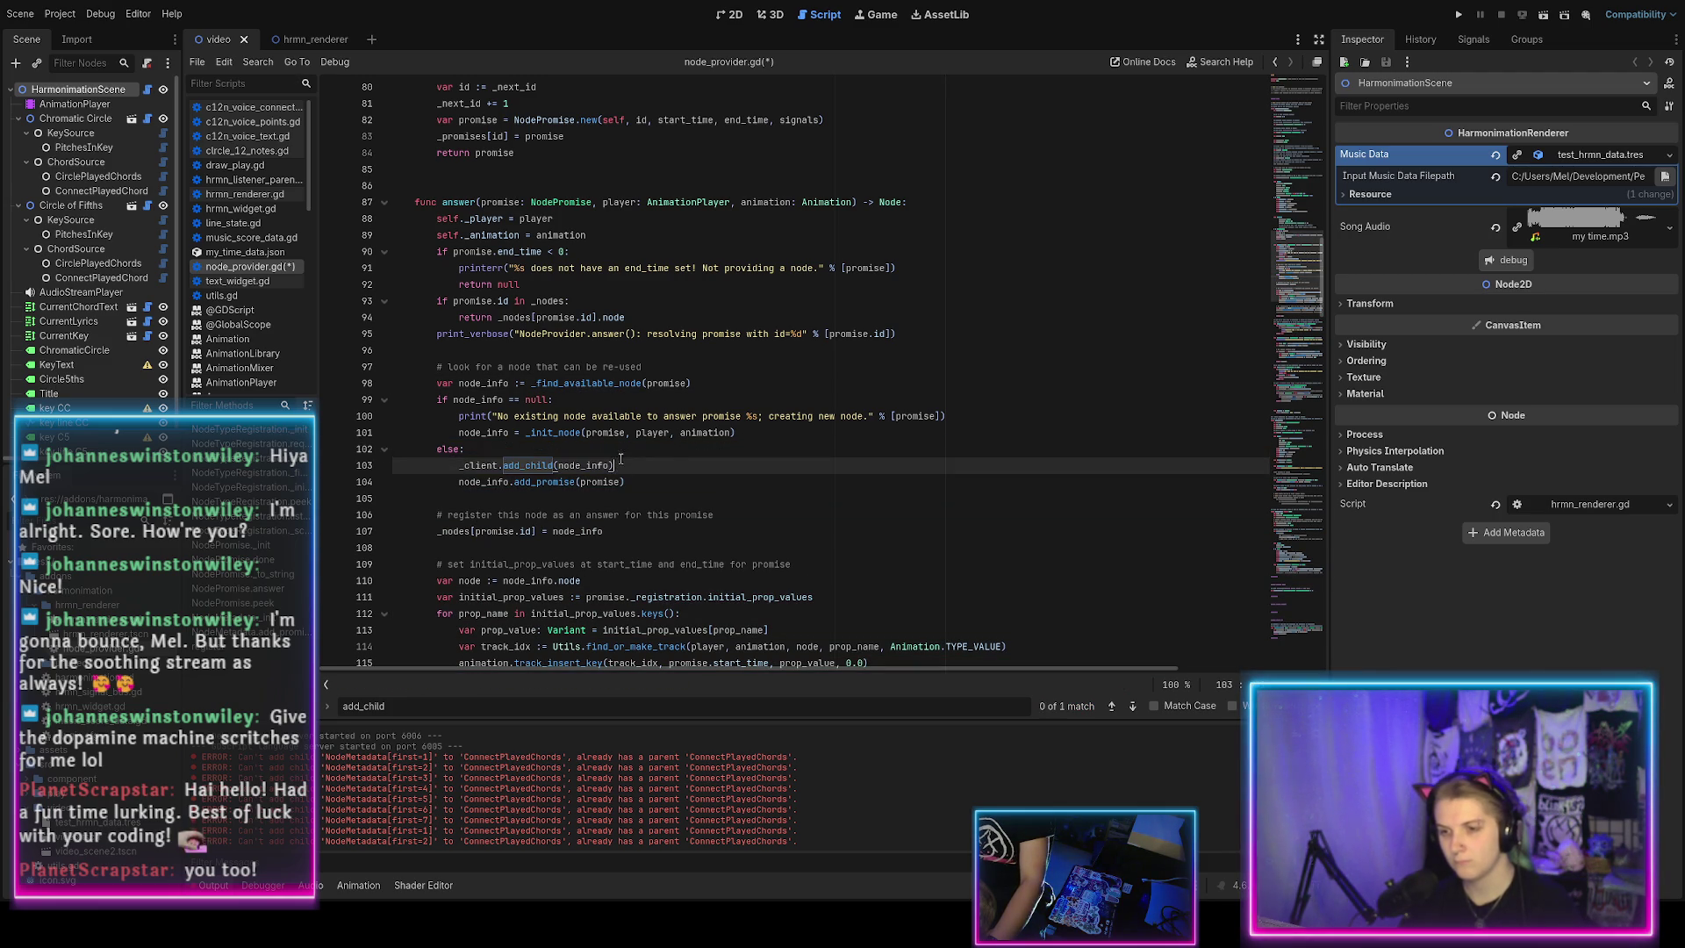
pyautogui.tripleClick(588, 465)
pyautogui.hotkey('ctrl', 'x')
pyautogui.click(769, 433)
pyautogui.press('Return')
pyautogui.hotkey('ctrl', 'v')
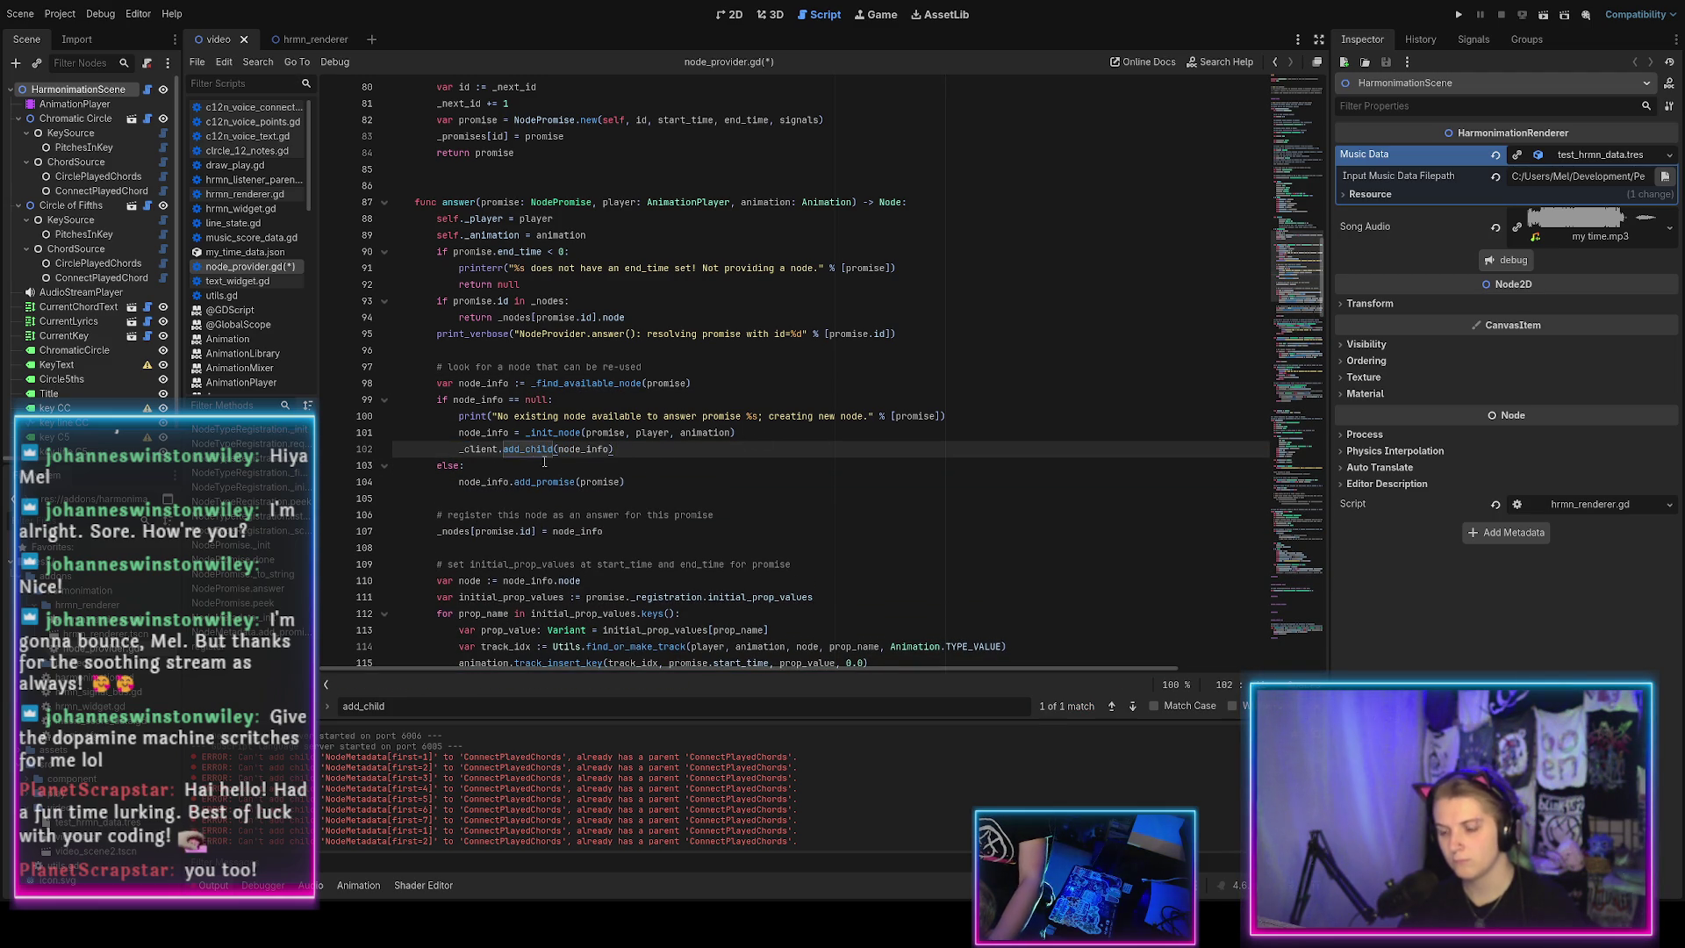
pyautogui.doubleClick(585, 448)
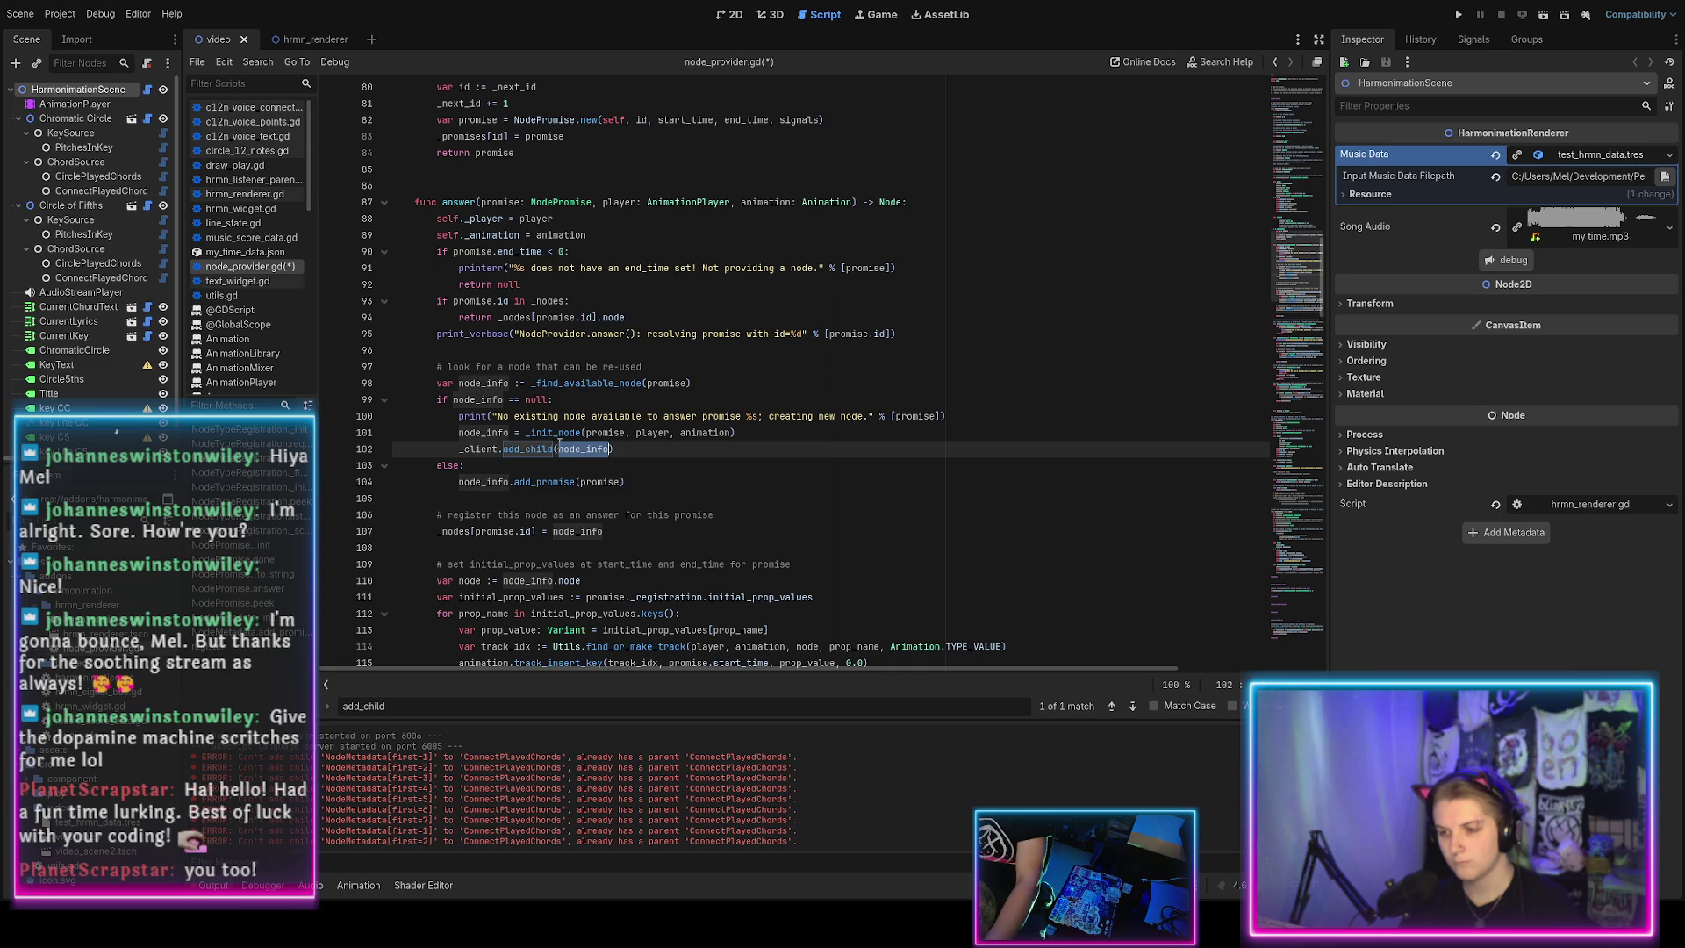
pyautogui.moveTo(619, 449); pyautogui.dragTo(763, 440)
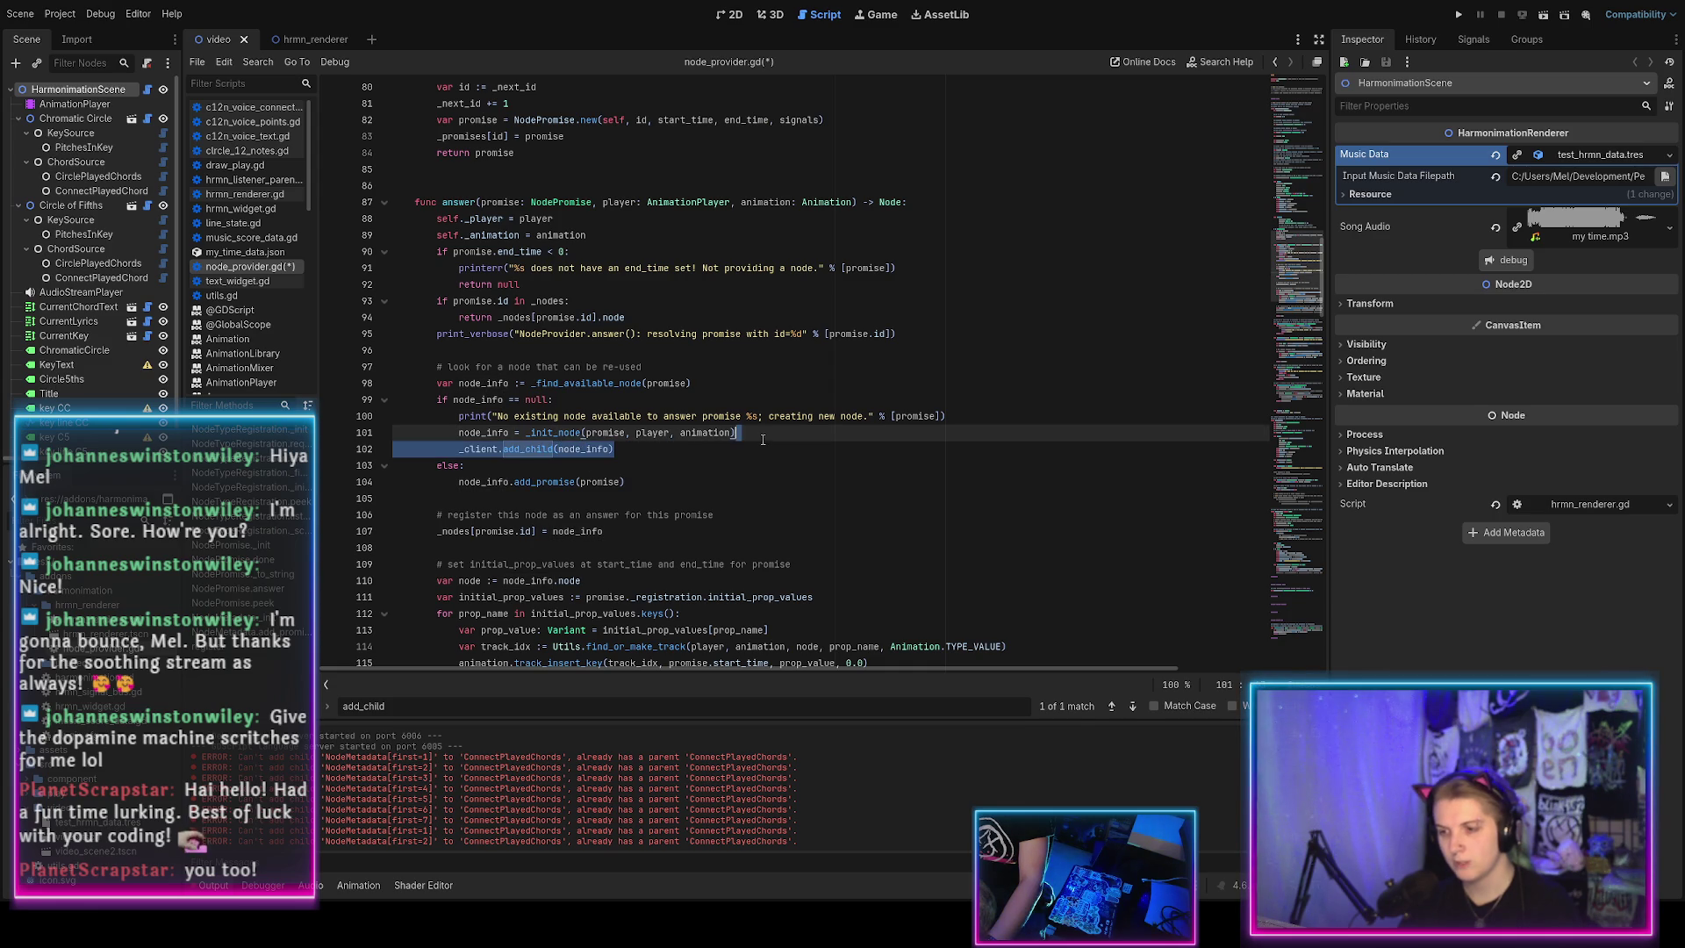
# Insert _client.add_child(node_info) after NodeMetadata.new in _init_node, fix its indentation, and save.
pyautogui.keyDown('ctrl'); pyautogui.click(566, 436); pyautogui.keyUp('ctrl')
pyautogui.scroll(-2, 562, 458)
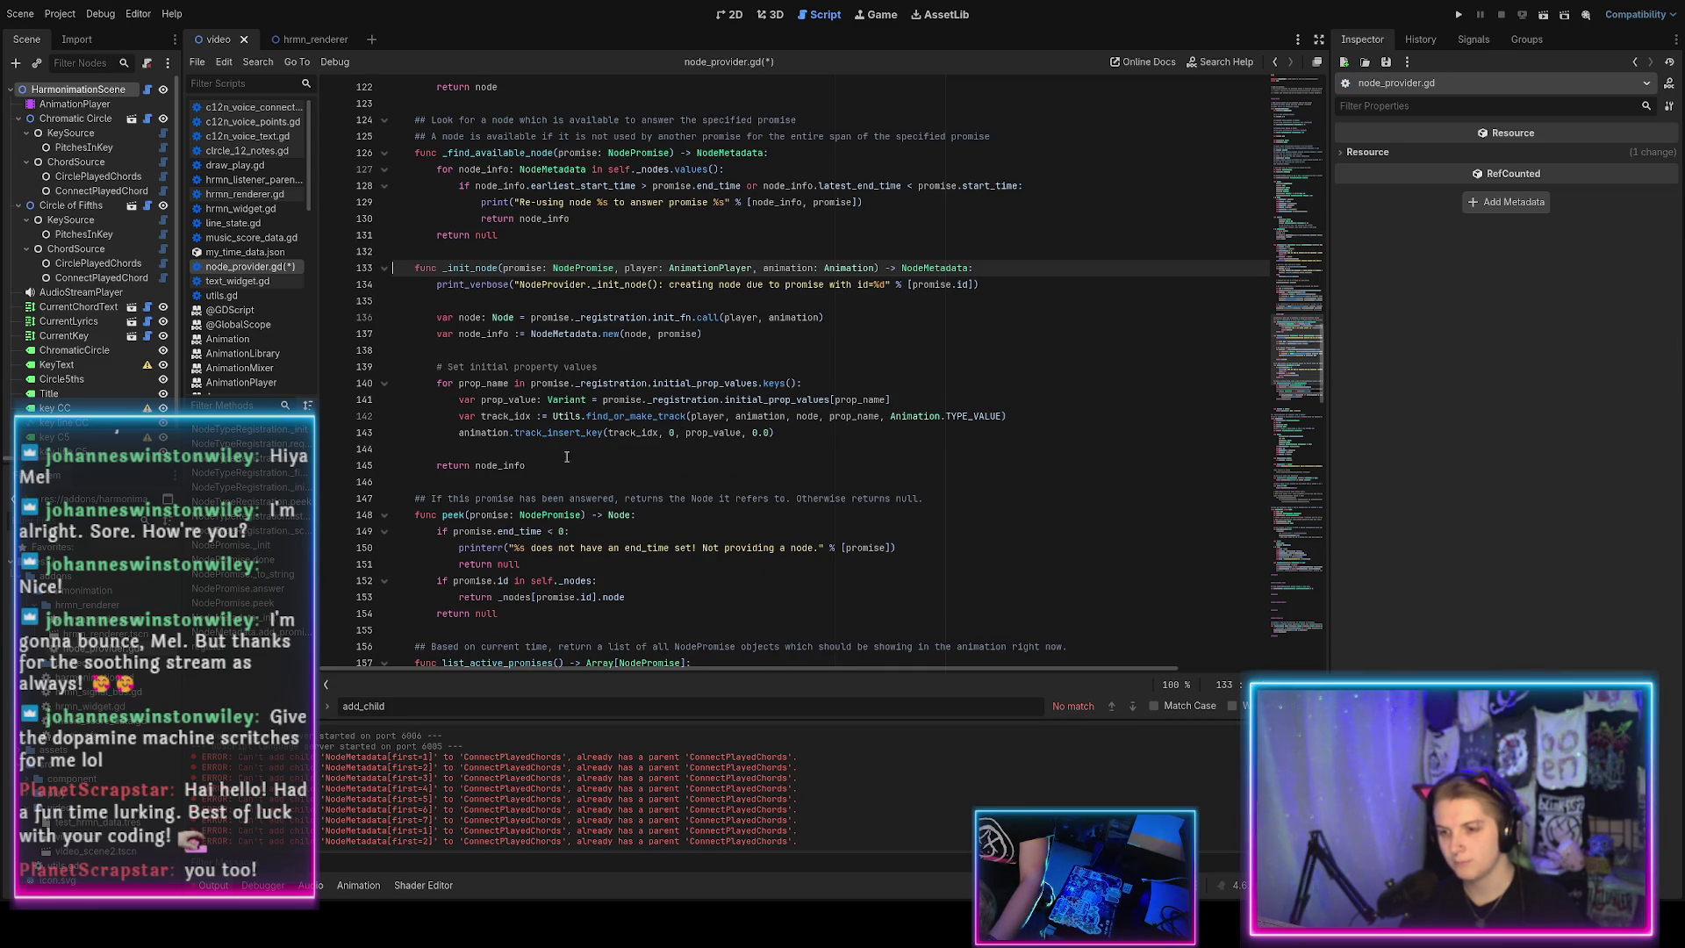
pyautogui.click(719, 338)
pyautogui.press('Return')
pyautogui.hotkey('ctrl', 'v')
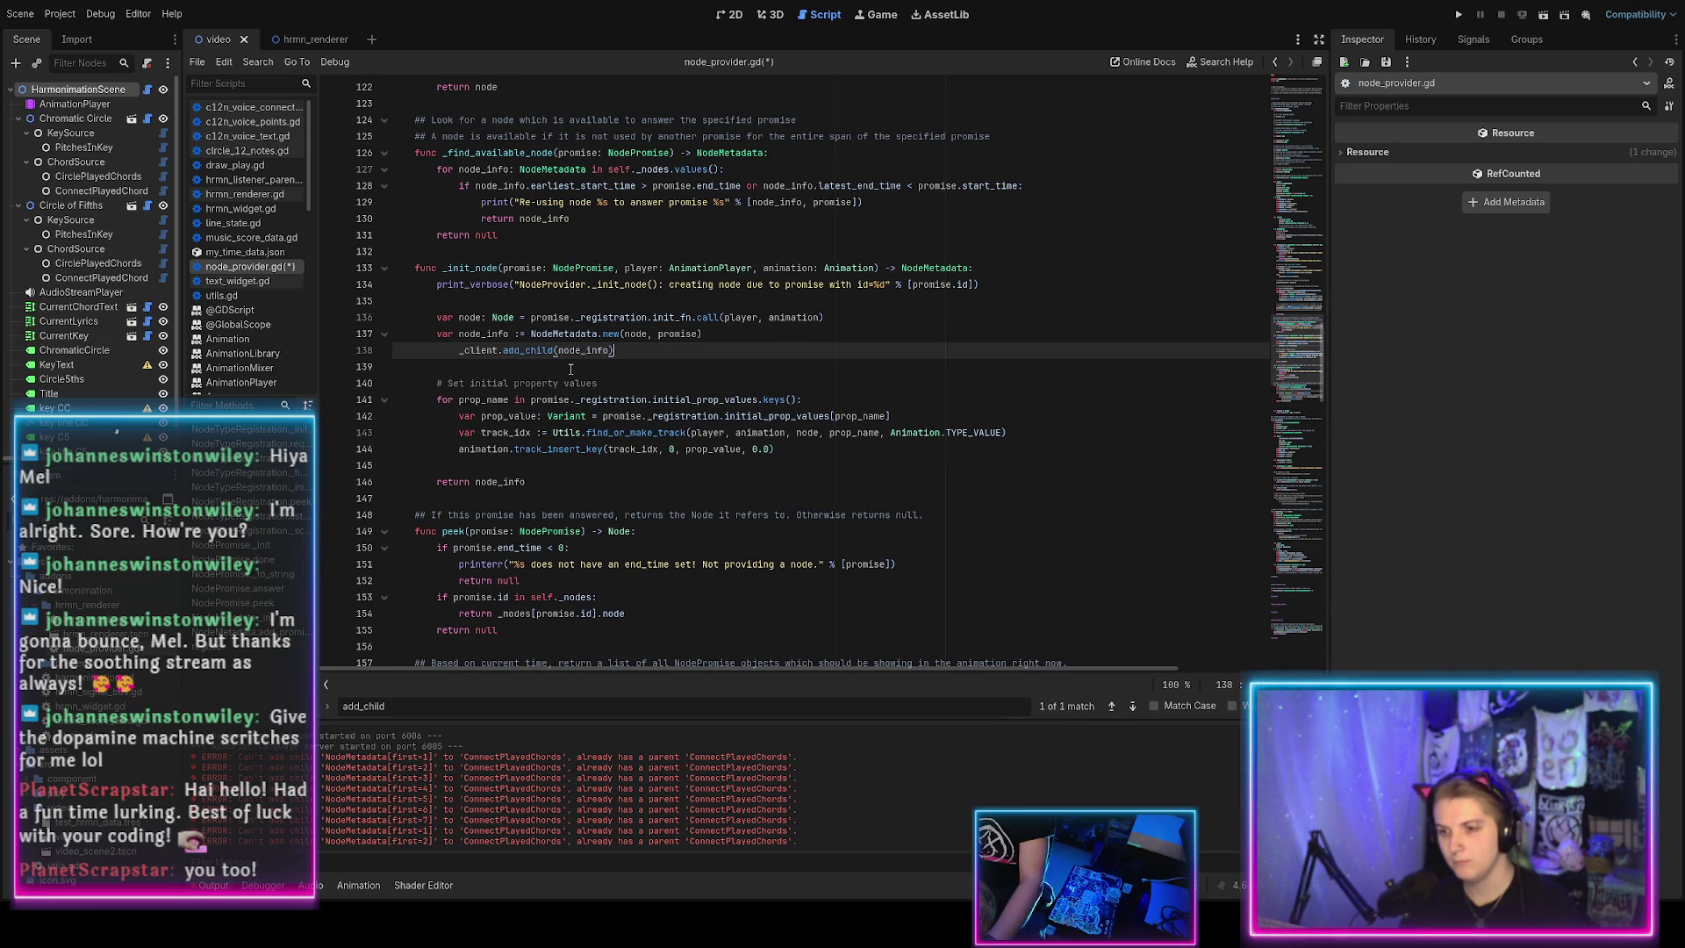
pyautogui.hotkey('shift', 'Tab')
pyautogui.hotkey('ctrl', 's')
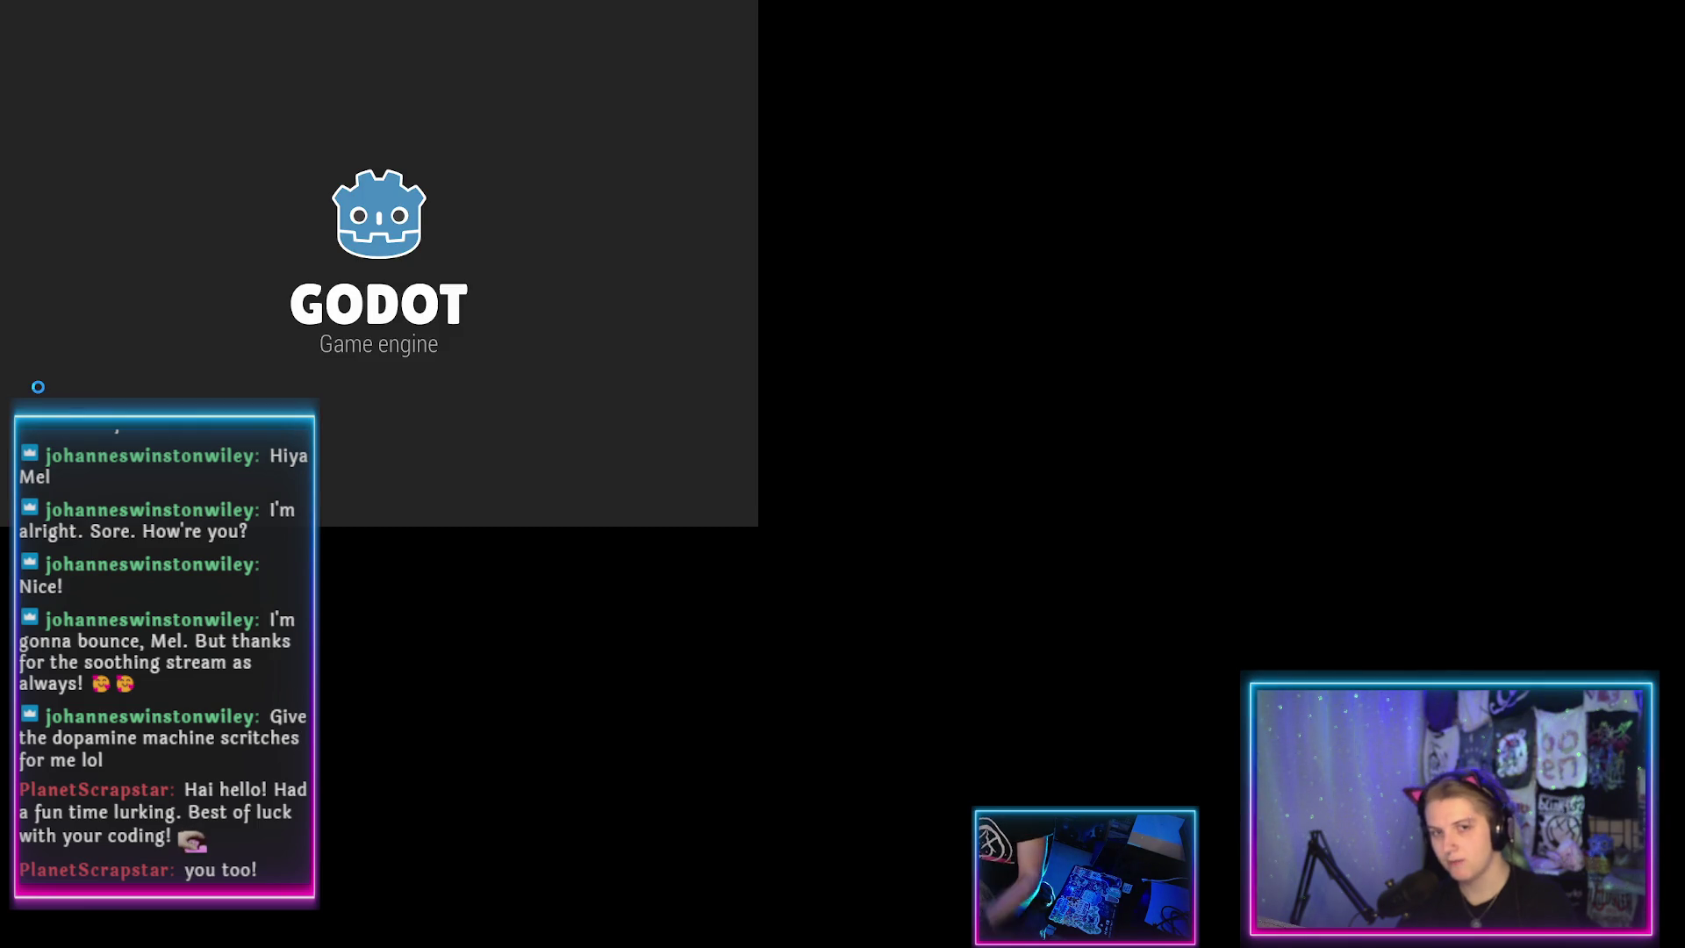
# Reopen the harmonimation project from the Project Manager and show the Output log.
pyautogui.doubleClick(147, 94)
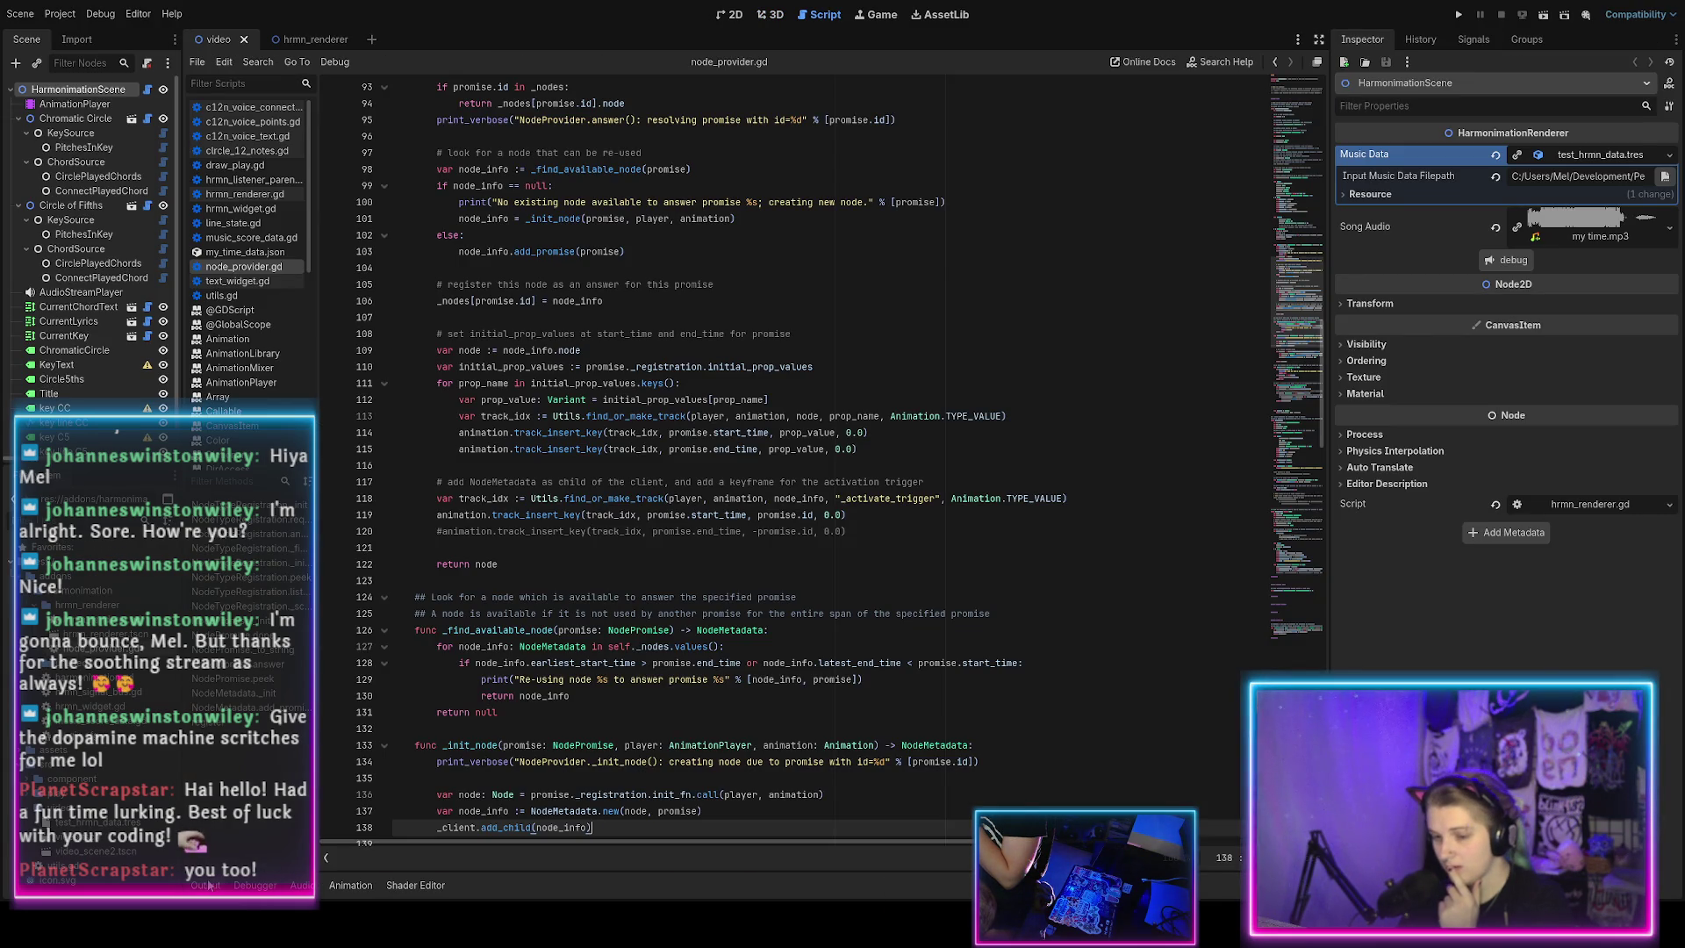
pyautogui.click(207, 885)
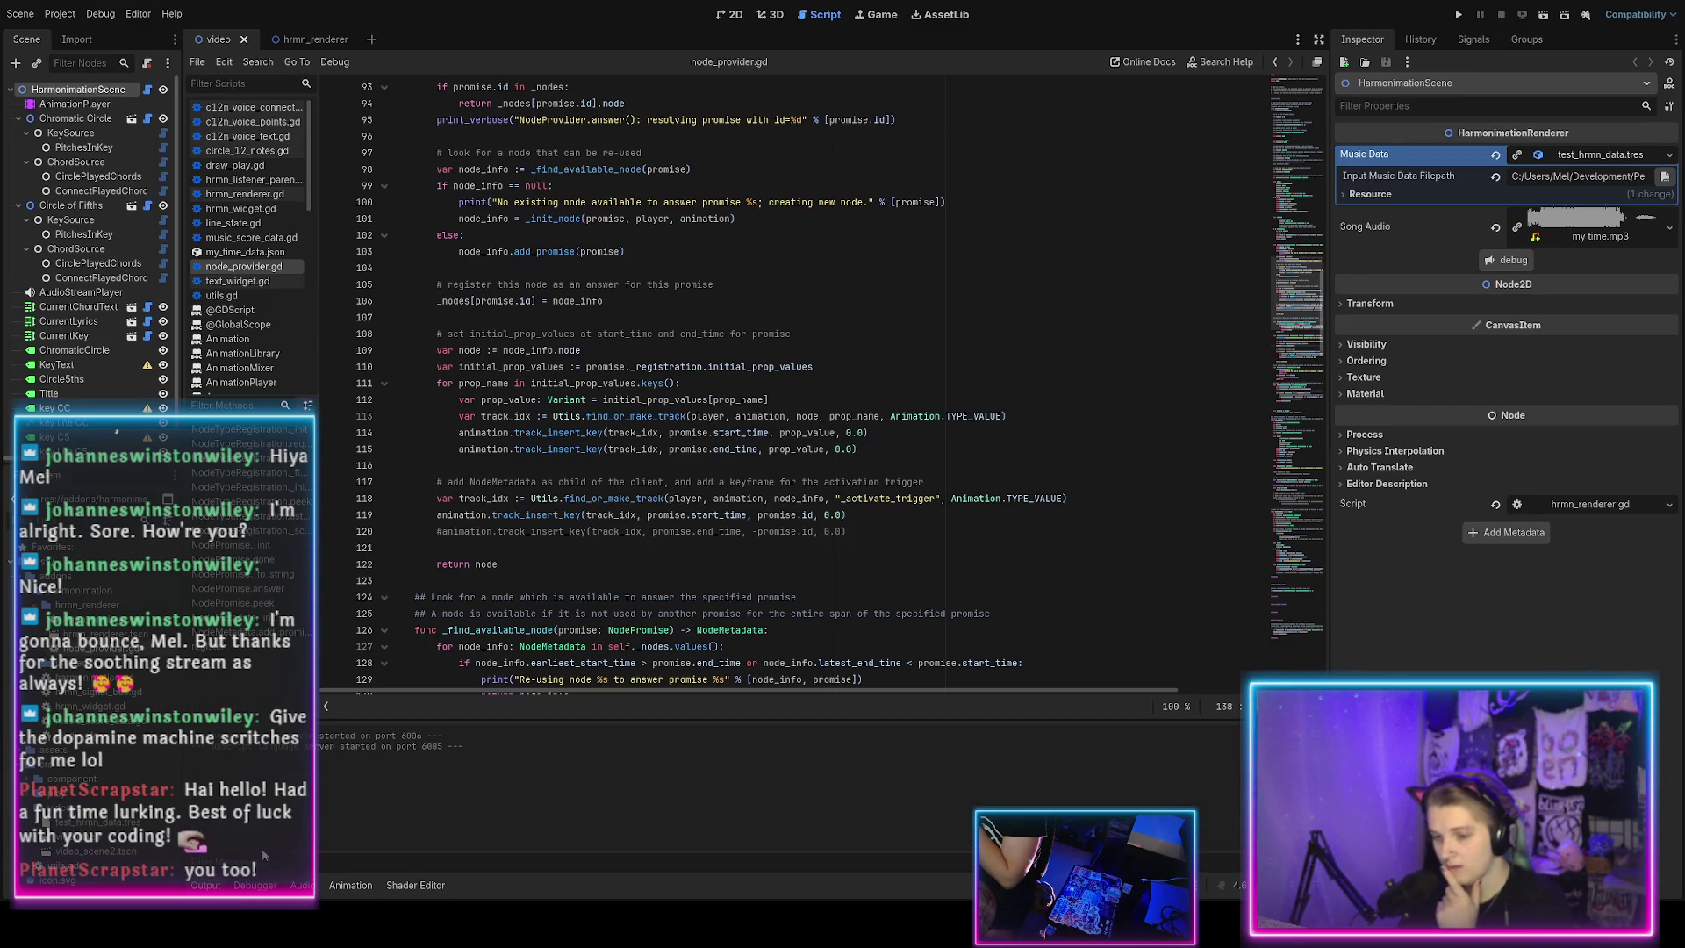
# Show the autogenerated animation timeline in the 2D view, stop playback, and scroll through its tracks.
pyautogui.click(352, 888)
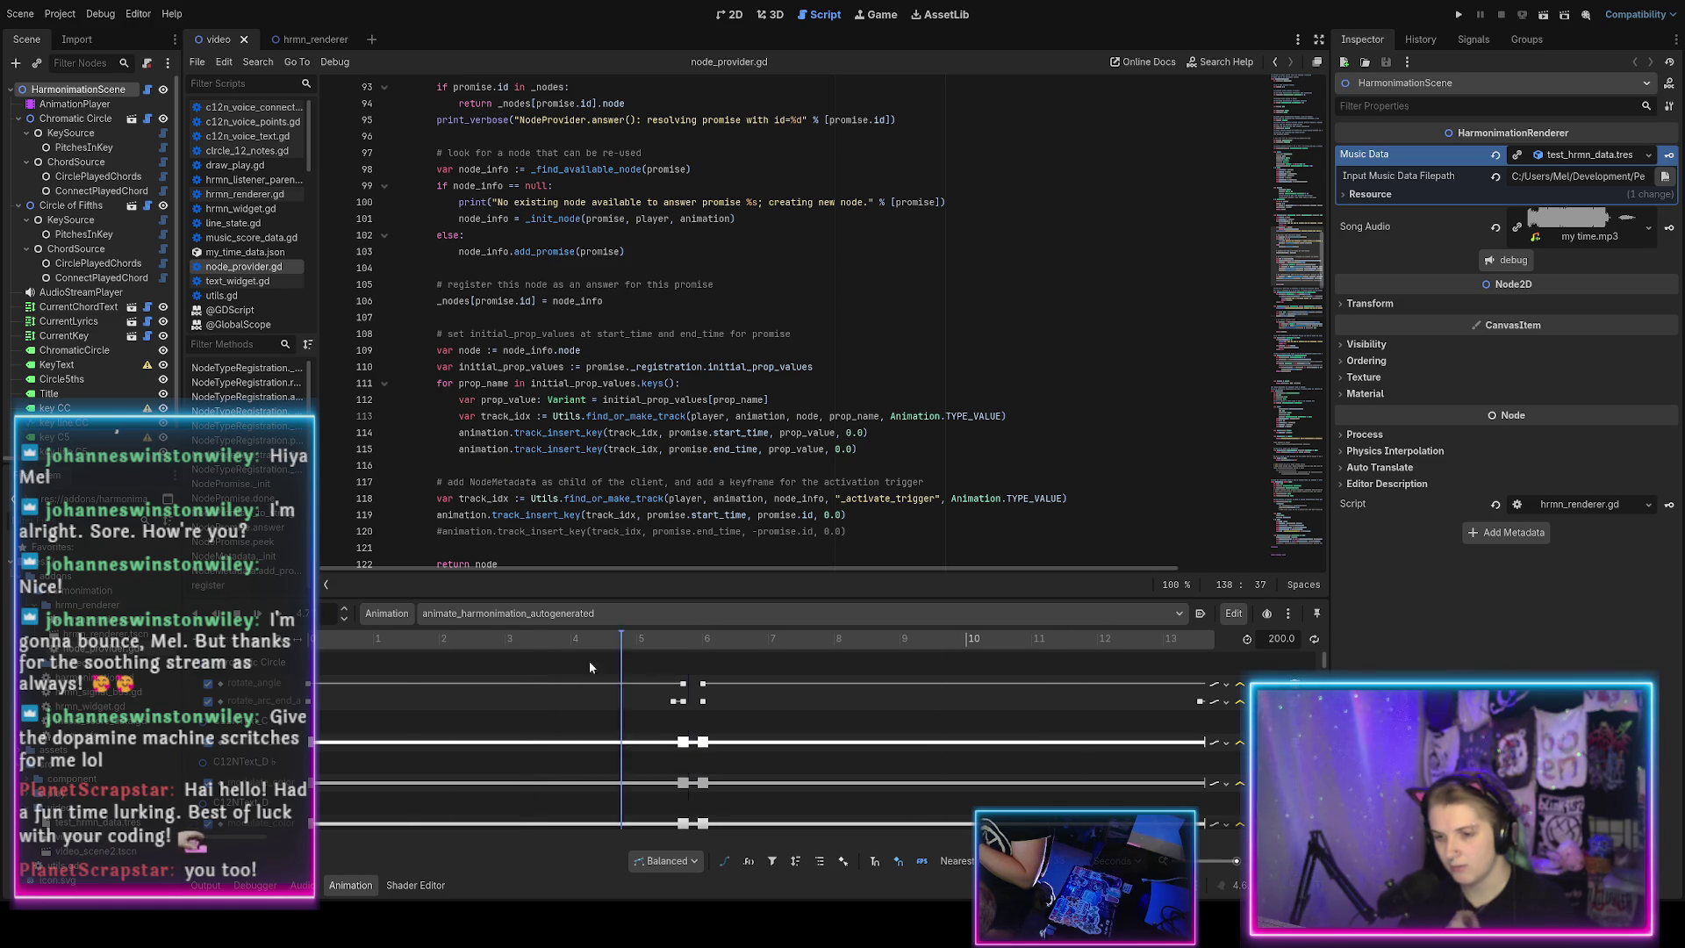
pyautogui.click(728, 16)
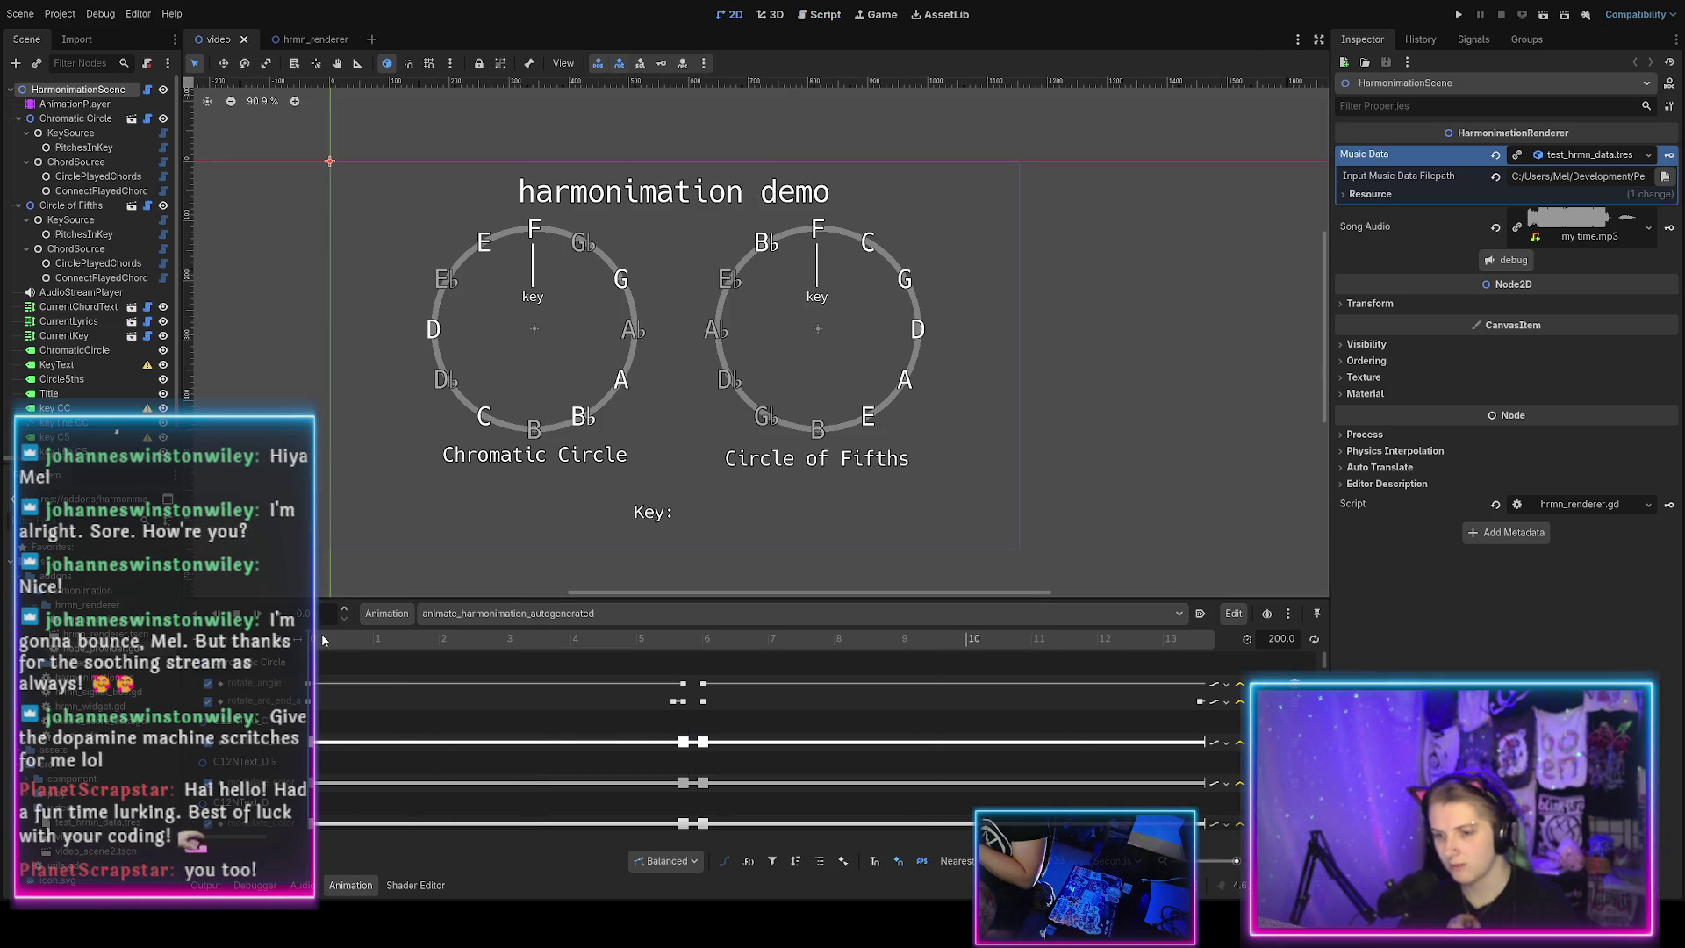
pyautogui.press('s')
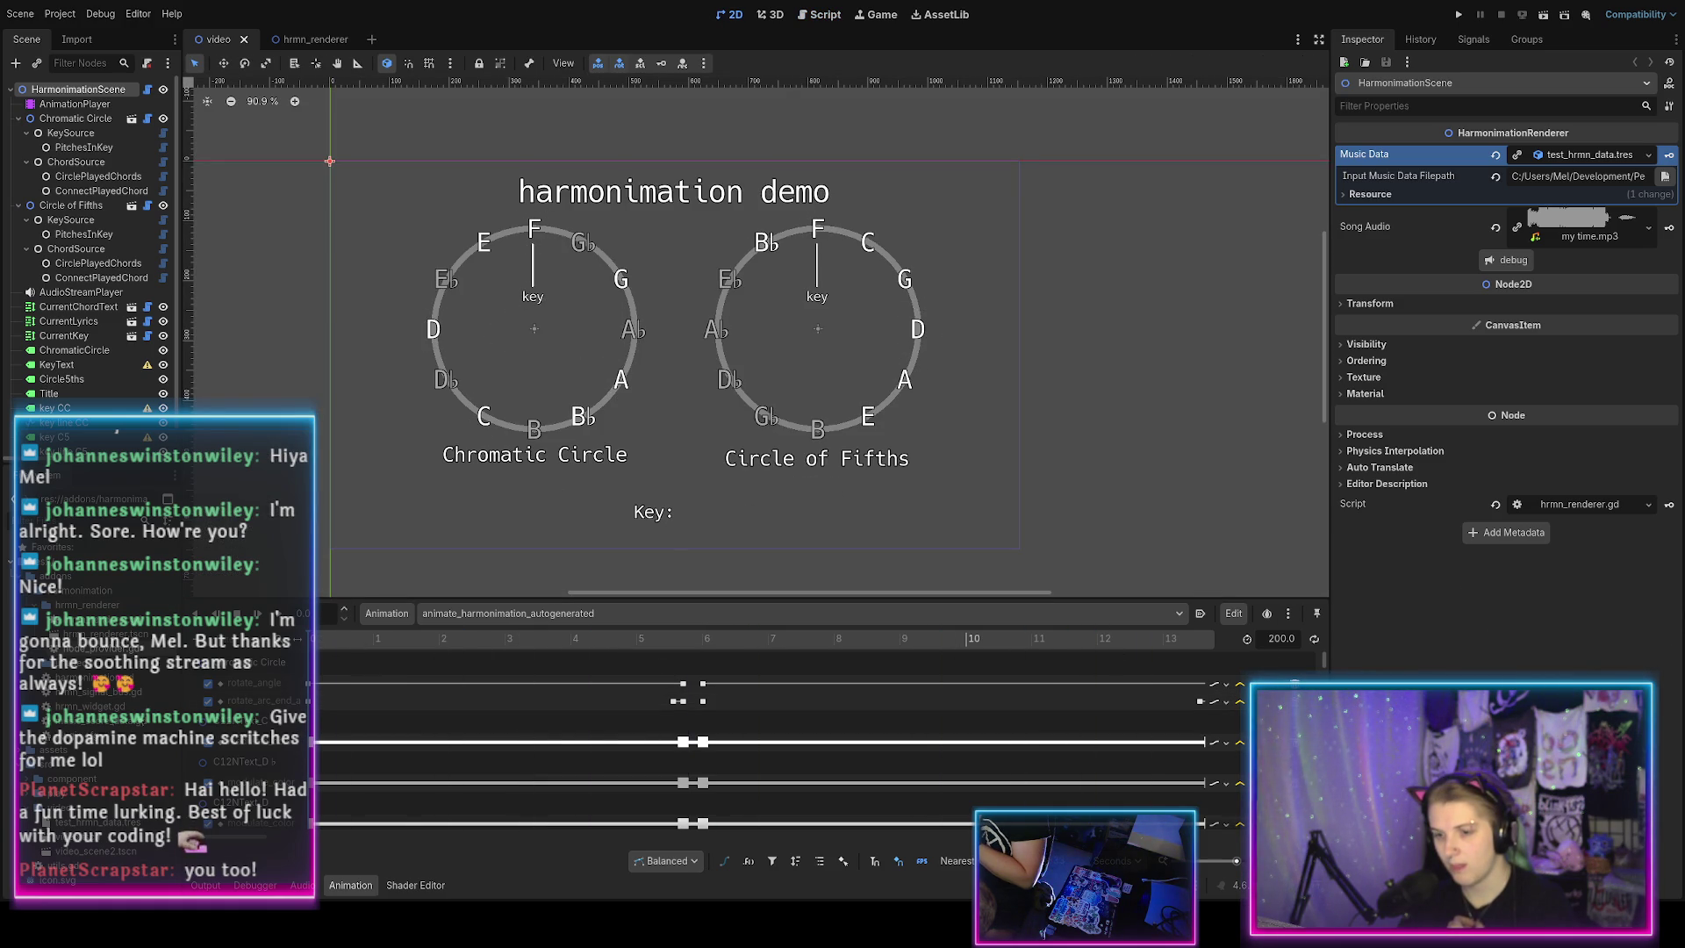
pyautogui.scroll(-8, 530, 749)
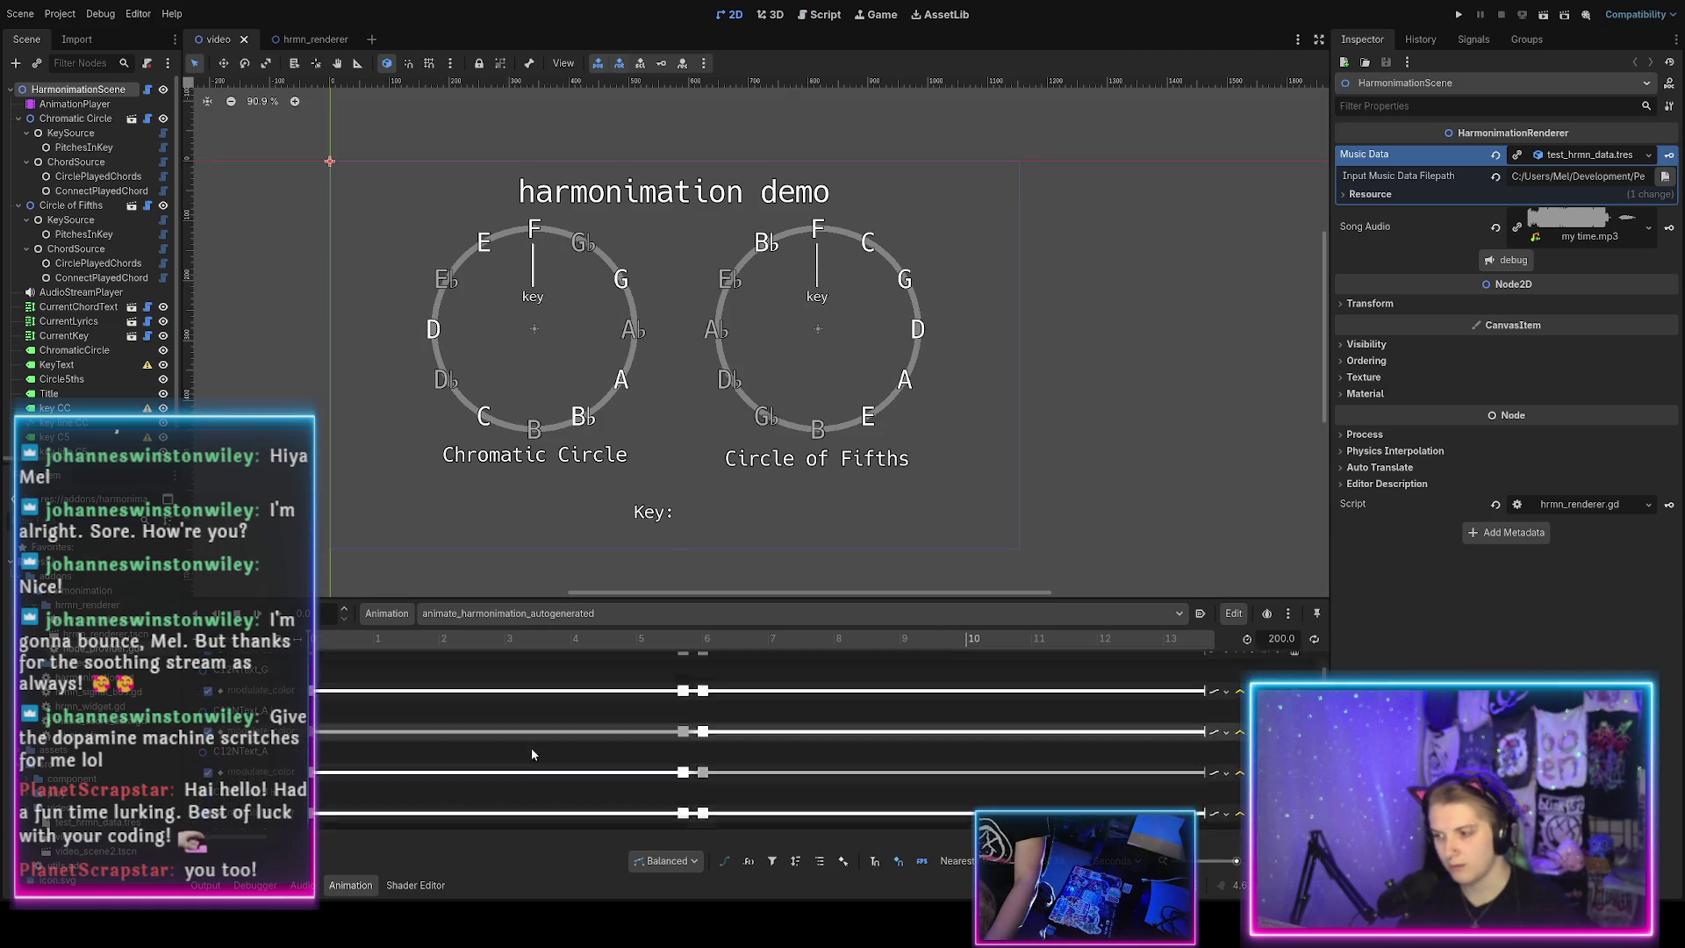
pyautogui.hscroll(10, 530, 748)
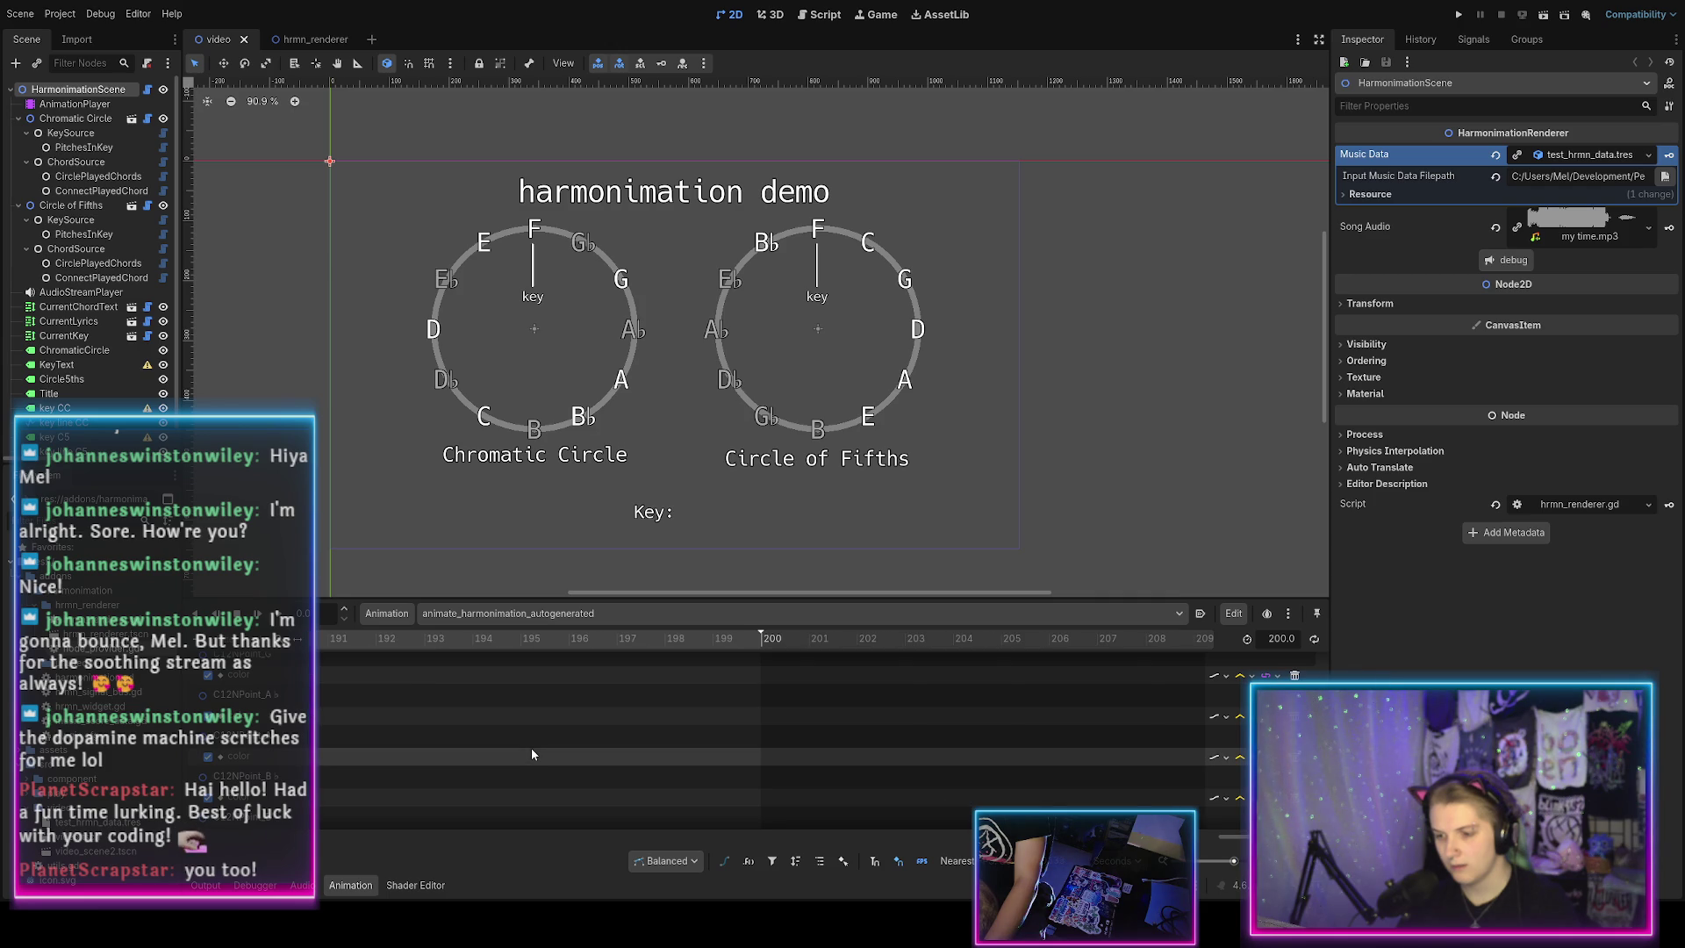
pyautogui.moveTo(1088, 835); pyautogui.dragTo(254, 836)
pyautogui.scroll(-5, 481, 762)
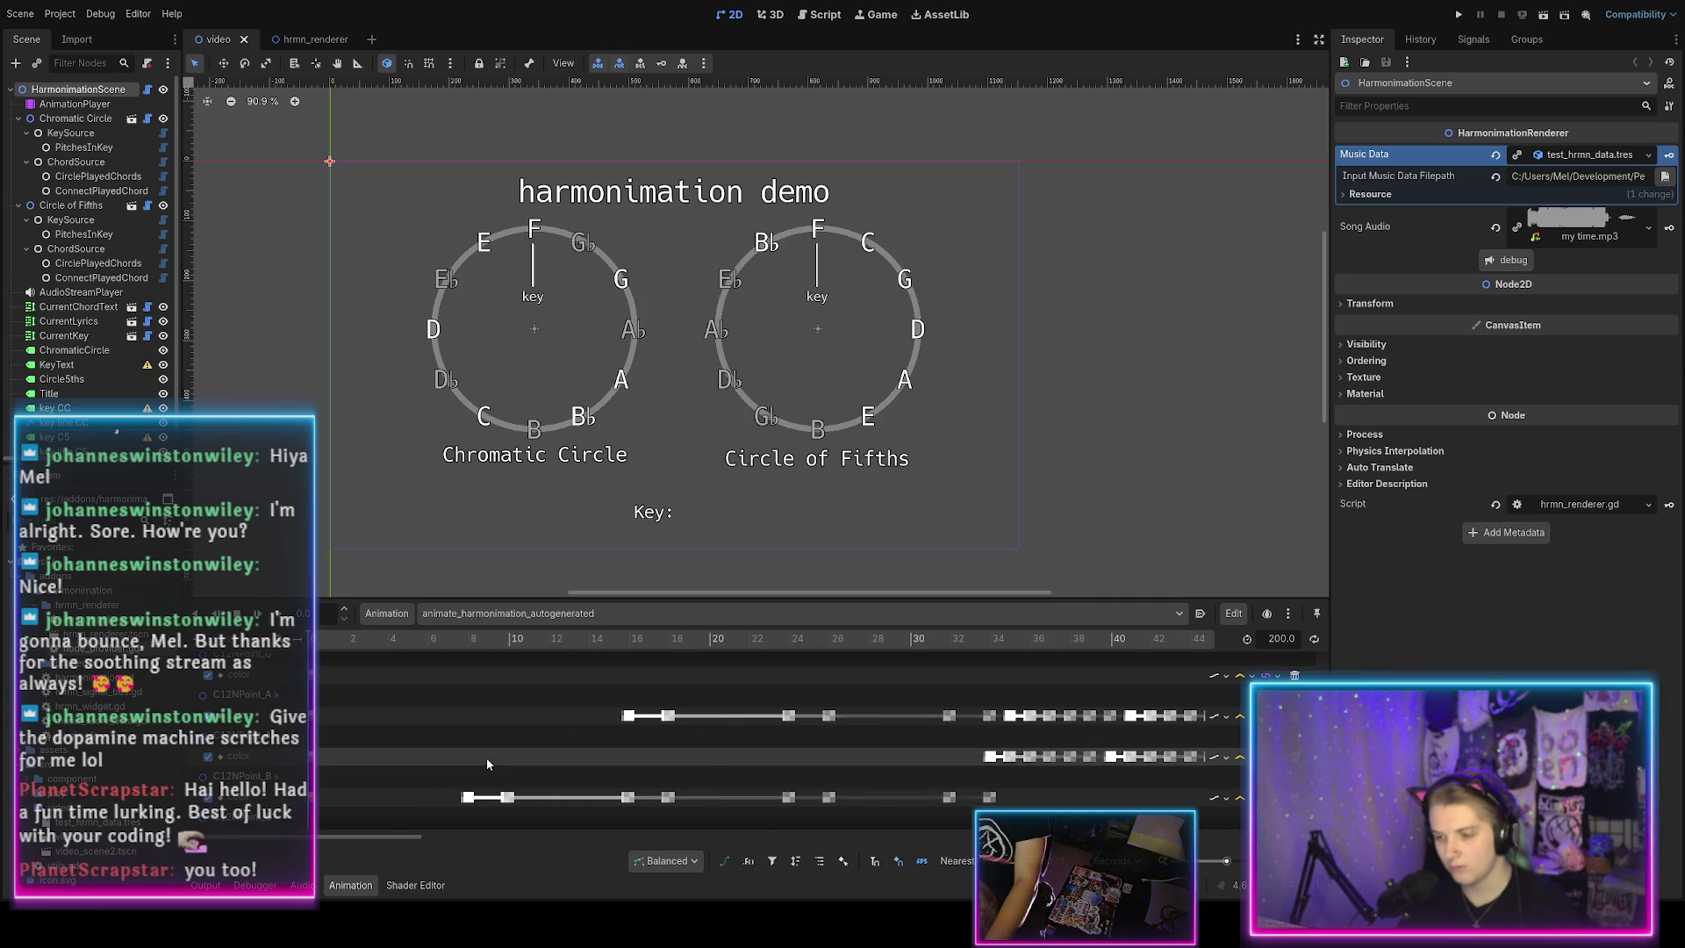
pyautogui.keyDown('ctrl'); pyautogui.scroll(-3, 458, 756); pyautogui.keyUp('ctrl')
pyautogui.scroll(-5, 458, 756)
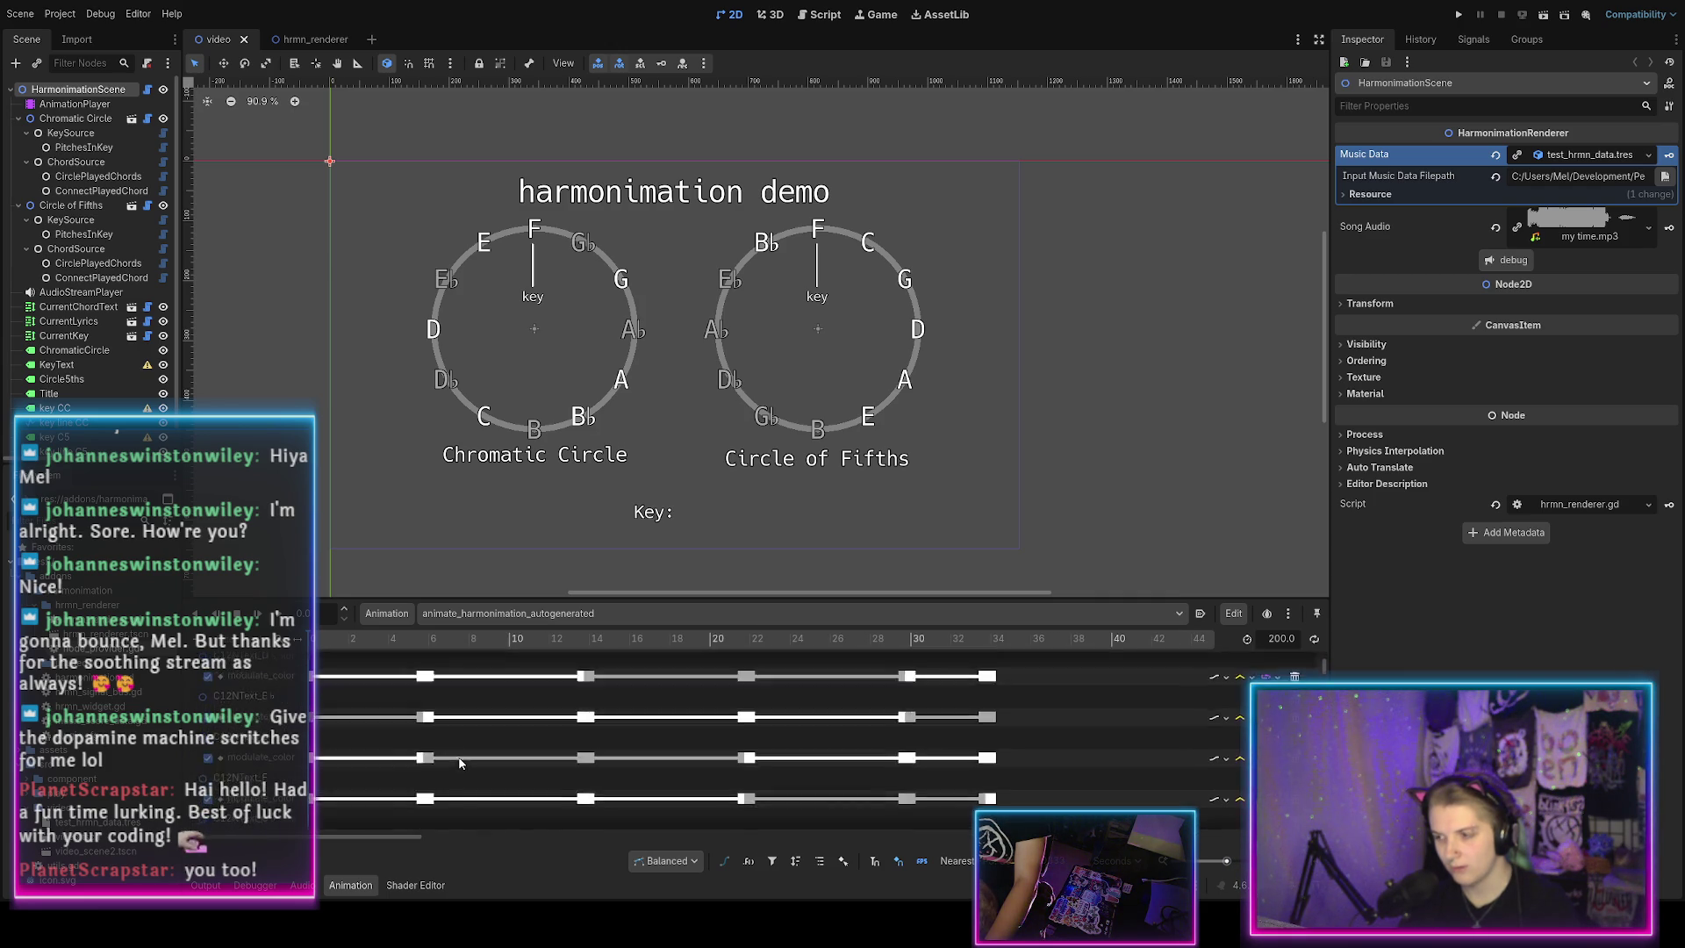
pyautogui.scroll(-4, 460, 754)
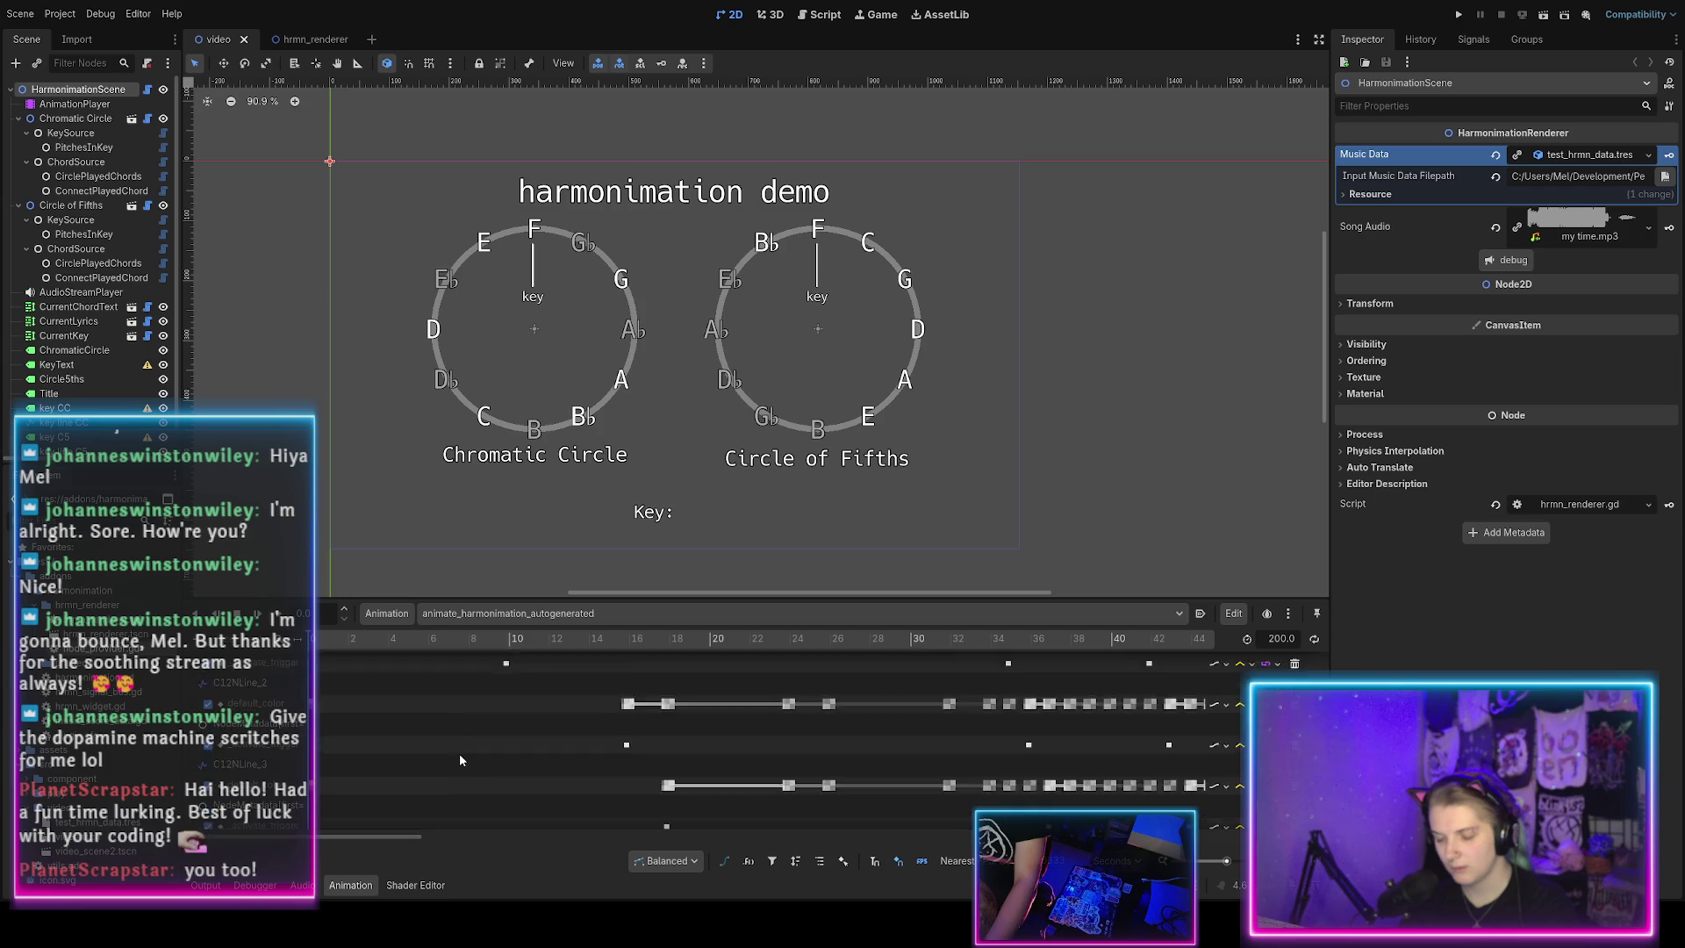
pyautogui.scroll(-5, 460, 753)
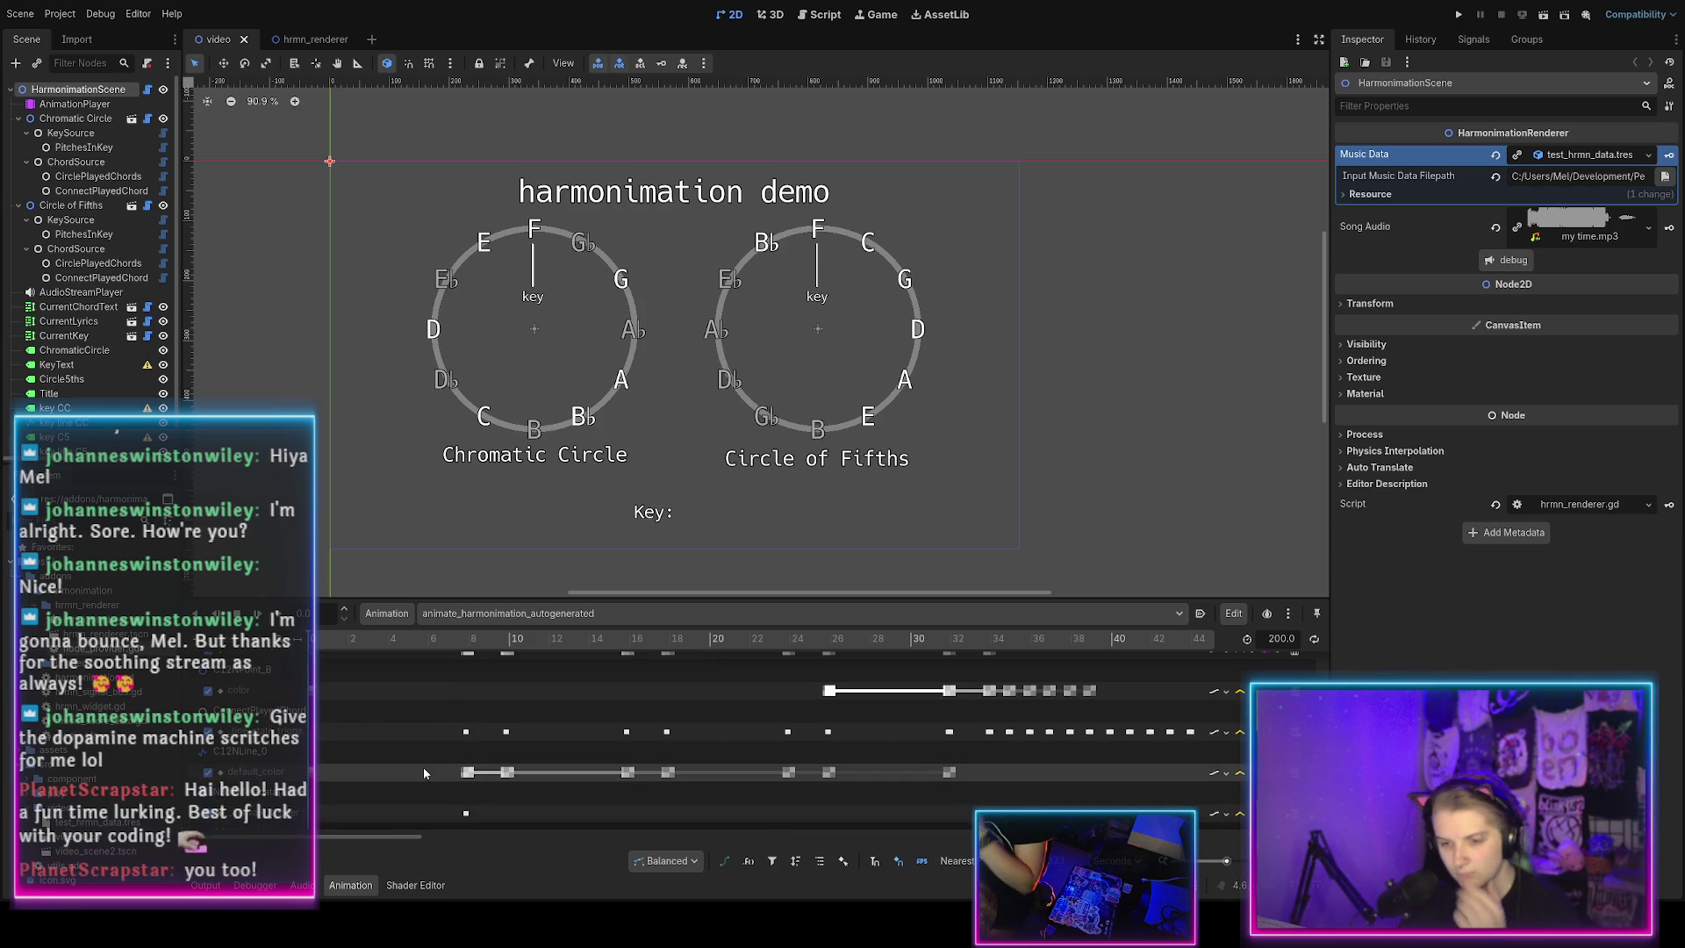
pyautogui.scroll(-2, 439, 729)
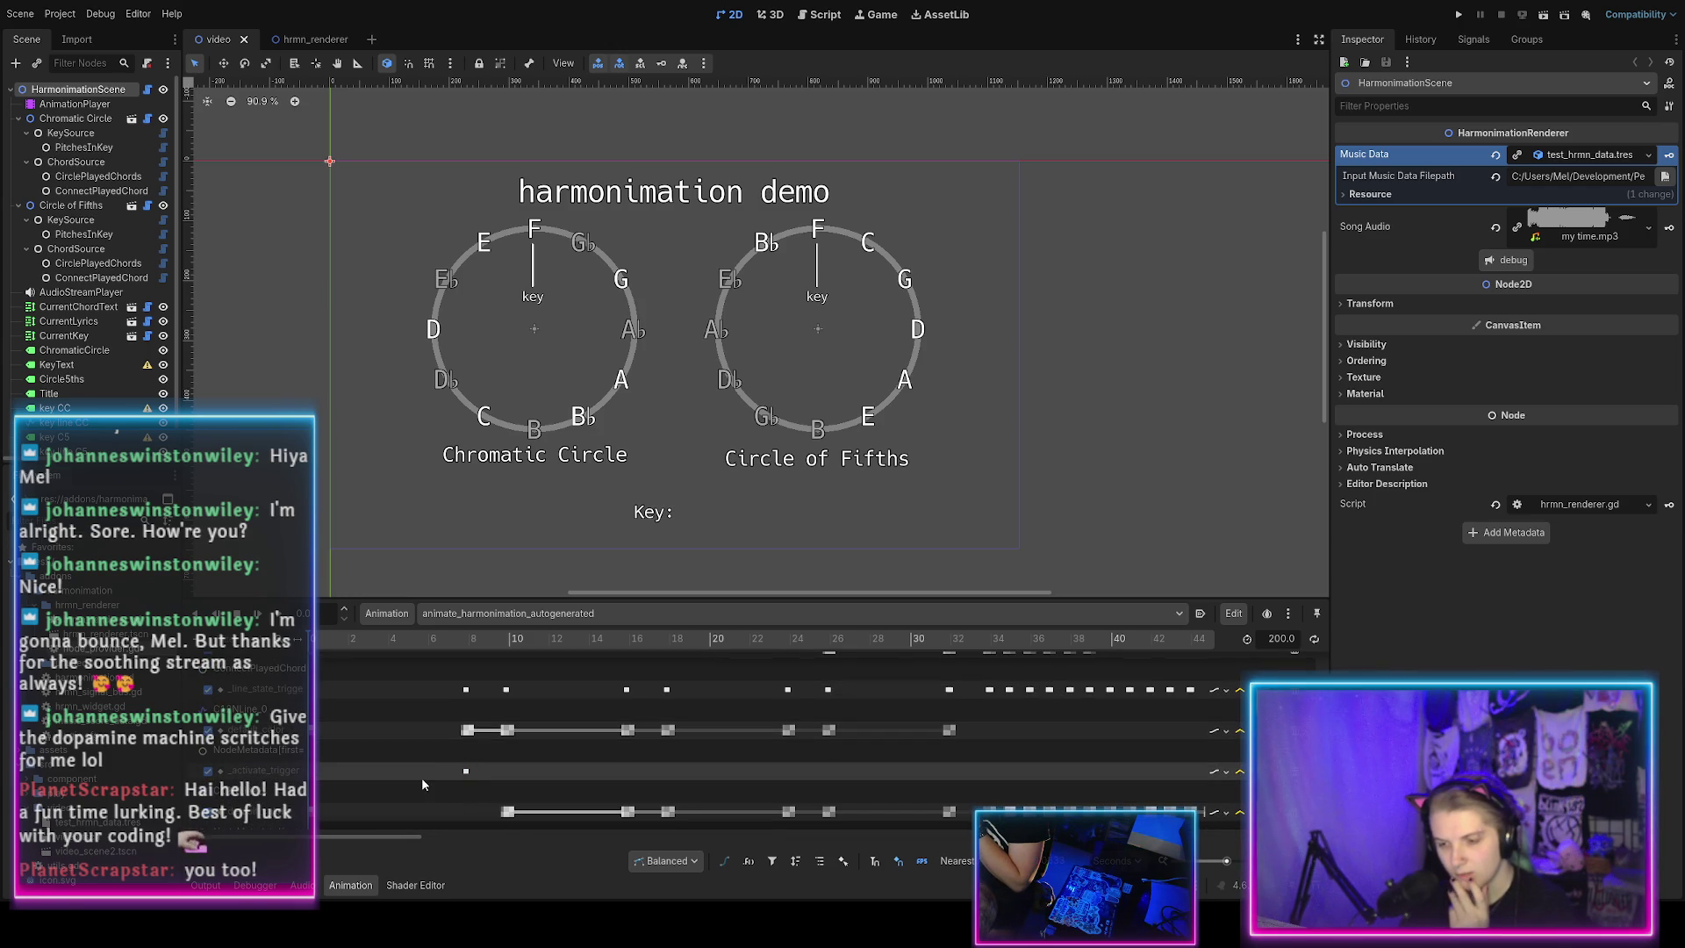
pyautogui.scroll(-2, 444, 772)
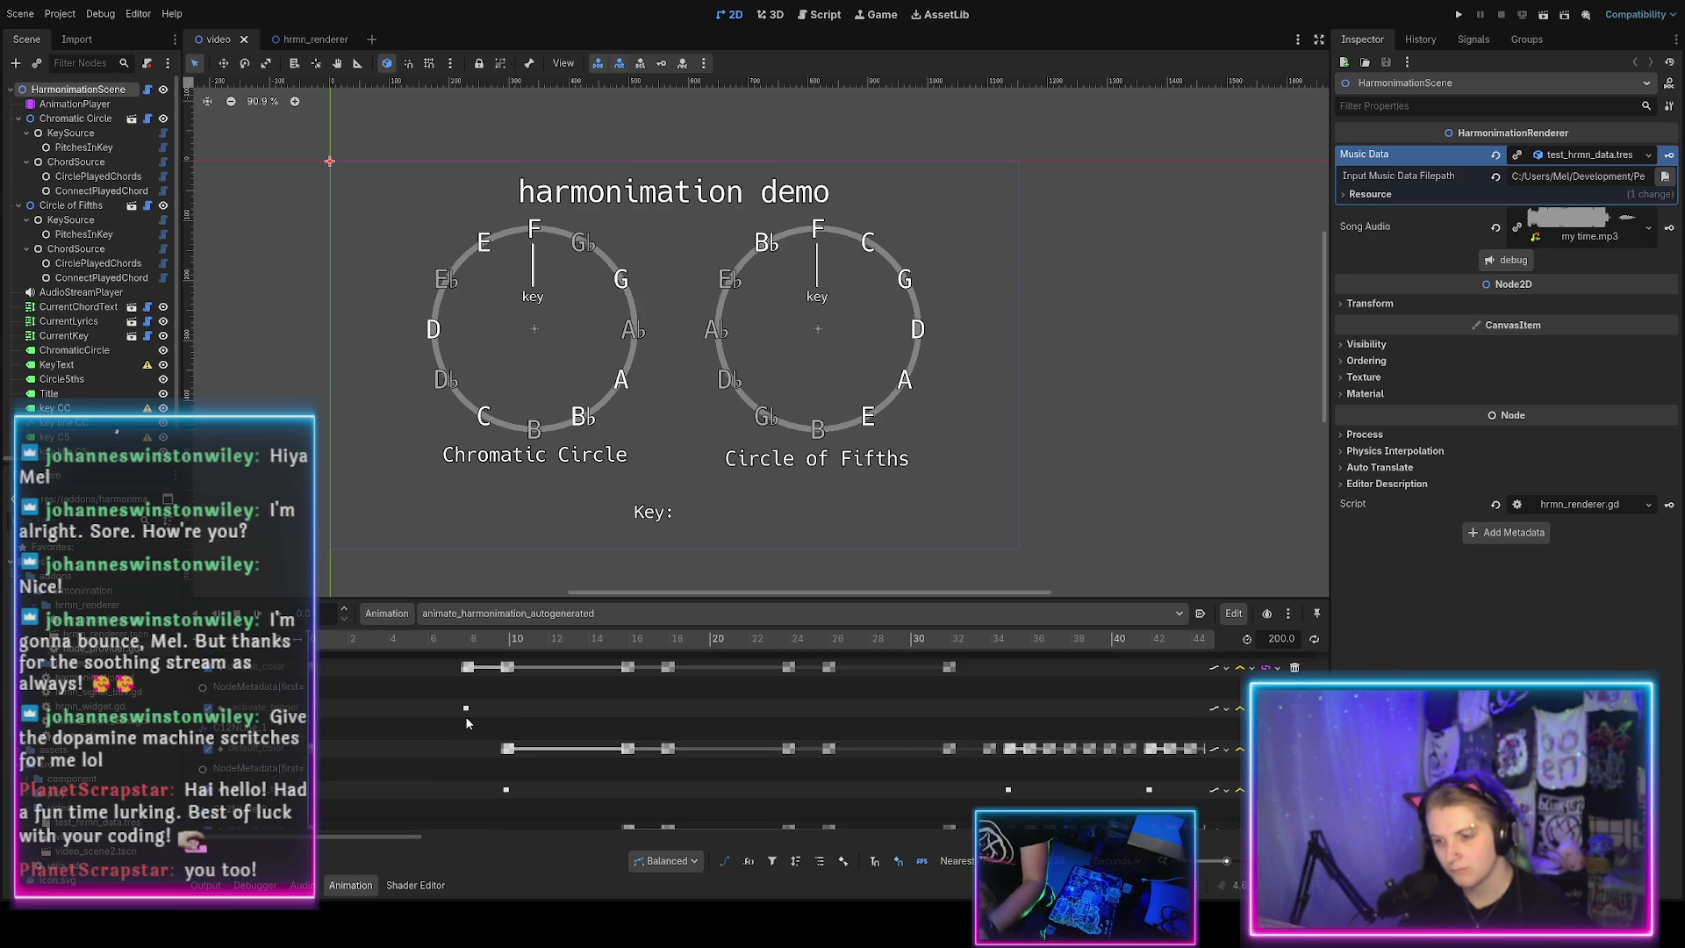
pyautogui.scroll(10, 458, 715)
pyautogui.scroll(1, 455, 720)
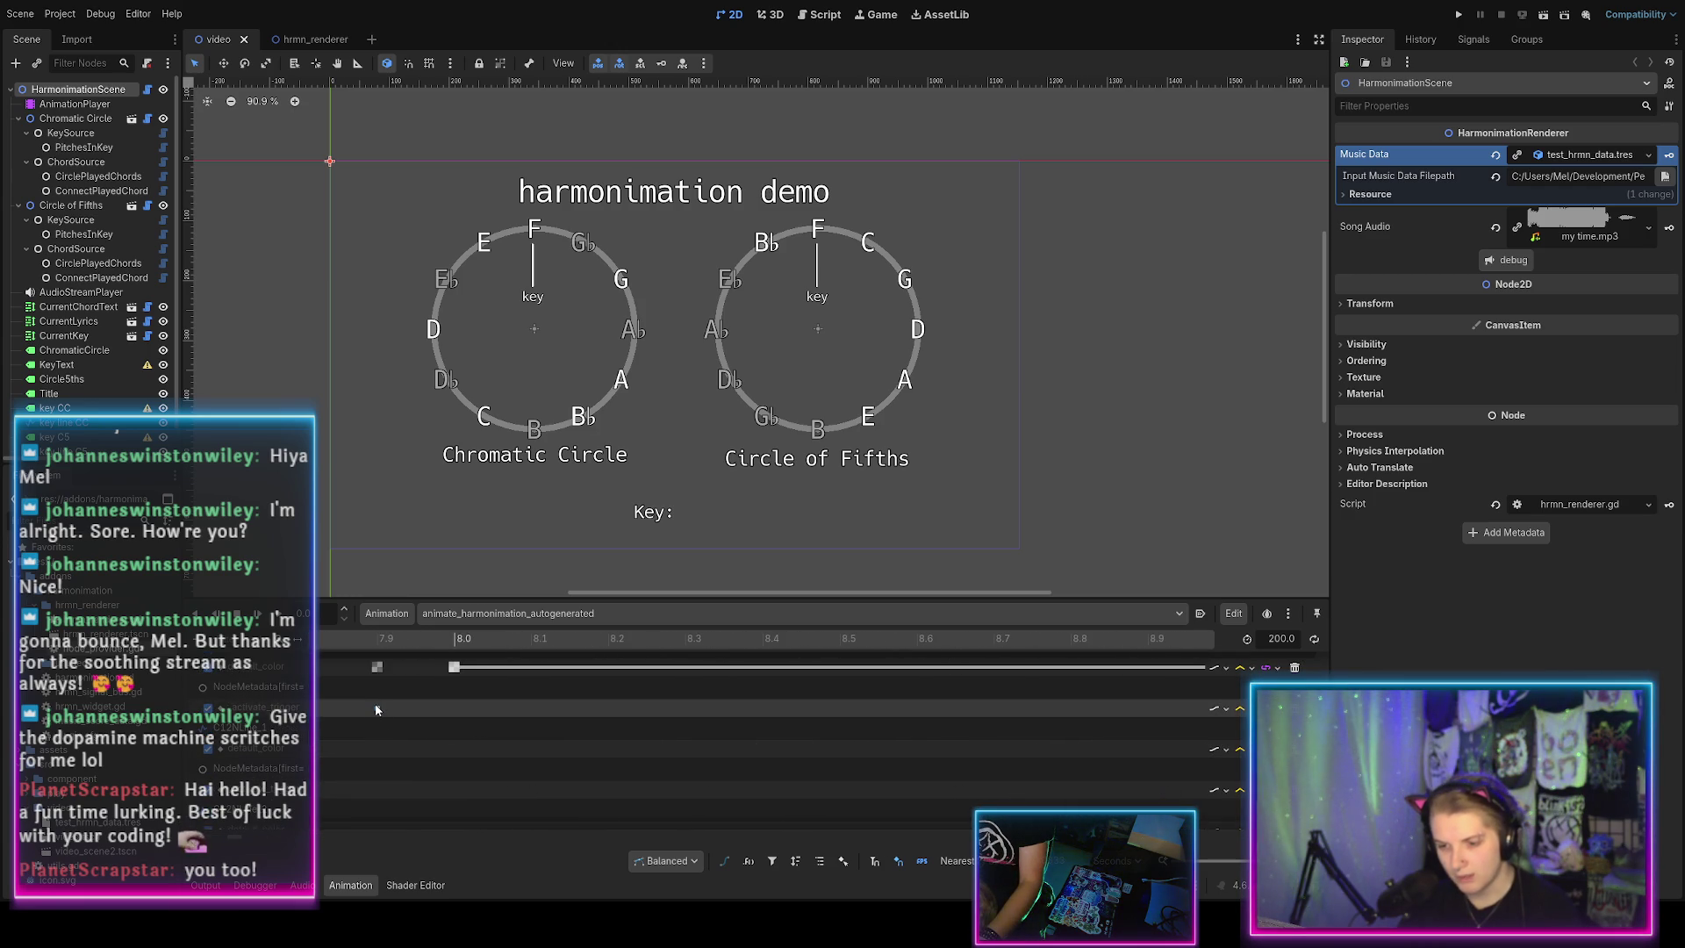
pyautogui.scroll(-5, 557, 714)
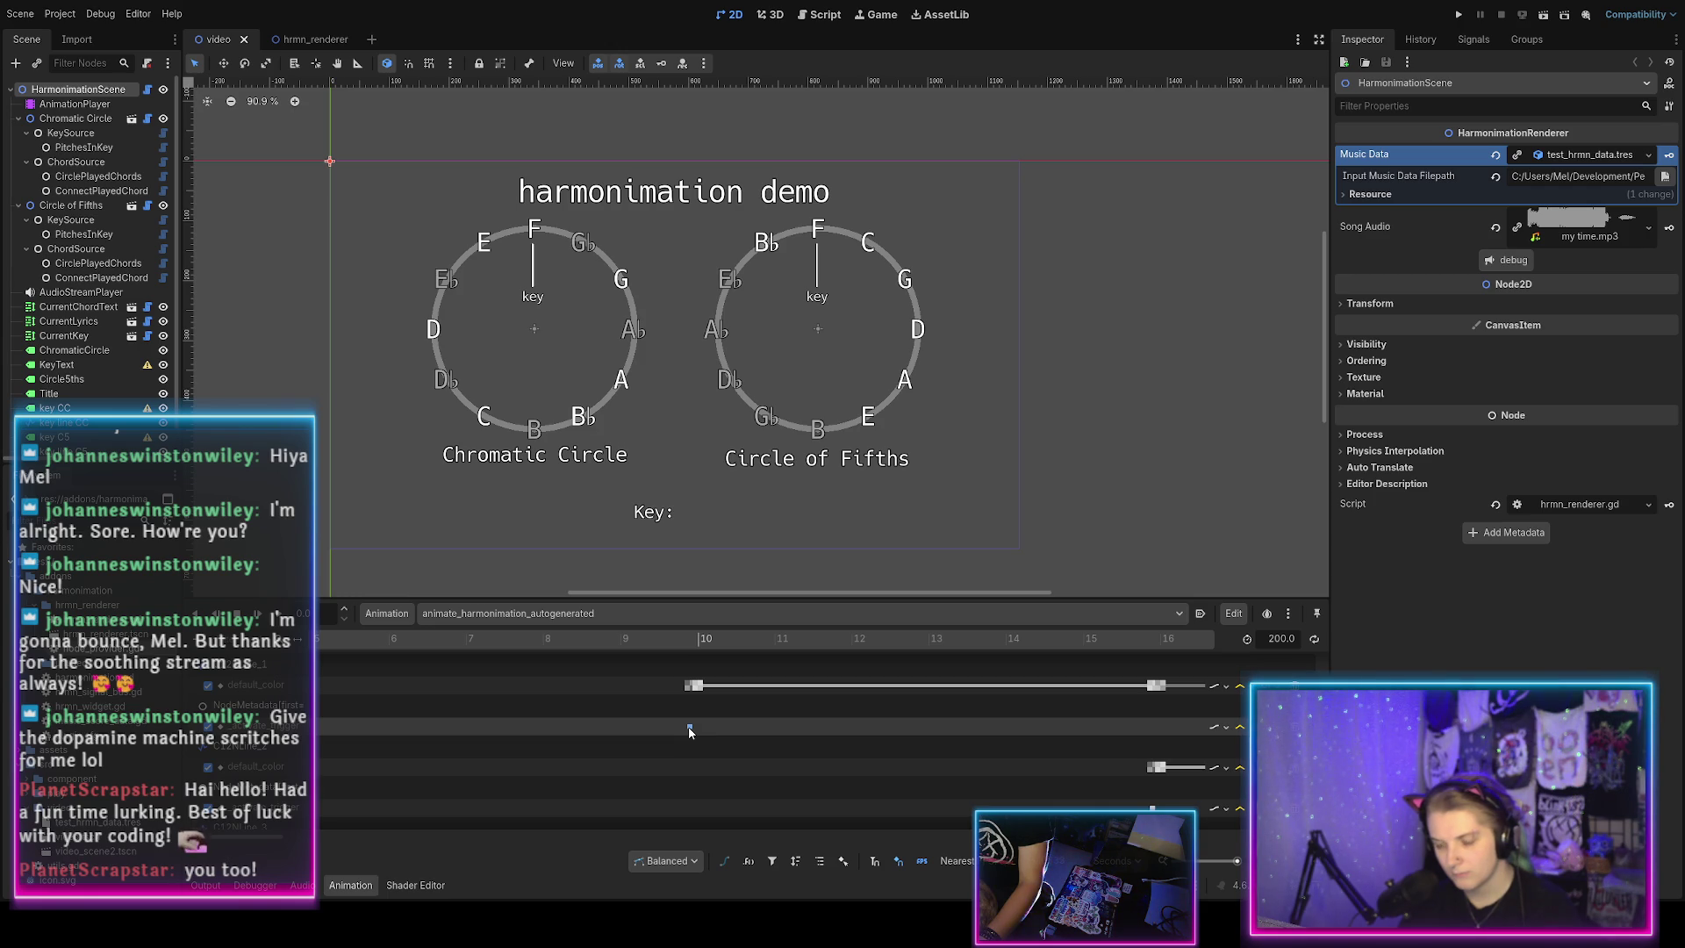
pyautogui.scroll(-5, 667, 735)
pyautogui.scroll(-5, 657, 740)
pyautogui.scroll(-1, 645, 742)
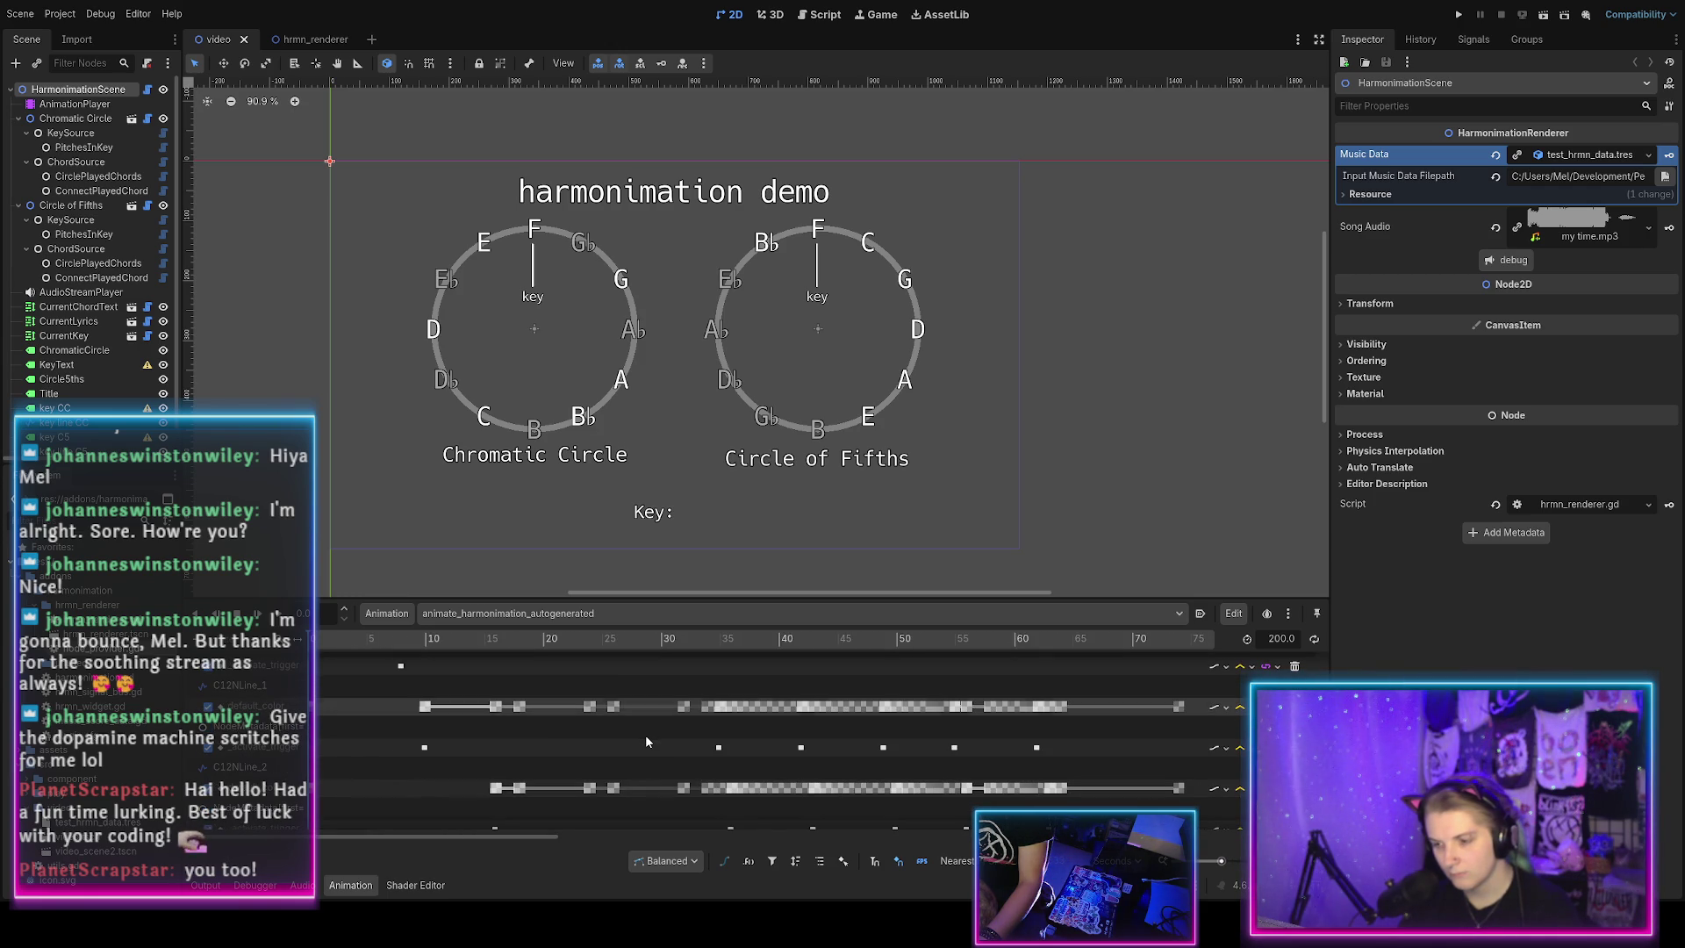
# Inspect individual keyframes on the timeline, then return to the Script workspace.
pyautogui.click(717, 747)
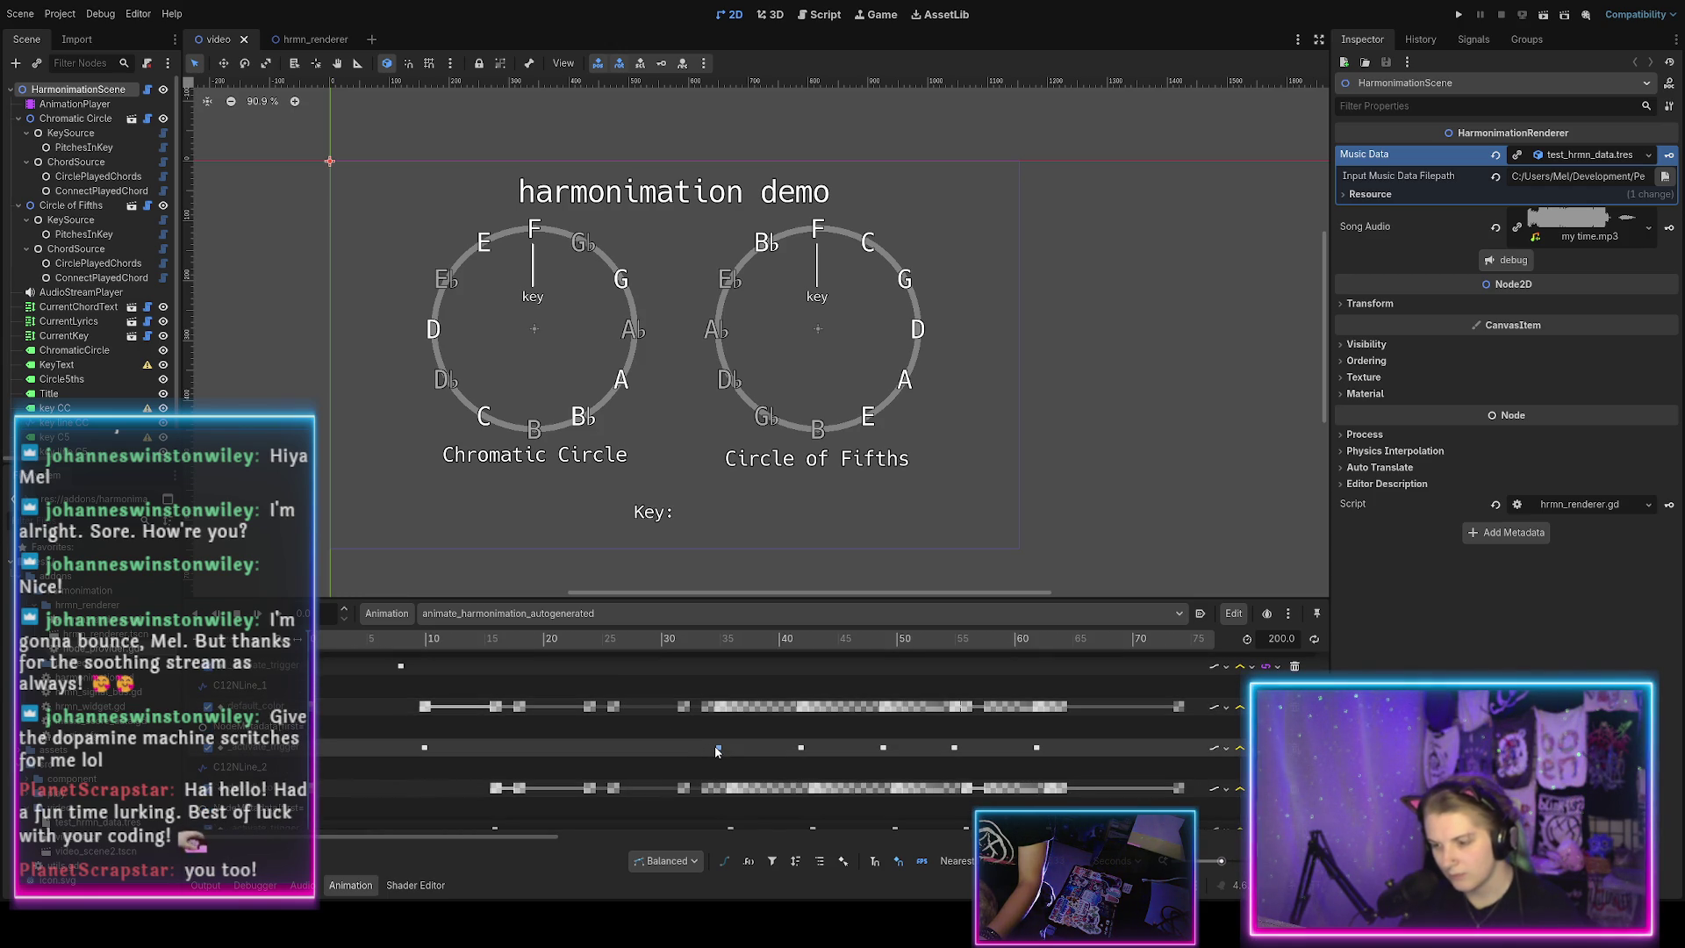
pyautogui.click(718, 748)
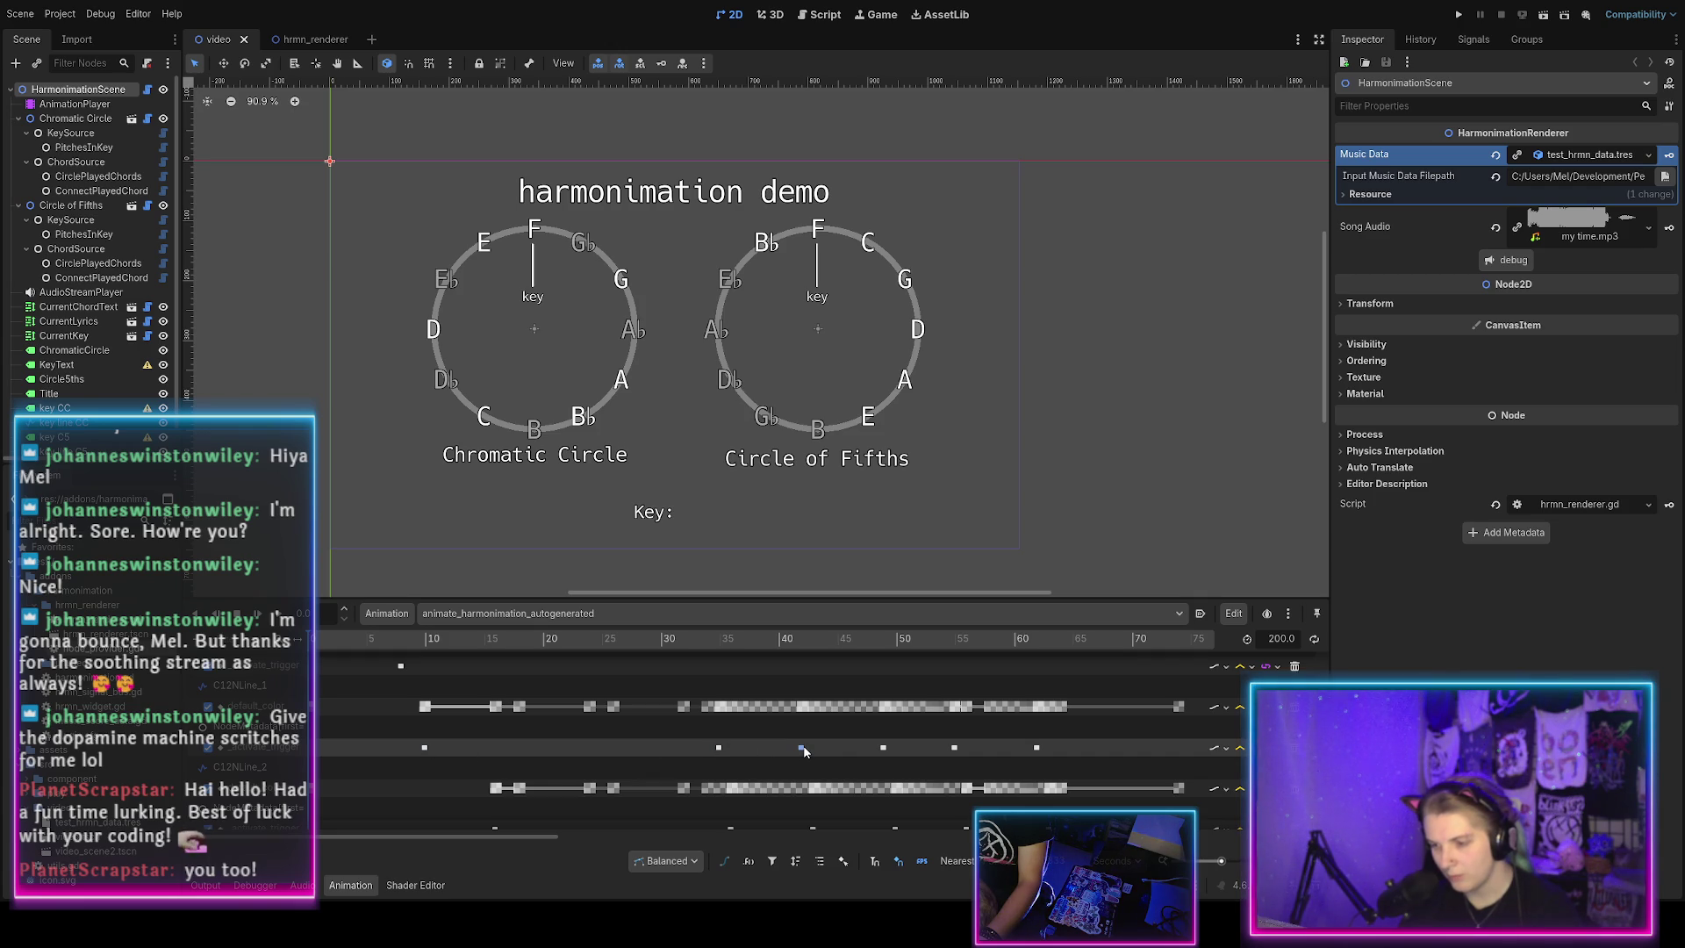
pyautogui.click(600, 770)
pyautogui.scroll(-5, 562, 769)
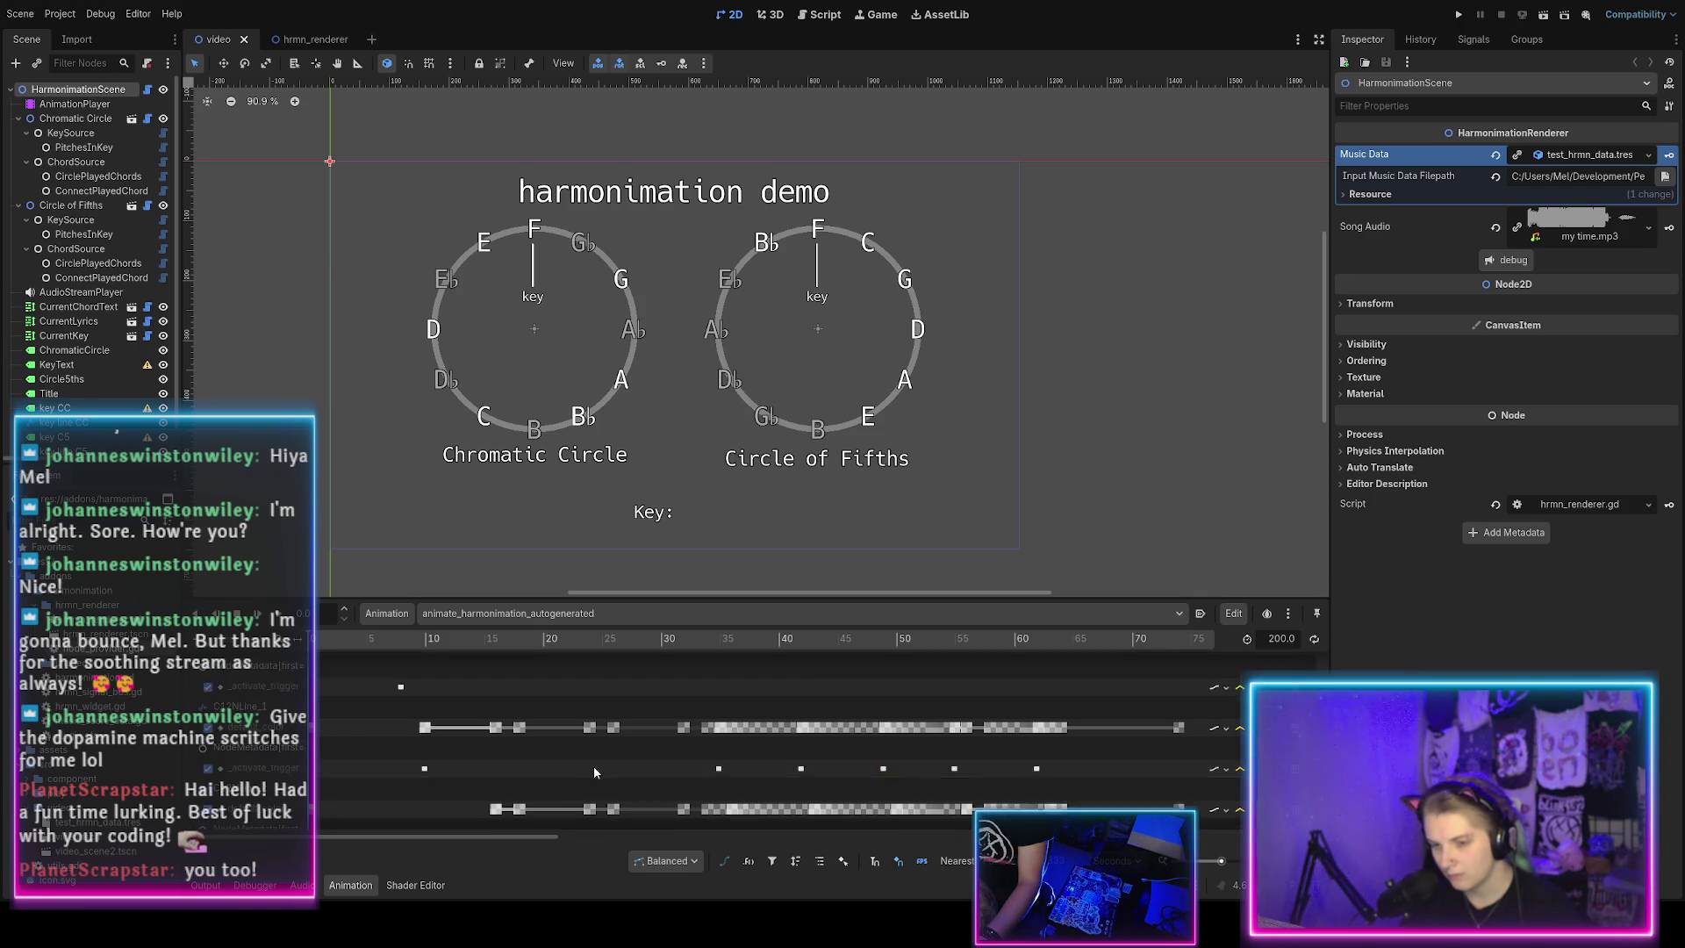
pyautogui.scroll(-5, 562, 772)
pyautogui.scroll(-5, 561, 768)
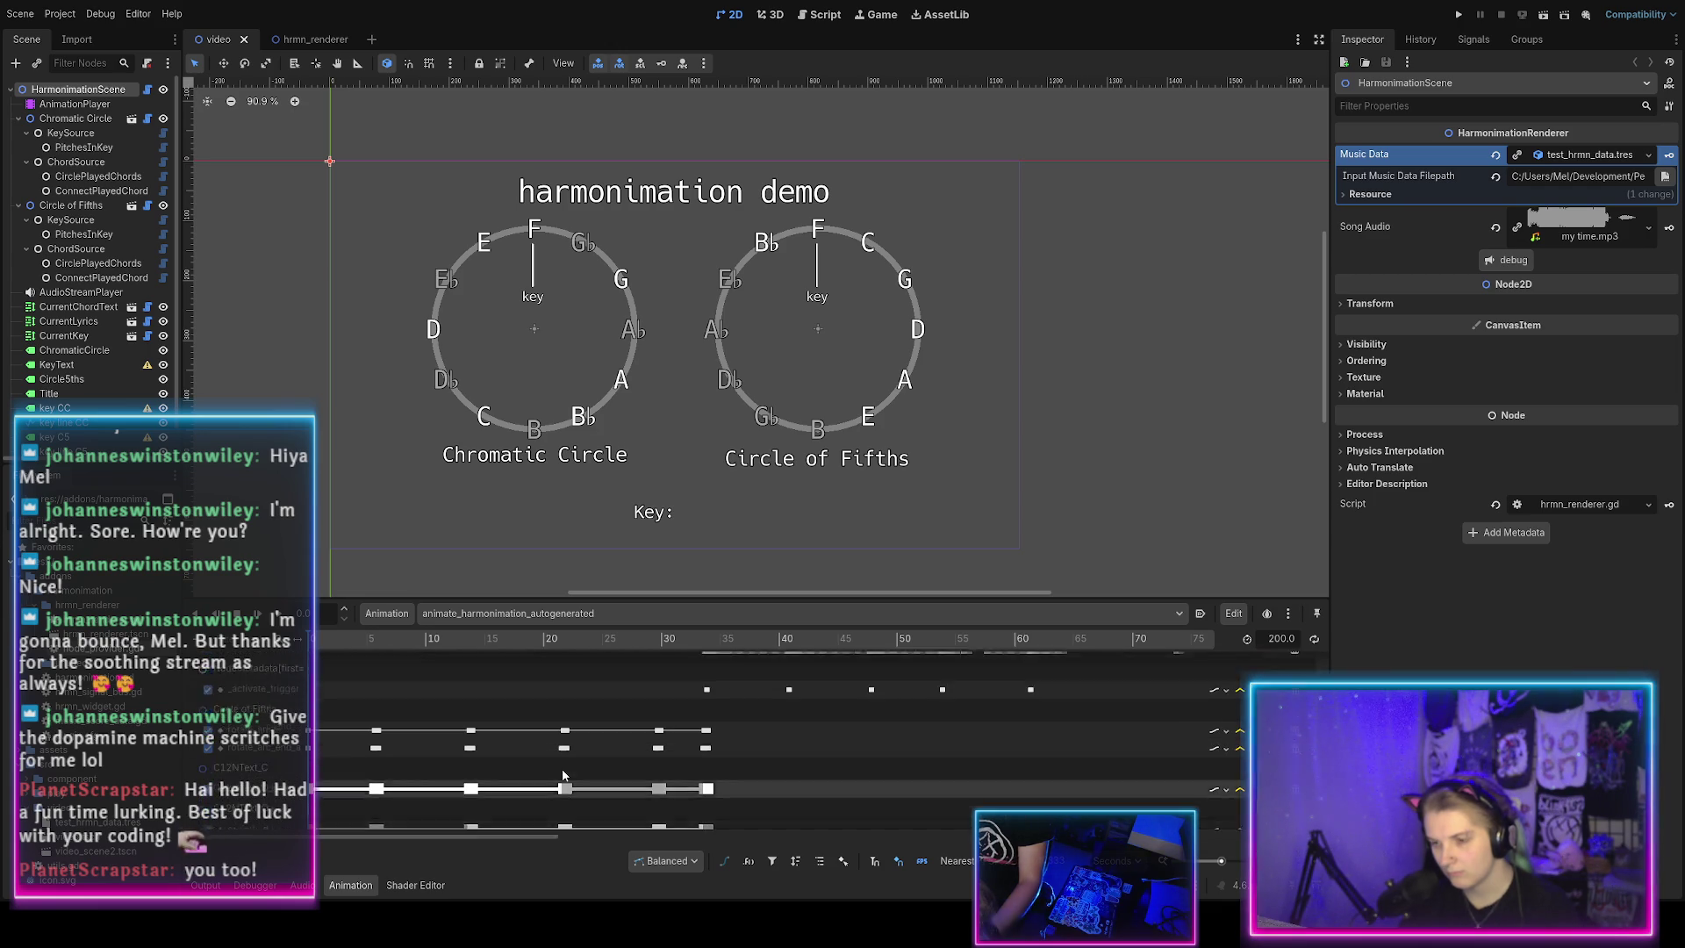
pyautogui.scroll(2, 562, 772)
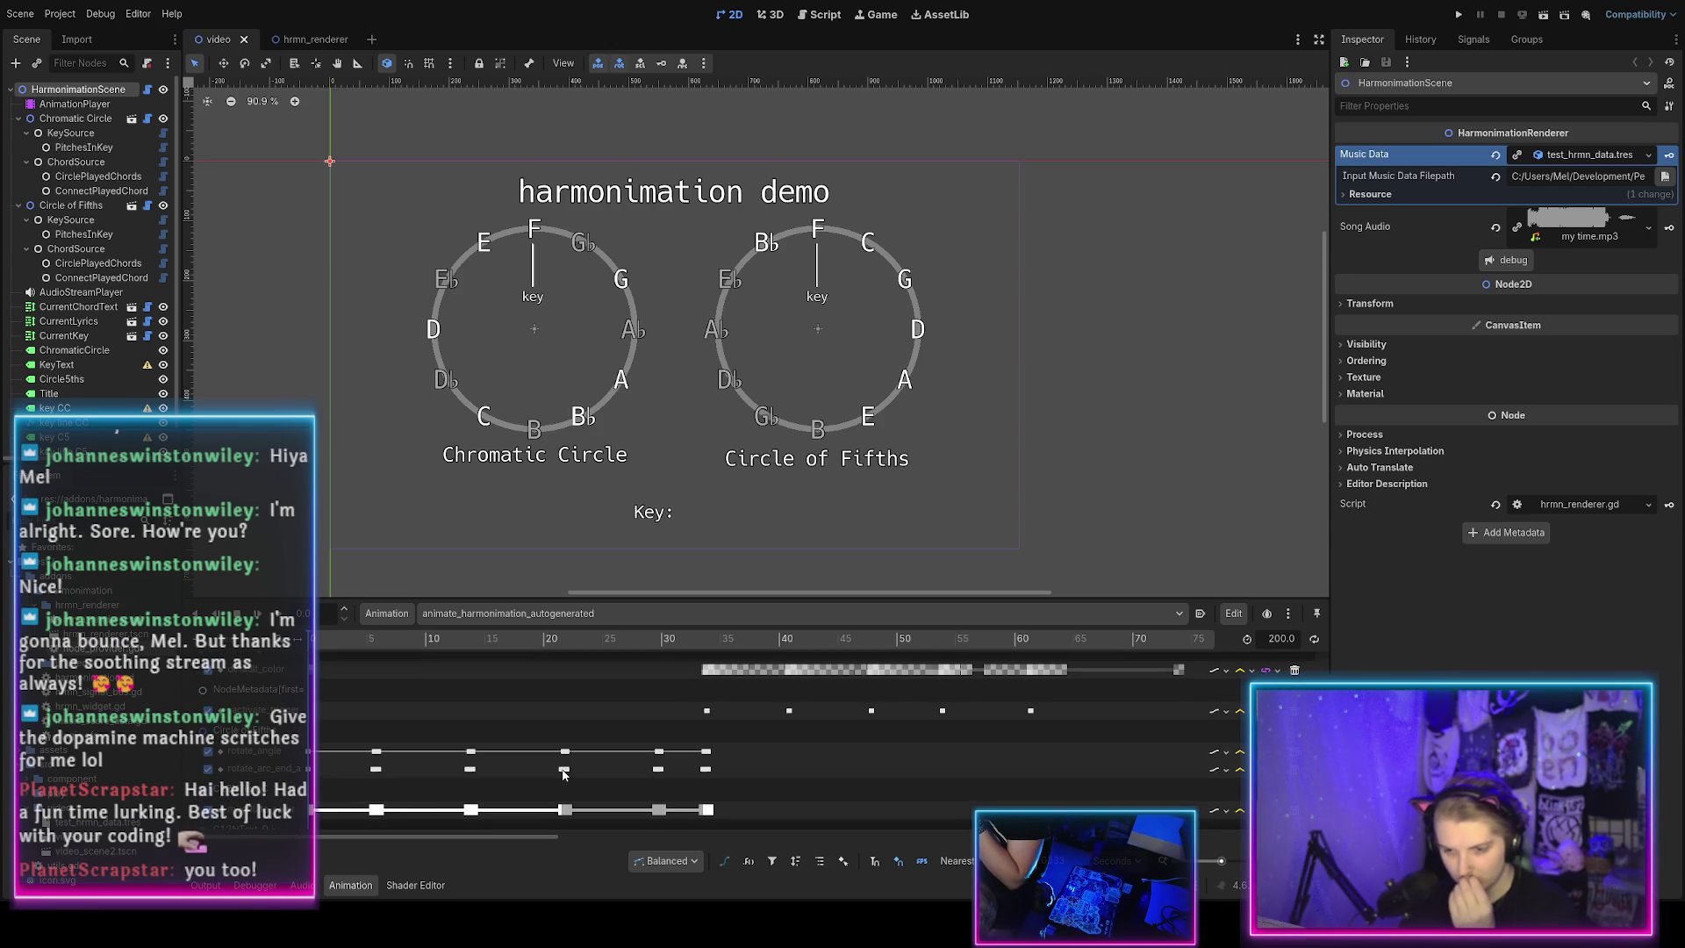
pyautogui.scroll(-3, 563, 772)
pyautogui.scroll(-6, 563, 772)
pyautogui.scroll(-8, 562, 772)
pyautogui.scroll(-4, 555, 770)
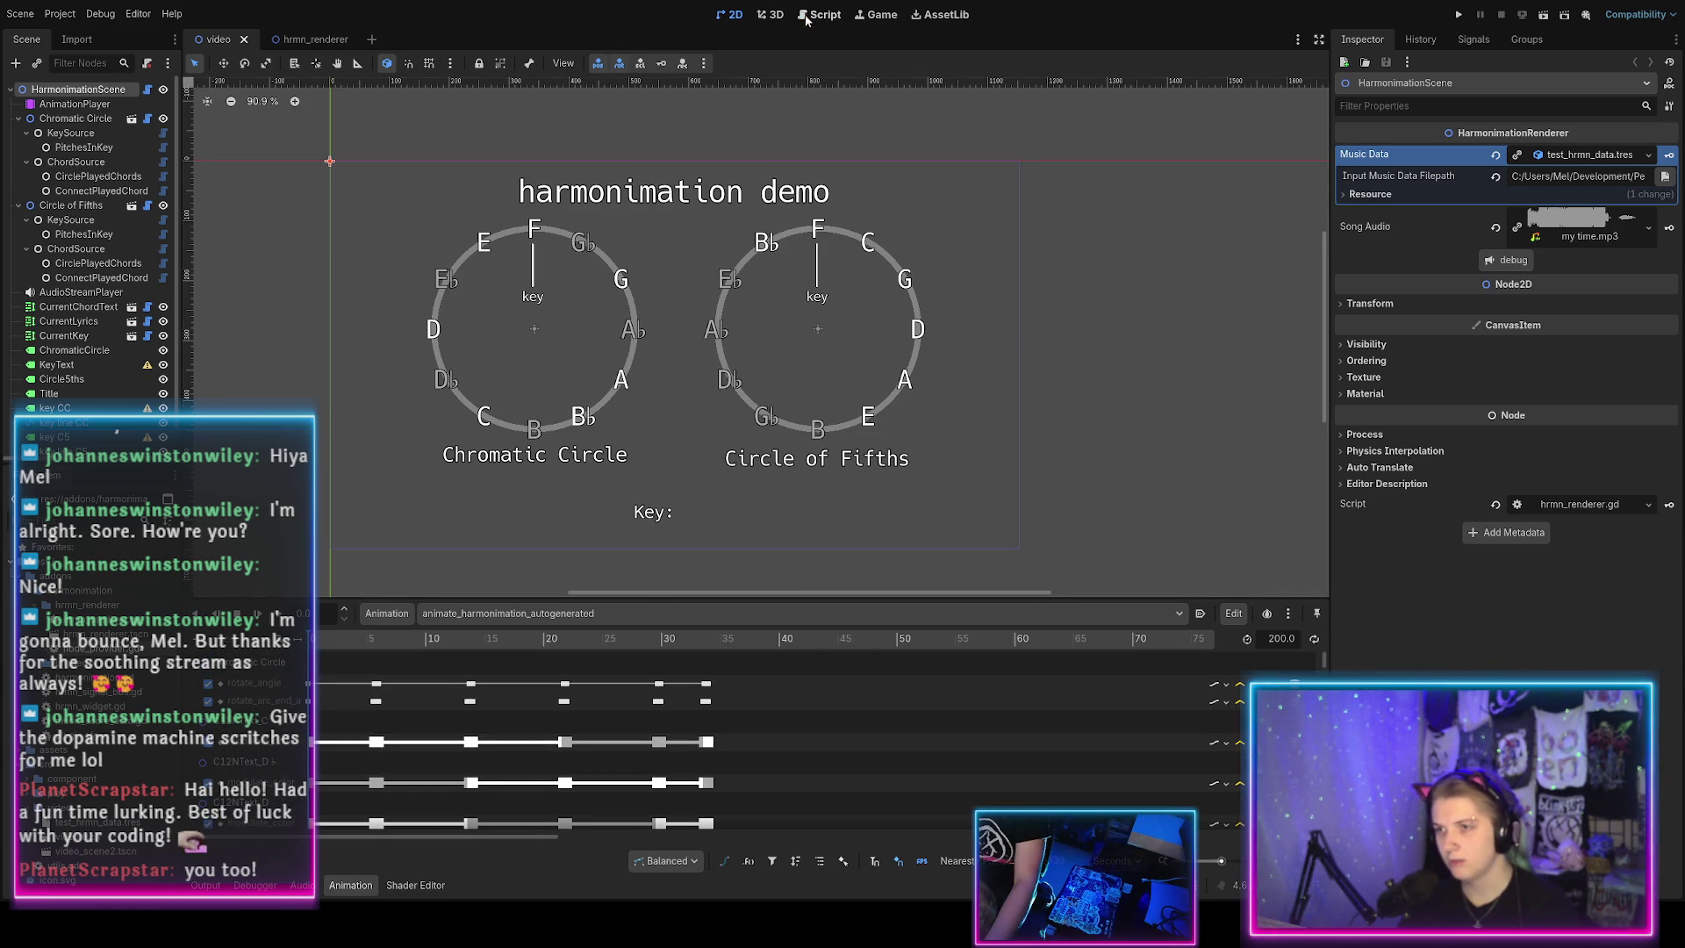
pyautogui.click(816, 14)
# In c12n_voice_connector.gd, replace line 64's placeholder pass lambda with _activate_line.
pyautogui.scroll(15, 640, 393)
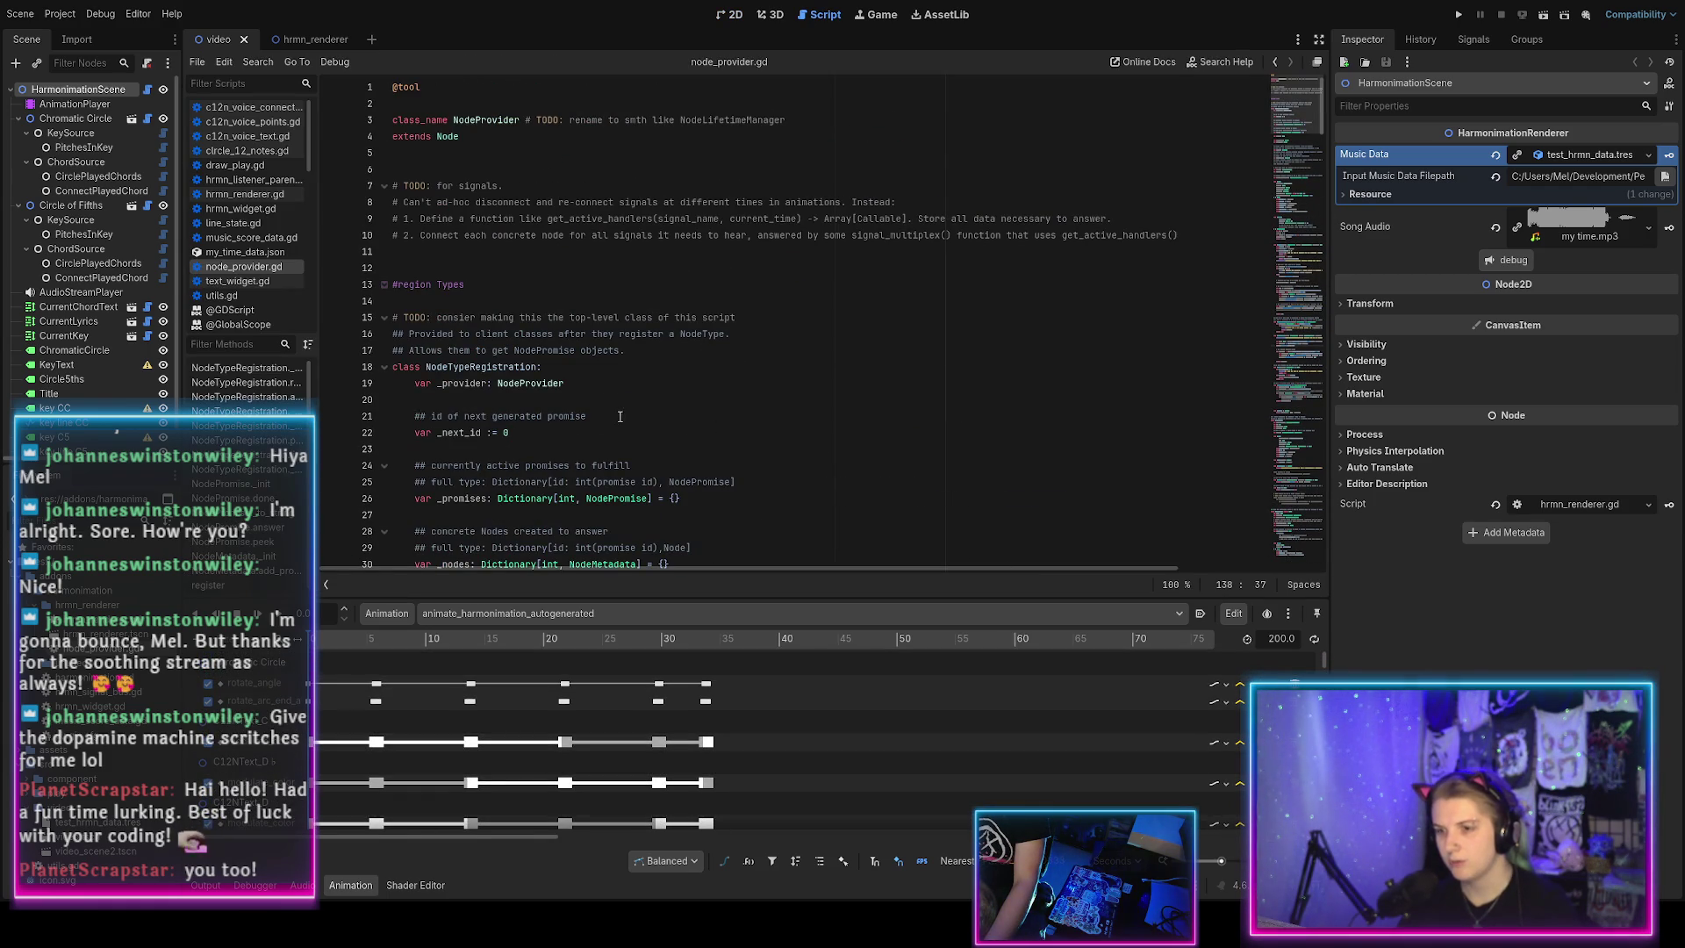
pyautogui.scroll(-15, 579, 411)
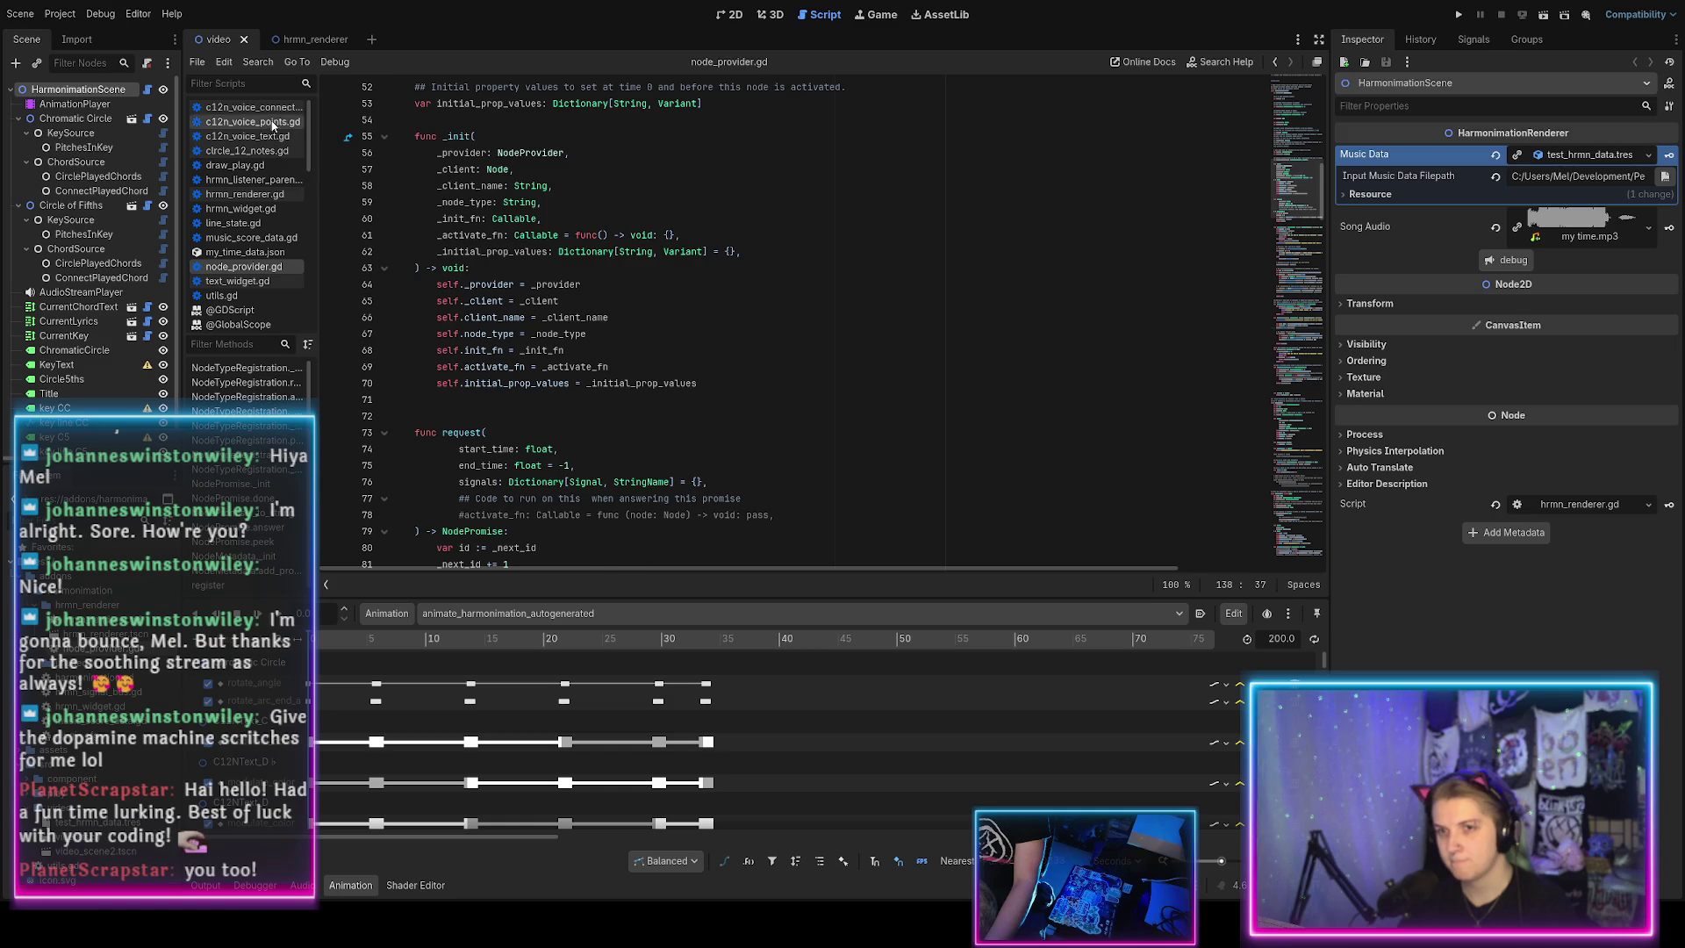
pyautogui.click(254, 107)
pyautogui.scroll(2, 487, 351)
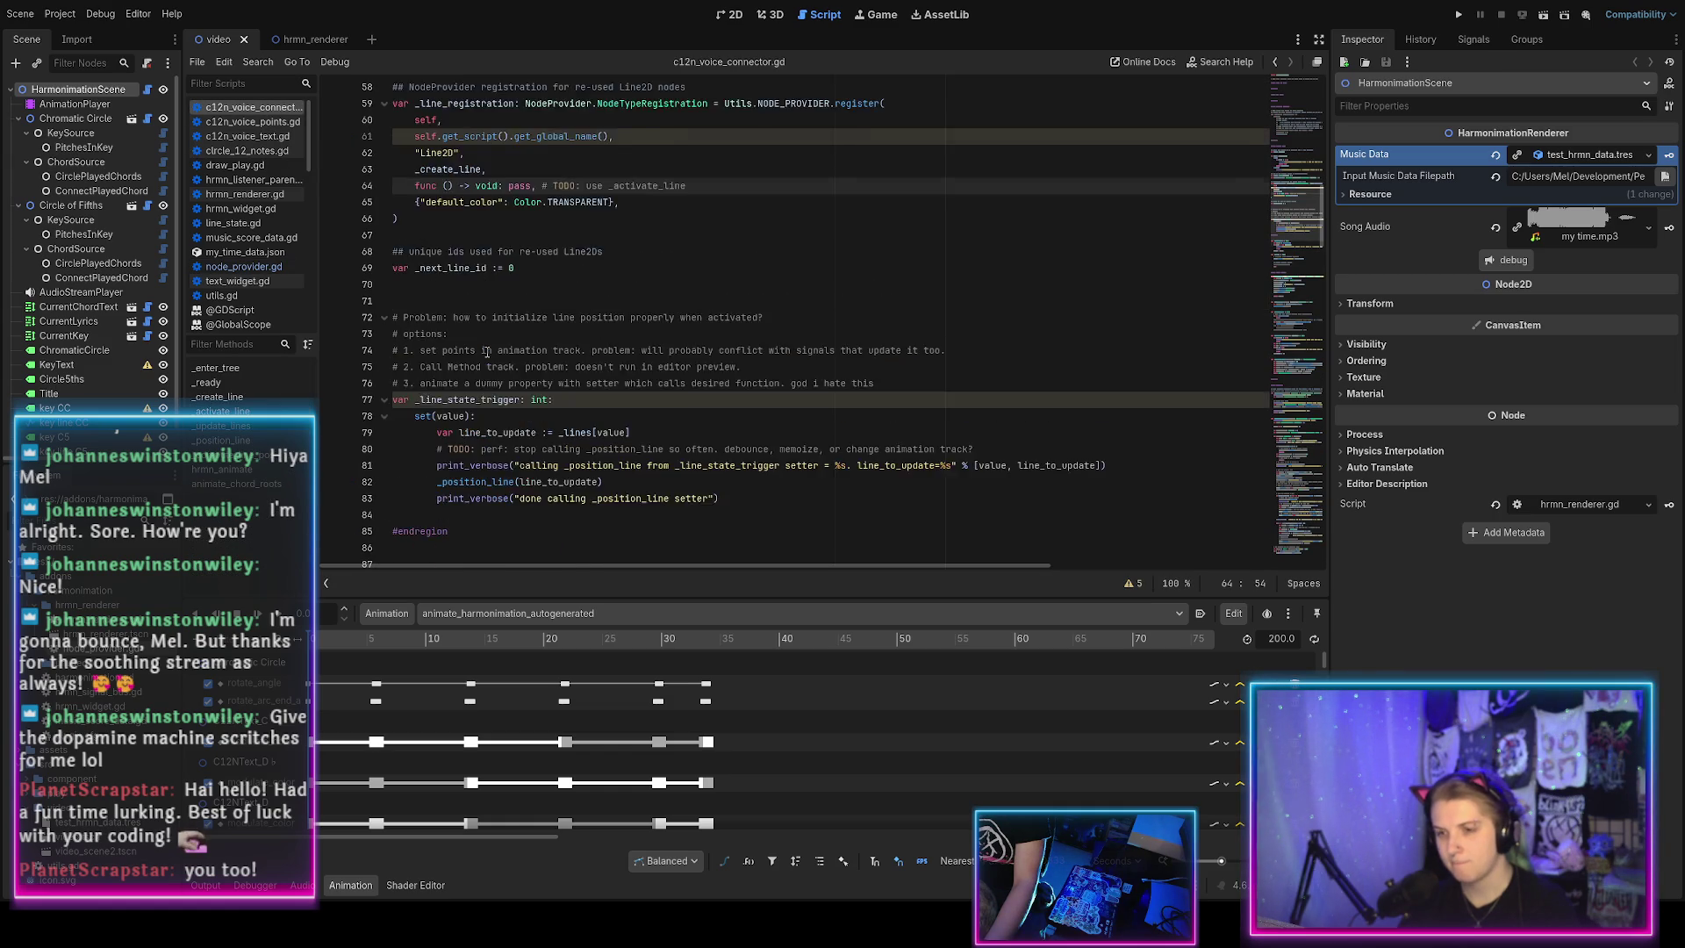
pyautogui.scroll(-1, 487, 351)
pyautogui.scroll(3, 487, 351)
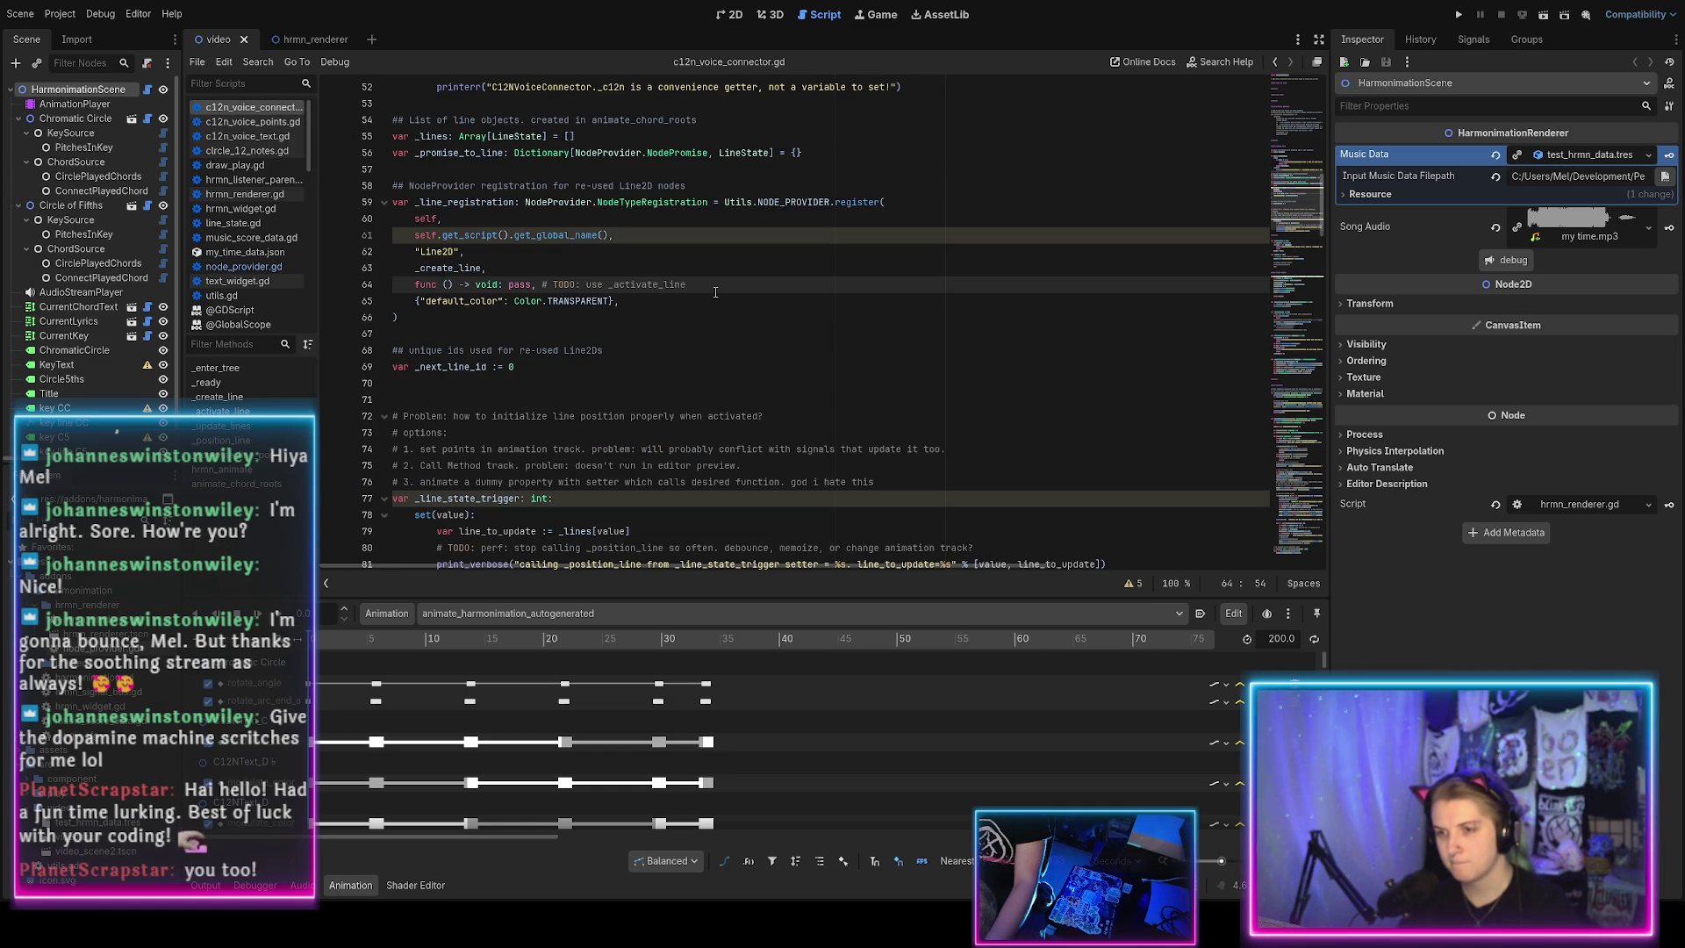
pyautogui.keyDown('shift'); pyautogui.click(431, 301); pyautogui.keyUp('shift')
pyautogui.keyDown('shift'); pyautogui.click(416, 284); pyautogui.keyUp('shift')
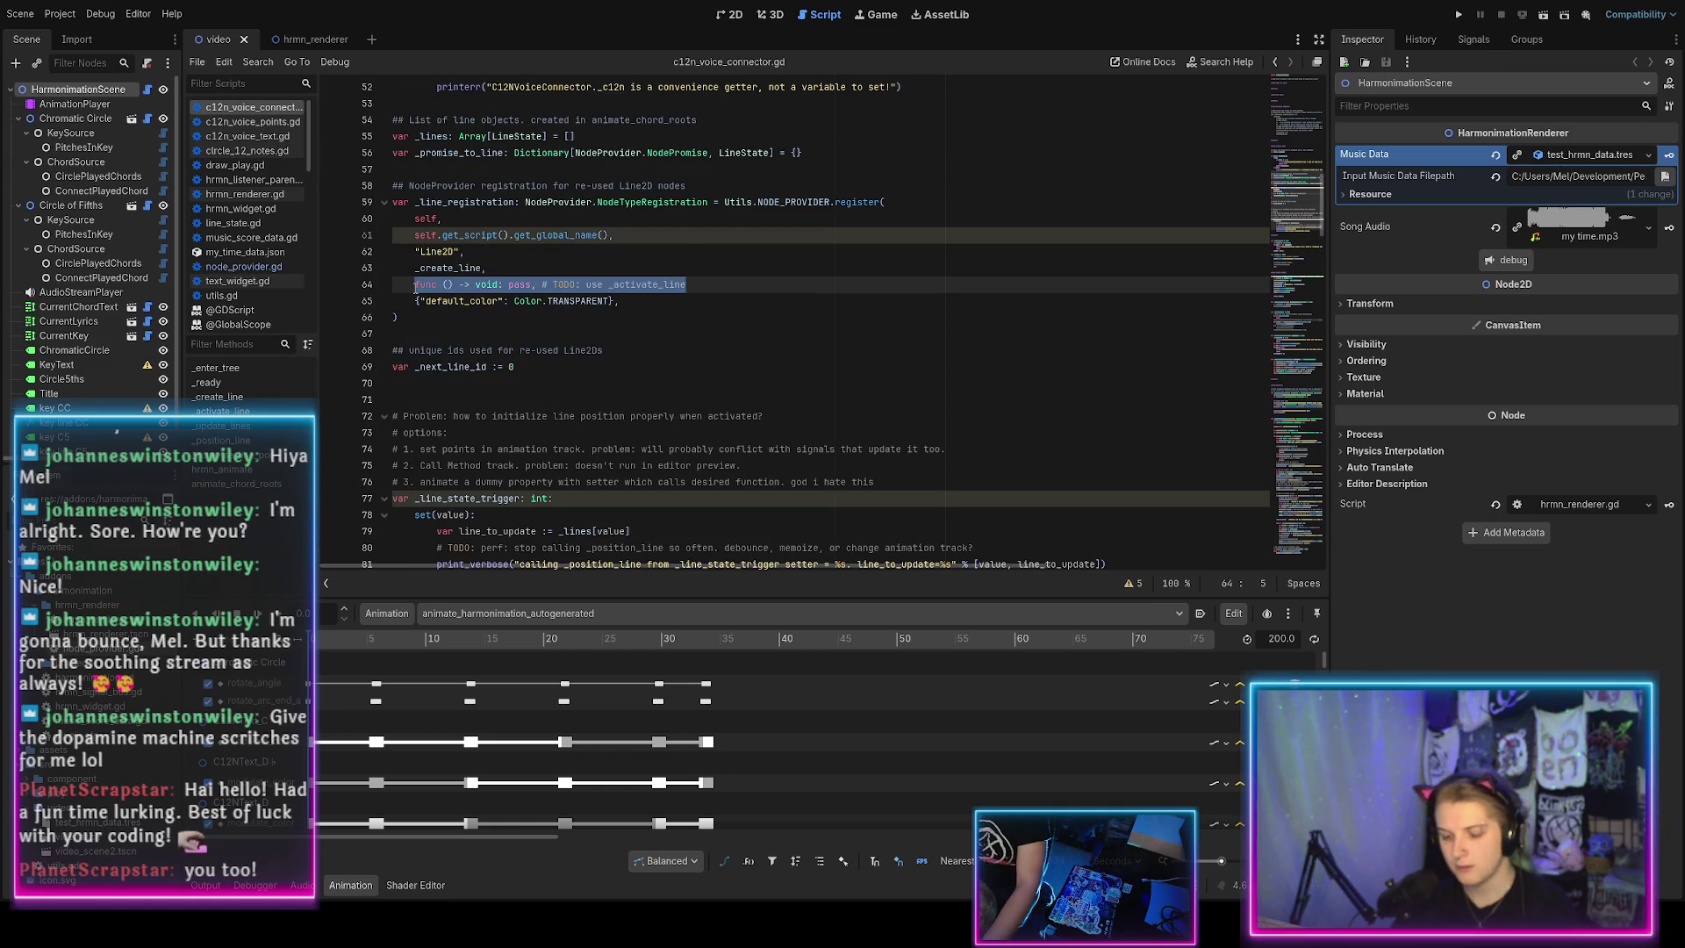
pyautogui.write('_activate_line')
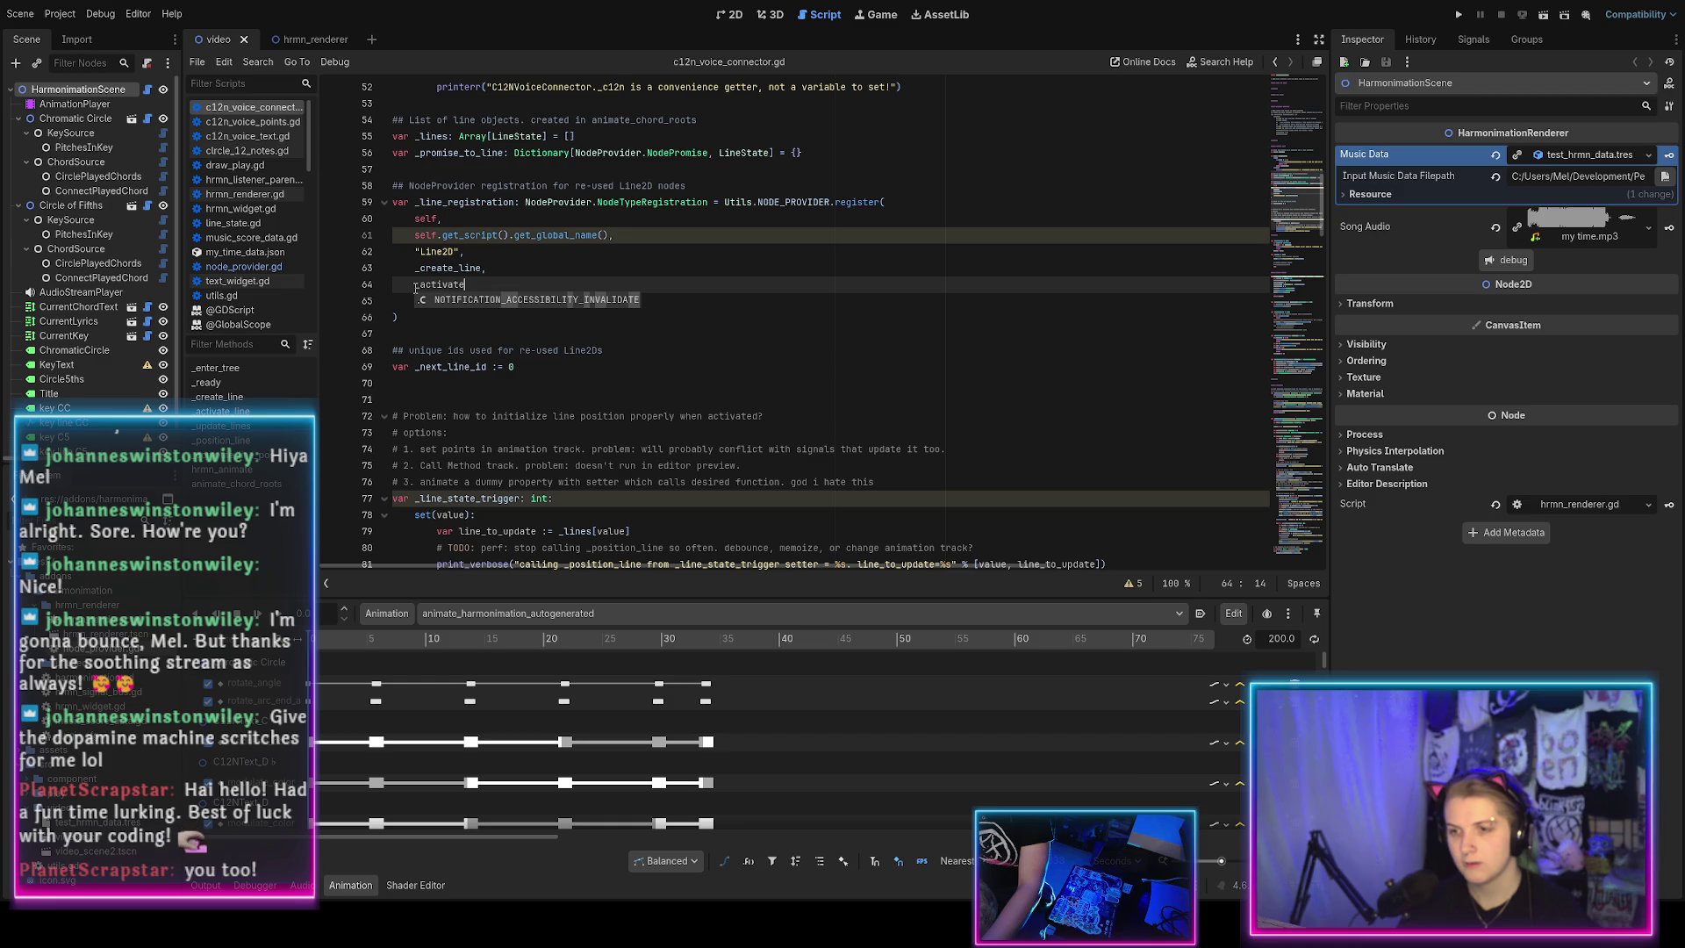
pyautogui.write(',')
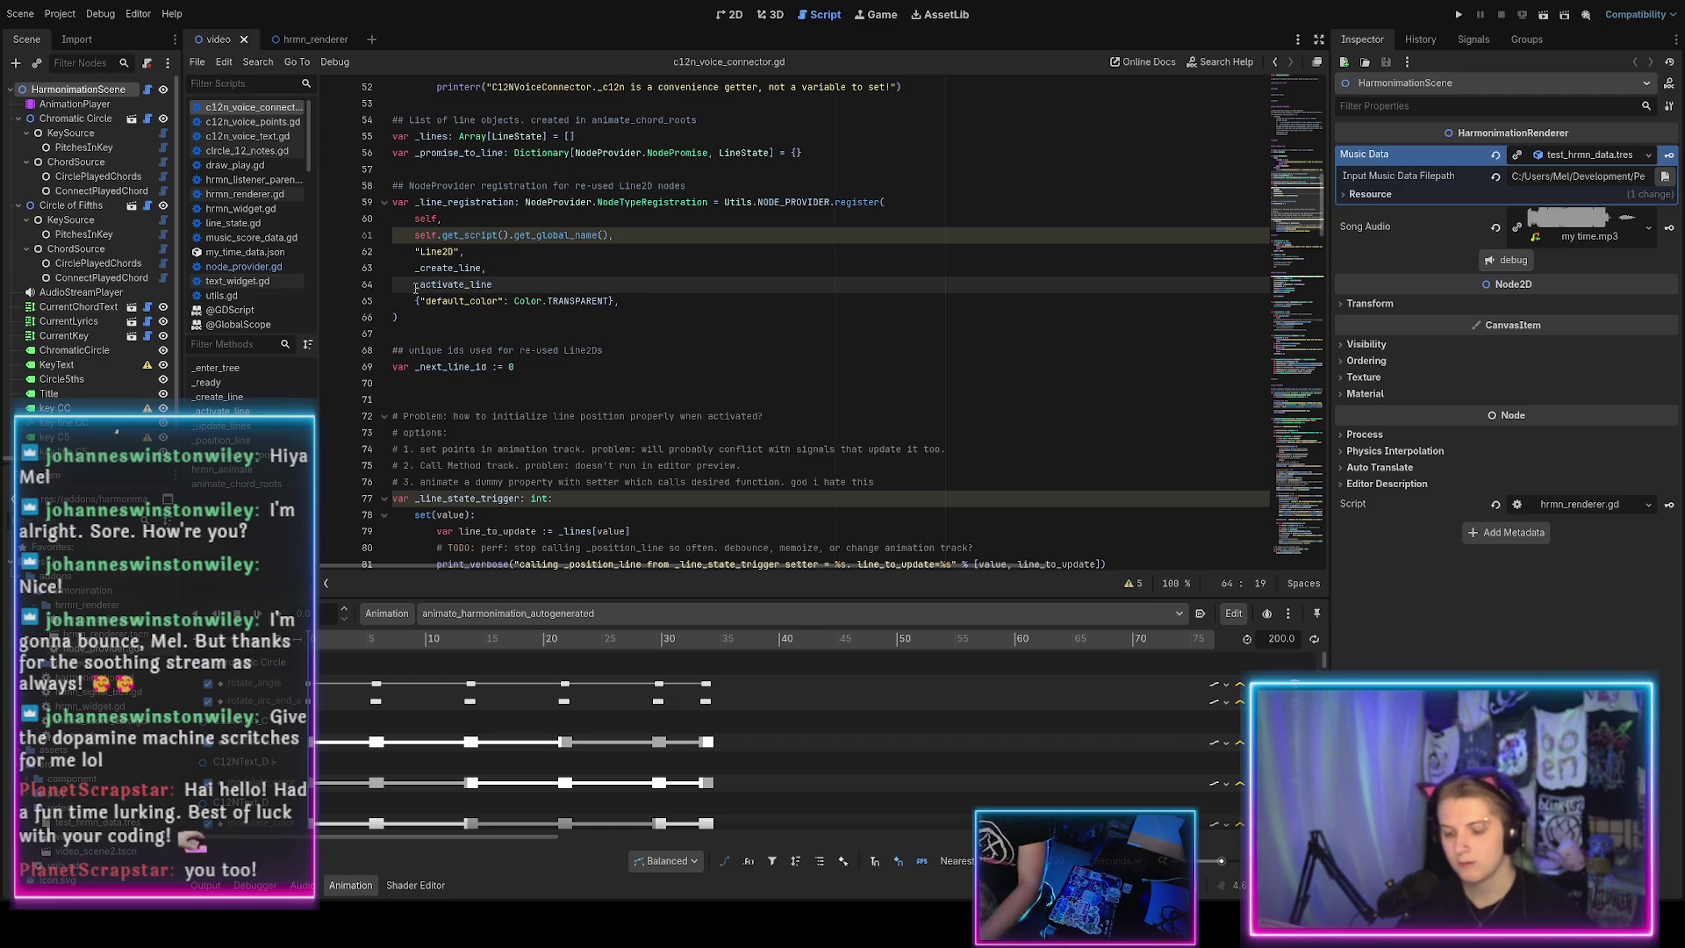
pyautogui.click(466, 286)
pyautogui.keyDown('ctrl'); pyautogui.click(468, 294); pyautogui.keyUp('ctrl')
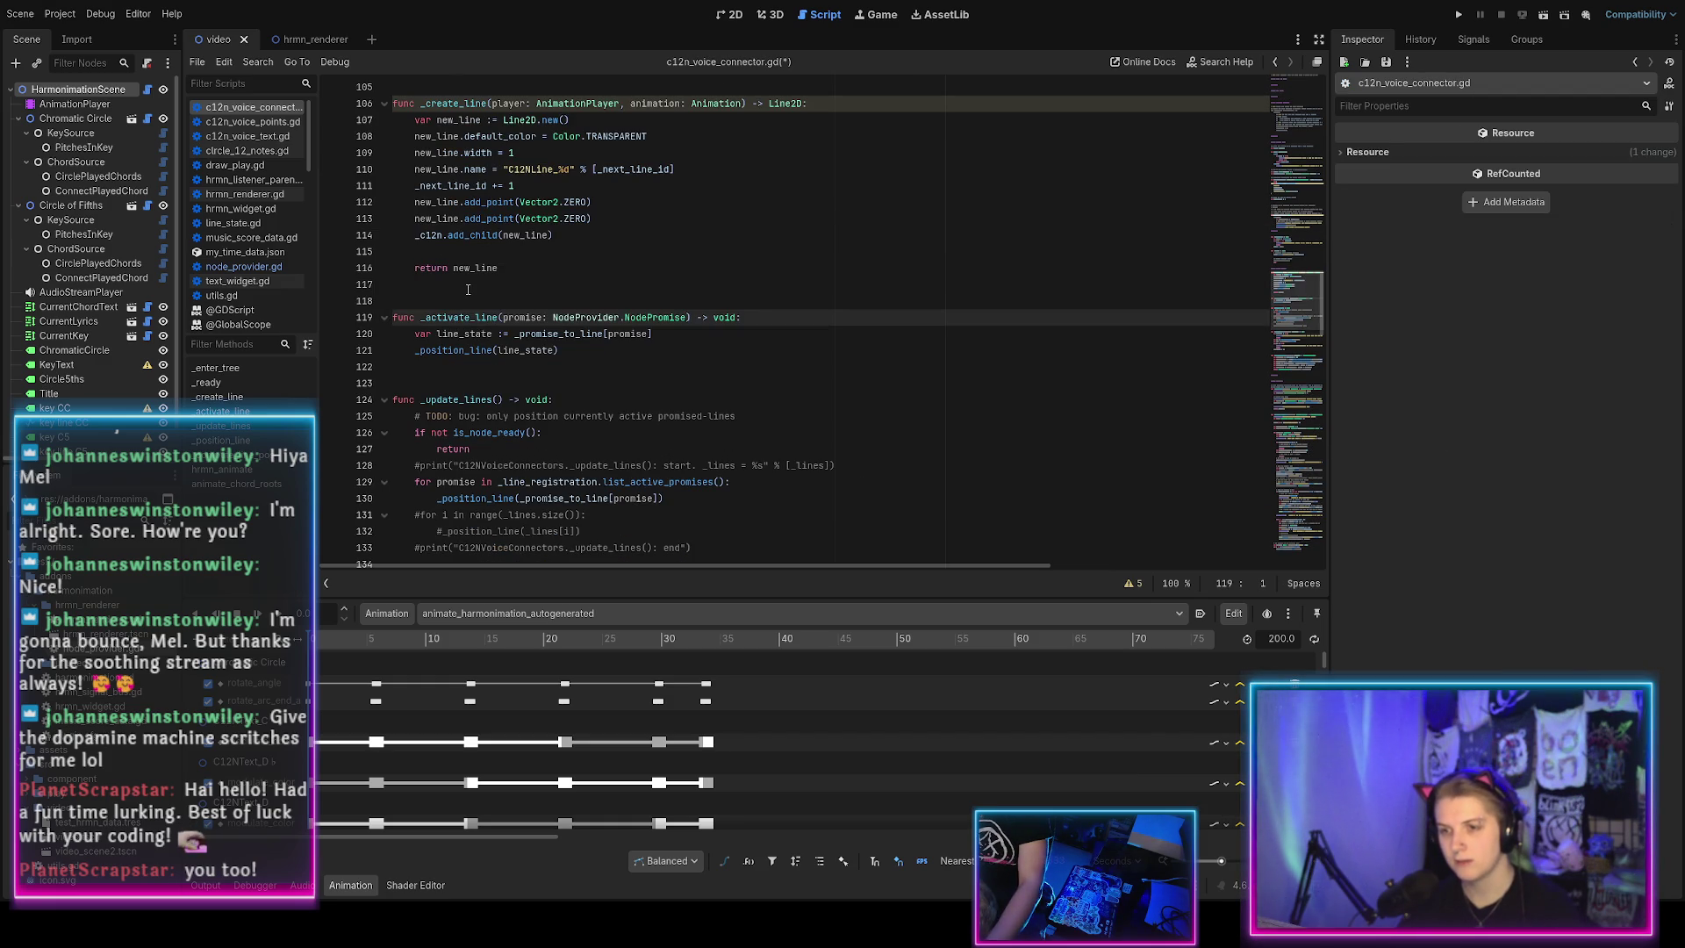
# Save c12n_voice_connector.gd after checking the _activate_line definition.
pyautogui.click(692, 345)
pyautogui.scroll(-6, 691, 345)
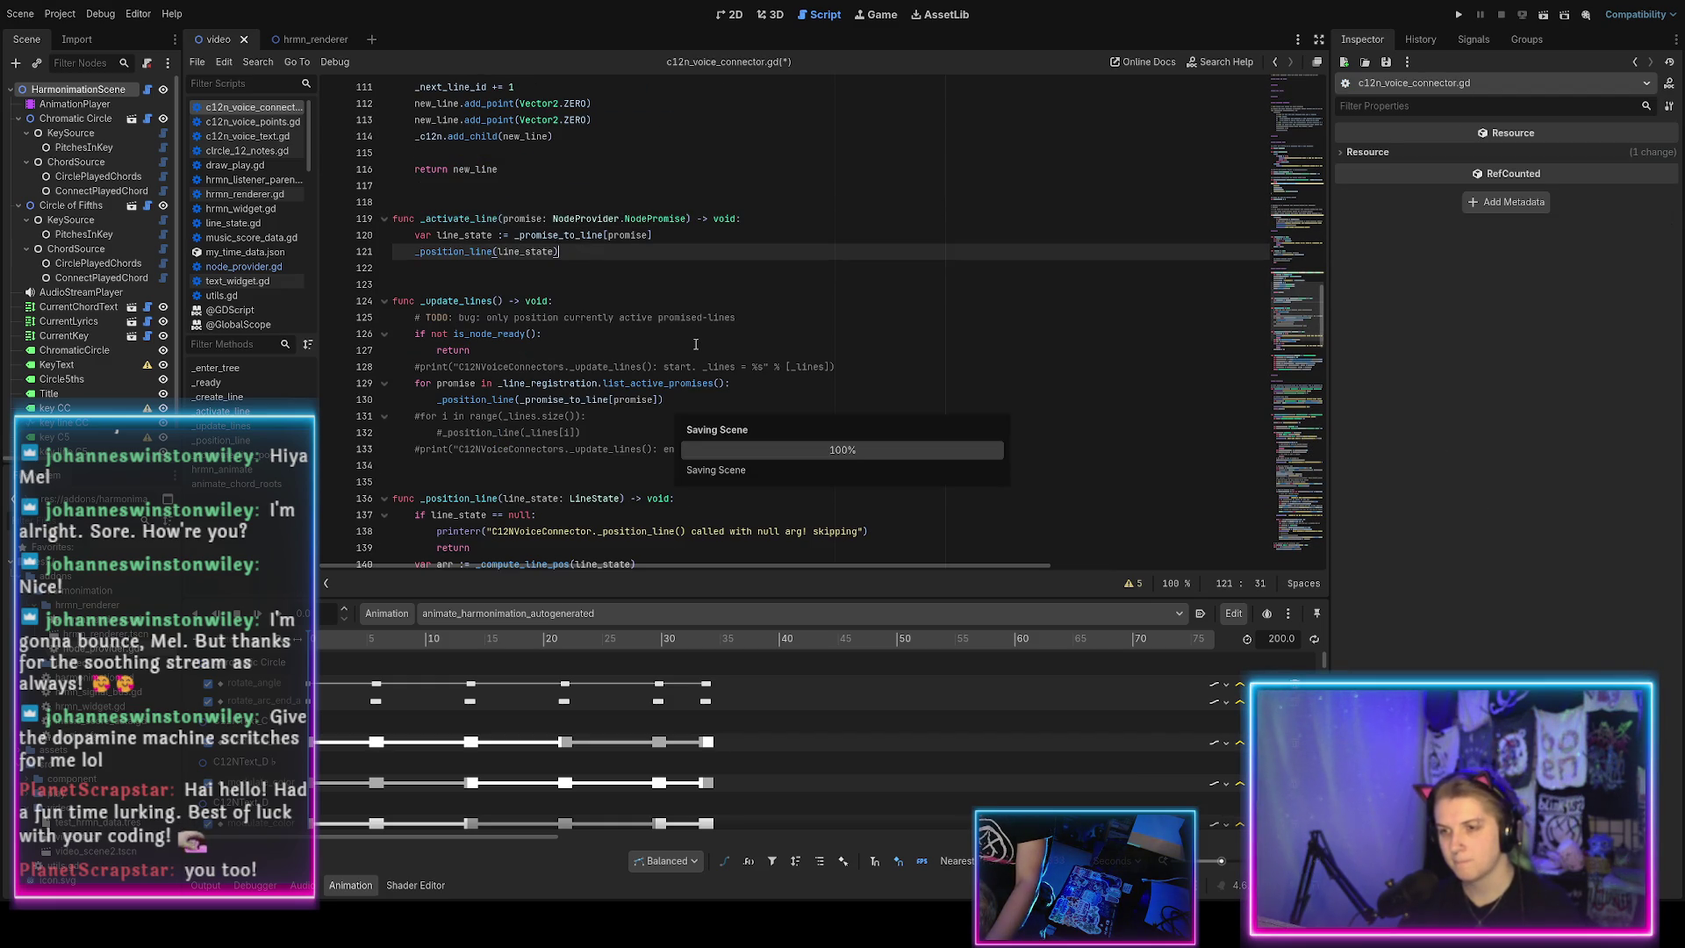
pyautogui.hotkey('ctrl', 's')
pyautogui.scroll(-20, 692, 345)
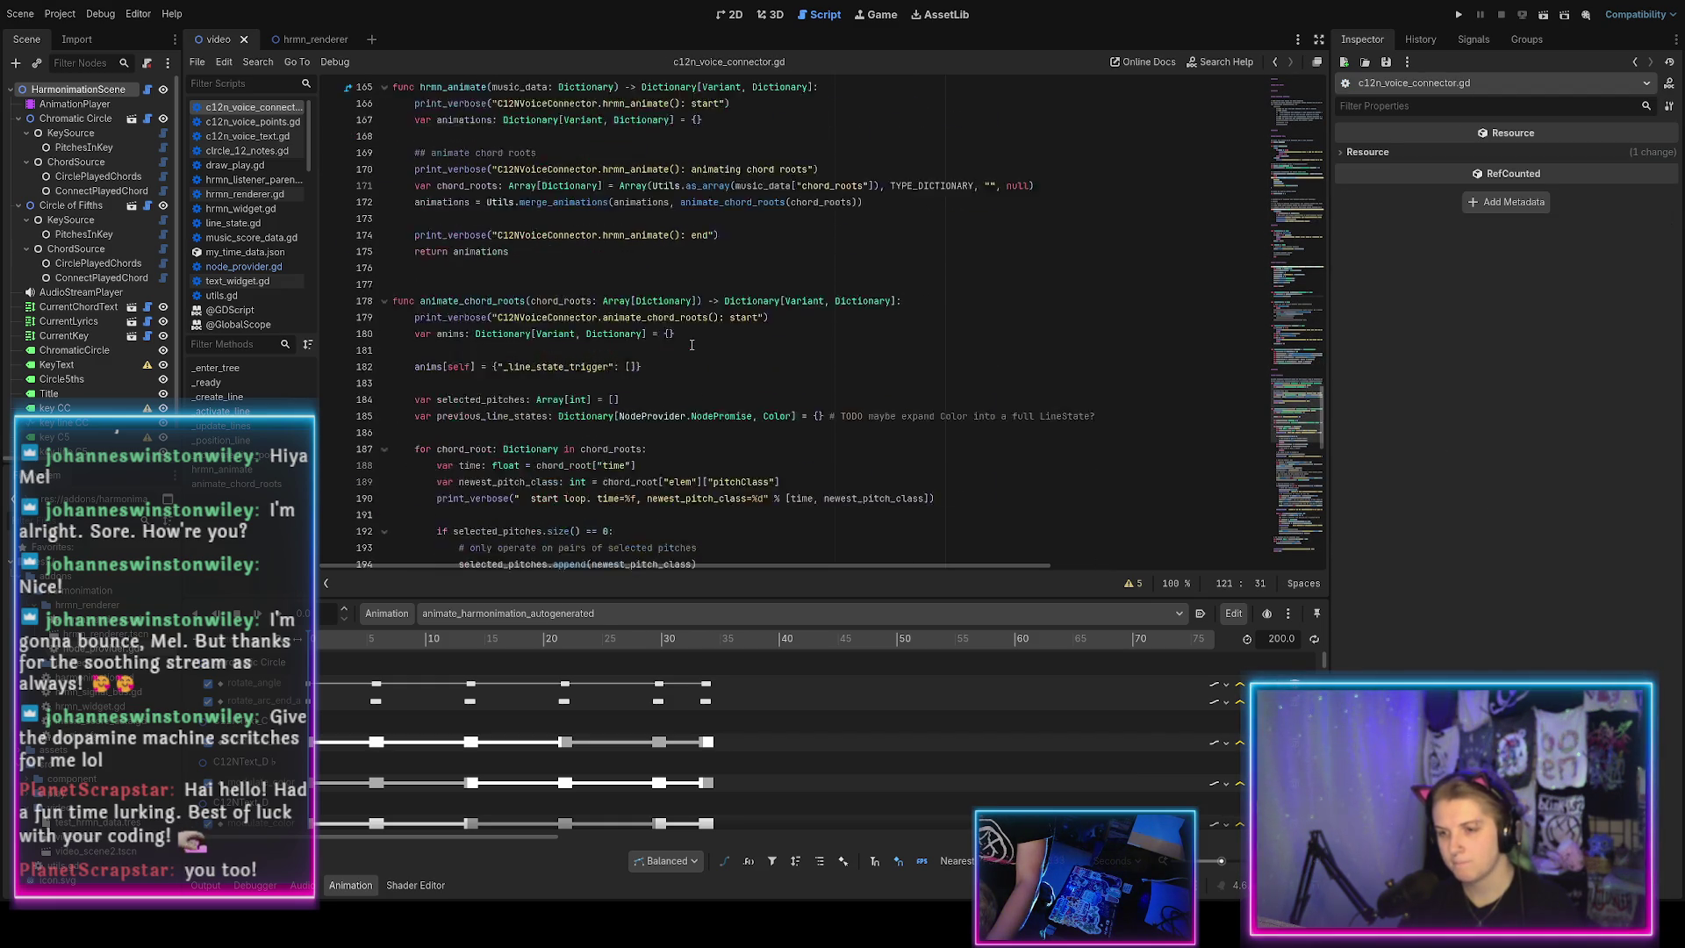
pyautogui.scroll(14, 691, 345)
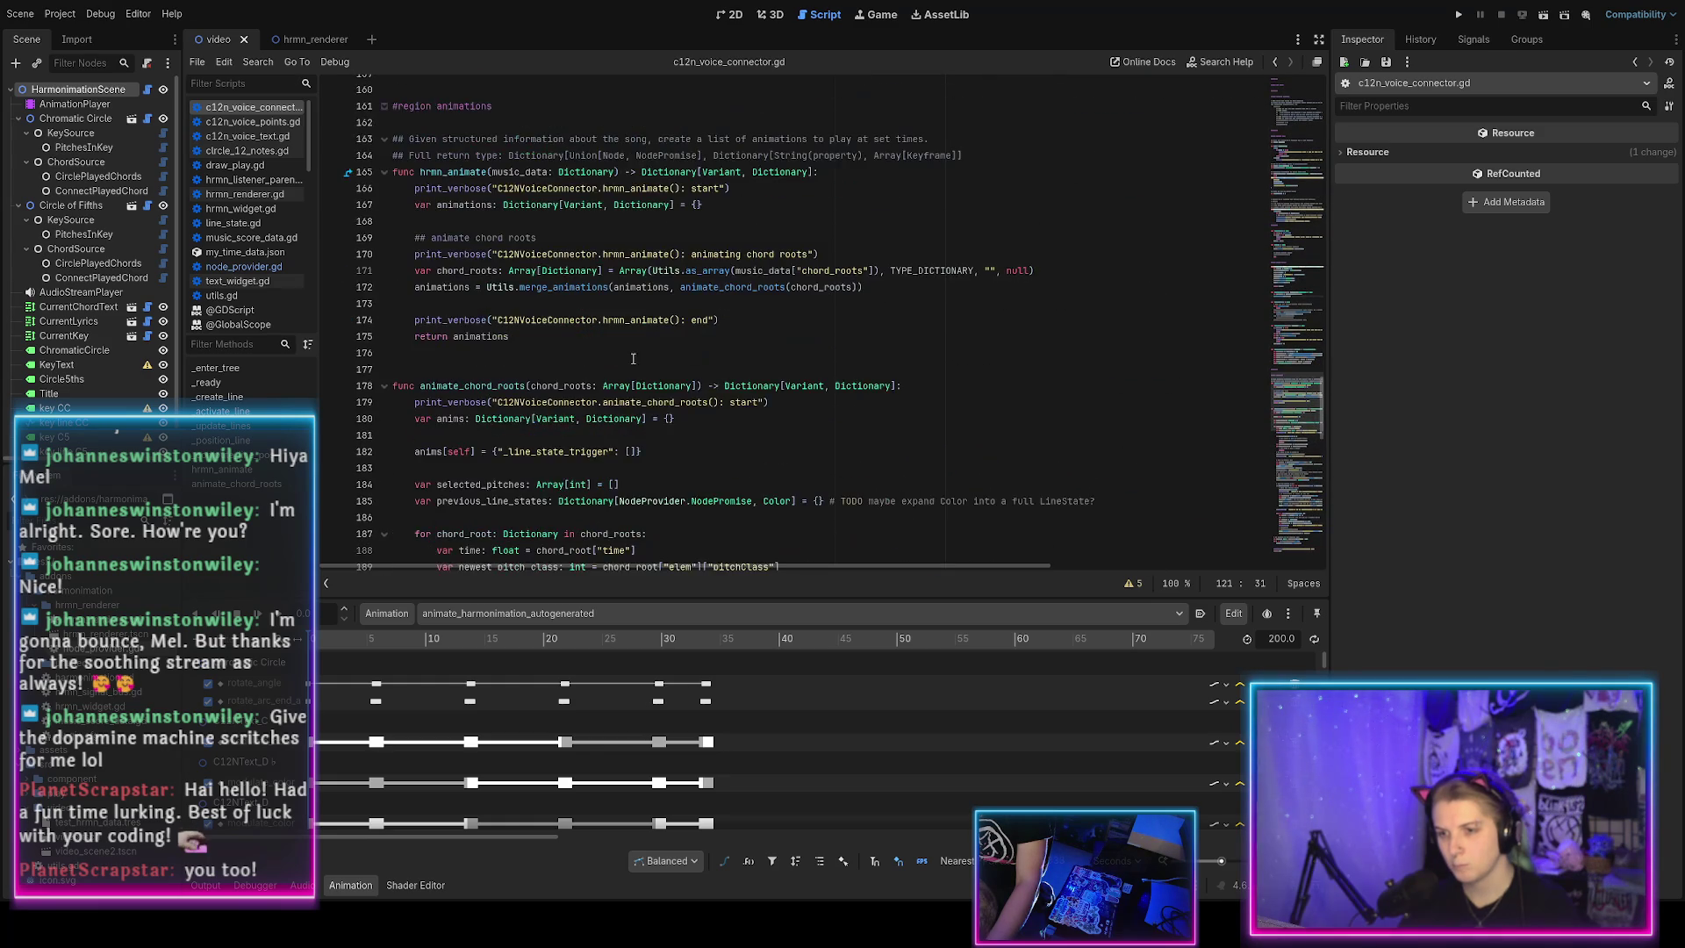
# Comment out the _line_state_trigger keyframe append on line 213, then switch to node_provider.gd.
pyautogui.click(569, 304)
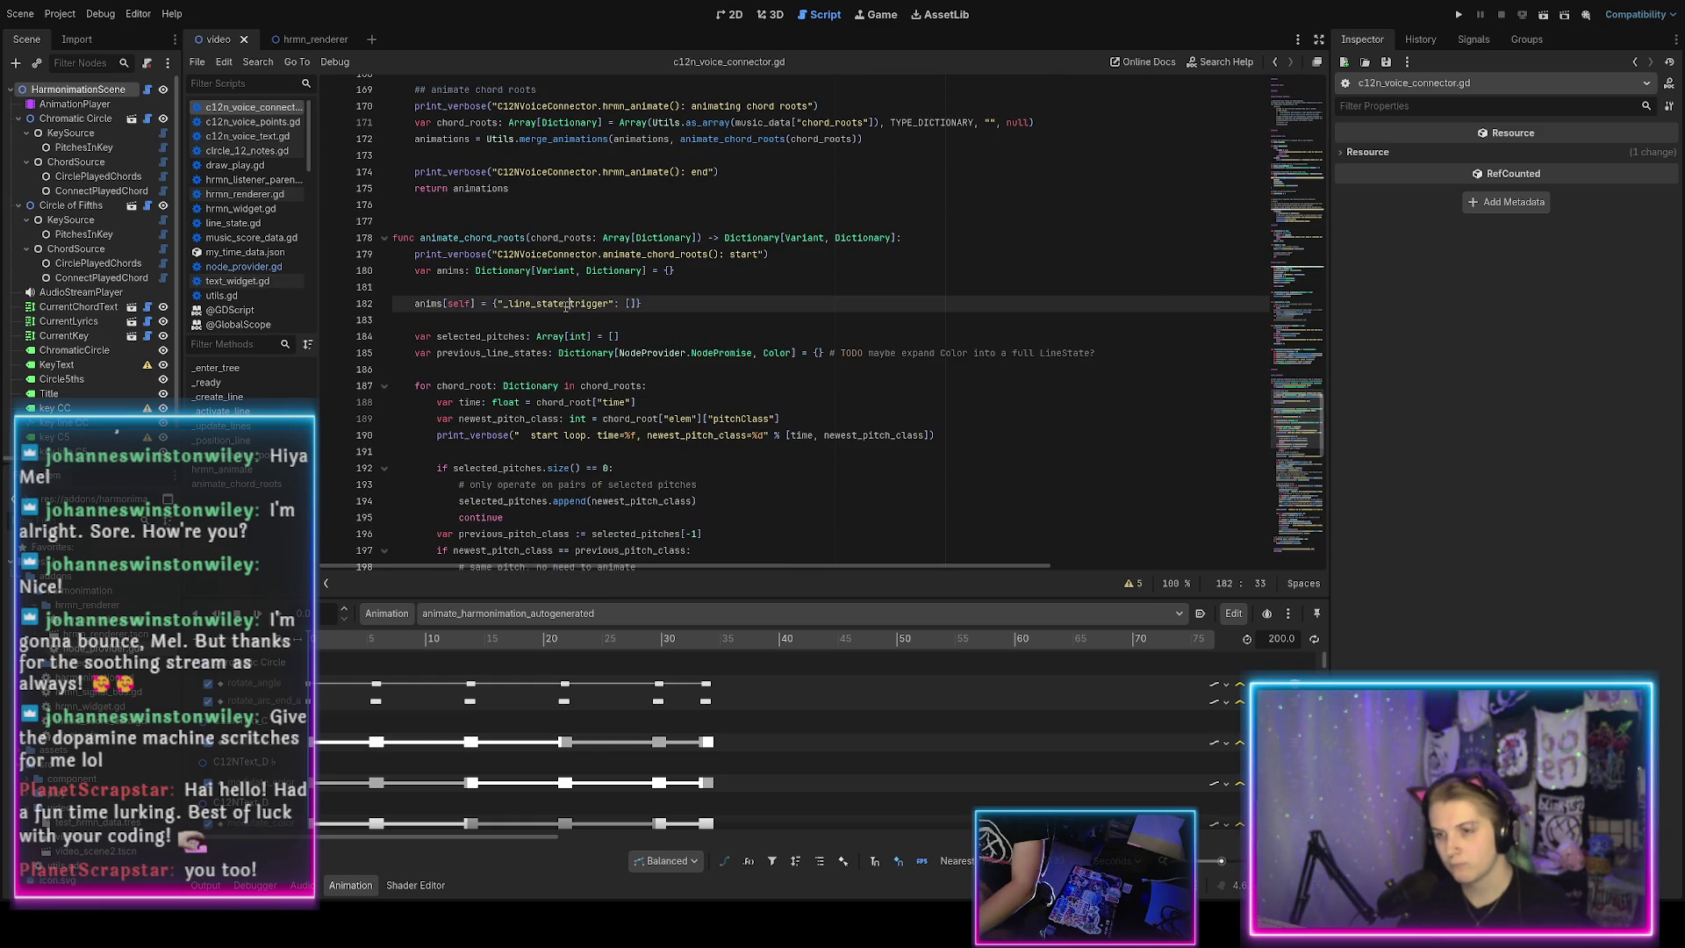
pyautogui.write('#')
pyautogui.scroll(-8, 628, 416)
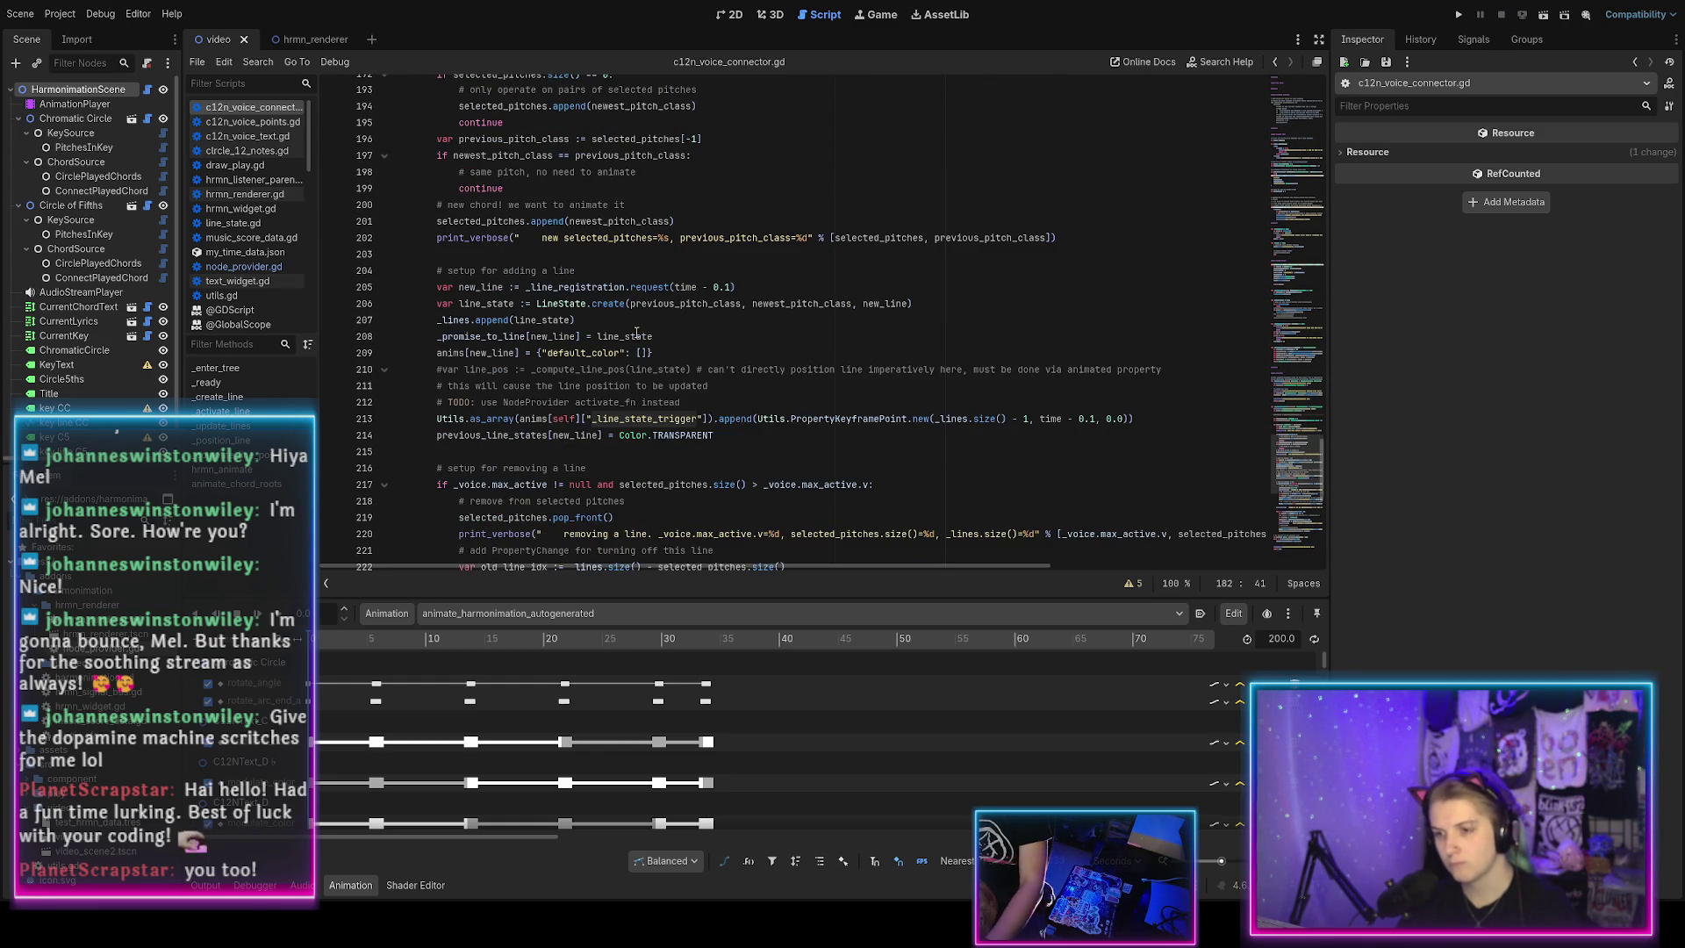
pyautogui.click(580, 419)
pyautogui.hotkey('ctrl', 'k')
pyautogui.scroll(-5, 631, 433)
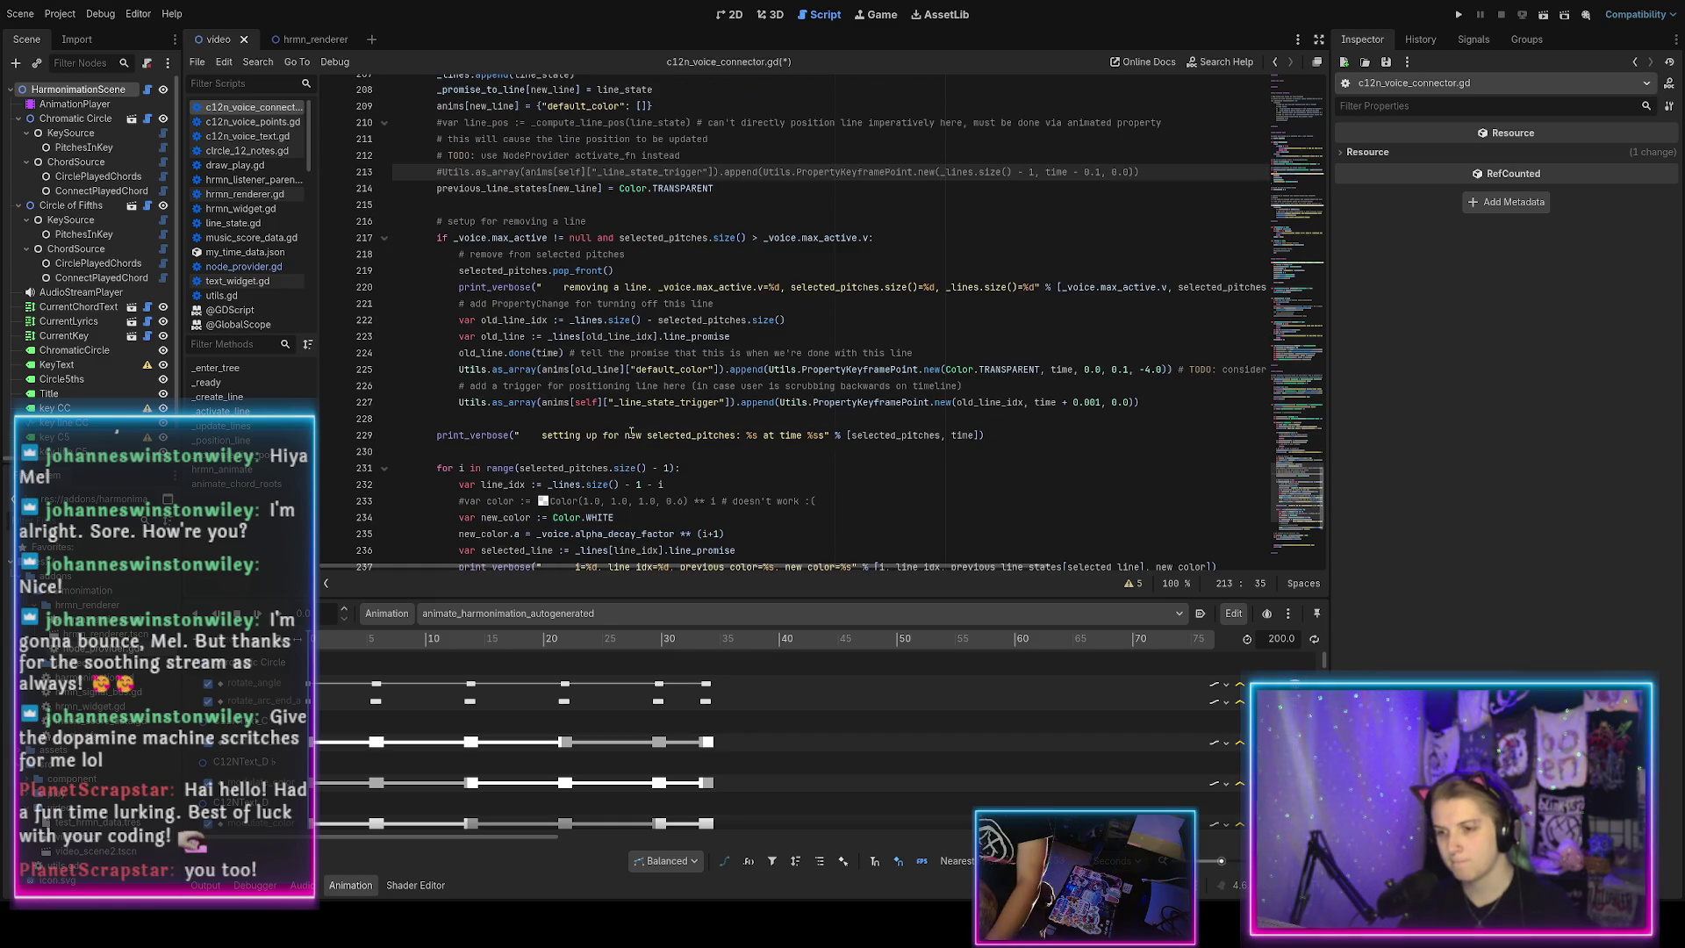
pyautogui.scroll(-5, 631, 432)
pyautogui.scroll(10, 628, 395)
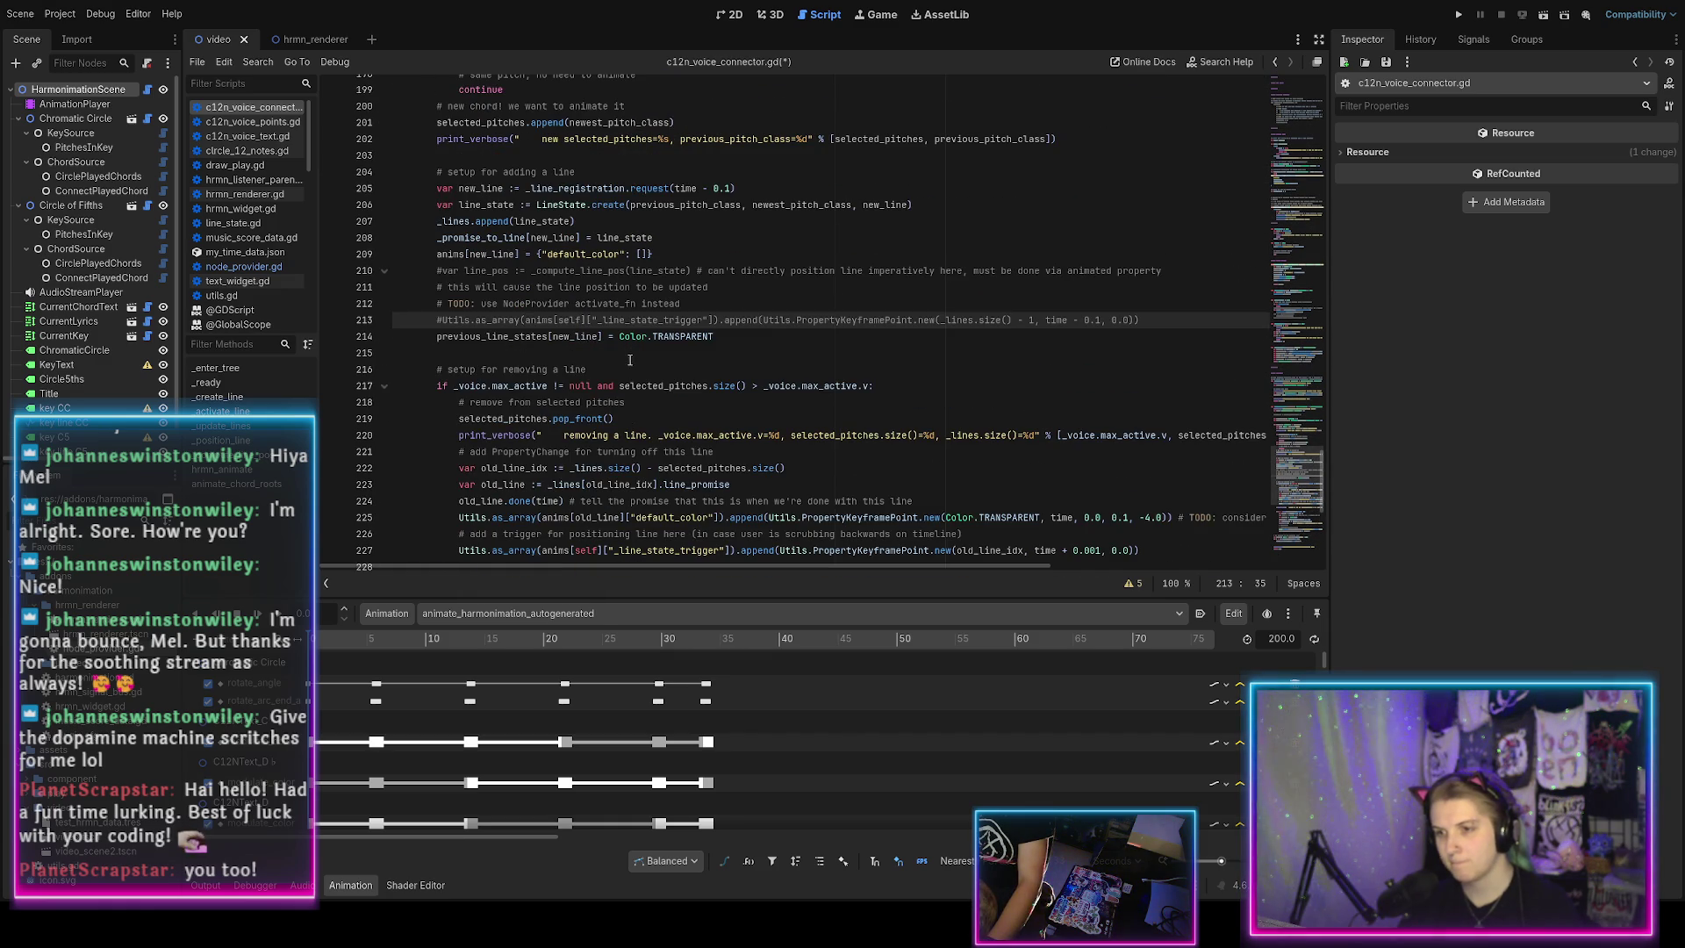
pyautogui.doubleClick(650, 319)
pyautogui.scroll(-4, 632, 335)
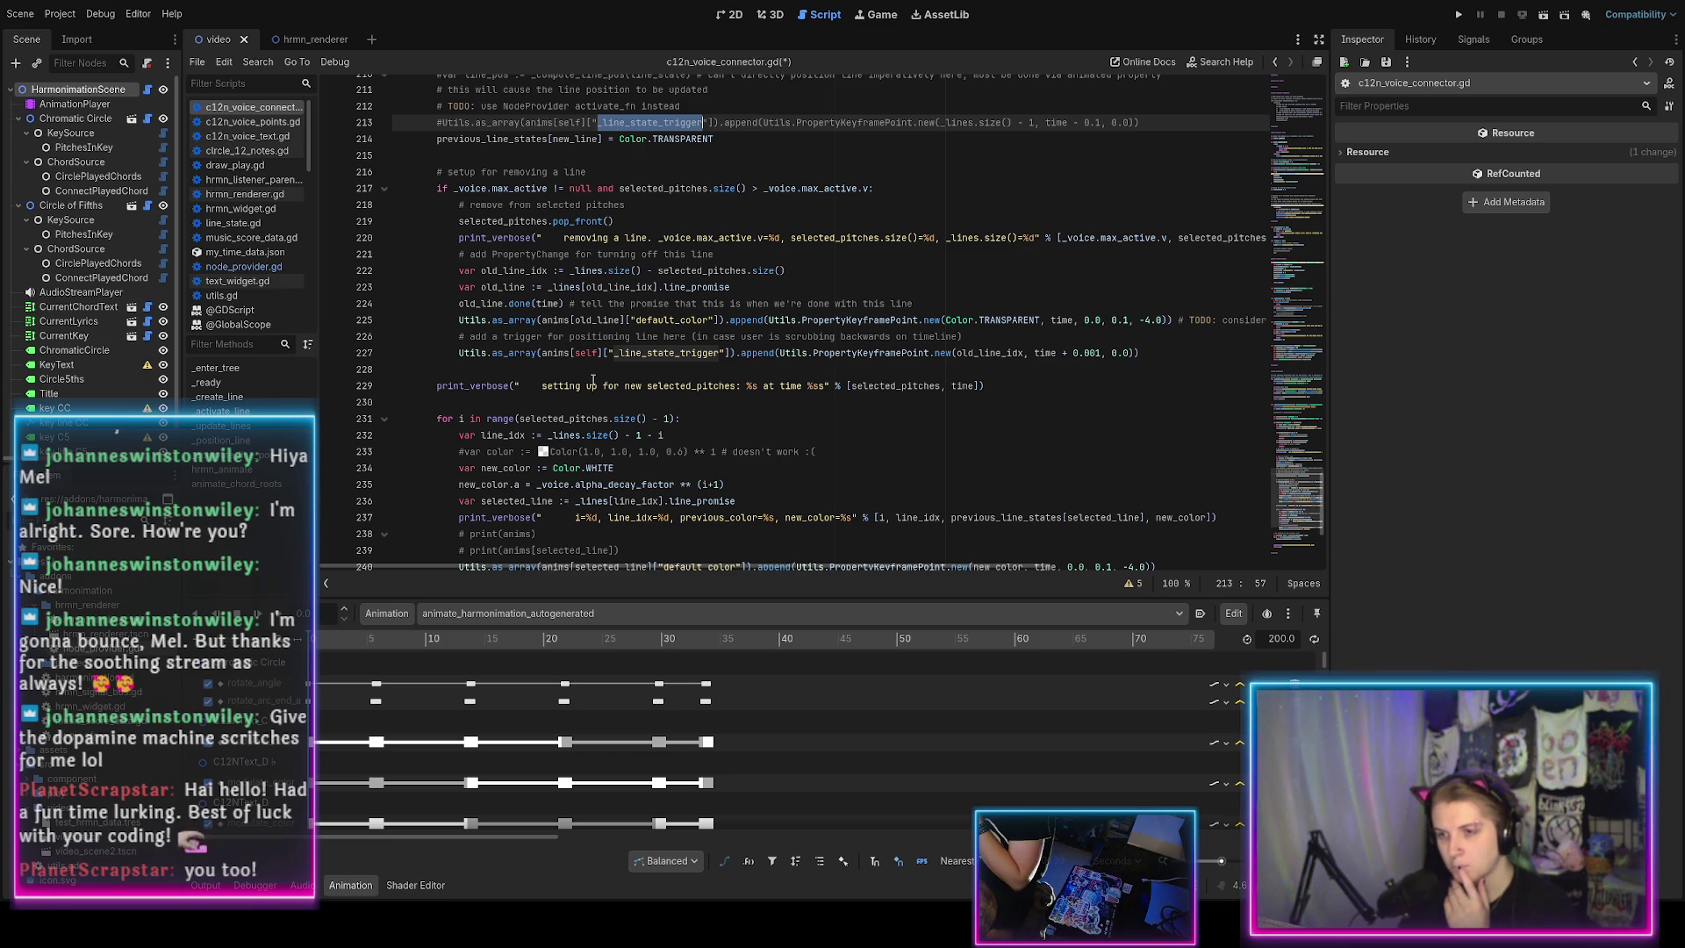
pyautogui.scroll(3, 584, 384)
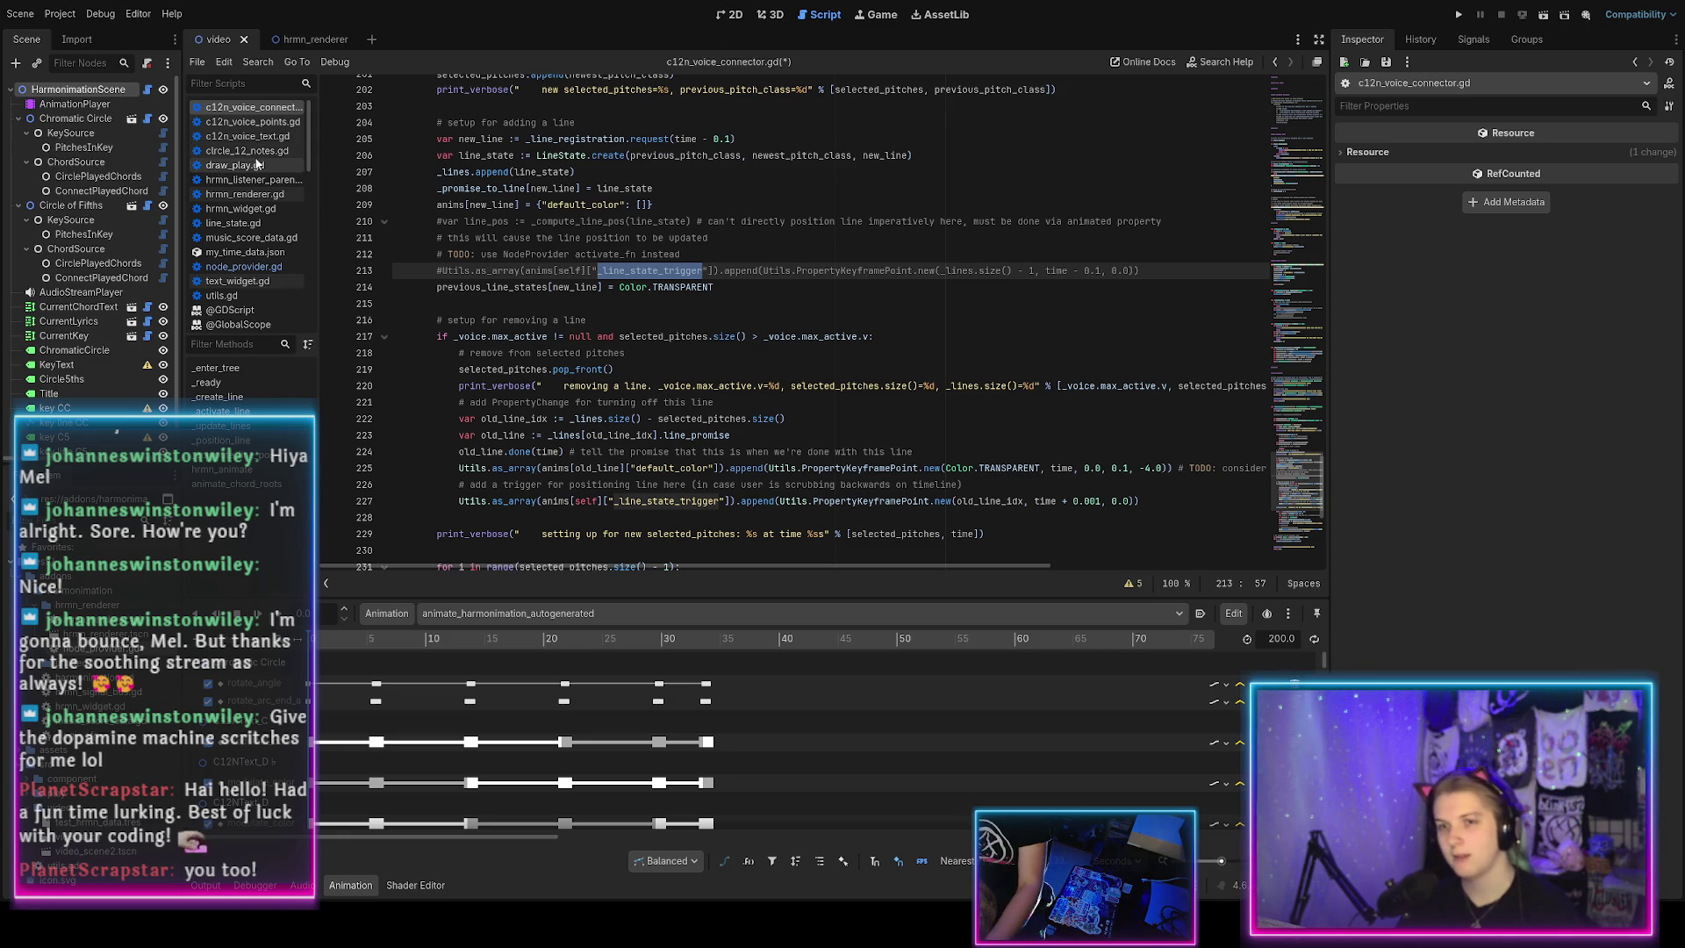
pyautogui.click(244, 266)
pyautogui.scroll(-15, 669, 342)
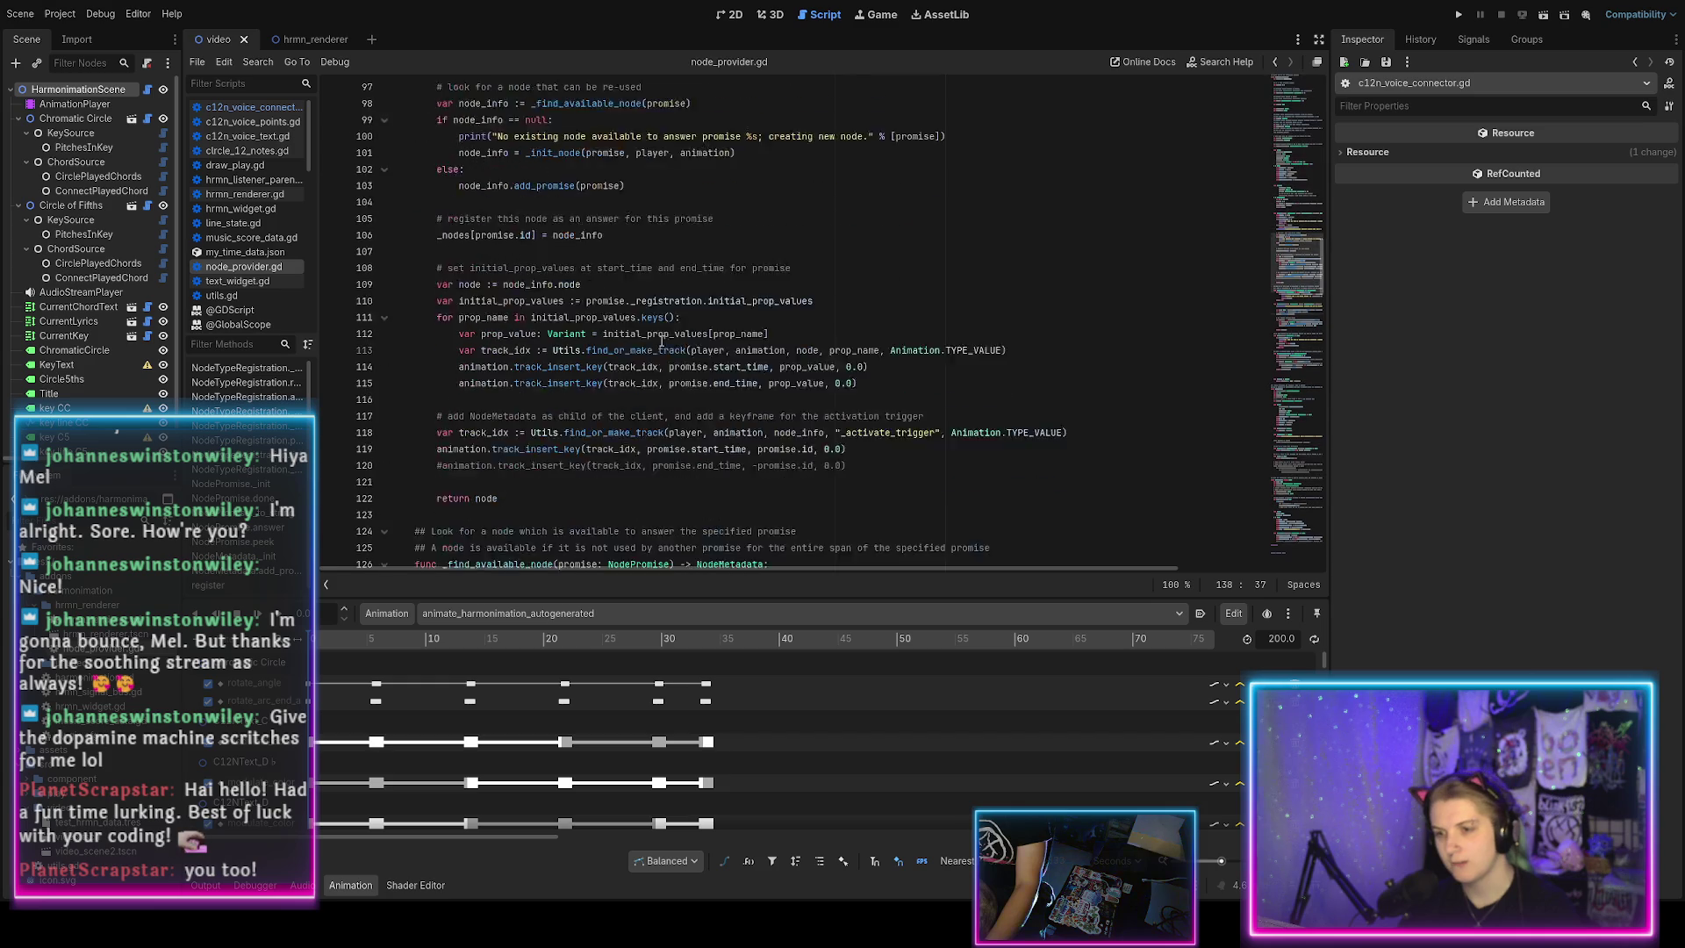
# Uncomment the end-time _activate_trigger keyframe on line 120 and save node_provider.gd.
pyautogui.click(647, 301)
pyautogui.click(643, 317)
pyautogui.hotkey('ctrl', 'k')
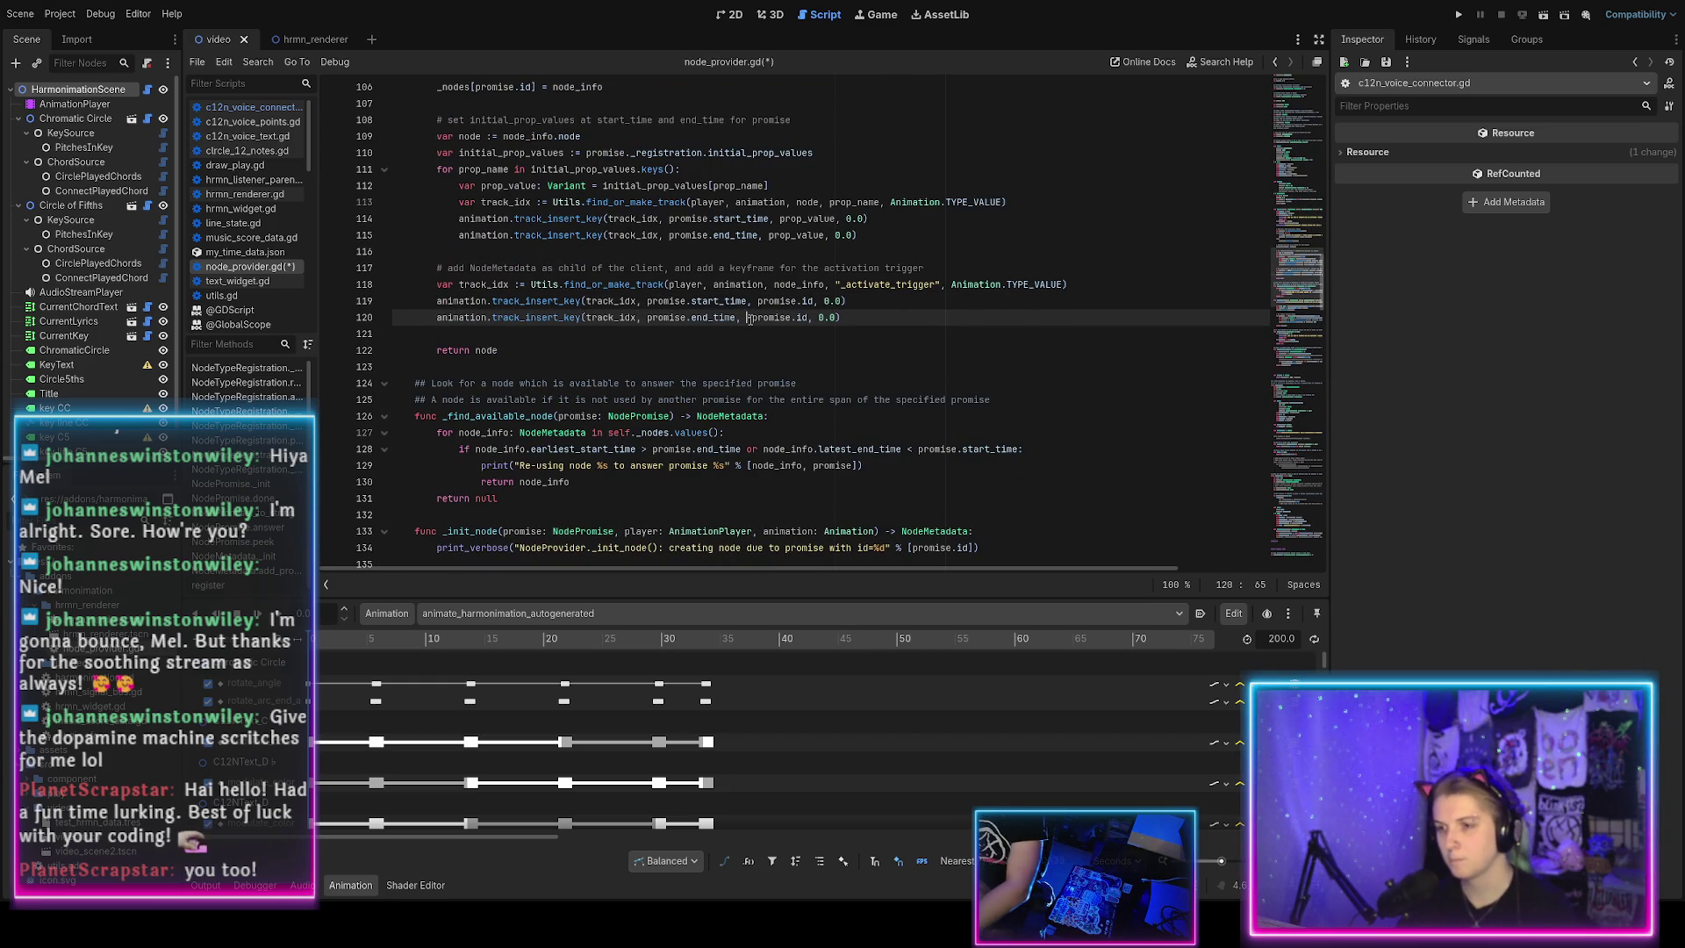
pyautogui.hotkey('ctrl', 's')
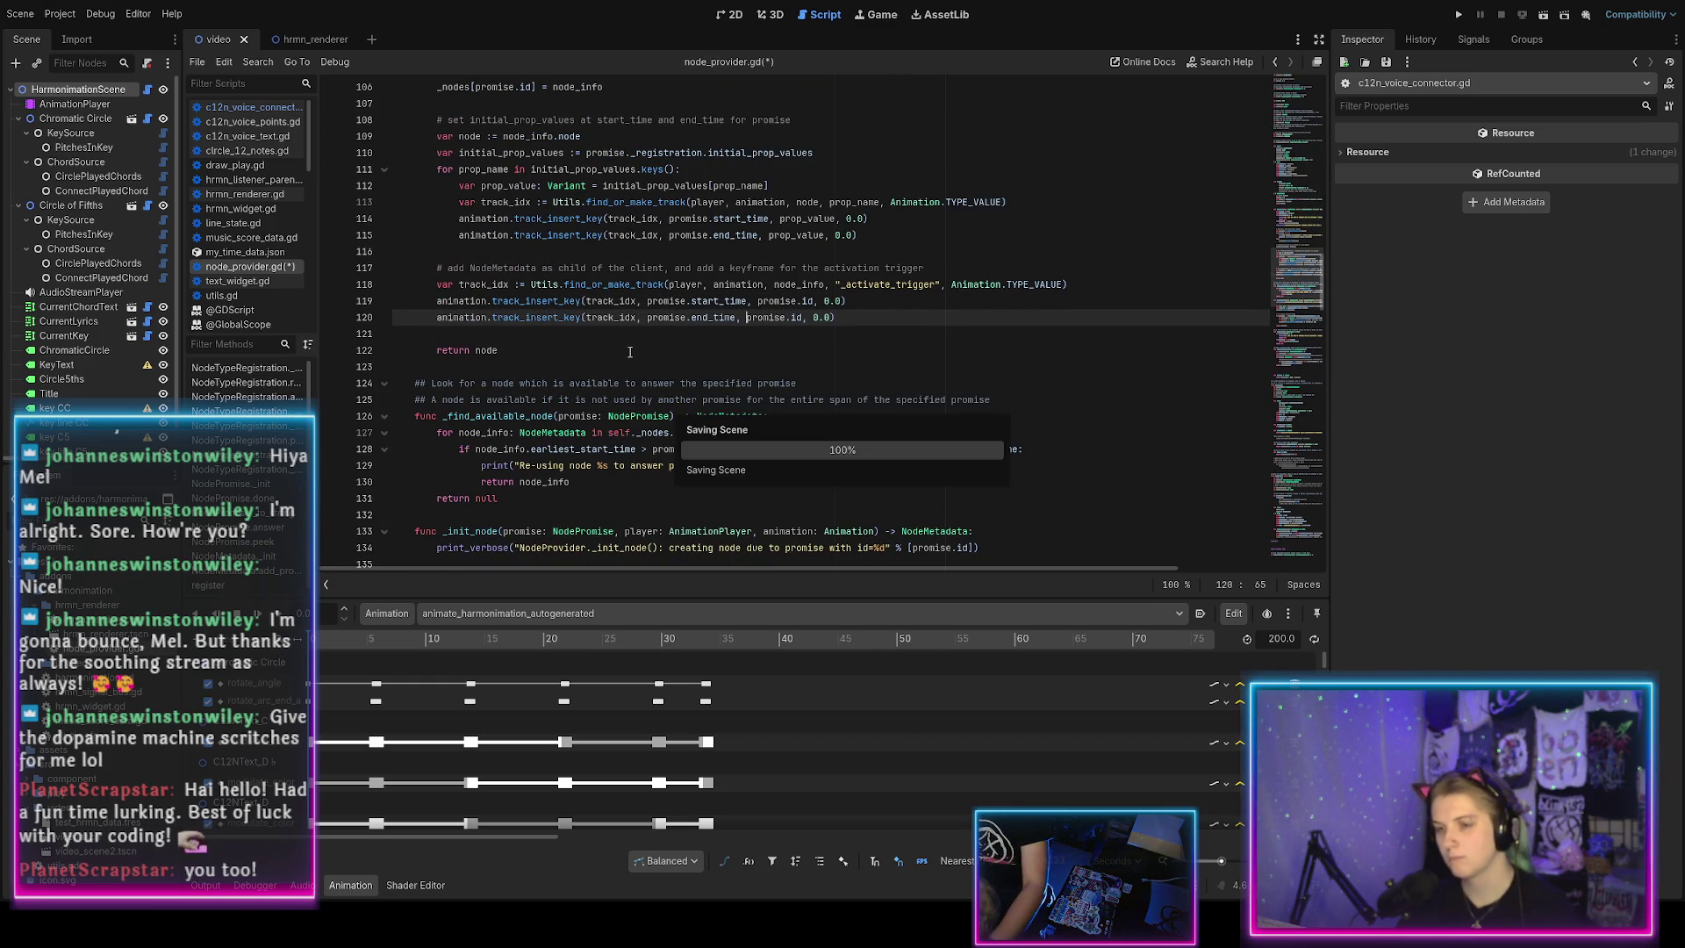
pyautogui.click(270, 107)
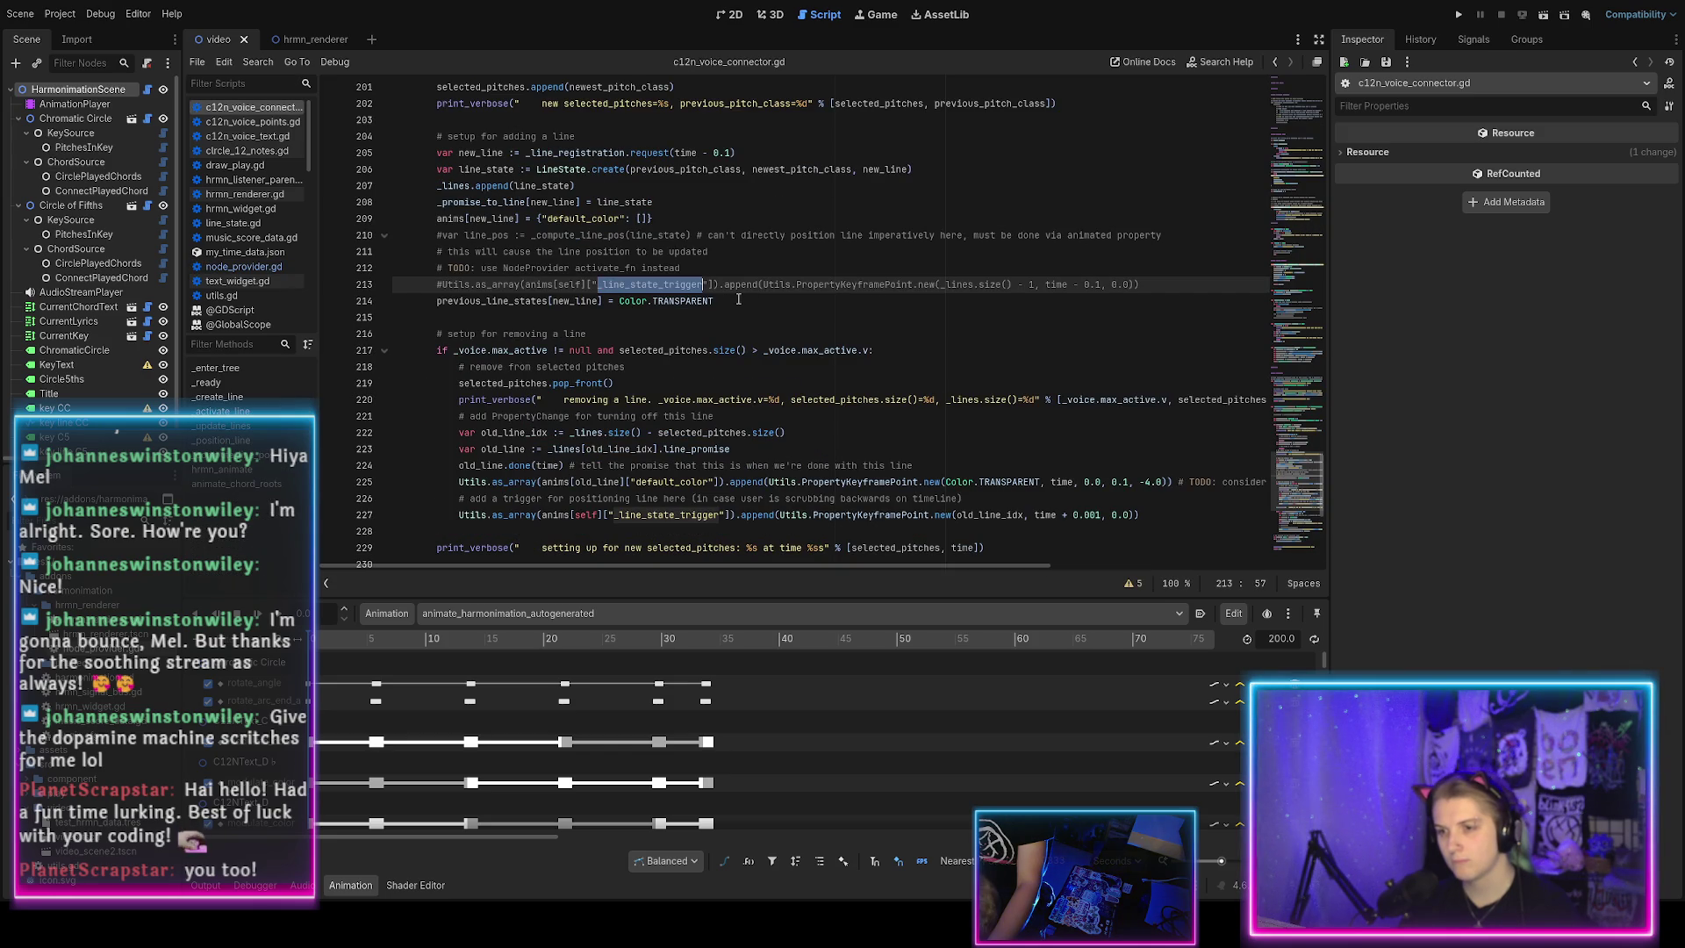
# Comment out line 227's trigger keyframe, confirm the last _line_state_trigger match, and run with F5.
pyautogui.scroll(-4, 735, 300)
pyautogui.click(729, 317)
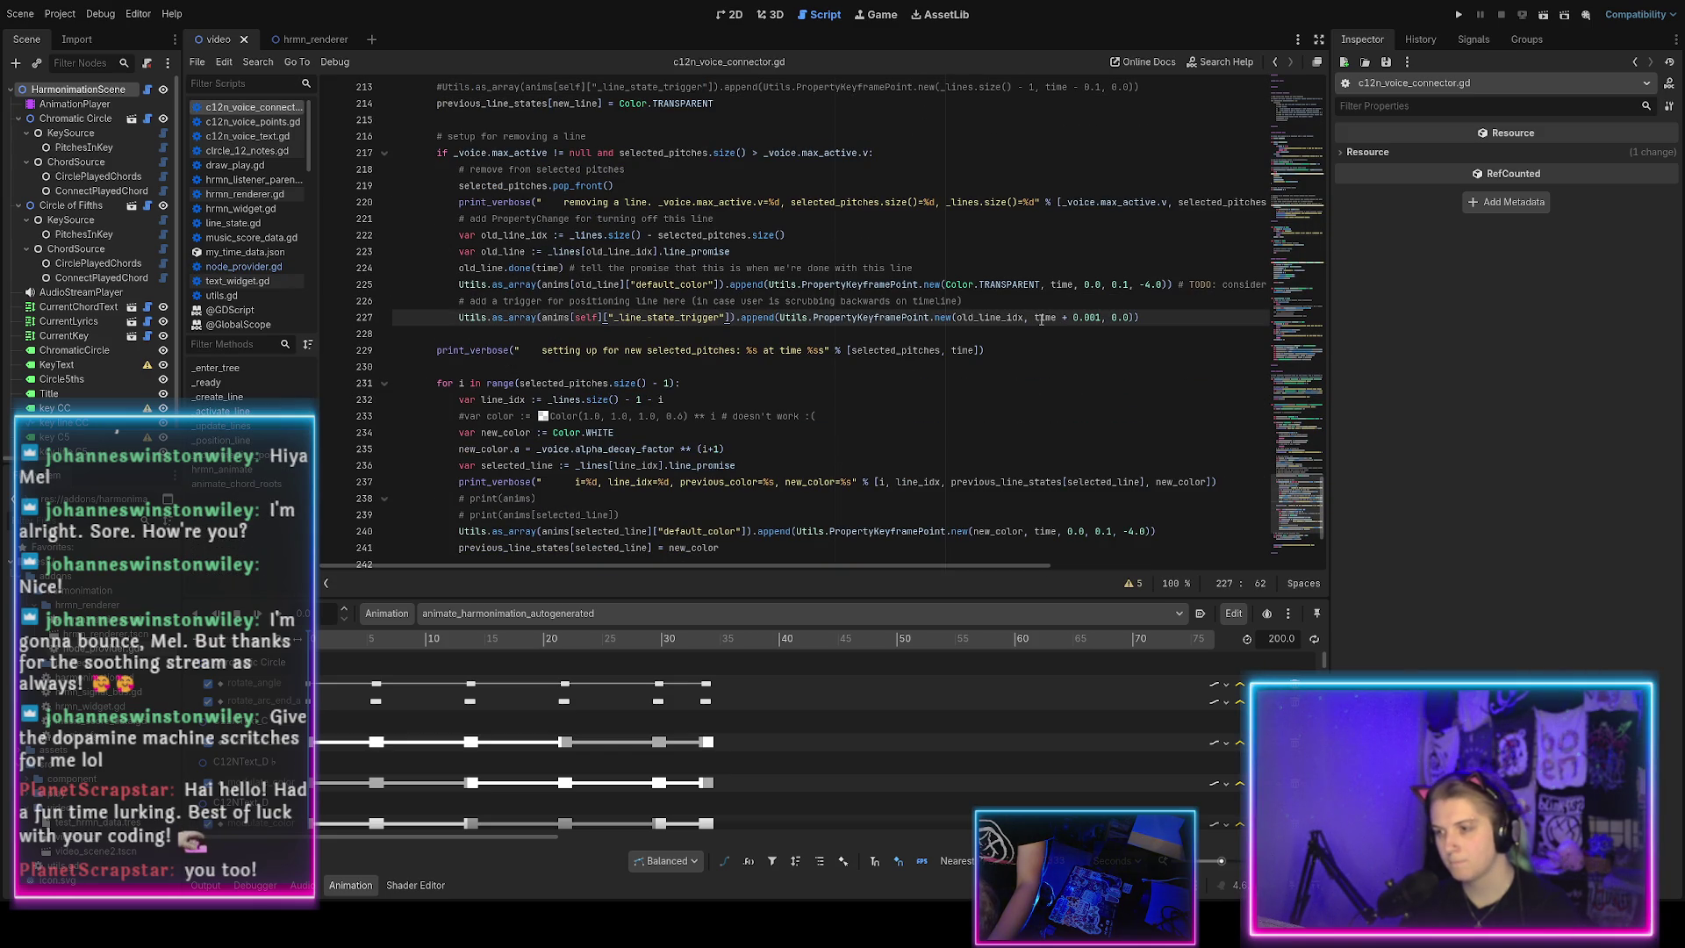
pyautogui.hotkey('ctrl', 'k')
pyautogui.scroll(-1, 694, 349)
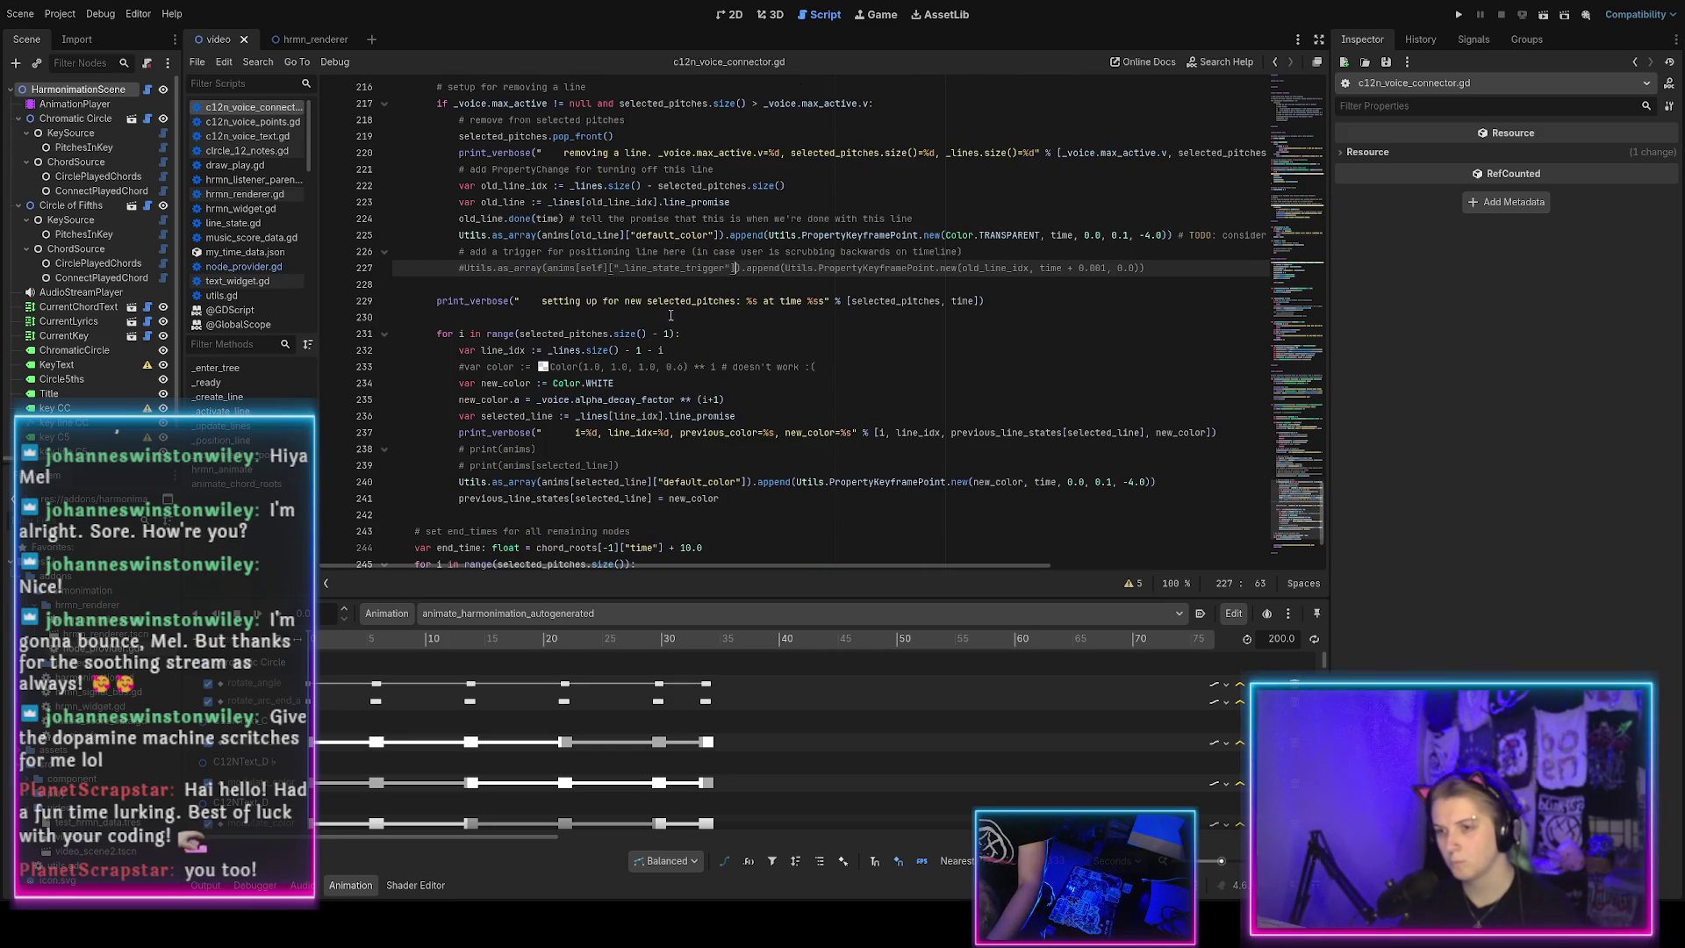
pyautogui.hotkey('ctrl', 'f')
pyautogui.press('Return')
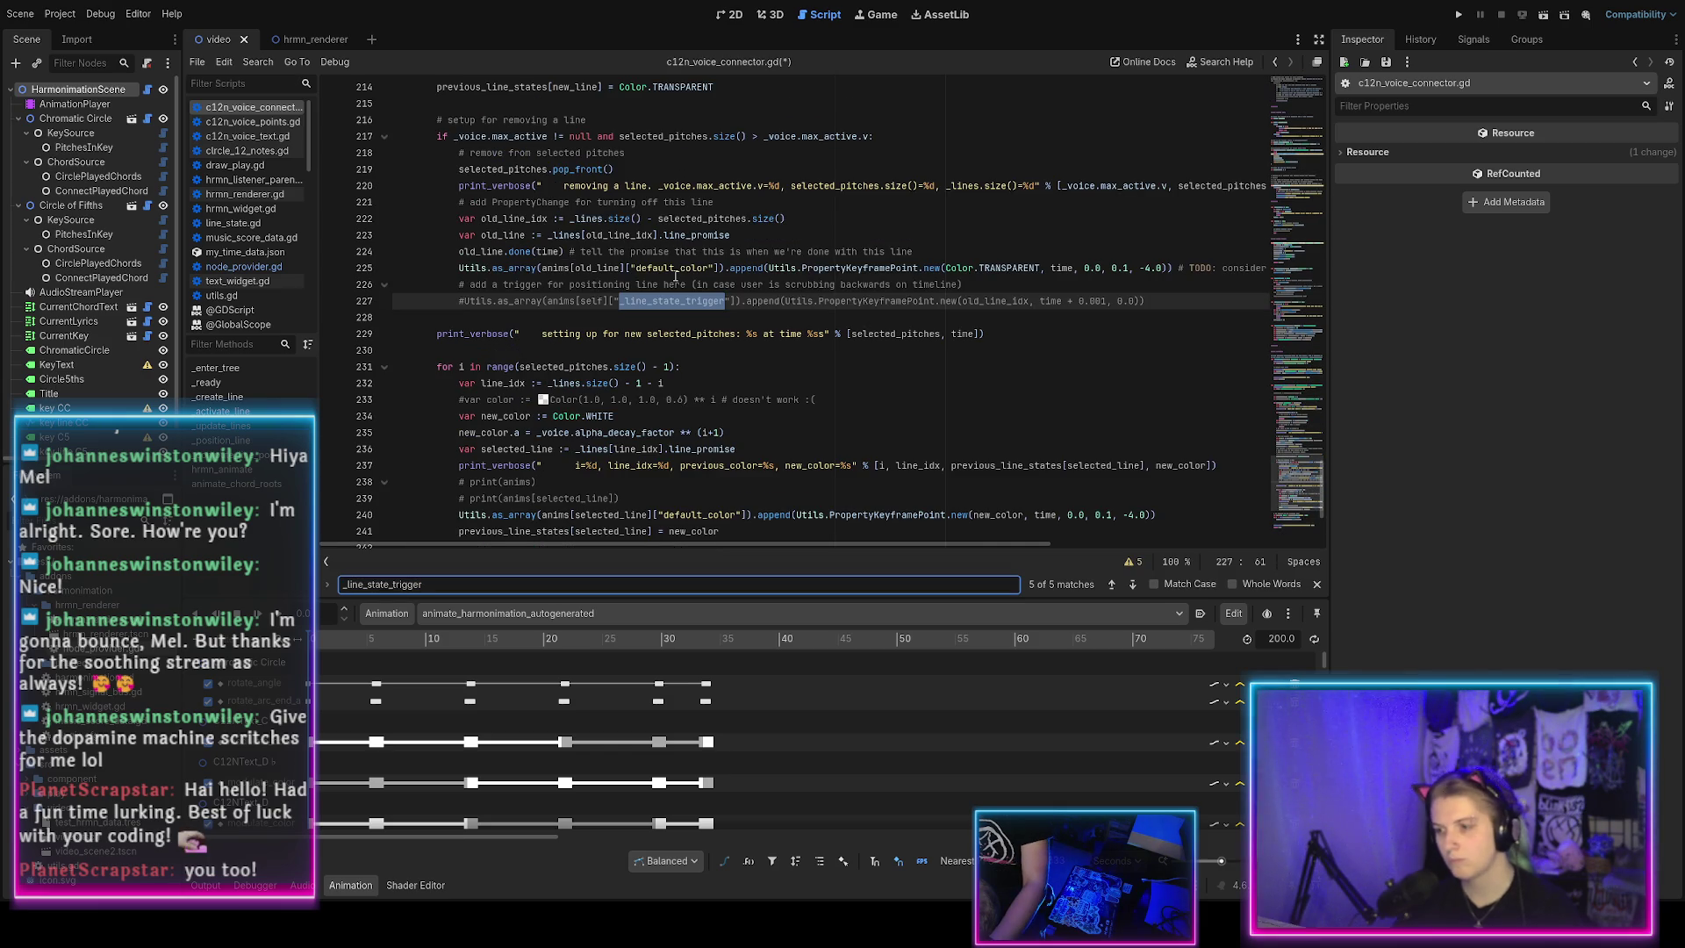
pyautogui.press('Return')
pyautogui.press('Return')
pyautogui.press('Return')
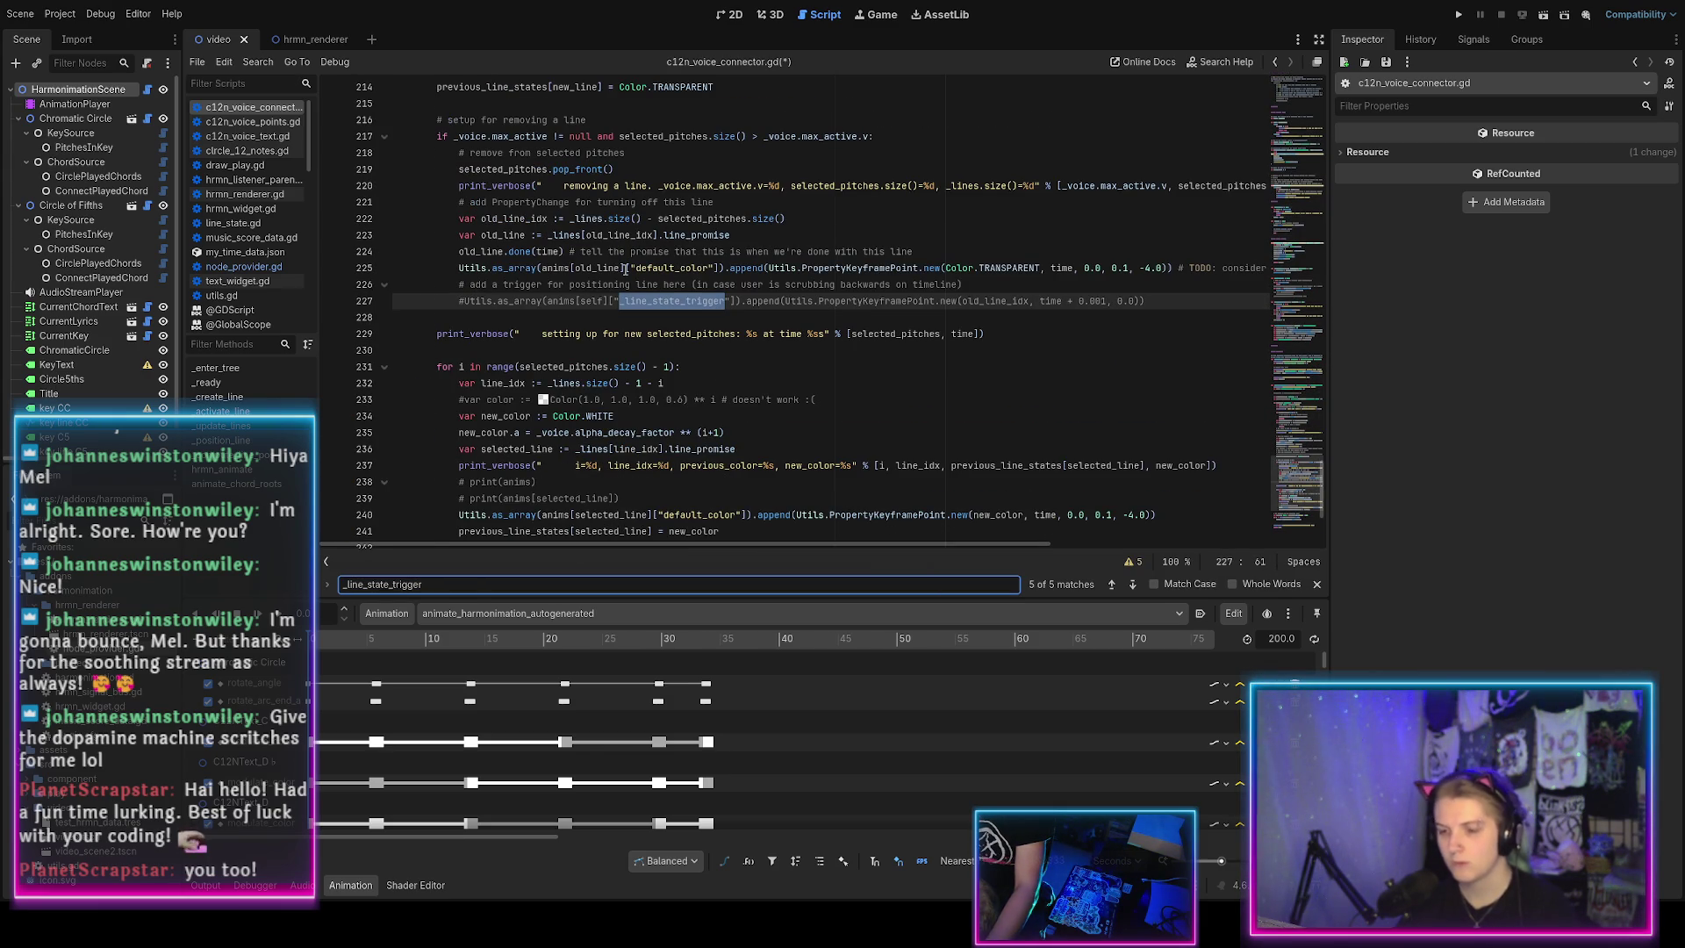
pyautogui.press('Escape')
pyautogui.press('F5')
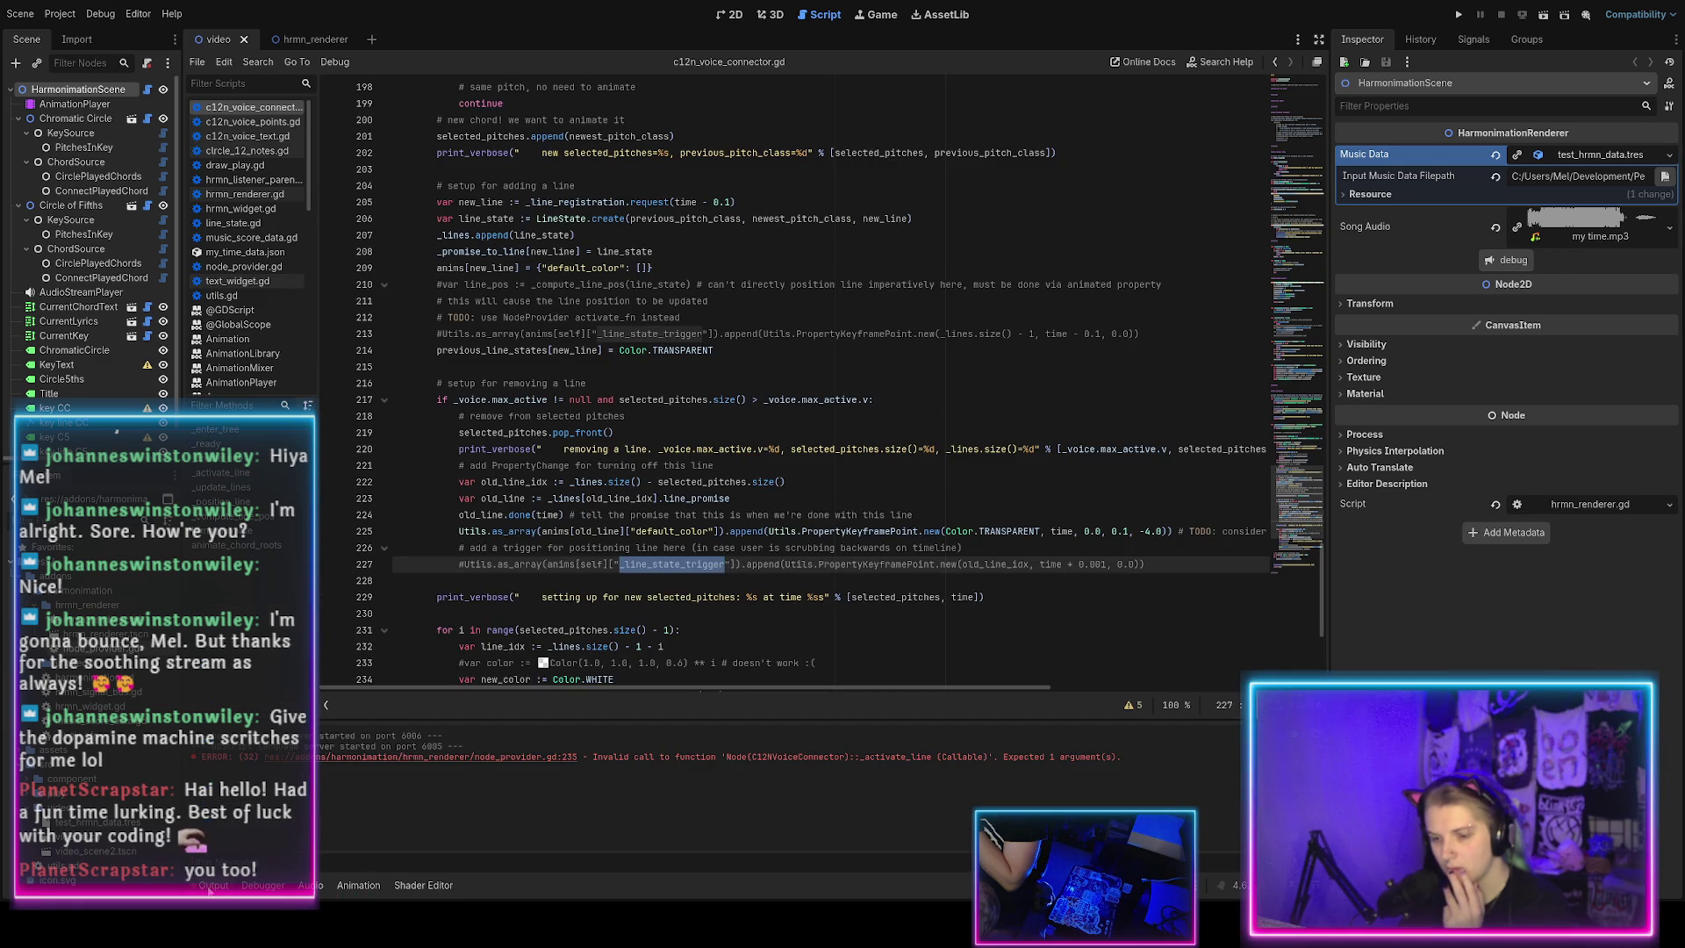
# Follow the Output error to line 235's activate_fn.call() in the _activate_trigger setter.
pyautogui.click(529, 762)
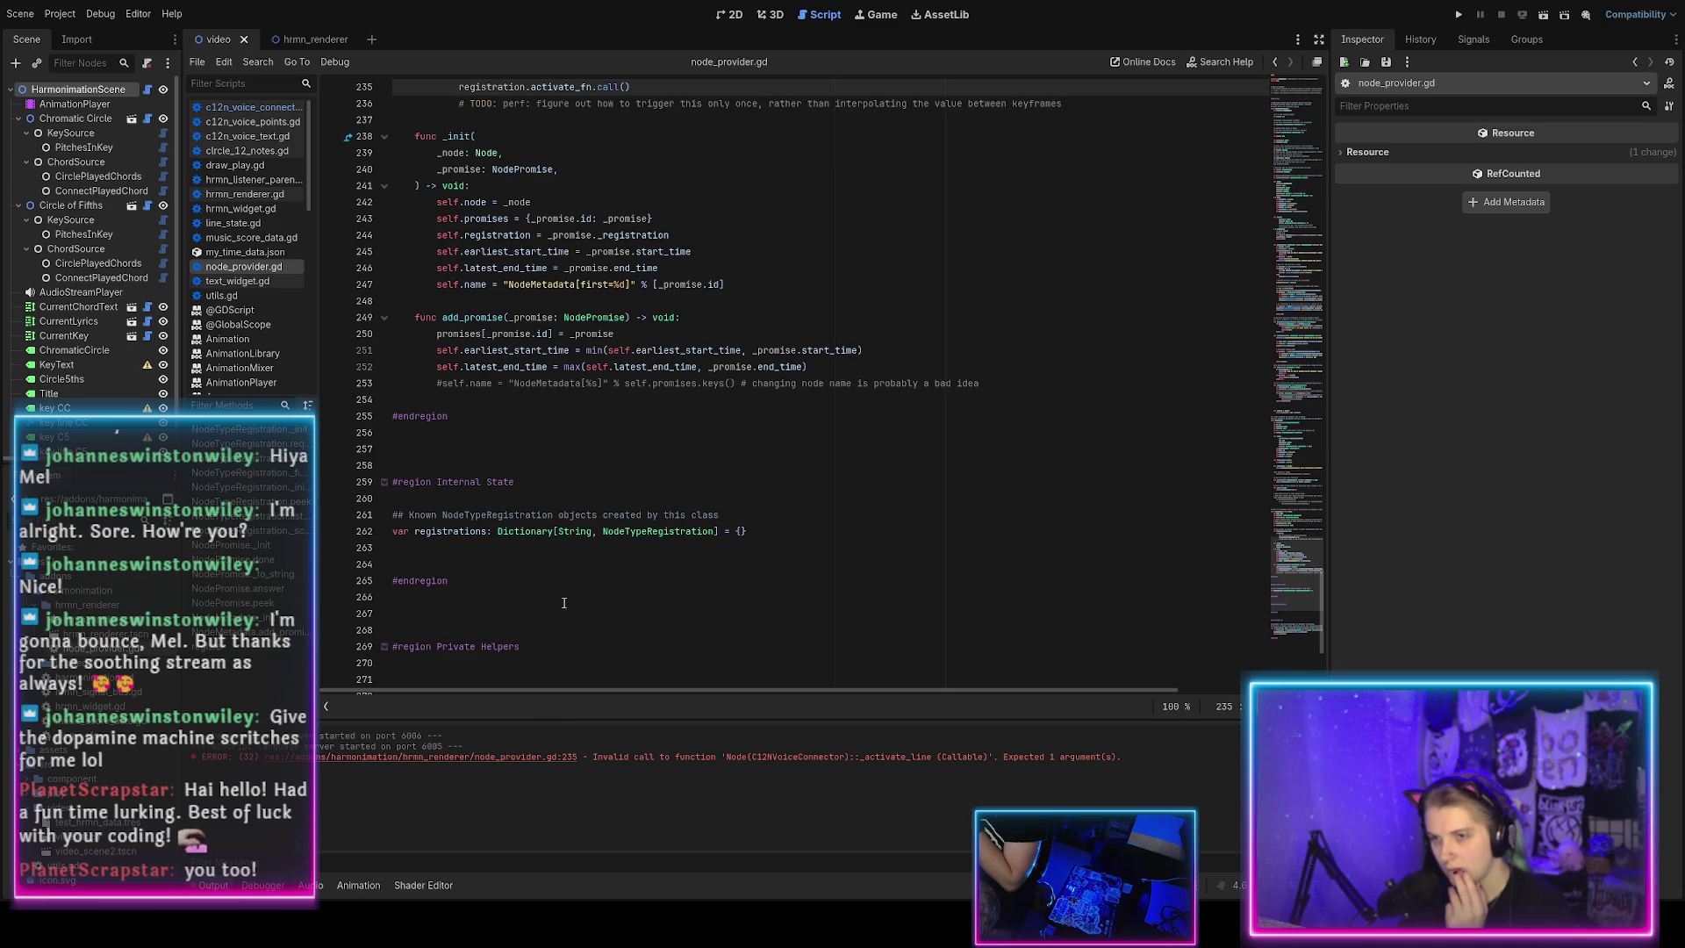
pyautogui.scroll(4, 562, 612)
pyautogui.press('Up')
pyautogui.press('Up')
pyautogui.press('Up')
pyautogui.press('Down')
pyautogui.press('Down')
pyautogui.press('Down')
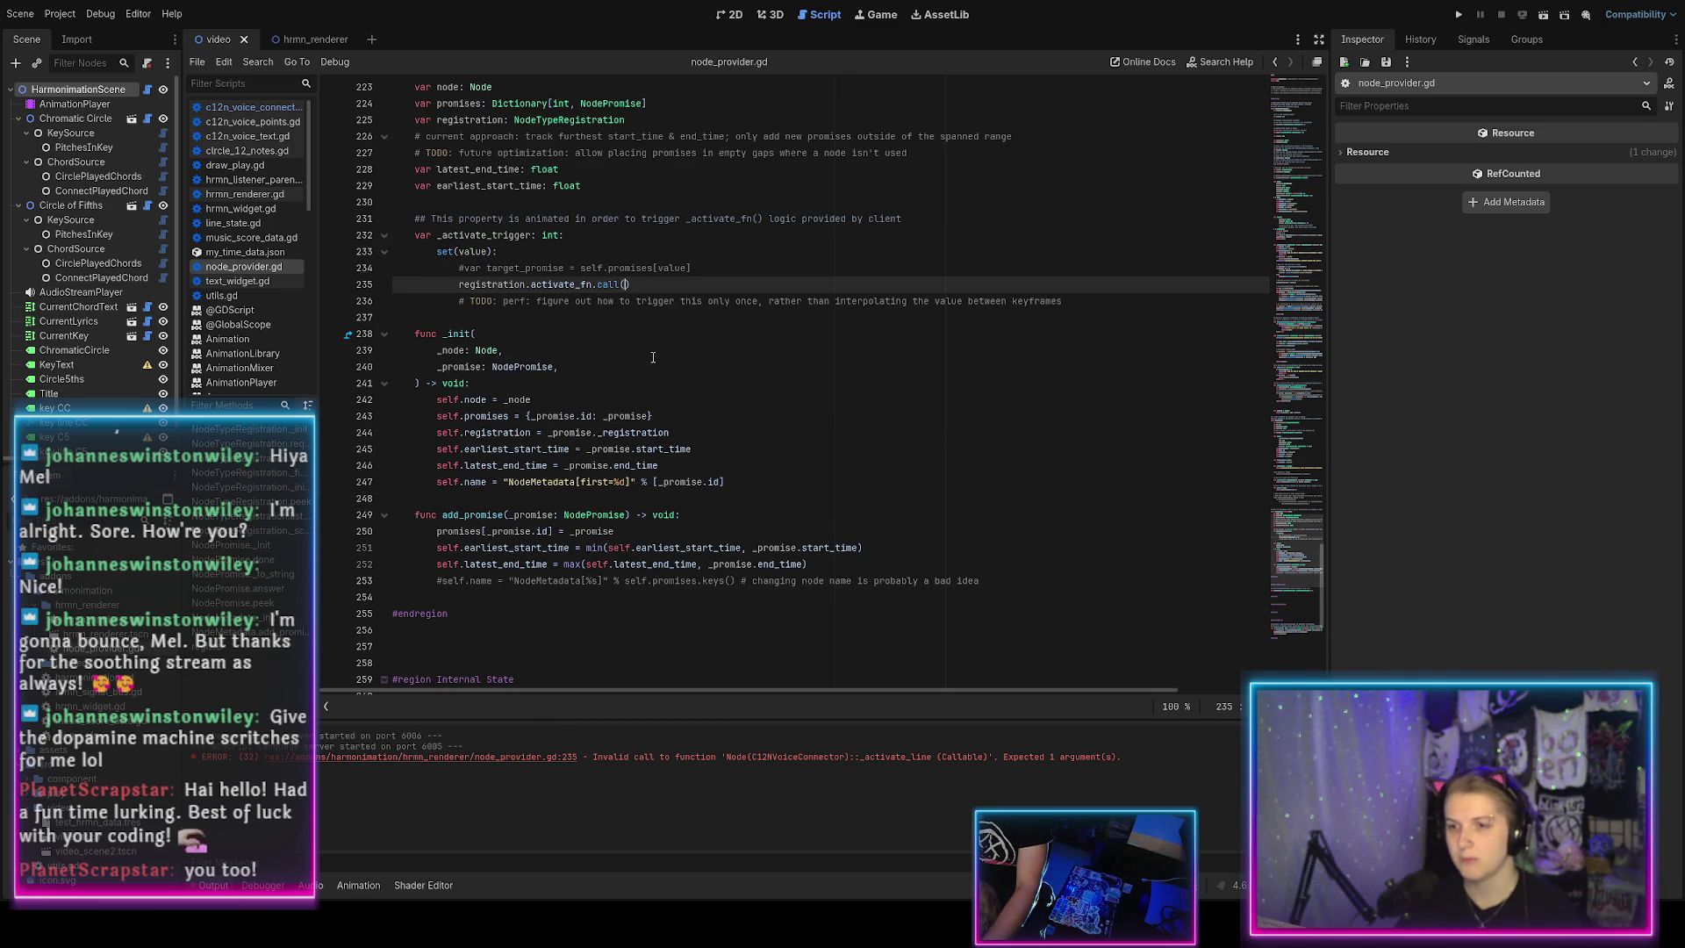
pyautogui.scroll(3, 652, 358)
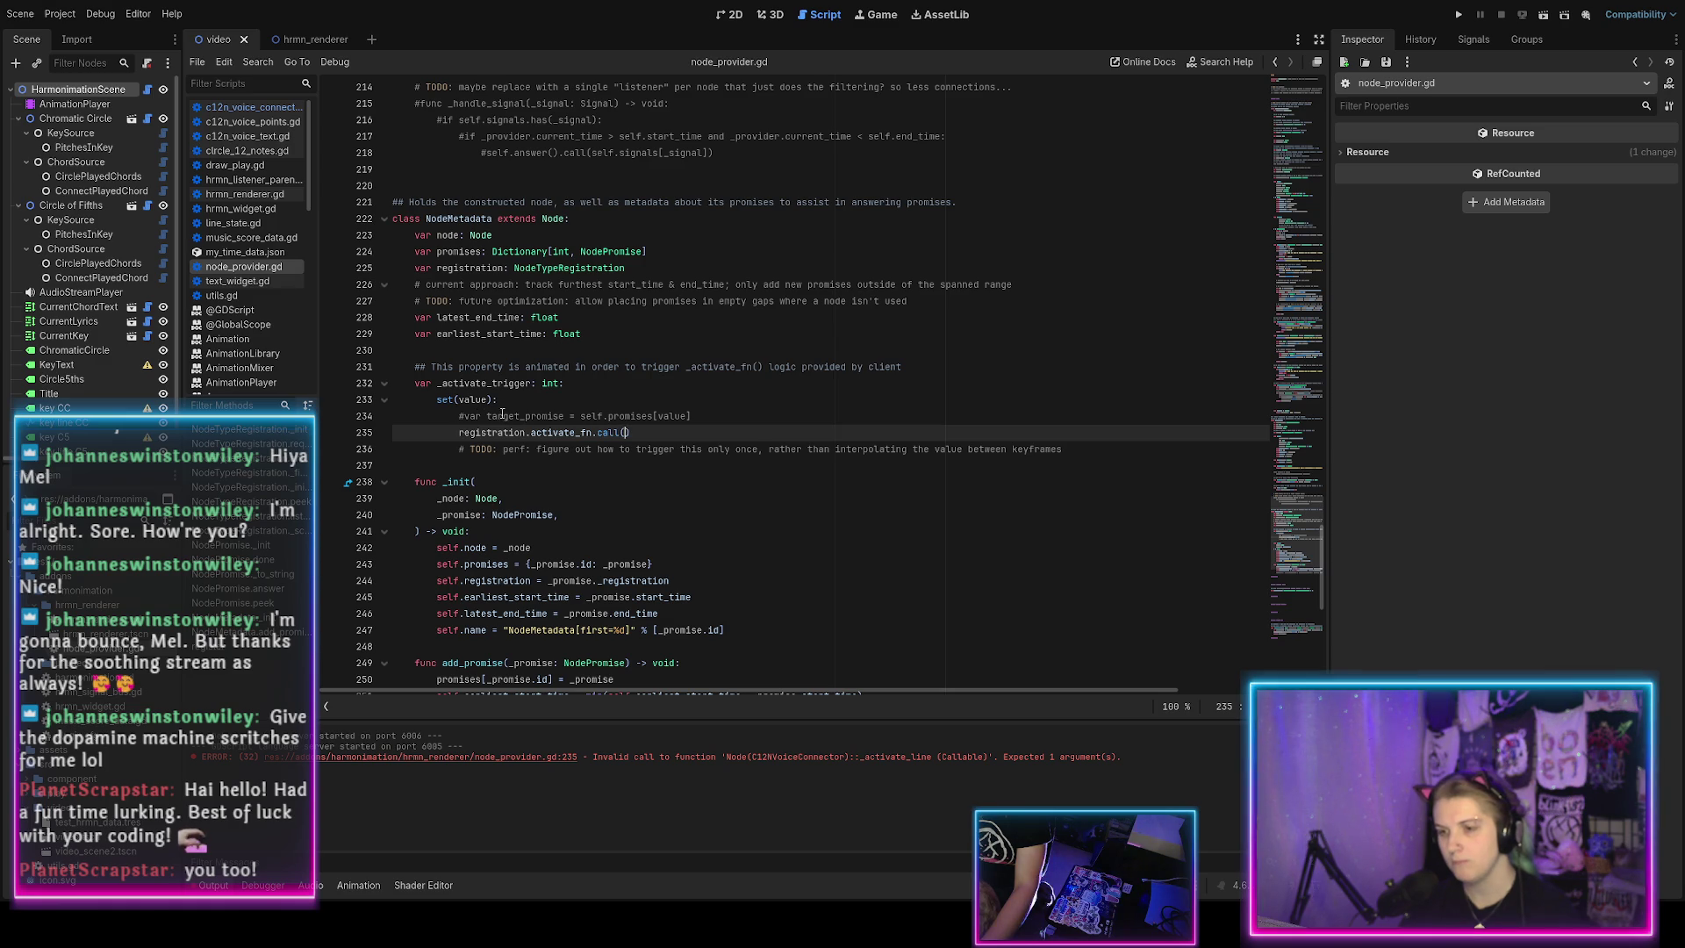
# Uncomment the target_promise lookup on line 234, make line 235 call(target_promise), and save.
pyautogui.click(508, 415)
pyautogui.write('t')
pyautogui.click(627, 431)
pyautogui.scroll(10, 676, 487)
pyautogui.scroll(20, 676, 488)
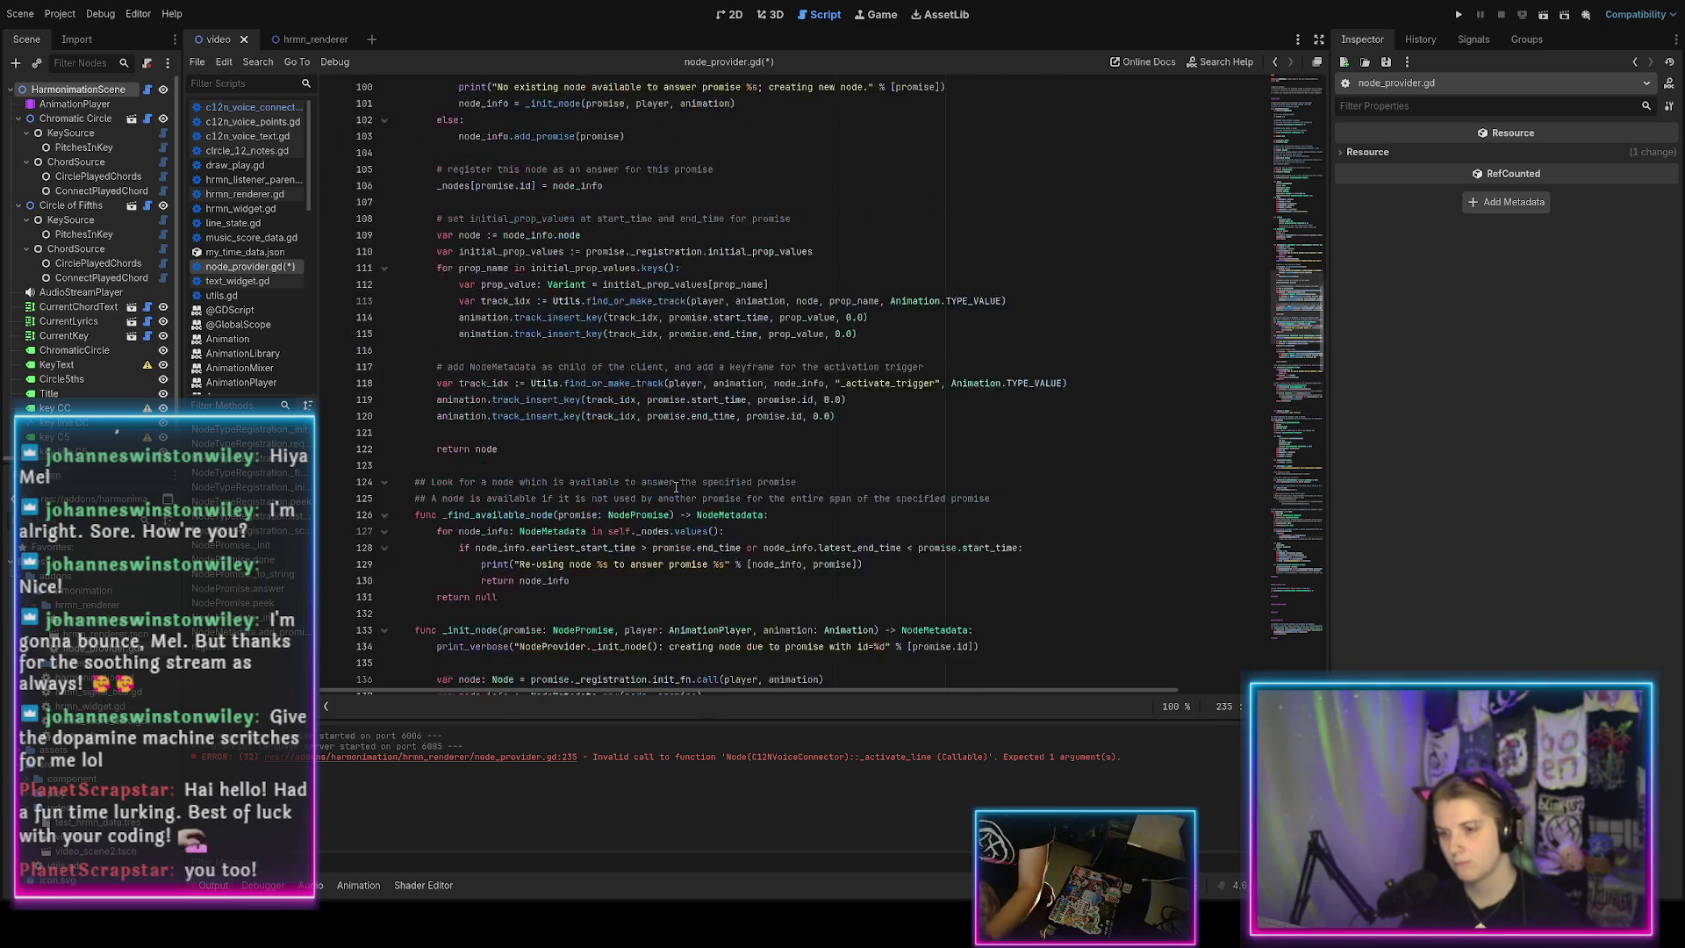
pyautogui.scroll(5, 675, 487)
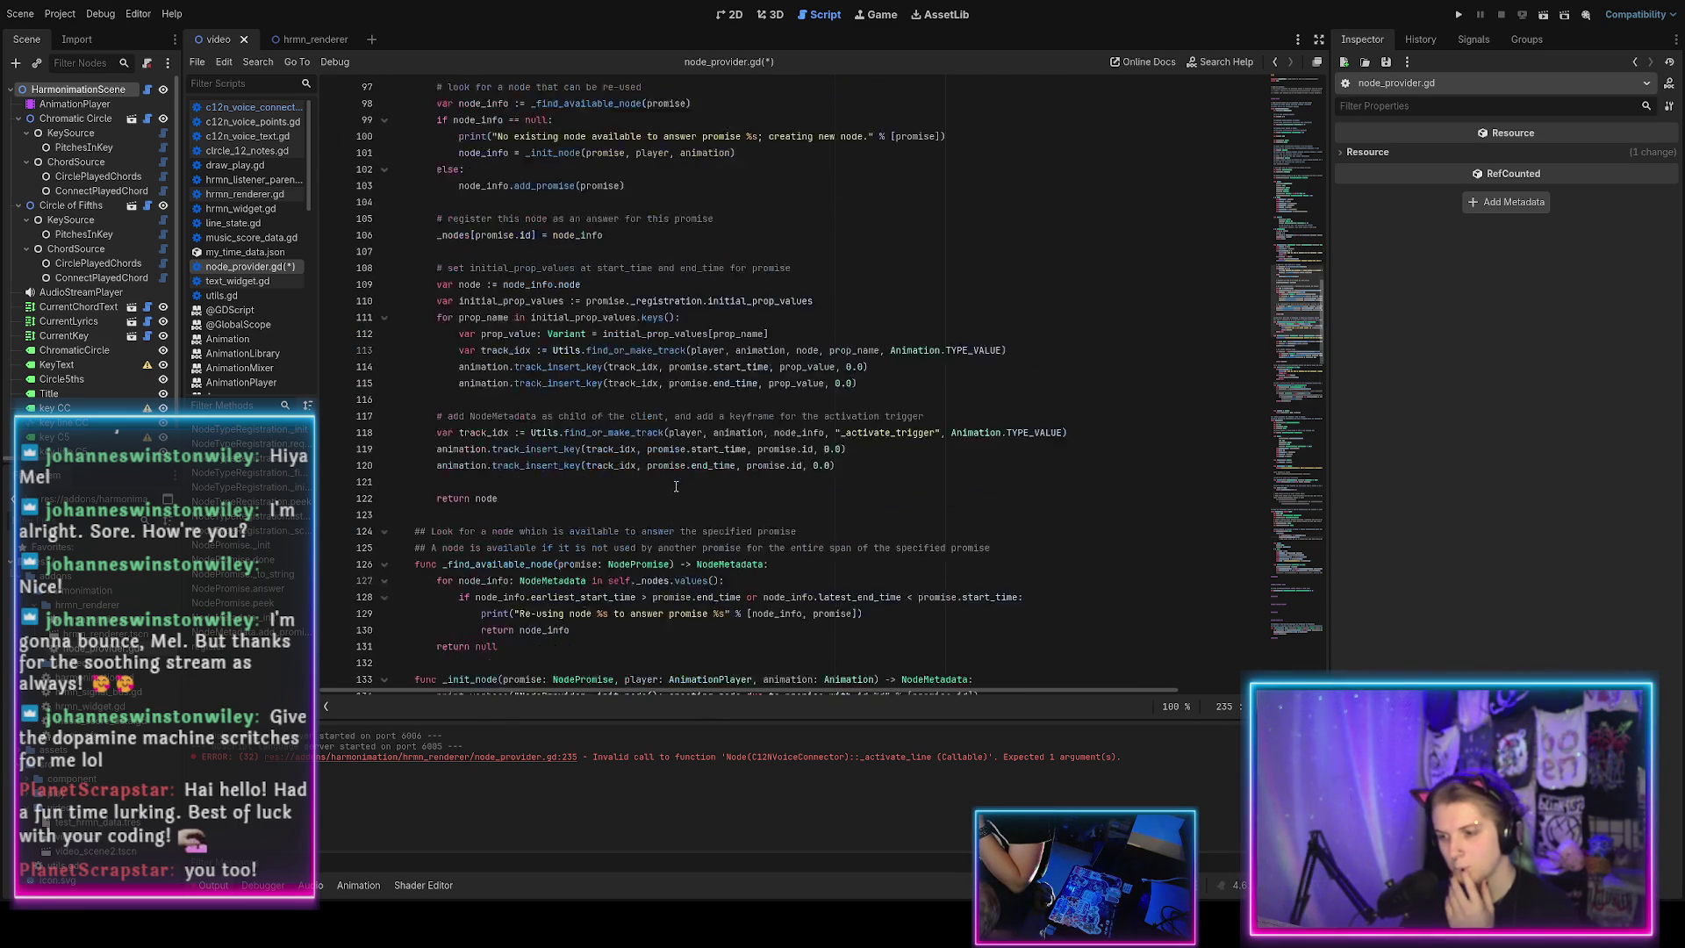
pyautogui.scroll(-20, 676, 487)
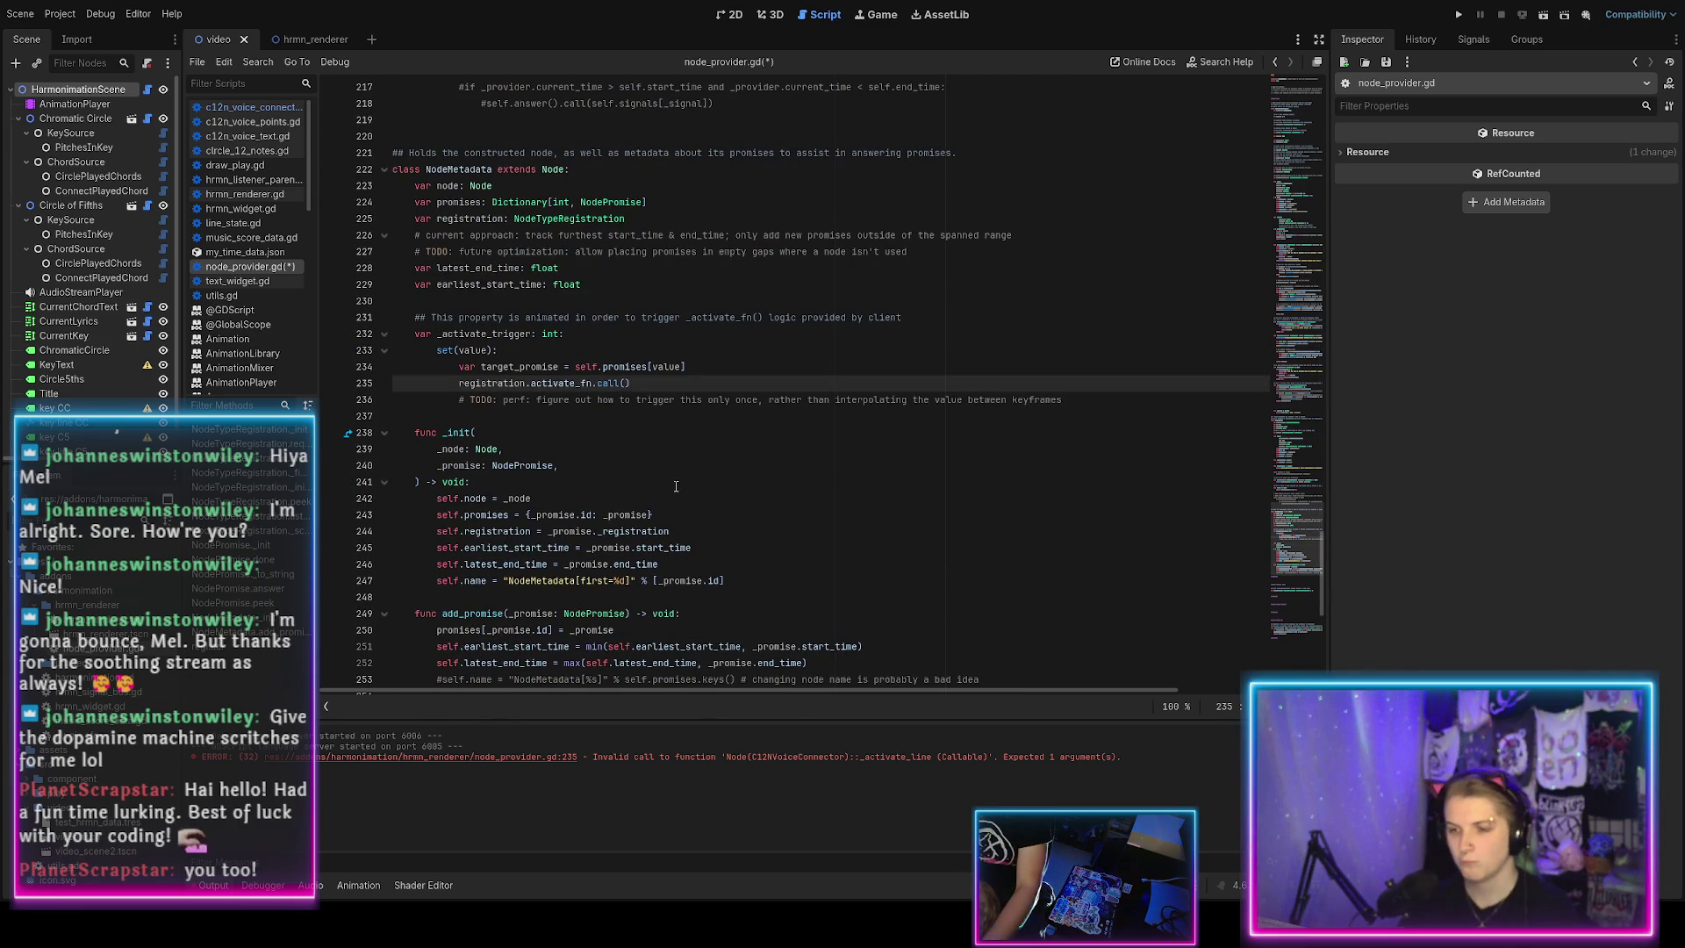
pyautogui.write('target')
pyautogui.write('_promise')
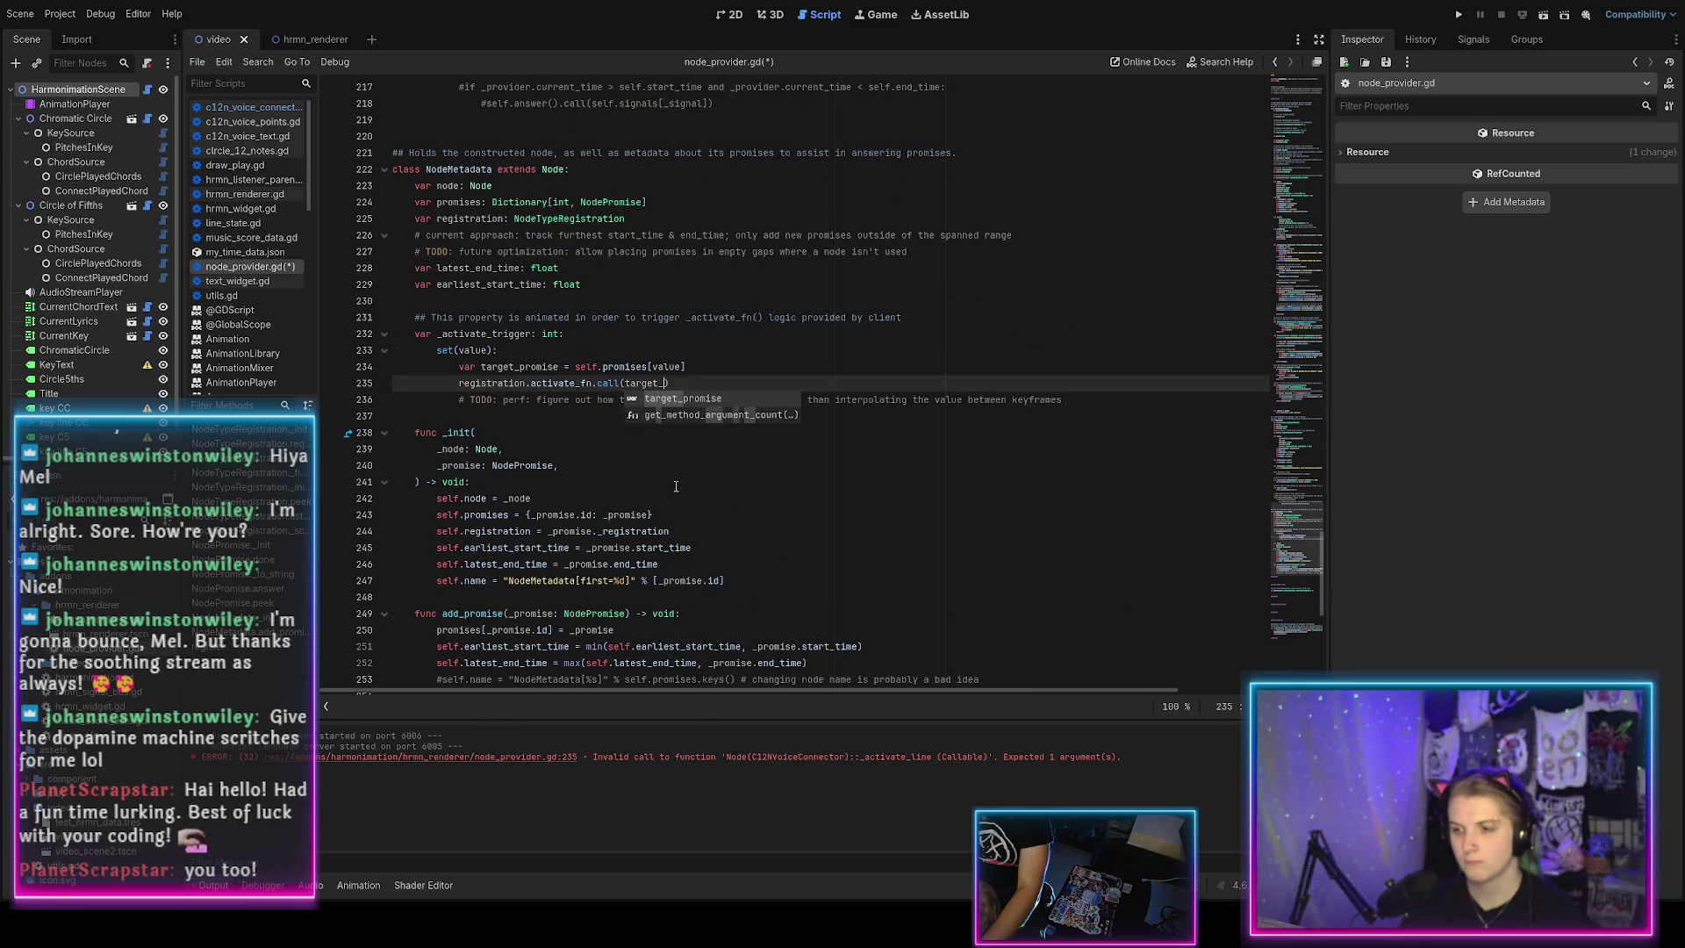
pyautogui.hotkey('ctrl', 's')
# Rewrite line 41's activate_fn doc comment to func(NodePromise) -> Node.
pyautogui.scroll(20, 621, 470)
pyautogui.scroll(10, 620, 470)
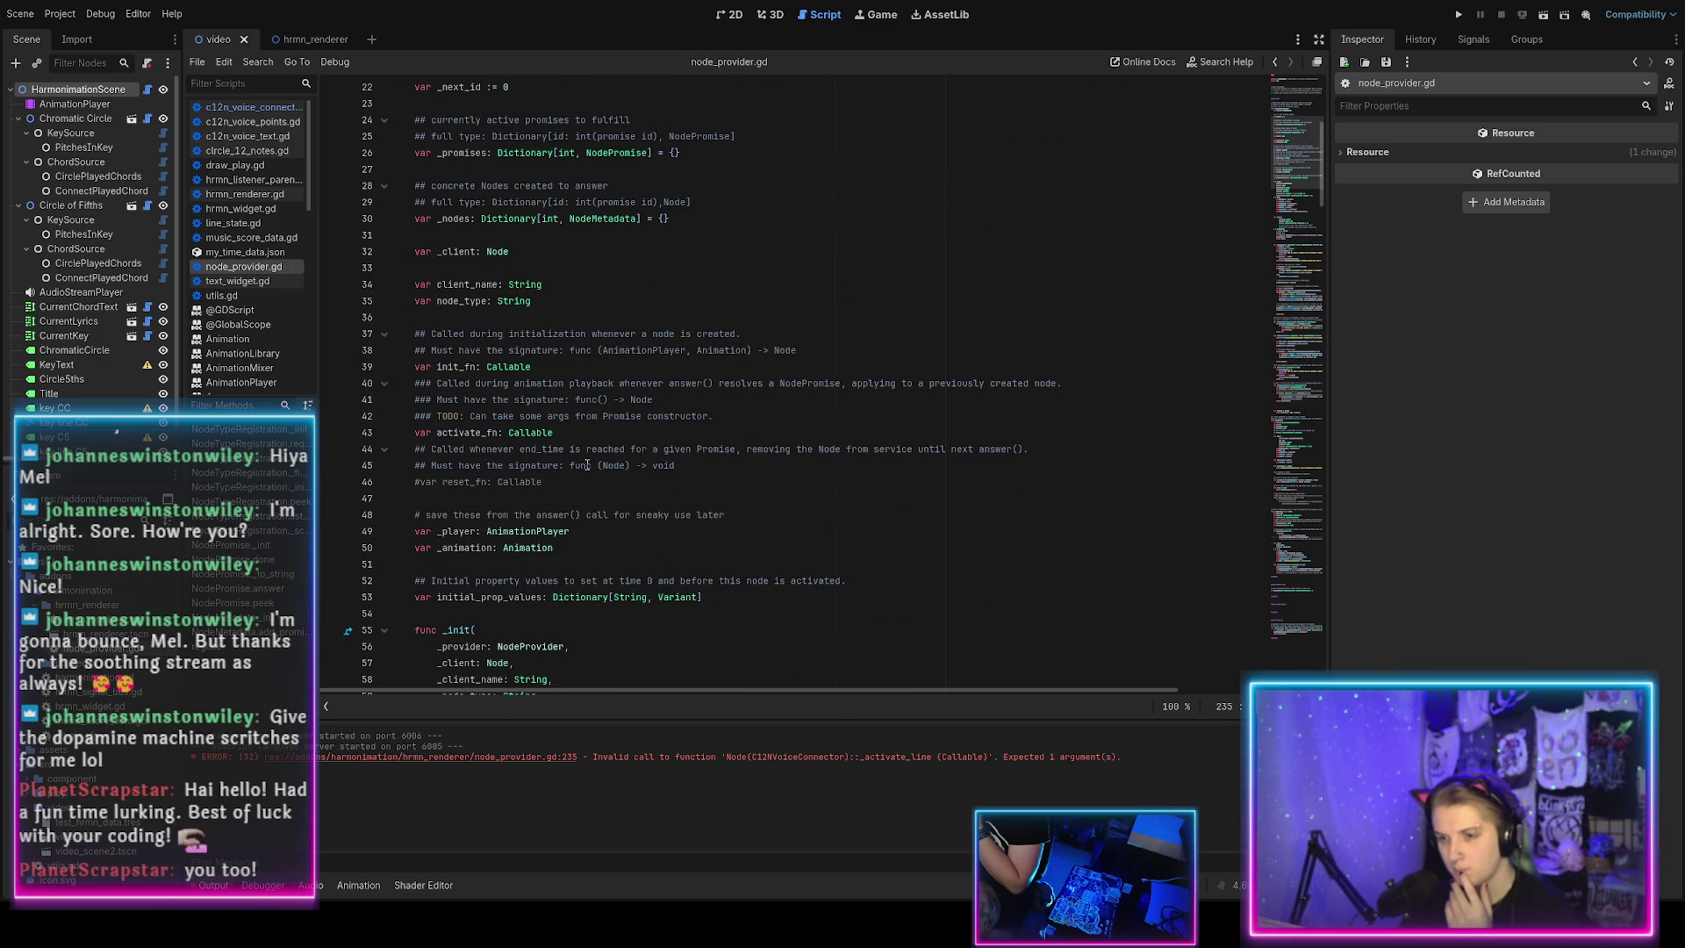
pyautogui.click(603, 401)
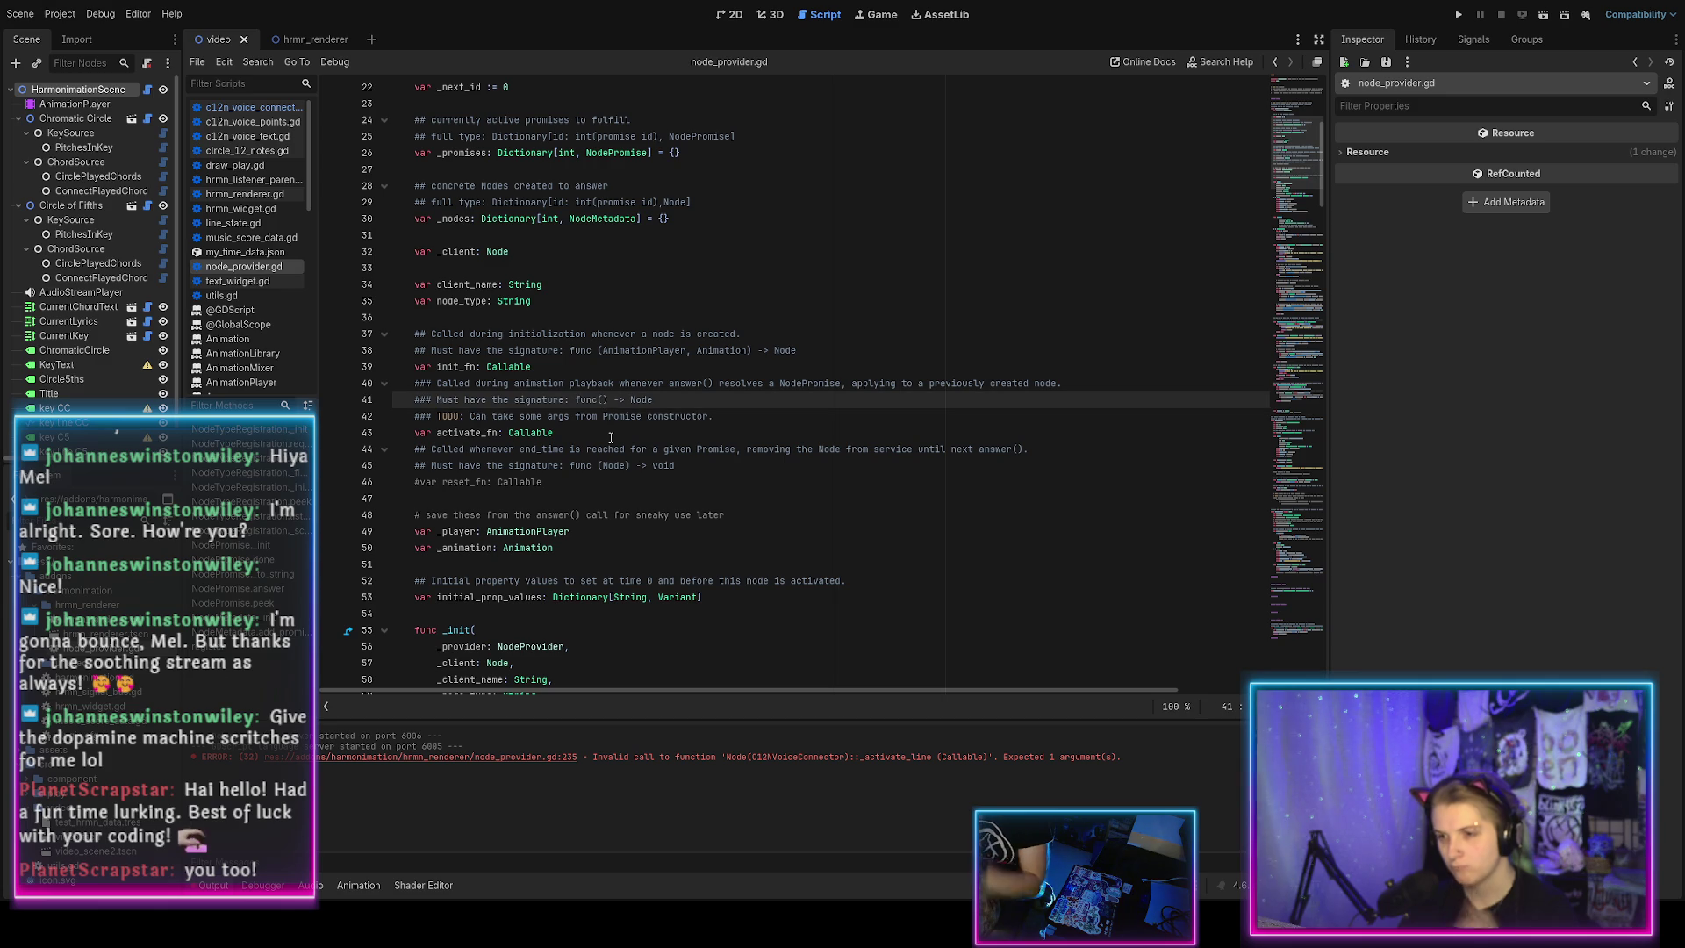
pyautogui.write('promise:')
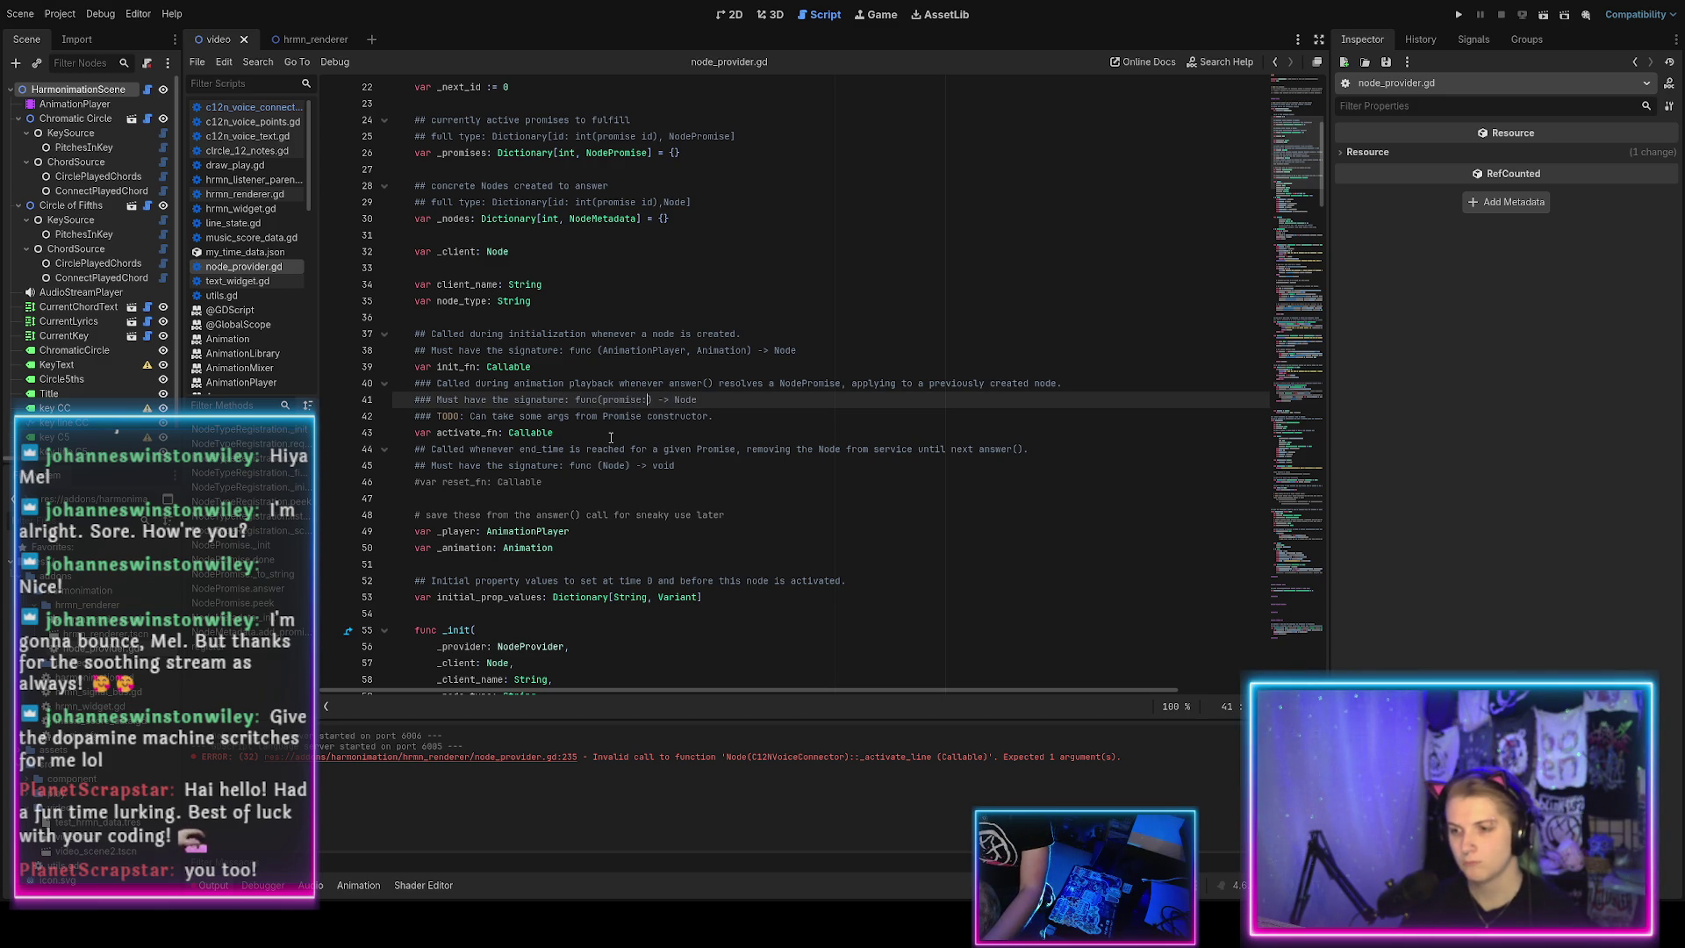
pyautogui.press('BackSpace')
pyautogui.press('BackSpace')
pyautogui.write('NodePromi')
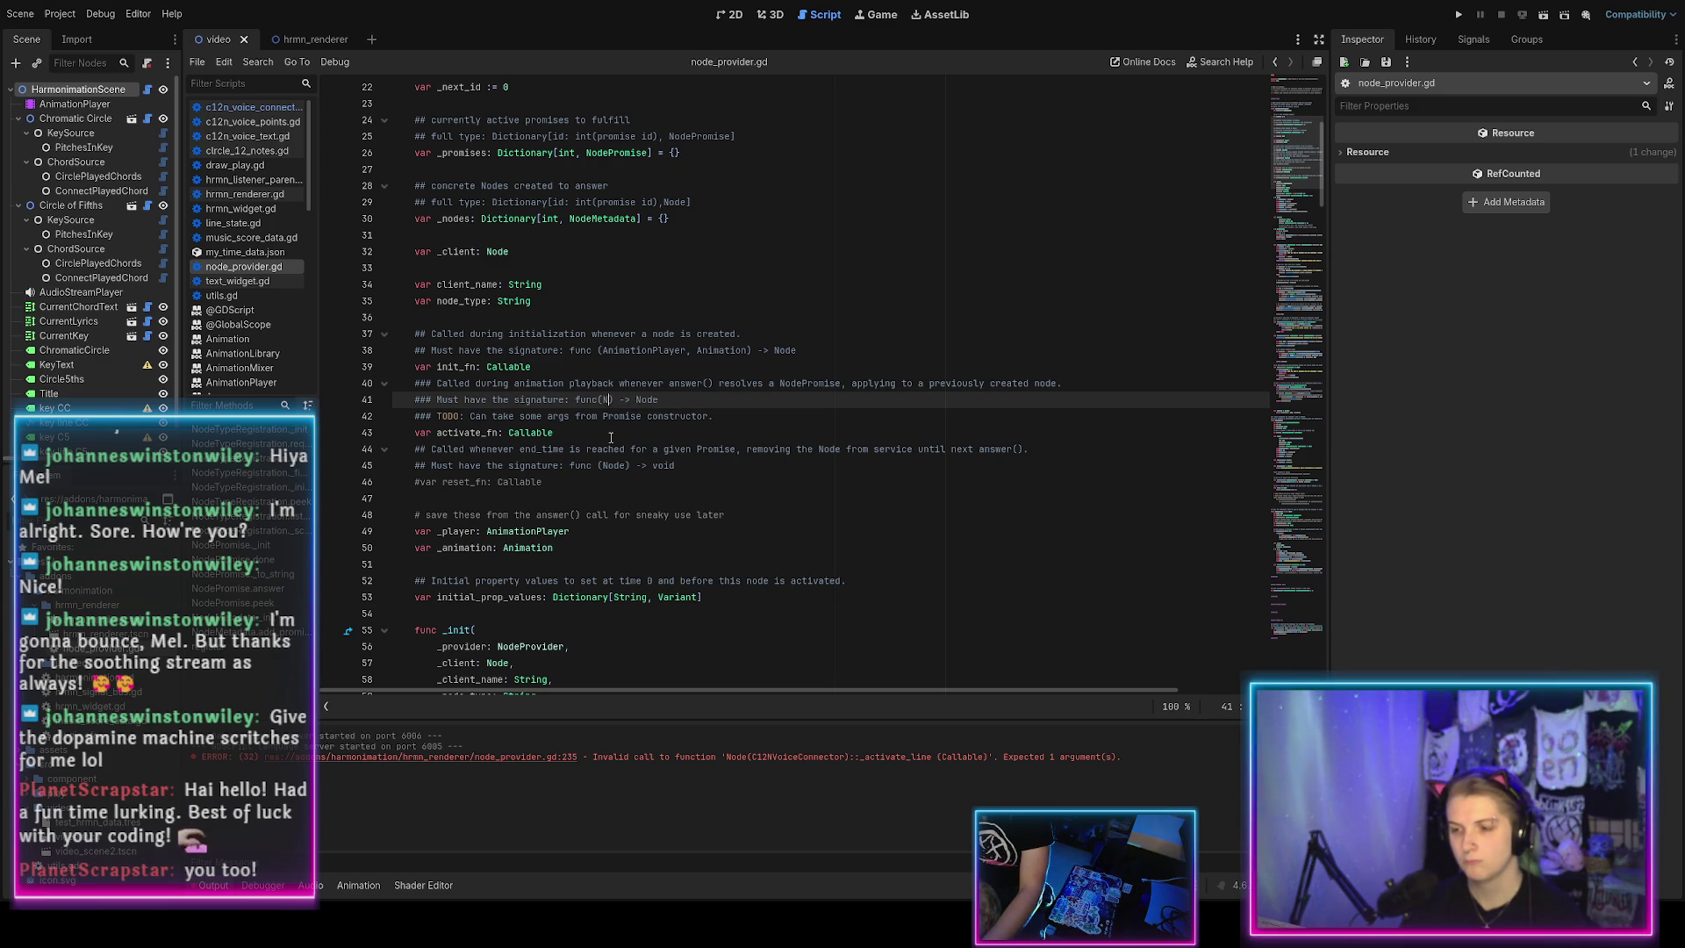
pyautogui.write('se')
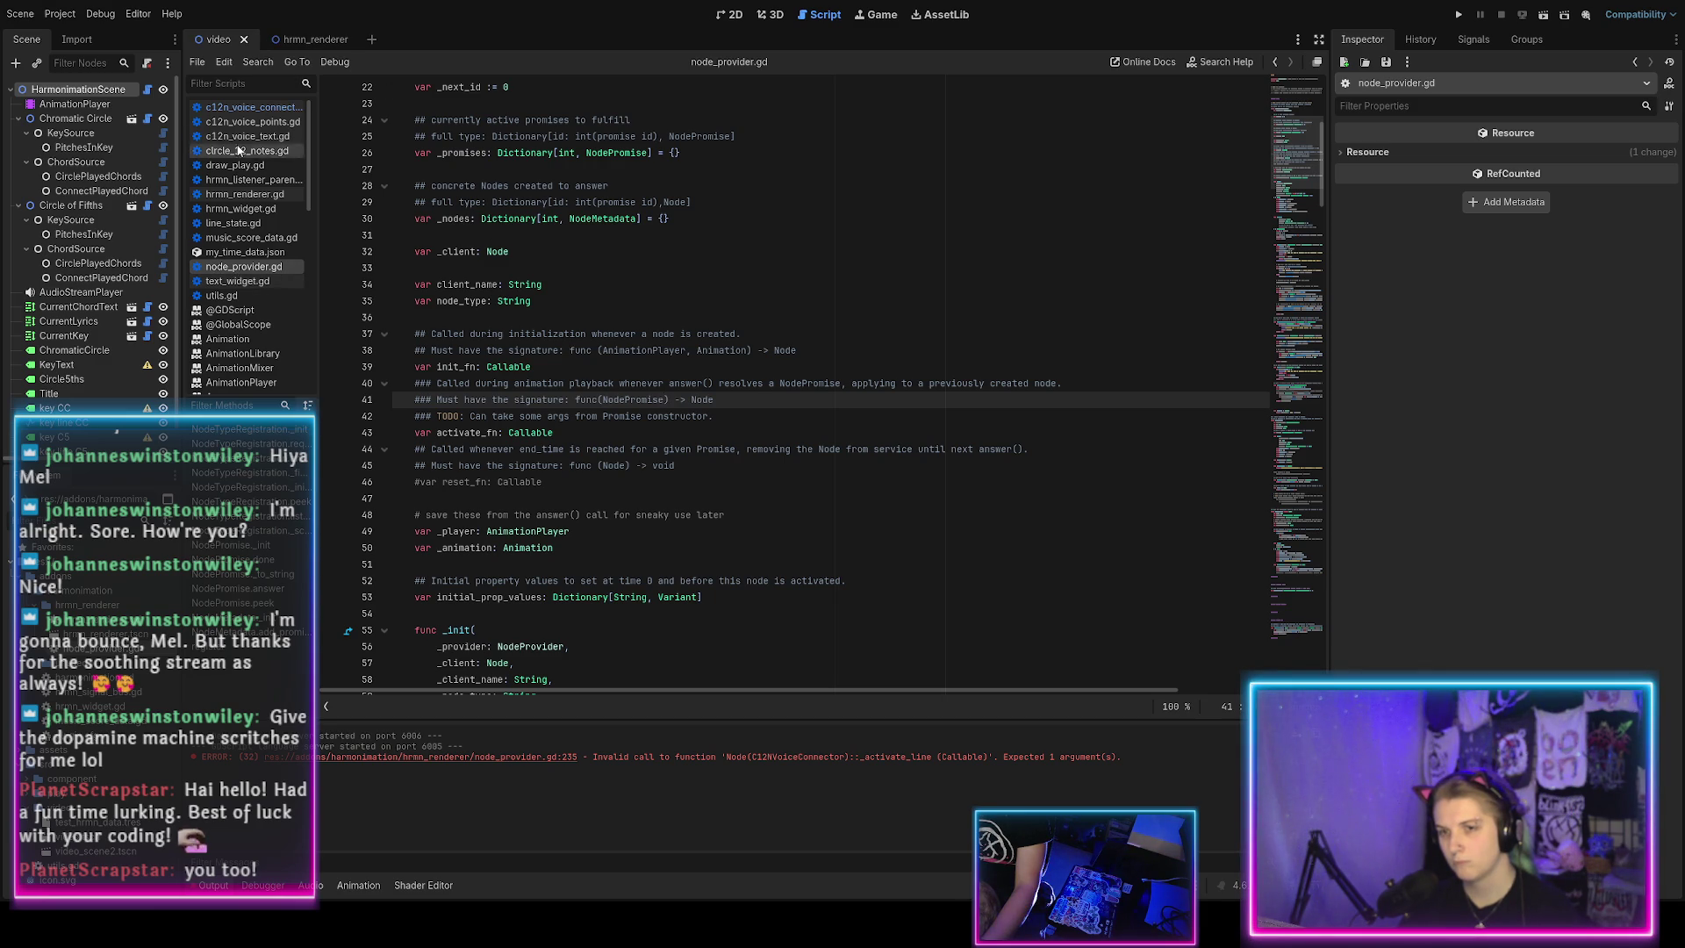
pyautogui.click(248, 107)
# Review _activate_line's promise parameter in c12n_voice_connector.gd, then show the animation timeline below.
pyautogui.scroll(3, 480, 411)
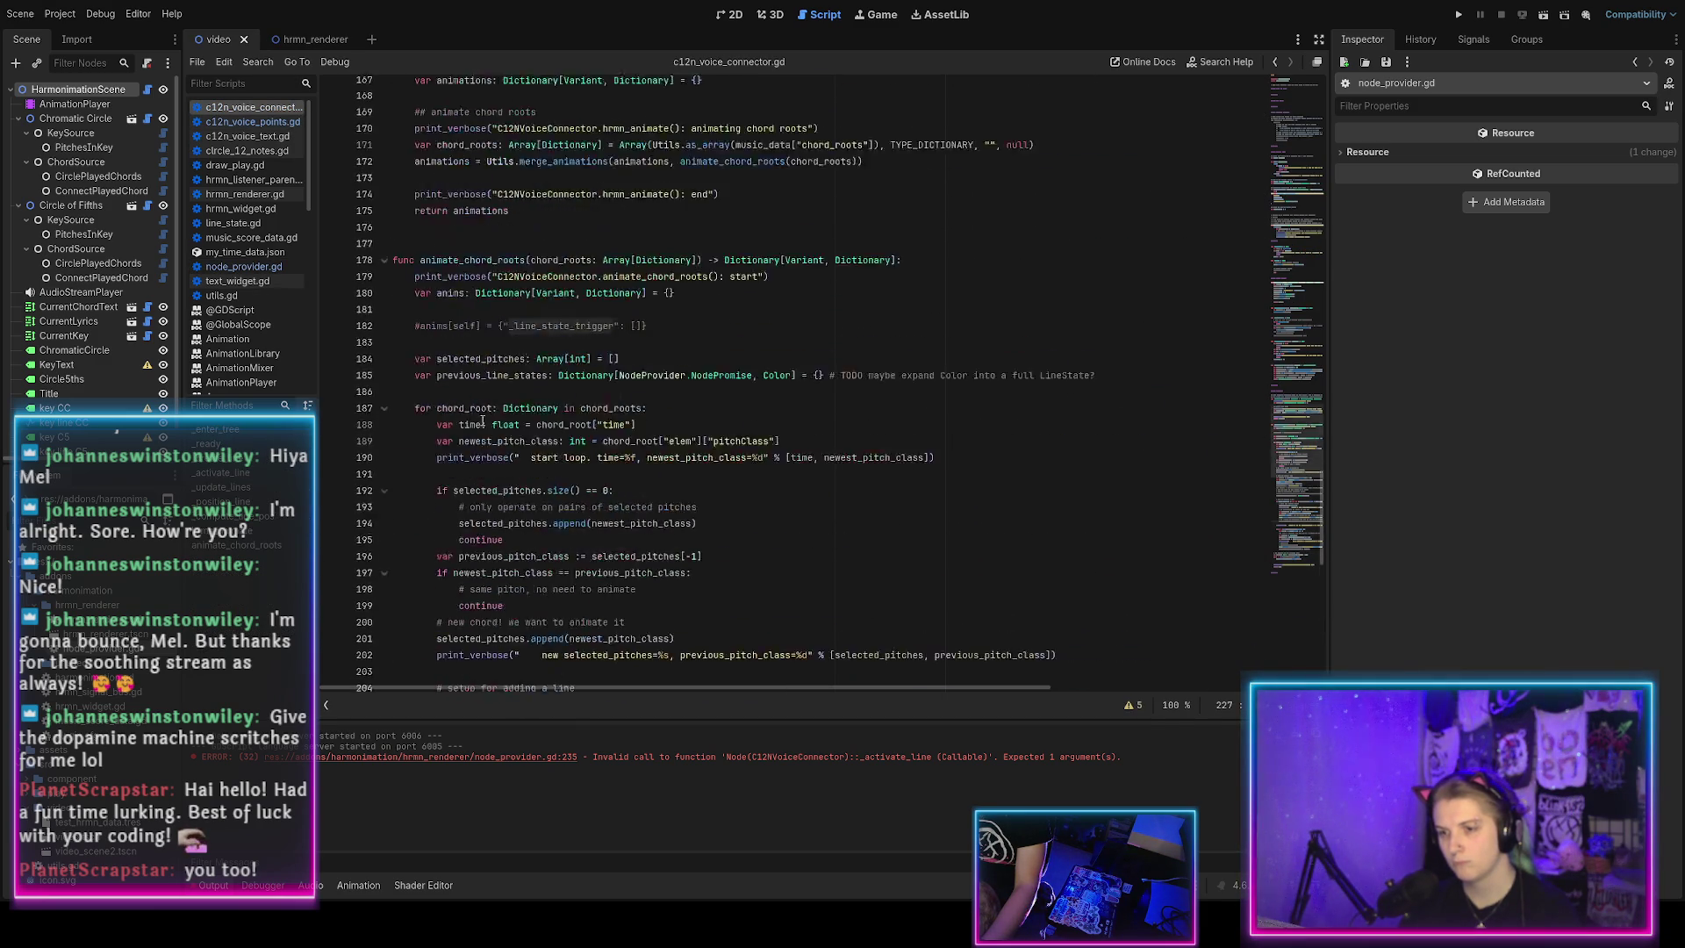
pyautogui.scroll(20, 481, 410)
pyautogui.scroll(-12, 468, 424)
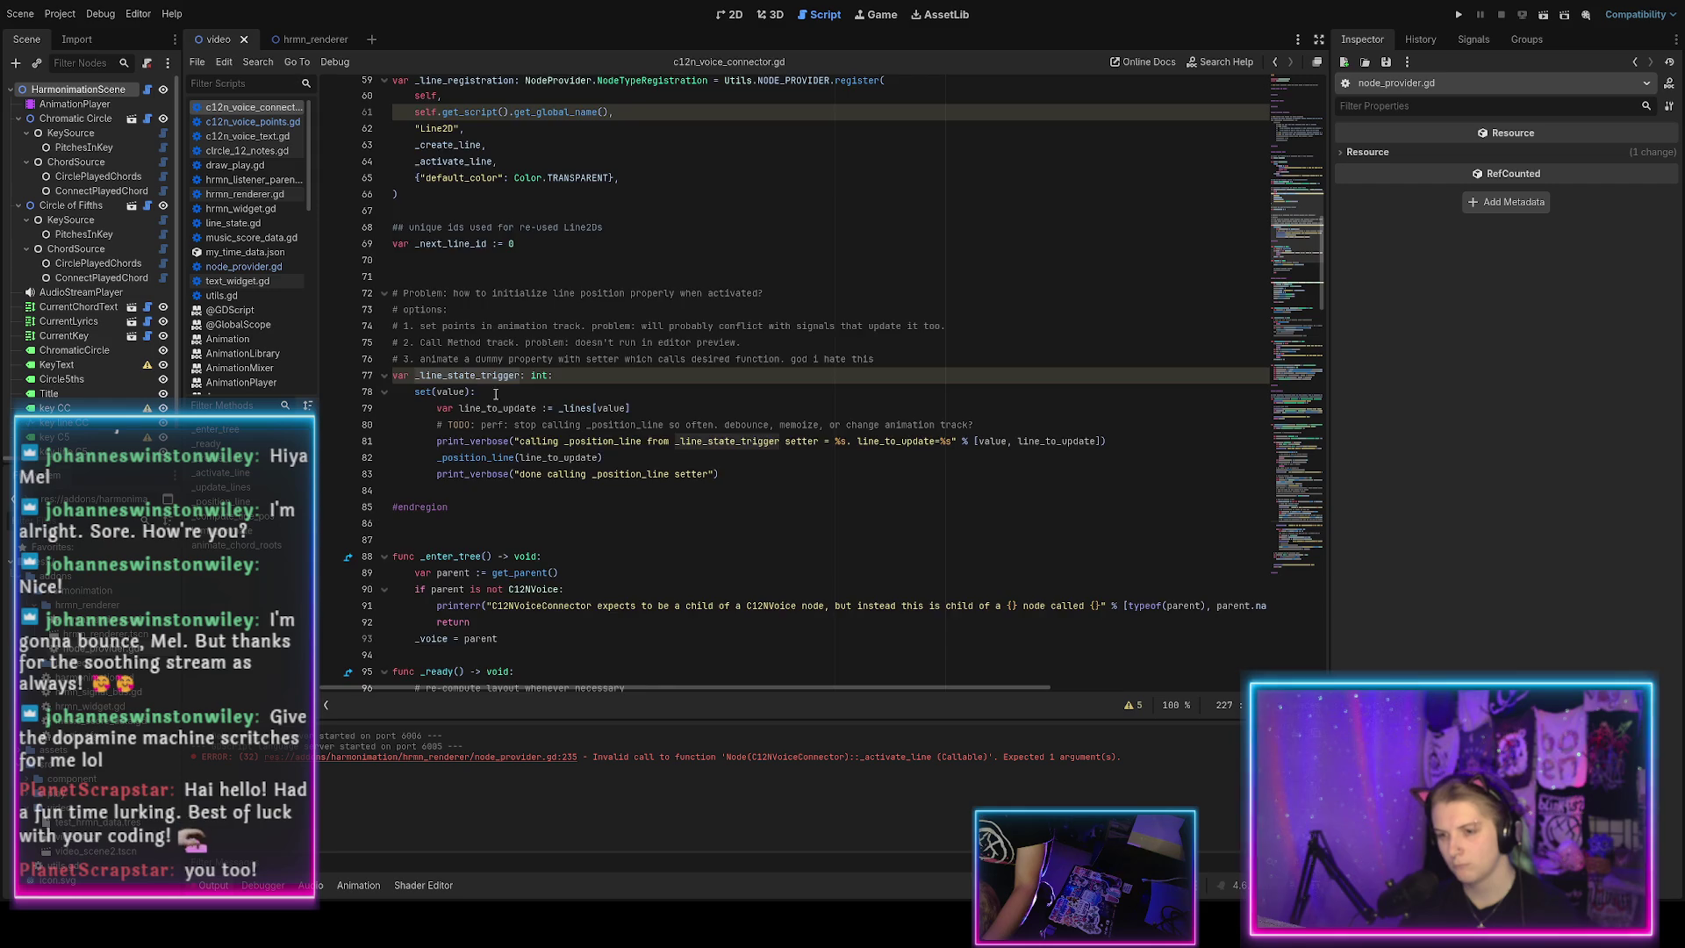
pyautogui.scroll(-8, 496, 396)
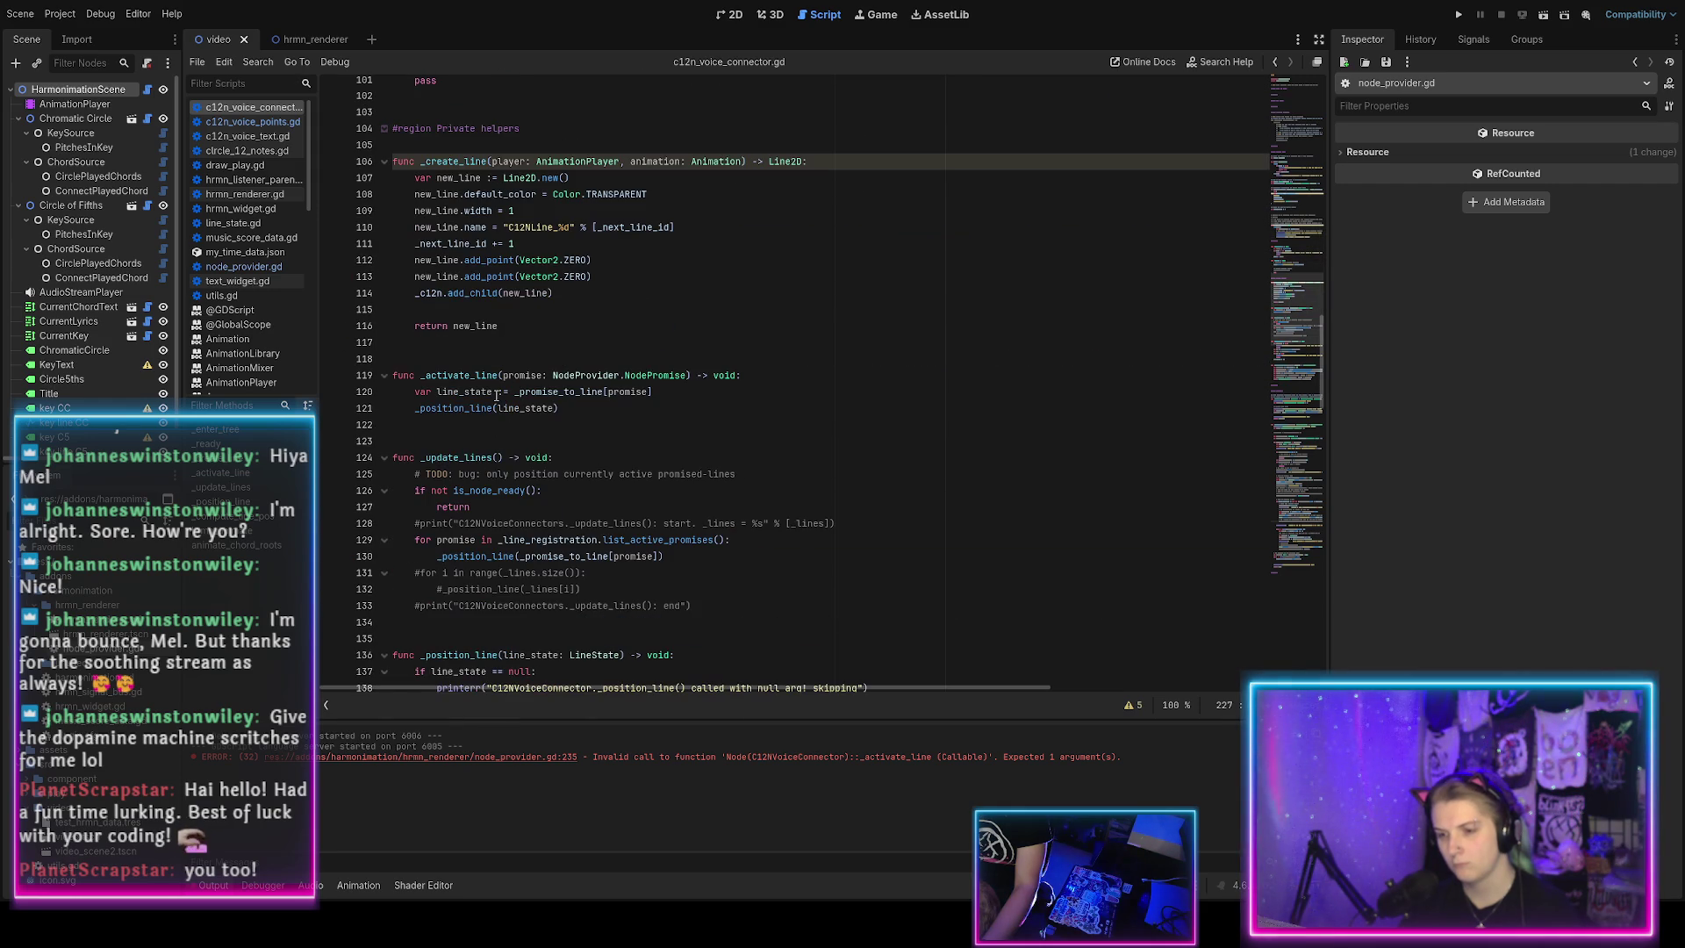
pyautogui.doubleClick(527, 375)
pyautogui.click(864, 360)
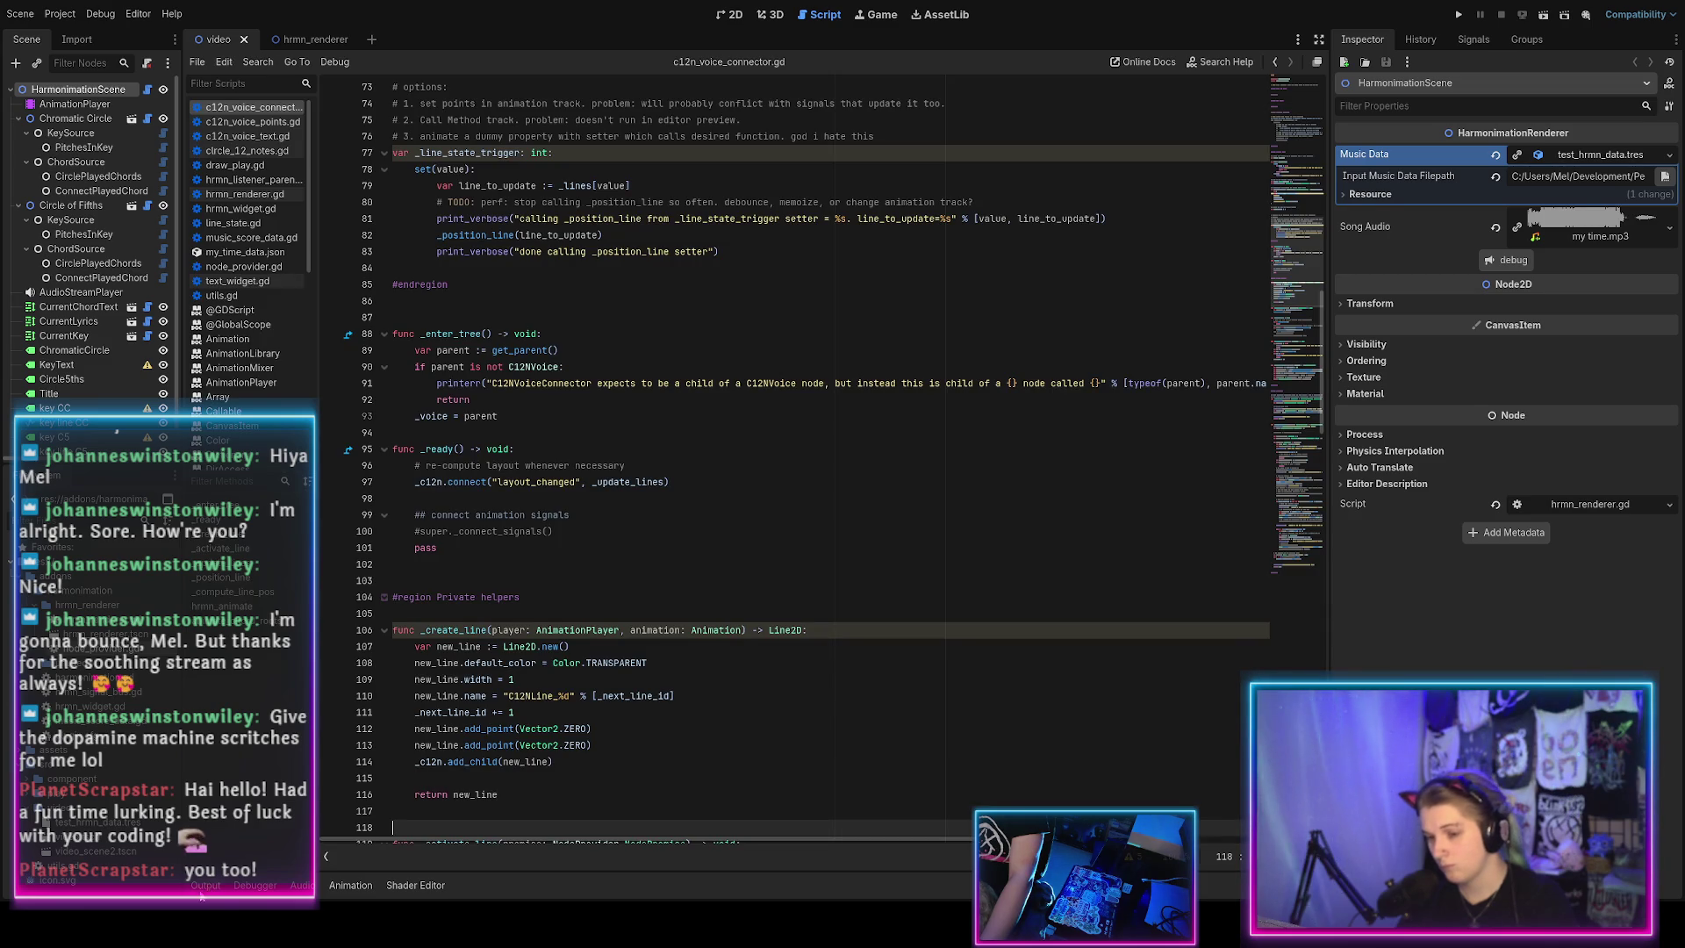
pyautogui.click(348, 885)
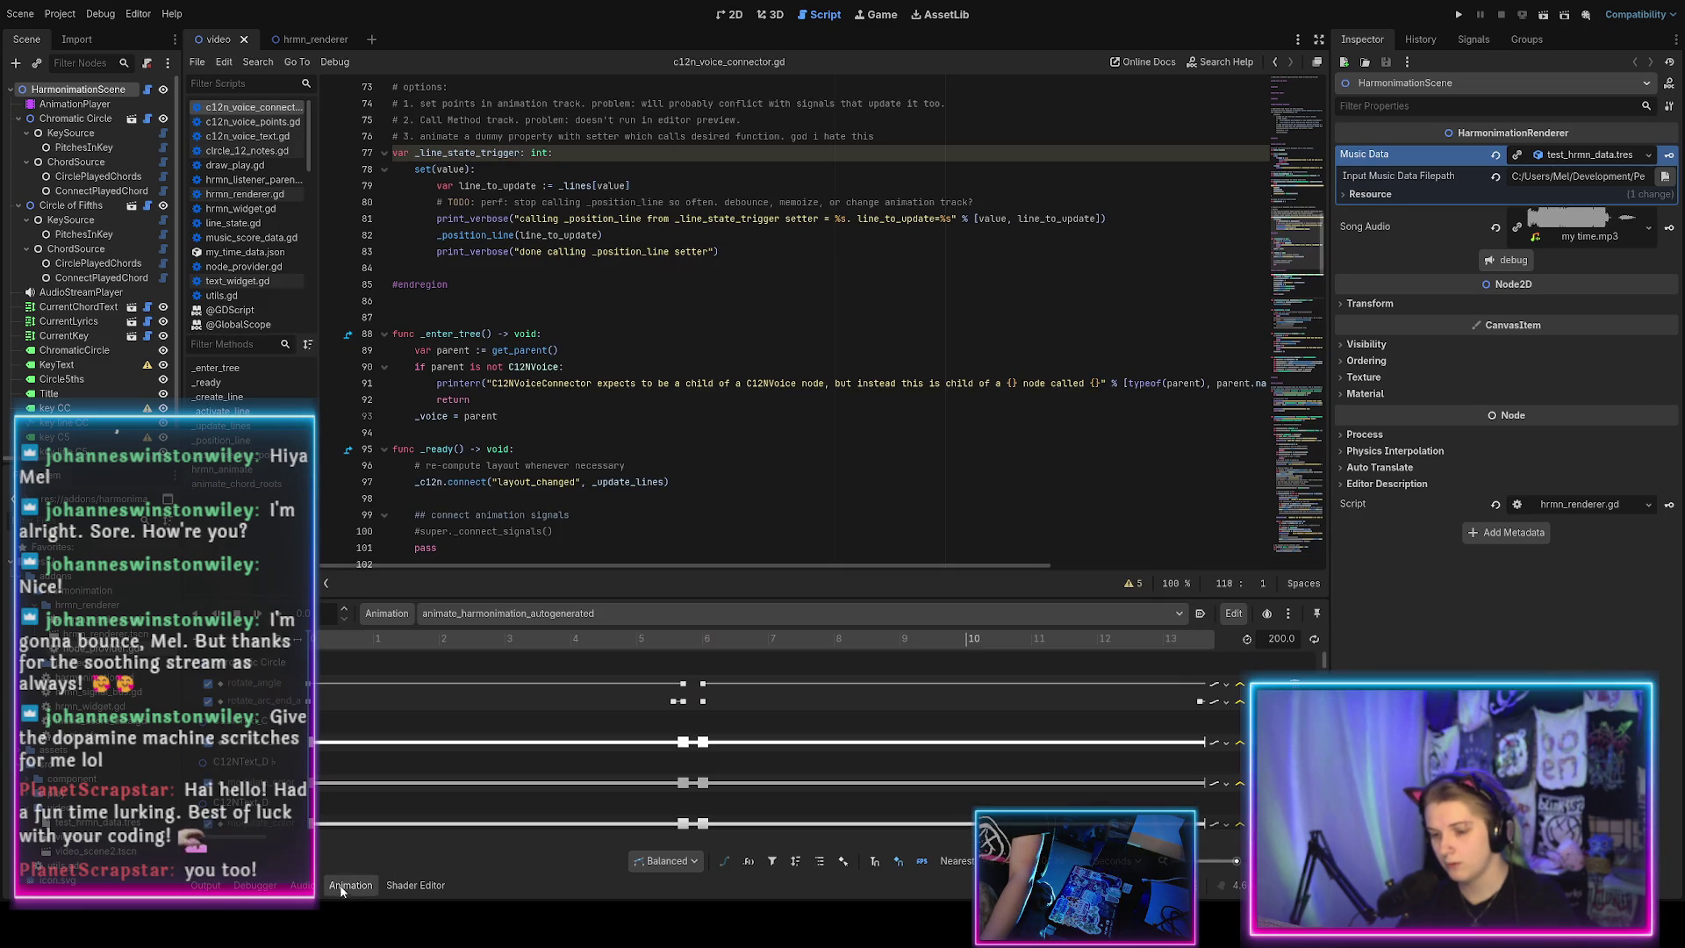
# Reopen the animation timeline and scroll through the animate_harmonimation_autogenerated keyframe tracks.
pyautogui.click(230, 886)
pyautogui.click(349, 885)
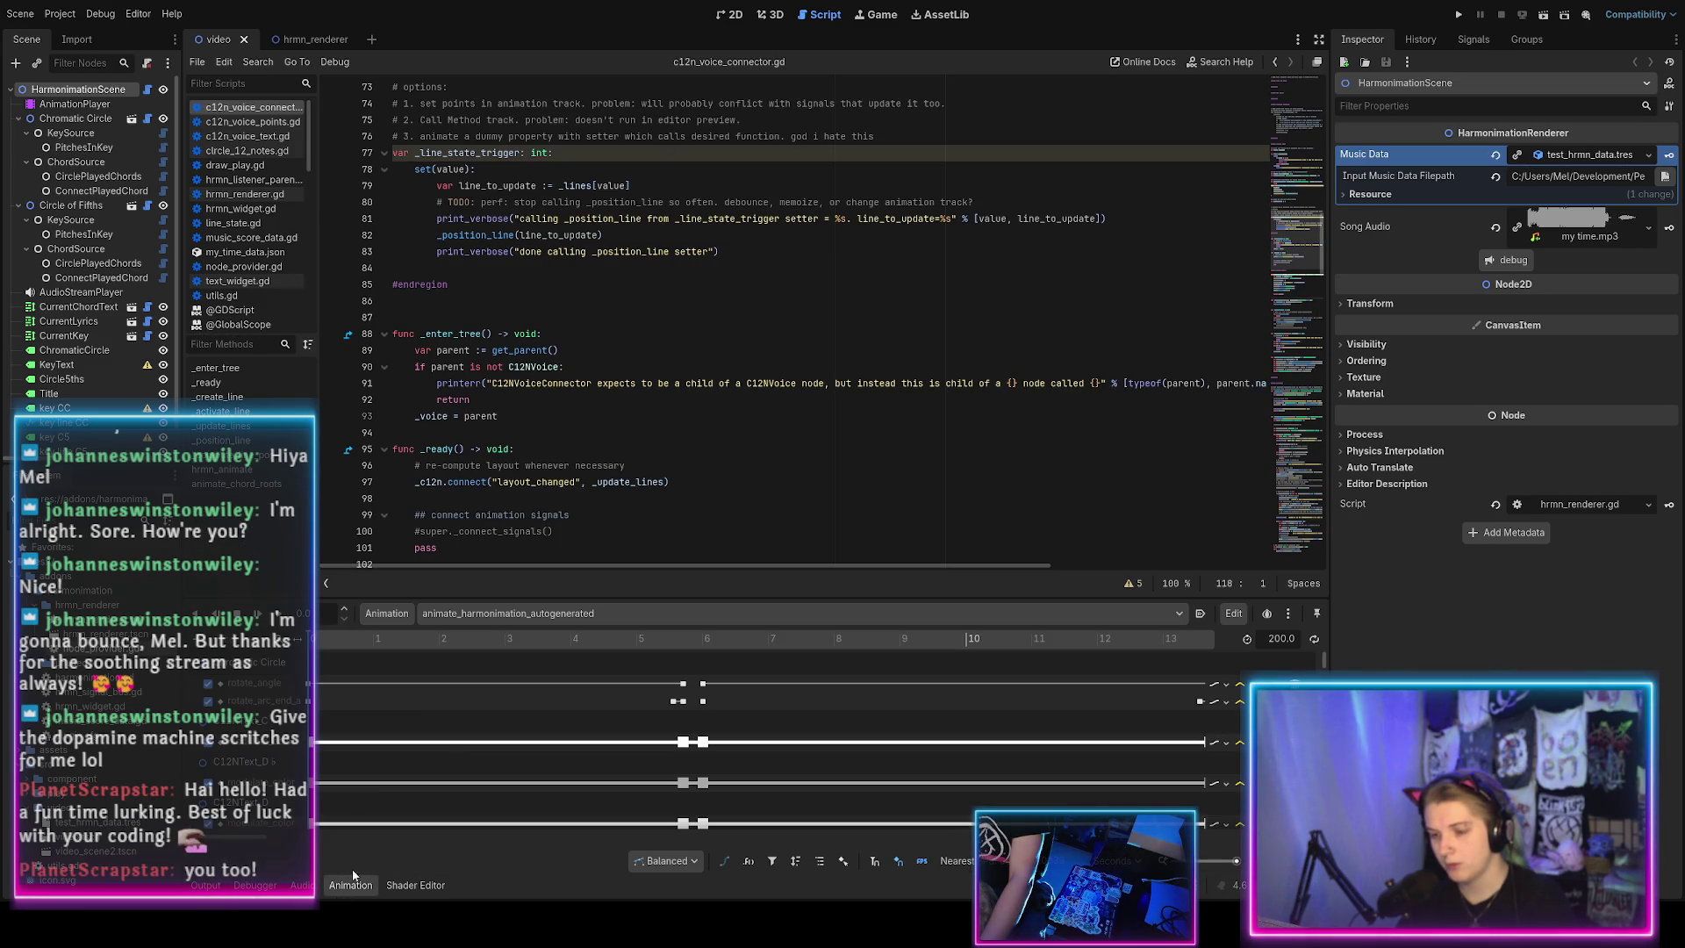
pyautogui.hscroll(-10, 579, 772)
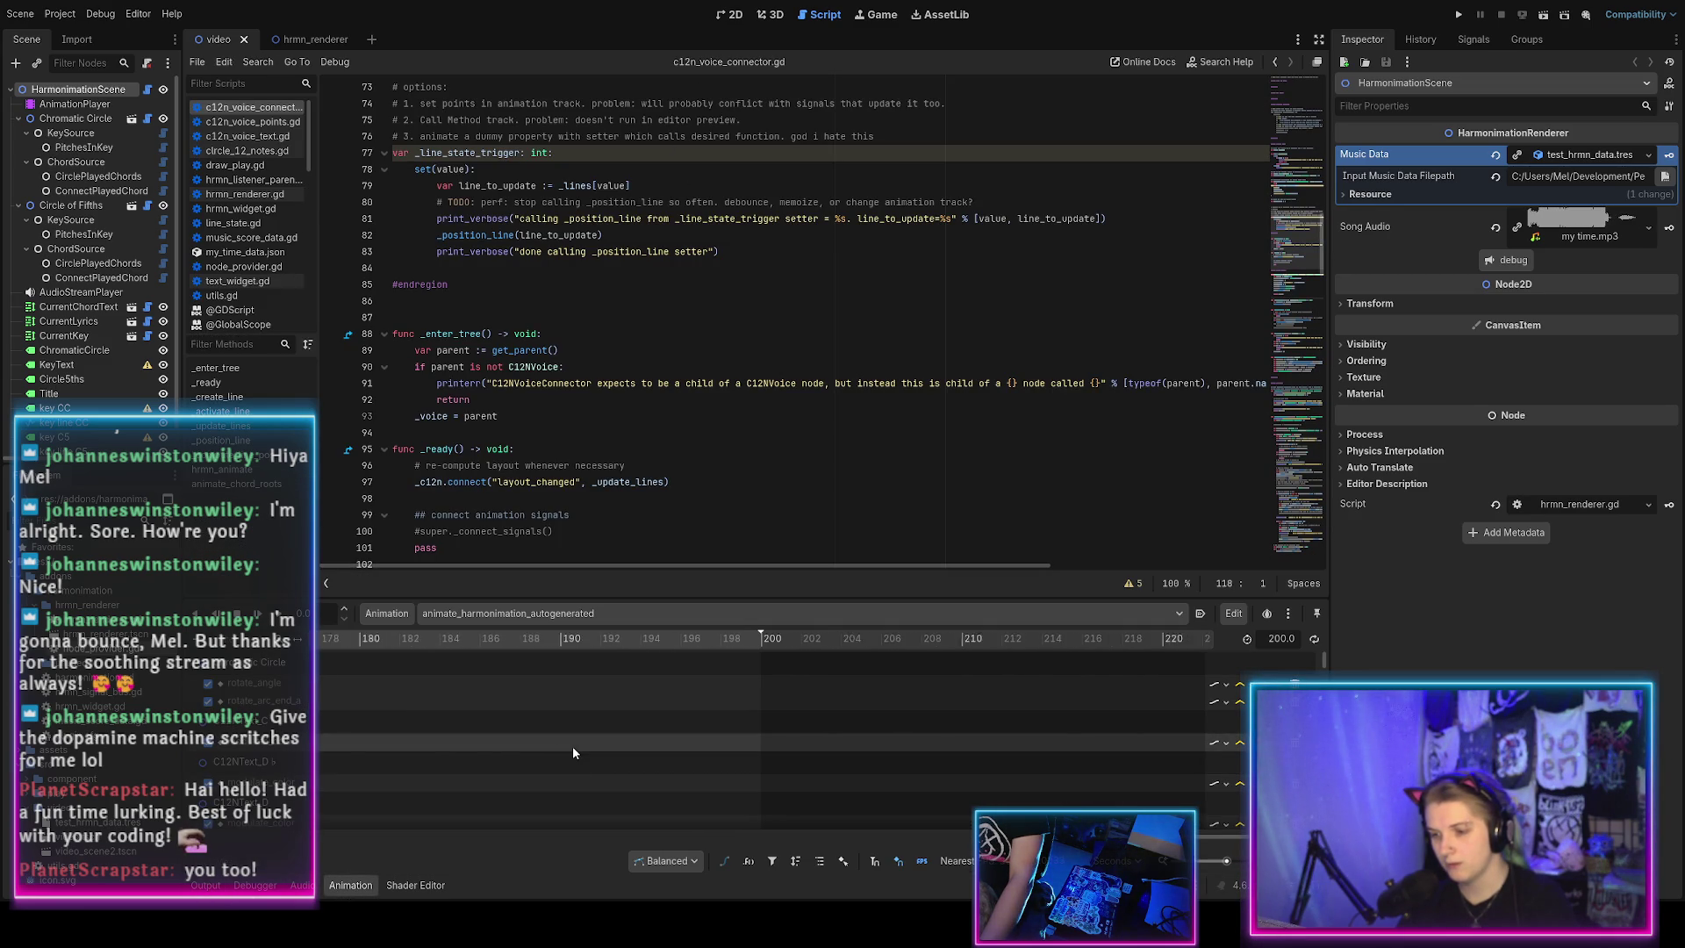
pyautogui.hscroll(-5, 615, 764)
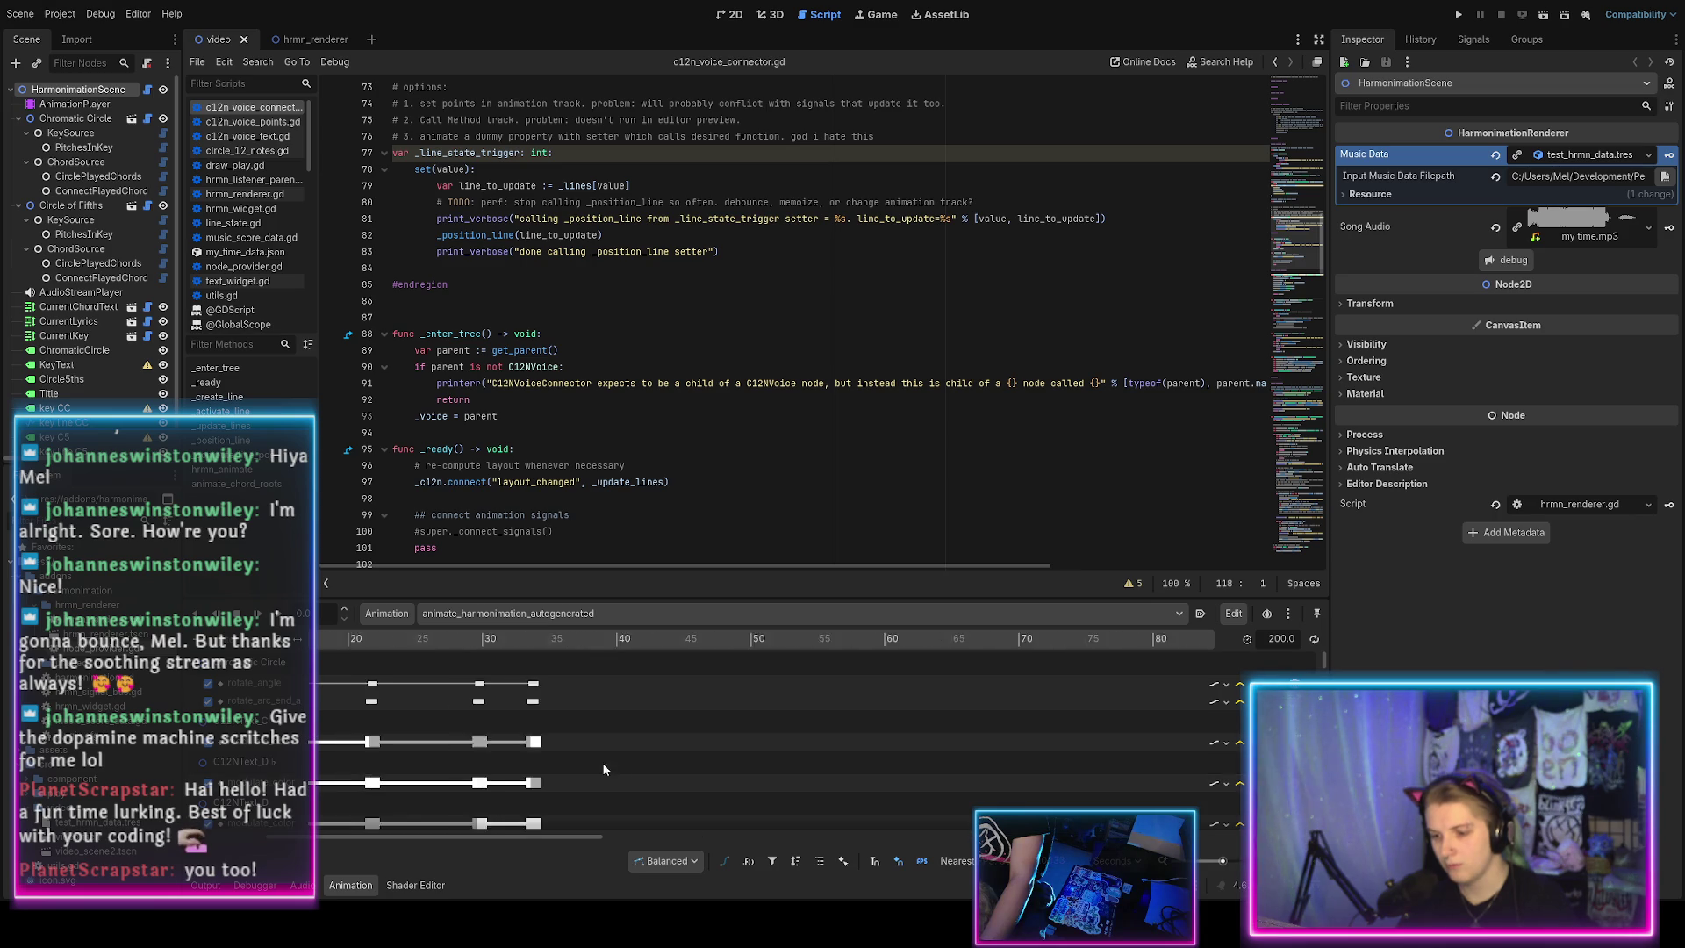
pyautogui.scroll(-5, 501, 760)
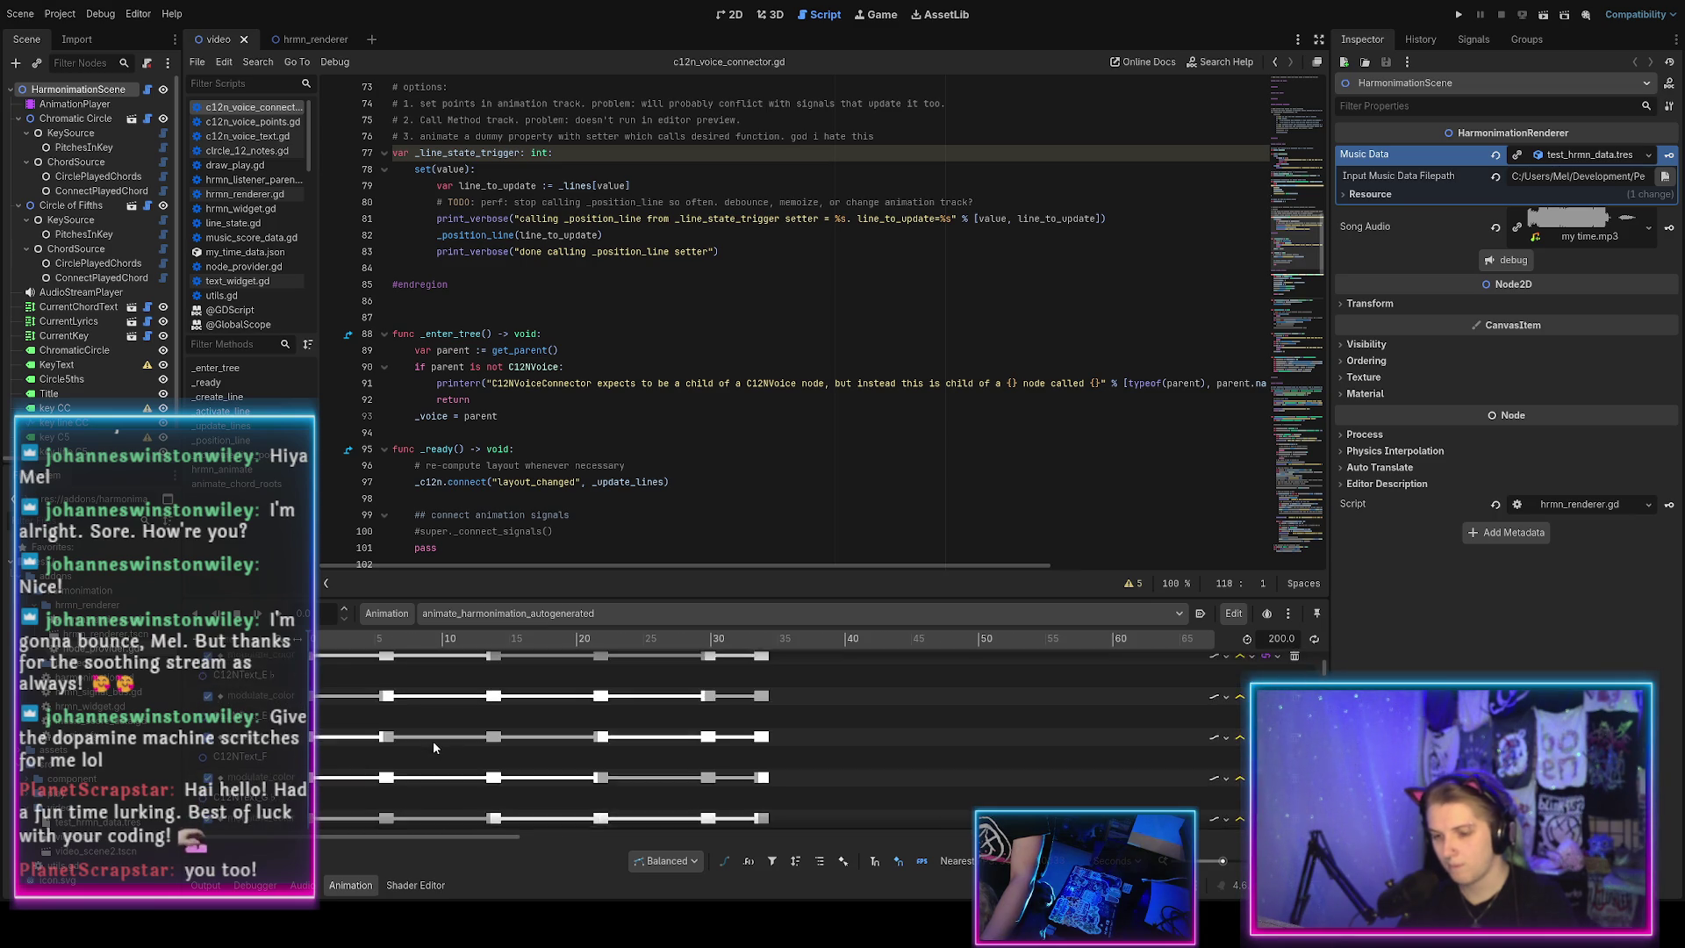
pyautogui.scroll(-5, 428, 744)
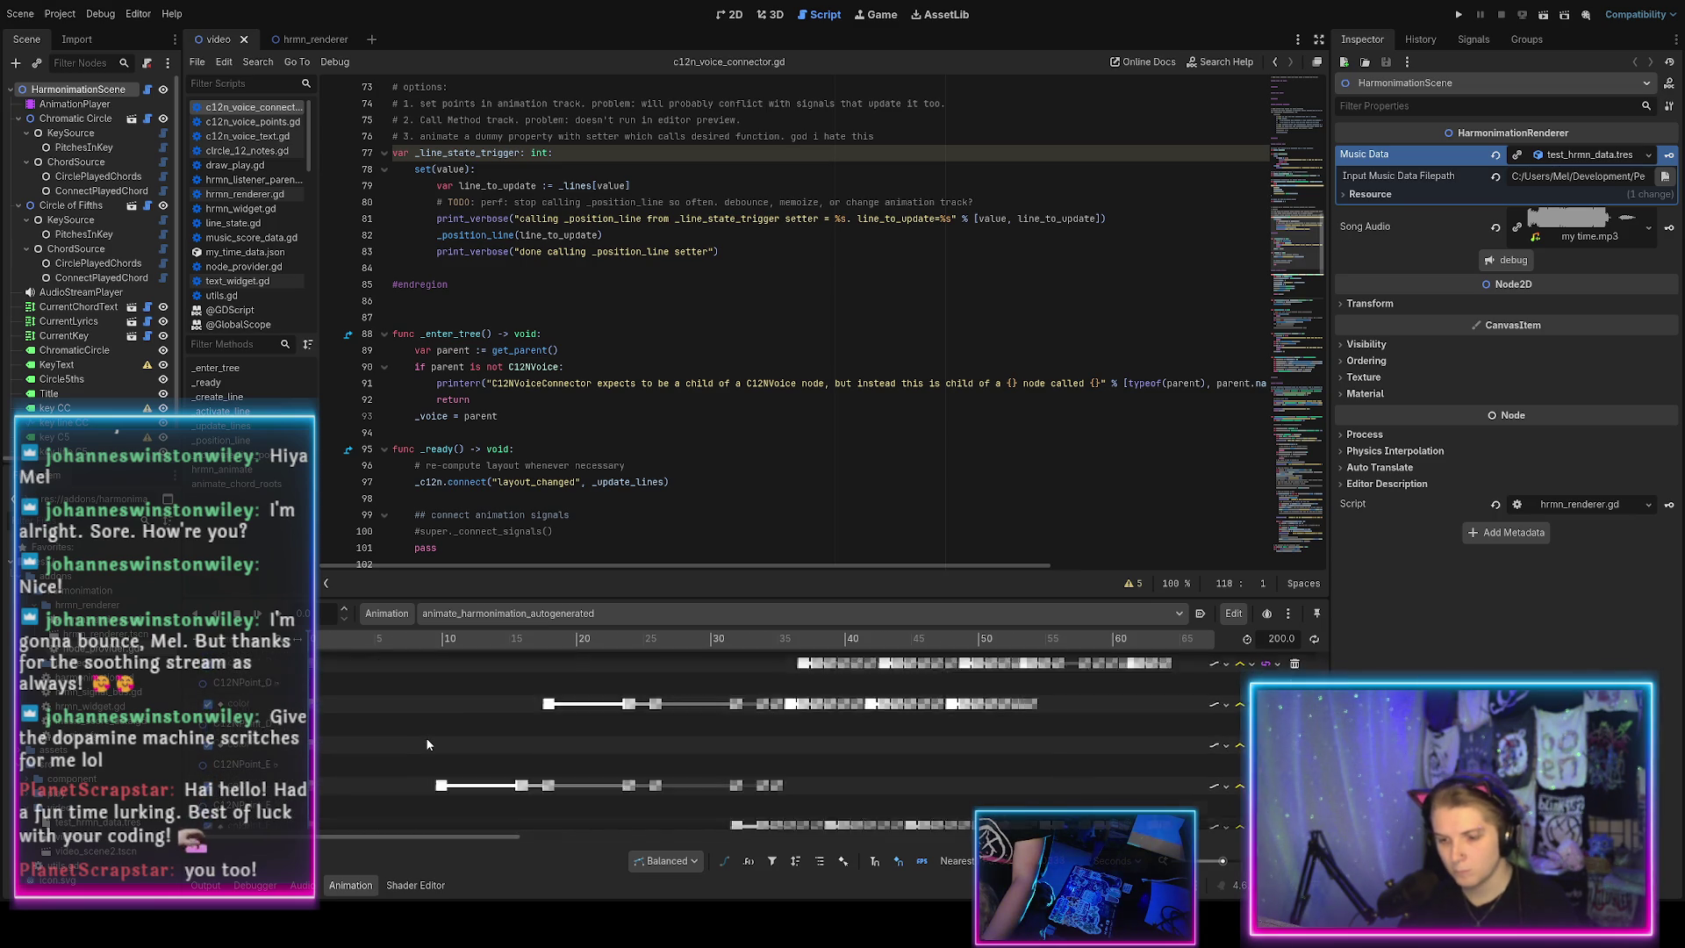
pyautogui.scroll(-5, 427, 744)
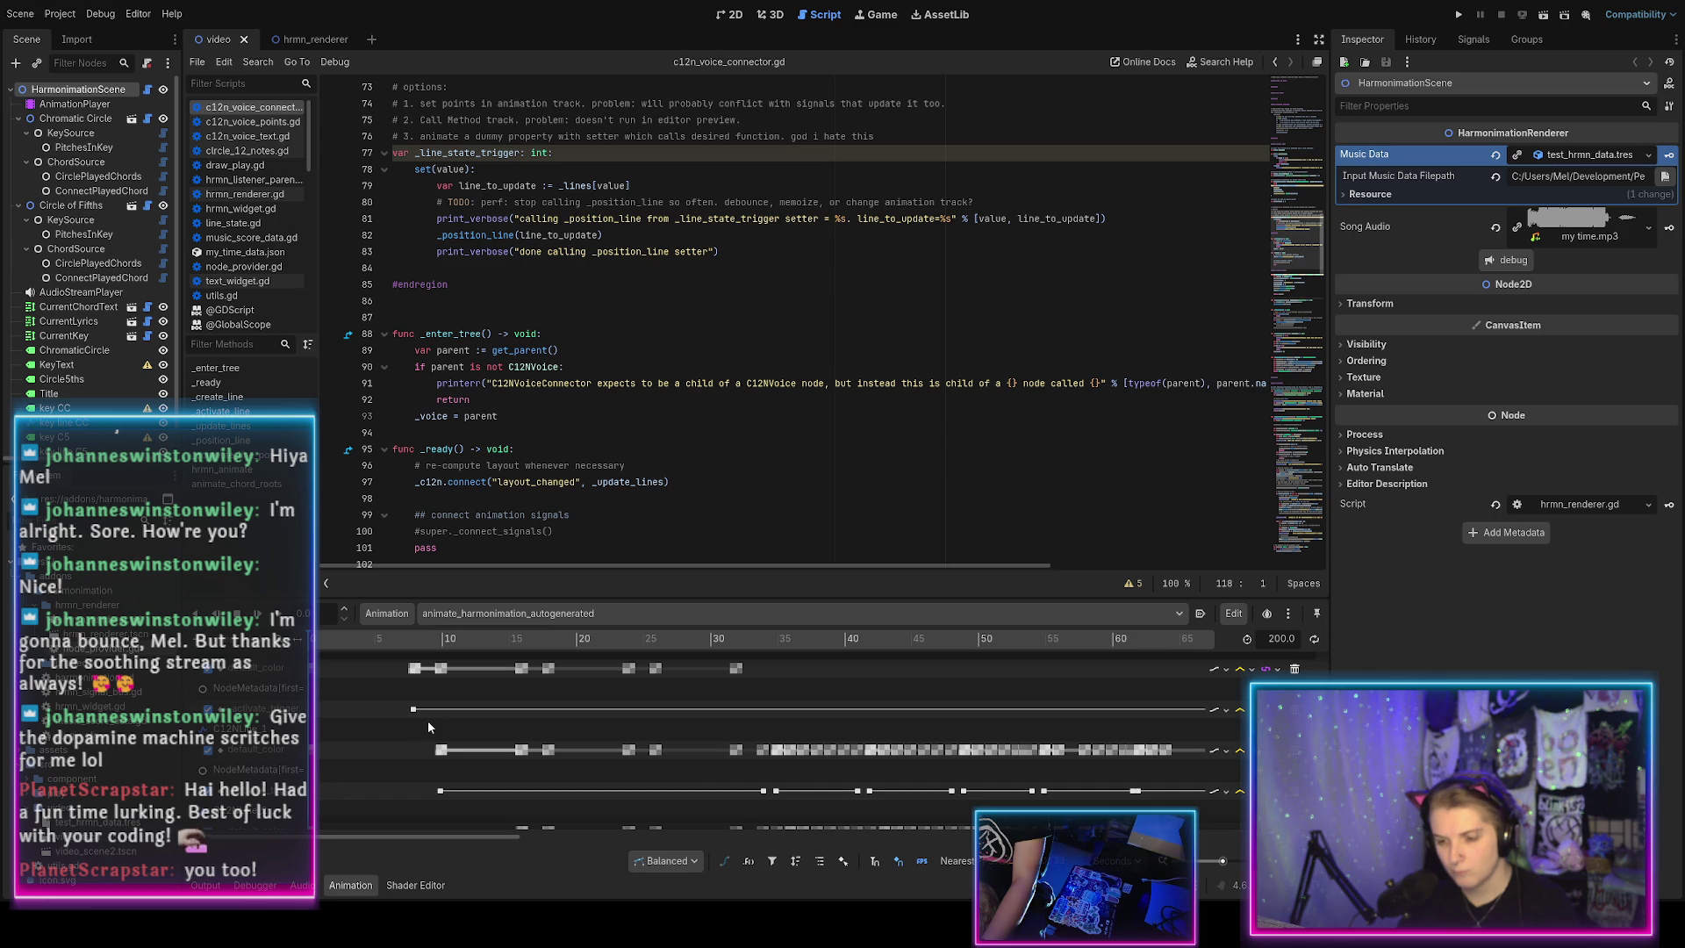
pyautogui.scroll(5, 416, 715)
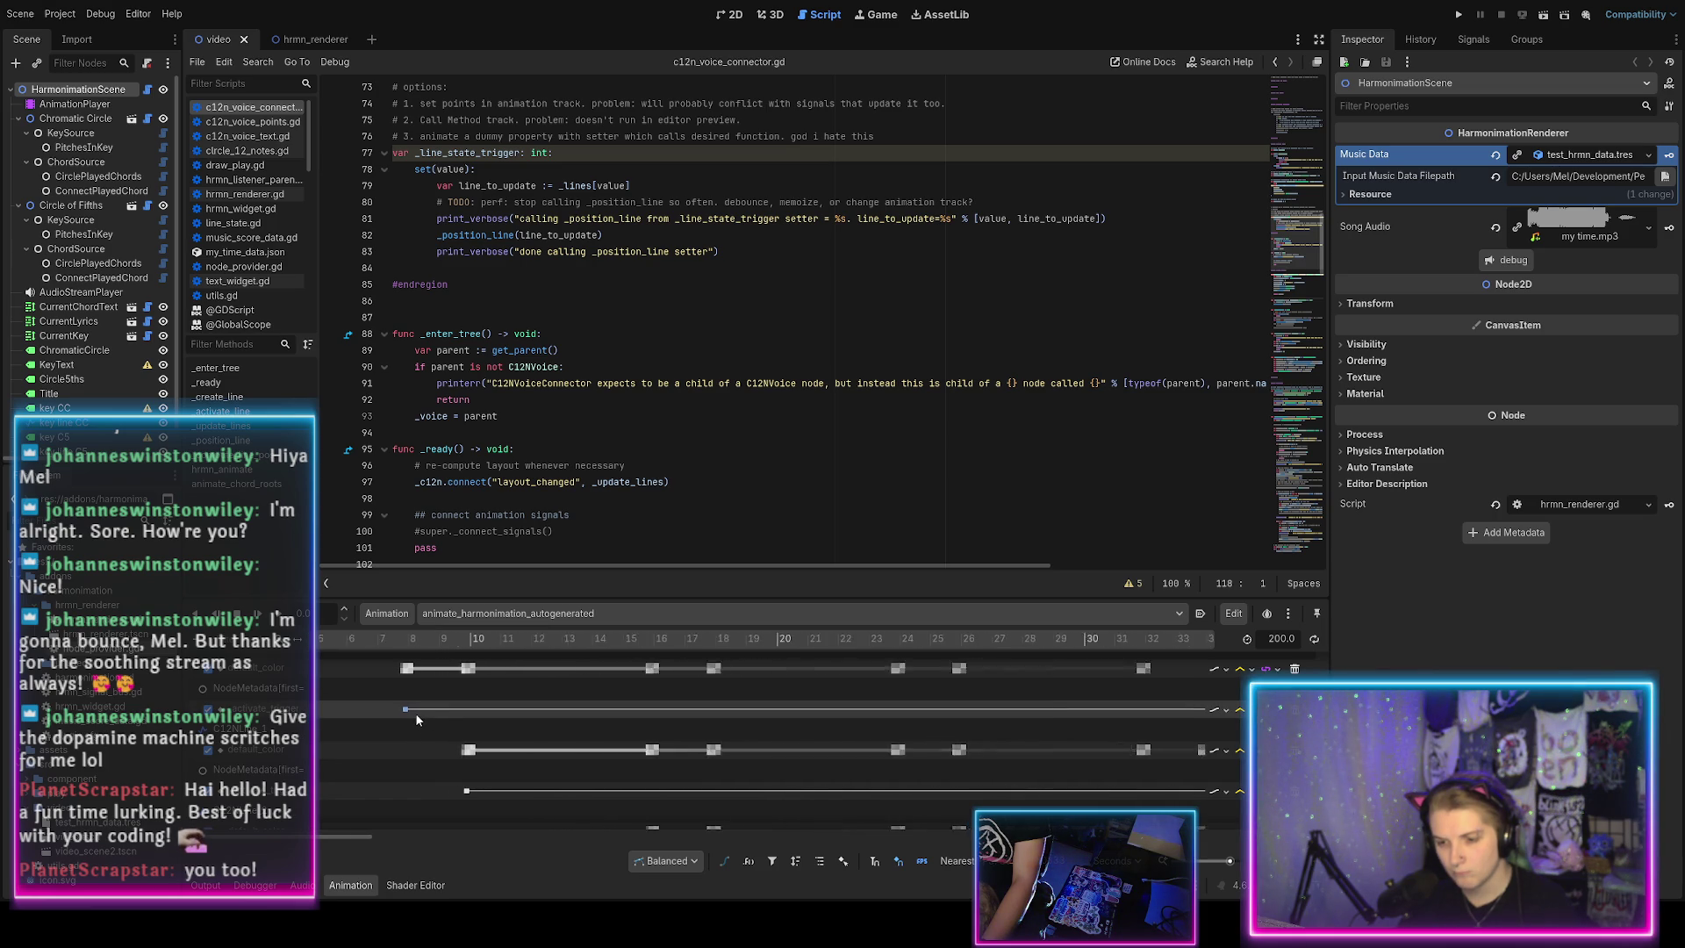
pyautogui.scroll(-5, 416, 718)
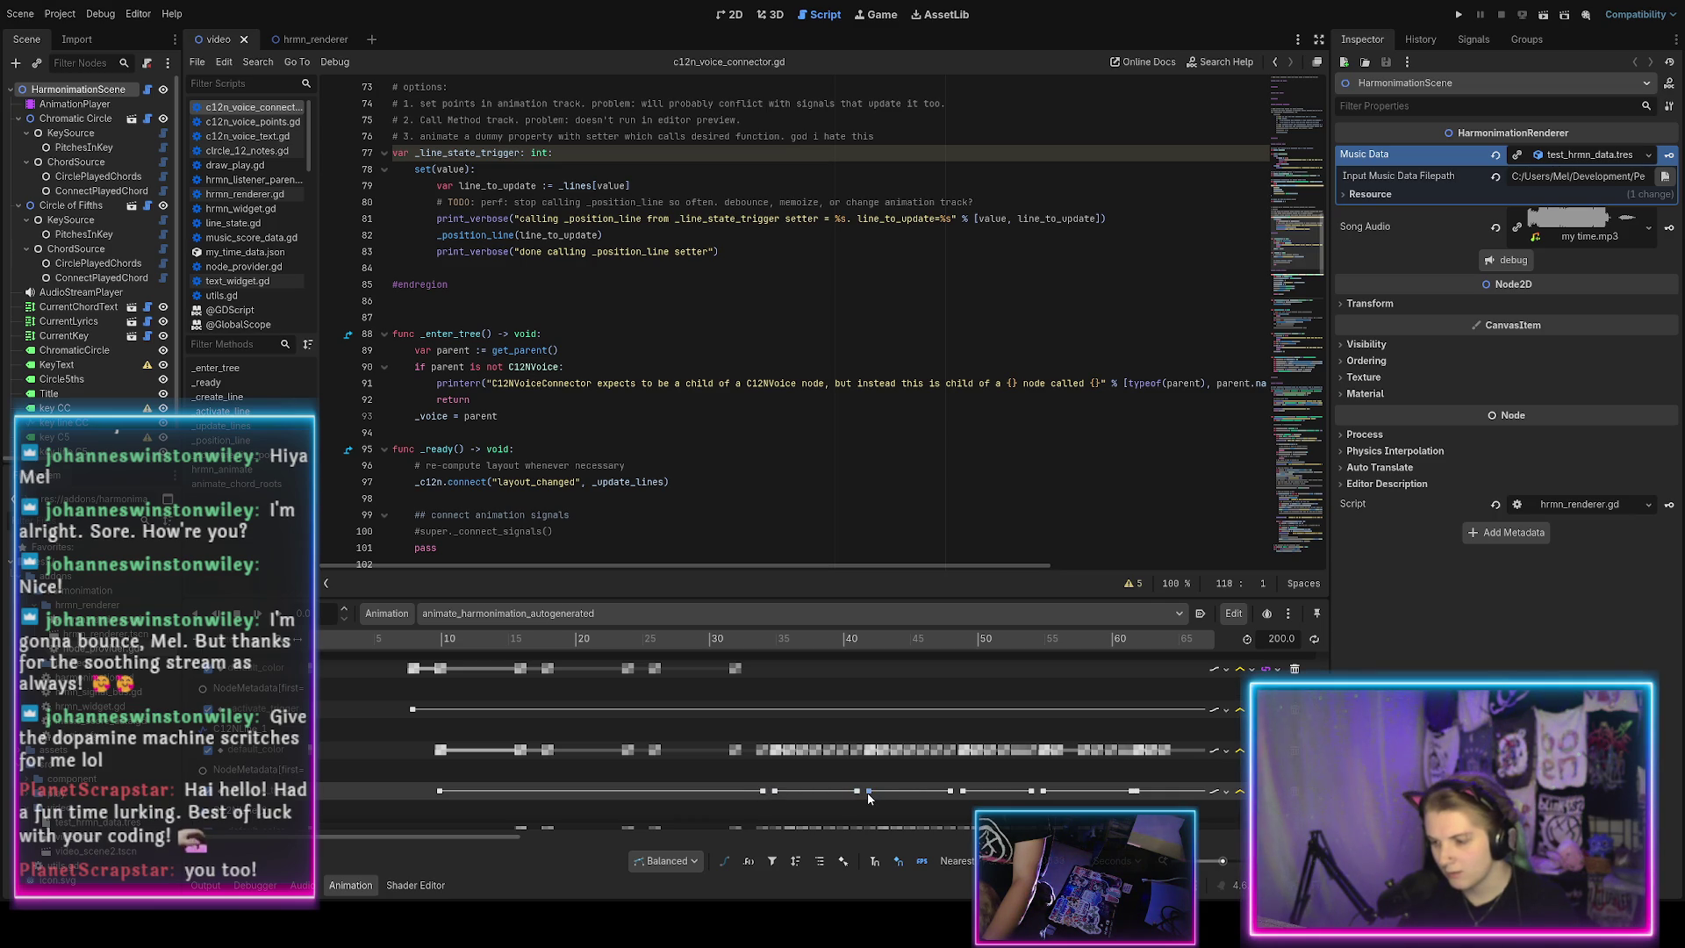
# Deselect the chosen keyframe and switch the main view to the 2D scene.
pyautogui.click(733, 783)
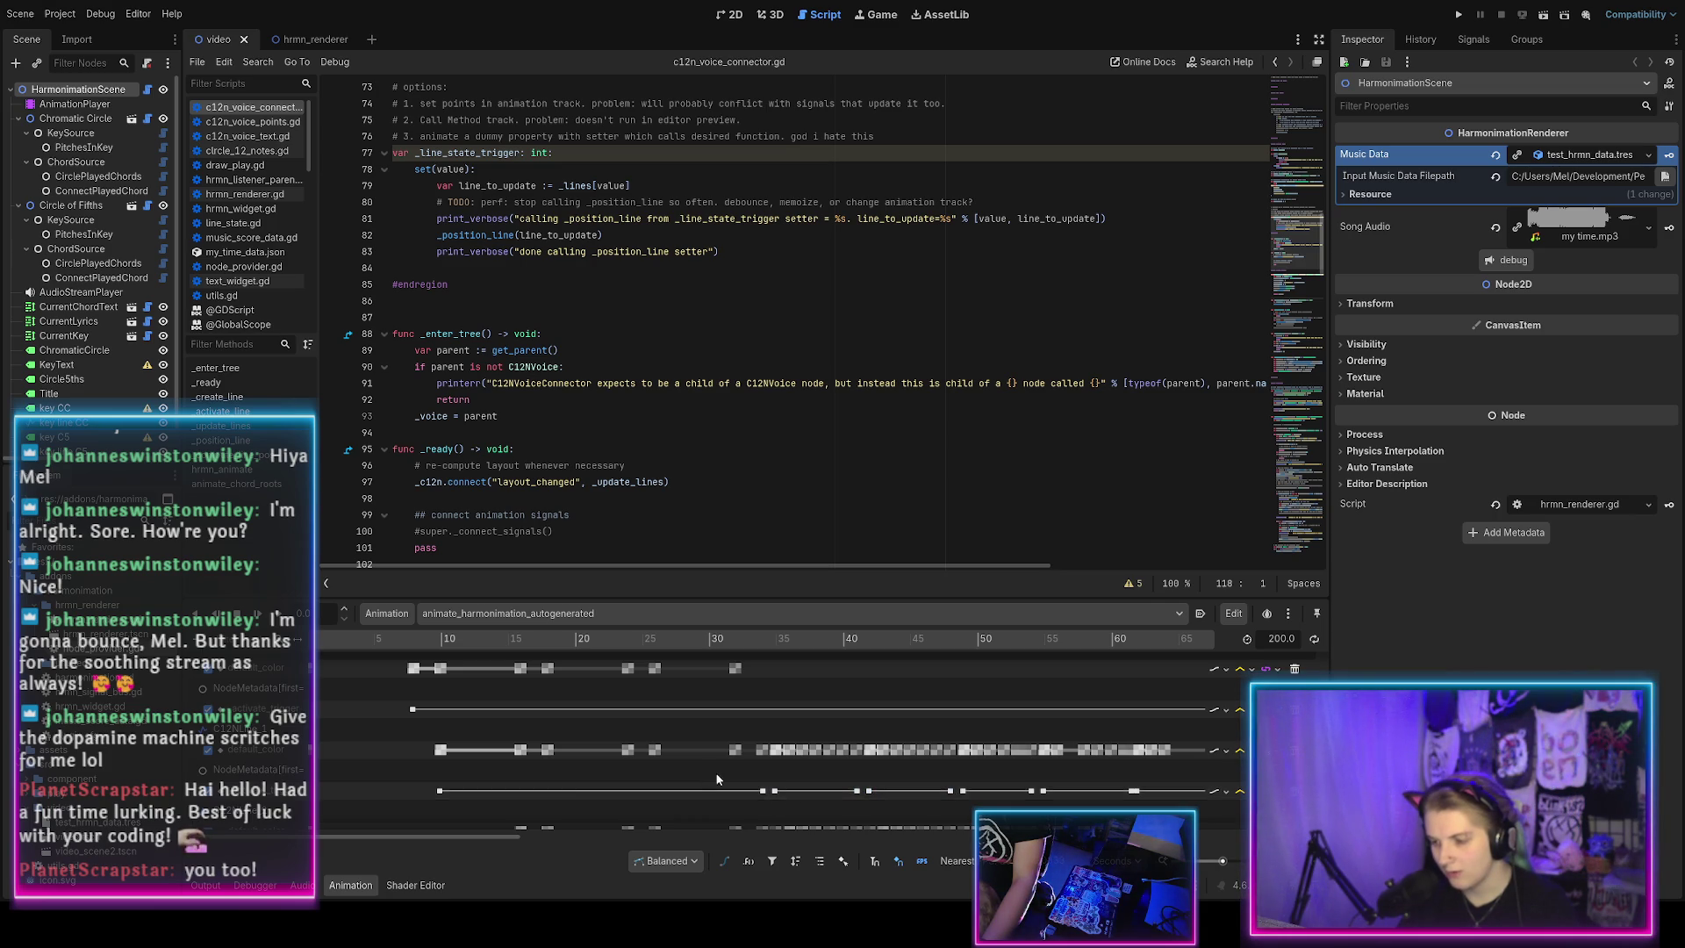
pyautogui.scroll(-4, 682, 766)
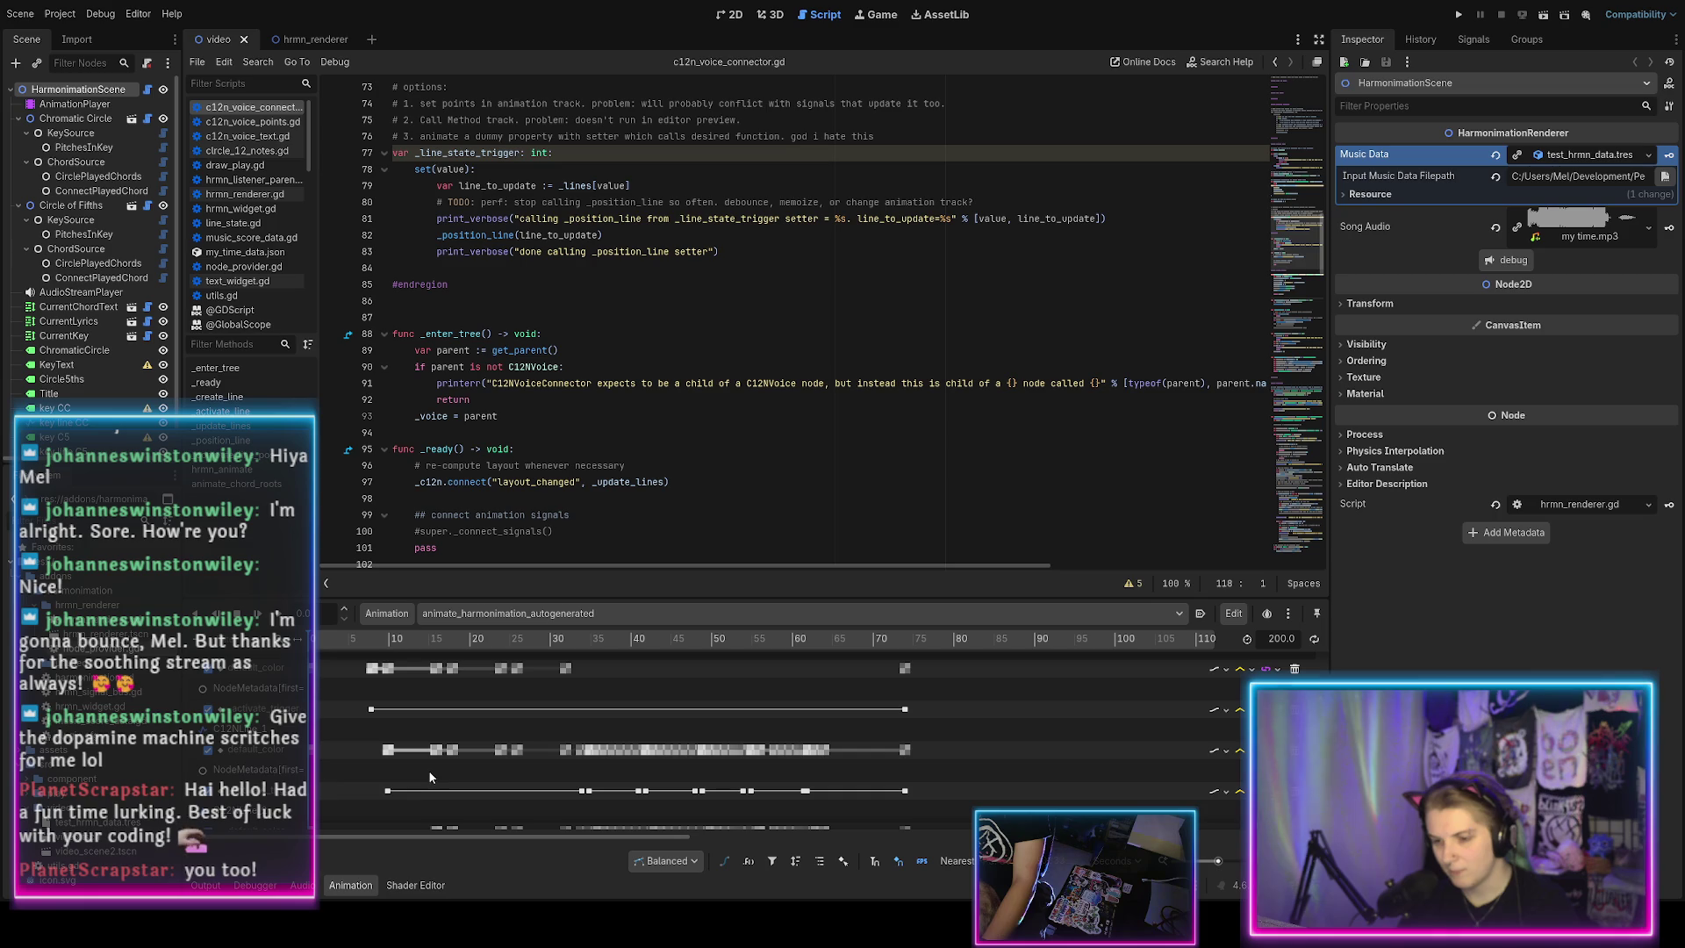
pyautogui.click(734, 16)
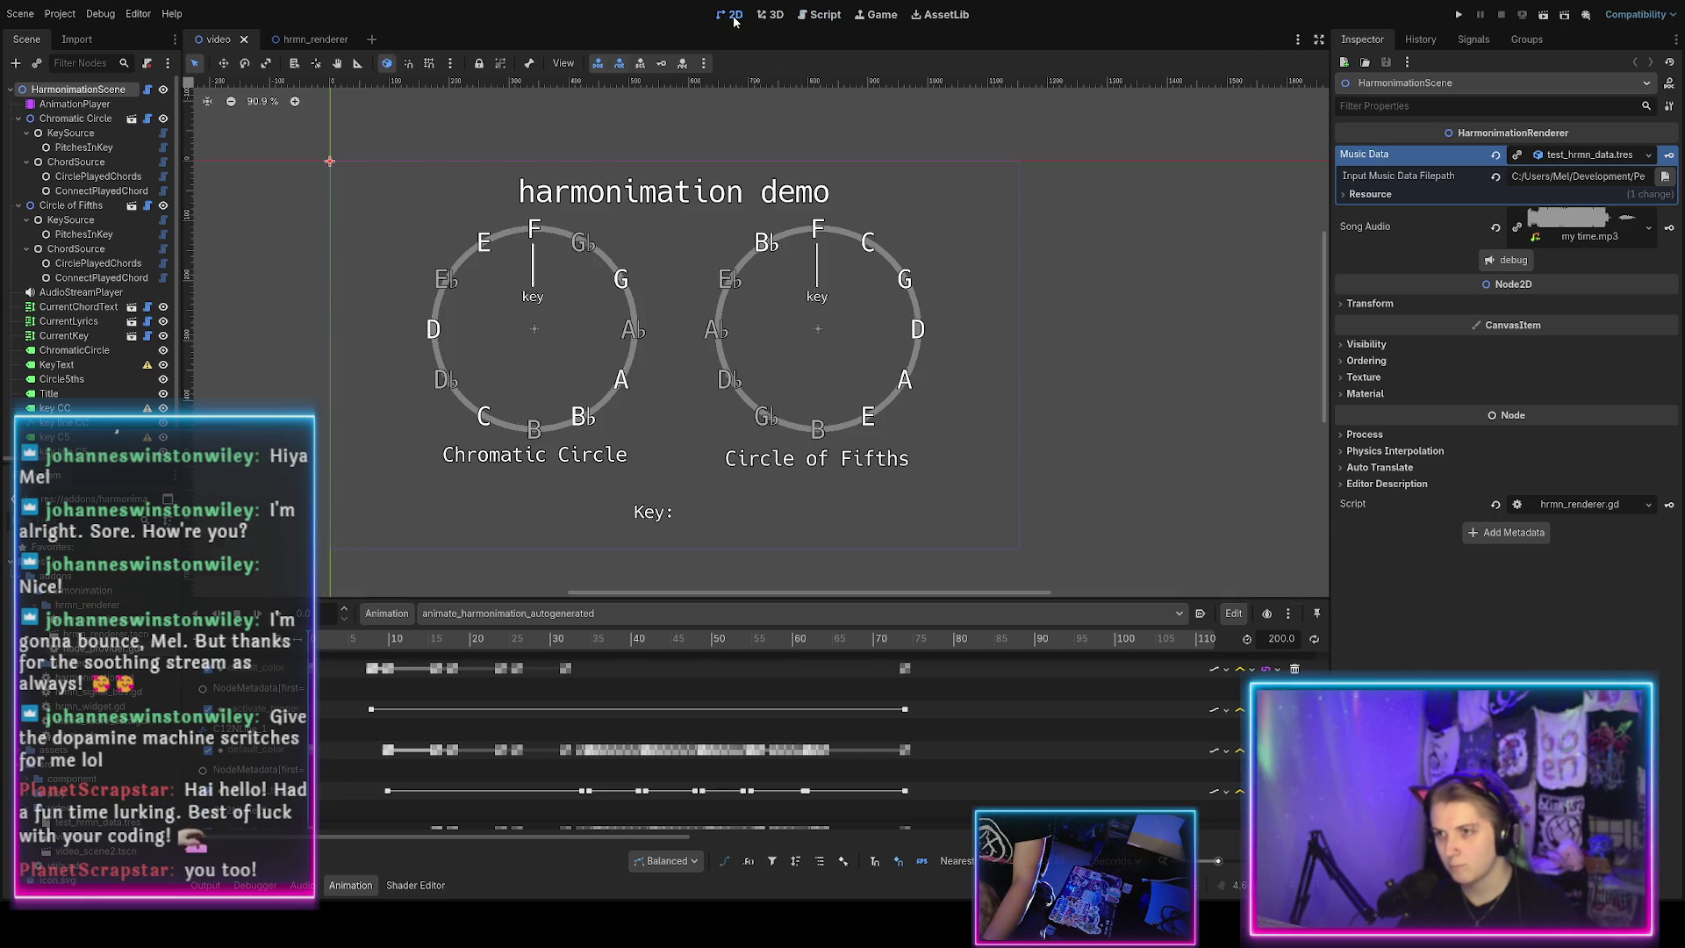
# Move the animation playhead to about frame 17, then go back to c12n_voice_connector.gd.
pyautogui.moveTo(338, 645)
pyautogui.mouseDown()
pyautogui.moveTo(1011, 681)
pyautogui.moveTo(409, 669)
pyautogui.moveTo(906, 686)
pyautogui.mouseUp()
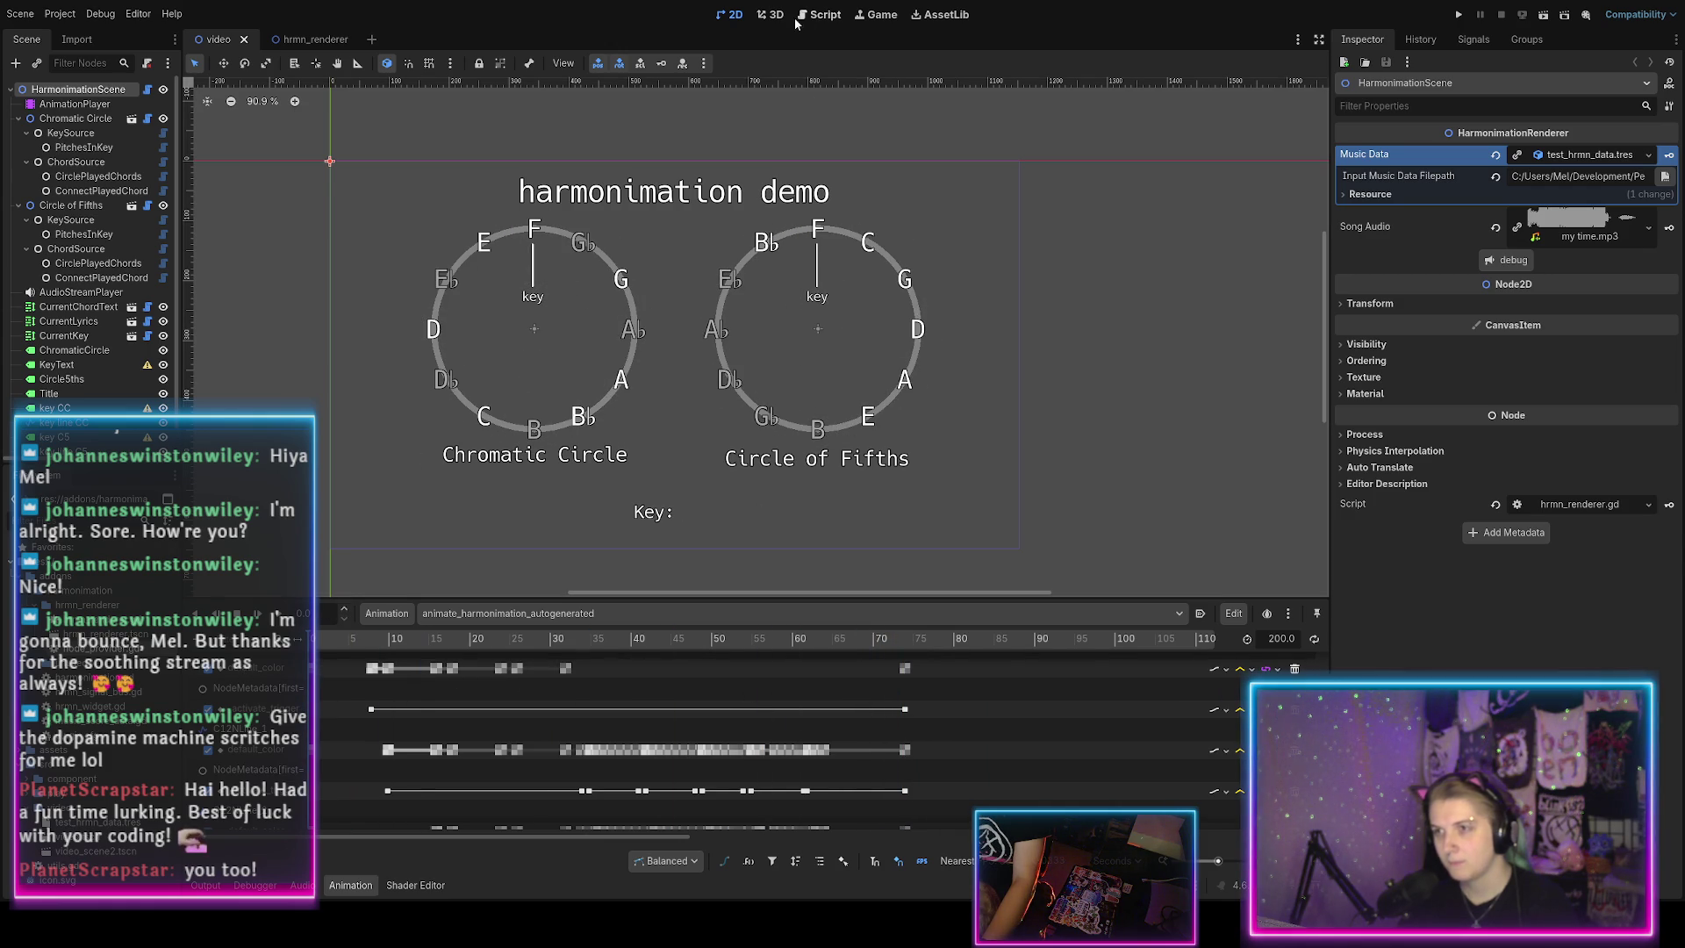
pyautogui.click(819, 14)
pyautogui.scroll(3, 506, 273)
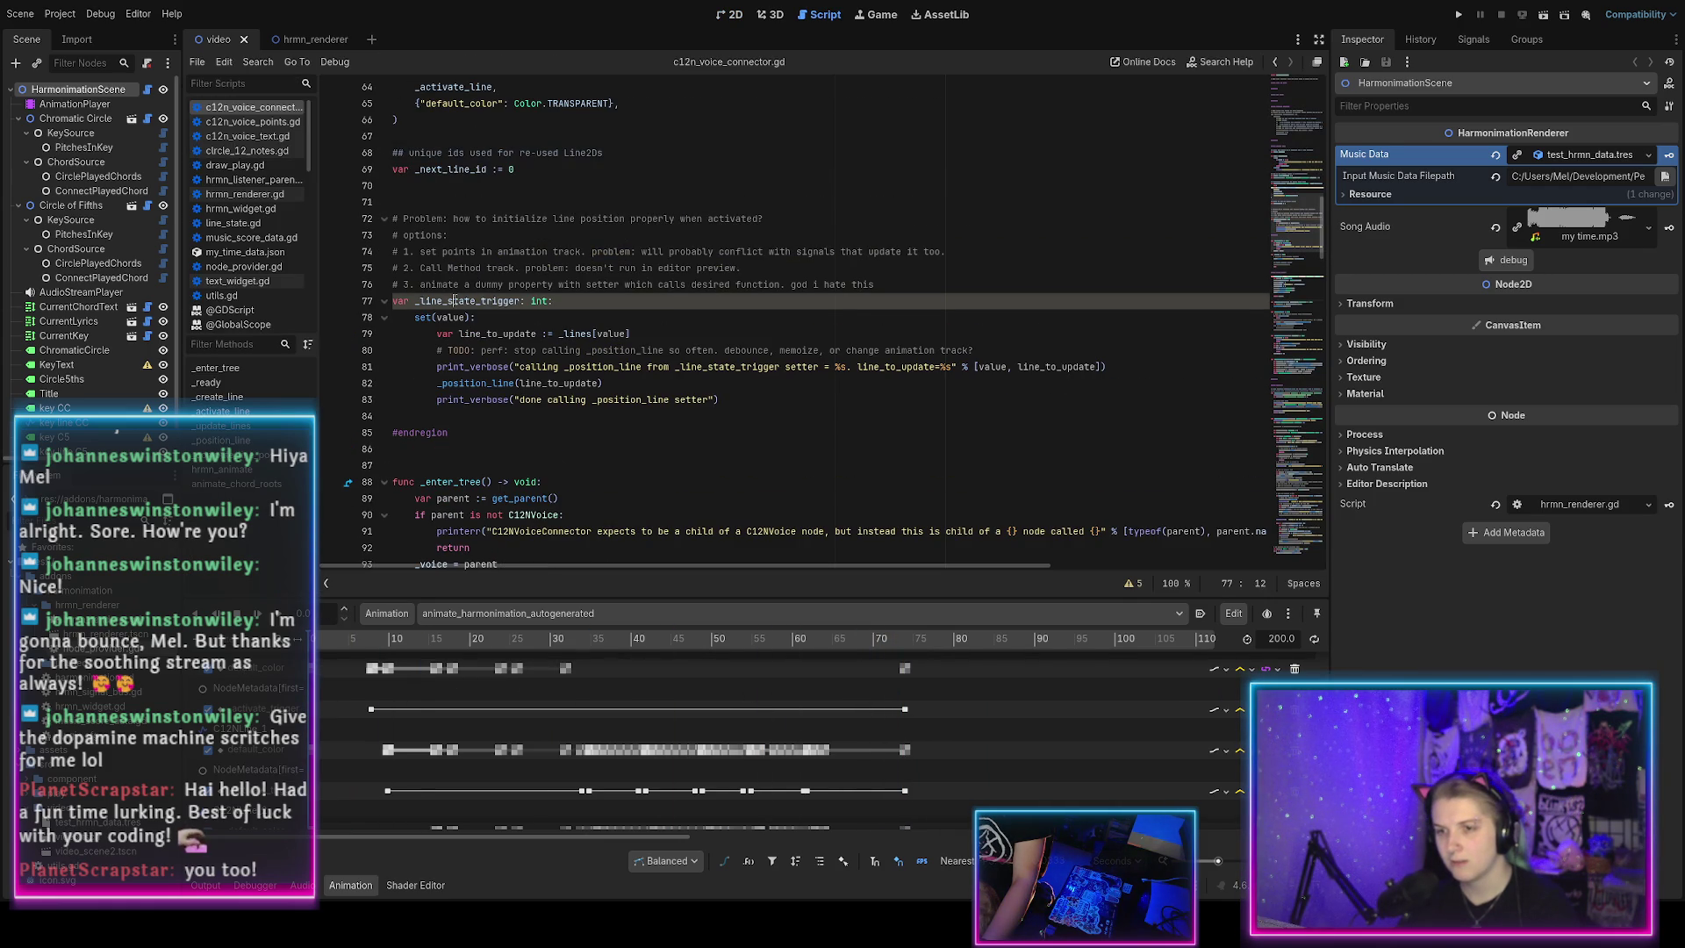
# Delete lines 71–83: the _line_state_trigger property, its setter and options comment.
pyautogui.click(755, 405)
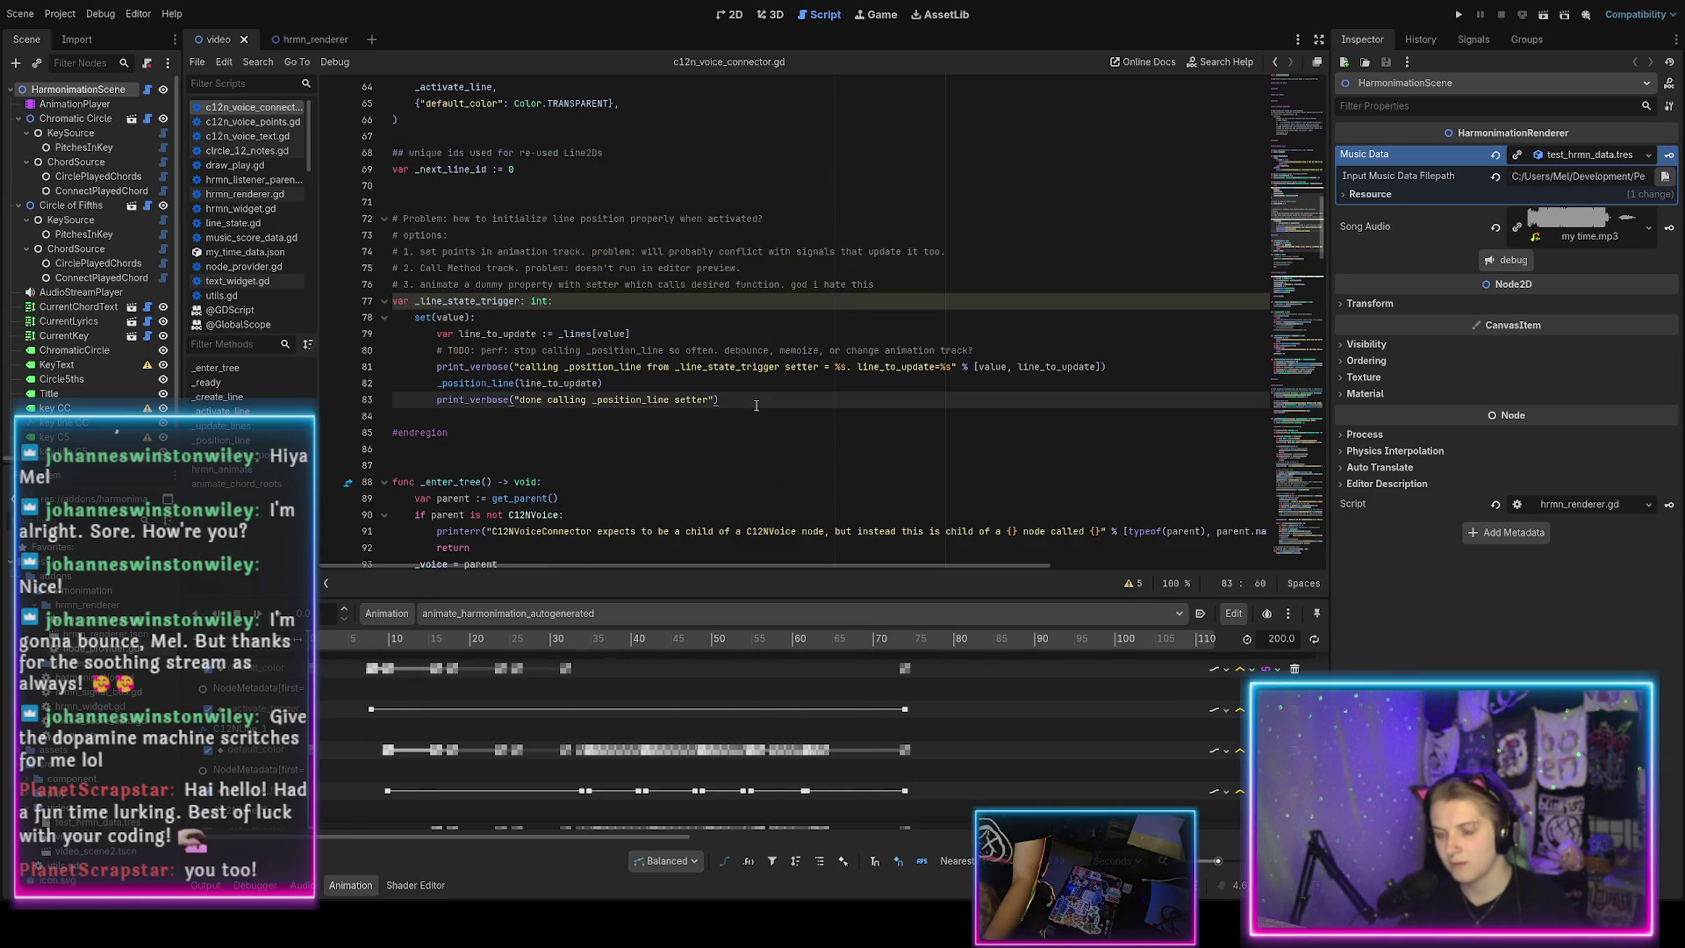
pyautogui.moveTo(755, 405)
pyautogui.mouseDown()
pyautogui.moveTo(535, 264)
pyautogui.moveTo(491, 209)
pyautogui.mouseUp()
pyautogui.press('Delete')
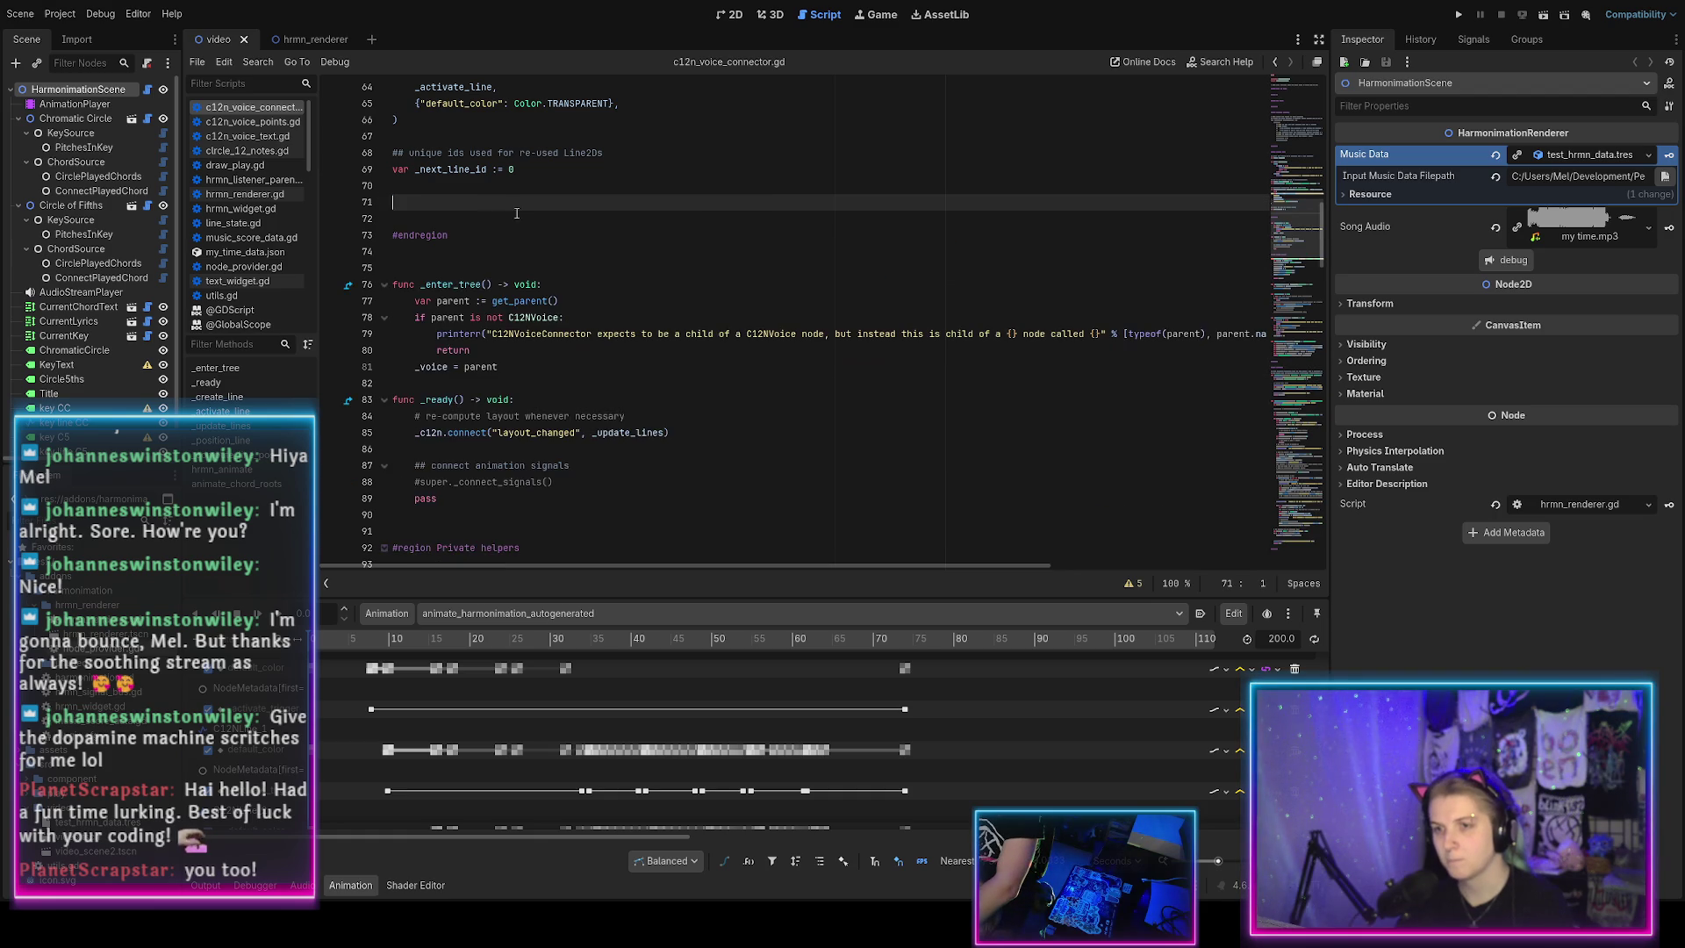
pyautogui.press('BackSpace')
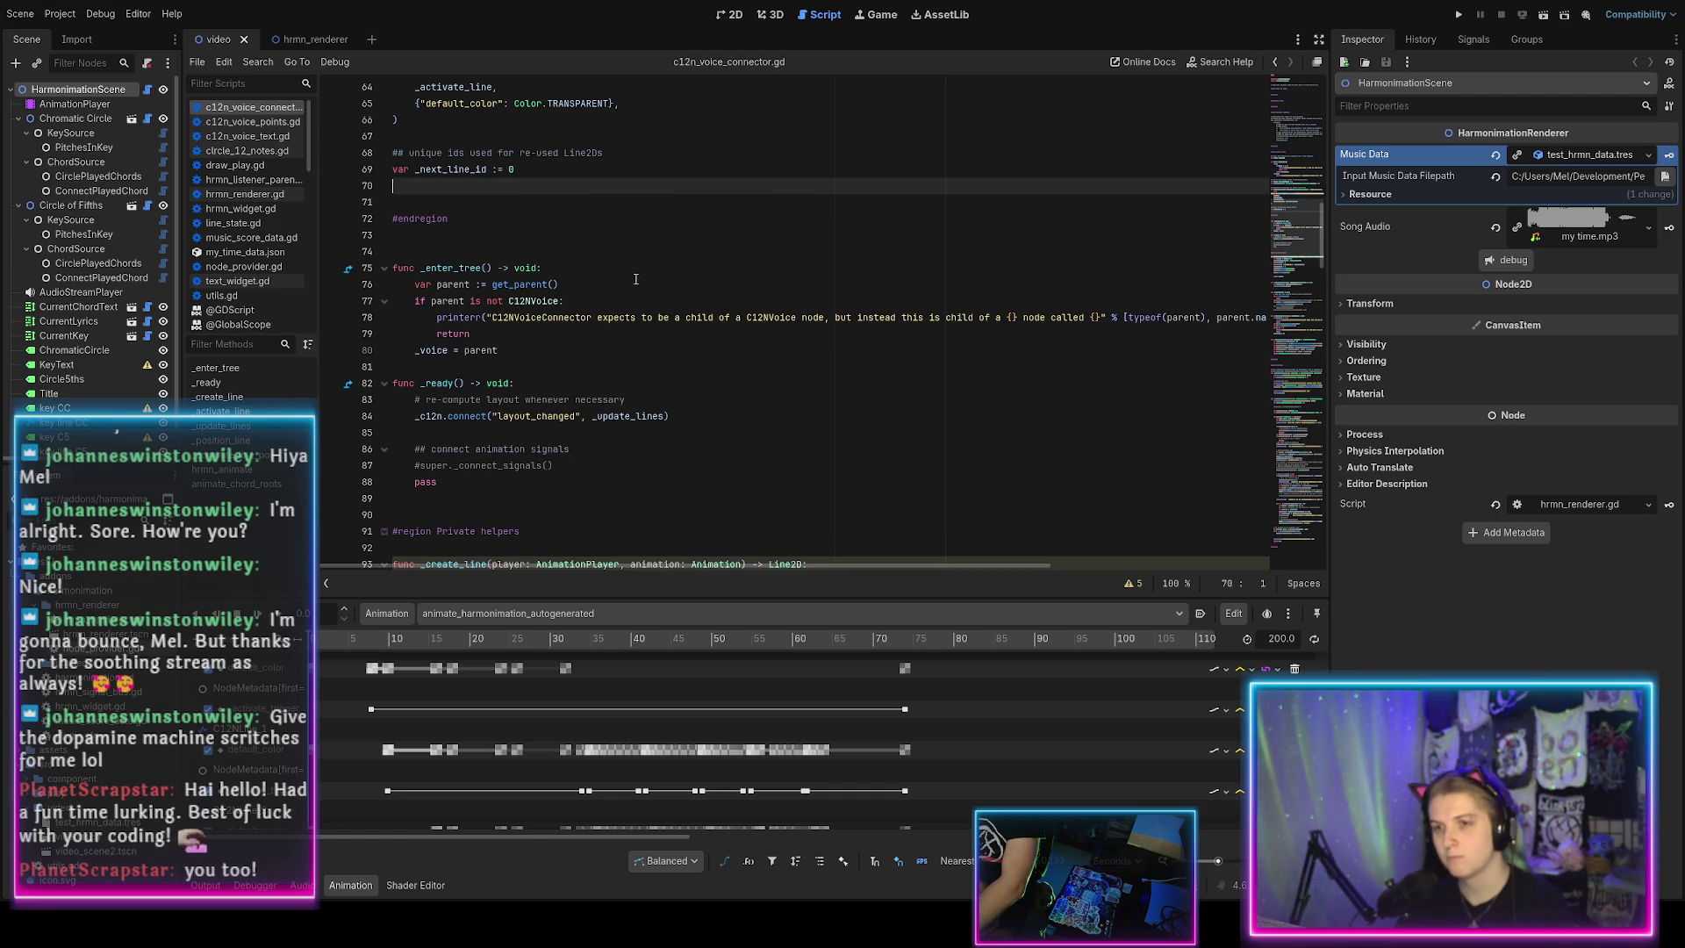
# Search for _line_state_trigger and delete the commented anims[self] trigger line.
pyautogui.hotkey('ctrl', 'f')
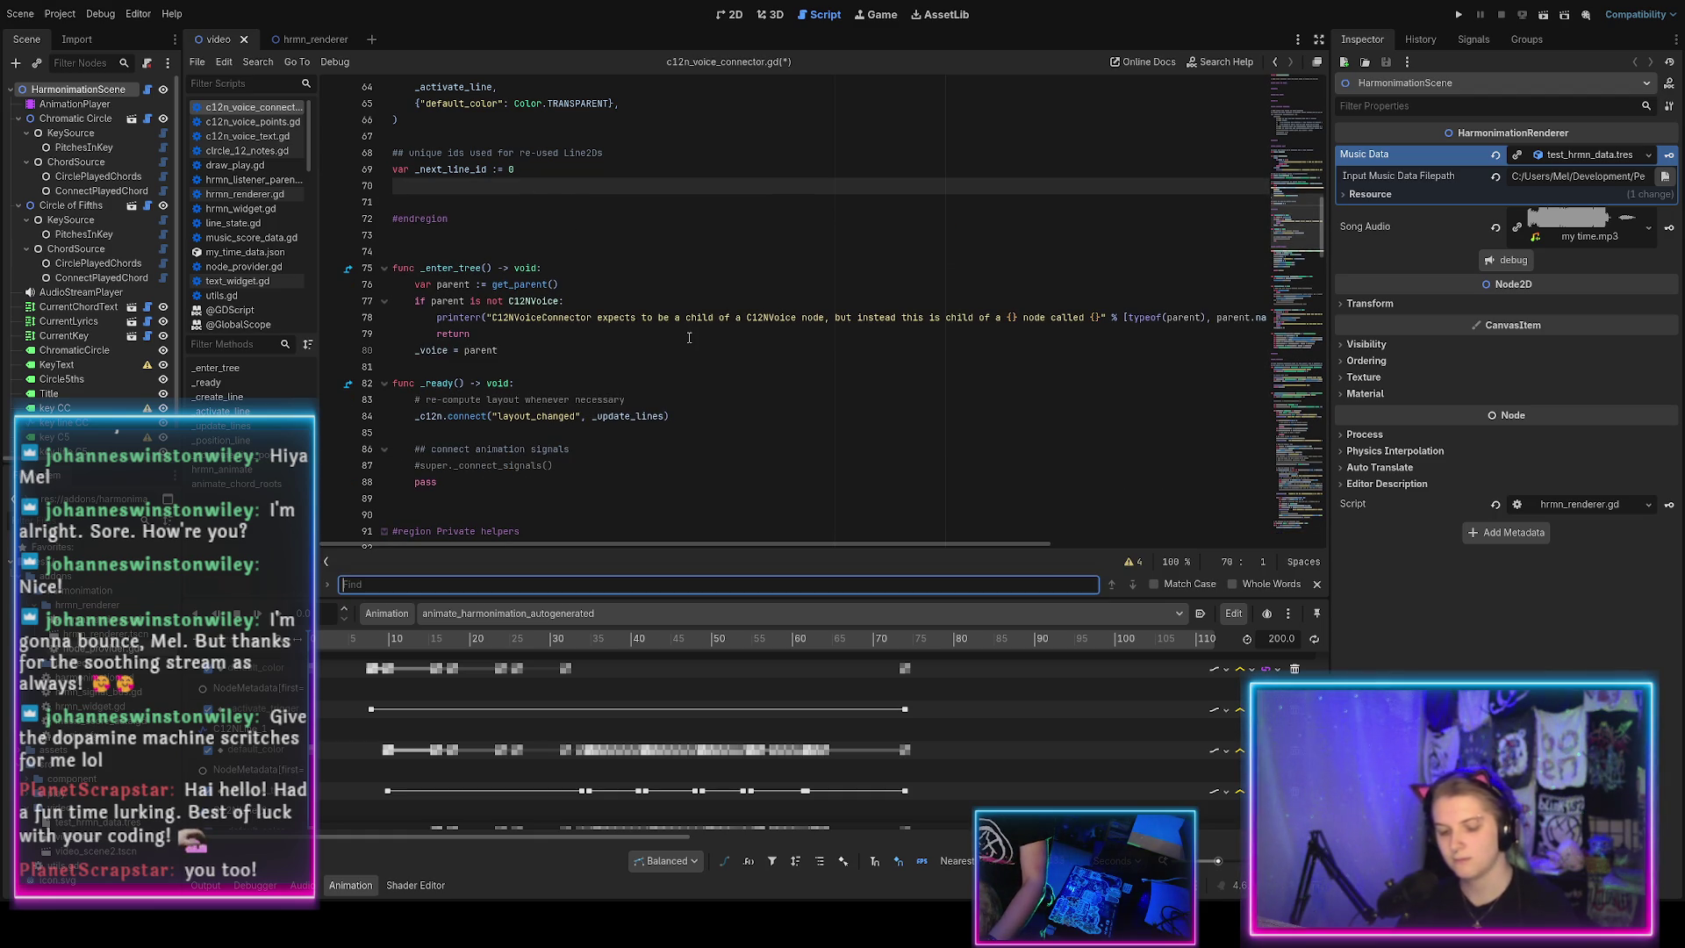
pyautogui.write('_l')
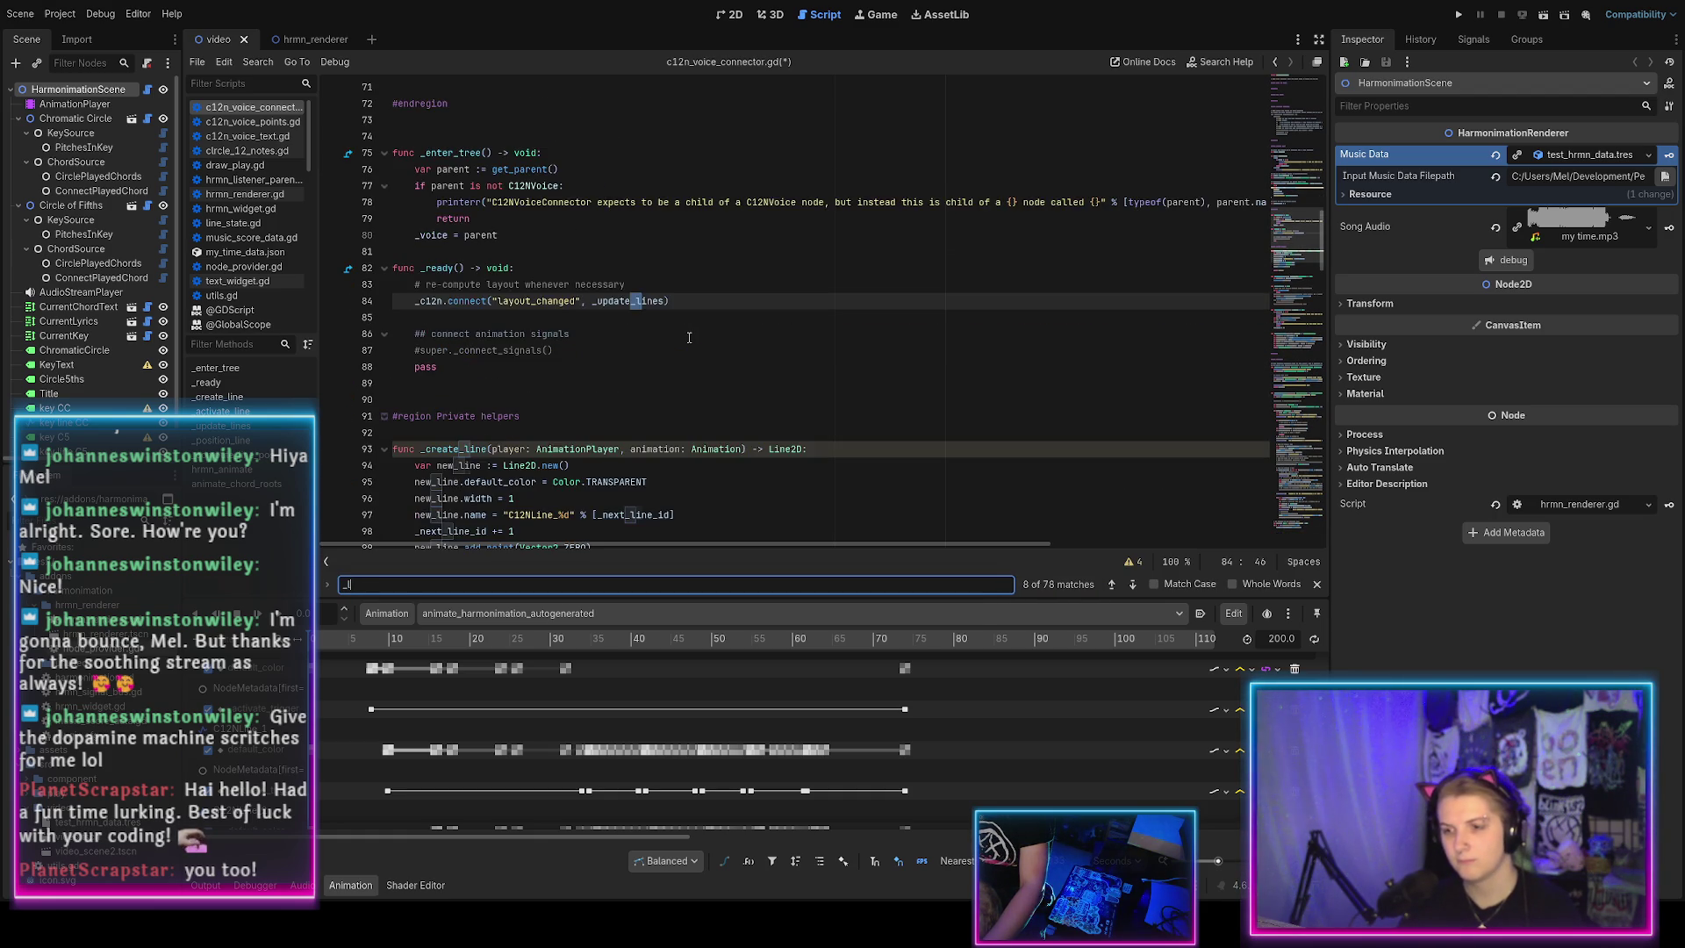
pyautogui.write('ine_state')
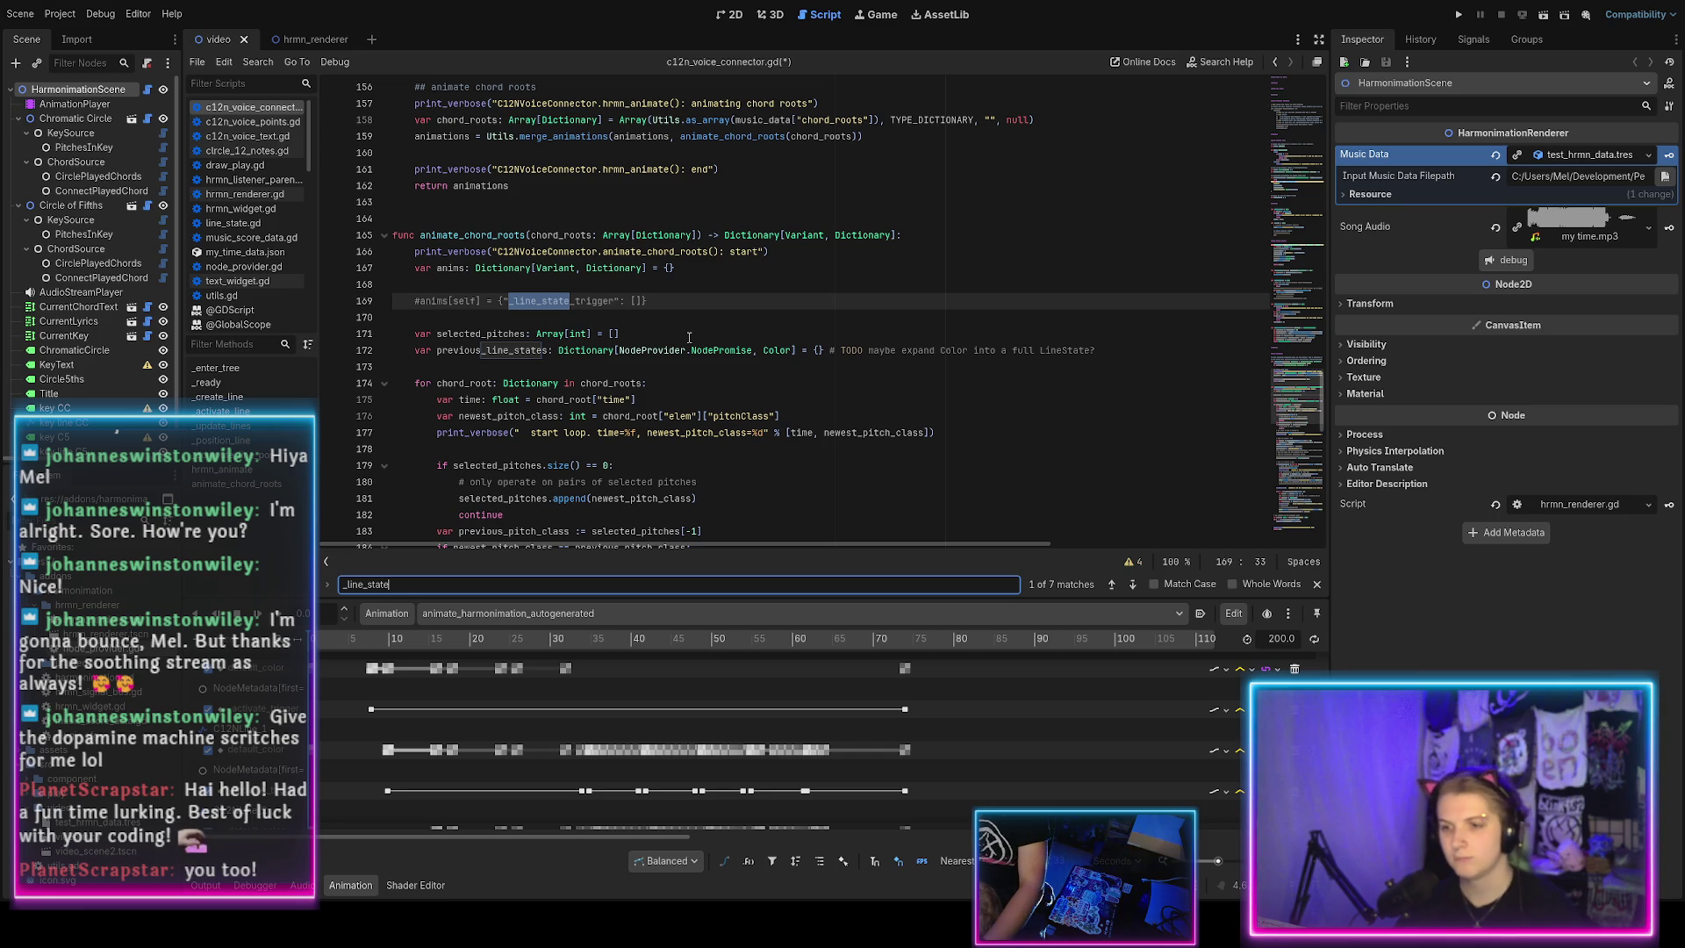
pyautogui.write('_trigger')
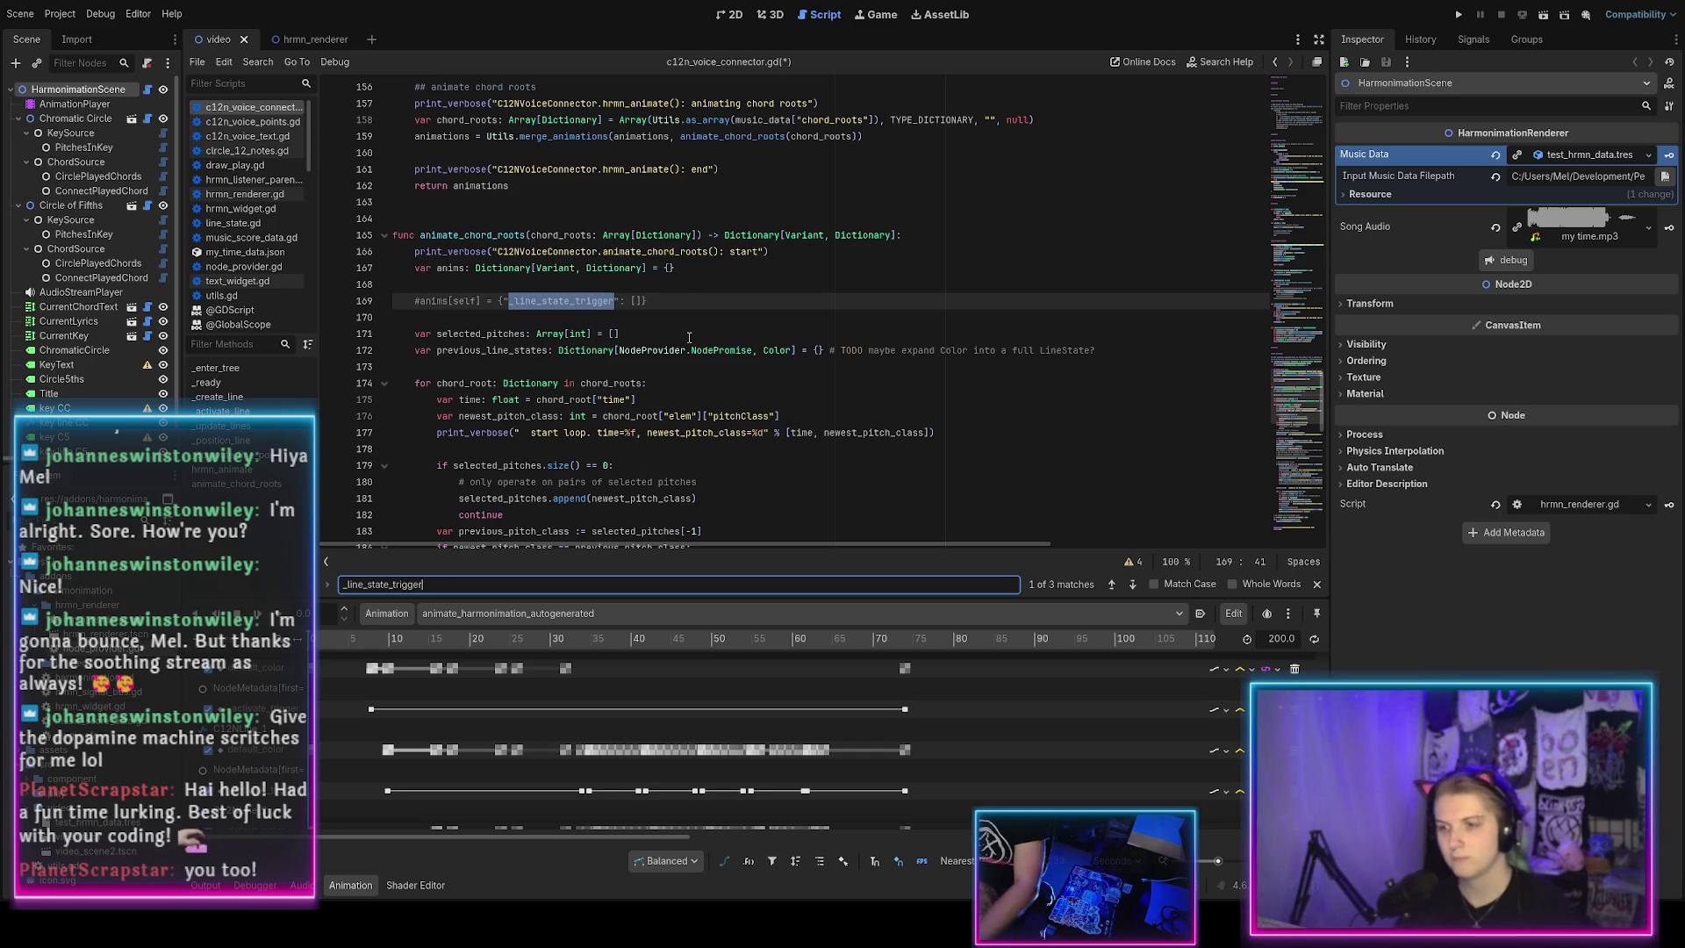
pyautogui.click(676, 289)
pyautogui.hotkey('shift', 'Down')
pyautogui.hotkey('shift', 'End')
pyautogui.press('BackSpace')
pyautogui.press('BackSpace')
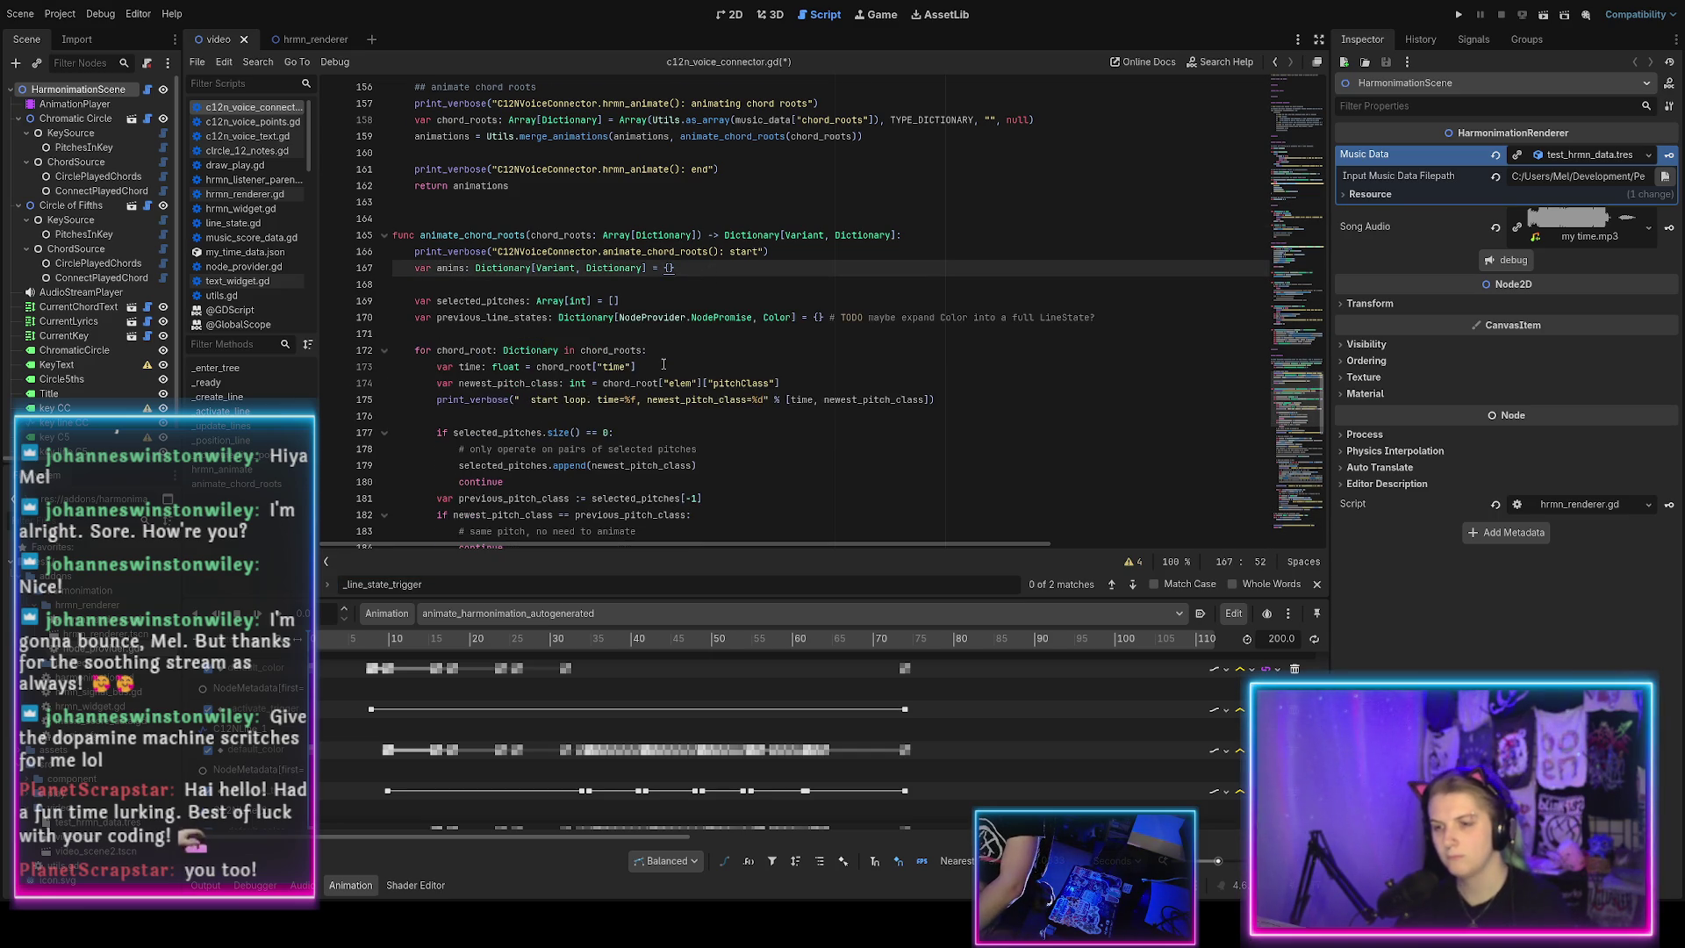
pyautogui.scroll(-7, 663, 364)
pyautogui.scroll(-1, 663, 364)
pyautogui.moveTo(1137, 383)
pyautogui.mouseDown()
pyautogui.moveTo(805, 354)
pyautogui.moveTo(681, 318)
pyautogui.moveTo(790, 352)
pyautogui.mouseUp()
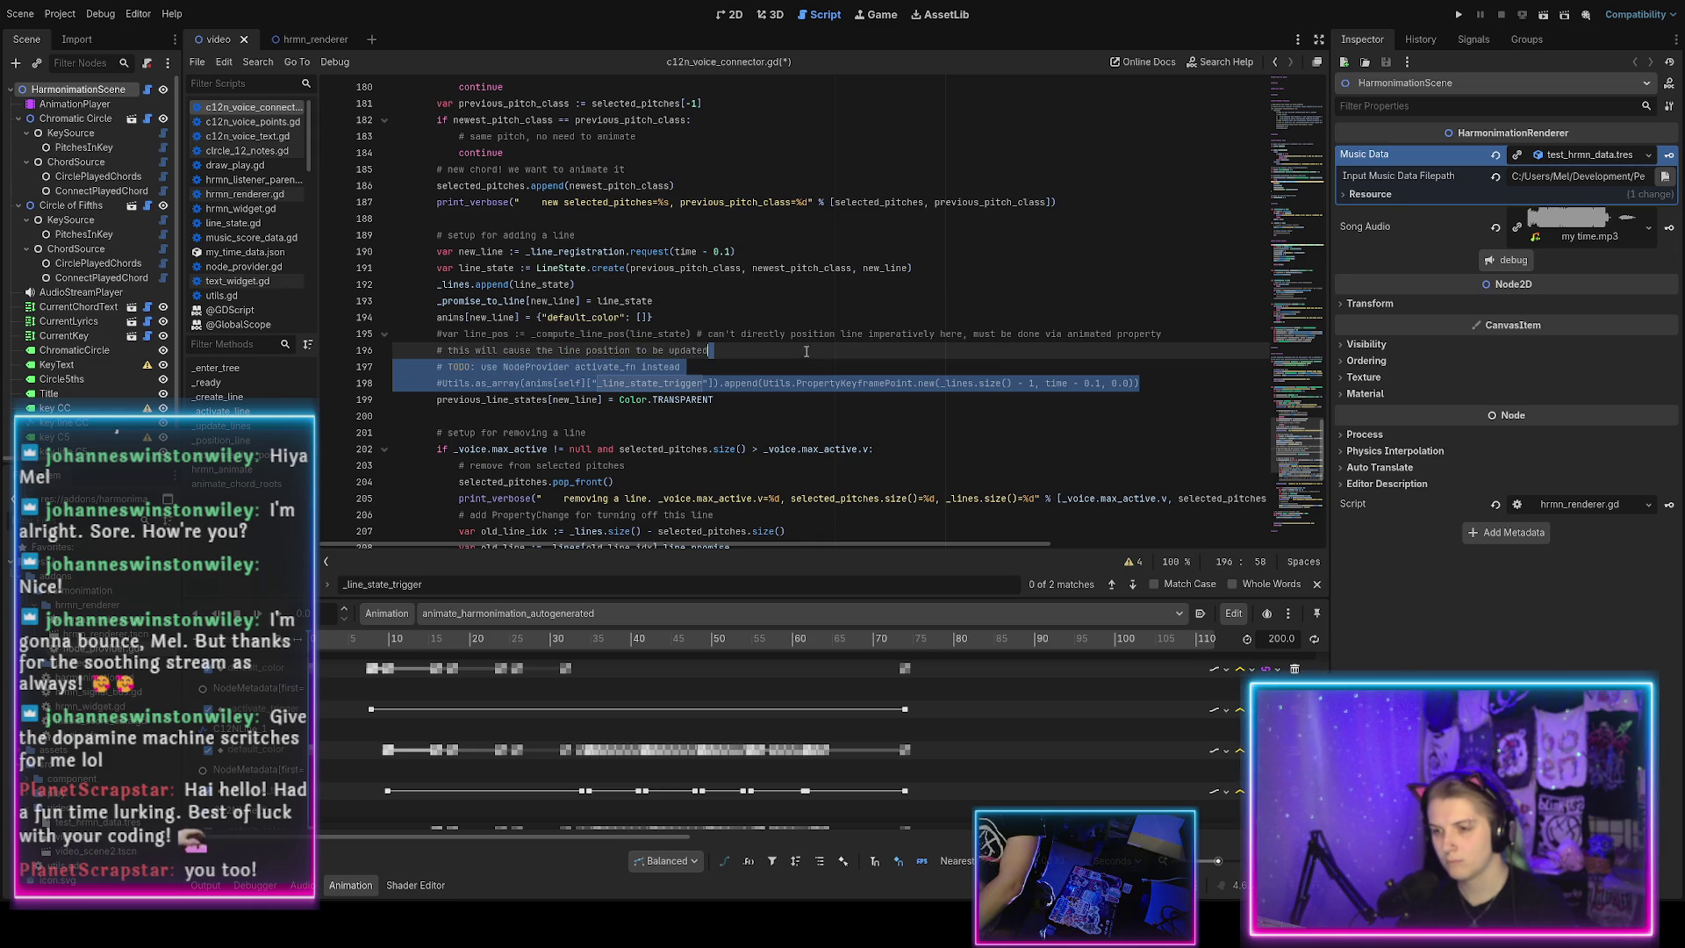
# Delete the TODO and commented trigger keyframe lines plus the #var line_pos comment.
pyautogui.press('BackSpace')
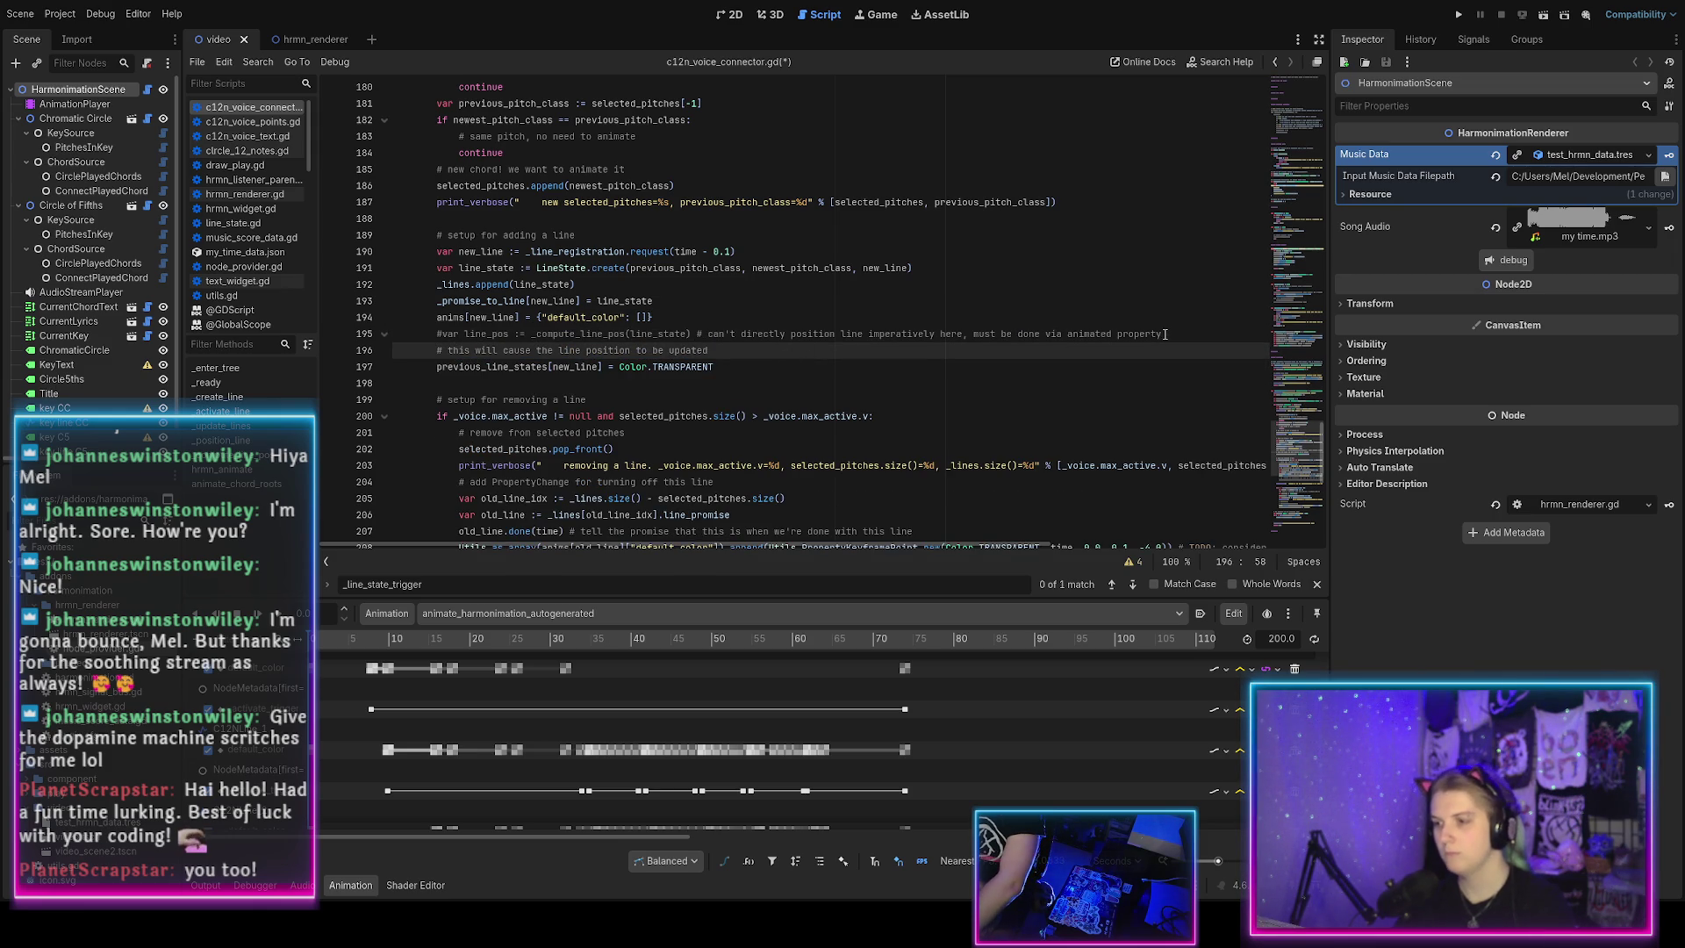
pyautogui.tripleClick(1164, 334)
pyautogui.press('BackSpace')
# Reword the comment to 'line position is set by _activate_line, invoked by the NodeProvider interface' and save.
pyautogui.click(737, 333)
pyautogui.hotkey('ctrl', 'shift', 'Left')
pyautogui.hotkey('ctrl', 'shift', 'Left')
pyautogui.hotkey('ctrl', 'shift', 'Left')
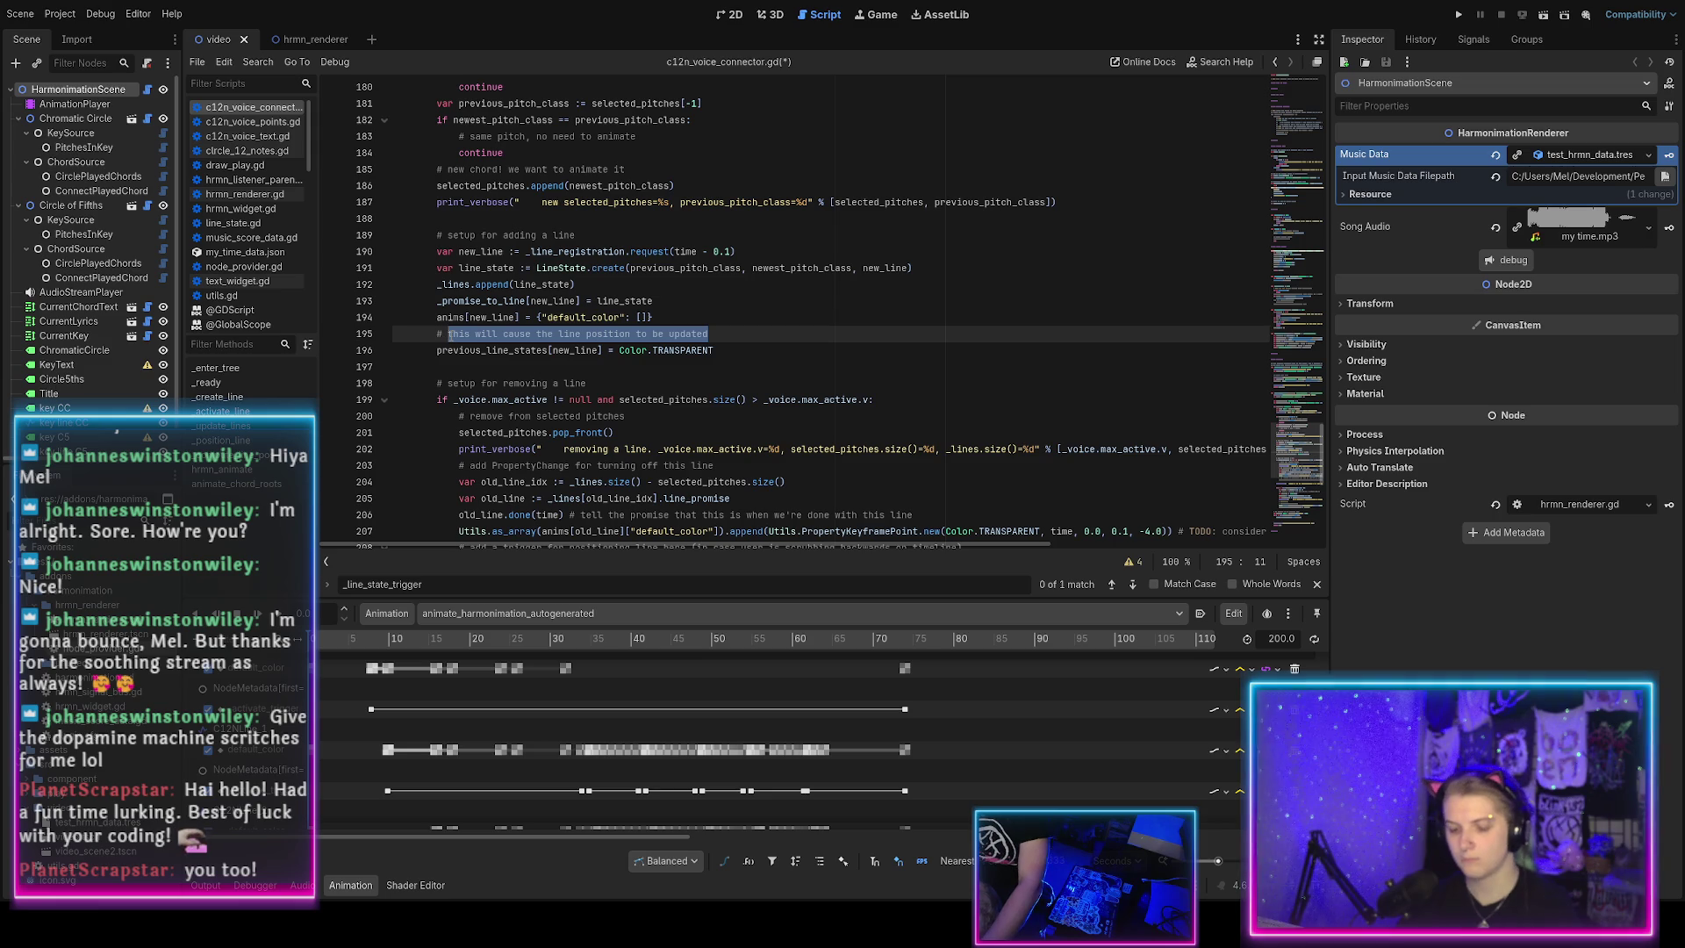
pyautogui.write('line position is set by _acti')
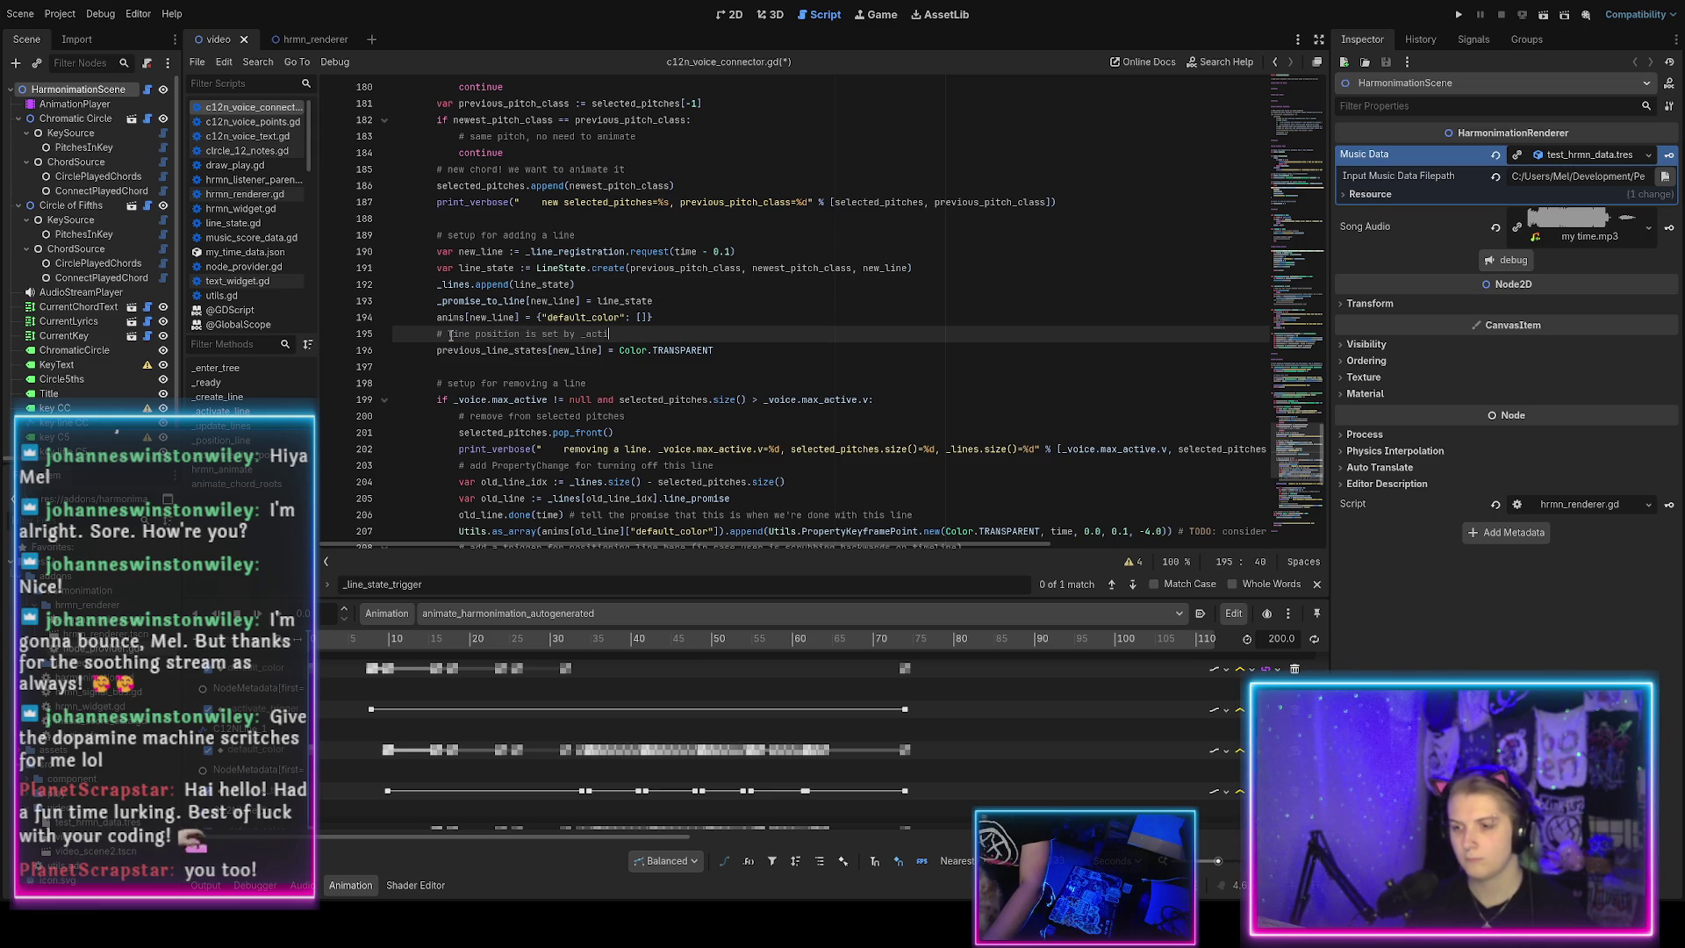
pyautogui.write('vate_line')
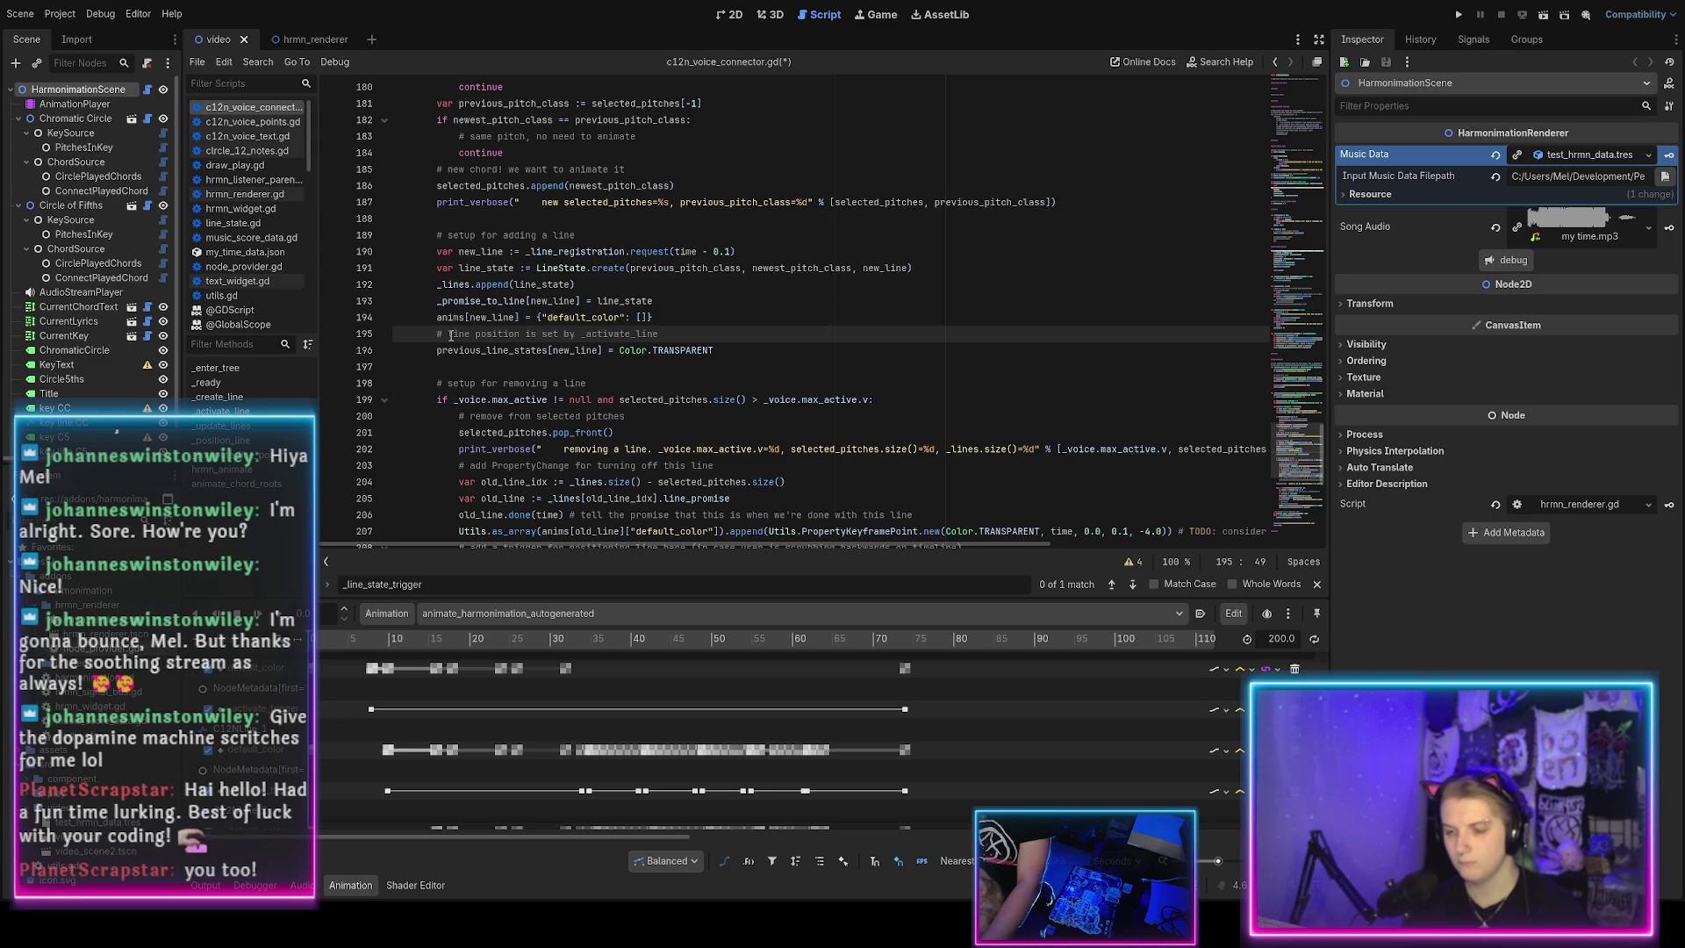
pyautogui.write(', invoked by th')
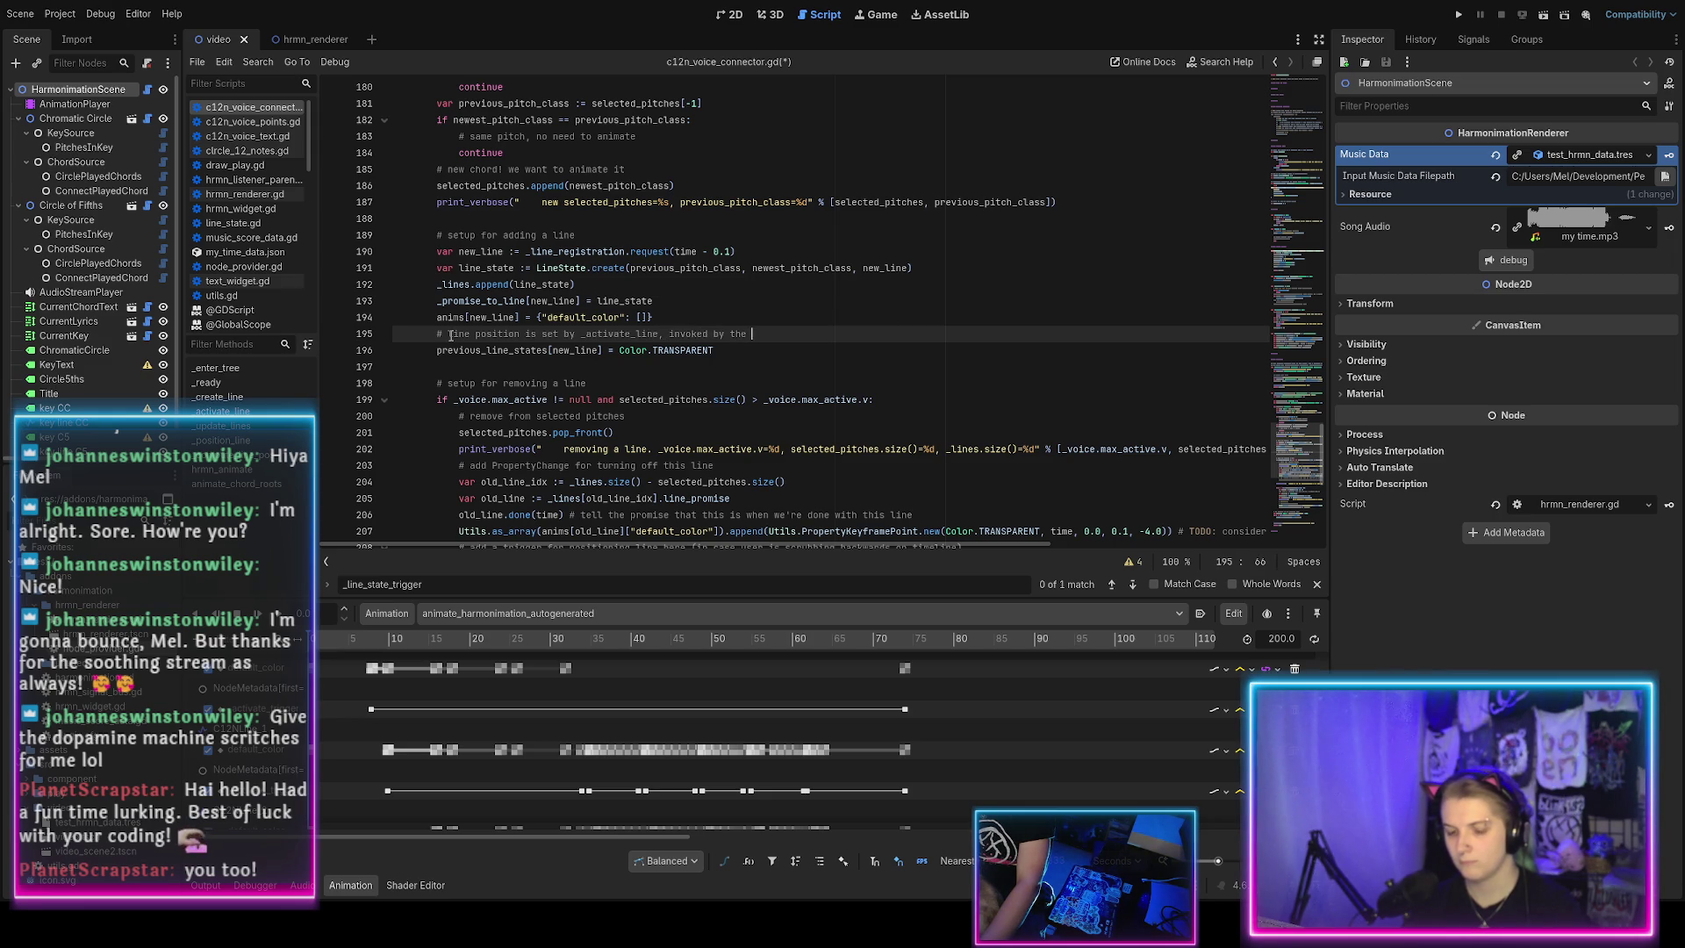
pyautogui.write('eprov')
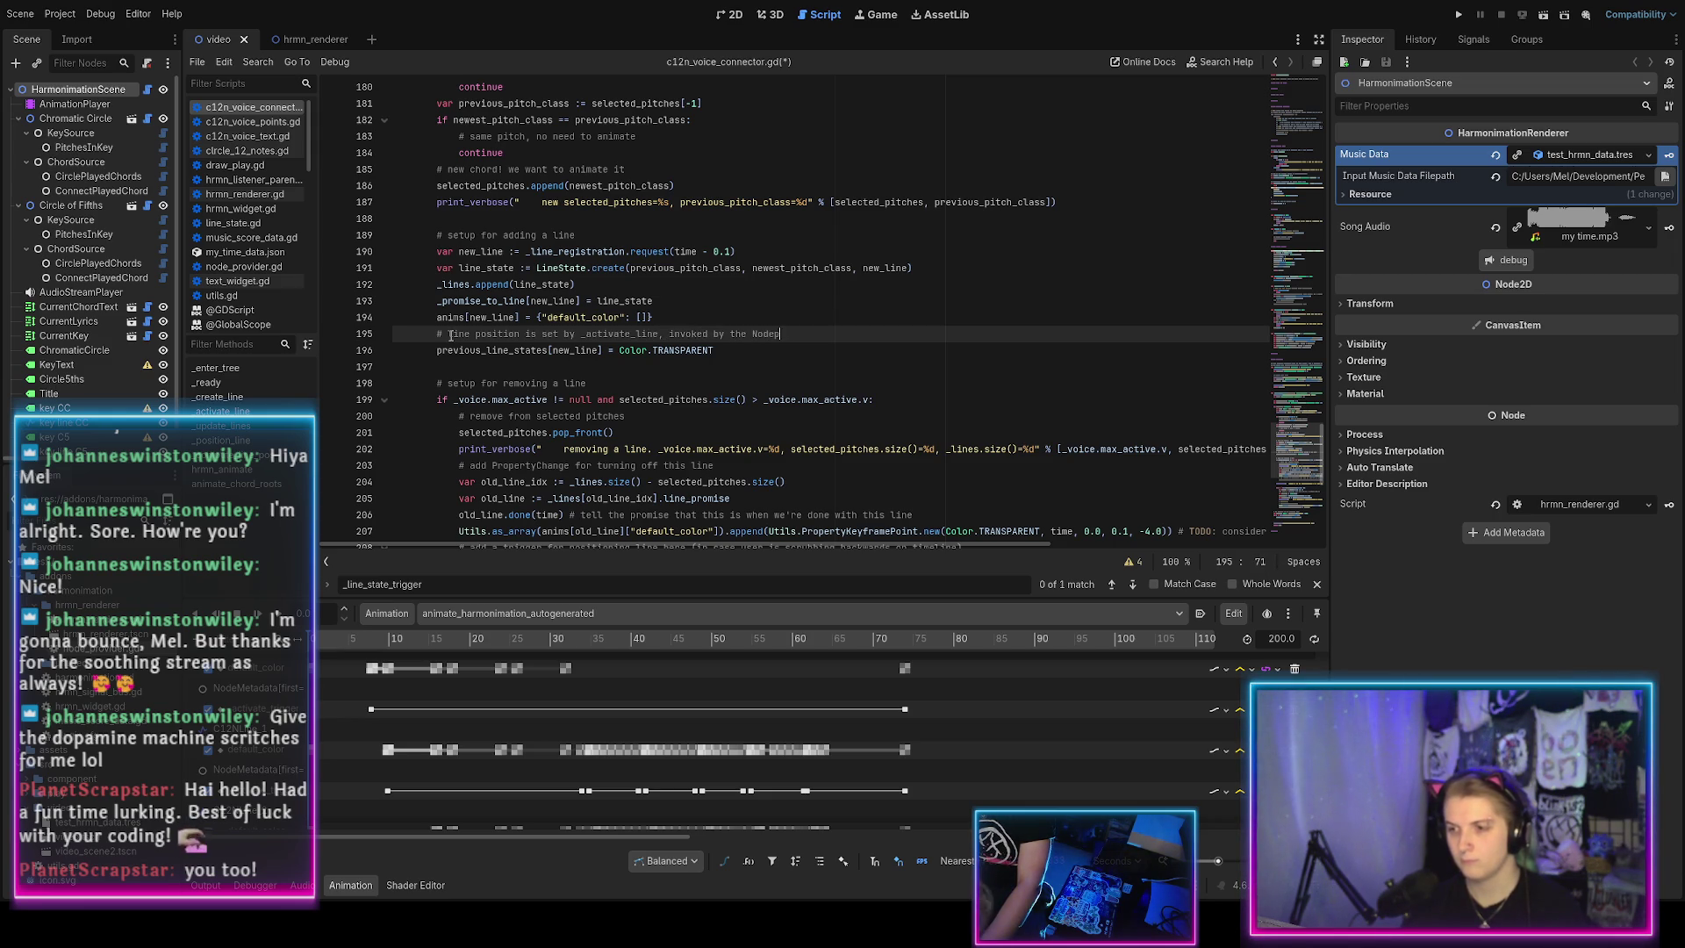
pyautogui.write('er ')
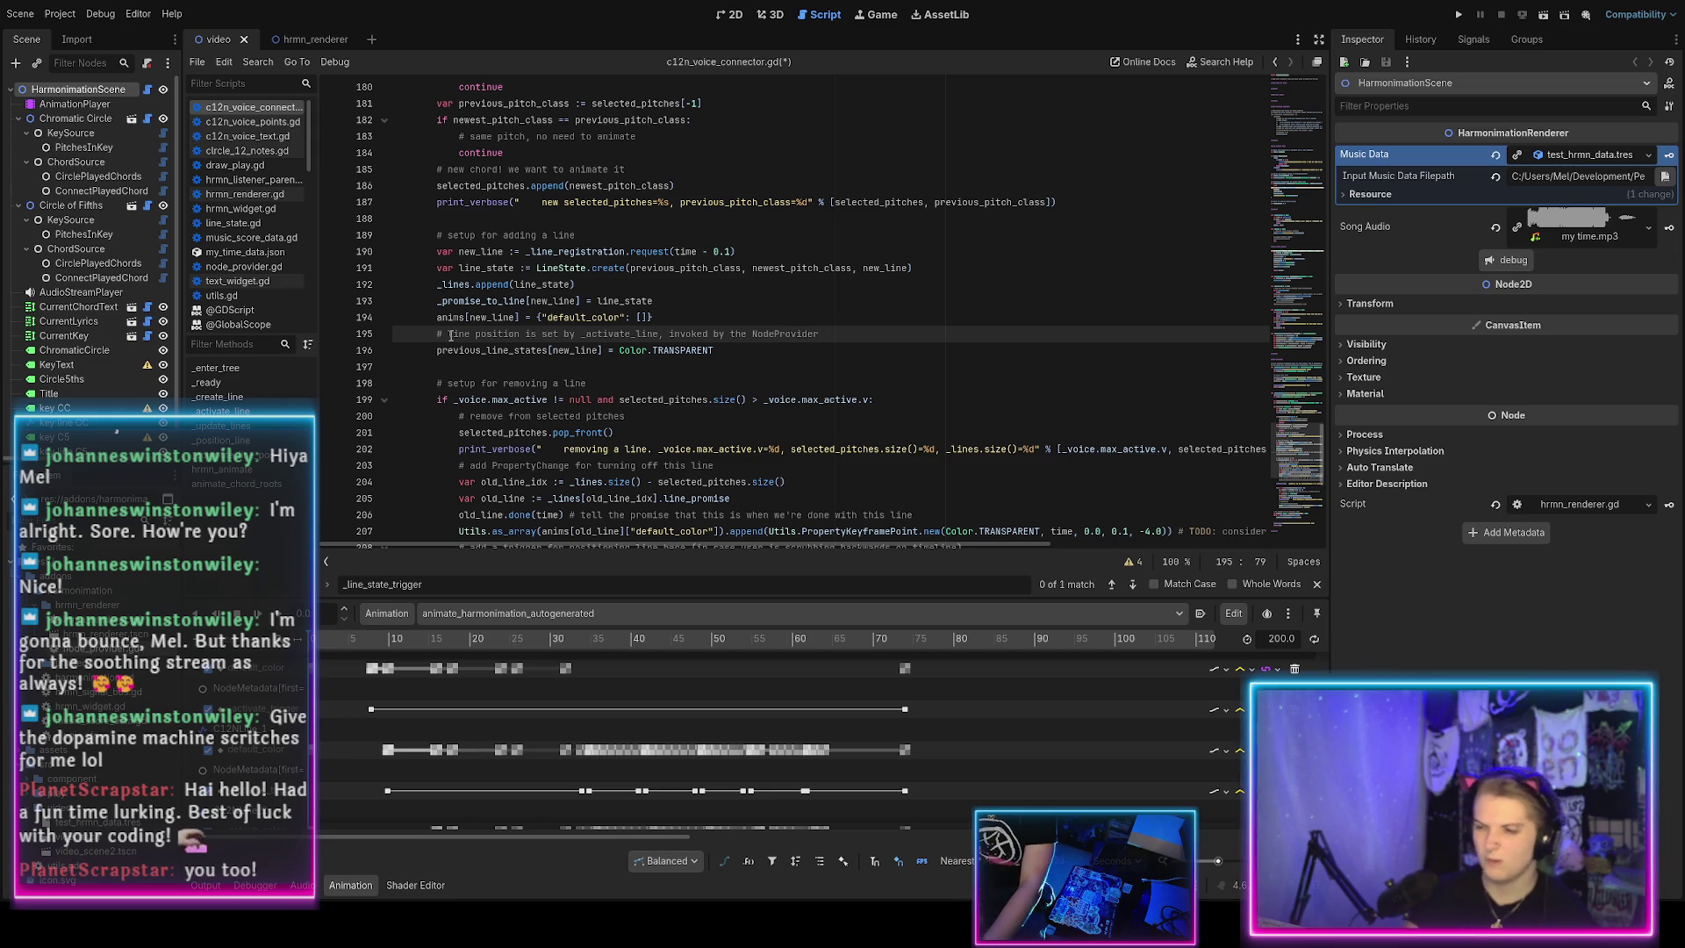
pyautogui.write('int')
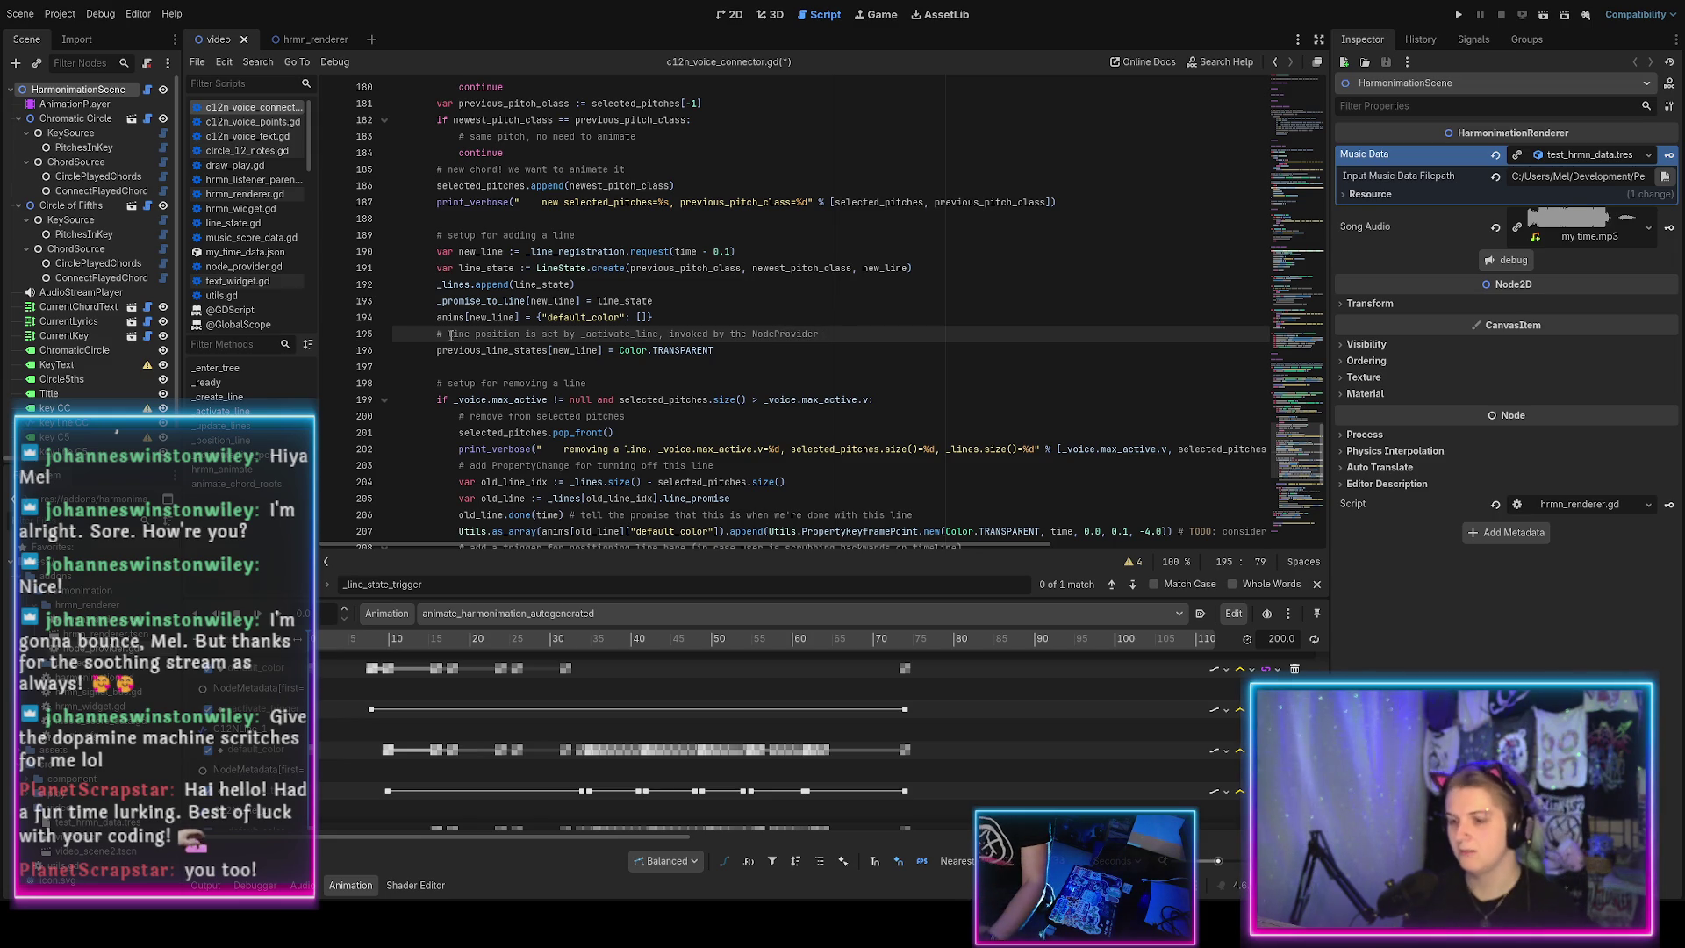
pyautogui.write('ce')
pyautogui.hotkey('ctrl', 's')
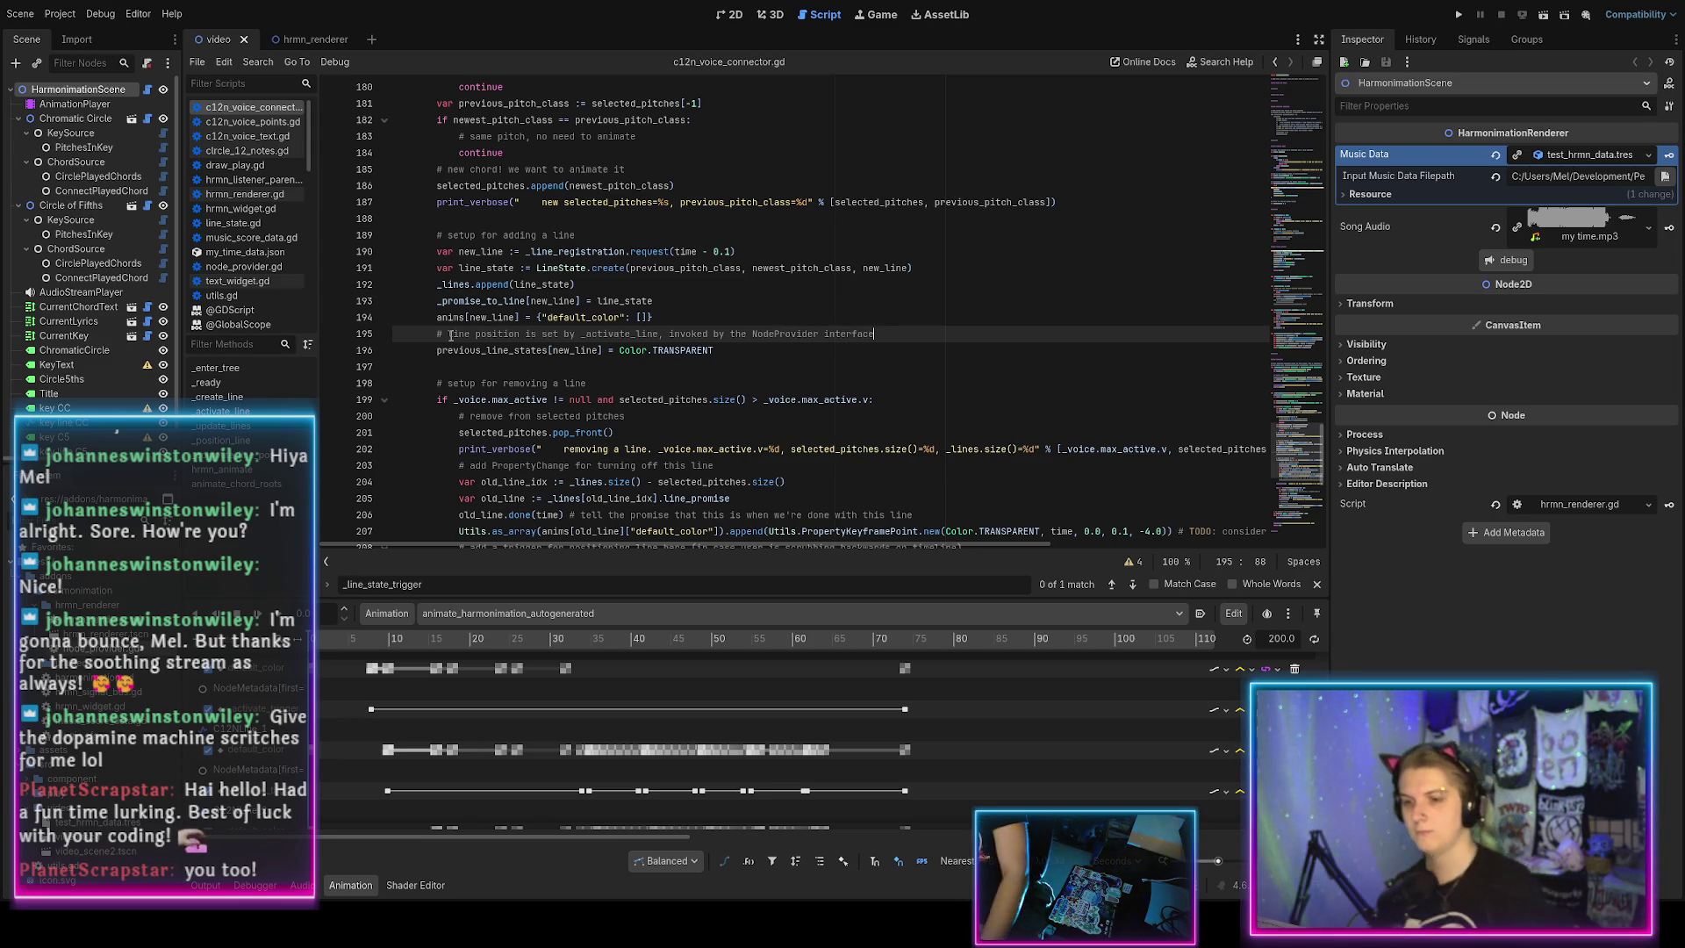
# Delete the commented repositioning trigger lines 208–209, tidy the surrounding blank lines, and save.
pyautogui.scroll(-10, 527, 402)
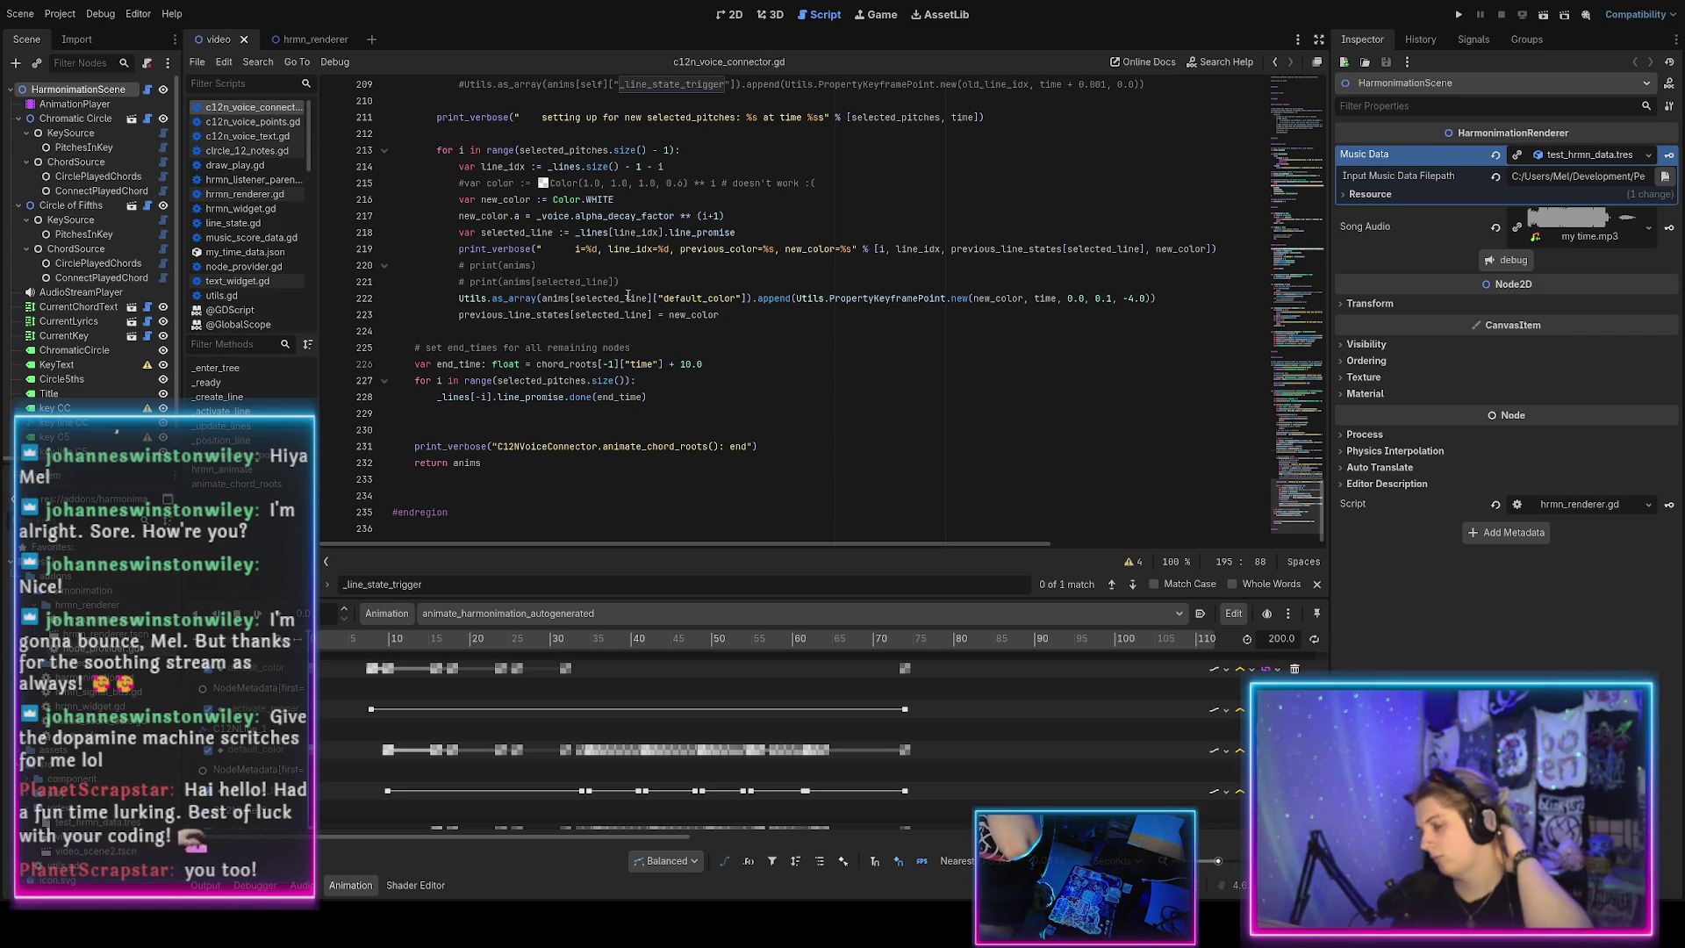
pyautogui.scroll(4, 652, 278)
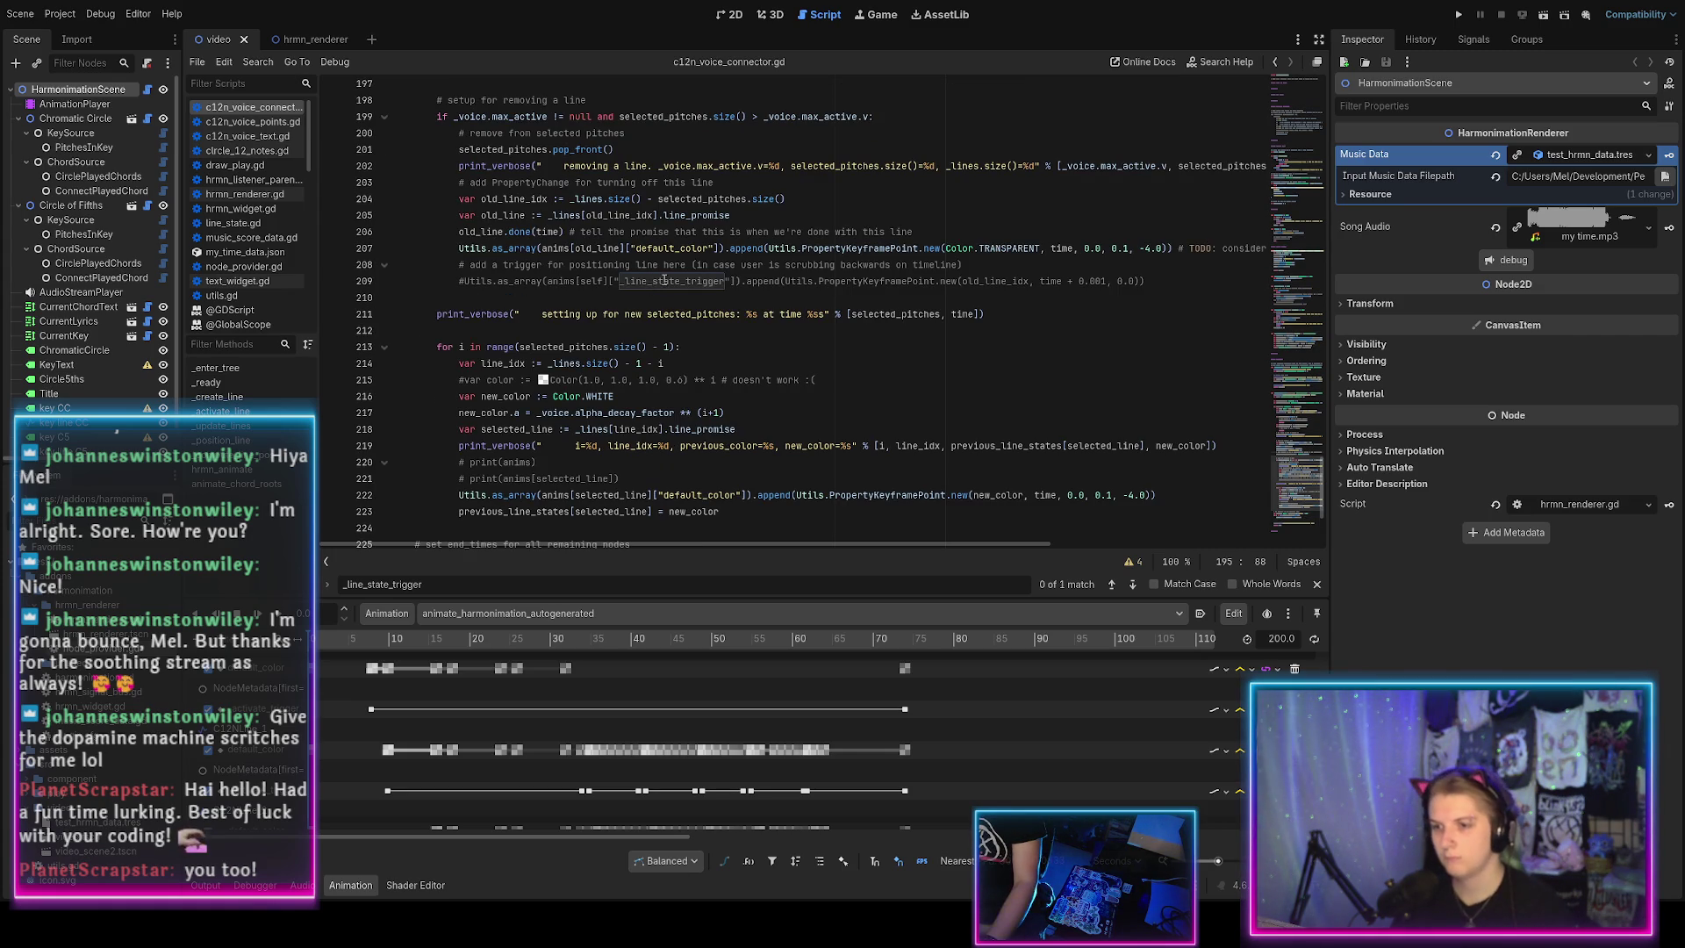
pyautogui.moveTo(1146, 281); pyautogui.dragTo(284, 267)
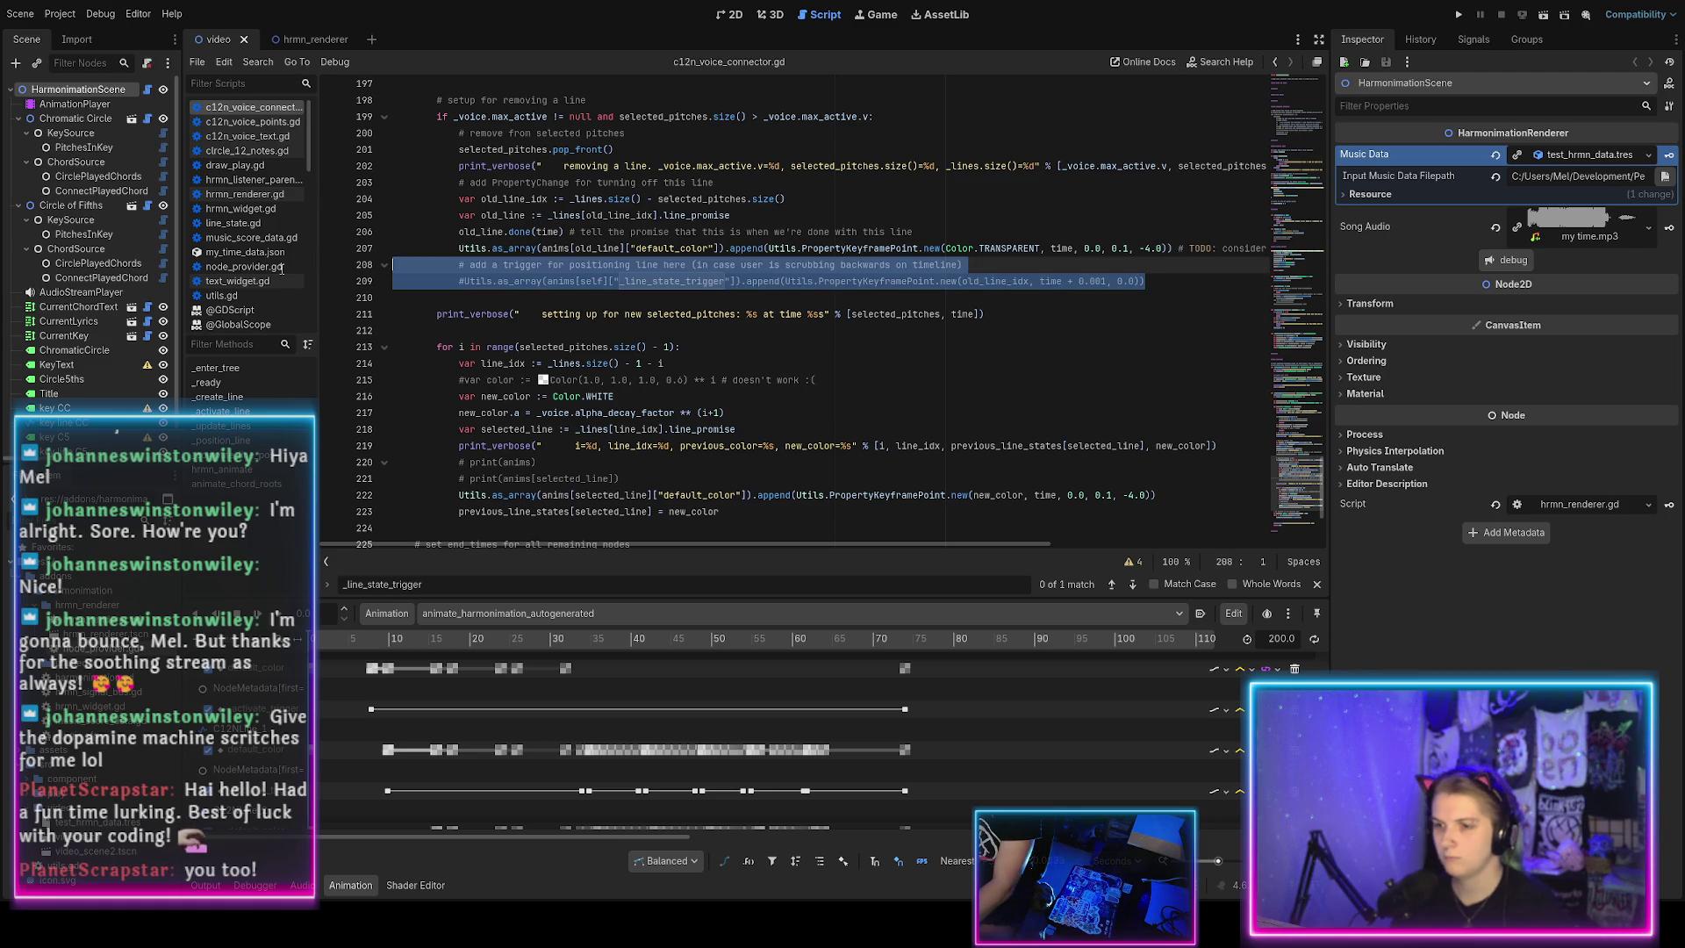
pyautogui.press('Delete')
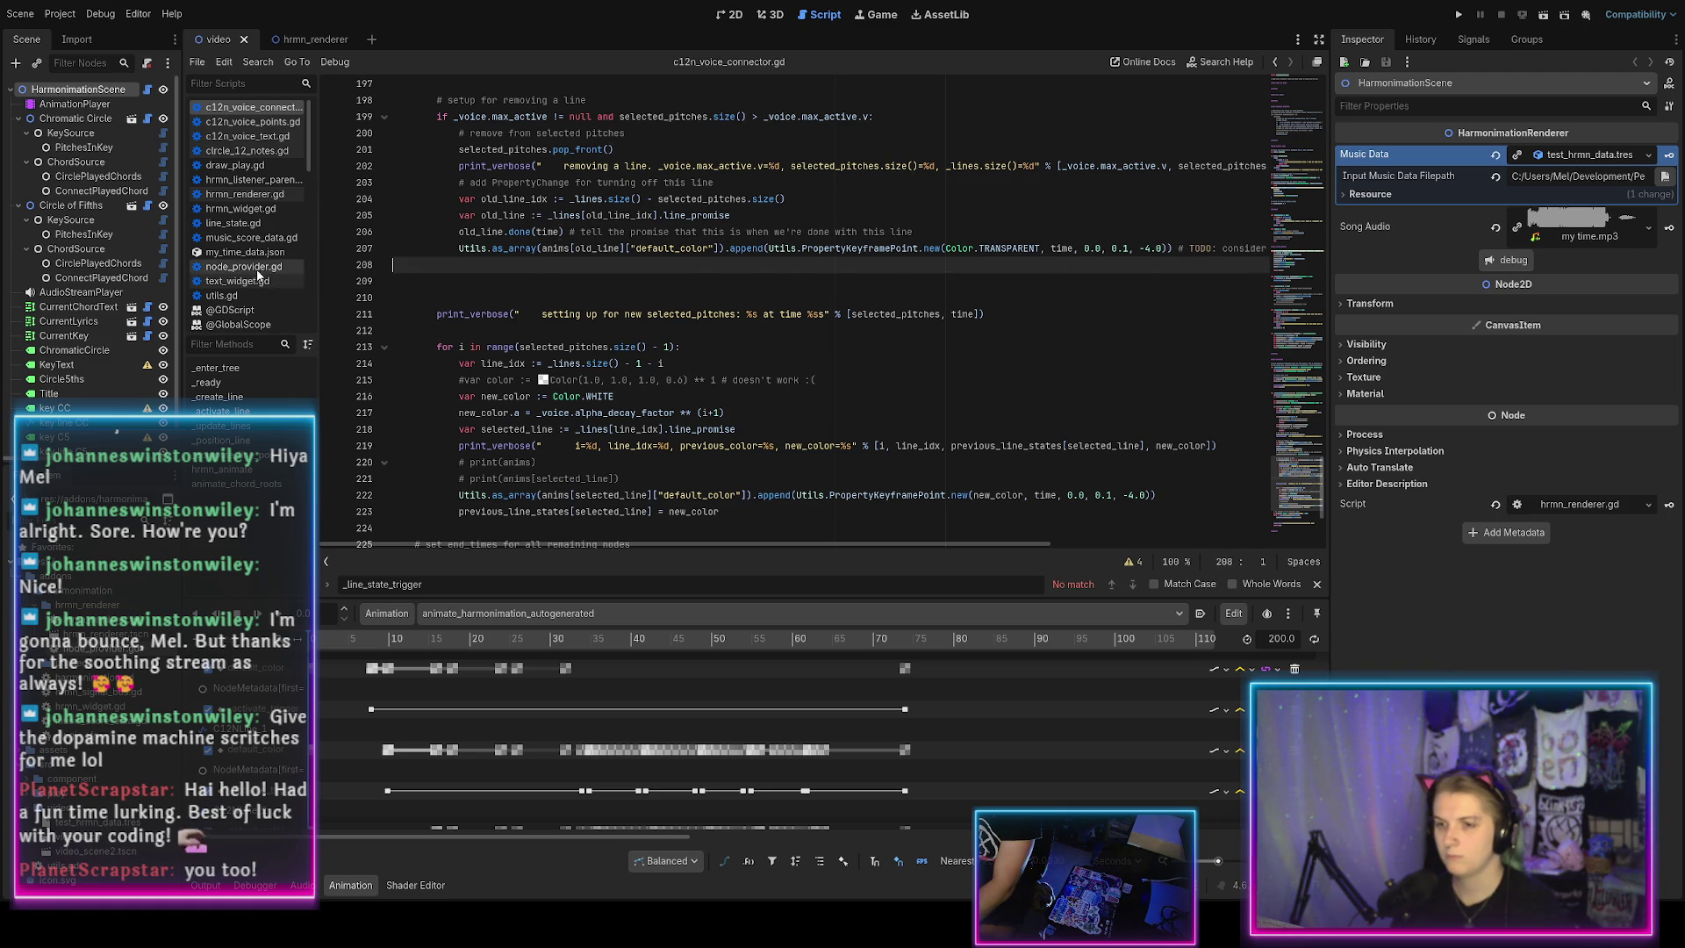
pyautogui.scroll(-2, 375, 307)
pyautogui.press('BackSpace')
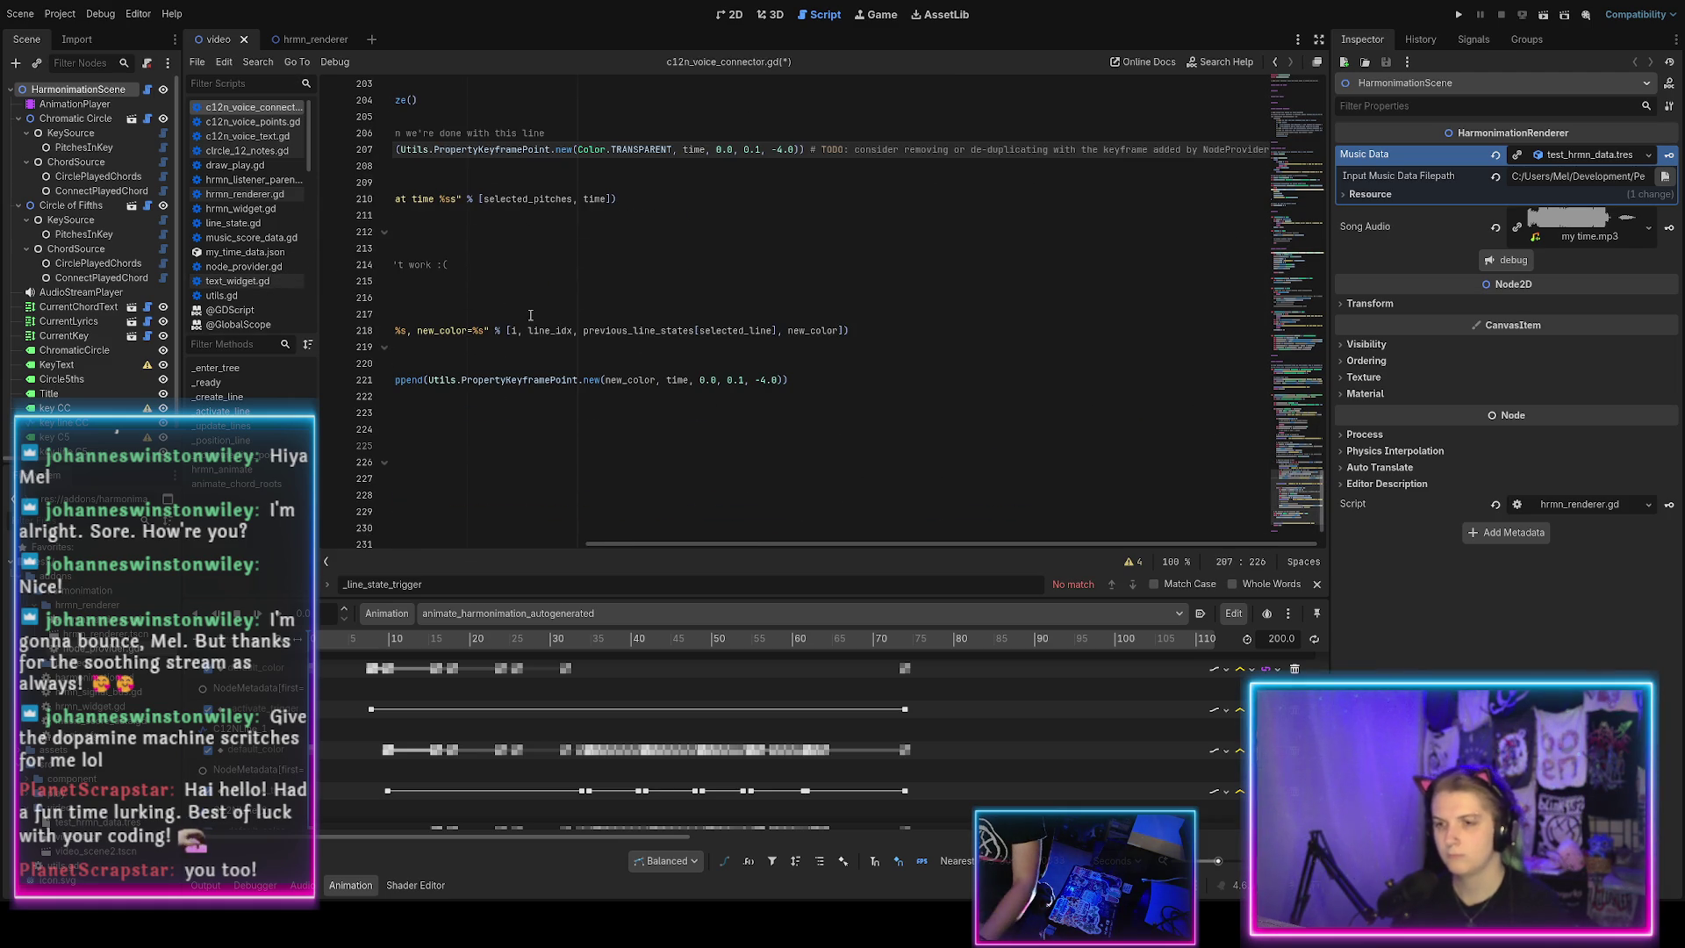
pyautogui.hscroll(-5, 530, 314)
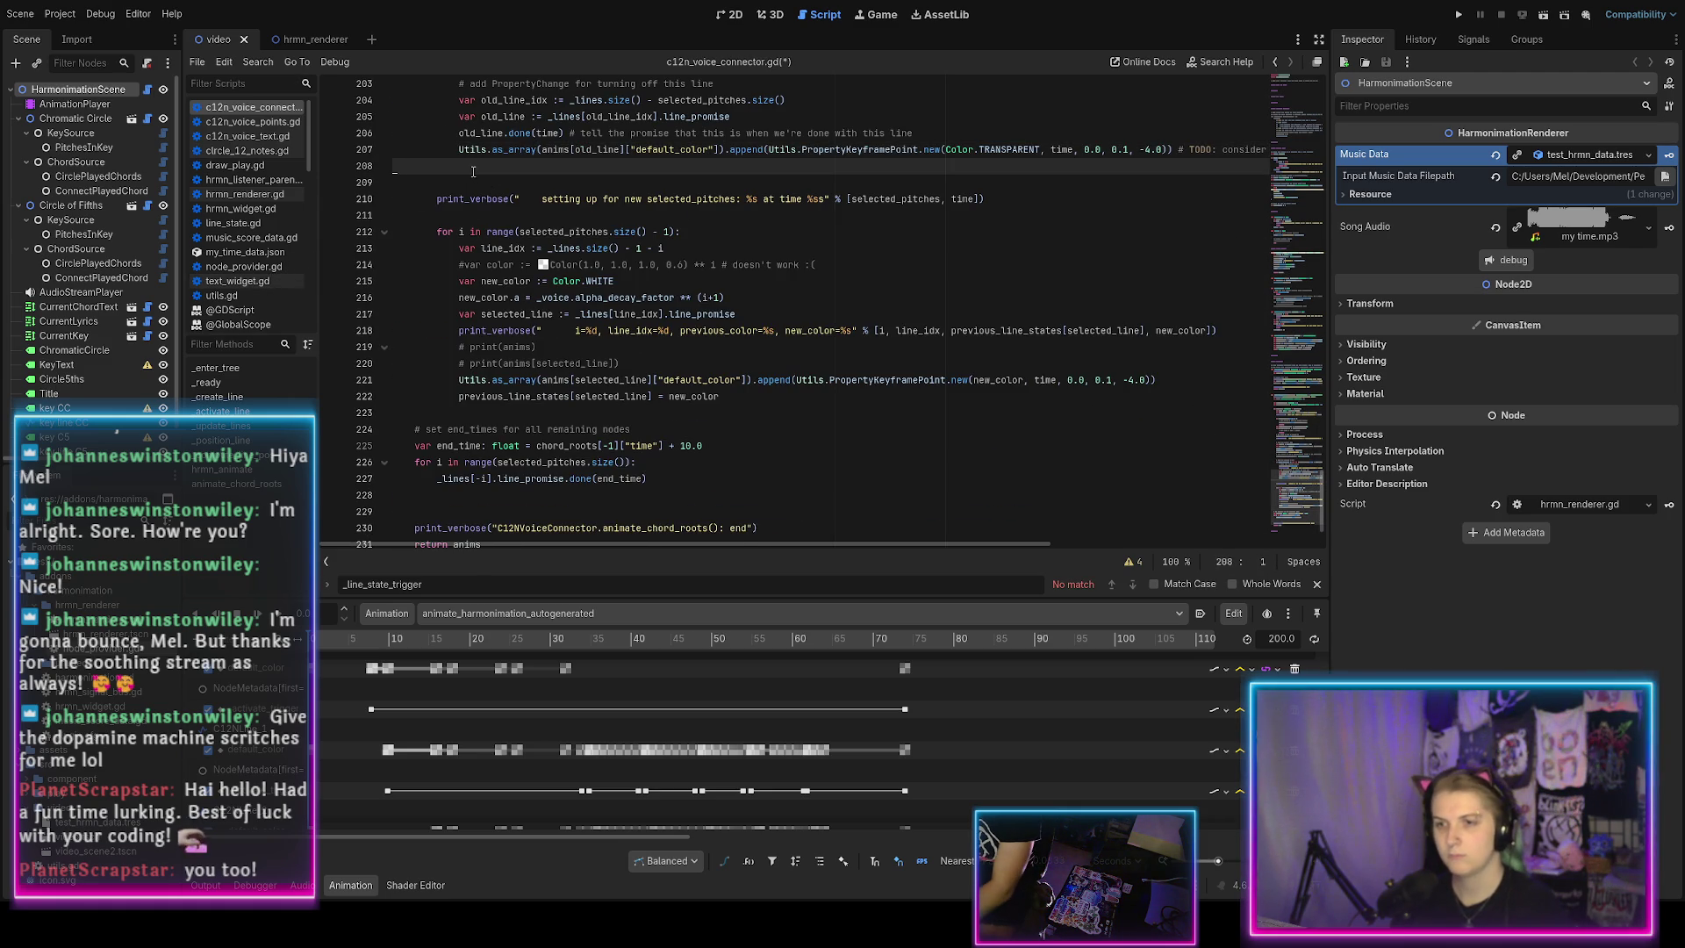
pyautogui.press('Delete')
pyautogui.scroll(2, 635, 319)
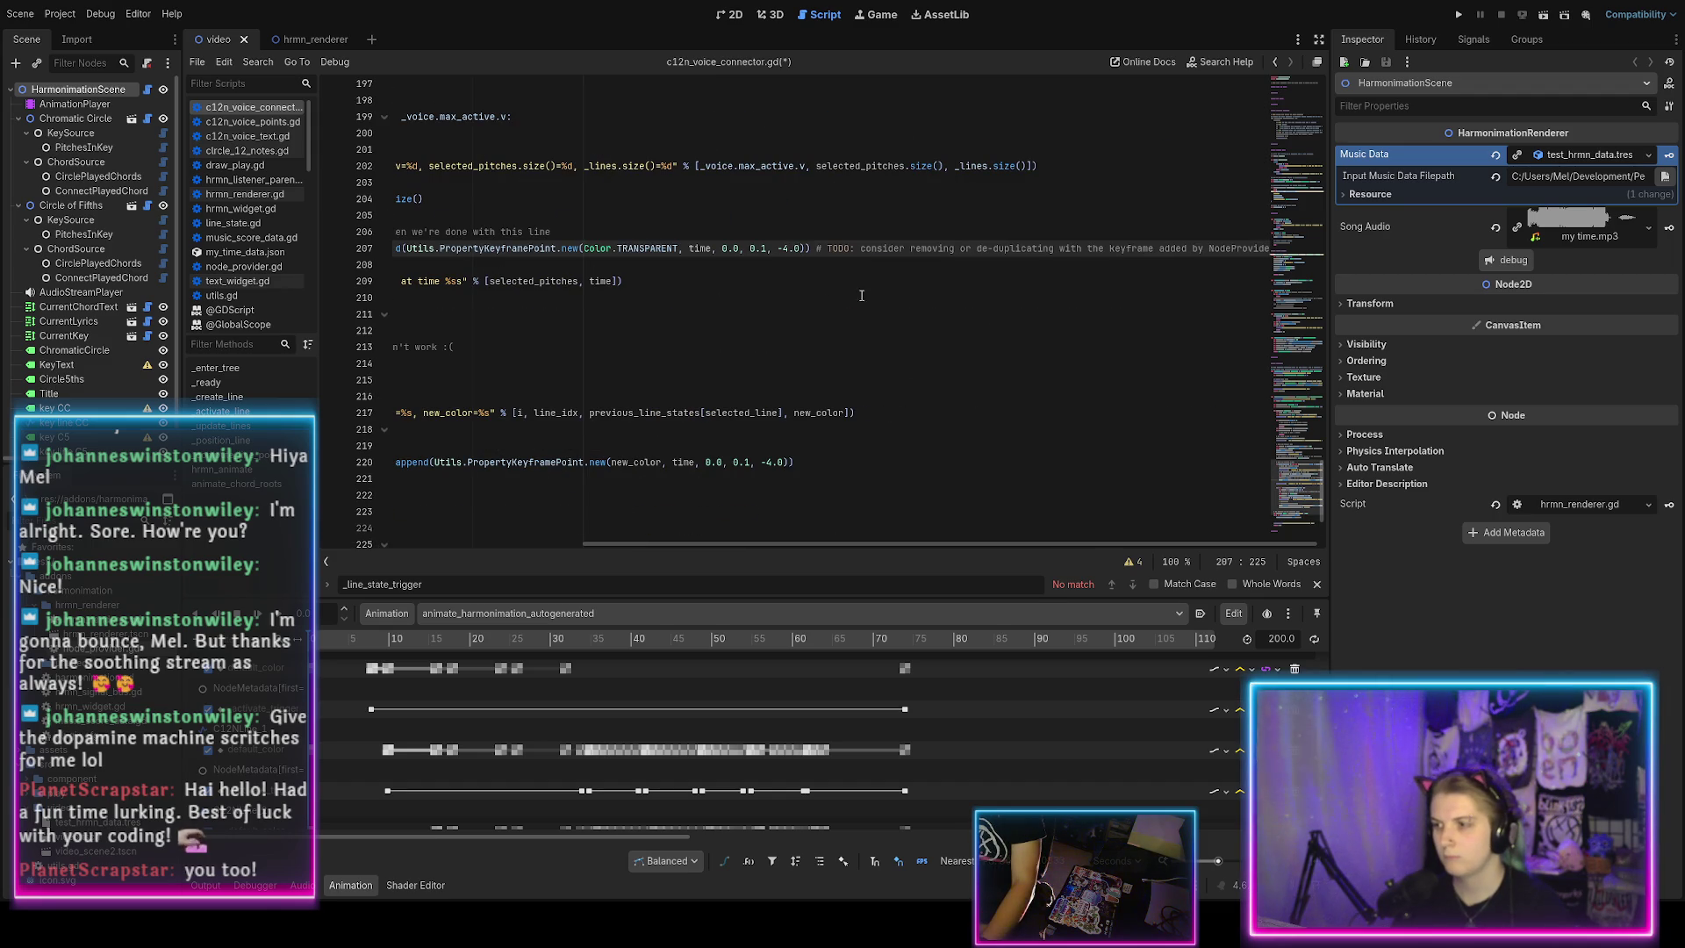
pyautogui.press('Return')
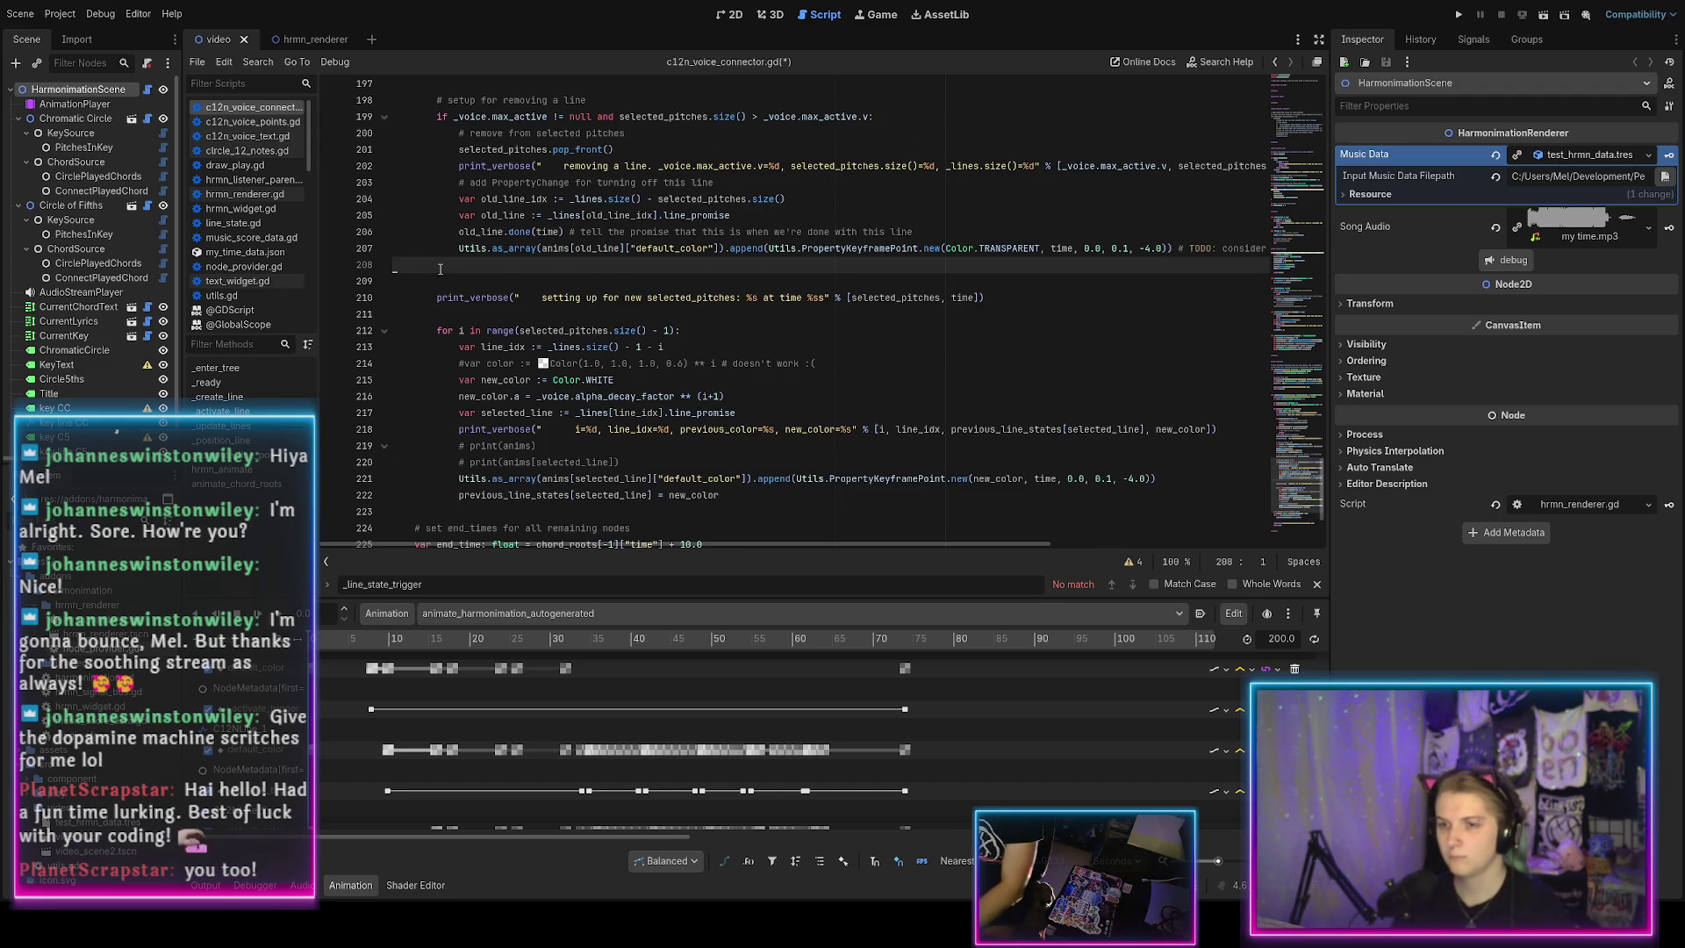
pyautogui.press('BackSpace')
pyautogui.hotkey('ctrl', 'z')
pyautogui.hotkey('ctrl', 'z')
pyautogui.hotkey('ctrl', 'z')
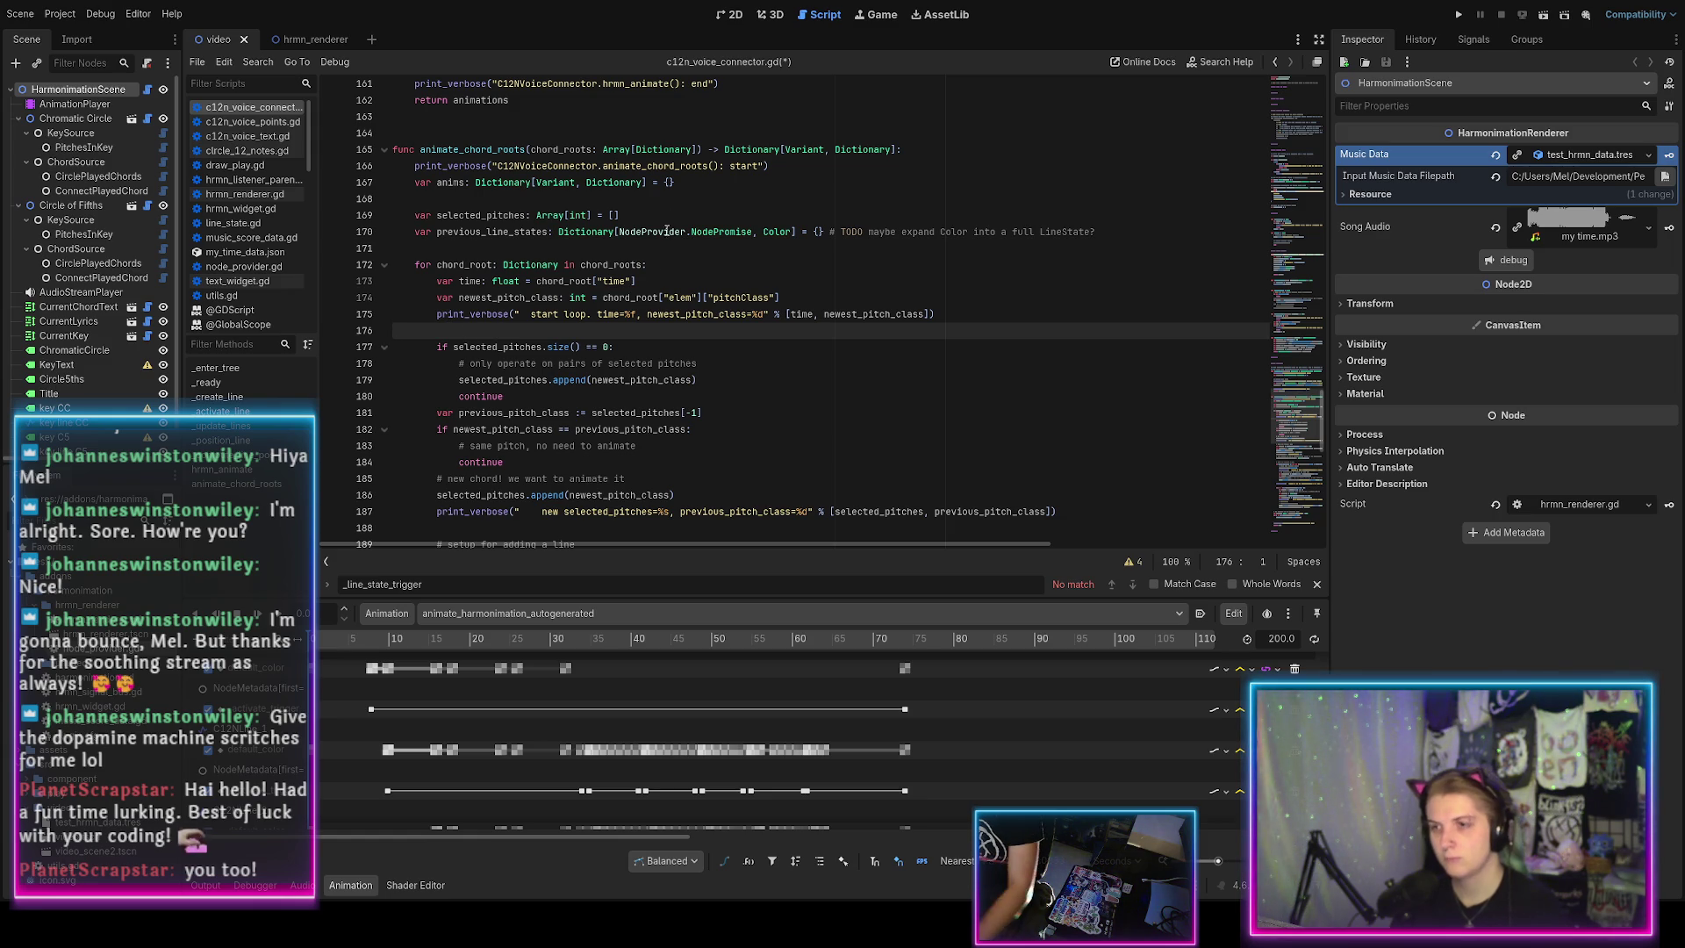
pyautogui.hotkey('ctrl', 's')
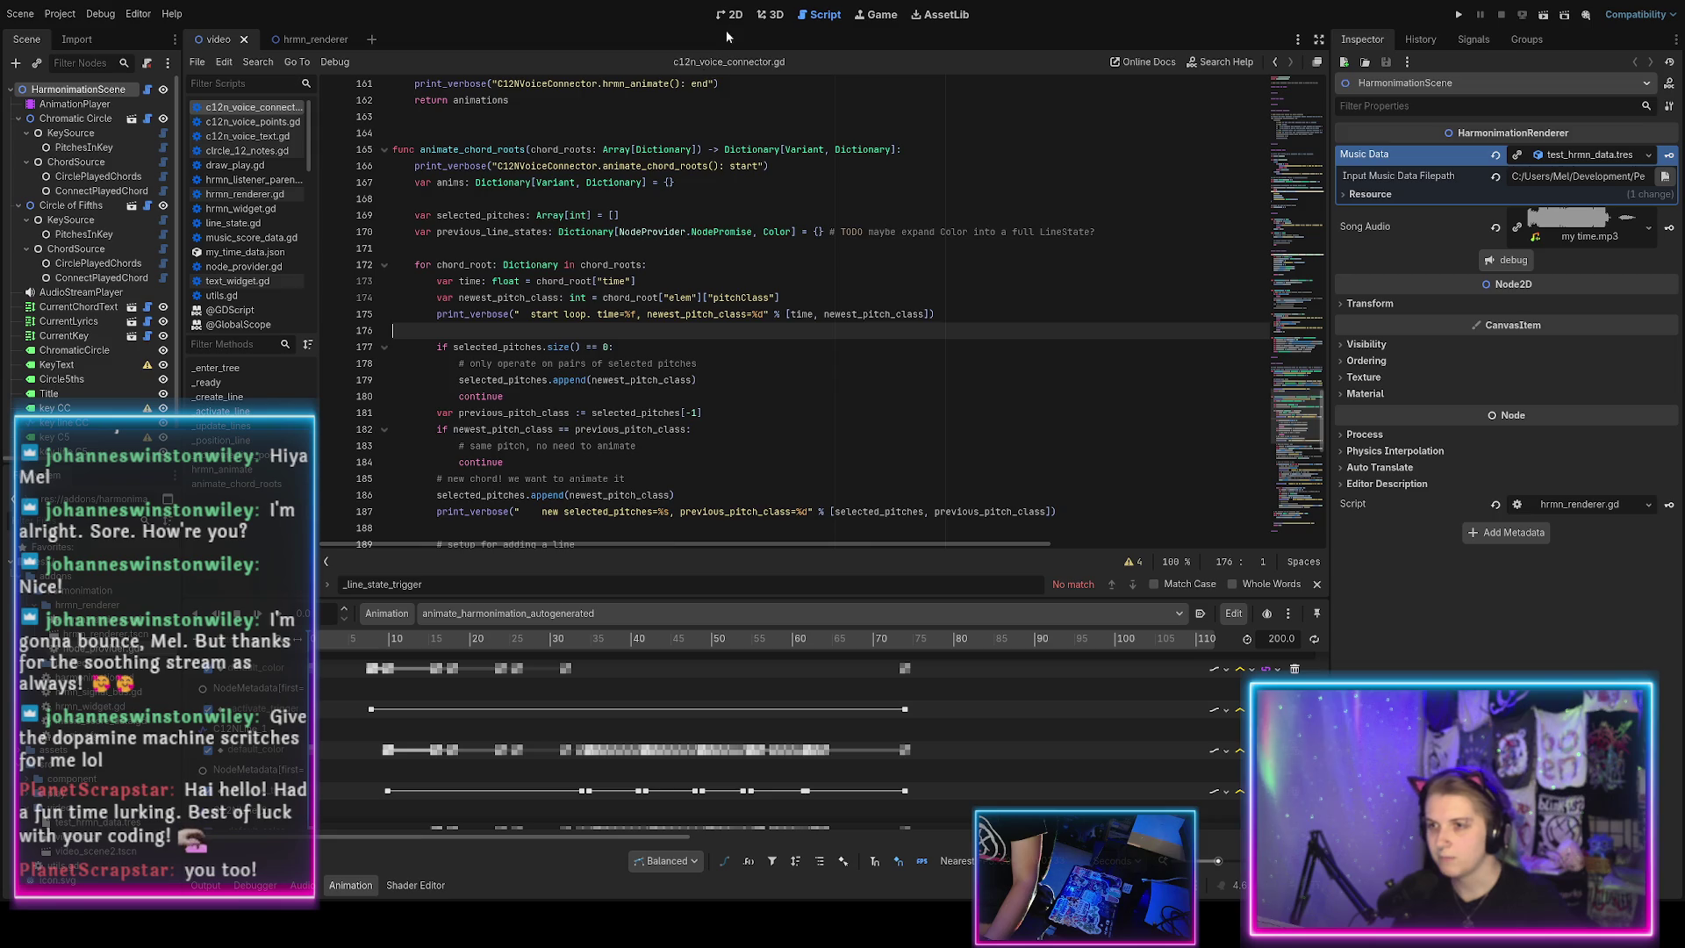
# Remove the stray blank line after the end_times loop in animate_chord_roots and save.
pyautogui.scroll(-15, 621, 235)
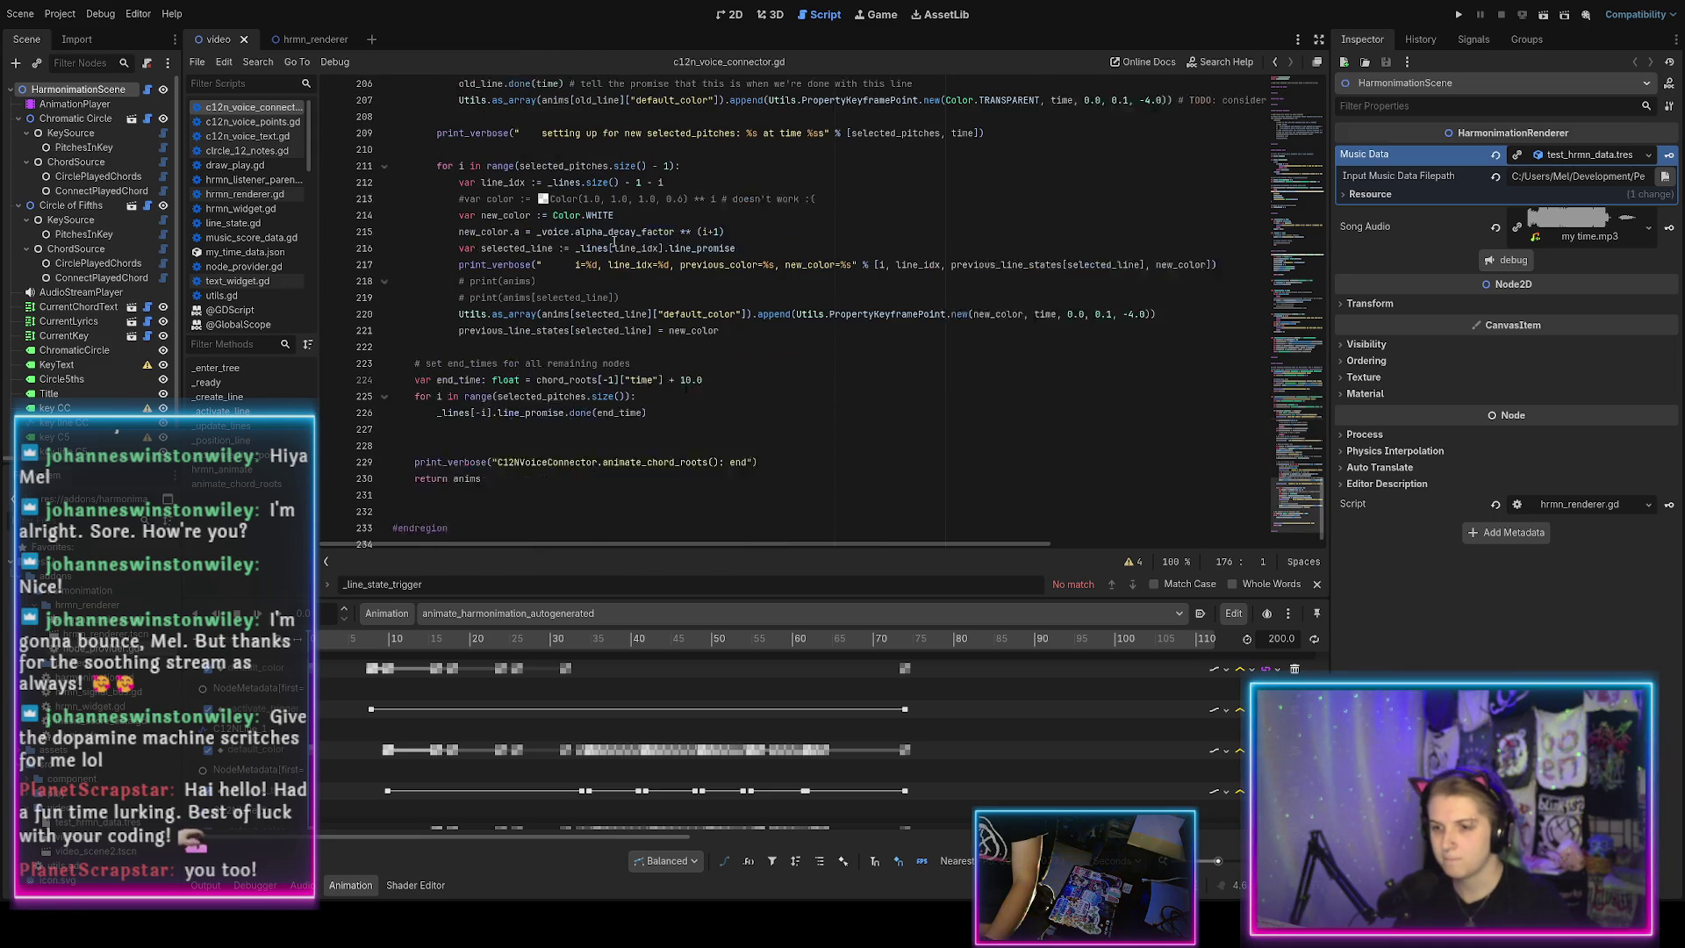
pyautogui.click(643, 415)
pyautogui.press('BackSpace')
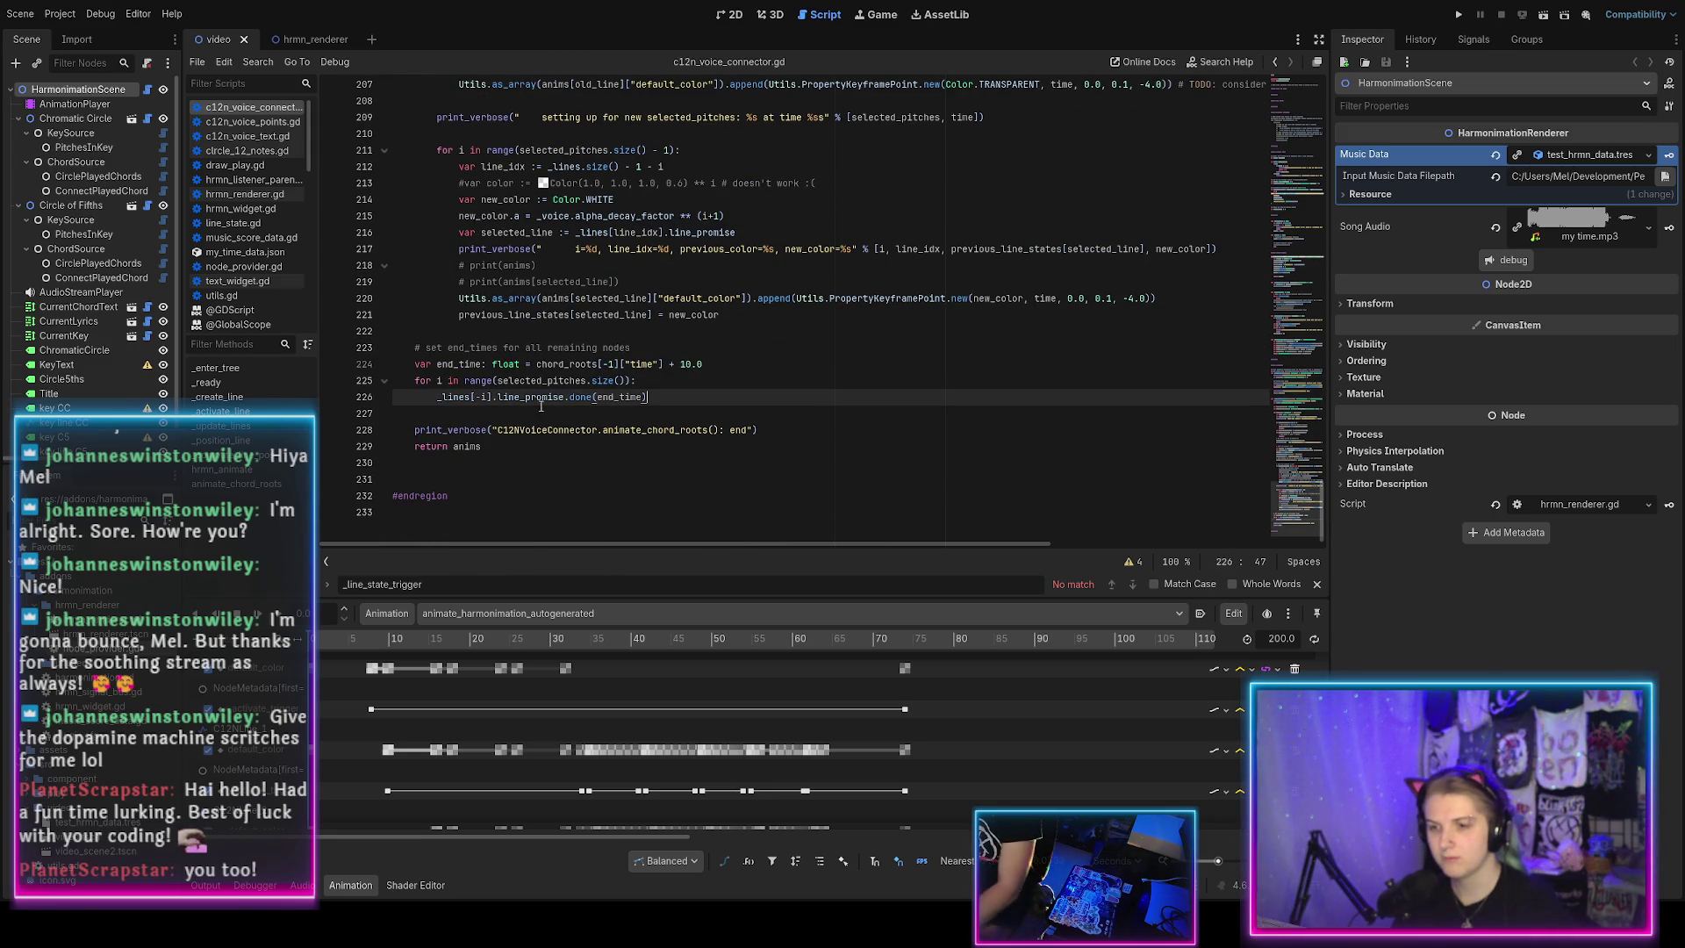
pyautogui.hotkey('ctrl', 's')
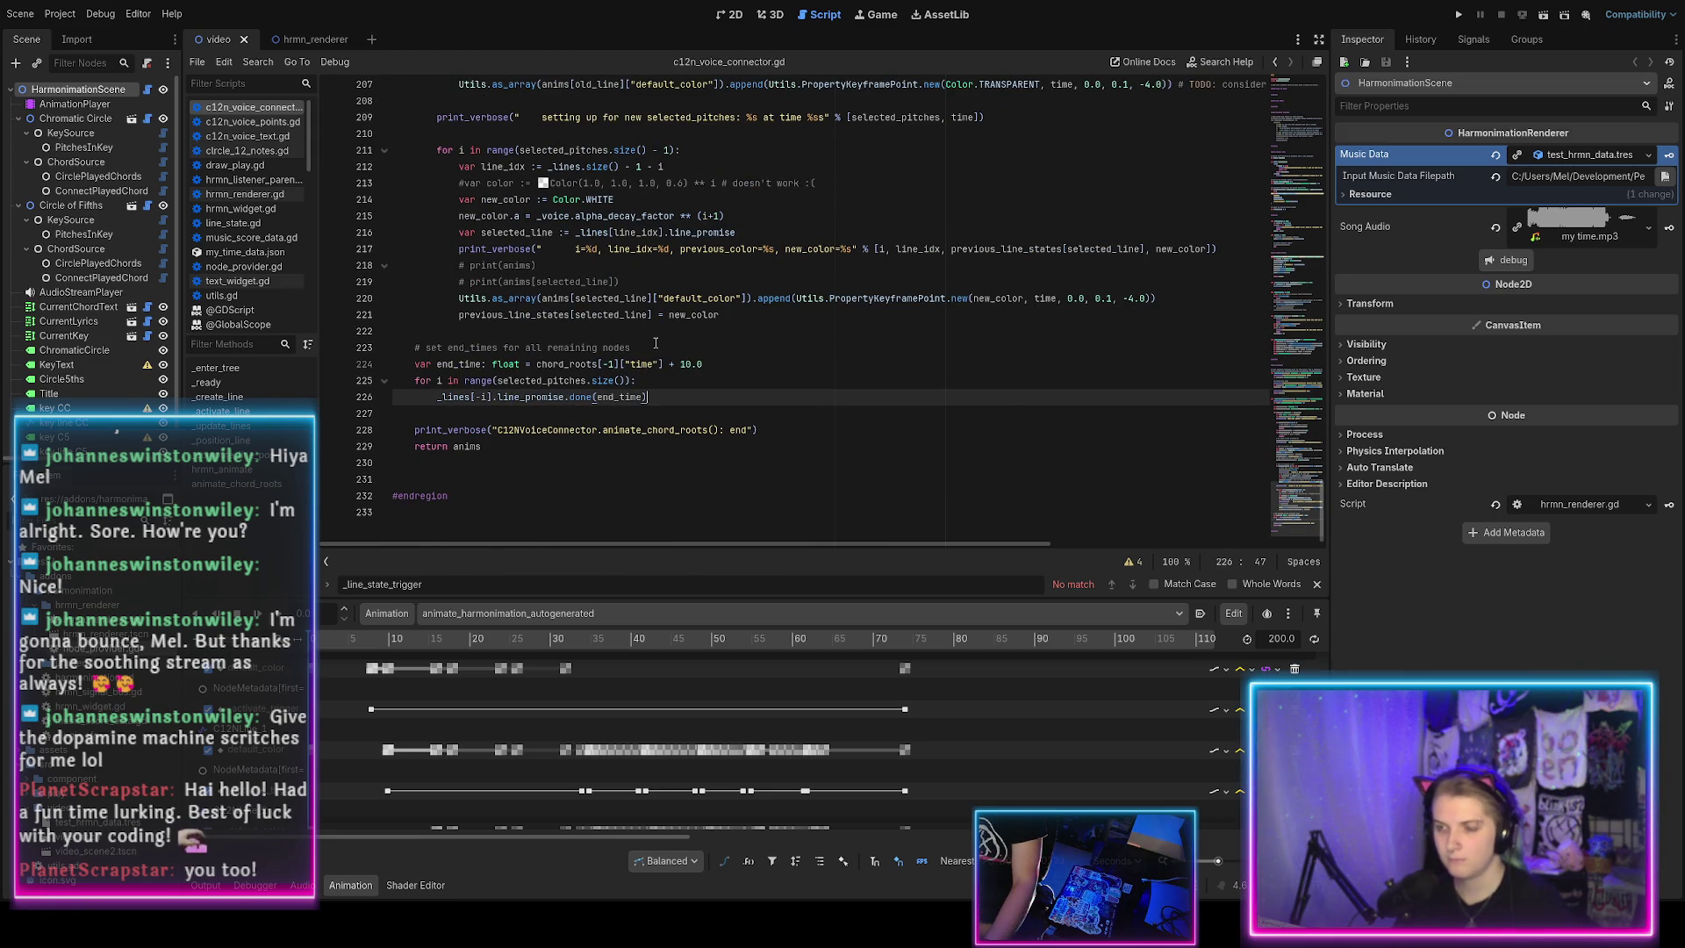
pyautogui.scroll(20, 655, 348)
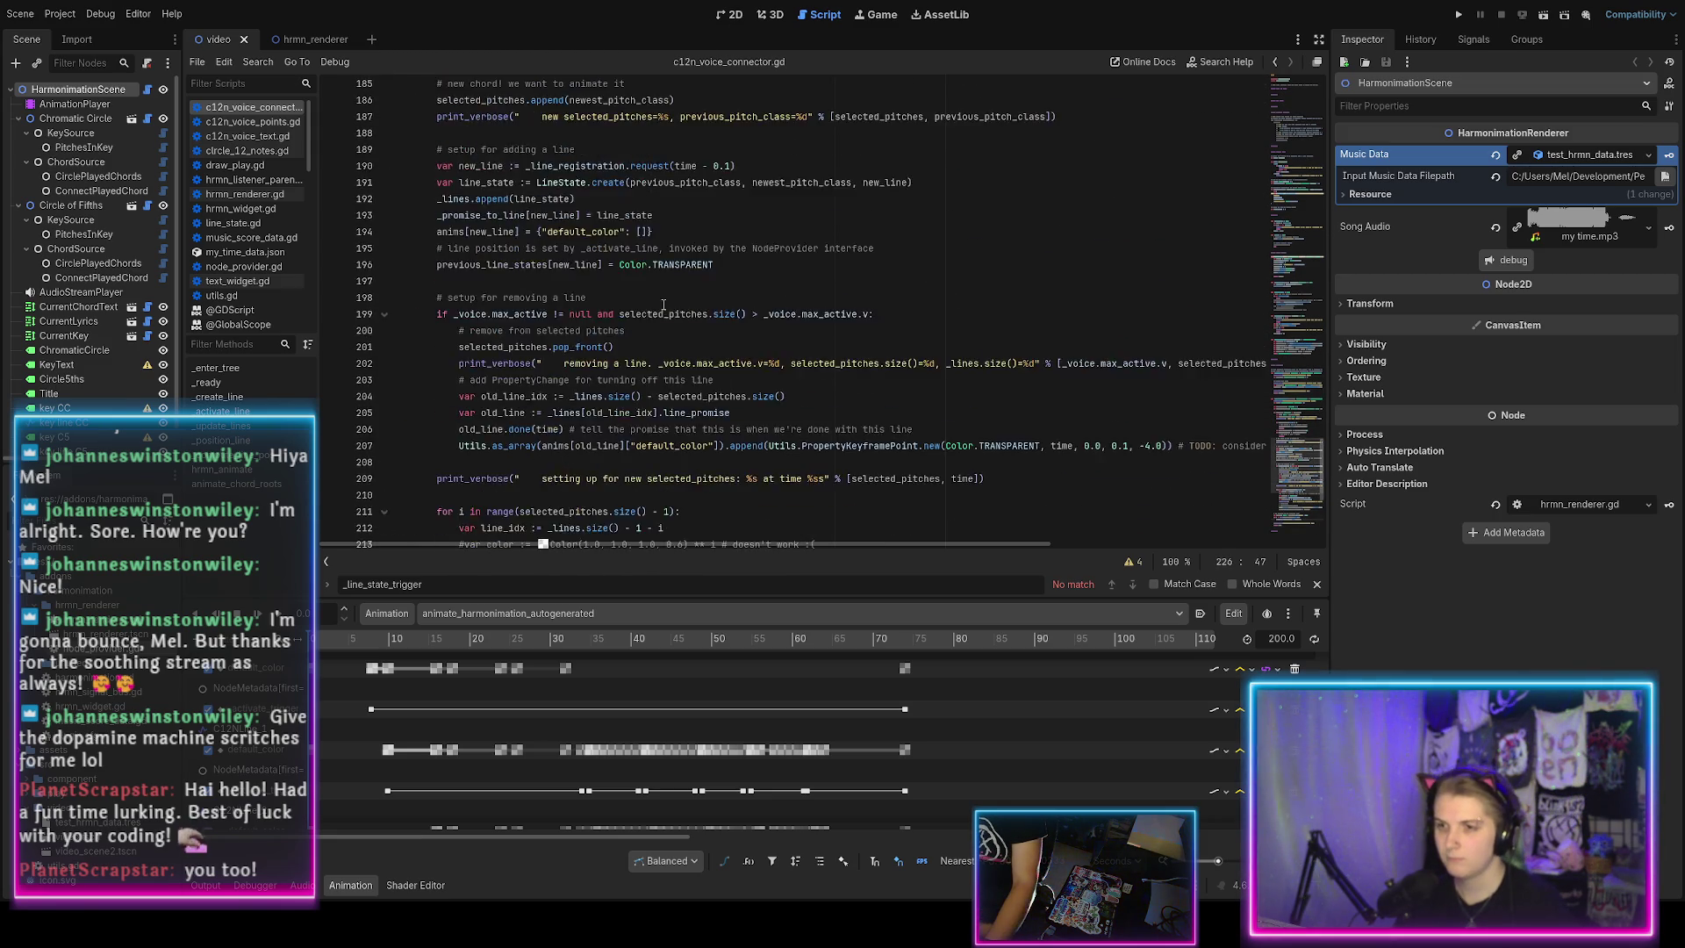
# In node_provider.gd, delete the commented-out reset_fn Callable and its end_time doc comment.
pyautogui.click(247, 268)
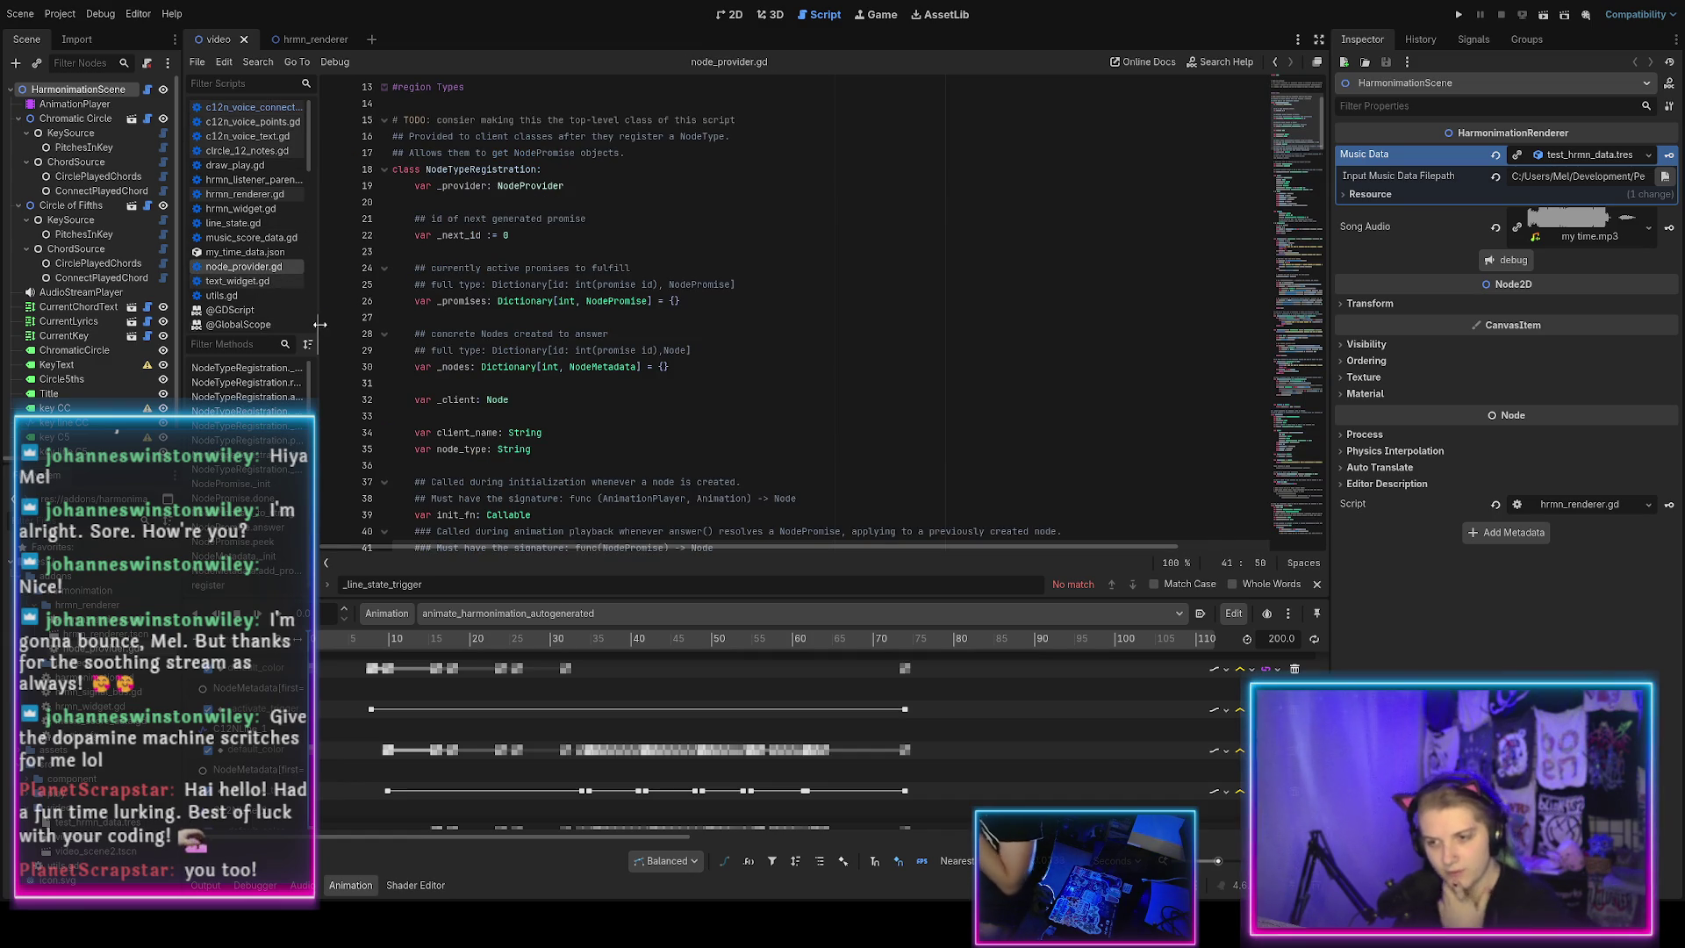
pyautogui.scroll(-5, 513, 317)
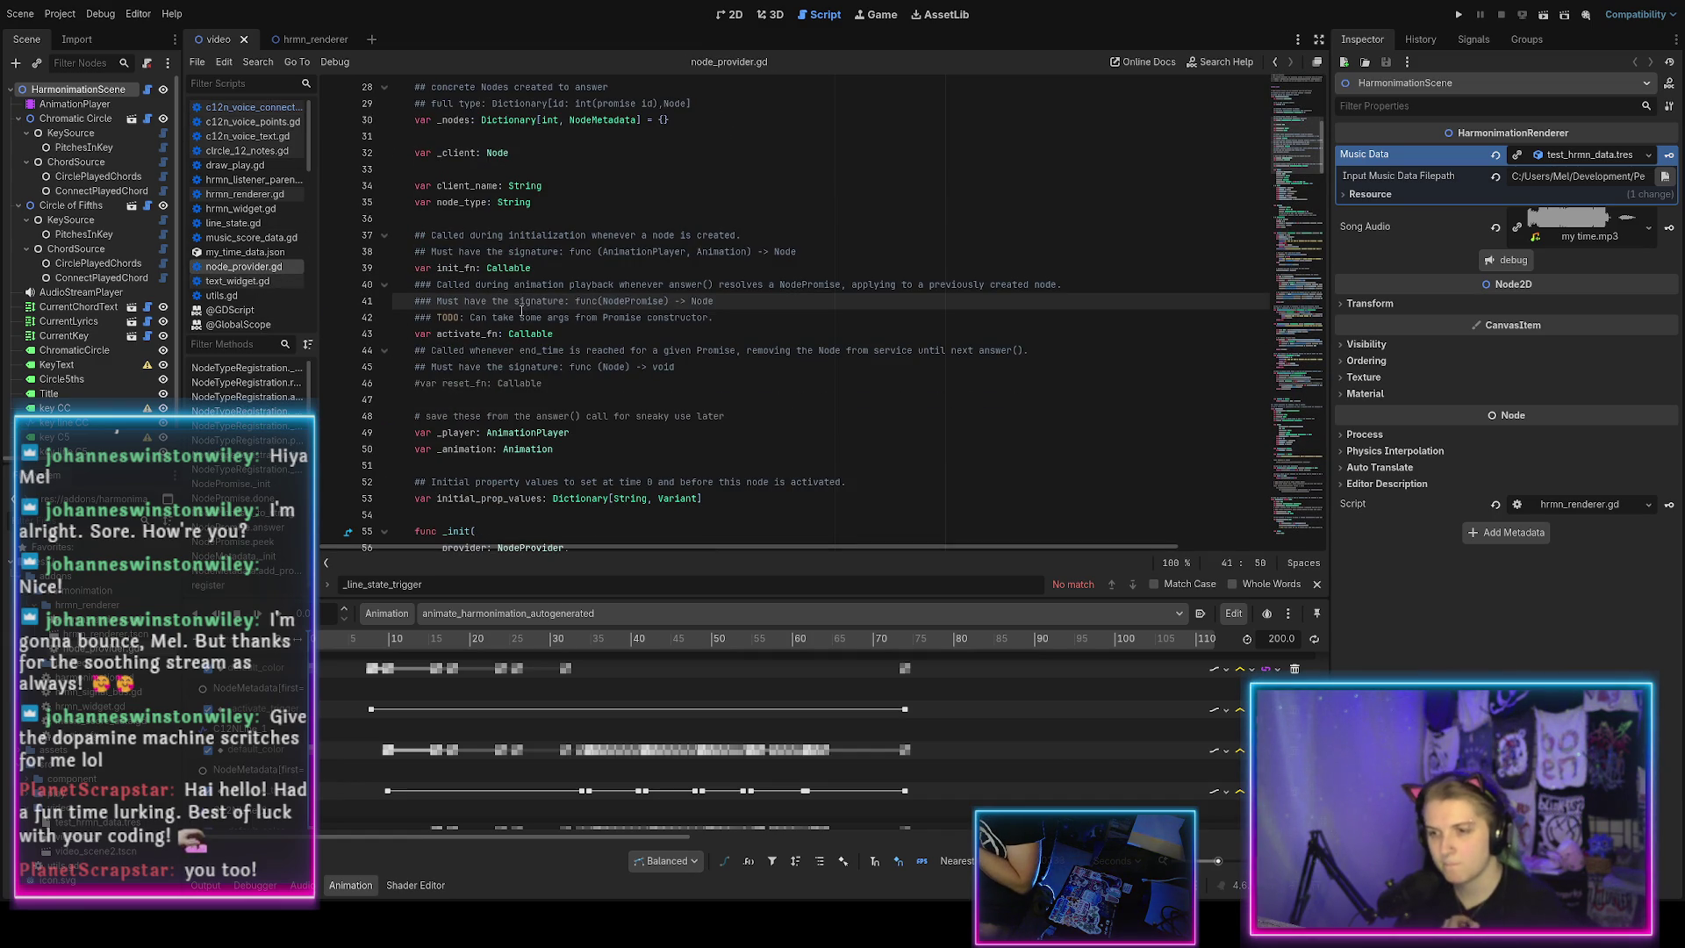
pyautogui.moveTo(559, 385); pyautogui.dragTo(584, 334)
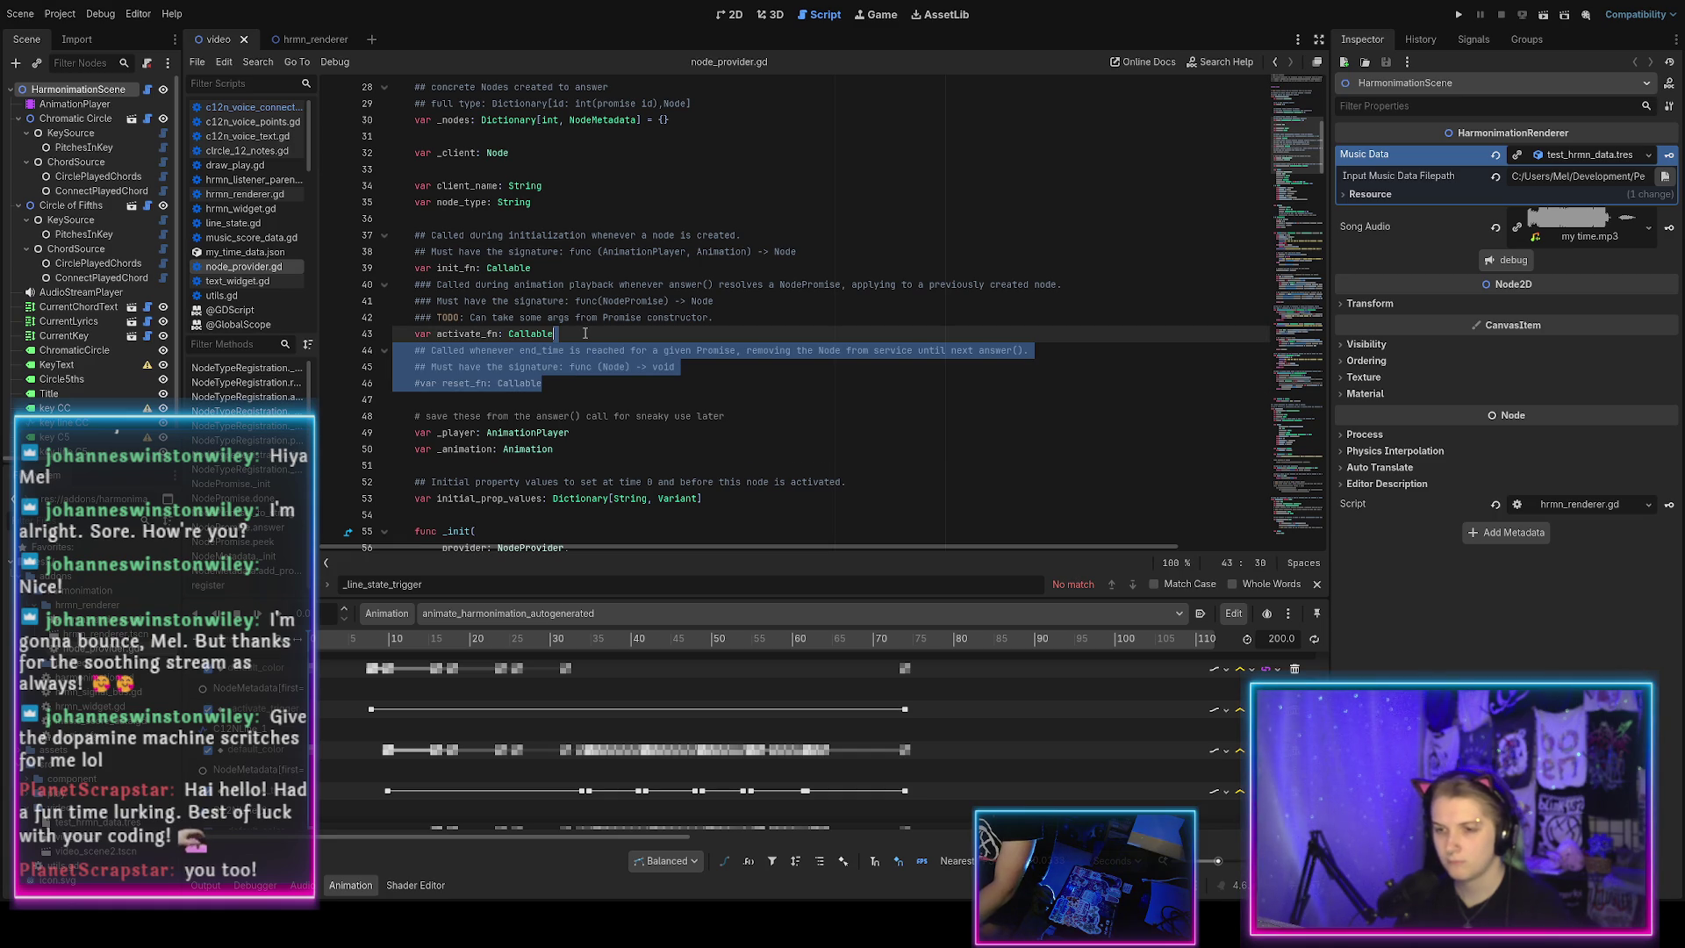
pyautogui.press('Delete')
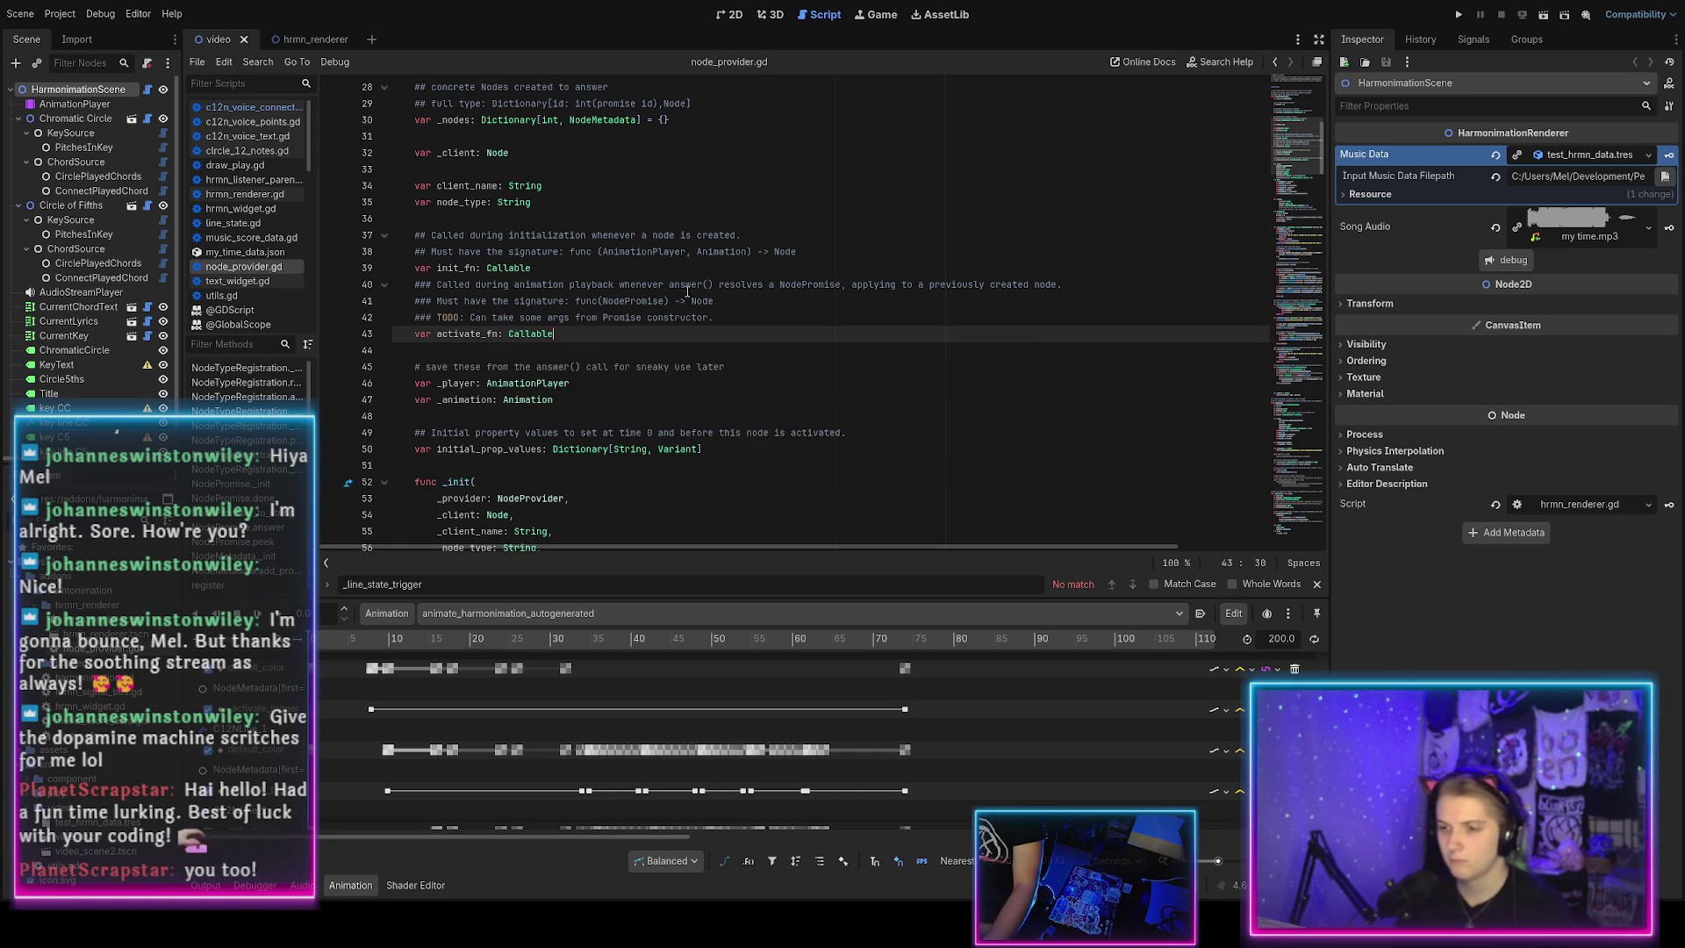
pyautogui.click(610, 286)
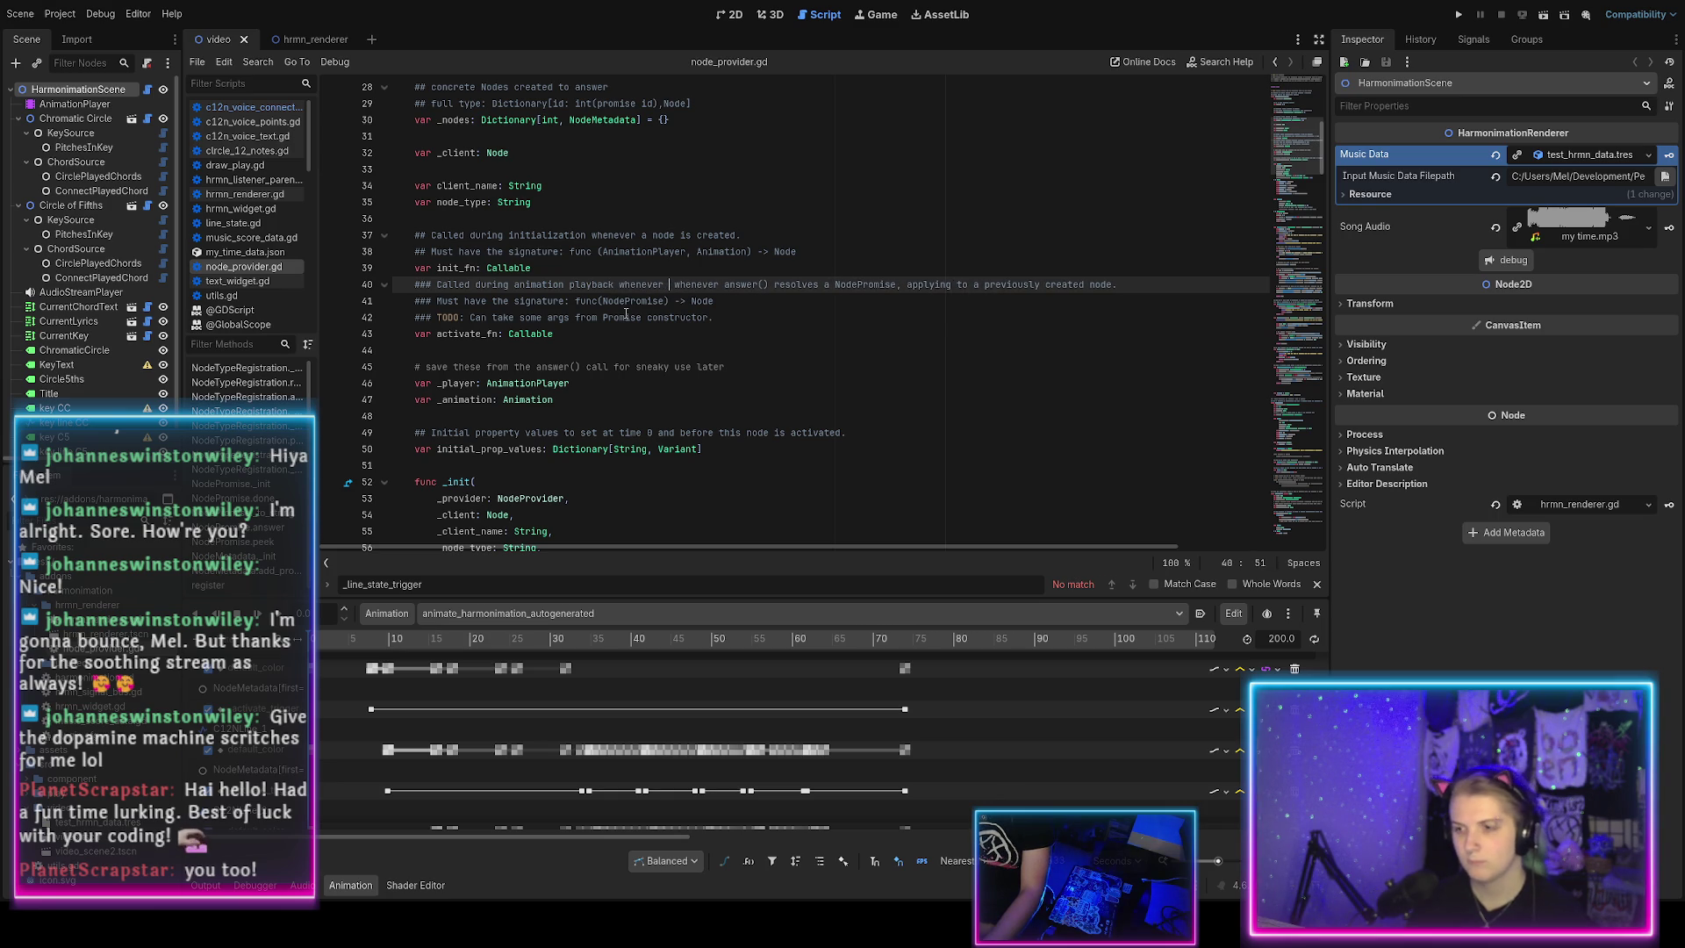
# End the activate_fn doc comment with 'whenever a Promise's start_time or end_time is reached' and save.
pyautogui.hotkey('shift', 'End')
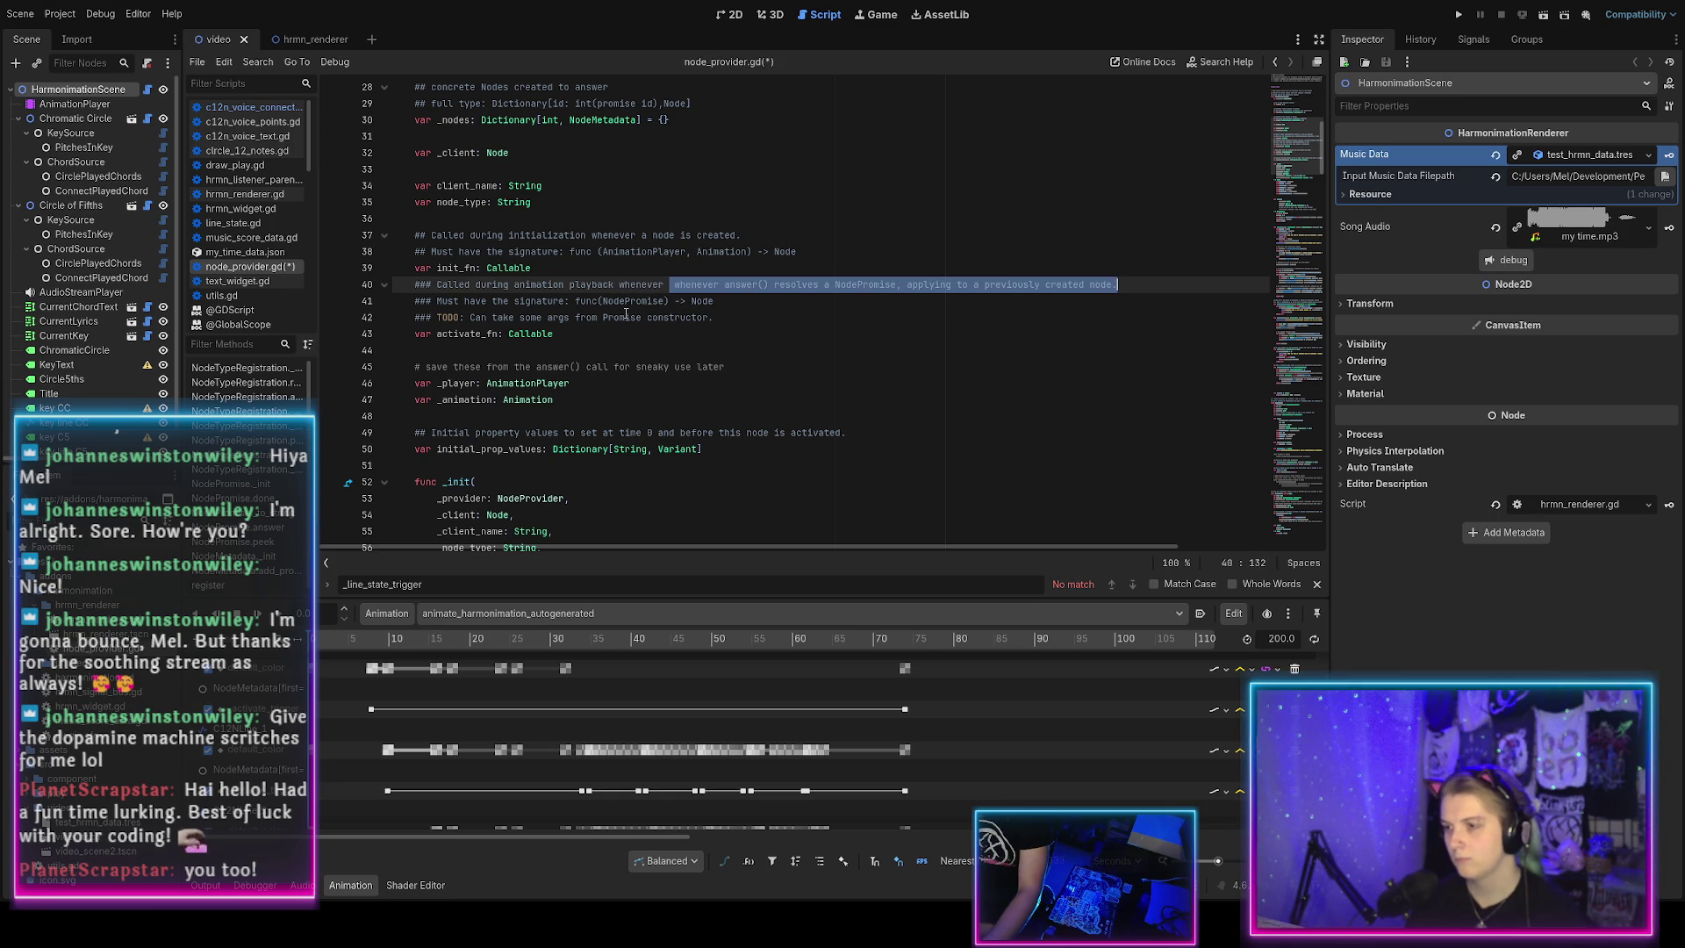
pyautogui.press('BackSpace')
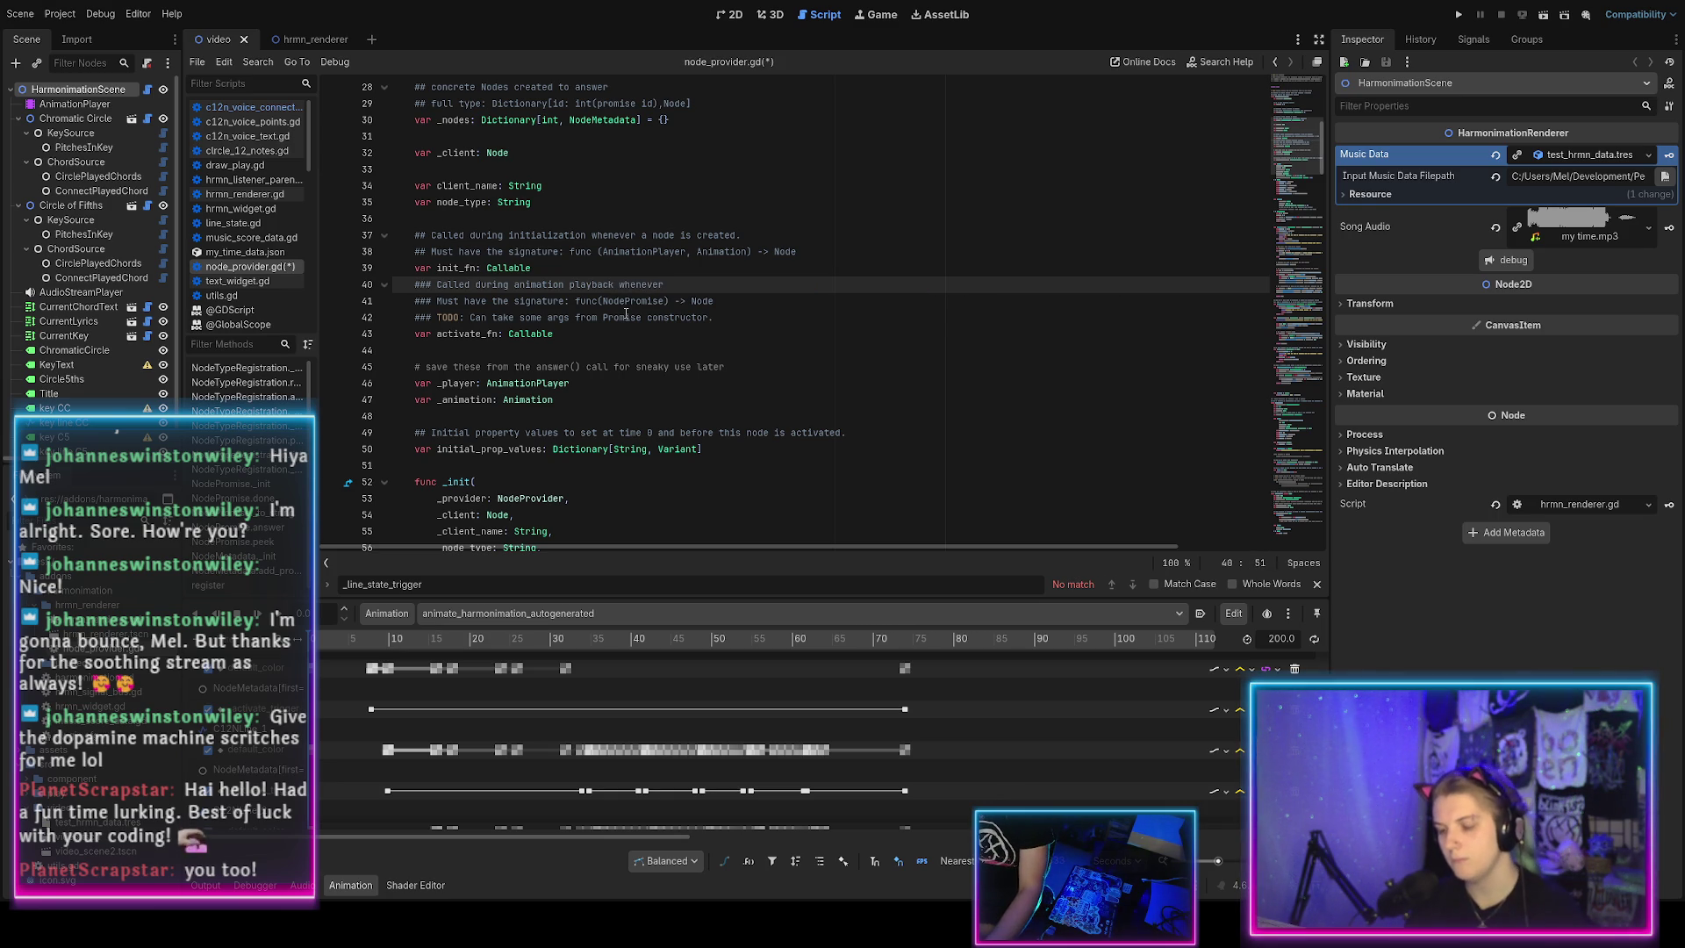
pyautogui.write('acti')
pyautogui.press('BackSpace')
pyautogui.press('BackSpace')
pyautogui.press('BackSpace')
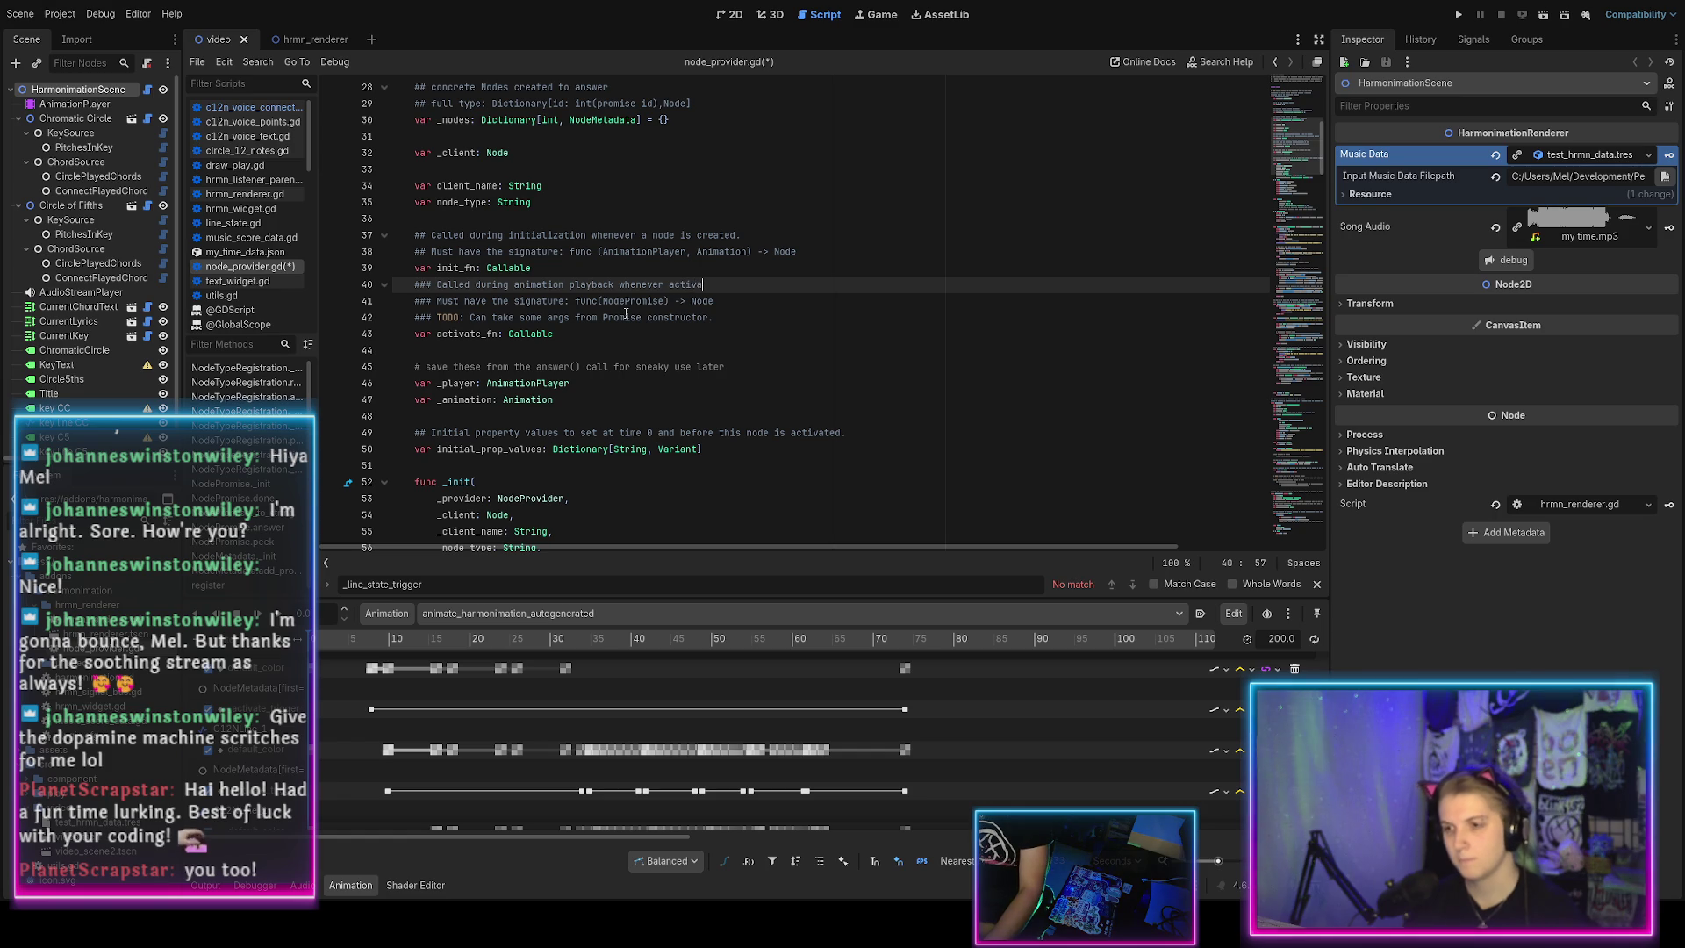
pyautogui.write('n')
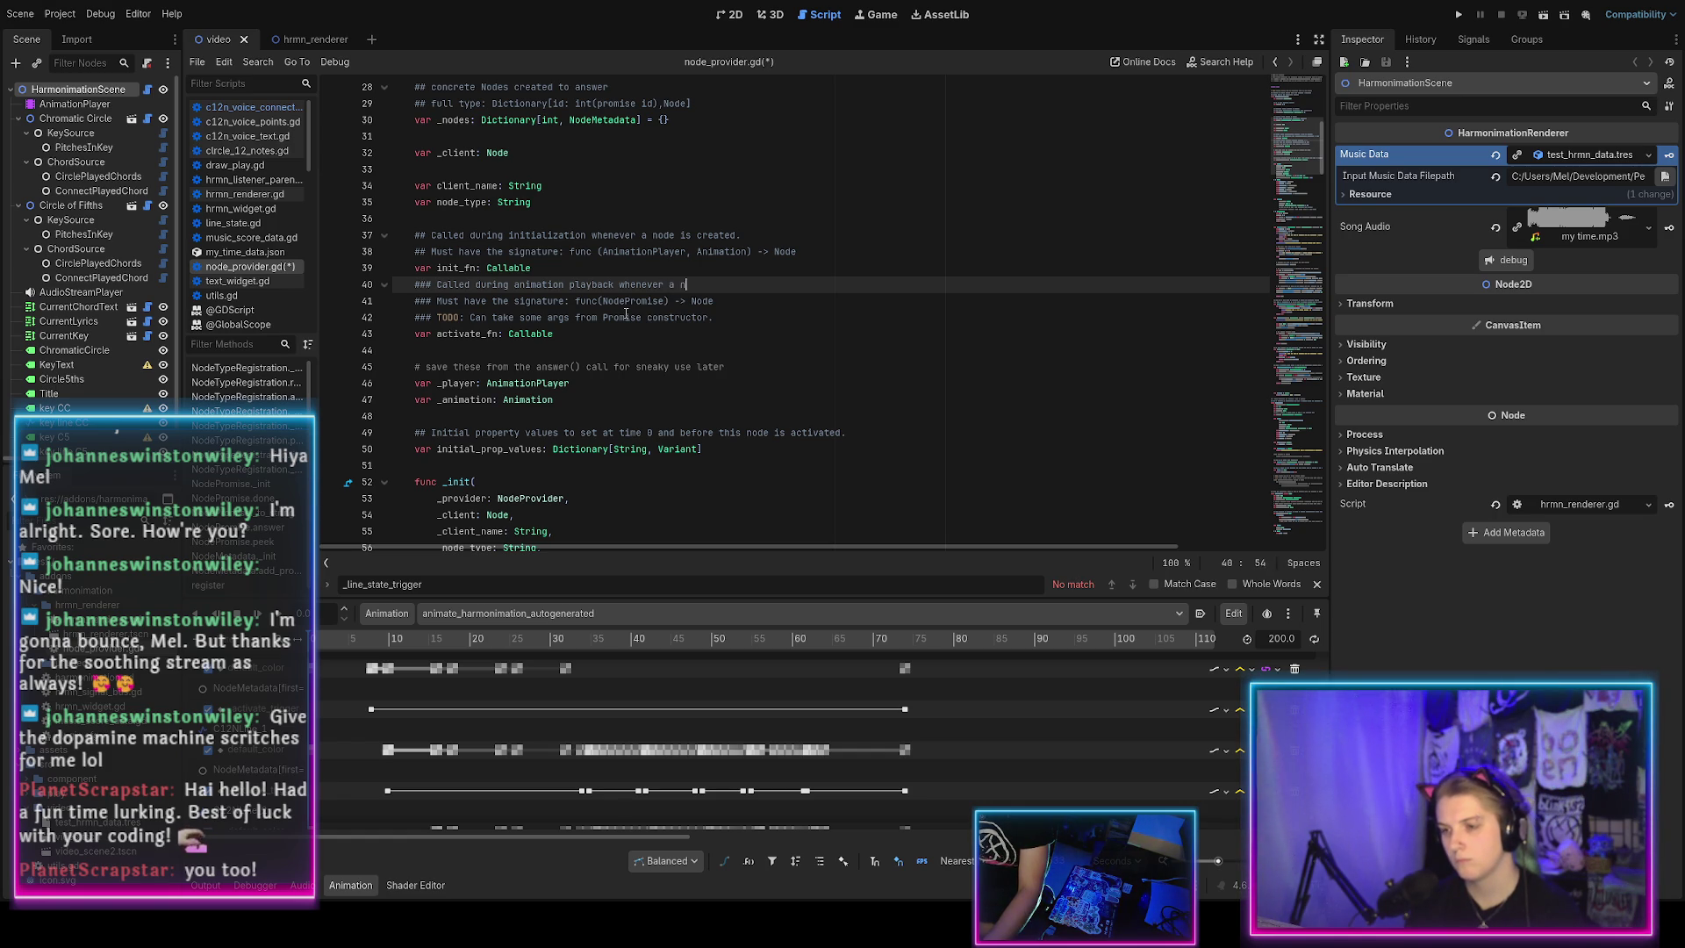
pyautogui.write('odePromise i')
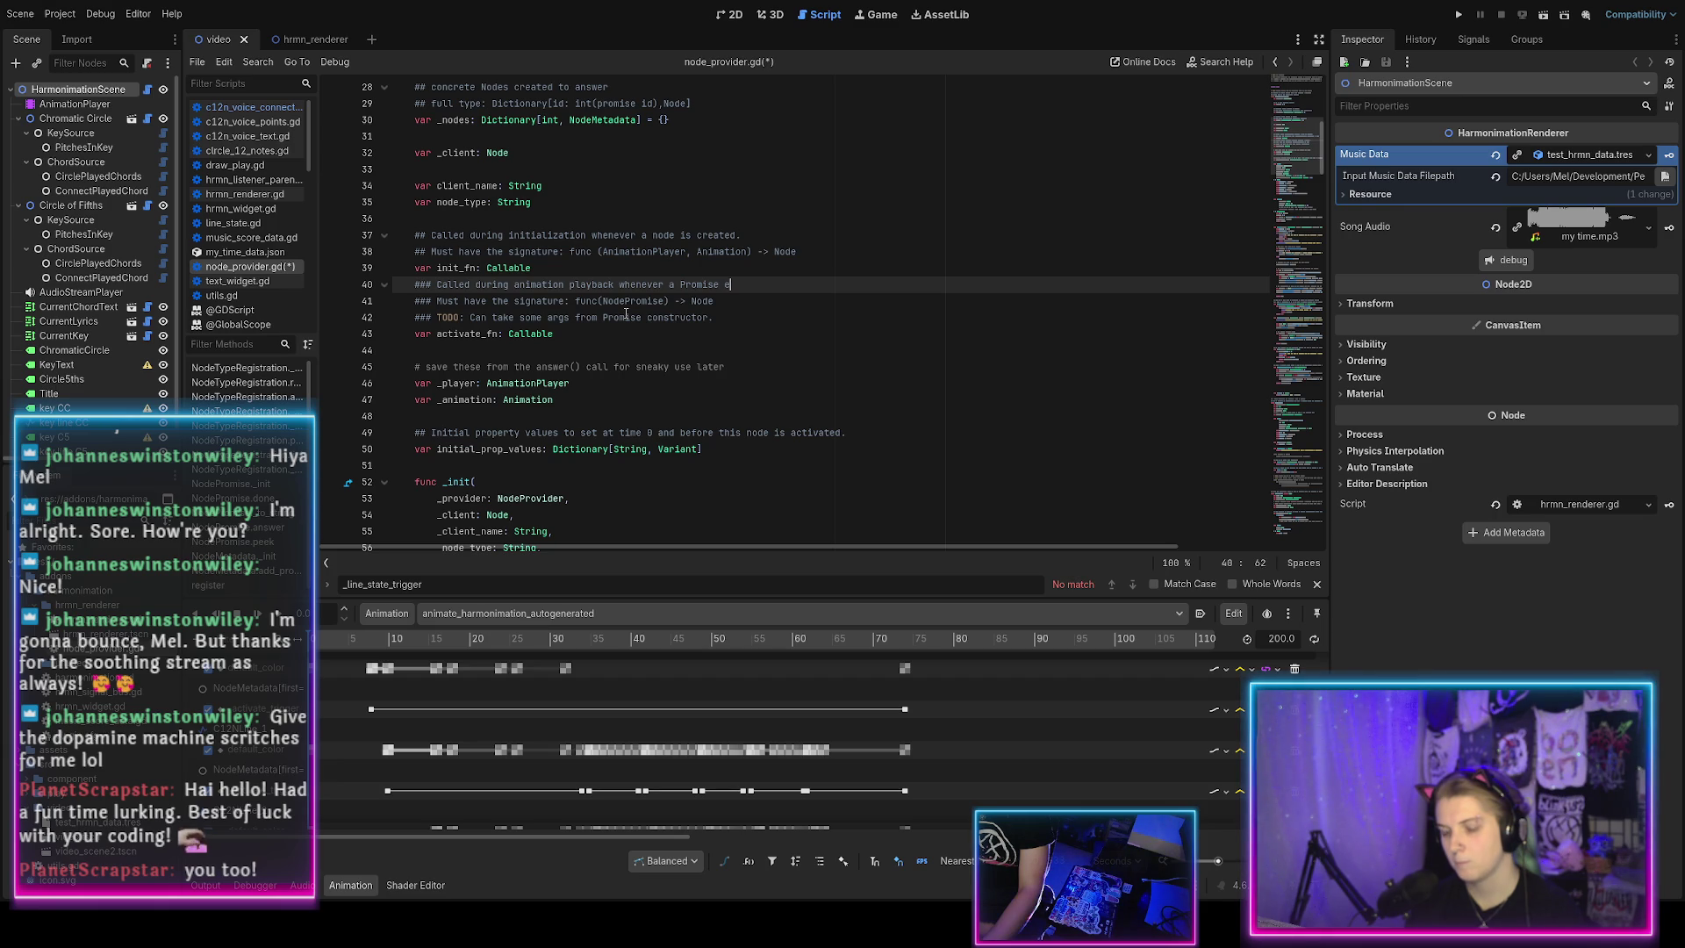
pyautogui.write('enters activate')
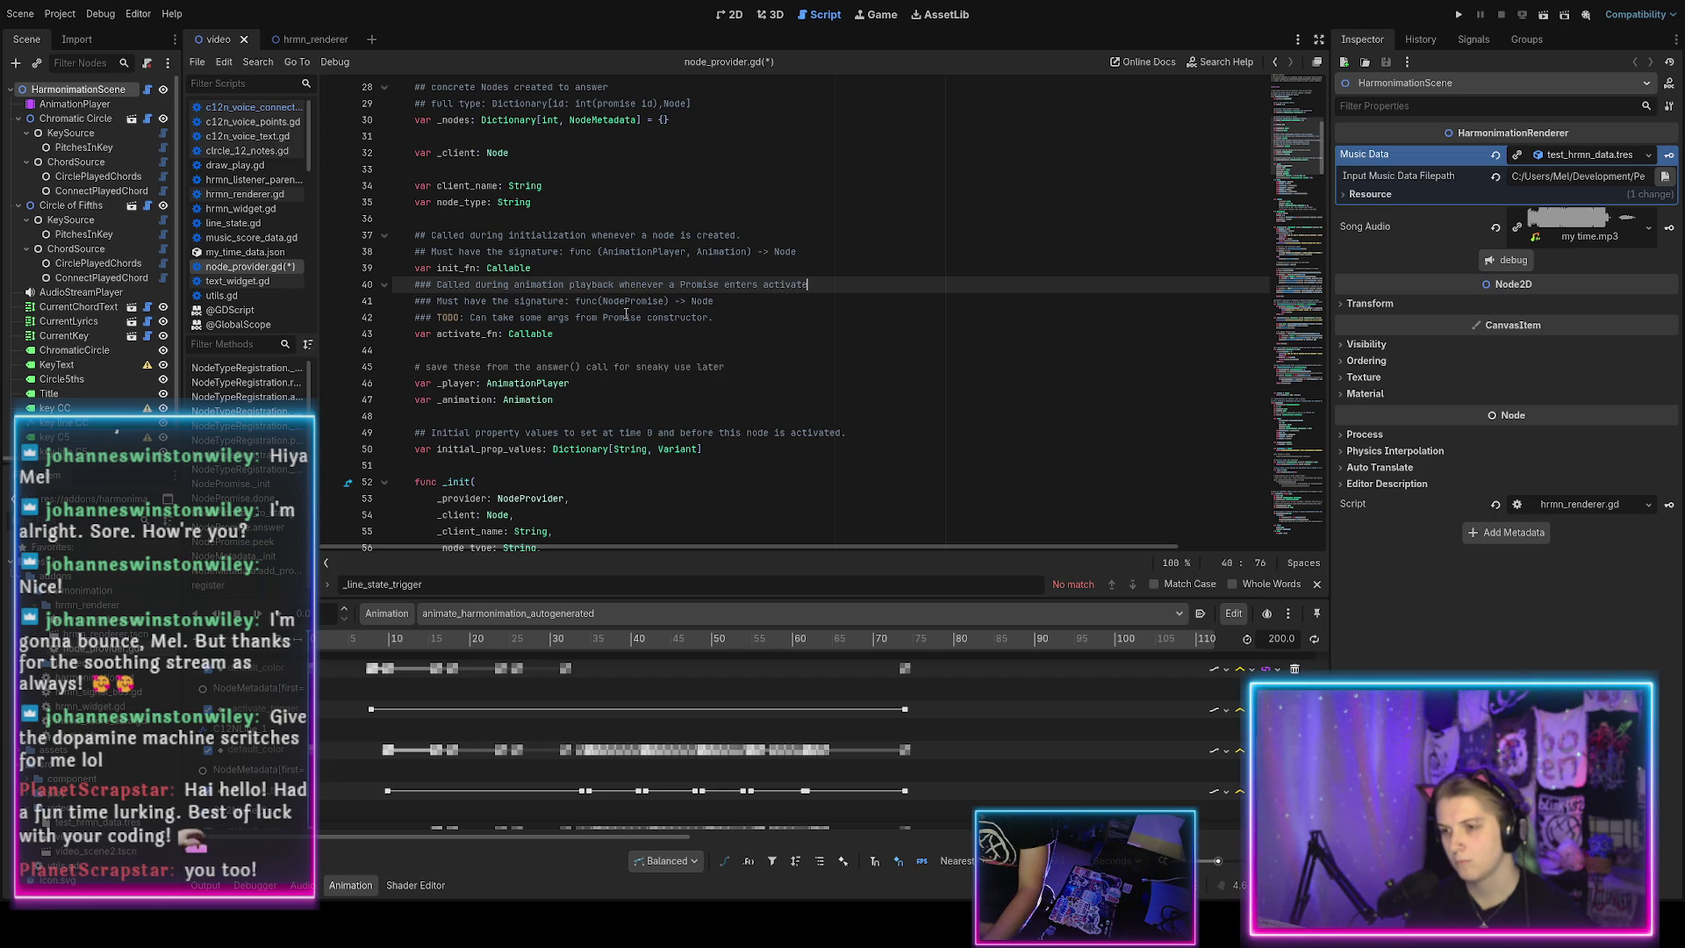
pyautogui.press('BackSpace')
pyautogui.press('BackSpace')
pyautogui.press('BackSpace')
pyautogui.write('e stat')
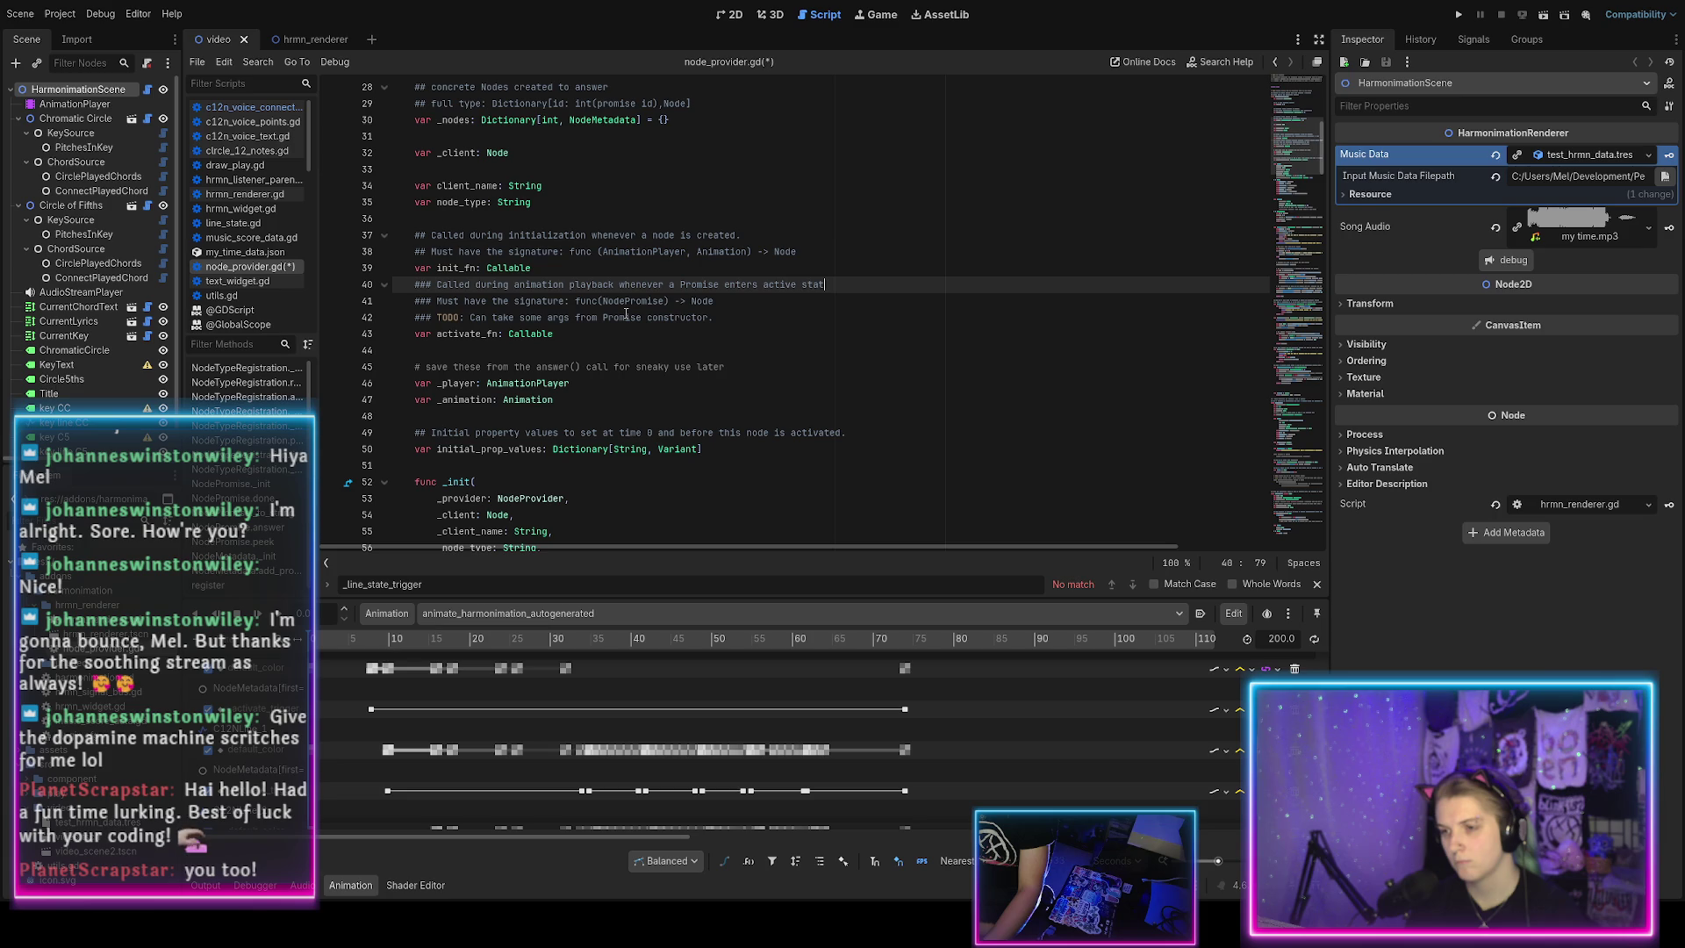
pyautogui.press('BackSpace')
pyautogui.press('BackSpace')
pyautogui.write('d nod')
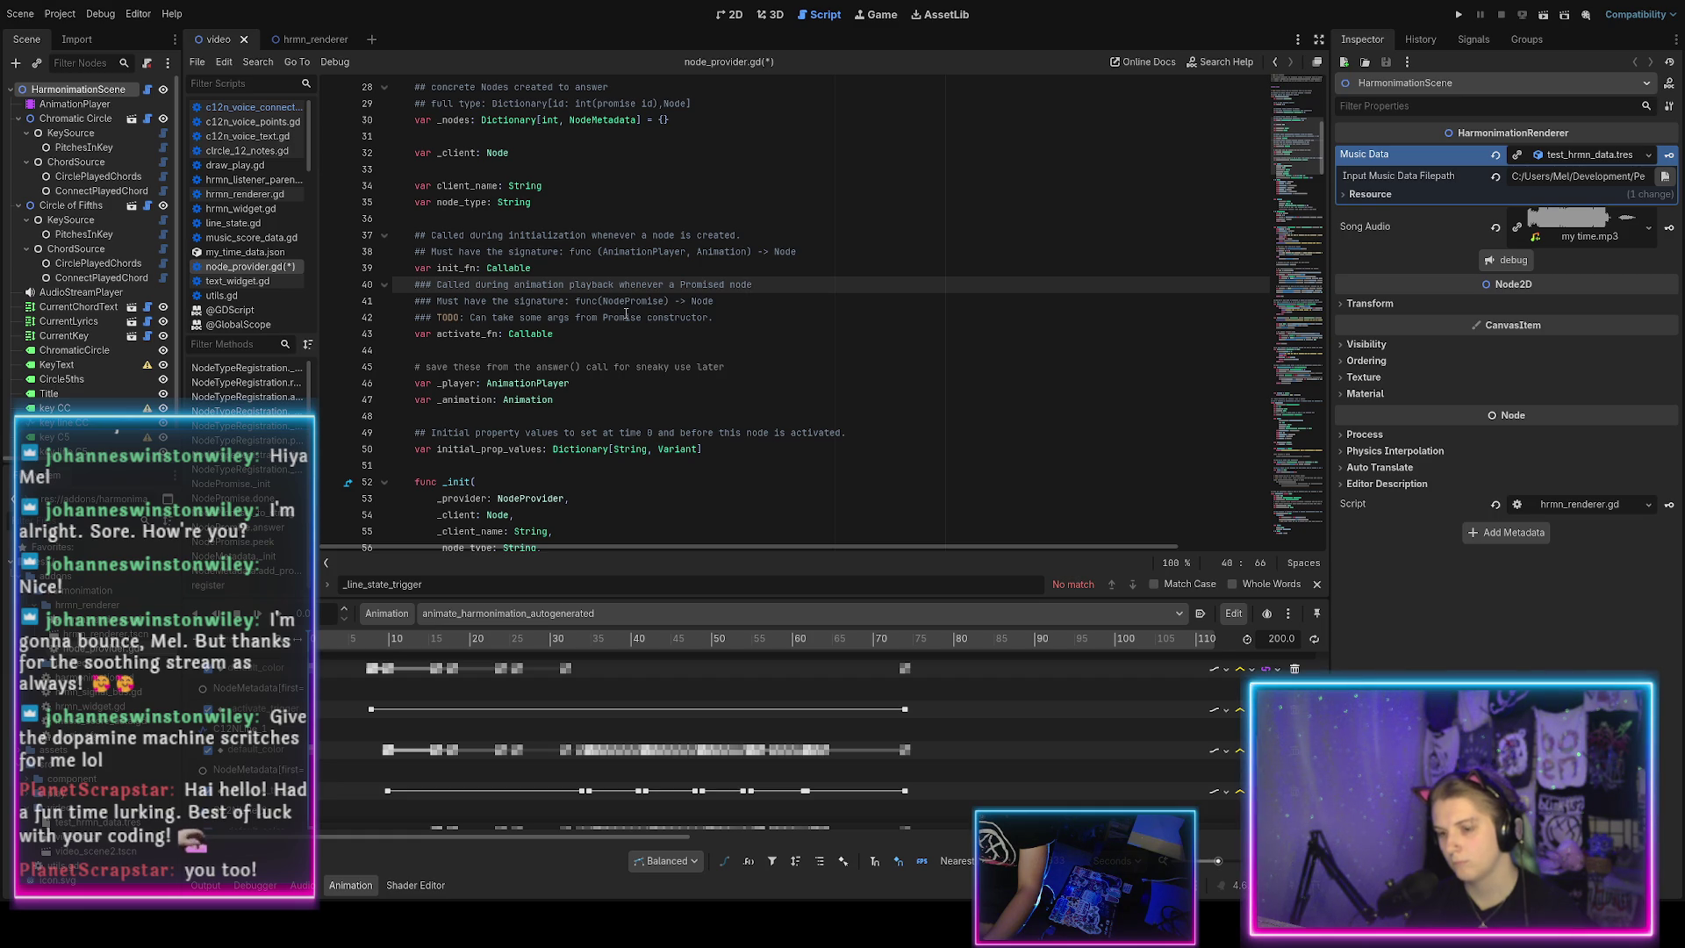
pyautogui.press('BackSpace')
pyautogui.press('BackSpace')
pyautogui.press('BackSpace')
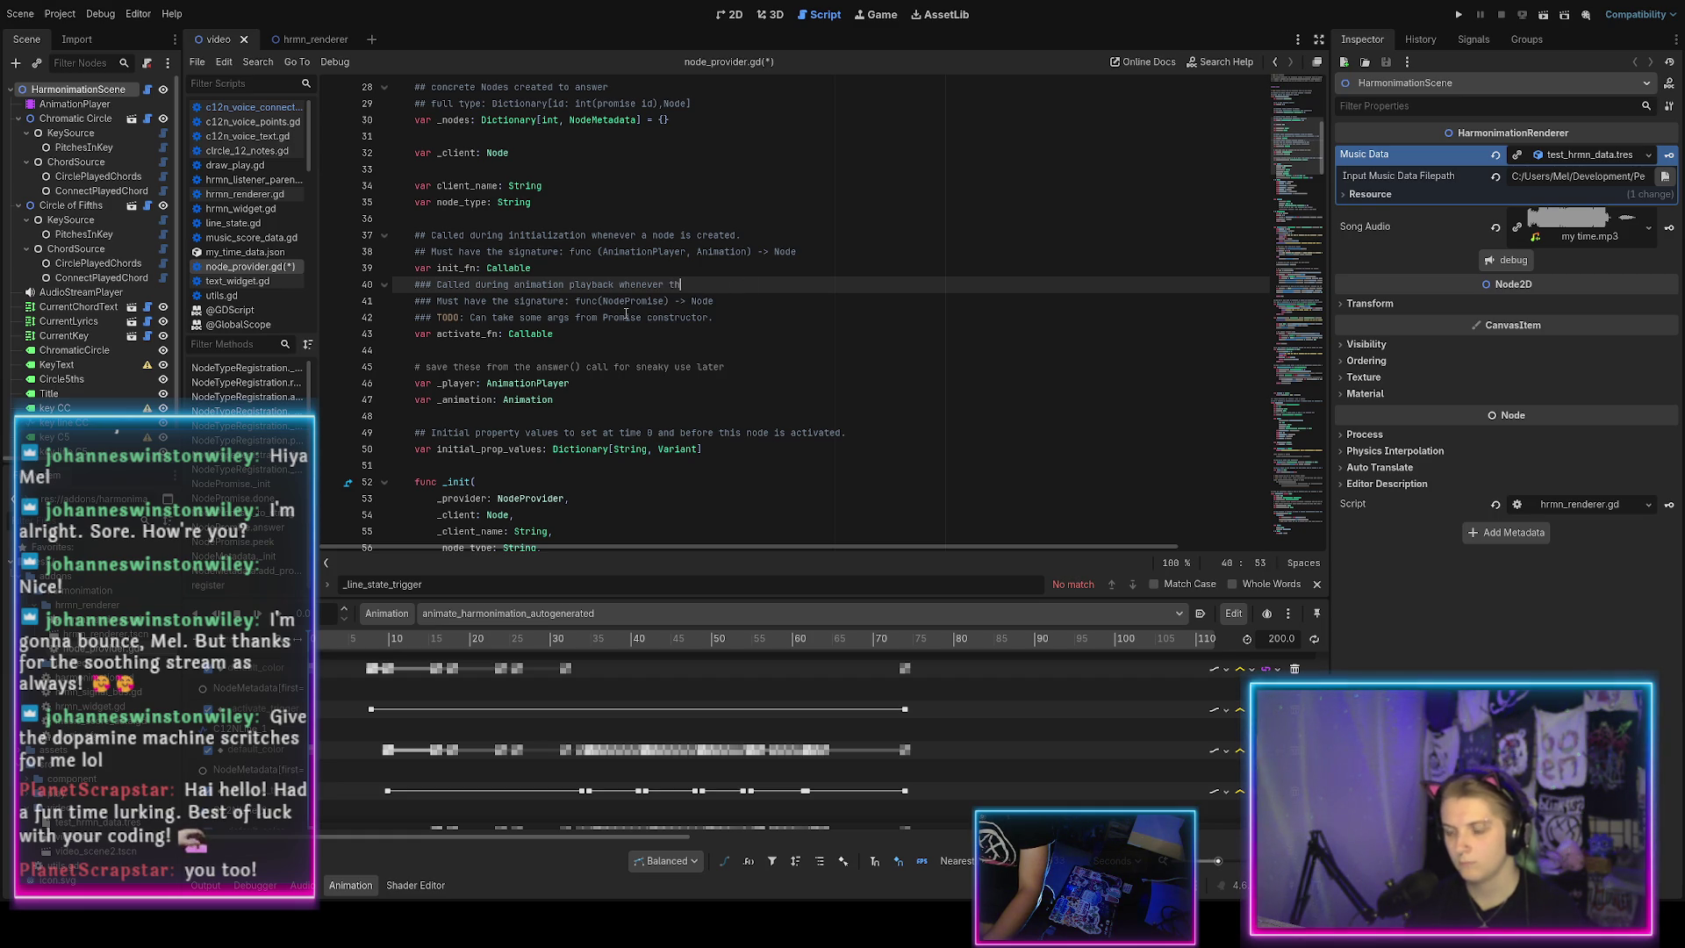
pyautogui.press('BackSpace')
pyautogui.press('BackSpace')
pyautogui.write('th')
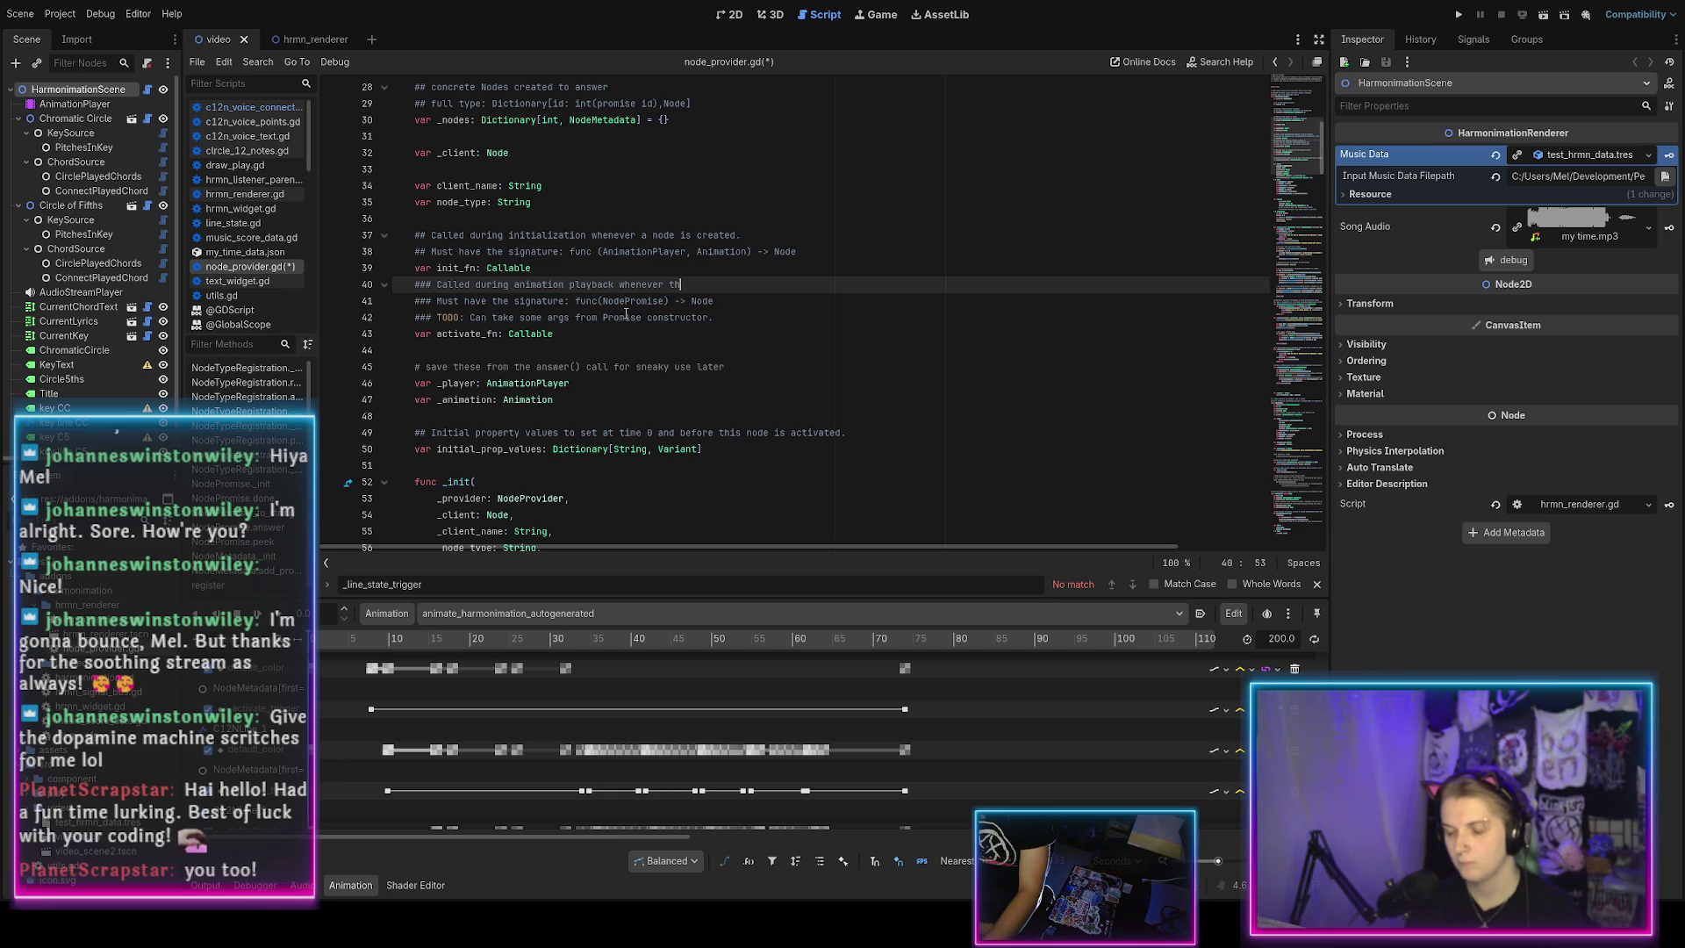
pyautogui.press('BackSpace')
pyautogui.press('BackSpace')
pyautogui.write('a Promise')
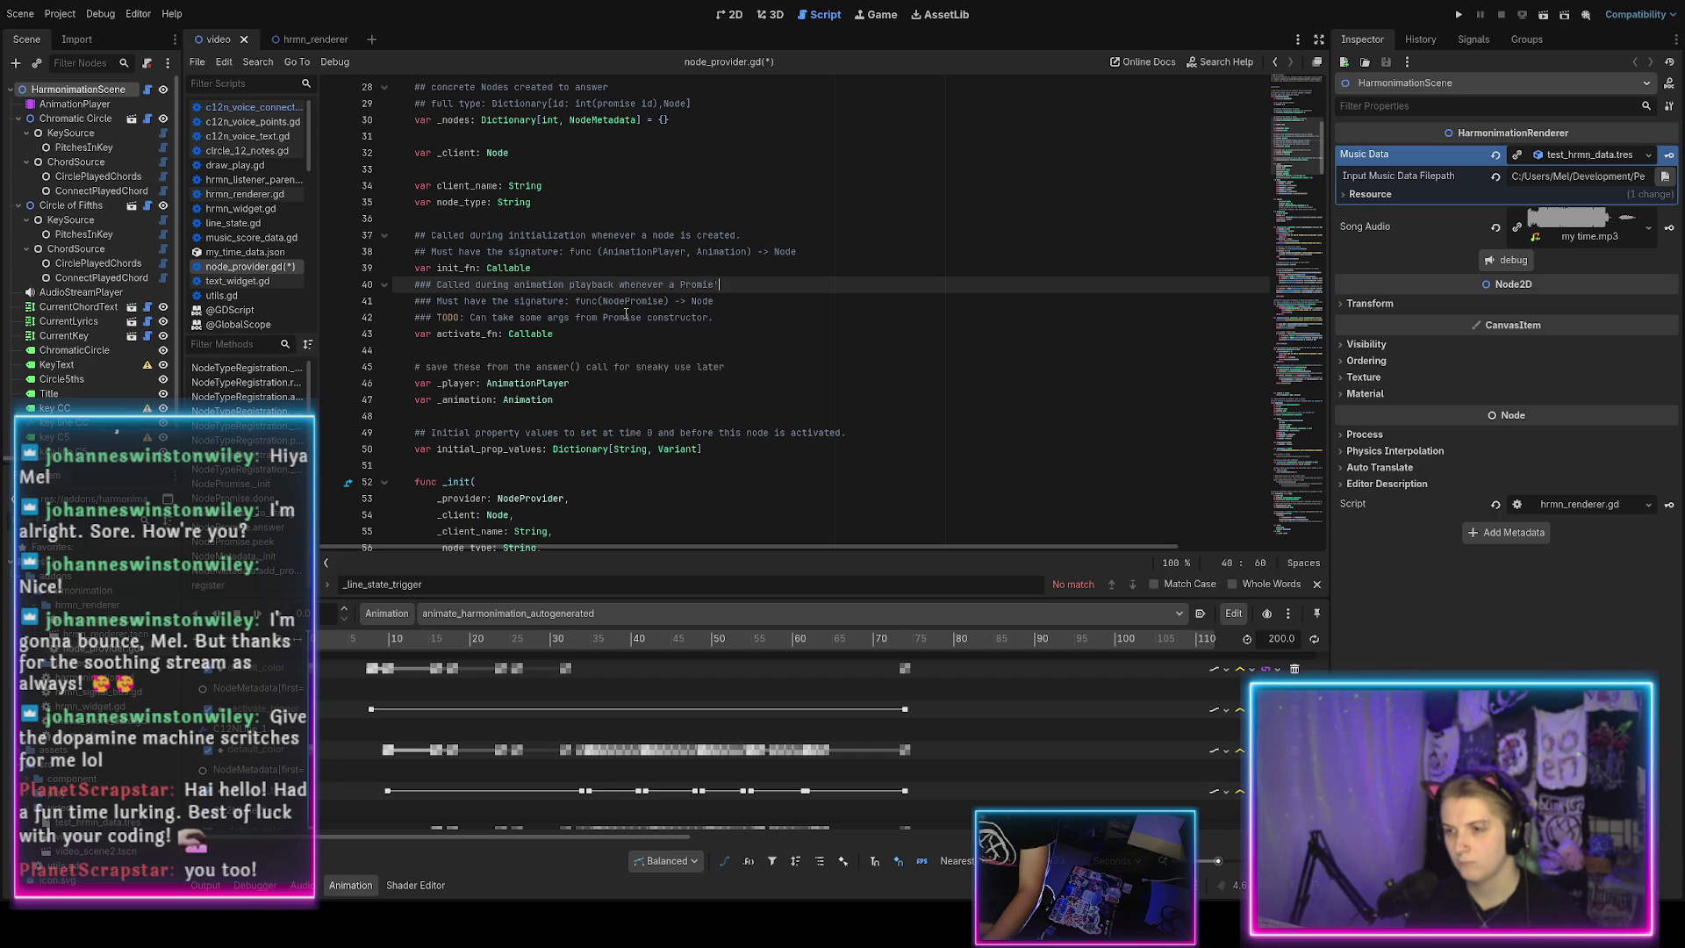
pyautogui.write("'s star")
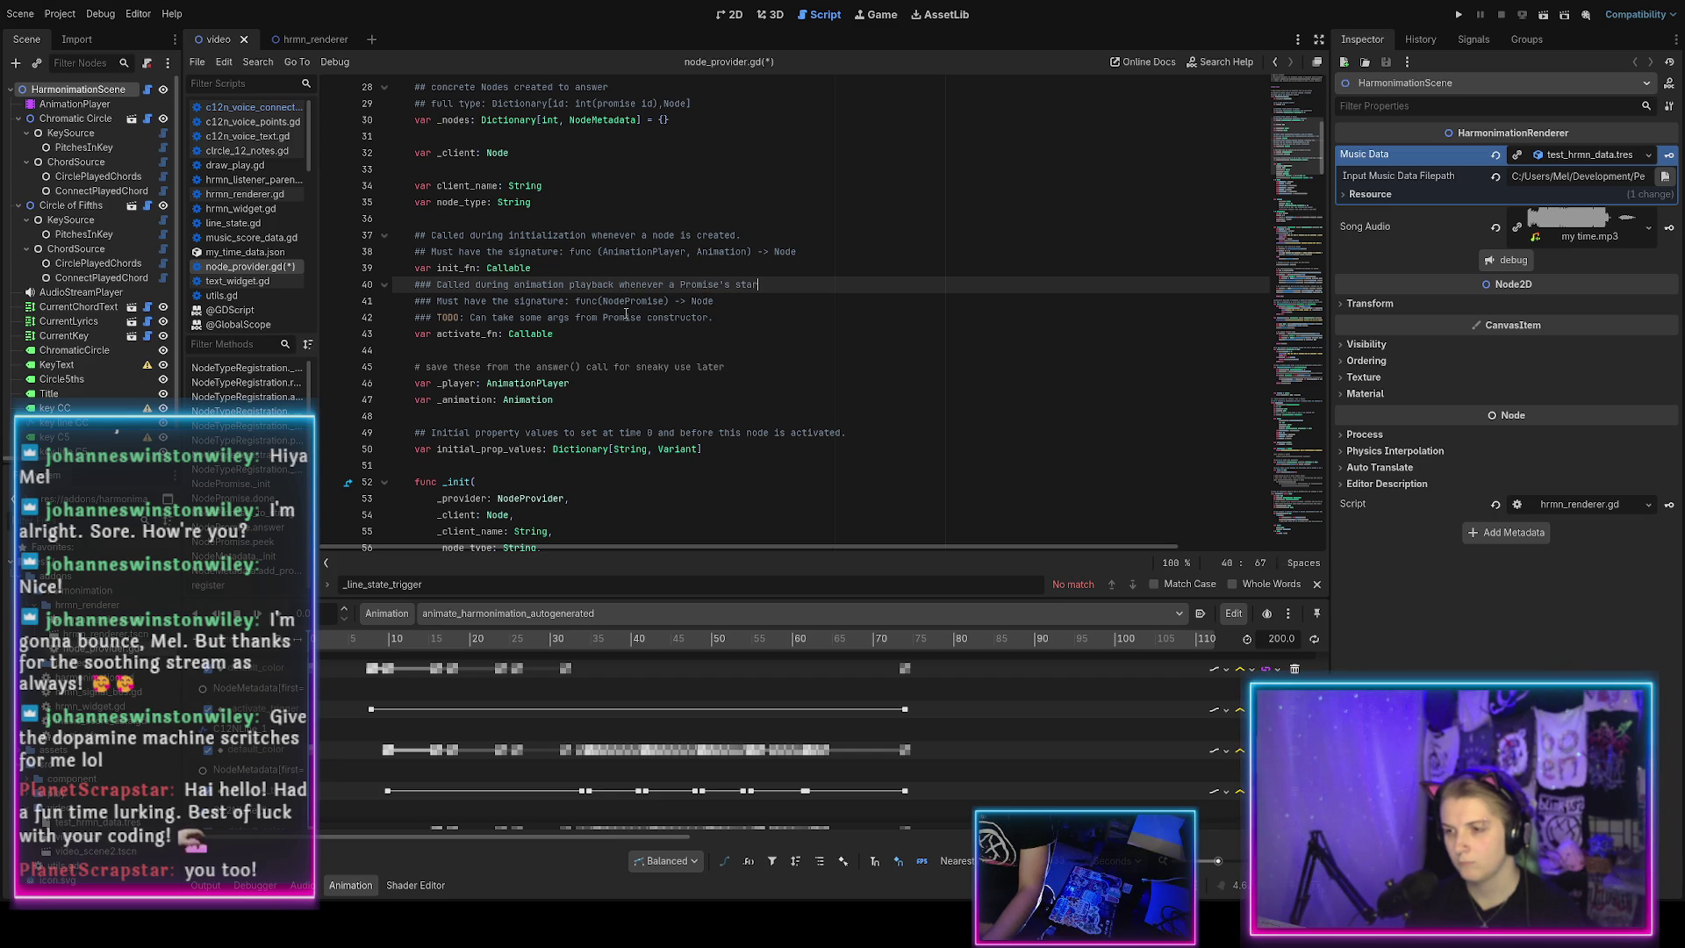
pyautogui.write('_time is reached')
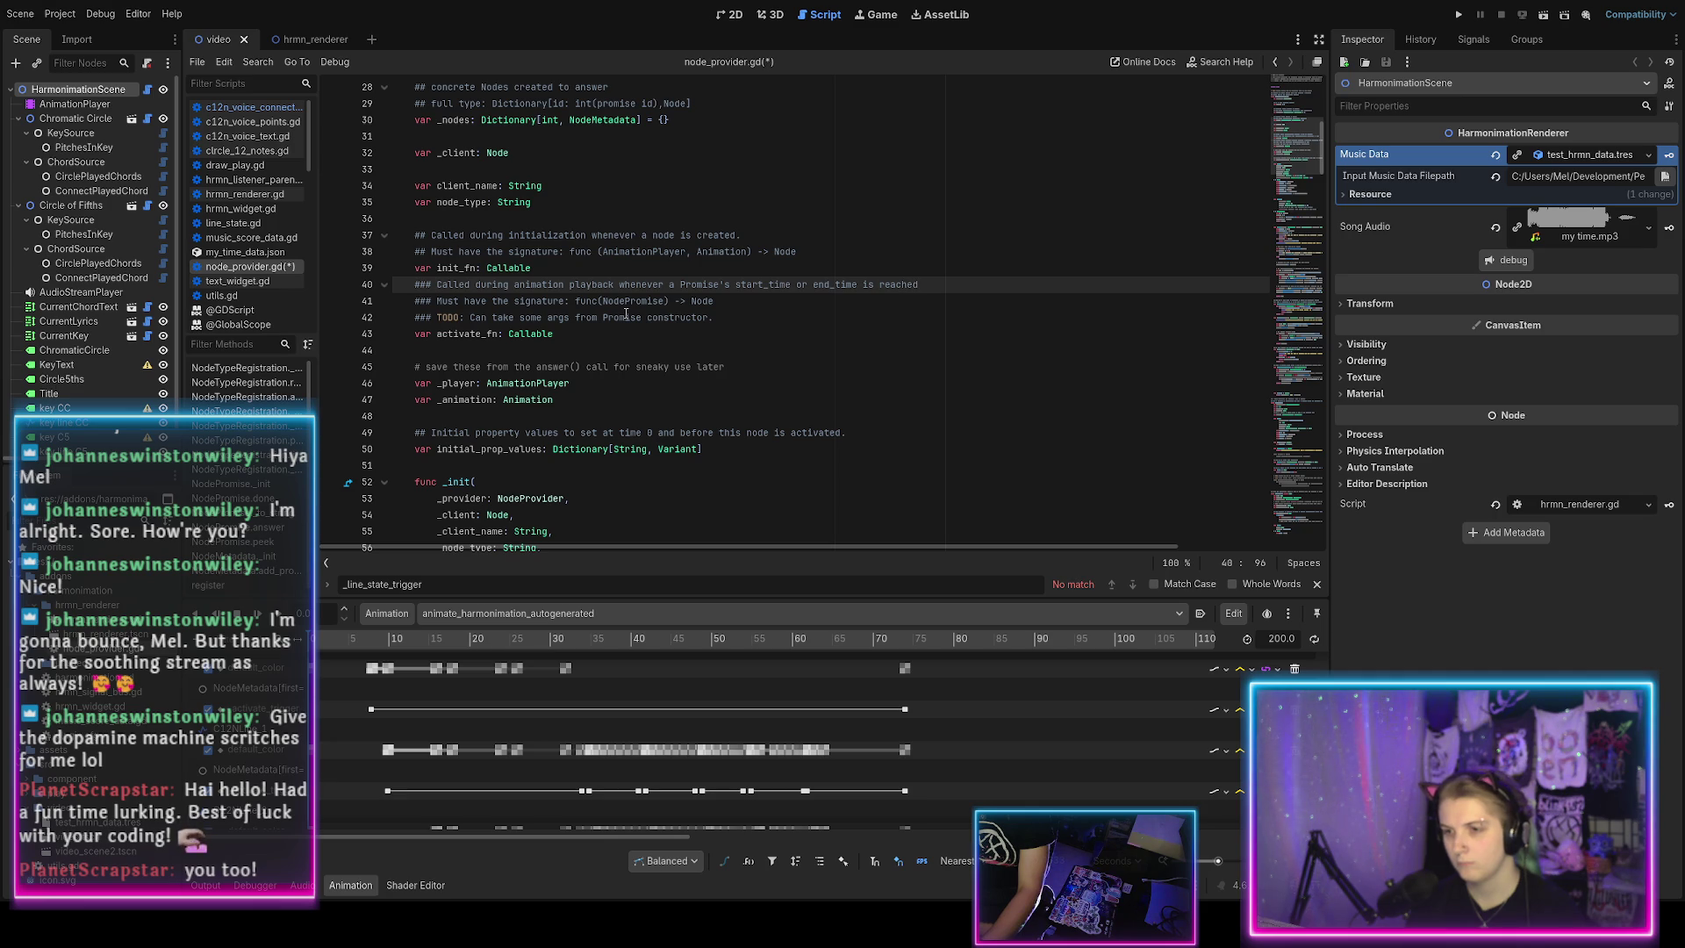
pyautogui.hotkey('ctrl', 's')
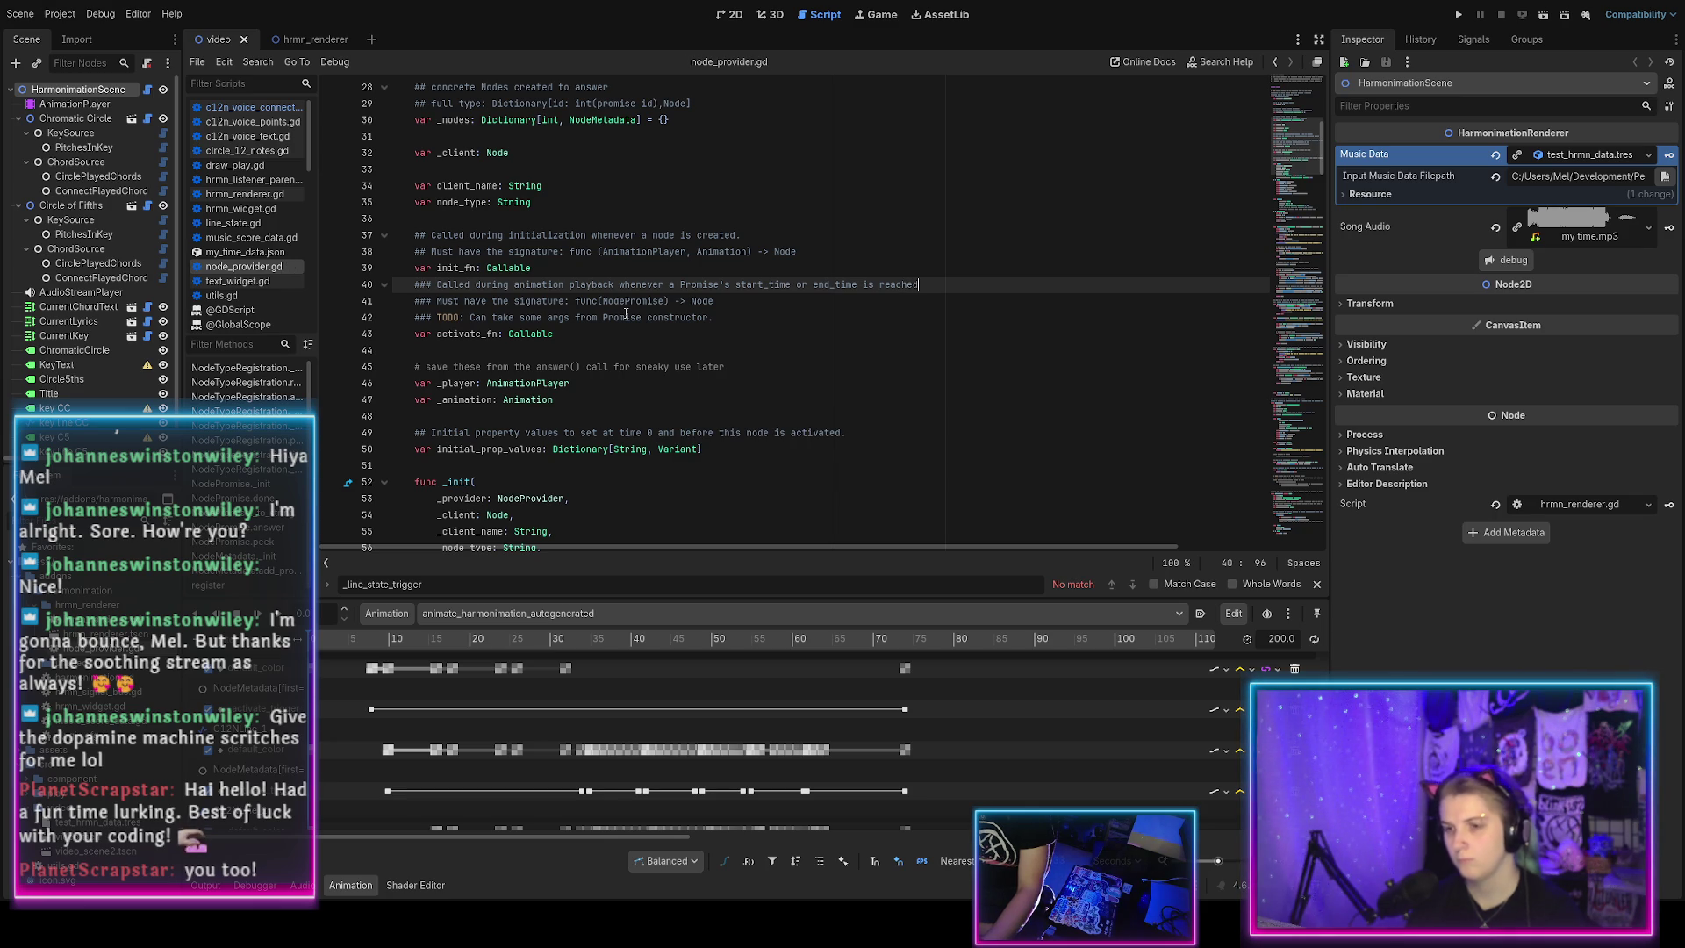
# Add a new '## Use this…' comment line below the activate_fn doc comment.
pyautogui.press('Down')
pyautogui.press('Return')
pyautogui.write('## Use this')
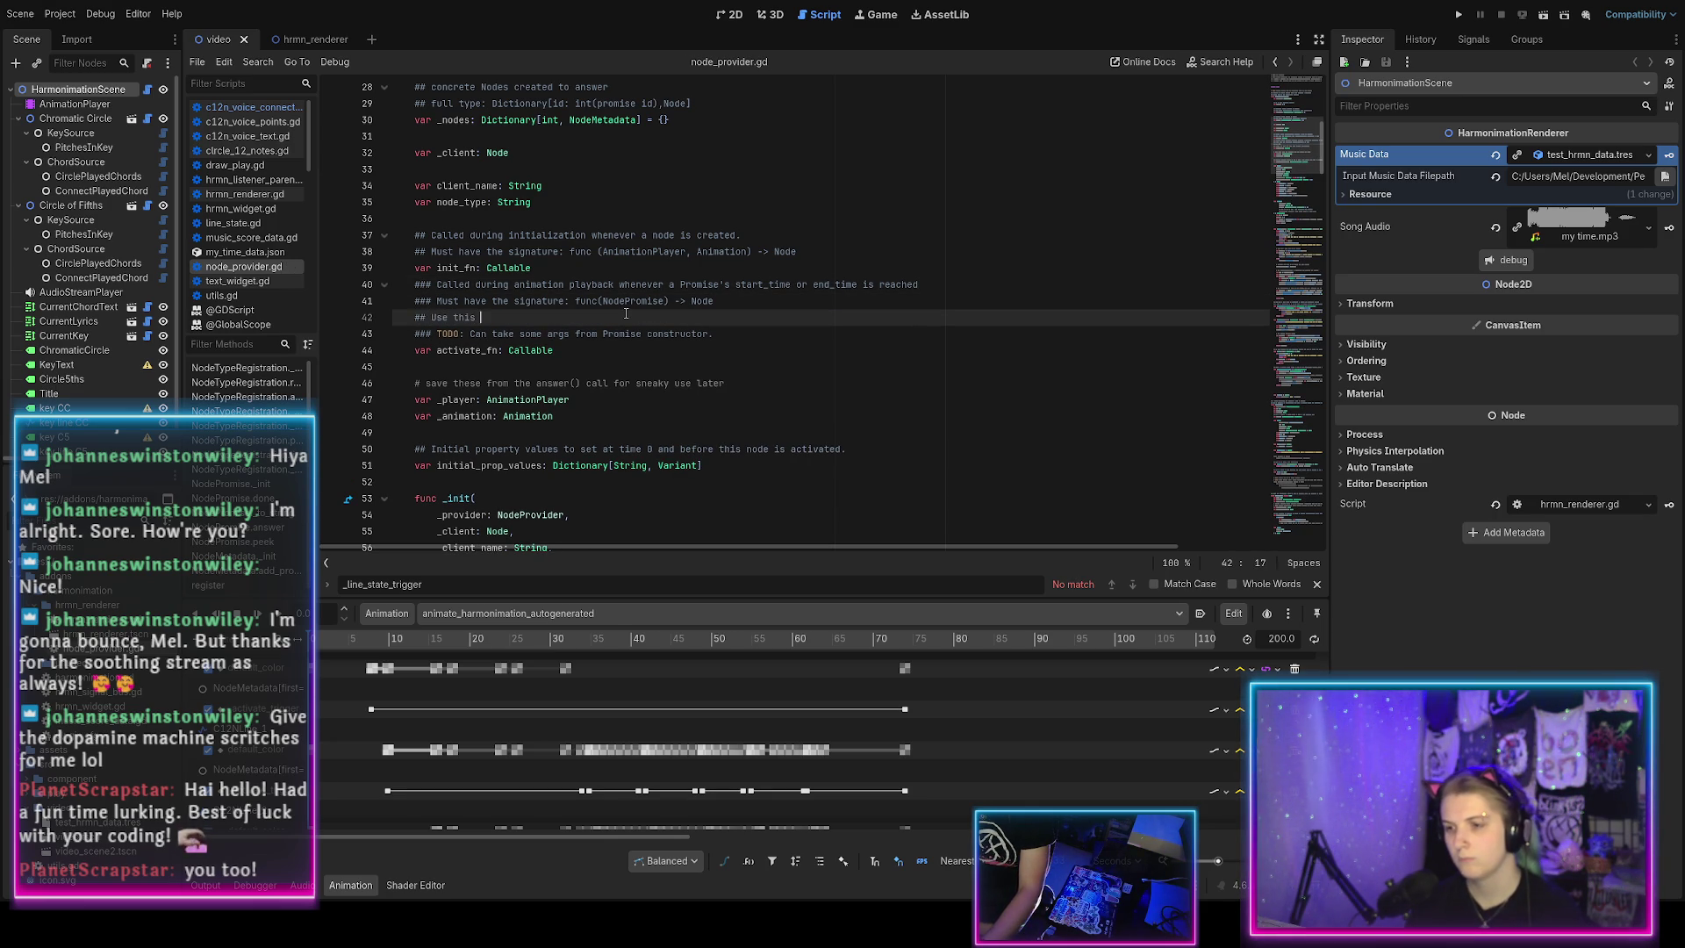